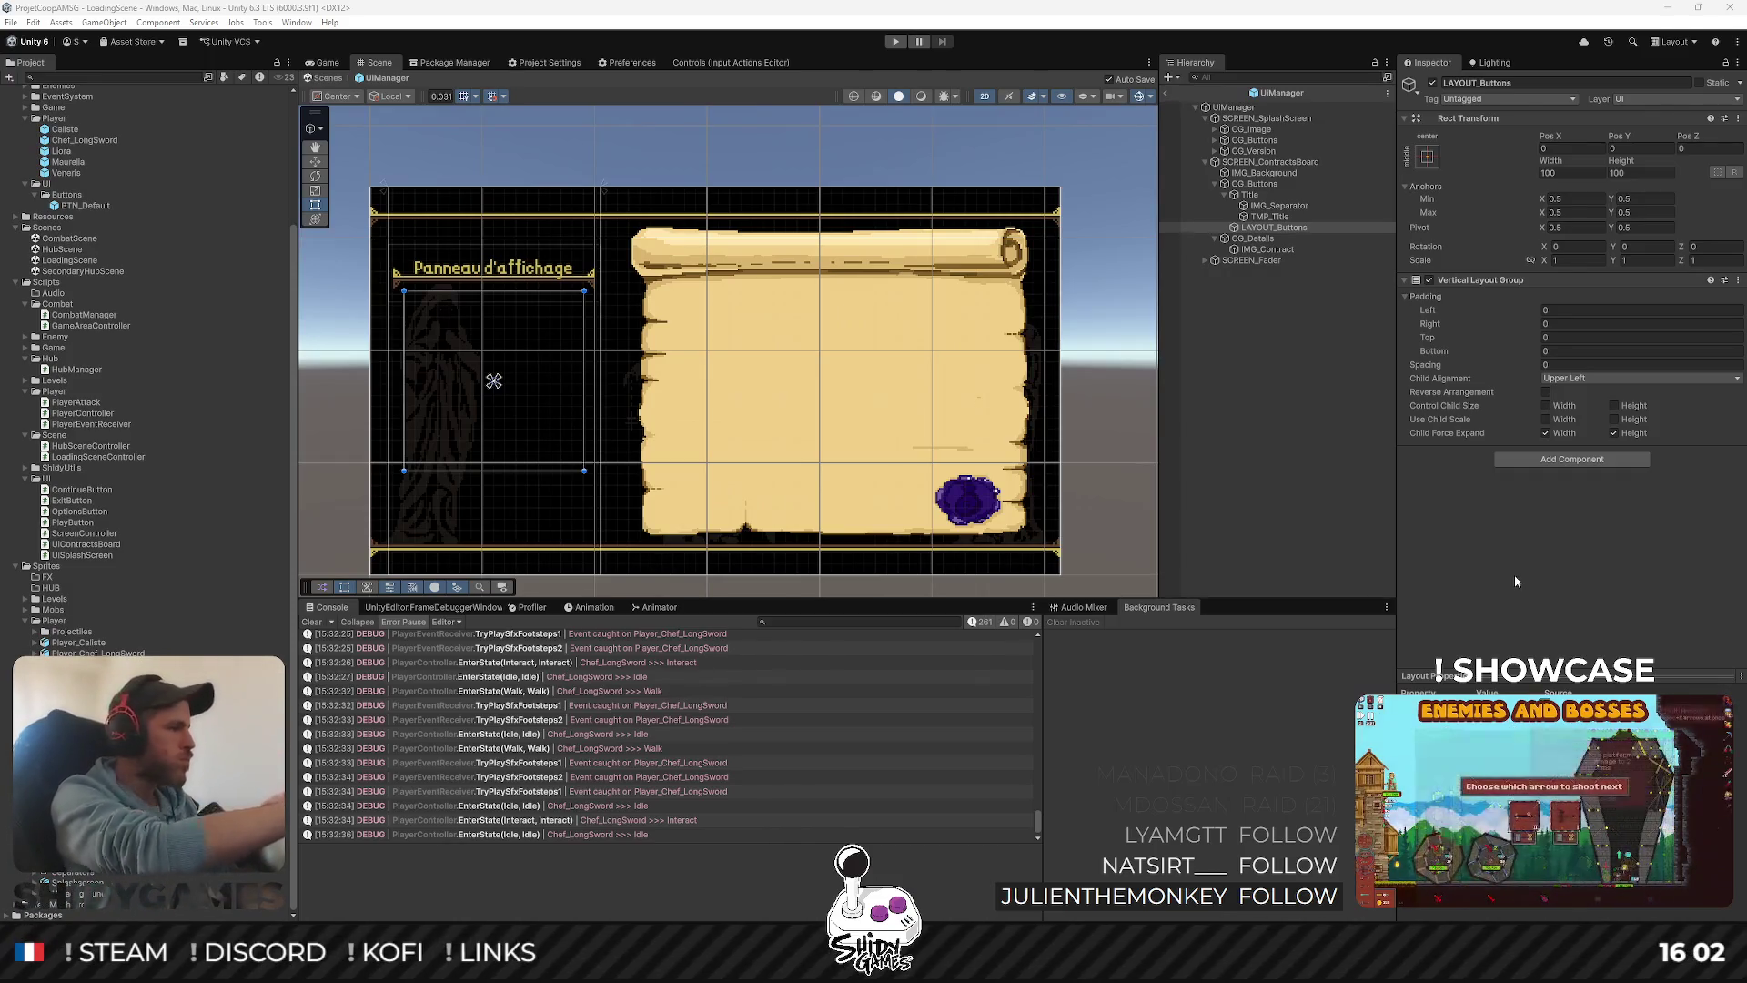
# Frame the board title, select TMP_Title and enter a first trial Pos Y value
pyautogui.scroll(5, 414, 272)
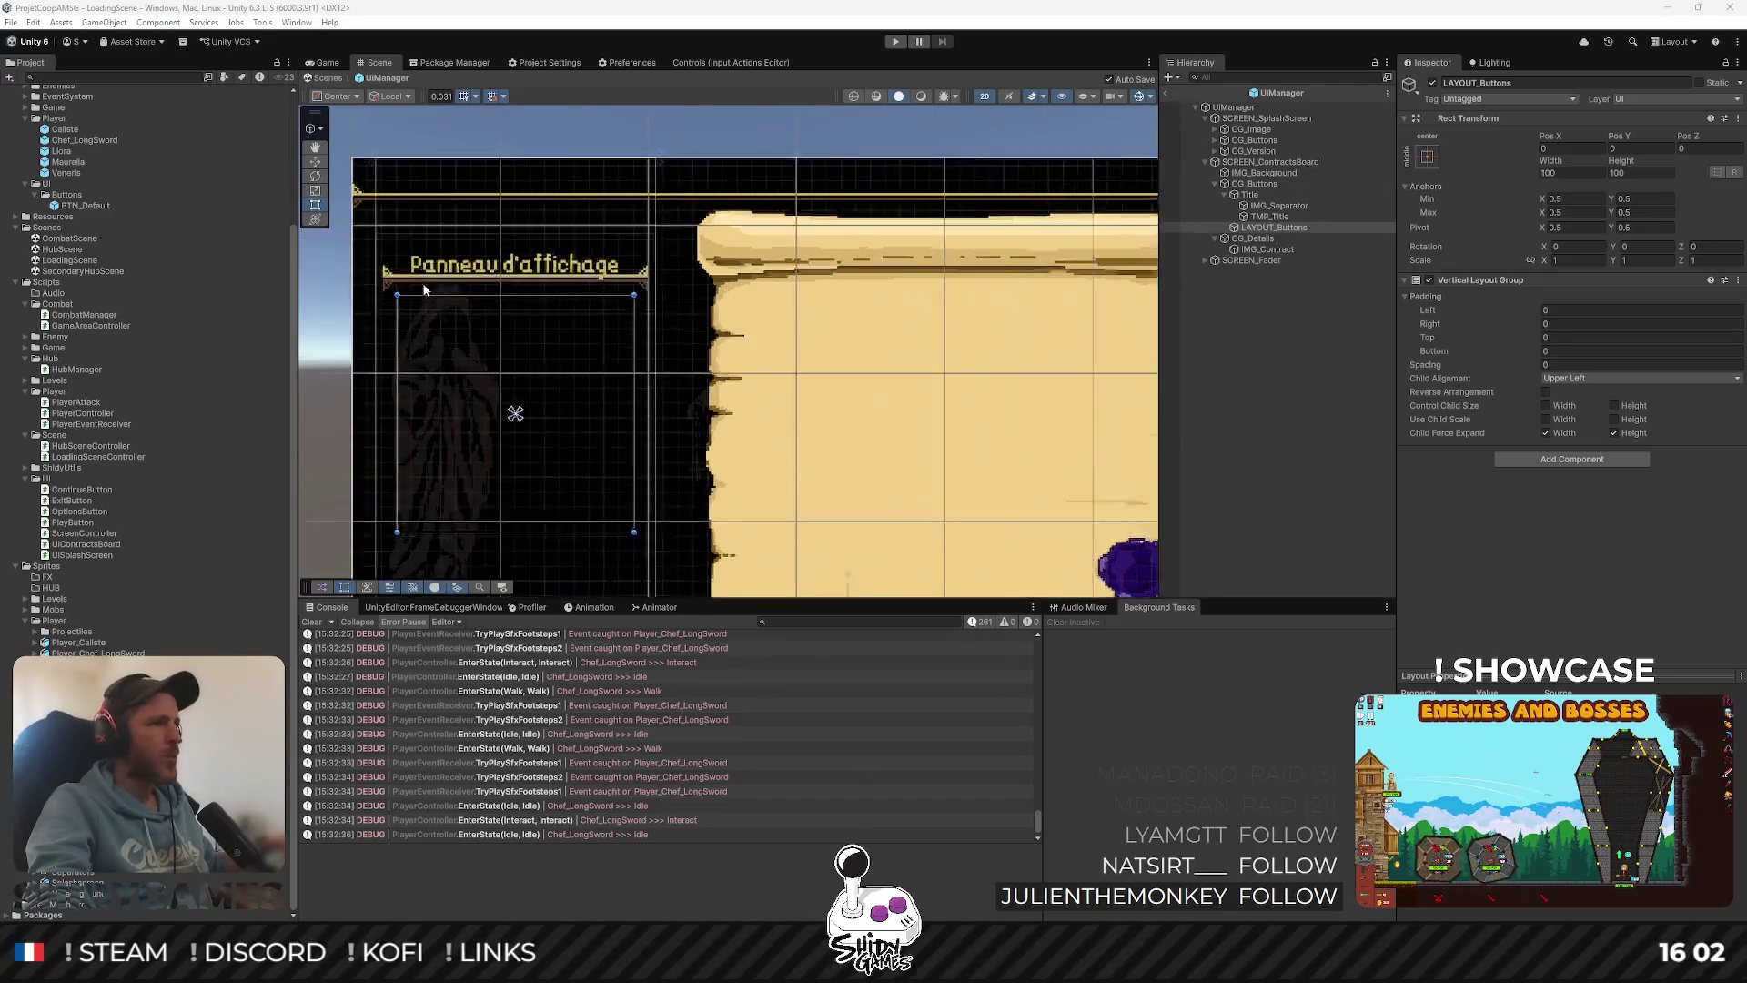
pyautogui.press('f')
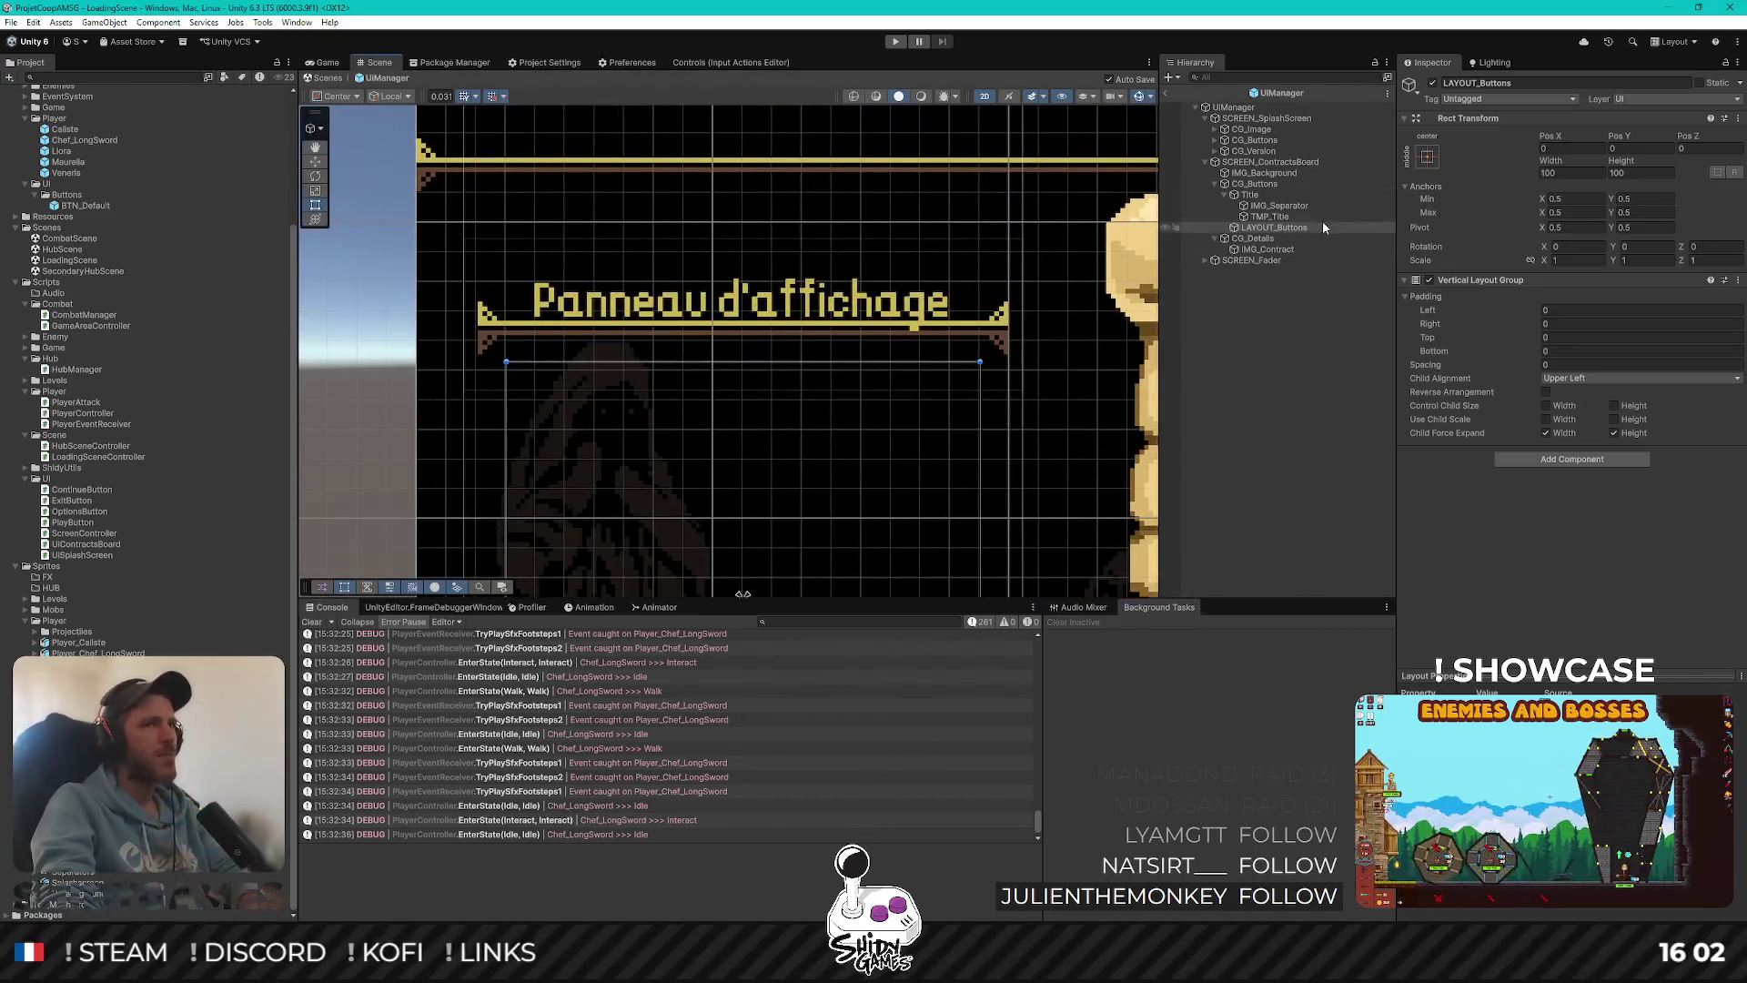
pyautogui.click(1323, 216)
pyautogui.click(1634, 148)
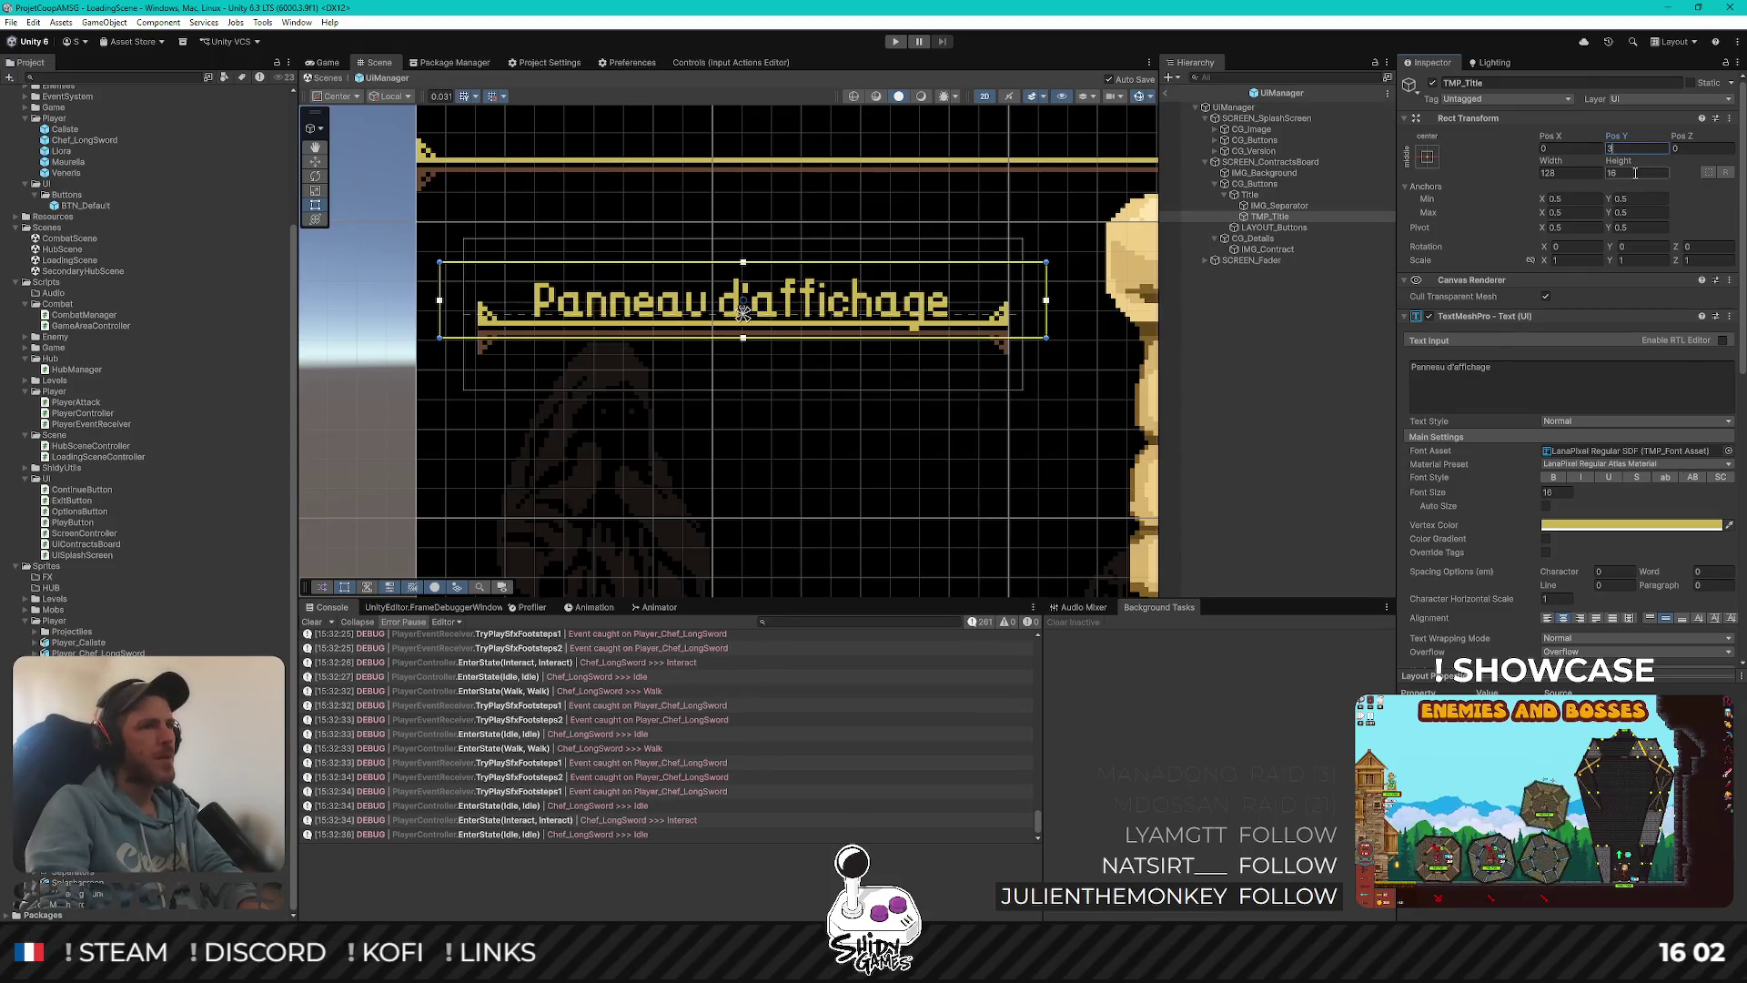
pyautogui.write('4')
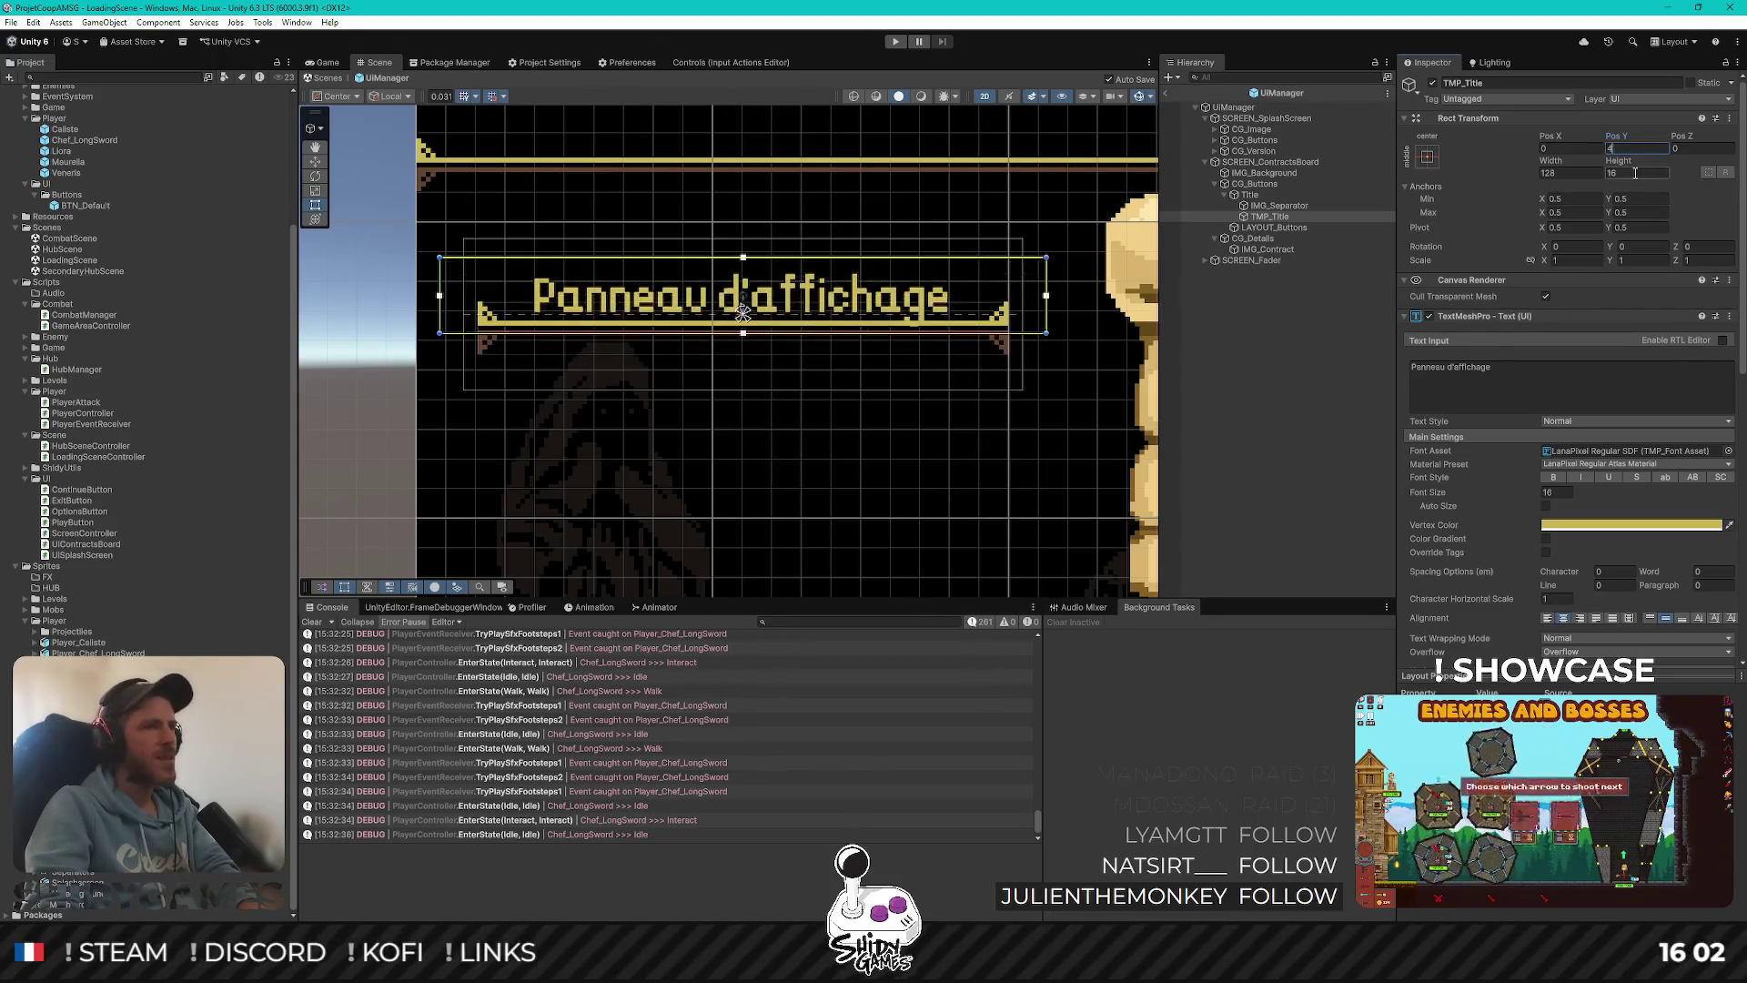
pyautogui.press('BackSpace')
pyautogui.write('5')
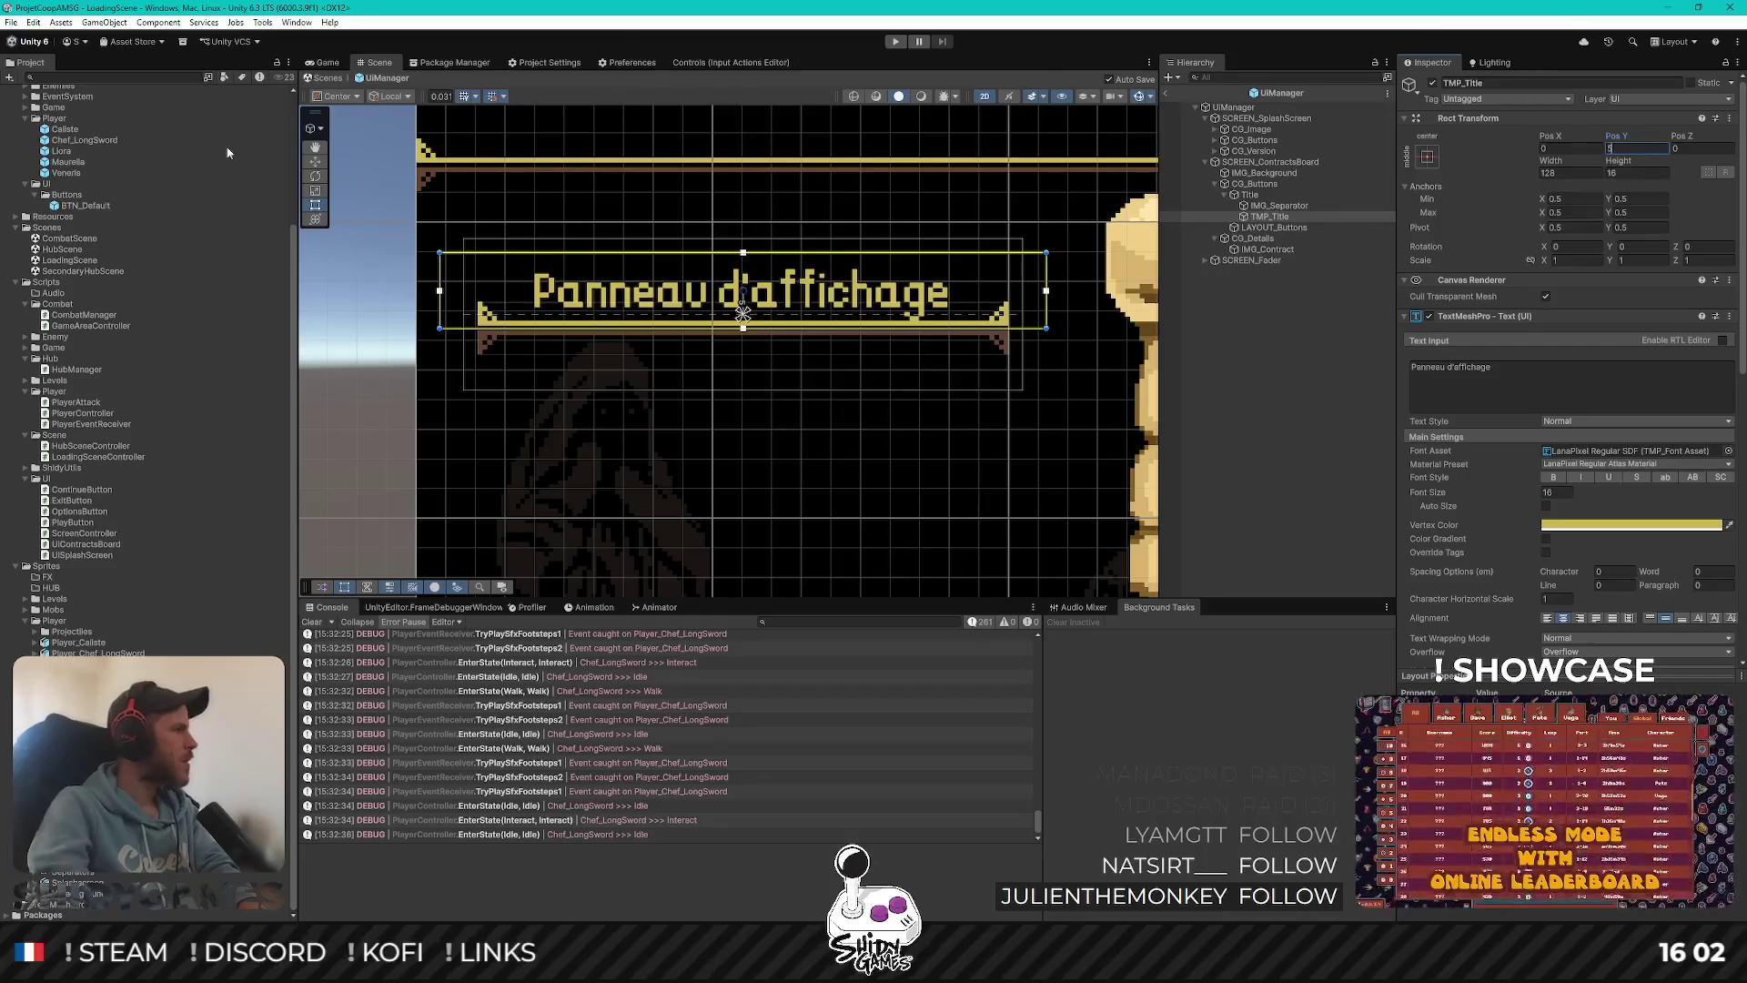
pyautogui.hotkey('alt', 'Tab')
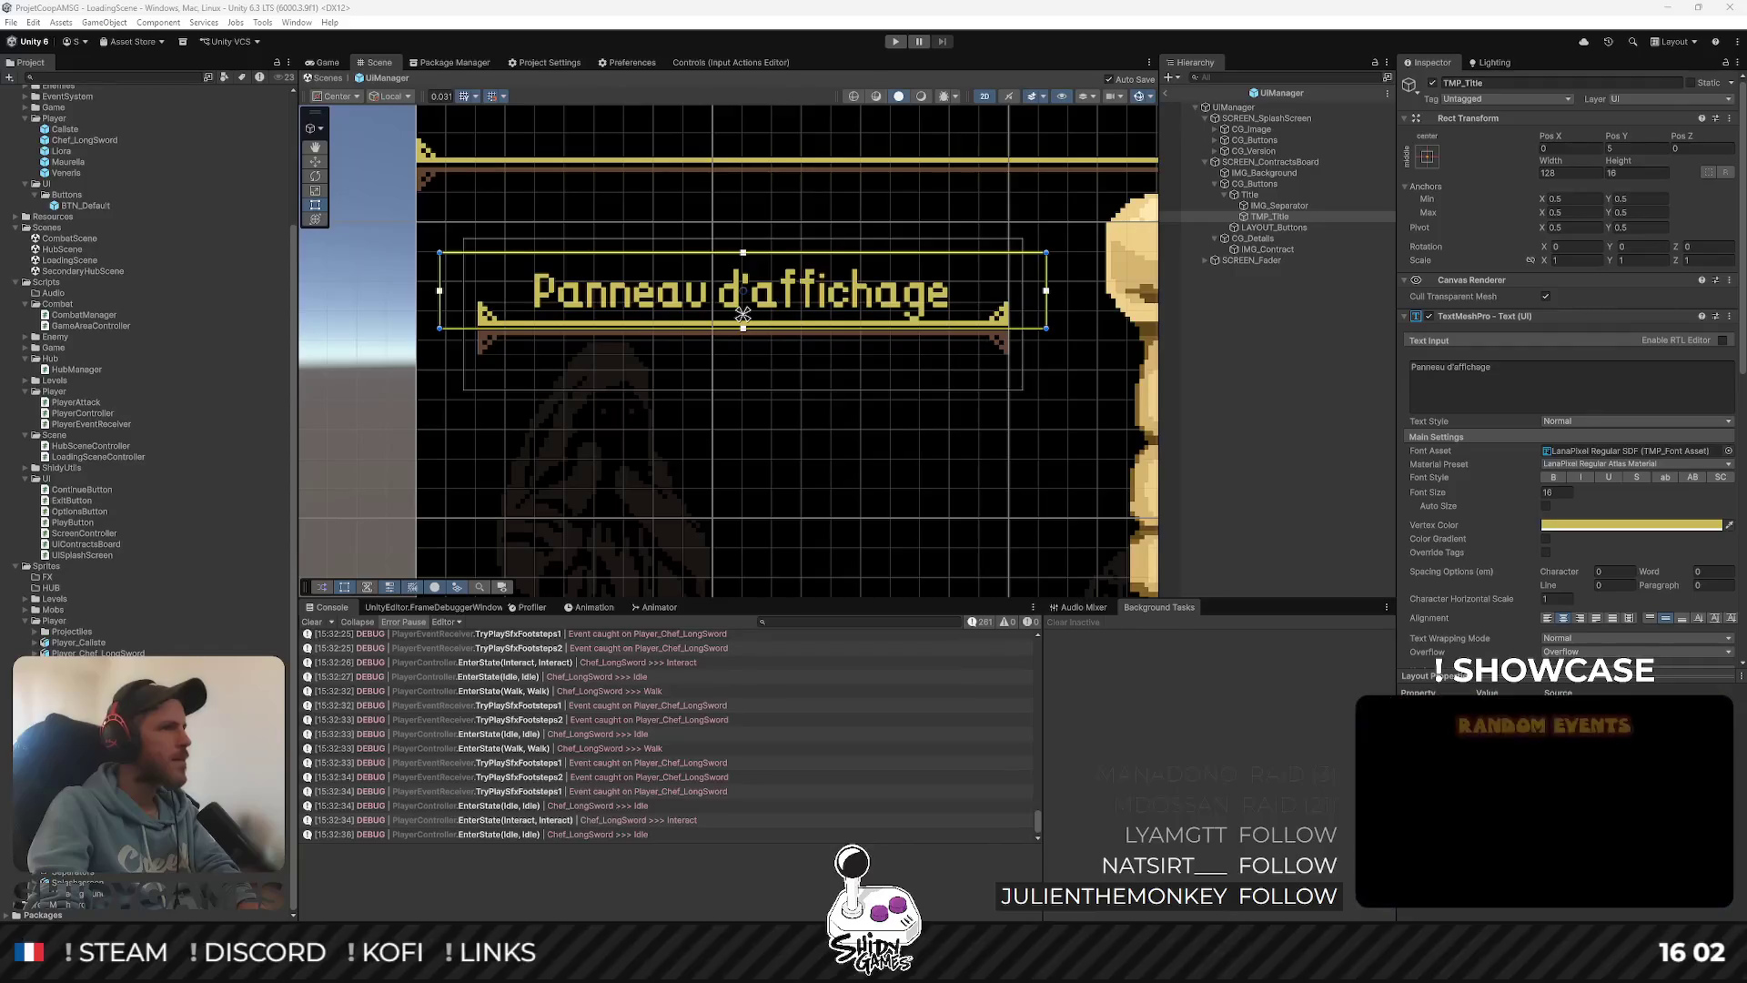
# Set TMP_Title's Pos Y to 4, then zoom back out to see the whole board
pyautogui.click(1617, 148)
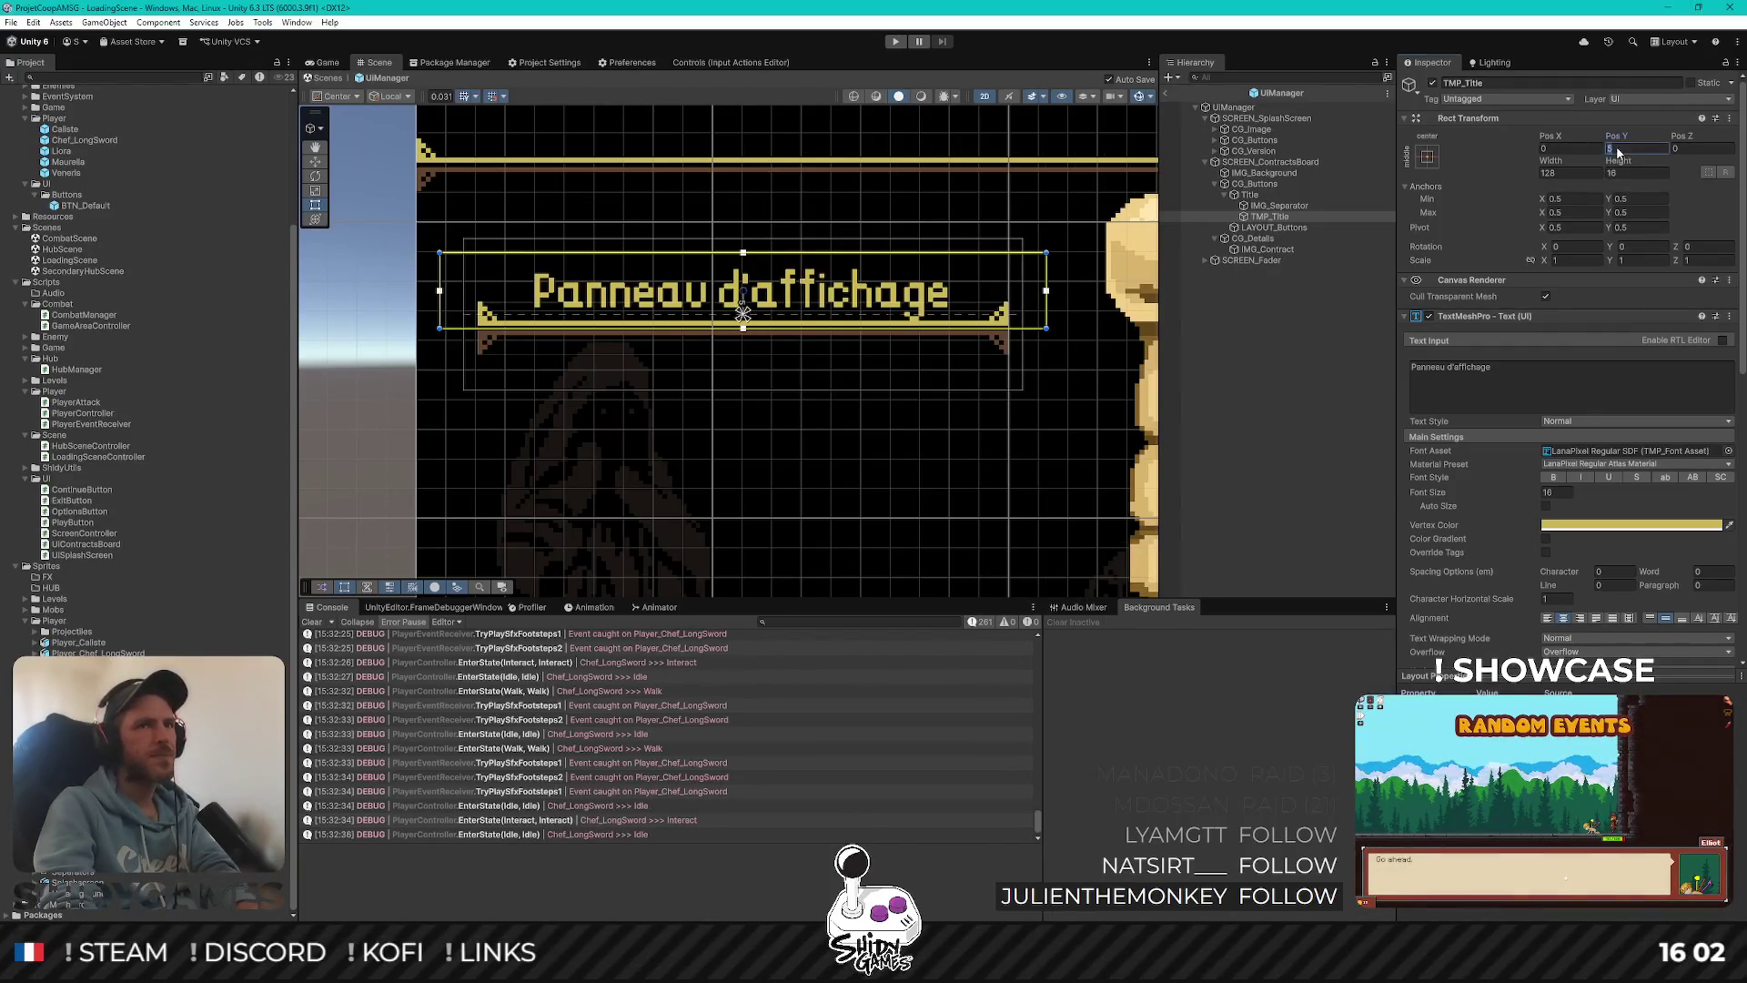
pyautogui.write('4')
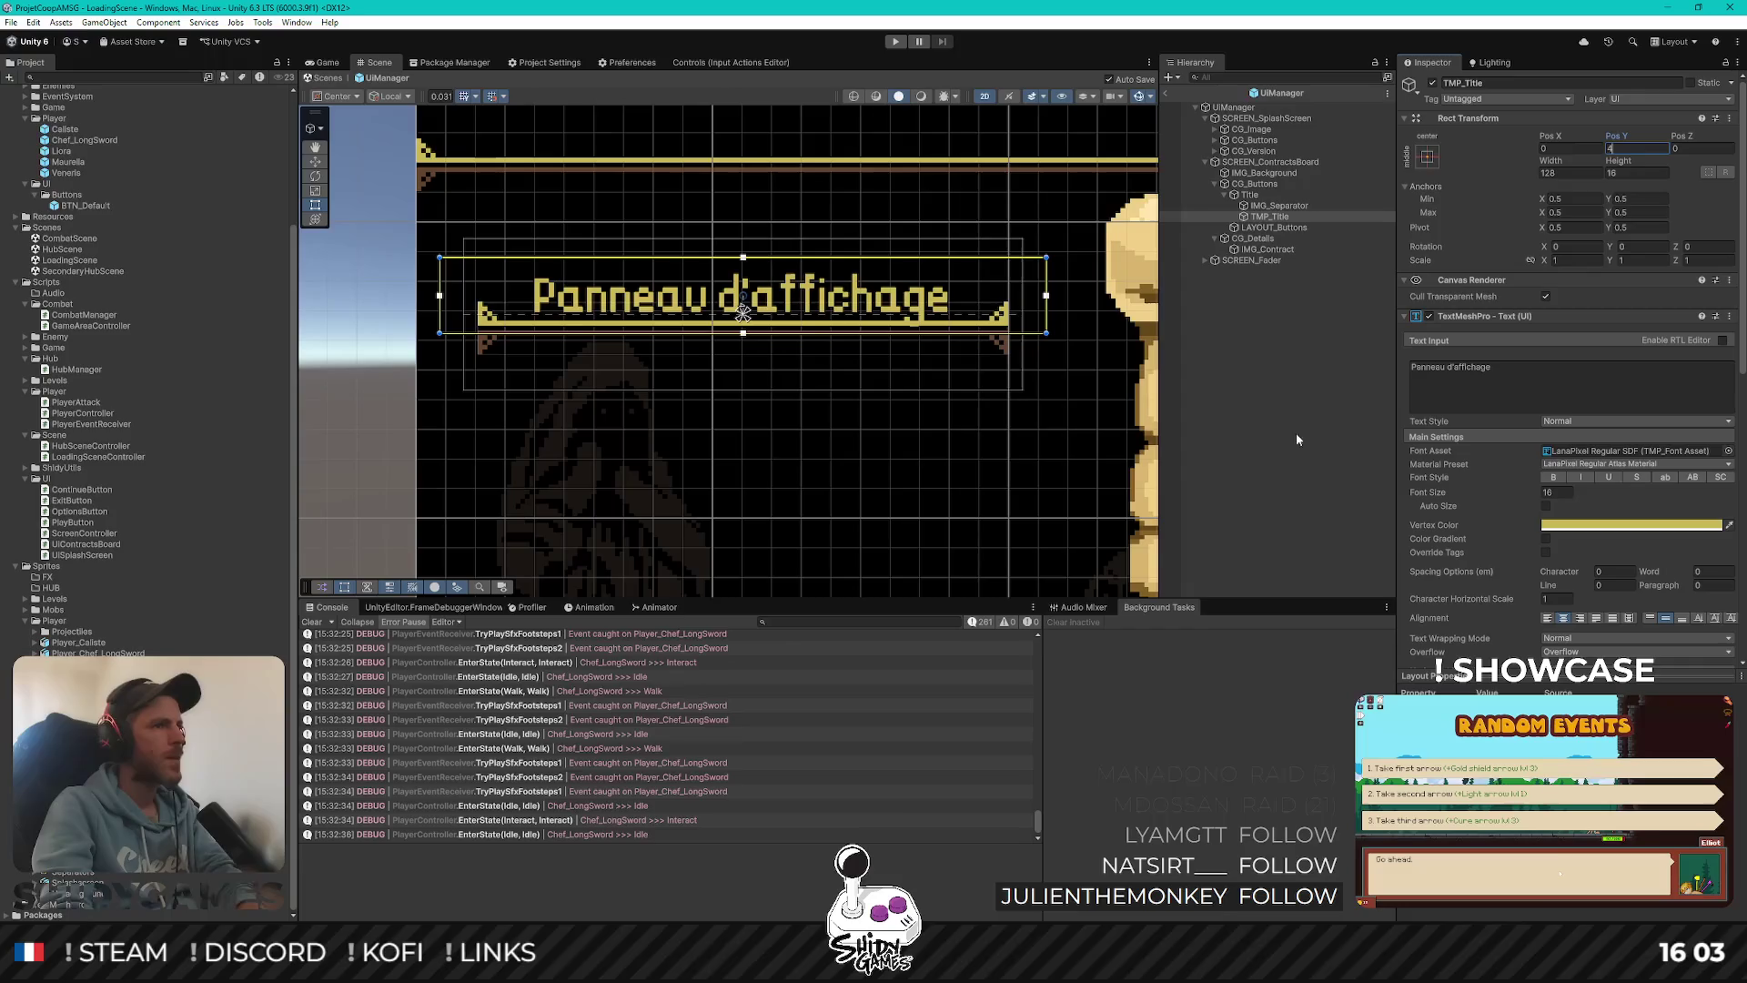
pyautogui.click(1247, 423)
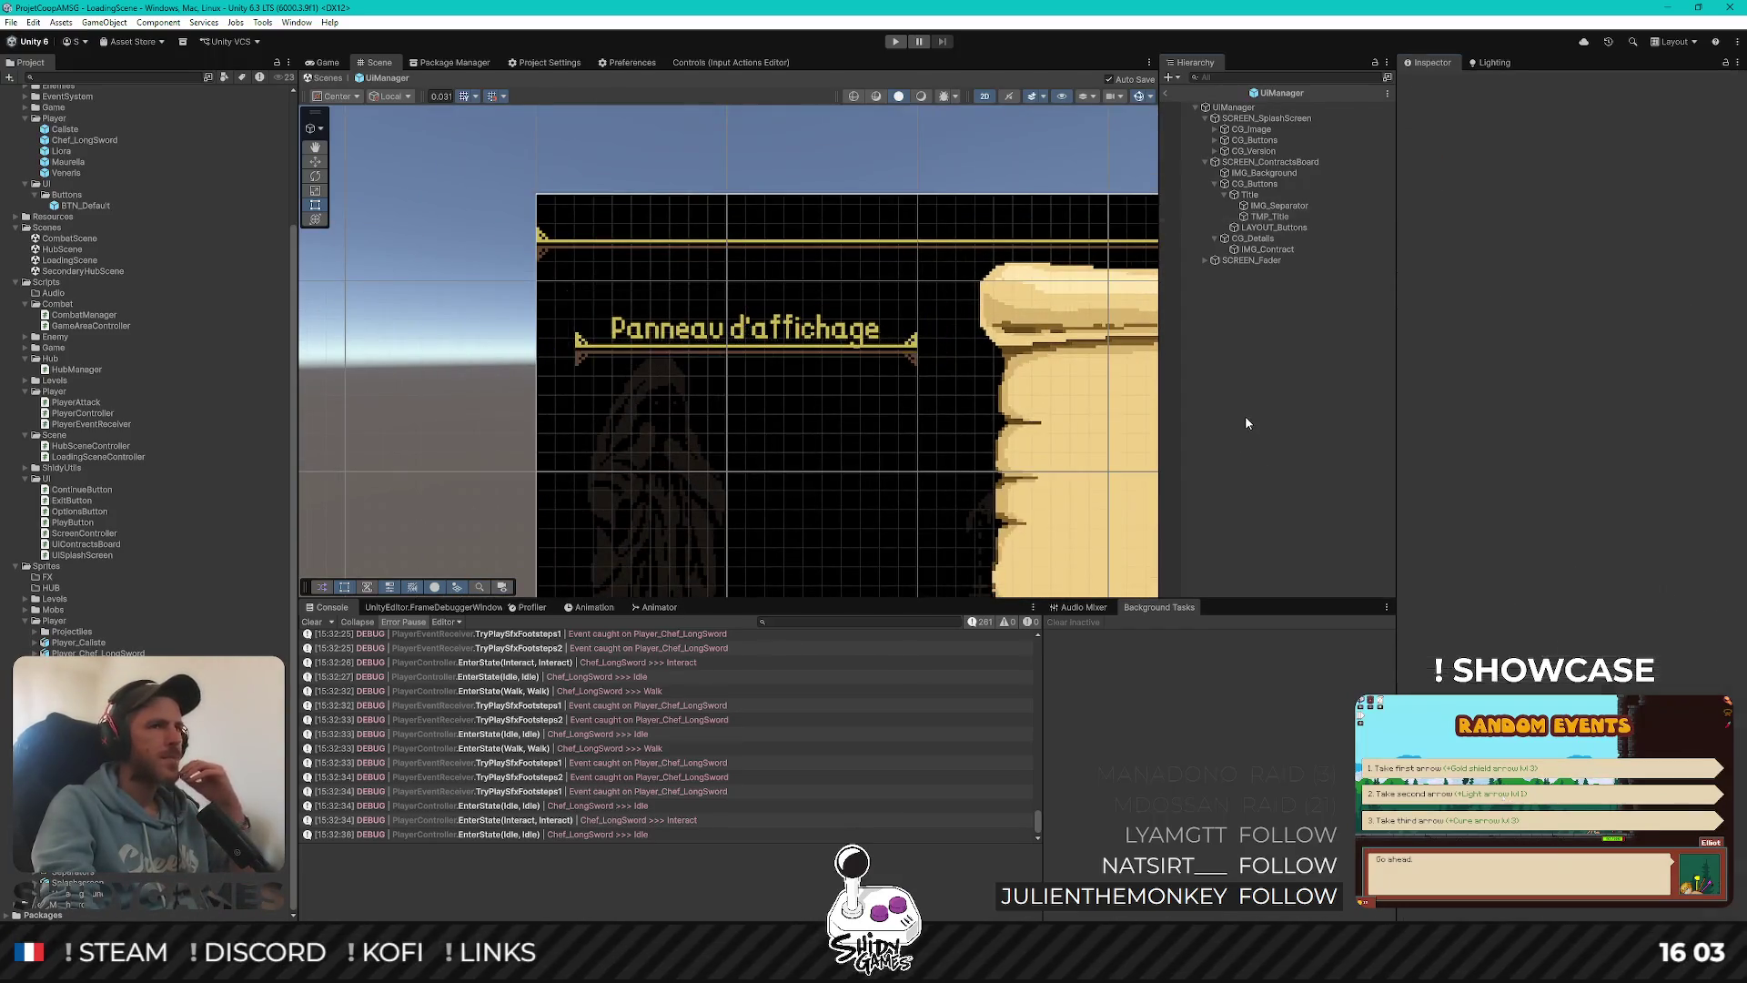
pyautogui.scroll(-2, 861, 389)
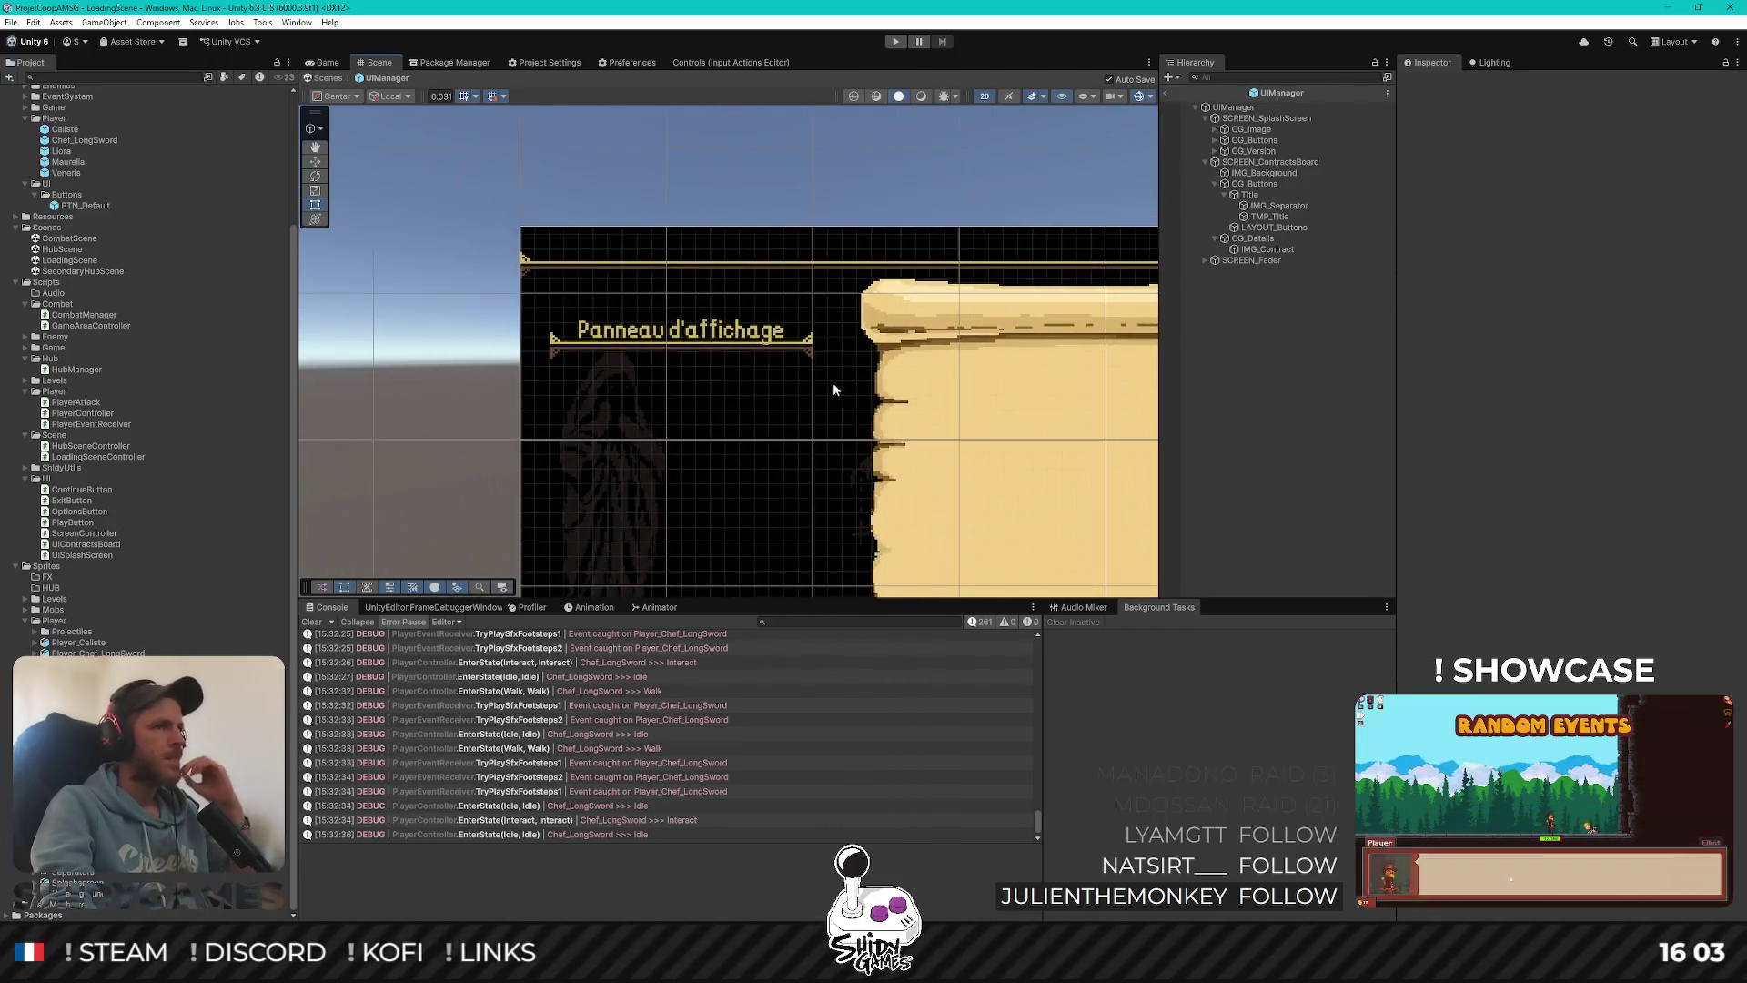
pyautogui.scroll(-1, 910, 391)
pyautogui.moveTo(776, 284); pyautogui.dragTo(759, 296)
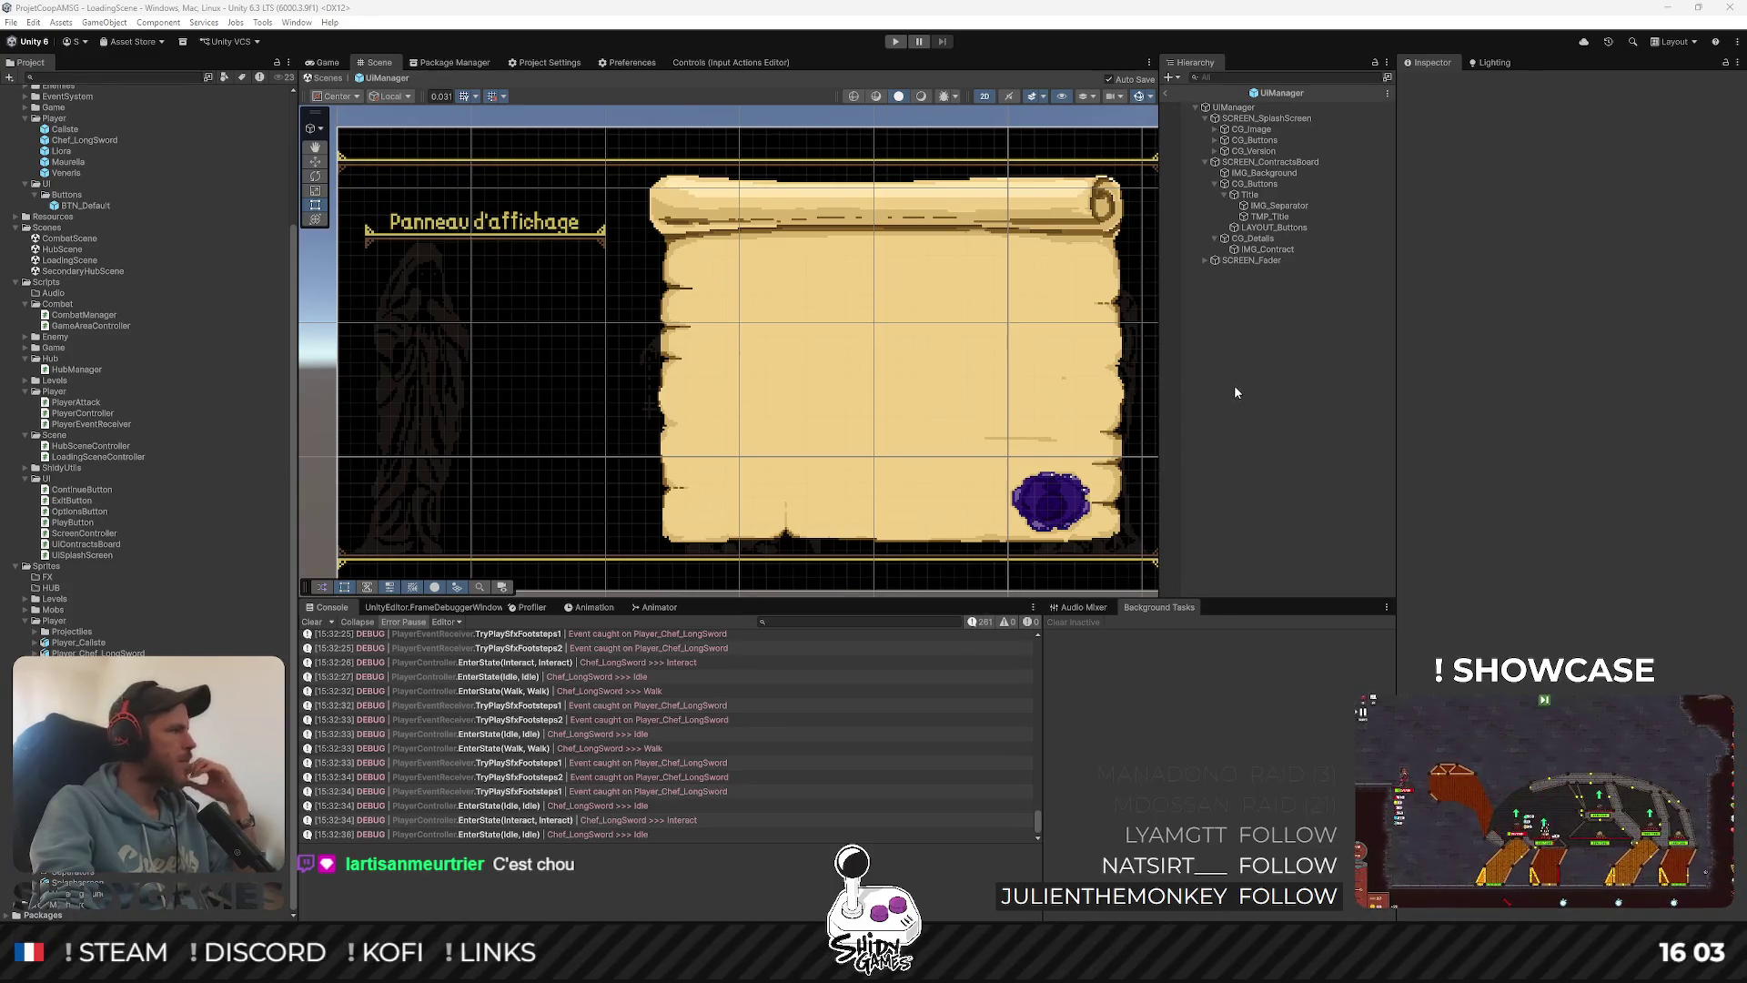
# Select TMP_Title and put the cursor in its Text Input field, ready to rewrite the title
pyautogui.click(1327, 386)
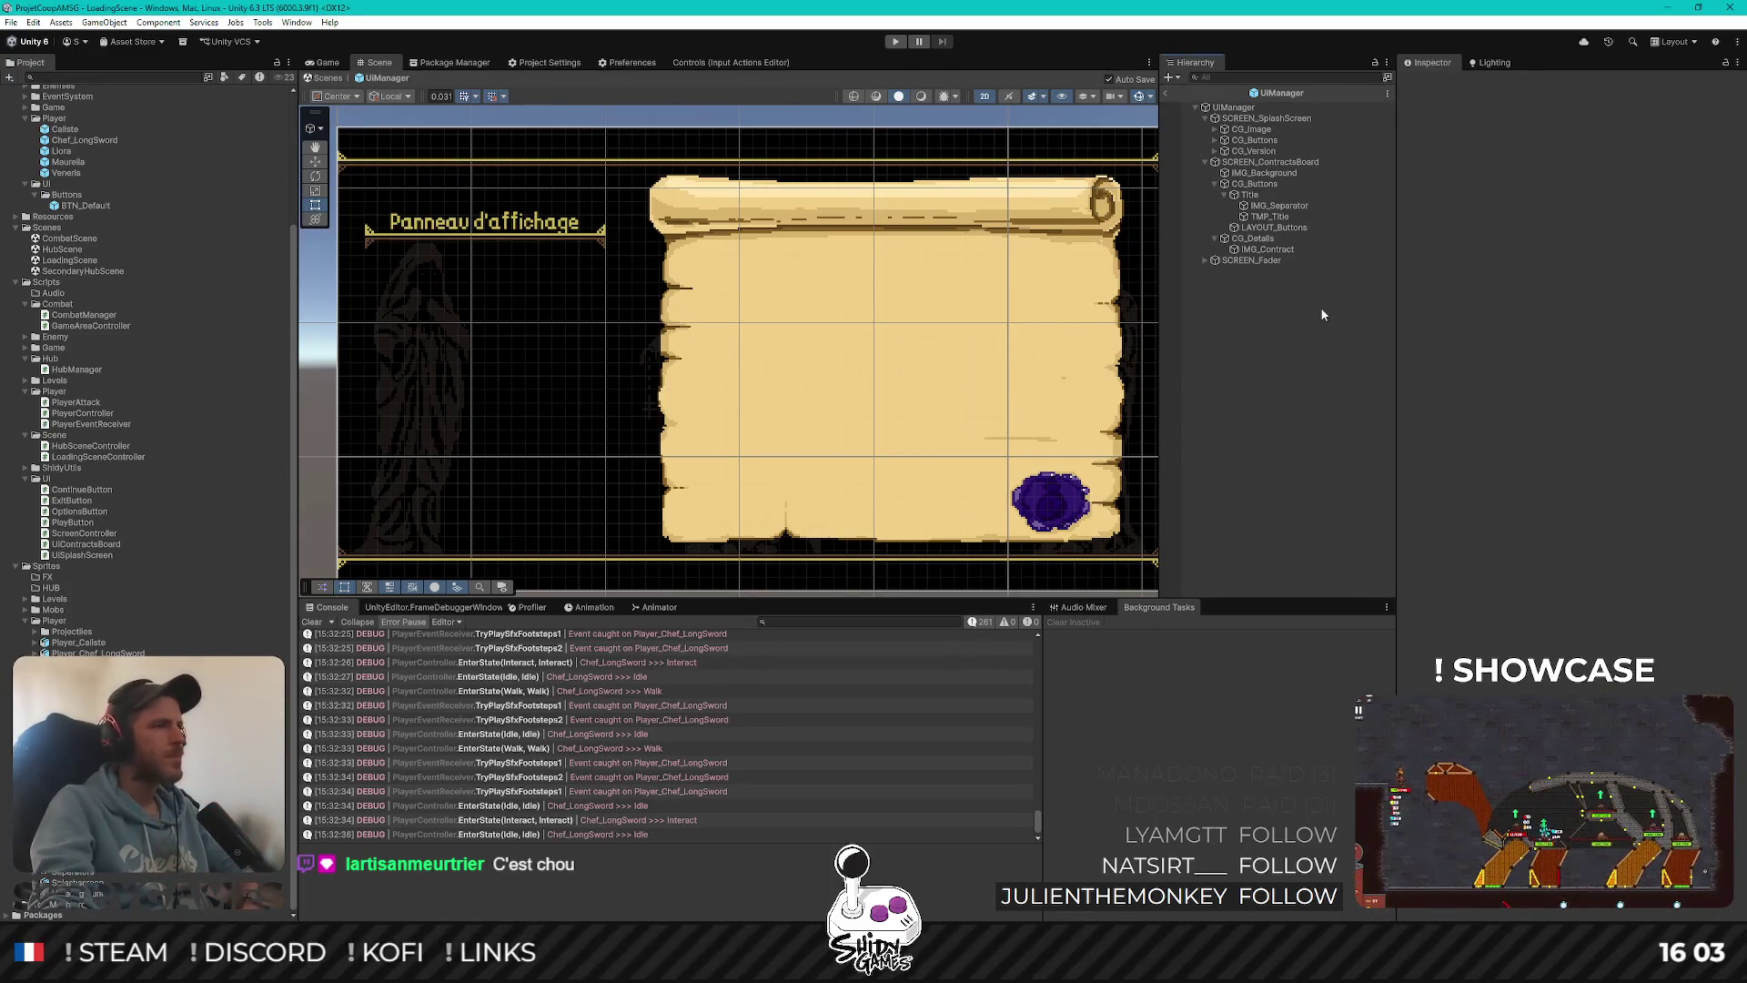
pyautogui.click(1286, 221)
pyautogui.click(1524, 393)
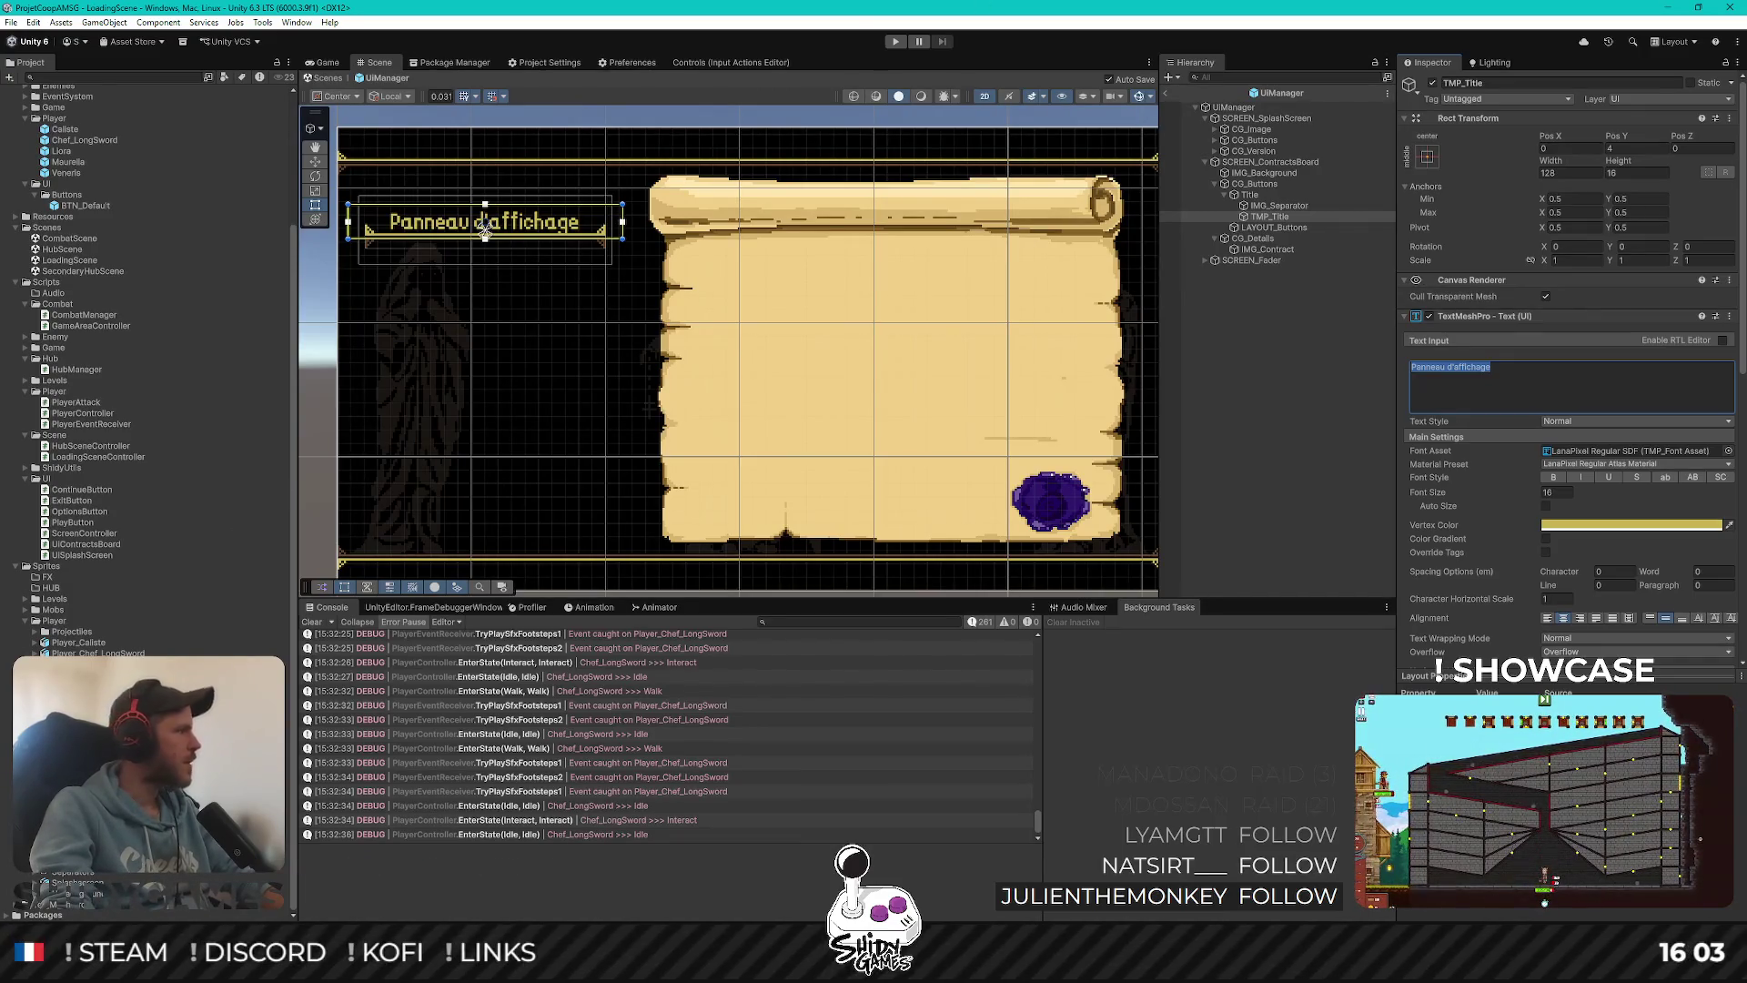
# Retitle the board 'Notice board', then replace that with 'Sample Text'
pyautogui.write('Not')
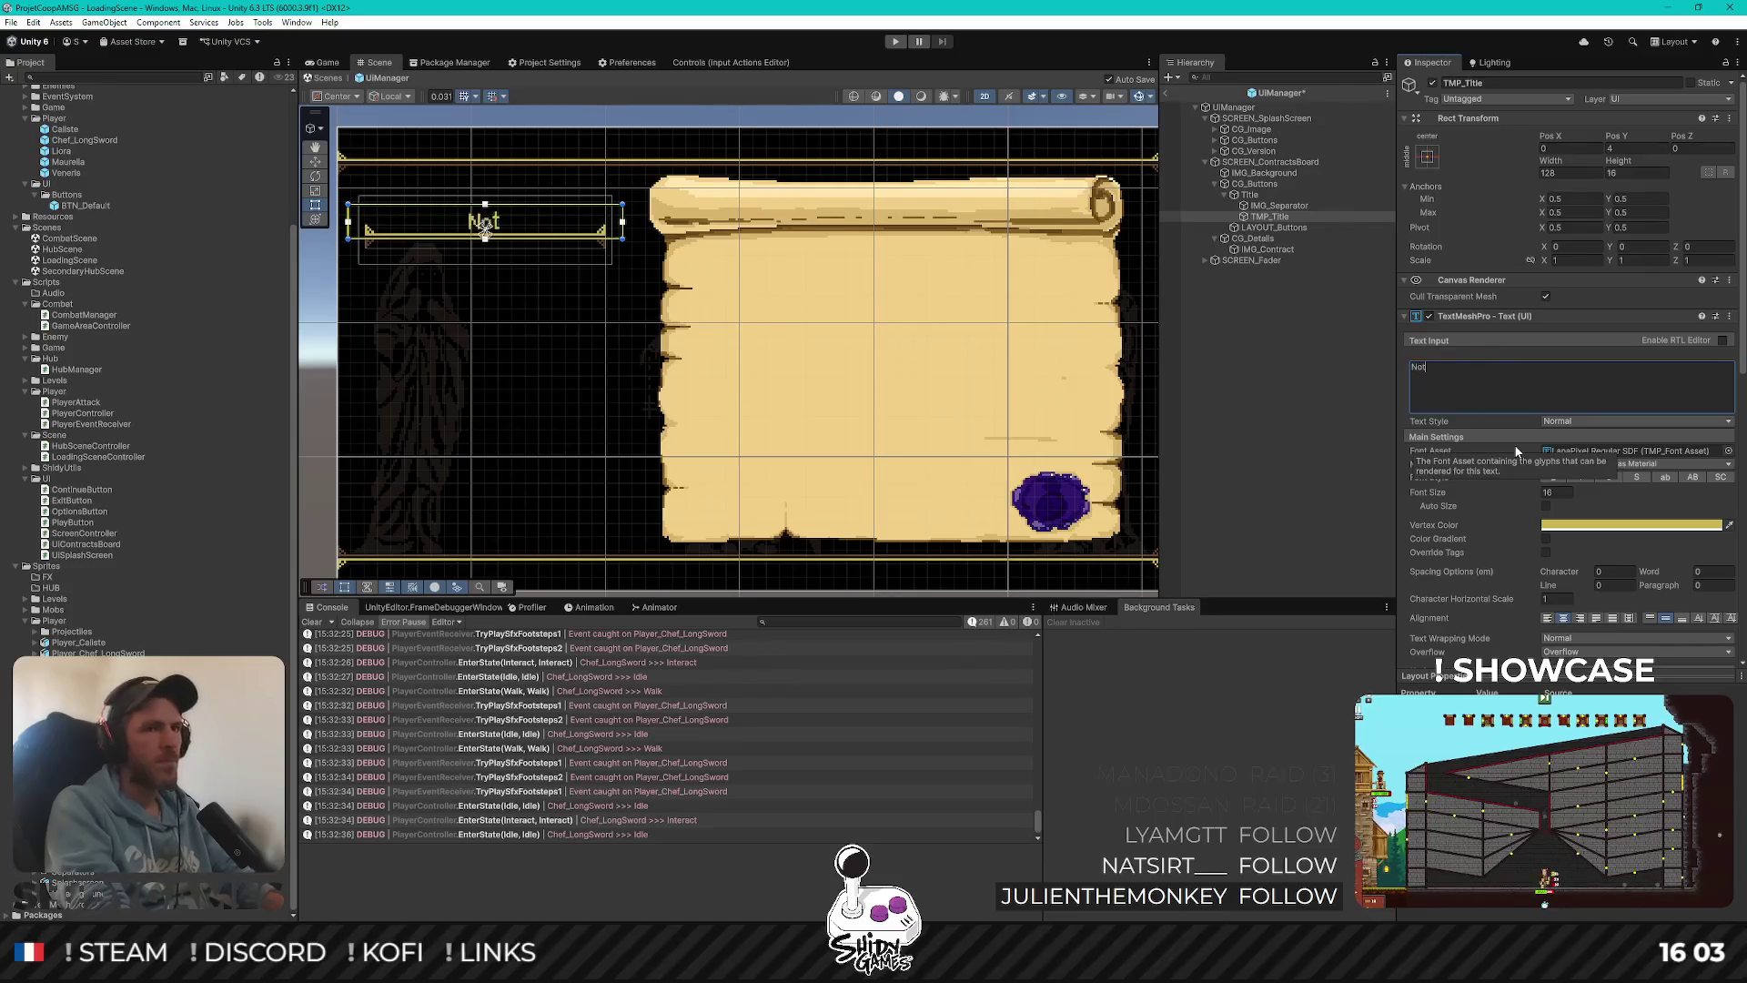
pyautogui.write('ice board')
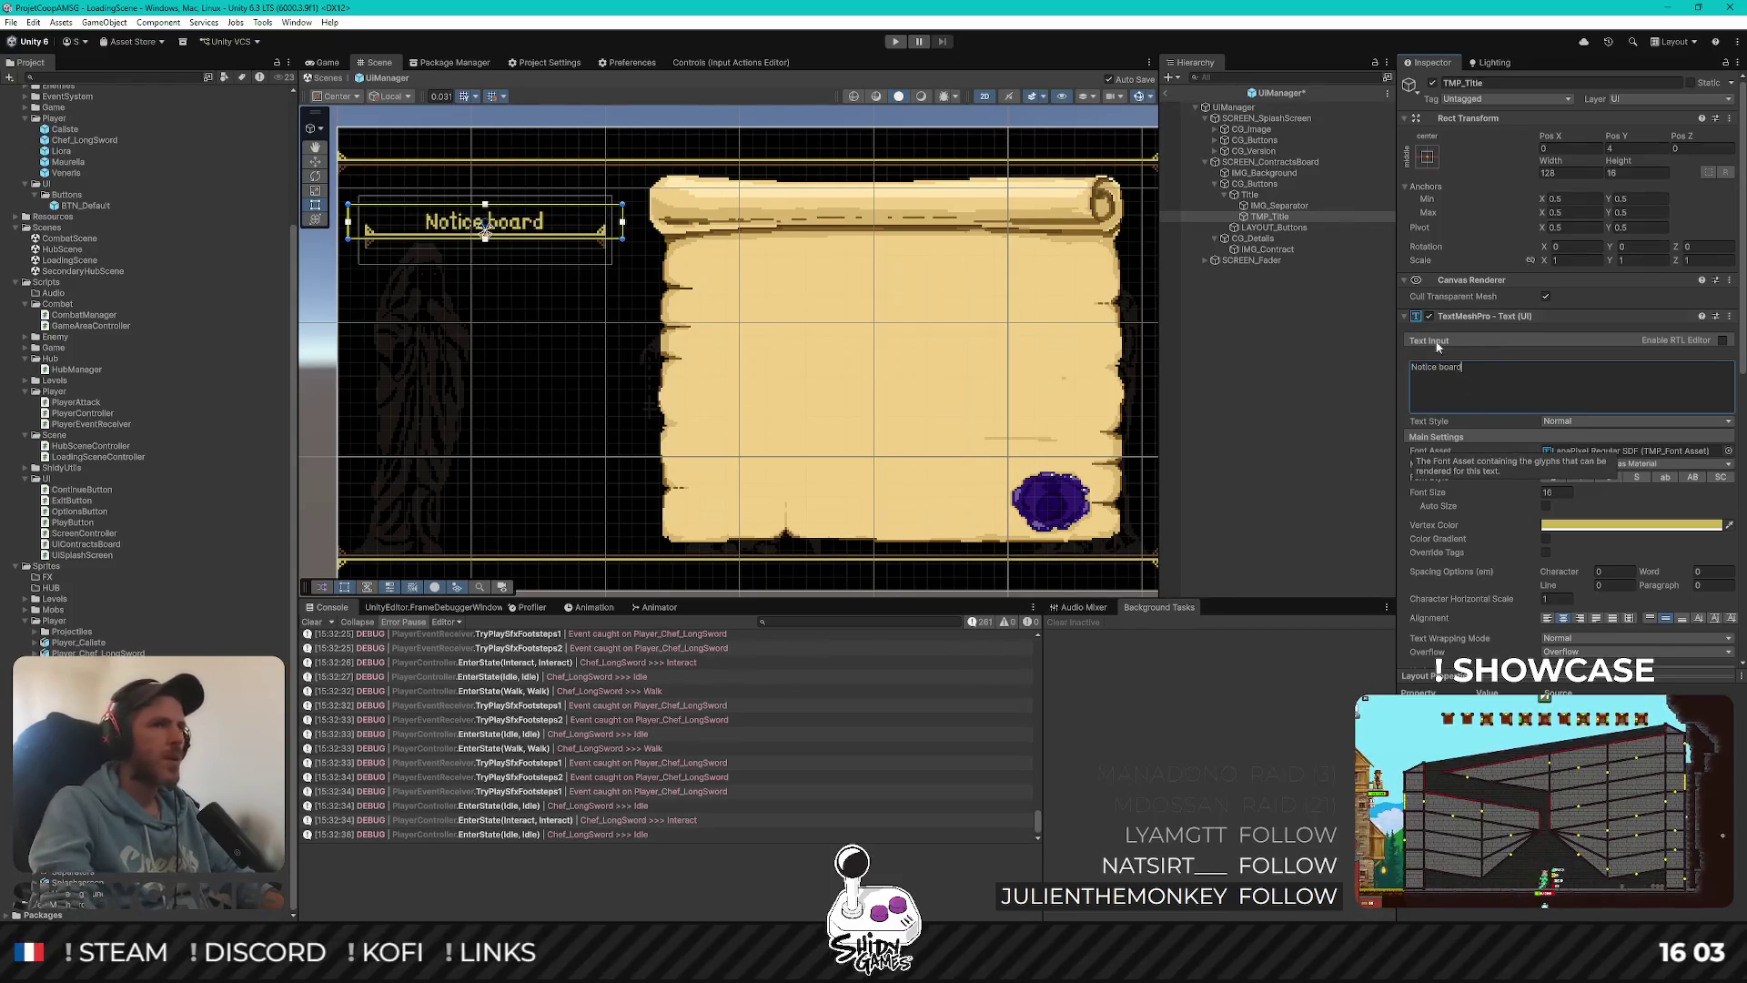
pyautogui.click(1236, 368)
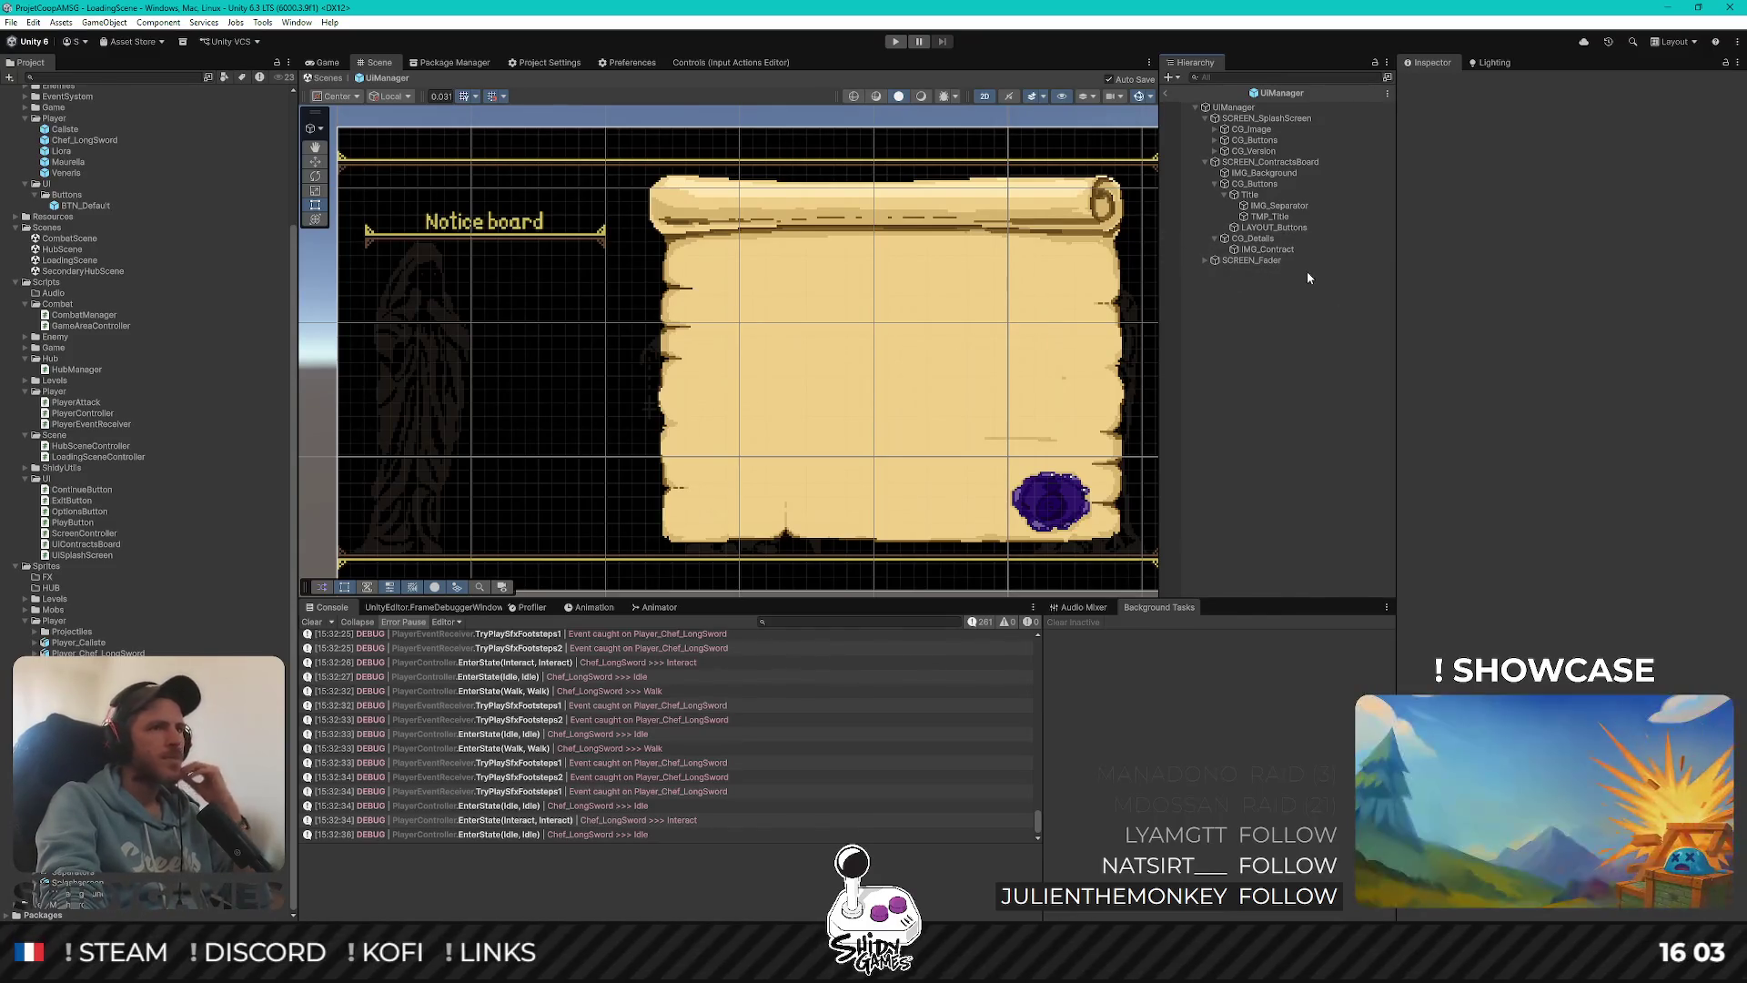
pyautogui.click(1291, 218)
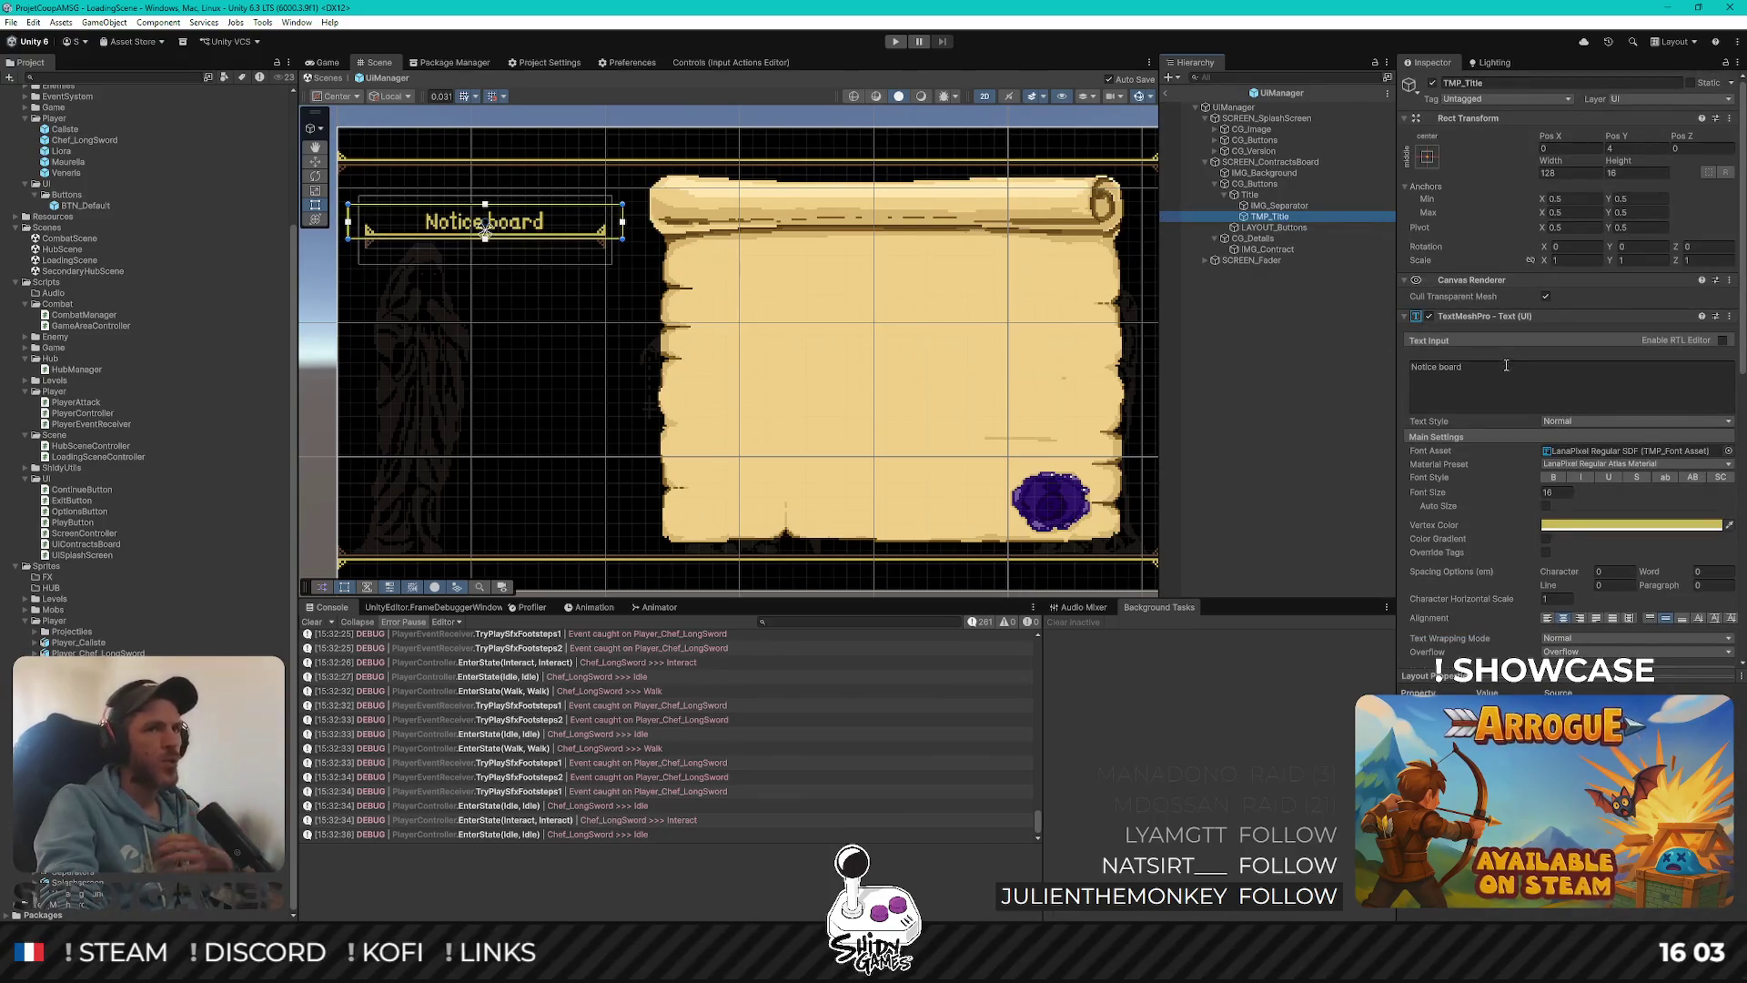
pyautogui.click(1486, 372)
pyautogui.write('Sample')
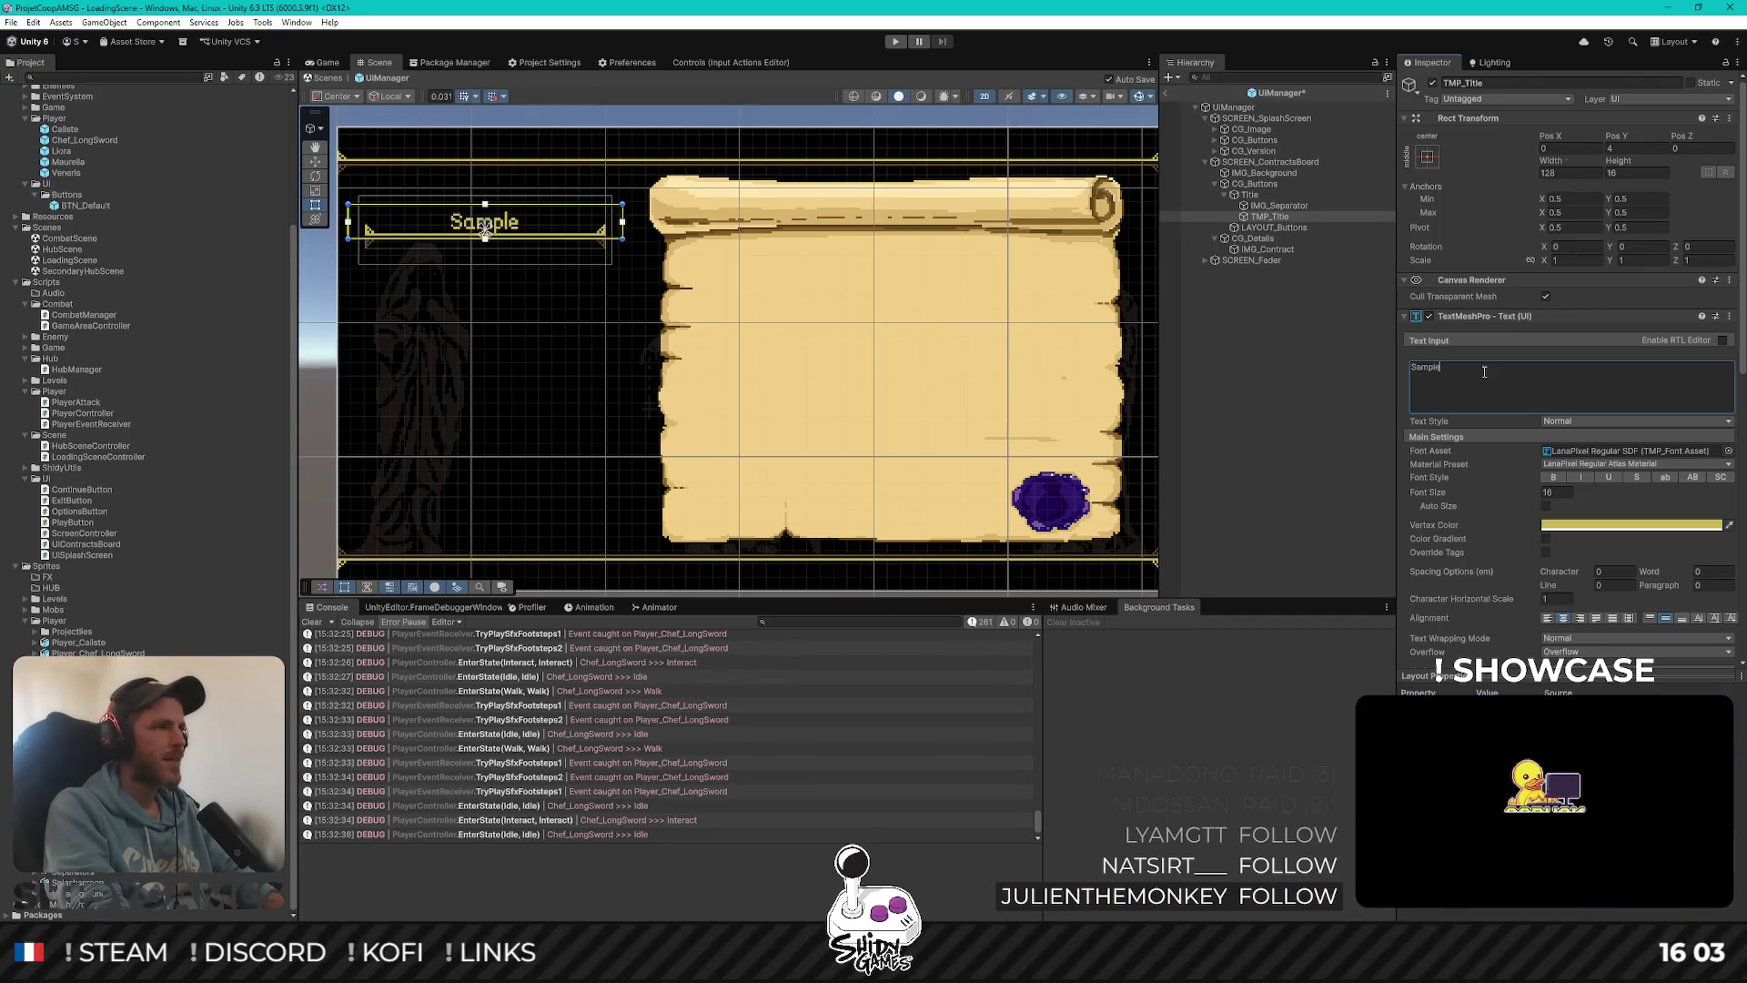
pyautogui.write(' Text')
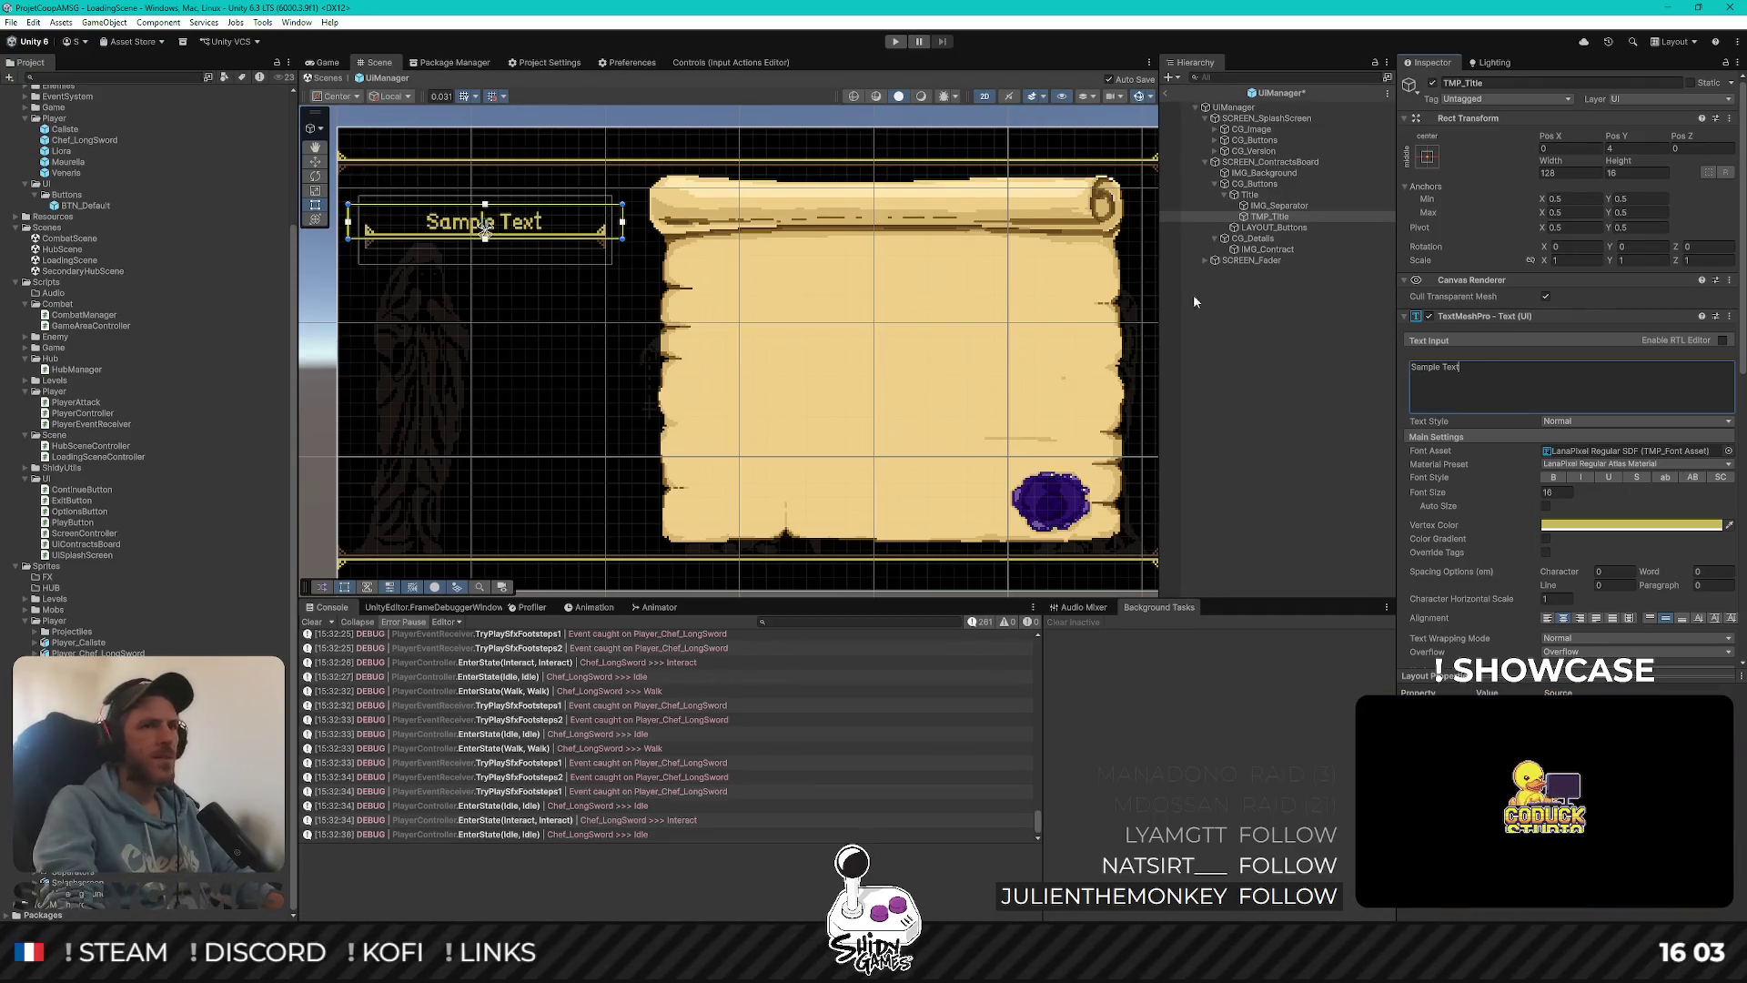
pyautogui.click(1276, 355)
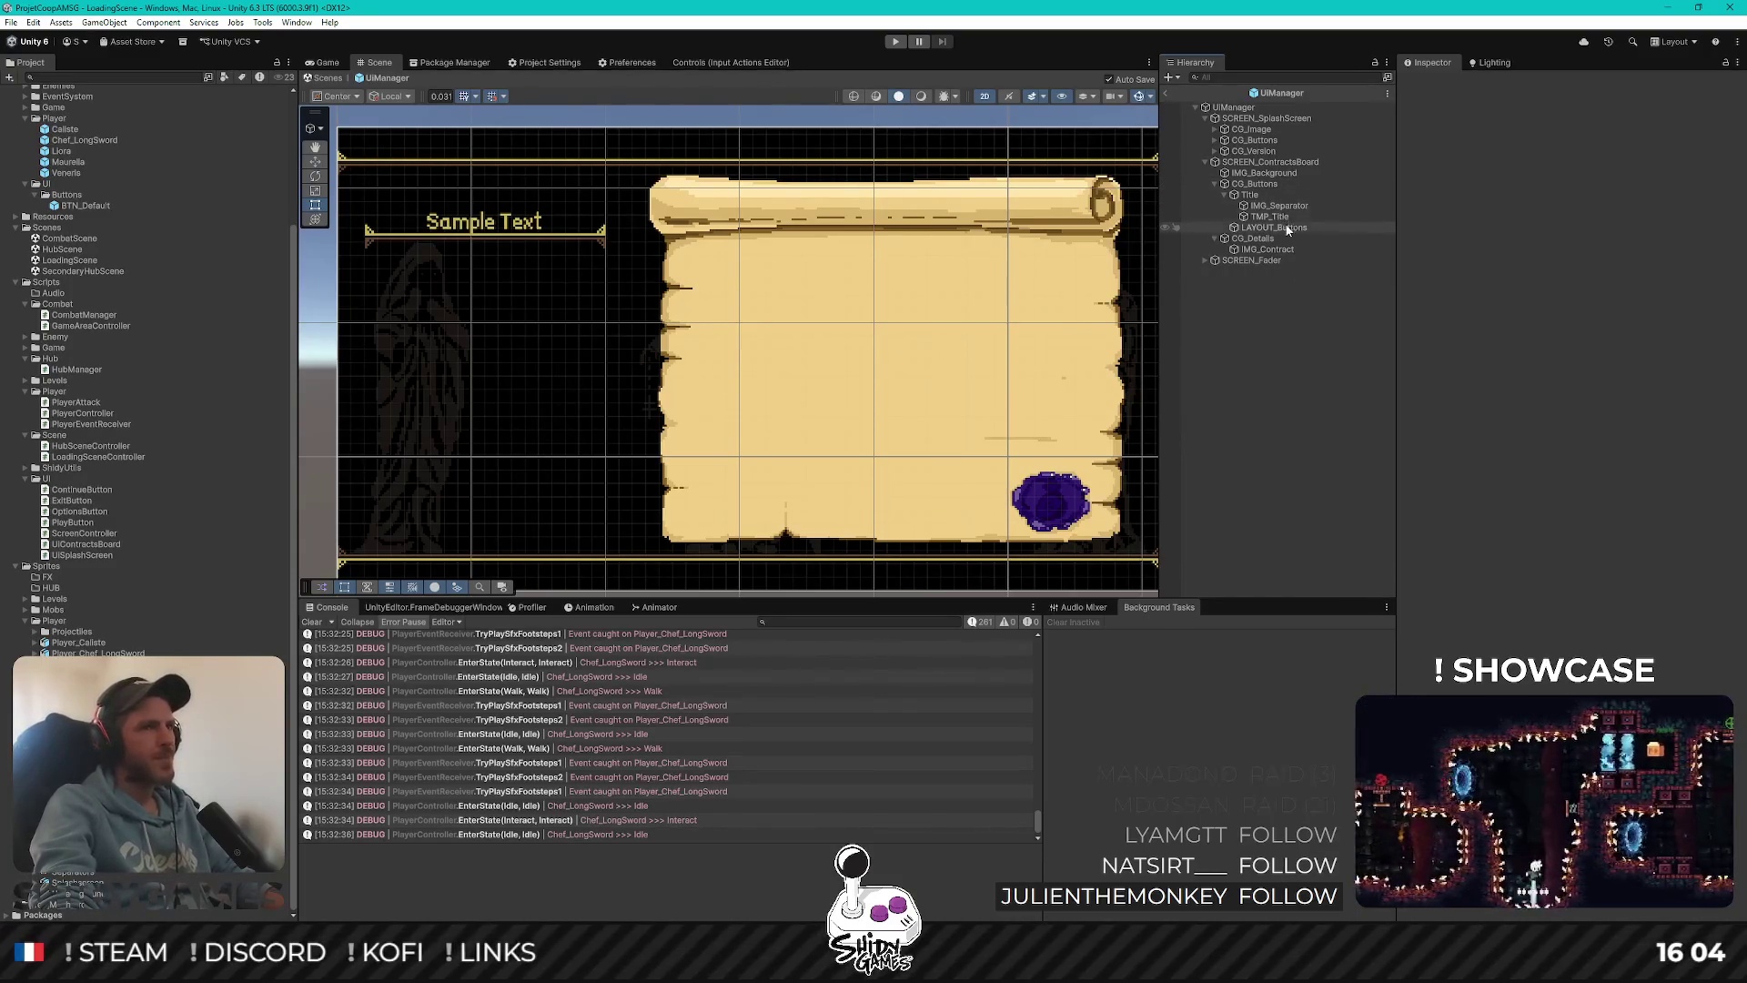
# Create a UI Text - TextMeshPro object as a child of IMG_Contract
pyautogui.click(1265, 250)
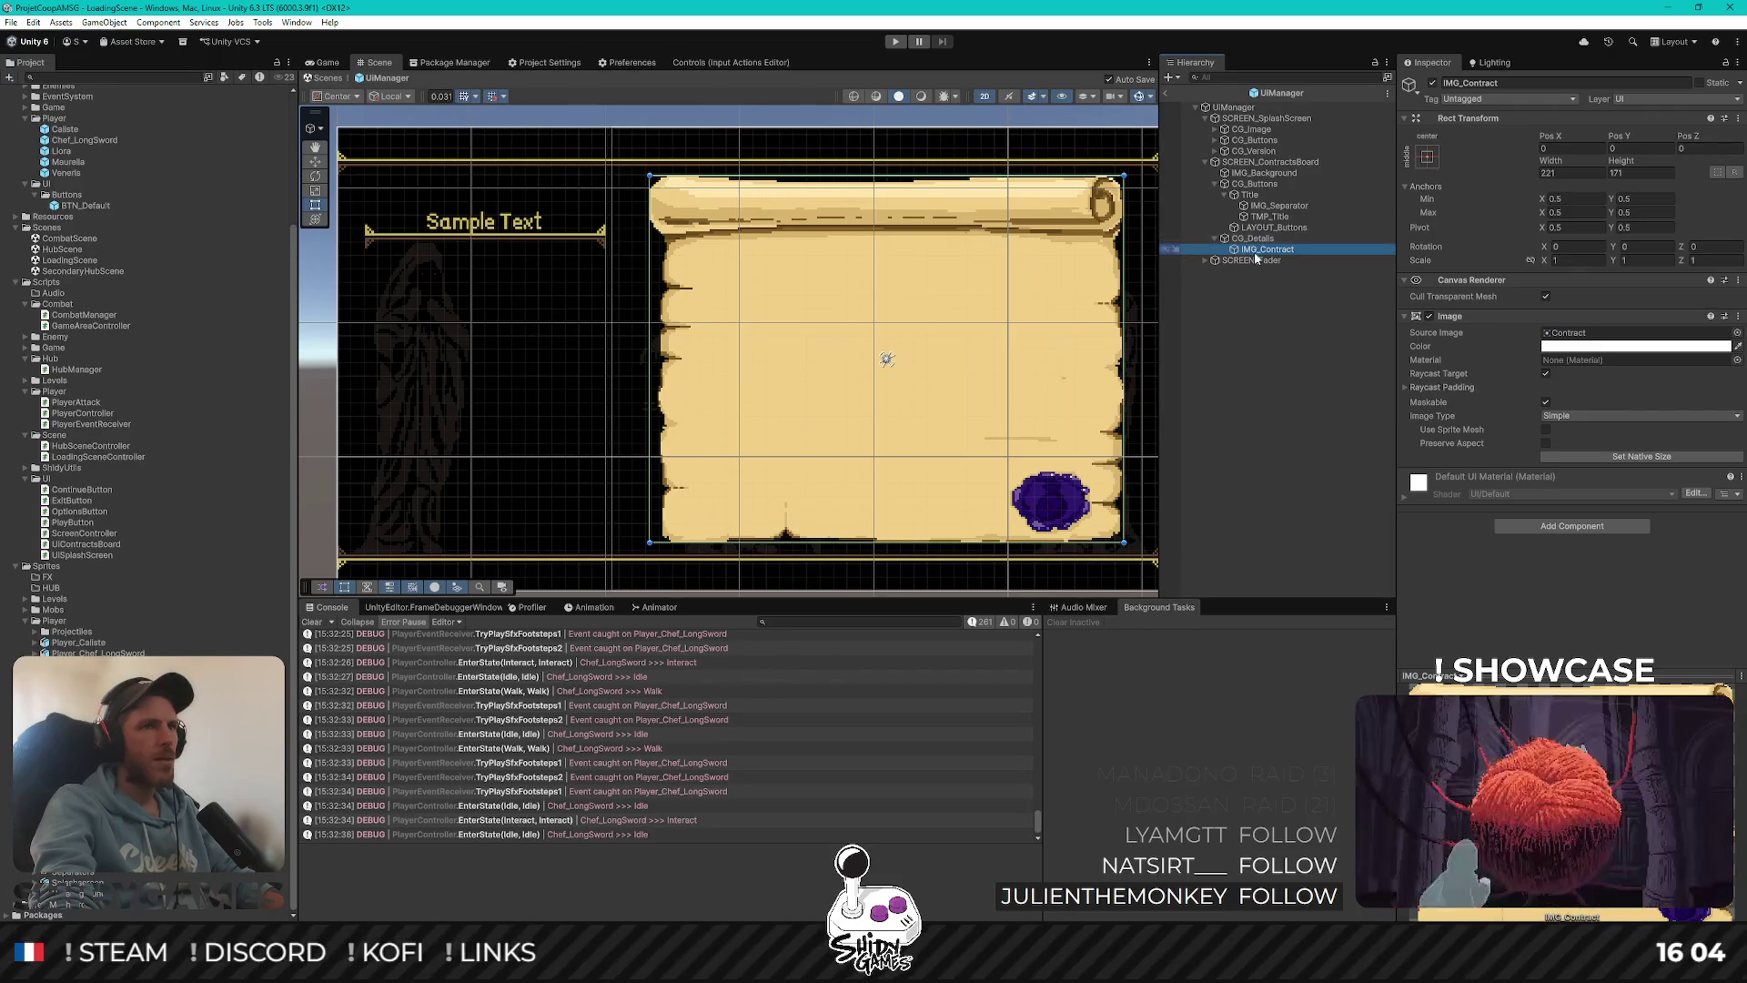
pyautogui.click(1256, 238)
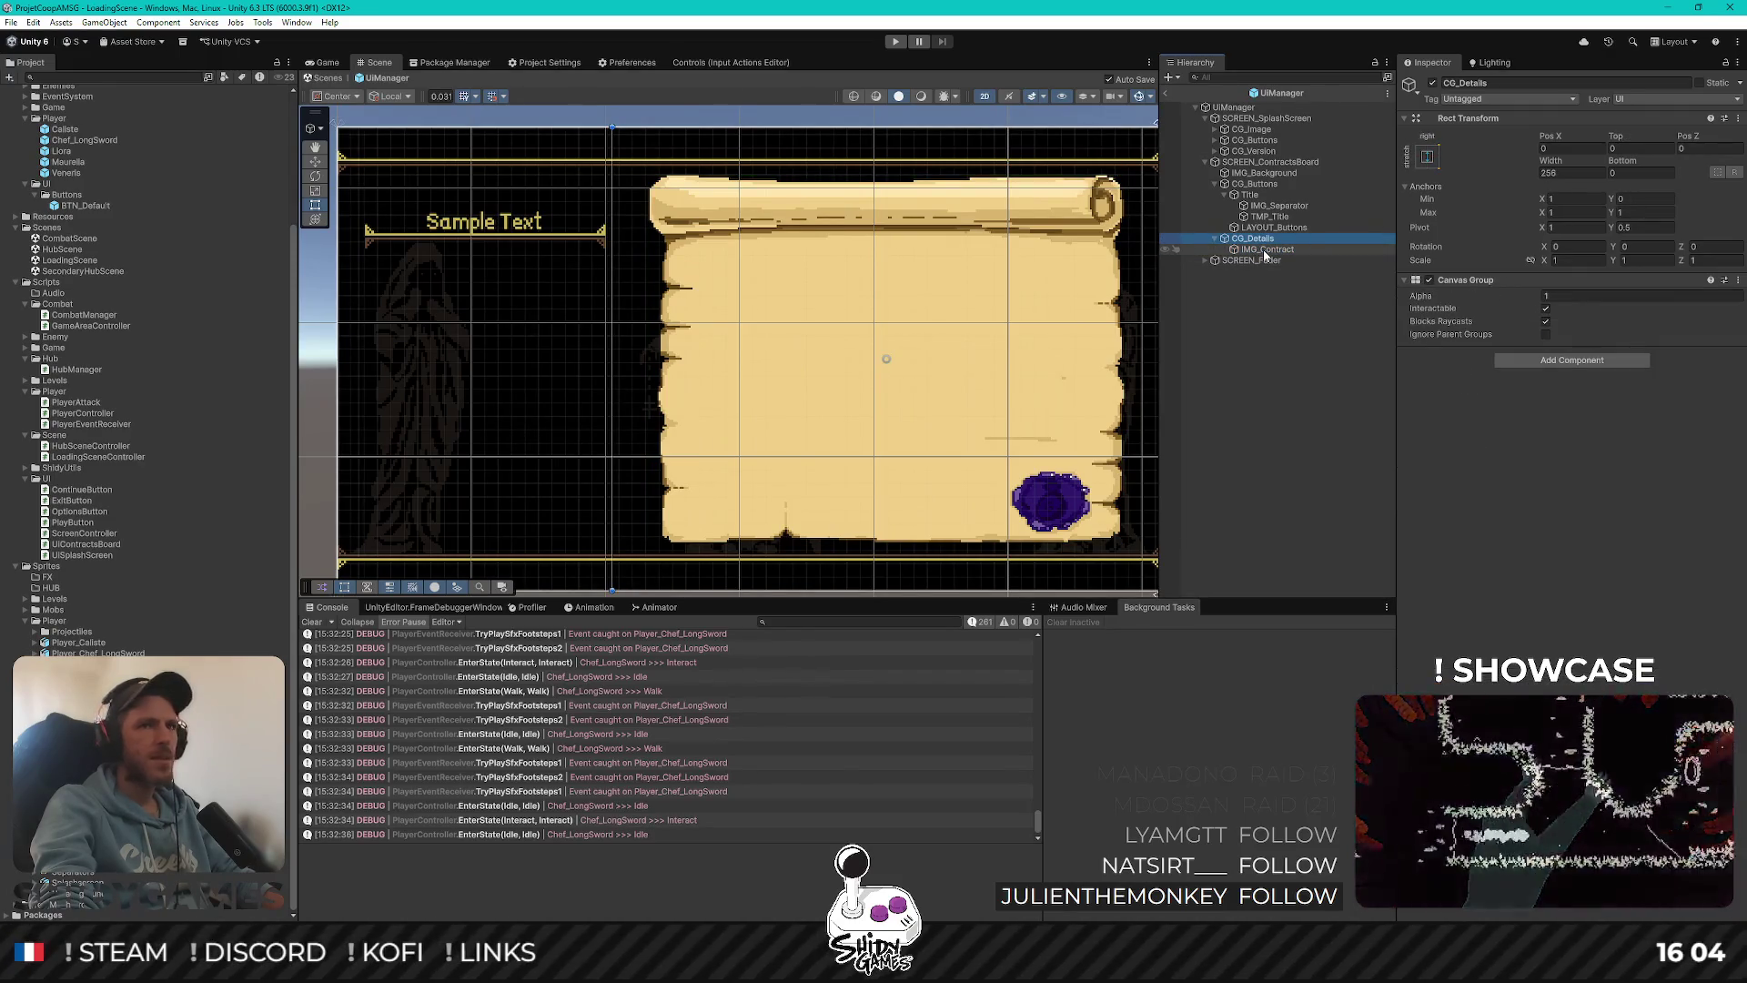
pyautogui.click(1262, 251)
pyautogui.rightClick(1261, 254)
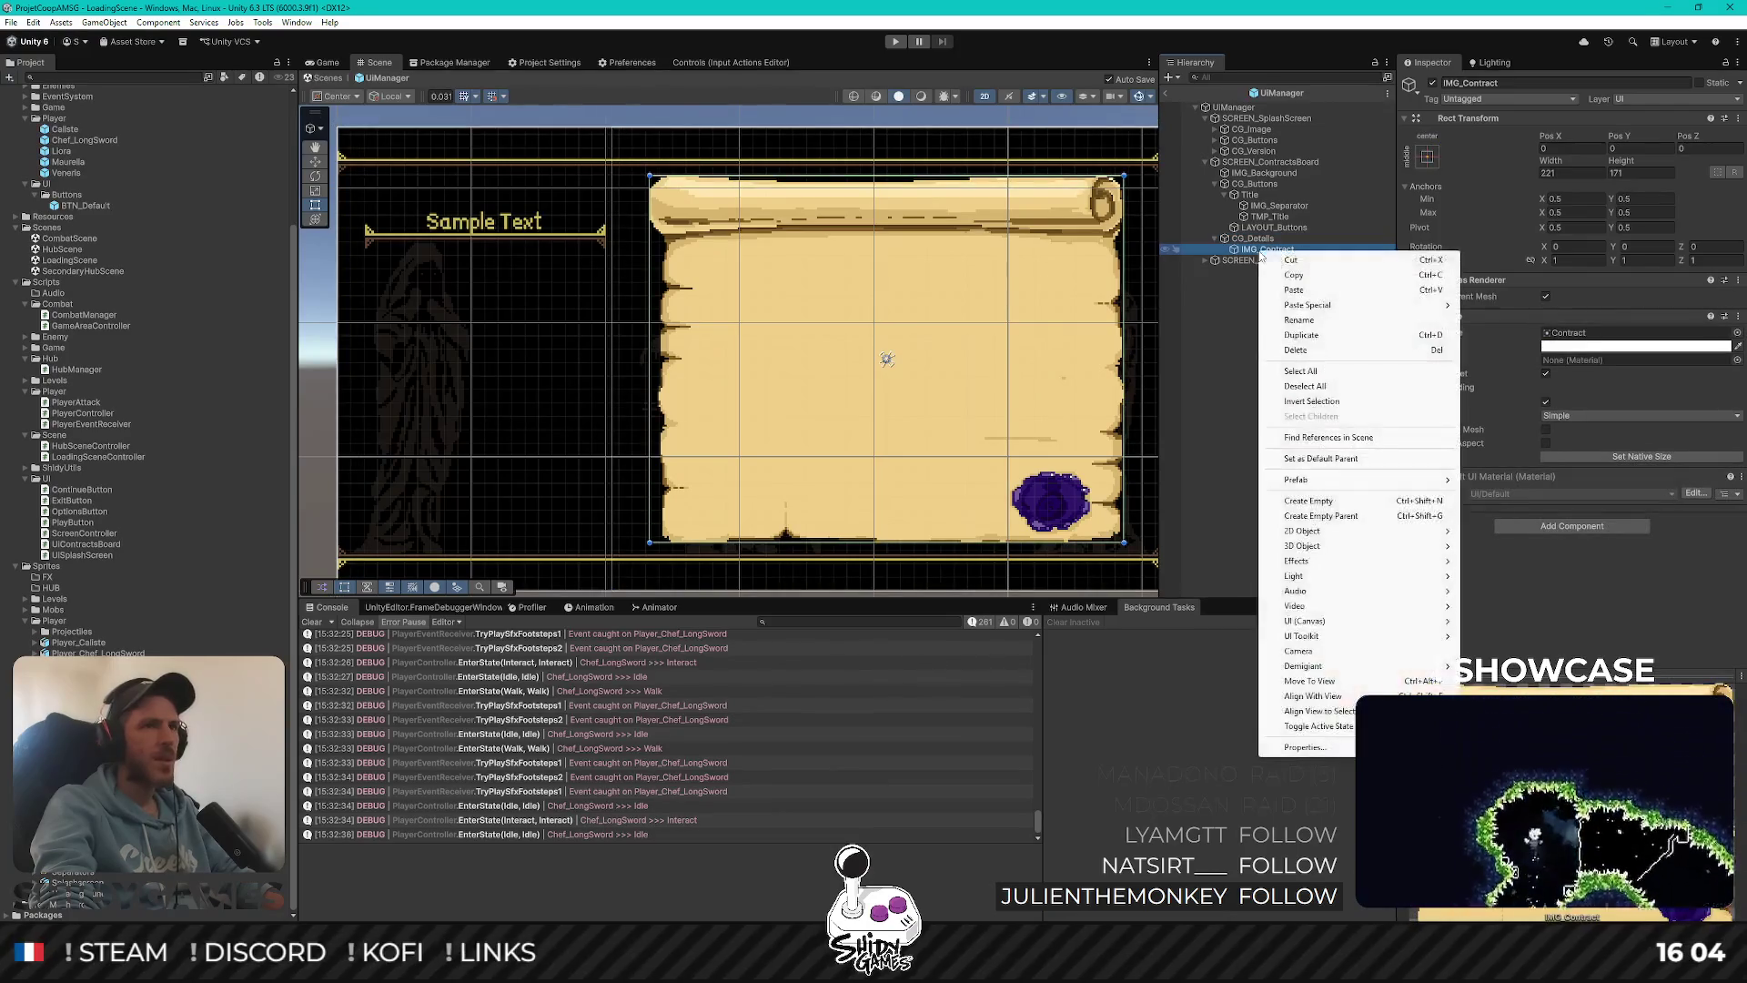
pyautogui.moveTo(1361, 629)
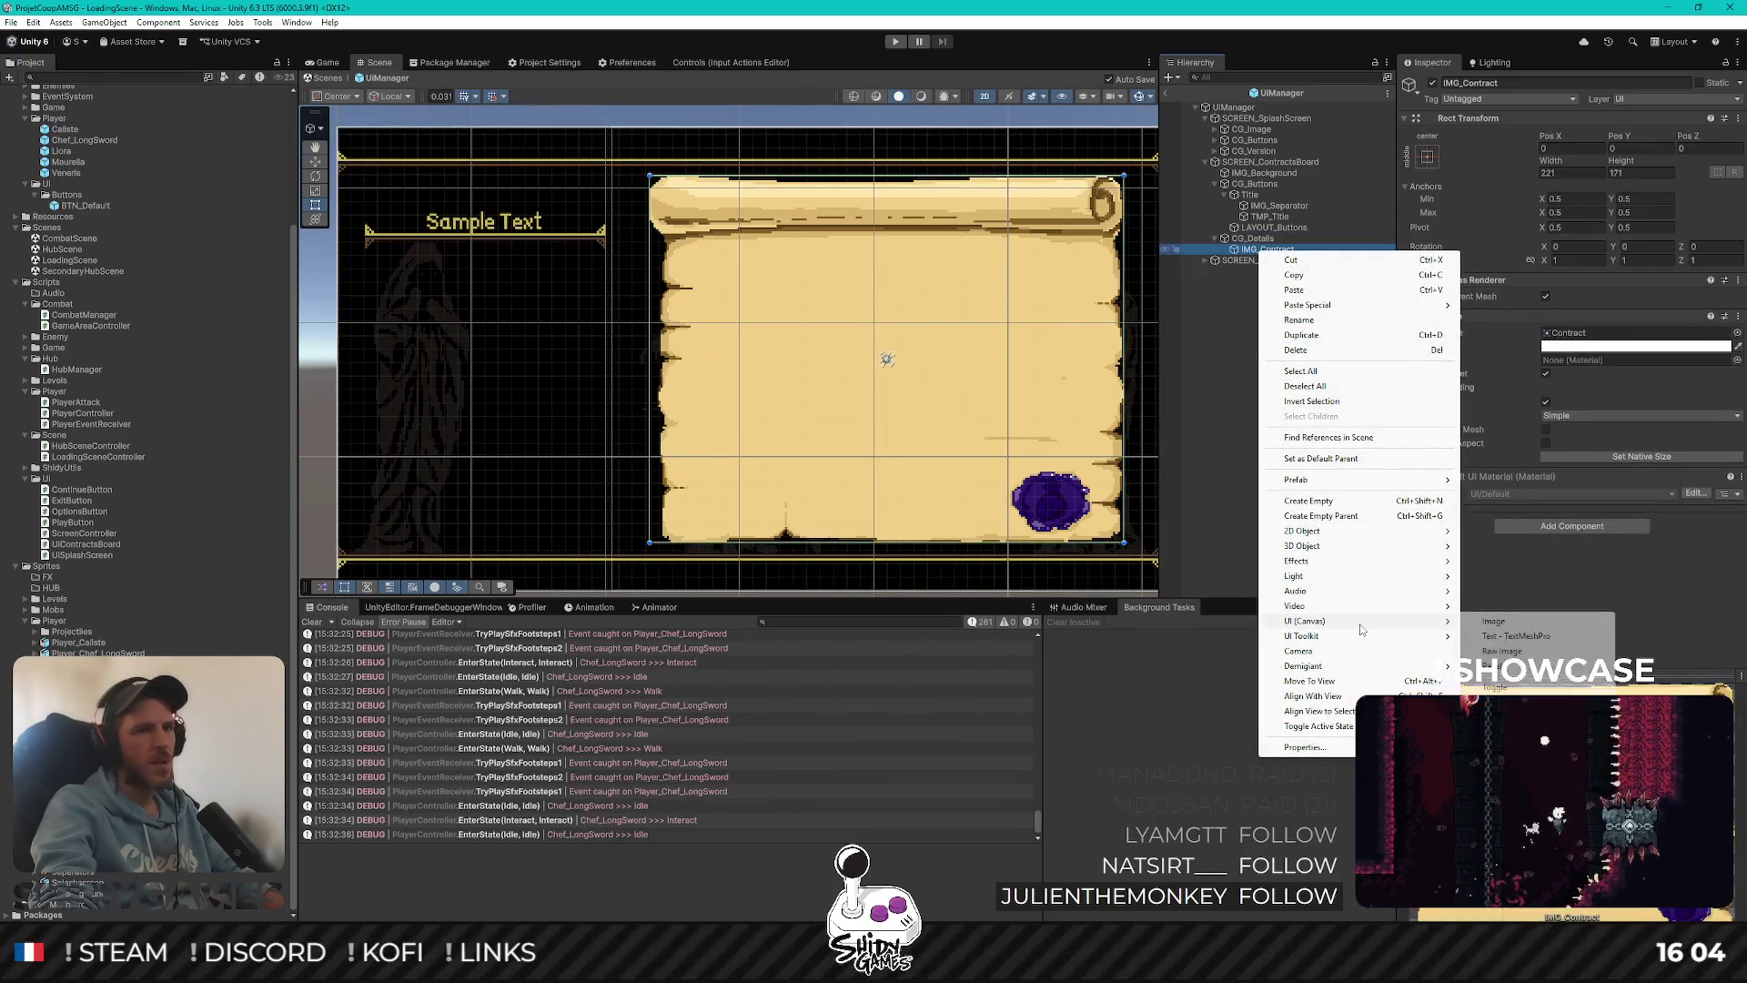
pyautogui.click(1515, 636)
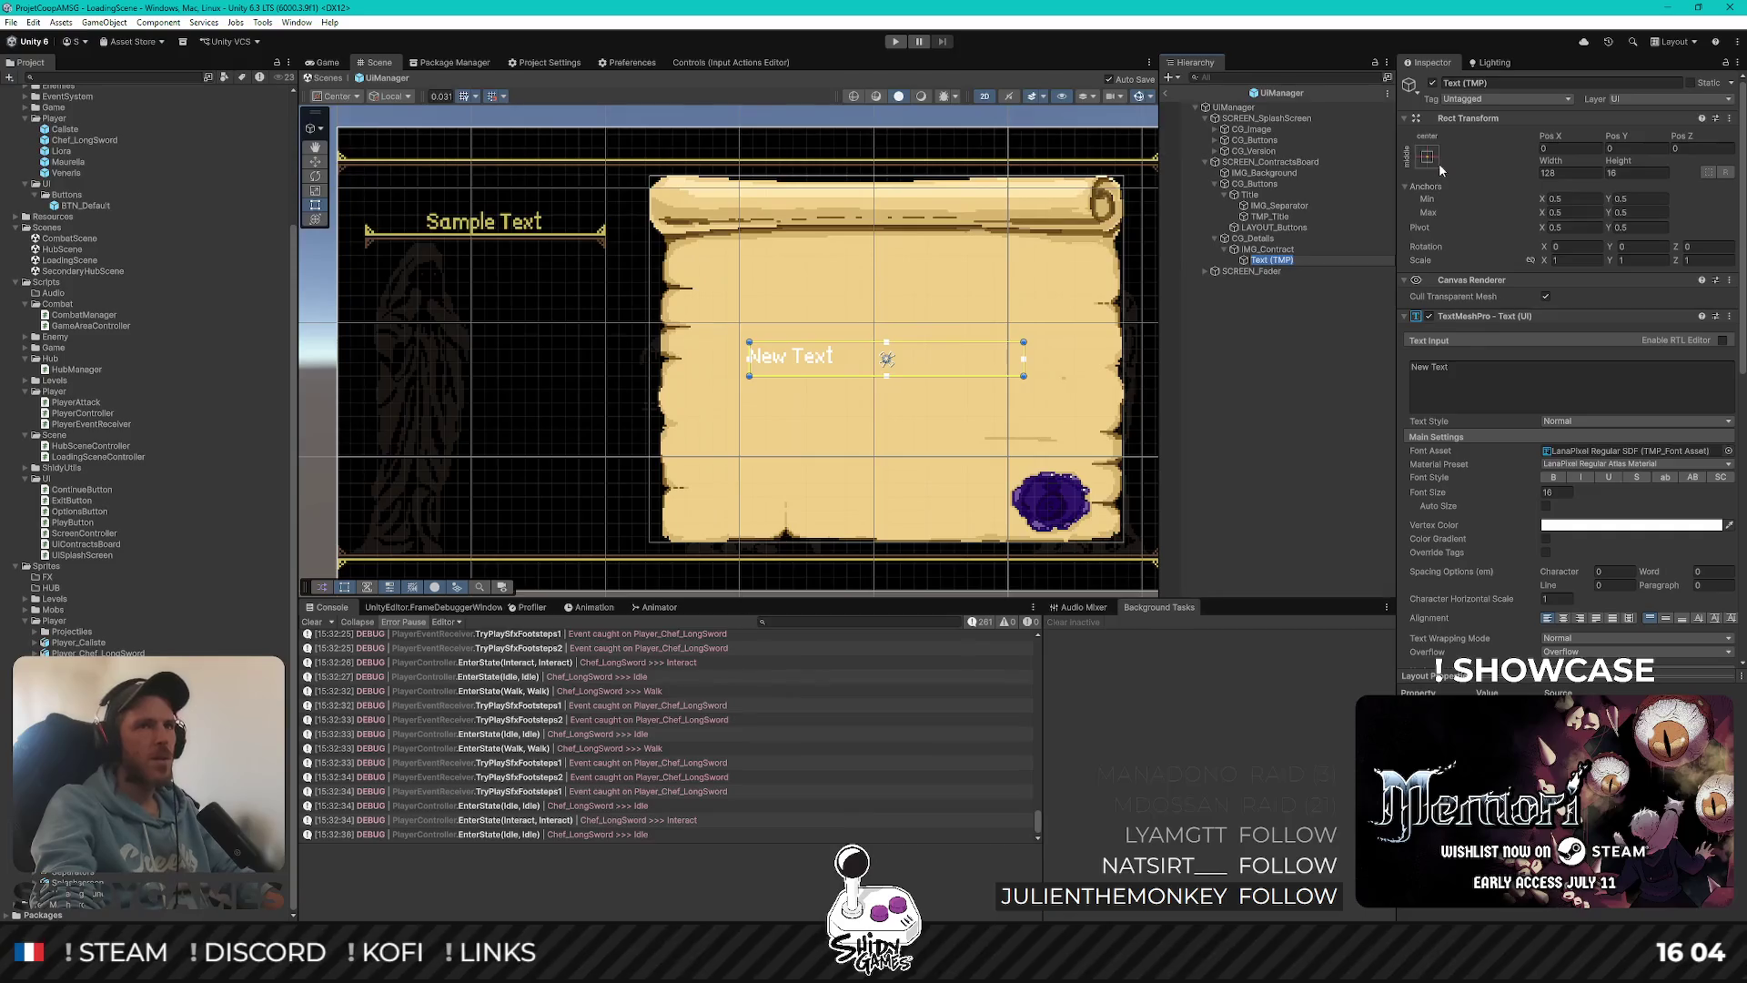
# Stretch the new text across the parchment with a 32 top margin and 16 on the other sides
pyautogui.click(1427, 157)
pyautogui.keyDown('alt'); pyautogui.click(1572, 362); pyautogui.keyUp('alt')
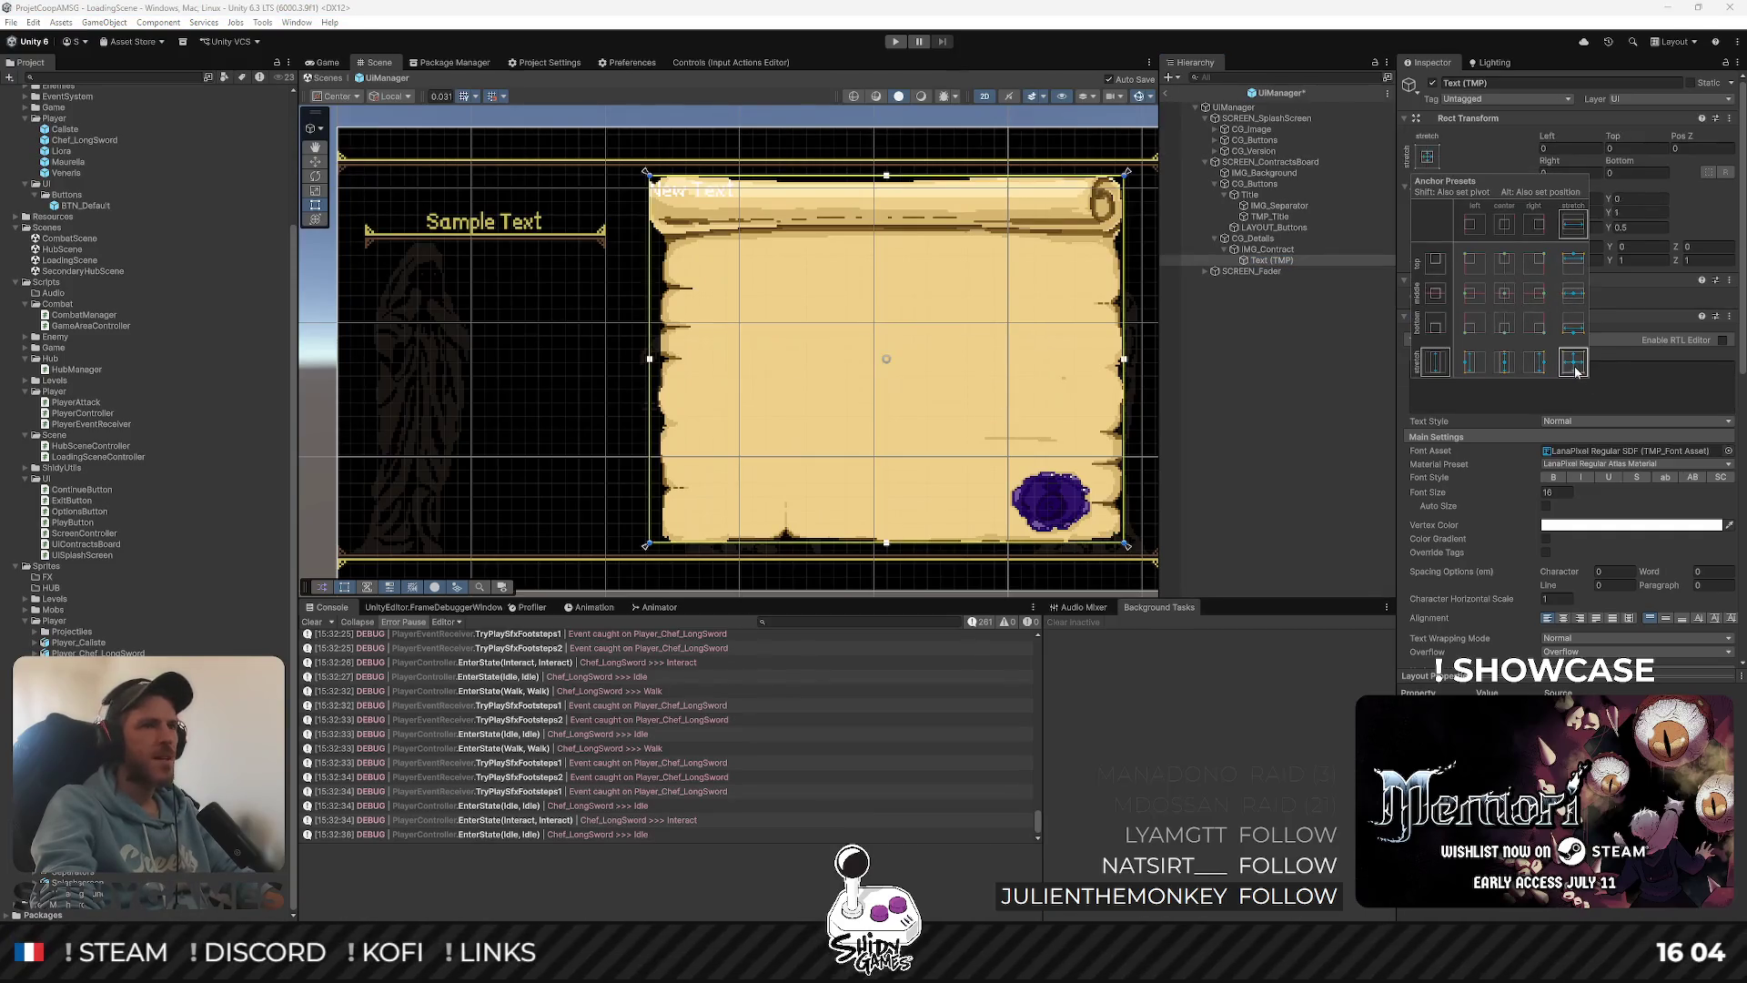
pyautogui.scroll(2, 798, 206)
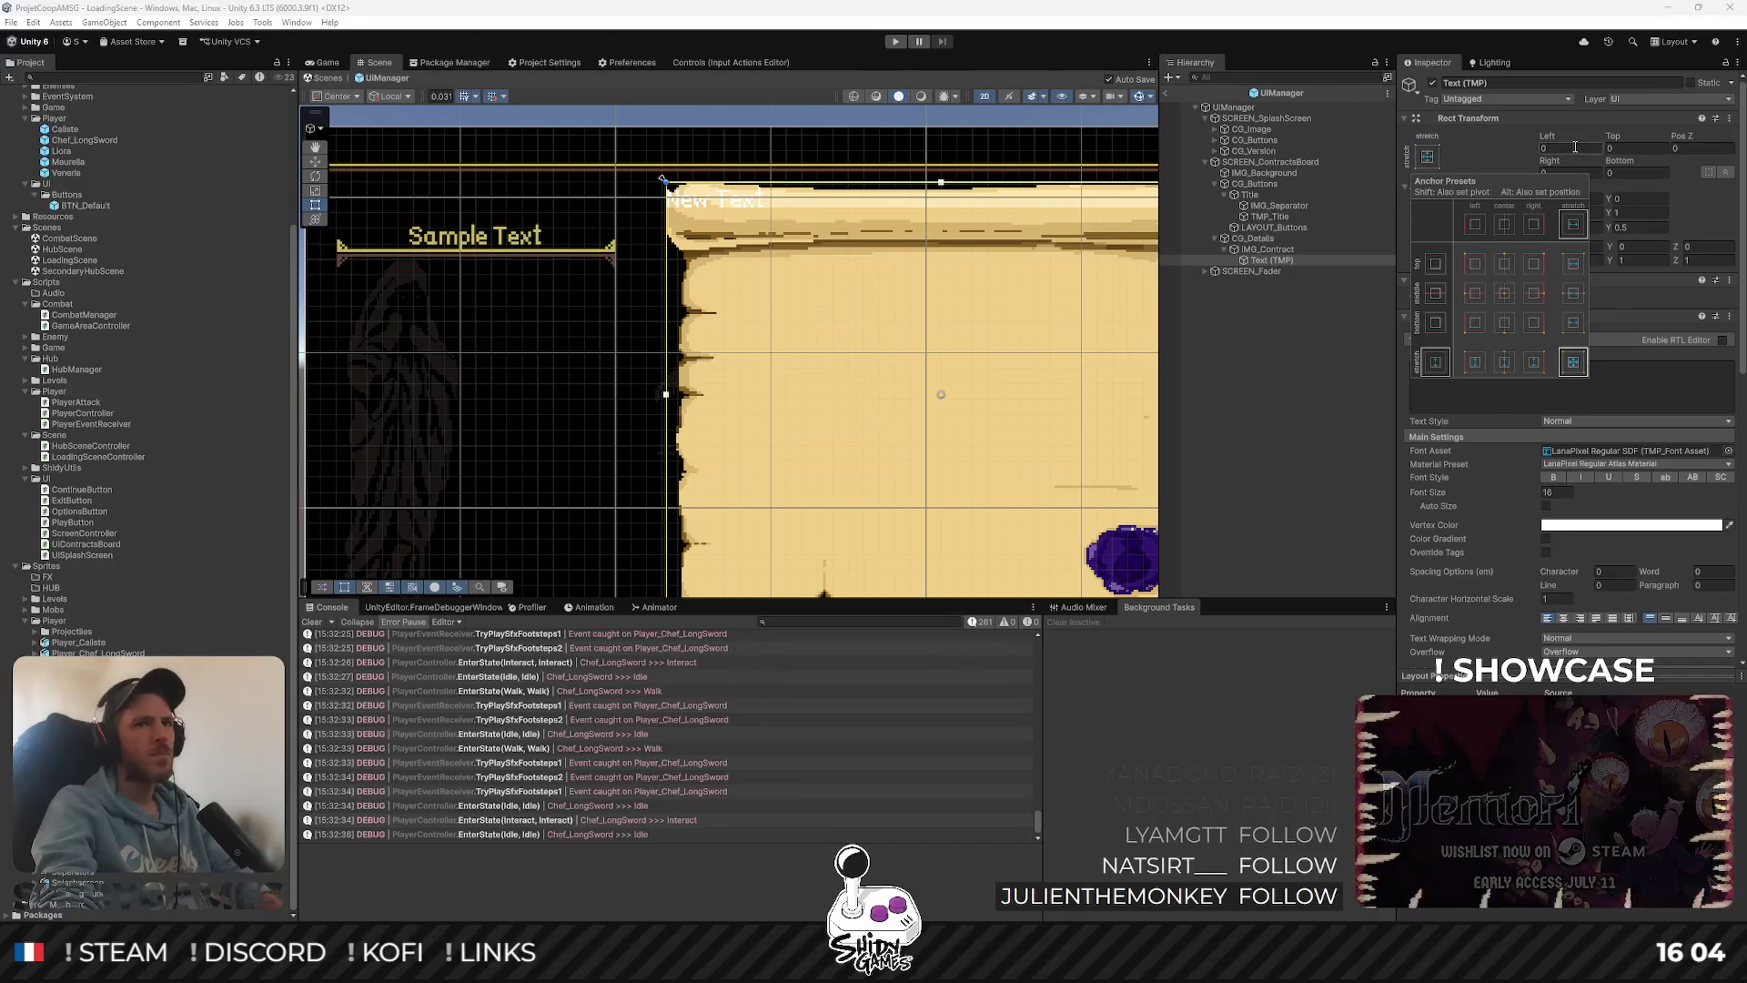
pyautogui.click(1561, 147)
pyautogui.click(1638, 148)
pyautogui.write('32')
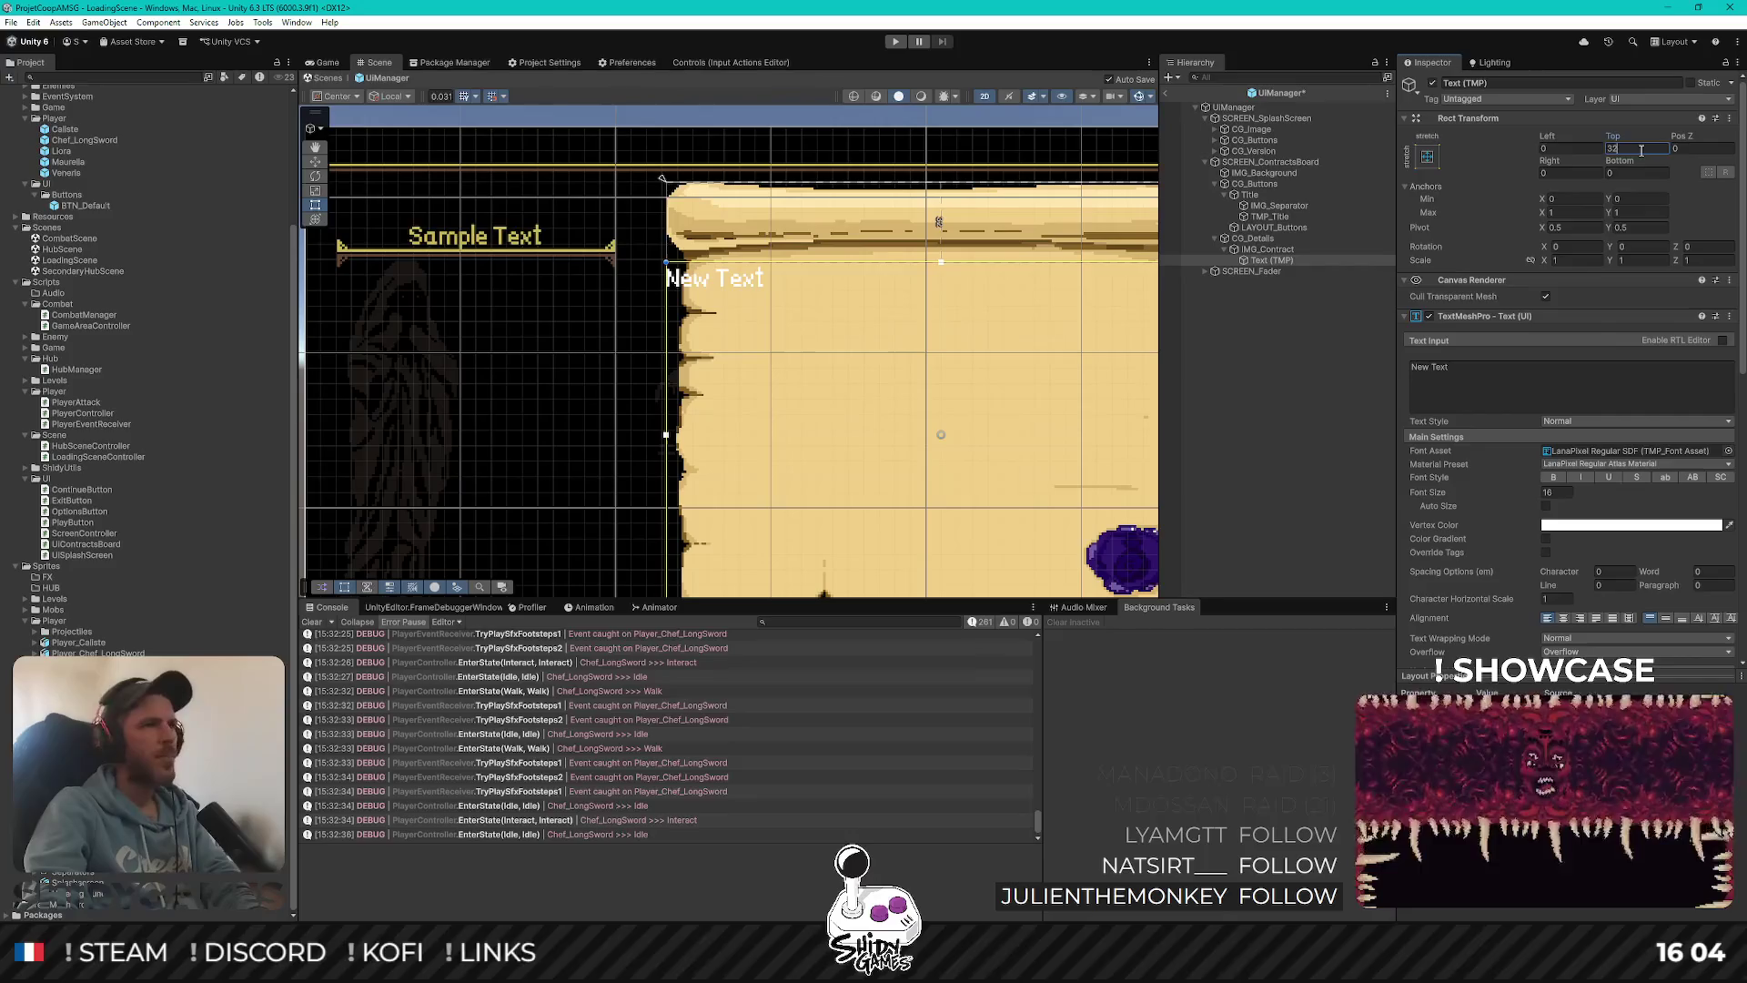
pyautogui.click(1558, 149)
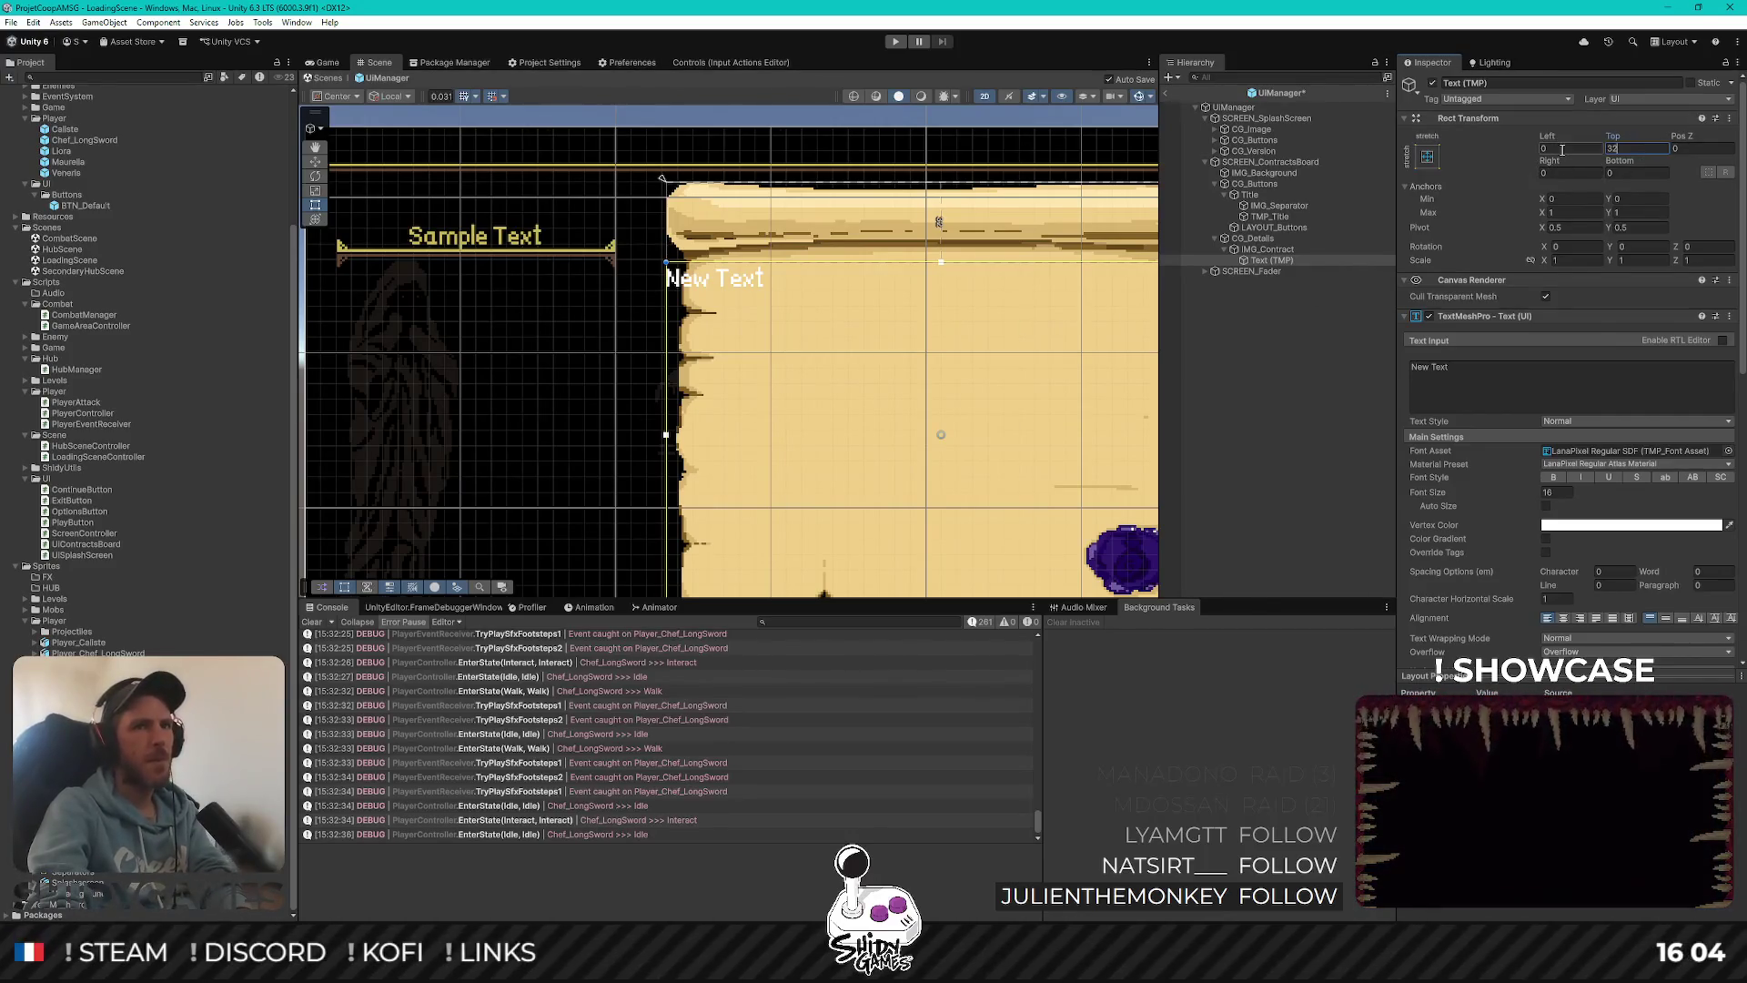
pyautogui.write('1616')
pyautogui.press('Tab')
pyautogui.write('16')
pyautogui.moveTo(1006, 433)
pyautogui.mouseDown()
pyautogui.moveTo(816, 364)
pyautogui.moveTo(831, 370)
pyautogui.mouseUp()
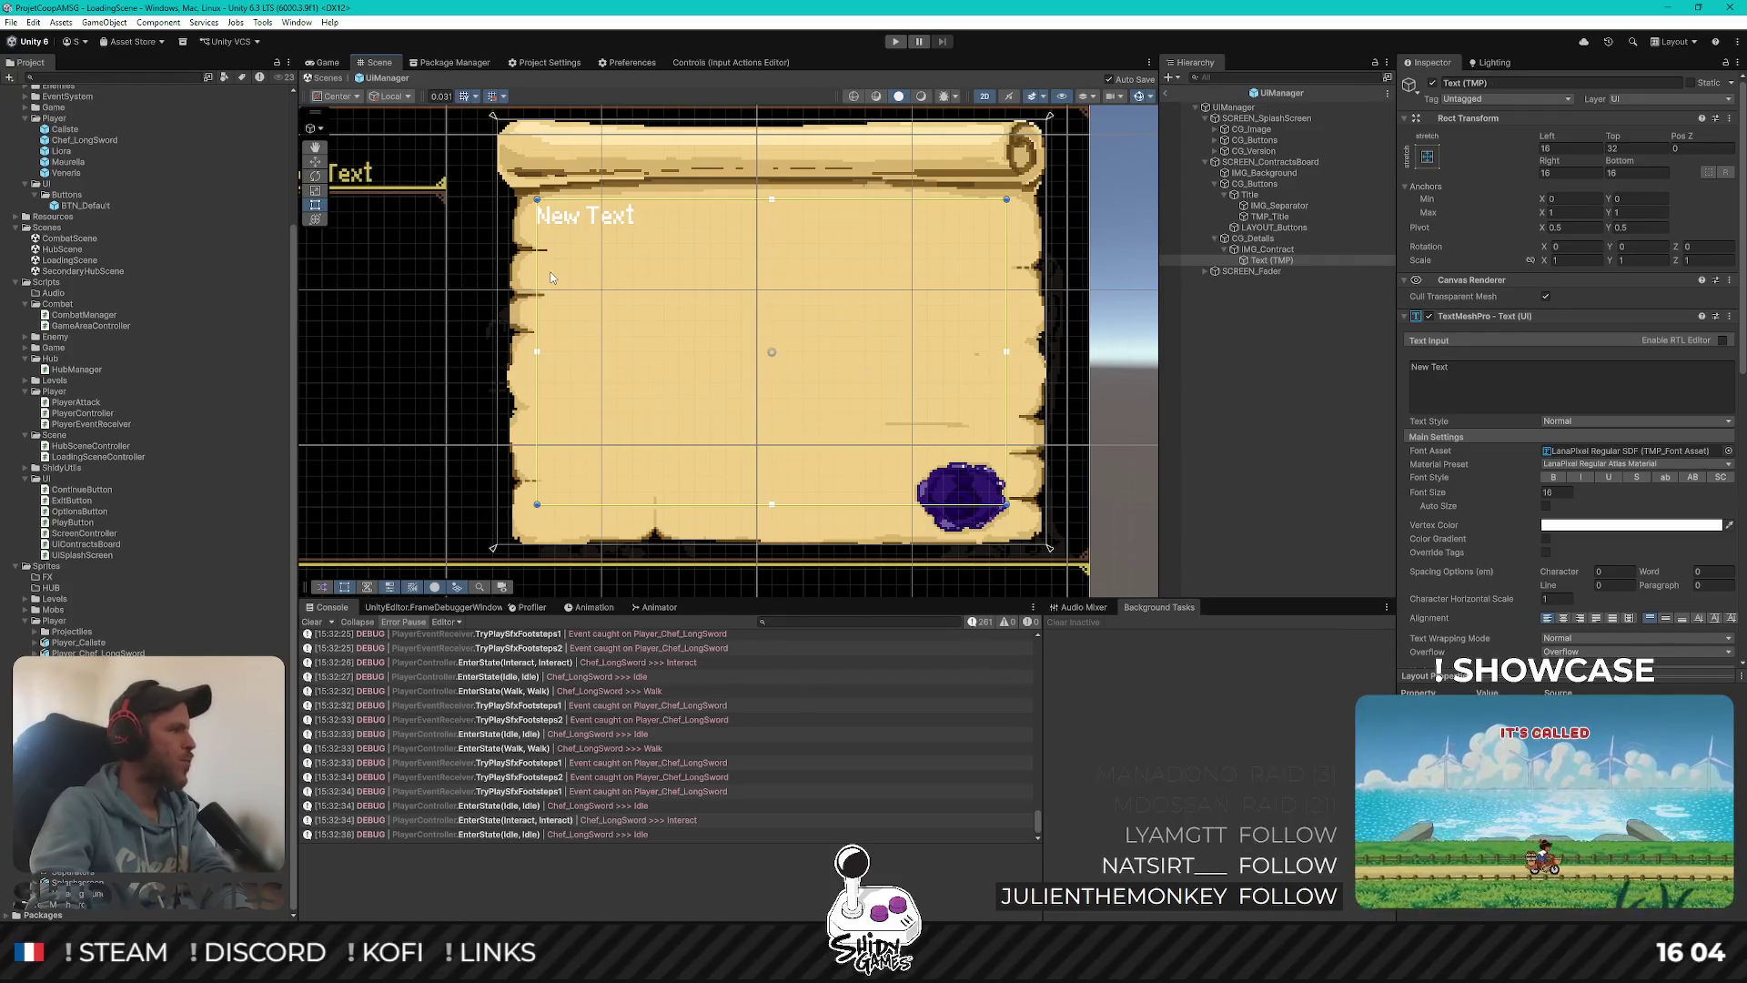
# Colour the parchment text with the wax seal's dark purple using the Vertex Color eyedropper
pyautogui.click(1441, 370)
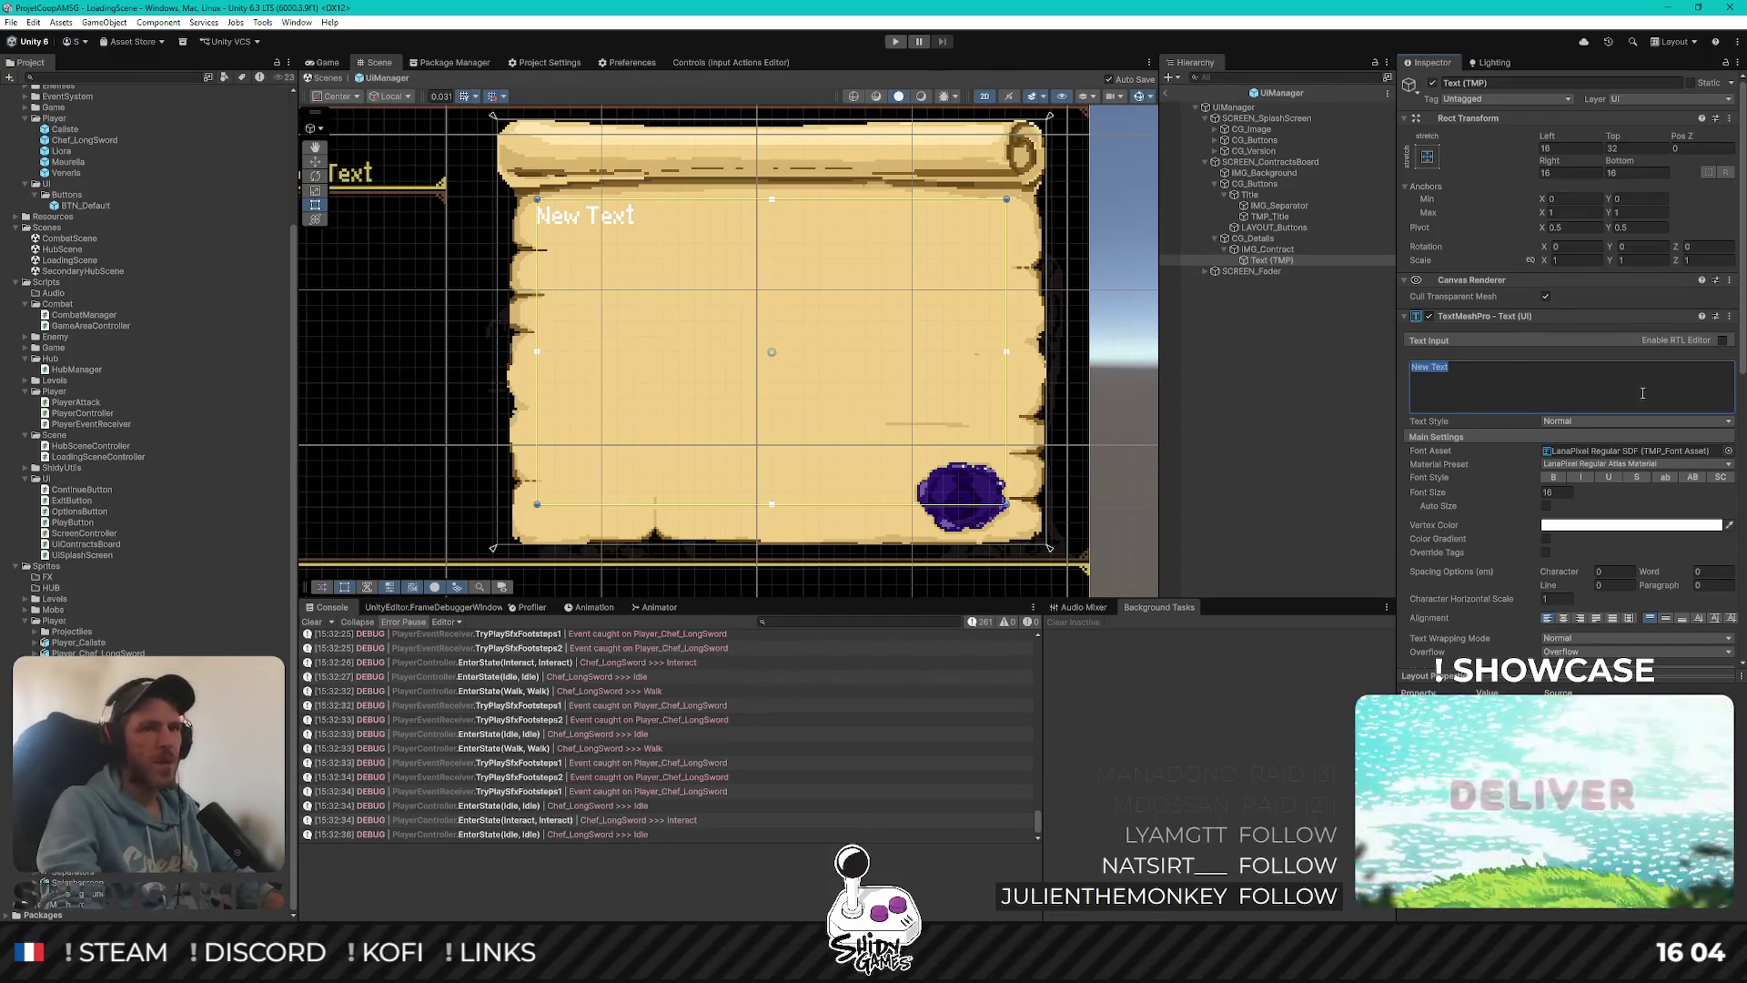
pyautogui.click(1732, 531)
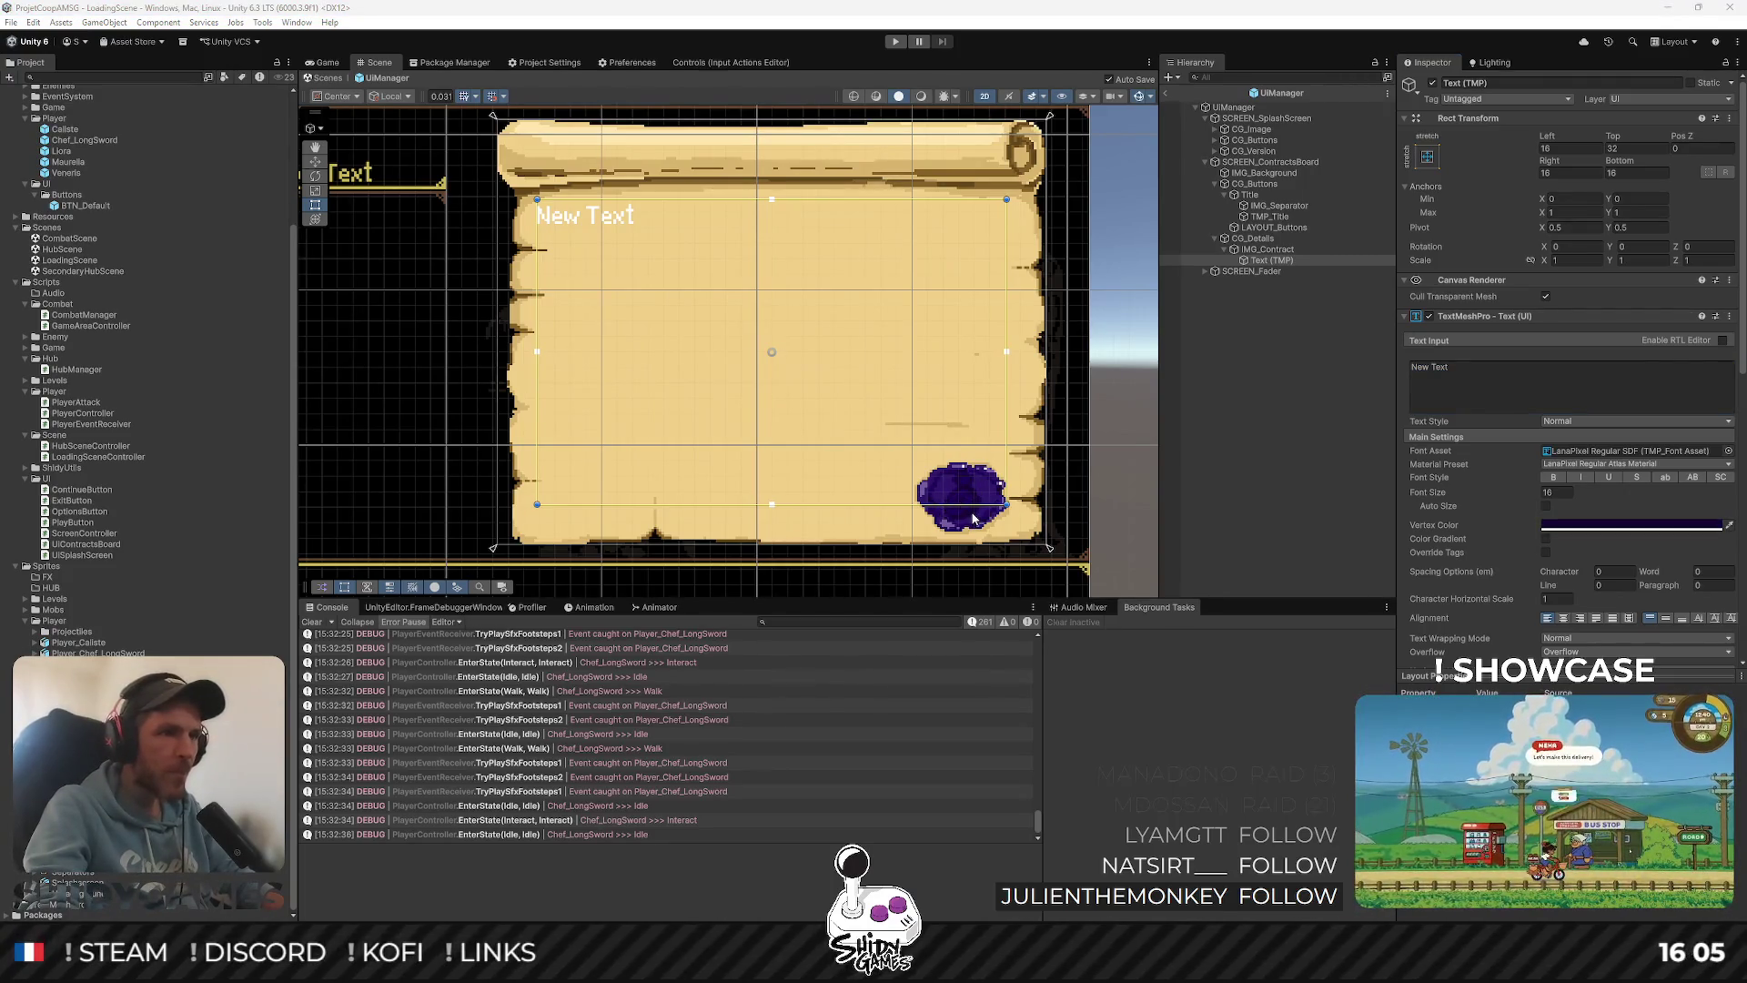
pyautogui.click(971, 518)
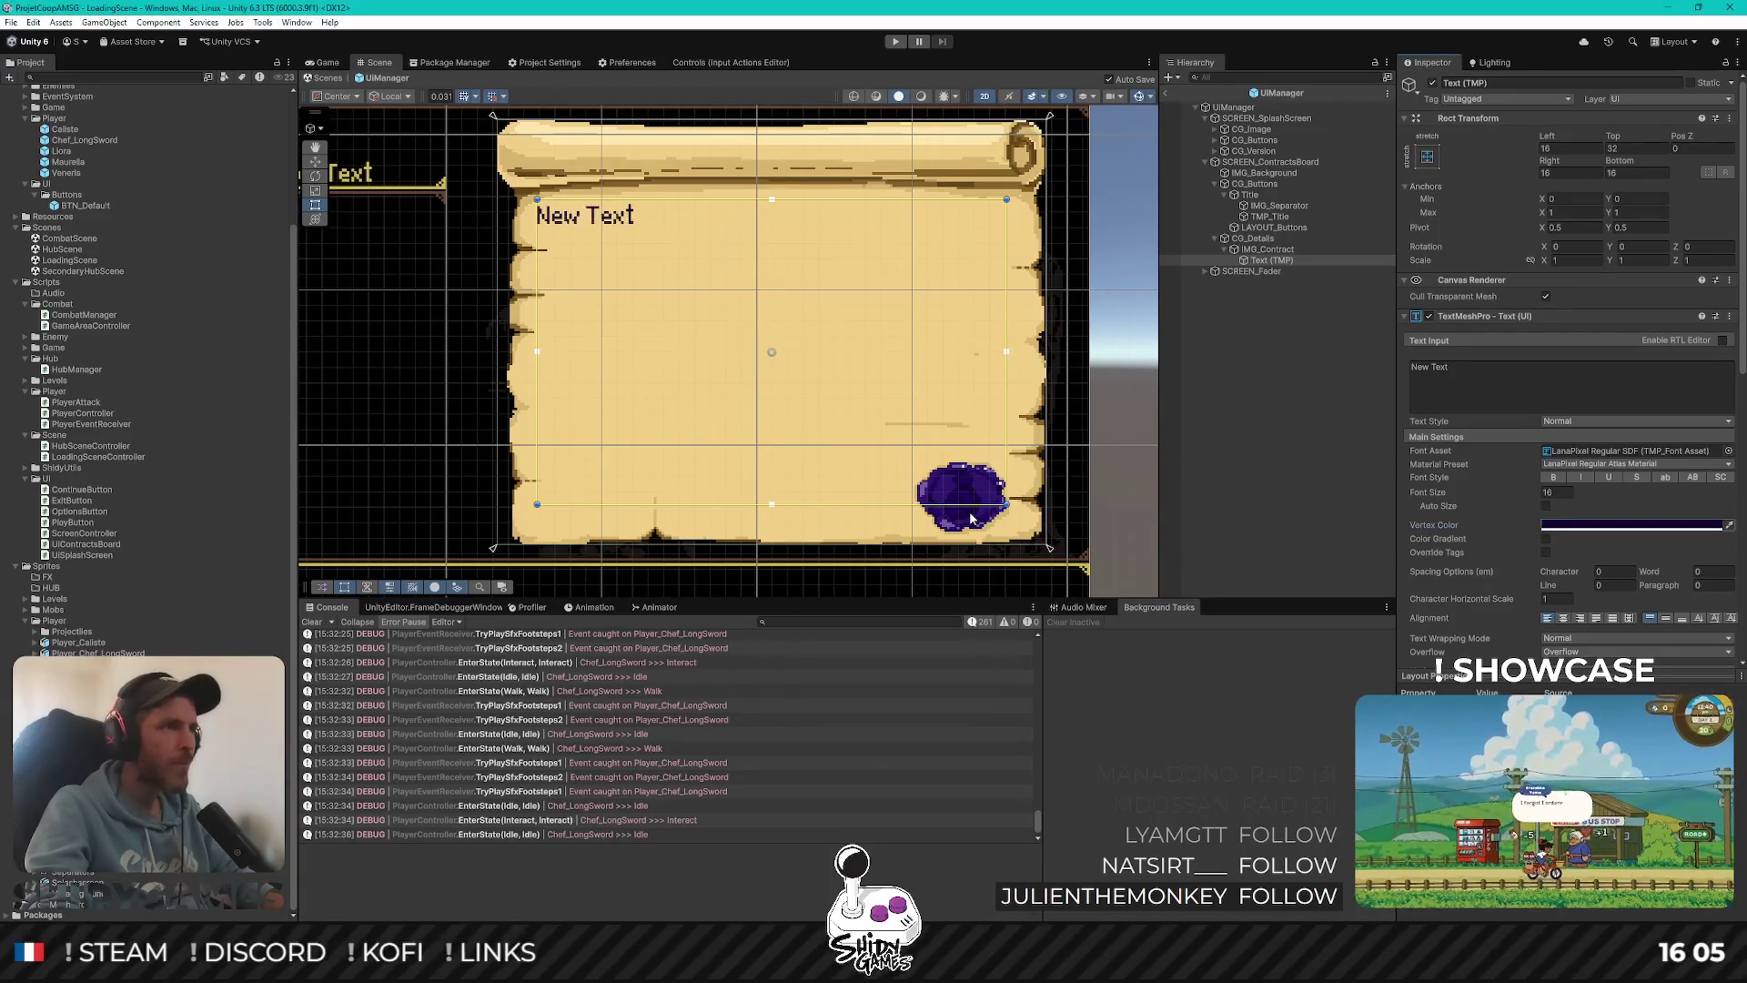
pyautogui.scroll(10, 995, 501)
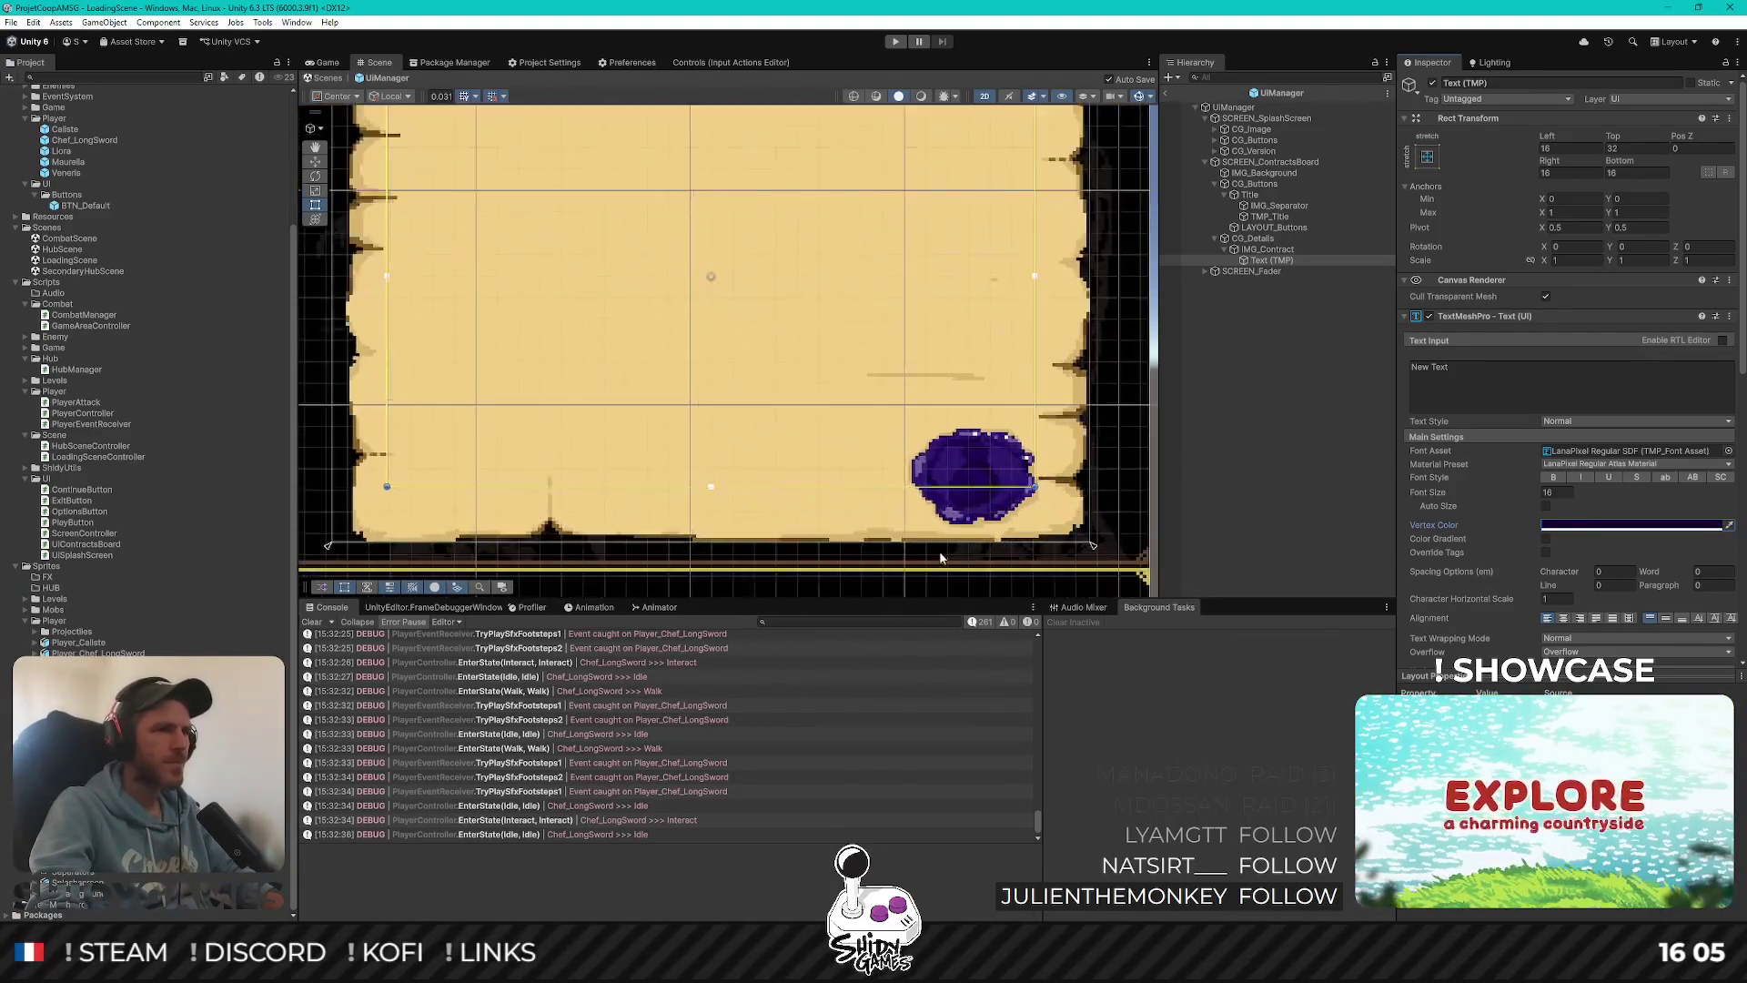
pyautogui.scroll(2, 910, 533)
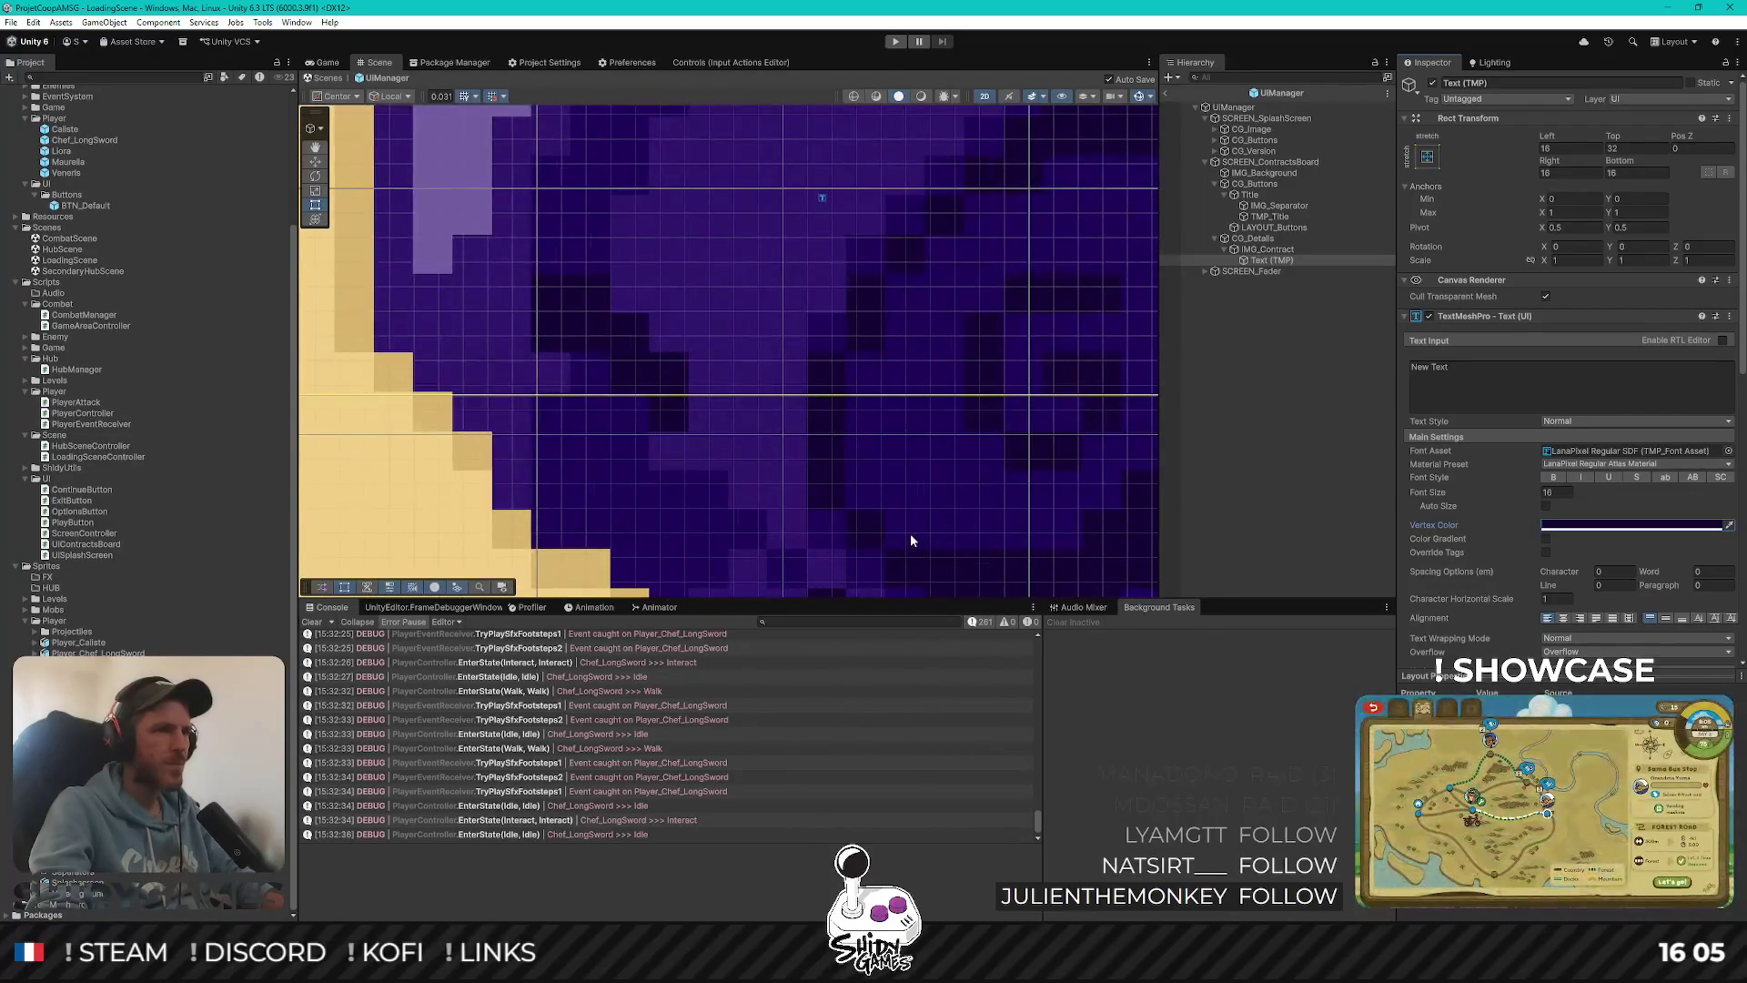
pyautogui.click(1684, 524)
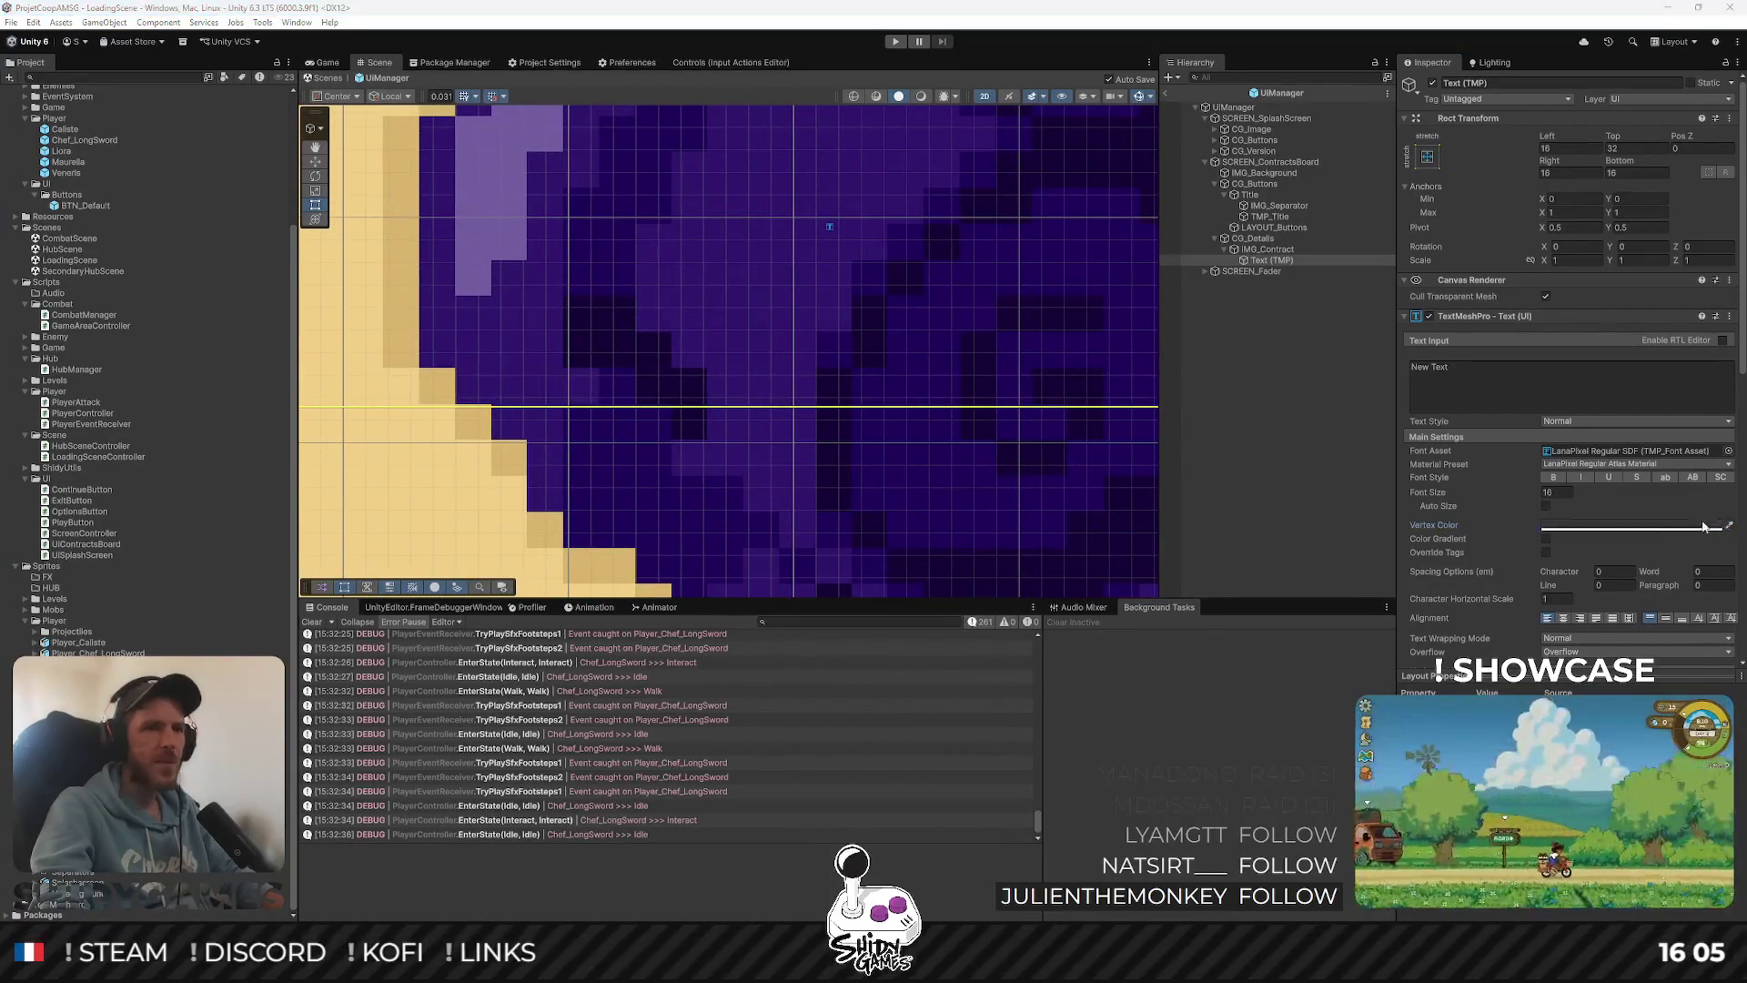
pyautogui.scroll(-6, 981, 367)
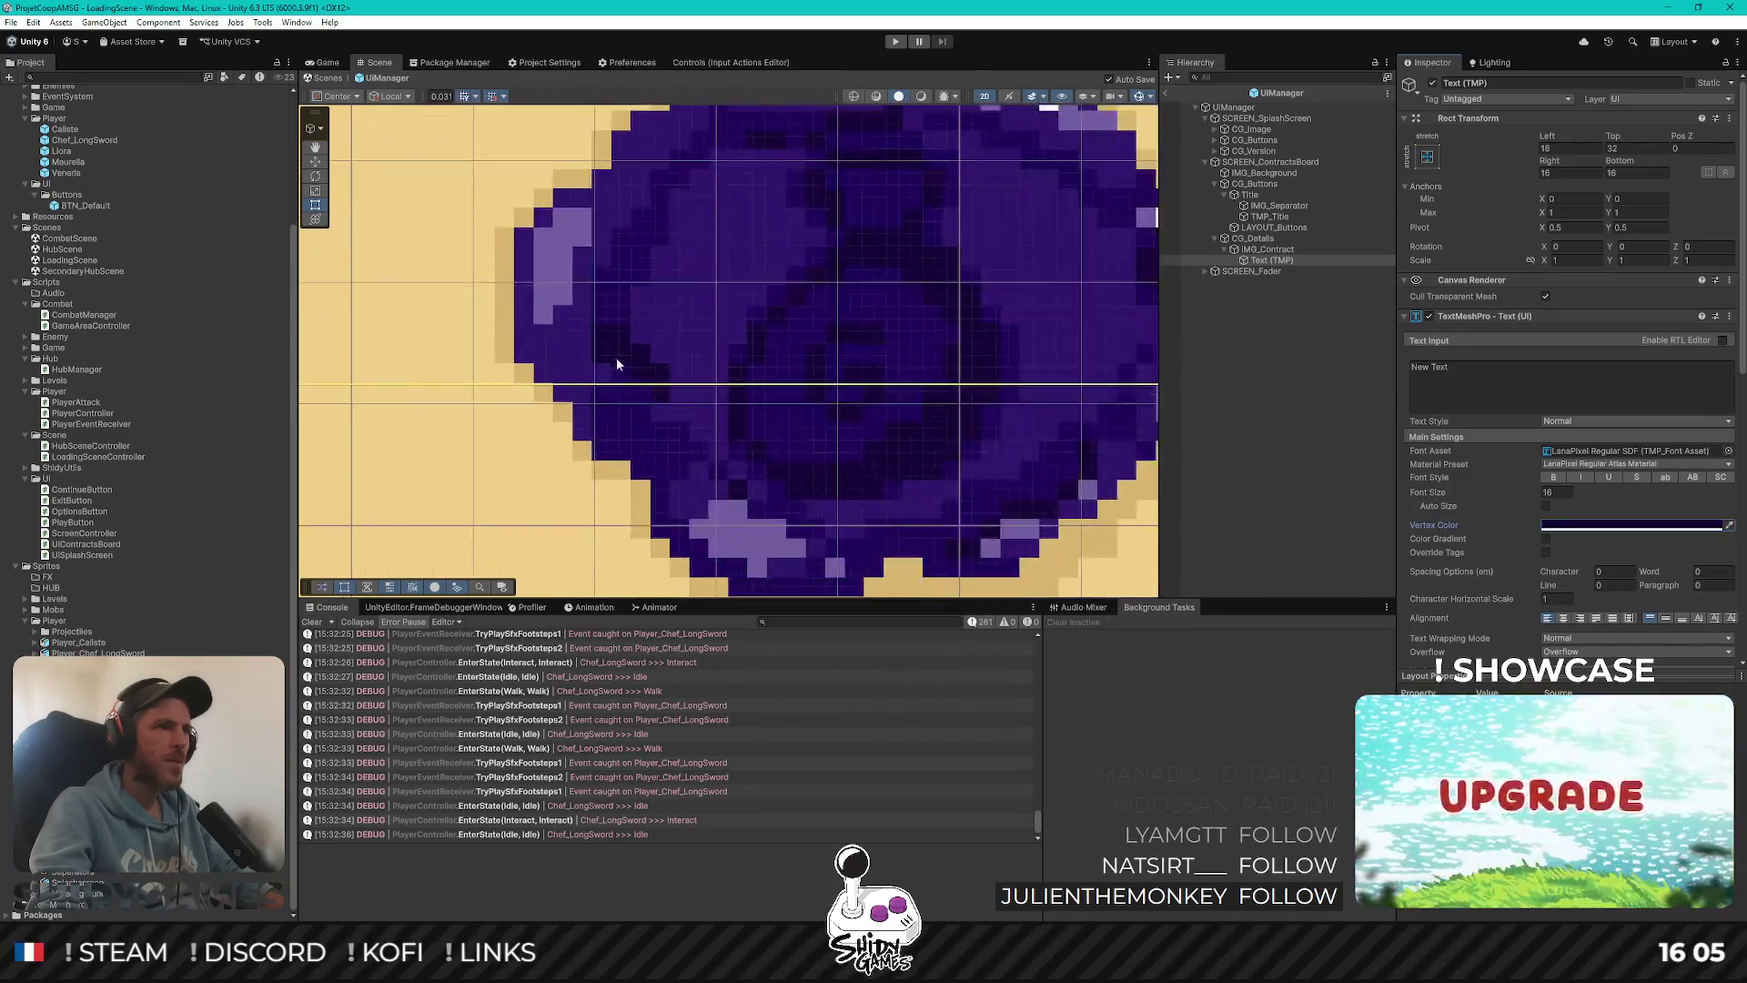
pyautogui.press('f')
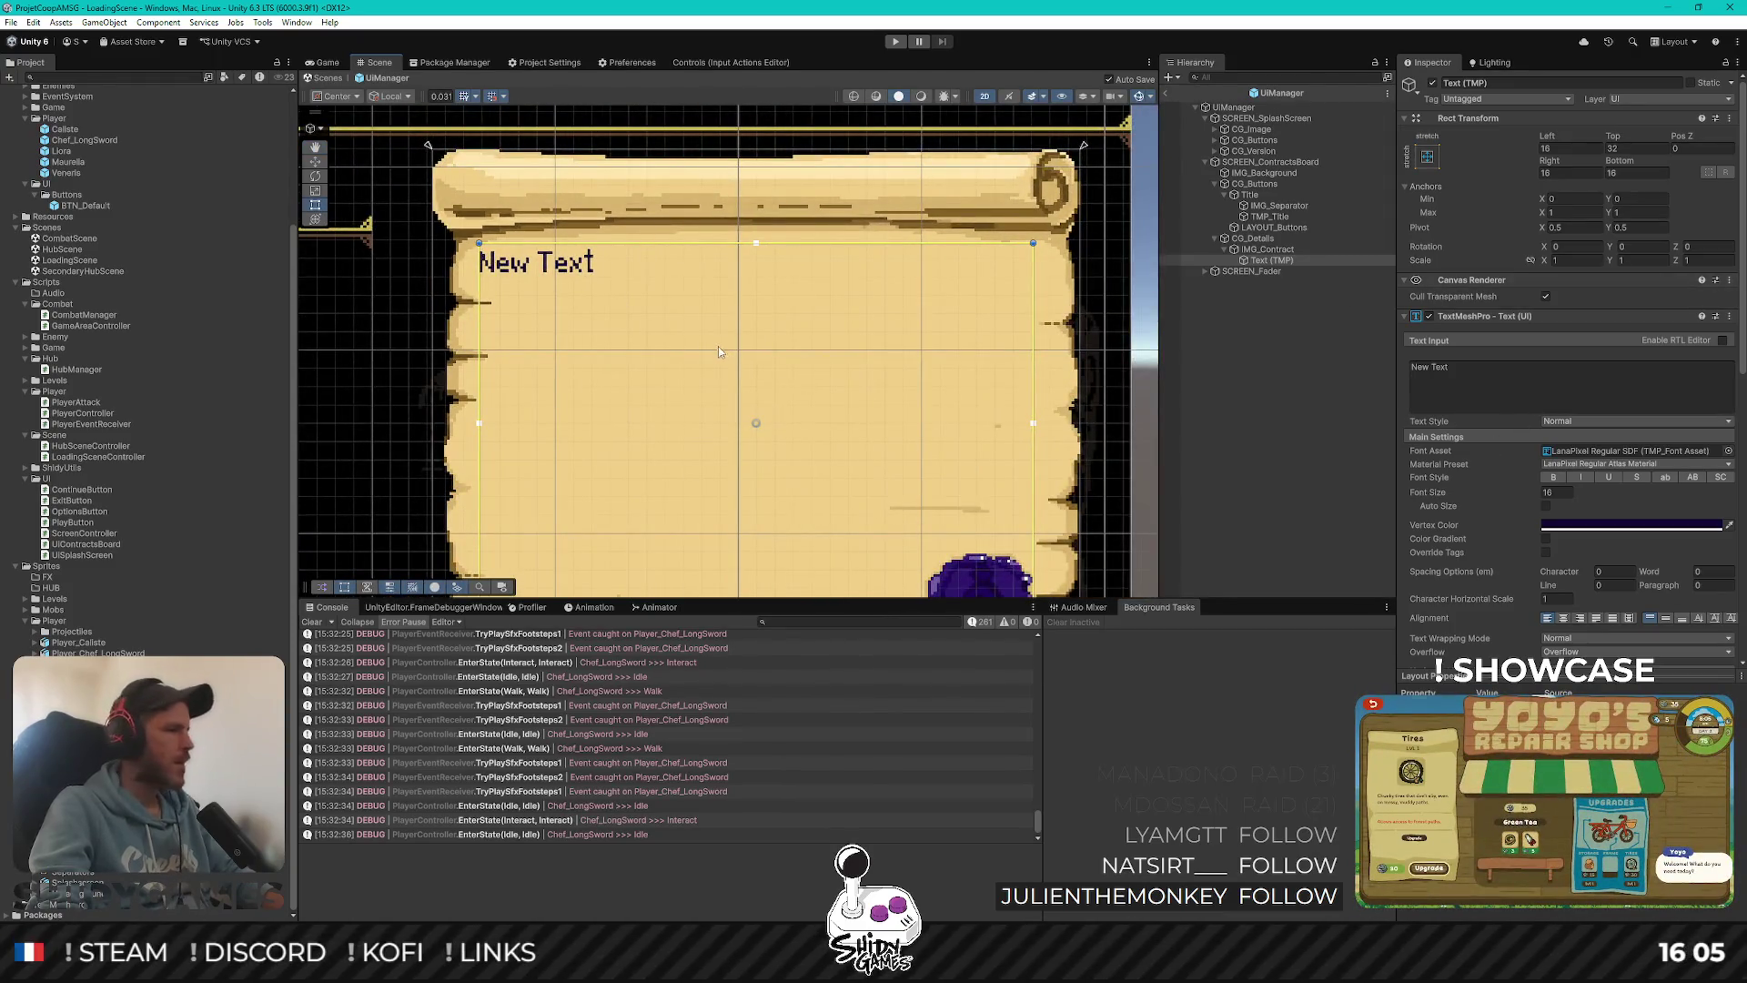
pyautogui.scroll(-2, 740, 330)
pyautogui.scroll(-1, 742, 328)
pyautogui.moveTo(866, 284); pyautogui.dragTo(852, 283)
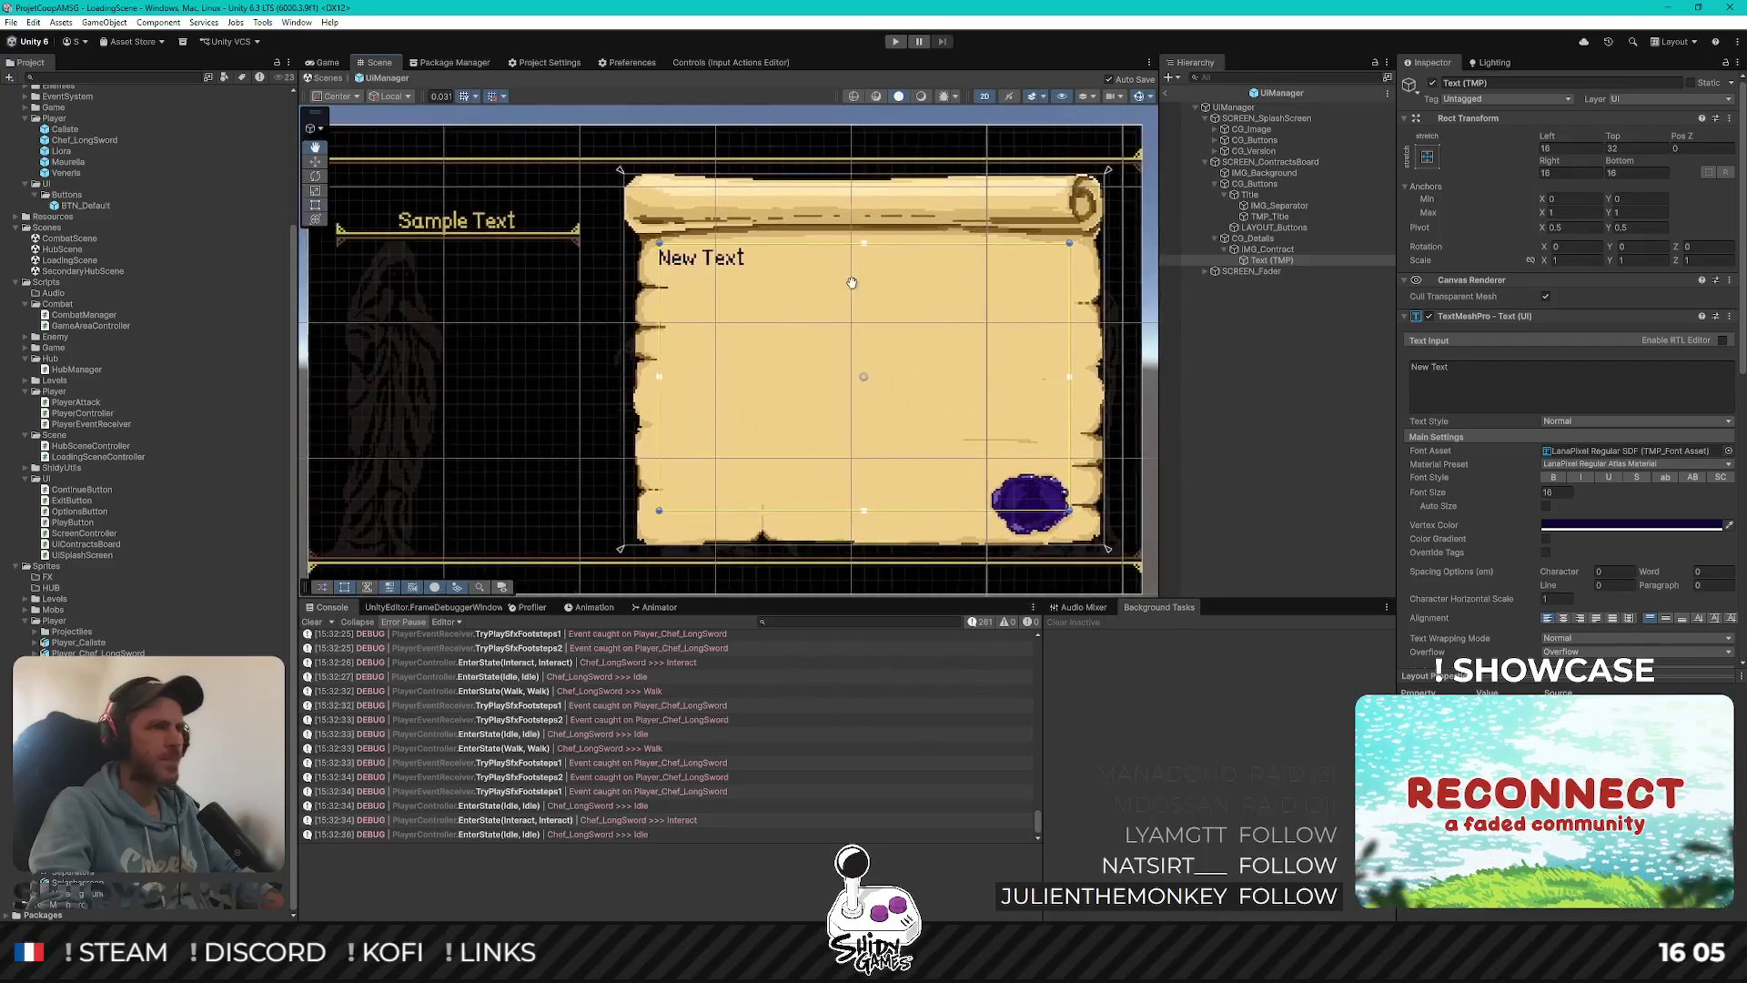
# Replace the text with a French description of the selected contract, then save the scene
pyautogui.click(1520, 391)
pyautogui.write('Ceci ')
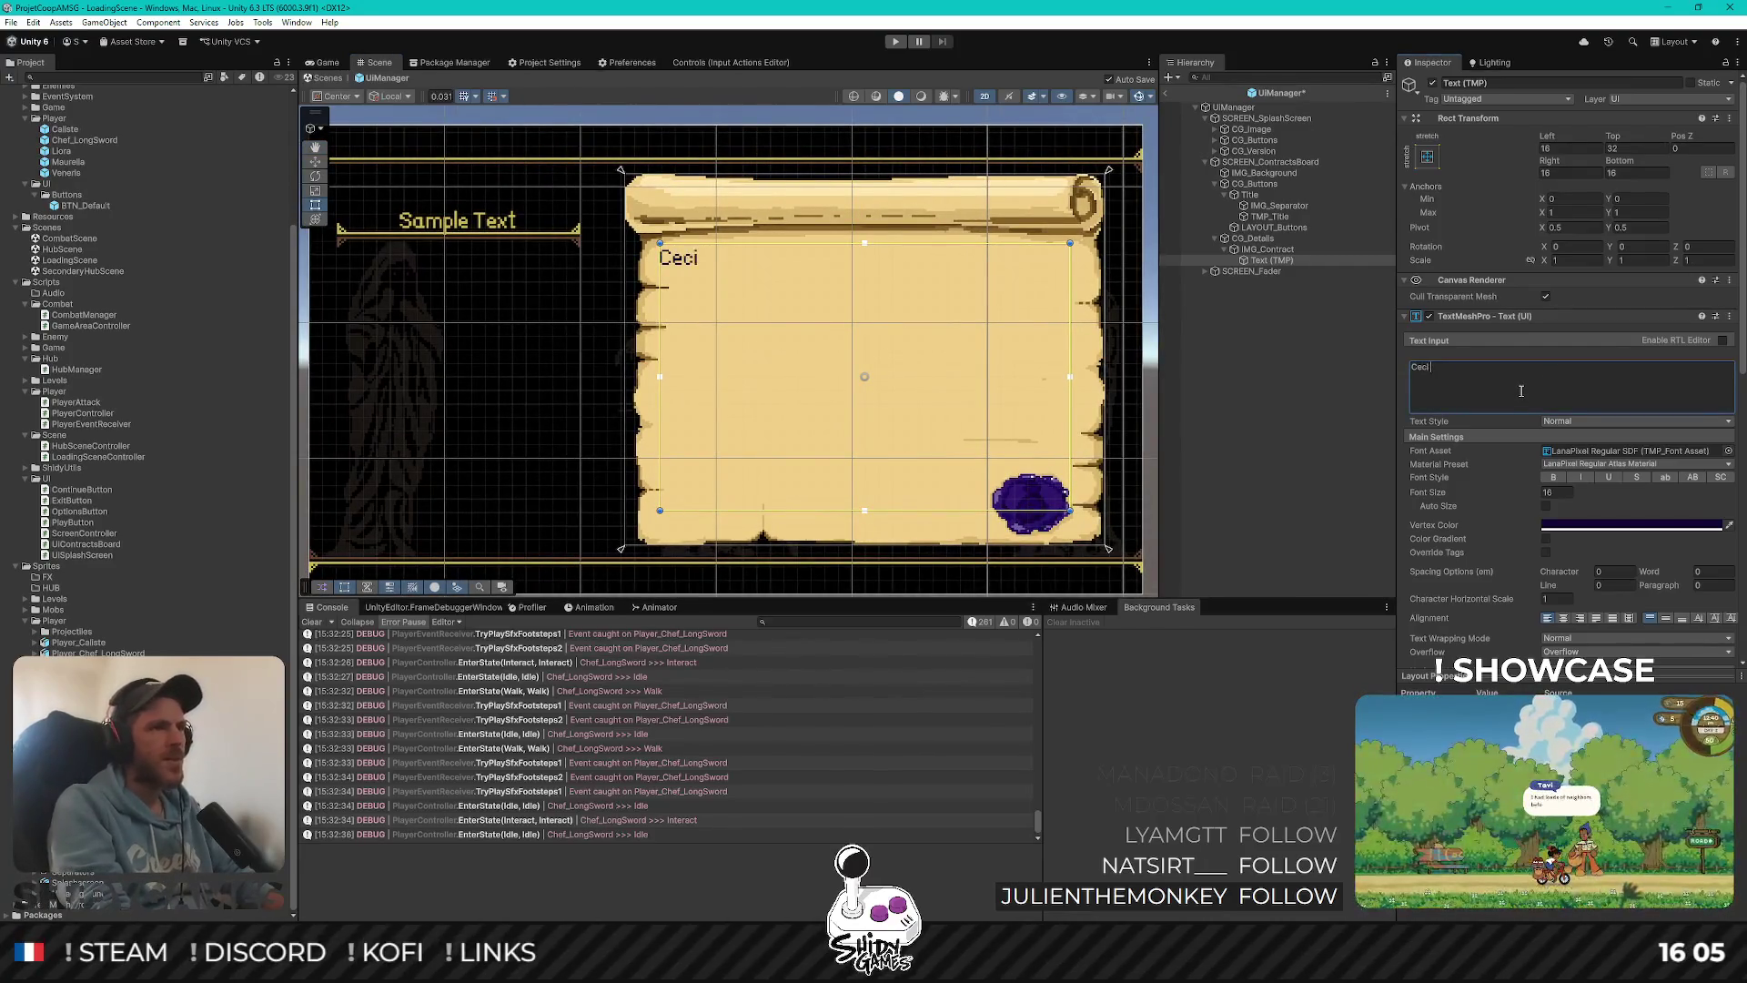
pyautogui.write('est le samp')
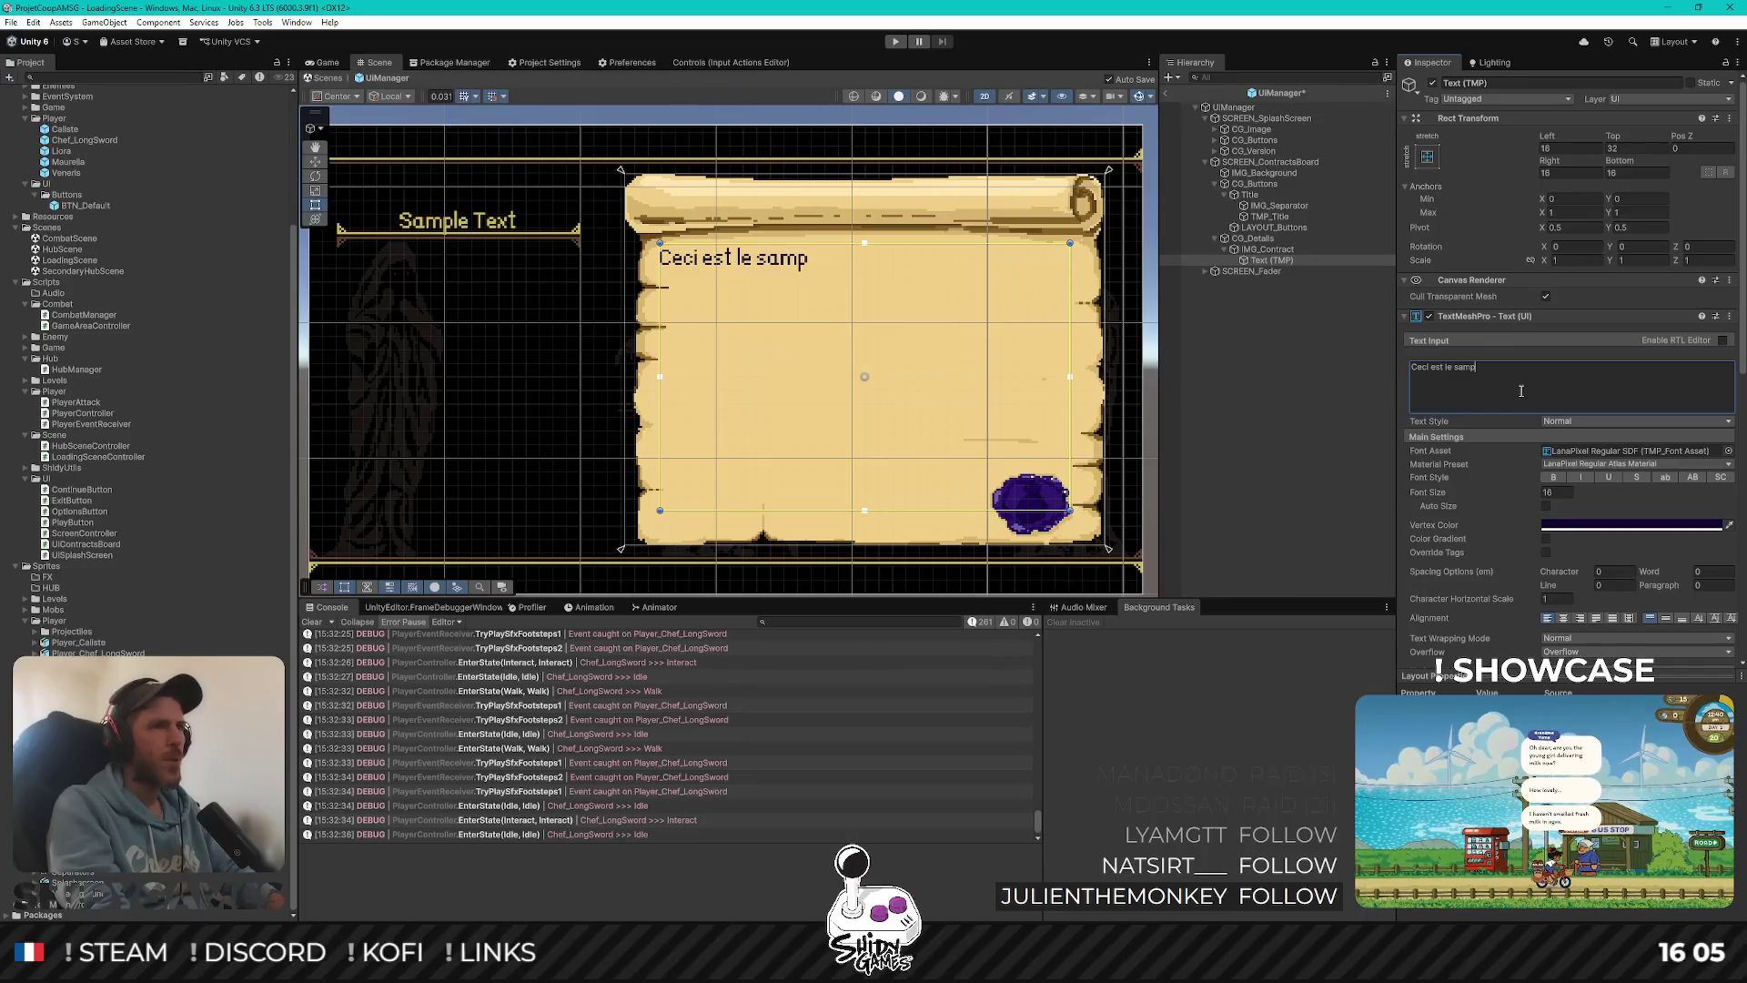
pyautogui.write('le text d')
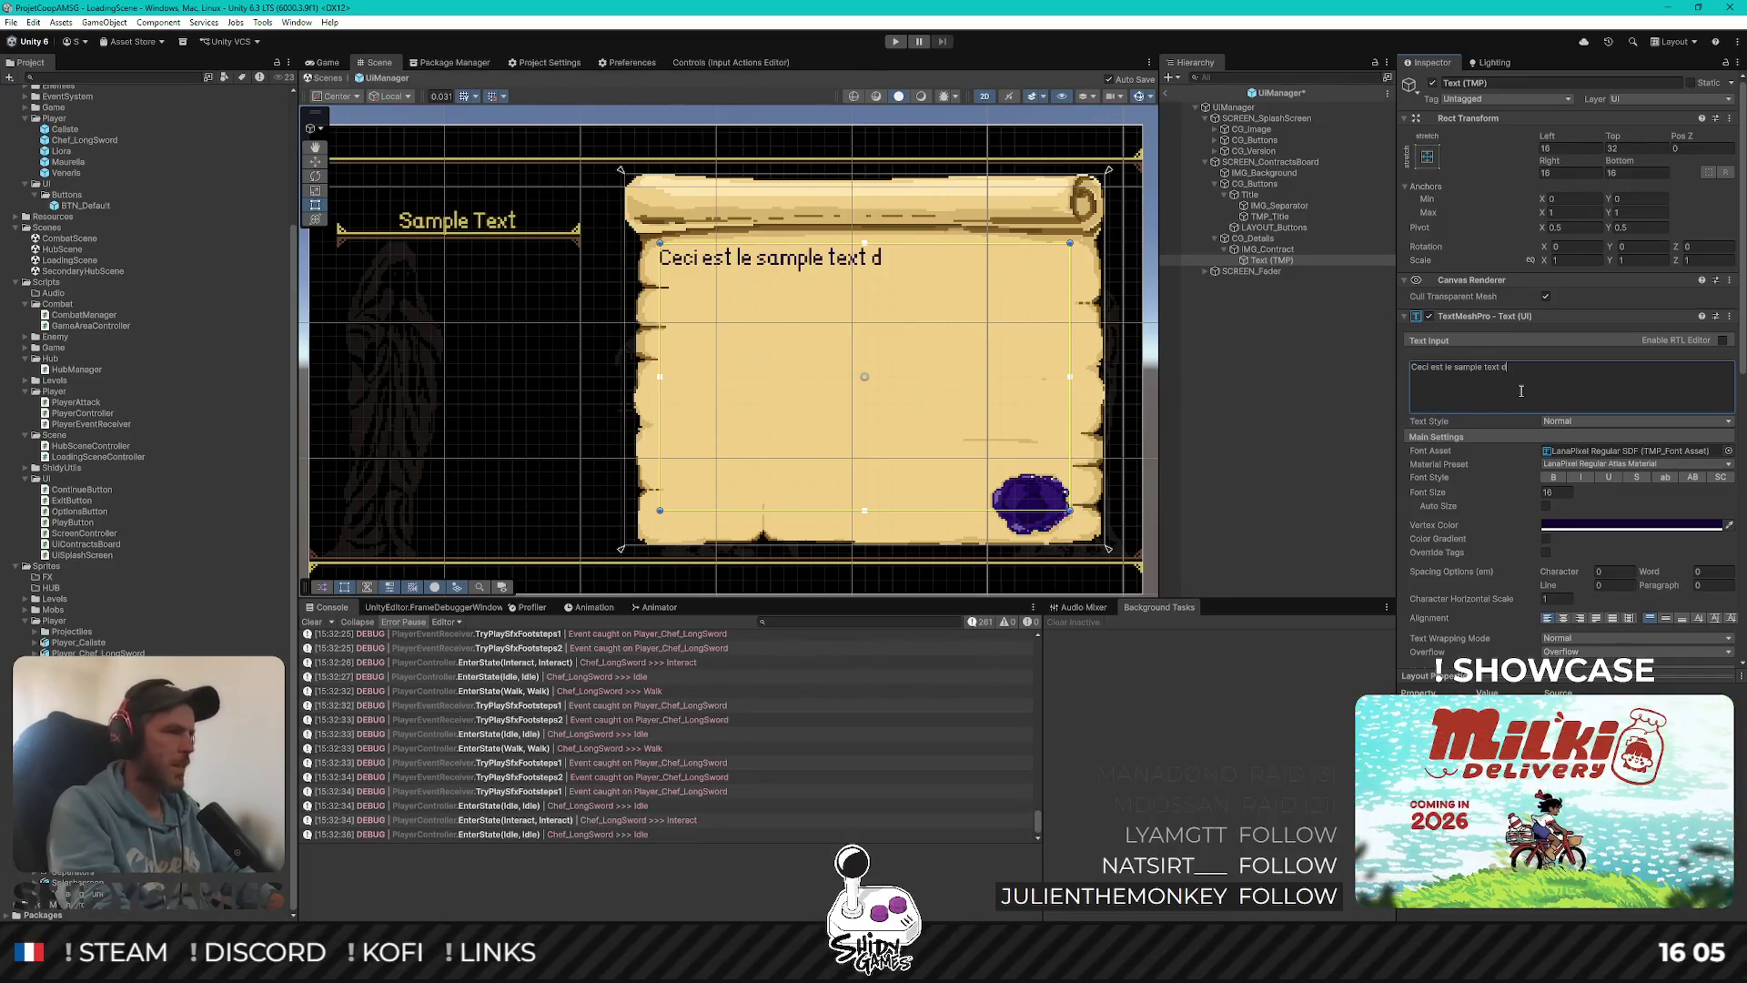
pyautogui.write('u contrat s')
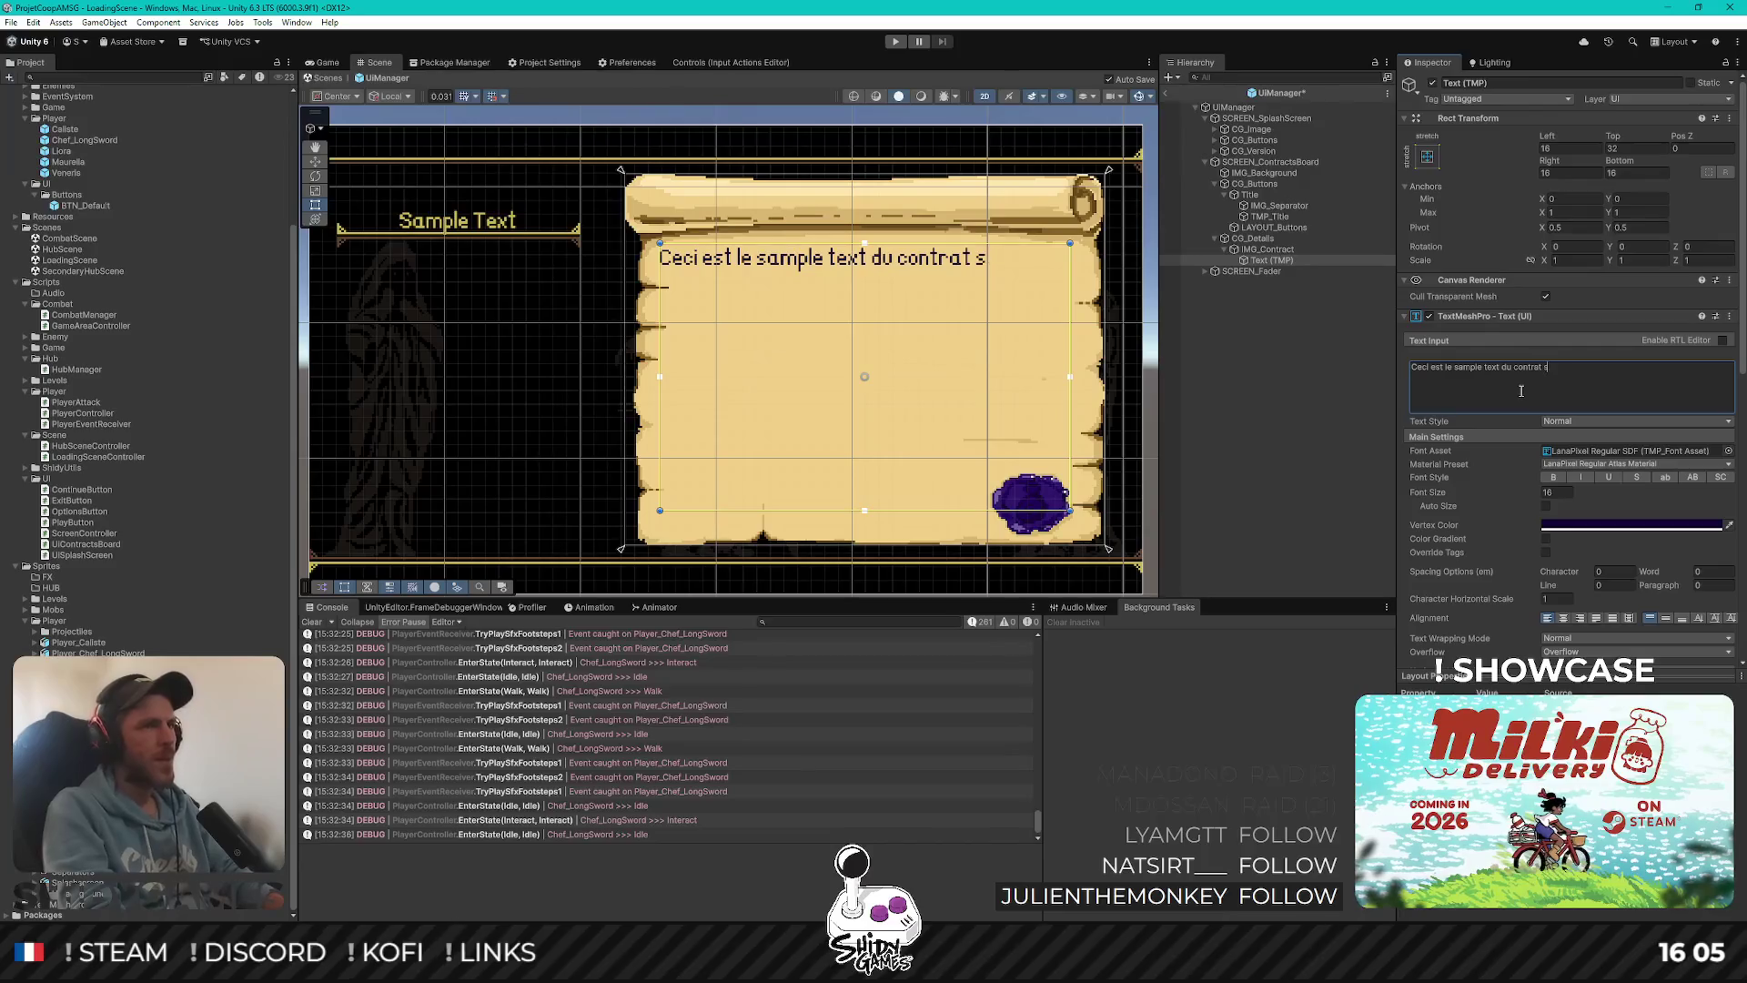
pyautogui.write('électionné par ')
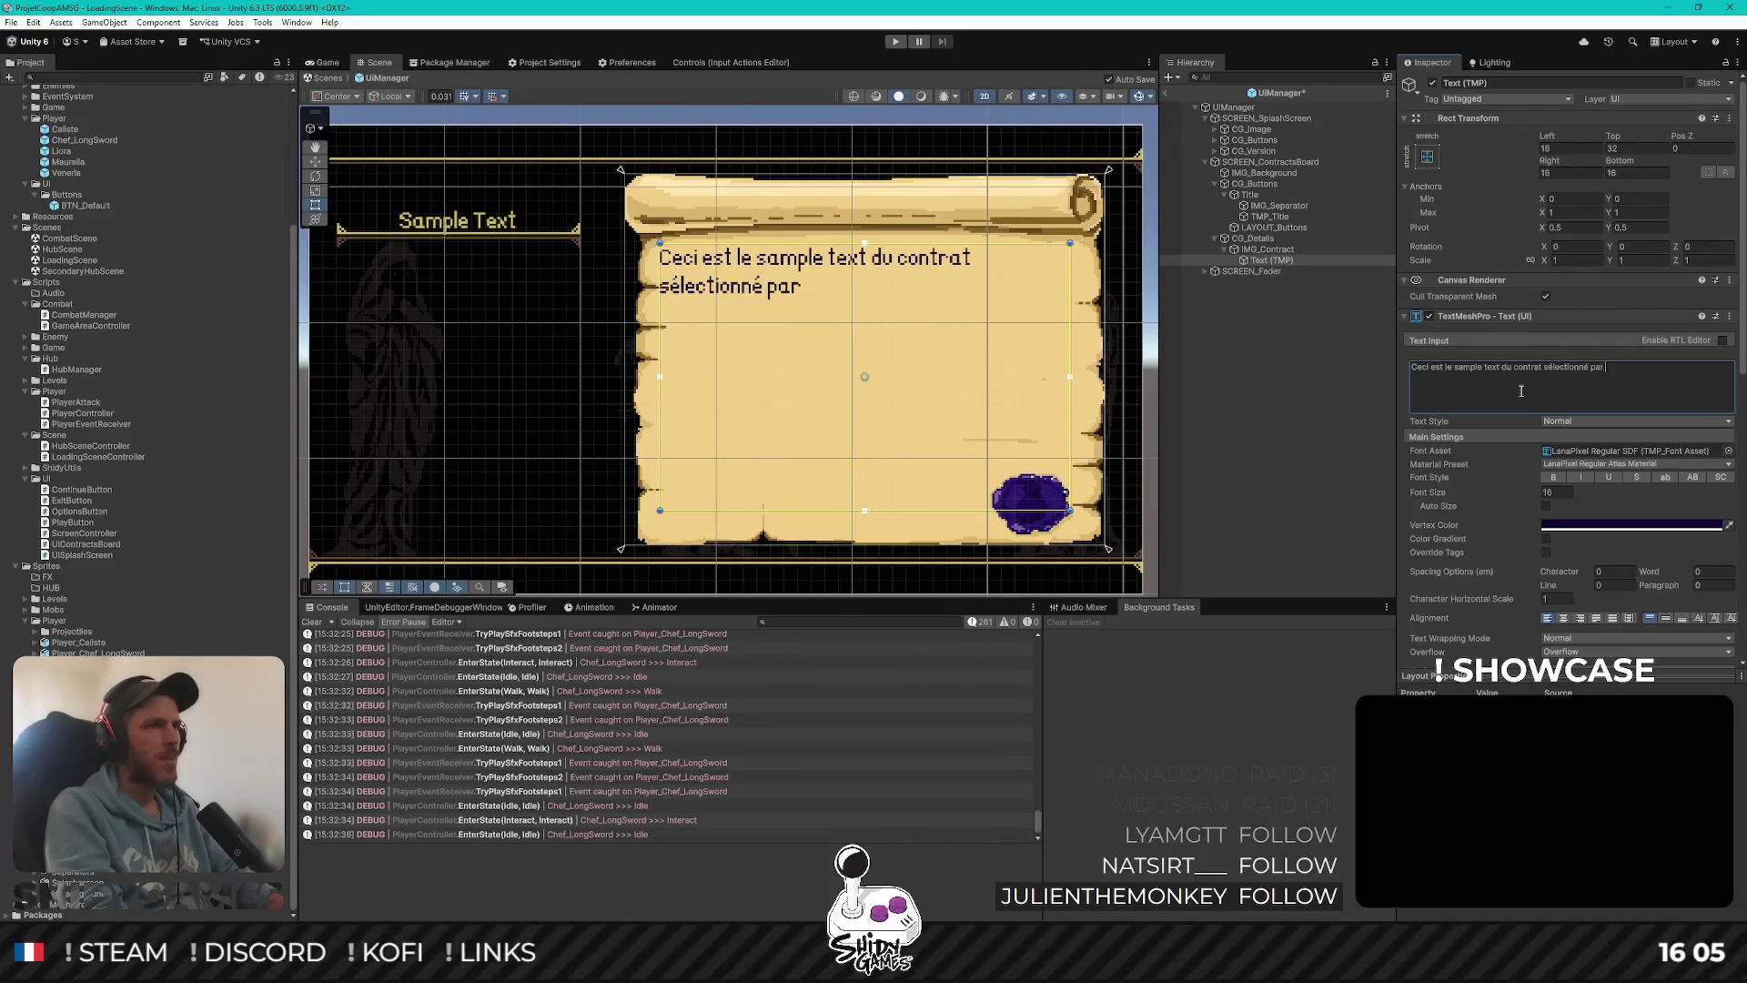
pyautogui.write("l'utilisateur o")
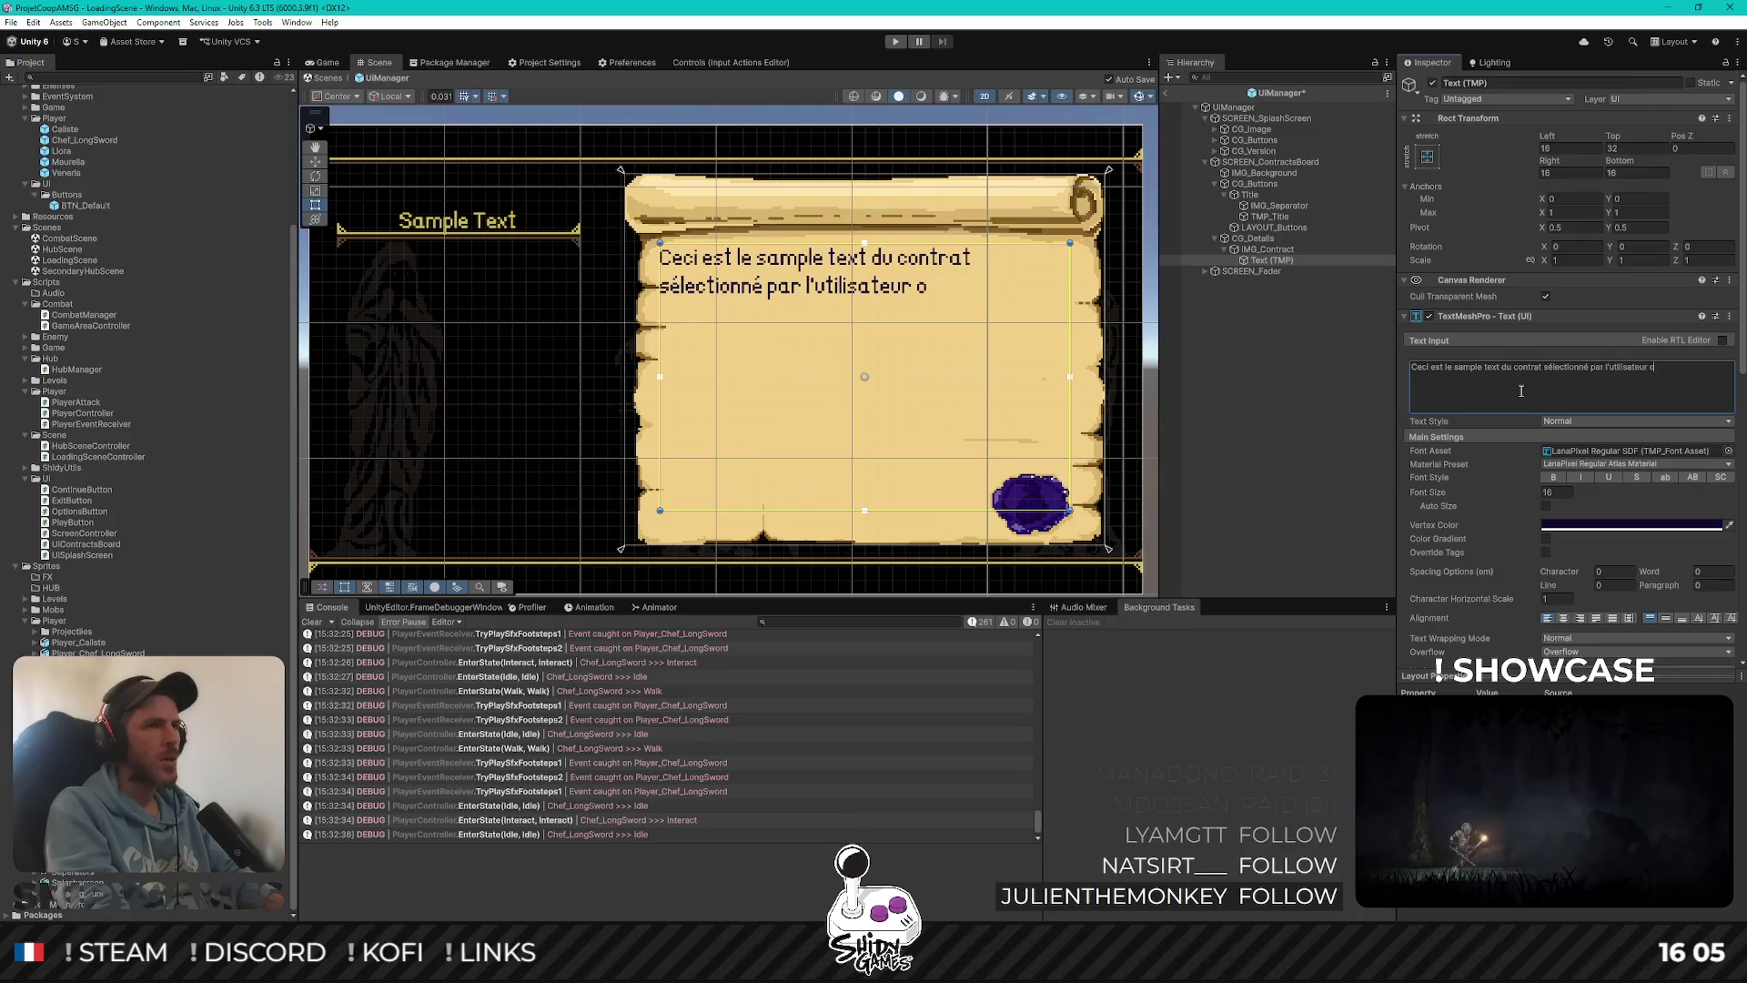
pyautogui.write("u l'utilis")
pyautogui.press('BackSpace')
pyautogui.write('ric')
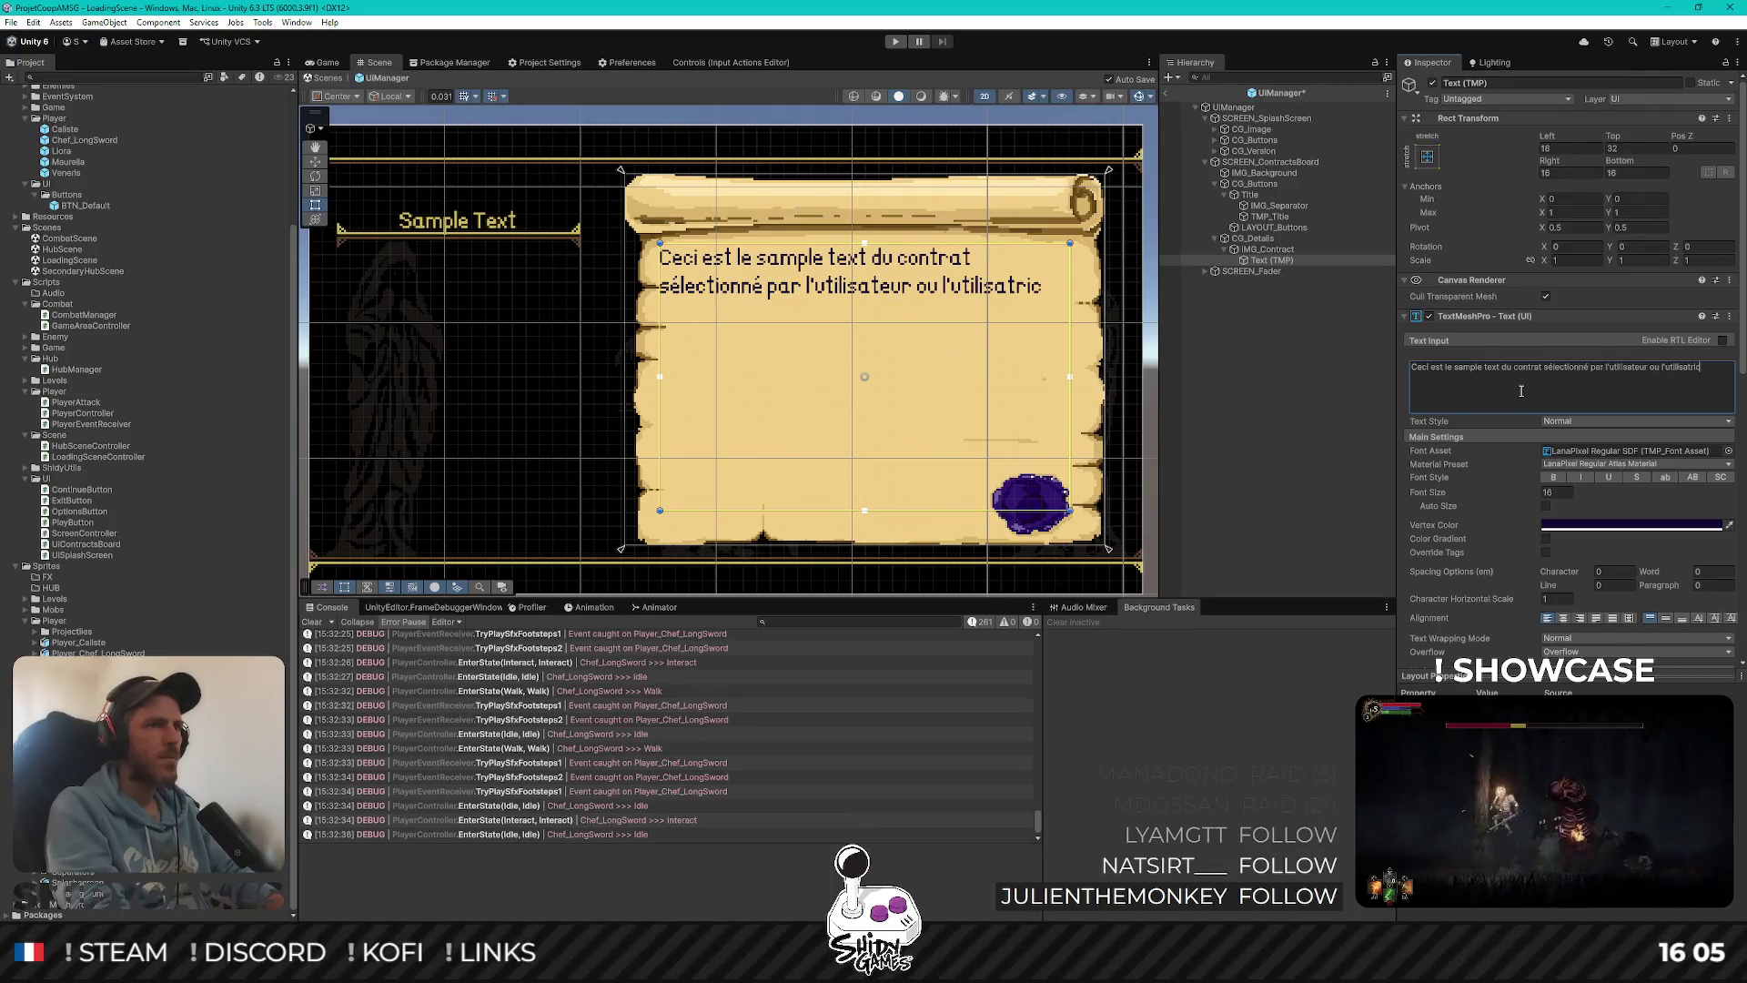
pyautogui.write(' du')
pyautogui.write(' jeu vidéo.')
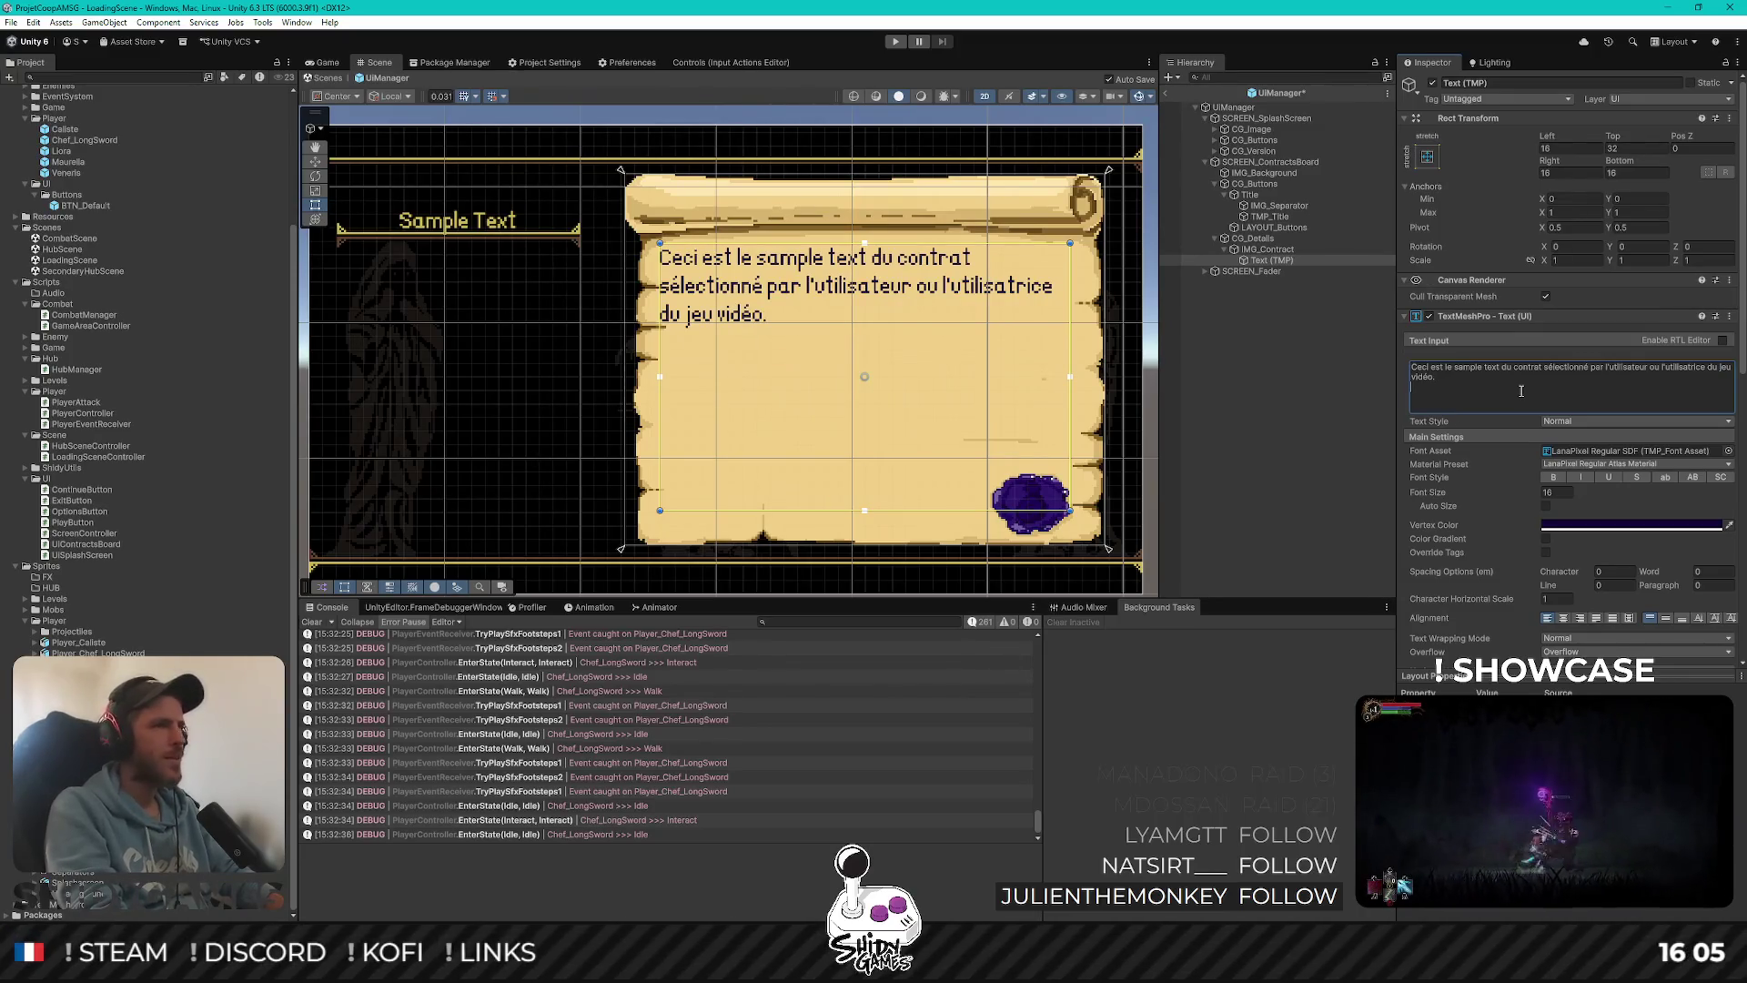
pyautogui.write('Il décri')
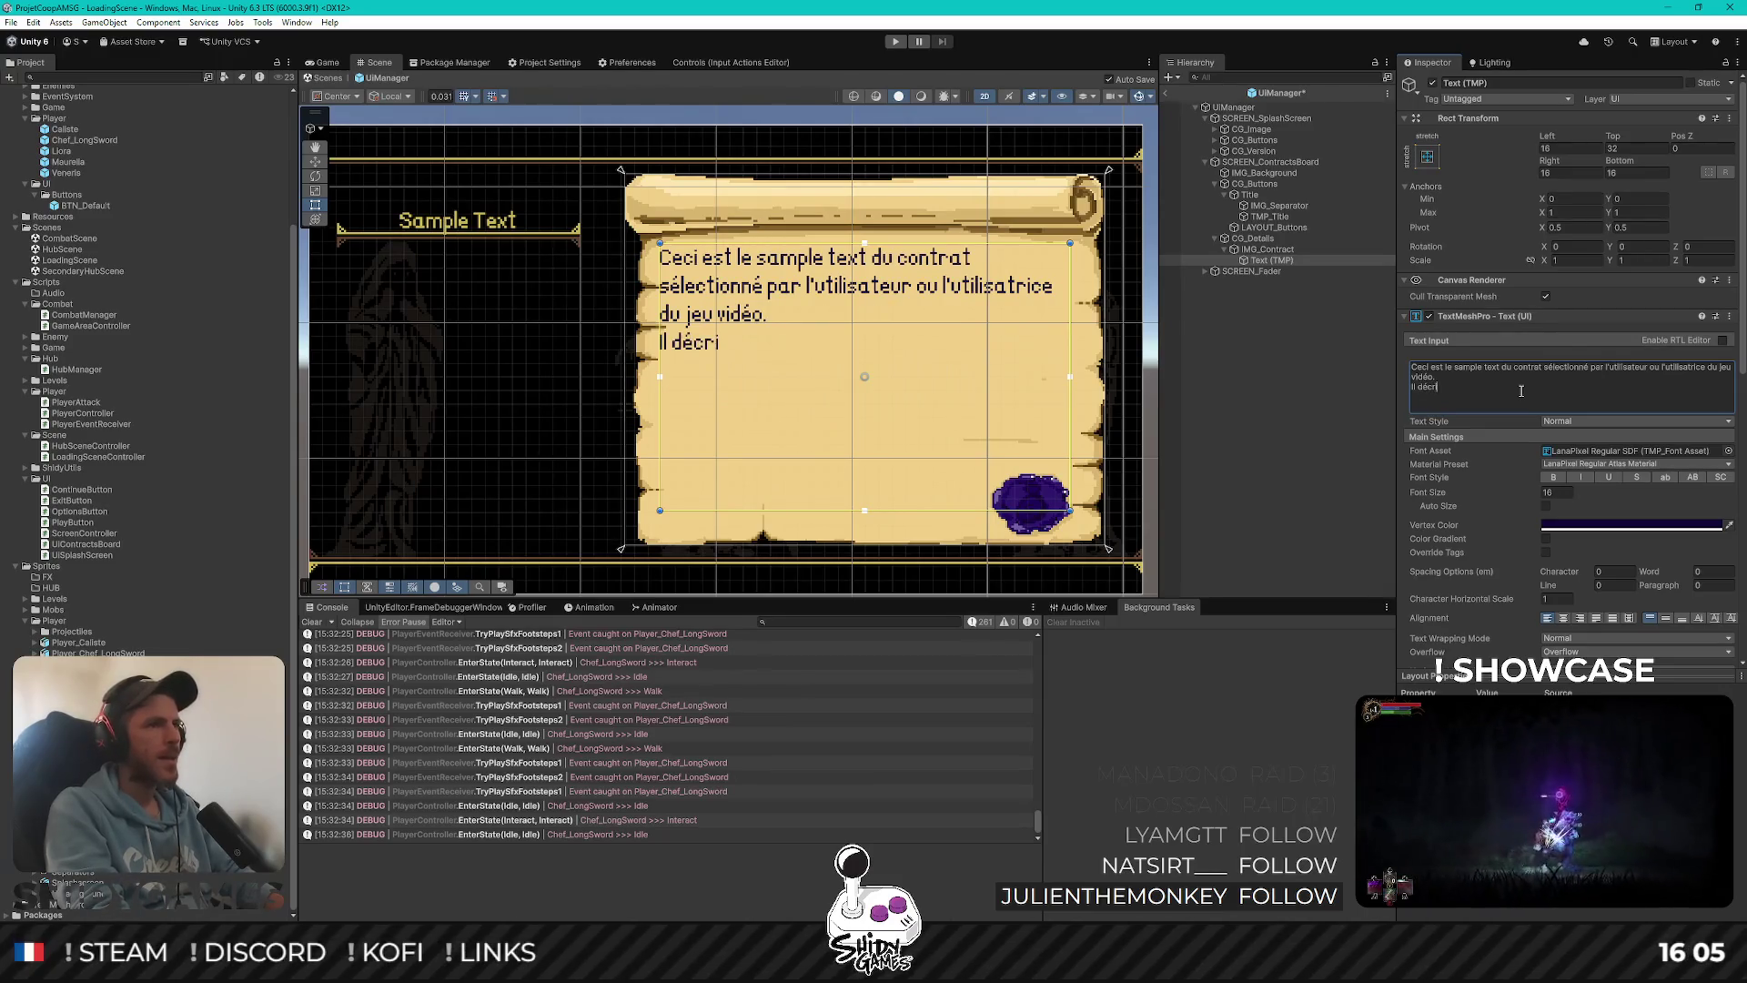
pyautogui.write('tle com')
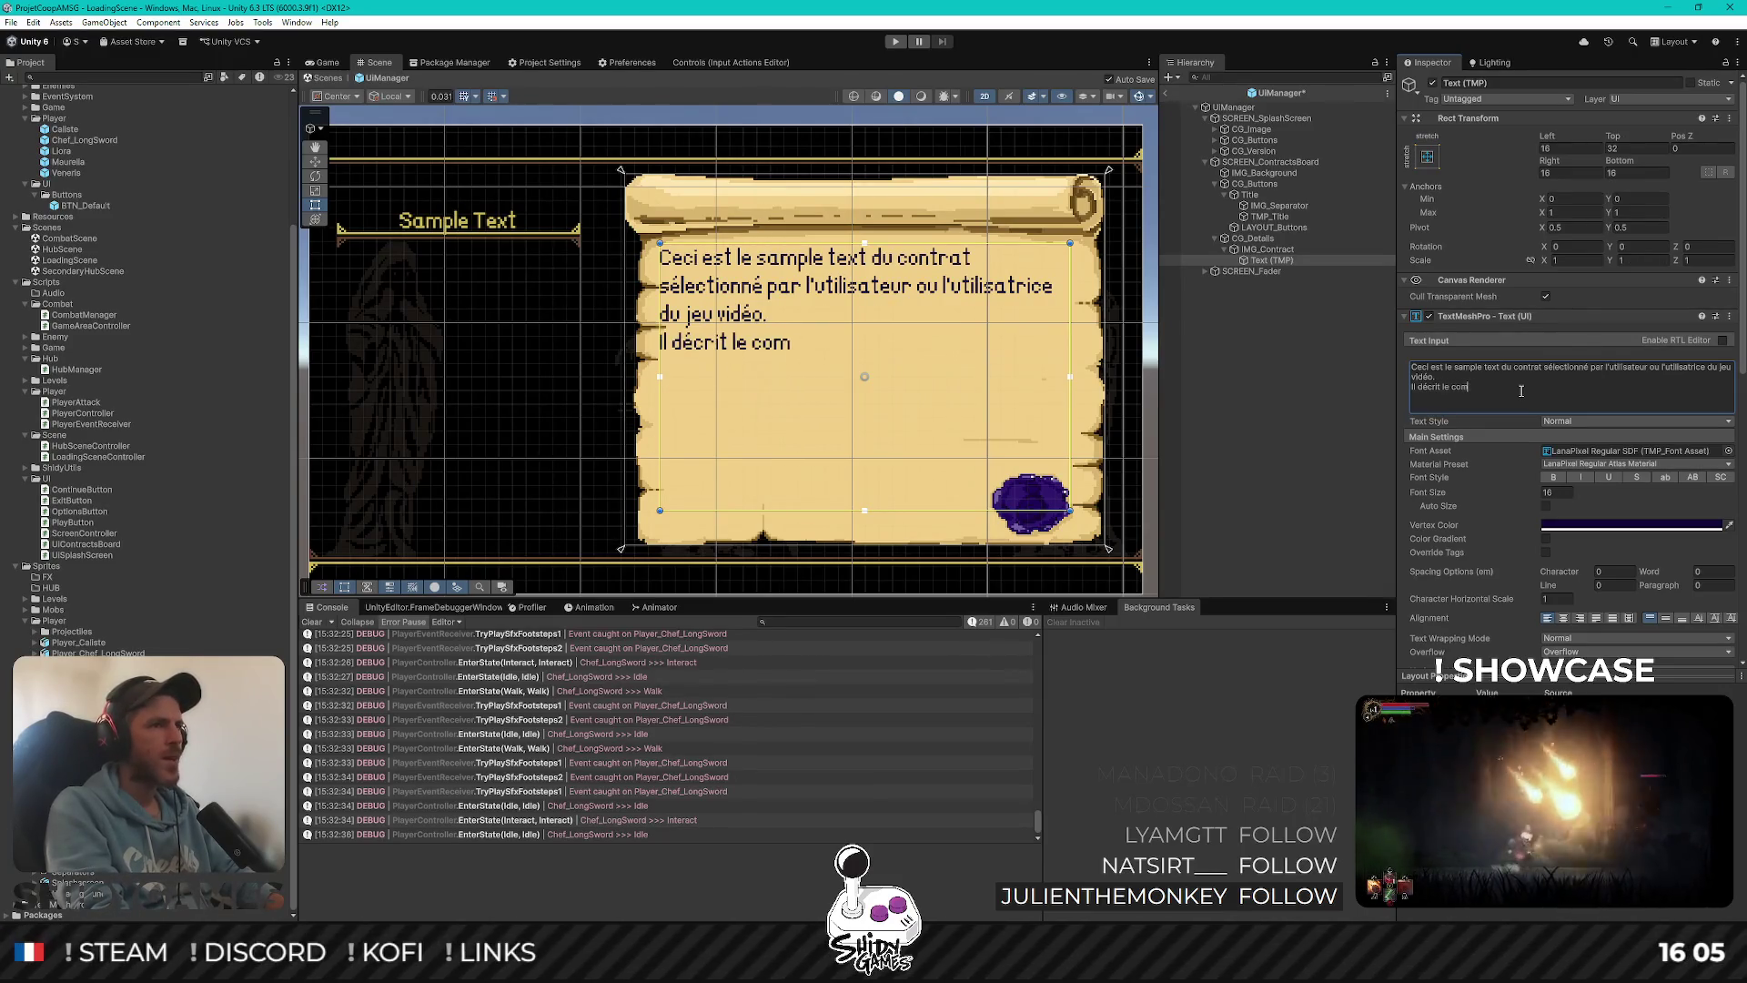
pyautogui.write(' se')
pyautogui.press('BackSpace')
pyautogui.press('BackSpace')
pyautogui.press('BackSpace')
pyautogui.press('BackSpace')
pyautogui.press('BackSpace')
pyautogui.press('BackSpace')
pyautogui.write('lo')
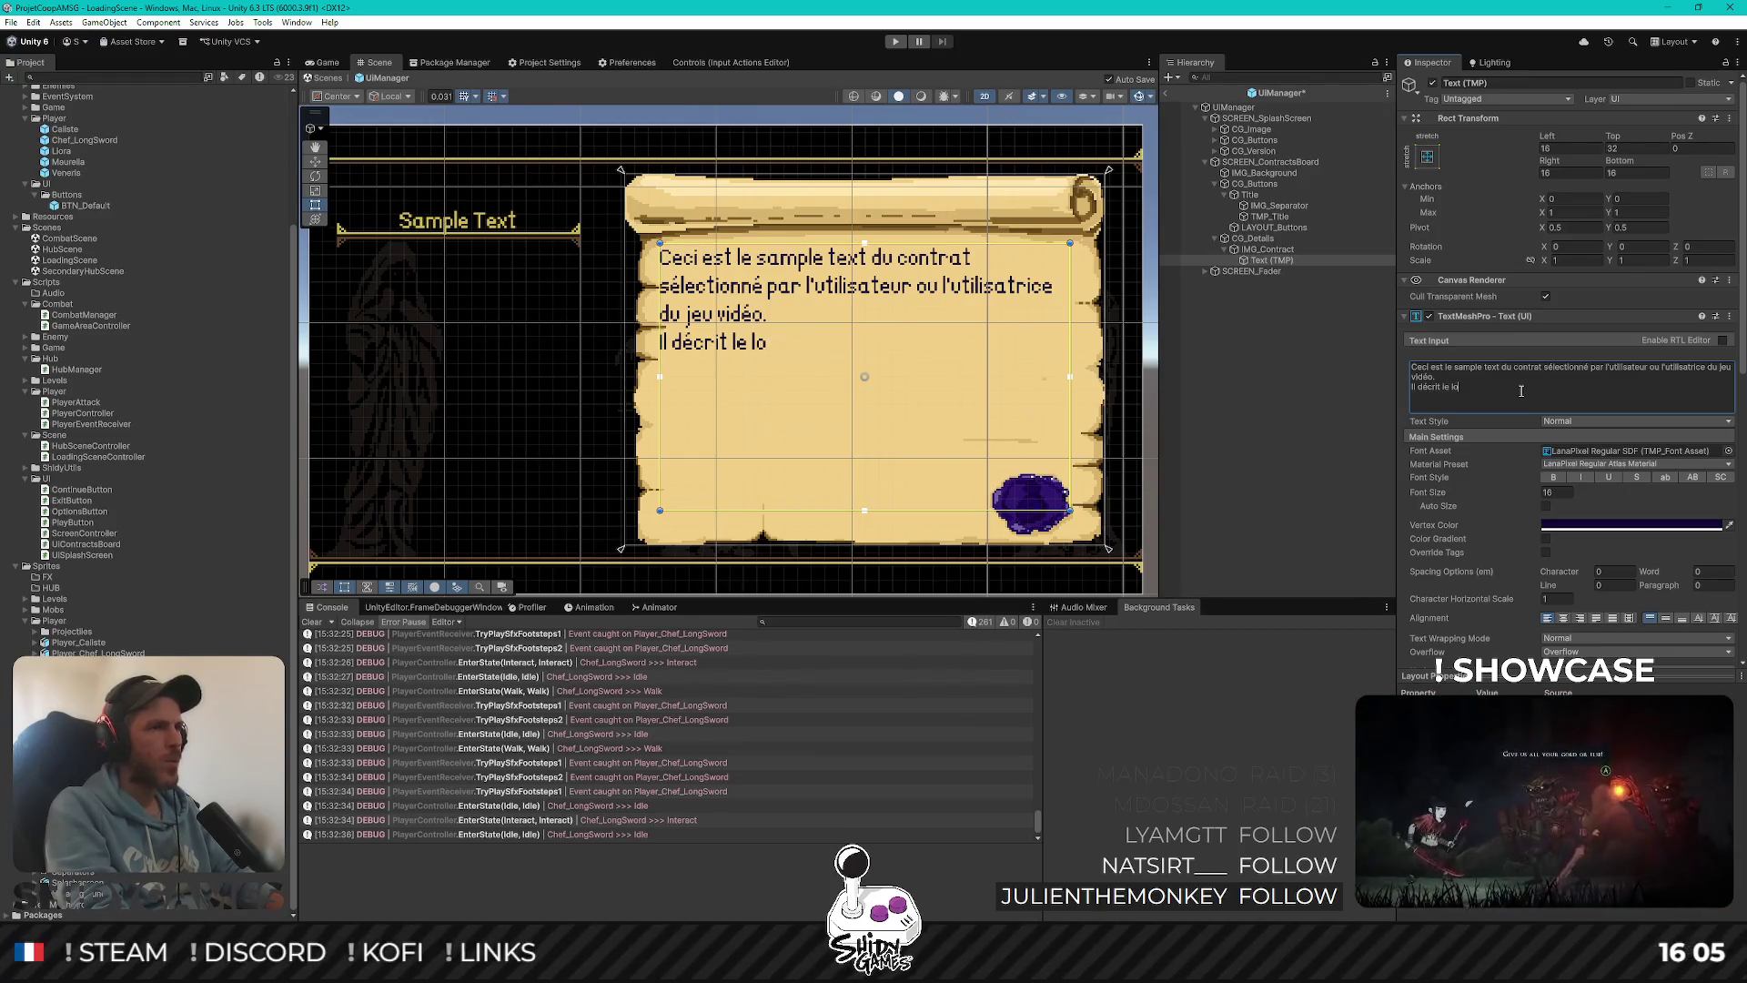
pyautogui.write('re, les obje')
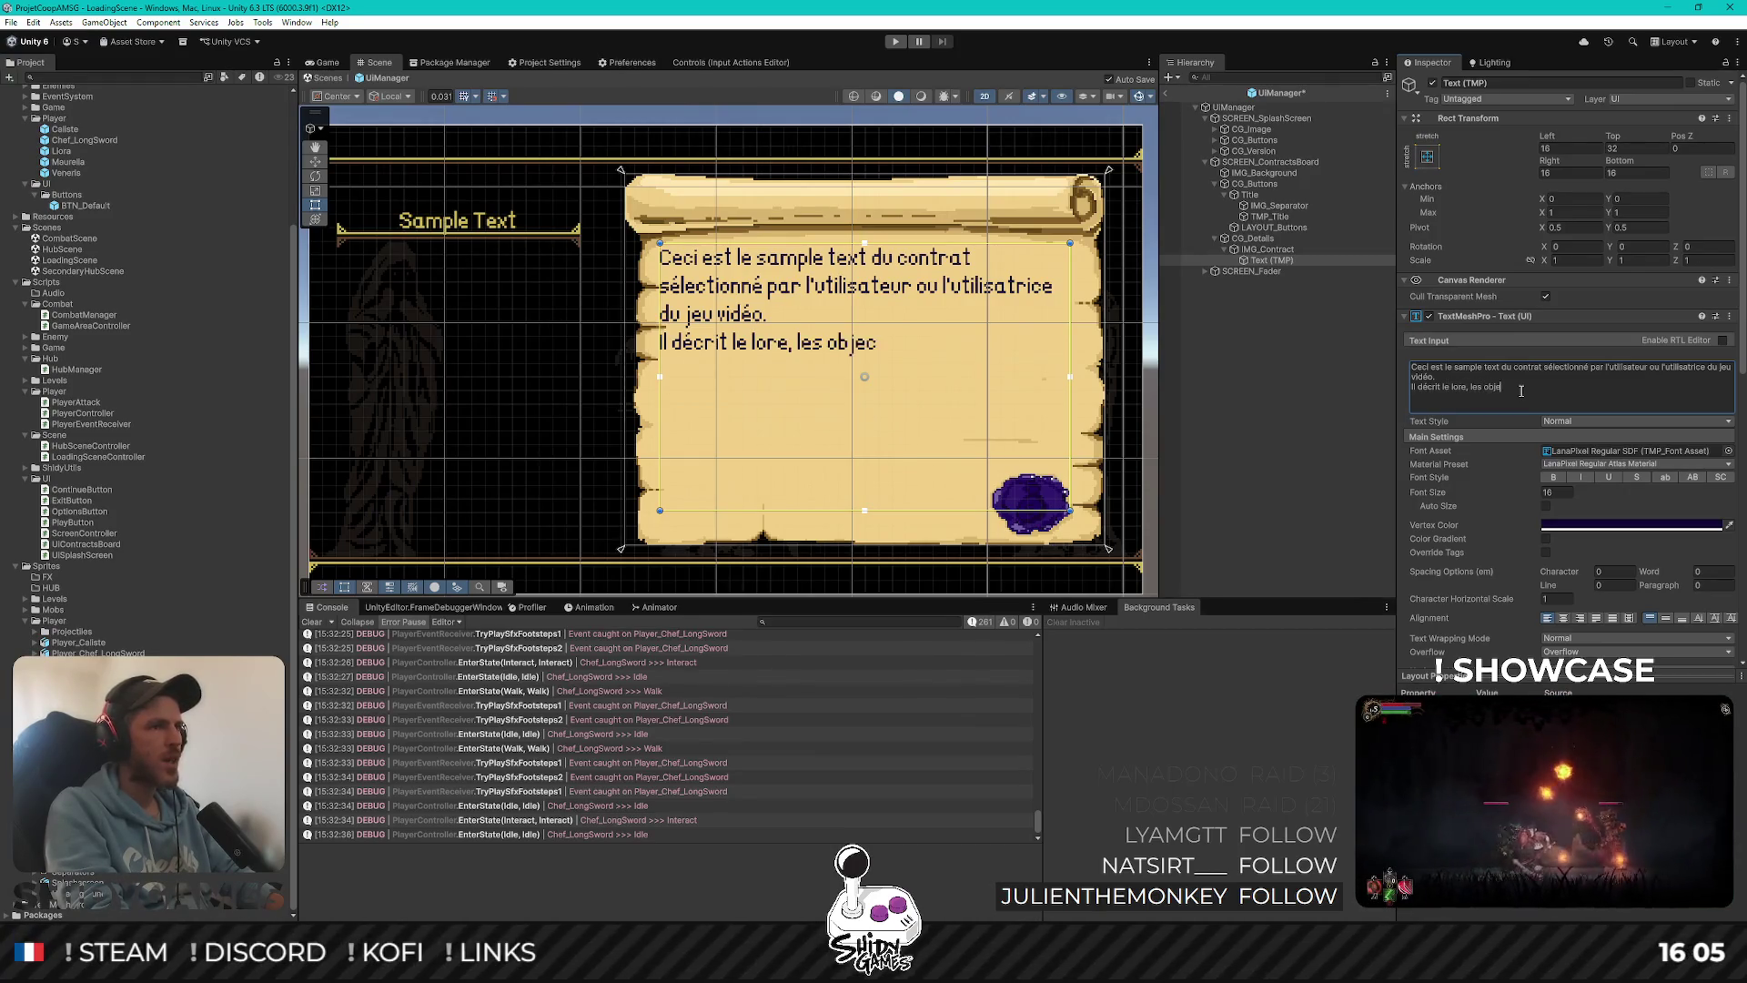
pyautogui.write('ctif')
pyautogui.write('ote')
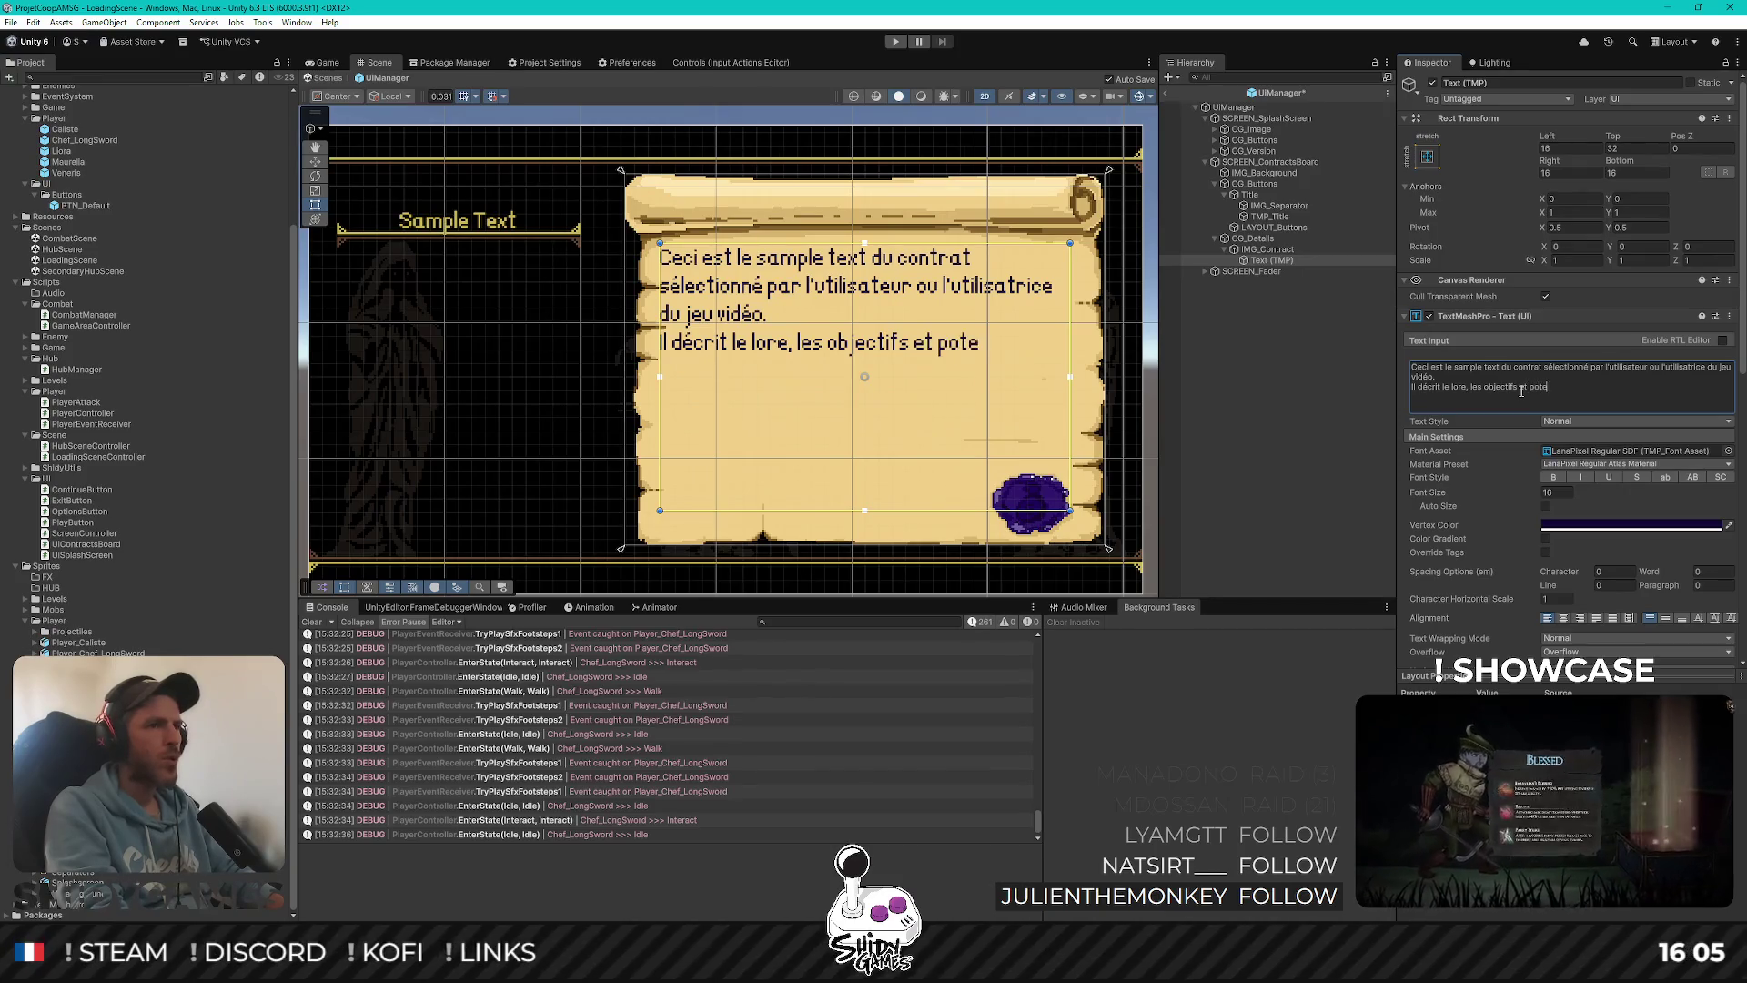
pyautogui.write('ntiellementles récompe,n')
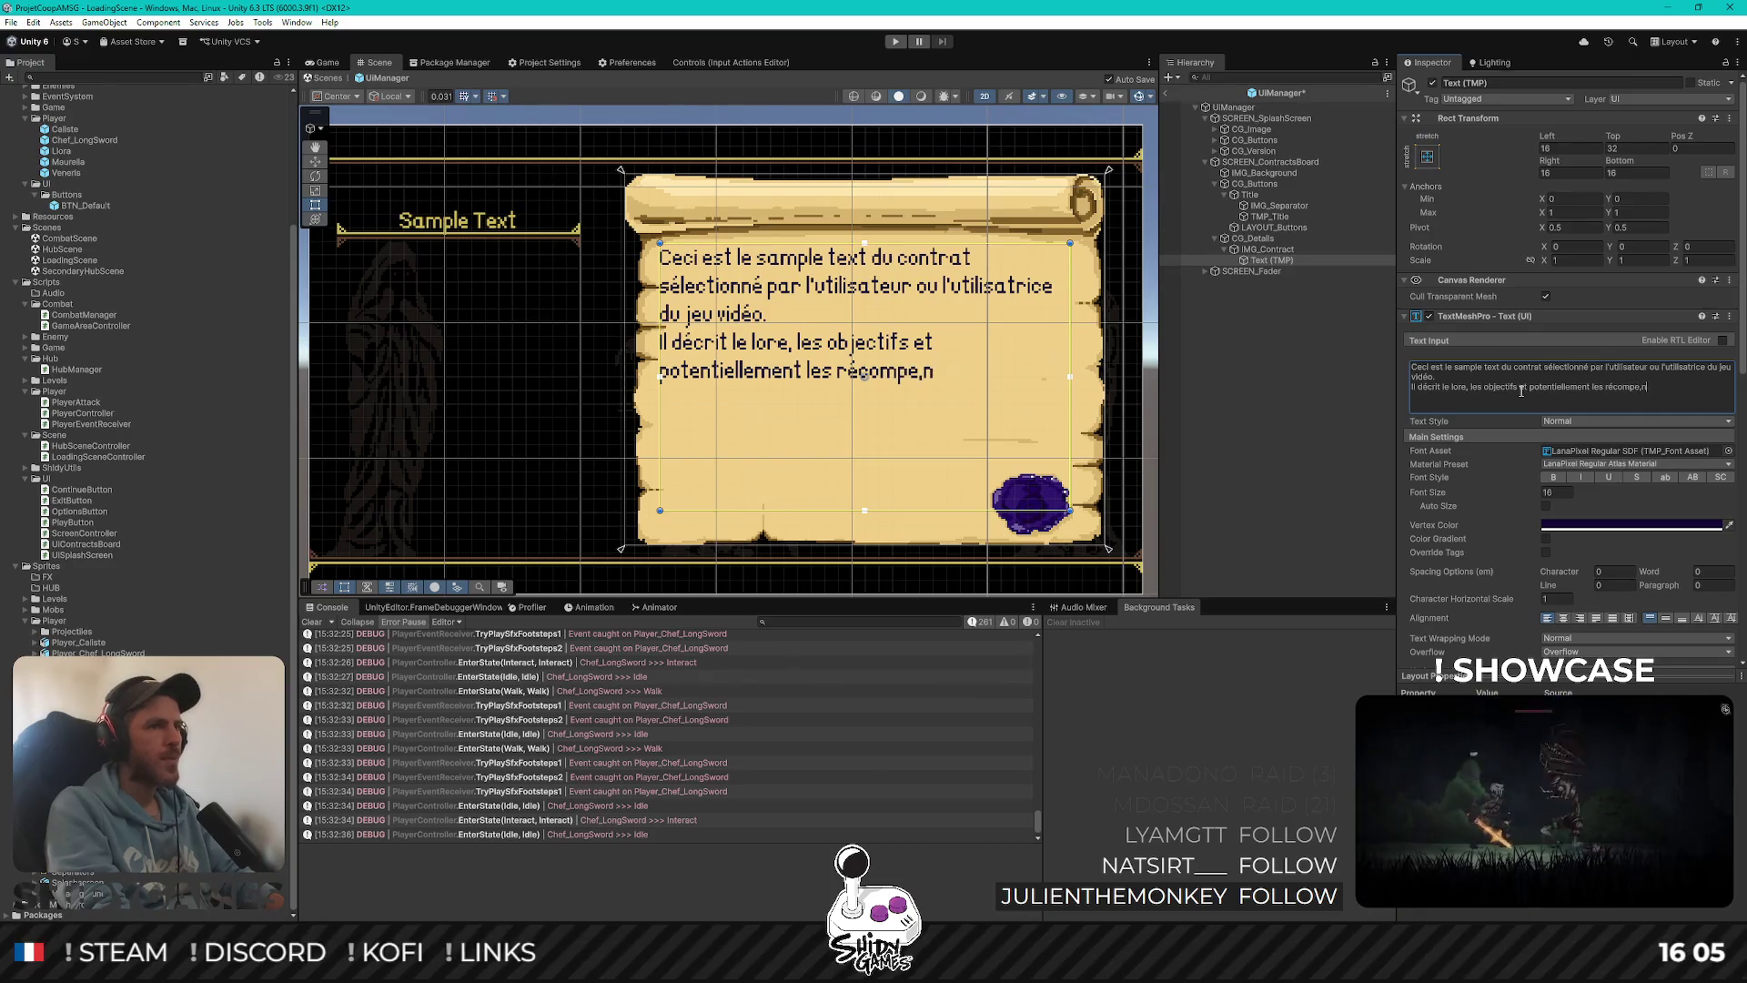
pyautogui.write('ss associ')
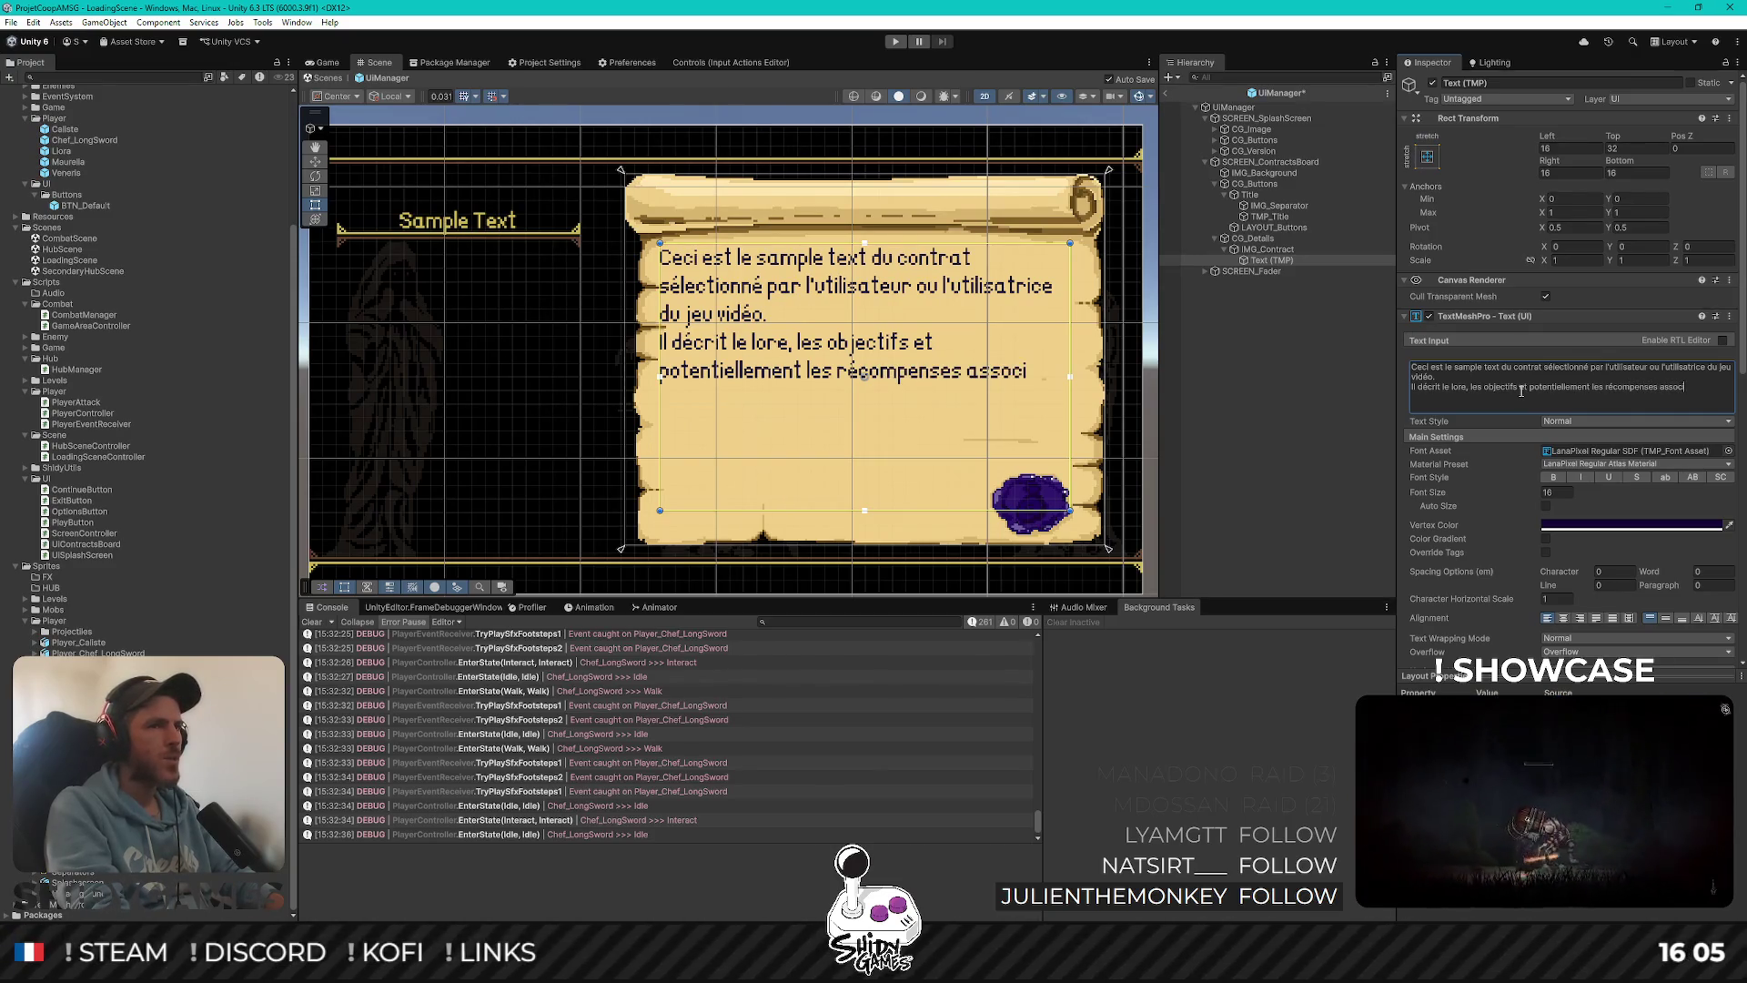
pyautogui.write('éesu co')
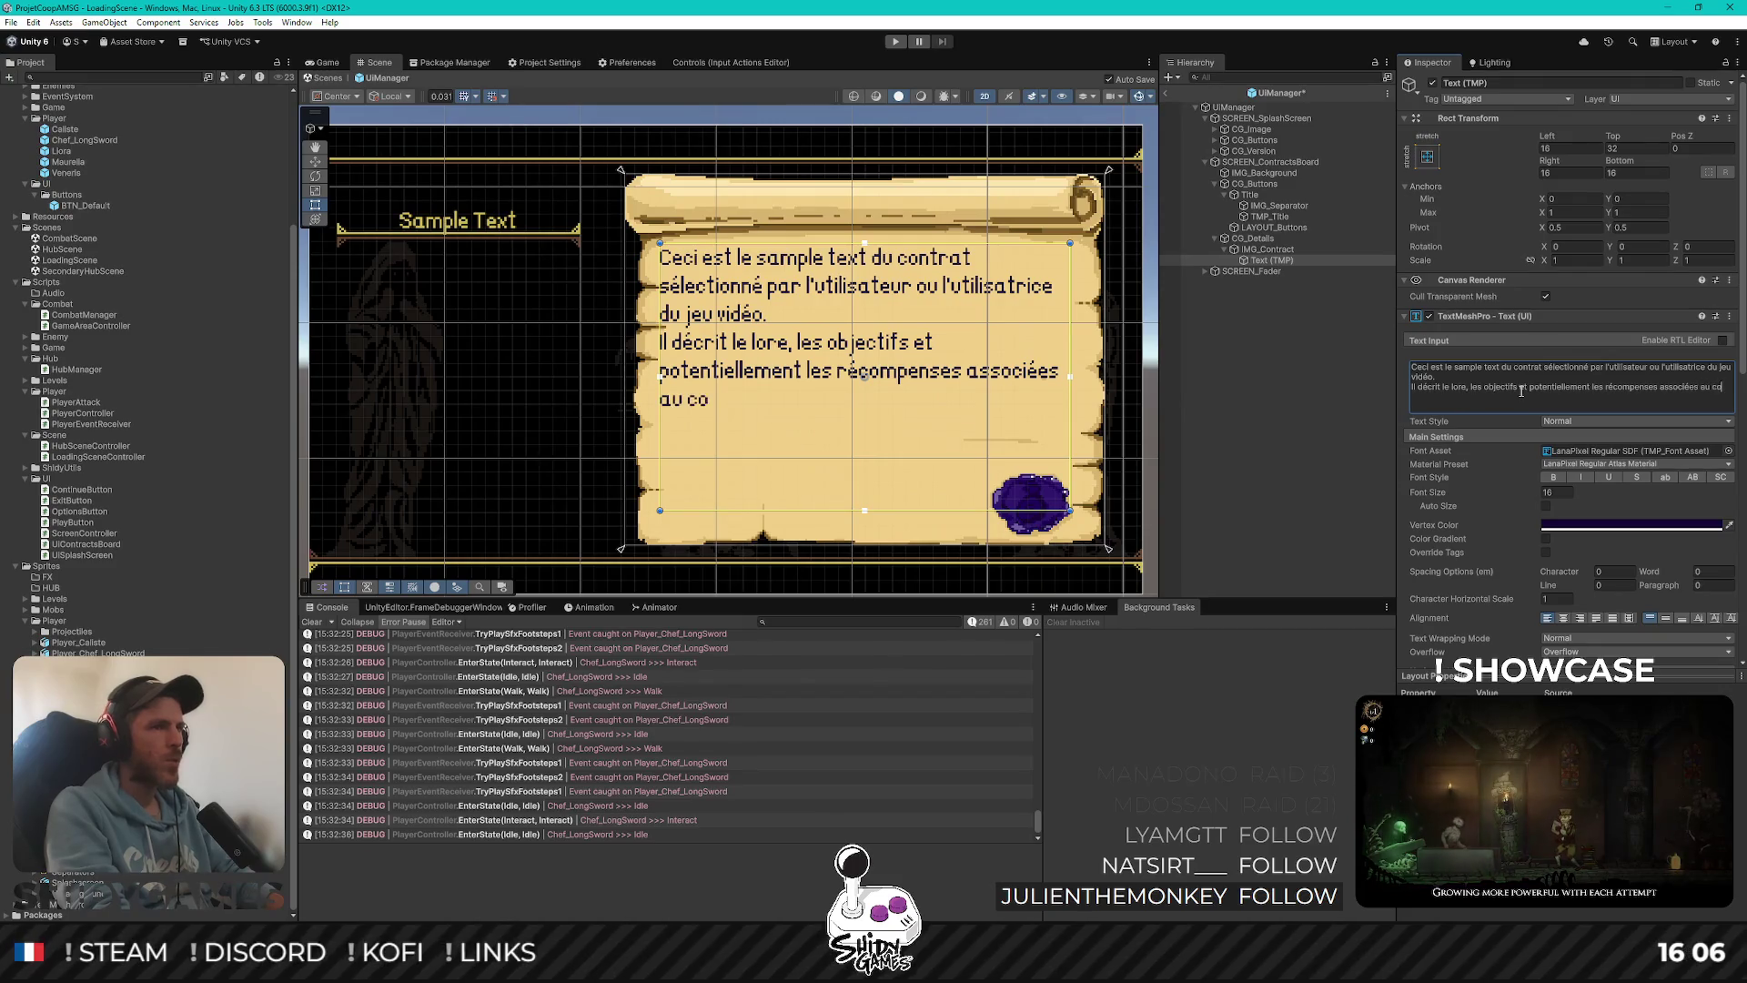
pyautogui.write('ntra')
pyautogui.write('t sur')
pyautogui.write('volé')
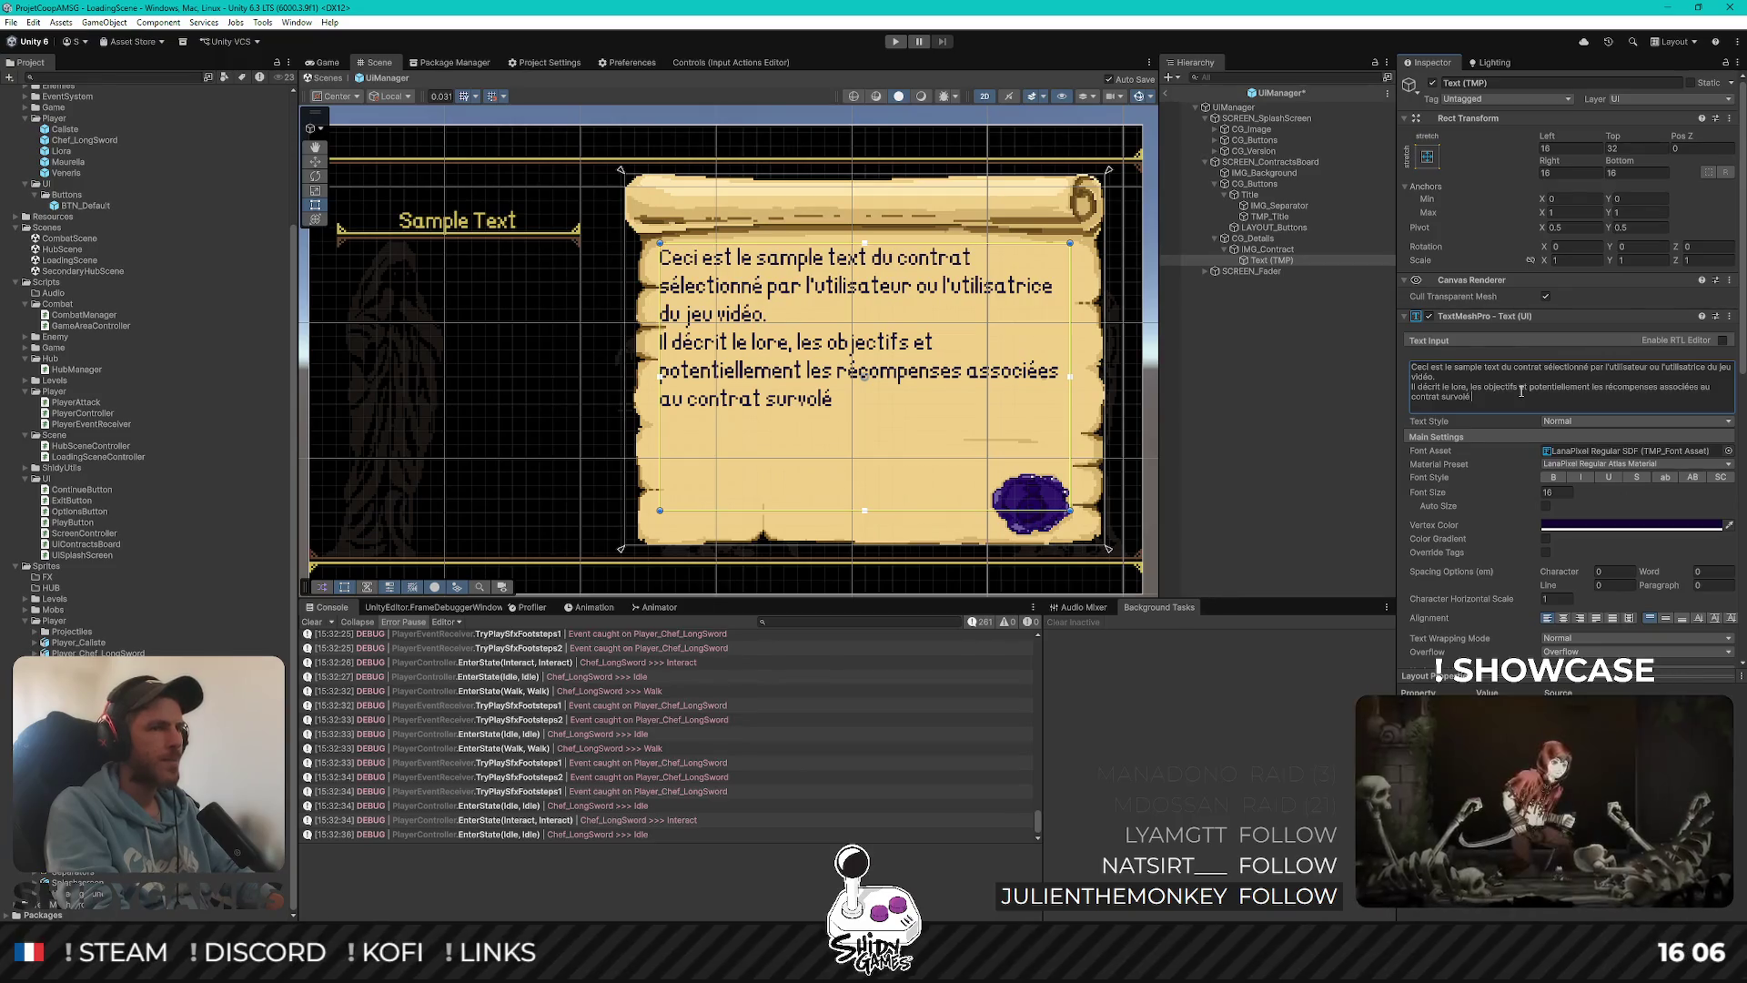
pyautogui.write(' sur le menu d')
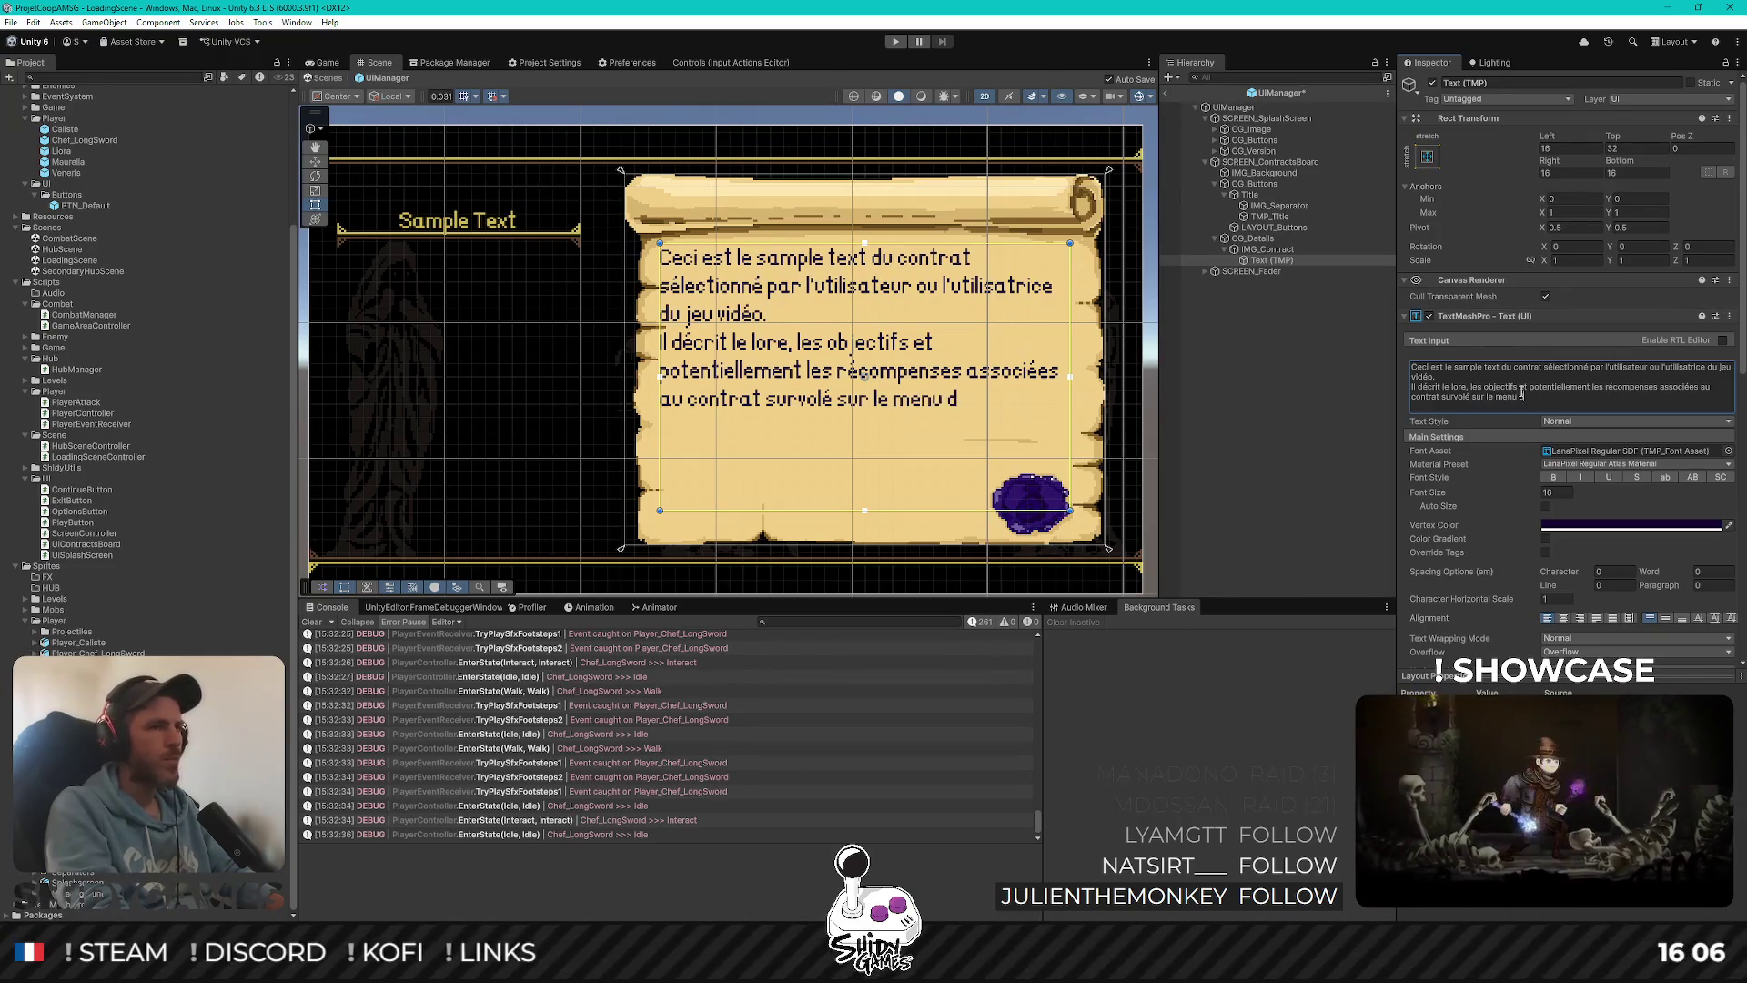
pyautogui.write('e gauche.')
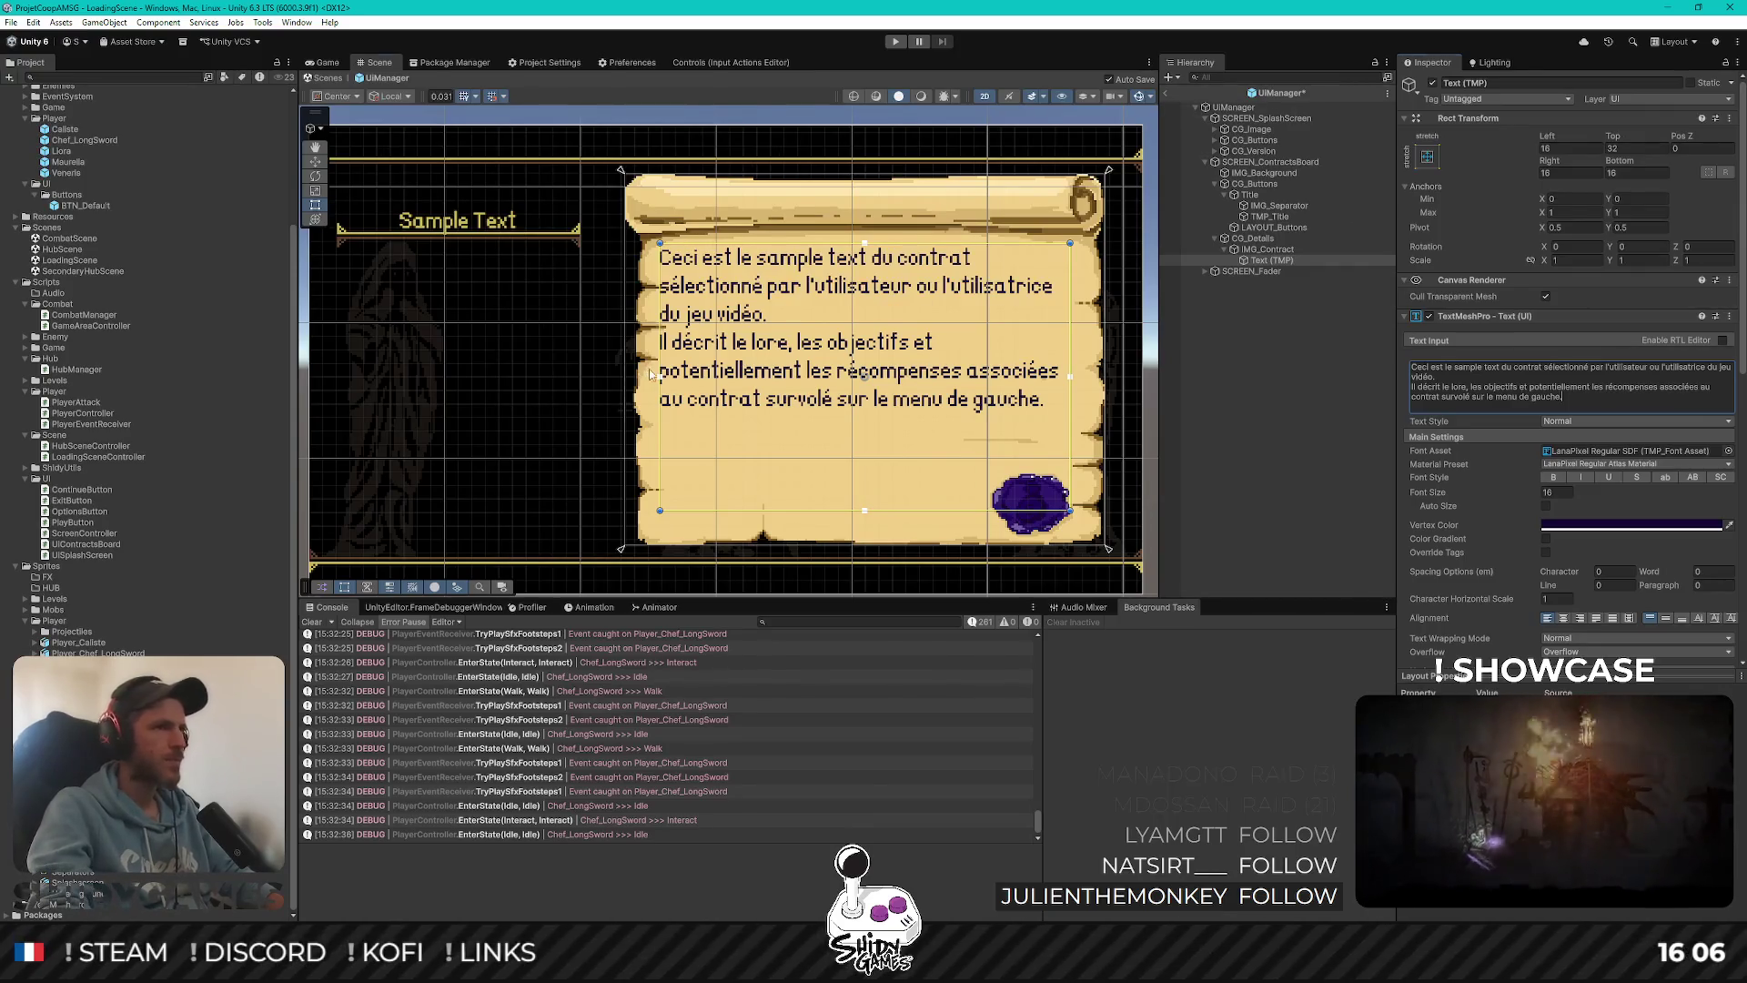
pyautogui.hotkey('ctrl', 's')
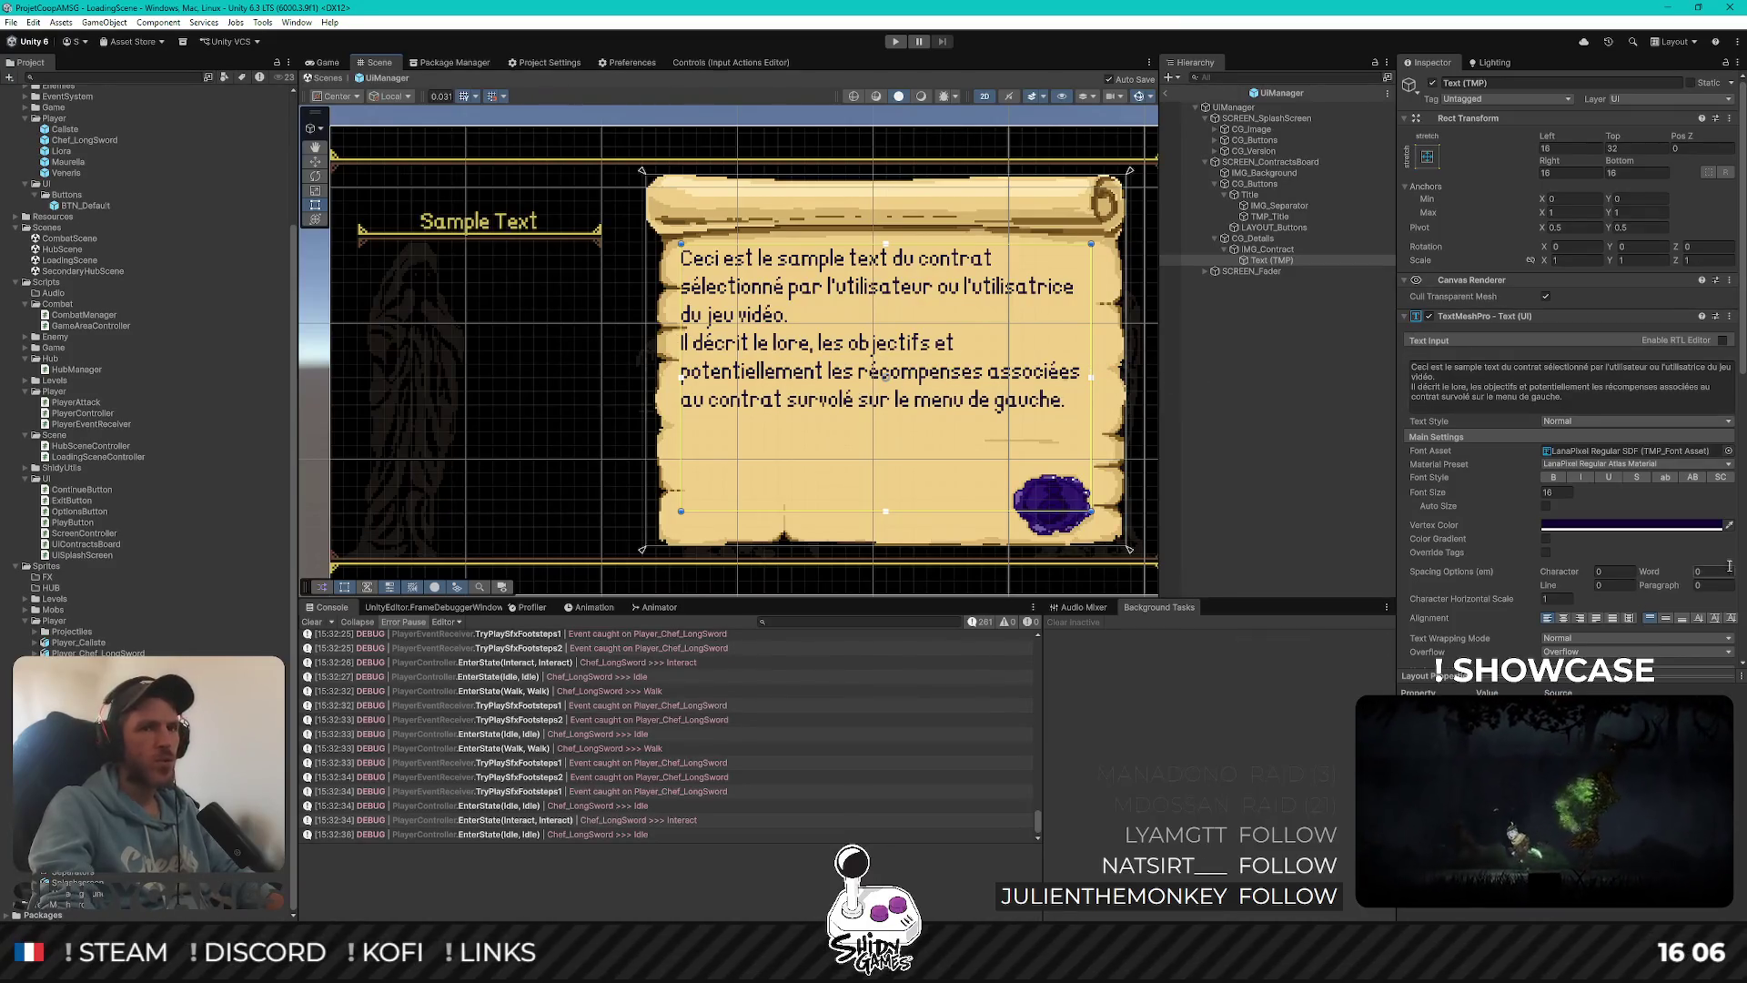
# Try the justify and centre alignments, then settle on left alignment for the description
pyautogui.click(1597, 619)
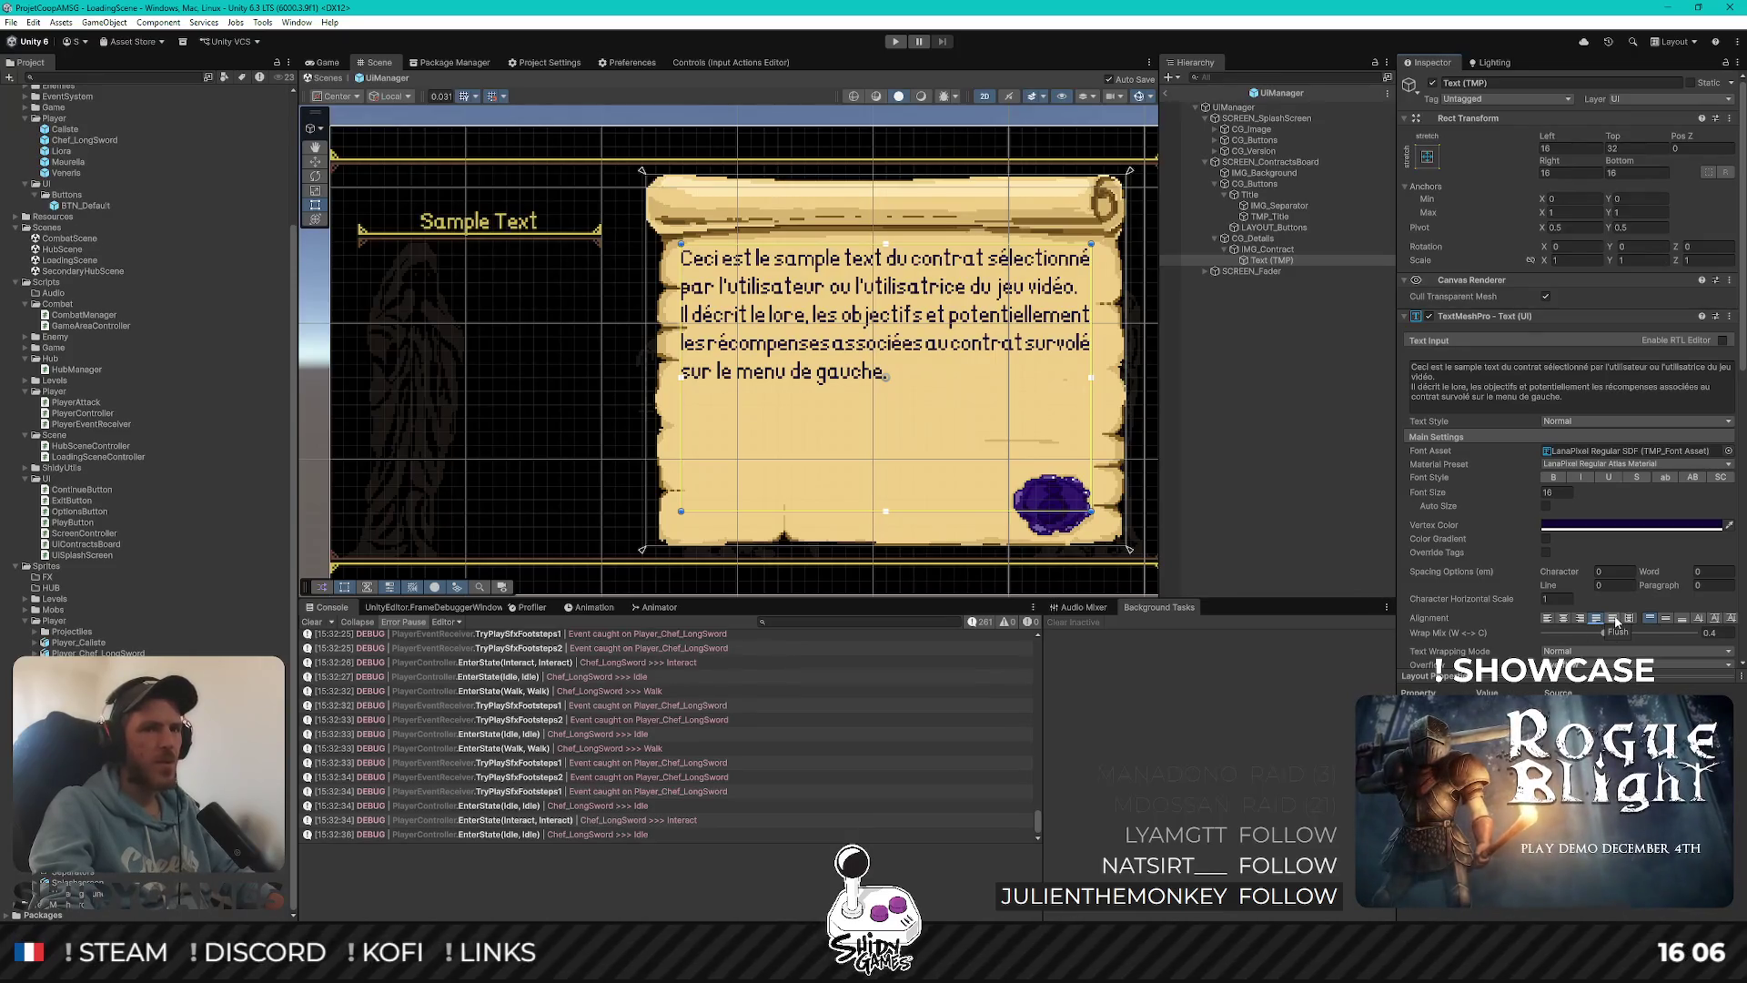
pyautogui.click(1615, 619)
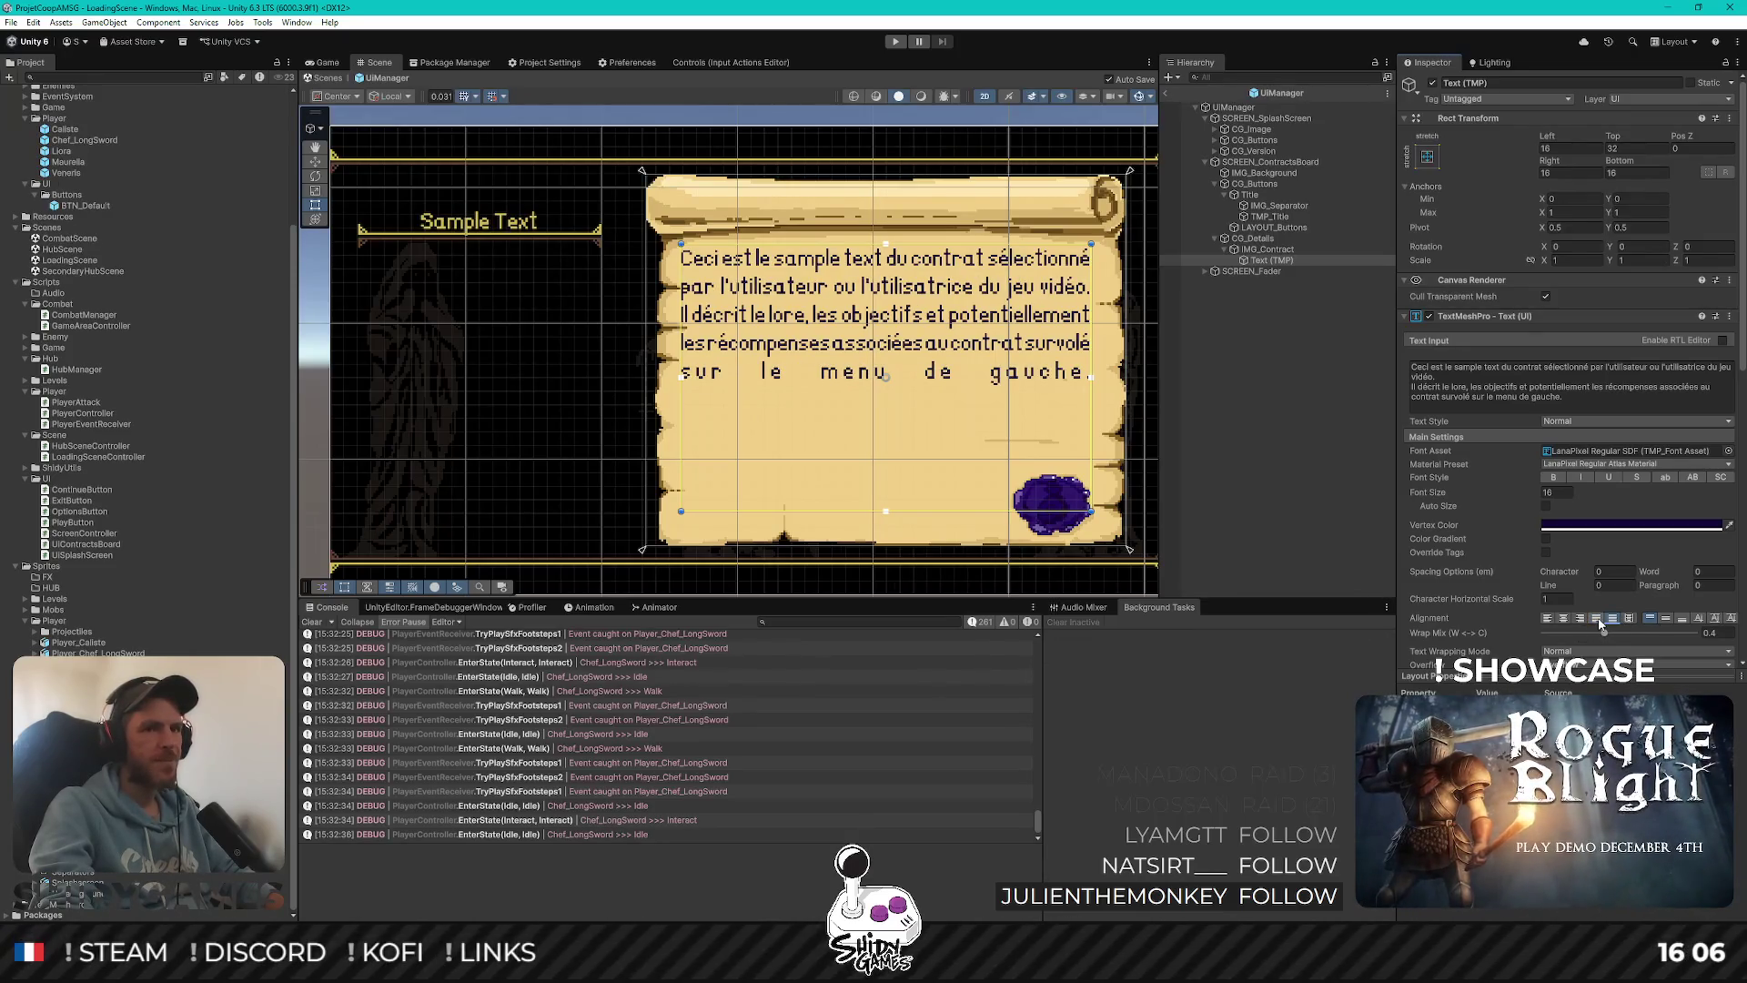
pyautogui.click(1600, 619)
pyautogui.click(1629, 619)
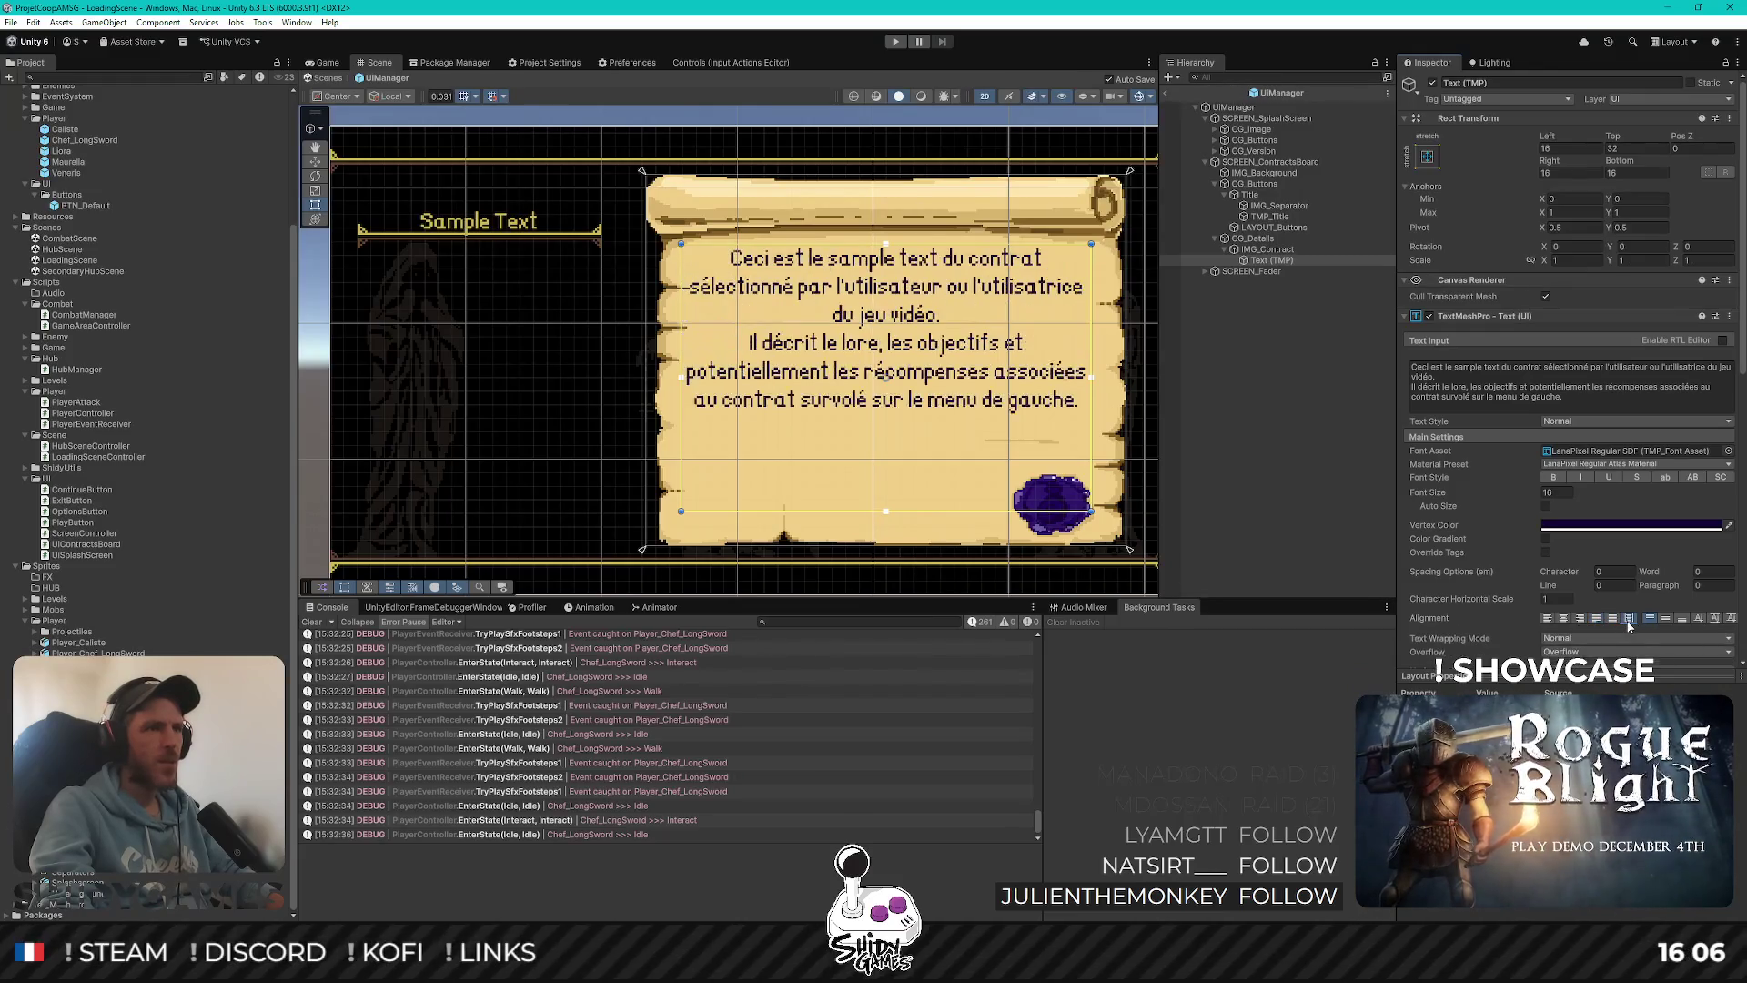
pyautogui.click(1560, 619)
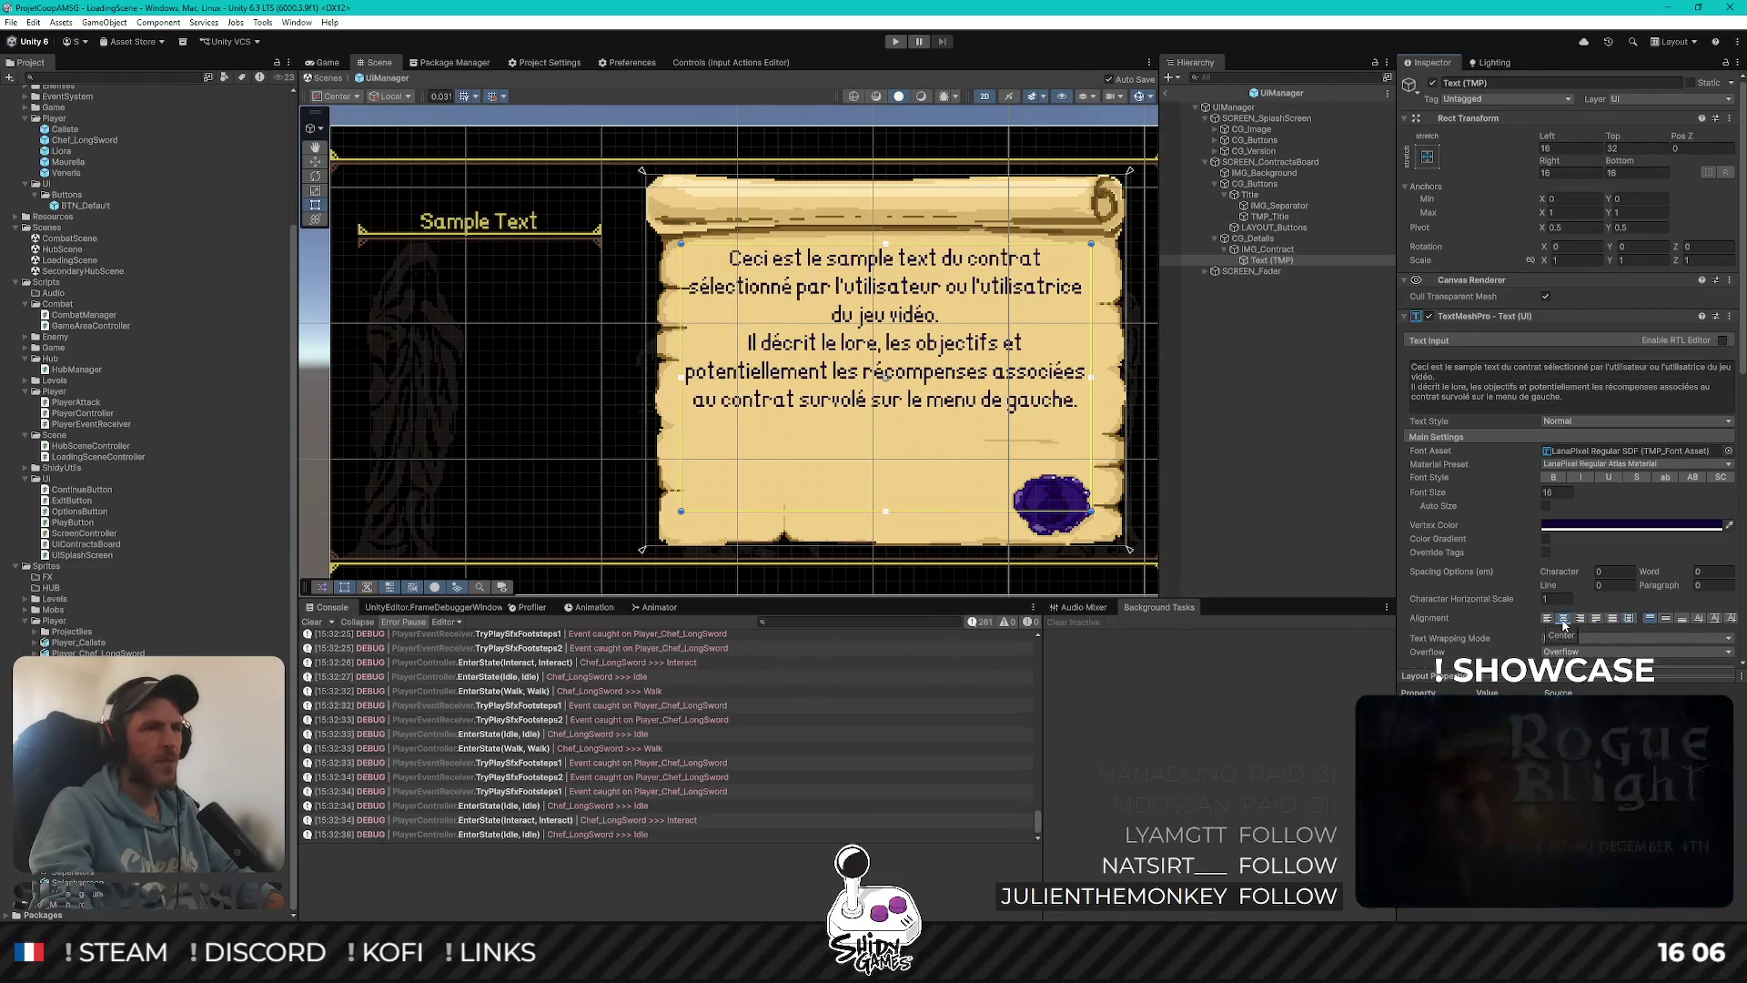
pyautogui.click(1549, 619)
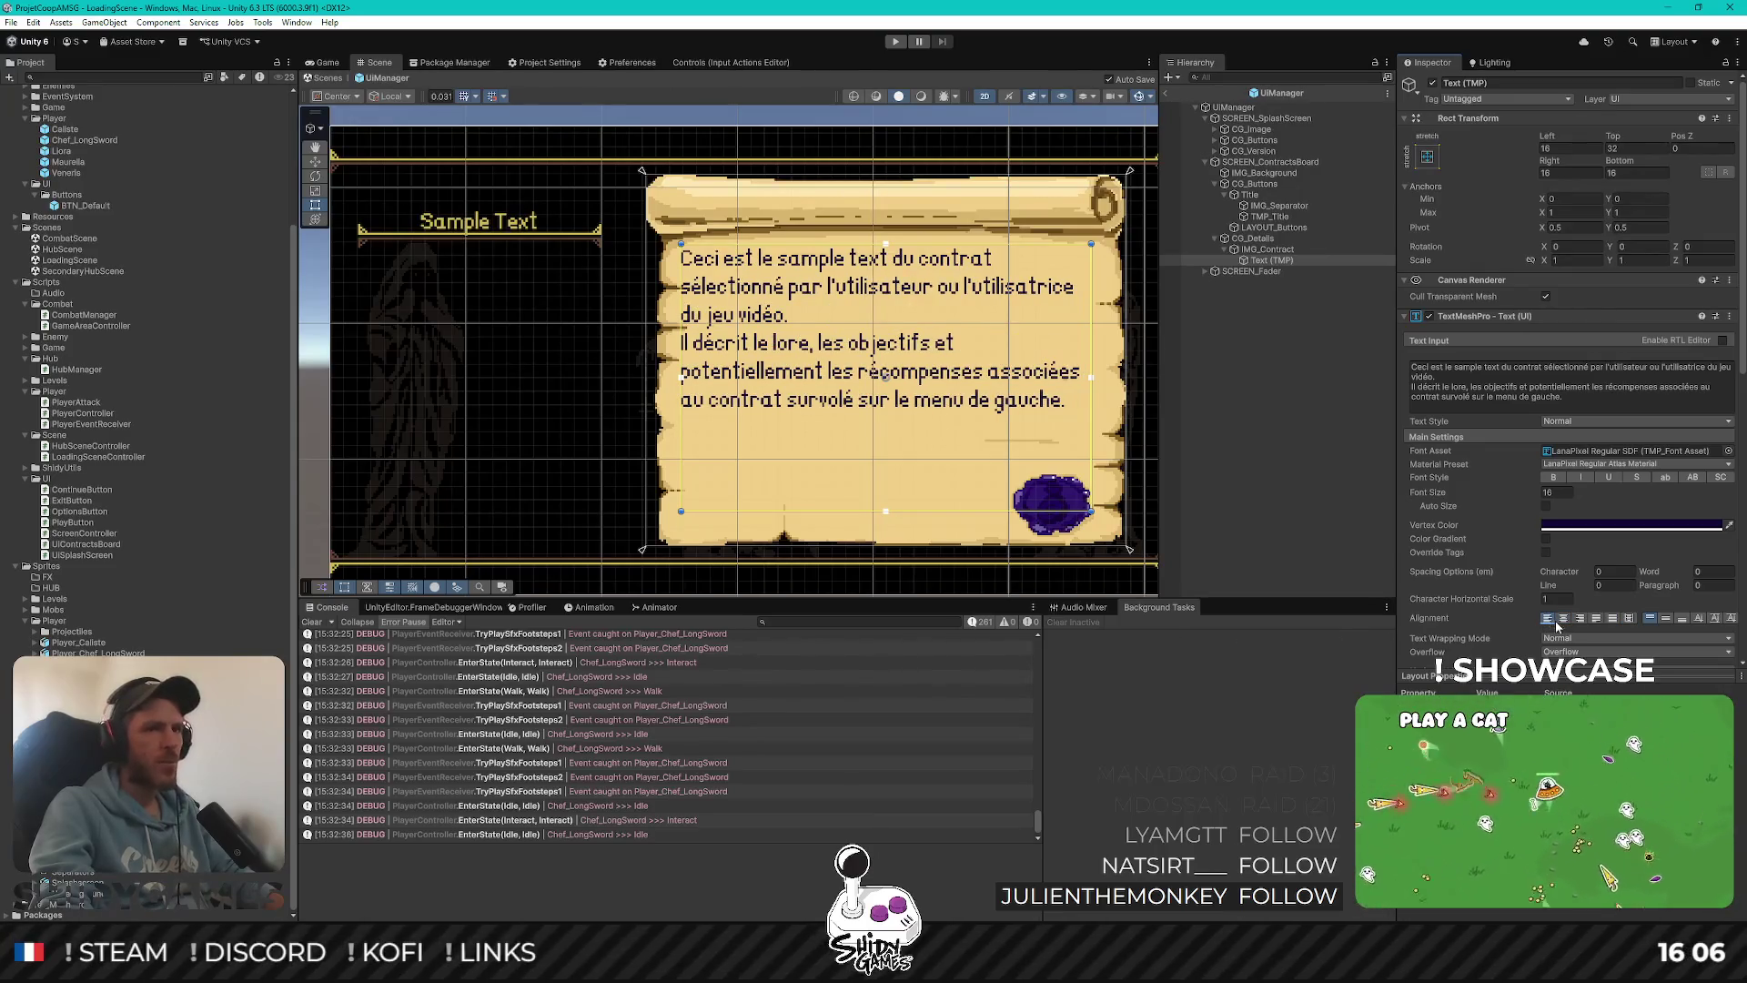
pyautogui.click(1596, 619)
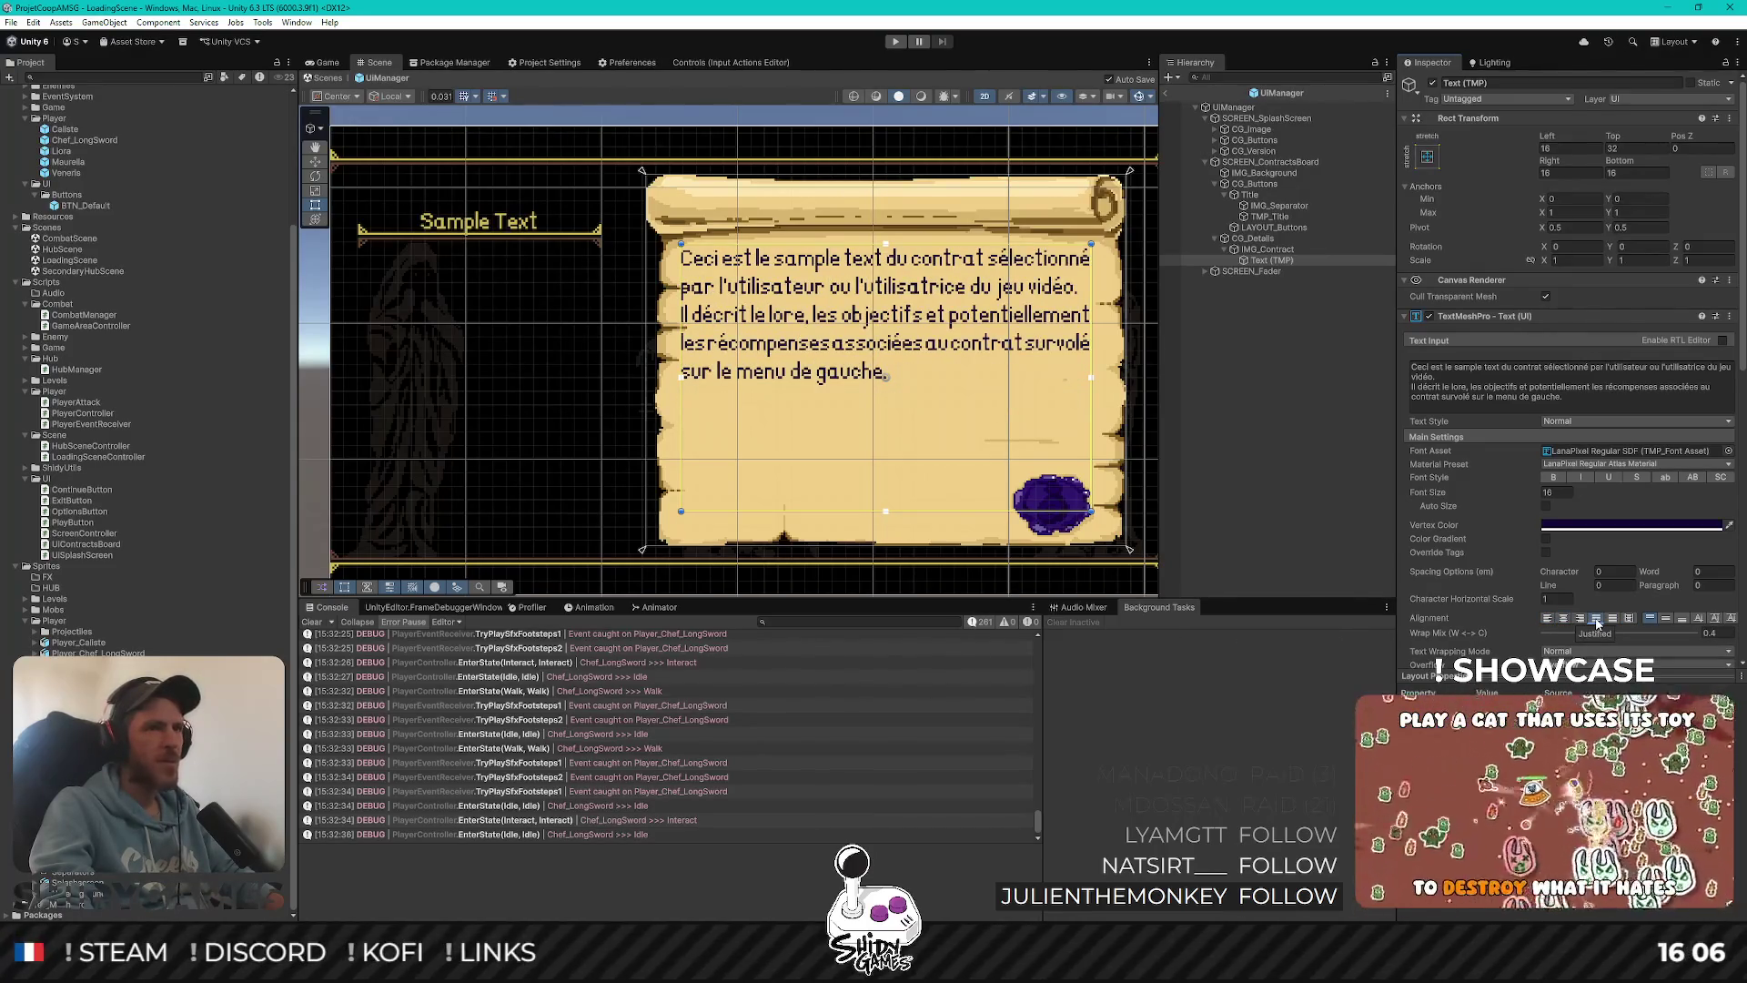
pyautogui.click(1549, 619)
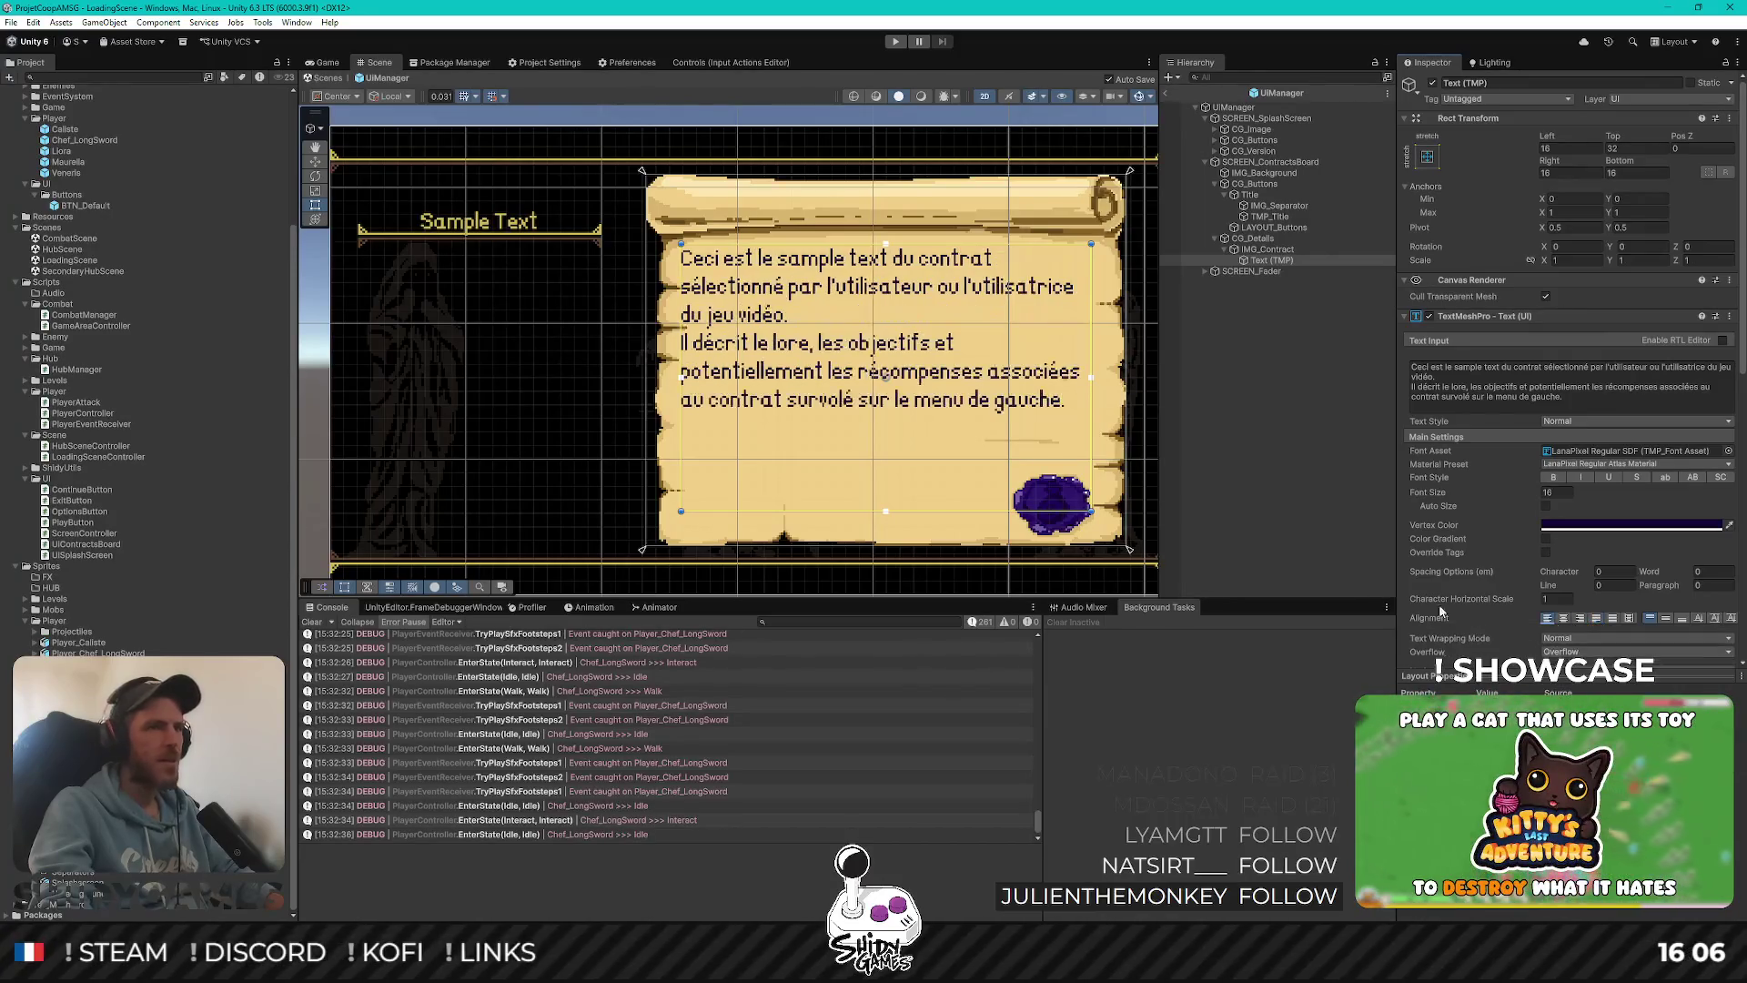
# Insert a blank line after 'vidéo.' to separate the two paragraphs
pyautogui.click(1431, 405)
pyautogui.hotkey('ctrl', 'a')
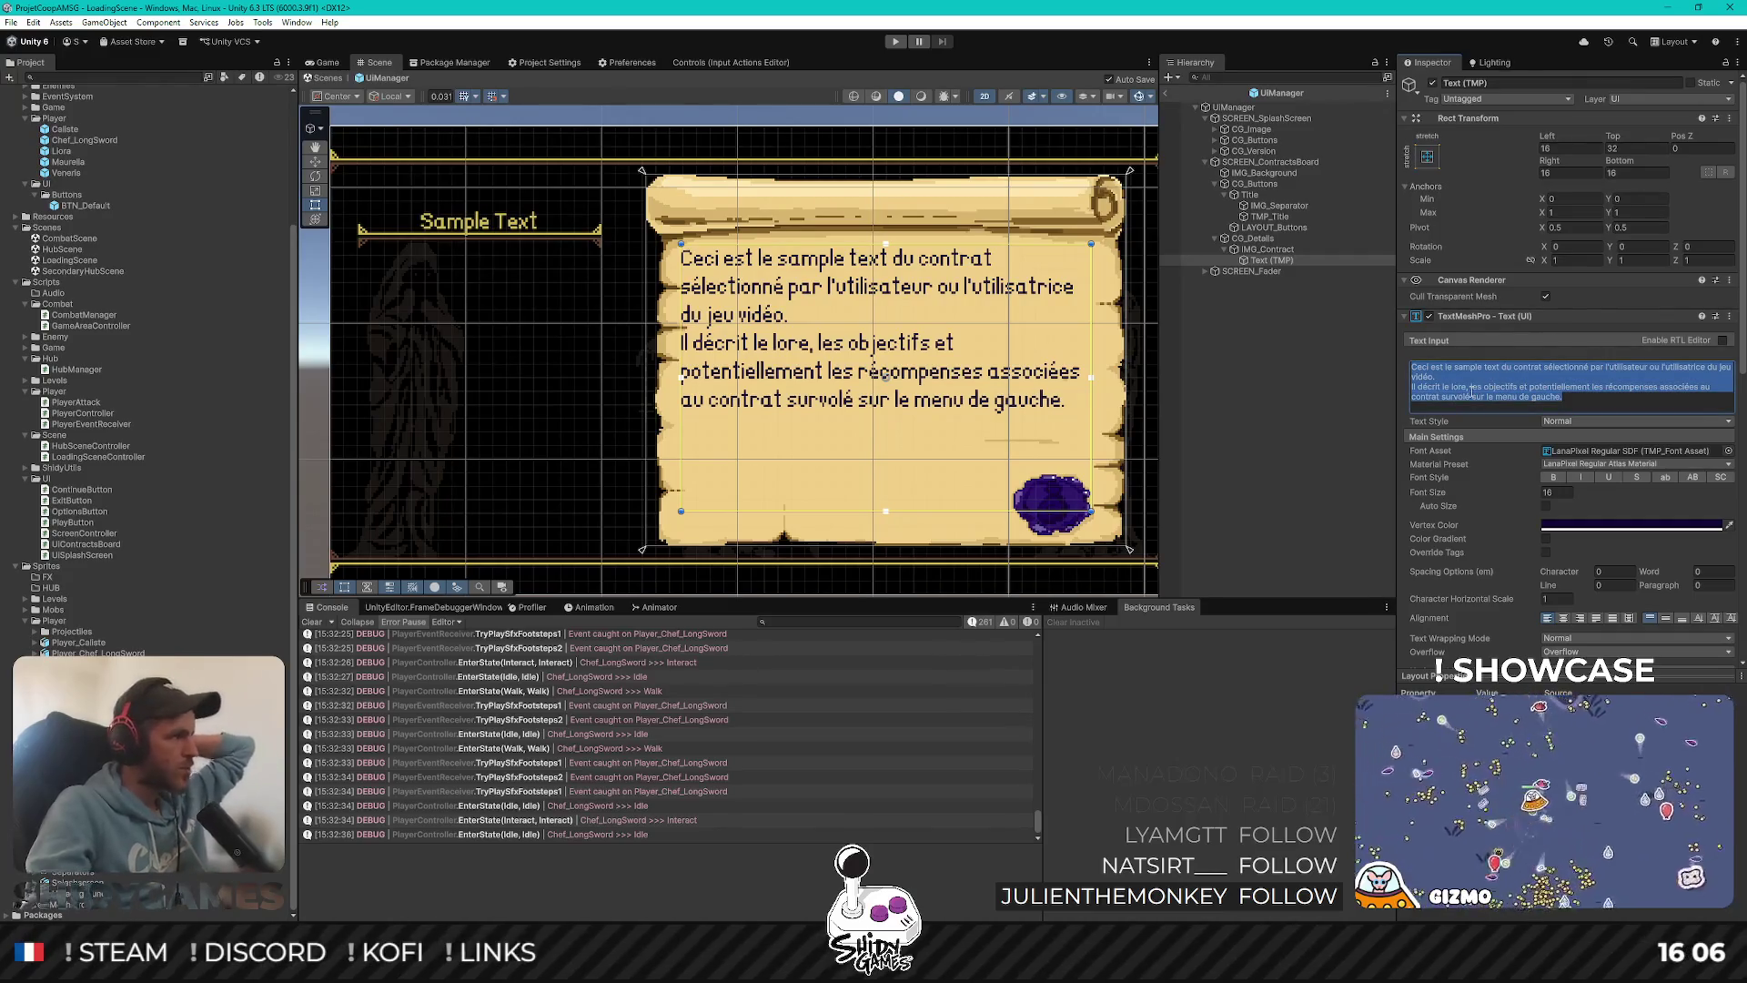
pyautogui.click(1471, 377)
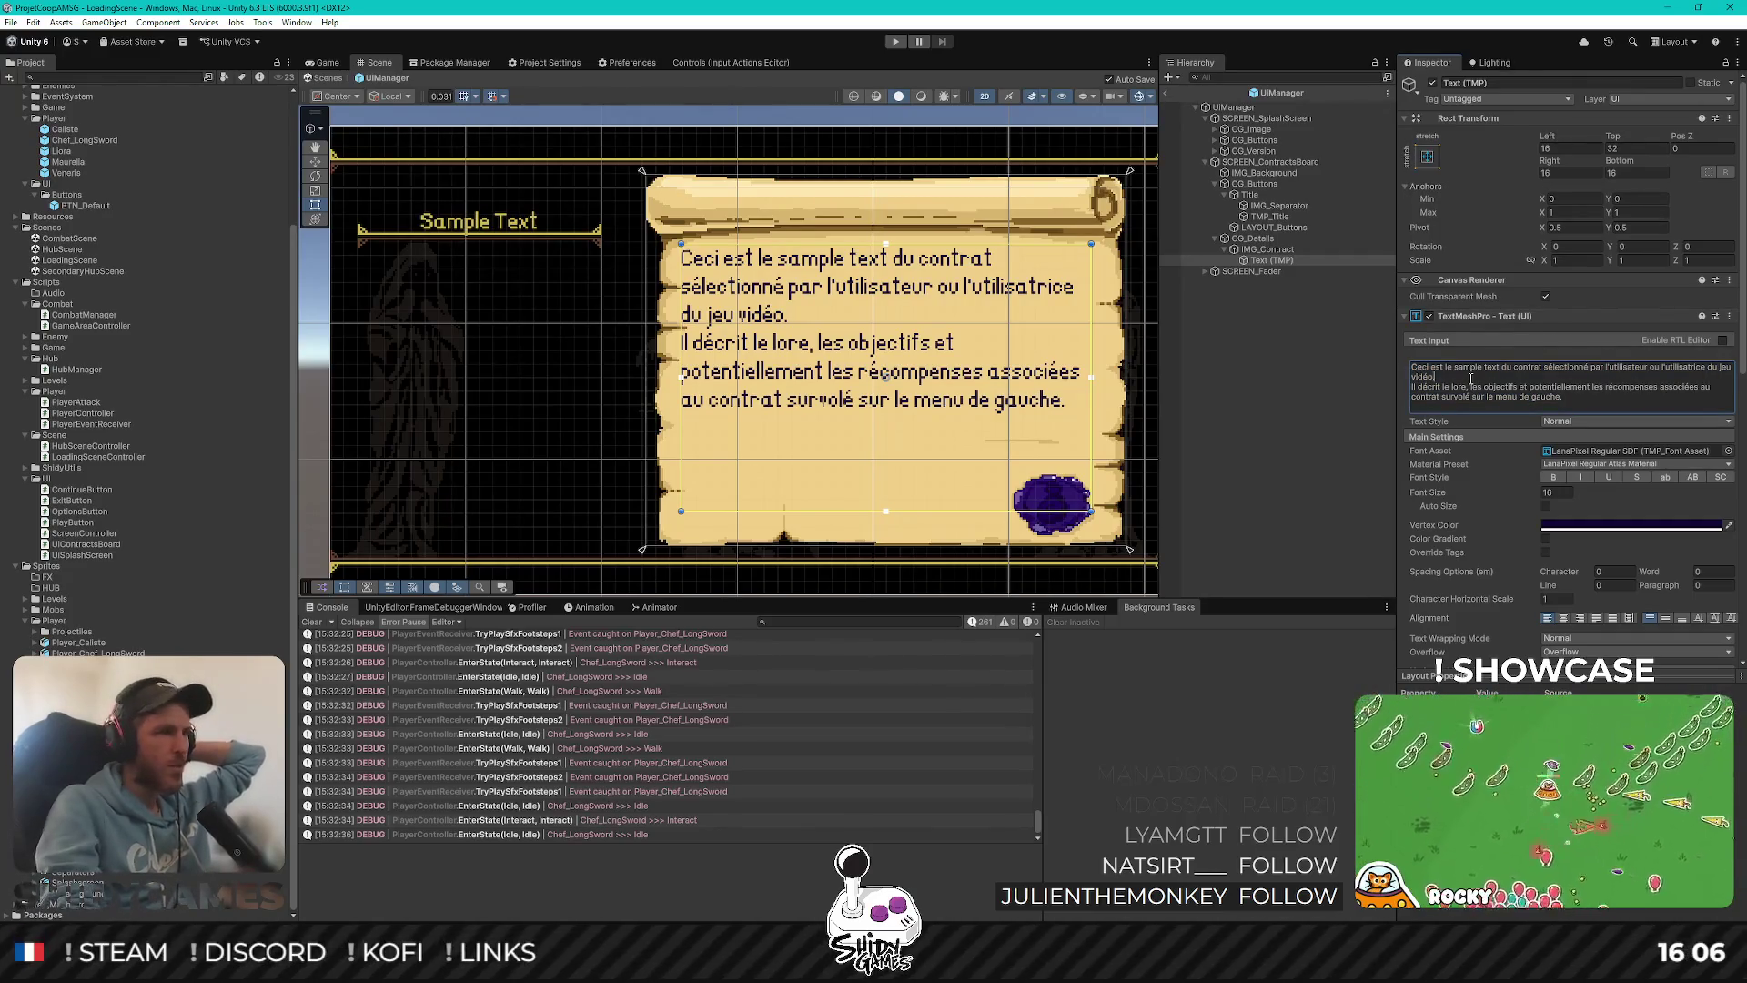
pyautogui.press('Return')
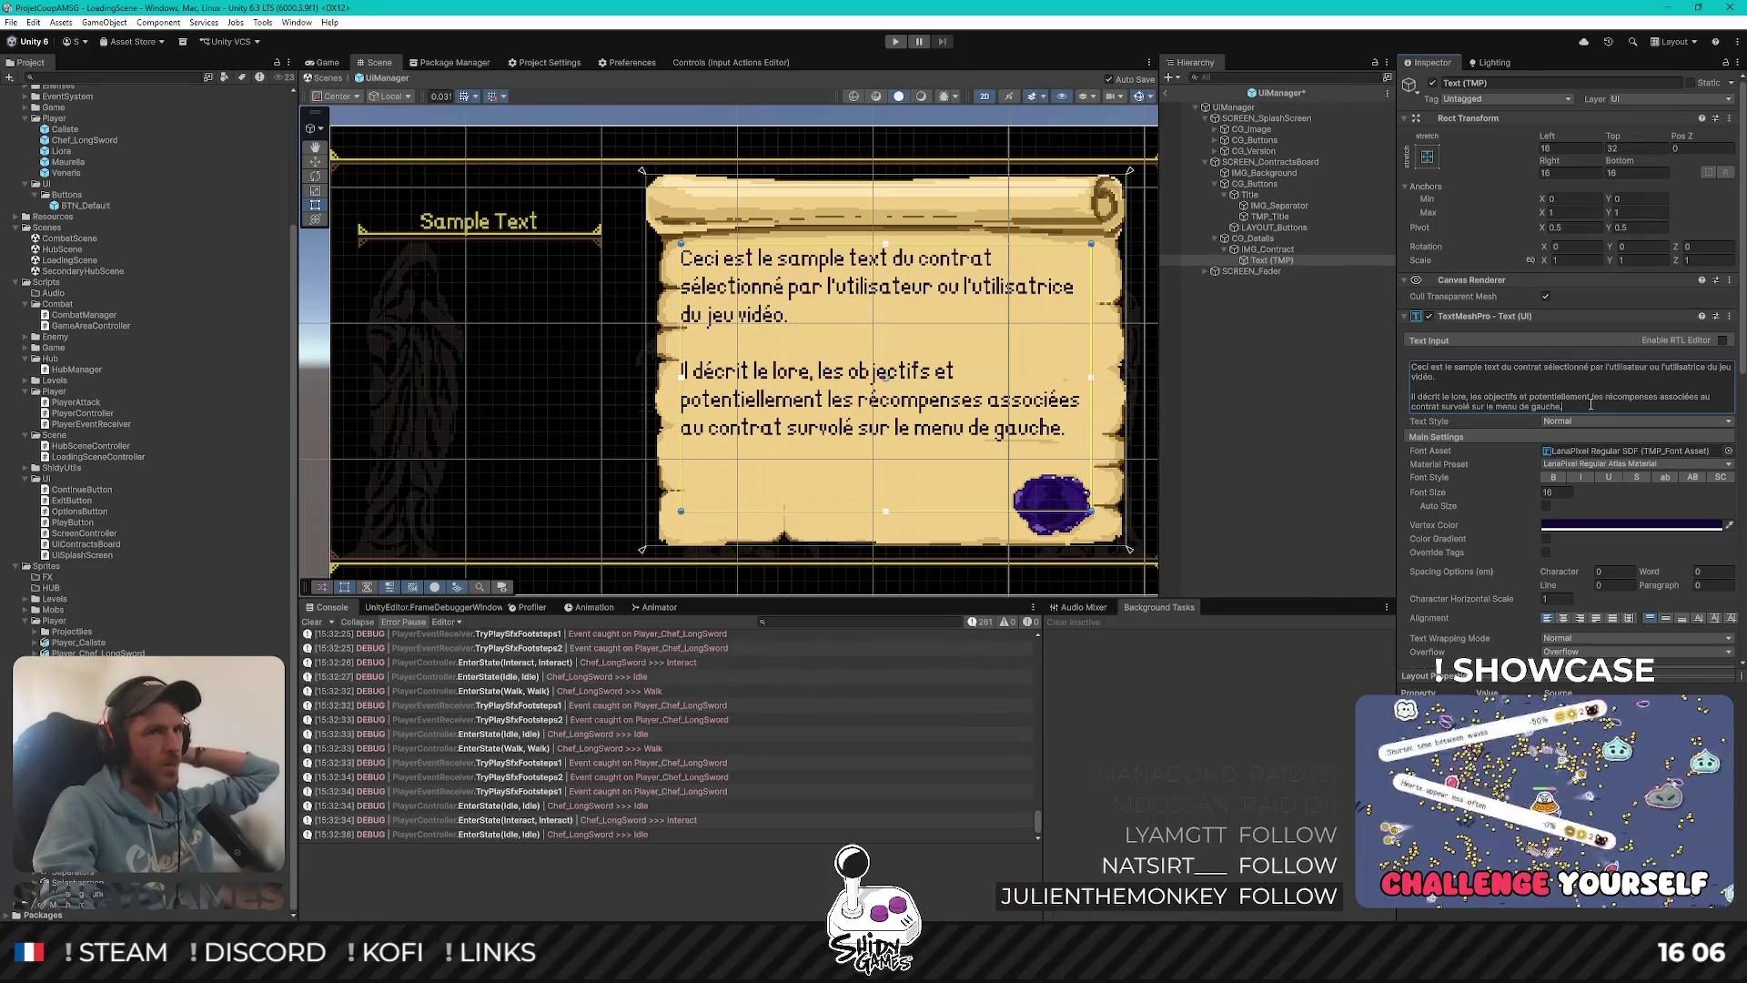
# Append 'Cordialement, bisous.' on a new line after the last paragraph
pyautogui.press('Return')
pyautogui.write('Cordialement, bisous.')
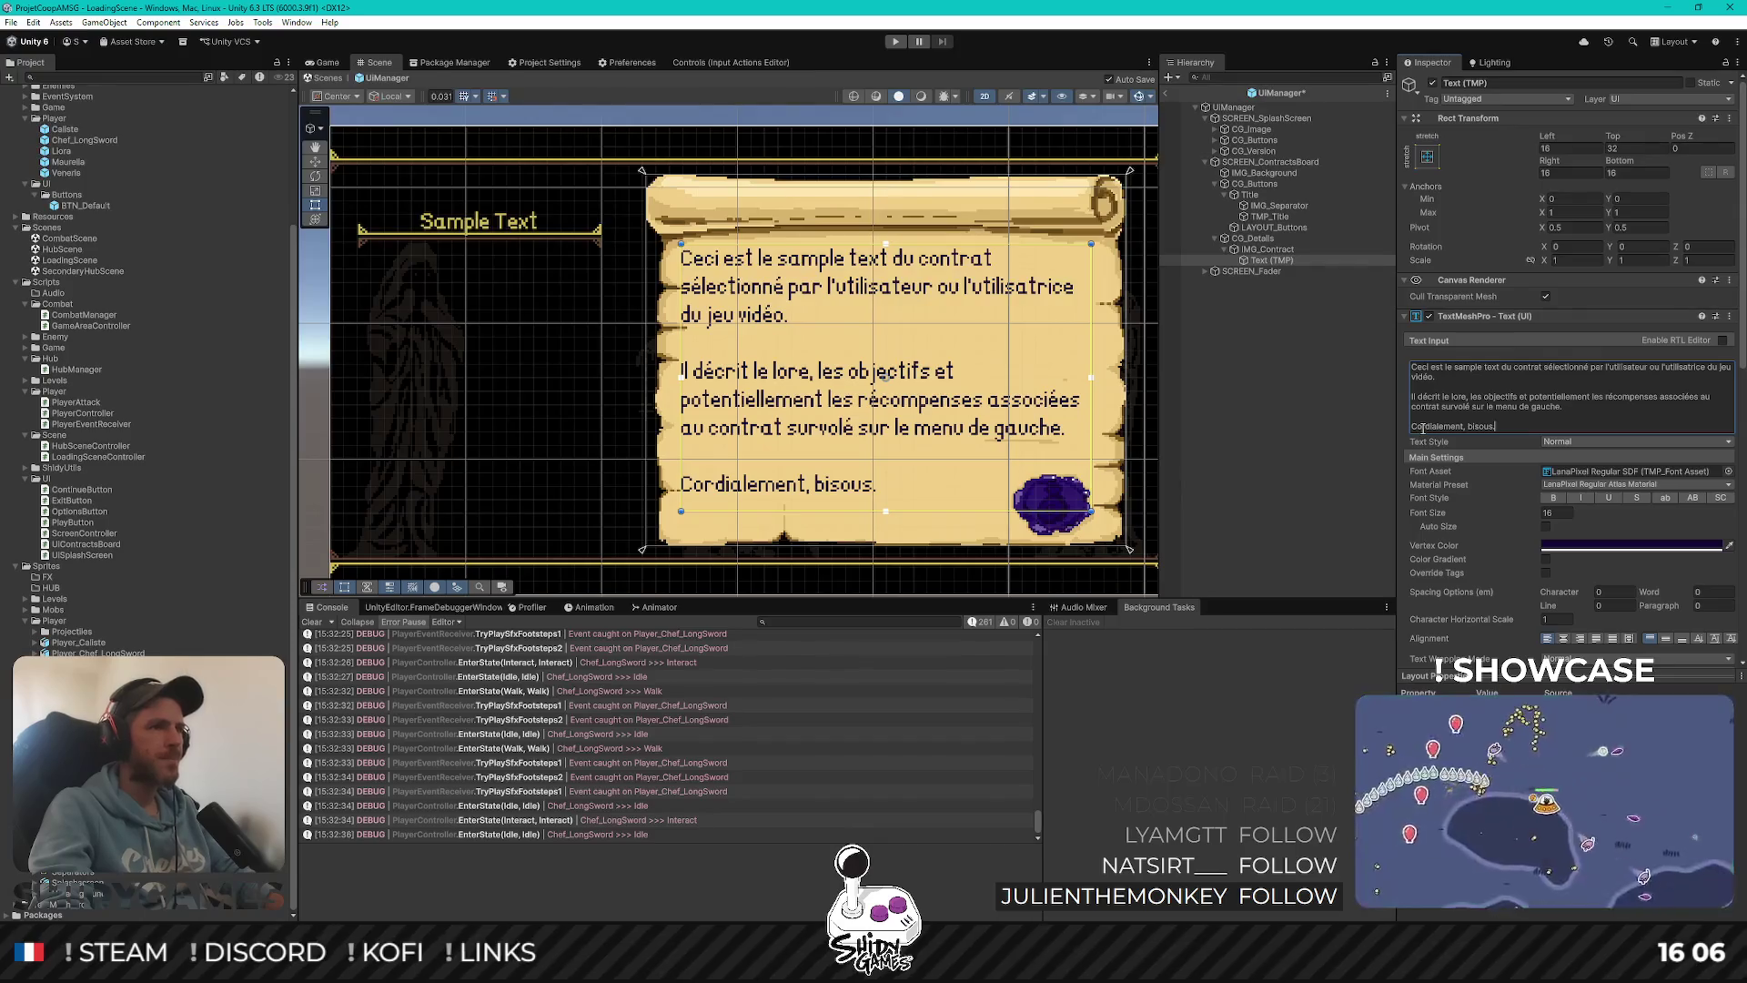
pyautogui.click(1287, 364)
pyautogui.scroll(-3, 904, 466)
pyautogui.scroll(3, 863, 375)
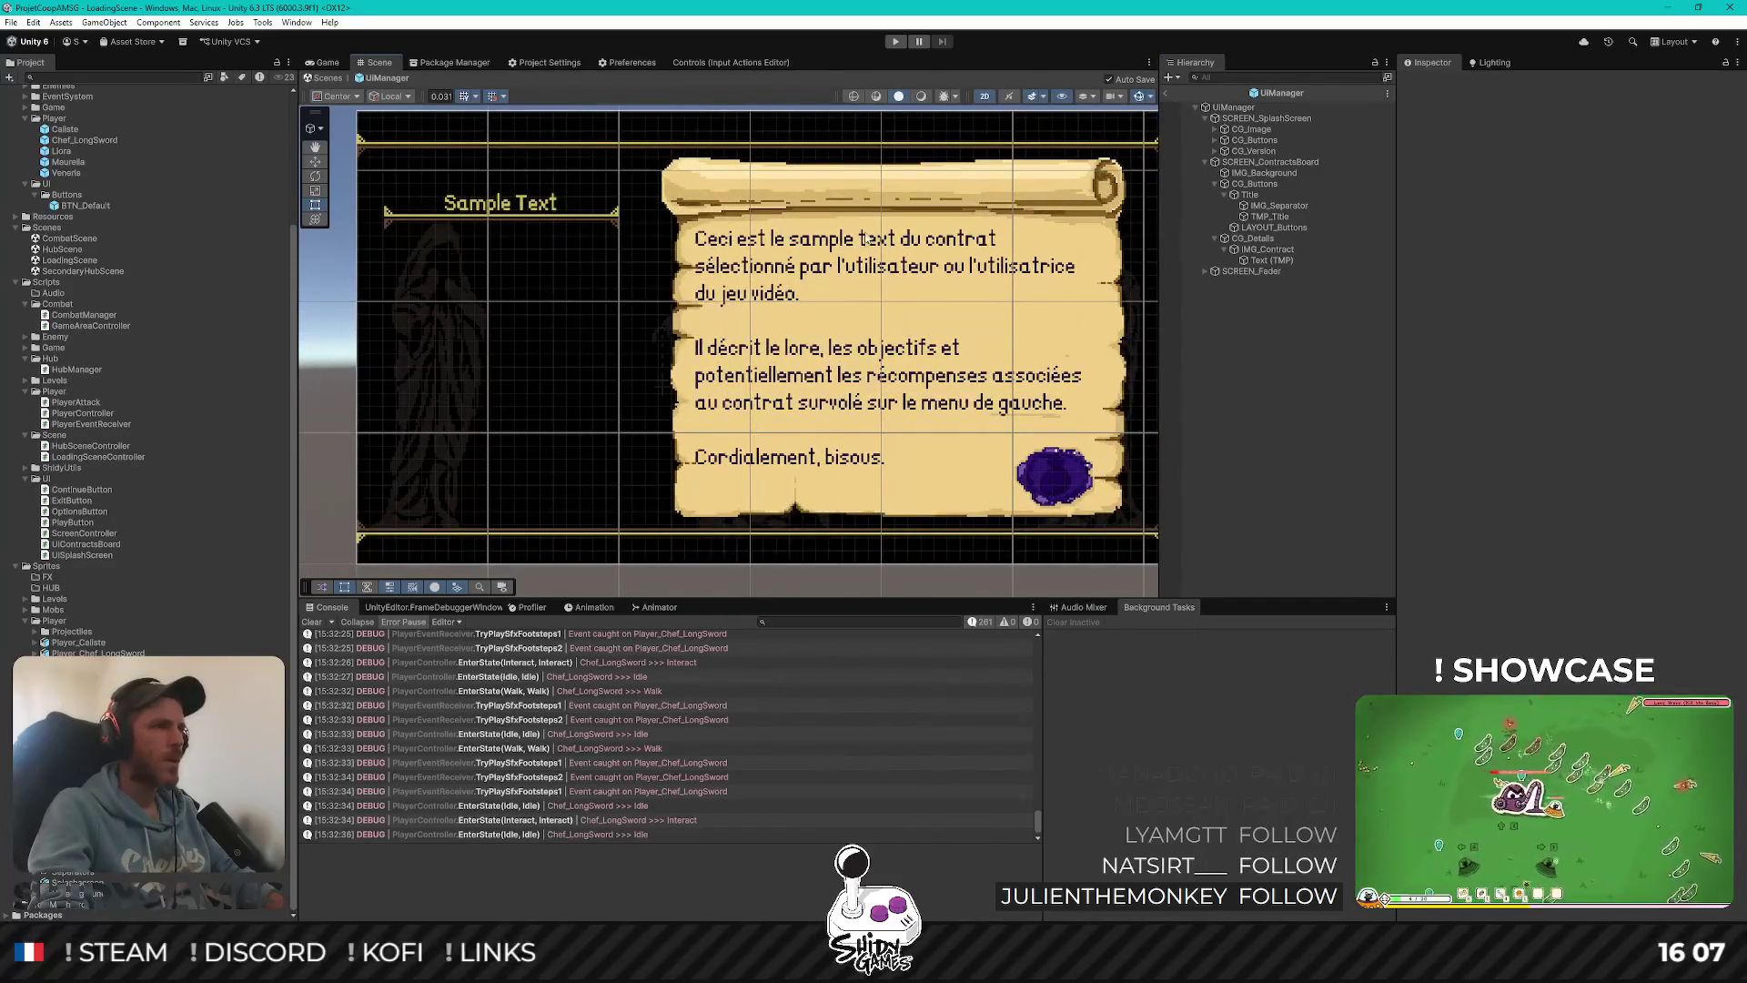
pyautogui.scroll(5, 867, 239)
pyautogui.scroll(-6, 820, 303)
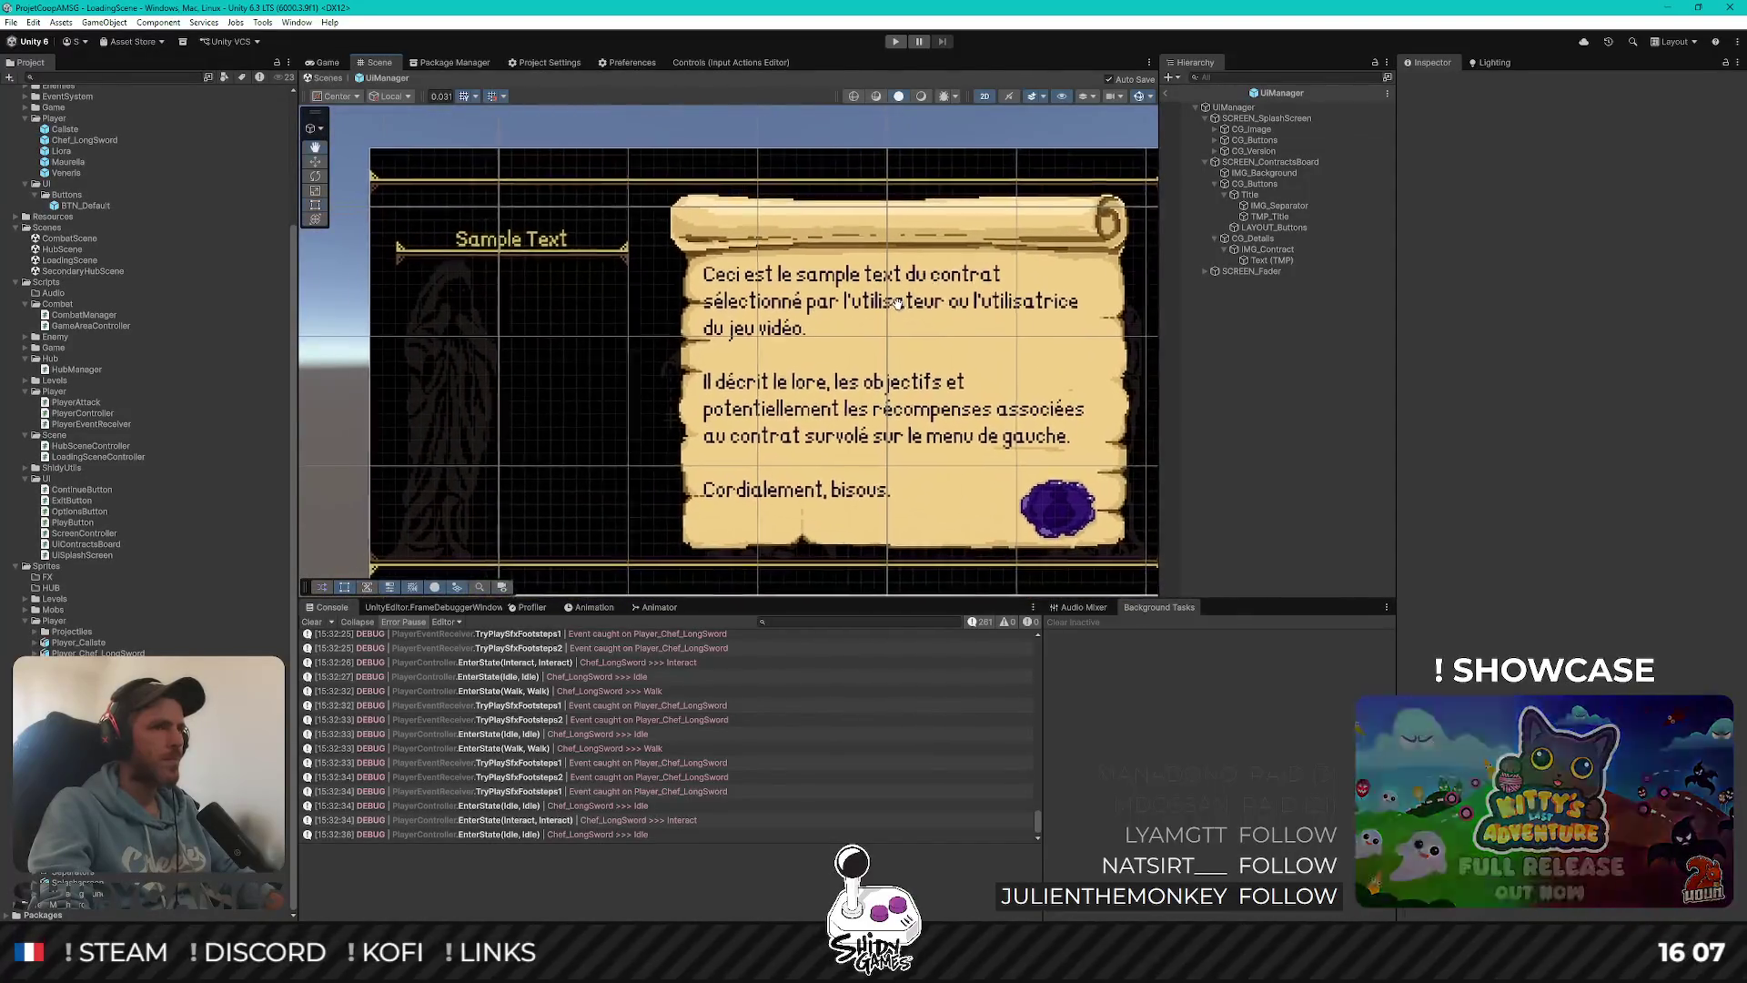
pyautogui.scroll(2, 896, 303)
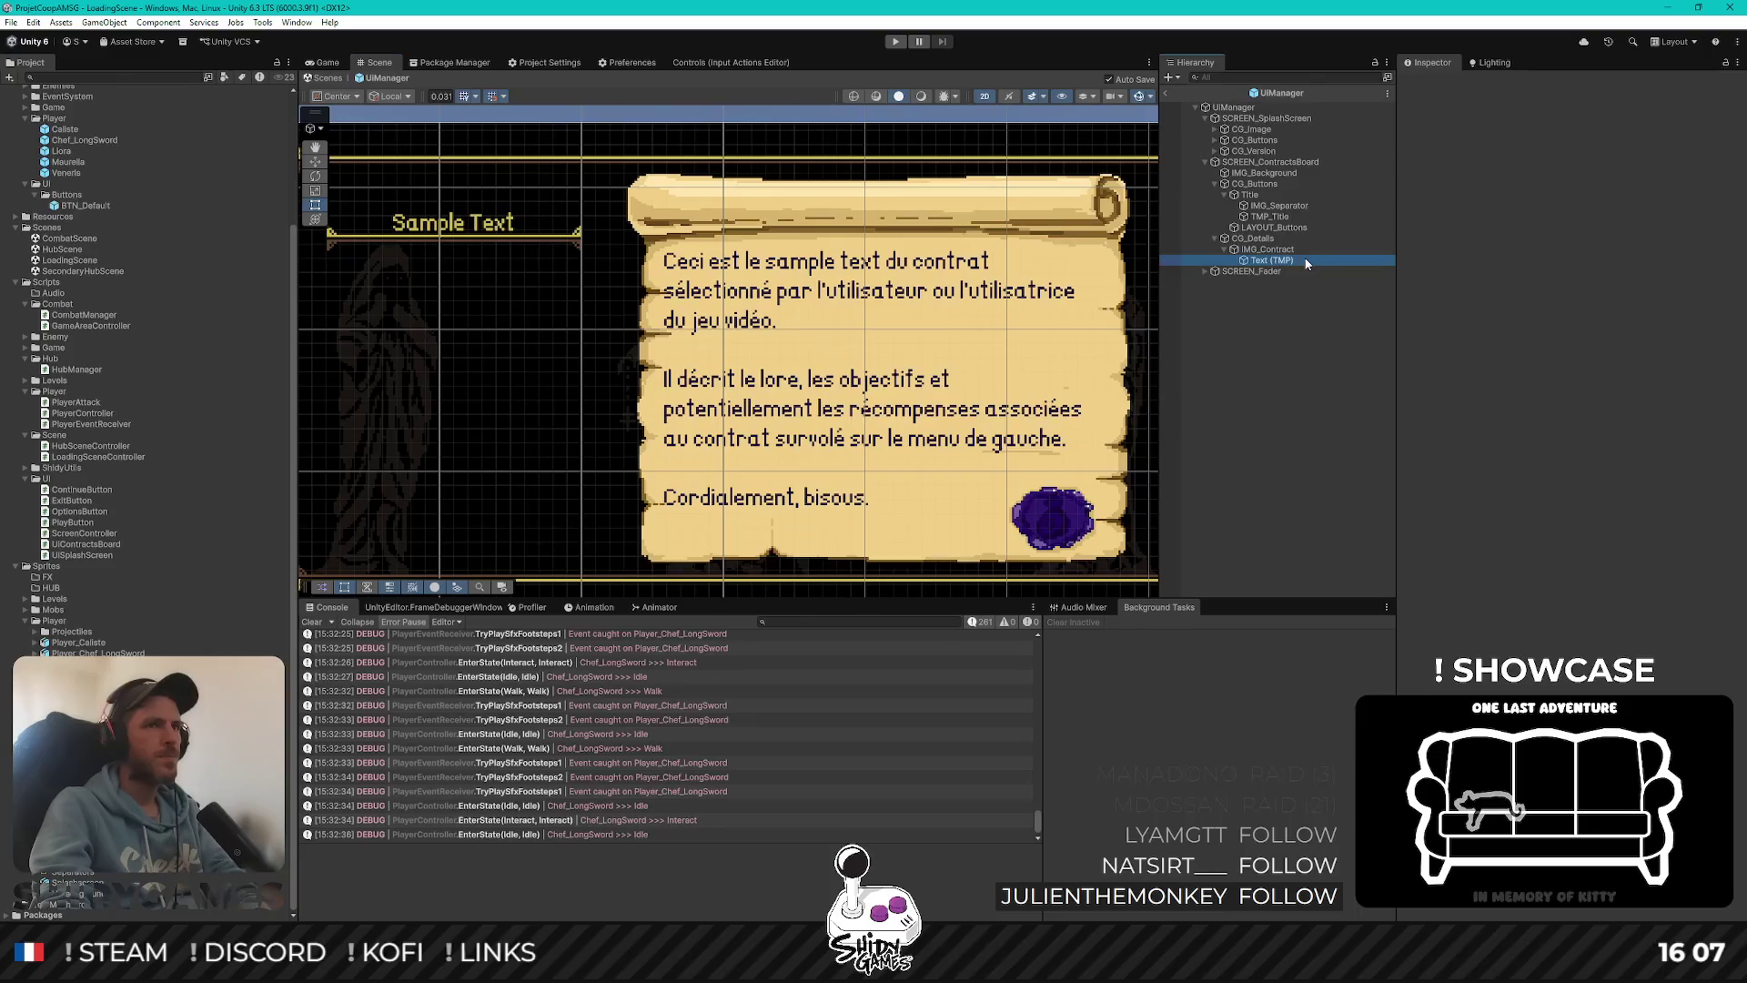
# Rename the Text (TMP) object under IMG_Contract to TMP_ContractDetails
pyautogui.click(1307, 262)
pyautogui.press('F2')
pyautogui.write('TMP_ContractD')
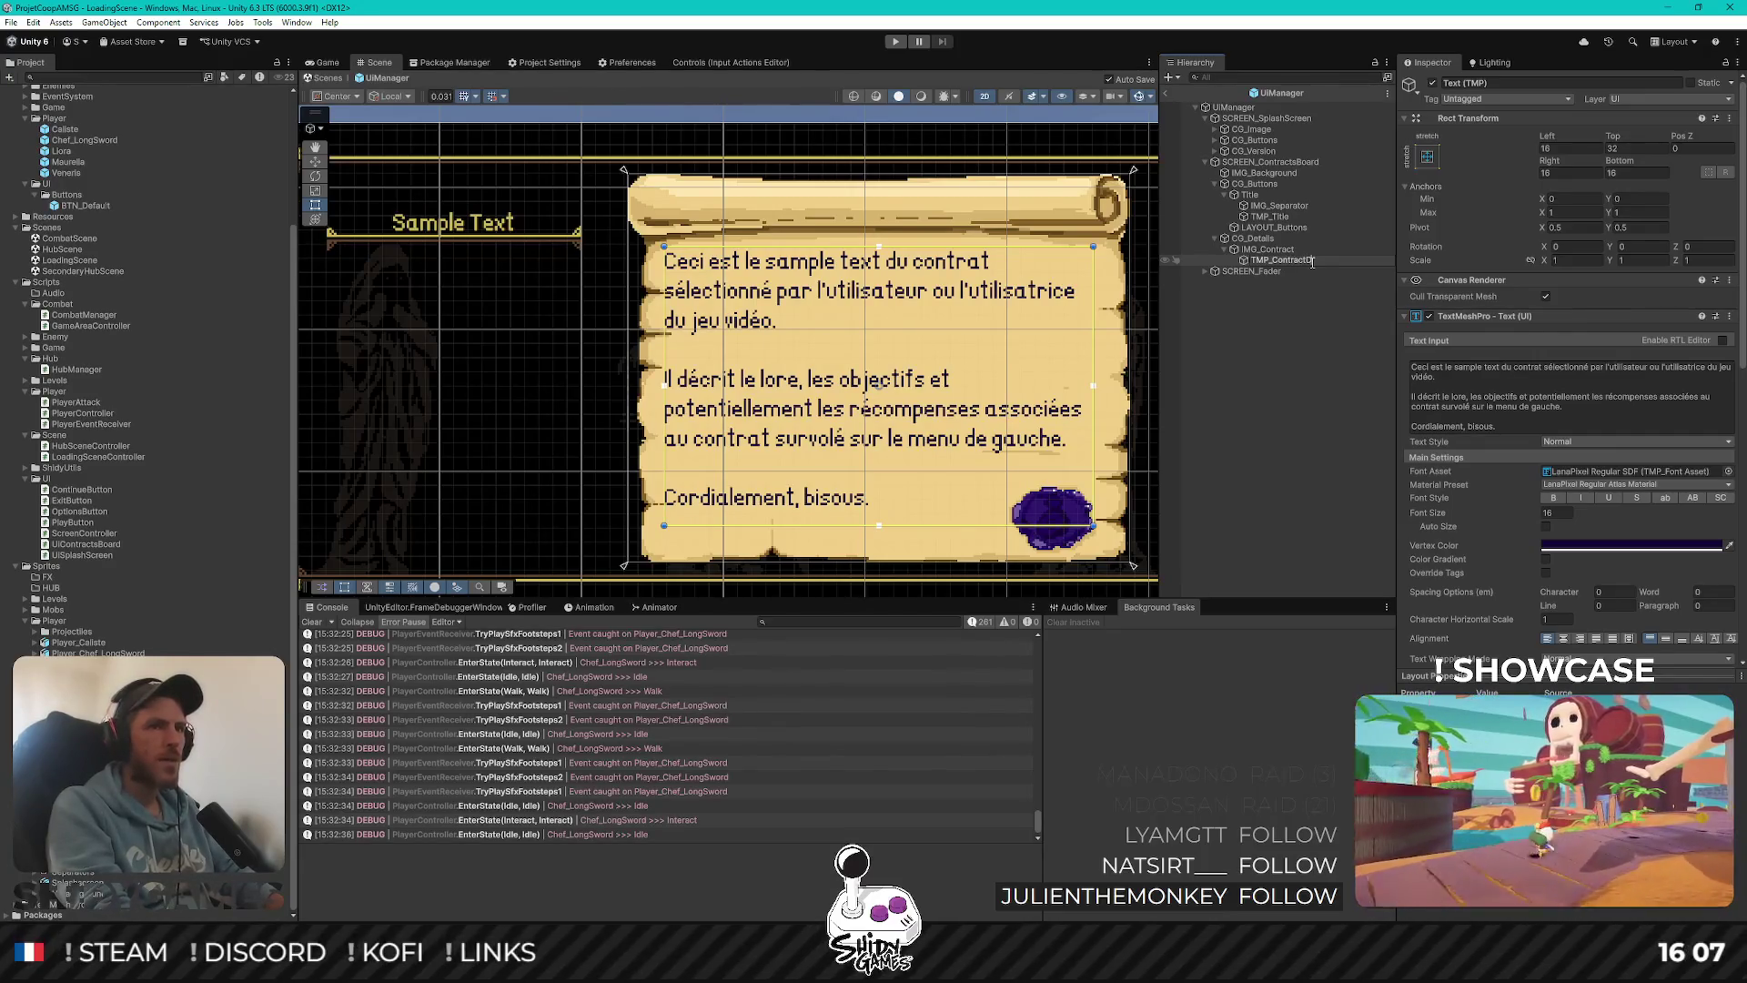
pyautogui.write('etails')
pyautogui.press('Return')
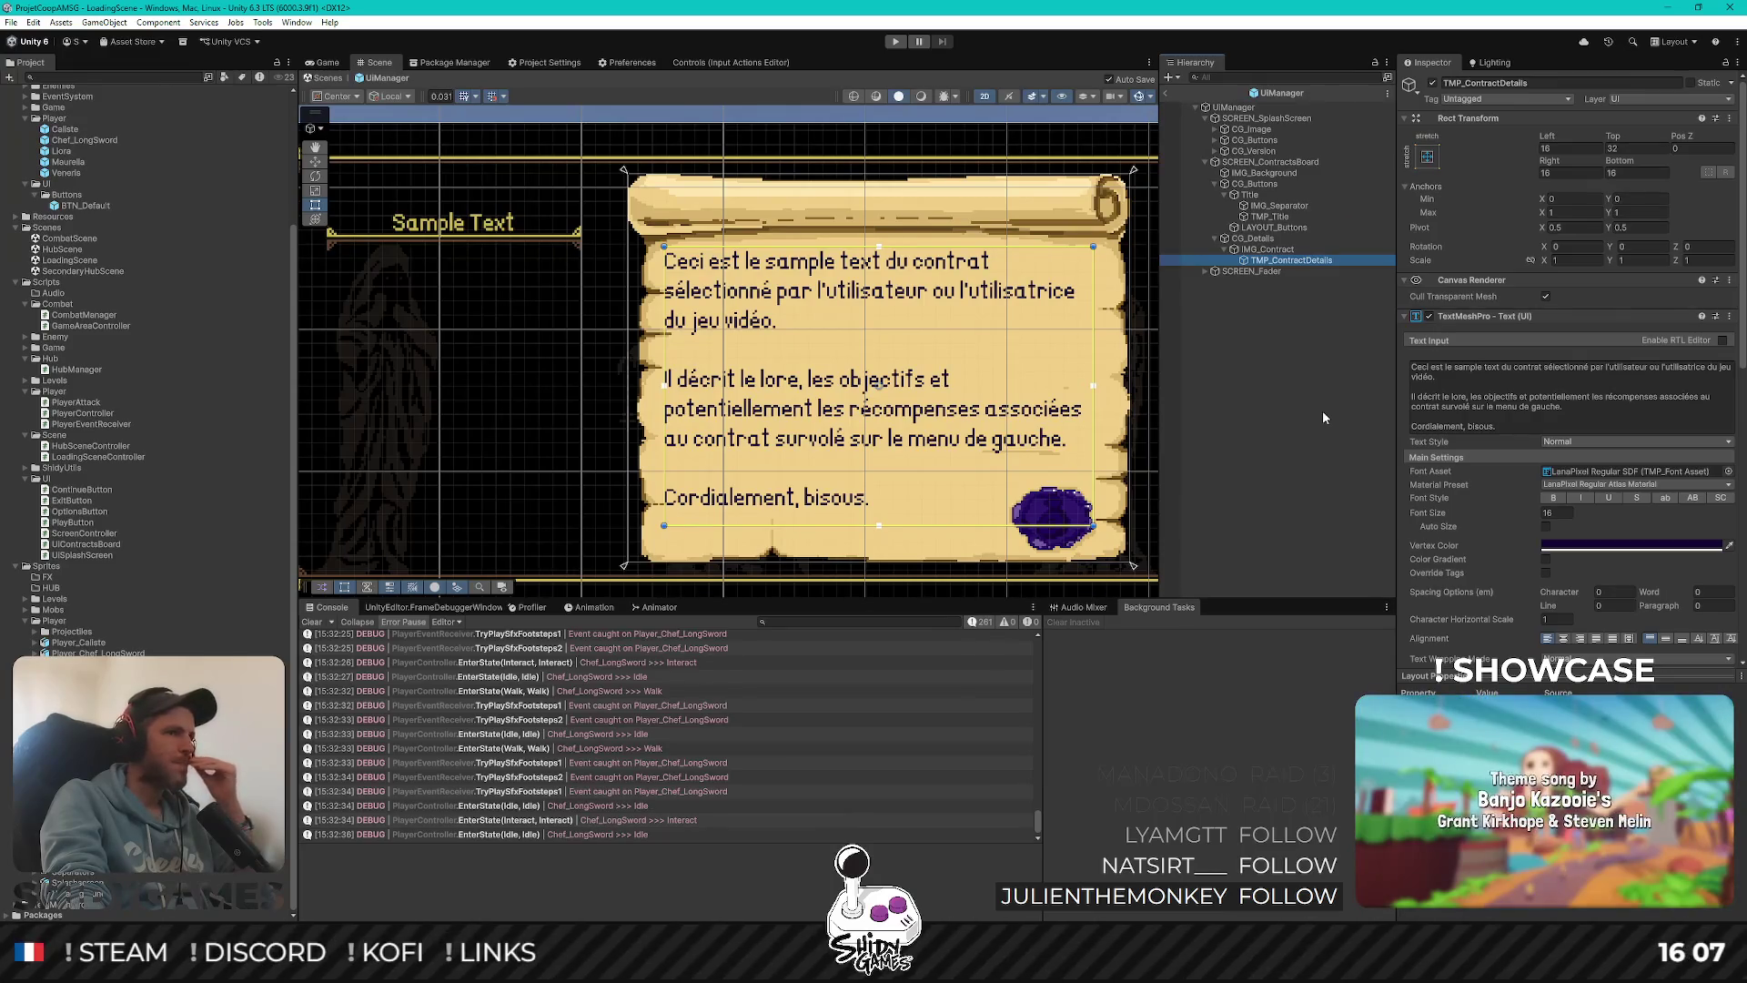
pyautogui.scroll(-2, 928, 344)
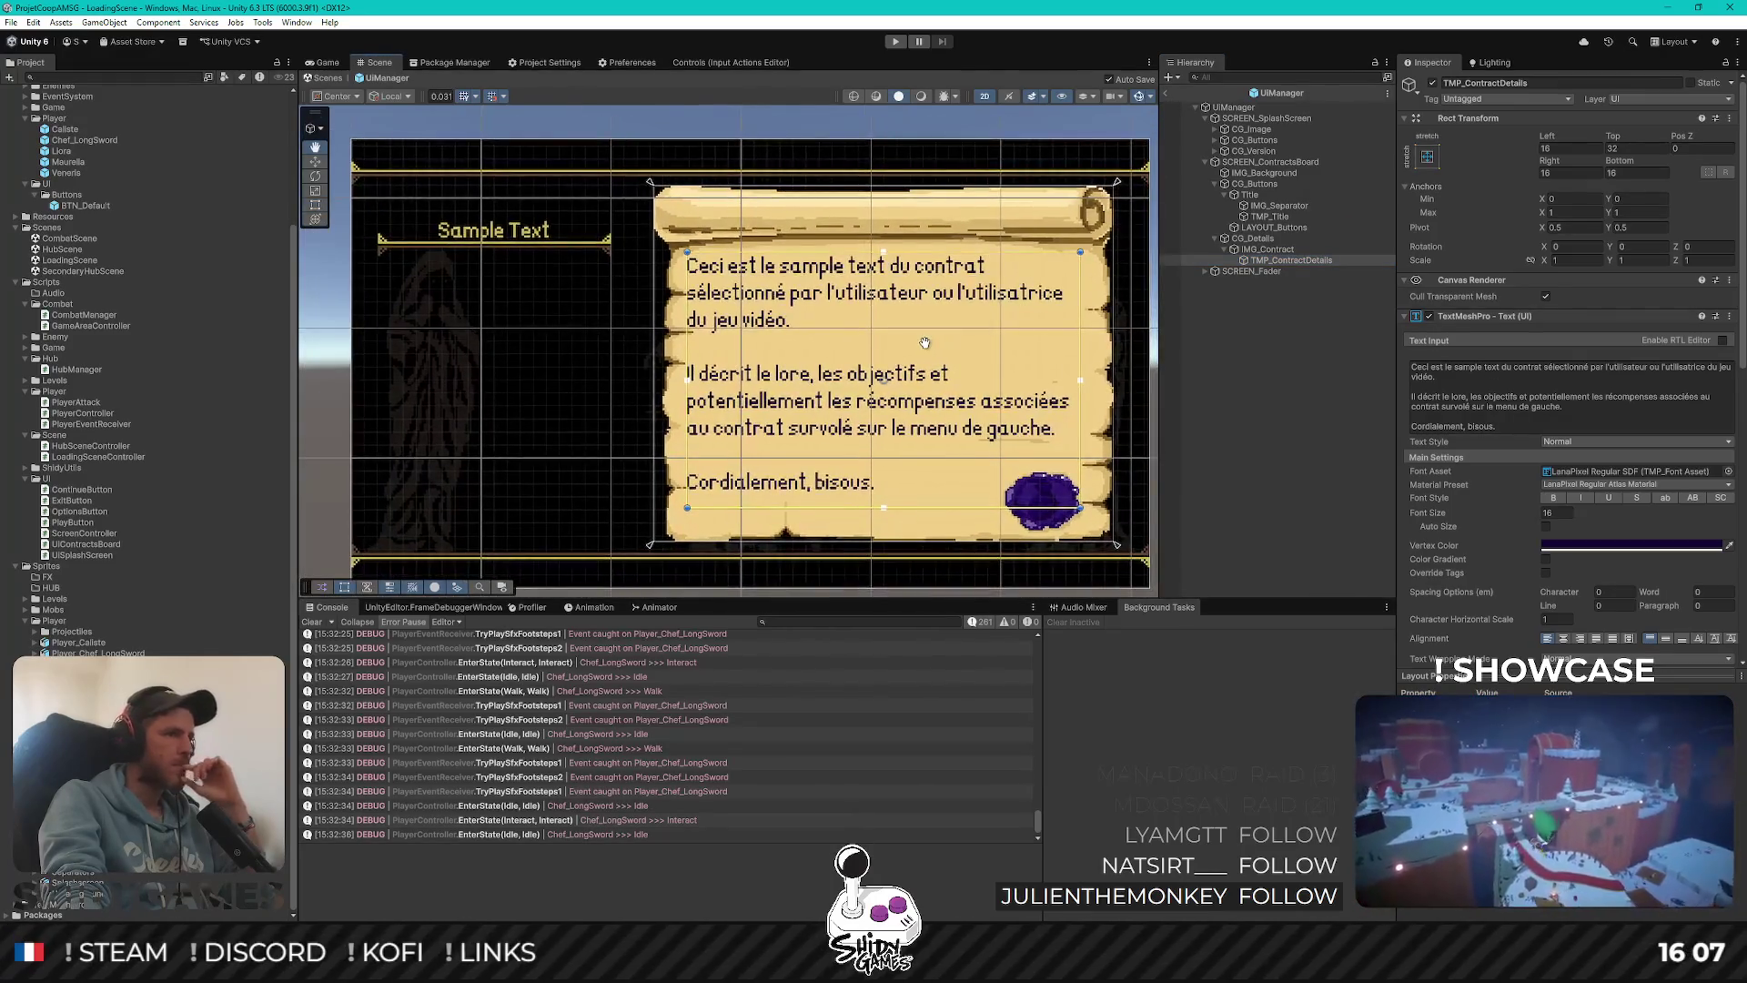
# Set the contract text's Right and Left Rect Transform insets to 24
pyautogui.moveTo(927, 344); pyautogui.dragTo(915, 327)
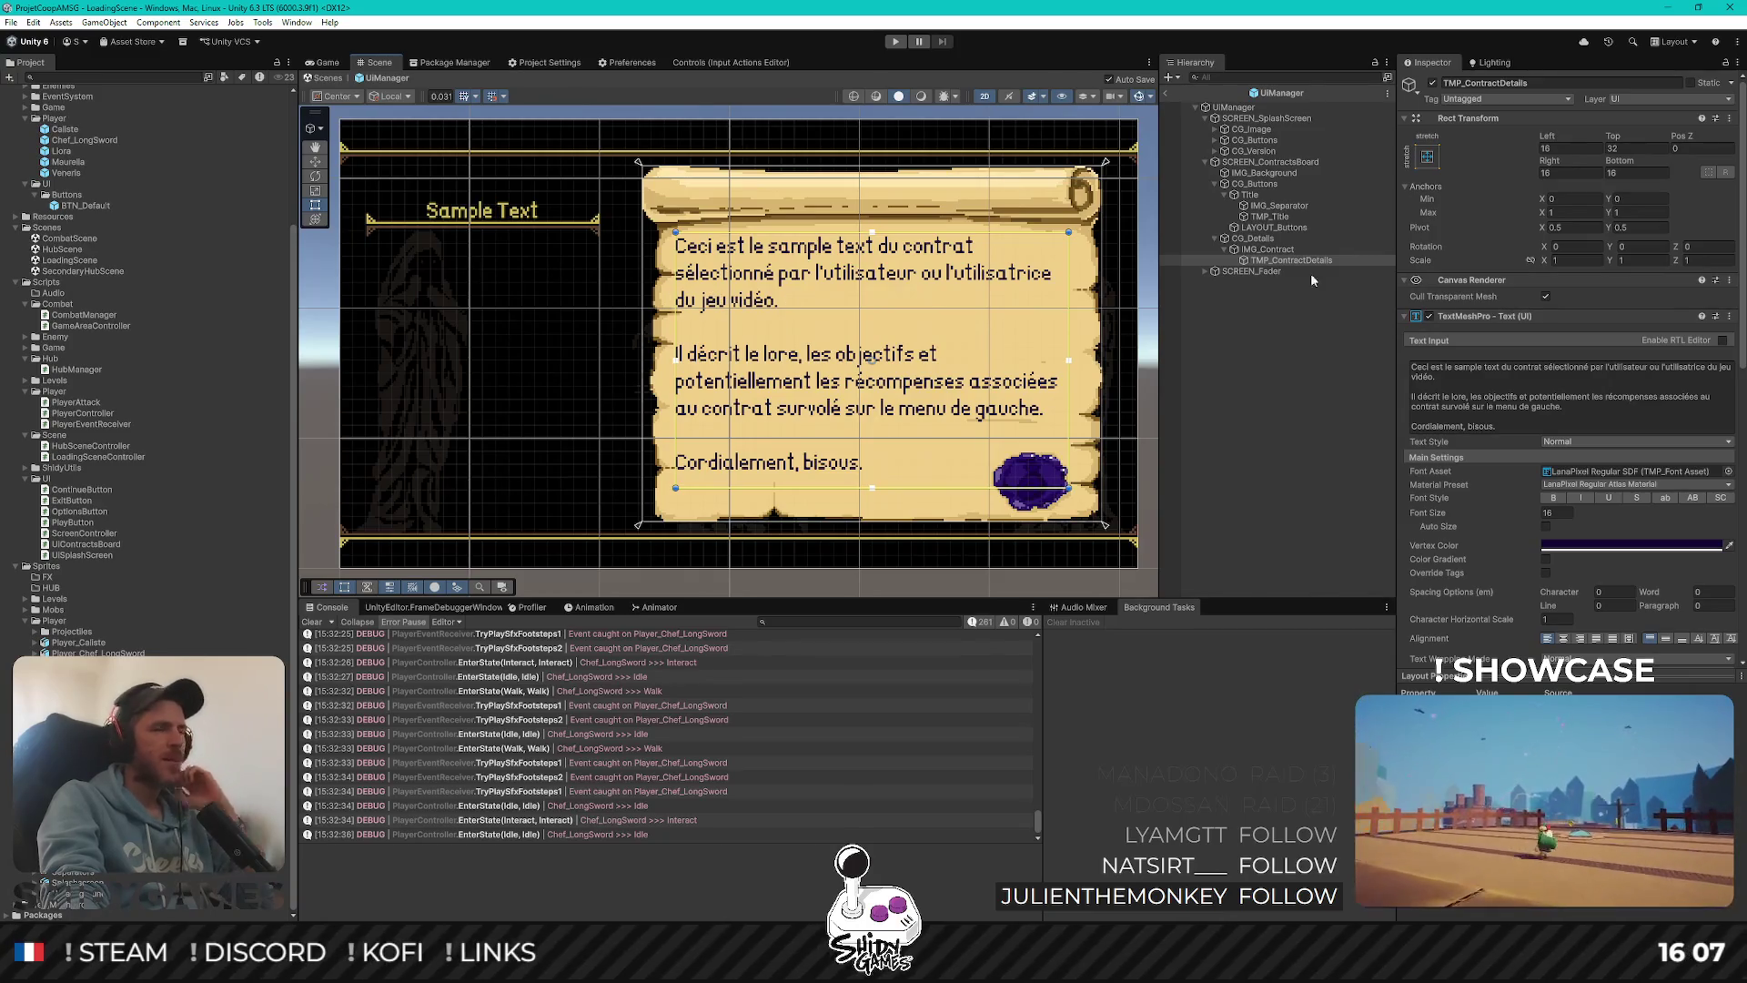
pyautogui.write('24')
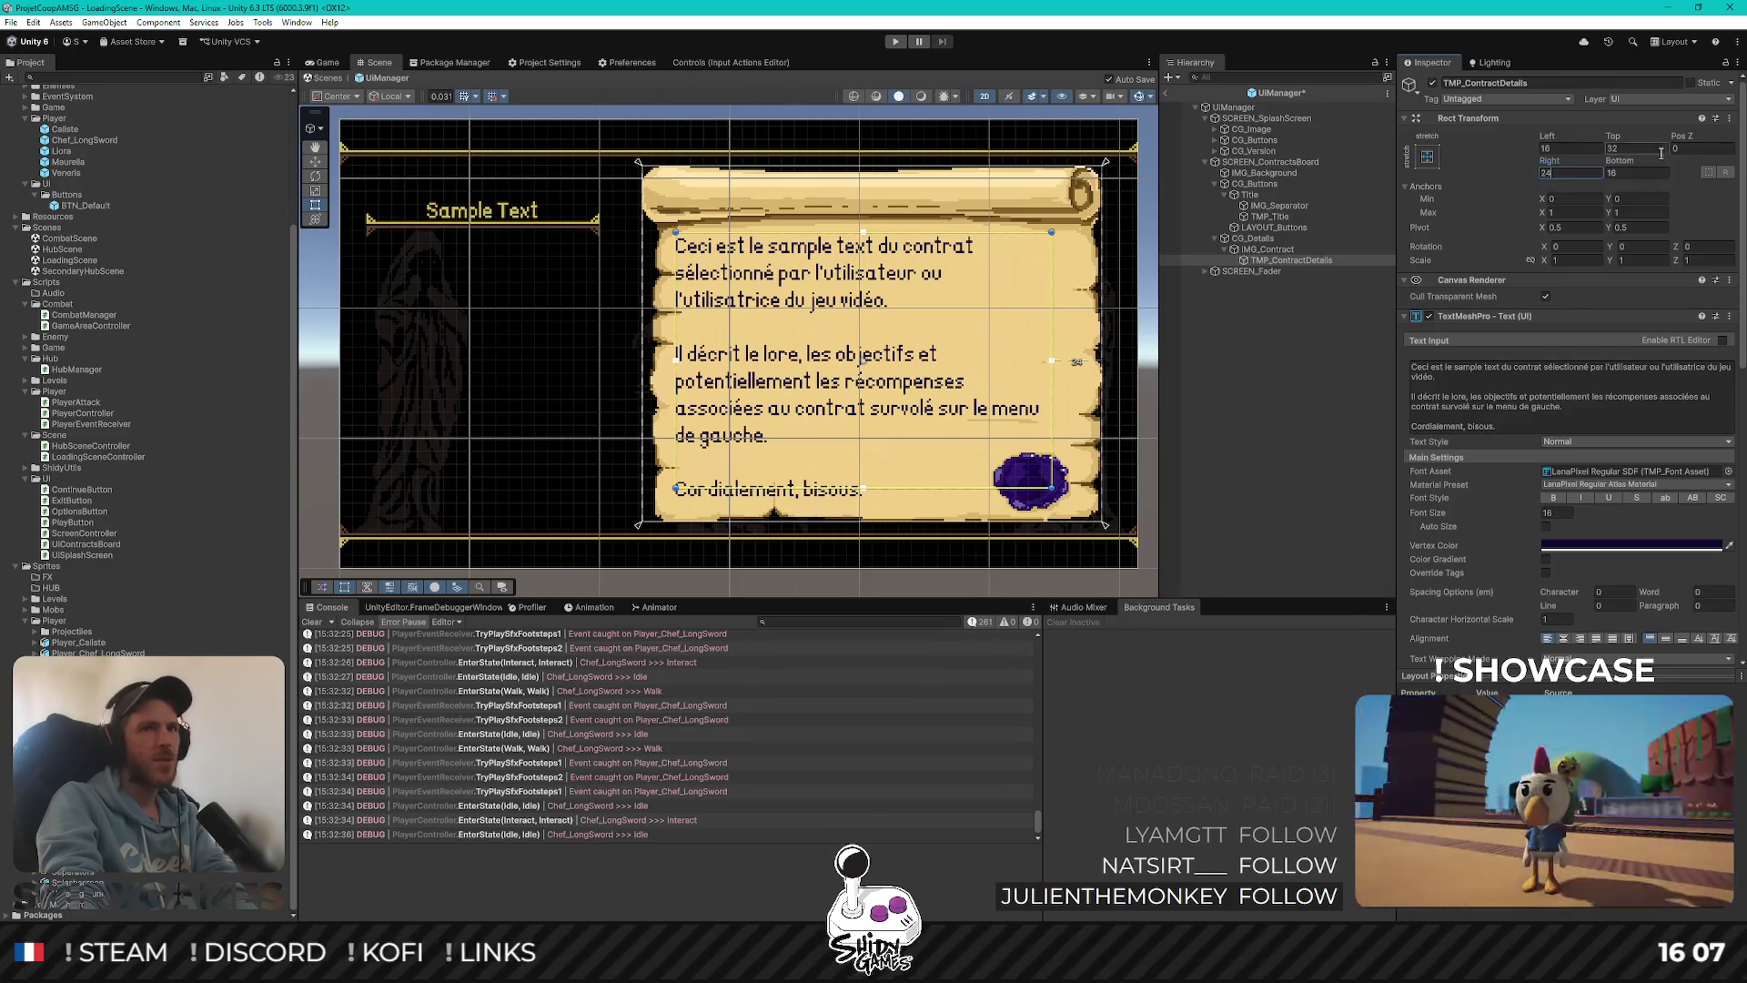
pyautogui.click(1556, 147)
pyautogui.write('24')
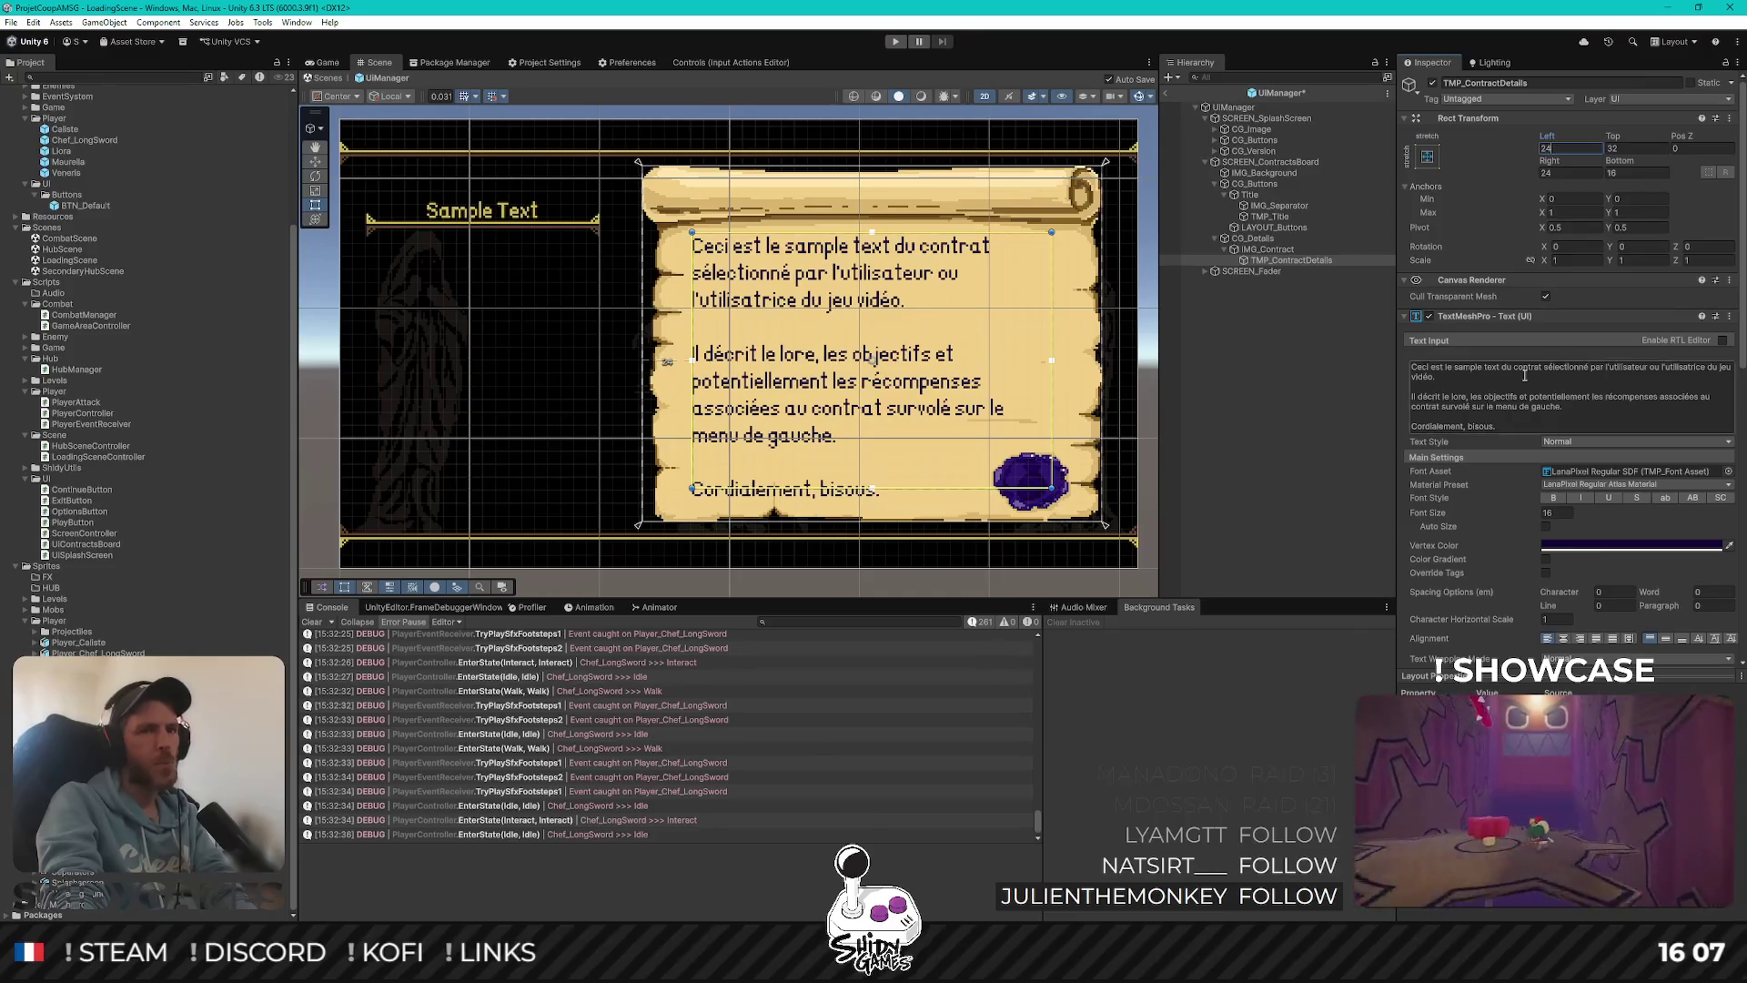
pyautogui.scroll(-2, 1589, 593)
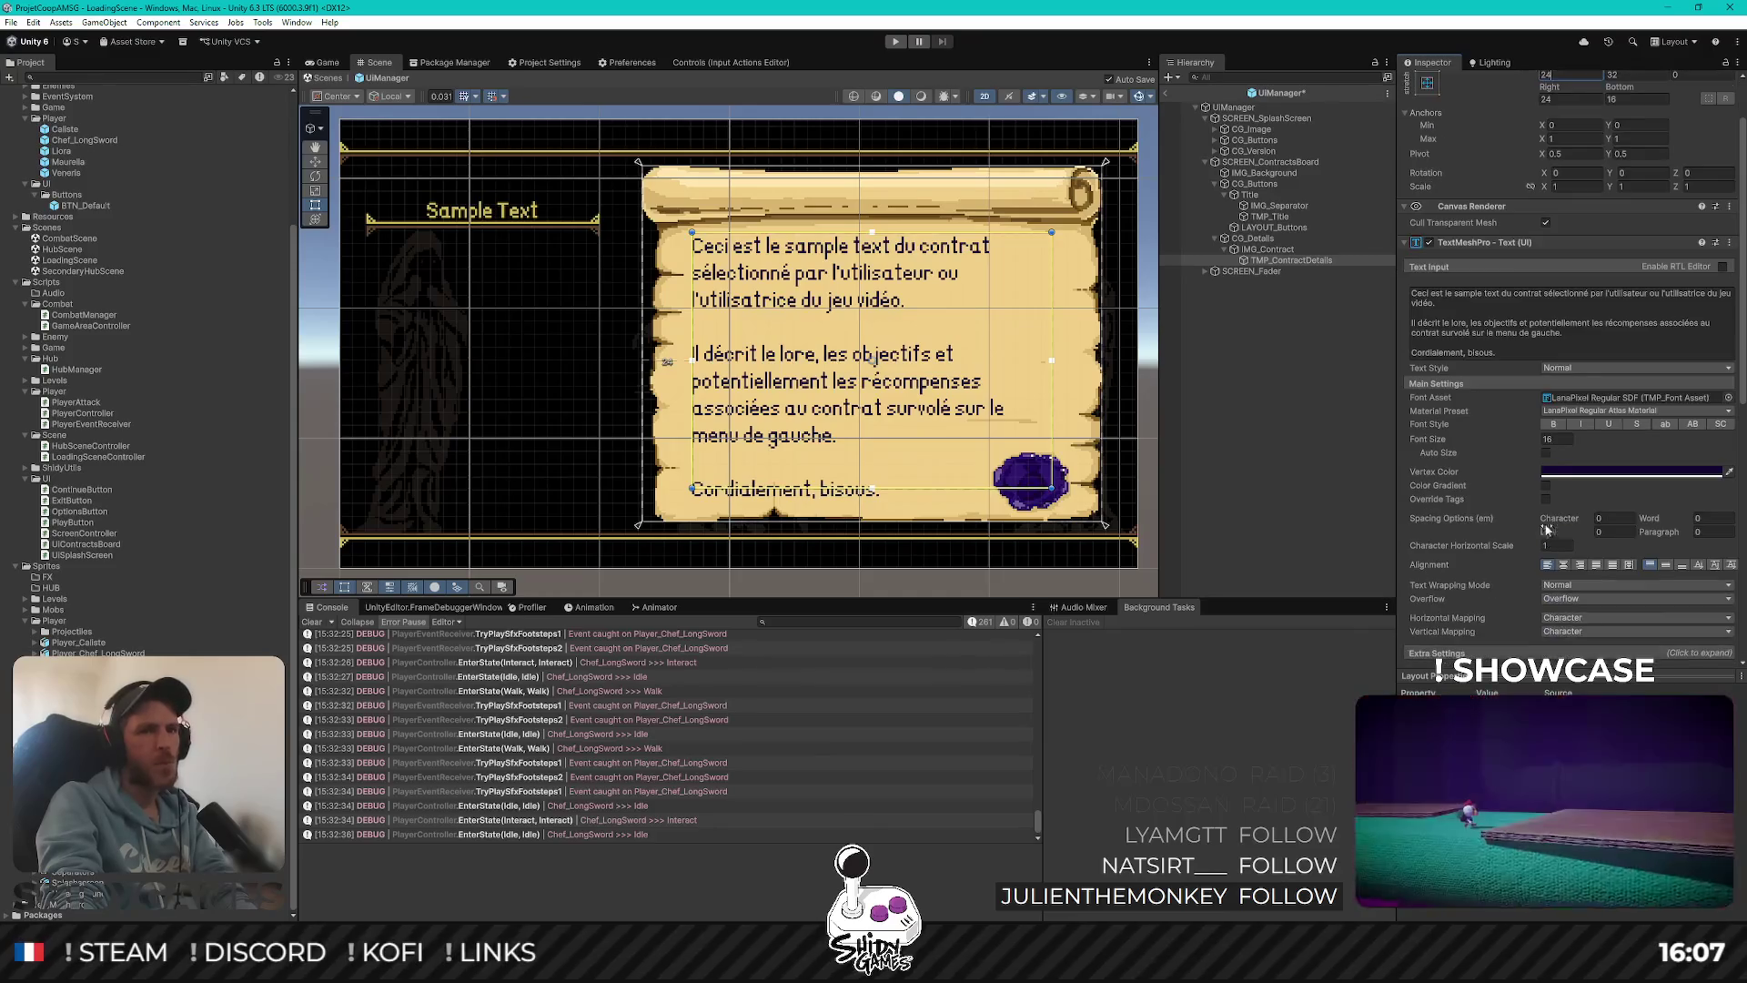
pyautogui.click(1577, 599)
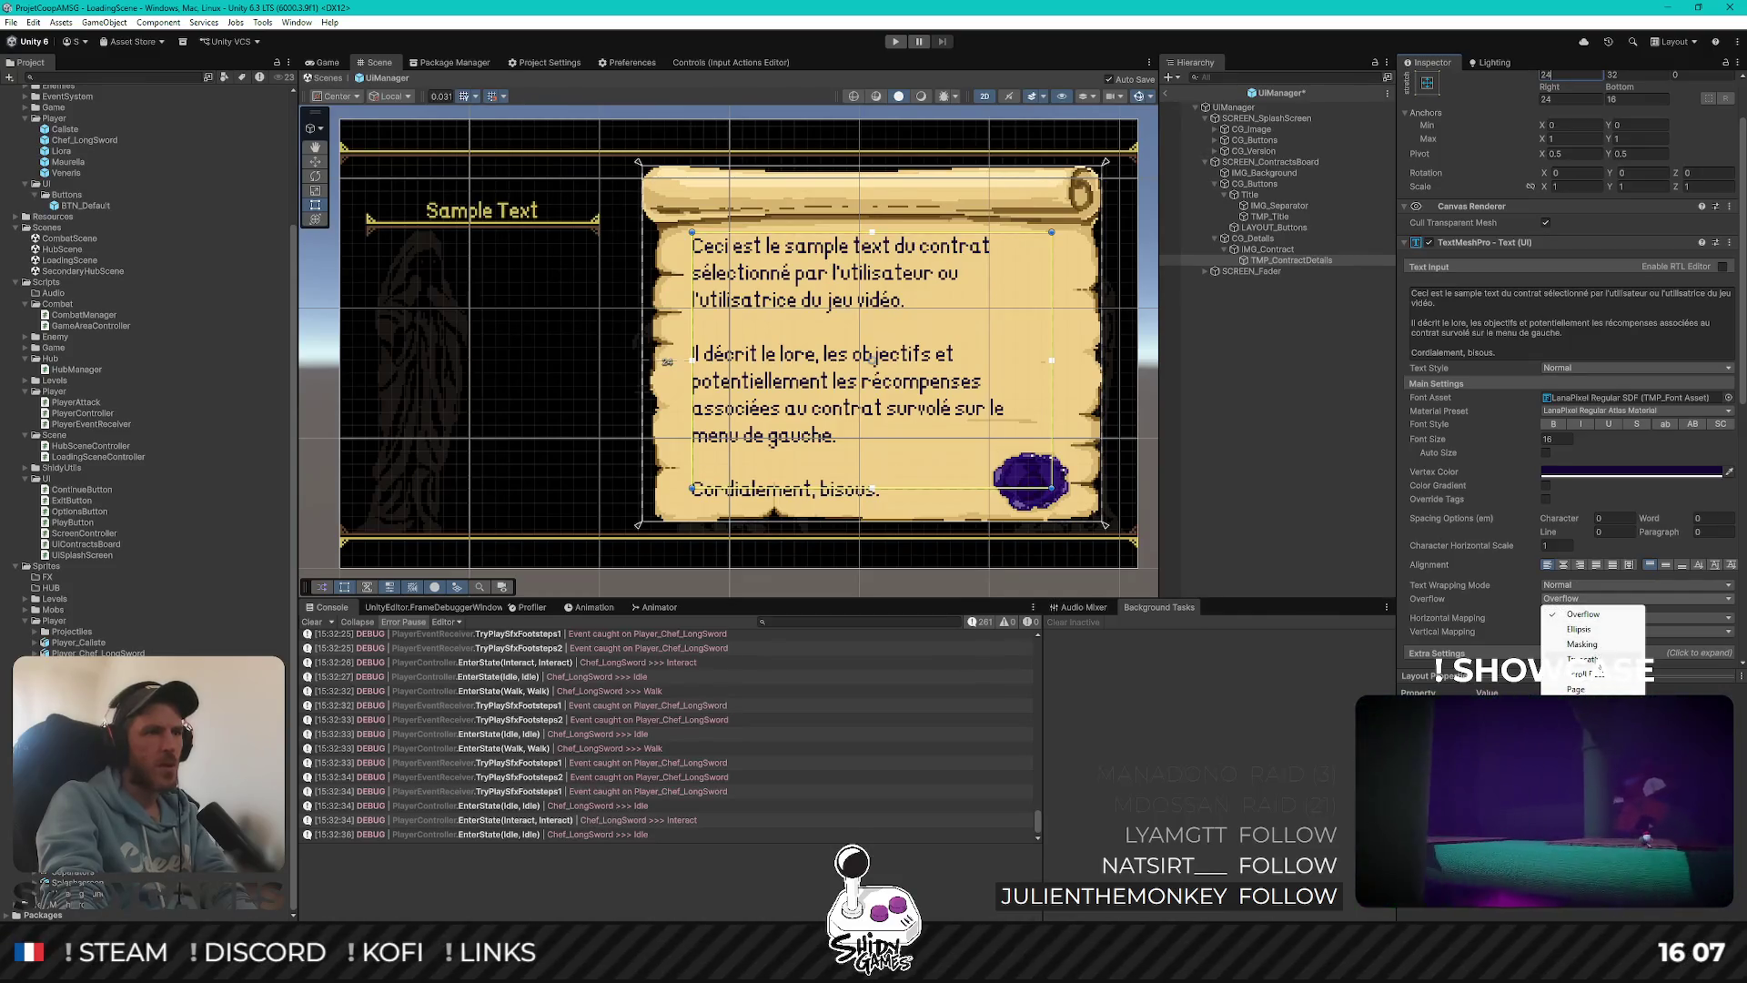
pyautogui.click(1589, 659)
pyautogui.click(1584, 599)
pyautogui.click(1583, 645)
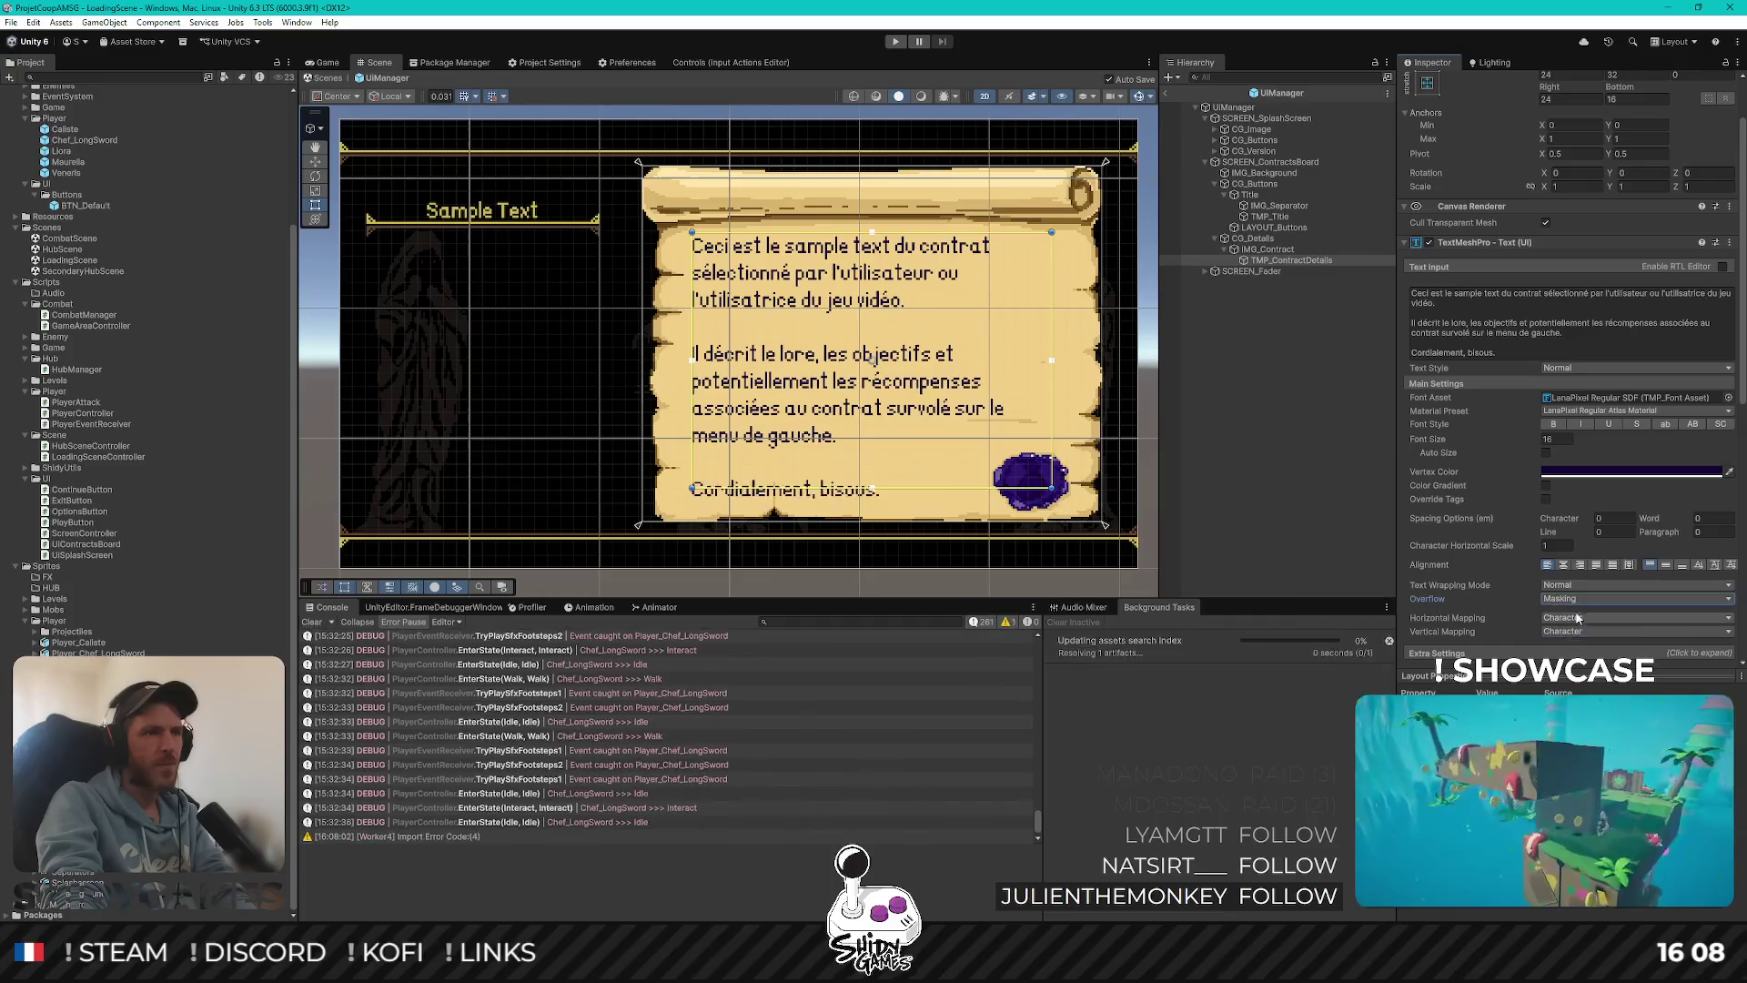
pyautogui.click(1579, 599)
pyautogui.click(1579, 628)
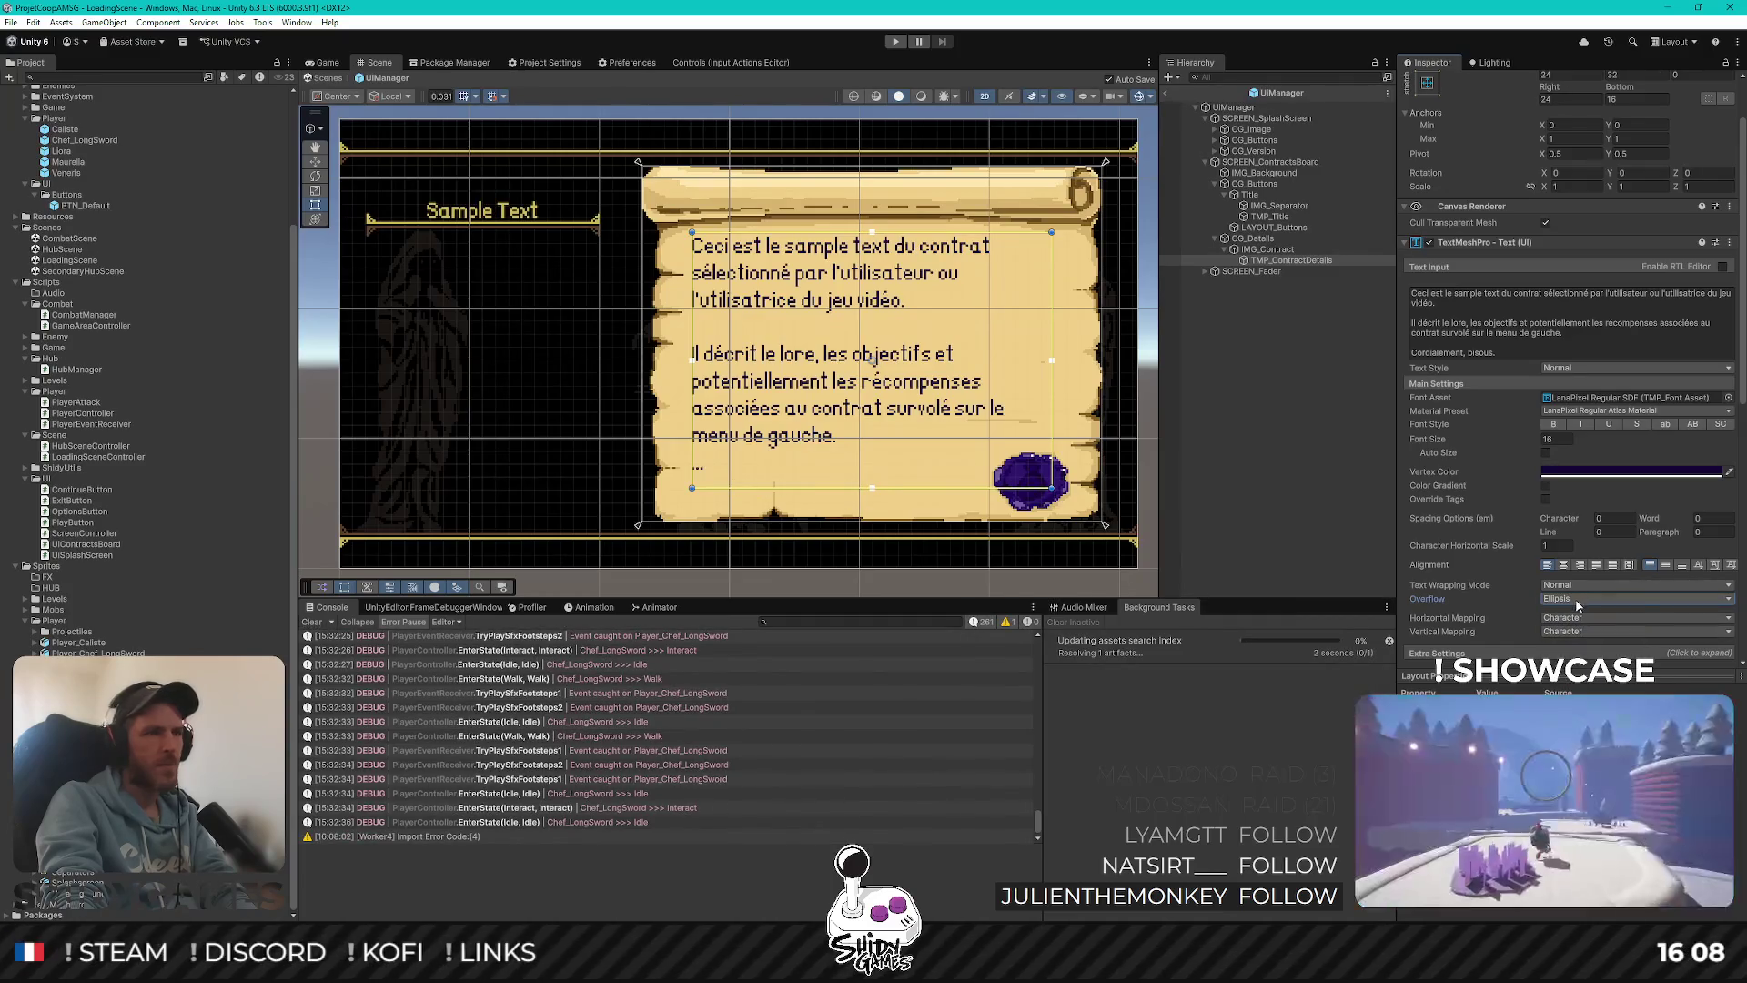
pyautogui.click(1577, 601)
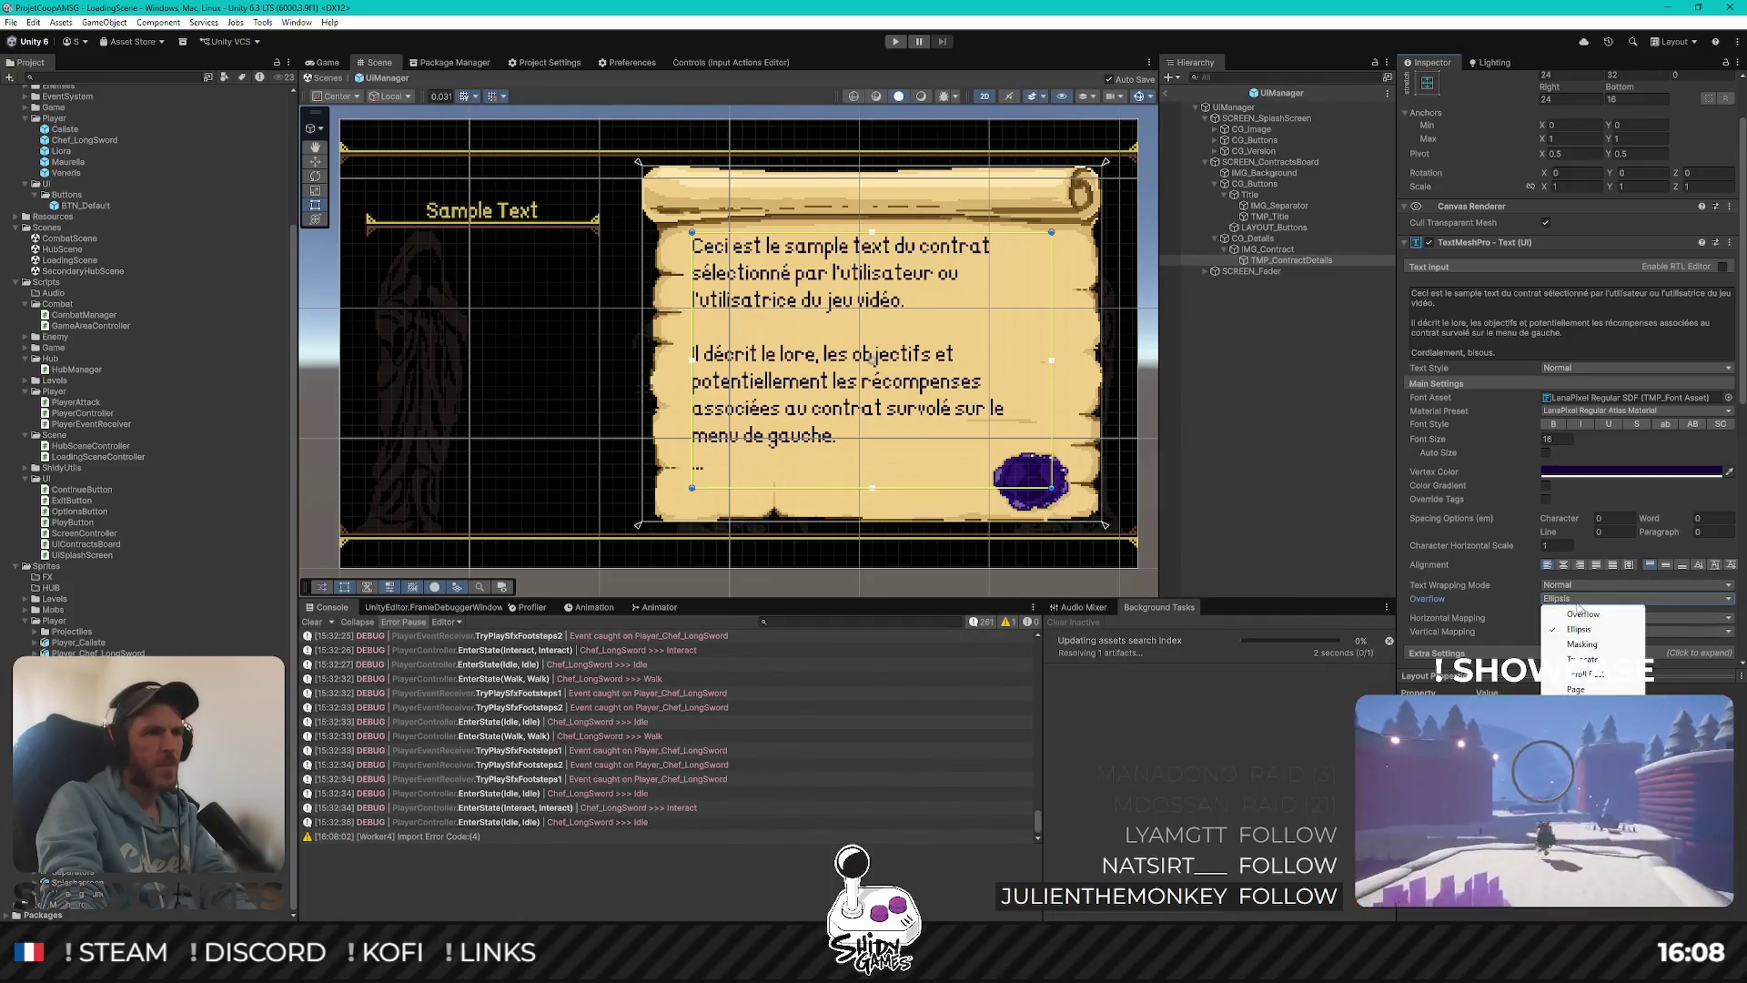
pyautogui.click(1579, 673)
pyautogui.click(1579, 599)
pyautogui.click(1577, 614)
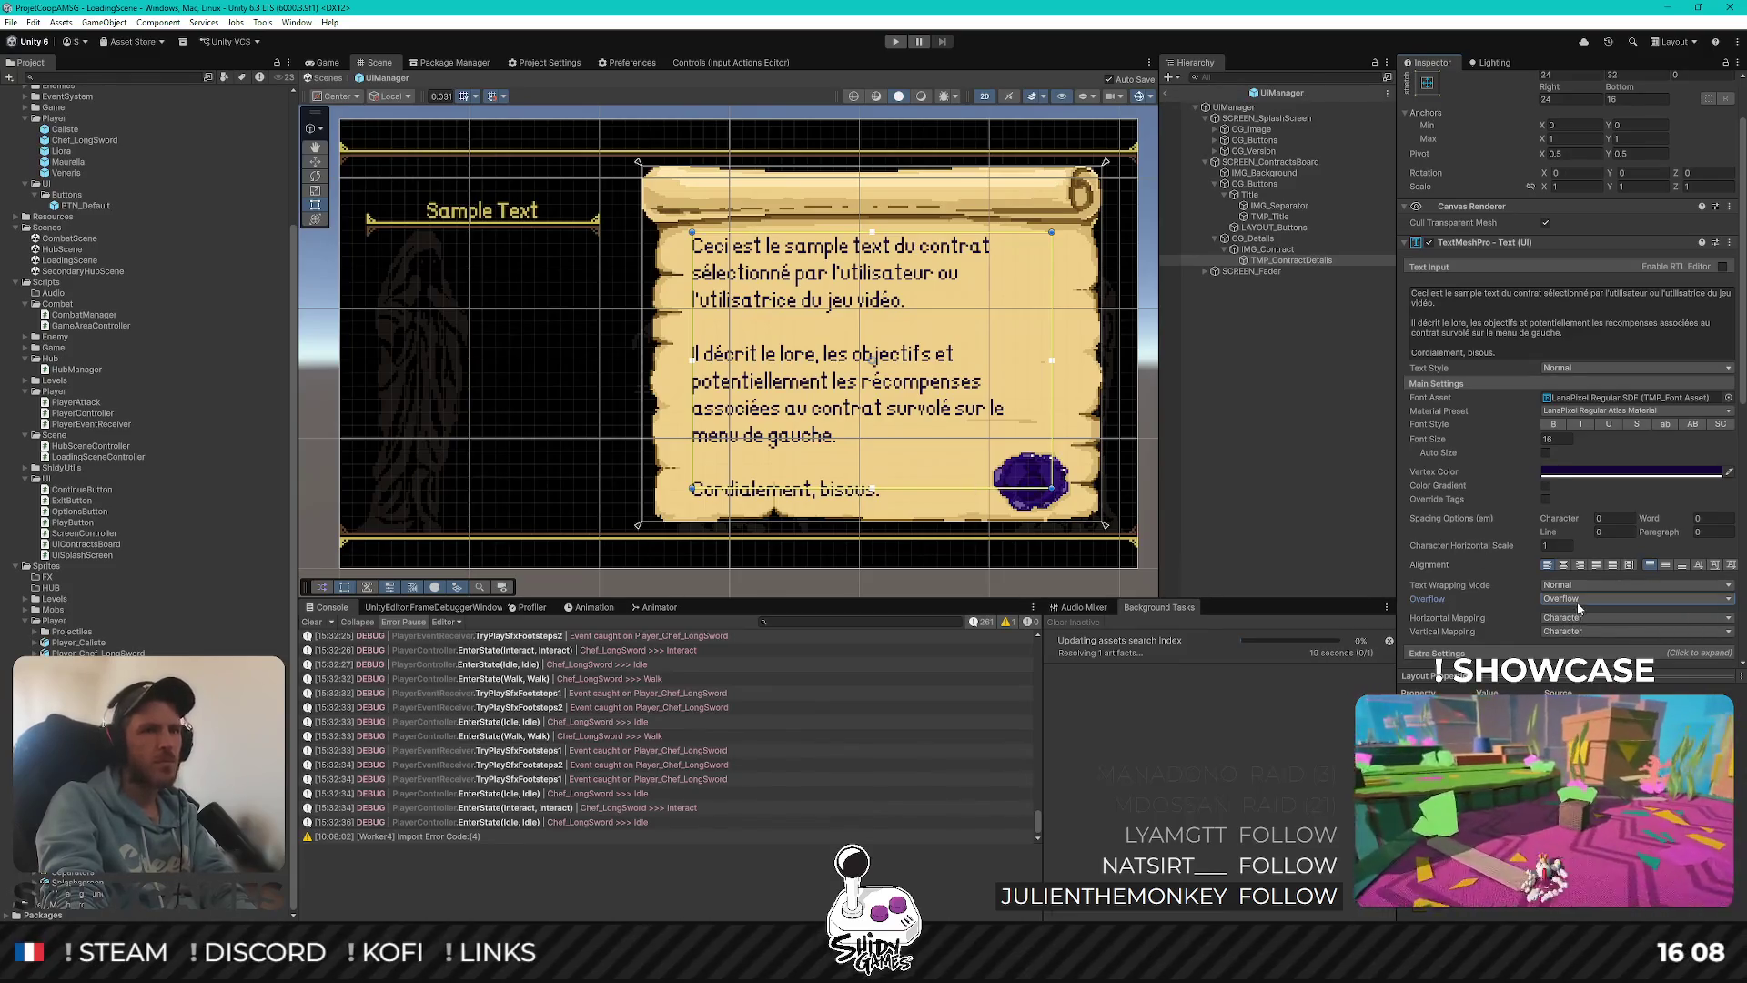
pyautogui.click(1459, 344)
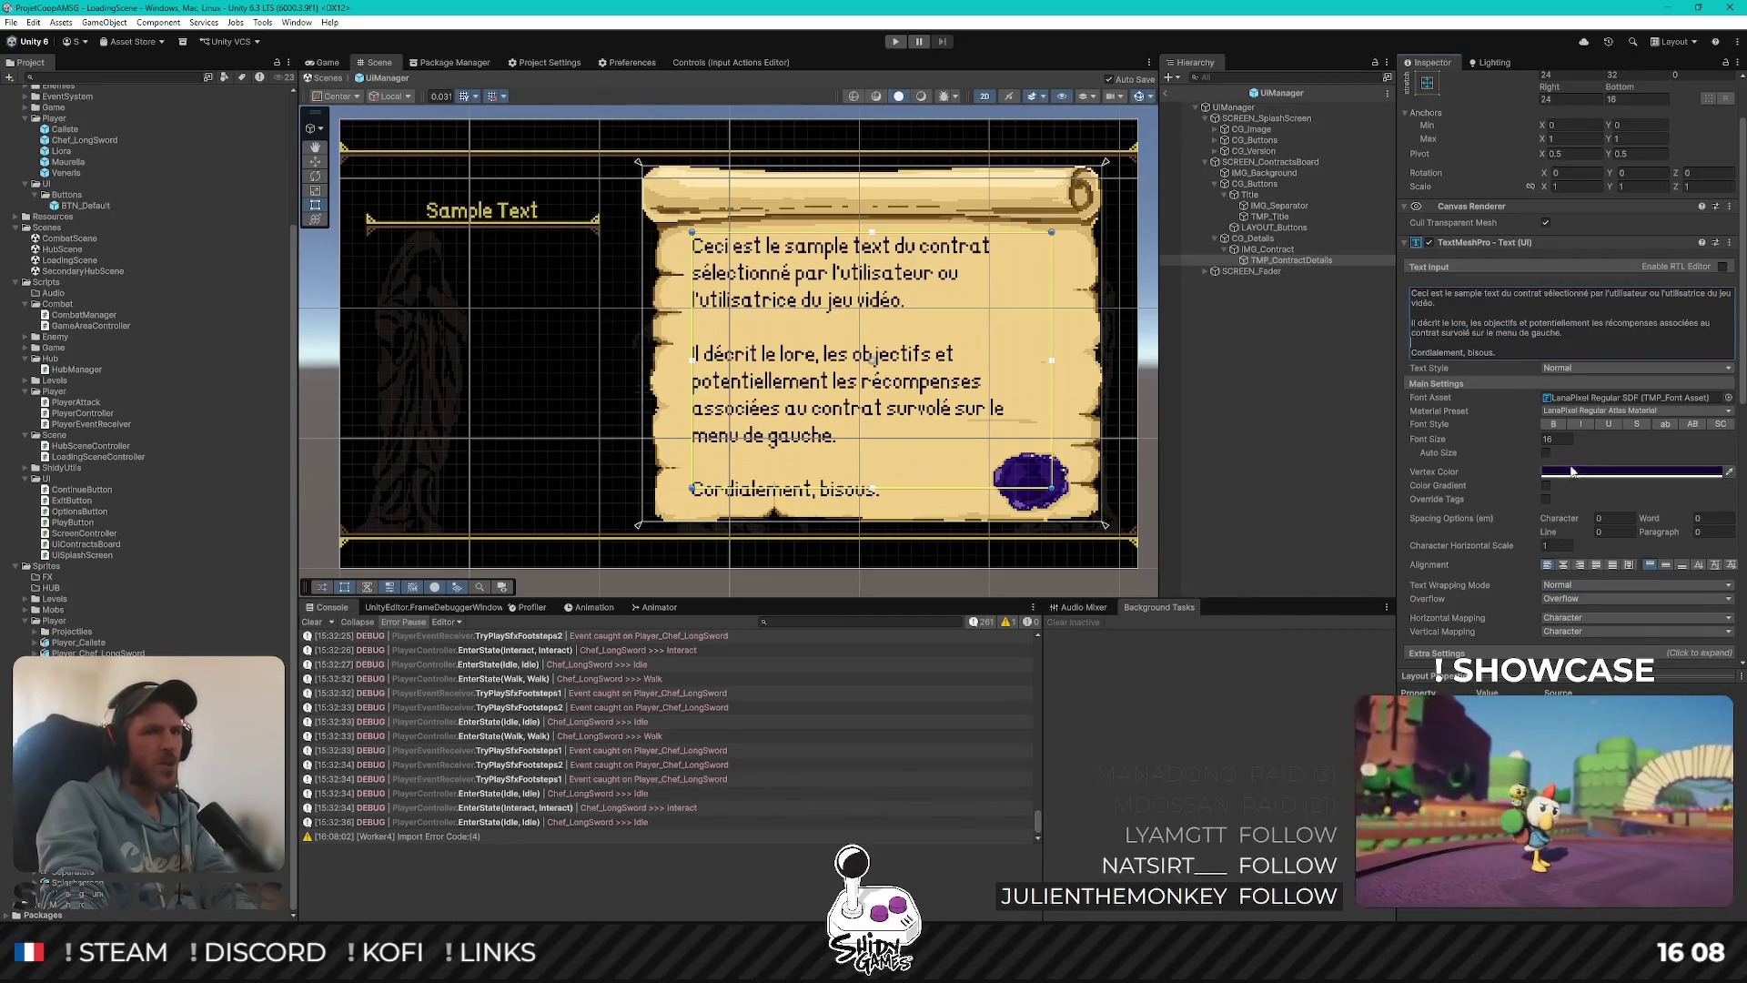
pyautogui.click(1624, 533)
# Set the contract text's line spacing to -8, trying font size 8 before keeping 16
pyautogui.write('-16')
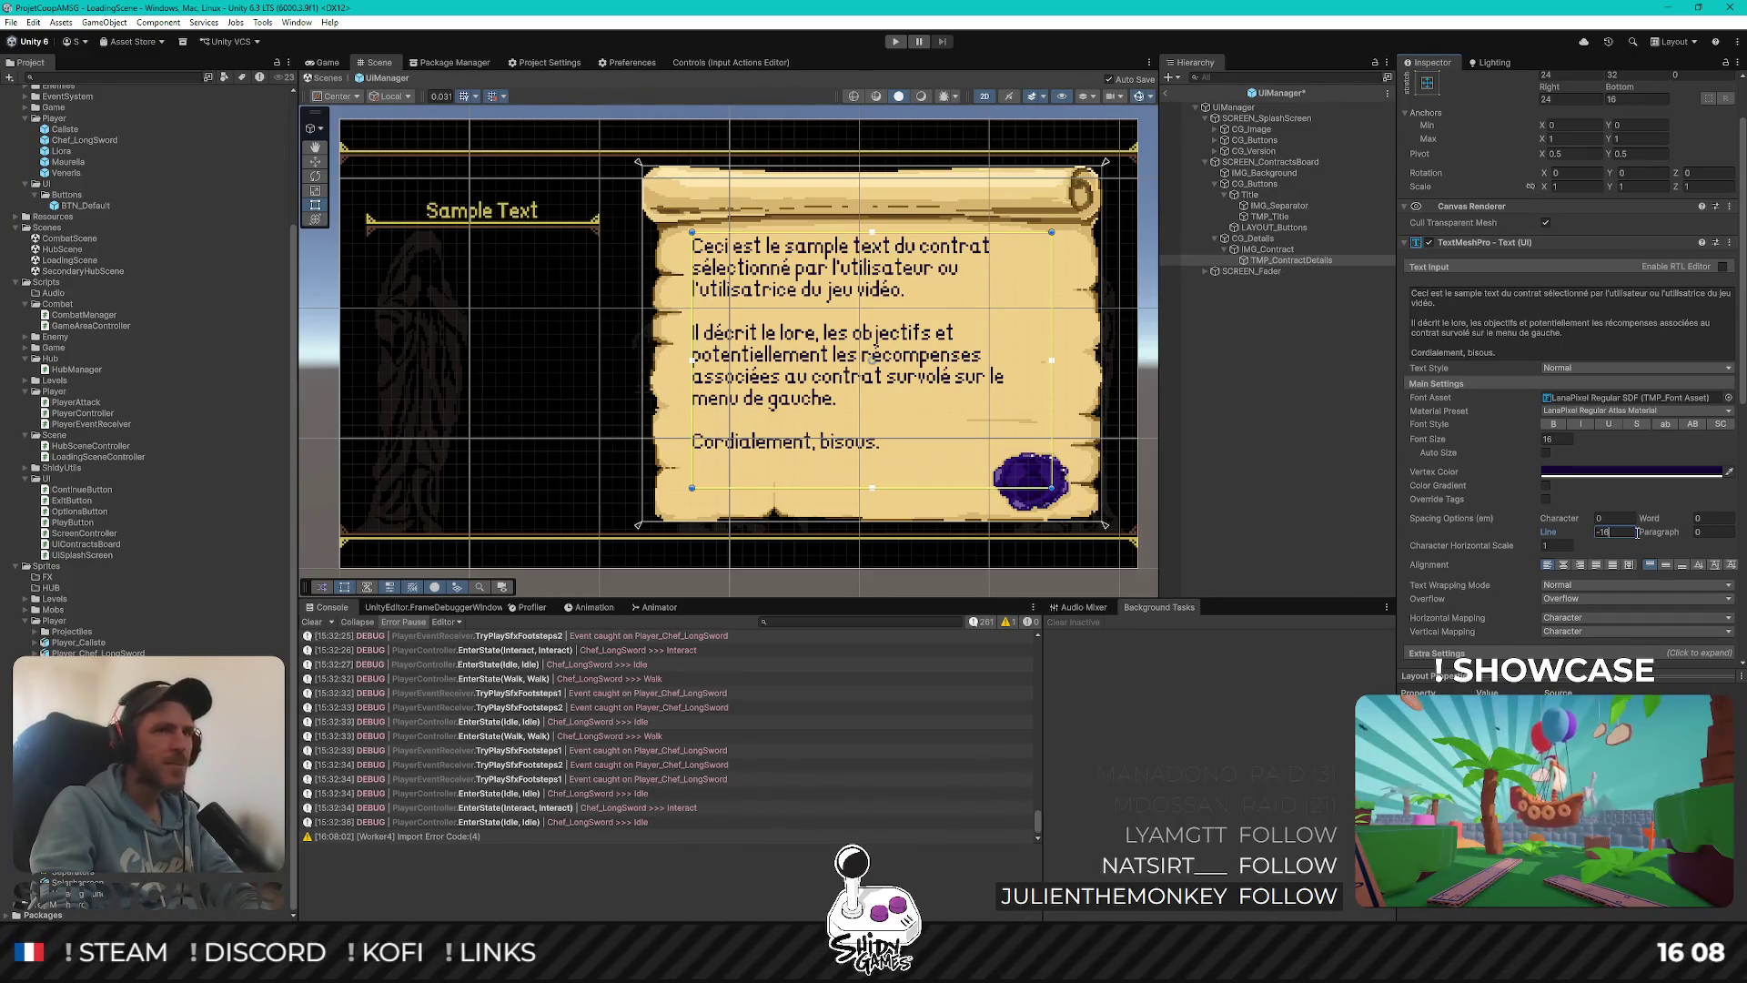
pyautogui.click(1558, 440)
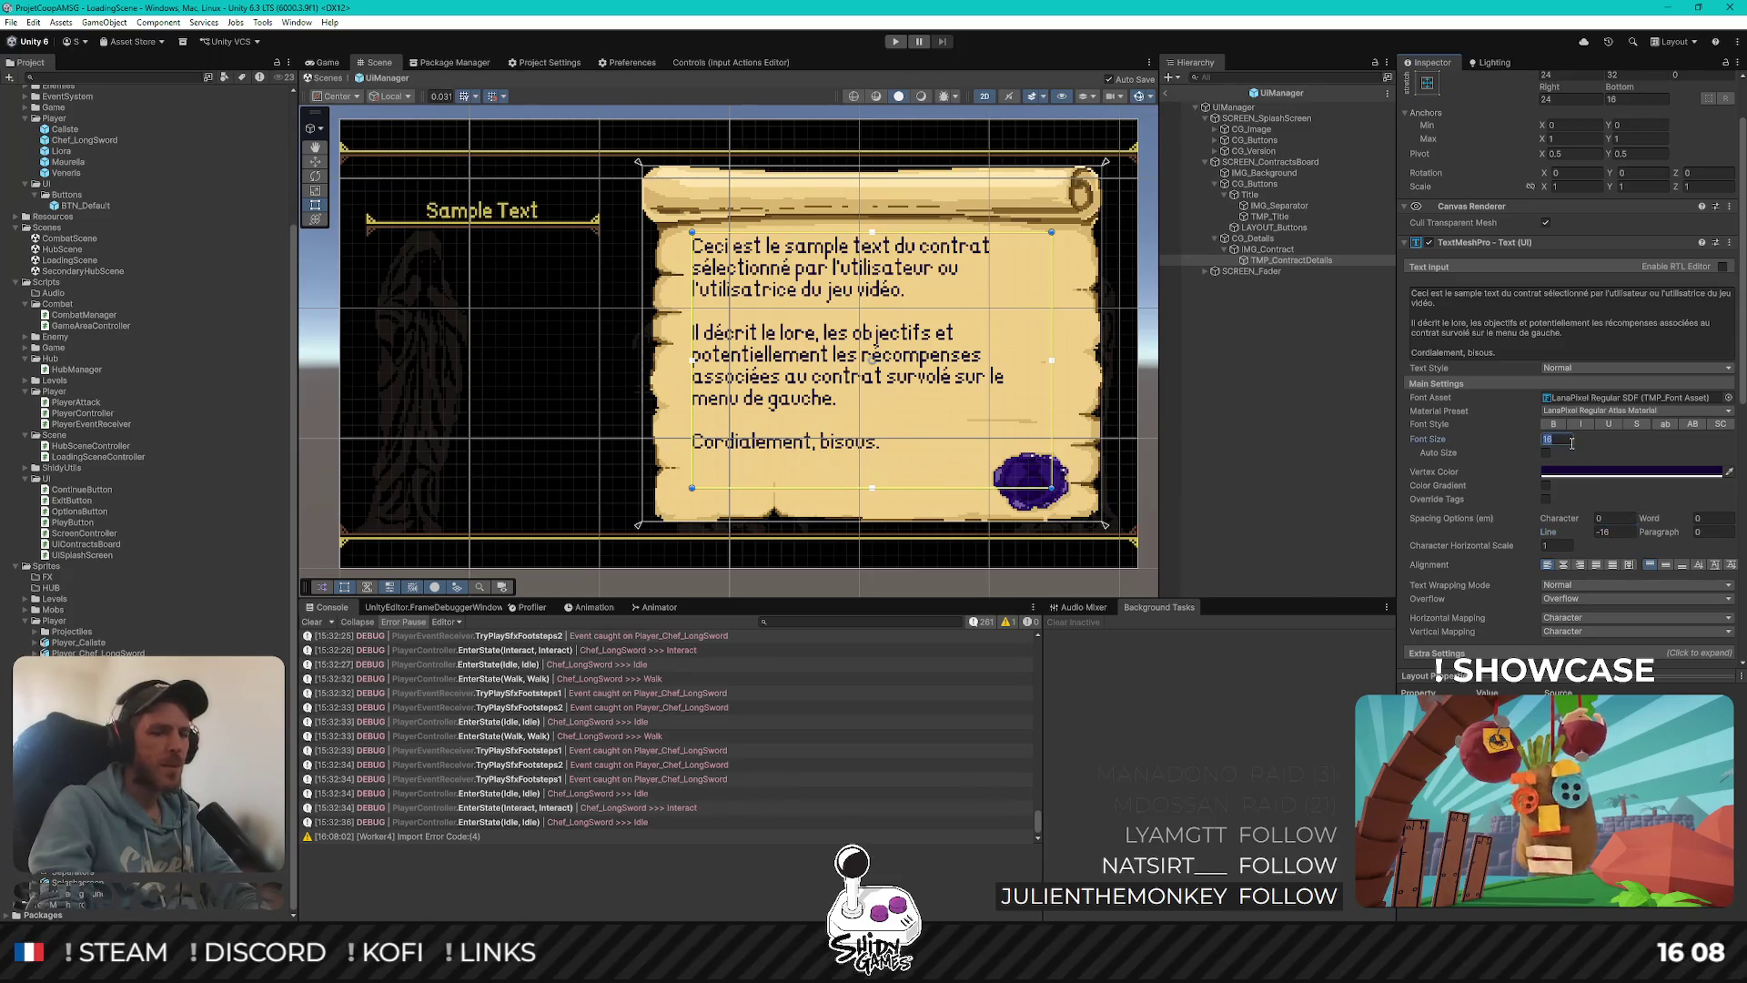
pyautogui.write('8')
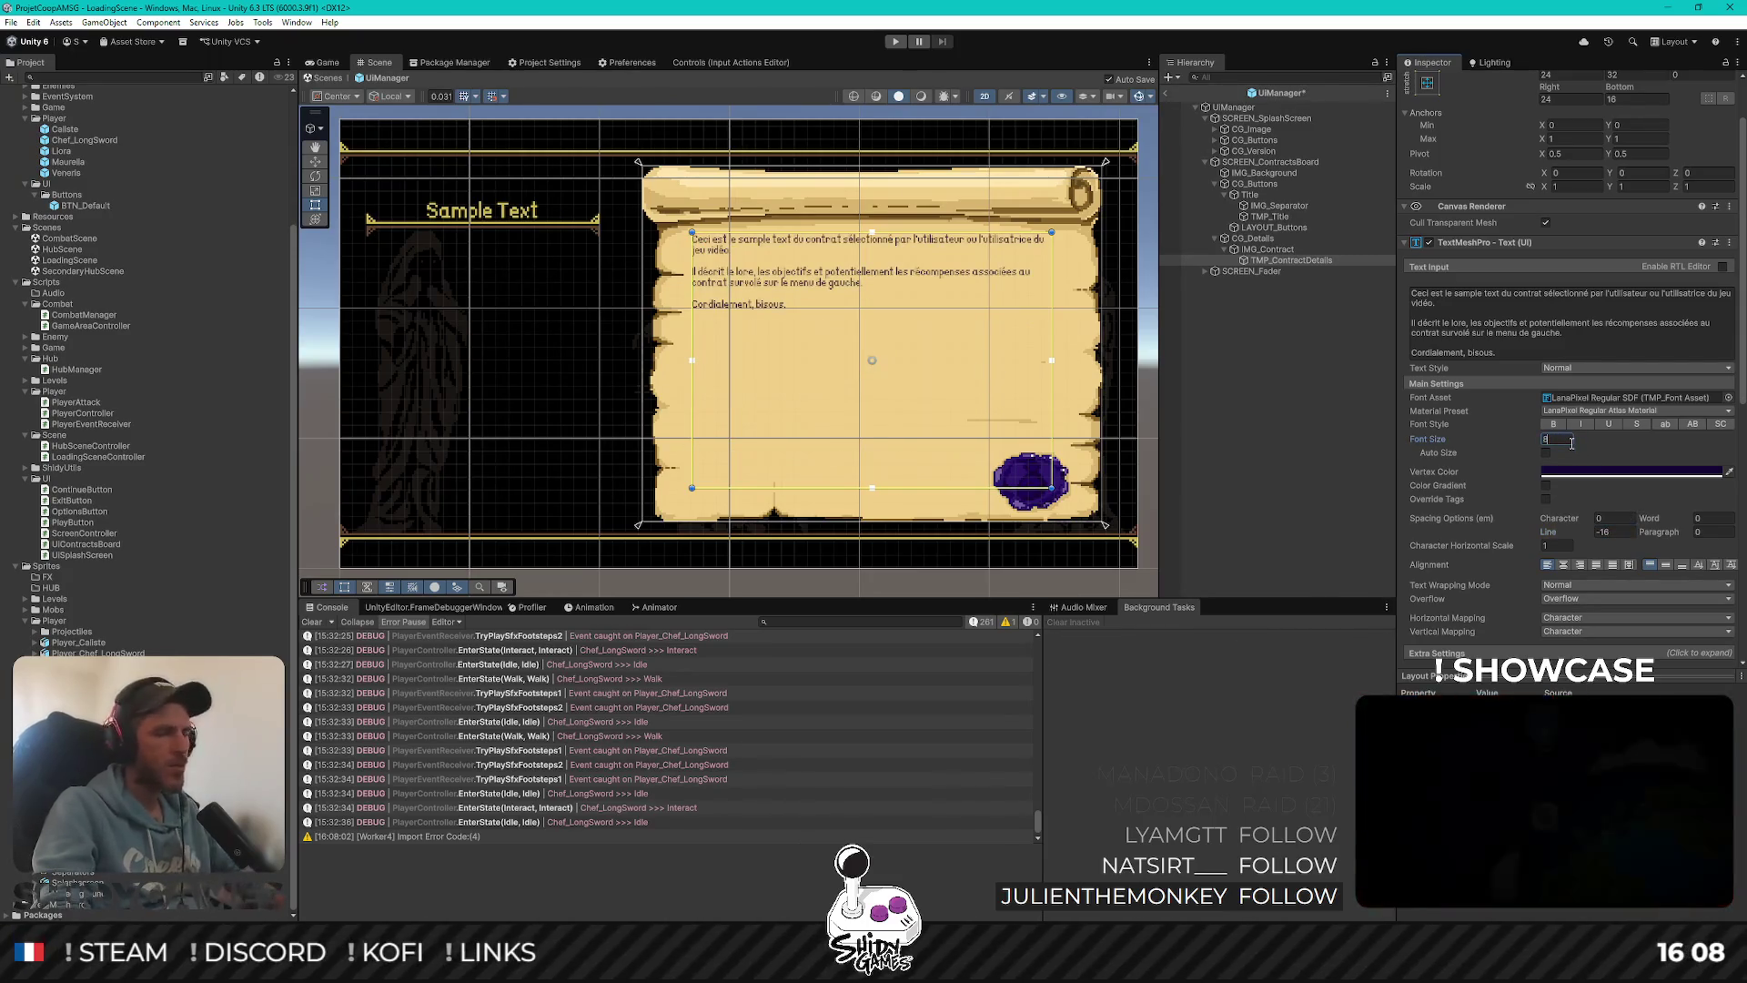
pyautogui.press('BackSpace')
pyautogui.write('16')
pyautogui.click(1632, 532)
pyautogui.write('-8')
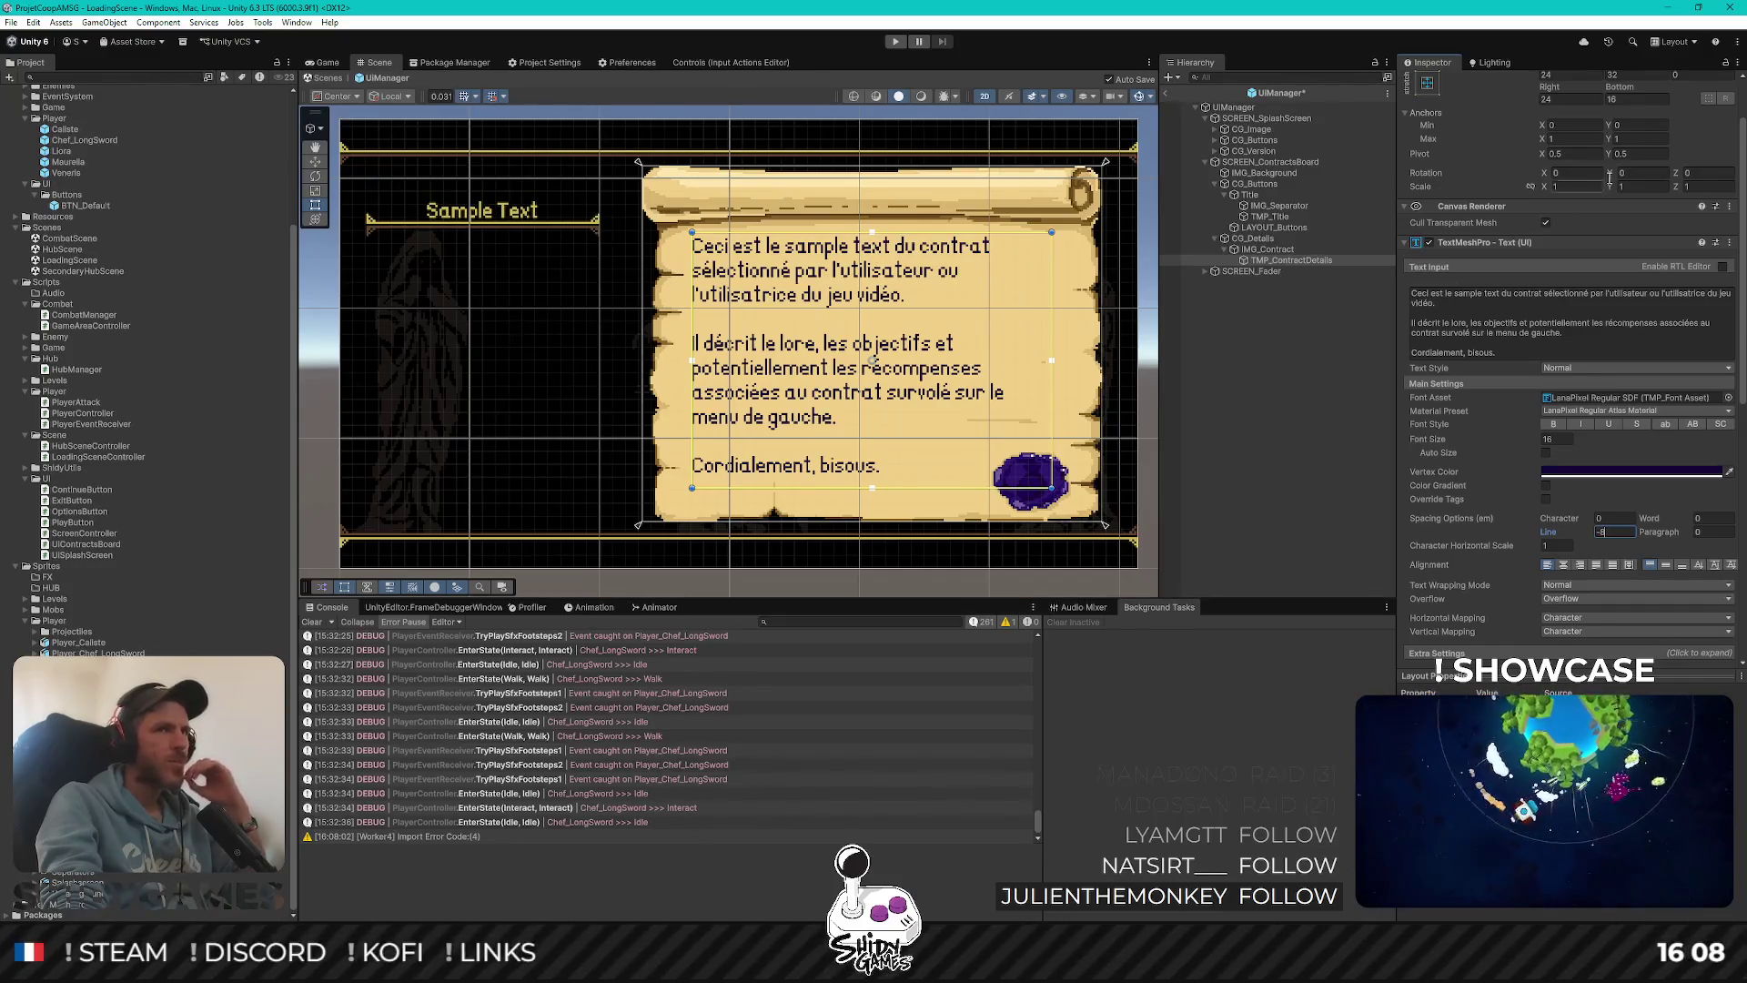
# Set the contract text's Rect Transform Right margin to 16 and Left margin to 20
pyautogui.scroll(2, 1574, 196)
pyautogui.click(1570, 172)
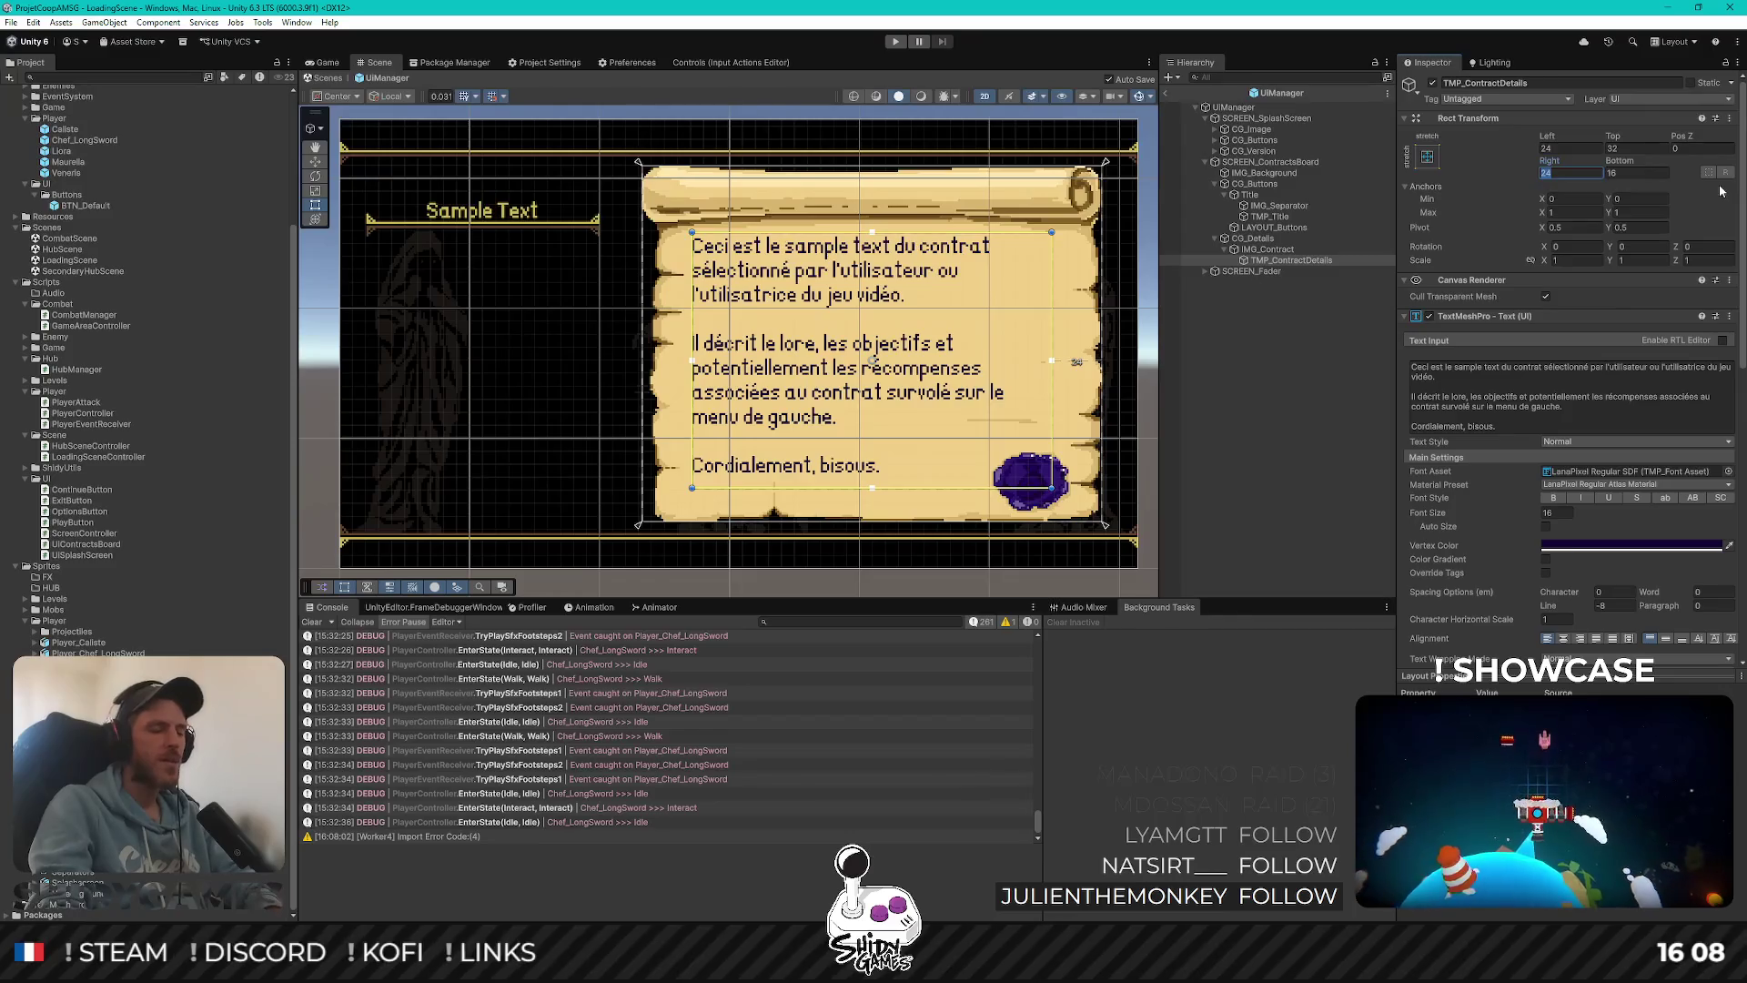
pyautogui.write('16')
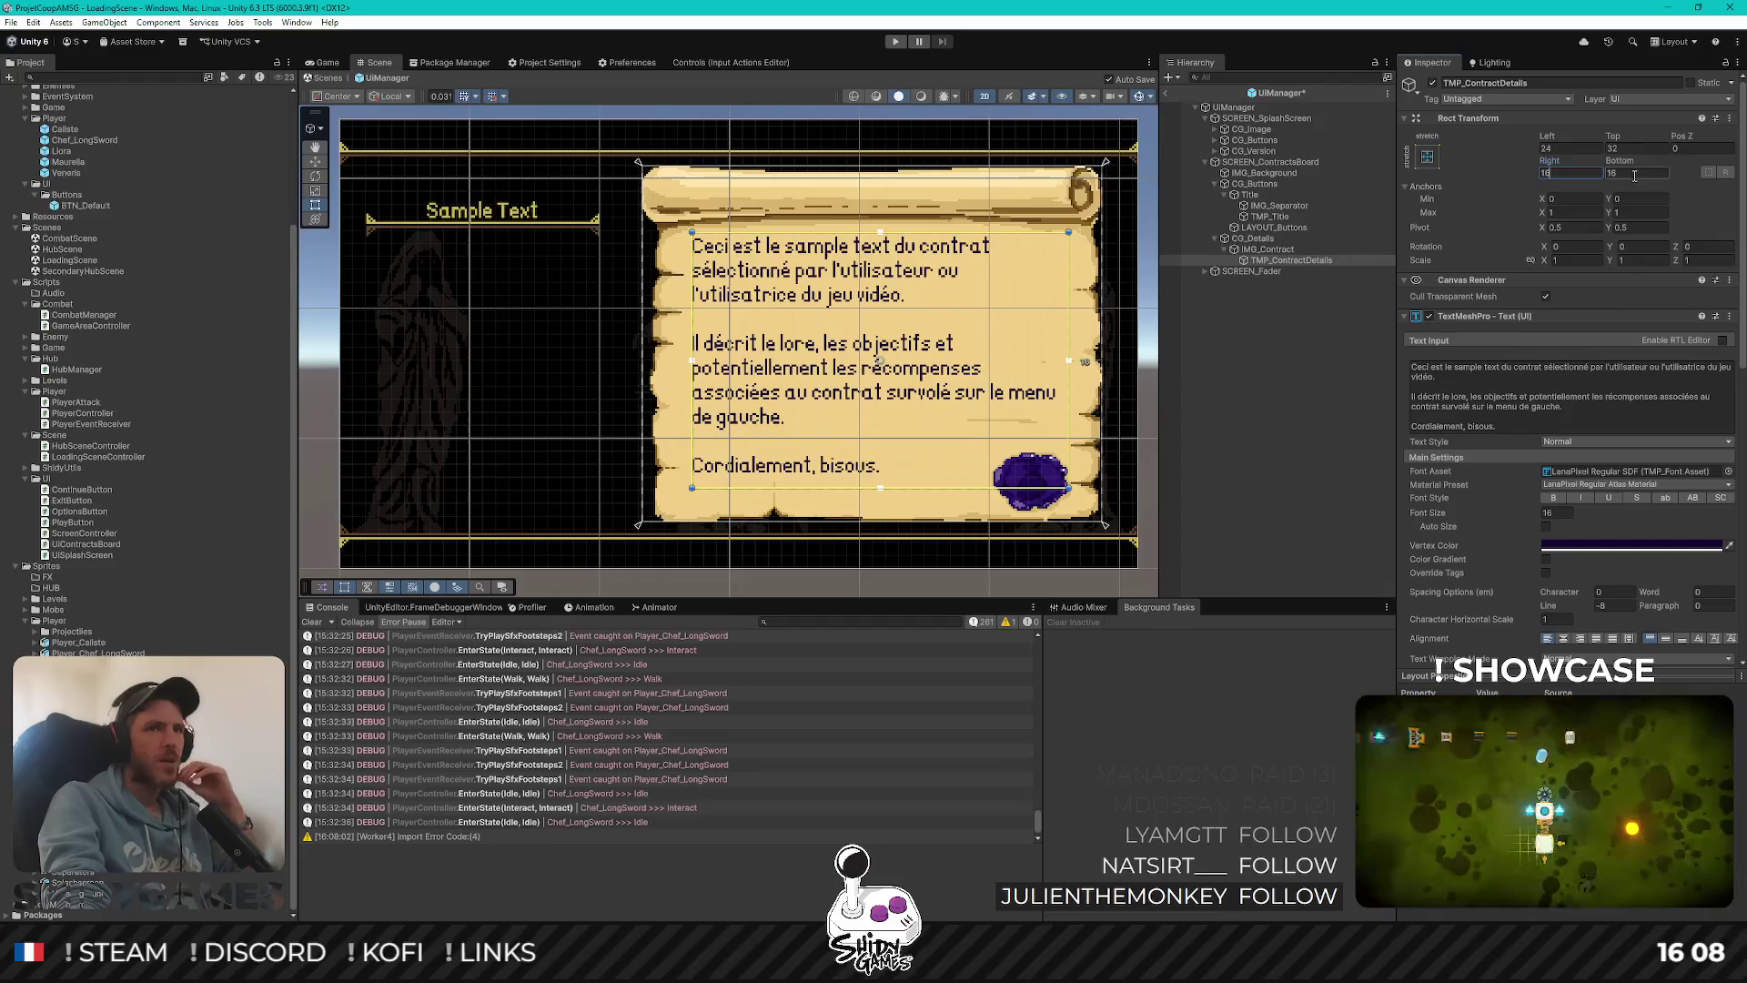
pyautogui.hotkey('shift', 'Tab')
pyautogui.hotkey('shift', 'Tab')
pyautogui.hotkey('shift', 'Tab')
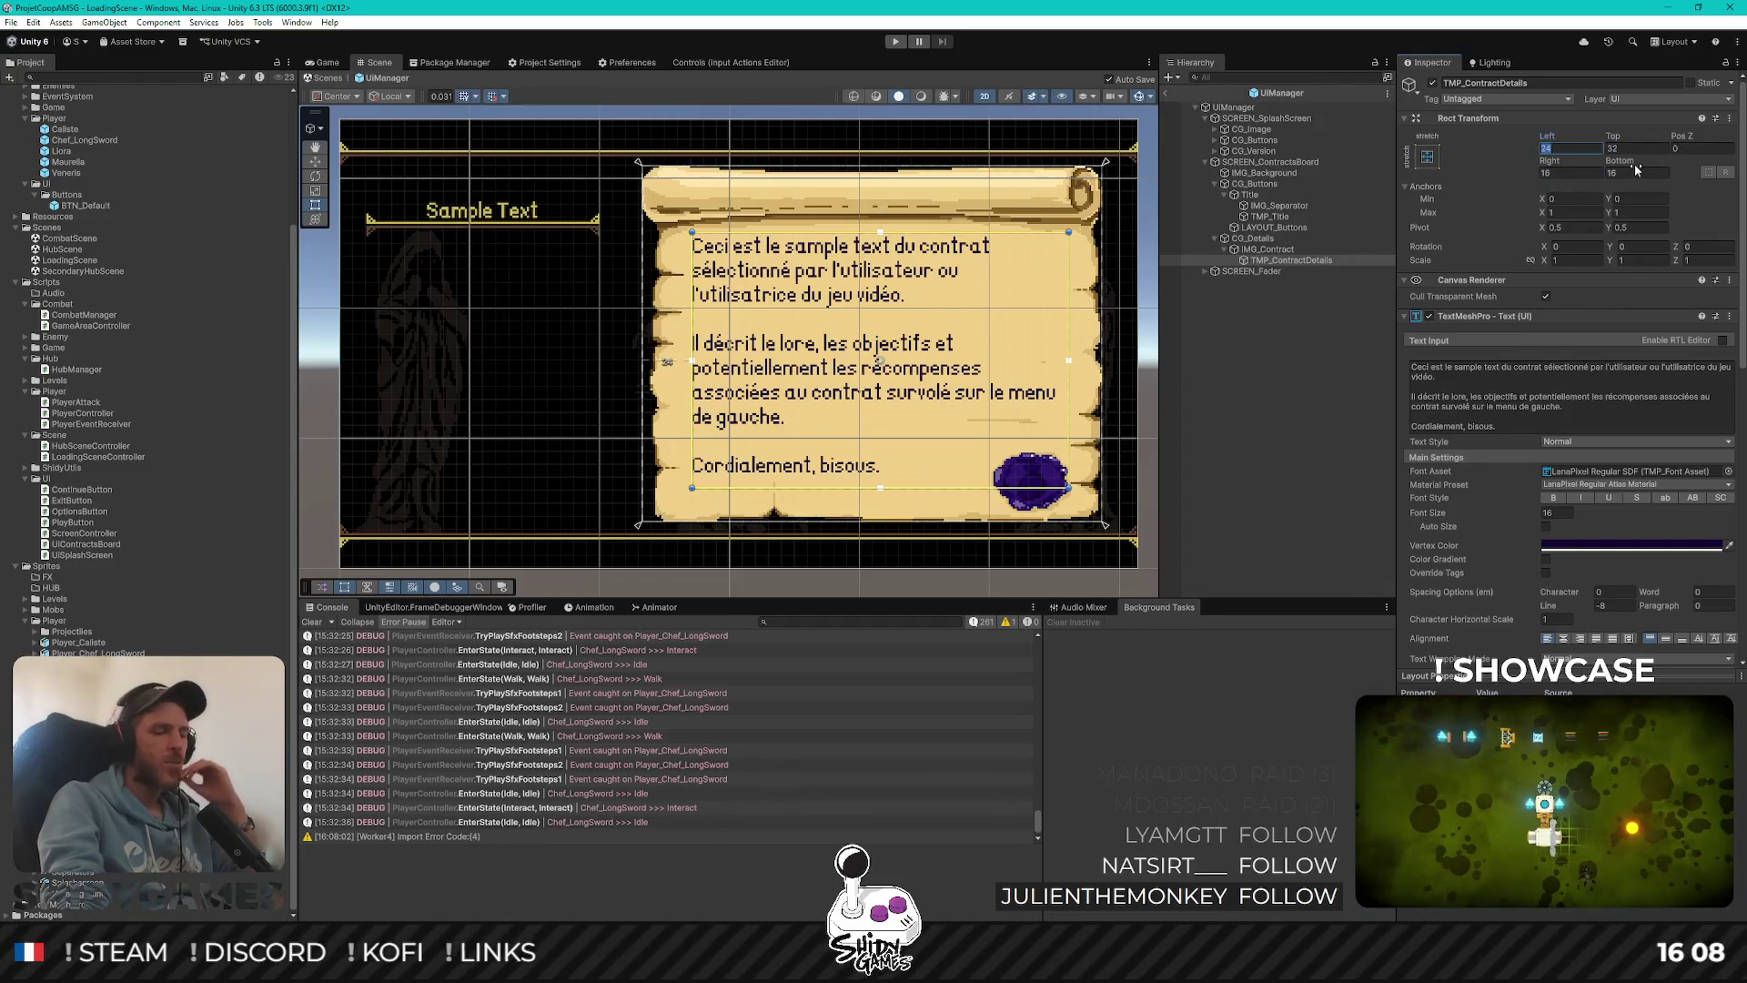
pyautogui.write('20')
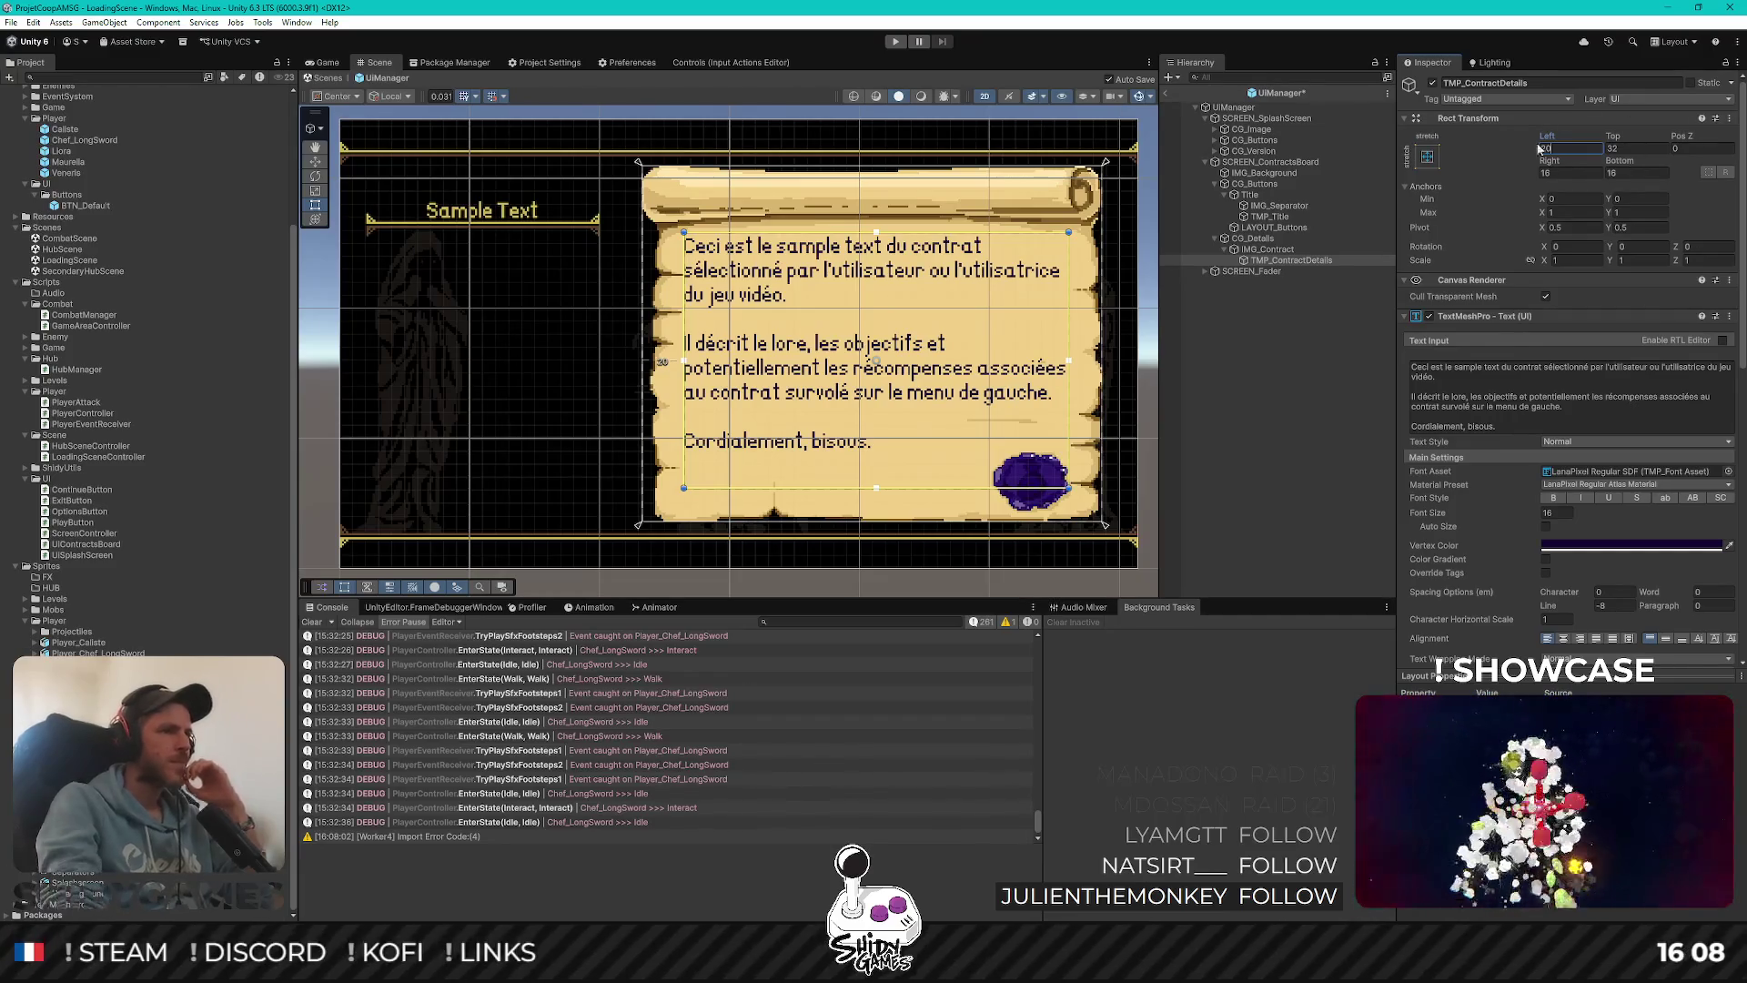
pyautogui.click(1302, 439)
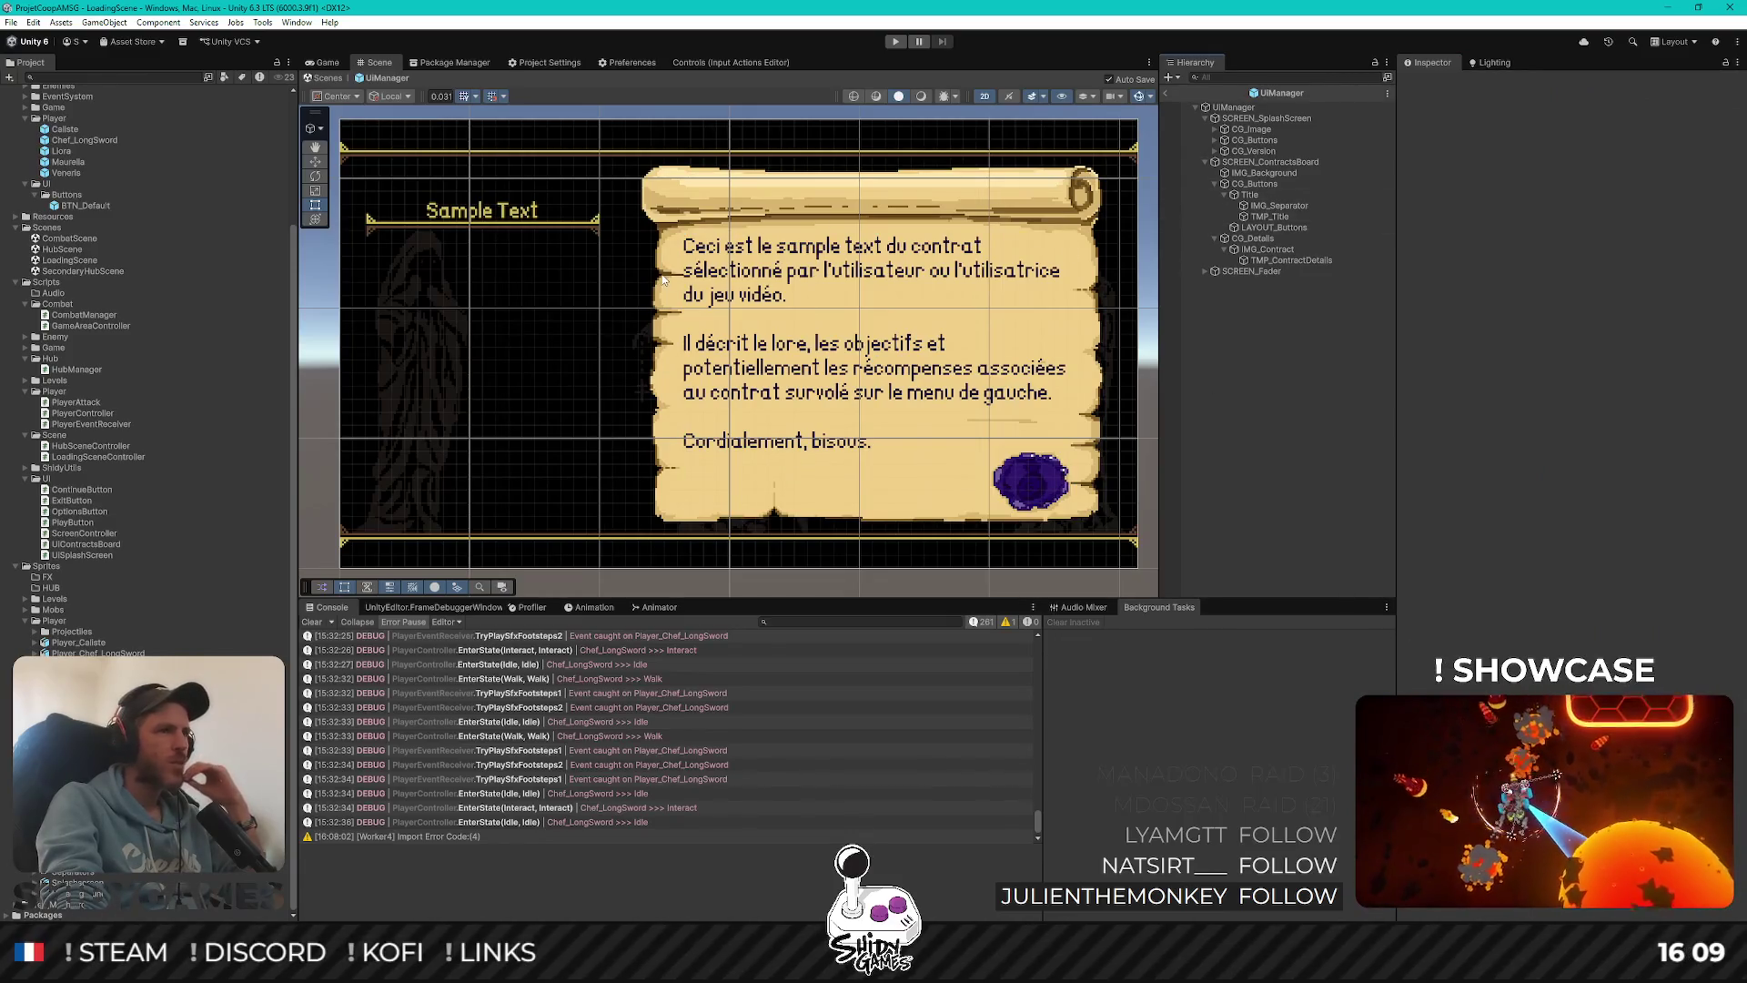
# Reselect TMP_ContractDetails, reapply a Left margin of 20 and check the text layout
pyautogui.click(1265, 195)
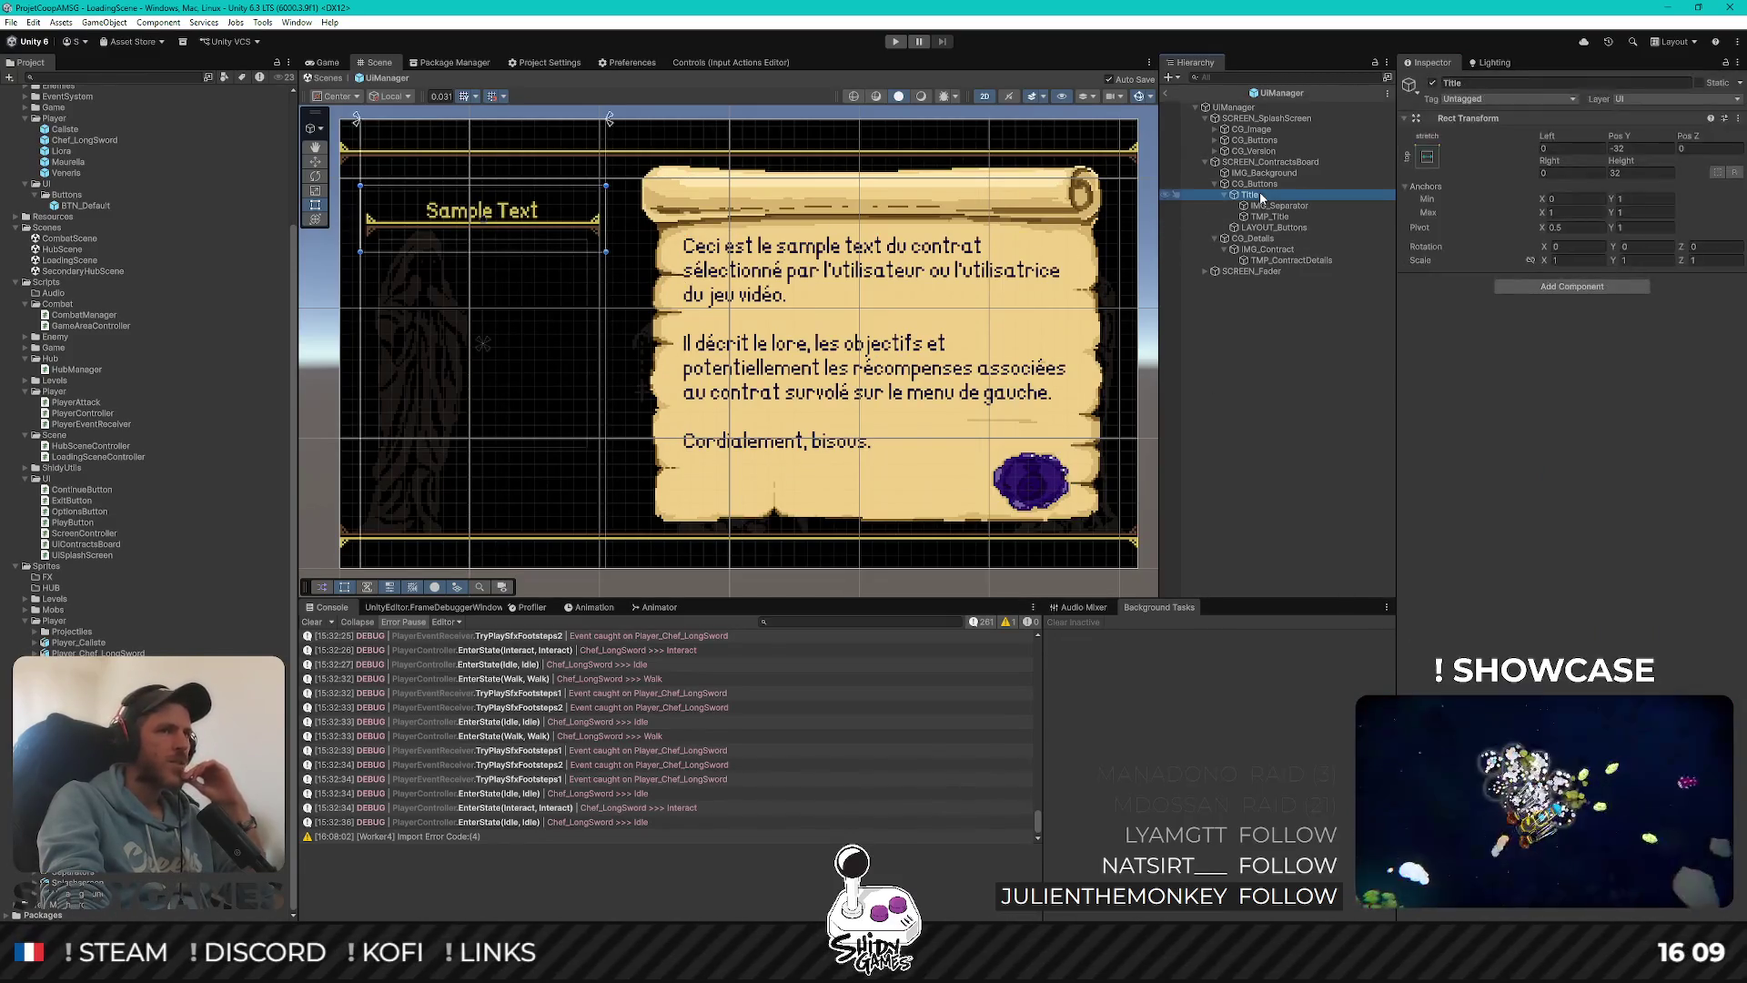
pyautogui.click(1287, 261)
pyautogui.click(1567, 149)
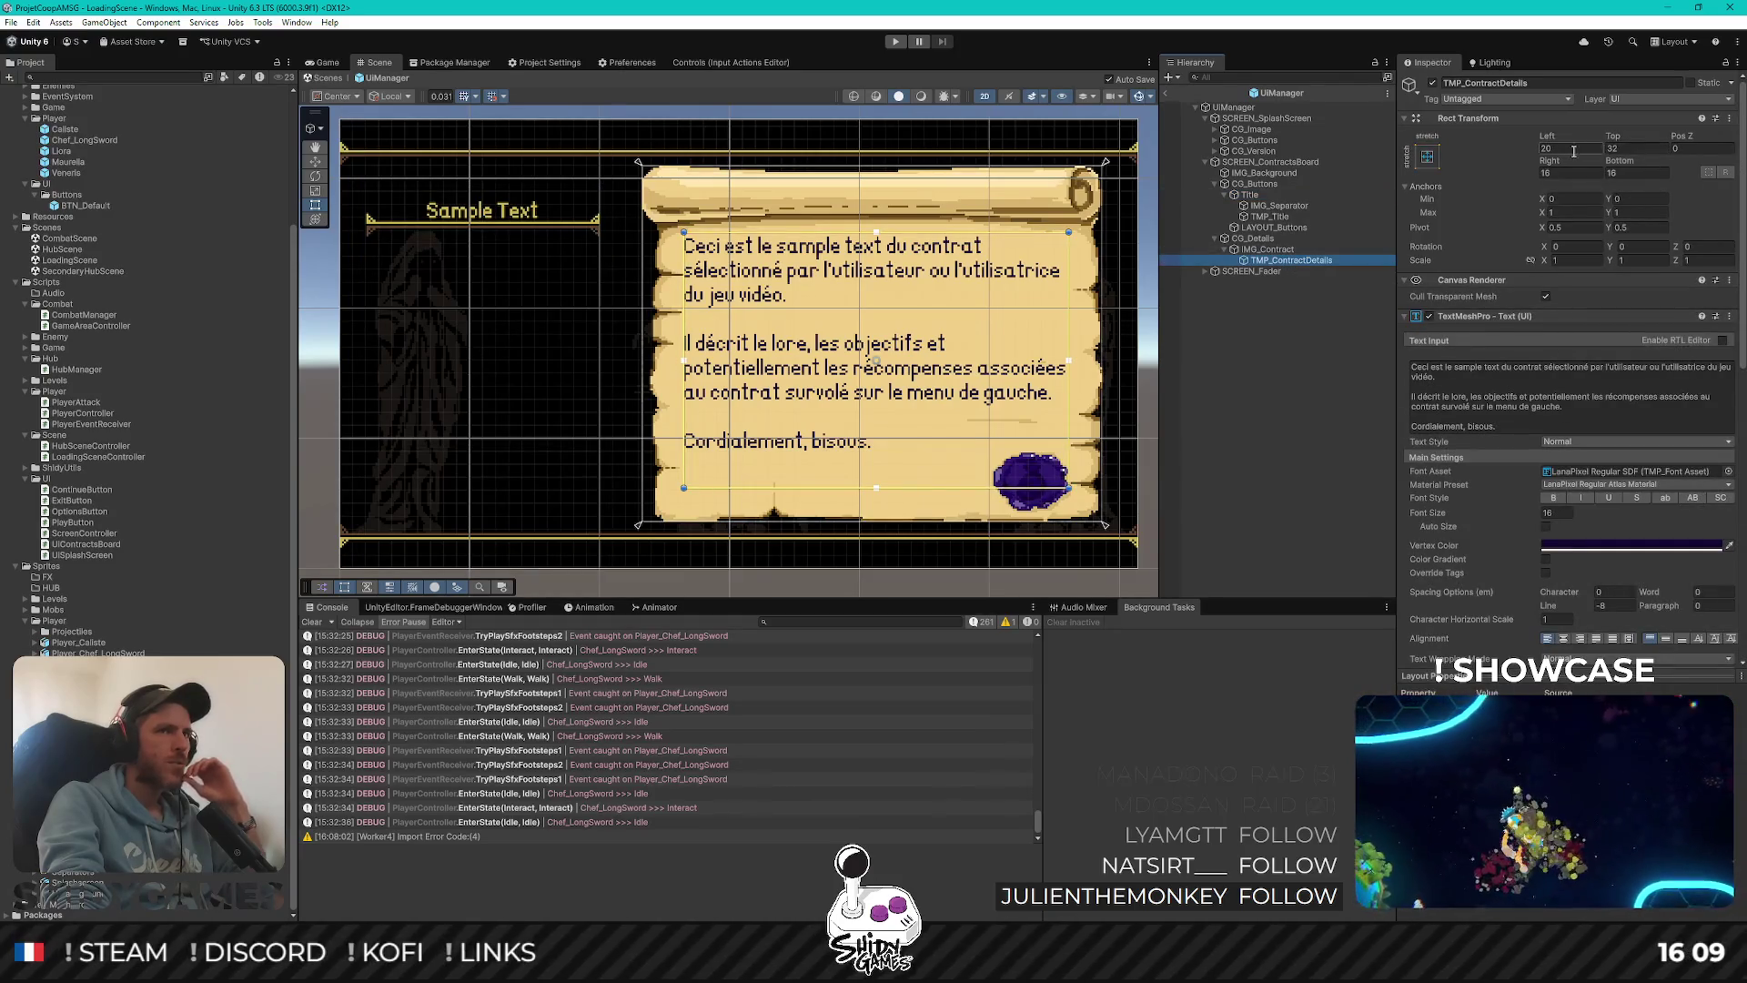
pyautogui.write('20')
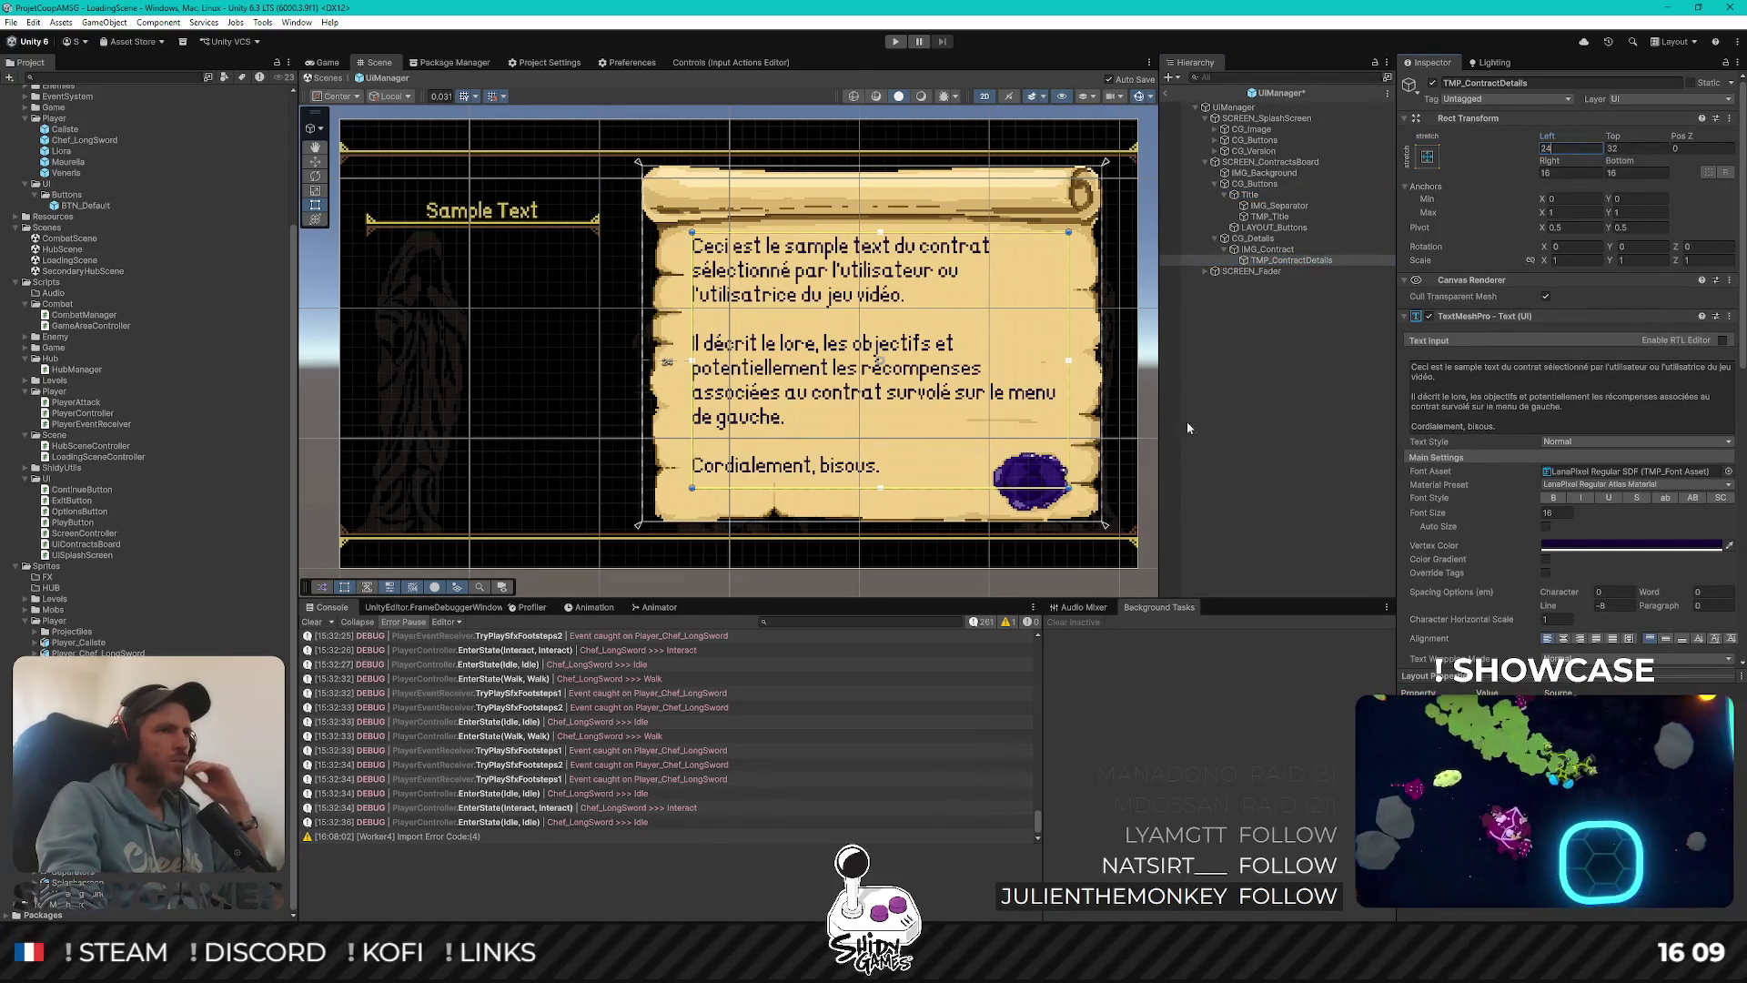
pyautogui.click(1192, 402)
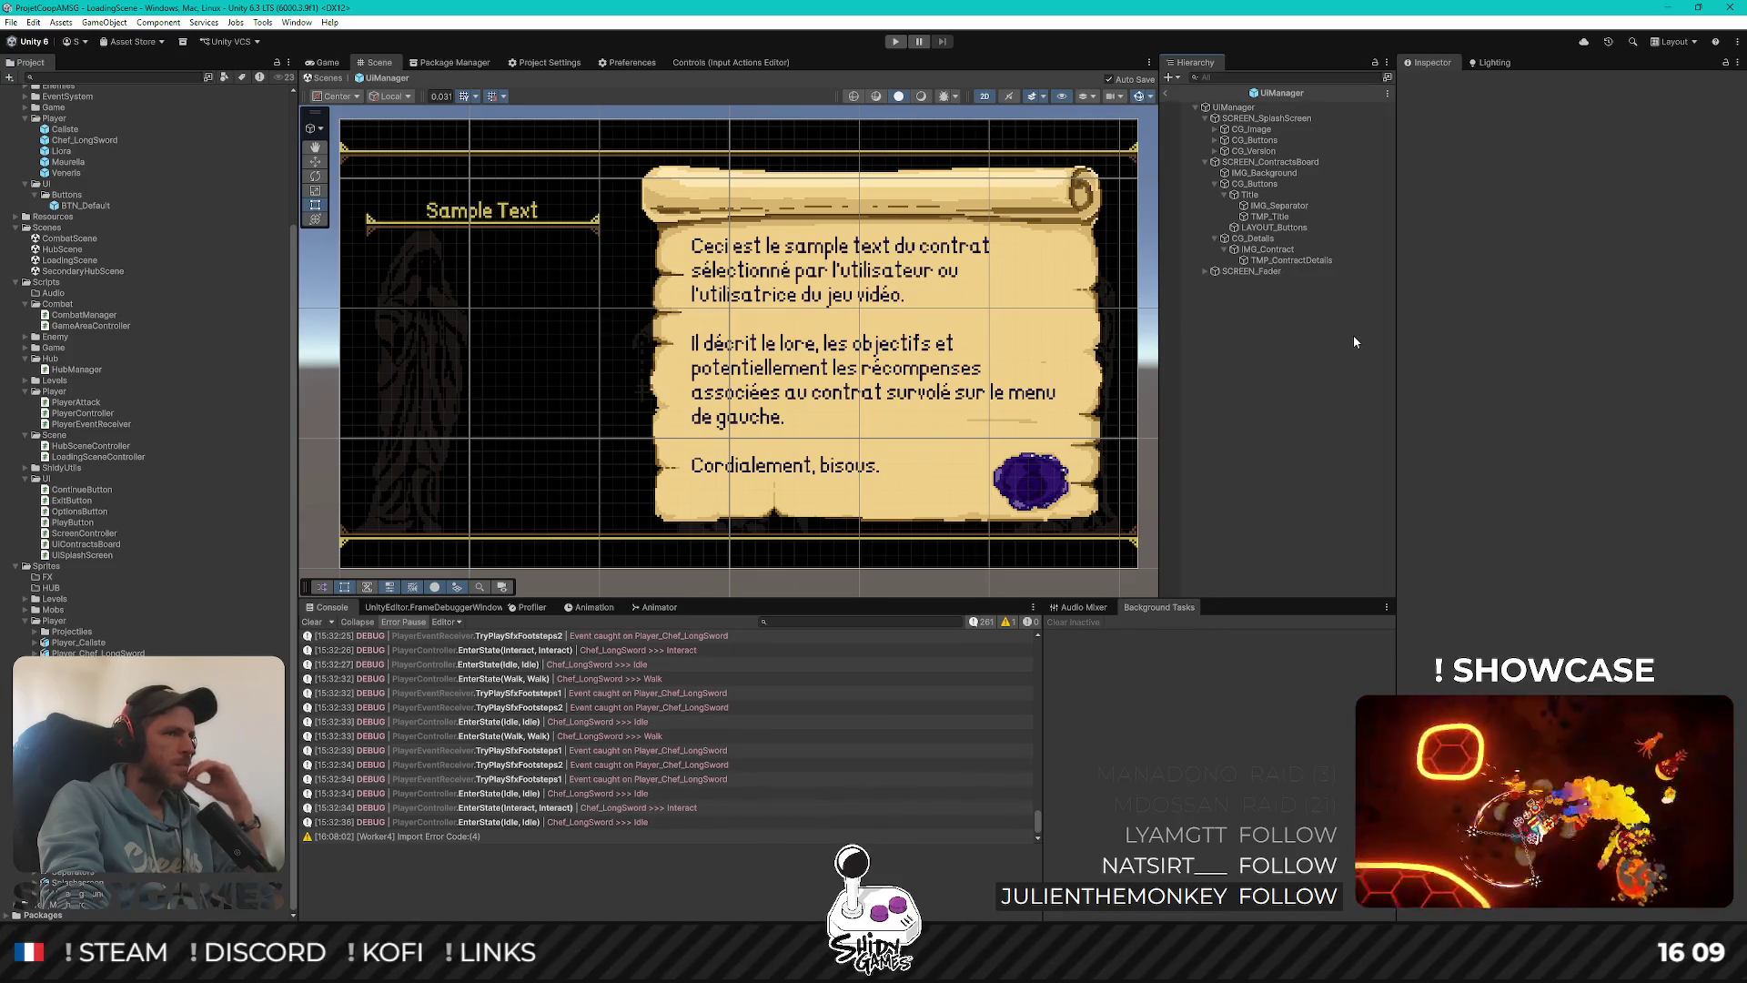
pyautogui.click(1285, 261)
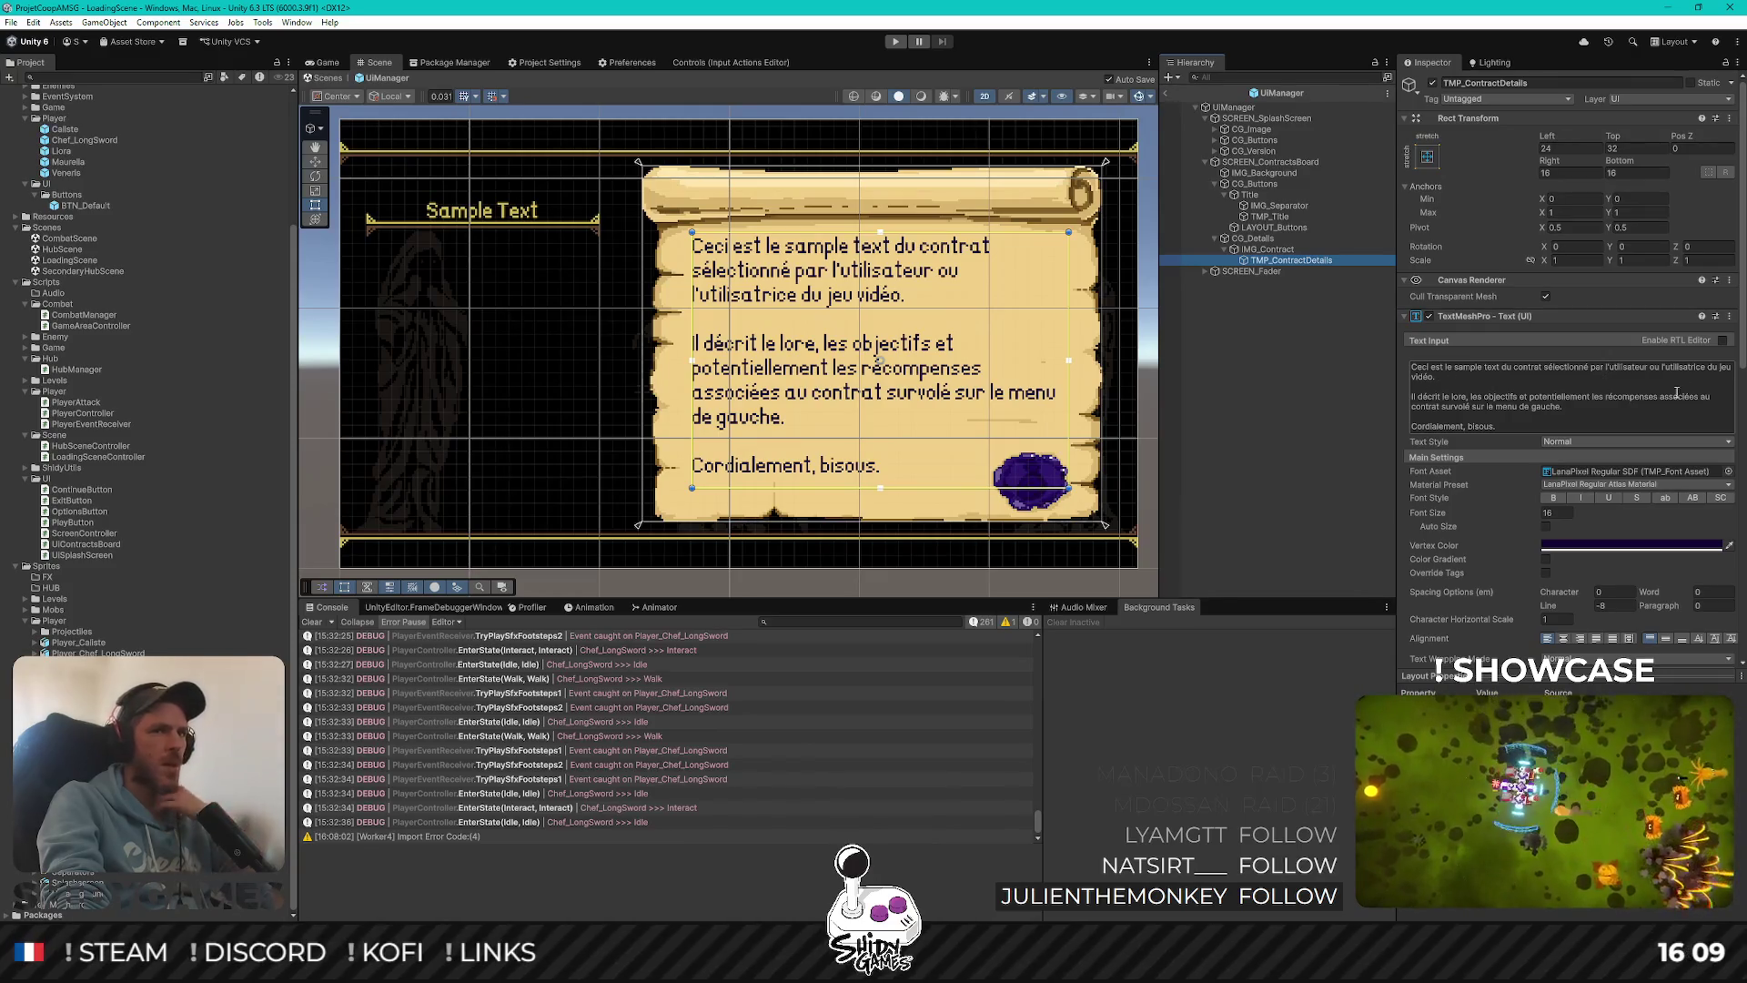
pyautogui.click(1665, 369)
# Insert ' encore' after 'ou' in the contract description and view the result
pyautogui.write('encore')
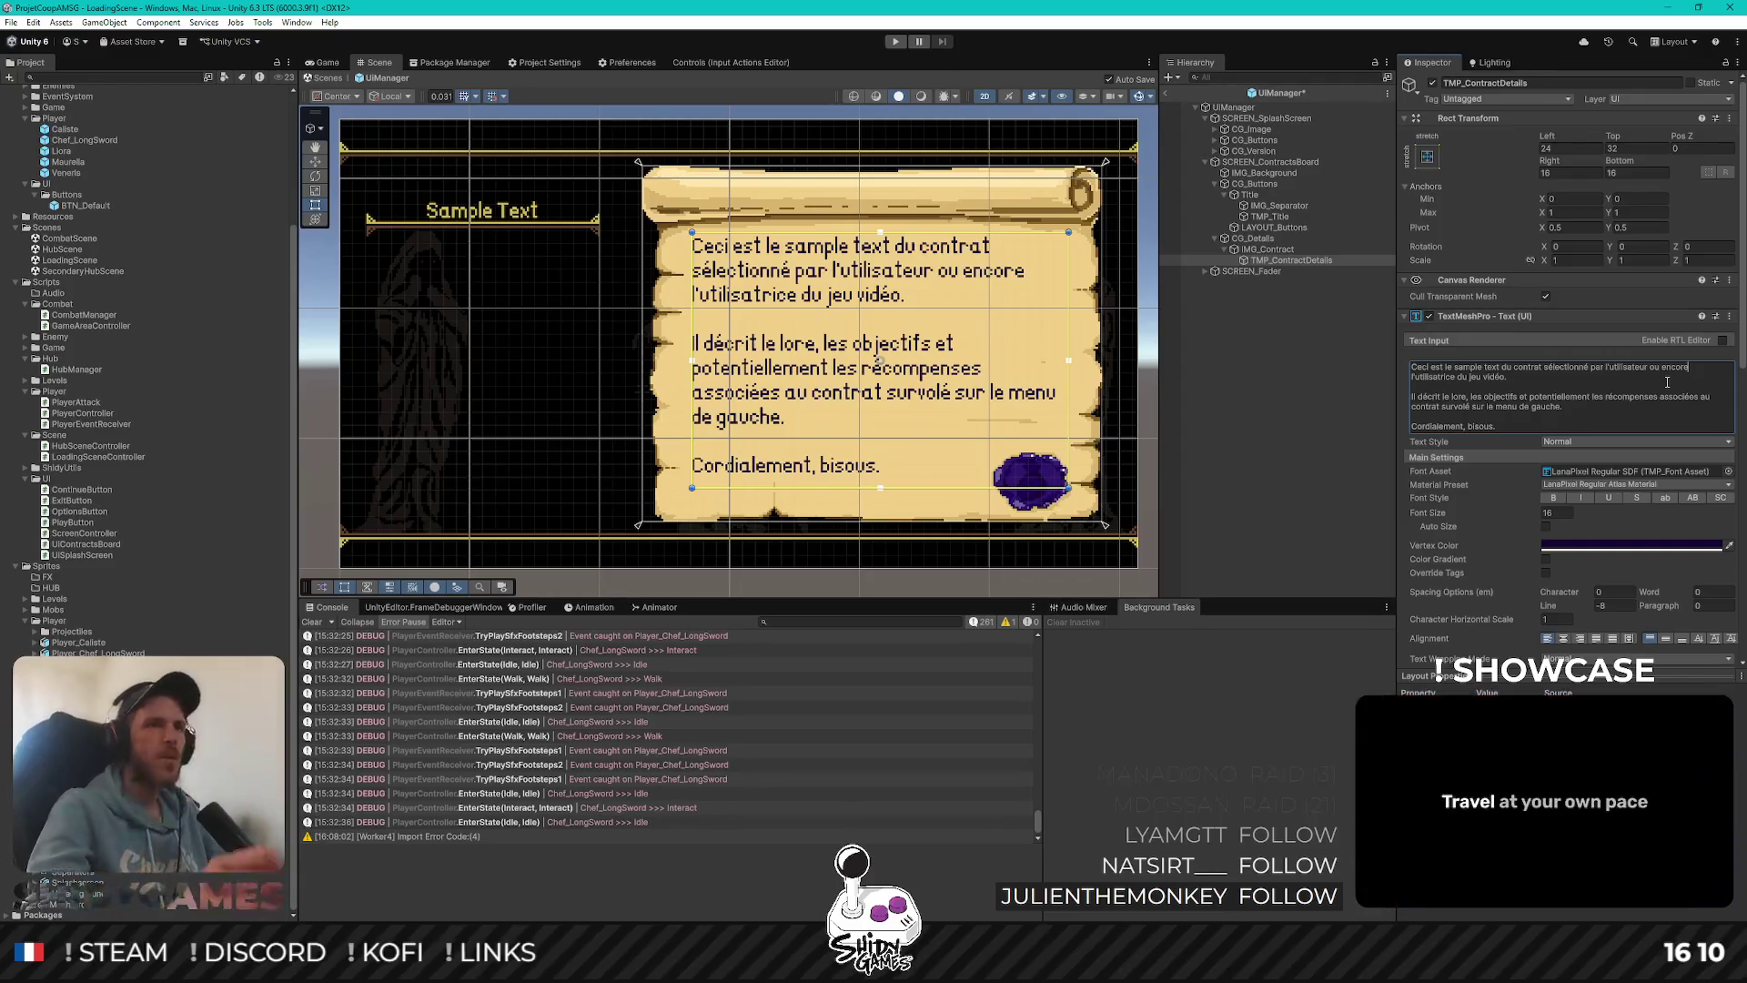
pyautogui.click(1284, 432)
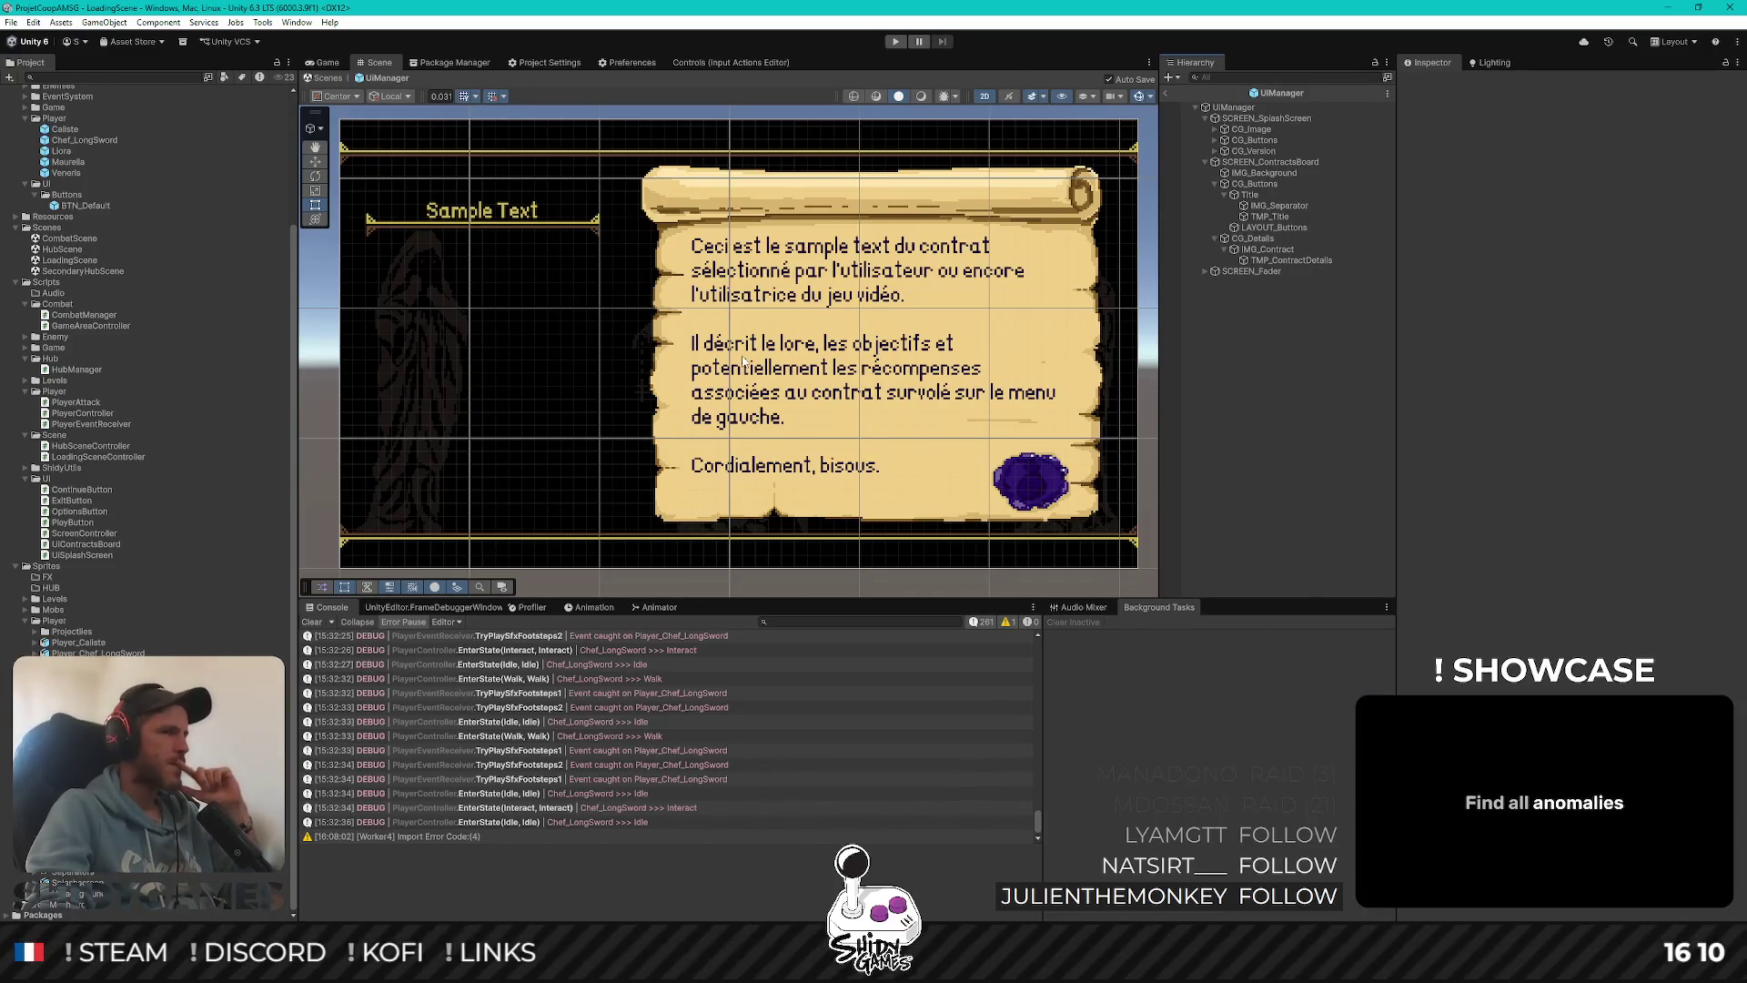
pyautogui.moveTo(745, 373); pyautogui.dragTo(739, 369)
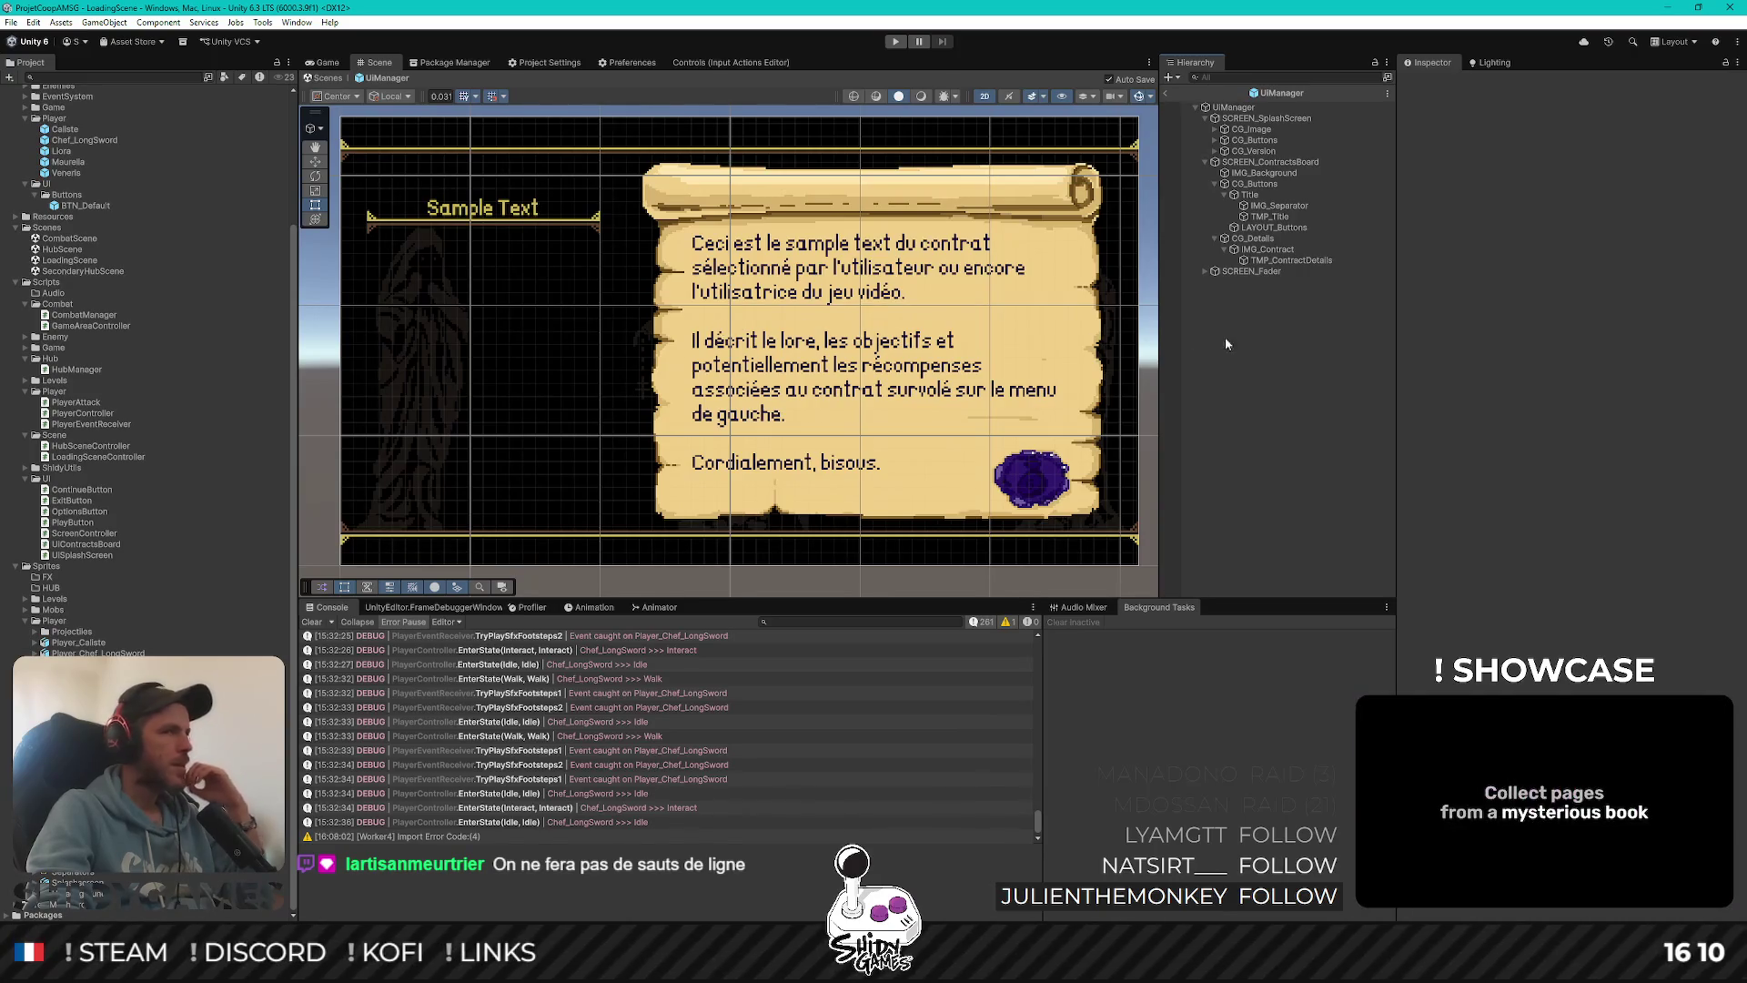
# Delete the blank line after the first paragraph of the contract description
pyautogui.click(1311, 263)
pyautogui.click(1420, 396)
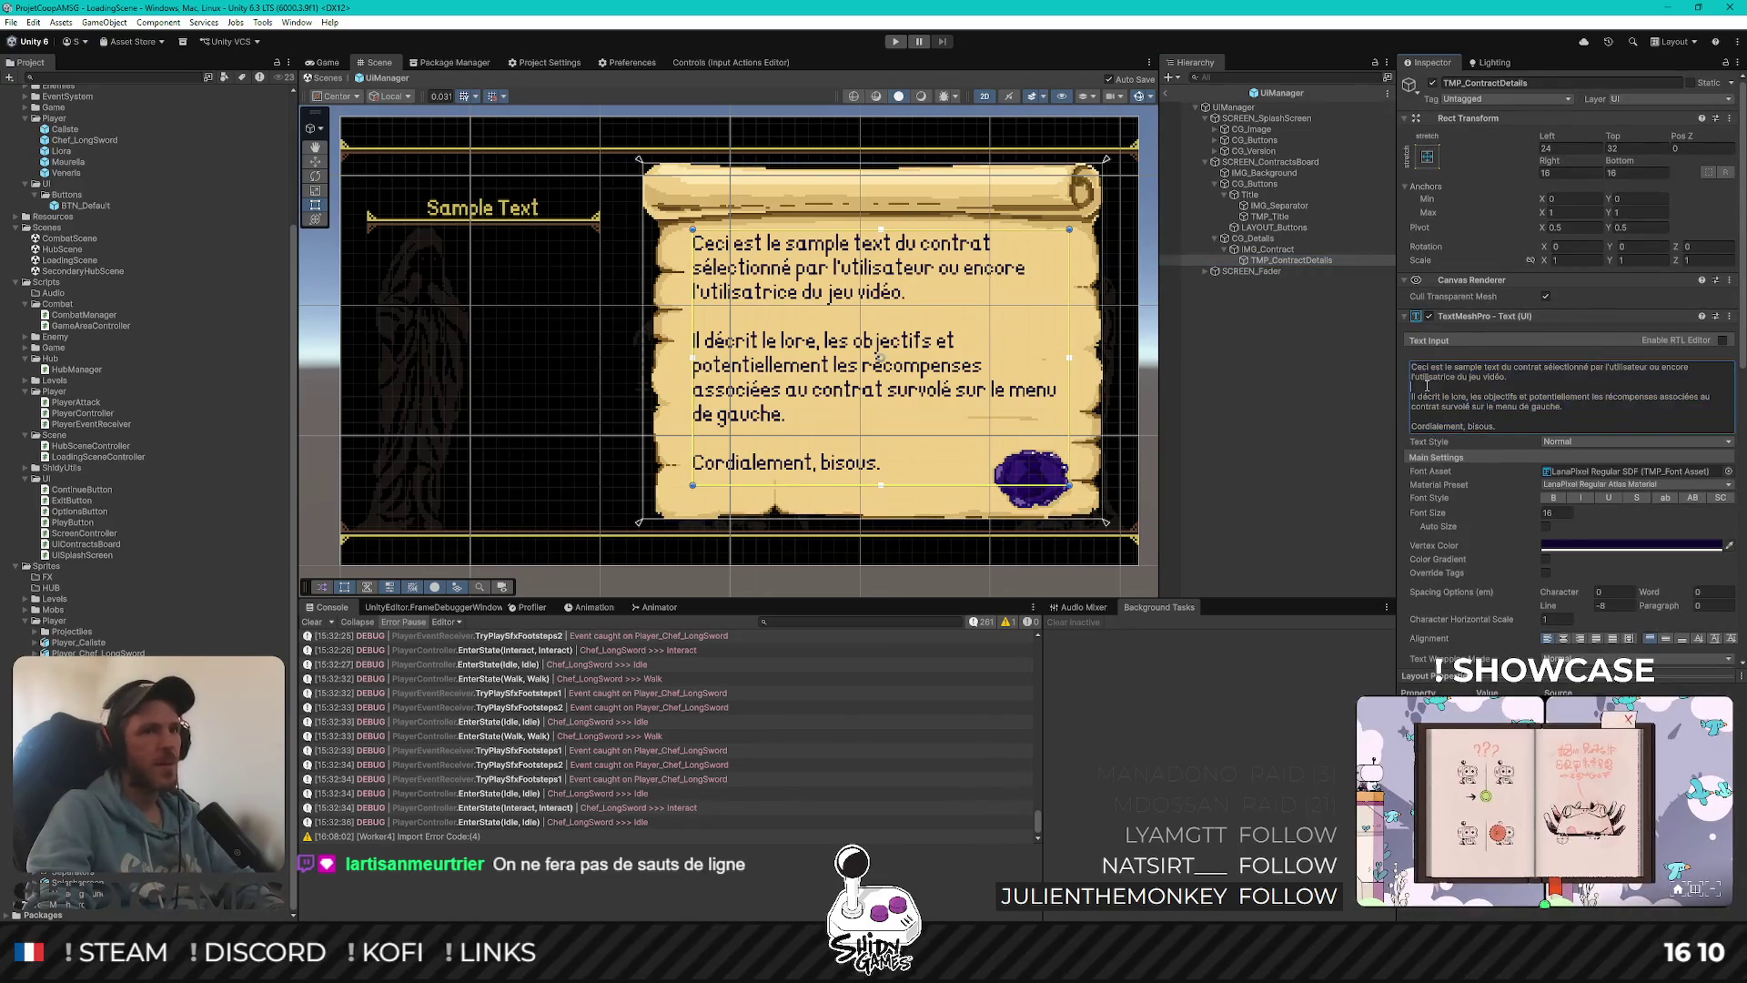
pyautogui.press('BackSpace')
pyautogui.press('BackSpace')
pyautogui.click(1270, 396)
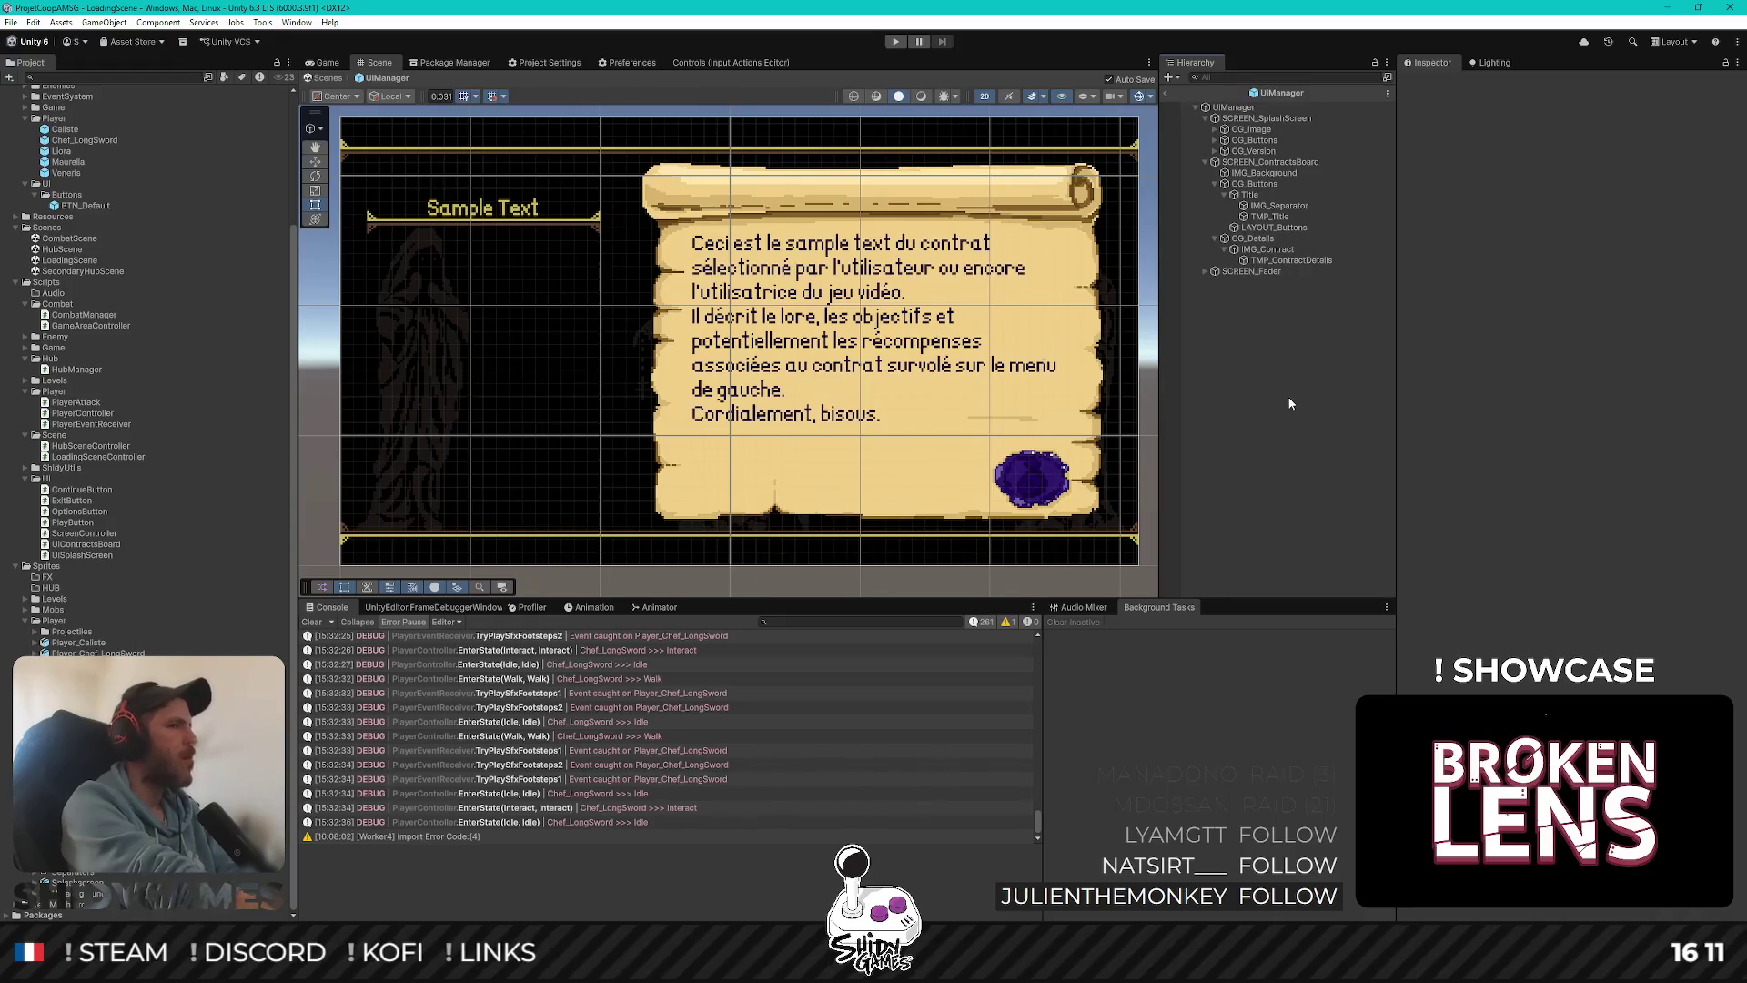
# Select the LAYOUT_Buttons group to show its layout settings
pyautogui.click(1311, 261)
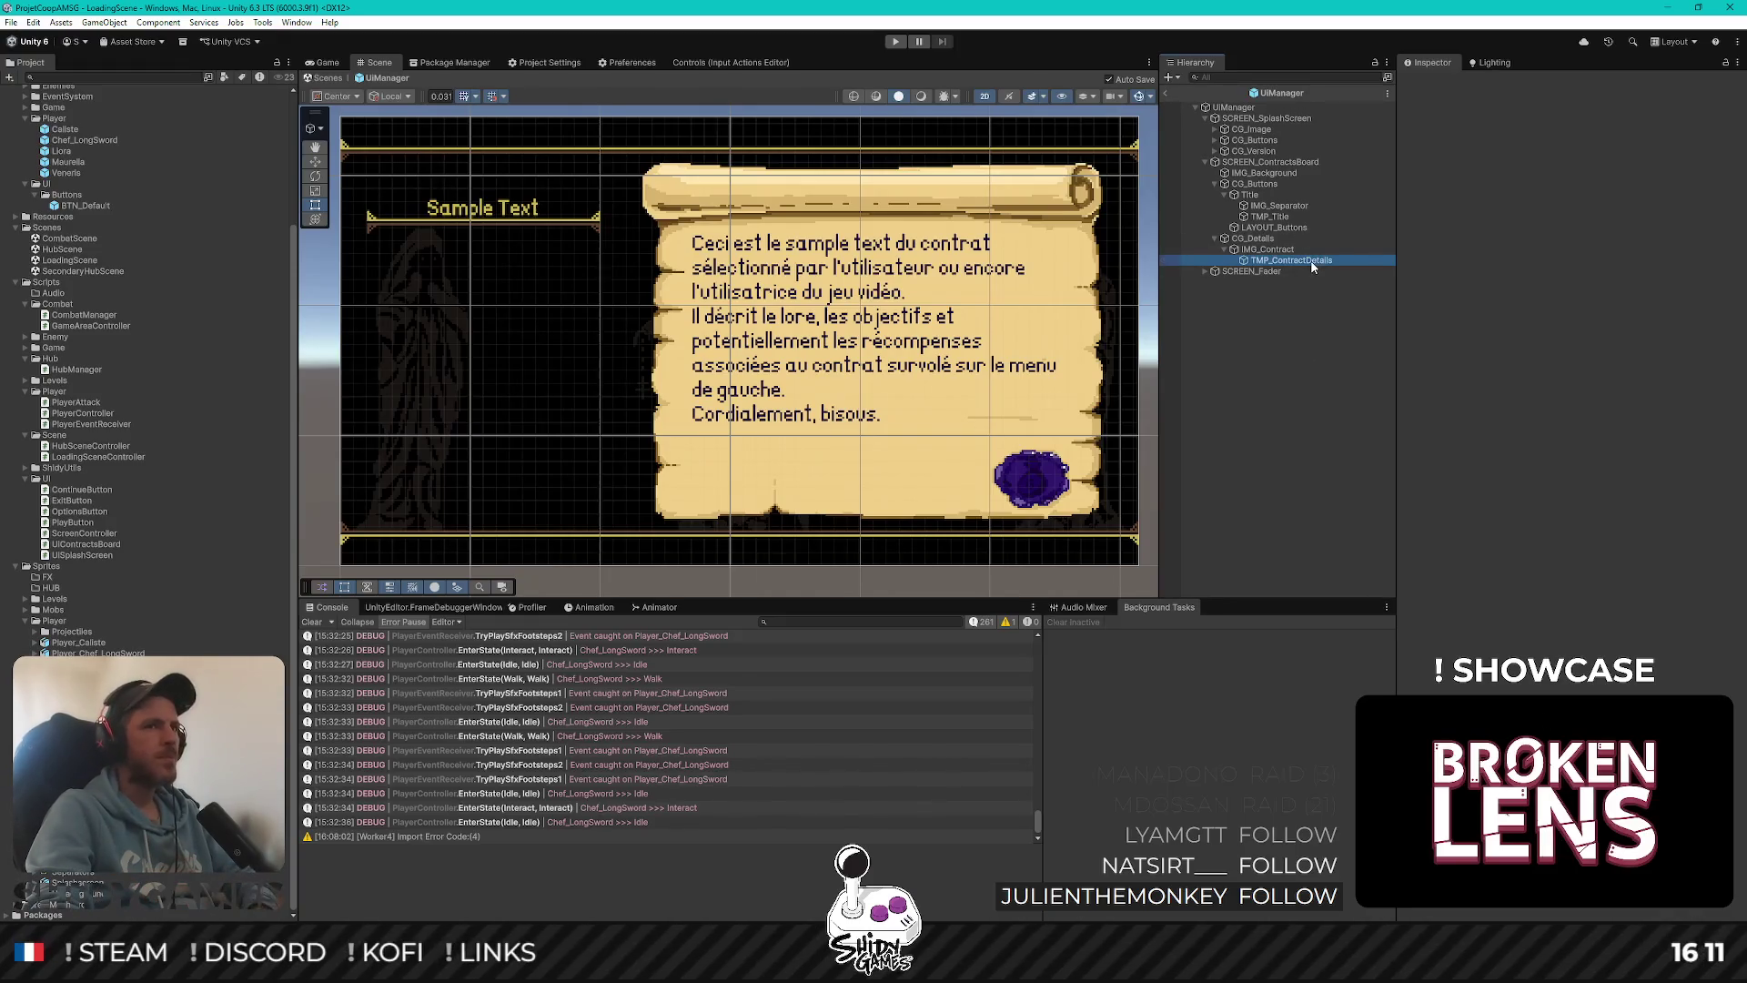
pyautogui.click(1276, 415)
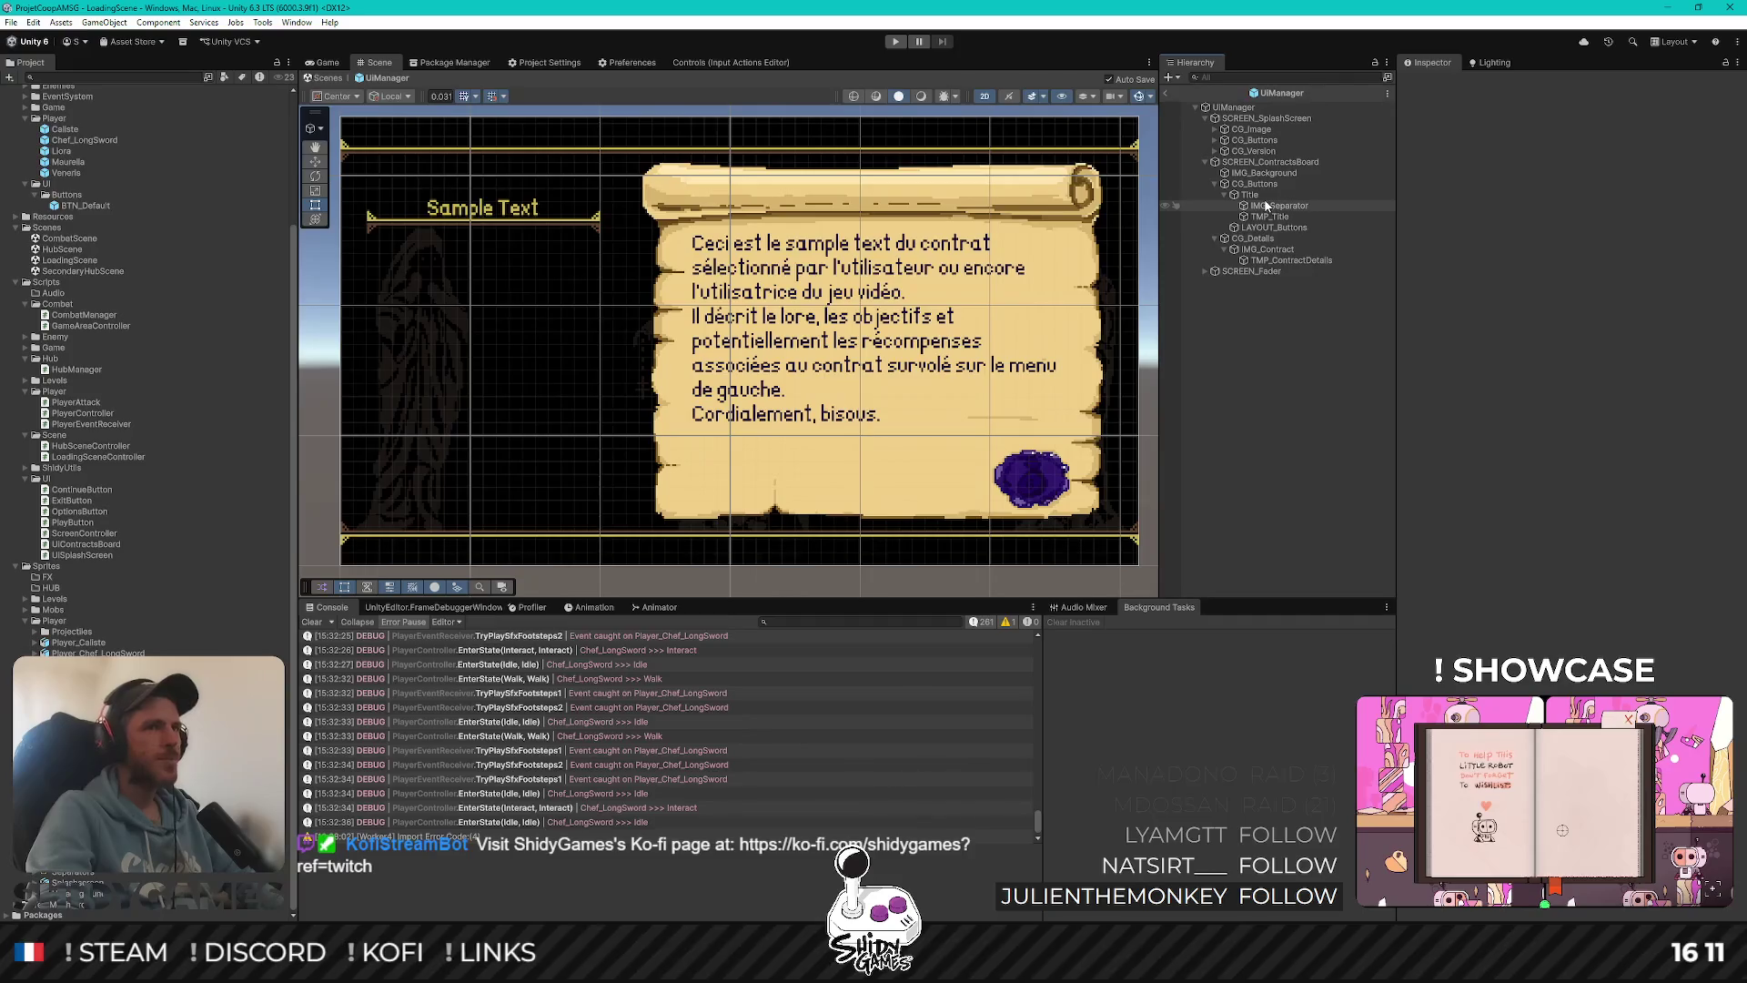
pyautogui.click(1277, 229)
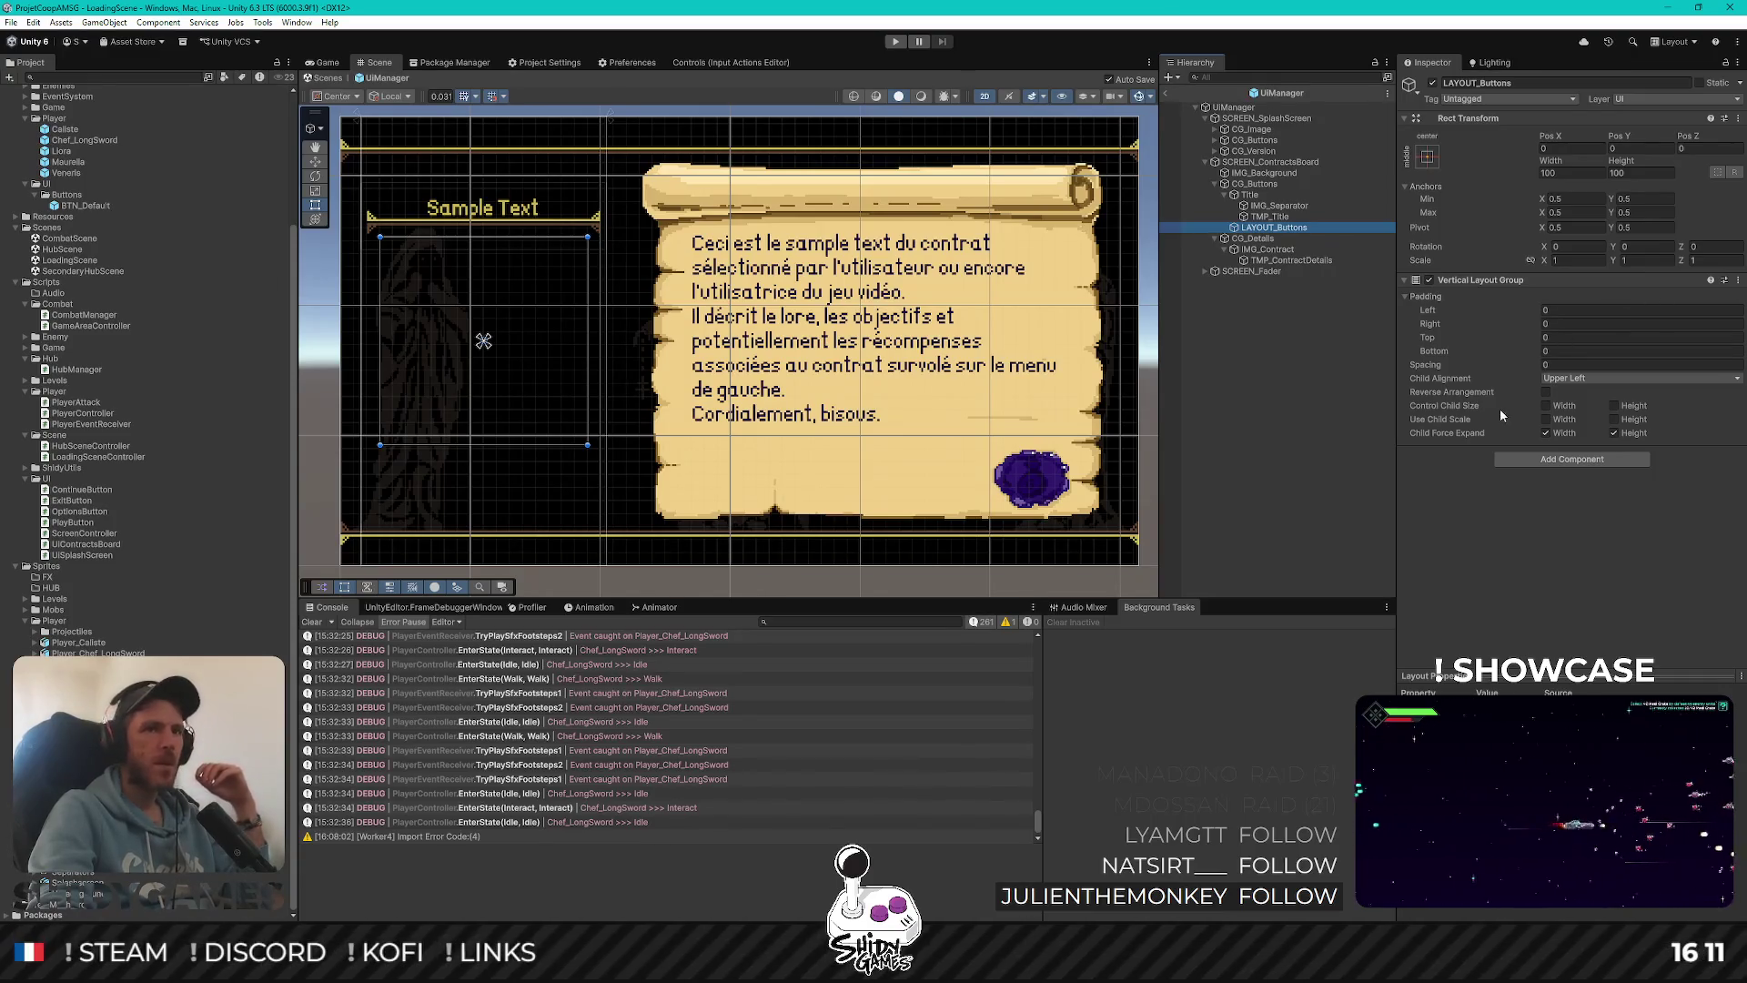
# Enable Control Child Size Width and add BTN_Default buttons inside LAYOUT_Buttons, duplicating them
pyautogui.click(1546, 406)
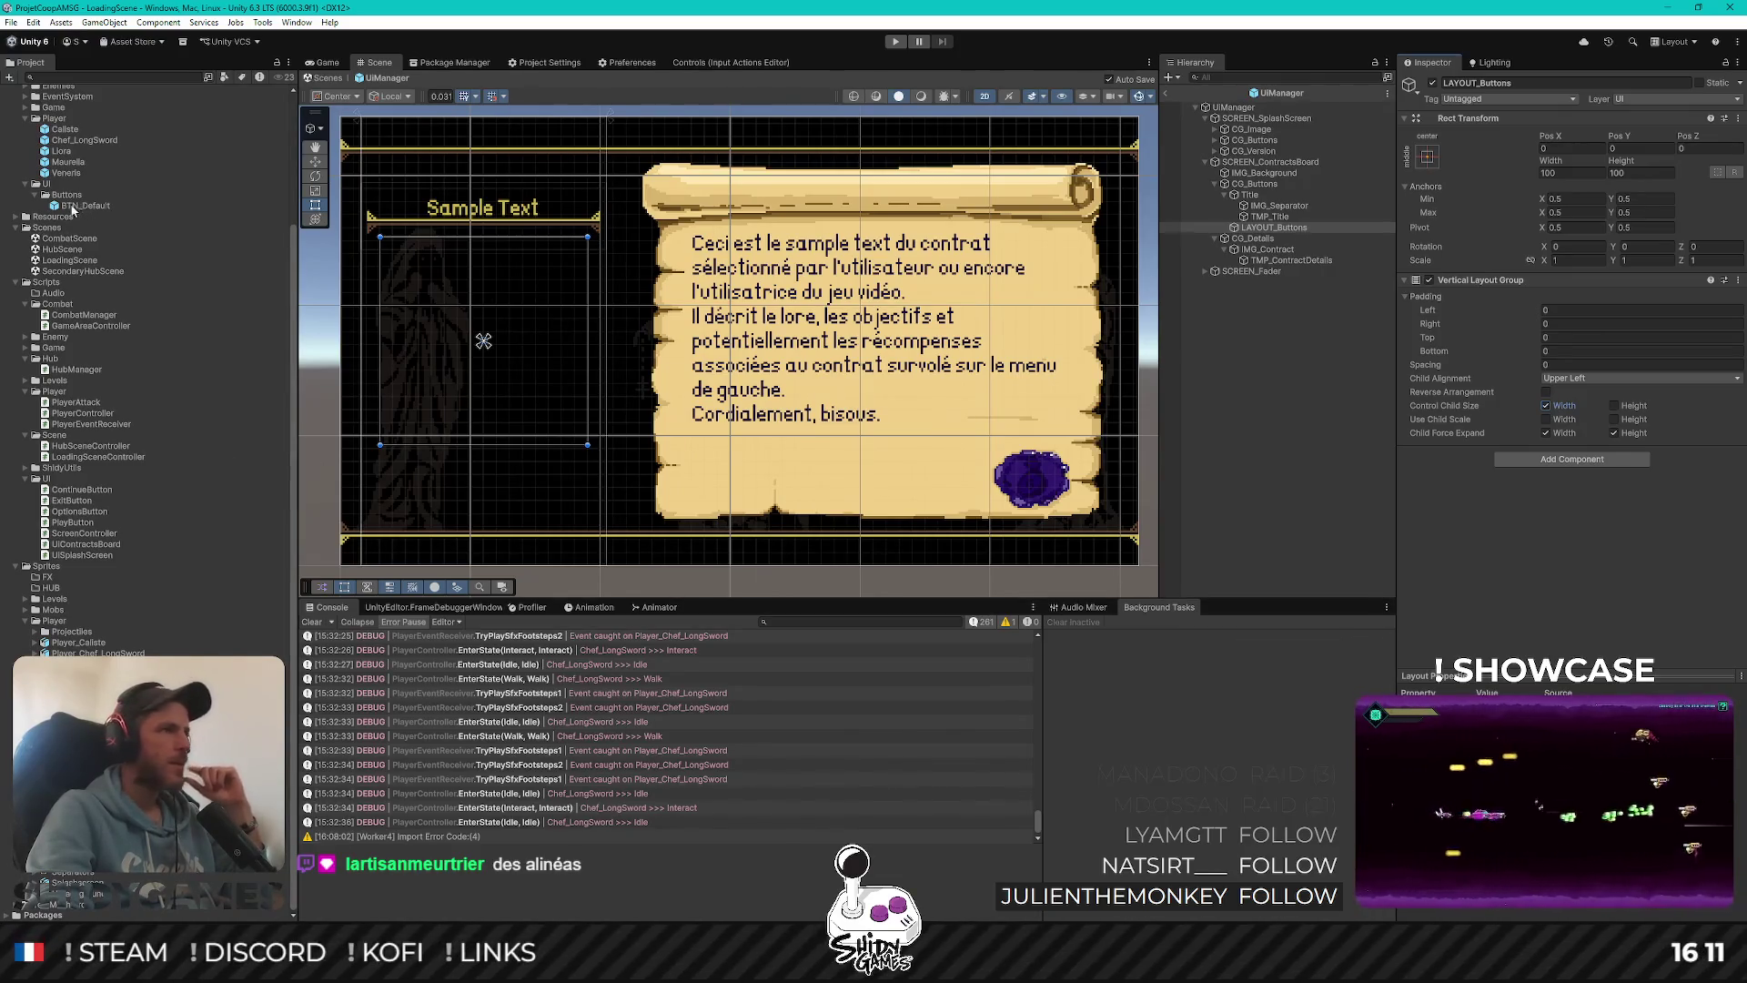
pyautogui.click(1334, 231)
pyautogui.moveTo(1306, 233); pyautogui.dragTo(1308, 233)
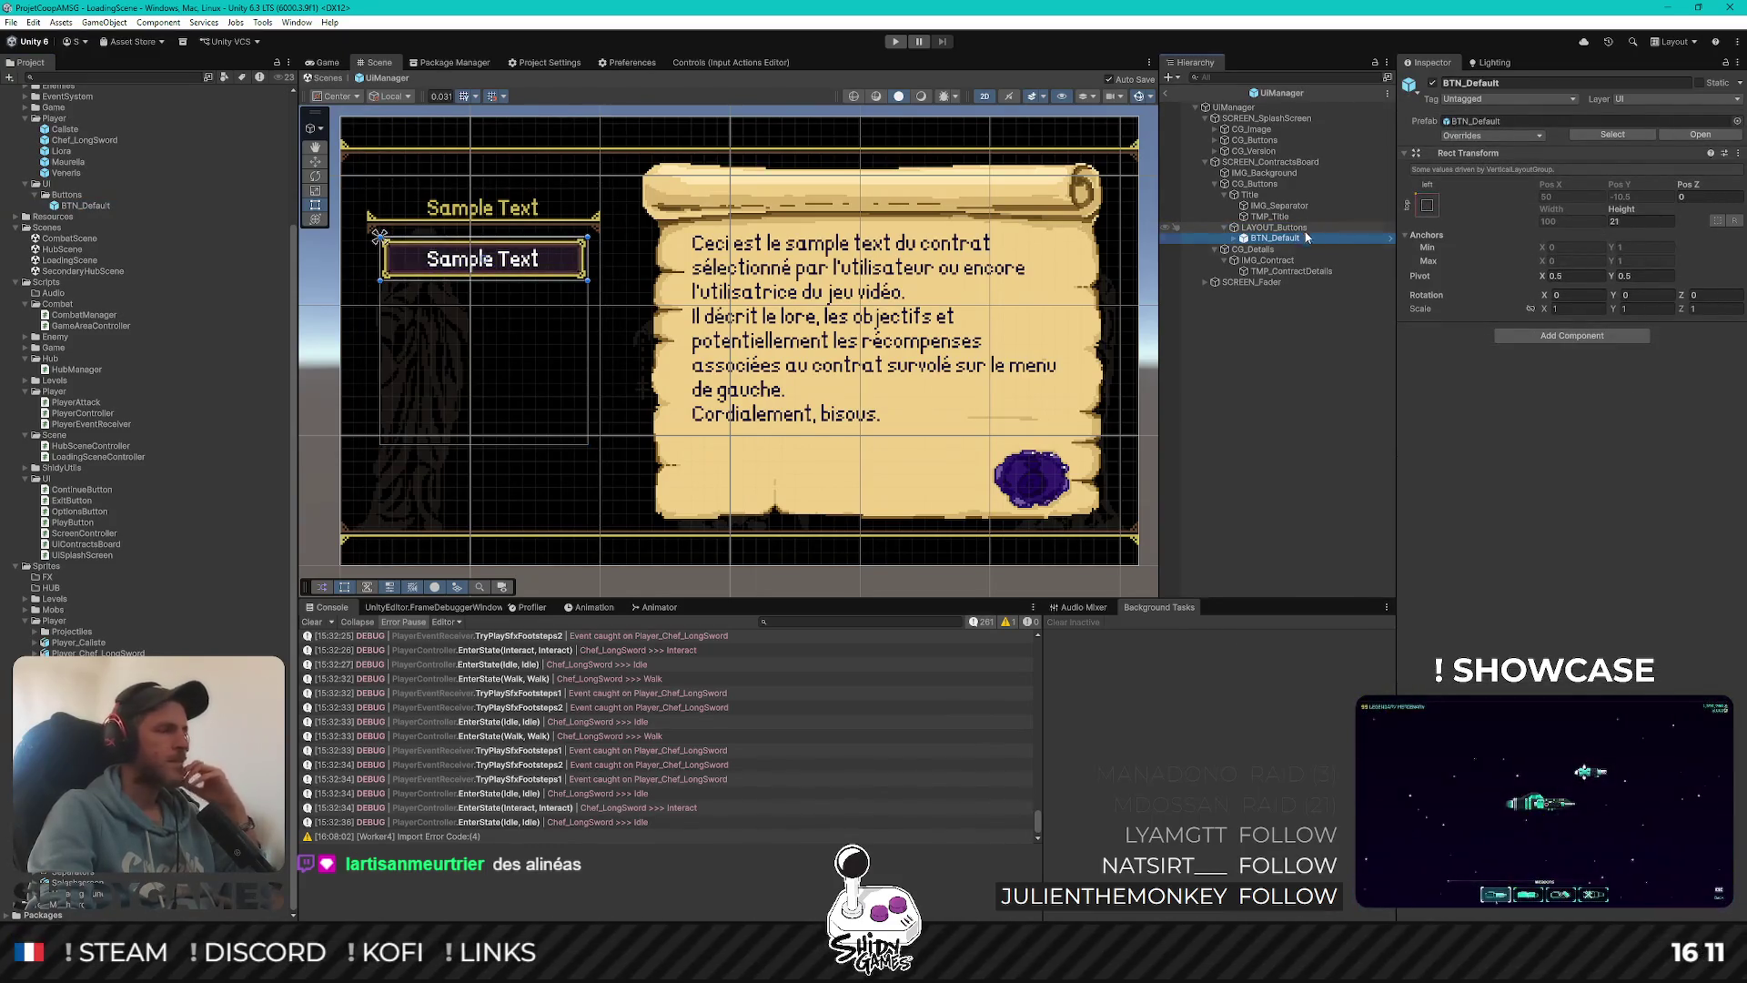
pyautogui.click(1288, 232)
pyautogui.click(1286, 240)
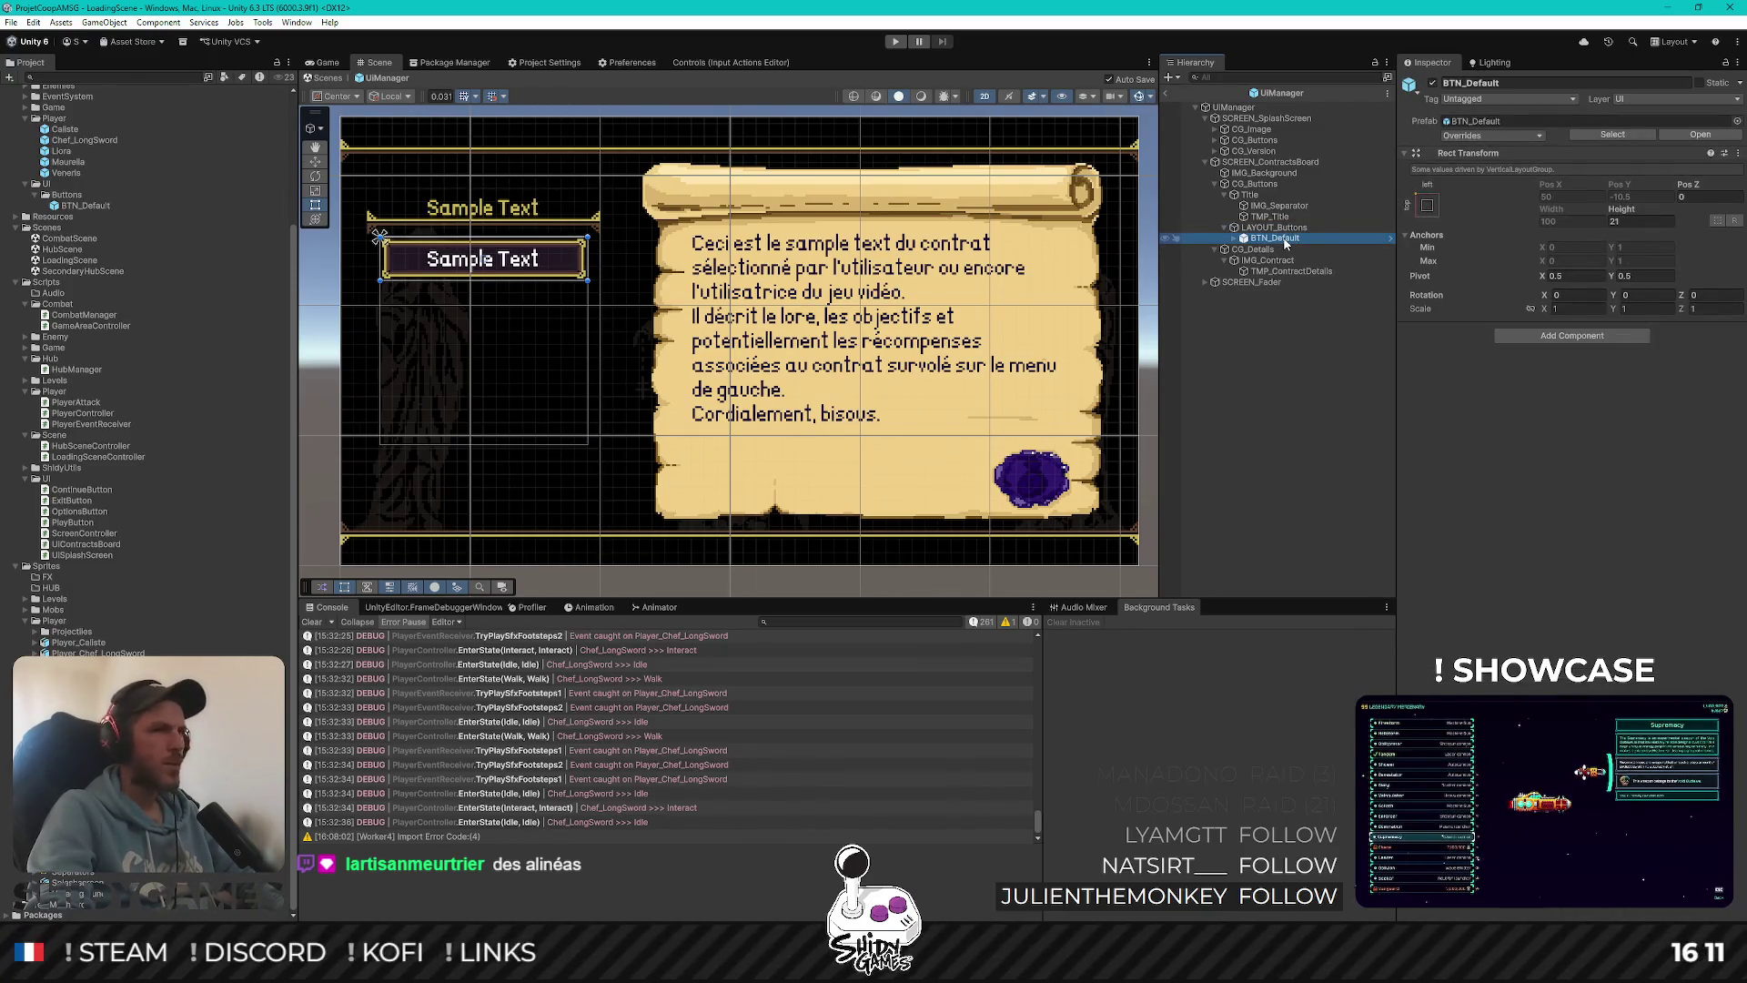
pyautogui.hotkey('ctrl', 'd')
pyautogui.hotkey('ctrl', 'd')
pyautogui.click(1299, 322)
# Untick Child Force Expand Height so the buttons stack tightly
pyautogui.click(1274, 227)
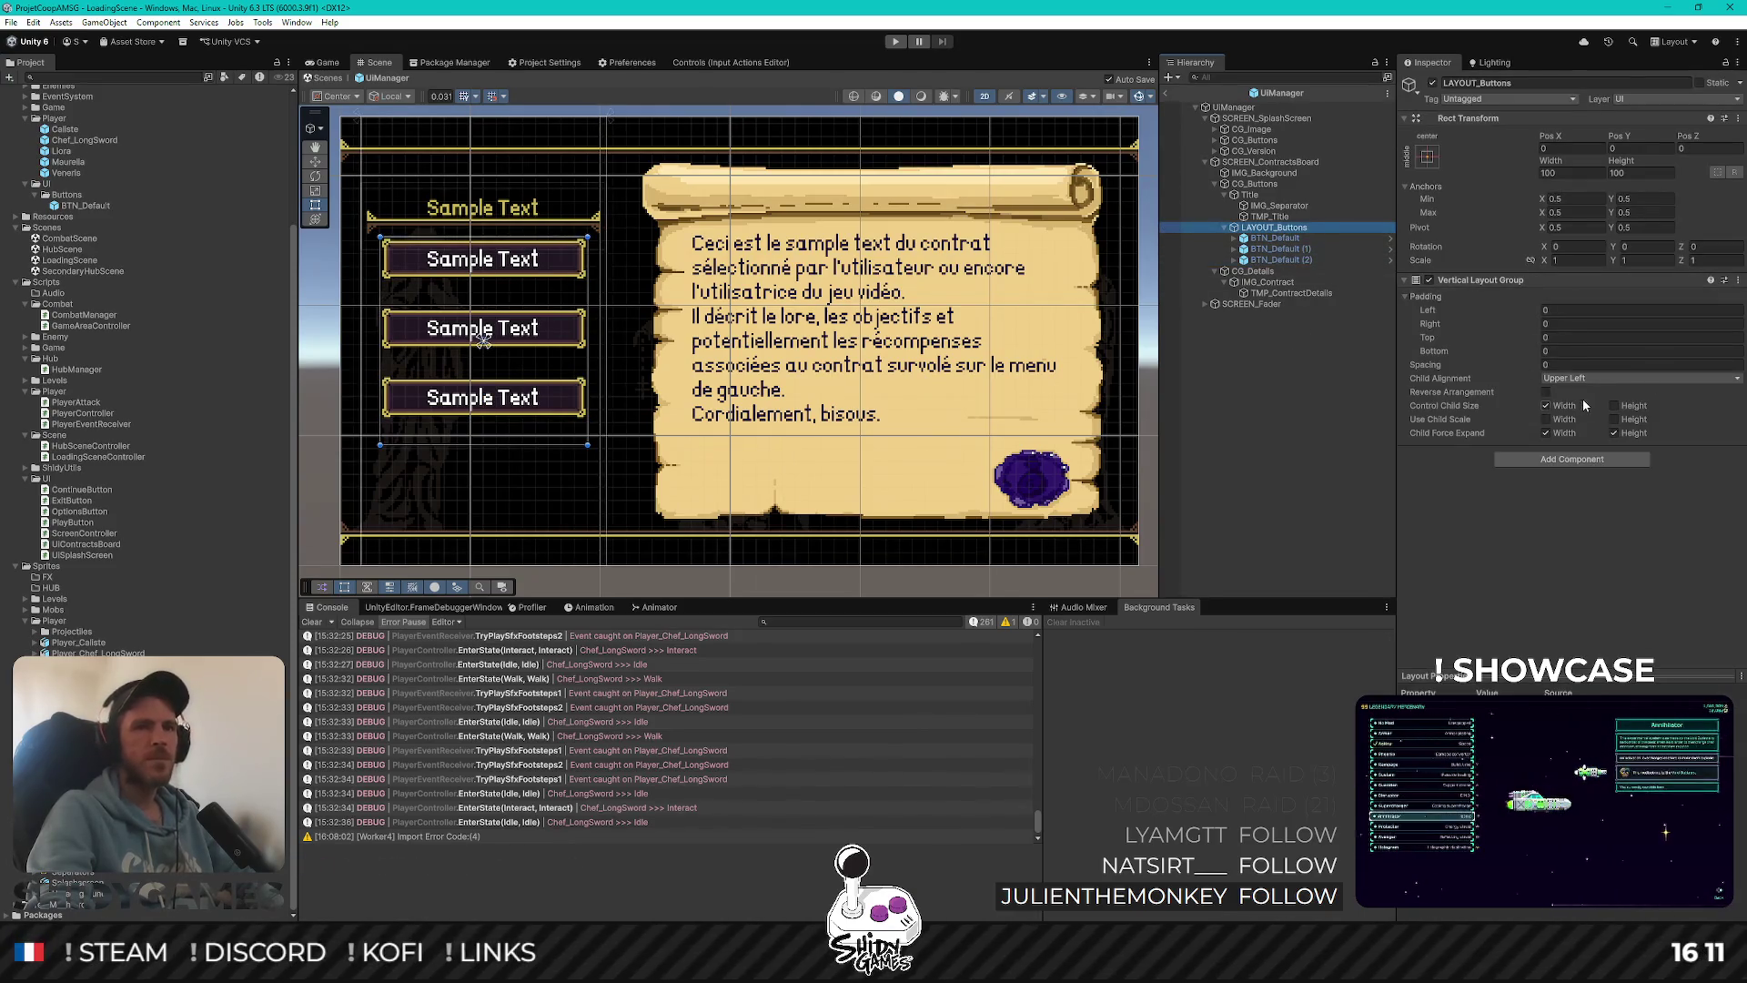
pyautogui.click(1615, 433)
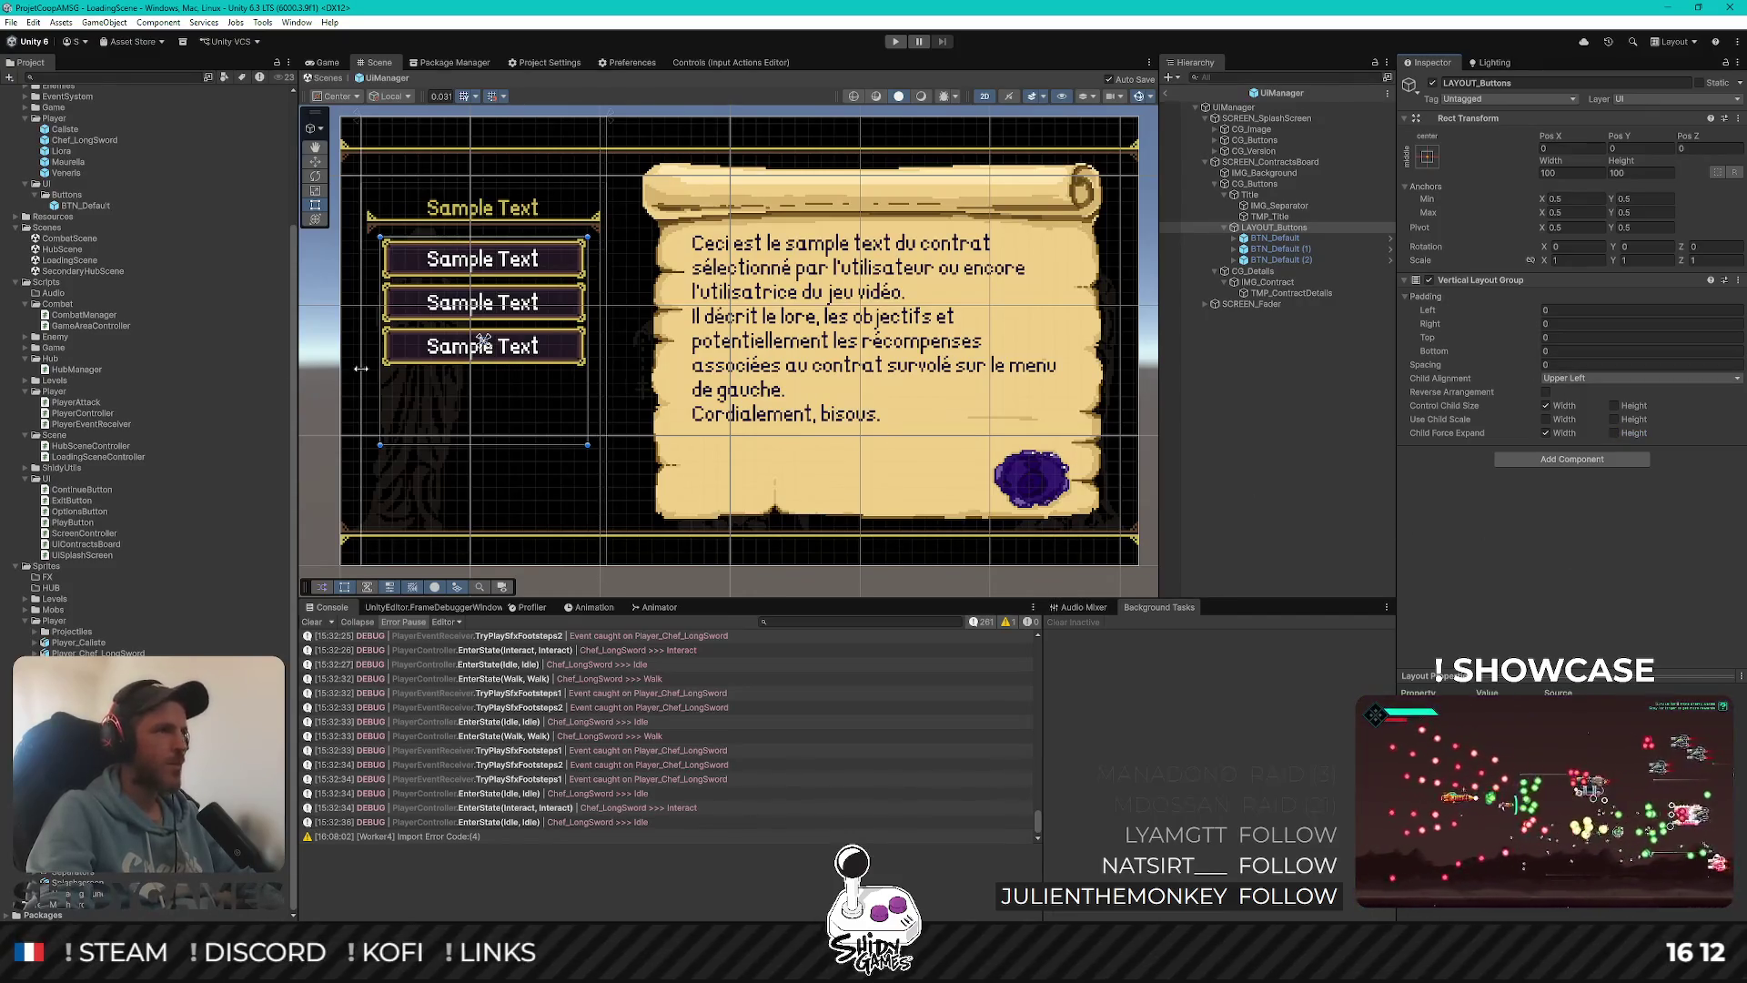
pyautogui.click(1546, 365)
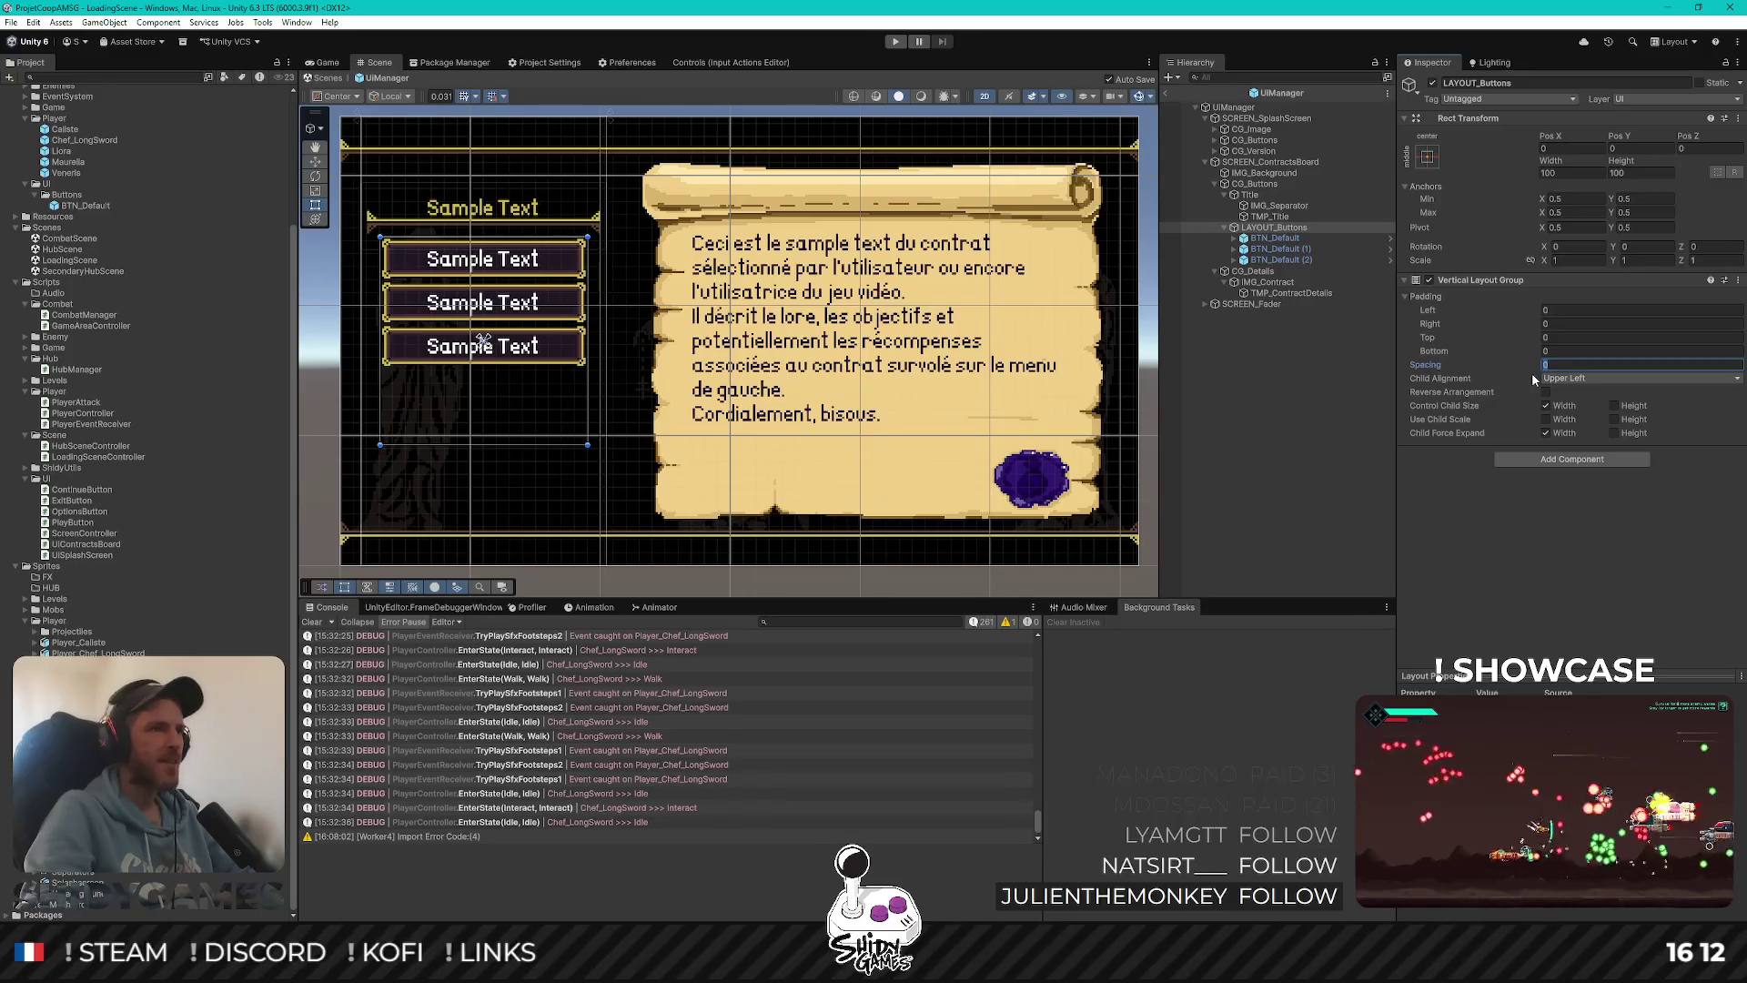
# Set the spacing between the sample buttons to 4
pyautogui.write('4')
pyautogui.press('Return')
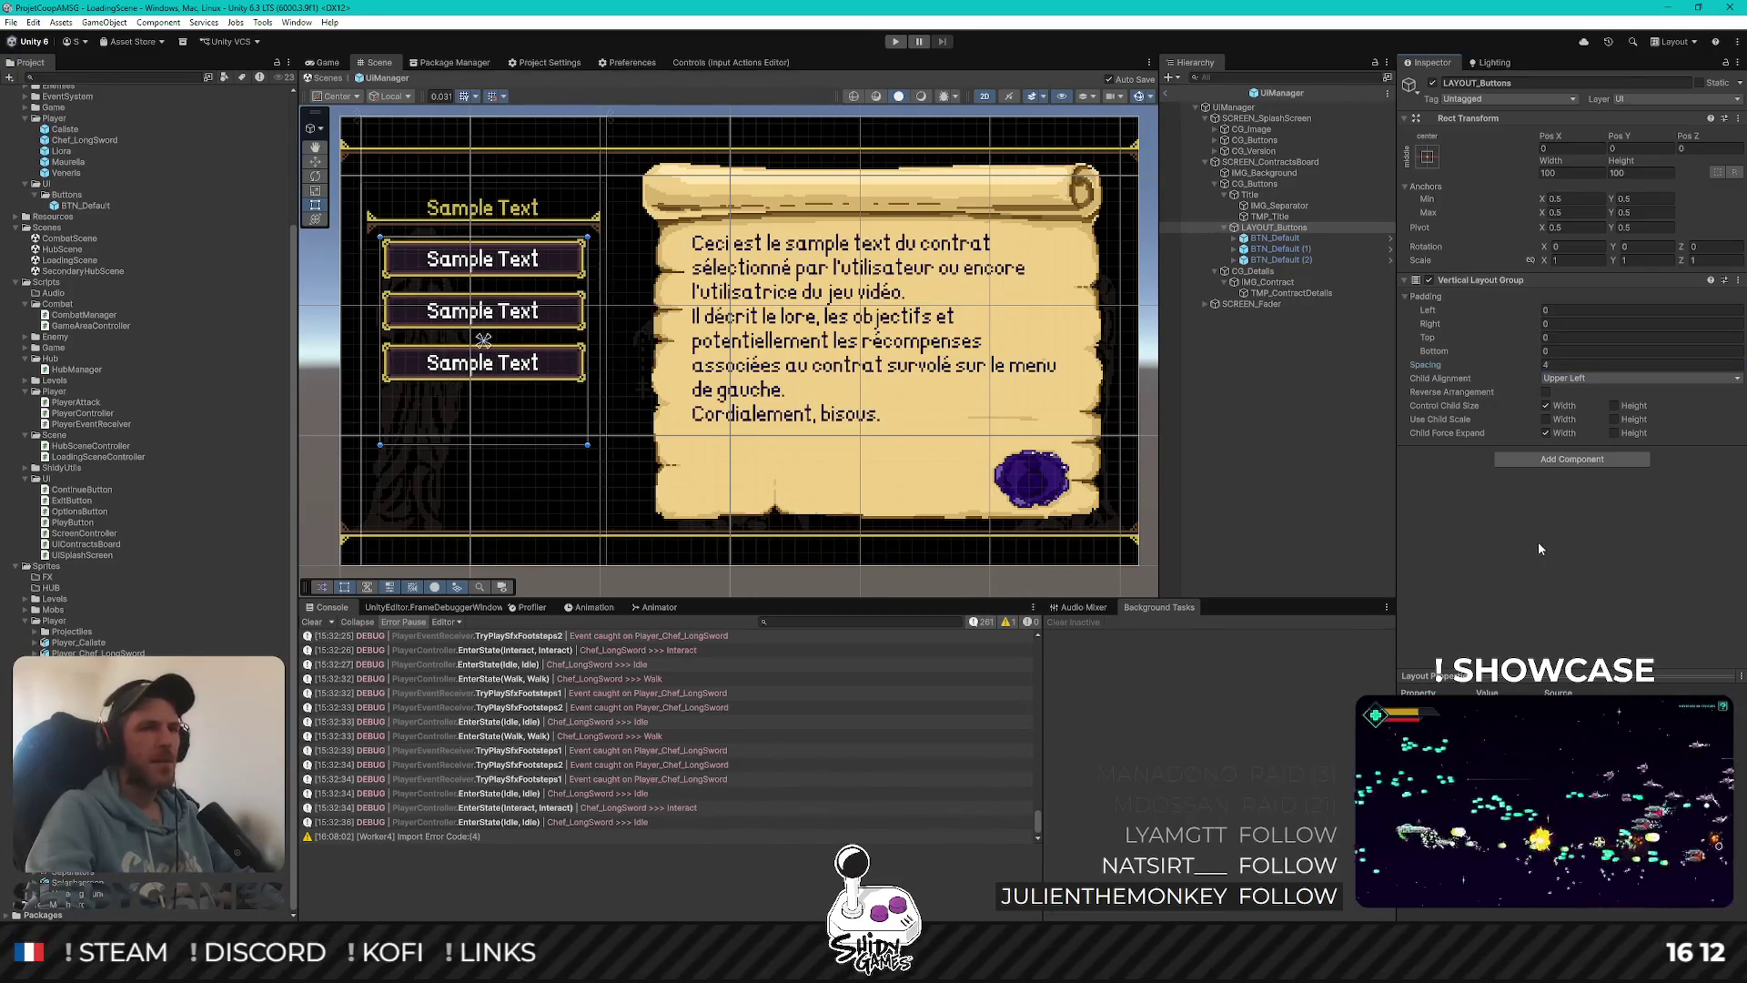
pyautogui.click(1274, 419)
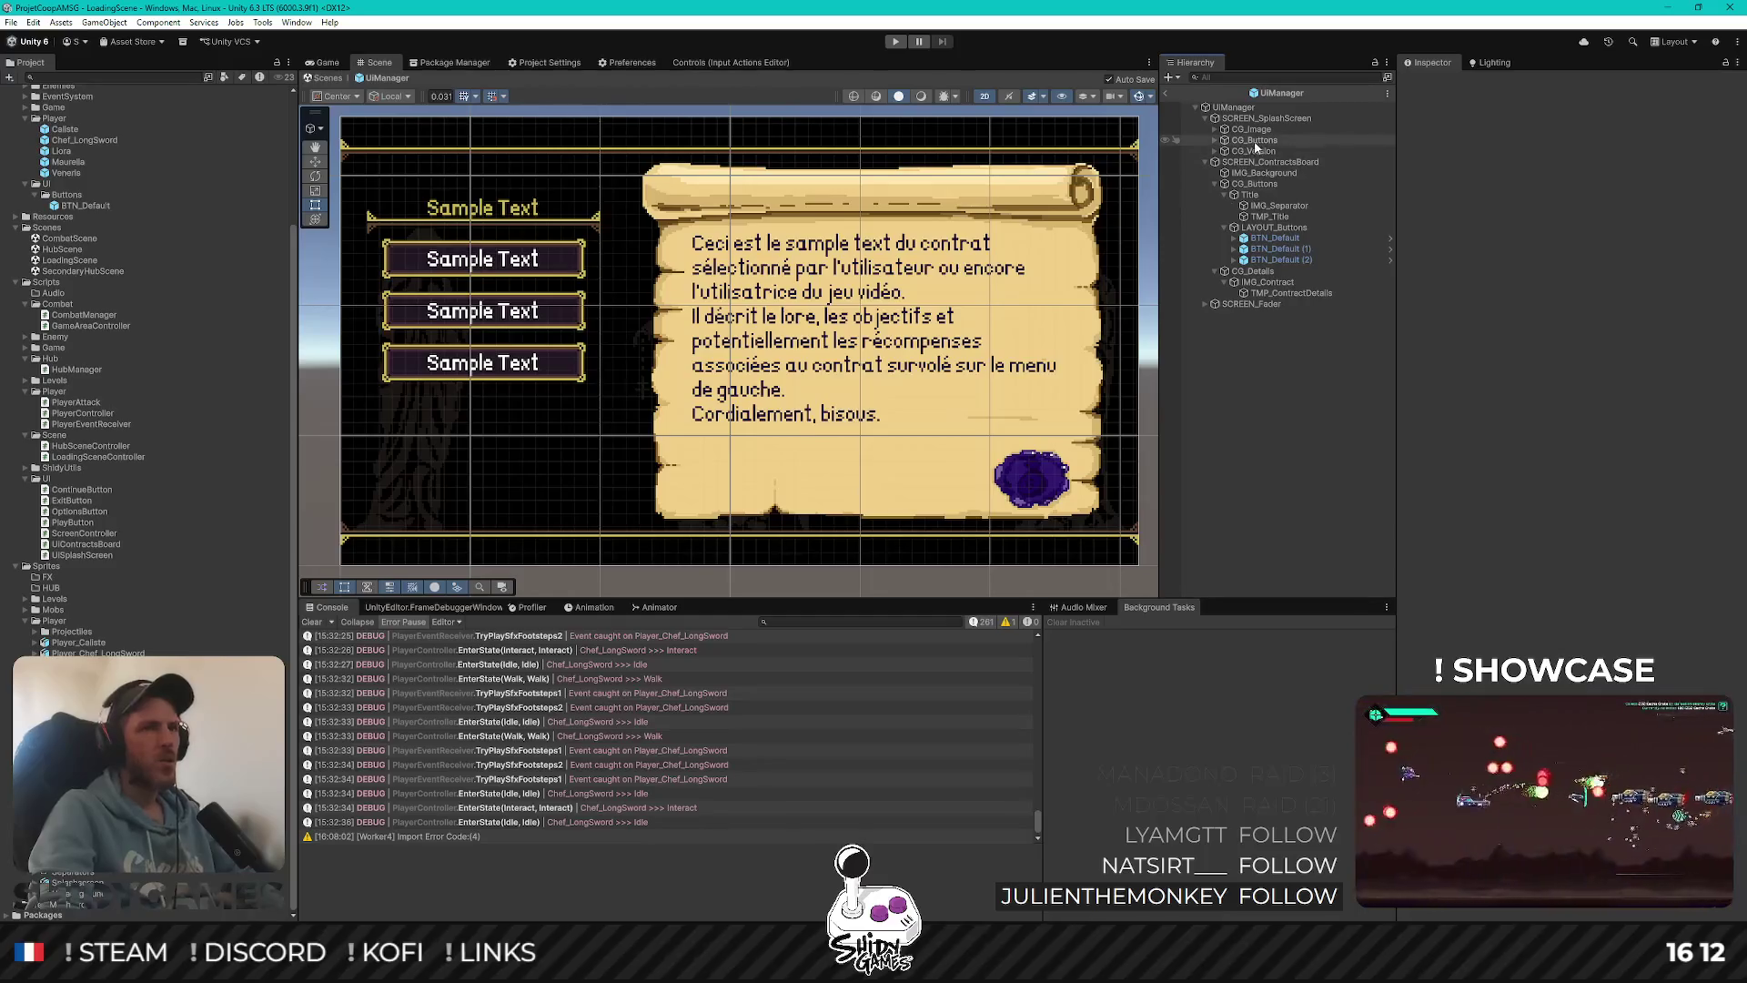
# Set the contract board's LAYOUT_Buttons child alignment to Upper Center
pyautogui.click(1215, 140)
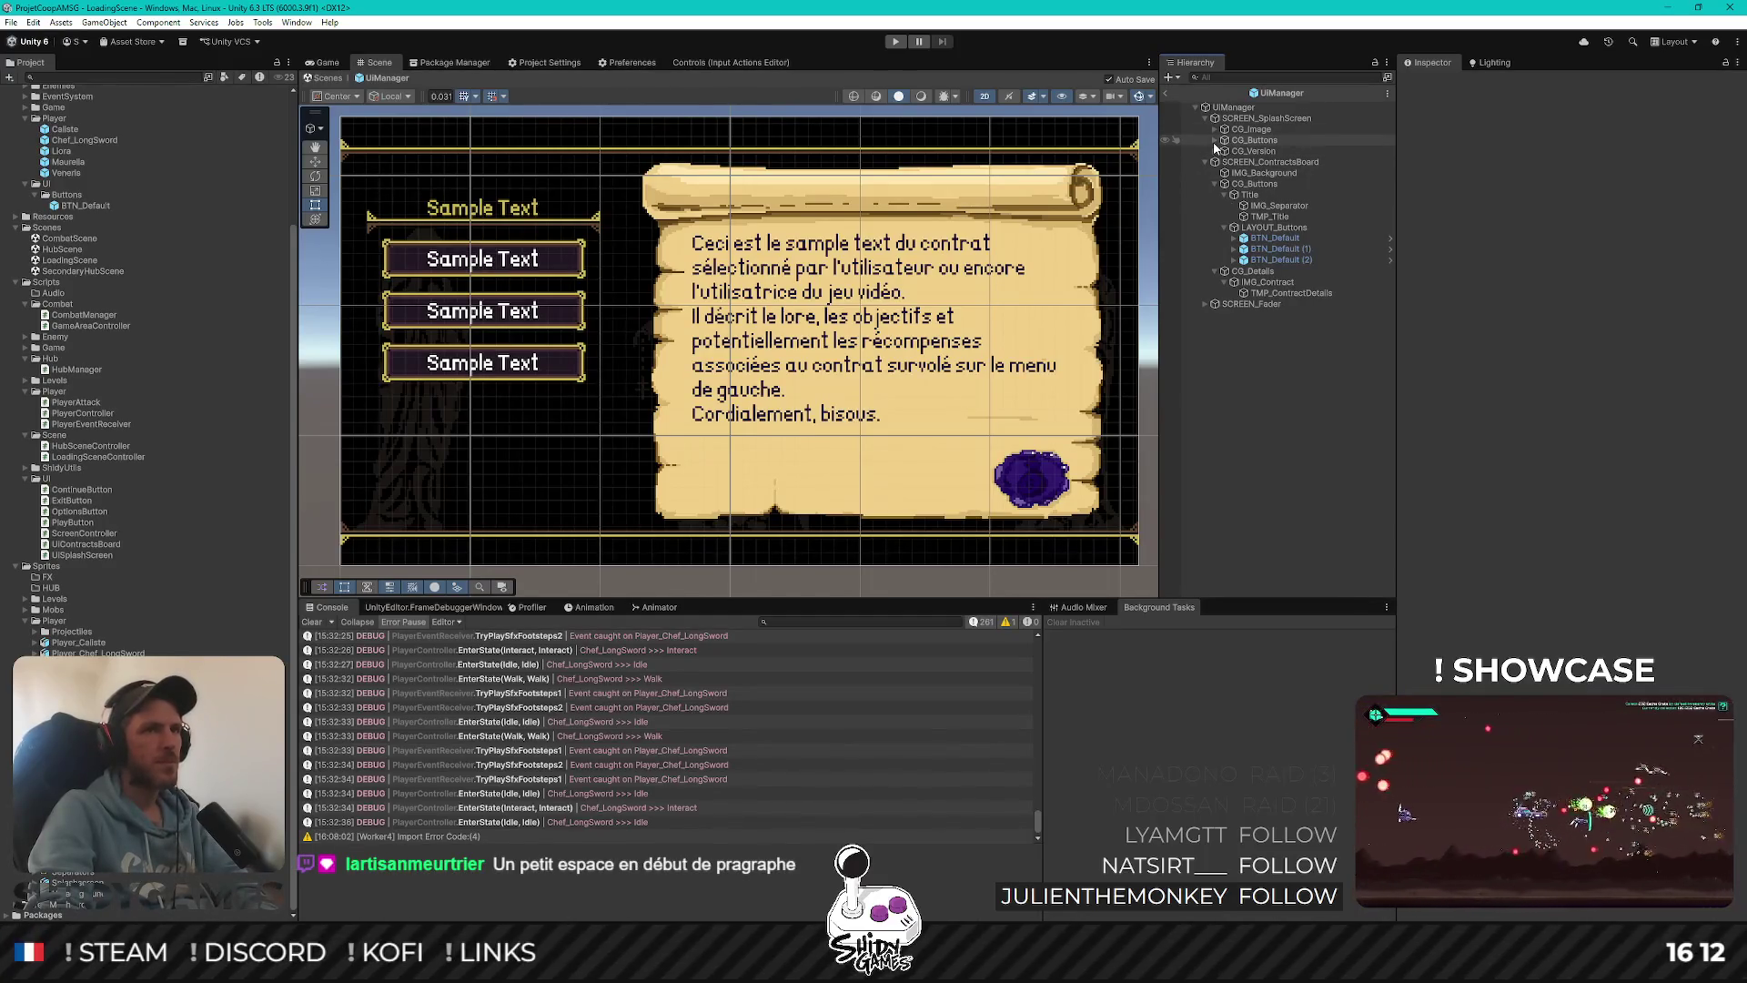
pyautogui.click(1265, 152)
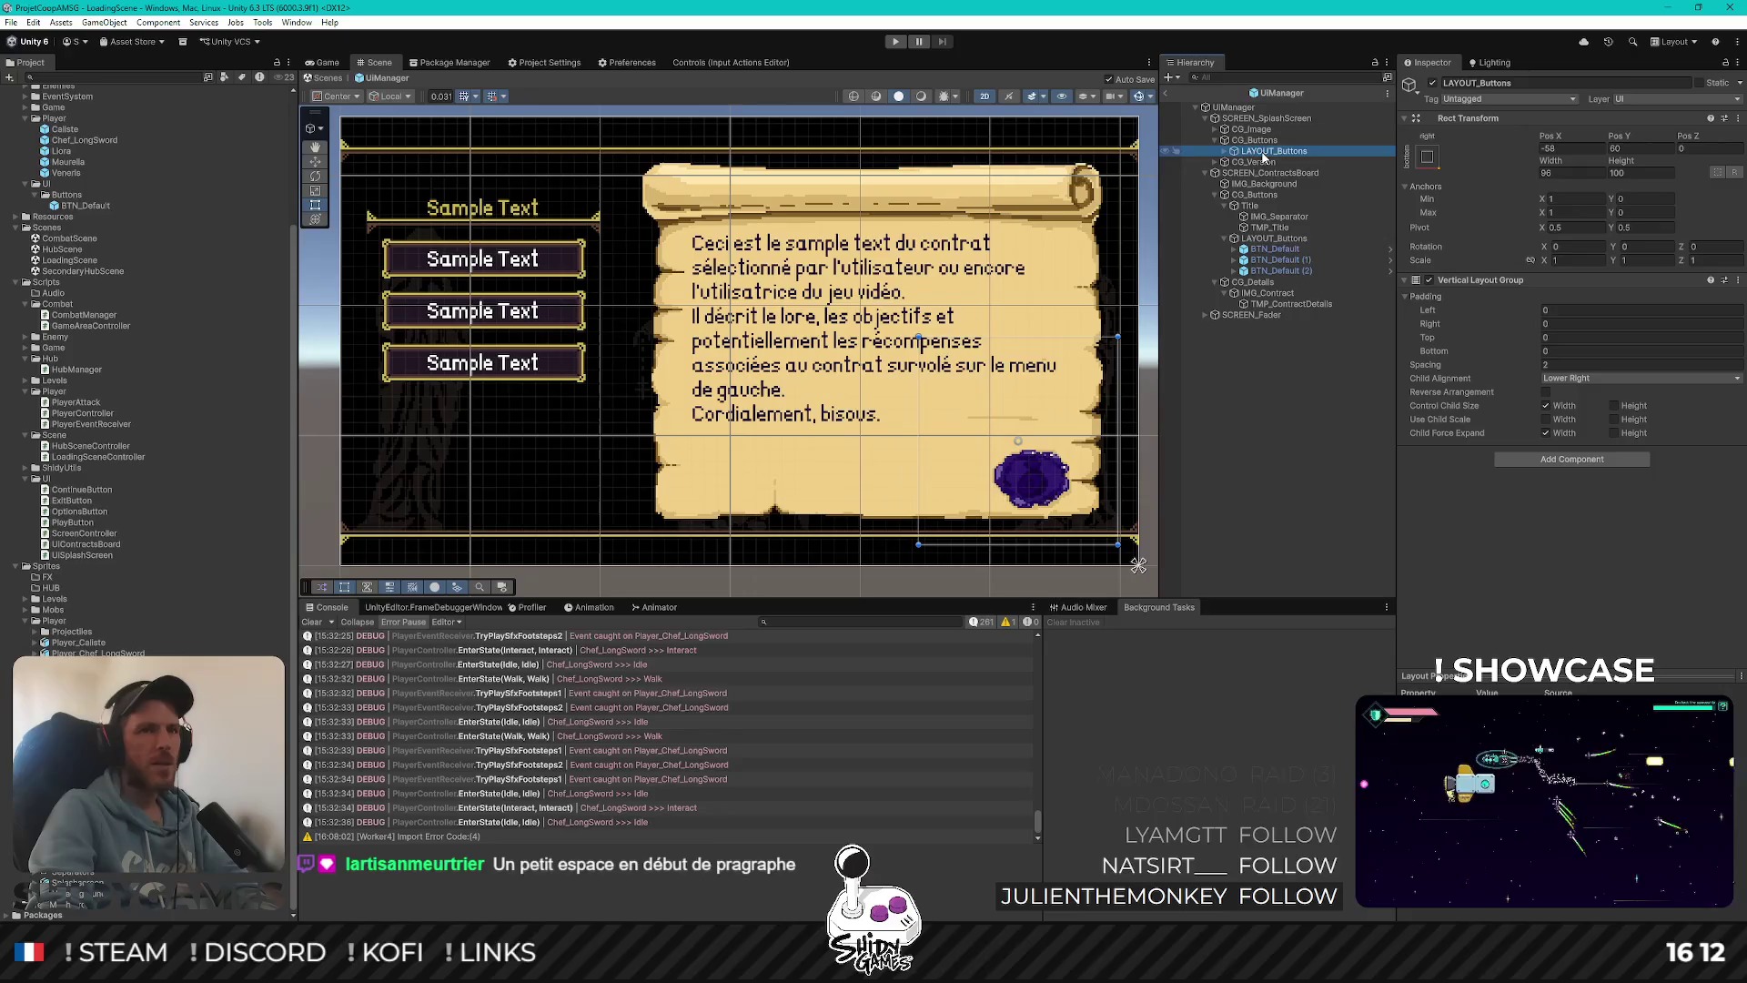
pyautogui.click(1274, 238)
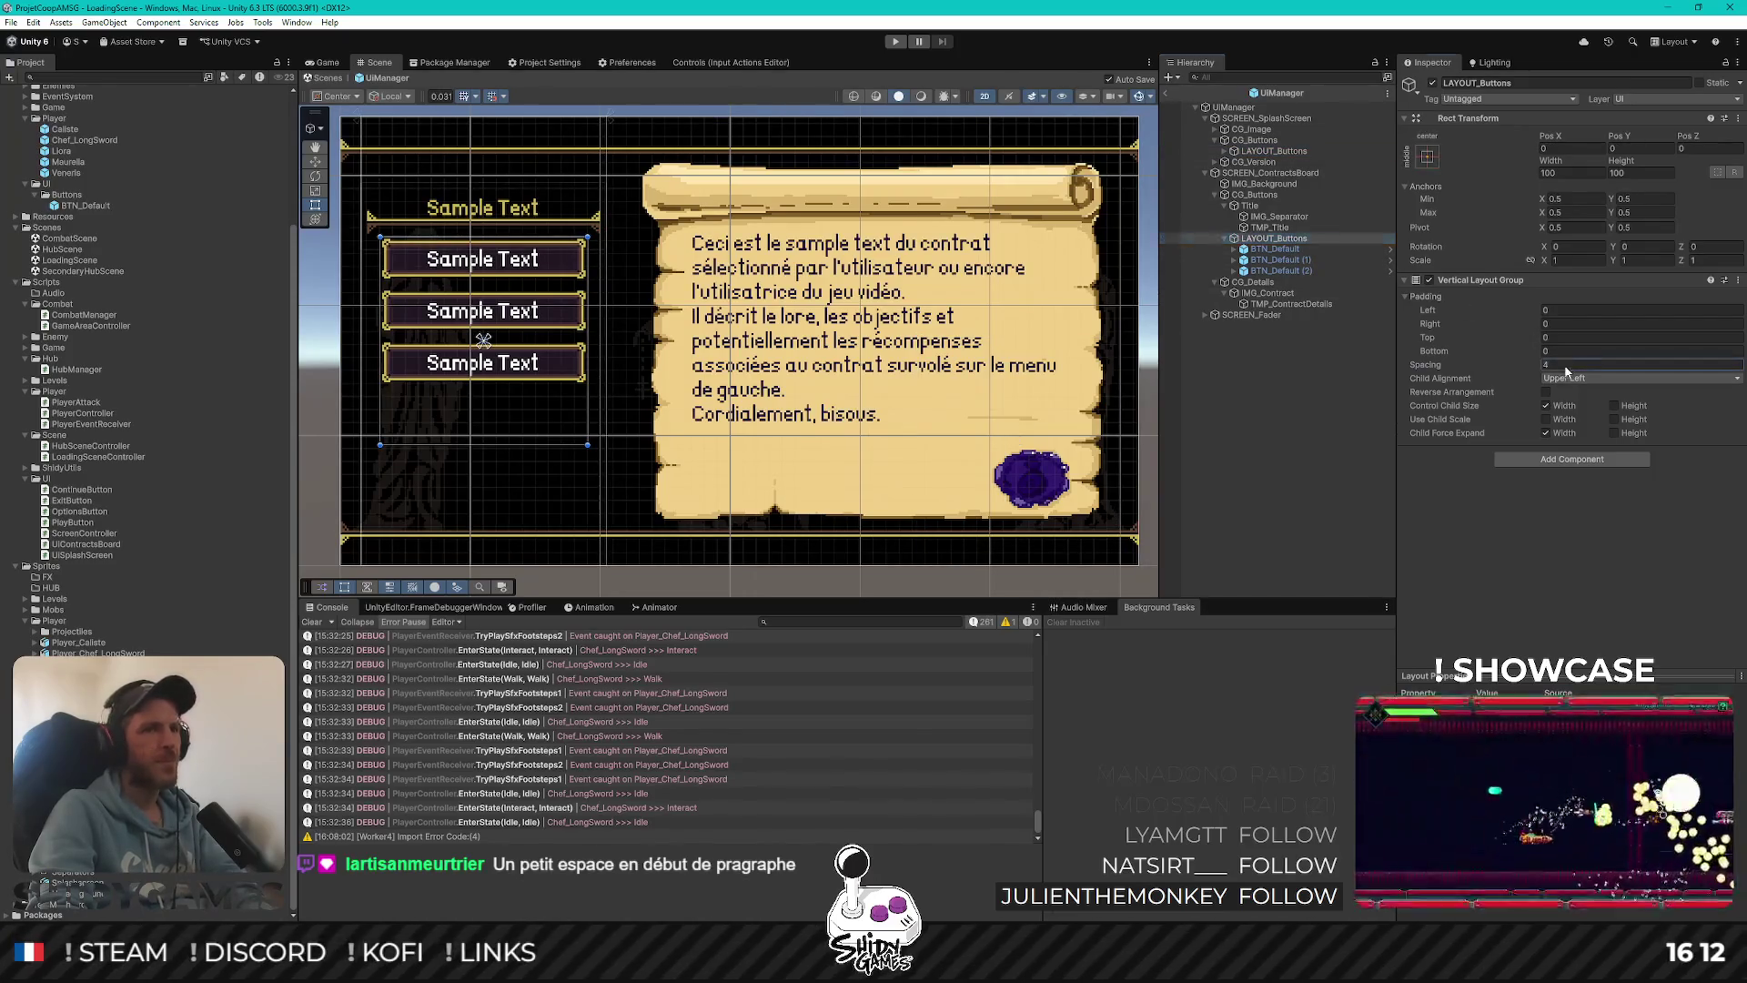
pyautogui.write('2')
pyautogui.click(1593, 378)
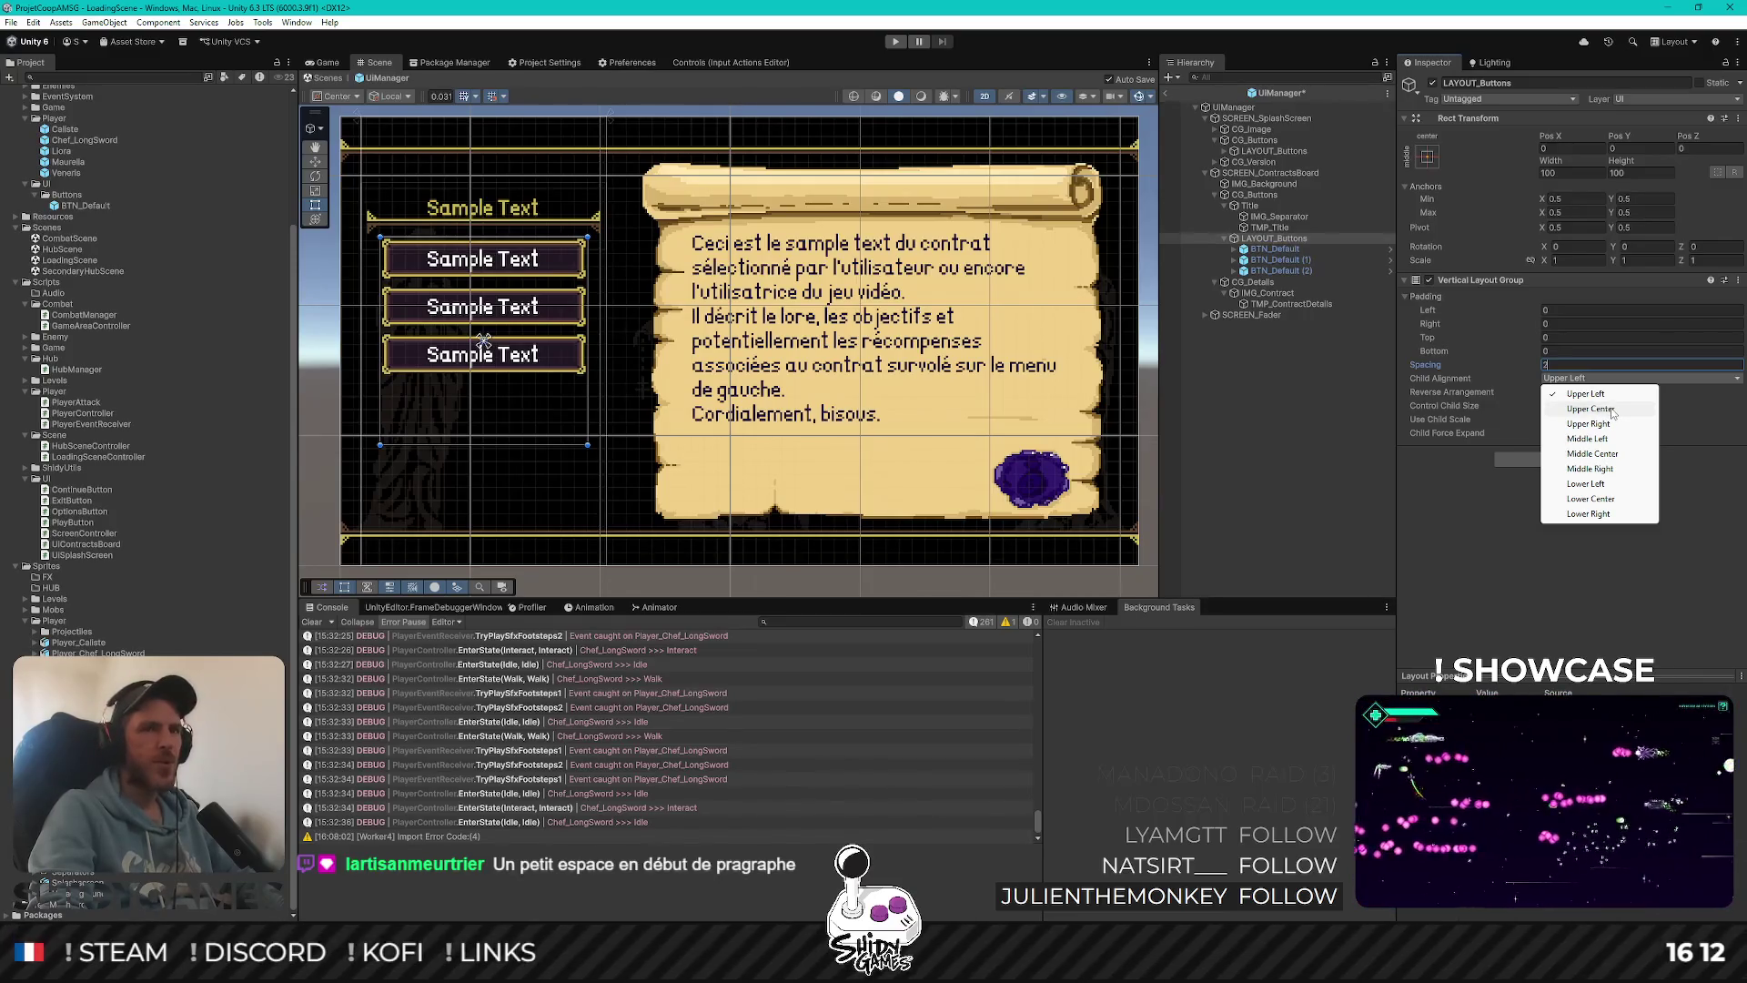
pyautogui.click(1611, 409)
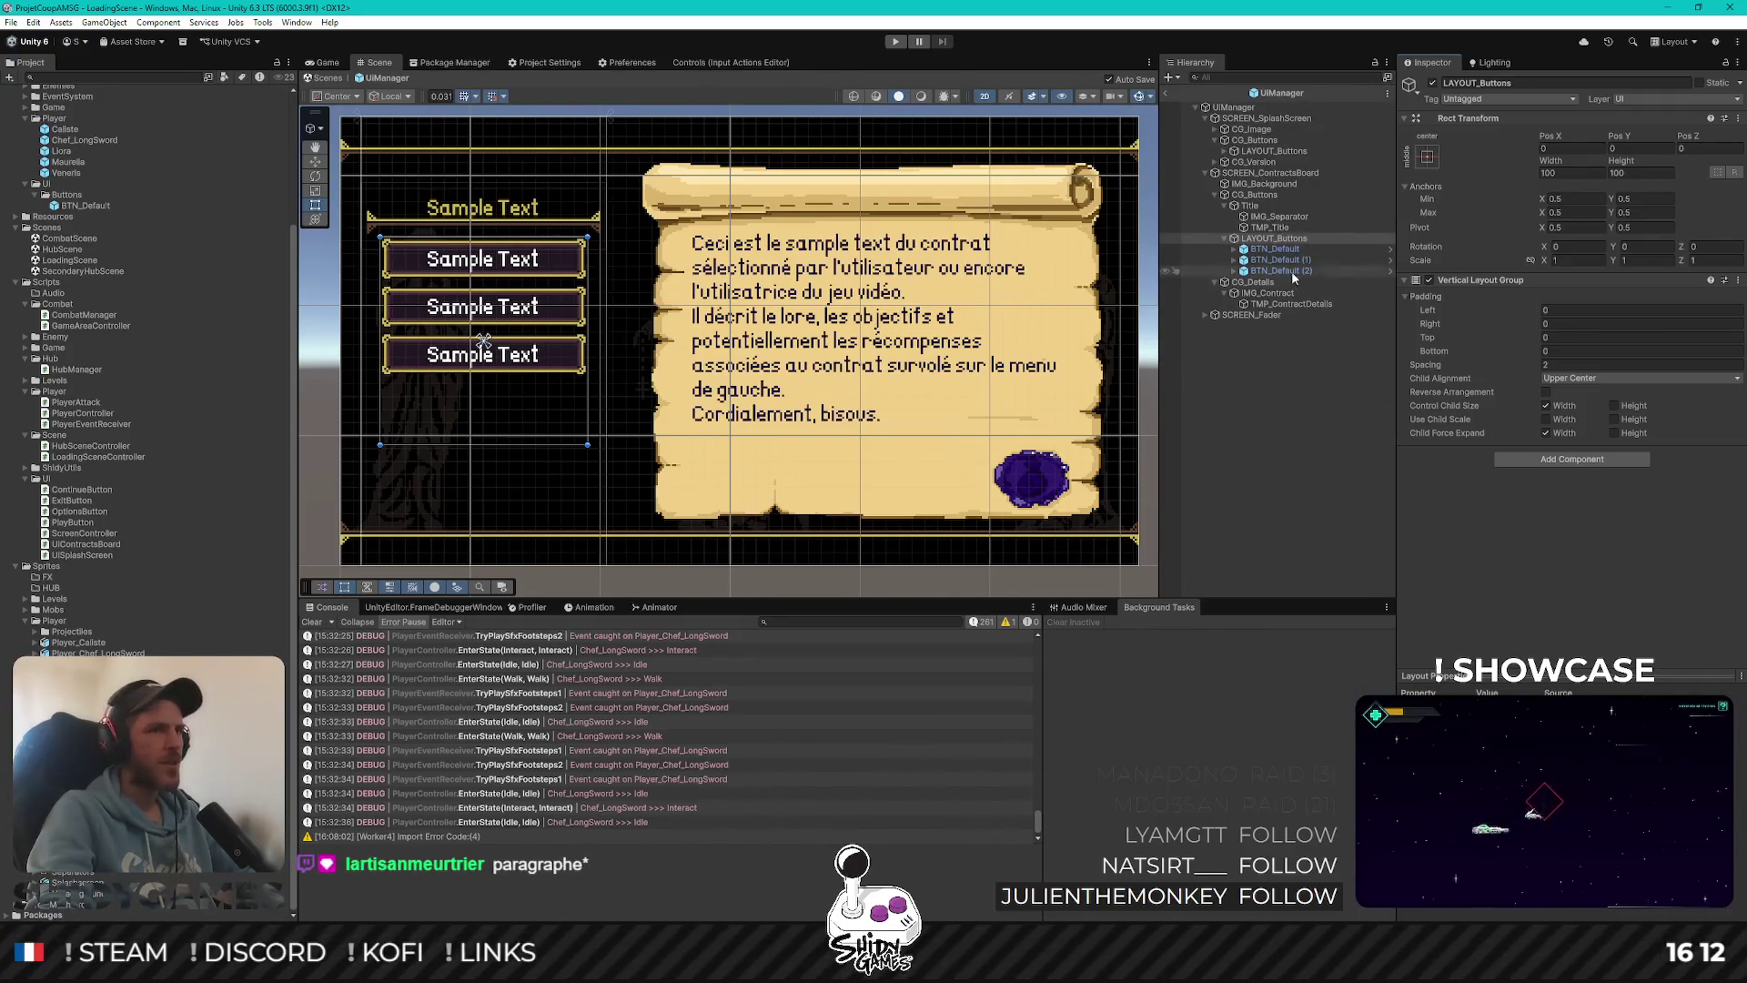
# Indent the contract text paragraphs with leading spaces
pyautogui.click(1293, 304)
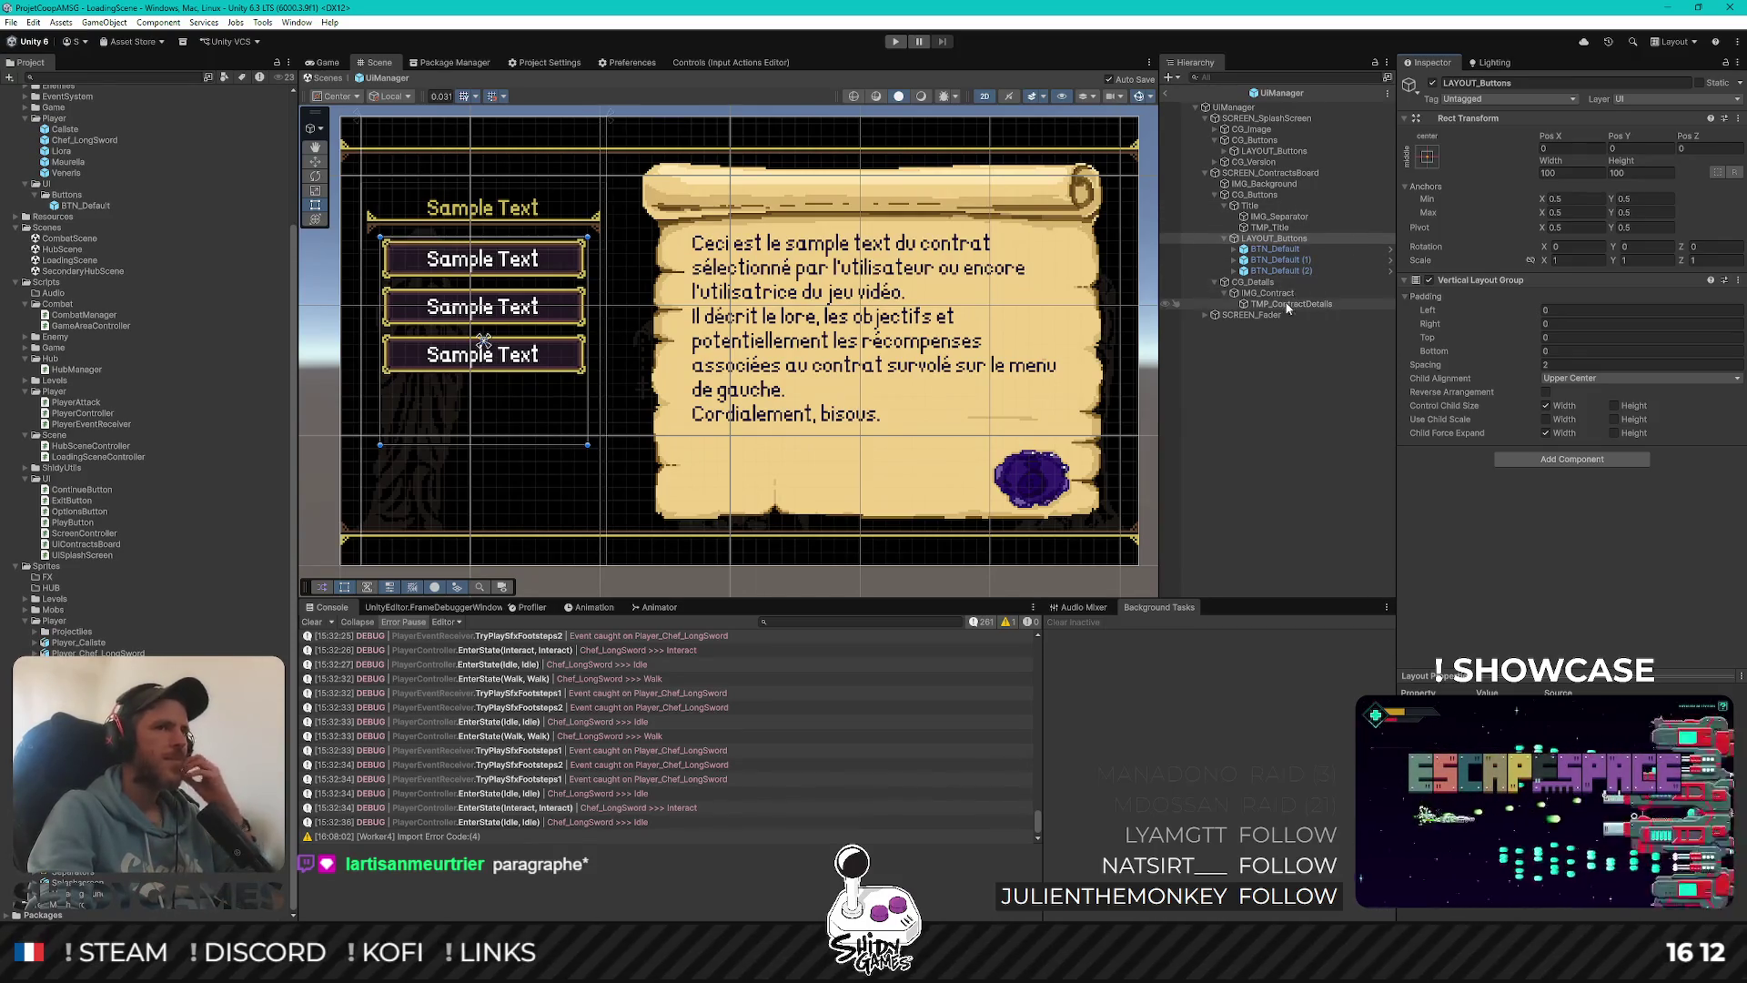
pyautogui.click(1422, 371)
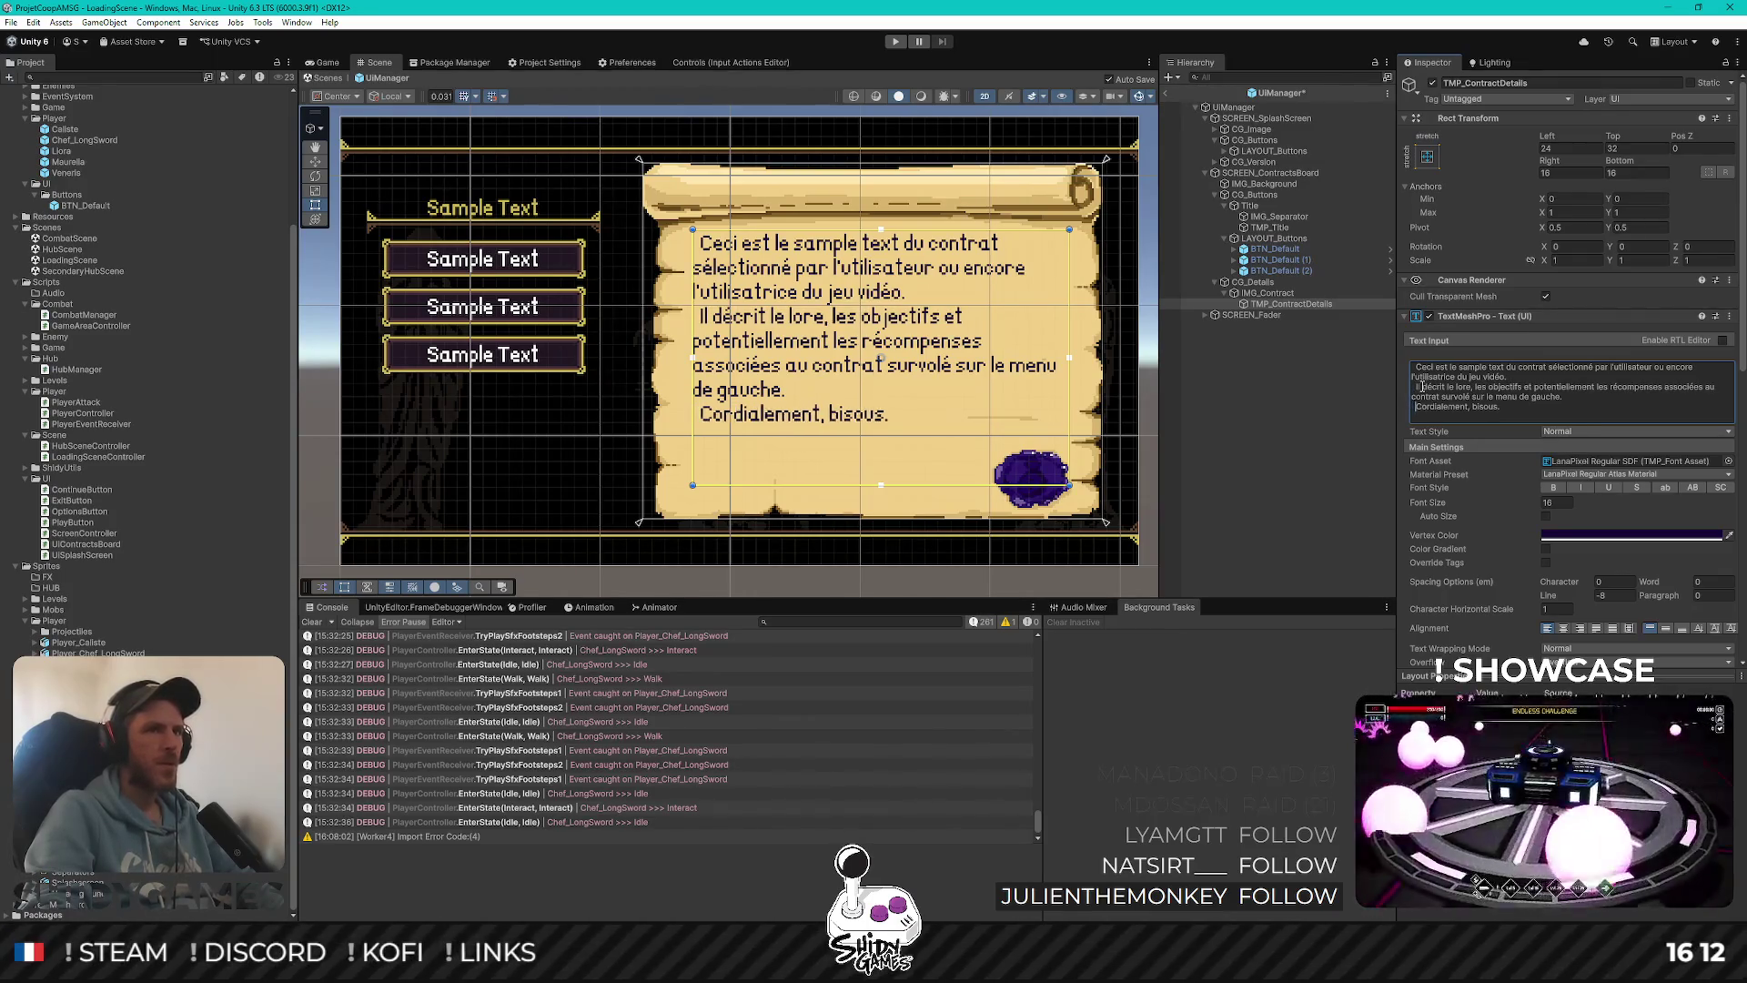
pyautogui.click(1238, 422)
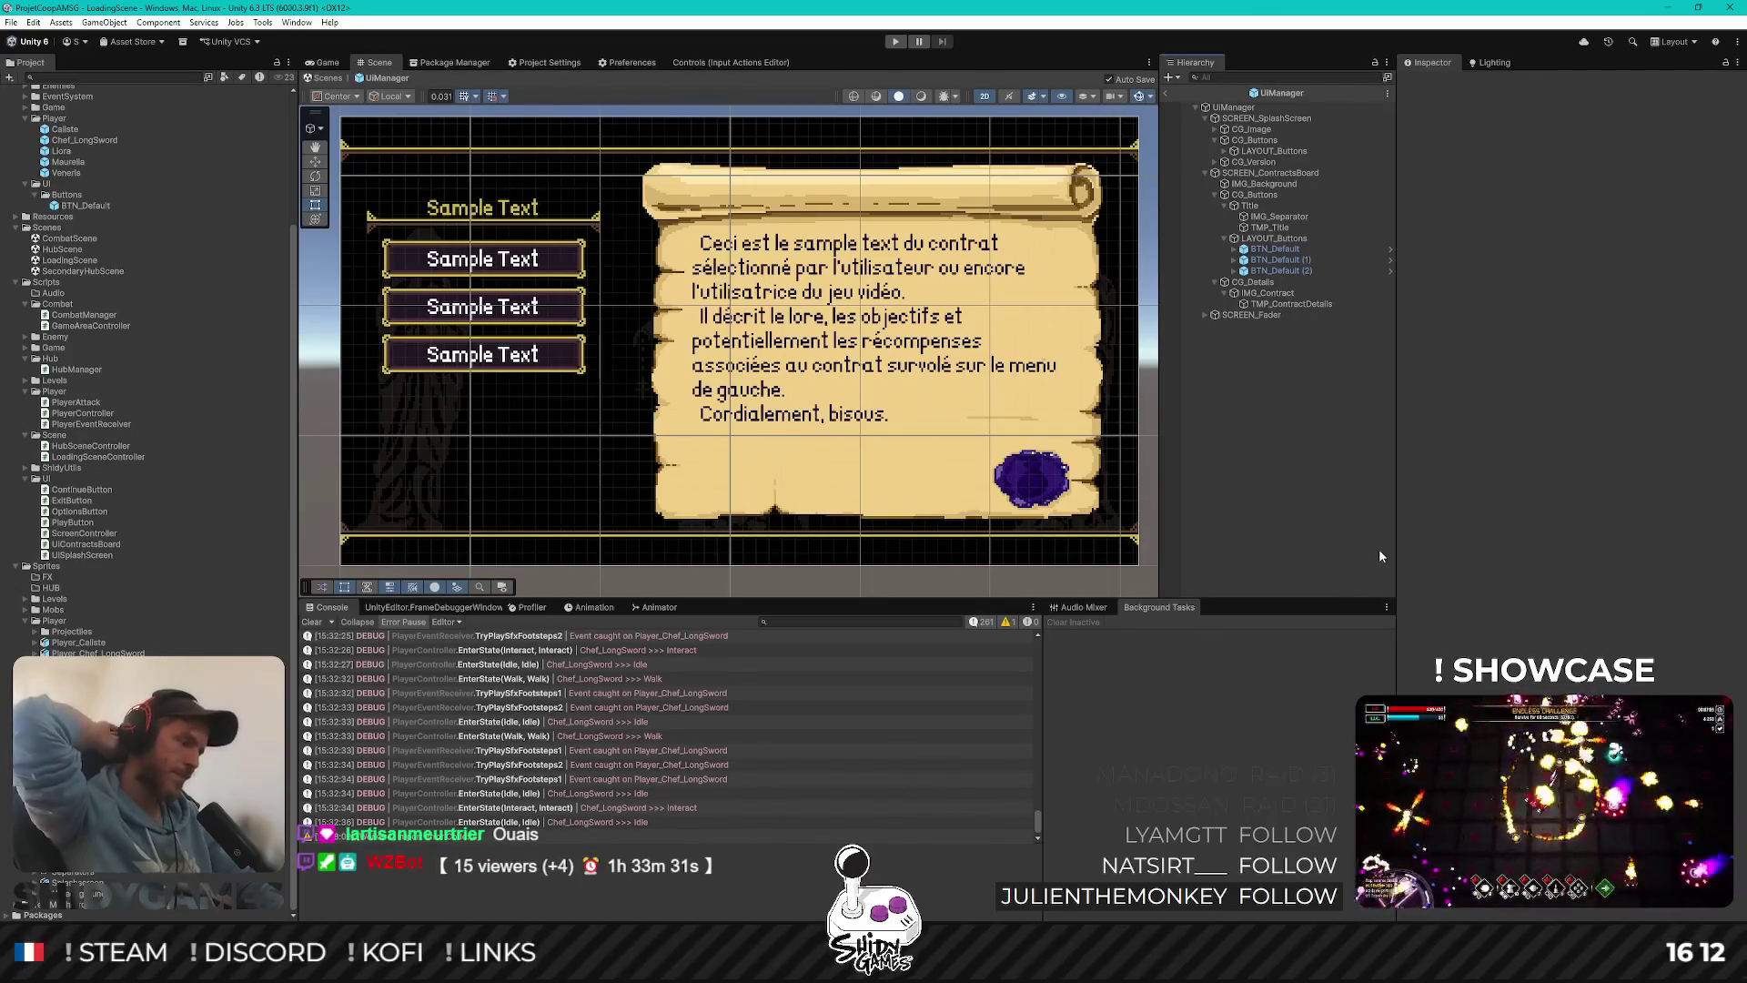
# Save the scene
pyautogui.click(1269, 303)
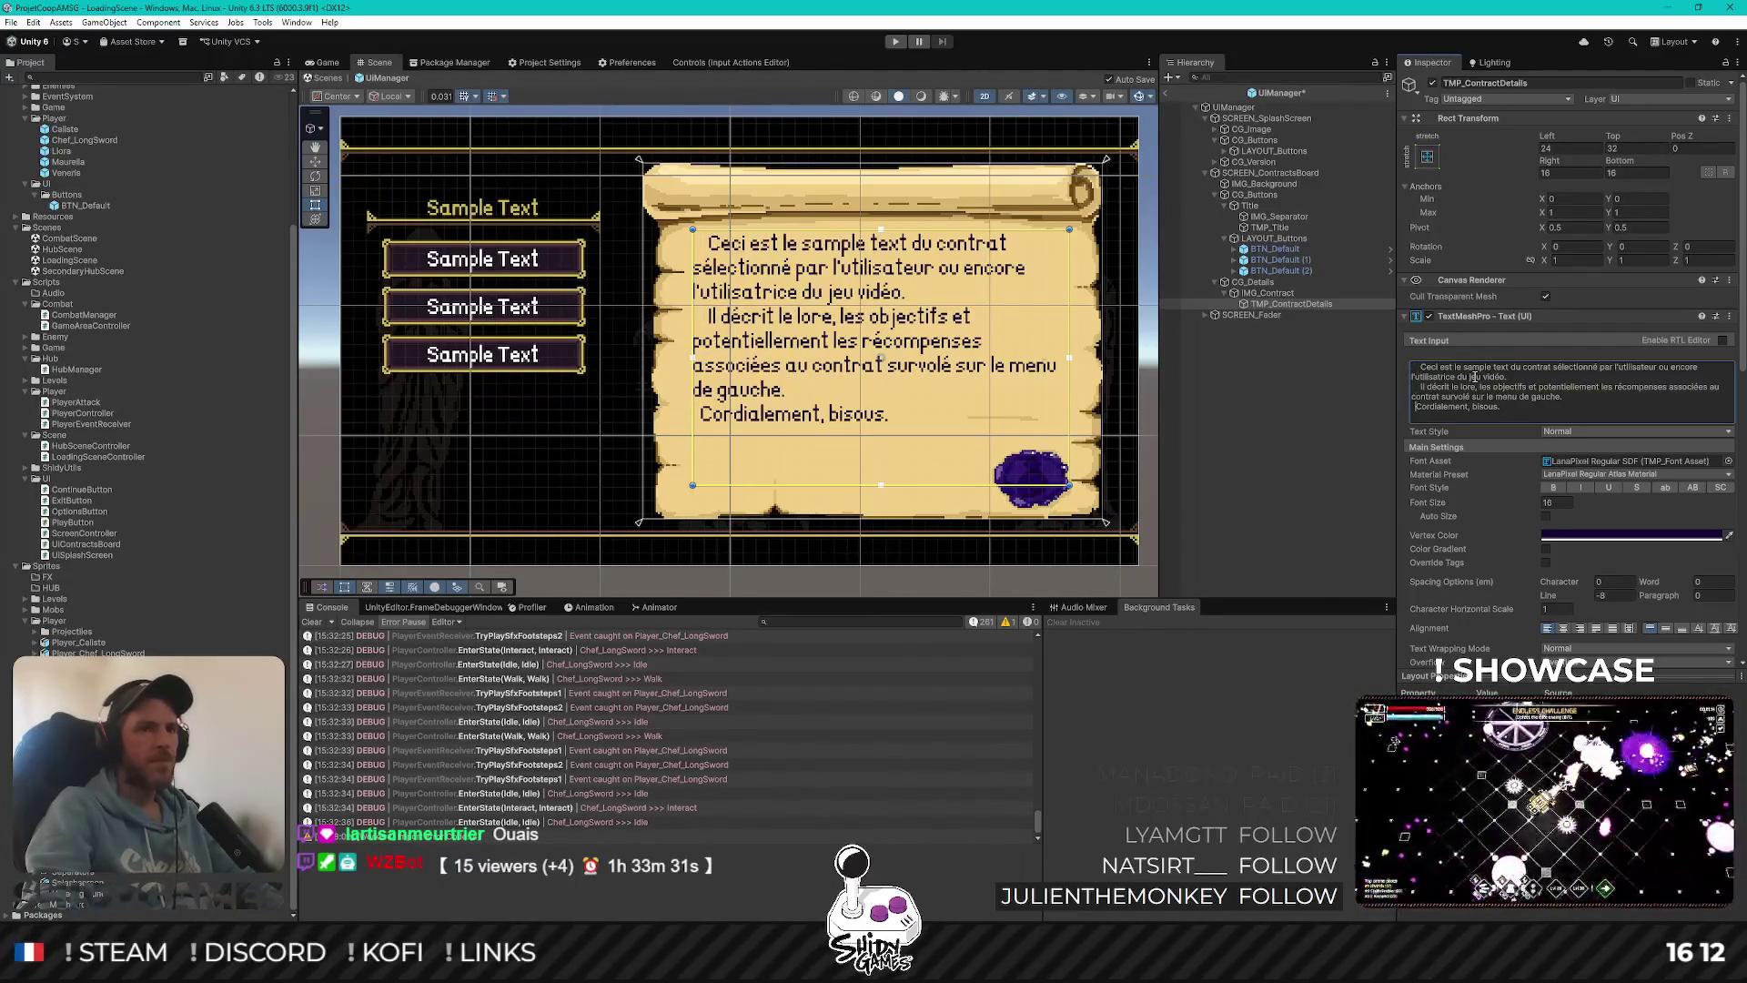
pyautogui.click(1265, 495)
pyautogui.hotkey('ctrl', 's')
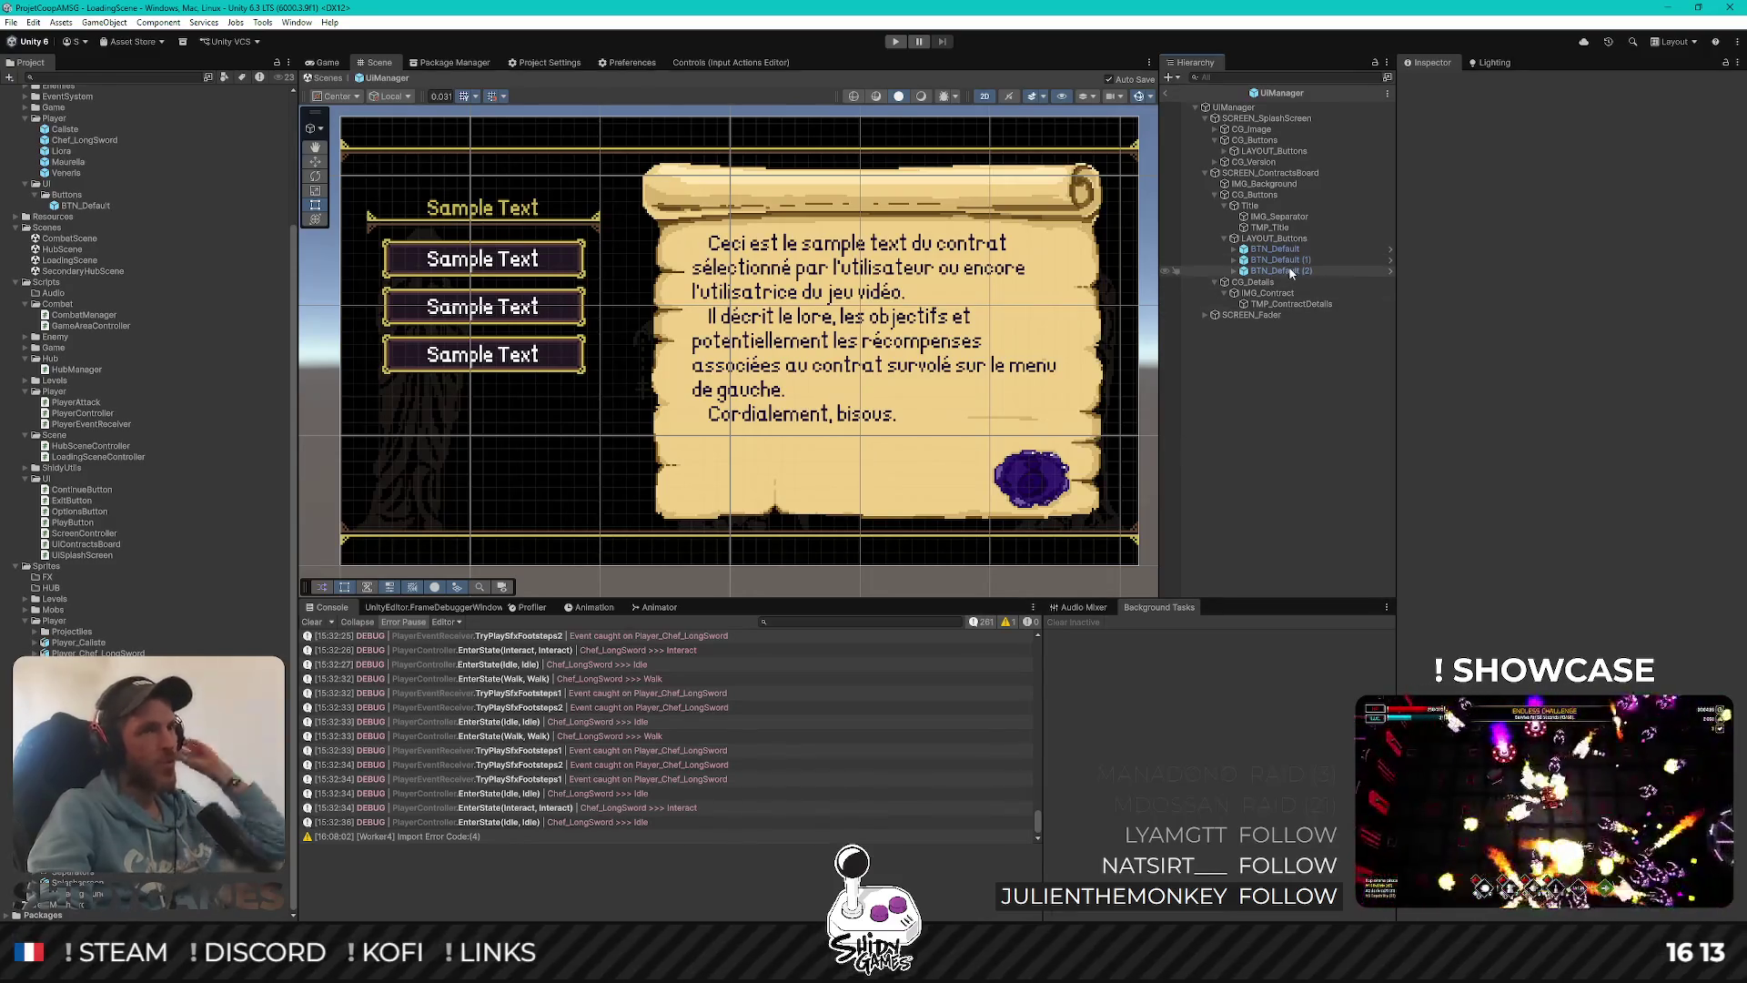
# Remove the leading spaces from the contract paragraphs and add a blank line after the first
pyautogui.click(1290, 304)
pyautogui.click(1417, 369)
pyautogui.press('BackSpace')
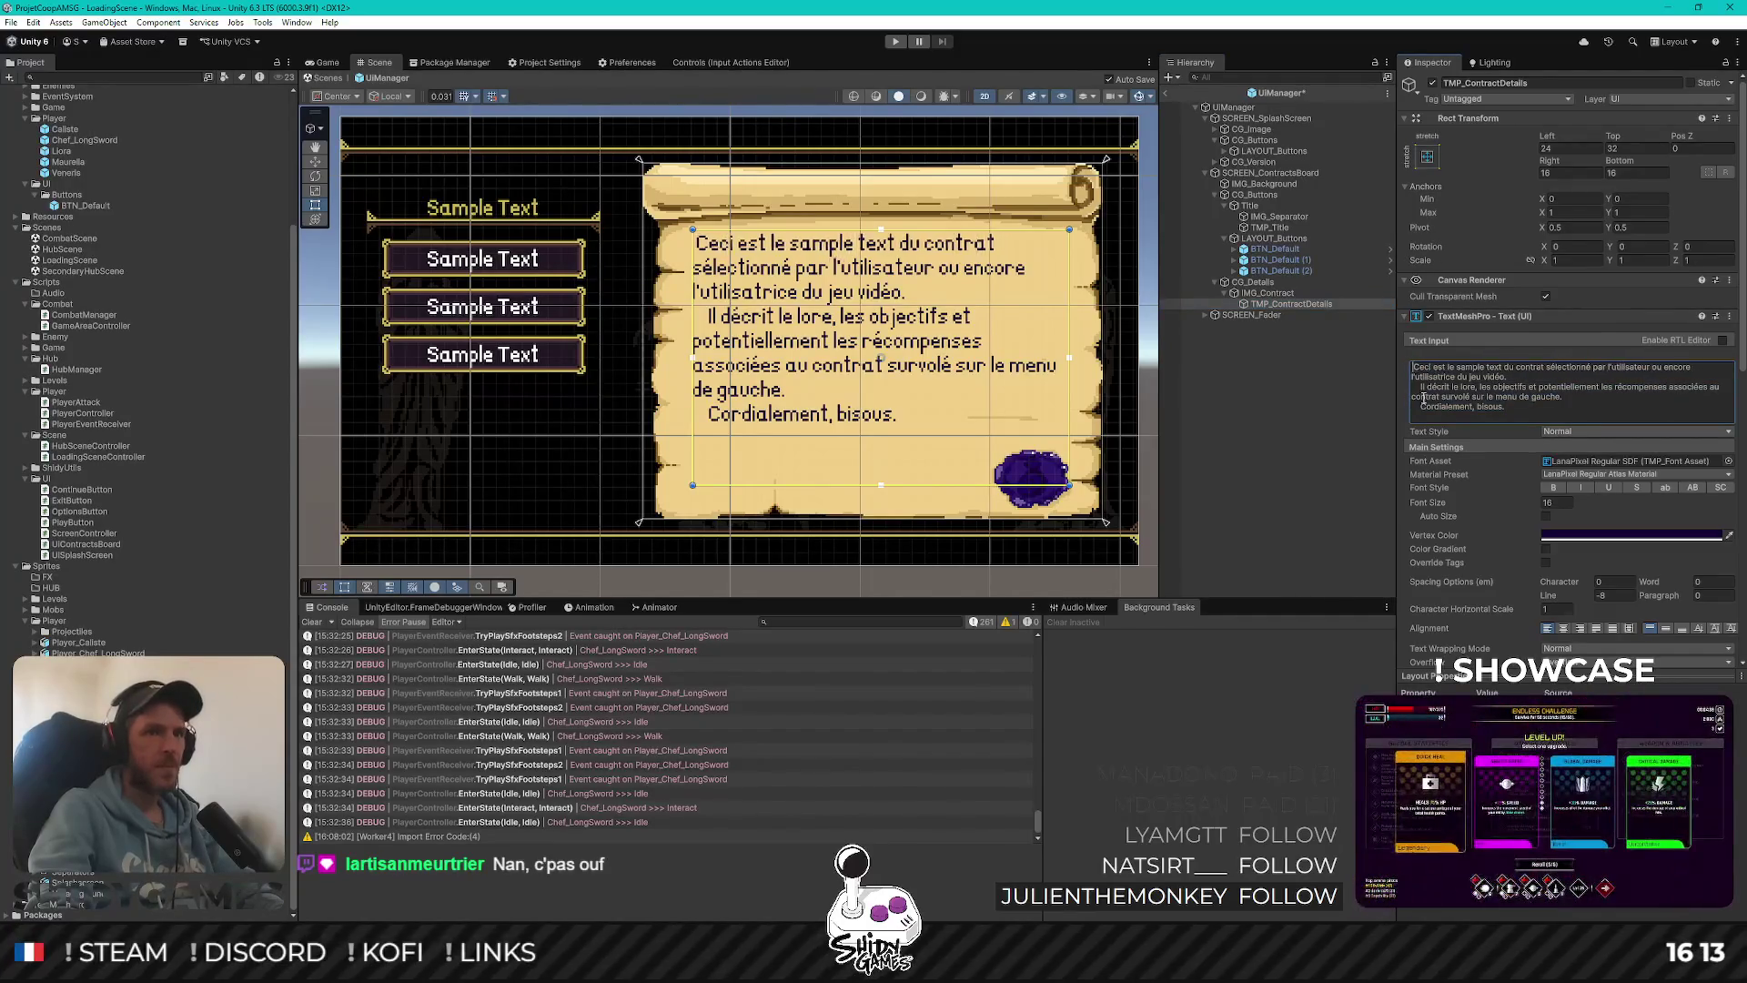
pyautogui.click(1422, 387)
pyautogui.press('BackSpace')
pyautogui.press('BackSpace')
pyautogui.moveTo(1421, 407); pyautogui.dragTo(1406, 409)
pyautogui.press('BackSpace')
pyautogui.click(1532, 377)
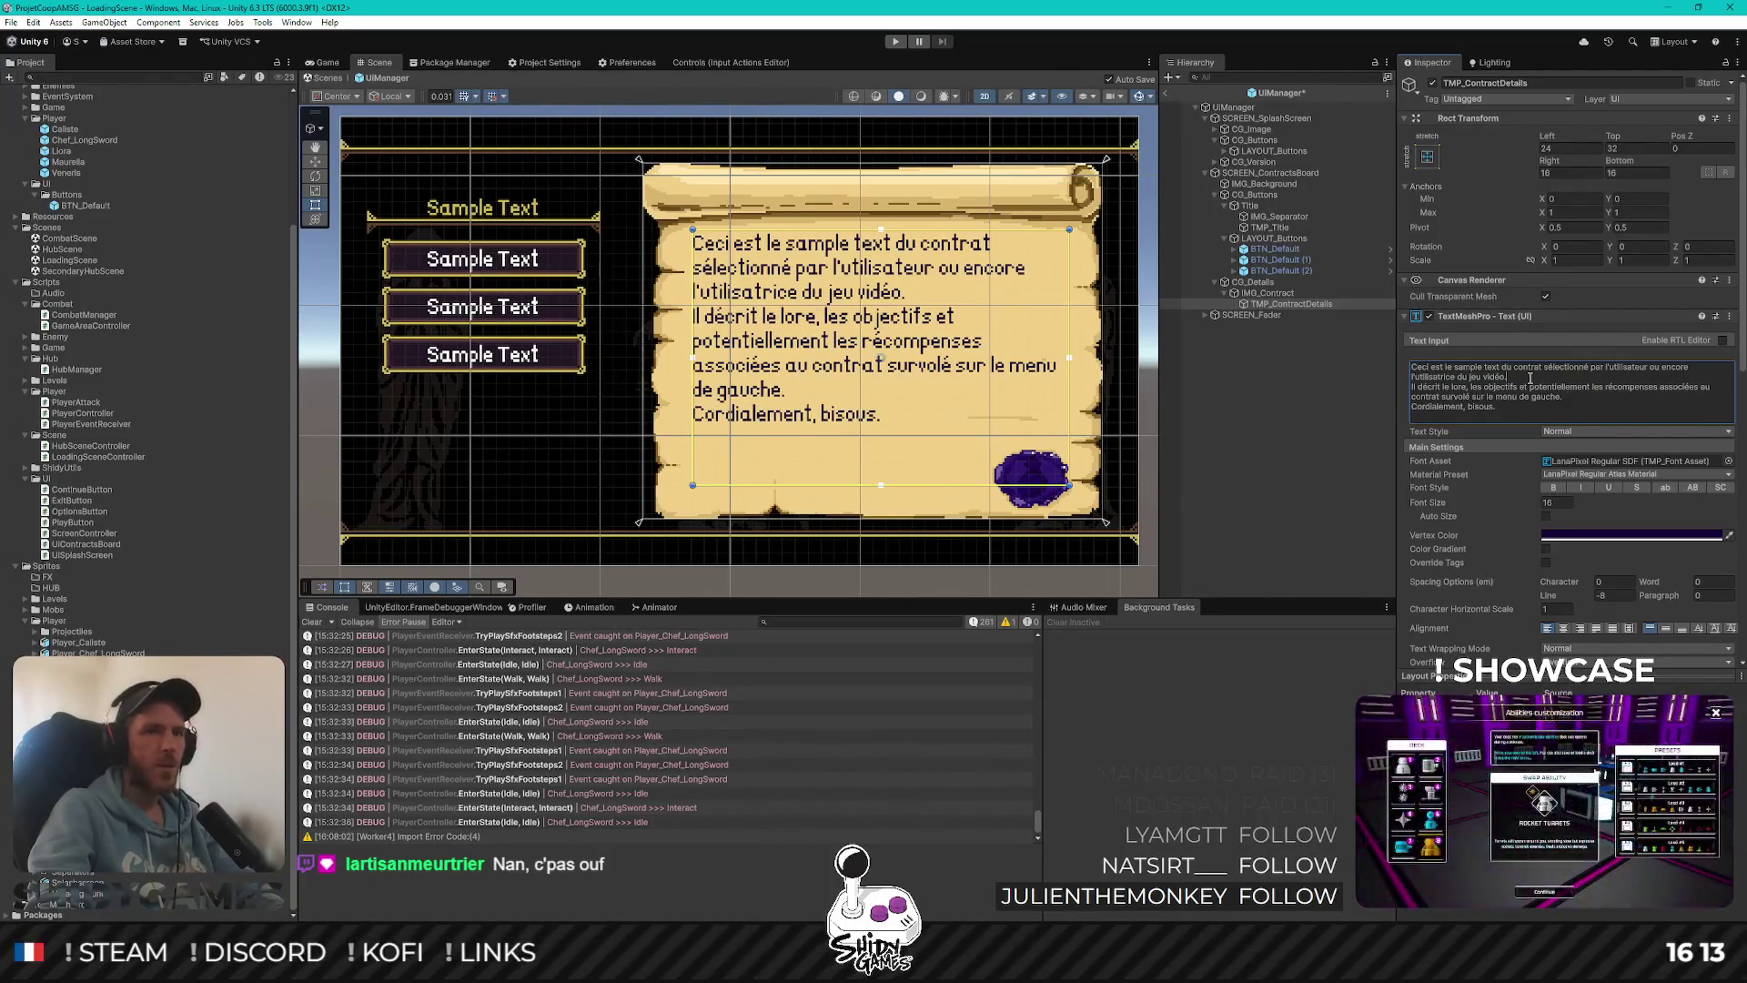
pyautogui.press('Return')
pyautogui.press('Return')
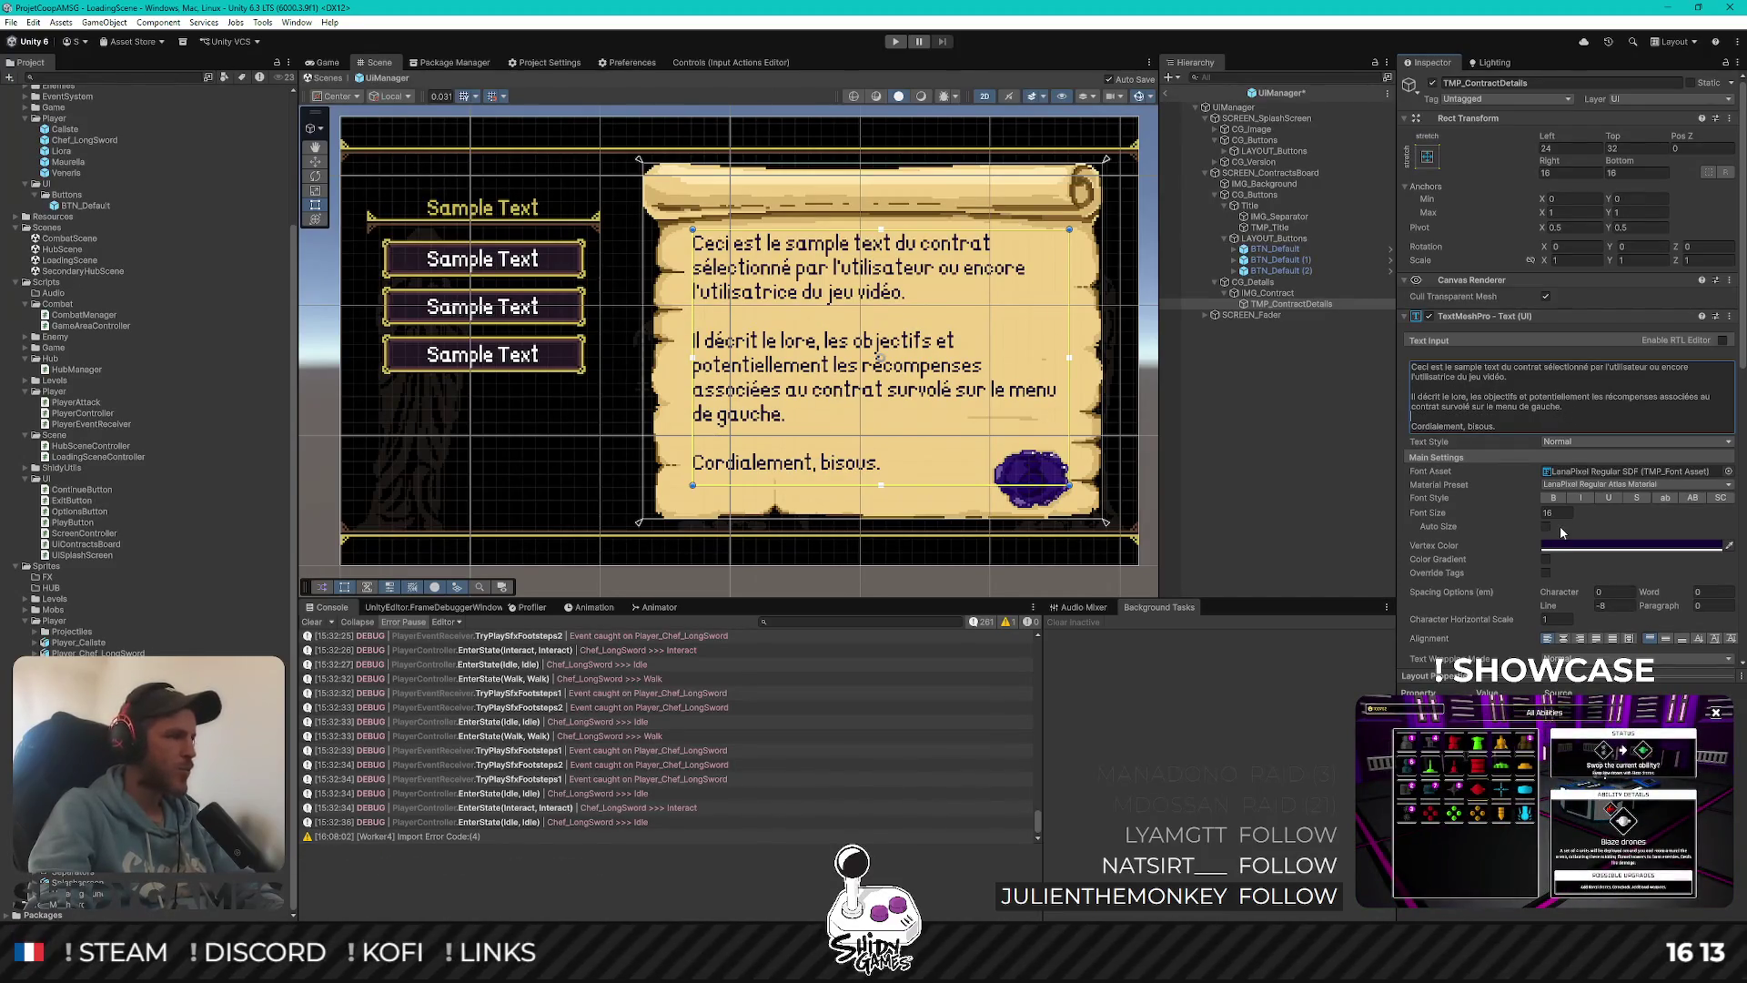
# Set the contract text's paragraph spacing to -24 after trying -32
pyautogui.scroll(-1, 1457, 559)
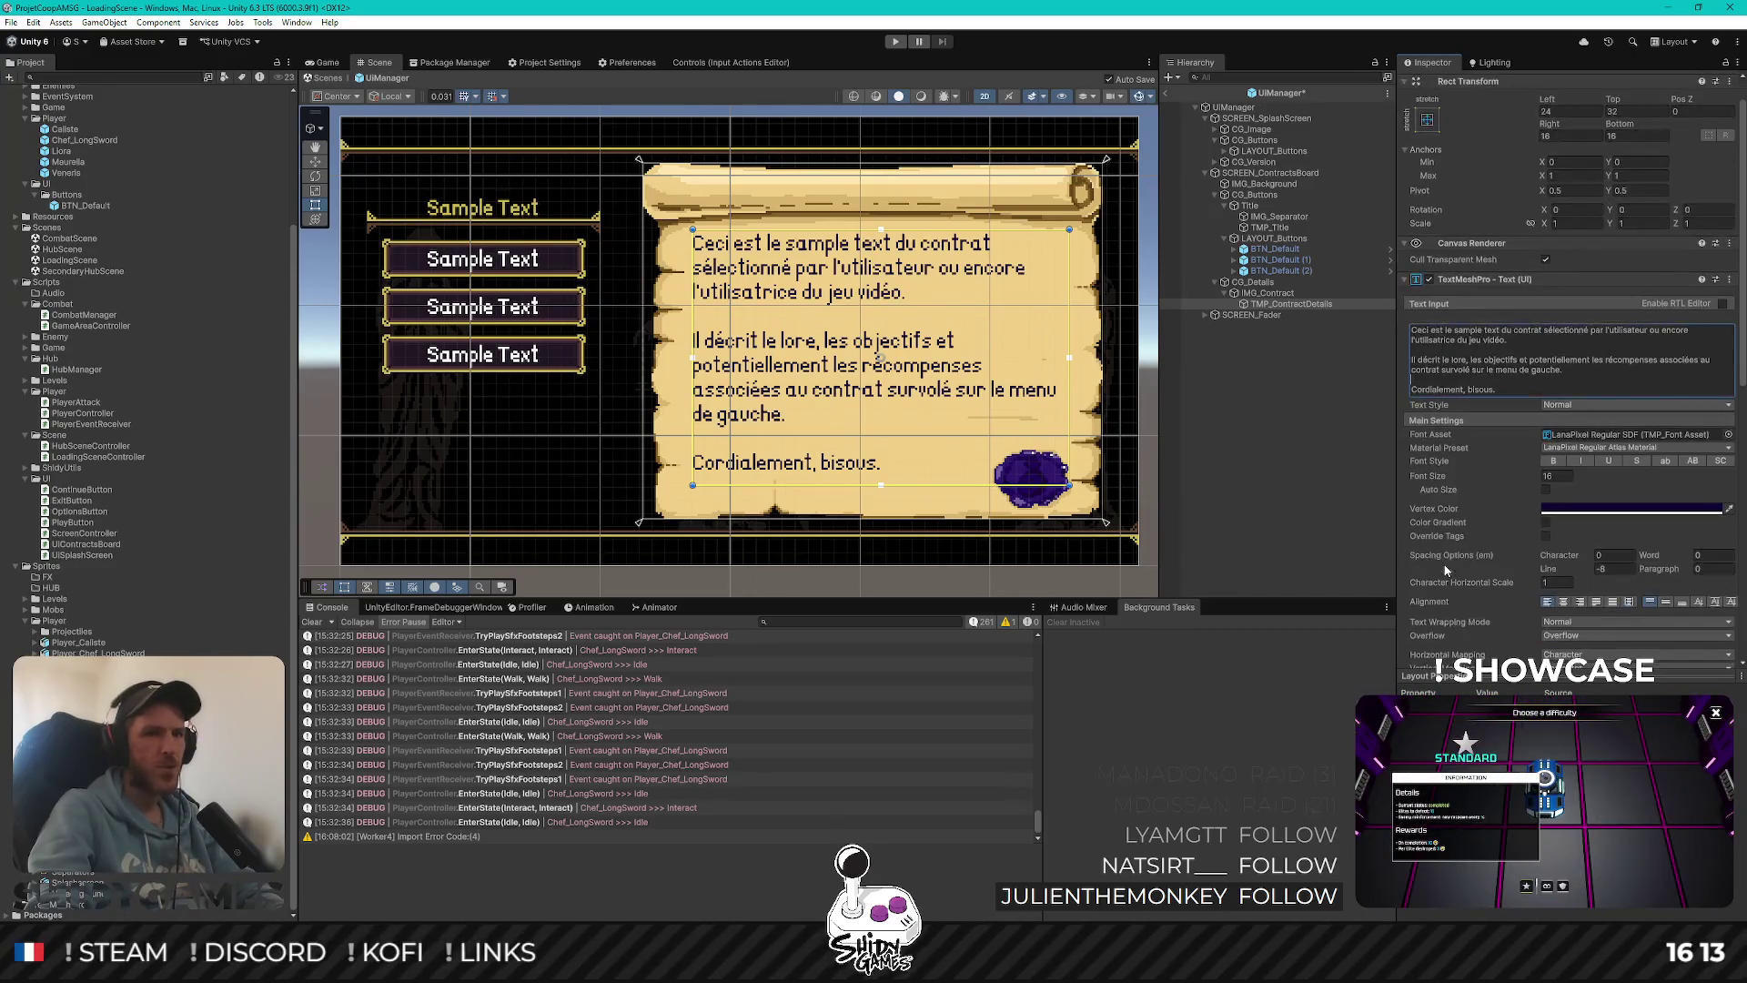
pyautogui.moveTo(1682, 570)
pyautogui.mouseDown()
pyautogui.moveTo(1513, 588)
pyautogui.moveTo(1573, 597)
pyautogui.mouseUp()
pyautogui.hotkey('ctrl', 'a')
pyautogui.write('-32')
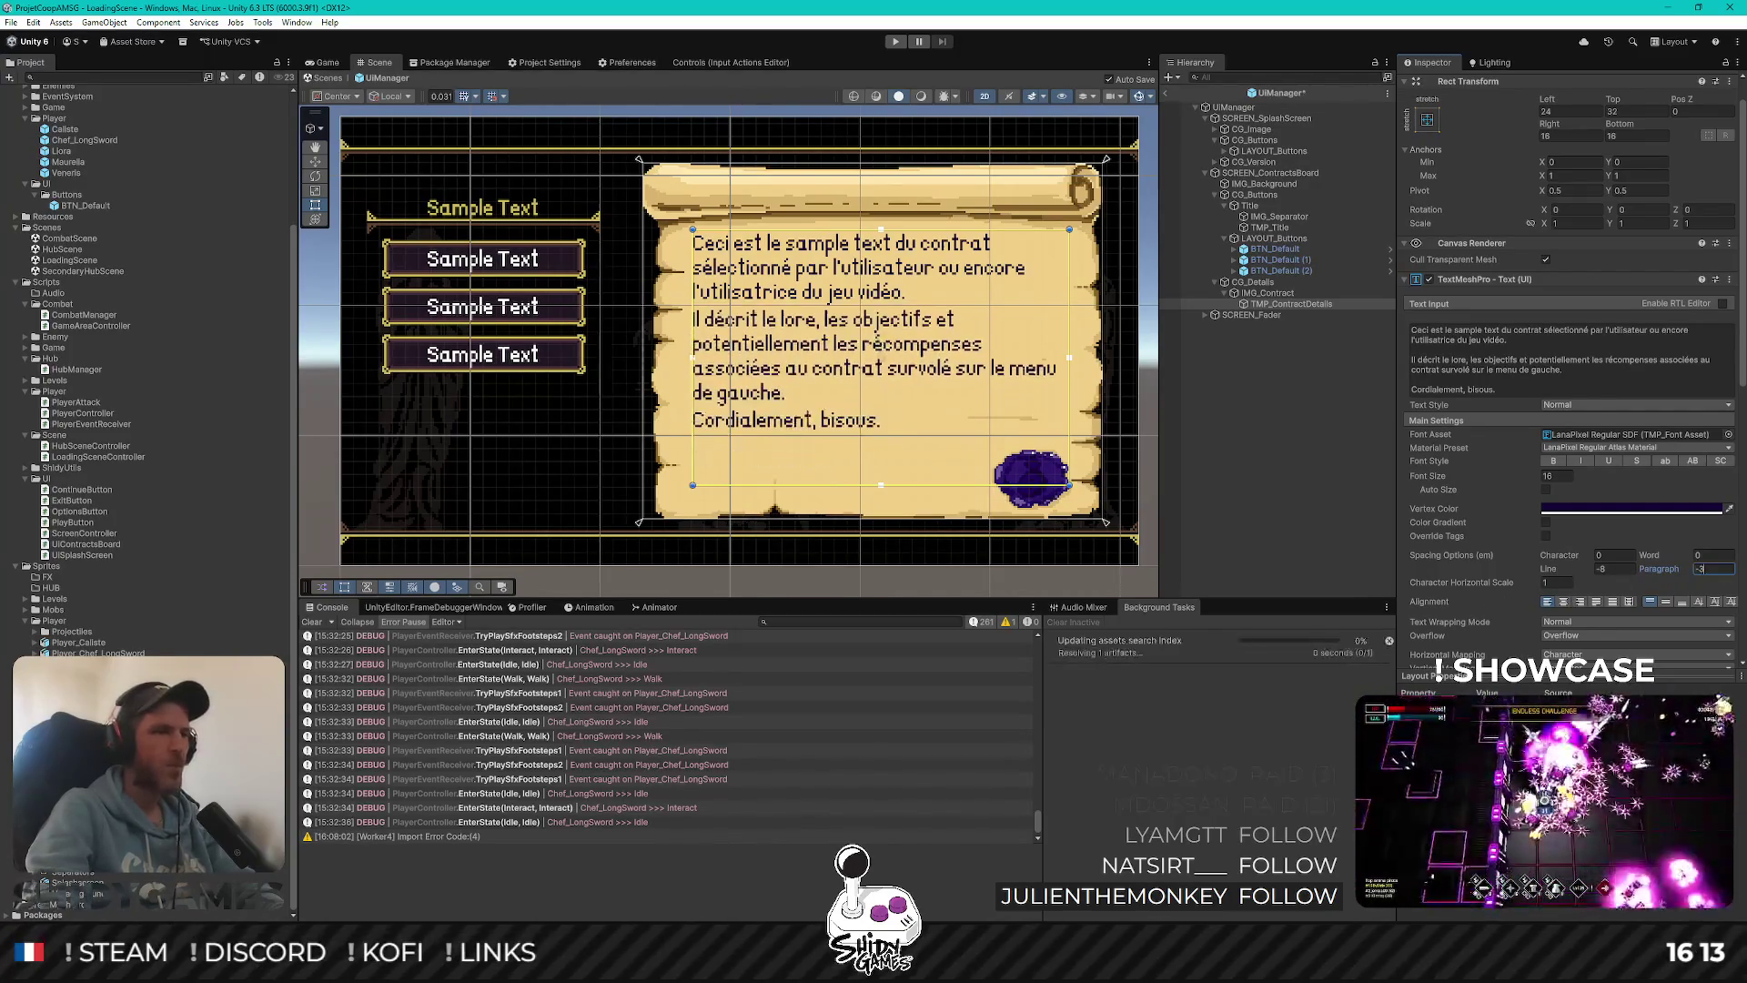
pyautogui.press('BackSpace')
pyautogui.press('BackSpace')
pyautogui.write('24')
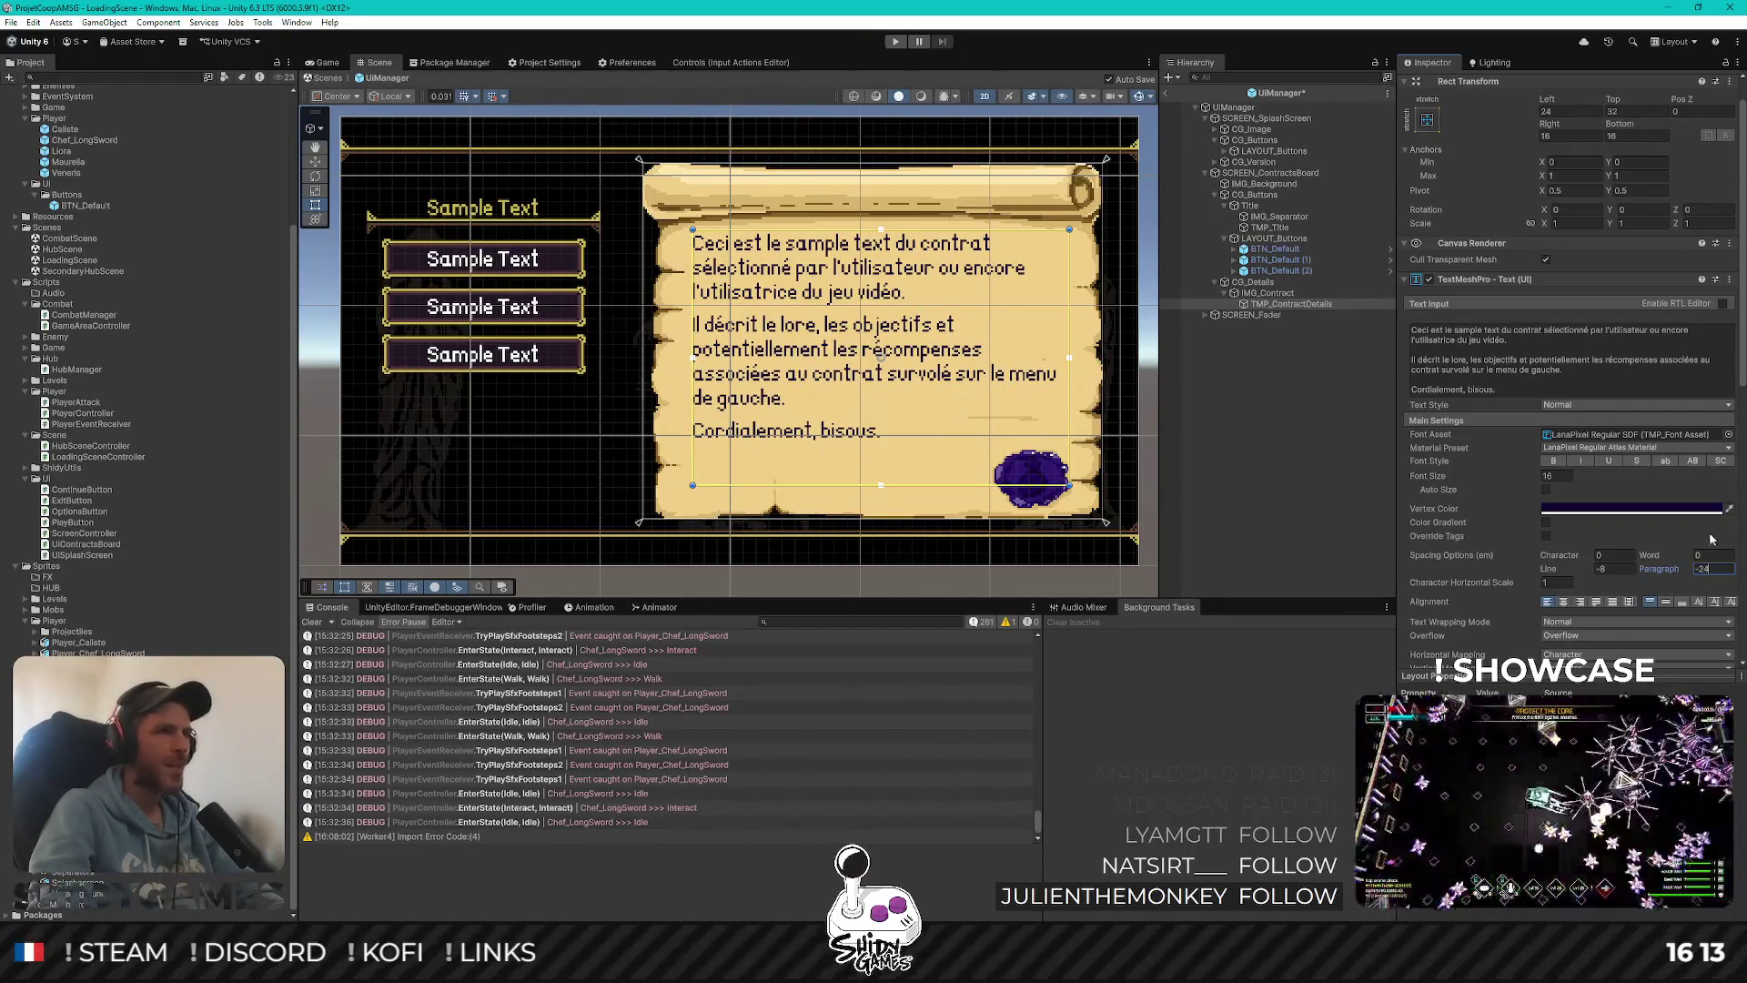
pyautogui.click(1331, 491)
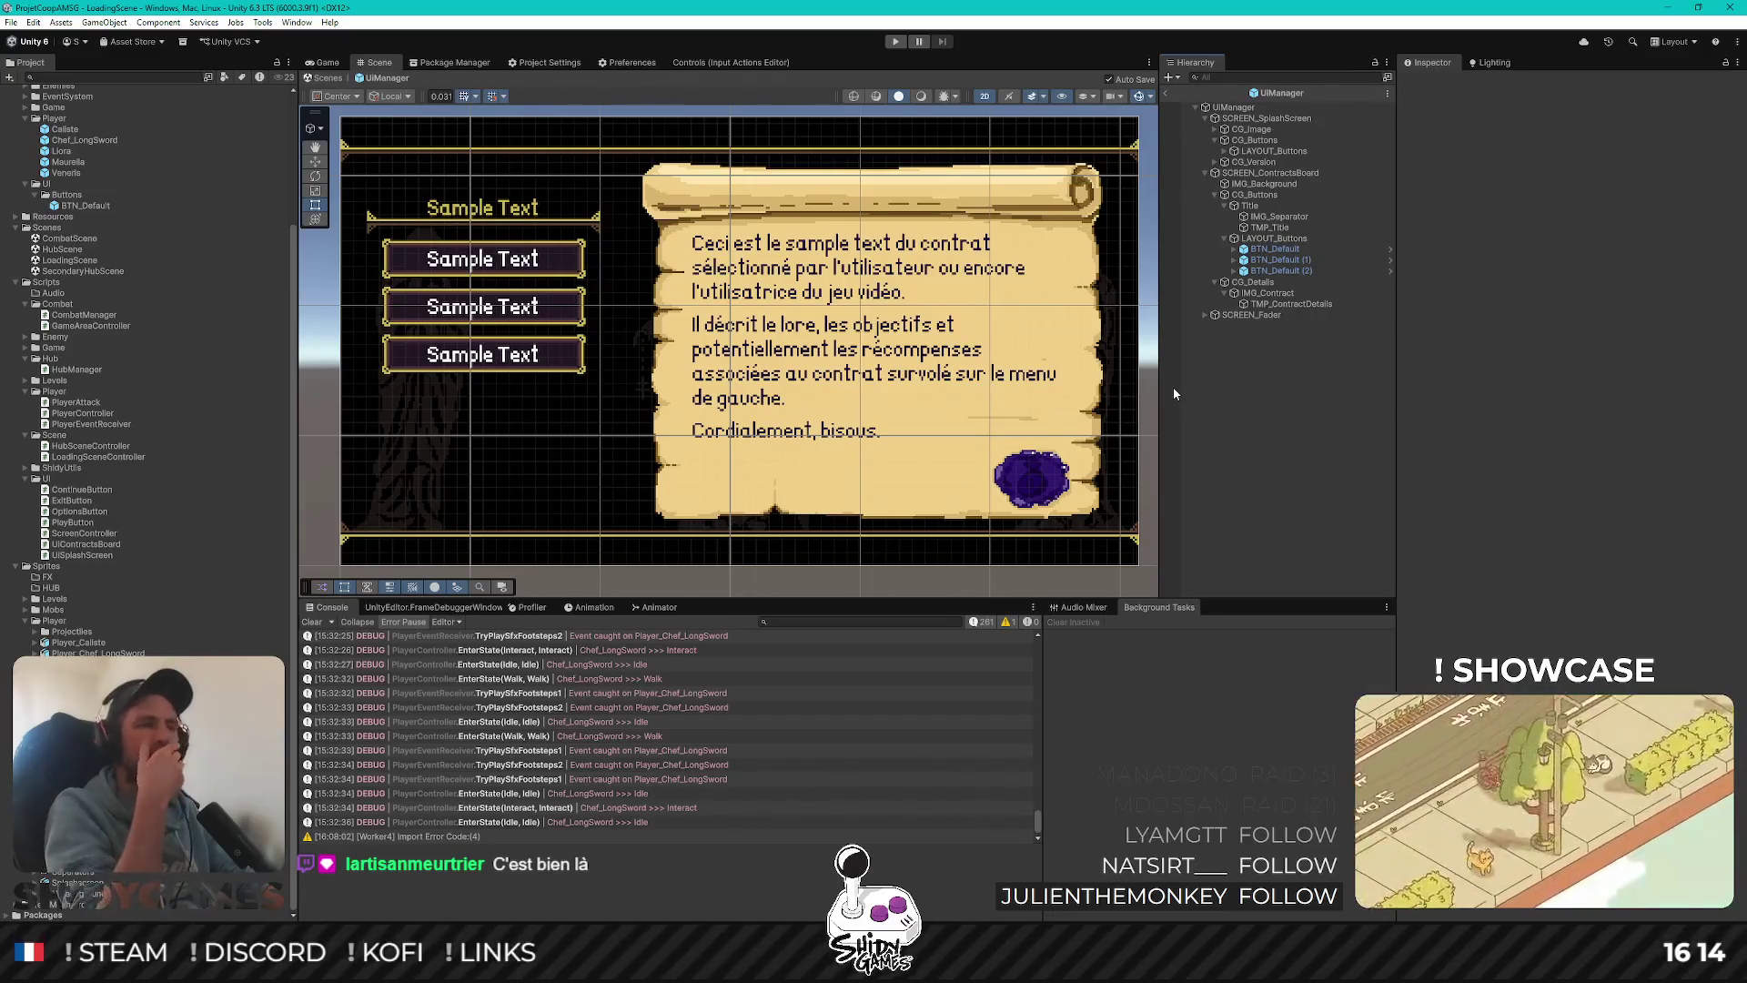
# Expand BTN_Default in the Hierarchy to show BTN_Selectable and IMG_Blocker
pyautogui.click(1234, 249)
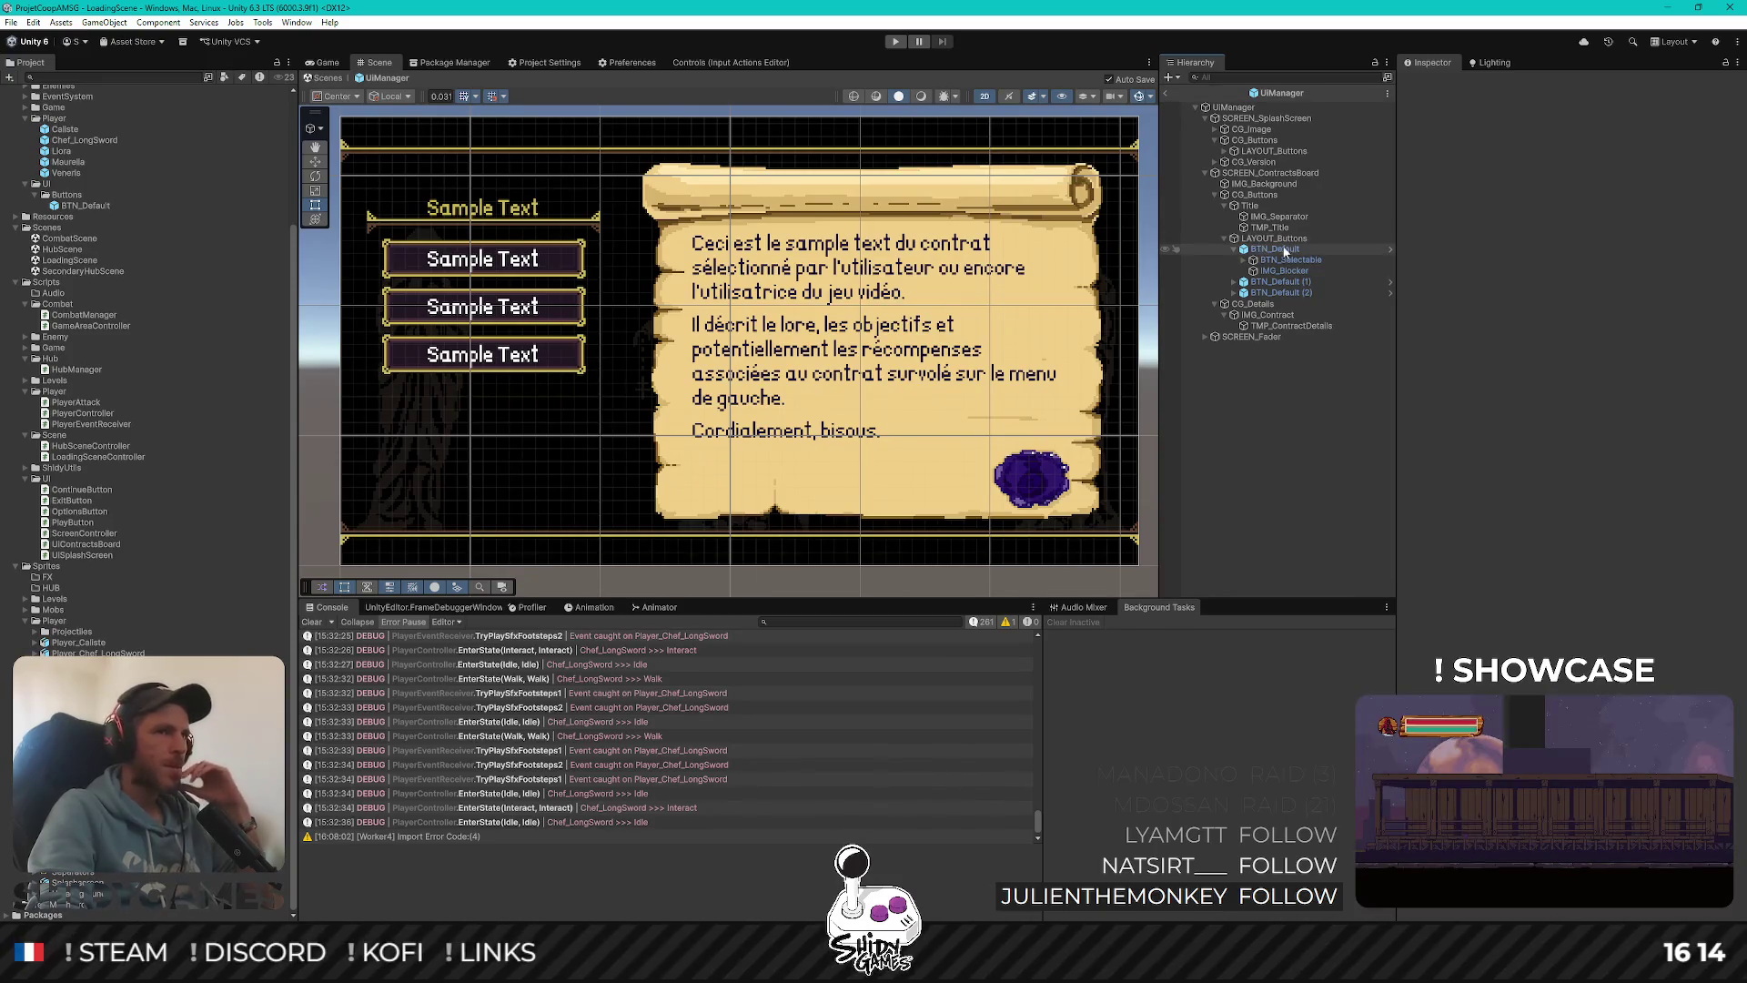
pyautogui.rightClick(1289, 253)
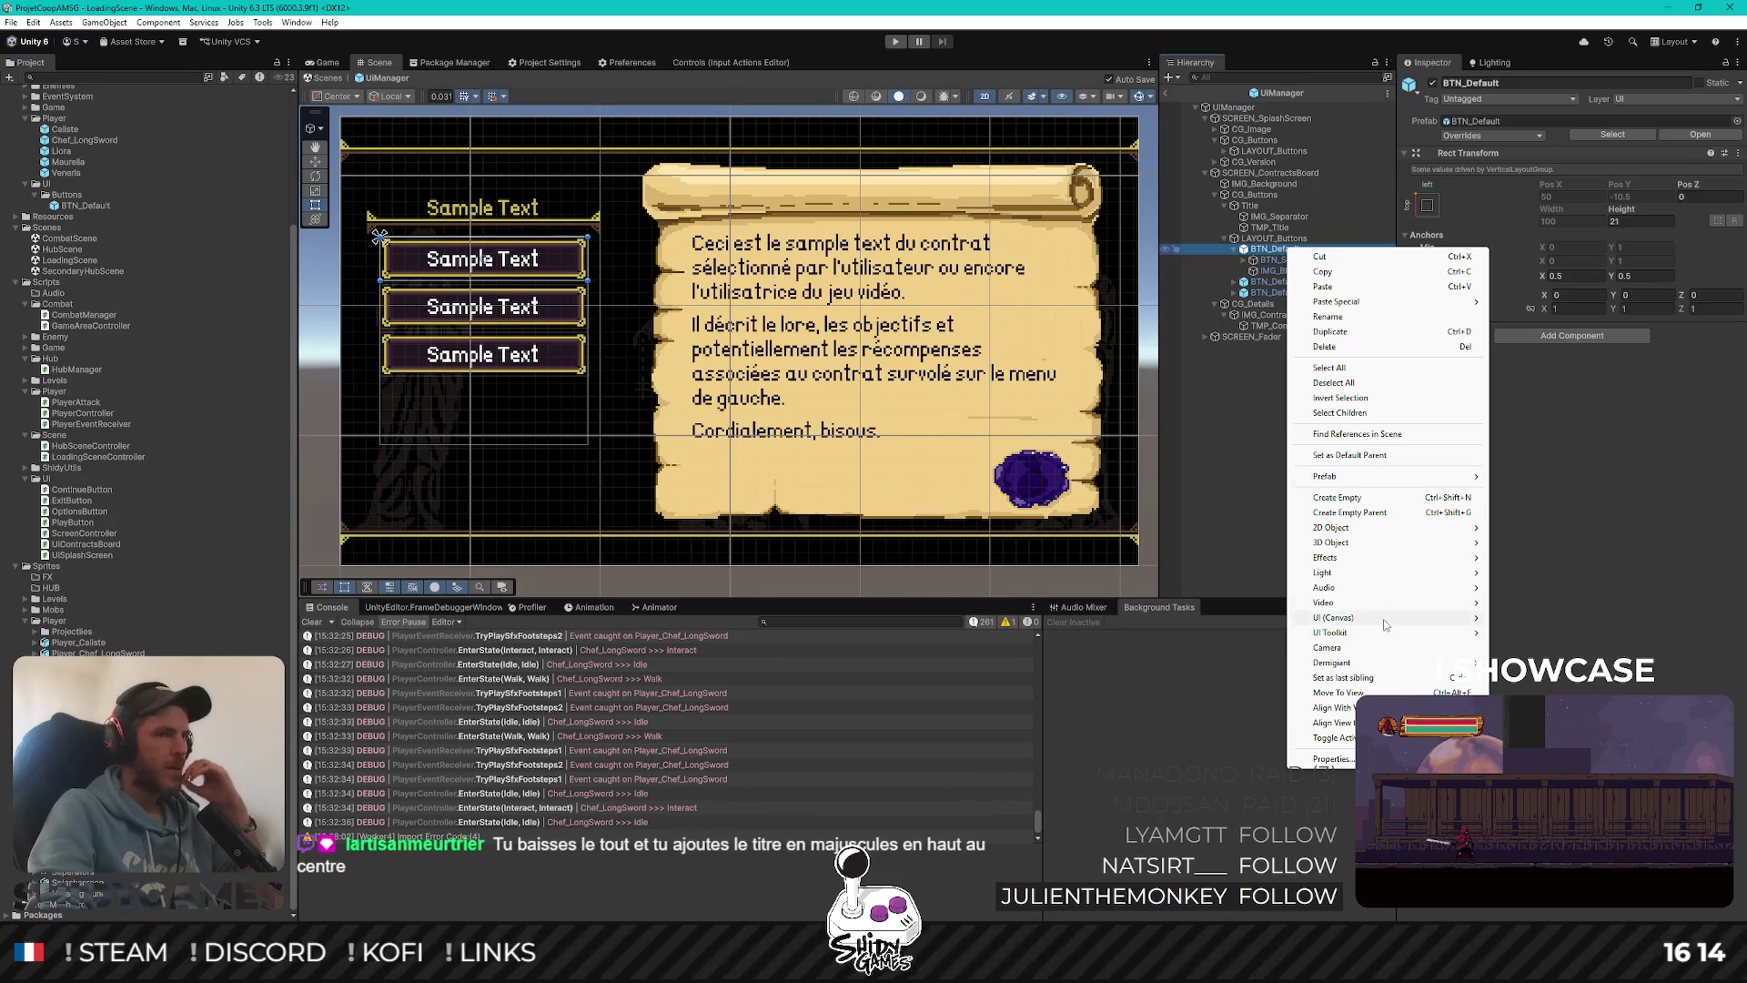
# Add a UI (Canvas) Image inside the first BTN_Default button
pyautogui.moveTo(1386, 627)
pyautogui.click(1537, 619)
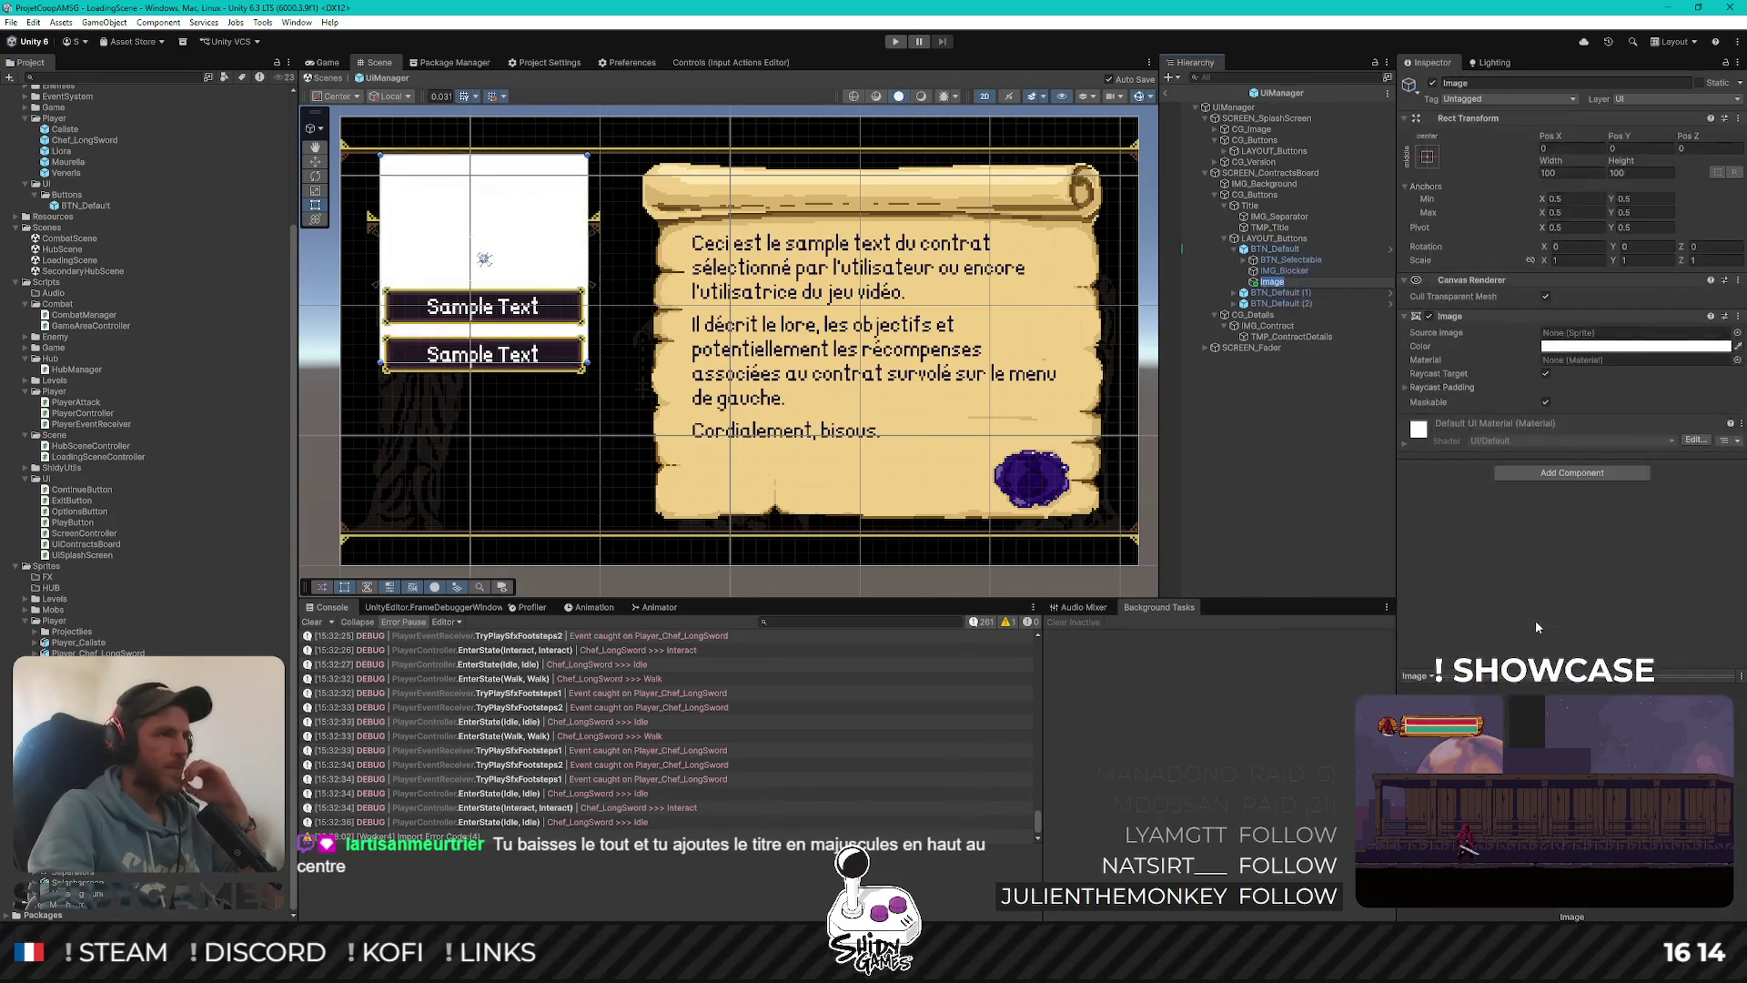
pyautogui.click(1264, 508)
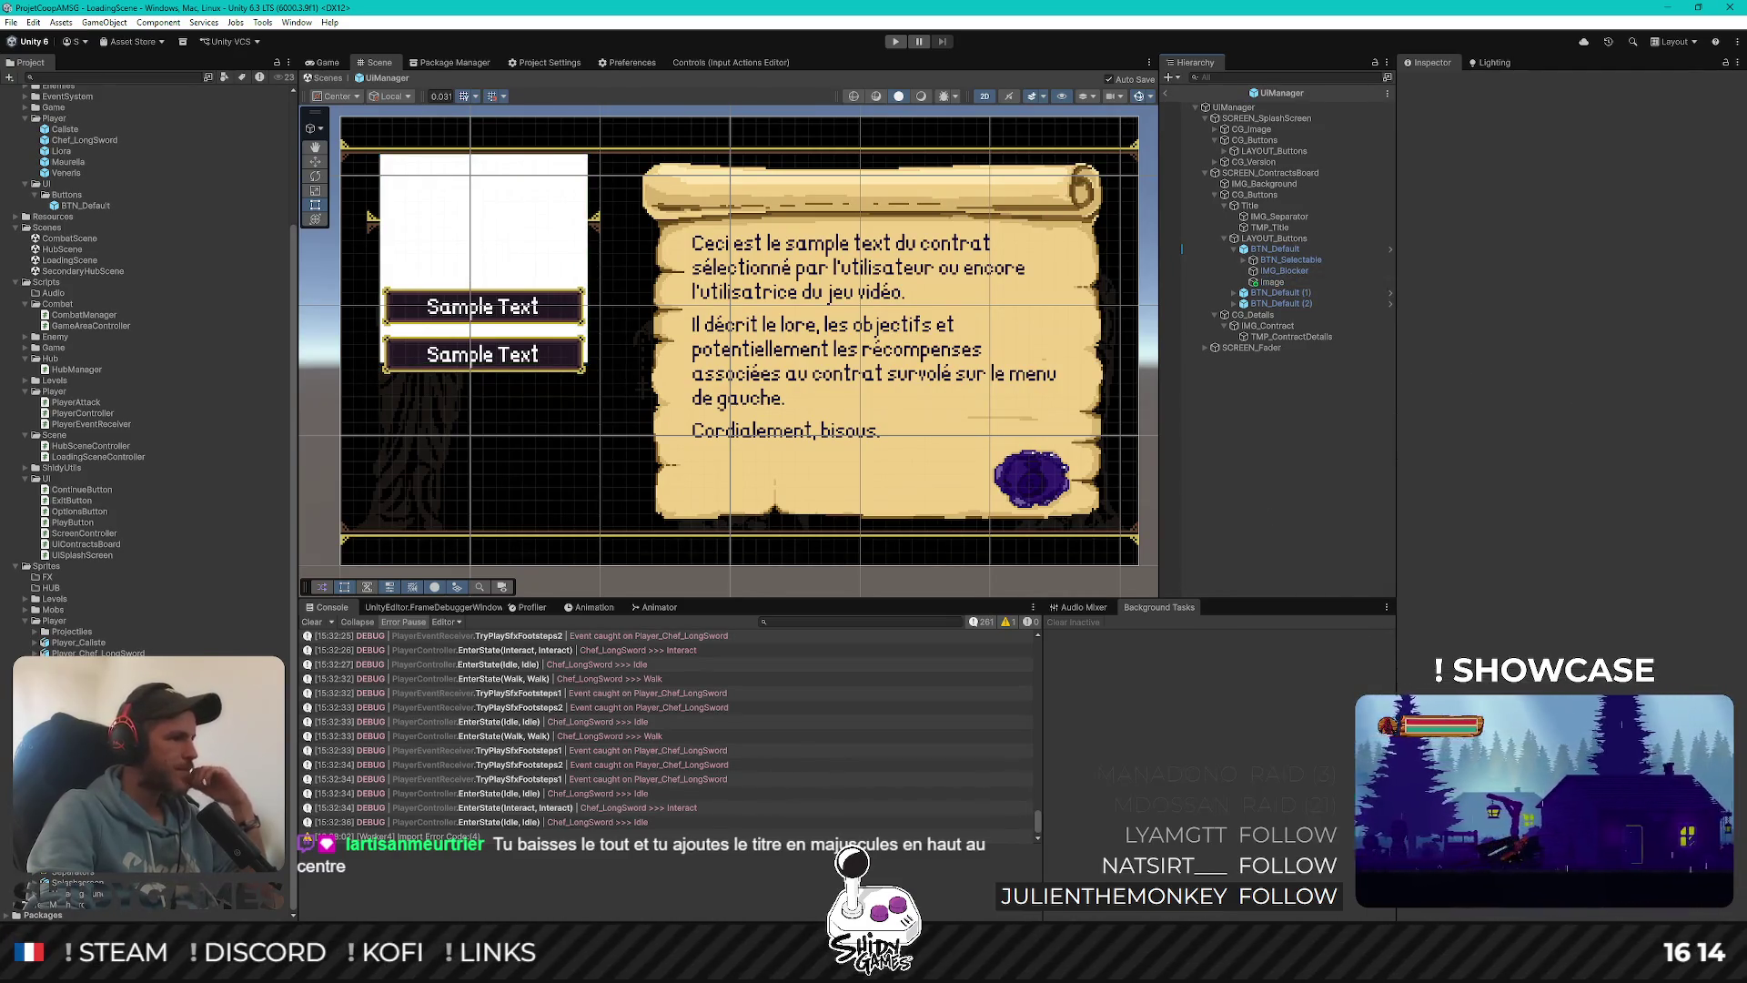
pyautogui.click(82, 763)
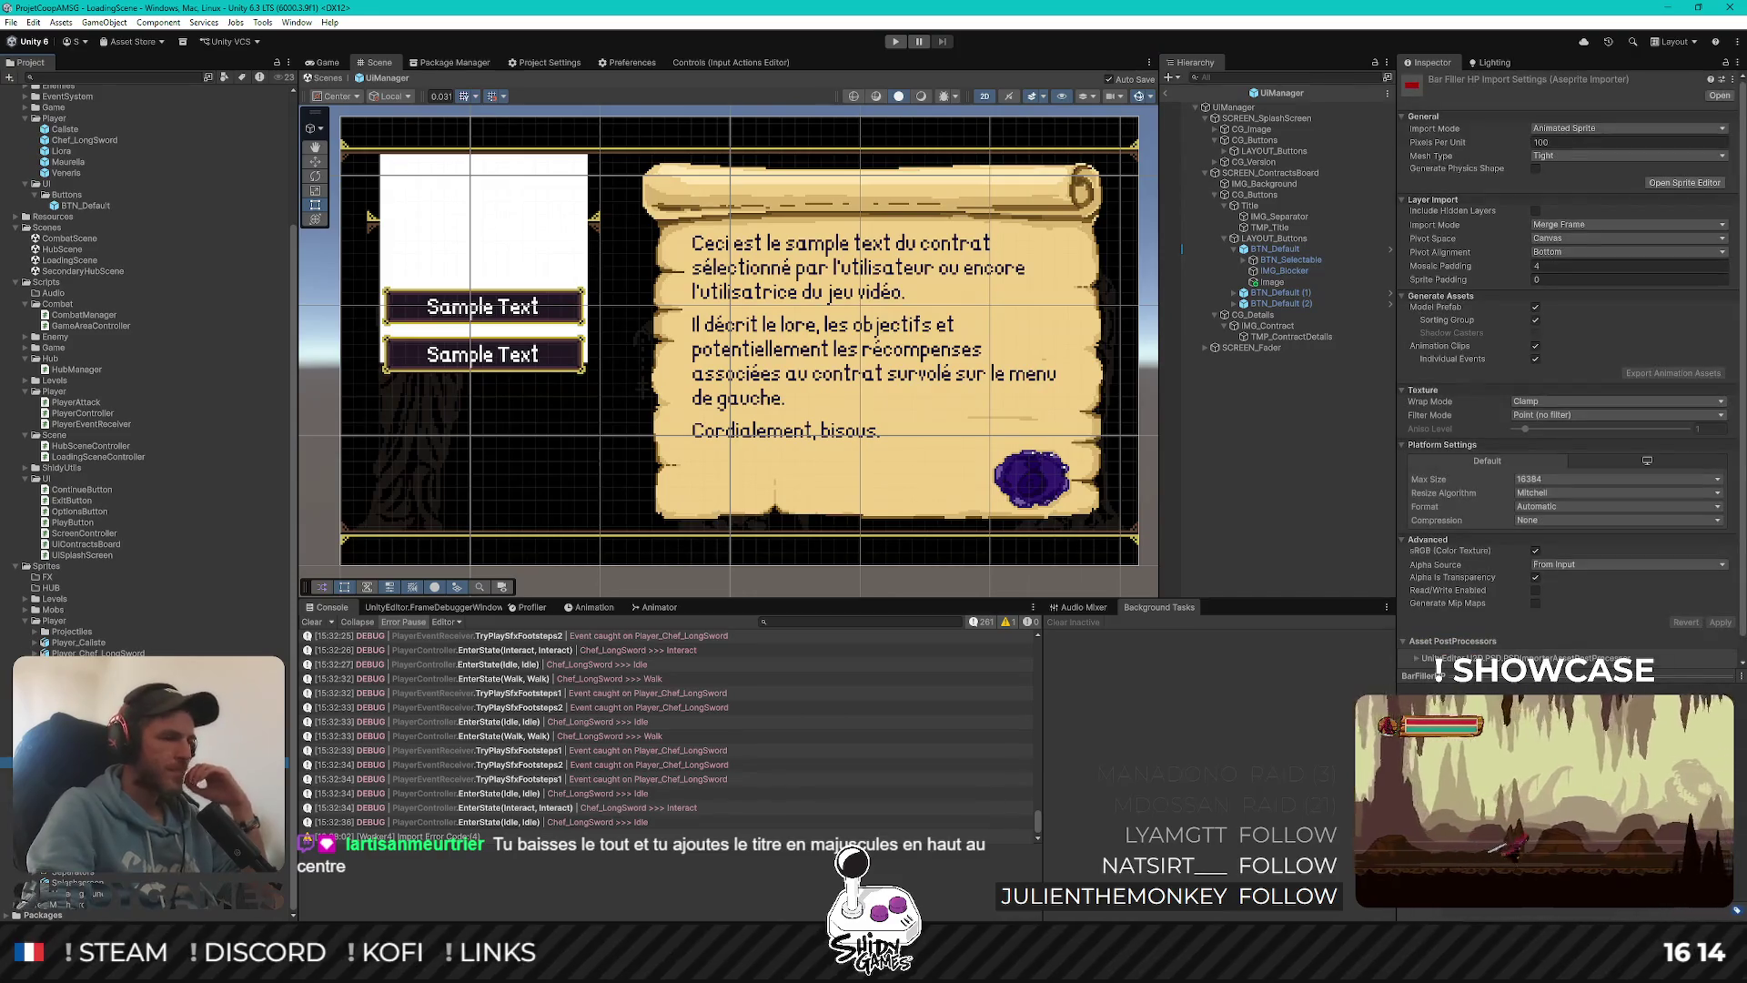
pyautogui.click(73, 752)
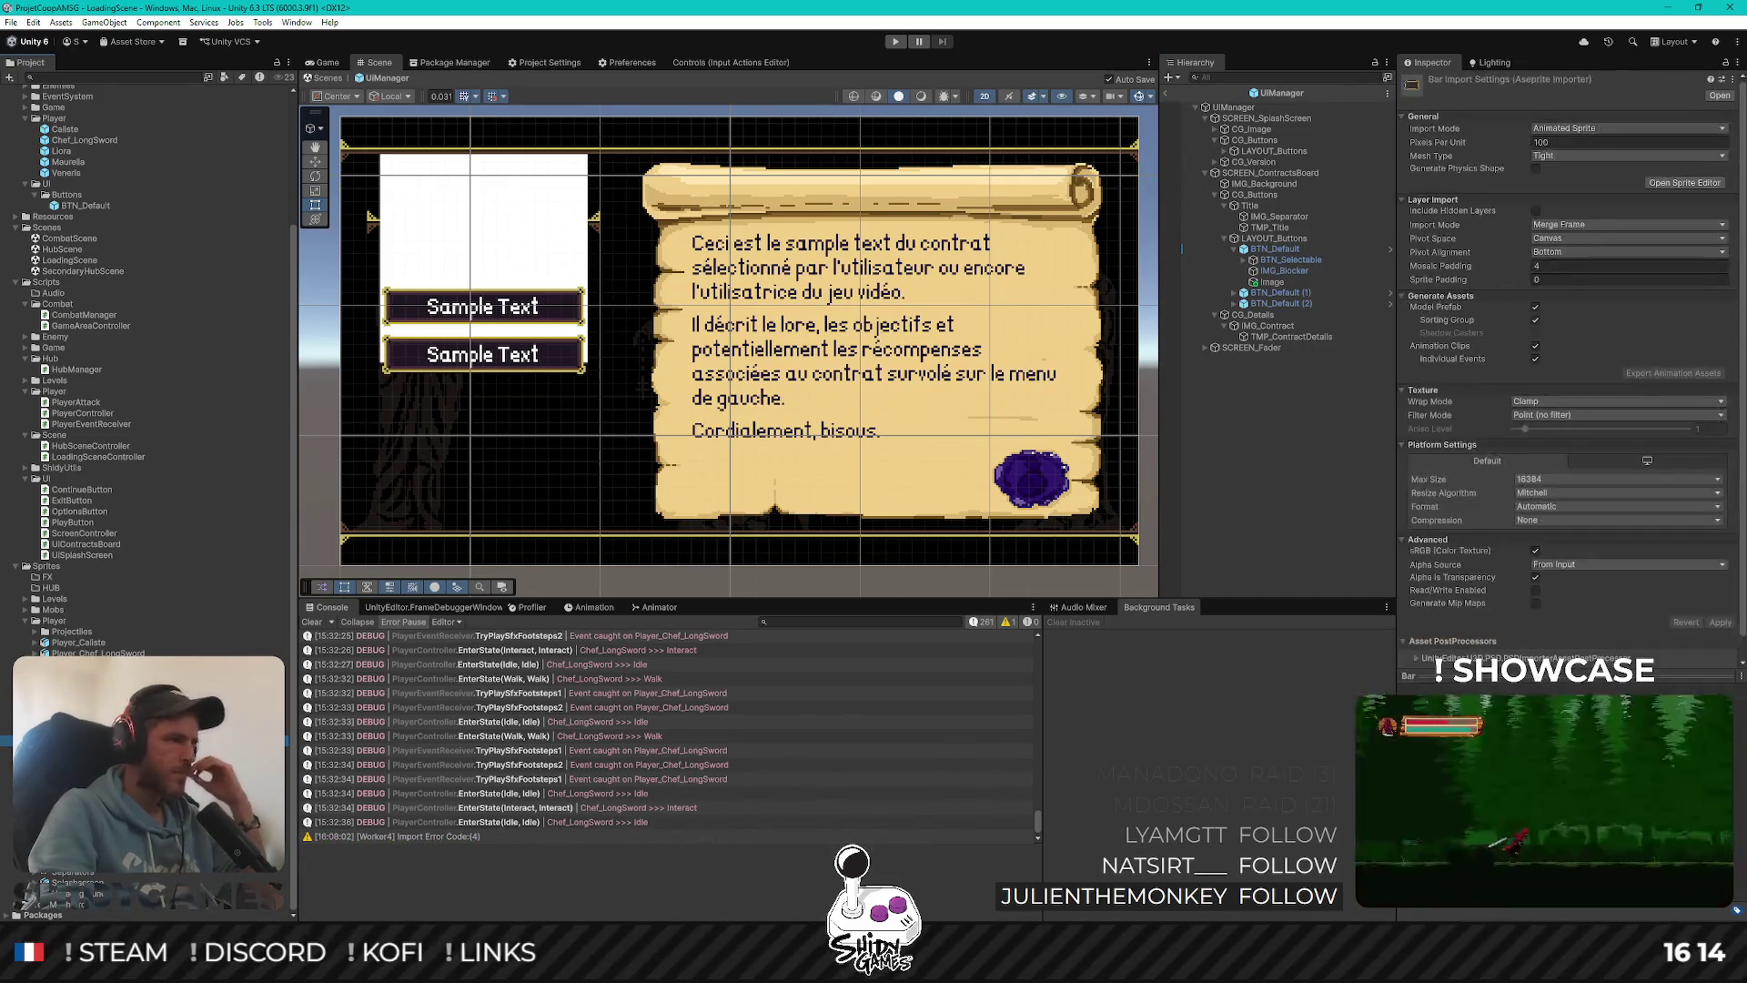
pyautogui.click(77, 765)
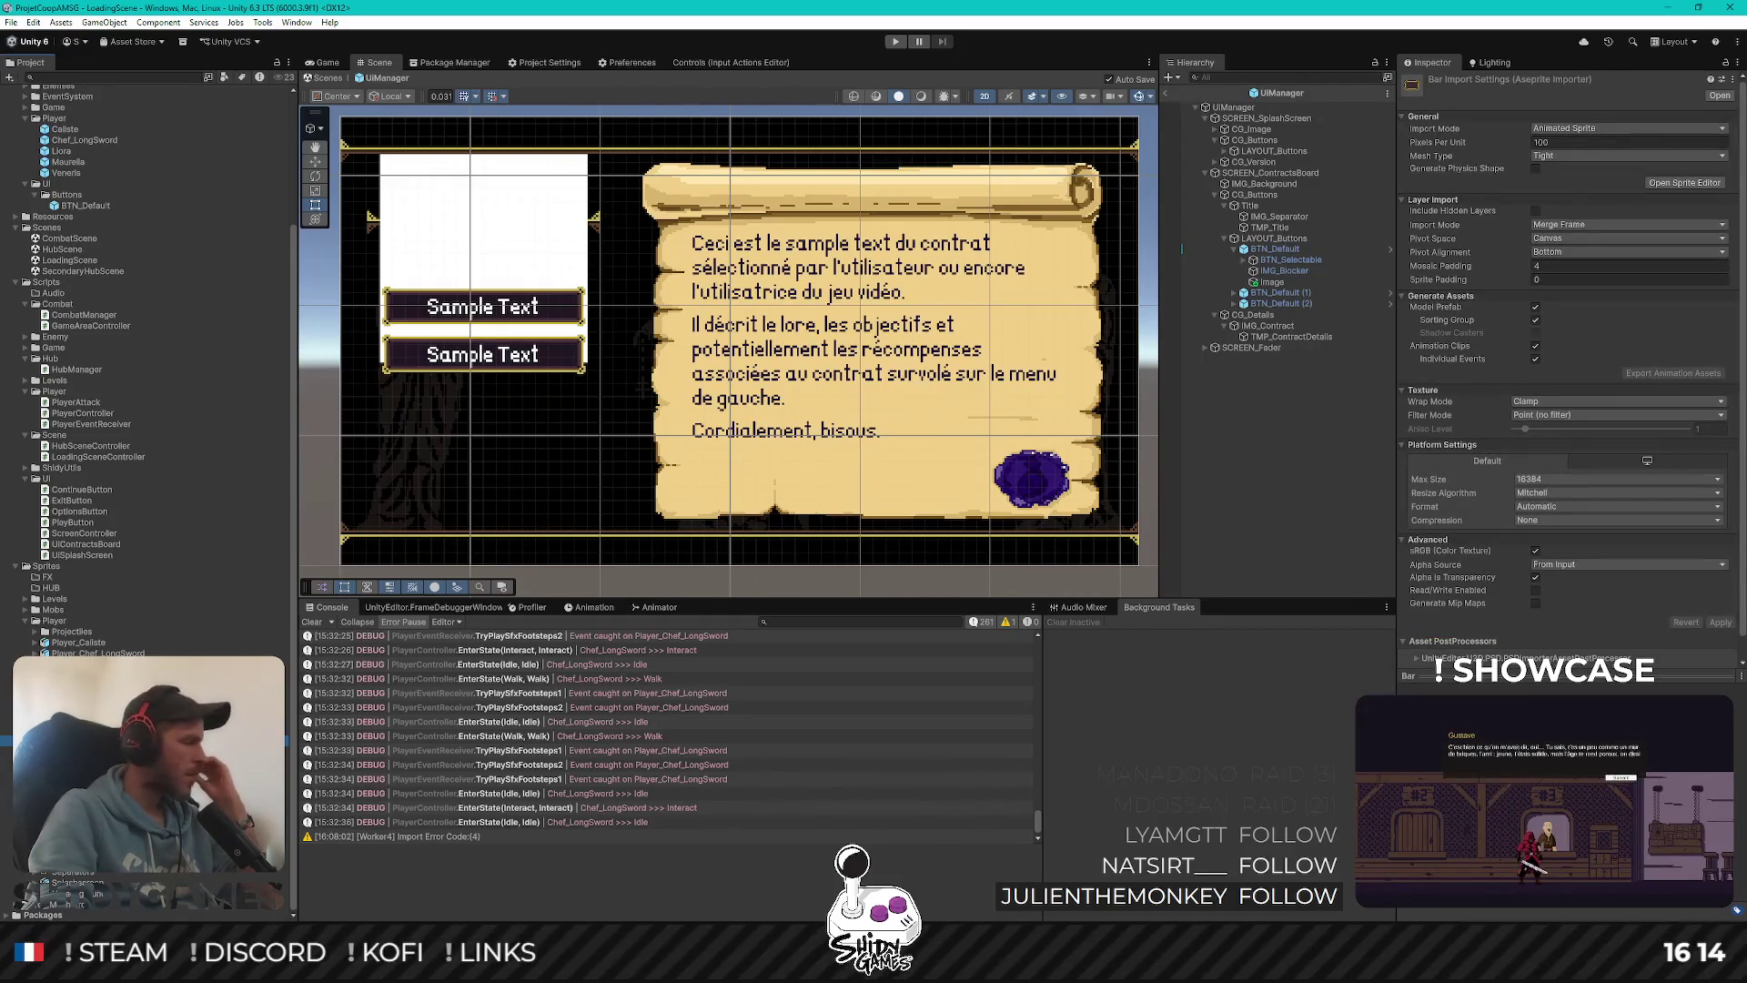
pyautogui.click(73, 805)
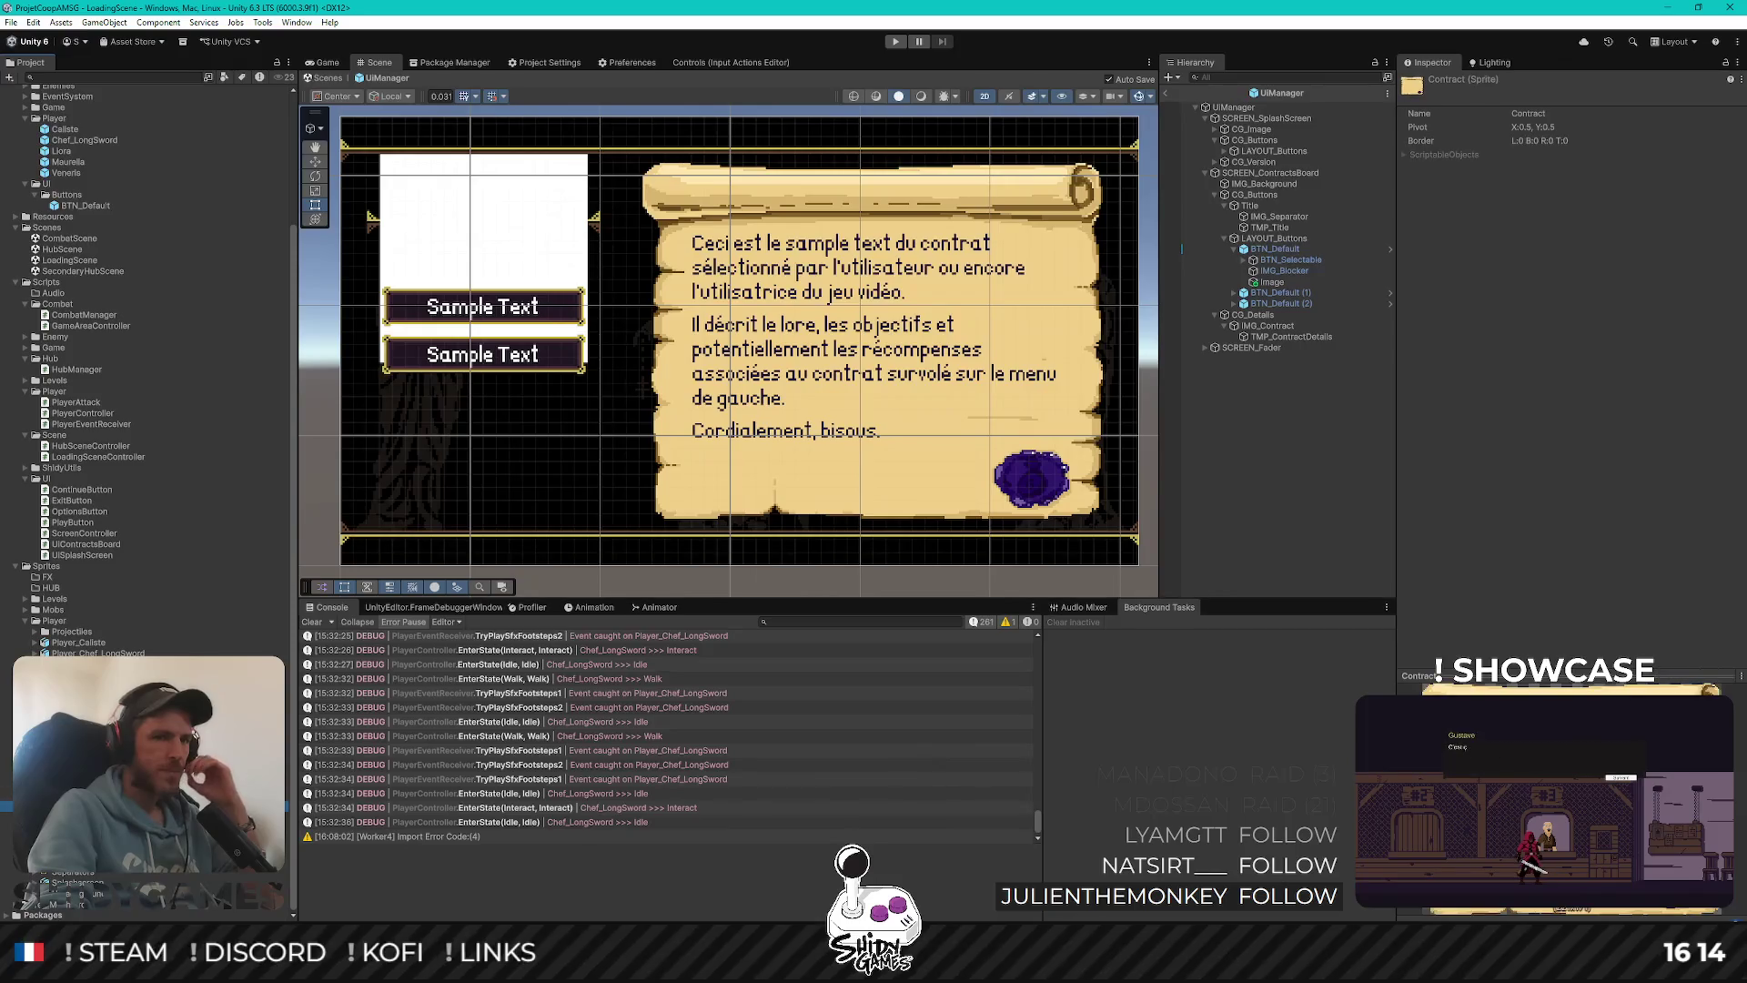
pyautogui.click(73, 819)
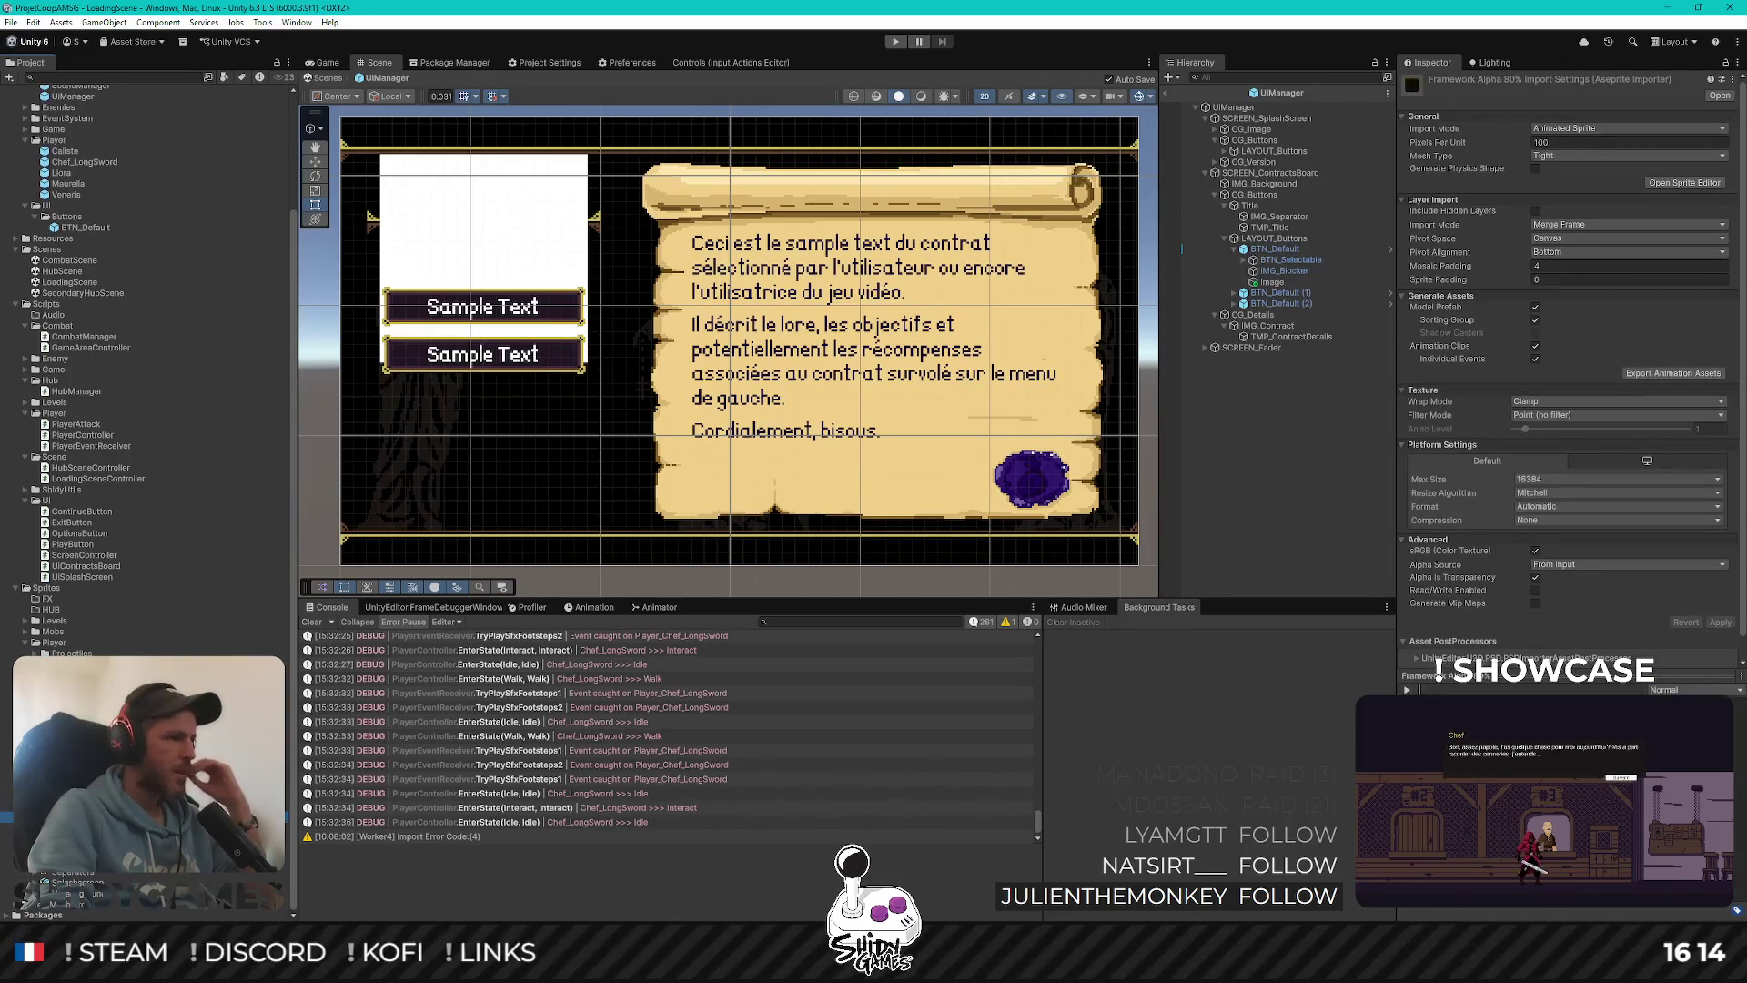
pyautogui.click(73, 833)
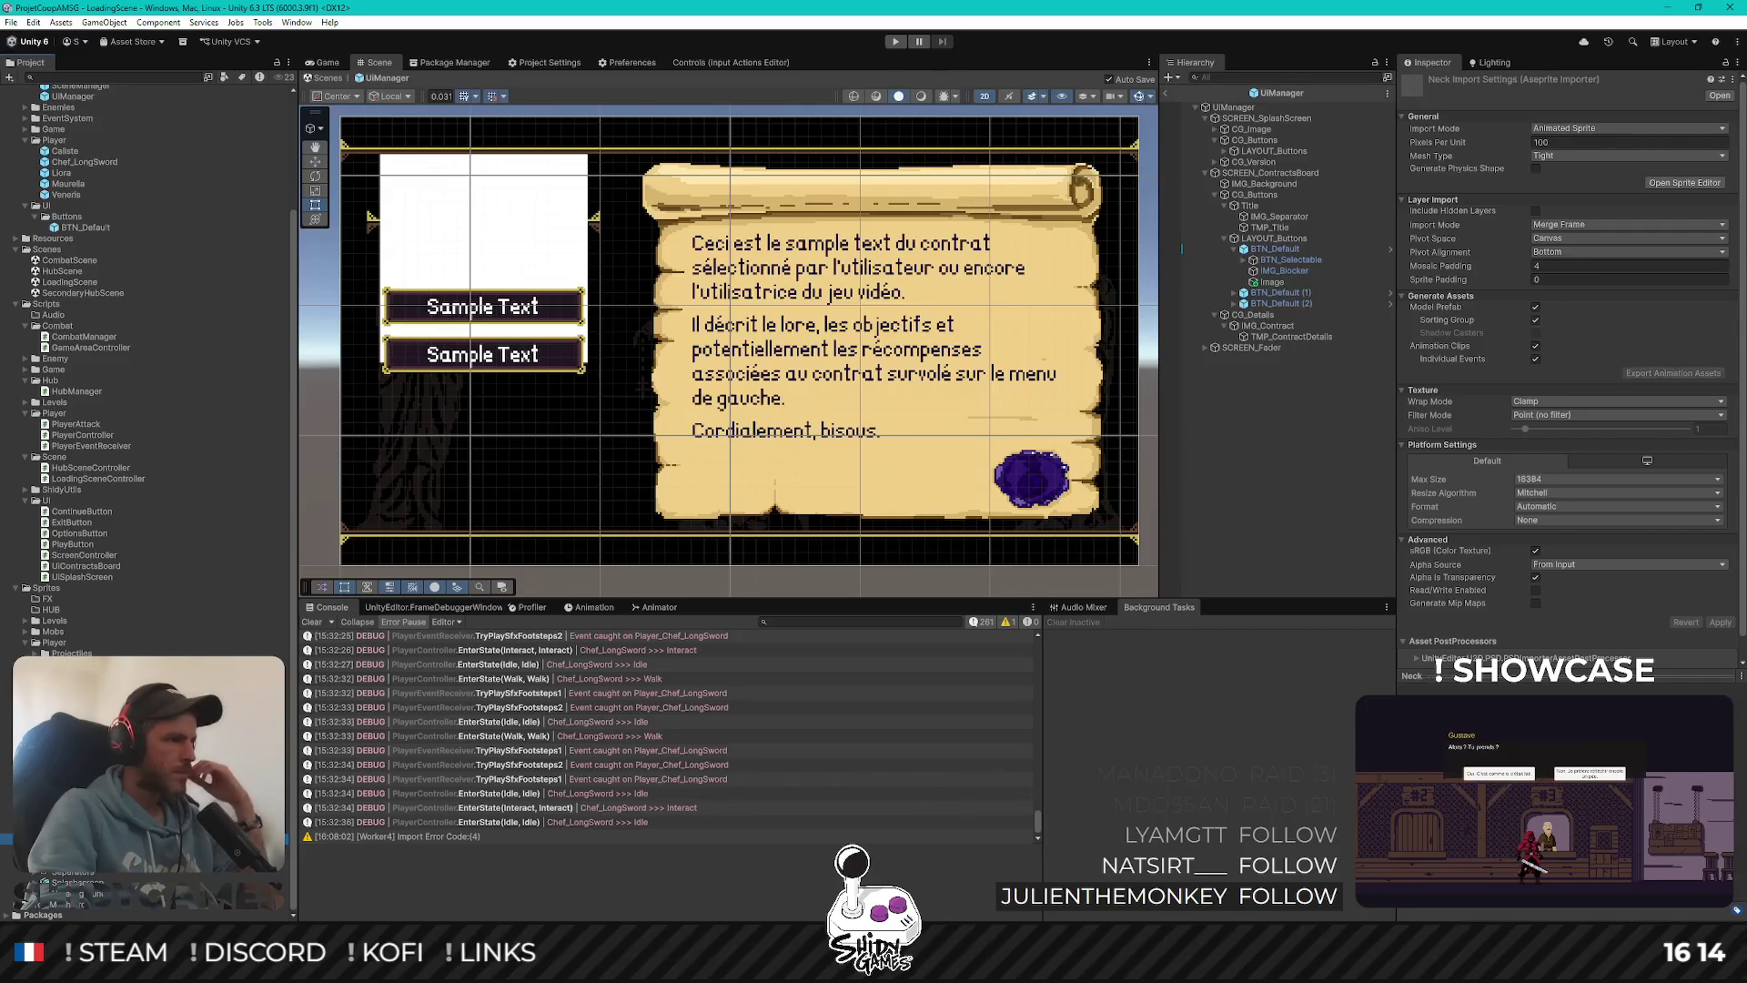
pyautogui.click(73, 846)
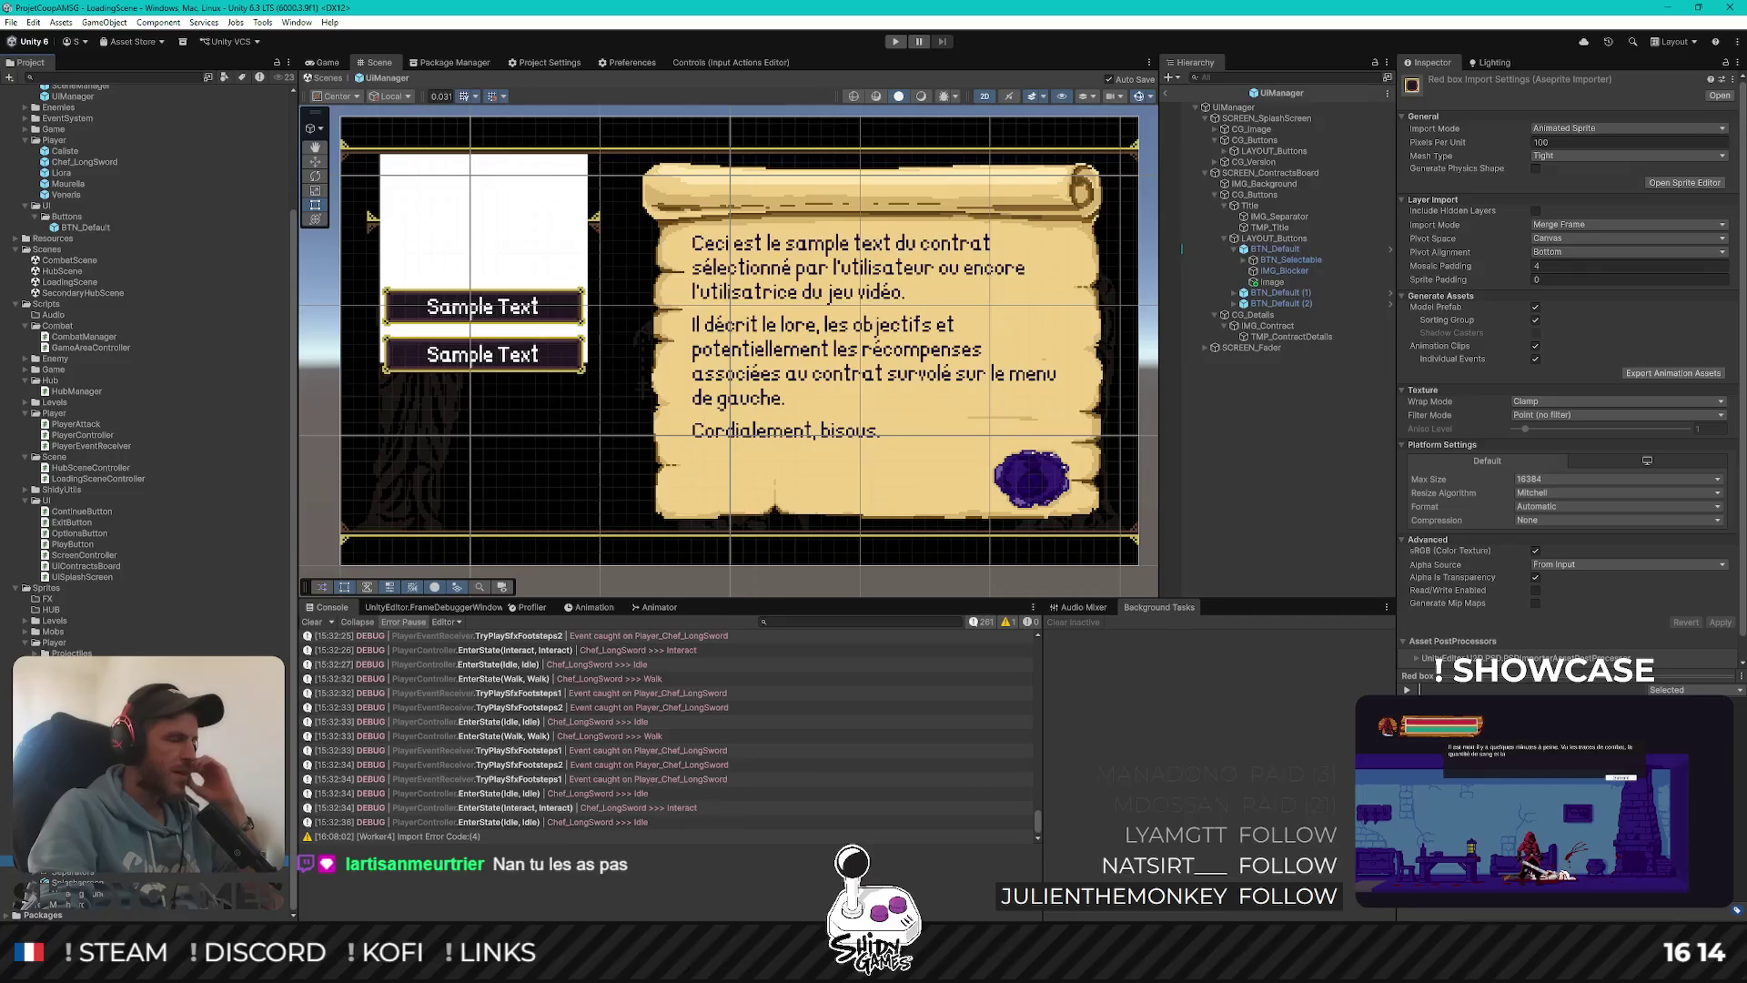
pyautogui.click(73, 833)
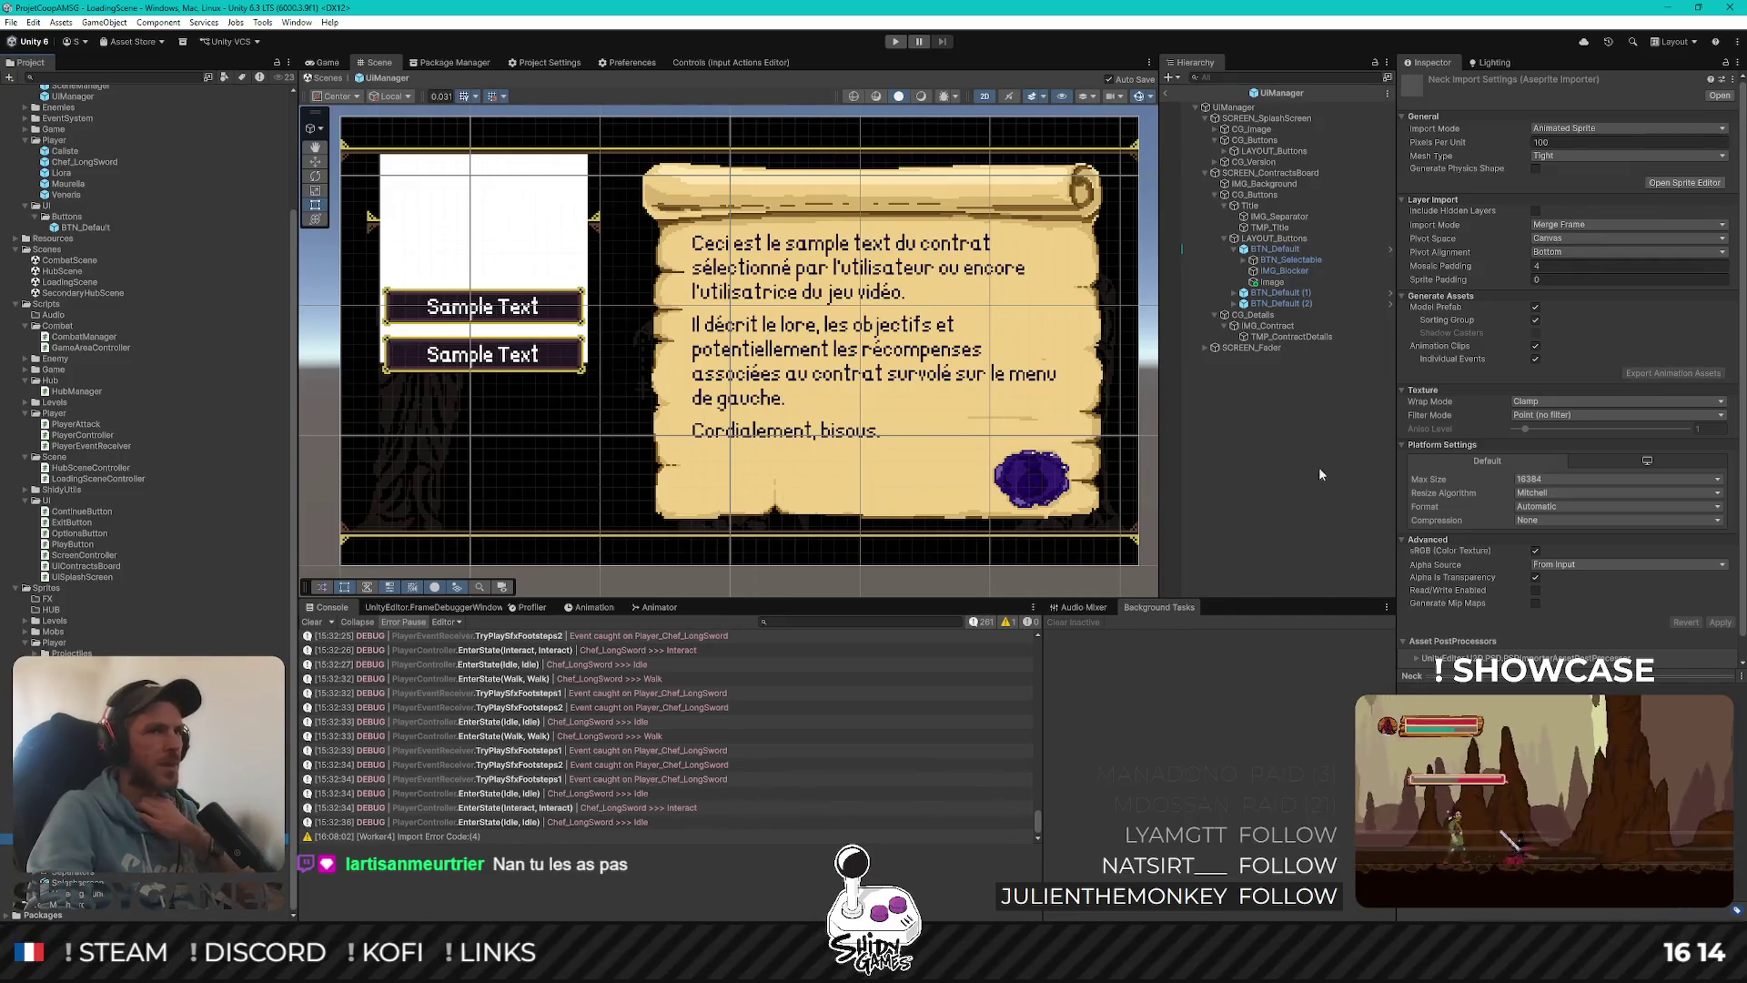
pyautogui.click(1272, 249)
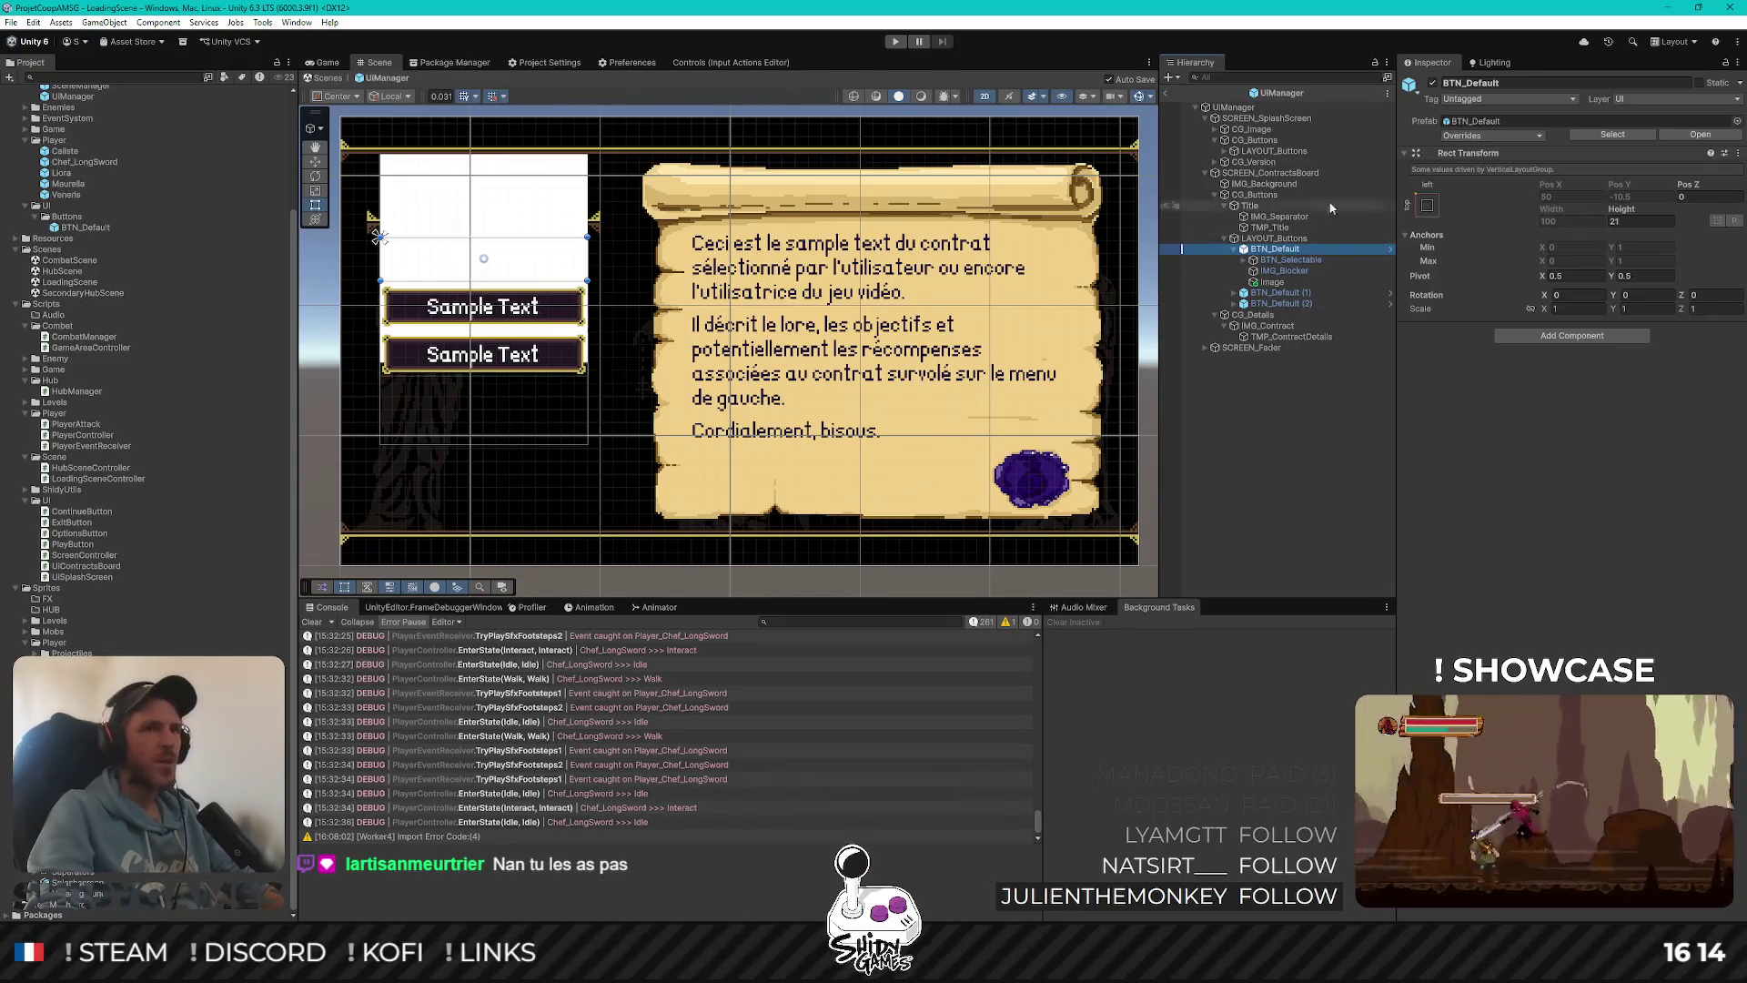
# Resize the new white image inside the button to a 16 by 16 square
pyautogui.click(1274, 282)
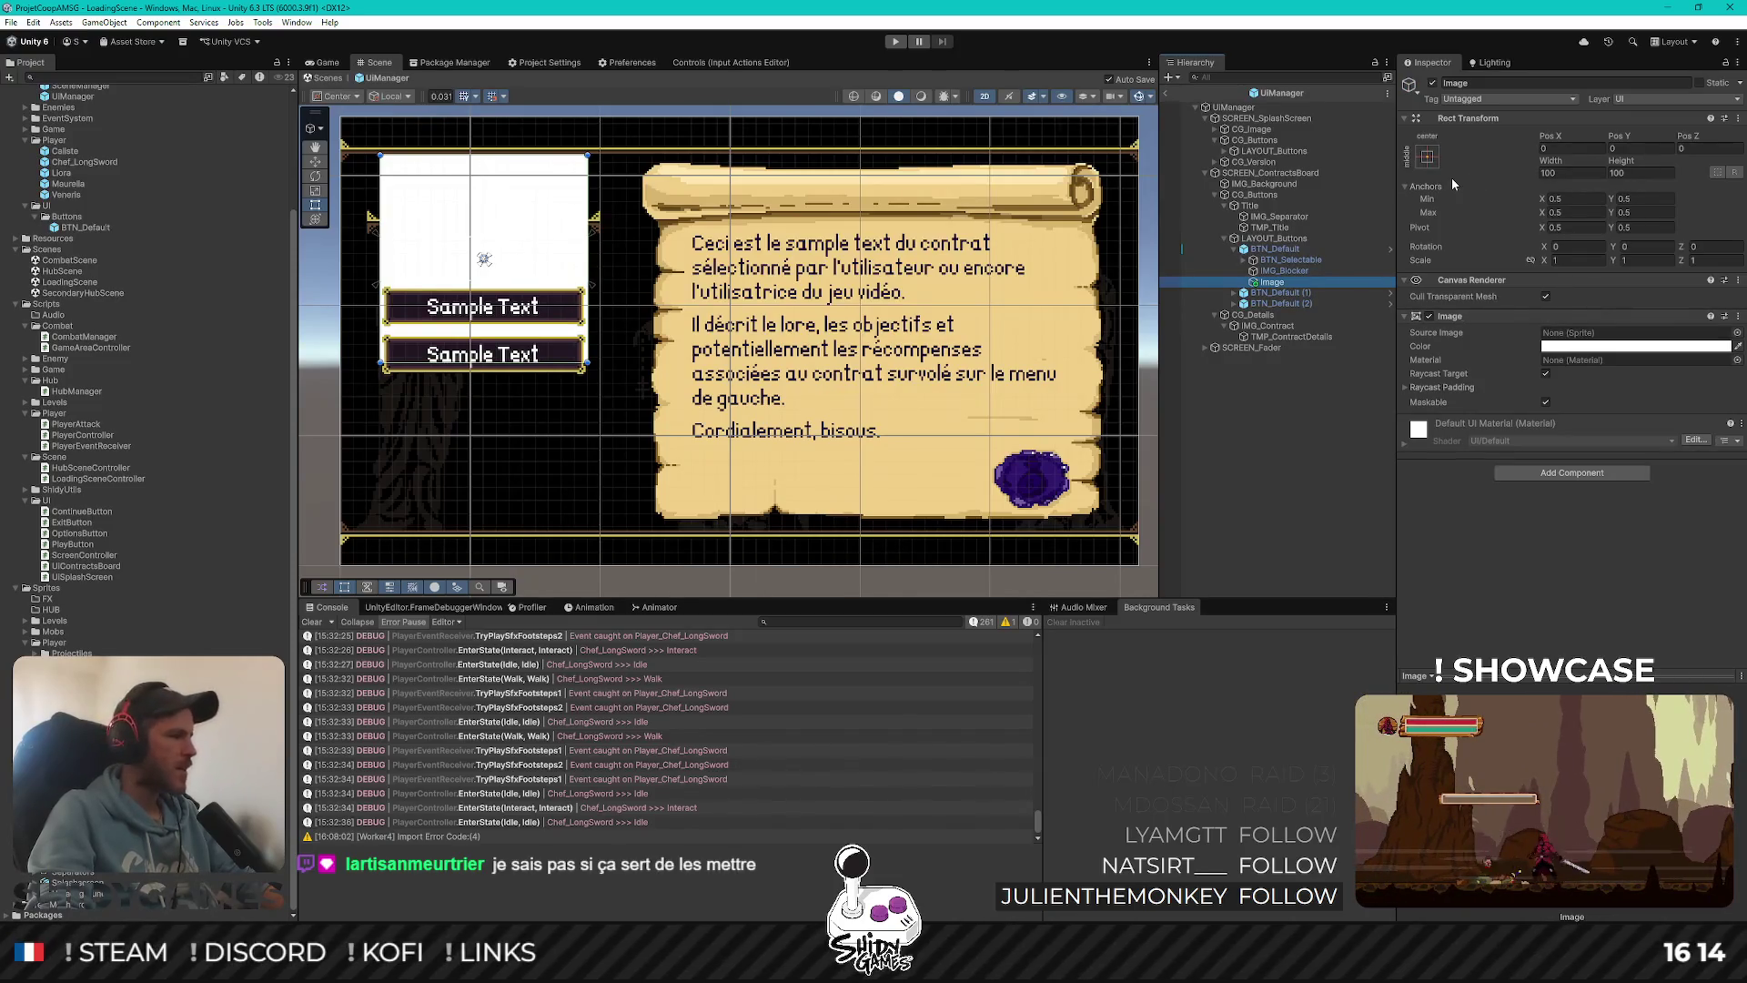
pyautogui.click(1570, 173)
pyautogui.write('16')
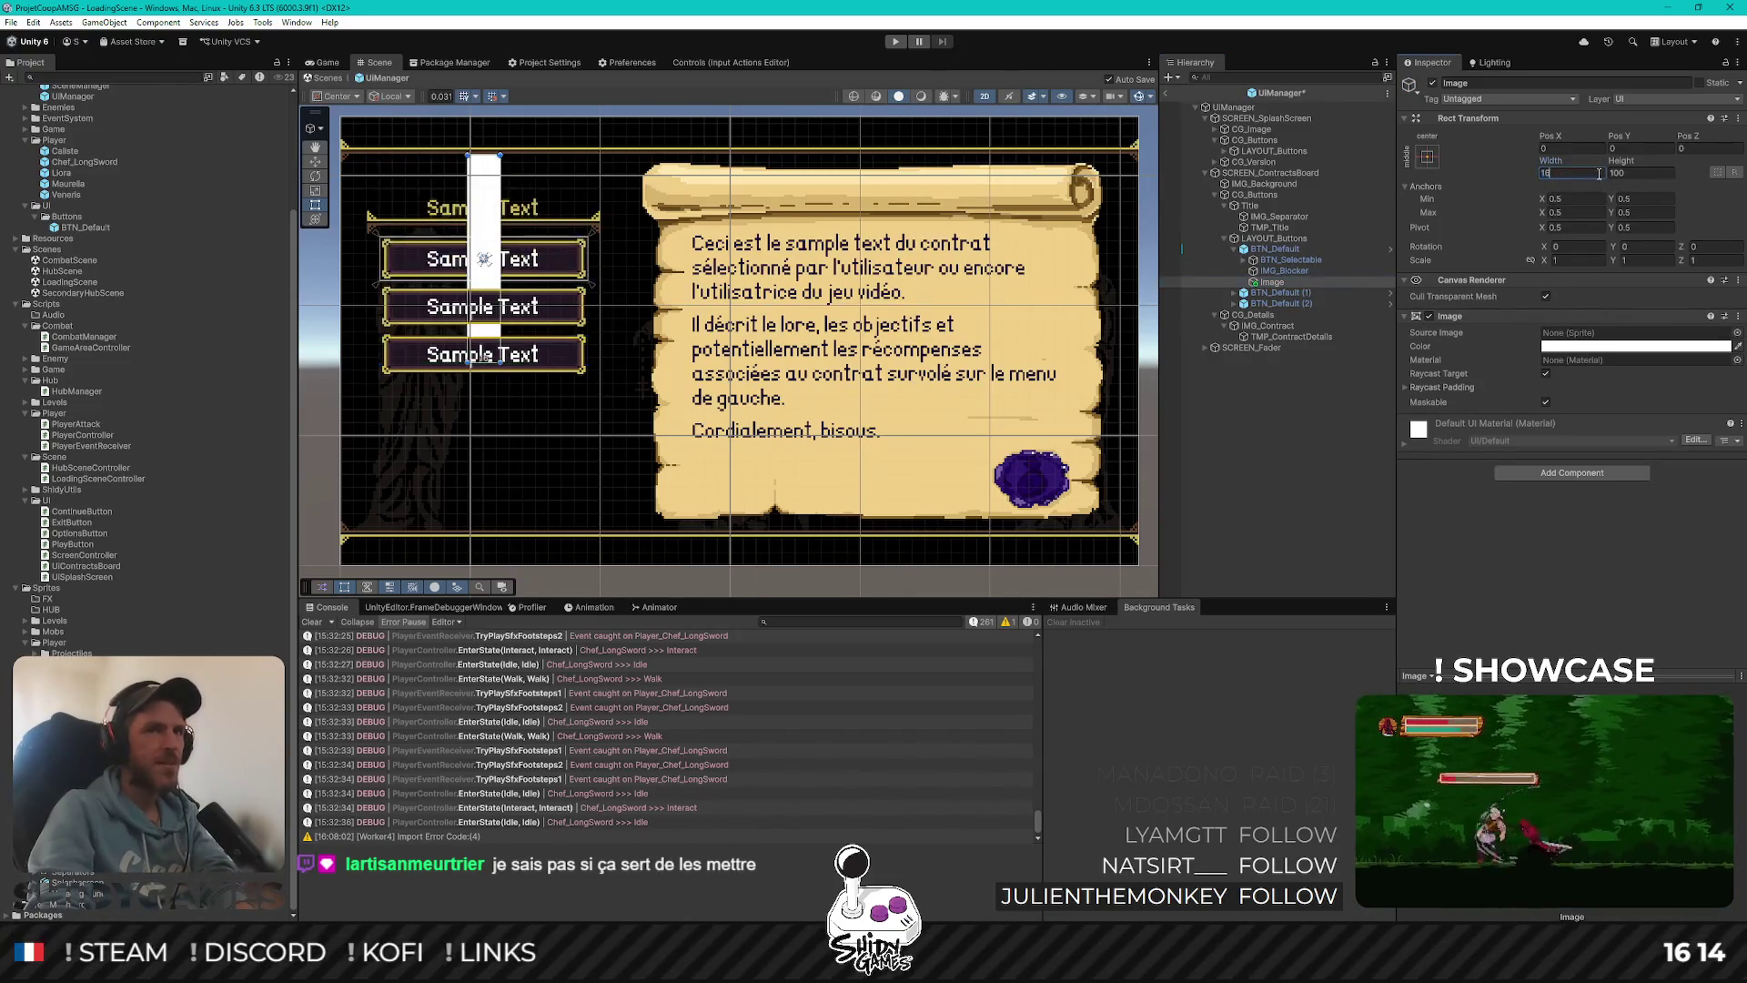
pyautogui.click(1639, 173)
pyautogui.write('16')
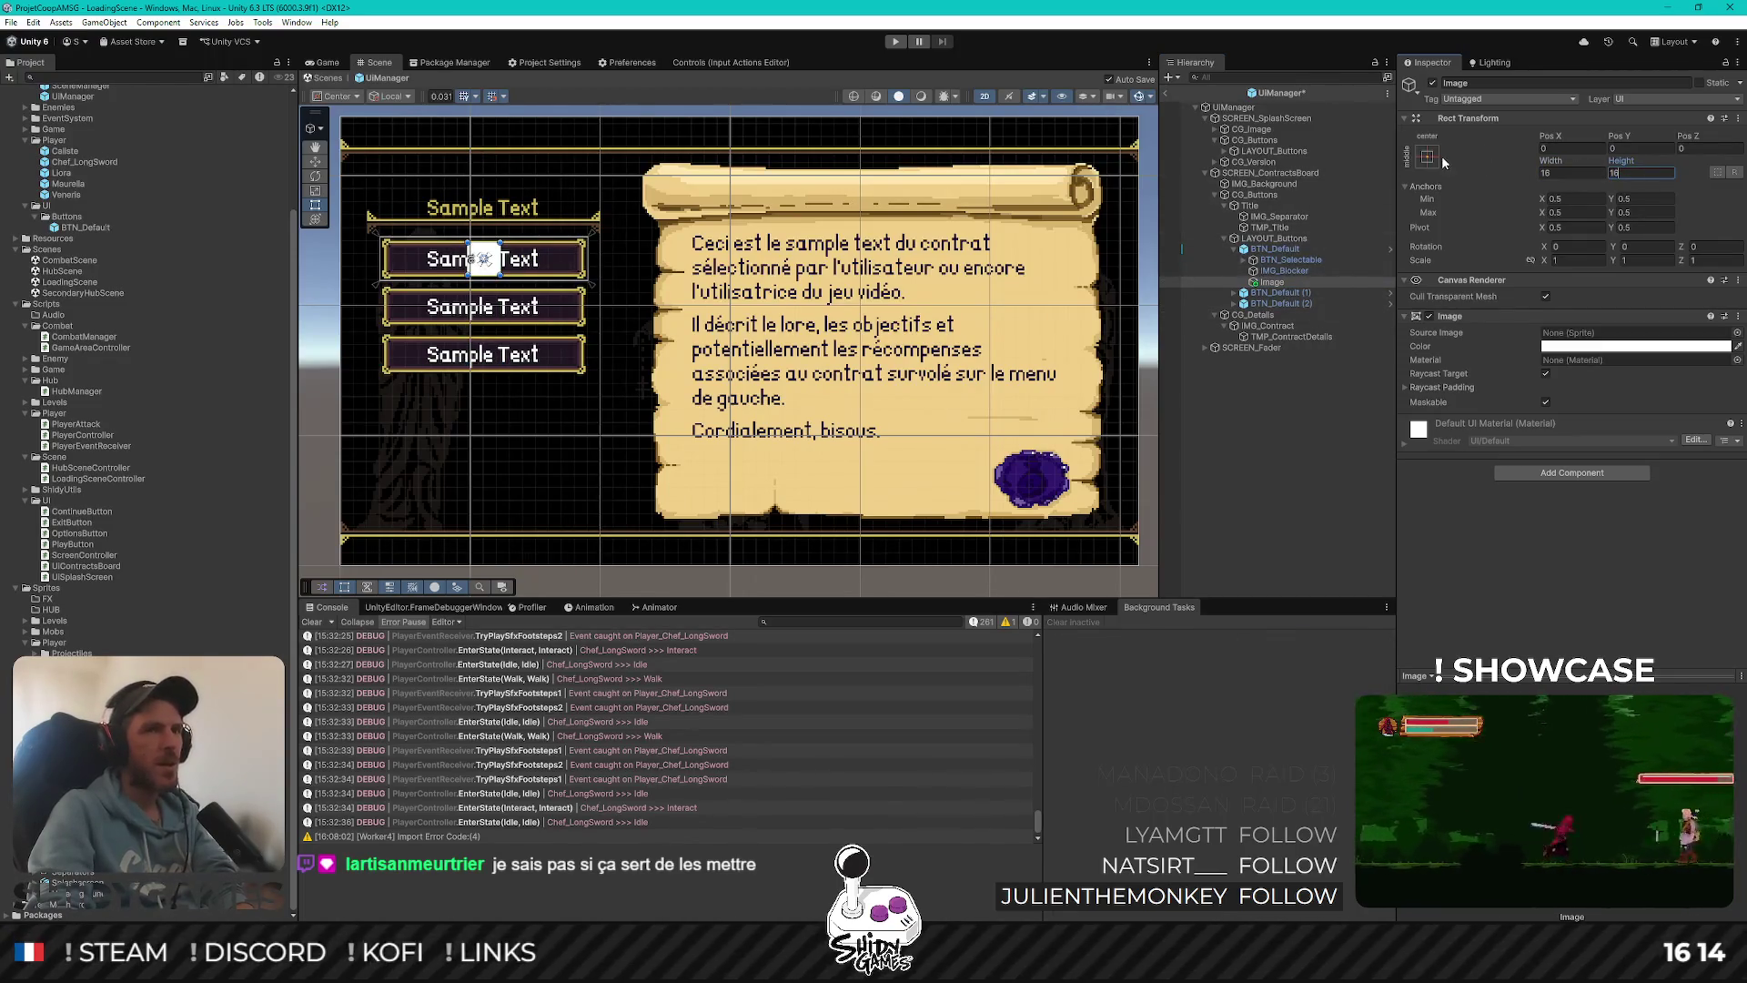
# Anchor the square to the button's middle-right and set its Pos X to 12
pyautogui.click(1427, 156)
pyautogui.keyDown('alt'); pyautogui.click(1535, 293); pyautogui.keyUp('alt')
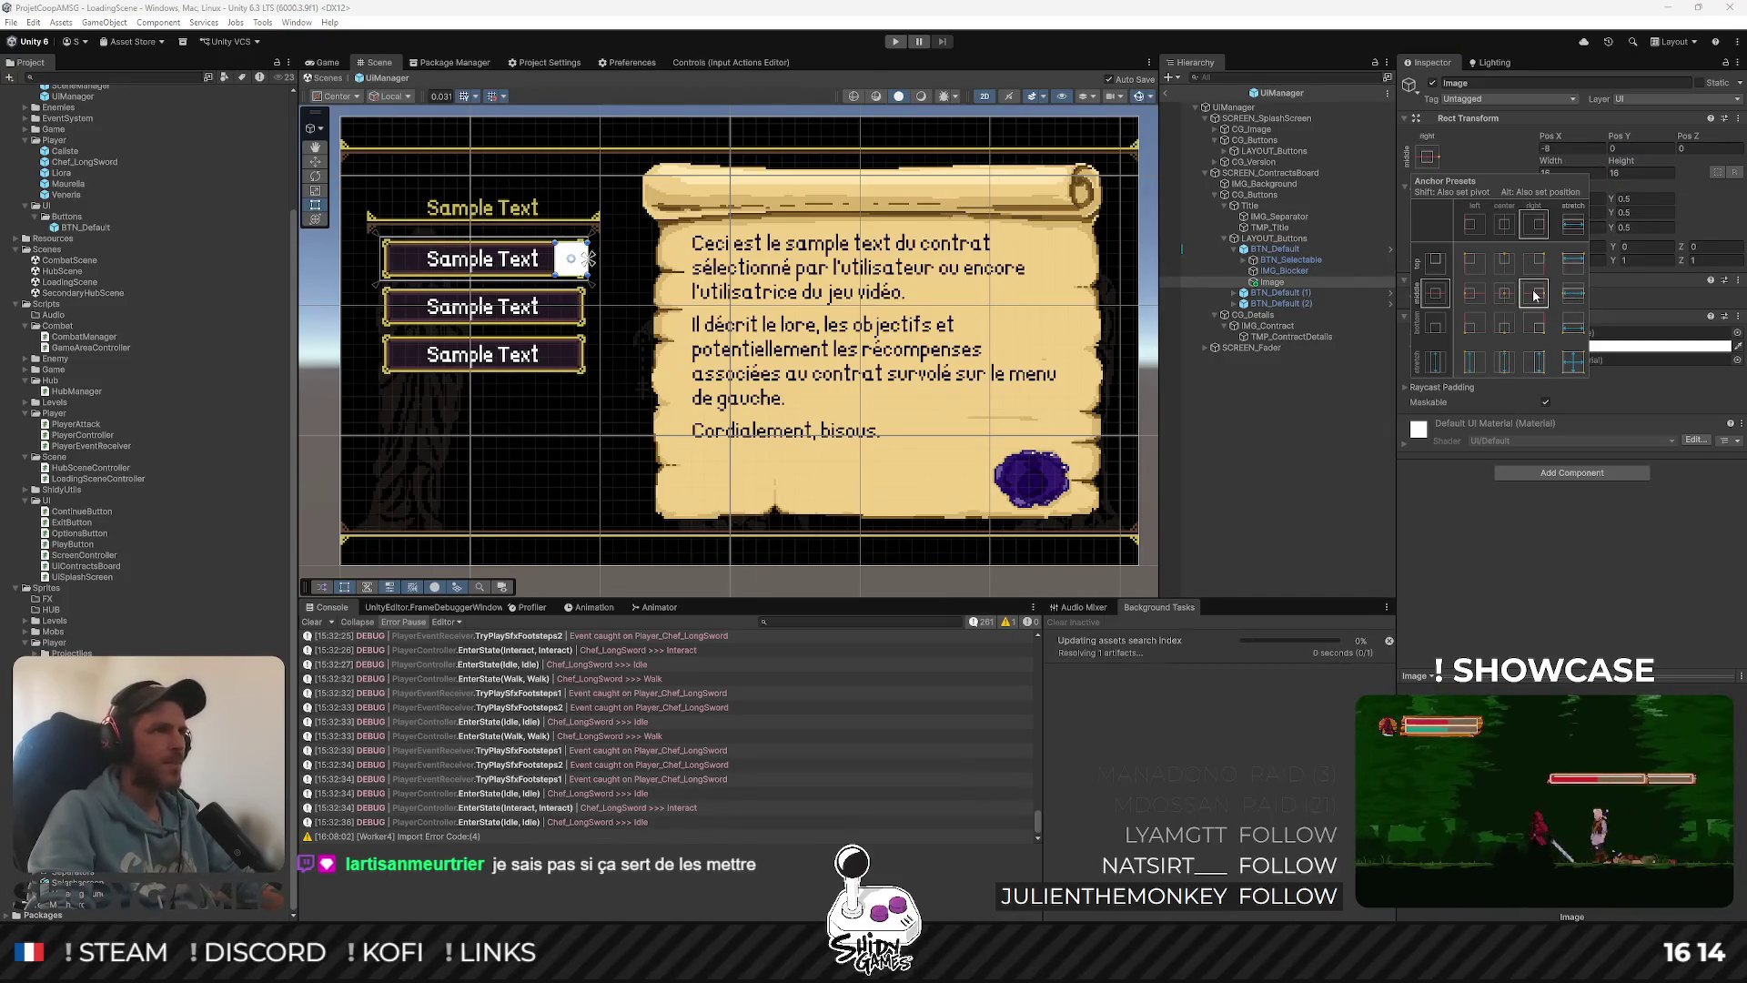
pyautogui.click(1588, 147)
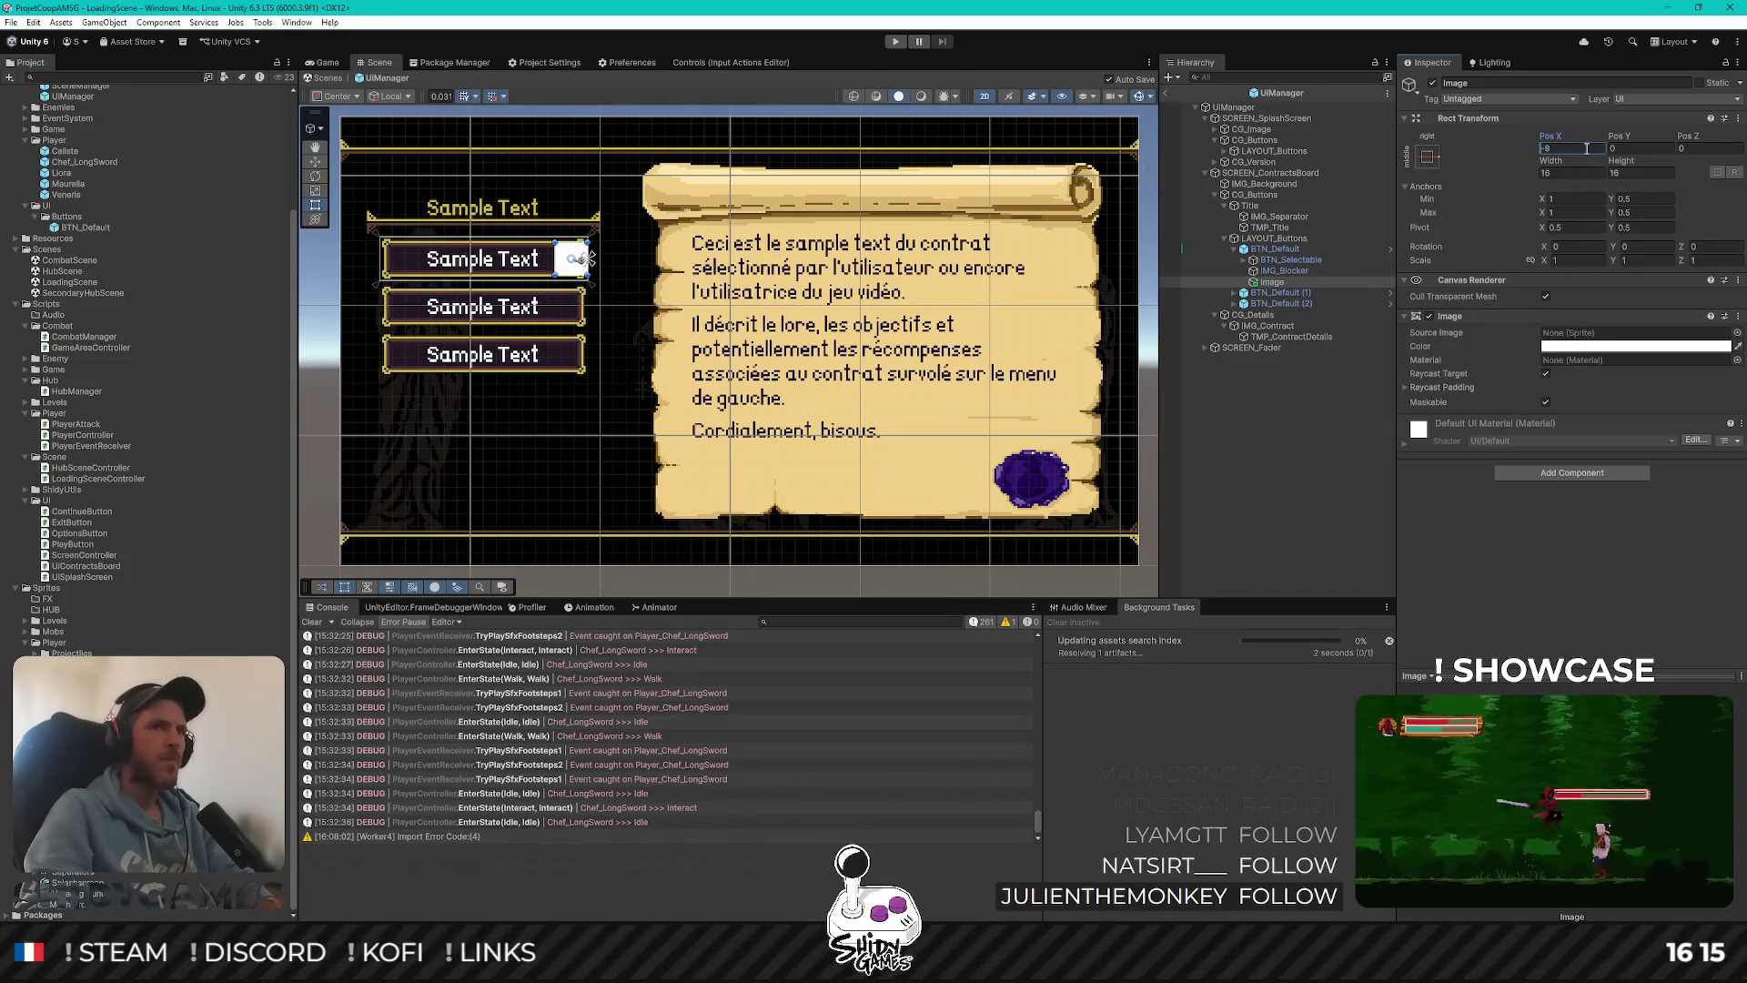
pyautogui.click(1587, 148)
pyautogui.hotkey('ctrl', 'z')
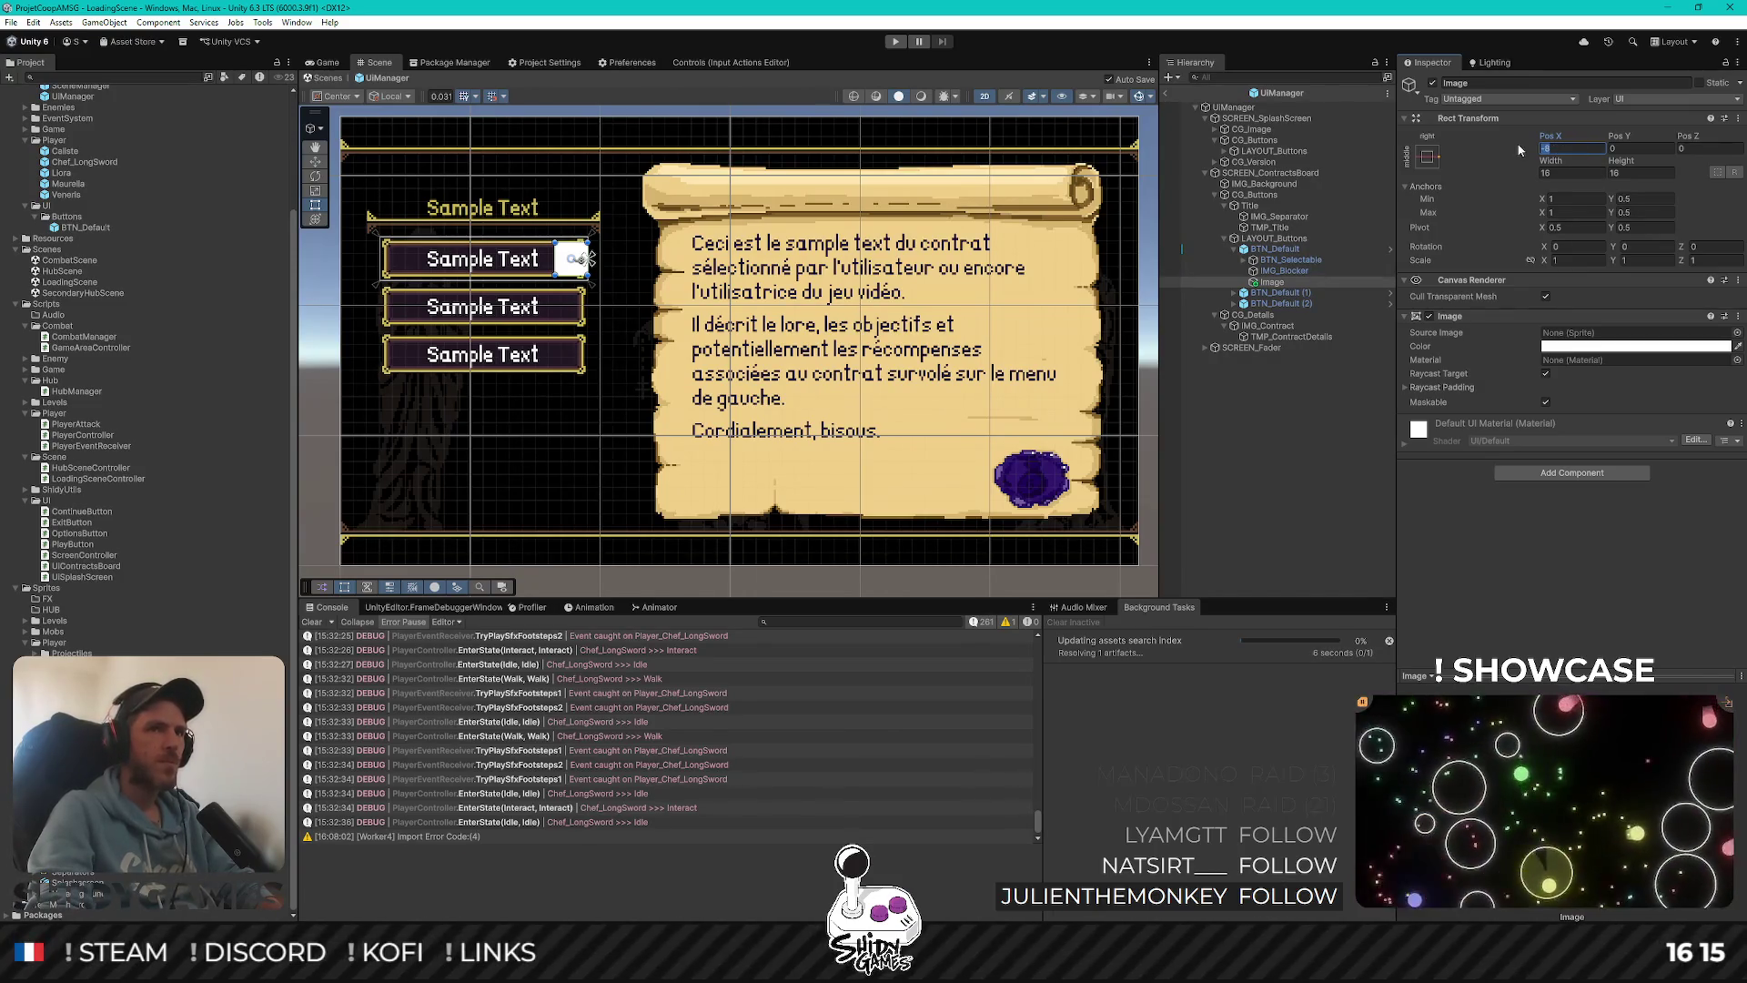
pyautogui.moveTo(1553, 139); pyautogui.dragTo(1620, 140)
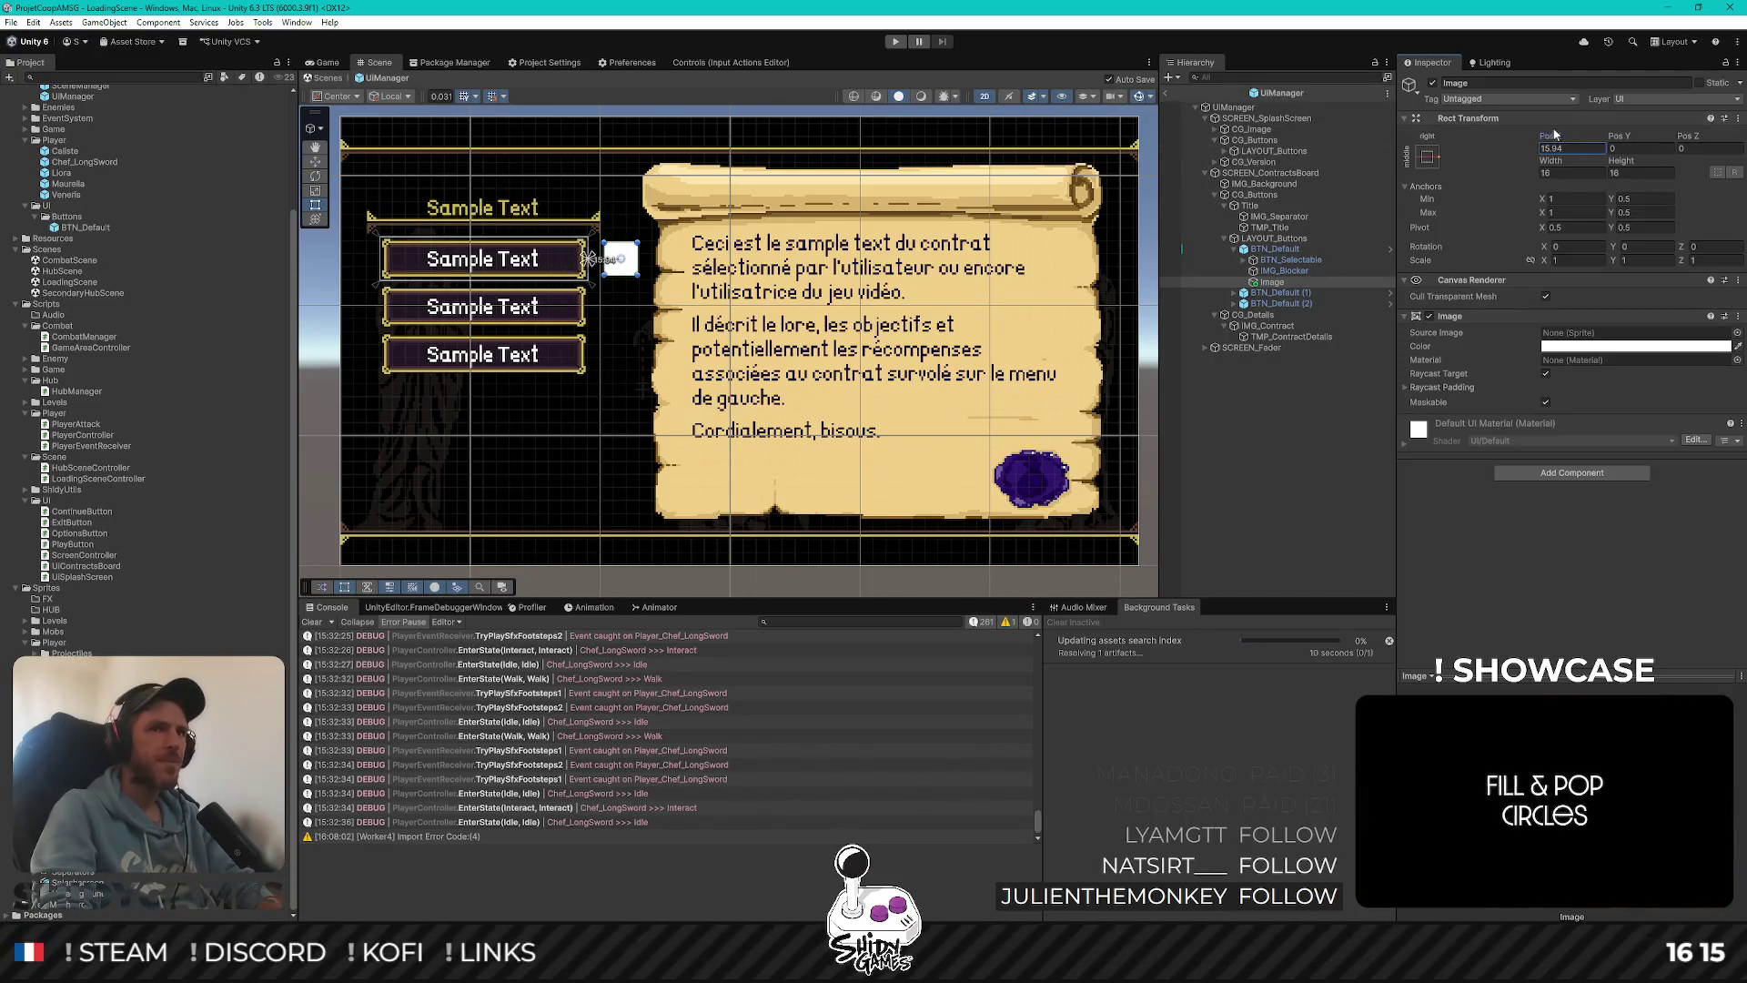
pyautogui.moveTo(1553, 139); pyautogui.dragTo(1525, 138)
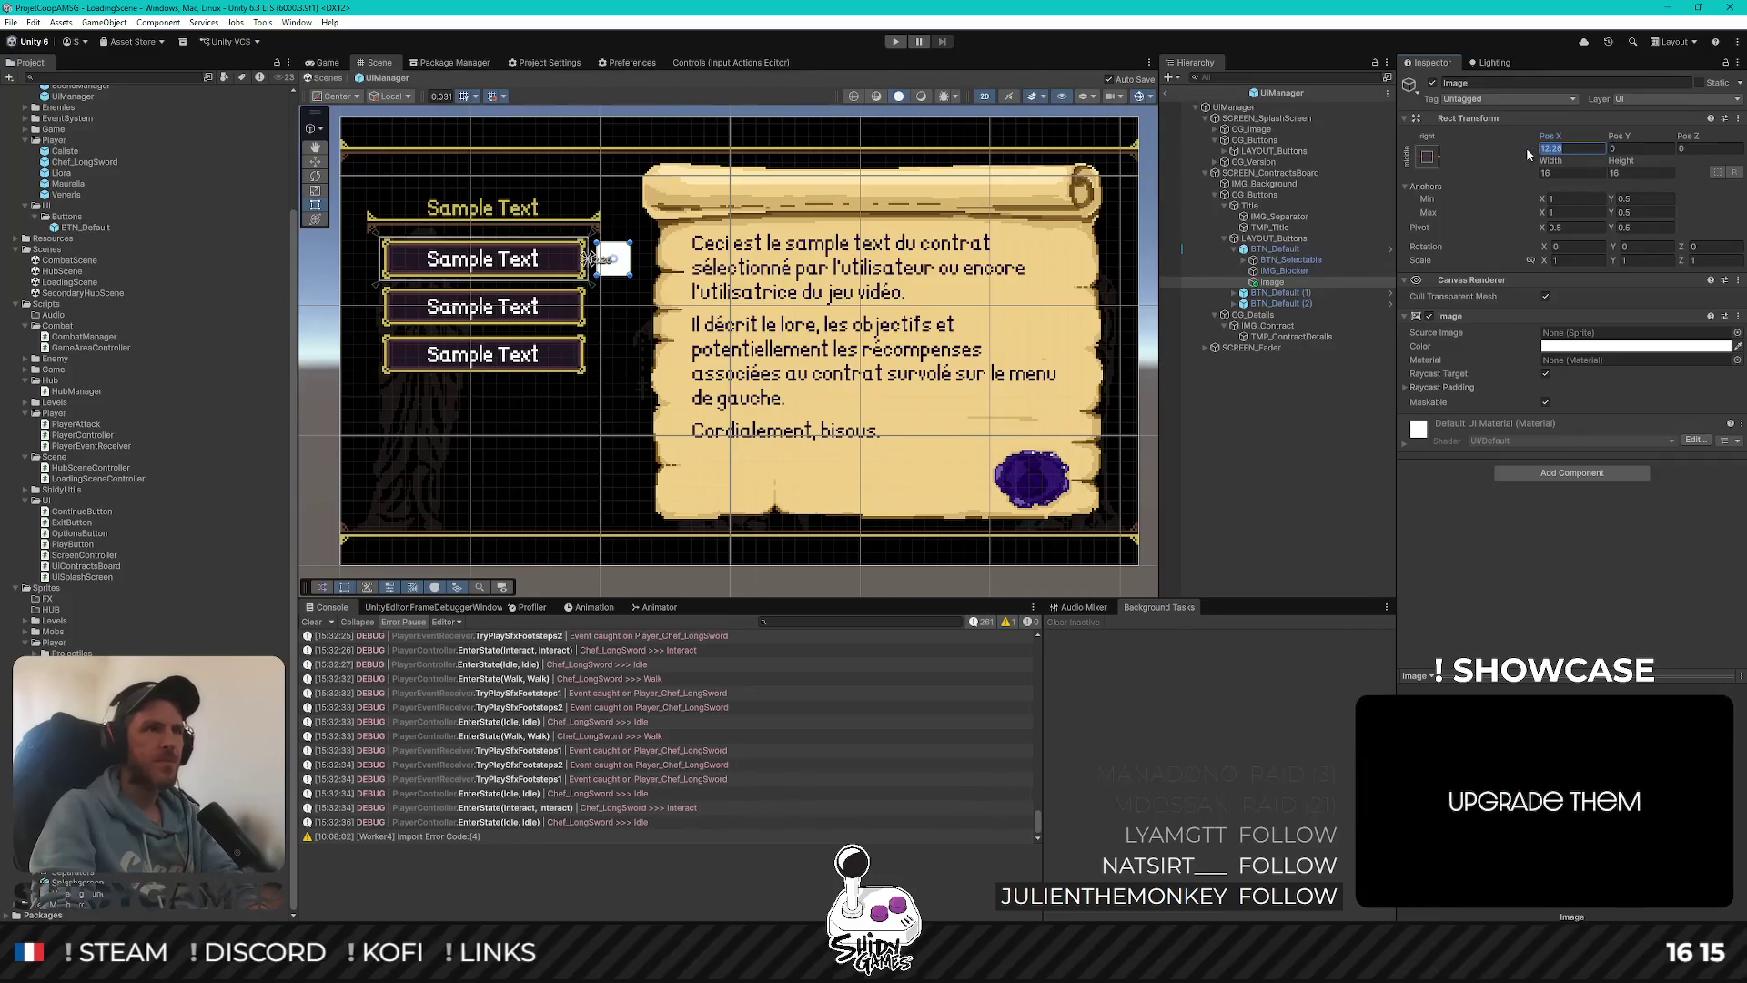
pyautogui.write('12')
pyautogui.press('Return')
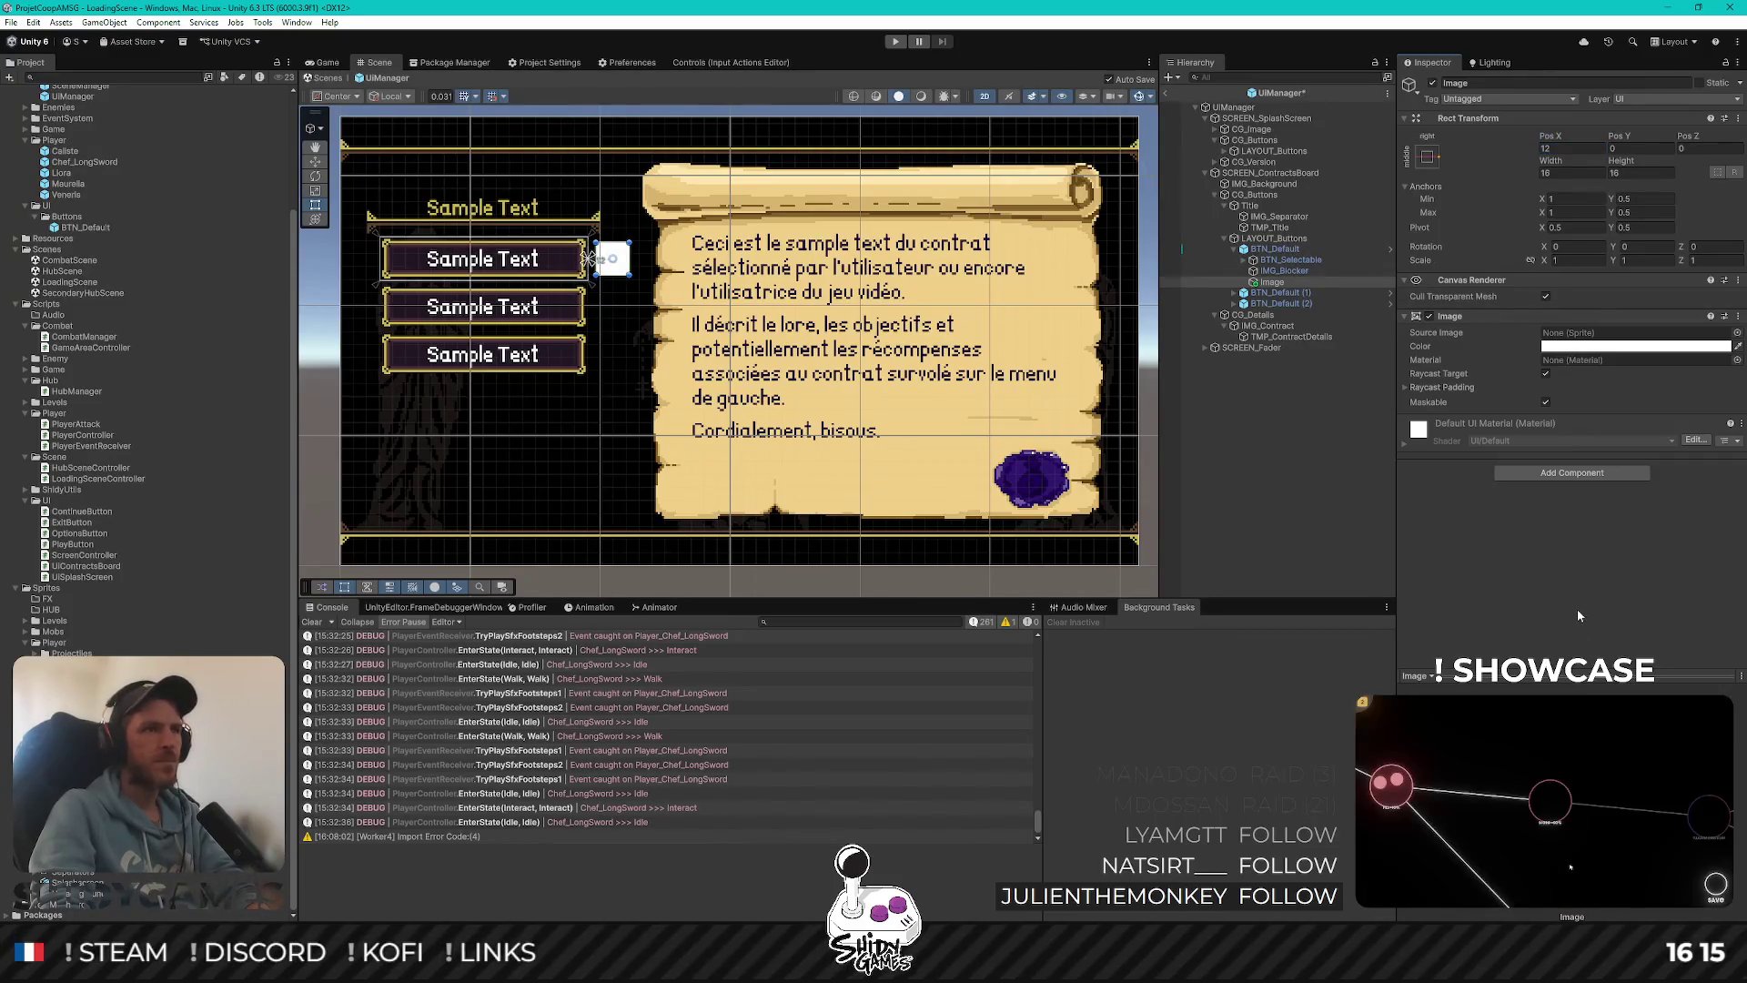
pyautogui.click(1227, 455)
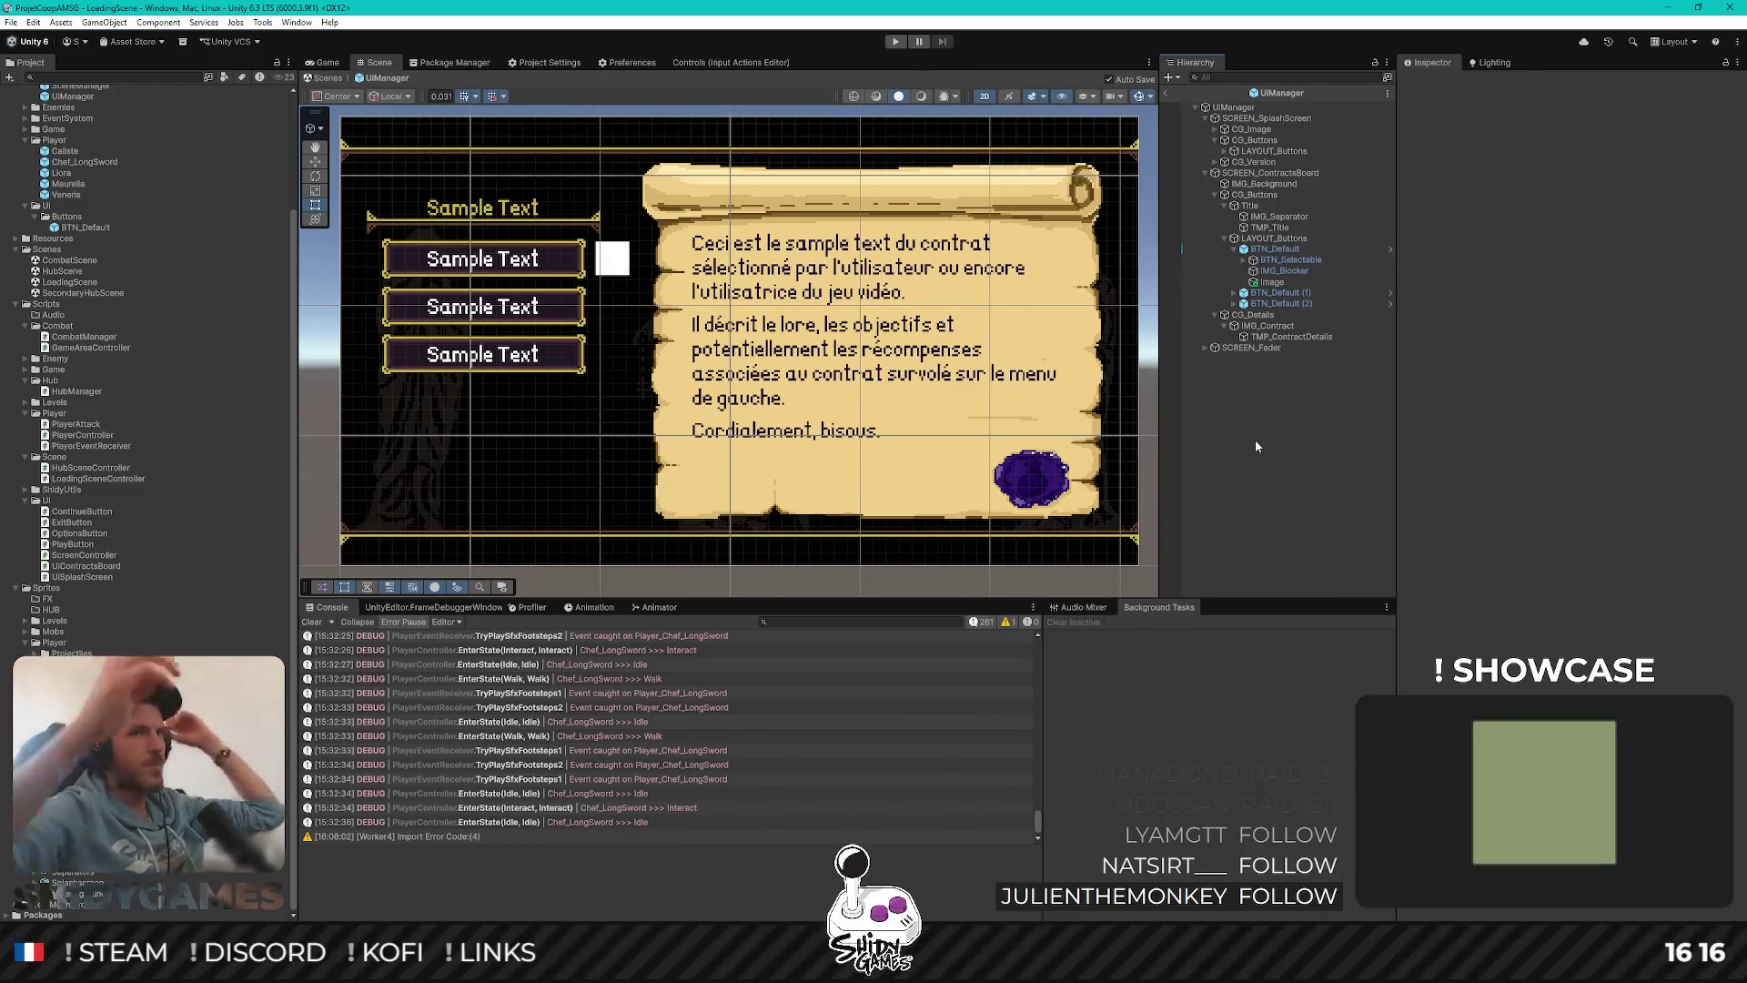
# Delete the white square image and select the LAYOUT_Buttons group
pyautogui.click(1275, 286)
pyautogui.press('Delete')
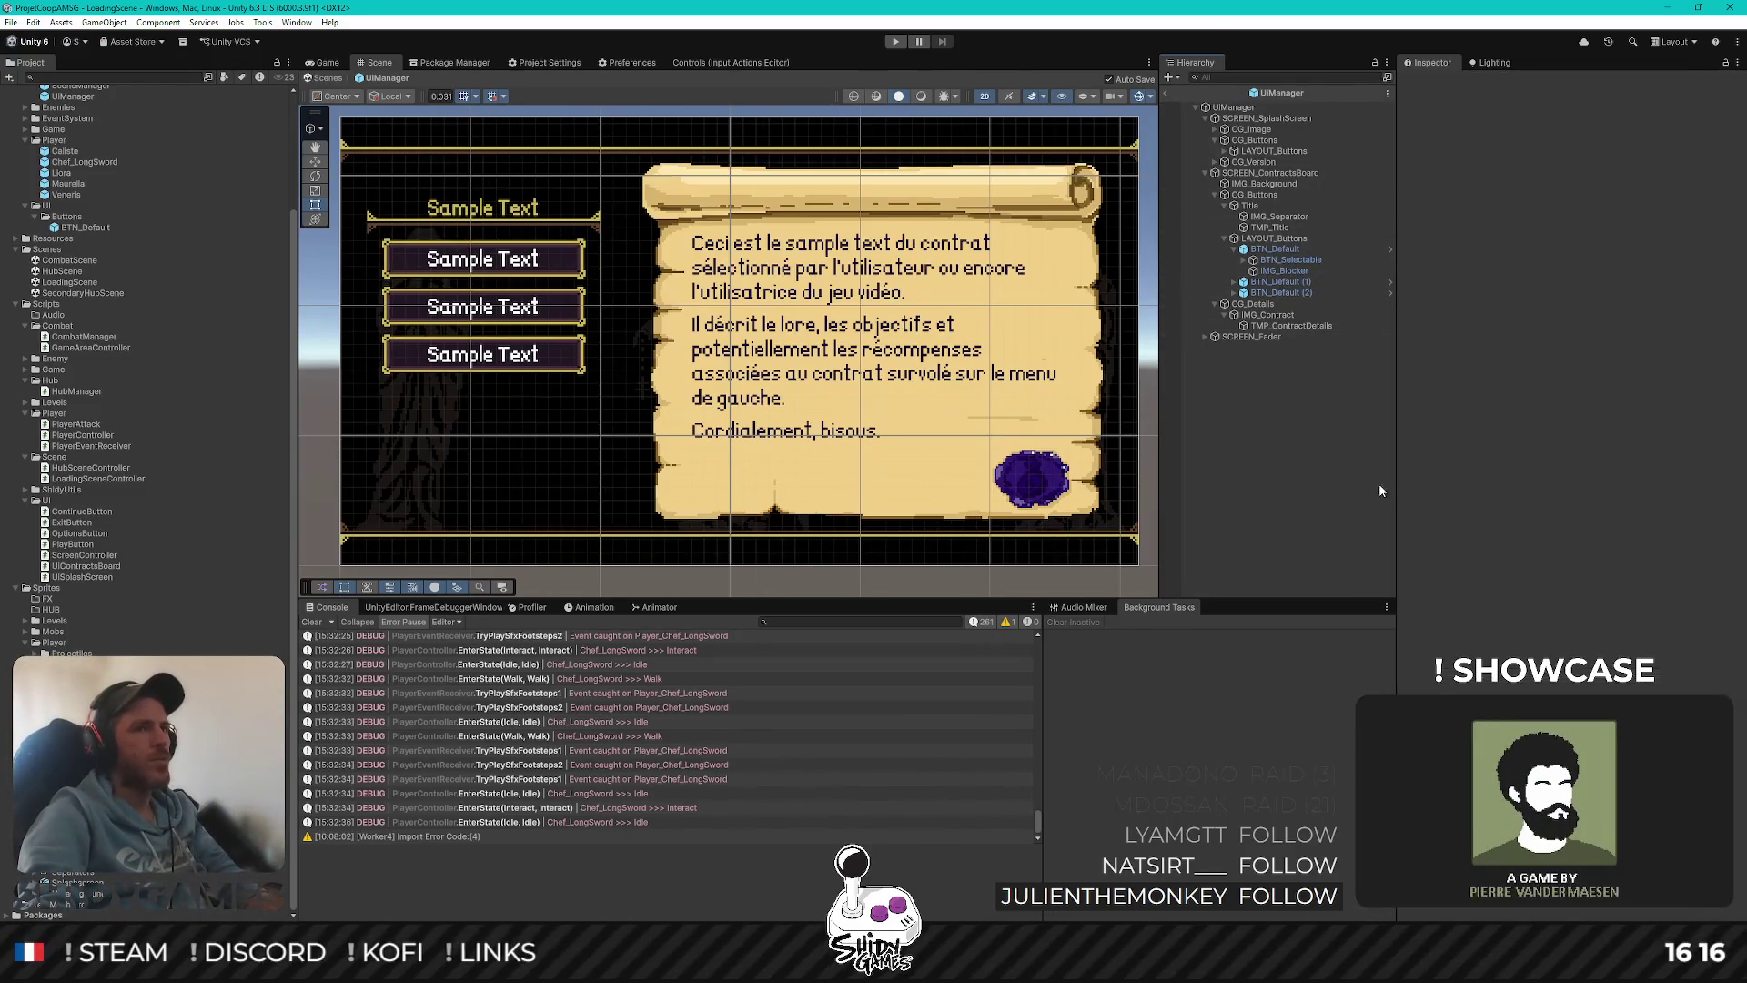
pyautogui.click(1273, 239)
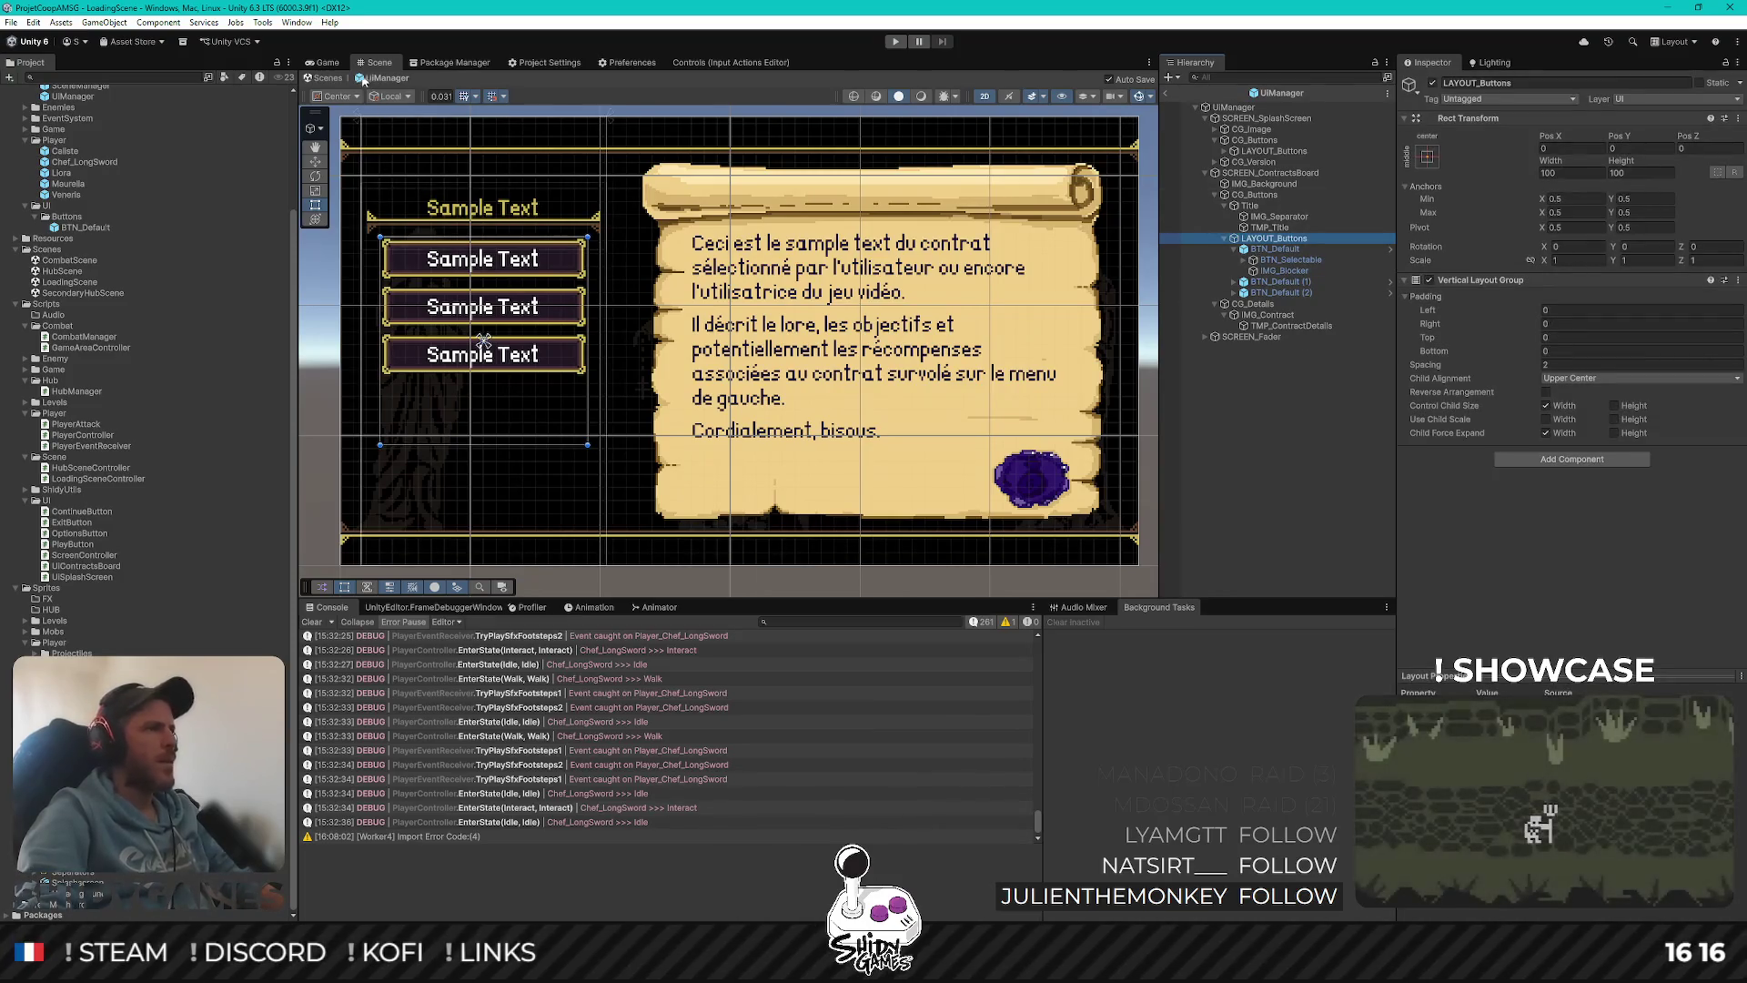
pyautogui.scroll(2, 643, 279)
pyautogui.moveTo(643, 280)
pyautogui.mouseDown()
pyautogui.moveTo(737, 264)
pyautogui.moveTo(737, 247)
pyautogui.moveTo(549, 252)
pyautogui.mouseUp()
# Switch to the Rect tool, collapse the first button's children and select IMG_Contract
pyautogui.press('t')
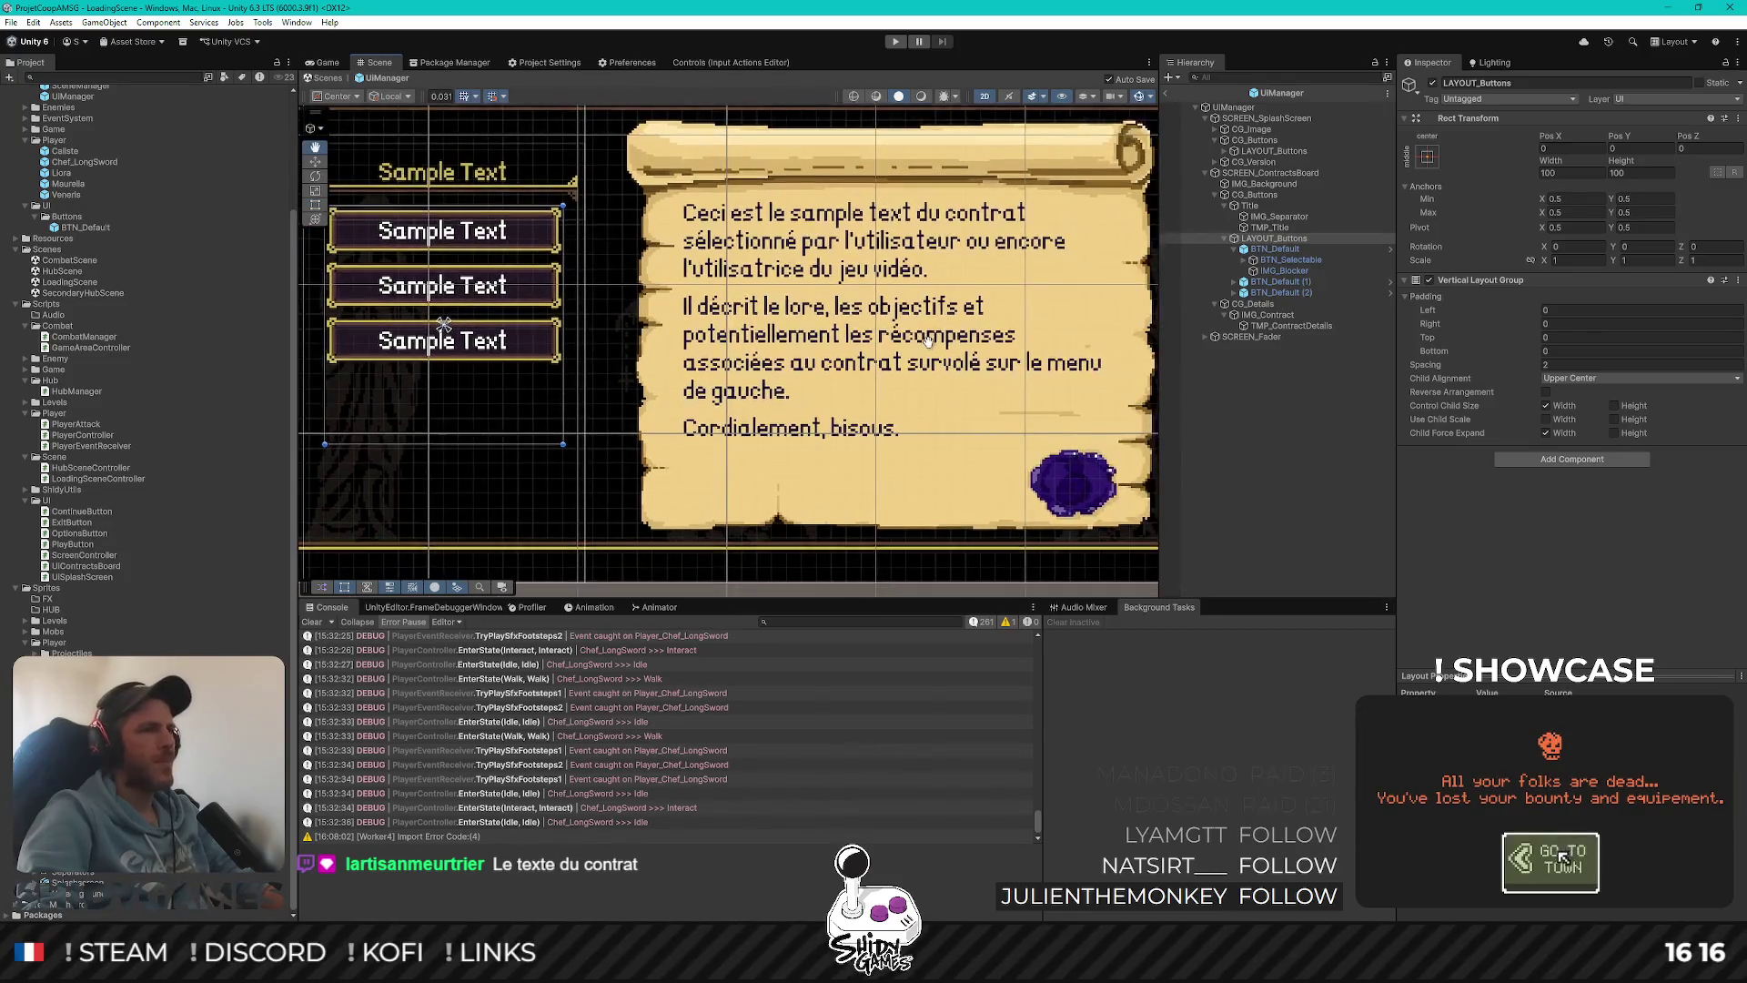
pyautogui.click(1246, 262)
pyautogui.click(1246, 261)
pyautogui.click(1235, 249)
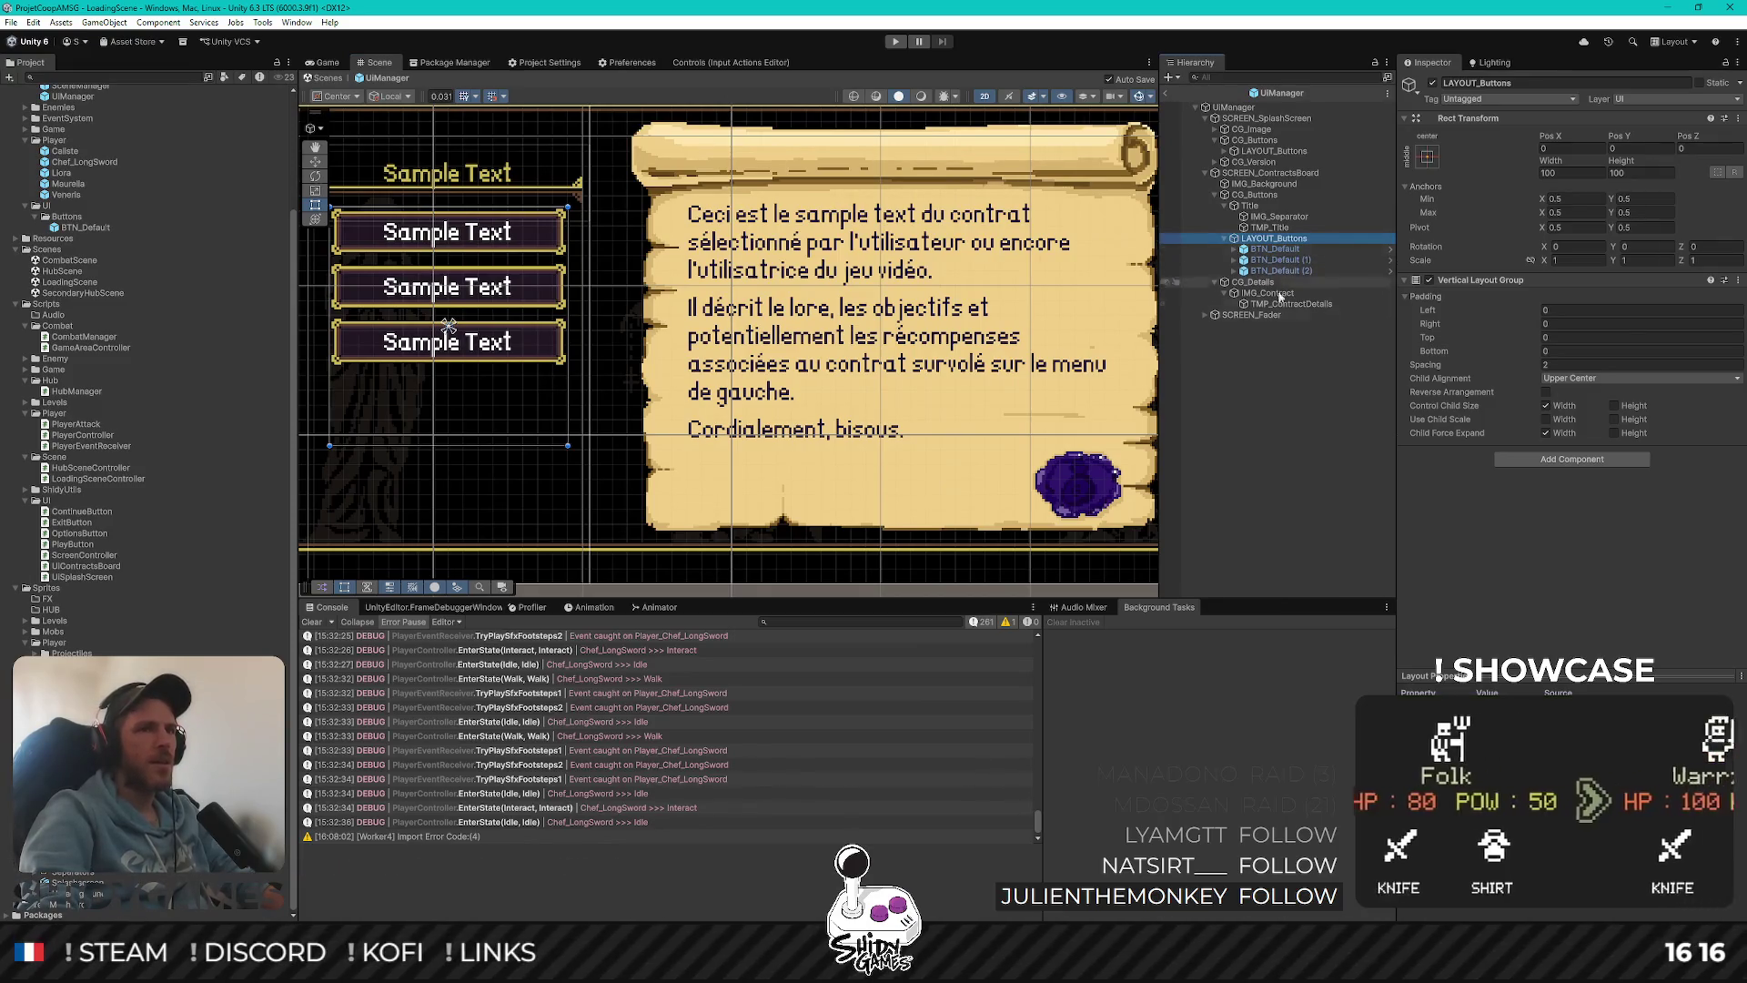
pyautogui.click(1268, 293)
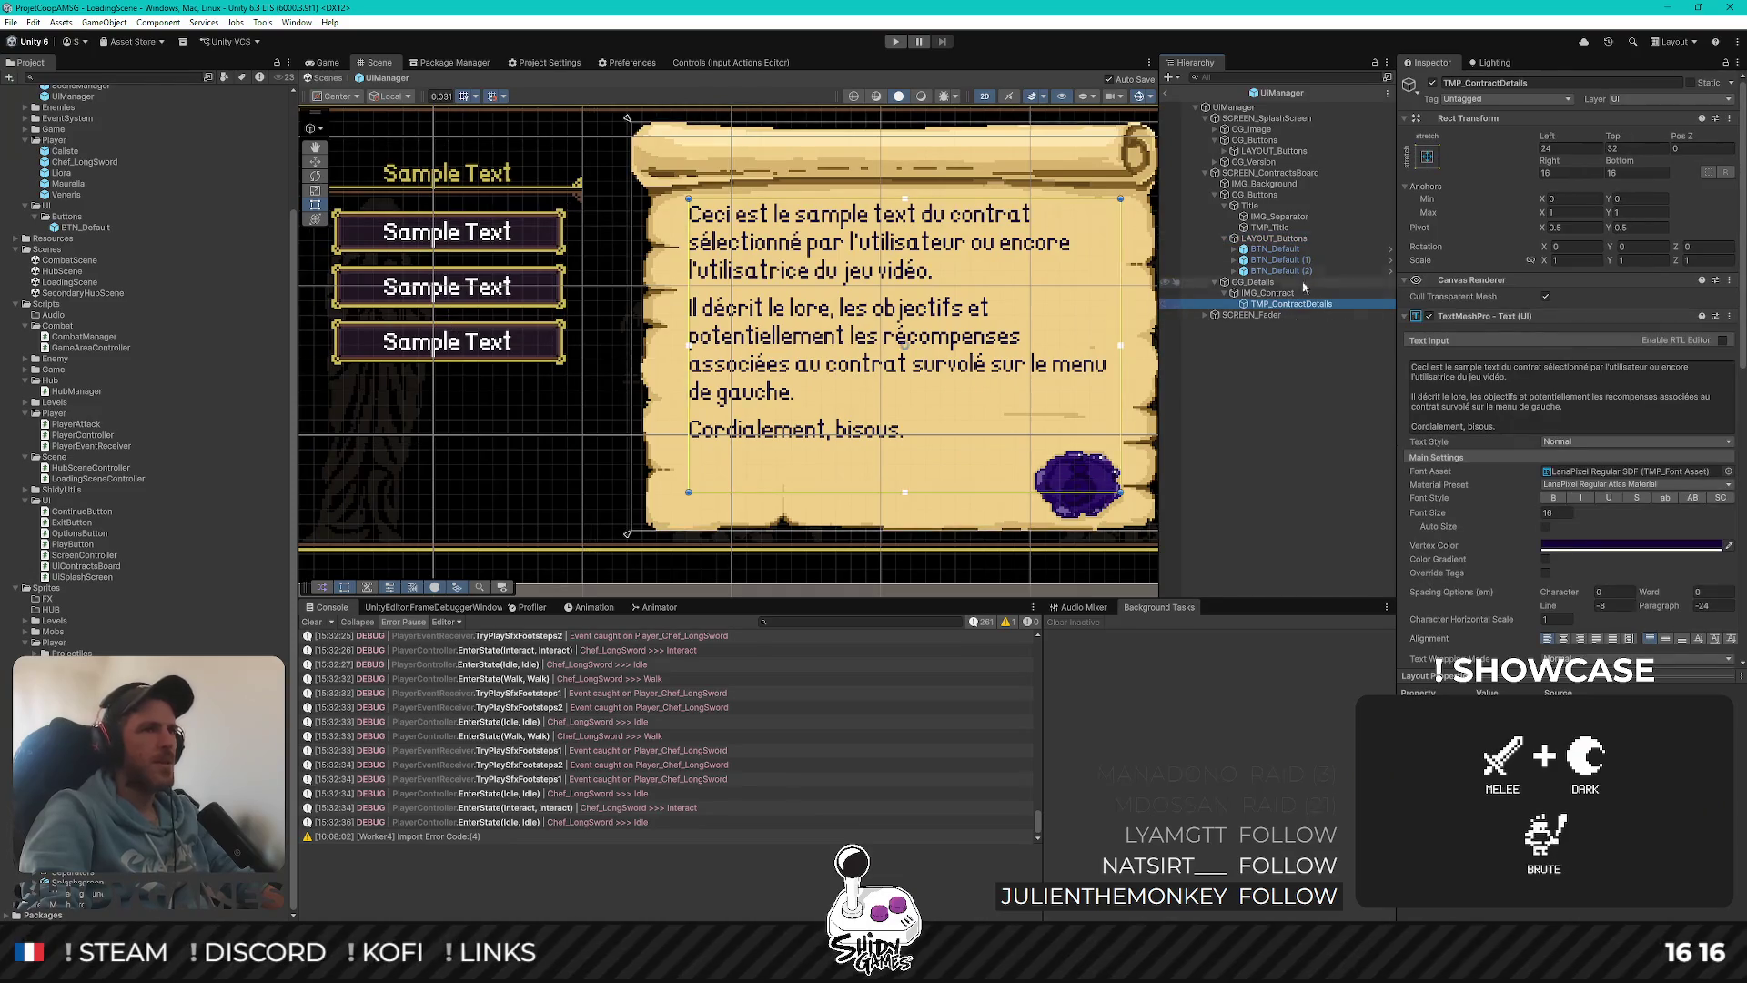
# Add a Text - TextMeshPro child under IMG_Contract named TMP_ContractTitle
pyautogui.rightClick(1285, 294)
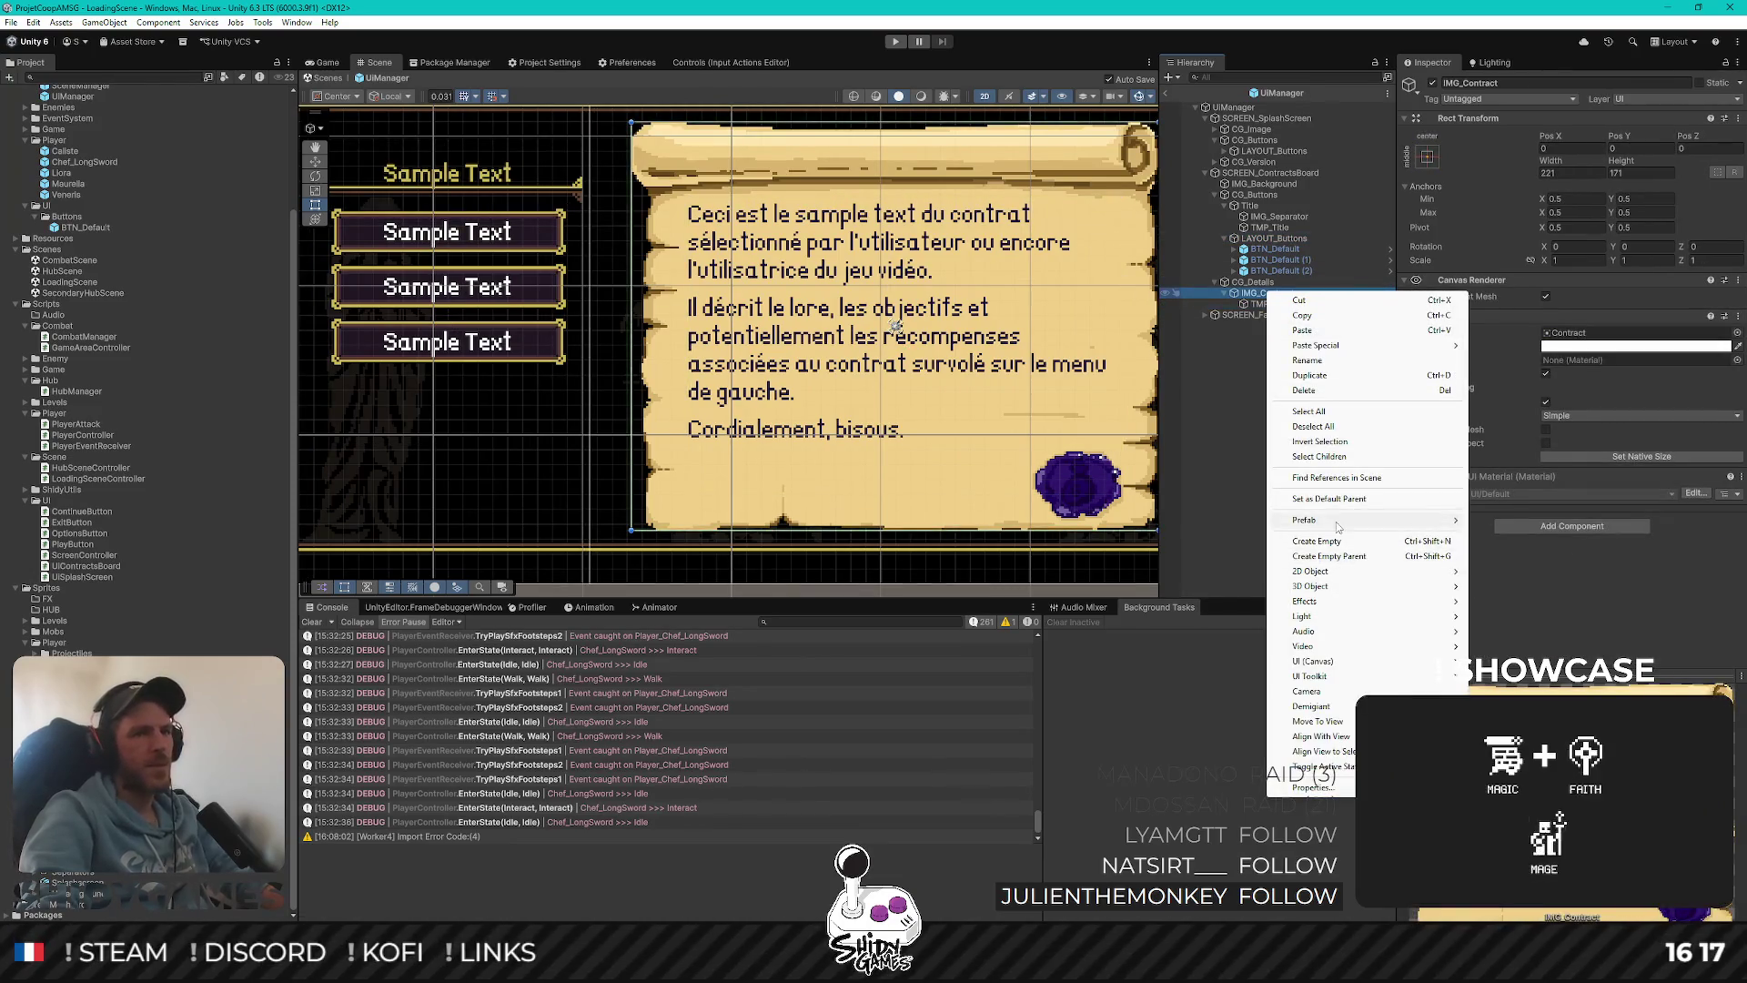
pyautogui.moveTo(1345, 663)
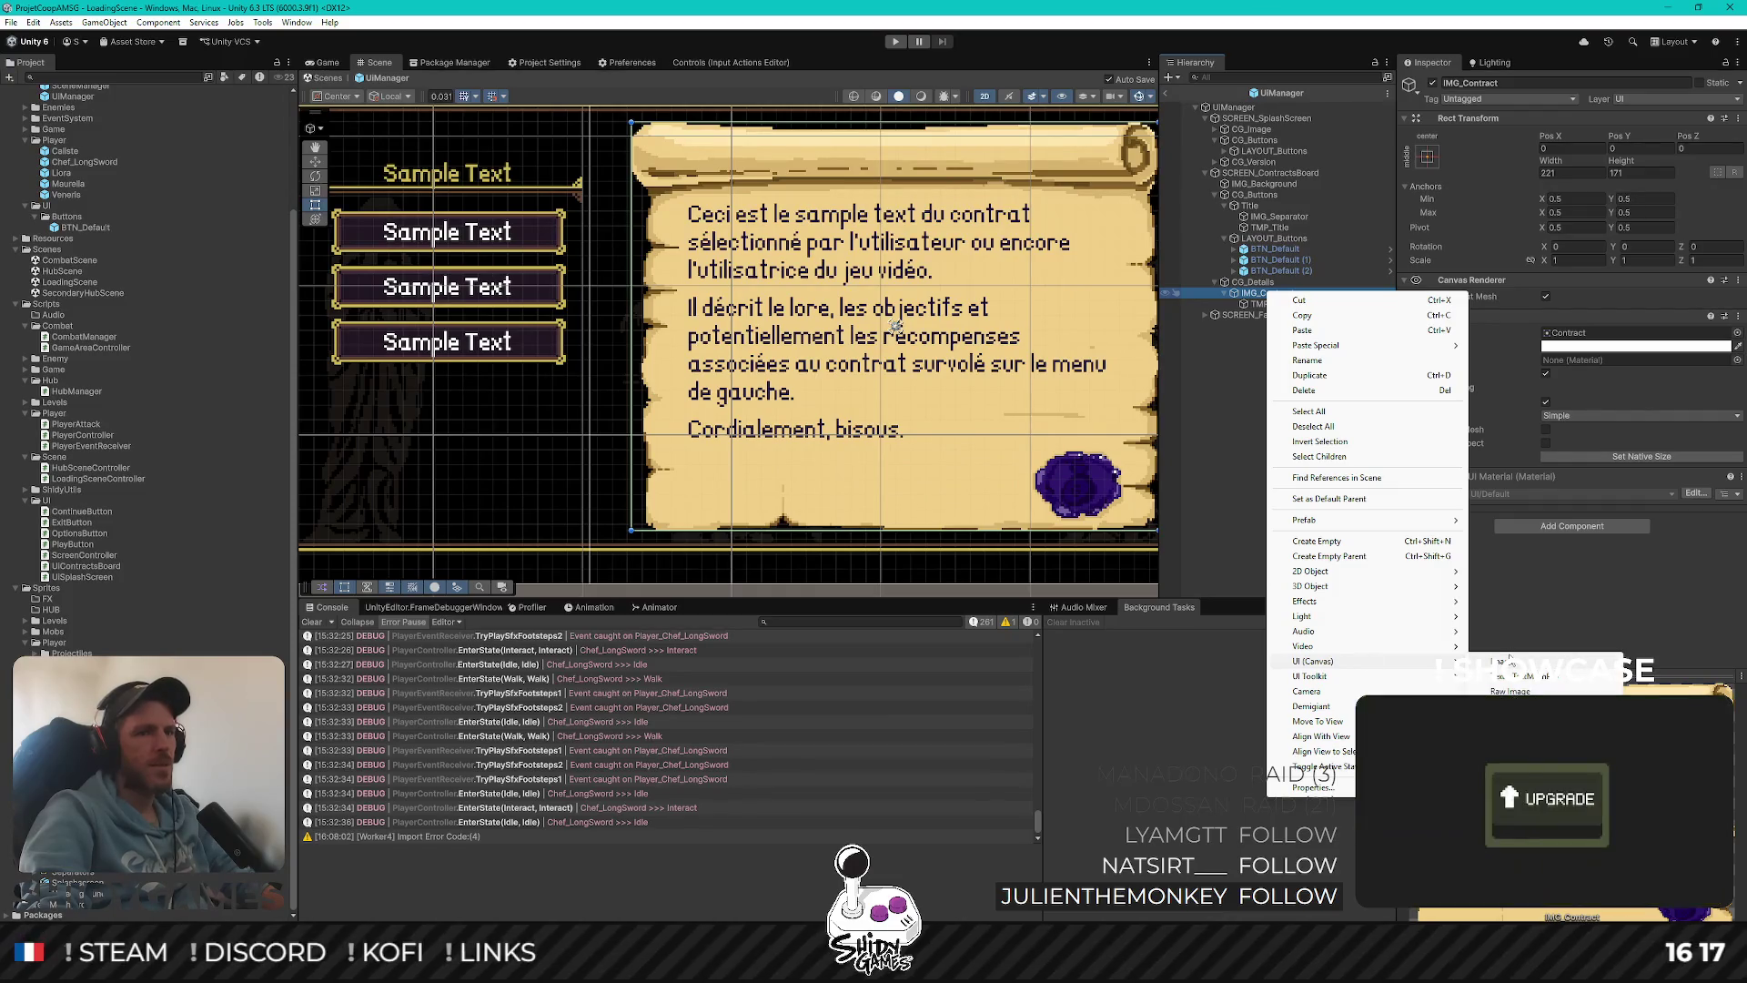
pyautogui.click(1511, 678)
pyautogui.write('TMP')
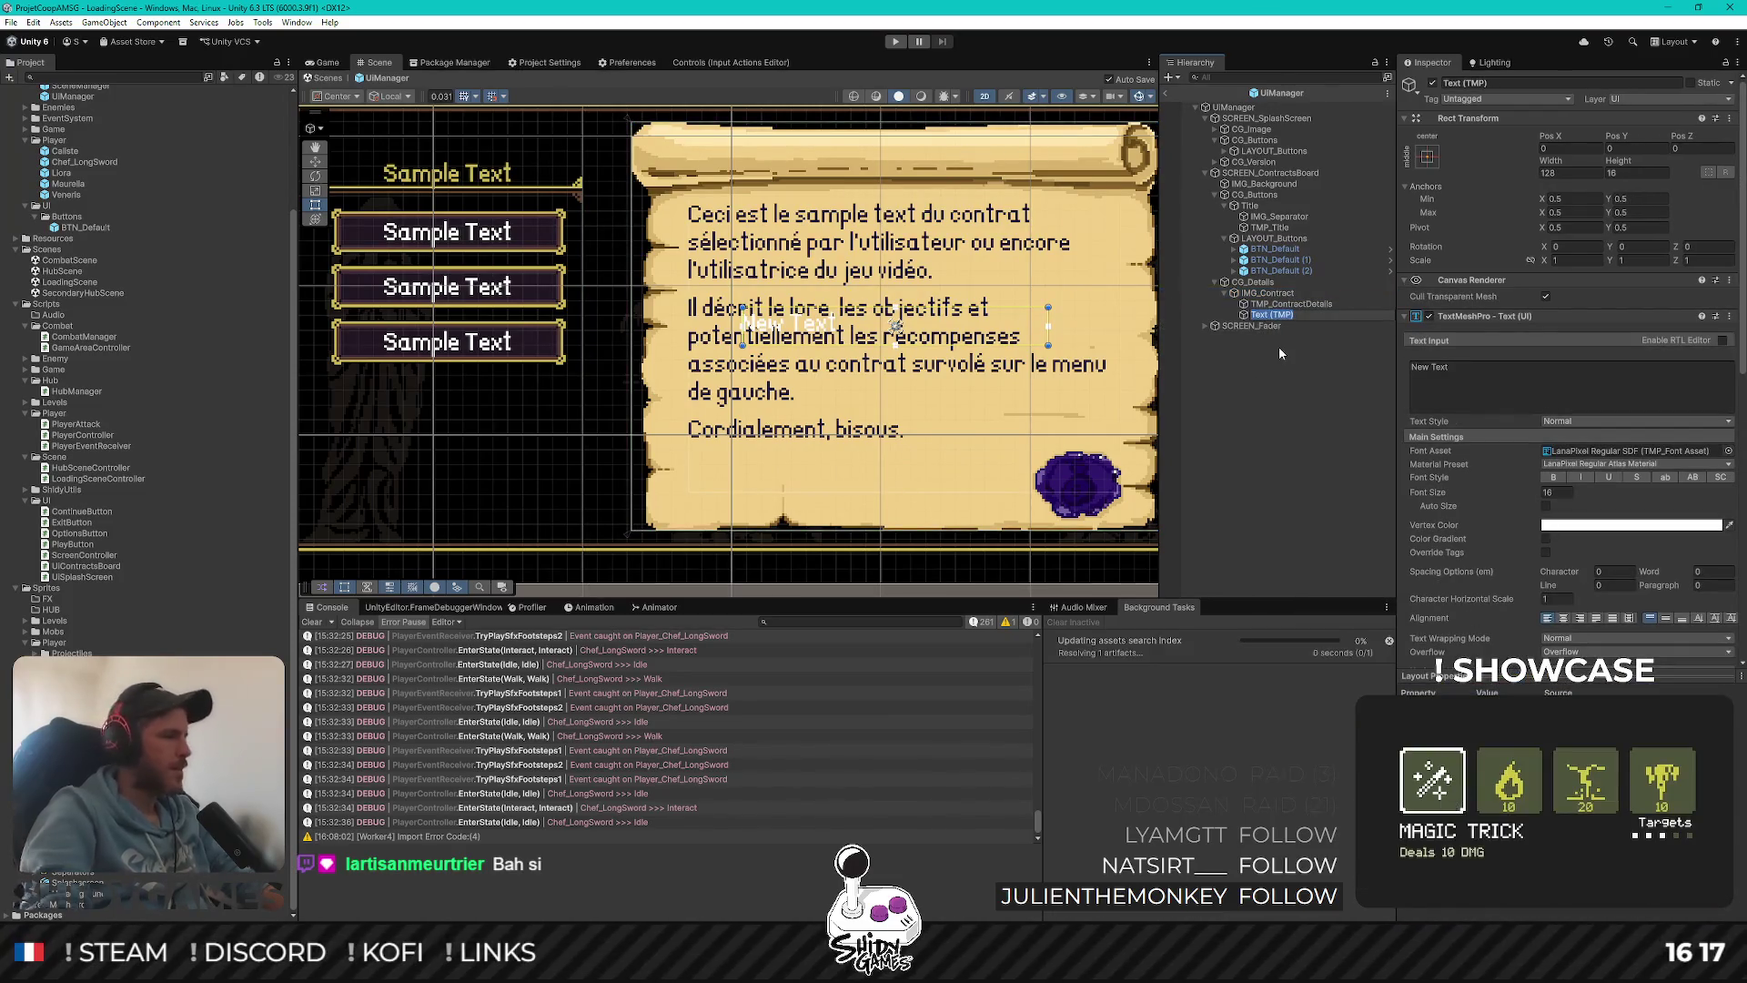
pyautogui.write('_')
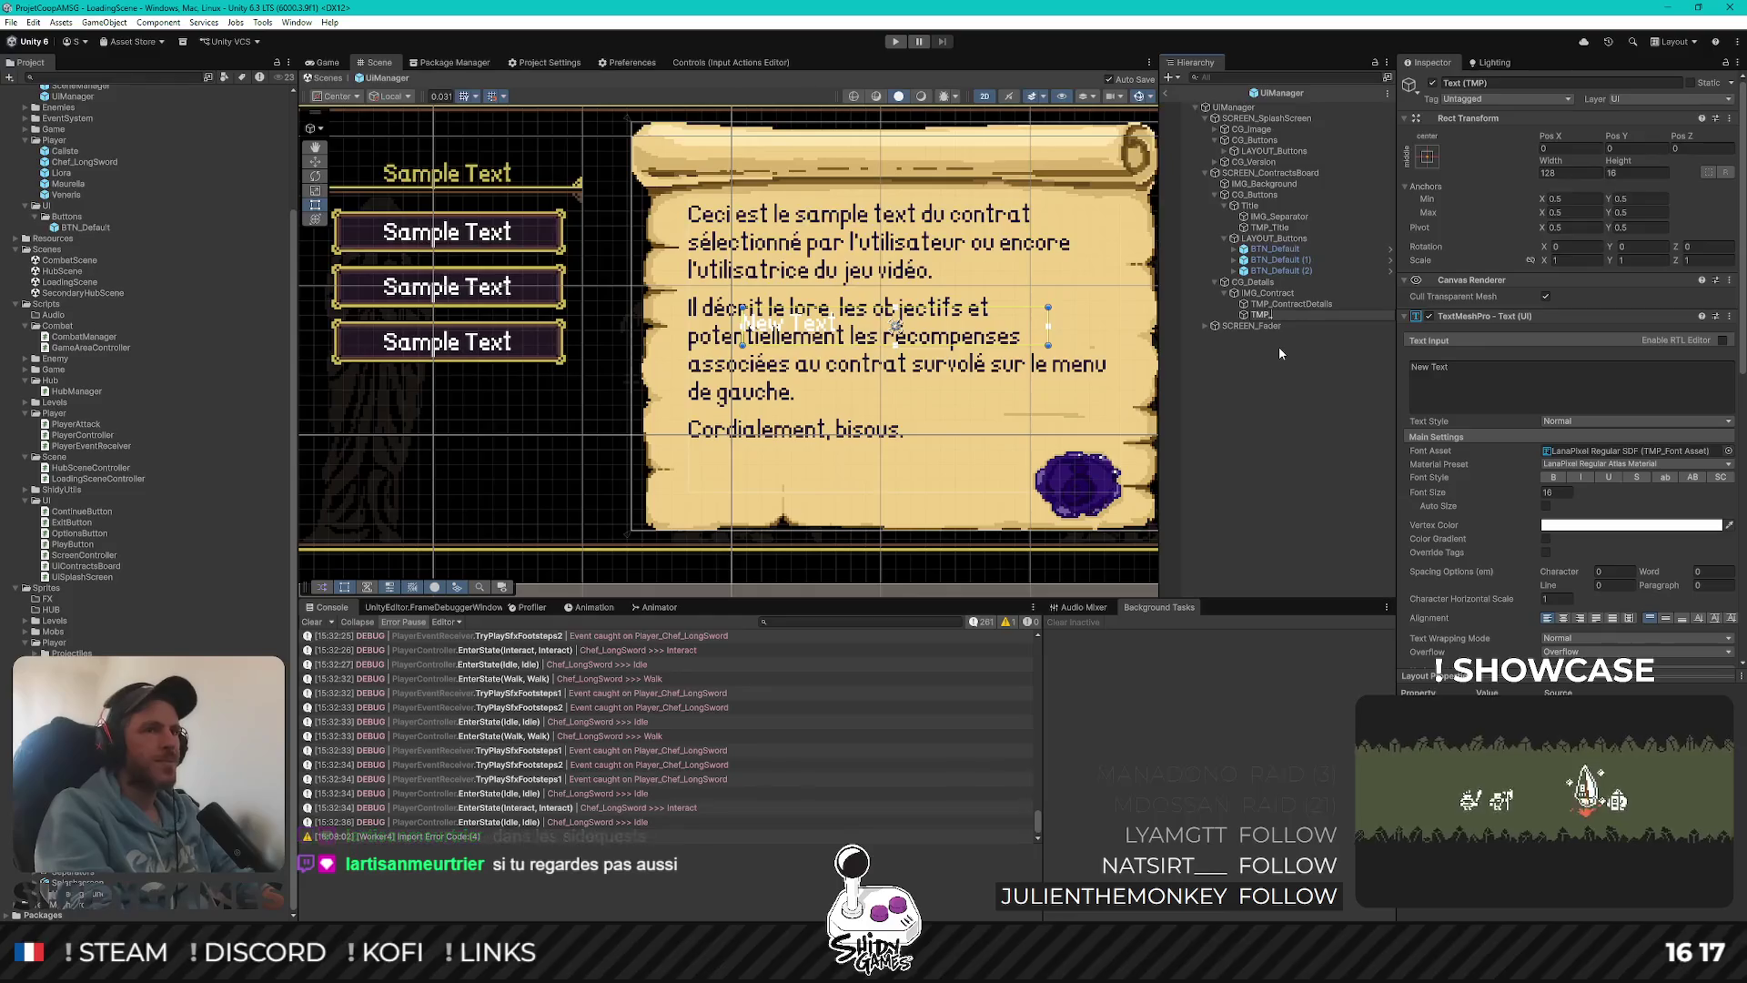
pyautogui.write('t')
pyautogui.press('BackSpace')
pyautogui.write('Contrac')
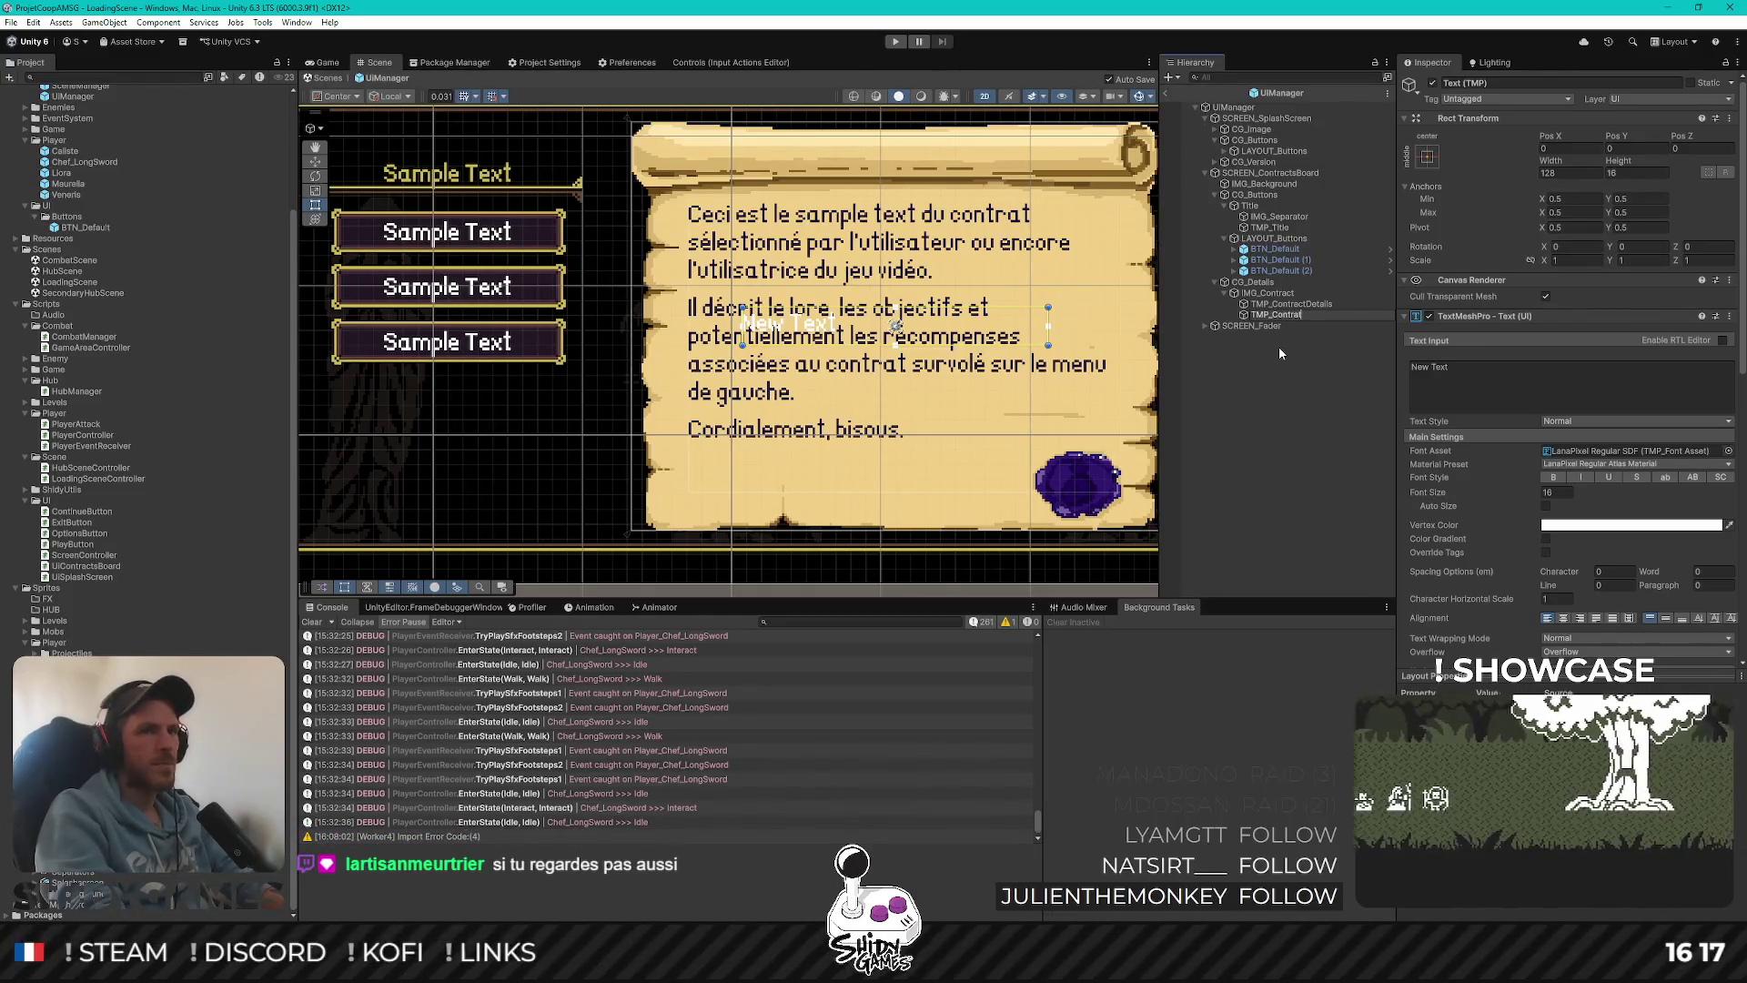
pyautogui.write('tTitle')
pyautogui.press('Return')
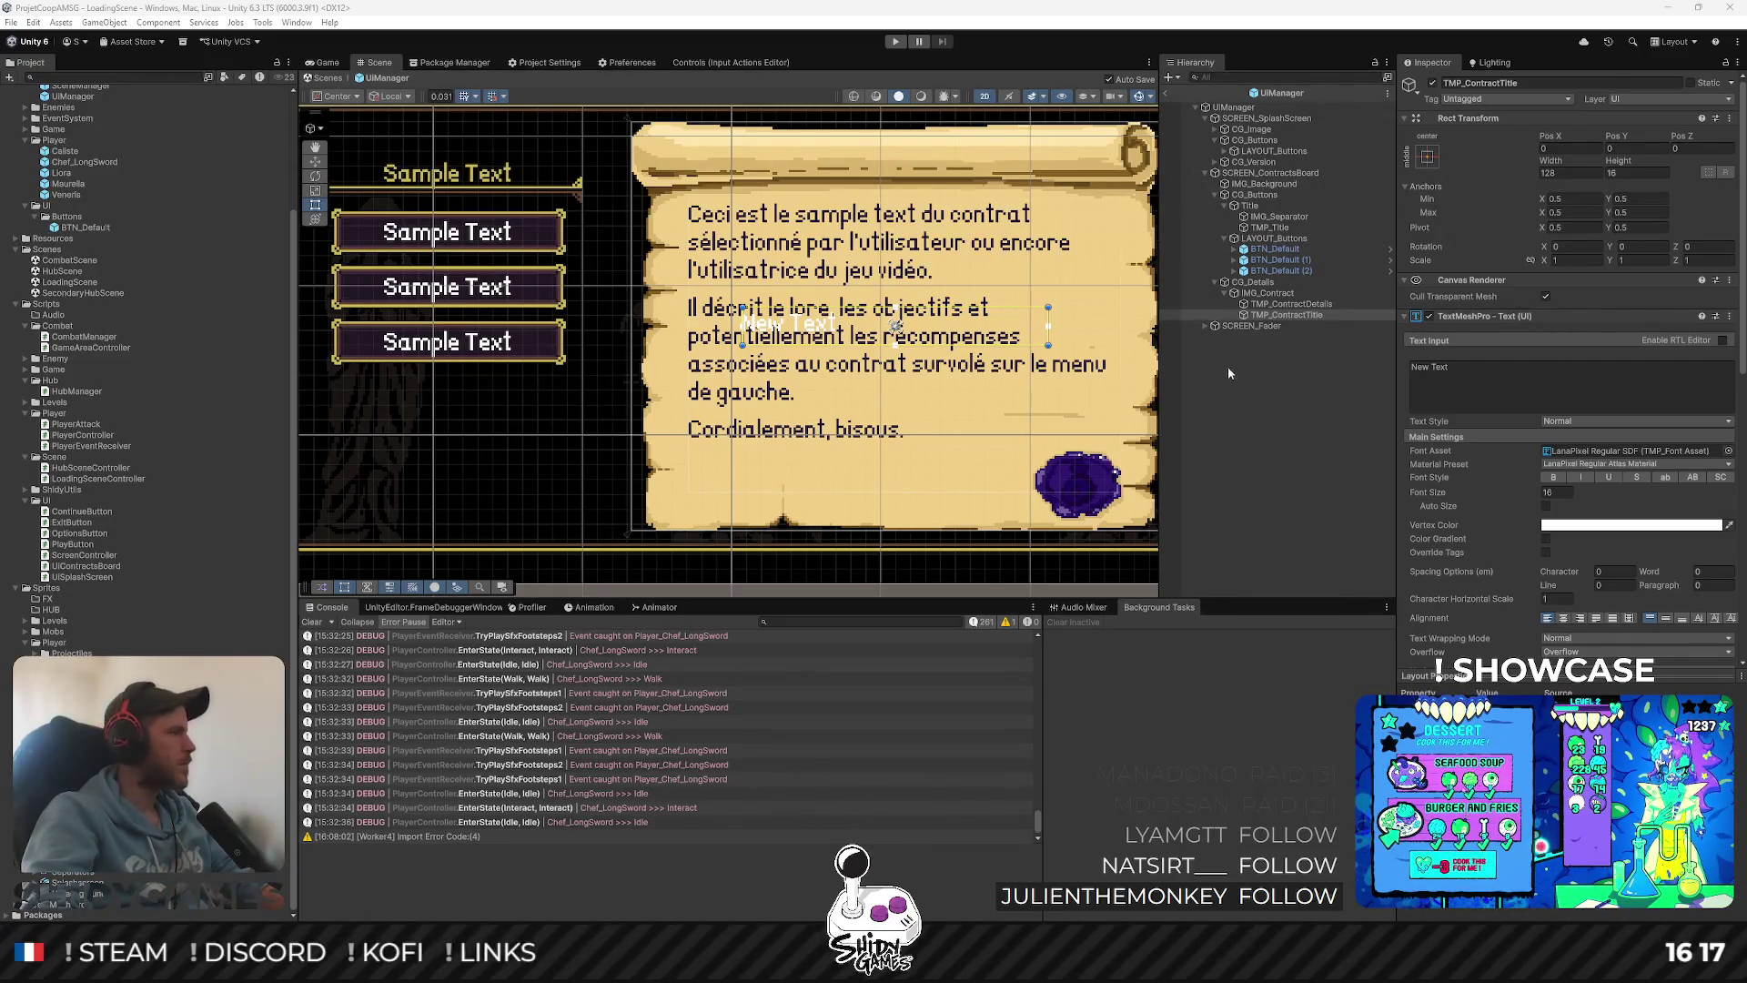
# Bring up the anchor presets for the TMP_ContractTitle text
pyautogui.click(1426, 159)
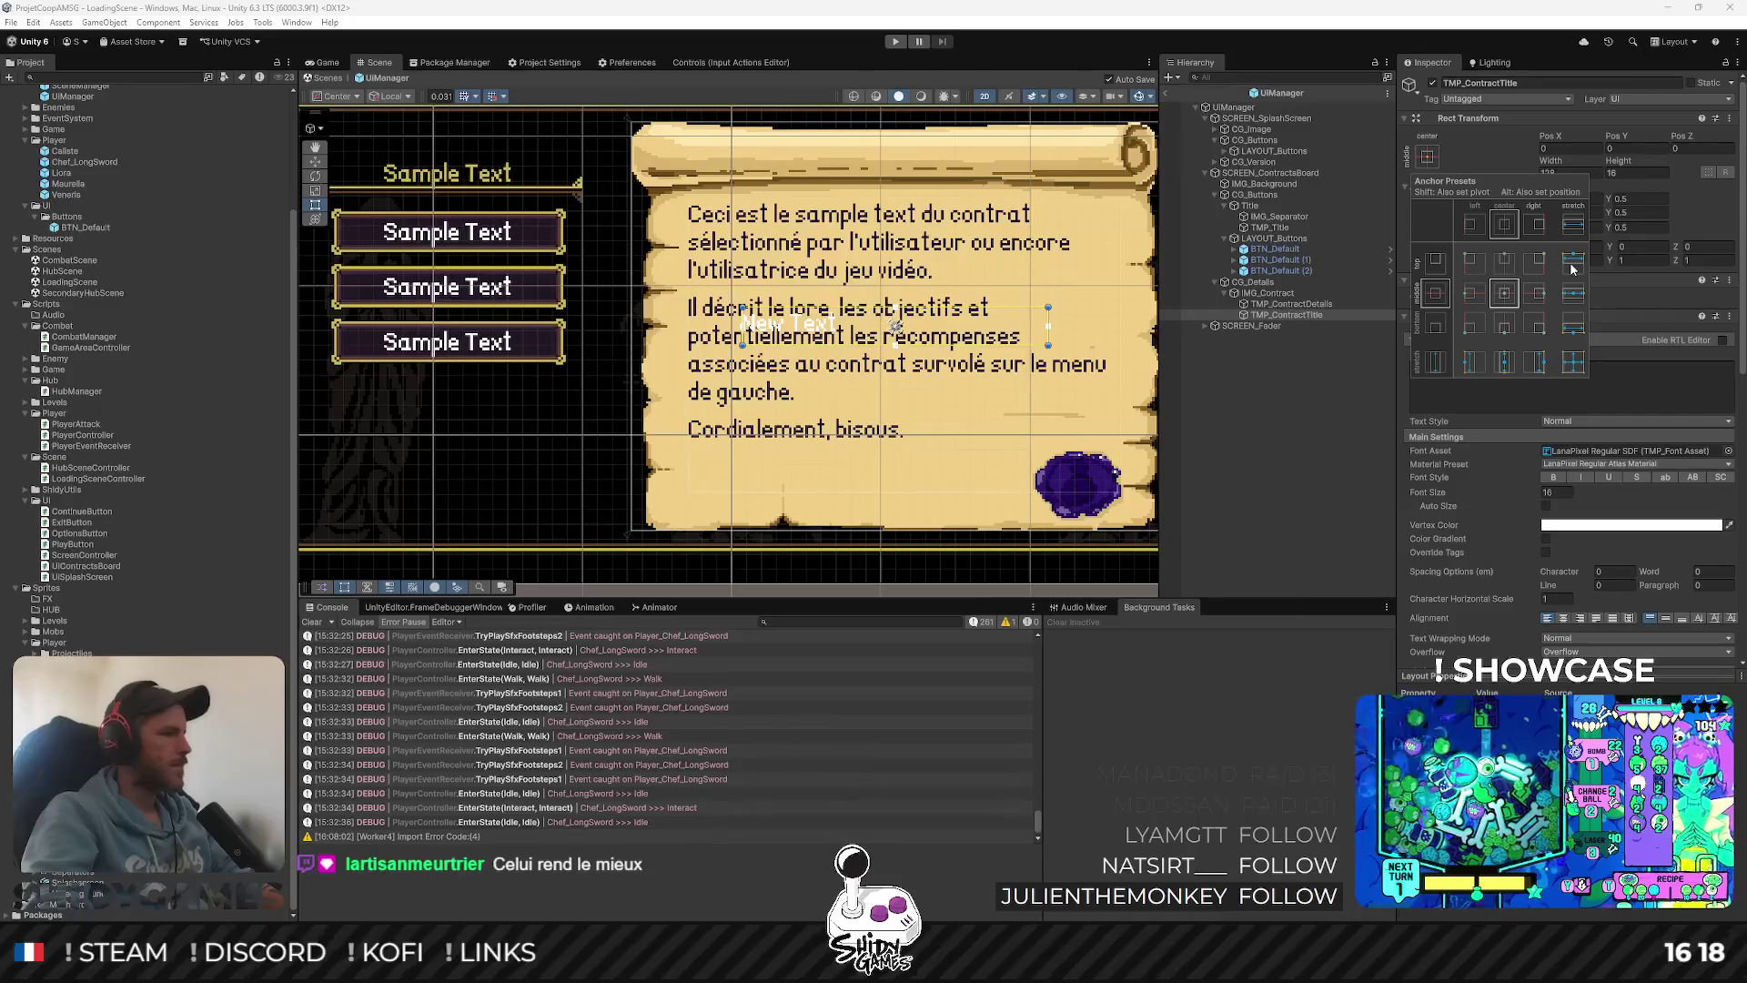
# Stretch the title across the top, reading 'TITRE DU CONTRACT', centred, at Pos Y -32
pyautogui.keyDown('alt'); pyautogui.keyDown('shift'); pyautogui.click(1573, 261); pyautogui.keyUp('shift'); pyautogui.keyUp('alt')
pyautogui.moveTo(968, 275)
pyautogui.mouseDown()
pyautogui.moveTo(892, 329)
pyautogui.moveTo(907, 325)
pyautogui.mouseUp()
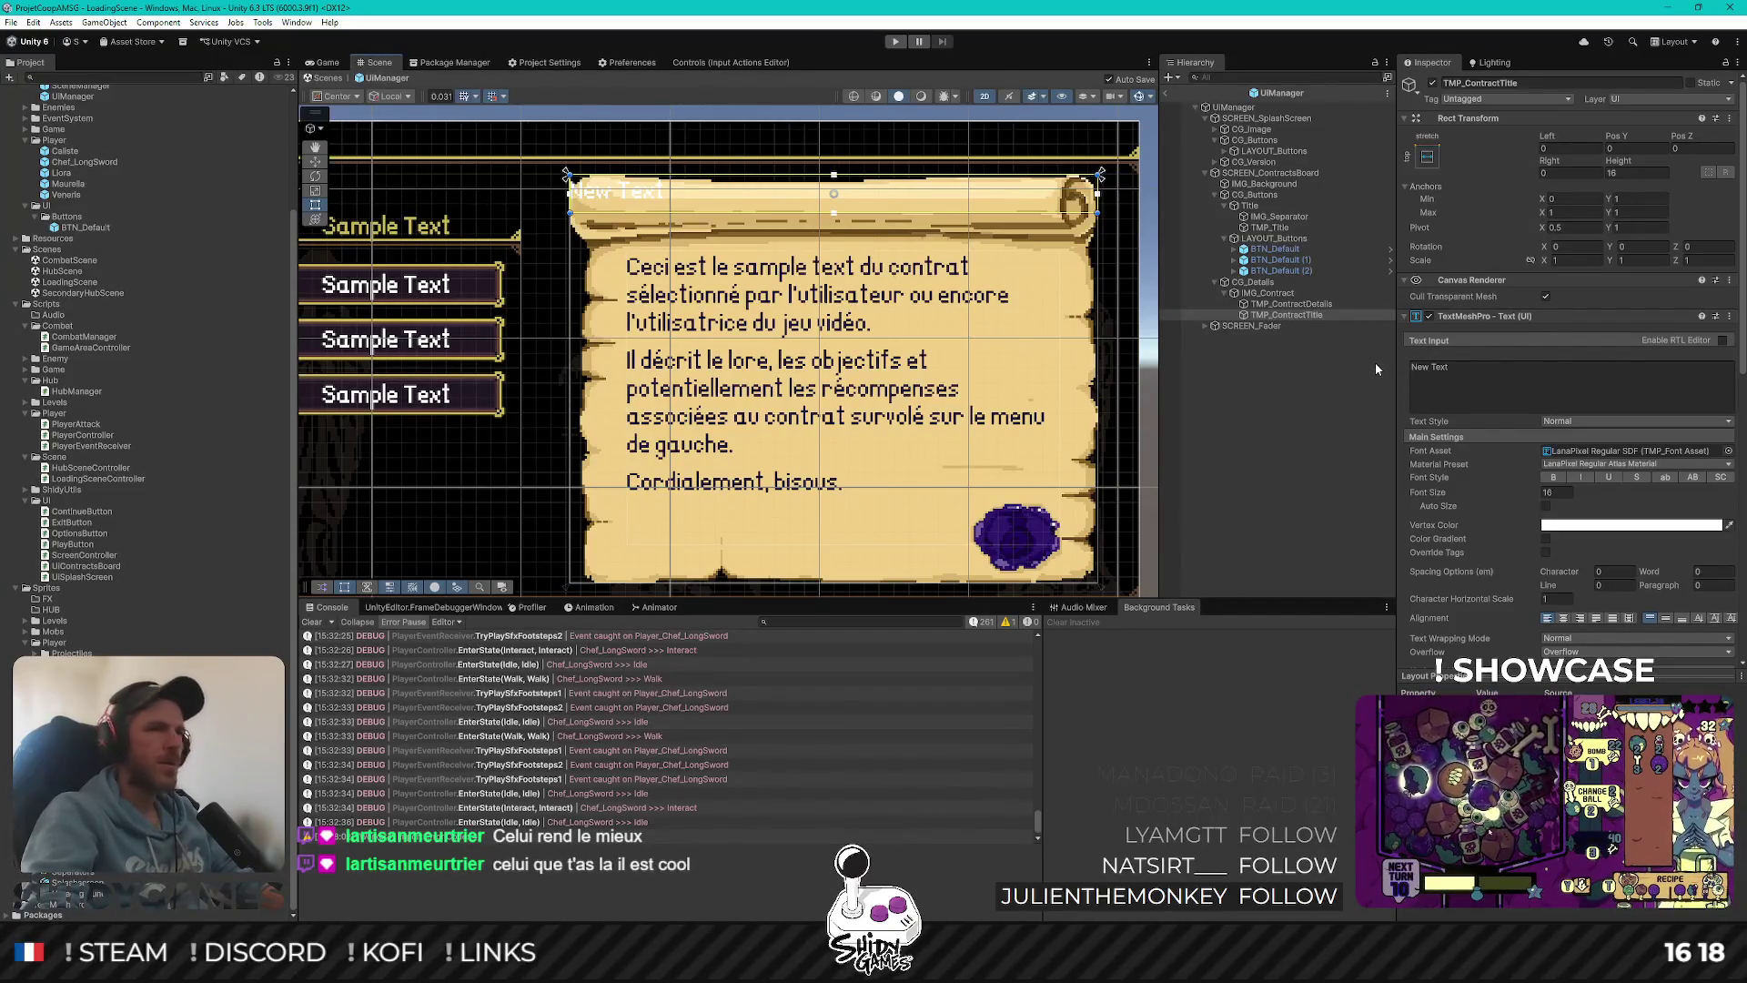
pyautogui.click(1456, 385)
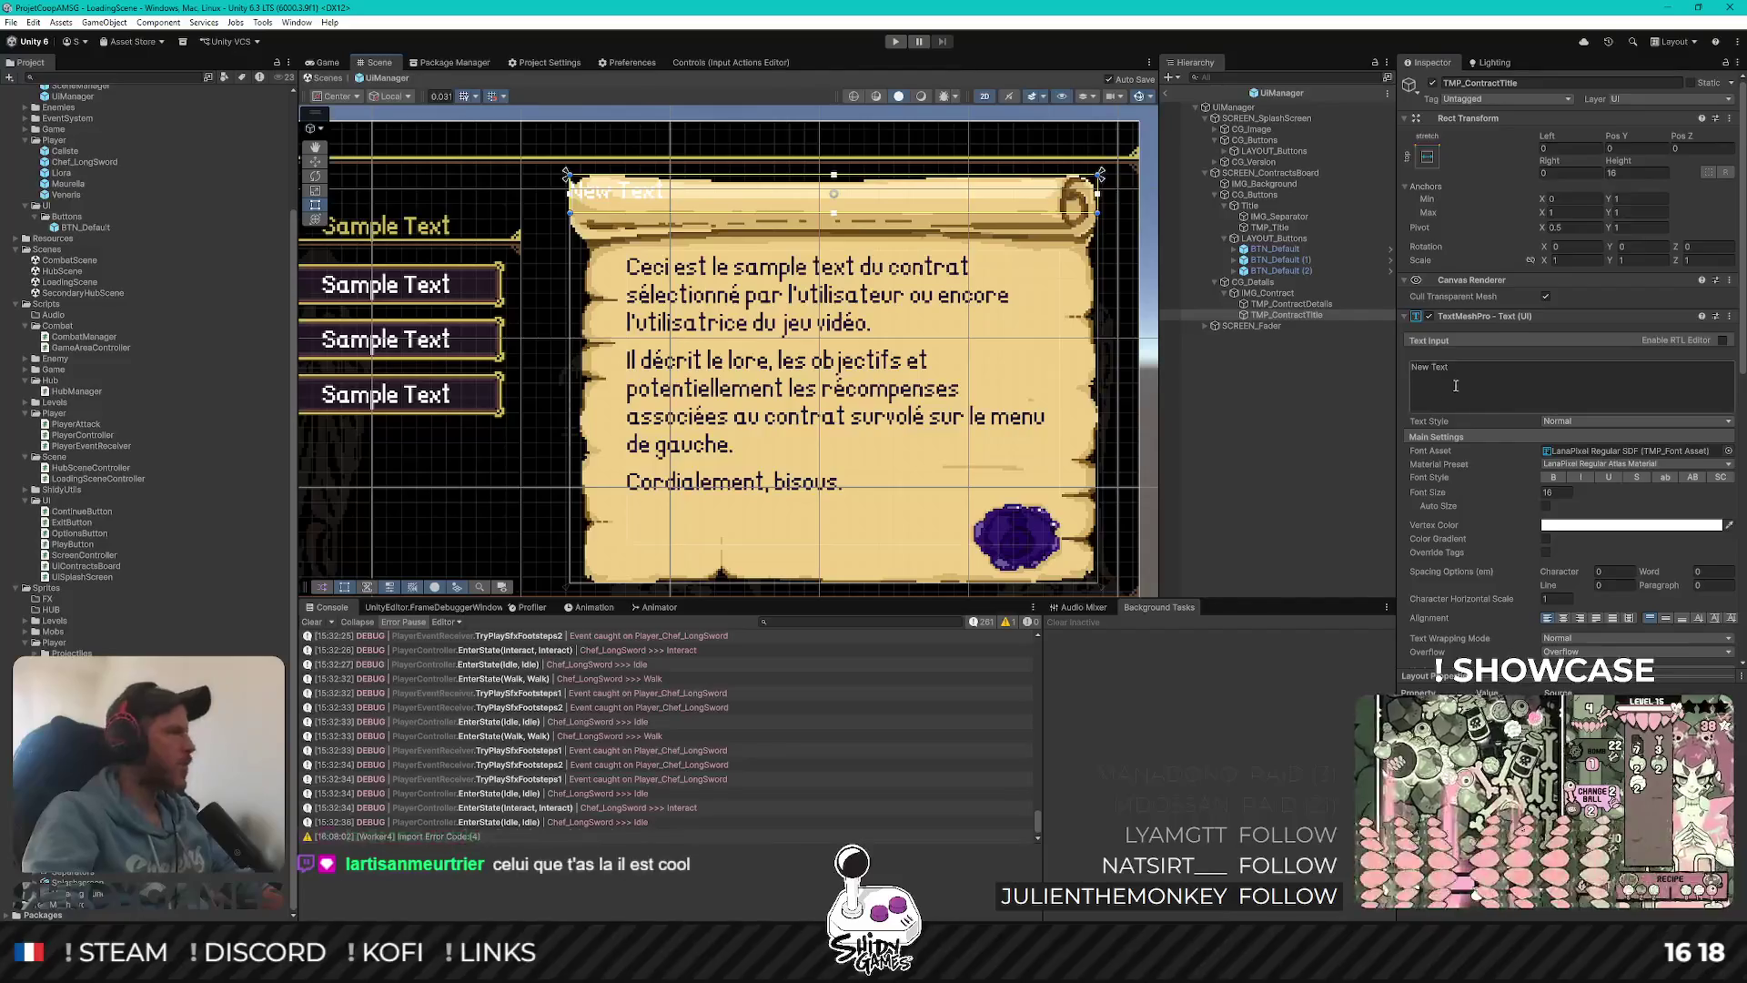
pyautogui.write('TITRE DU CONTRACT')
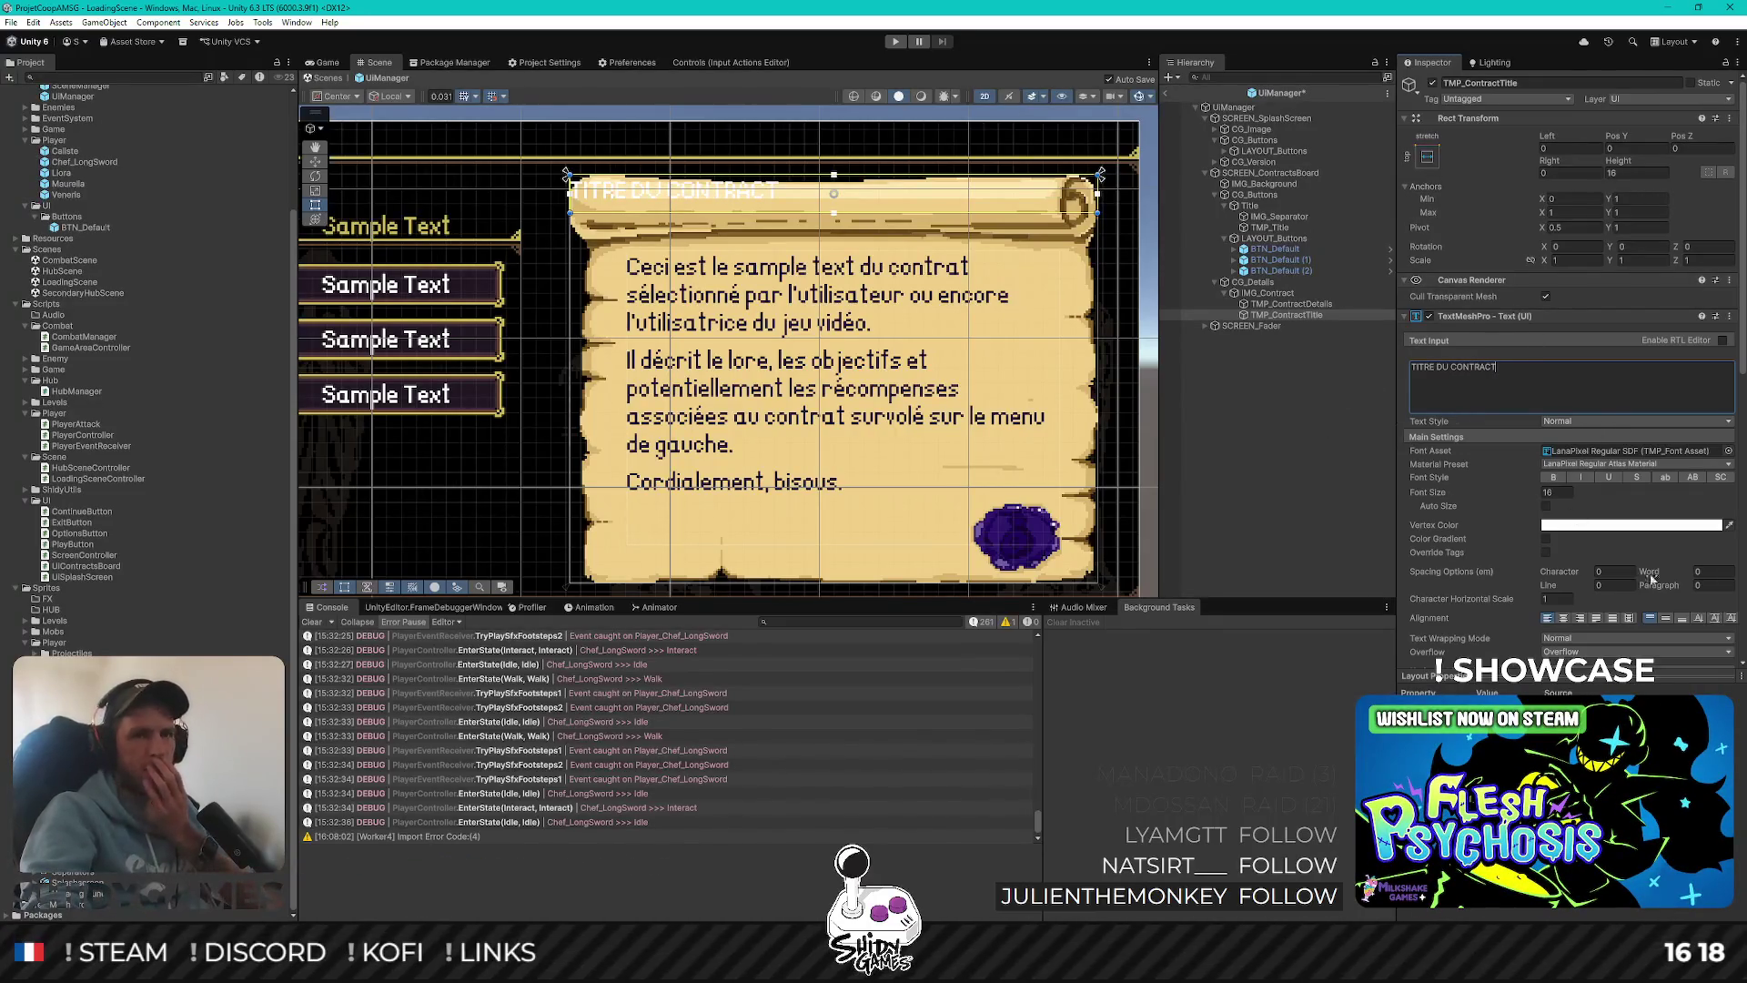
pyautogui.click(1564, 618)
pyautogui.click(1666, 618)
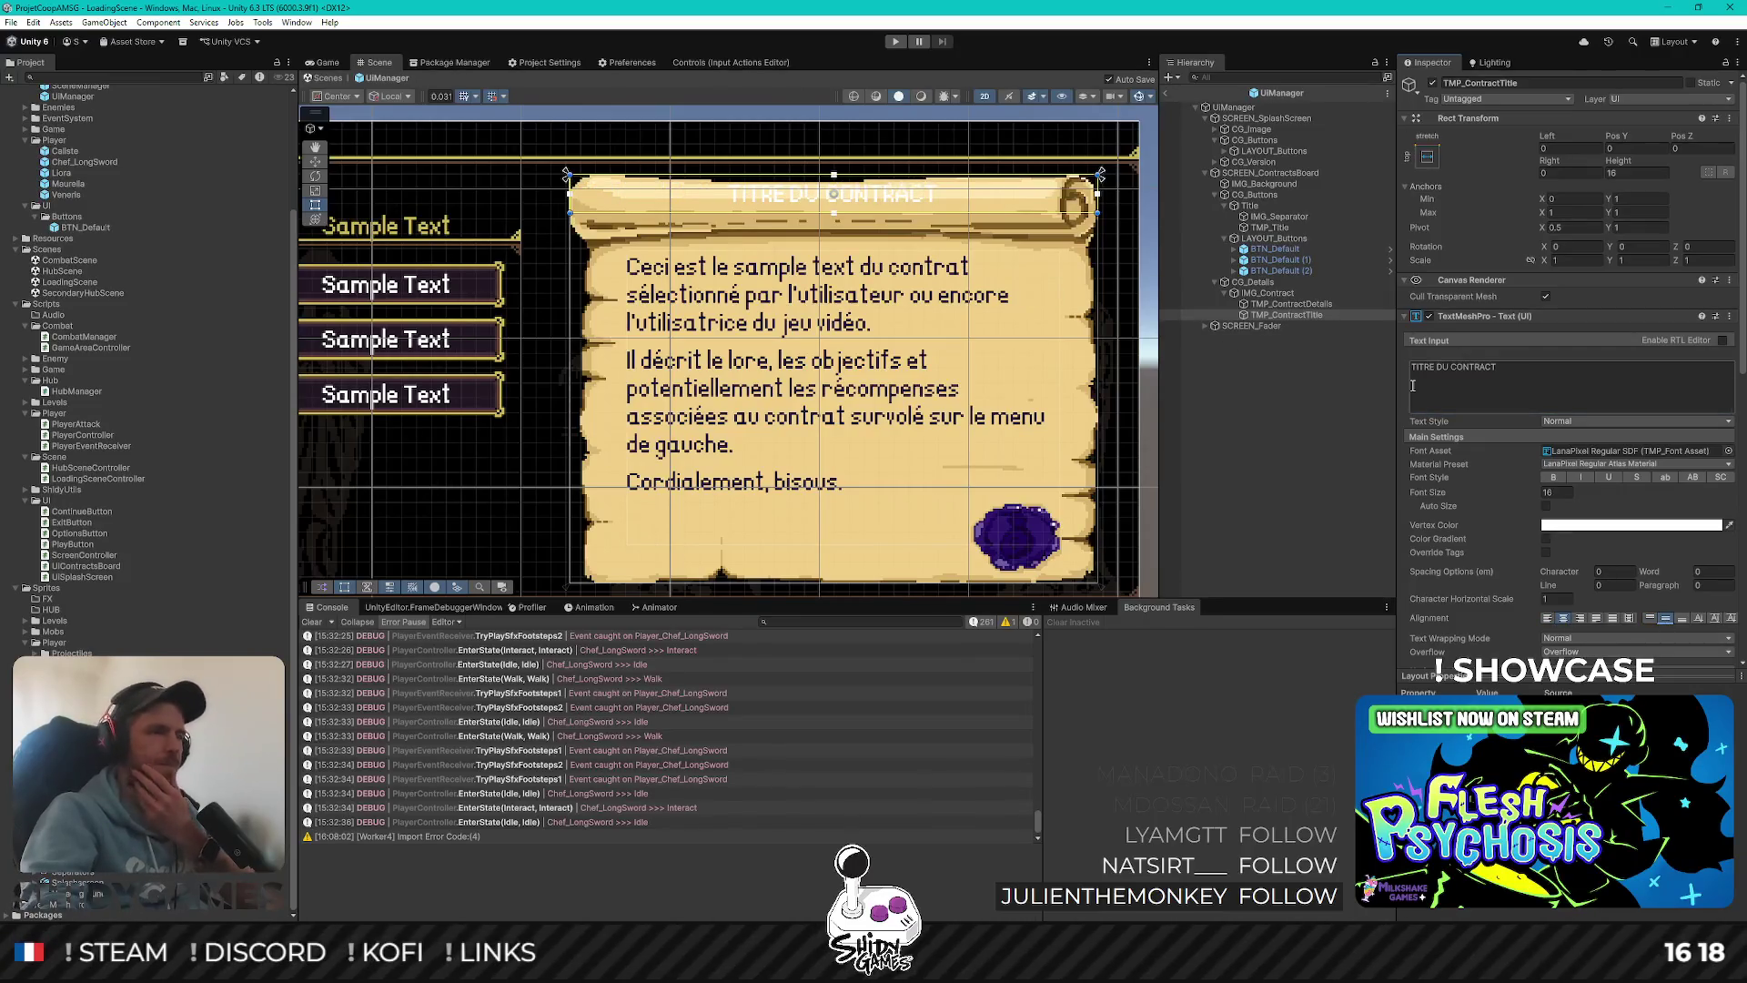
pyautogui.click(1632, 150)
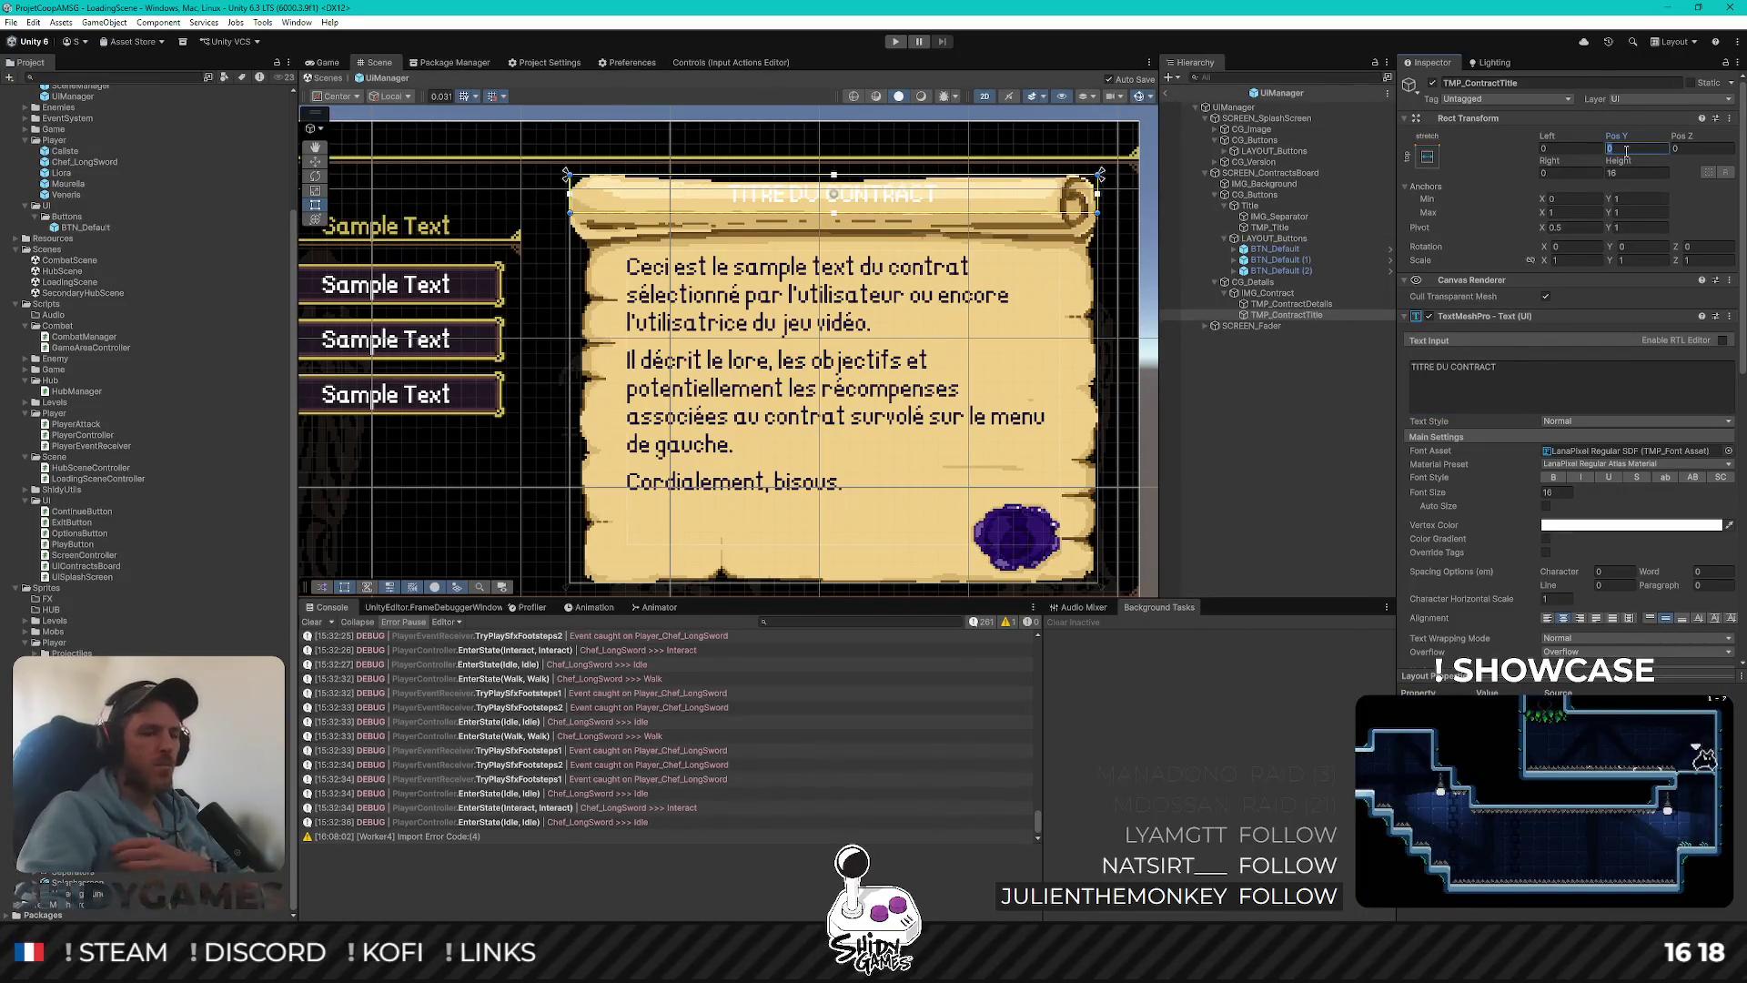
pyautogui.write('-30')
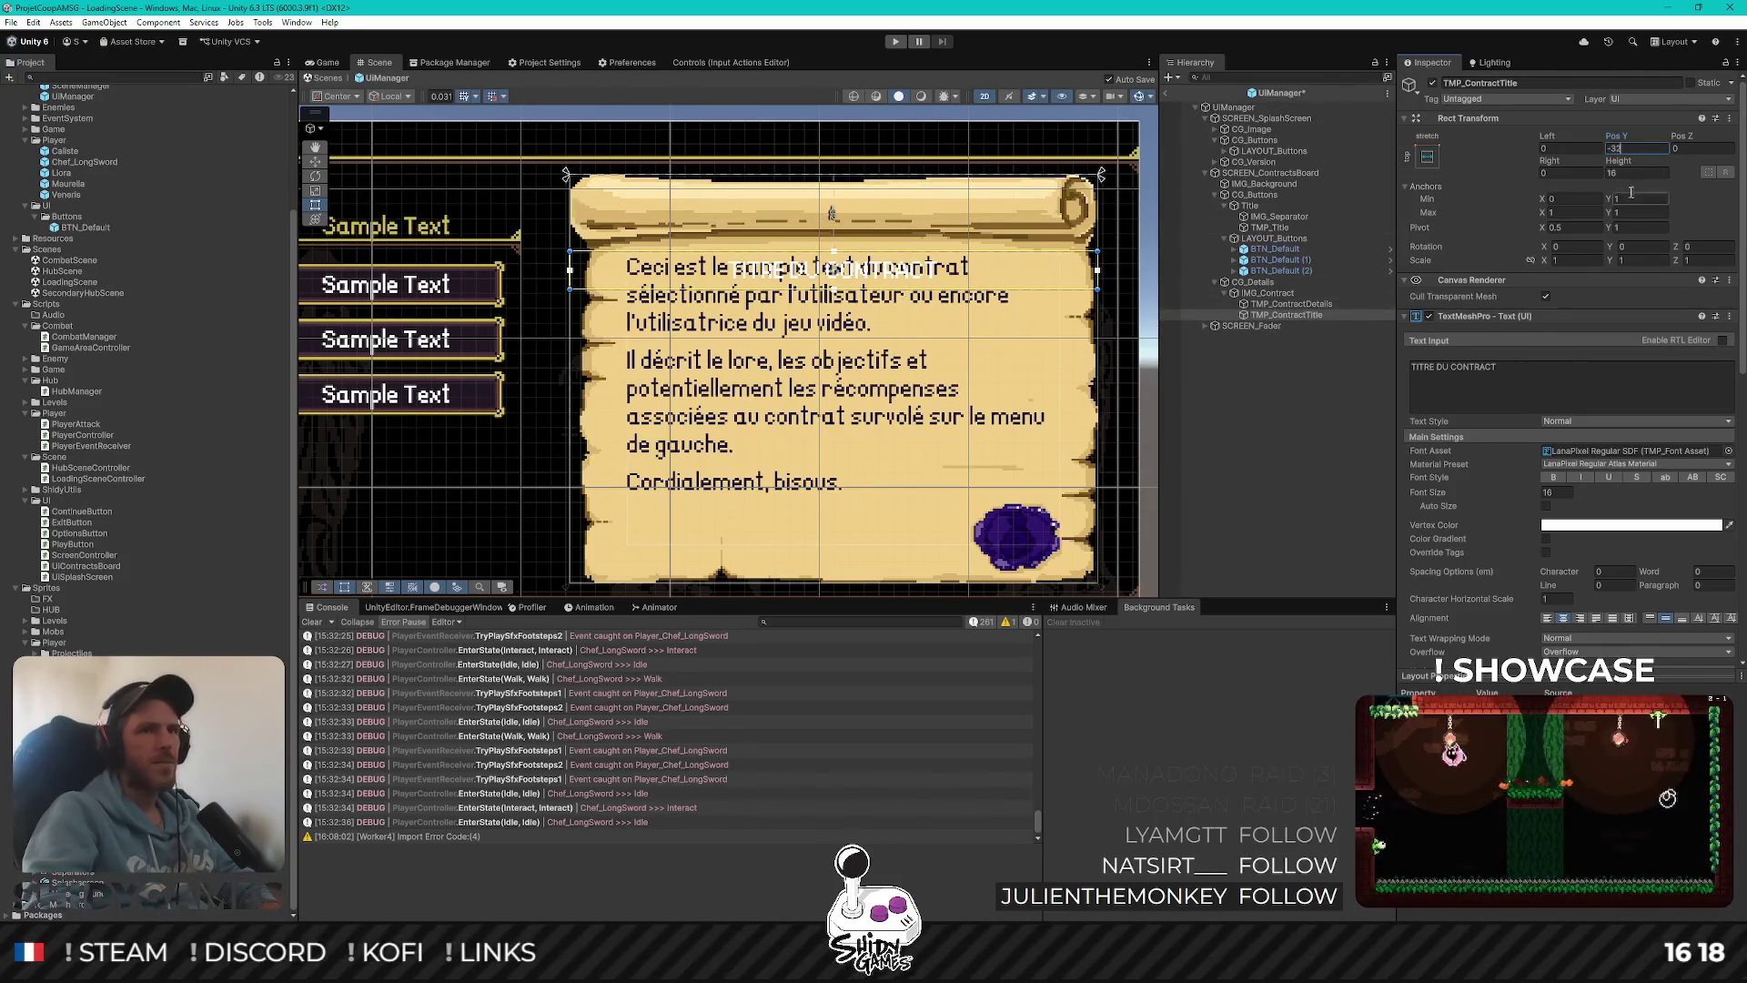
pyautogui.click(1634, 173)
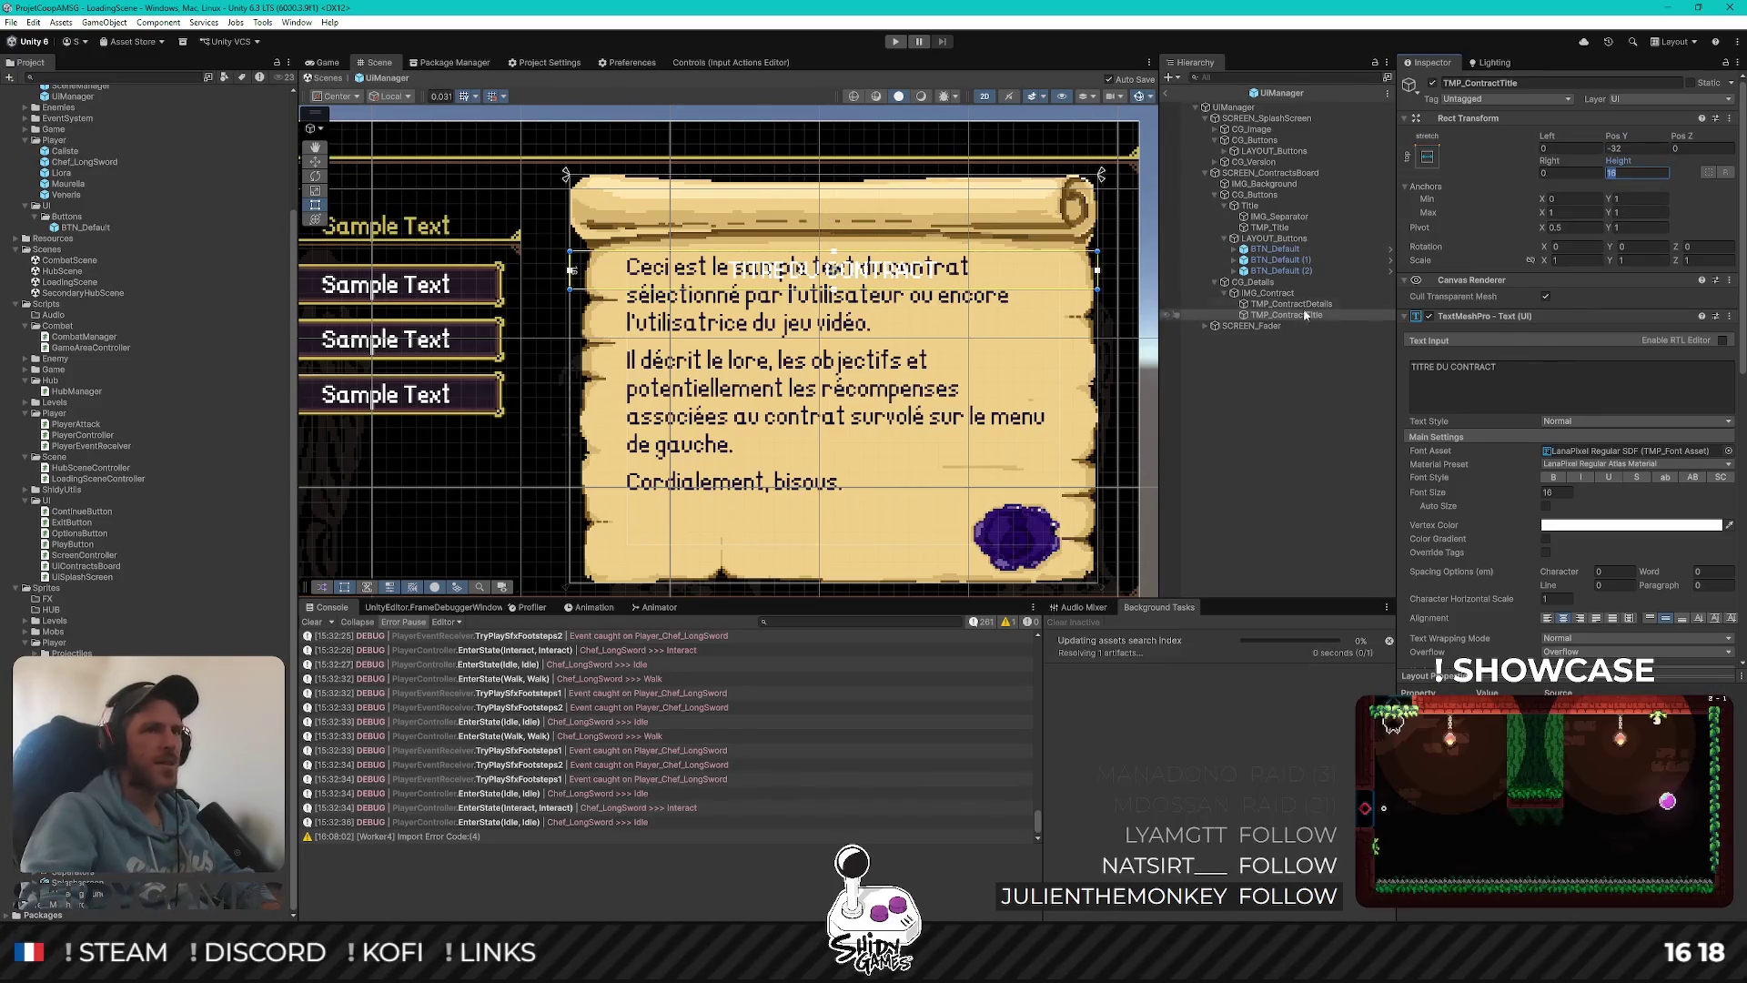
# Set TMP_ContractDetails' Top margin to 32+16 so the description sits below the title
pyautogui.click(1291, 304)
pyautogui.click(1633, 148)
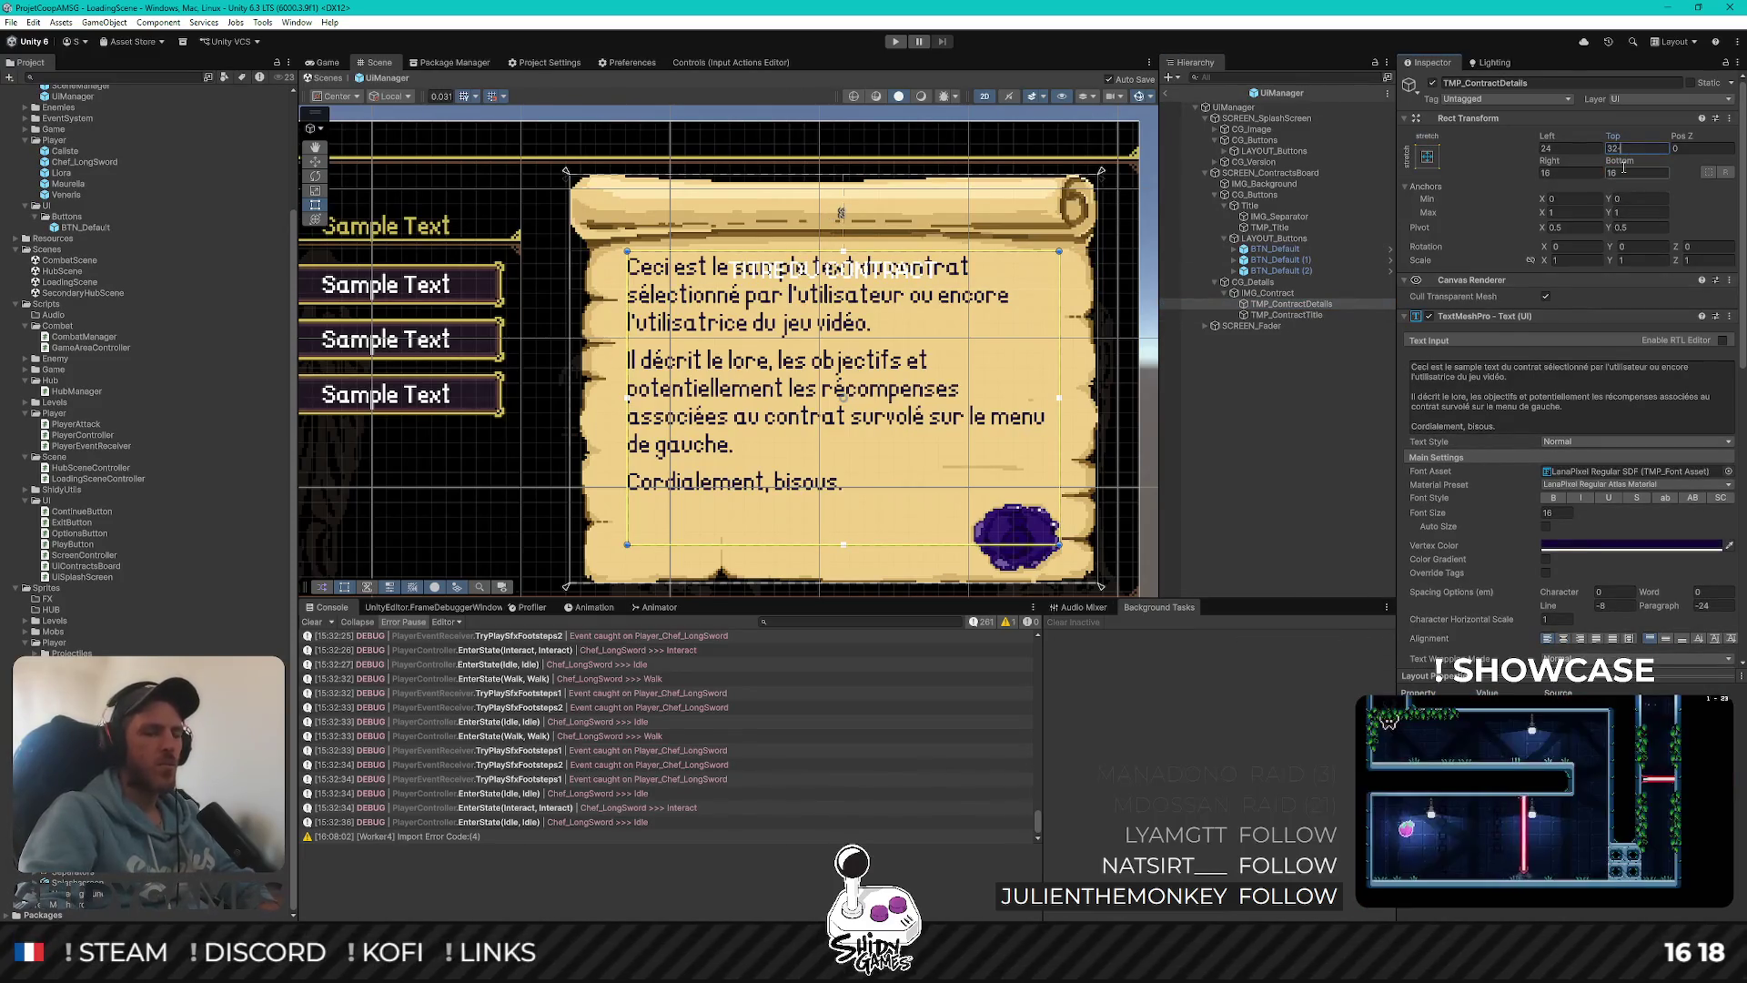
pyautogui.write('-16')
pyautogui.press('BackSpace')
pyautogui.press('BackSpace')
pyautogui.press('BackSpace')
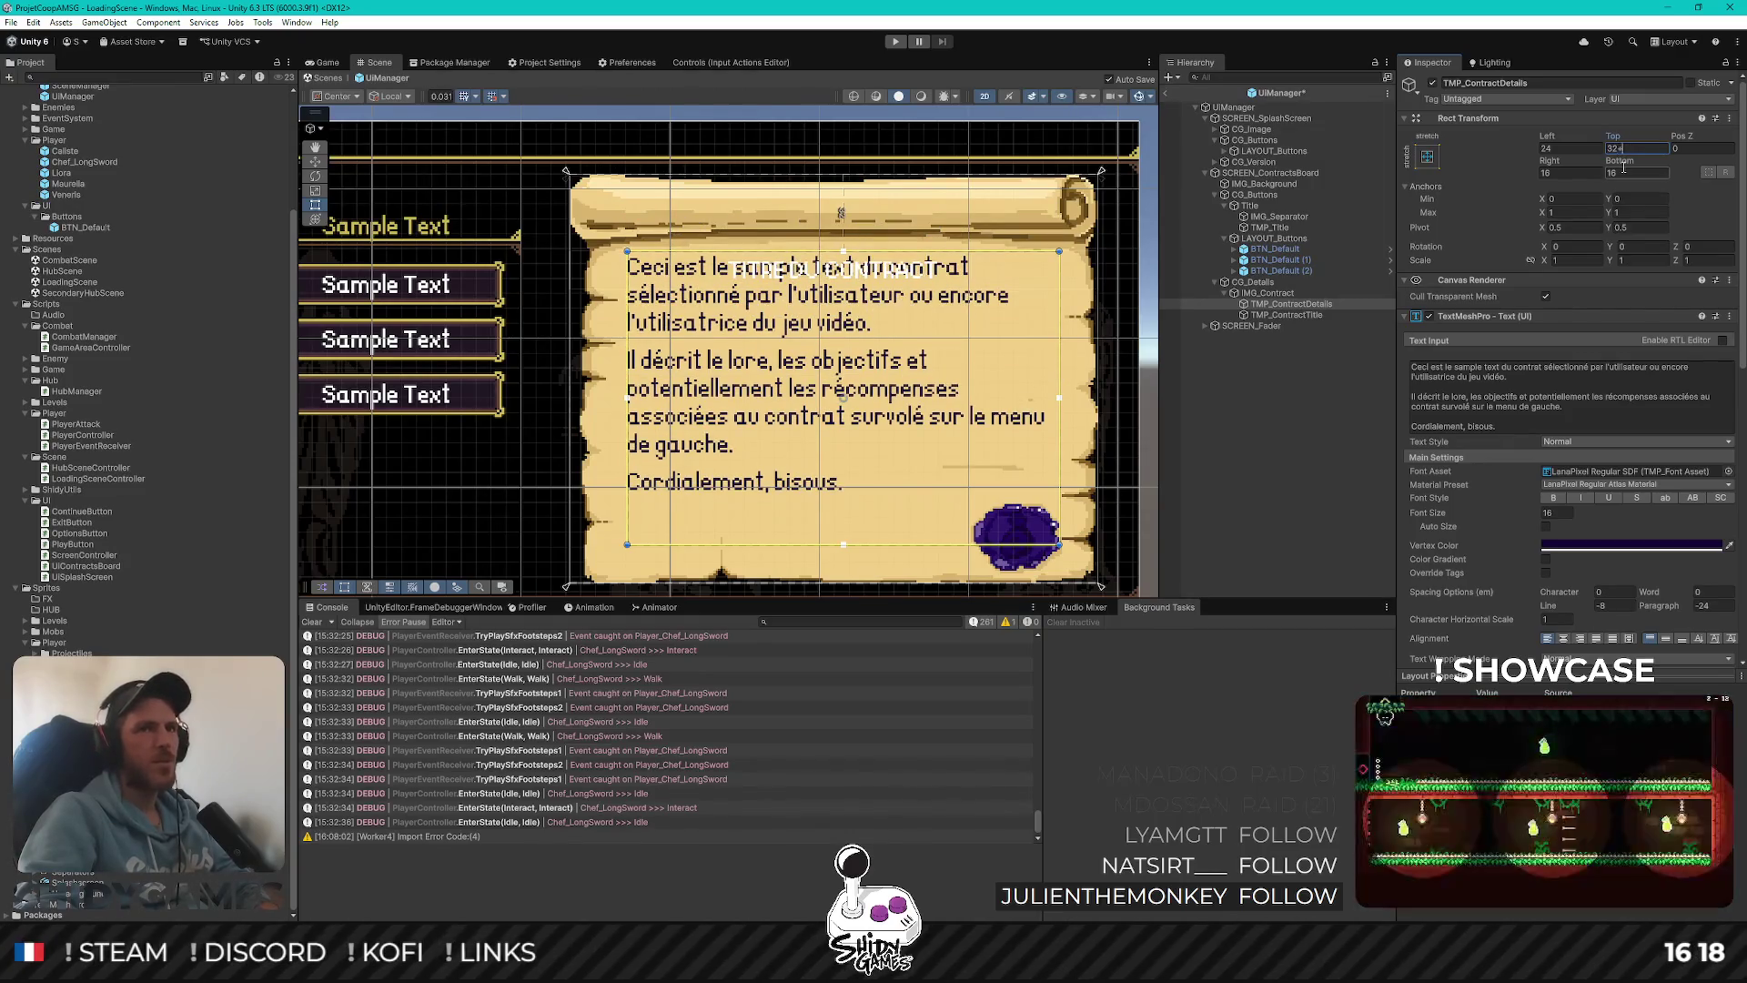
pyautogui.write('+16')
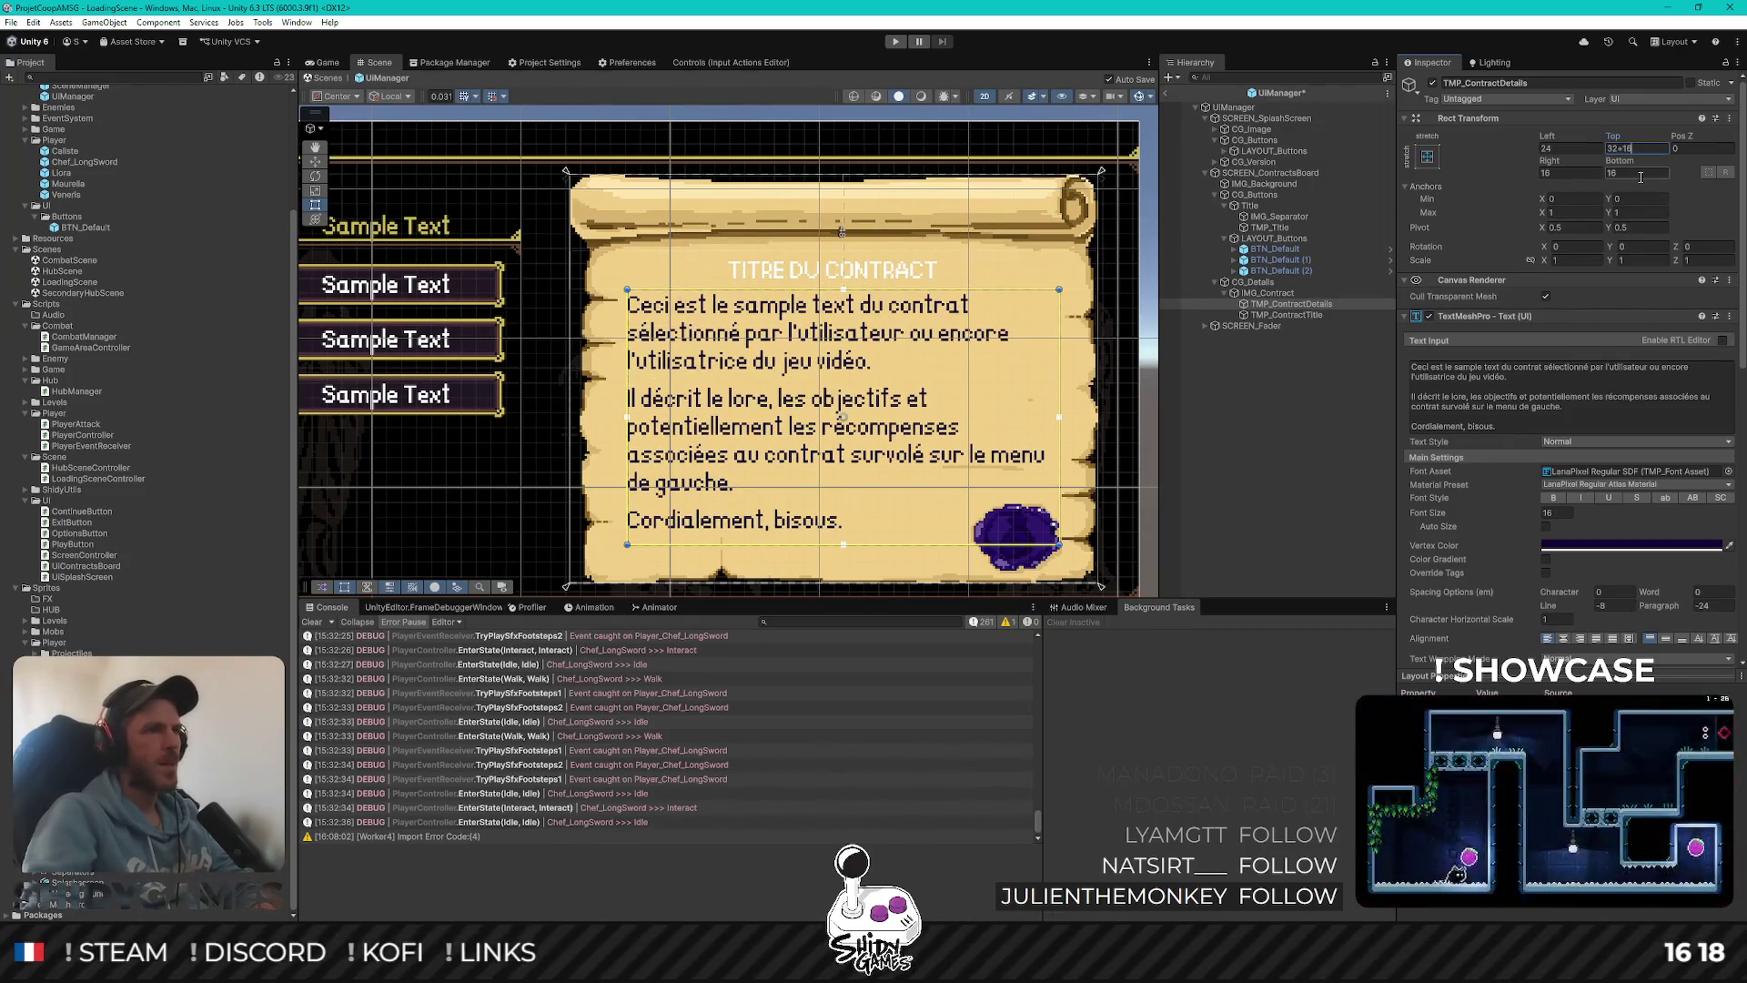
pyautogui.click(1270, 477)
pyautogui.scroll(-2, 911, 398)
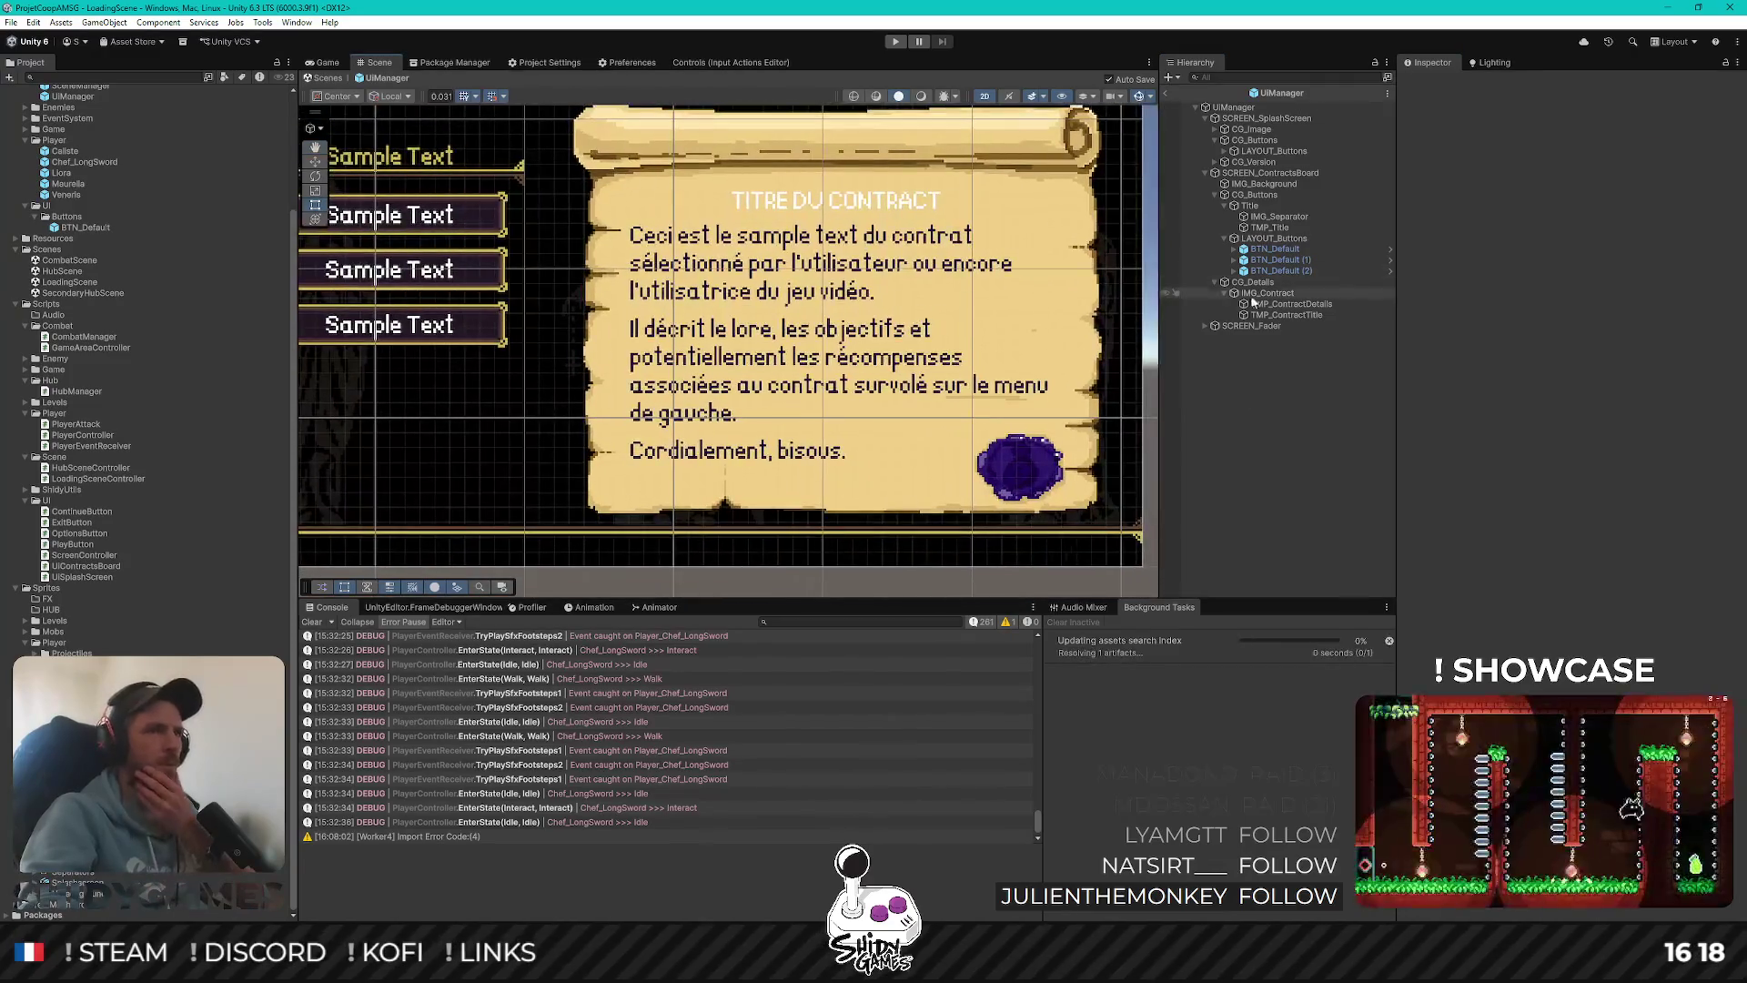
pyautogui.click(1291, 304)
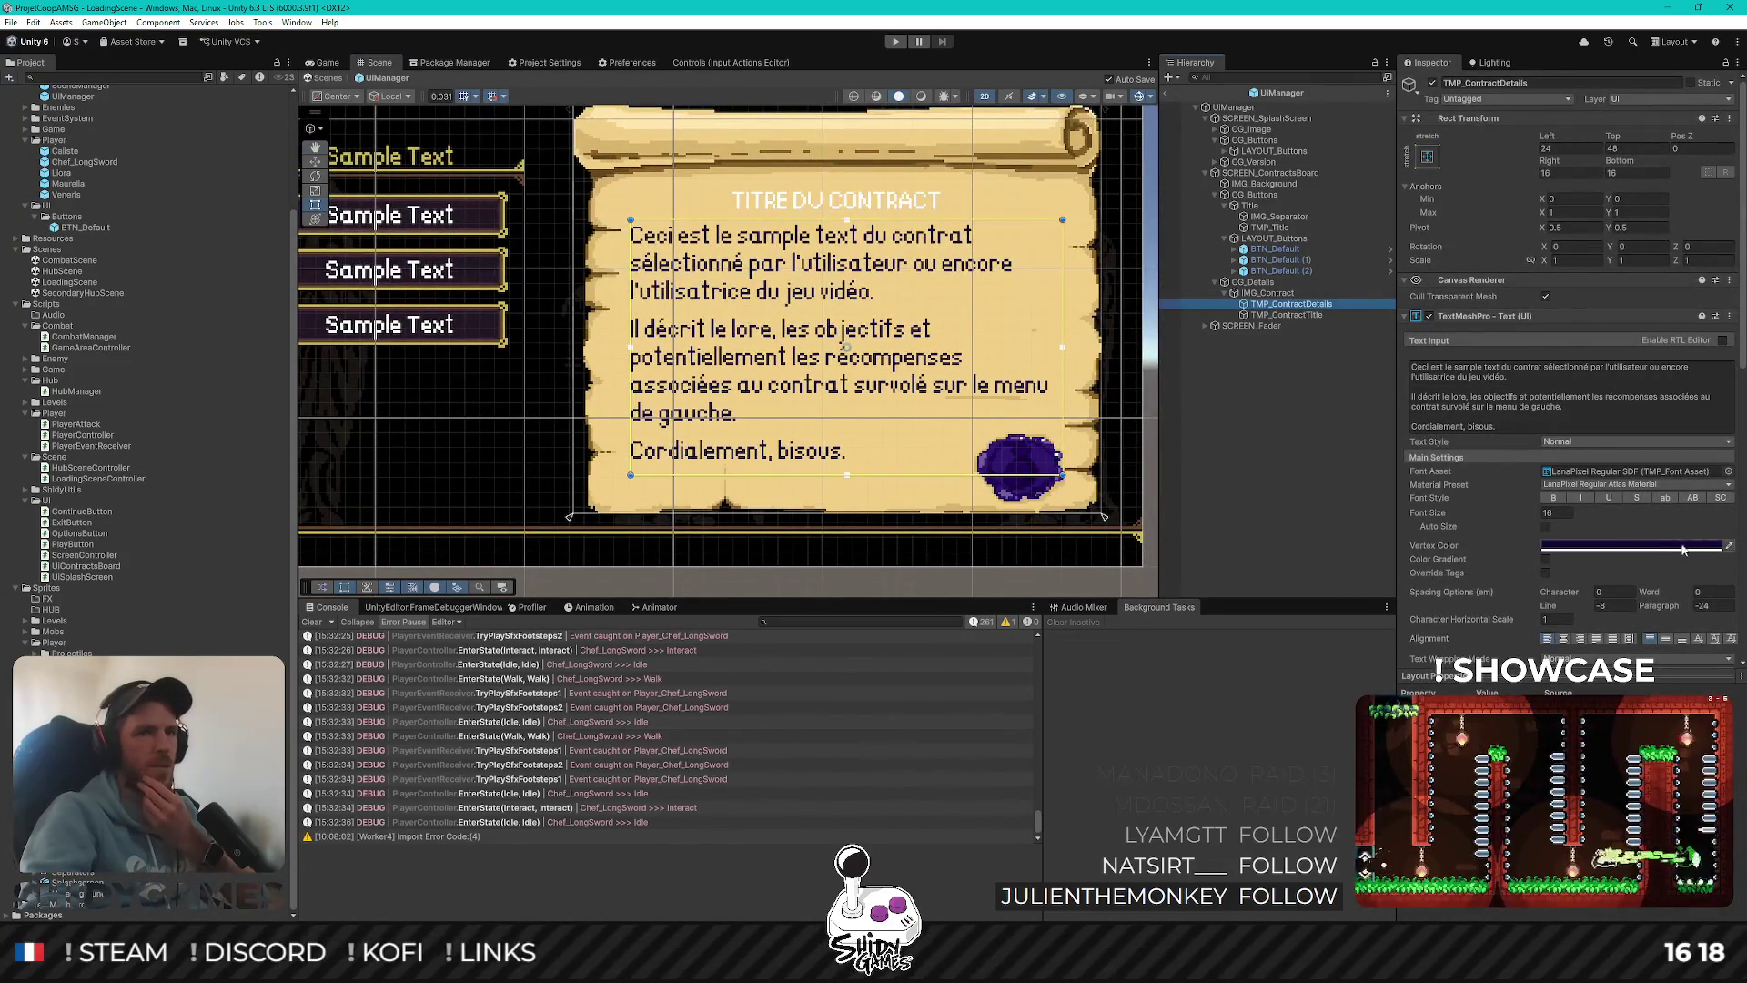
# Colour the TMP_ContractTitle text the description's dark indigo using the colour picker
pyautogui.click(1626, 544)
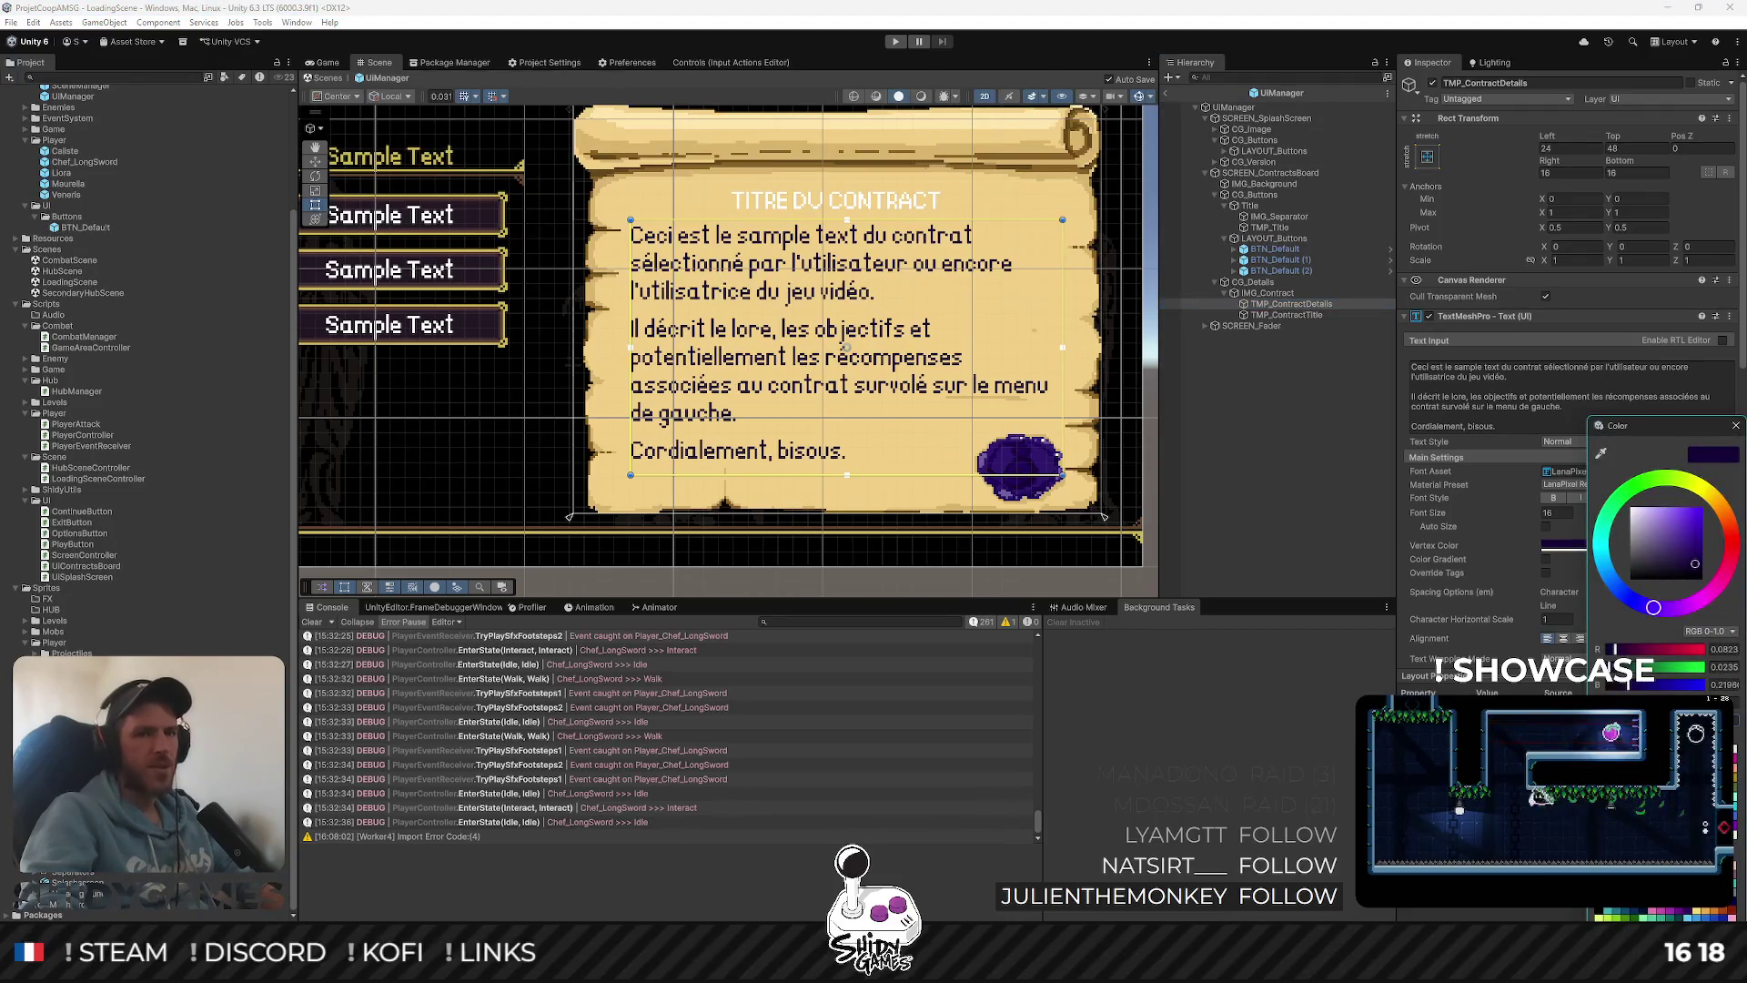
pyautogui.click(1286, 314)
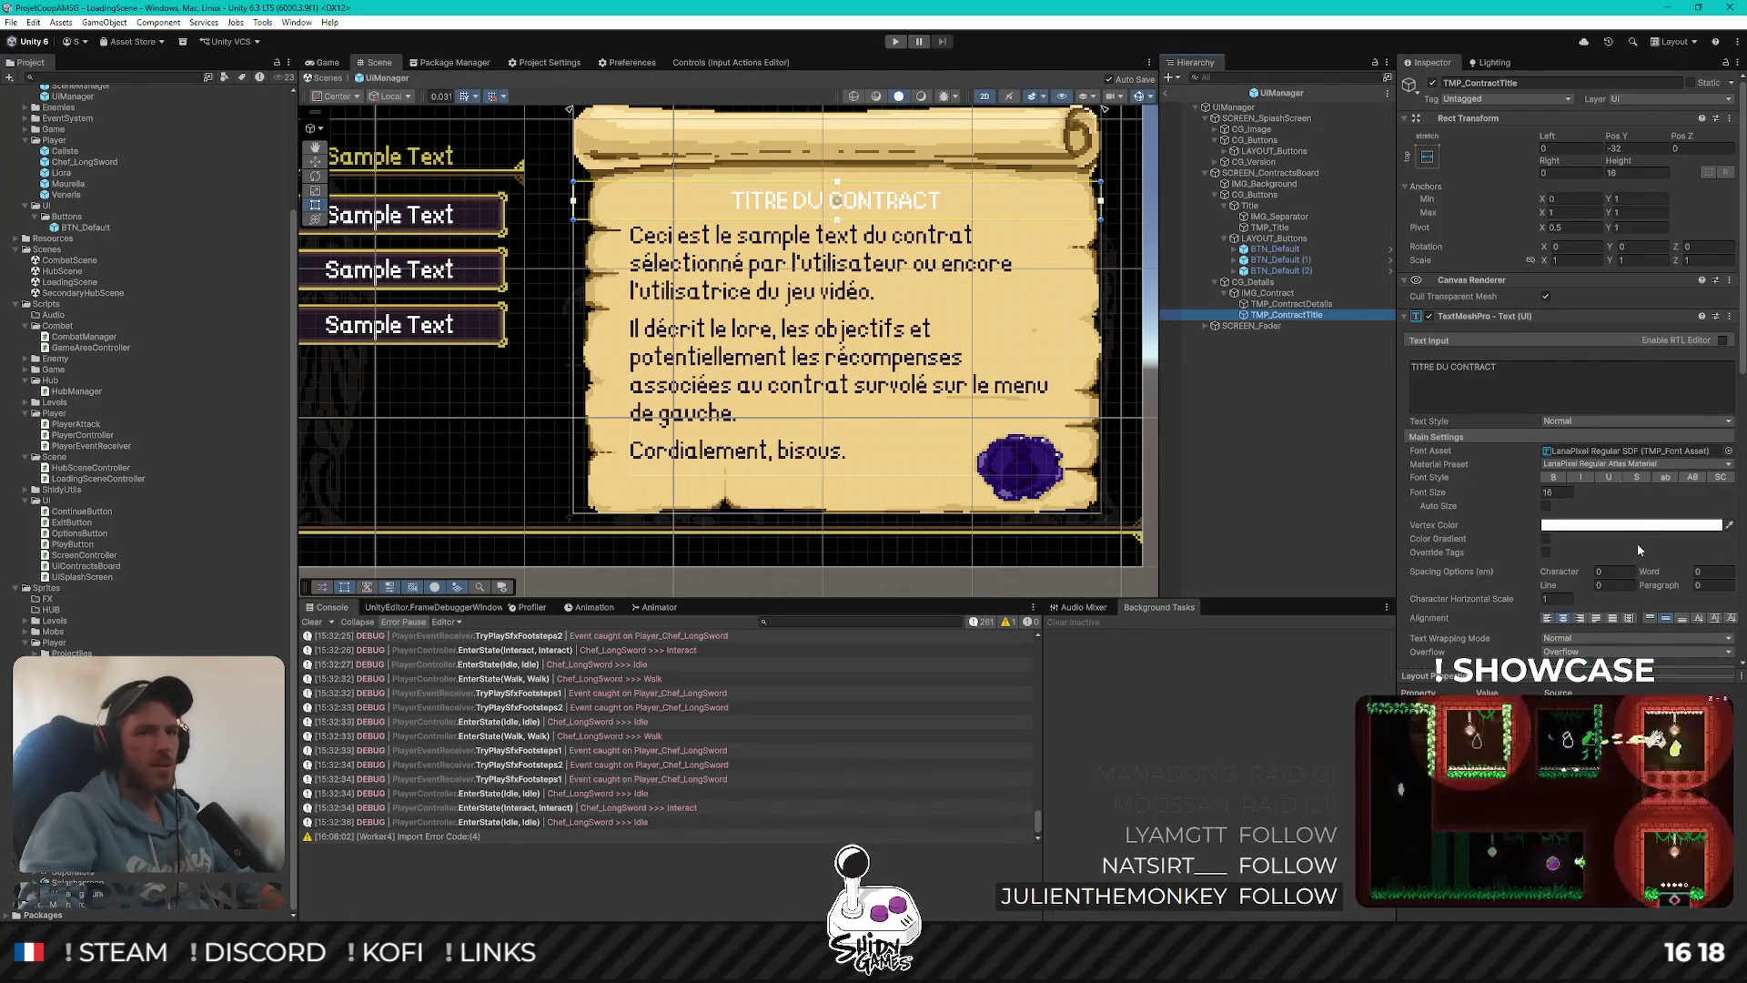
pyautogui.click(1634, 525)
pyautogui.click(1019, 466)
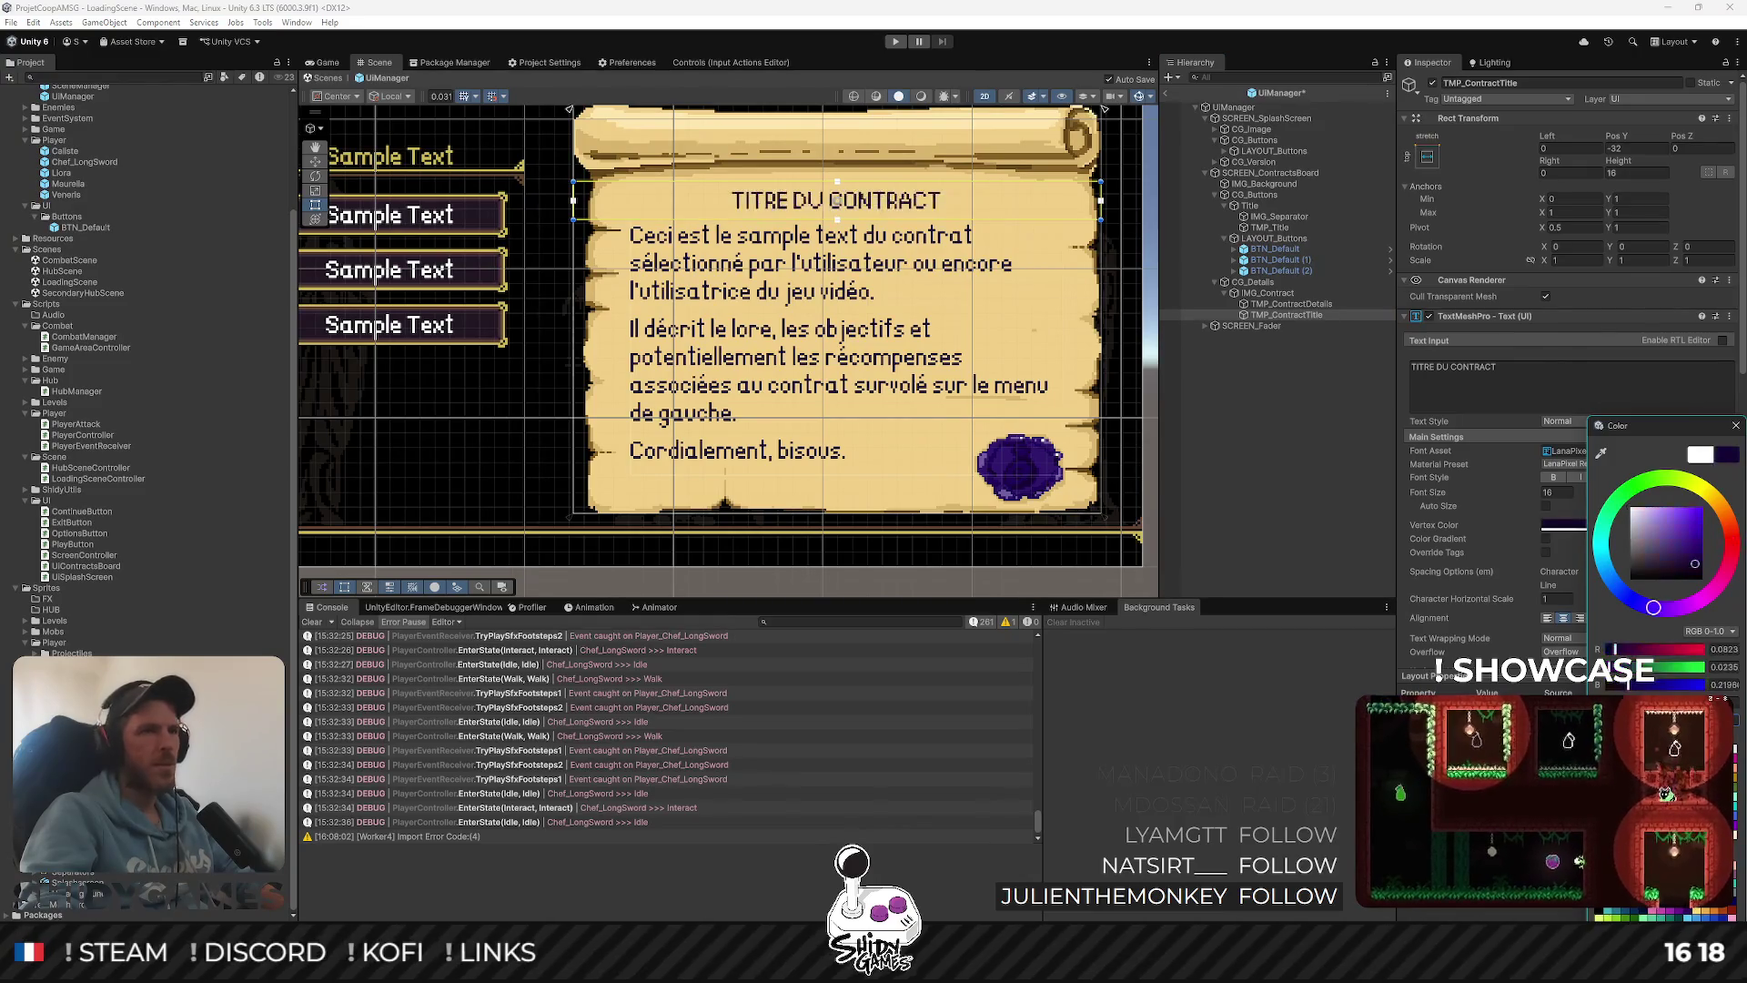
pyautogui.click(1350, 492)
pyautogui.scroll(-4, 769, 409)
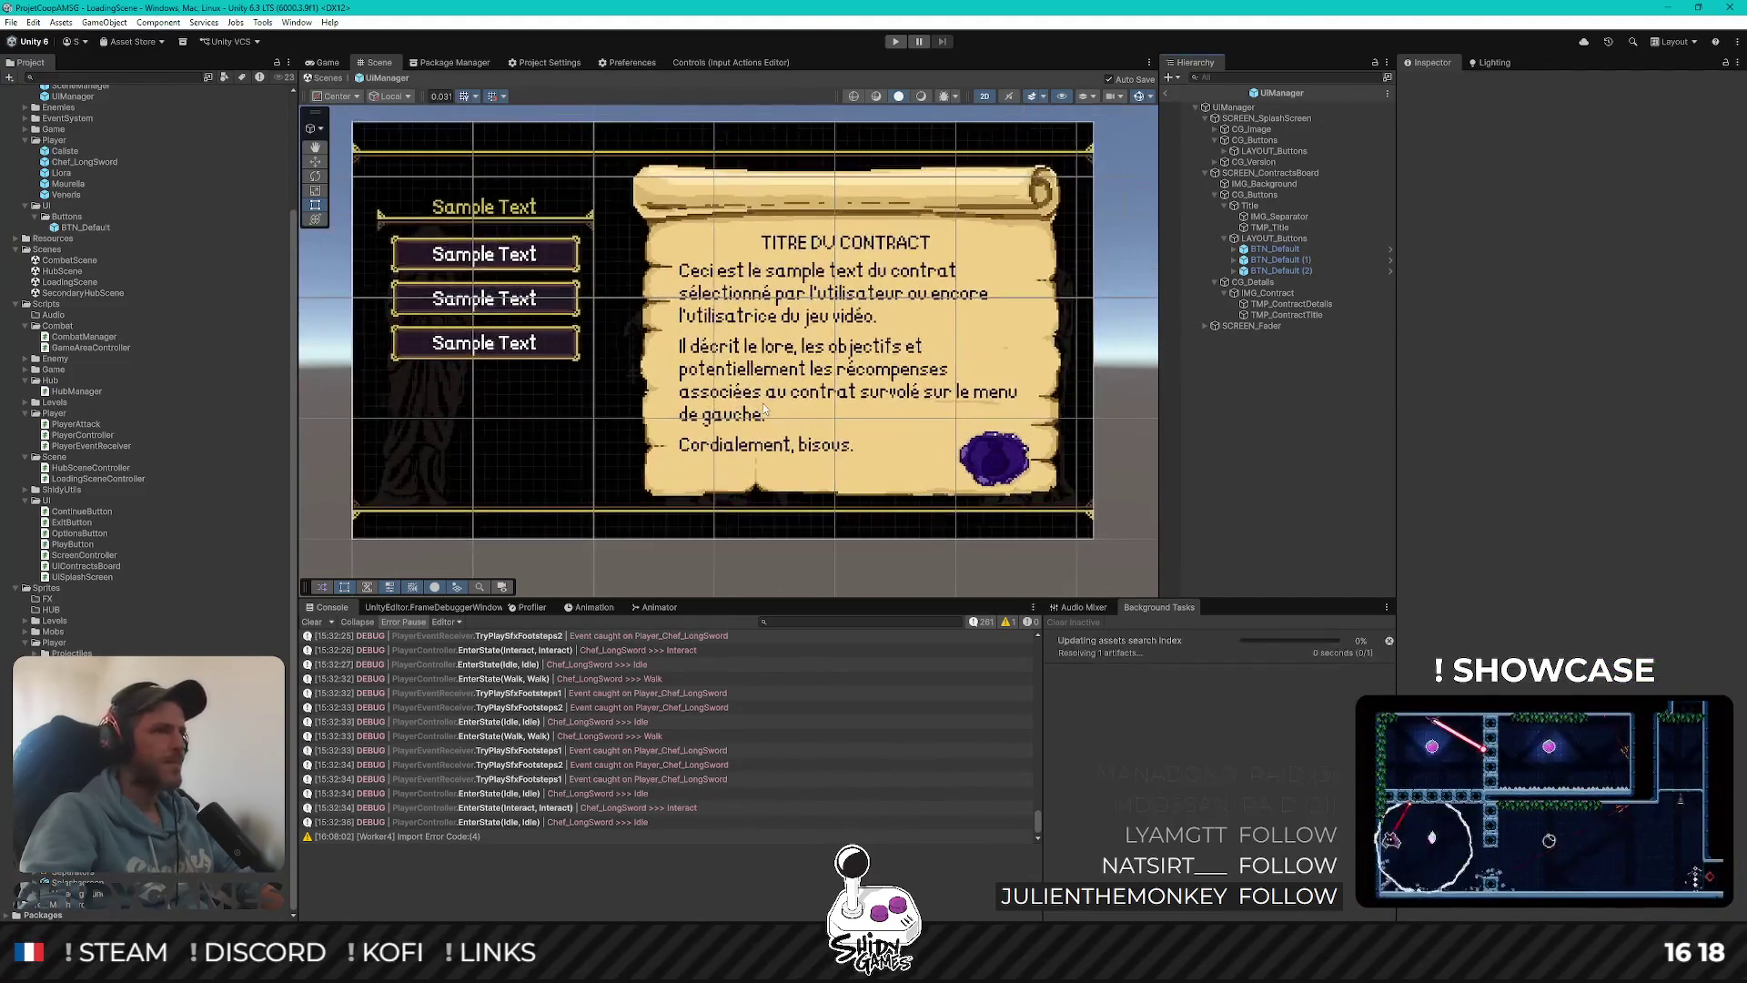
# Zoom onto the parchment, select TMP_ContractDetails and begin editing its Top value
pyautogui.moveTo(771, 417); pyautogui.dragTo(774, 422)
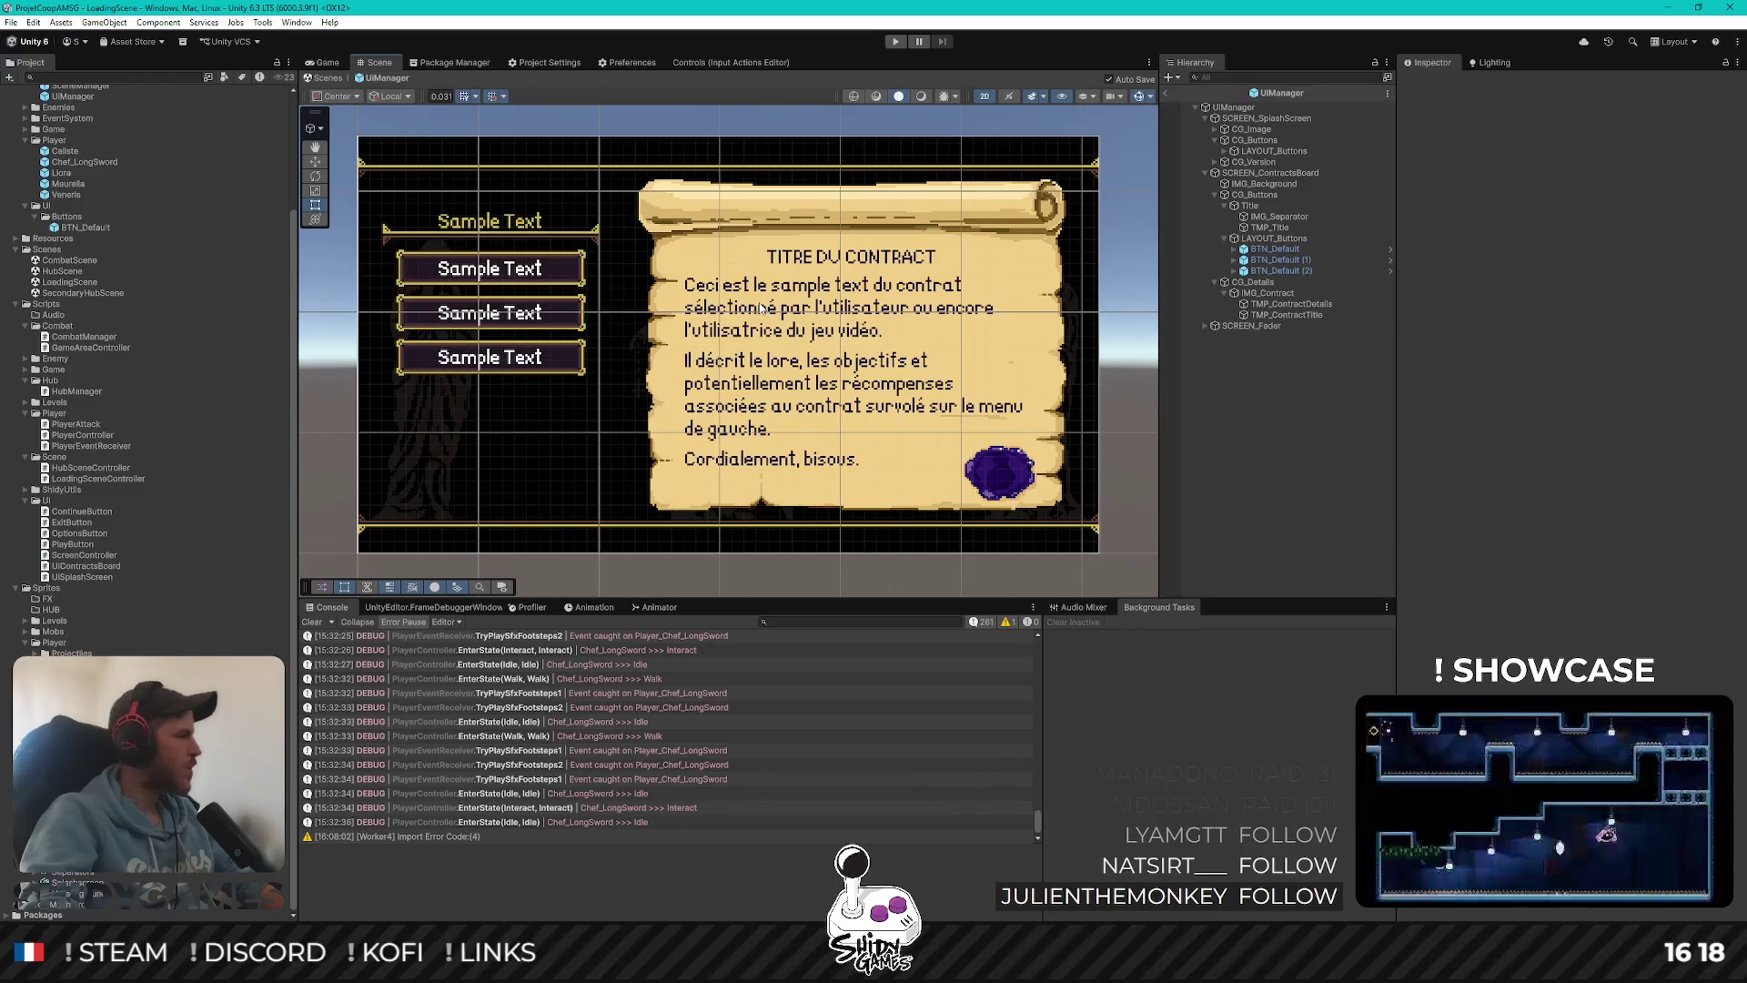
pyautogui.scroll(3, 776, 327)
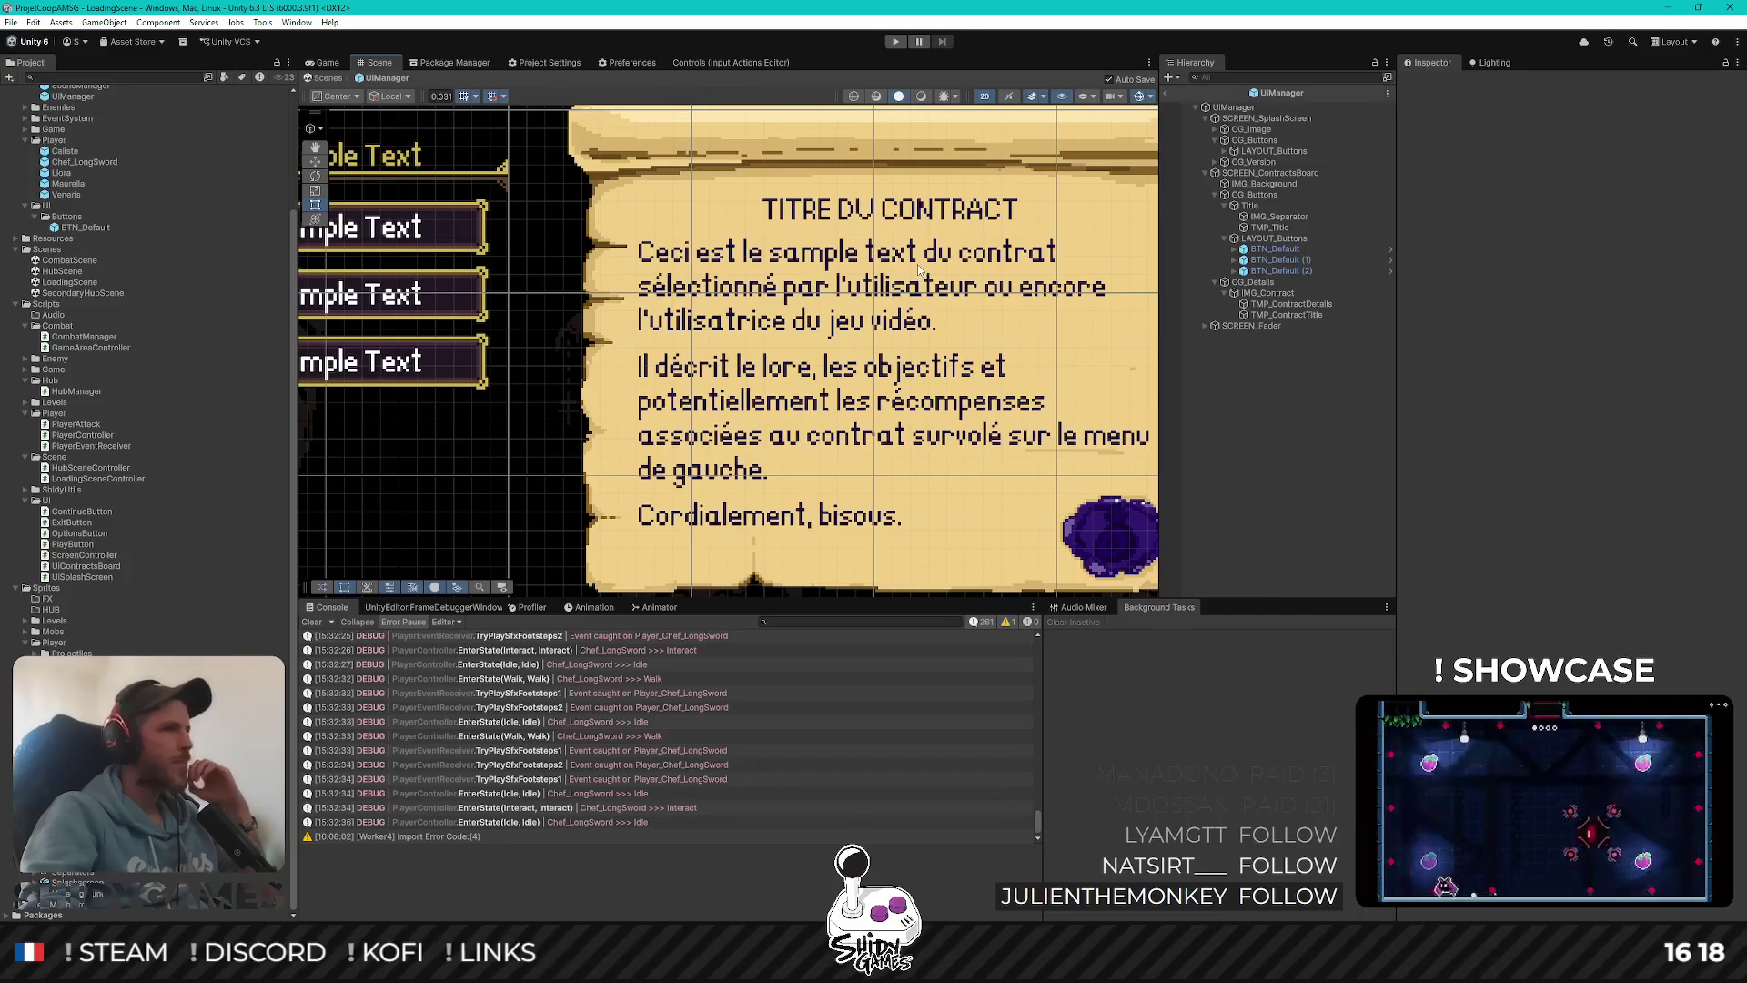
pyautogui.hscroll(2, 934, 264)
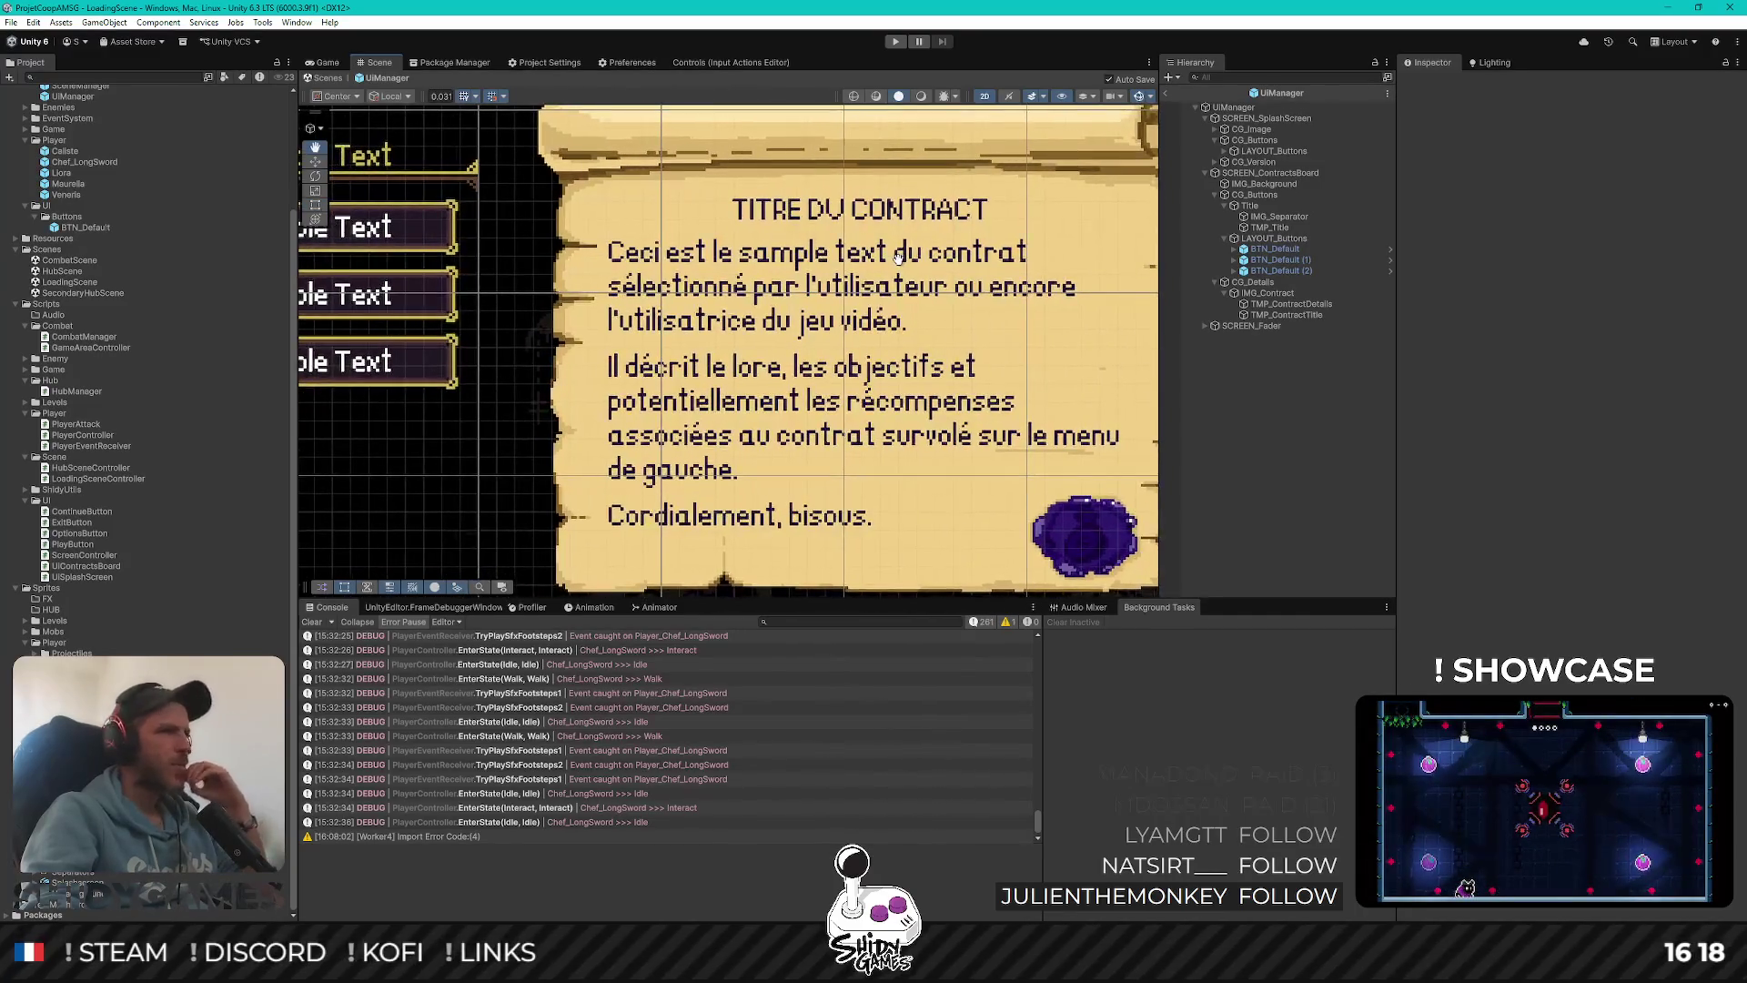
pyautogui.click(1292, 304)
pyautogui.click(1647, 150)
pyautogui.click(1669, 148)
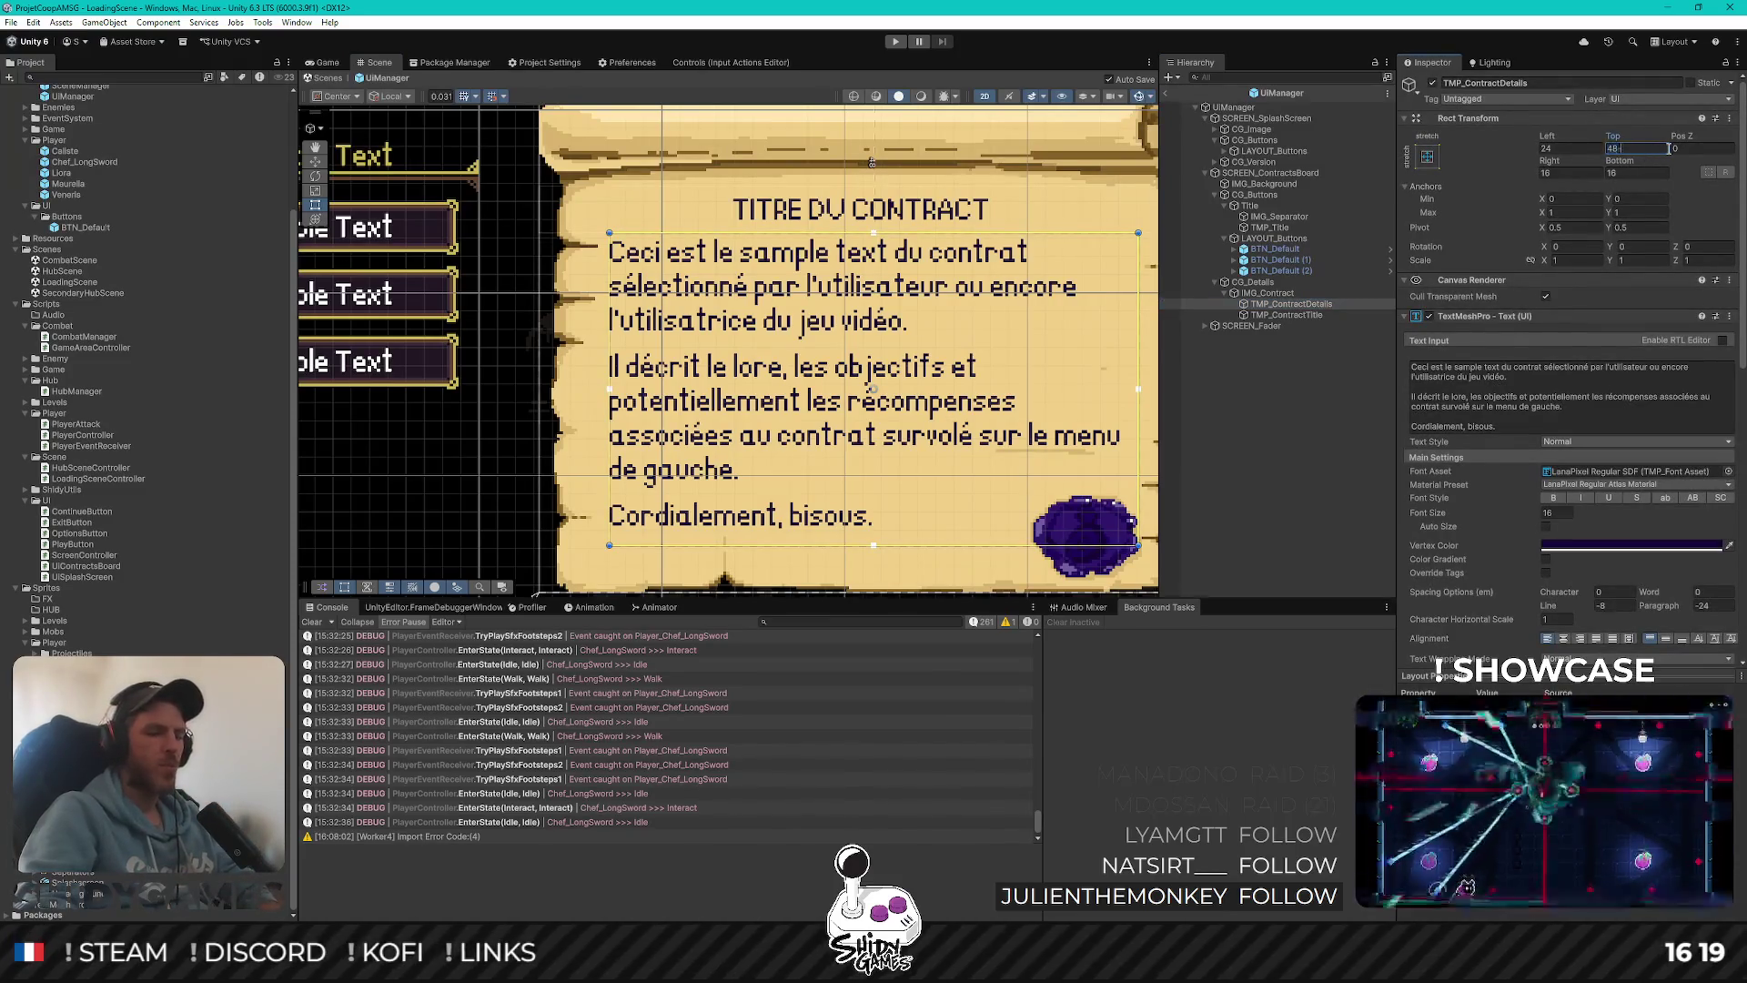
# Apply a Top of 44 to the description and set the title's Pos Y to -30
pyautogui.write('-8')
pyautogui.press('Return')
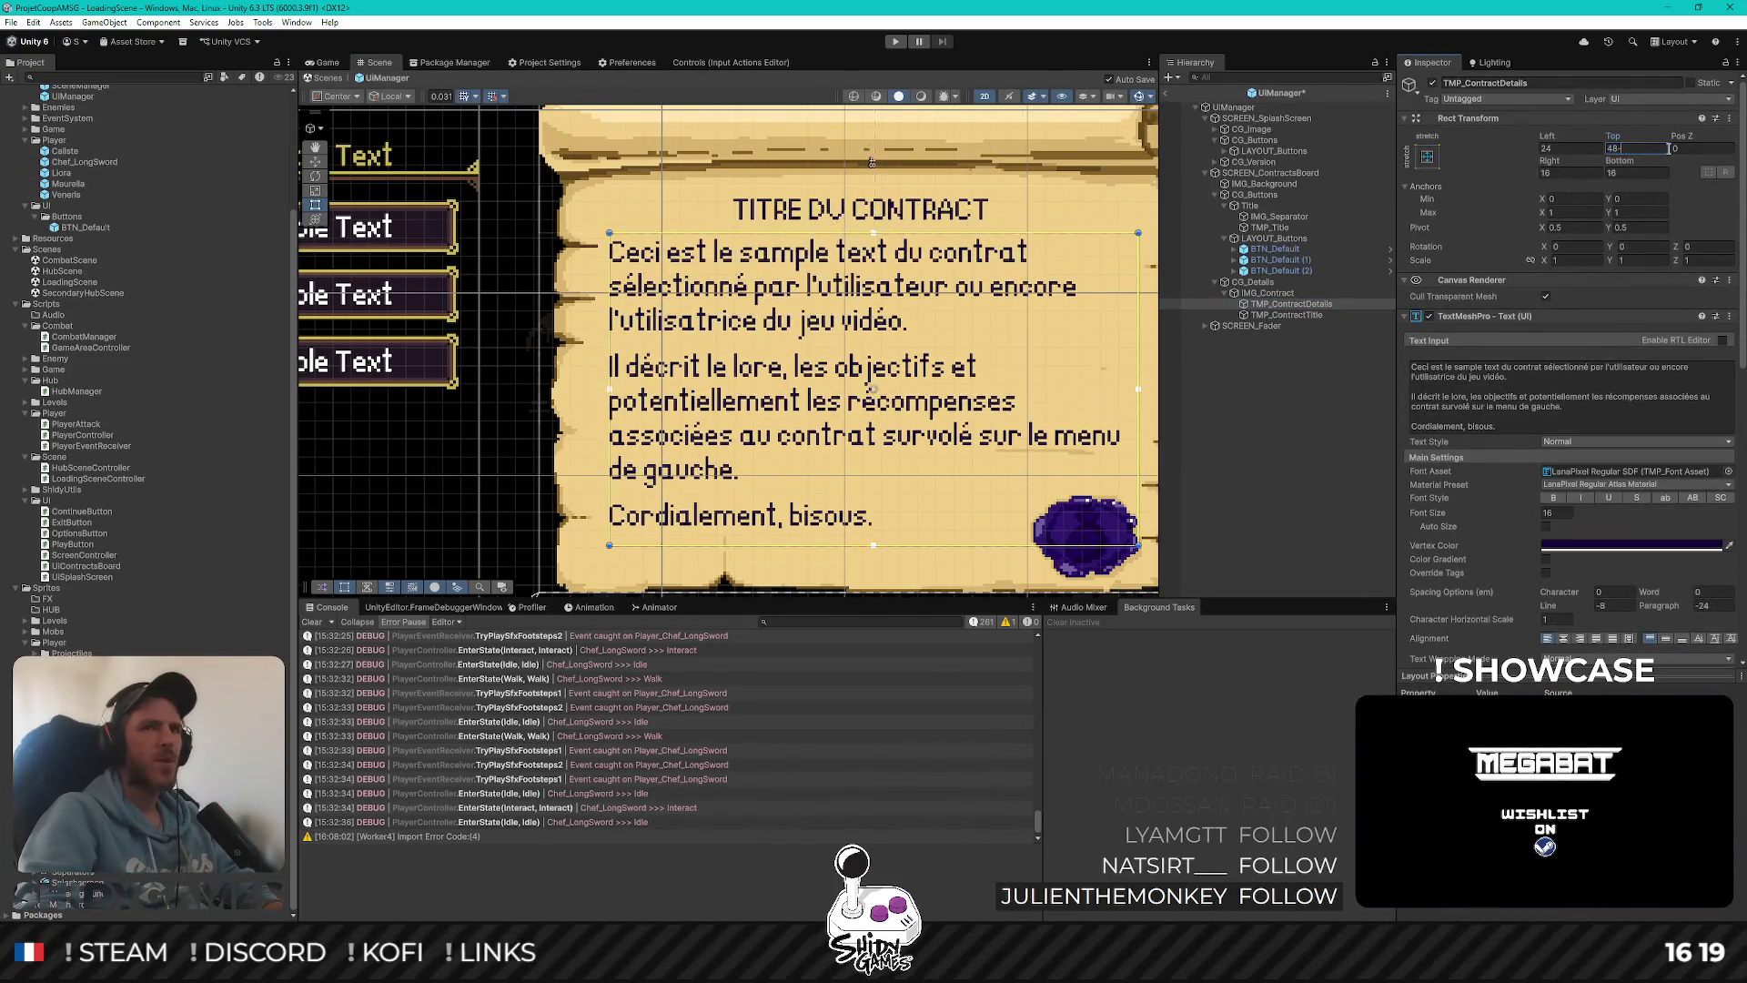
pyautogui.click(1286, 315)
pyautogui.click(1652, 150)
pyautogui.write('-4')
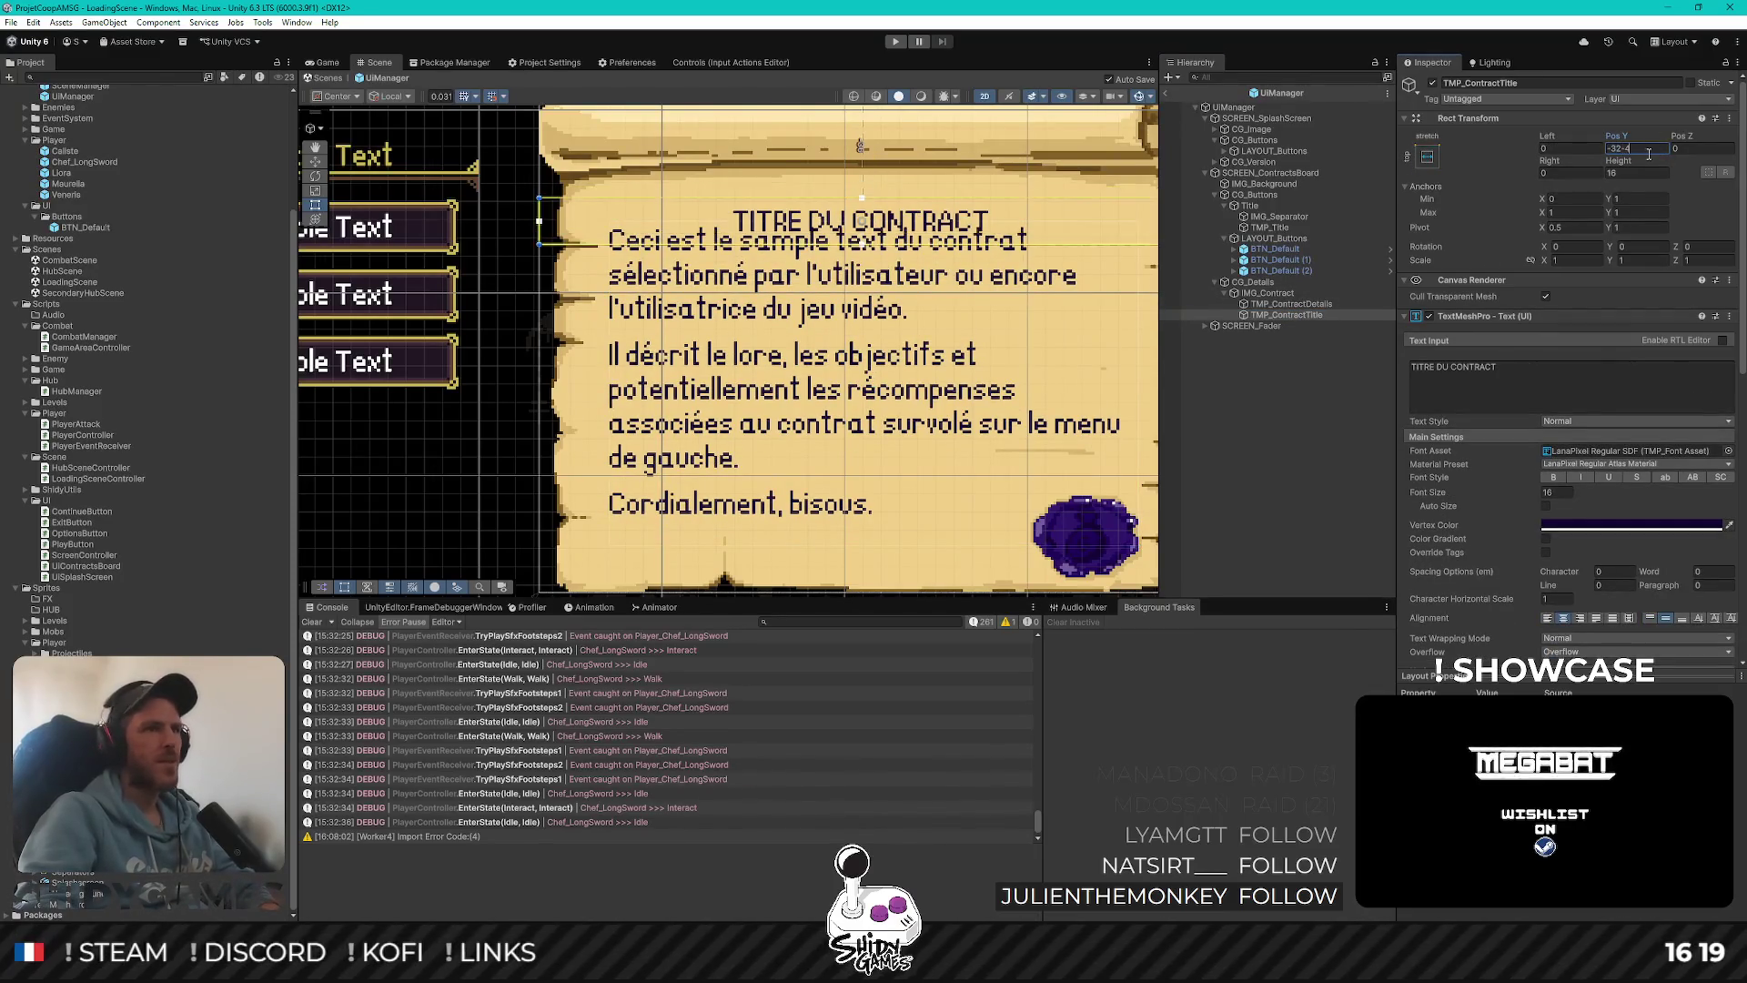
pyautogui.press('BackSpace')
pyautogui.press('BackSpace')
pyautogui.write('+4')
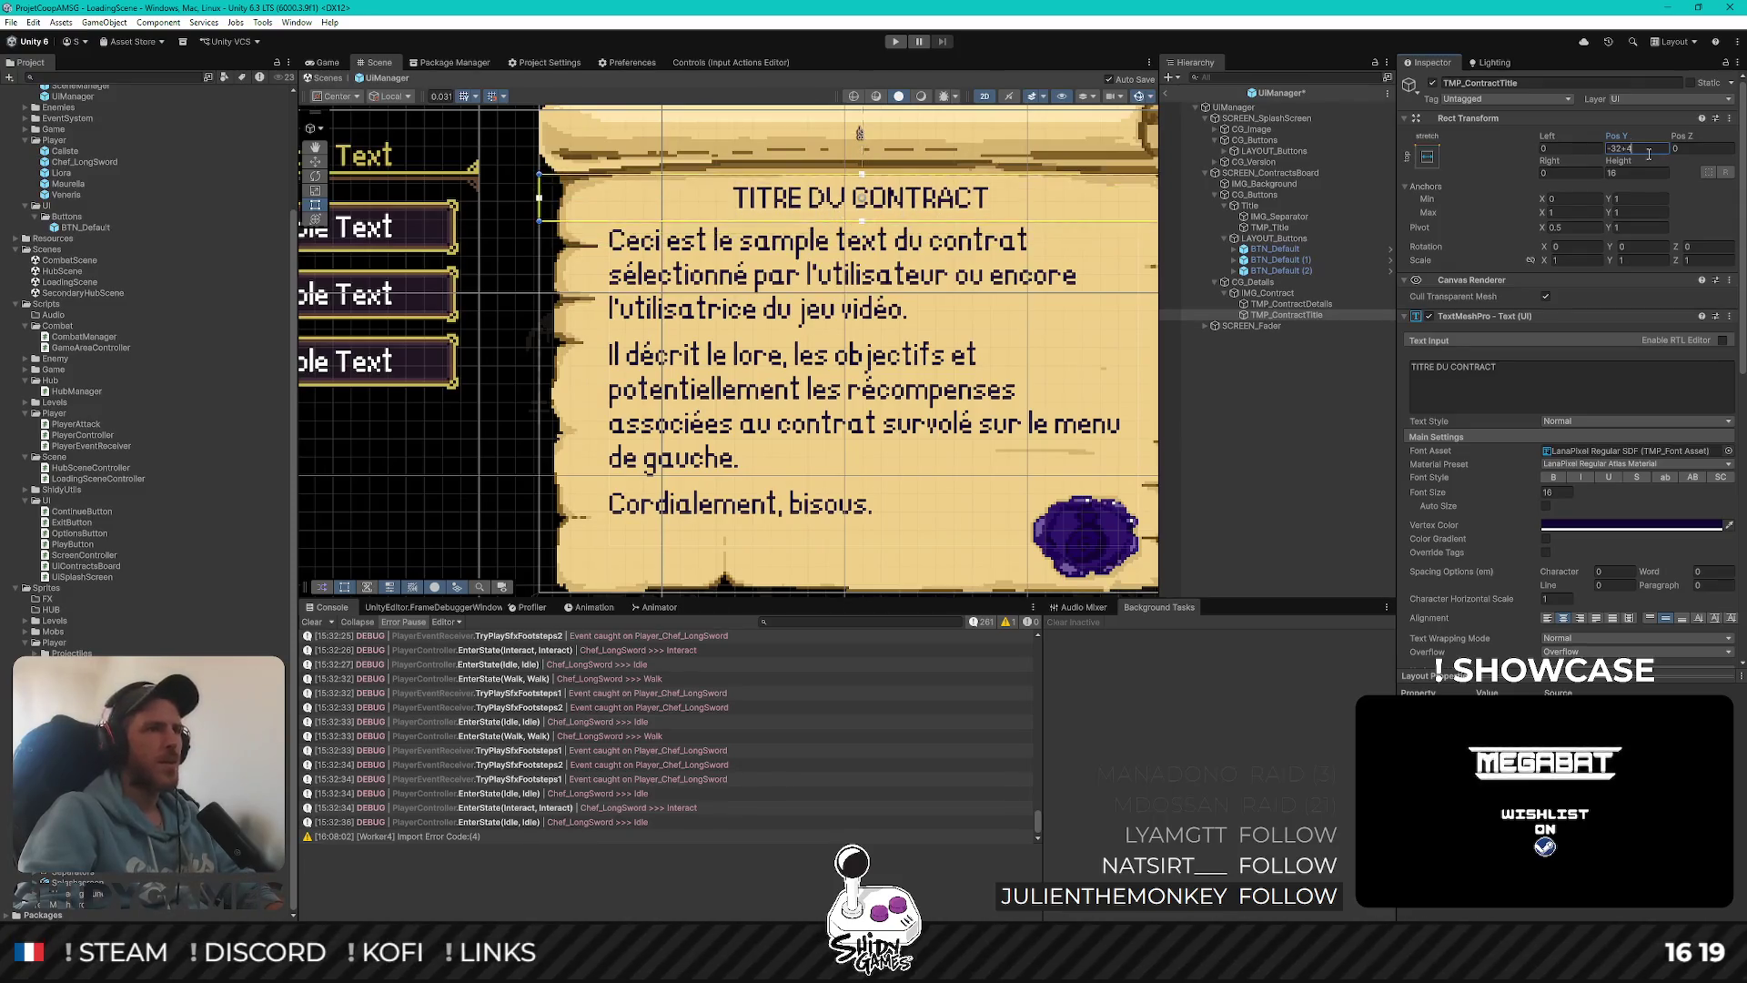
pyautogui.press('BackSpace')
pyautogui.press('BackSpace')
pyautogui.press('BackSpace')
pyautogui.write('0')
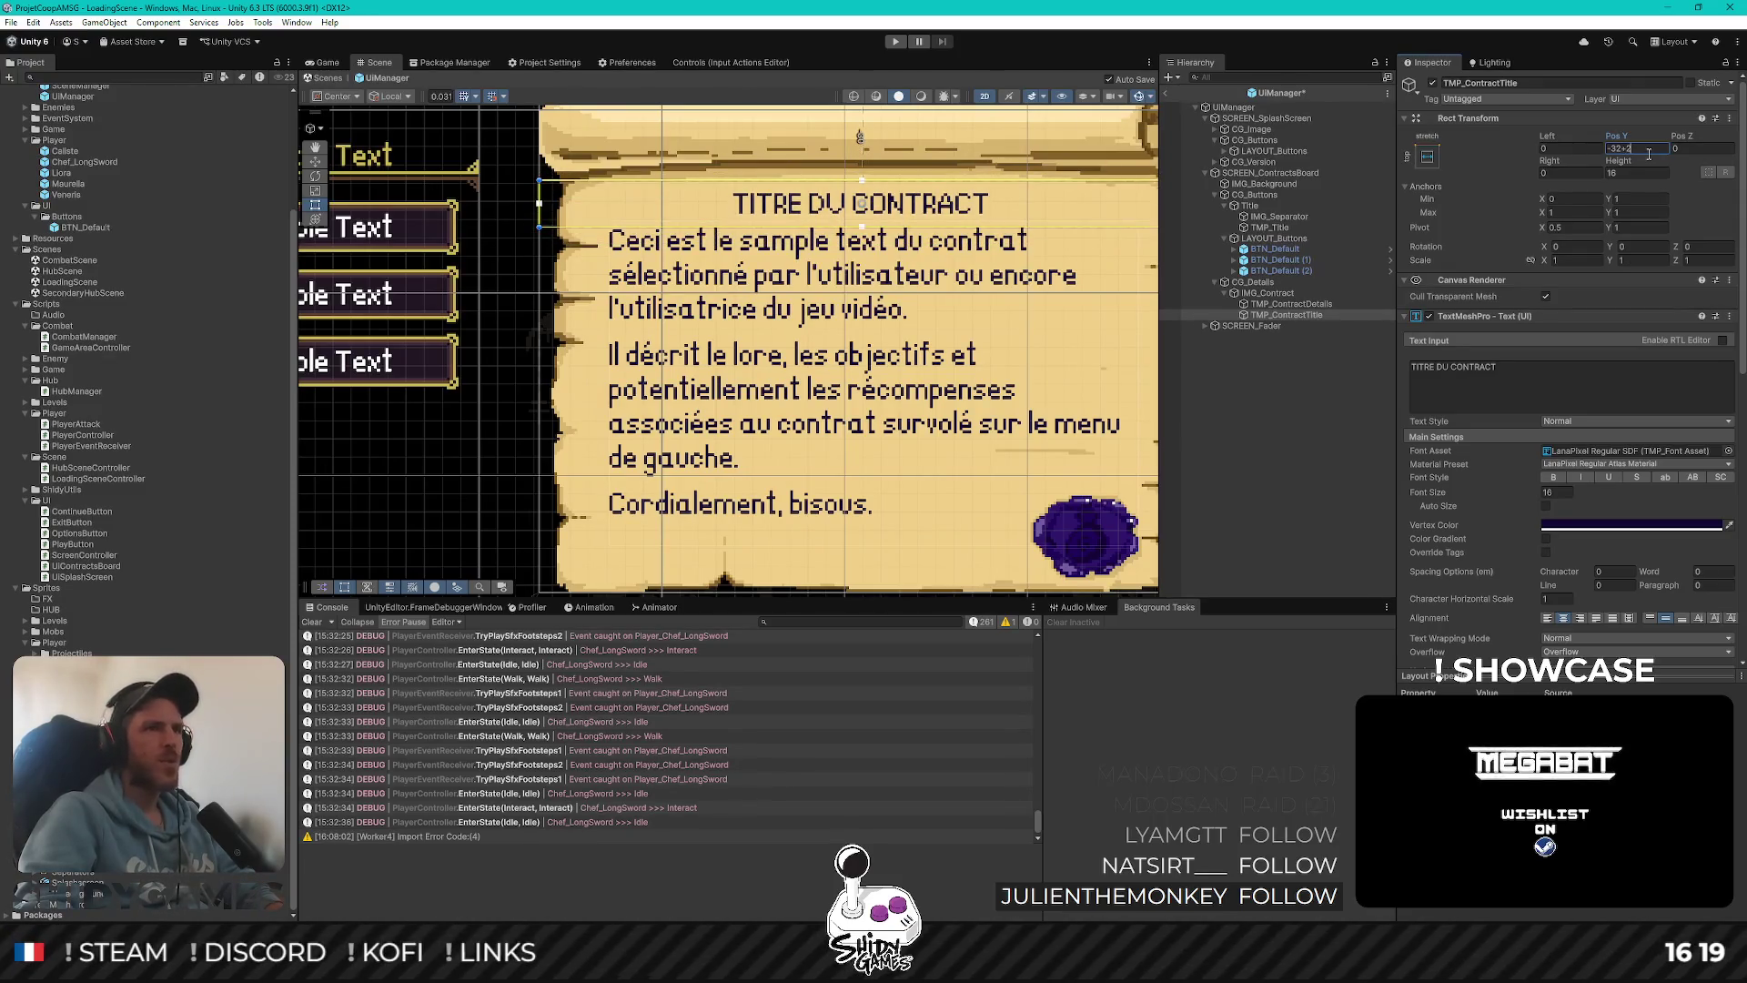
# Set TMP_ContractDetails' Top margin to 46 and review the parchment
pyautogui.click(1307, 306)
pyautogui.click(1643, 150)
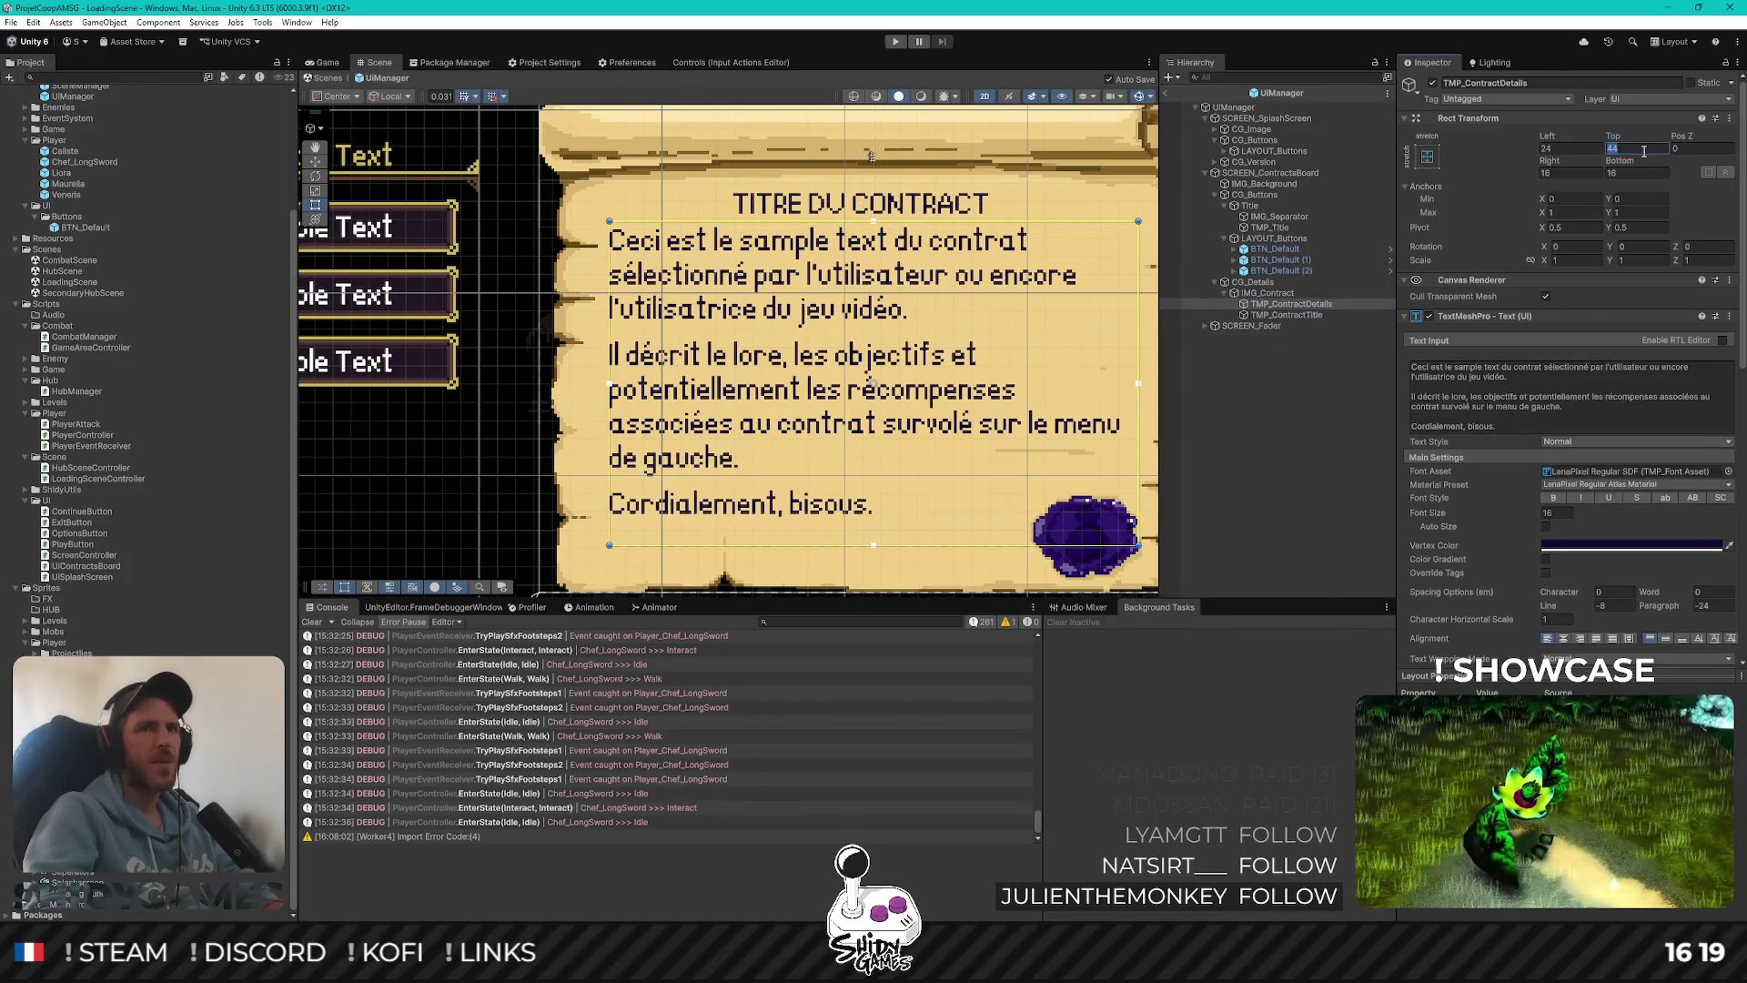
pyautogui.write('46')
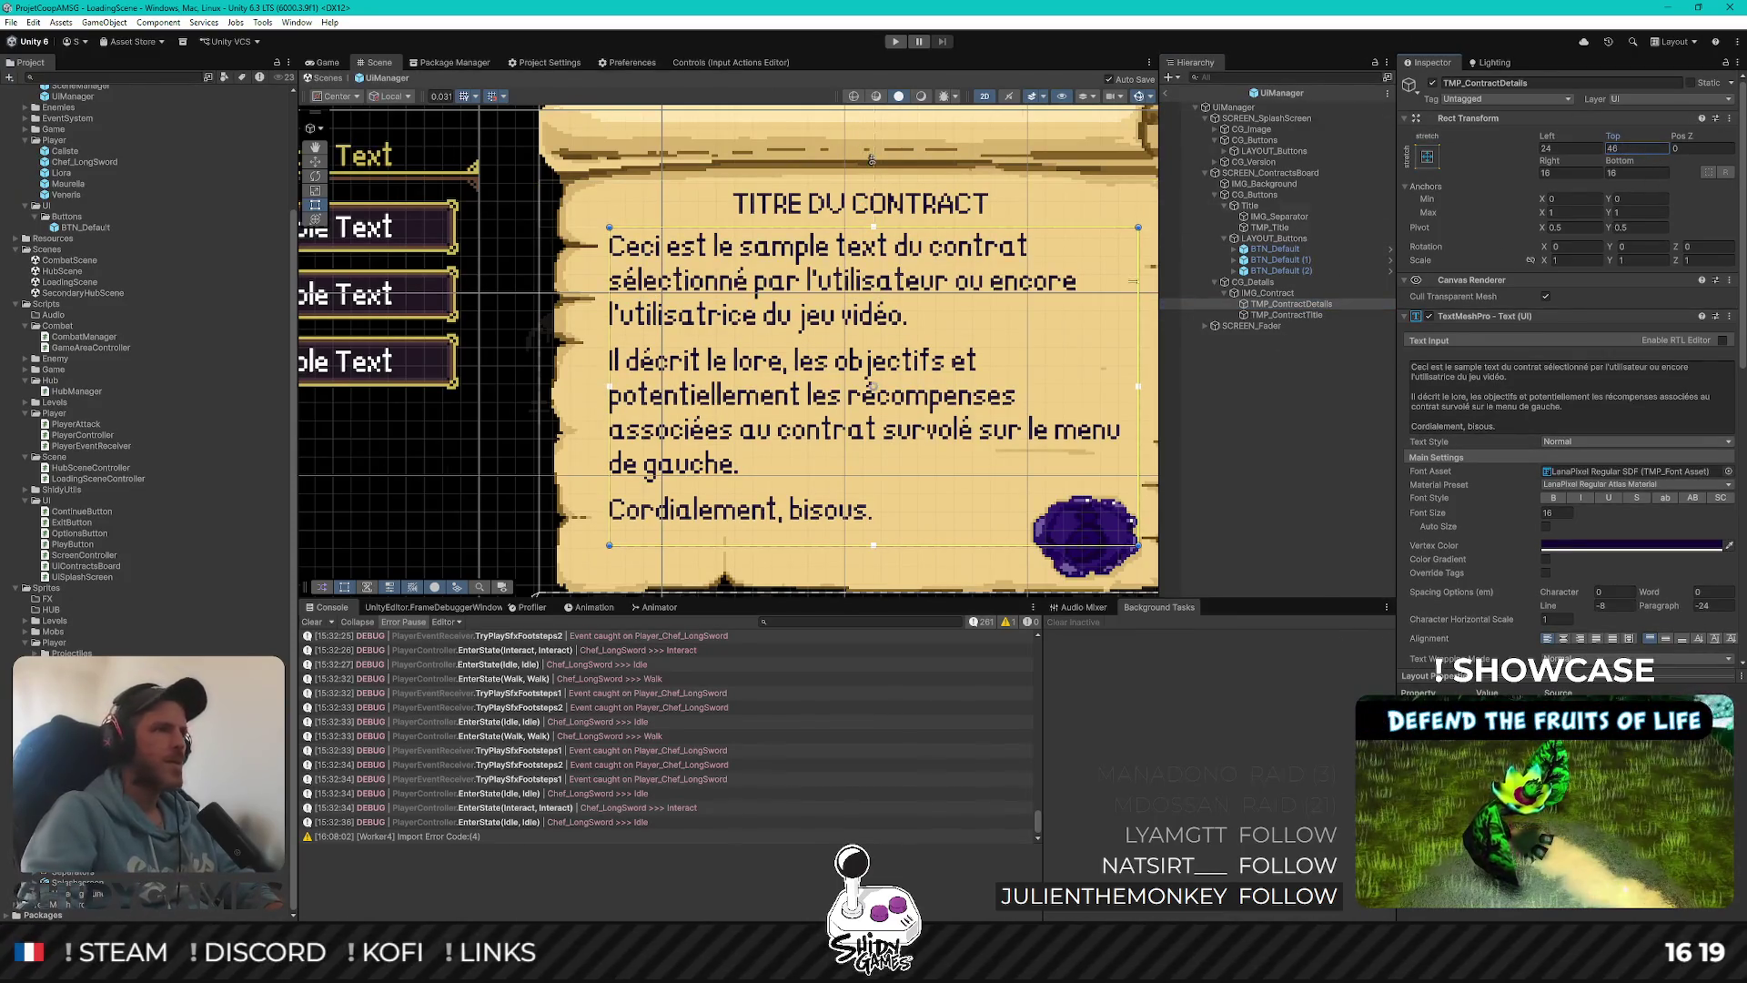
pyautogui.moveTo(726, 302)
pyautogui.mouseDown()
pyautogui.moveTo(635, 293)
pyautogui.moveTo(653, 287)
pyautogui.mouseUp()
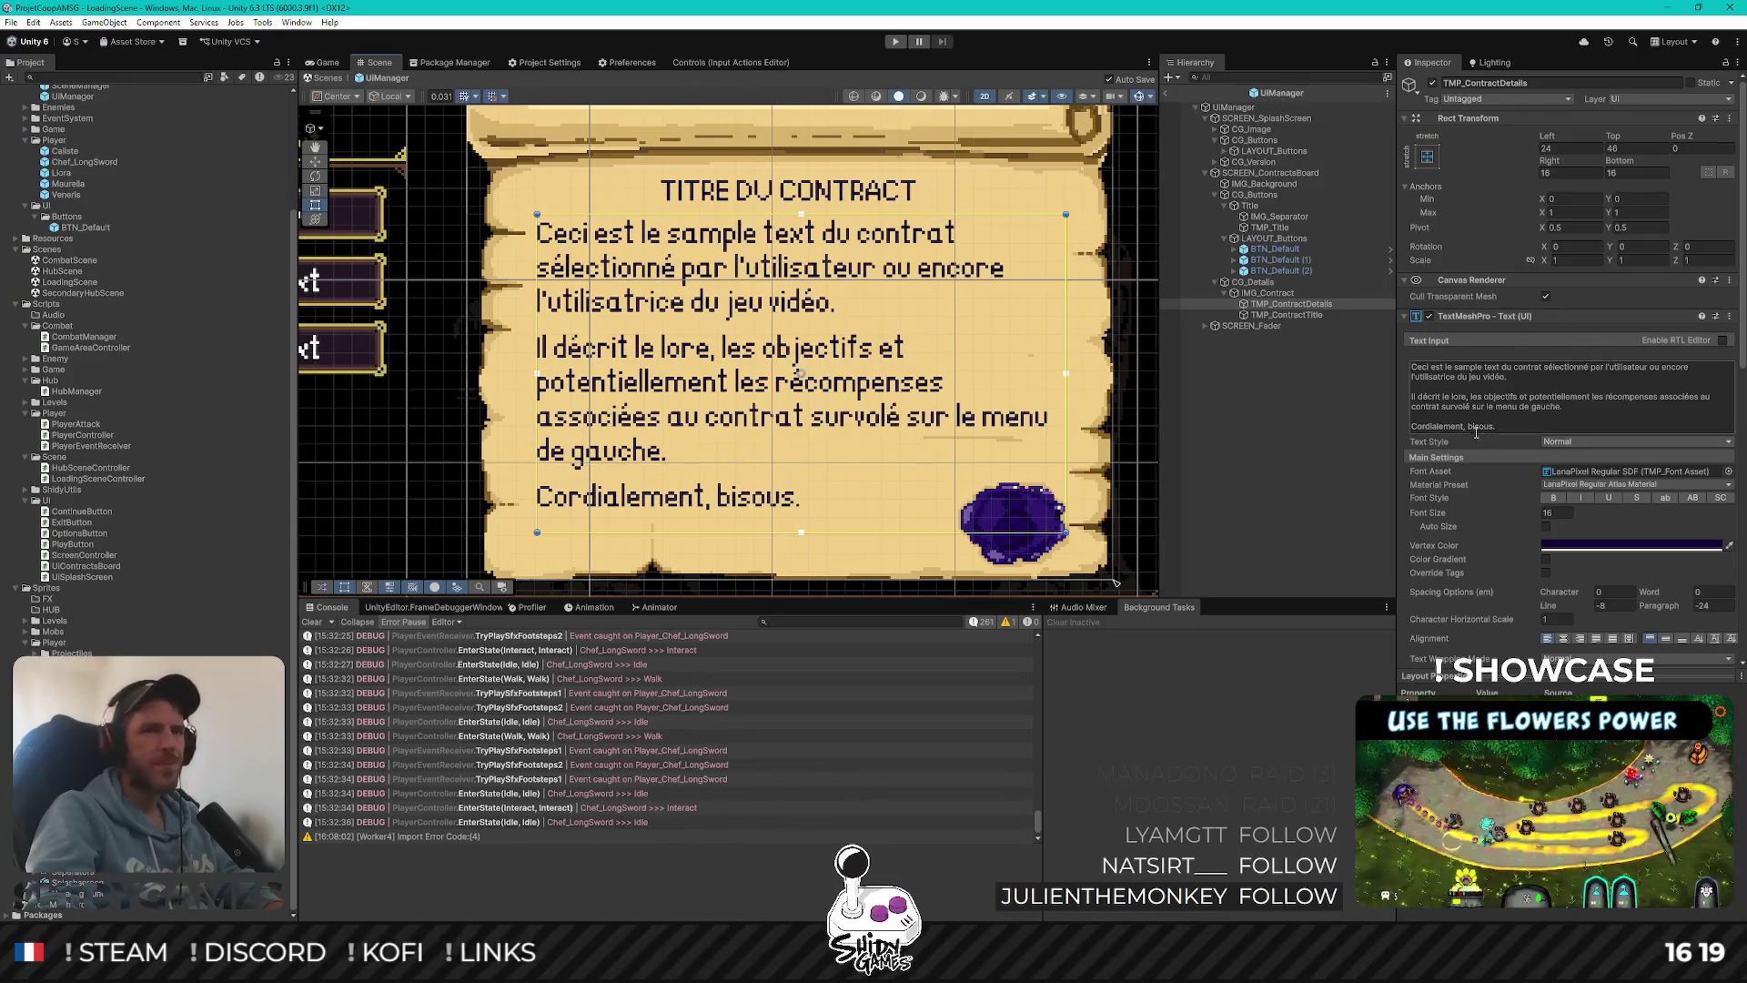
pyautogui.click(1274, 410)
# Move TMP_ContractTitle above TMP_ContractDetails in the Hierarchy
pyautogui.scroll(-5, 833, 412)
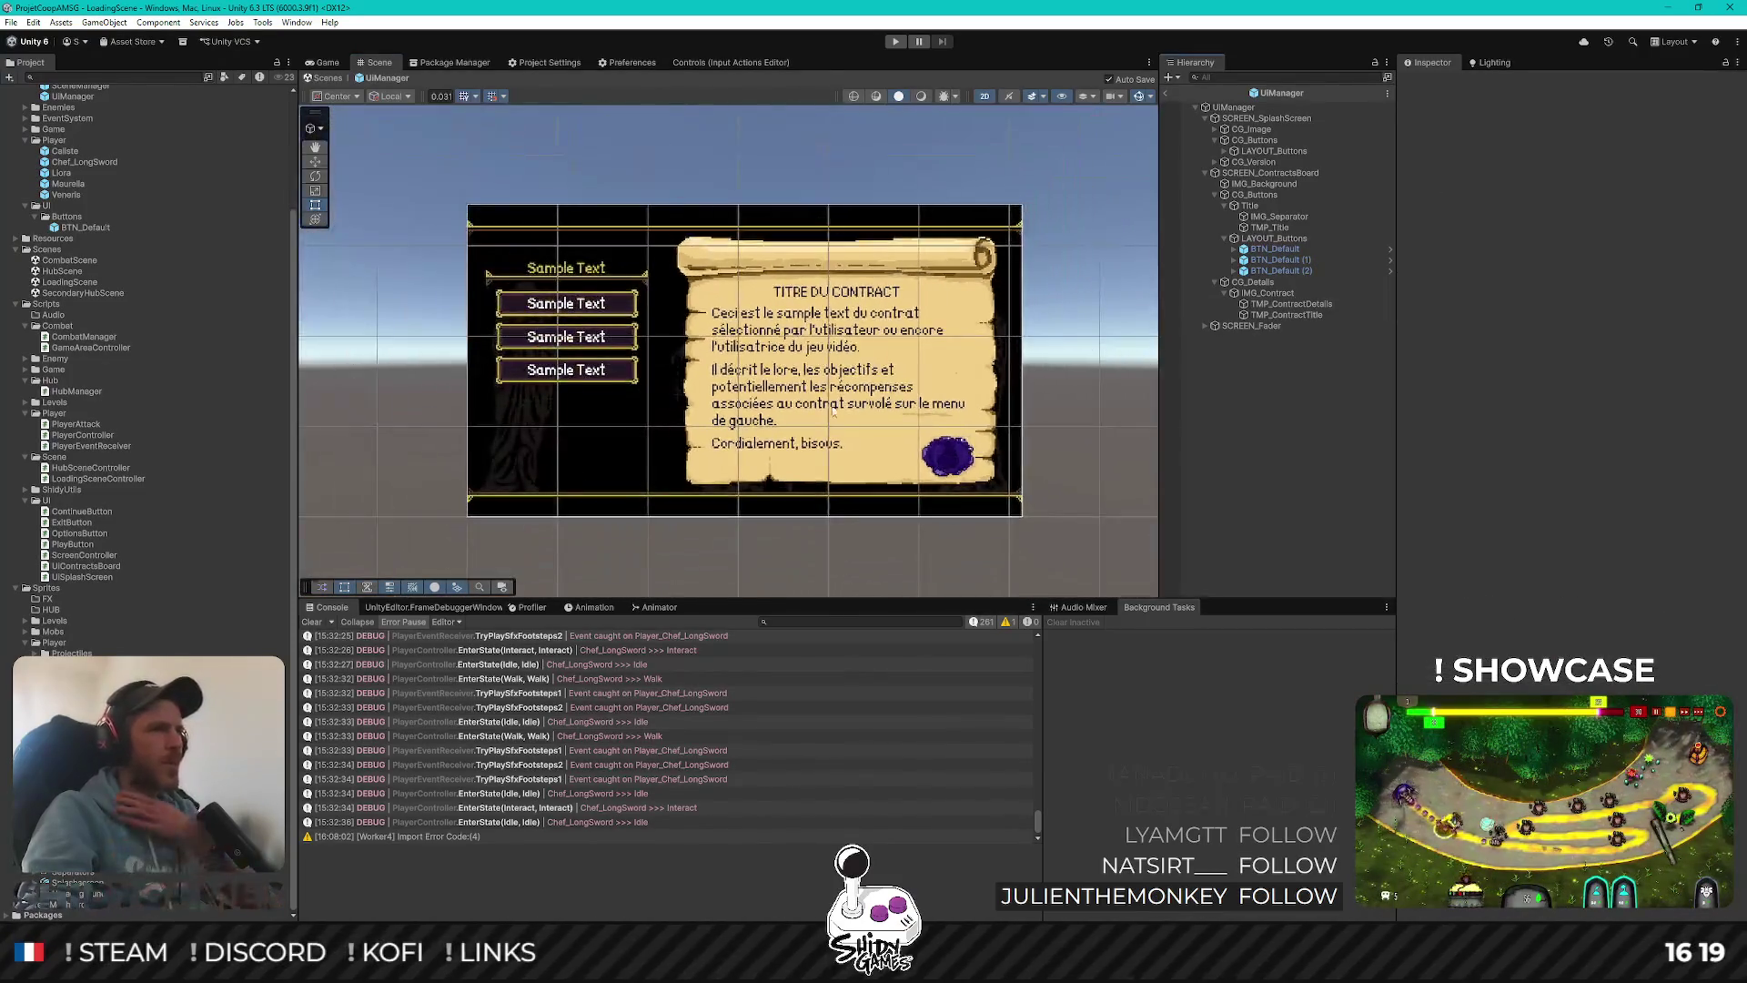
pyautogui.scroll(3, 834, 409)
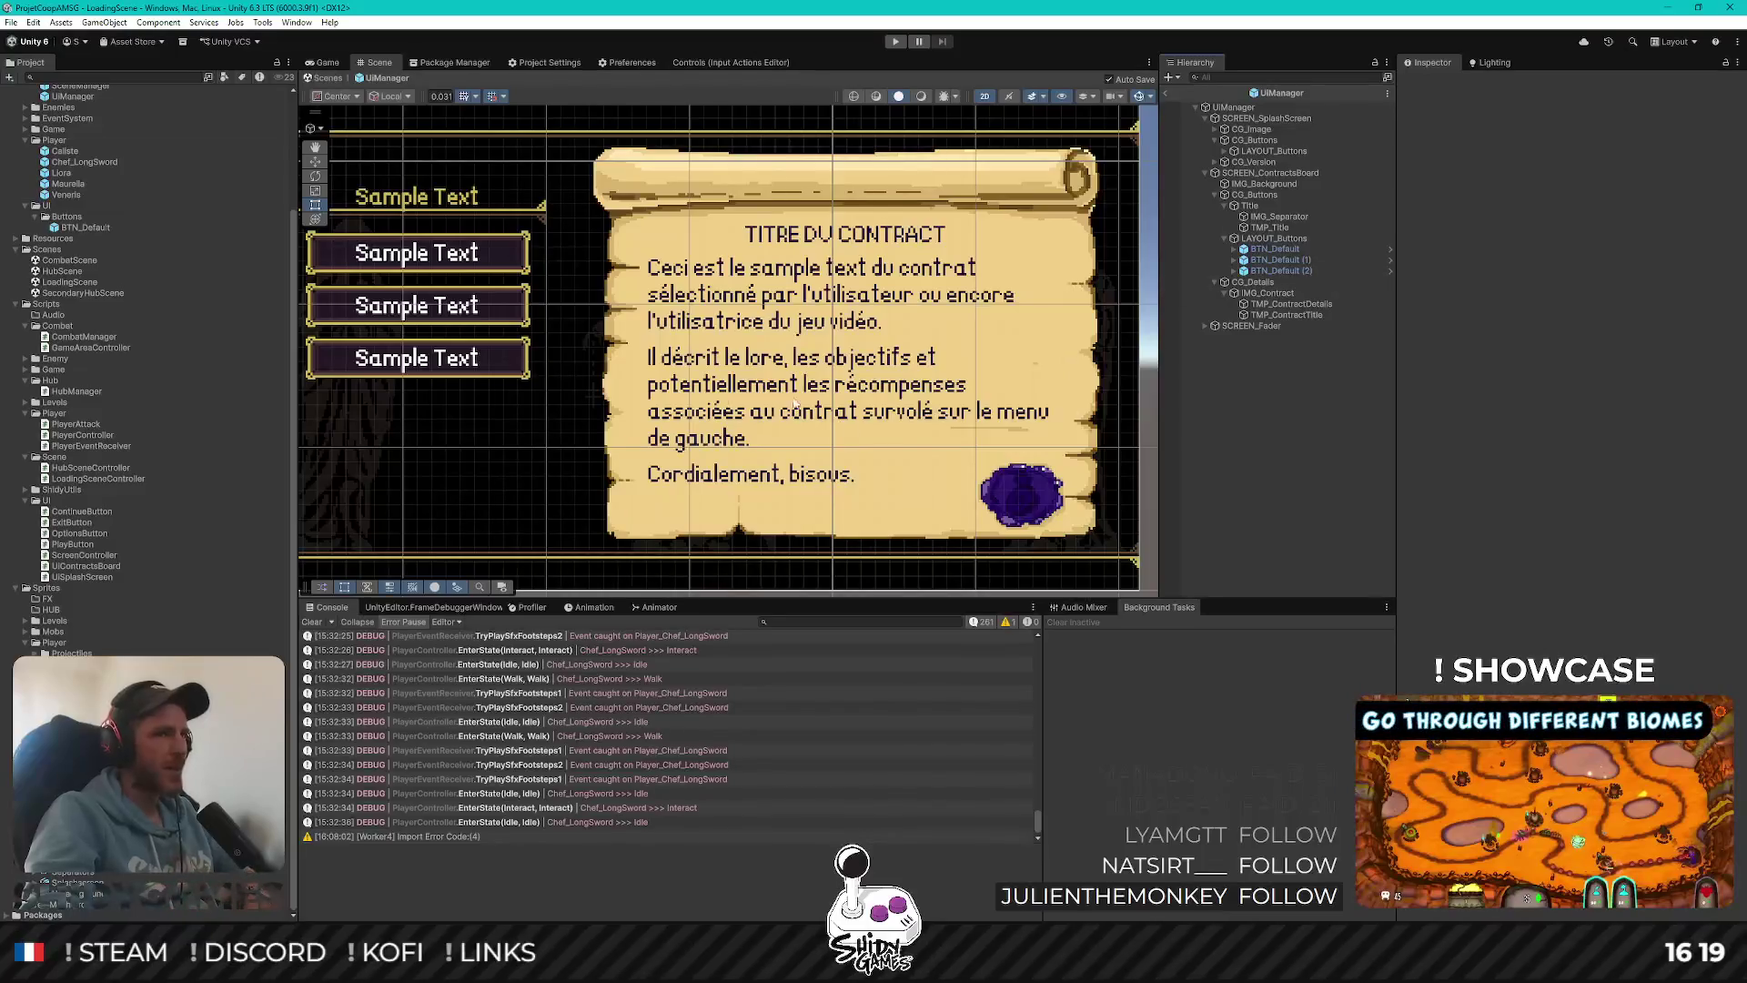
pyautogui.click(1304, 315)
pyautogui.moveTo(1285, 314); pyautogui.dragTo(1287, 301)
# Change the title text to 'PROBLEME DE PIRATES', then select the description's text
pyautogui.click(1600, 373)
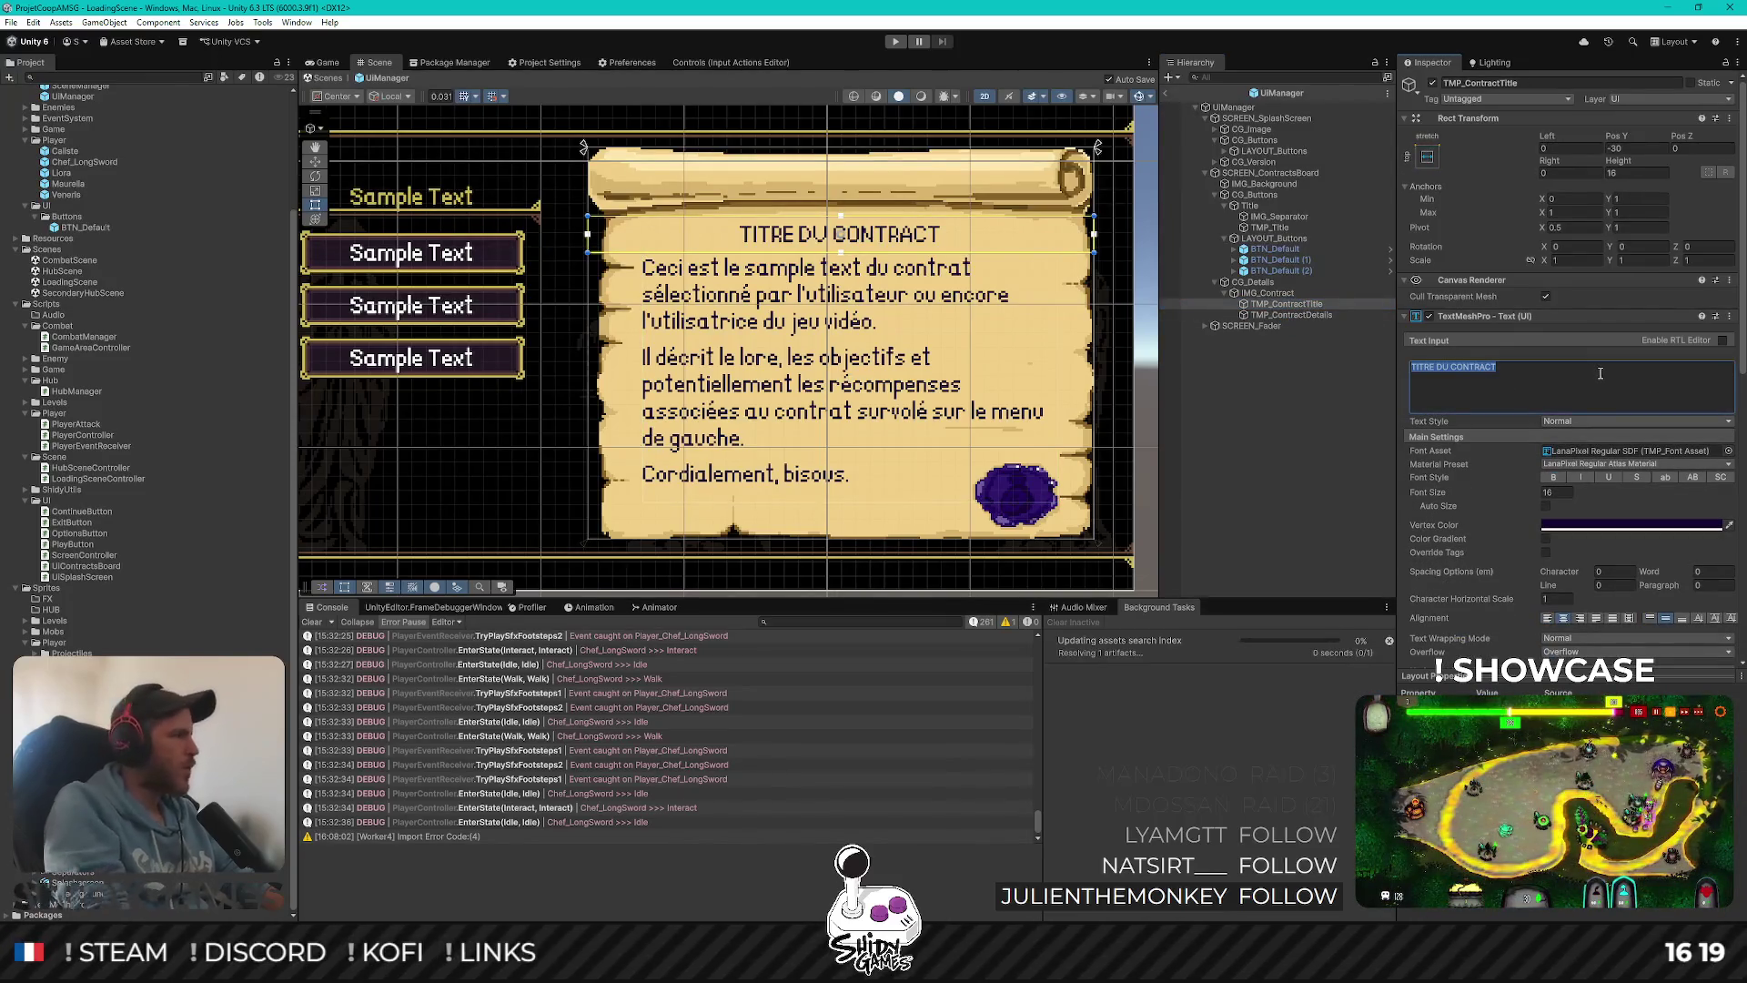
pyautogui.write('PROBLEME DE PIRATES')
pyautogui.click(1308, 315)
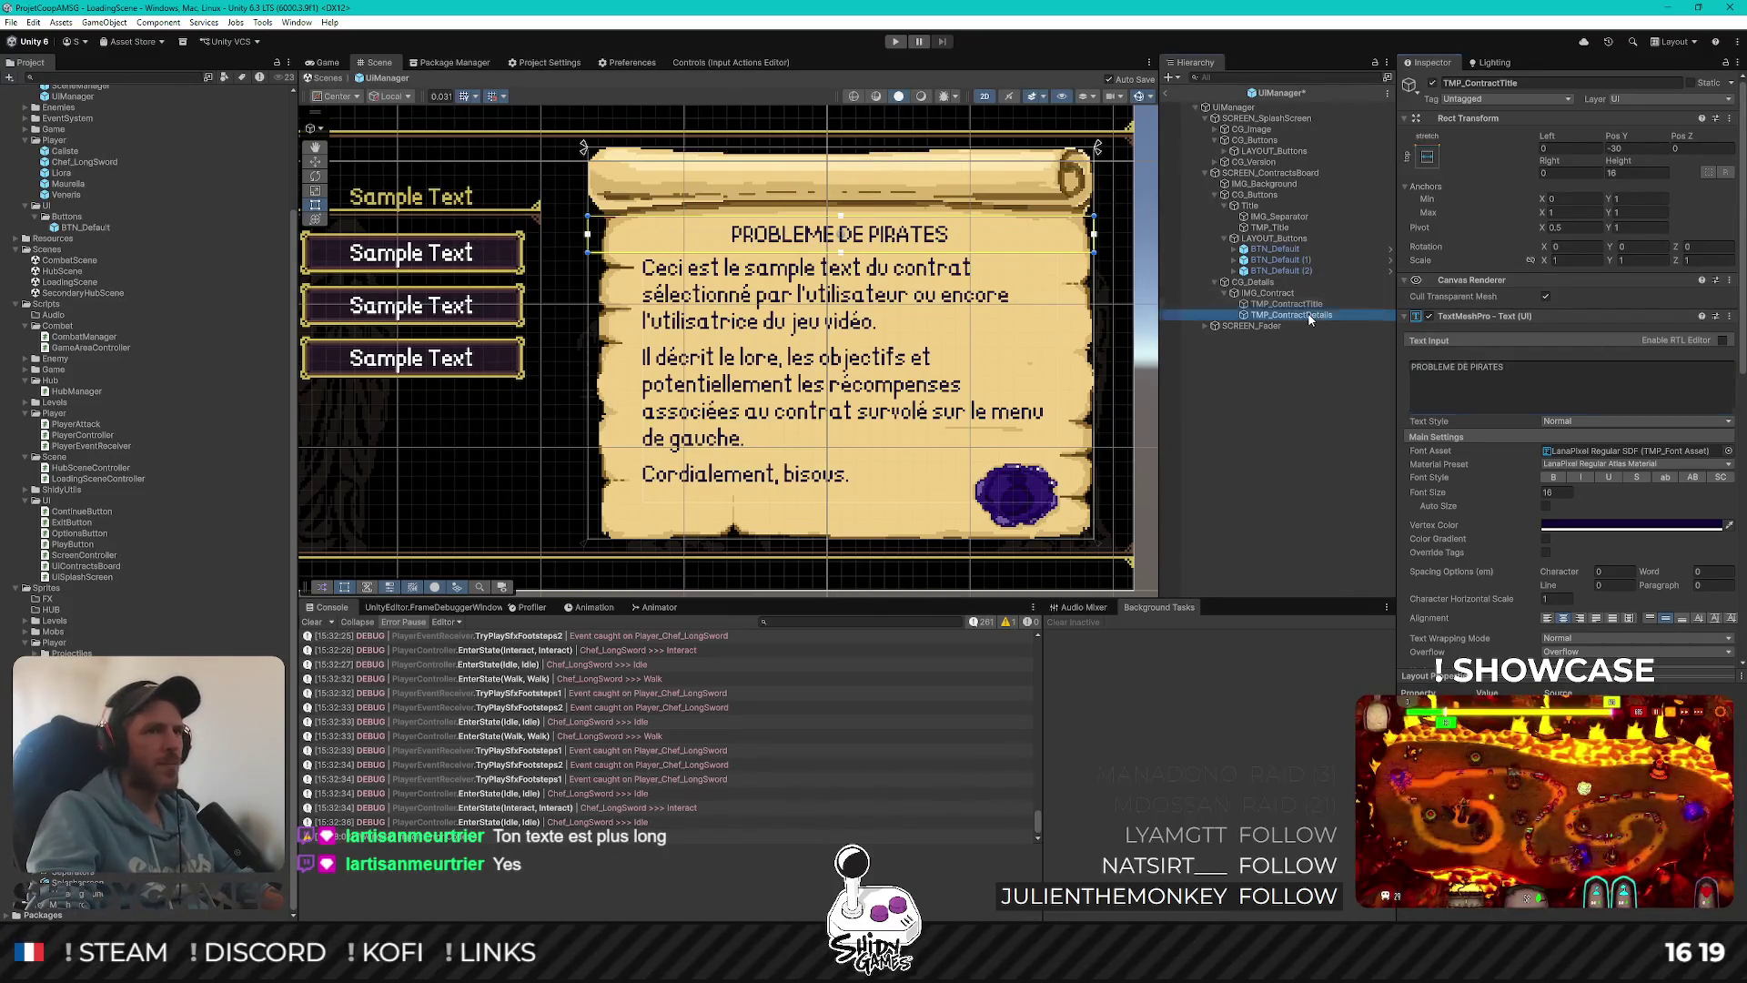
pyautogui.click(1534, 410)
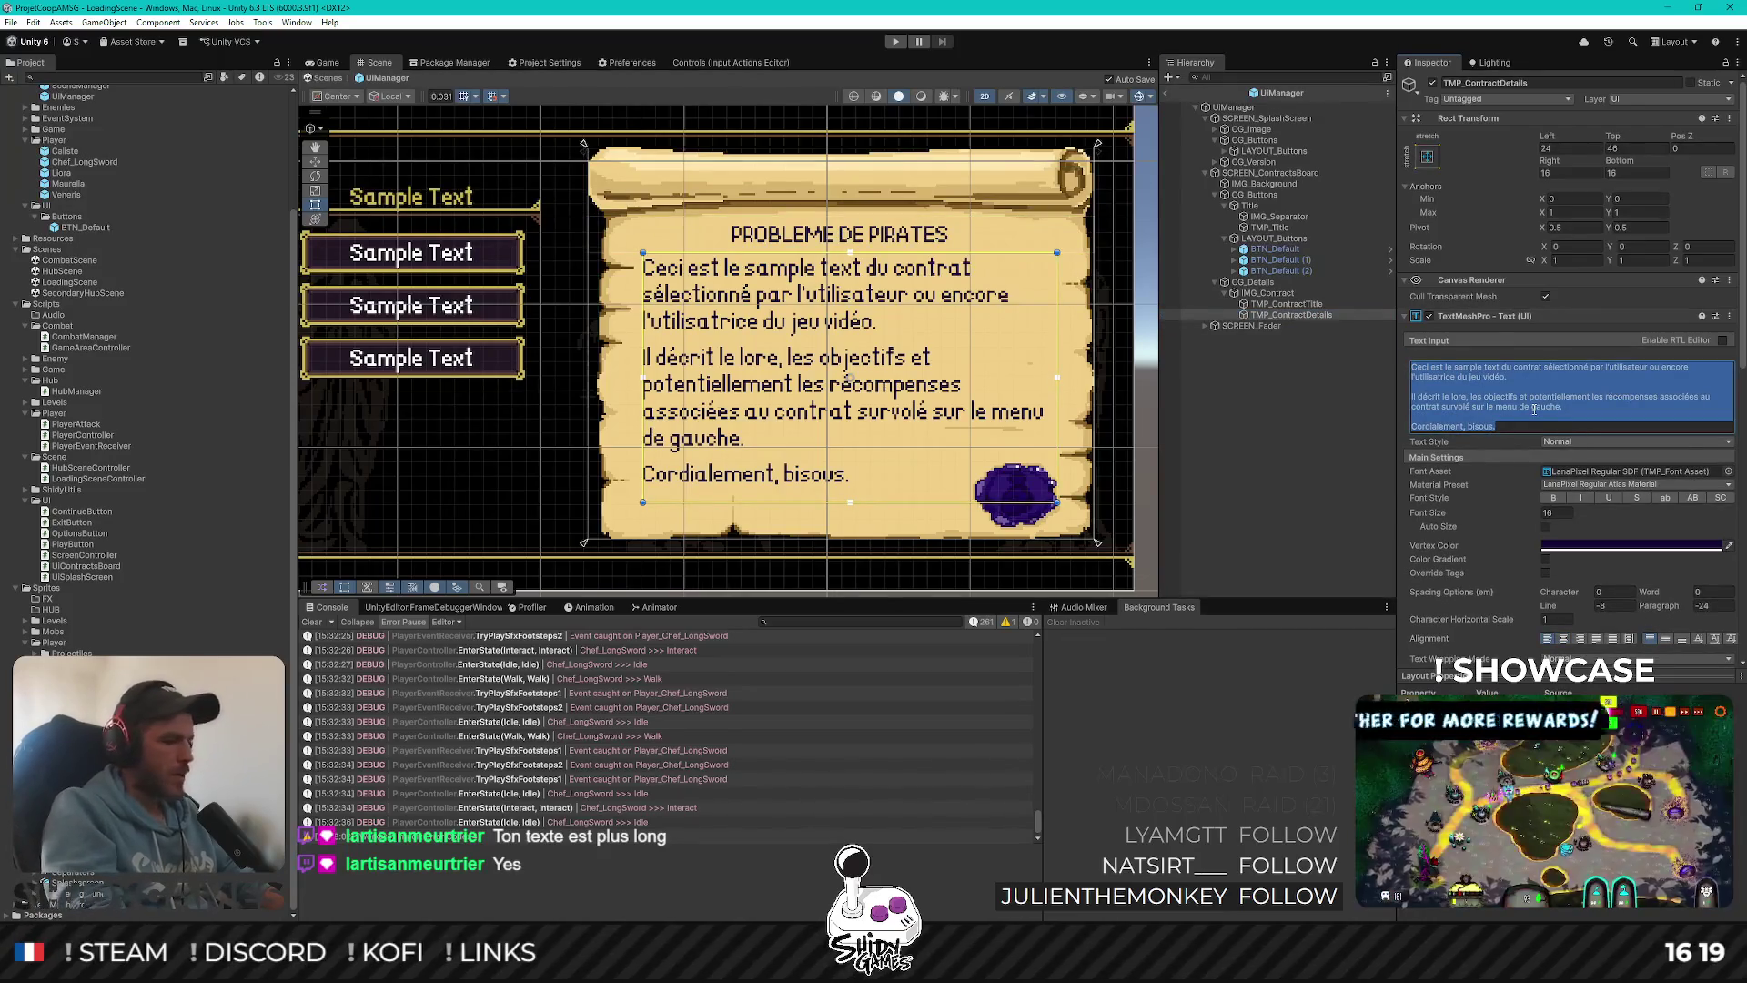
# Type the pirate-raid sentence, begin a new line with 'Les', and set paragraph spacing to 0
pyautogui.write('Une troupe')
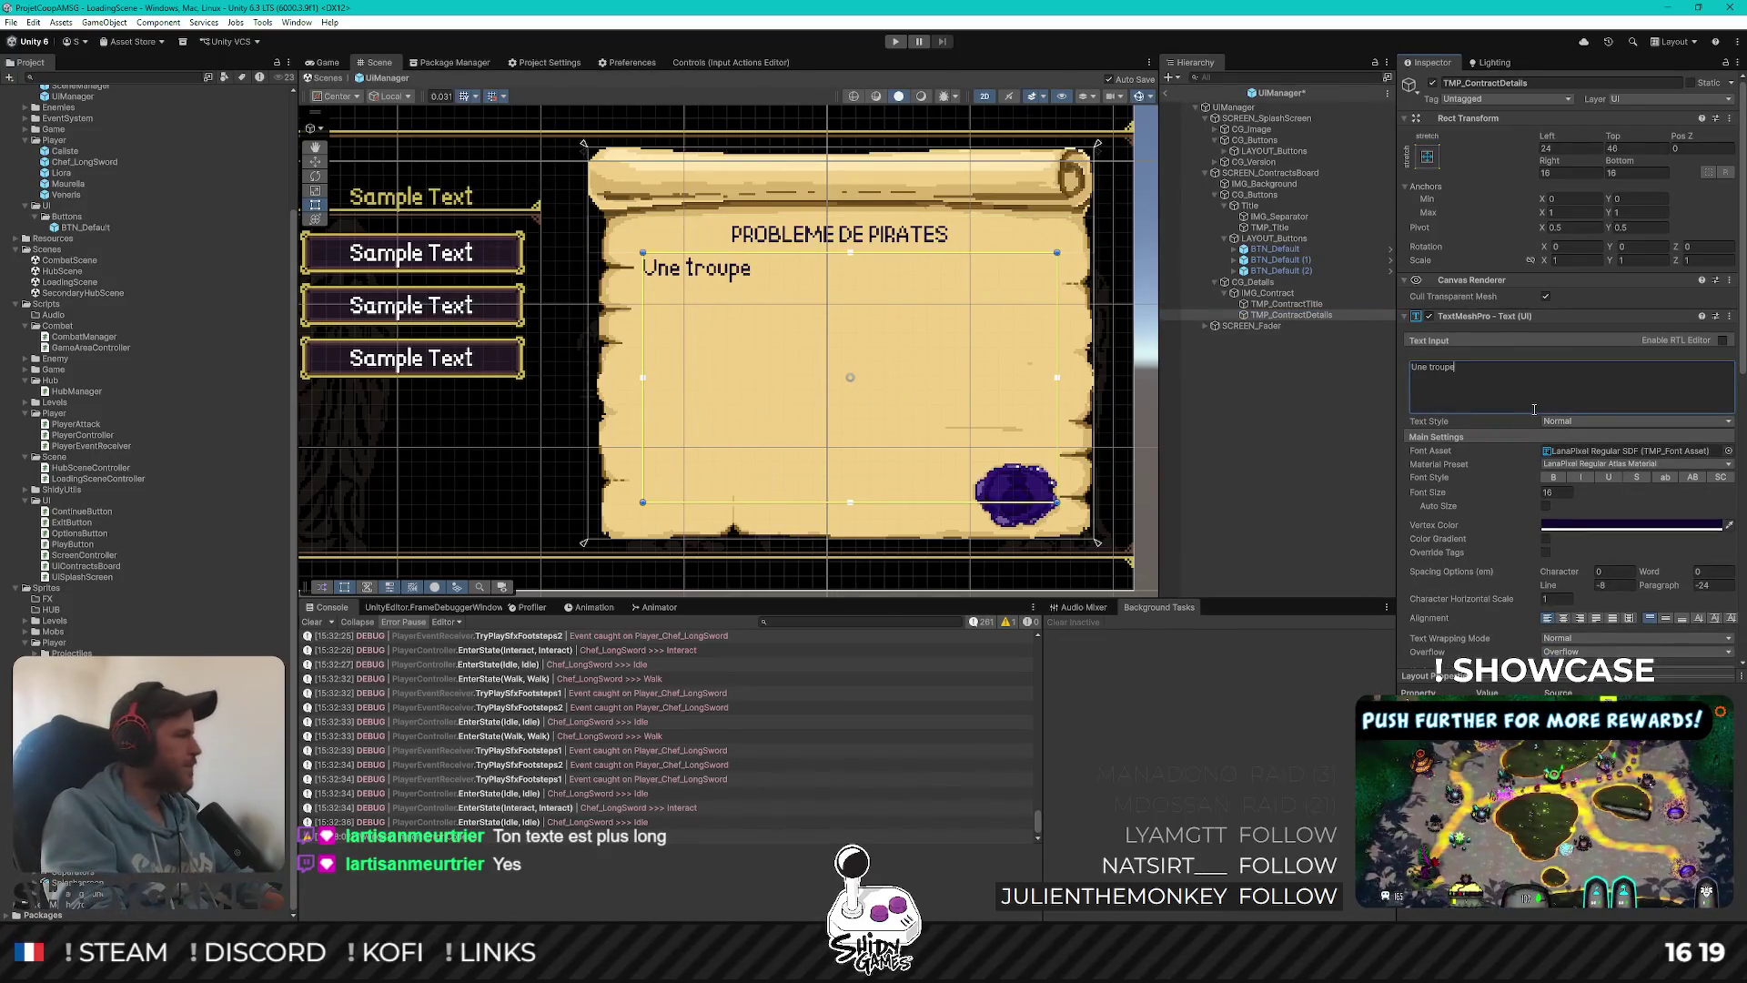
pyautogui.write(' pirt')
pyautogui.write('tes ')
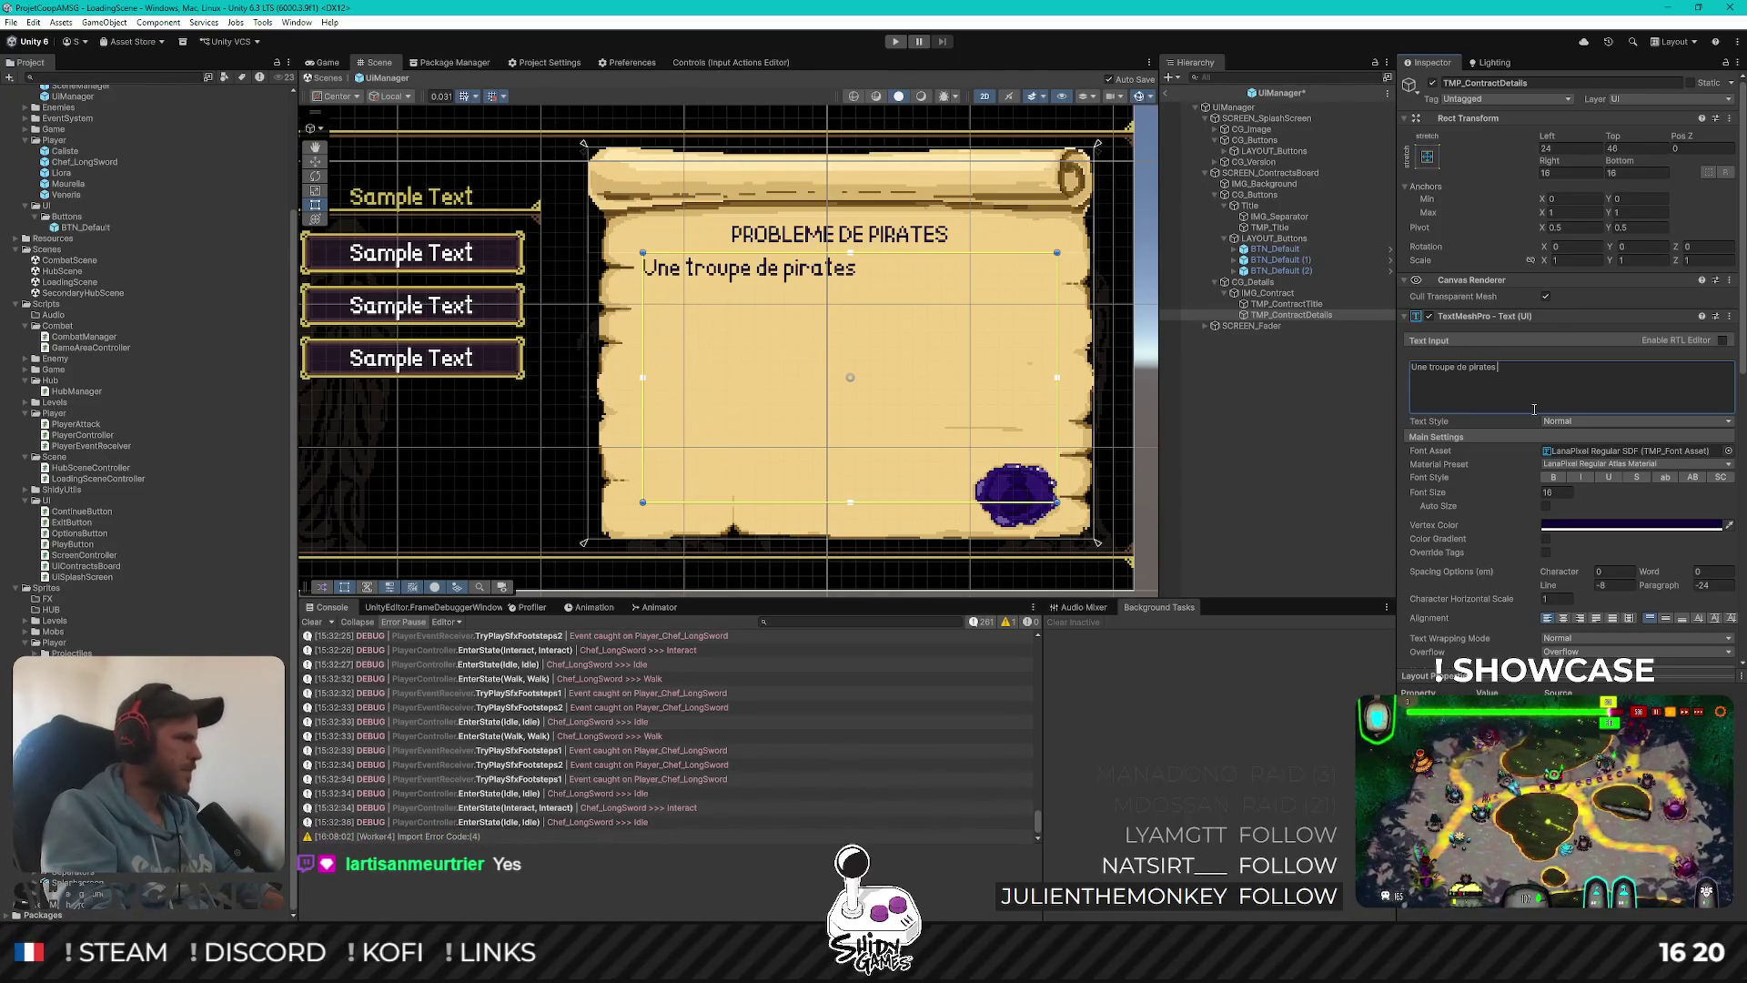
pyautogui.write('a accosté au')
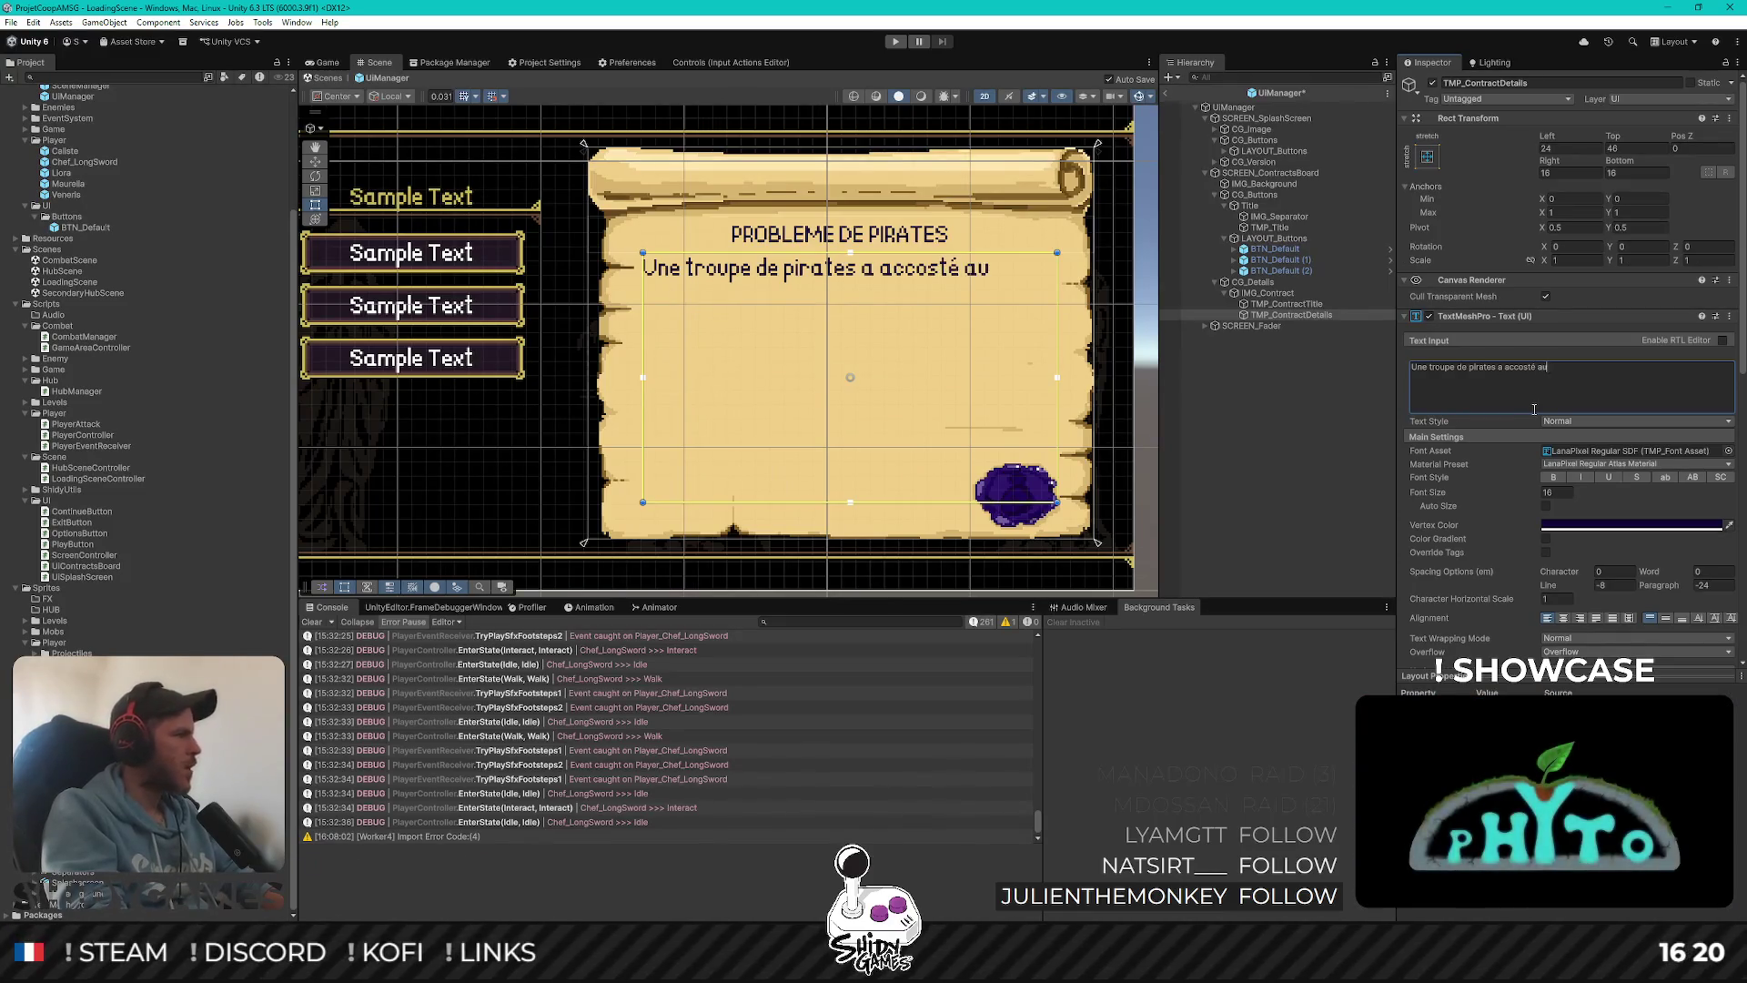
pyautogui.write('x alentours')
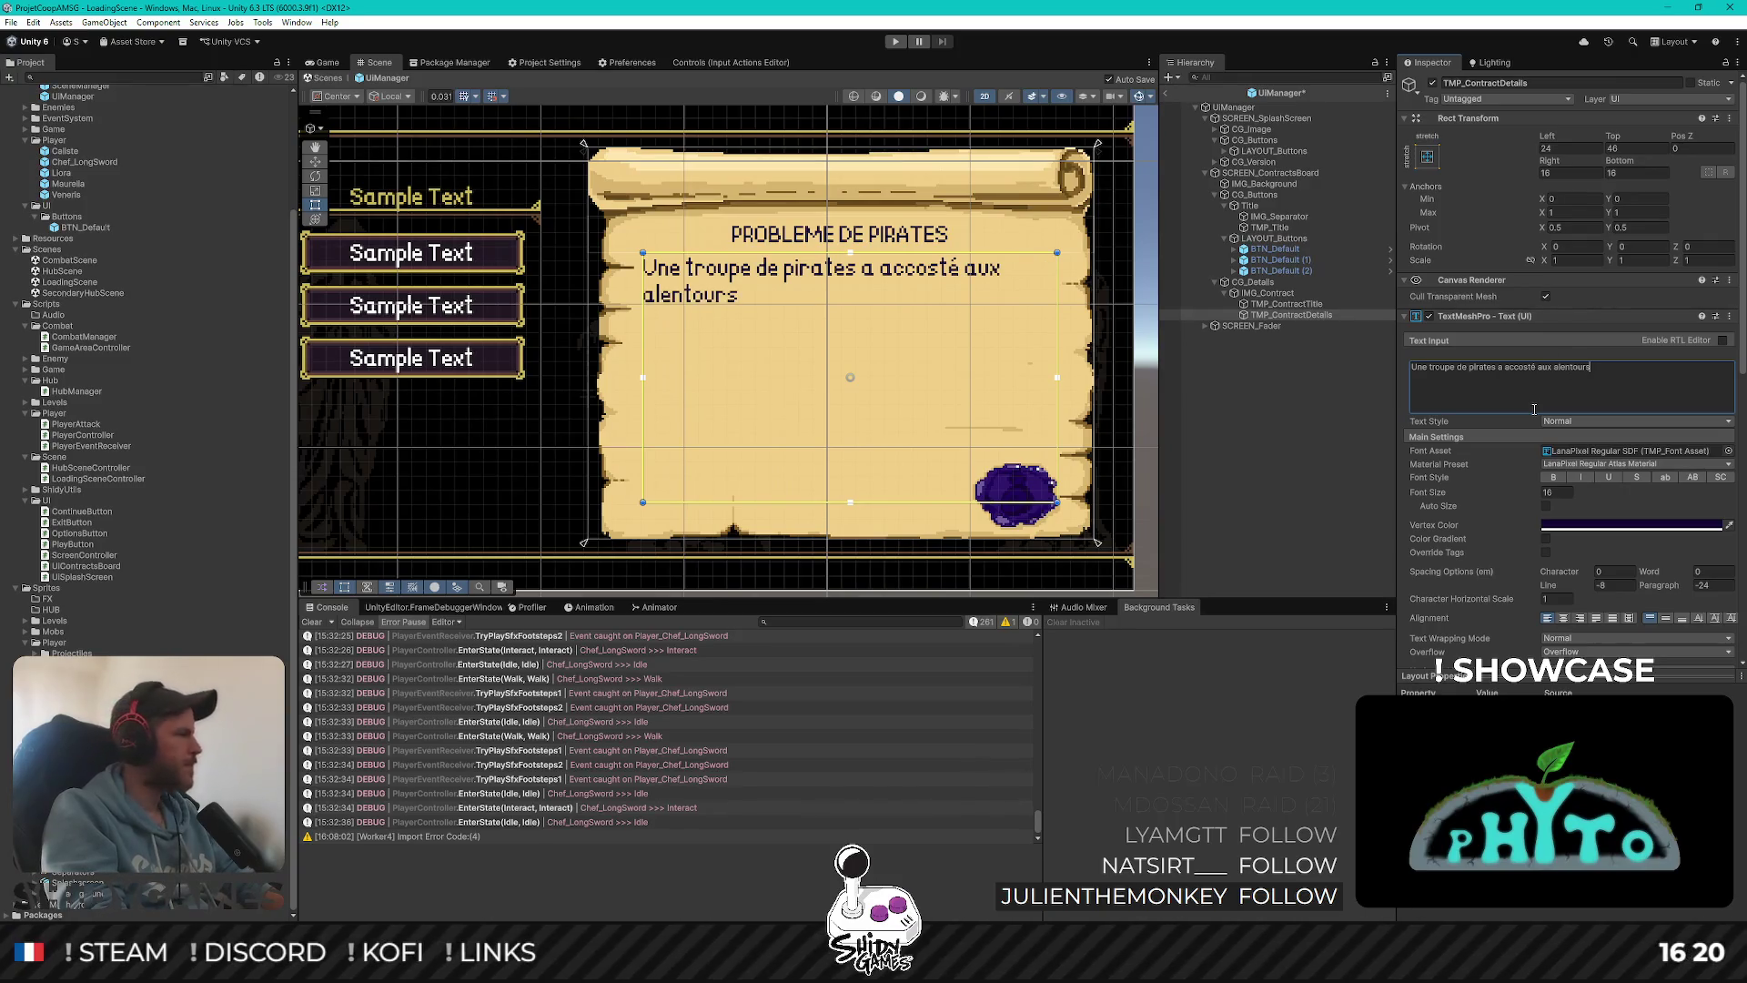
pyautogui.write(' de Vi')
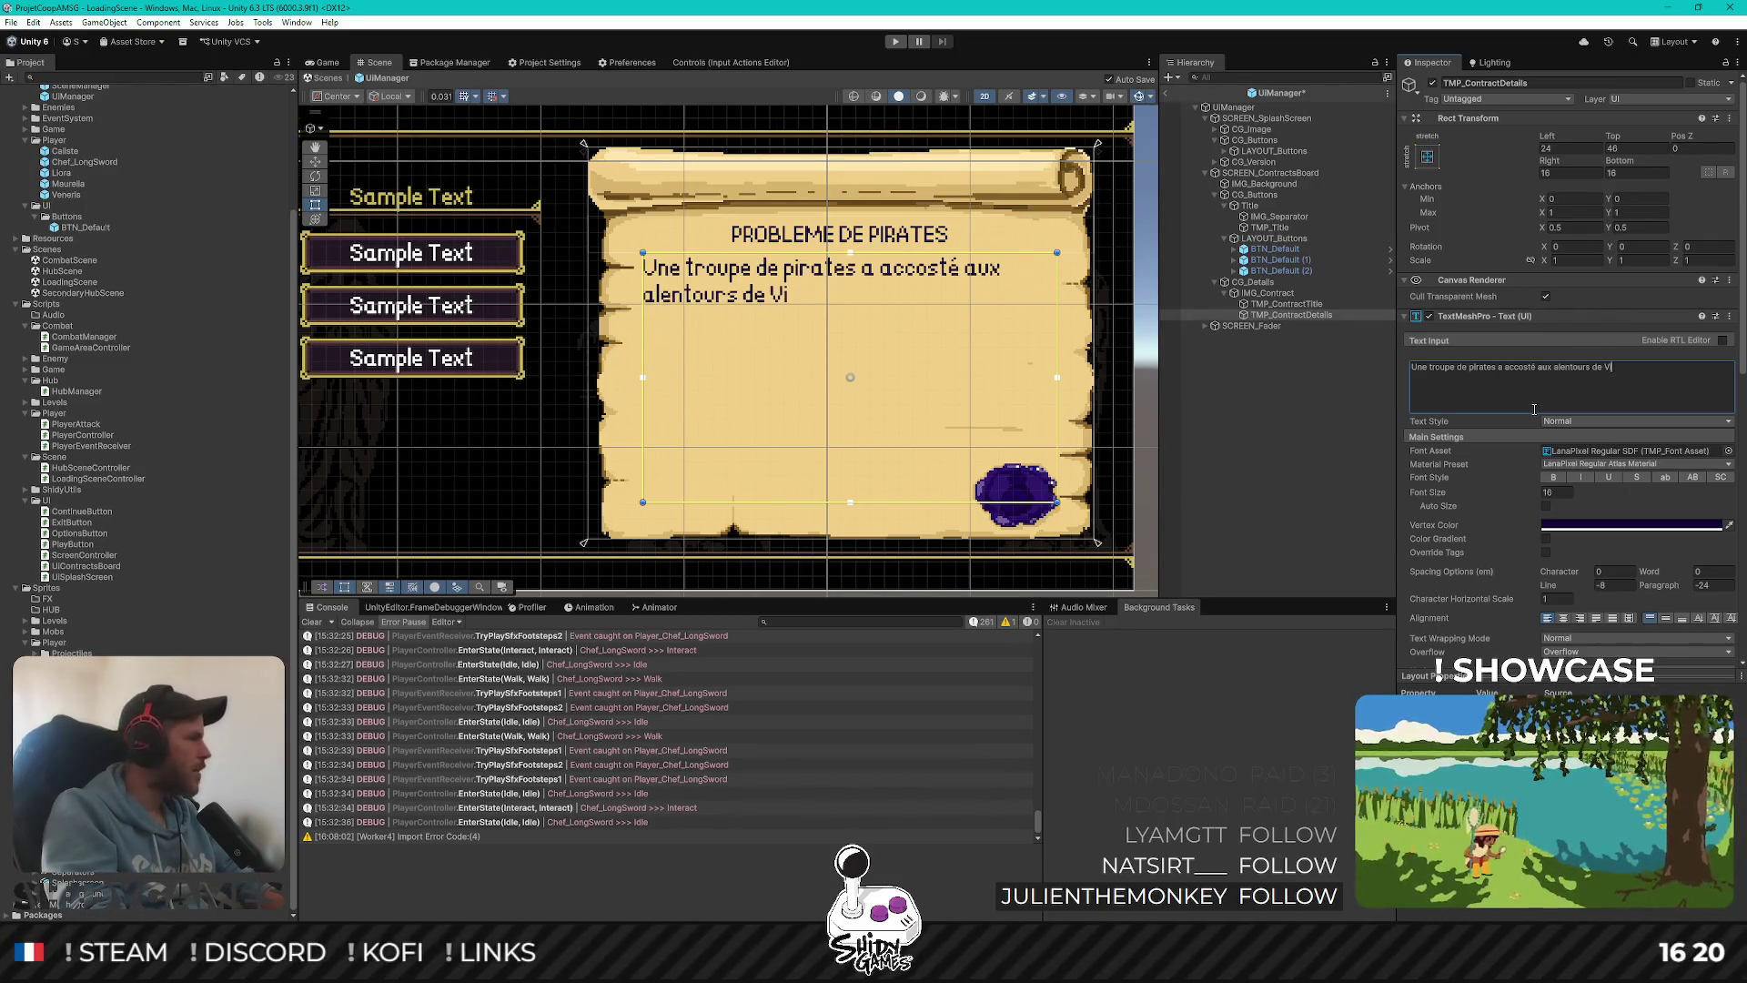
pyautogui.write('lleport et')
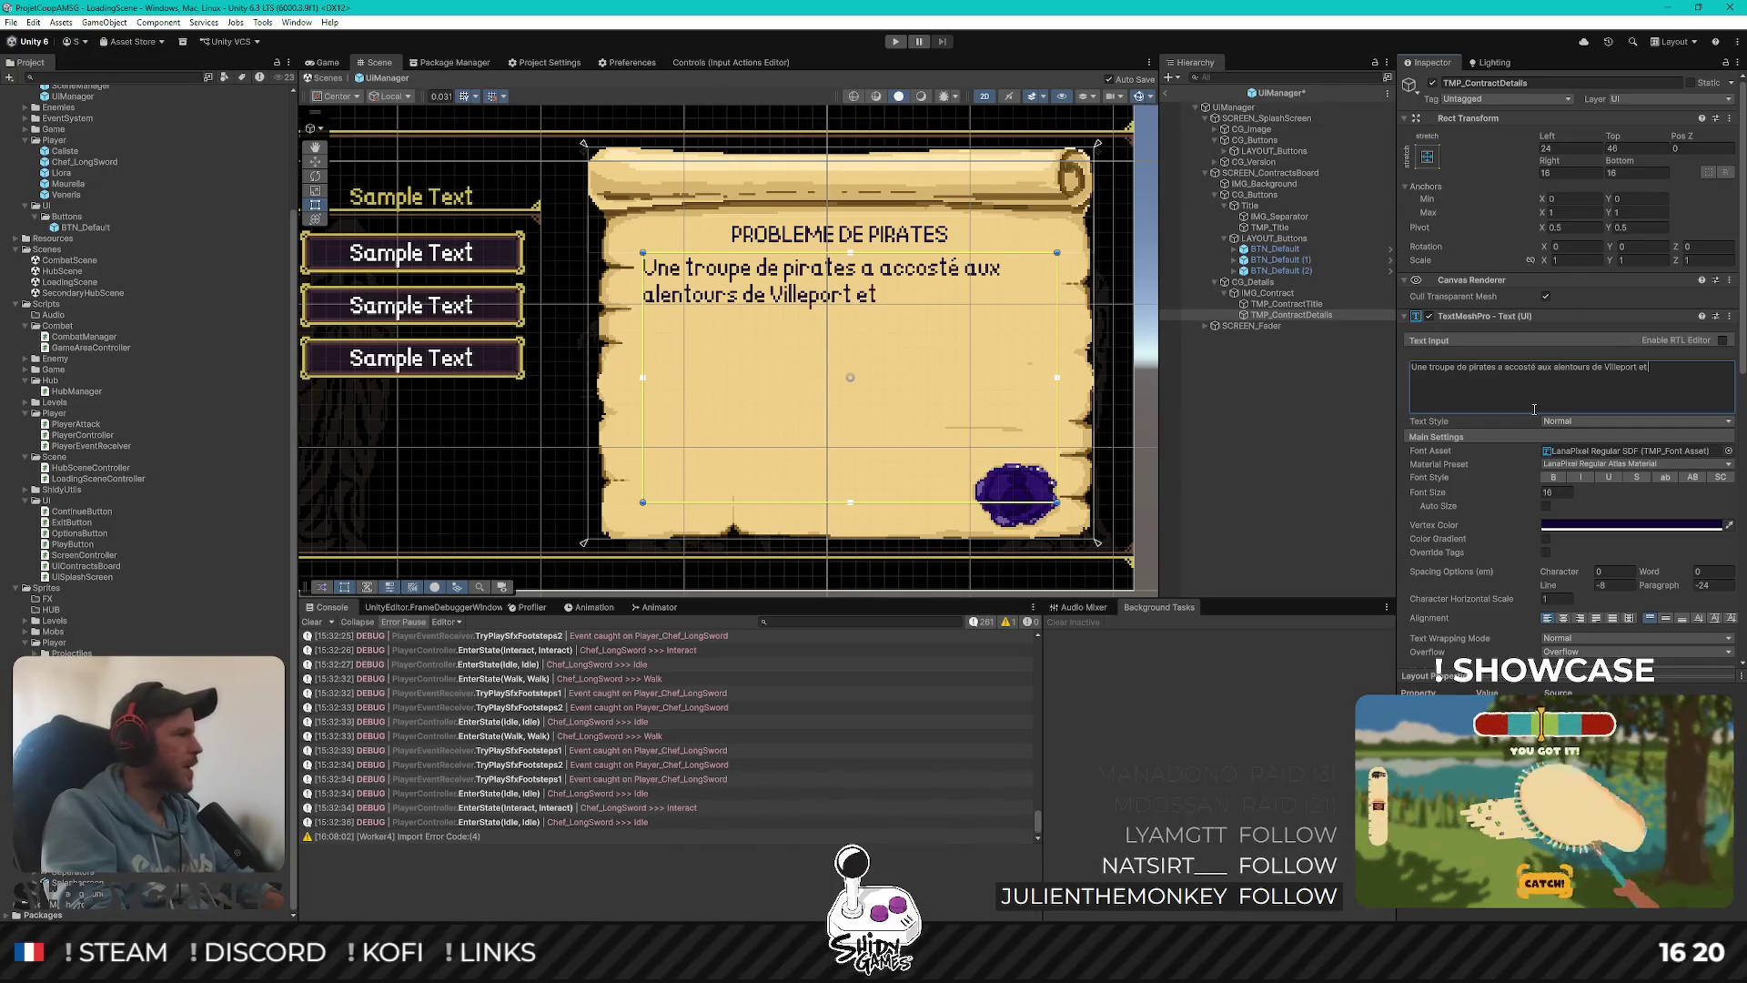
pyautogui.write(' mène')
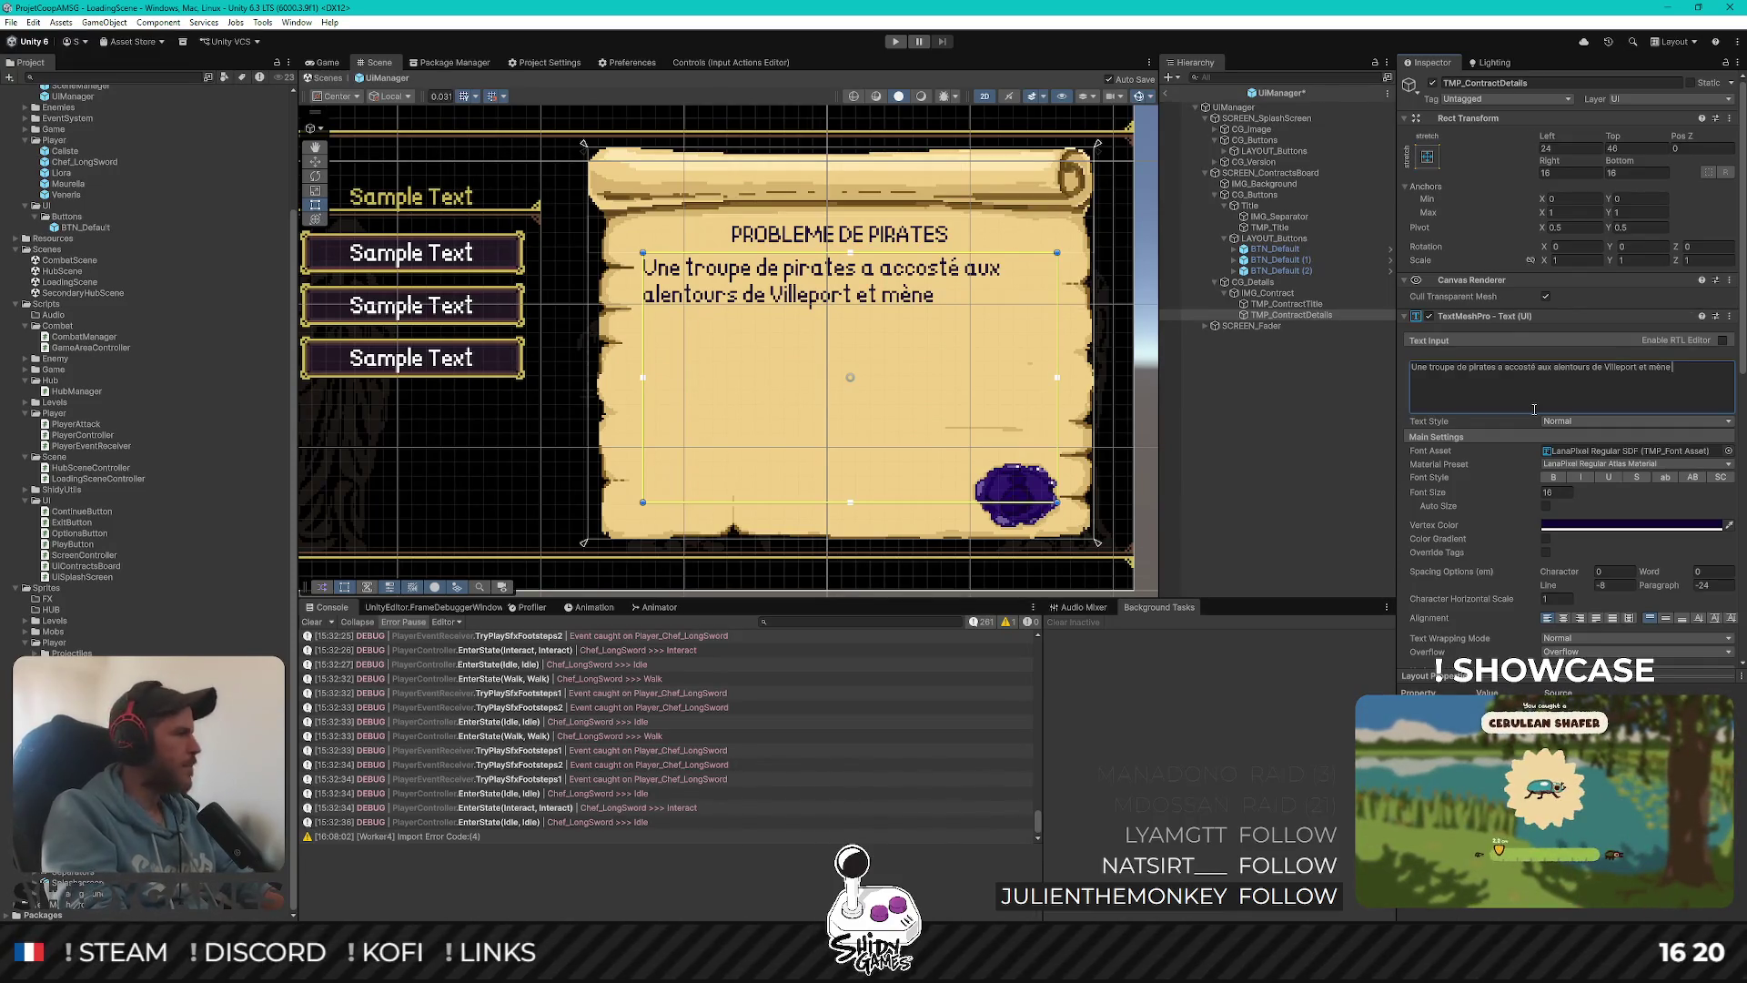
pyautogui.write(' des raids d')
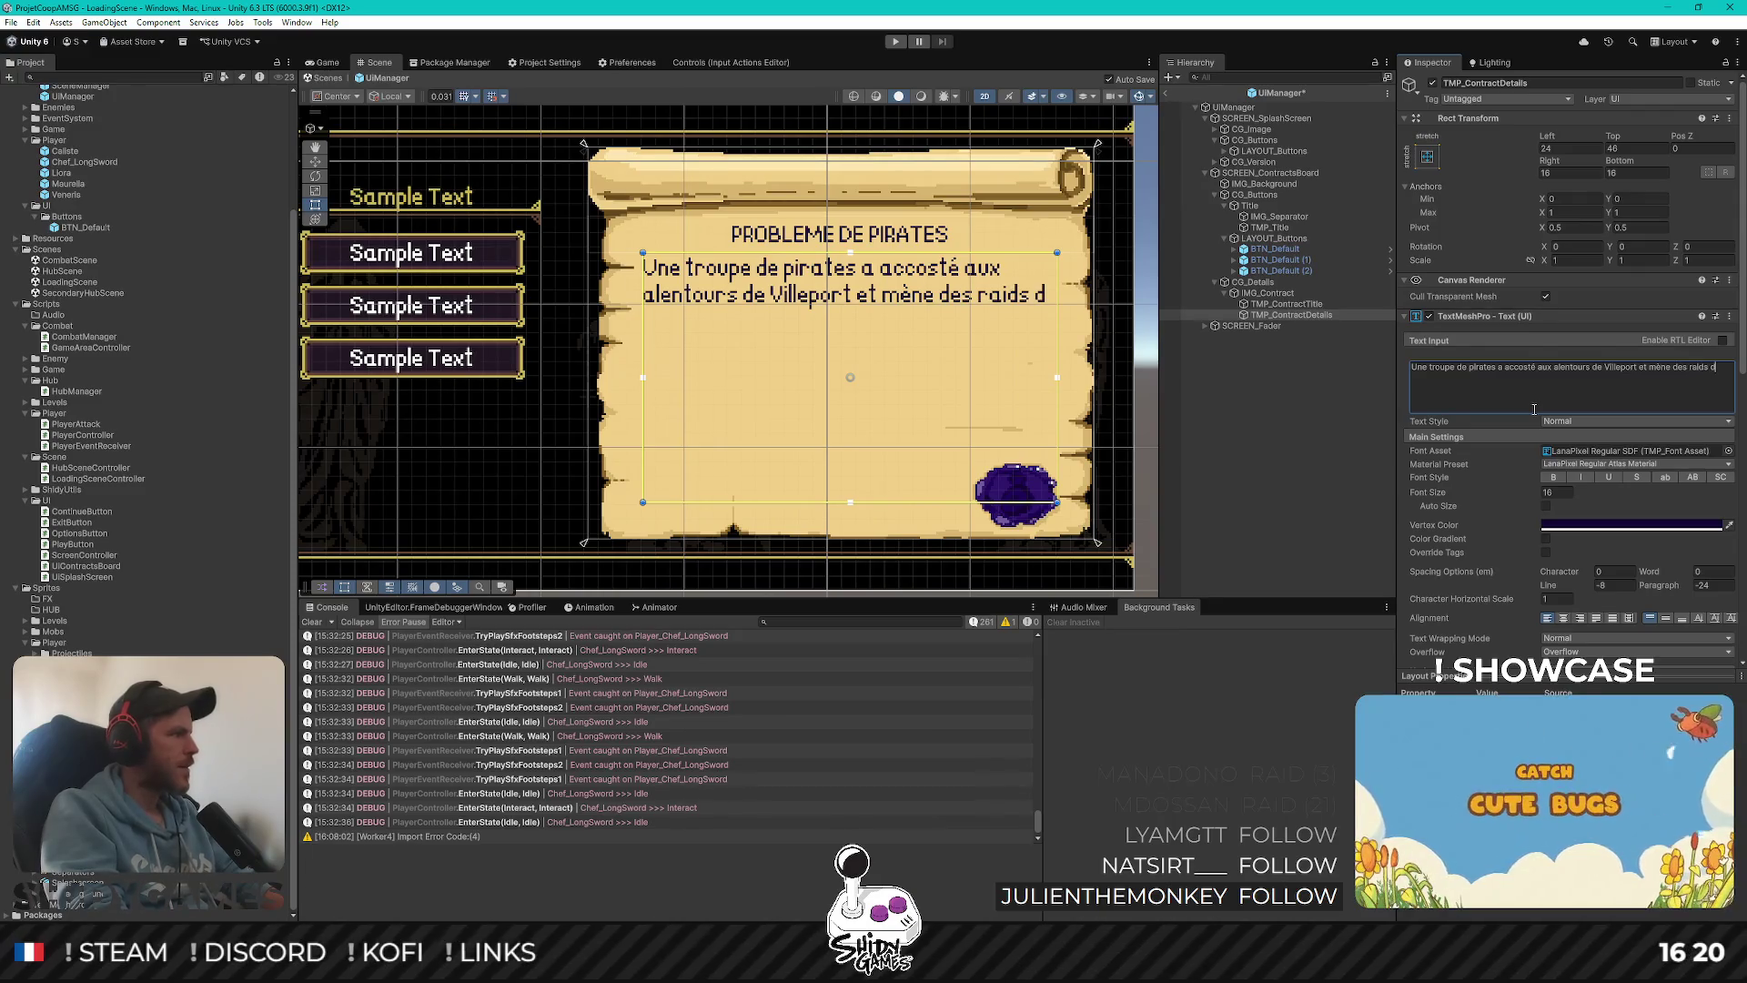
pyautogui.press('BackSpace')
pyautogui.write('sur les l')
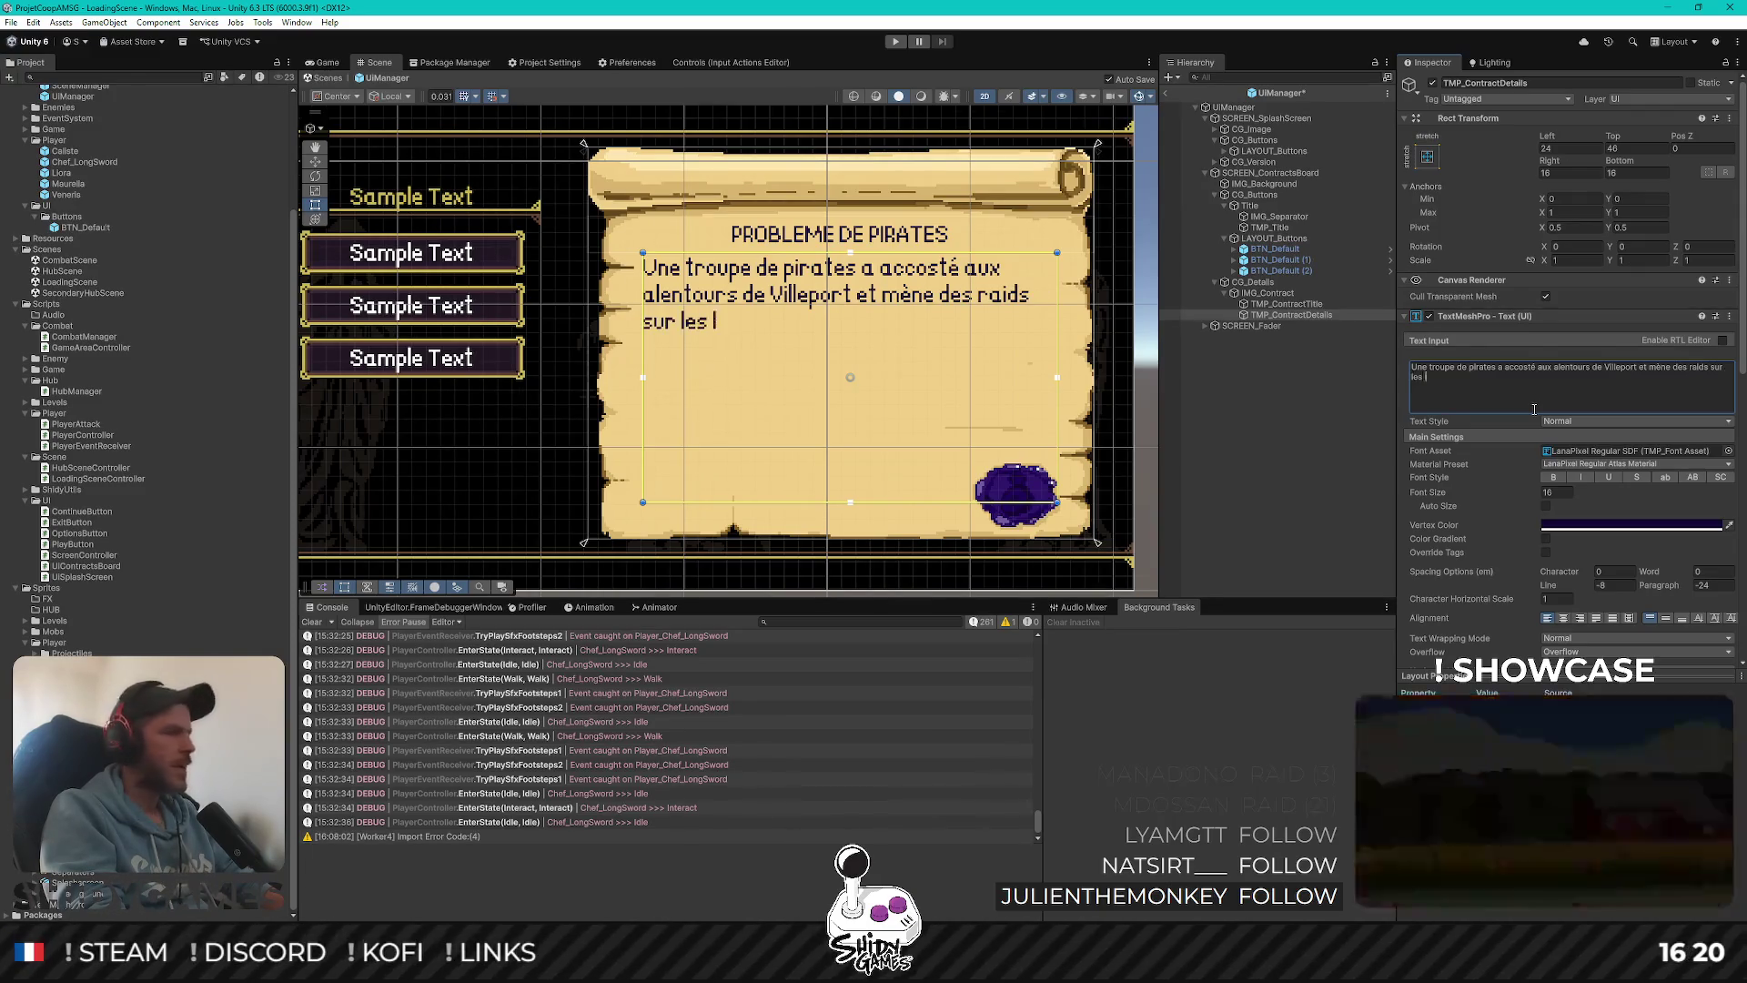
pyautogui.press('BackSpace')
pyautogui.write('villages voisins.')
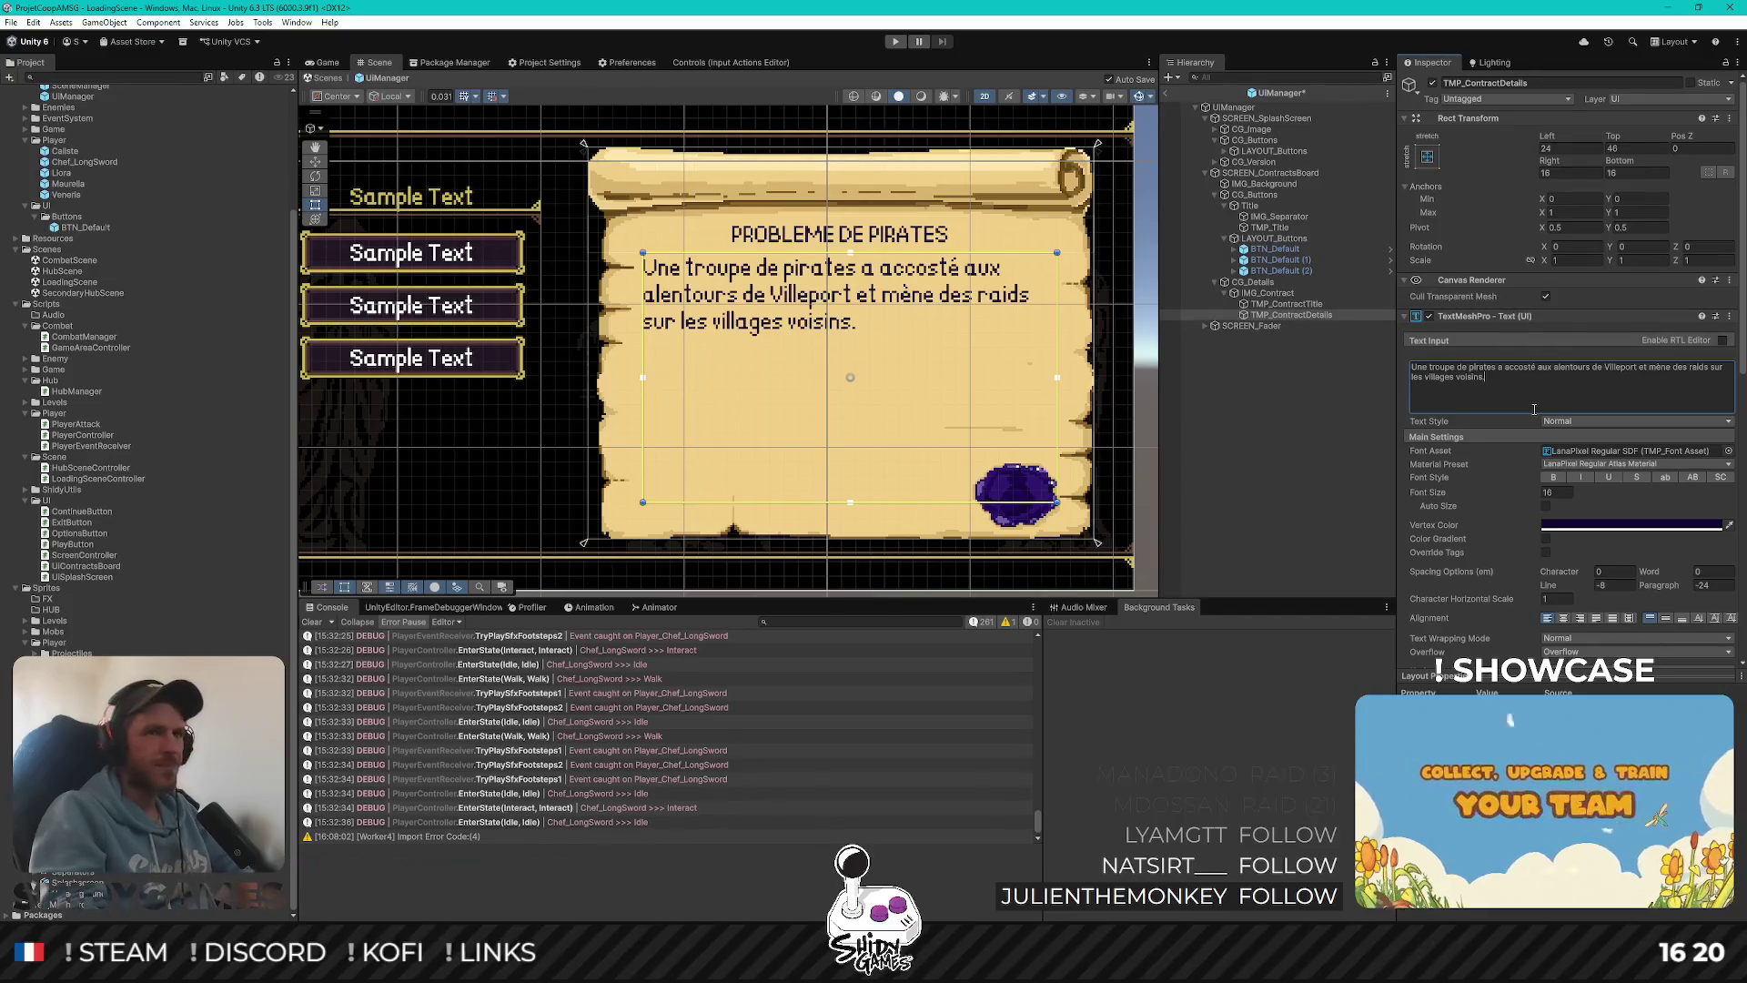
pyautogui.write('es v')
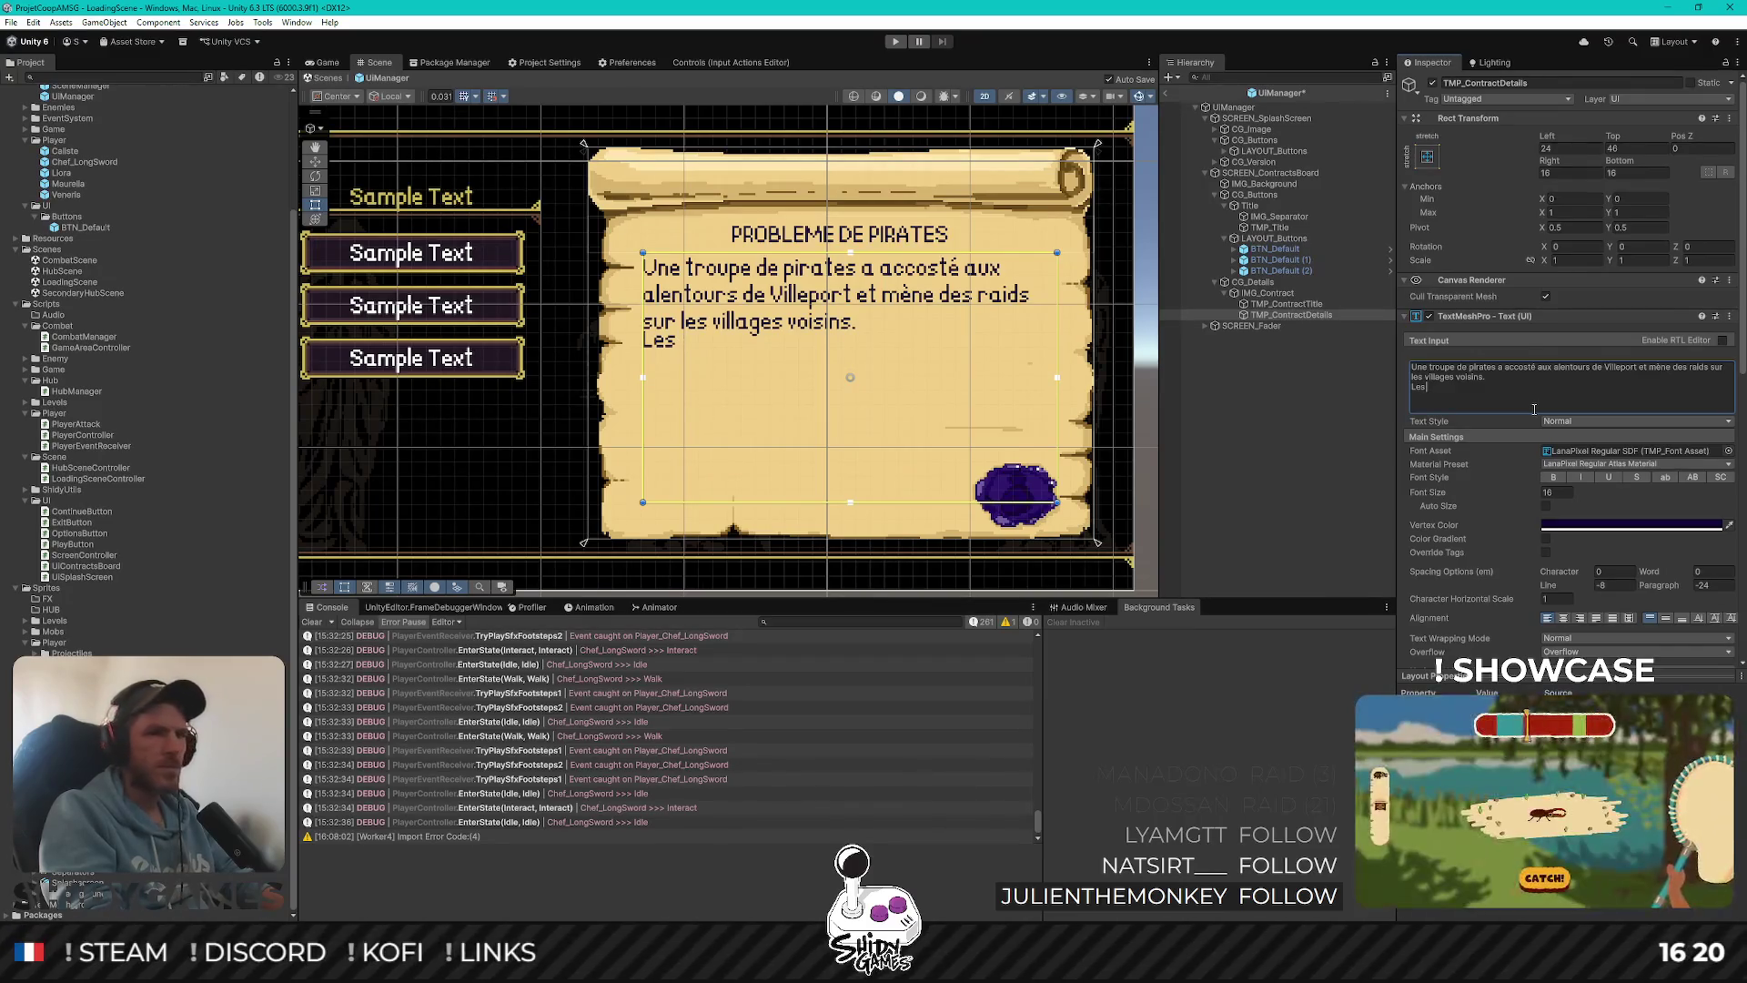
pyautogui.click(1726, 584)
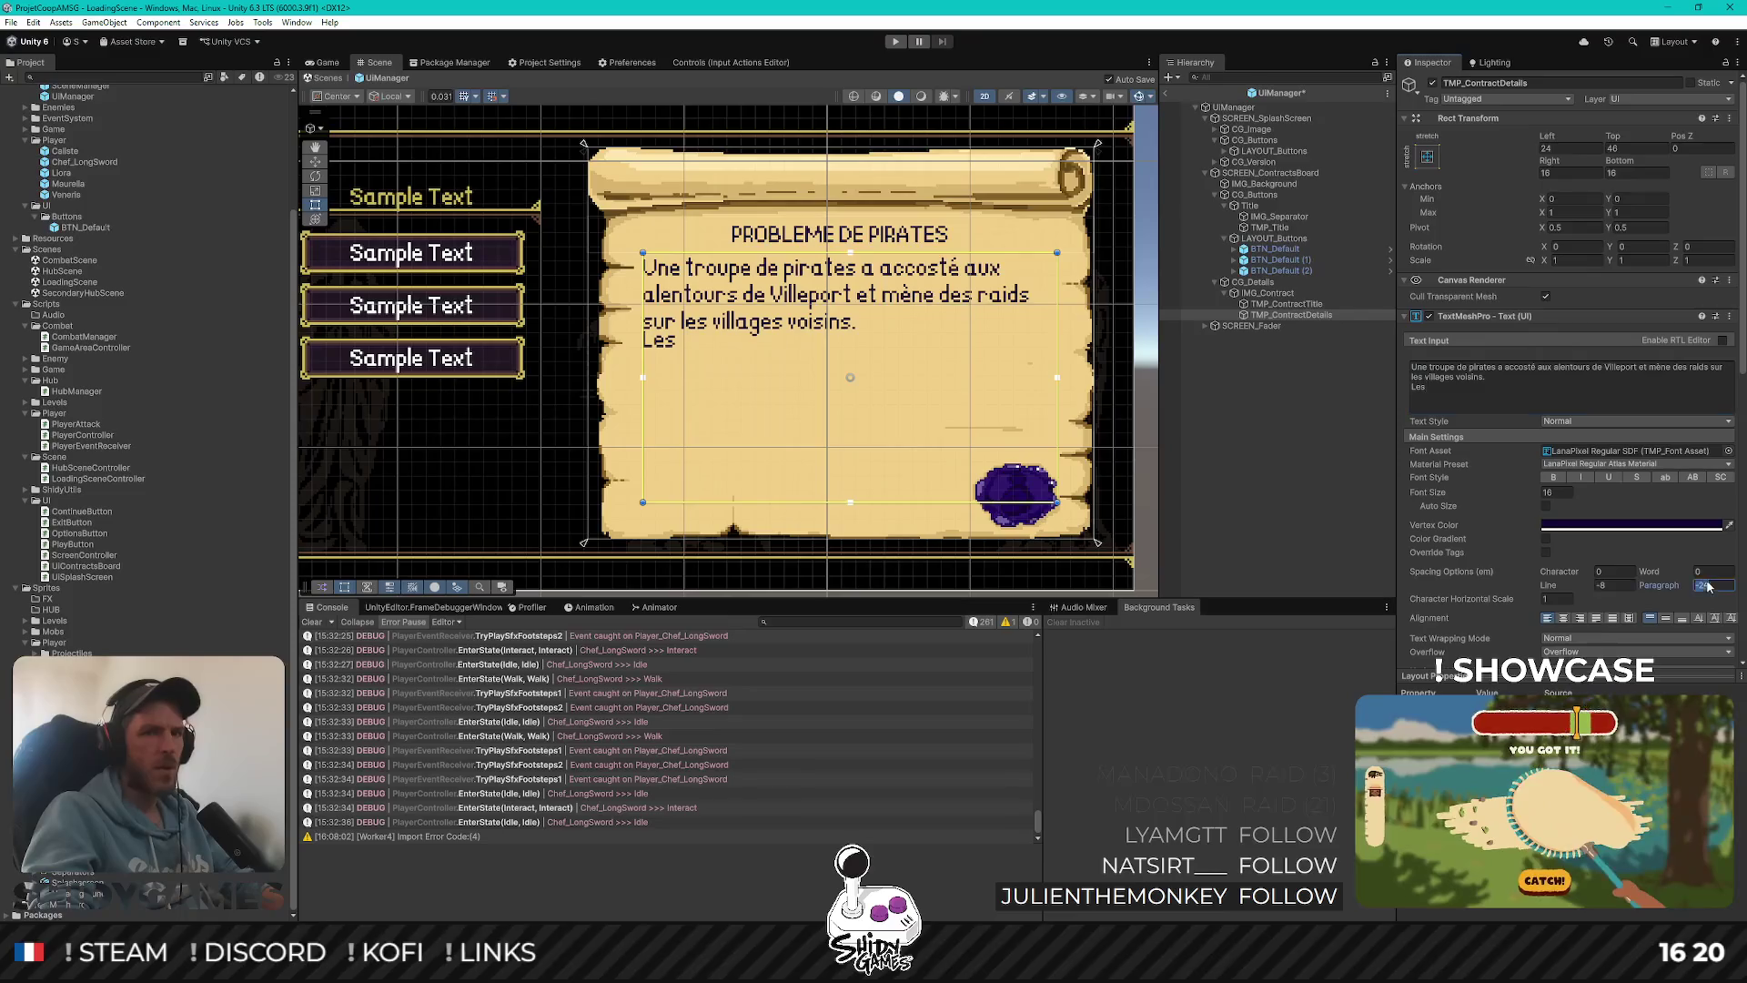
pyautogui.write('0')
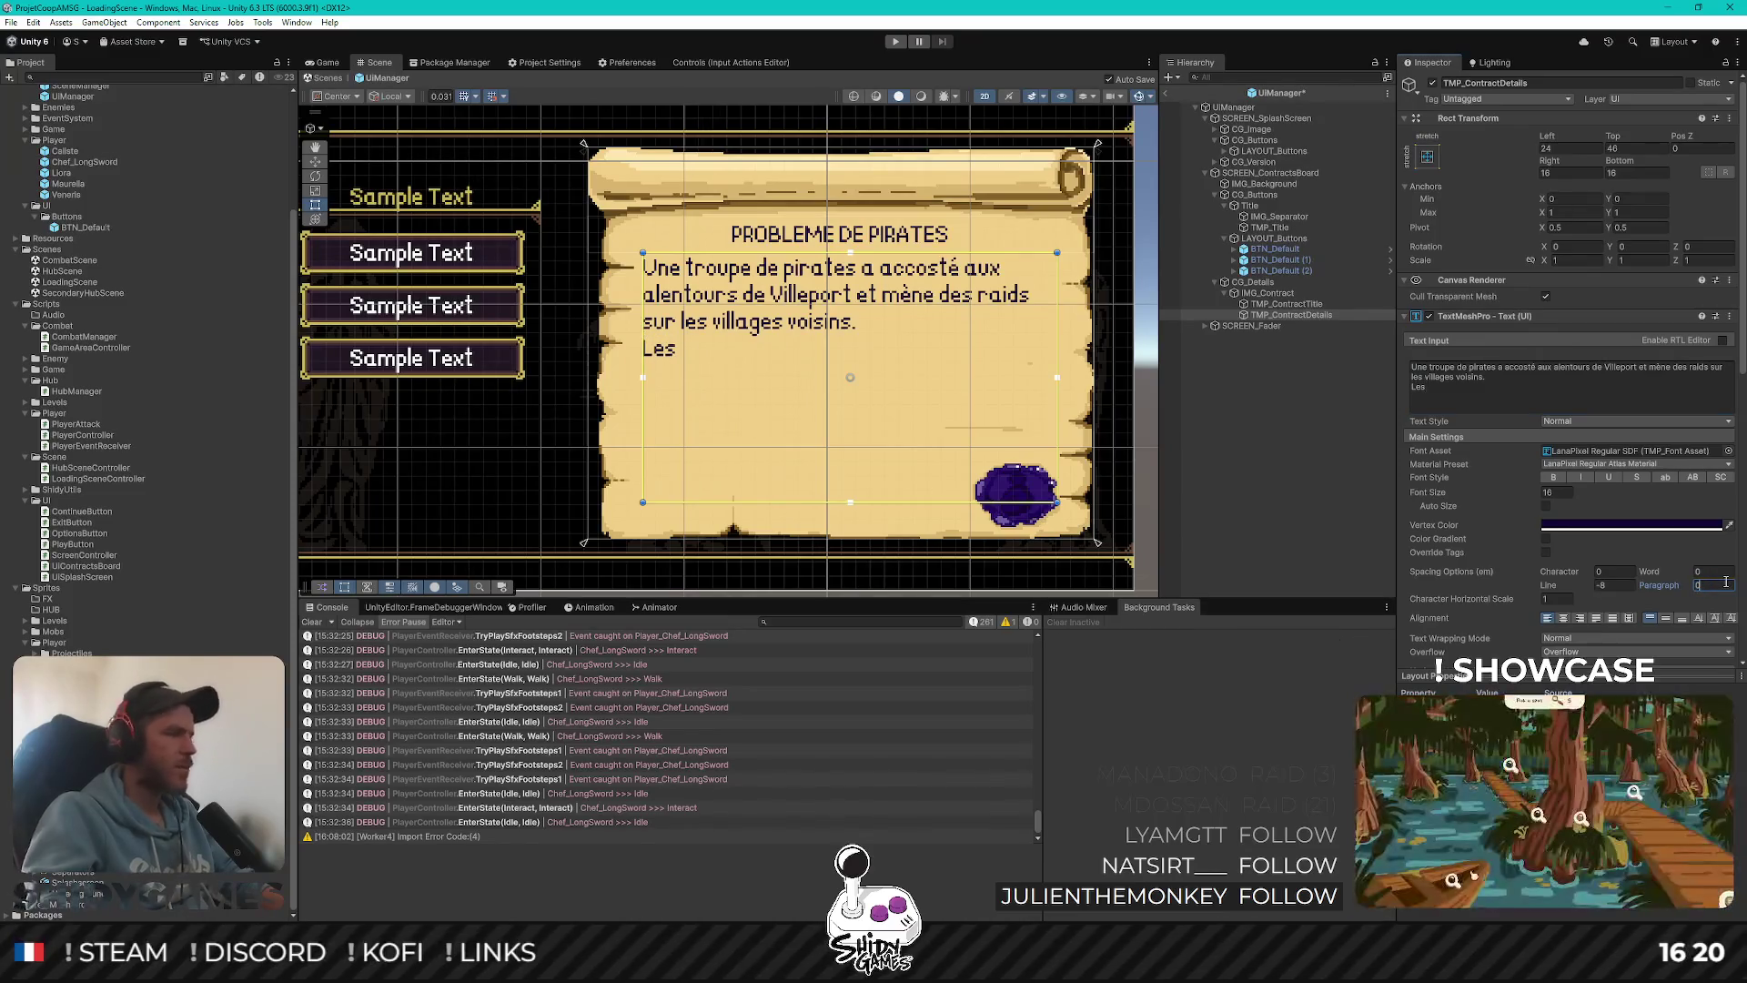
pyautogui.press('Tab')
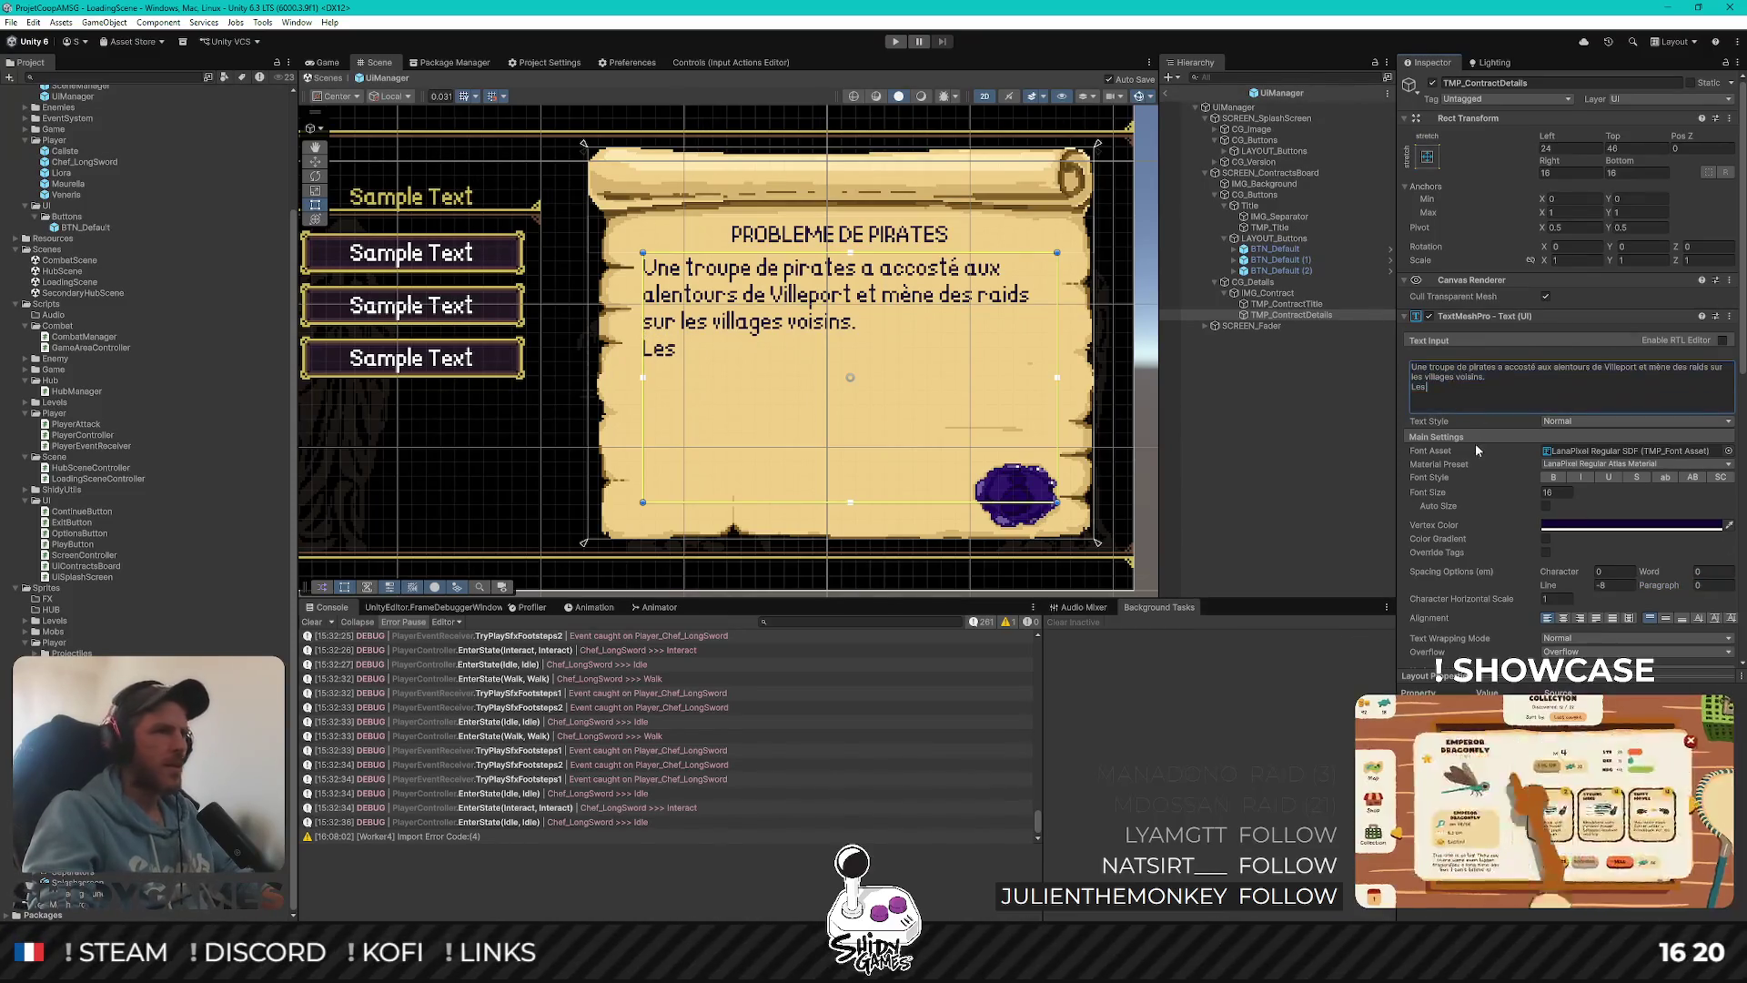
# Add the villagers' 1500 Guyvres offer, then 'Faites vite par pitié !' after a blank line
pyautogui.write('villageois s')
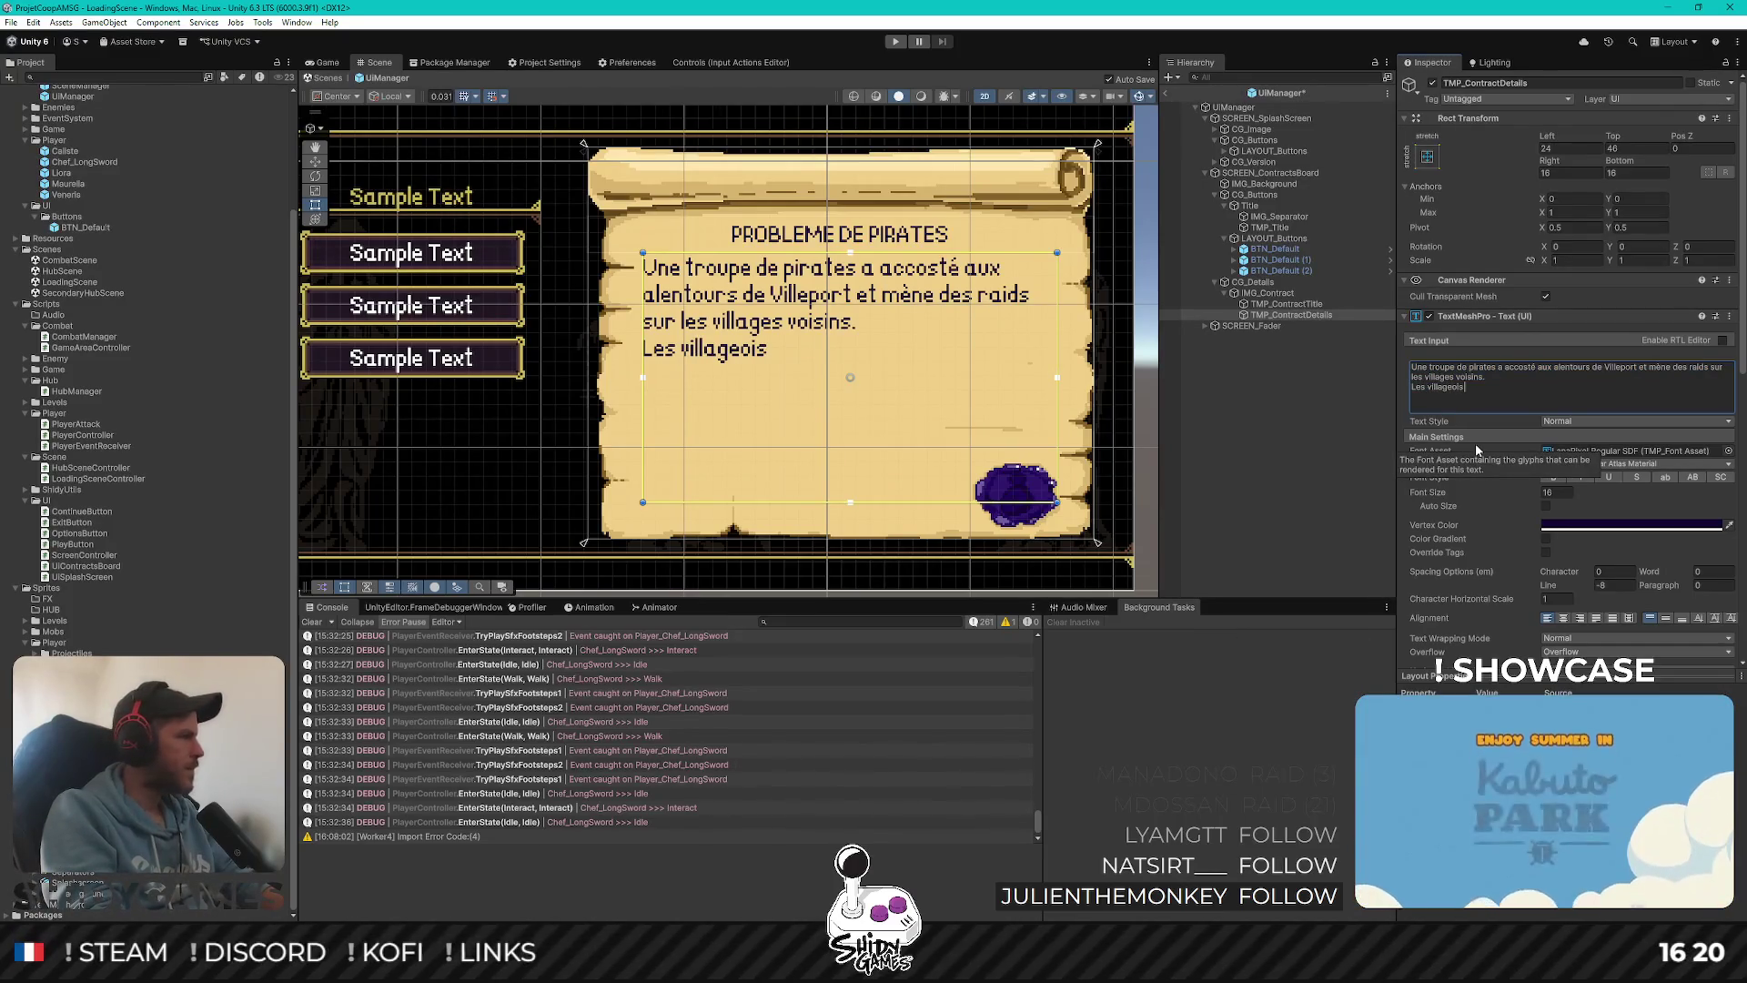
pyautogui.write('e sont cotisés')
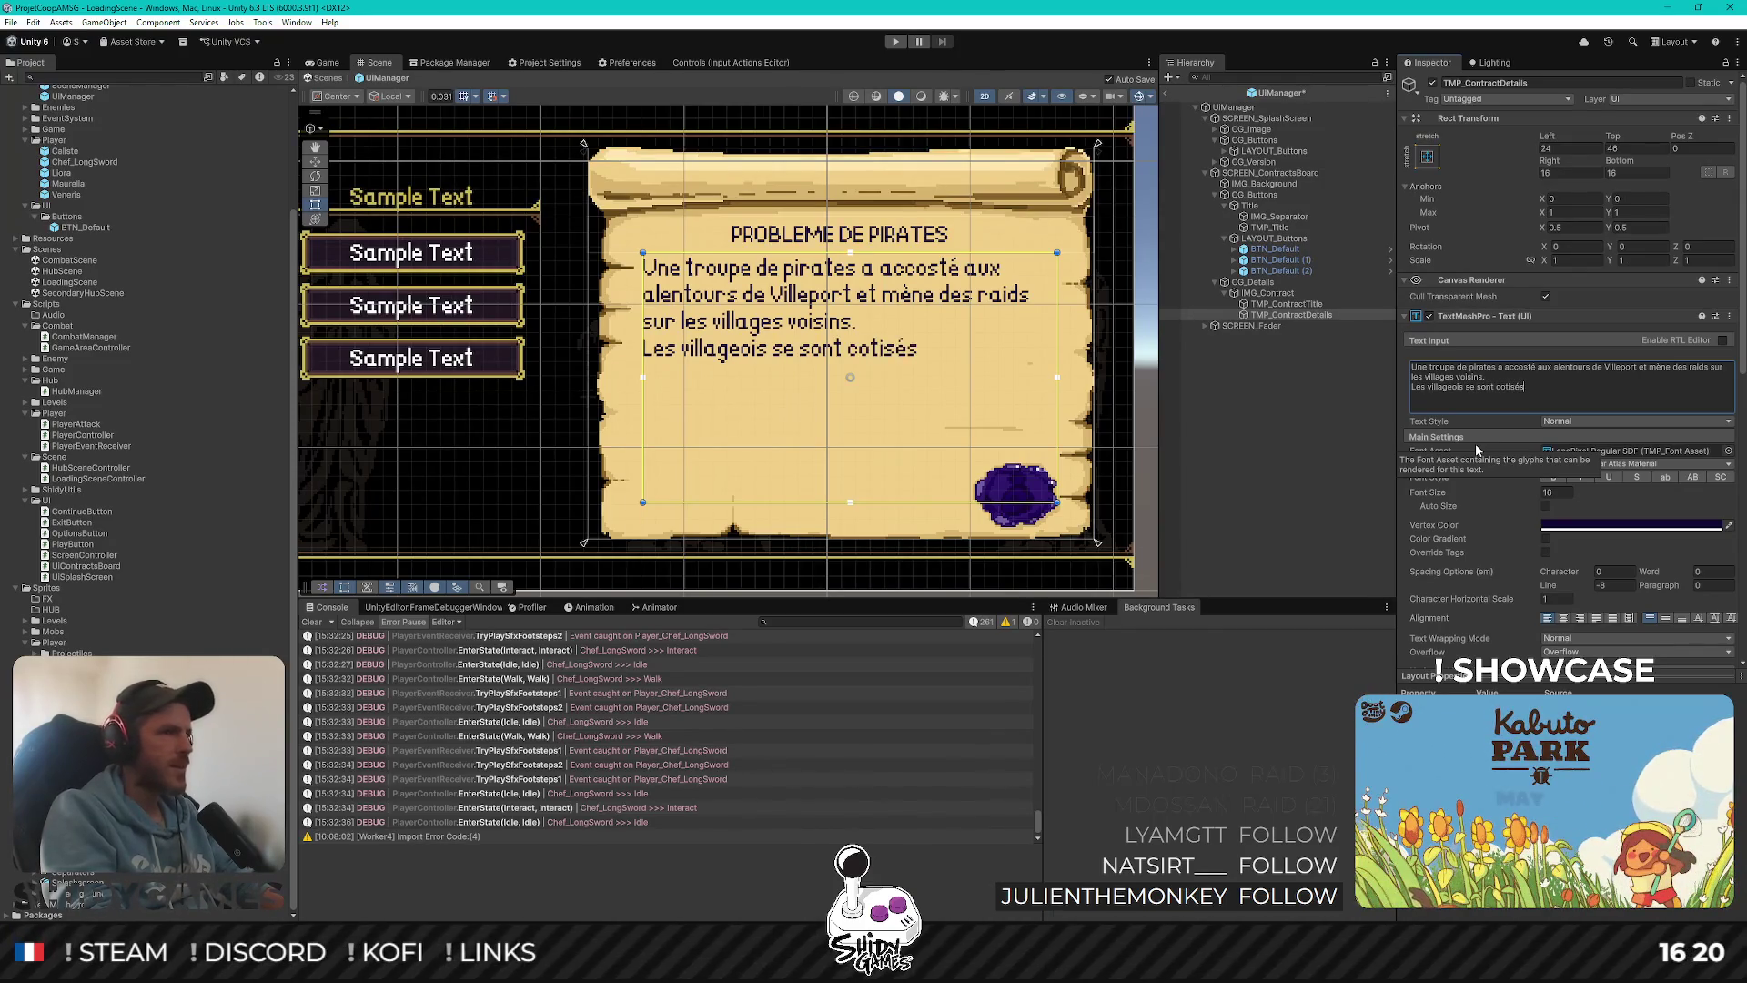
pyautogui.write(' et offrent')
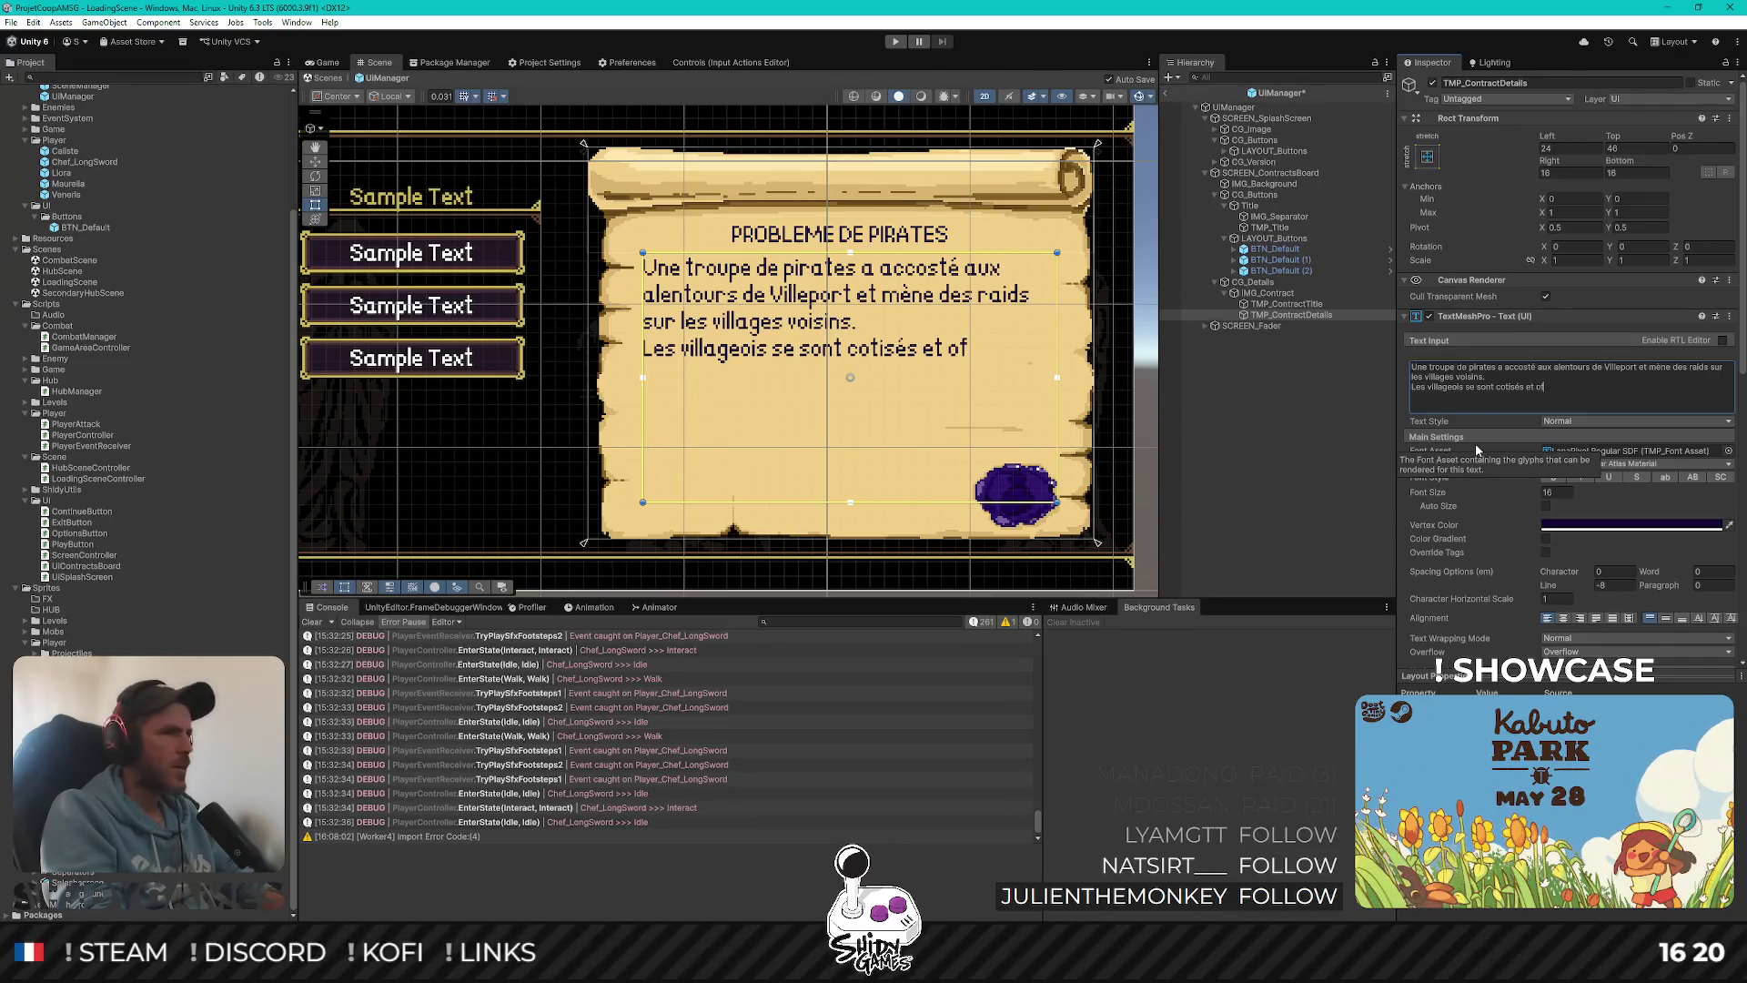
pyautogui.write(' 1500 ')
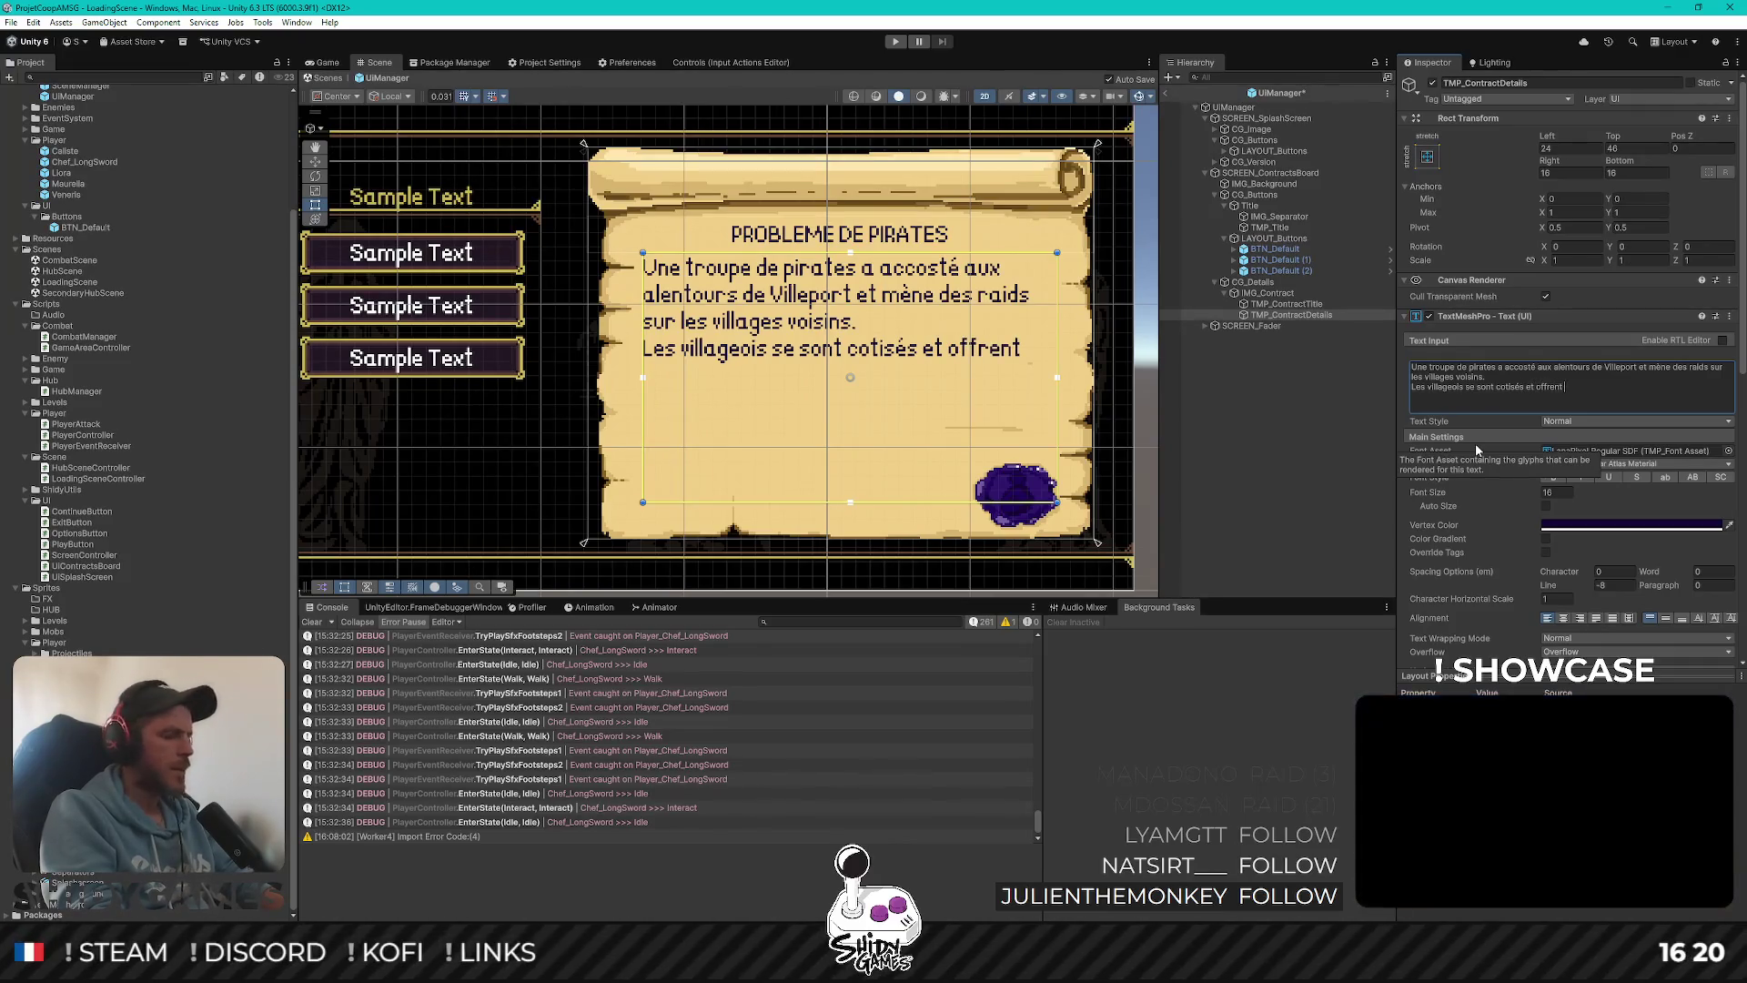
pyautogui.write('Guyvre')
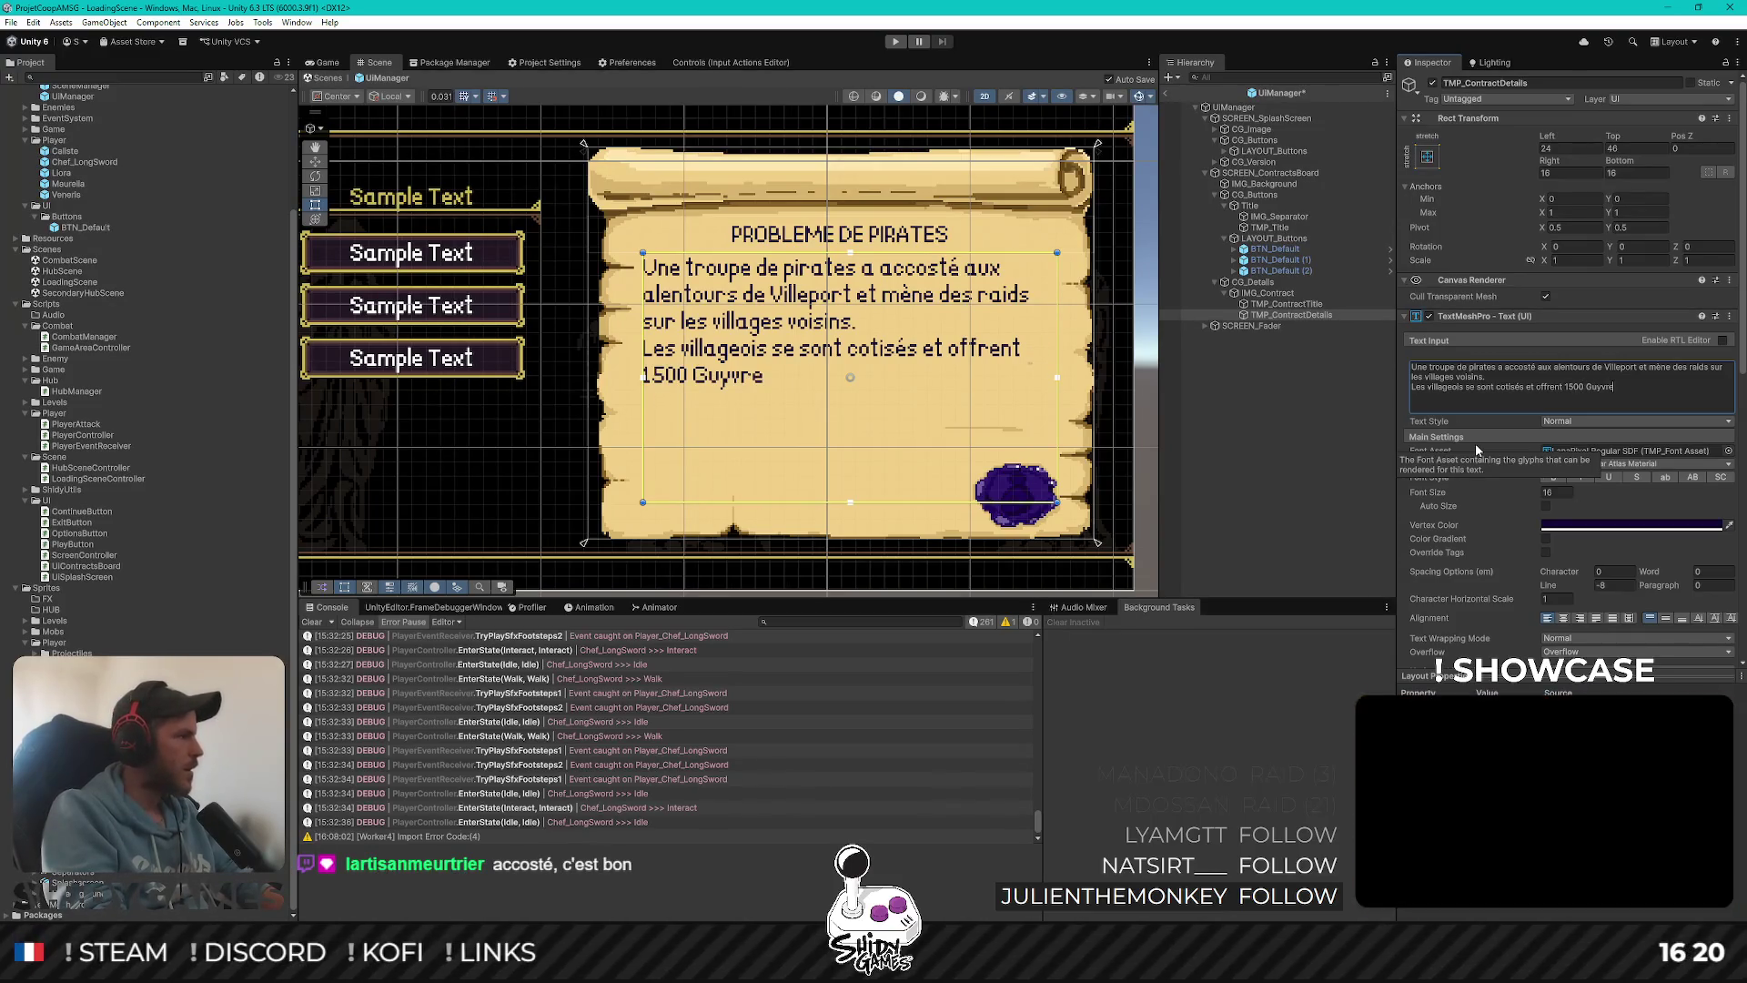
pyautogui.write('s contre')
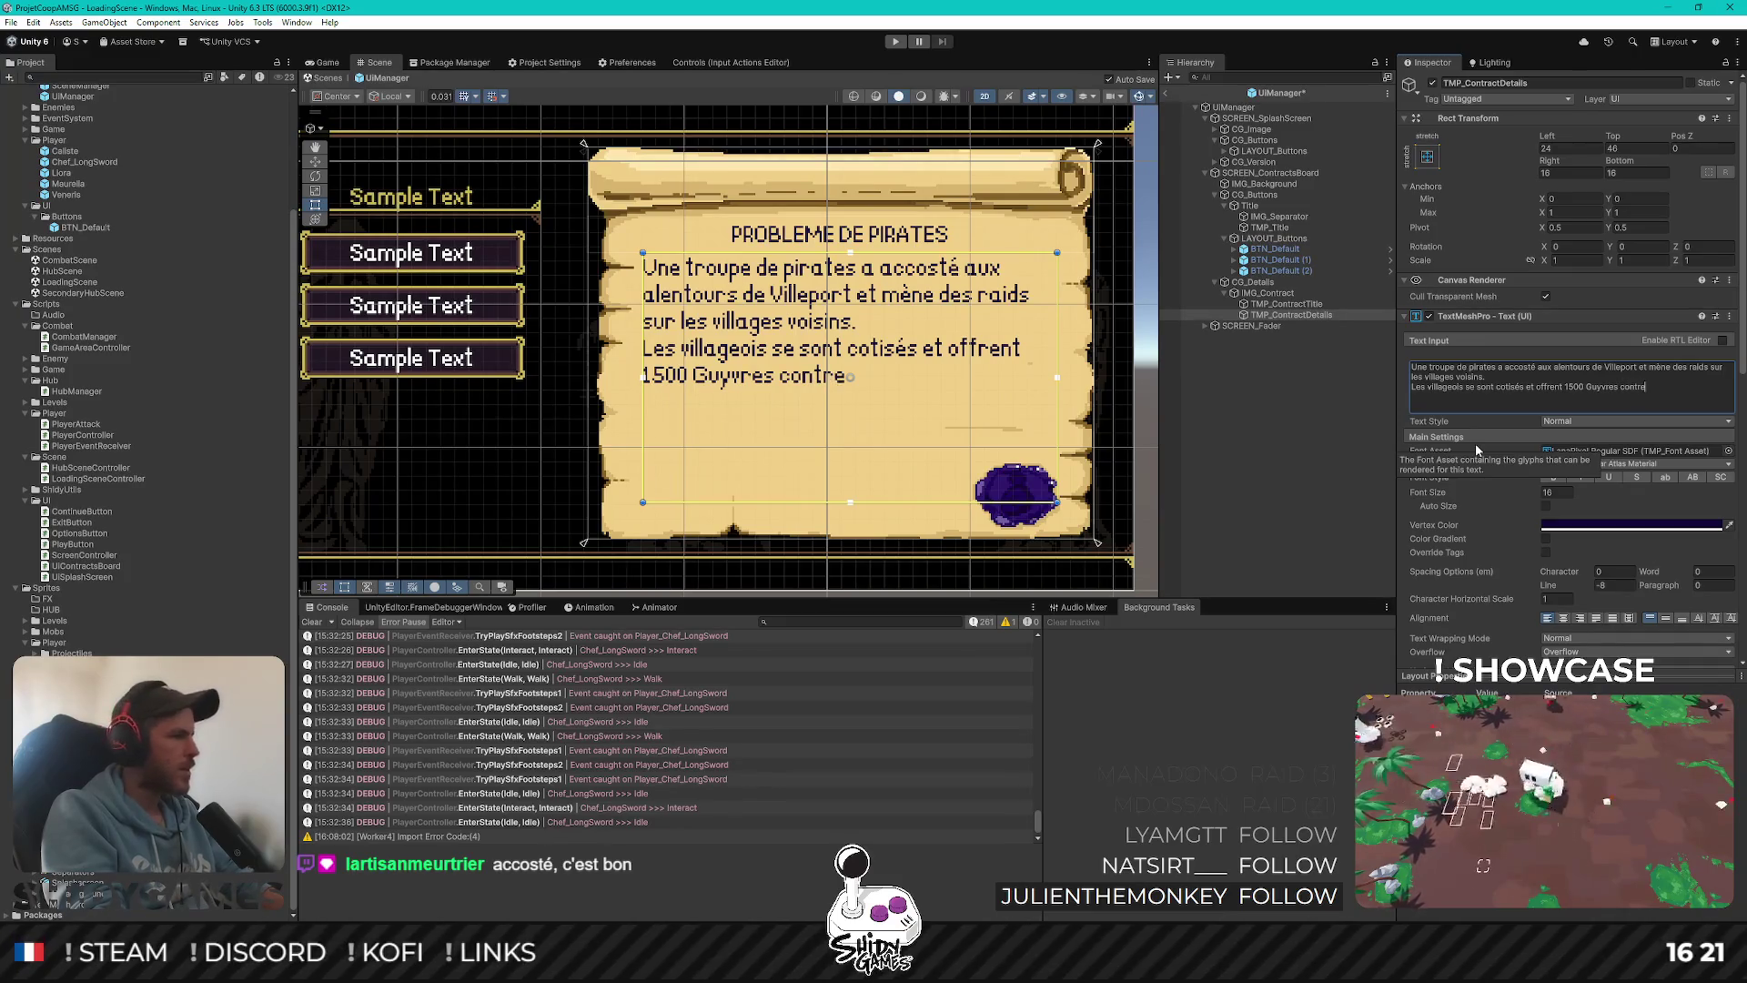
pyautogui.write(" l'éradication d")
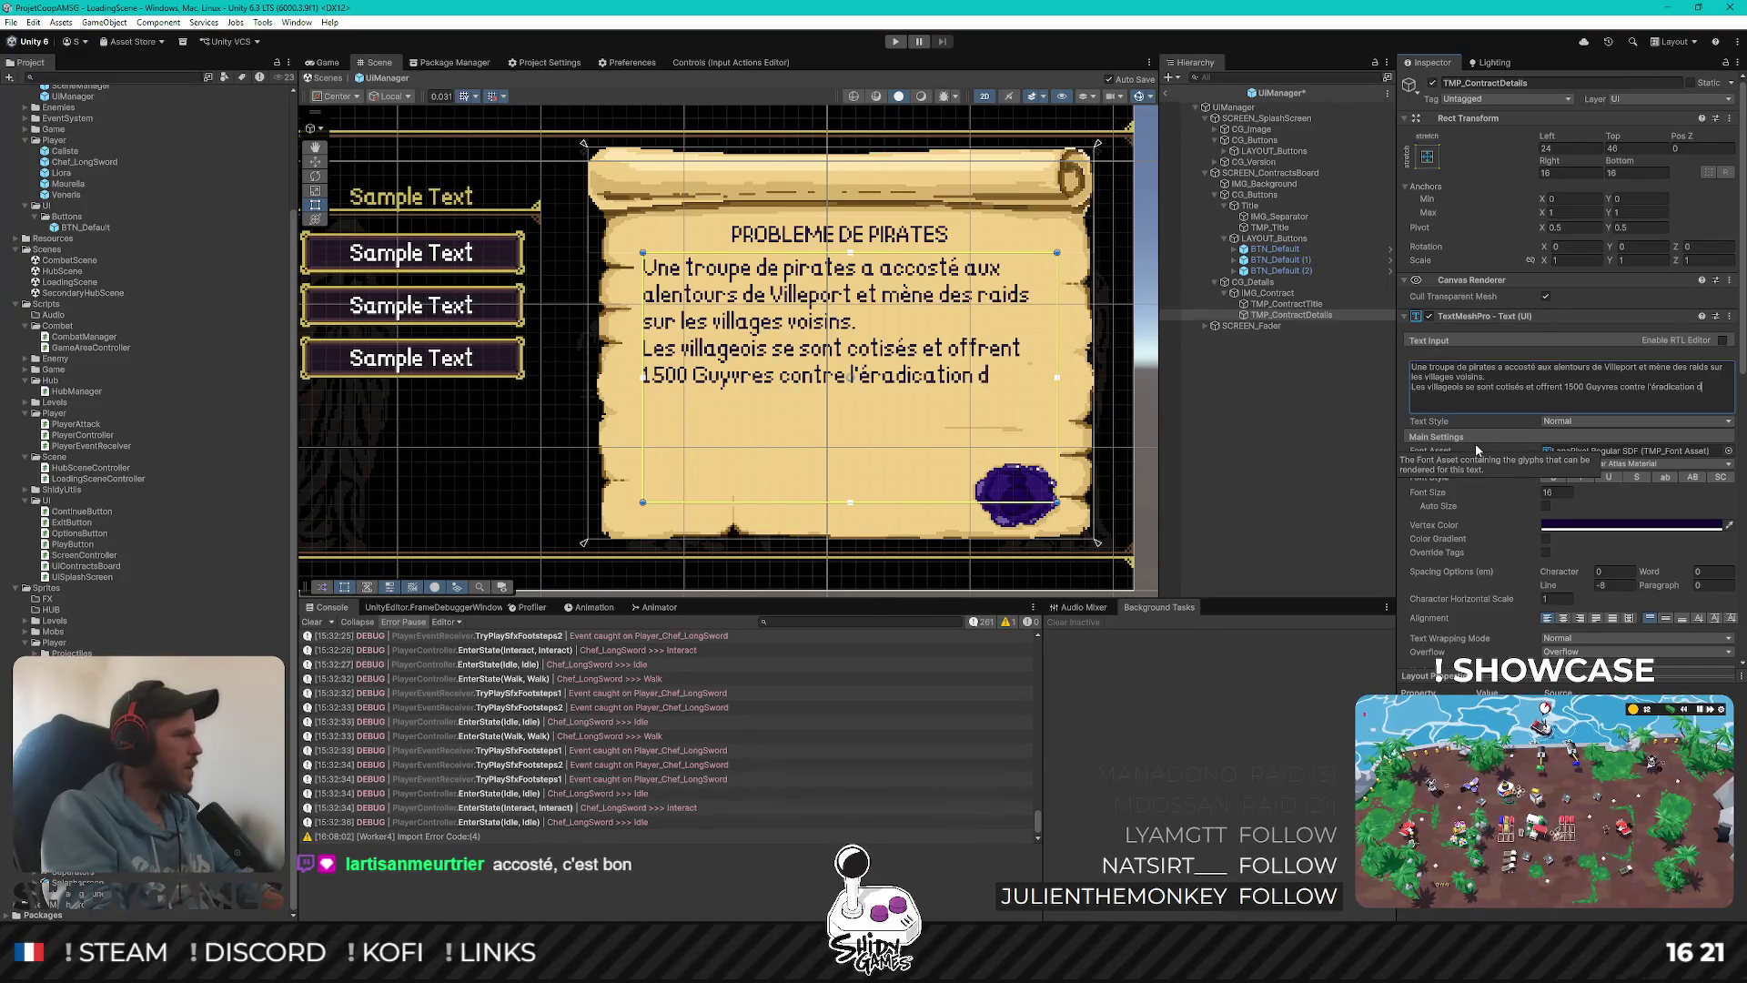
pyautogui.write('e cette nuisance.')
pyautogui.press('Return')
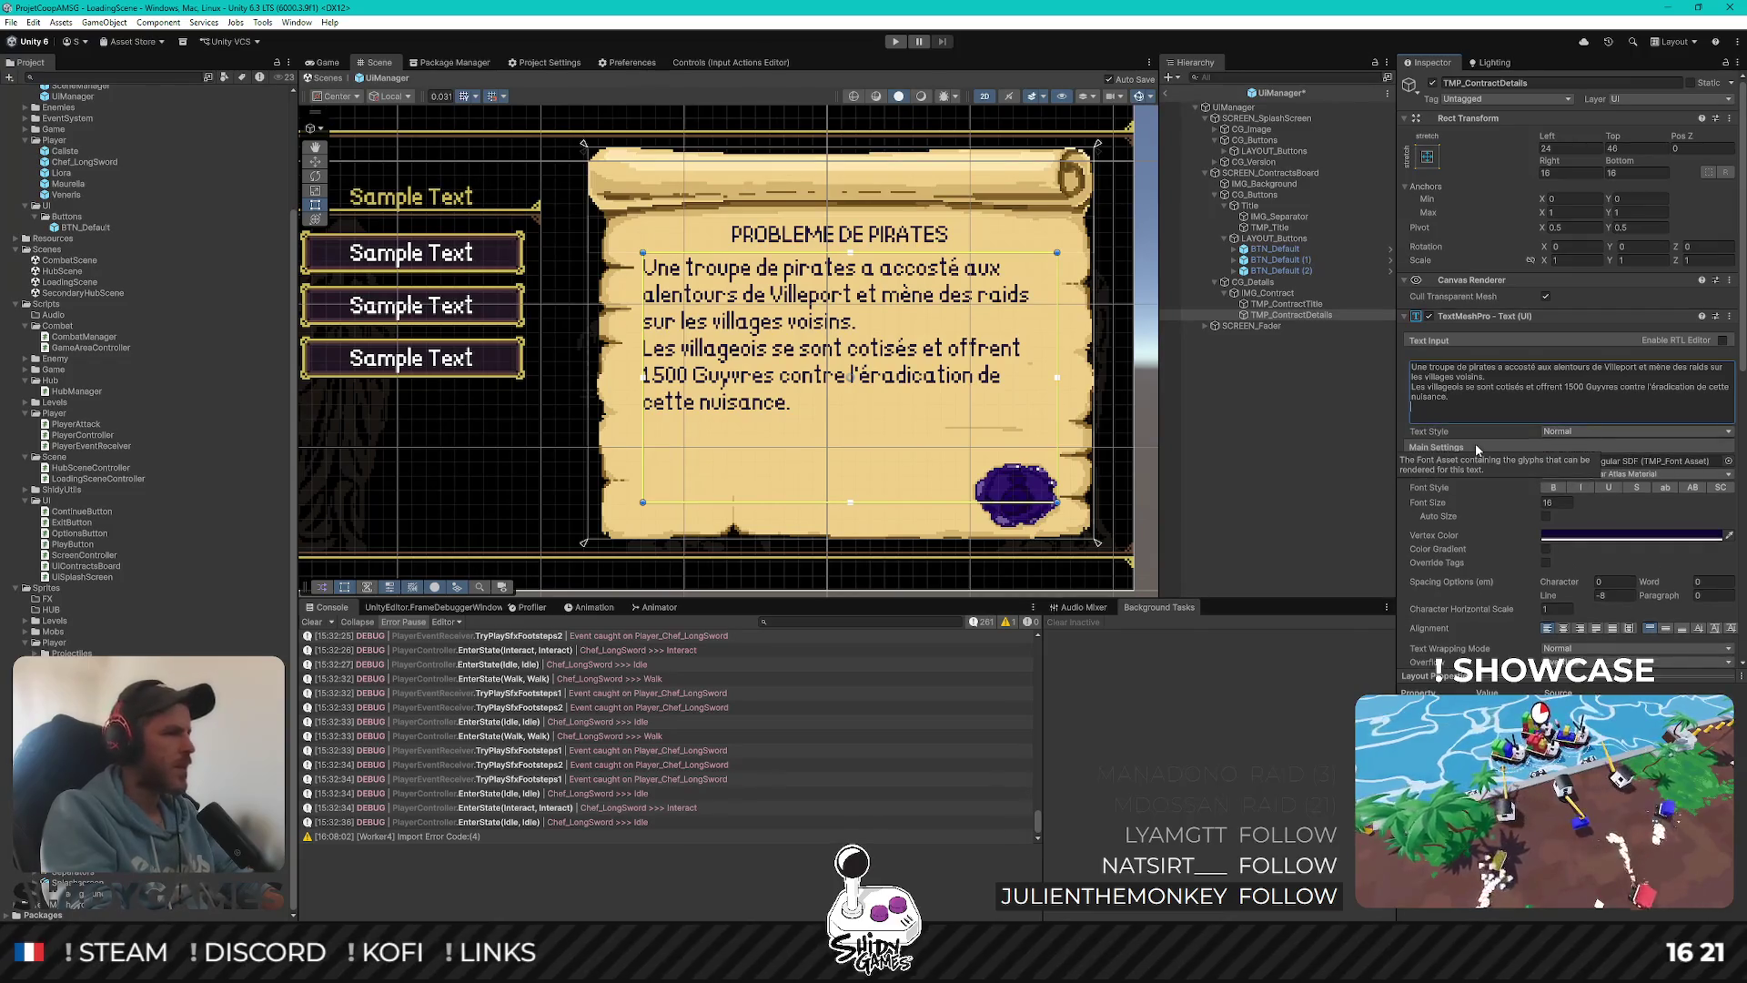
pyautogui.write('Faites vite')
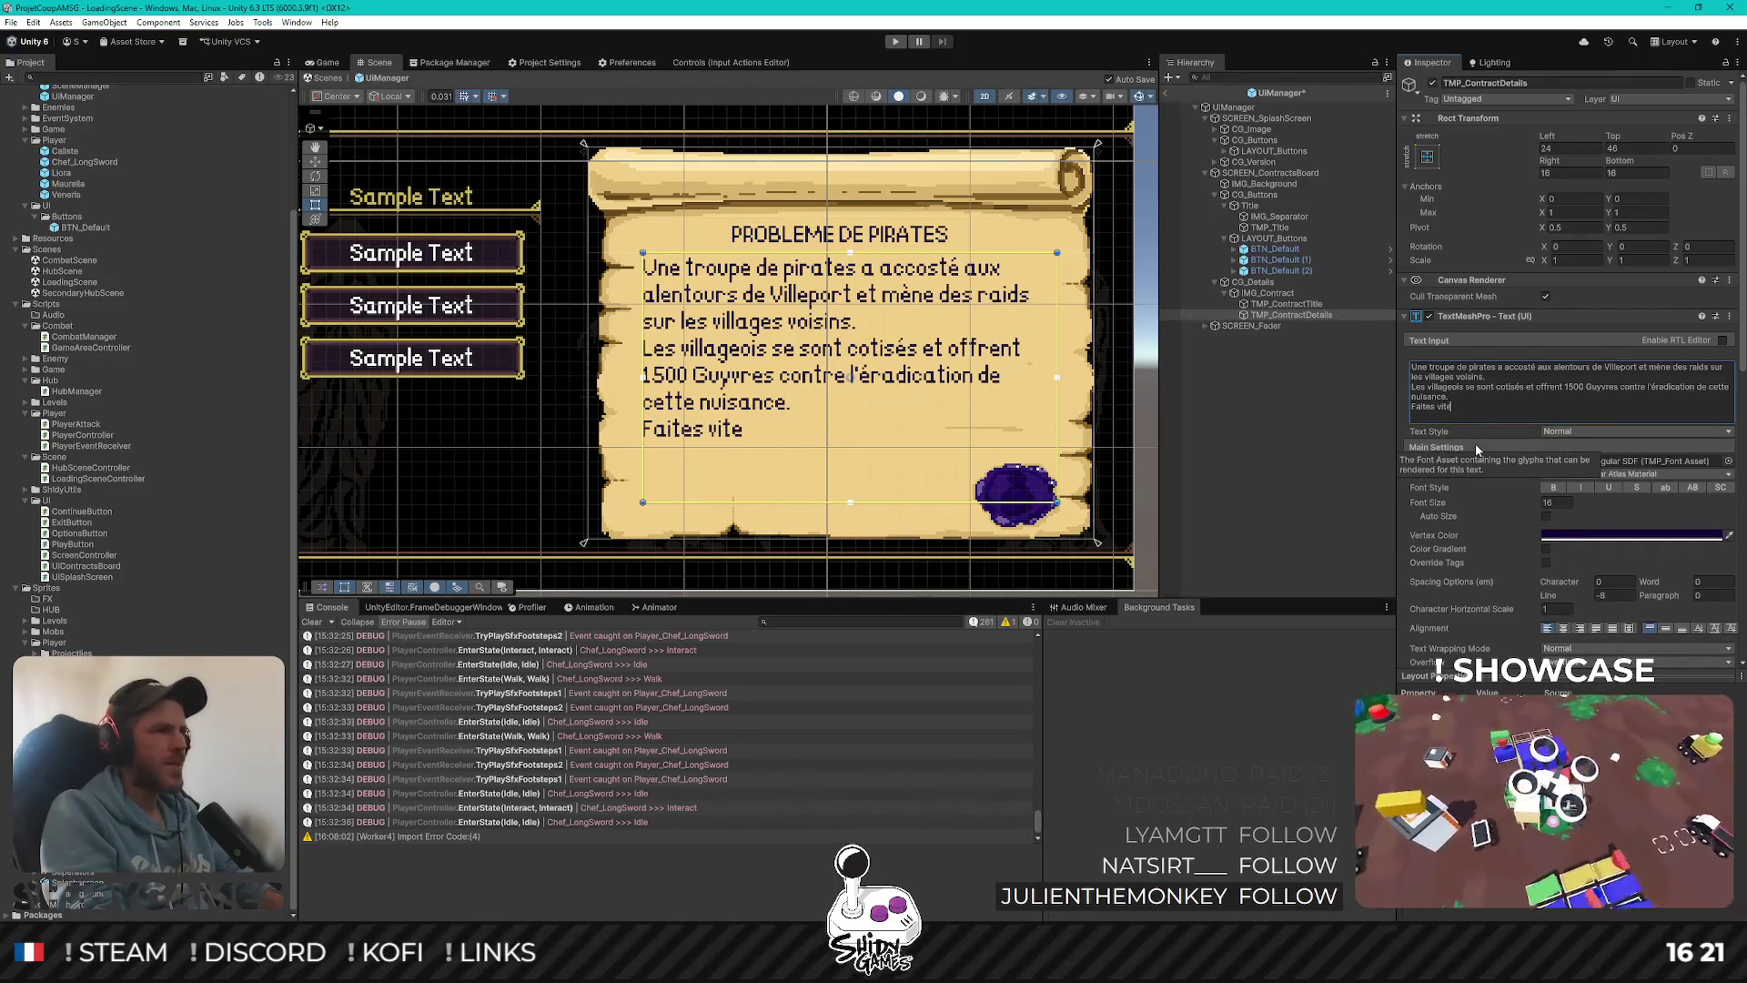
pyautogui.write(' par pitié !')
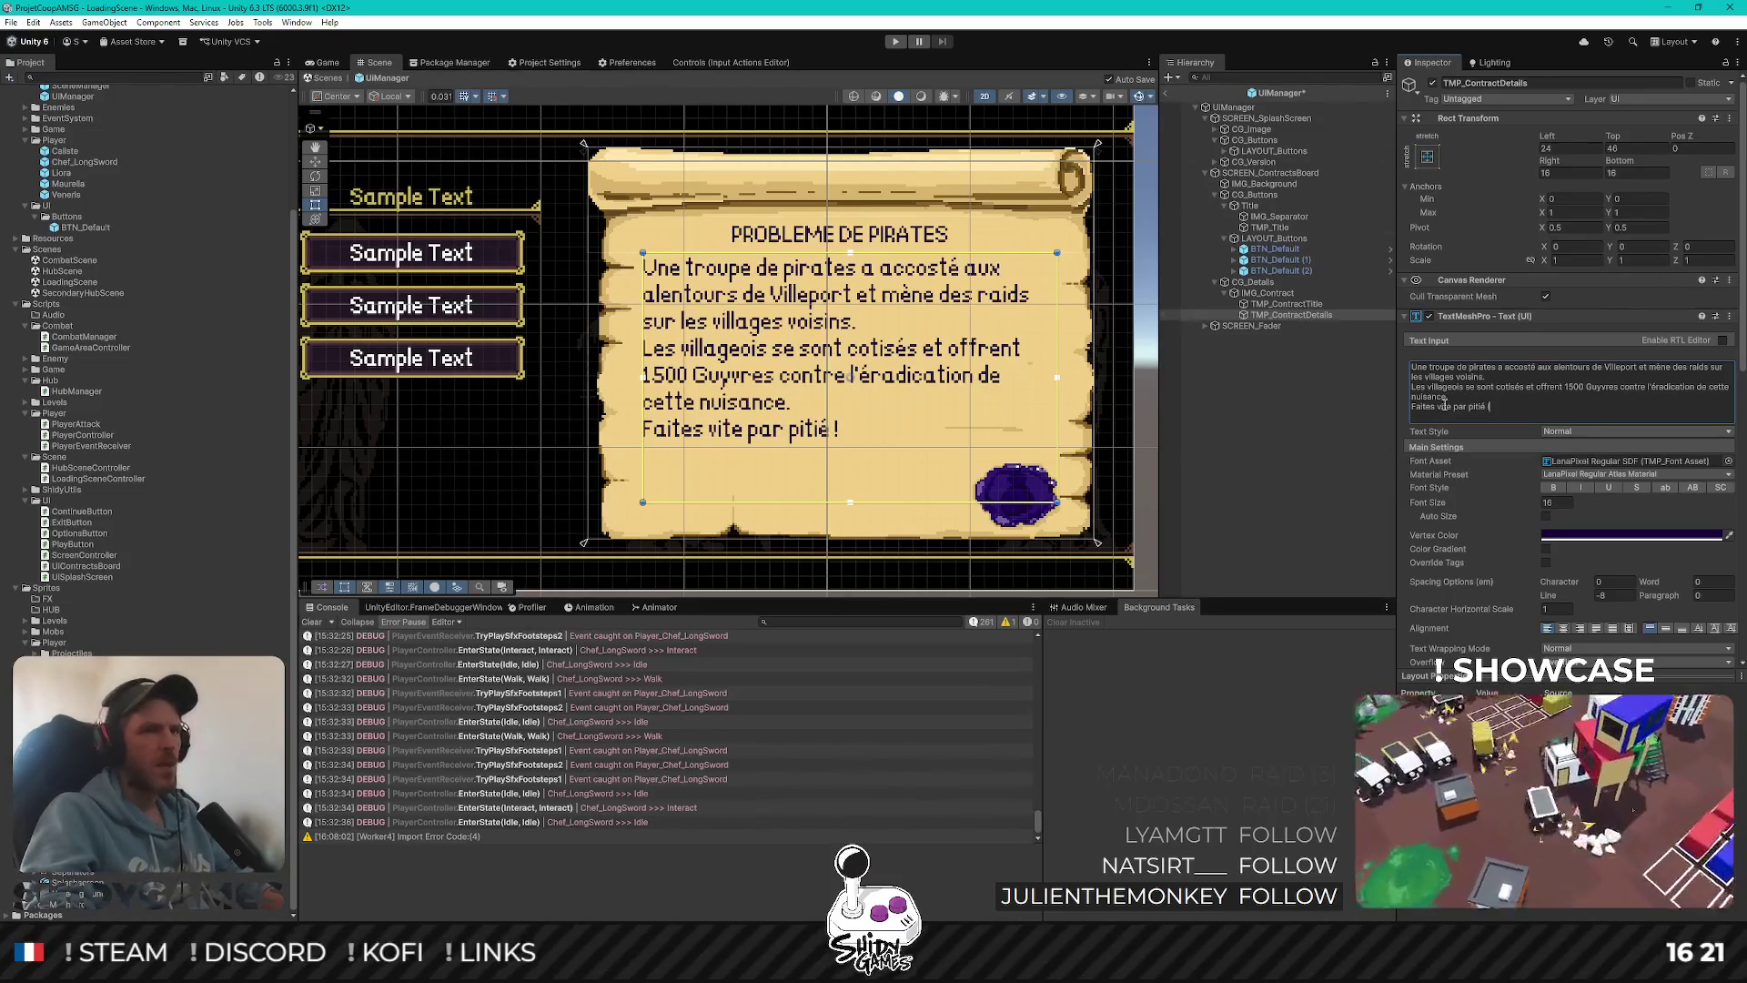
pyautogui.click(1457, 399)
pyautogui.press('Return')
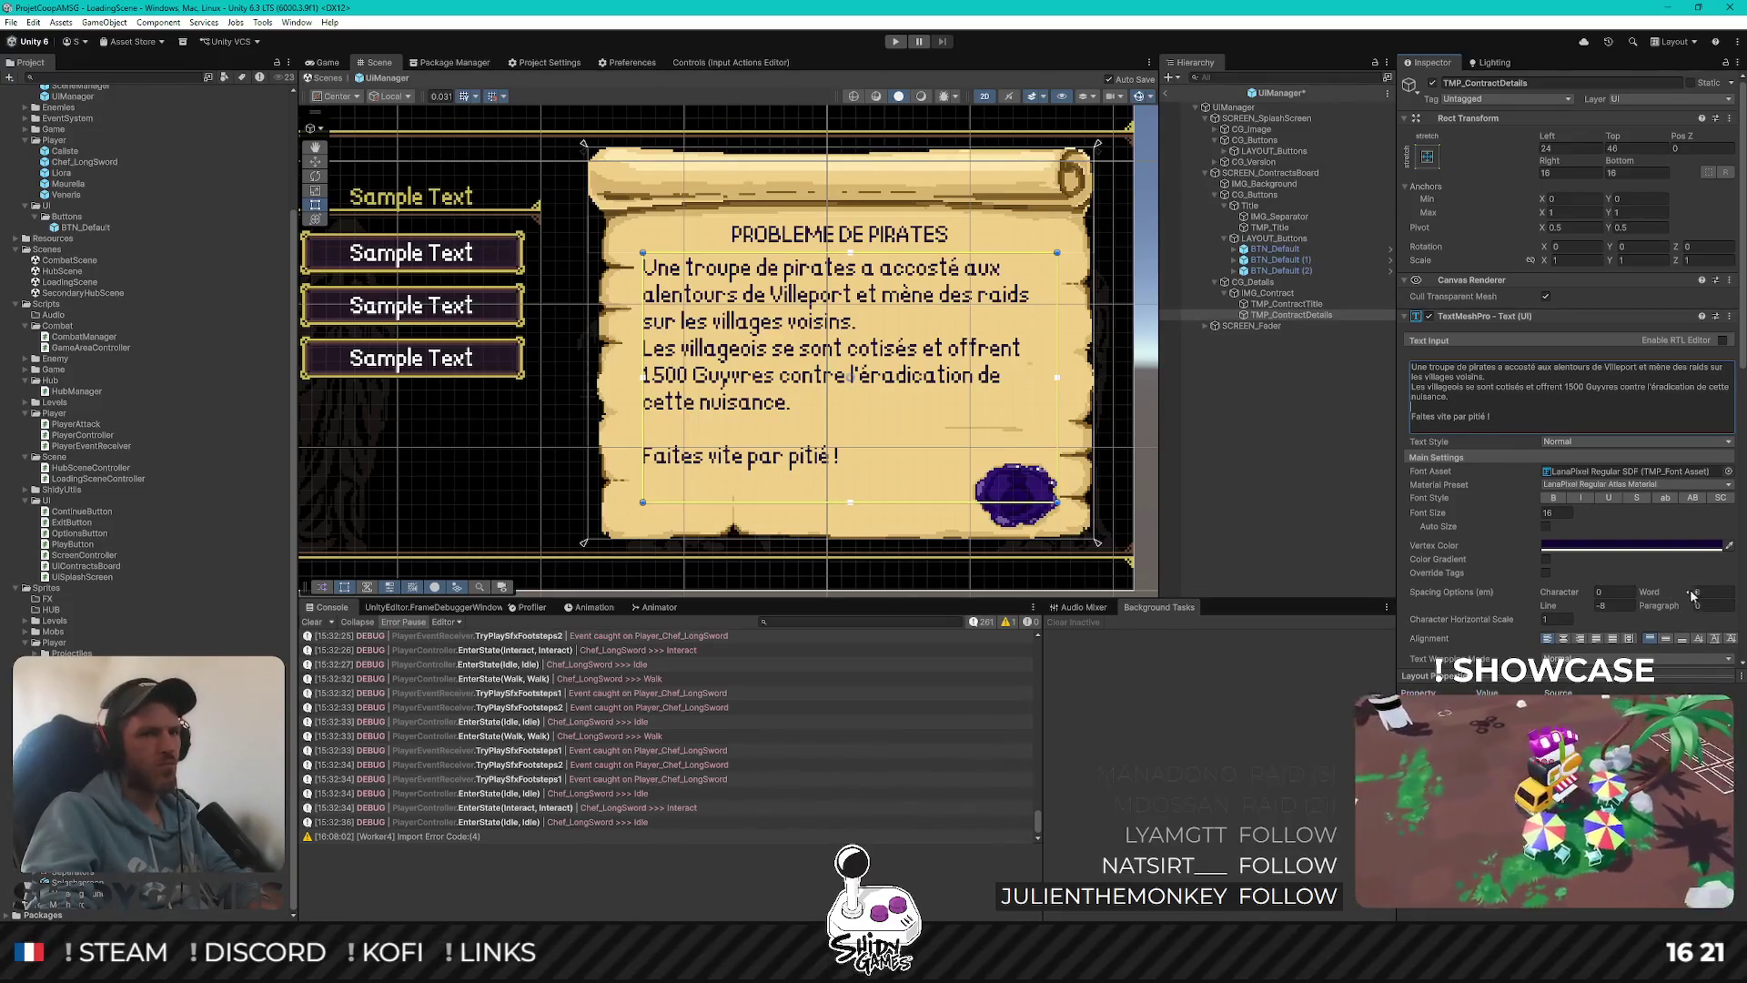
# Experiment with the description's line spacing, then set it back to -8
pyautogui.moveTo(1579, 608); pyautogui.dragTo(1636, 606)
pyautogui.doubleClick(1635, 606)
pyautogui.write('-4')
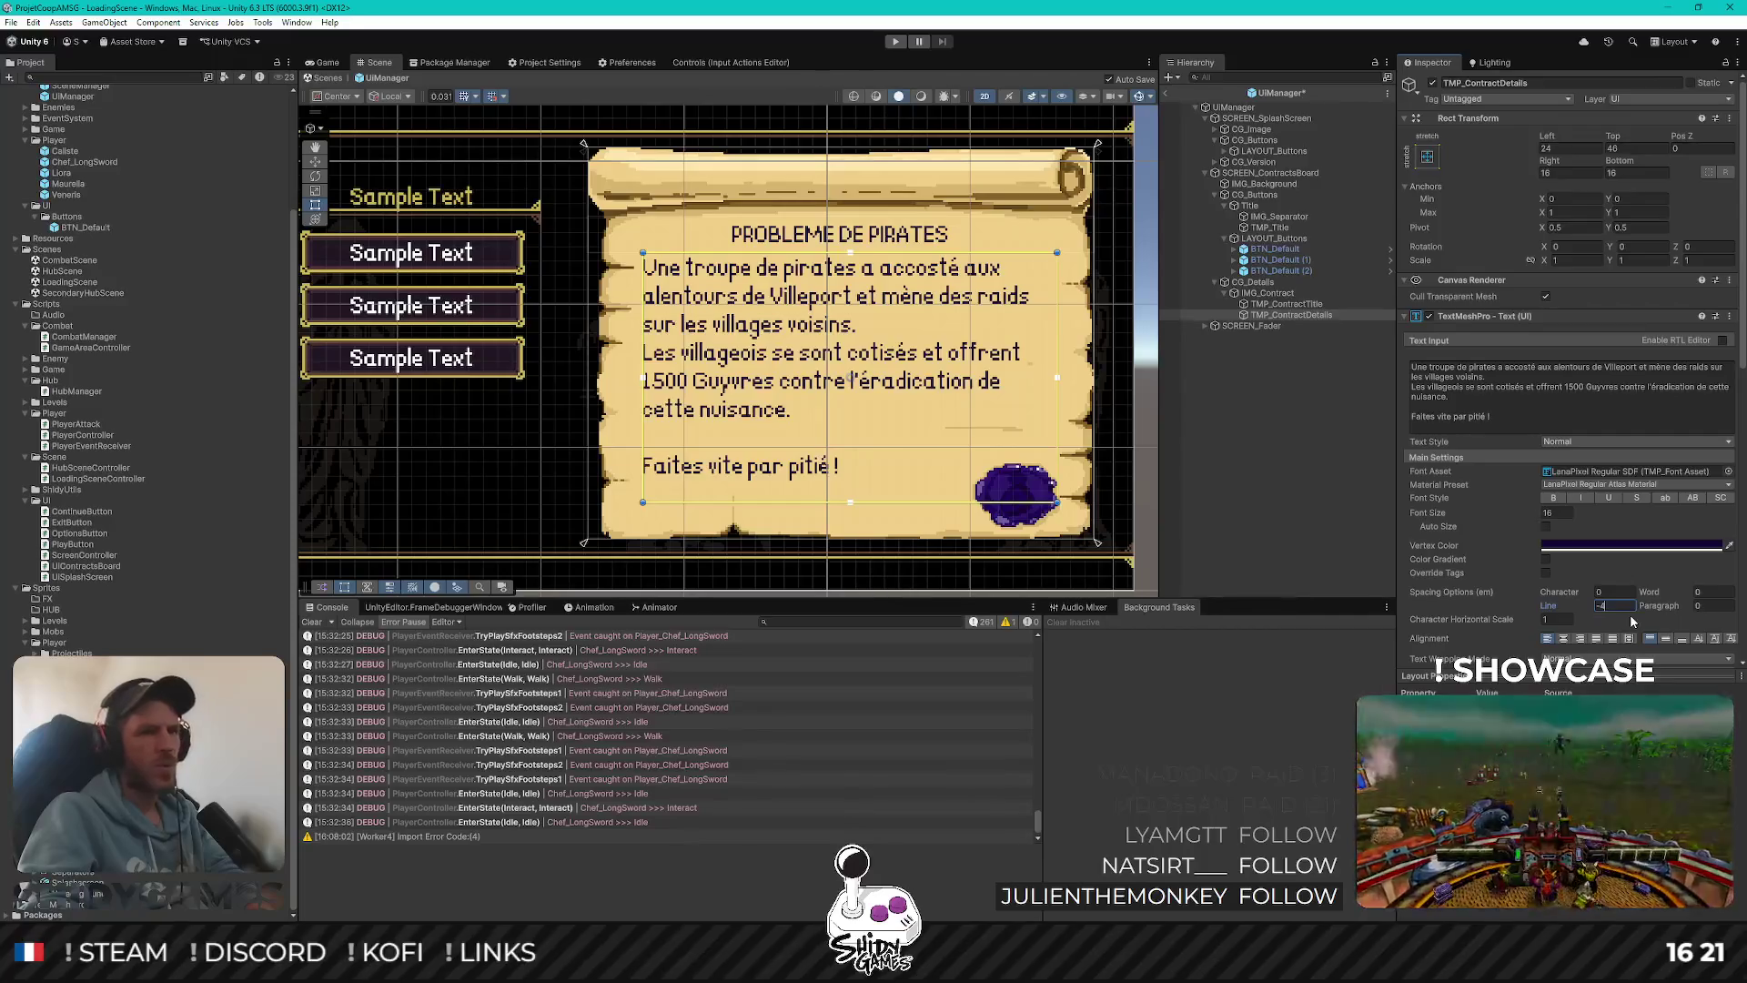
pyautogui.press('BackSpace')
pyautogui.write('8')
pyautogui.click(1711, 605)
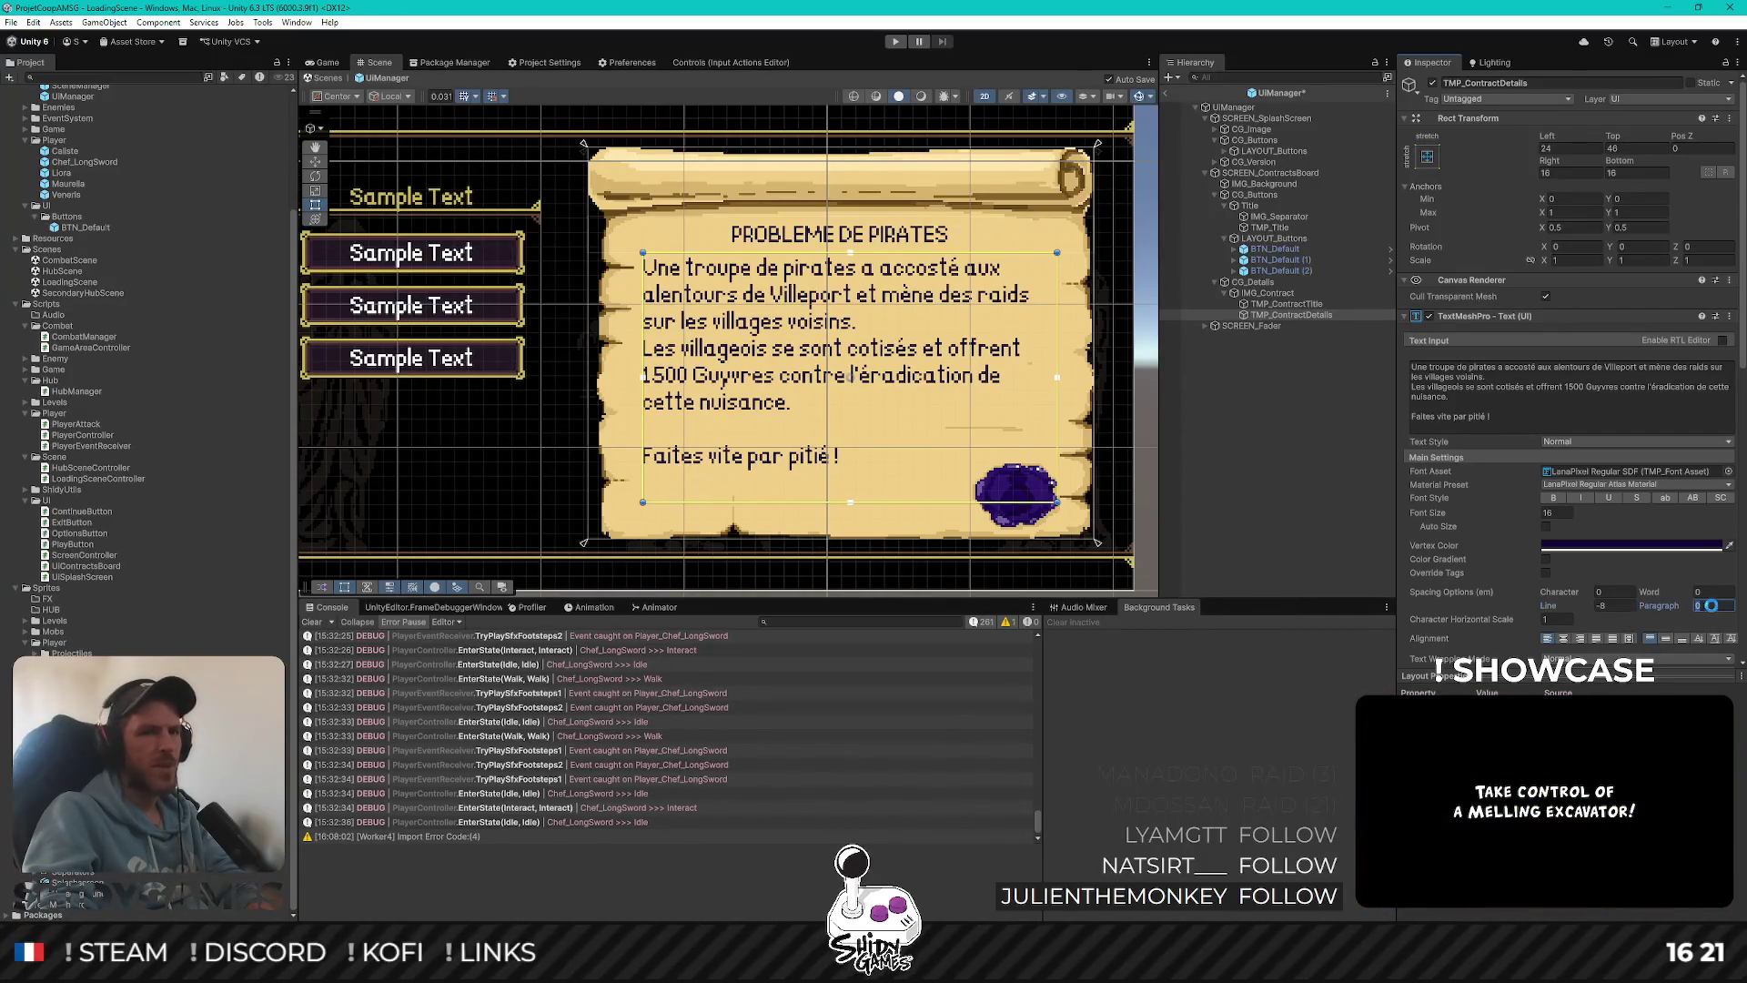
# Set paragraph spacing to 16 and delete the blank line before 'Faites vite par pitié !'
pyautogui.moveTo(1686, 607)
pyautogui.mouseDown()
pyautogui.moveTo(1729, 611)
pyautogui.moveTo(18, 605)
pyautogui.moveTo(175, 584)
pyautogui.moveTo(151, 597)
pyautogui.mouseUp()
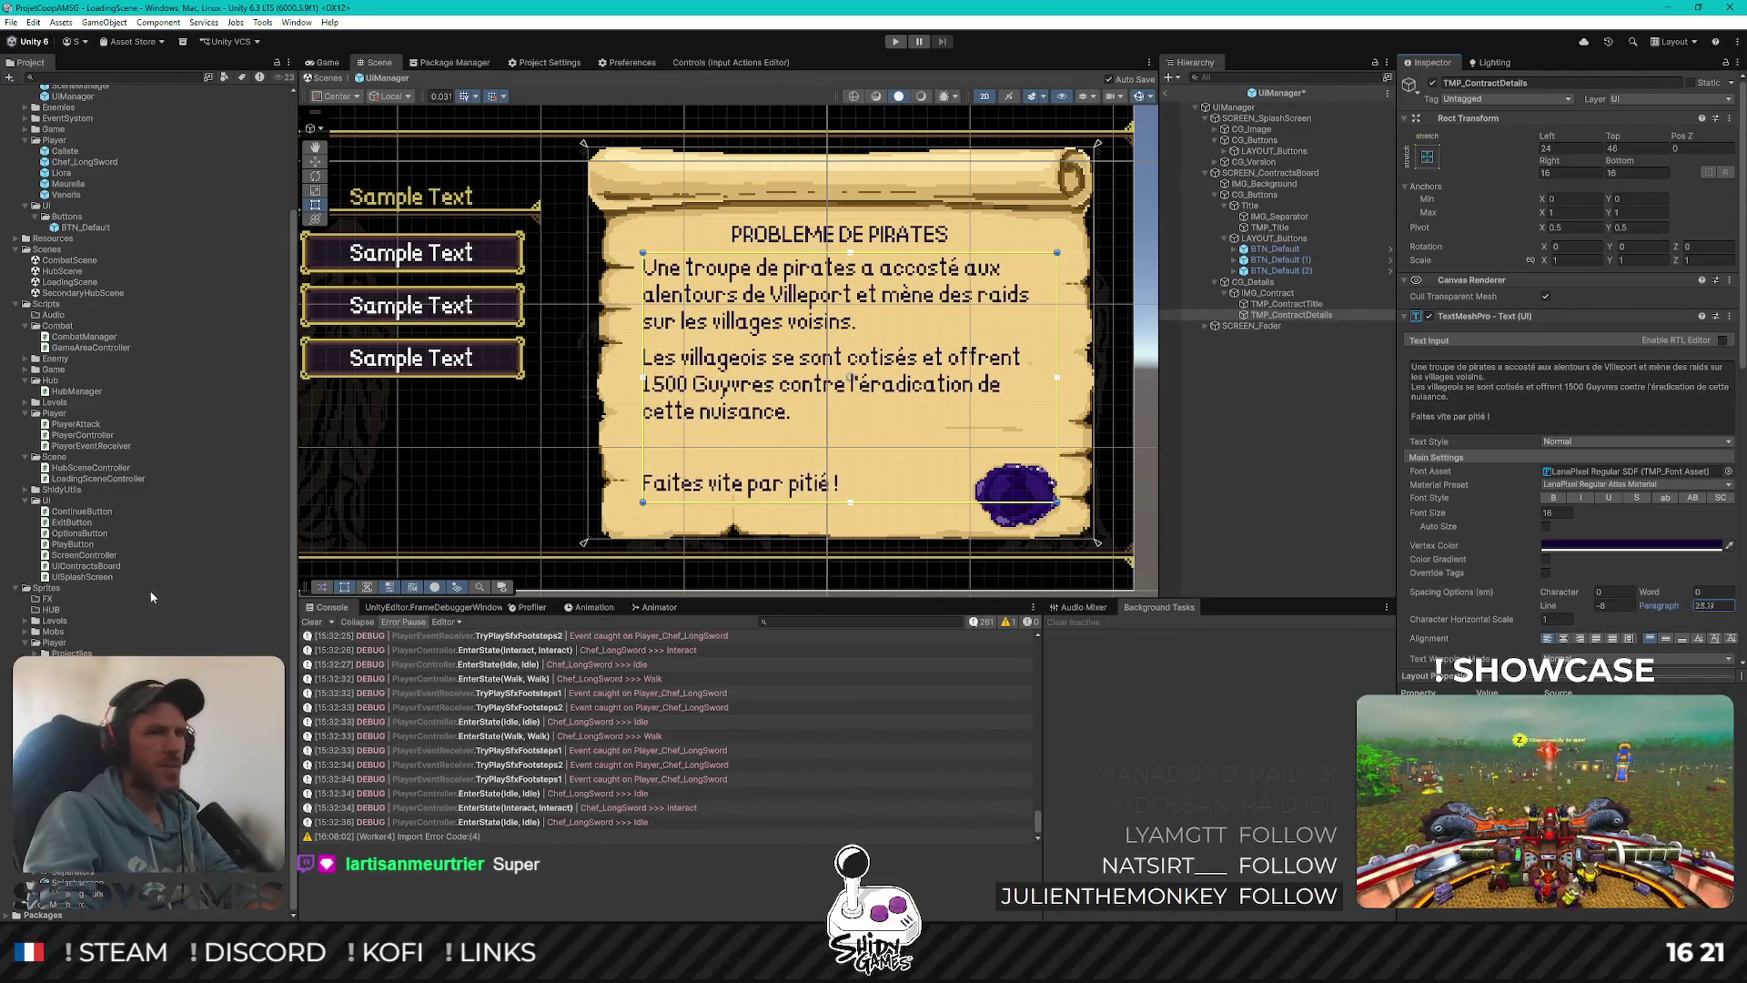
pyautogui.click(1716, 606)
pyautogui.write('16')
pyautogui.click(1454, 408)
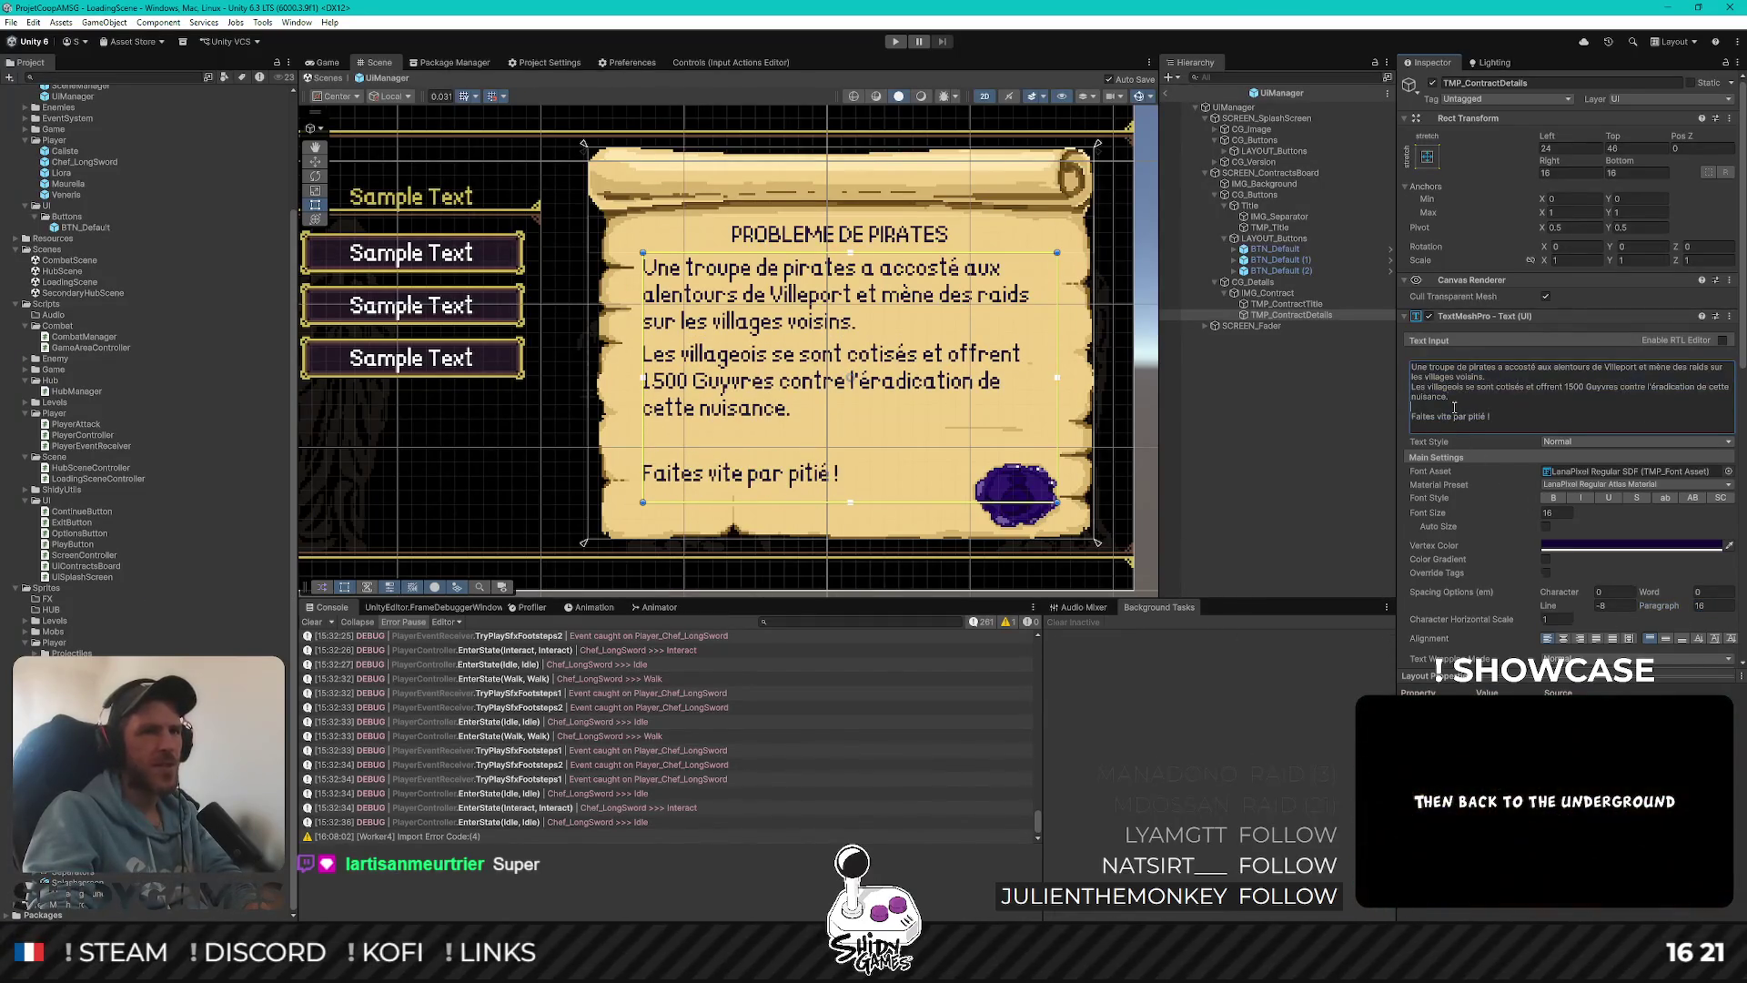
pyautogui.press('BackSpace')
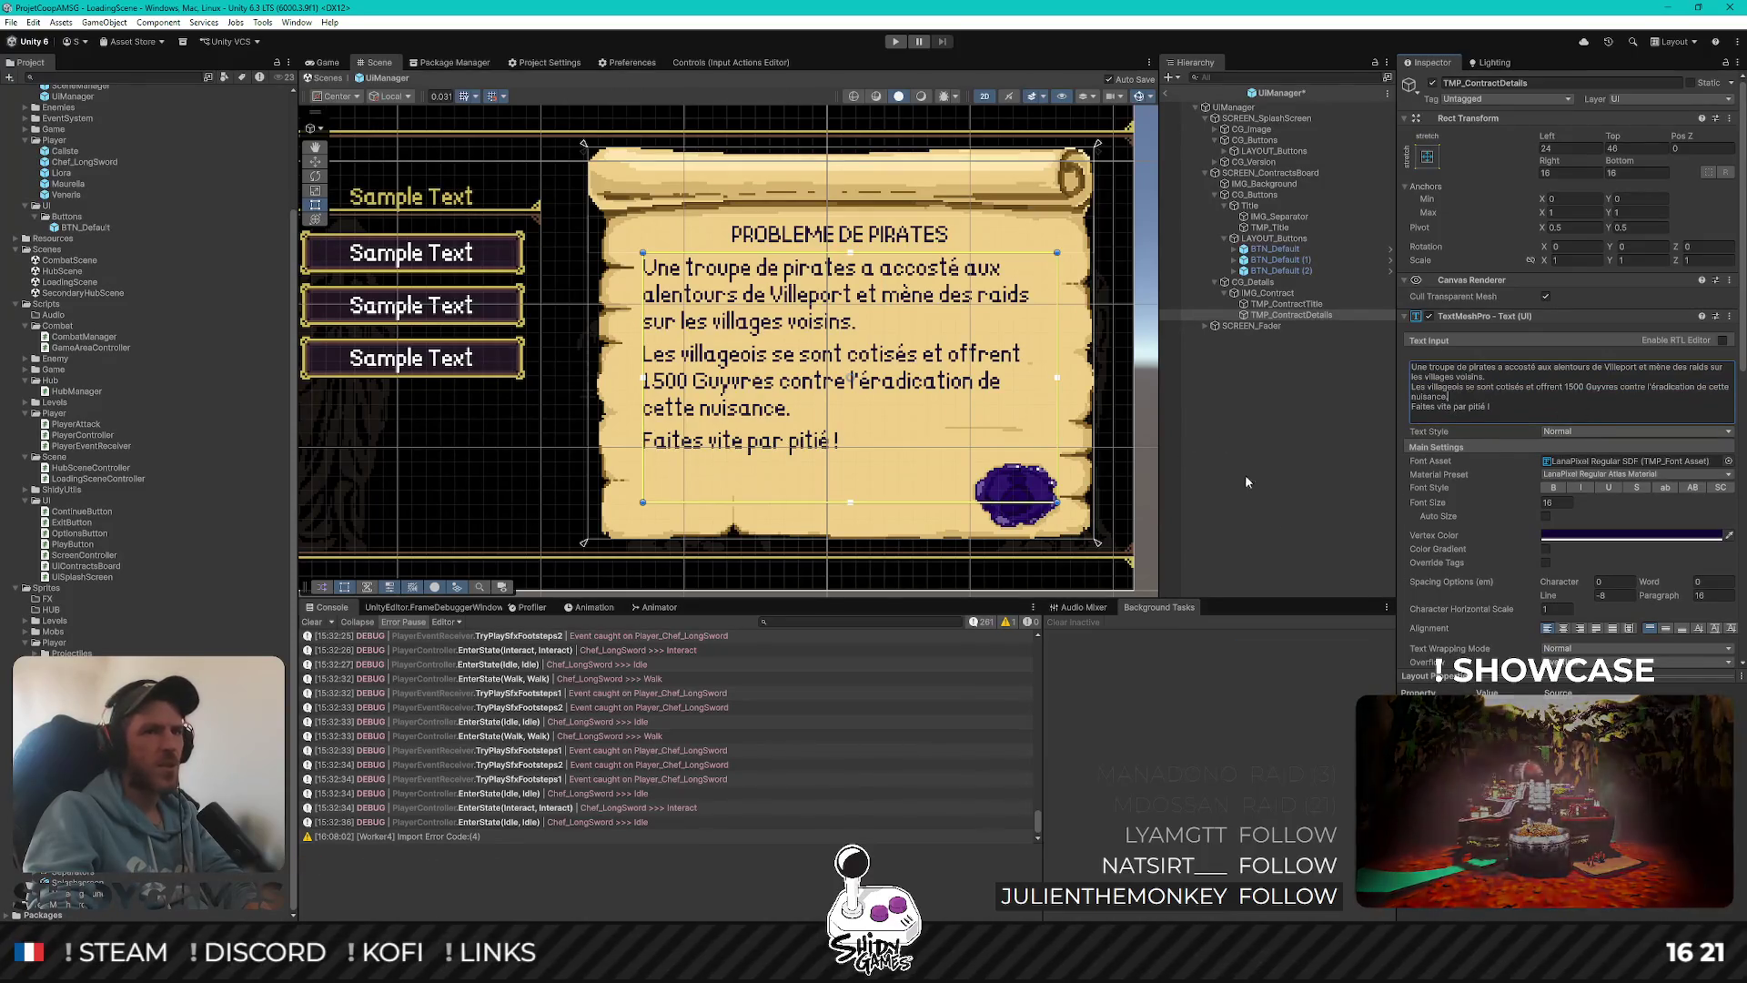
pyautogui.click(1245, 474)
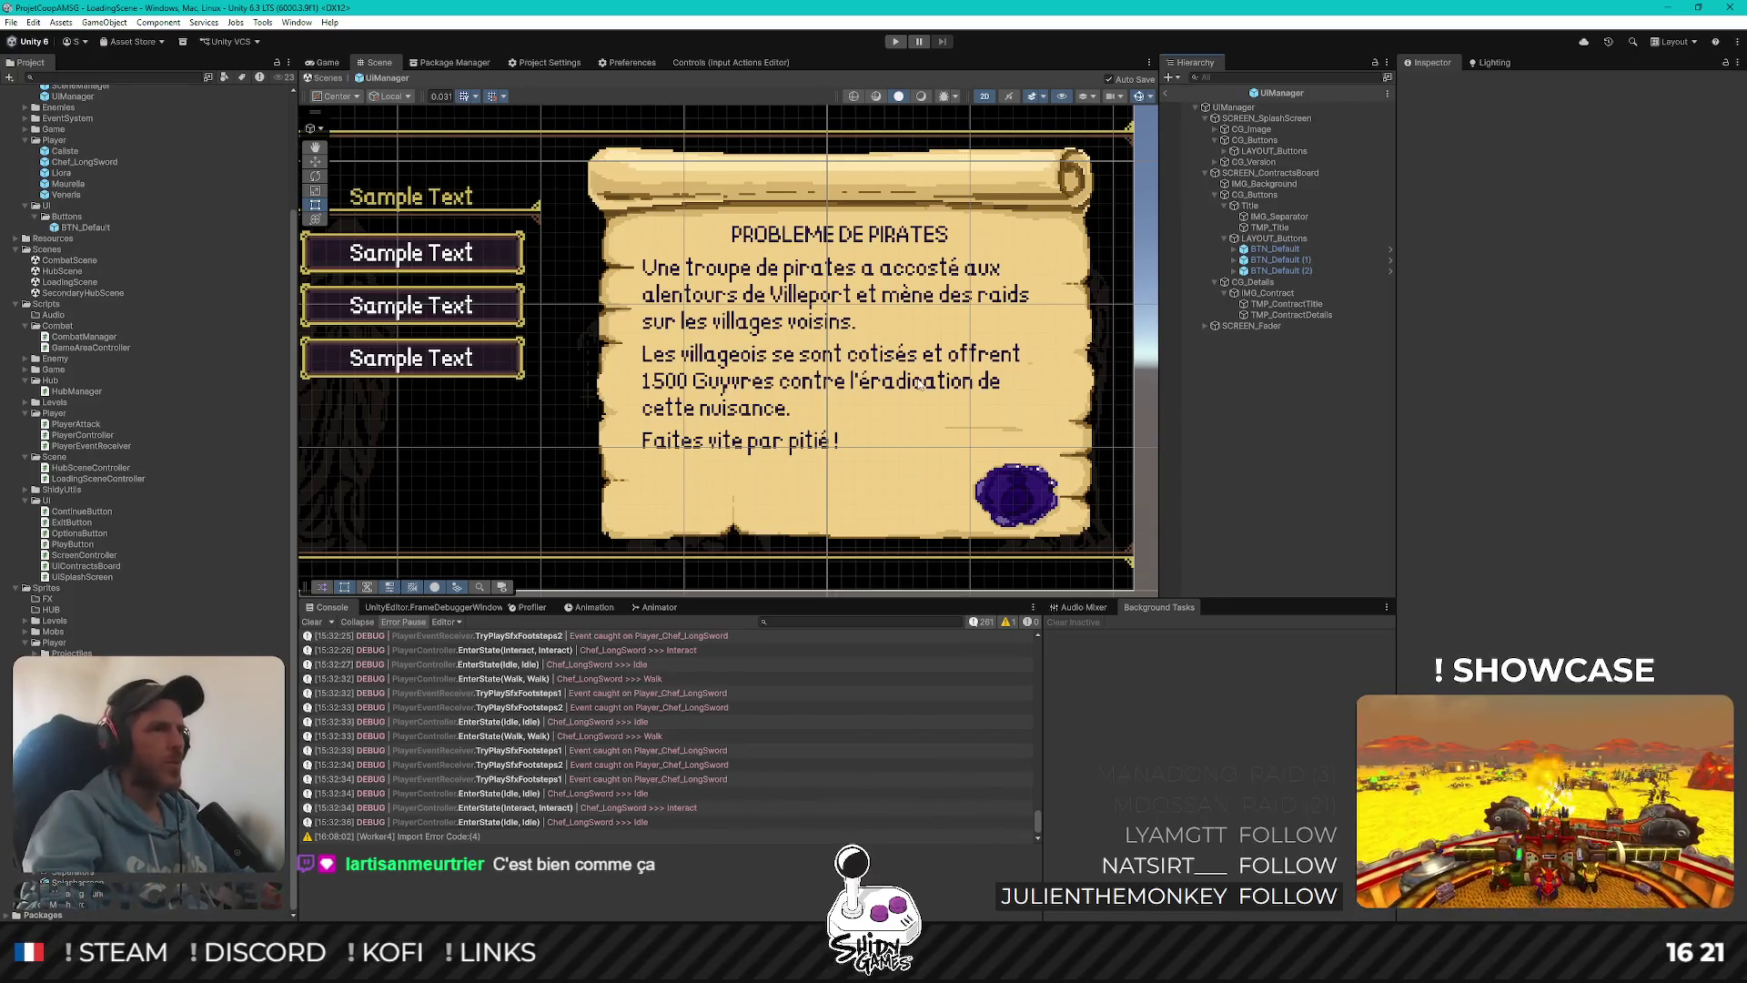
# Centre the UI canvas and try the wireframe display modes before switching the scene to unlit
pyautogui.scroll(-3, 919, 382)
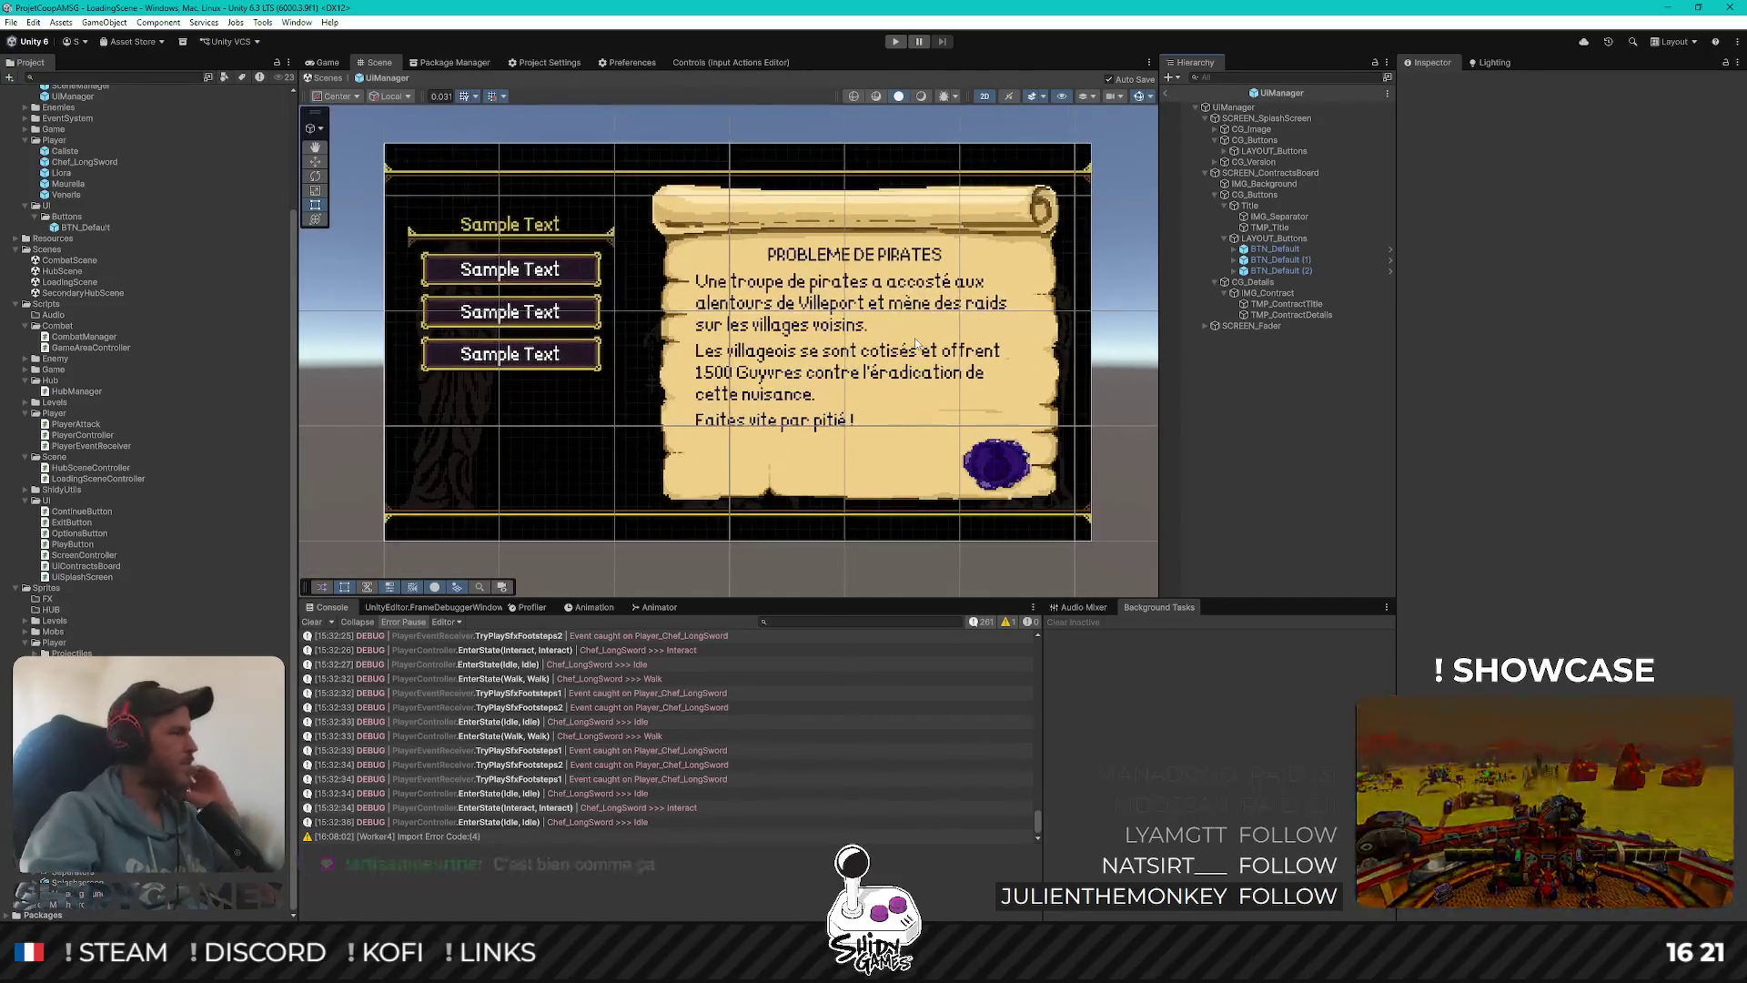
pyautogui.scroll(-2, 917, 344)
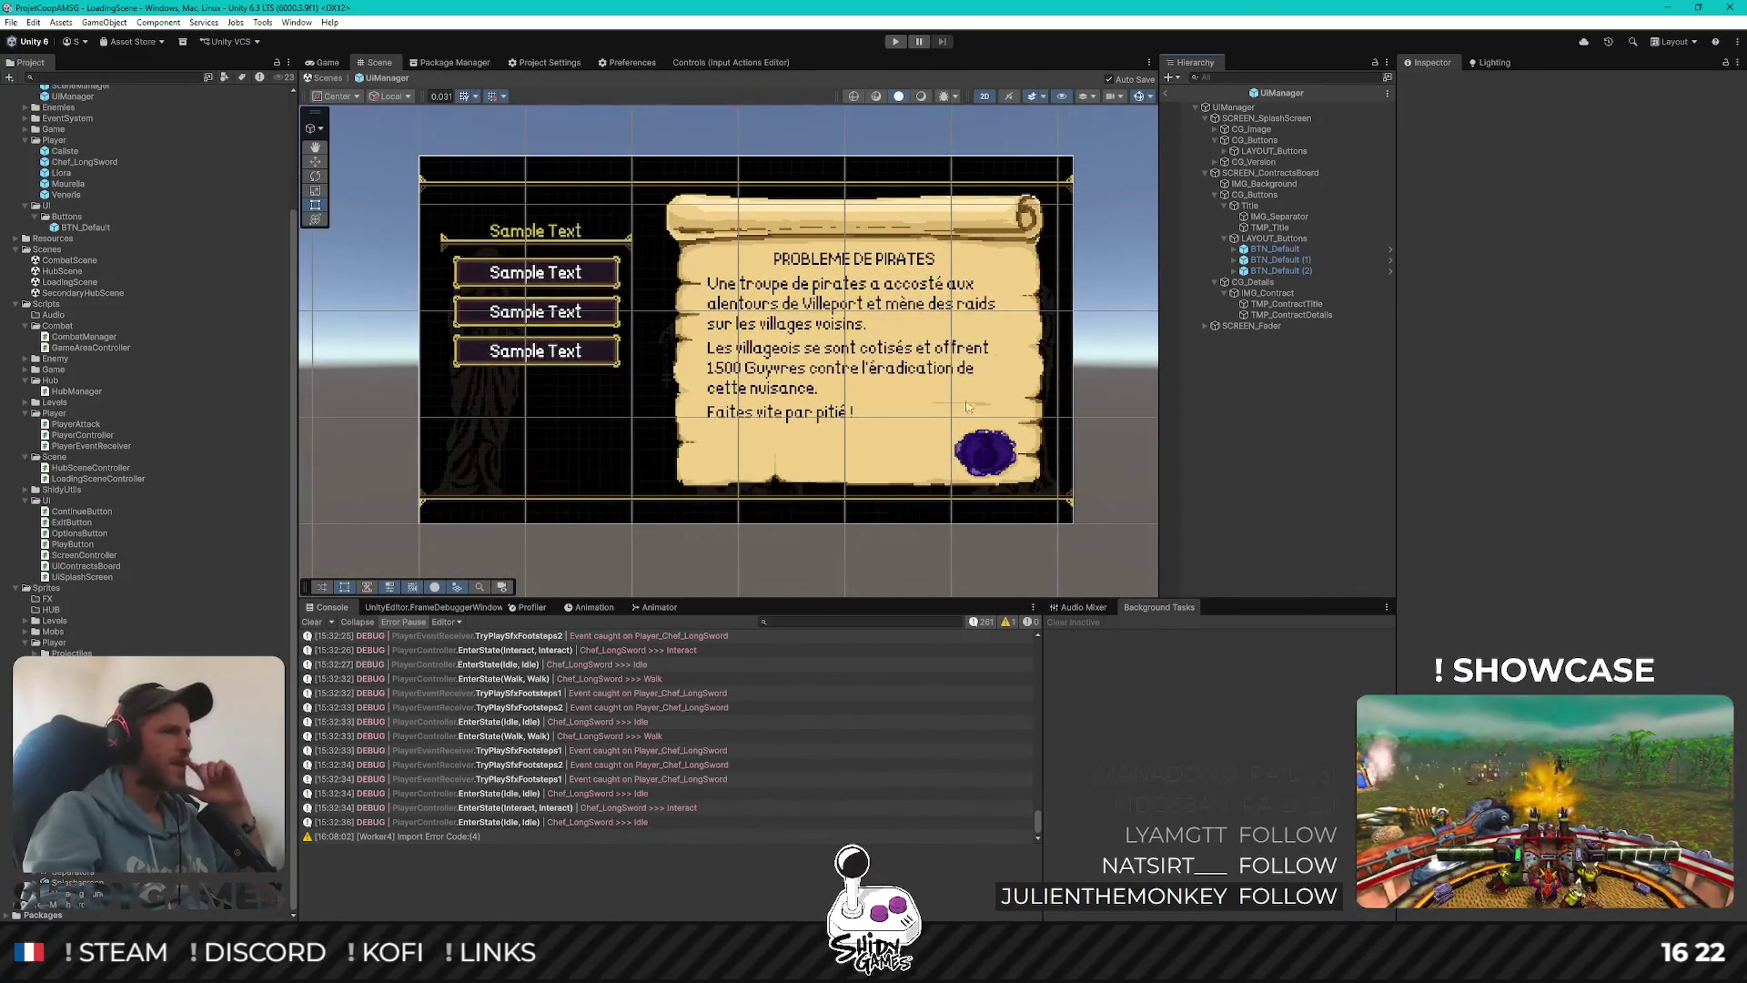
pyautogui.moveTo(779, 378); pyautogui.dragTo(804, 376)
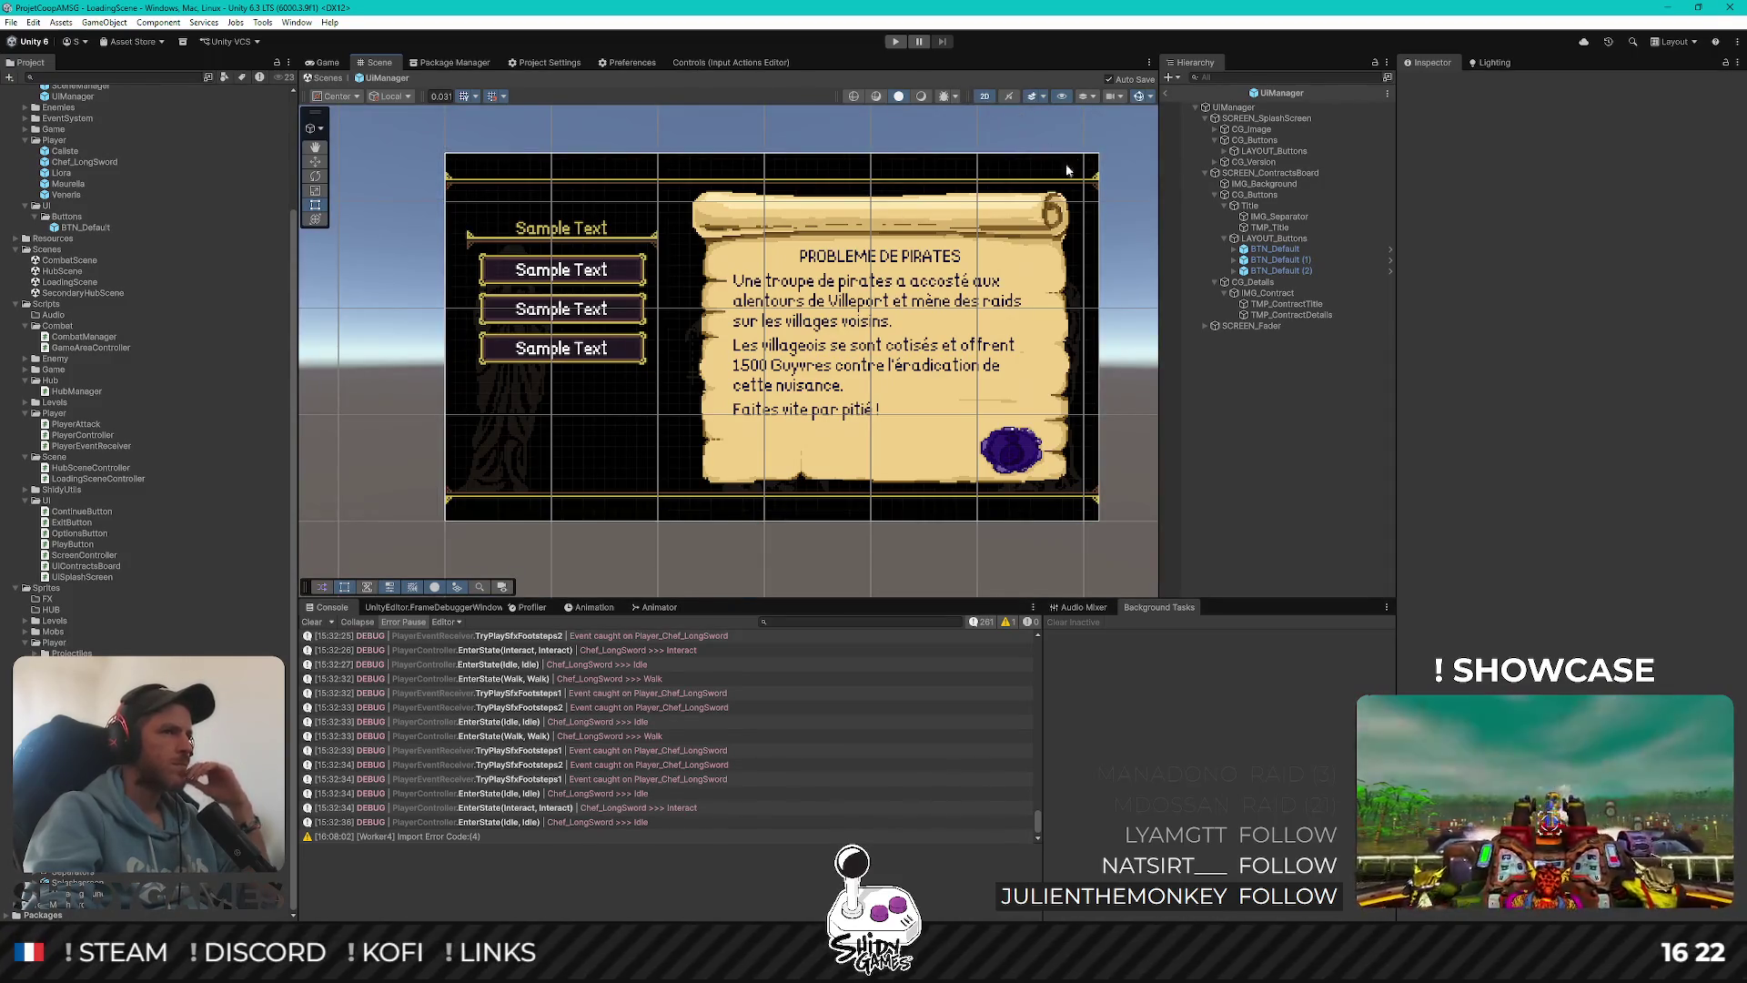
pyautogui.click(855, 98)
pyautogui.click(876, 98)
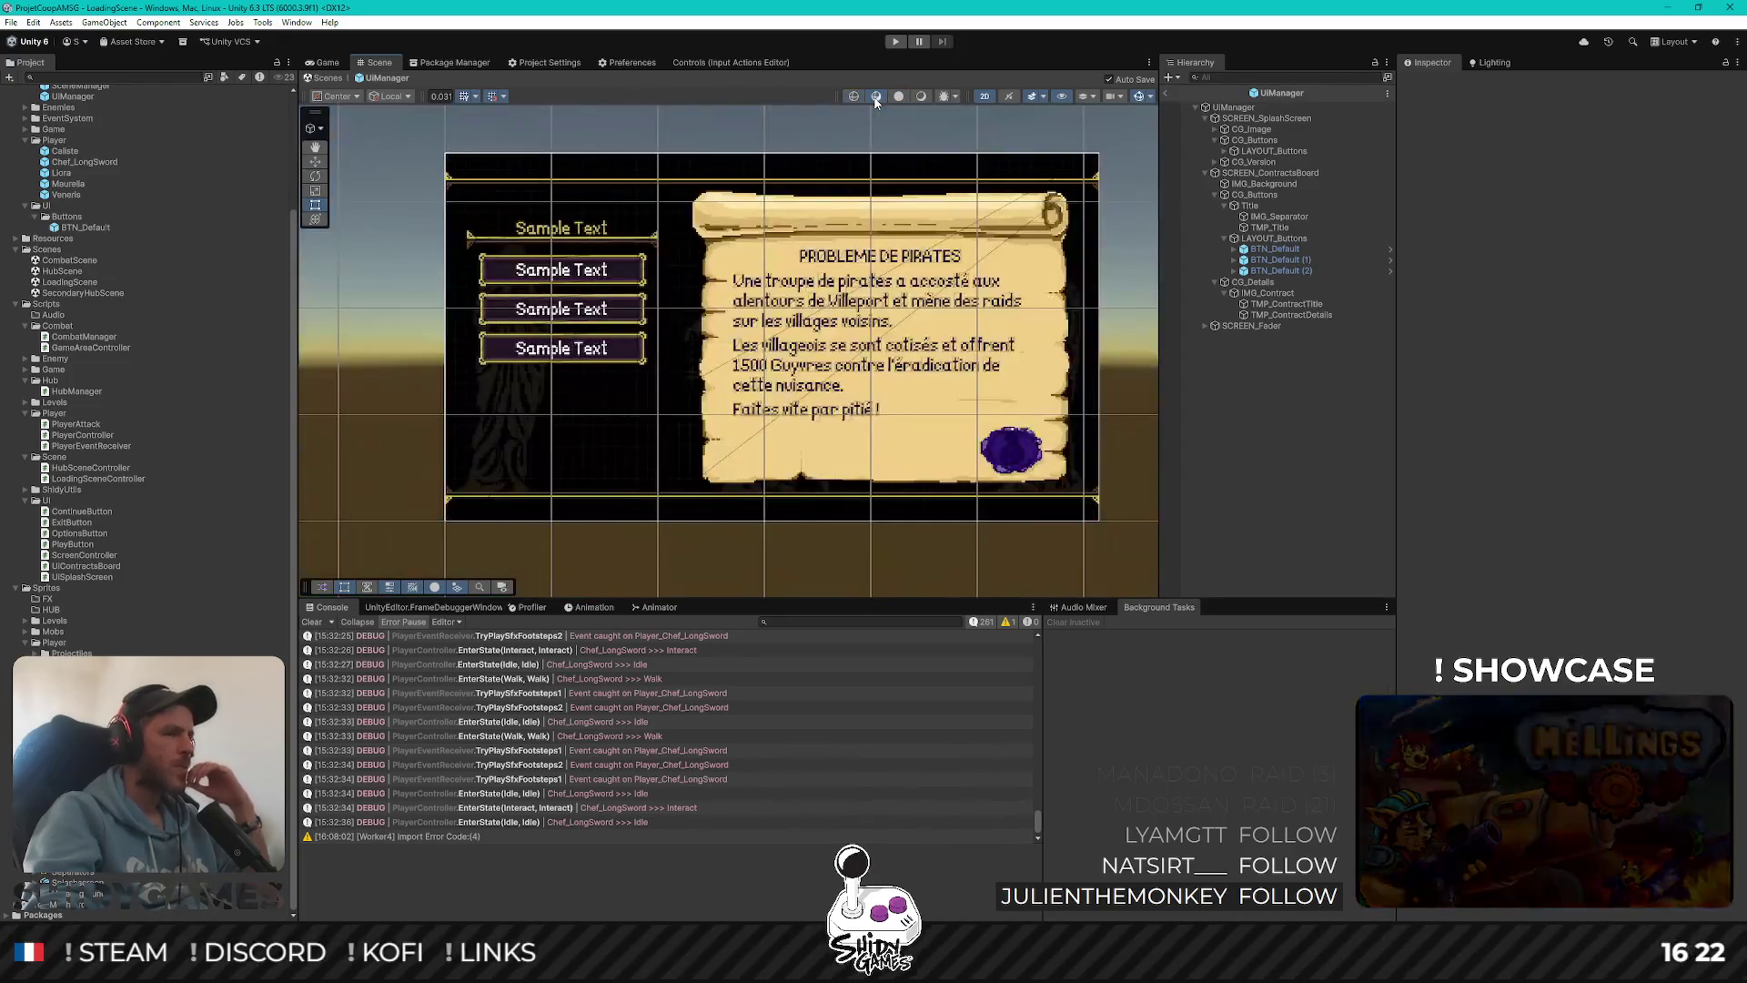
pyautogui.click(900, 97)
pyautogui.click(905, 96)
pyautogui.click(901, 100)
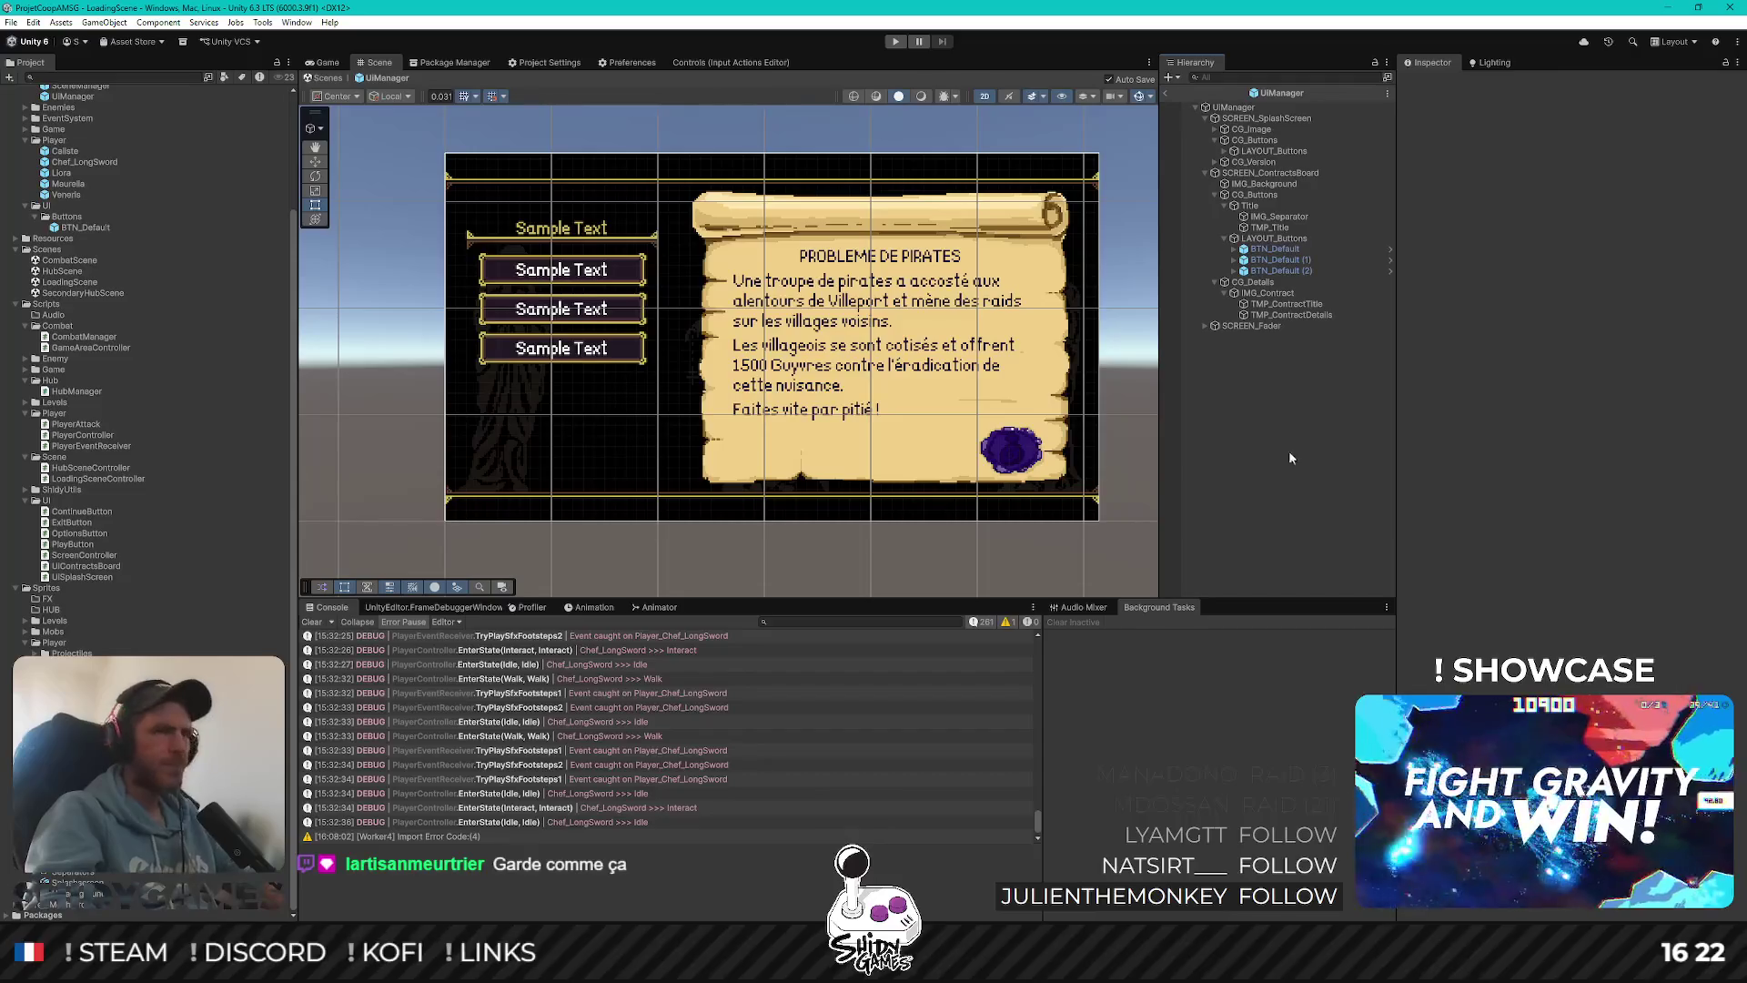
# Check the TMP_ContractDetails description text, then select TMP_ContractTitle to show its text settings
pyautogui.click(1313, 315)
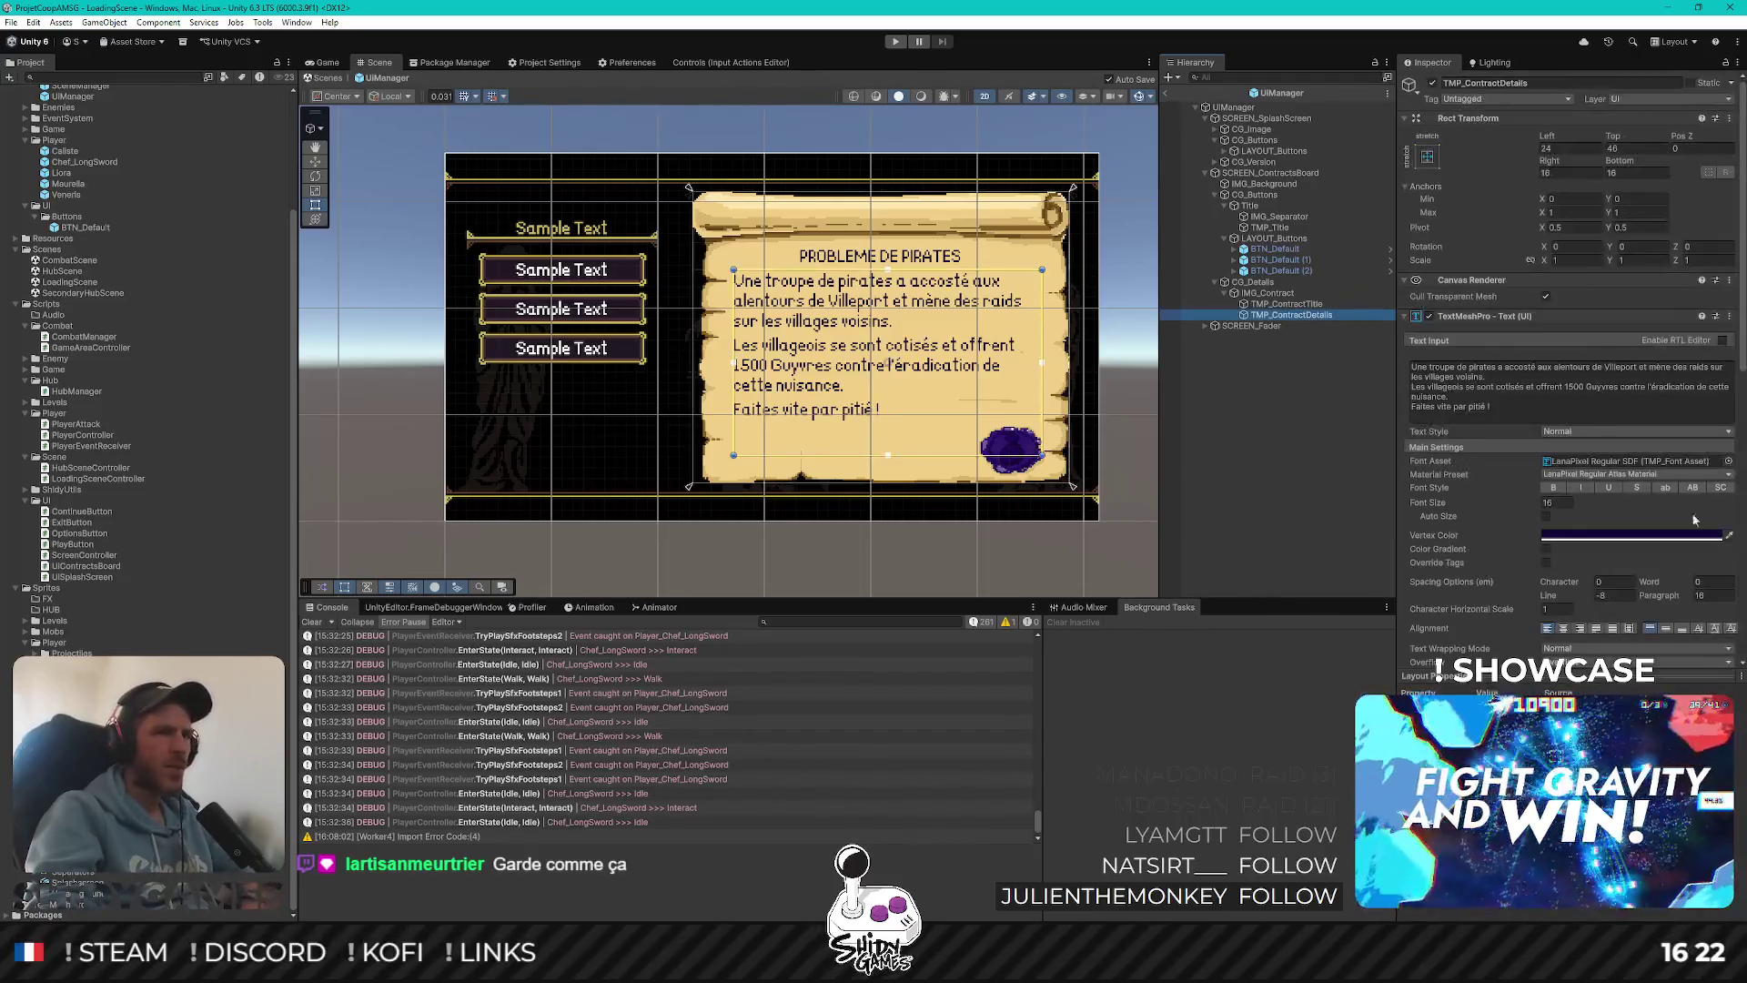
pyautogui.click(1485, 376)
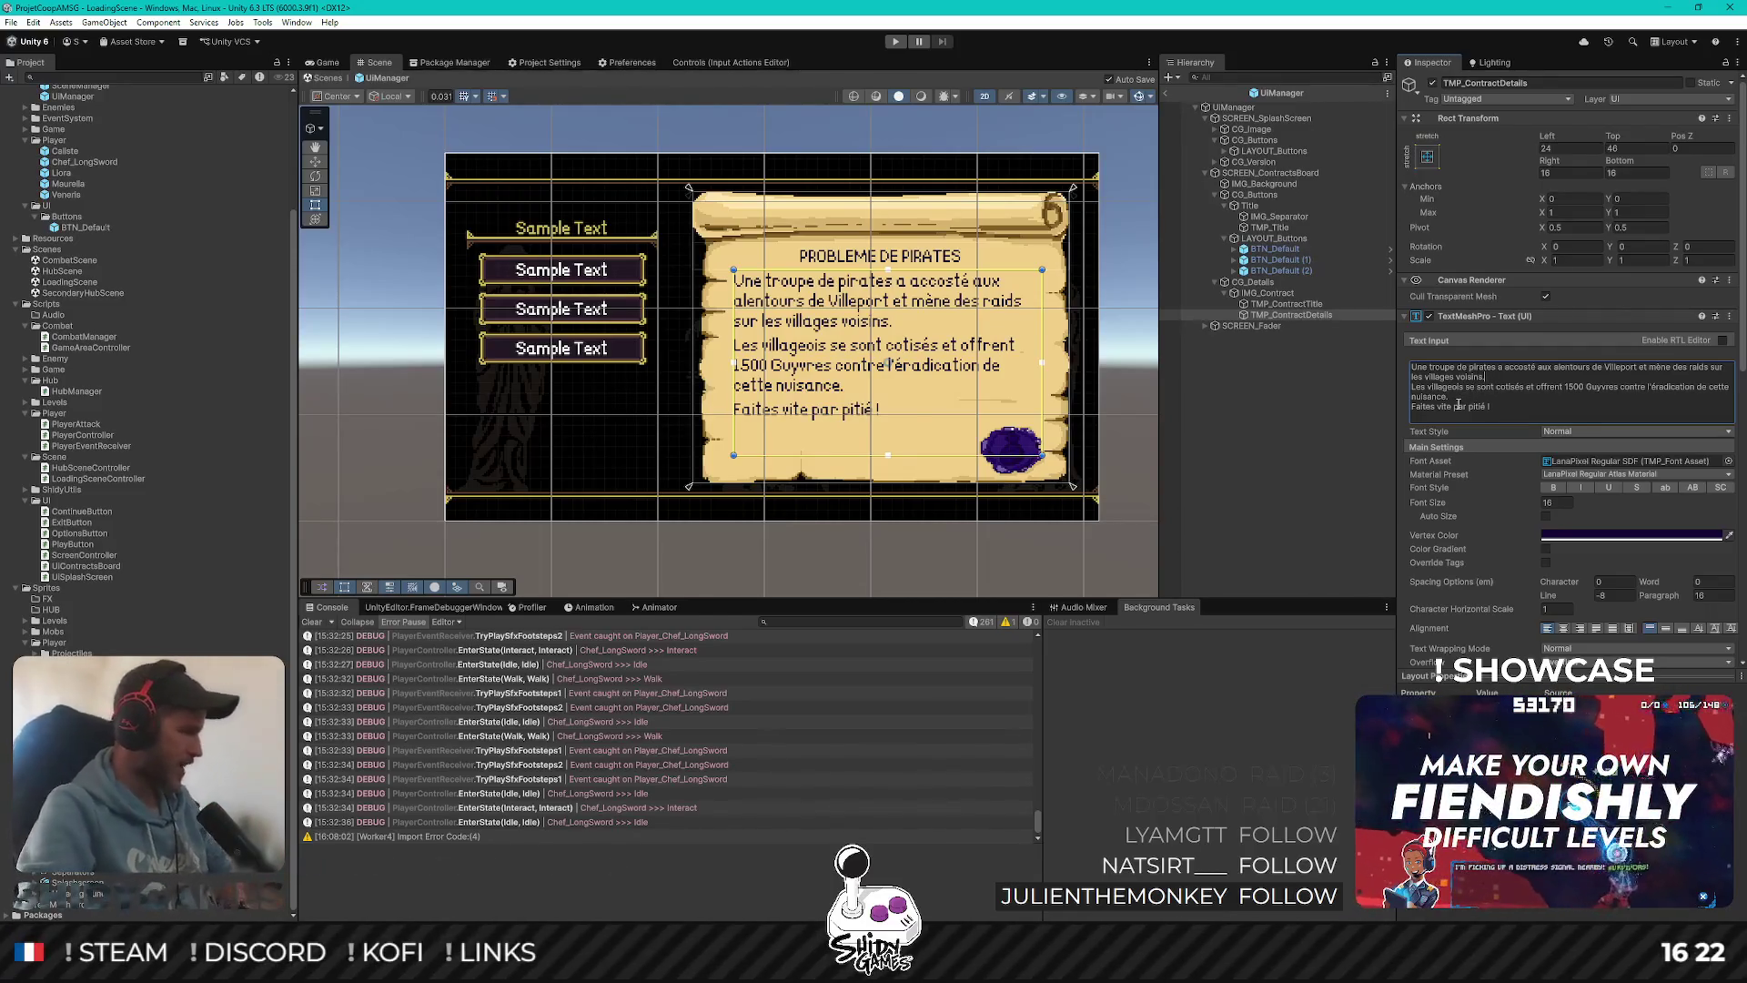
pyautogui.click(1167, 541)
pyautogui.scroll(5, 769, 344)
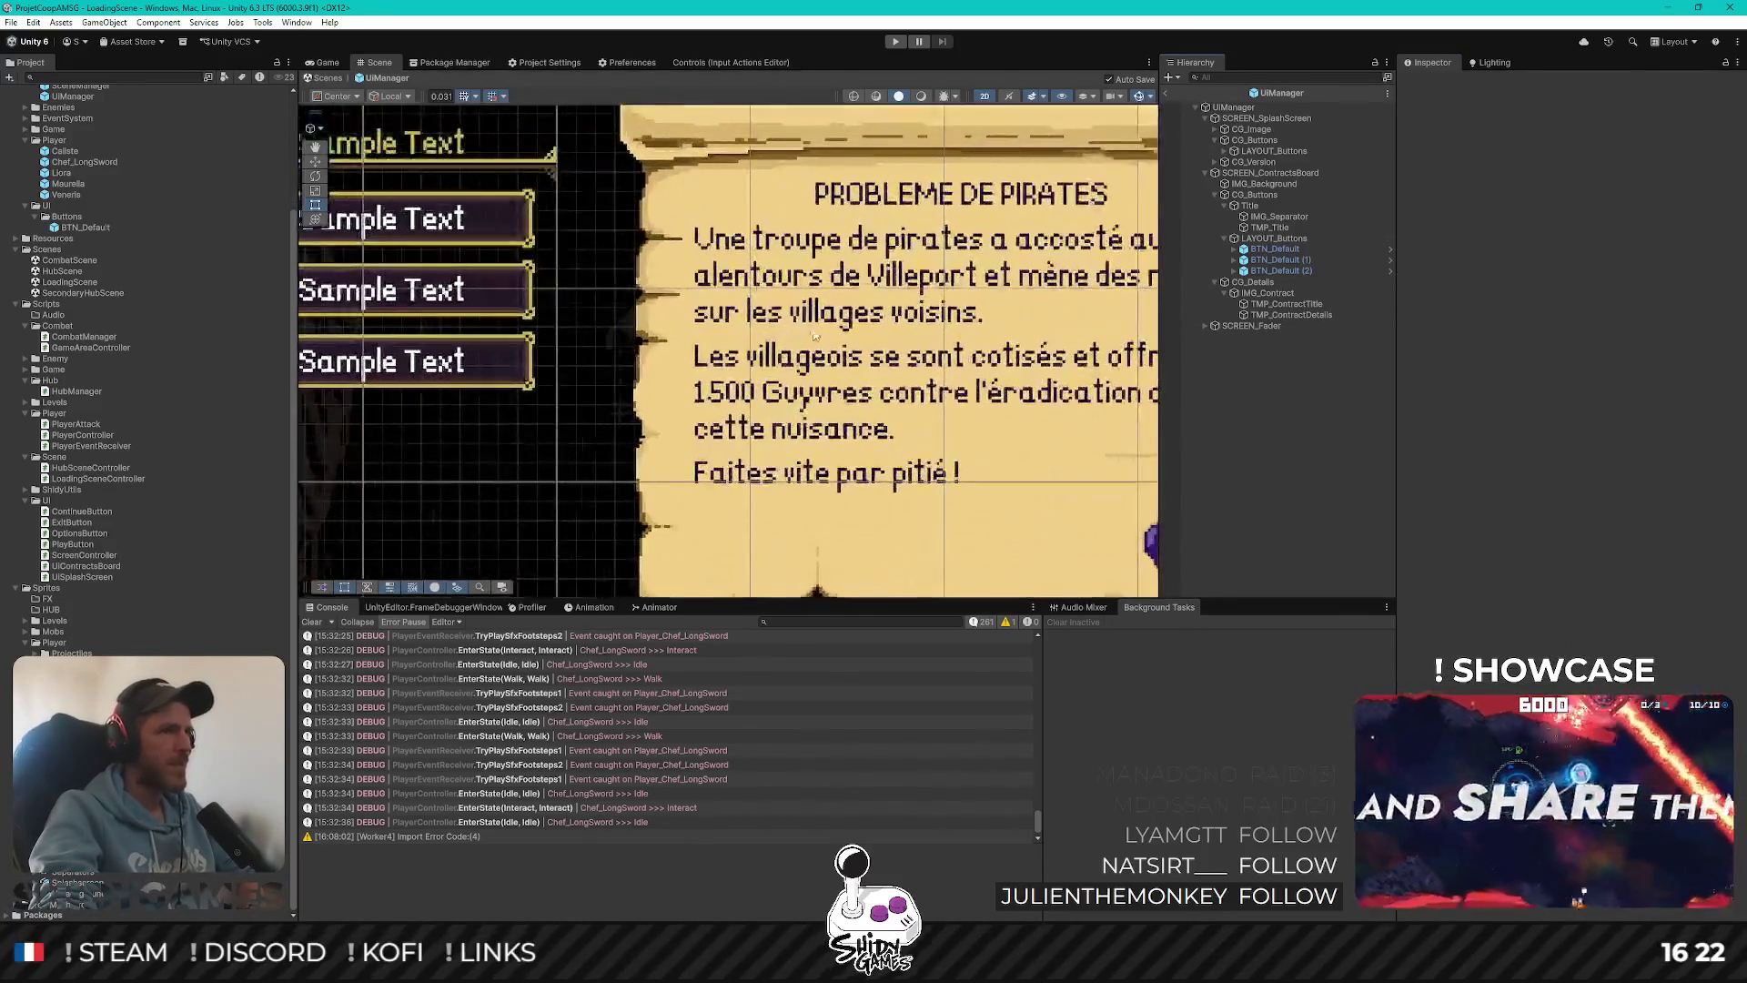
pyautogui.scroll(-5, 995, 391)
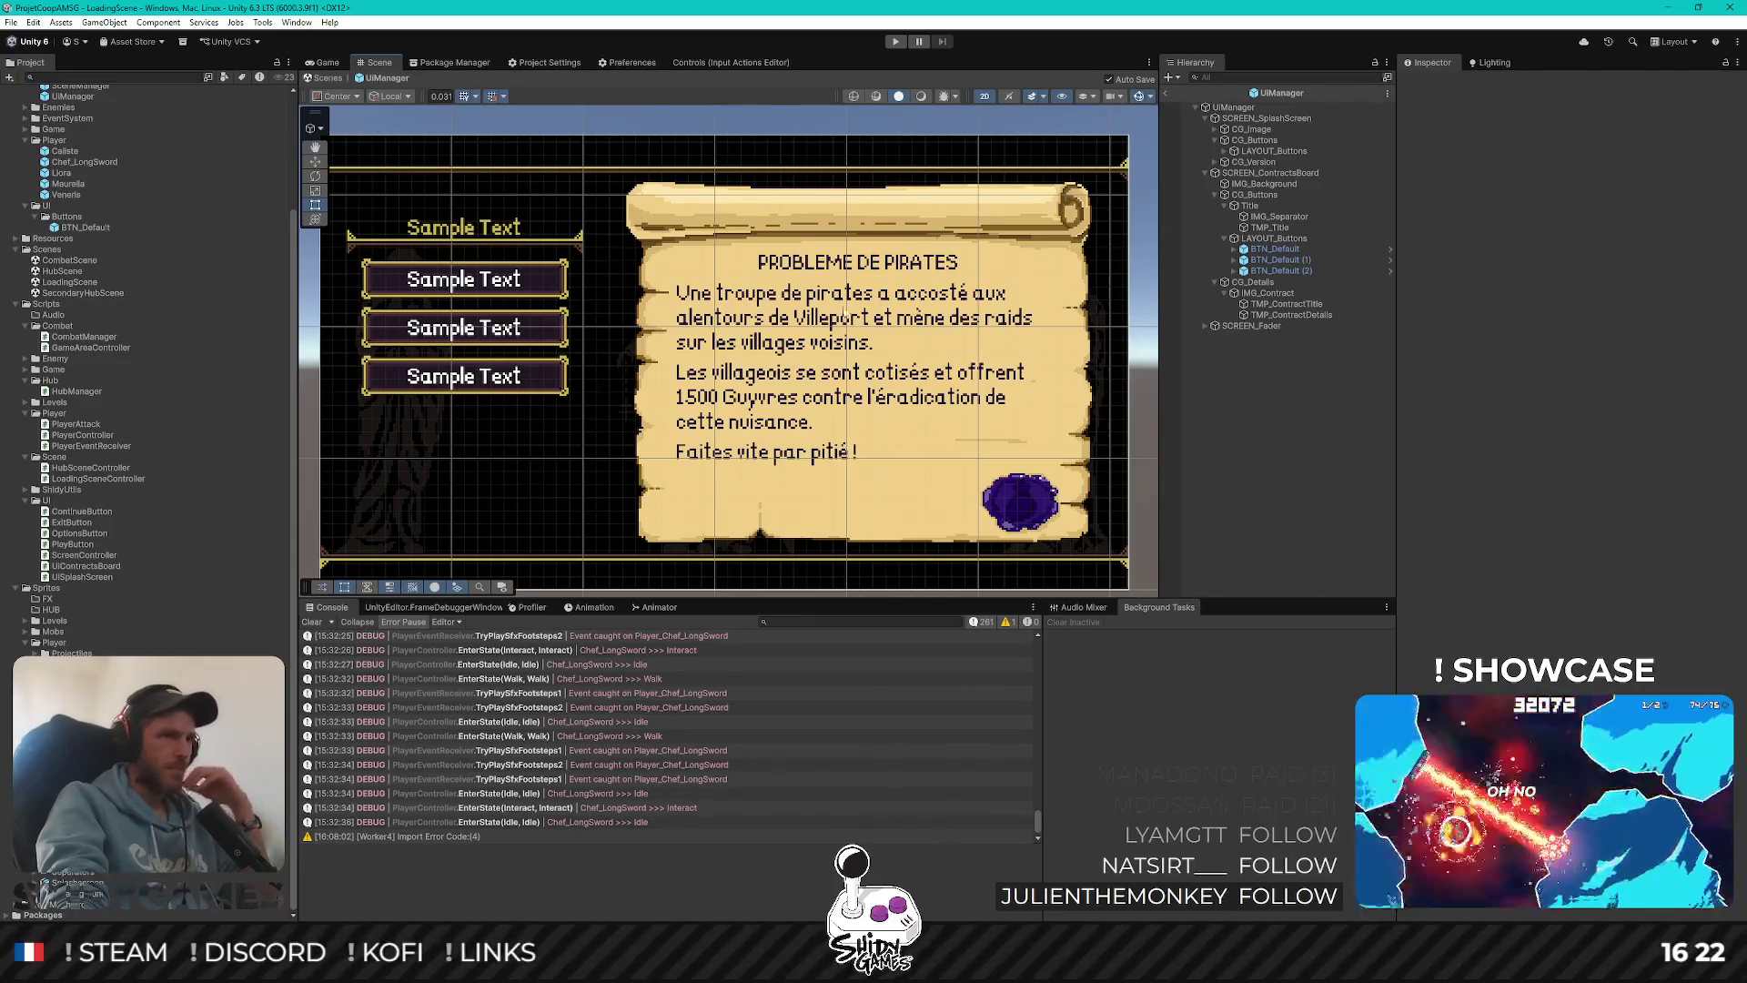
pyautogui.click(1270, 304)
pyautogui.scroll(2, 860, 271)
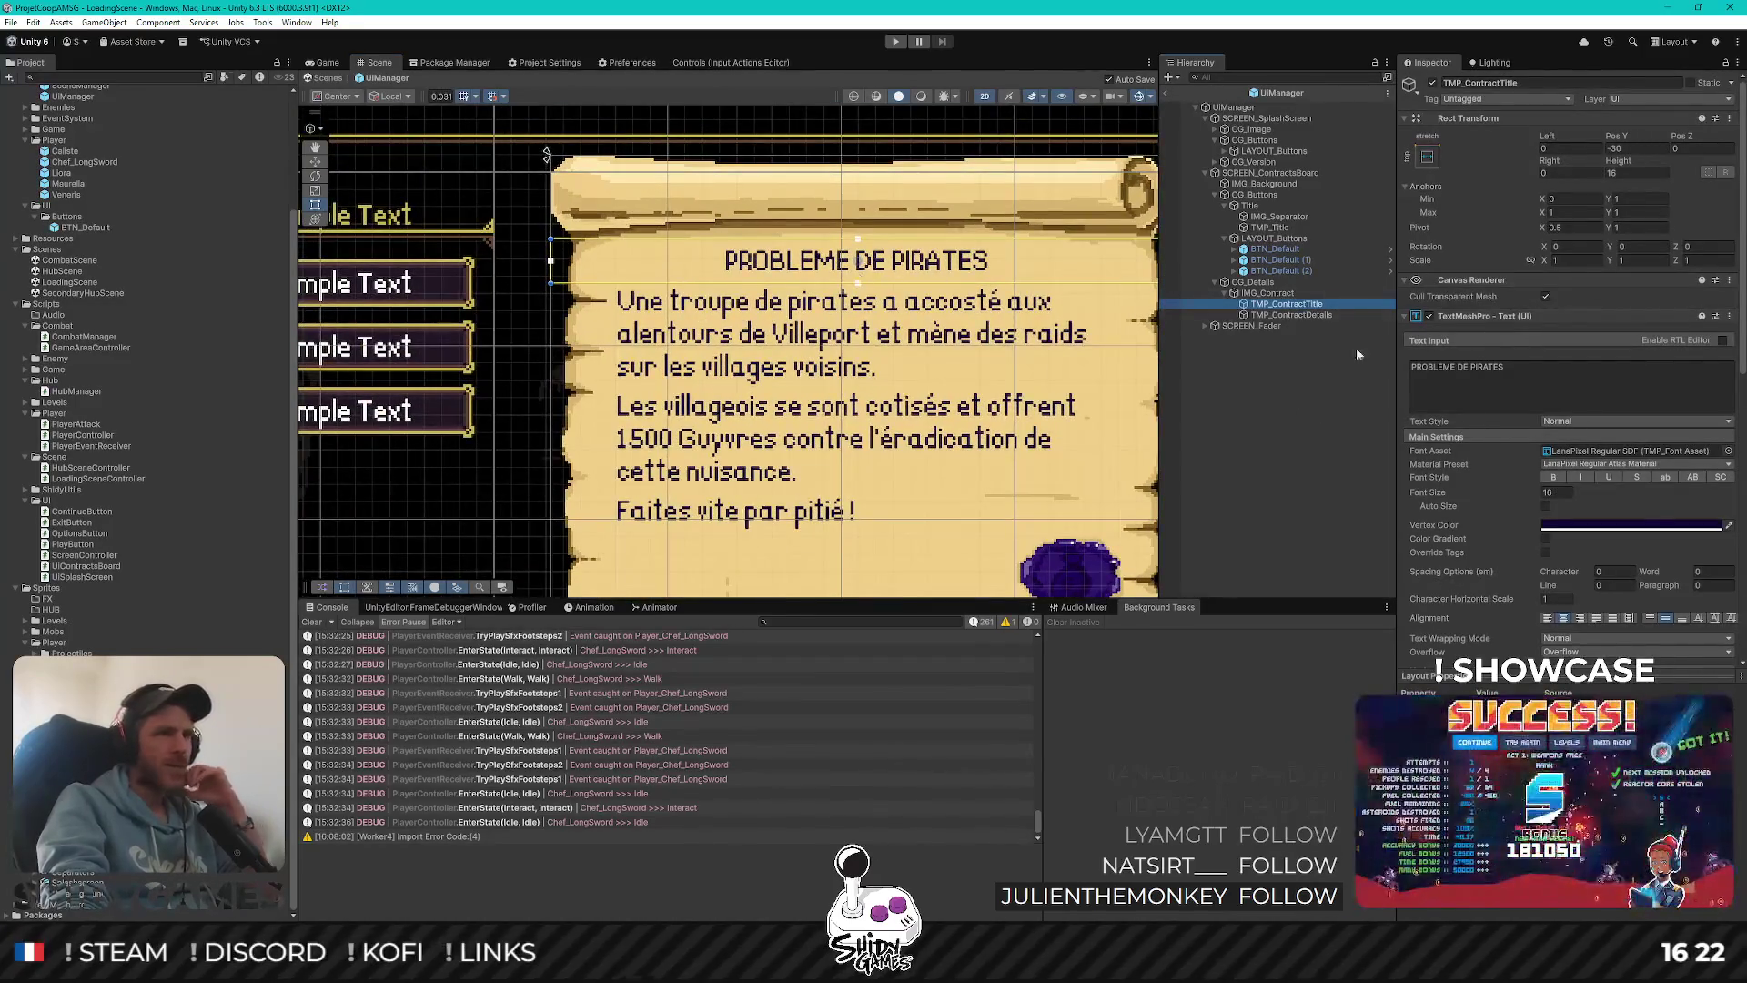
# Colour the PROBLEME DE PIRATES title with purples sampled from the seal
pyautogui.click(1729, 525)
pyautogui.click(1052, 561)
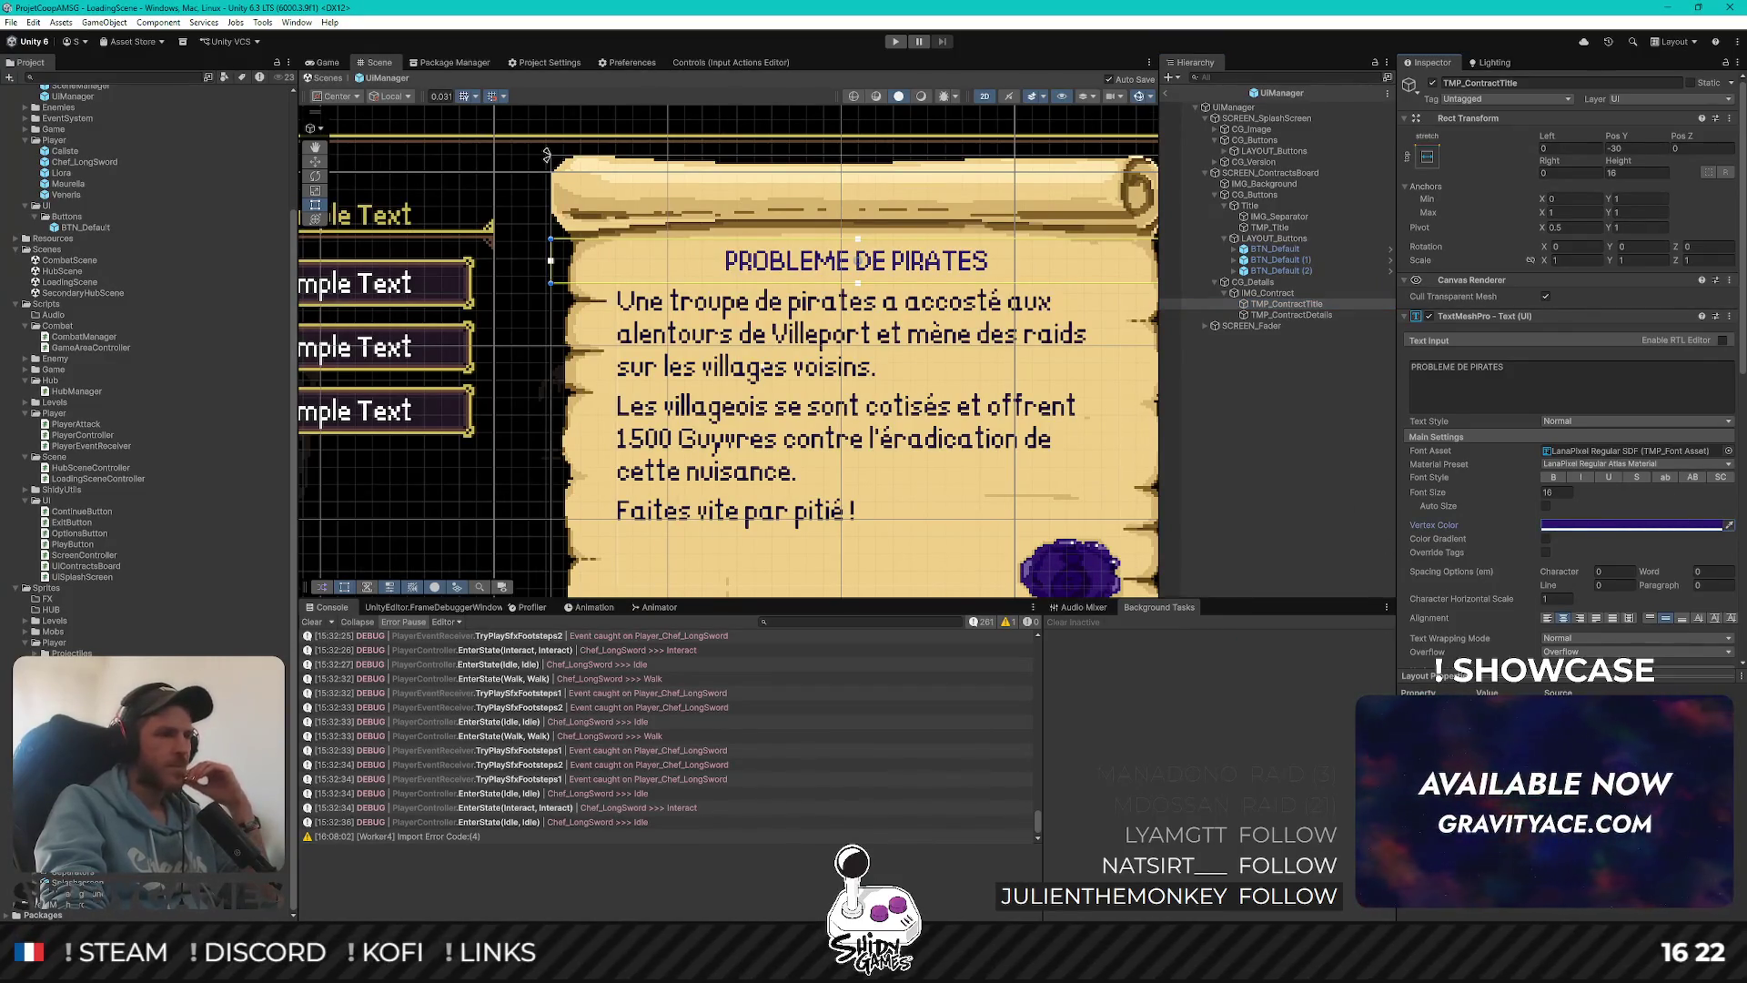
pyautogui.moveTo(805, 362); pyautogui.dragTo(793, 292)
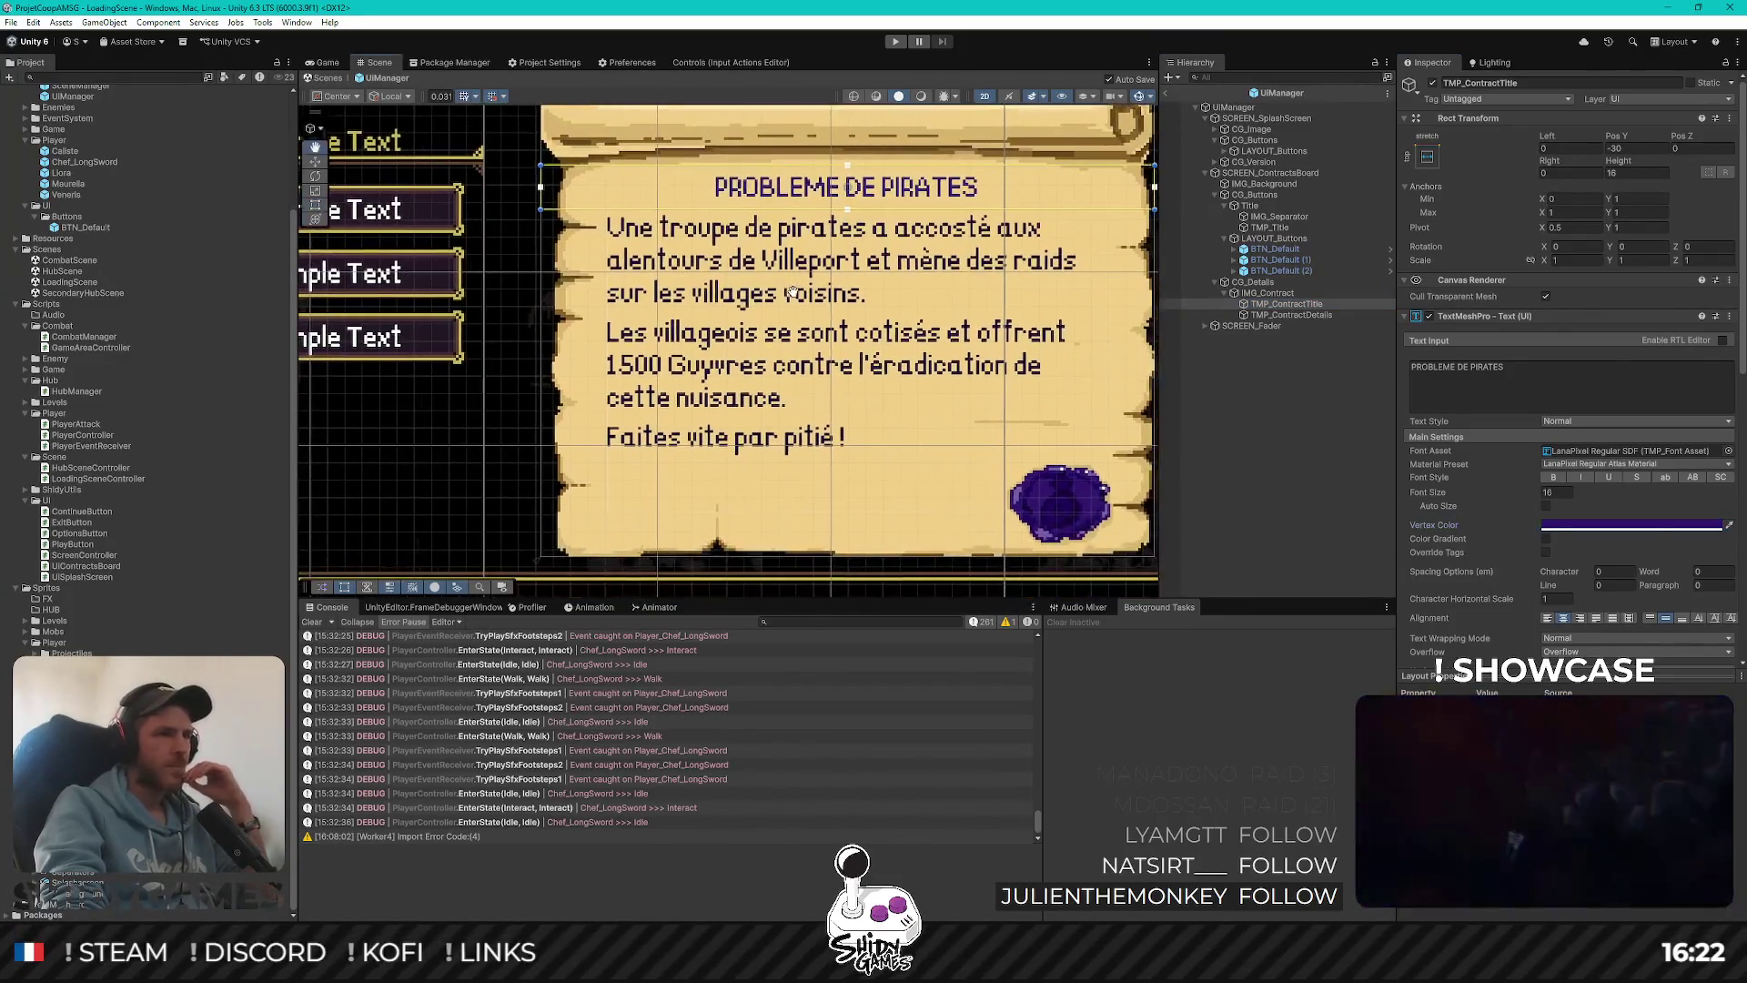
pyautogui.click(1729, 526)
pyautogui.click(1017, 496)
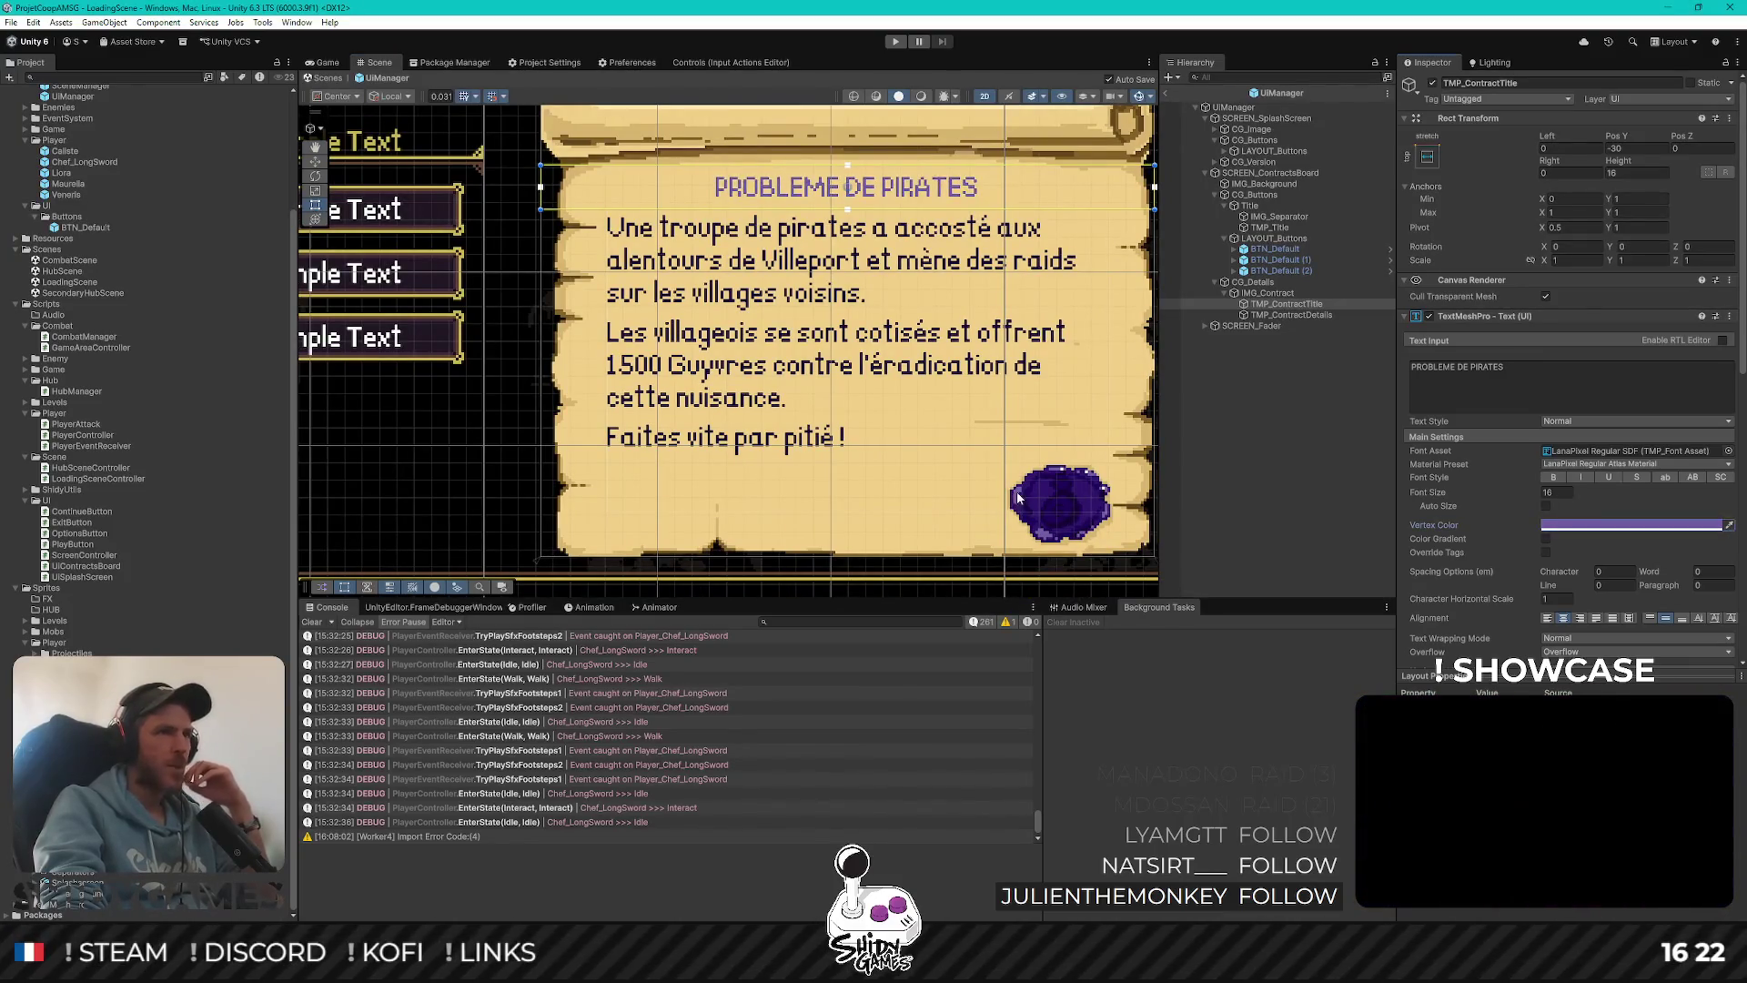
pyautogui.click(1271, 417)
pyautogui.scroll(-2, 1002, 430)
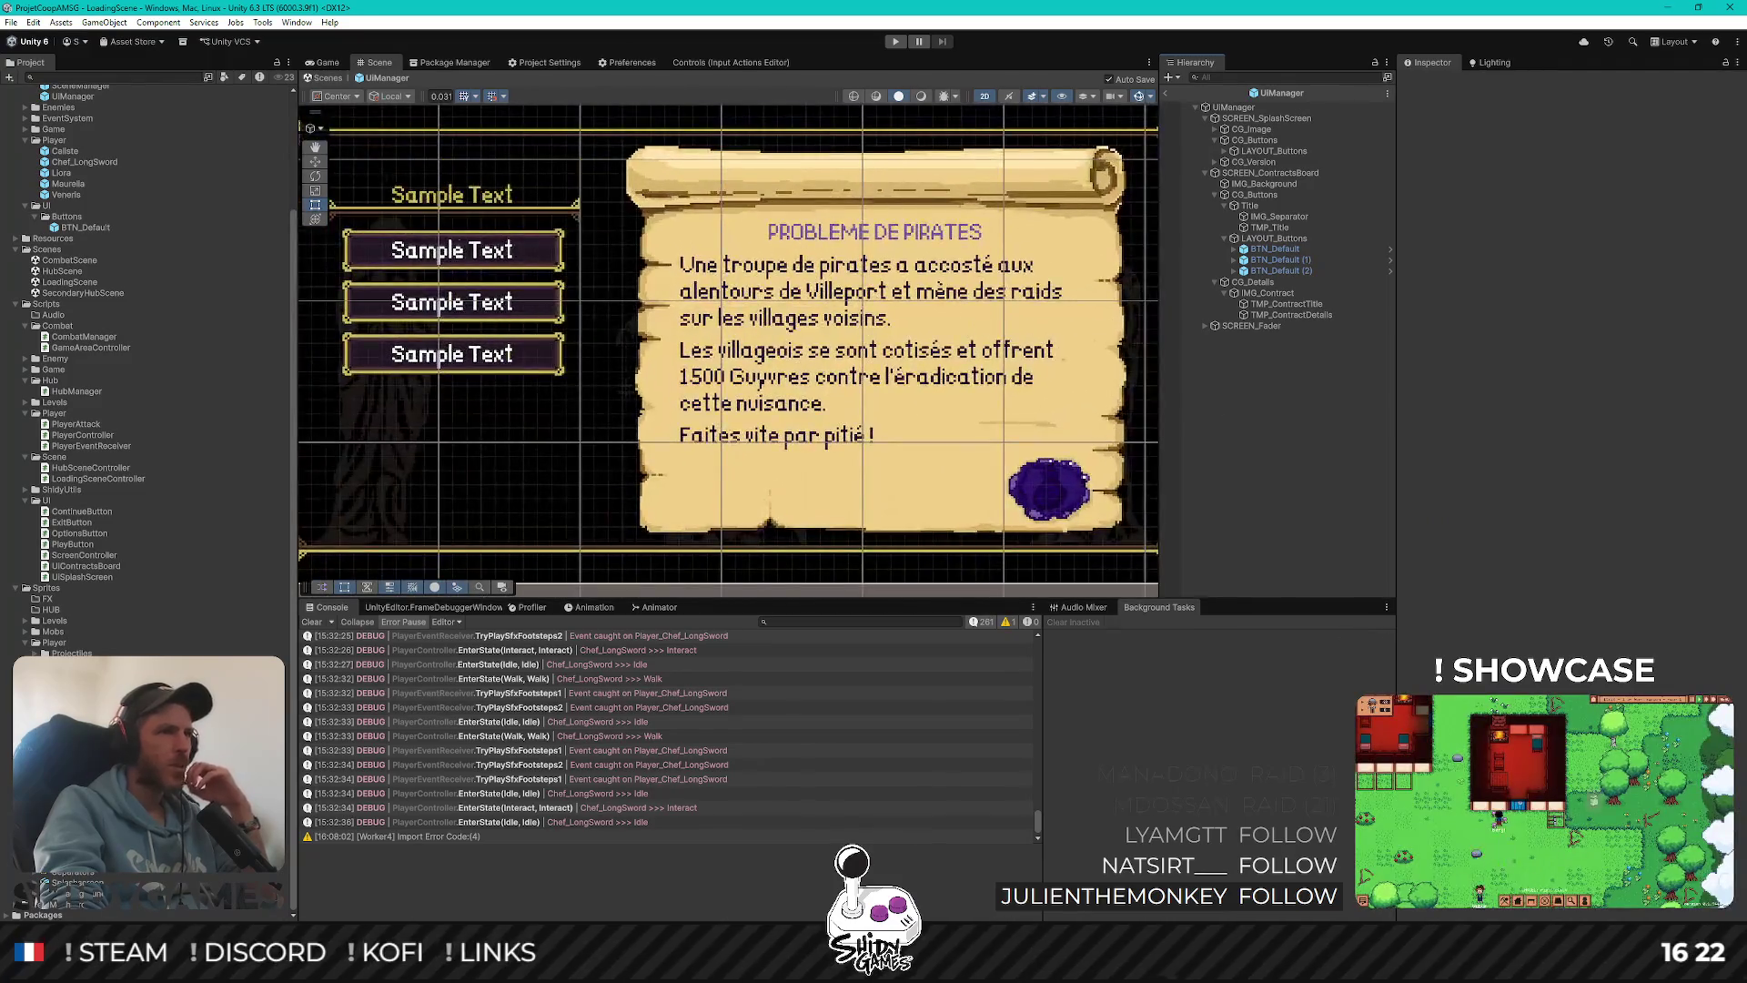
# Change the title's Vertex Color to full bright red in the colour chooser
pyautogui.click(1287, 303)
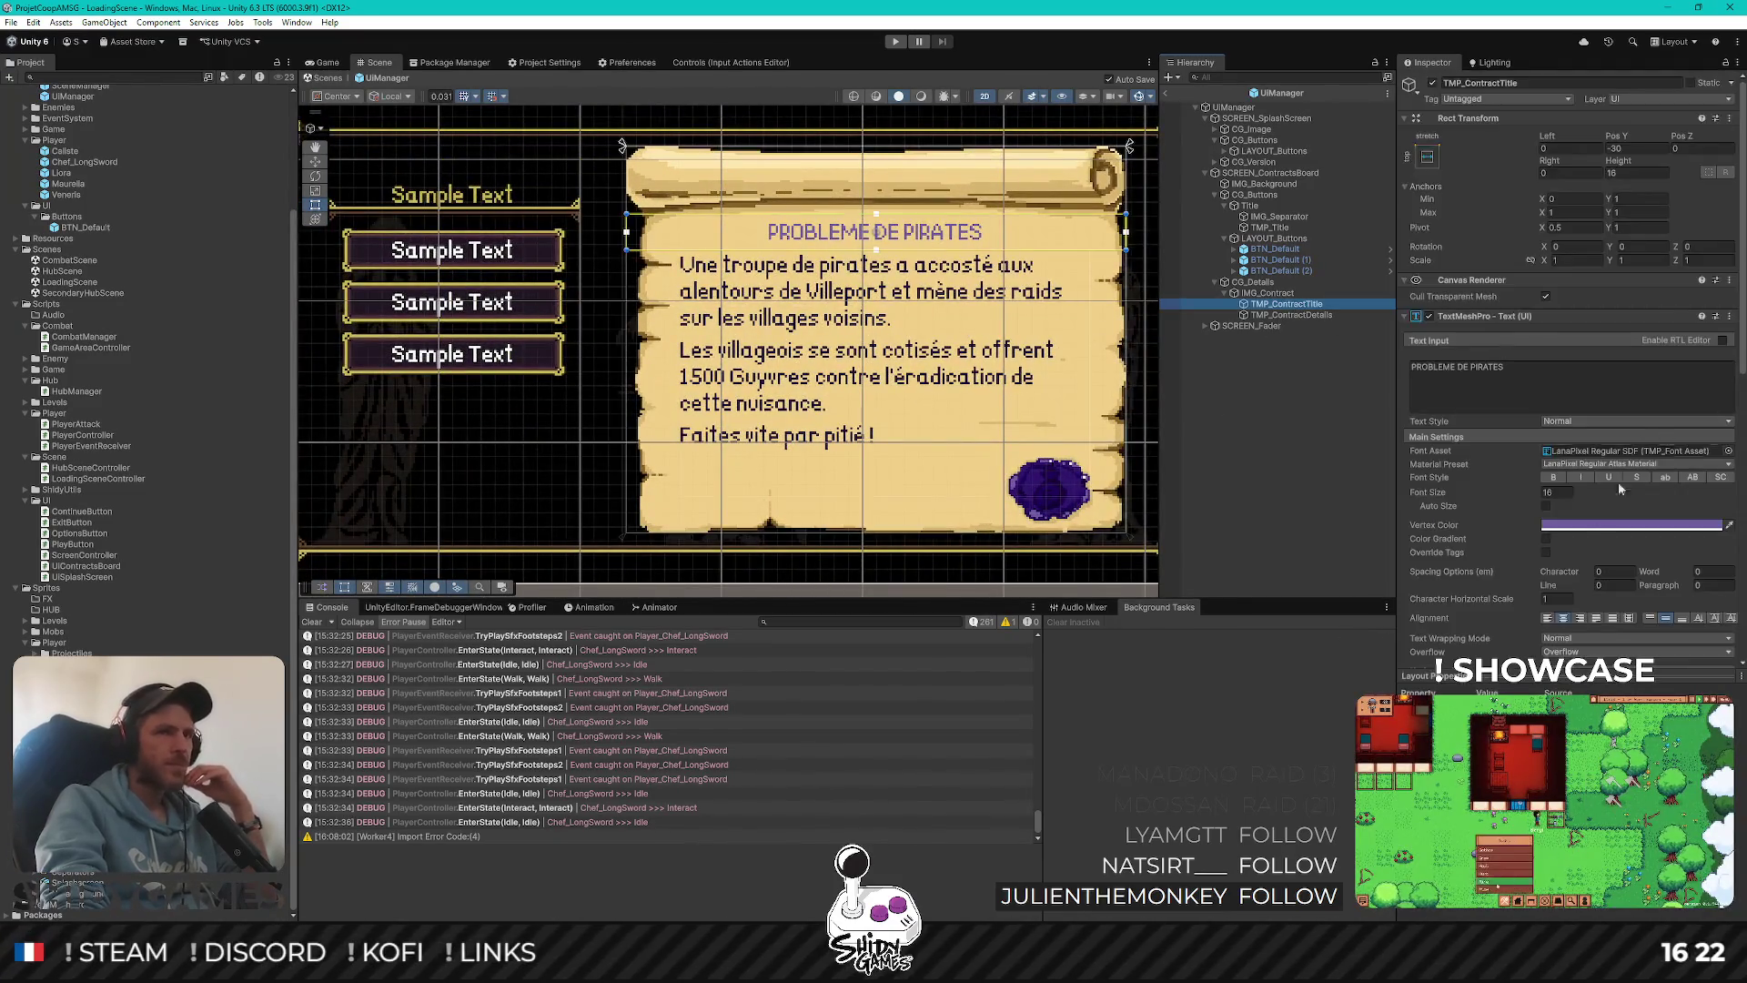
pyautogui.click(1610, 526)
pyautogui.click(1703, 507)
pyautogui.moveTo(1609, 532)
pyautogui.mouseDown()
pyautogui.moveTo(1732, 552)
pyautogui.moveTo(1729, 569)
pyautogui.moveTo(1732, 546)
pyautogui.moveTo(1693, 534)
pyautogui.mouseUp()
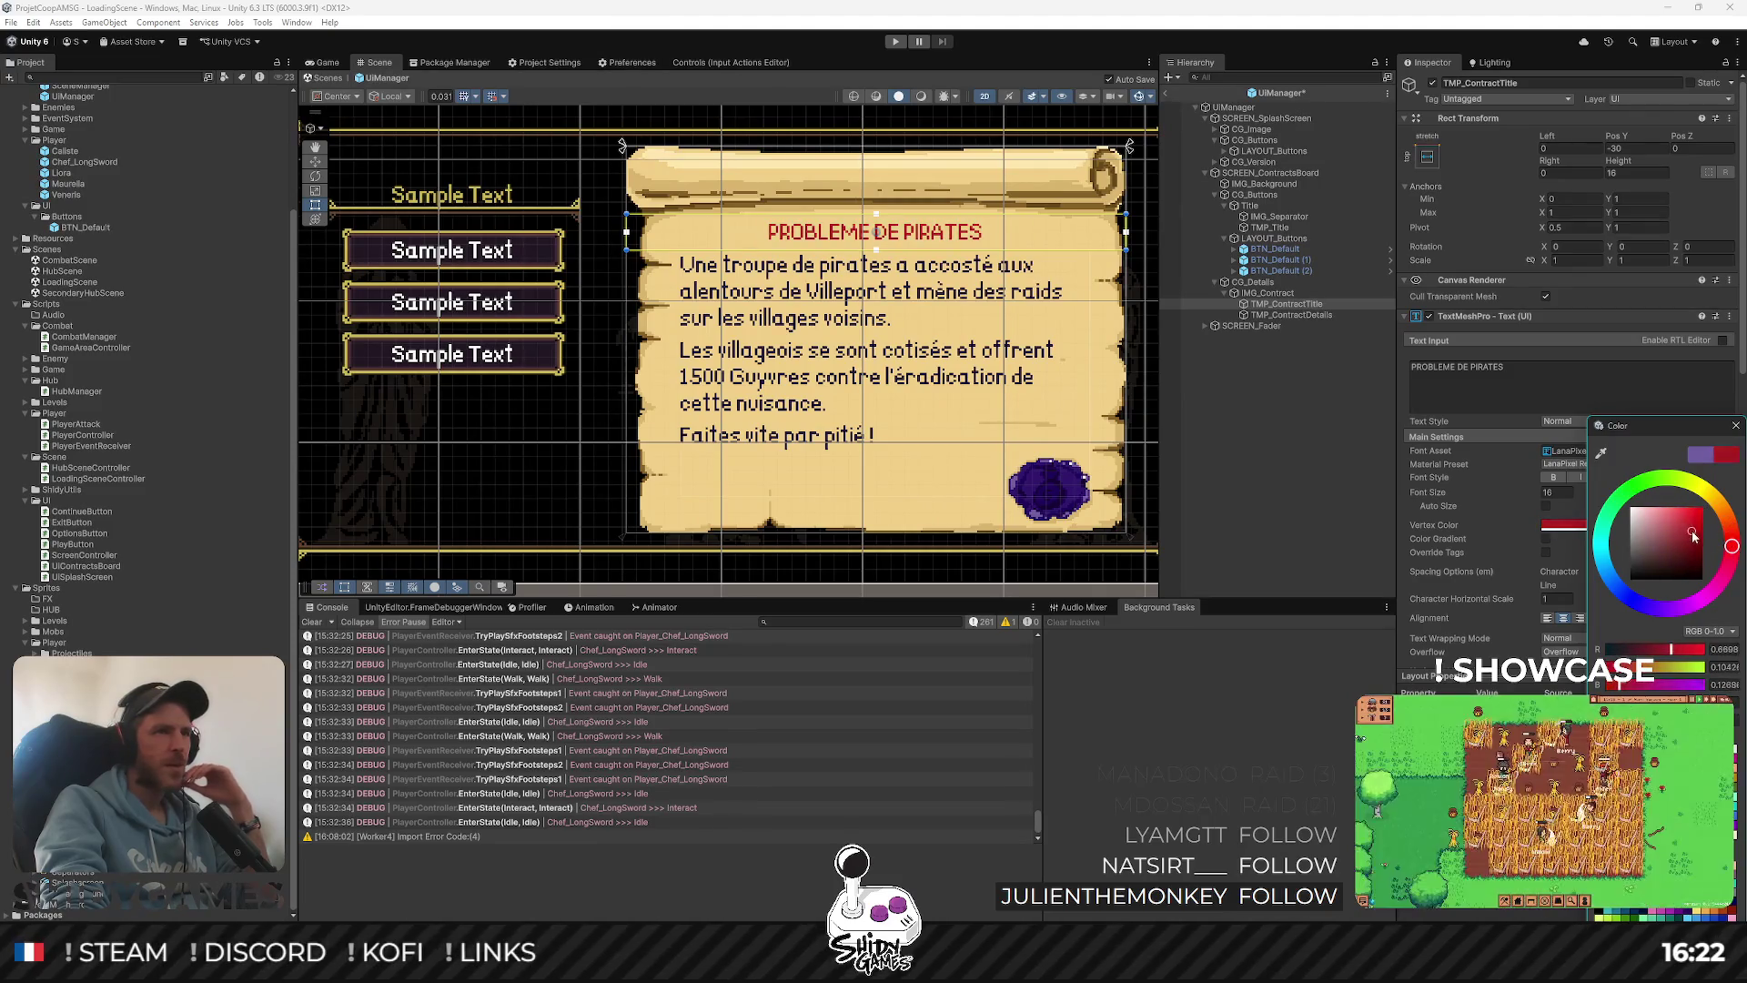
pyautogui.click(1311, 467)
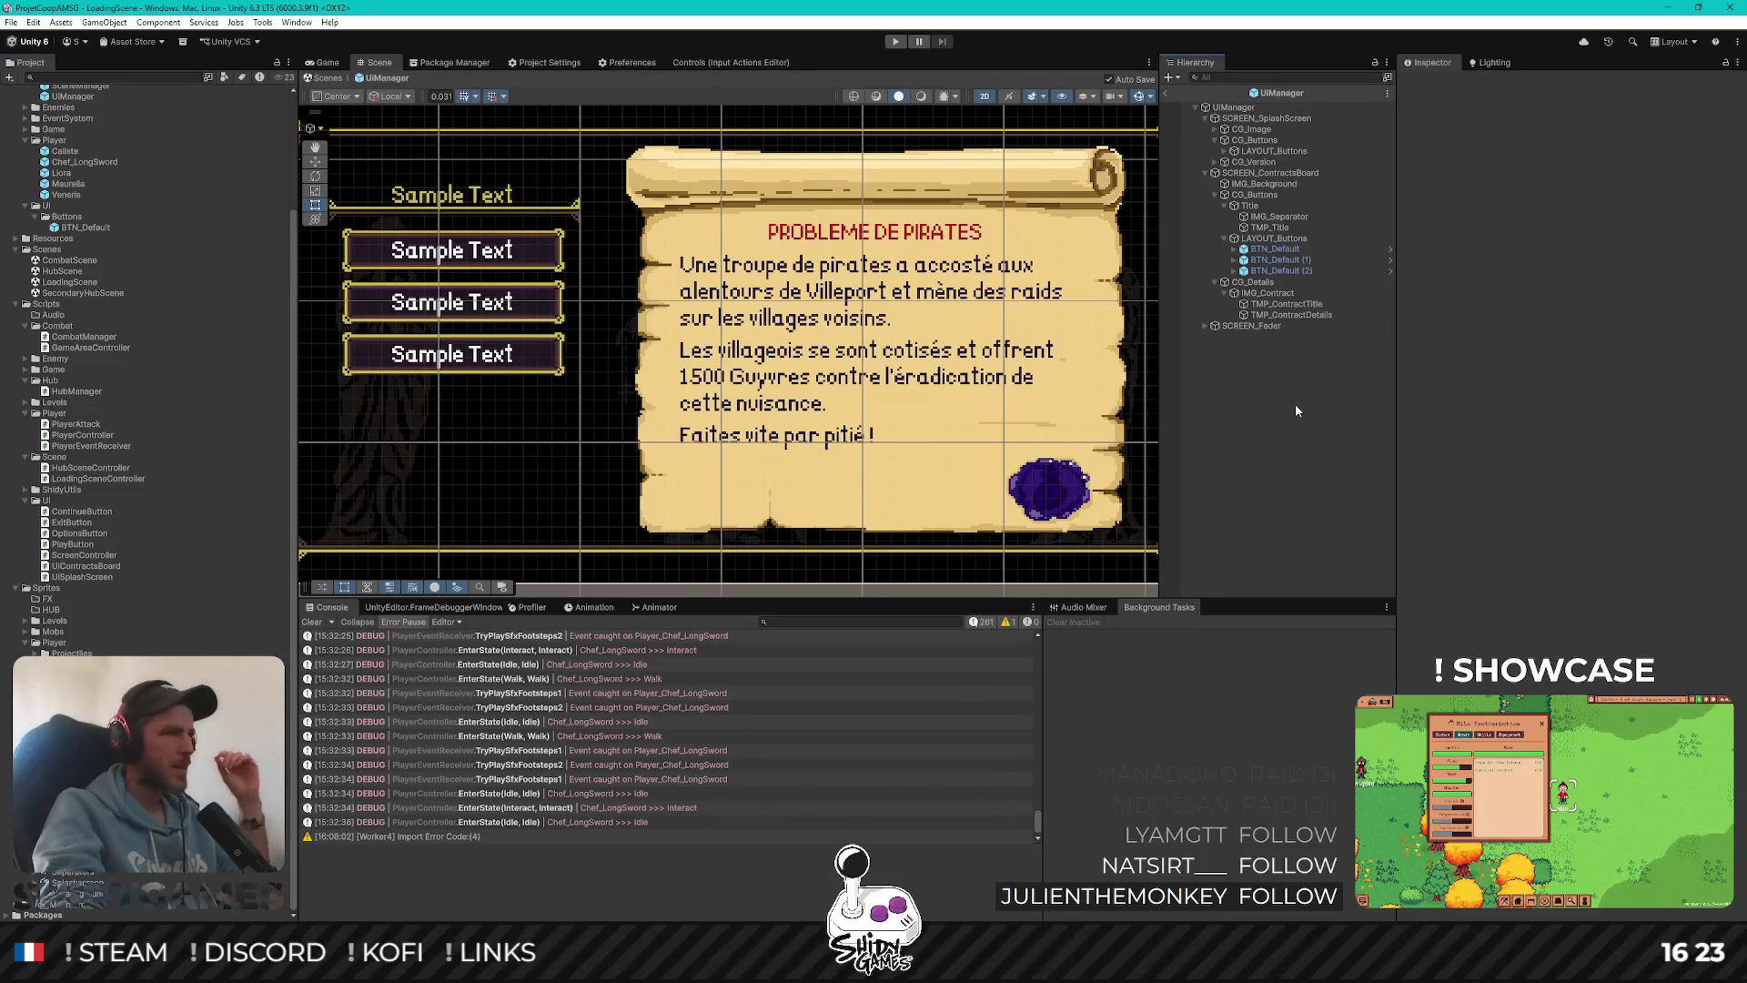
# Try a pale yellow sampled from the parchment, then settle on a dark sampled title colour
pyautogui.click(1314, 306)
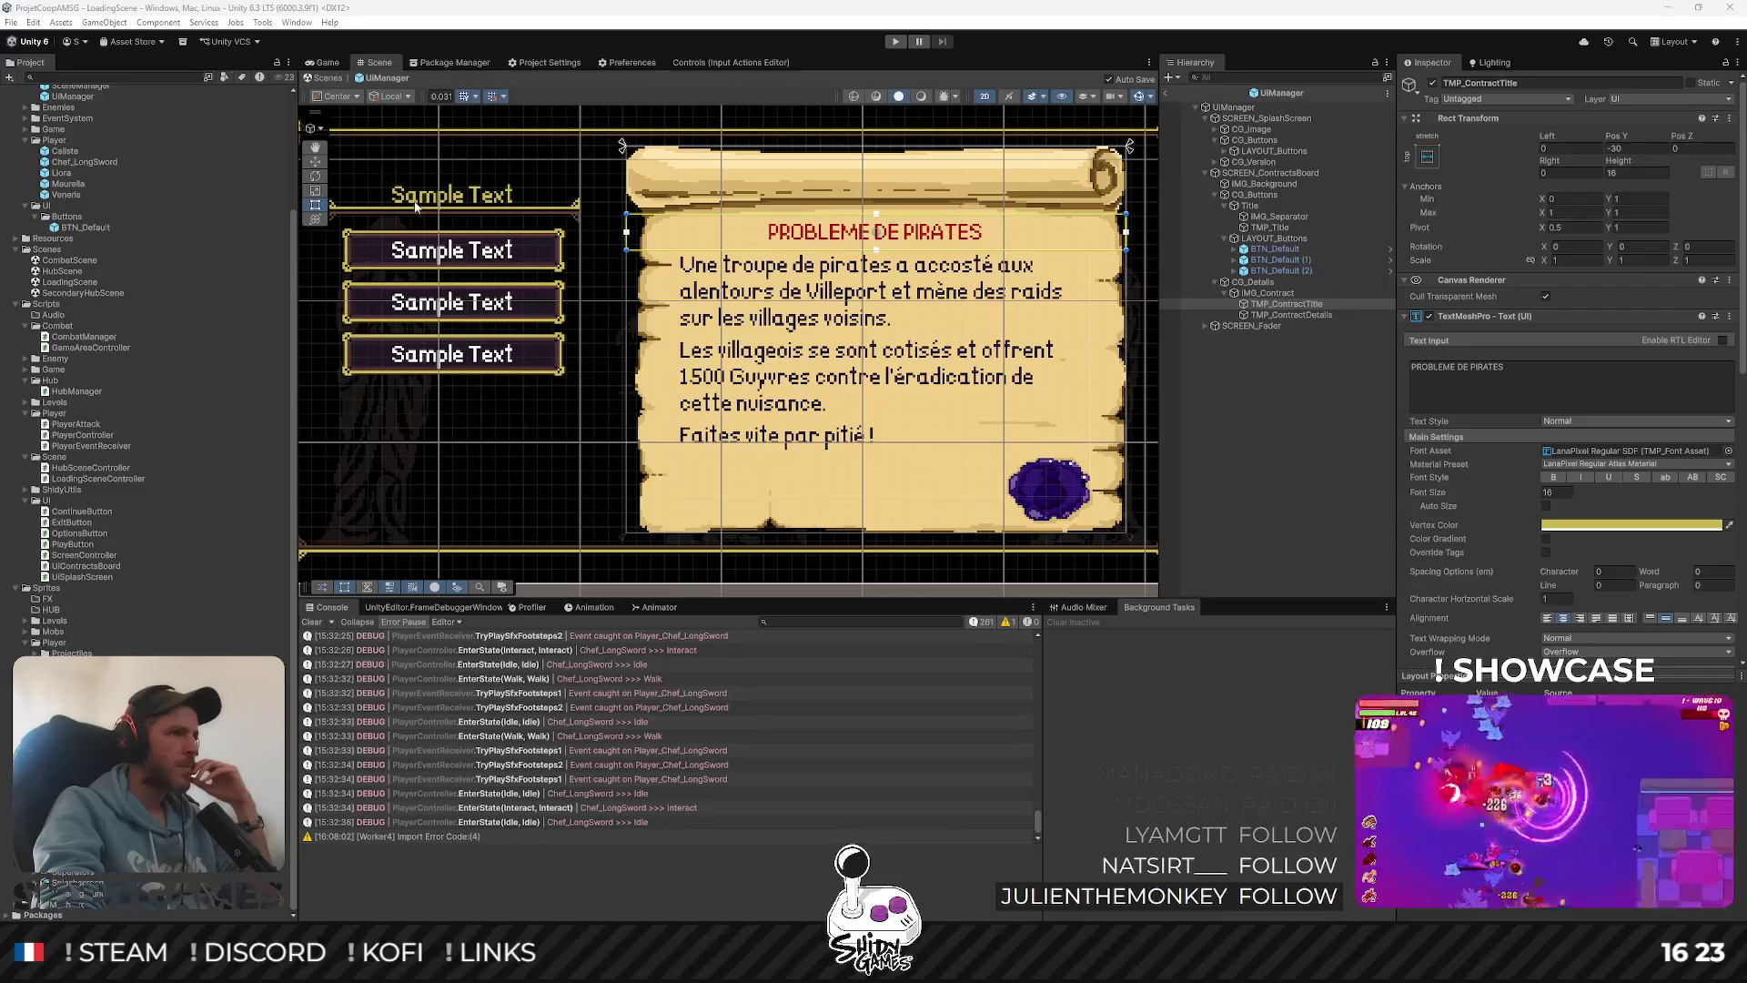
pyautogui.click(415, 206)
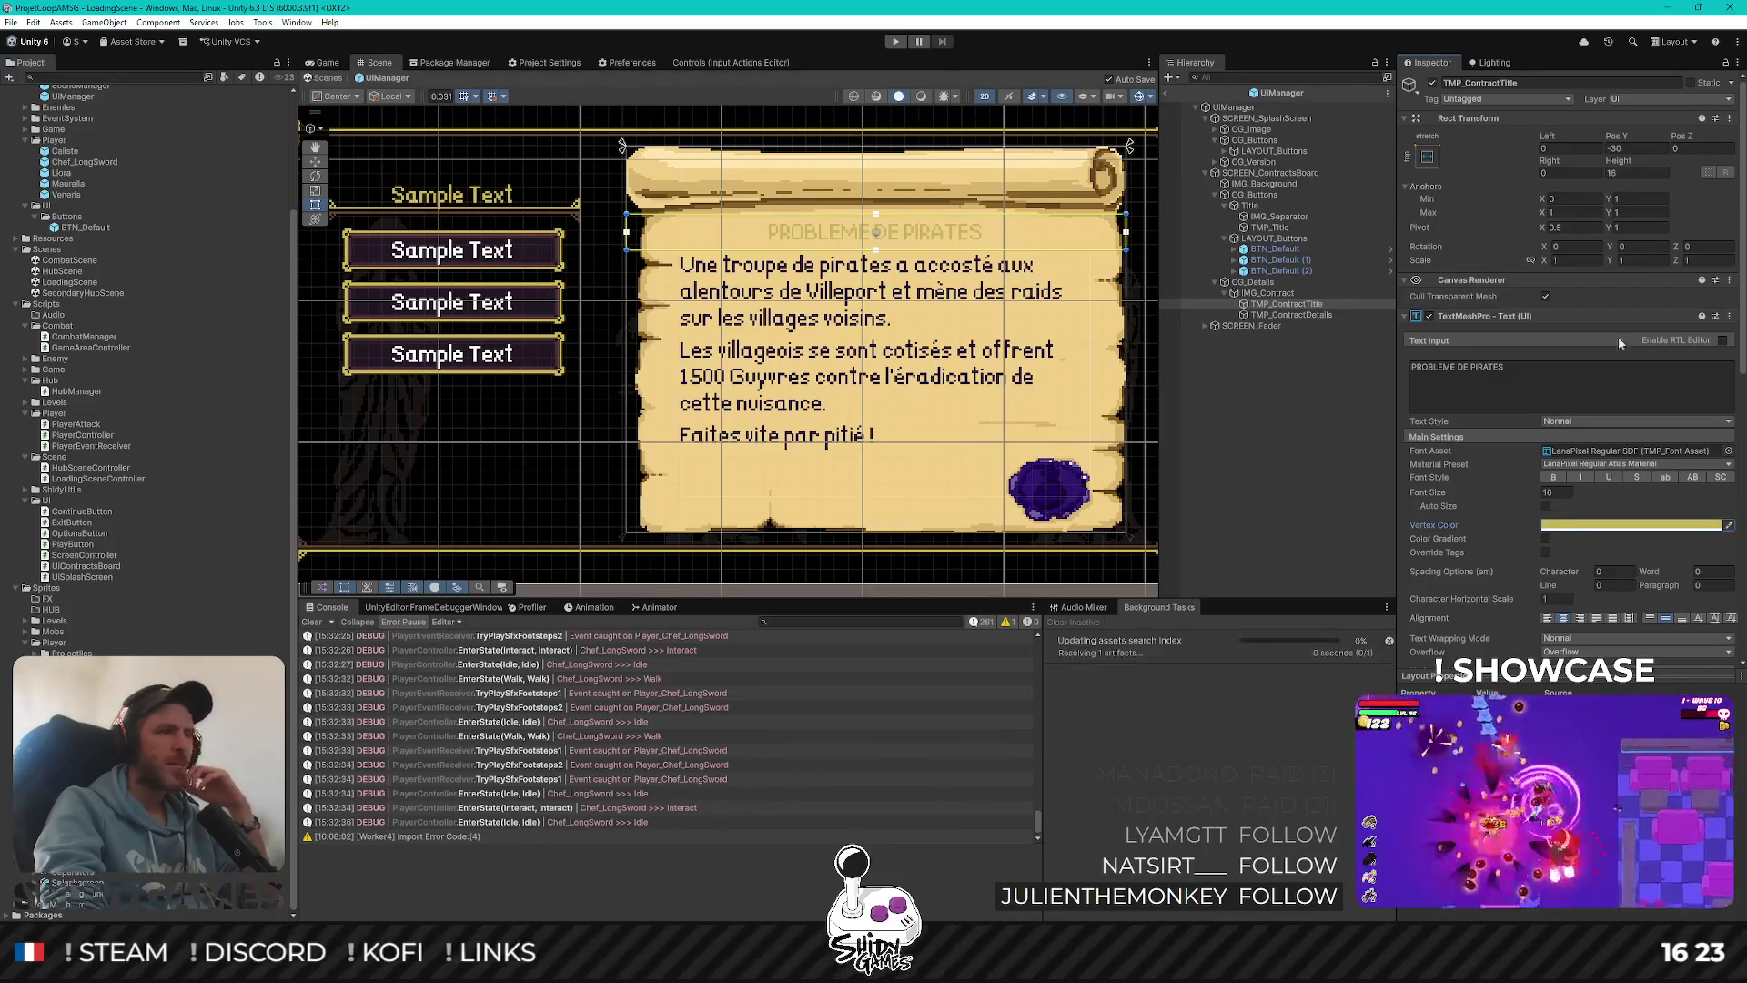
pyautogui.click(1729, 525)
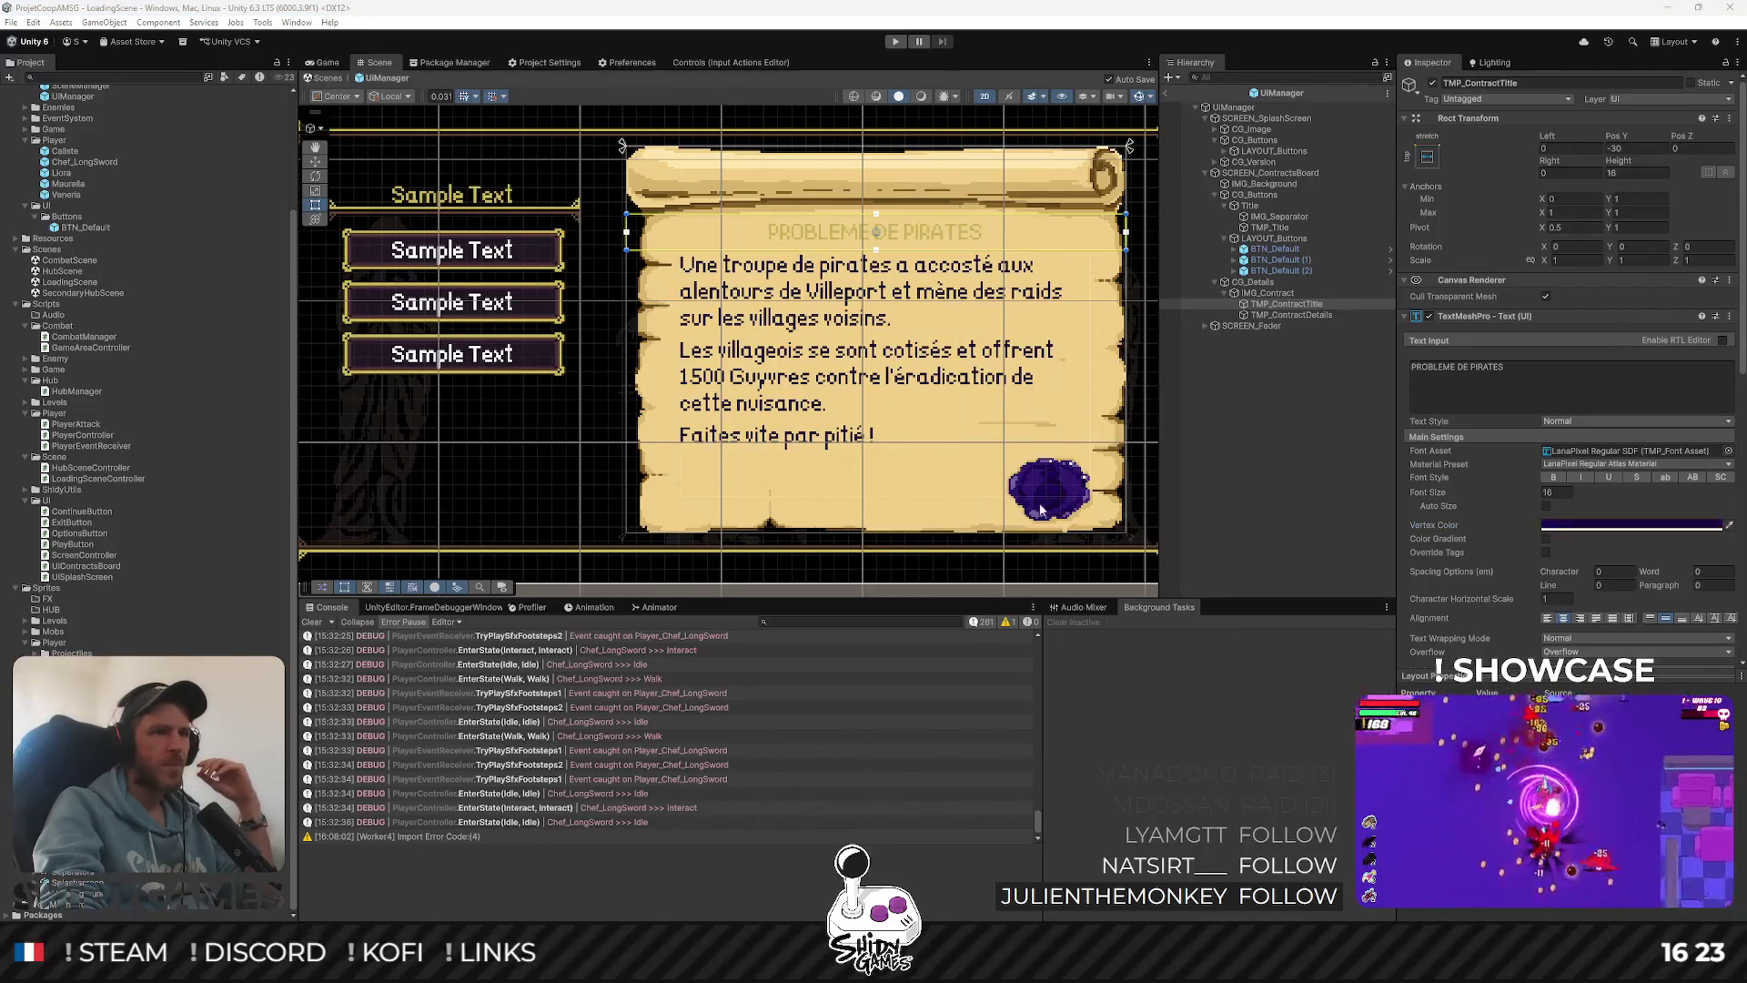
pyautogui.click(1055, 517)
pyautogui.click(1258, 464)
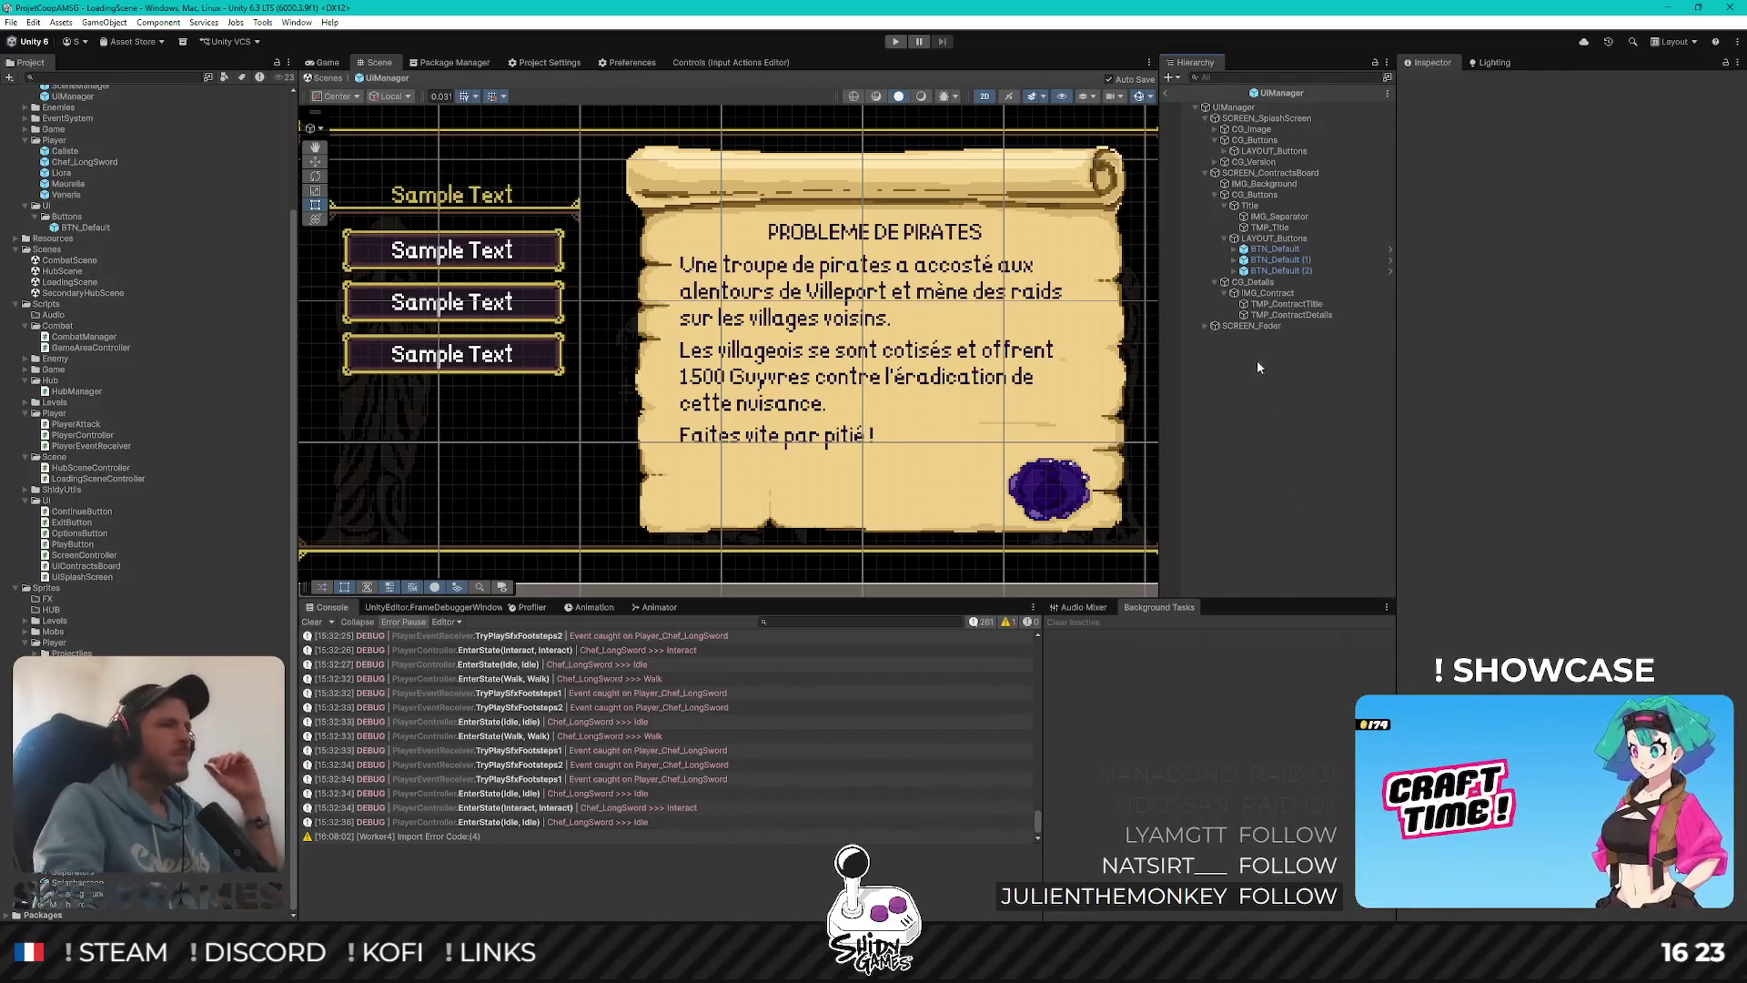
pyautogui.scroll(-3, 834, 357)
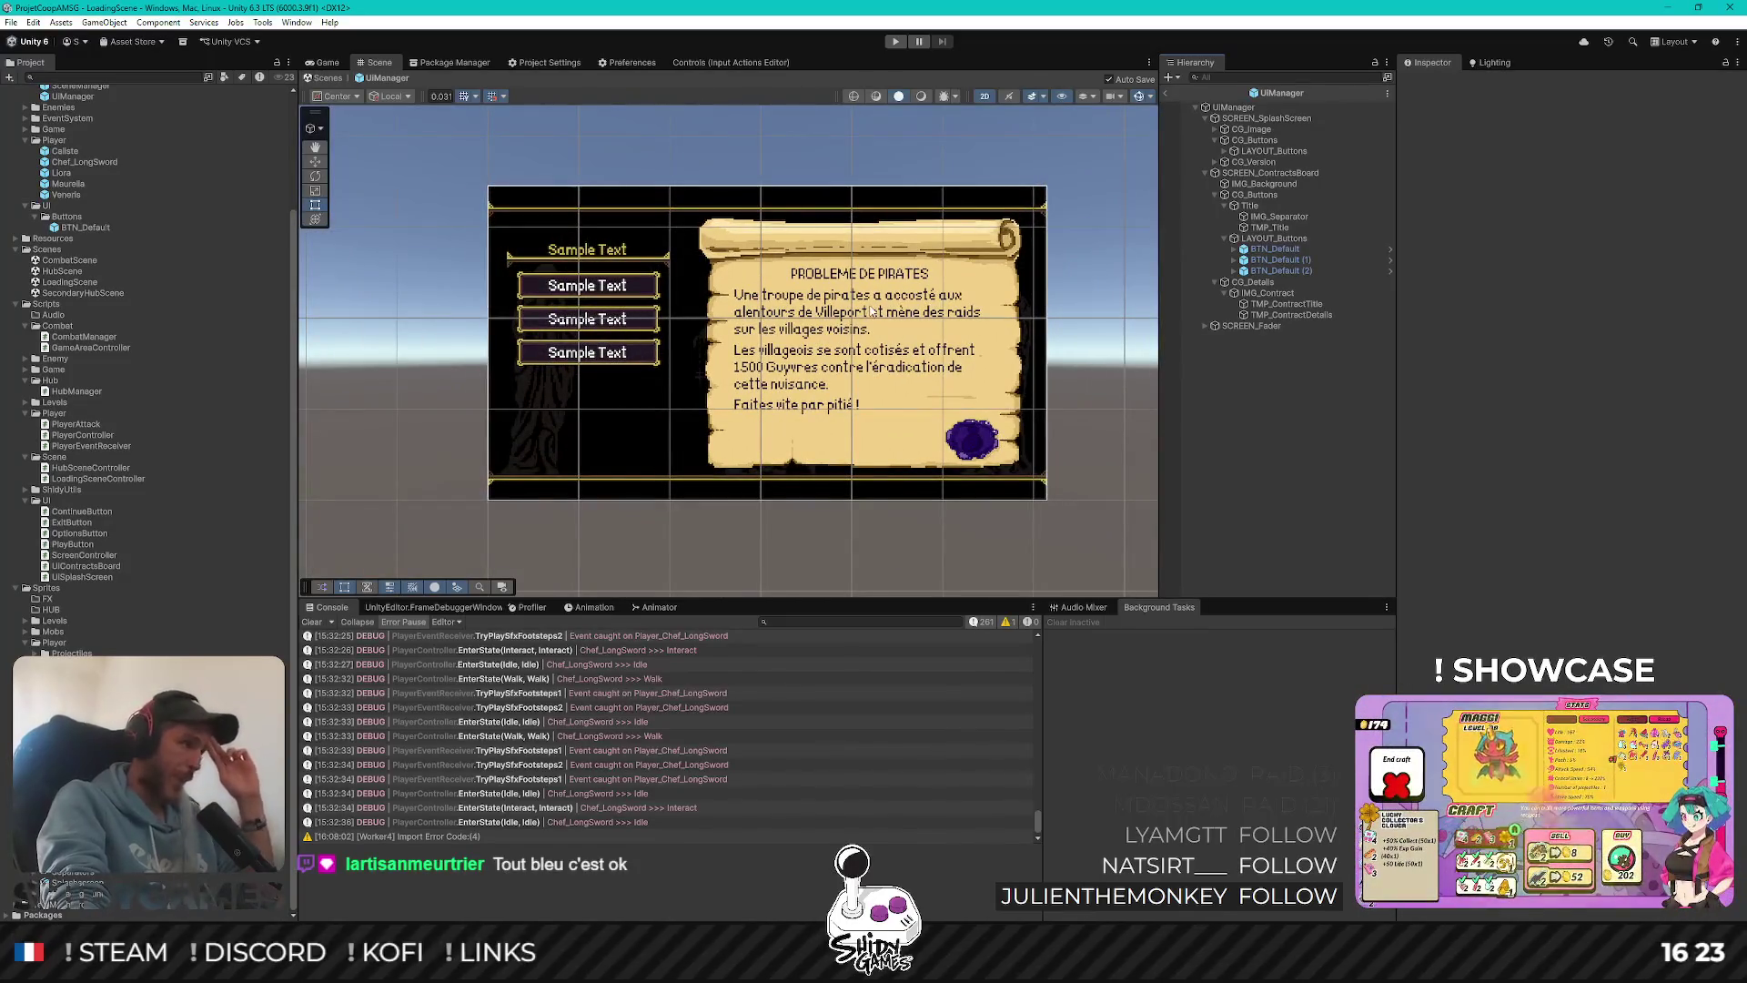
# Zoom the Scene view to frame the parchment and three sample buttons, then select the second button
pyautogui.scroll(3, 856, 296)
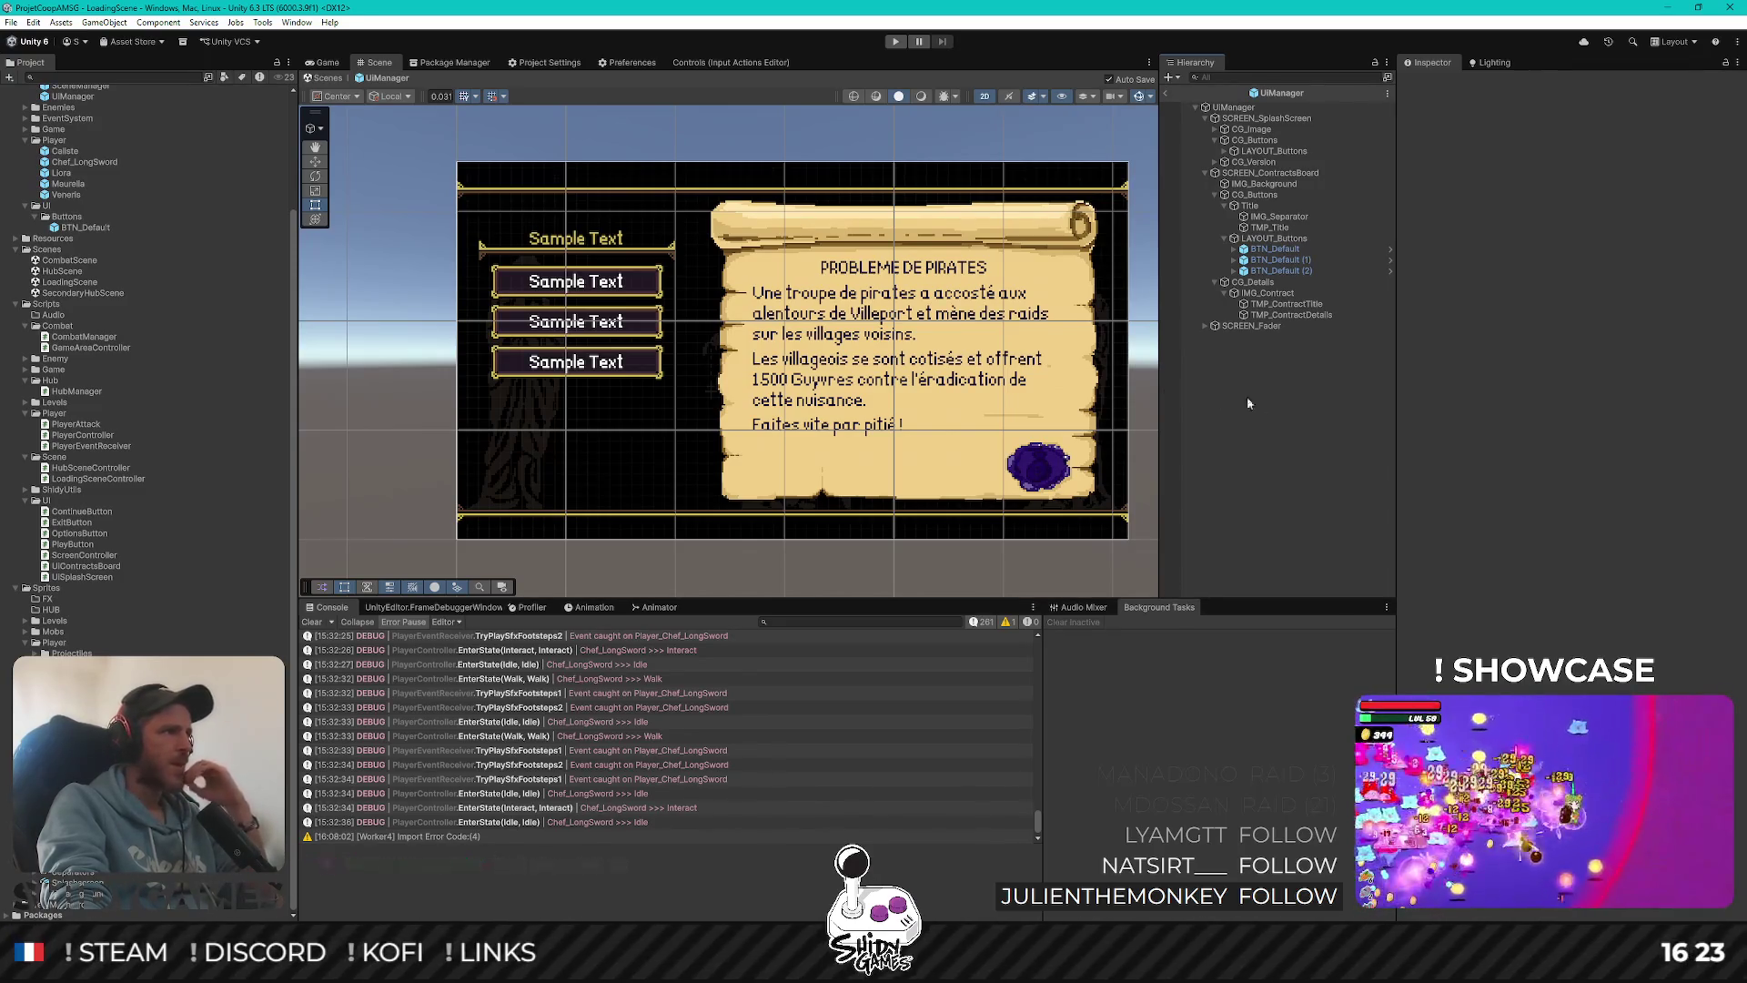
pyautogui.scroll(2, 860, 293)
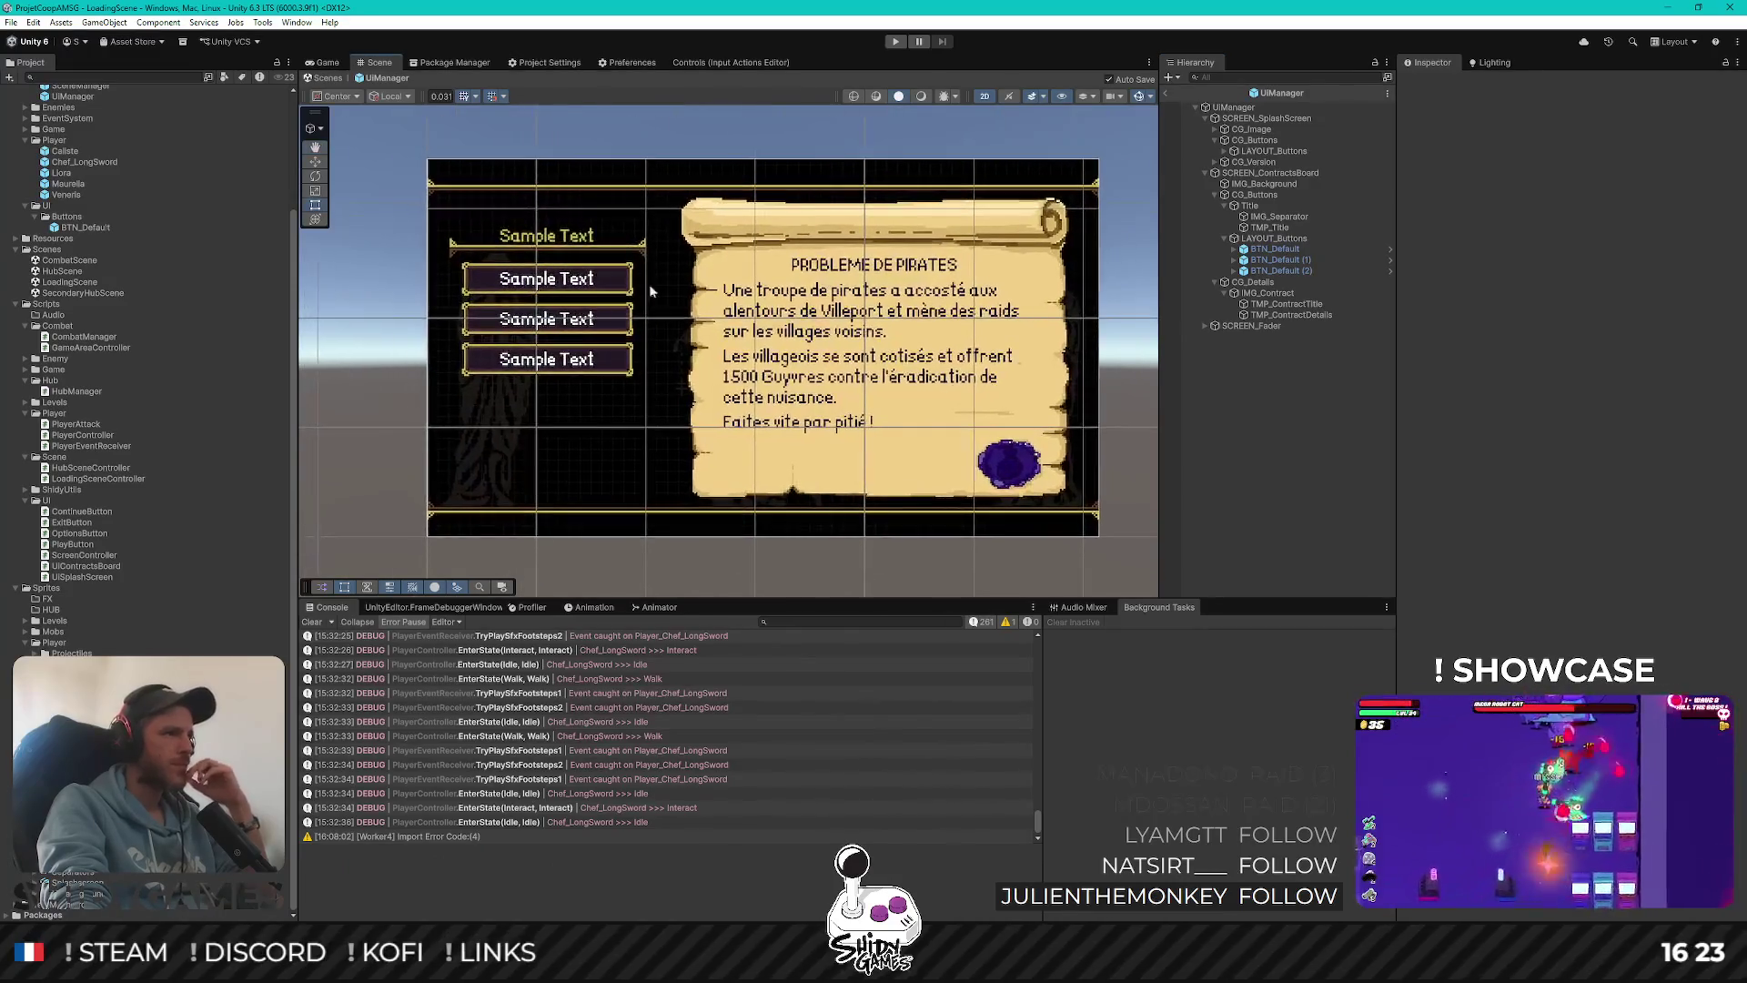
pyautogui.scroll(-1, 649, 288)
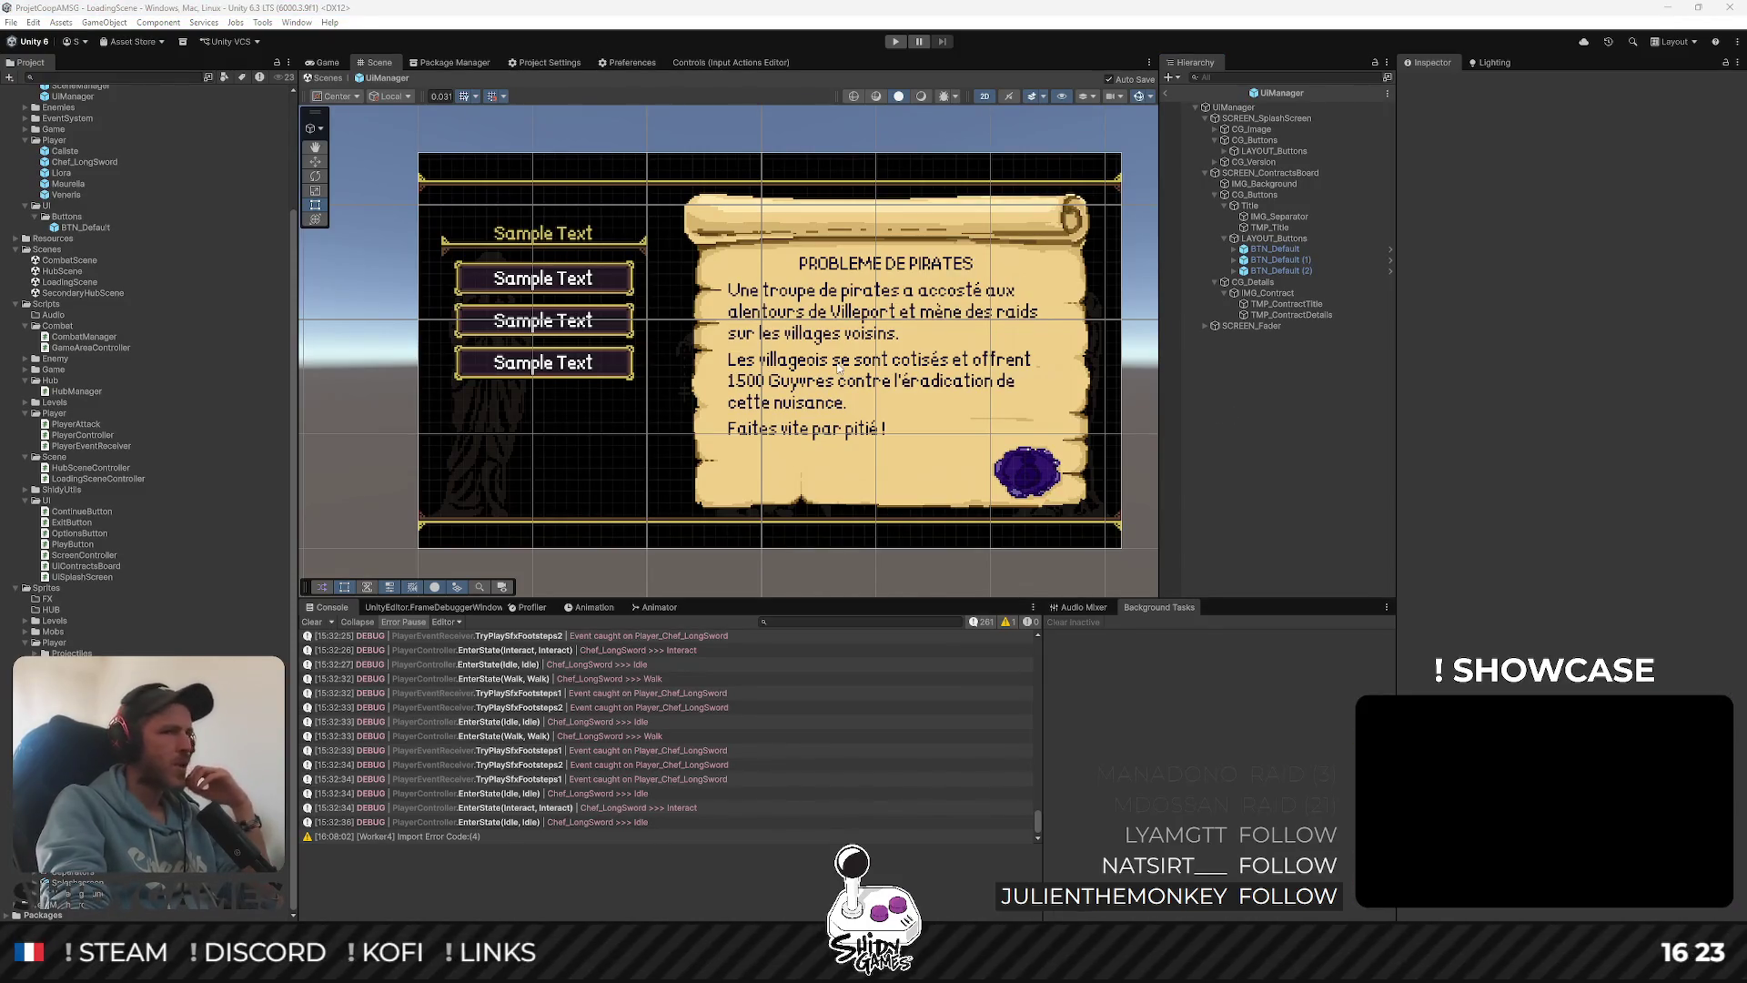
pyautogui.click(1298, 260)
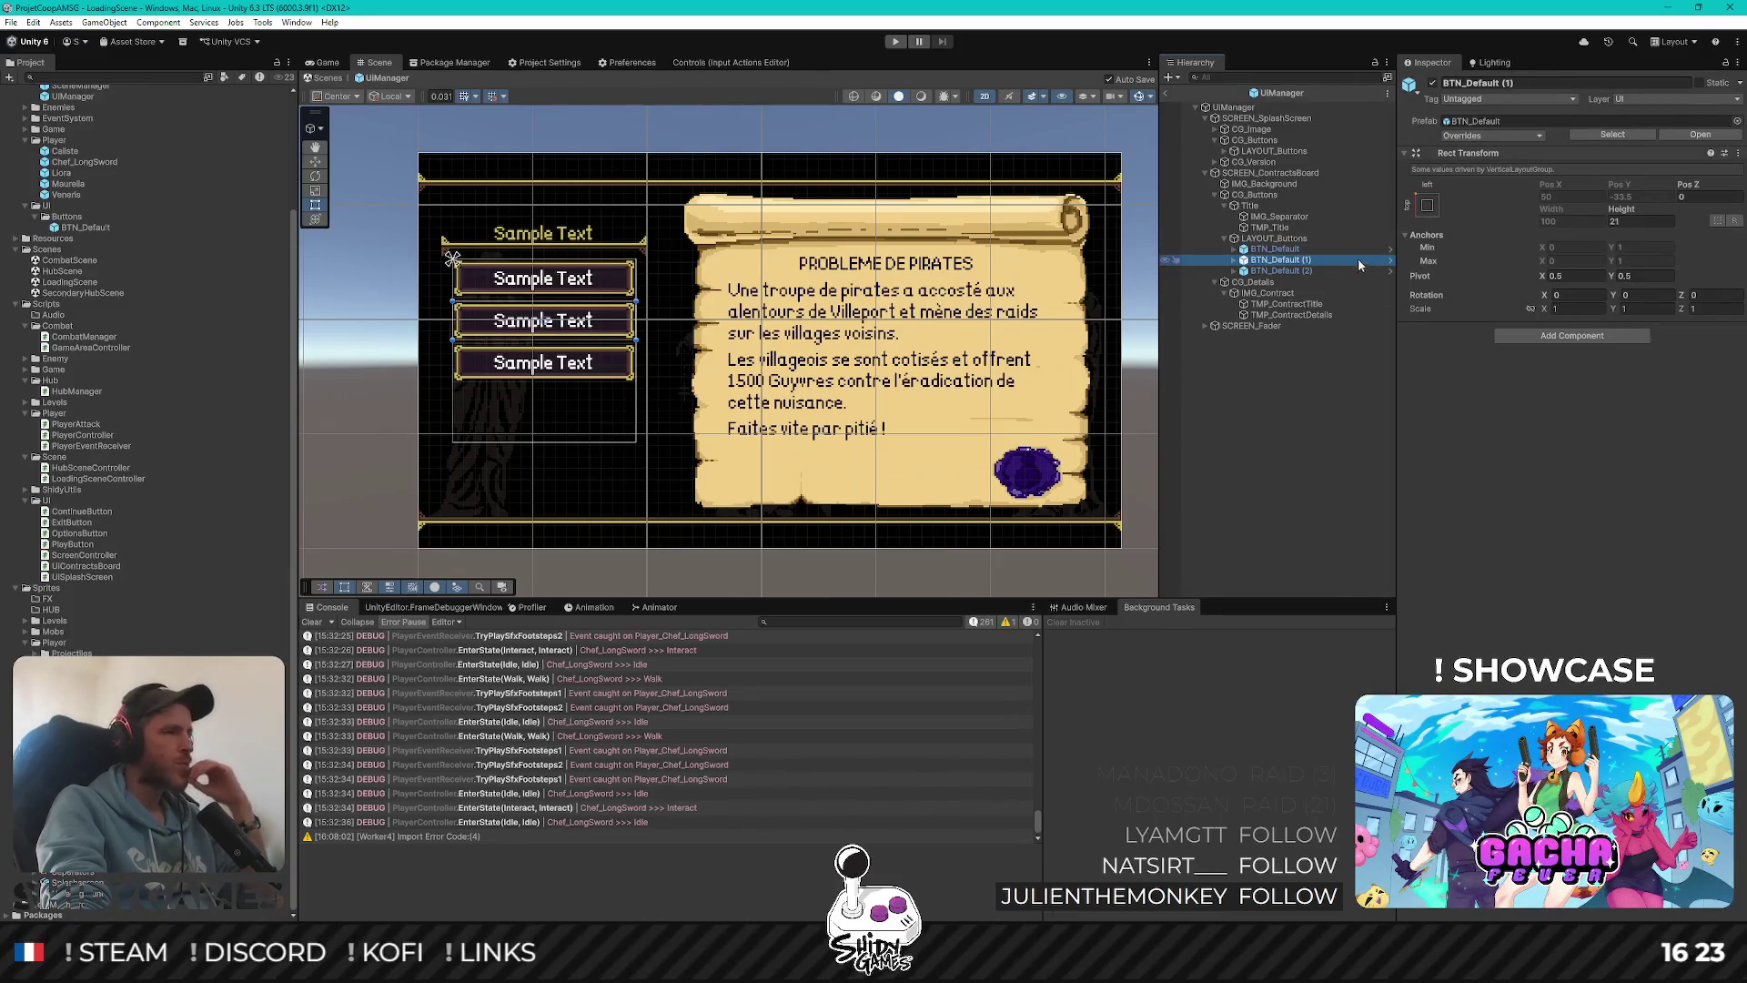
pyautogui.click(1234, 264)
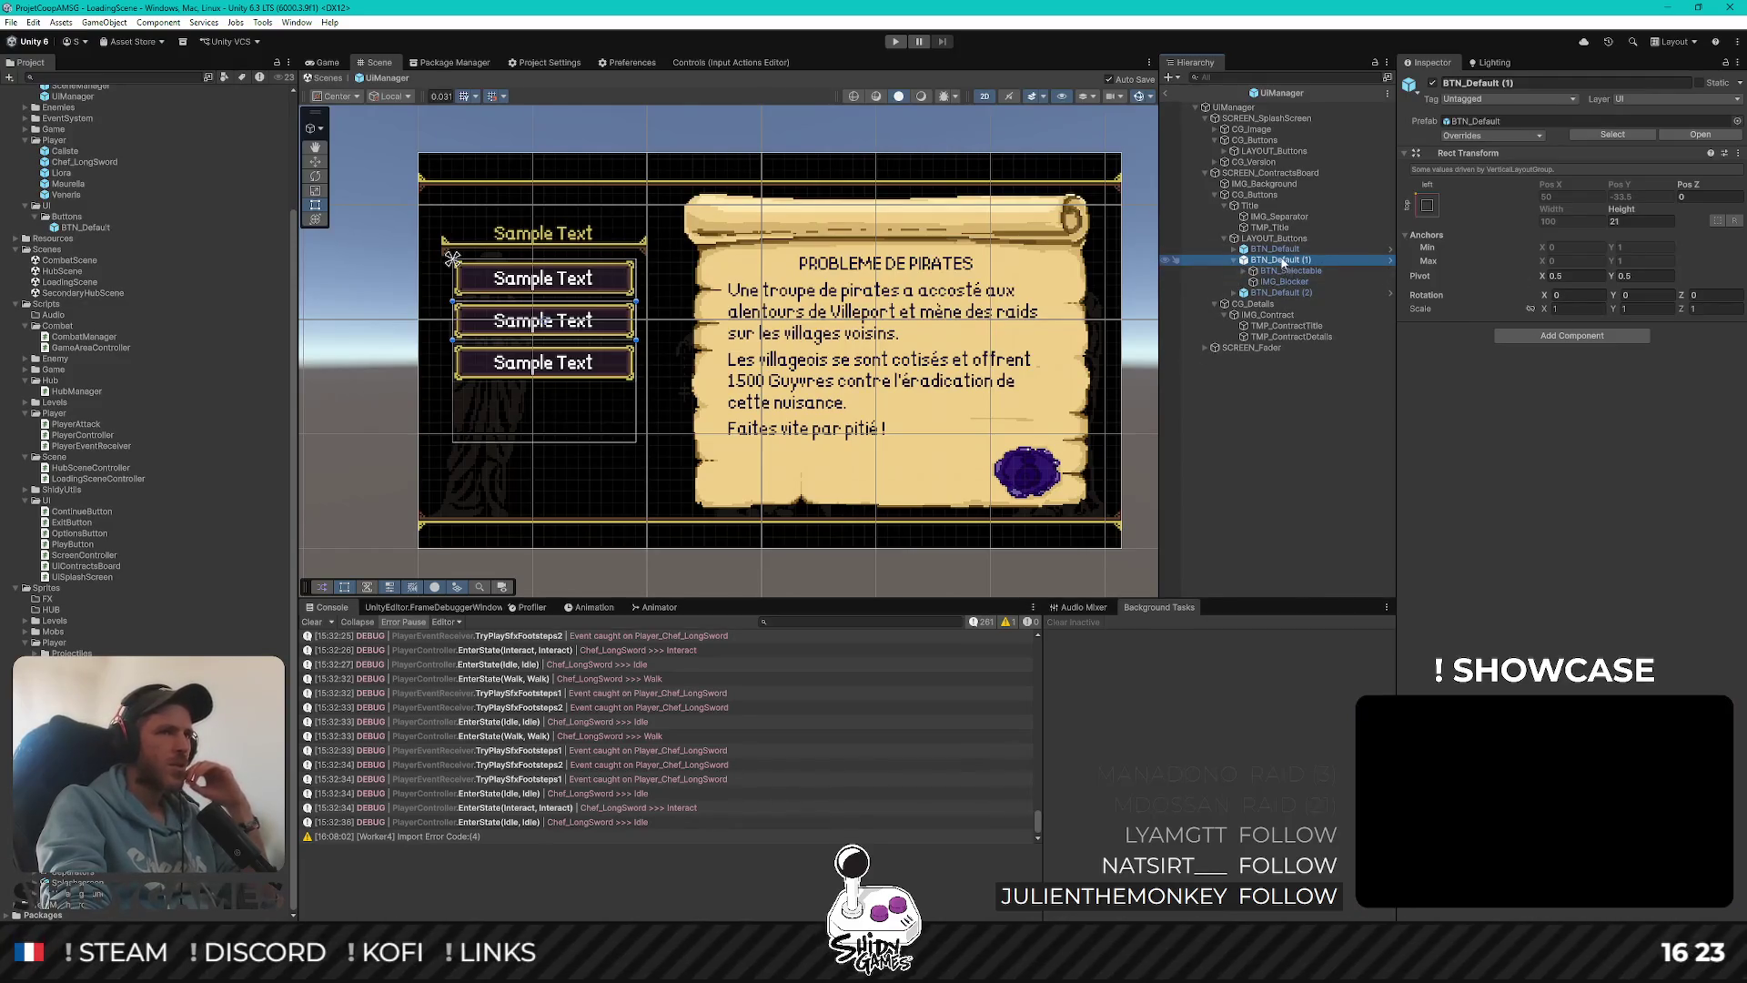
pyautogui.click(1433, 83)
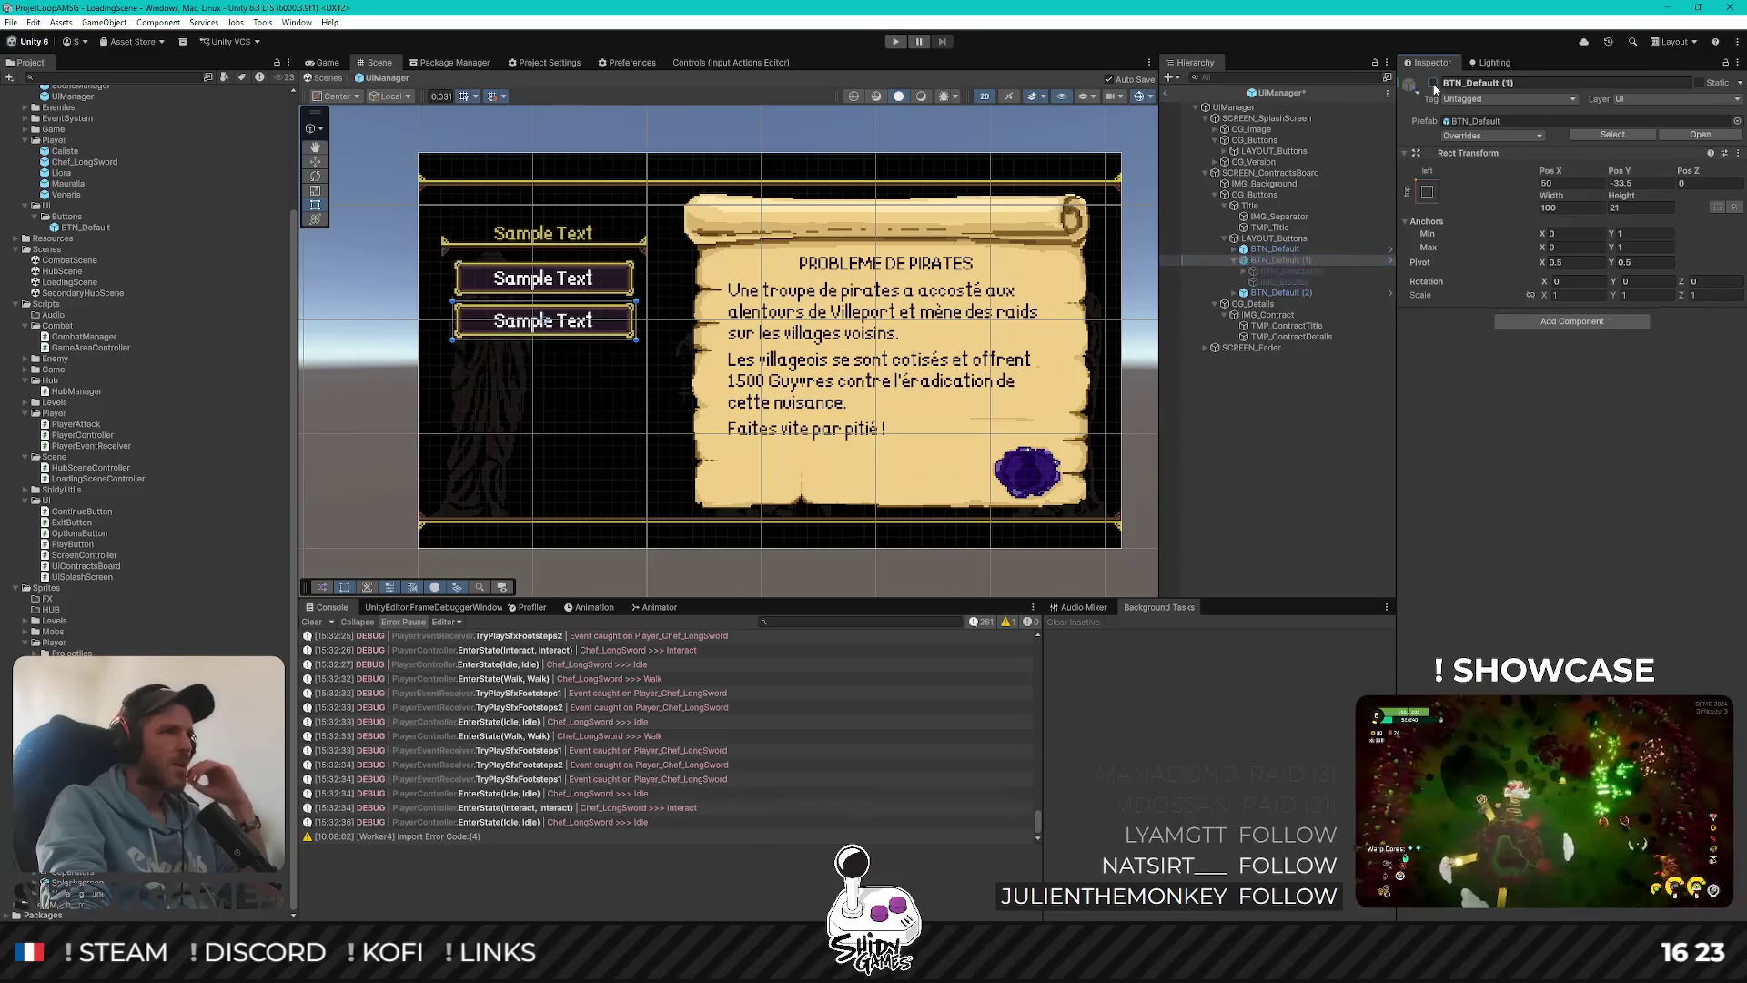
pyautogui.click(1433, 84)
pyautogui.click(1434, 84)
pyautogui.click(1433, 84)
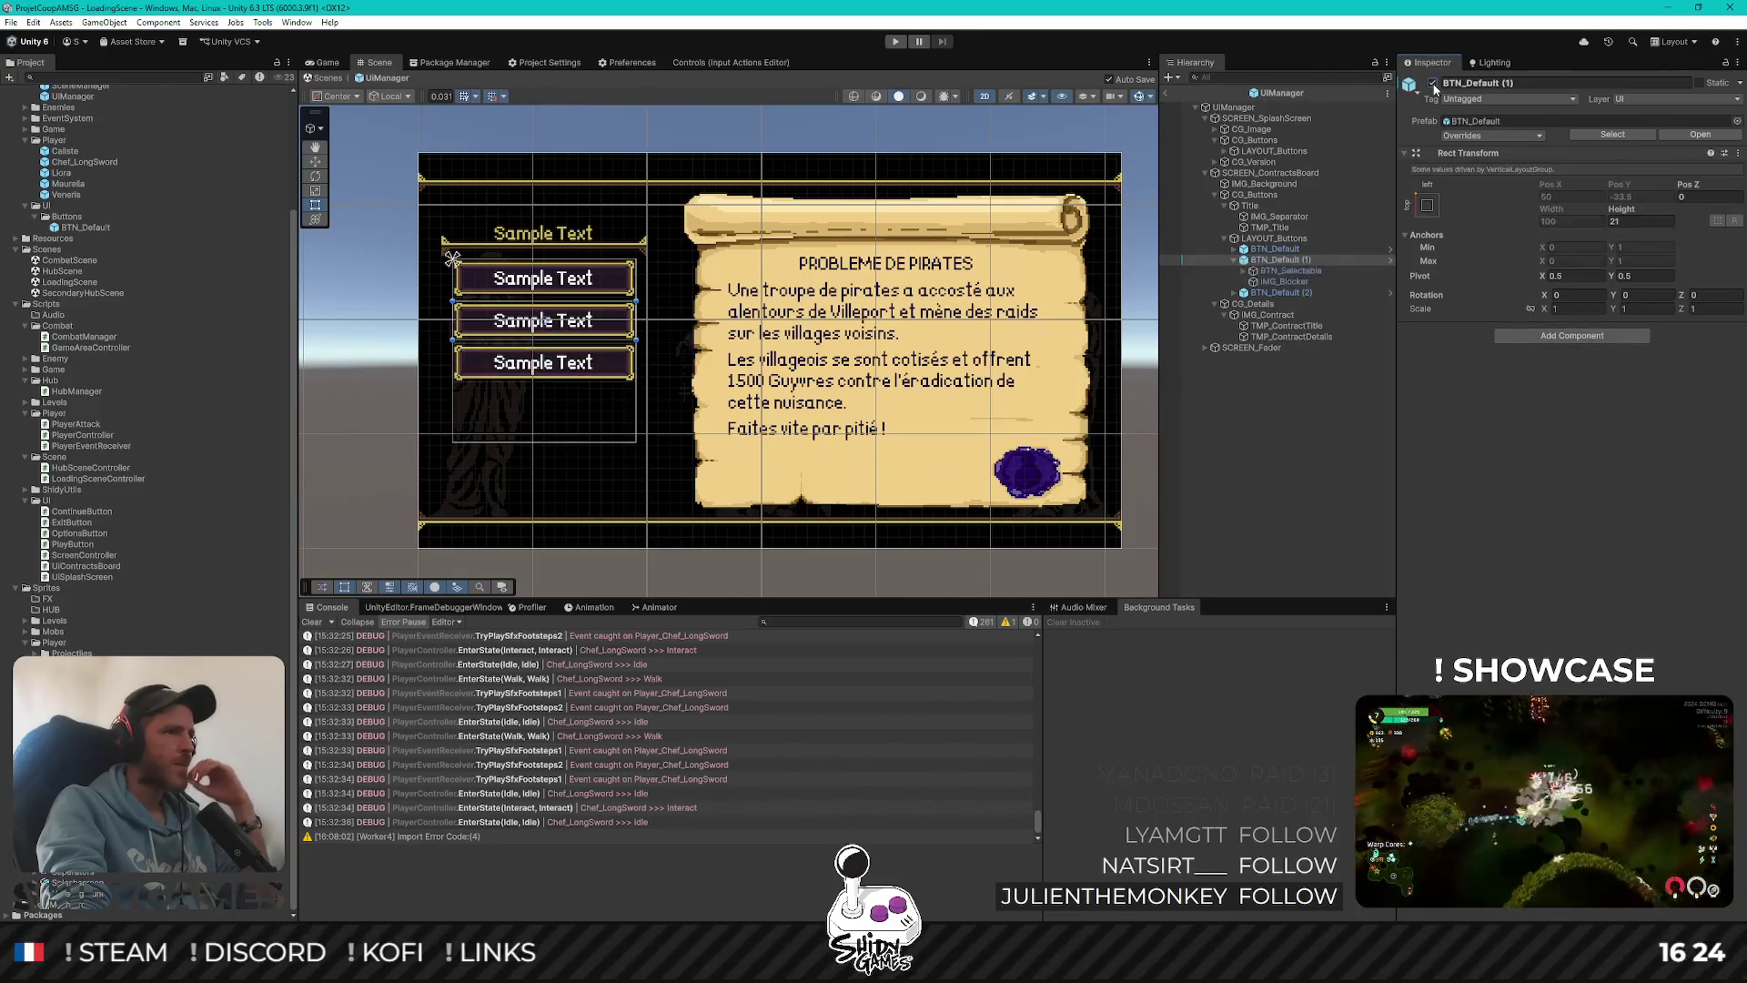
pyautogui.click(1234, 261)
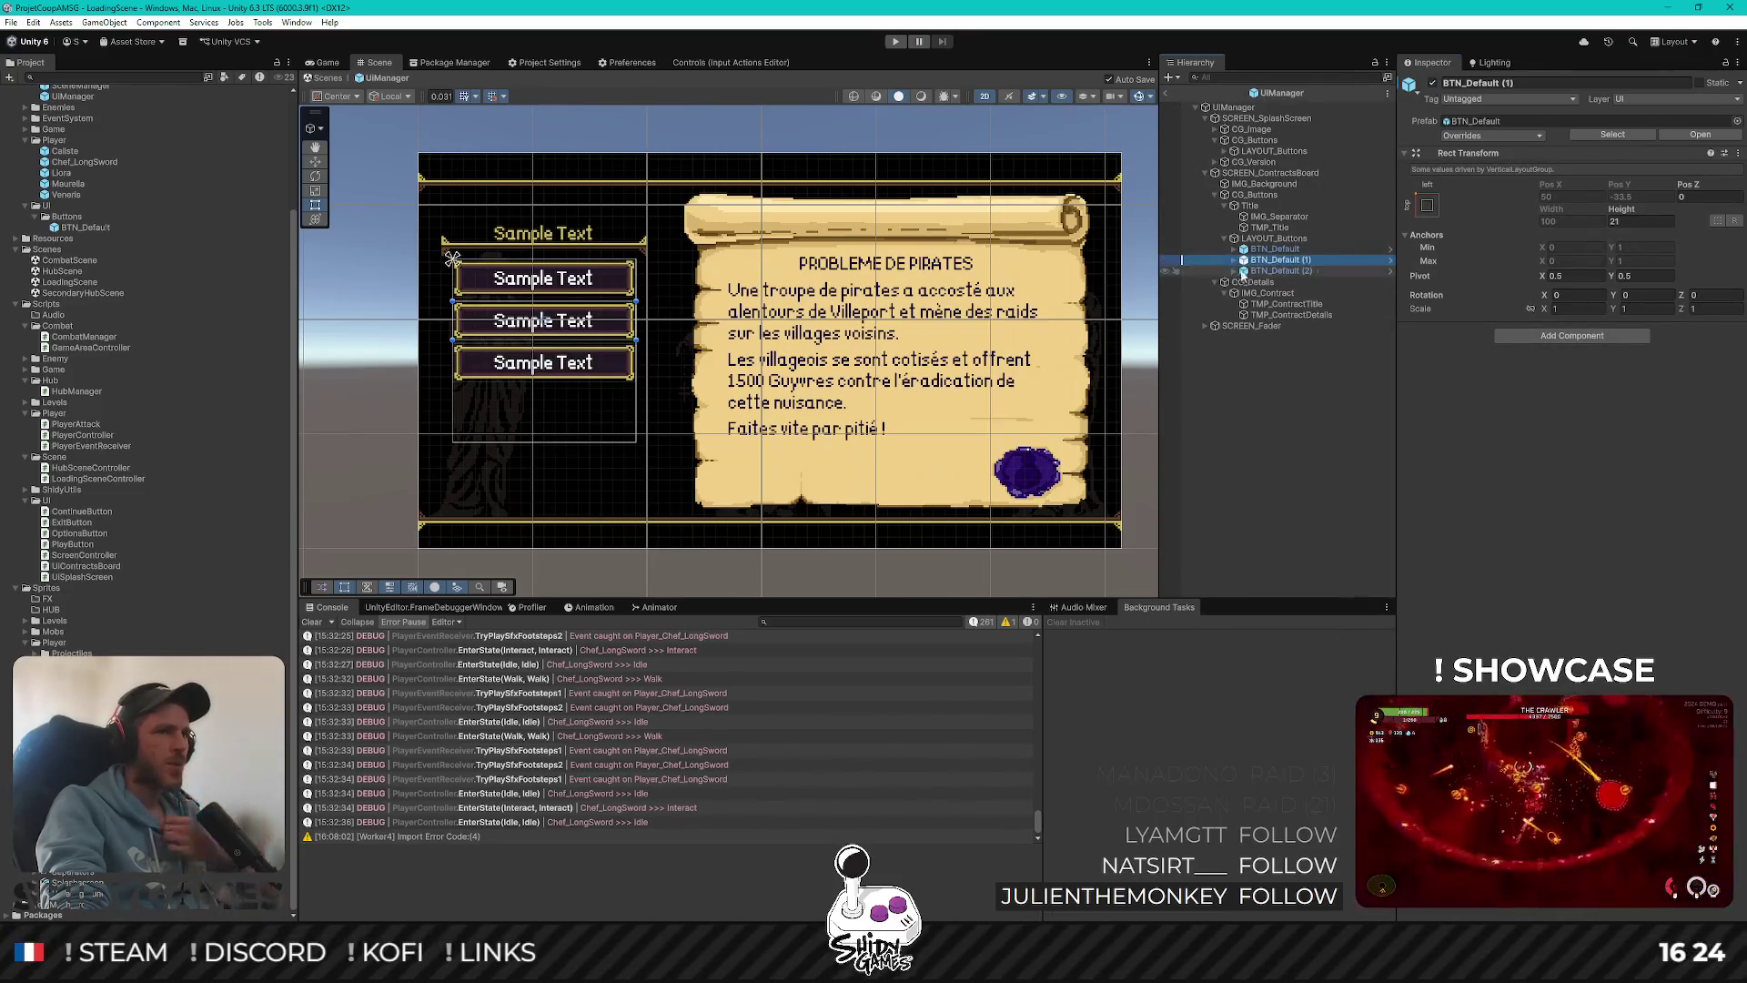
pyautogui.keyDown('ctrl'); pyautogui.click(1253, 270); pyautogui.keyUp('ctrl')
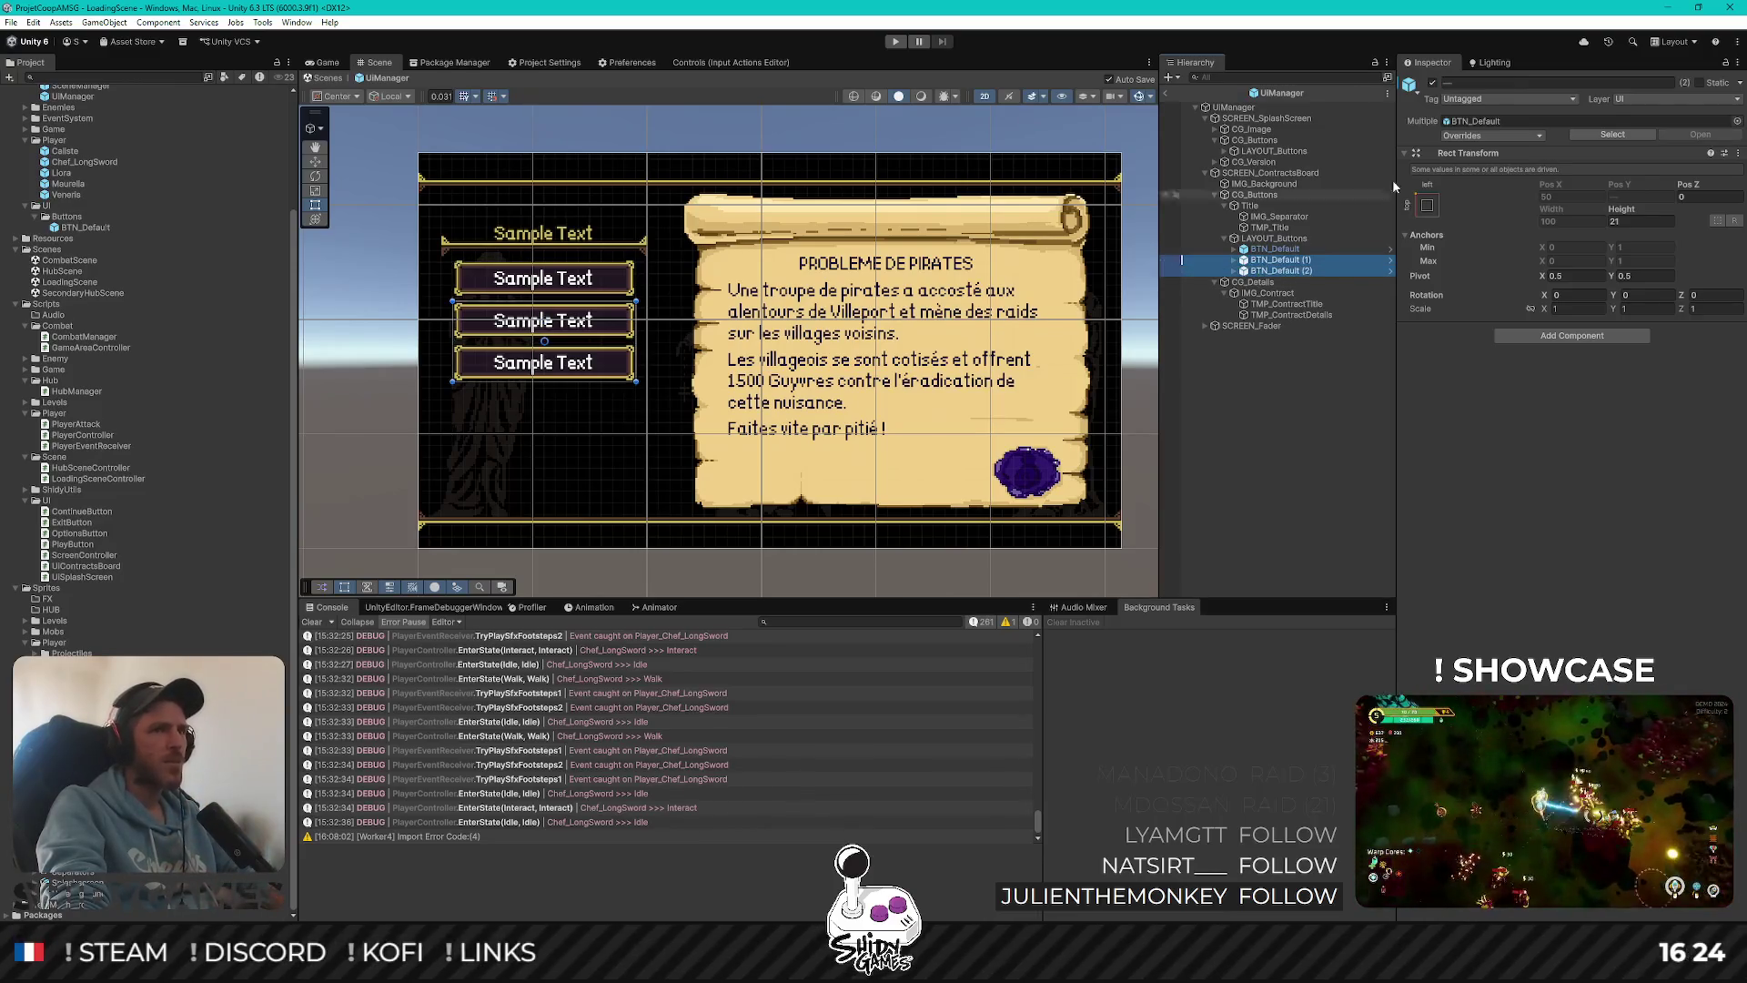
pyautogui.click(1432, 82)
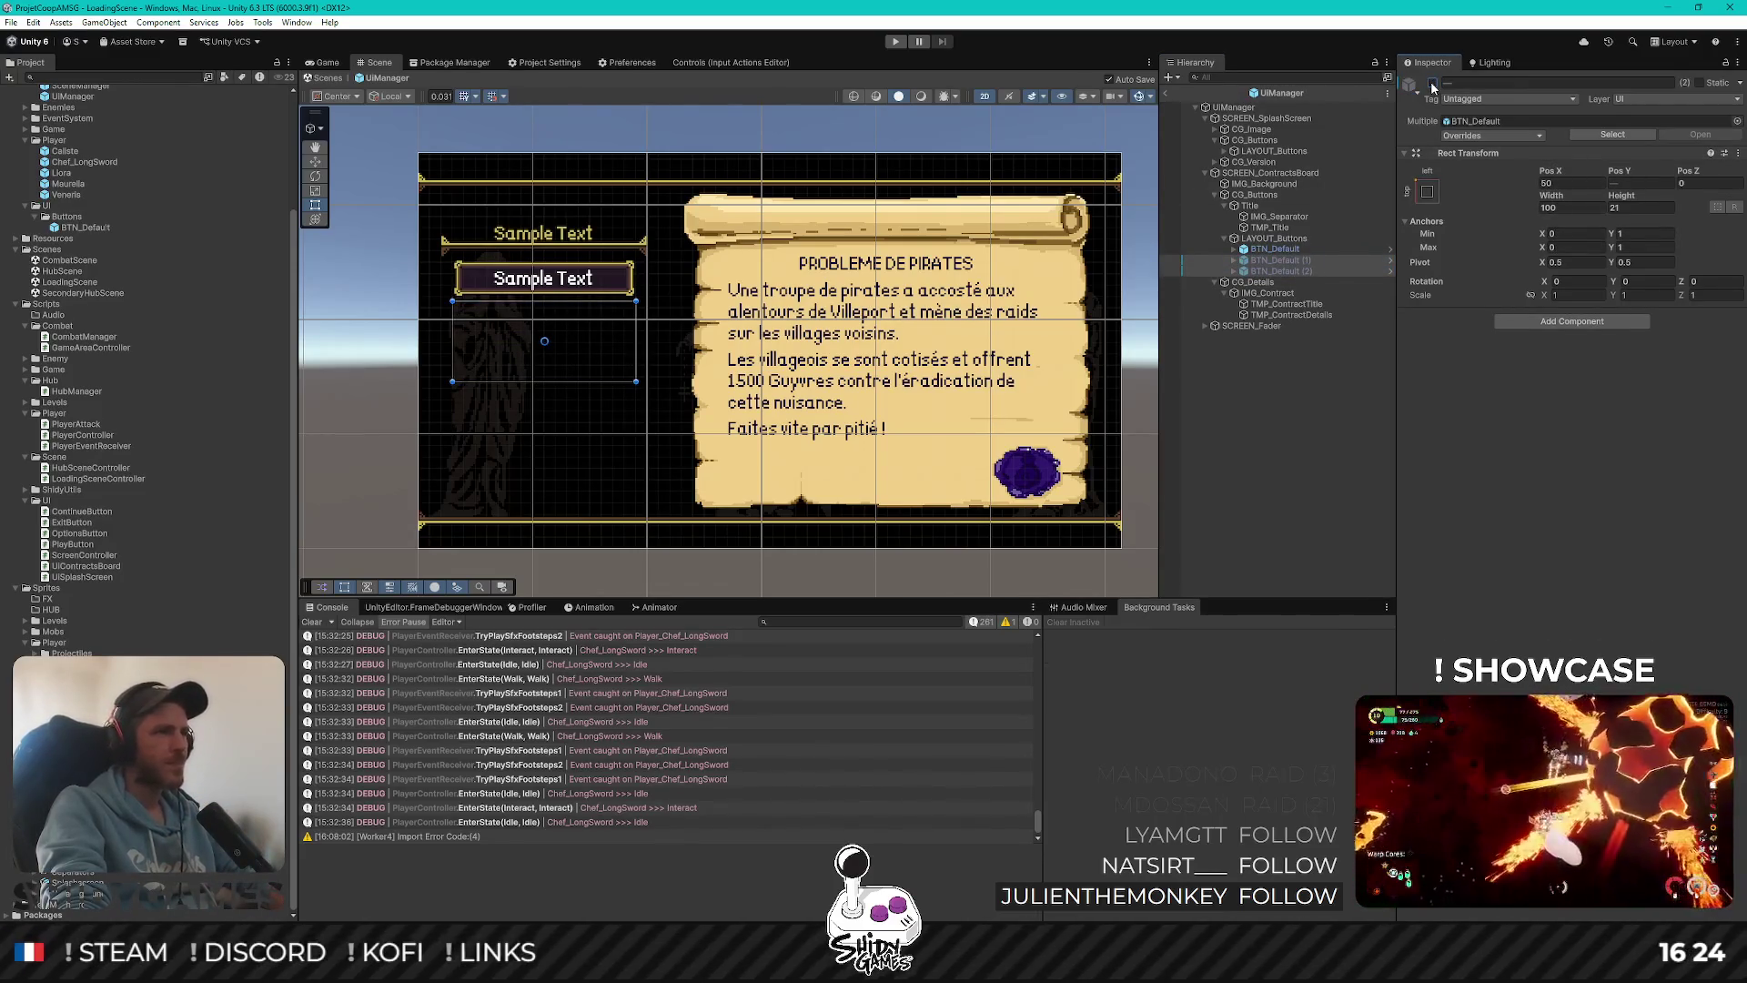
pyautogui.click(1433, 83)
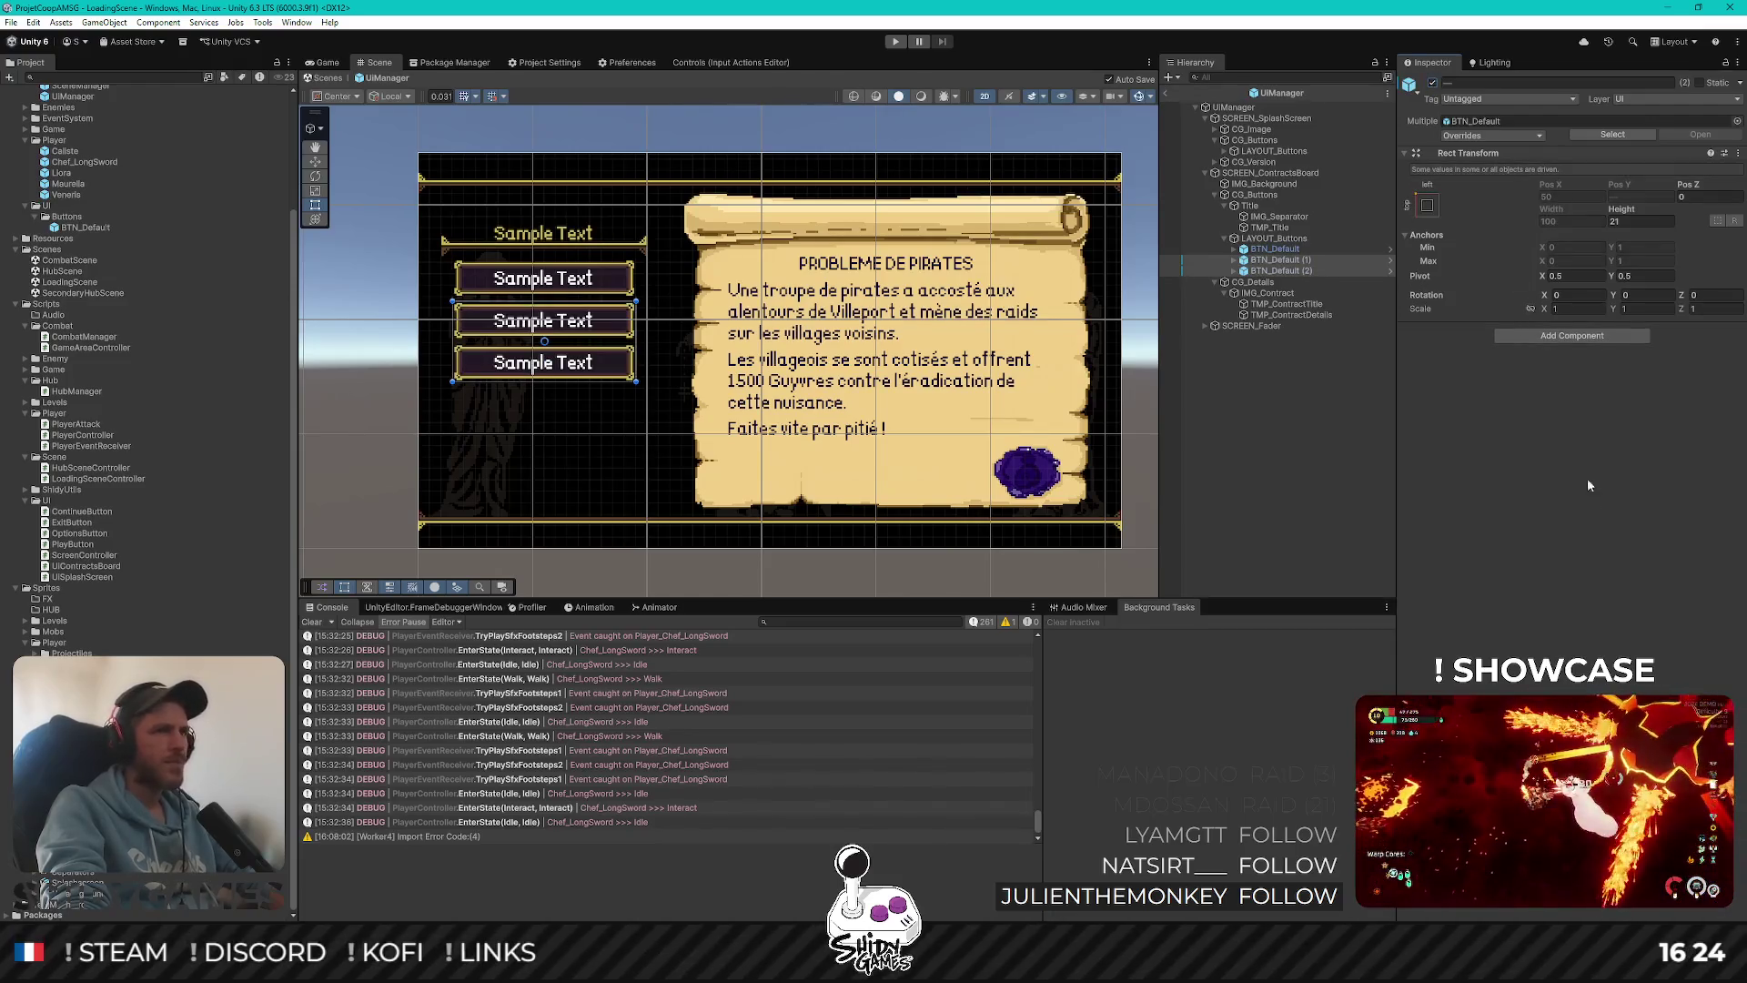
pyautogui.click(1222, 462)
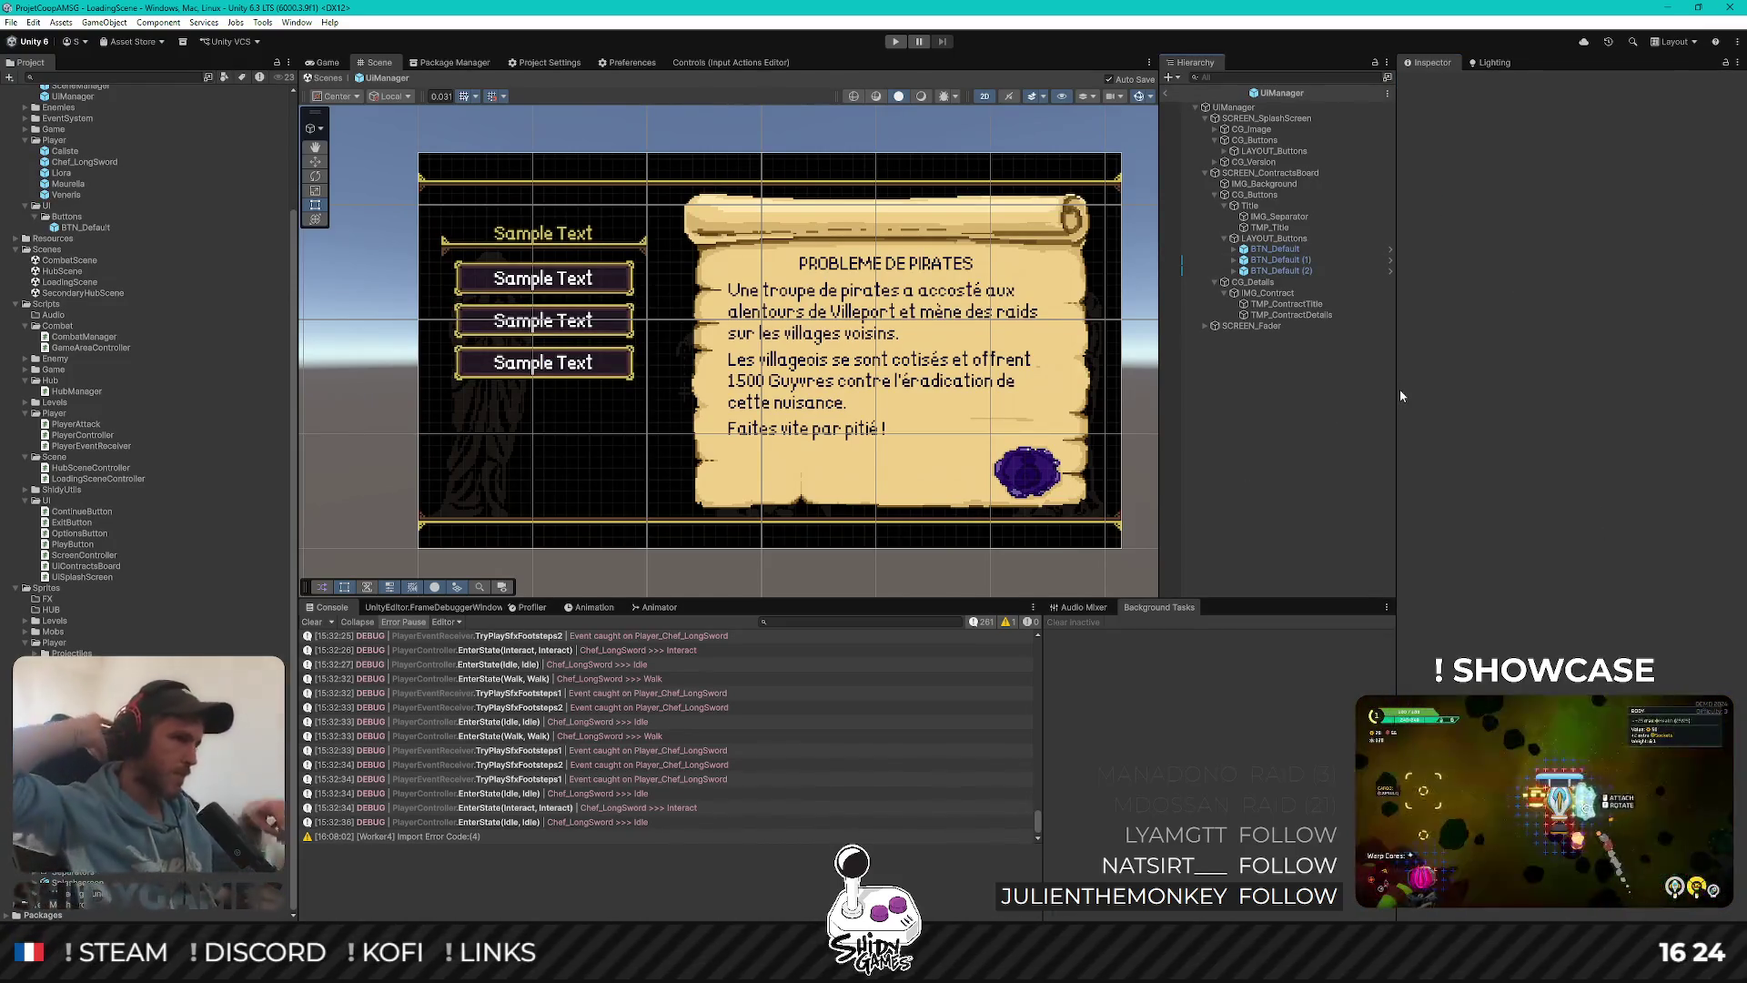
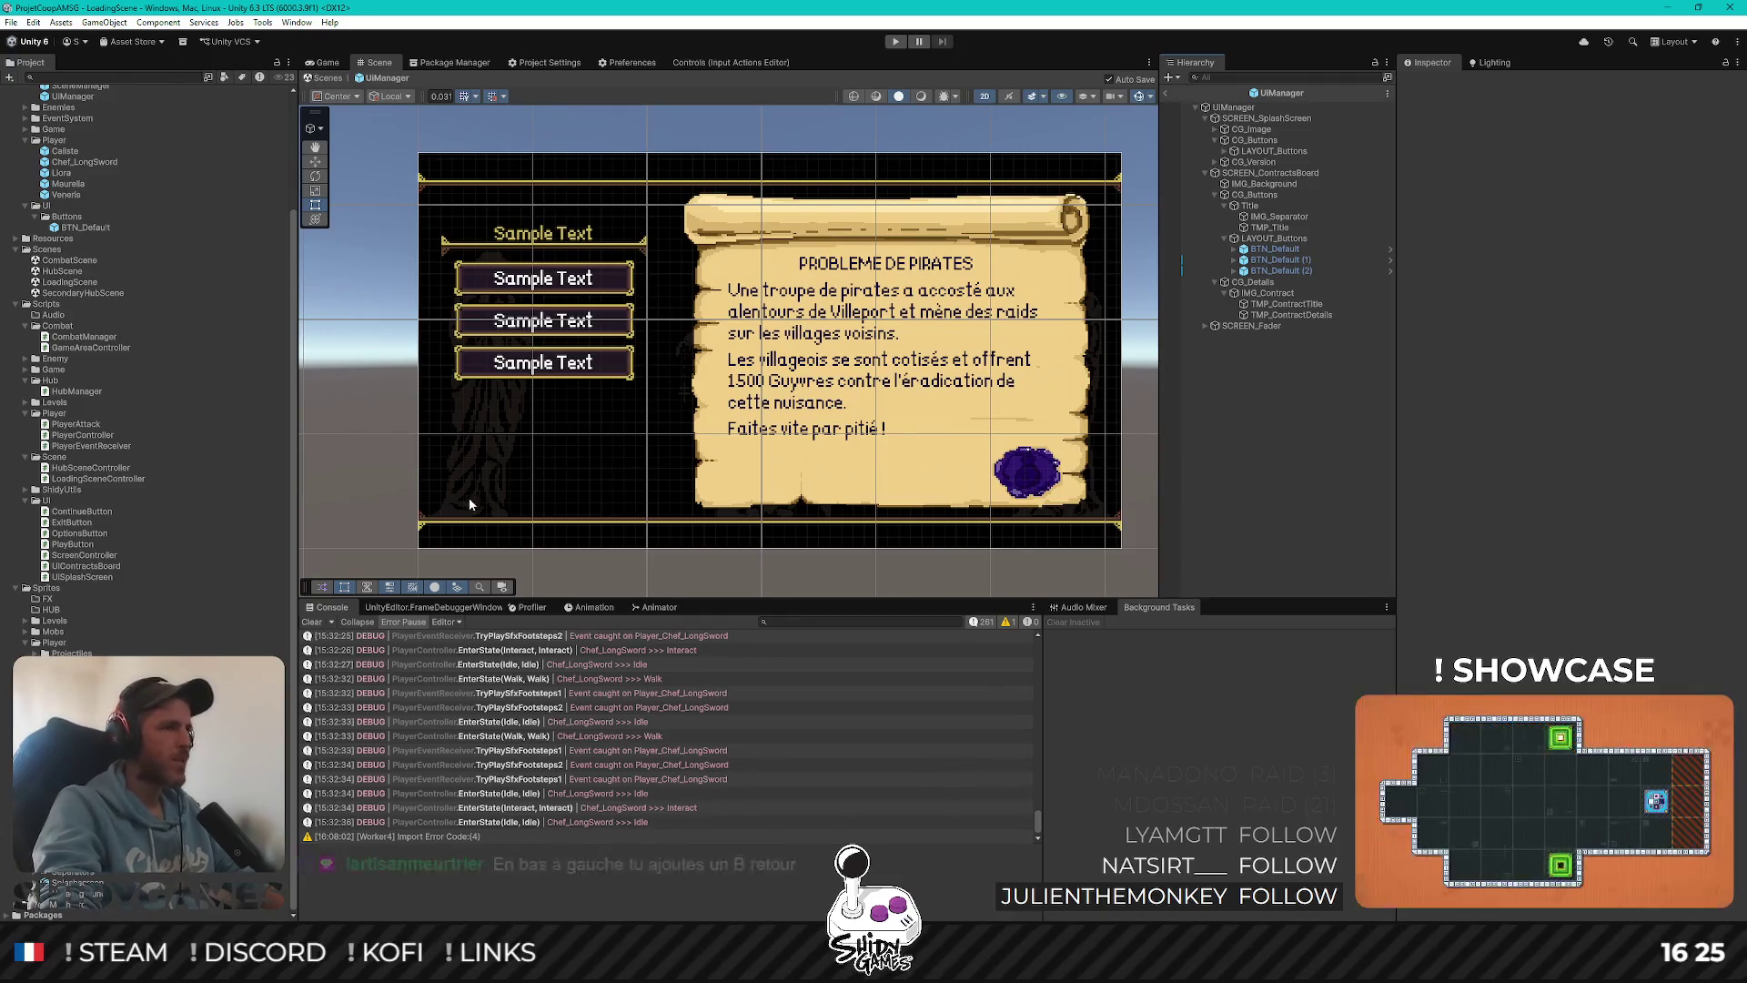
# Clear the Console log
pyautogui.scroll(3, 484, 495)
pyautogui.scroll(2, 591, 419)
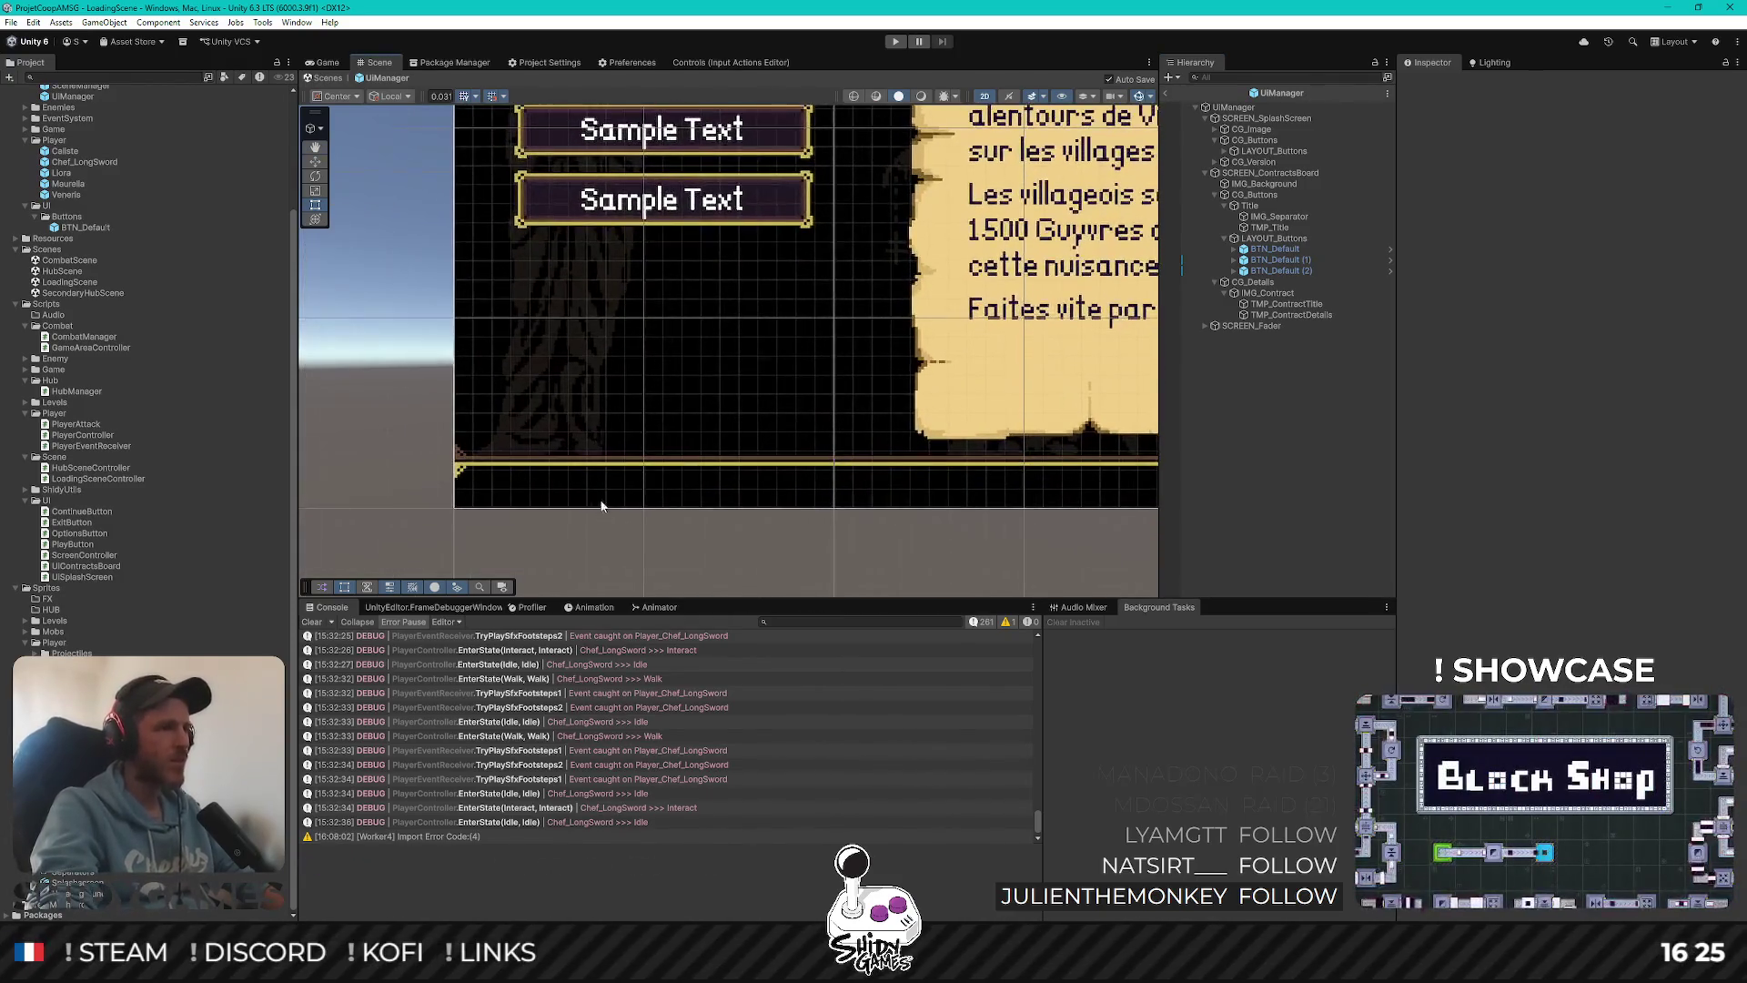
pyautogui.click(310, 621)
# Collapse the CG_Buttons and CG_Details groups under SCREEN_ContractsBoard in the Hierarchy
pyautogui.scroll(-3, 581, 429)
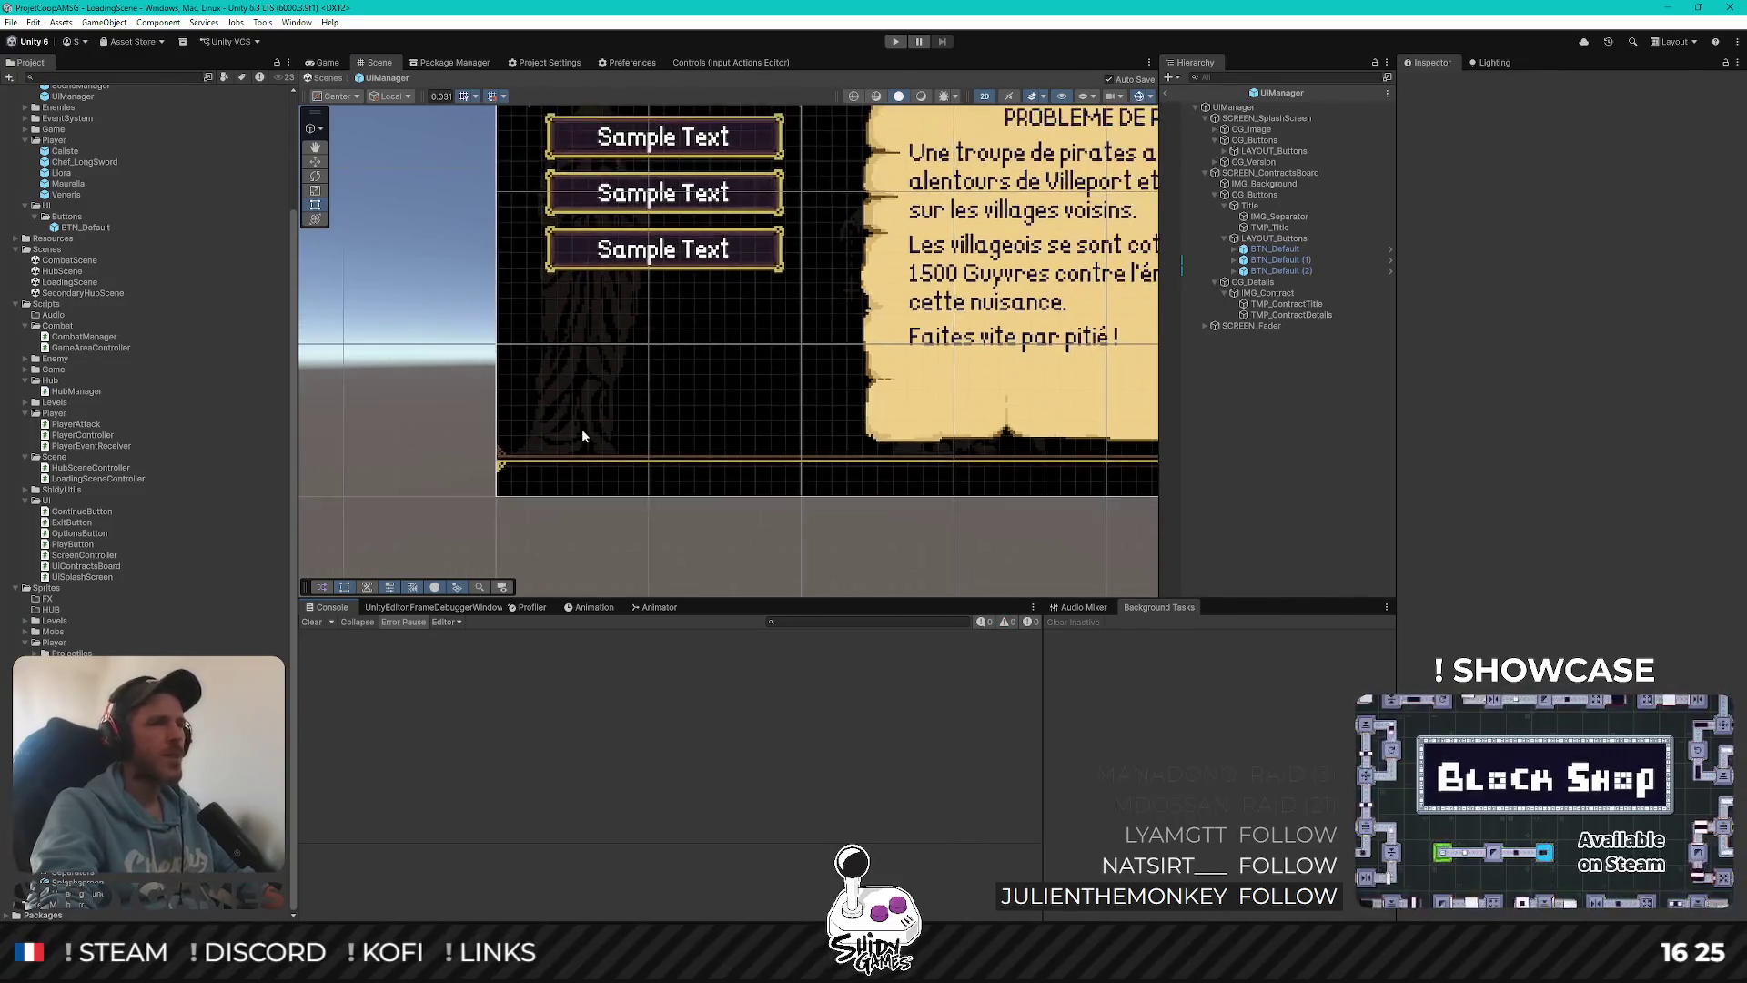
pyautogui.scroll(2, 581, 429)
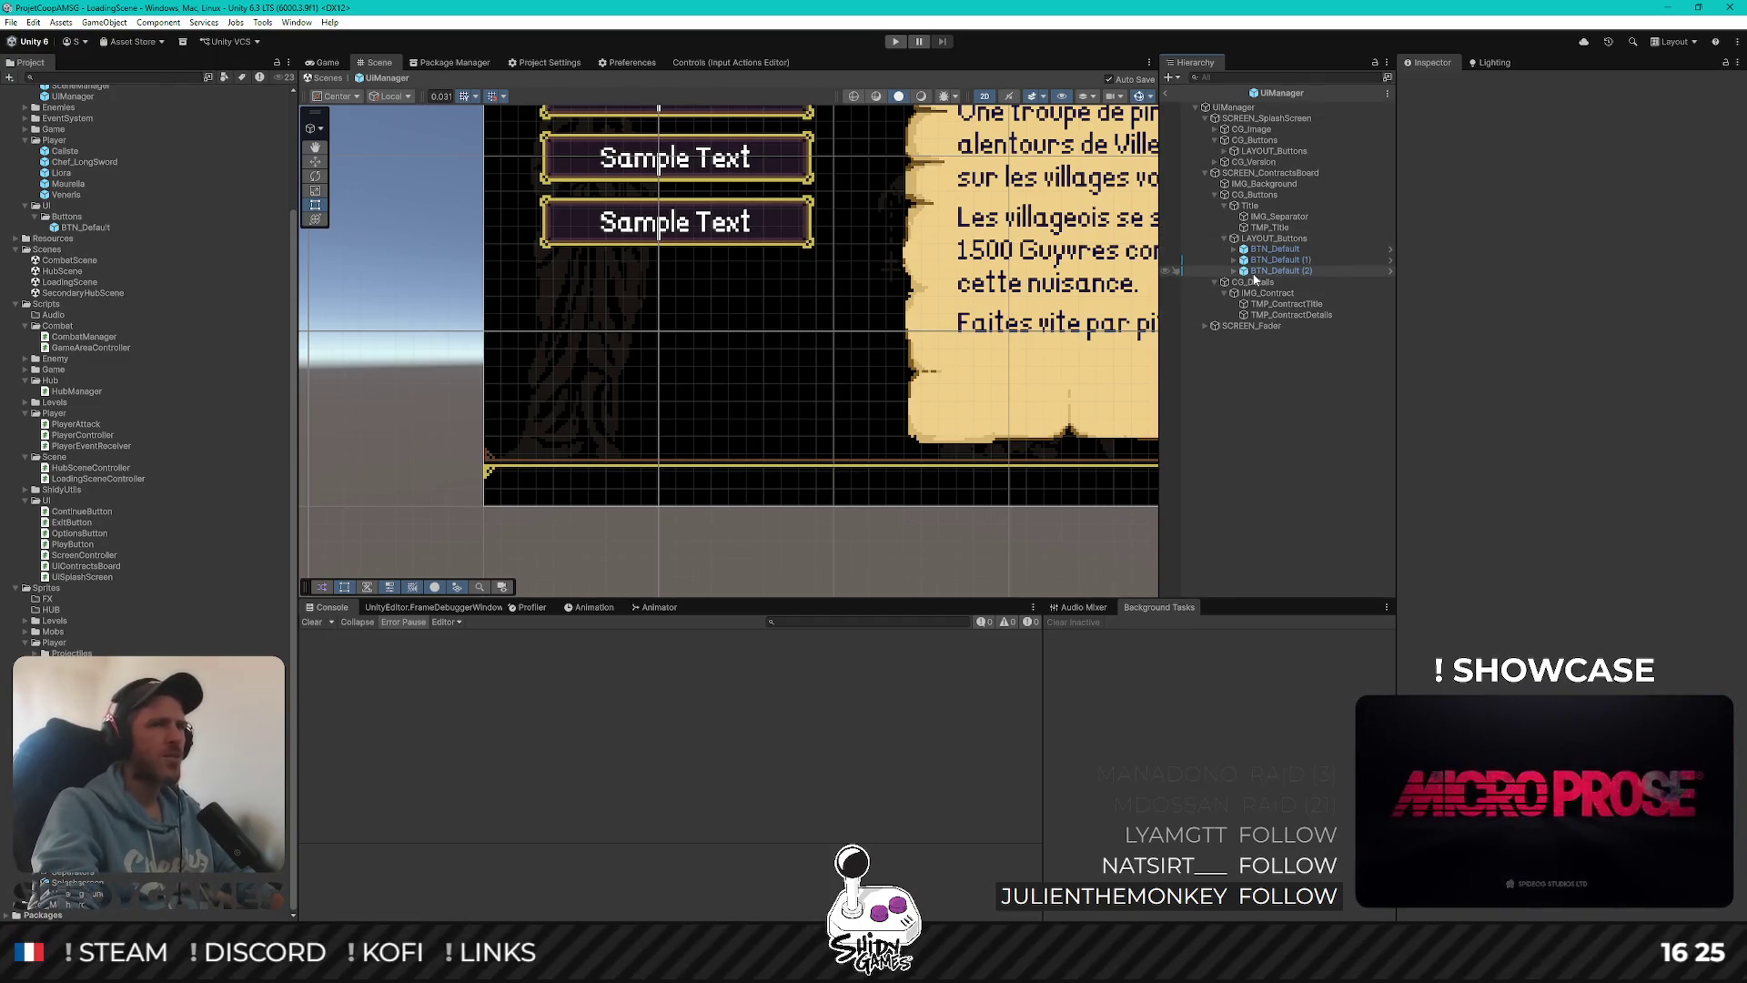
pyautogui.scroll(1, 626, 411)
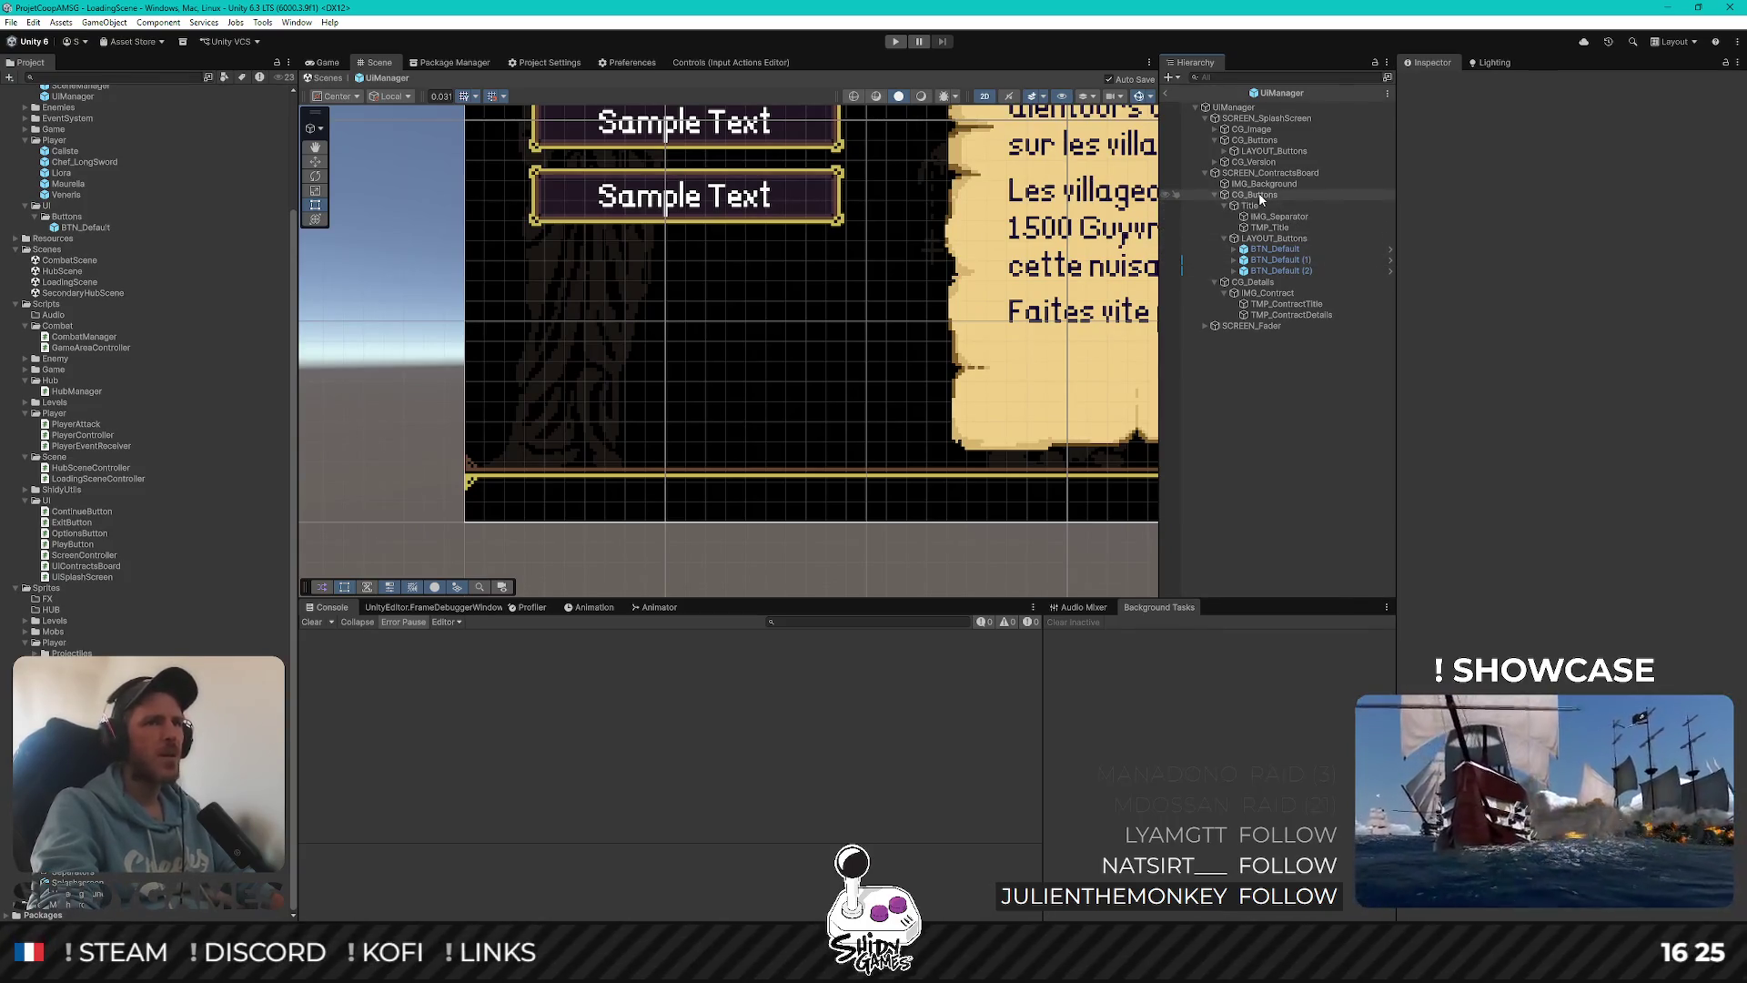
pyautogui.click(1216, 197)
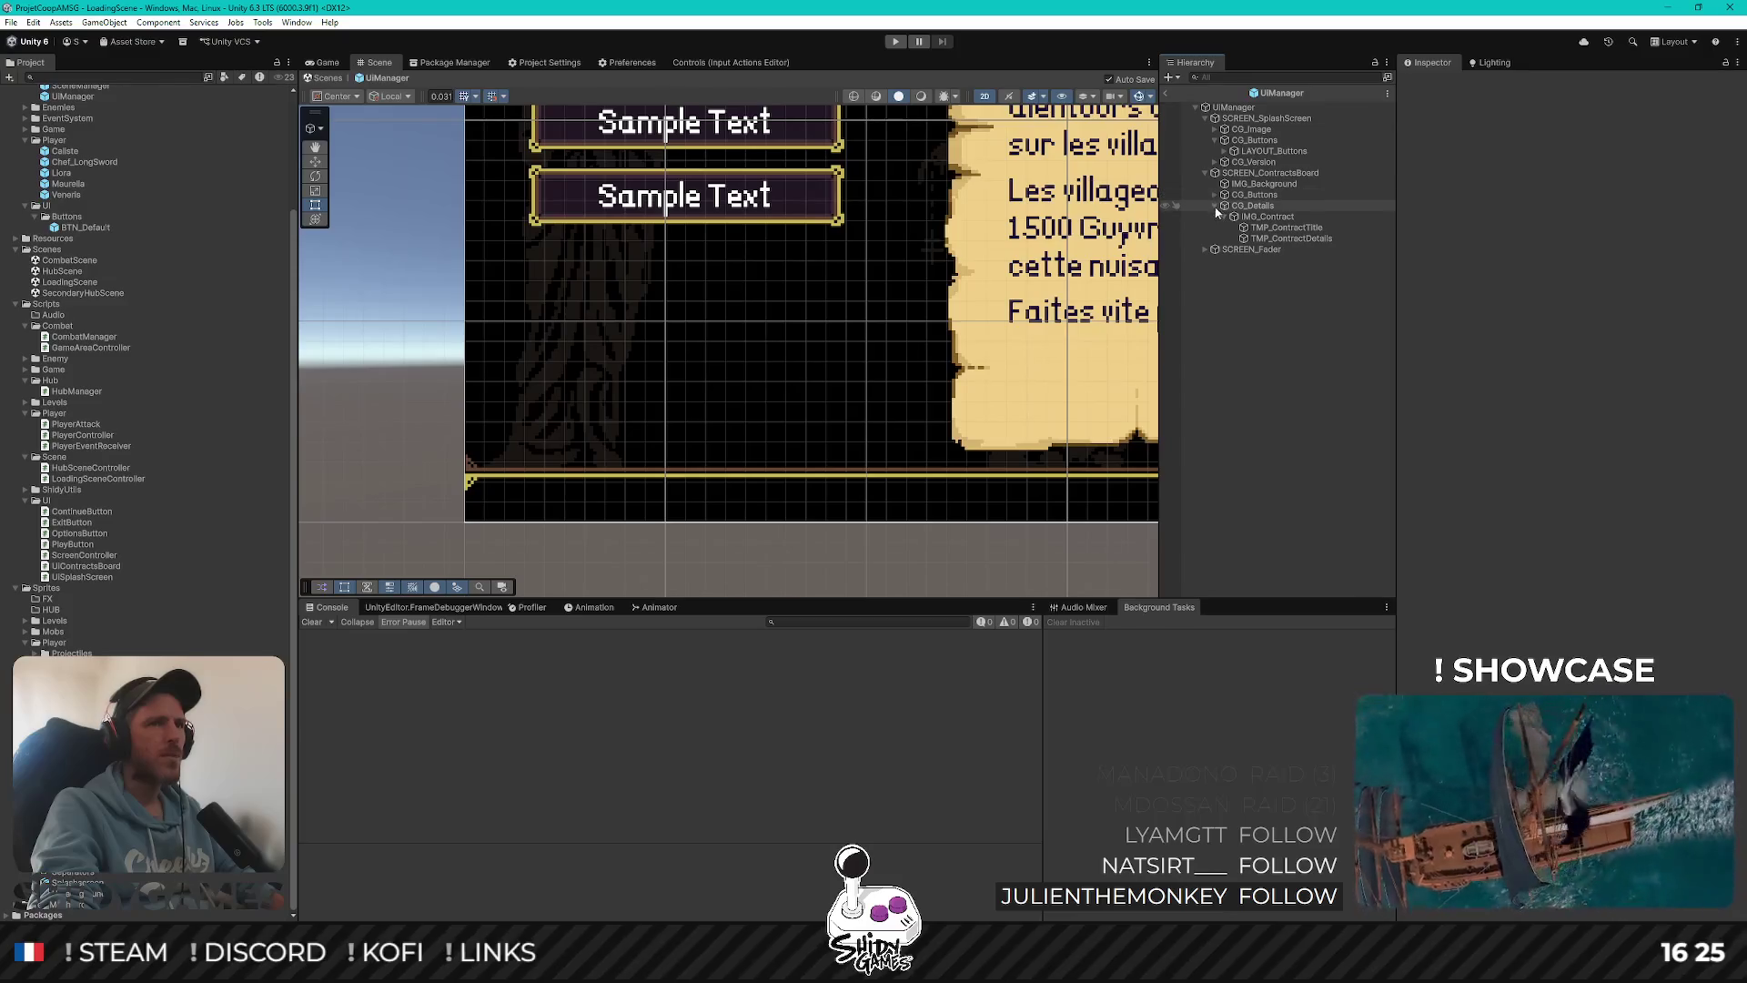
pyautogui.click(1217, 206)
pyautogui.rightClick(1244, 173)
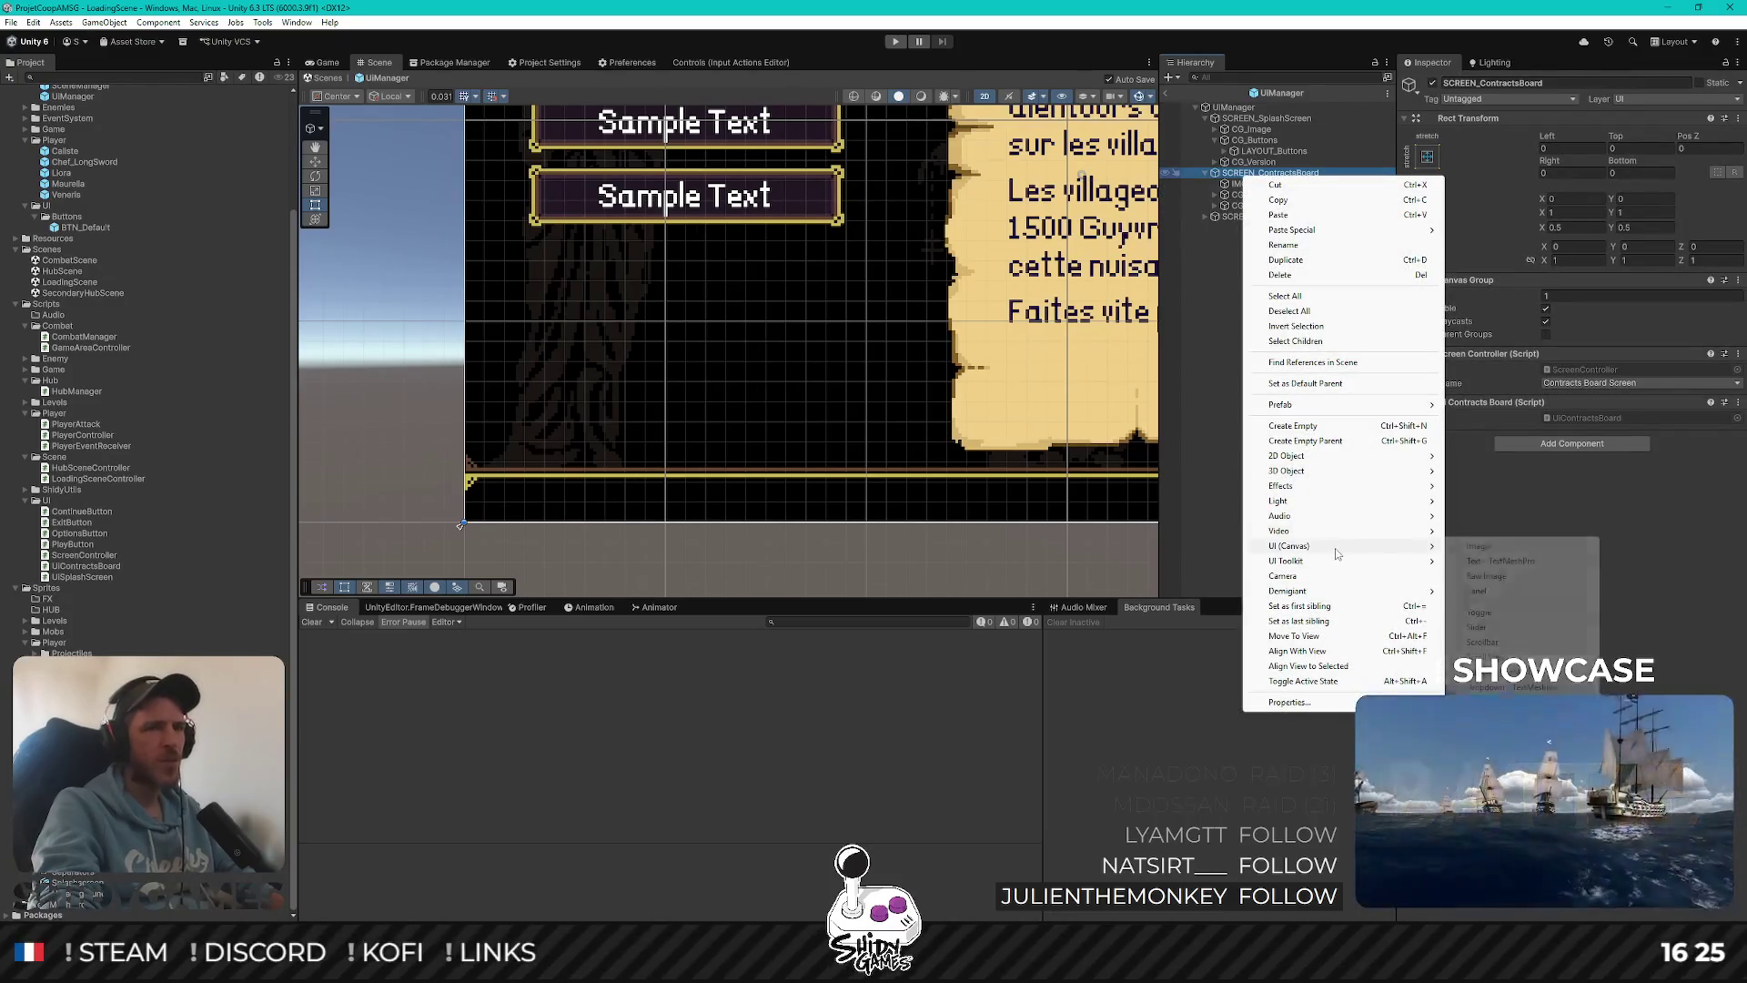
# Add a new Text - TextMeshPro object under SCREEN_ContractsBoard
pyautogui.click(1350, 420)
pyautogui.rightClick(1231, 172)
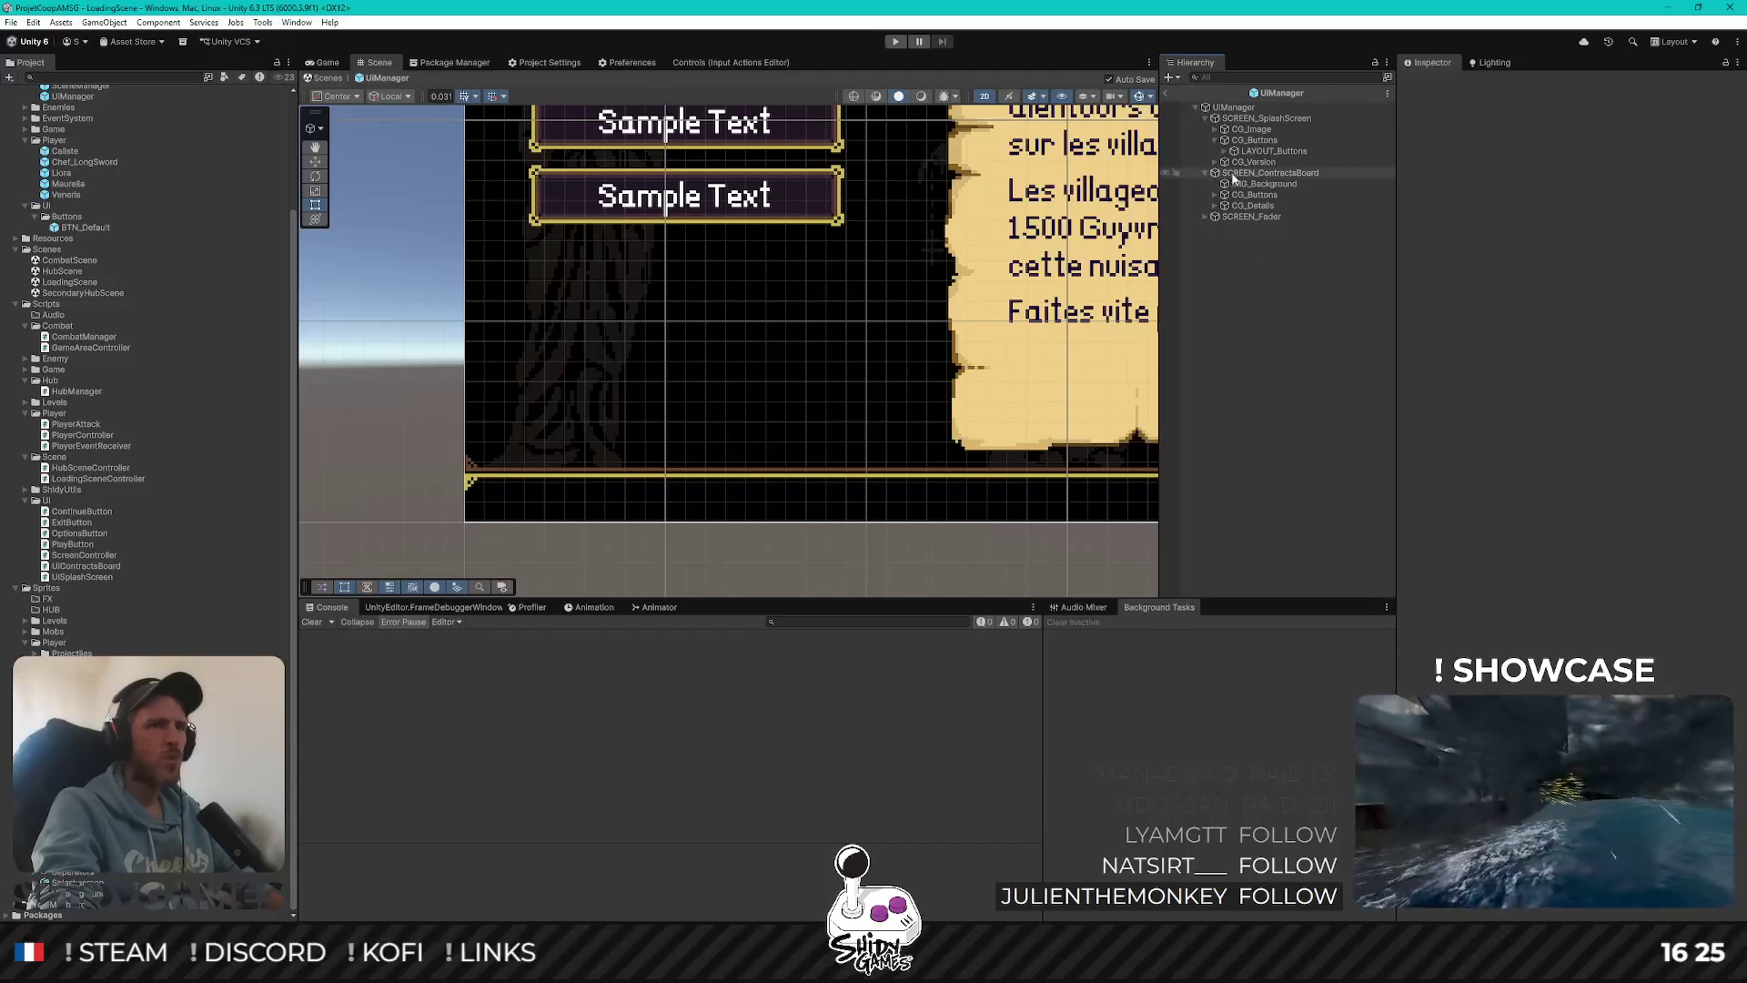
pyautogui.moveTo(1325, 542)
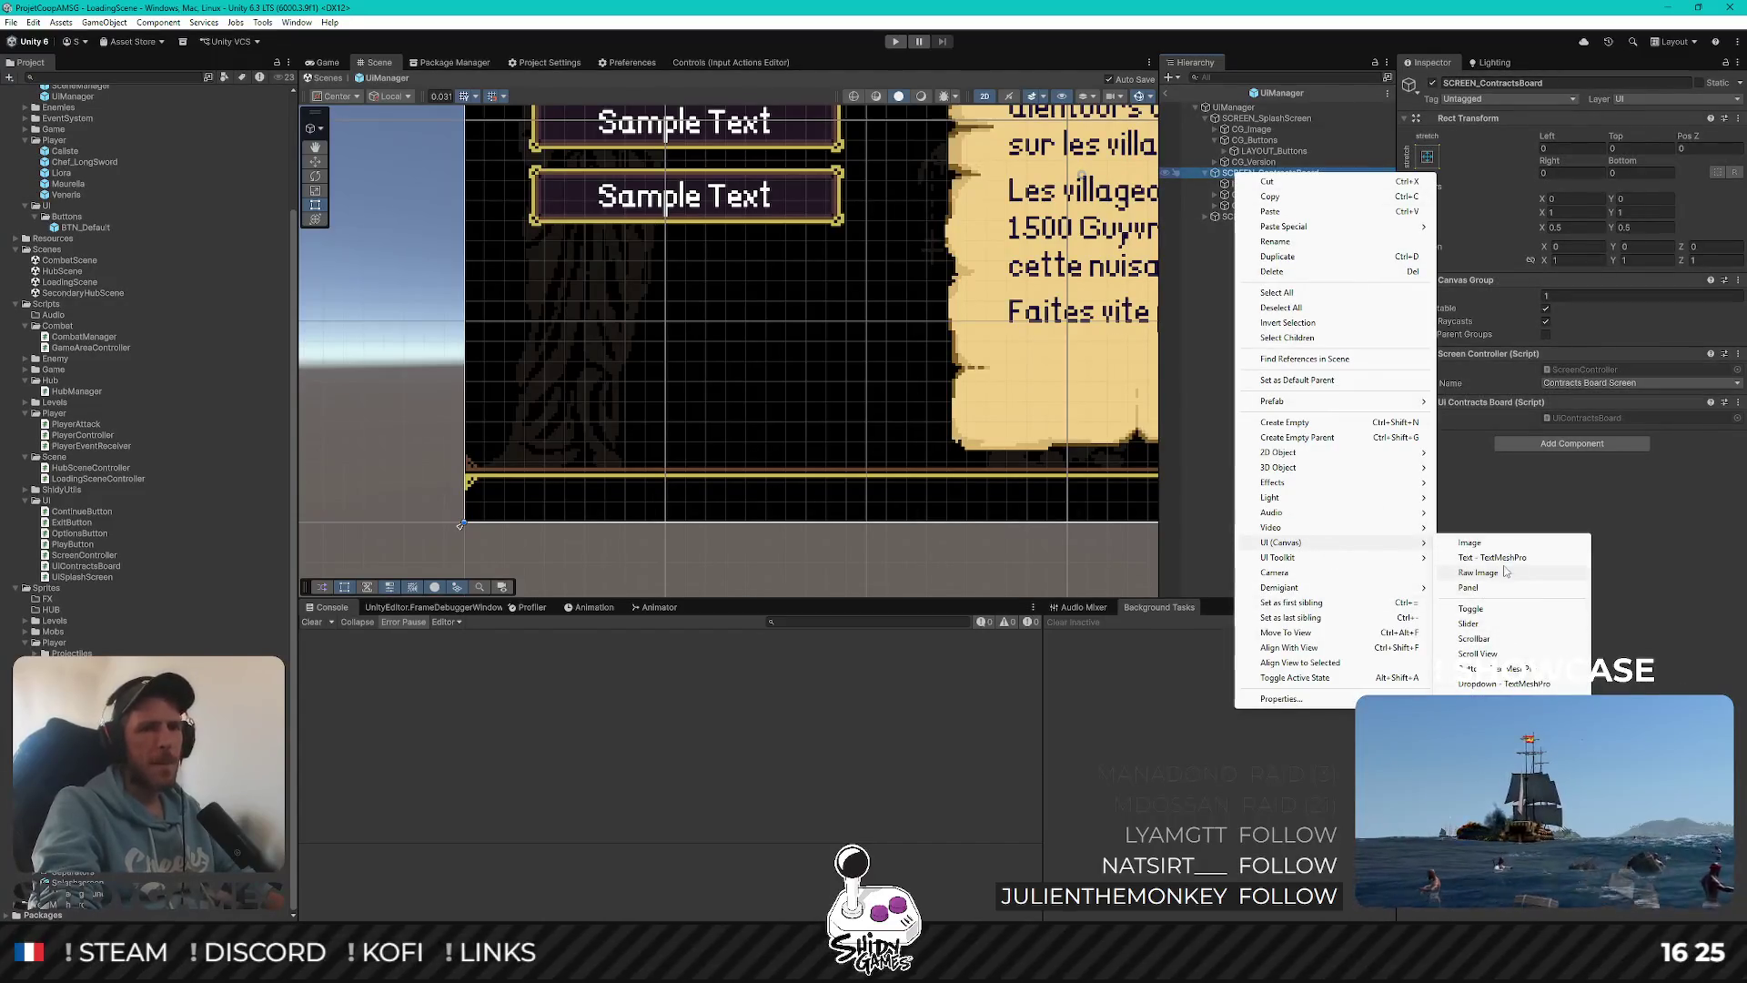
pyautogui.click(1501, 557)
# Anchor the text bottom-stretch with pivot and position, left and middle aligned, Left offset 10
pyautogui.click(1427, 156)
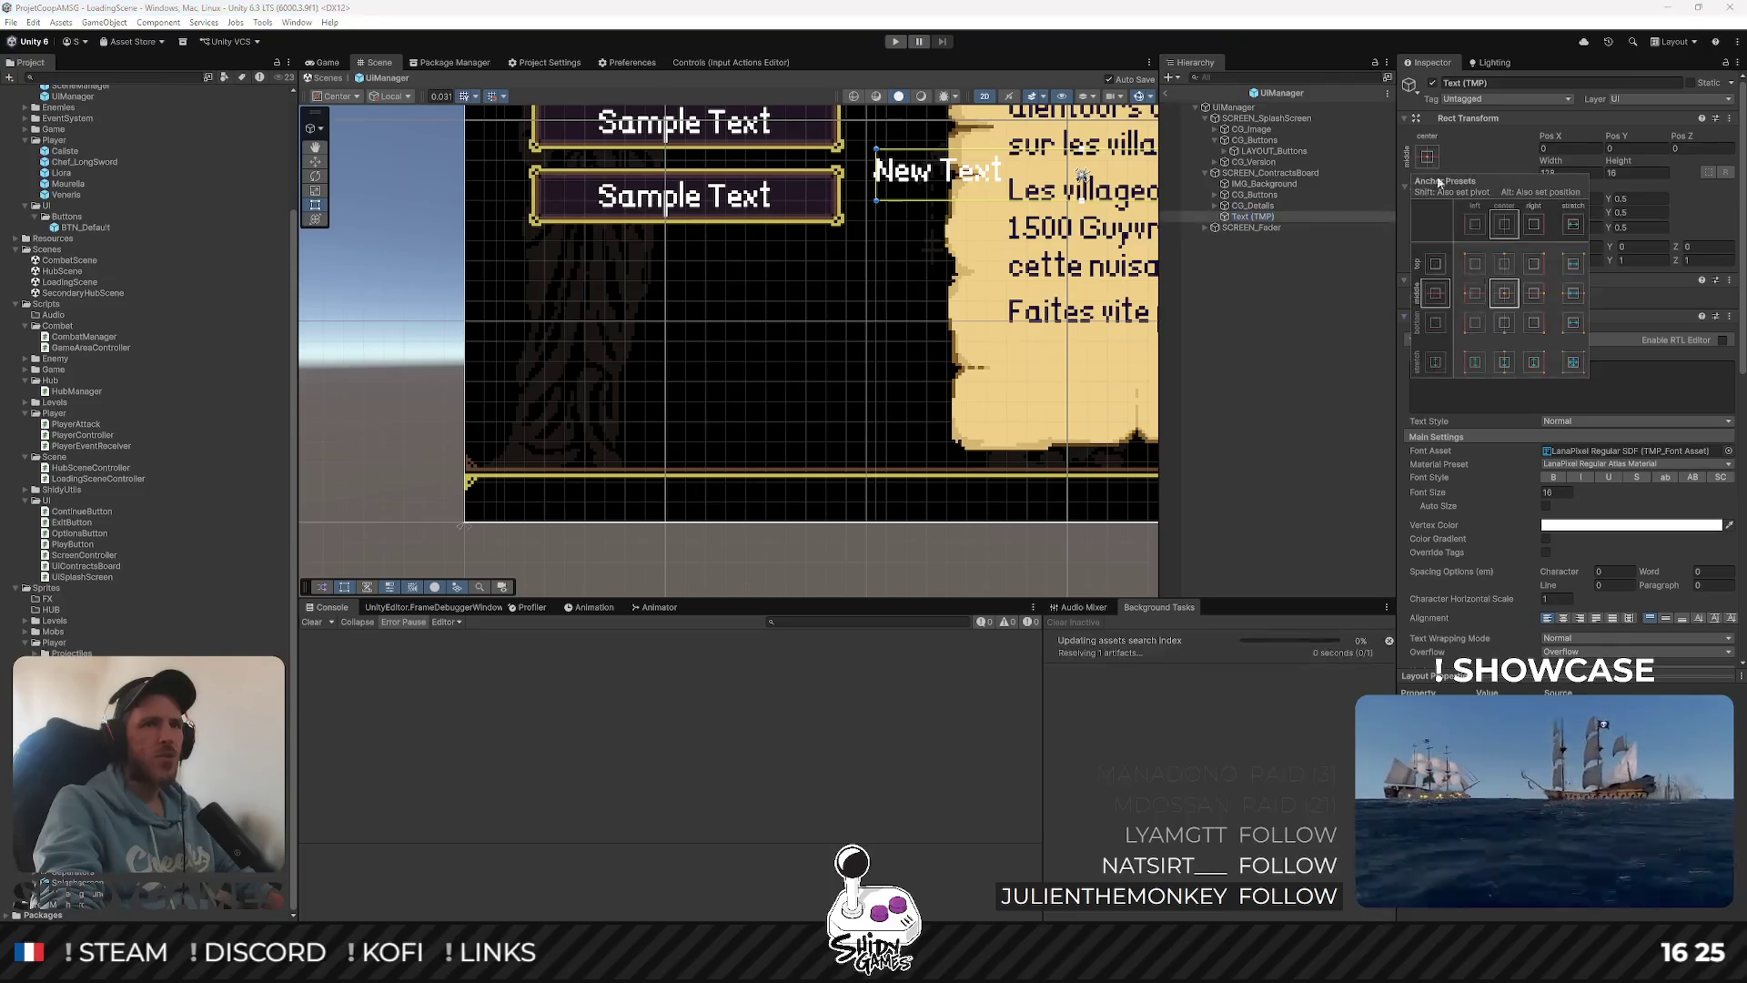
pyautogui.hotkey('shift', 'alt')
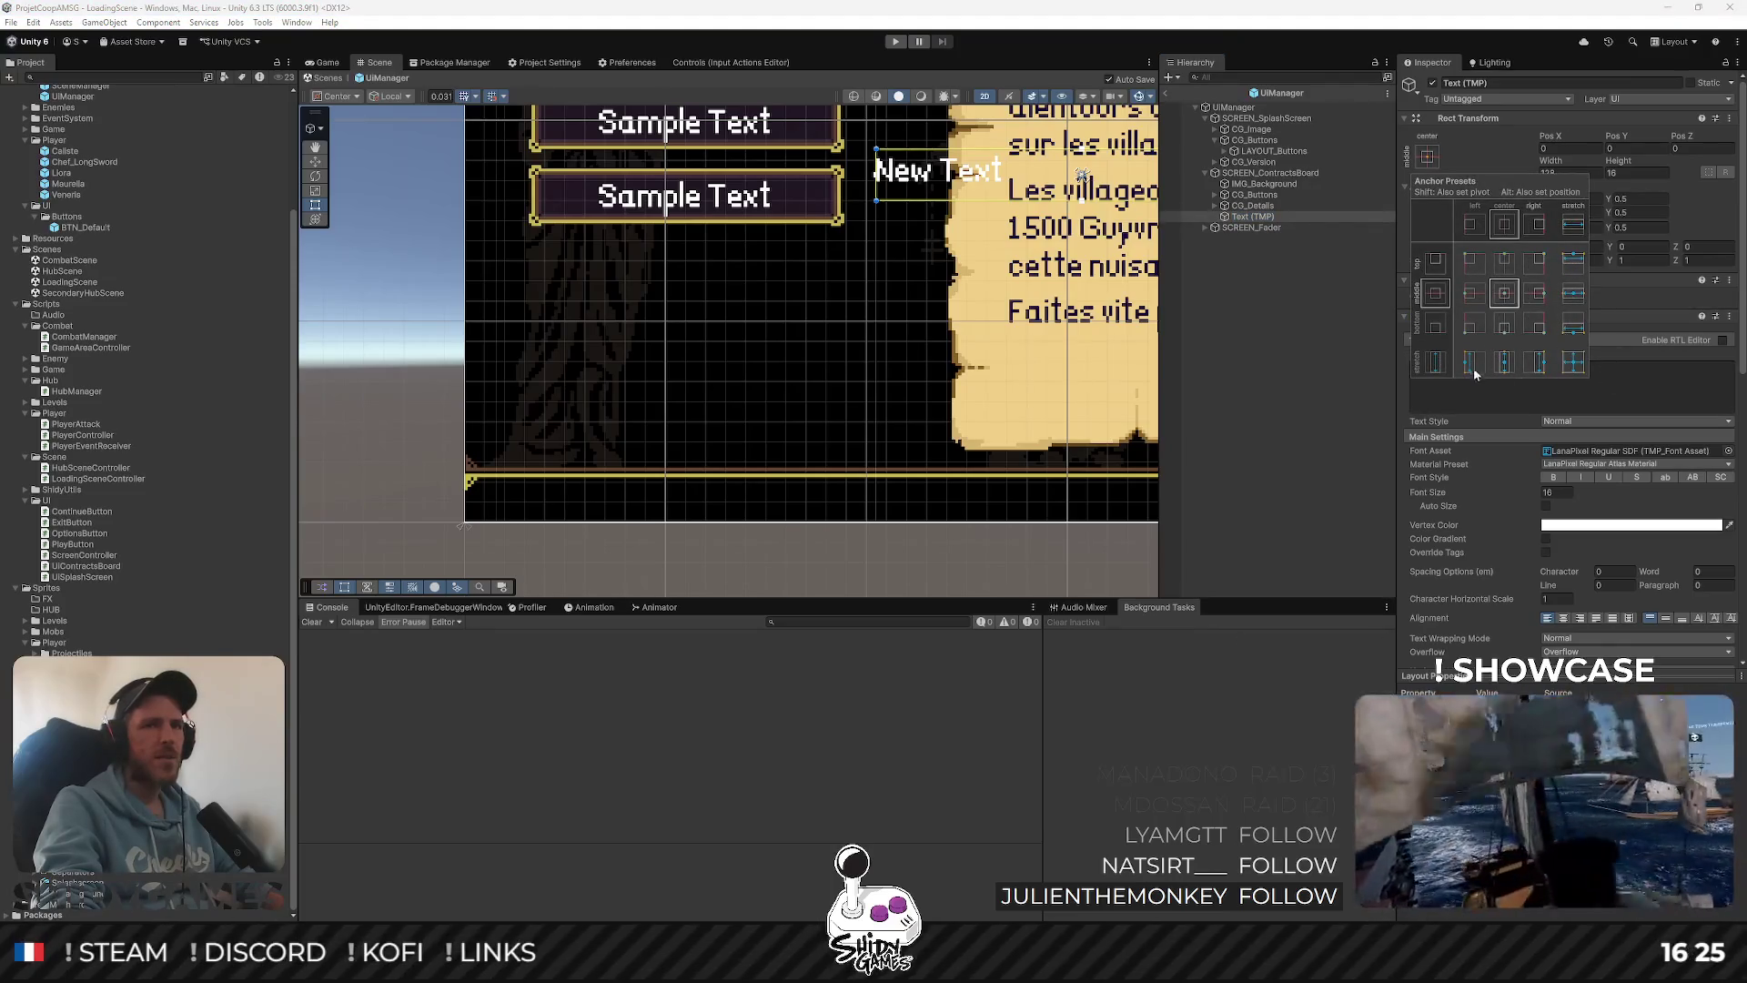
pyautogui.keyDown('alt'); pyautogui.keyDown('shift'); pyautogui.click(1576, 320); pyautogui.keyUp('shift'); pyautogui.keyUp('alt')
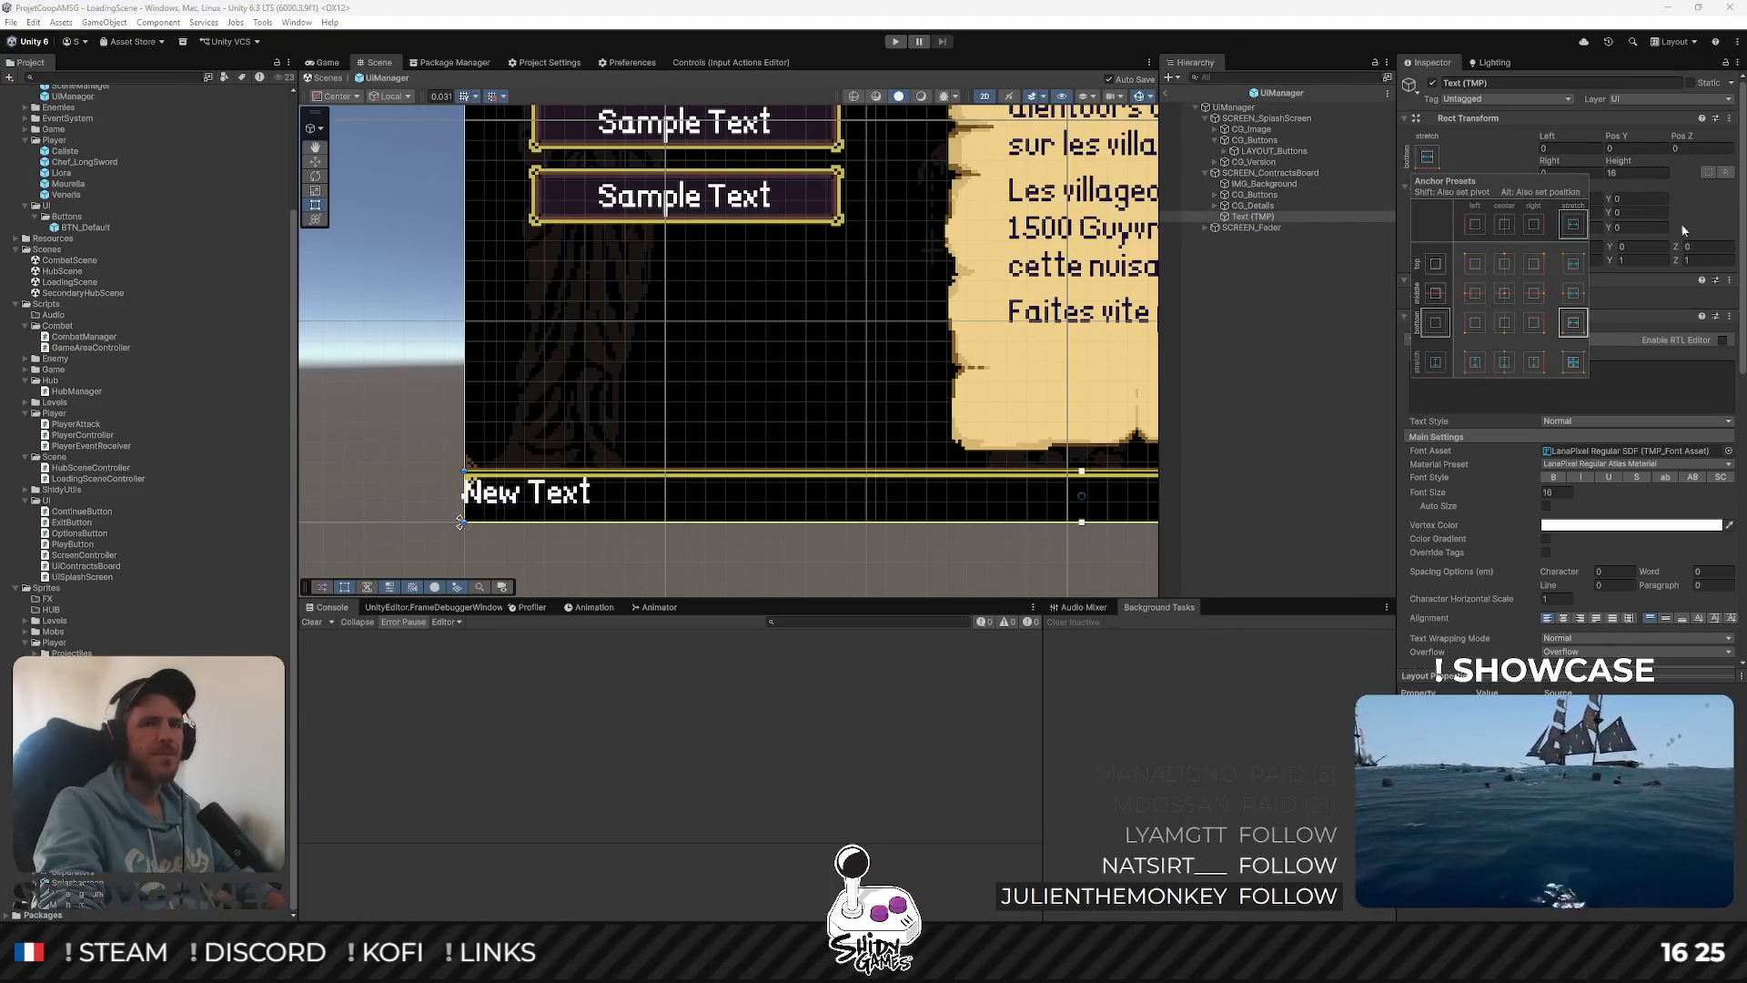
pyautogui.click(1579, 618)
pyautogui.click(1547, 618)
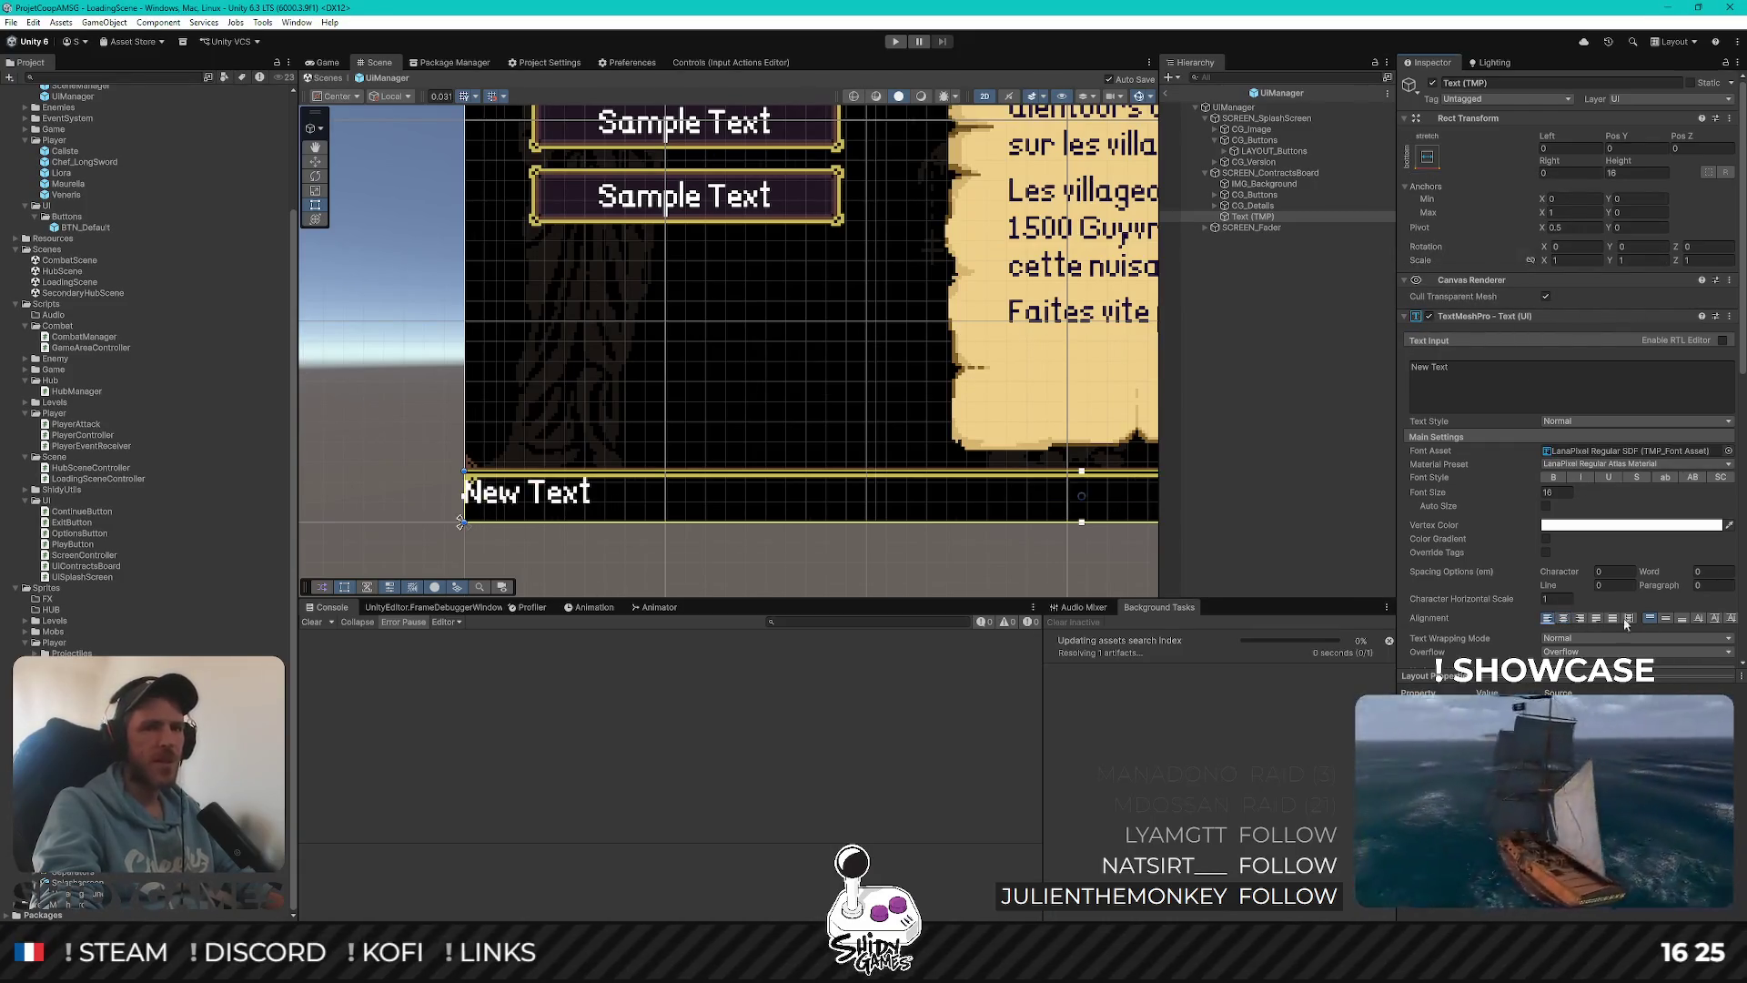
pyautogui.click(1665, 618)
pyautogui.click(1558, 151)
pyautogui.write('10')
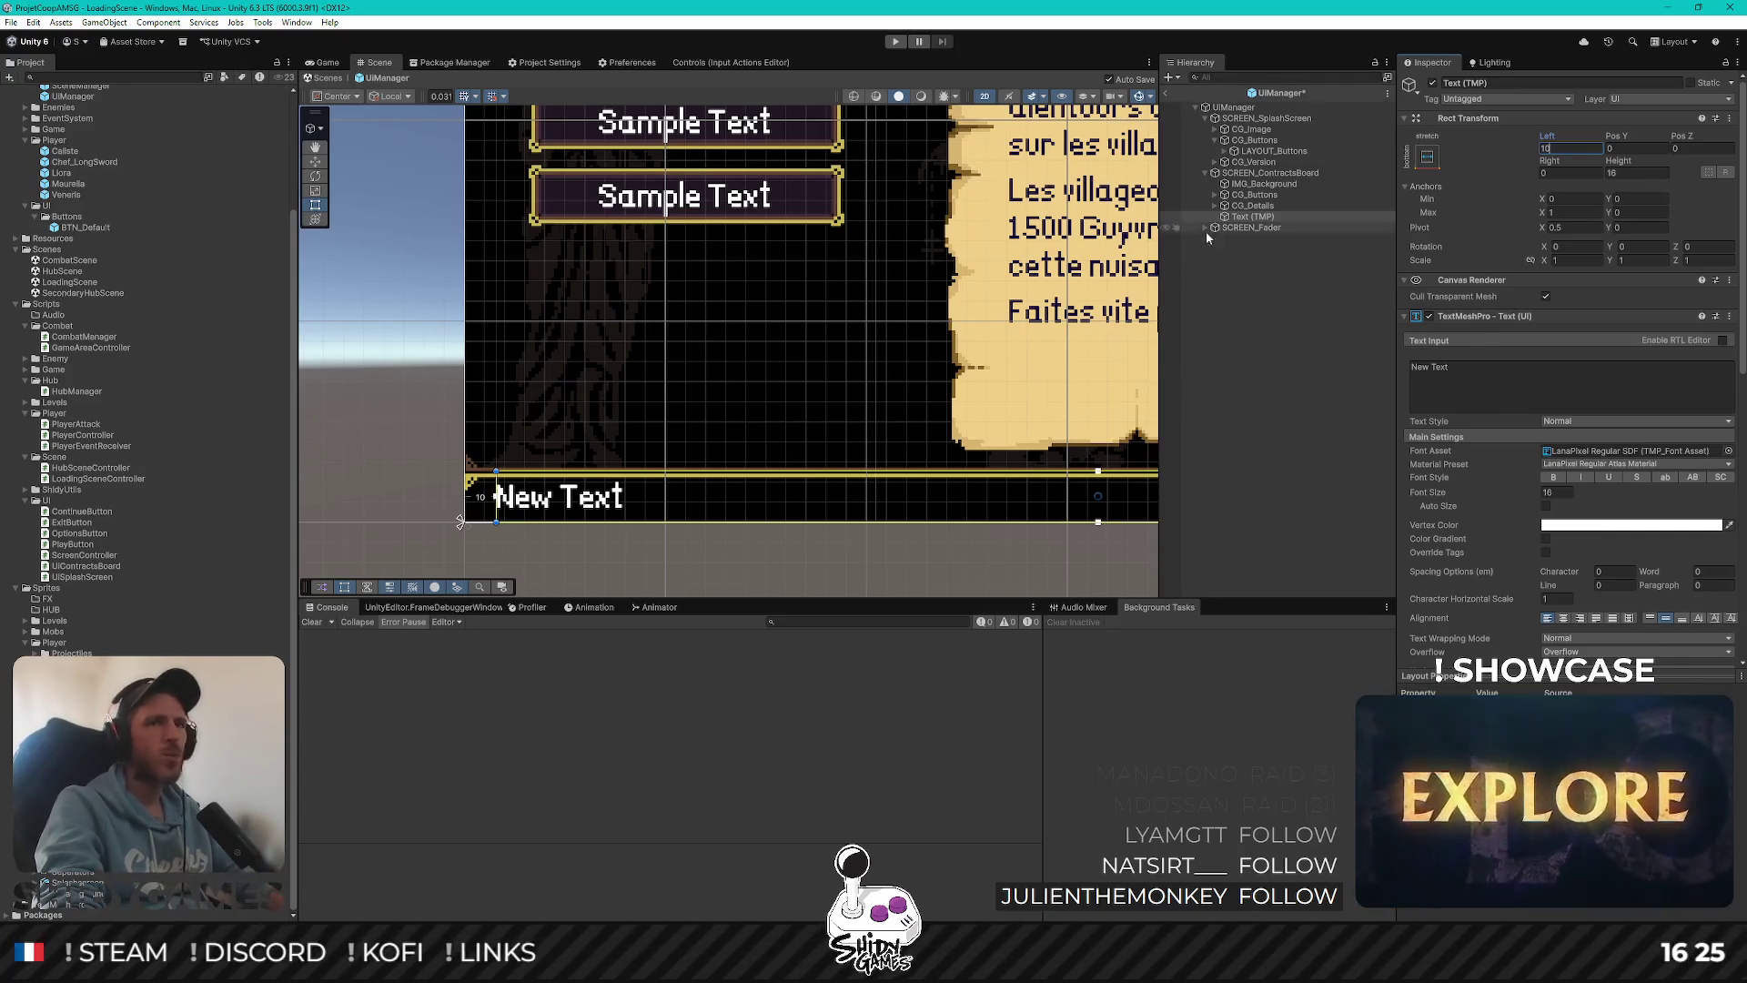
# Replace the placeholder text with "[B] Retour"
pyautogui.click(1265, 273)
pyautogui.click(1263, 218)
pyautogui.click(1565, 401)
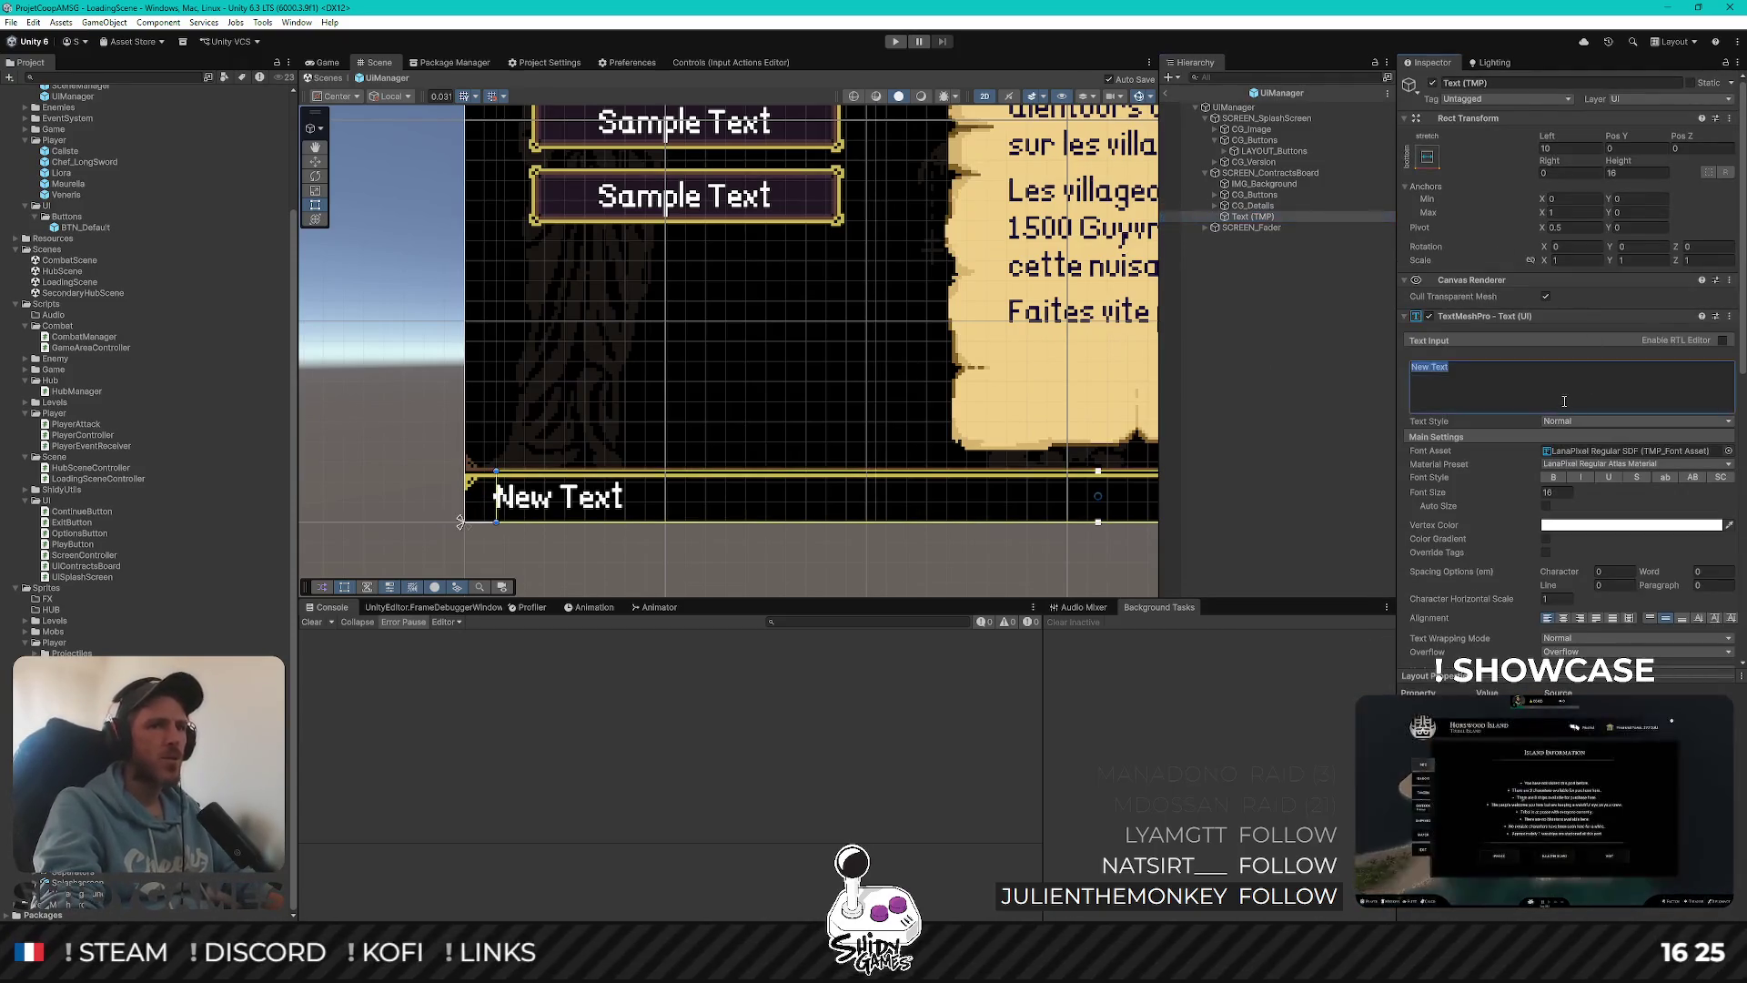
pyautogui.hotkey('ctrl', 'a')
pyautogui.press('BackSpace')
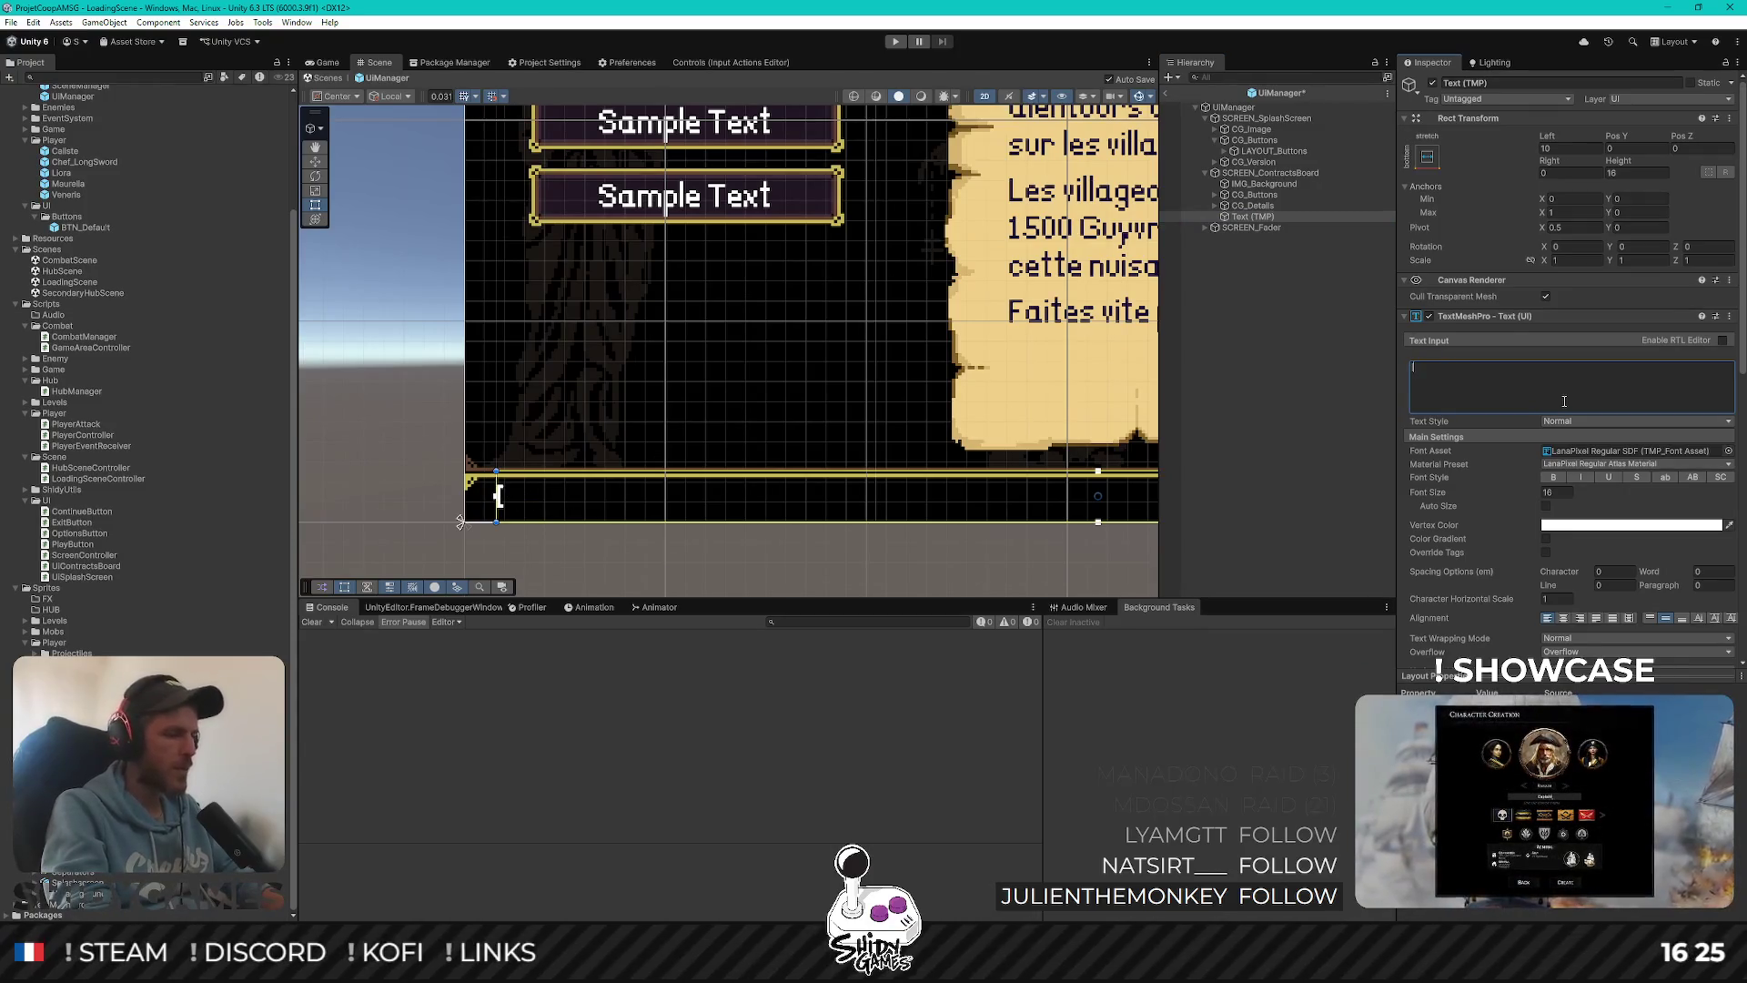
pyautogui.write('B]')
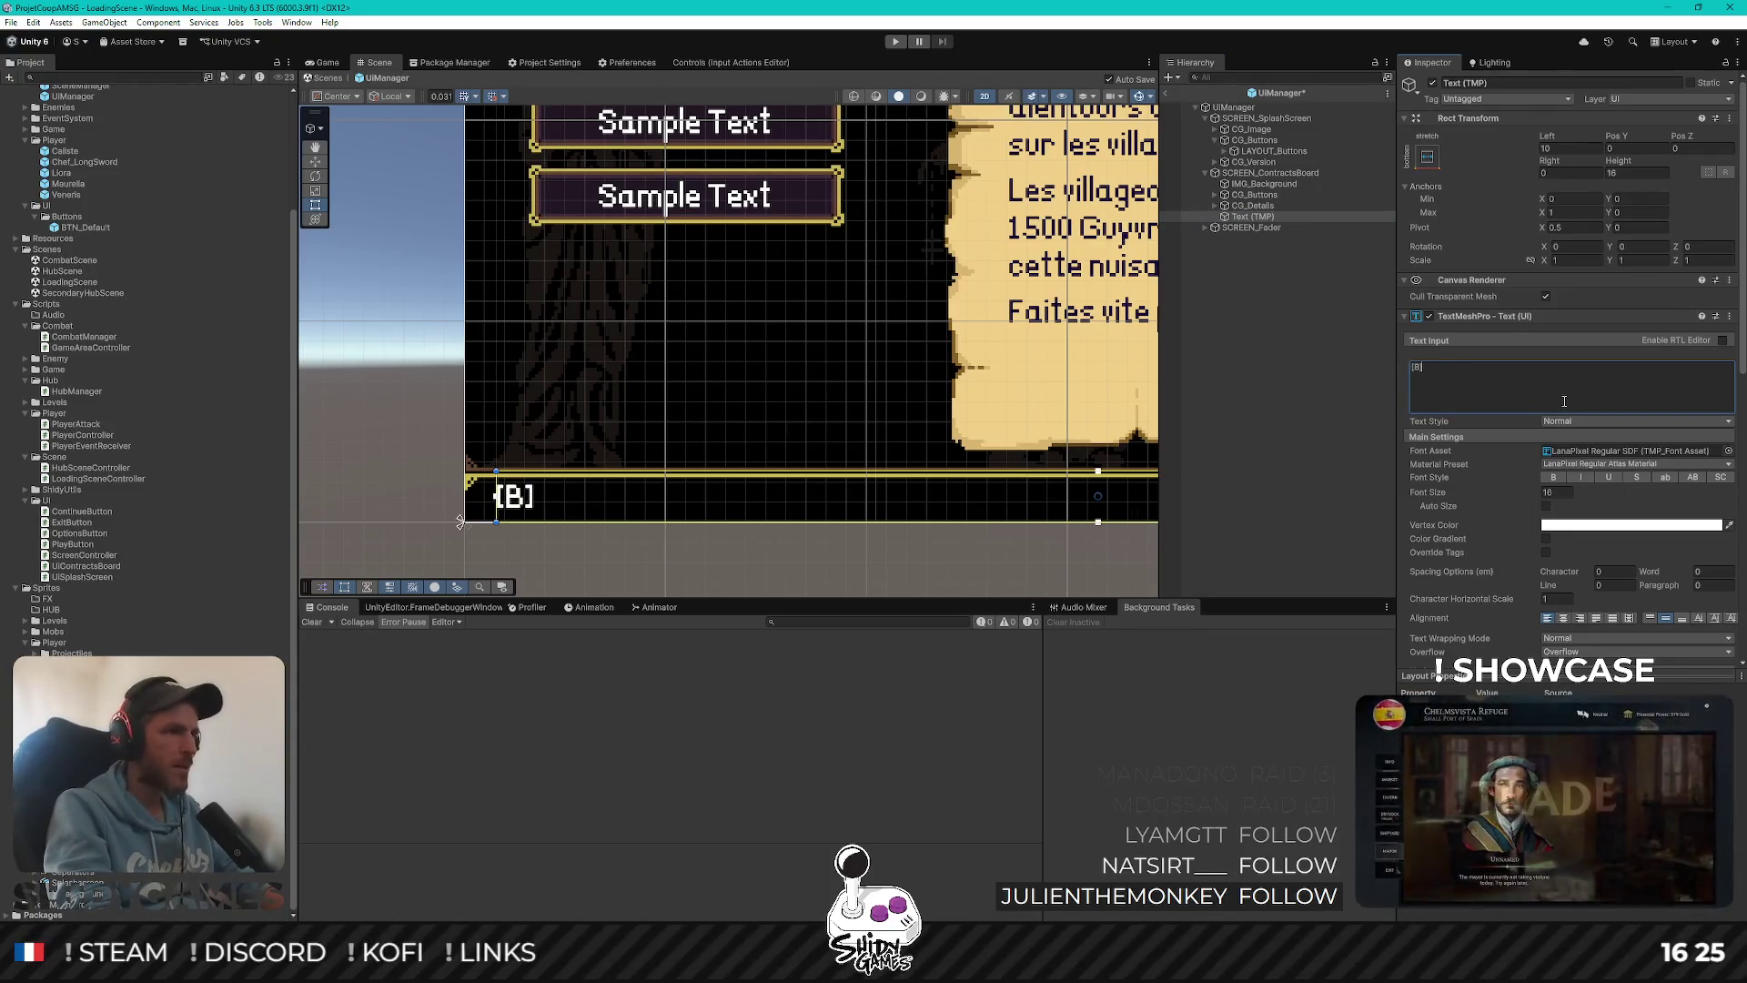
pyautogui.write(' Retour')
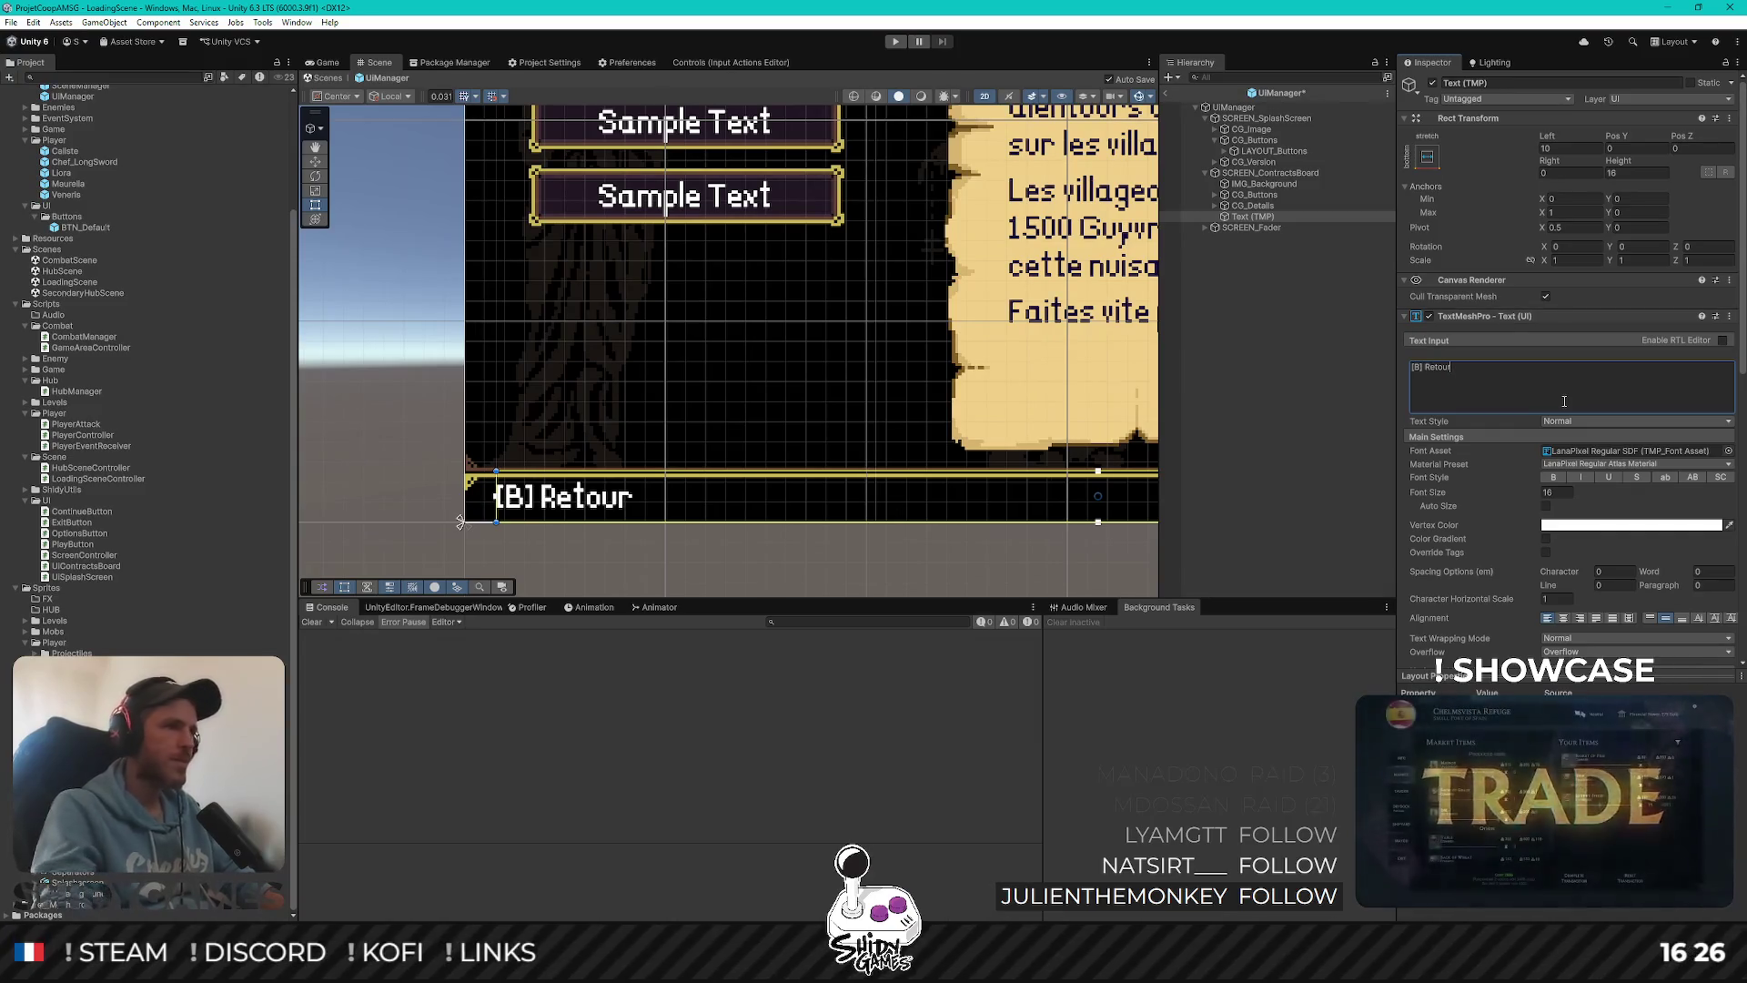
pyautogui.click(1275, 531)
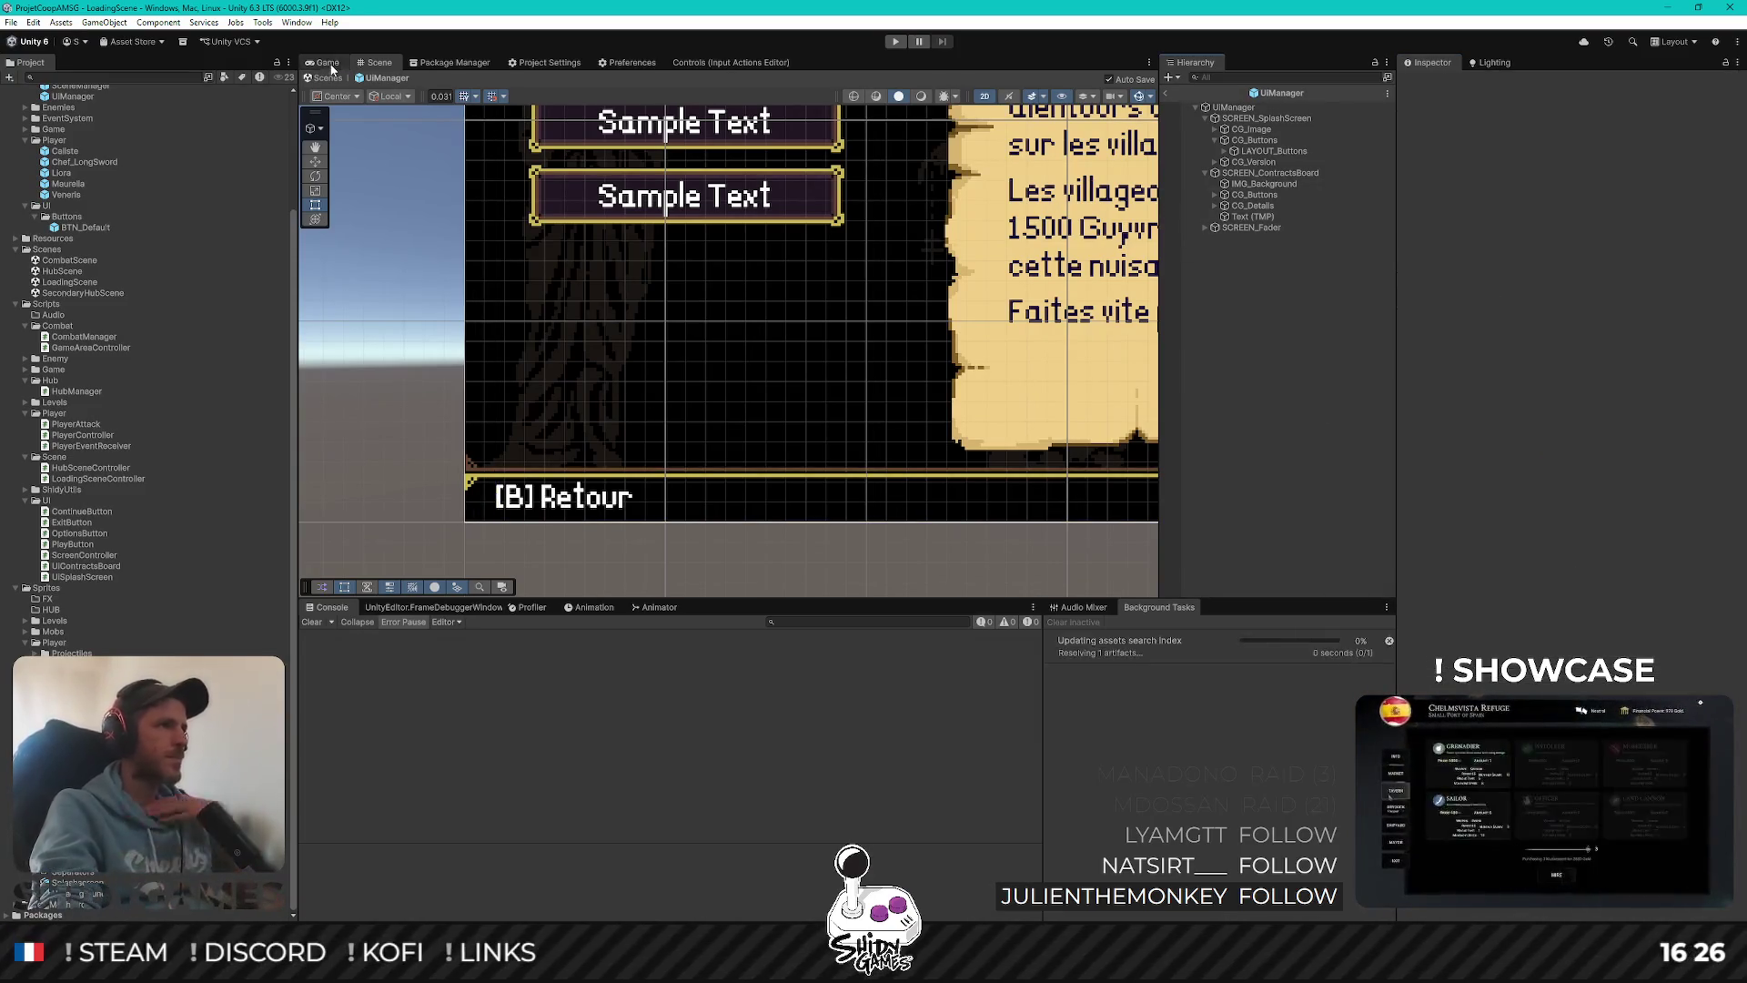
# Change the label's B to ESC so it reads "[ESC] Retour"
pyautogui.scroll(-3, 600, 351)
pyautogui.scroll(-2, 600, 352)
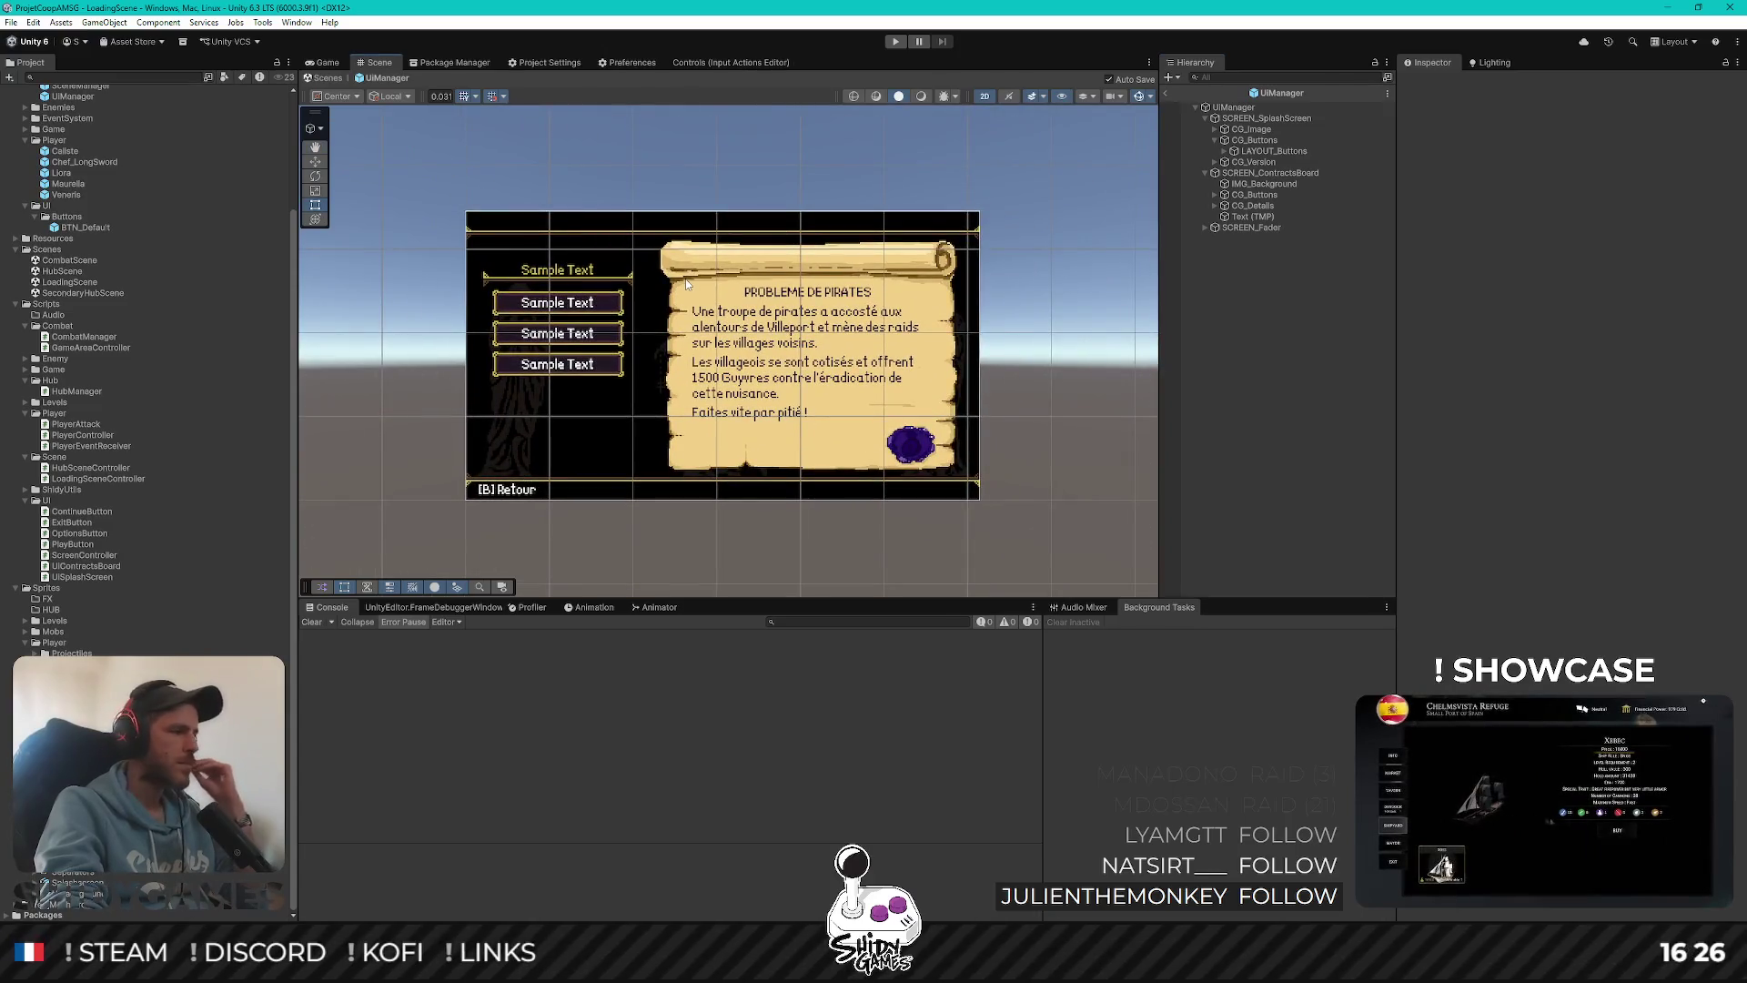
pyautogui.scroll(1, 657, 312)
pyautogui.moveTo(598, 328); pyautogui.dragTo(615, 329)
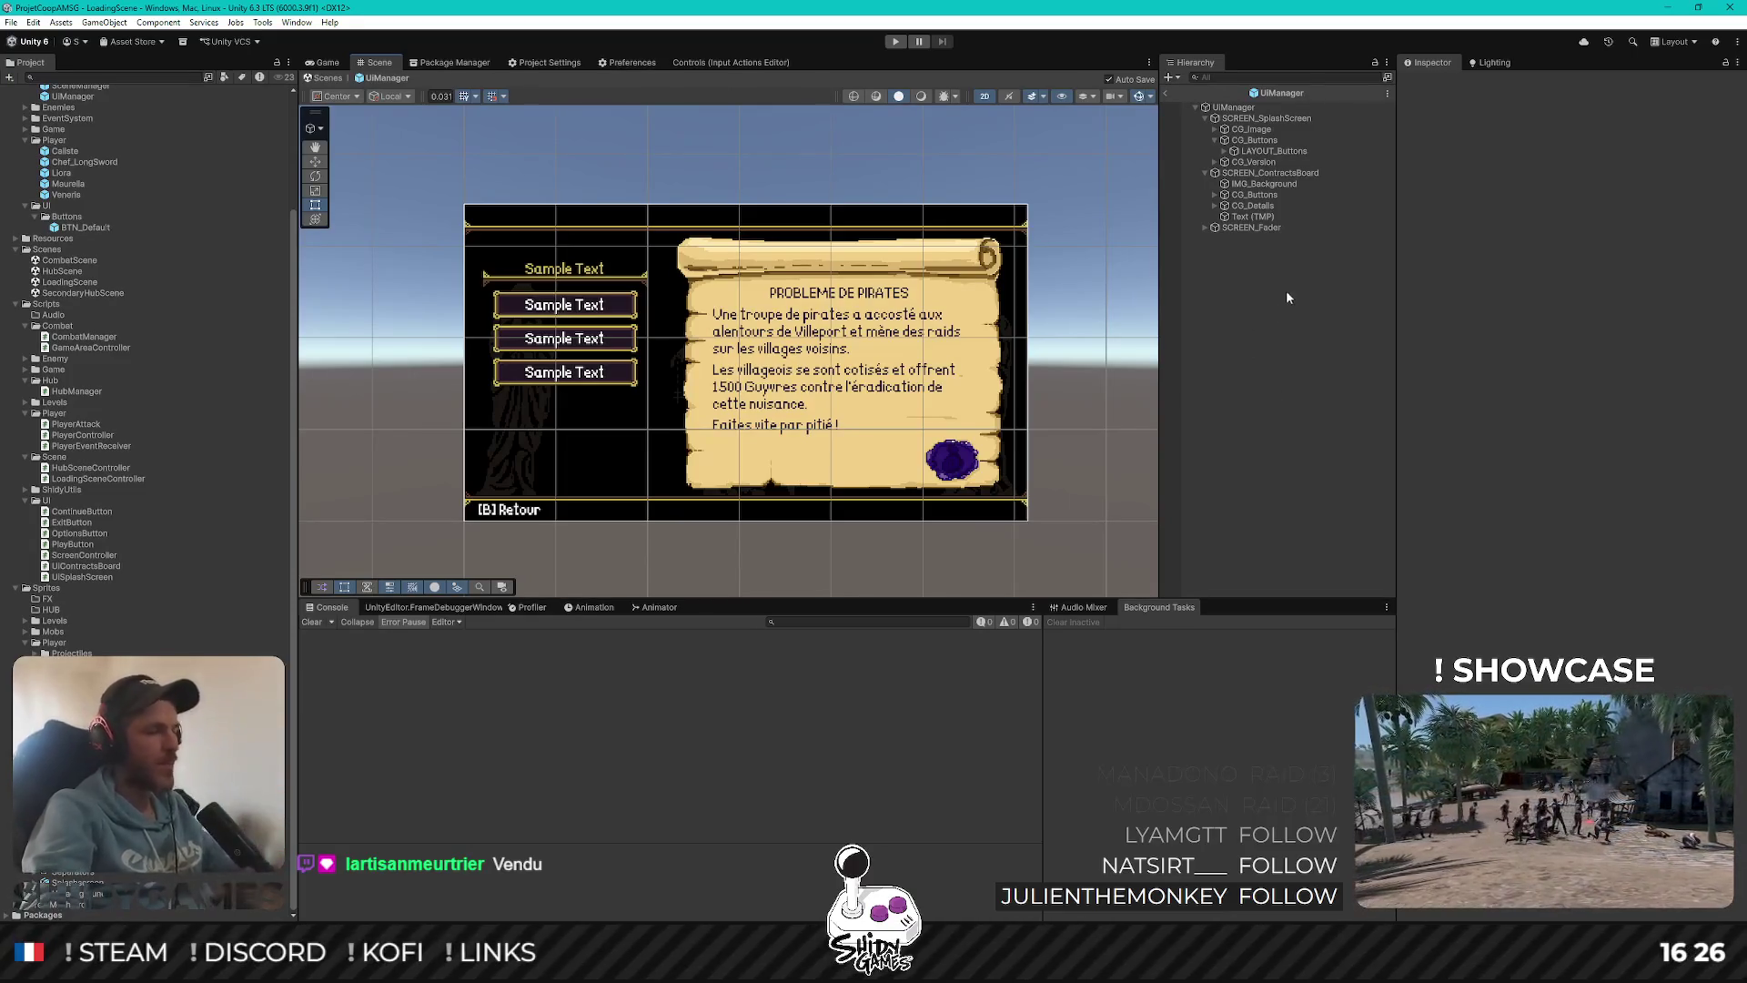
pyautogui.click(1257, 221)
pyautogui.click(1425, 409)
pyautogui.doubleClick(1416, 367)
pyautogui.press('BackSpace')
pyautogui.write('ESC')
pyautogui.click(1270, 400)
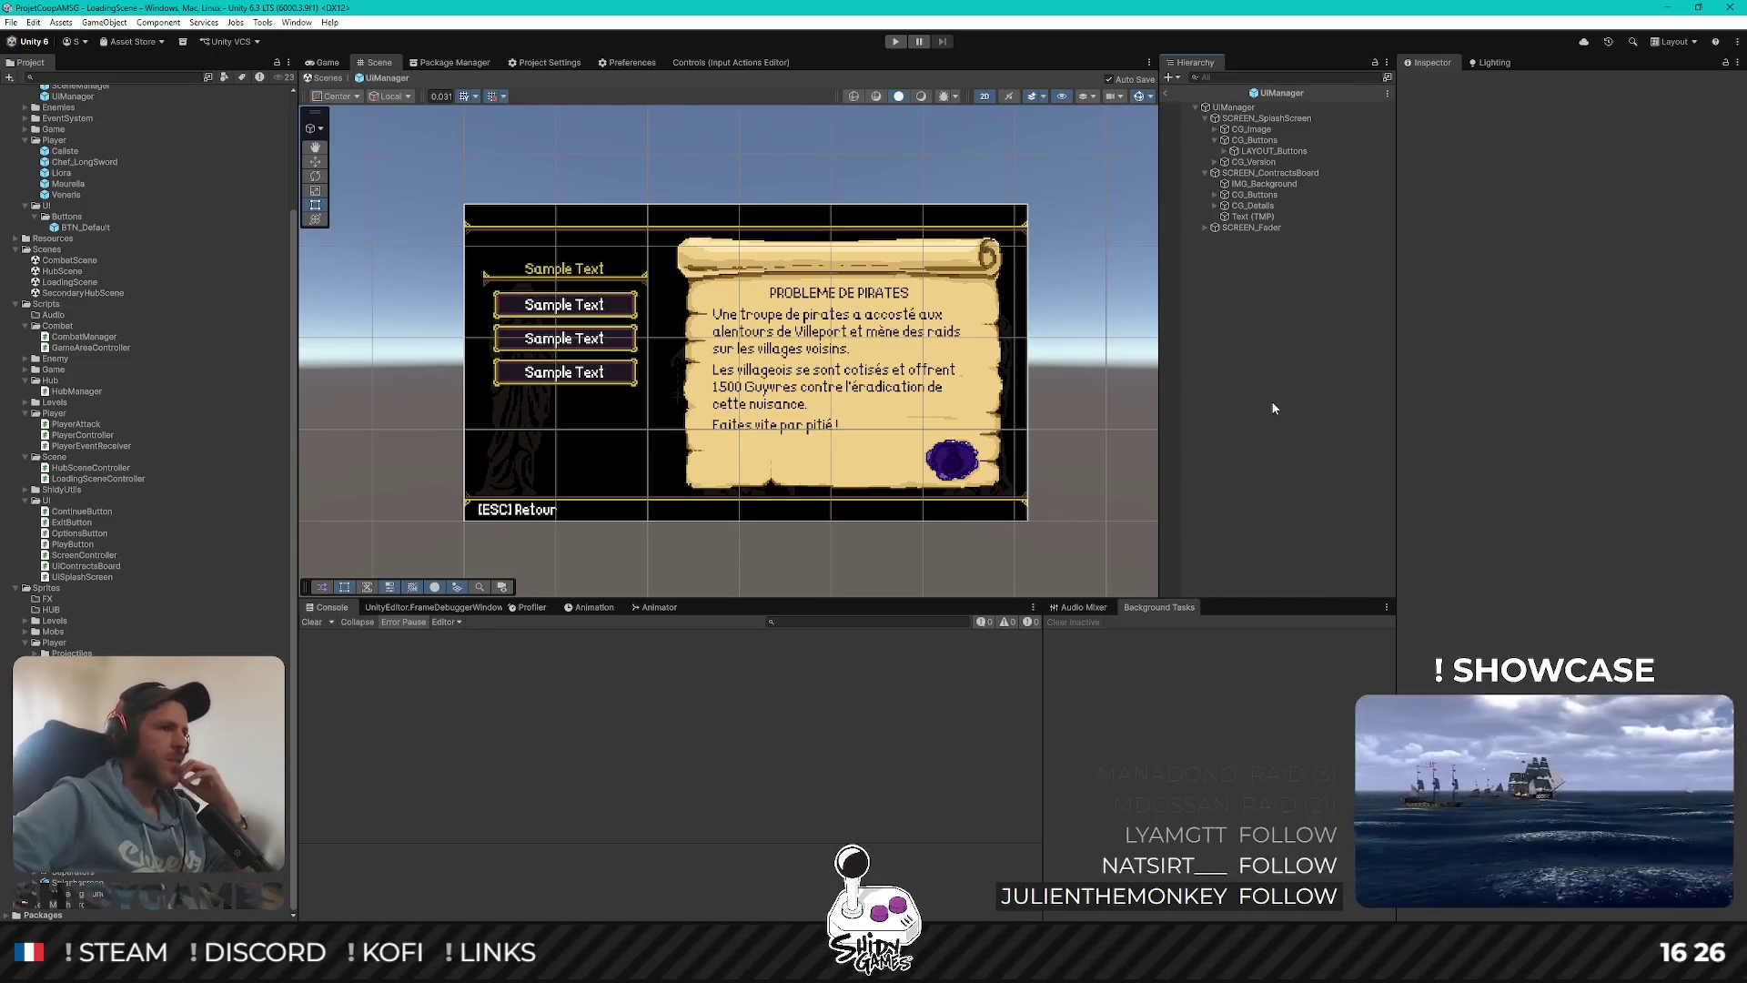
# Replace ESC with ECHAP in the back label
pyautogui.click(1254, 217)
pyautogui.click(1431, 367)
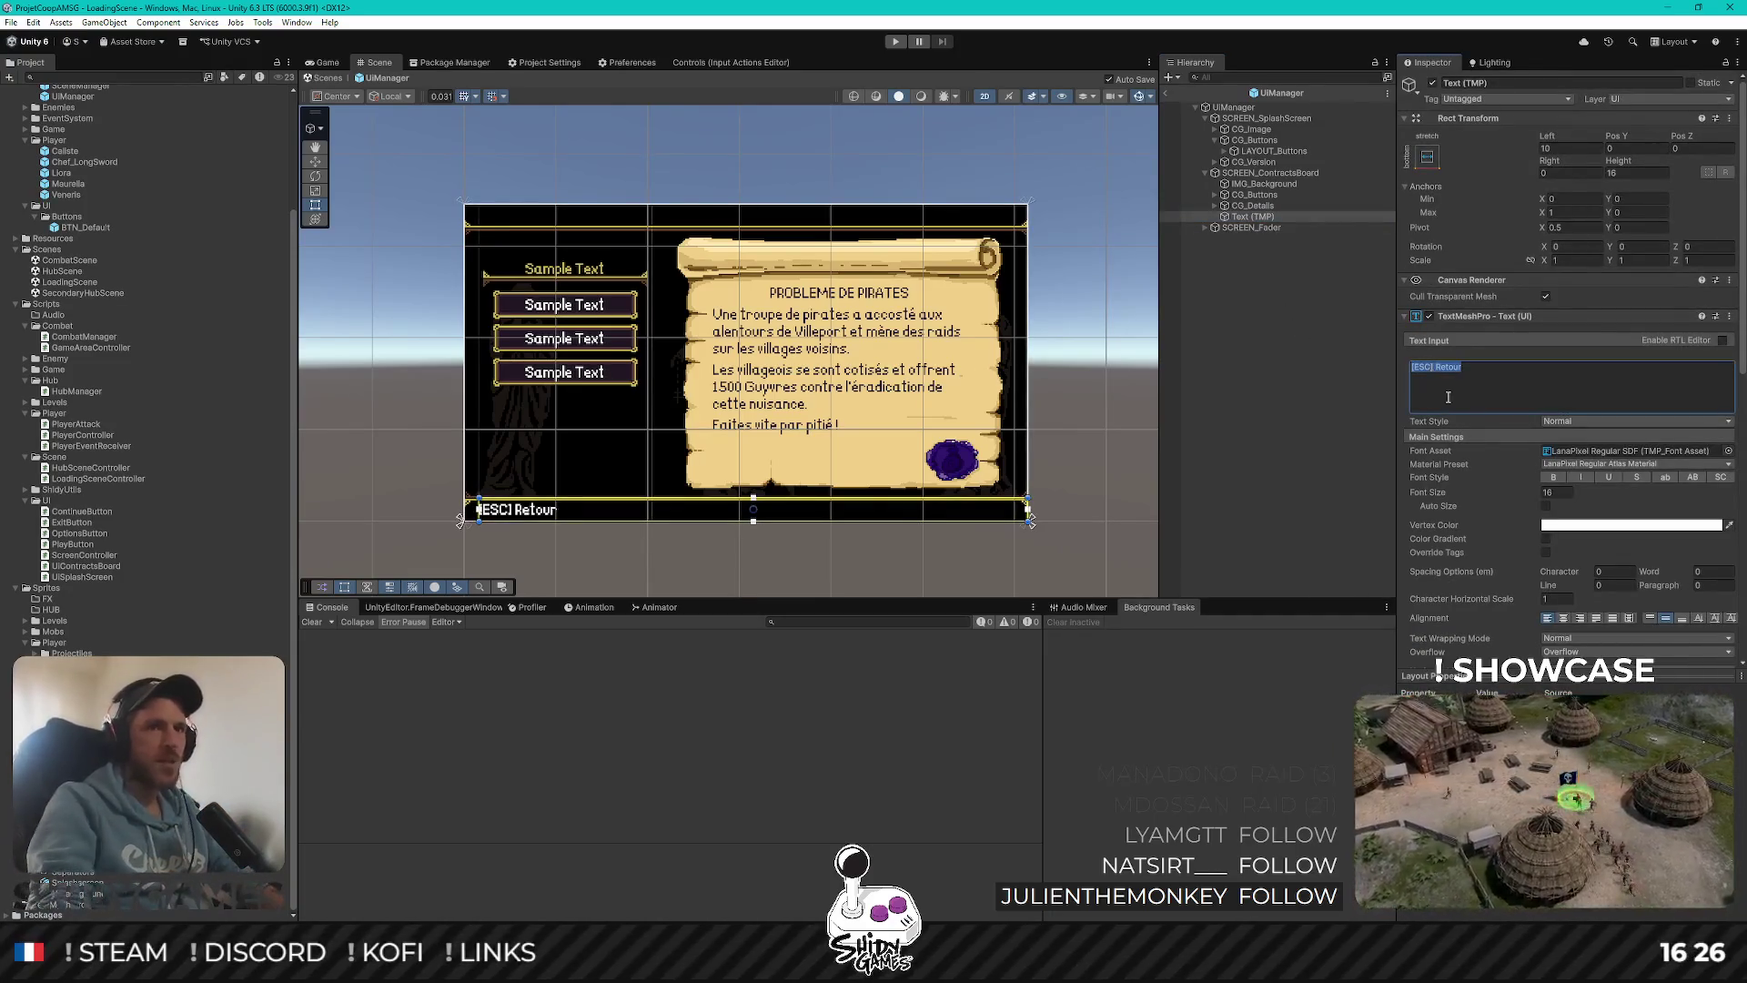
pyautogui.write('ECHAP')
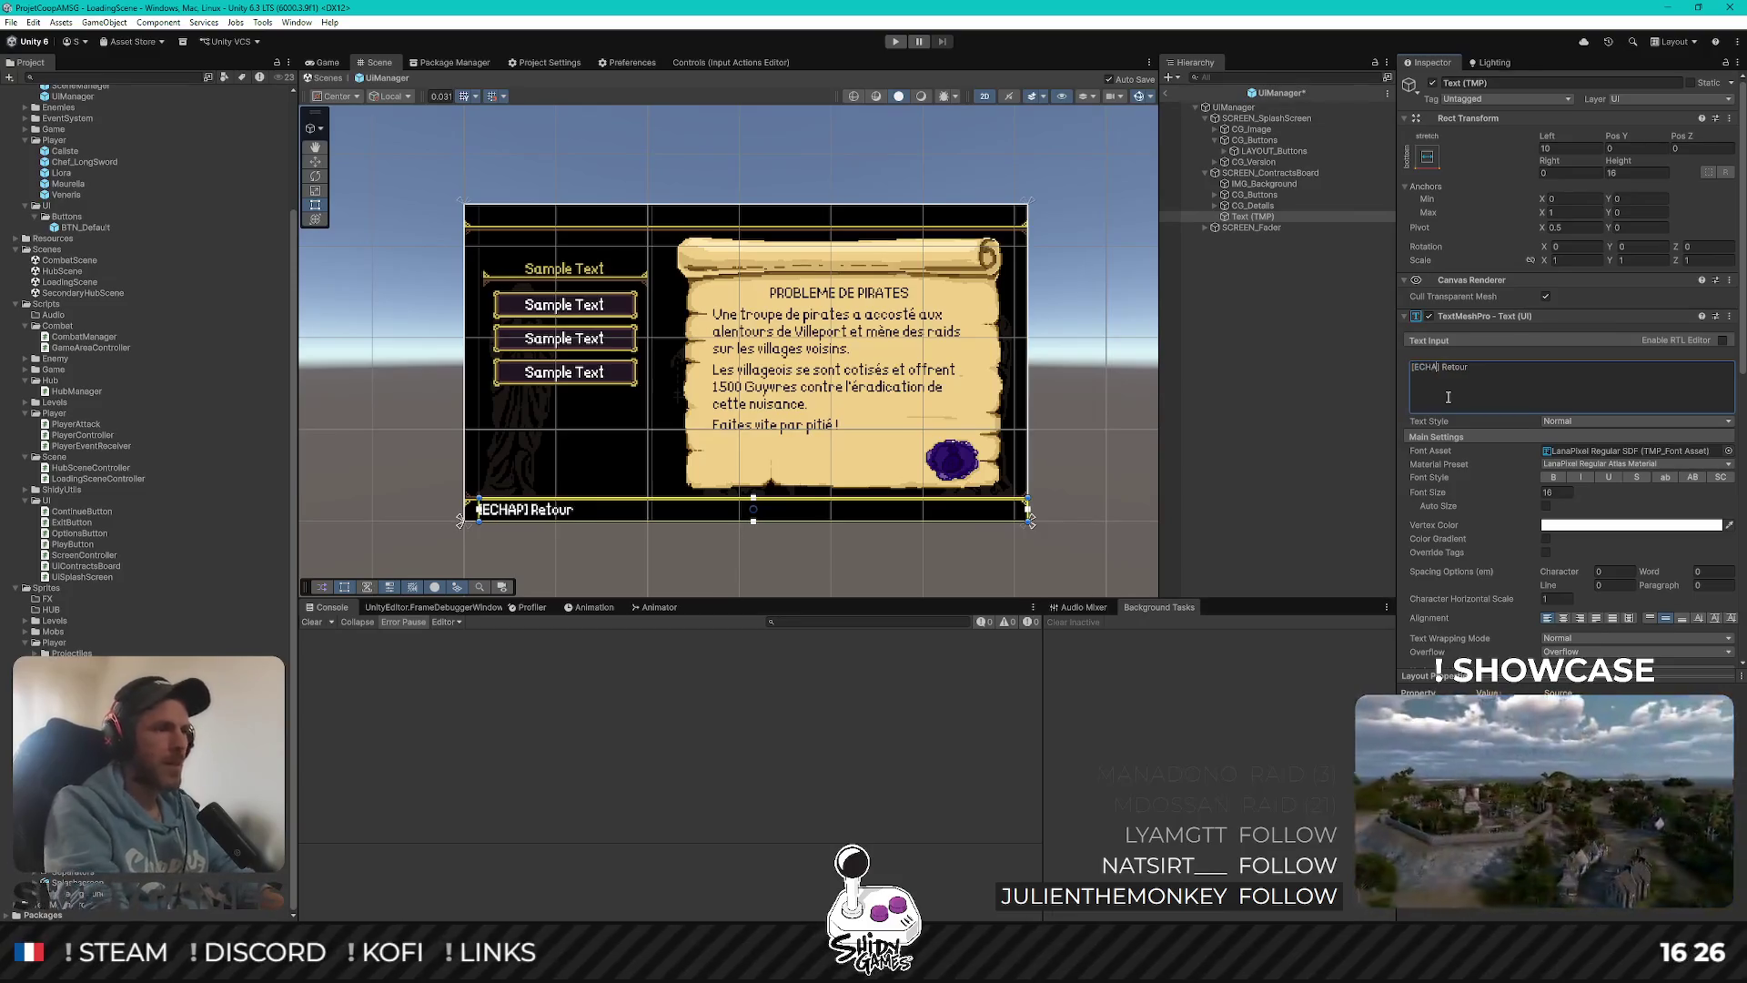
pyautogui.click(1221, 429)
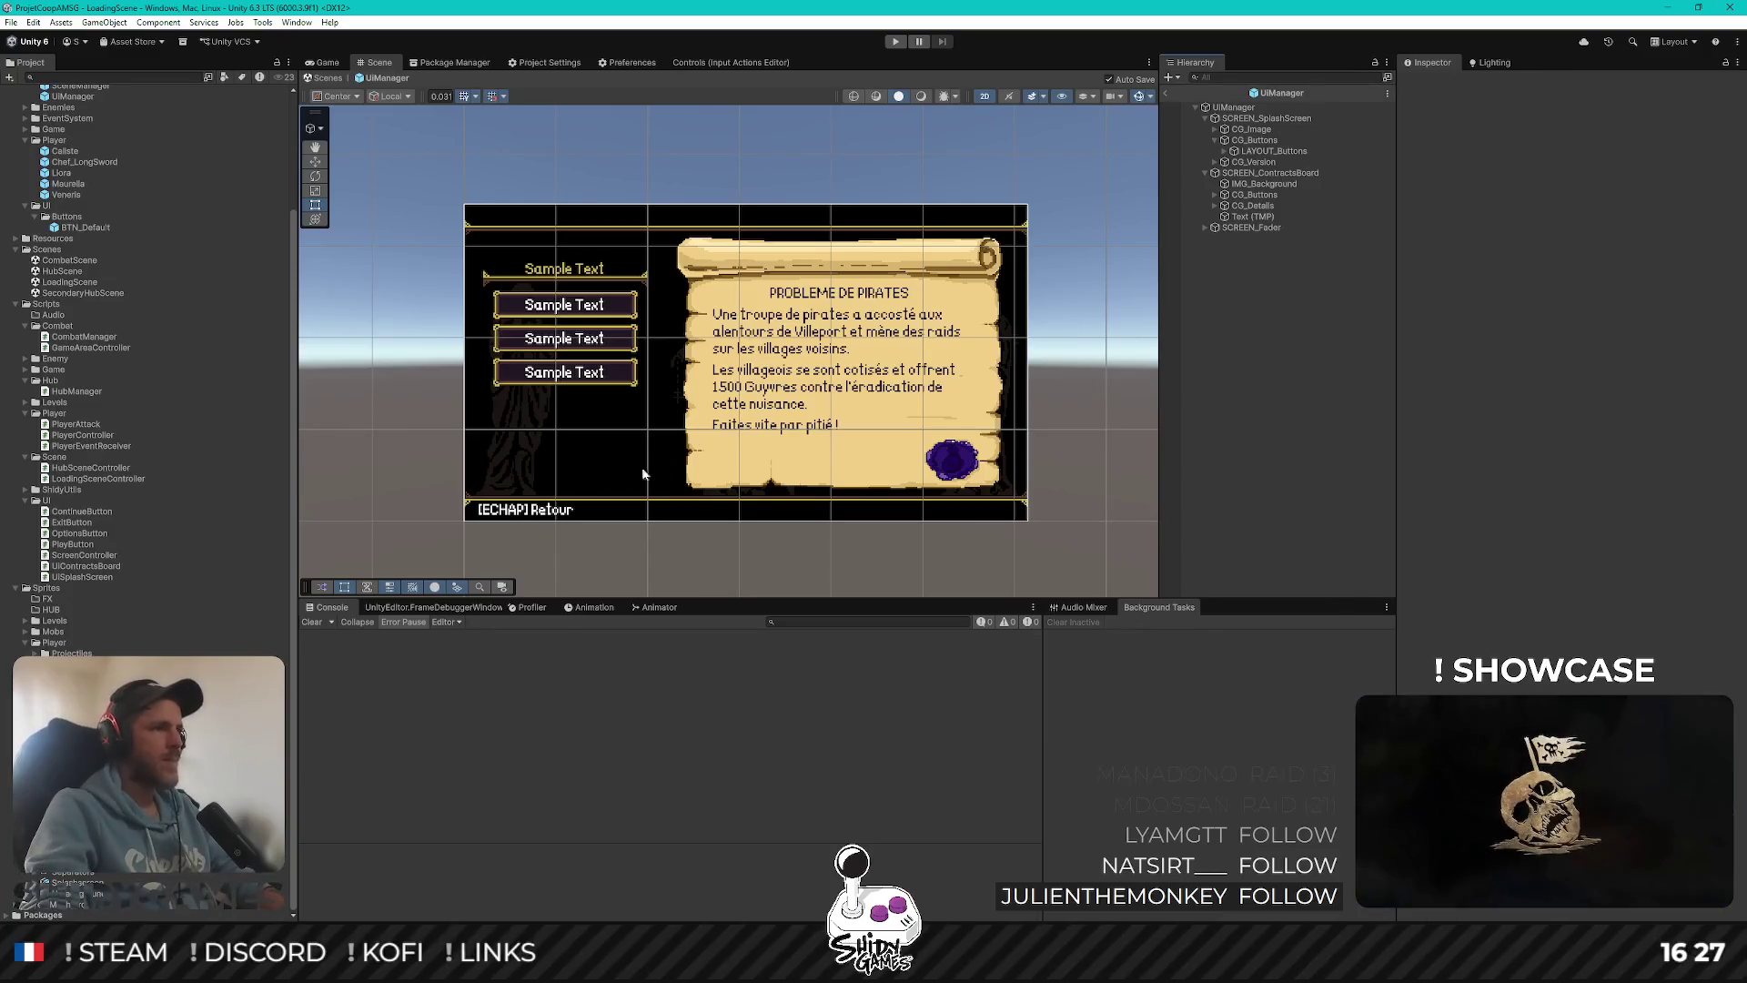
# Set the label's Rect Transform height to 14 and left offset to 4
pyautogui.scroll(5, 524, 469)
pyautogui.scroll(3, 524, 468)
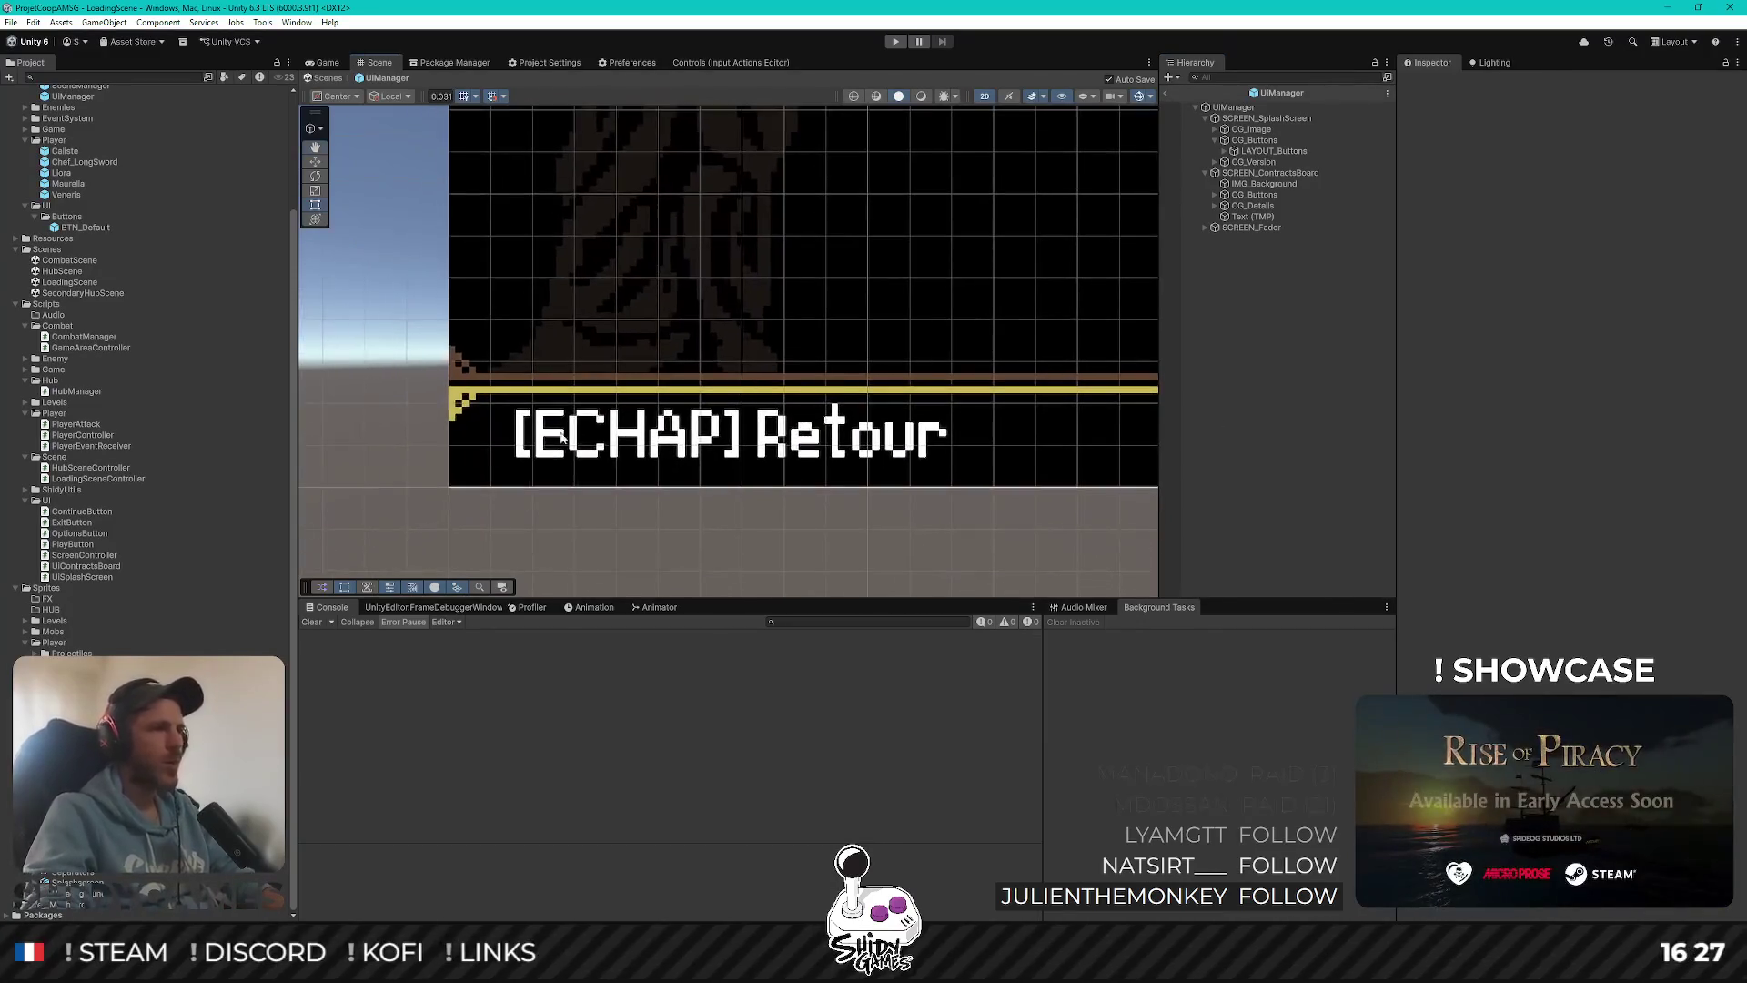
pyautogui.click(1281, 216)
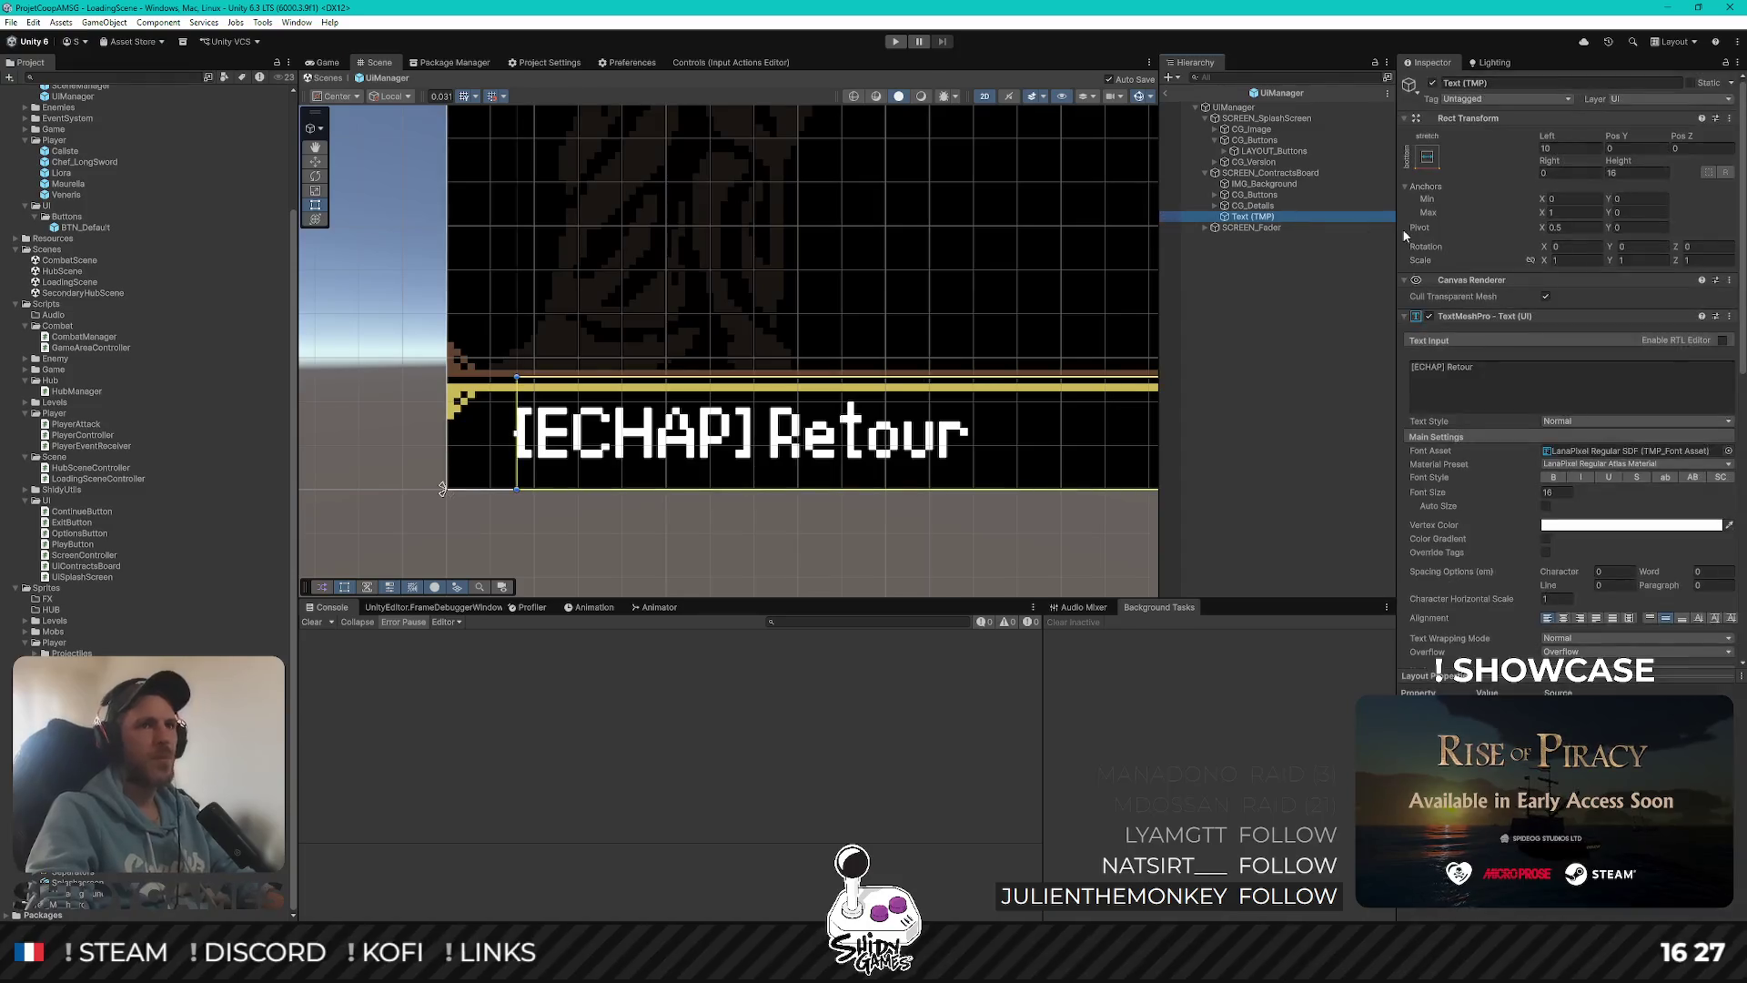
pyautogui.doubleClick(1556, 147)
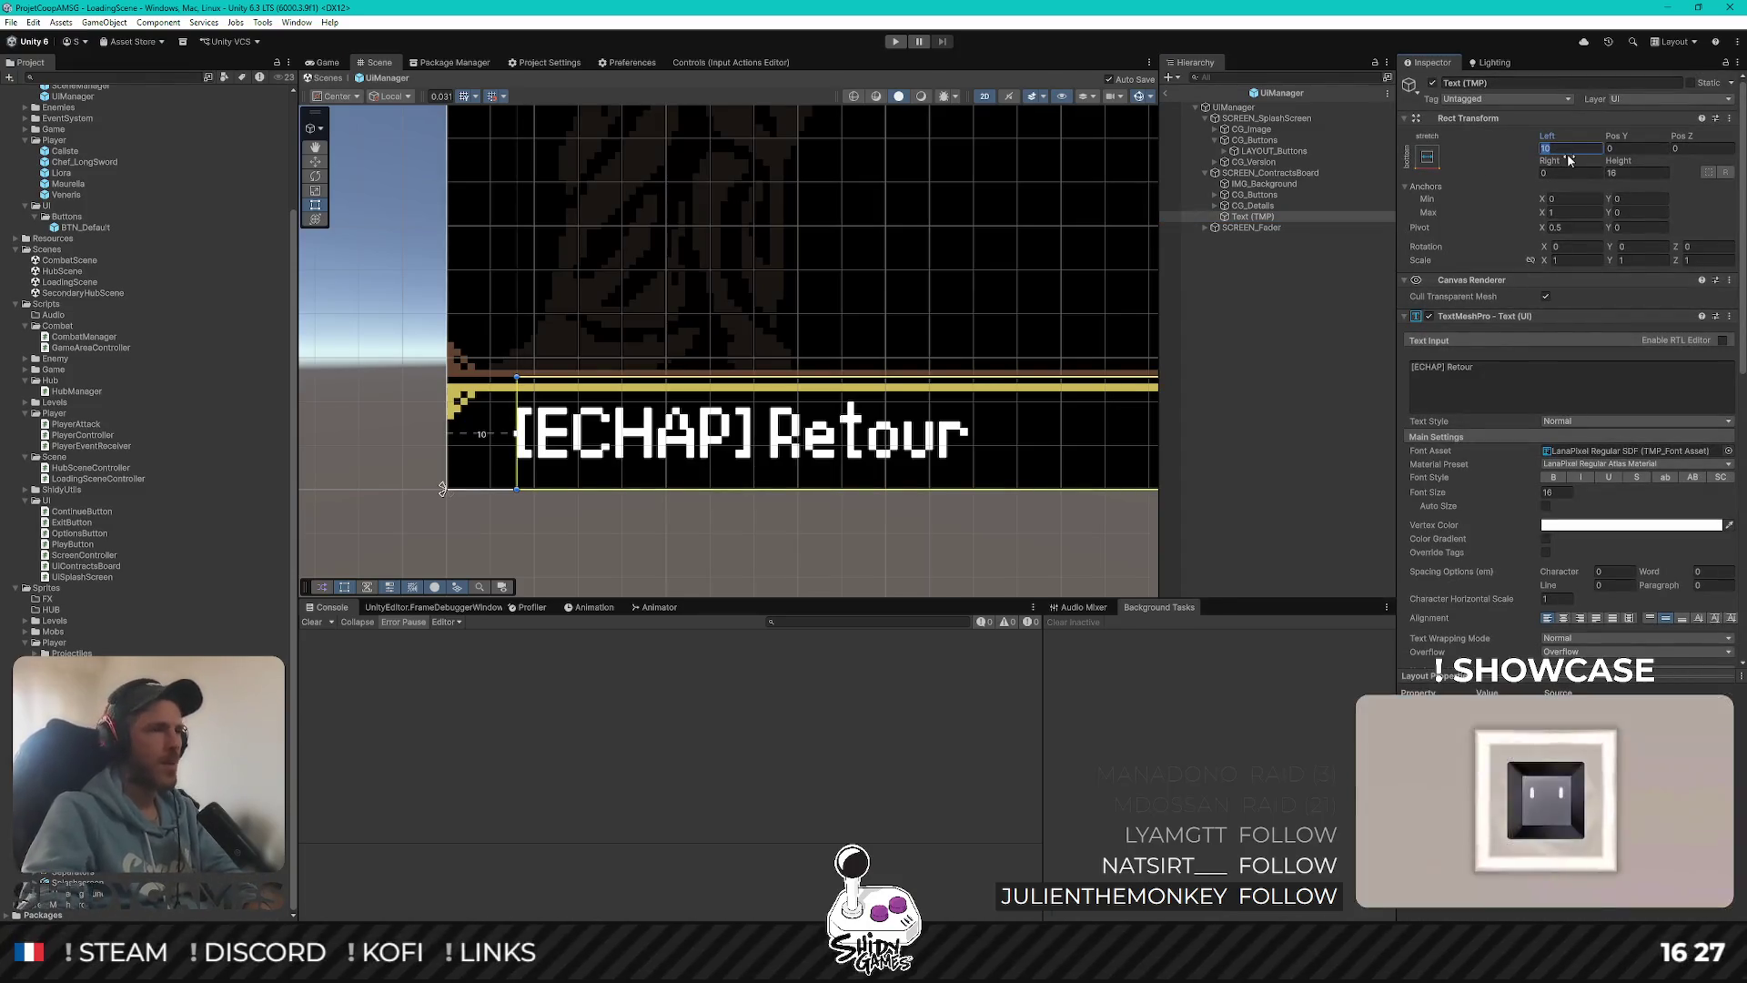
pyautogui.write('6')
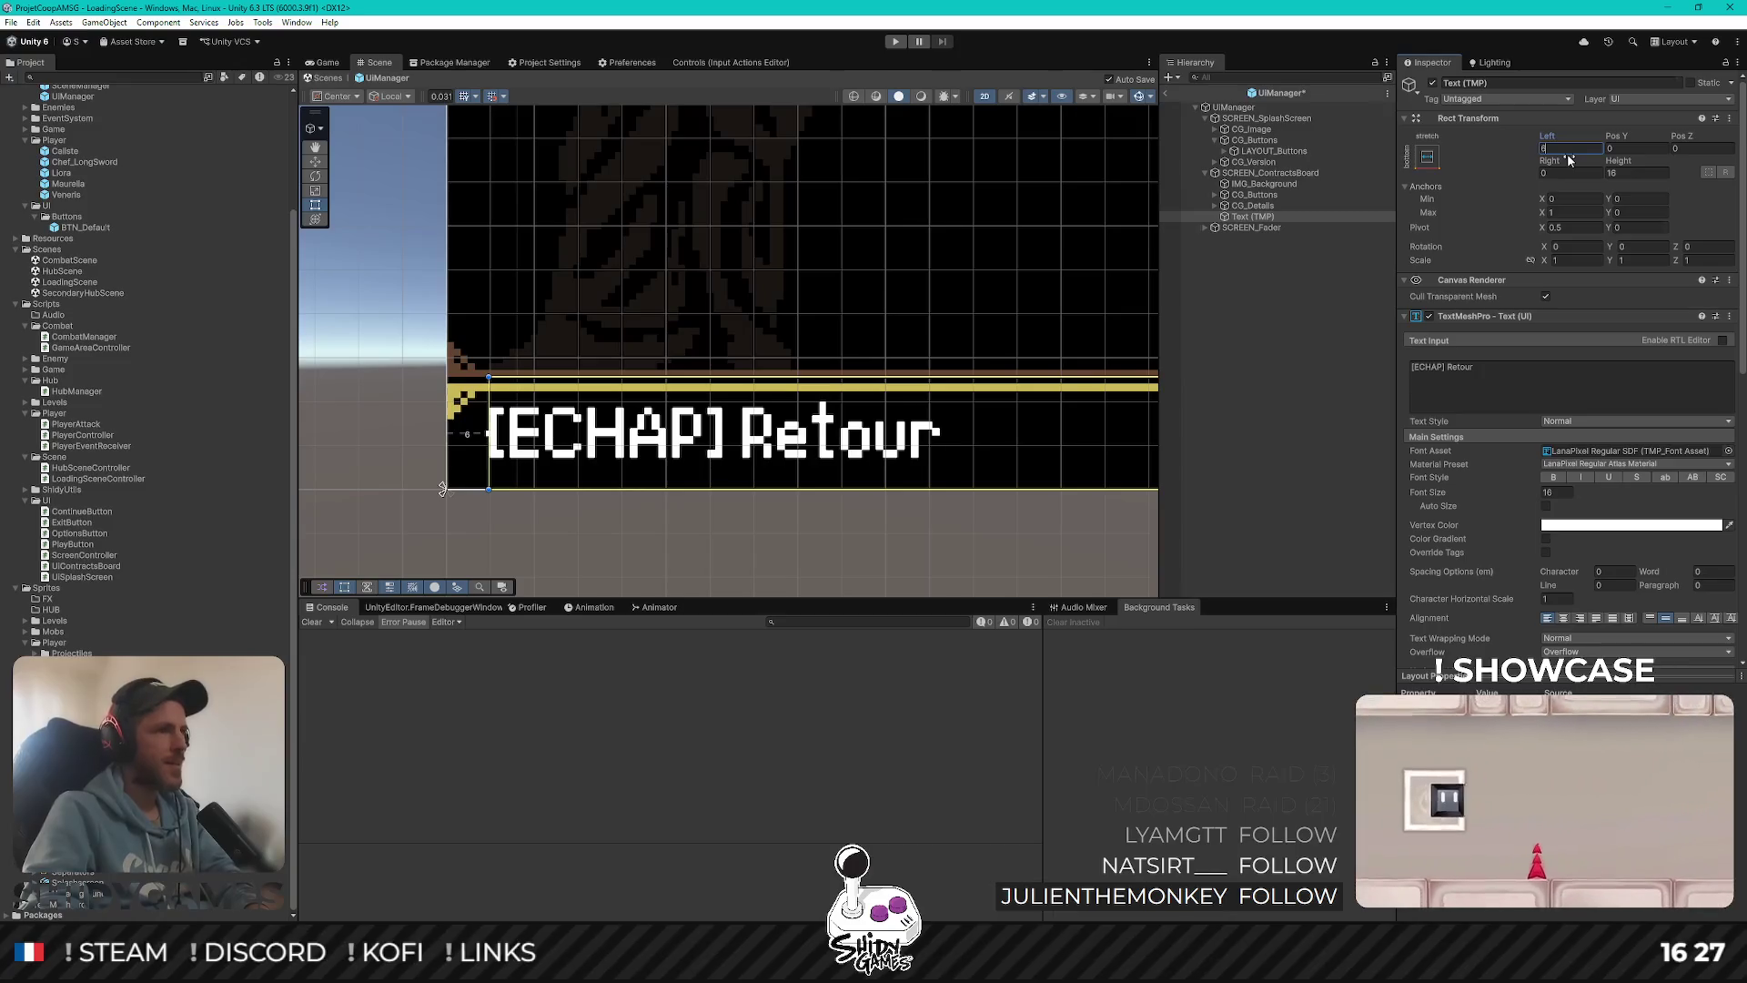
pyautogui.click(577, 476)
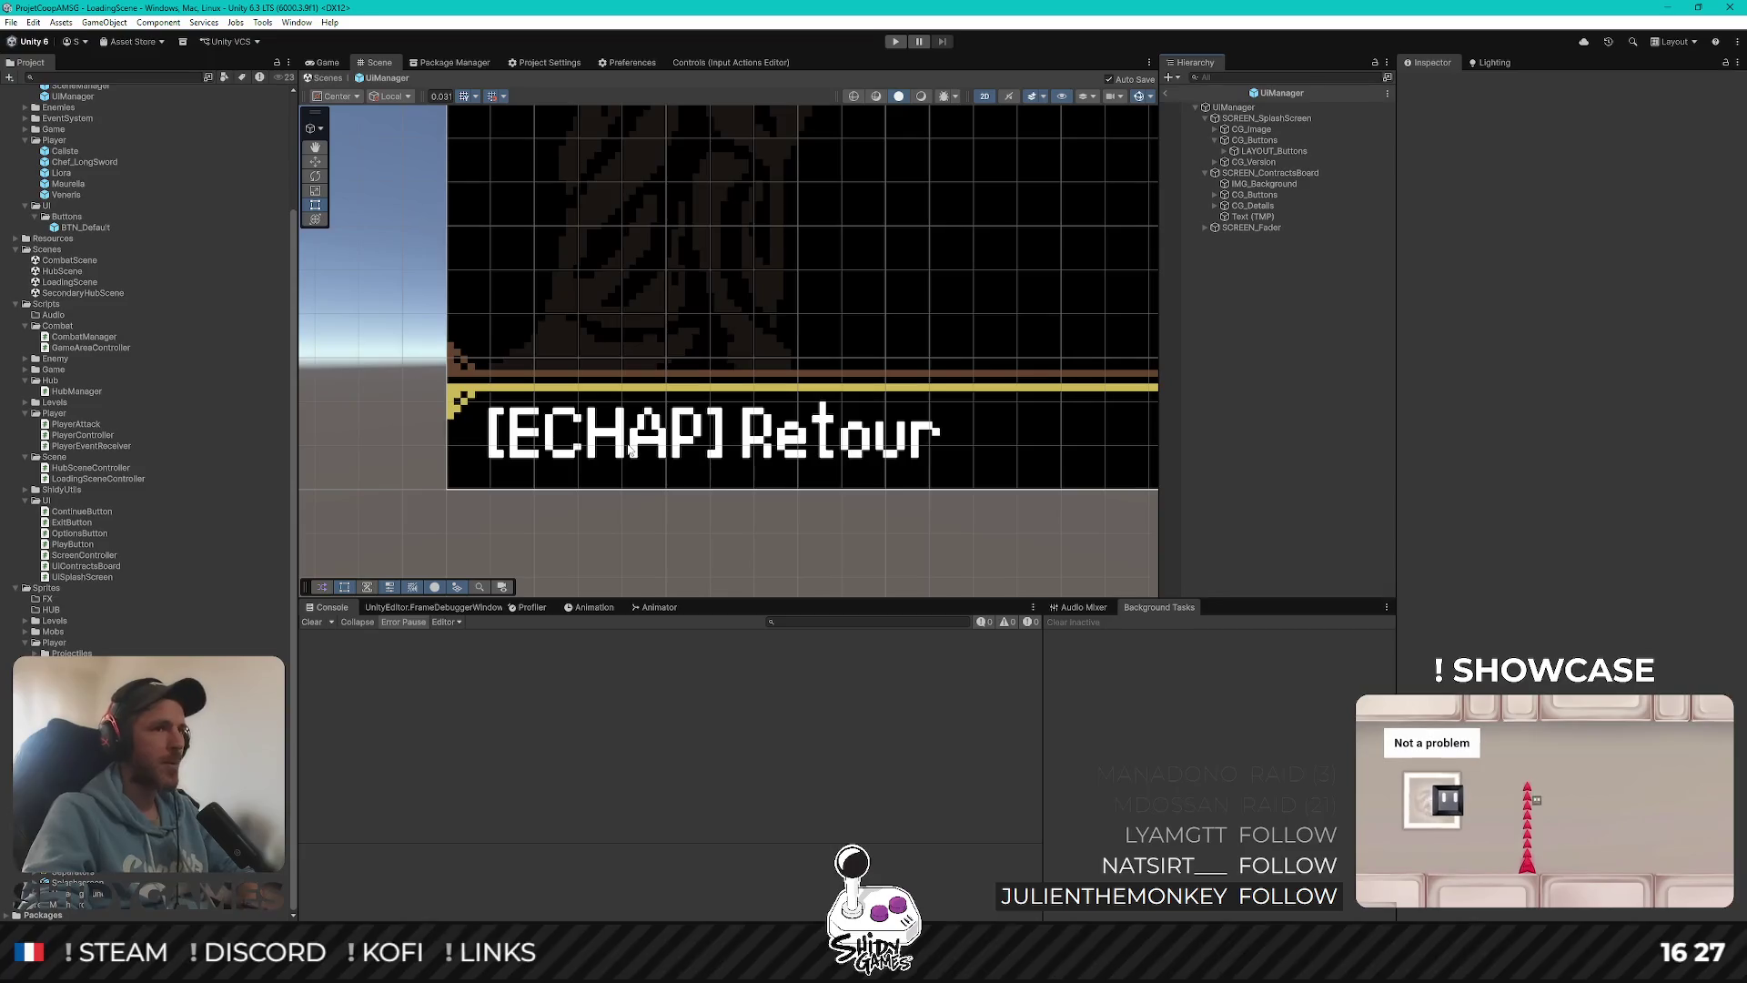
pyautogui.click(1254, 218)
pyautogui.click(1638, 173)
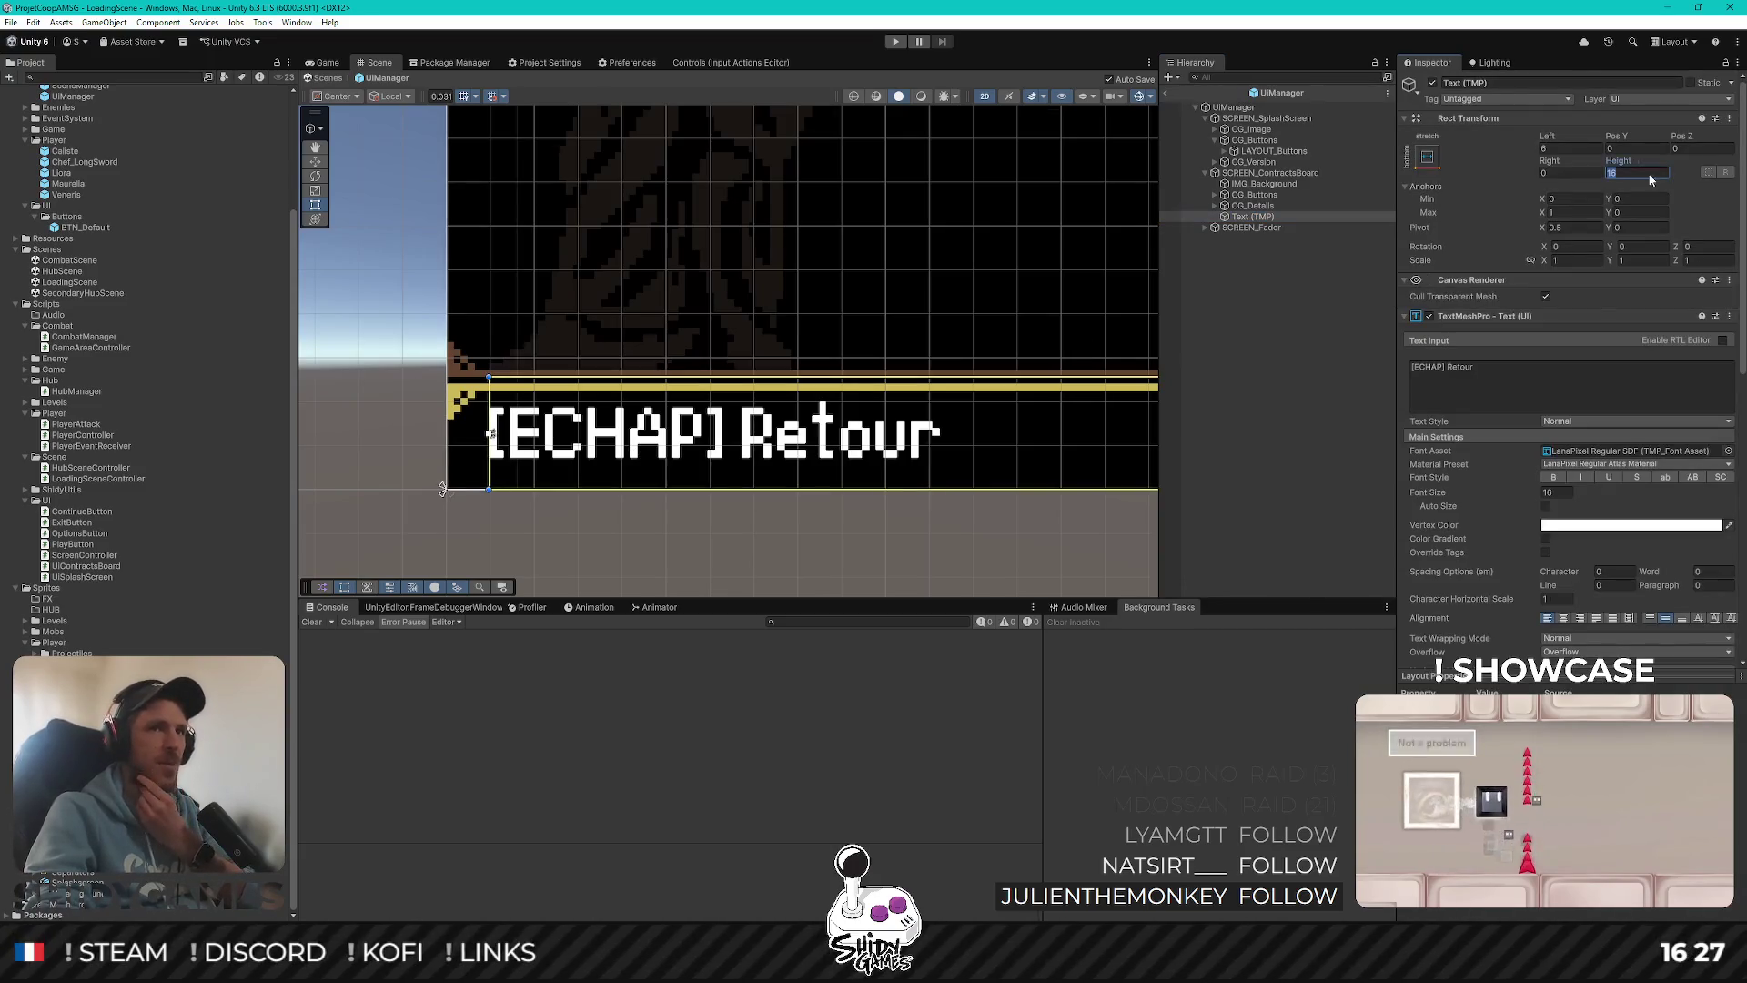
pyautogui.write('14')
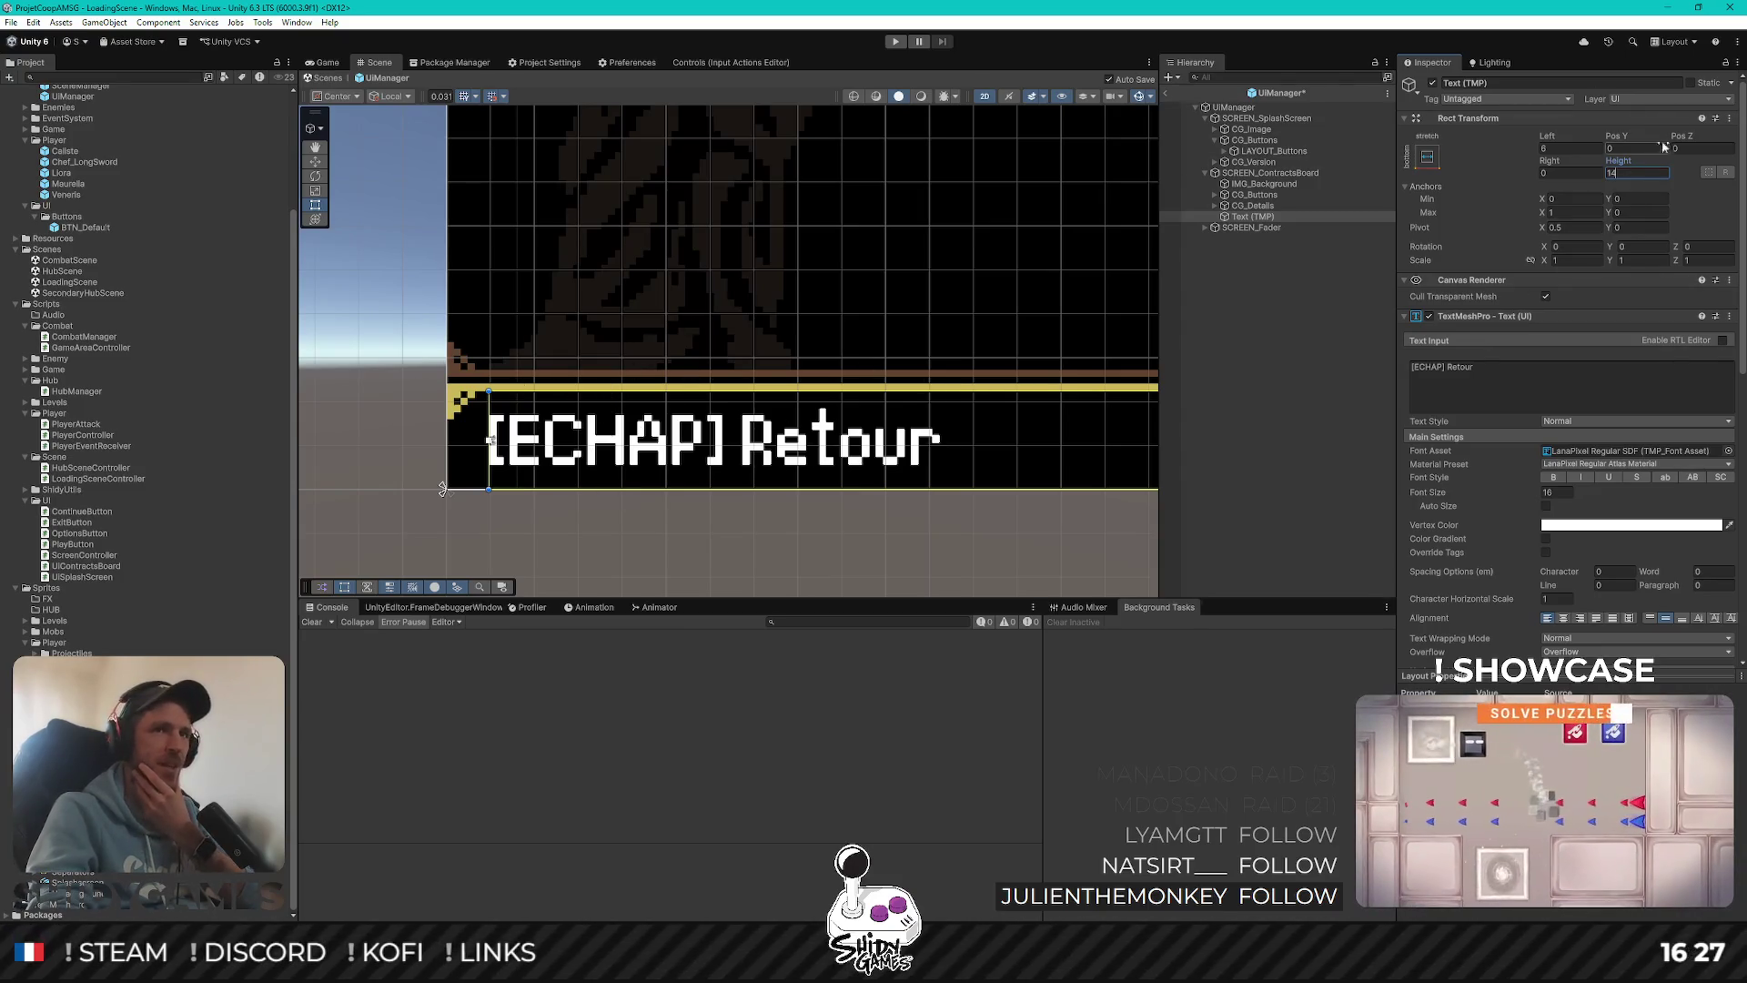
pyautogui.click(1570, 148)
pyautogui.write('4')
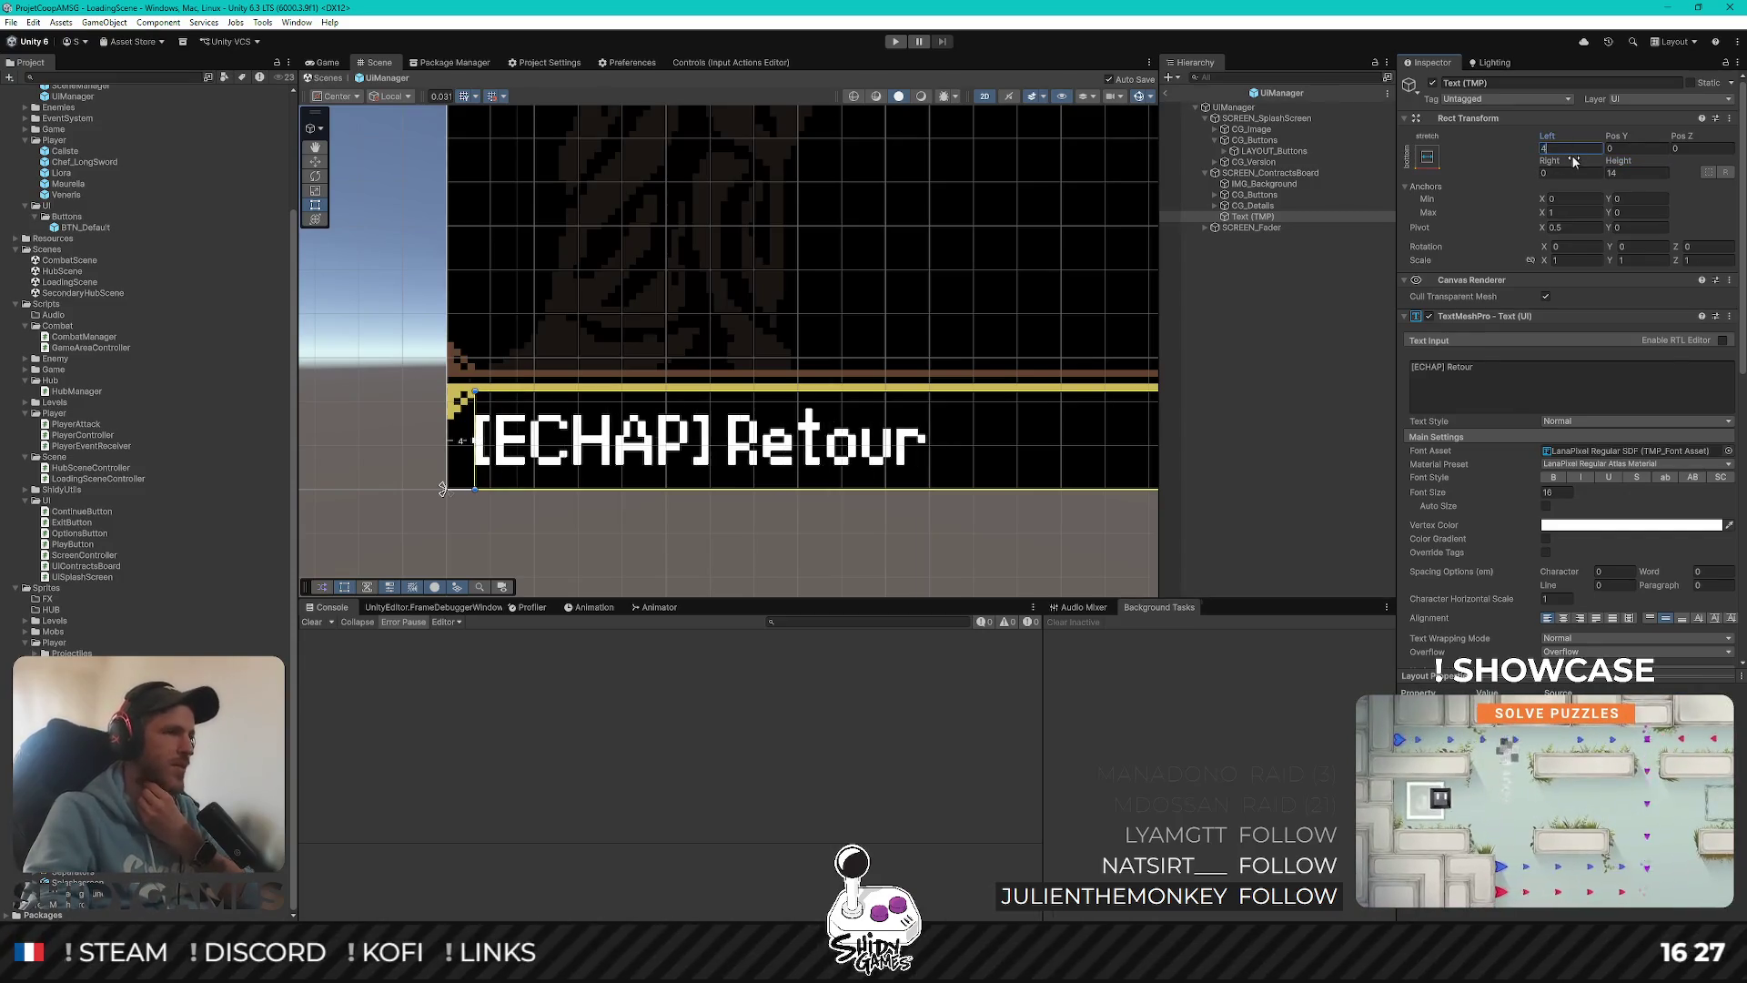
pyautogui.click(746, 338)
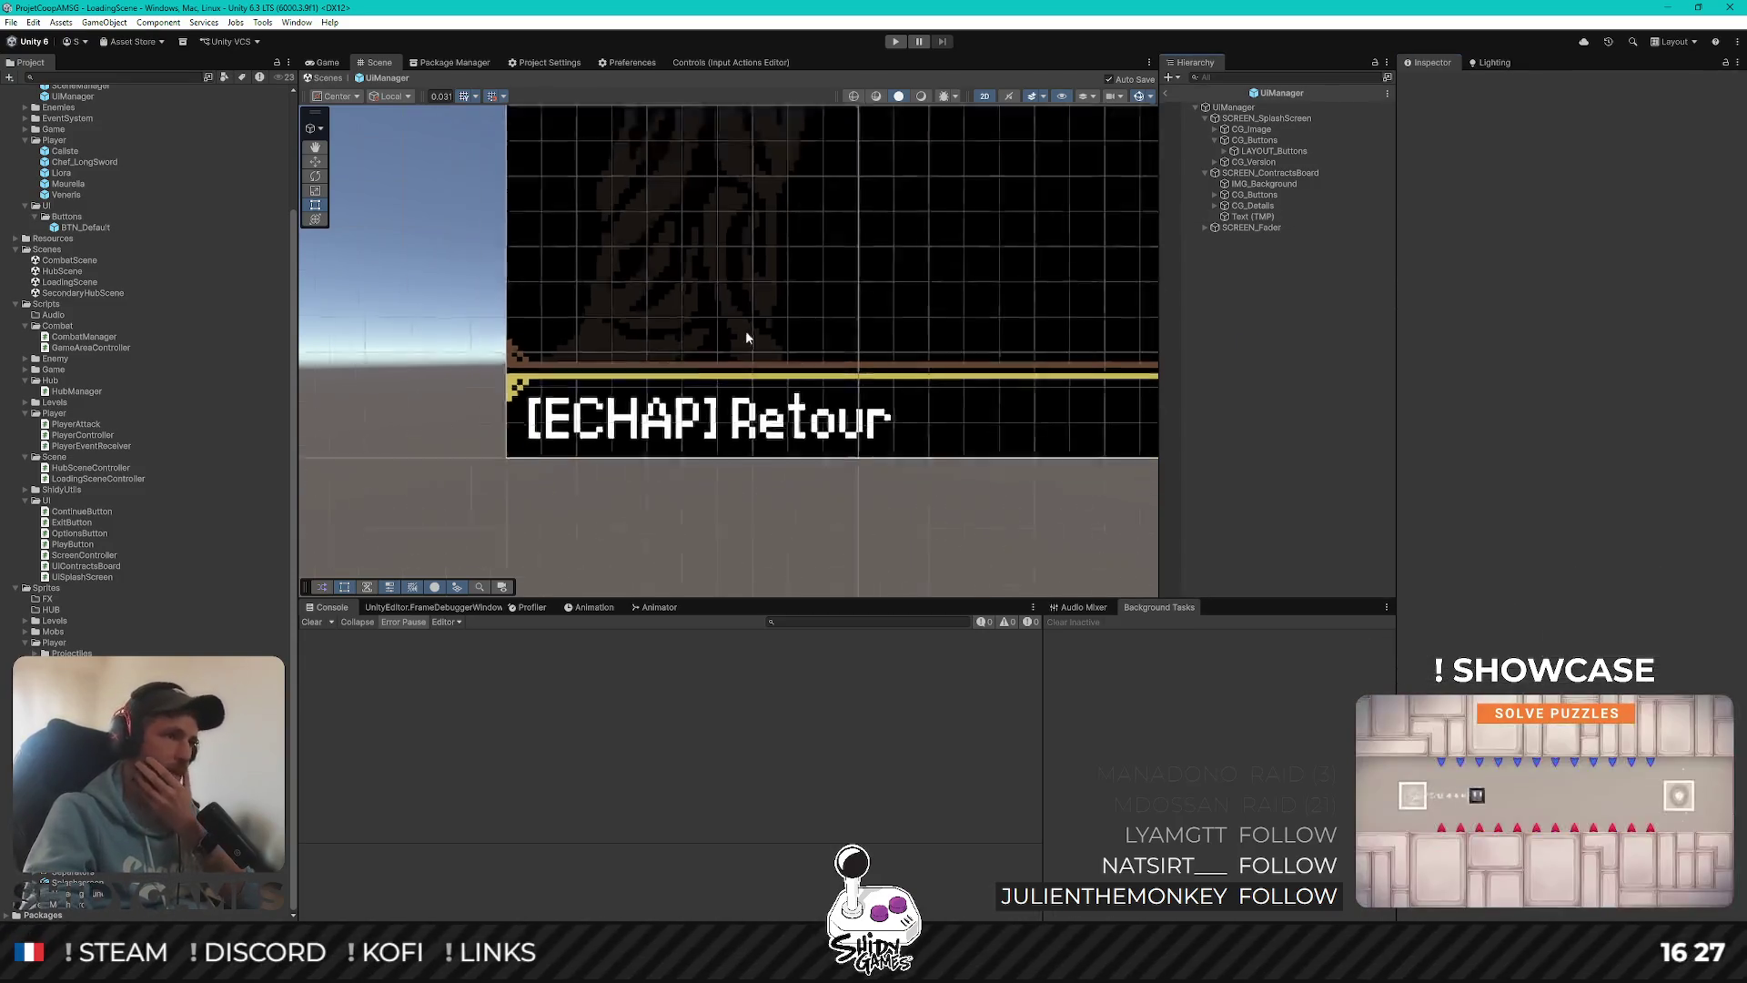
# Check the "[ECHAP] Retour" text is intact and save the UIManager prefab
pyautogui.scroll(-5, 746, 338)
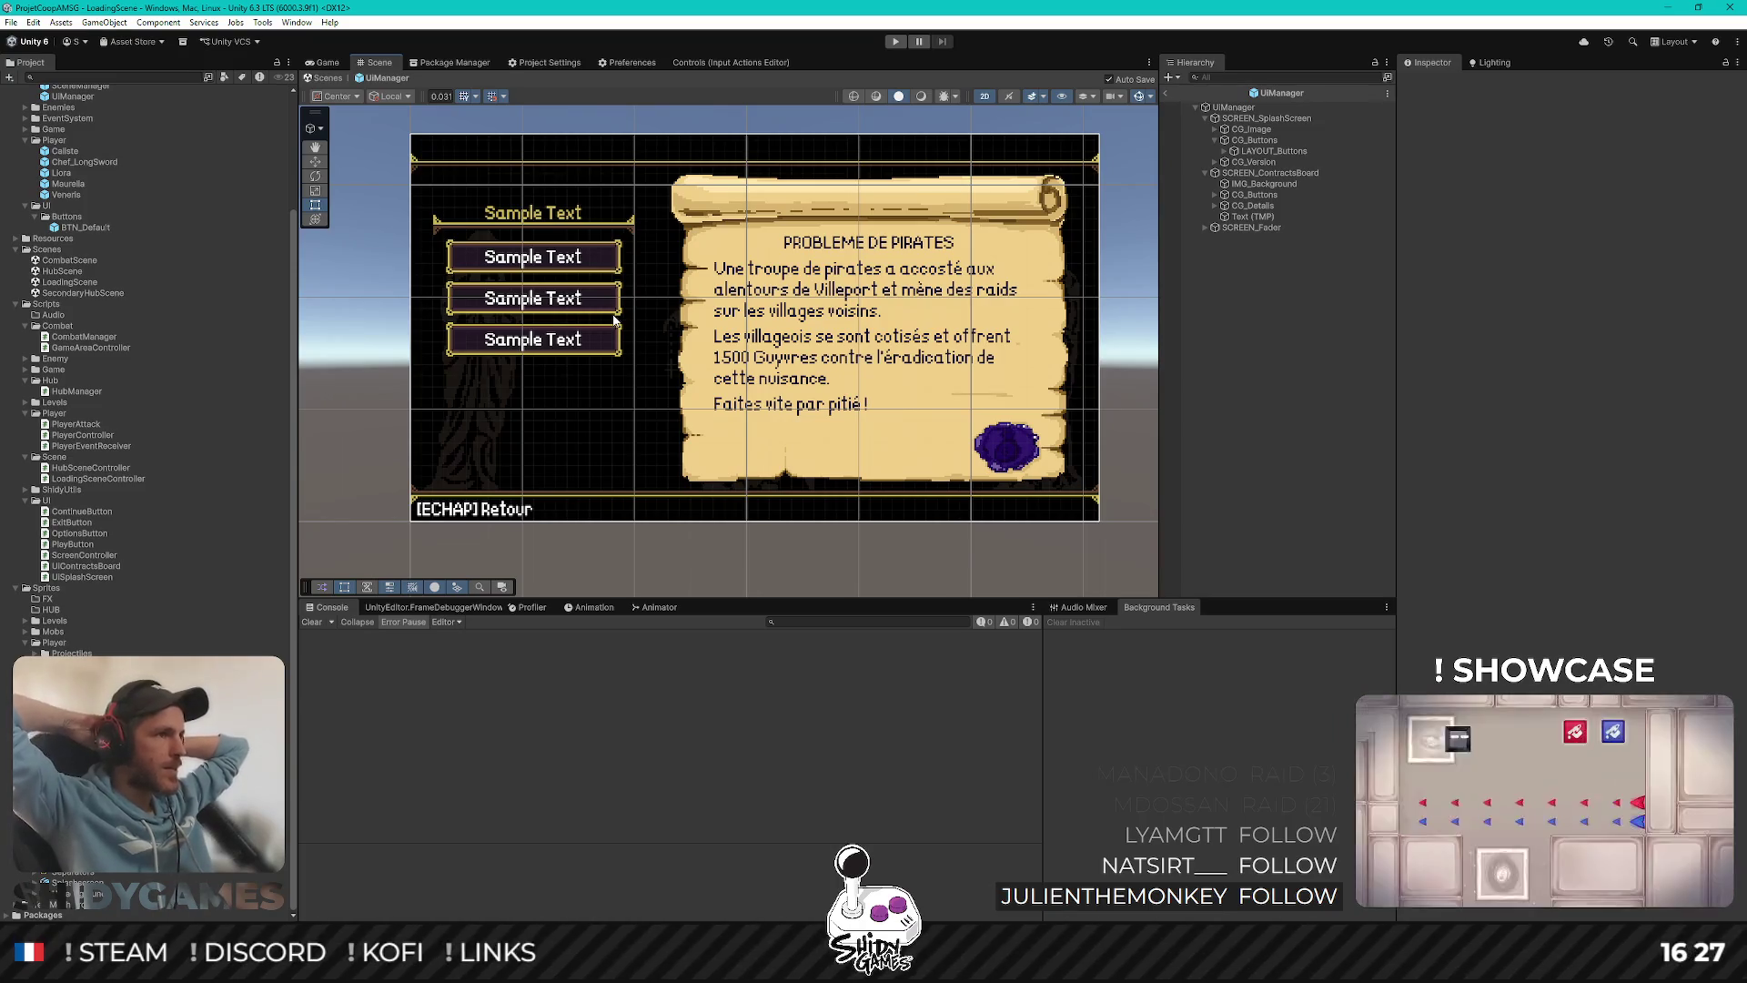
pyautogui.click(1253, 217)
pyautogui.click(1570, 372)
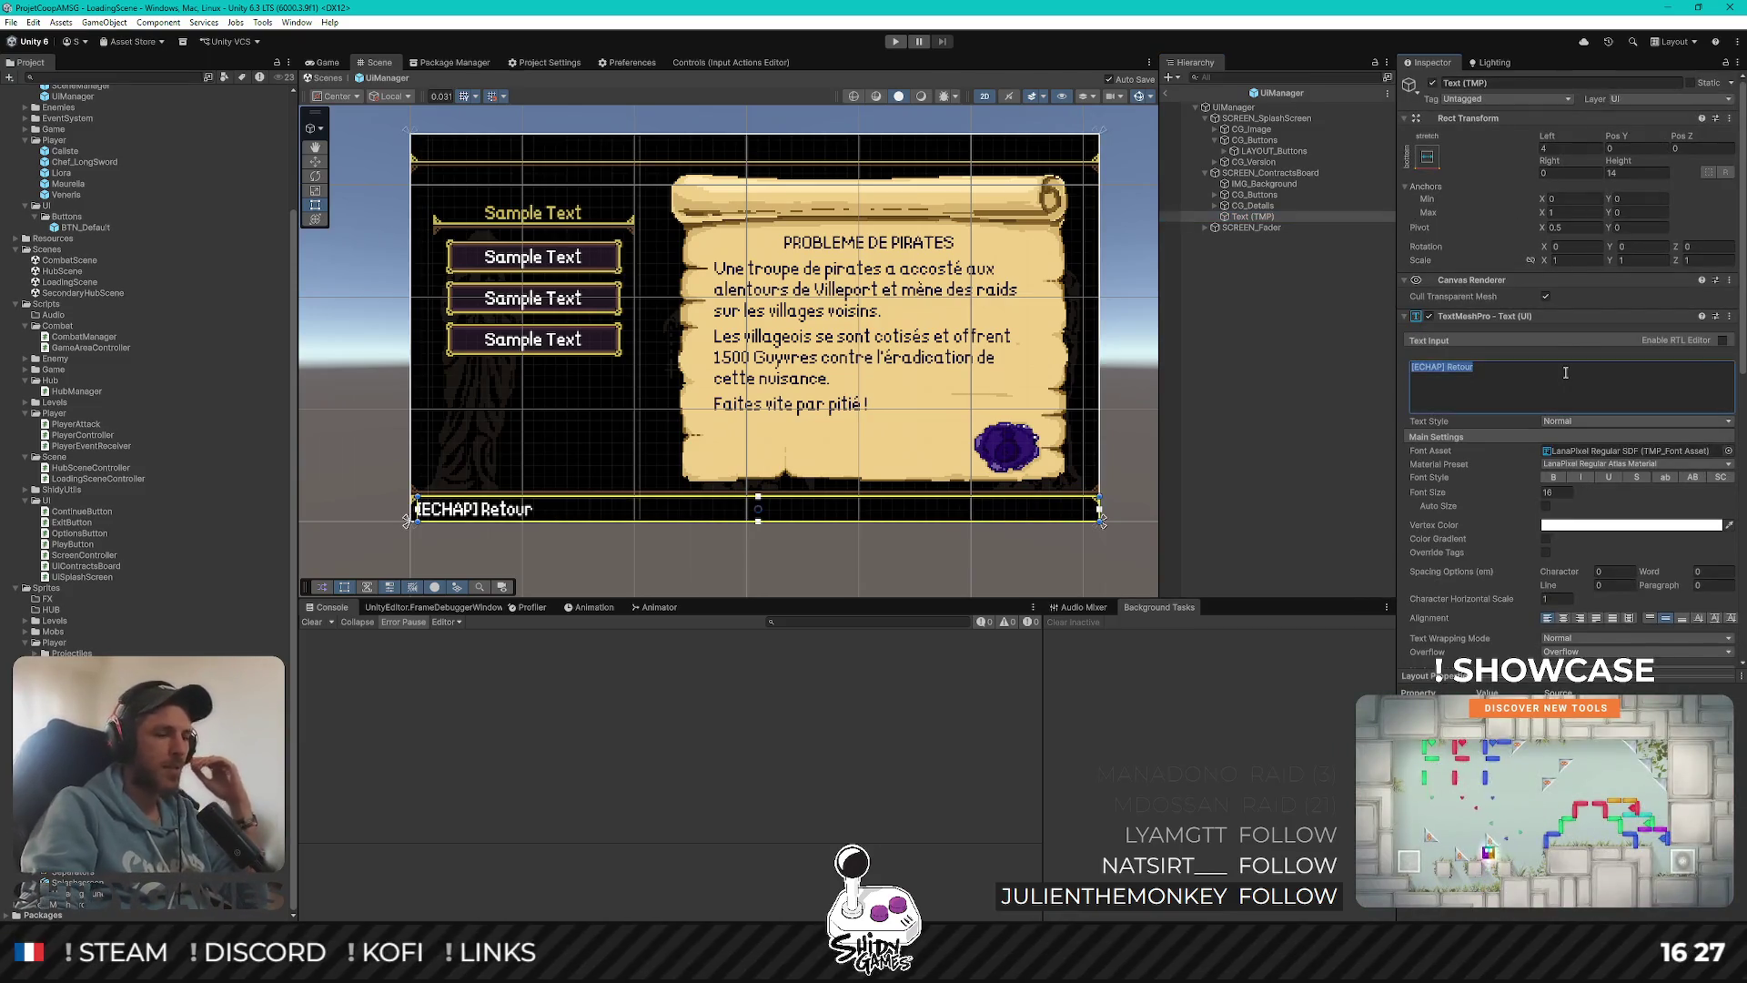
pyautogui.click(1565, 372)
pyautogui.write('p')
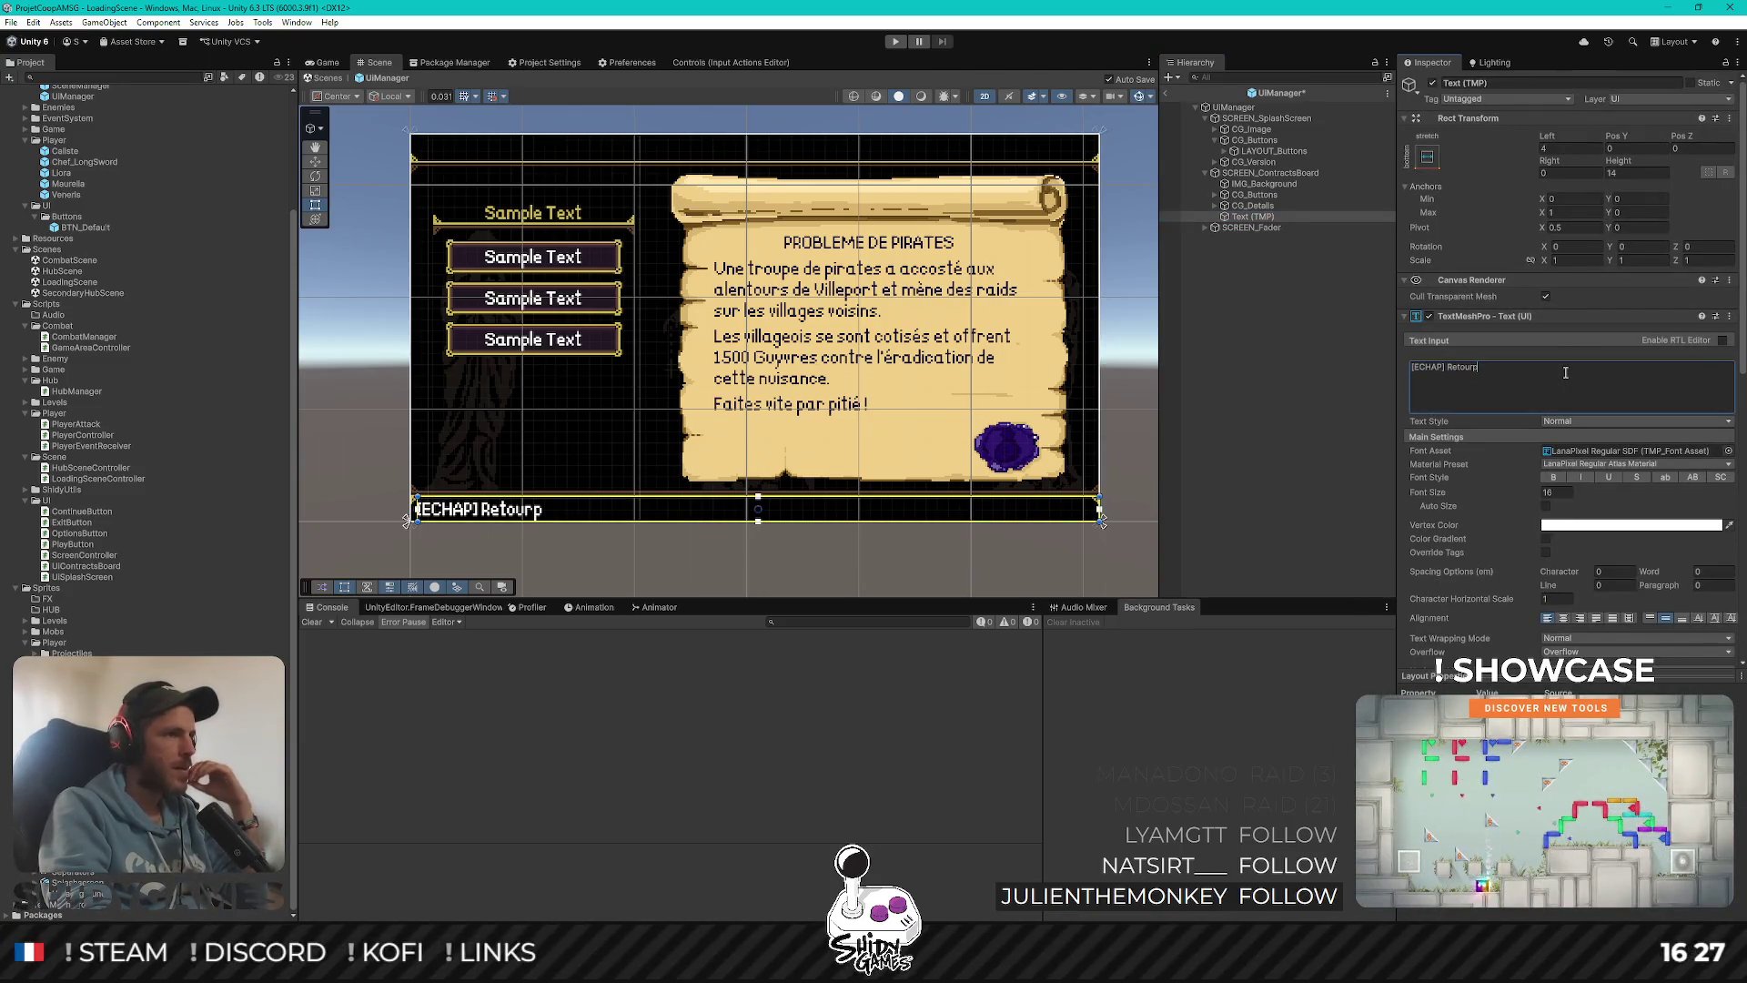
pyautogui.press('BackSpace')
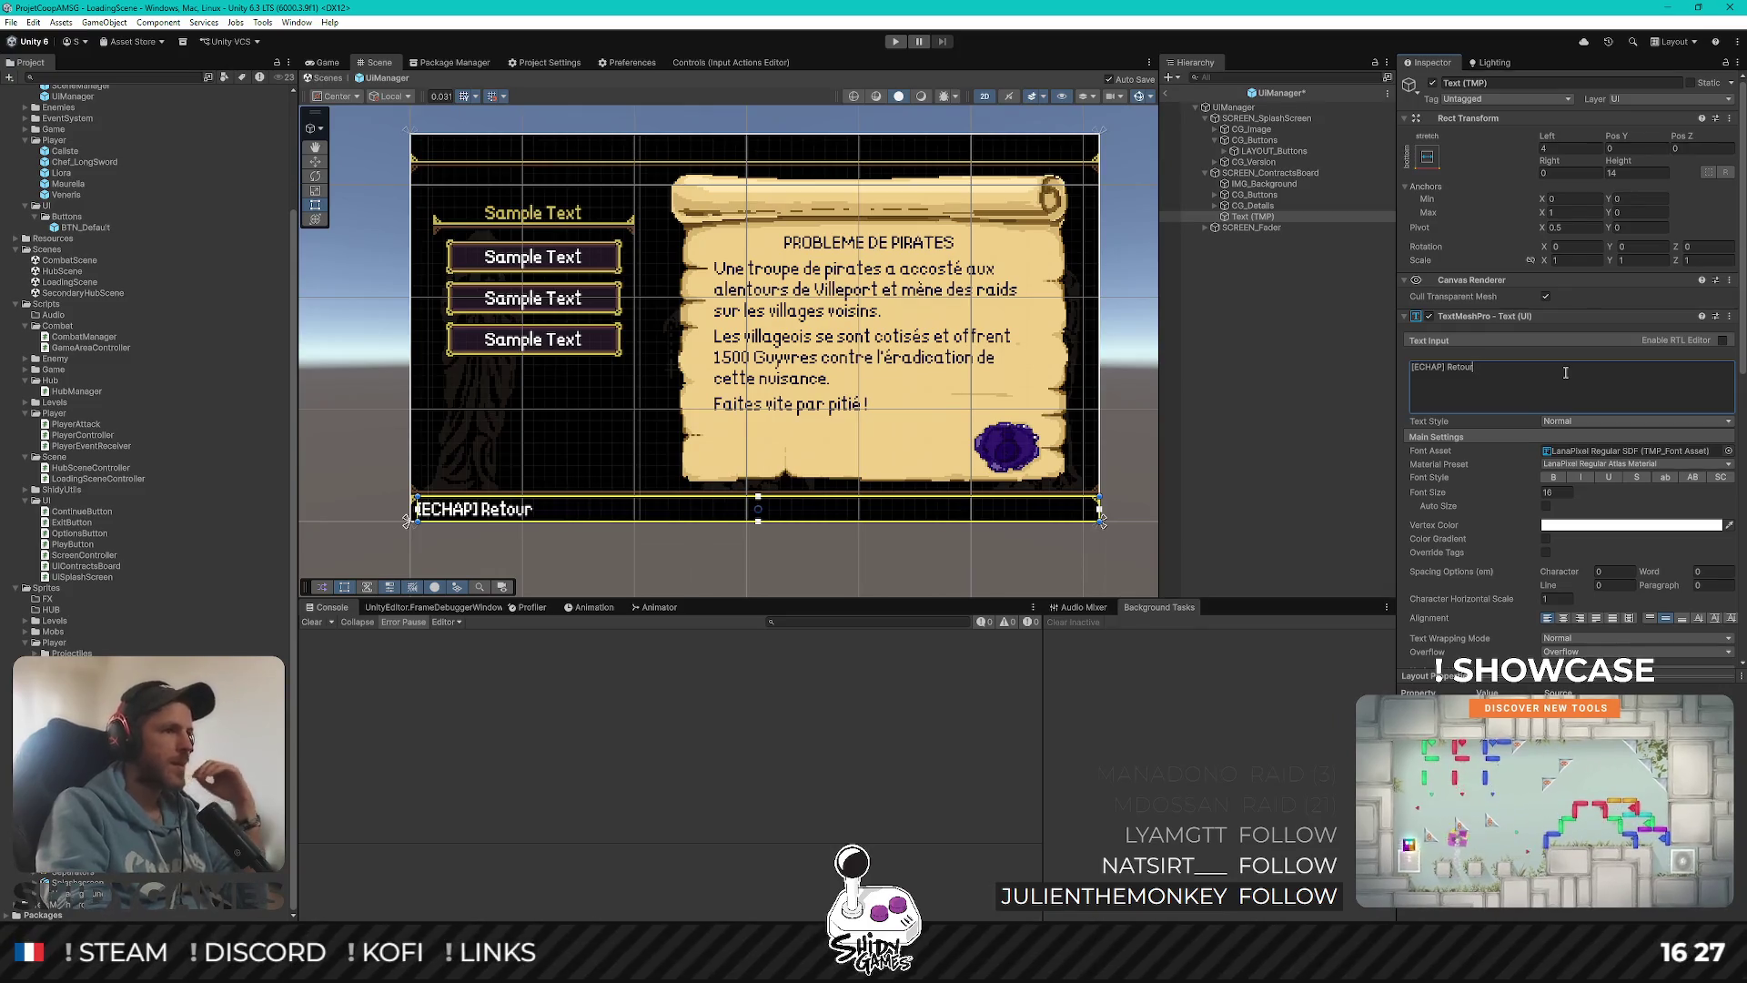
pyautogui.click(1322, 428)
pyautogui.hotkey('ctrl', 's')
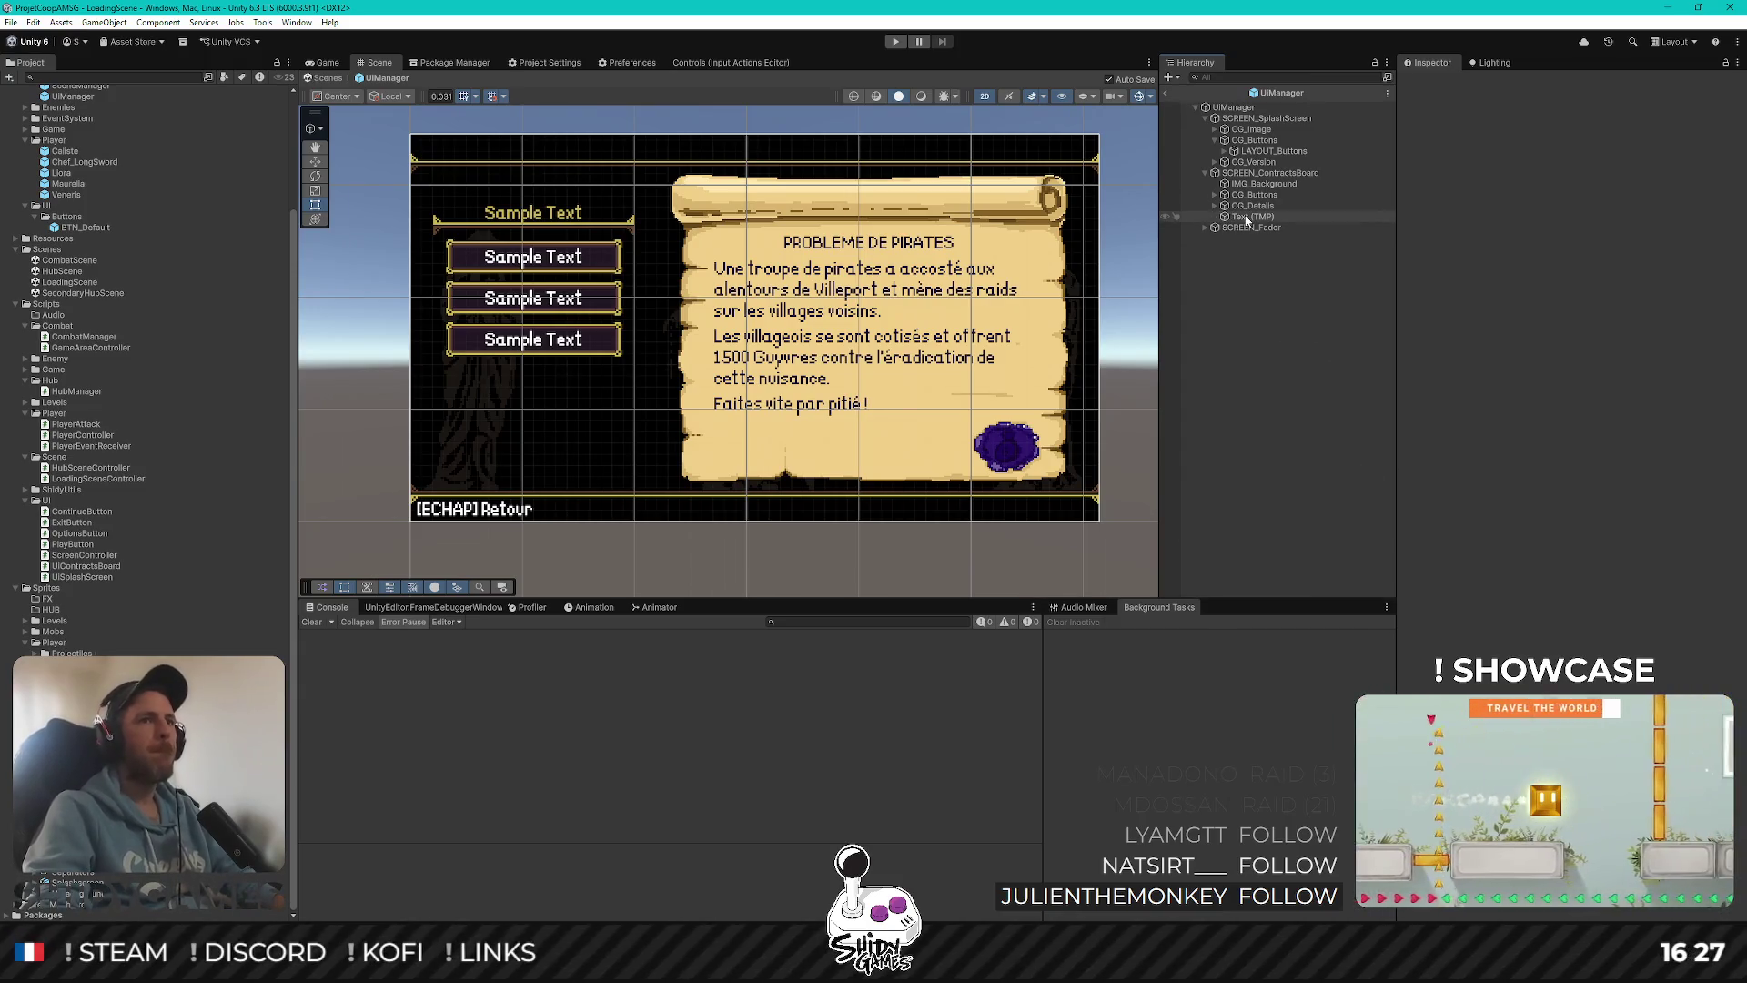
# Create an empty child CG_Hints under SCREEN_ContractsBoard and drag the Text (TMP) into it
pyautogui.rightClick(1254, 173)
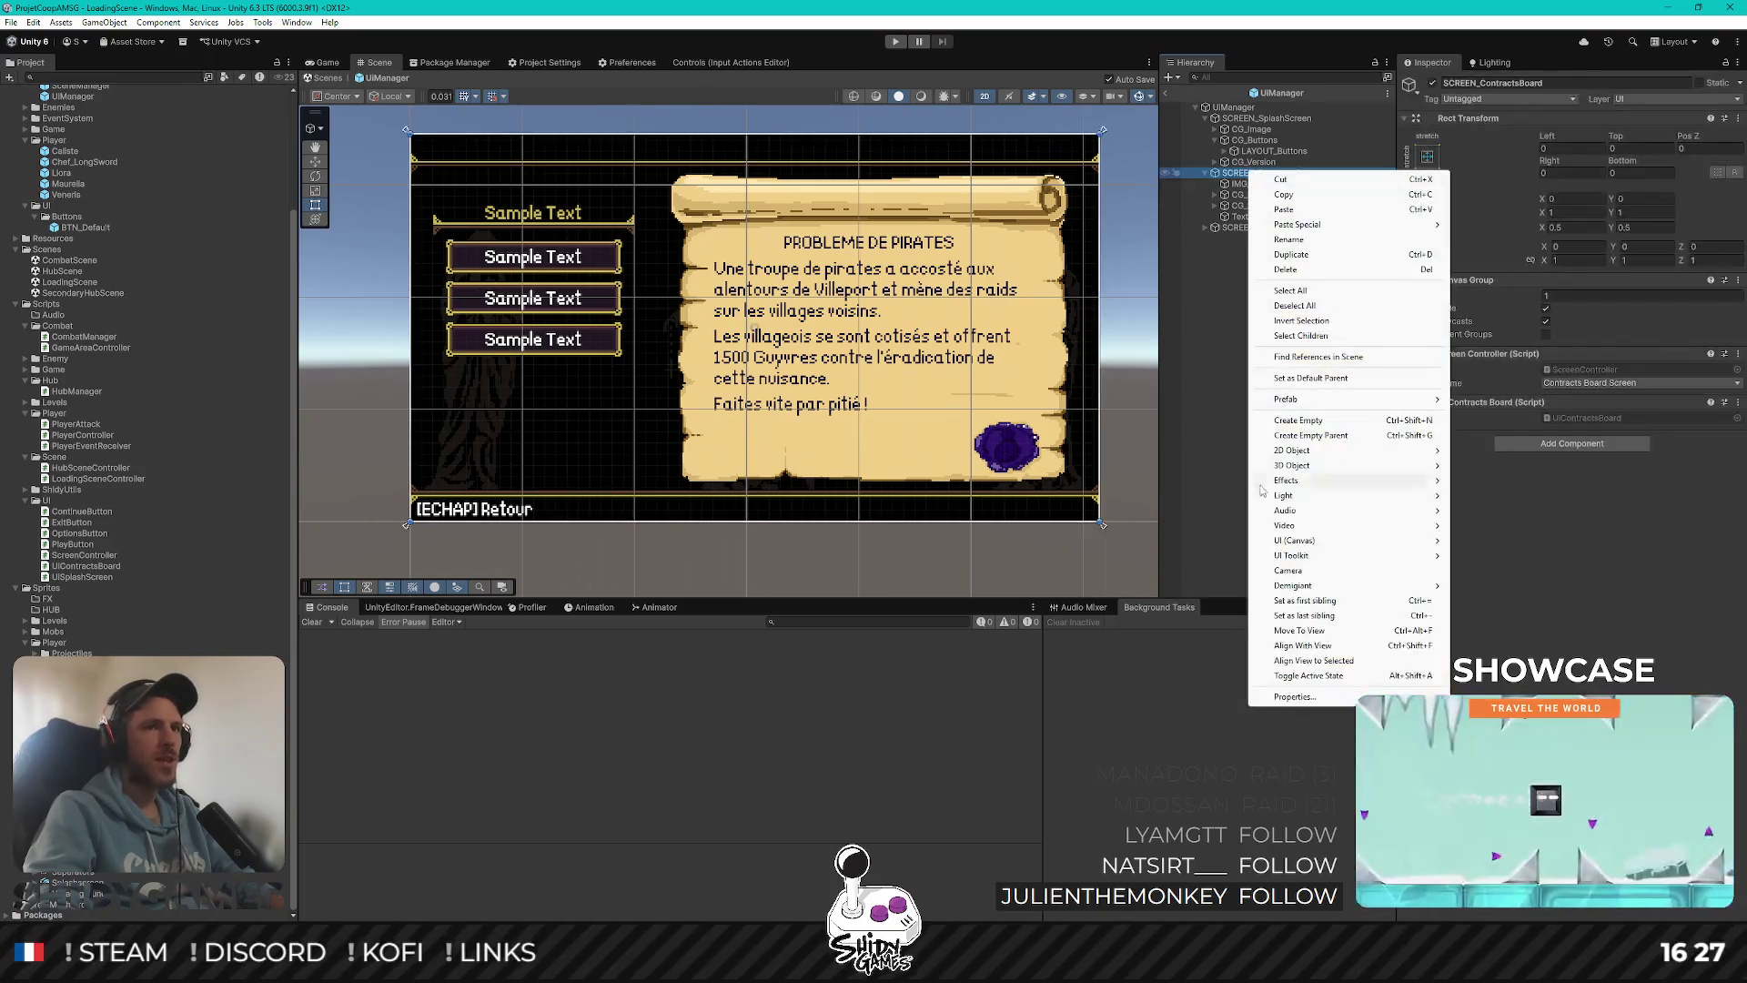
pyautogui.click(1294, 433)
pyautogui.write('CG_')
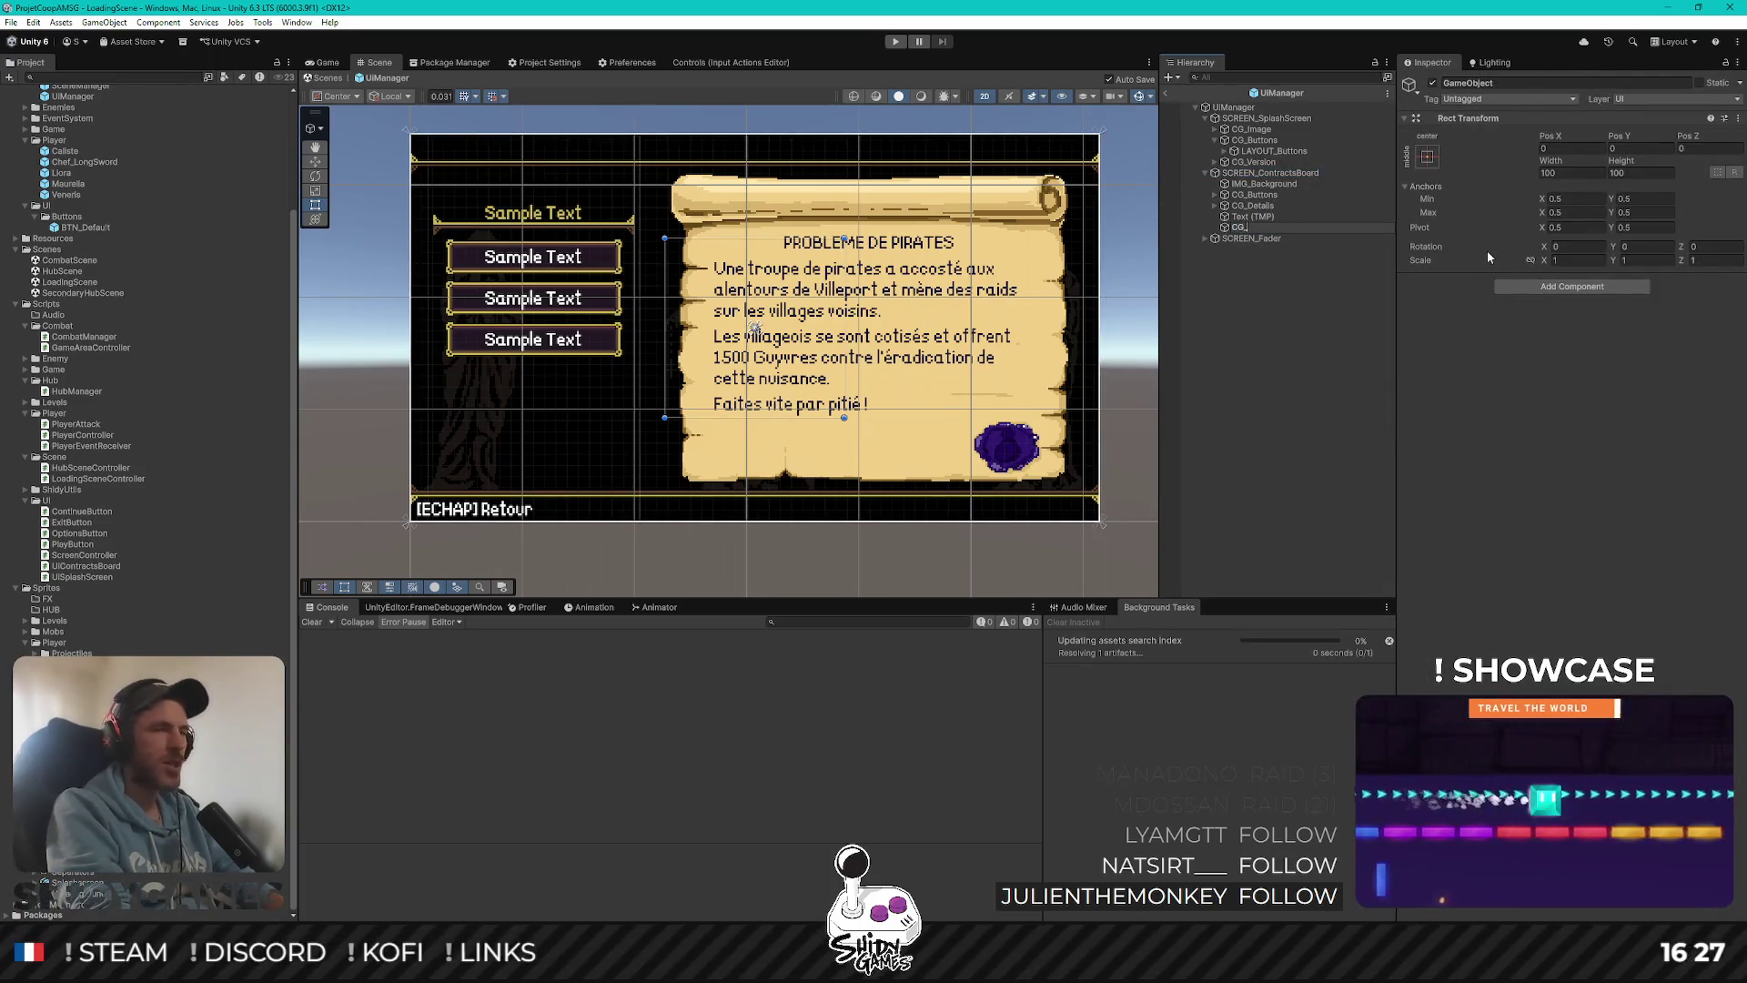
pyautogui.write('Hints')
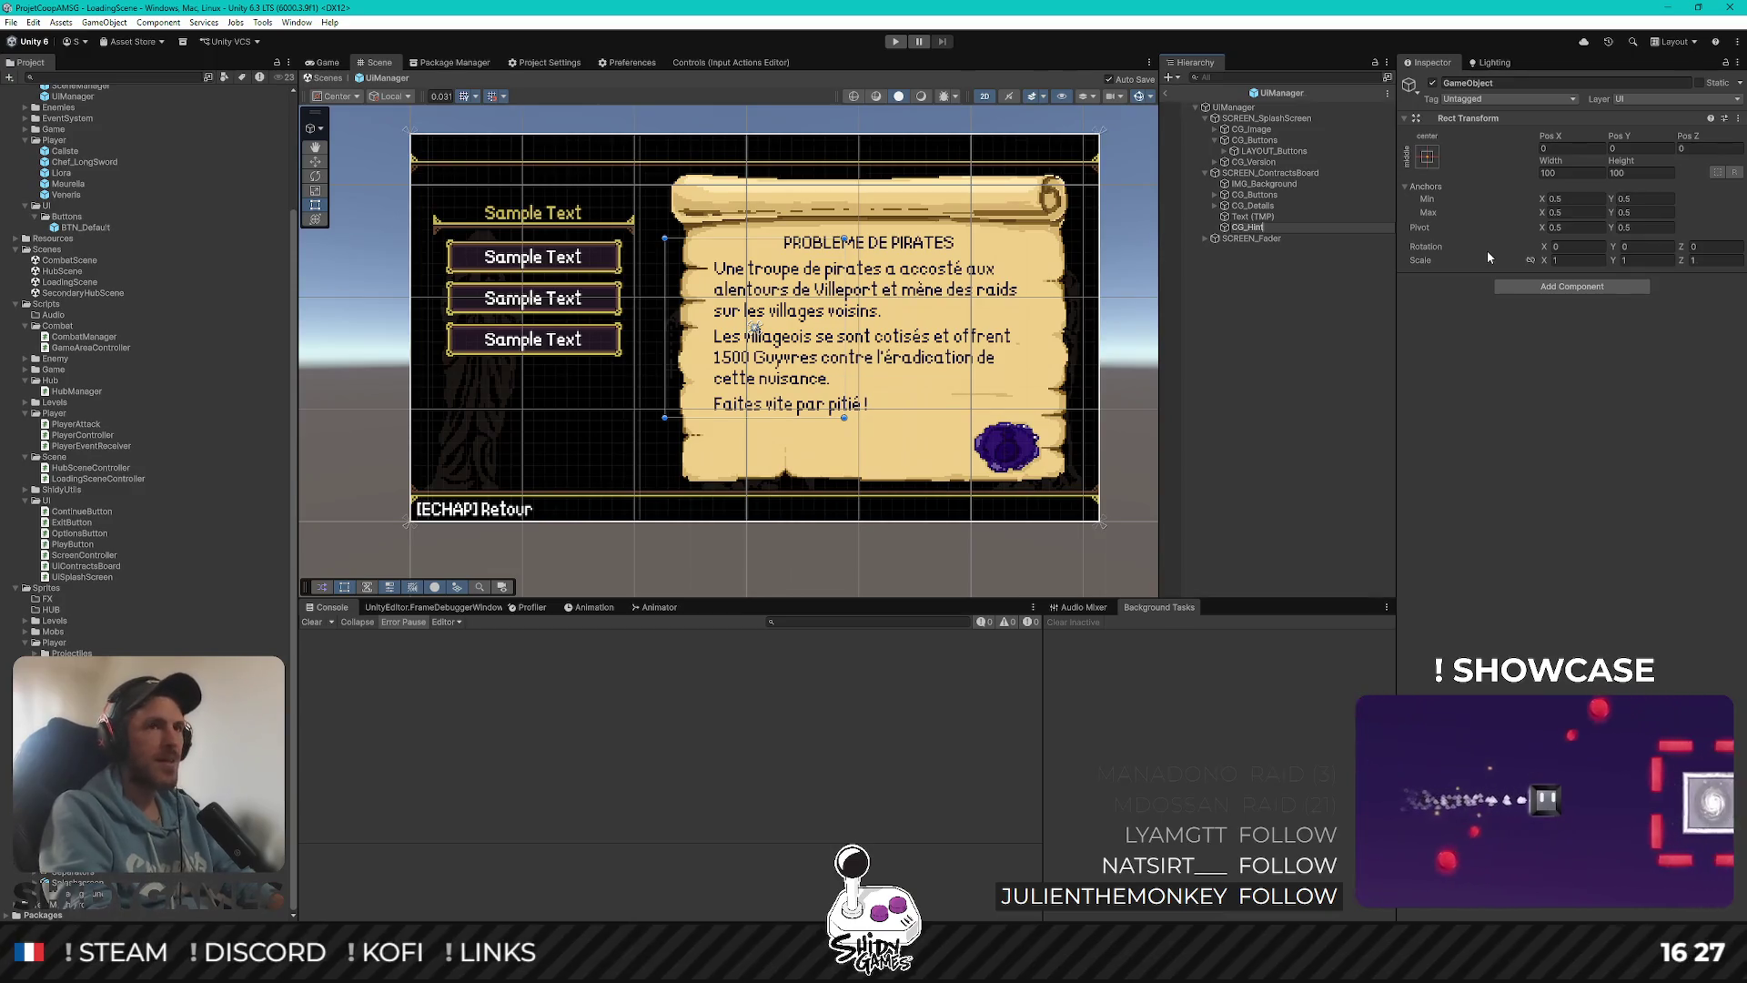
pyautogui.press('Return')
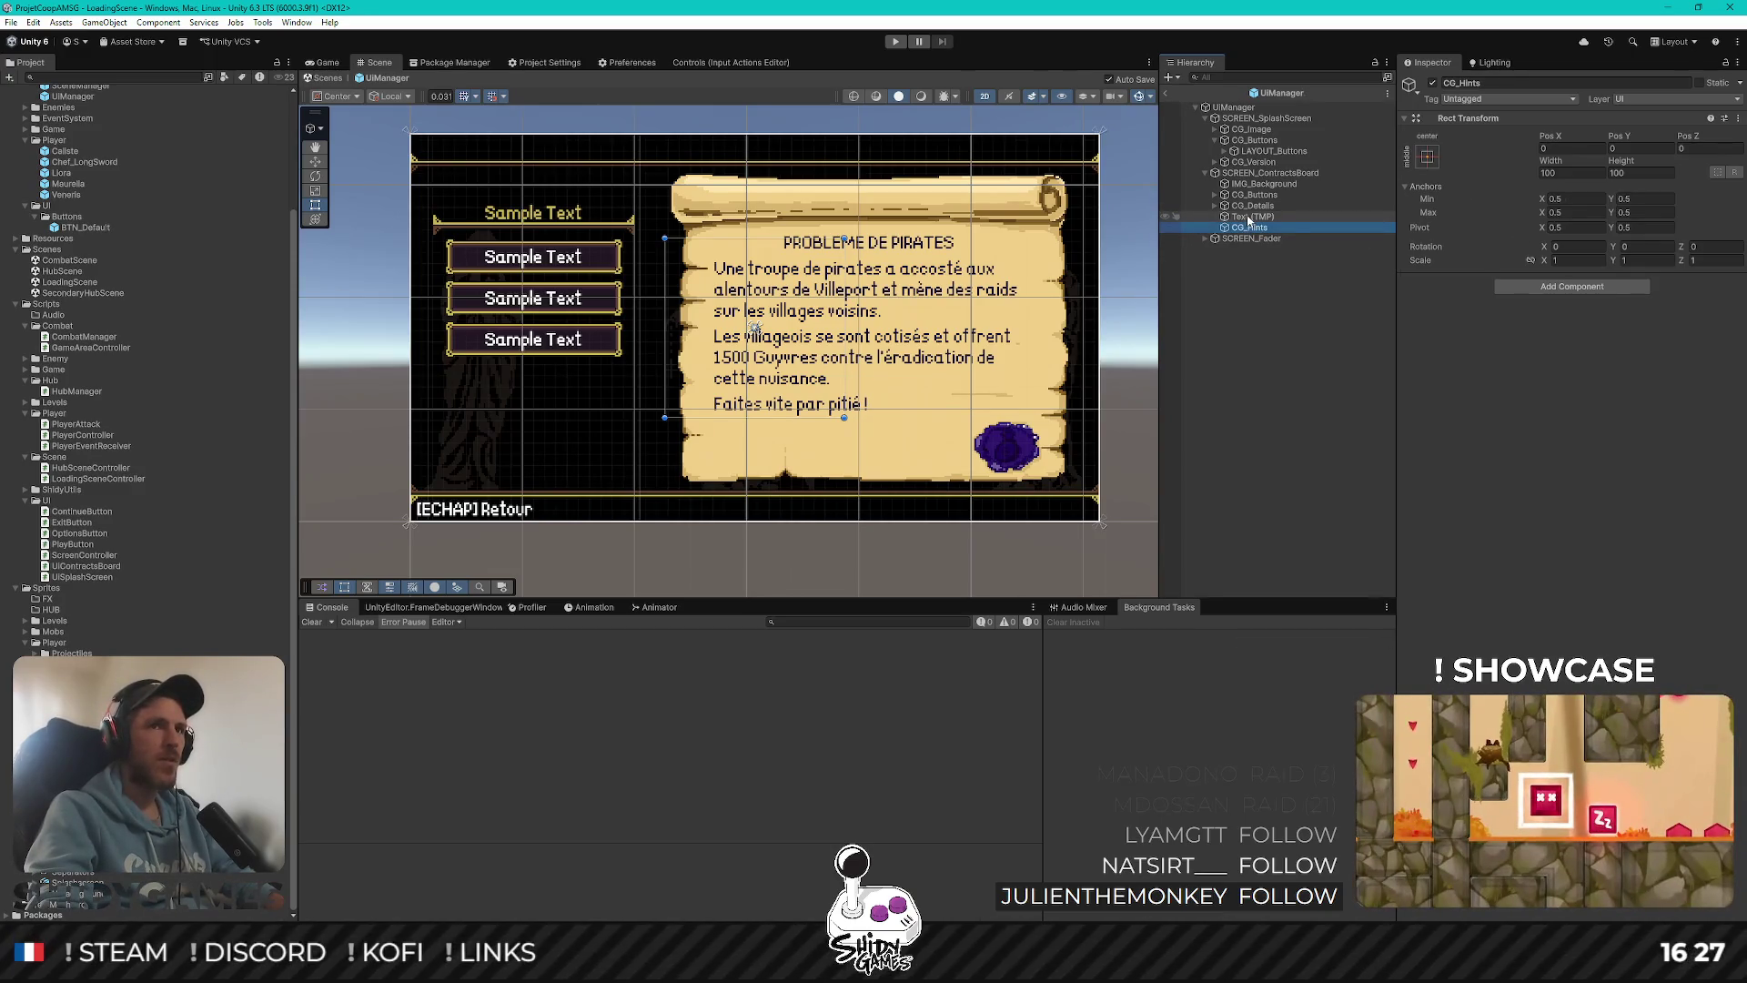
pyautogui.click(1428, 157)
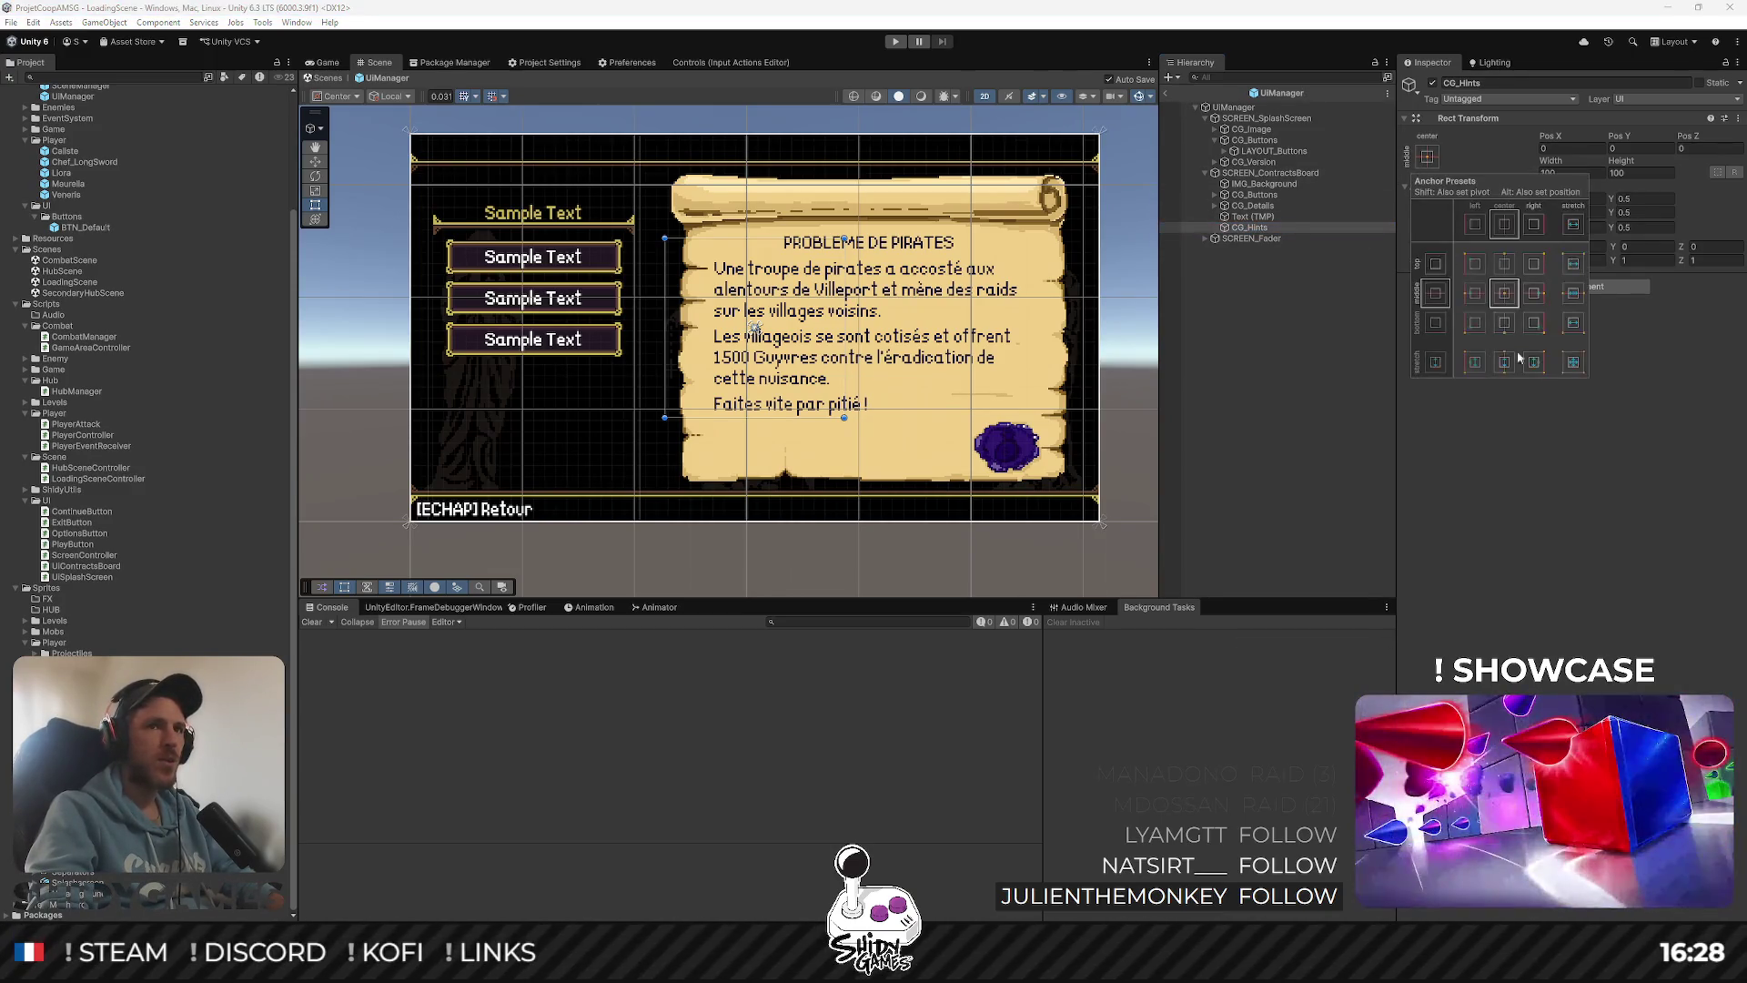
pyautogui.click(1253, 217)
pyautogui.moveTo(1255, 230); pyautogui.dragTo(1256, 228)
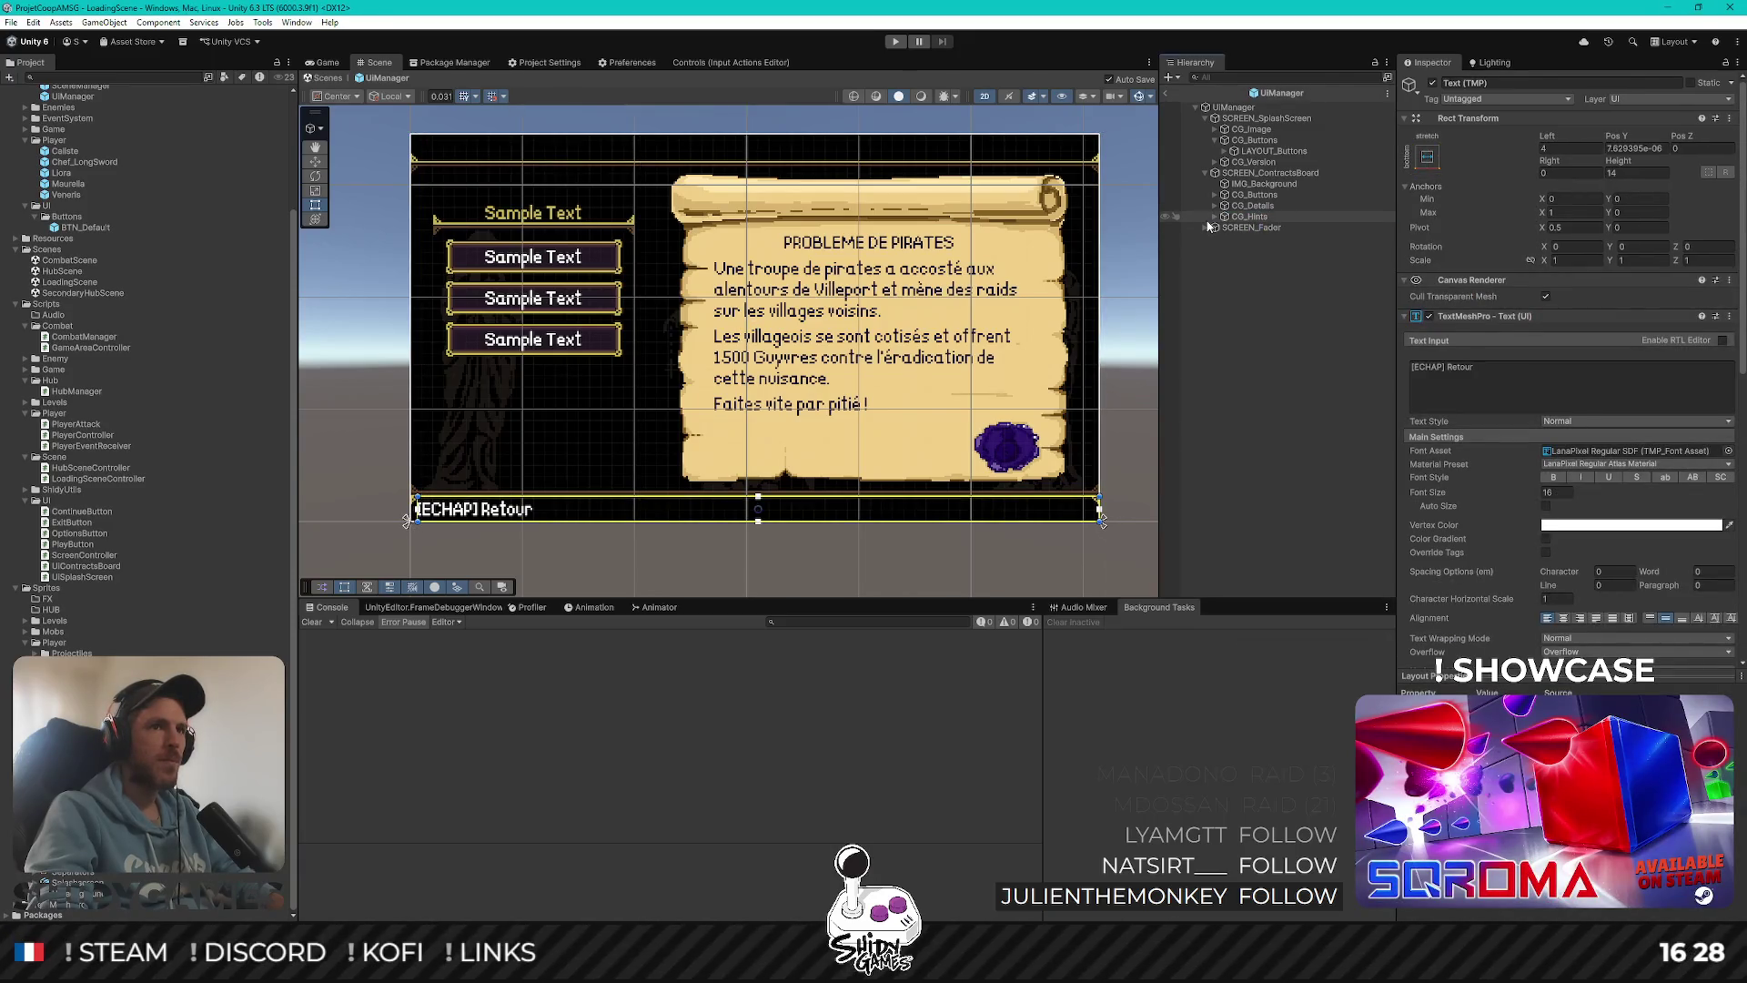
# Add a Canvas Group to CG_Hints with Alpha 0.48
pyautogui.click(1249, 217)
pyautogui.click(1522, 289)
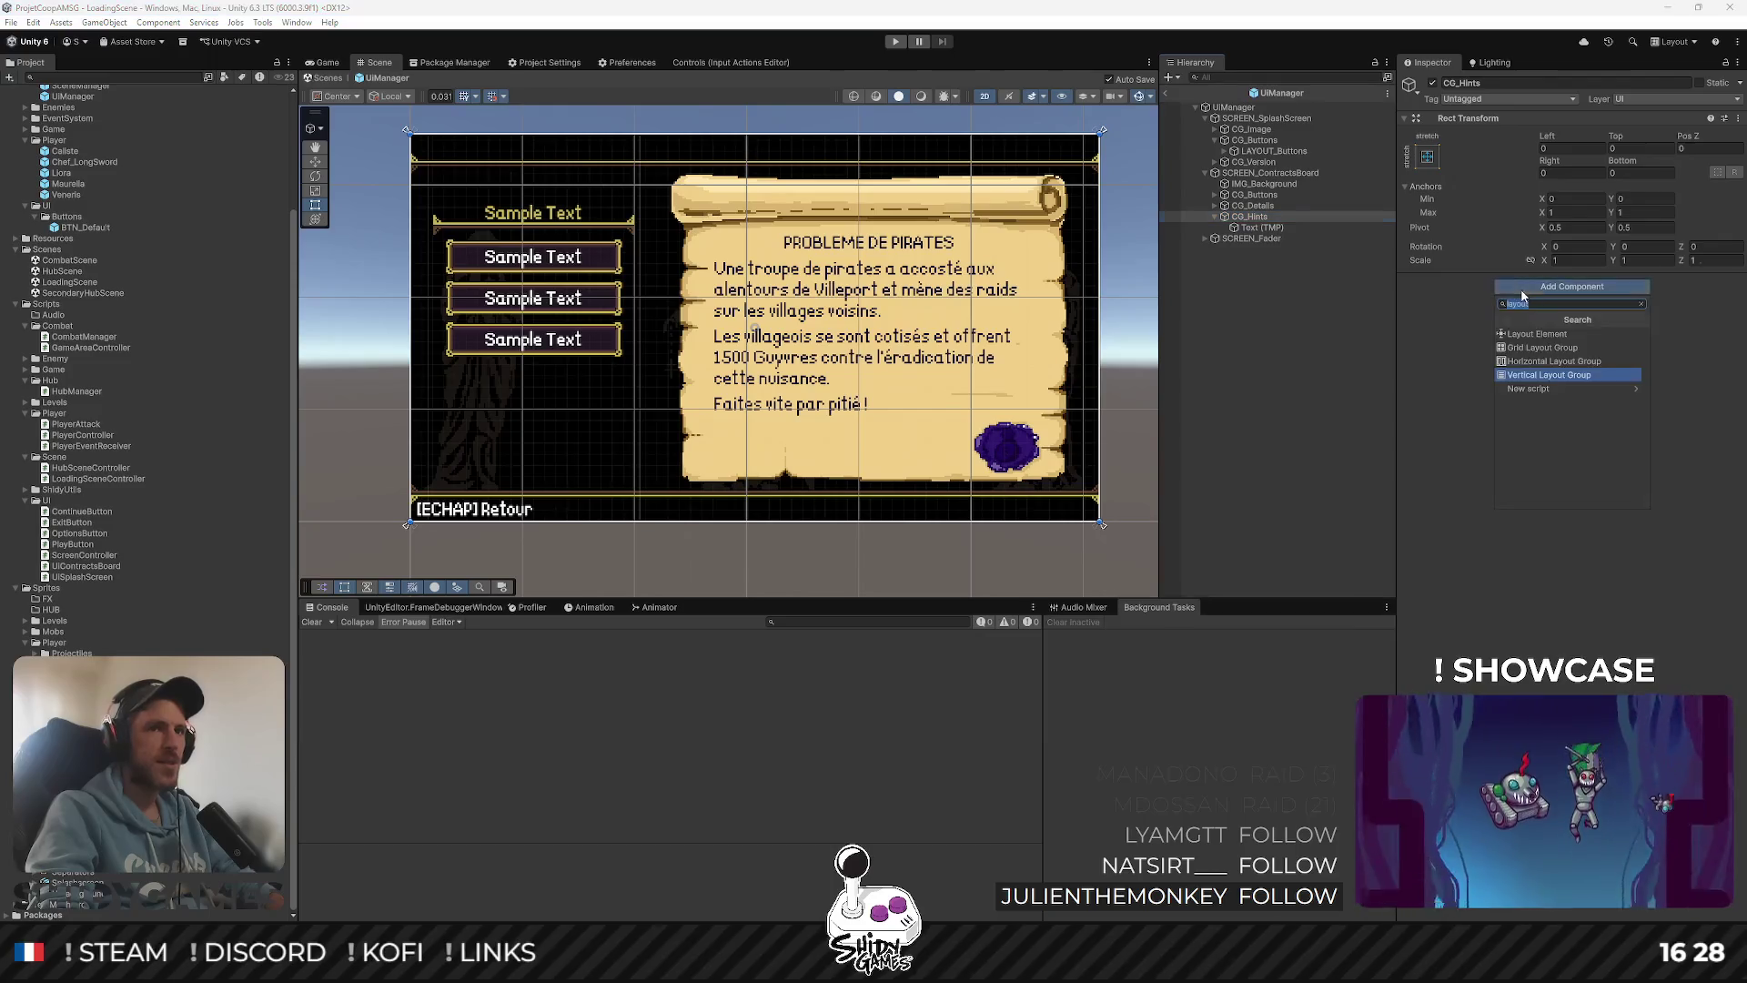
pyautogui.write('canvas')
pyautogui.press('Return')
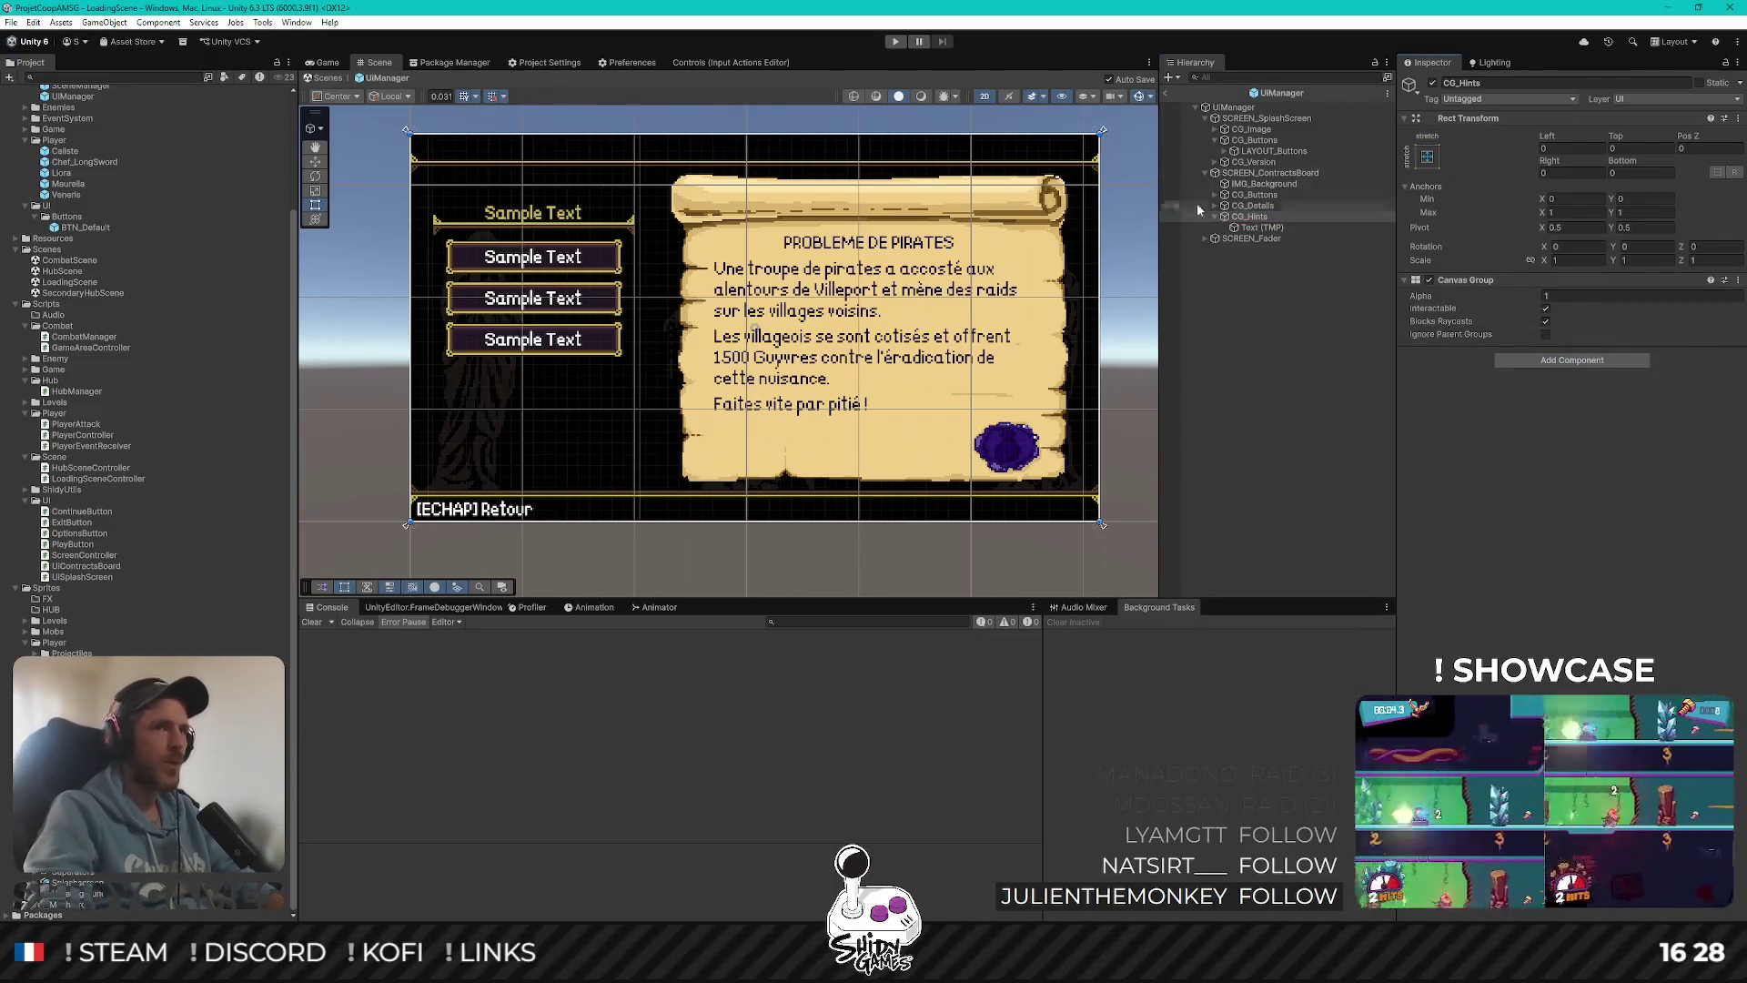
pyautogui.click(1545, 296)
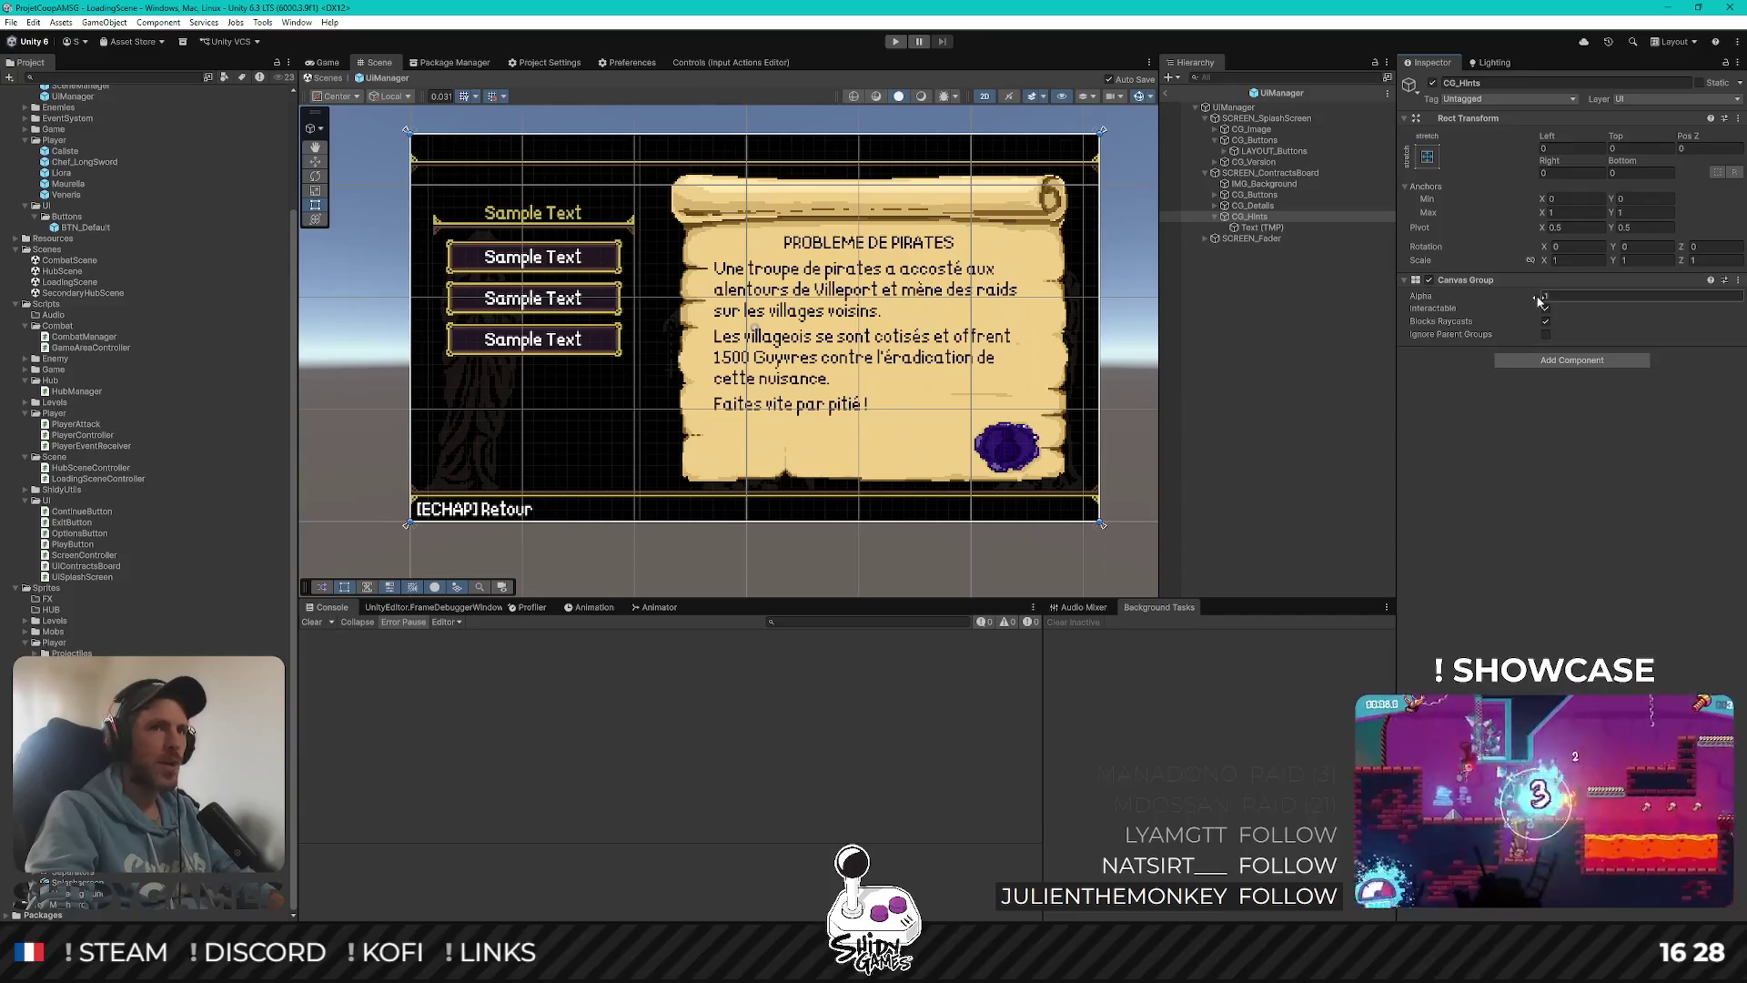
pyautogui.write('0.48')
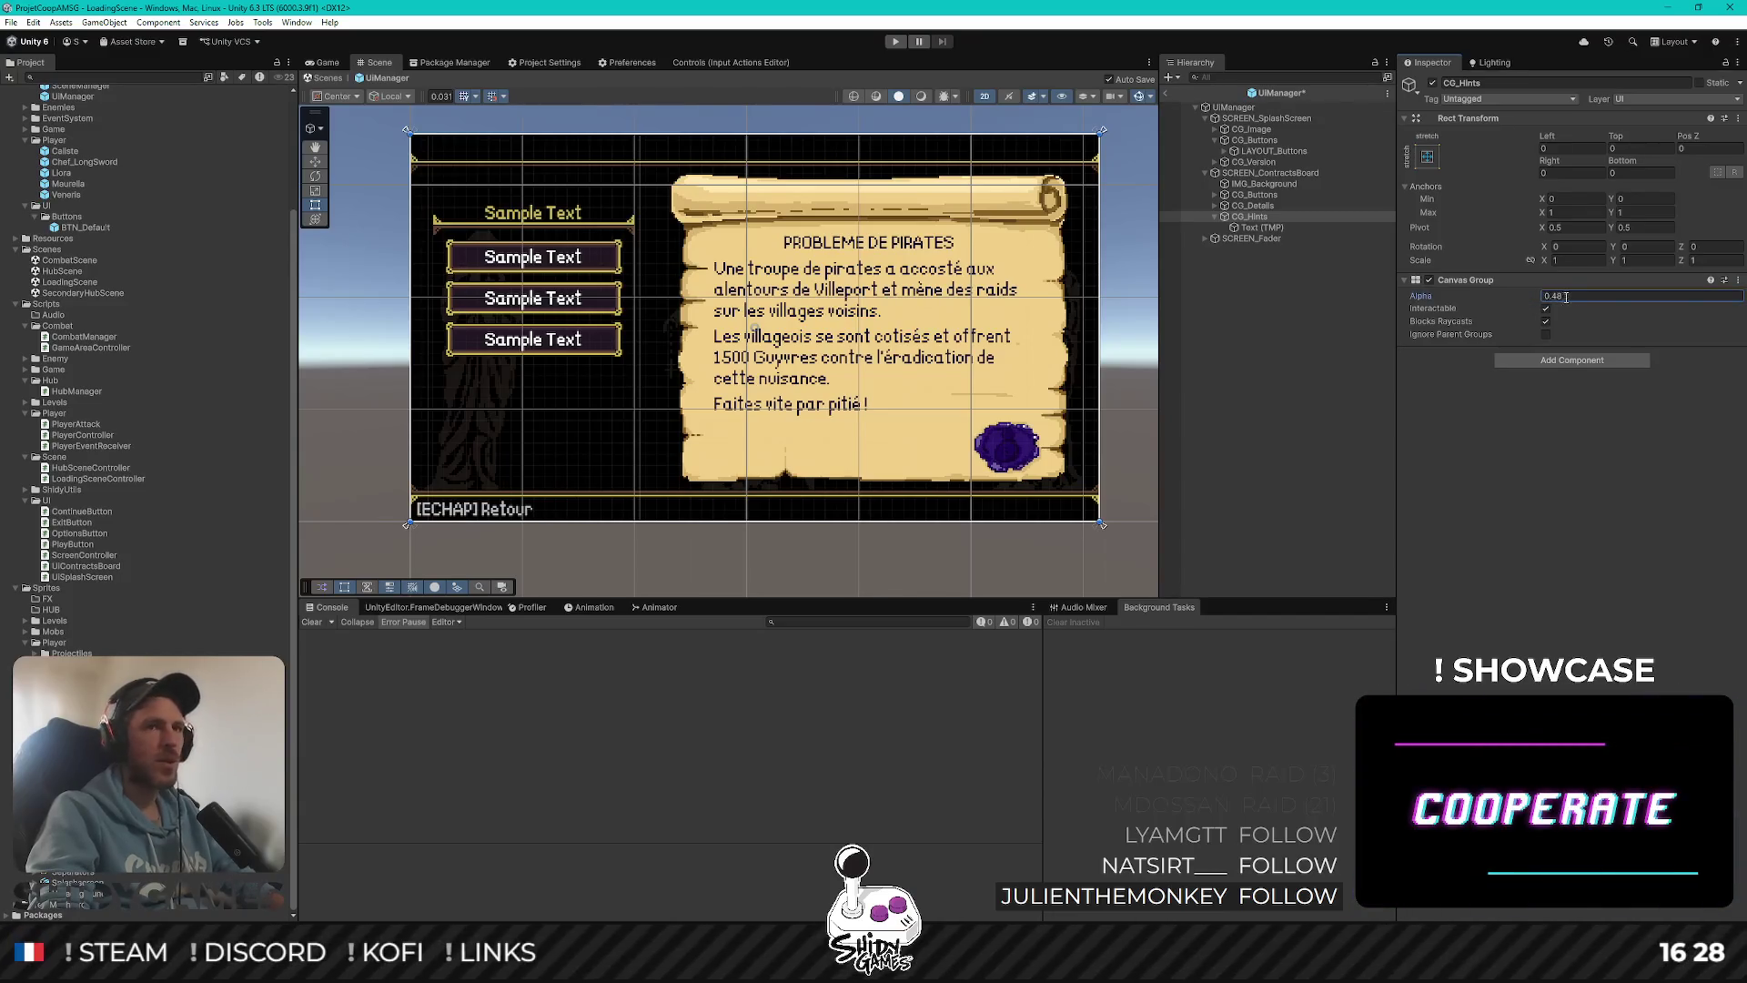
# Rename the child text object to TMP_Hints and collapse CG_Hints
pyautogui.click(1262, 227)
pyautogui.write('TMP_H')
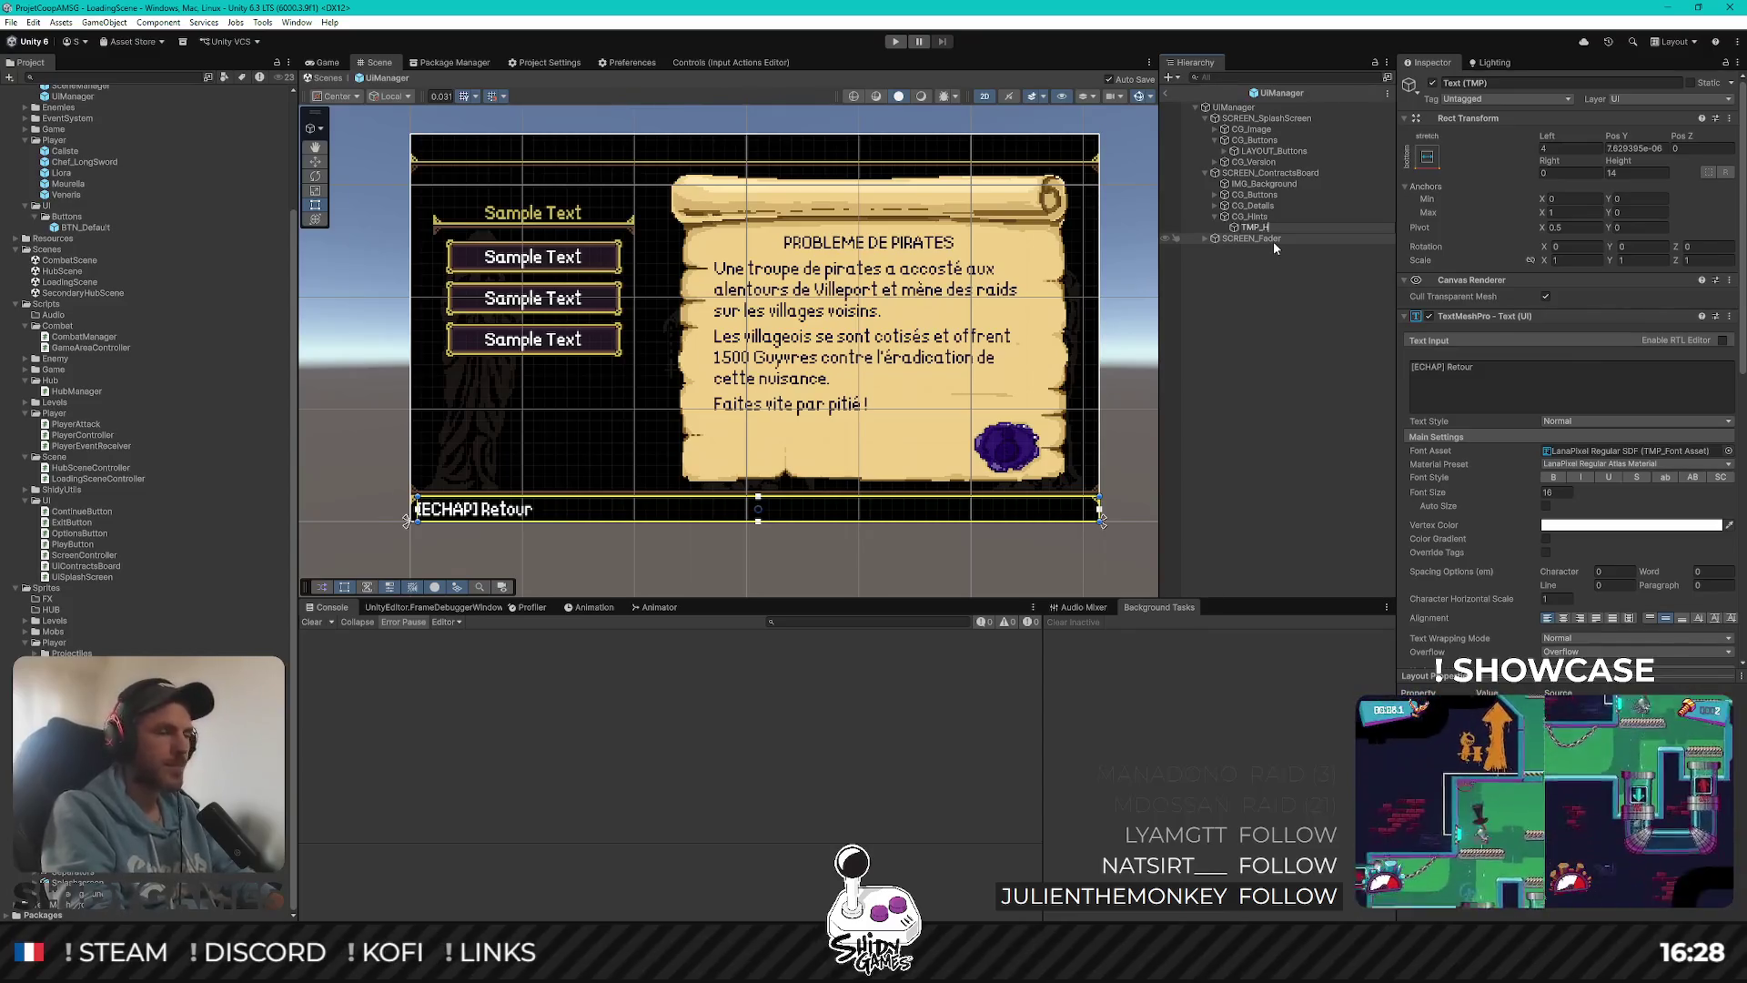
pyautogui.write('ints')
pyautogui.press('Return')
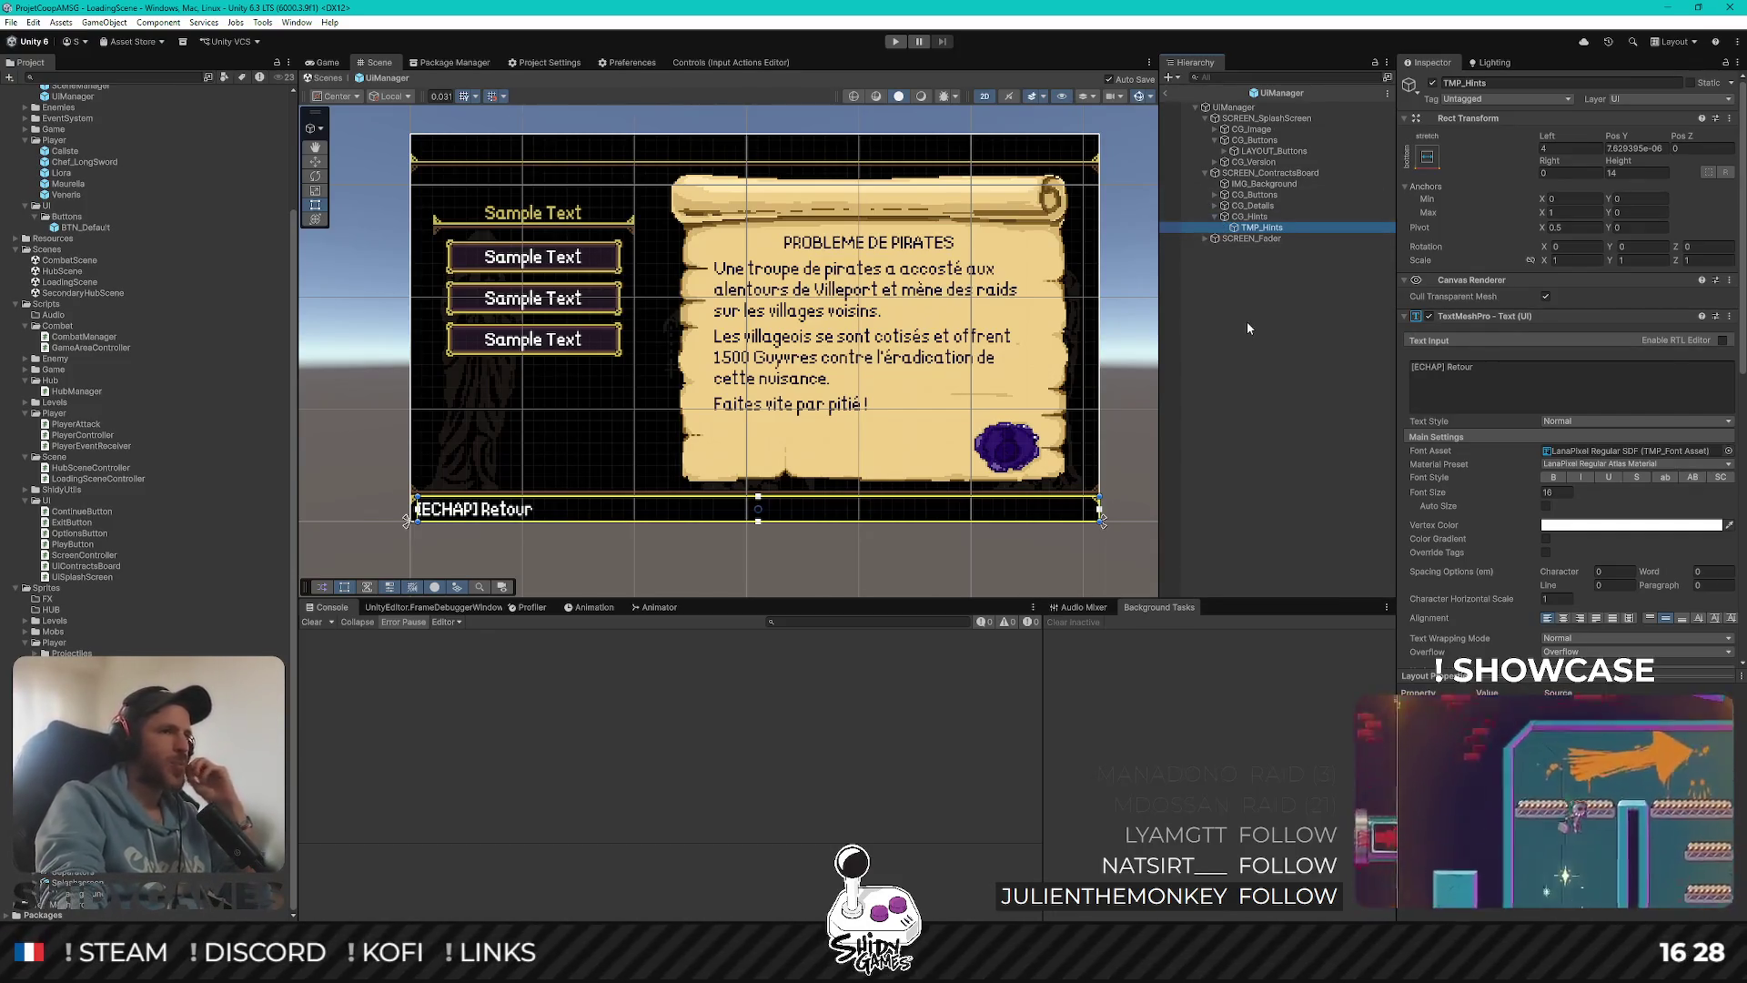
pyautogui.click(1215, 217)
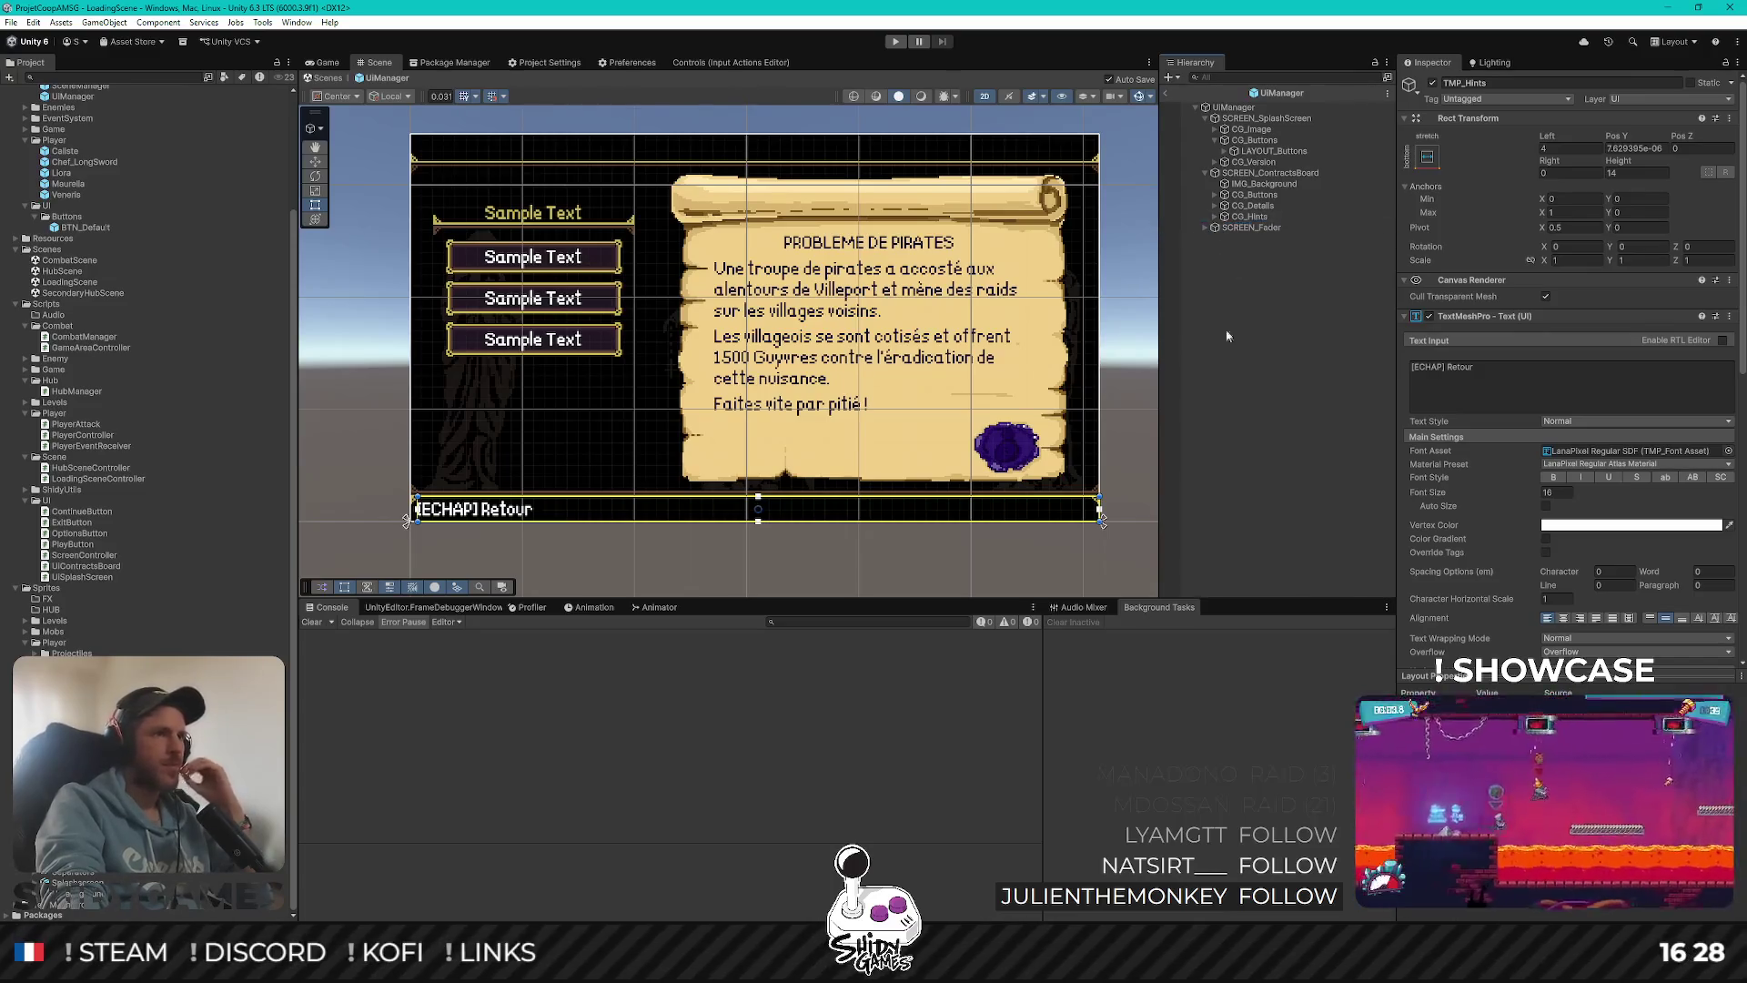
pyautogui.click(1247, 373)
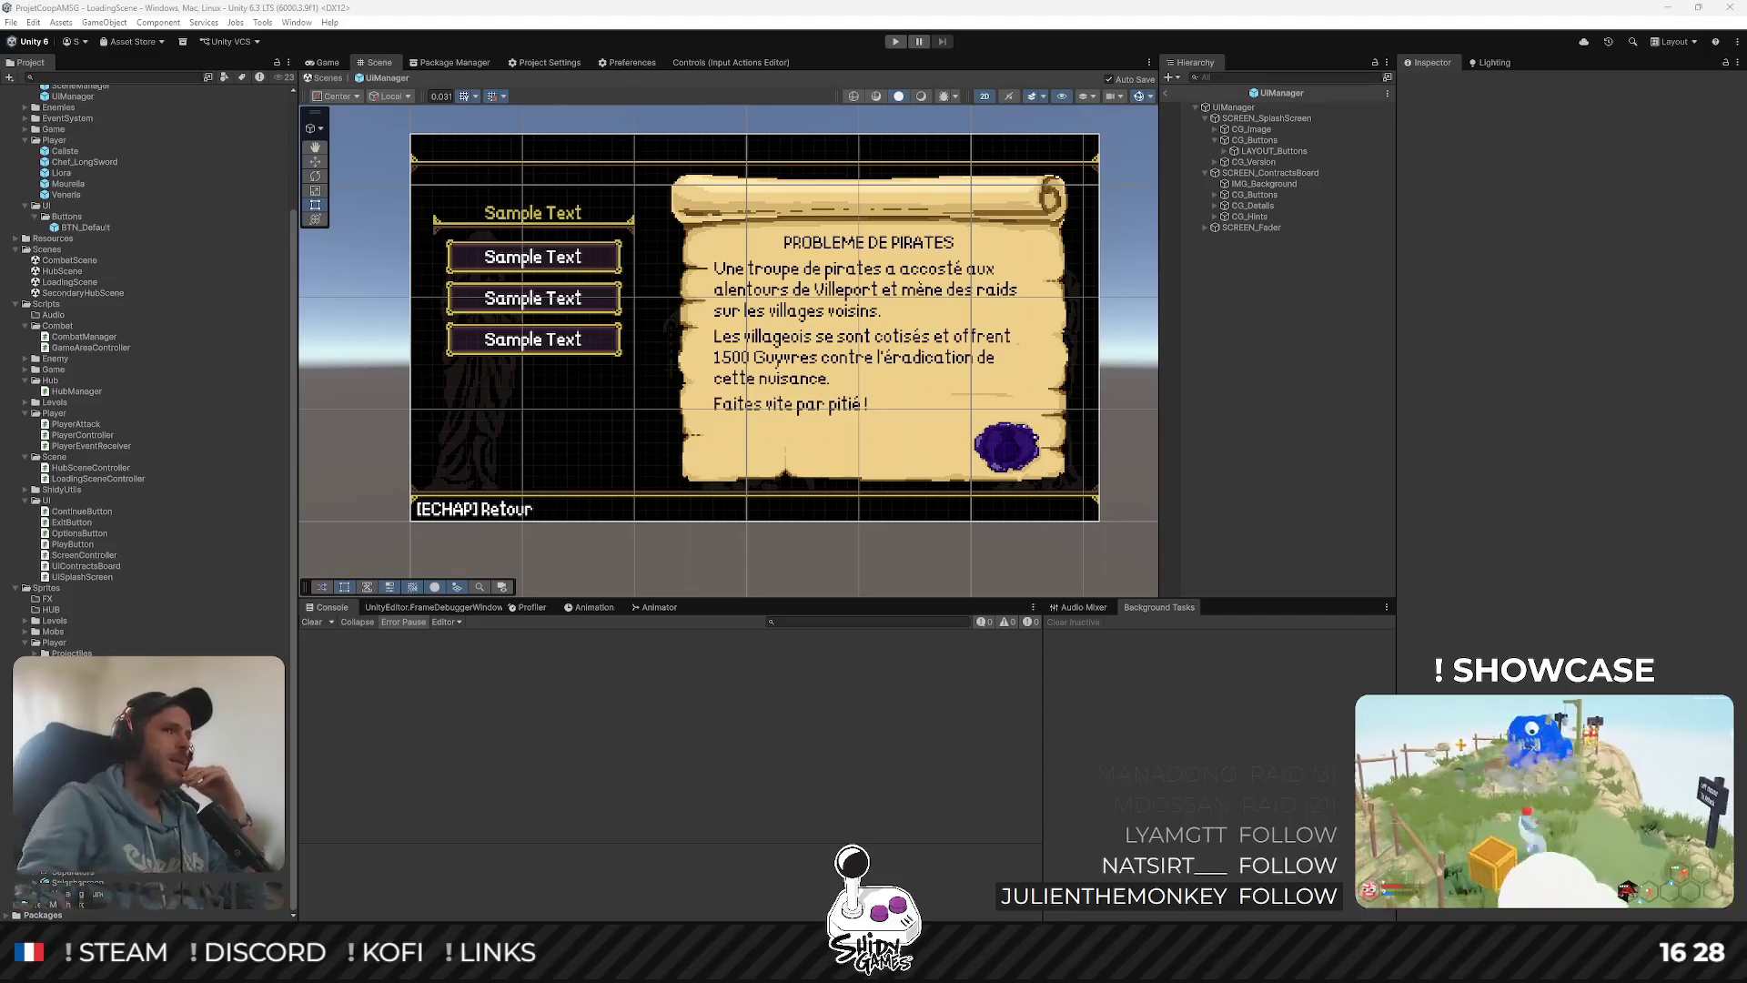
pyautogui.click(1268, 280)
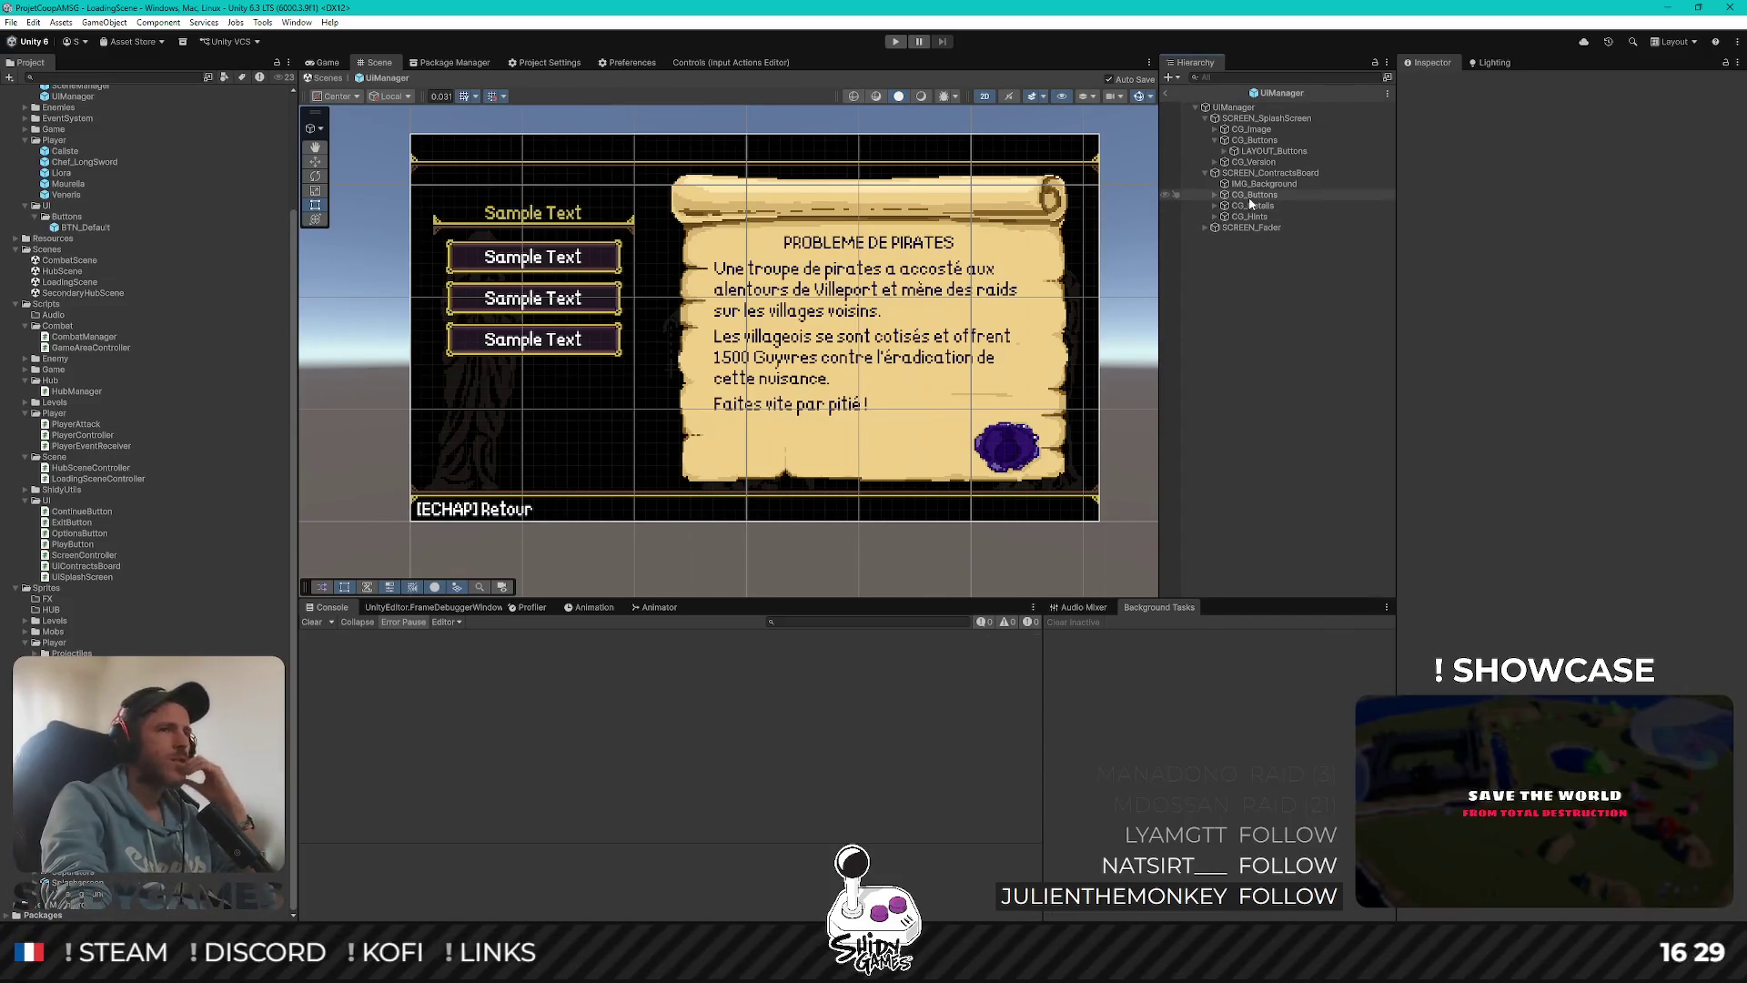
# Change the first BTN_Default button's label text to "Contrat 1"
pyautogui.click(1215, 195)
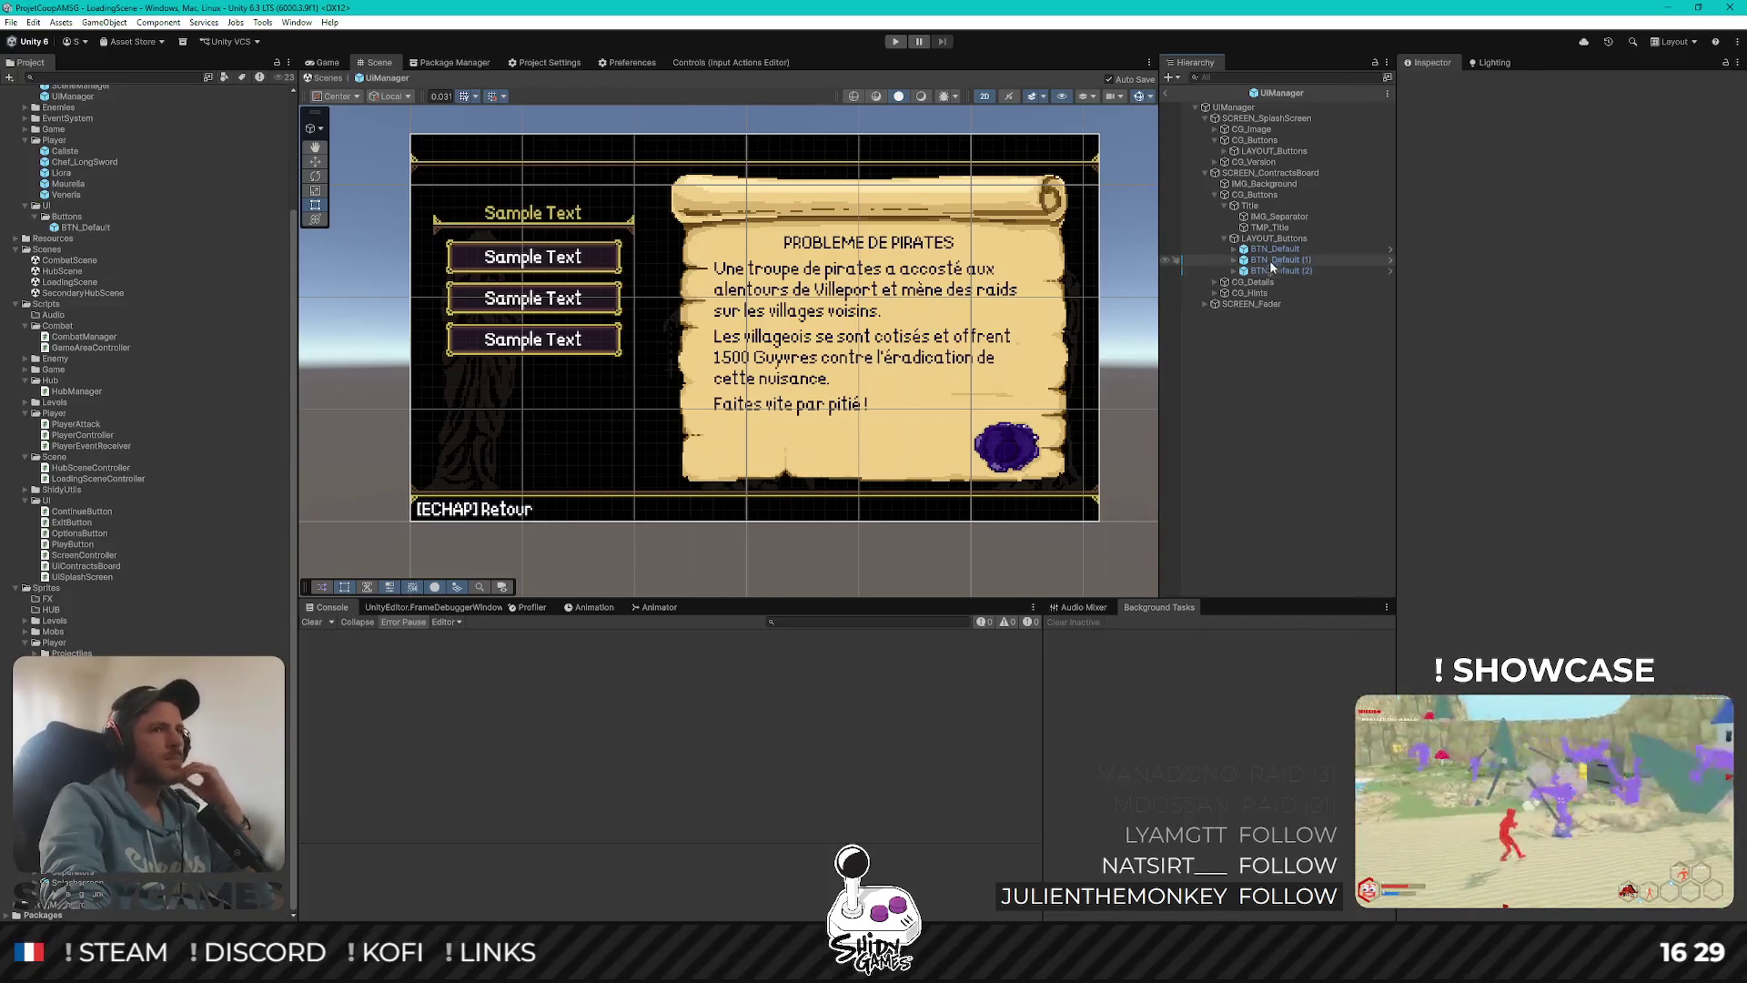
pyautogui.click(1243, 251)
pyautogui.click(1234, 249)
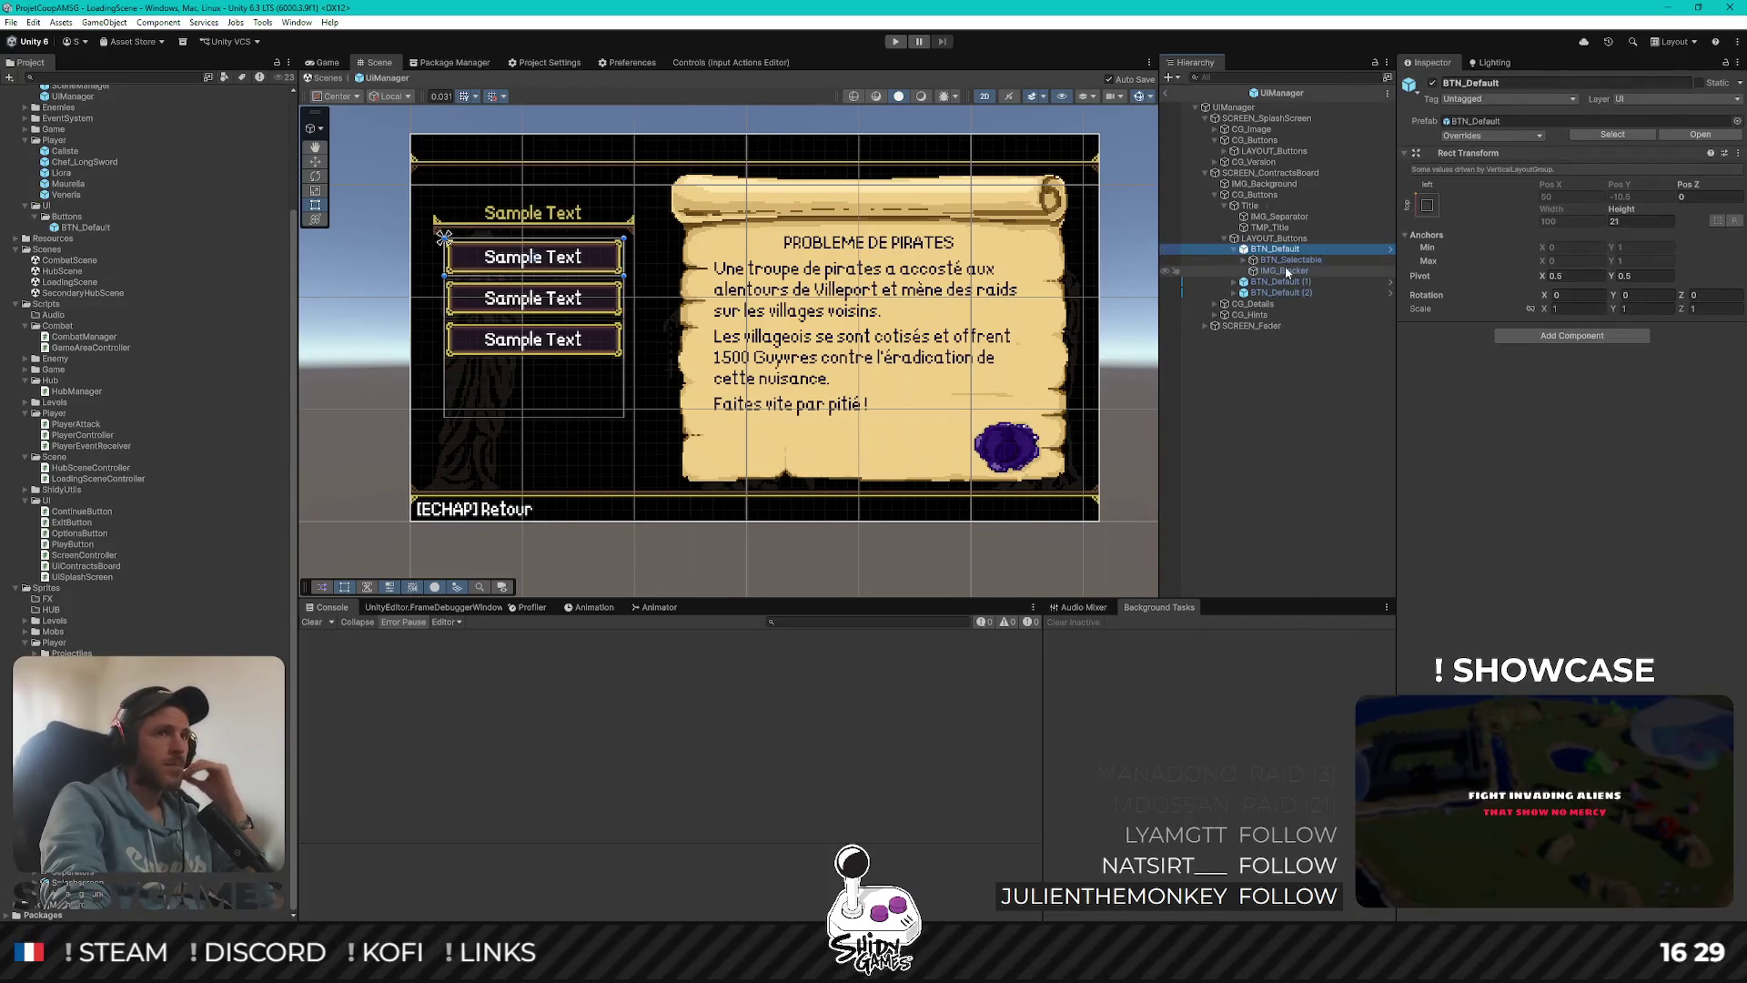
pyautogui.click(1245, 261)
pyautogui.click(1290, 271)
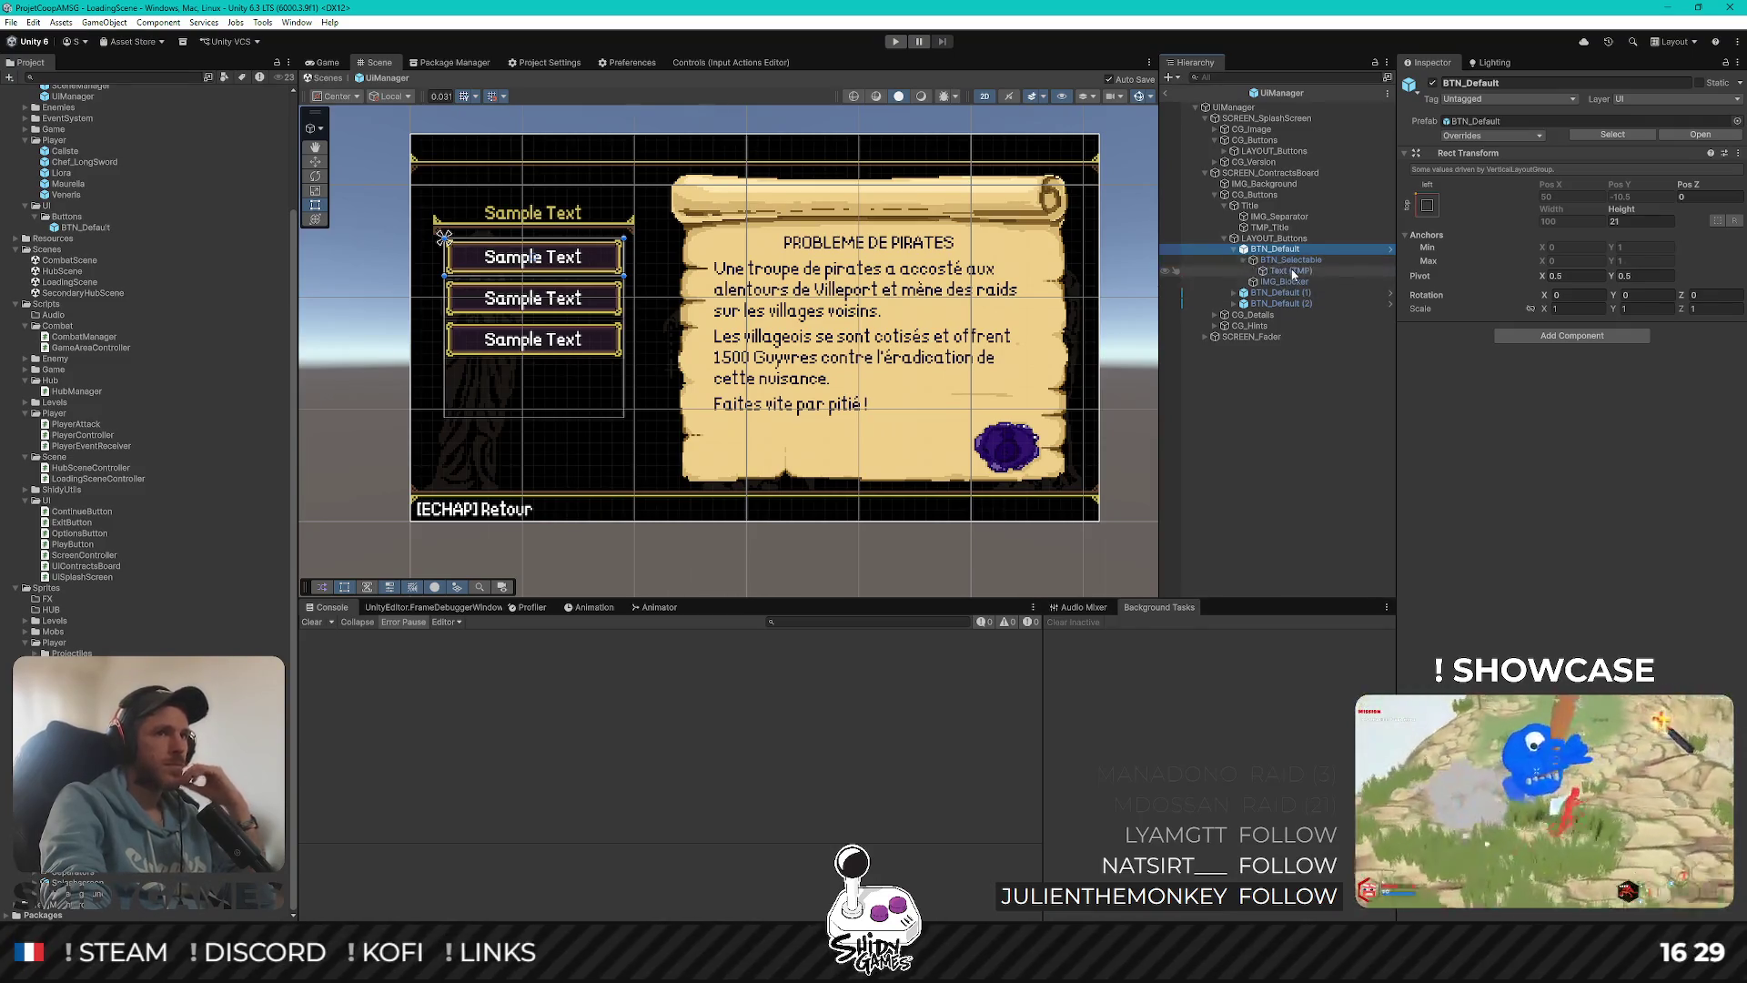
pyautogui.click(1570, 393)
pyautogui.write('Contrat')
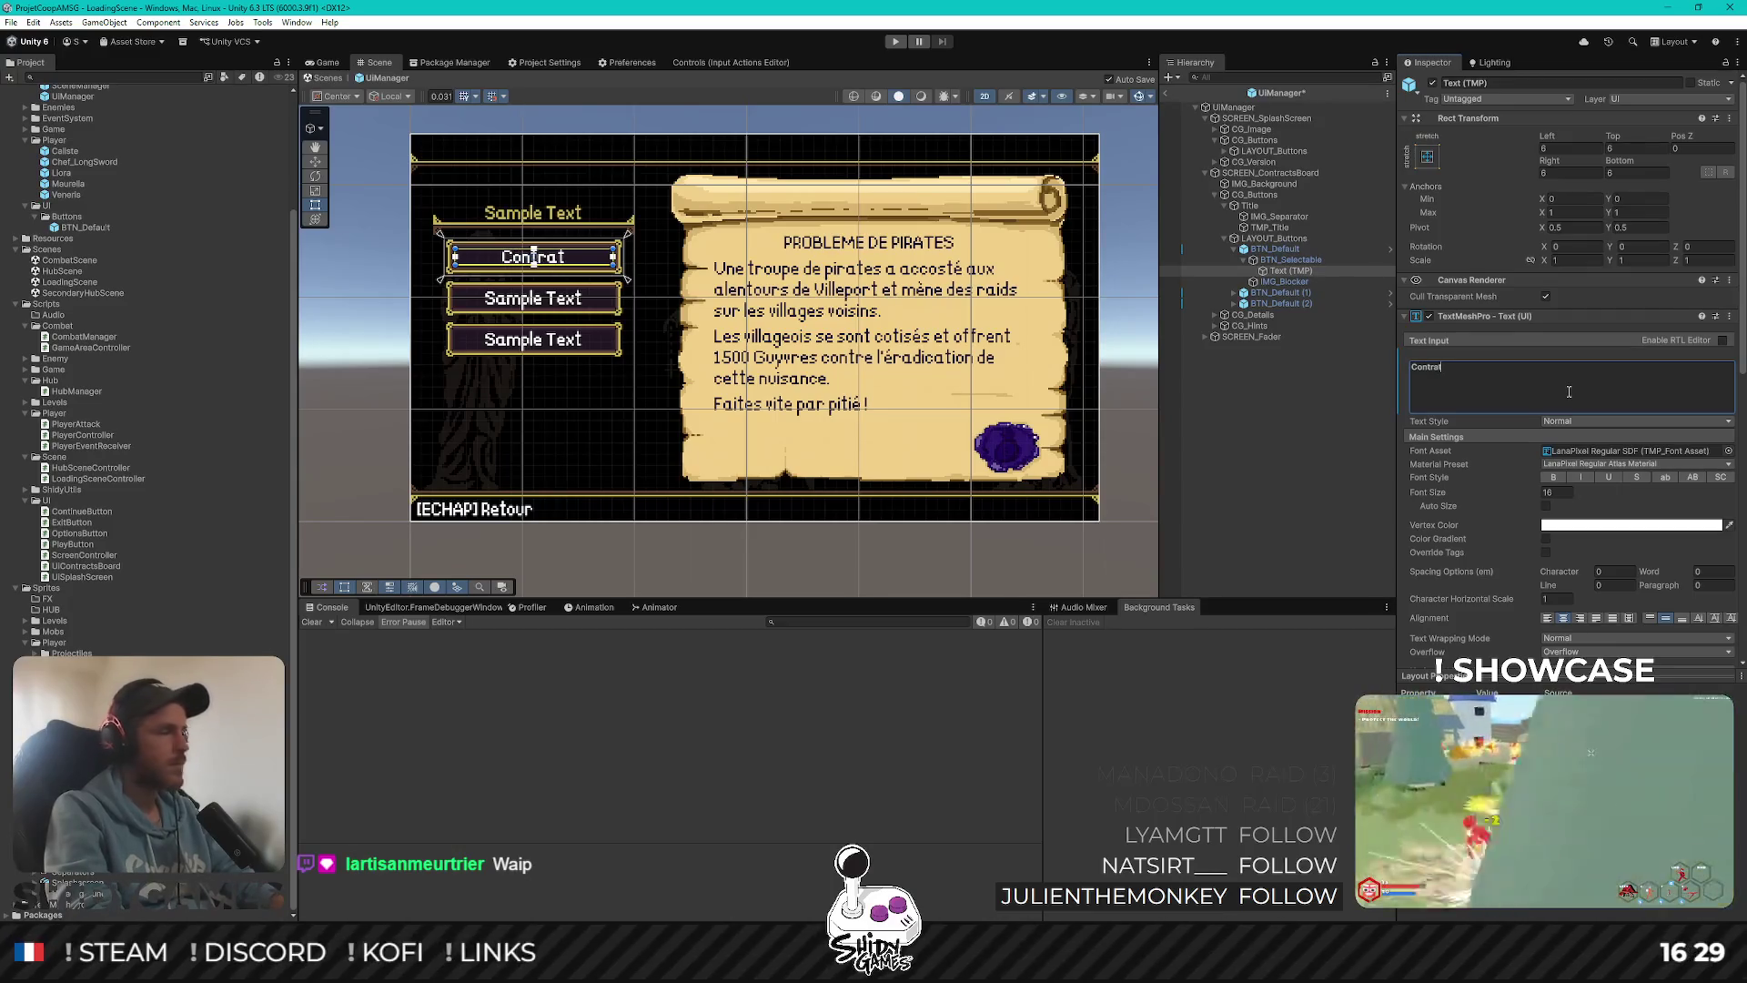
pyautogui.write(' 1')
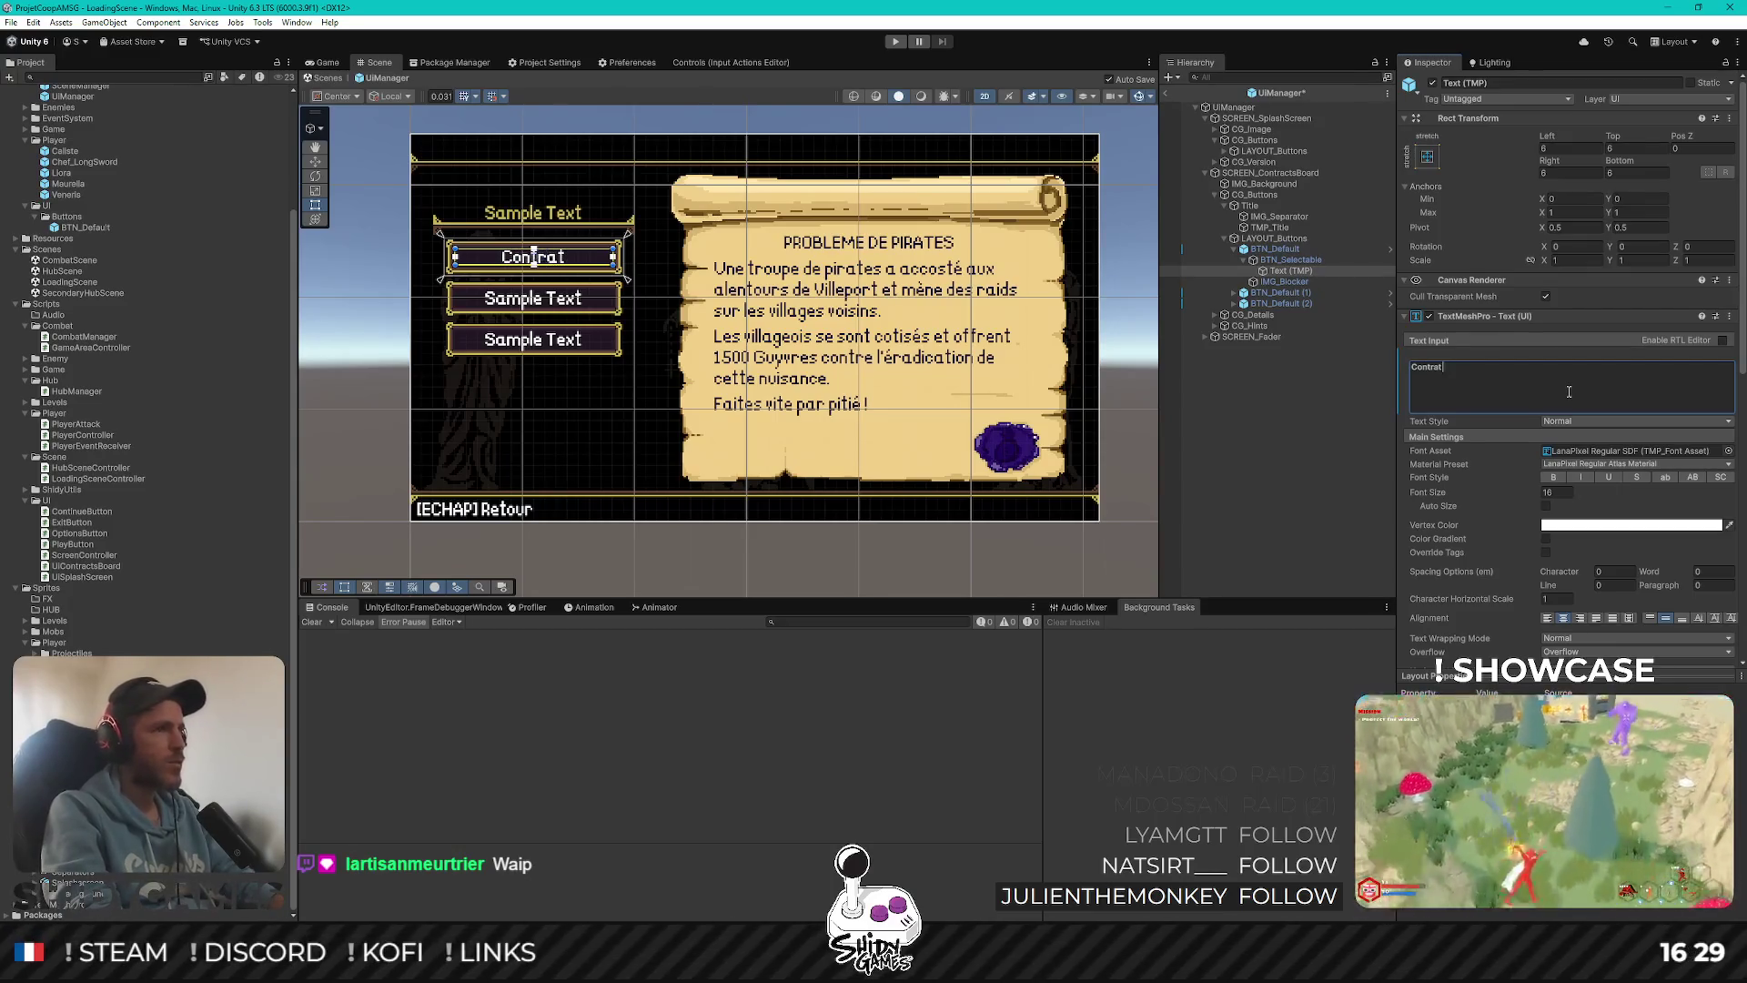
pyautogui.click(1310, 469)
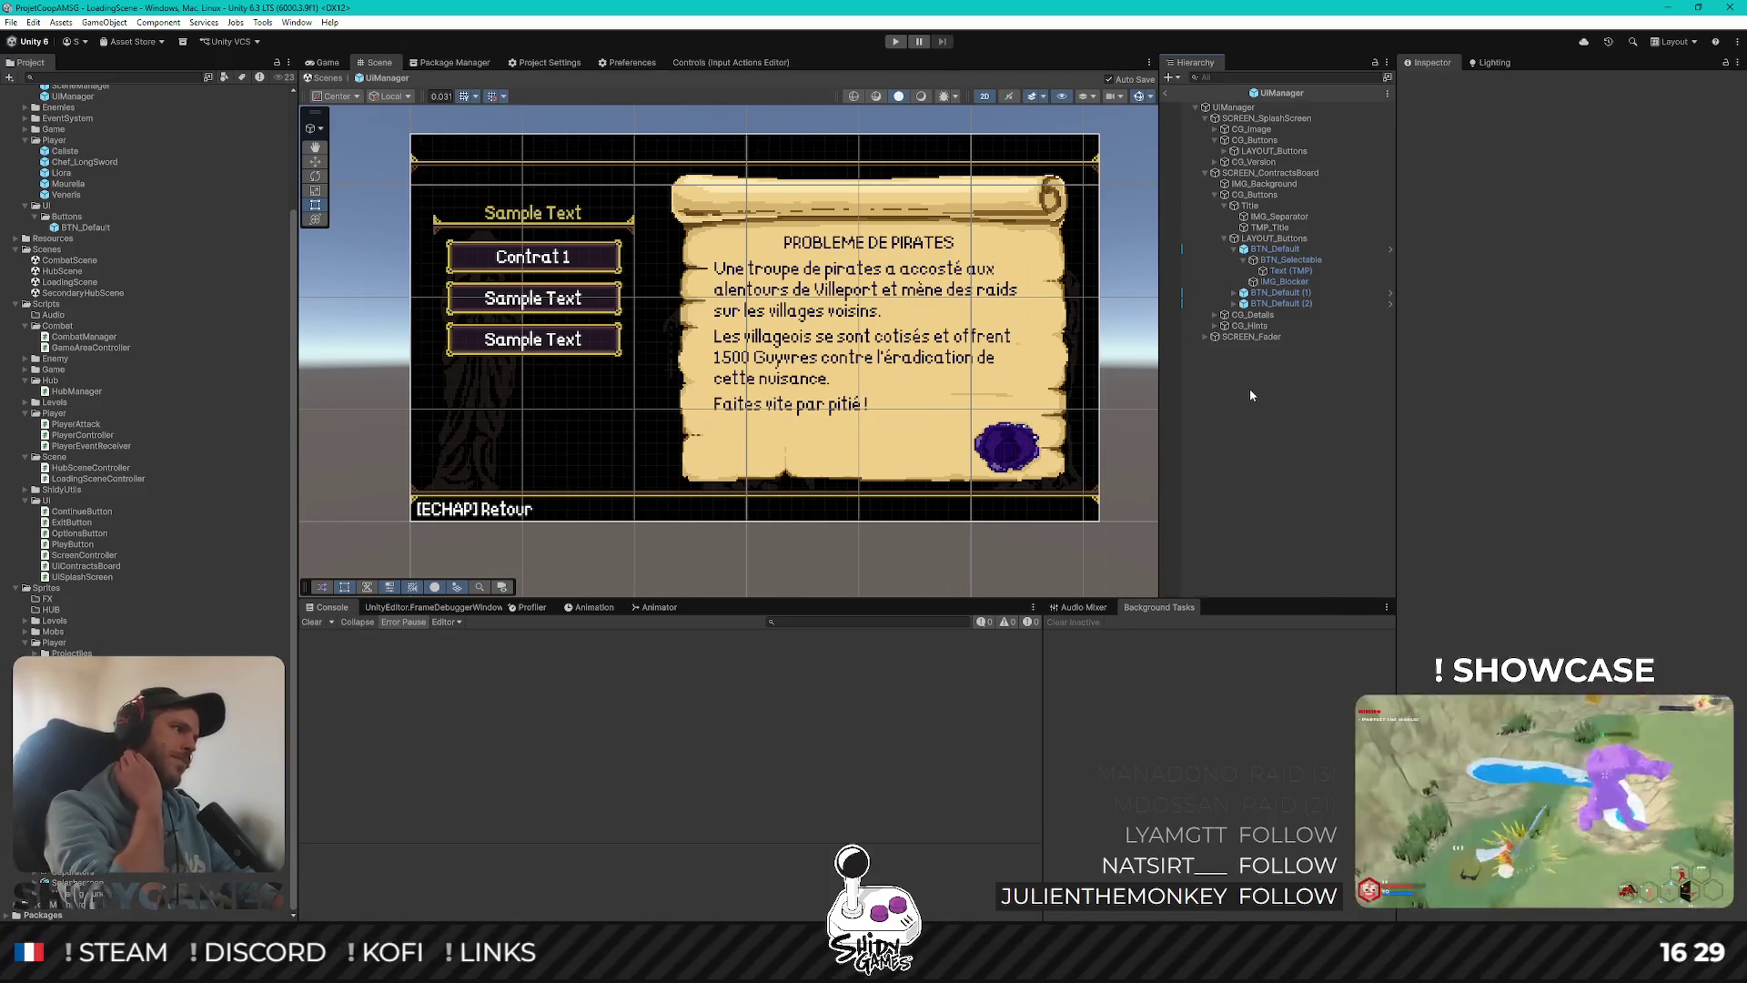
# Restore the label to "Sample Text" and fold BTN_Default
pyautogui.click(1279, 272)
pyautogui.click(1540, 392)
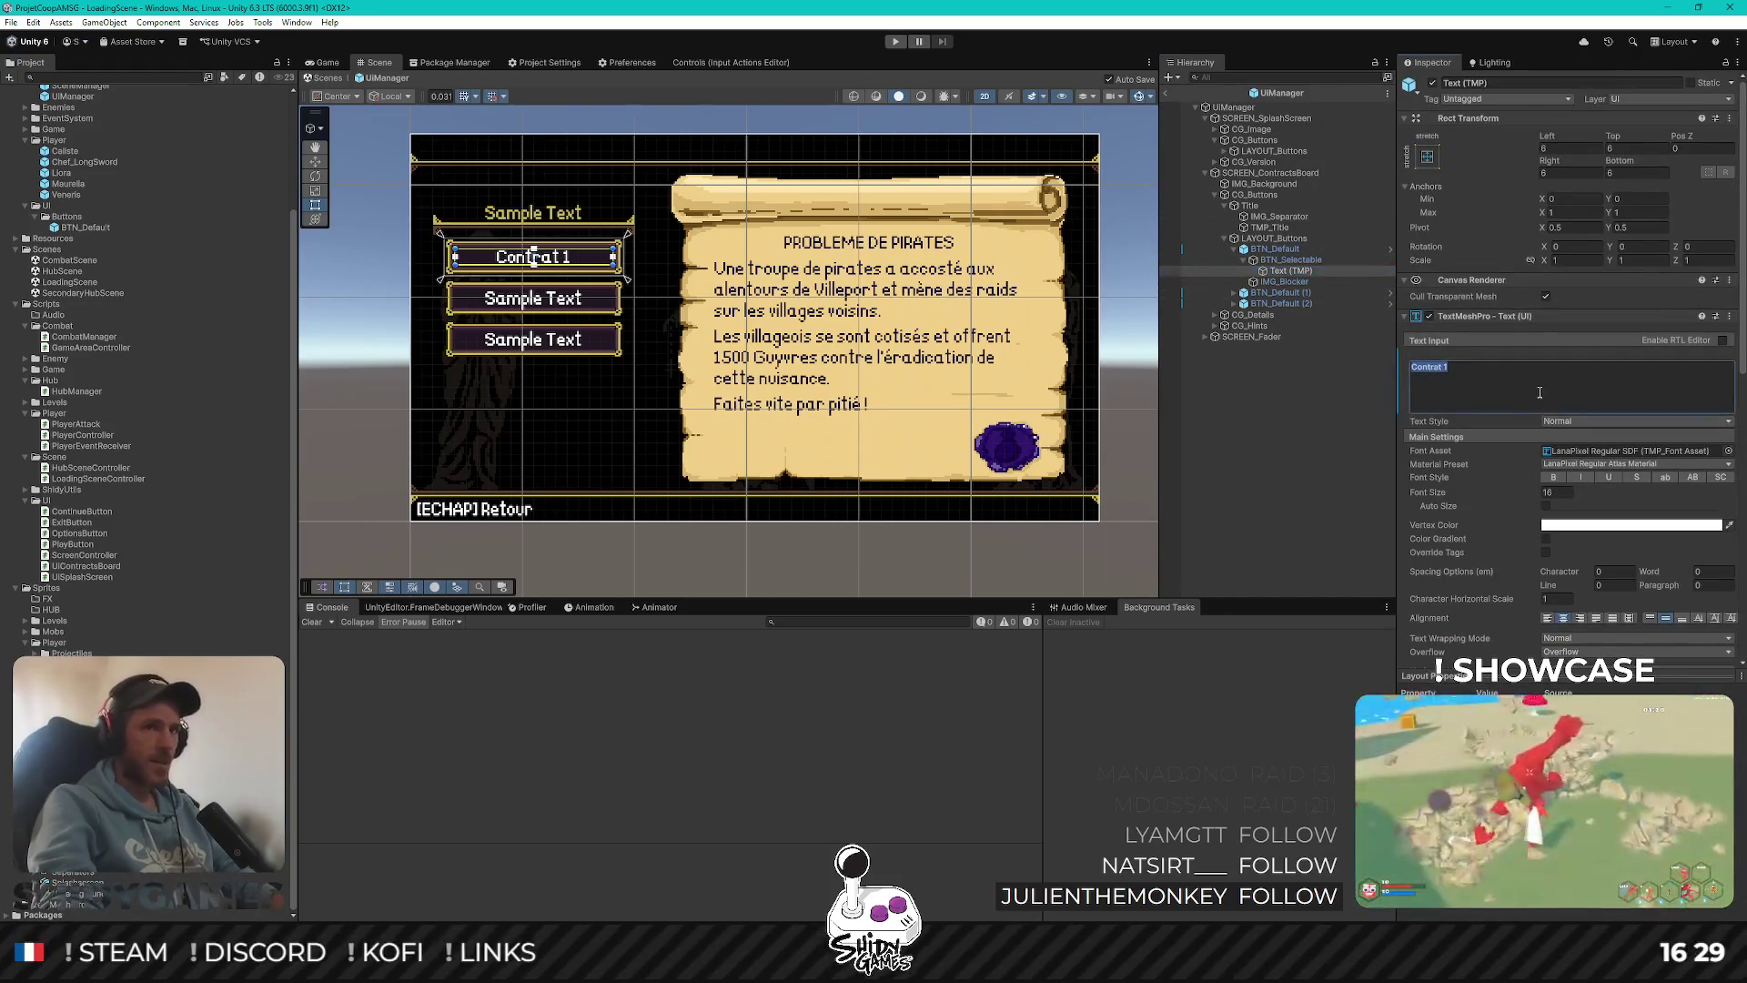
pyautogui.write('Sample Tet')
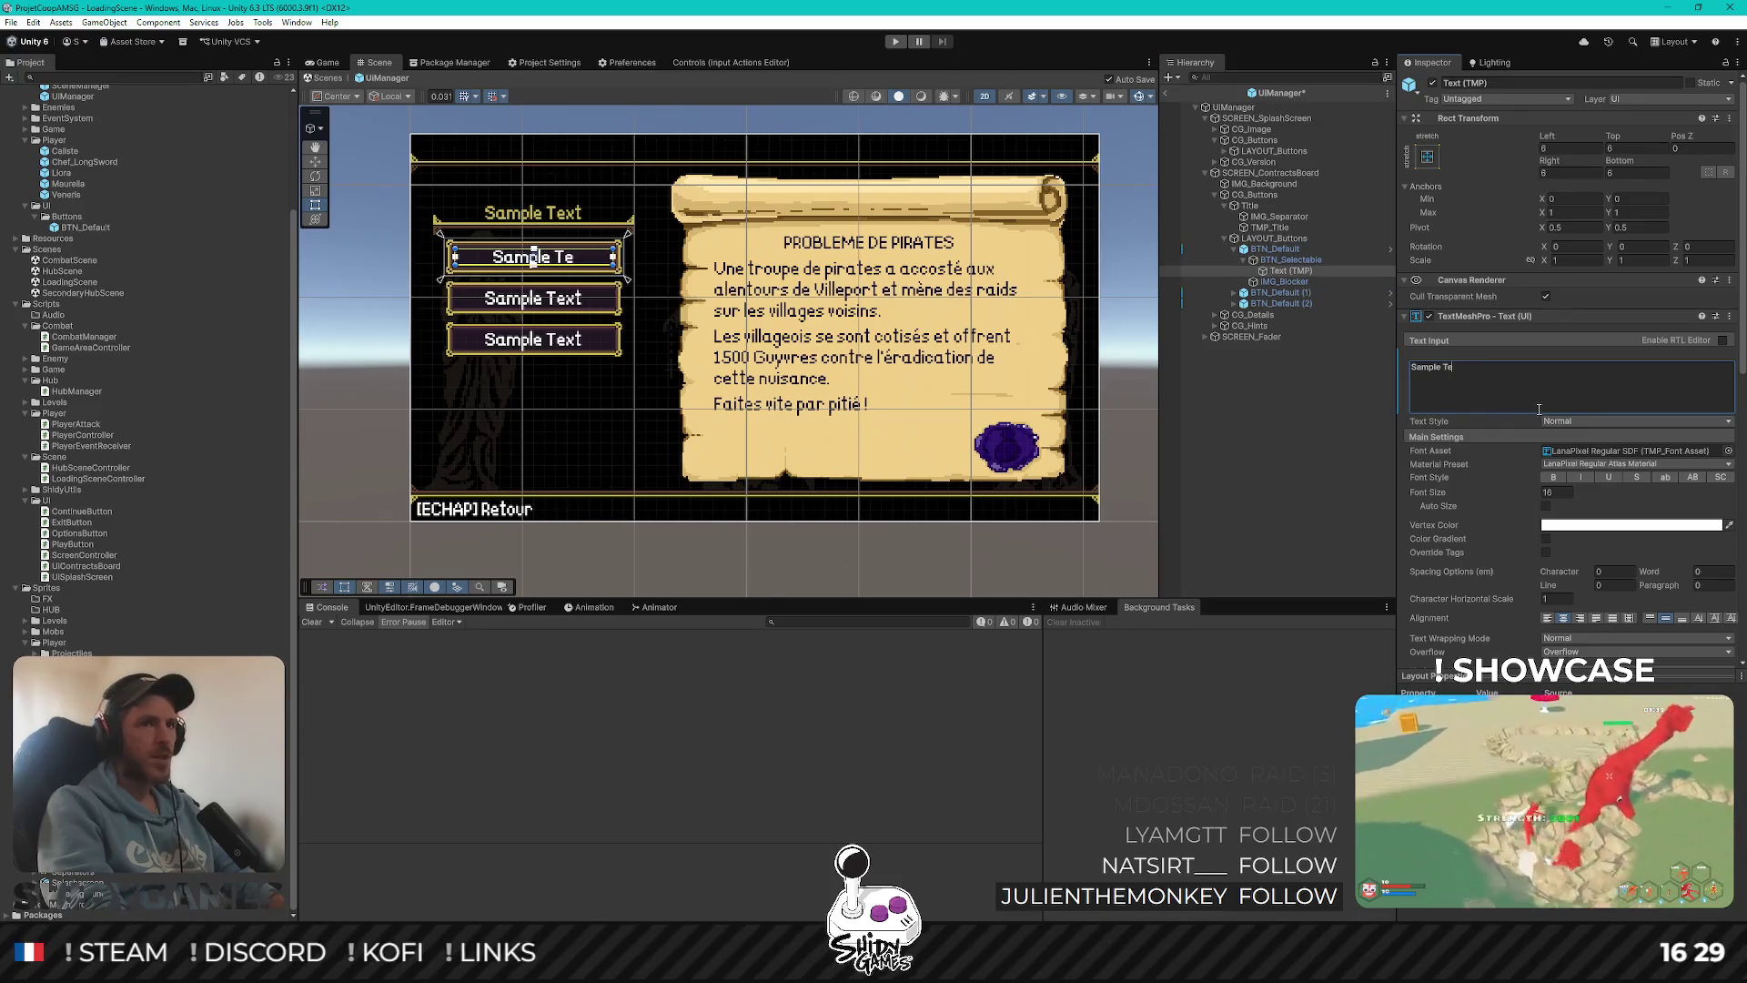
pyautogui.press('Left')
pyautogui.write('x')
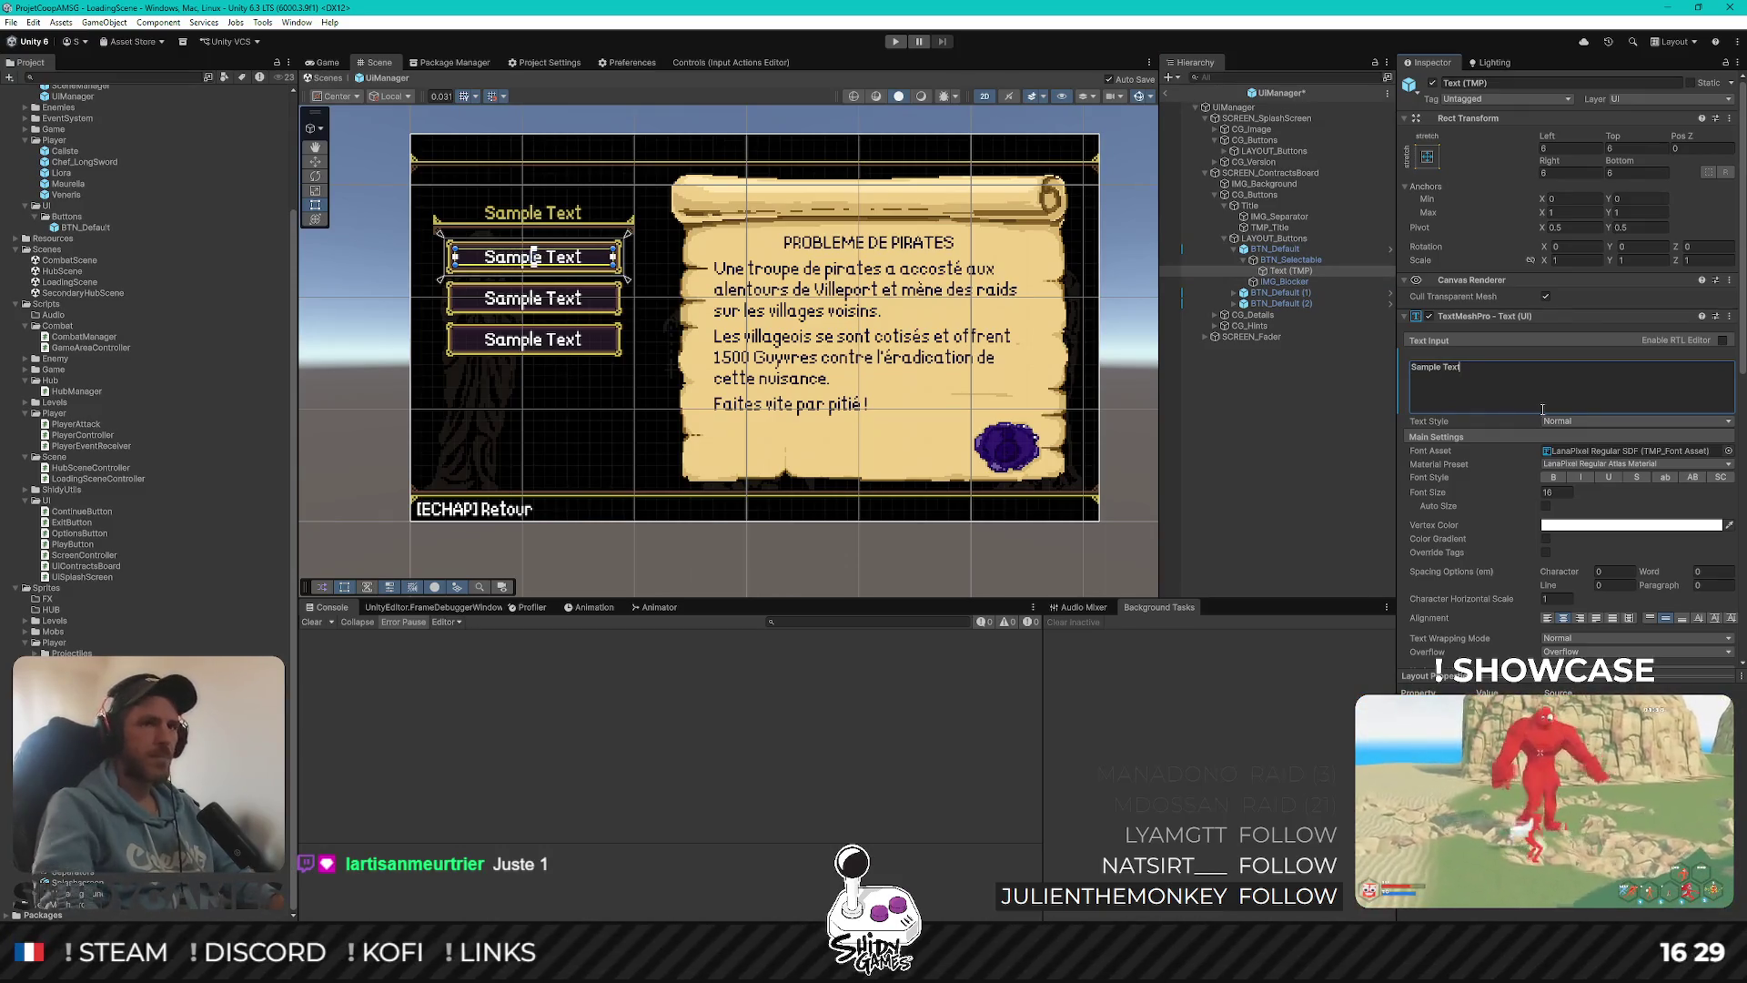
pyautogui.click(1230, 441)
pyautogui.click(1235, 250)
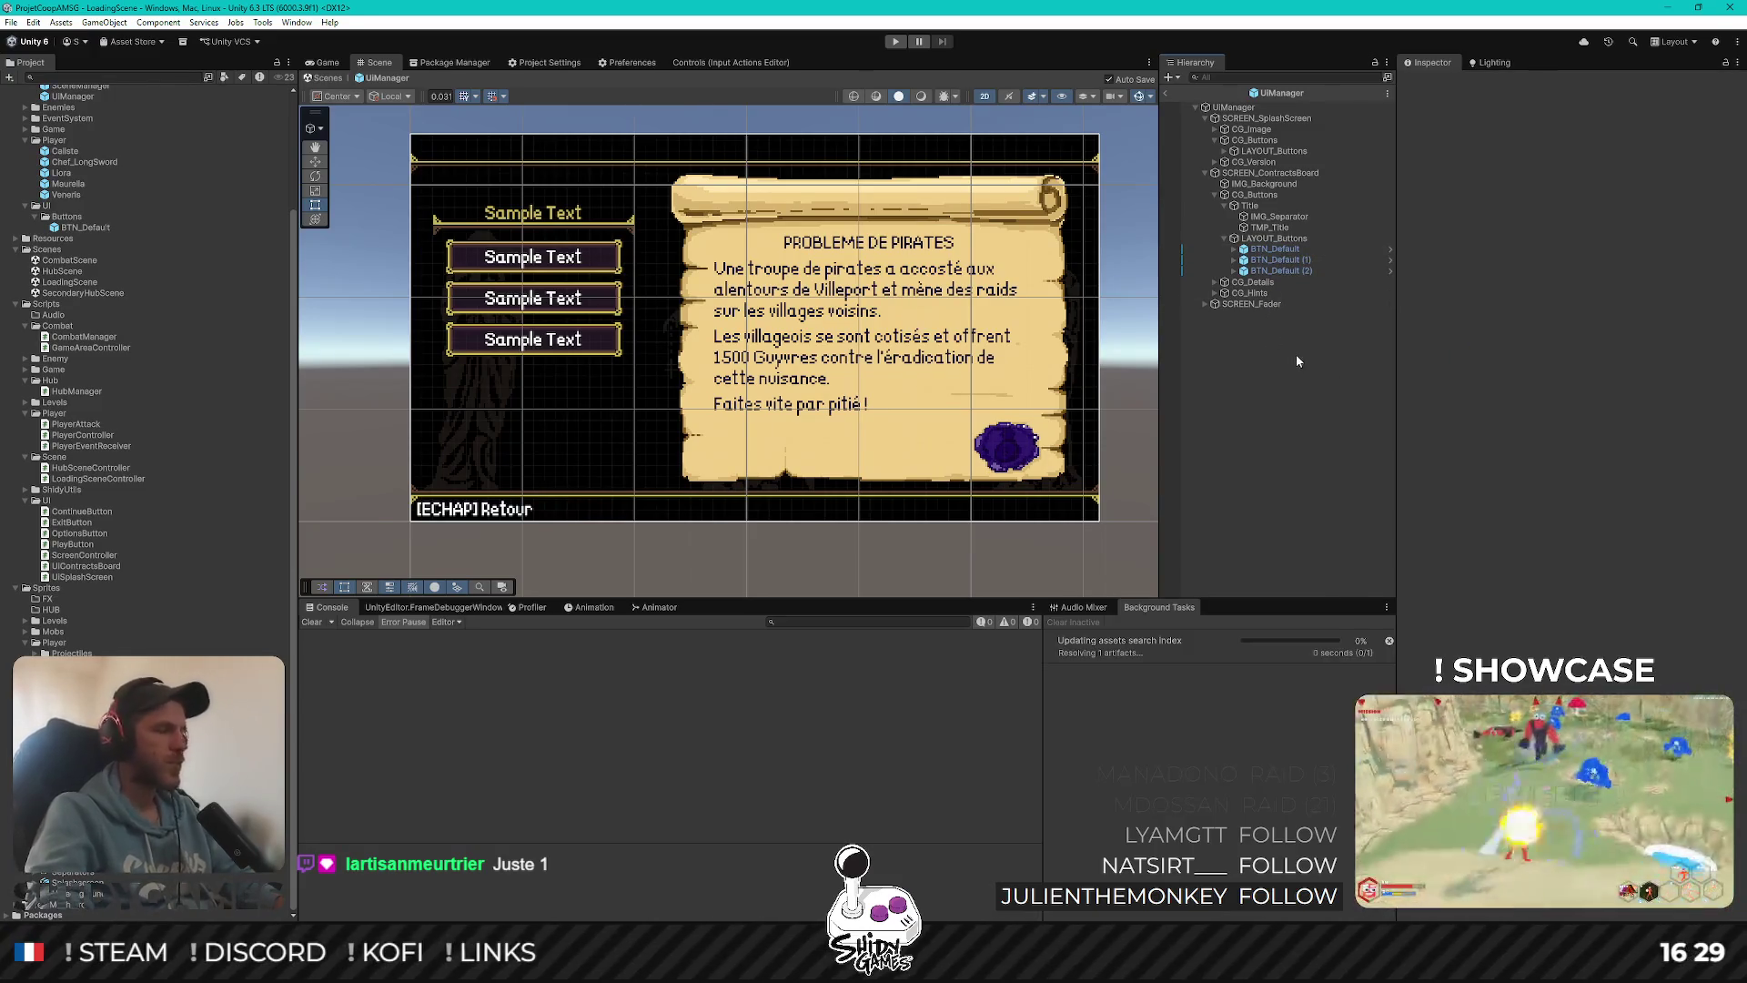
# Rename the first button BTN_Contract_1
pyautogui.click(1347, 249)
pyautogui.press('F2')
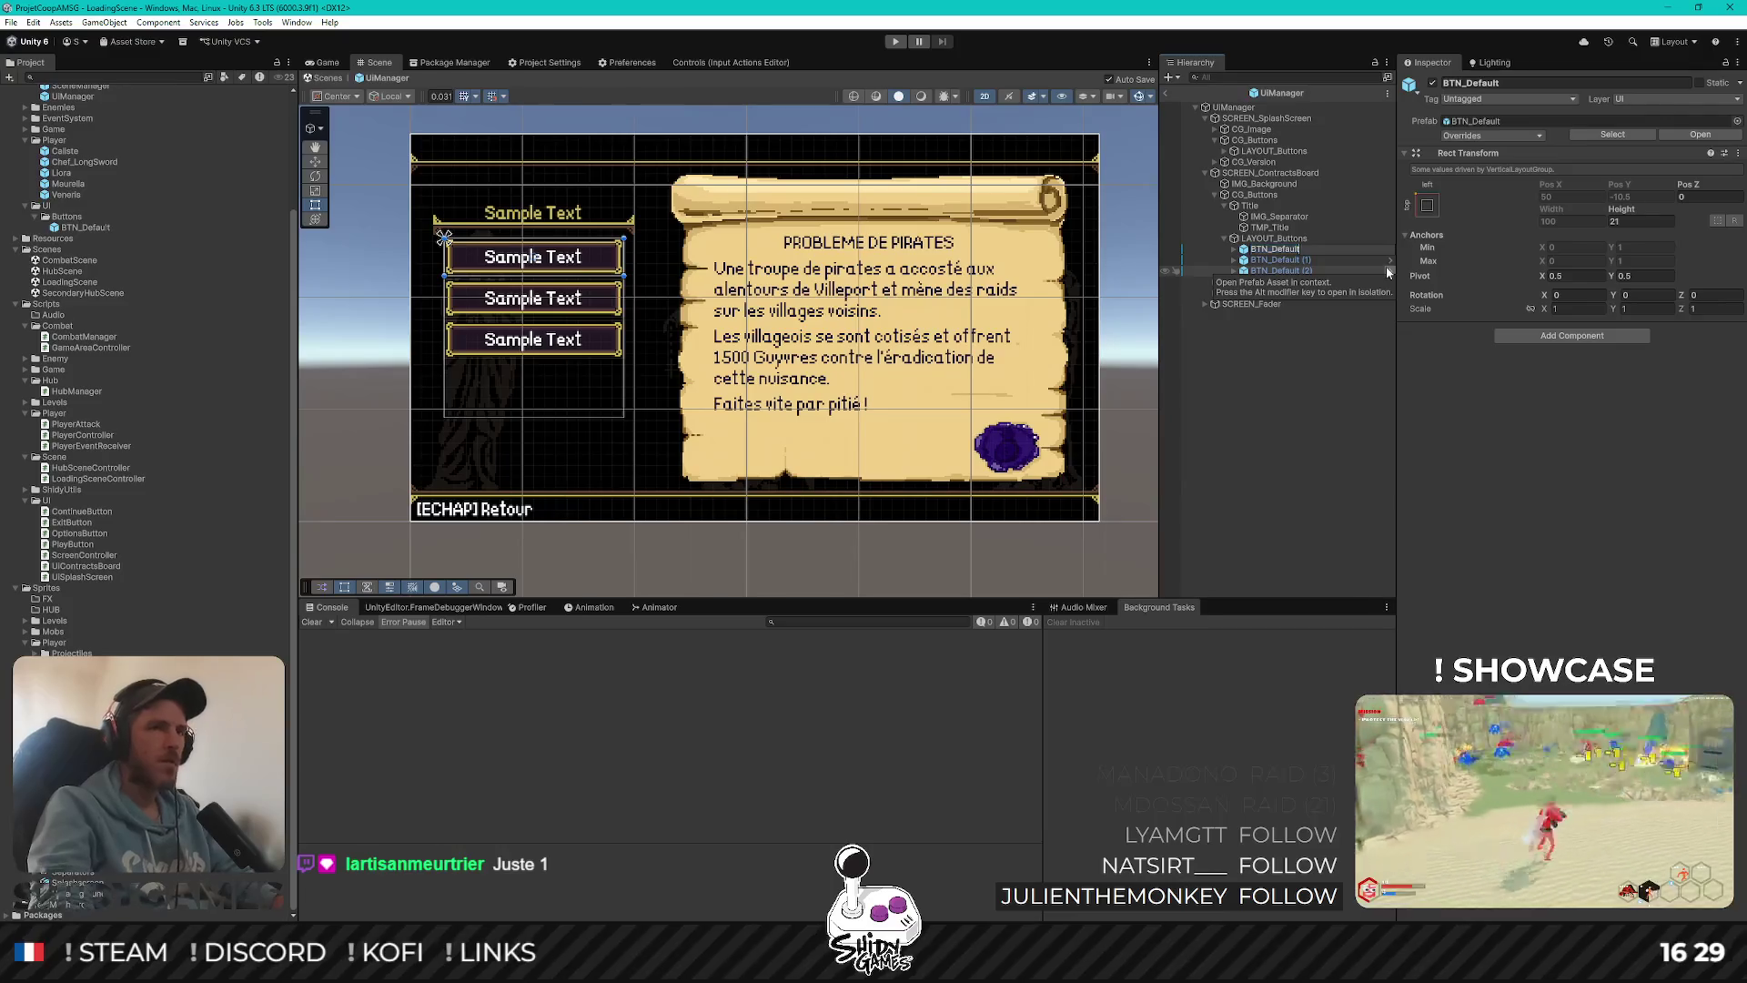
pyautogui.write('BTN_1')
pyautogui.write('D')
pyautogui.press('Return')
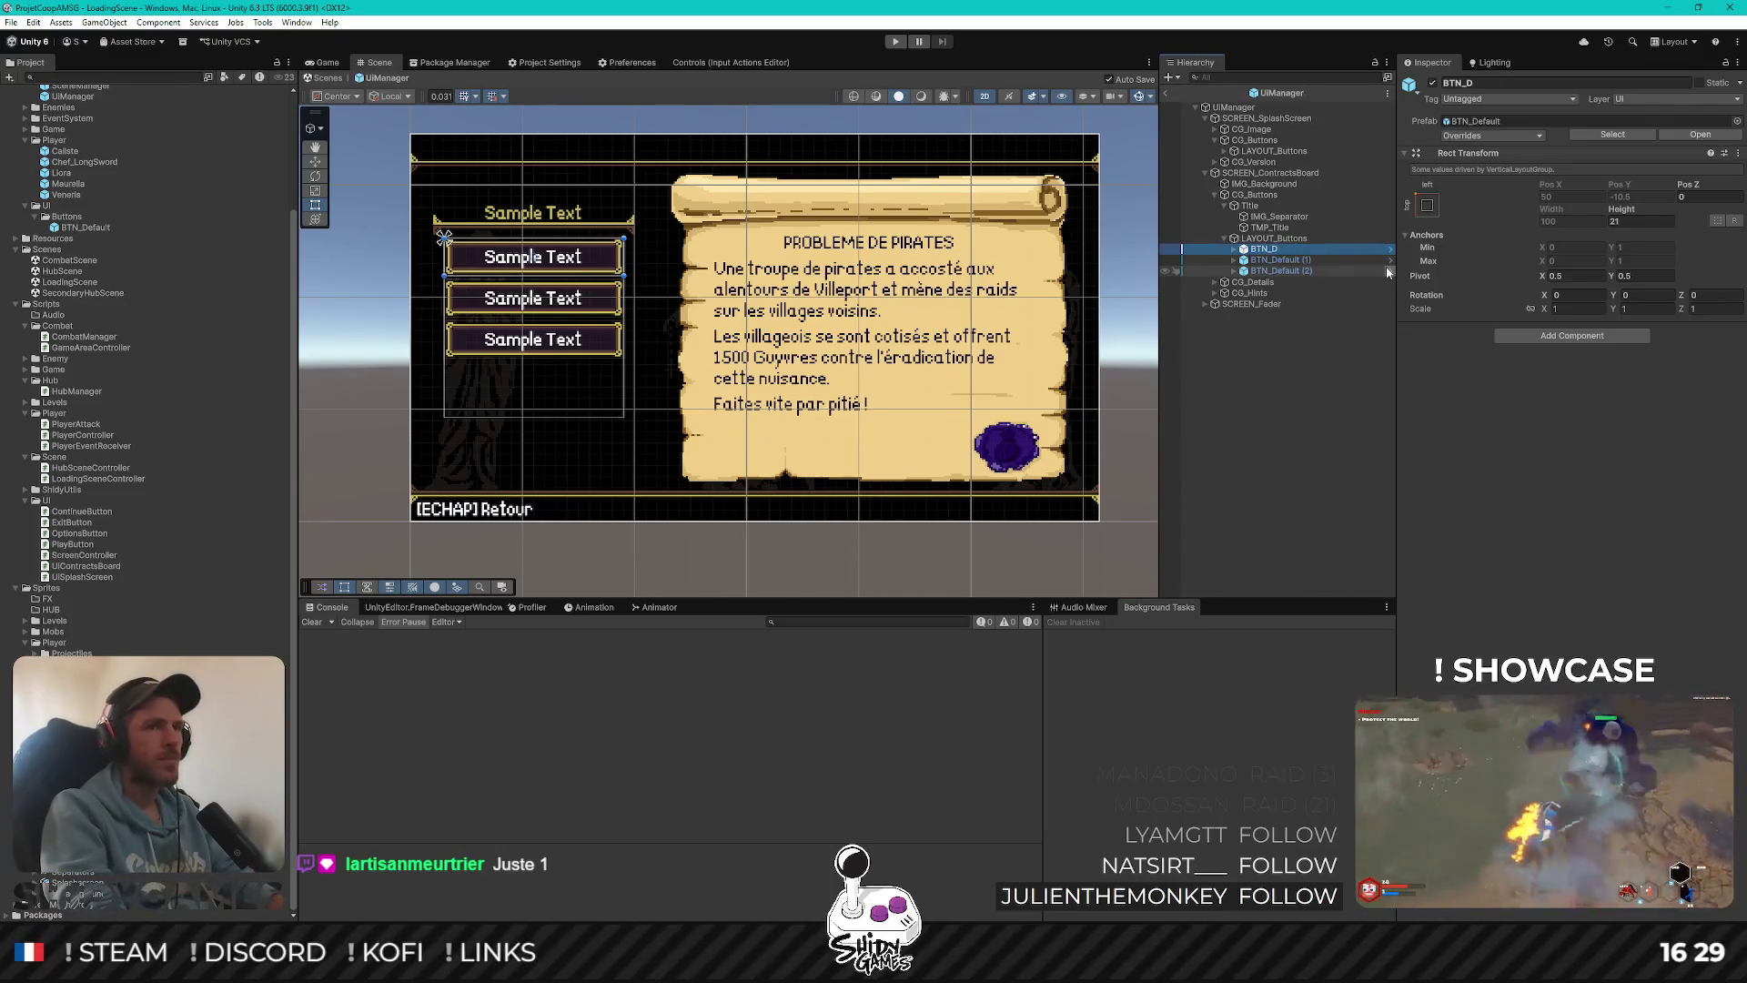
pyautogui.press('F2')
pyautogui.press('BackSpace')
pyautogui.write('Contract_')
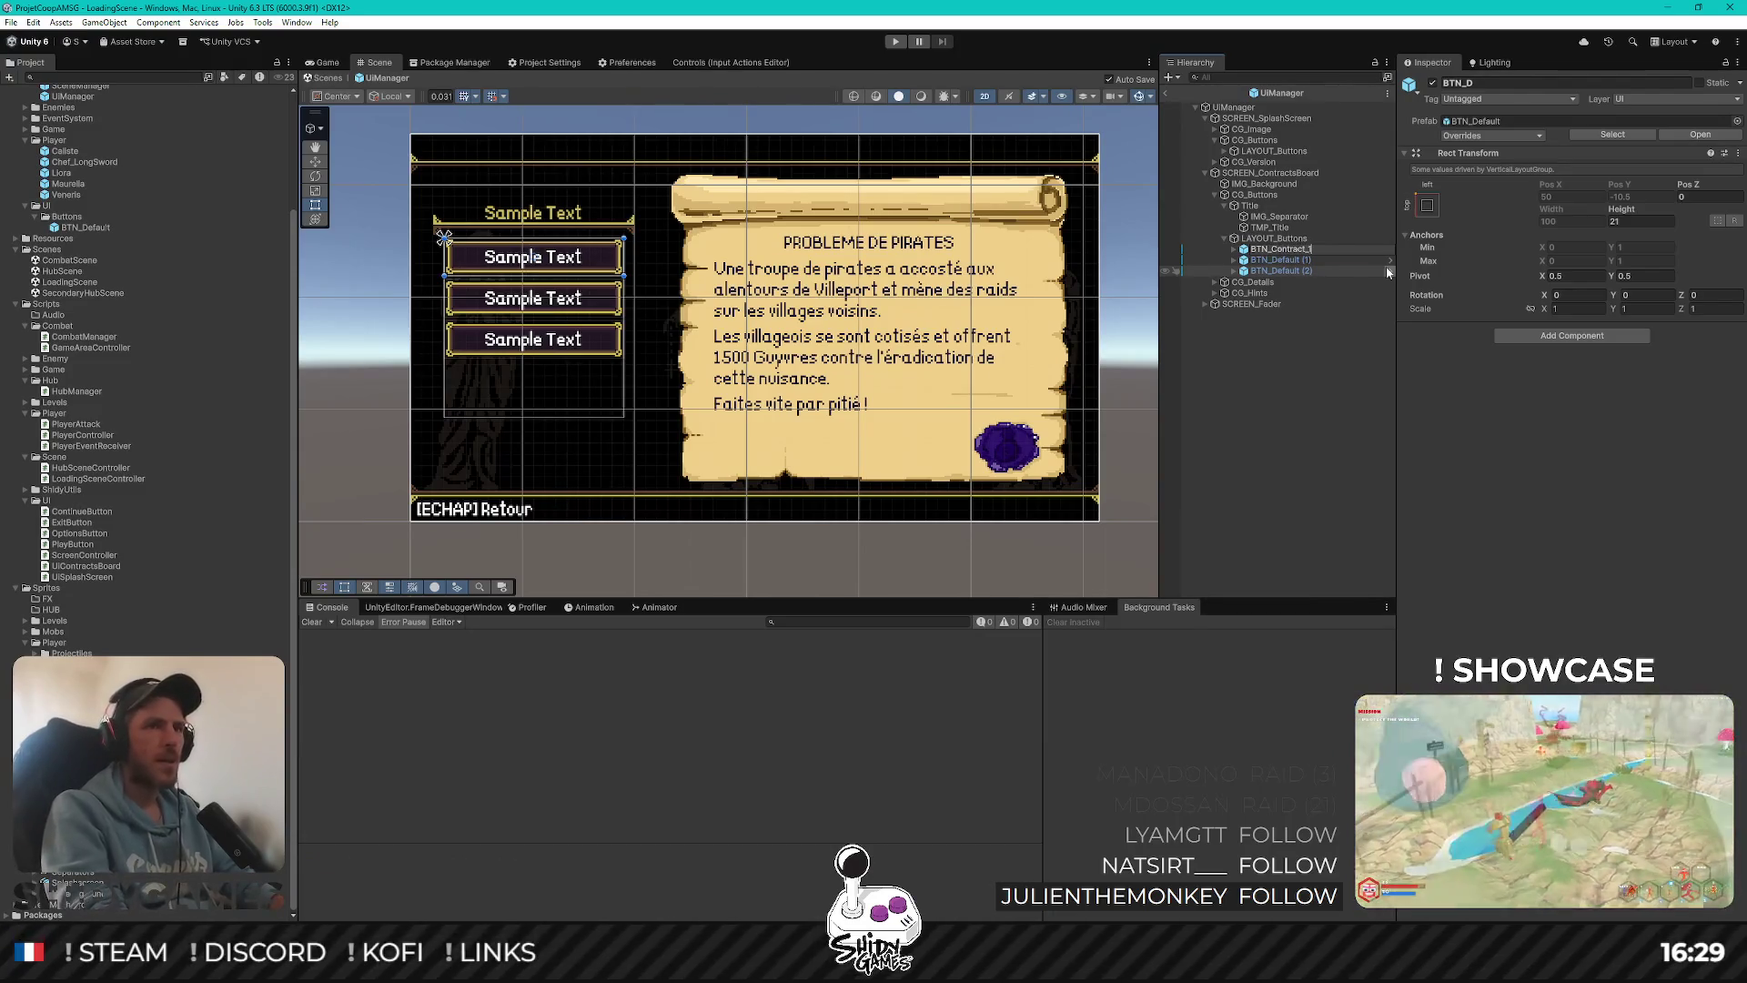
pyautogui.press('Return')
# Rename the second and third buttons BTN_Contract_2 and BTN_Contract_3
pyautogui.press('Down')
pyautogui.press('F2')
pyautogui.press('BackSpace')
pyautogui.press('BackSpace')
pyautogui.press('BackSpace')
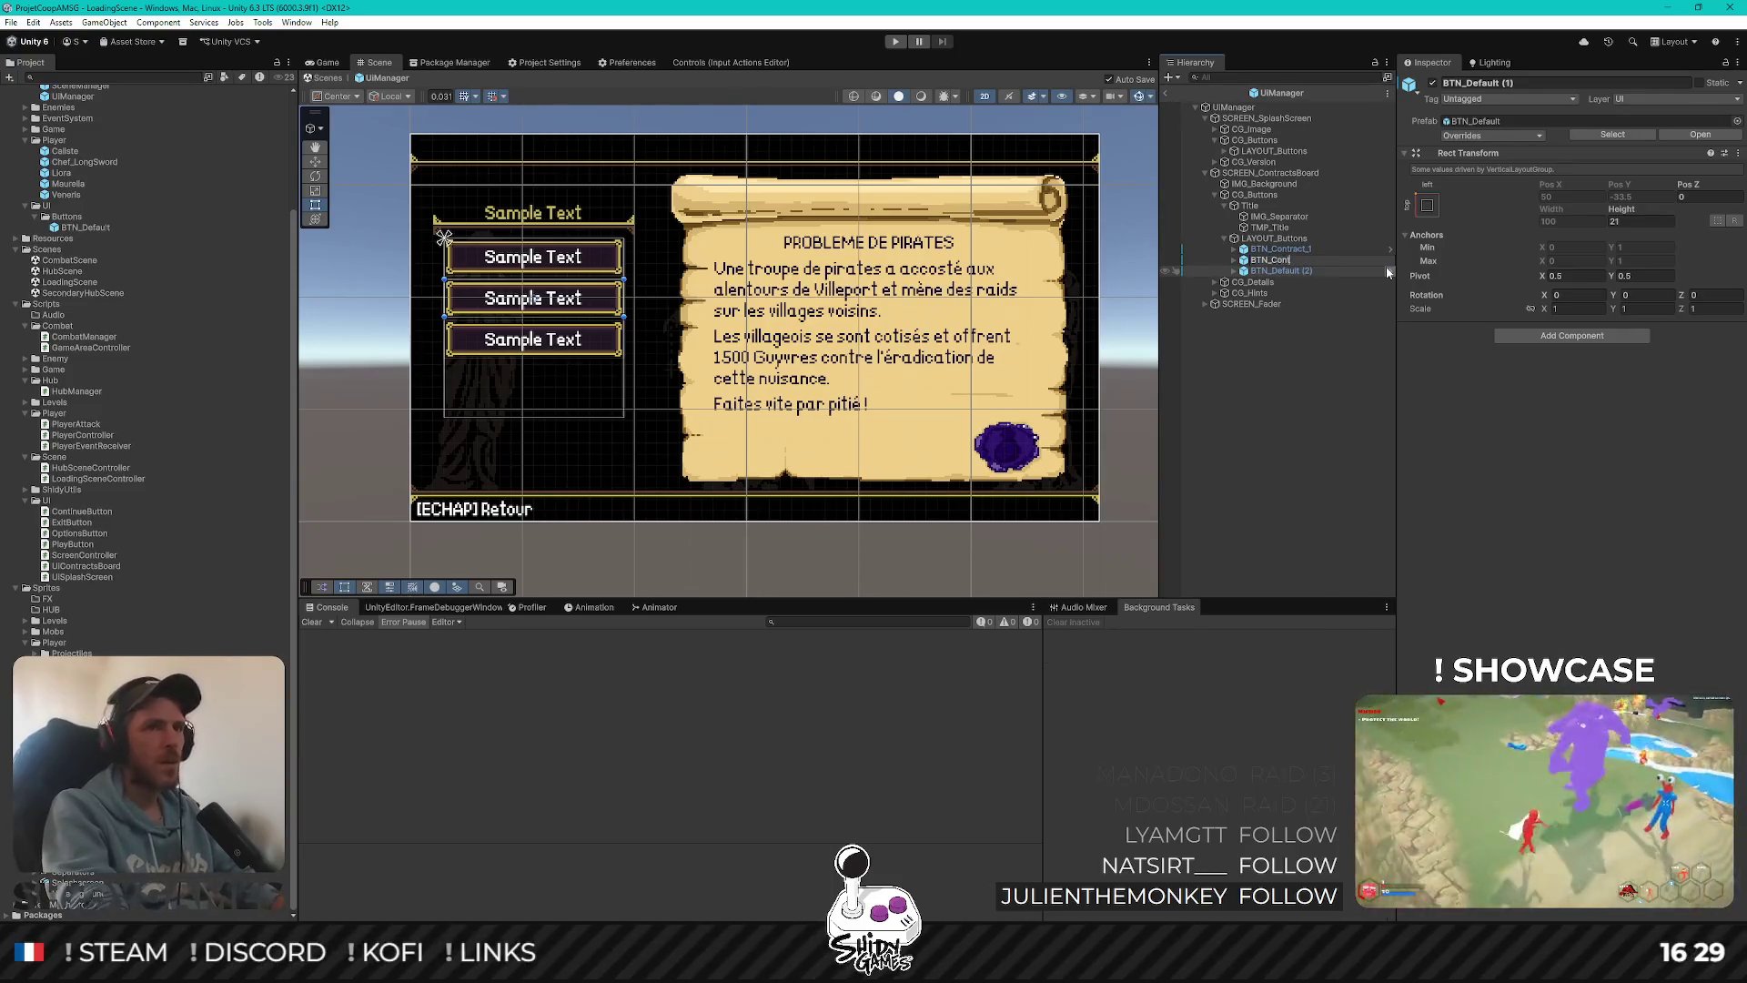
pyautogui.write('_2')
pyautogui.press('Return')
pyautogui.press('Down')
pyautogui.press('F2')
pyautogui.press('BackSpace')
pyautogui.press('BackSpace')
pyautogui.press('BackSpace')
pyautogui.press('BackSpace')
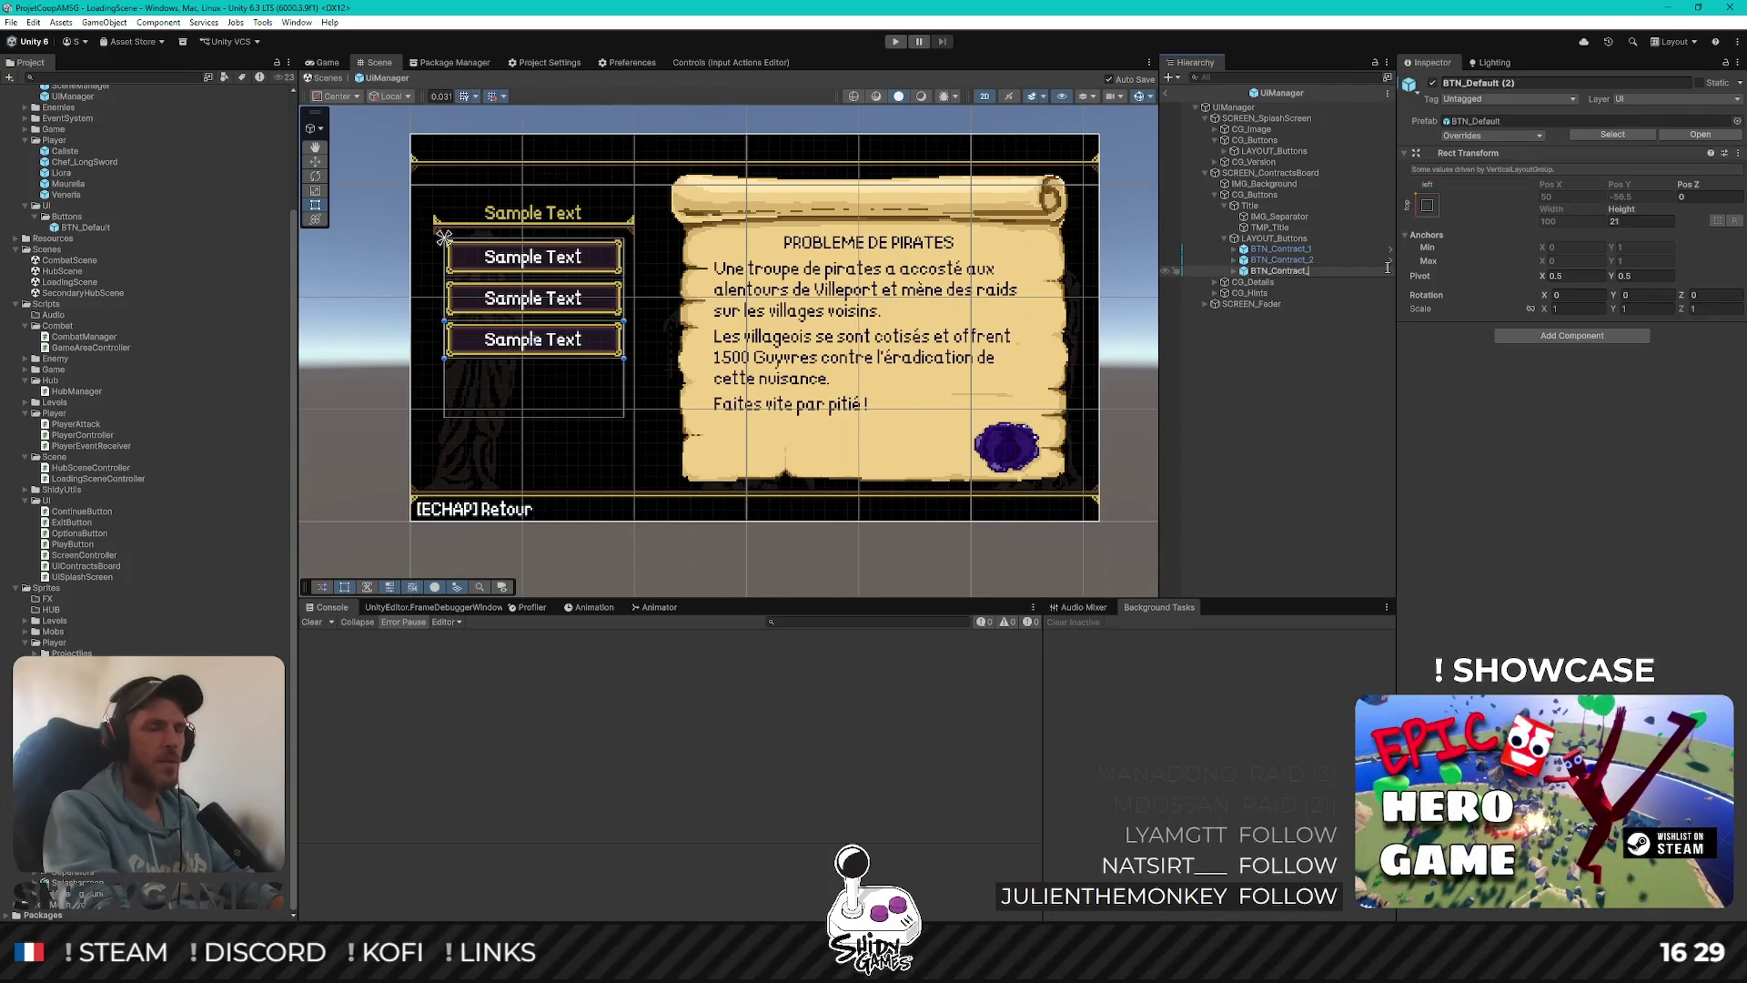
pyautogui.press('Return')
# Expand BTN_Contract_1, BTN_Contract_2 and BTN_Contract_3 to show their children
pyautogui.press('Up')
pyautogui.press('Up')
pyautogui.press('Right')
pyautogui.press('Down')
pyautogui.press('Down')
pyautogui.press('Down')
pyautogui.press('Right')
pyautogui.press('Down')
pyautogui.press('Down')
pyautogui.press('Down')
pyautogui.press('Right')
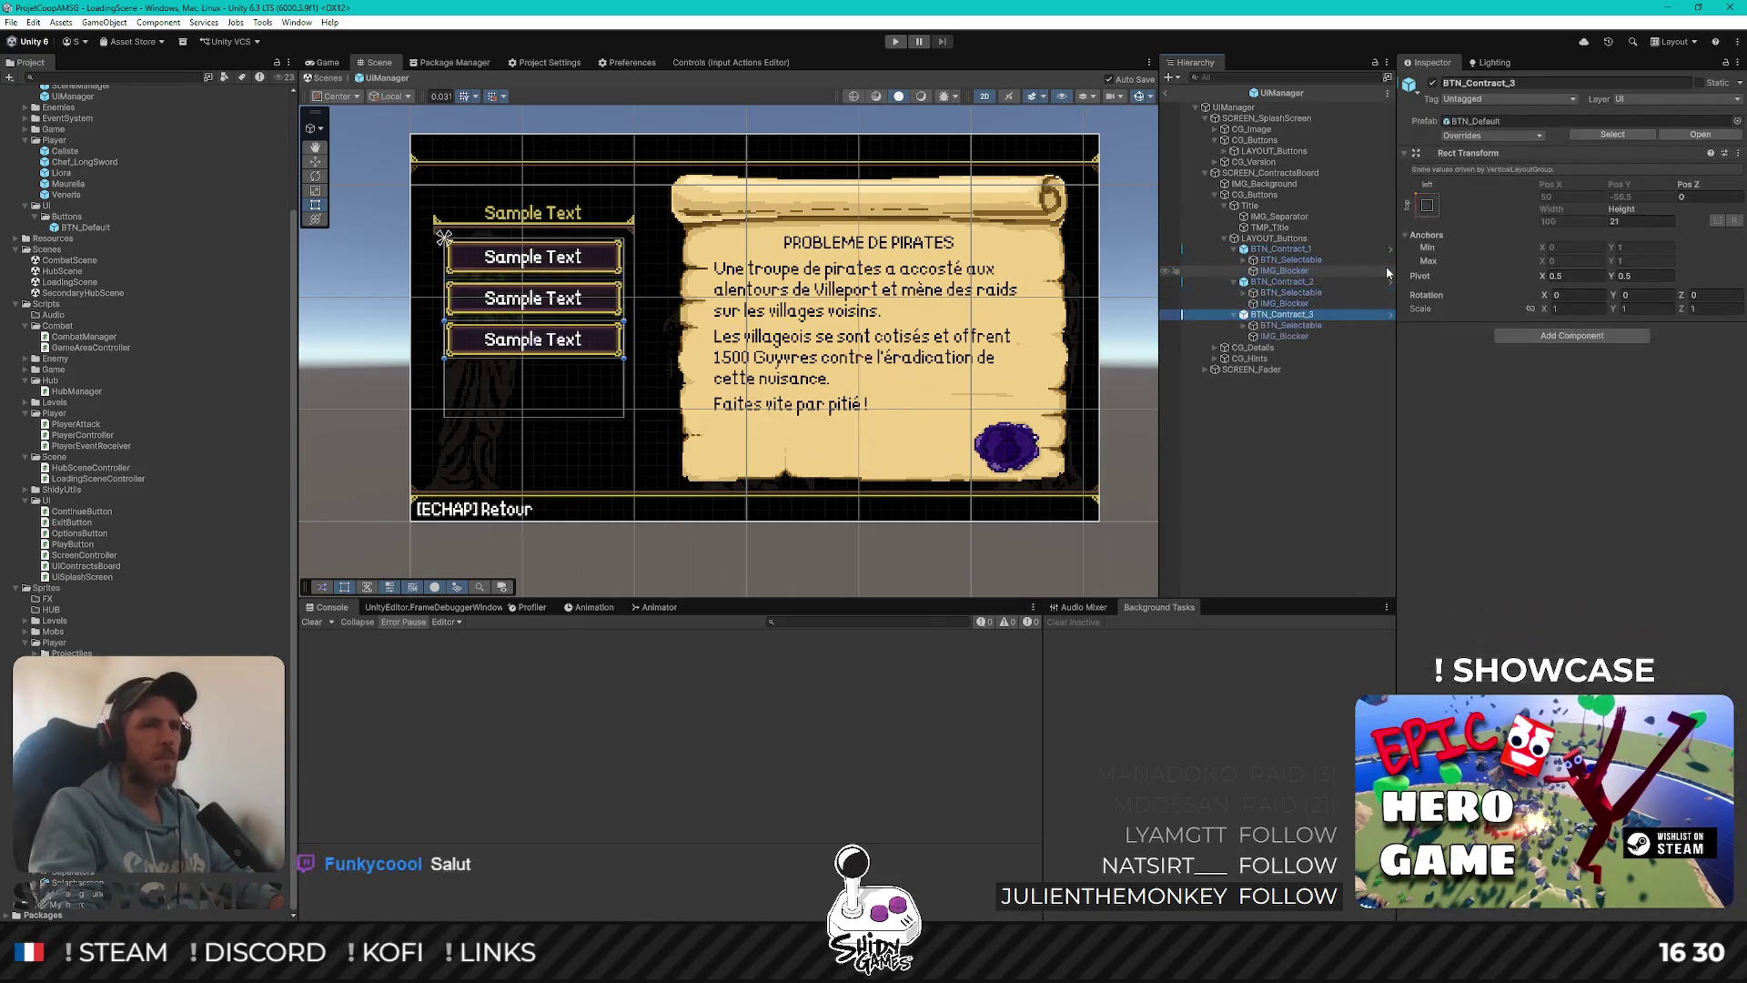
pyautogui.click(1300, 250)
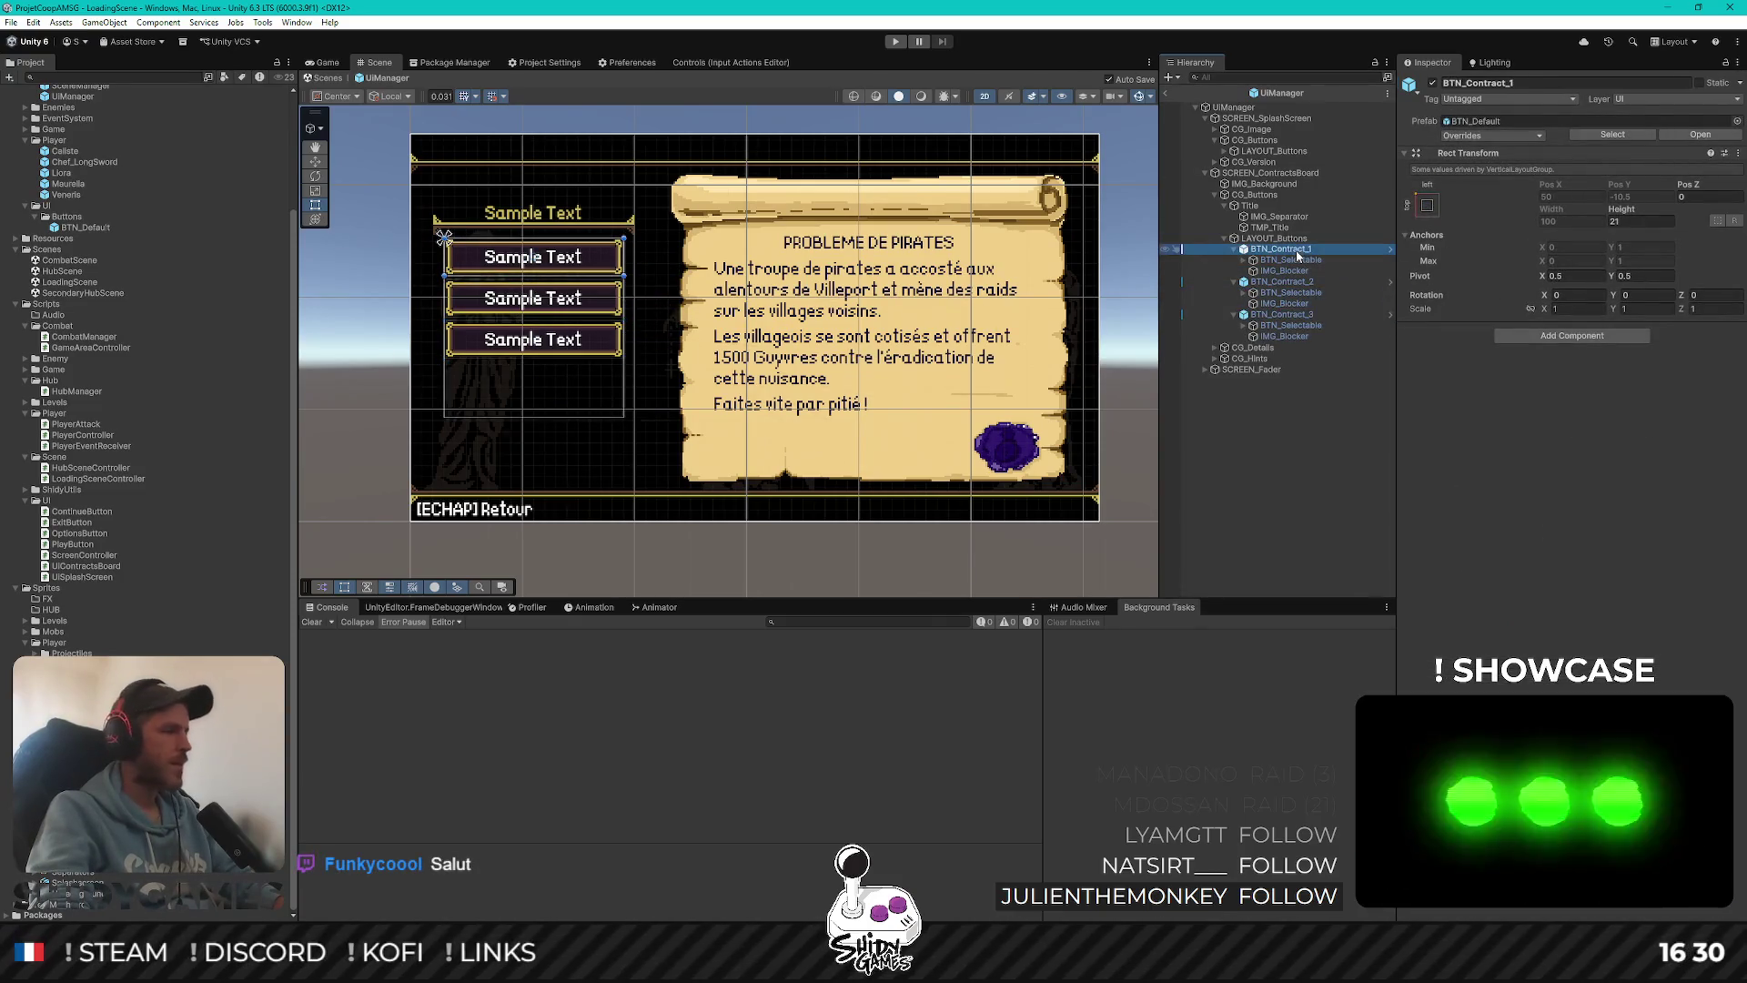
# Rename the first button's BTN_Selectable child to BTN_Selectable_Contract_1
pyautogui.click(1304, 251)
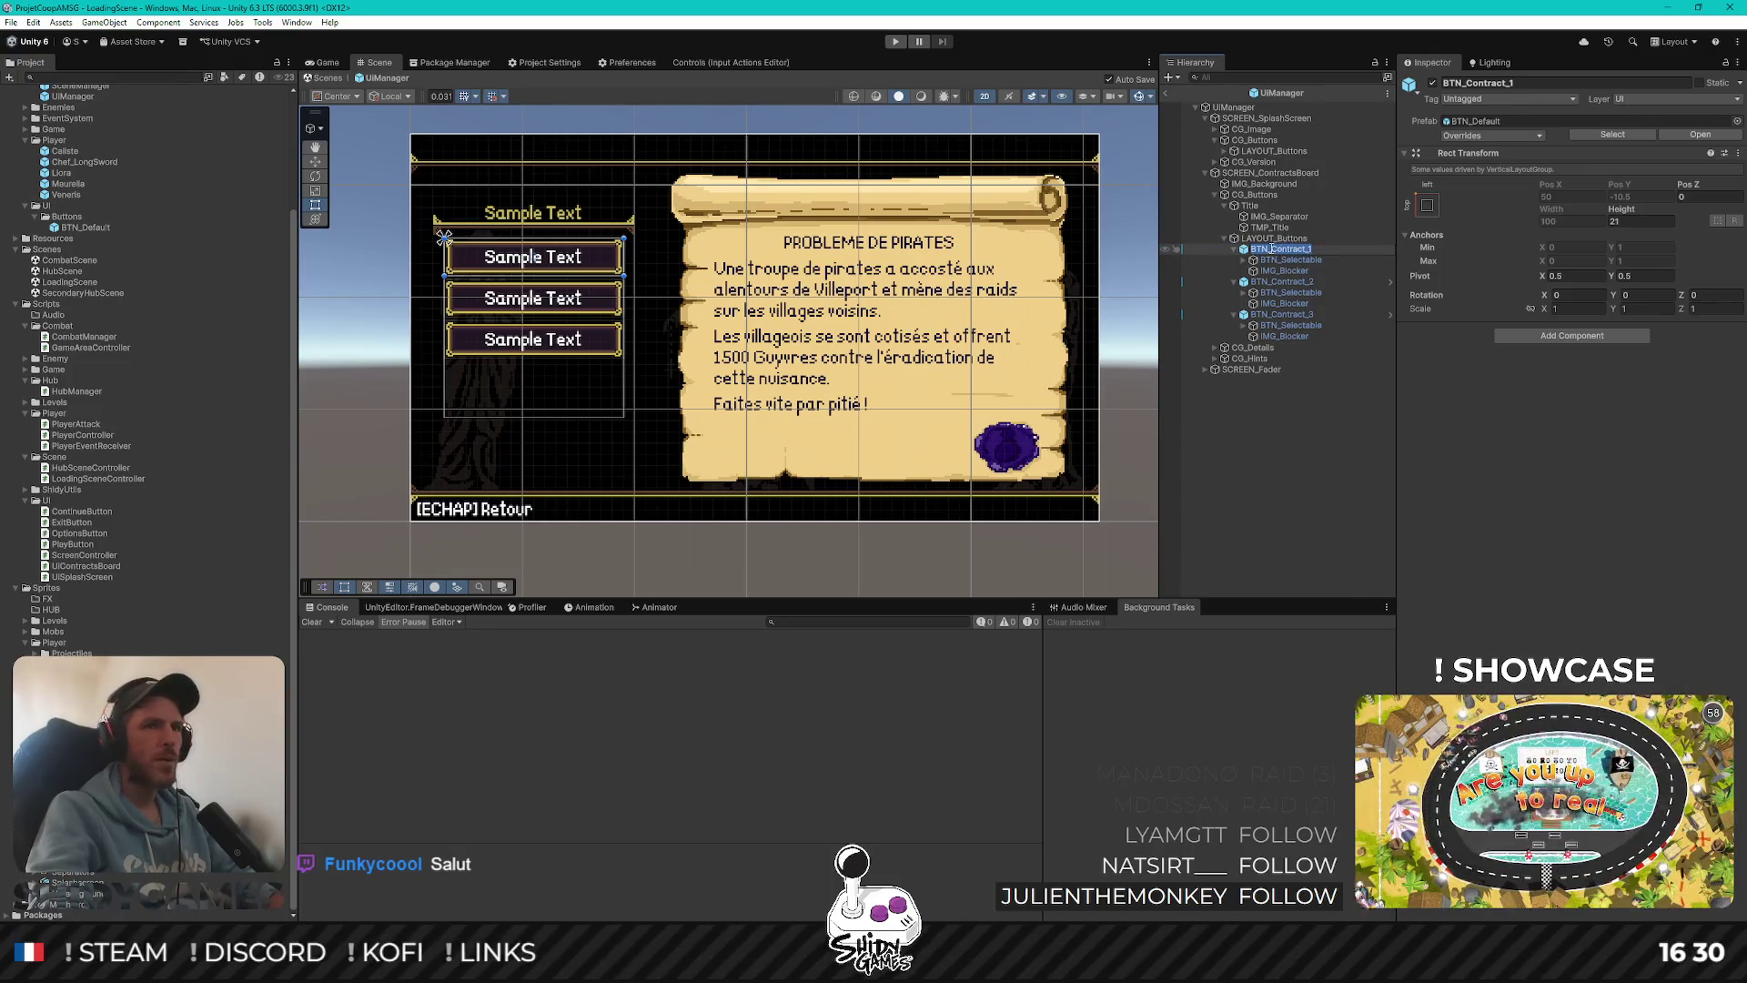
pyautogui.click(1310, 261)
pyautogui.press('F2')
pyautogui.press('End')
pyautogui.write('_Contract_1')
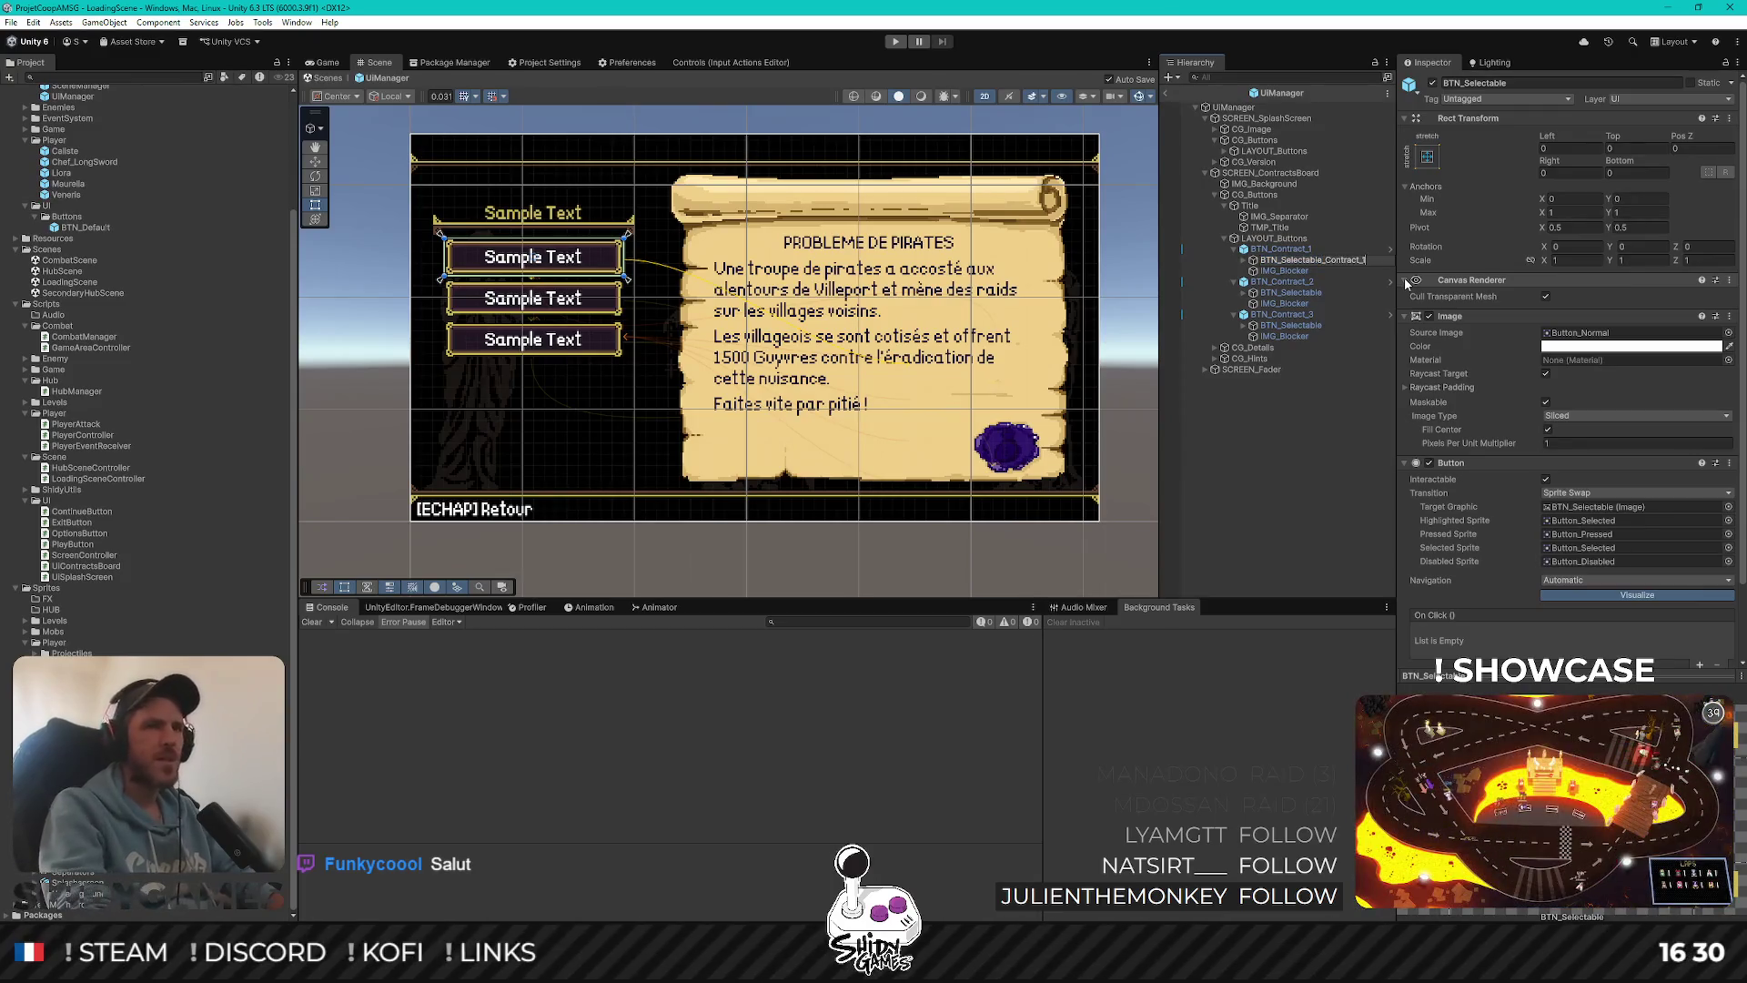
pyautogui.press('Return')
# Rename the other two selectable children BTN_Selectable_Contract_2 and BTN_Selectable_Contract_3
pyautogui.click(1320, 293)
pyautogui.press('F2')
pyautogui.write('_Contract_1')
pyautogui.press('Return')
pyautogui.press('BackSpace')
pyautogui.write('2')
pyautogui.press('Return')
pyautogui.press('Down')
pyautogui.press('Down')
pyautogui.press('Down')
pyautogui.press('F2')
pyautogui.write('_Contract_')
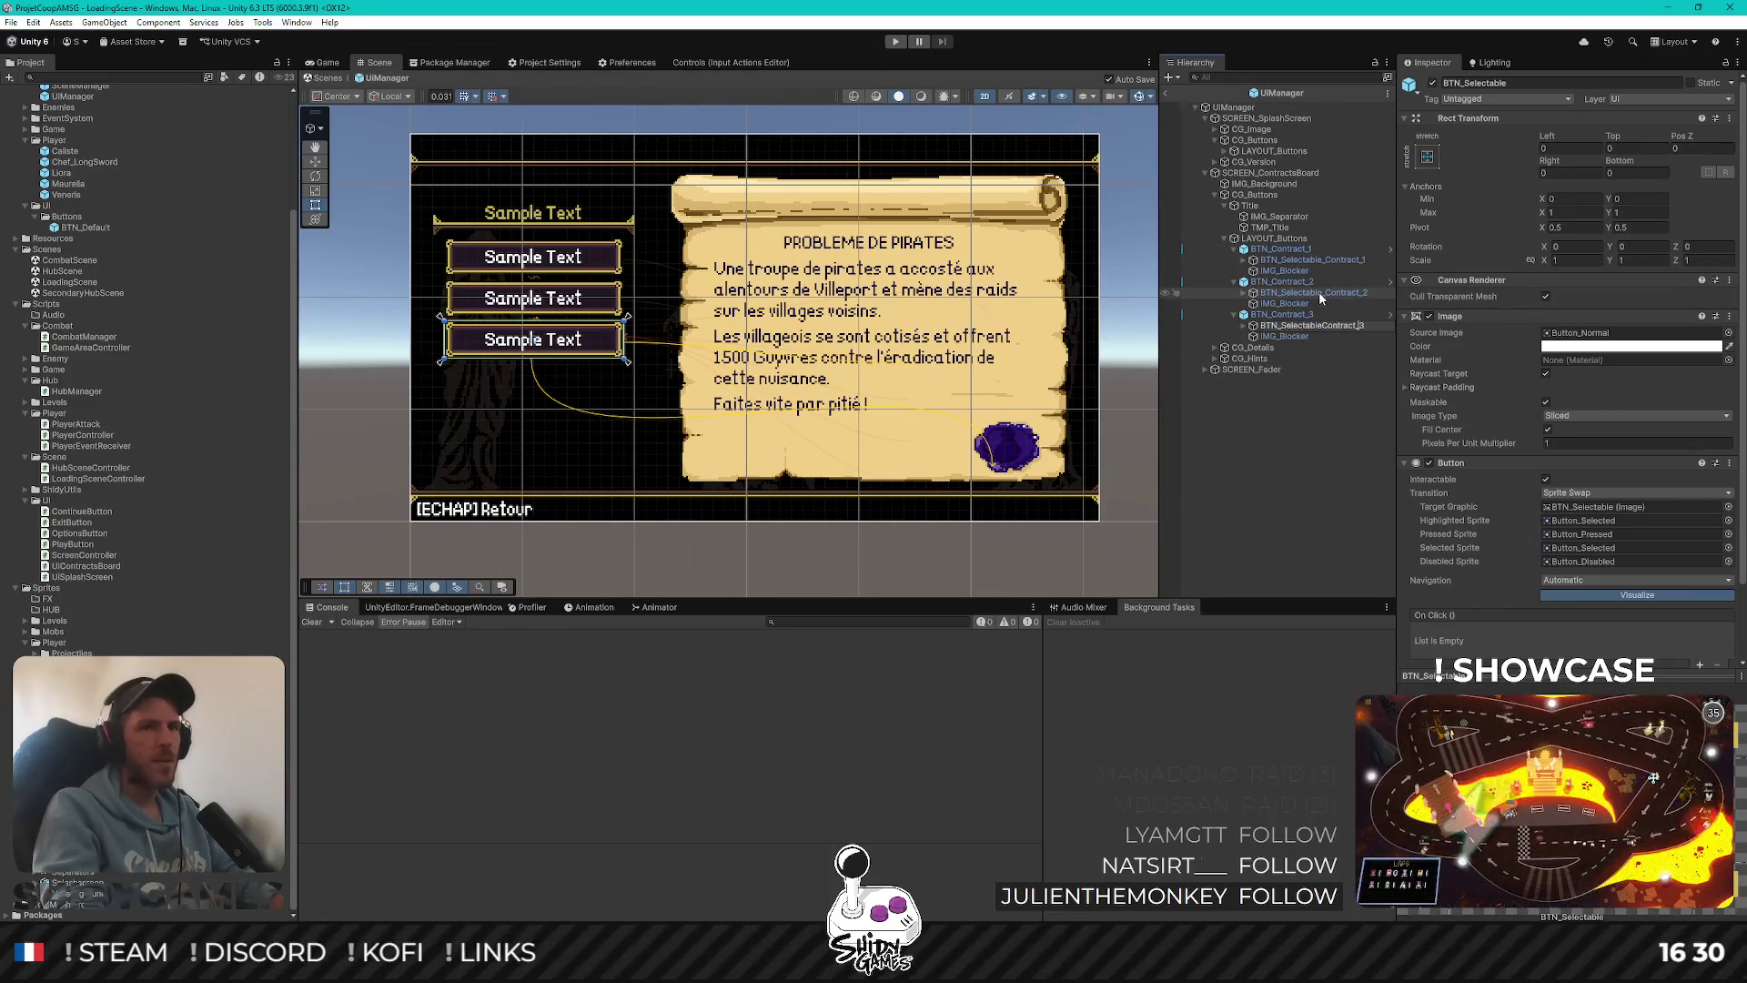
pyautogui.press('Return')
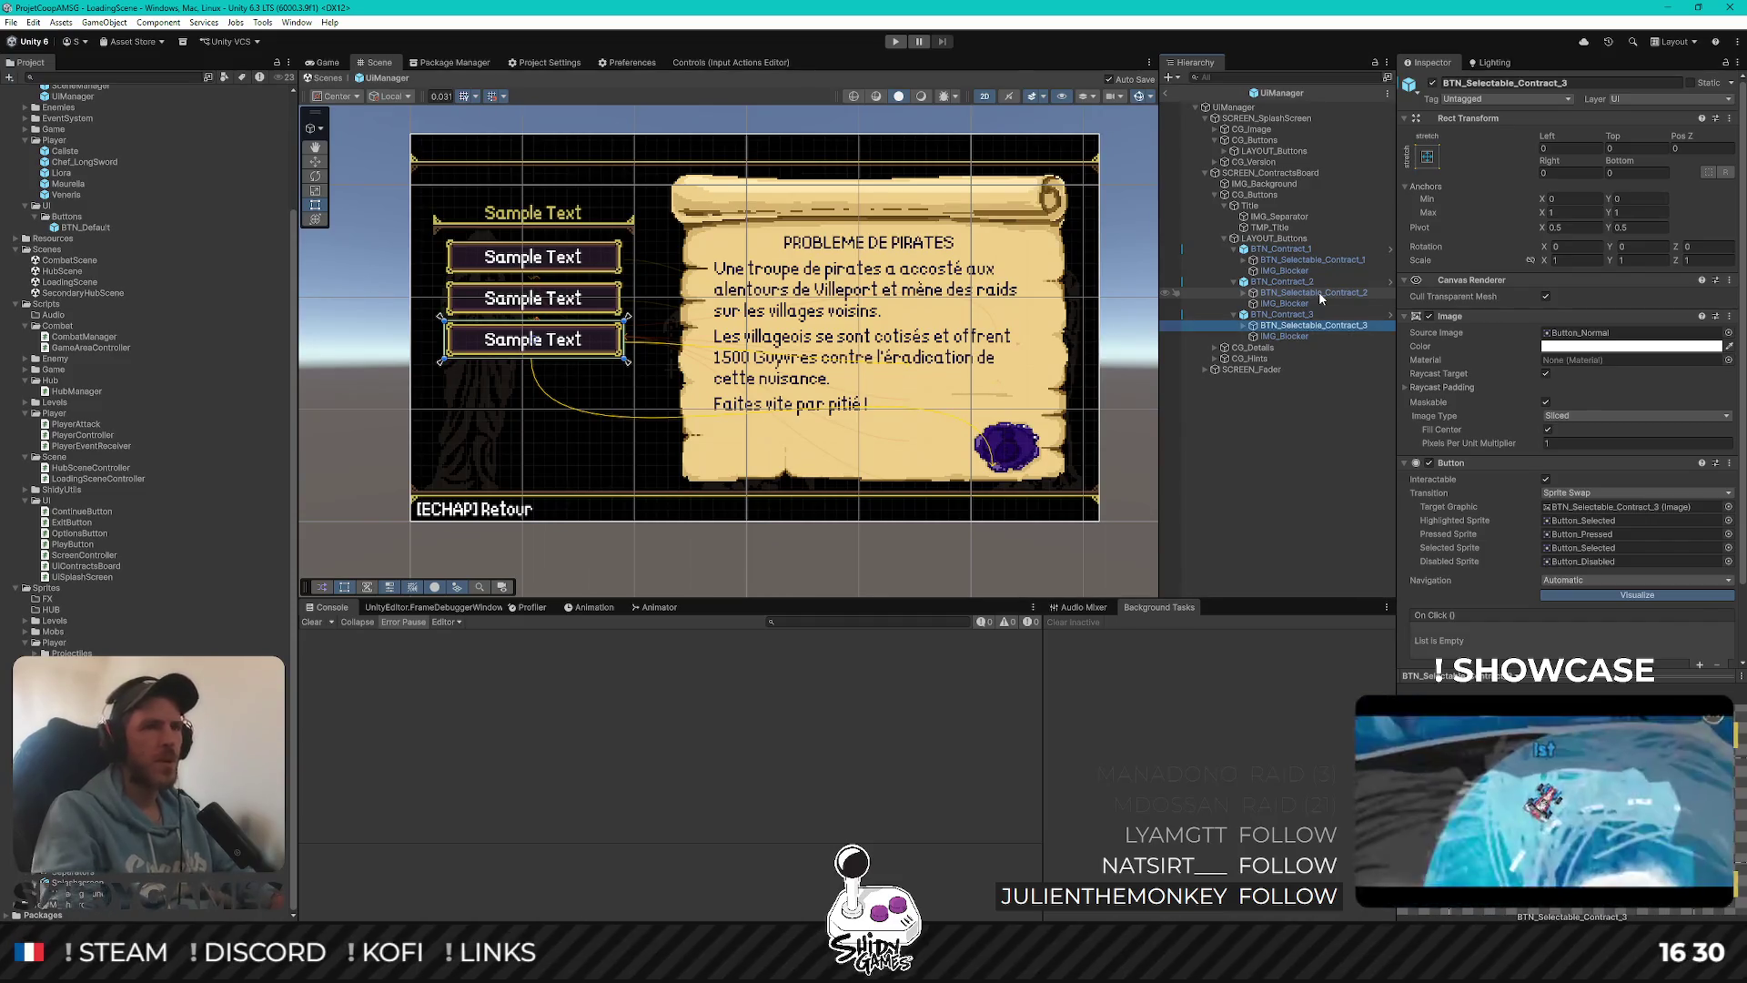
pyautogui.click(1273, 489)
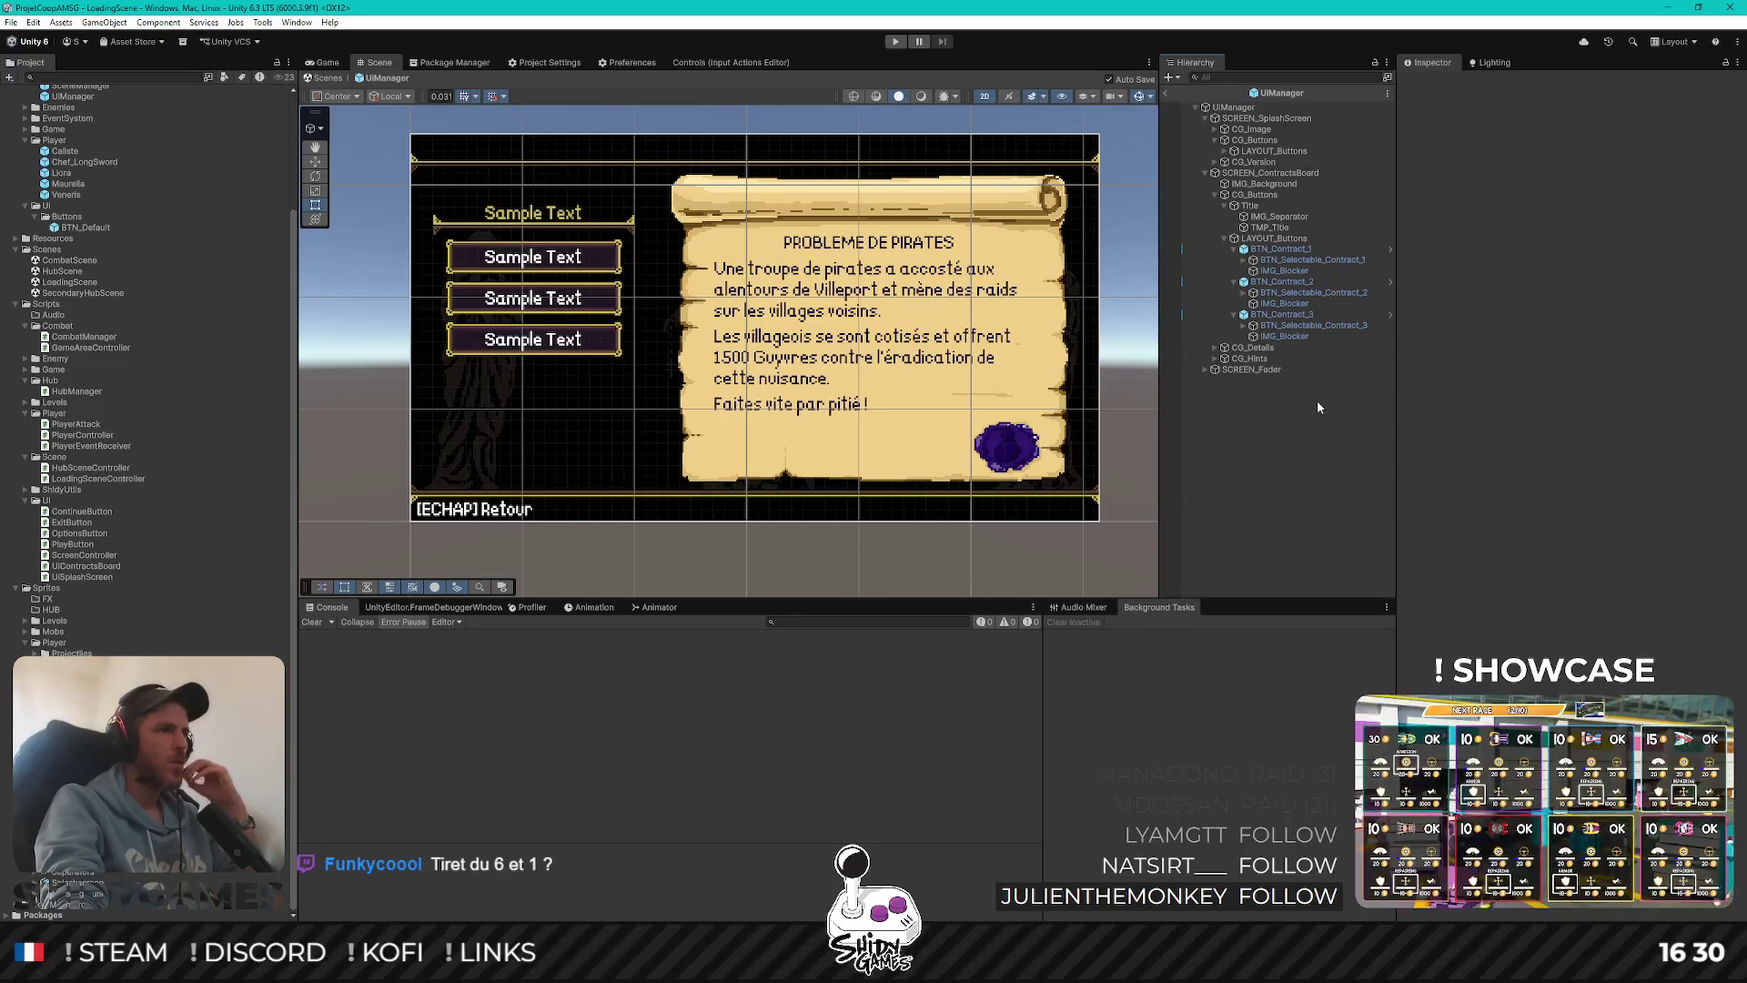
pyautogui.doubleClick(1285, 314)
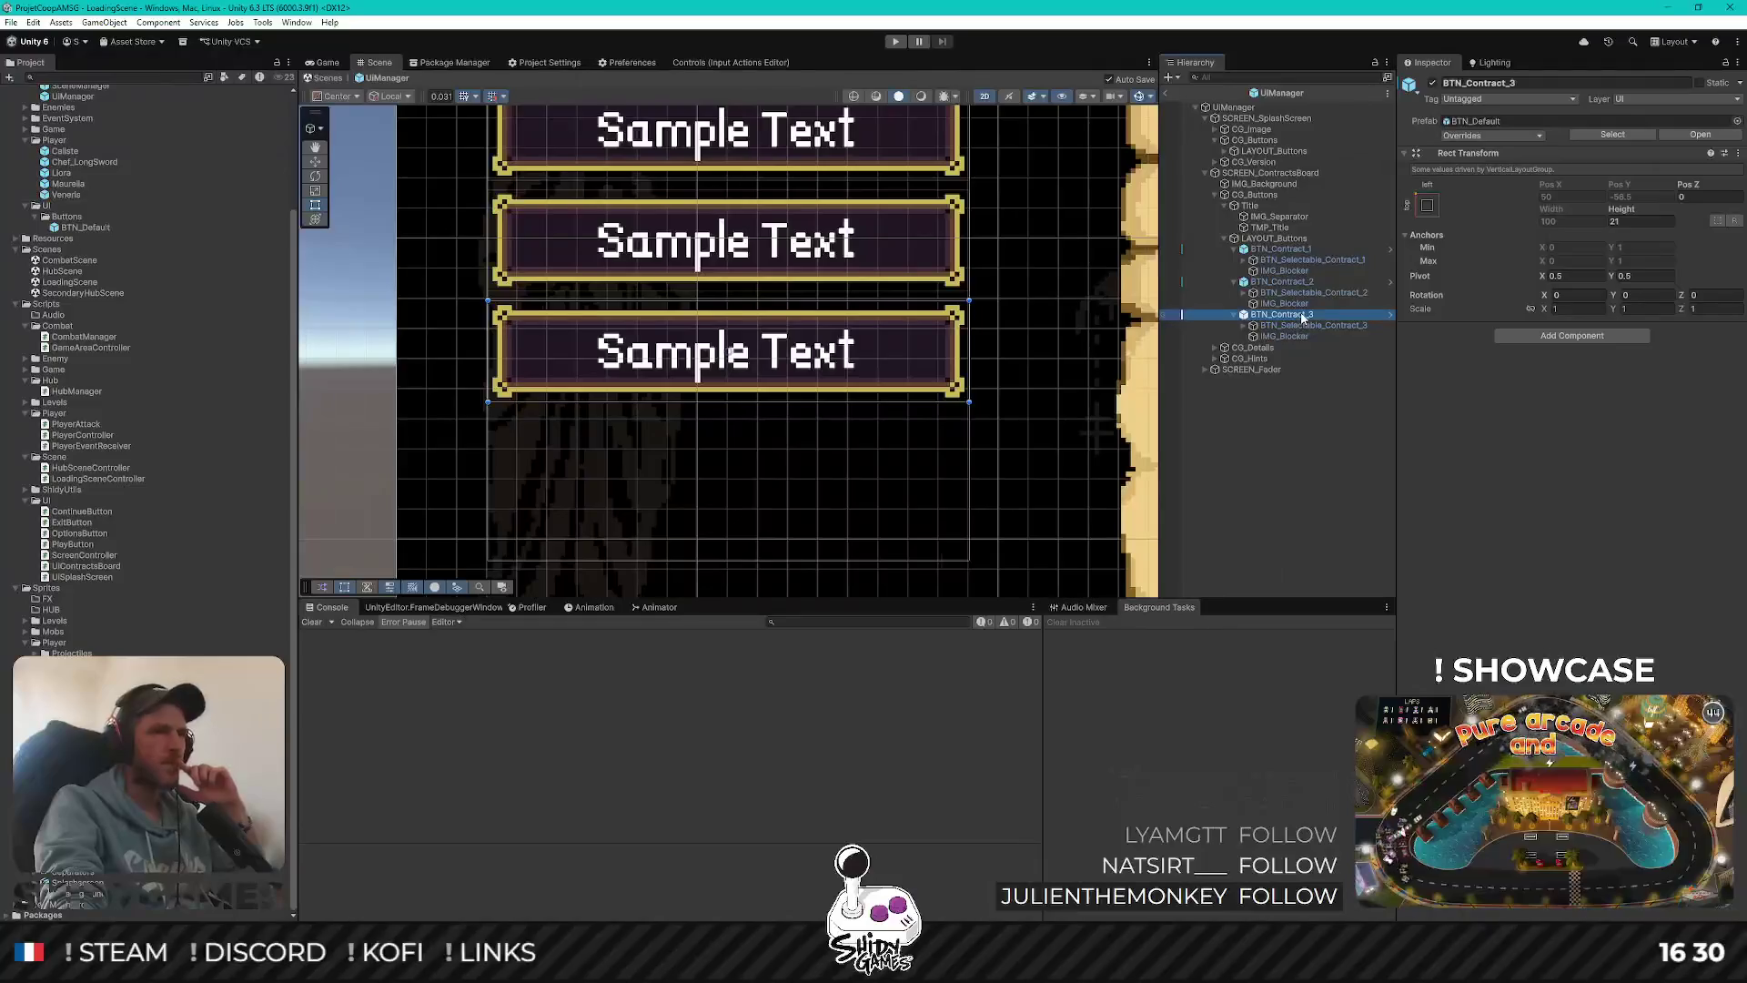
pyautogui.press('F2')
pyautogui.doubleClick(1290, 315)
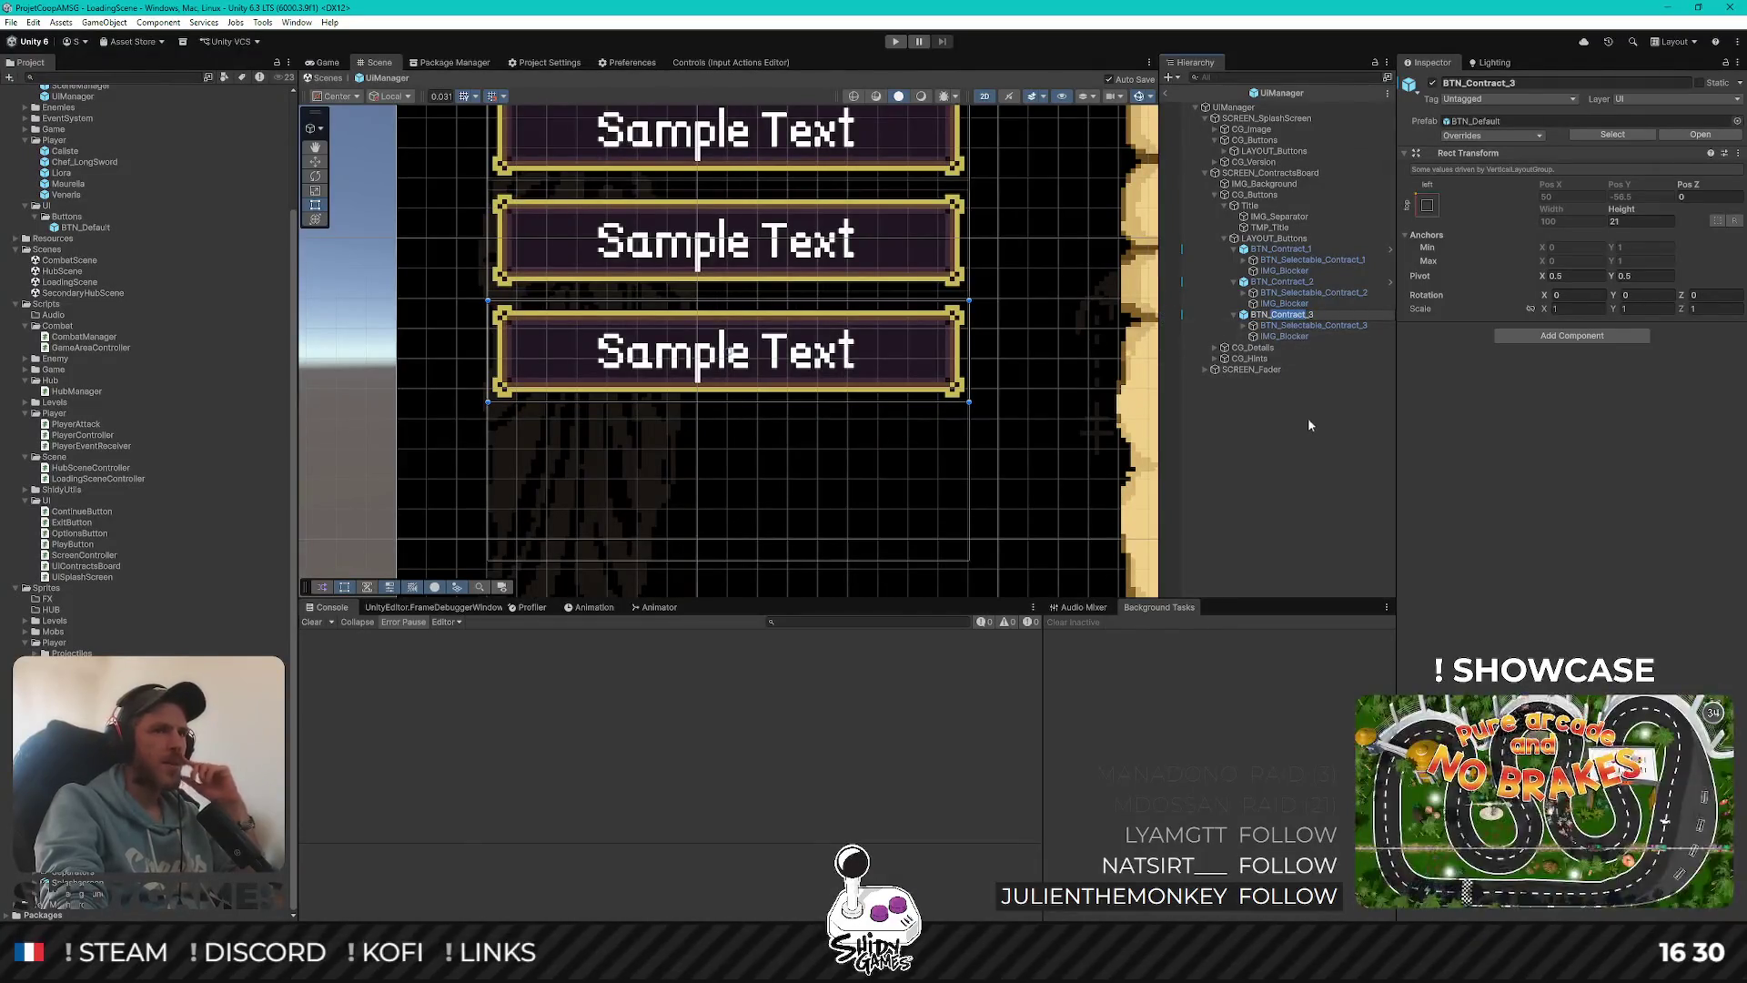
pyautogui.click(1304, 325)
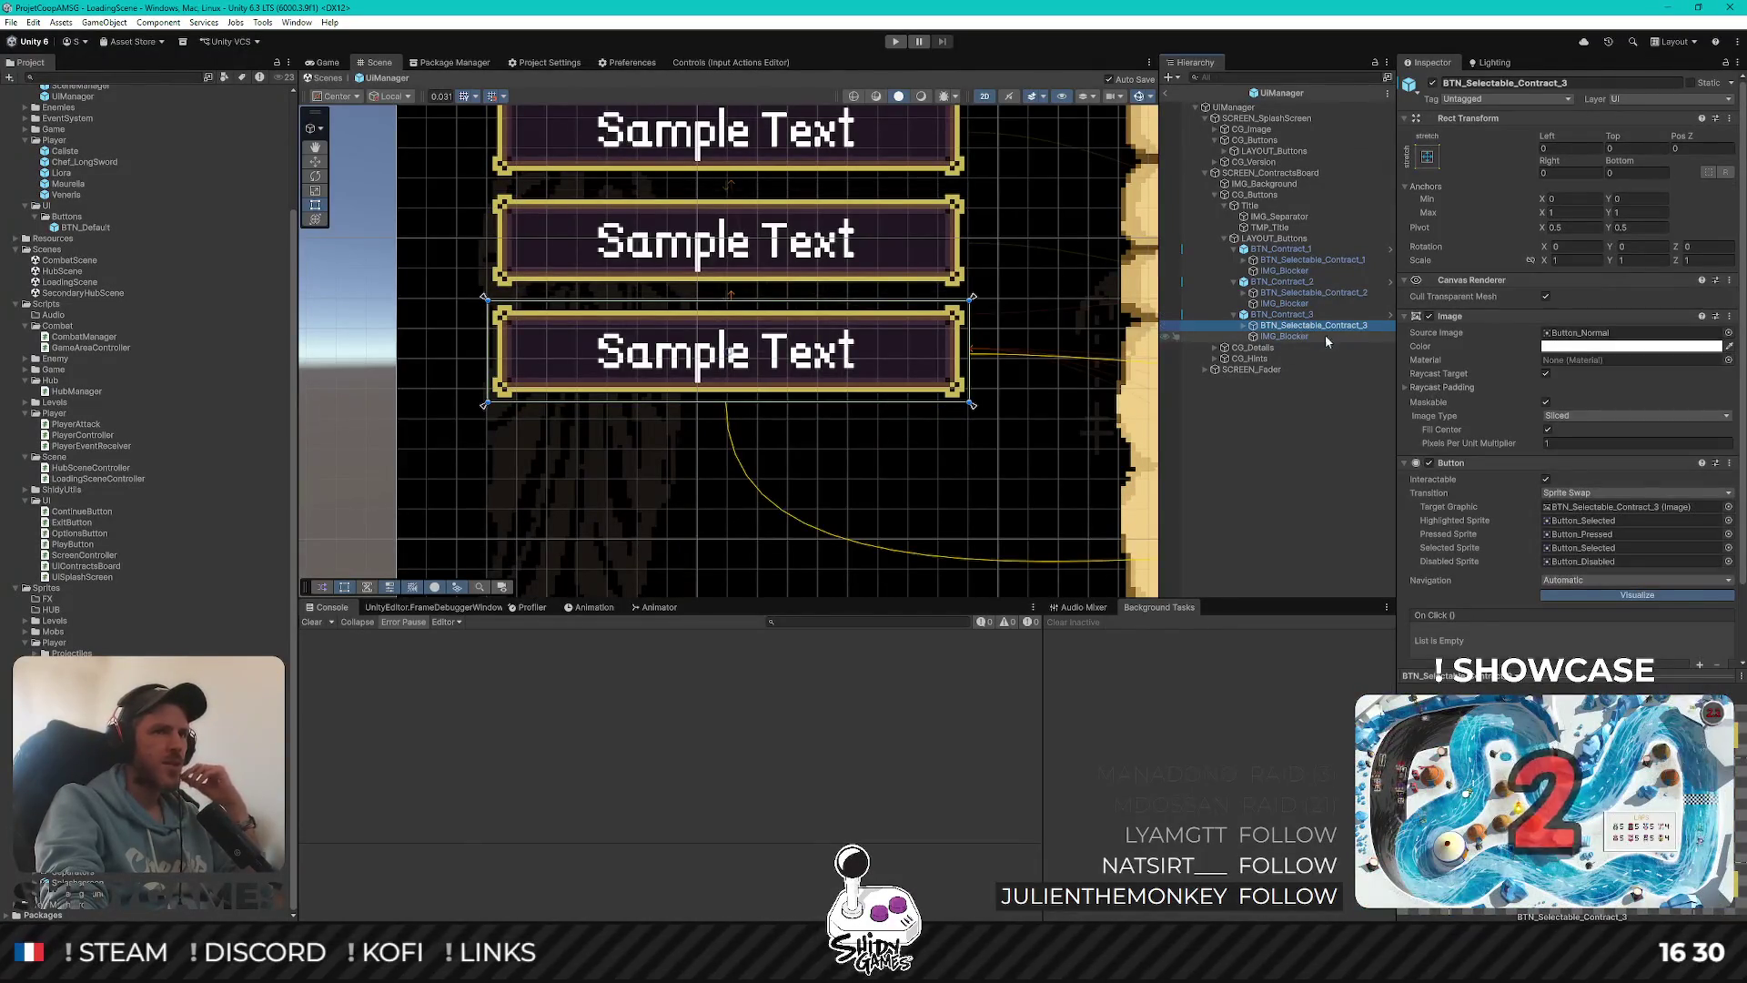
pyautogui.doubleClick(1300, 328)
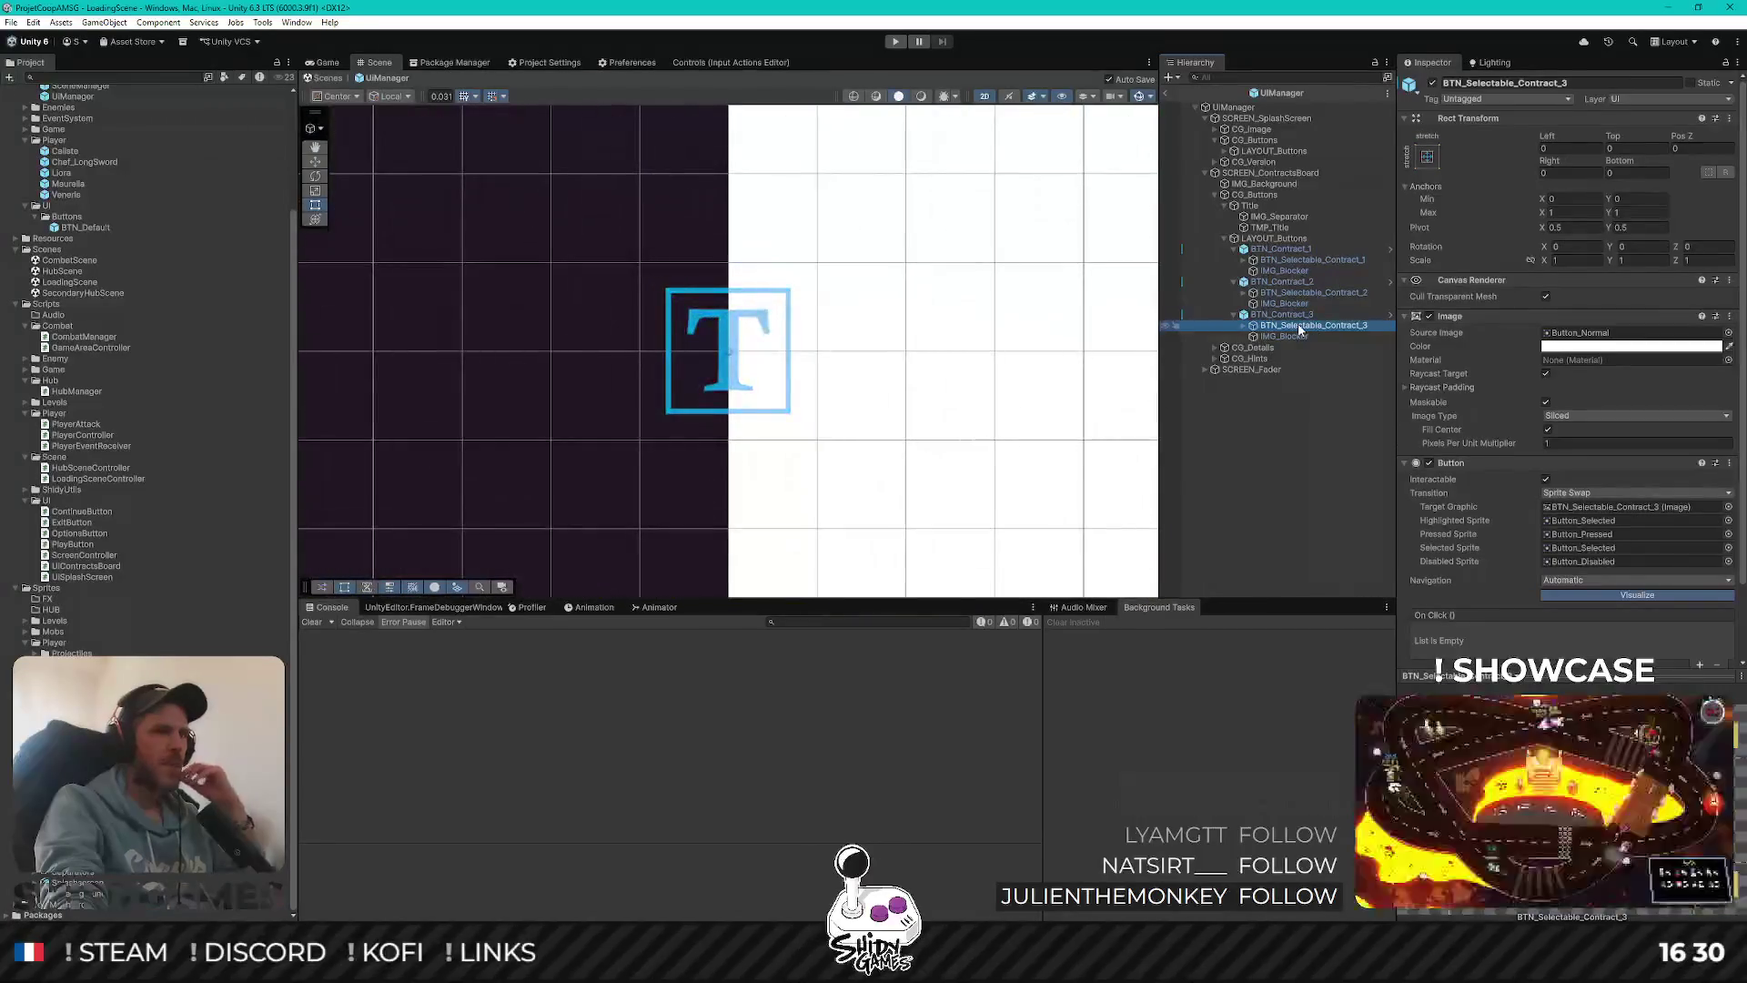
pyautogui.press('F2')
pyautogui.doubleClick(1339, 326)
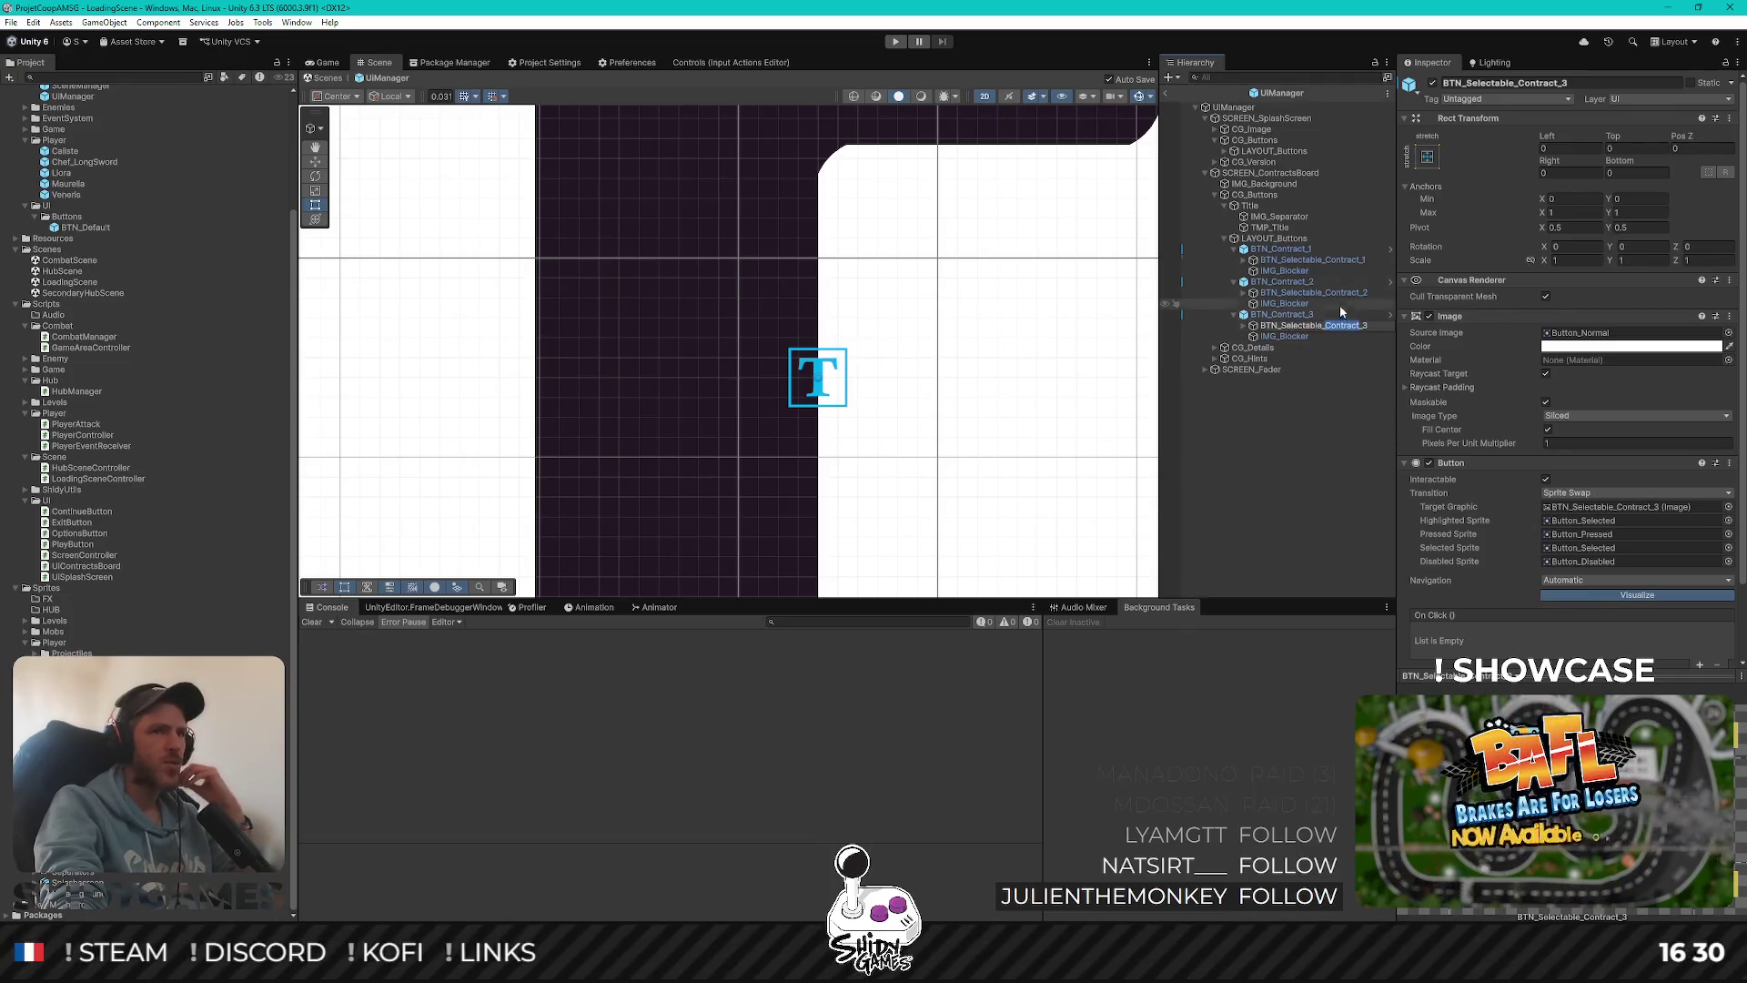
pyautogui.doubleClick(1305, 326)
pyautogui.click(1356, 315)
pyautogui.click(1355, 327)
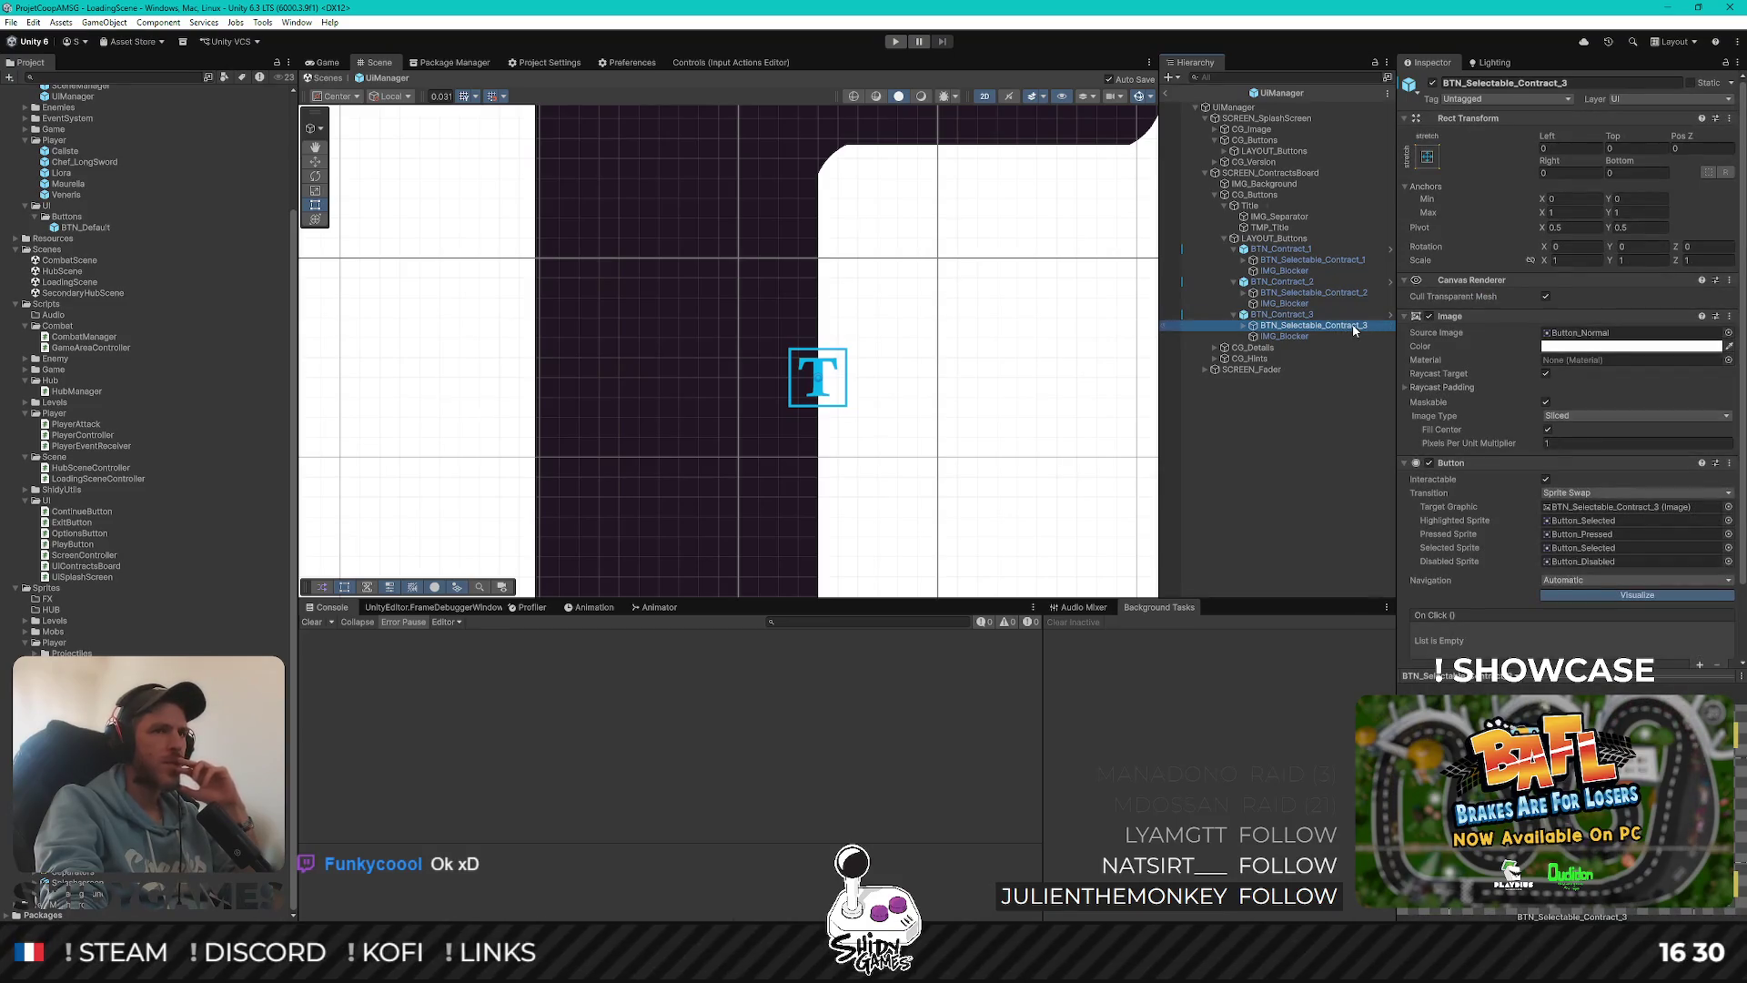
pyautogui.press('f')
pyautogui.click(1358, 328)
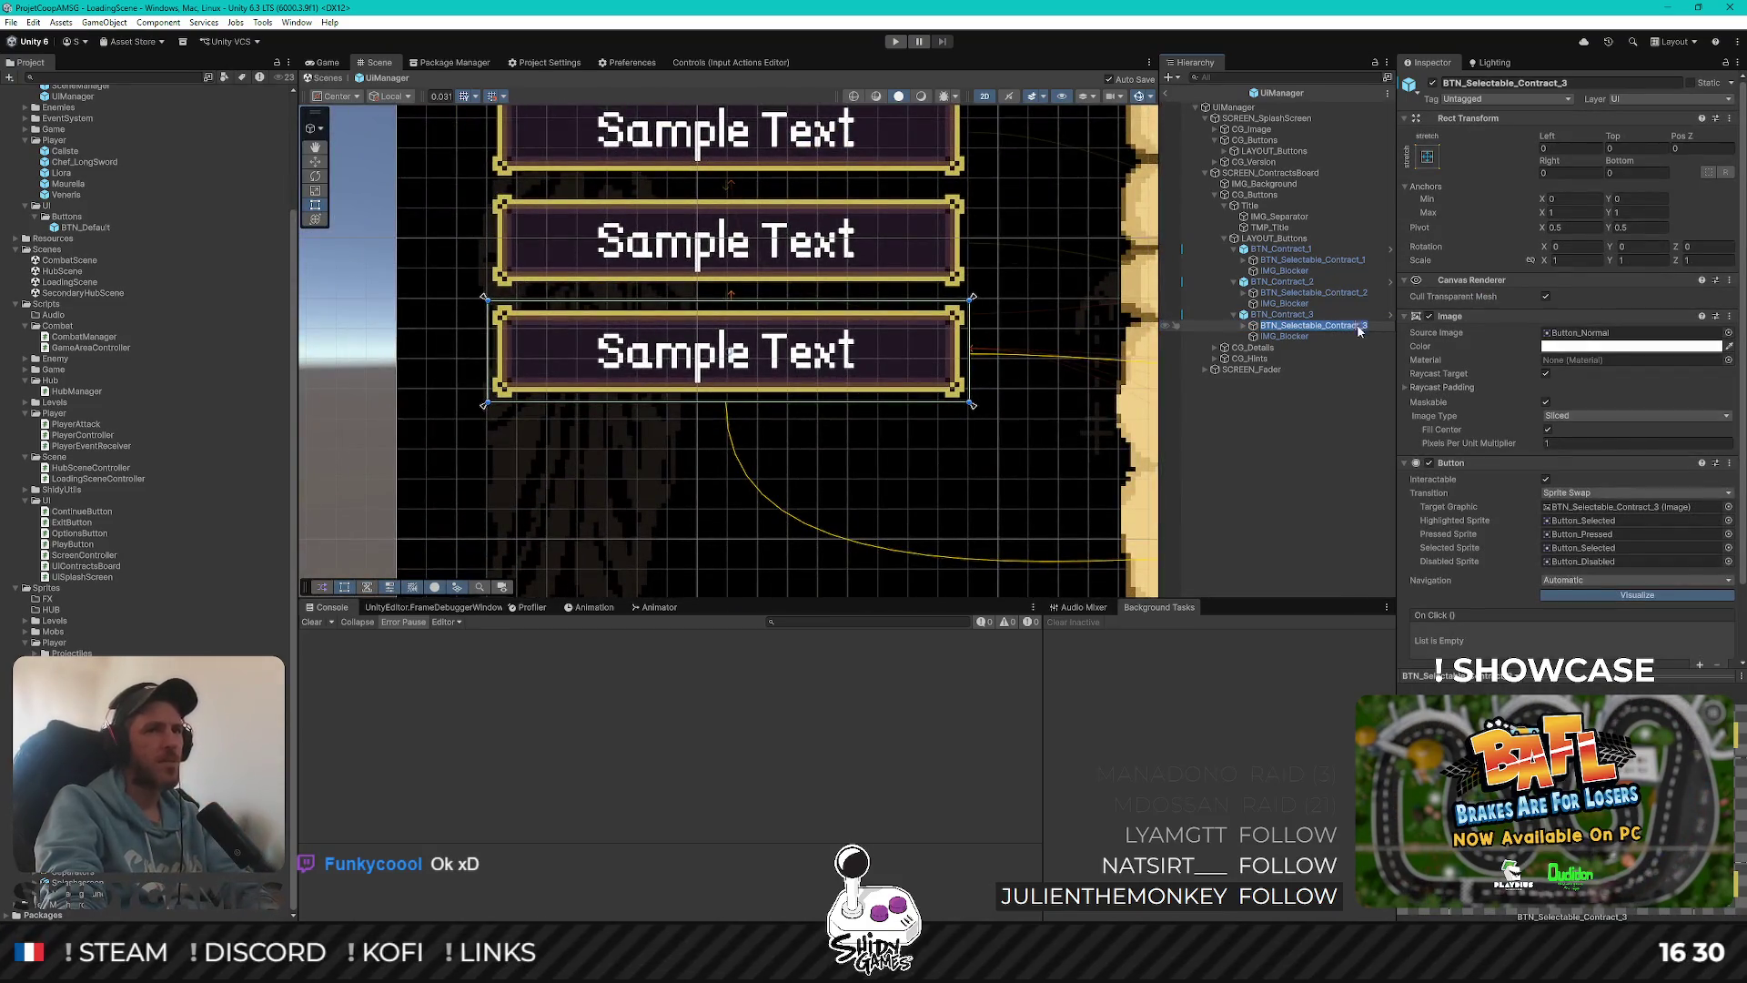
pyautogui.click(1360, 325)
pyautogui.write('-')
pyautogui.press('Return')
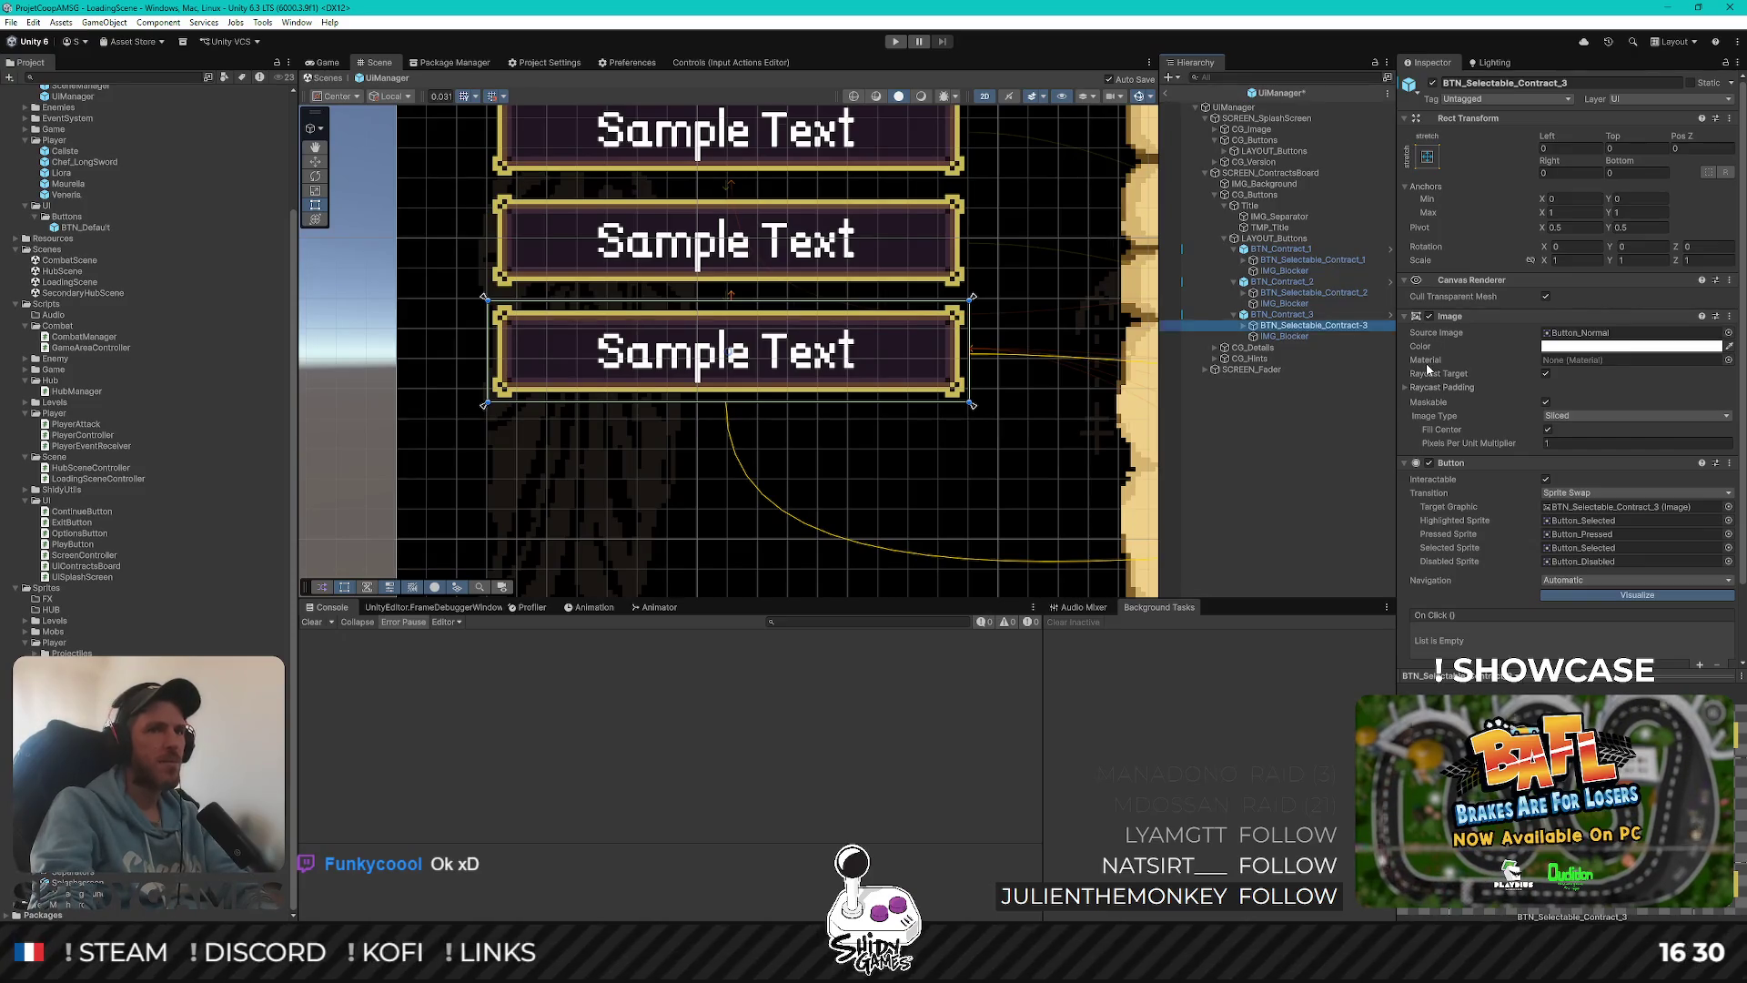
pyautogui.doubleClick(1340, 328)
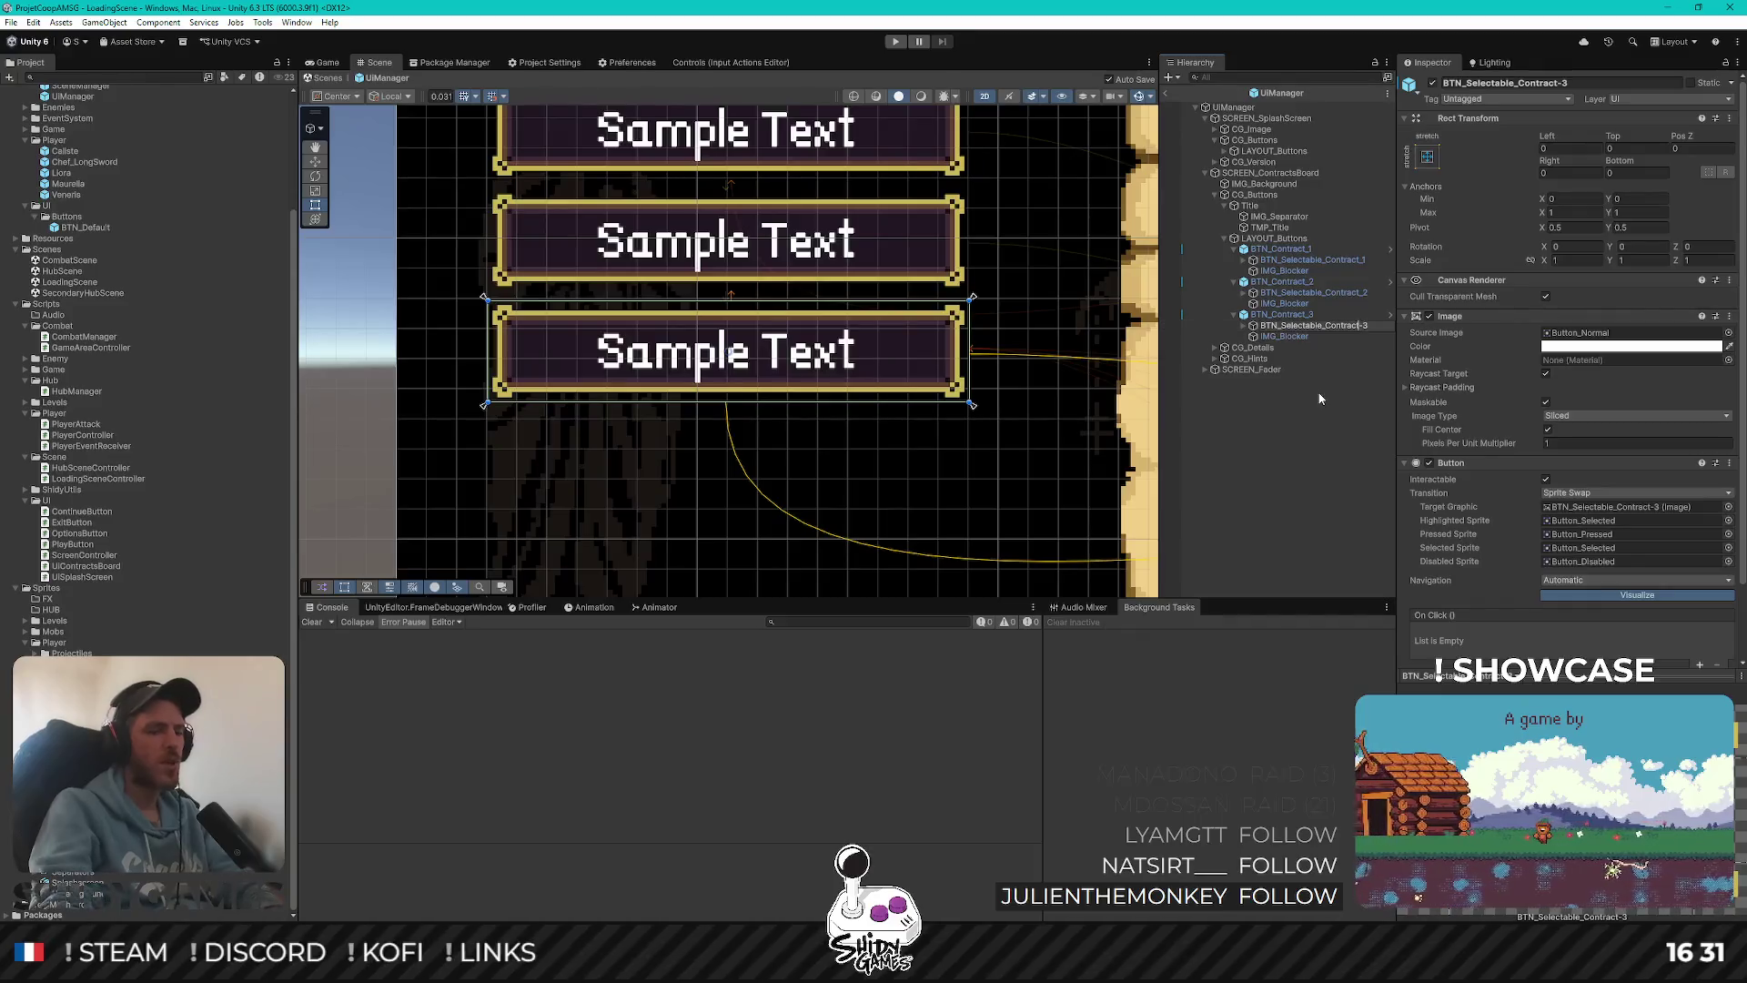
pyautogui.press('Return')
pyautogui.click(1289, 472)
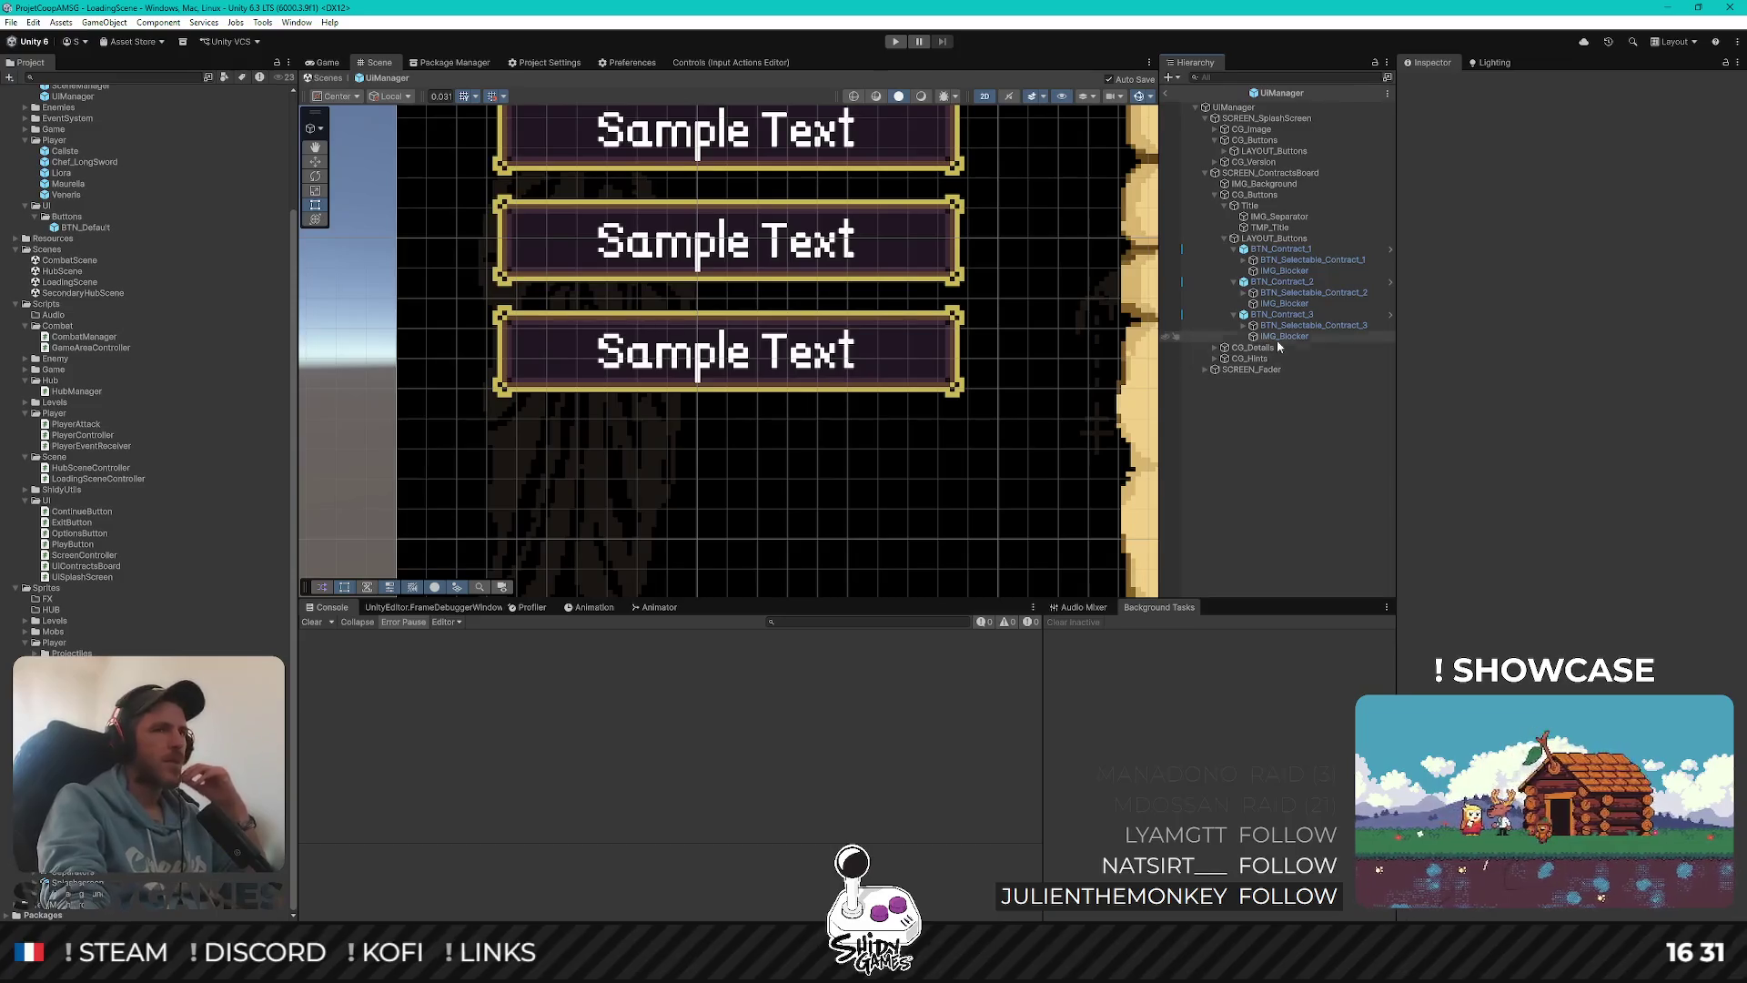
pyautogui.scroll(-5, 710, 284)
pyautogui.scroll(2, 710, 283)
pyautogui.moveTo(710, 284); pyautogui.dragTo(701, 297)
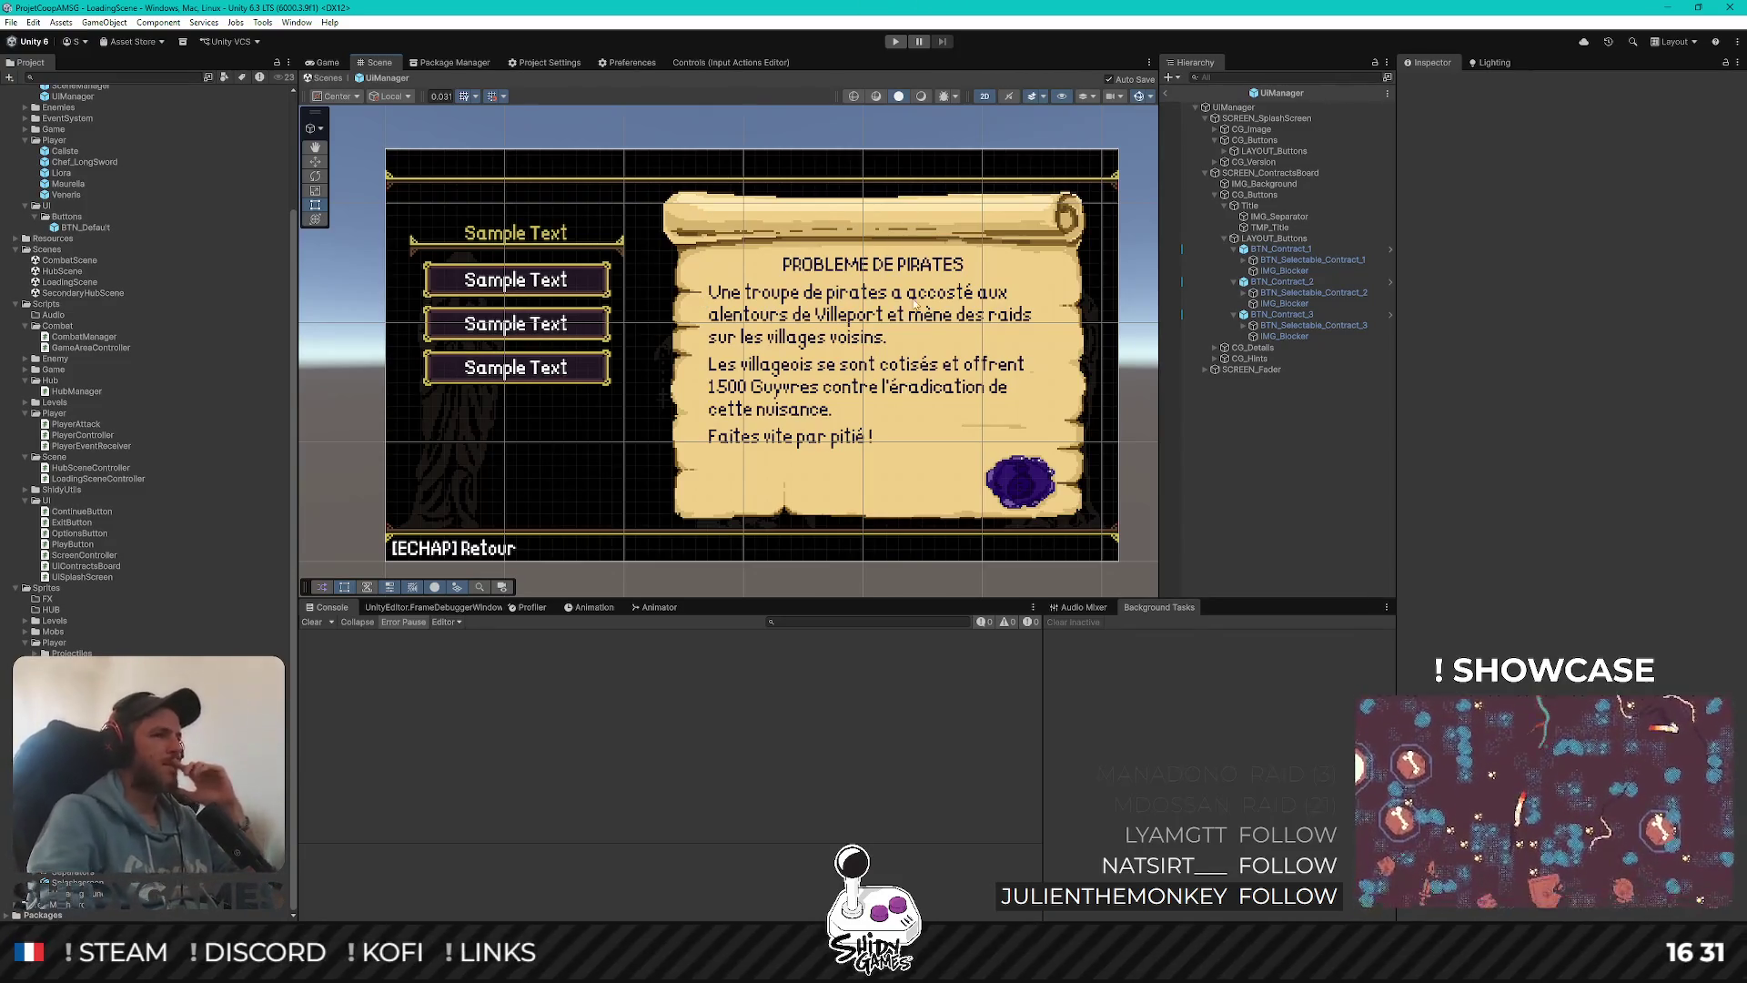
# Zoom out the Scene view and fold BTN_Contract_1, BTN_Contract_2 and BTN_Contract_3
pyautogui.scroll(-1, 713, 293)
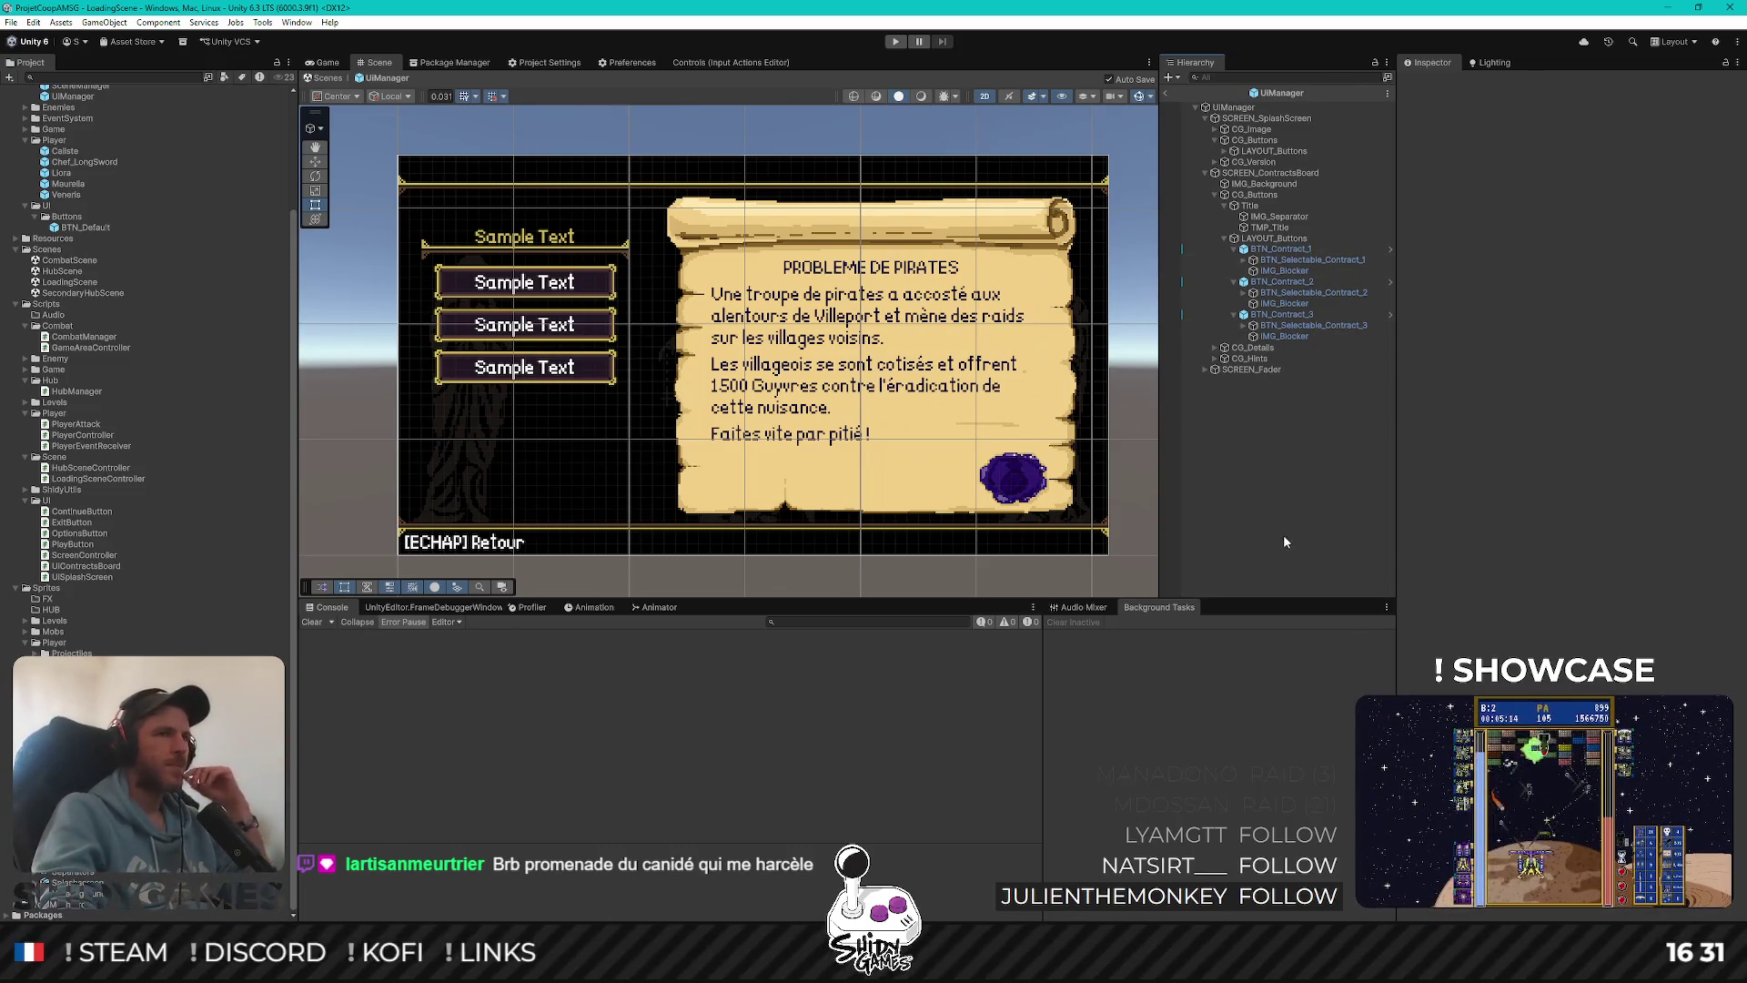
pyautogui.click(1234, 249)
pyautogui.click(1234, 260)
pyautogui.click(1234, 271)
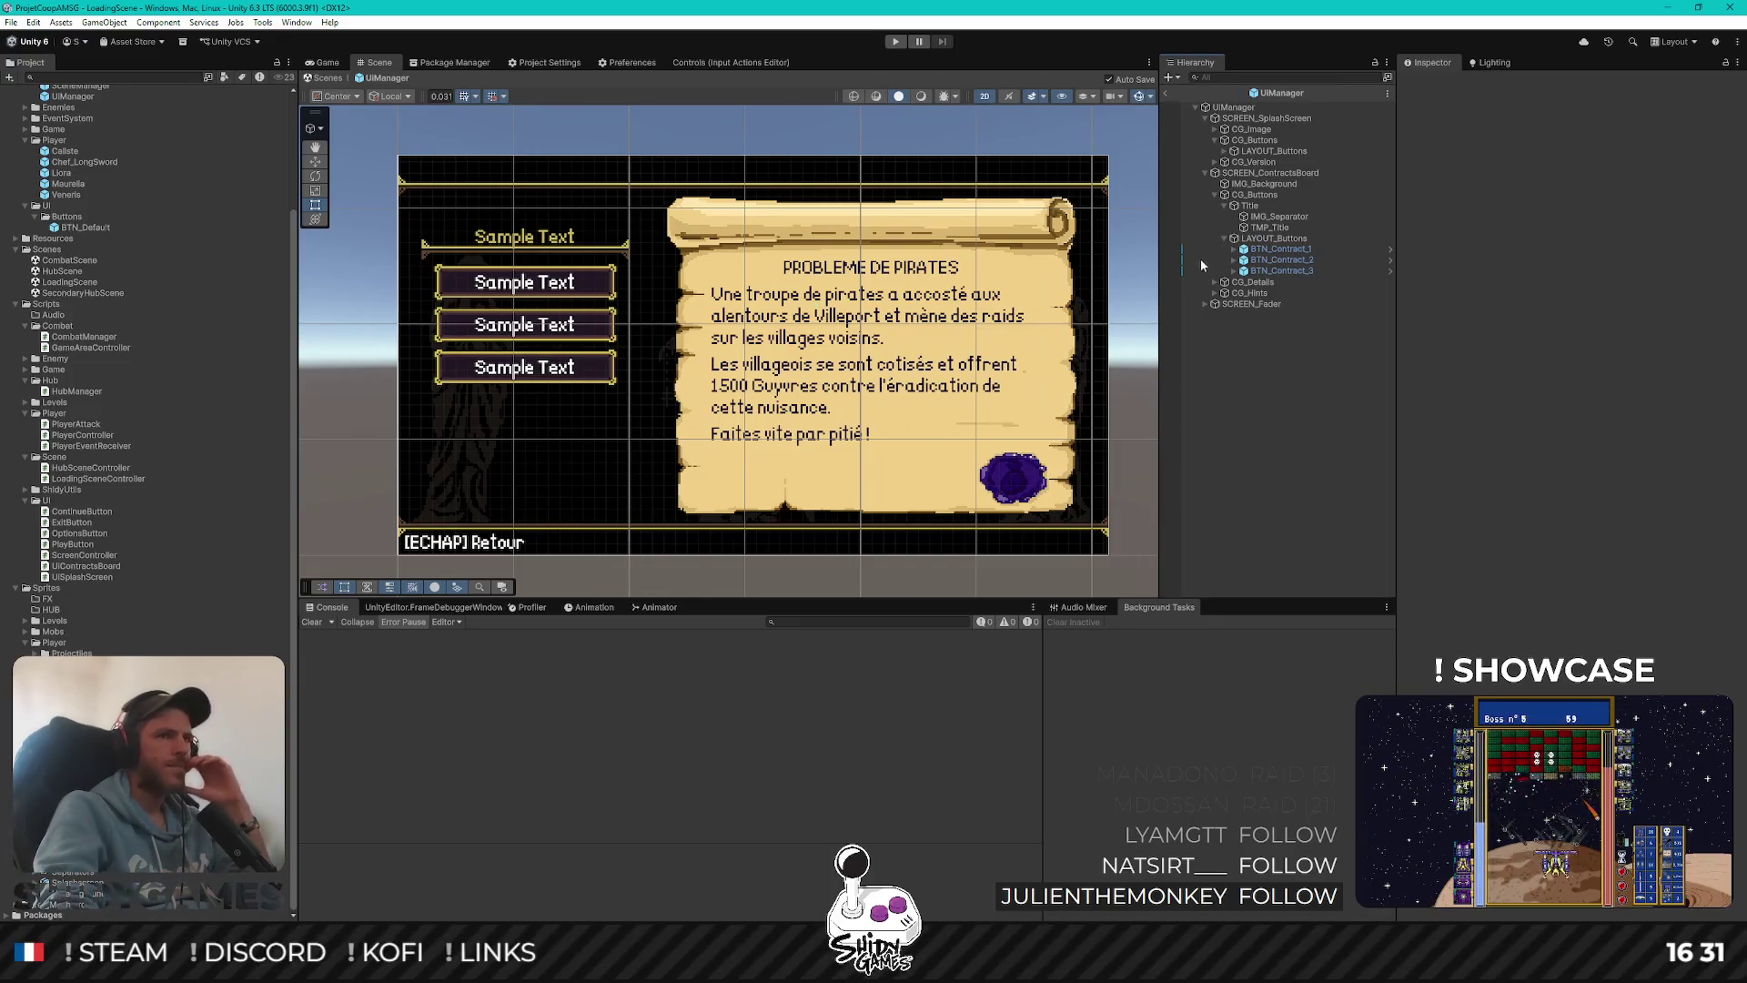
# Set the CG_Details Canvas Group alpha to 1, then expand CG_Hints
pyautogui.click(1252, 282)
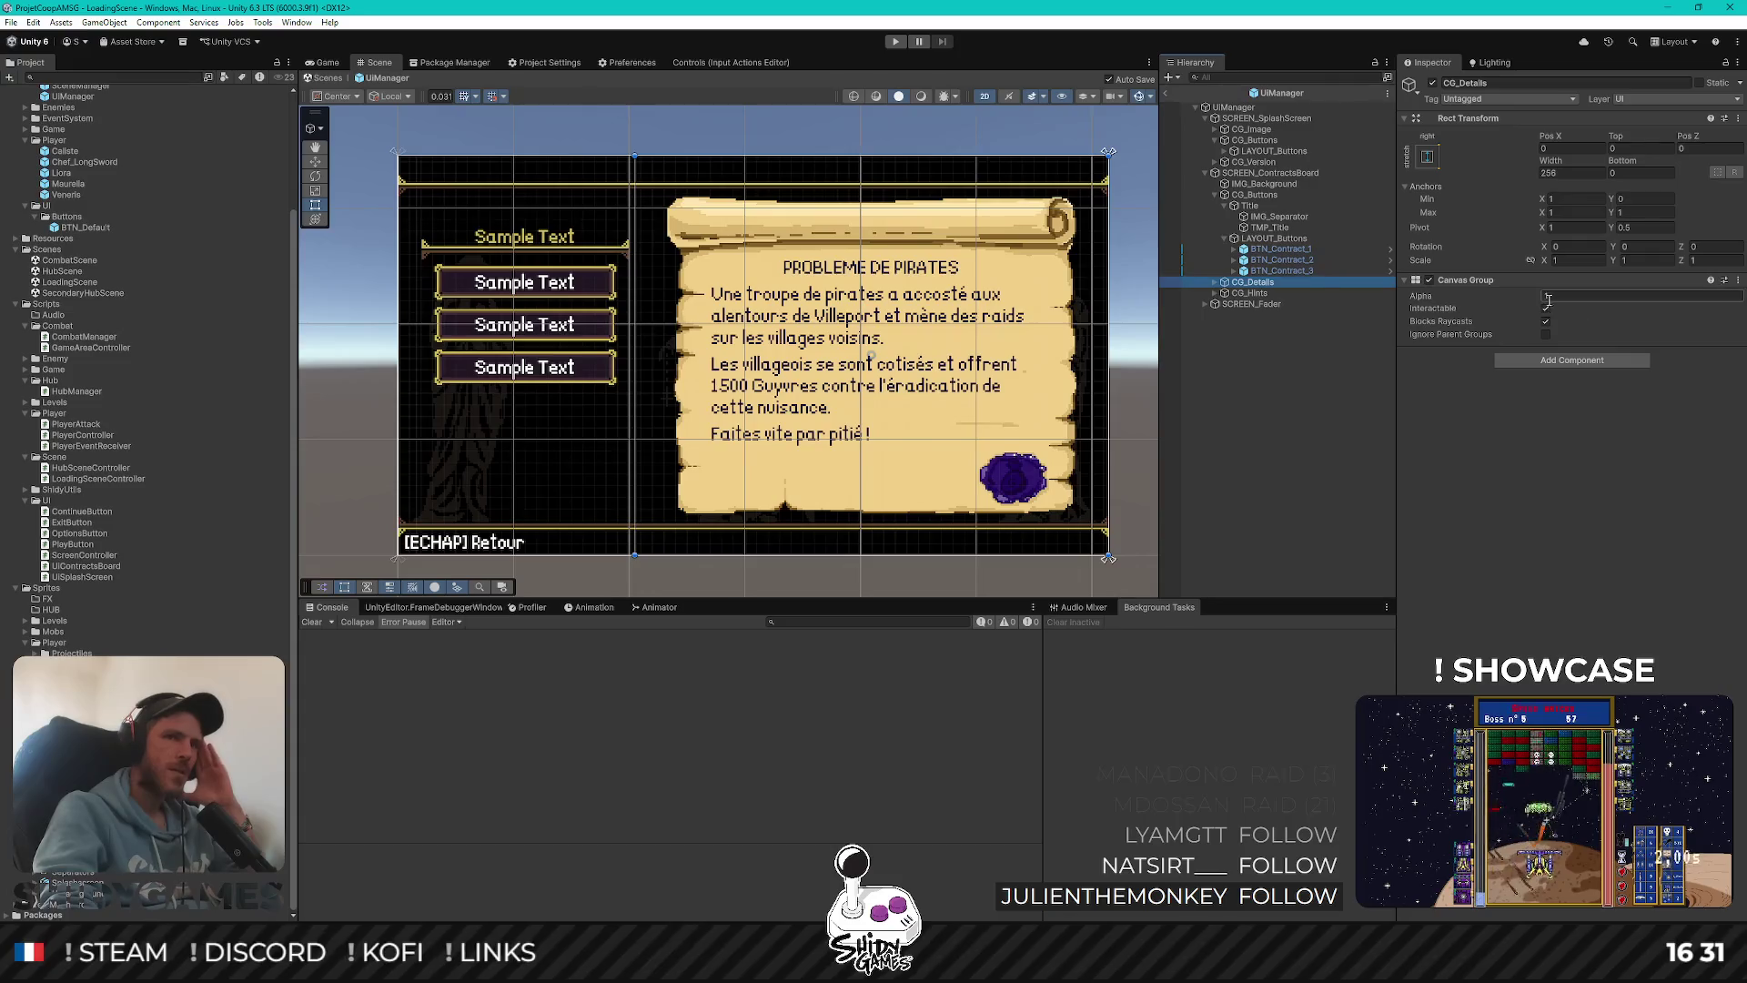
pyautogui.moveTo(1534, 303); pyautogui.dragTo(1499, 297)
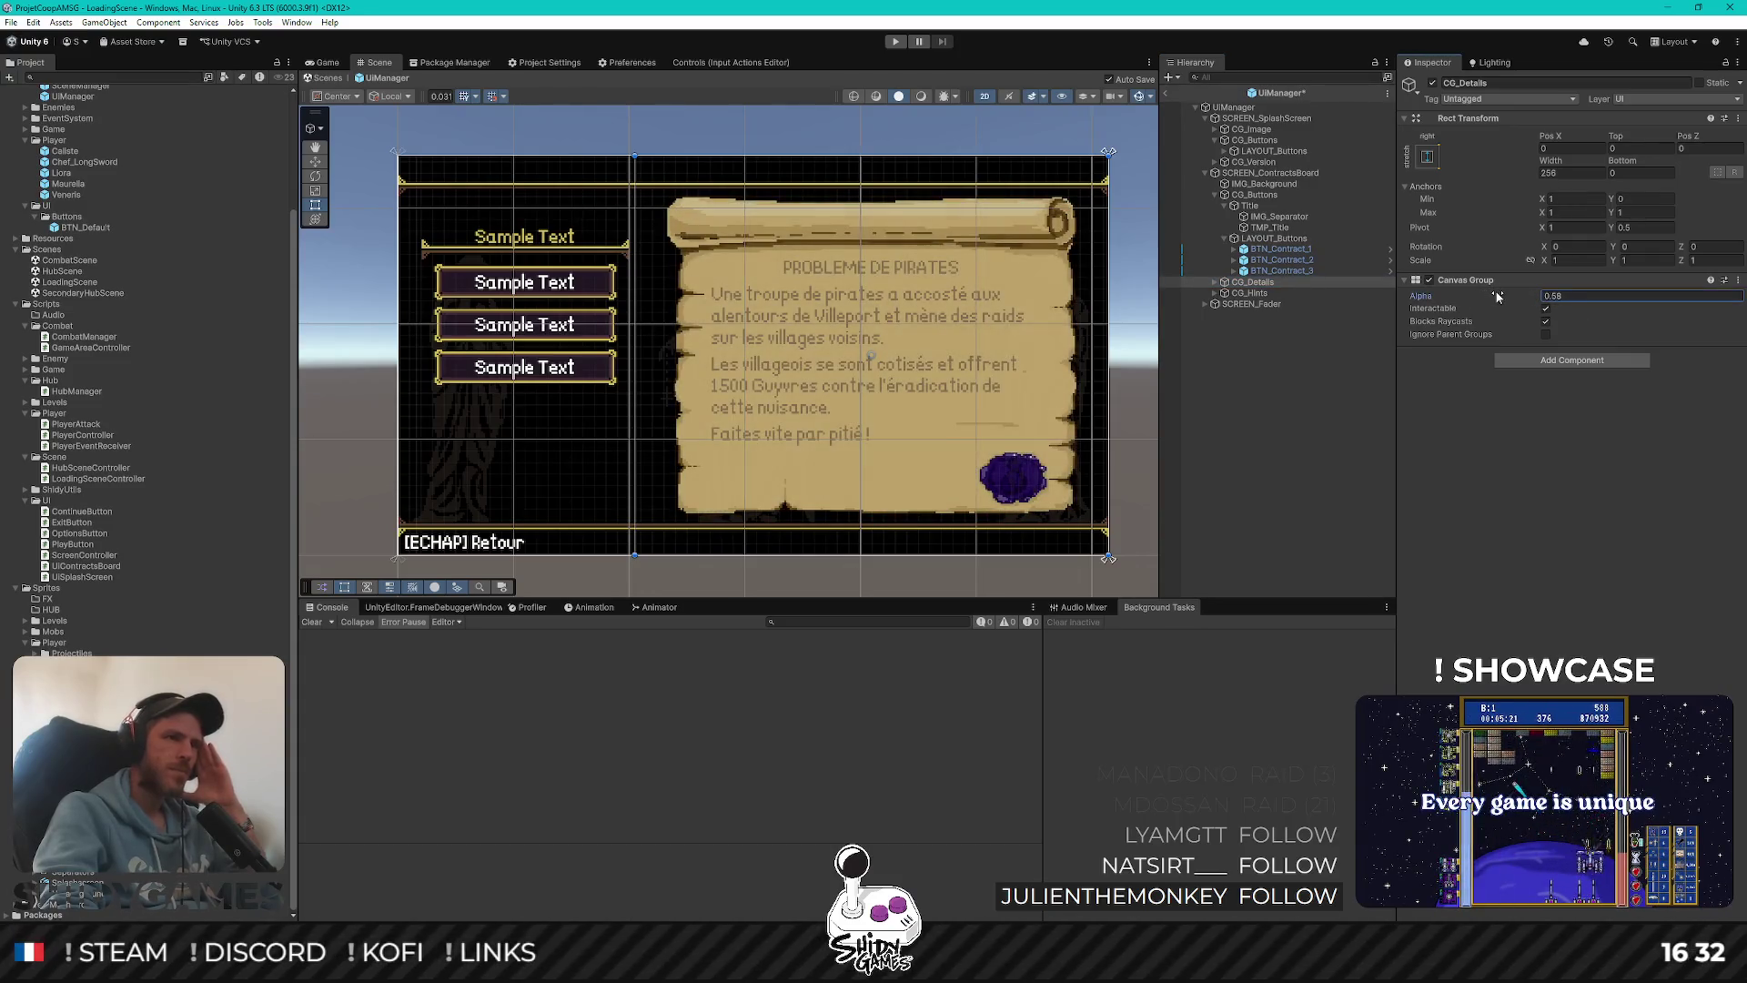
pyautogui.doubleClick(1564, 295)
pyautogui.write('1')
pyautogui.press('Return')
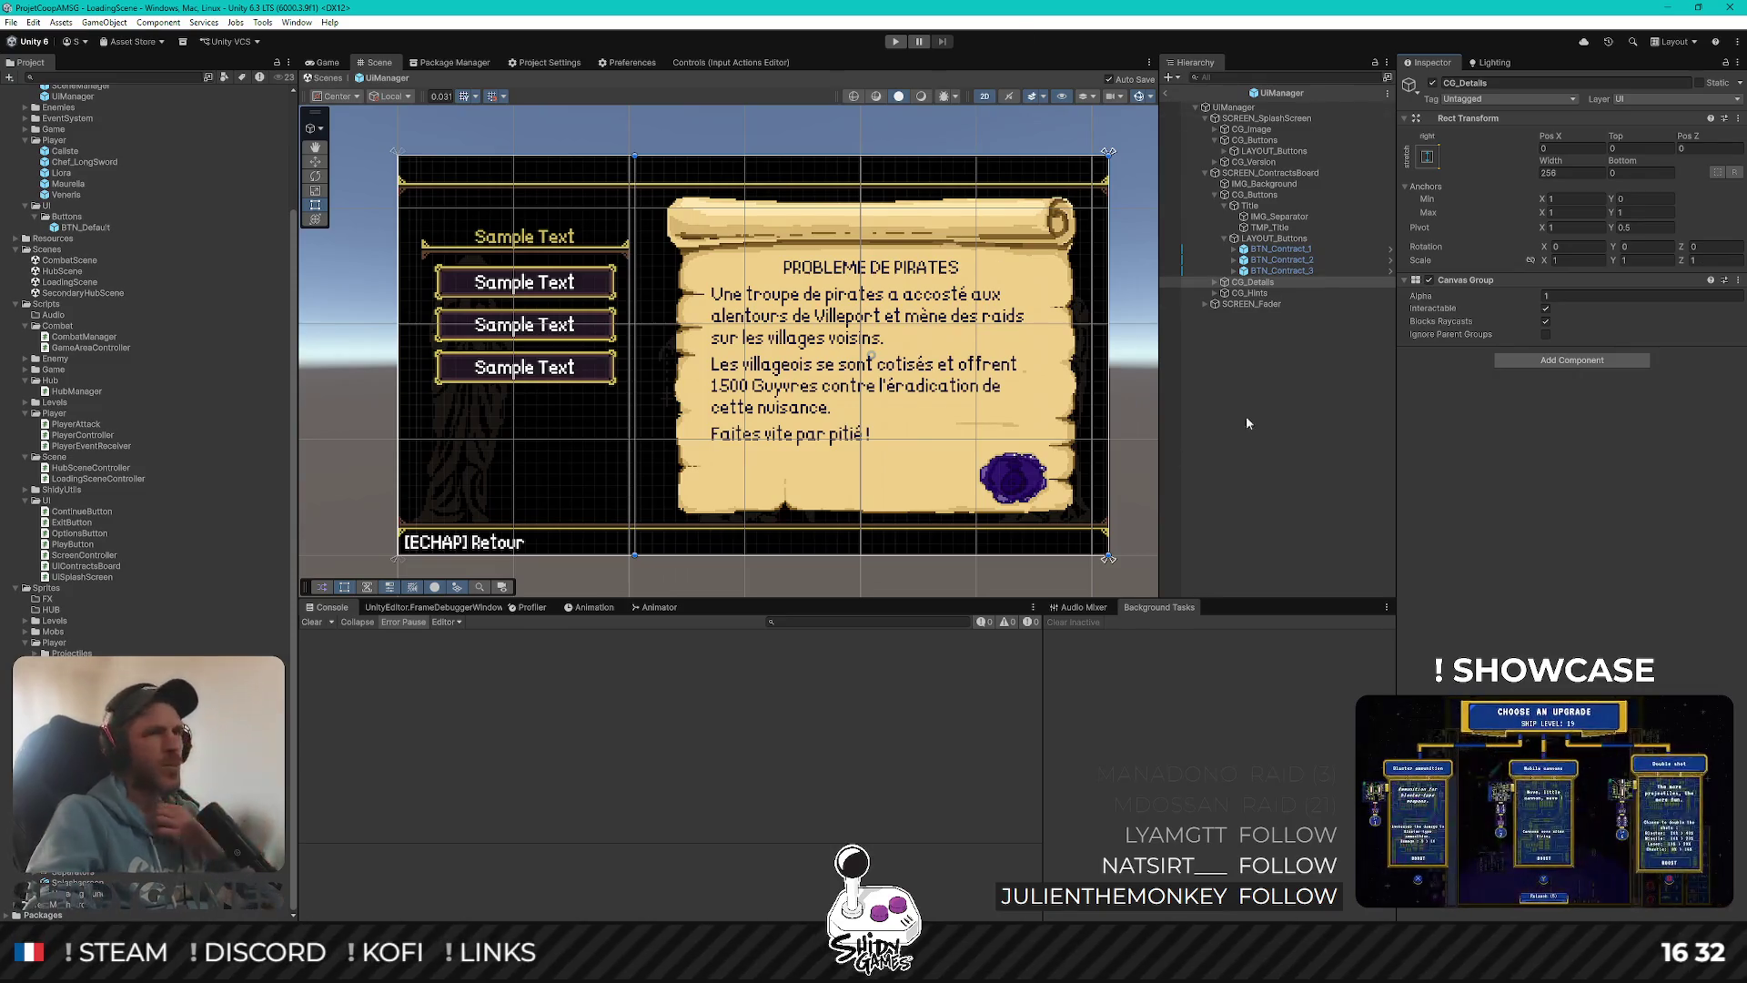
pyautogui.click(1215, 293)
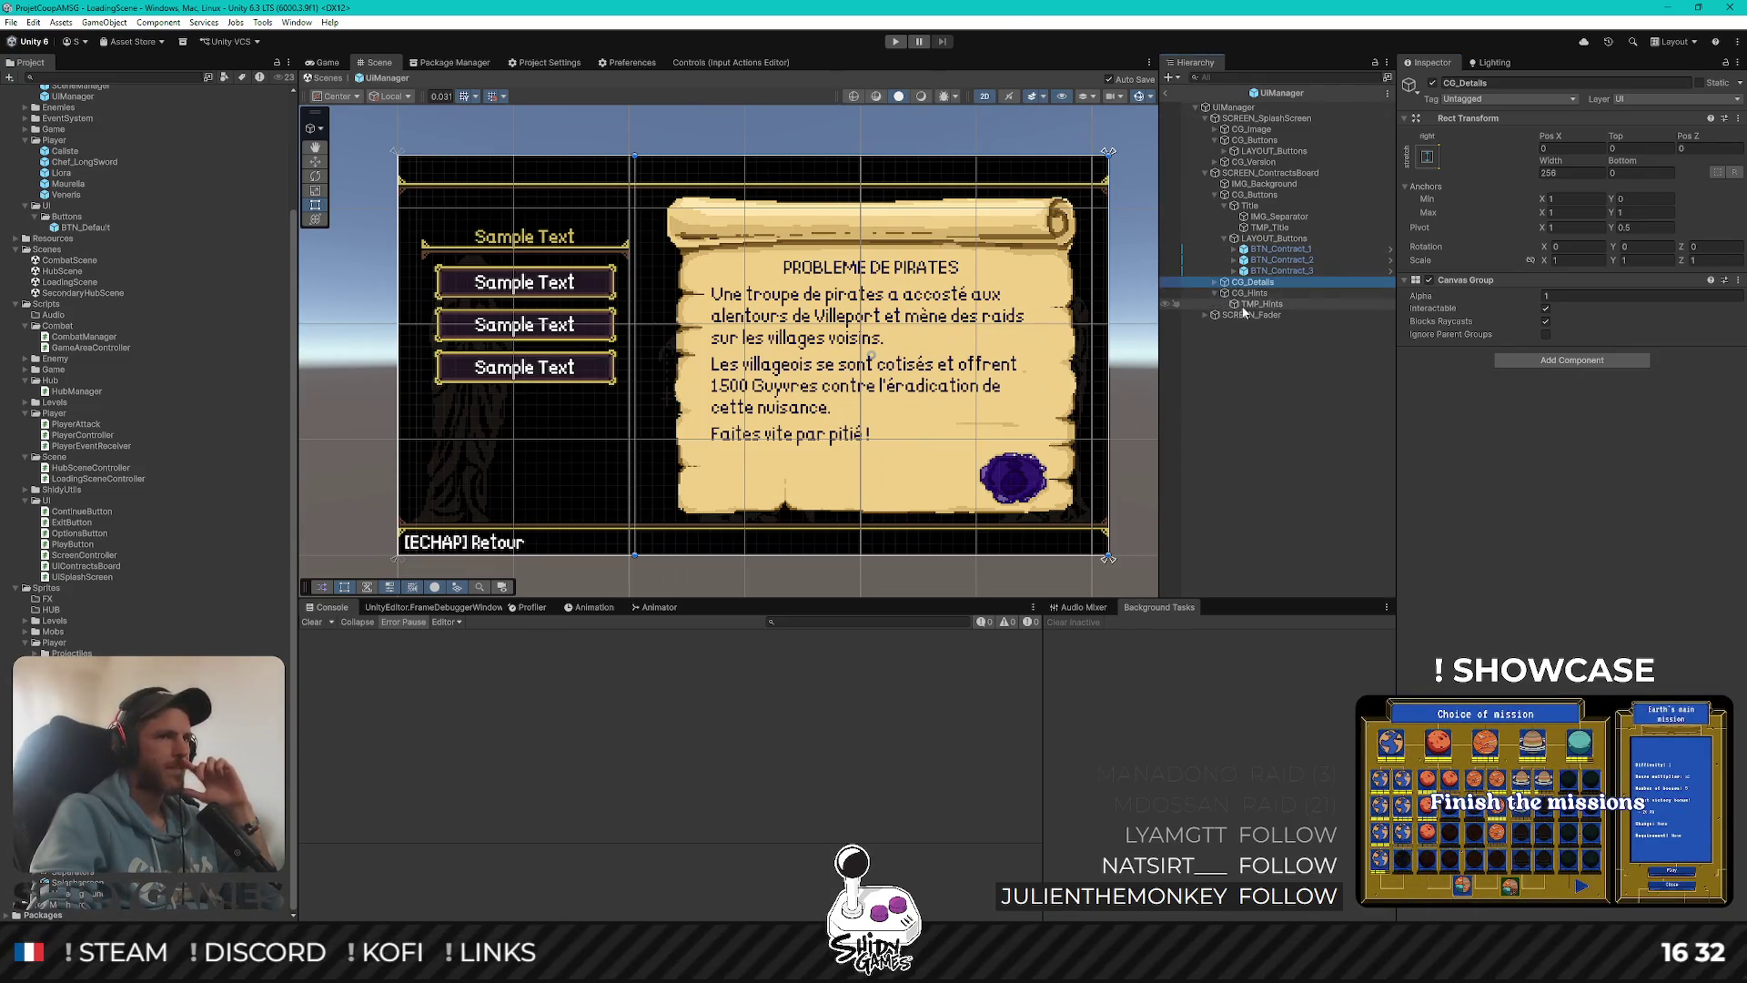
# Give TMP_Hints the Sample Text title's yellow as its Vertex Color, using the eyedropper
pyautogui.click(1302, 305)
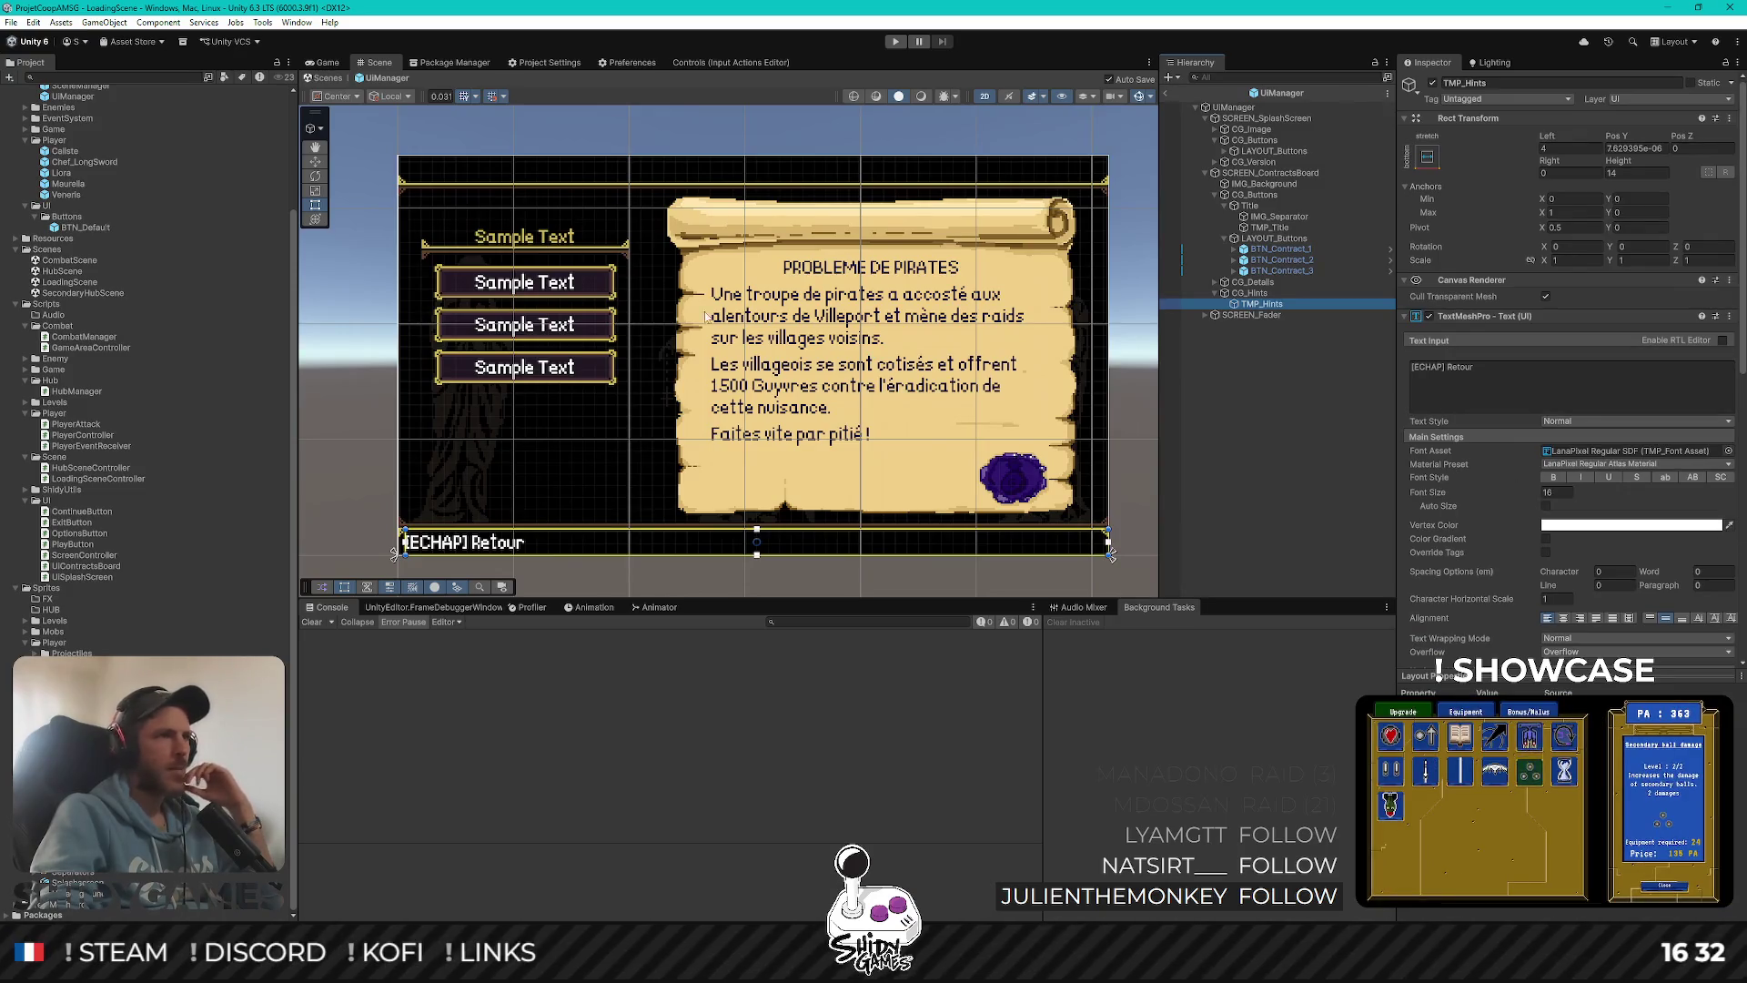
pyautogui.scroll(3, 463, 270)
pyautogui.scroll(3, 601, 264)
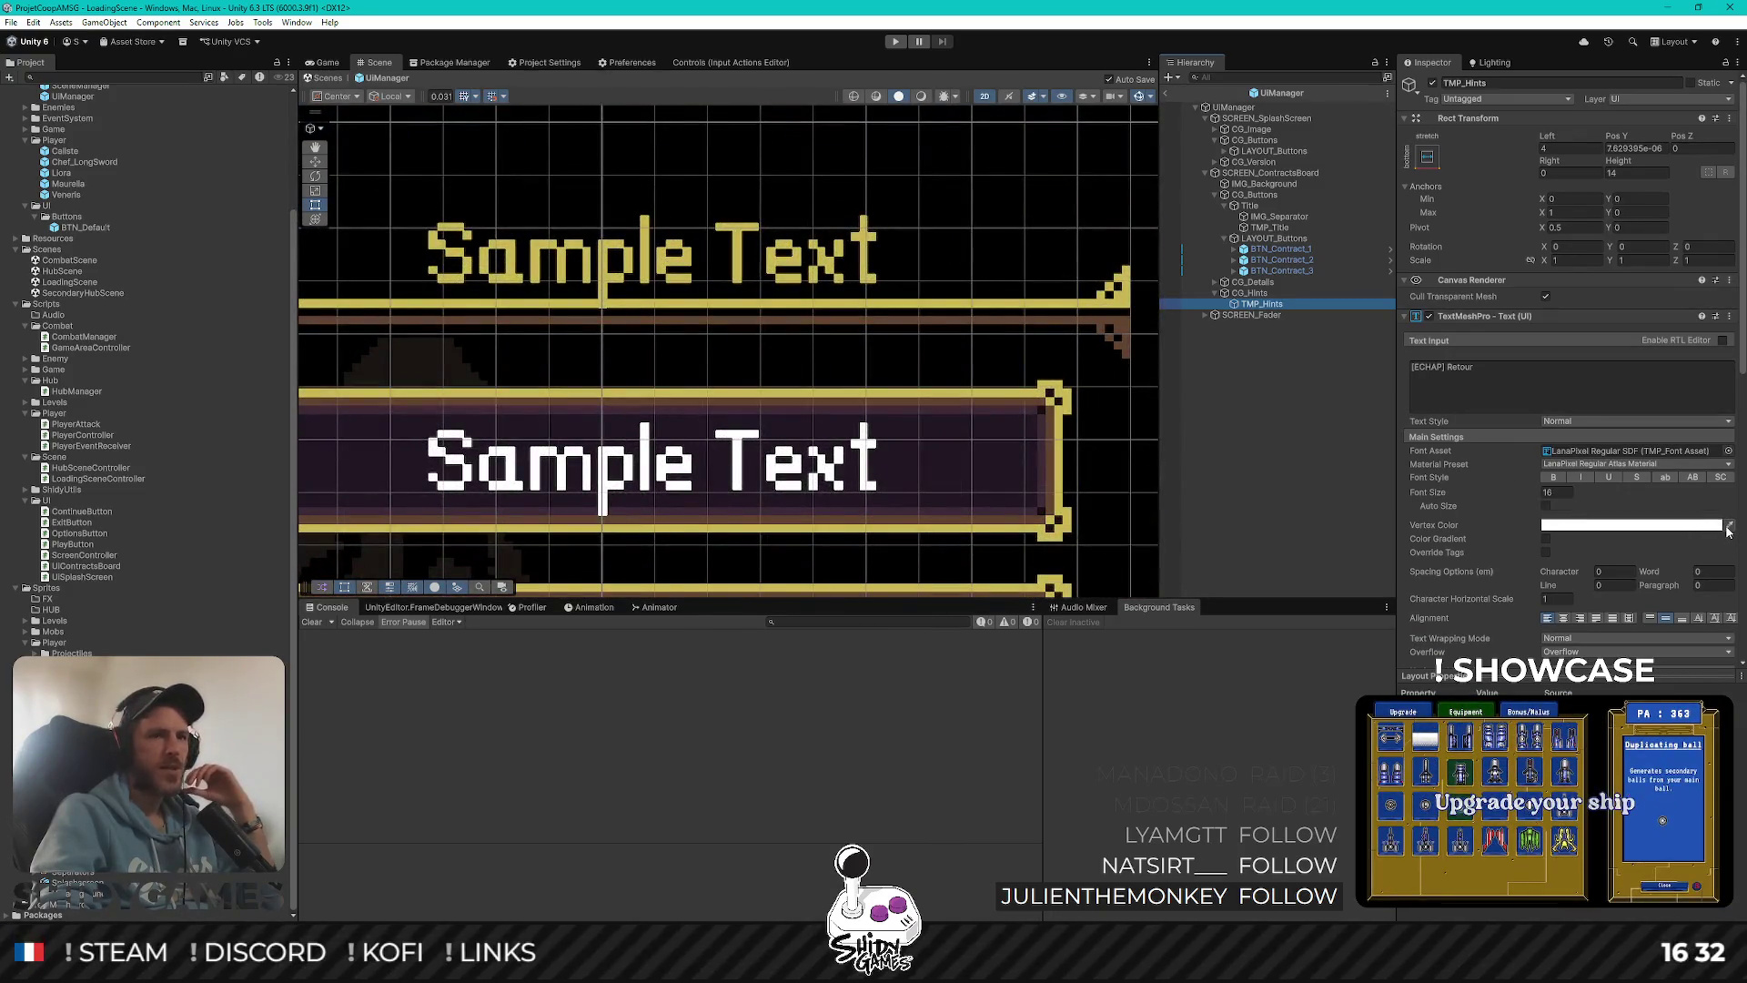
pyautogui.click(1729, 527)
pyautogui.click(835, 264)
# Deselect everything and recentre the view on the contracts board and the [ECHAP] Retour hint
pyautogui.scroll(-5, 1046, 343)
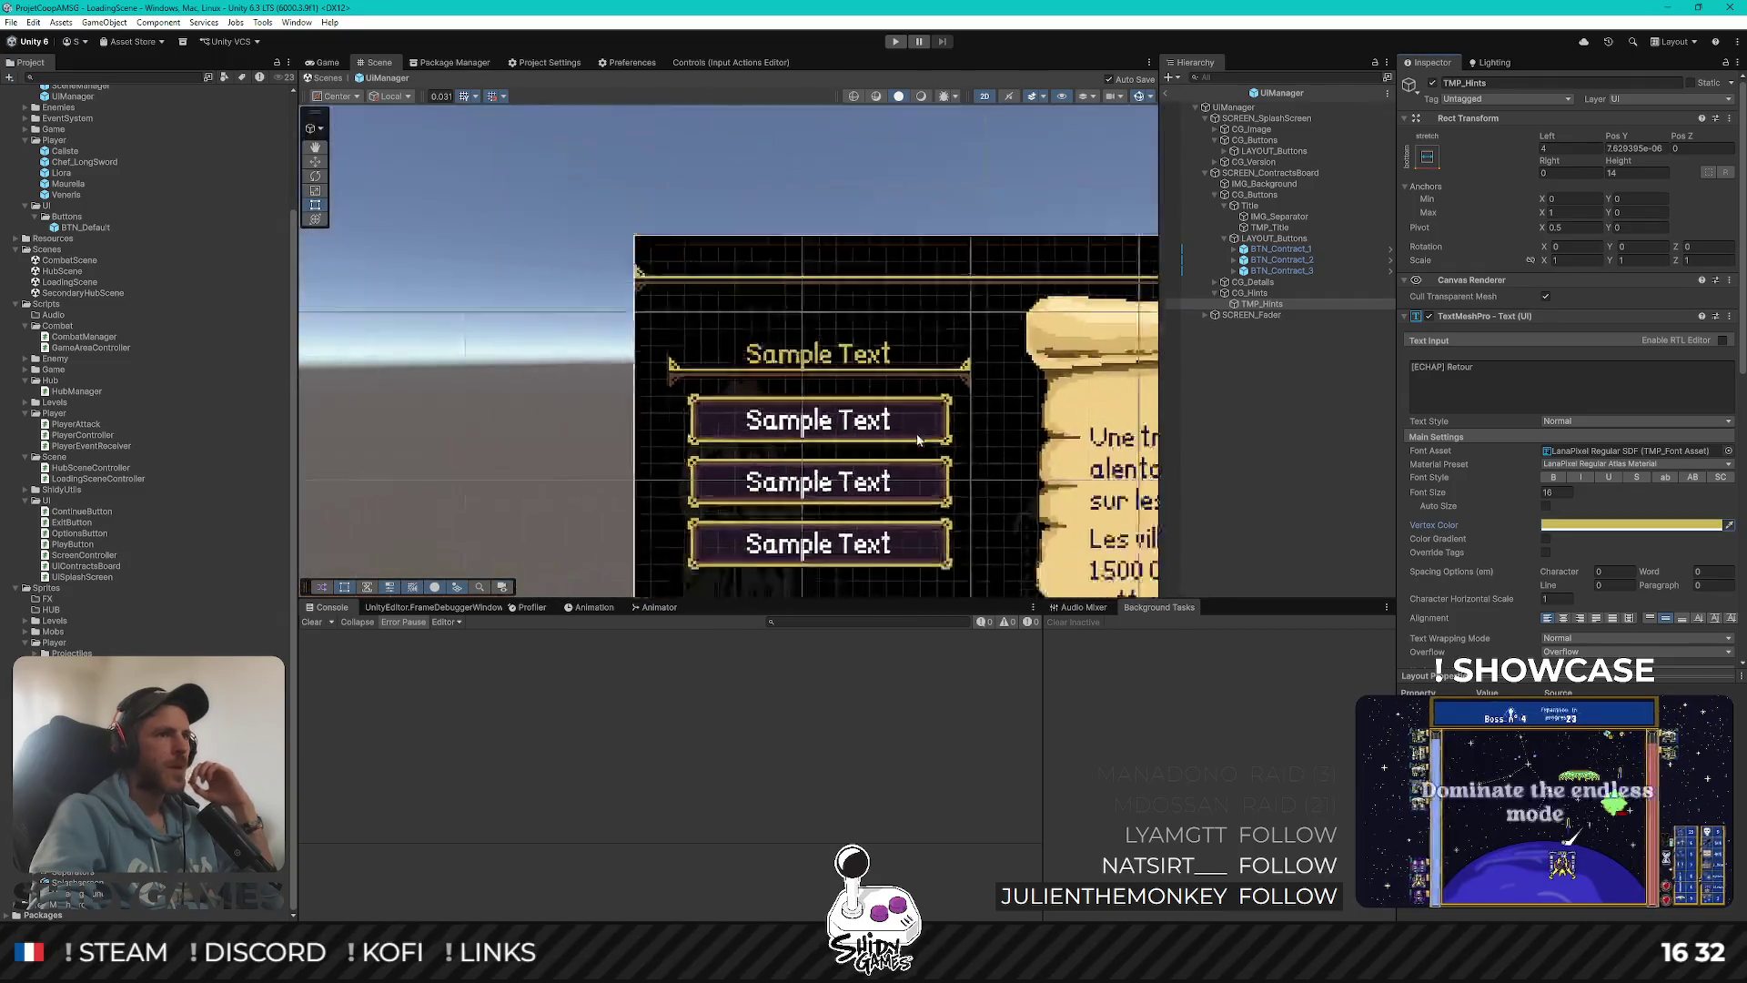
pyautogui.scroll(-3, 917, 439)
pyautogui.moveTo(826, 589); pyautogui.dragTo(708, 329)
pyautogui.scroll(2, 708, 330)
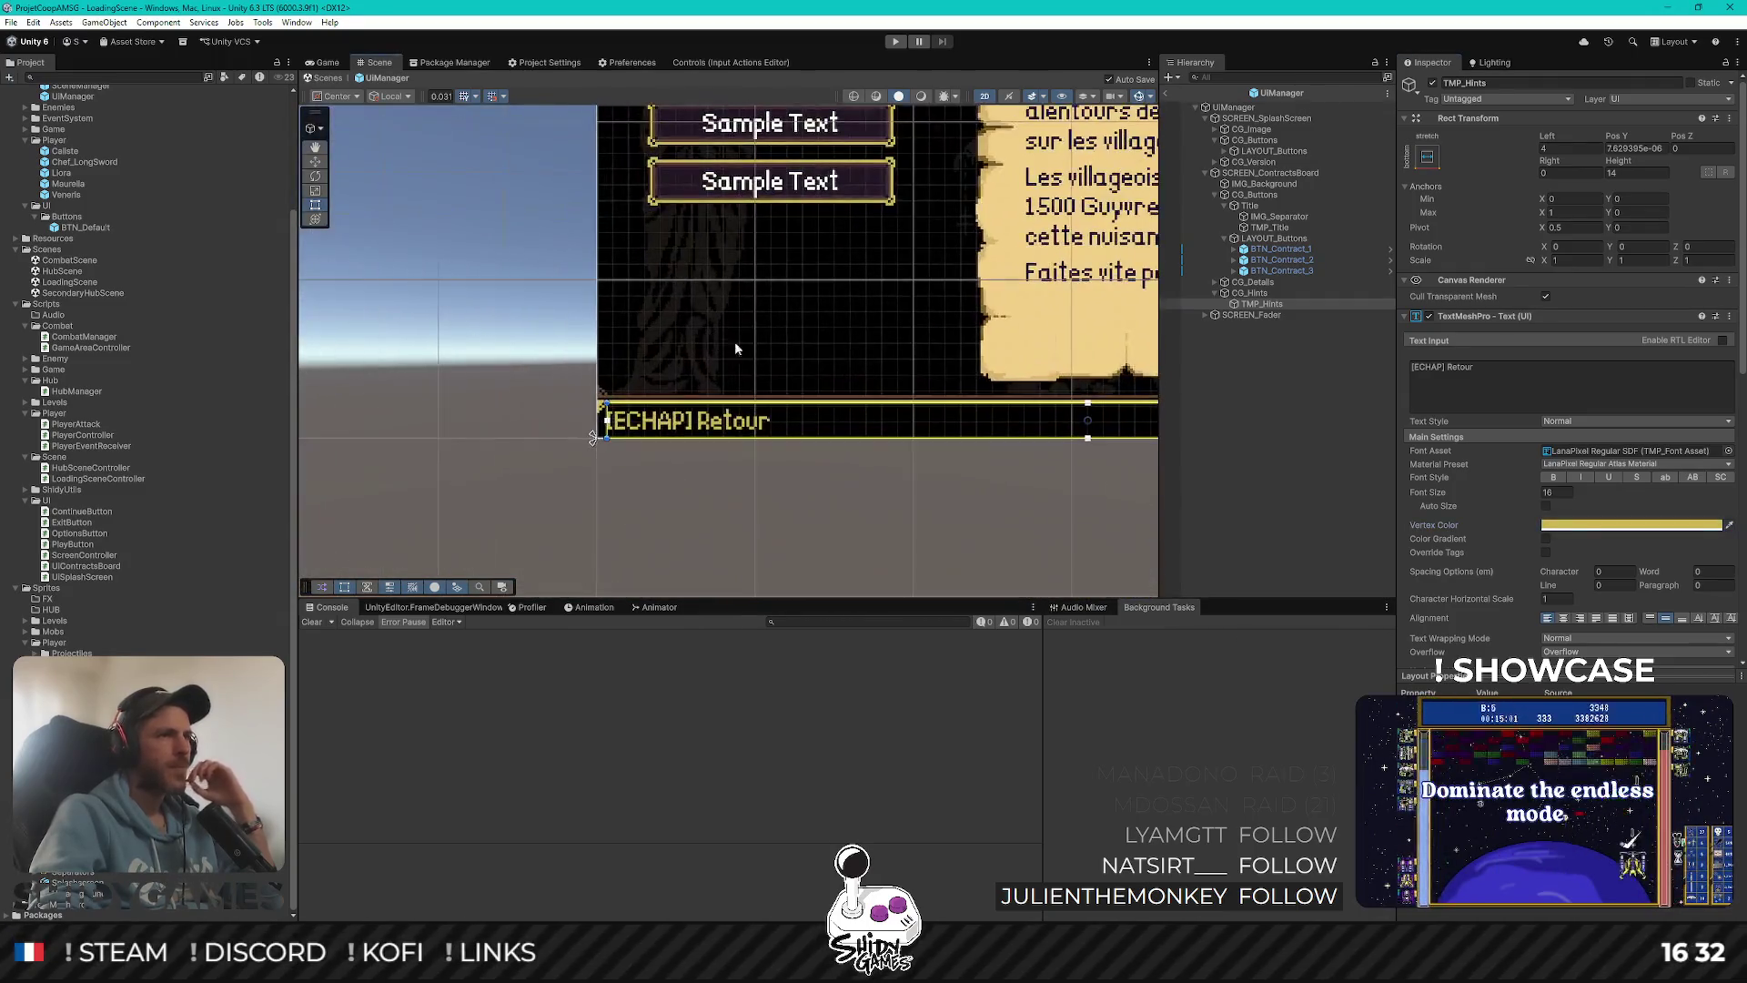
pyautogui.click(1320, 453)
pyautogui.scroll(-4, 812, 329)
pyautogui.moveTo(704, 400); pyautogui.dragTo(654, 358)
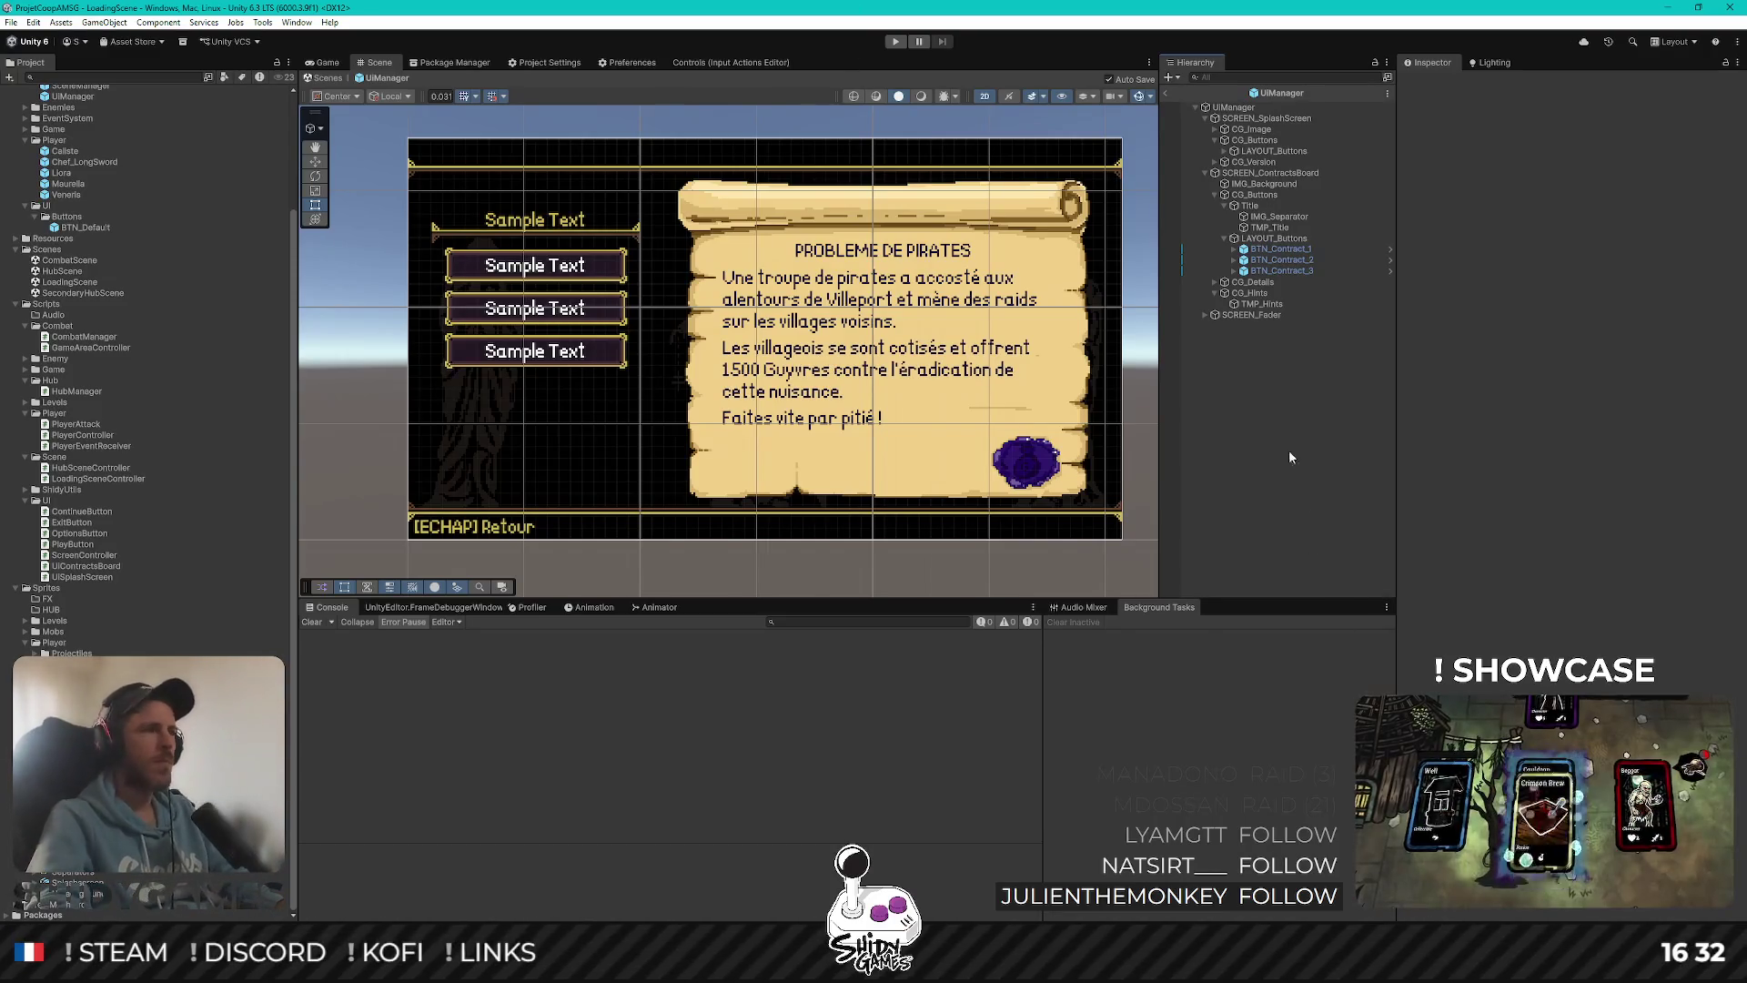
# Collapse the CG_Buttons and CG_Hints groups under SCREEN_ContractsBoard in the Hierarchy
pyautogui.hscroll(1, 773, 474)
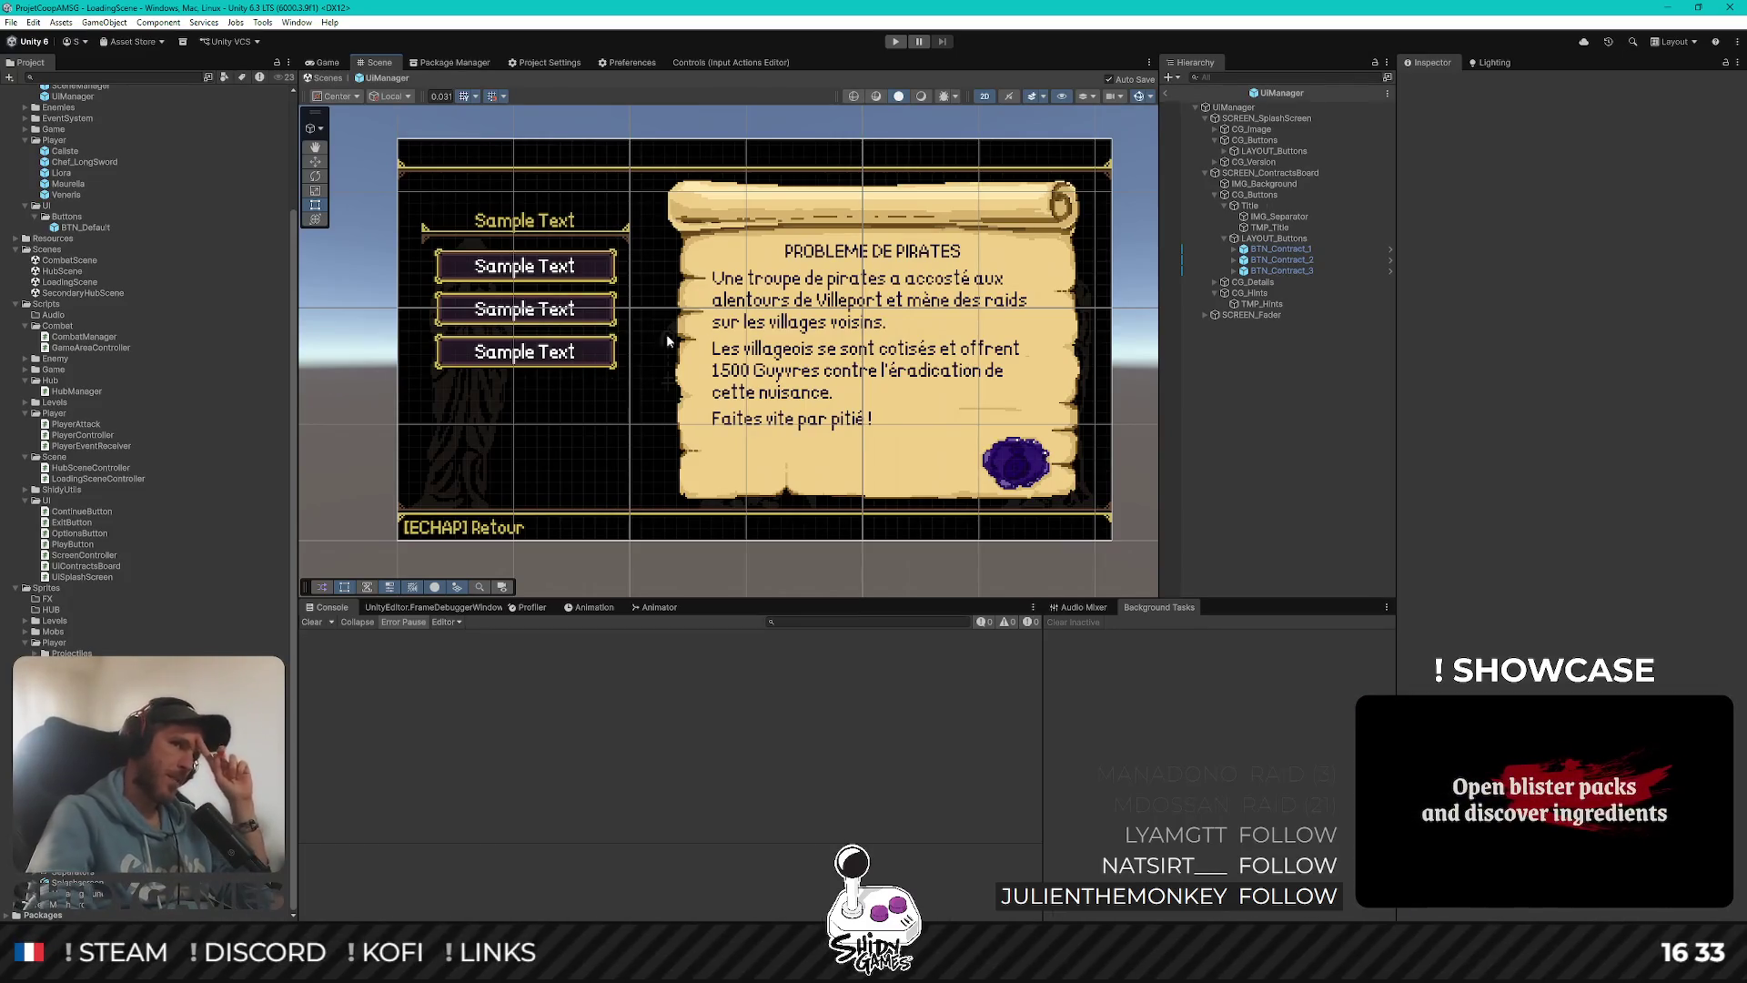
pyautogui.click(1361, 173)
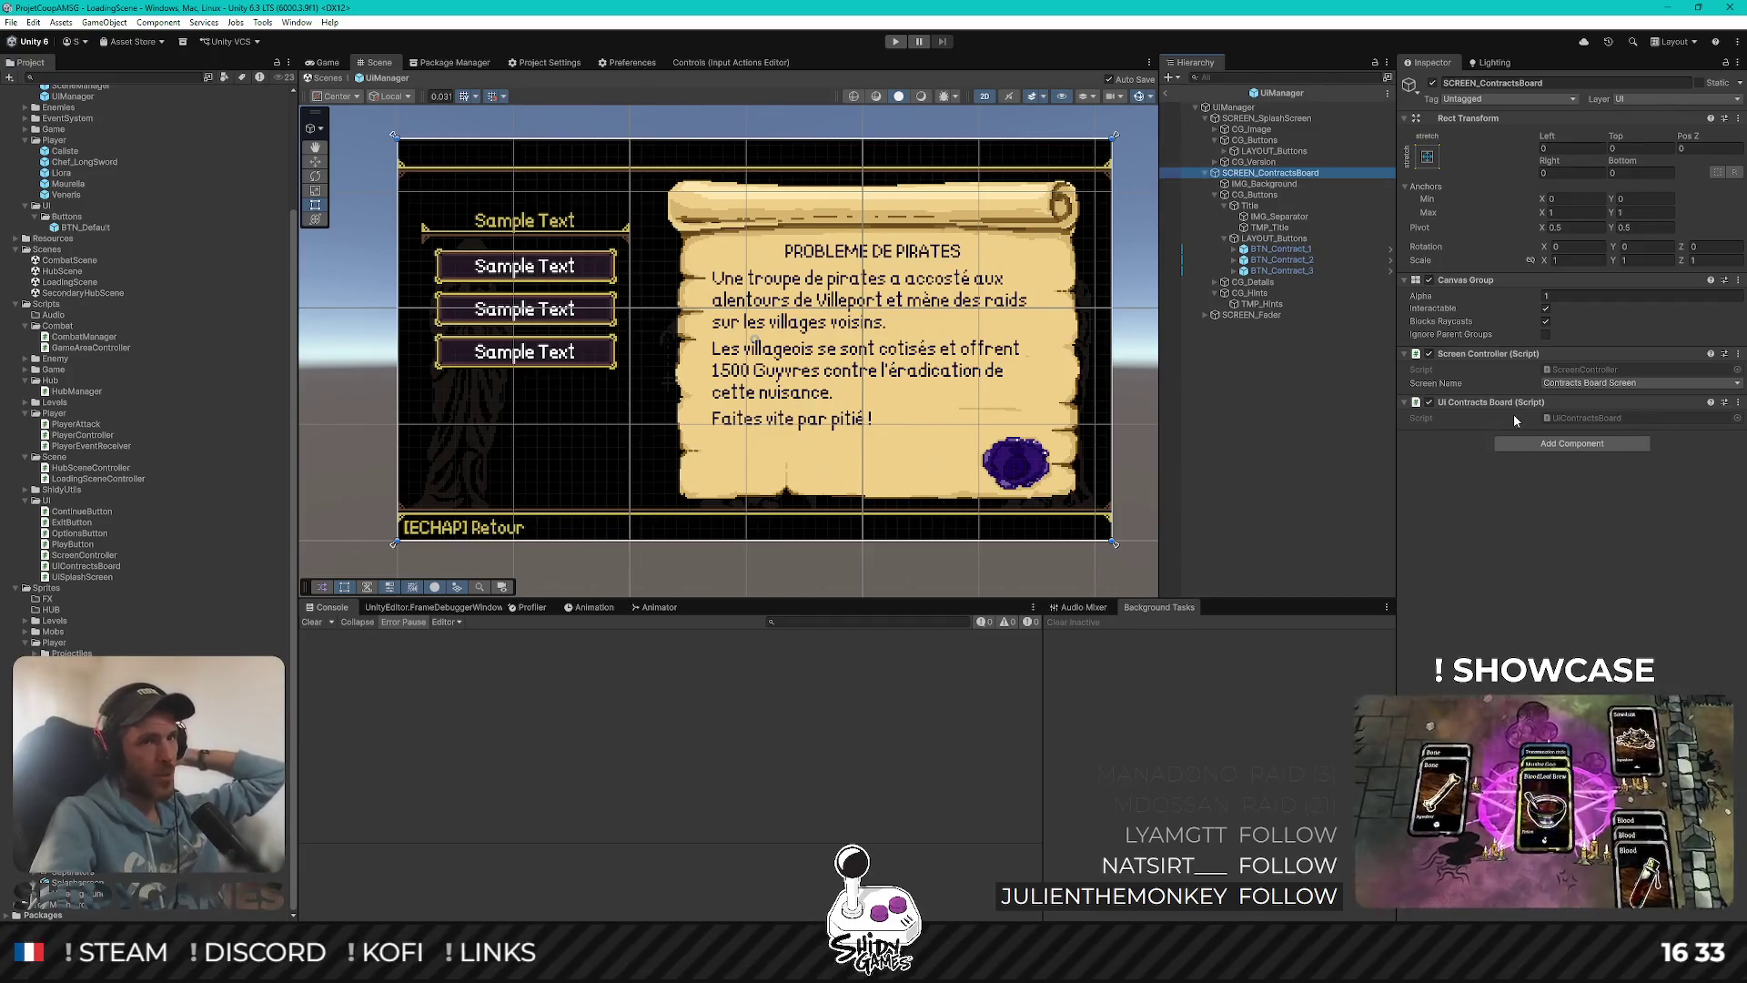
pyautogui.click(1224, 195)
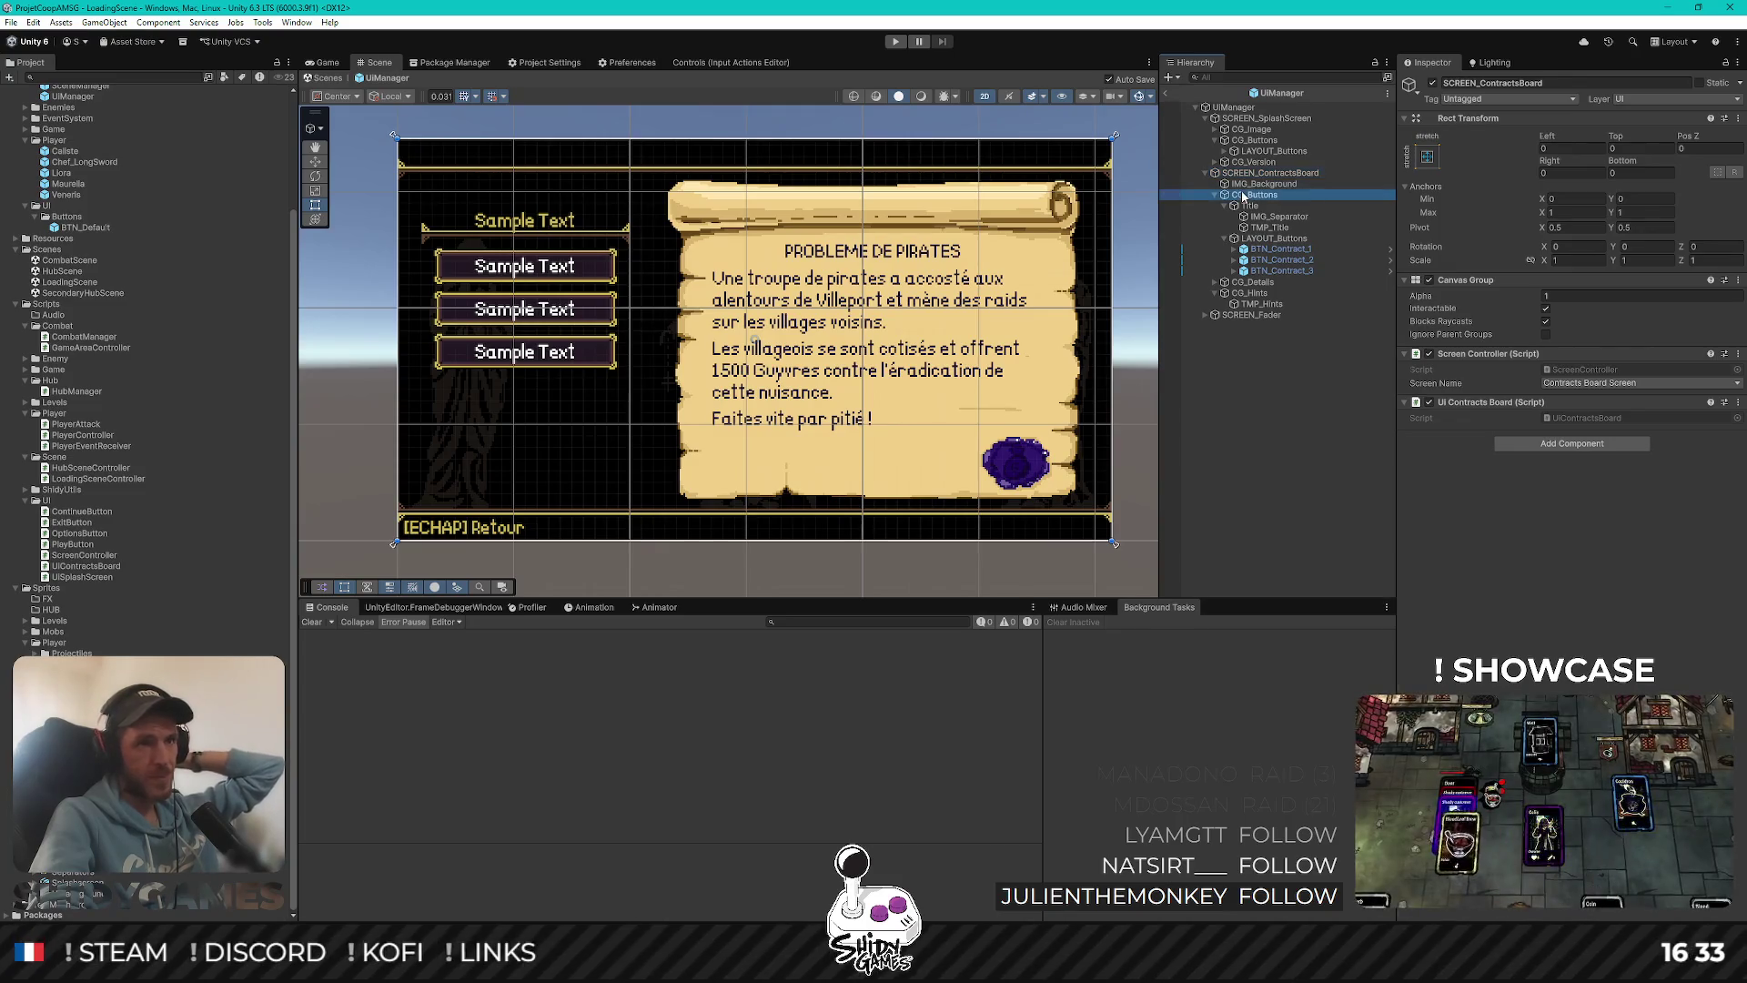
pyautogui.click(1215, 194)
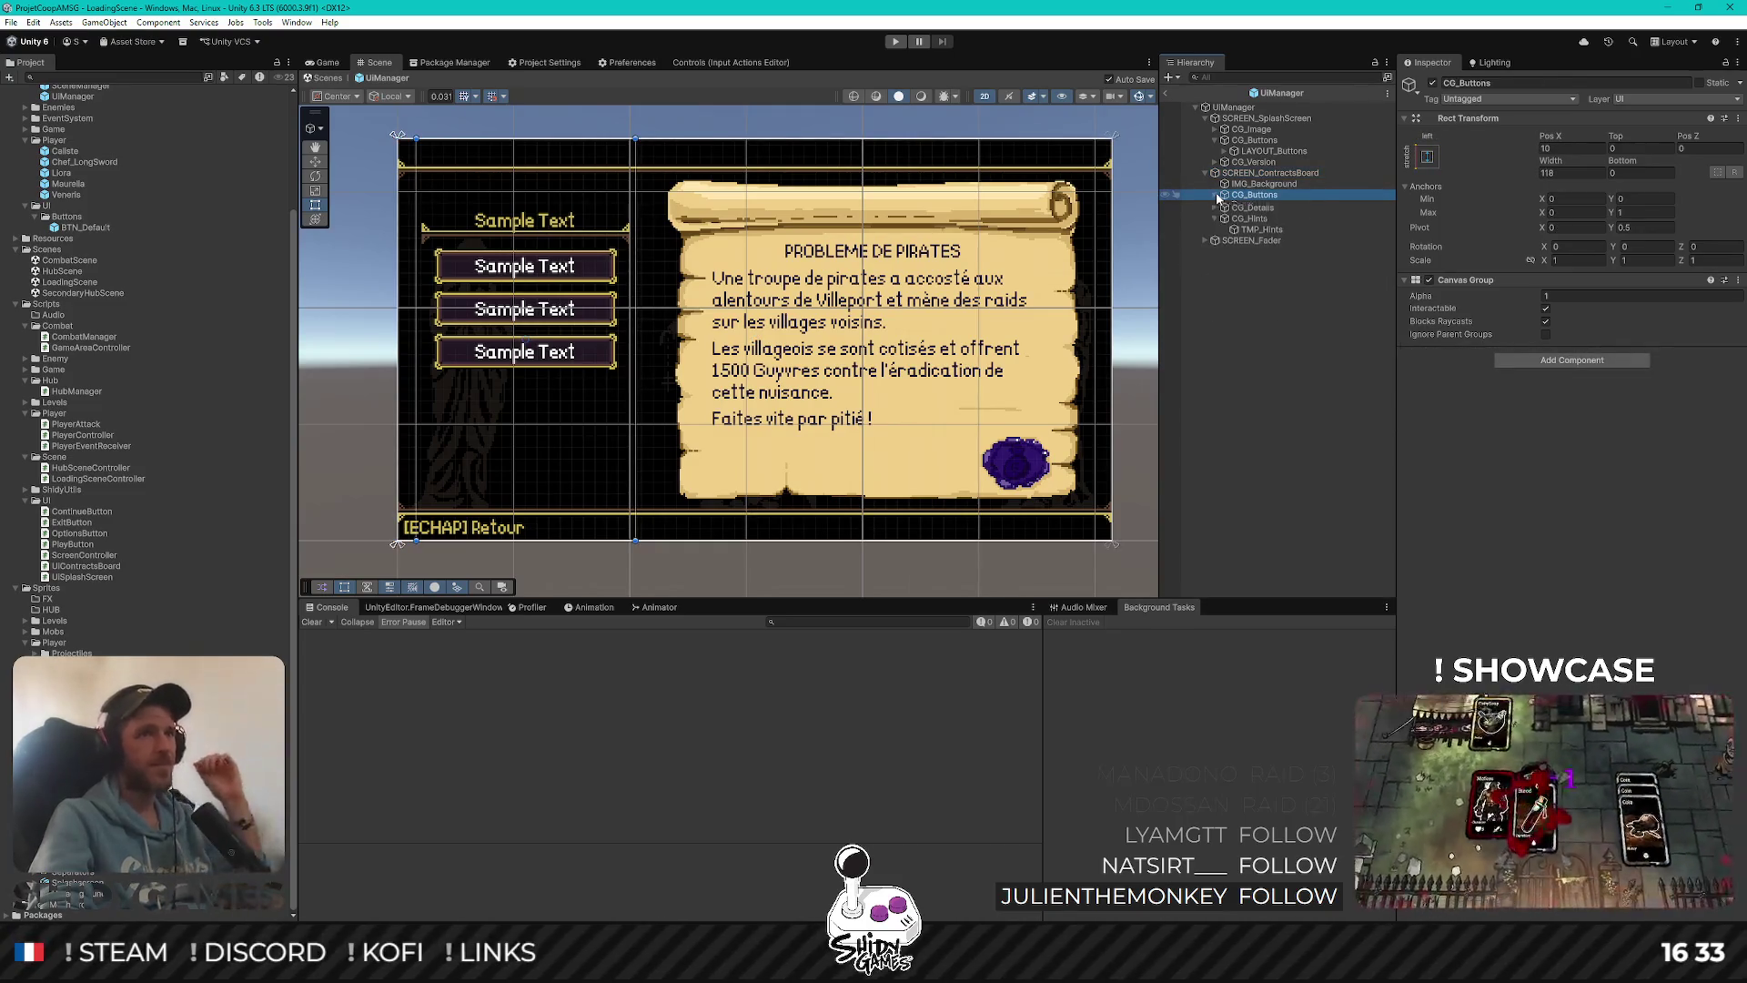
pyautogui.click(1216, 216)
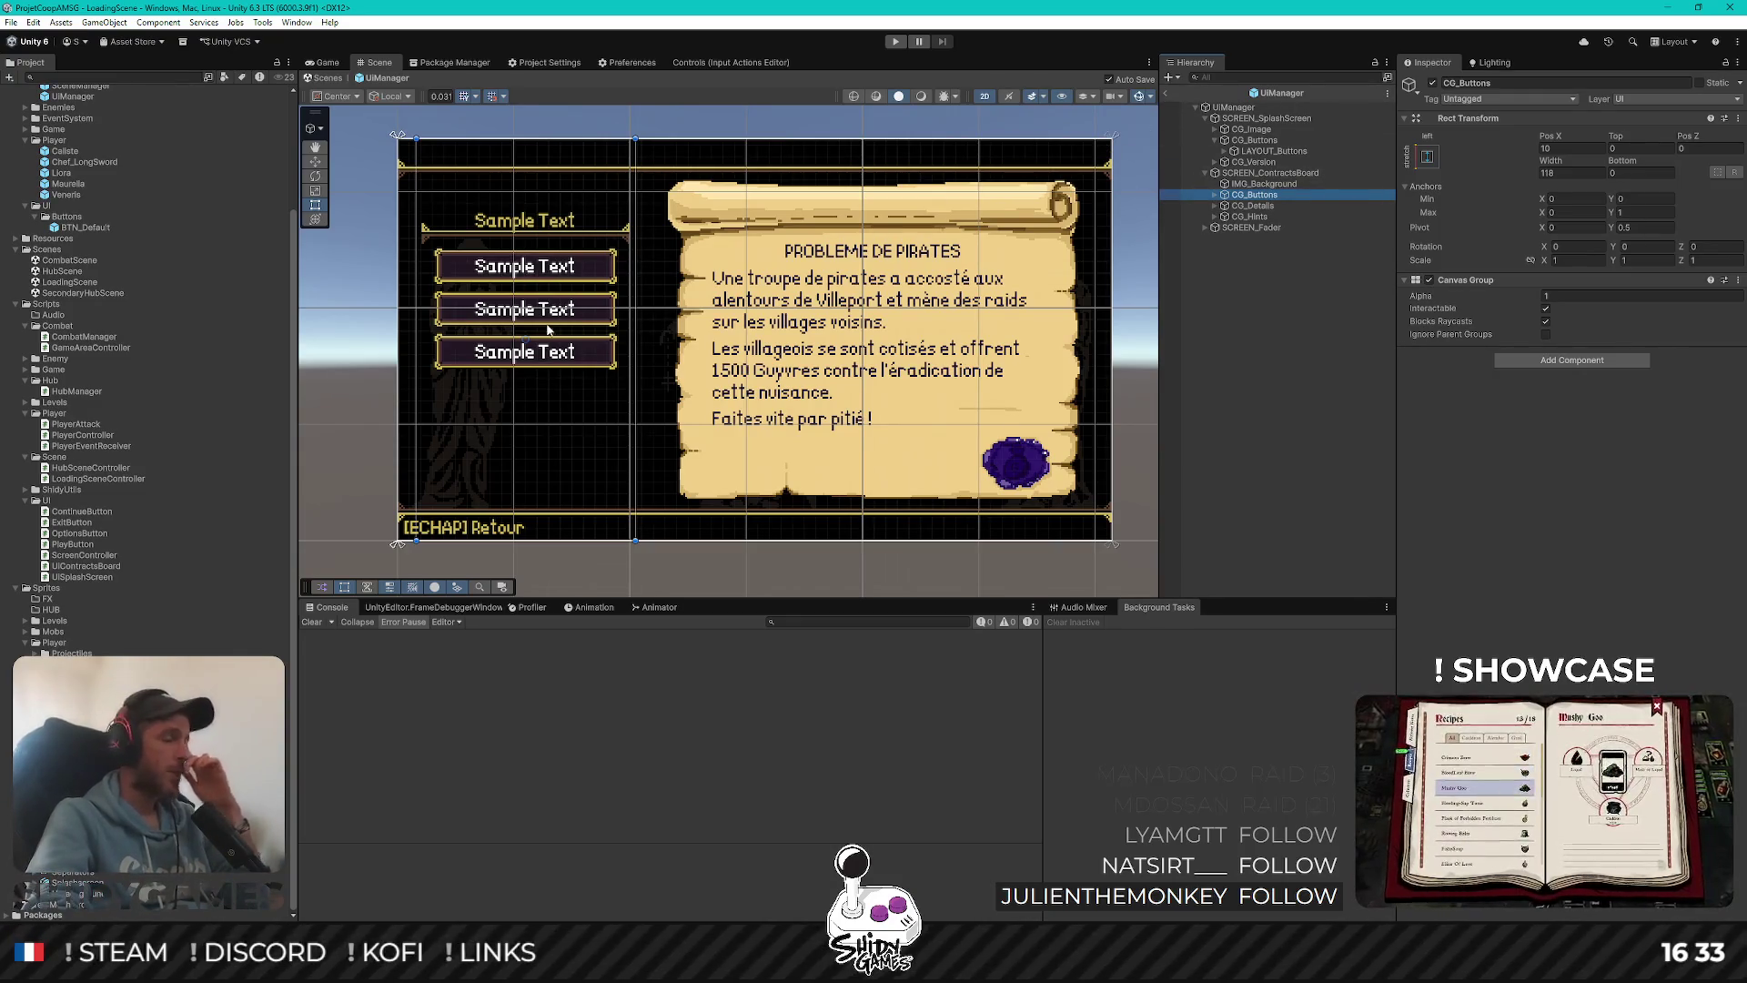
# Open SCREEN_ContractsBoard's UiContractsBoard script in Rider from the Inspector
pyautogui.click(1321, 316)
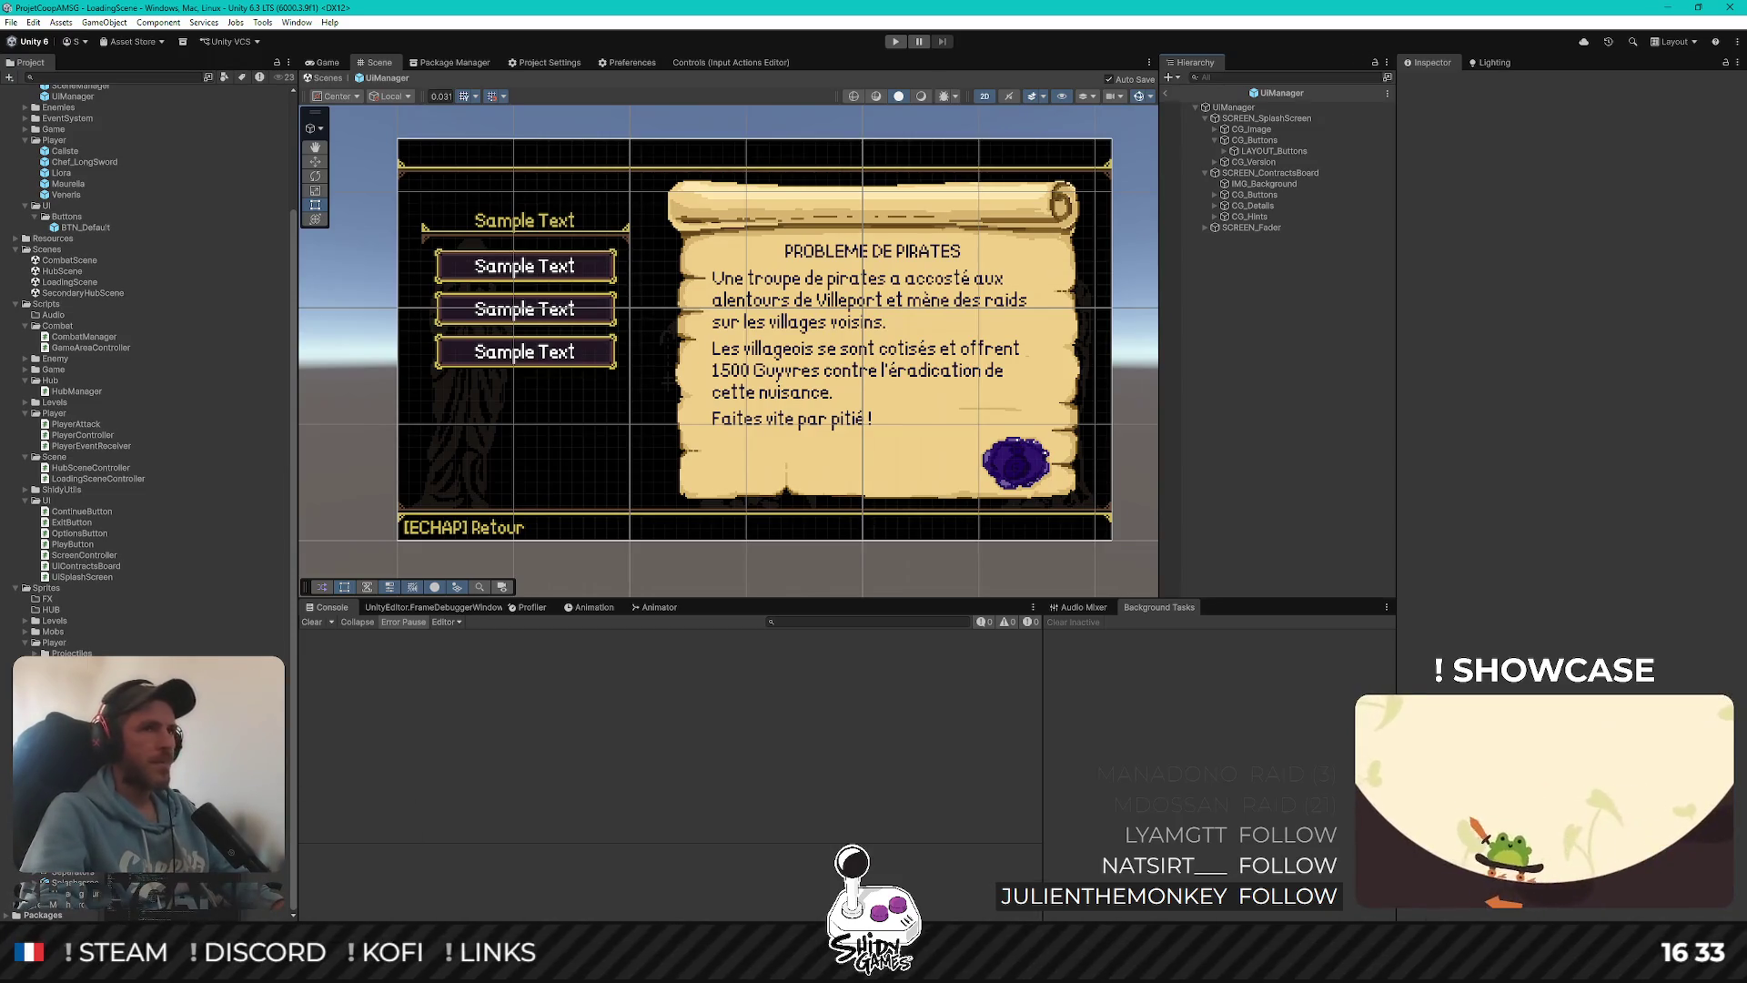
pyautogui.click(1271, 173)
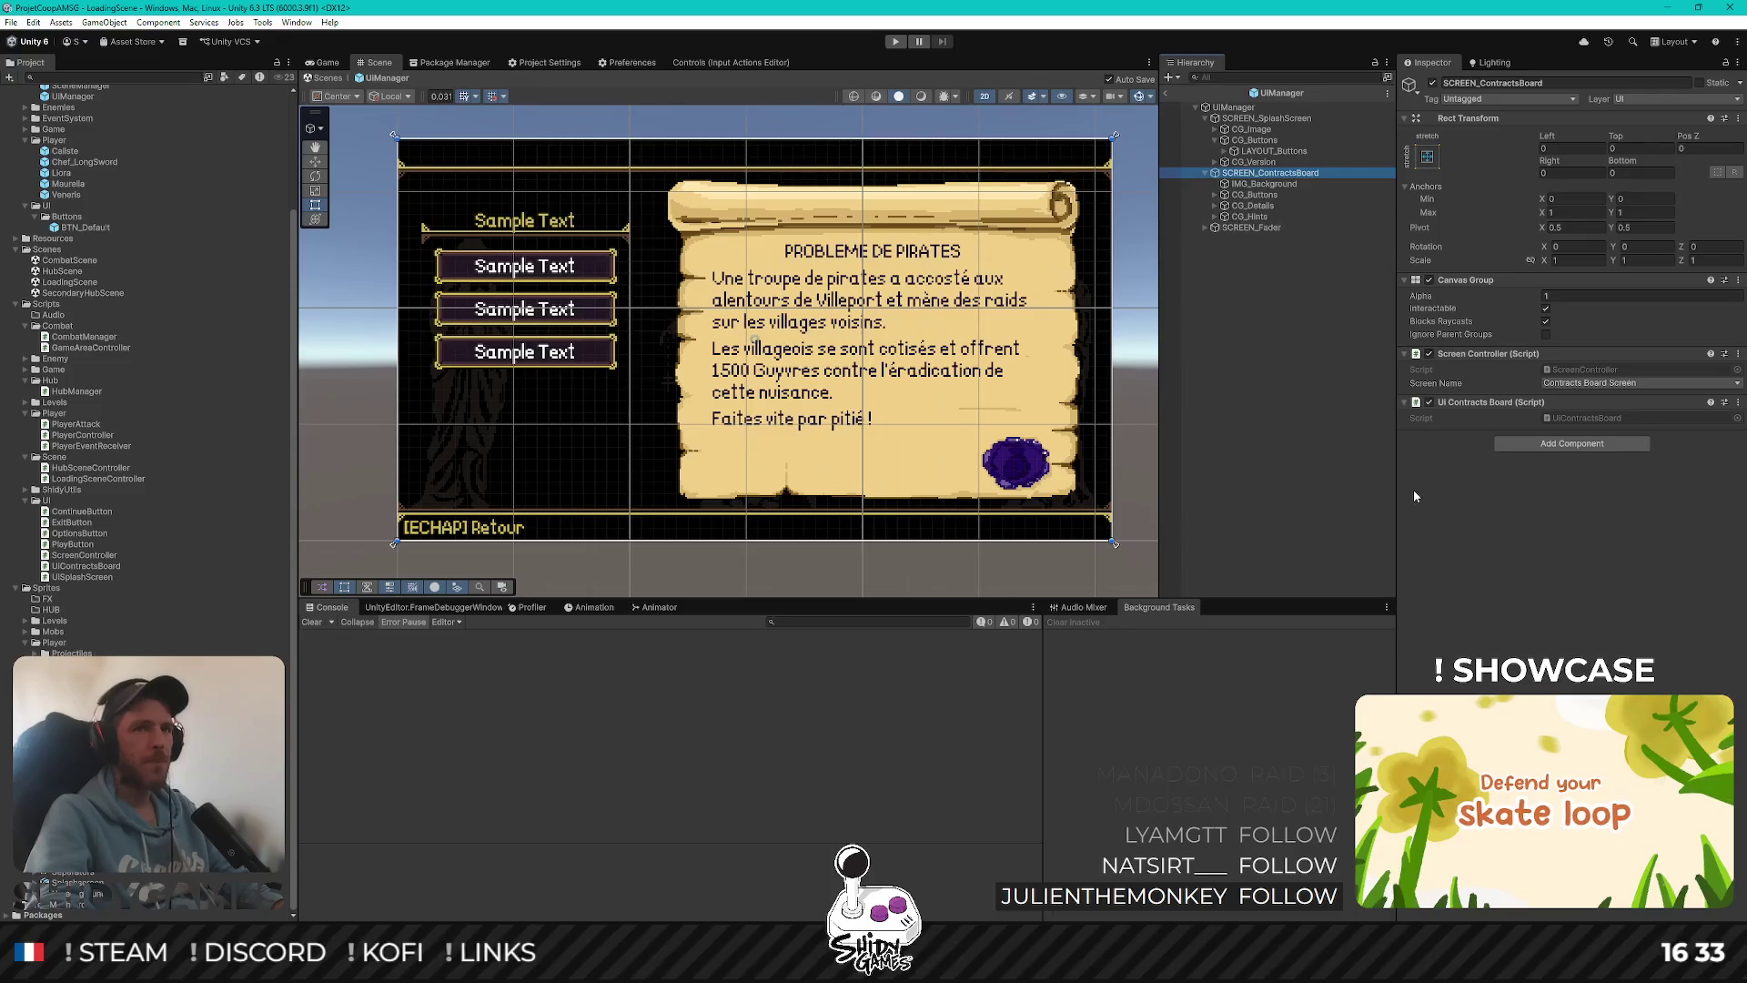
pyautogui.doubleClick(1593, 417)
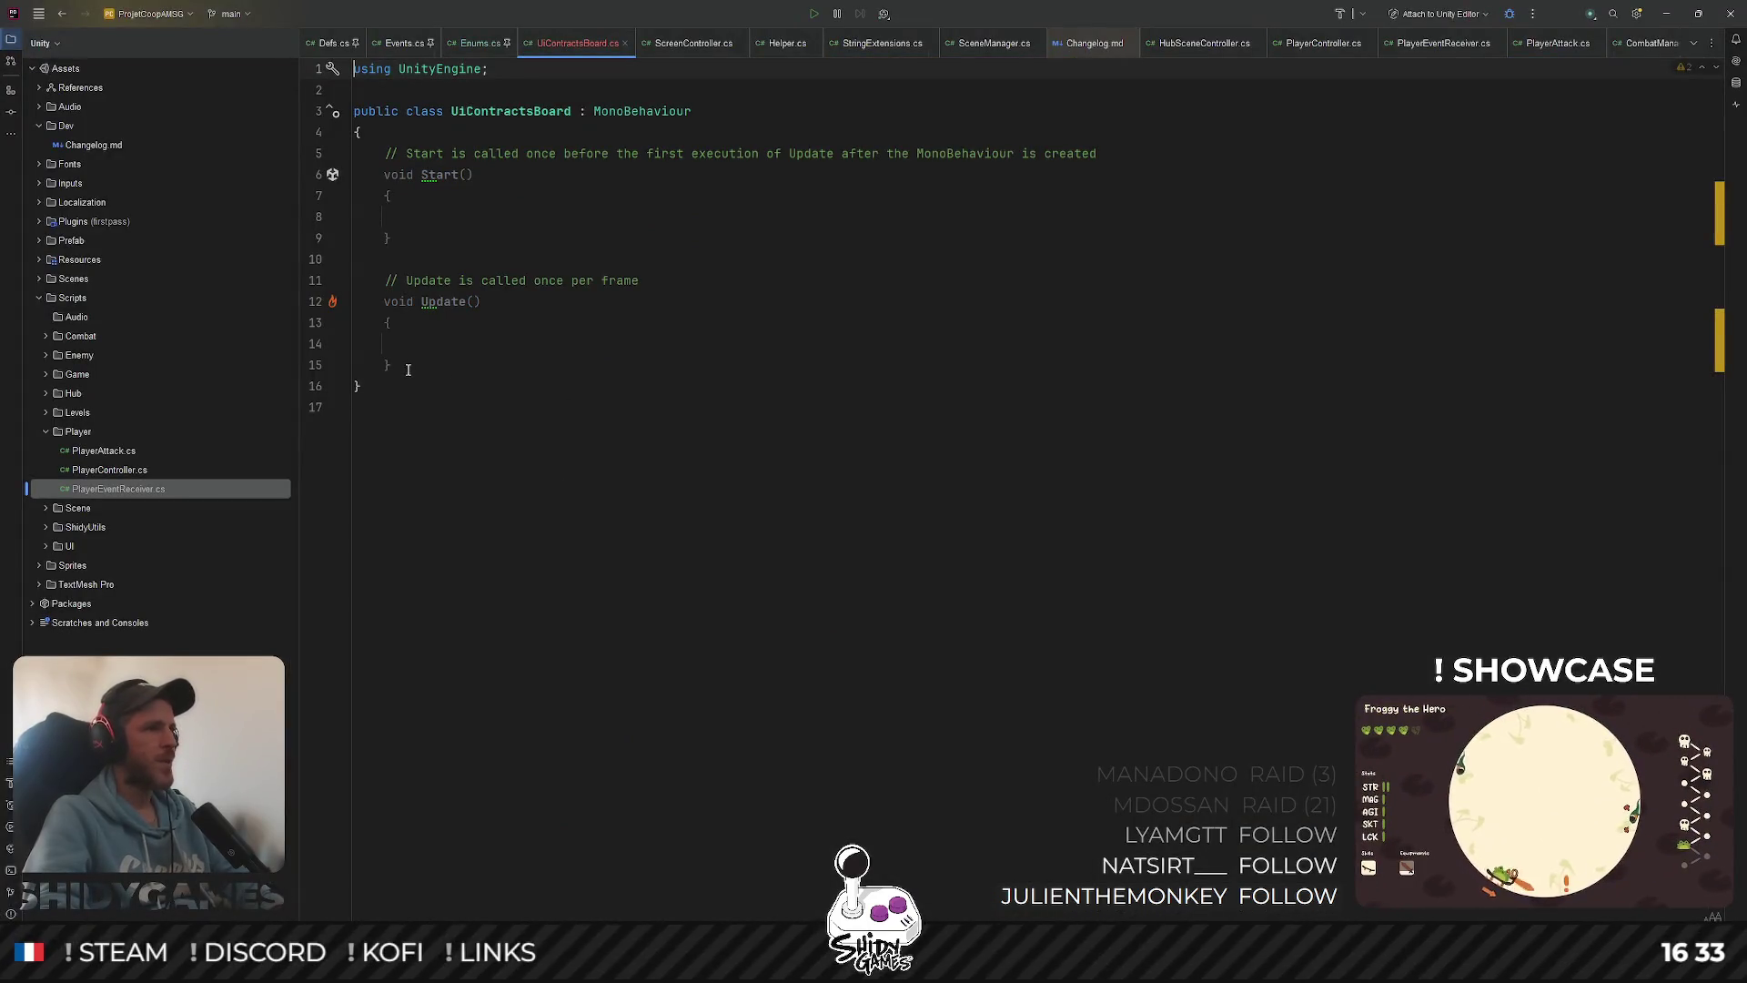
# Replace the template Start and Update methods with a [Header("Buttons")] attribute
pyautogui.moveTo(394, 365); pyautogui.dragTo(337, 165)
pyautogui.press('Delete')
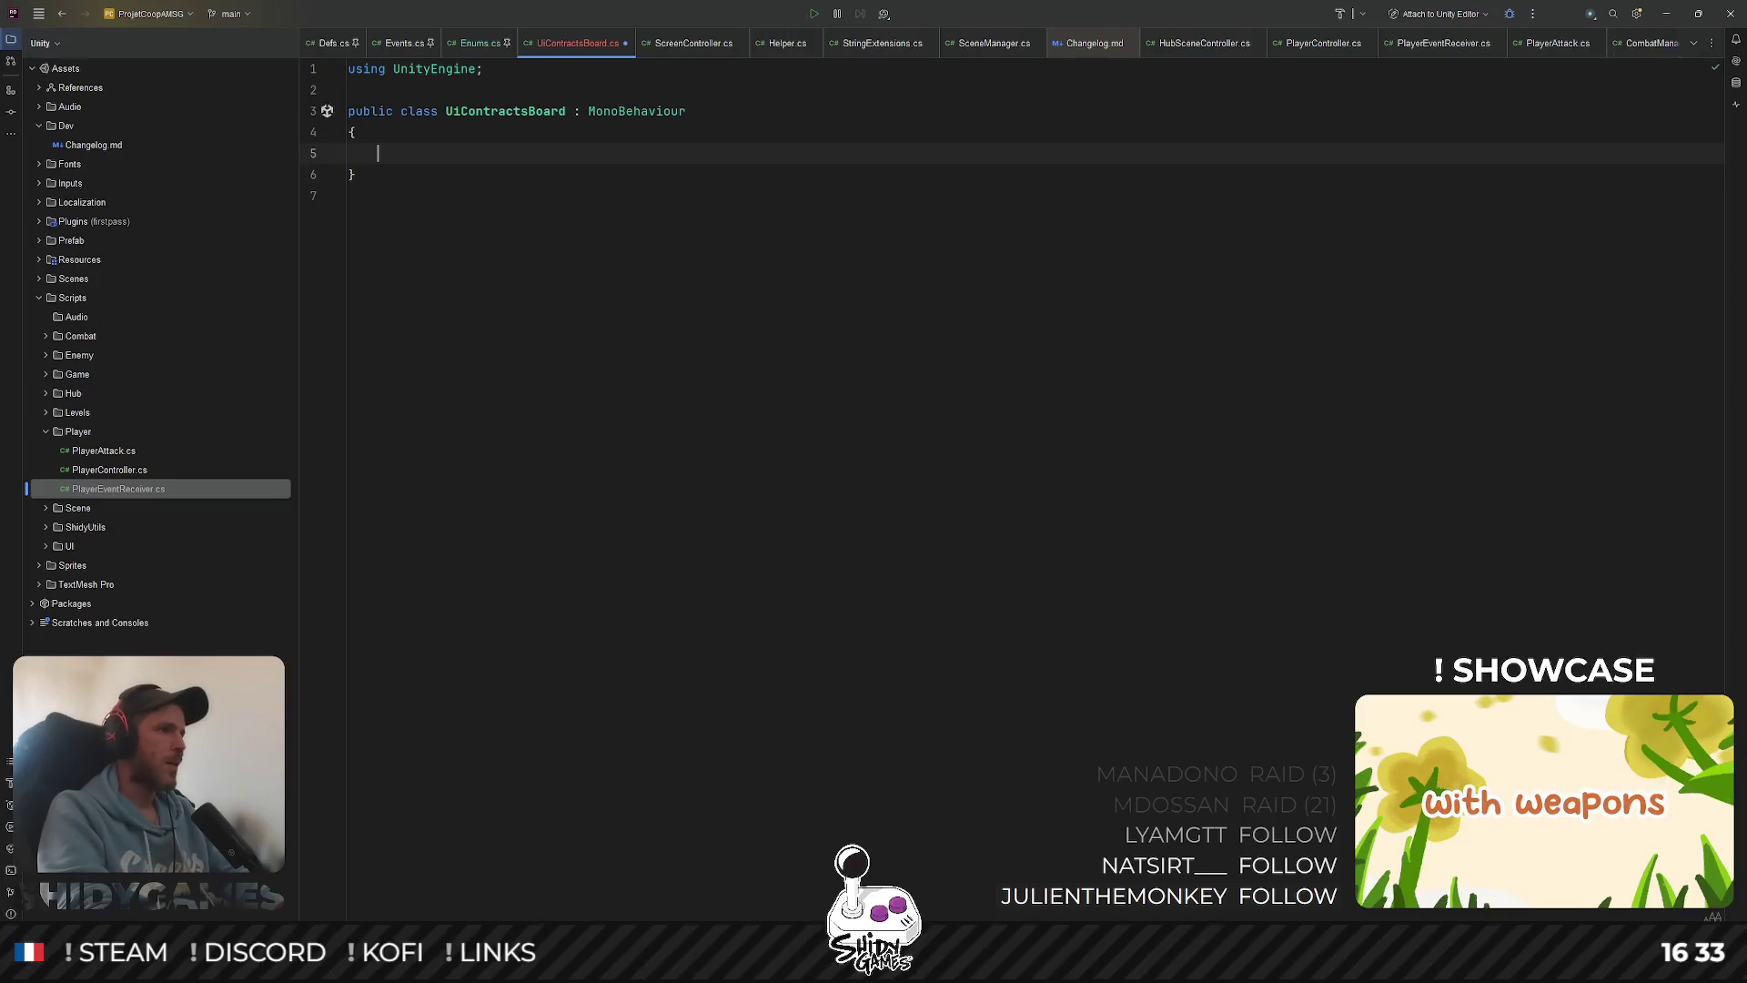
pyautogui.write('[He')
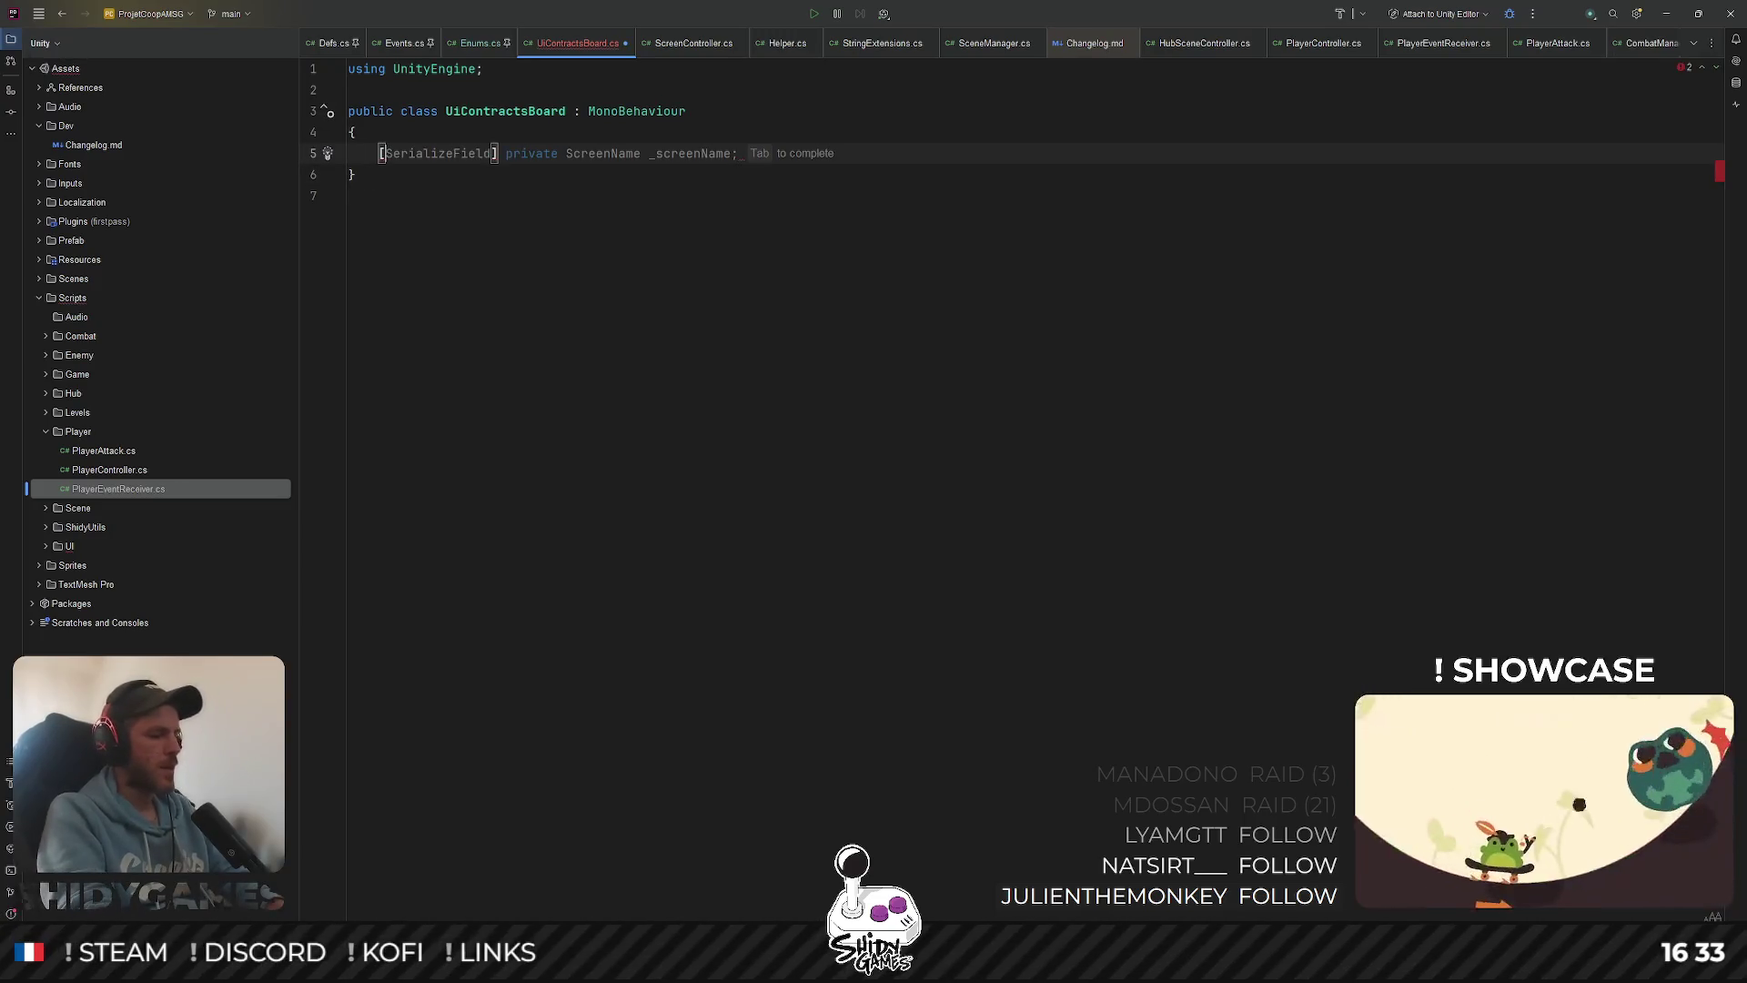
pyautogui.press('Return')
pyautogui.write('"Button')
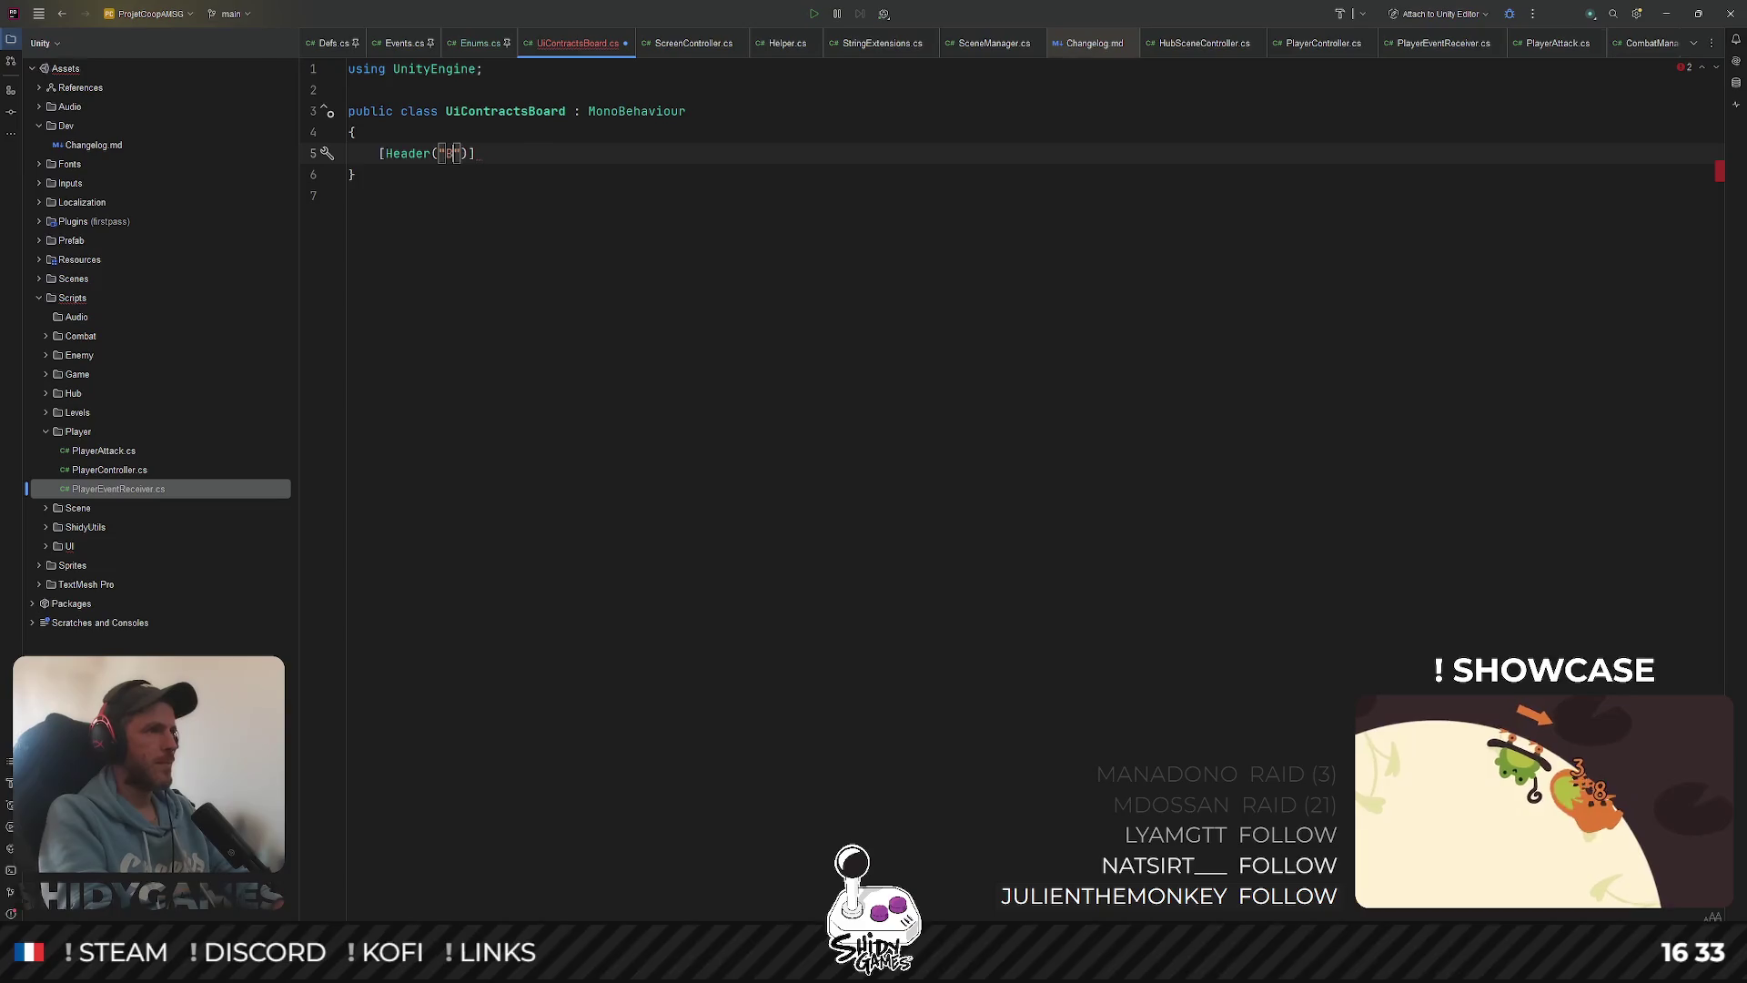
pyautogui.write('s')
pyautogui.press('End')
# Declare [SerializeField] private List<Button> m_contractButtons under the header, then minimize Rider
pyautogui.press('Return')
pyautogui.write('[]')
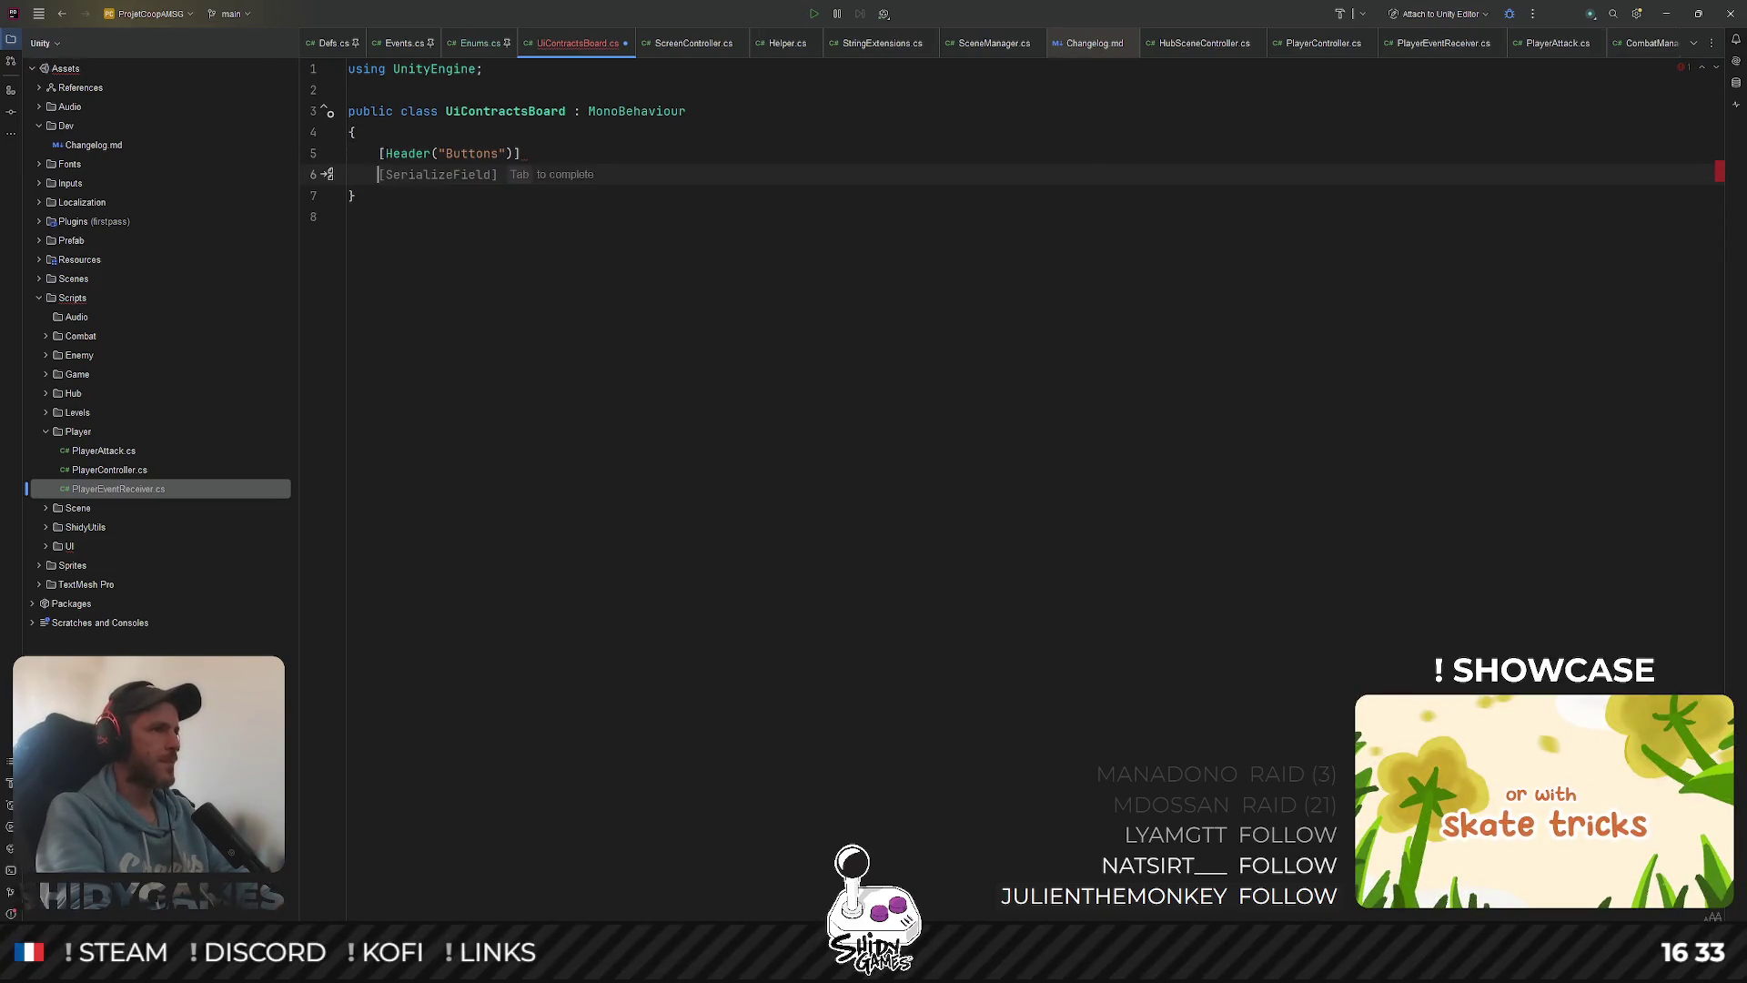
pyautogui.write('Ser')
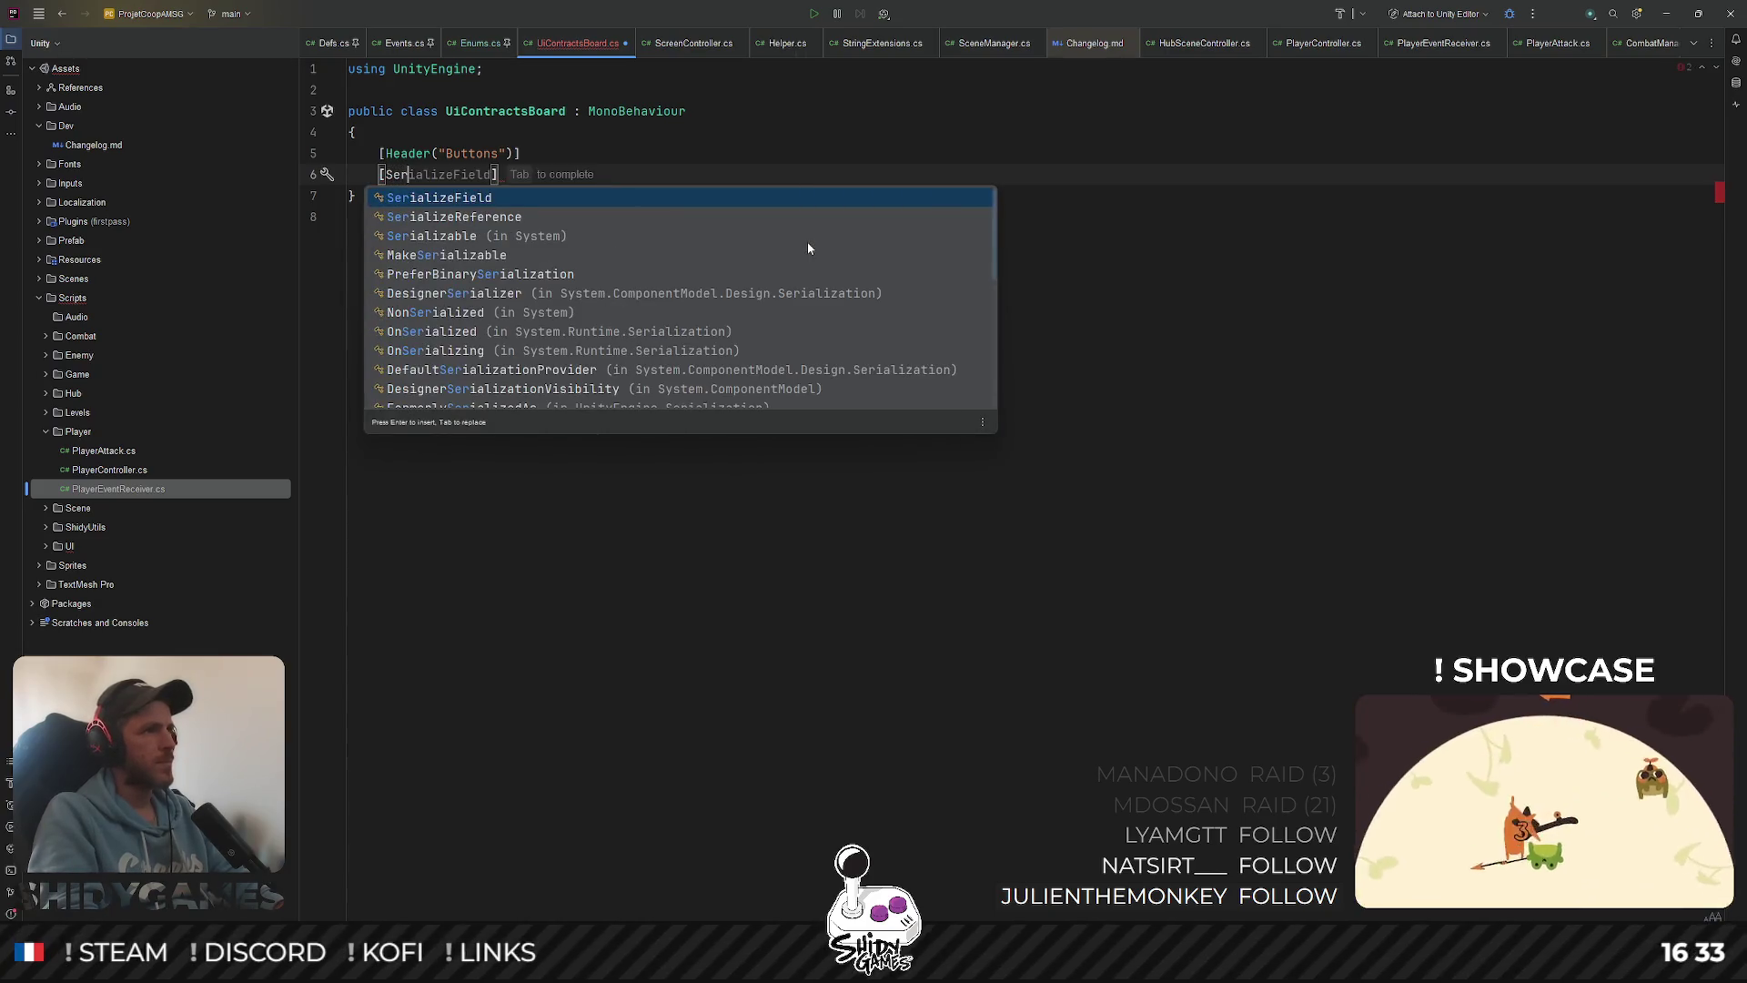
pyautogui.press('Escape')
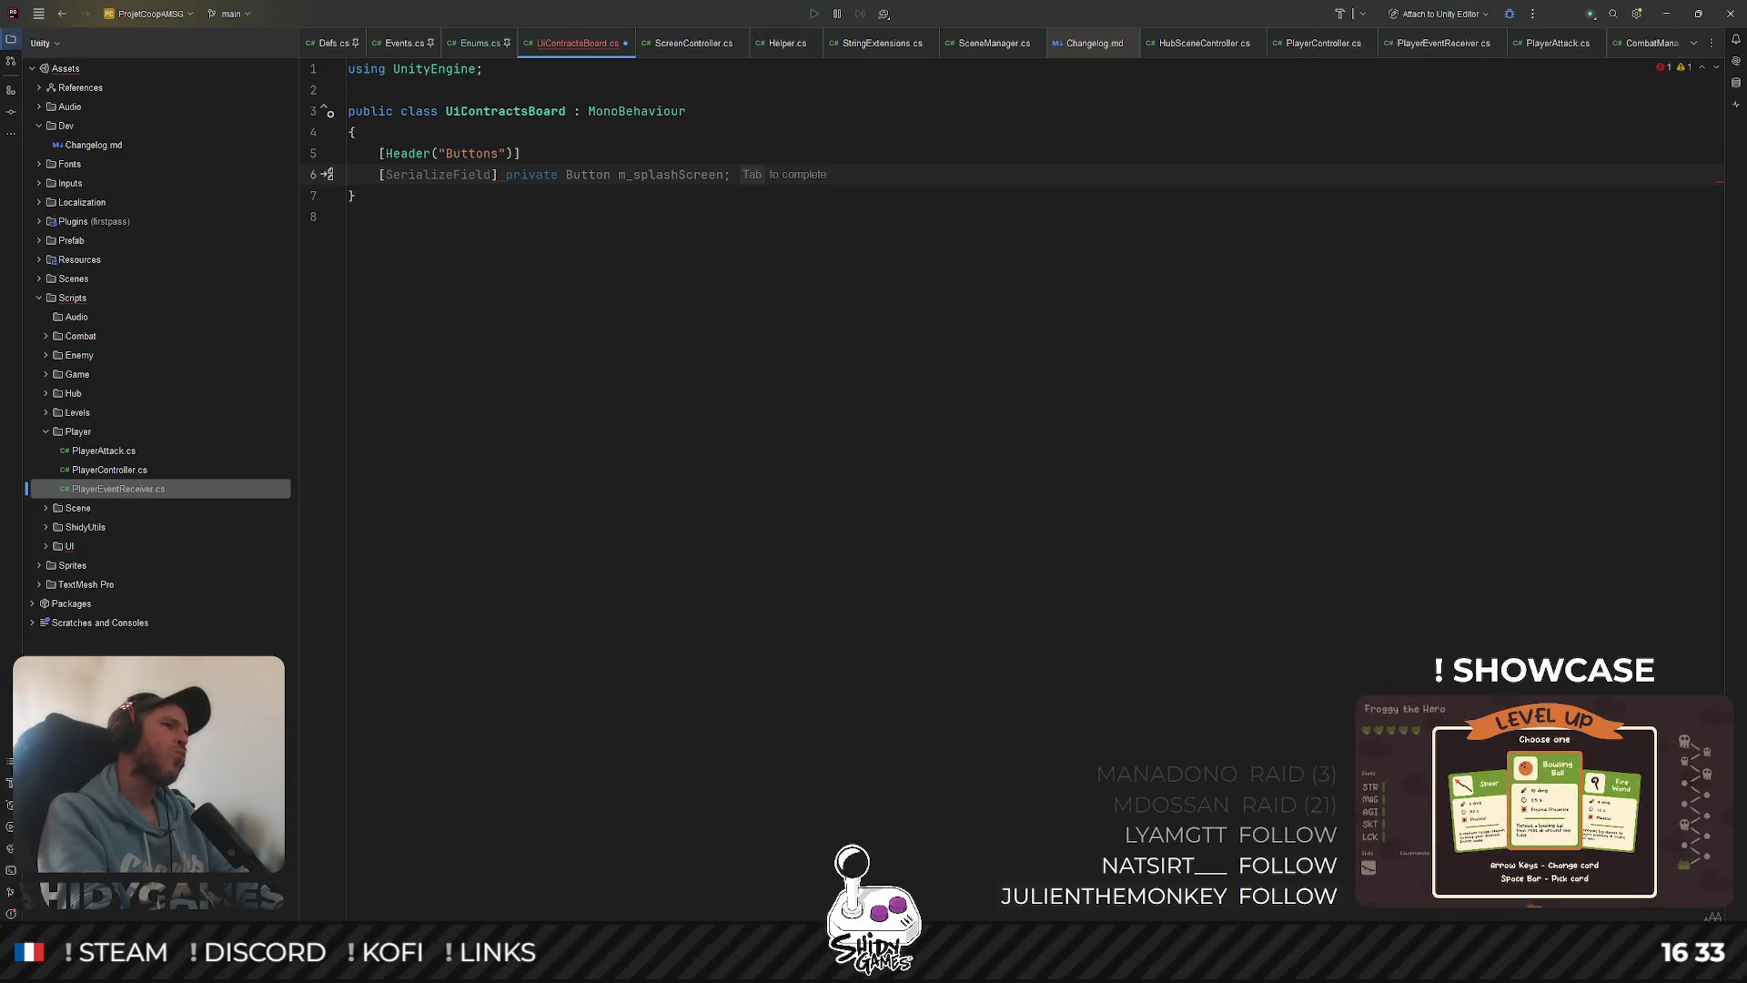
pyautogui.write('priv')
pyautogui.press('Return')
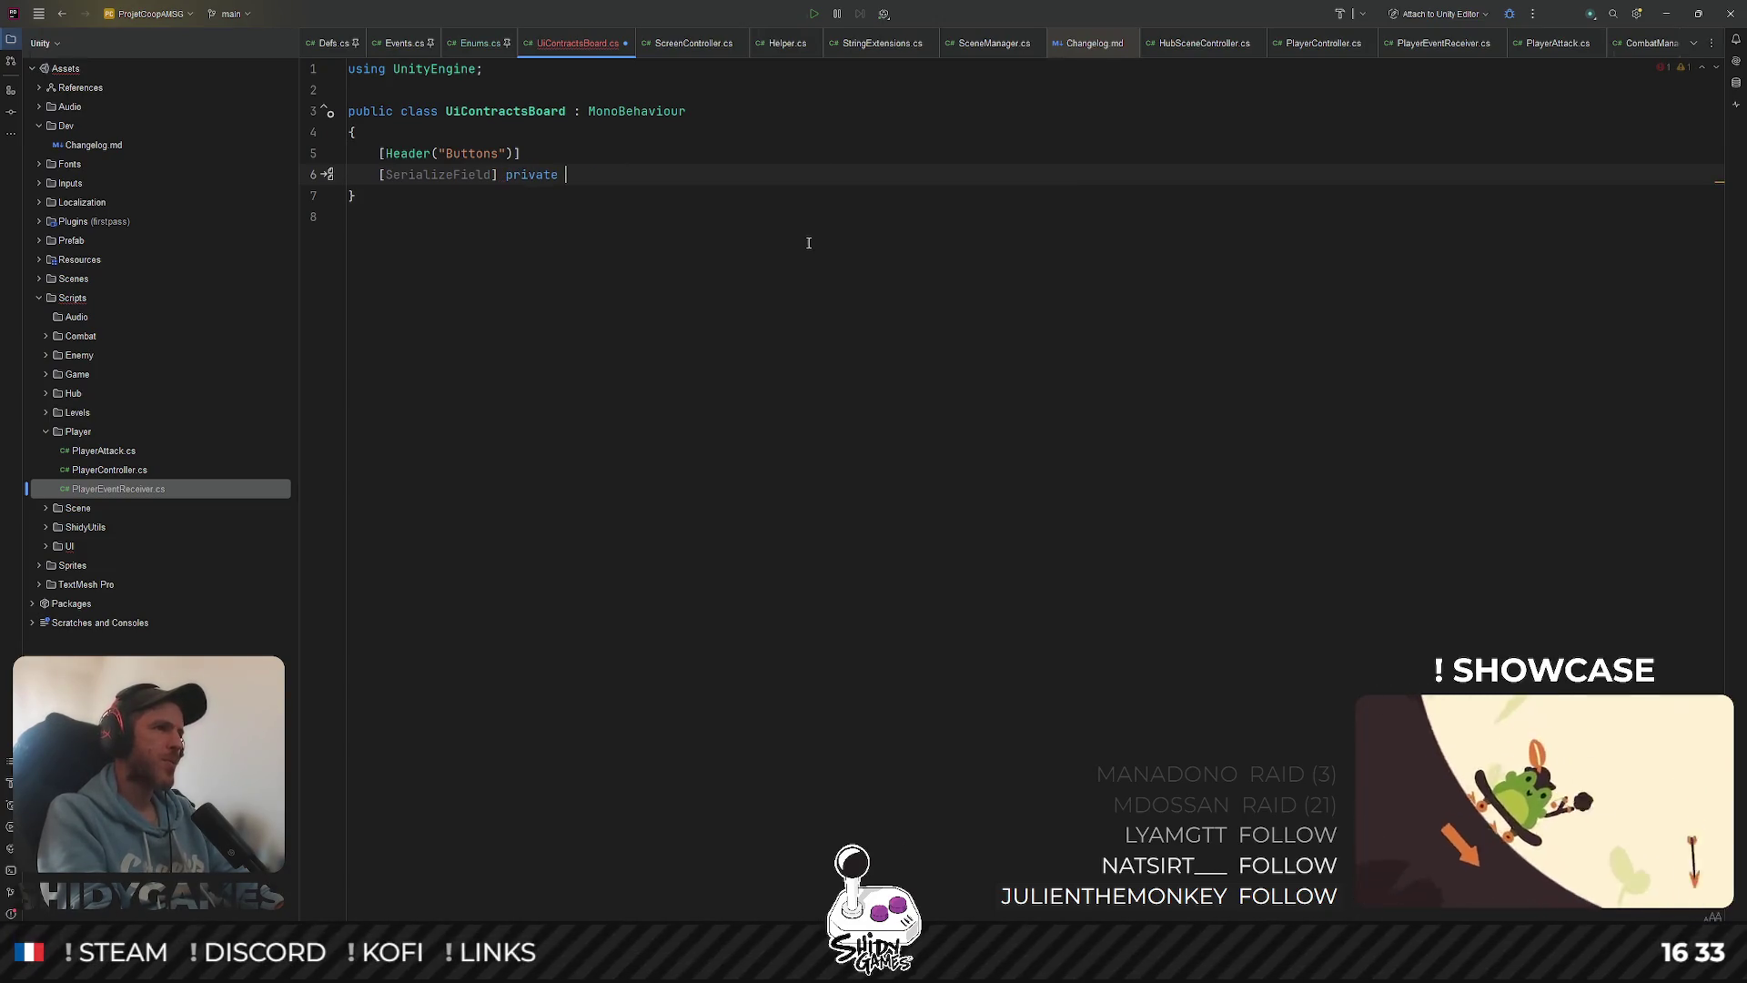
pyautogui.write('List')
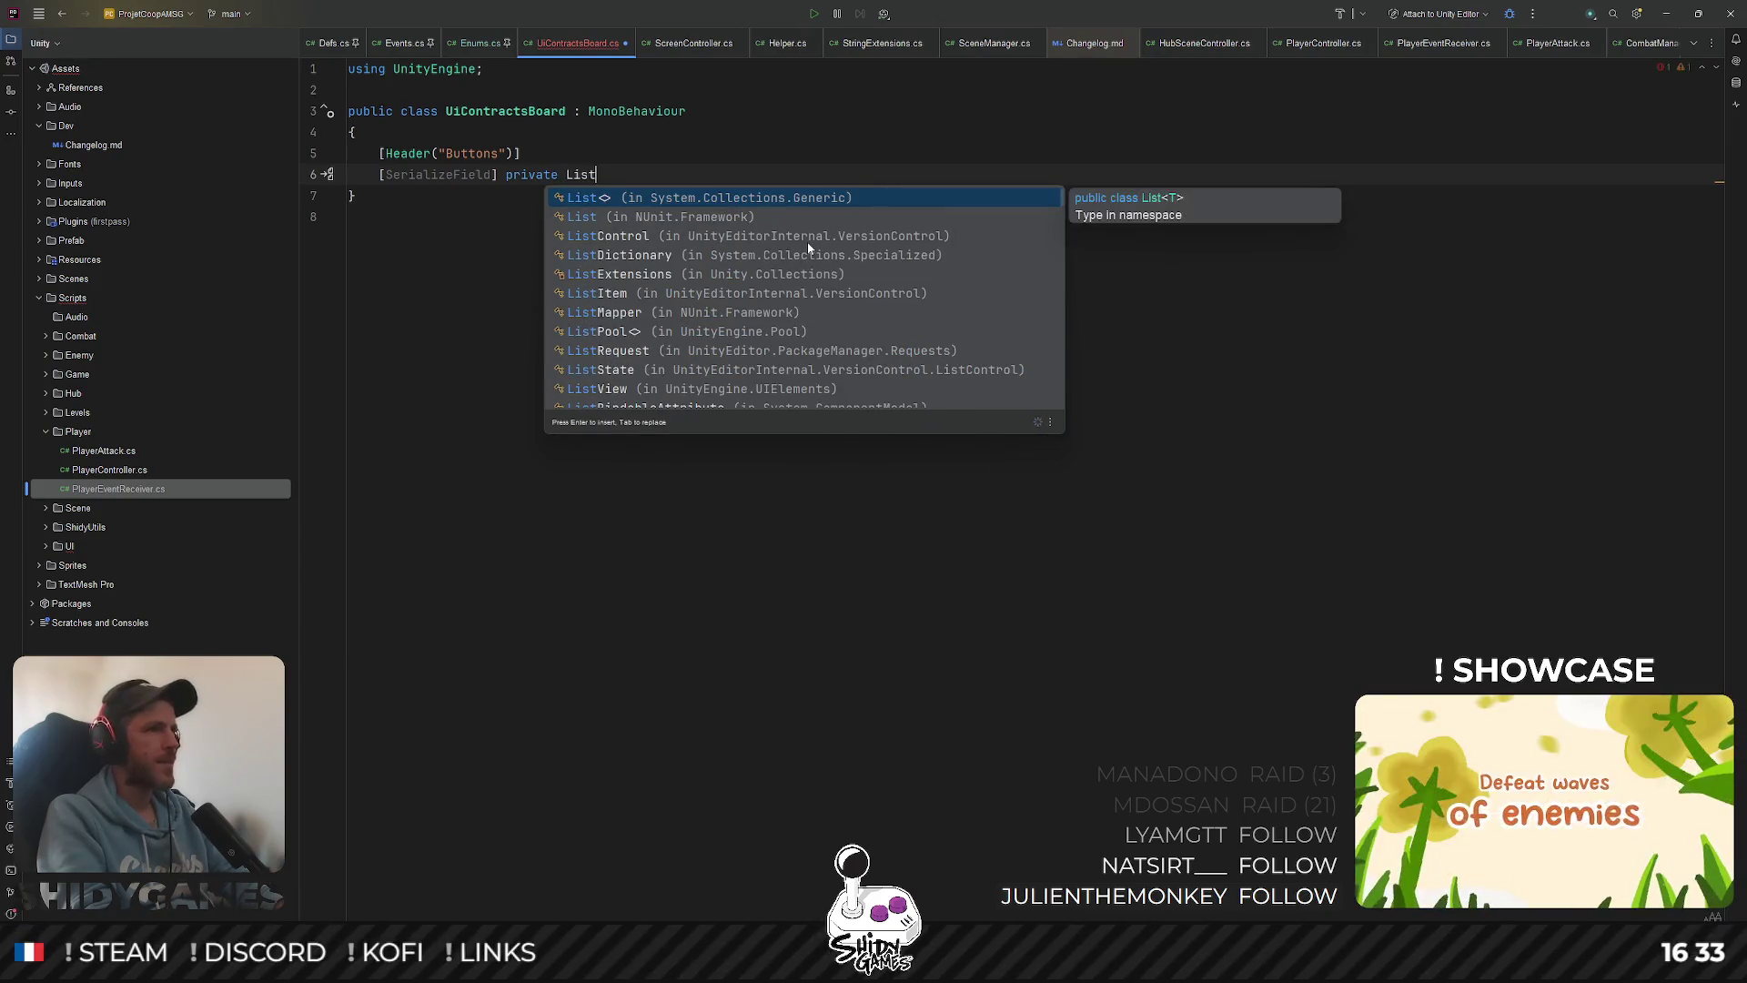
pyautogui.press('Return')
pyautogui.write('Button>')
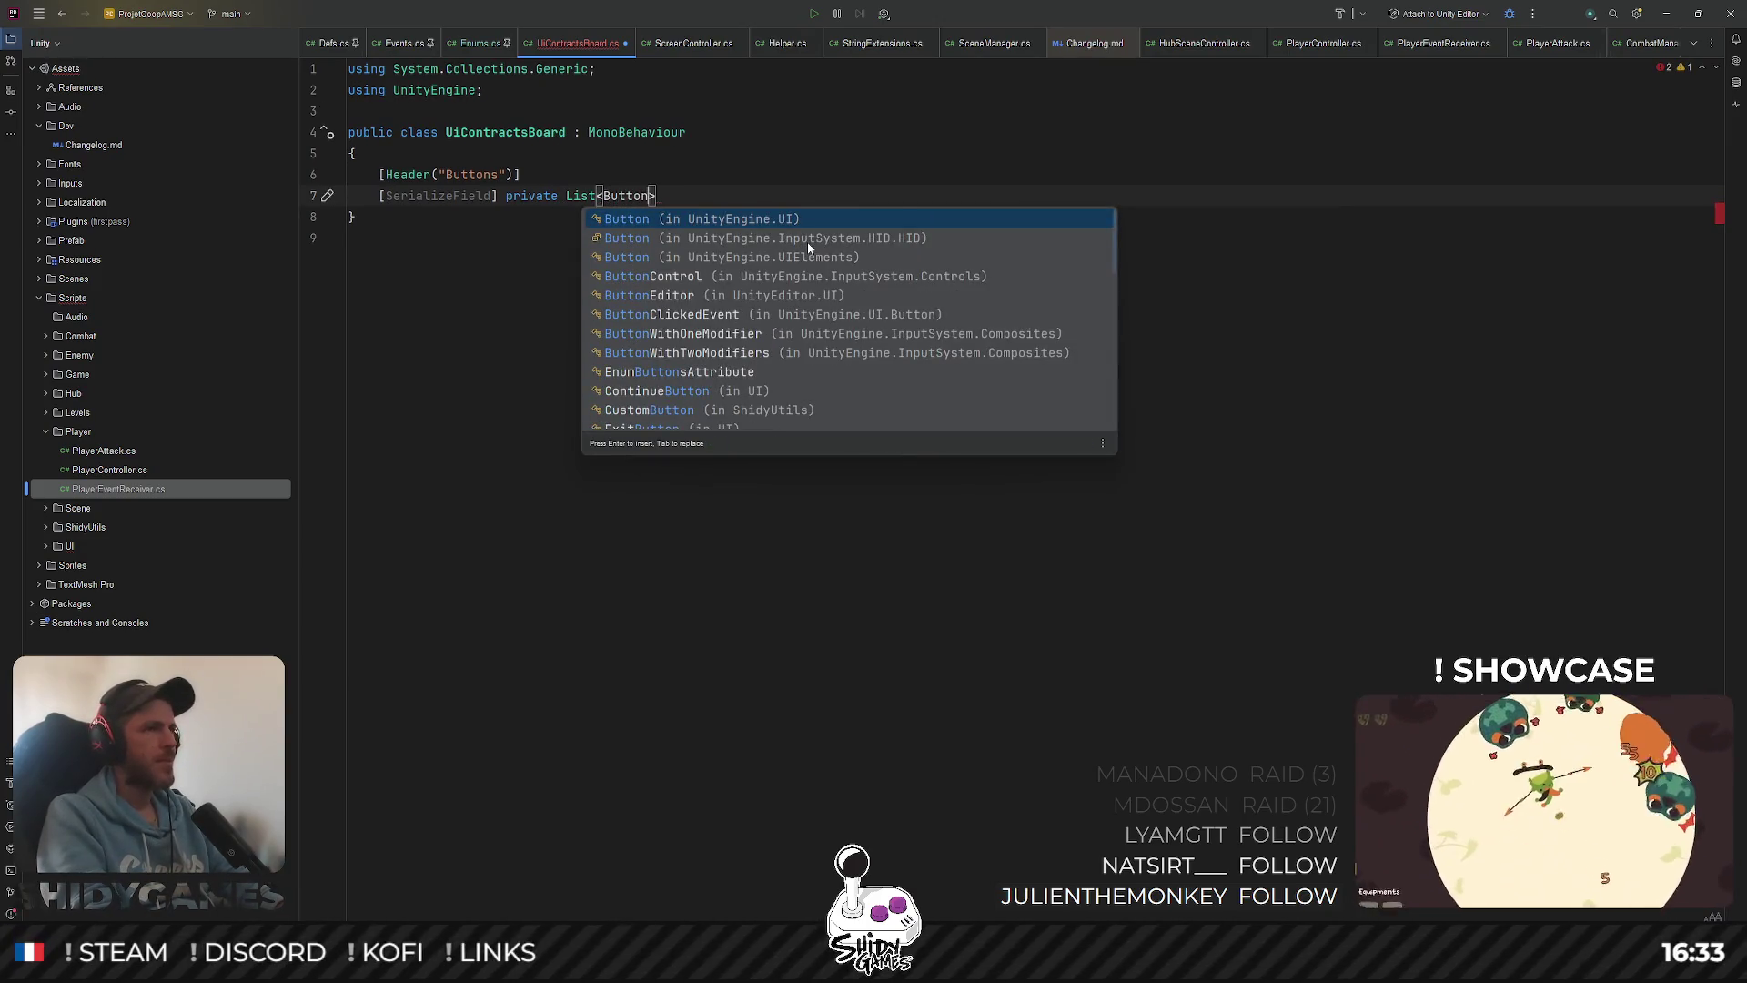
pyautogui.press('Return')
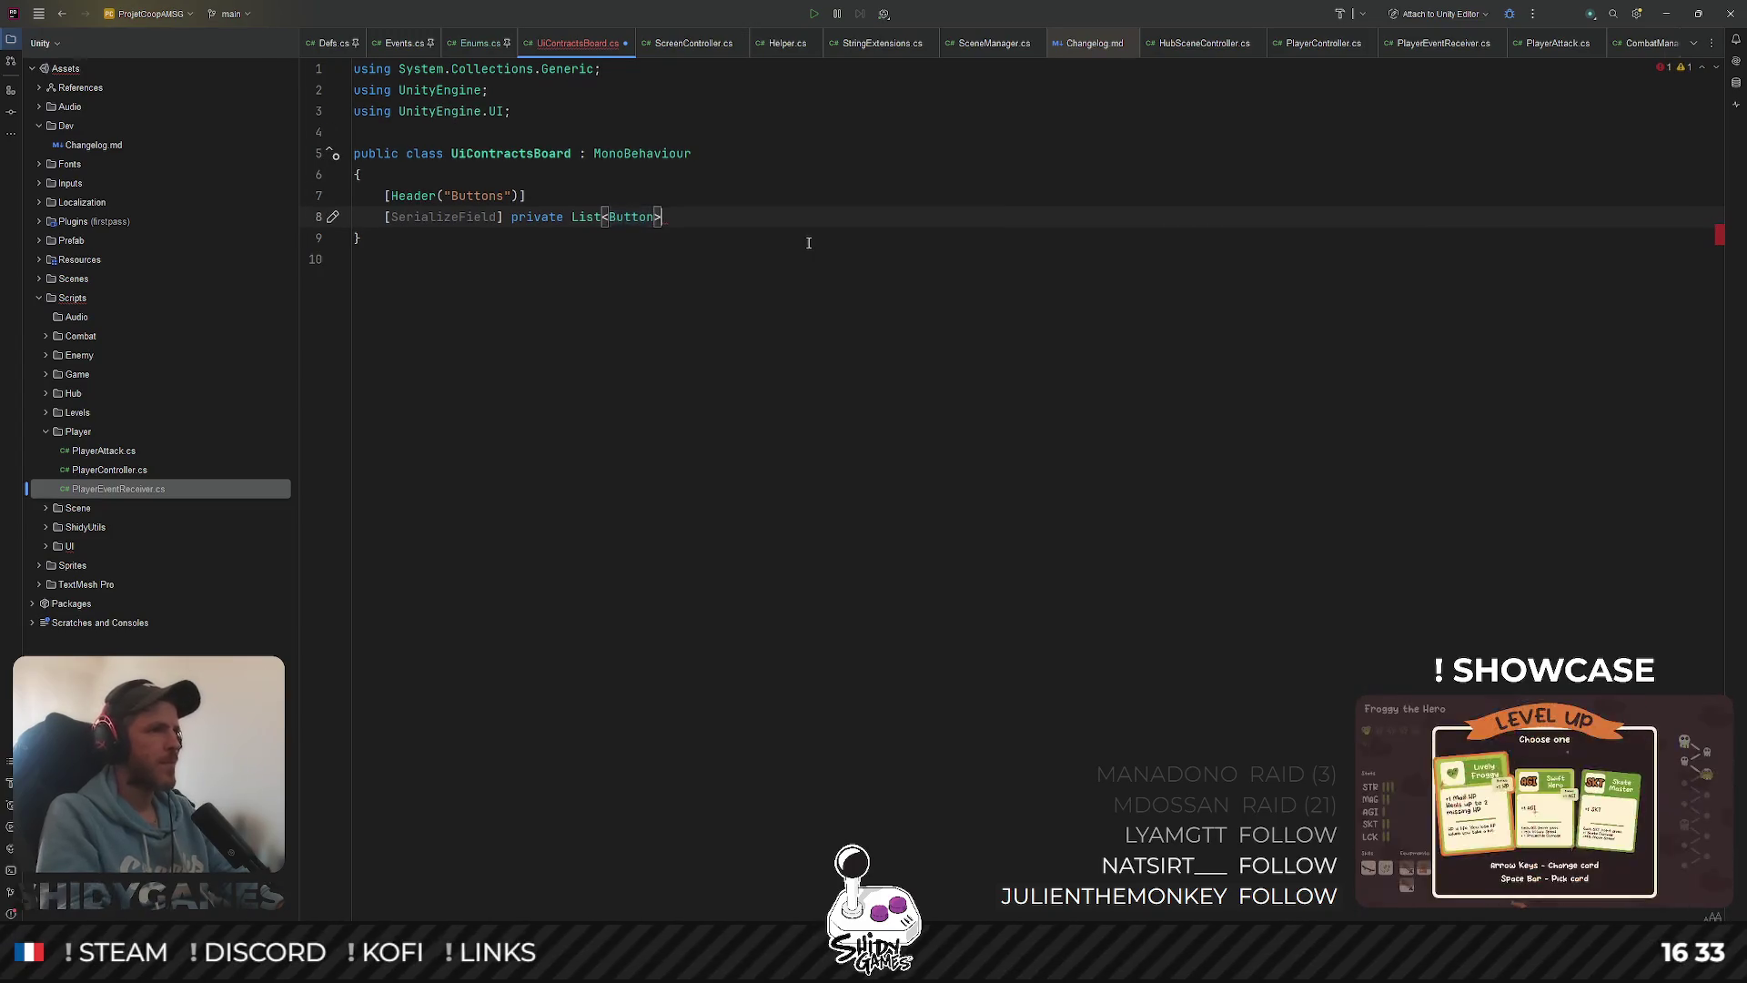
pyautogui.write('m_contractButtons')
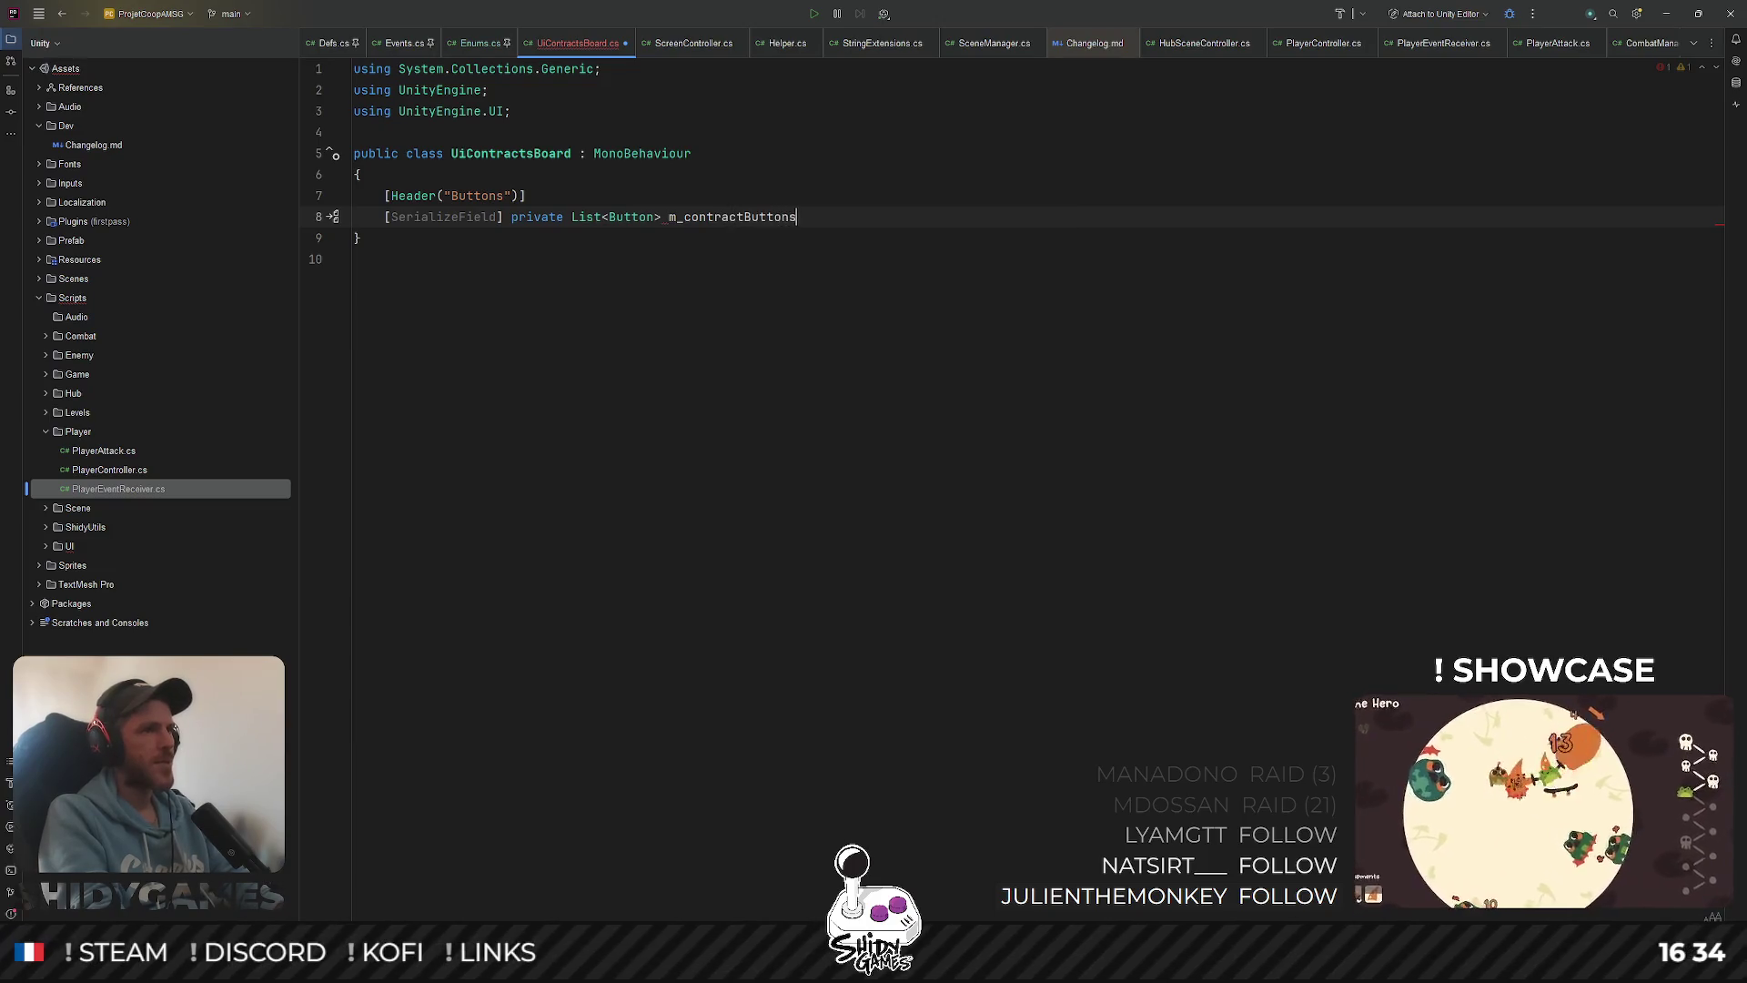
pyautogui.write(';')
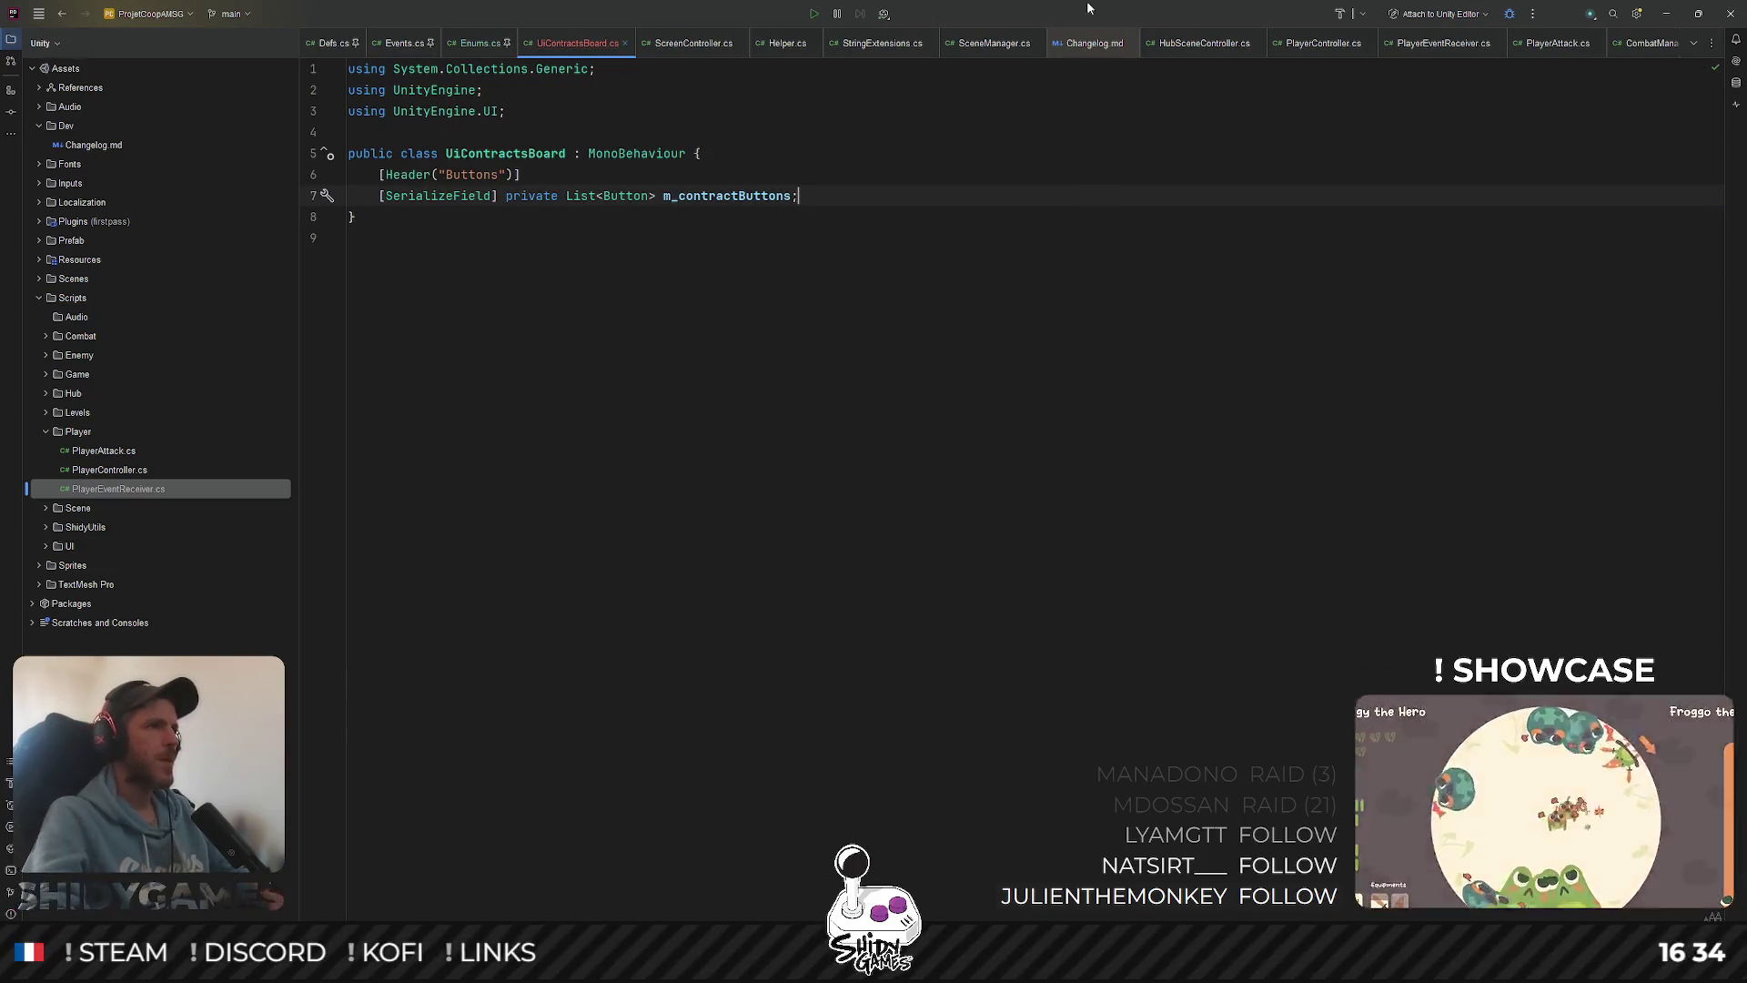
pyautogui.click(1666, 14)
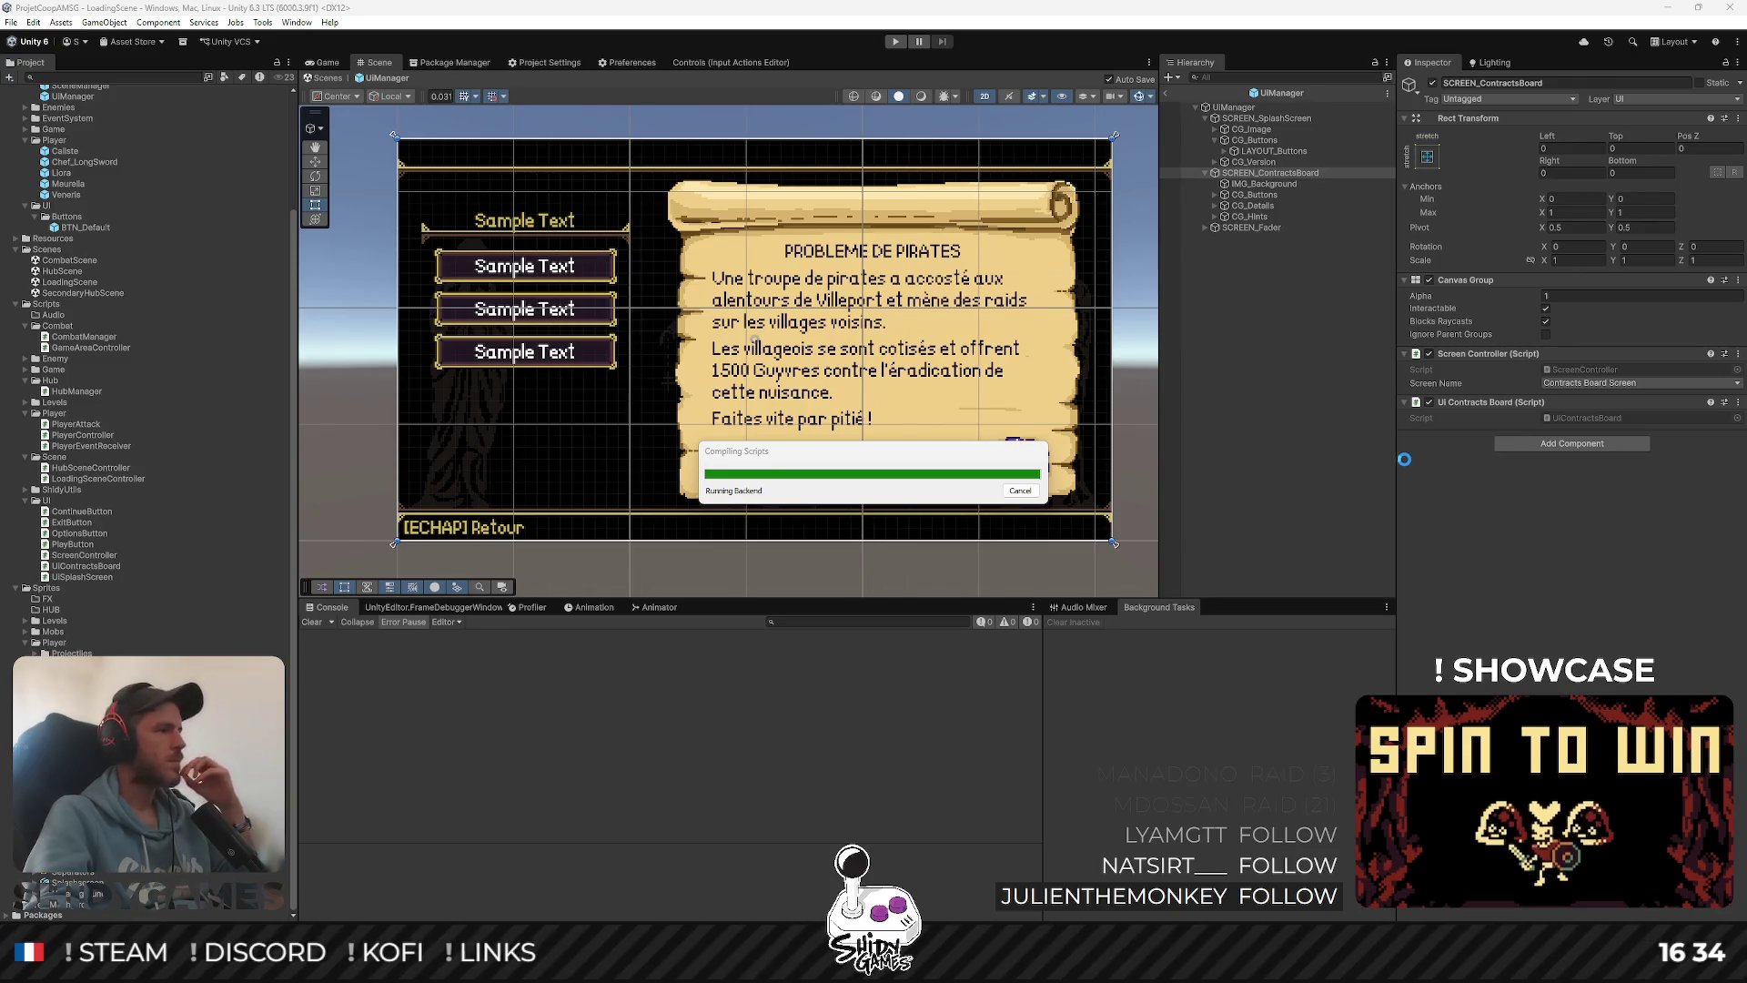
# Expand CG_Buttons and BTN_Contract_1 to 3 in the Hierarchy
pyautogui.click(1254, 195)
pyautogui.press('Right')
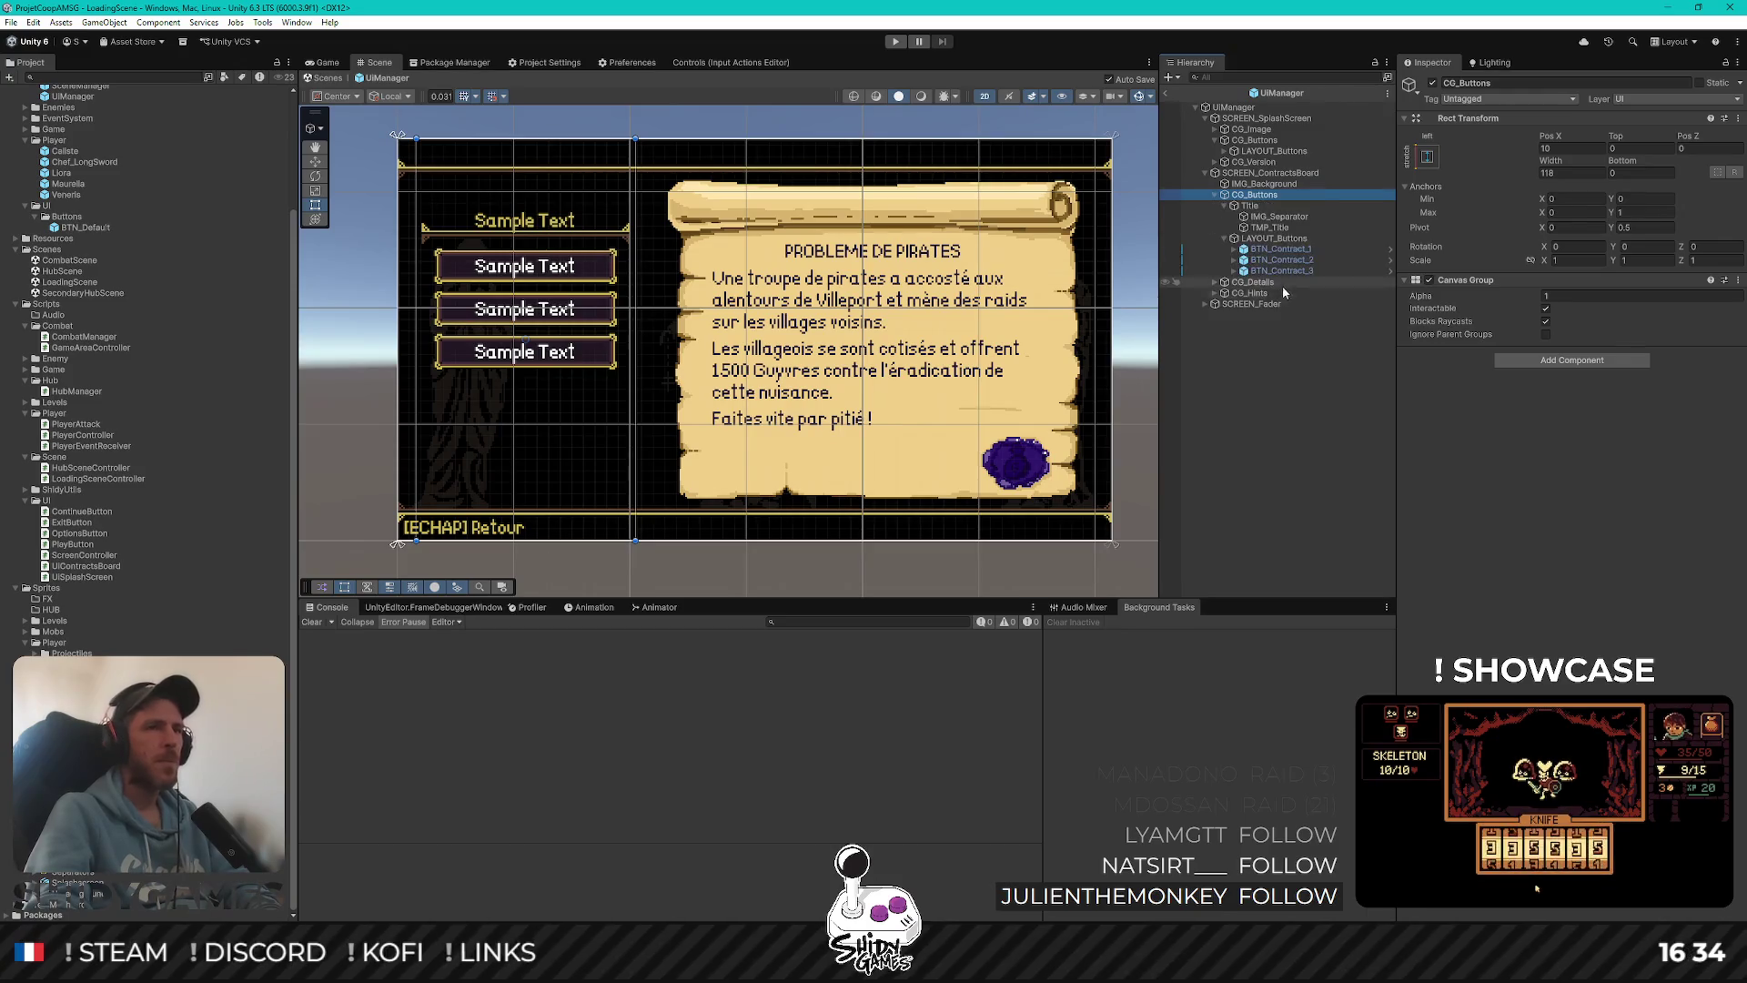
pyautogui.click(1235, 249)
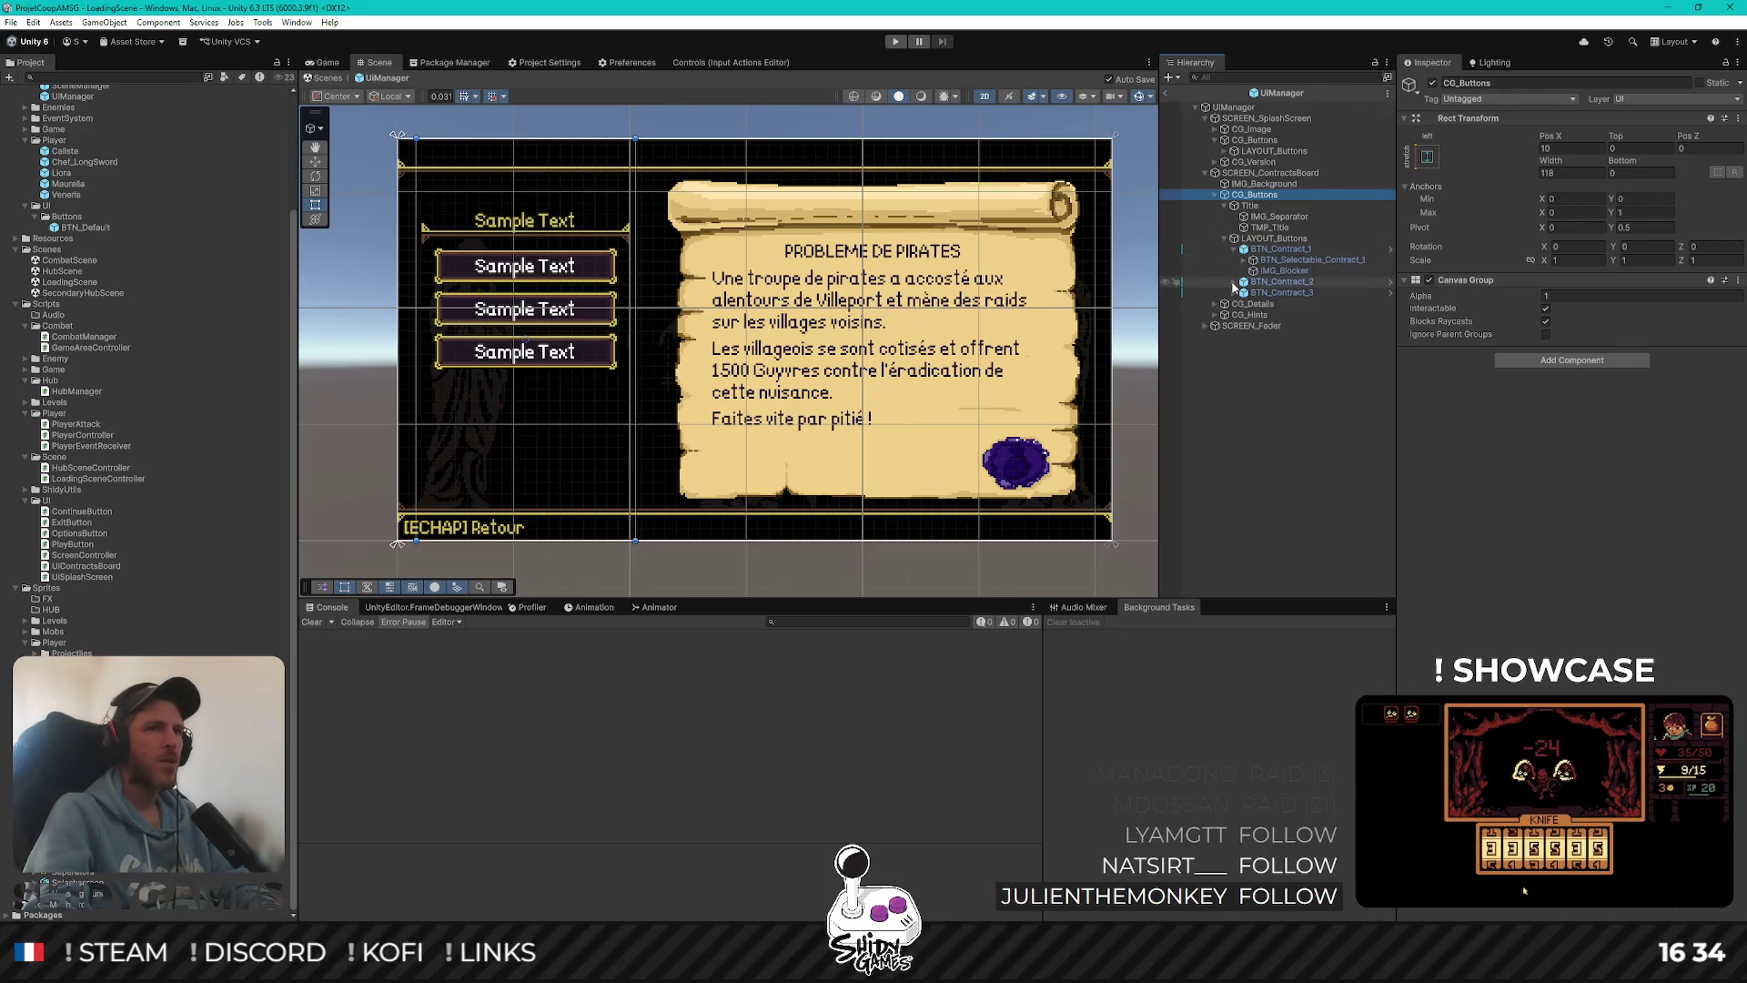
pyautogui.click(1235, 282)
pyautogui.click(1235, 315)
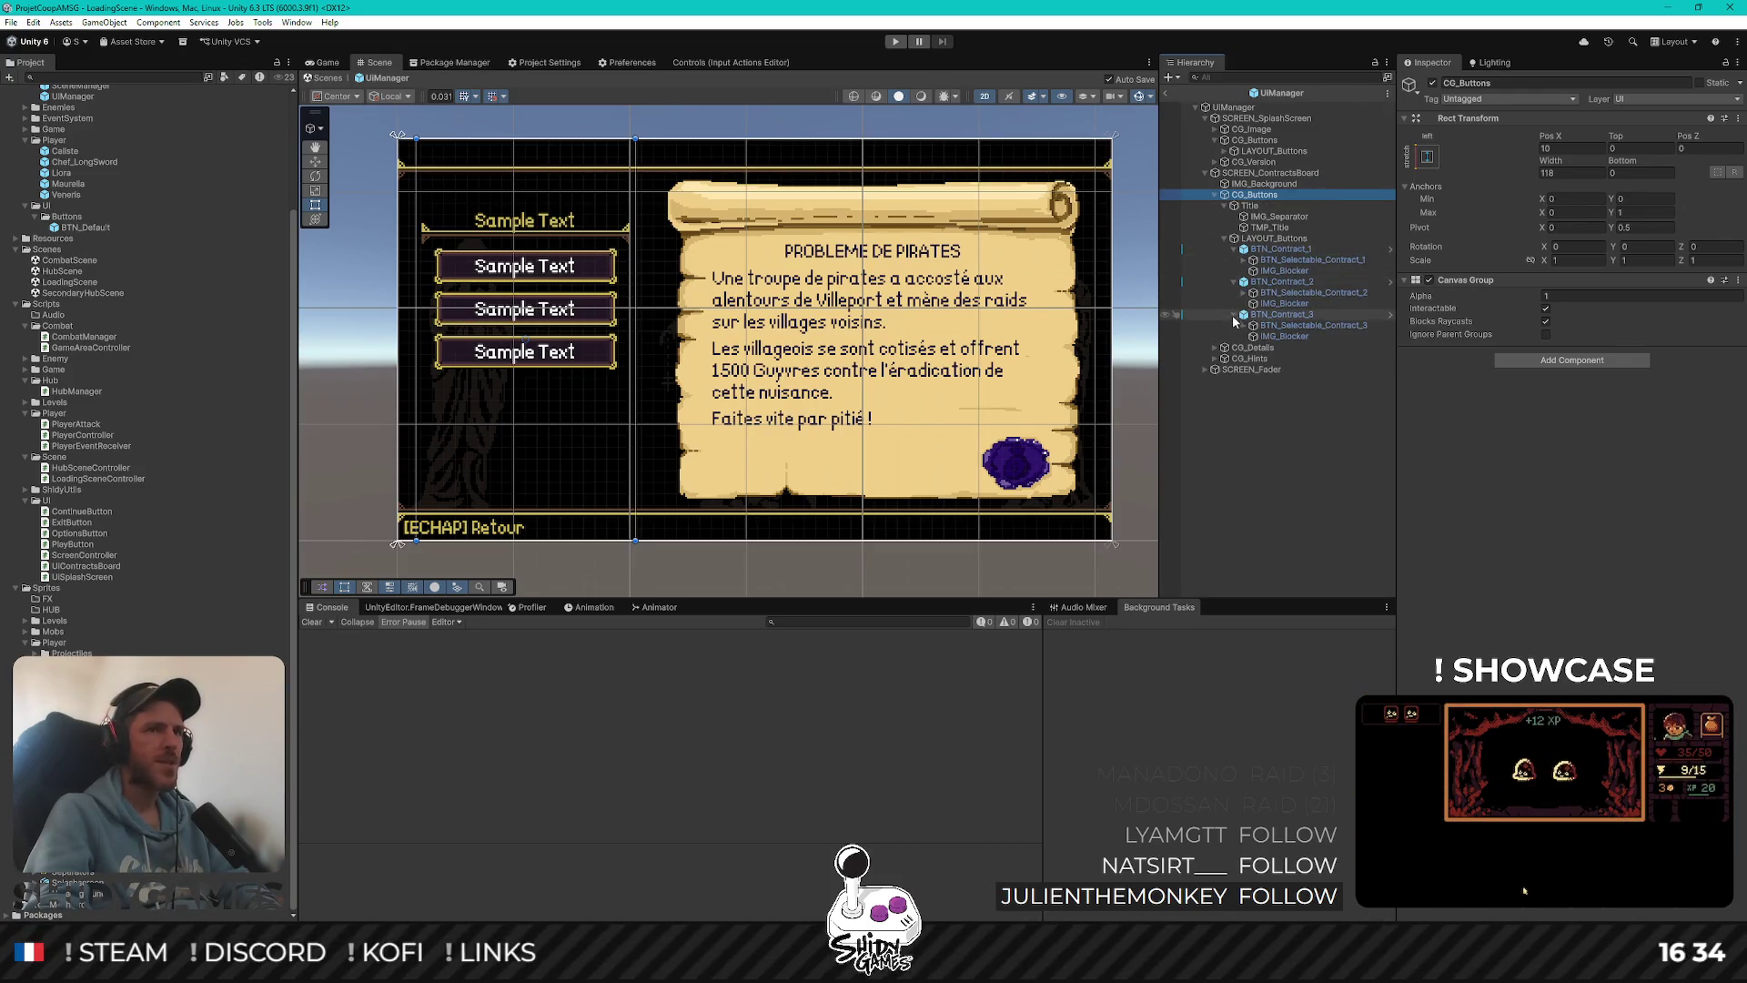
# Add BTN_Selectable_Contract_1, 2 and 3 to SCREEN_ContractsBoard's Contract Buttons list
pyautogui.click(1271, 172)
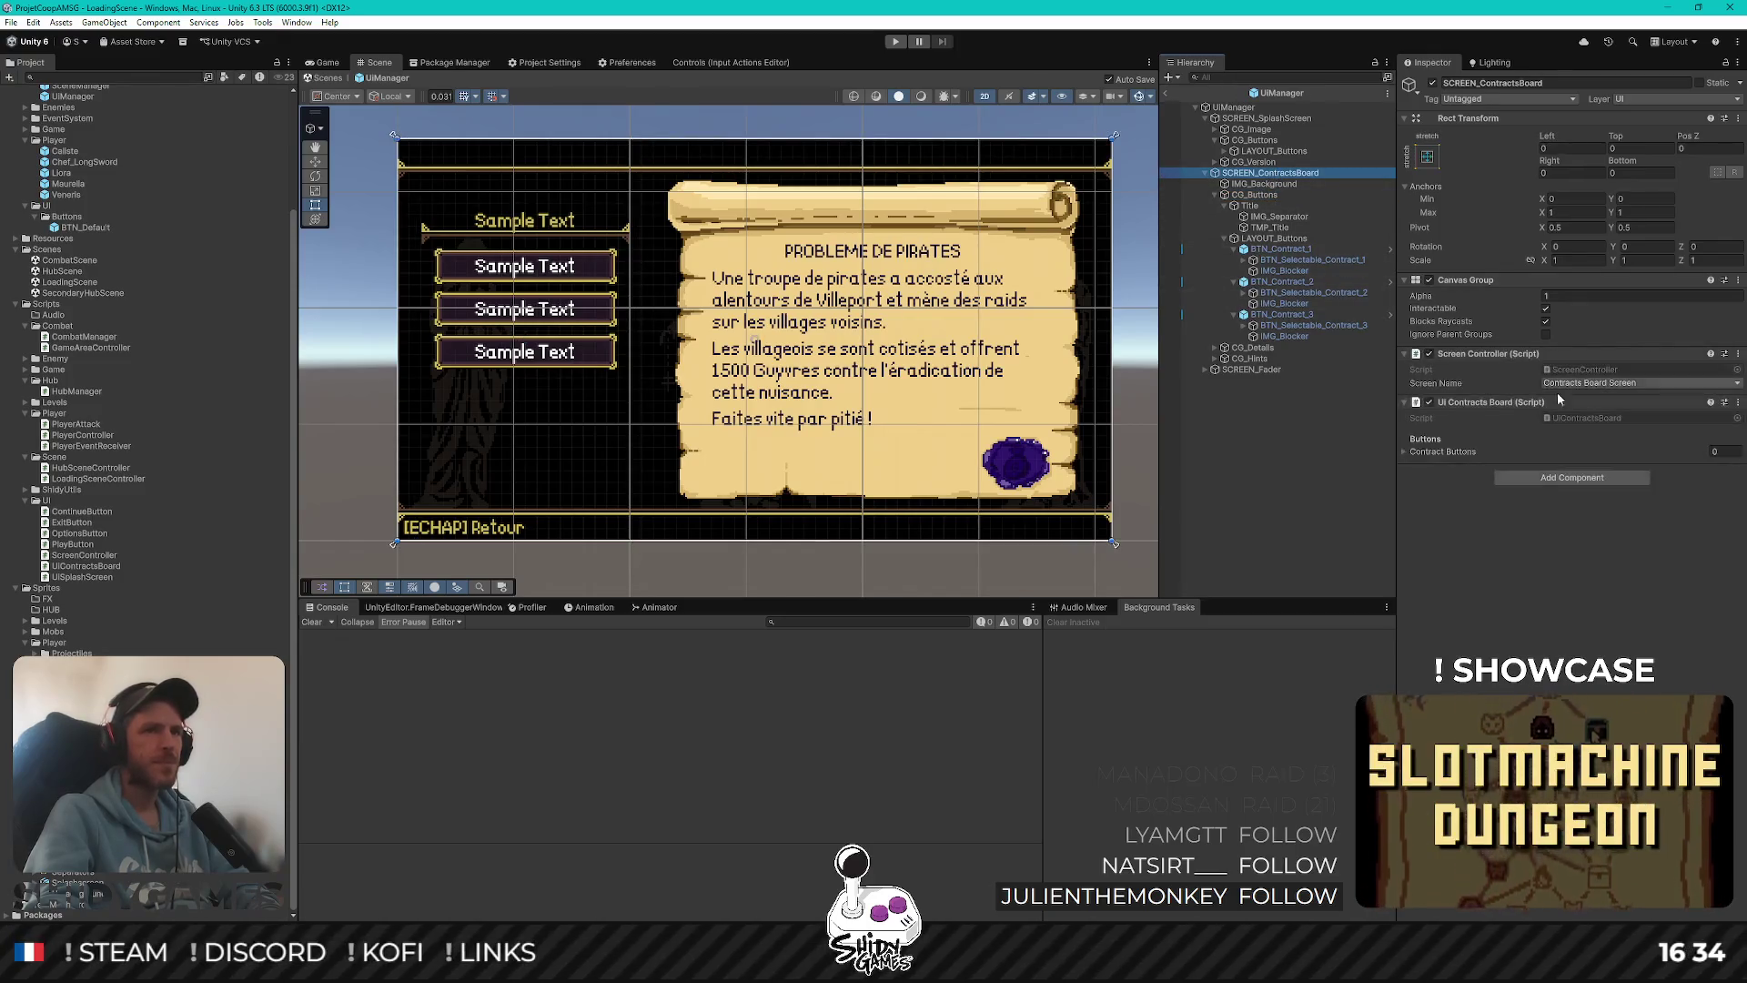
pyautogui.moveTo(1313, 260); pyautogui.dragTo(1456, 451)
pyautogui.moveTo(1313, 292); pyautogui.dragTo(1456, 451)
pyautogui.moveTo(1327, 326); pyautogui.dragTo(1458, 450)
pyautogui.click(1405, 453)
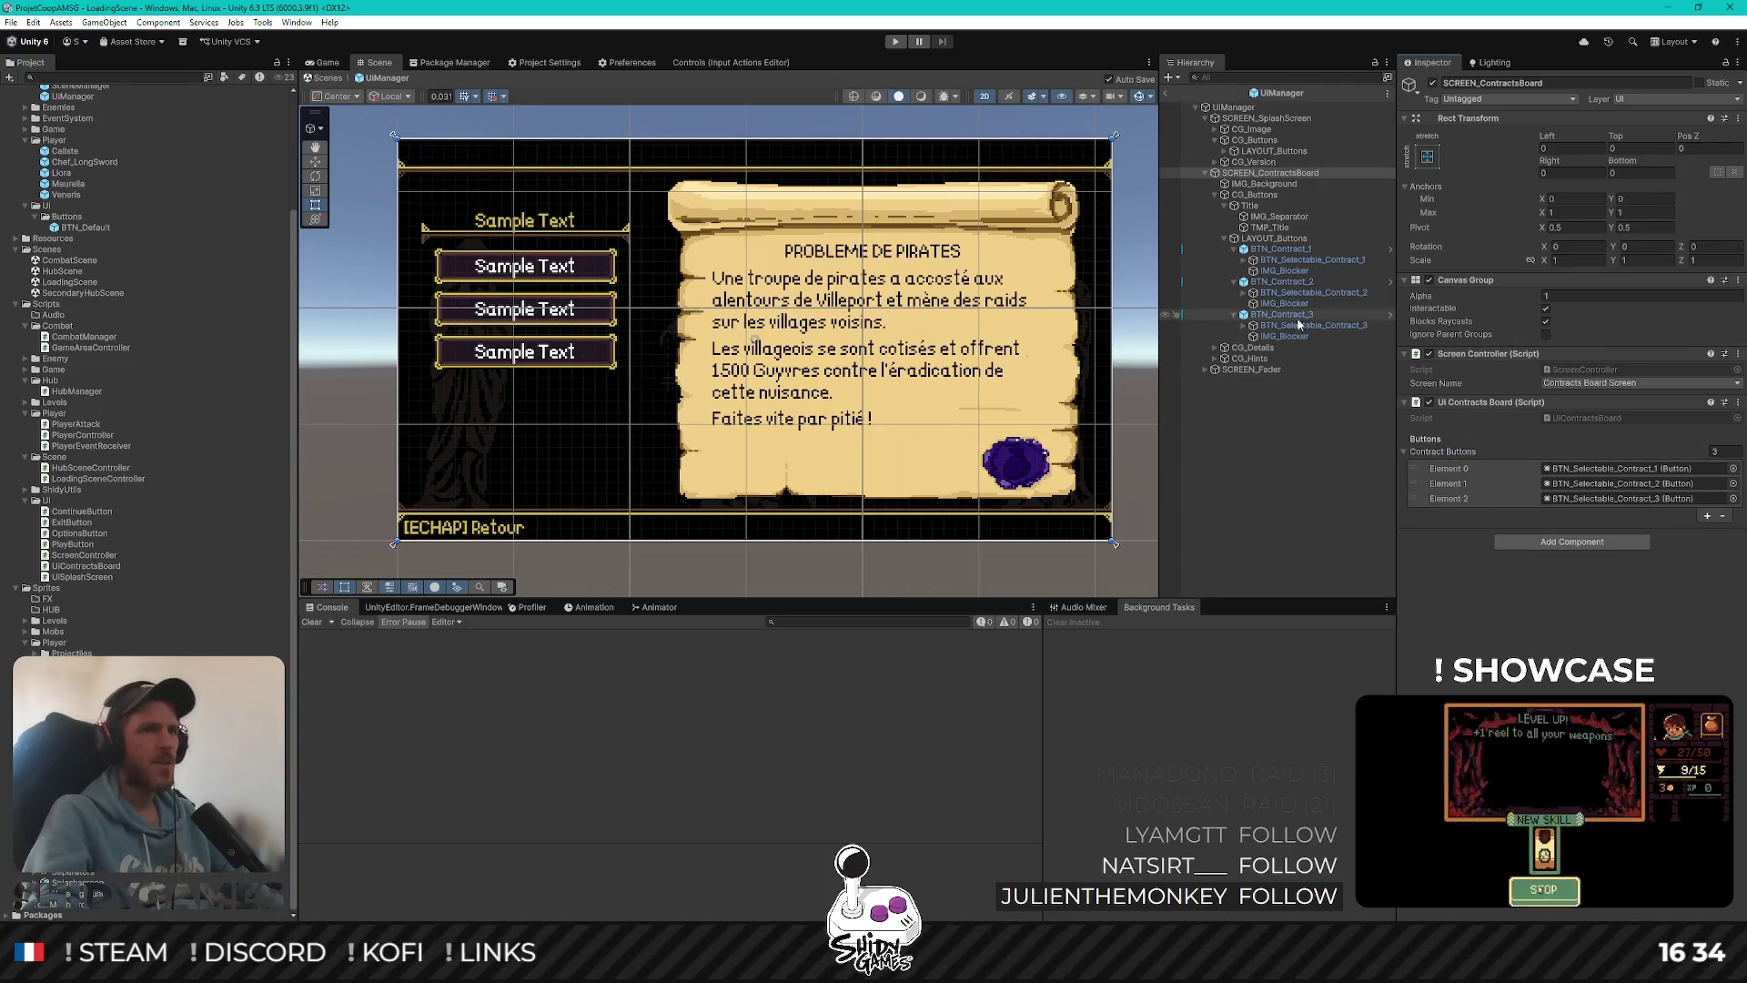
# Test deactivating and reactivating BTN_Selectable_Contract_2, then switch back to Rider
pyautogui.click(1312, 292)
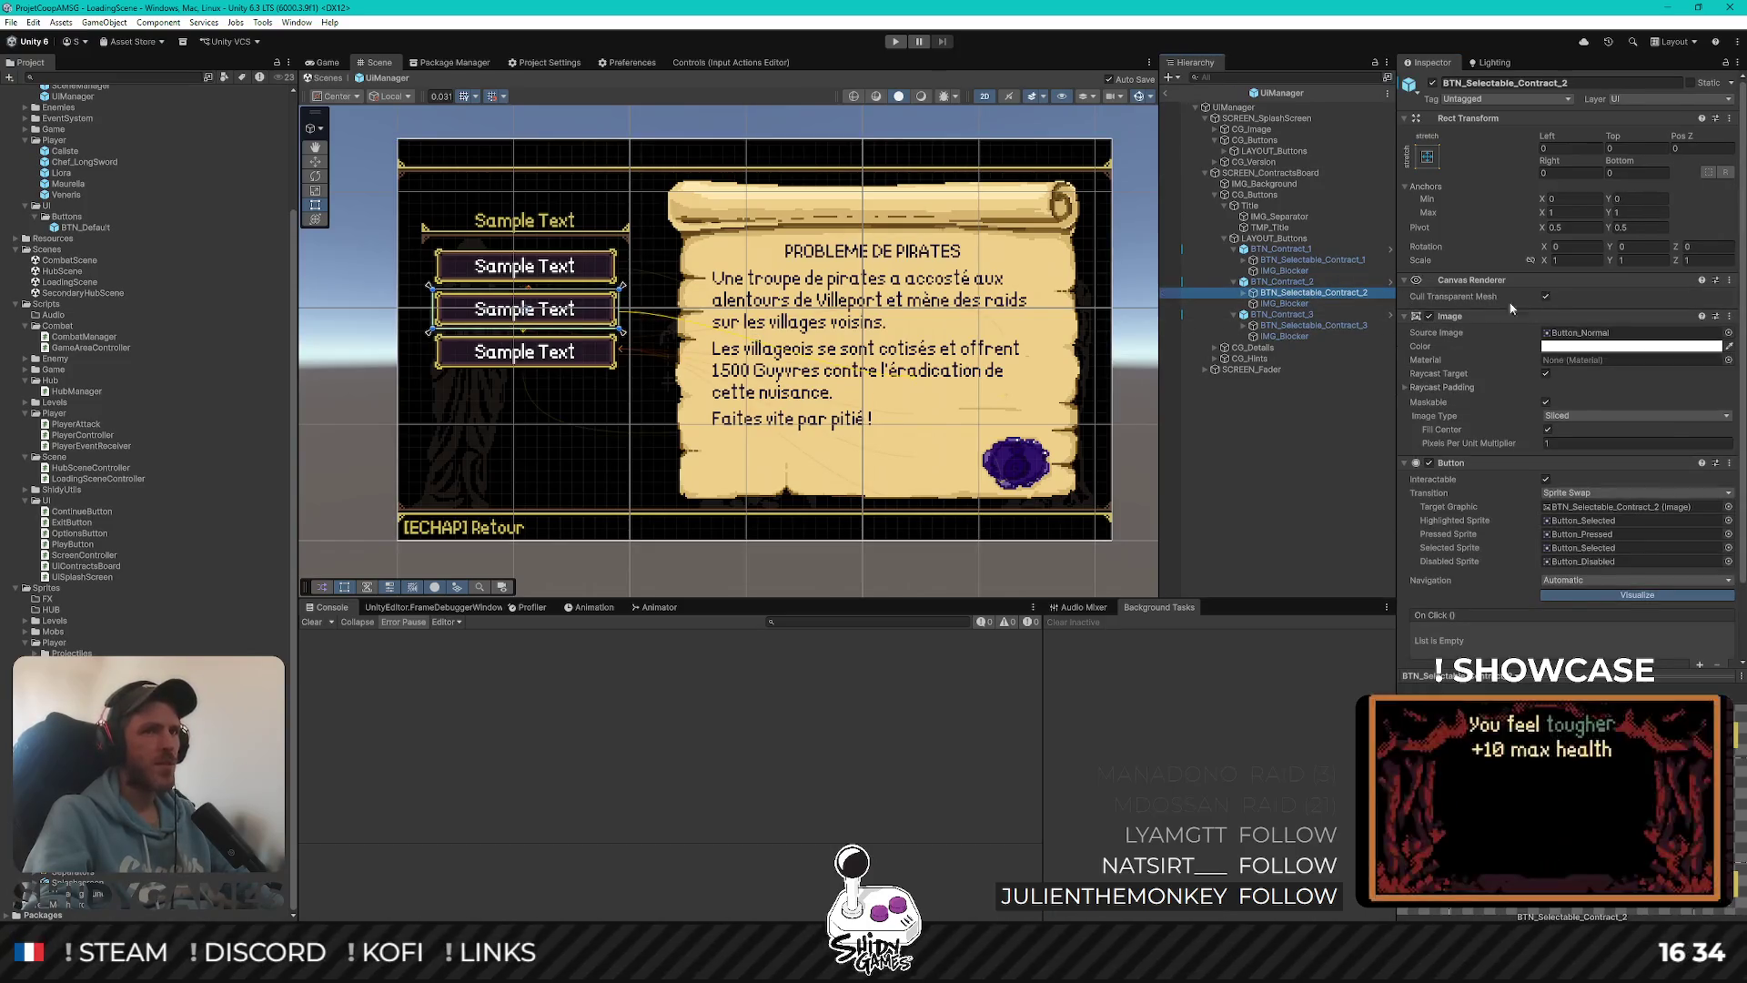
pyautogui.click(1433, 83)
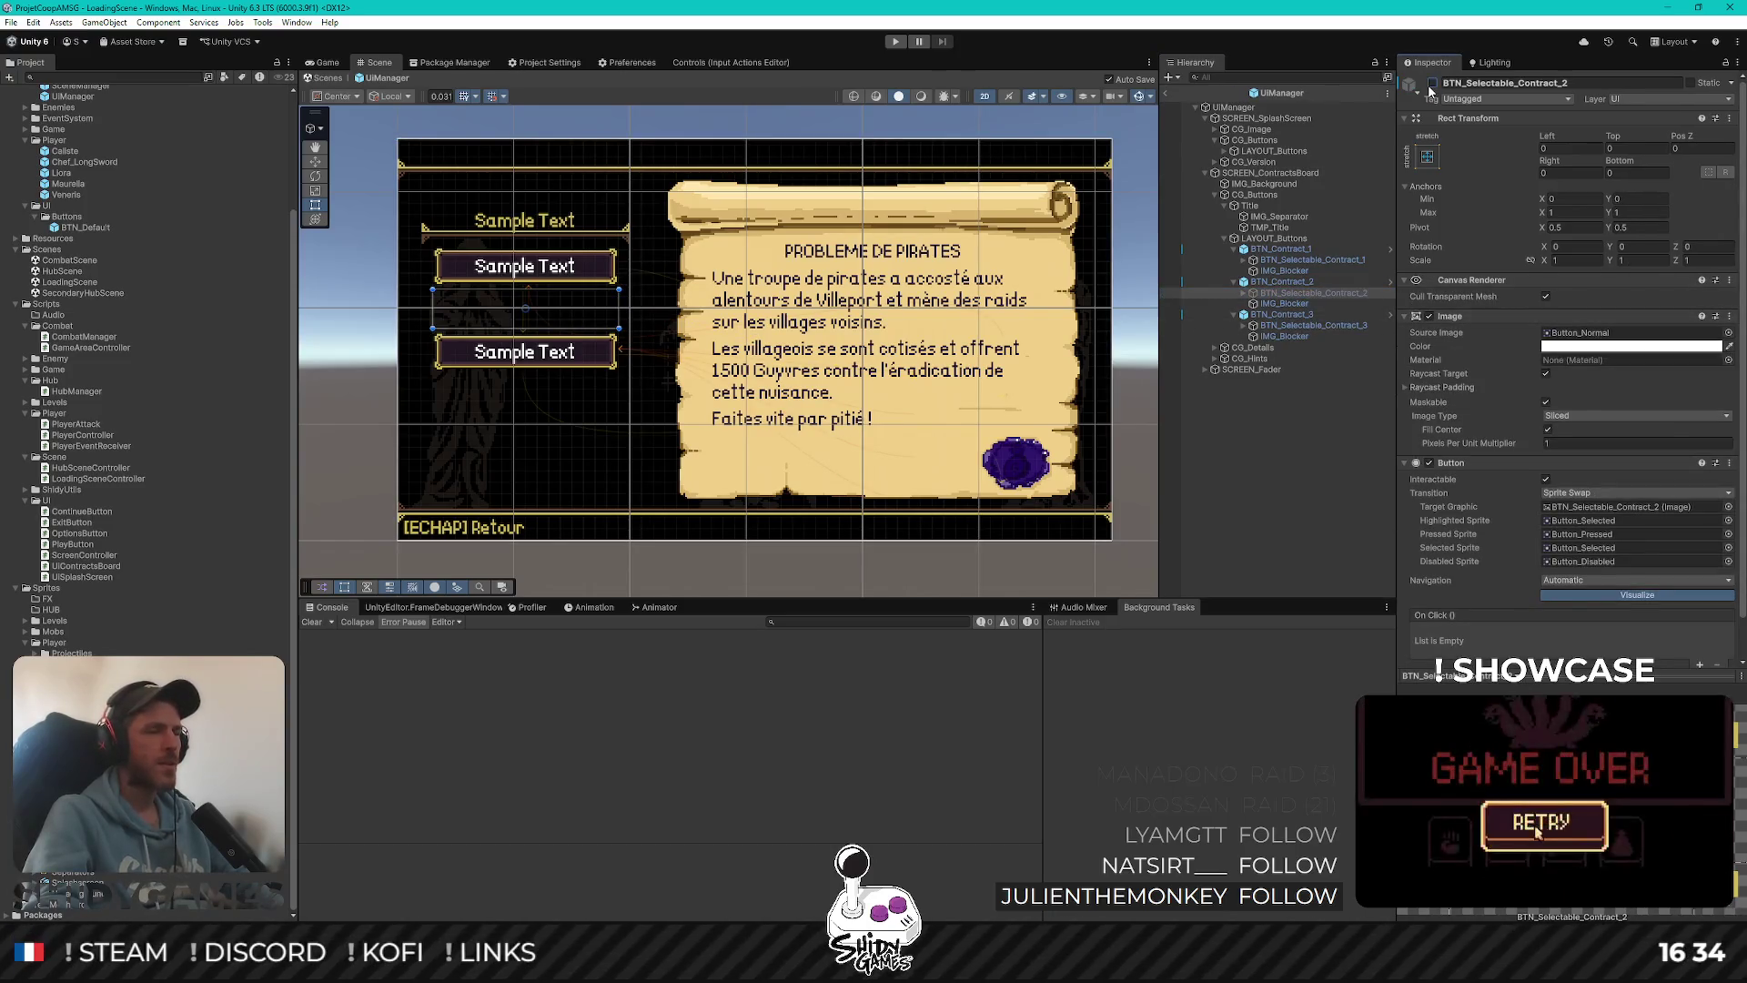
pyautogui.click(1433, 84)
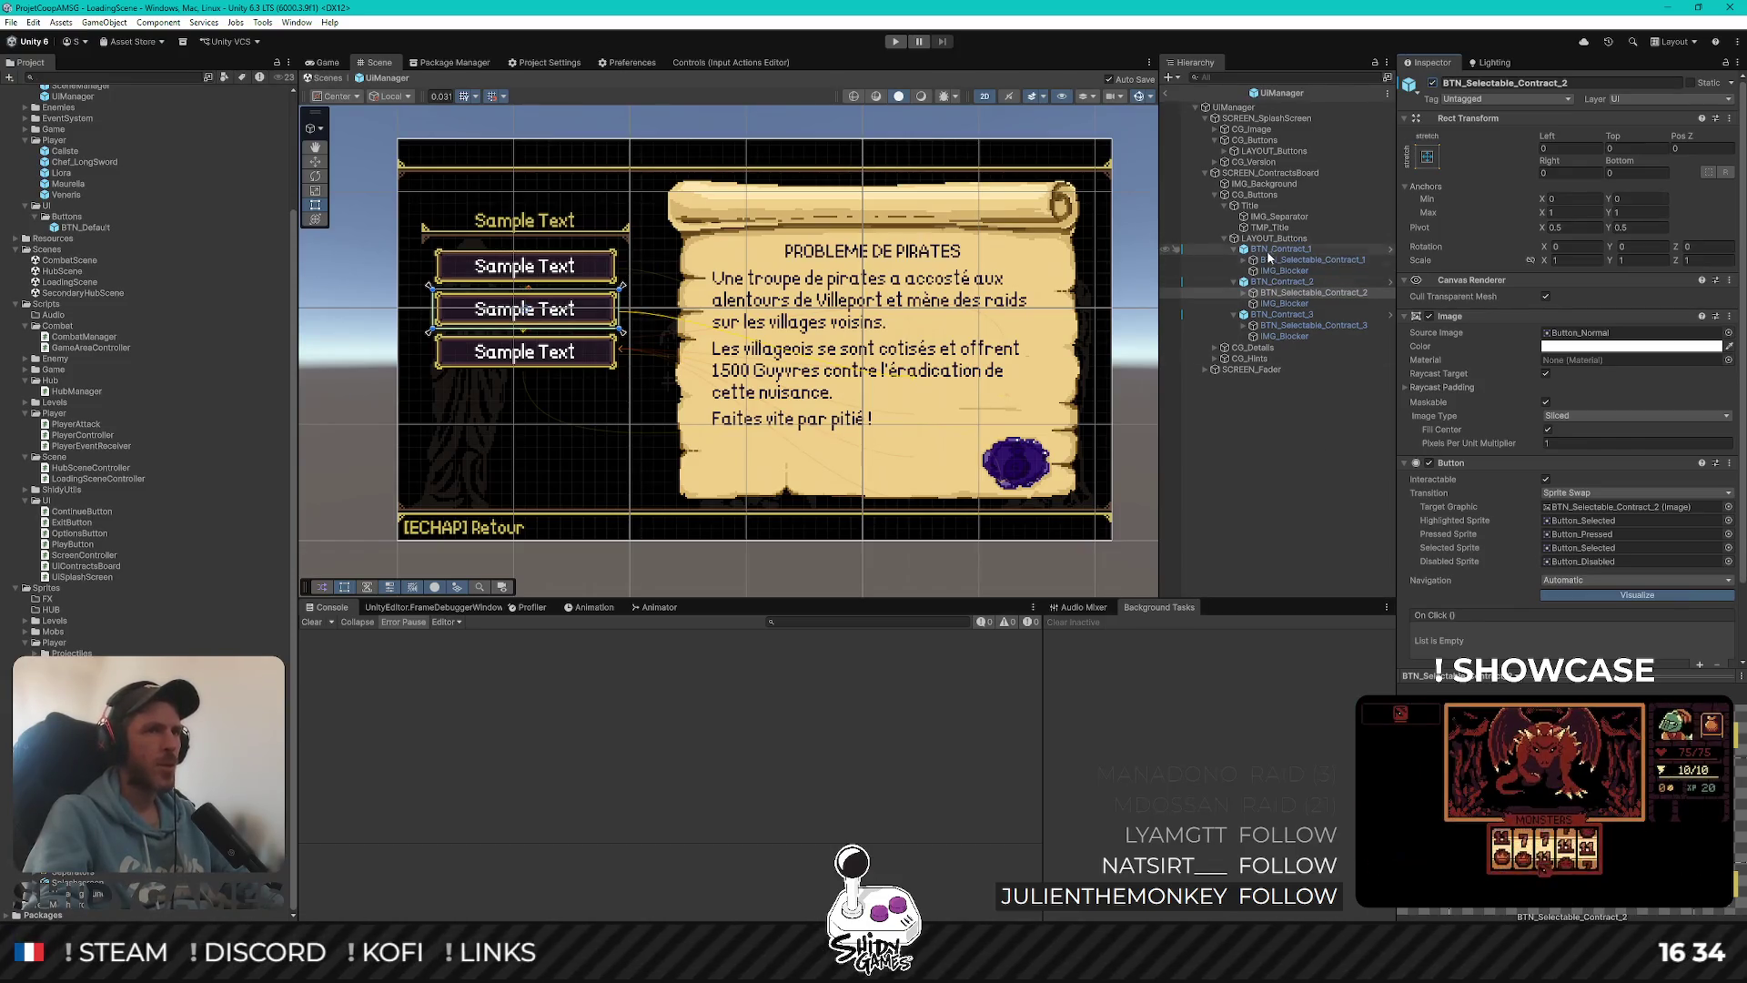
pyautogui.click(1294, 500)
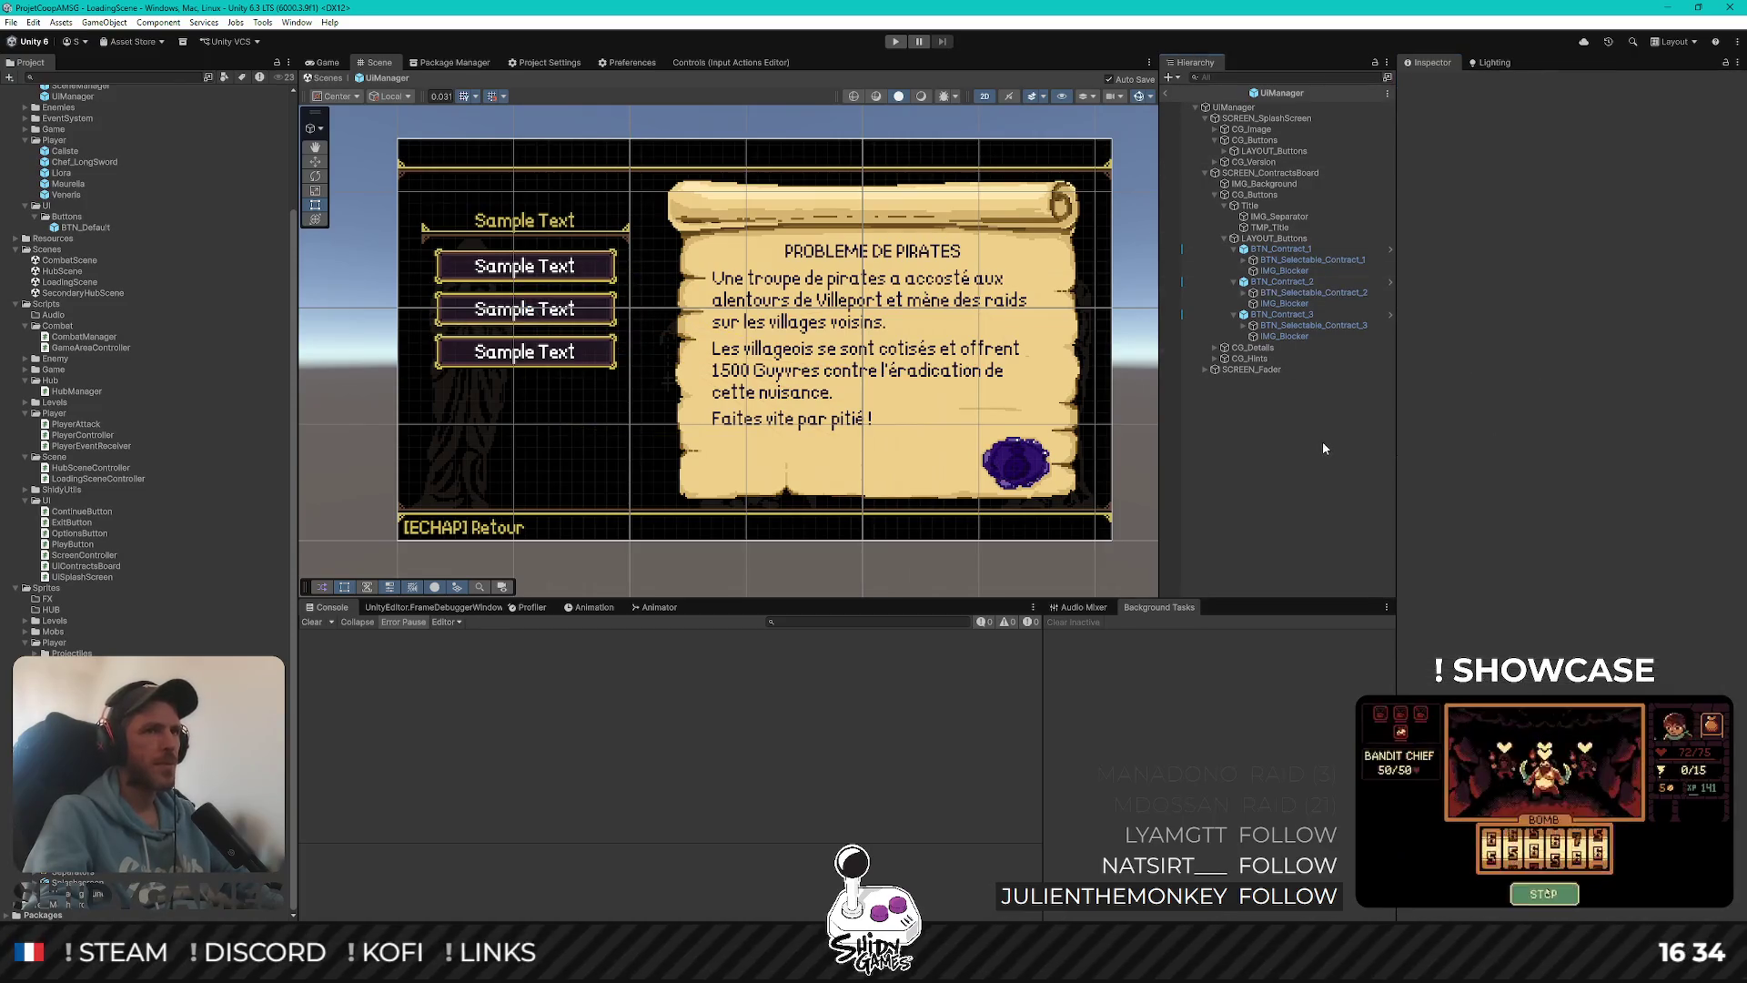
pyautogui.hotkey('alt', 'Tab')
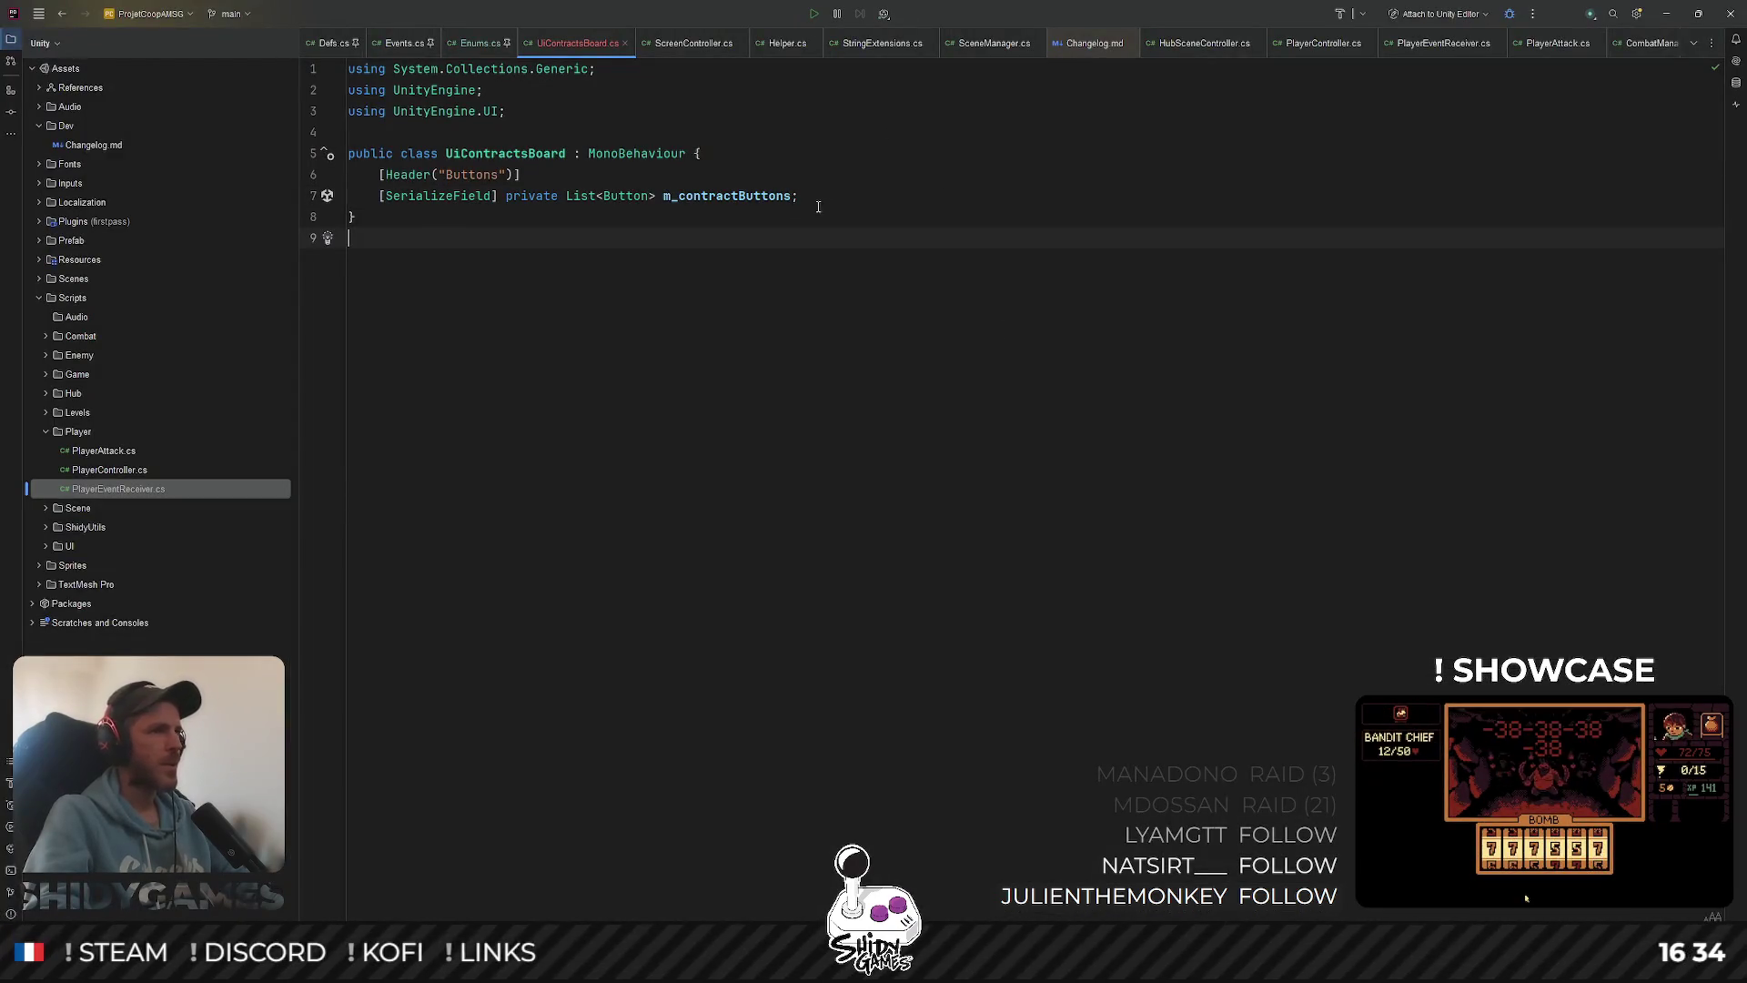
# Declare private void SetButtonStatus(Button button, bool isEnabled) in UiContractsBoard
pyautogui.click(819, 206)
pyautogui.press('Return')
pyautogui.press('Return')
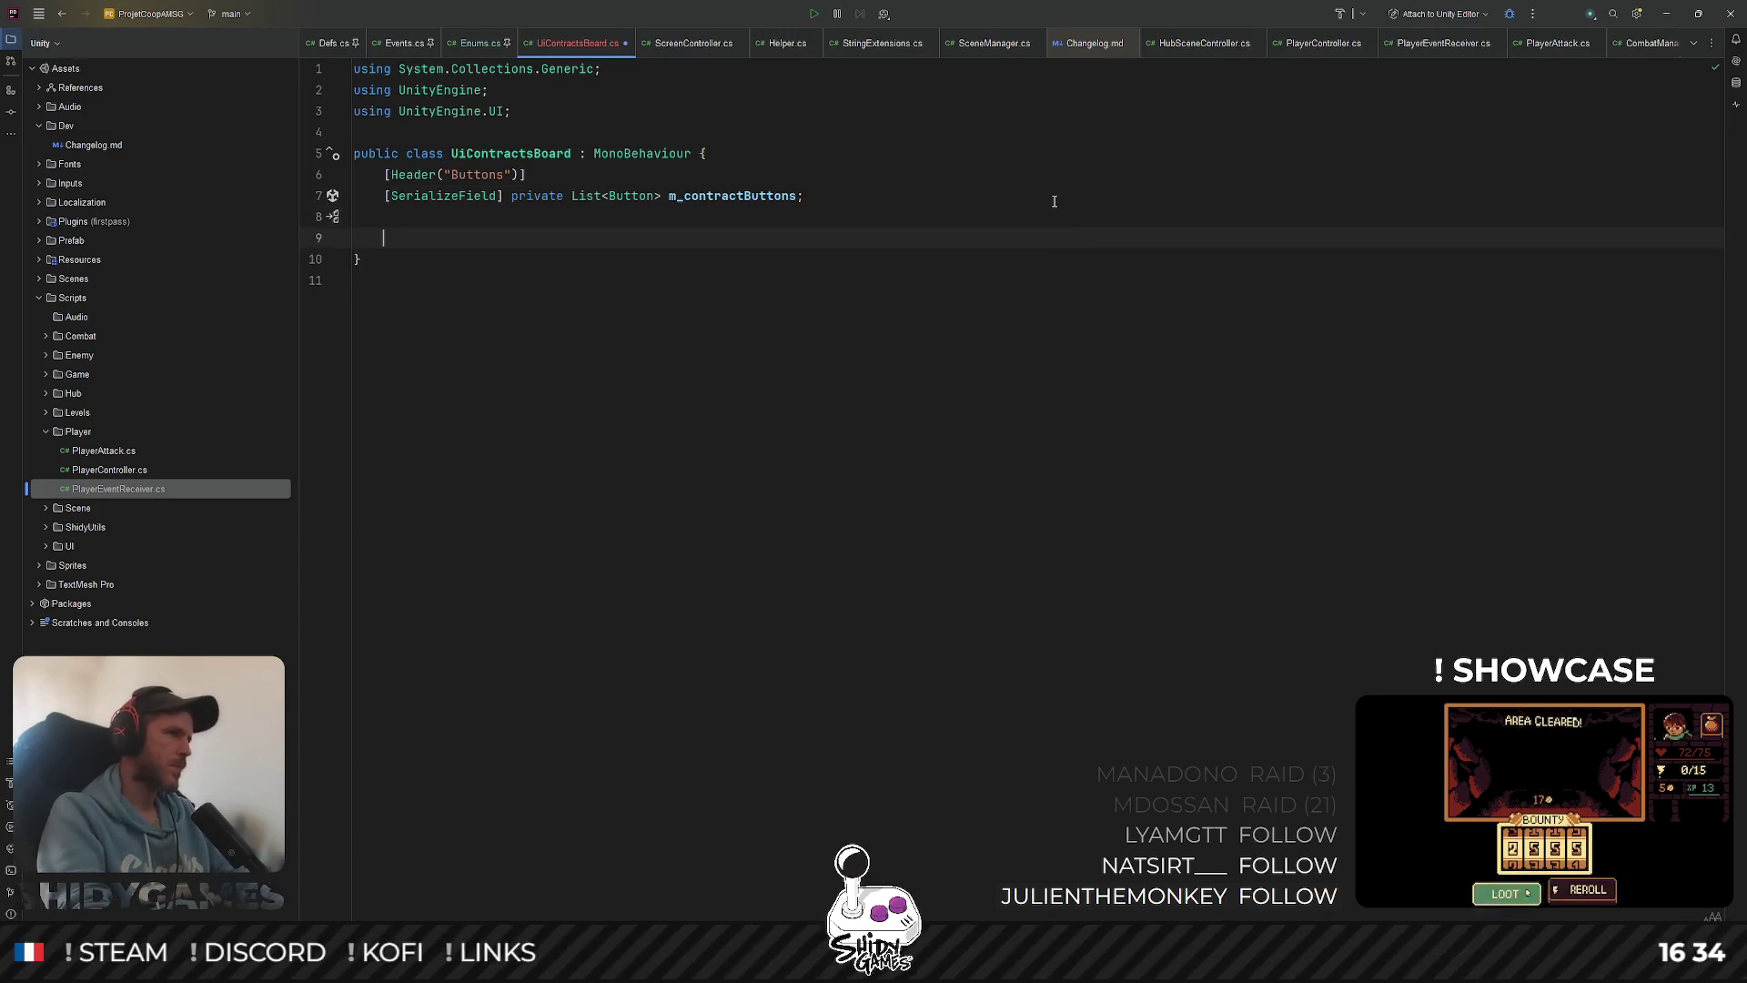
pyautogui.write('private ')
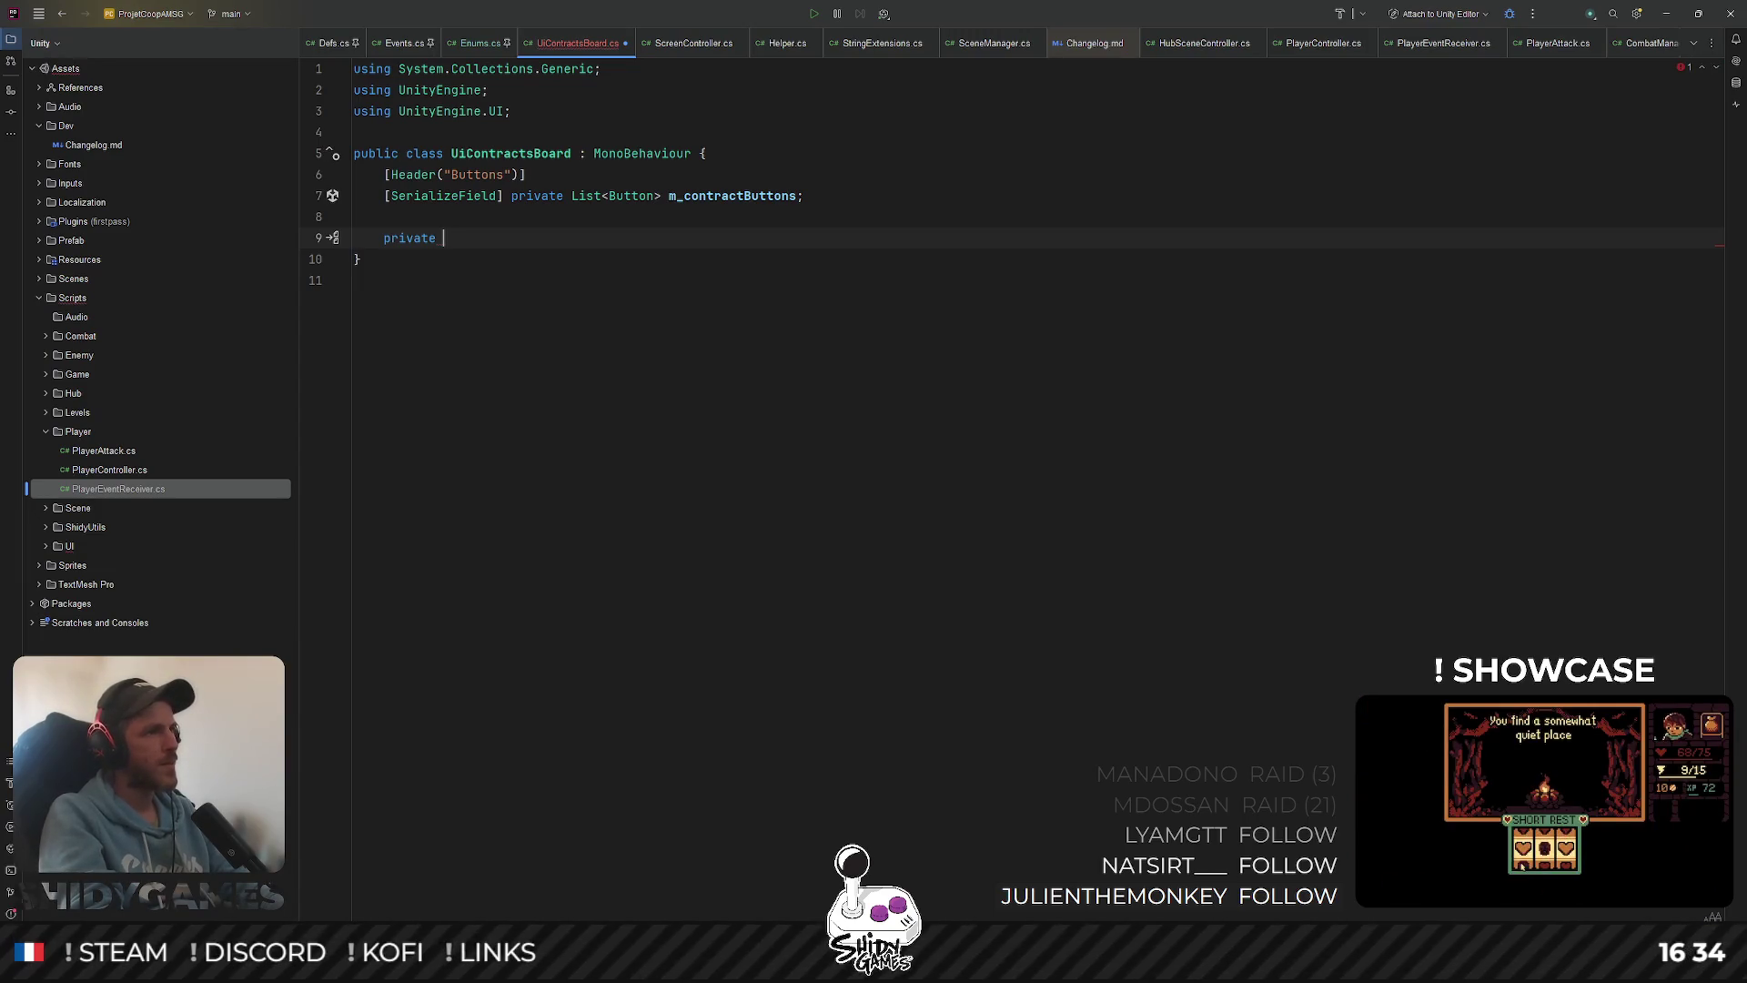
pyautogui.write('void SetButton')
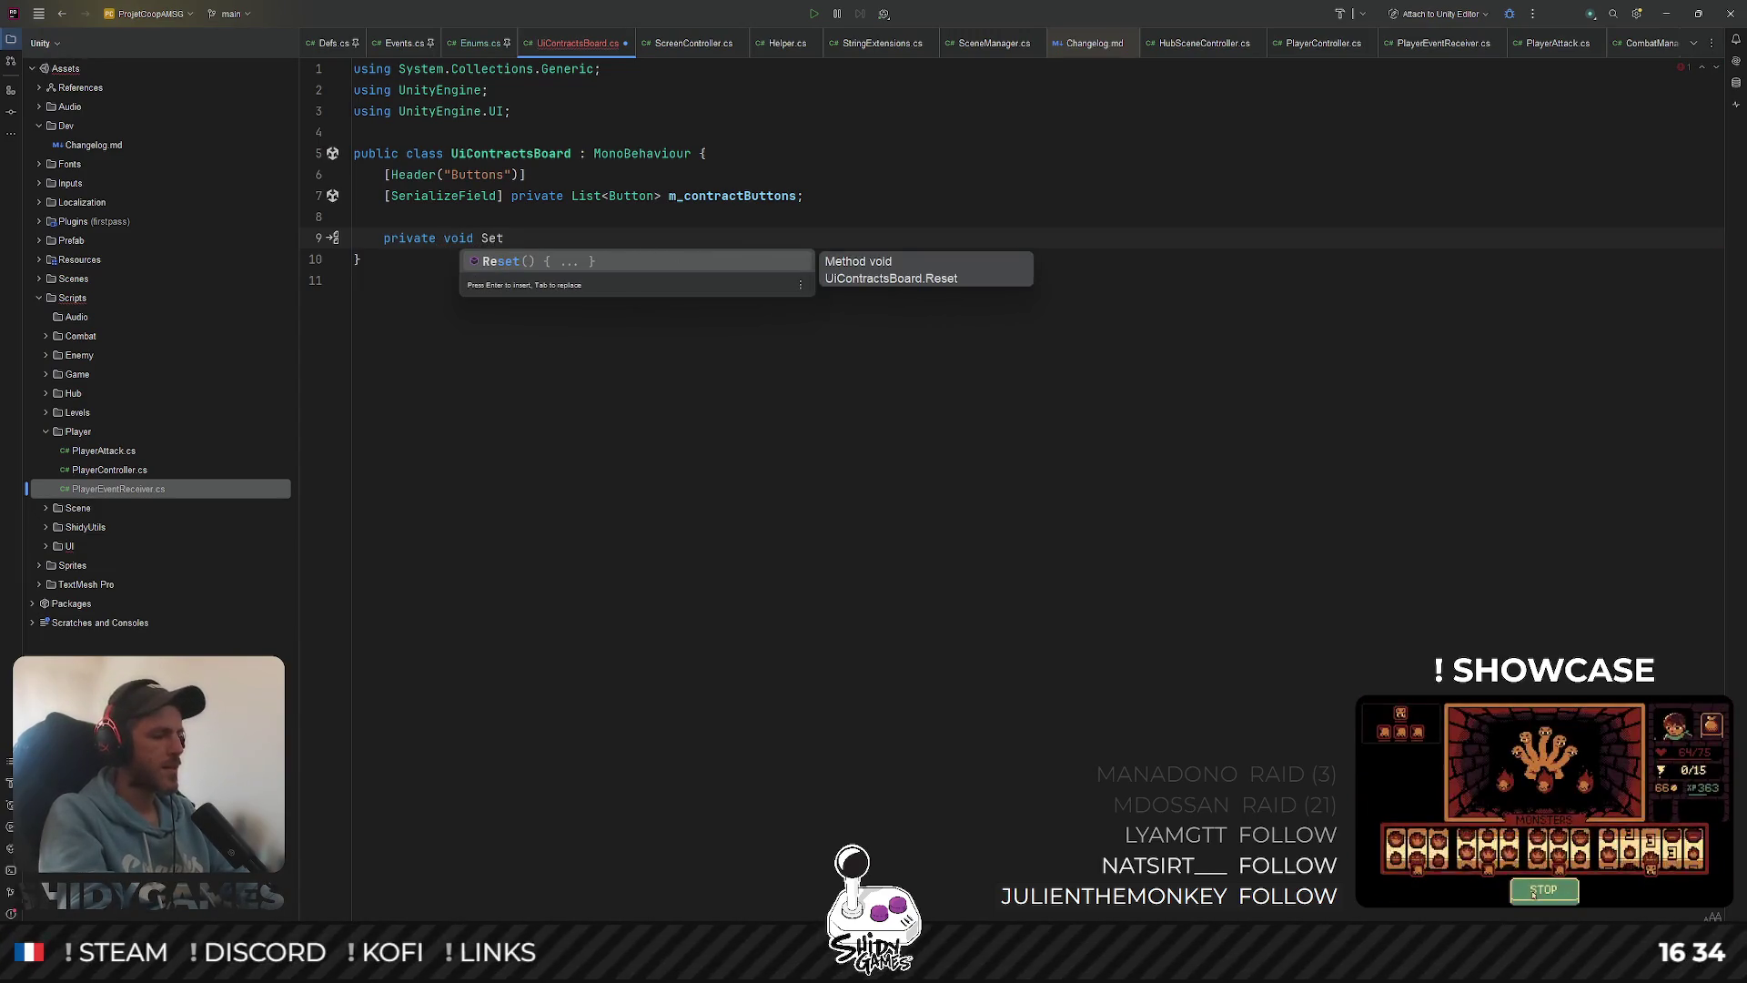
pyautogui.write('Status')
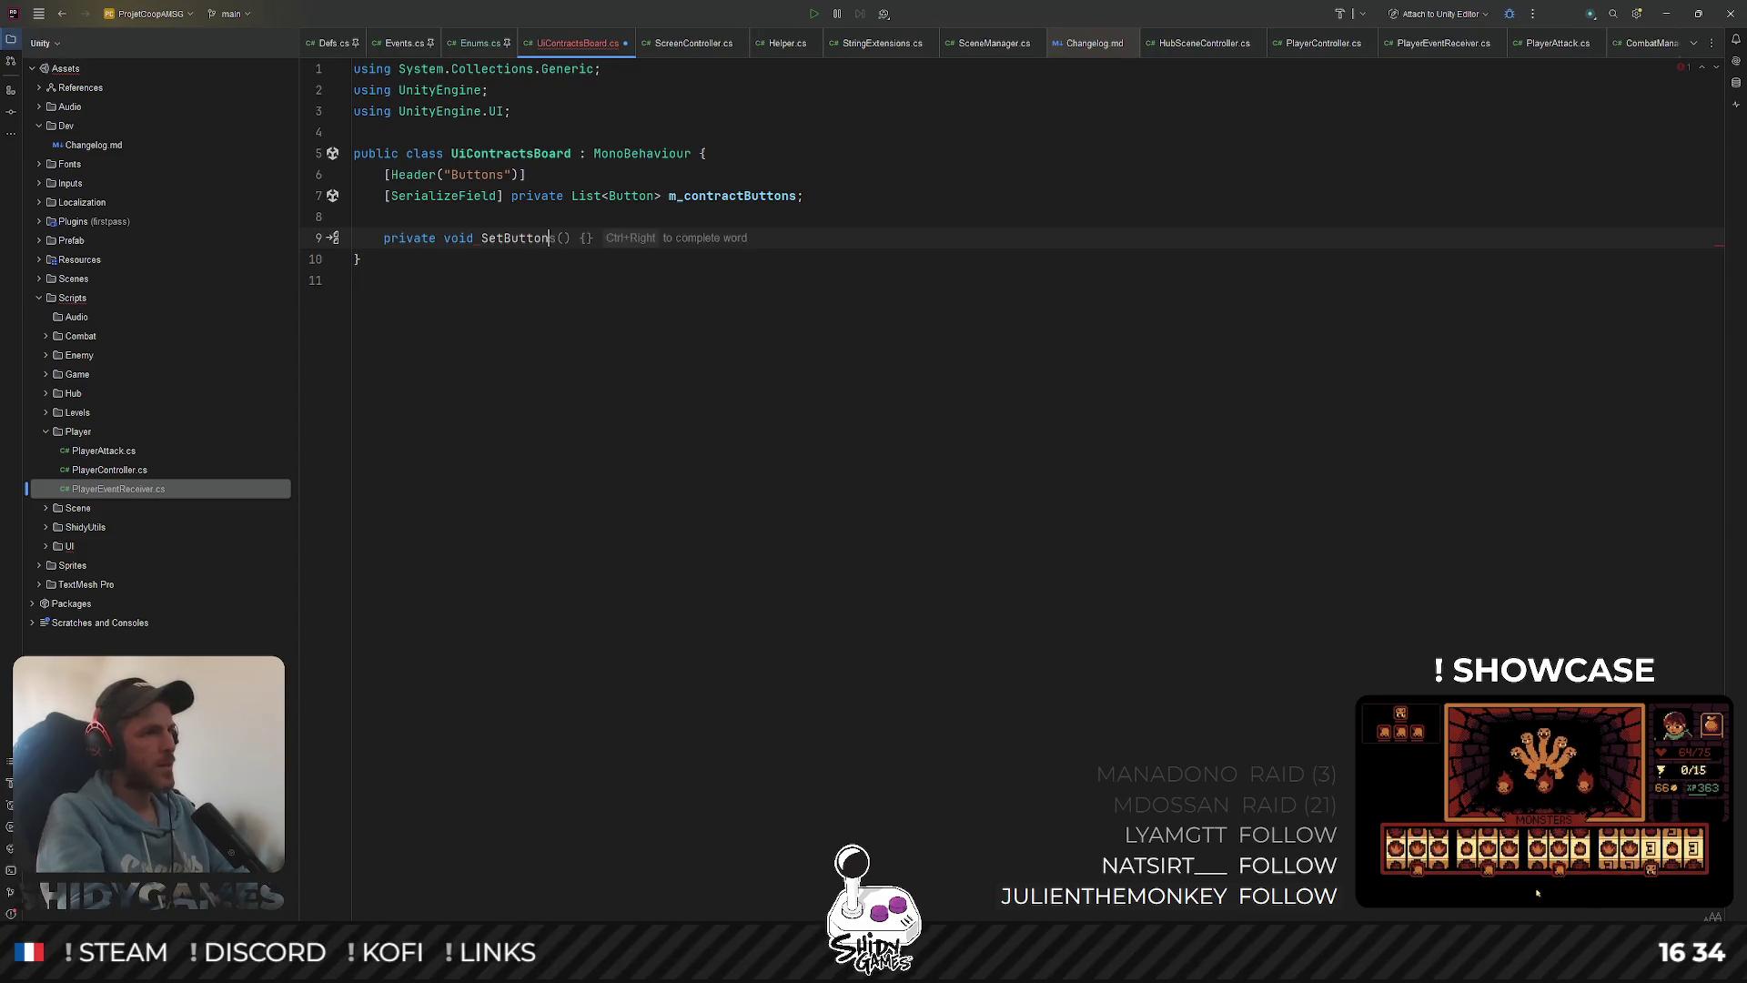
pyautogui.write('(bool ')
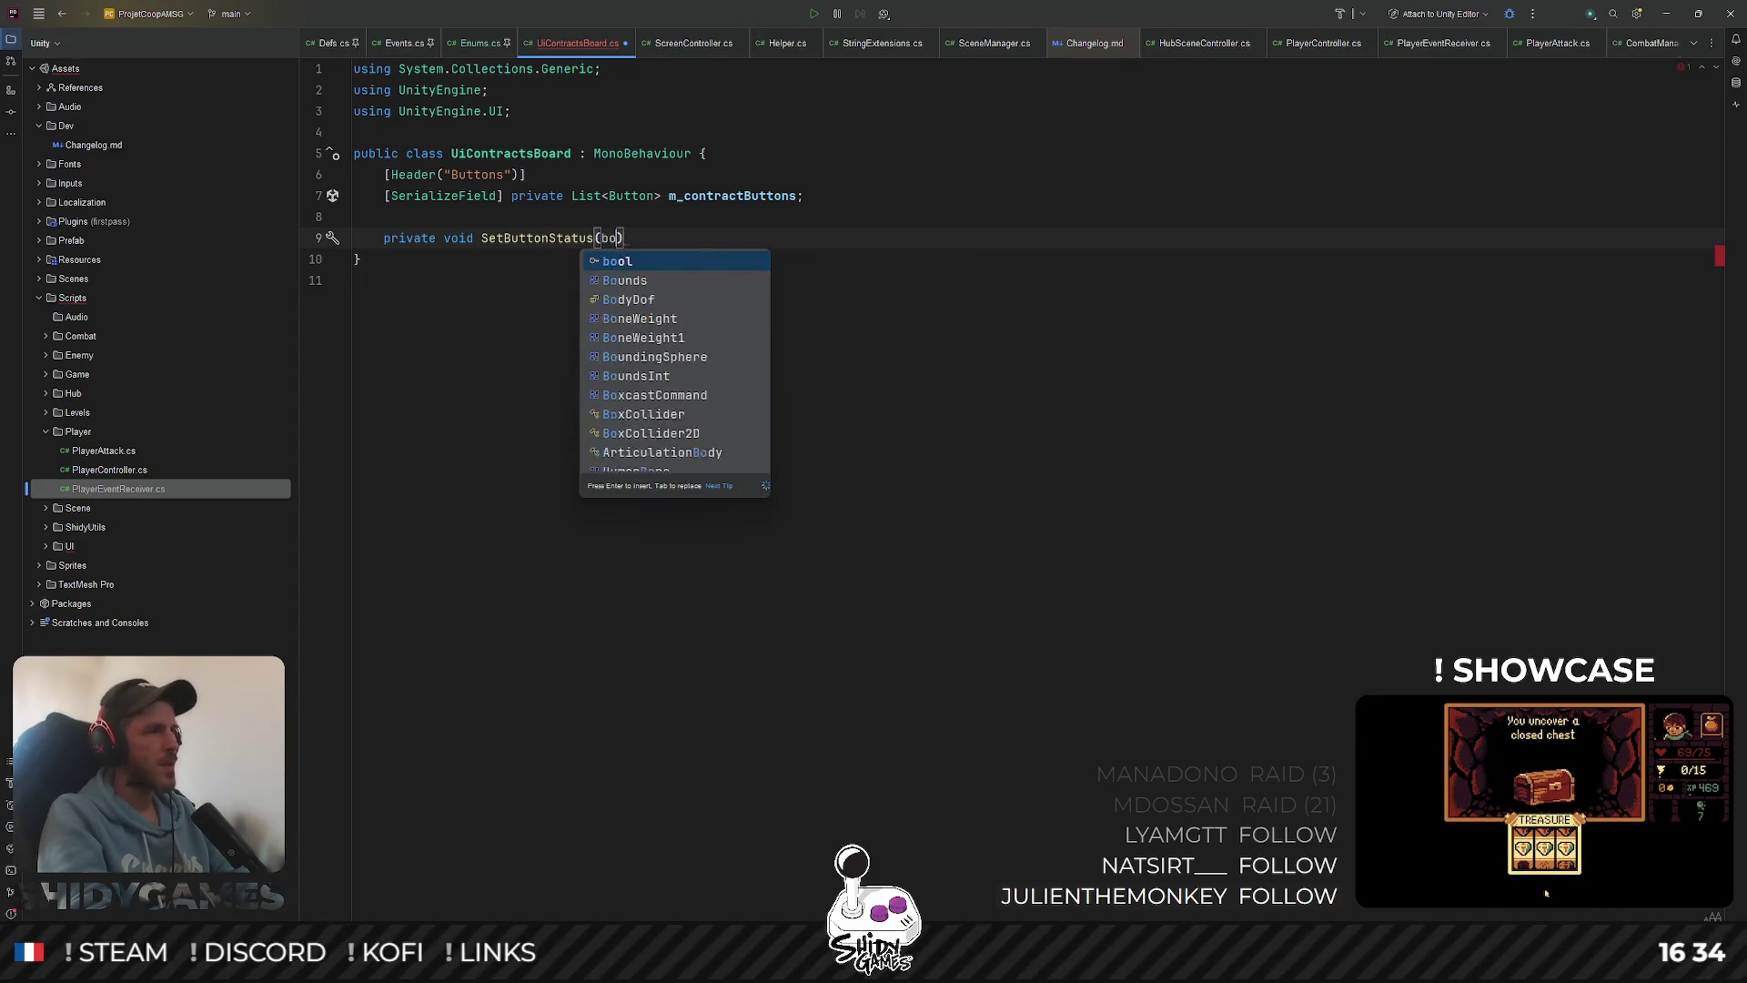
pyautogui.write('isEnabled) {')
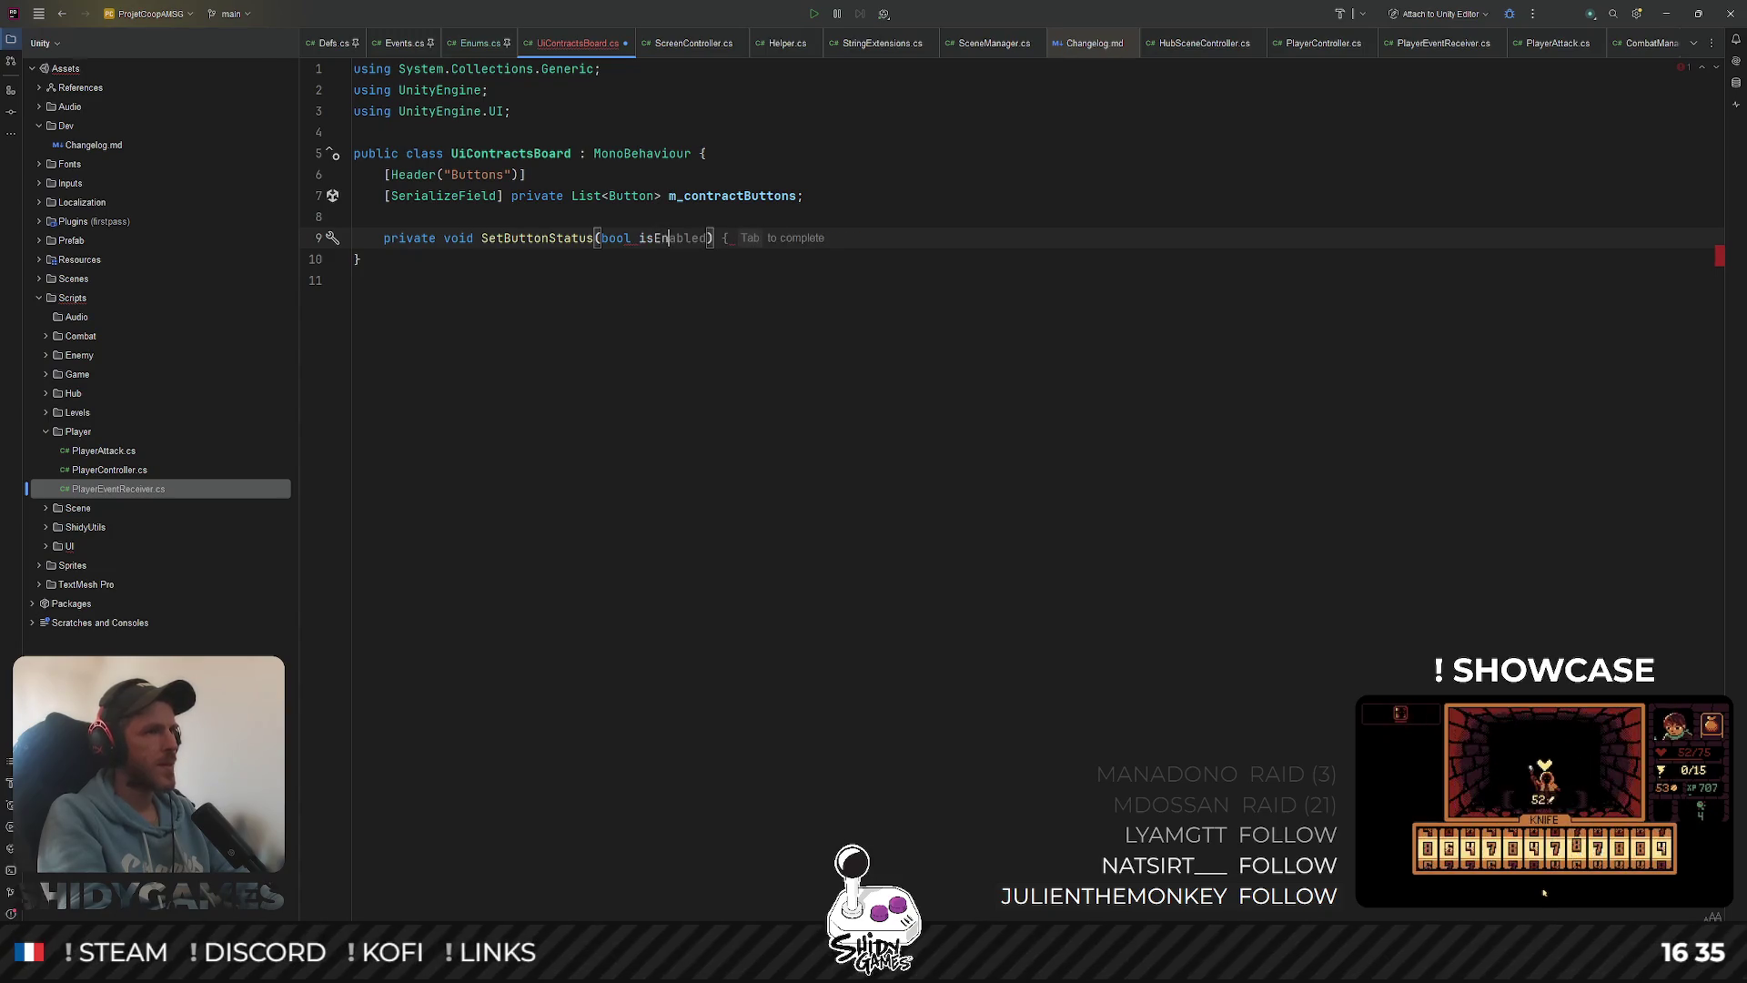
pyautogui.press('Return')
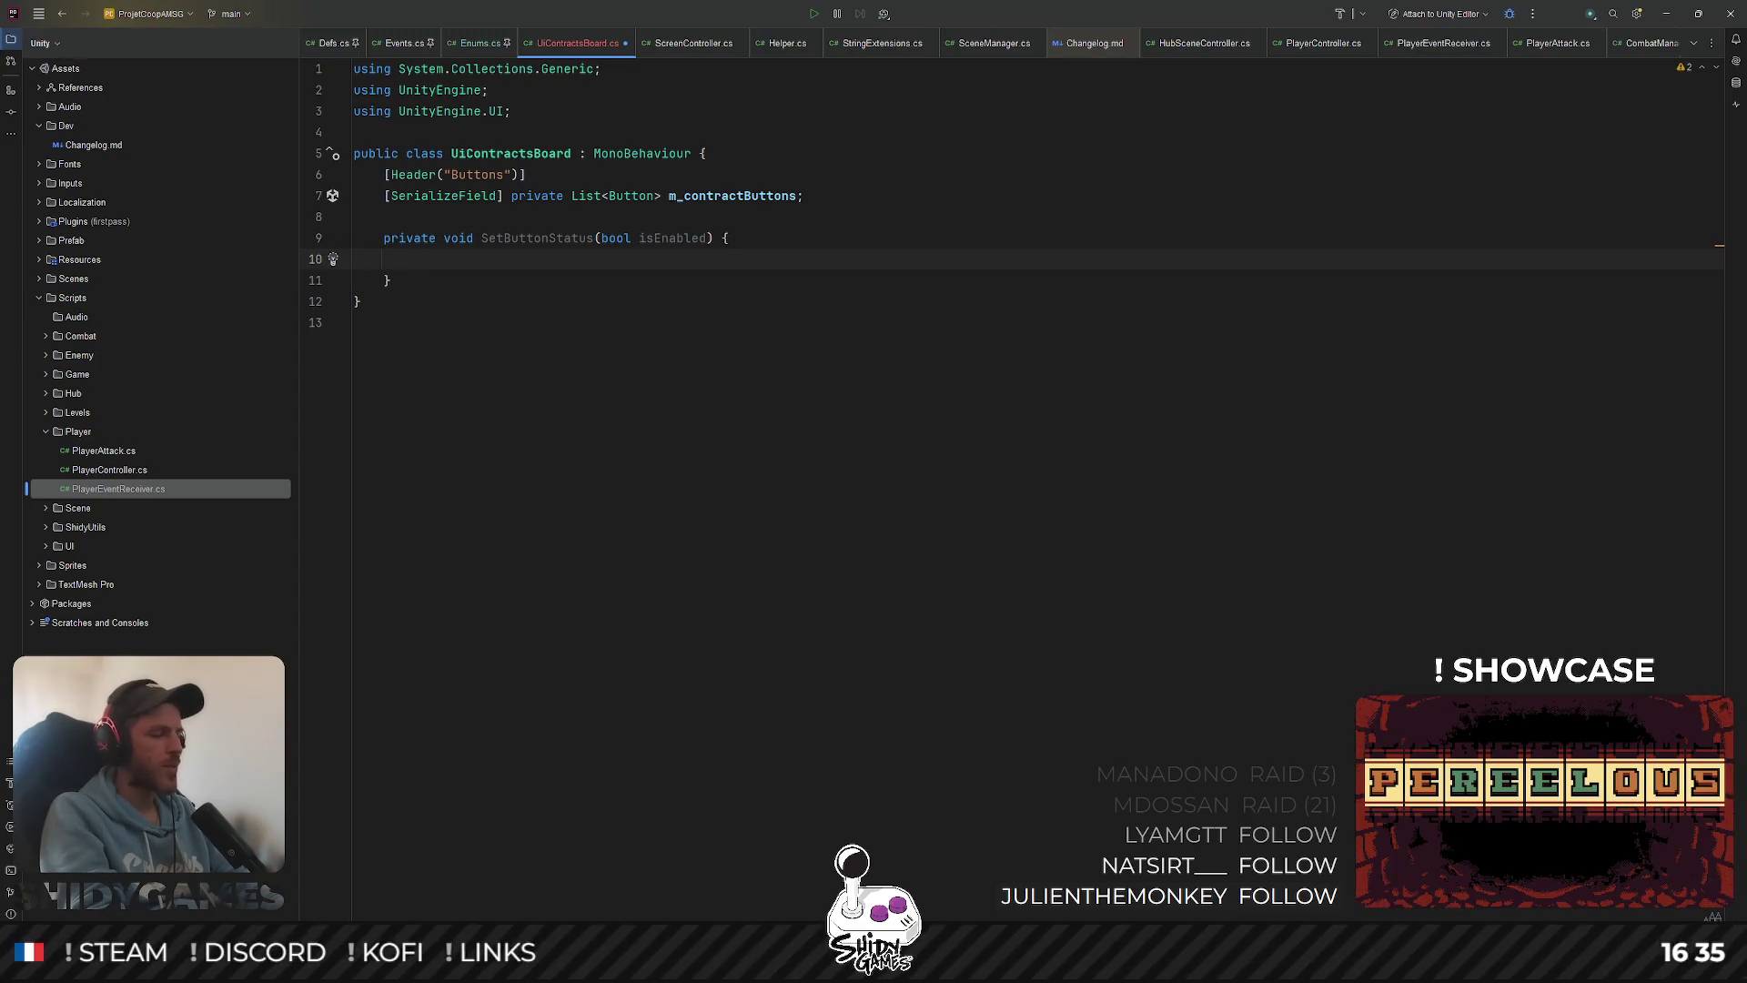
pyautogui.click(599, 238)
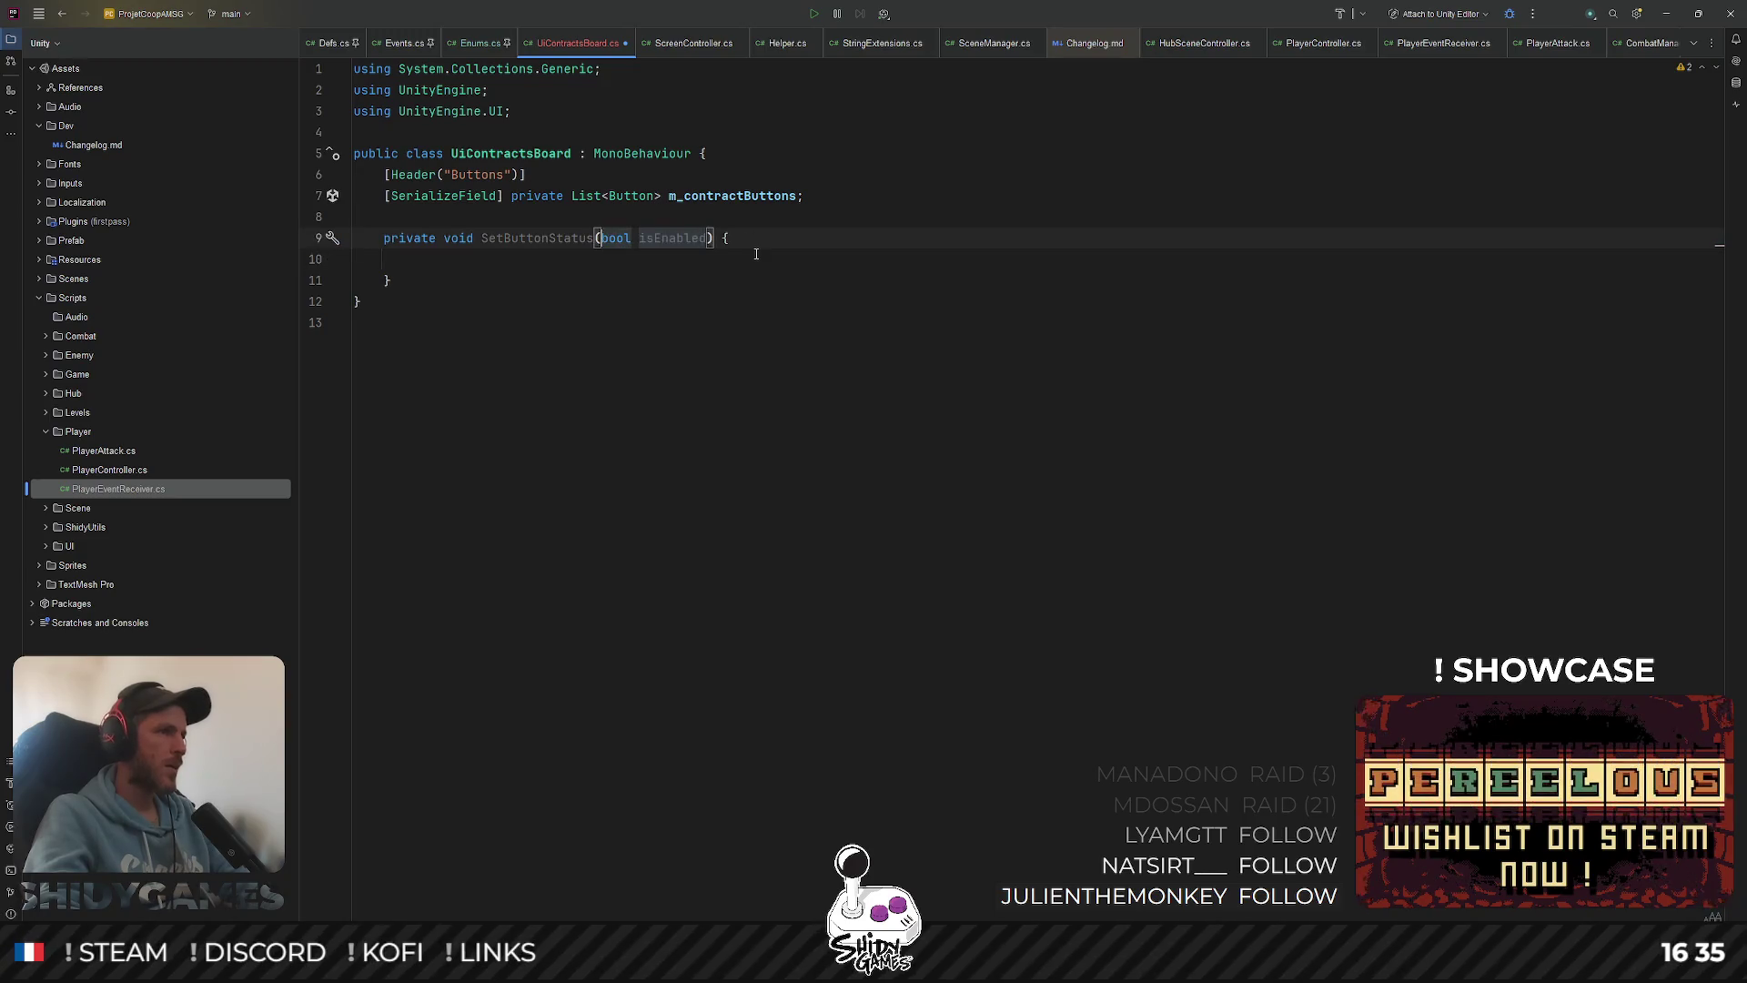
pyautogui.write('Button ')
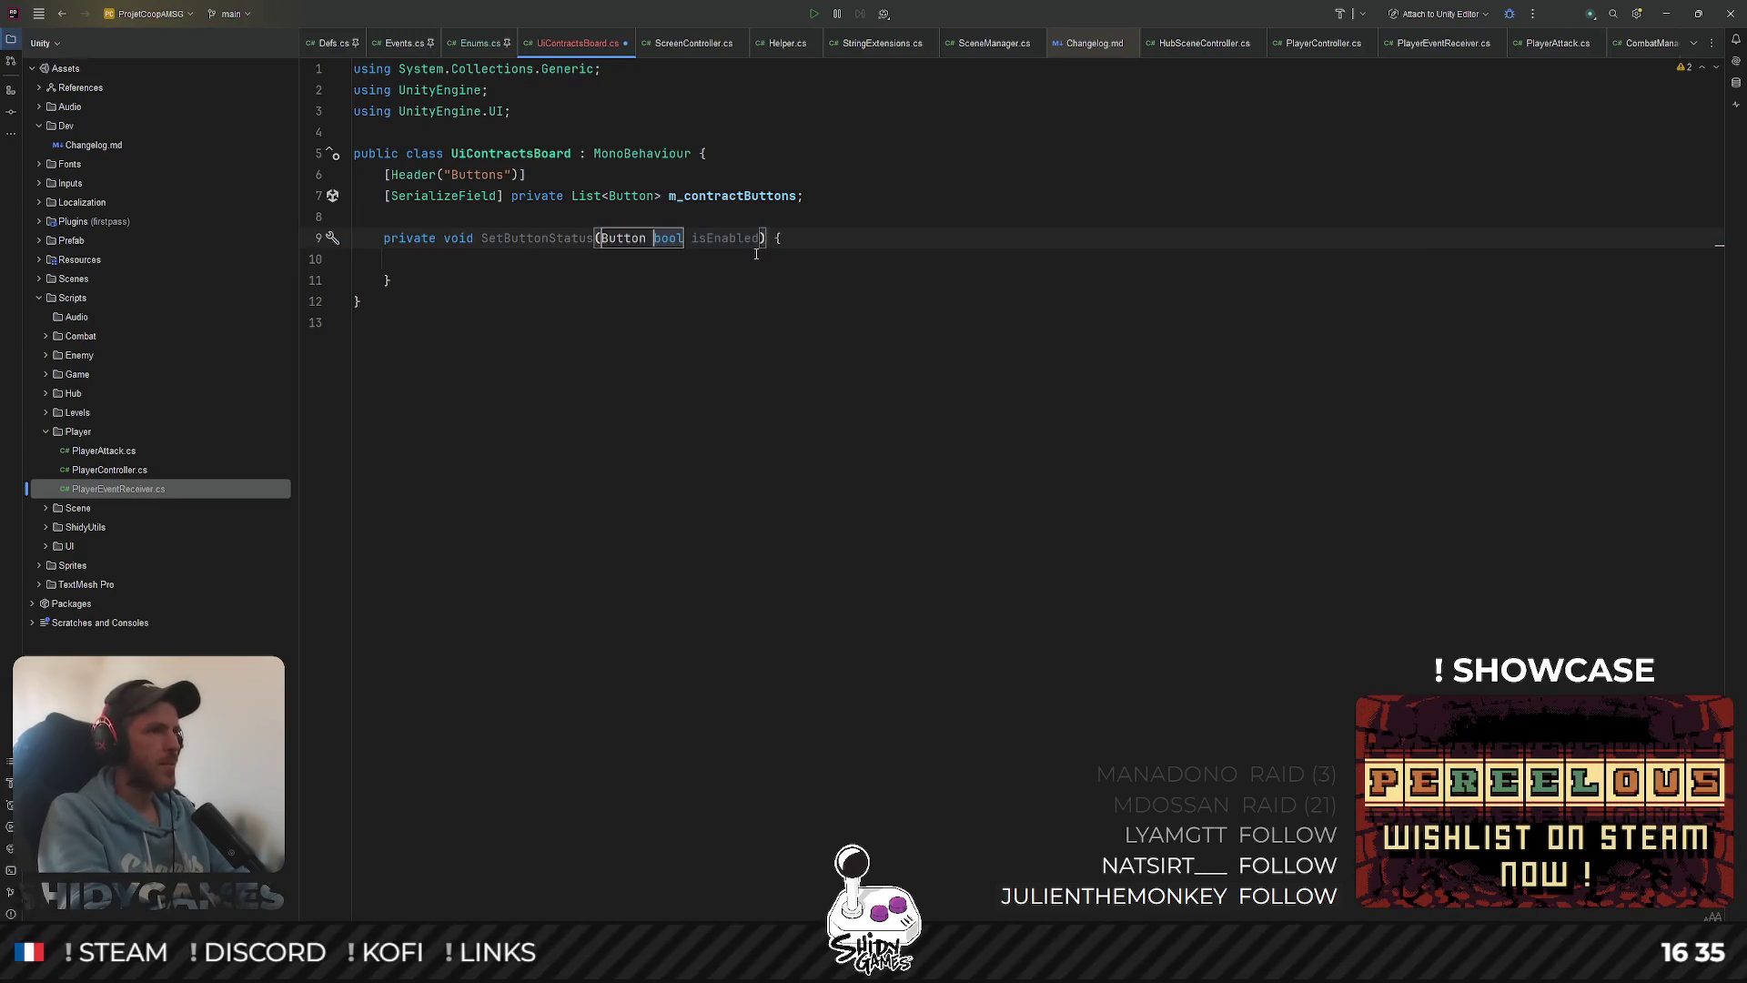
pyautogui.write('button,')
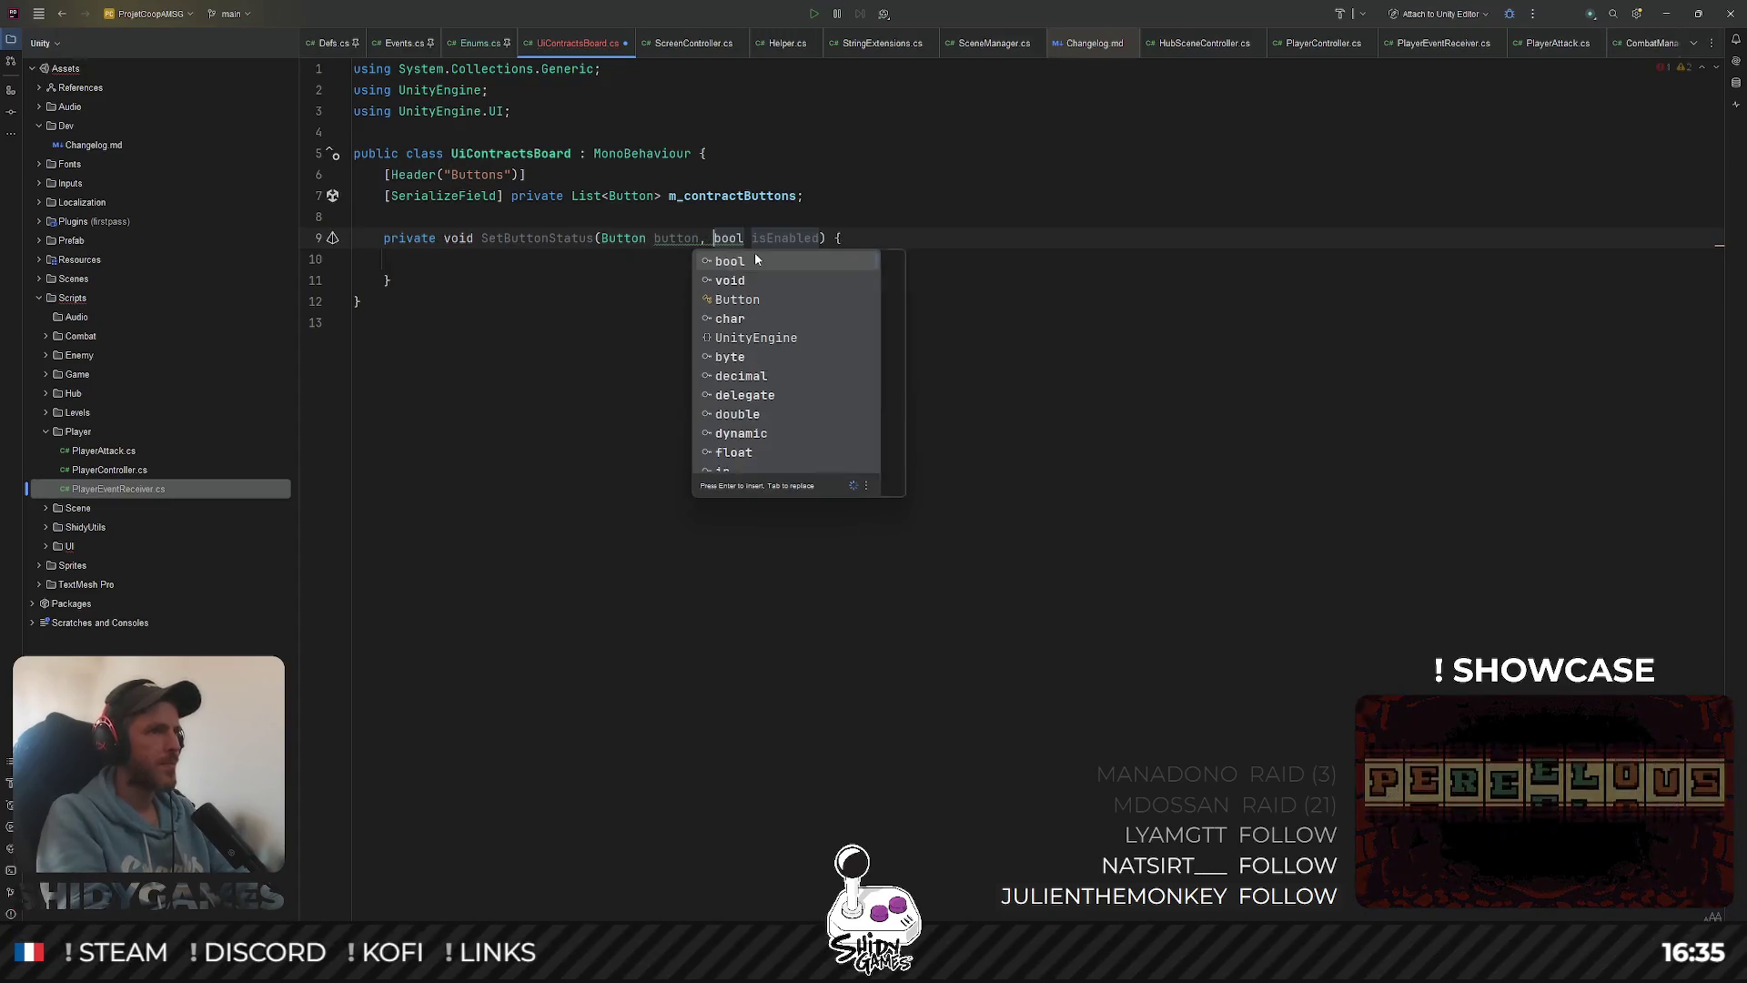
# Write the body button.GetComponentInParent<GameObject>().SetActive(isEnabled); using autocompletion
pyautogui.click(755, 253)
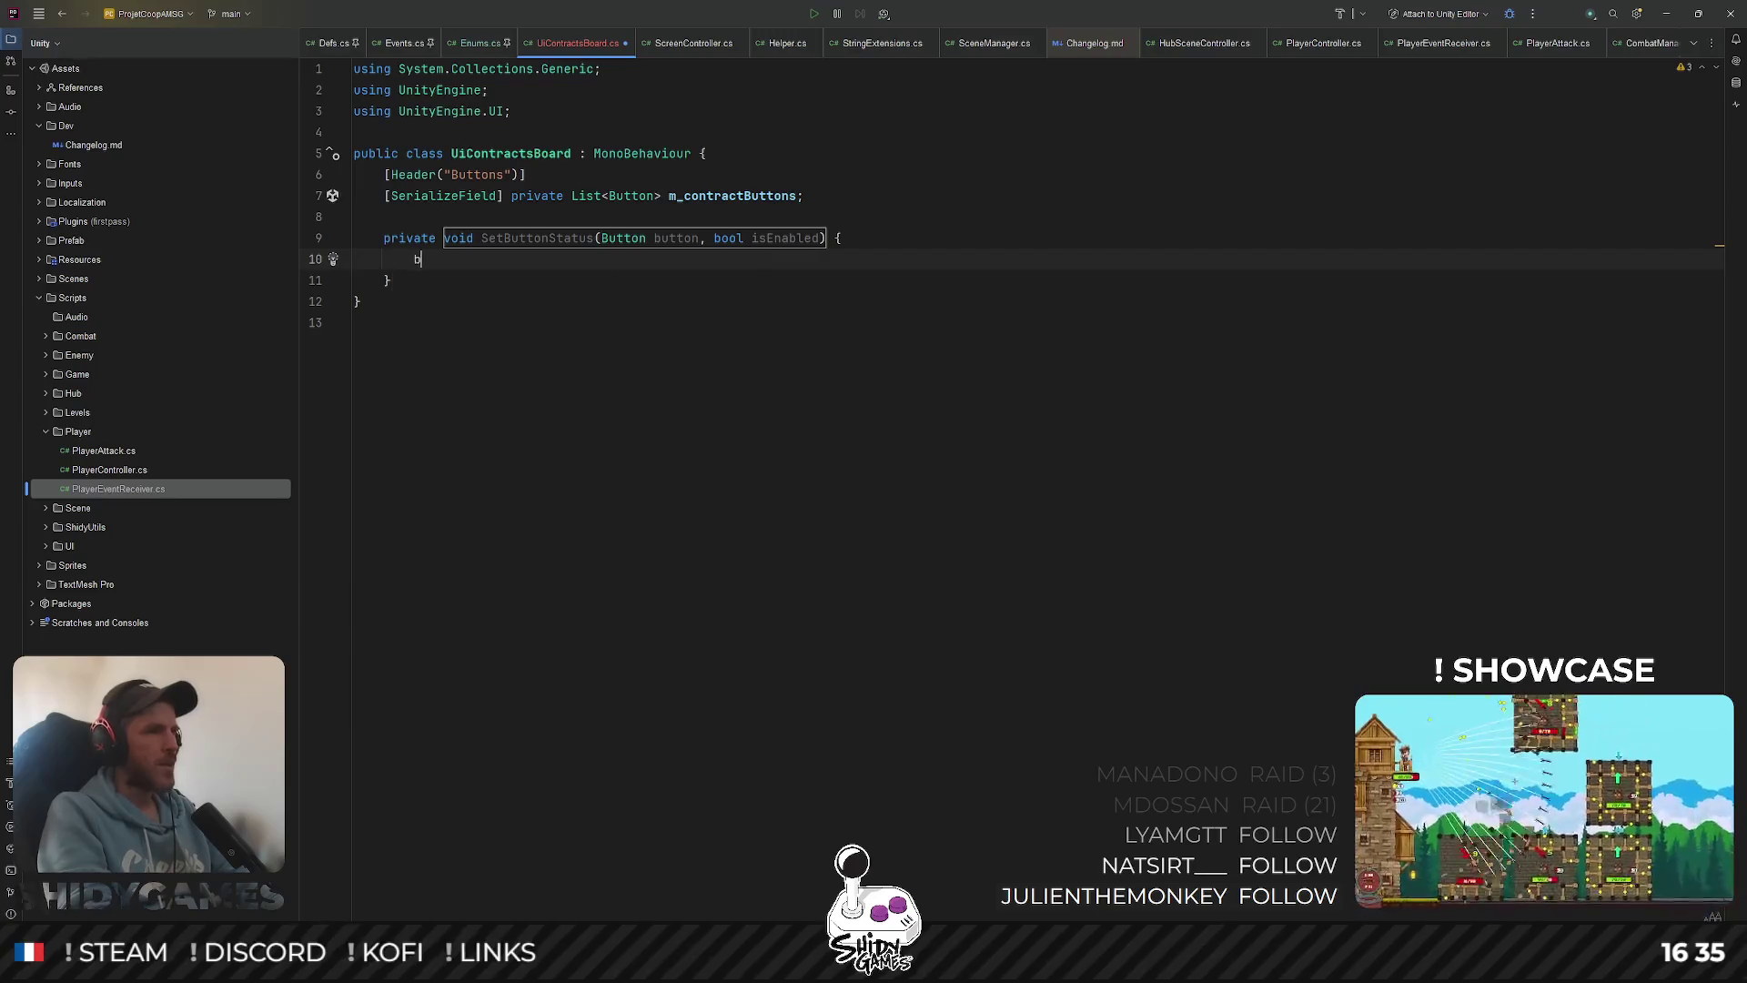
pyautogui.write('bu')
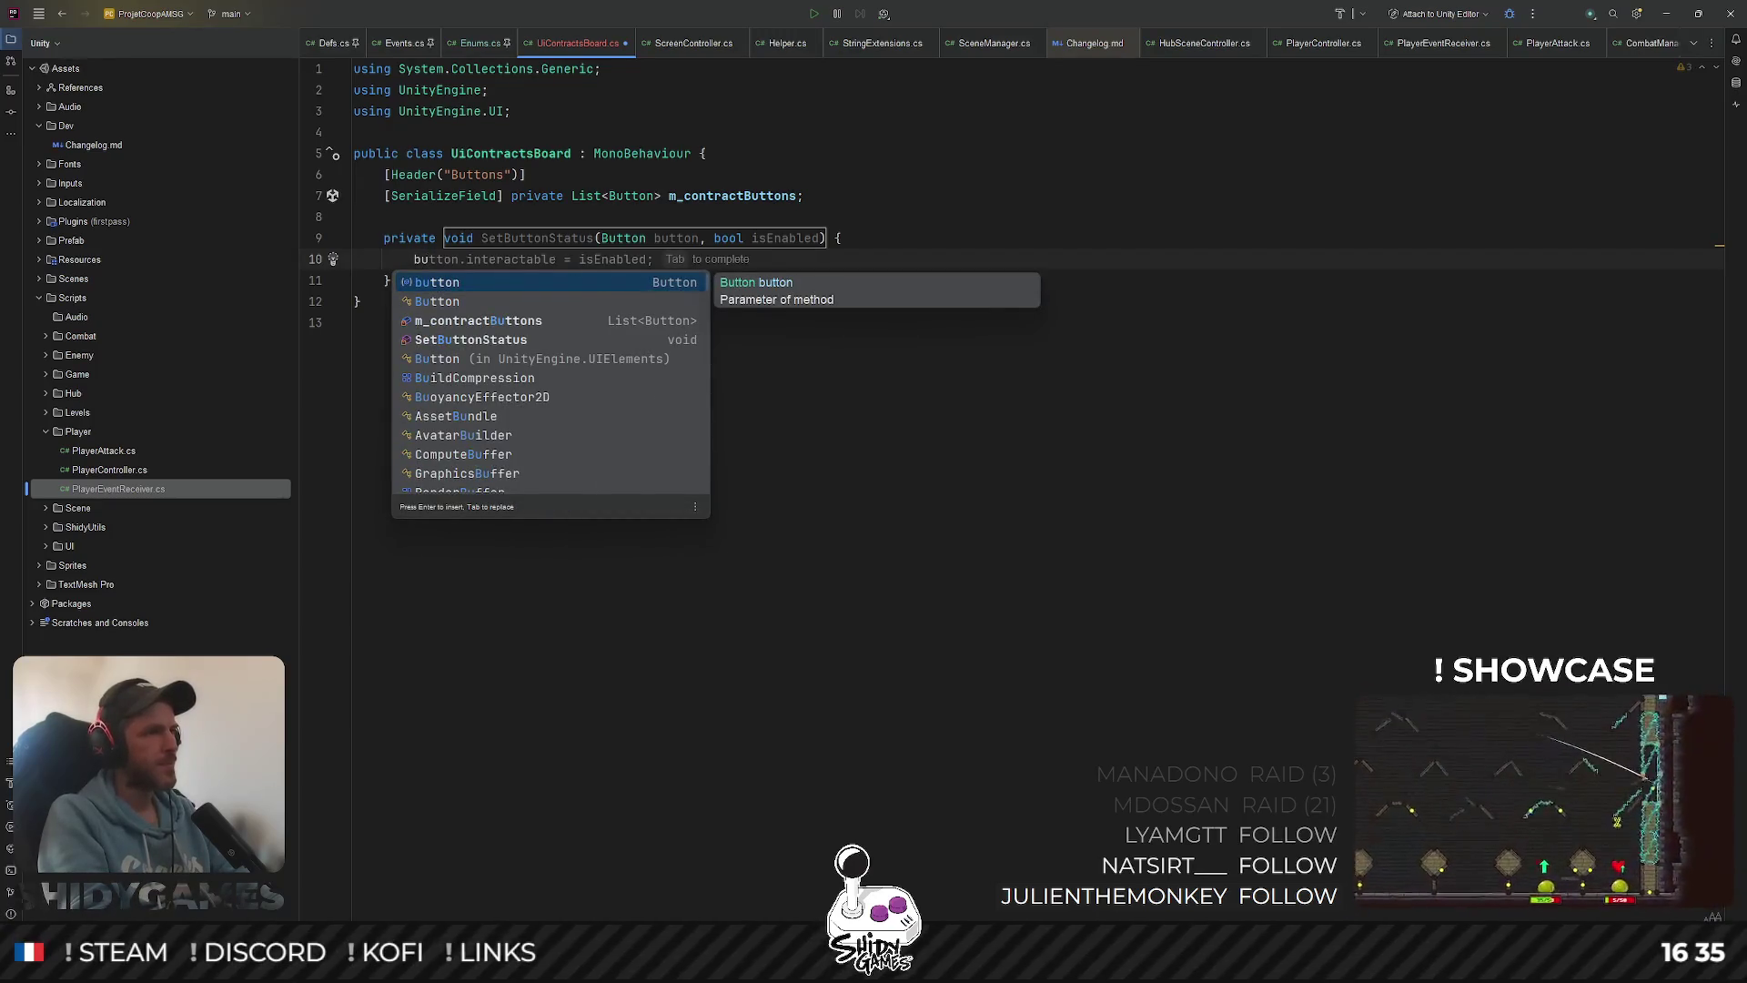
pyautogui.press('Return')
pyautogui.write('.')
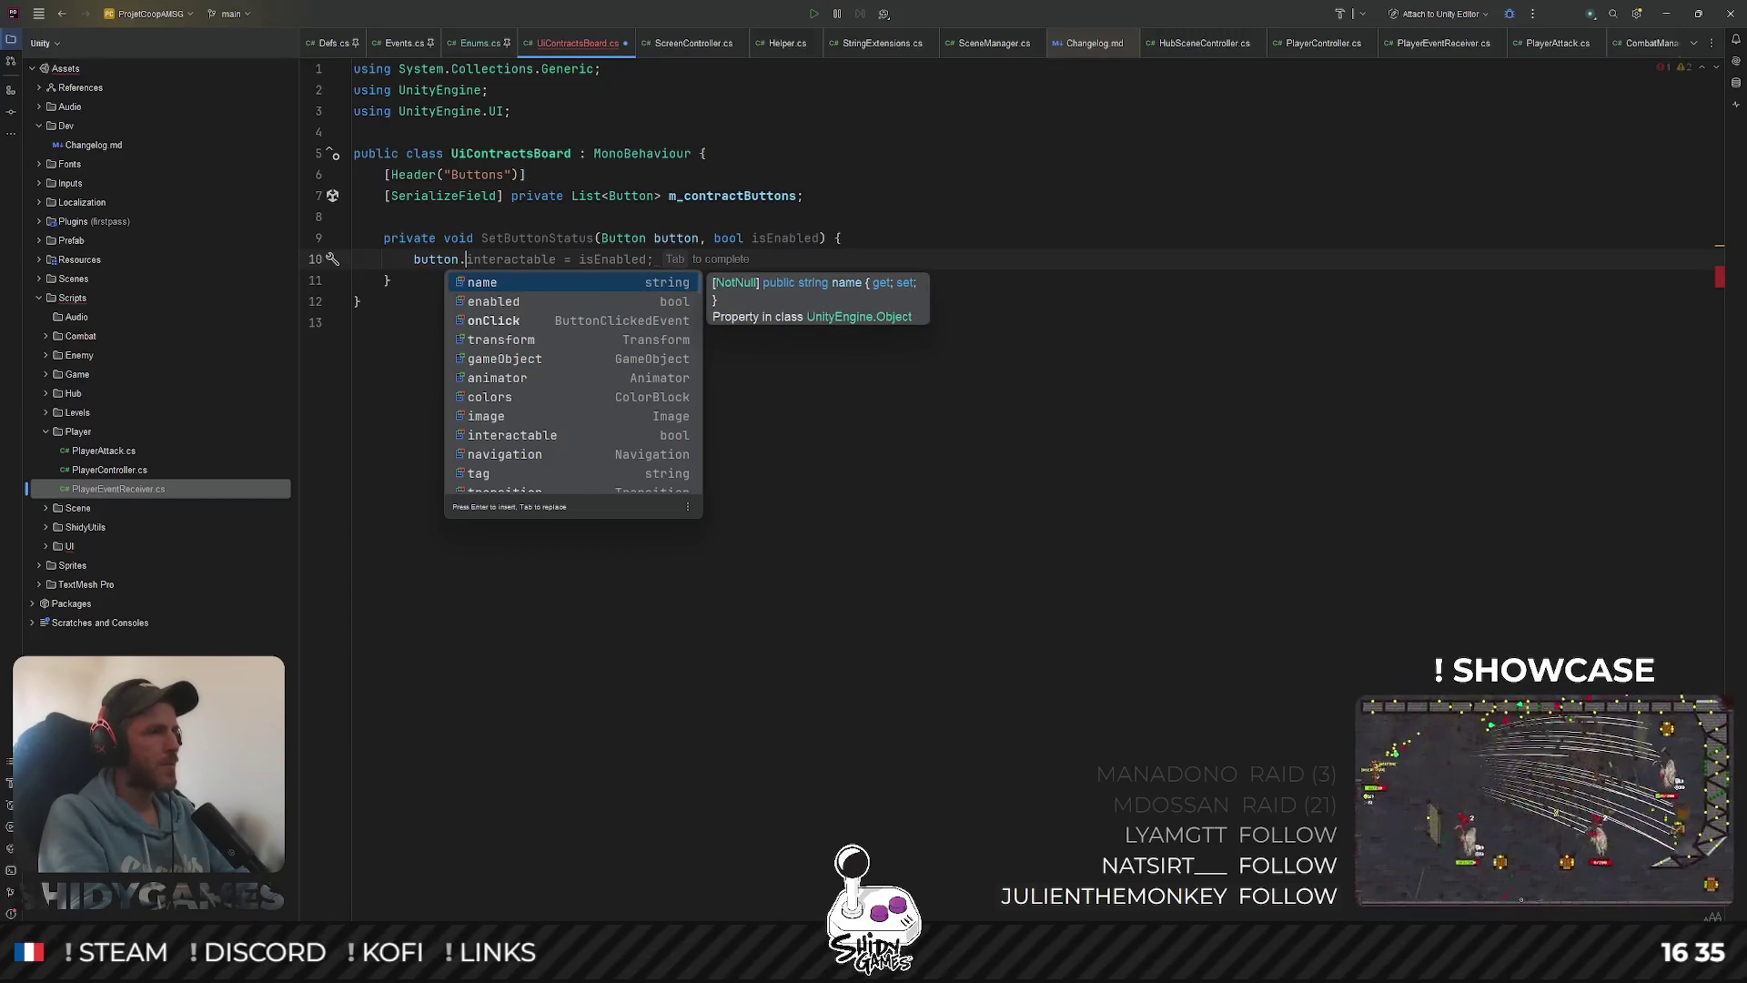
pyautogui.write('GetPa')
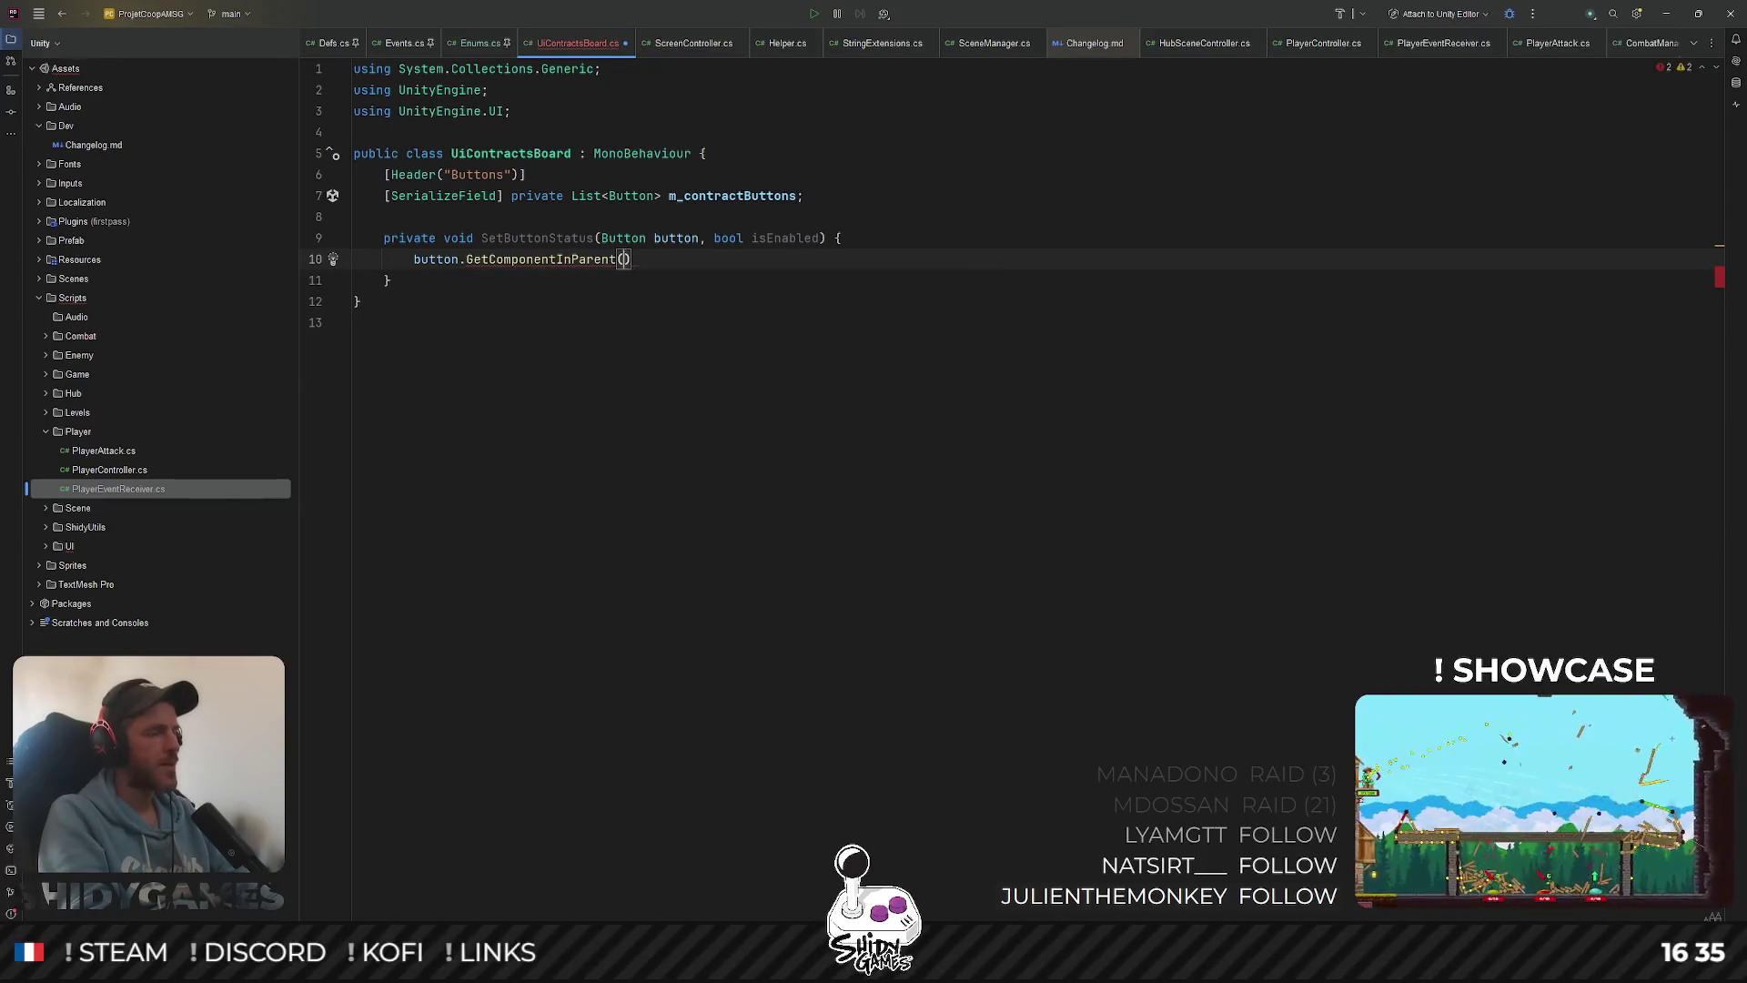
pyautogui.write('Game')
pyautogui.press('Return')
pyautogui.hotkey('ctrl', 'w')
pyautogui.hotkey('ctrl', 'w')
pyautogui.hotkey('ctrl', 'w')
pyautogui.press('BackSpace')
pyautogui.write('w<')
pyautogui.press('BackSpace')
pyautogui.press('BackSpace')
pyautogui.write('<Game')
pyautogui.press('Return')
pyautogui.write('>(')
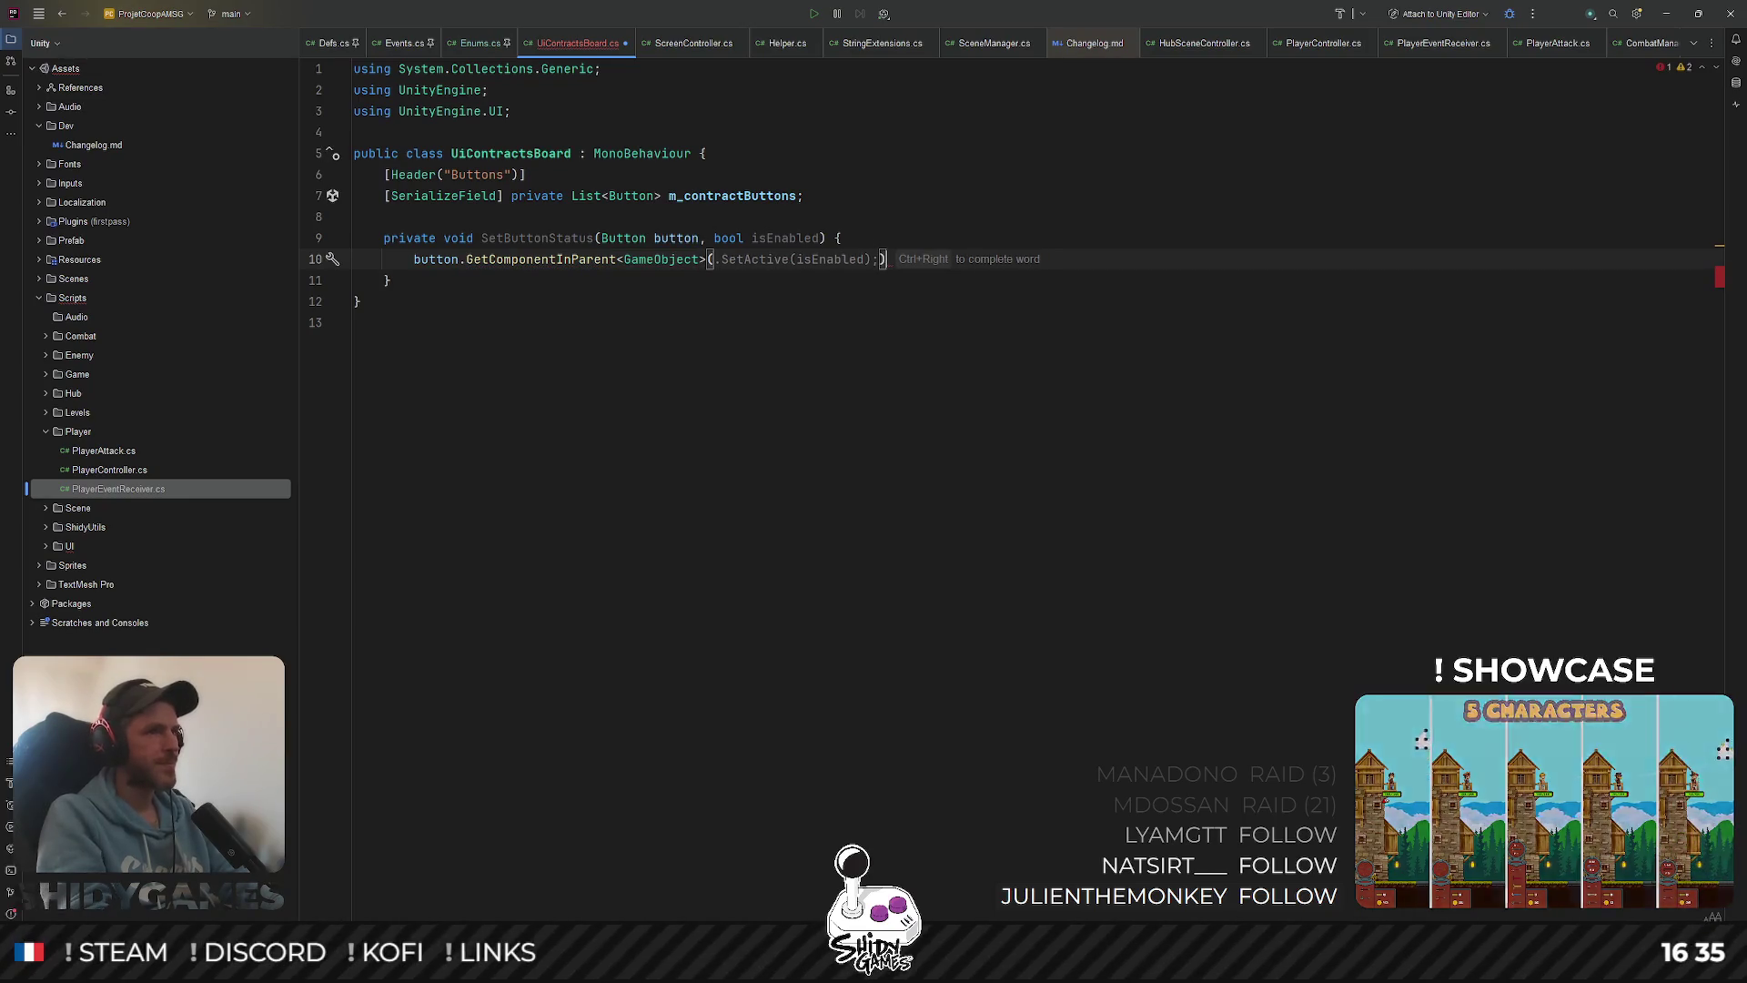
pyautogui.write(').')
pyautogui.press('Tab')
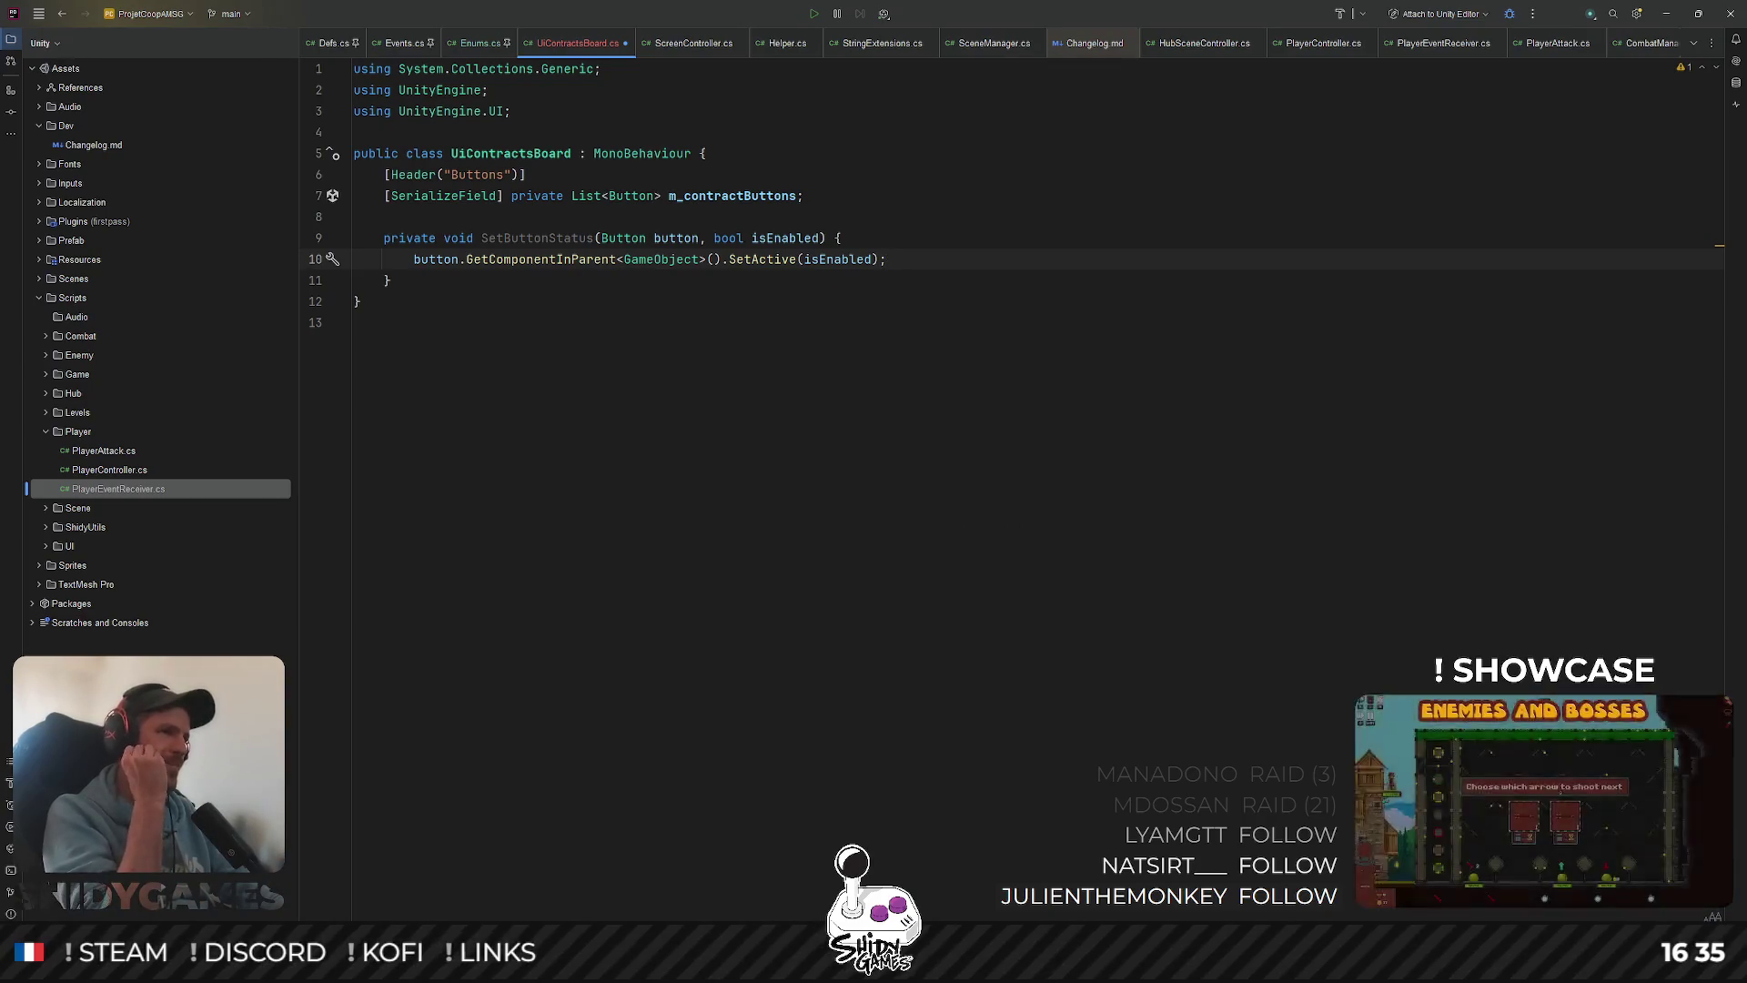
pyautogui.click(1034, 235)
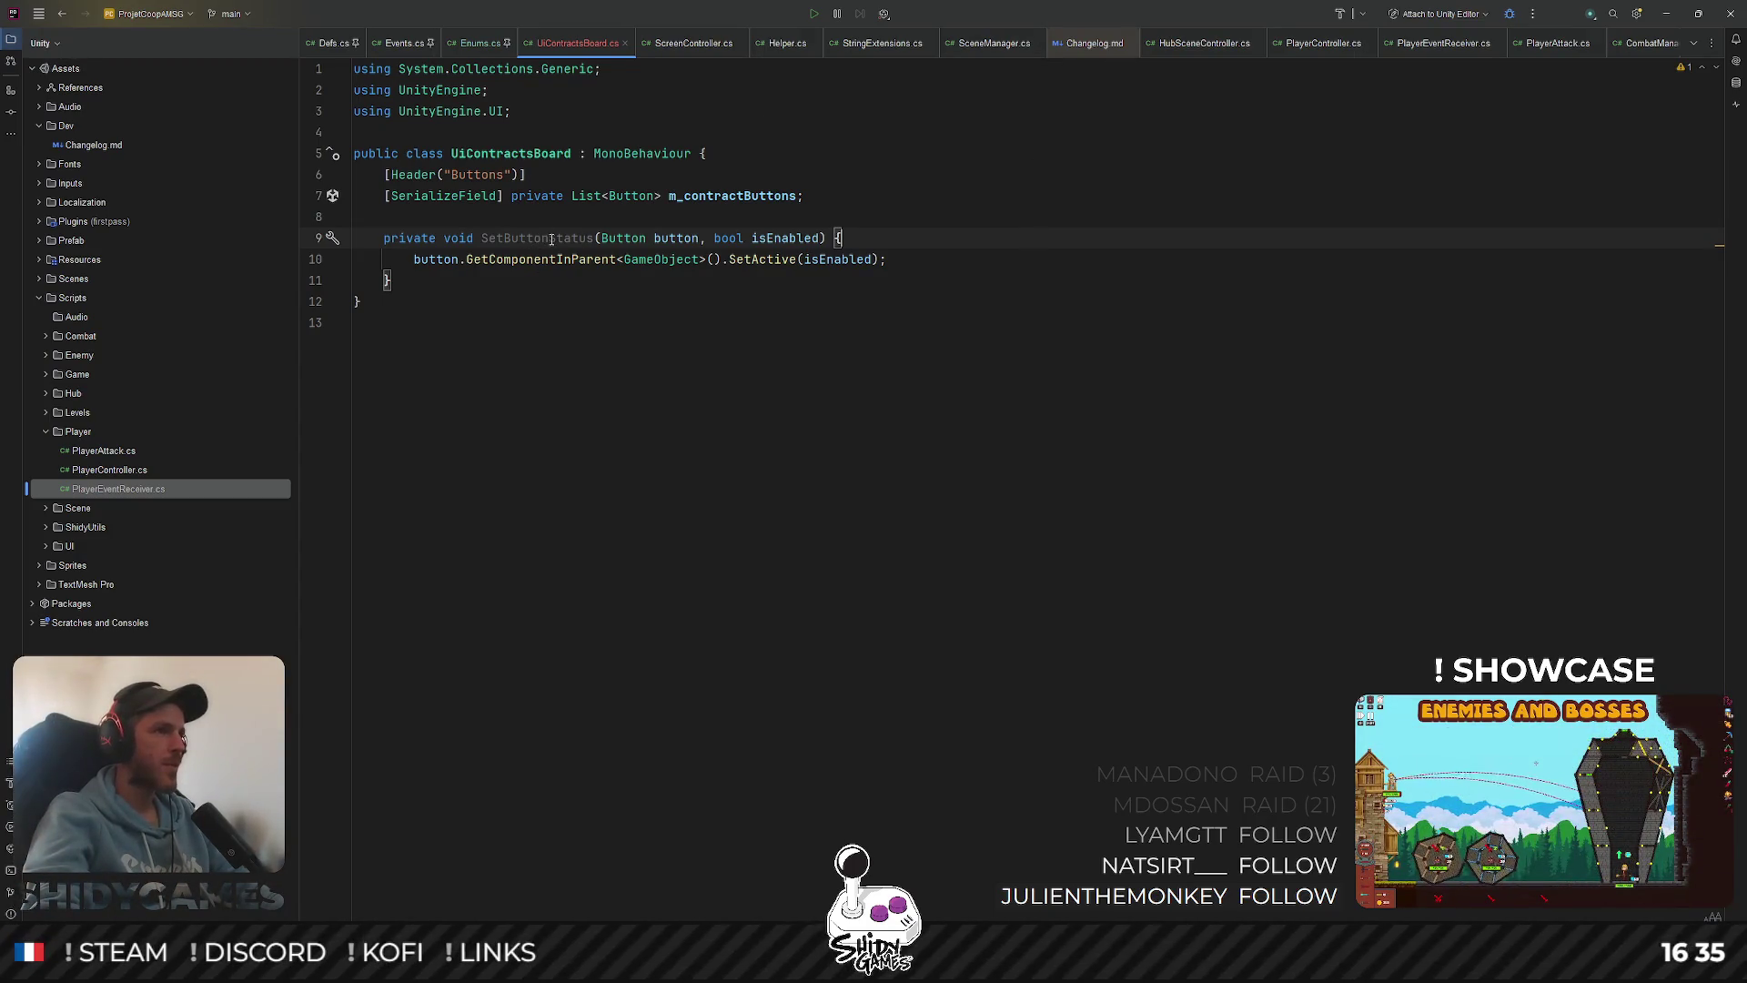
# Add blank lines between m_contractButtons and SetButtonStatus, check the SetActive line, then minimize Rider
pyautogui.click(1074, 198)
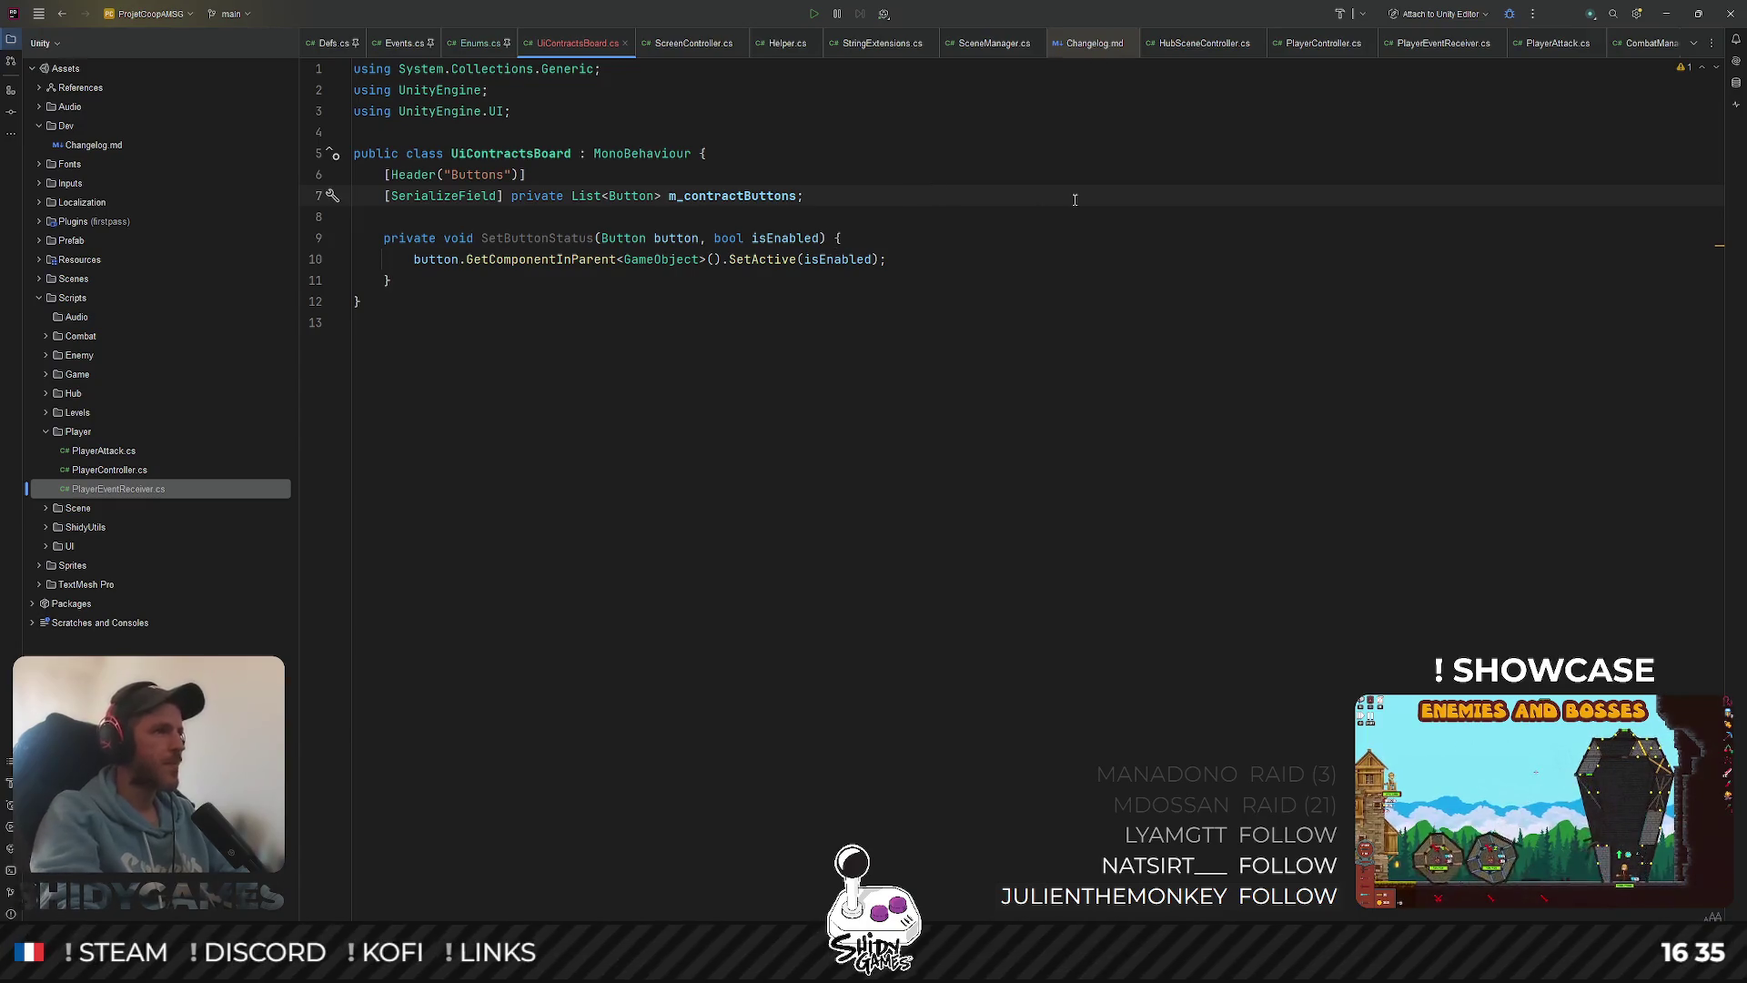
pyautogui.press('Return')
pyautogui.press('Return')
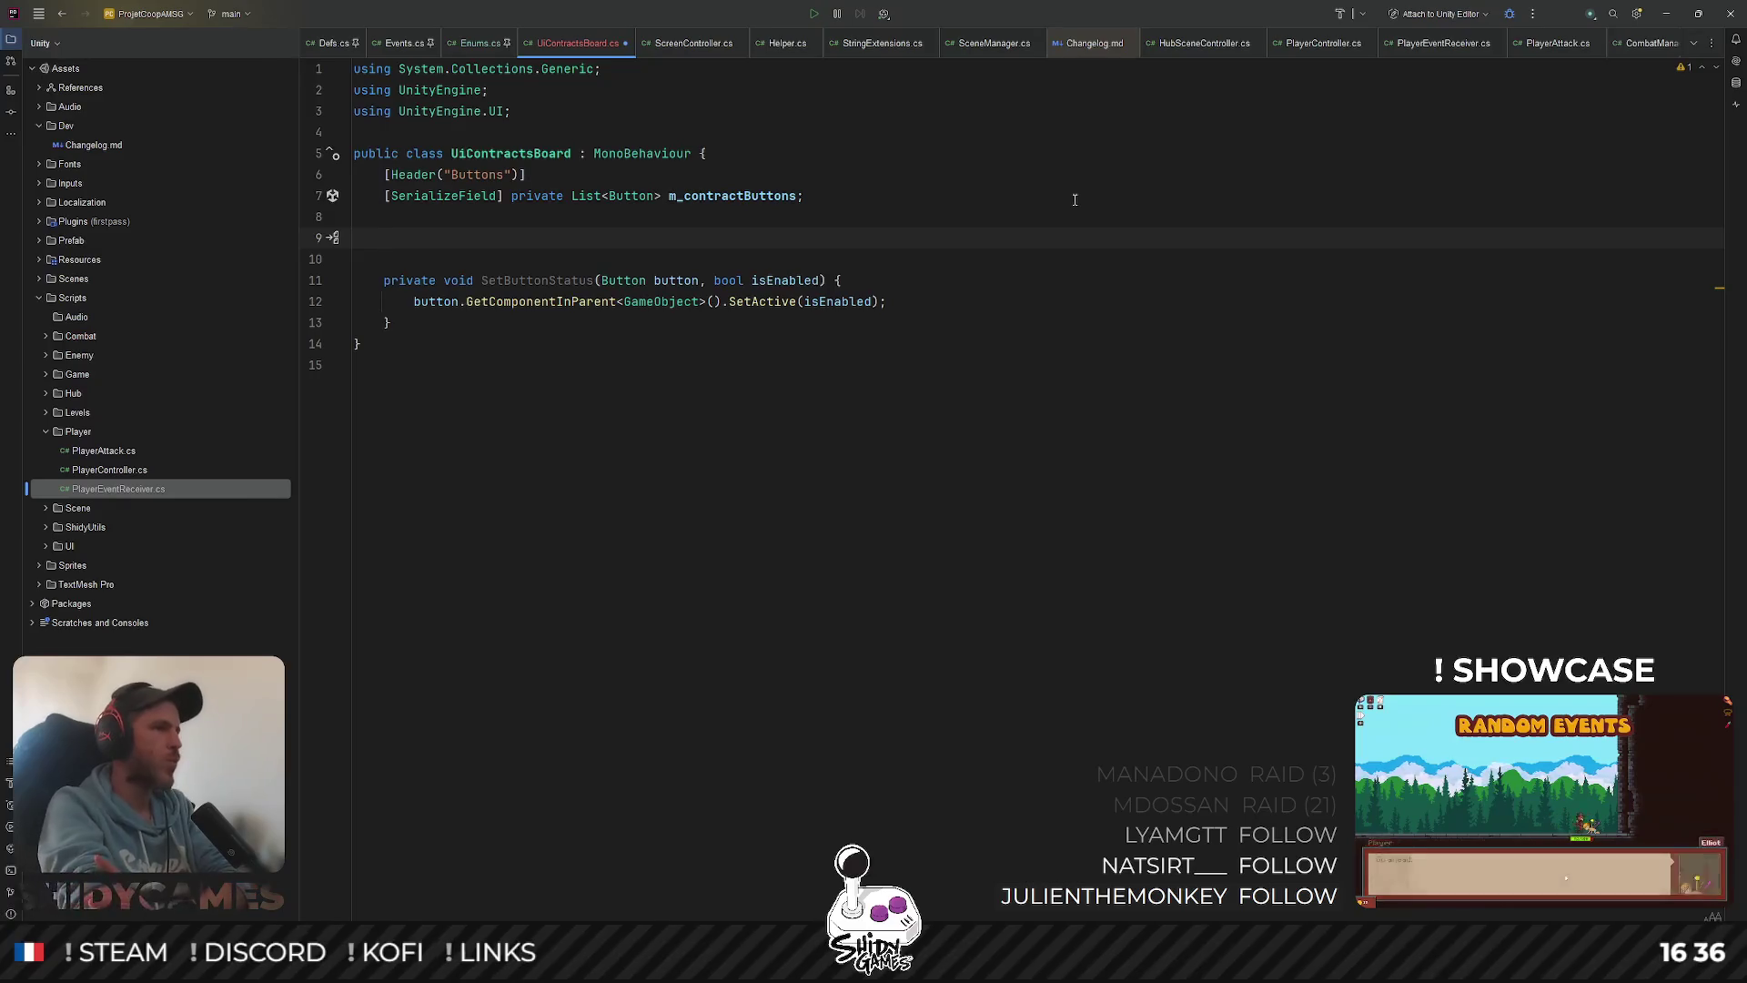
pyautogui.click(737, 421)
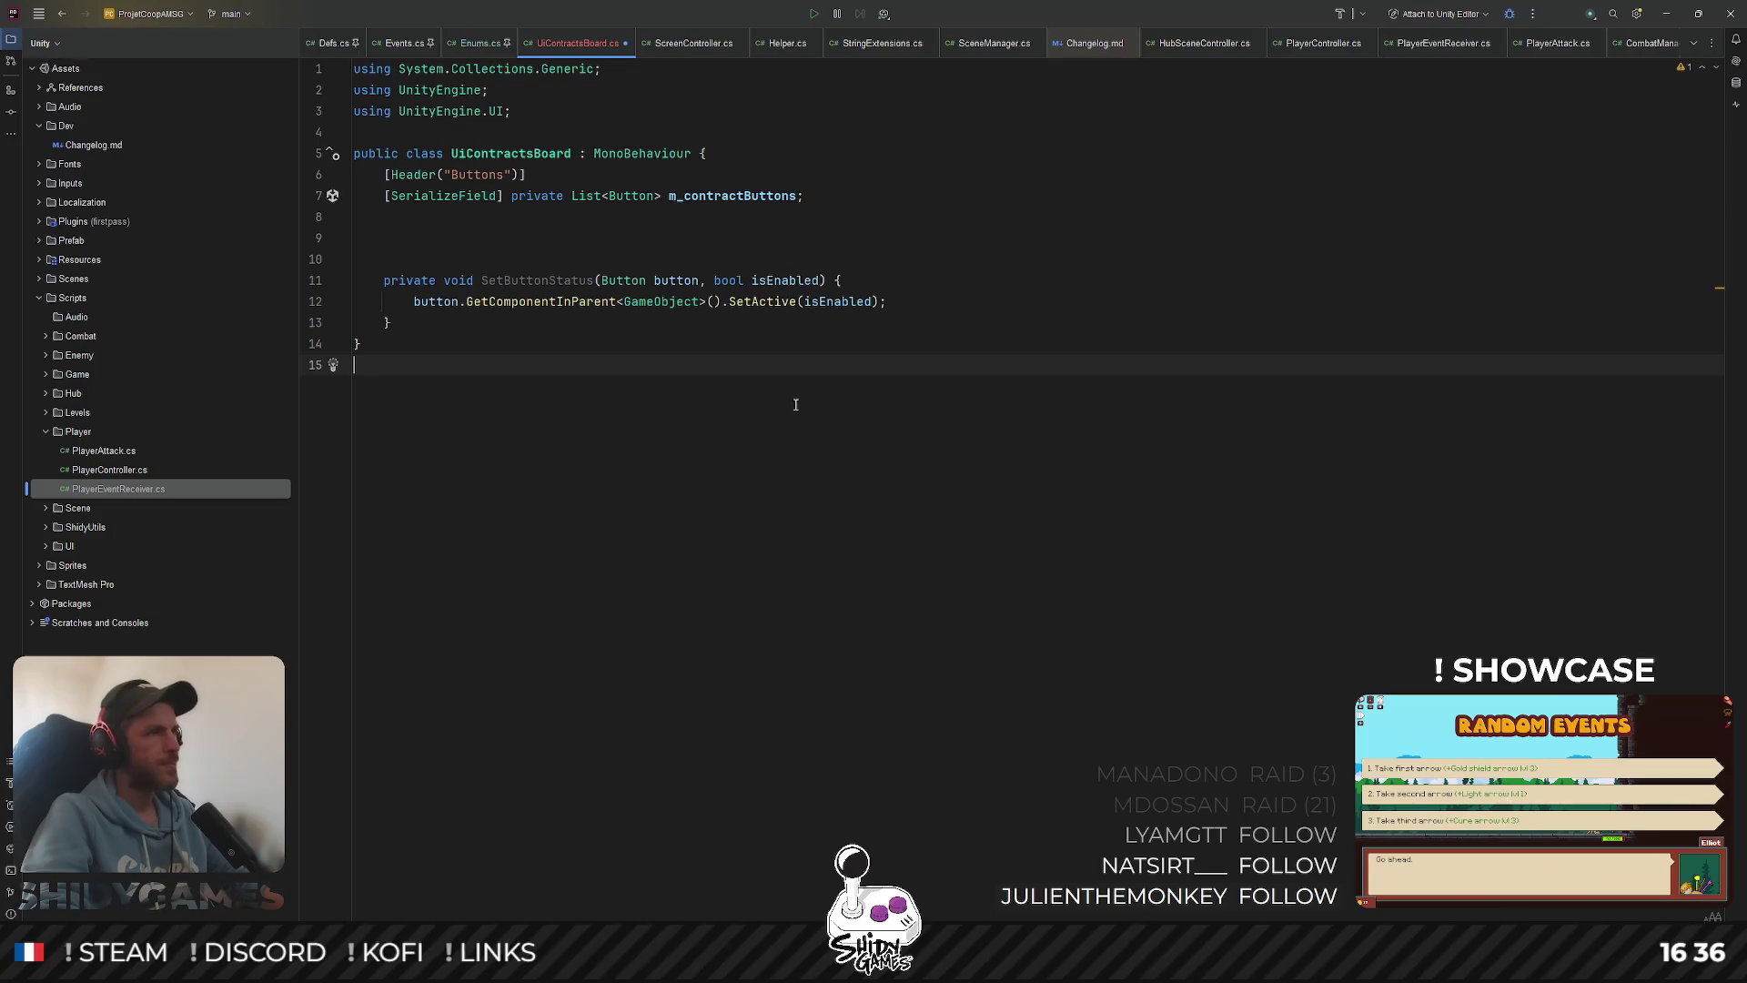
pyautogui.click(704, 239)
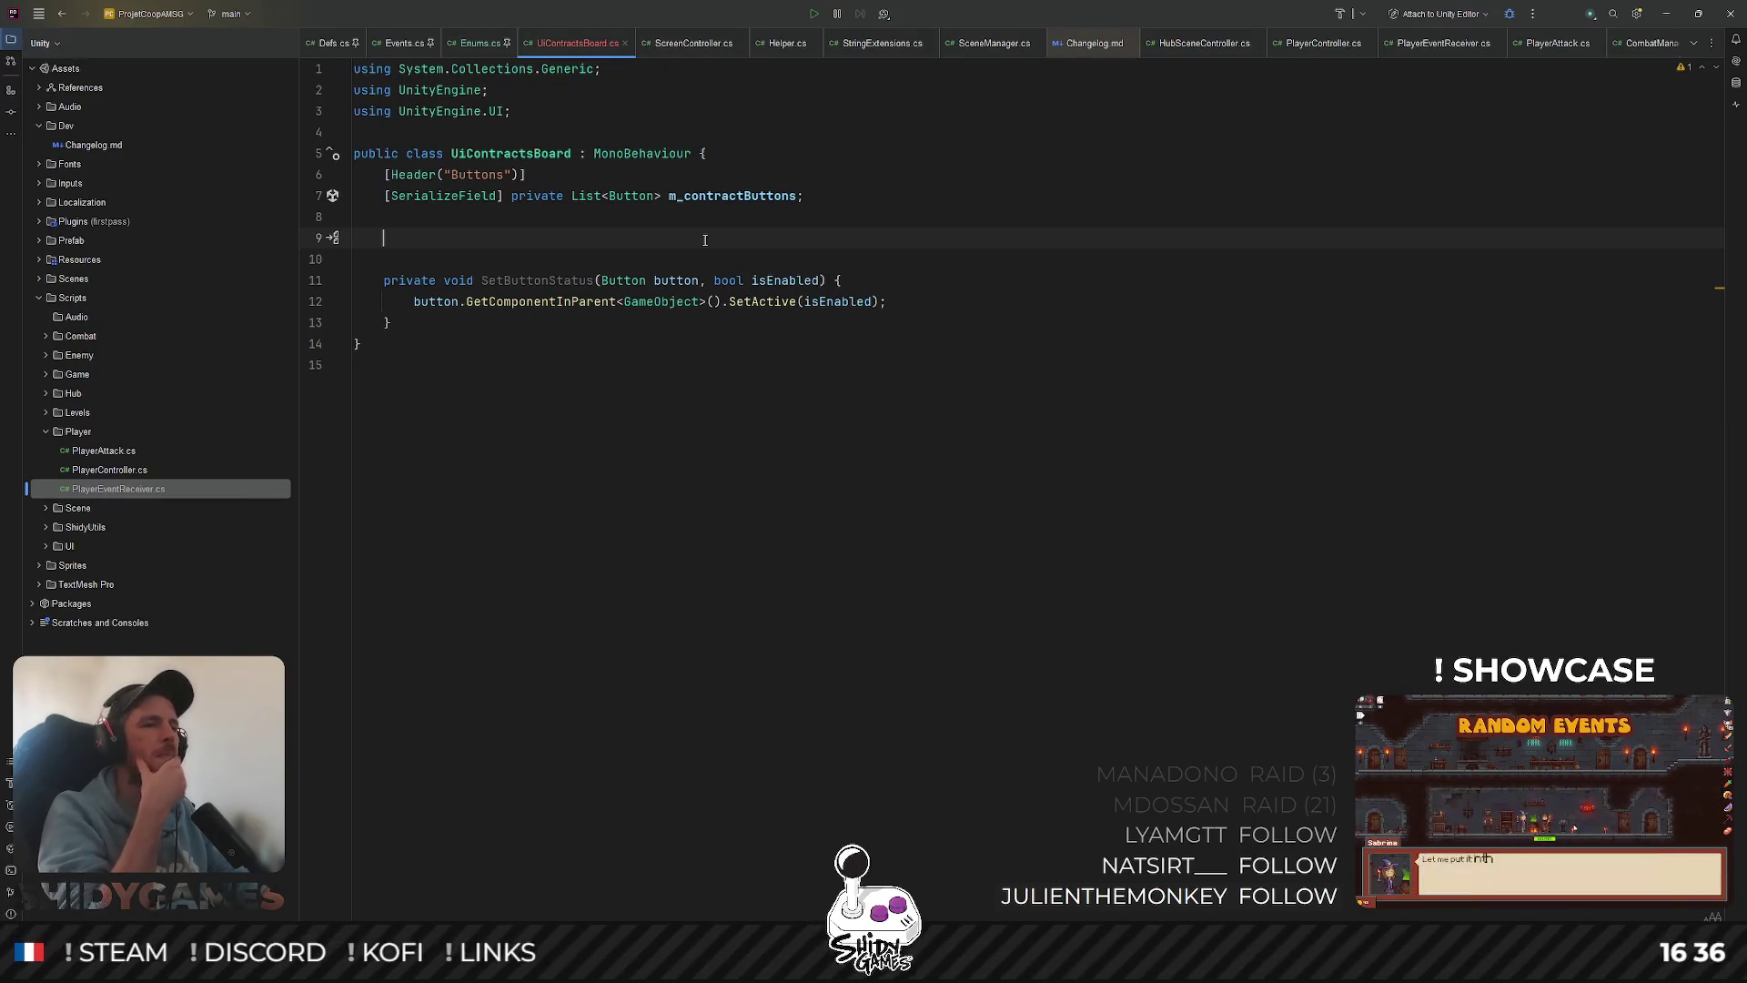
pyautogui.click(1242, 310)
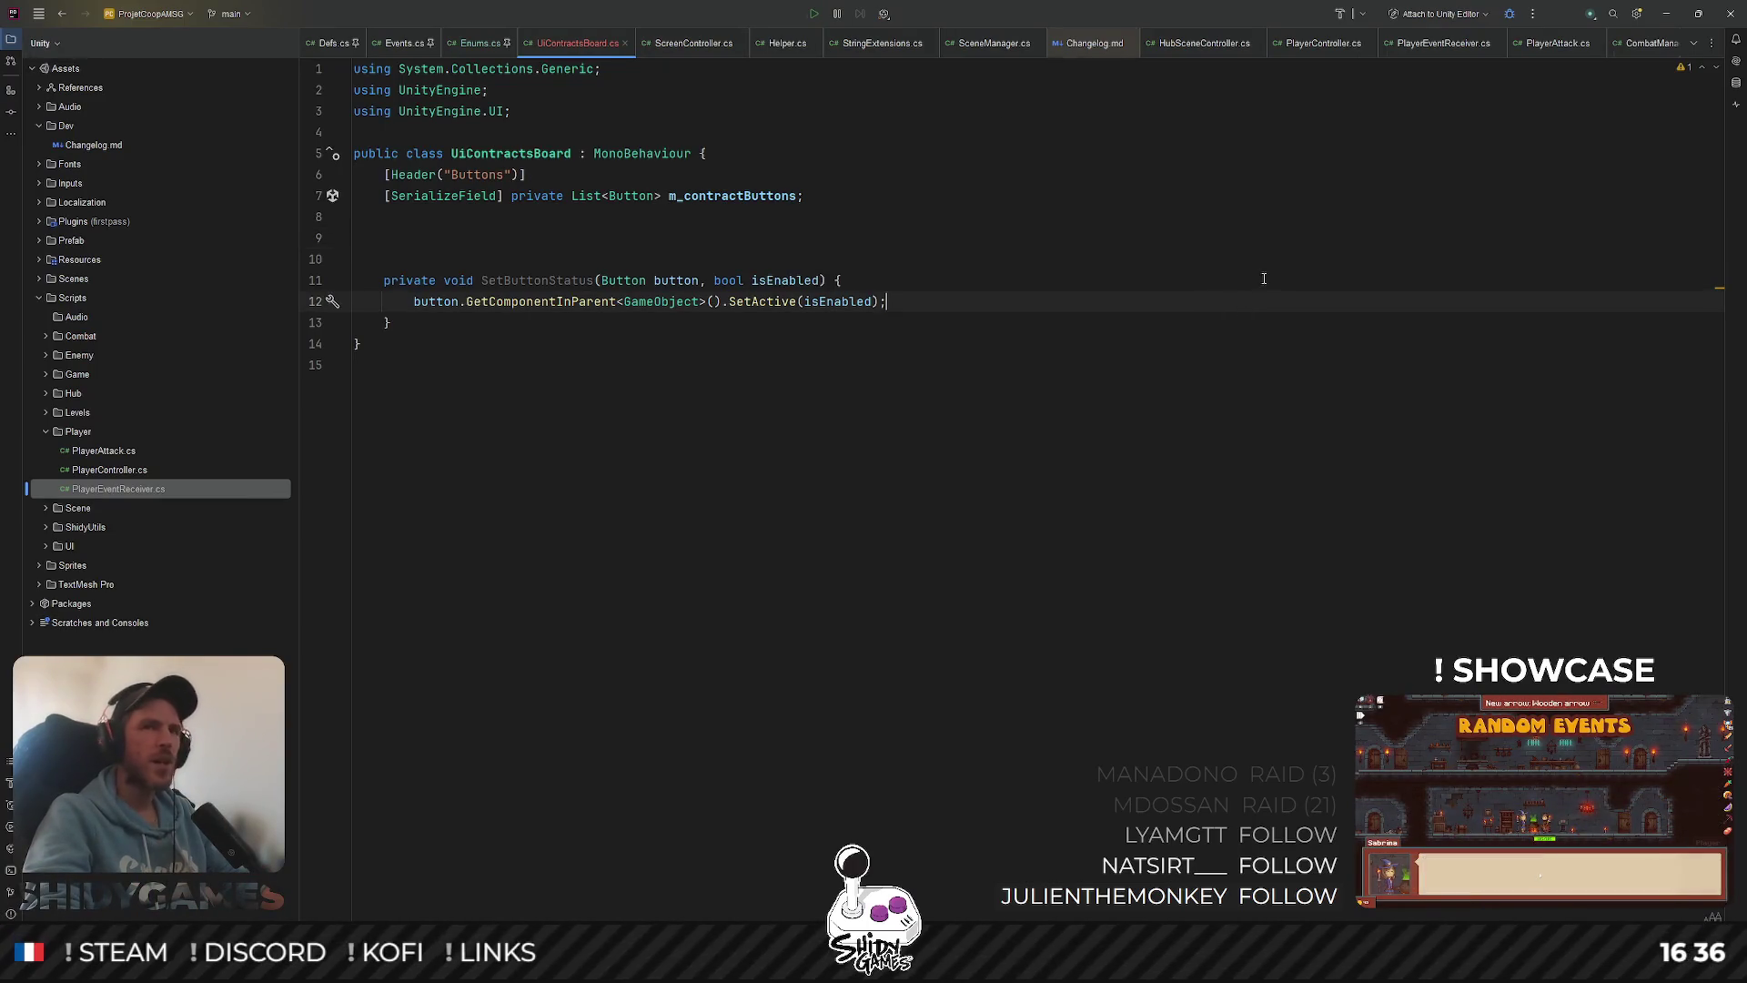
pyautogui.click(1667, 14)
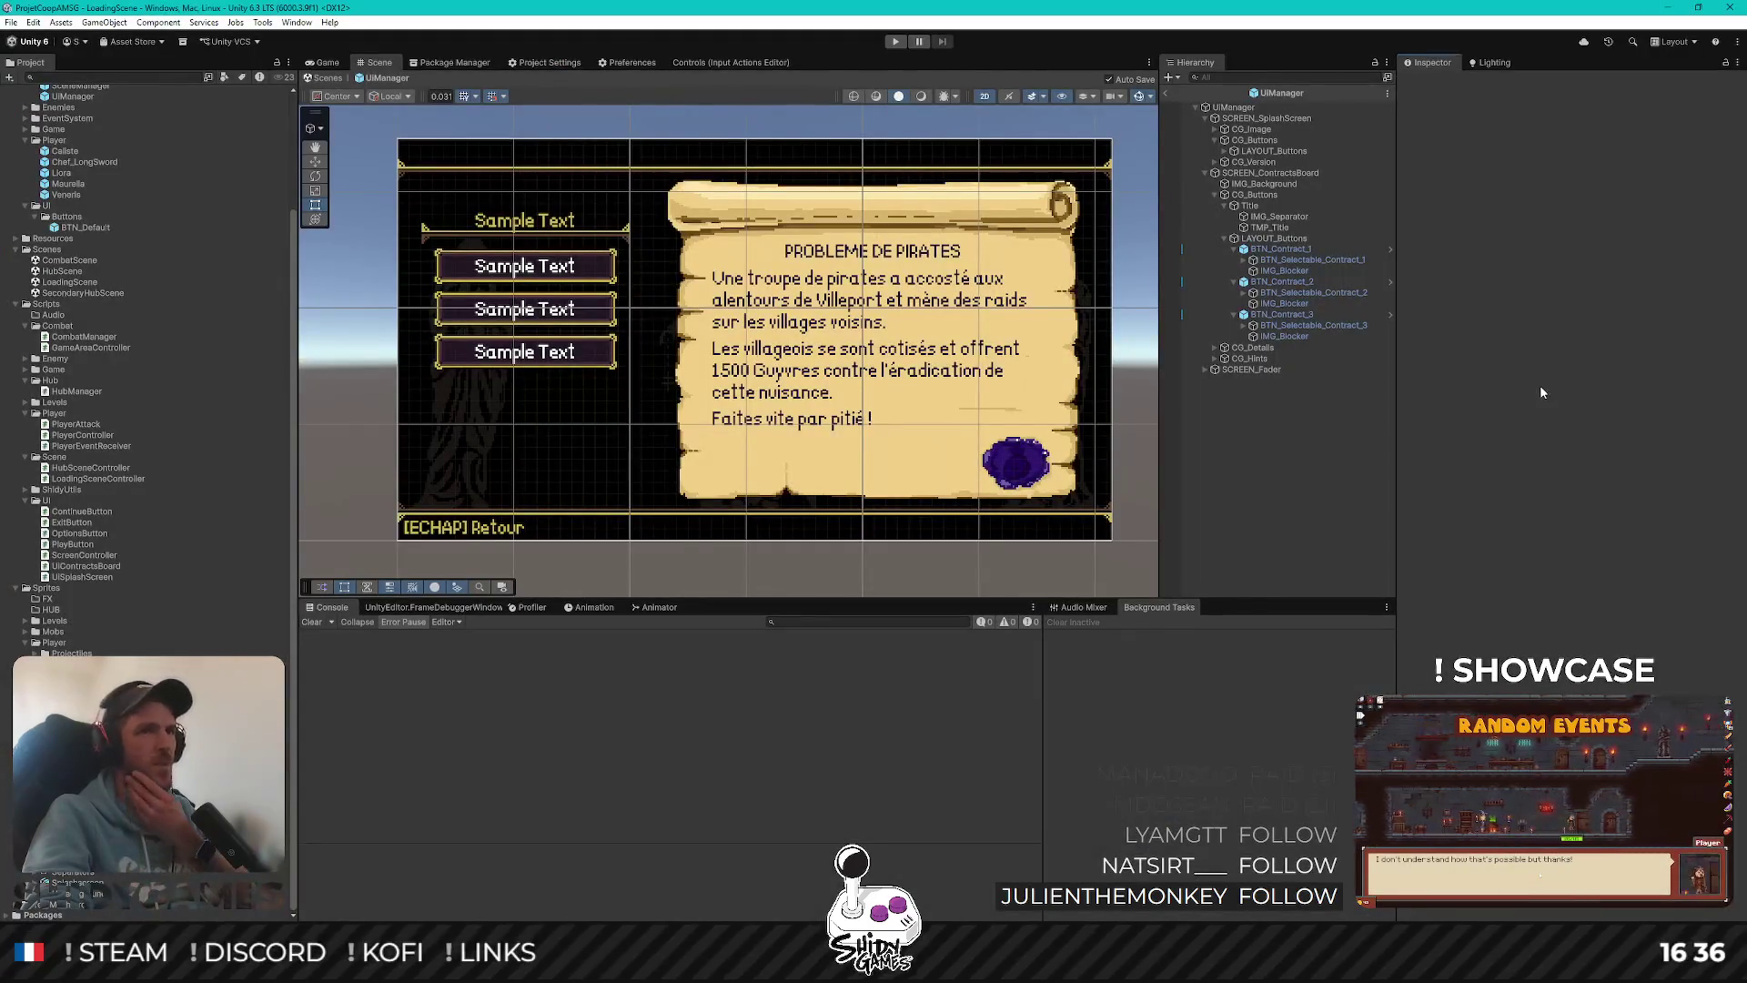
# Exit the UIManager prefab, open Controls, review the UI map's Cancel and Click actions, then select Player
pyautogui.click(1166, 92)
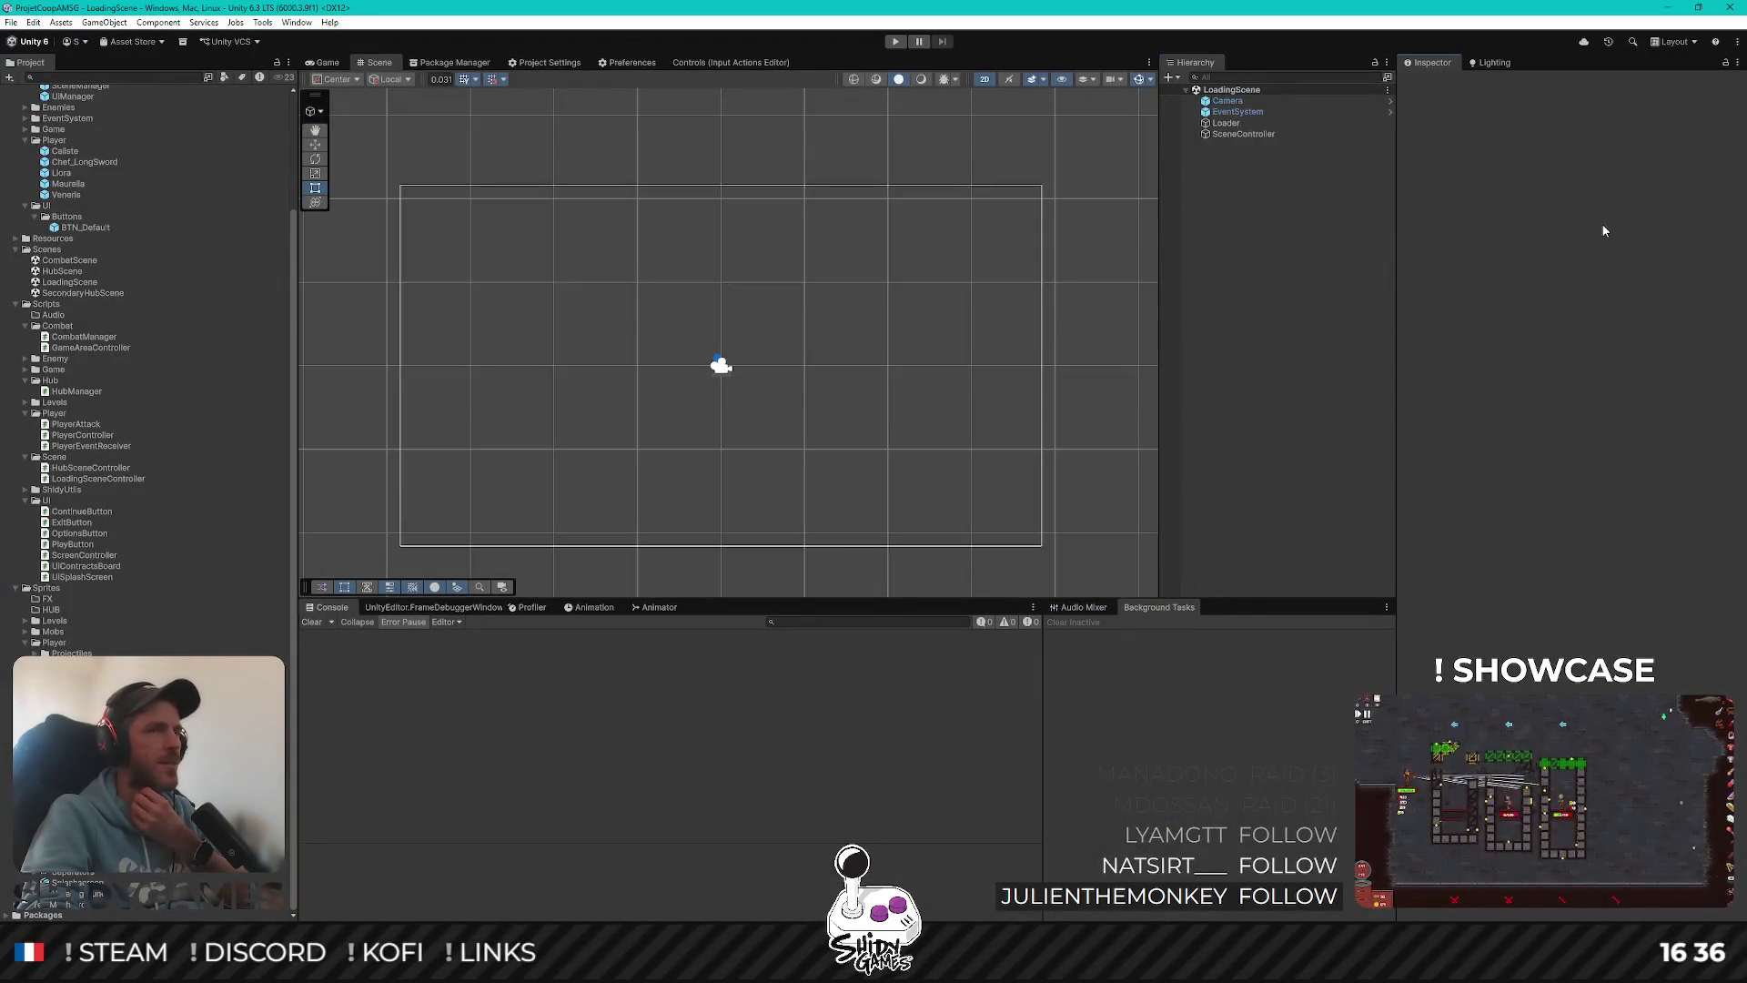
pyautogui.click(712, 63)
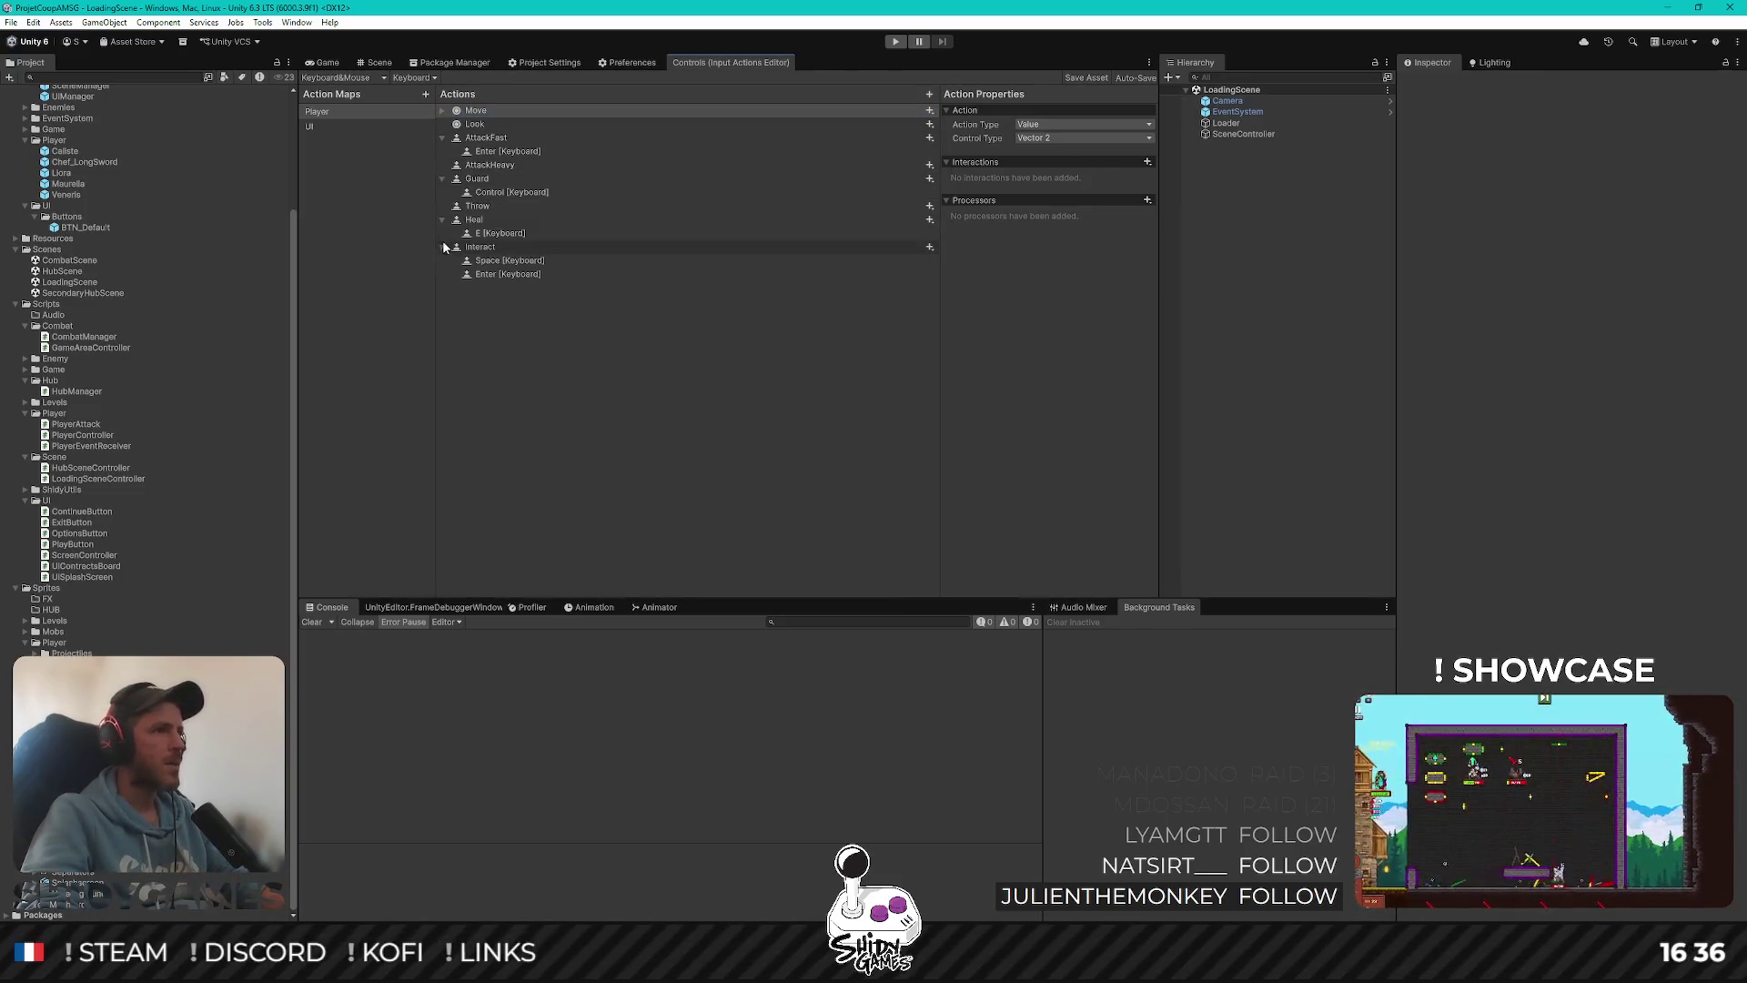
pyautogui.click(358, 129)
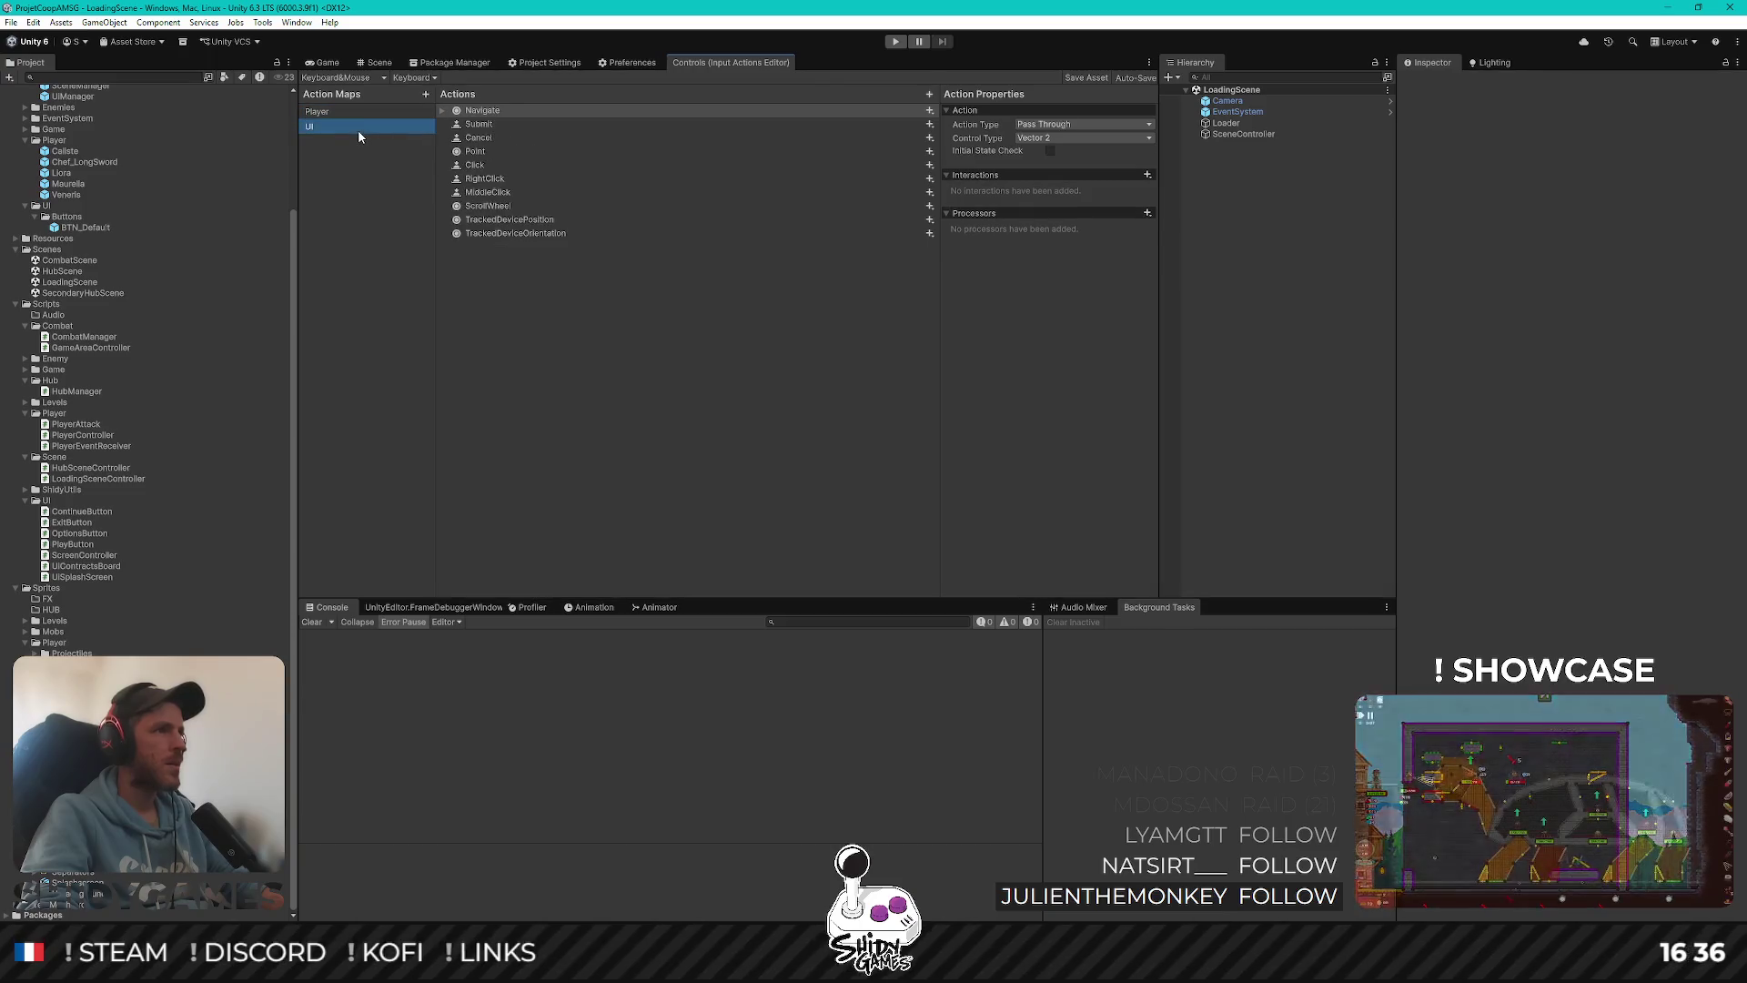
pyautogui.click(489, 138)
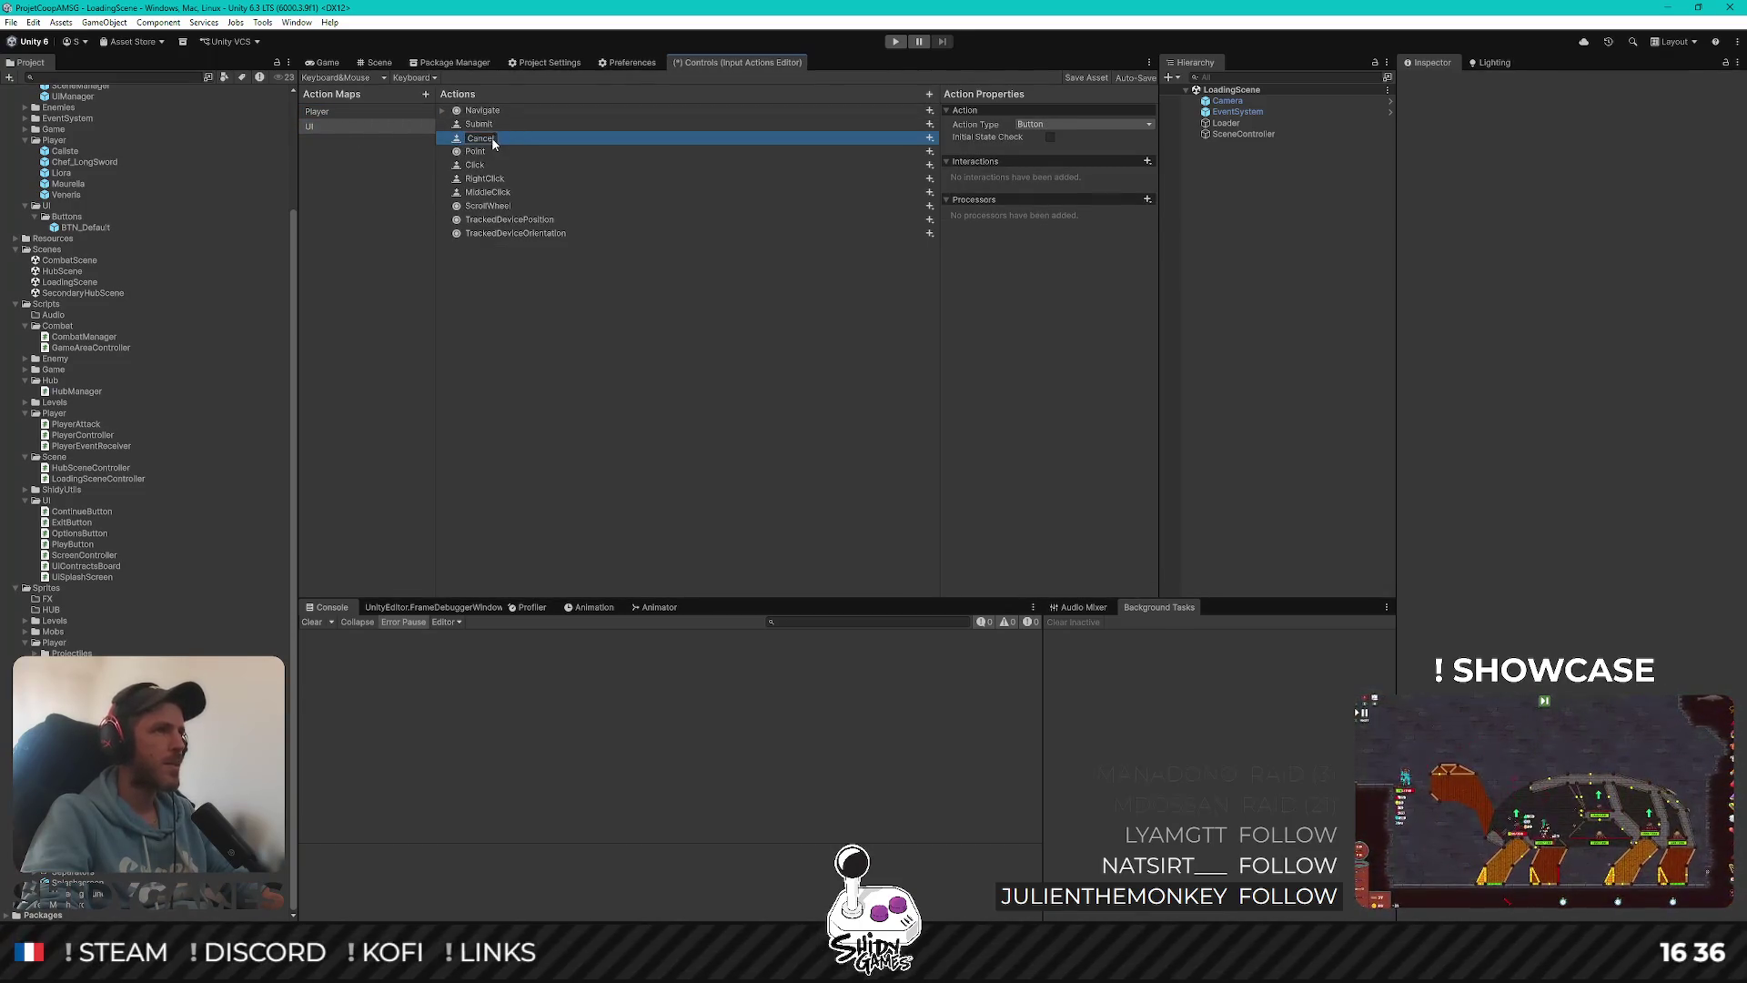
pyautogui.press('Escape')
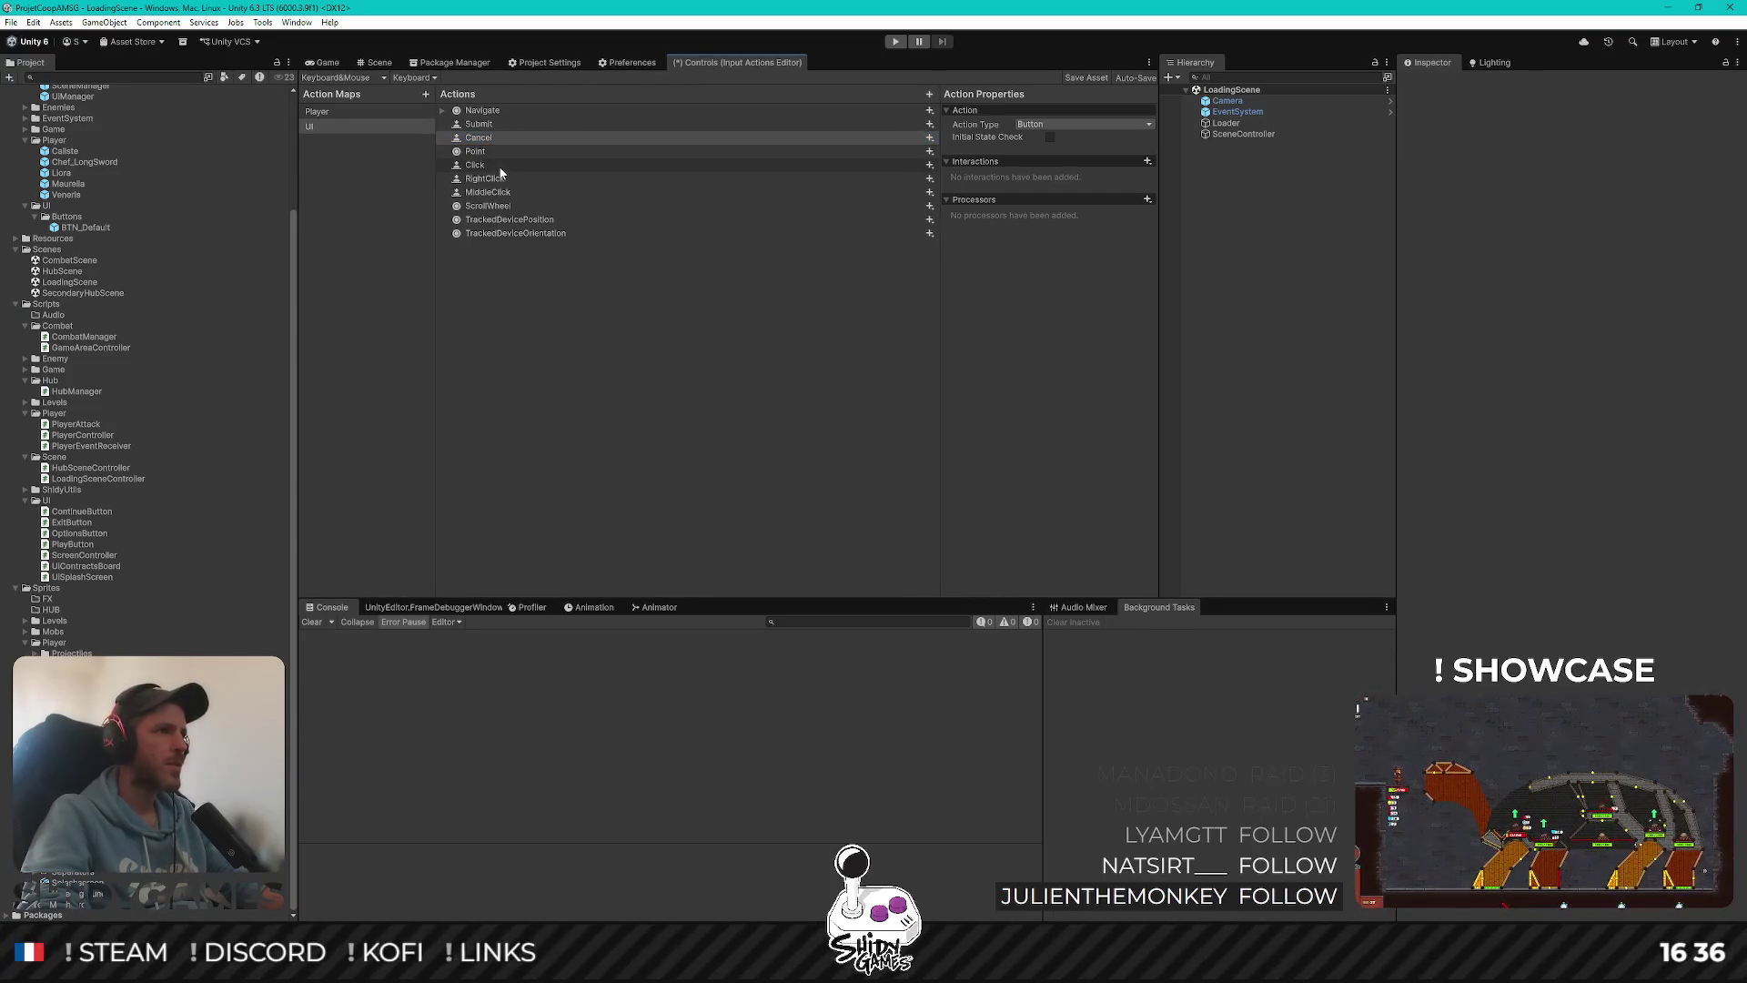
pyautogui.click(501, 169)
pyautogui.click(506, 139)
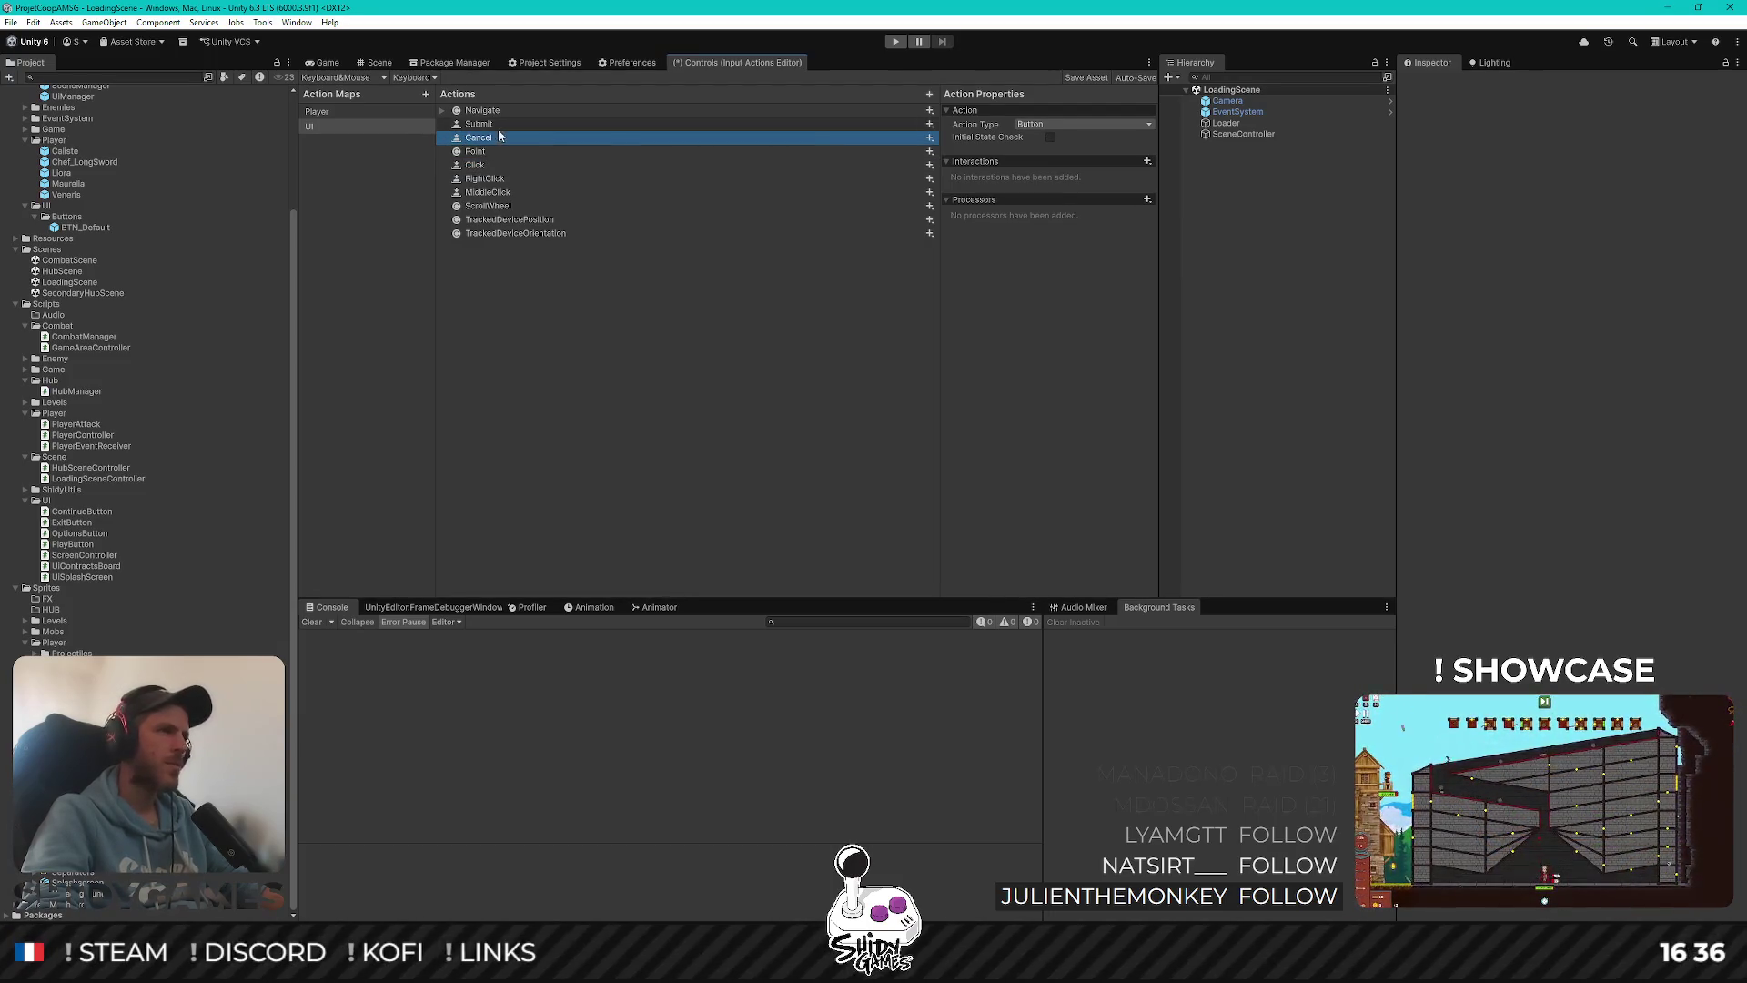
pyautogui.click(345, 111)
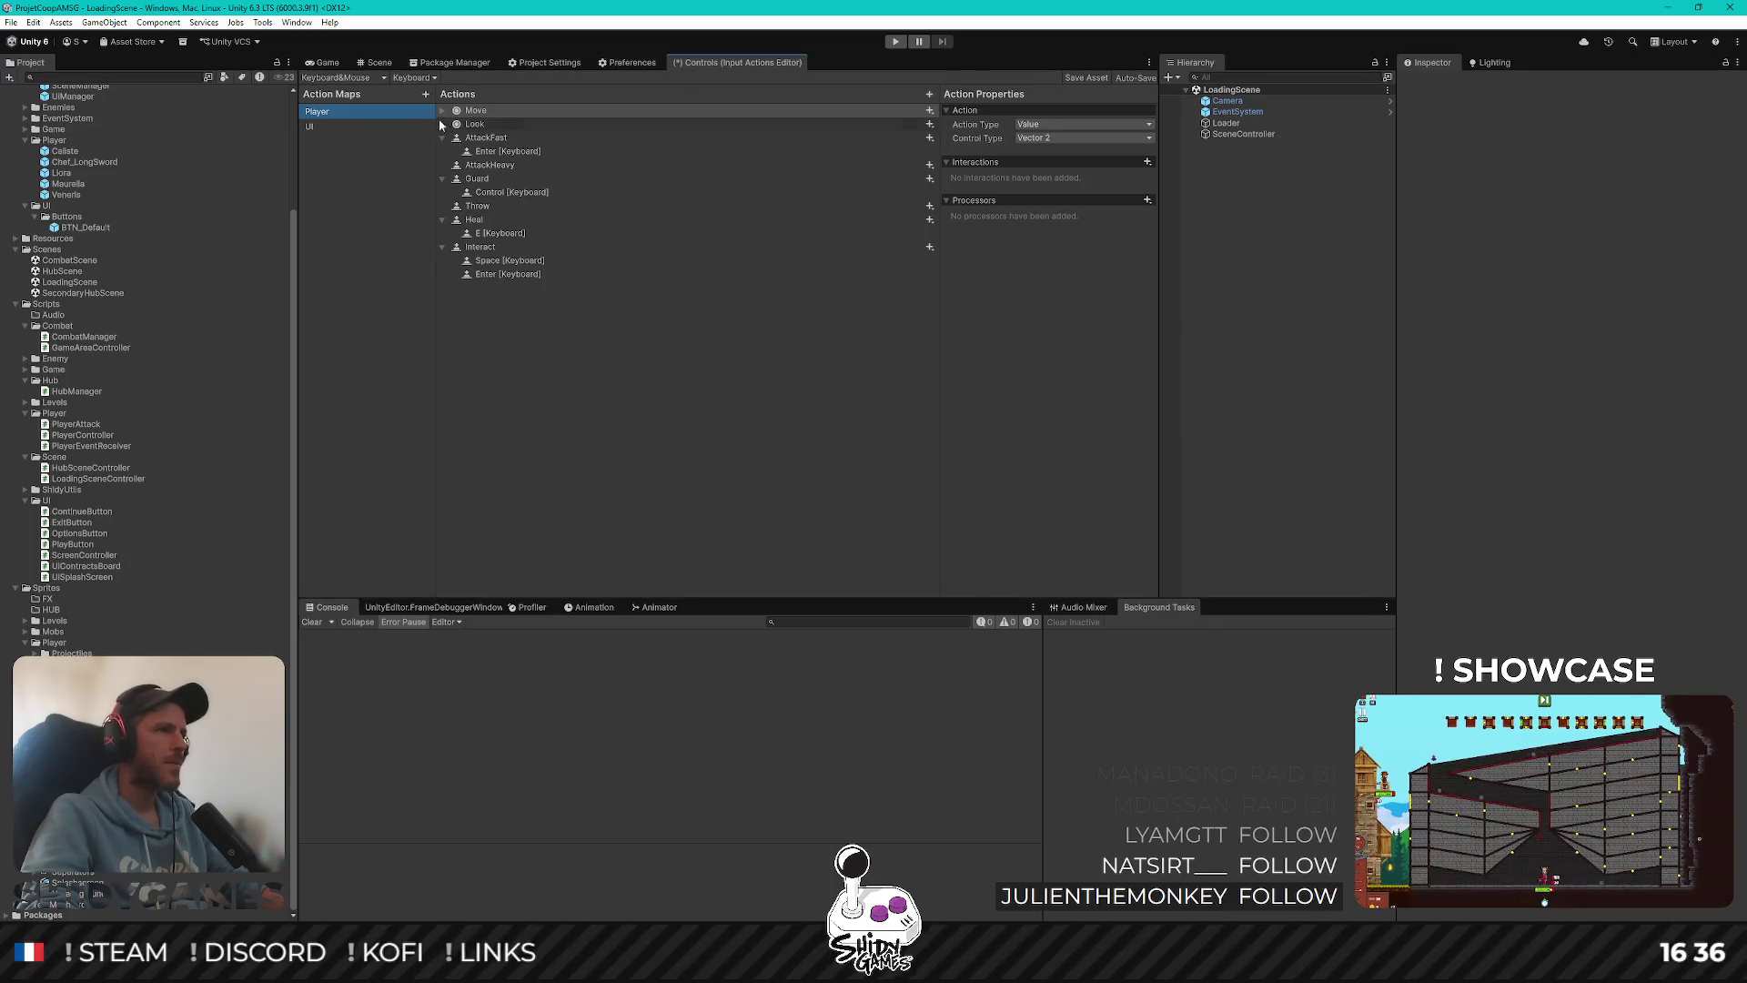
# Add a new action named Back to the Player action map
pyautogui.rightClick(562, 390)
pyautogui.click(600, 397)
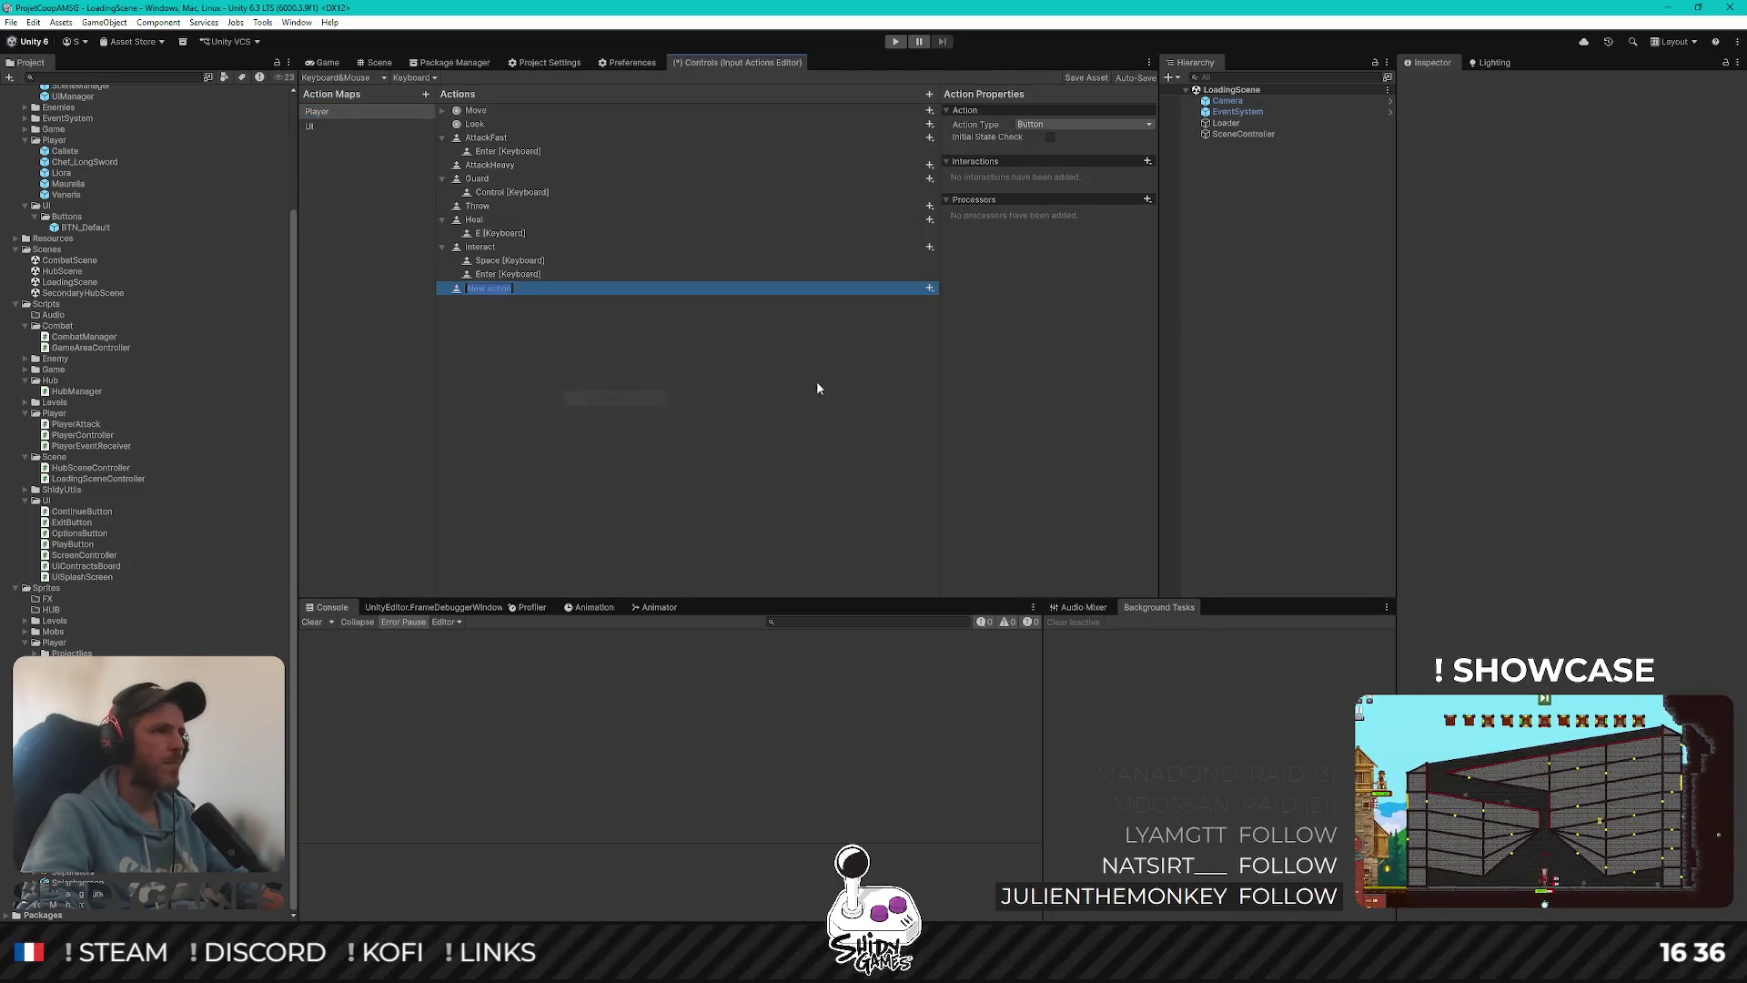
pyautogui.write('Back')
pyautogui.press('Return')
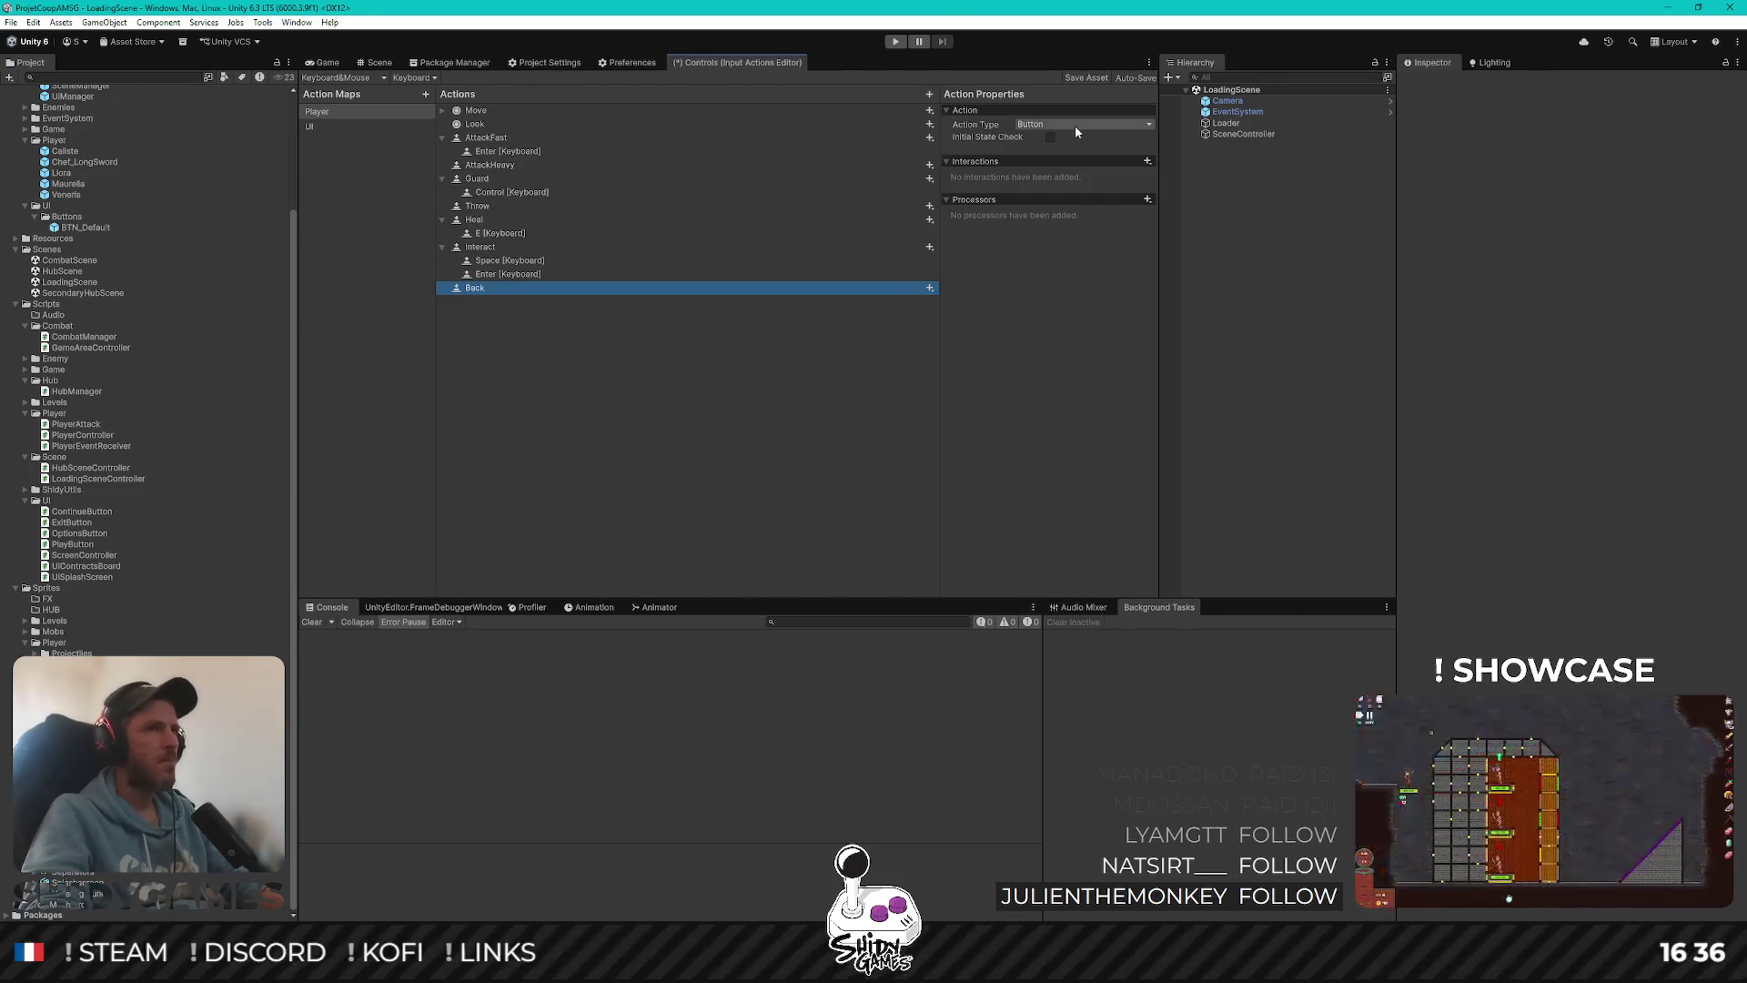
# Give Back a new binding, leaving its path unassigned after cancelling Listen
pyautogui.click(930, 287)
pyautogui.click(974, 295)
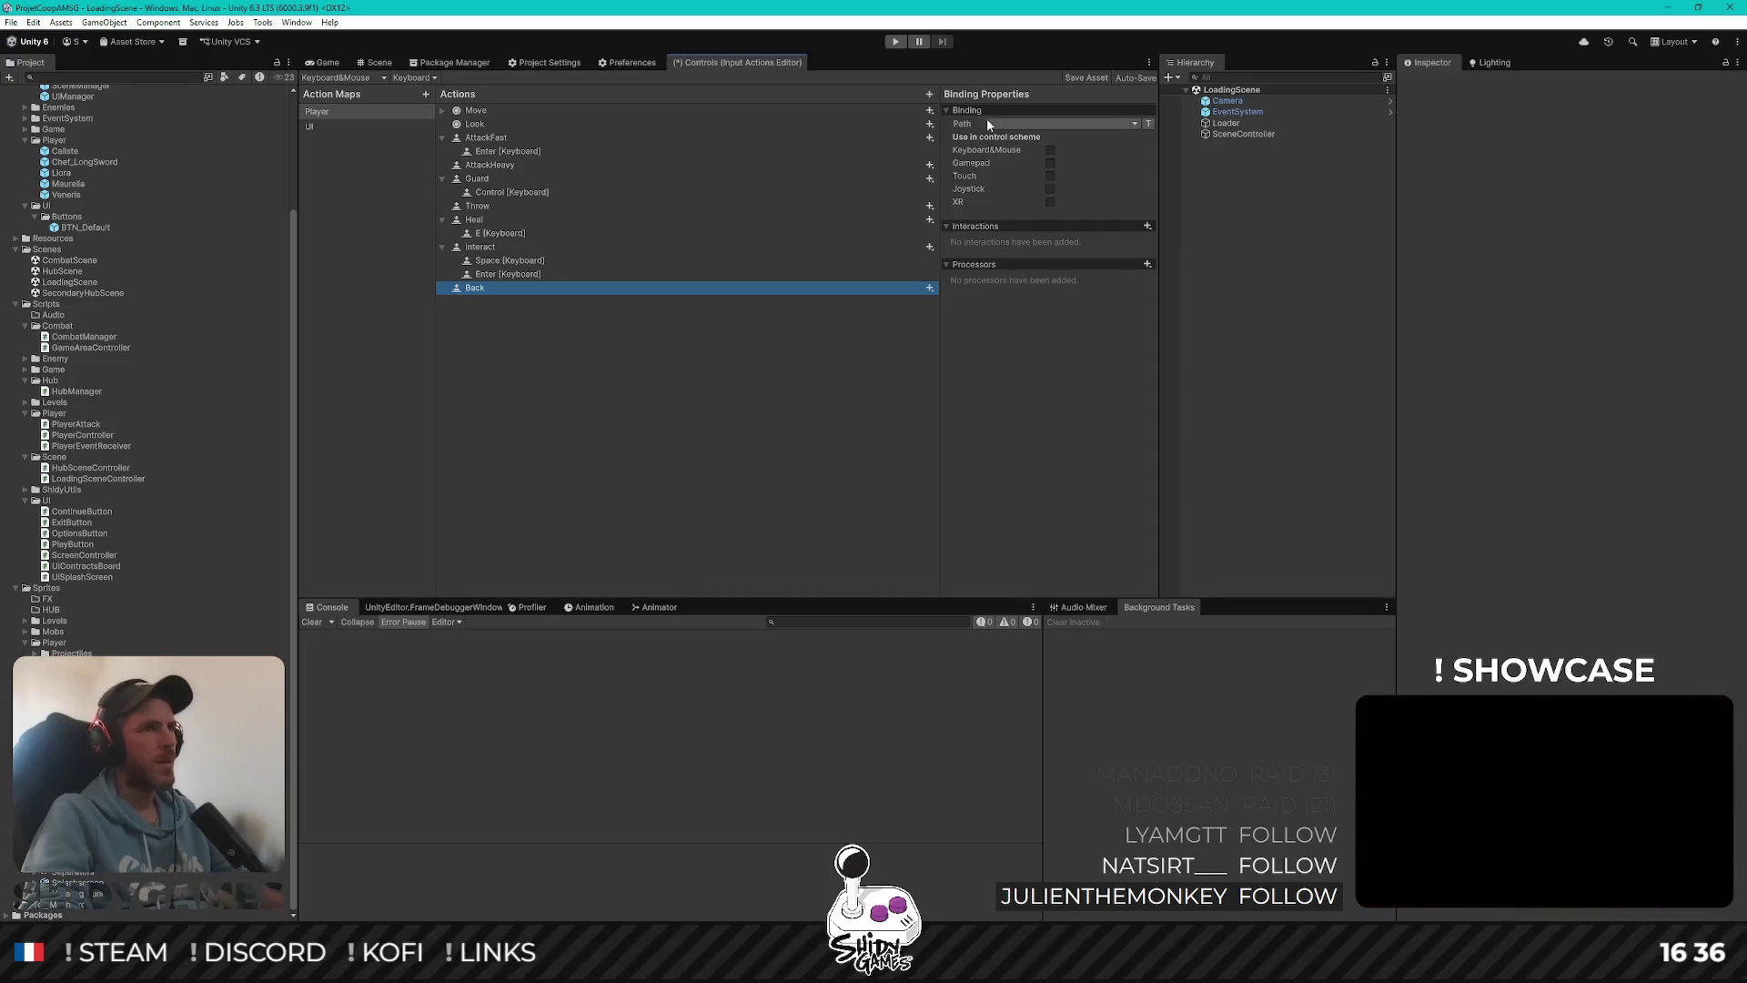
pyautogui.click(1130, 122)
pyautogui.click(1003, 139)
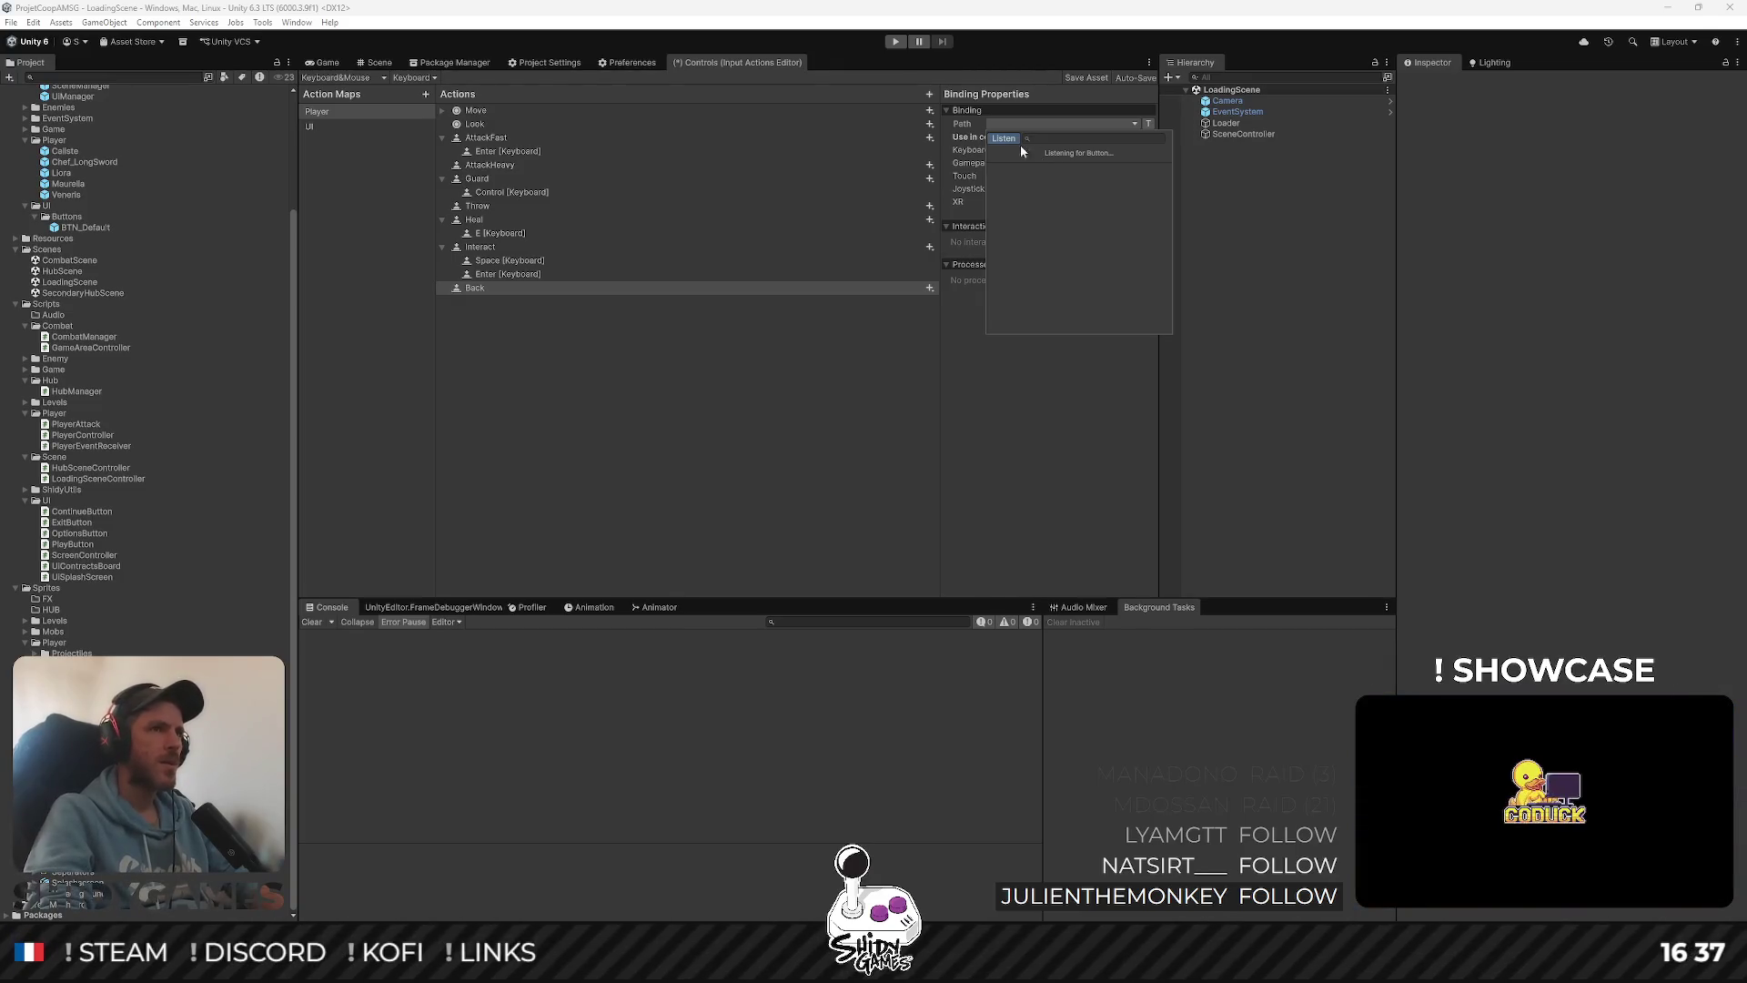
pyautogui.press('Escape')
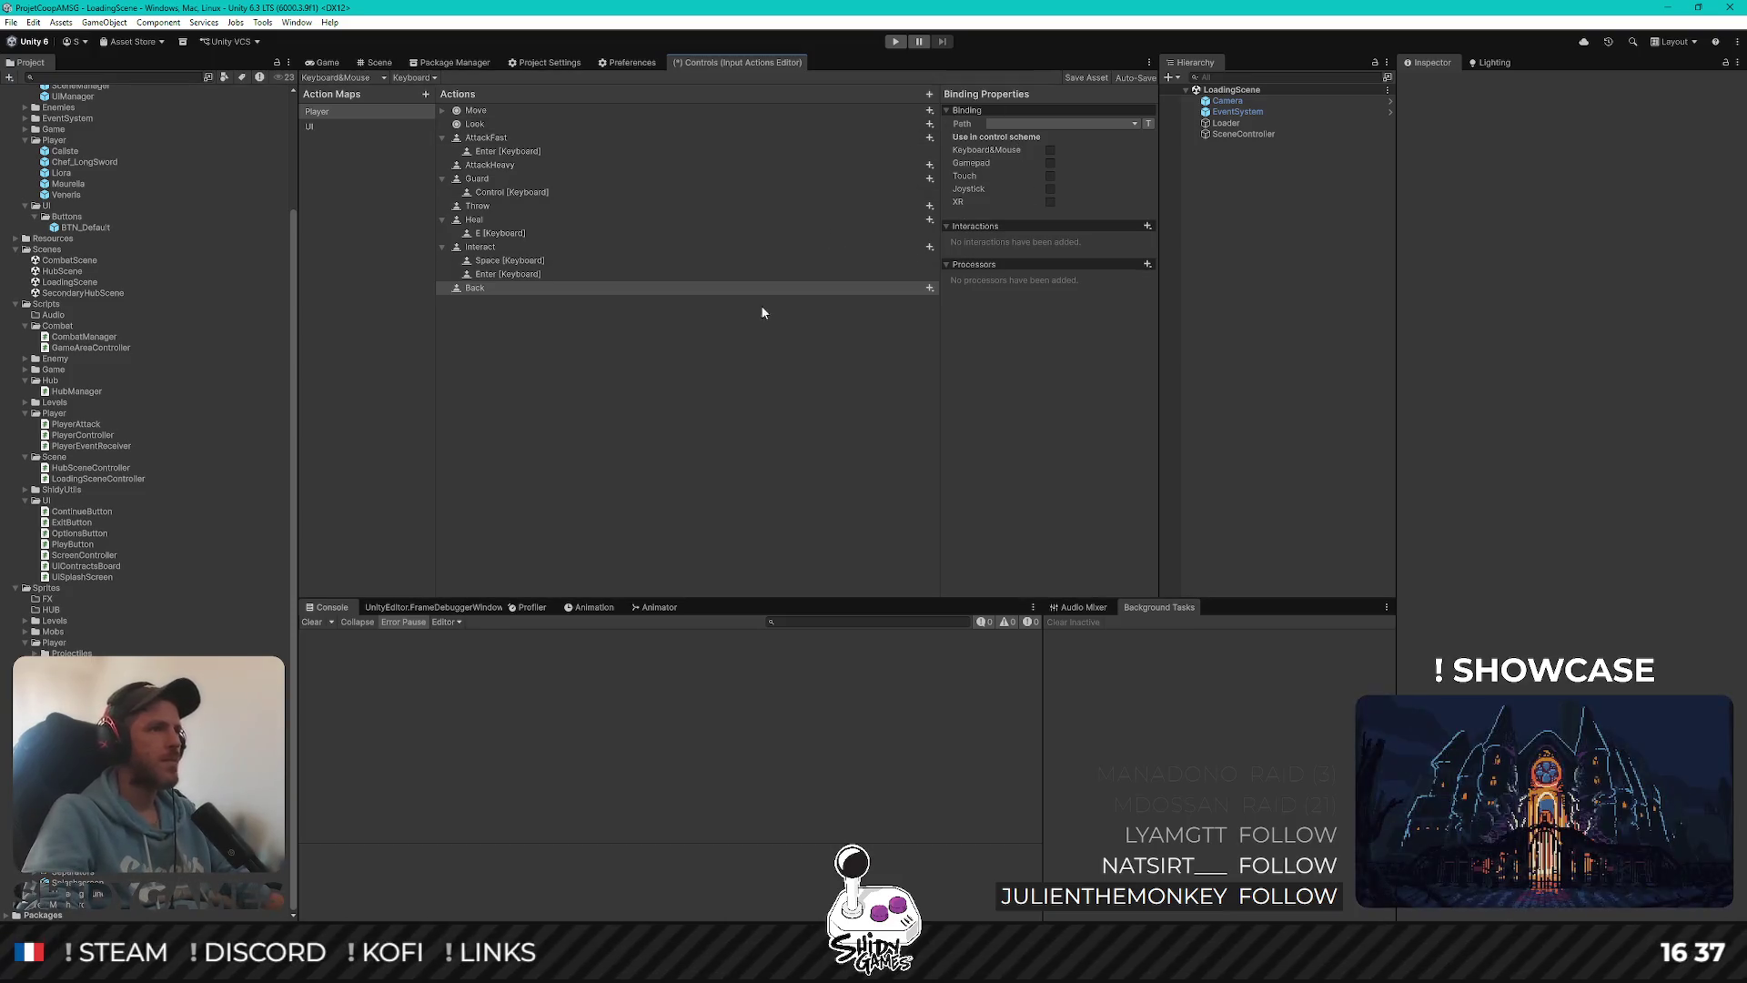
# Try adding another binding to the Back action, then dismiss its menus
pyautogui.click(525, 286)
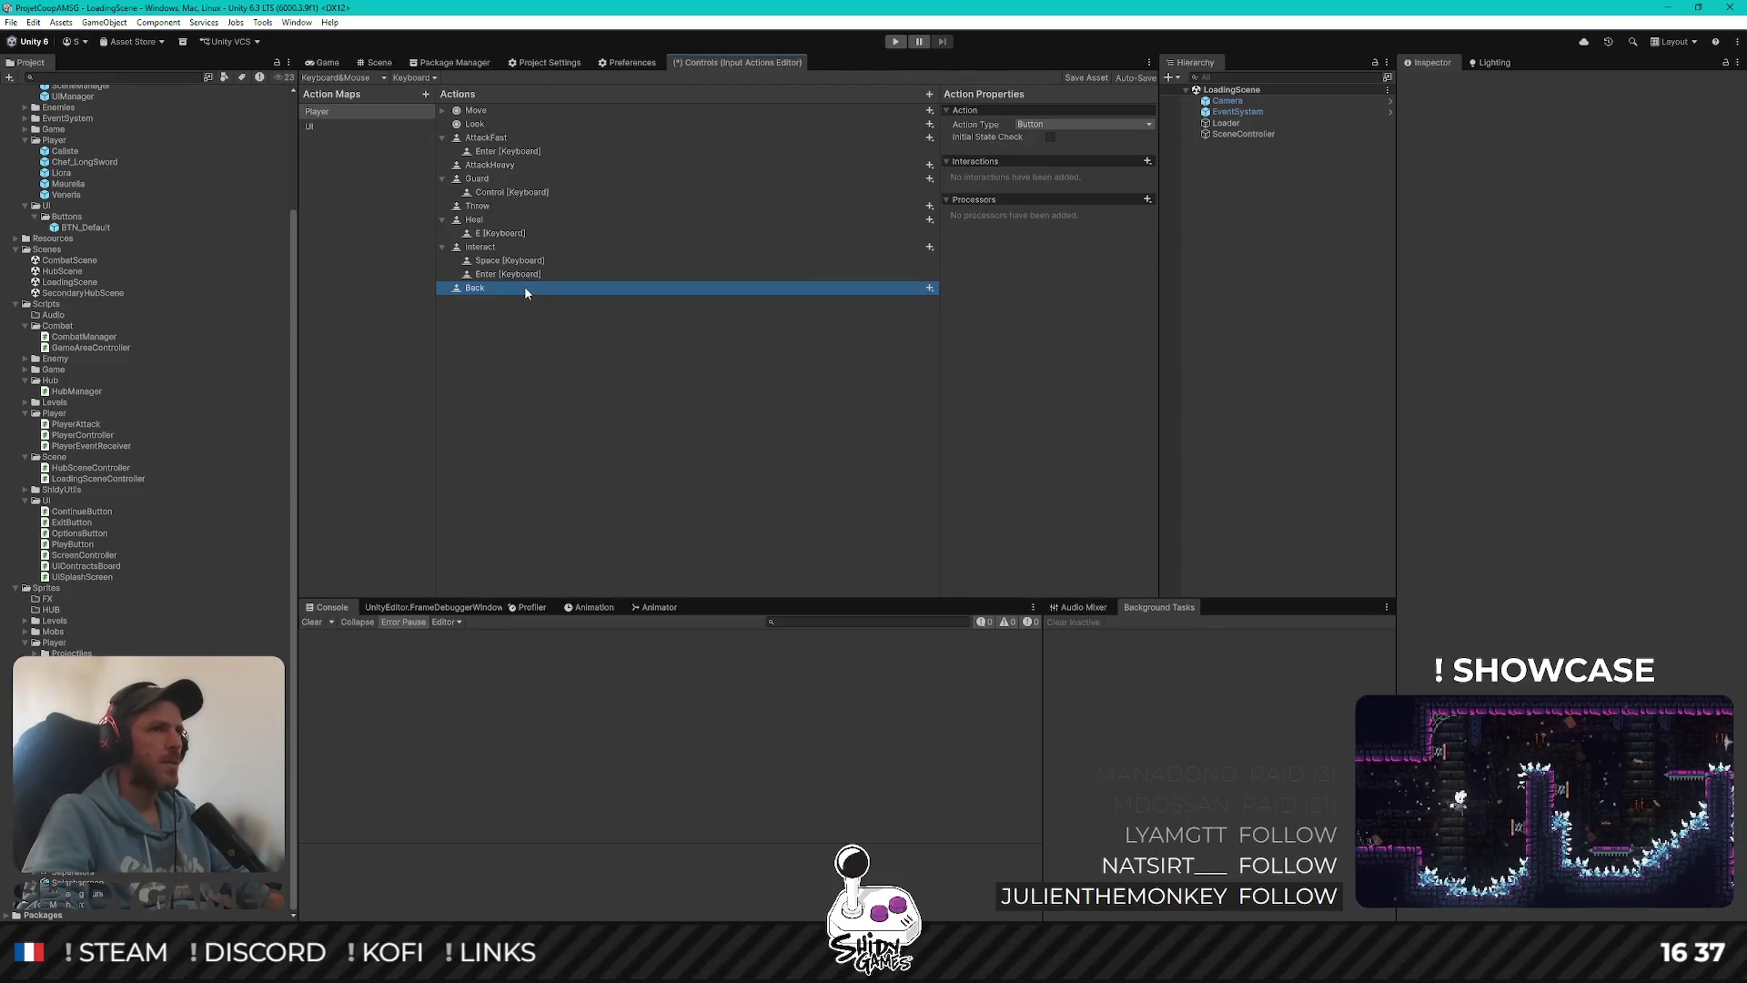
pyautogui.click(929, 289)
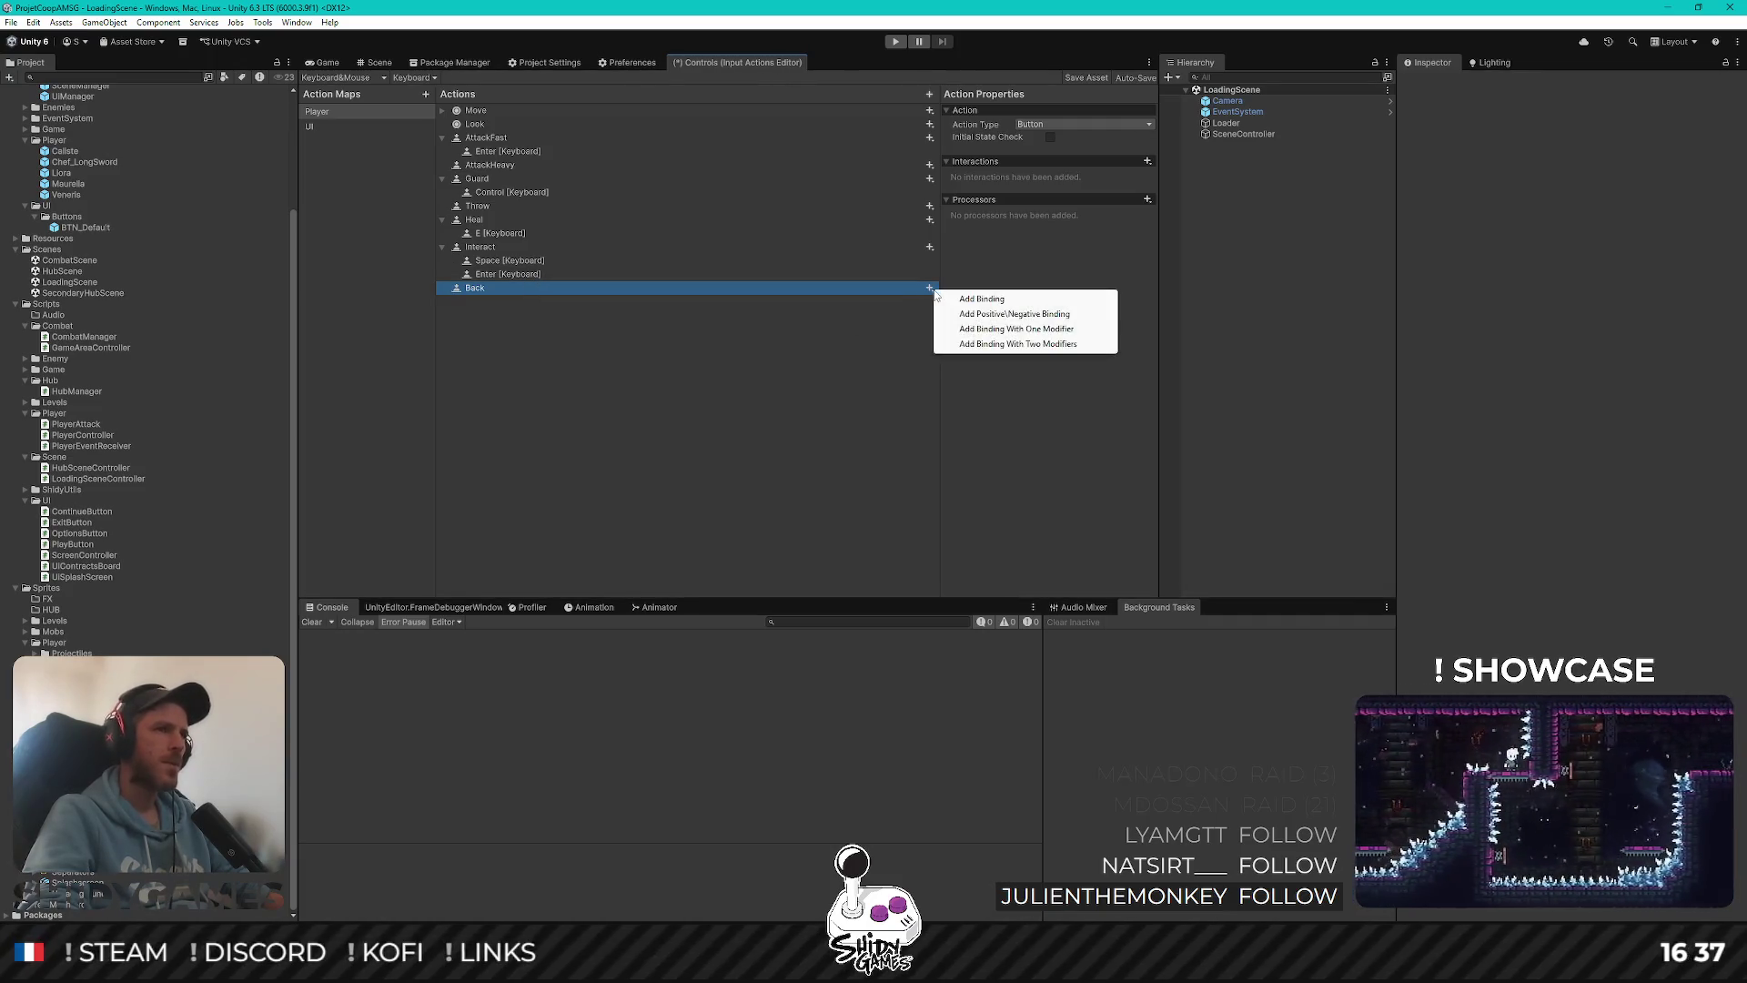
pyautogui.click(706, 324)
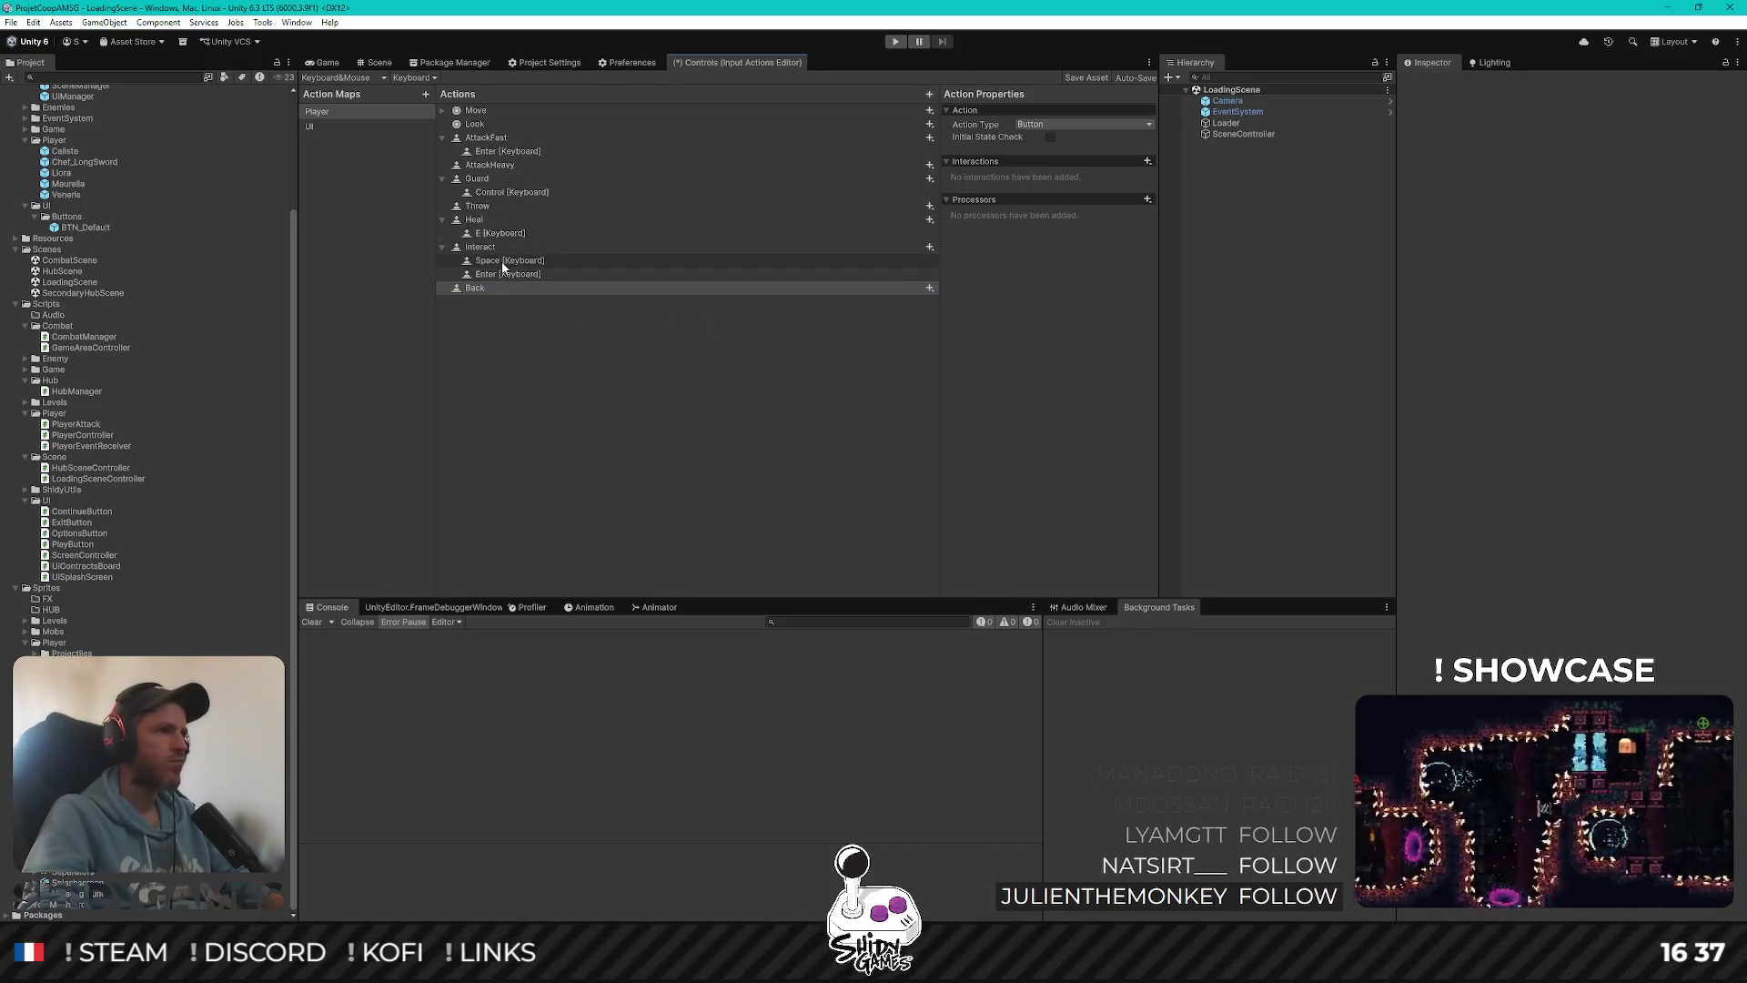
pyautogui.click(929, 288)
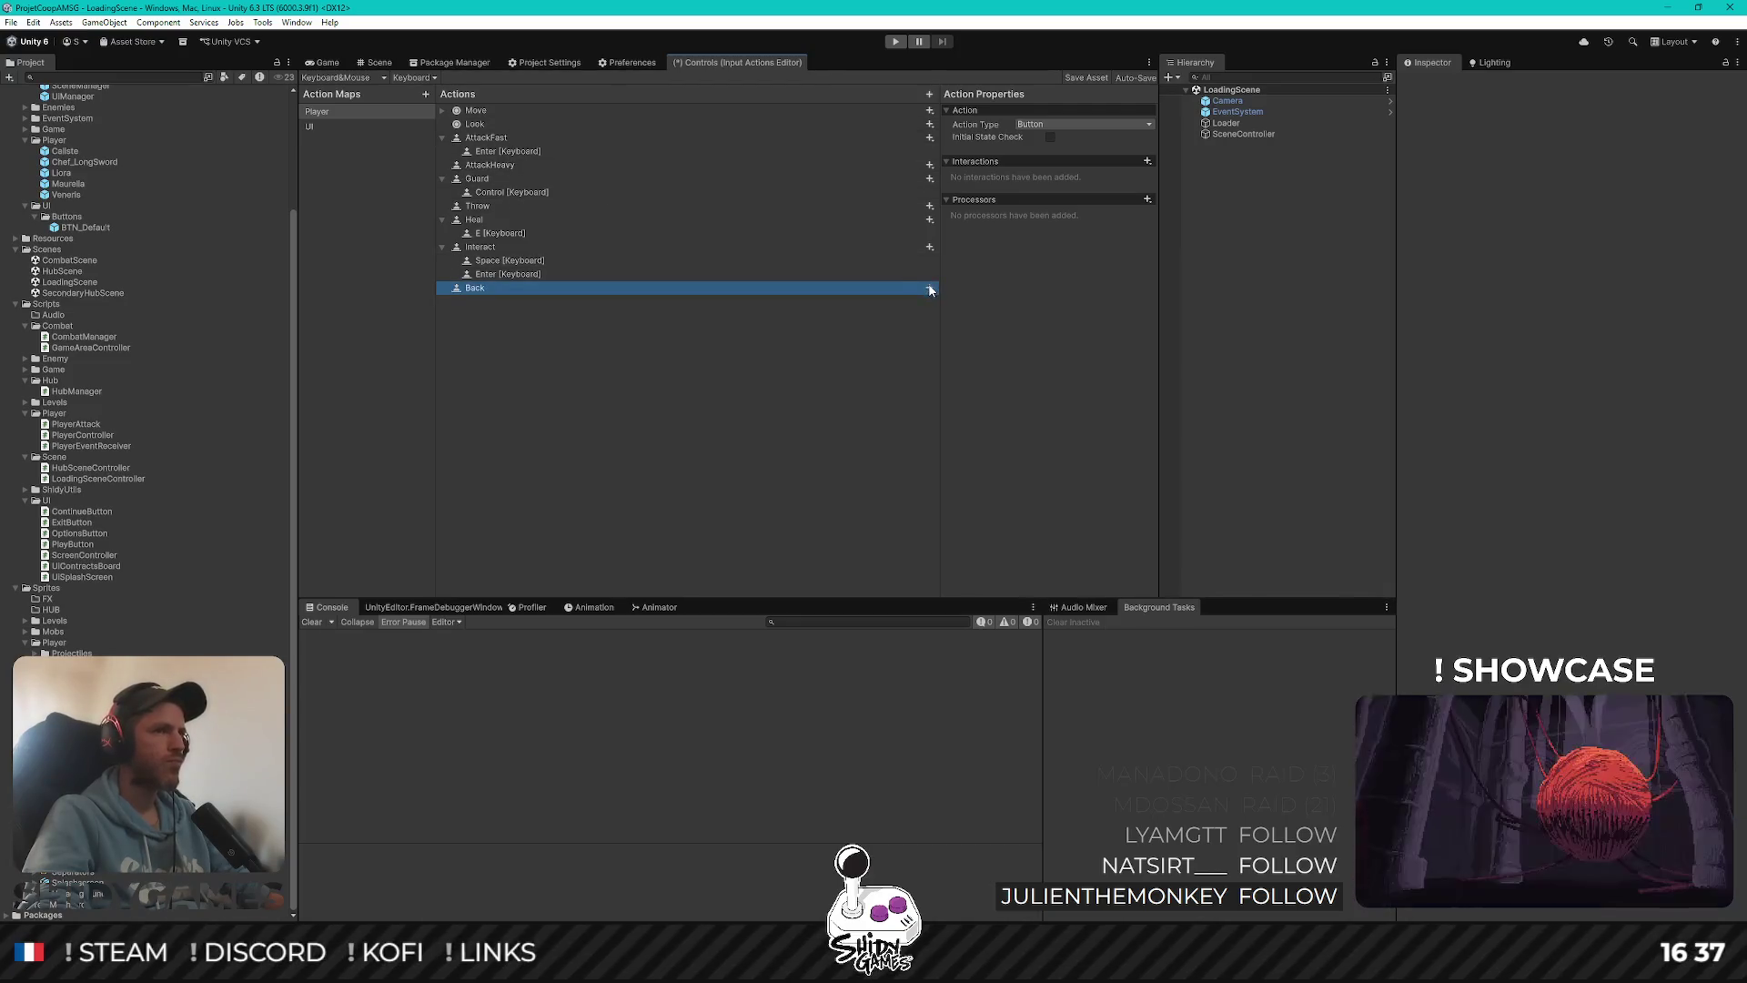
pyautogui.click(951, 298)
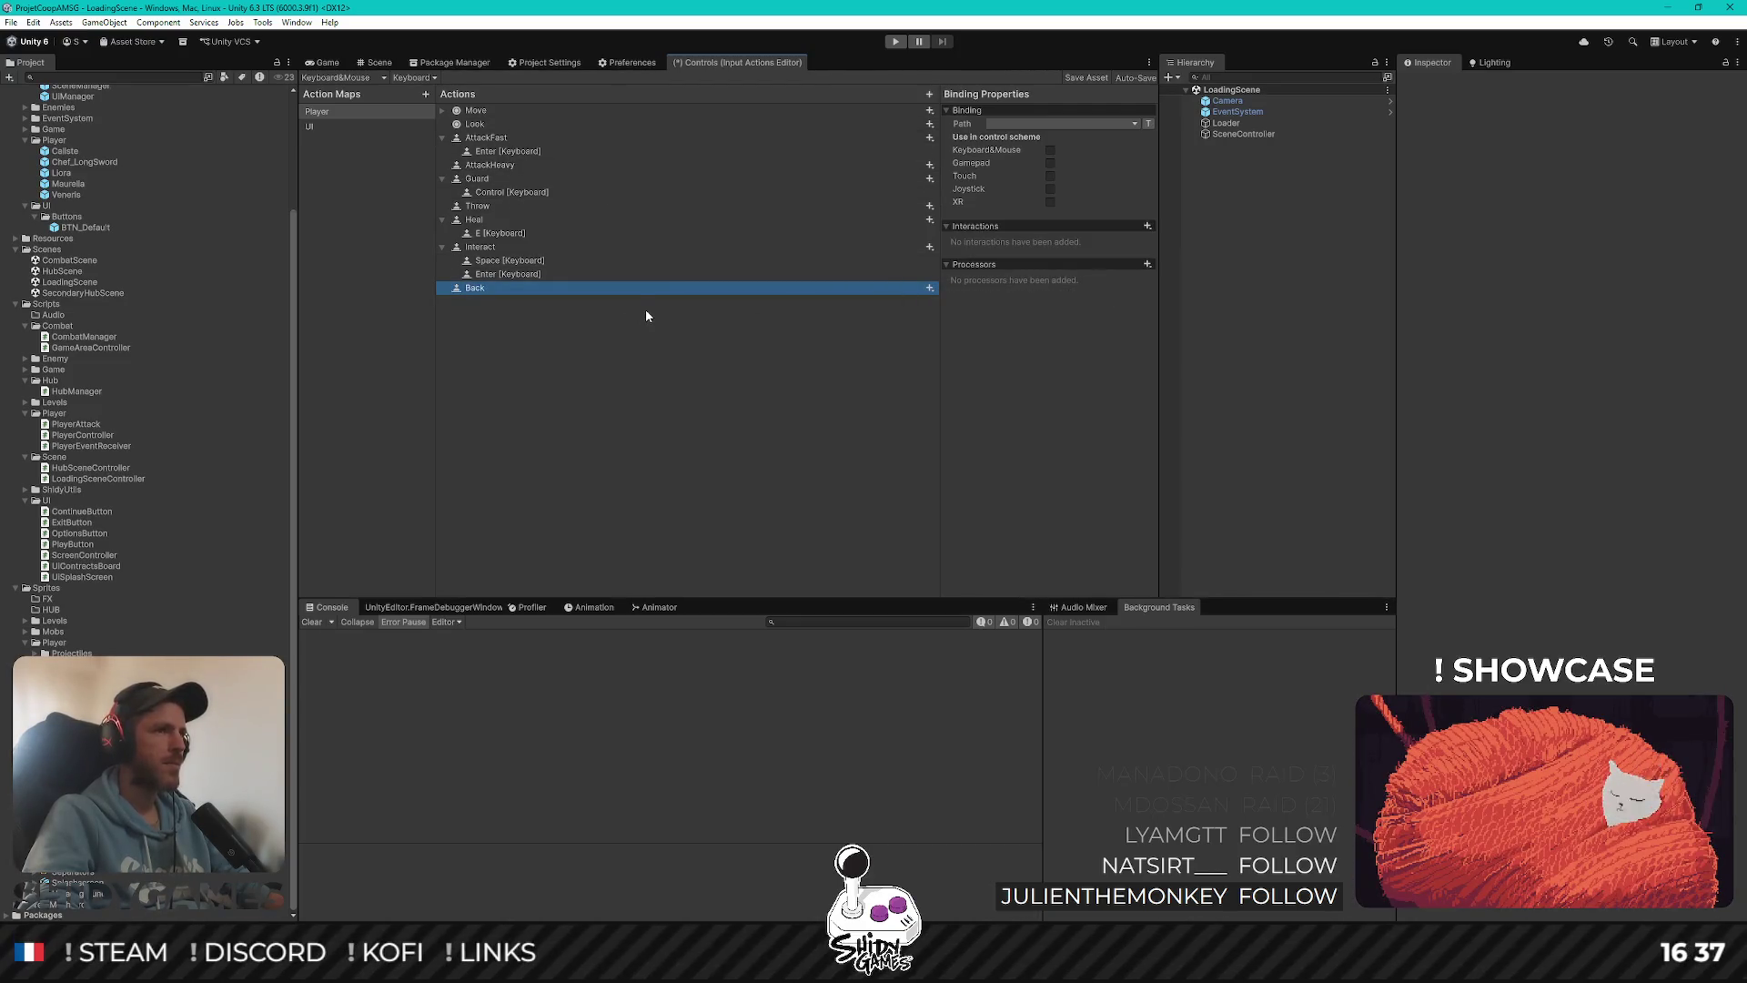
pyautogui.rightClick(517, 289)
pyautogui.press('Escape')
# In the Player map, collapse AttackFast and Guard, inspect actions, and show all control schemes
pyautogui.click(348, 111)
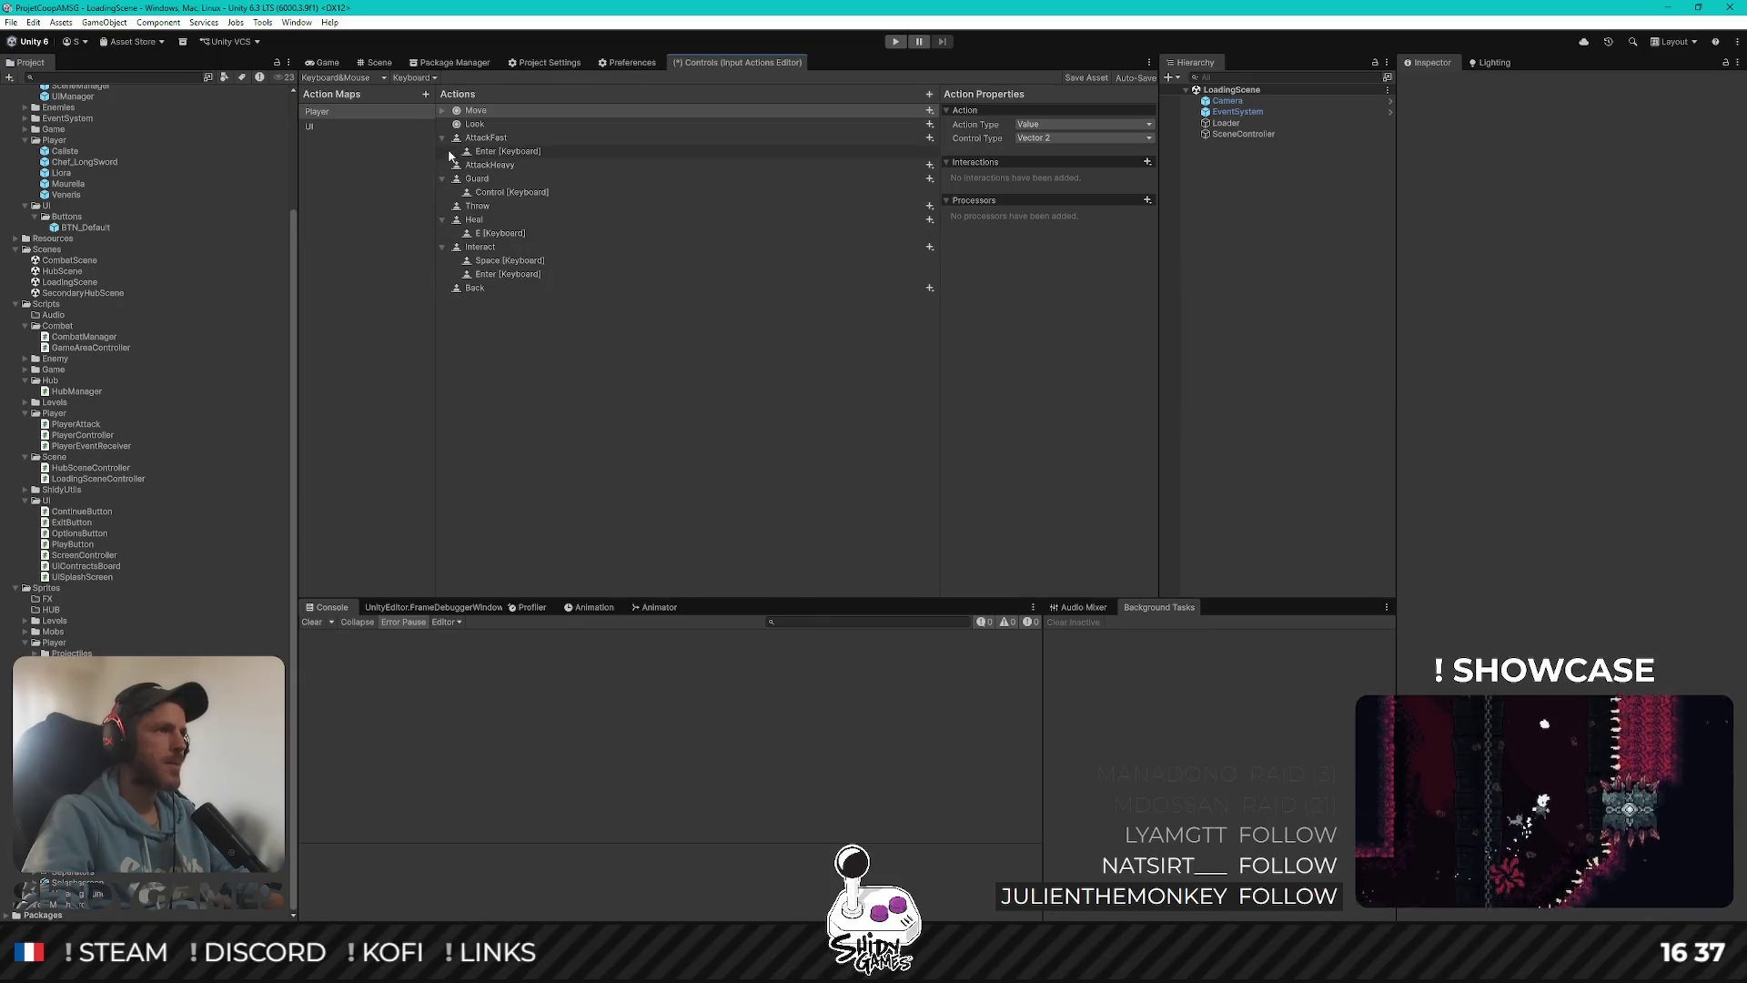
pyautogui.click(442, 137)
pyautogui.click(443, 165)
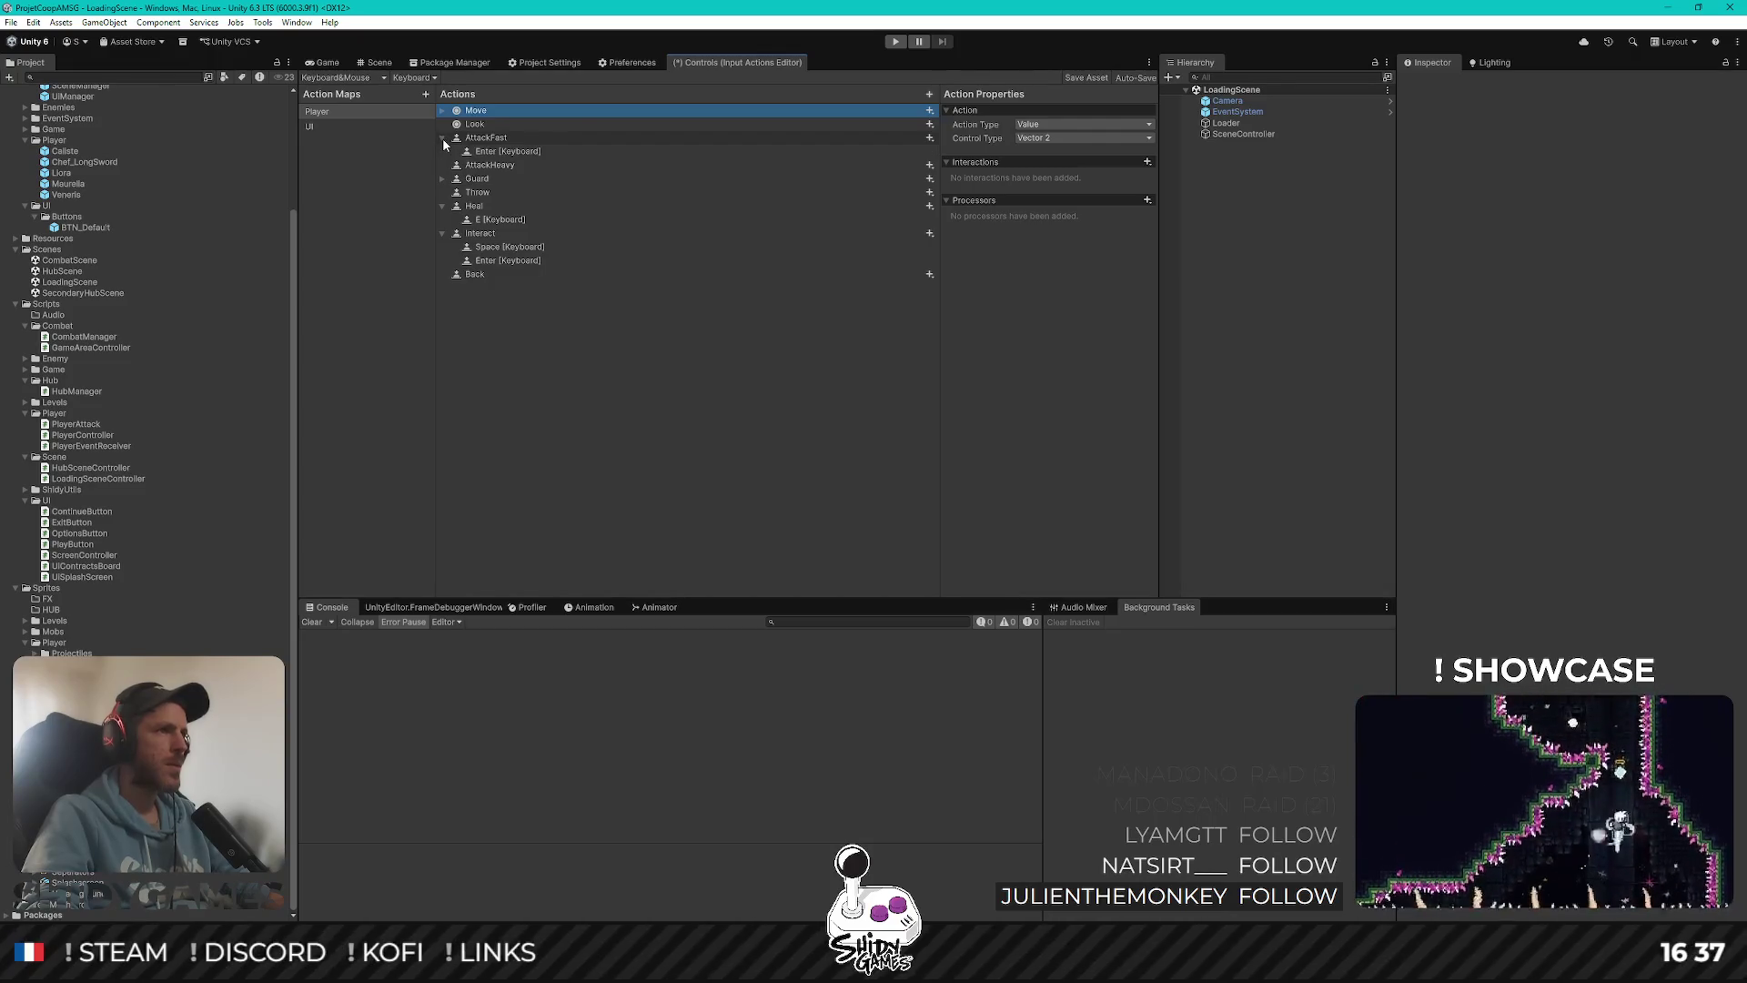
pyautogui.click(455, 152)
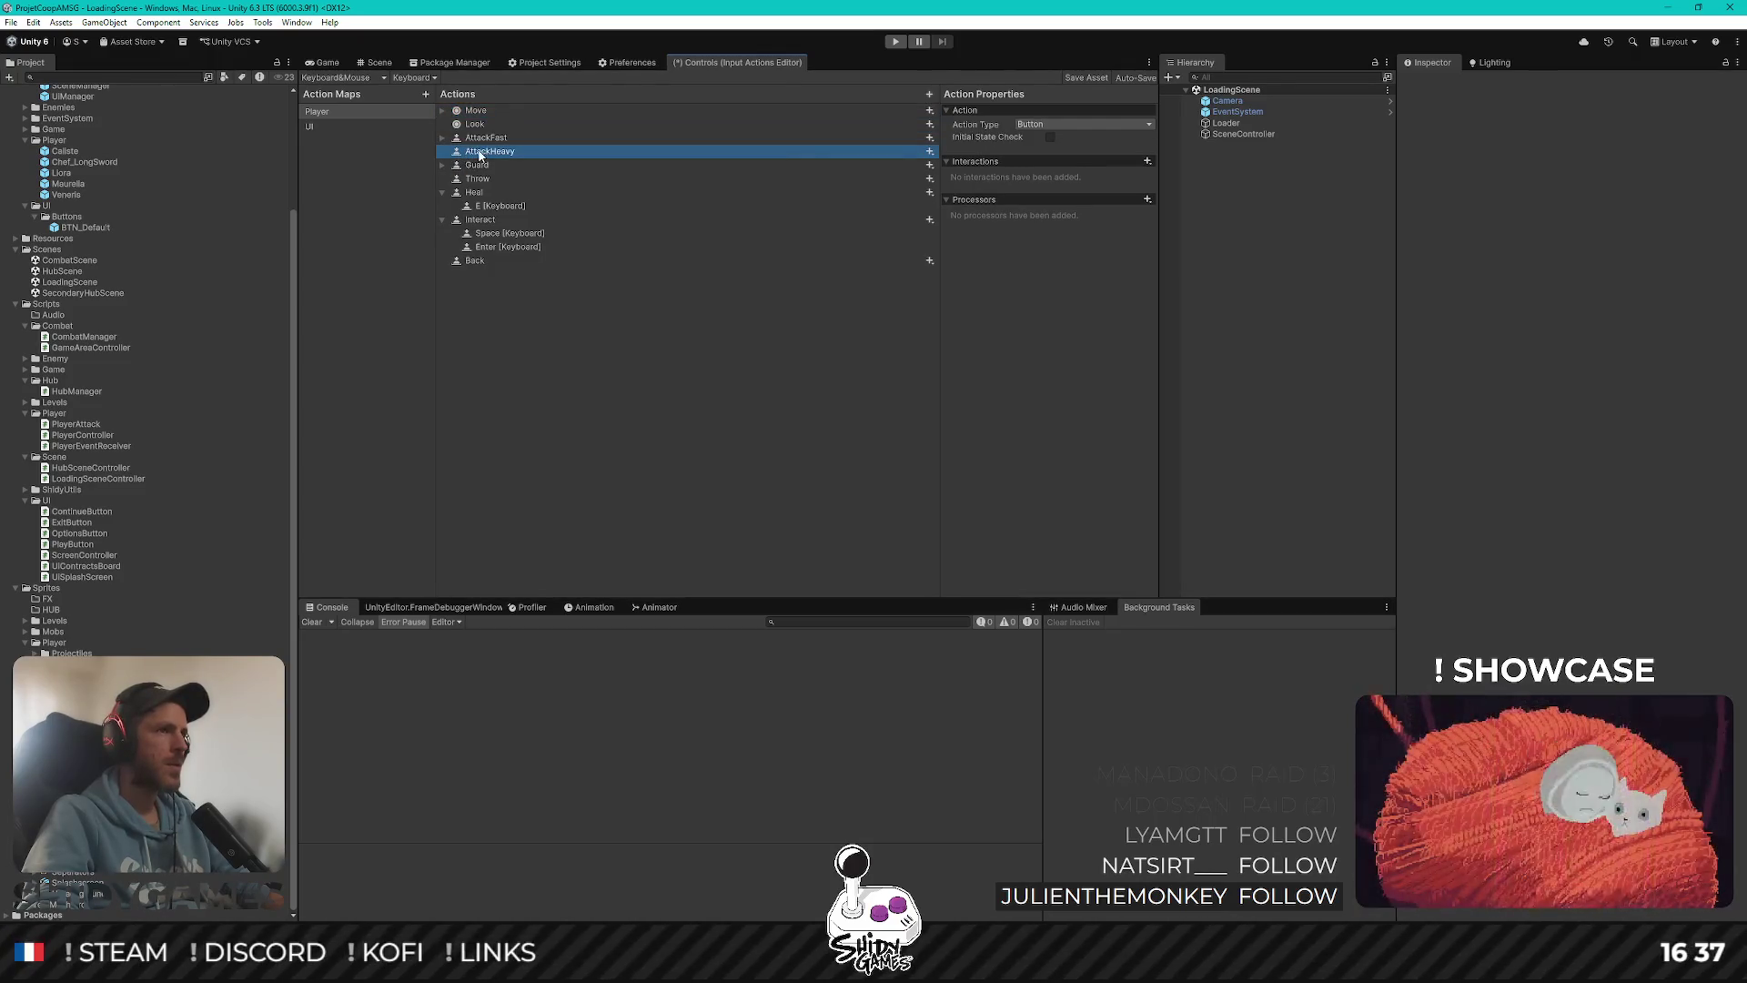
pyautogui.click(474, 181)
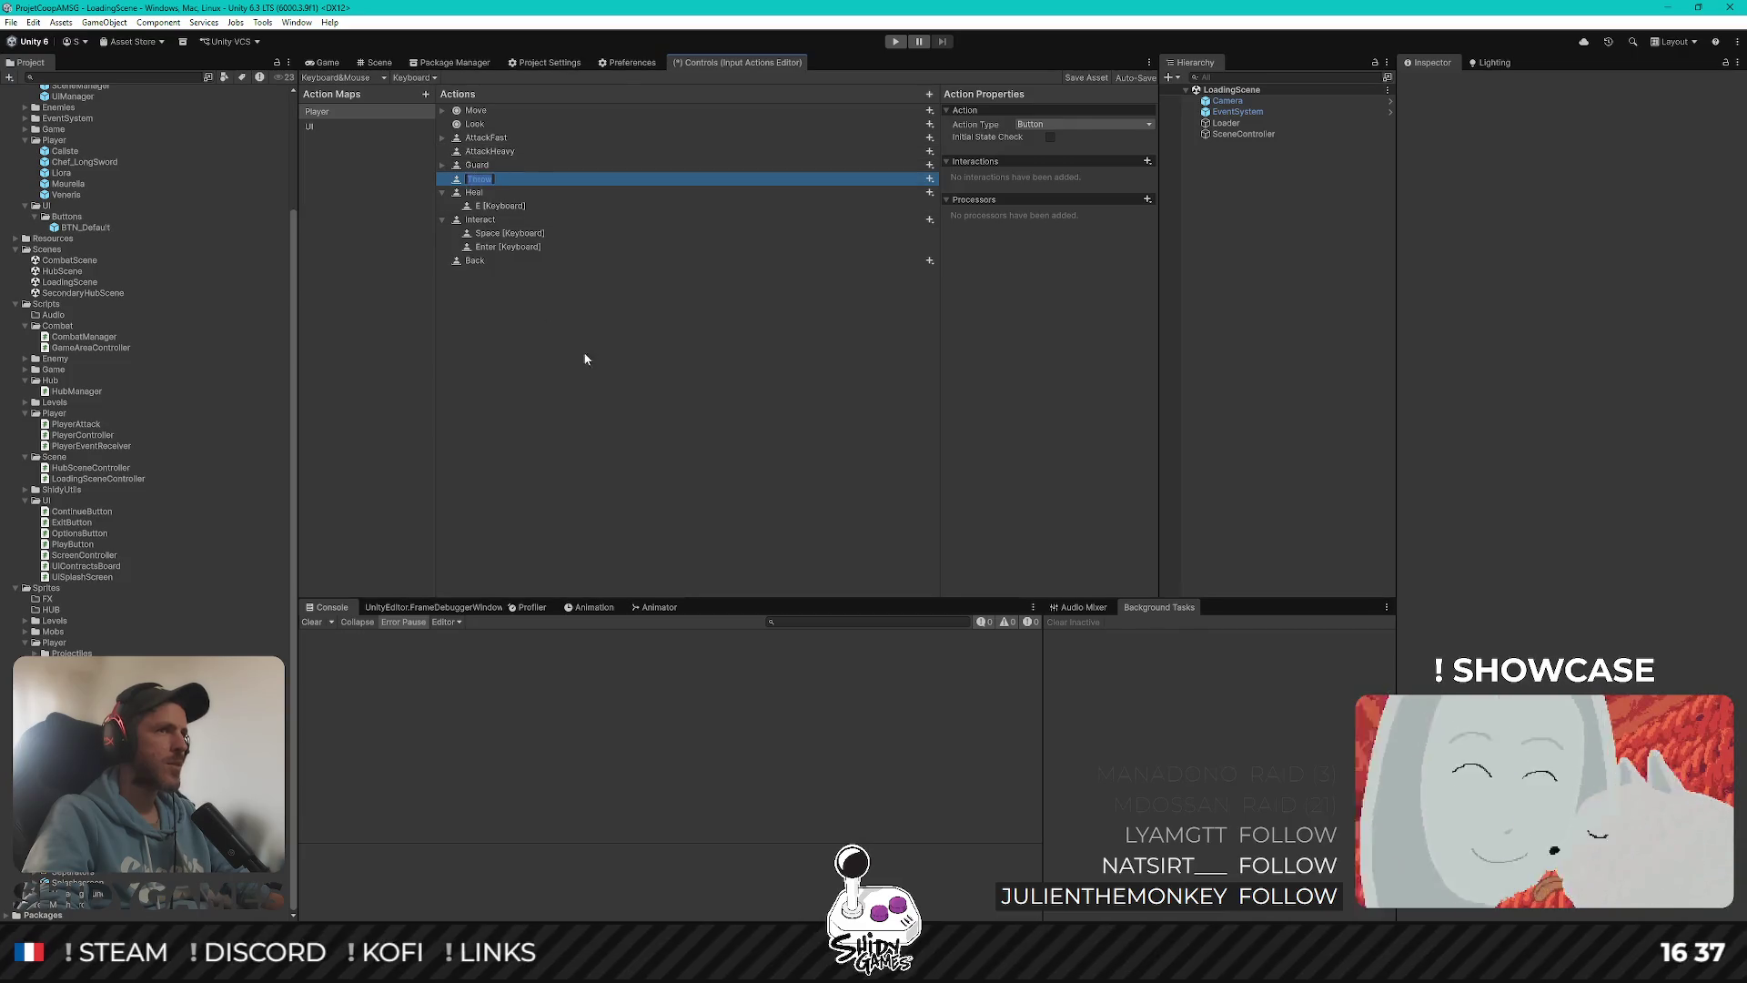
pyautogui.click(451, 166)
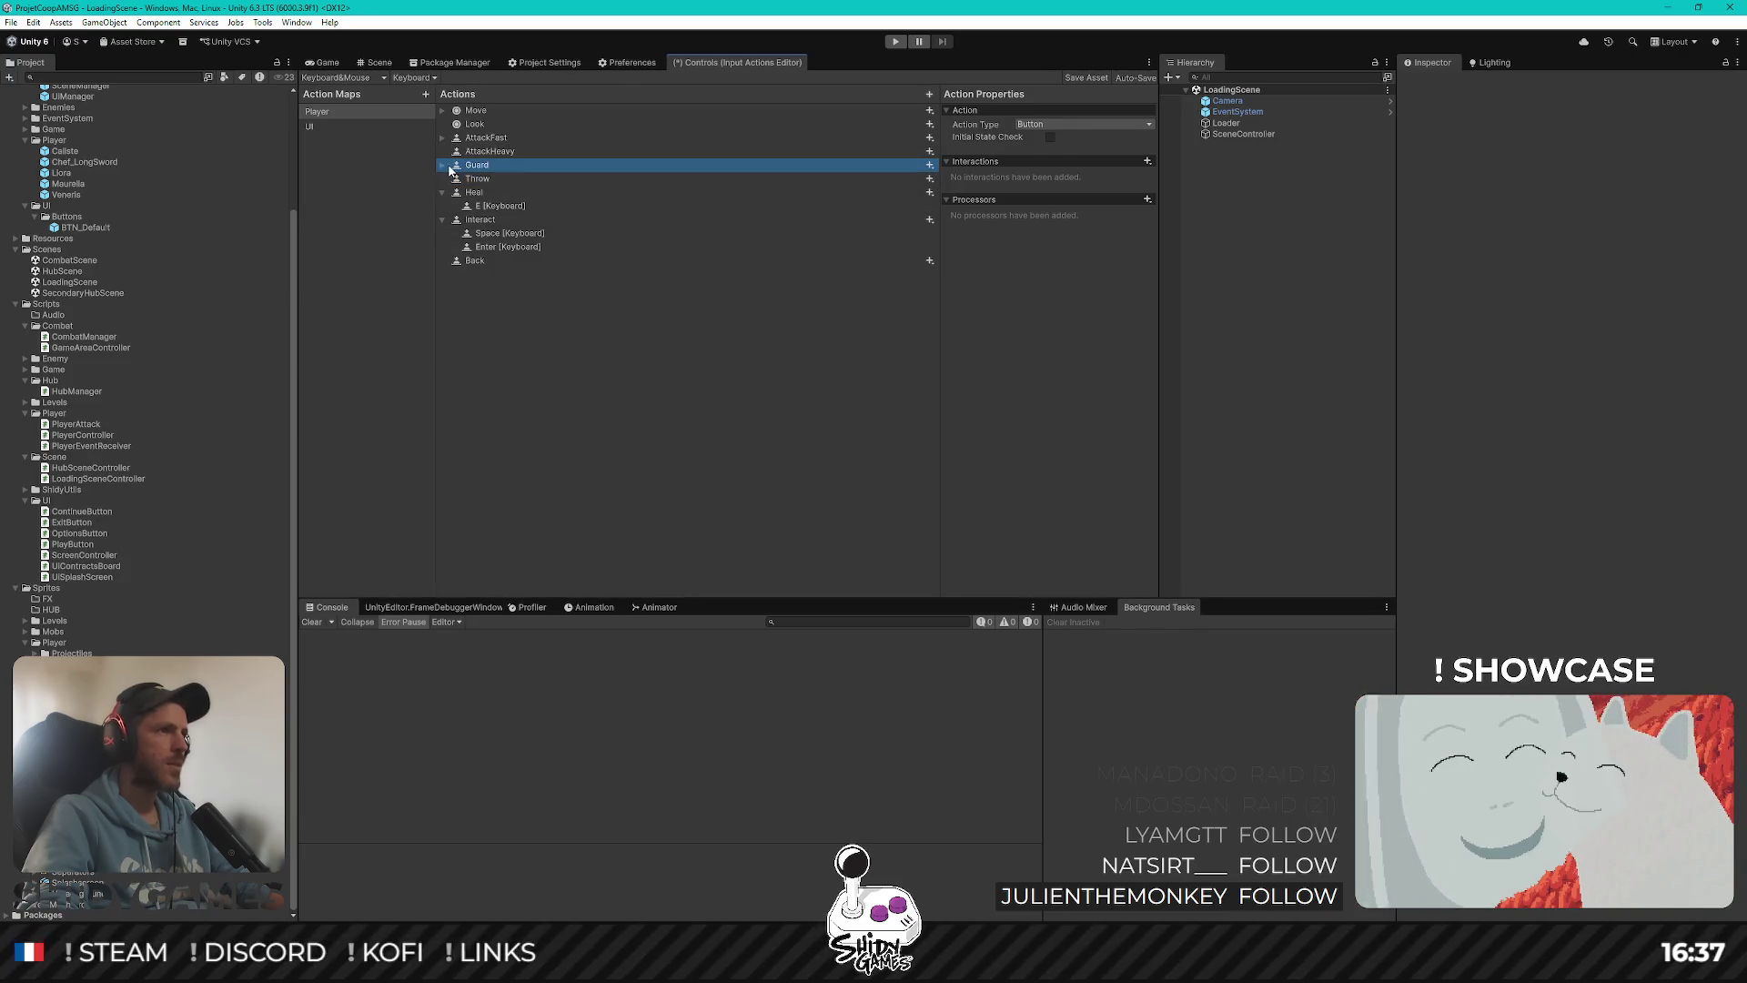
pyautogui.click(364, 78)
pyautogui.click(364, 94)
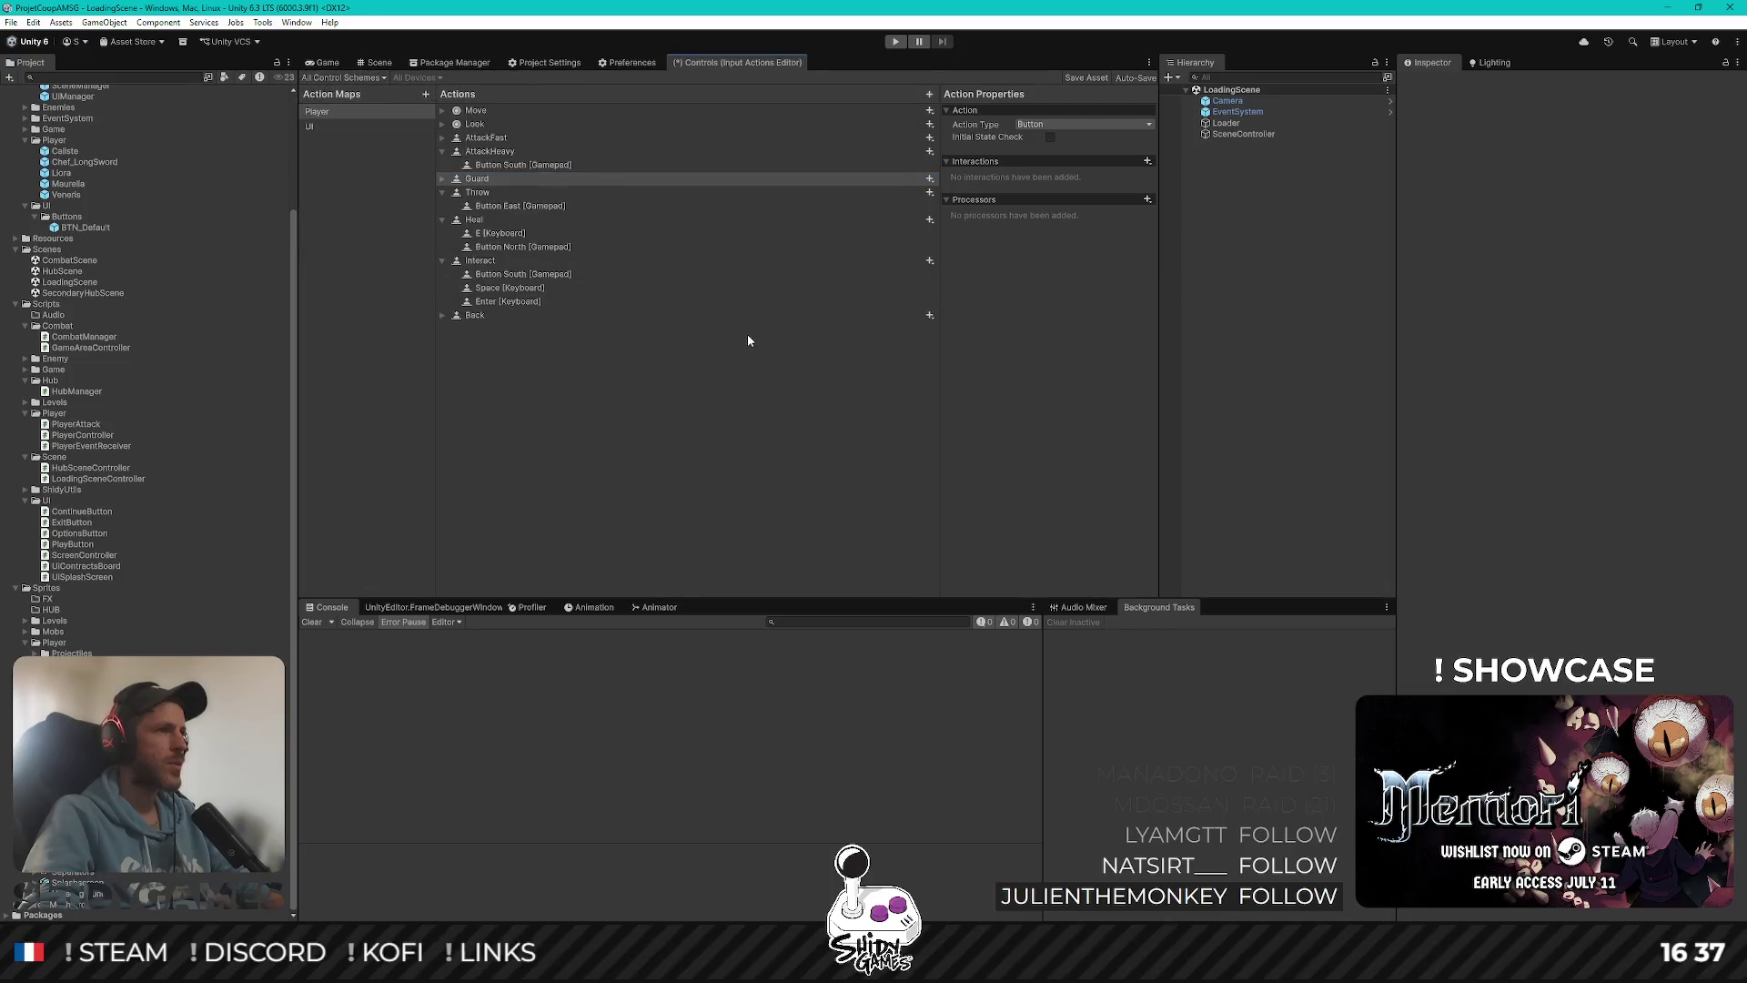
# Expand Back and delete its three extra empty bindings
pyautogui.click(460, 315)
pyautogui.click(443, 316)
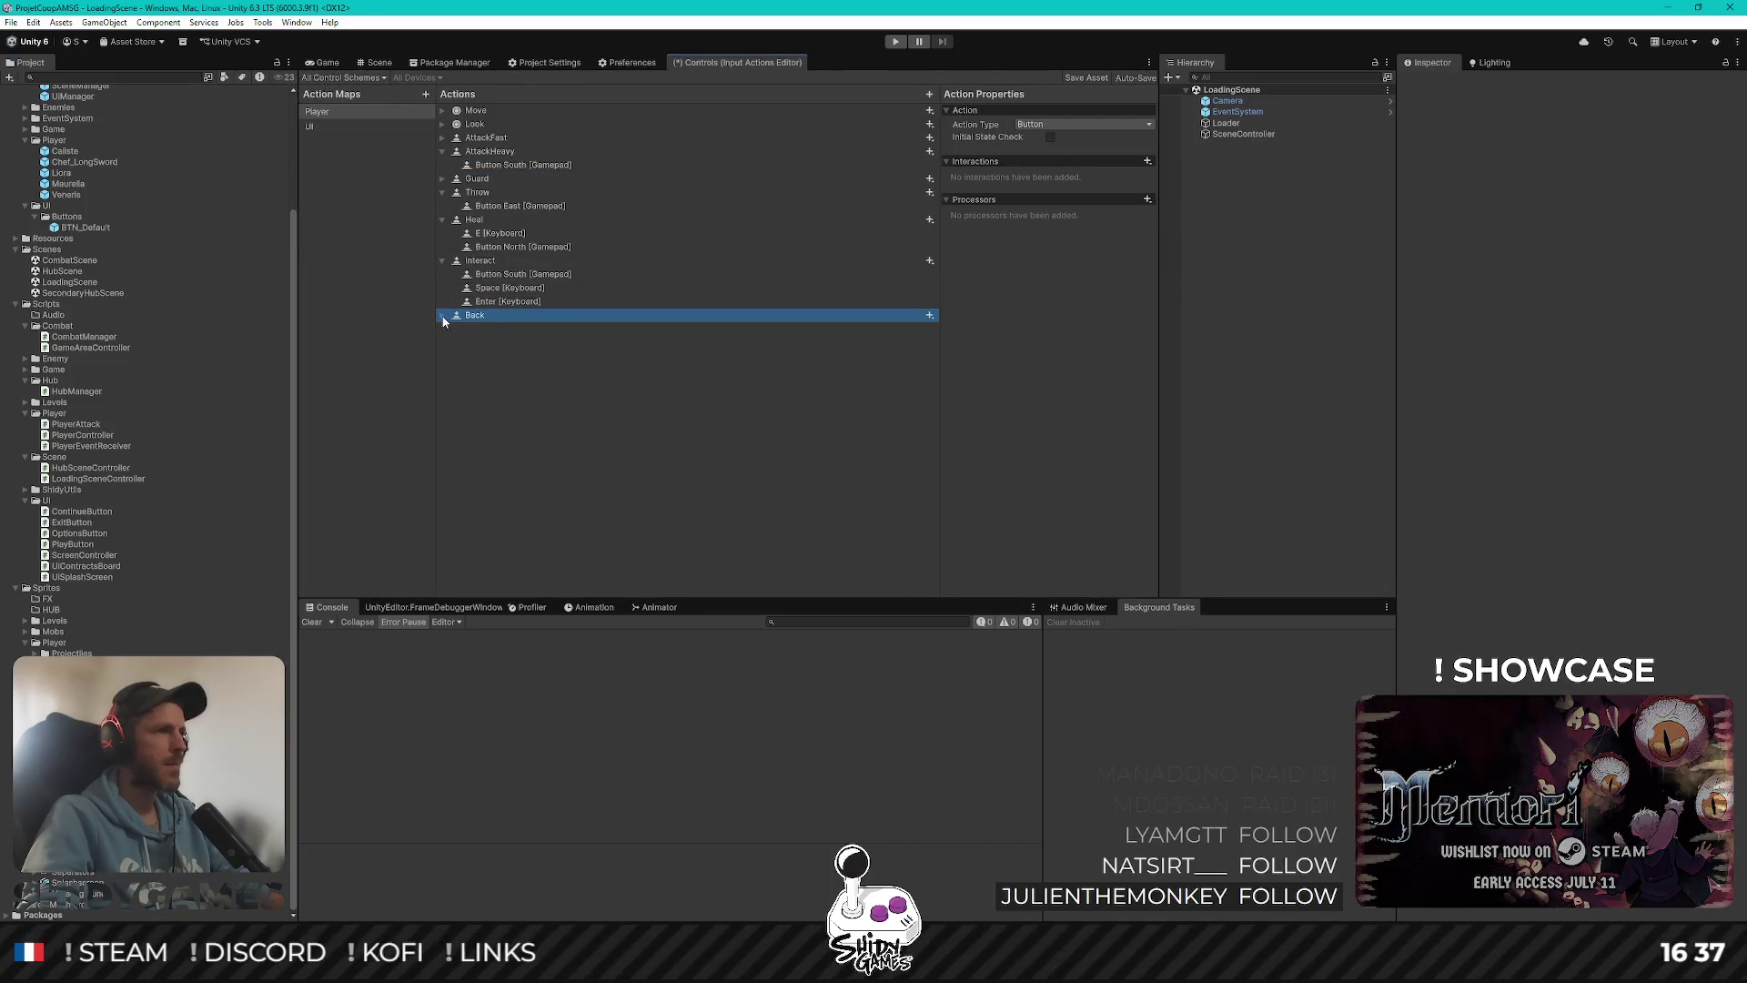
pyautogui.click(519, 368)
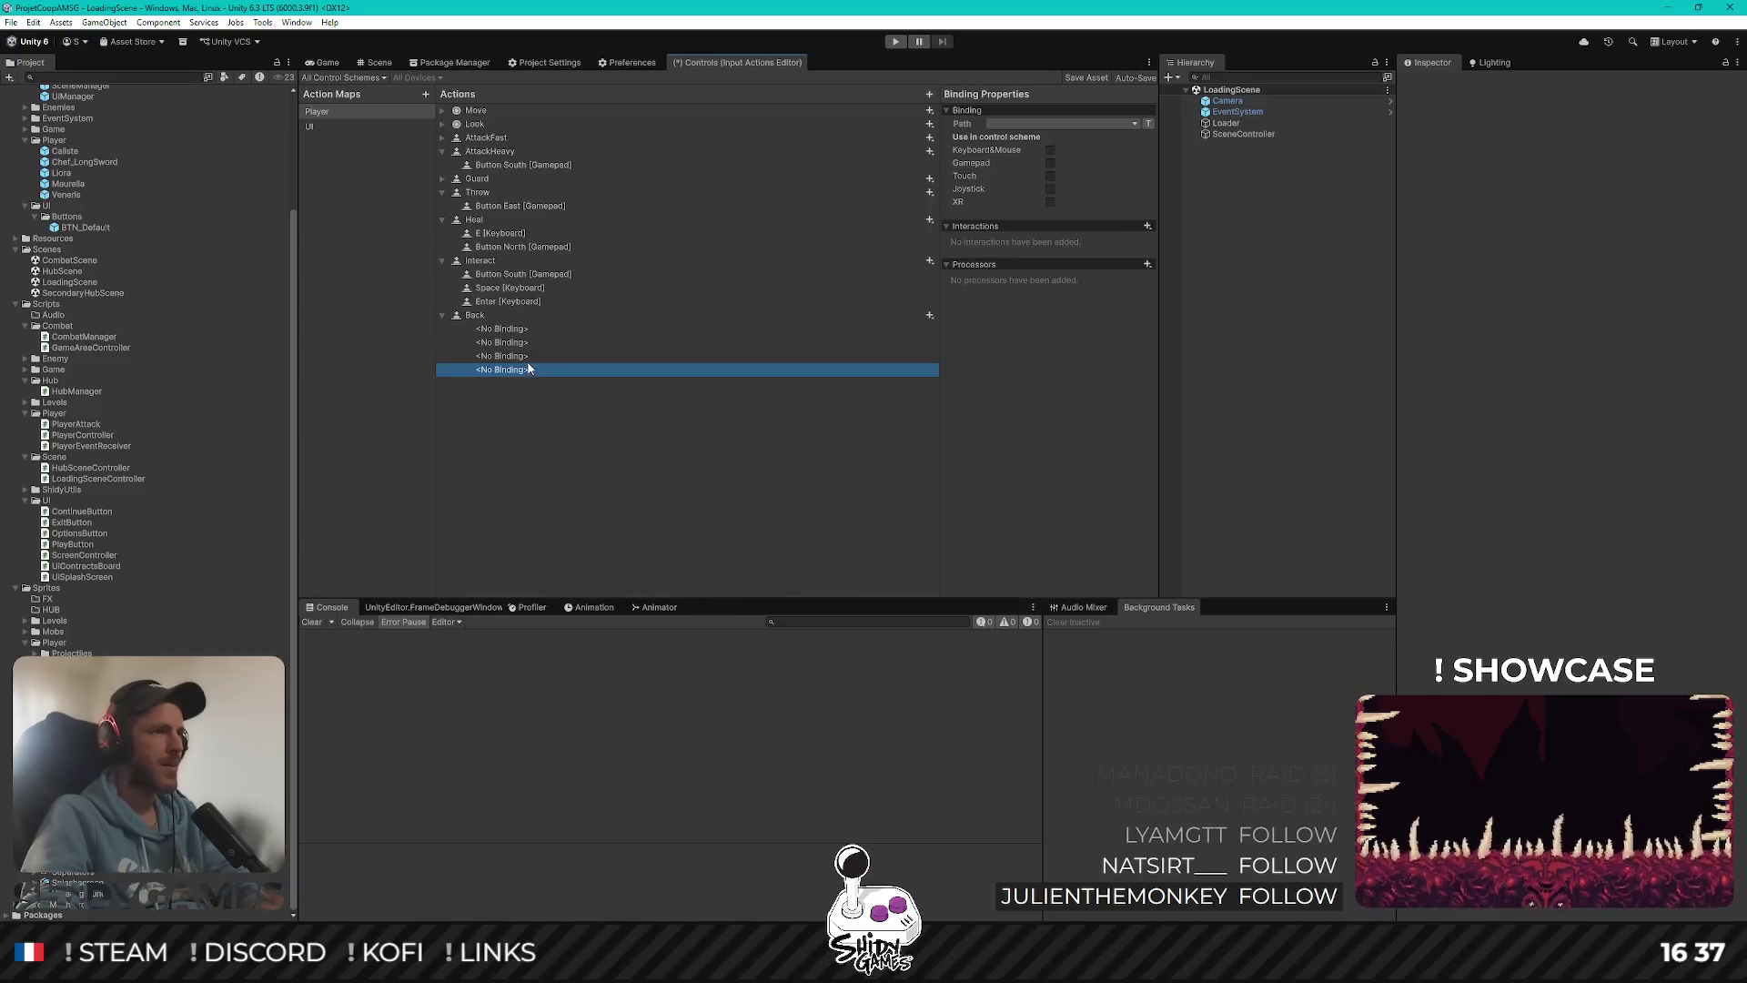
pyautogui.press('Delete')
pyautogui.click(520, 356)
pyautogui.press('Delete')
pyautogui.click(524, 342)
pyautogui.press('Delete')
pyautogui.click(526, 329)
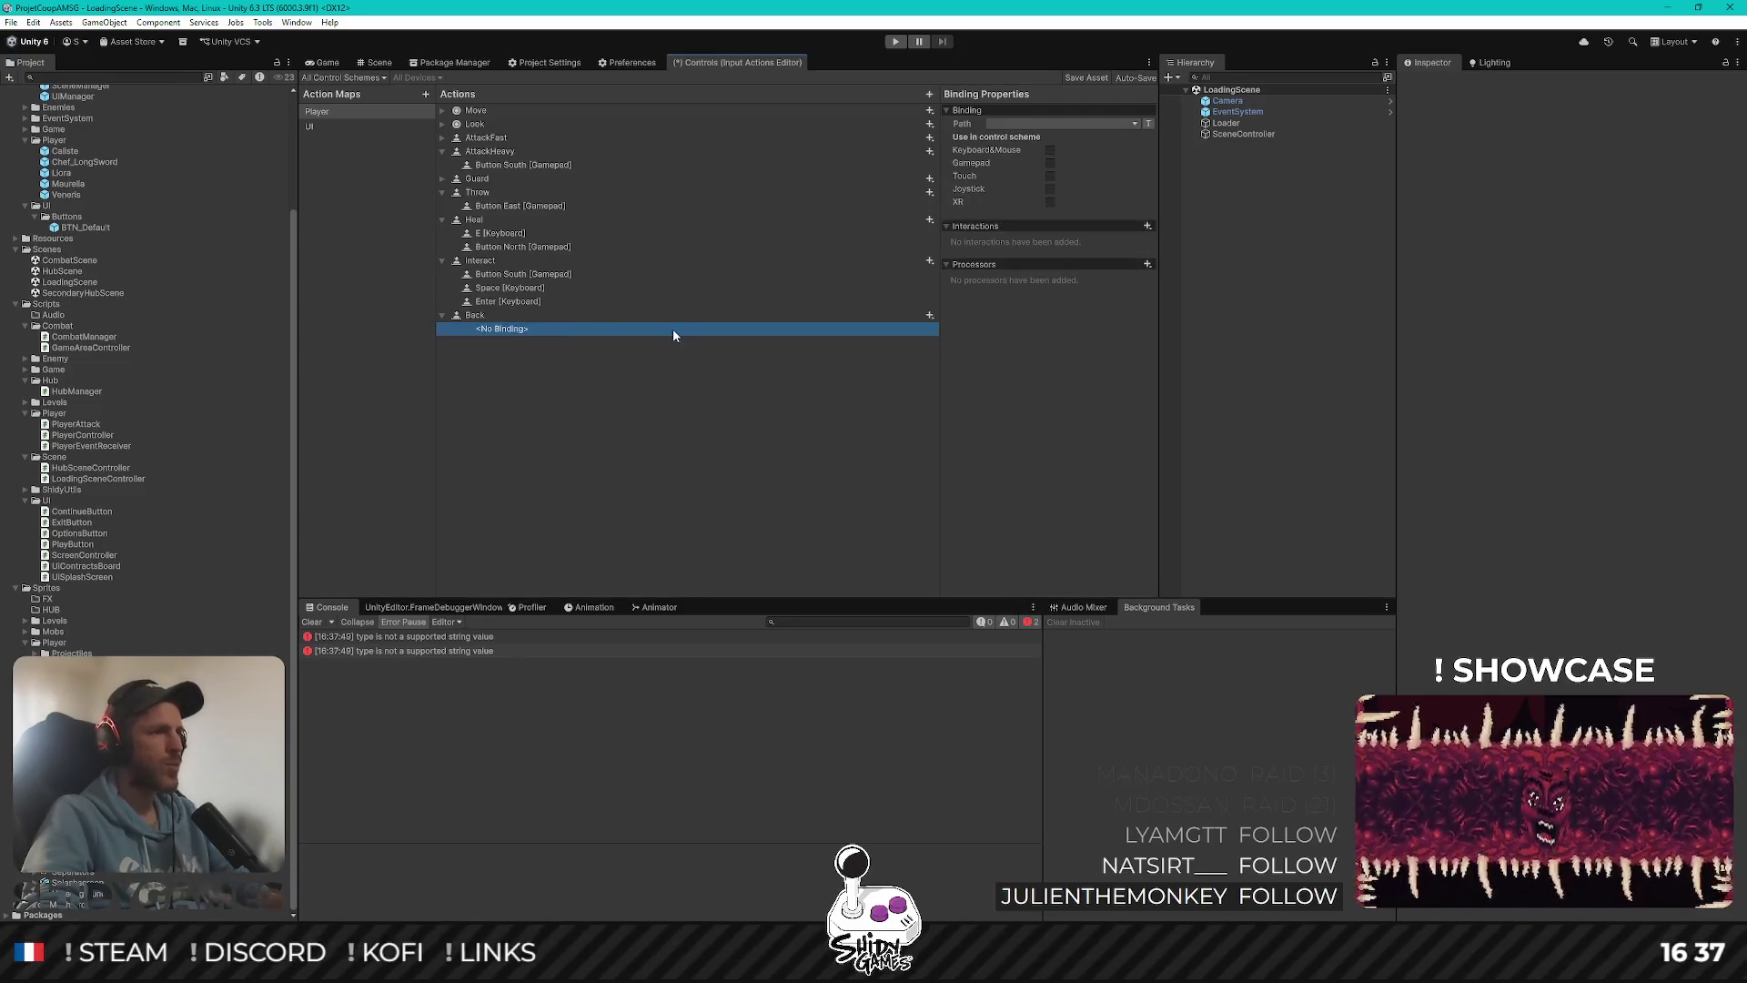
# Bind Back's remaining binding to Button East [Gamepad] in the Gamepad scheme
pyautogui.click(1136, 125)
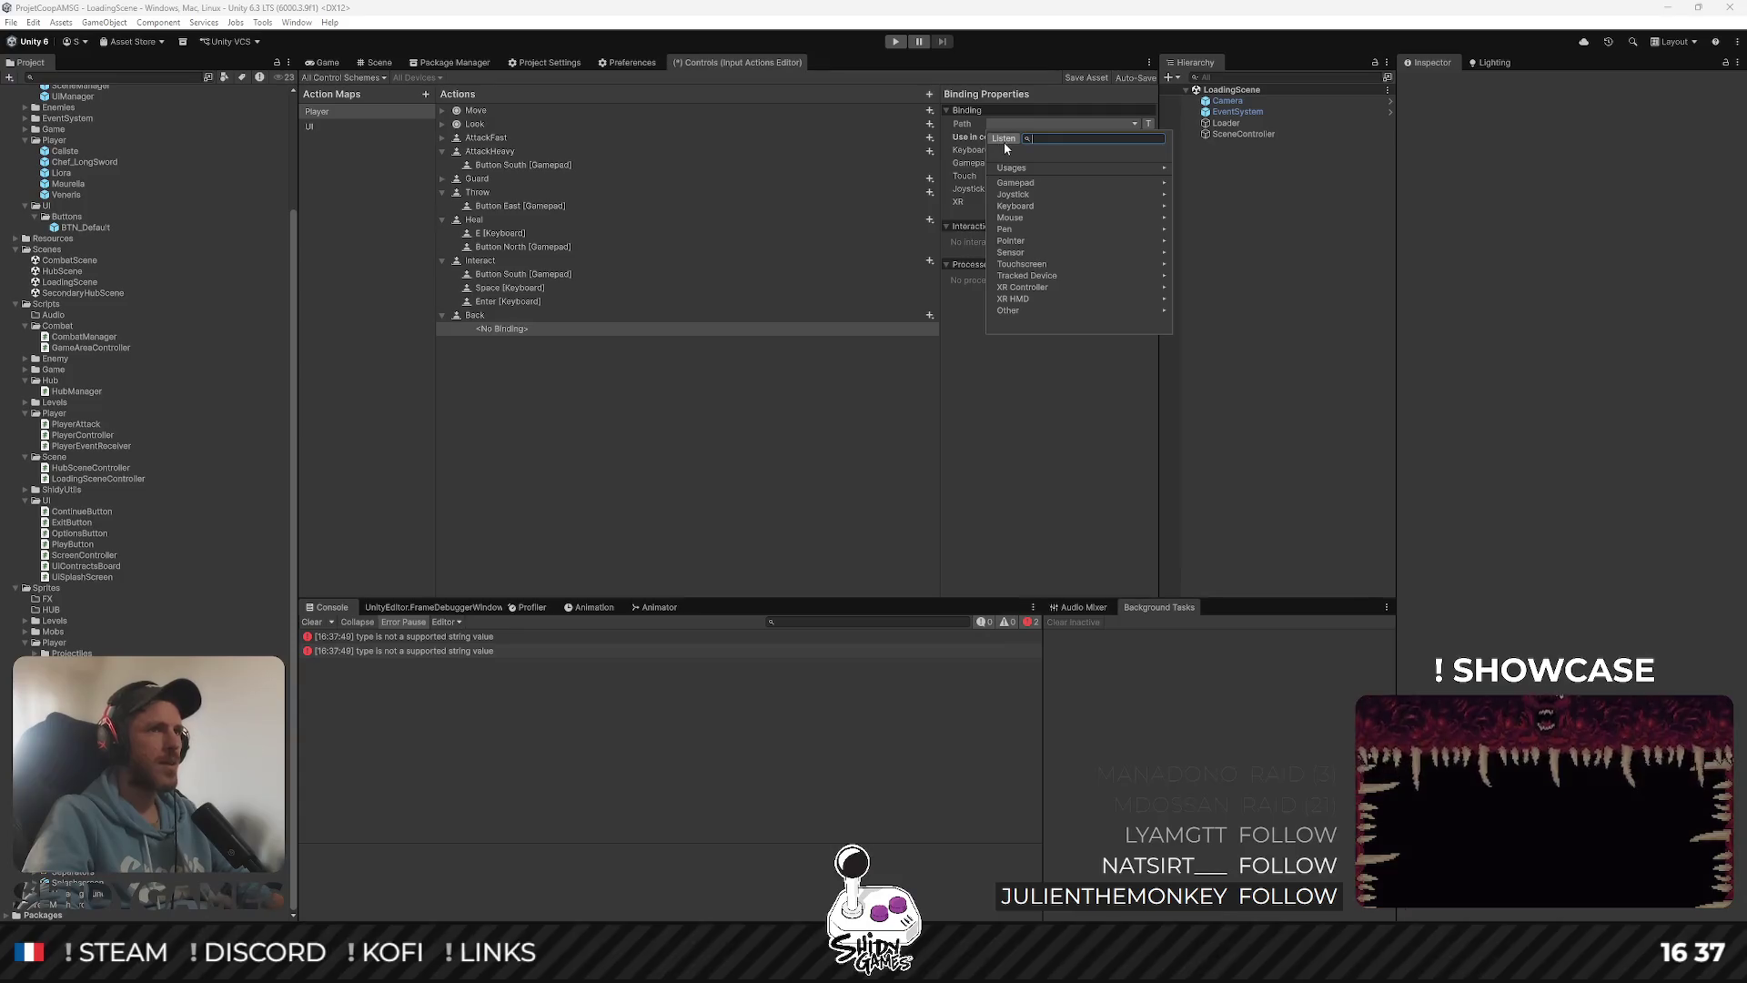
pyautogui.click(1004, 141)
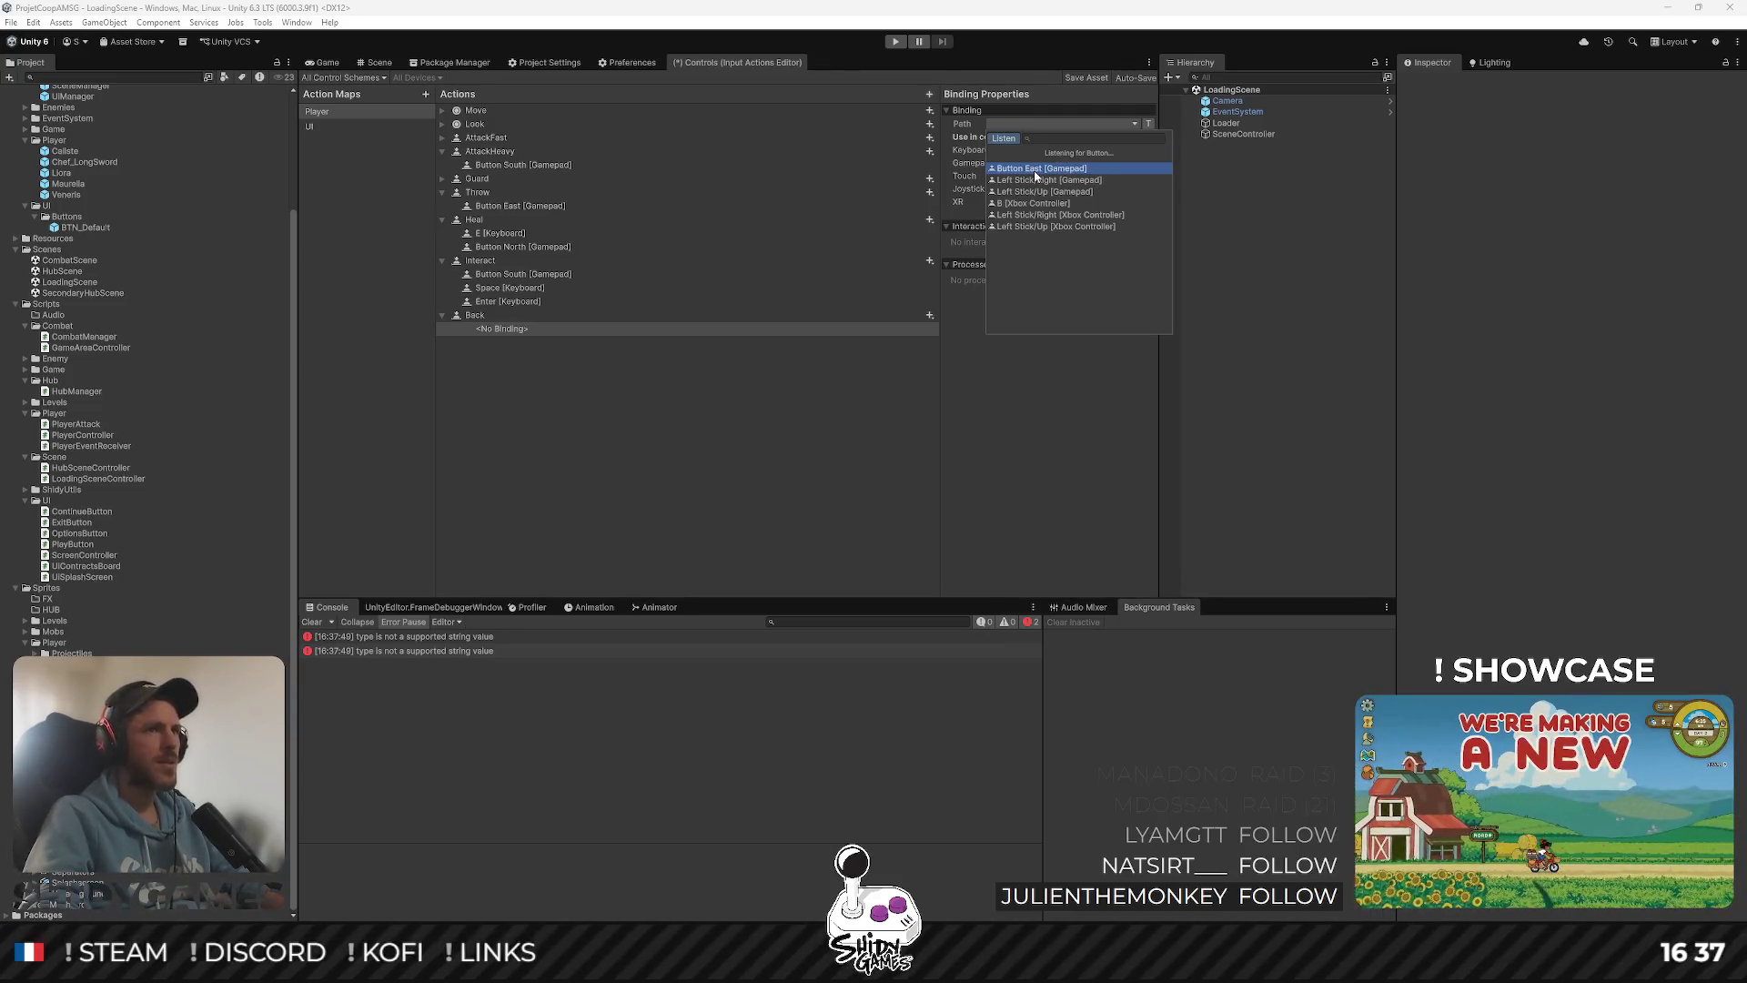
pyautogui.click(1054, 169)
pyautogui.click(1051, 177)
# Add a new empty binding to the Back action
pyautogui.click(489, 318)
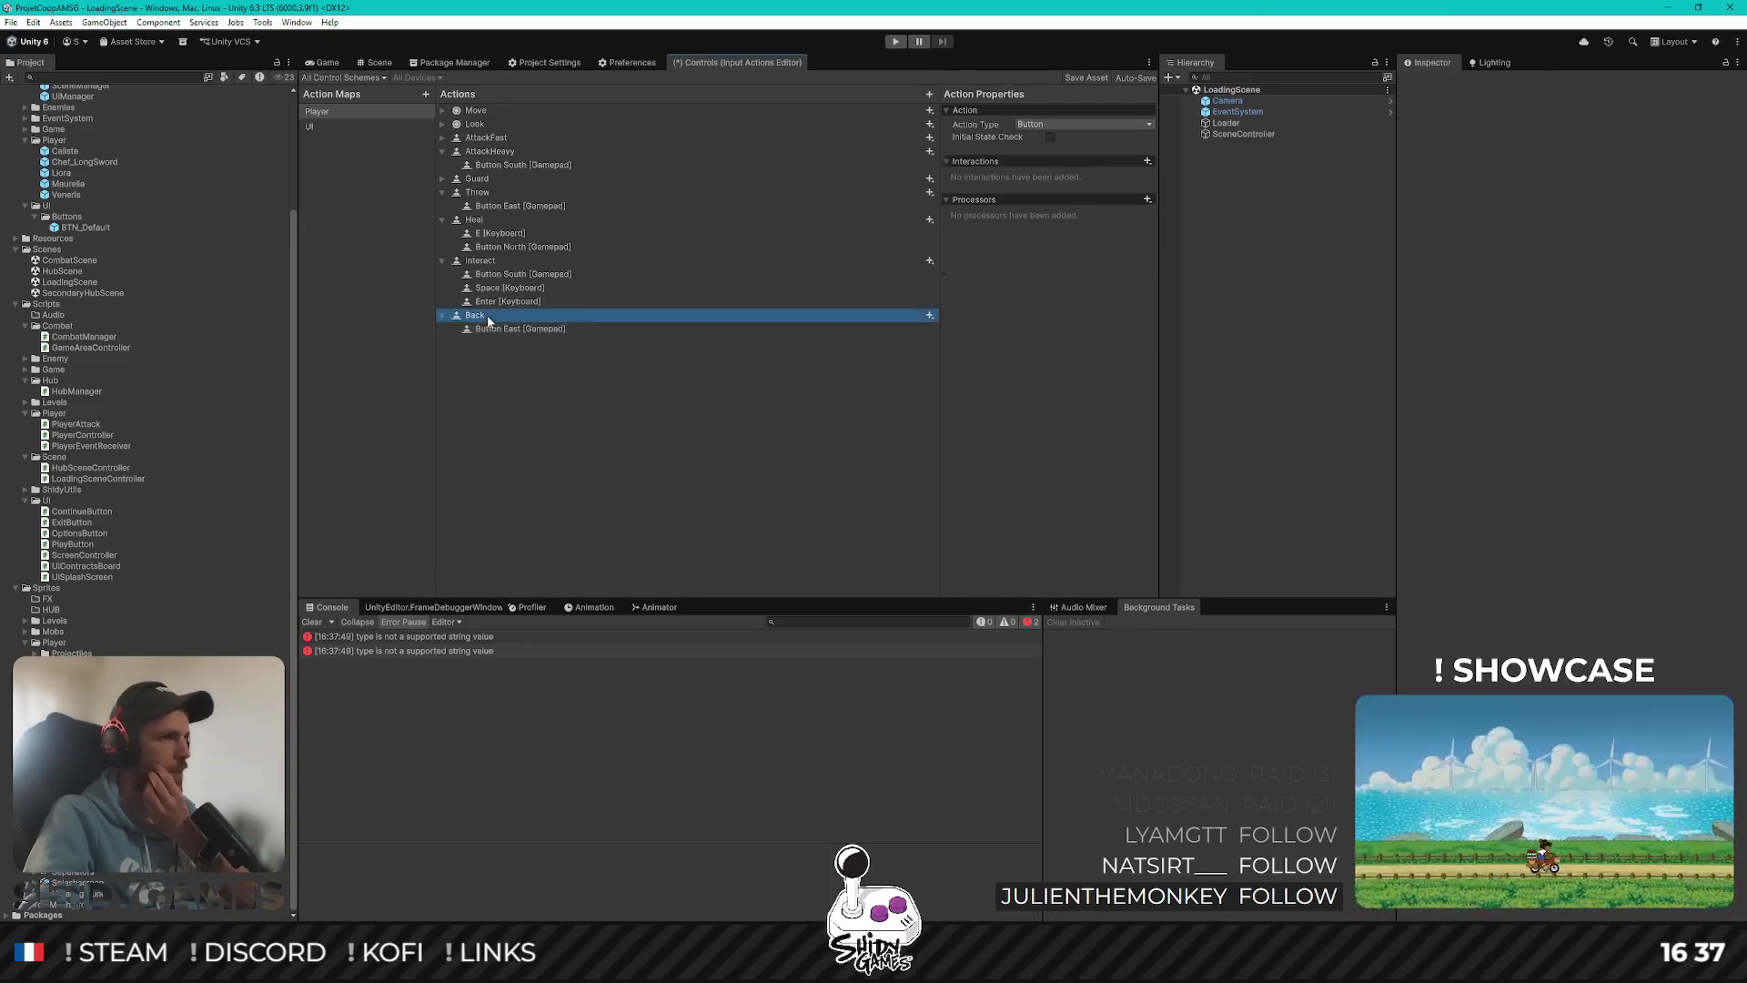
pyautogui.click(931, 316)
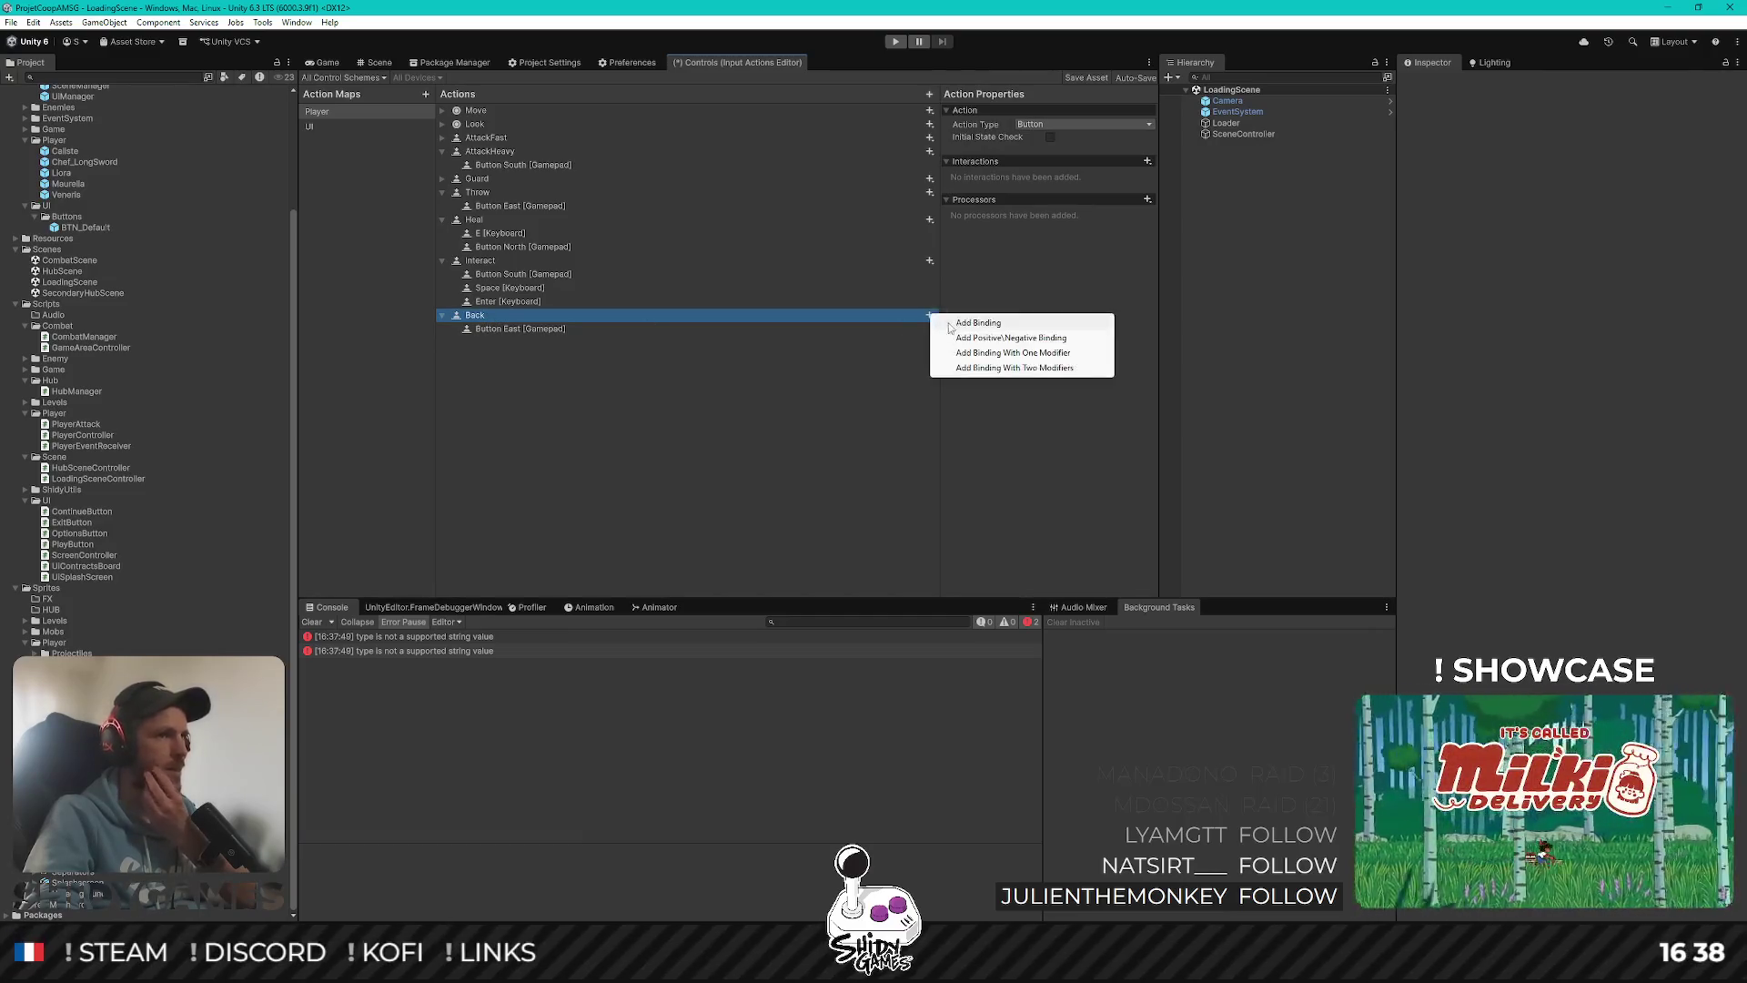
pyautogui.click(978, 323)
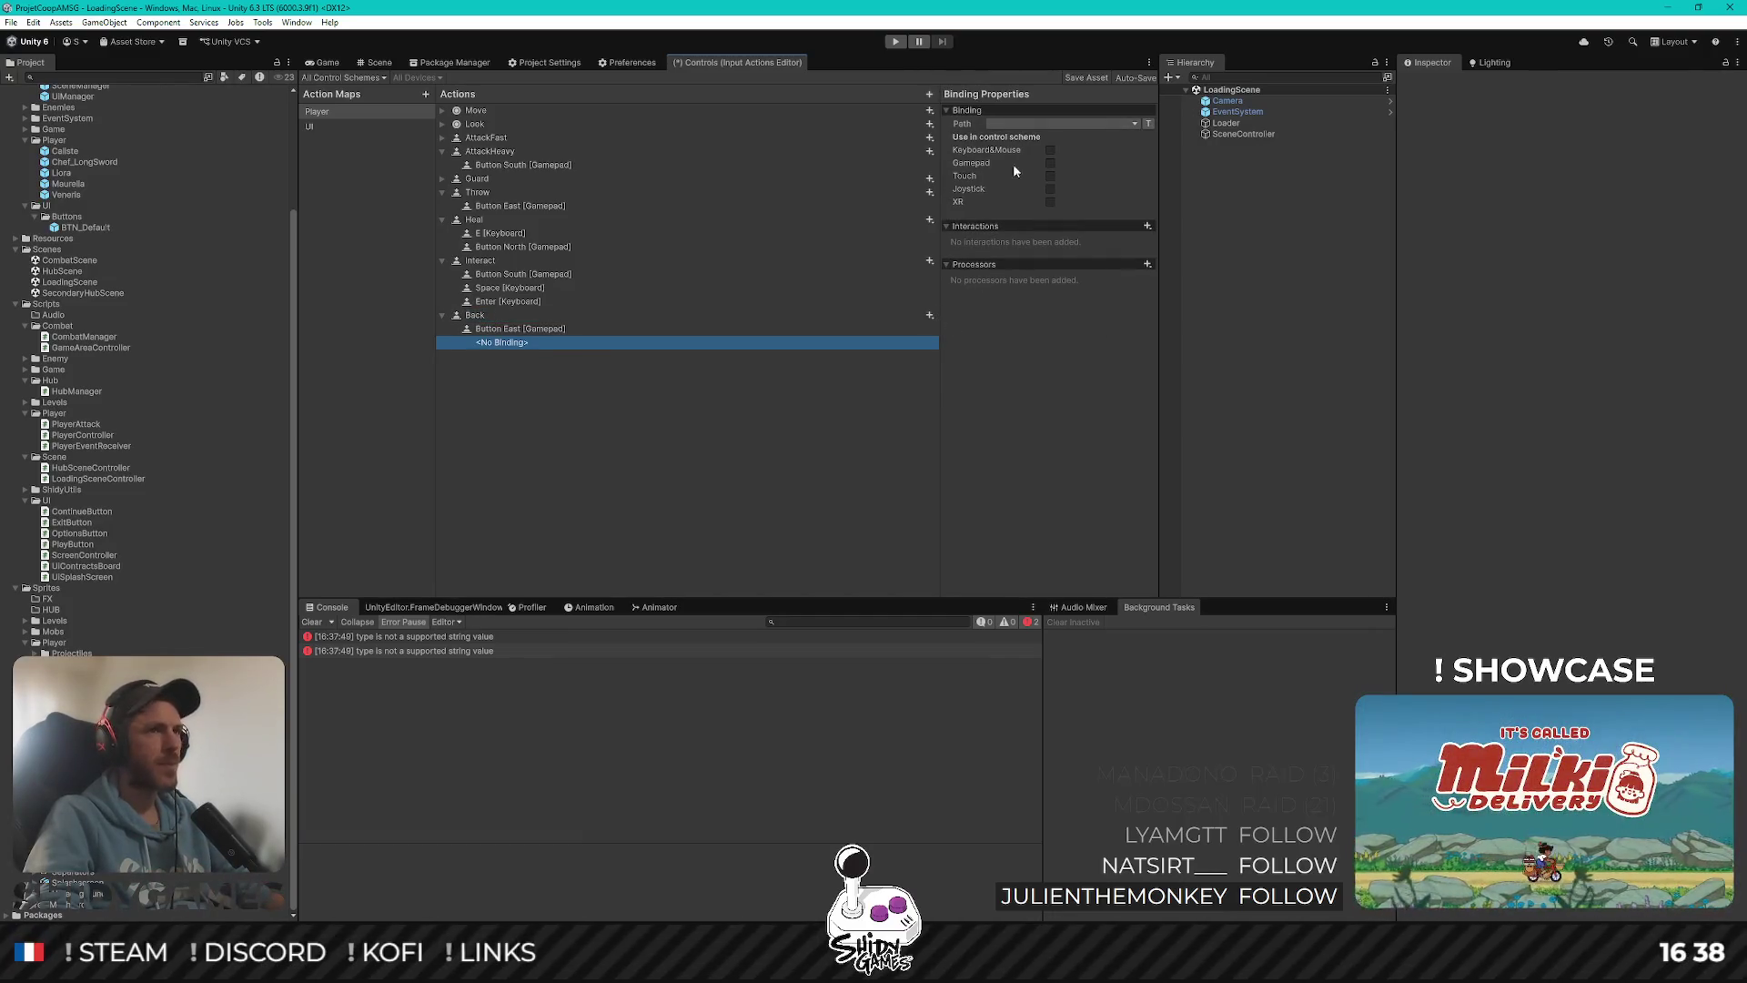
pyautogui.click(1134, 125)
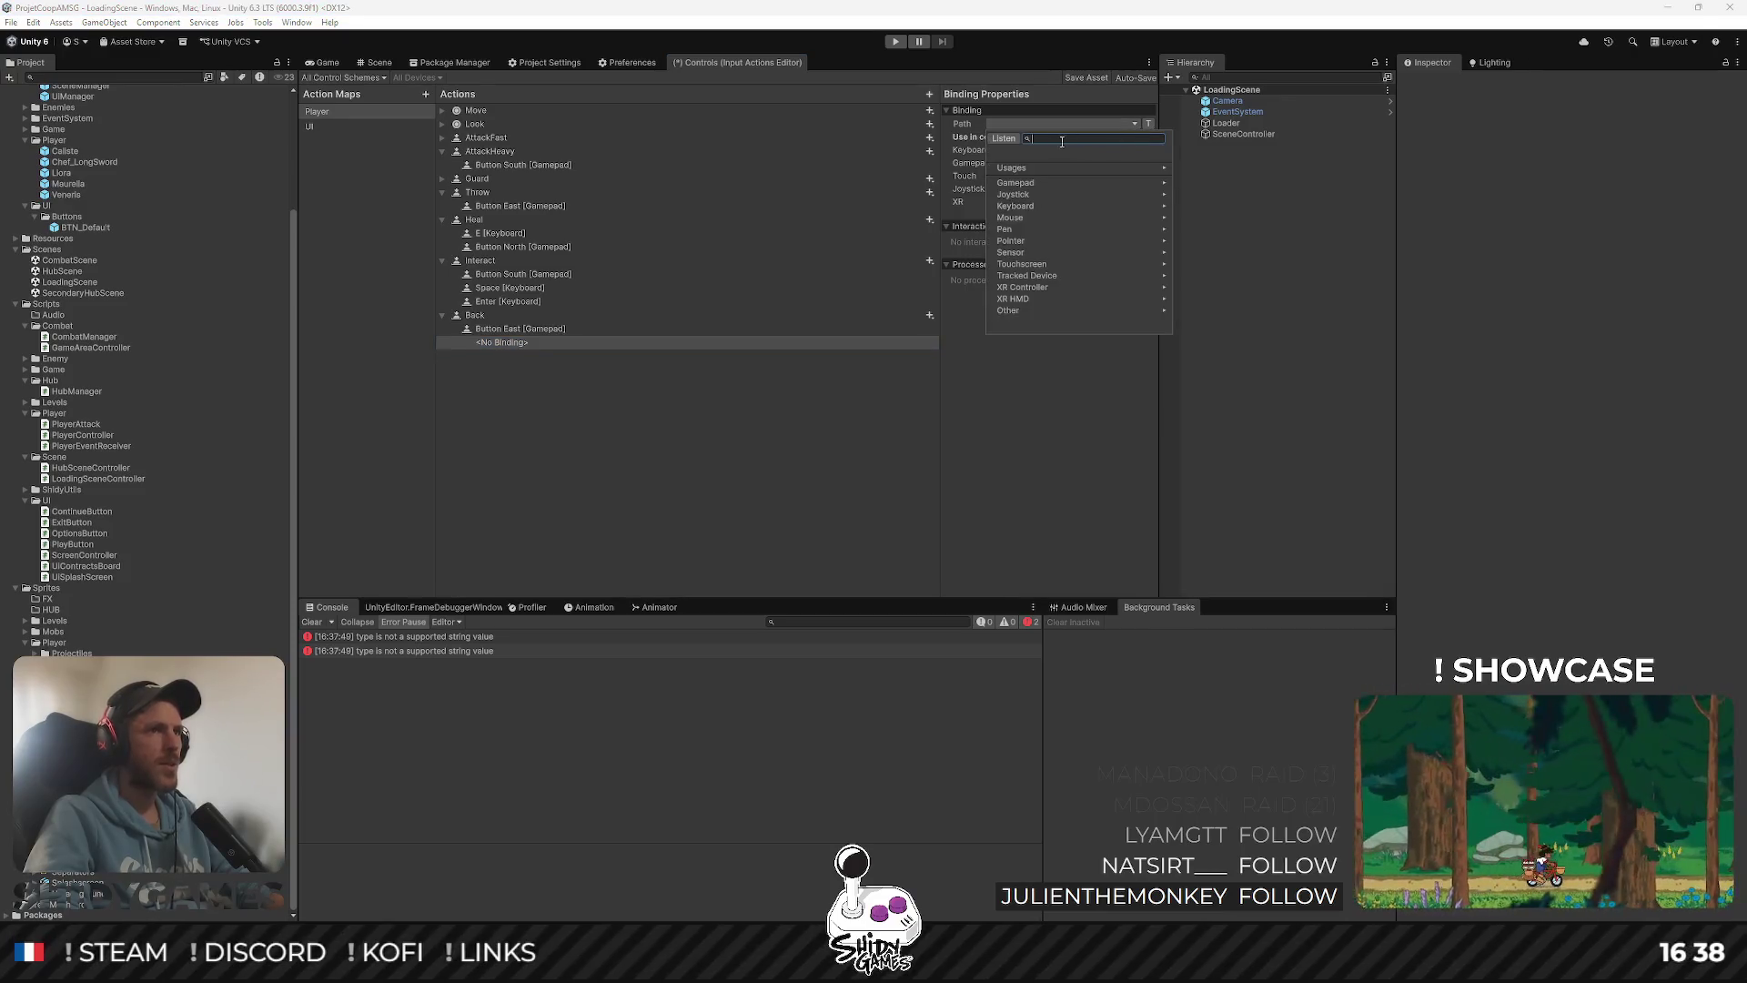
pyautogui.click(1004, 139)
pyautogui.press('Escape')
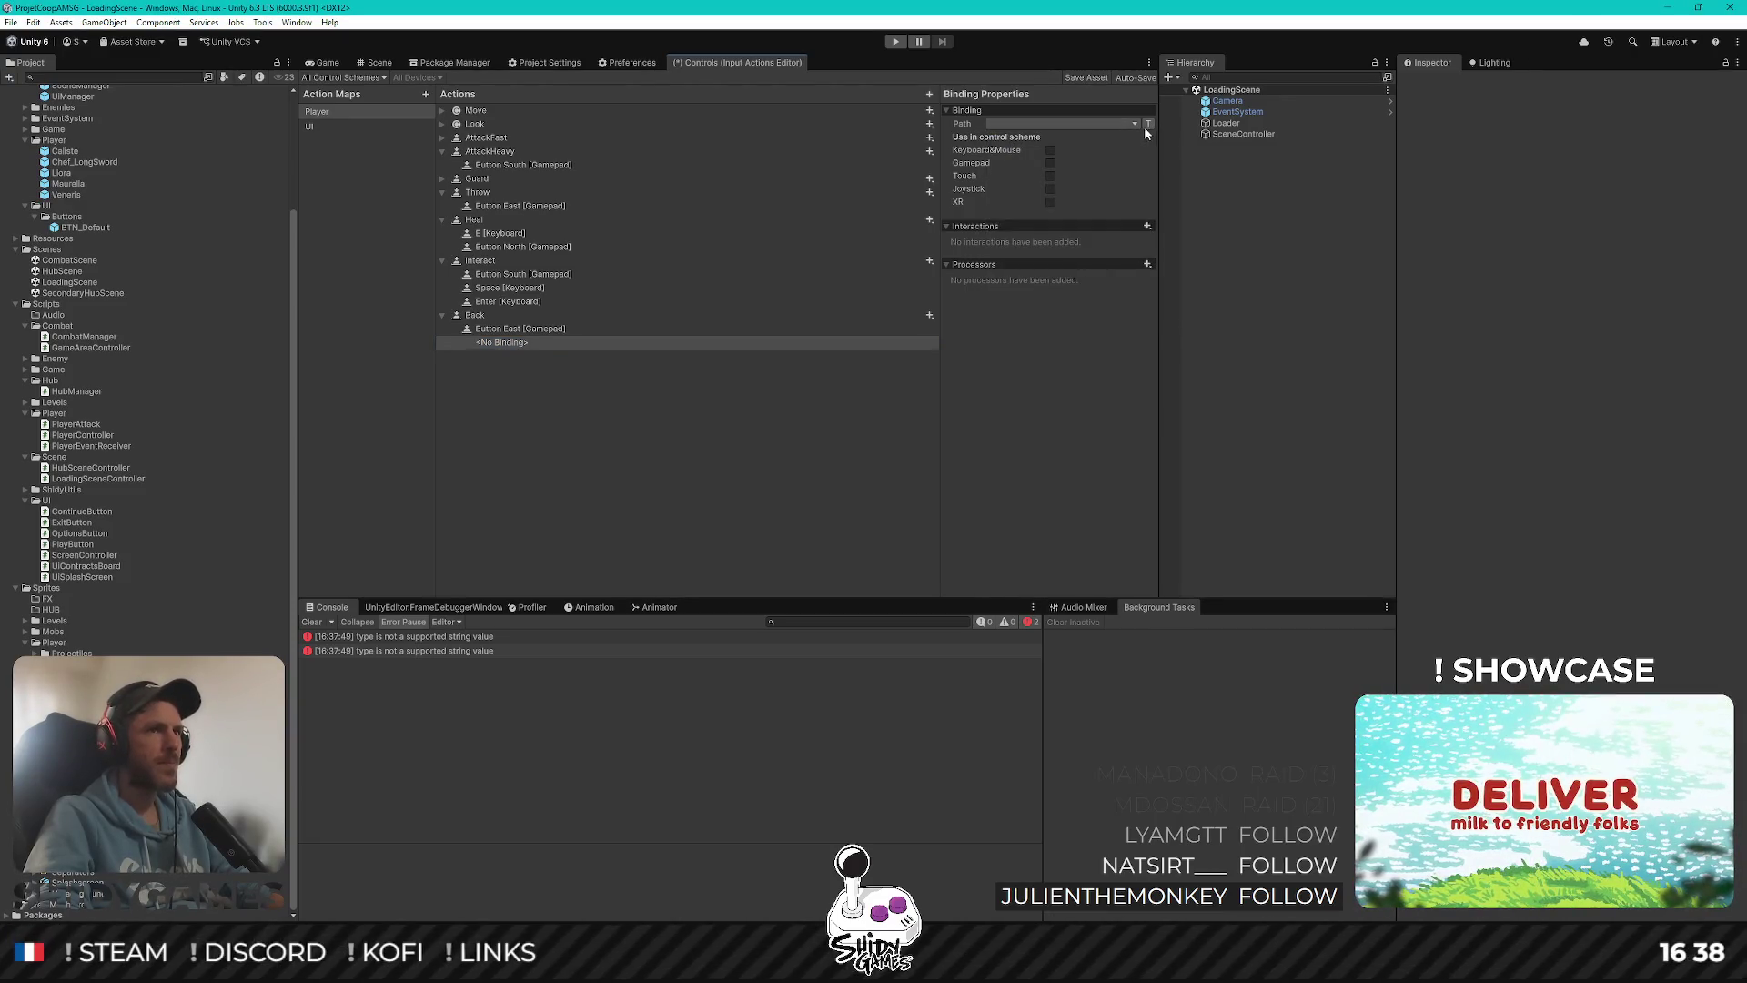
# Set the new binding to Escape [Keyboard] in the Keyboard&Mouse scheme and save
pyautogui.click(1112, 125)
pyautogui.write('es')
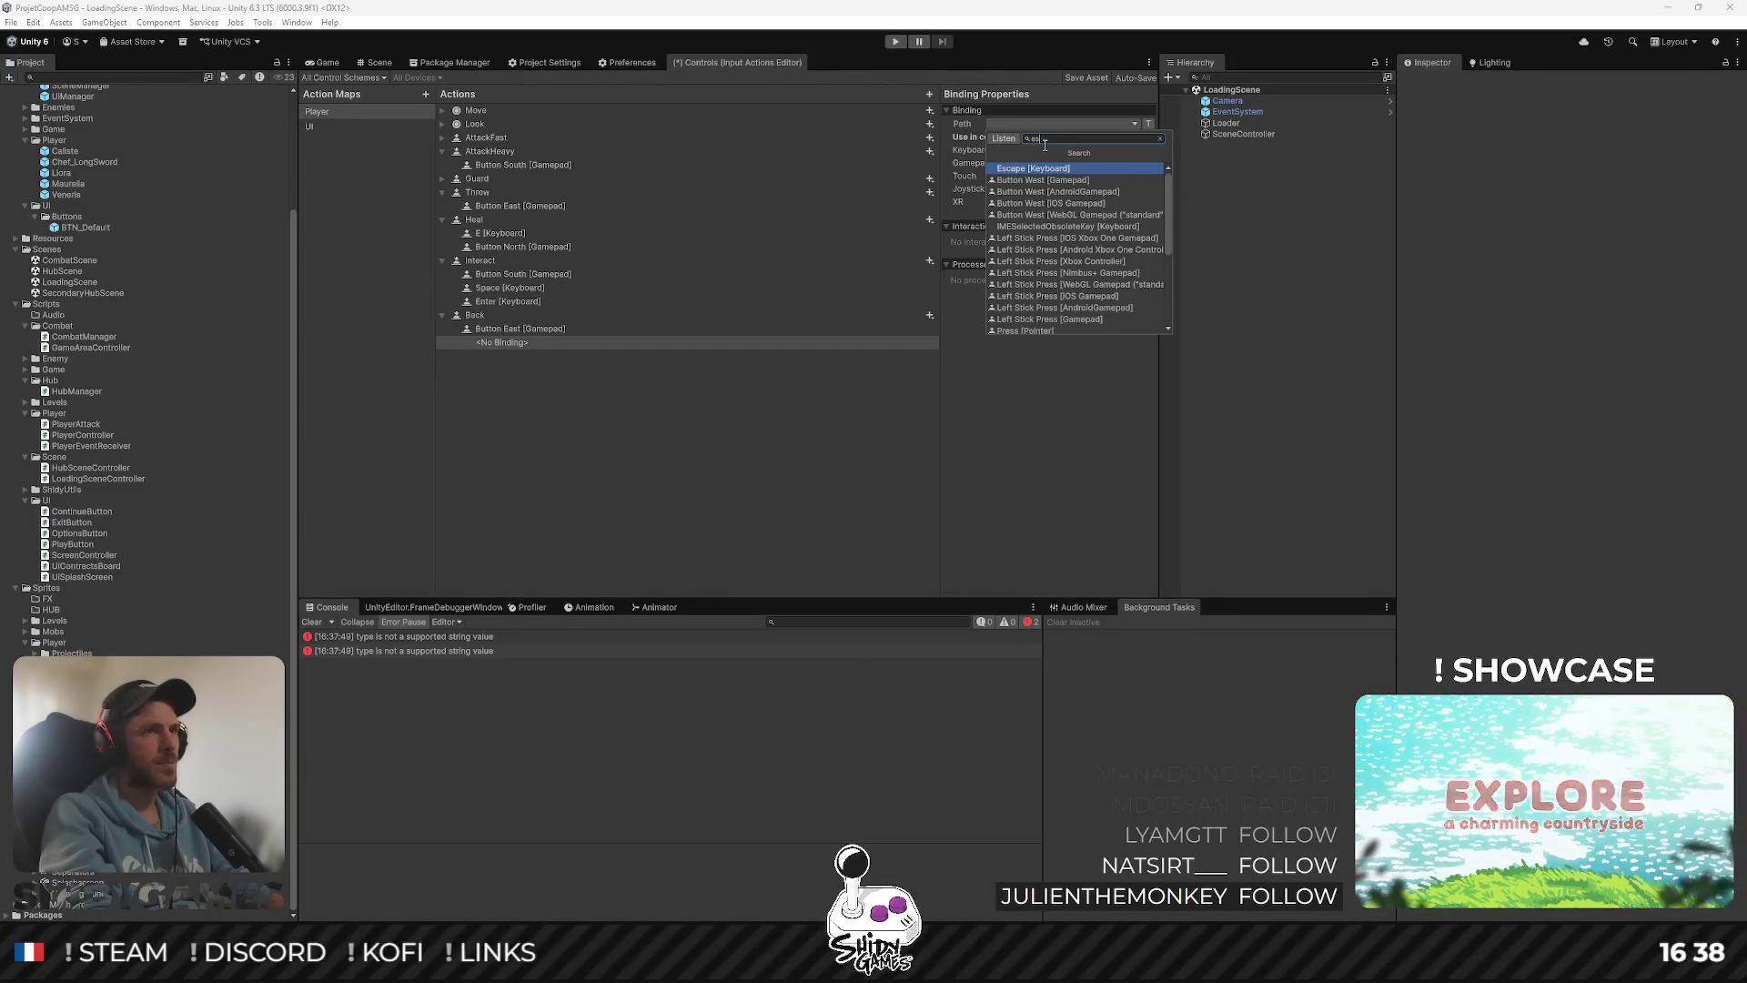
pyautogui.press('Return')
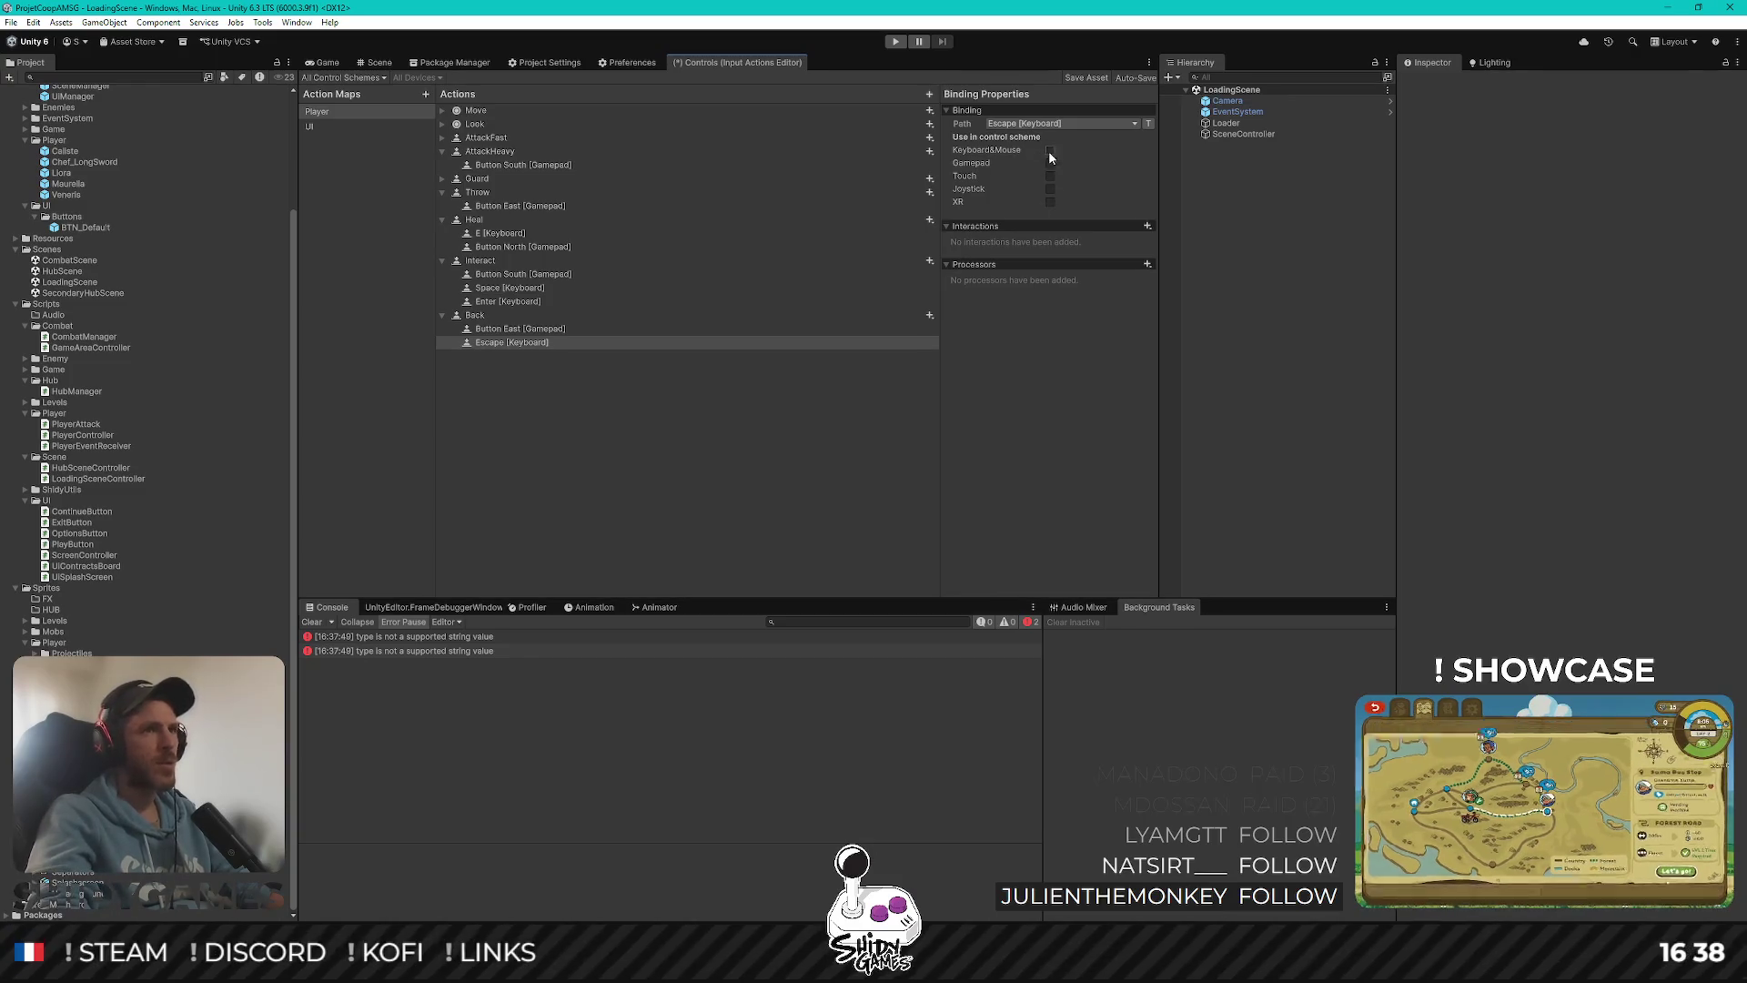
pyautogui.click(1050, 150)
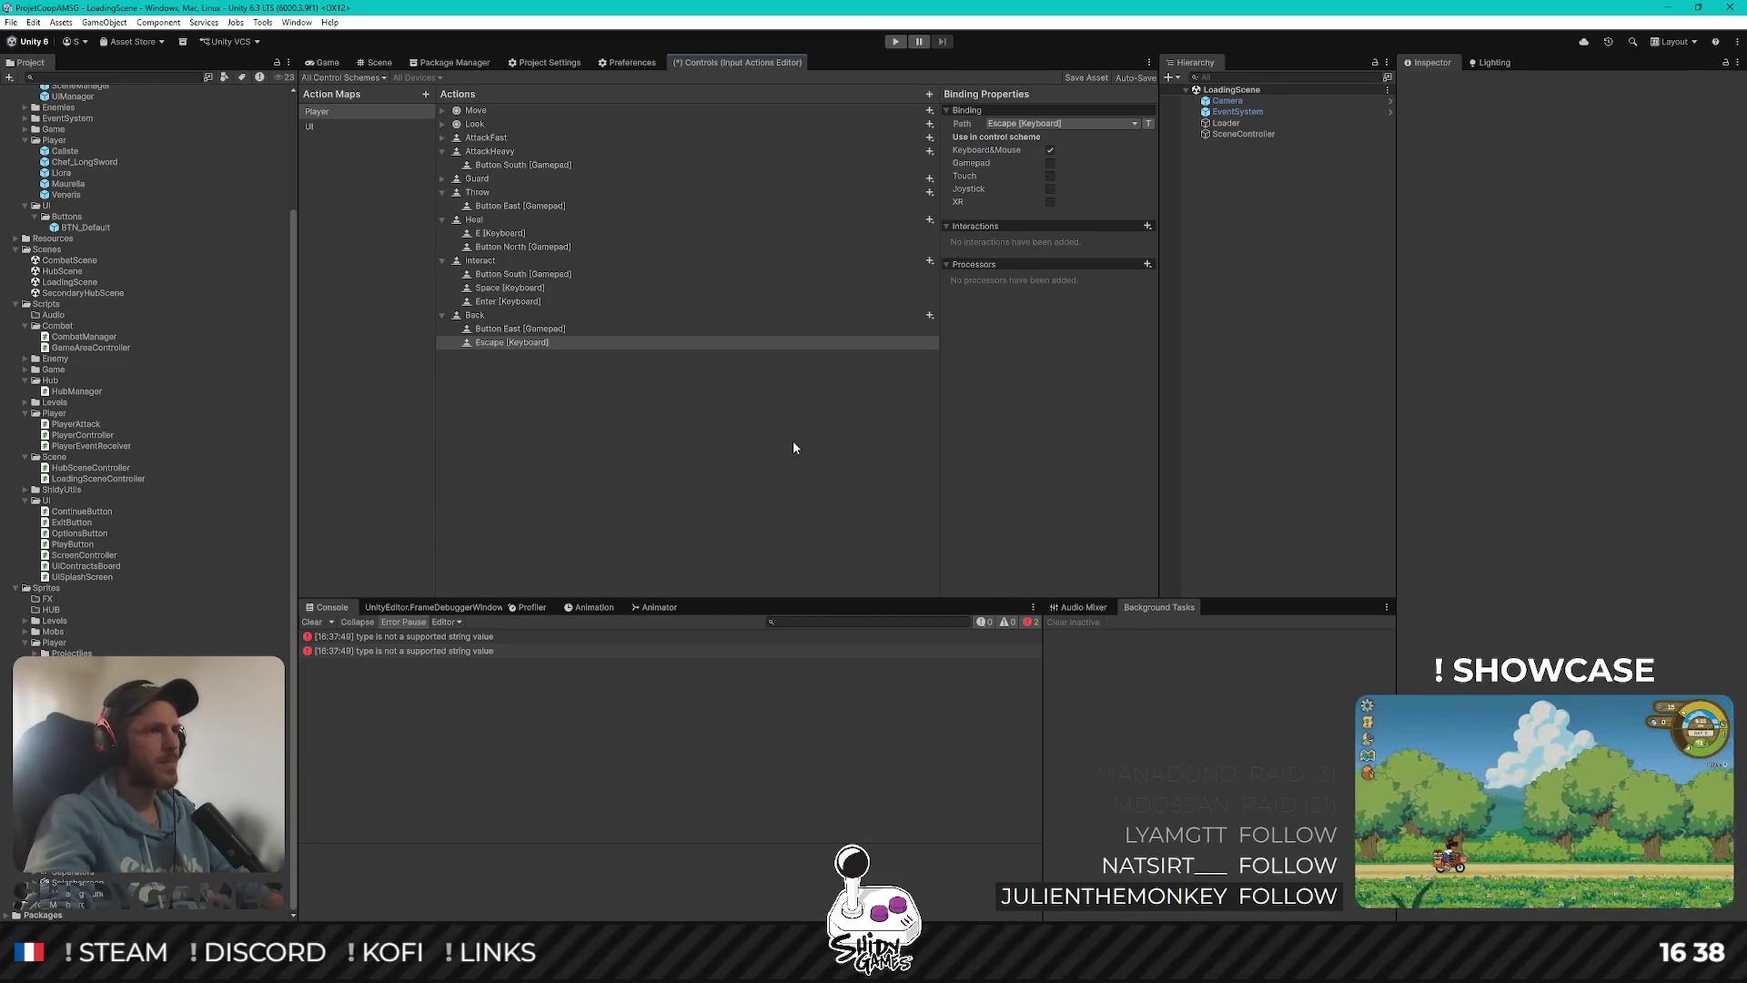
pyautogui.hotkey('ctrl', 's')
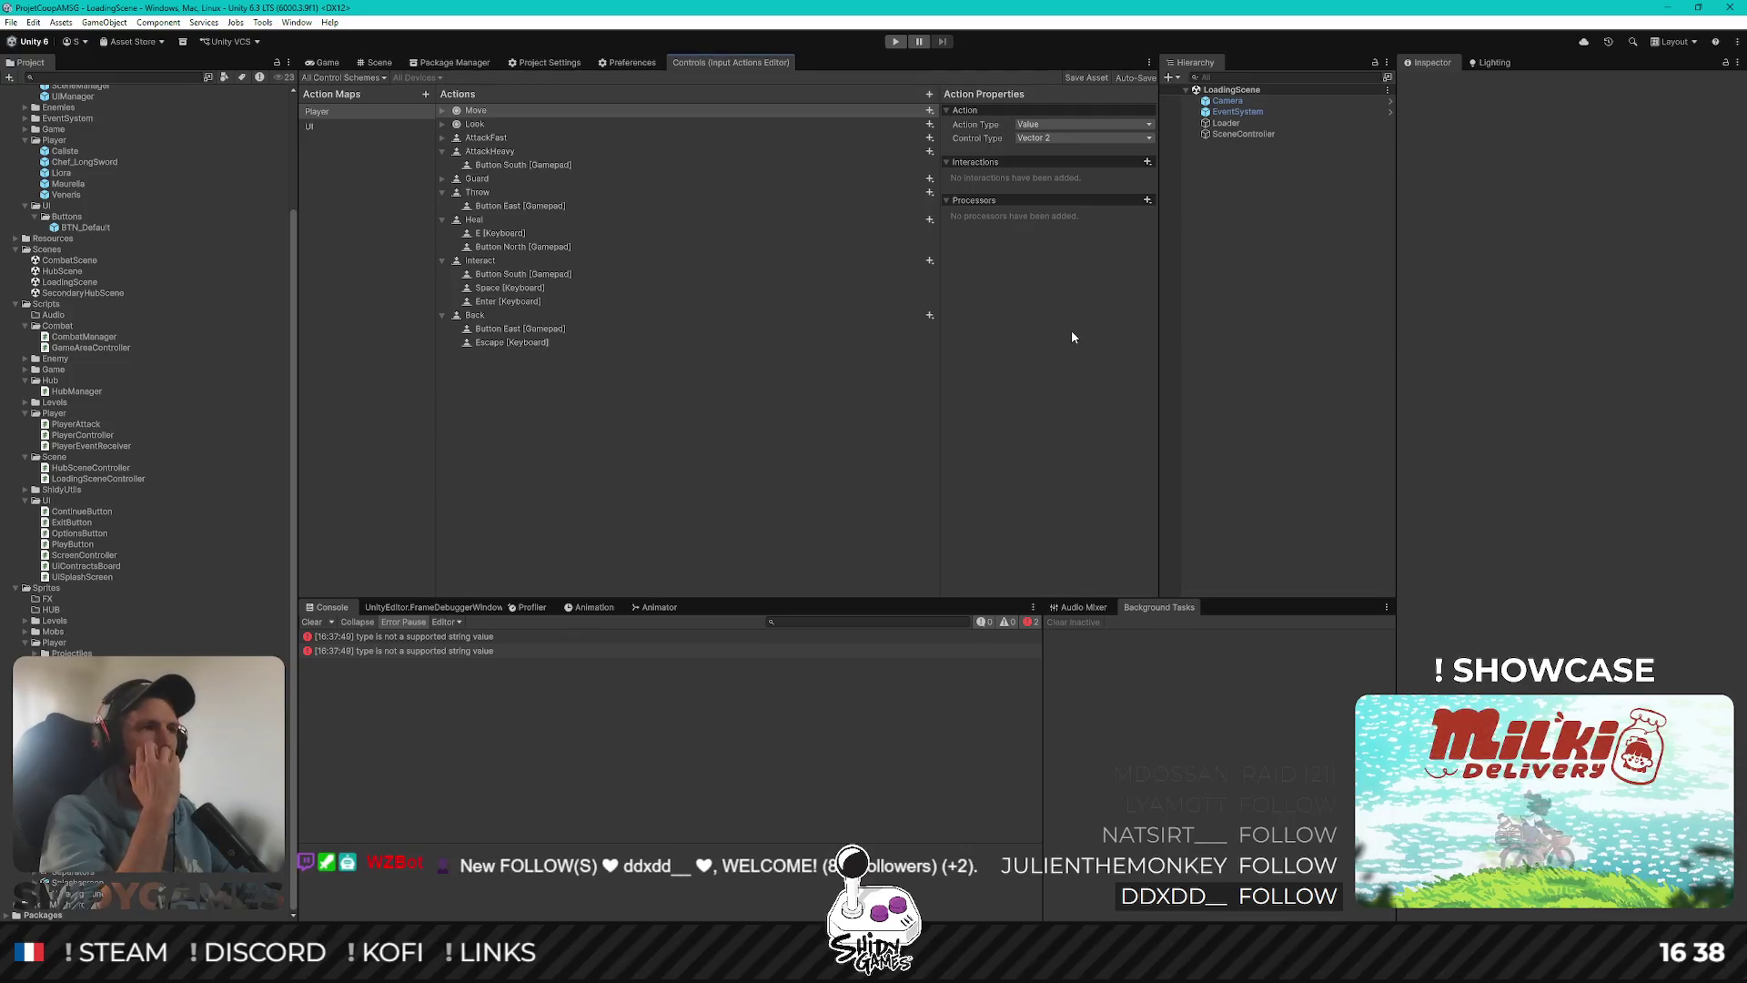
# Open the UIManager prefab from the Scene view, clear the Console, and open UiContractsBoard in Rider
pyautogui.click(336, 65)
pyautogui.click(373, 63)
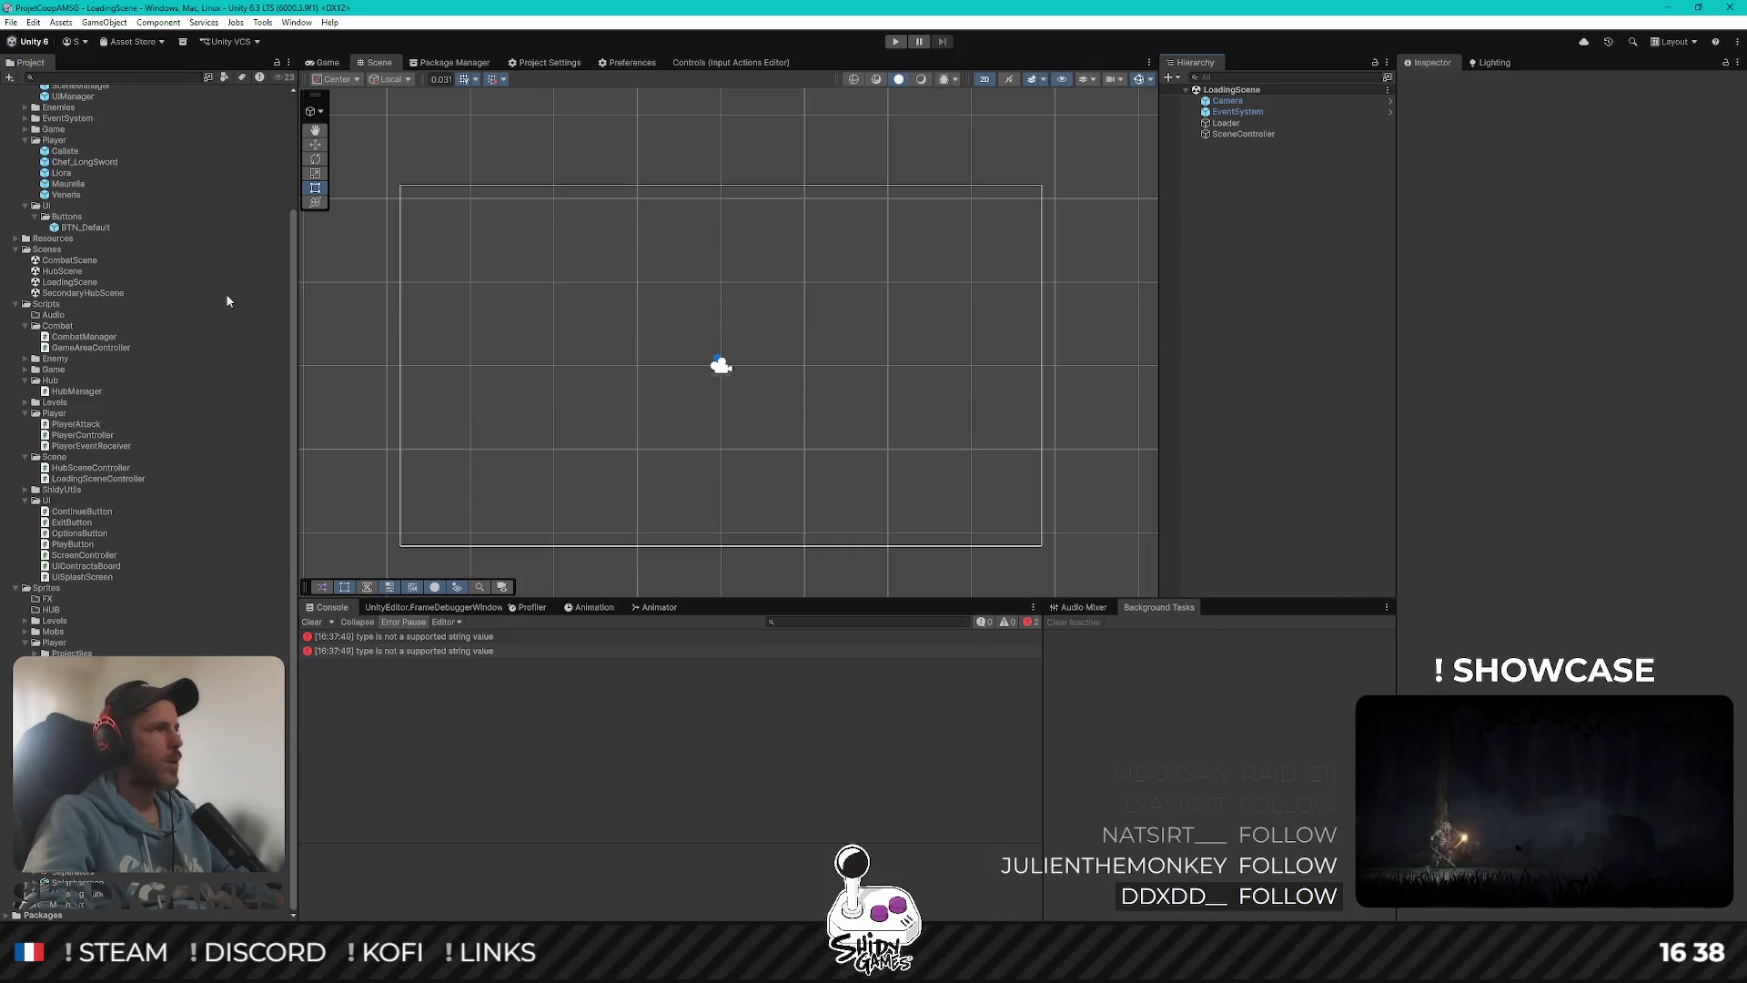
pyautogui.scroll(5, 182, 309)
pyautogui.doubleClick(73, 235)
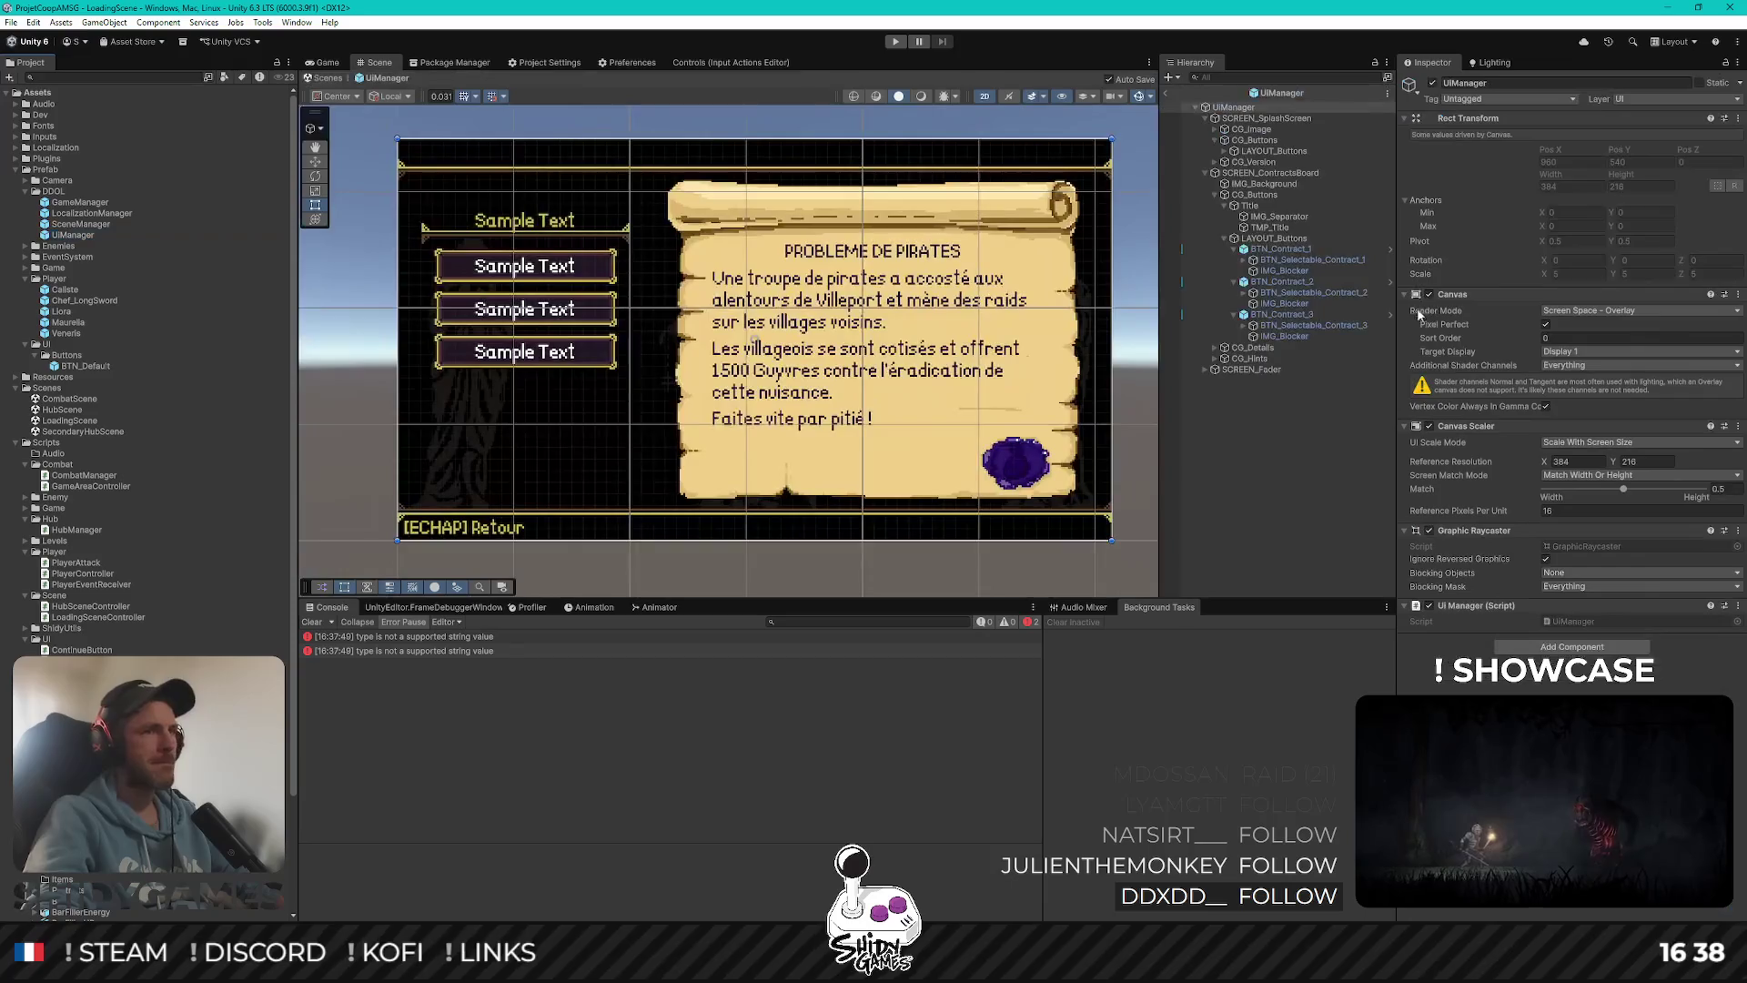
pyautogui.click(312, 621)
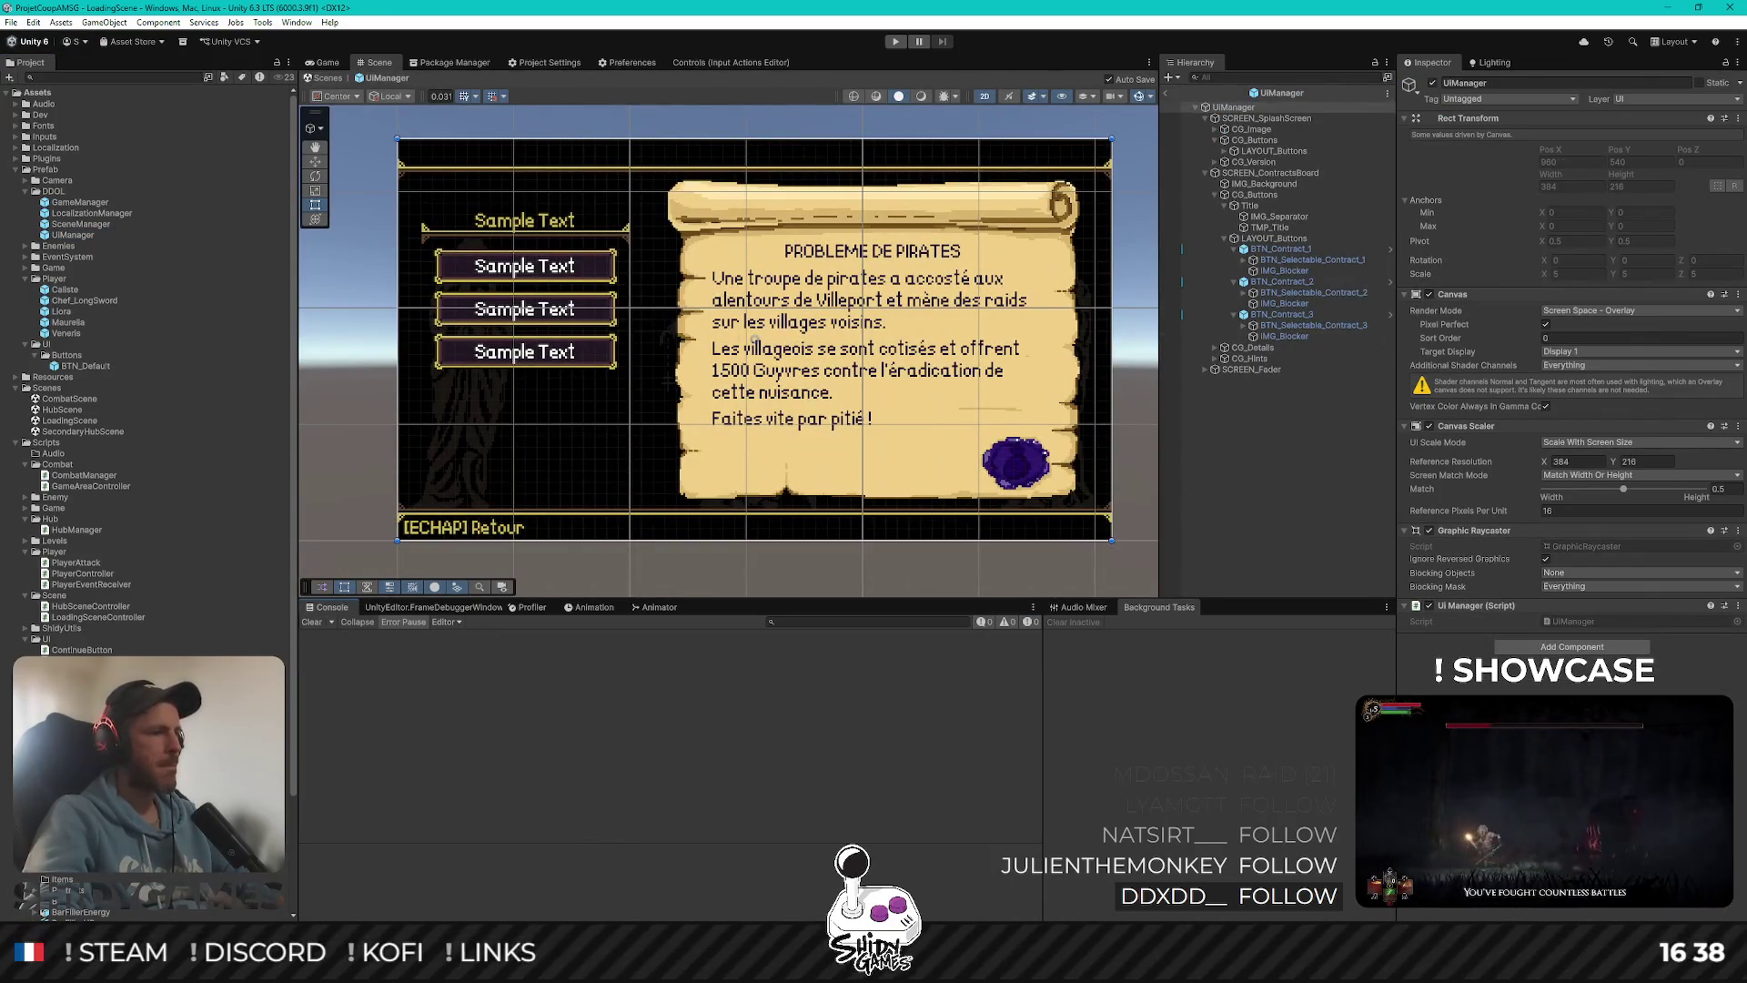
pyautogui.doubleClick(182, 906)
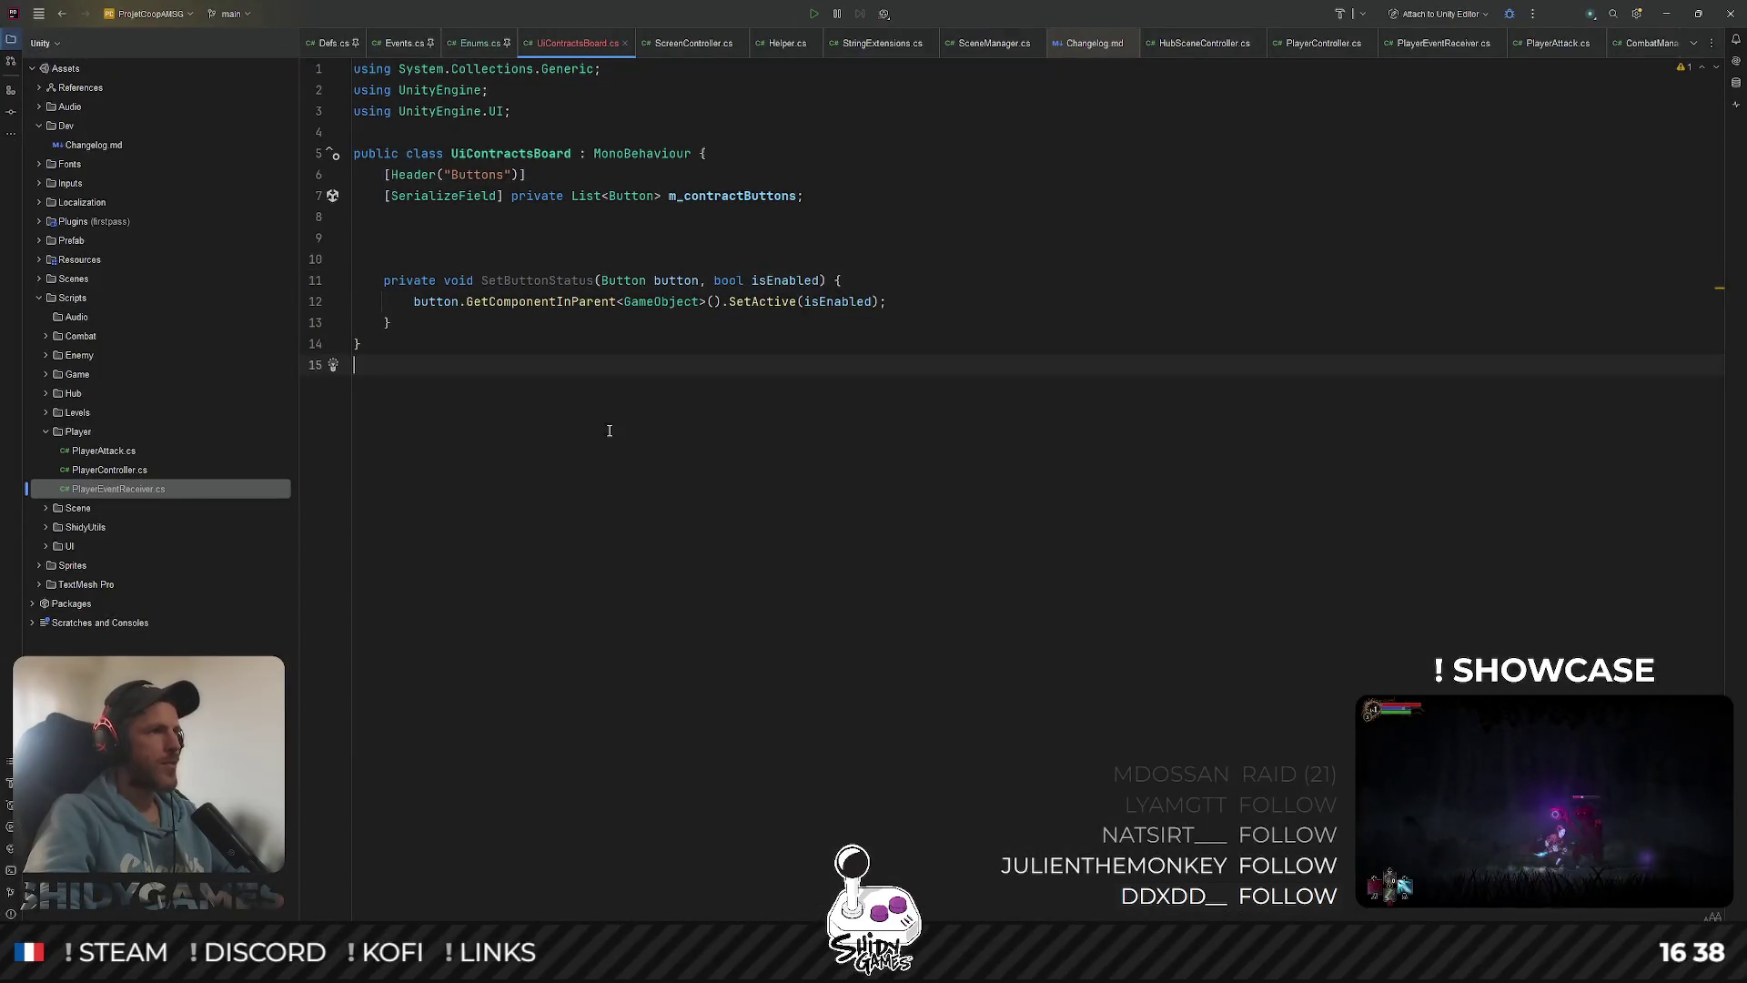
# Add 'private void OnGoBack() {' with a body below SetButtonStatus
pyautogui.click(434, 235)
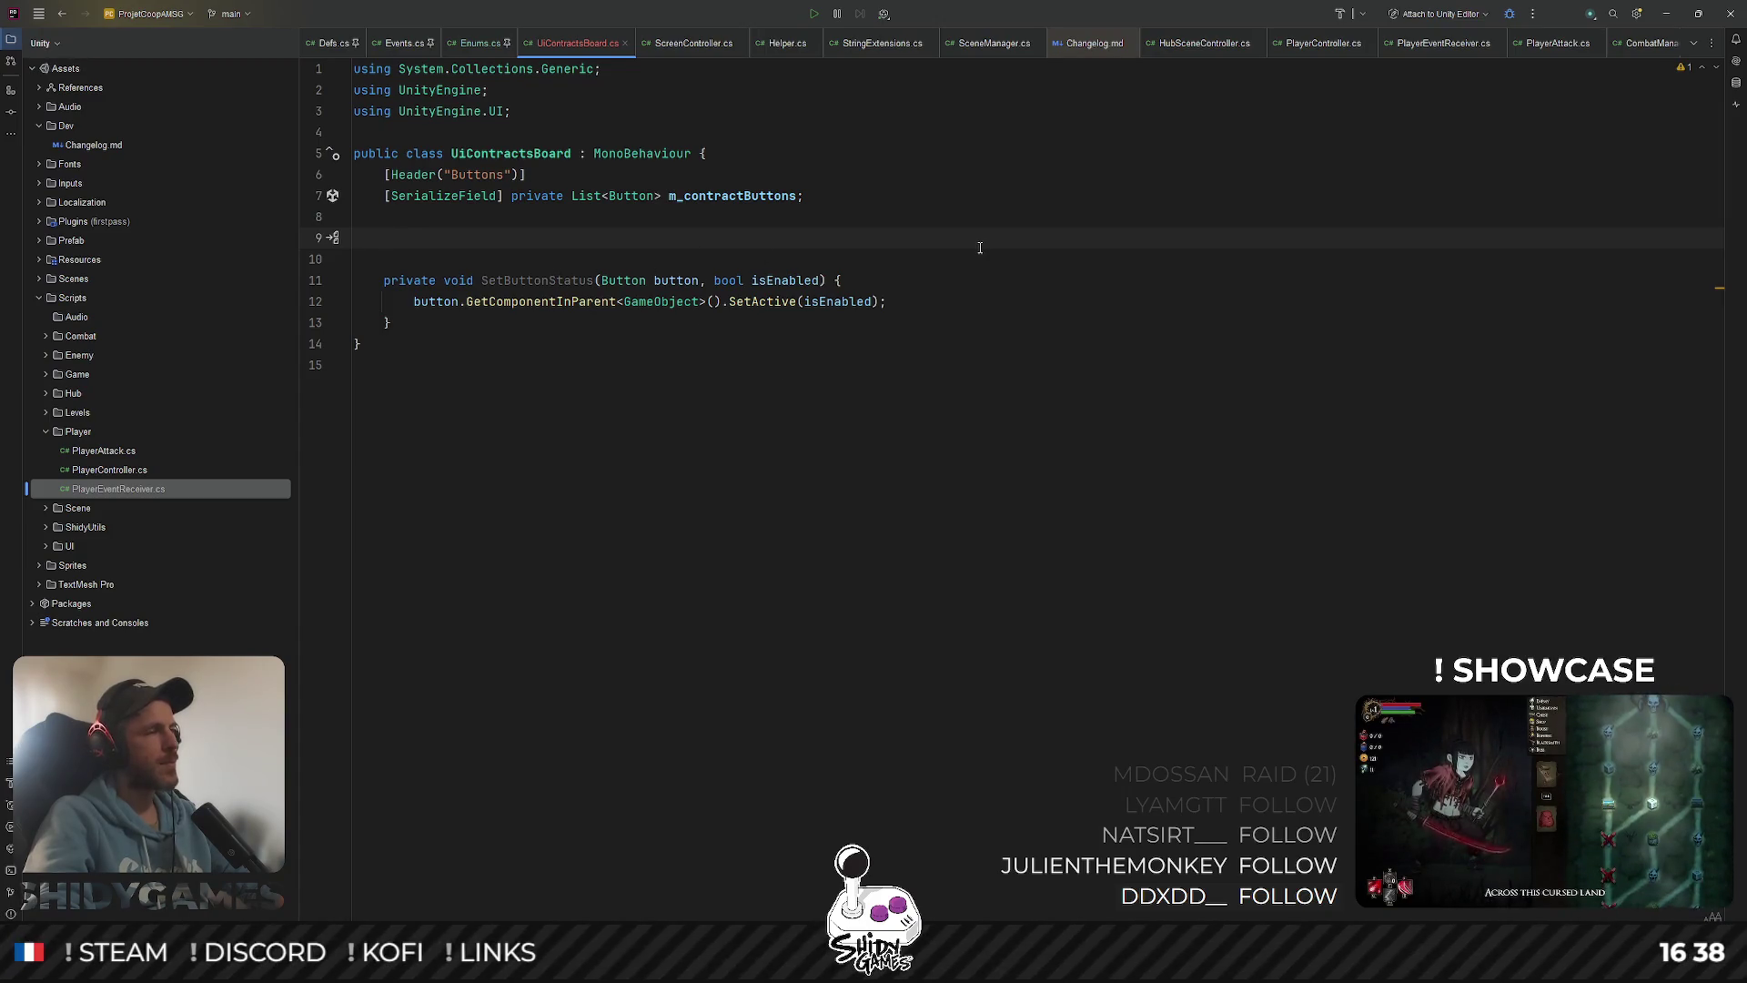
pyautogui.click(391, 322)
pyautogui.press('Return')
pyautogui.press('Return')
pyautogui.write('private ')
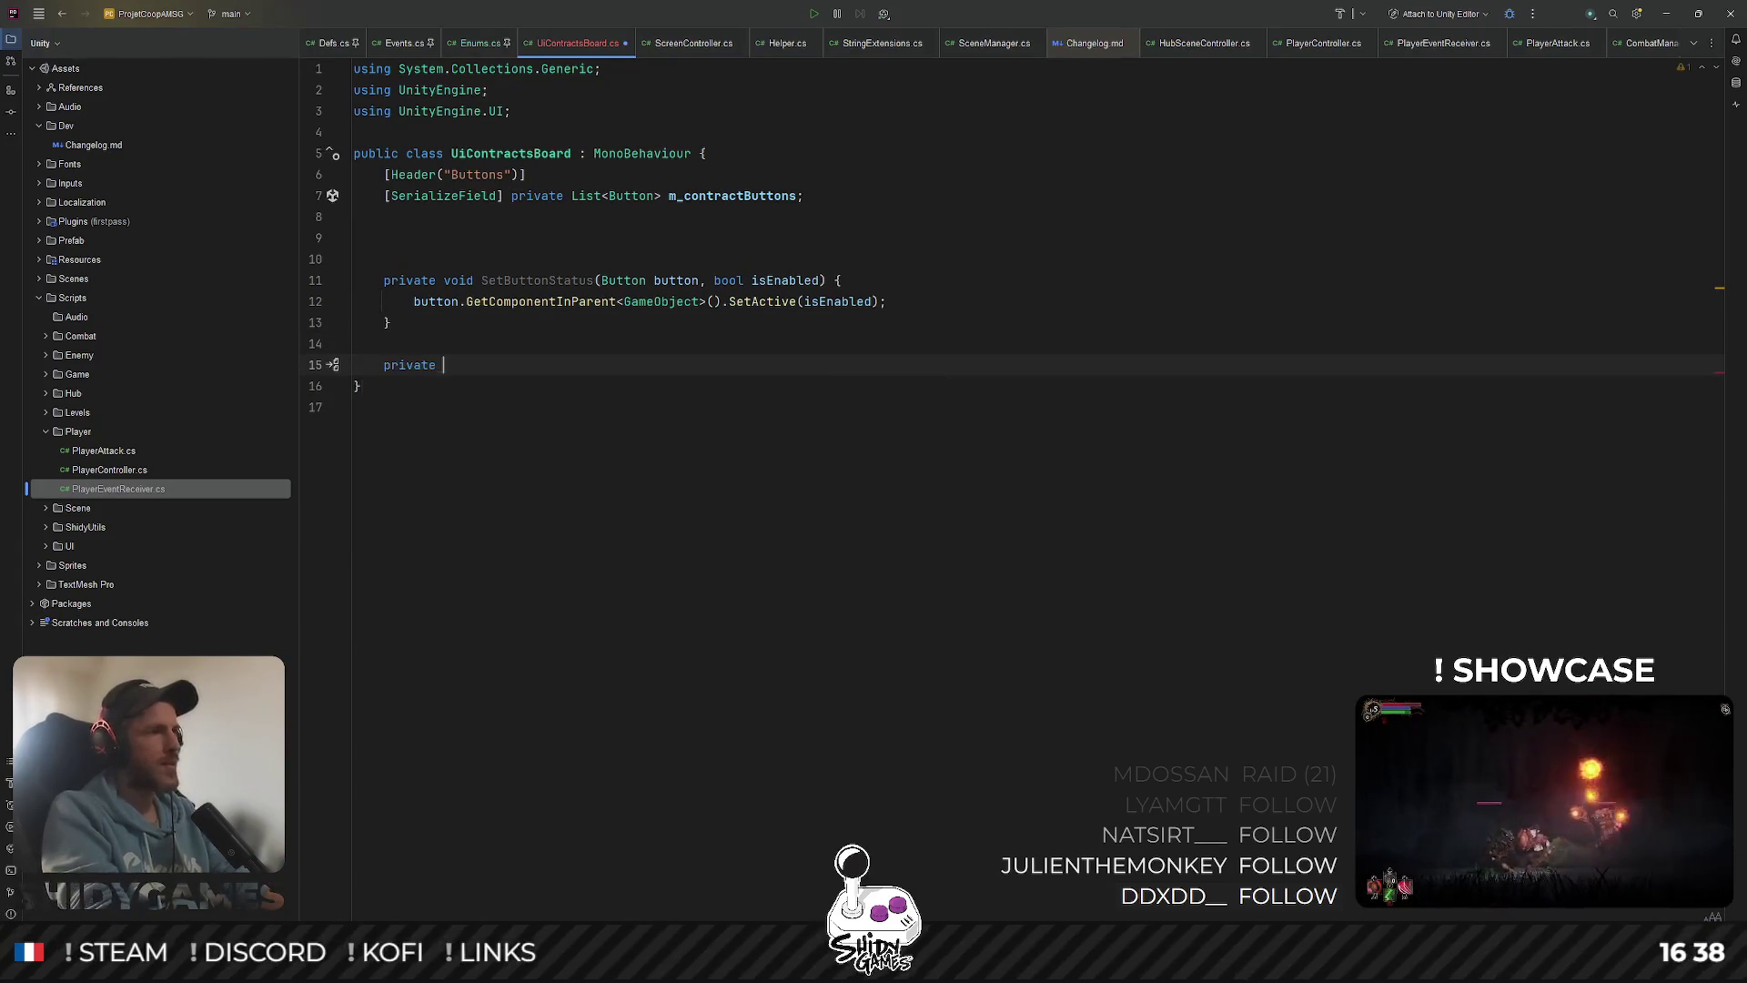
pyautogui.write('void On')
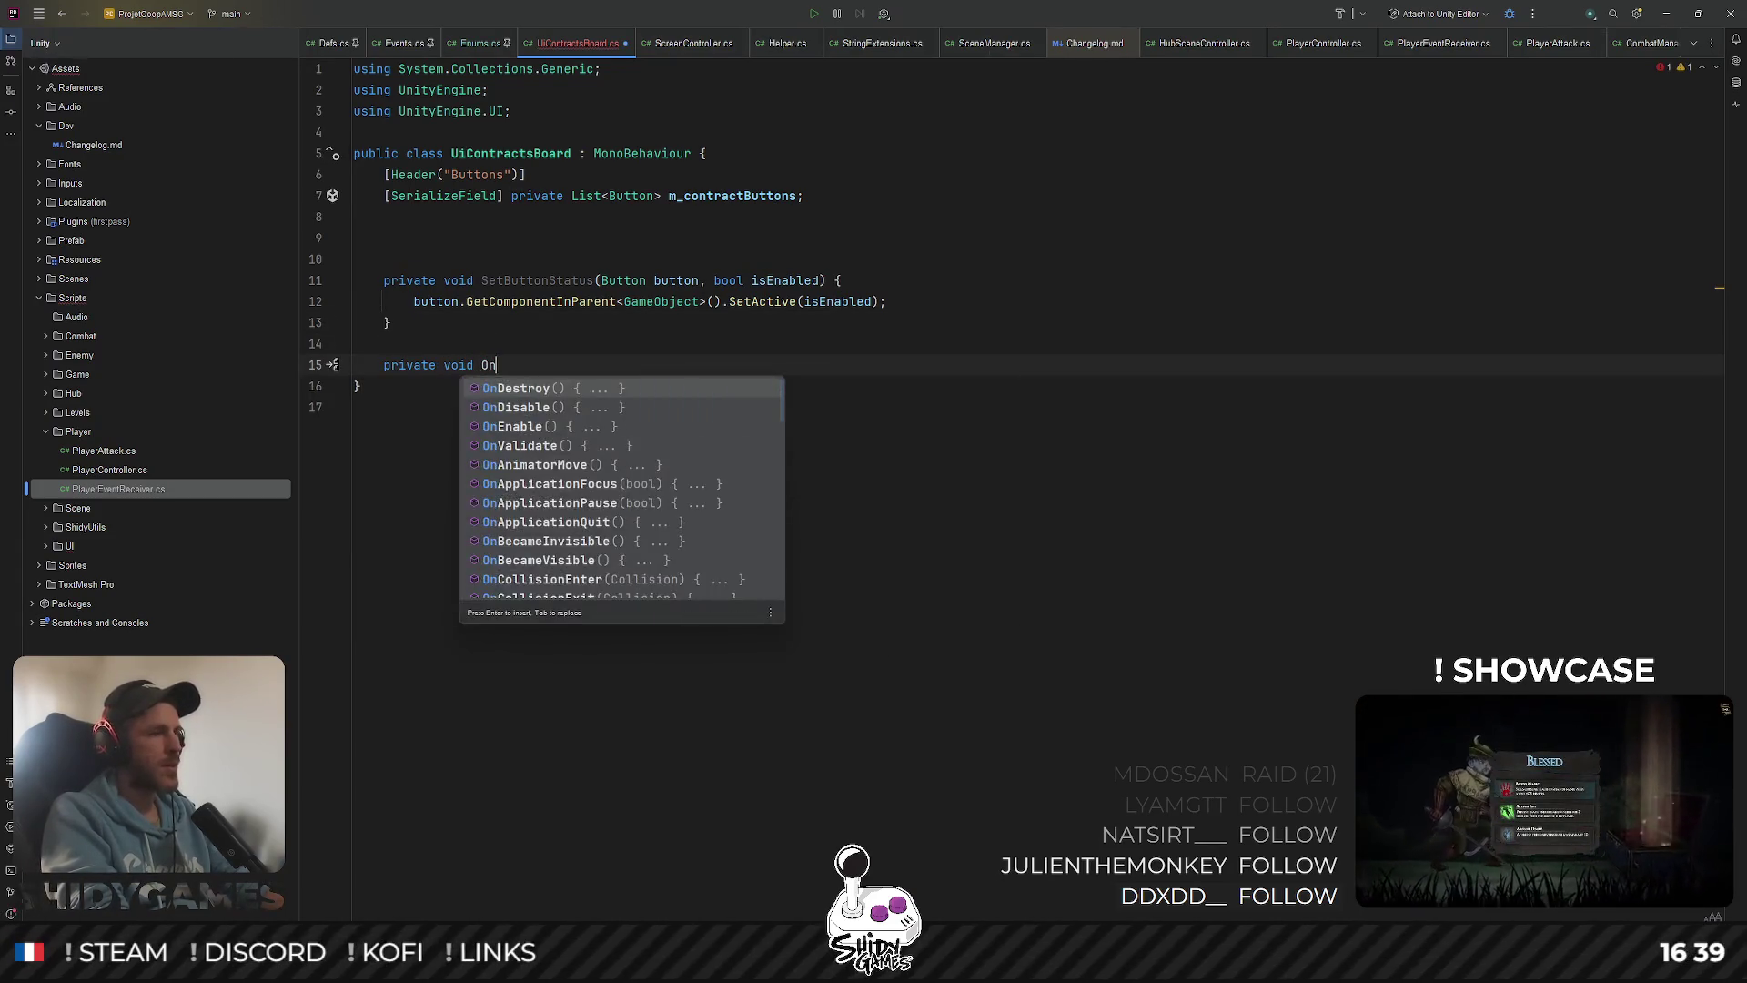
pyautogui.write('GoBack() {')
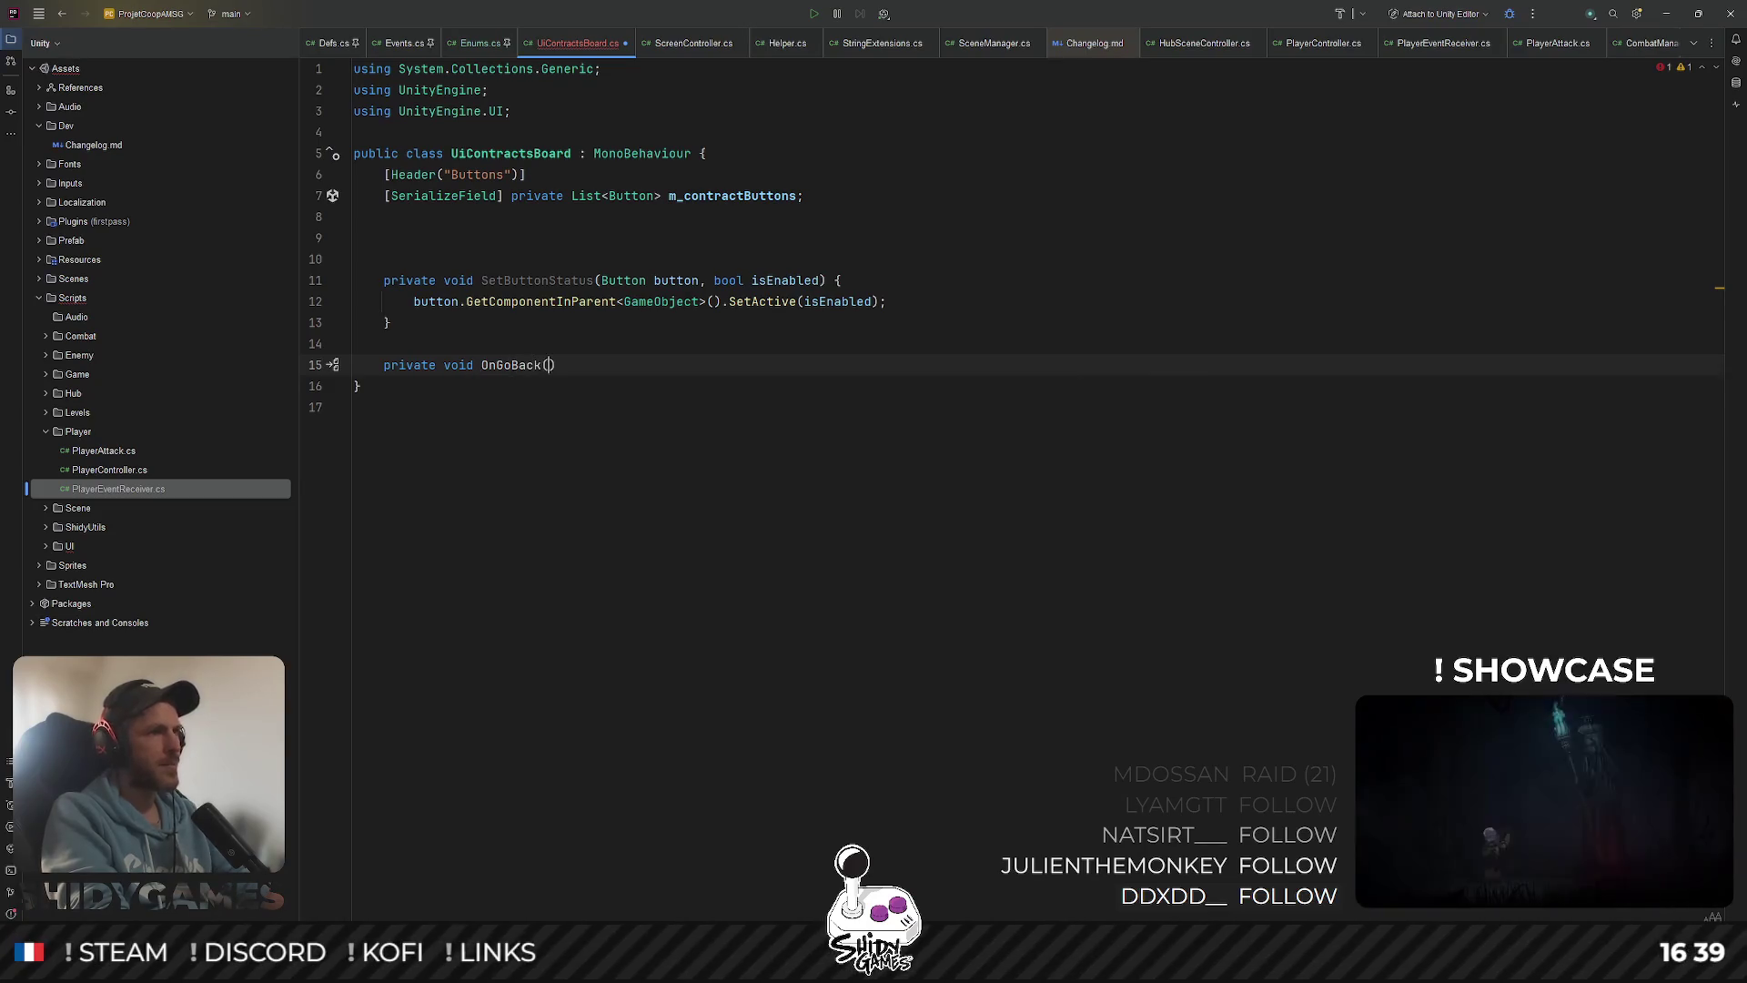
pyautogui.press('Return')
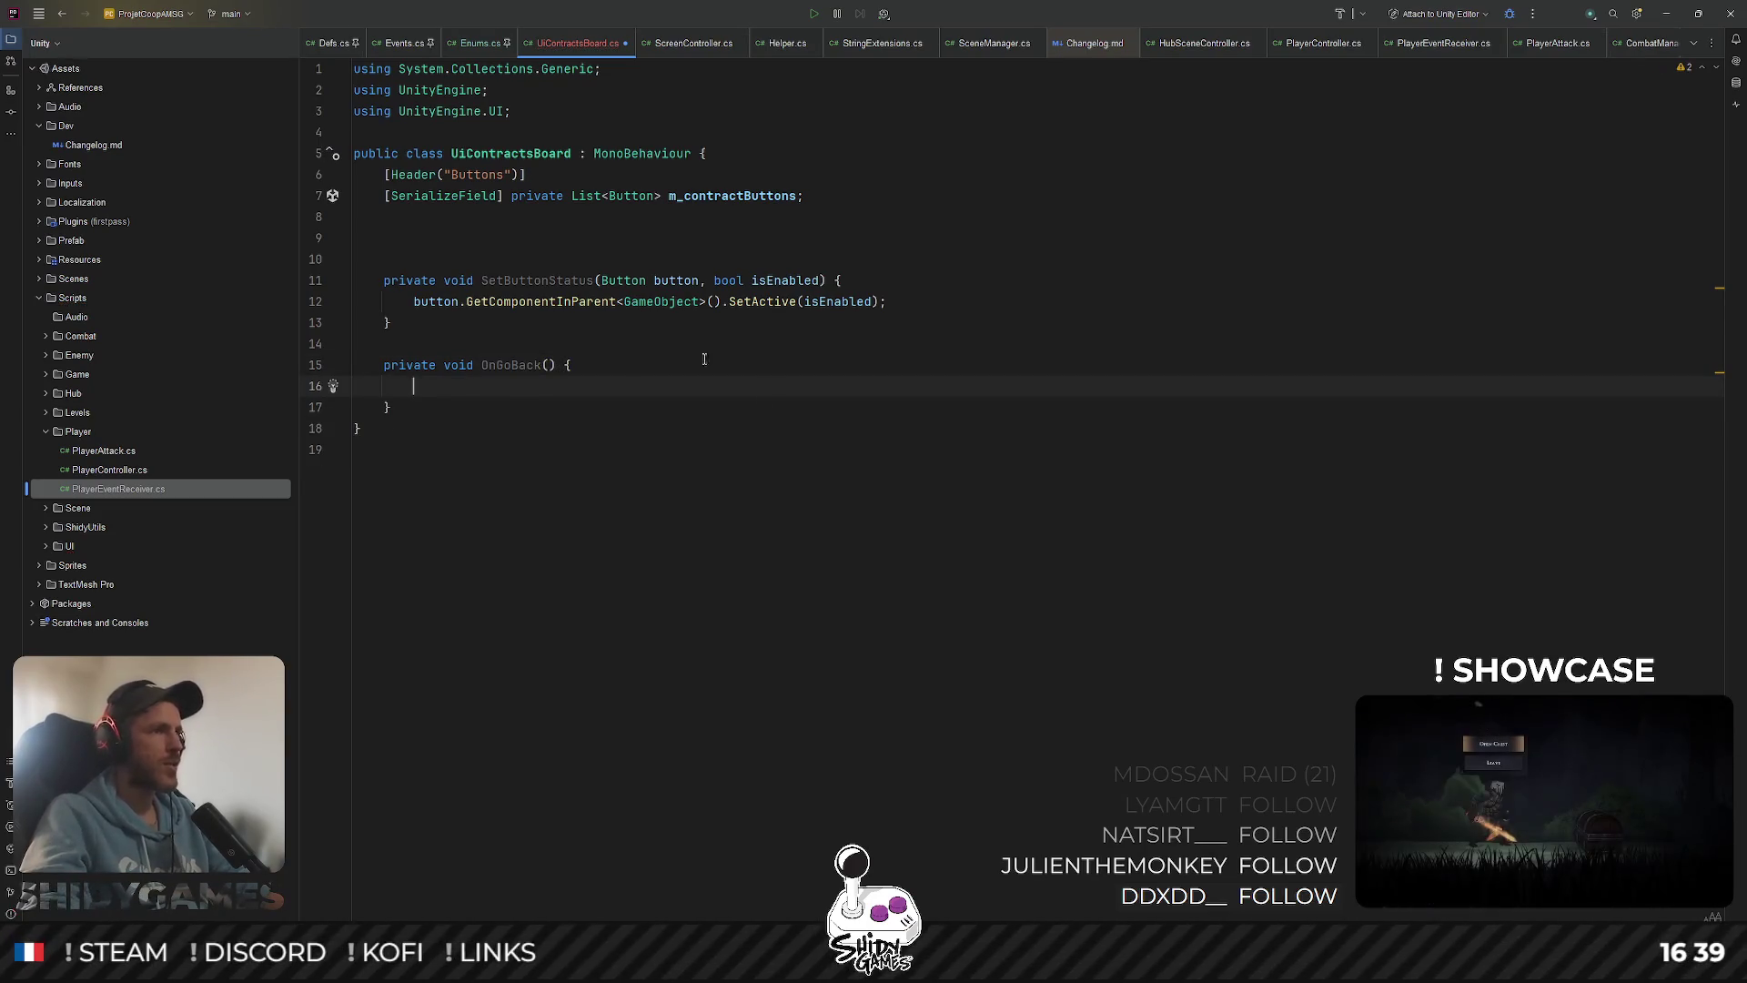
# Type 'private void' on empty line 9, then open UiSplashScreen.cs via search
pyautogui.click(963, 201)
pyautogui.click(592, 241)
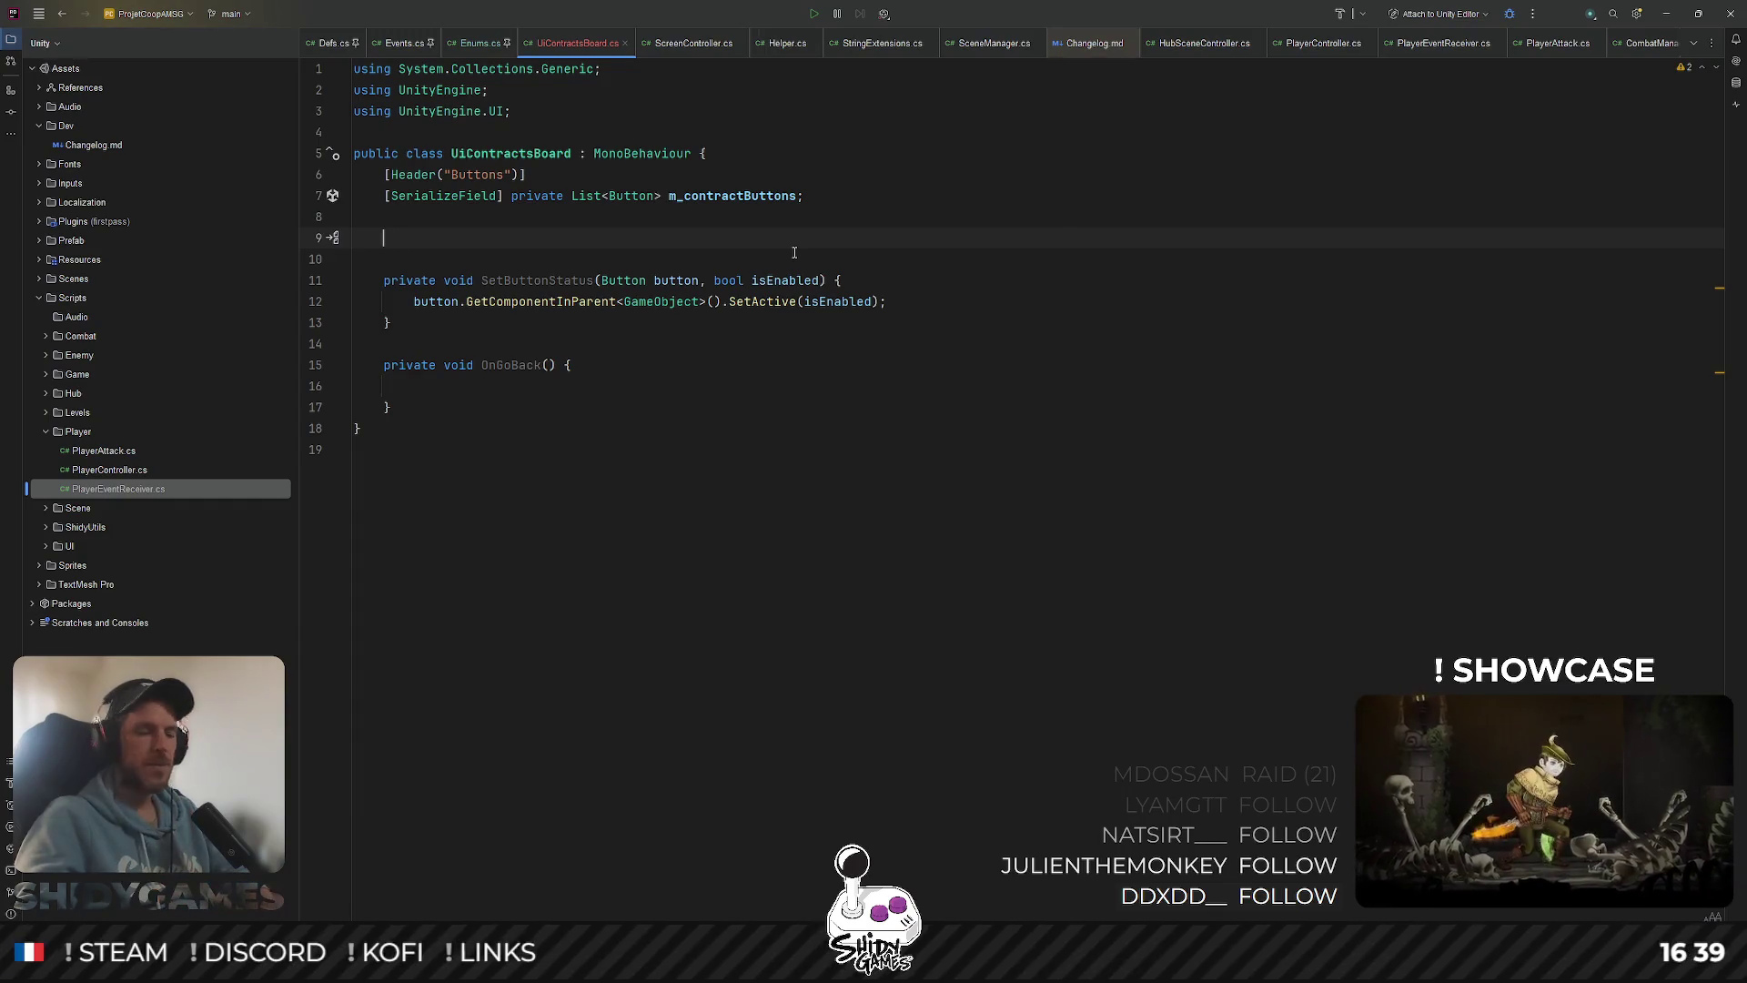
pyautogui.write('private void')
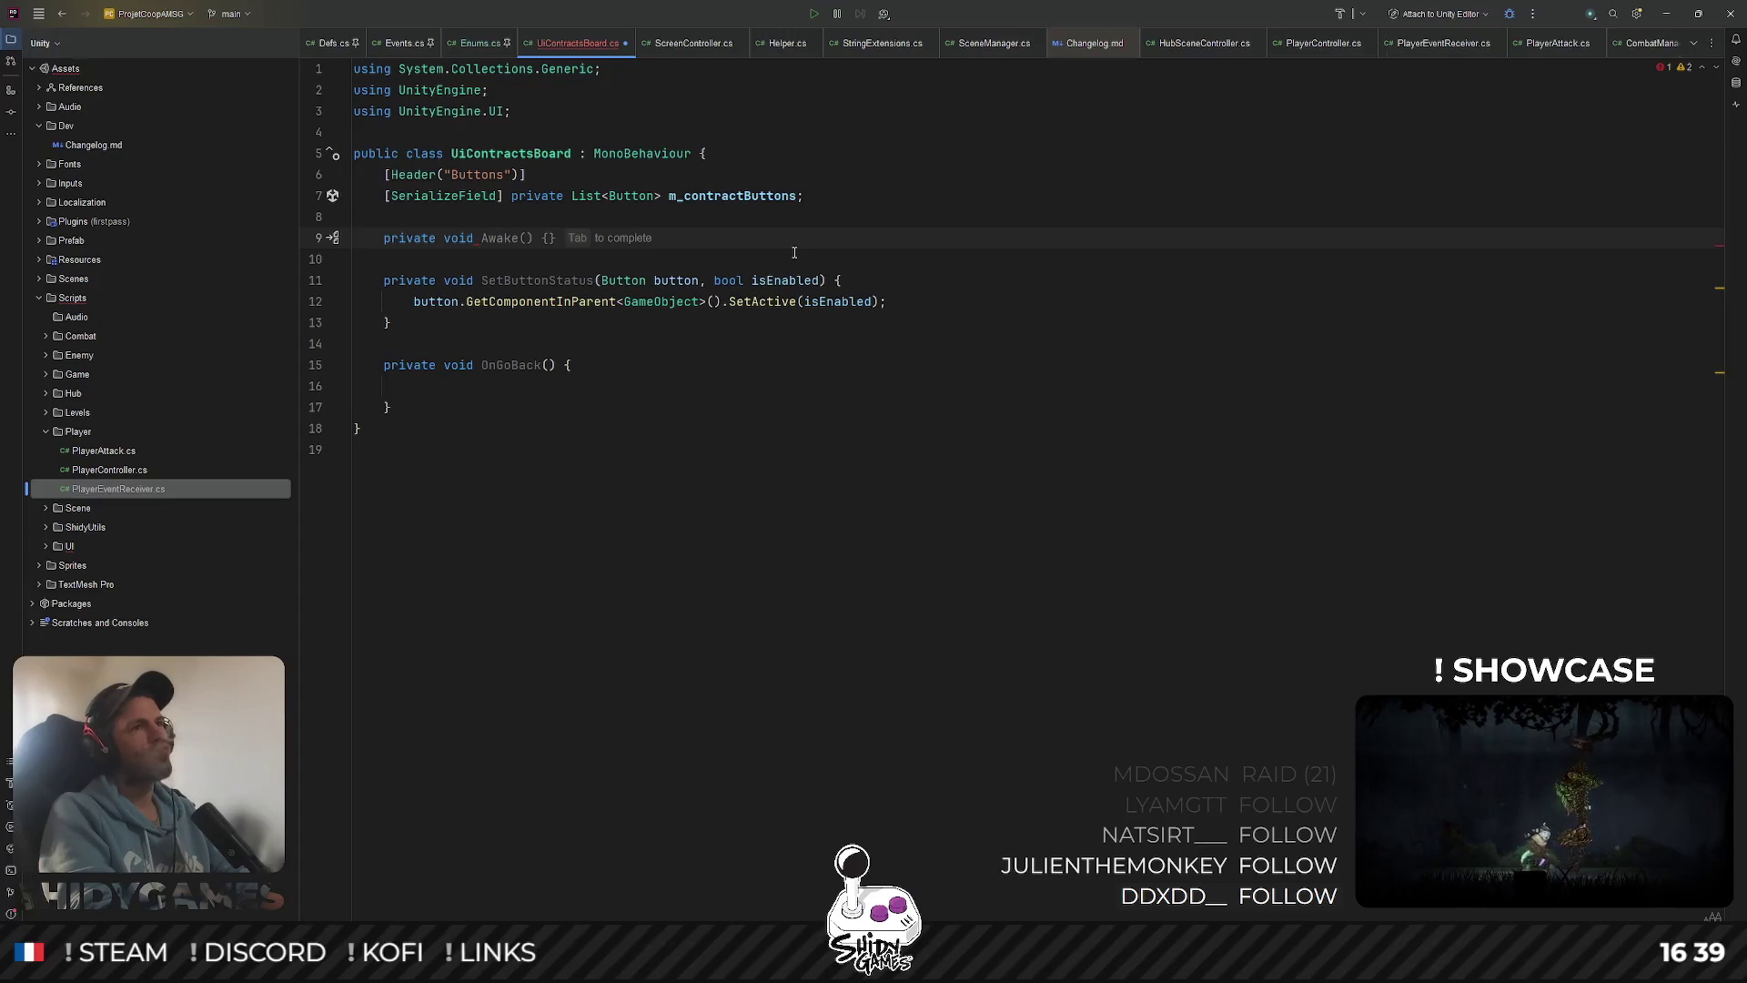
pyautogui.click(1260, 201)
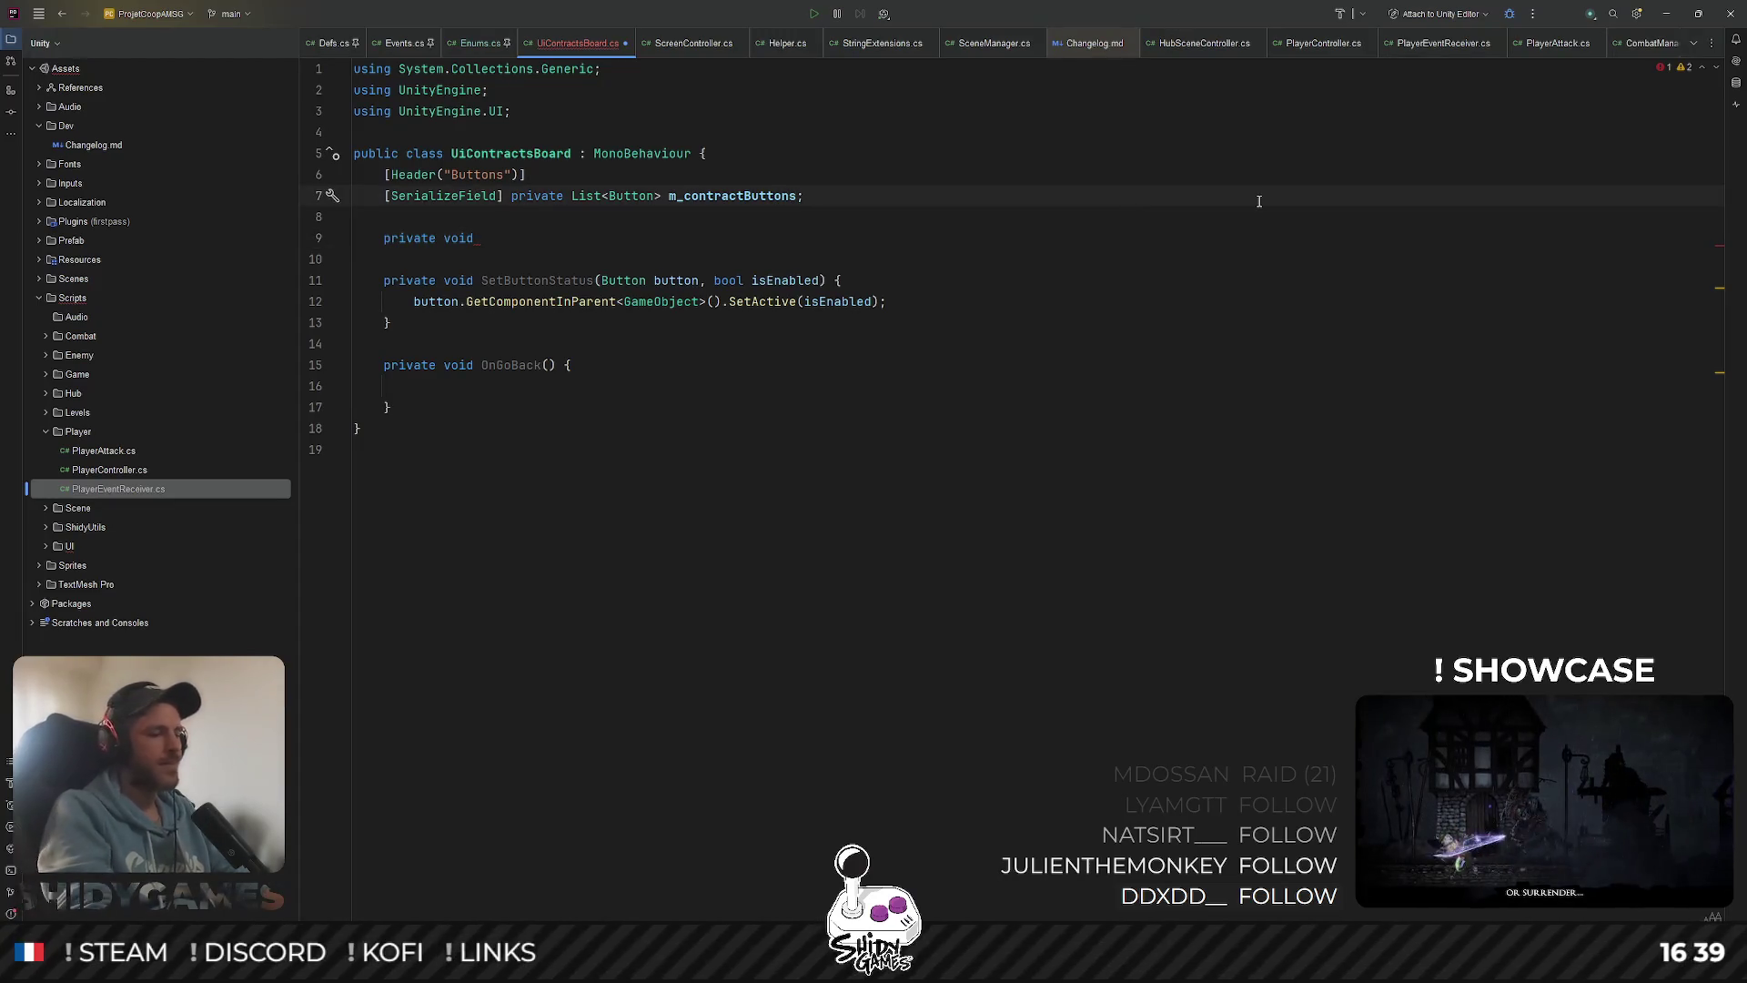
pyautogui.hotkey('ctrl', 'shift', 'f')
pyautogui.press('Return')
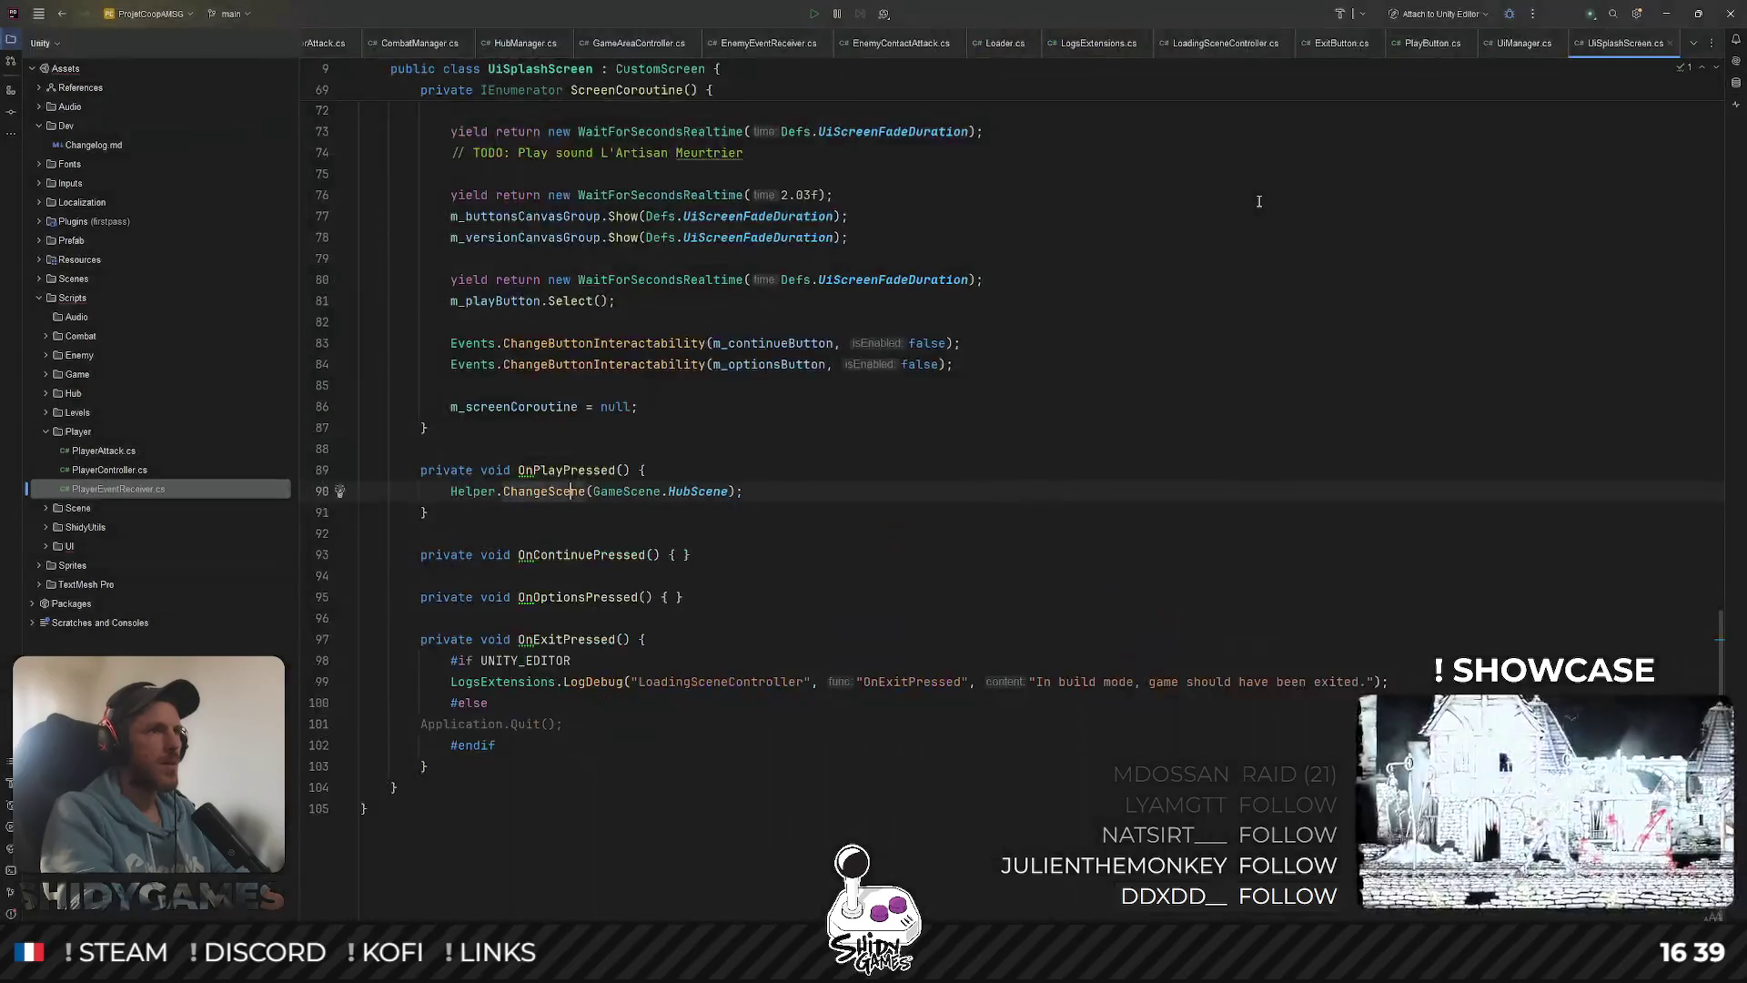
# Inspect UiSplashScreen's base.OnEnable call and its CustomScreen base class
pyautogui.hotkey('ctrl', 'alt', 'Left')
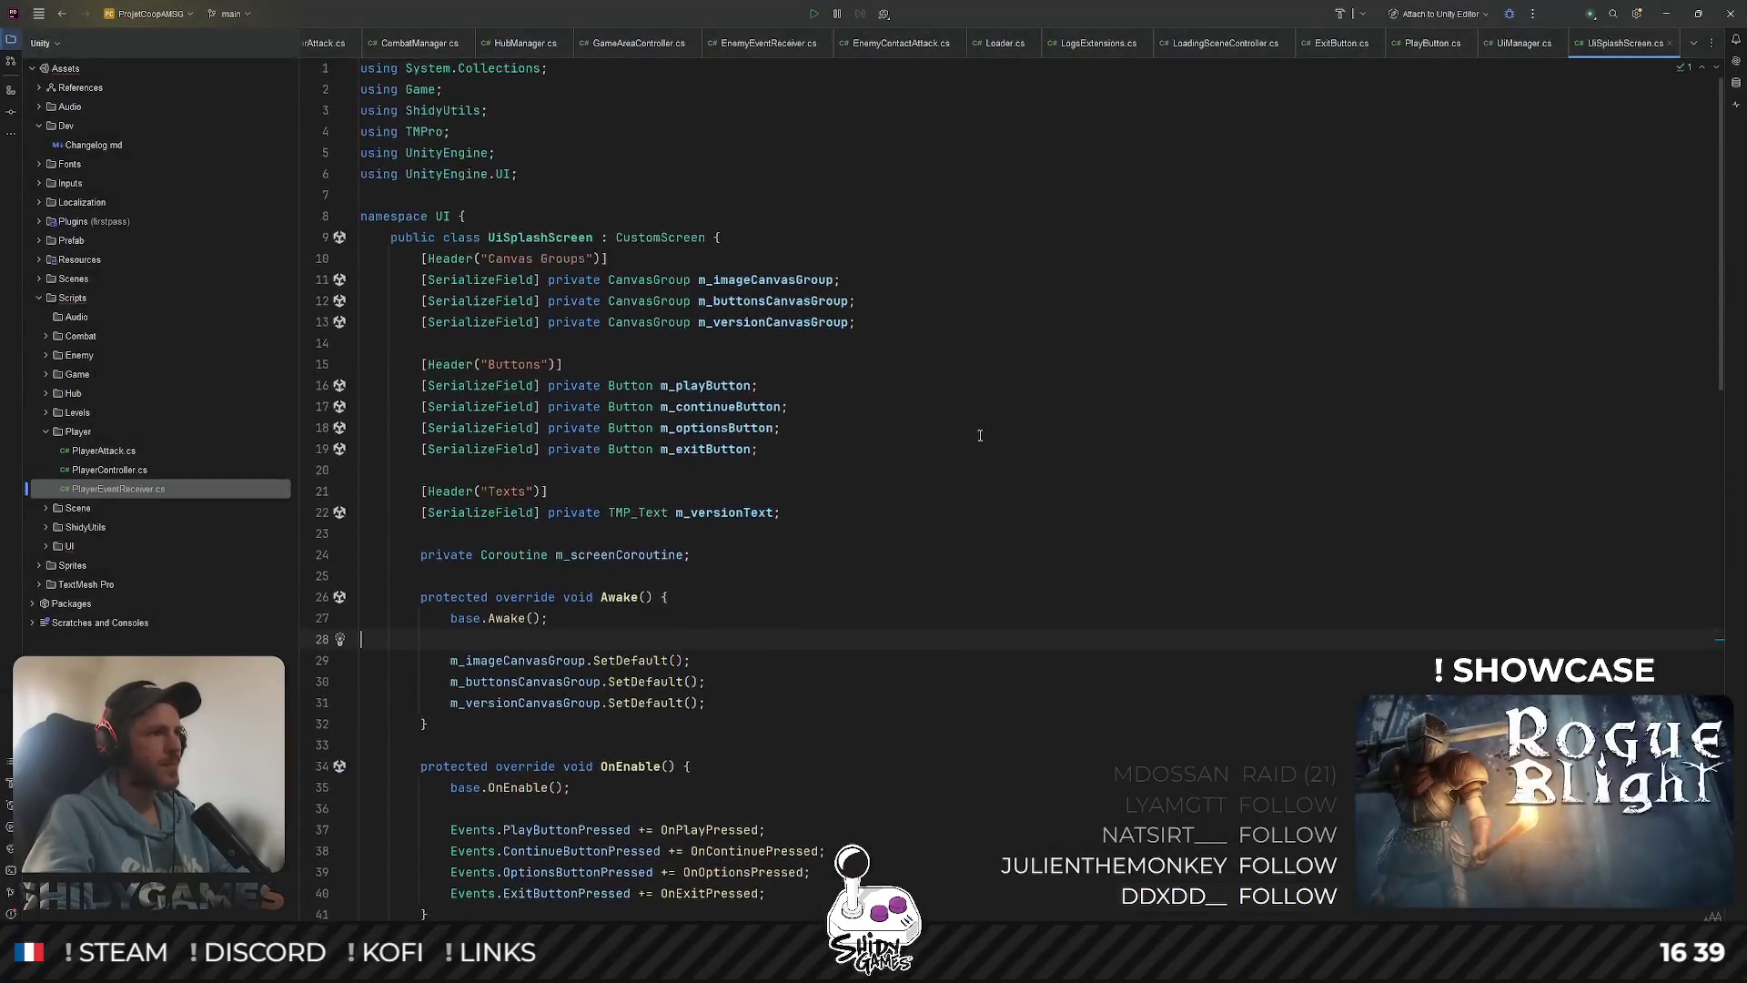
pyautogui.scroll(-4, 980, 435)
pyautogui.click(505, 531)
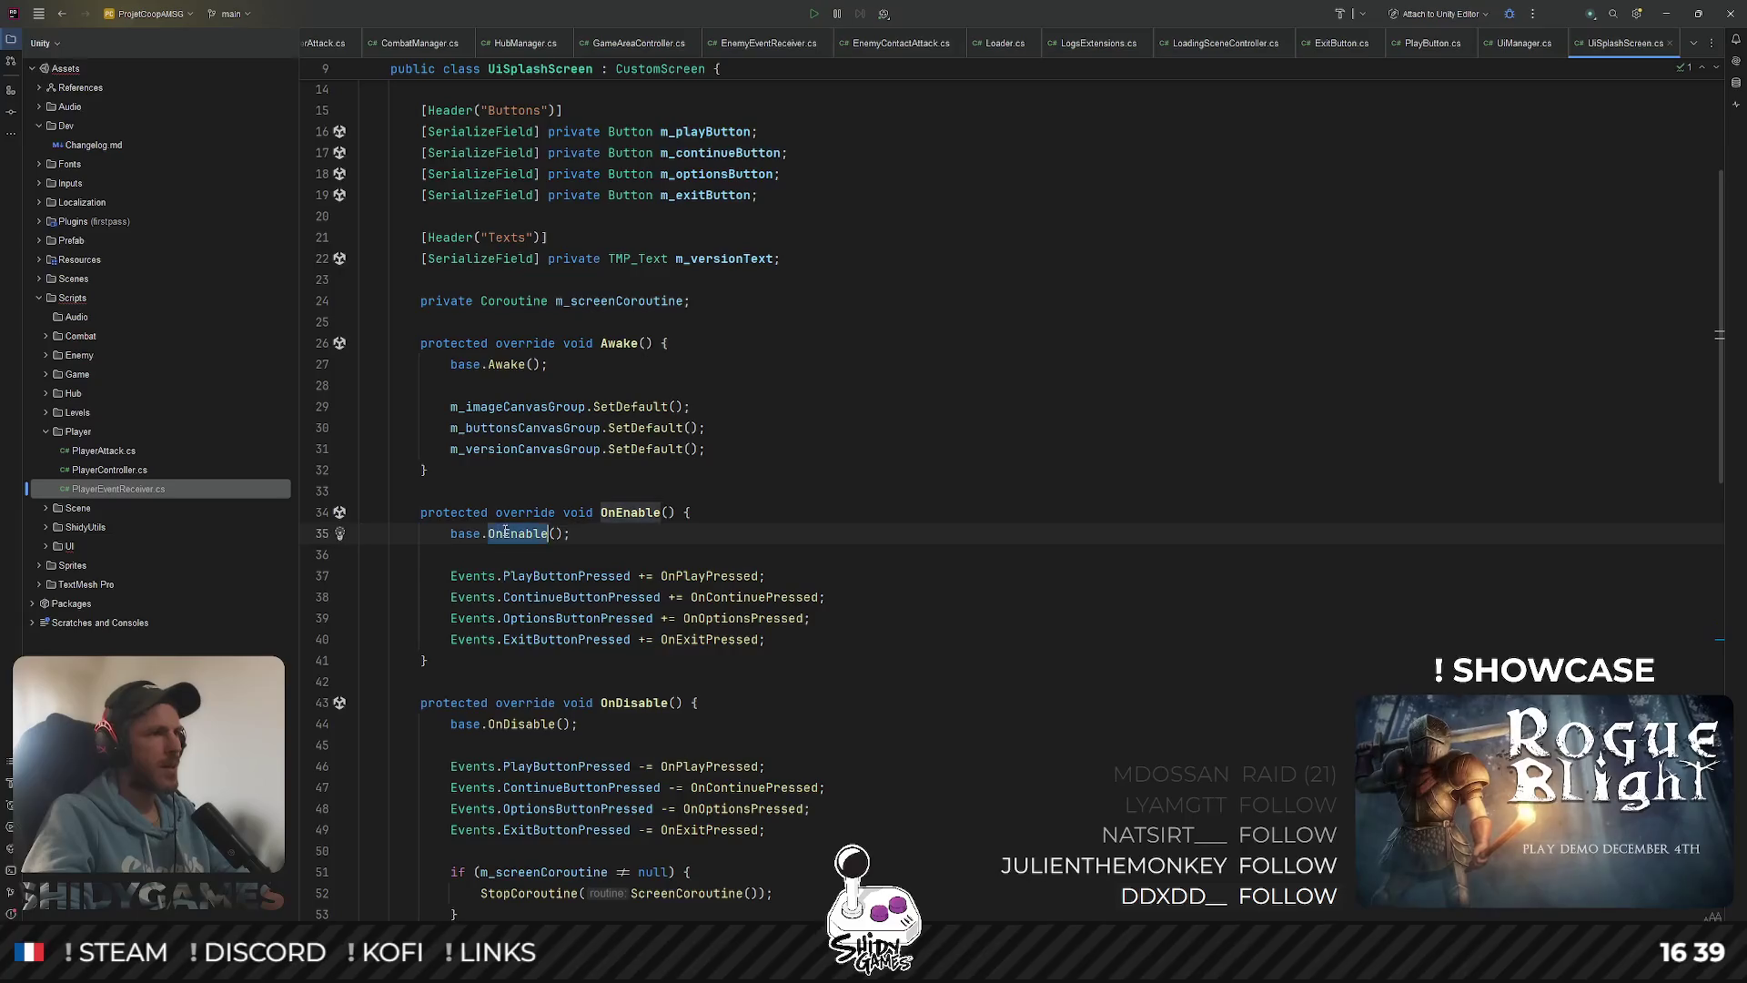
pyautogui.scroll(4, 637, 292)
pyautogui.click(659, 239)
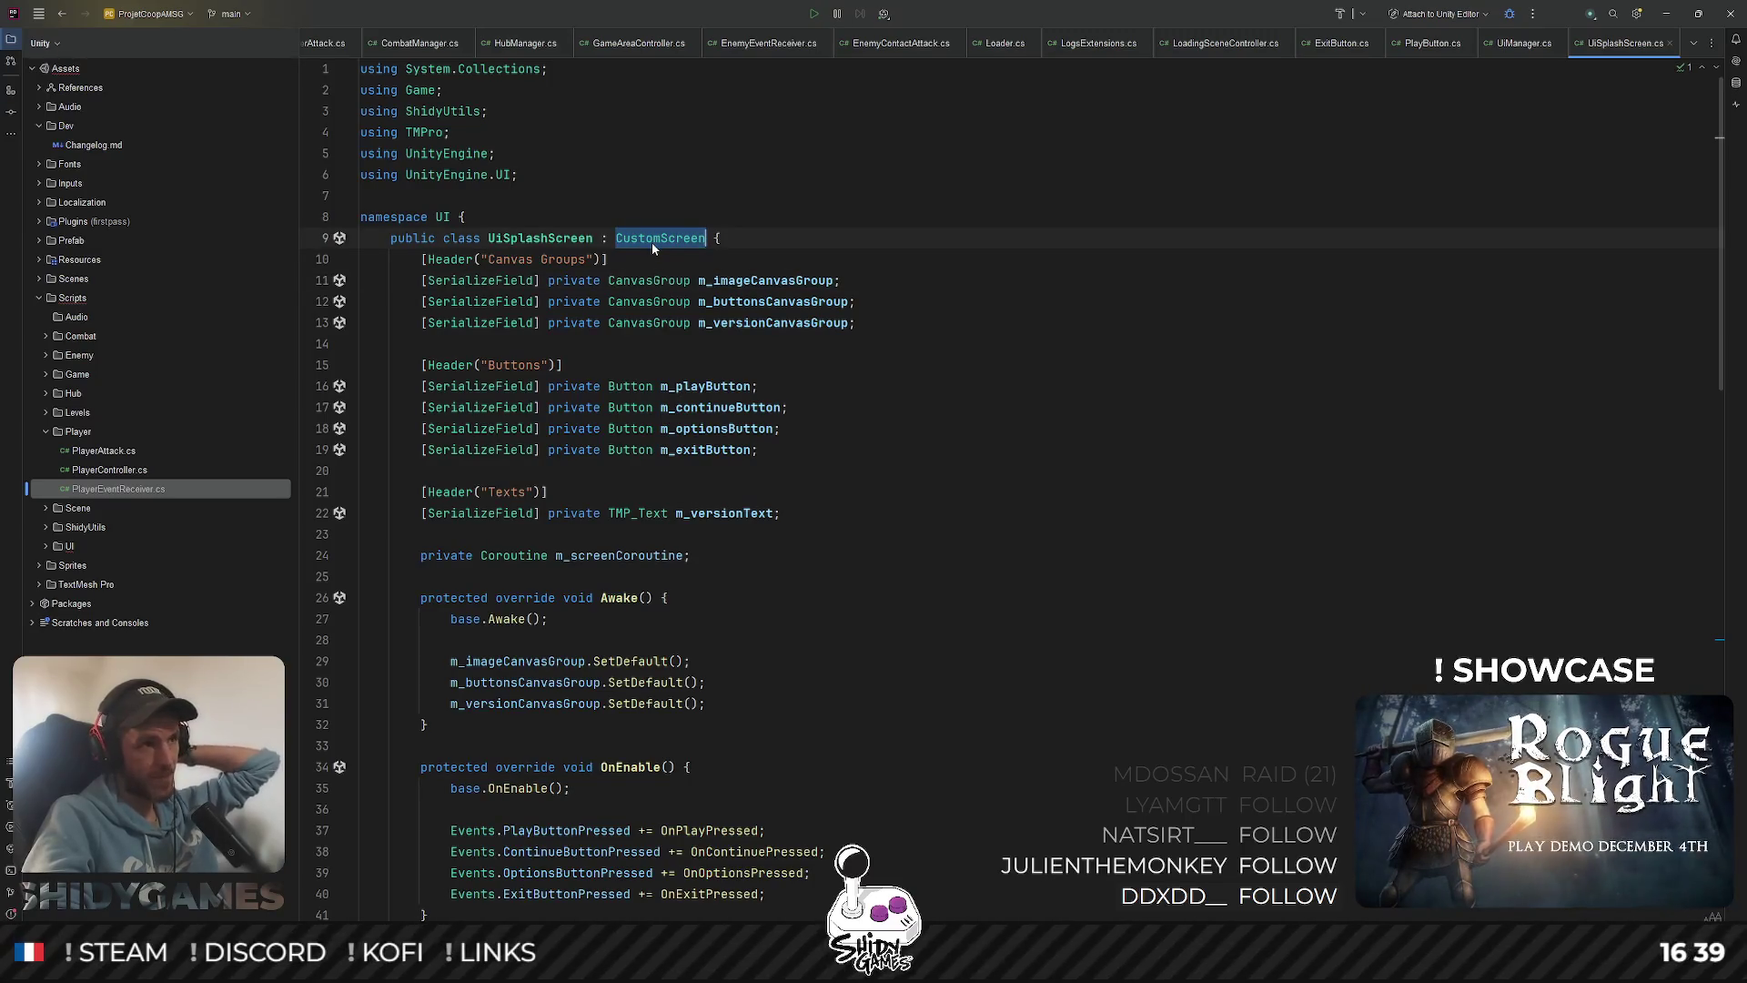
# Review the button fields, then expand the UI folder and open UiContractsBoard.cs
pyautogui.press('Down')
pyautogui.scroll(-2, 978, 266)
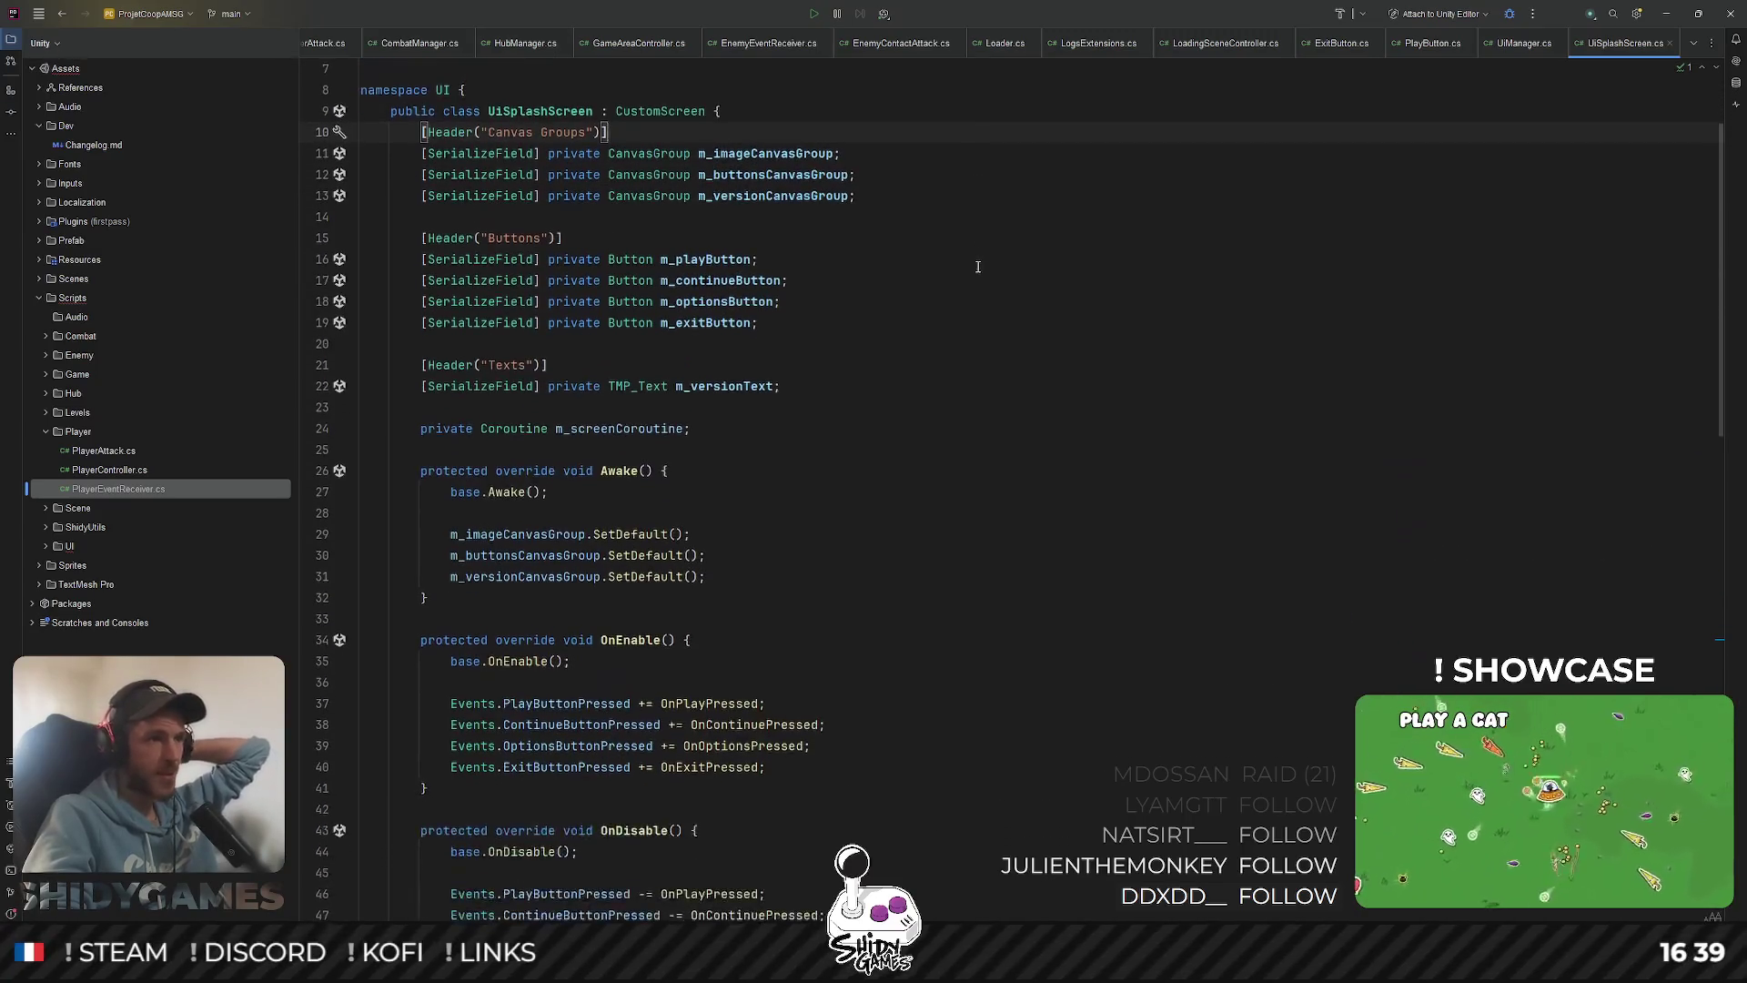
pyautogui.click(973, 266)
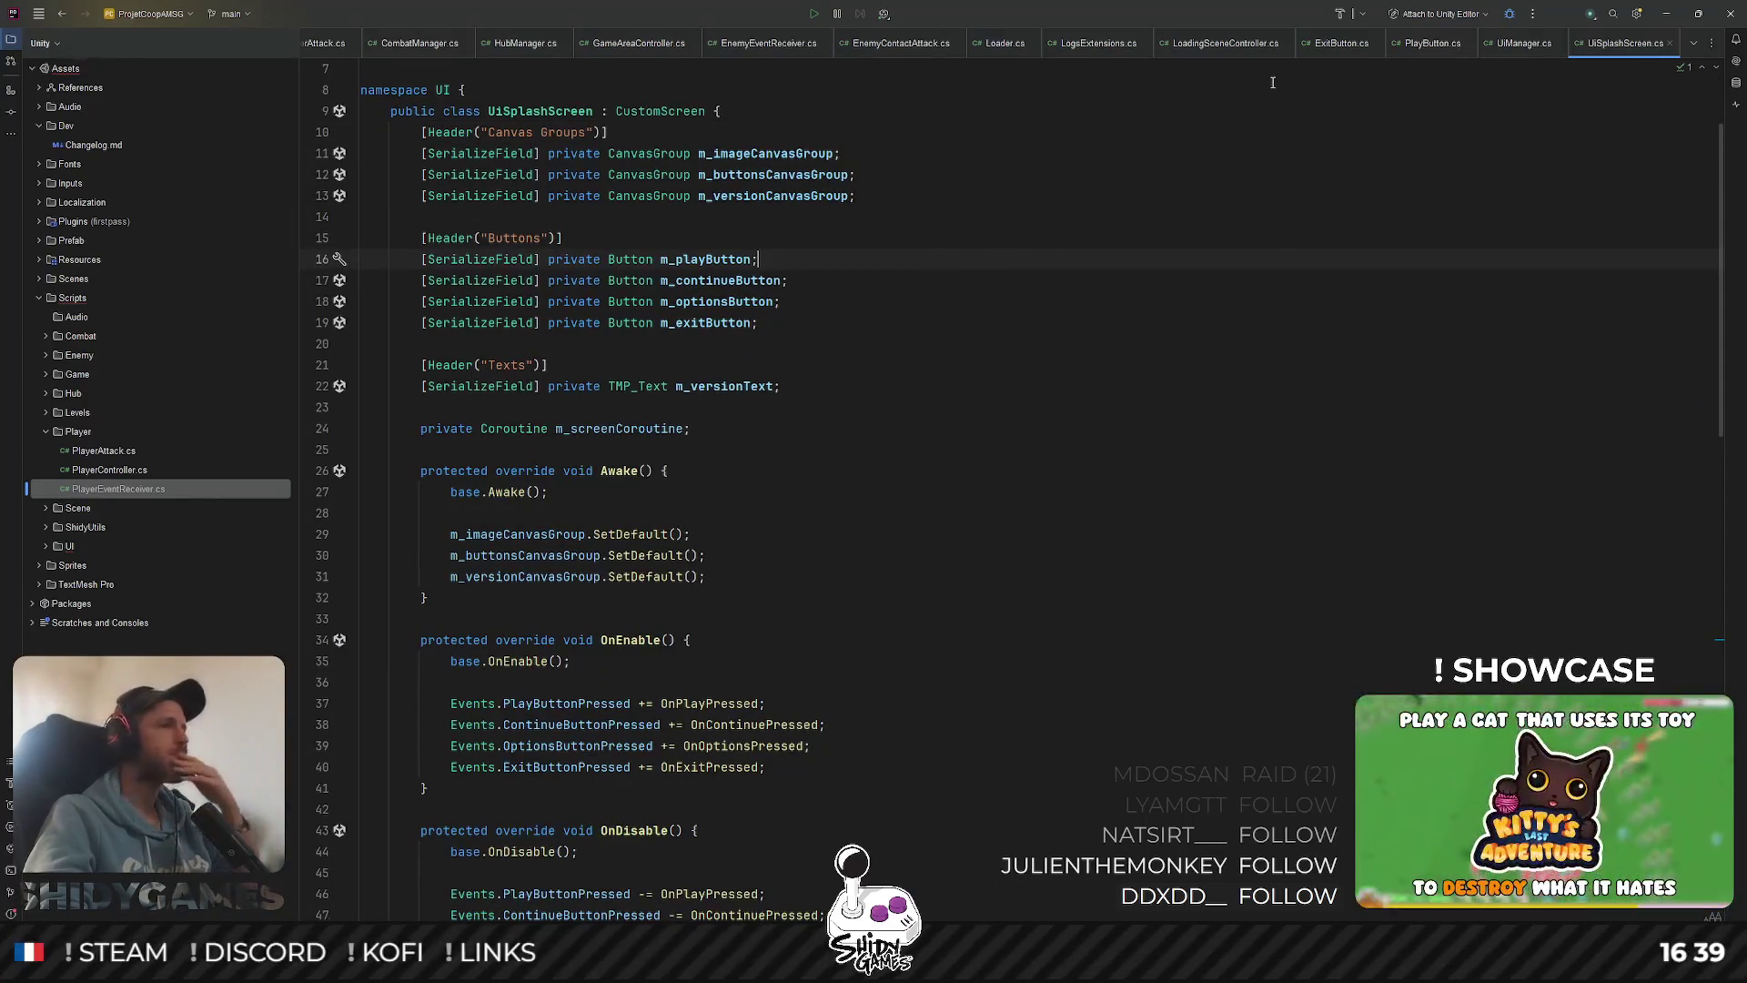
pyautogui.click(46, 546)
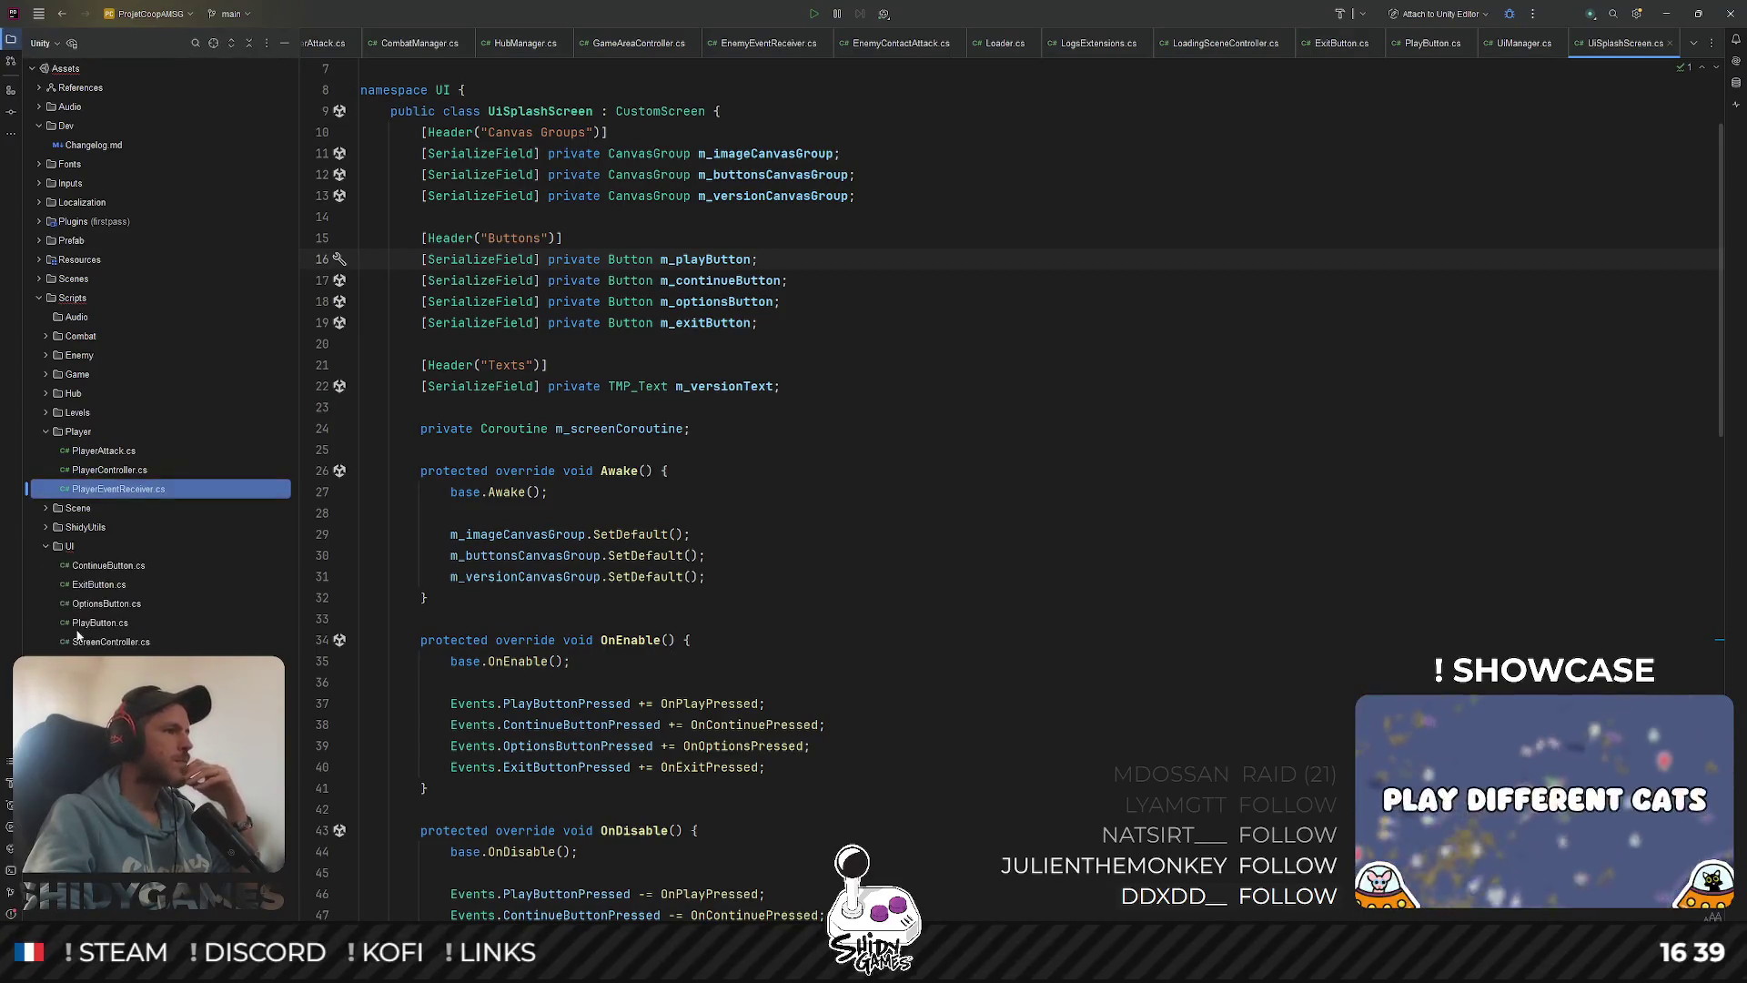
pyautogui.doubleClick(109, 661)
# Change UiContractsBoard's base class to CustomScreen and delete the unfinished private void line
pyautogui.doubleClick(642, 153)
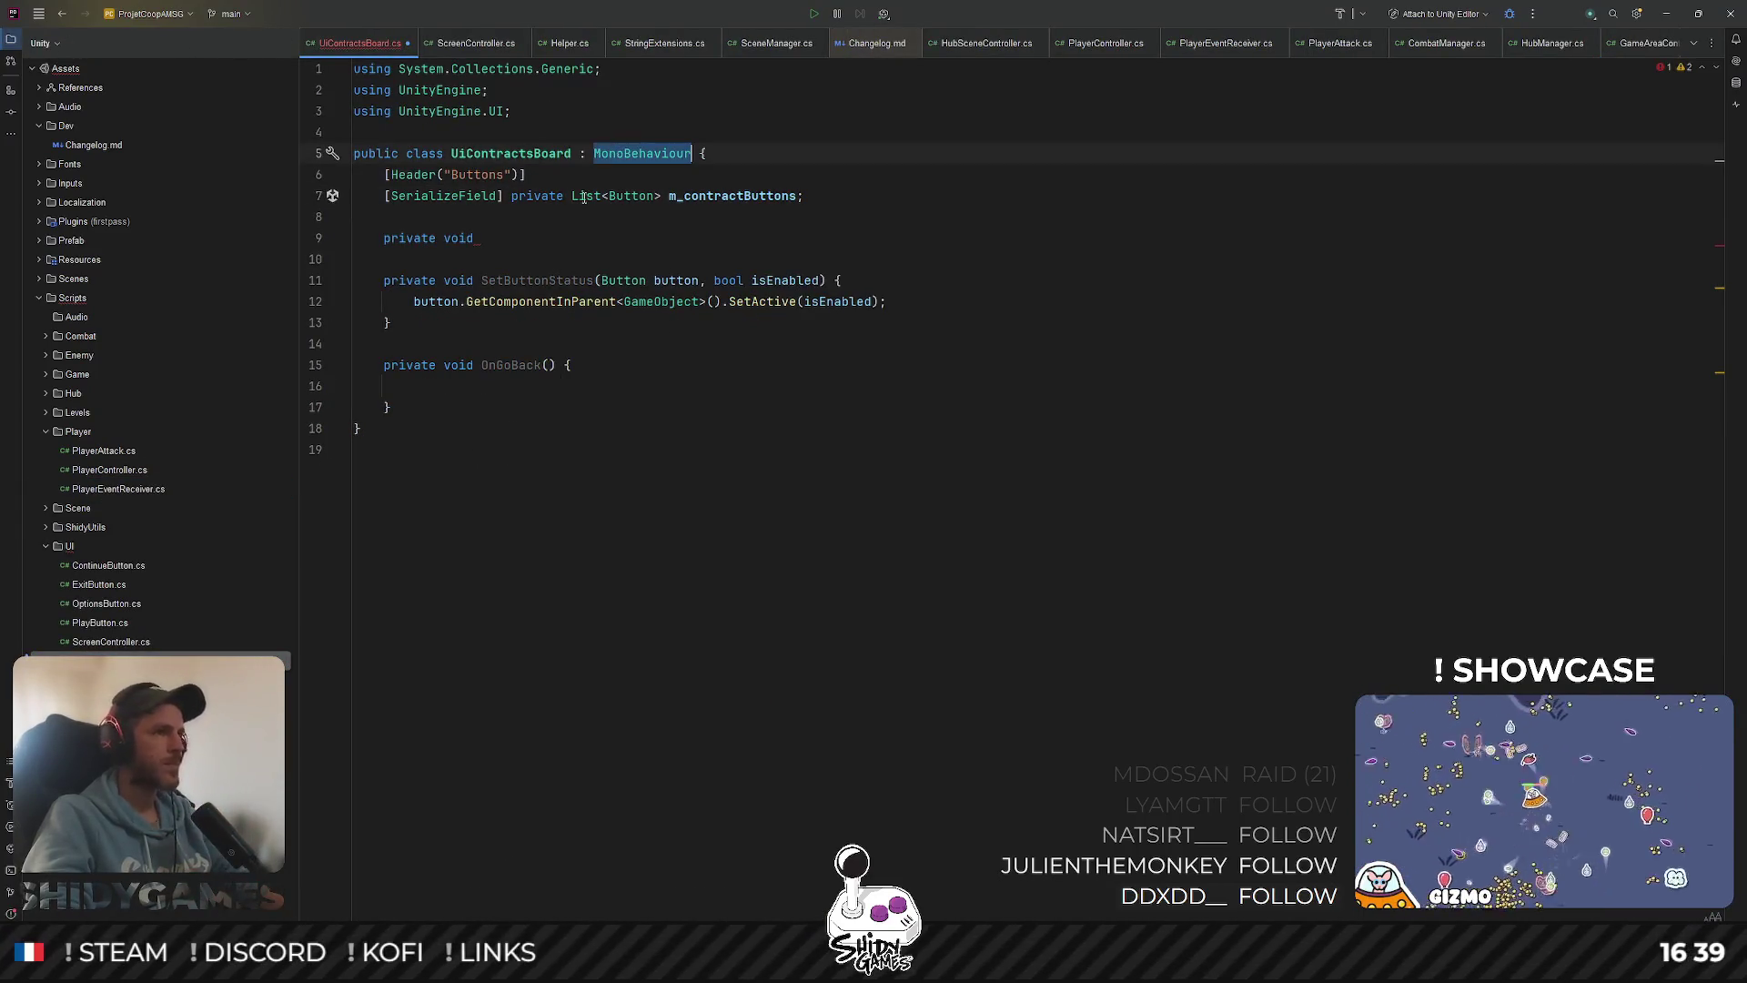
pyautogui.write('CustomScr')
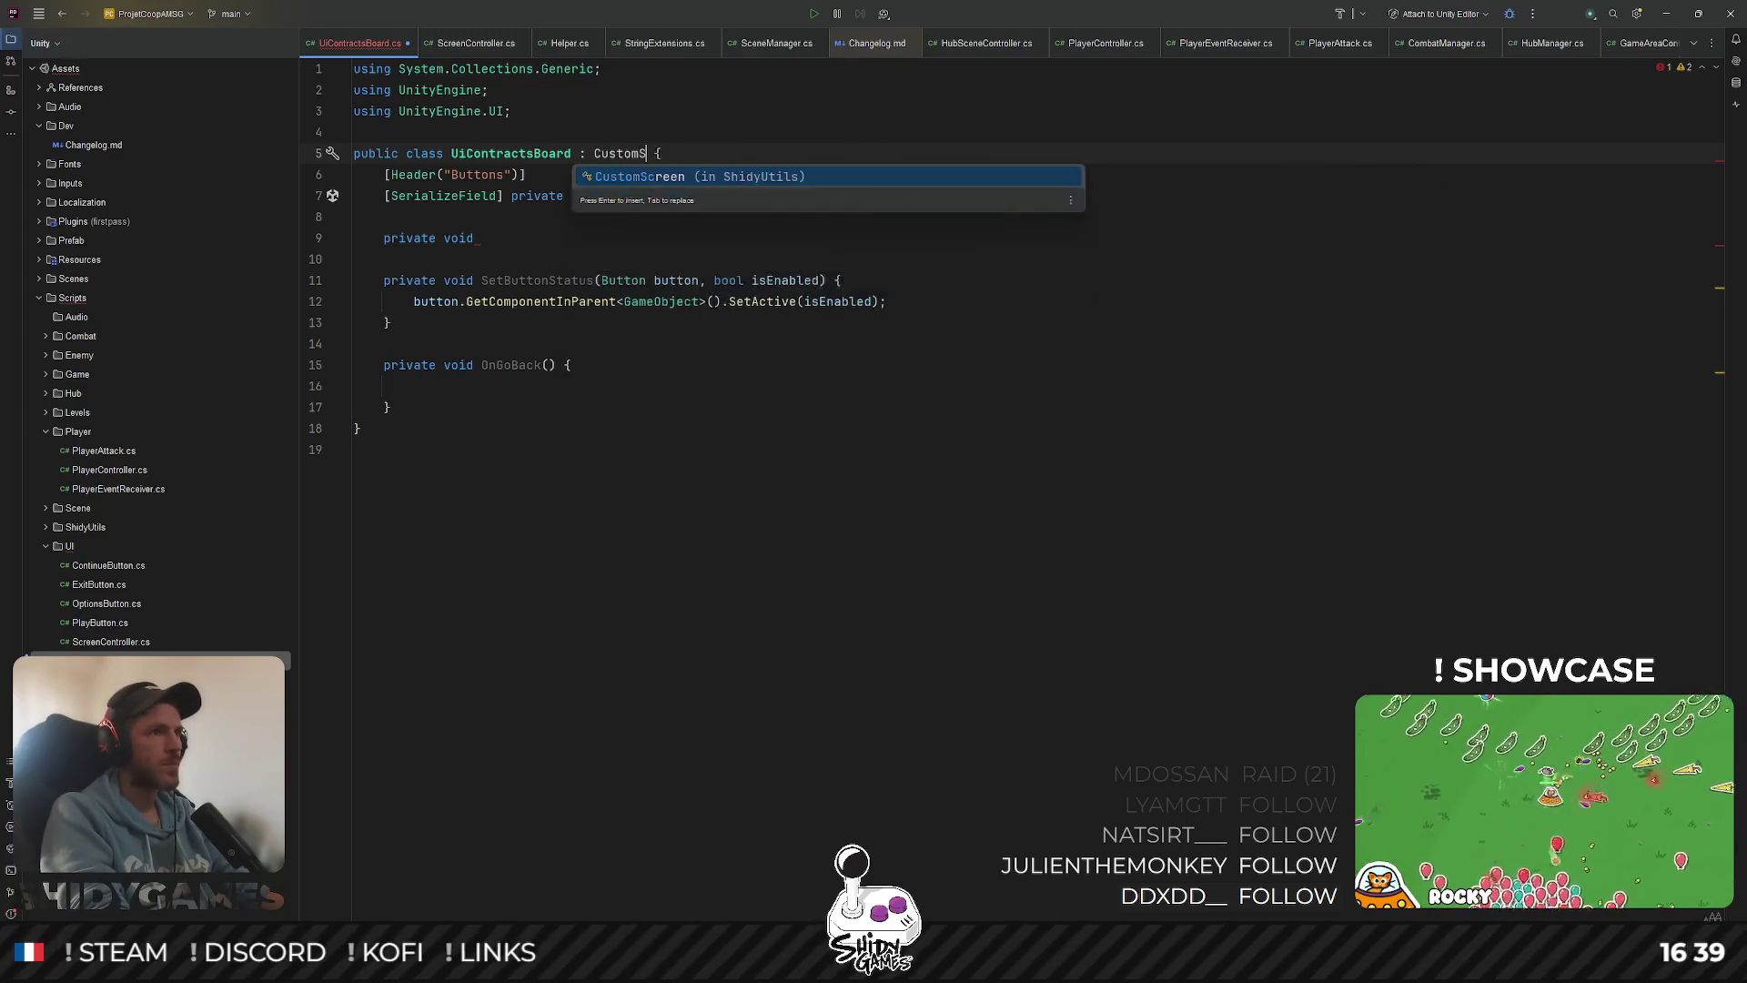
pyautogui.press('Return')
pyautogui.tripleClick(454, 260)
pyautogui.press('BackSpace')
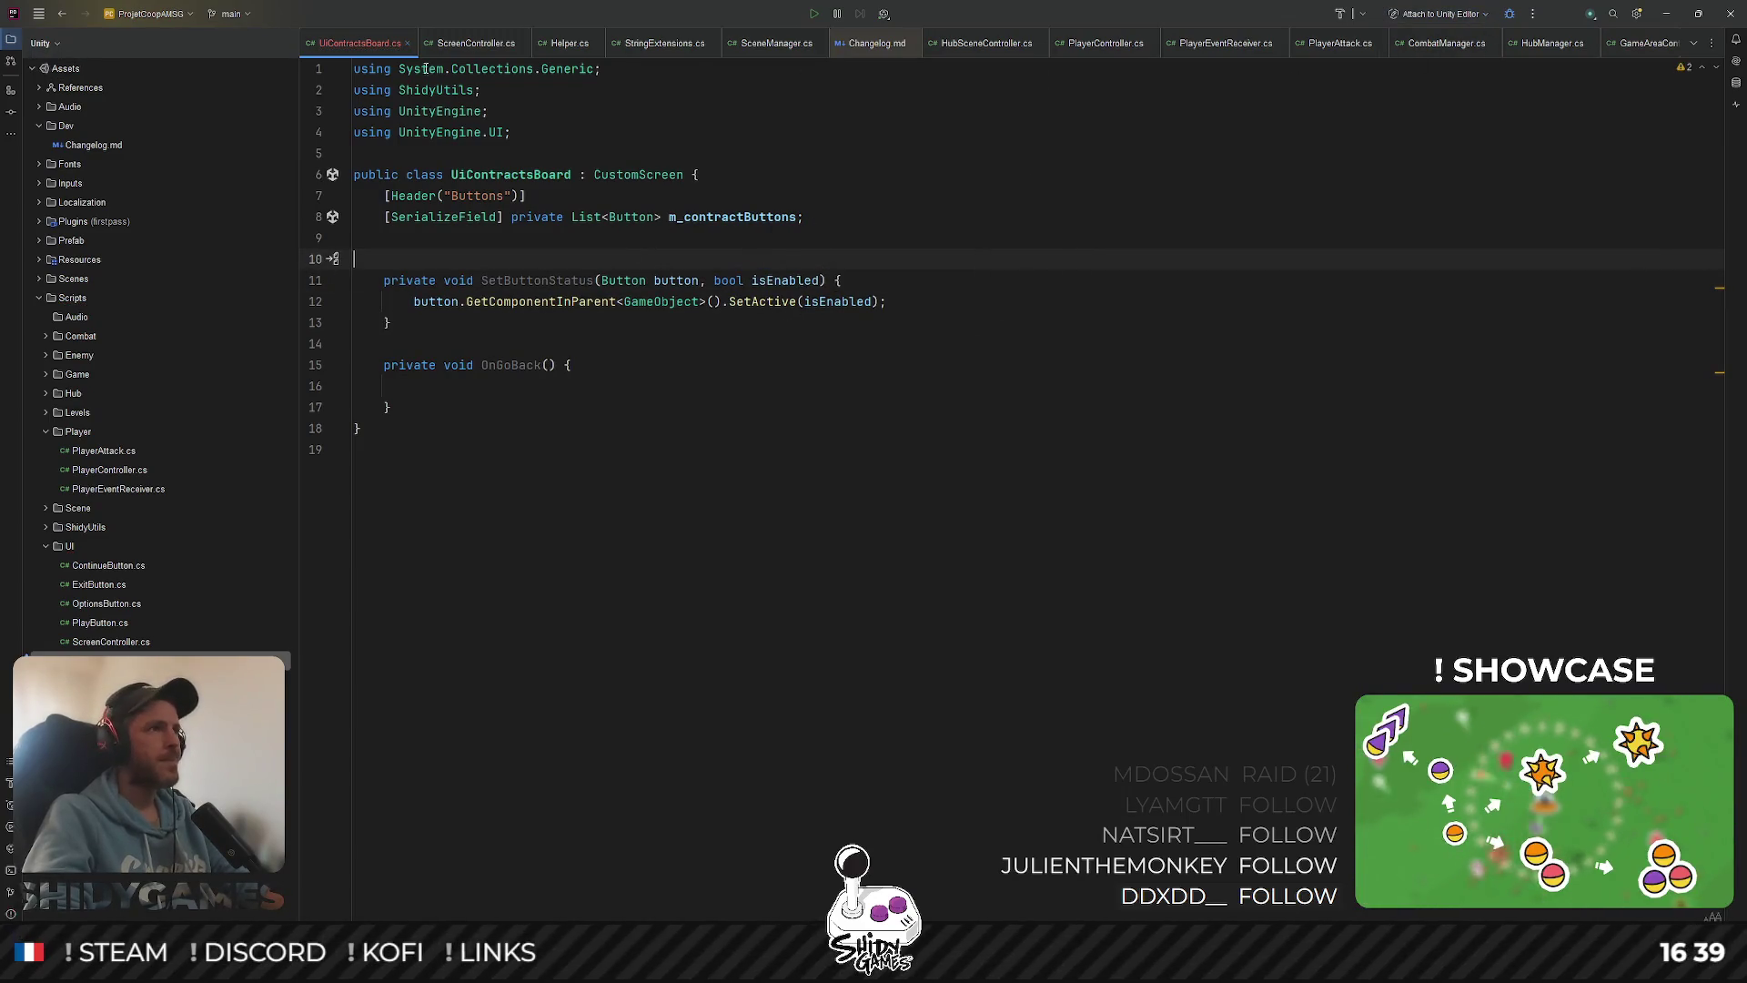
# Move the UiContractsBoard tab and close the tabs after Enums.cs
pyautogui.moveTo(332, 46); pyautogui.dragTo(1392, 50)
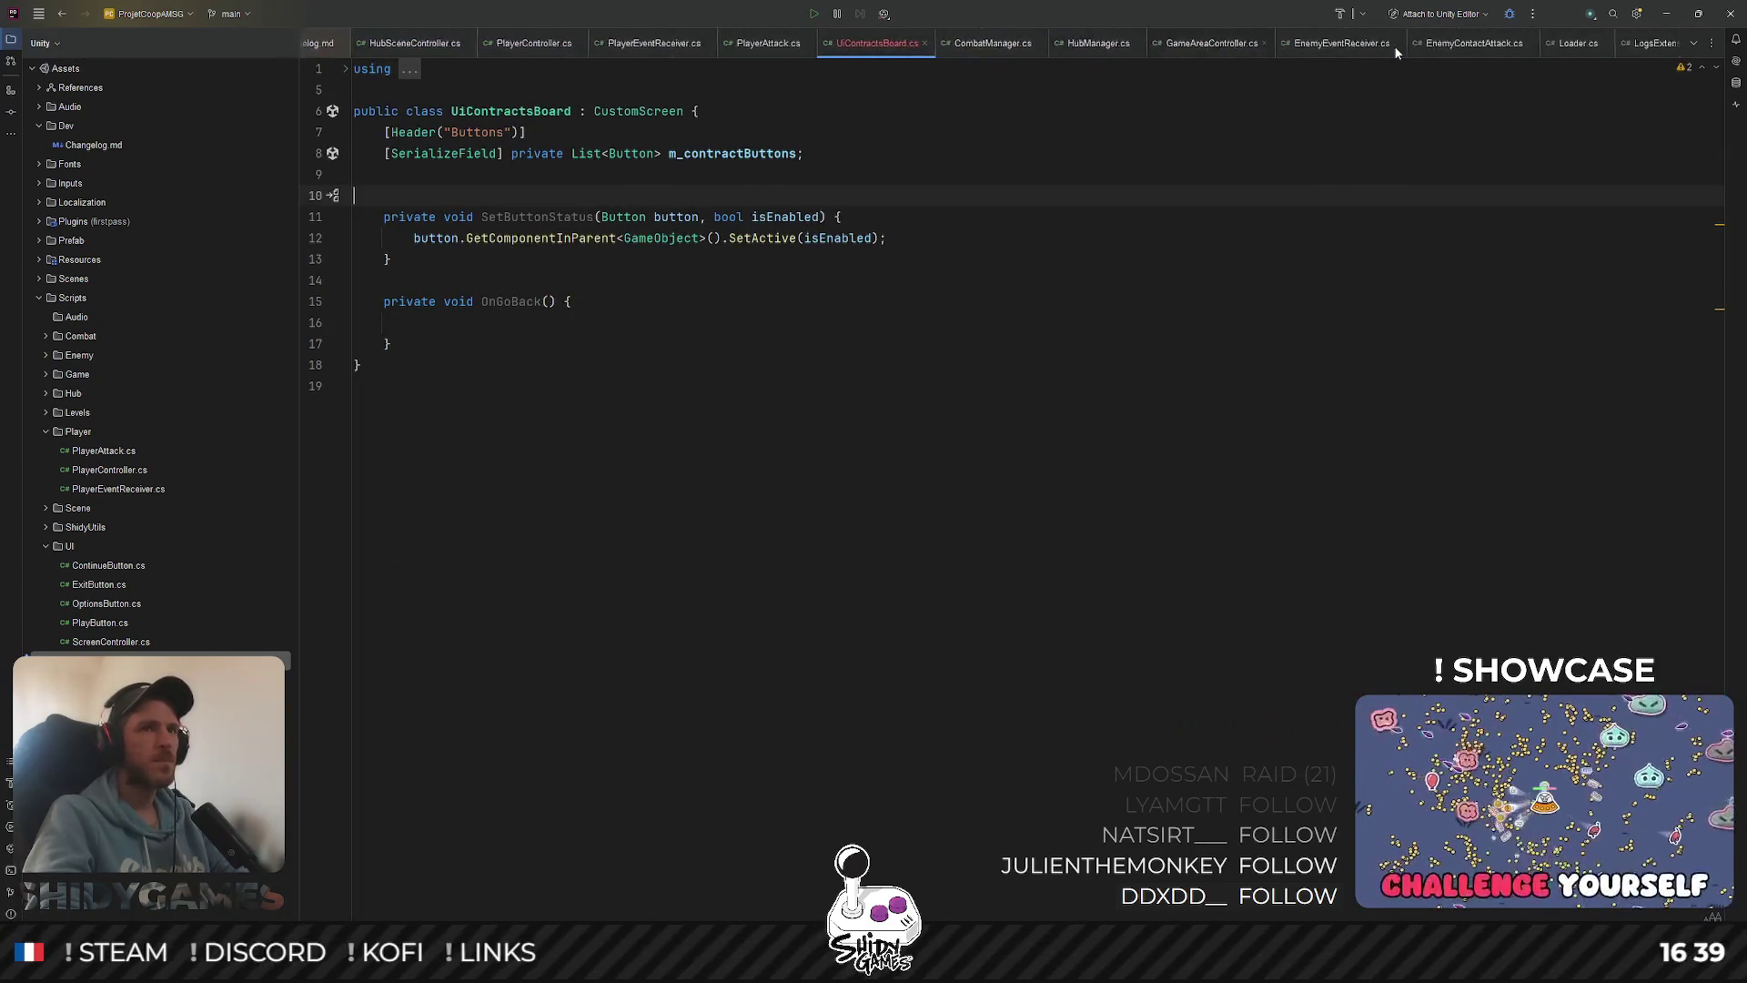
pyautogui.scroll(5, 1396, 45)
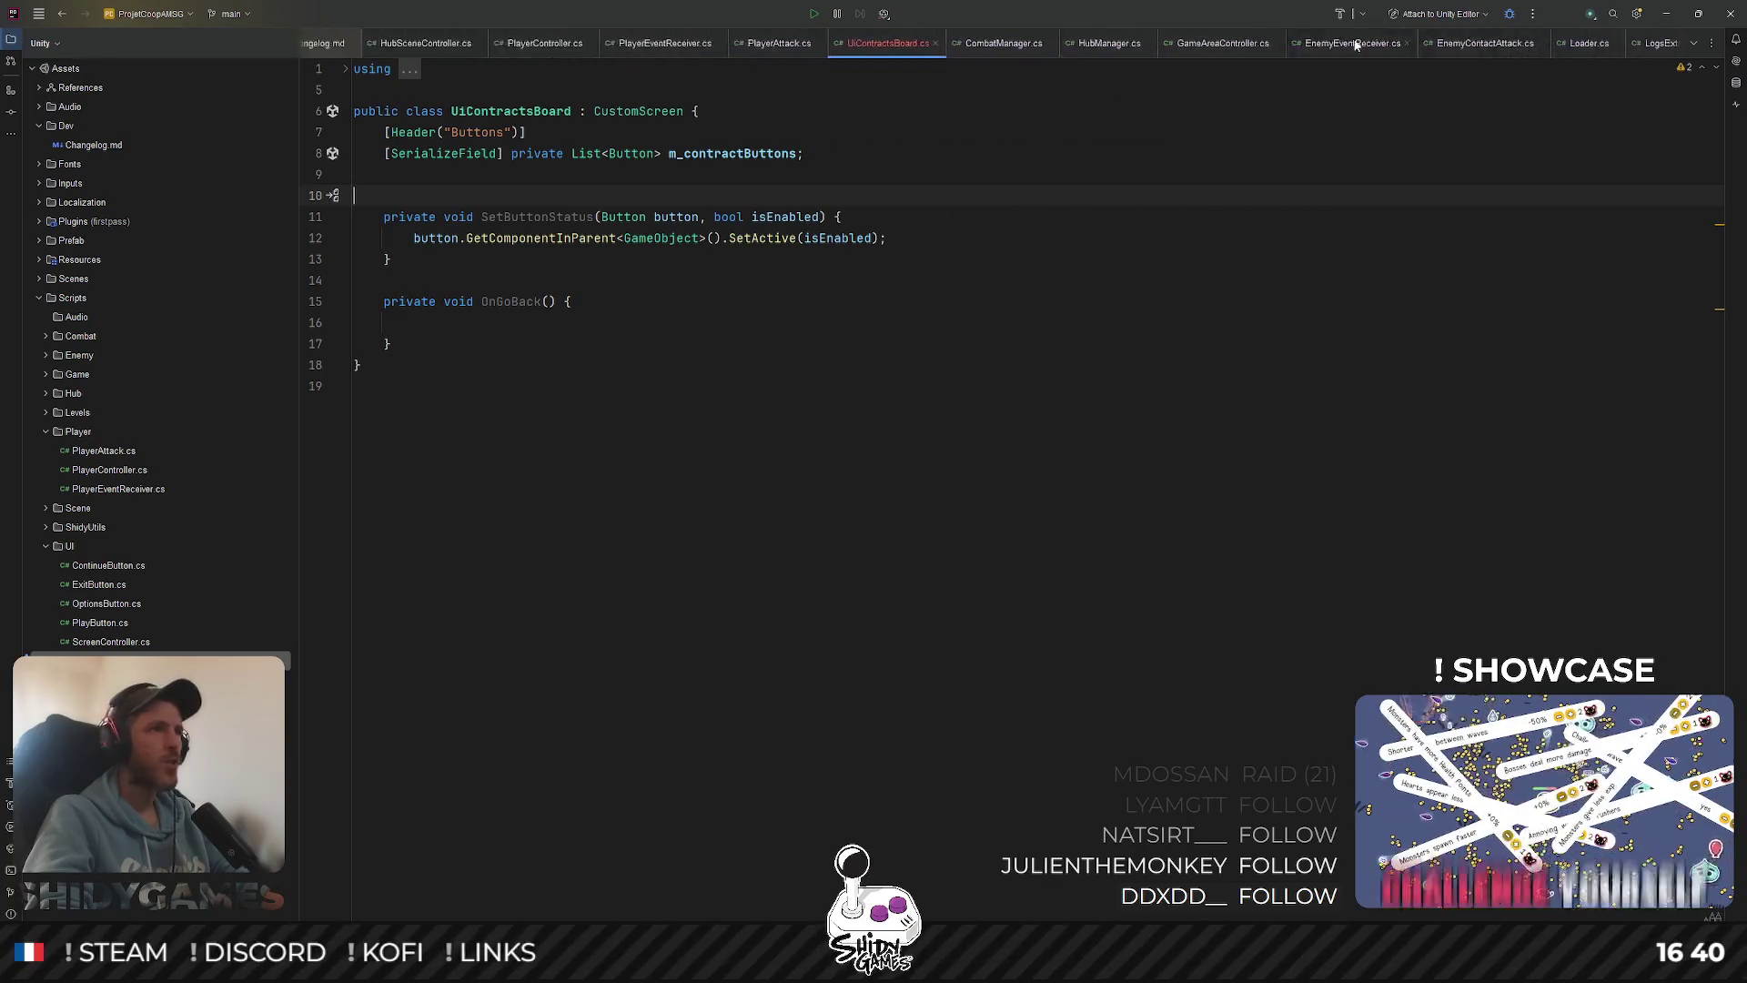
pyautogui.scroll(2, 1102, 32)
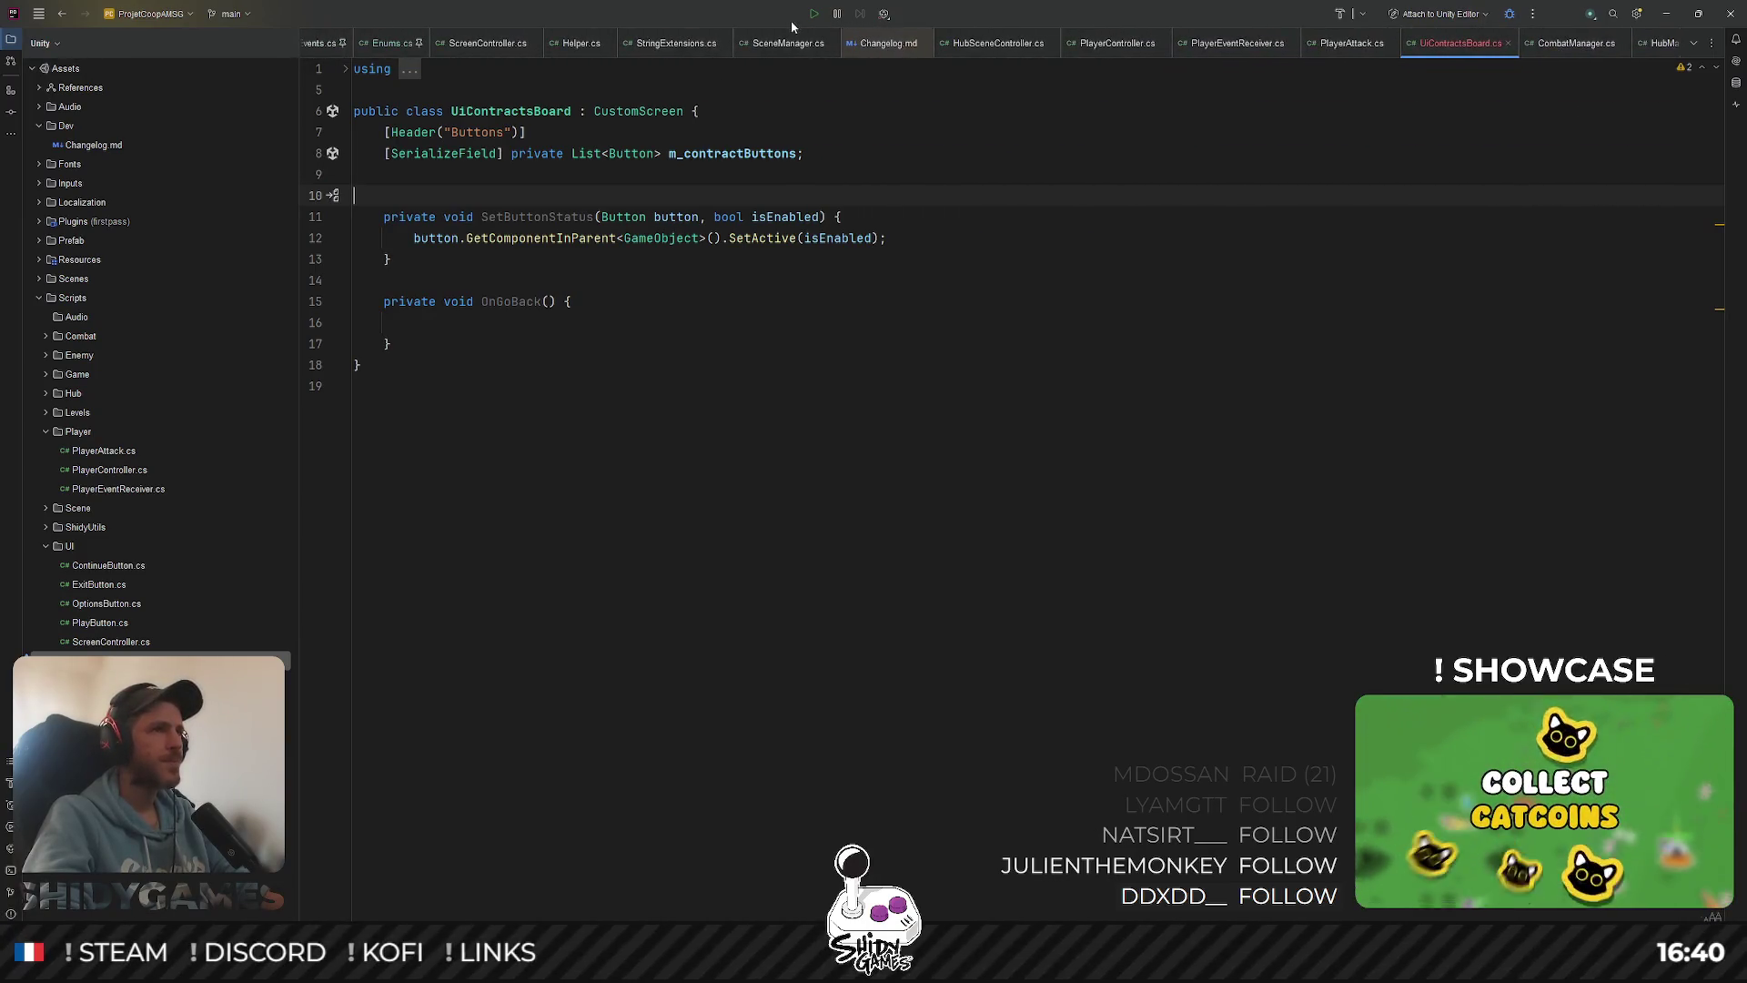
pyautogui.scroll(1, 494, 50)
pyautogui.rightClick(493, 38)
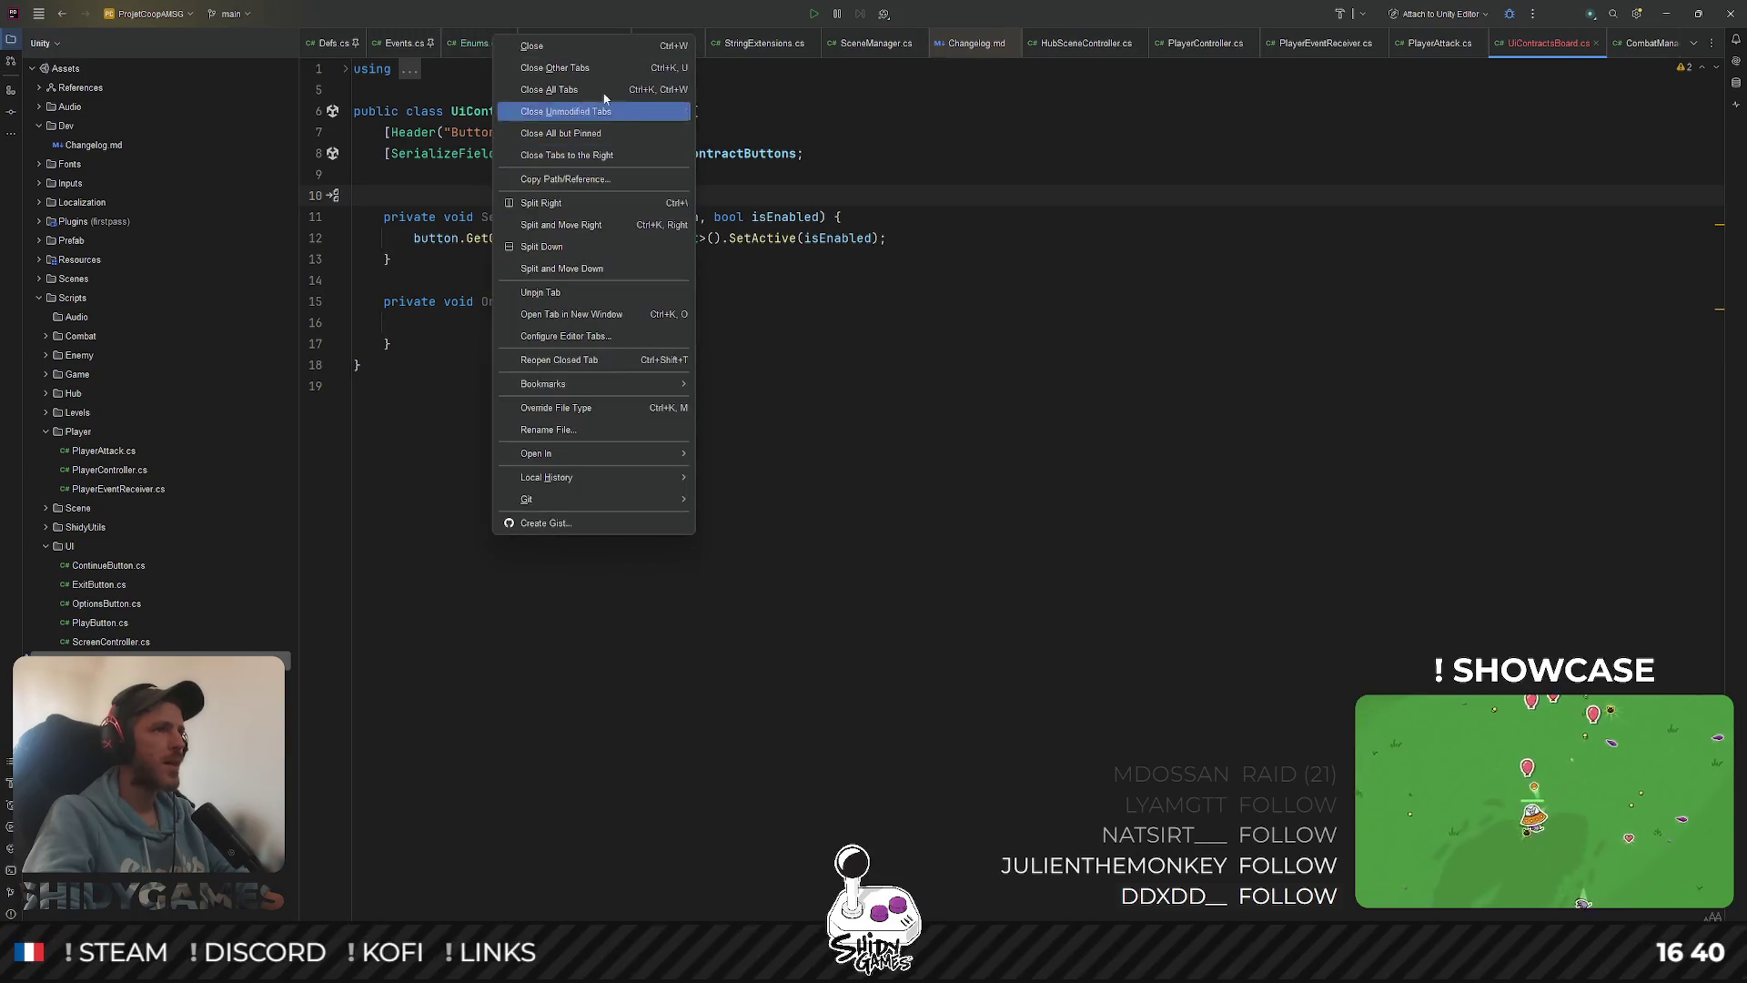
pyautogui.press('Escape')
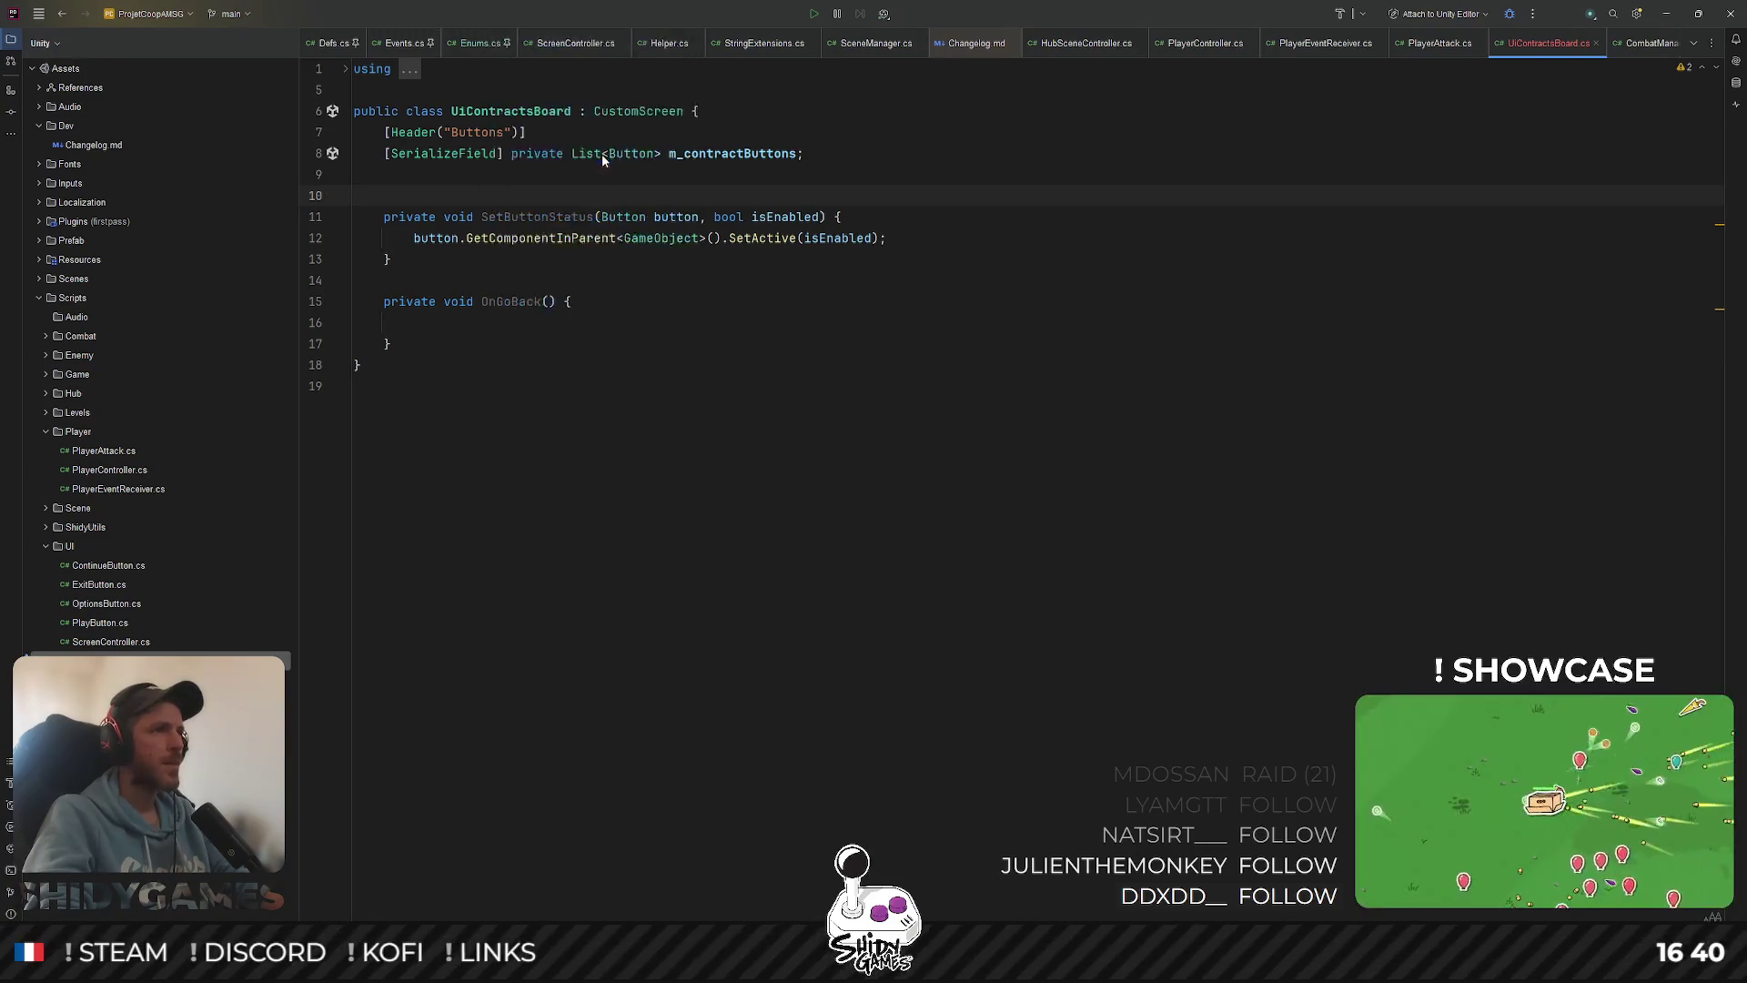
# Reopen UiContractsBoard.cs and UiSplashScreen.cs via Go to File, ending on UiSplashScreen
pyautogui.hotkey('ctrl', 'shift', 'n')
pyautogui.write('ui')
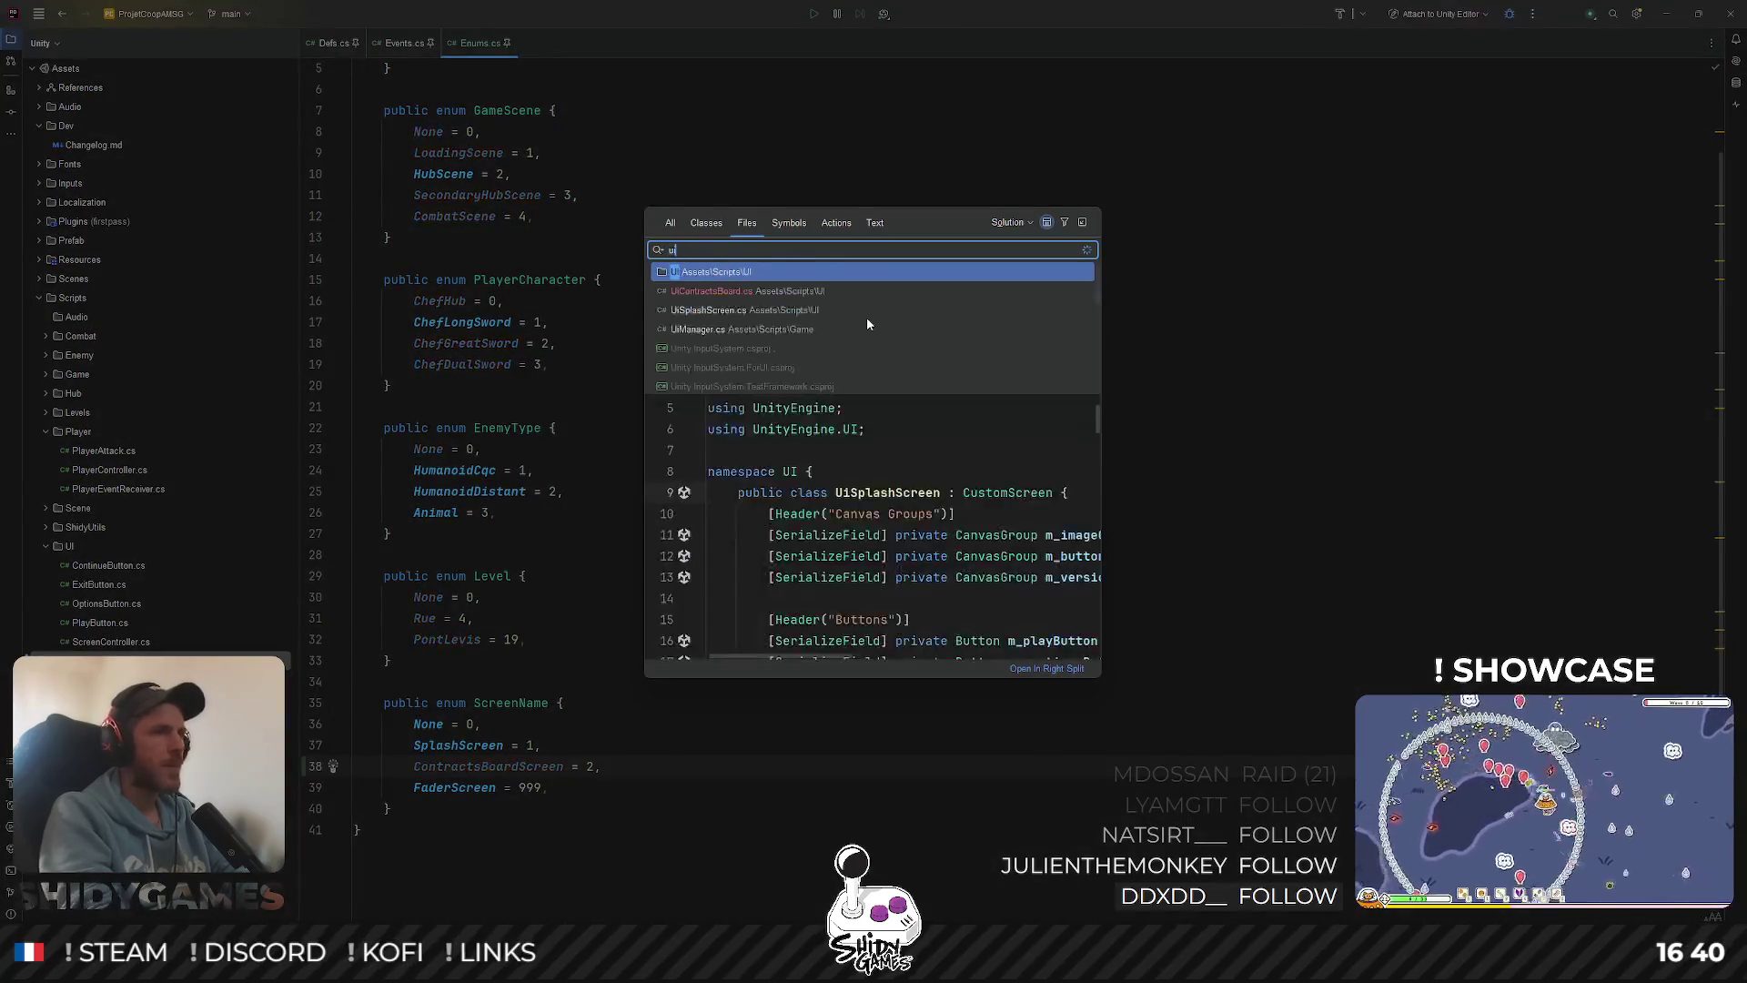
pyautogui.press('Down')
pyautogui.press('Return')
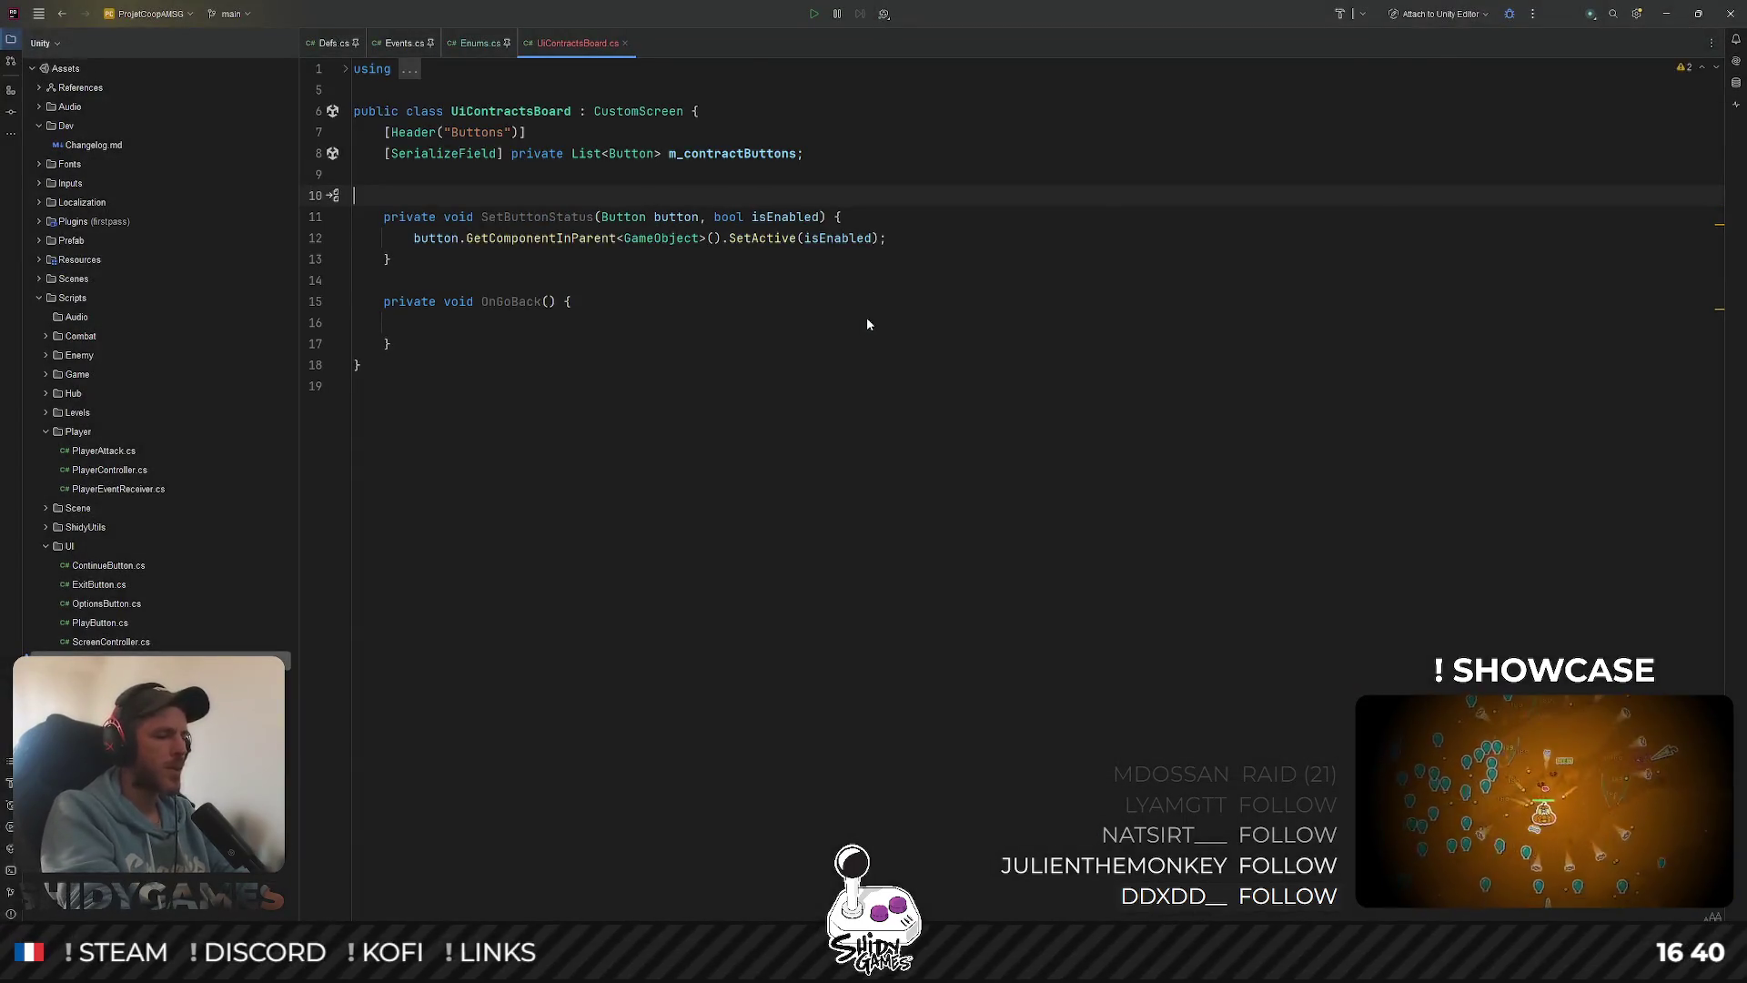
pyautogui.hotkey('ctrl', 'shift', 'n')
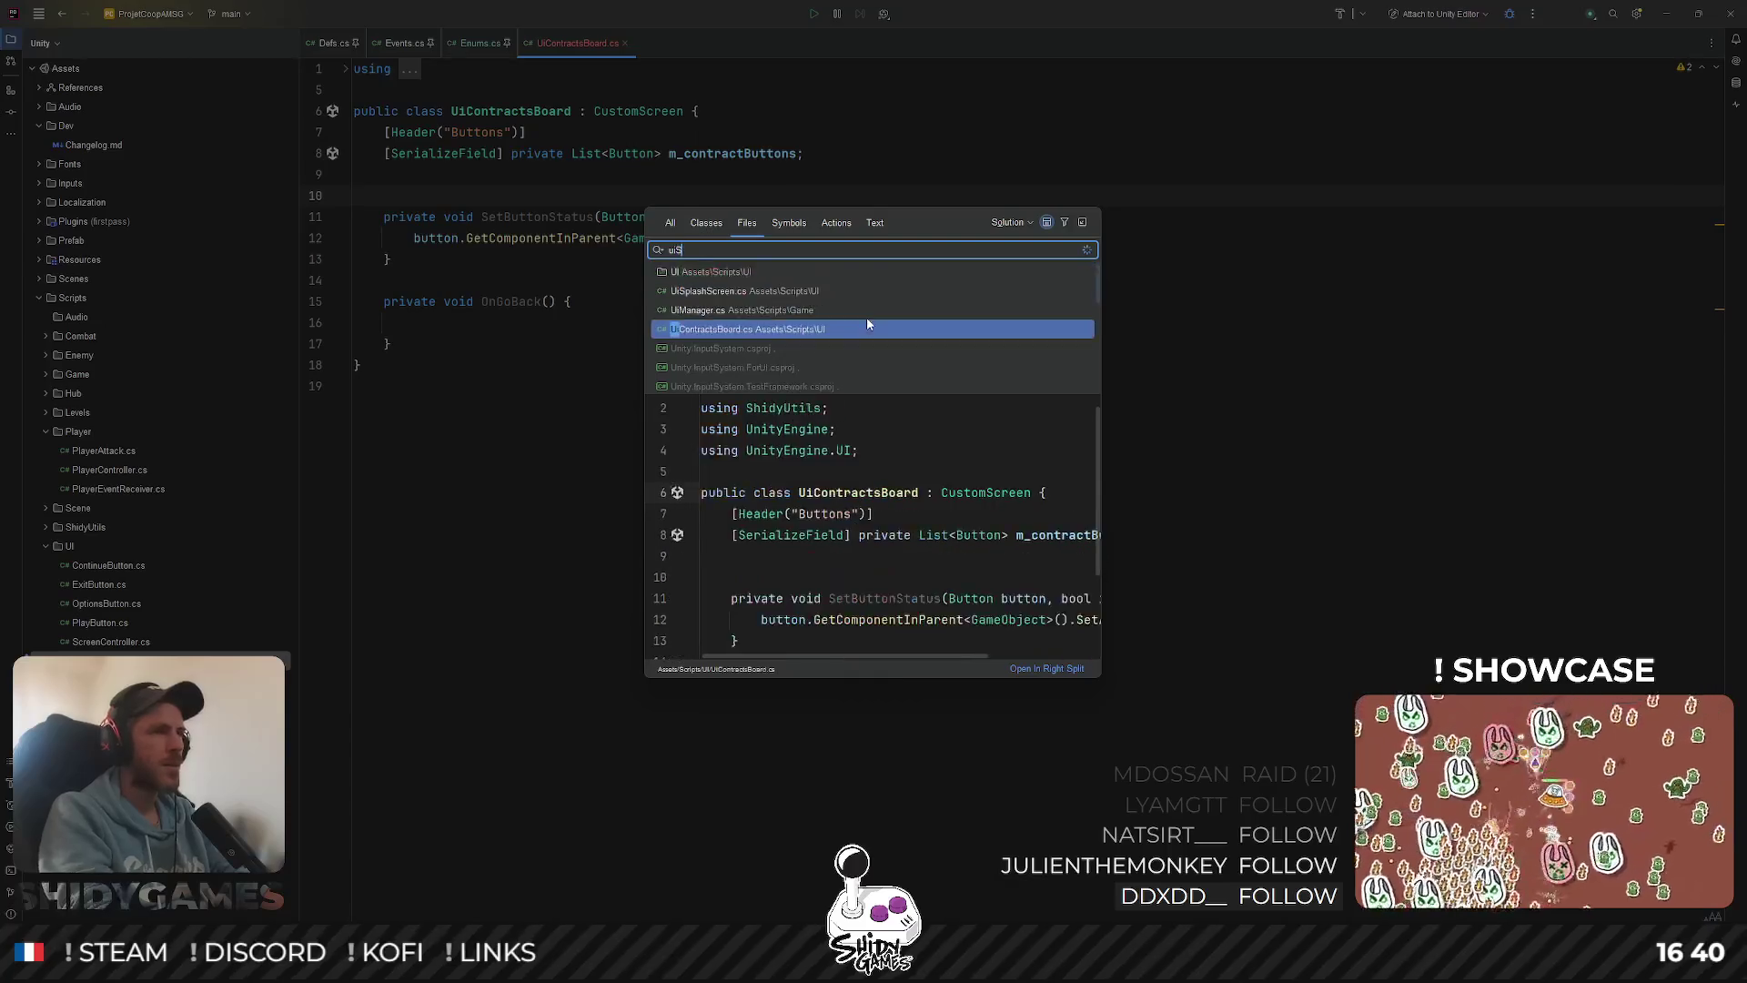
pyautogui.press('Up')
pyautogui.press('Up')
pyautogui.press('Return')
pyautogui.hotkey('ctrl', 'Tab')
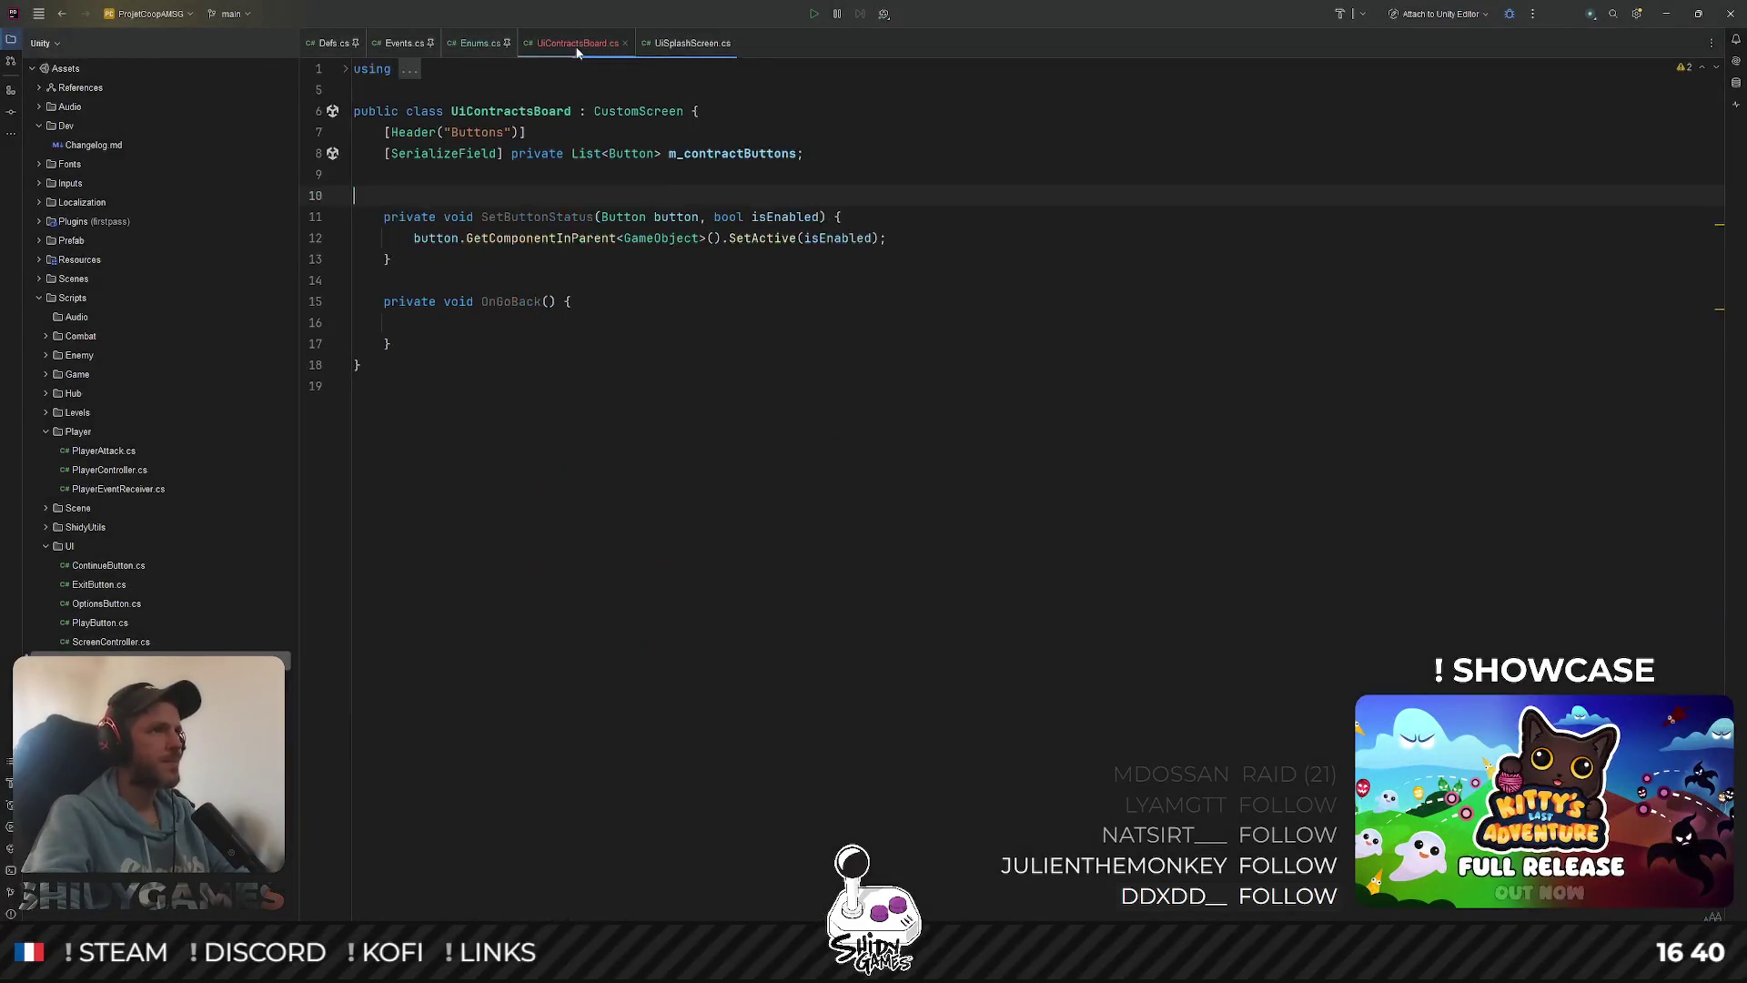
pyautogui.click(648, 44)
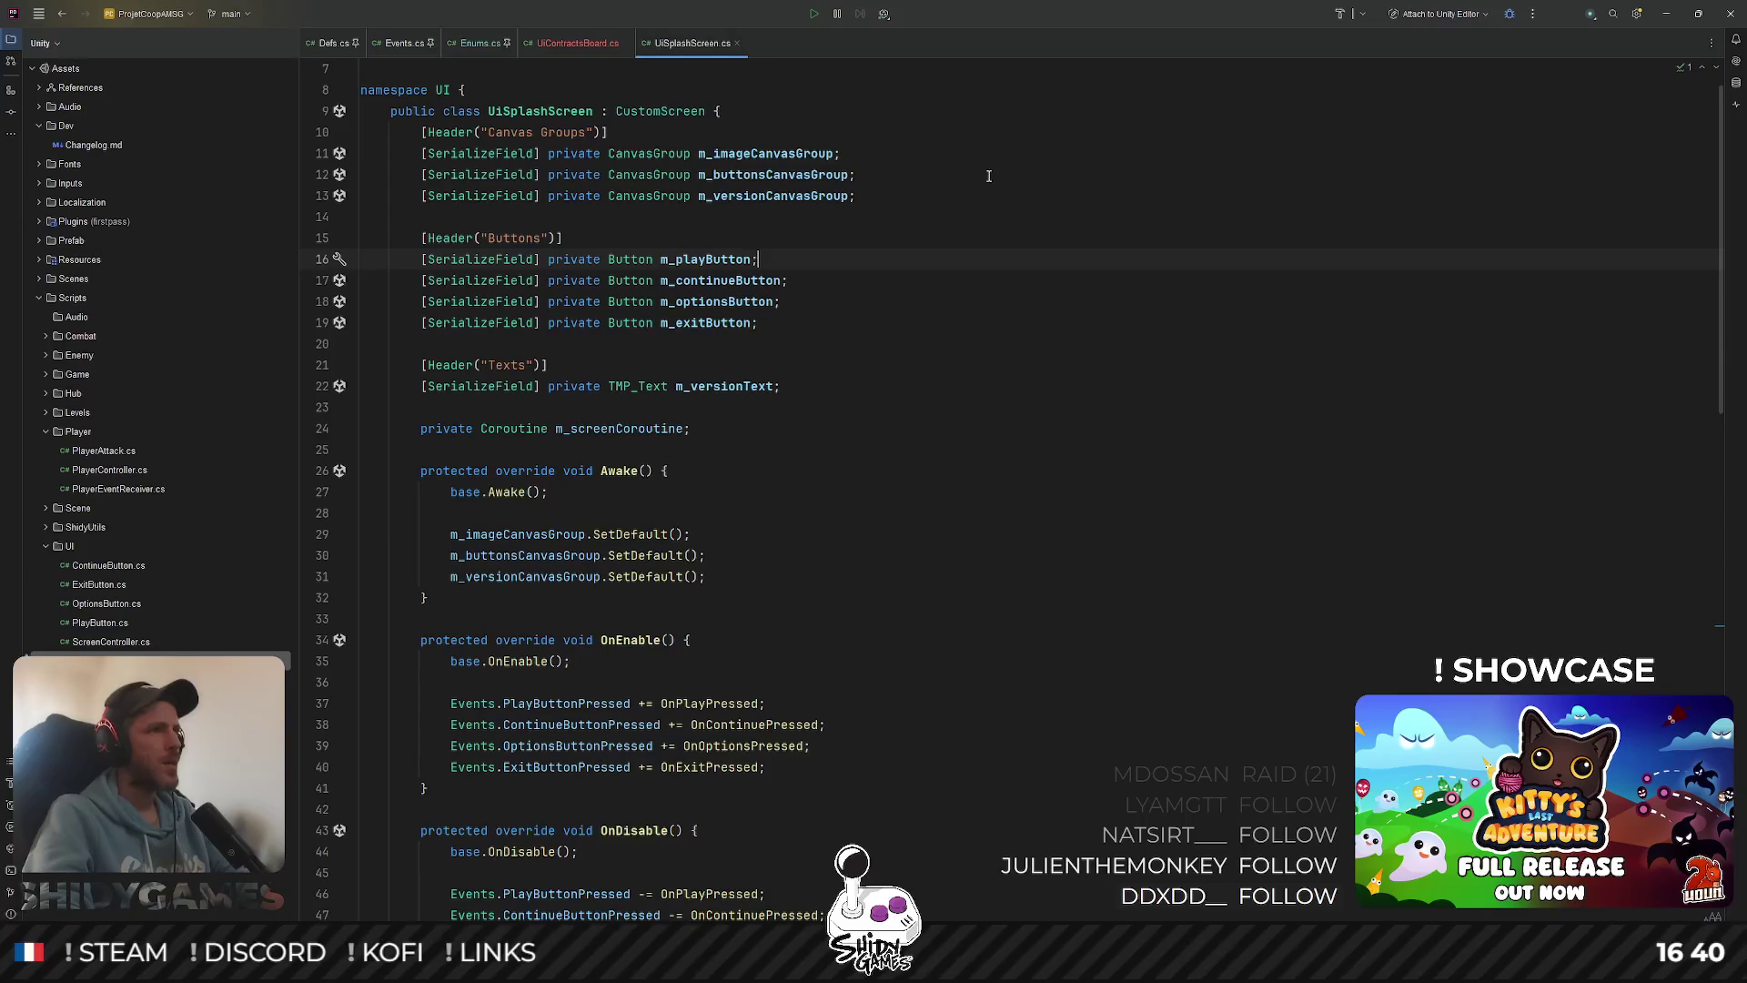
# Review UiSplashScreen's button fields, m_screenCoroutine usages and the Awake override
pyautogui.click(951, 260)
pyautogui.scroll(-1, 929, 341)
pyautogui.scroll(1, 930, 340)
pyautogui.click(896, 350)
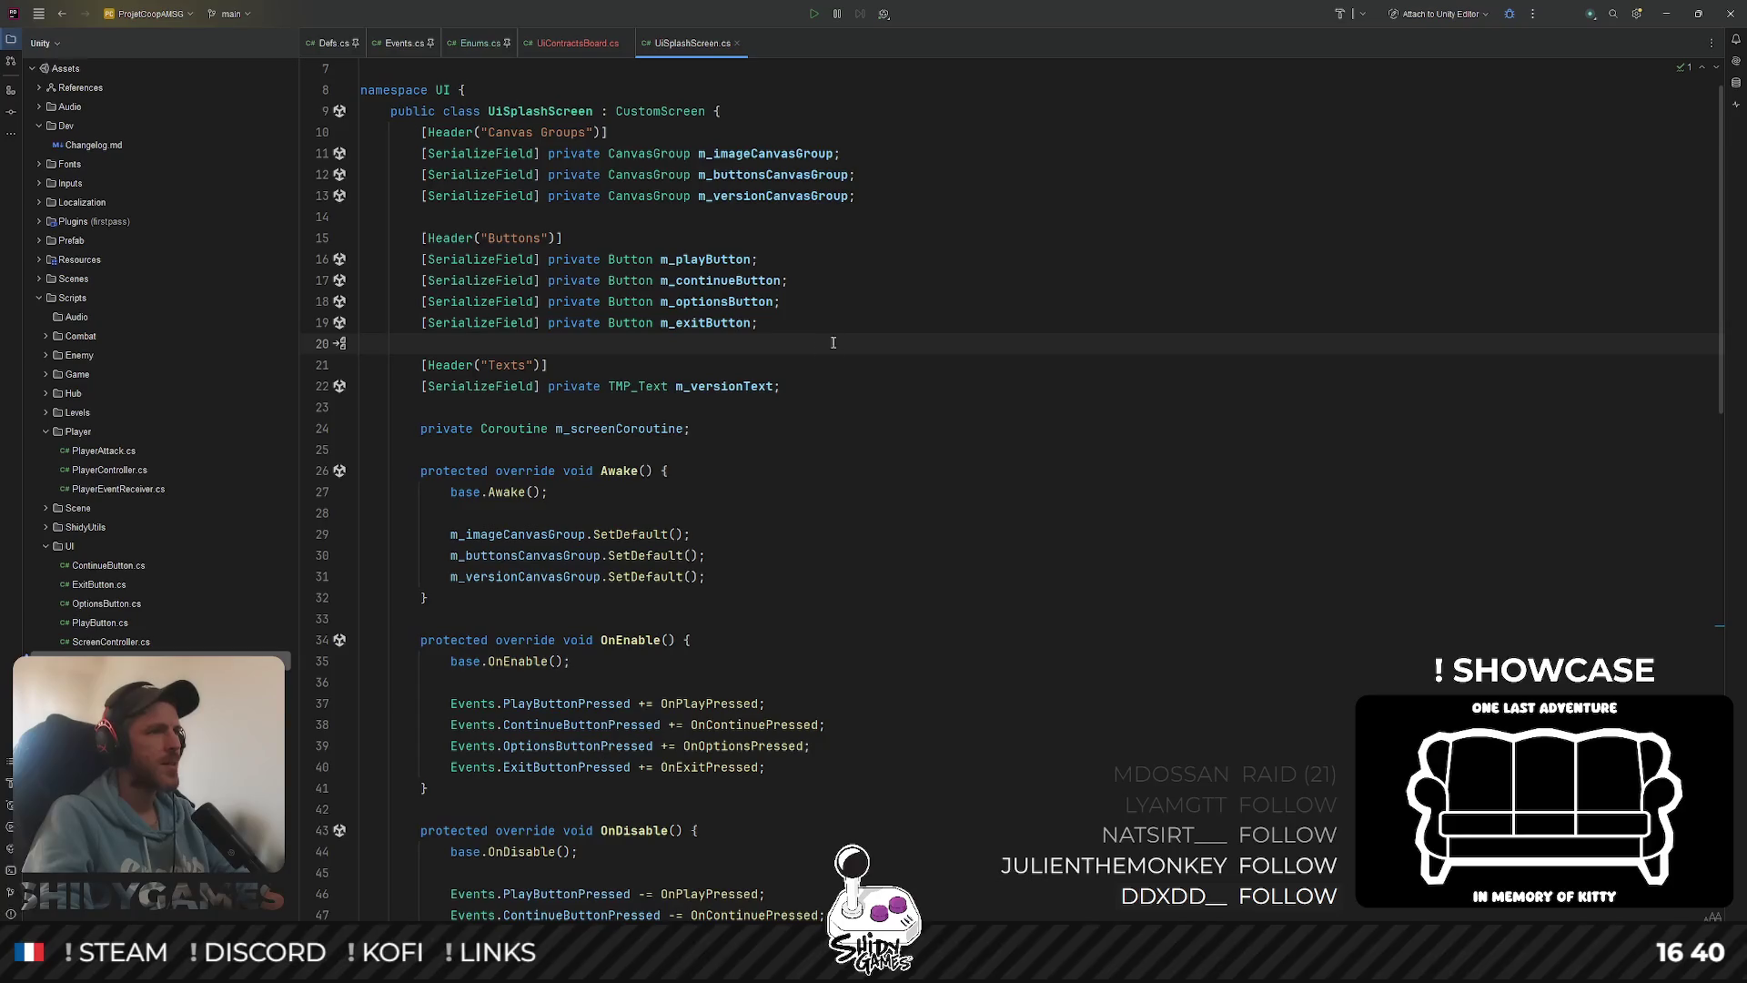
pyautogui.scroll(-2, 833, 342)
pyautogui.click(614, 324)
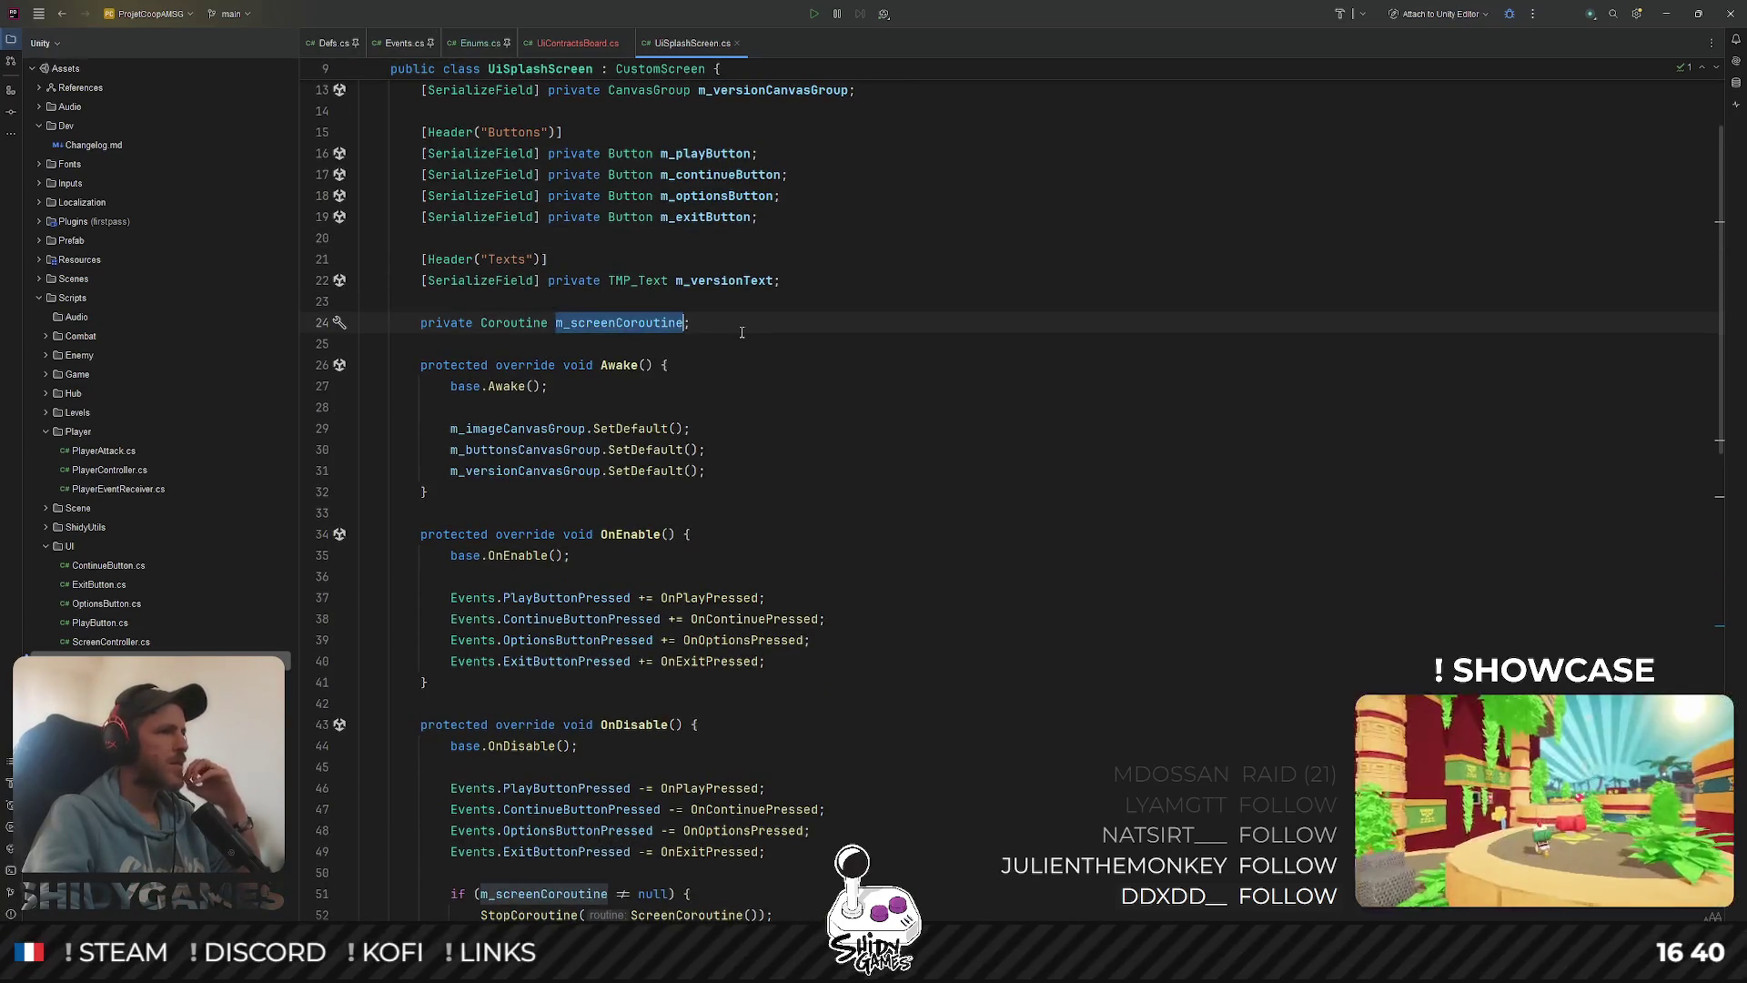
pyautogui.scroll(-2, 741, 333)
pyautogui.click(529, 279)
pyautogui.scroll(-2, 529, 216)
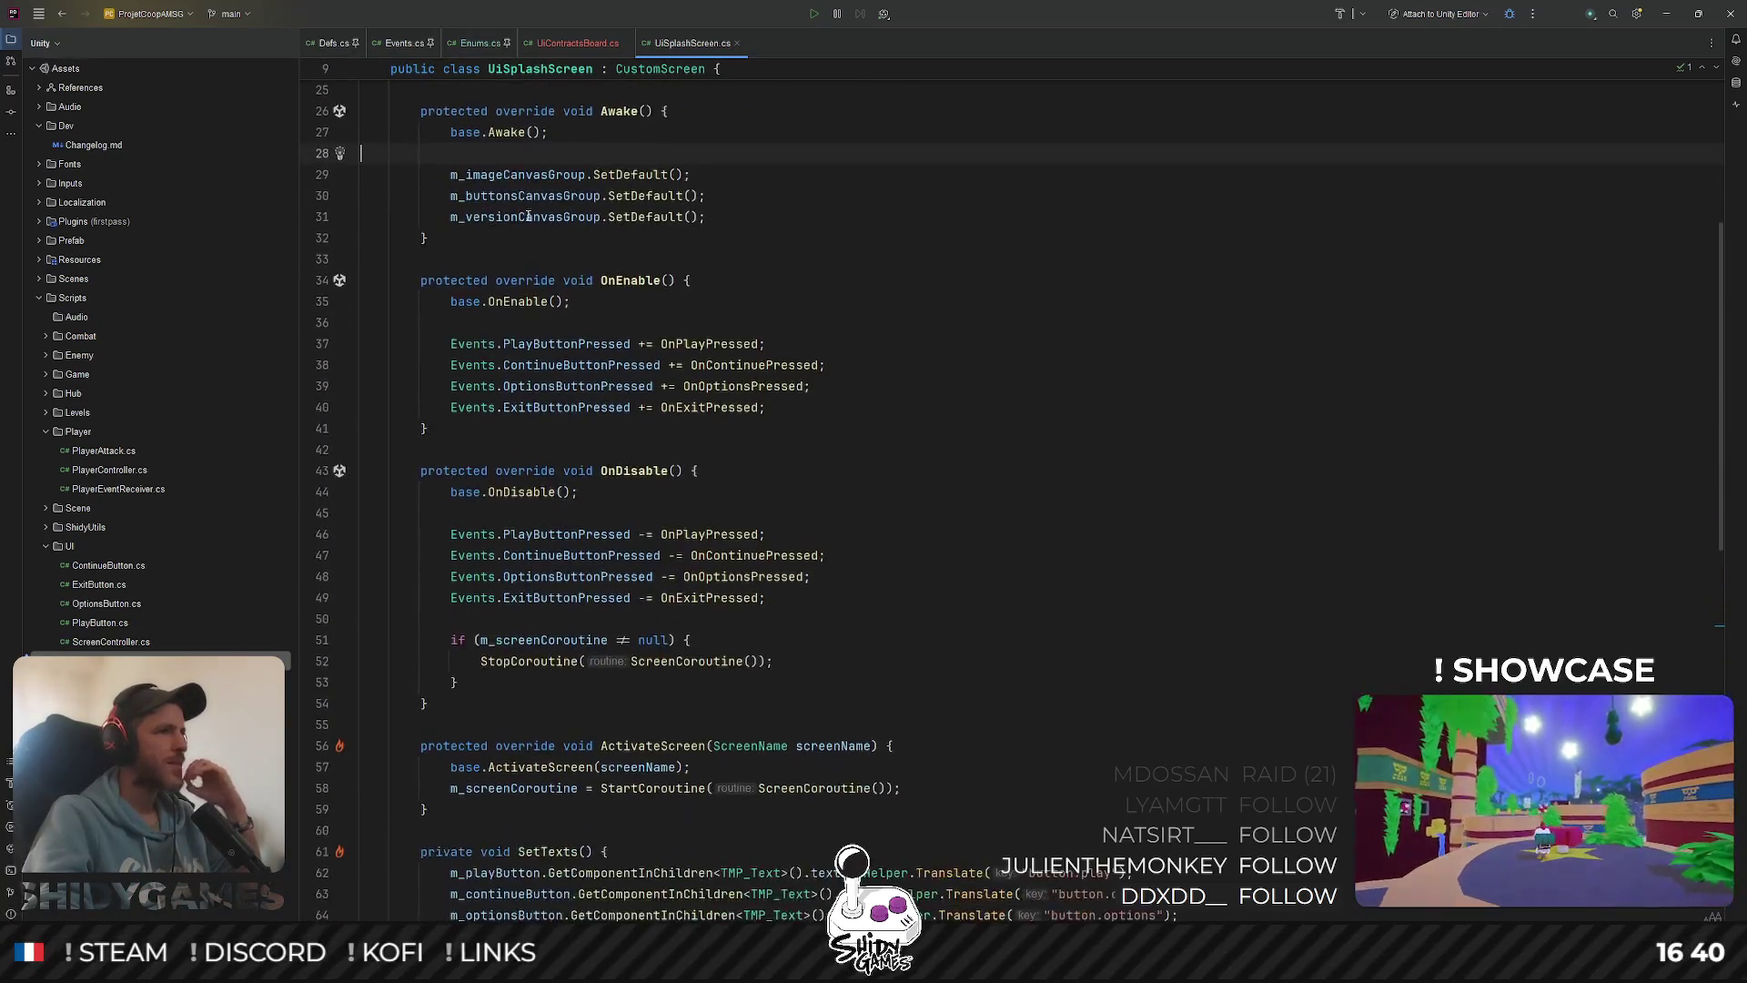
pyautogui.scroll(2, 546, 237)
pyautogui.moveTo(574, 259); pyautogui.dragTo(608, 344)
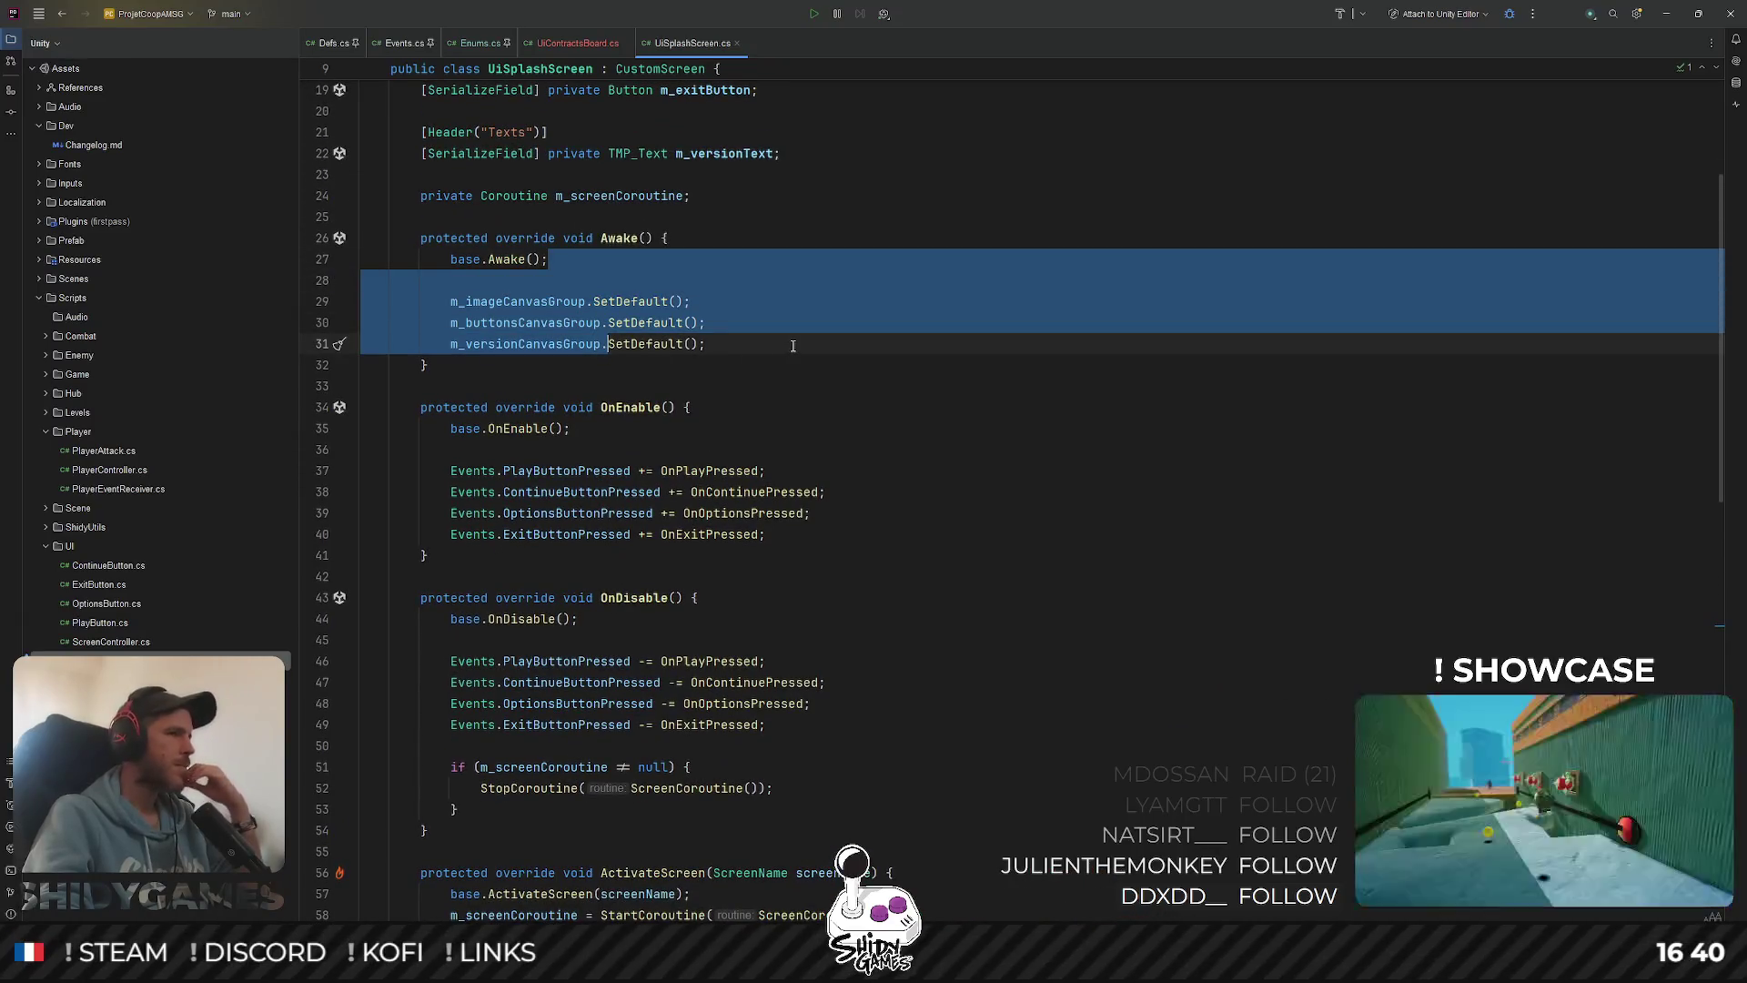
pyautogui.click(739, 278)
# Read through the OnEnable and OnDisable overrides, then start a project file search
pyautogui.scroll(-1, 740, 273)
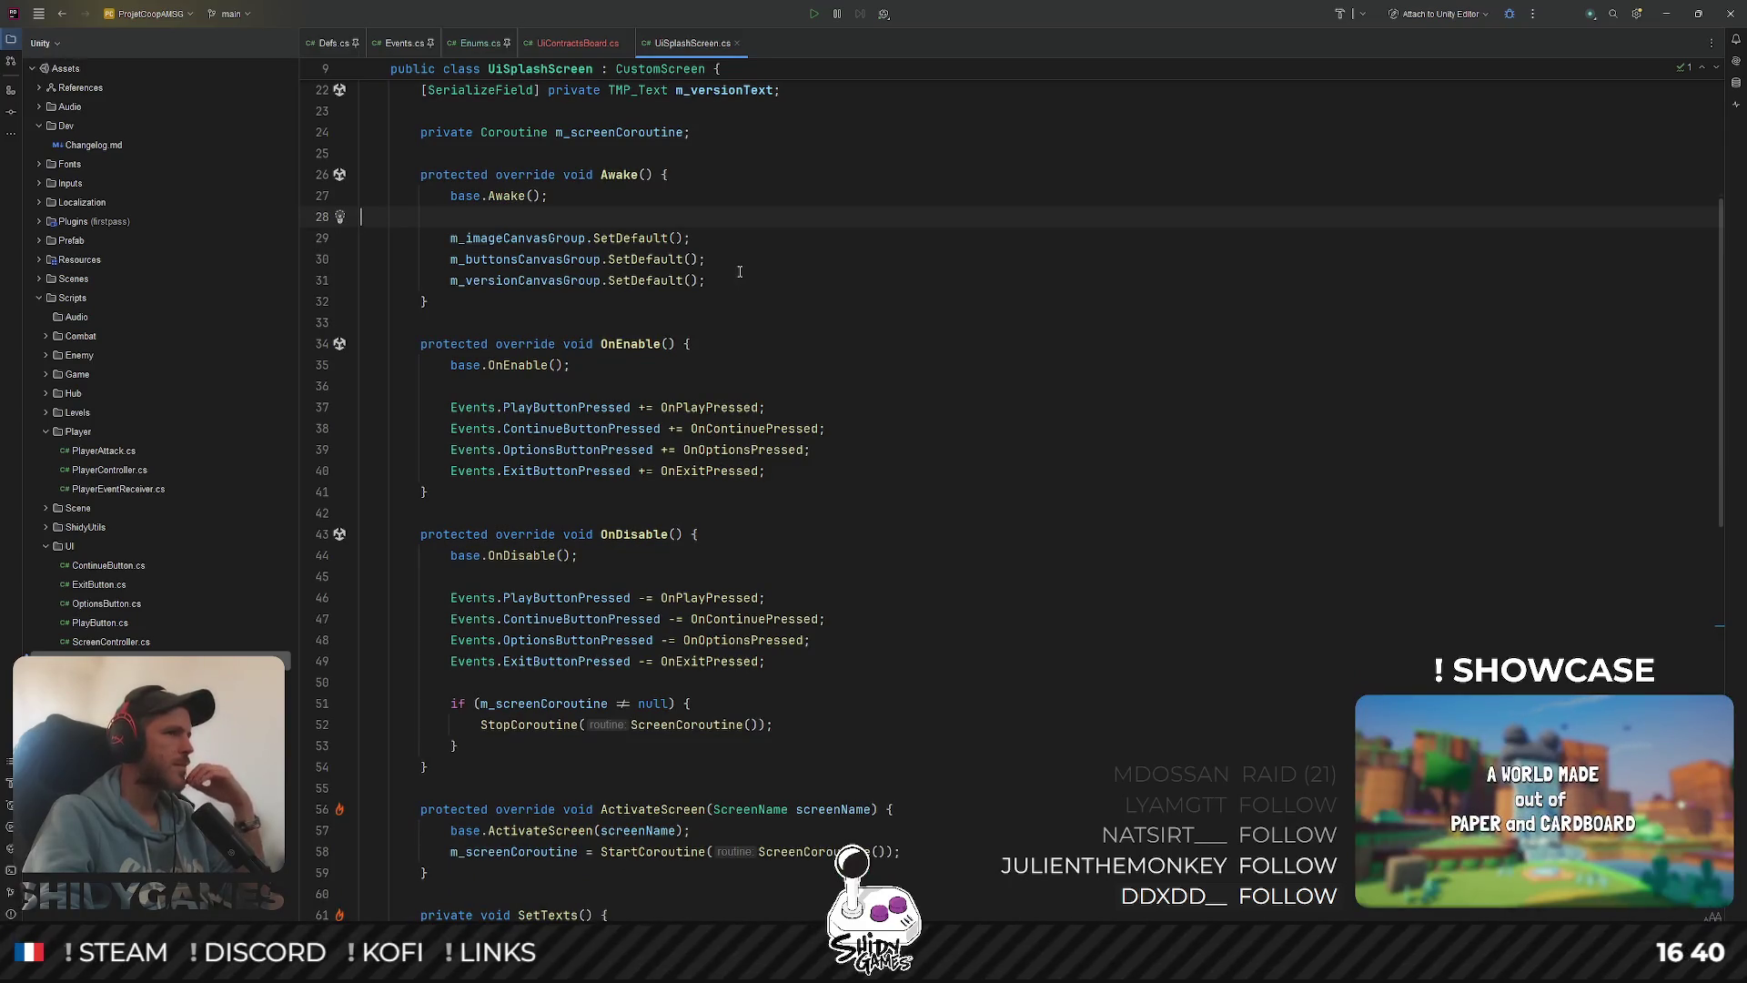
pyautogui.scroll(-2, 686, 262)
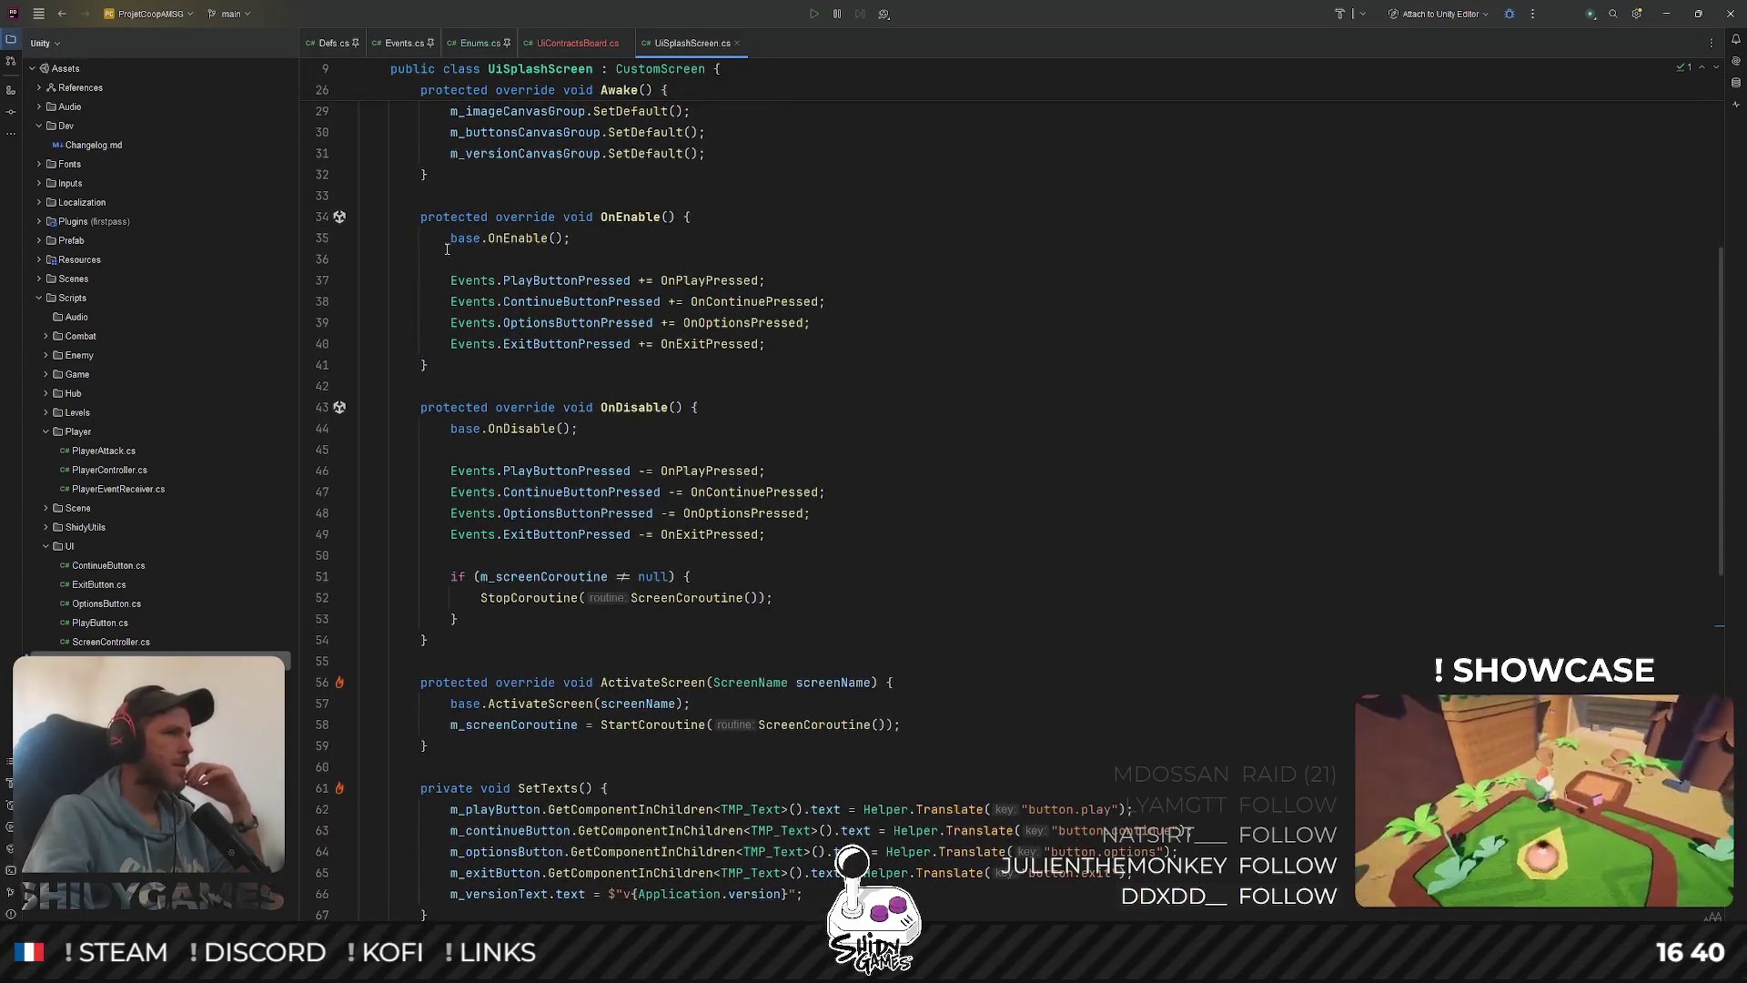
pyautogui.scroll(1, 659, 243)
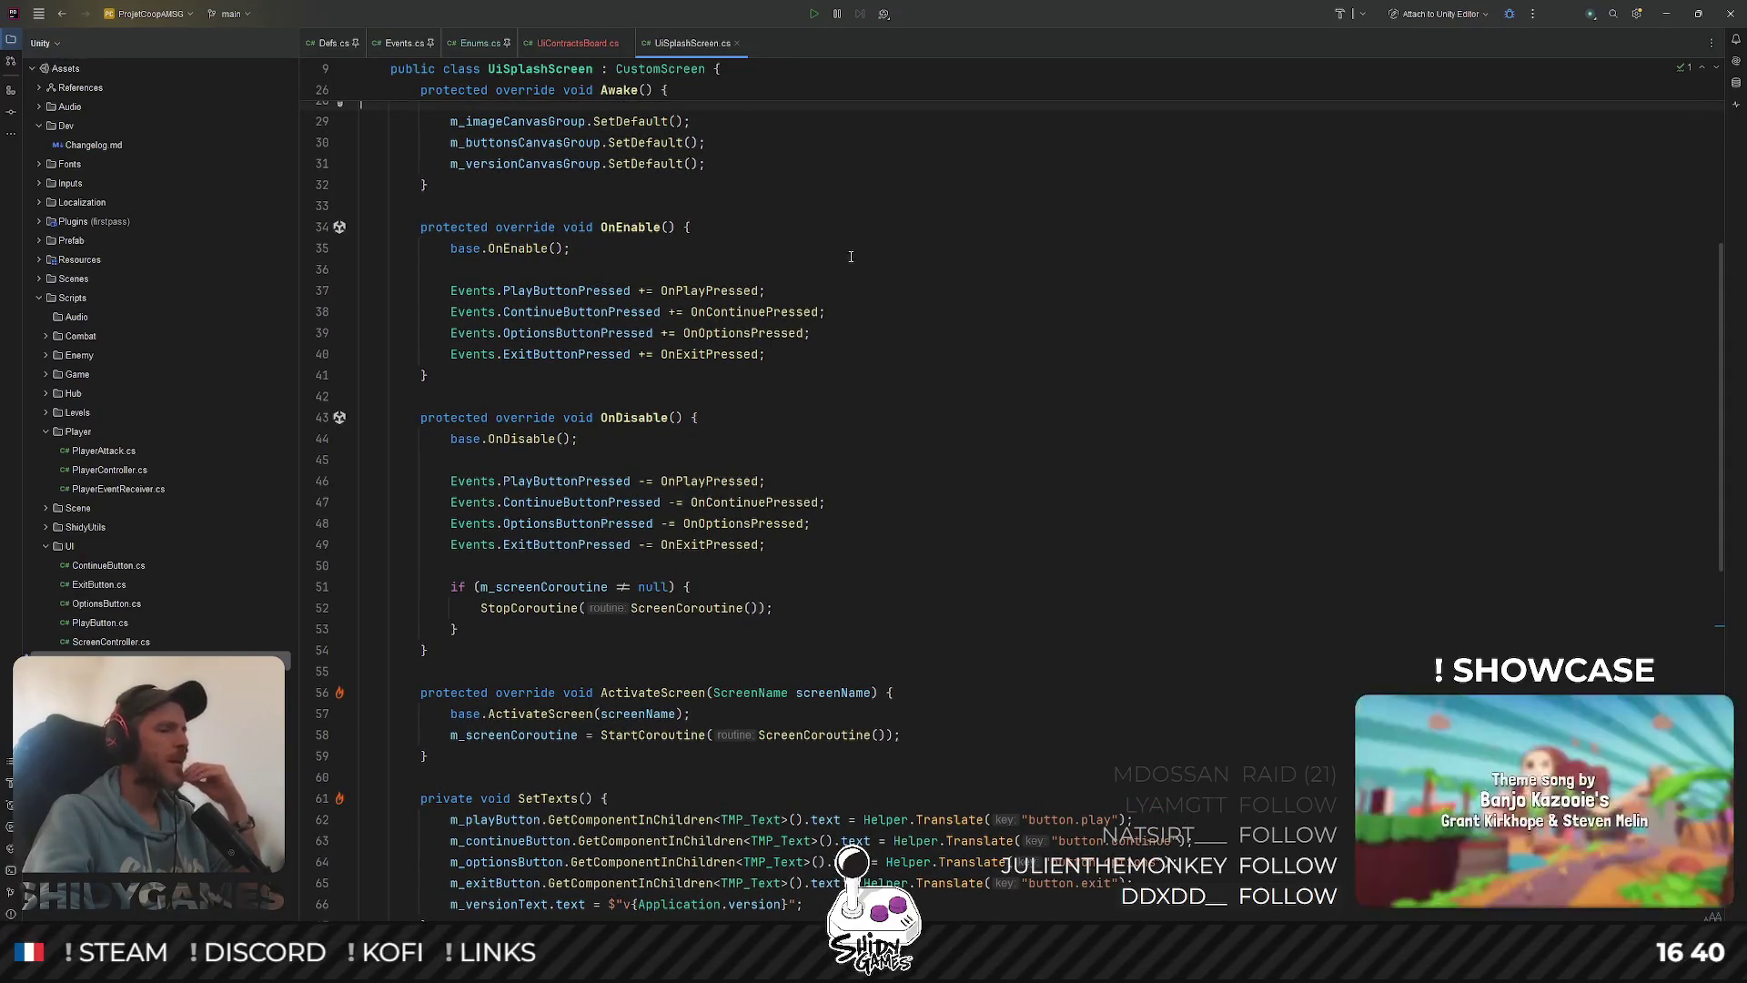
pyautogui.scroll(-2, 851, 255)
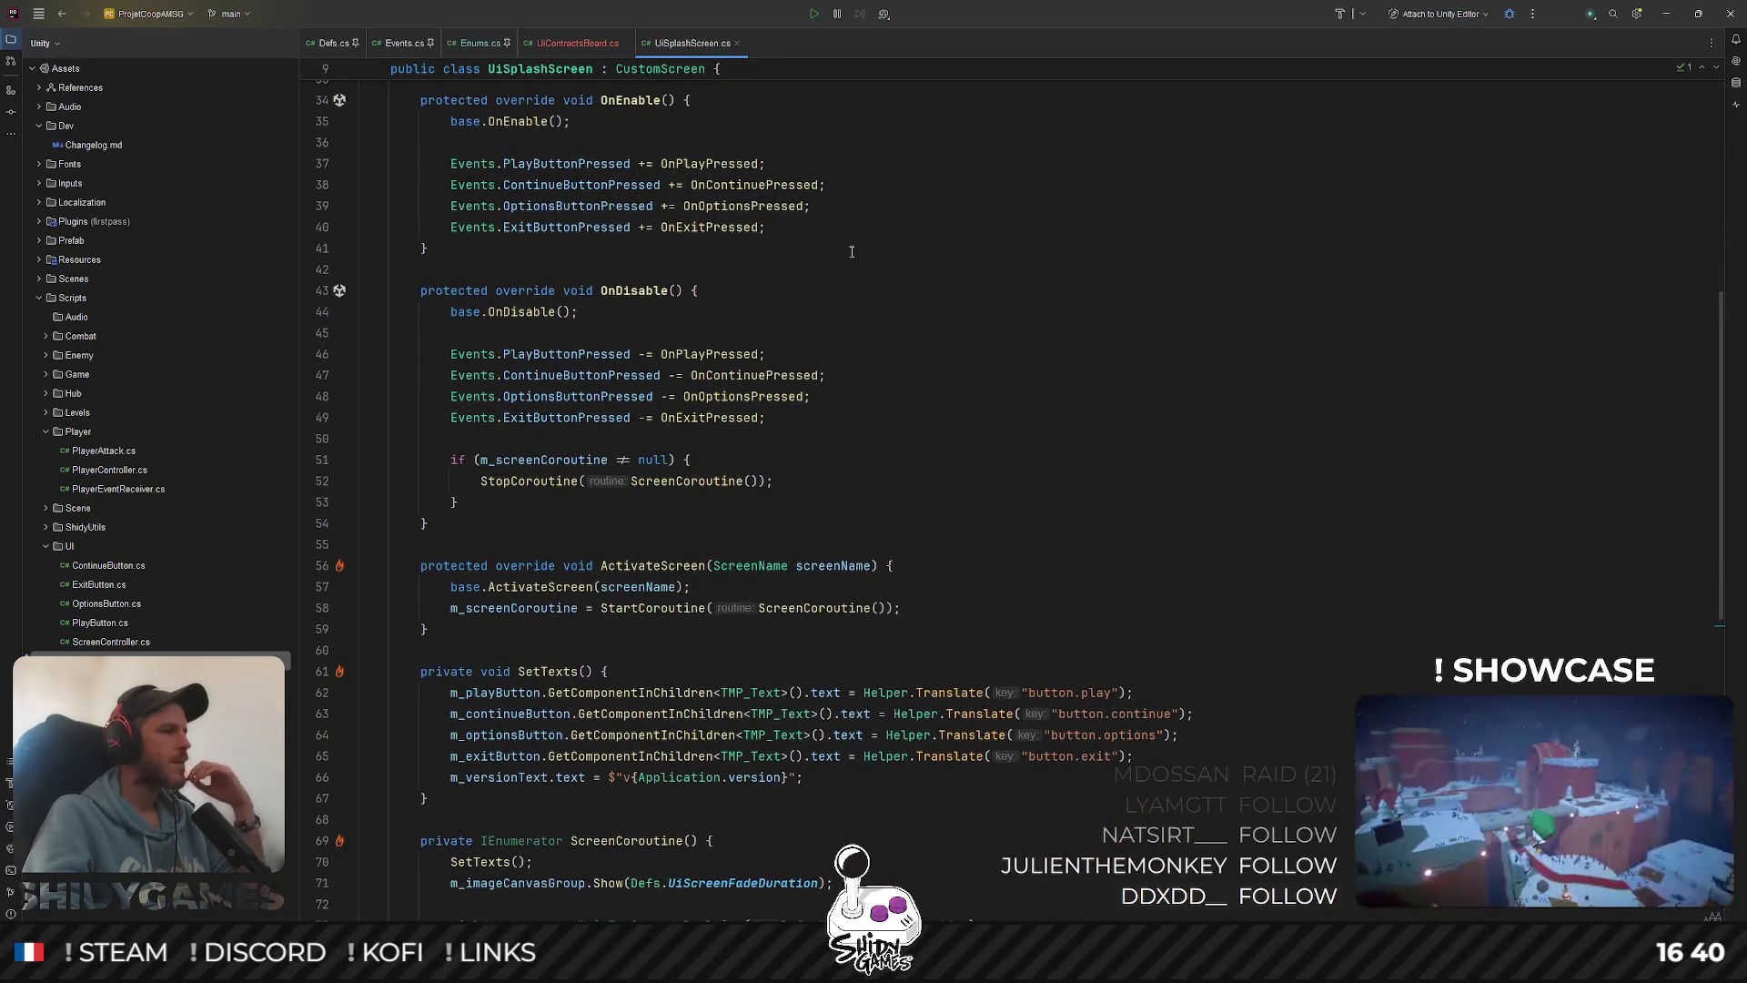
pyautogui.scroll(-2, 851, 252)
pyautogui.scroll(2, 852, 249)
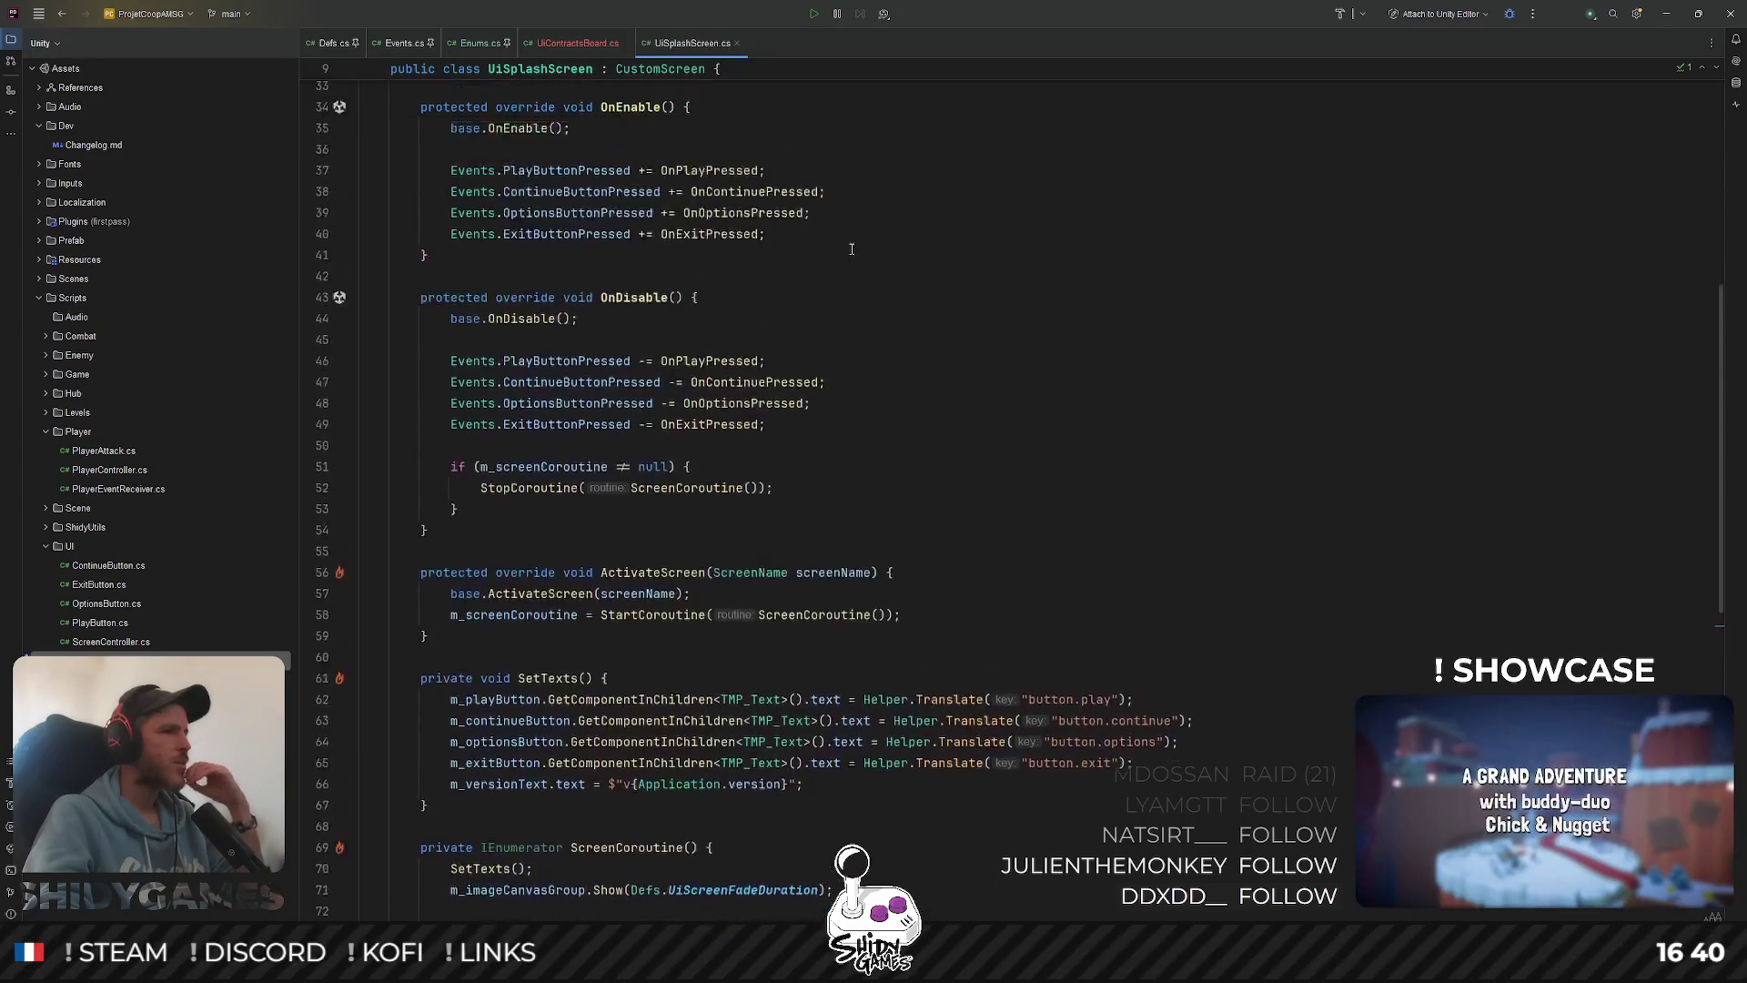
pyautogui.scroll(3, 852, 249)
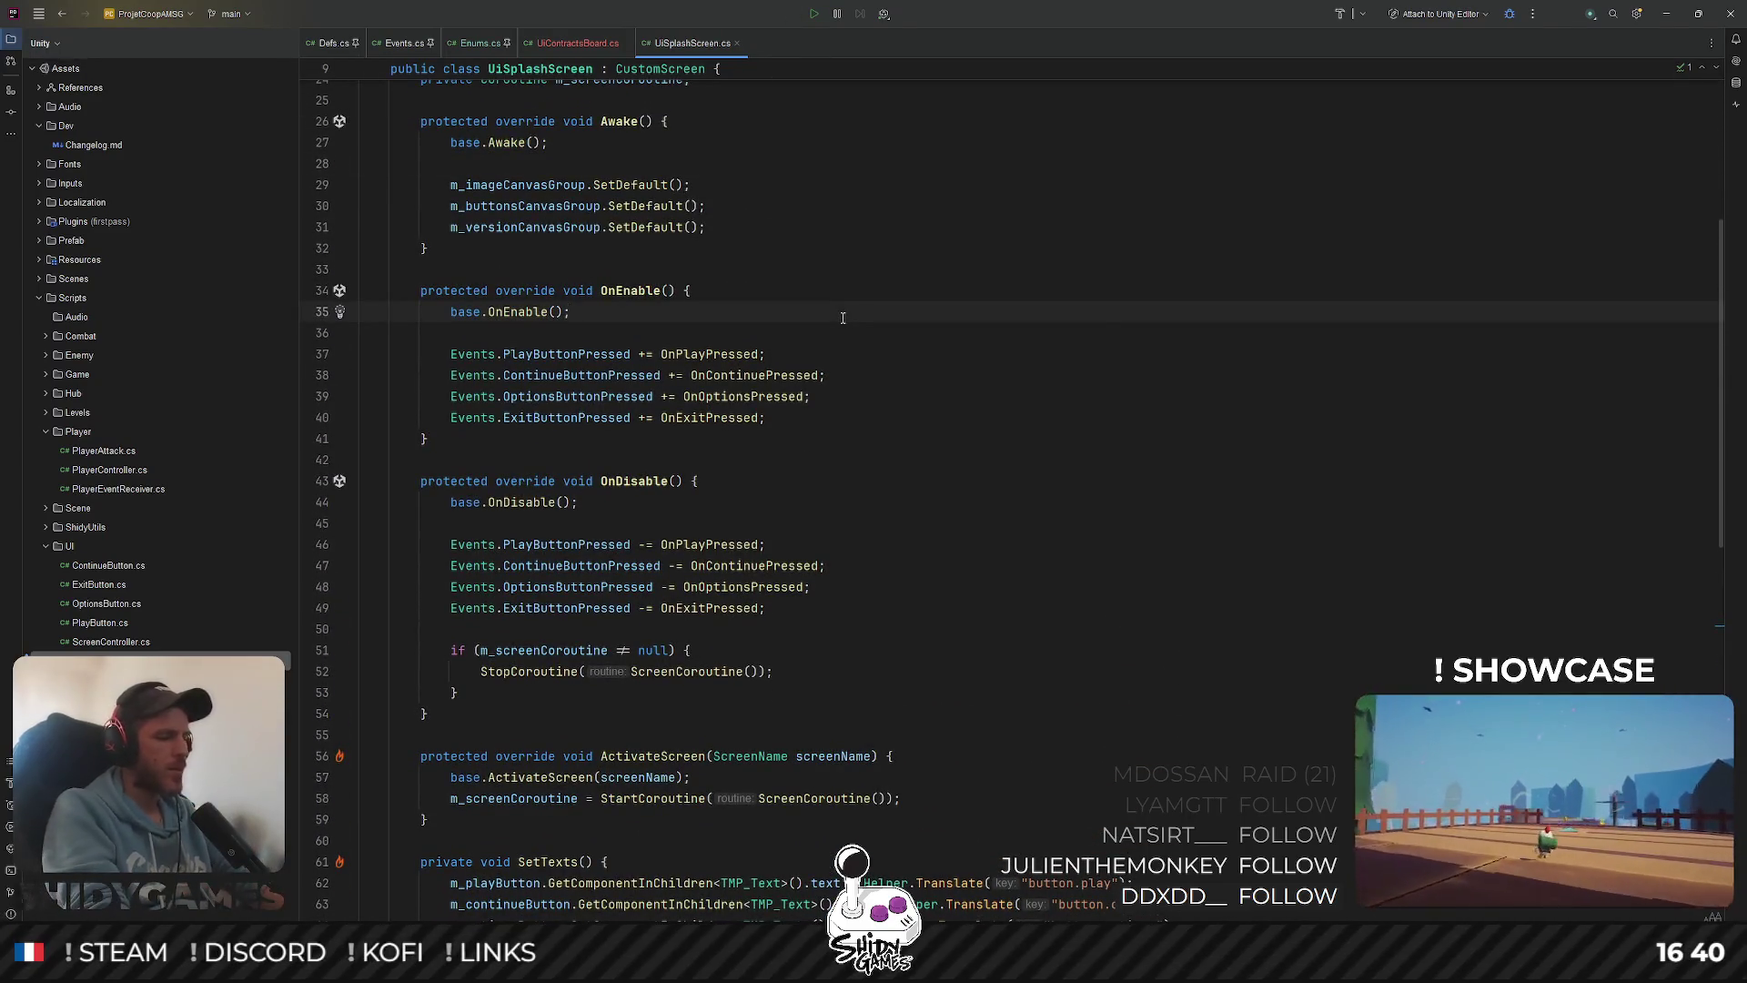
pyautogui.hotkey('ctrl', 'shift', 'n')
# Open PlayerController.cs and copy its Controls m_controls declaration
pyautogui.write('playerc')
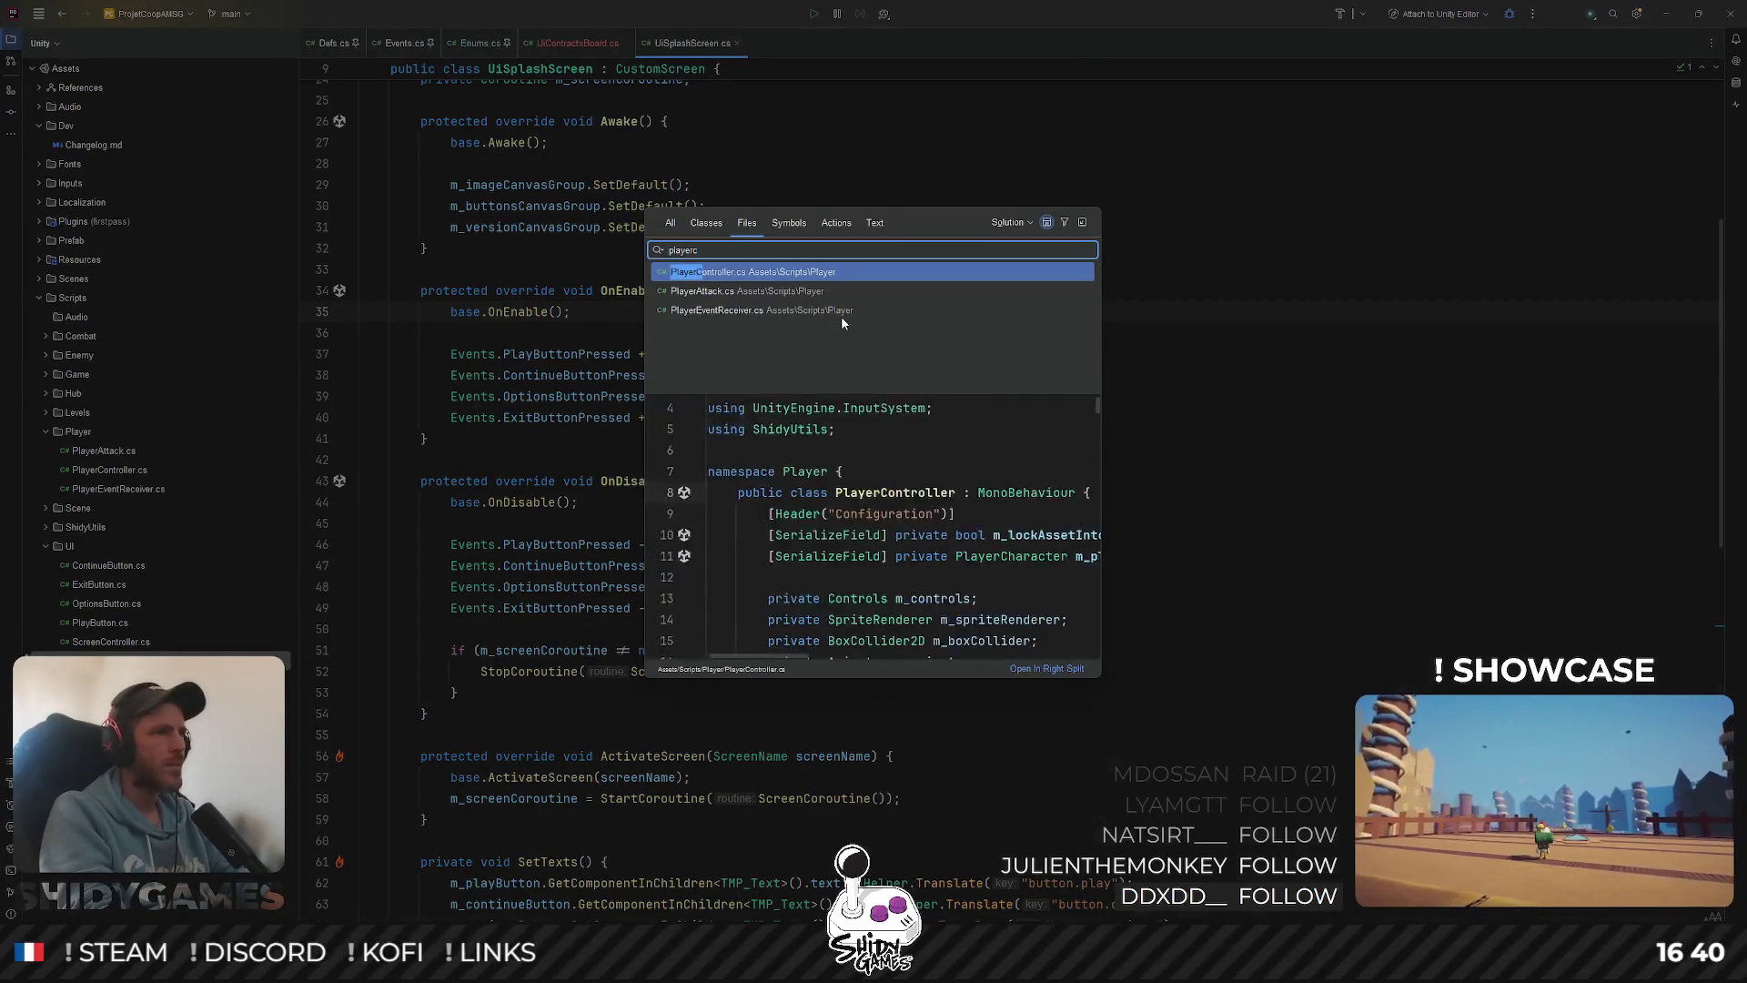
pyautogui.press('Return')
pyautogui.scroll(20, 855, 373)
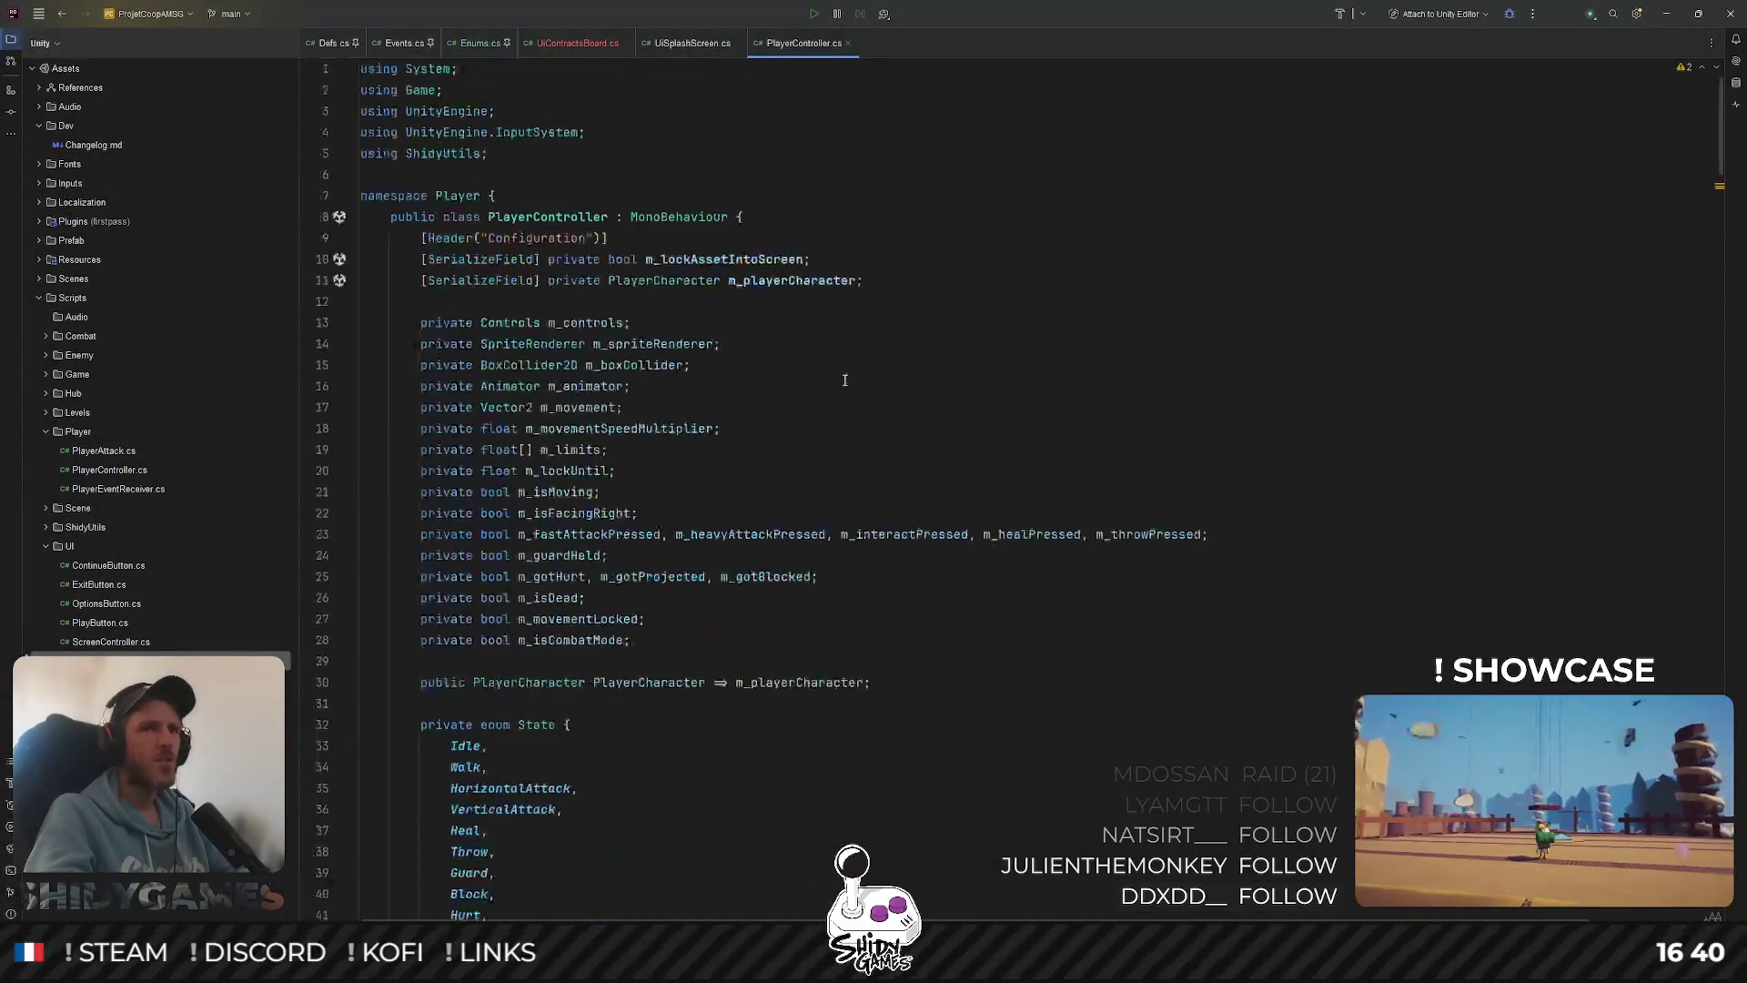
pyautogui.scroll(-10, 769, 373)
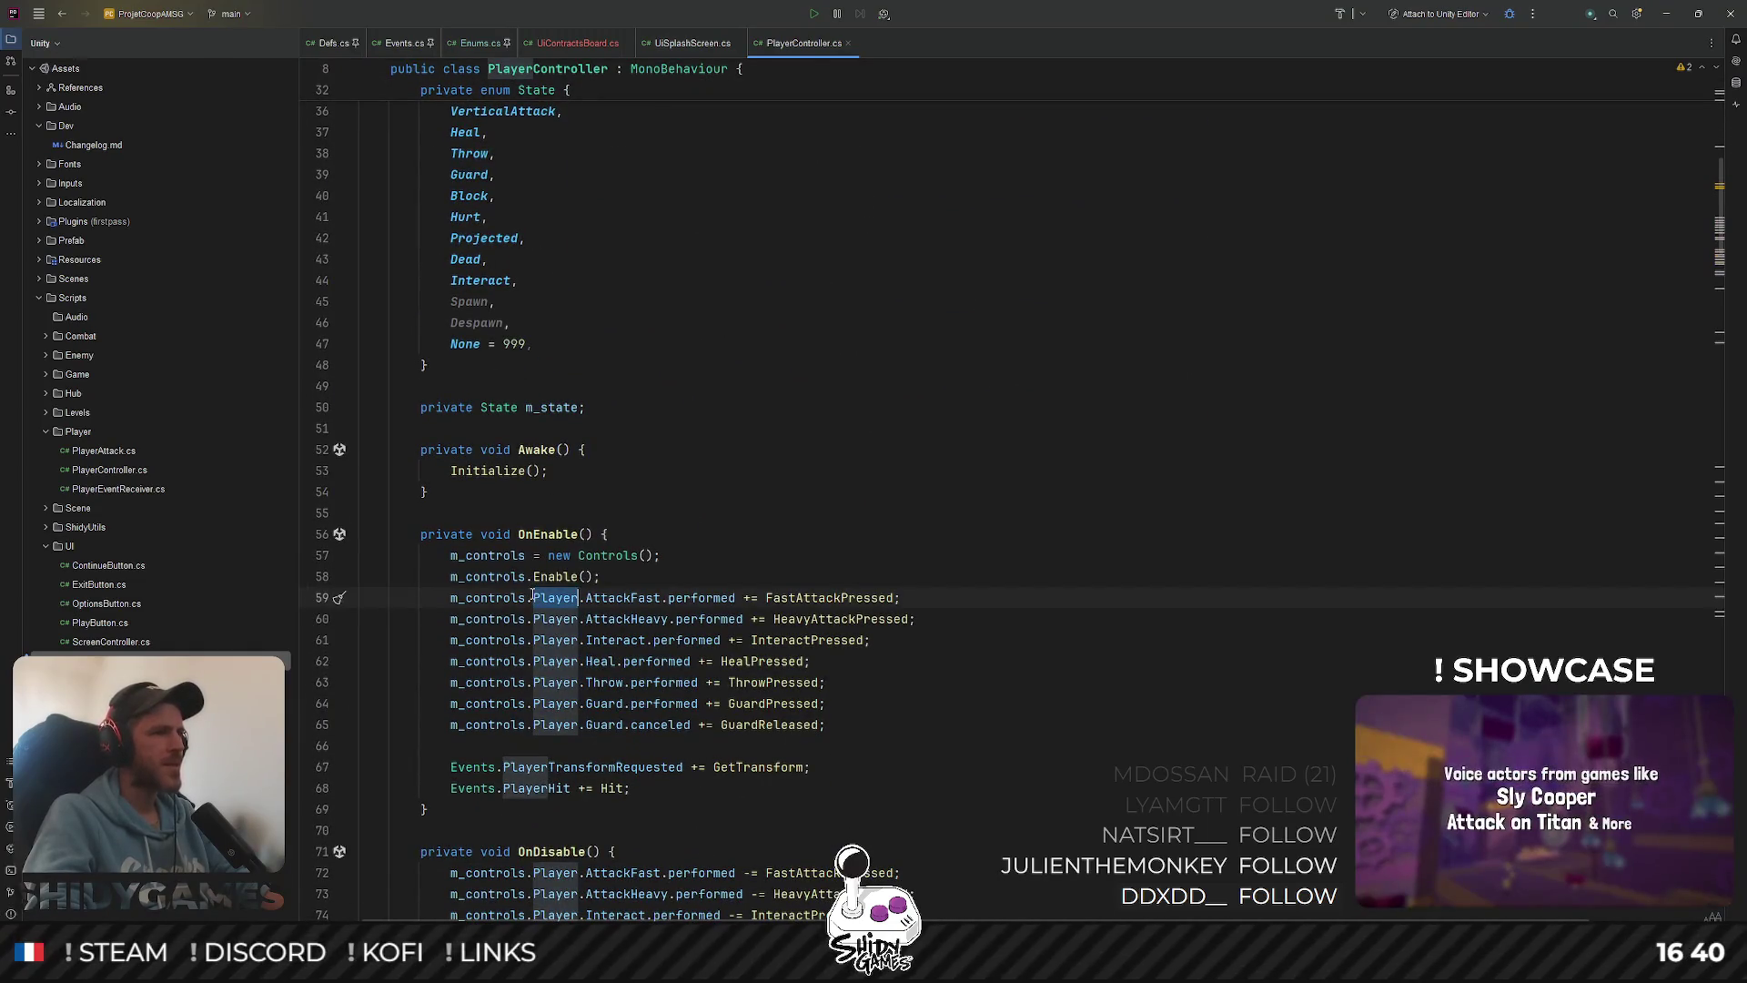
pyautogui.keyDown('ctrl'); pyautogui.click(491, 598); pyautogui.keyUp('ctrl')
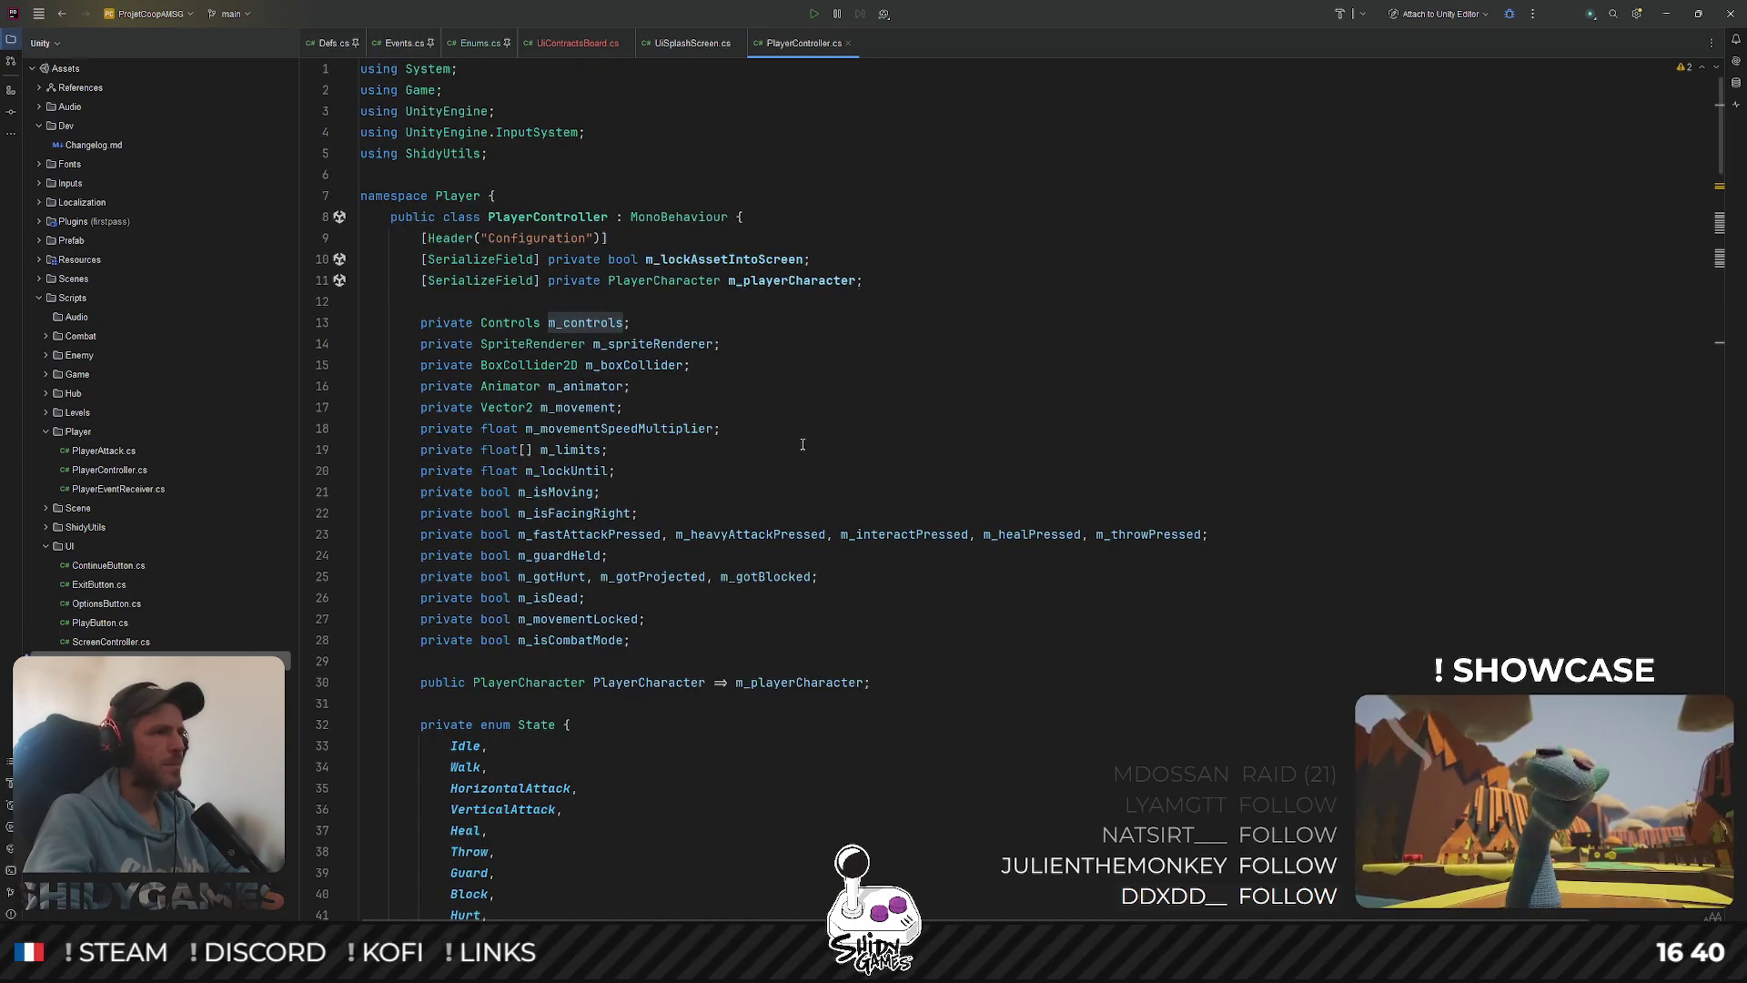
pyautogui.scroll(-2, 803, 444)
pyautogui.moveTo(631, 195); pyautogui.dragTo(436, 196)
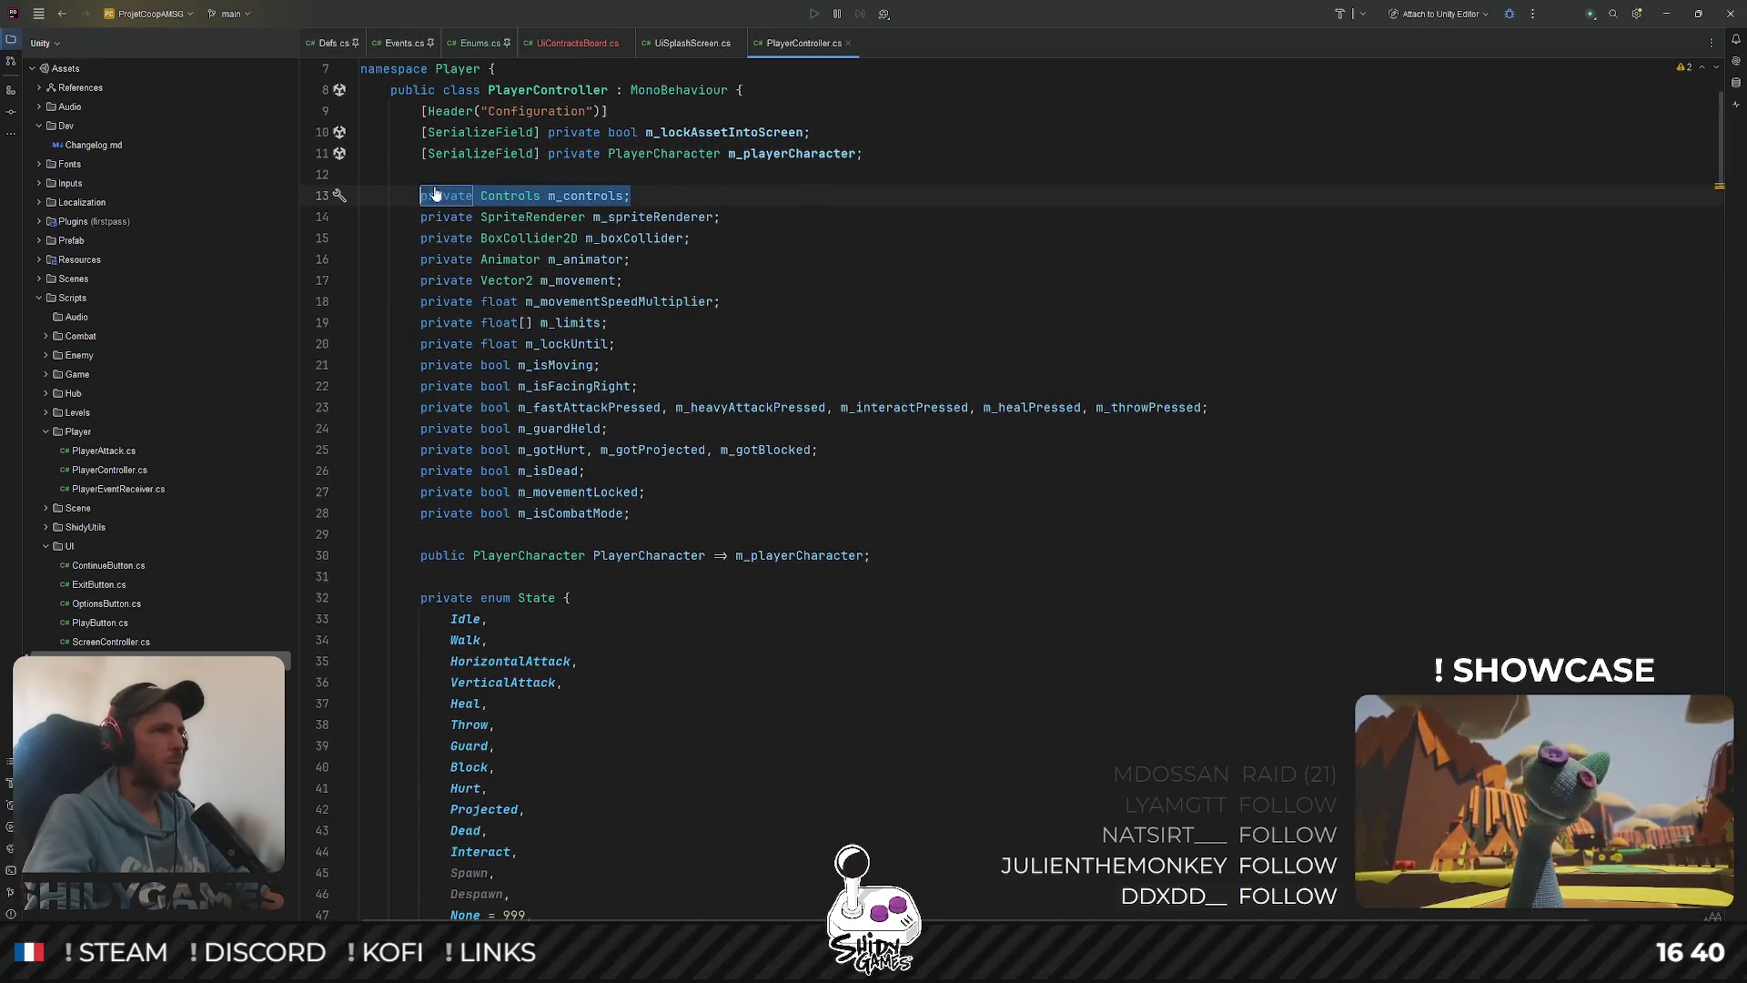
# Paste the m_controls field into UiContractsBoard.cs and begin an override void method below it
pyautogui.click(580, 43)
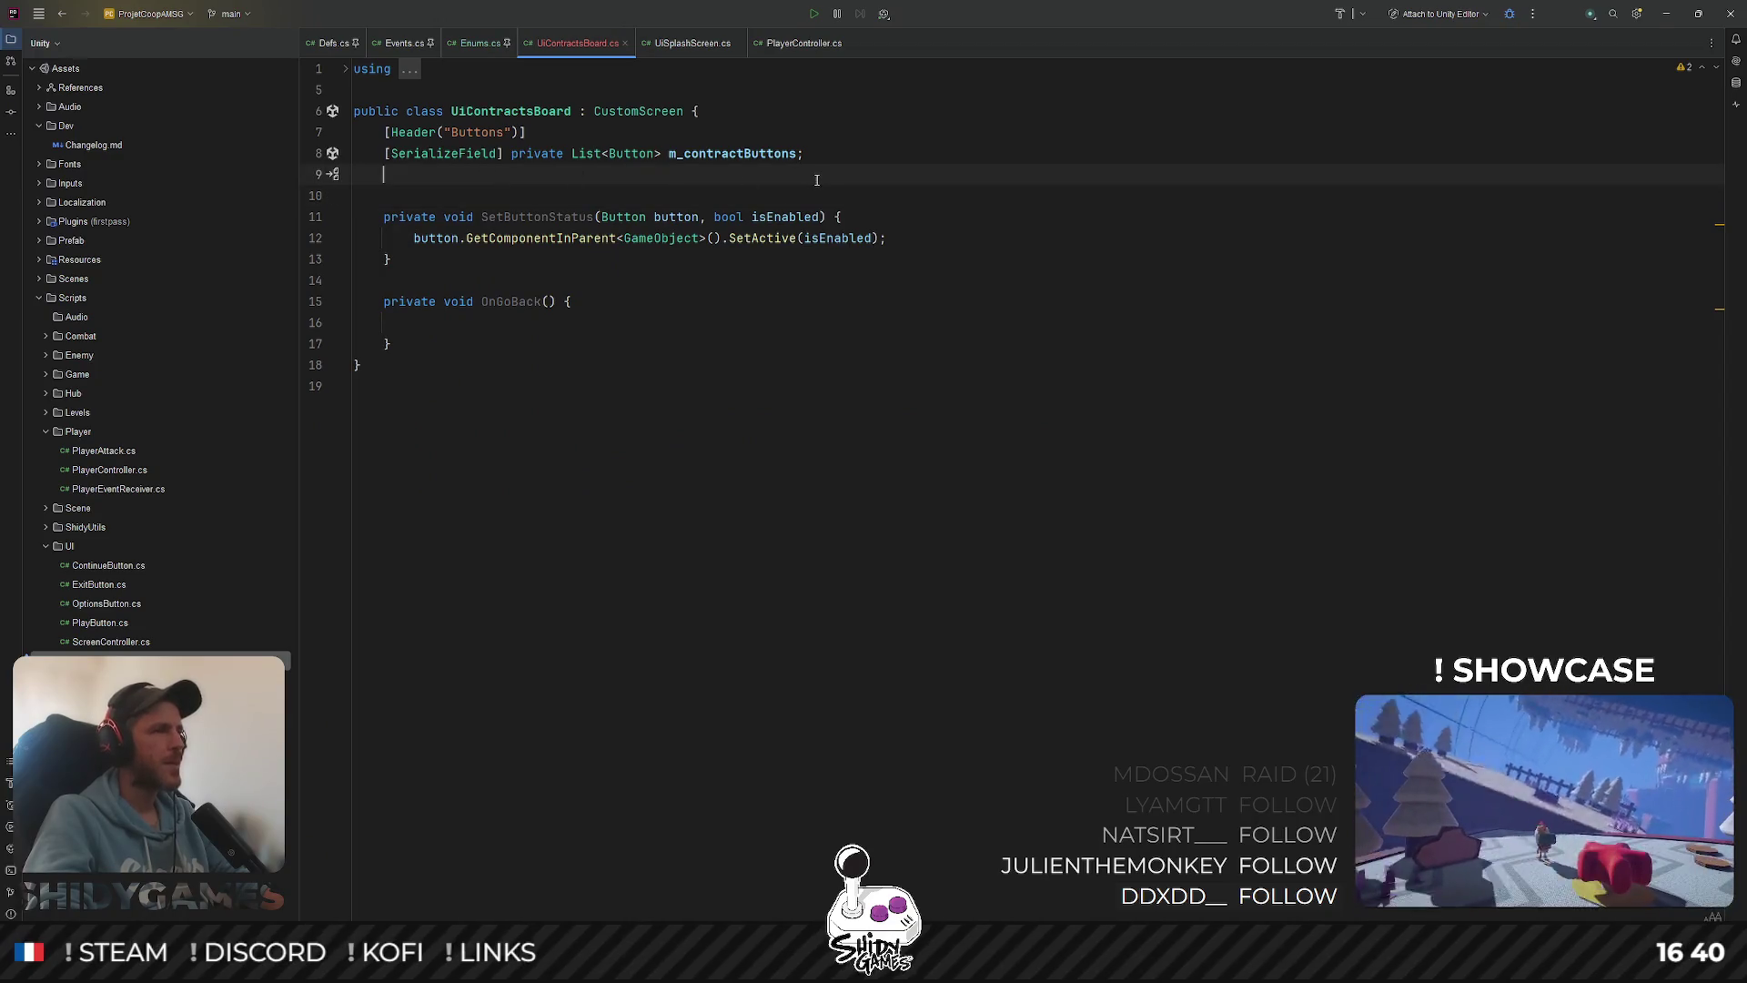
pyautogui.write('private Controls m_controls;')
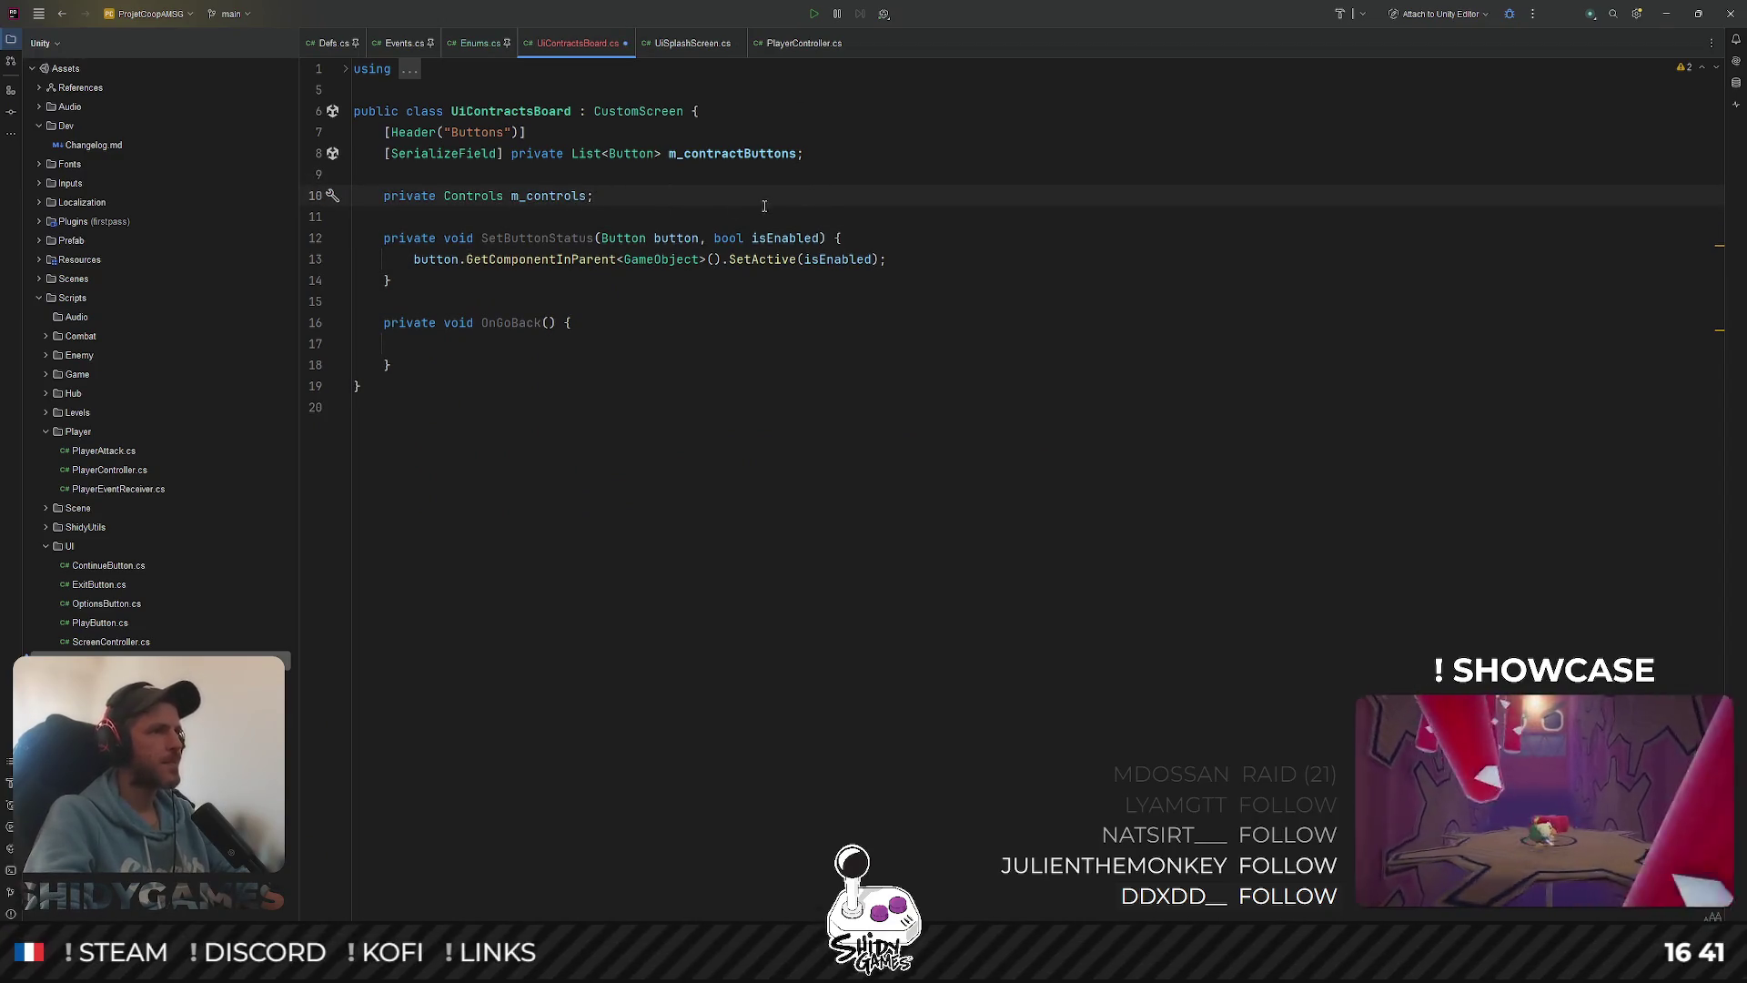
pyautogui.press('Return')
pyautogui.press('Return')
pyautogui.write('private voi')
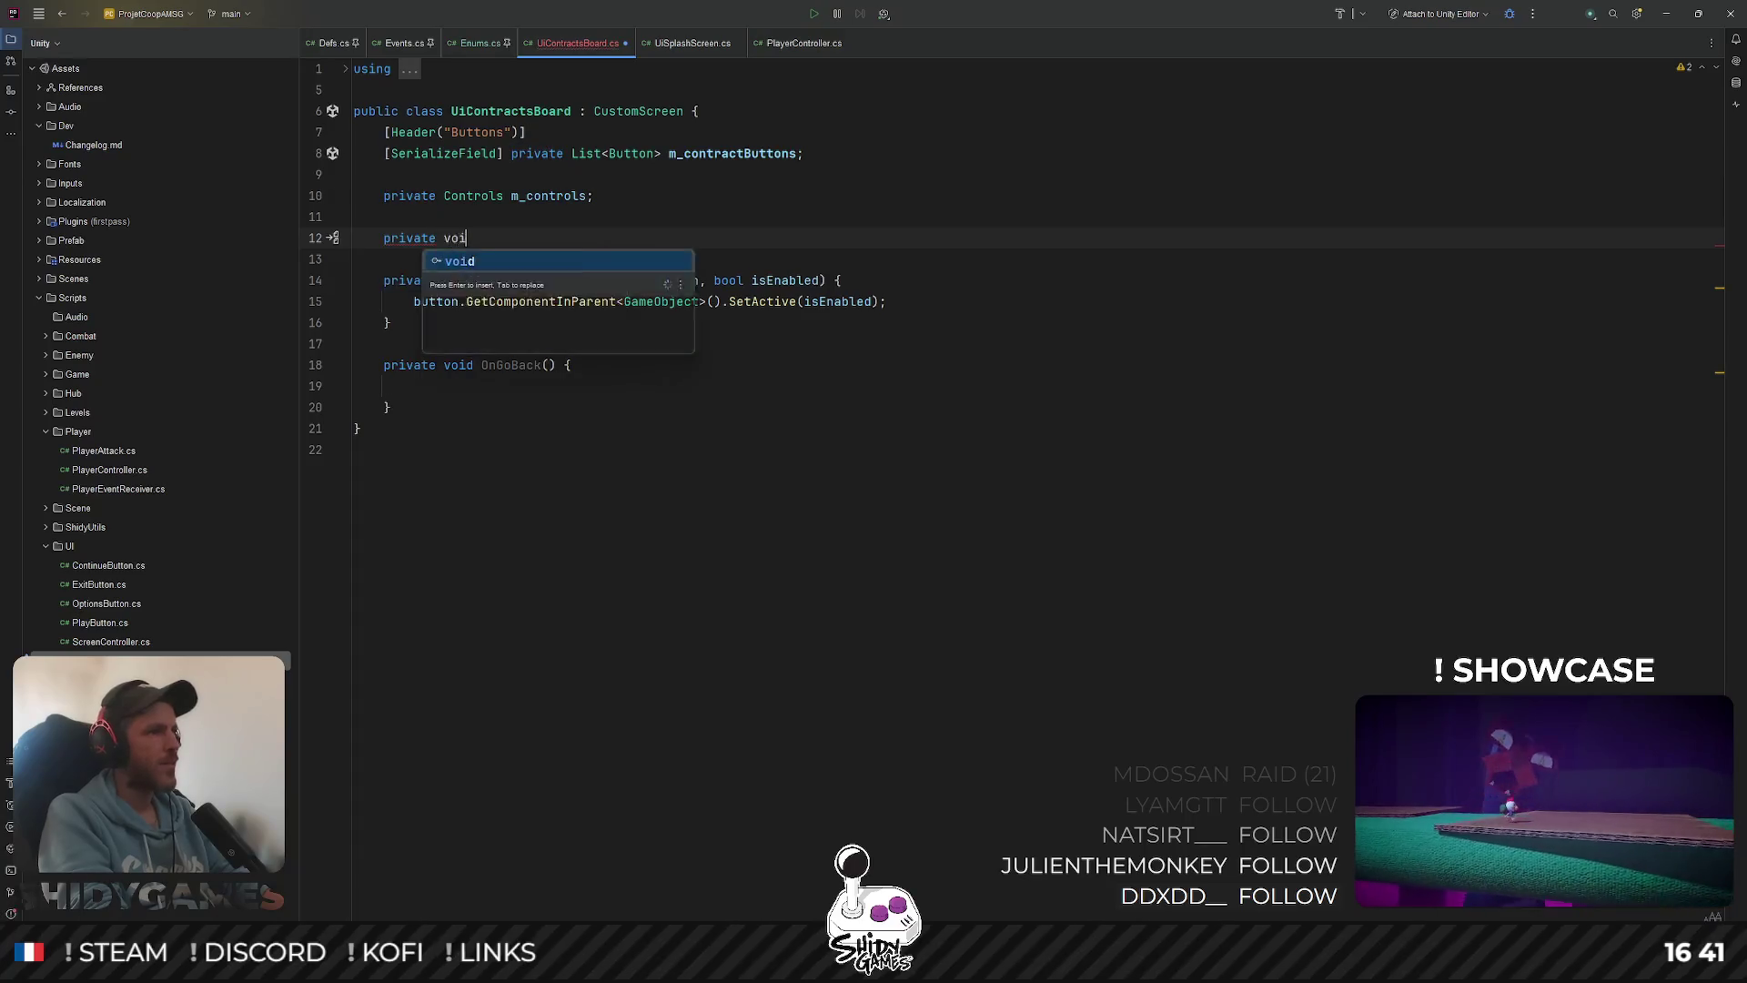
pyautogui.write('d OnD')
pyautogui.press('Return')
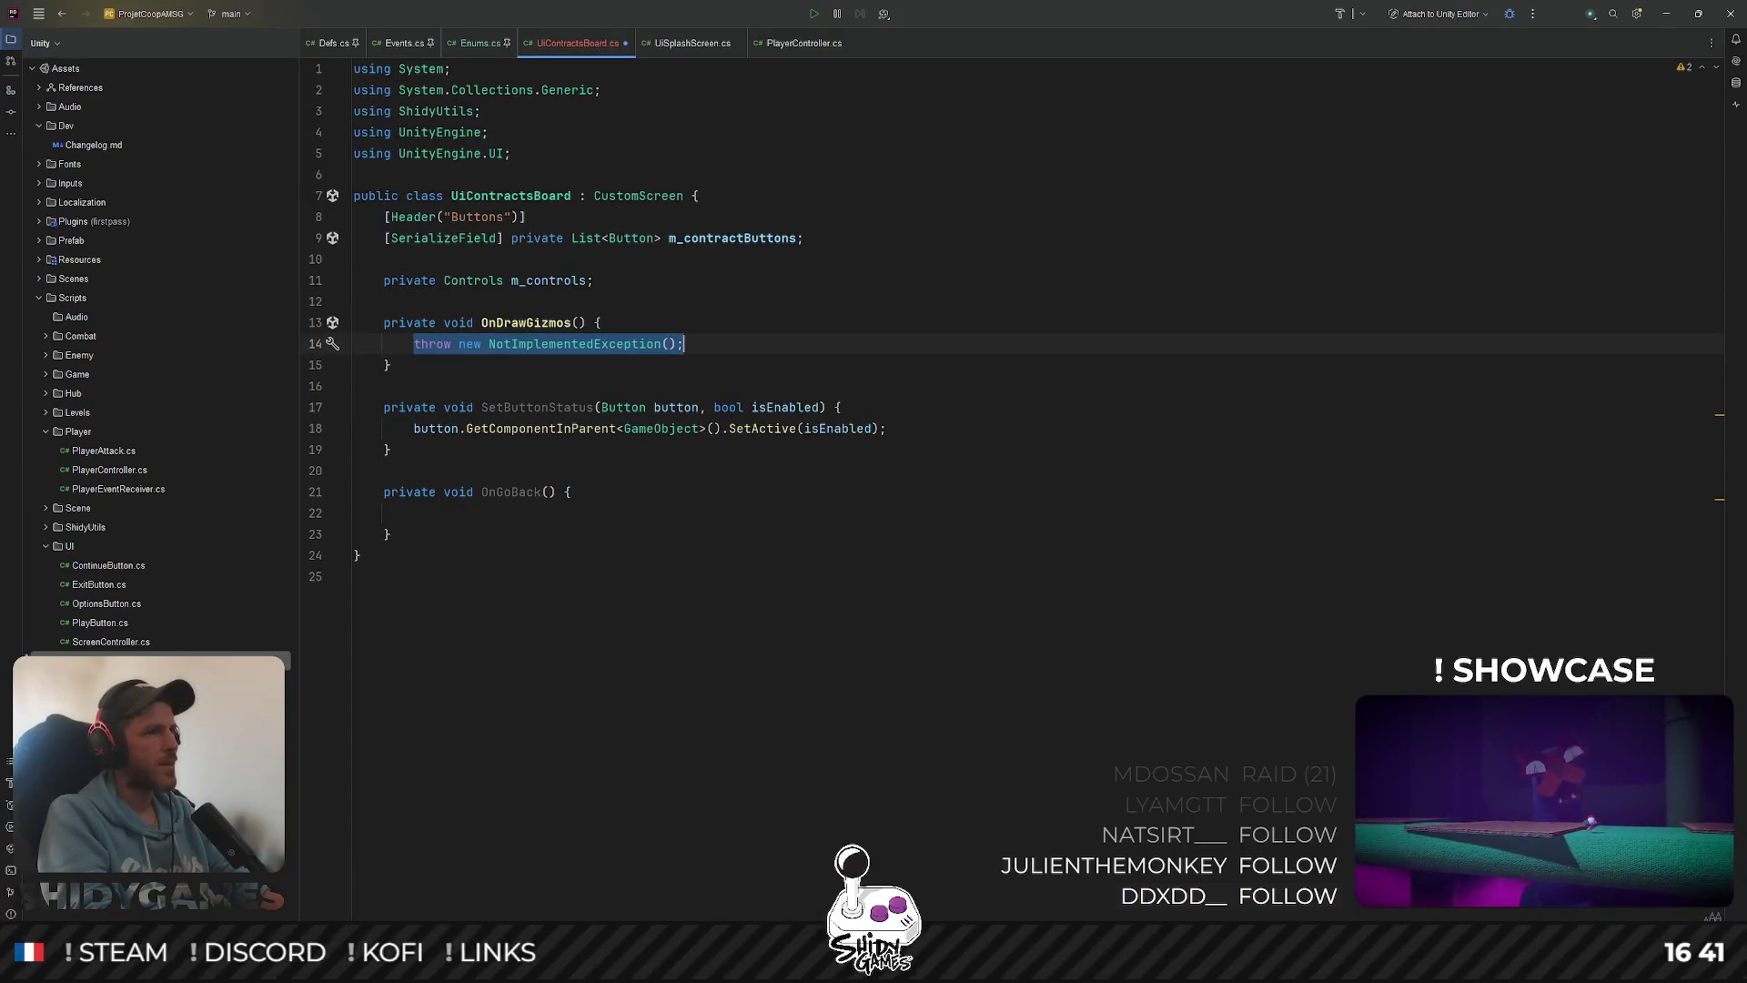
pyautogui.hotkey('ctrl', 'z')
pyautogui.write('Aw')
pyautogui.write('override vo')
pyautogui.write('id')
# Complete the Awake override declaration with its base.Awake() call in the body
pyautogui.press('Return')
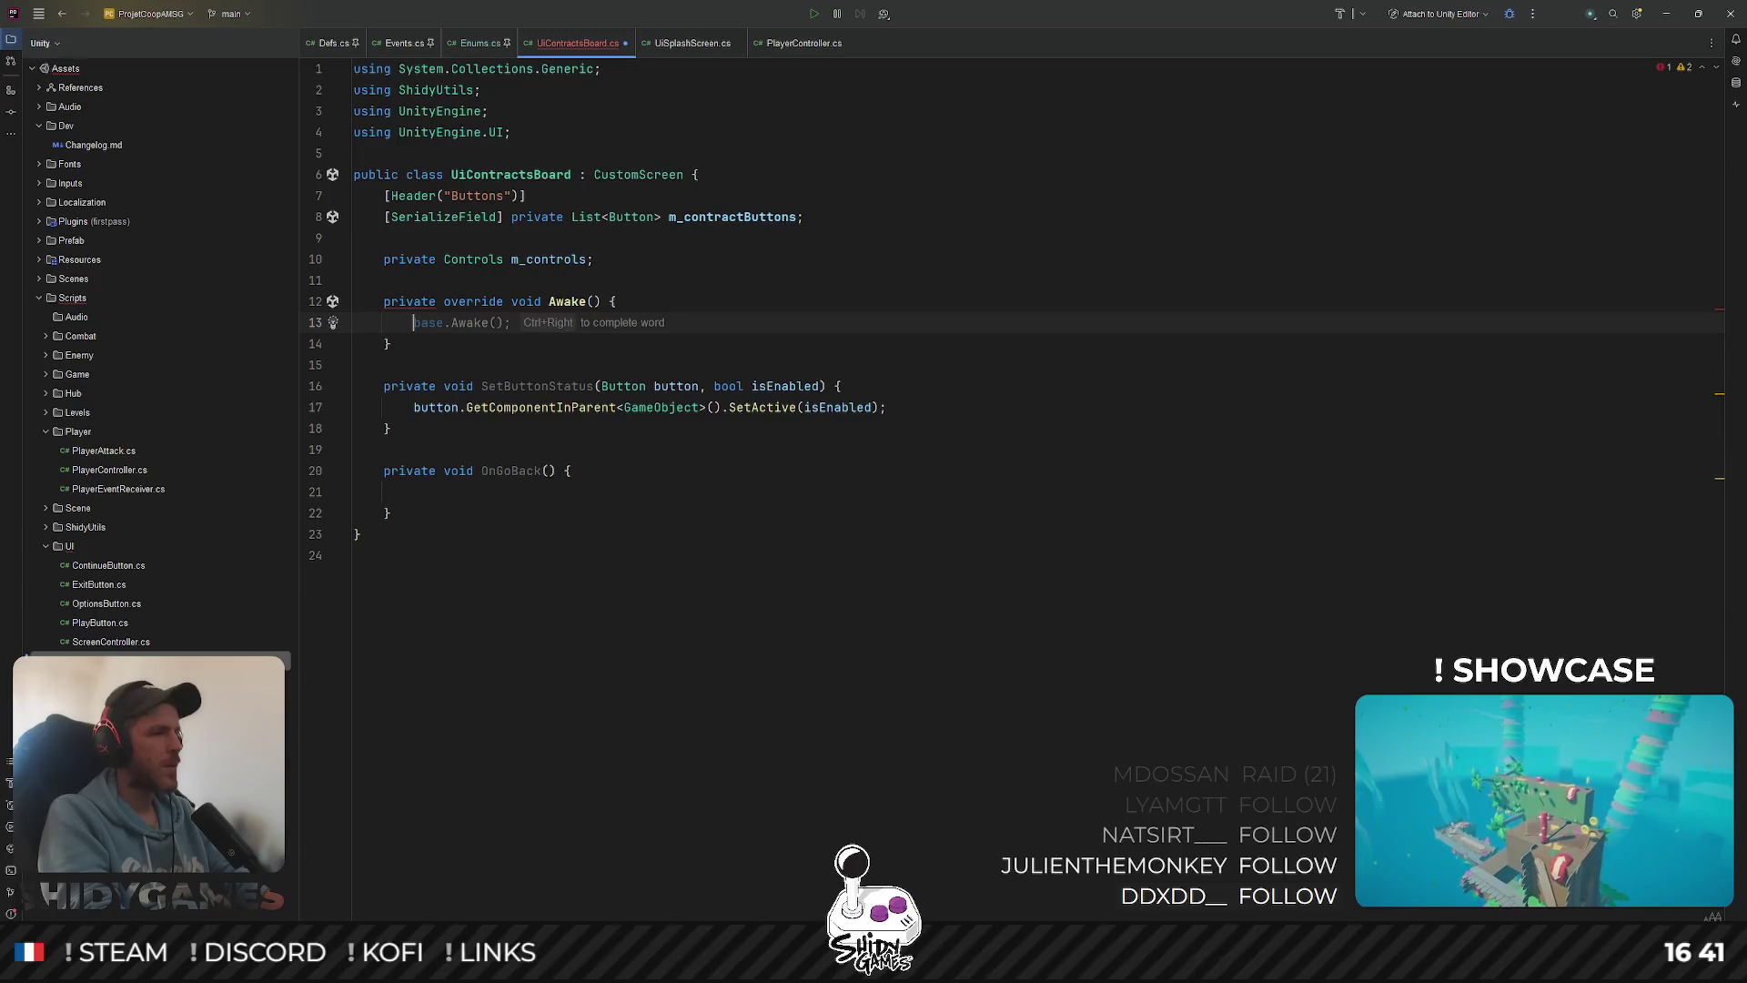
pyautogui.press('Tab')
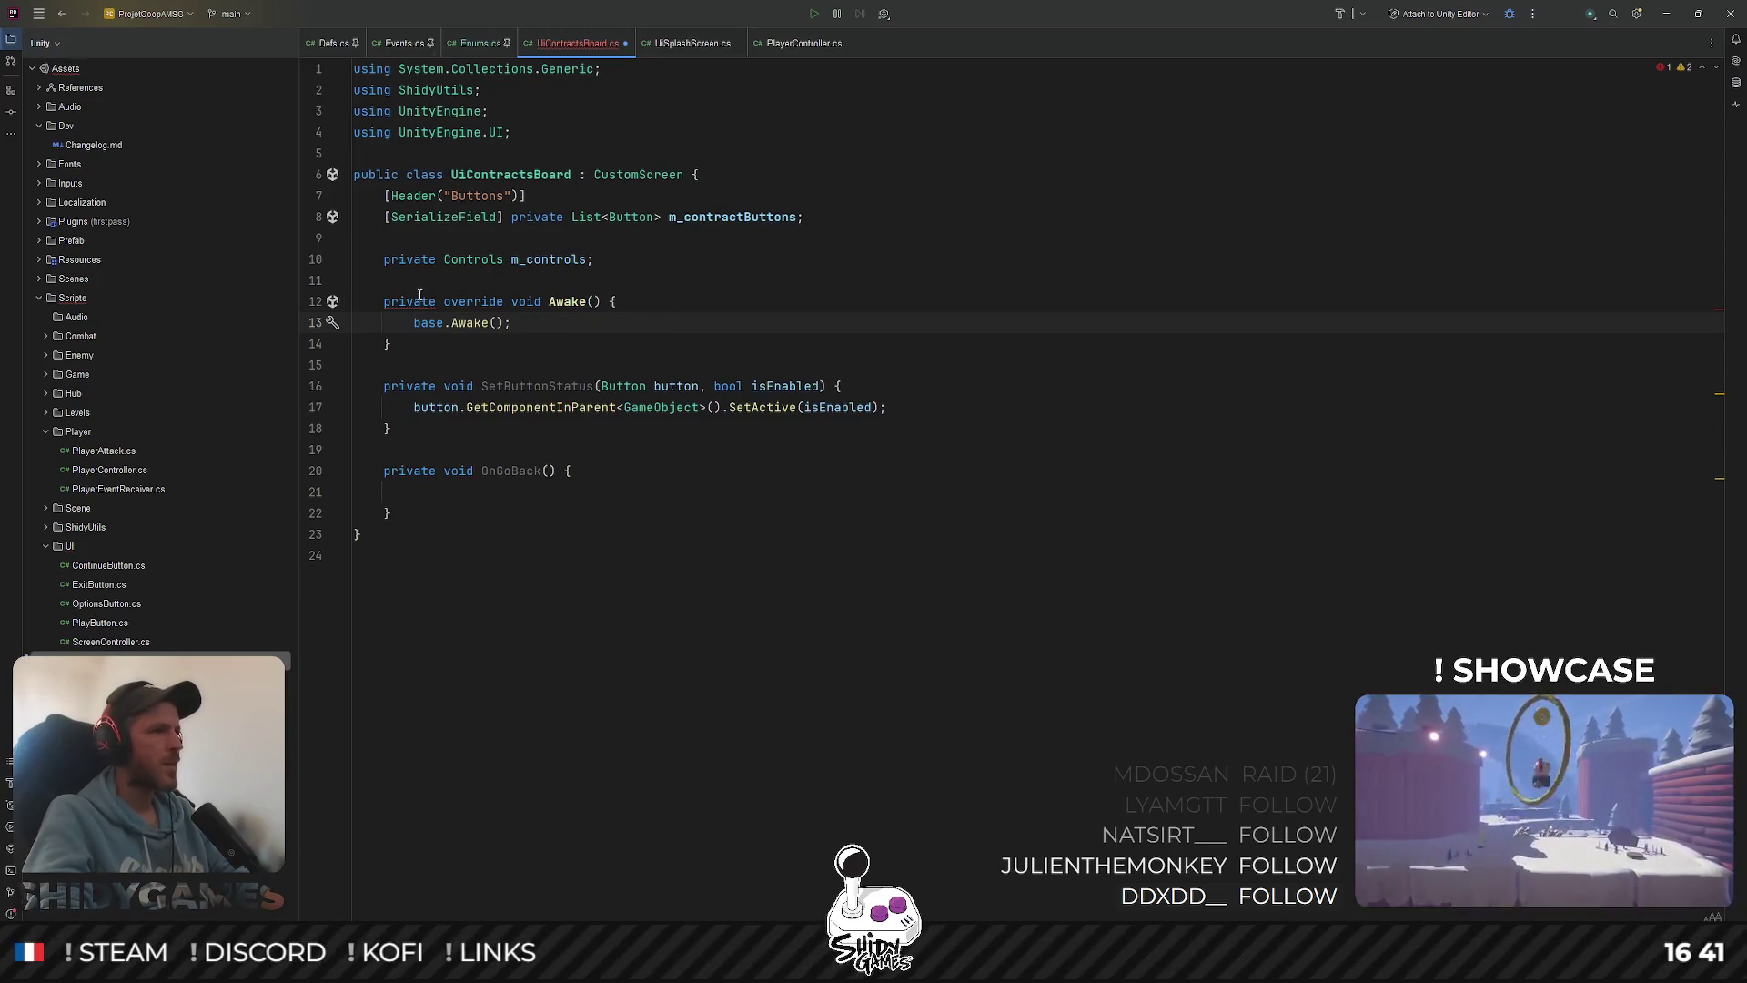
pyautogui.click(694, 44)
pyautogui.click(567, 42)
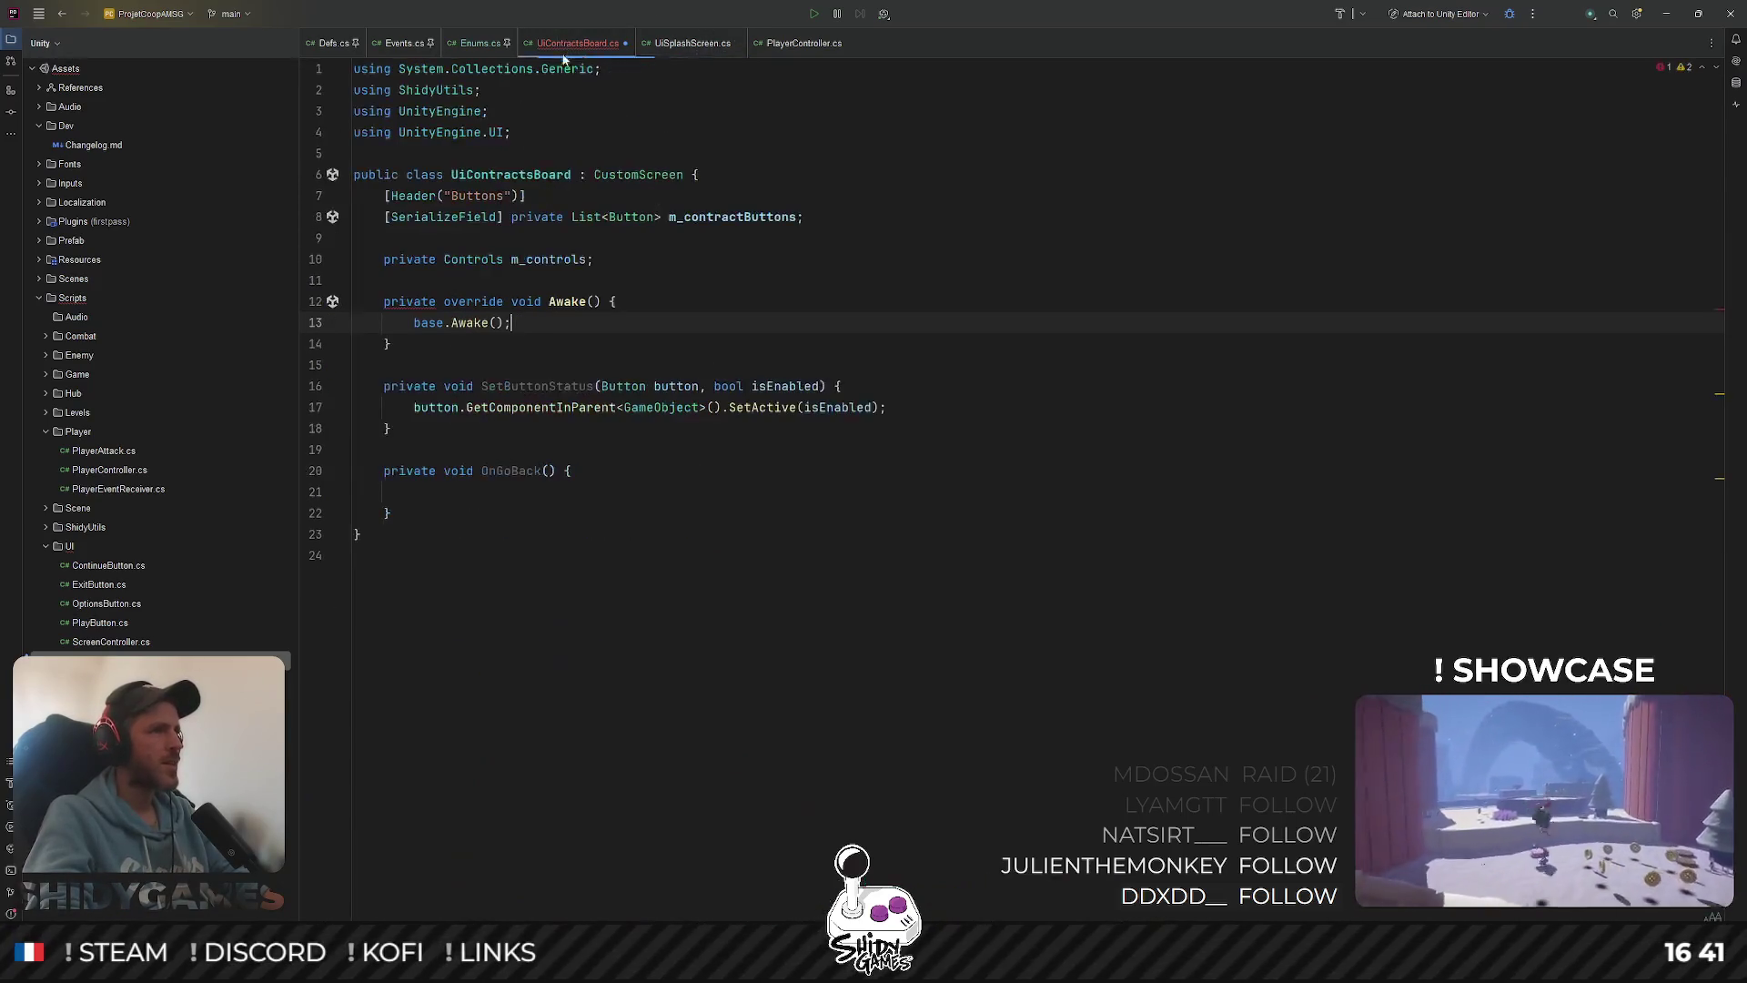
# Make Awake protected, add m_controls = new Controls() to its body, and save
pyautogui.doubleClick(407, 302)
pyautogui.write('prote')
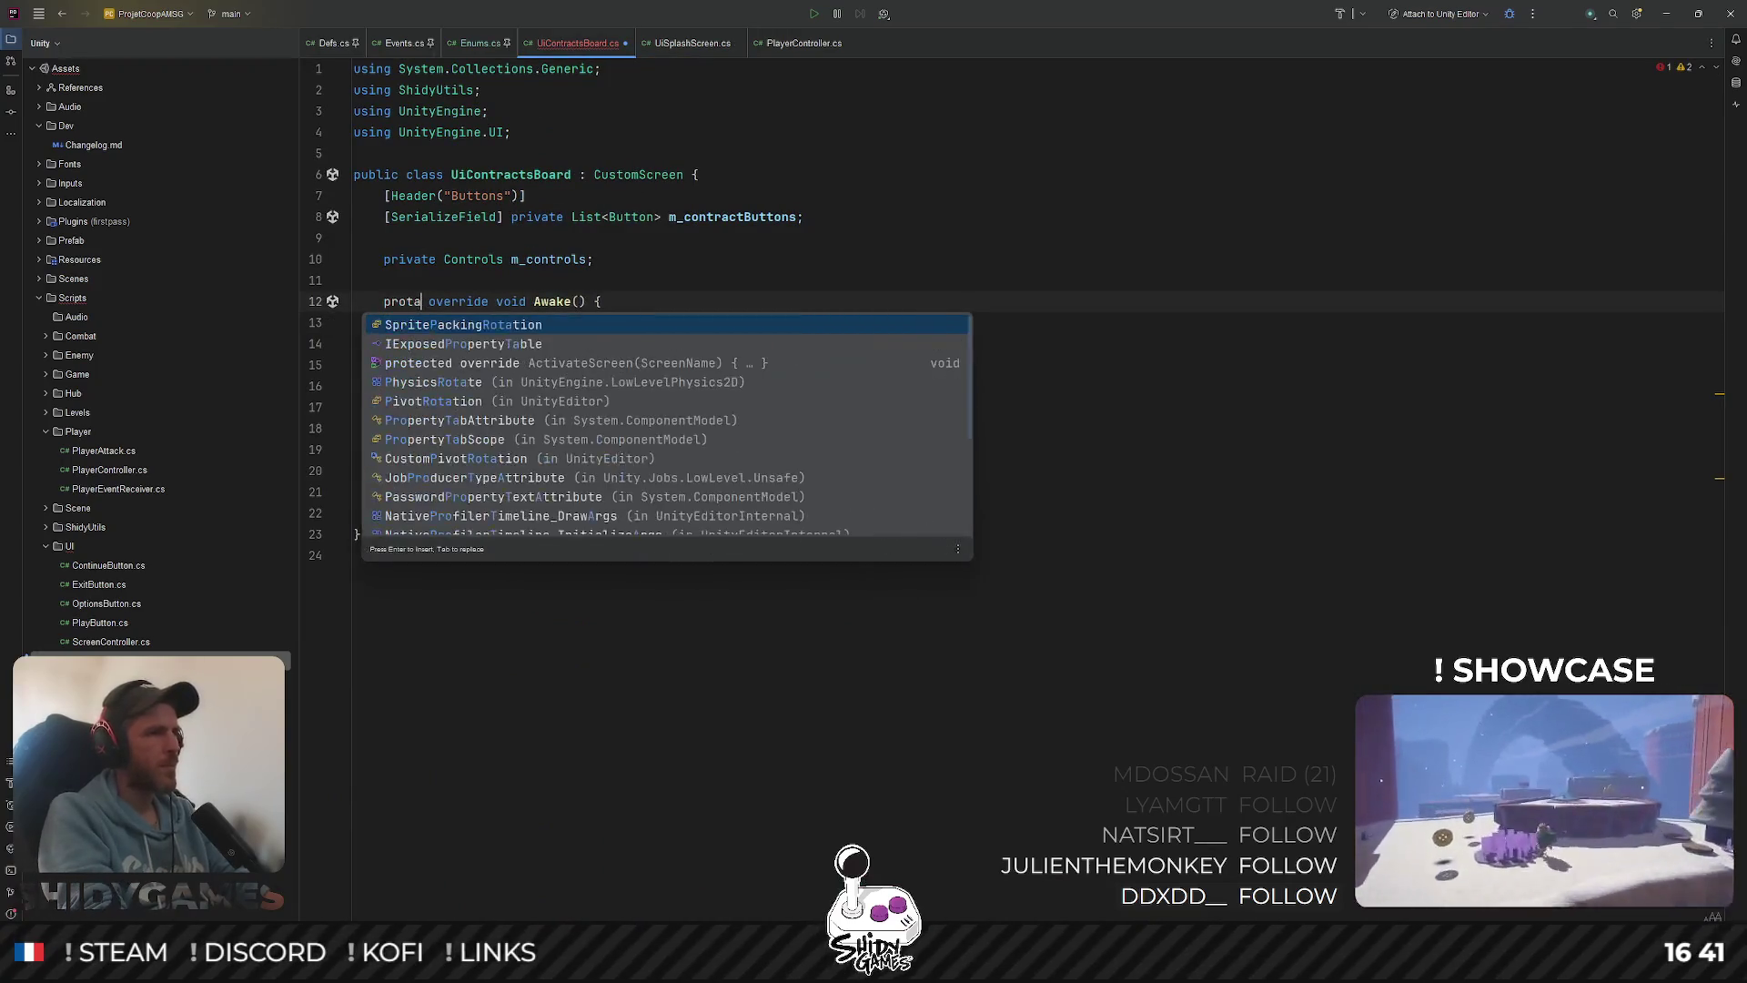
pyautogui.press('Return')
pyautogui.press('Down')
pyautogui.press('End')
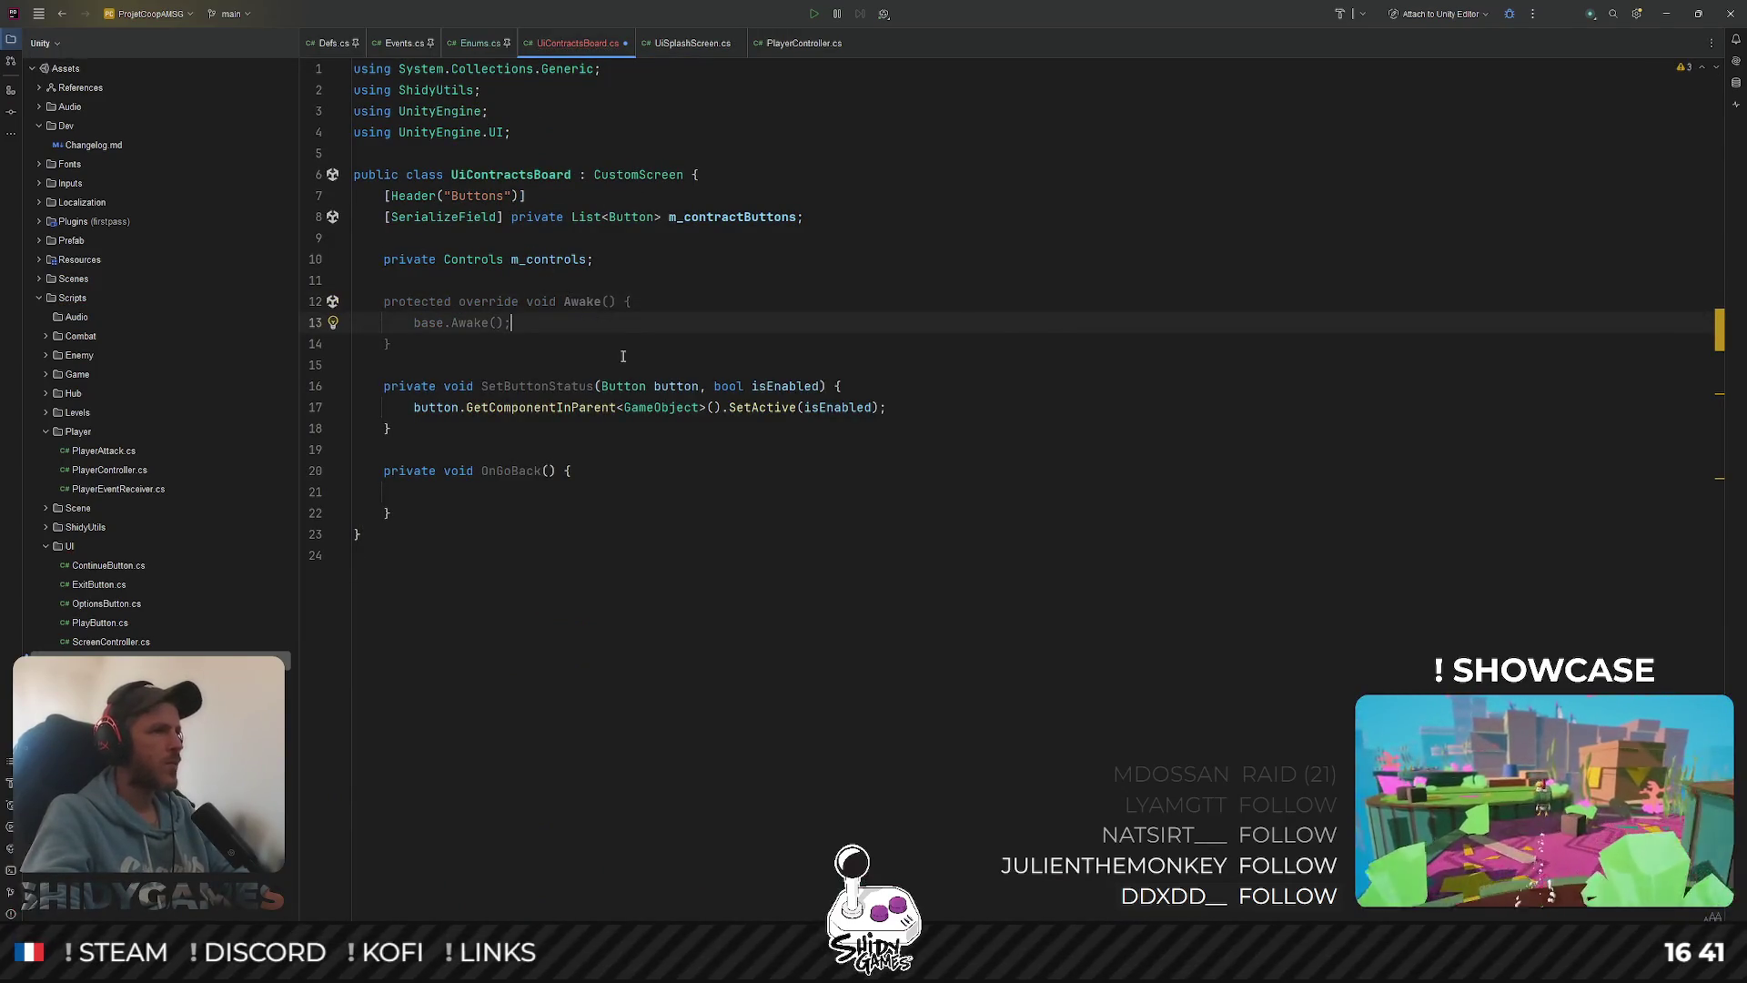
pyautogui.press('Return')
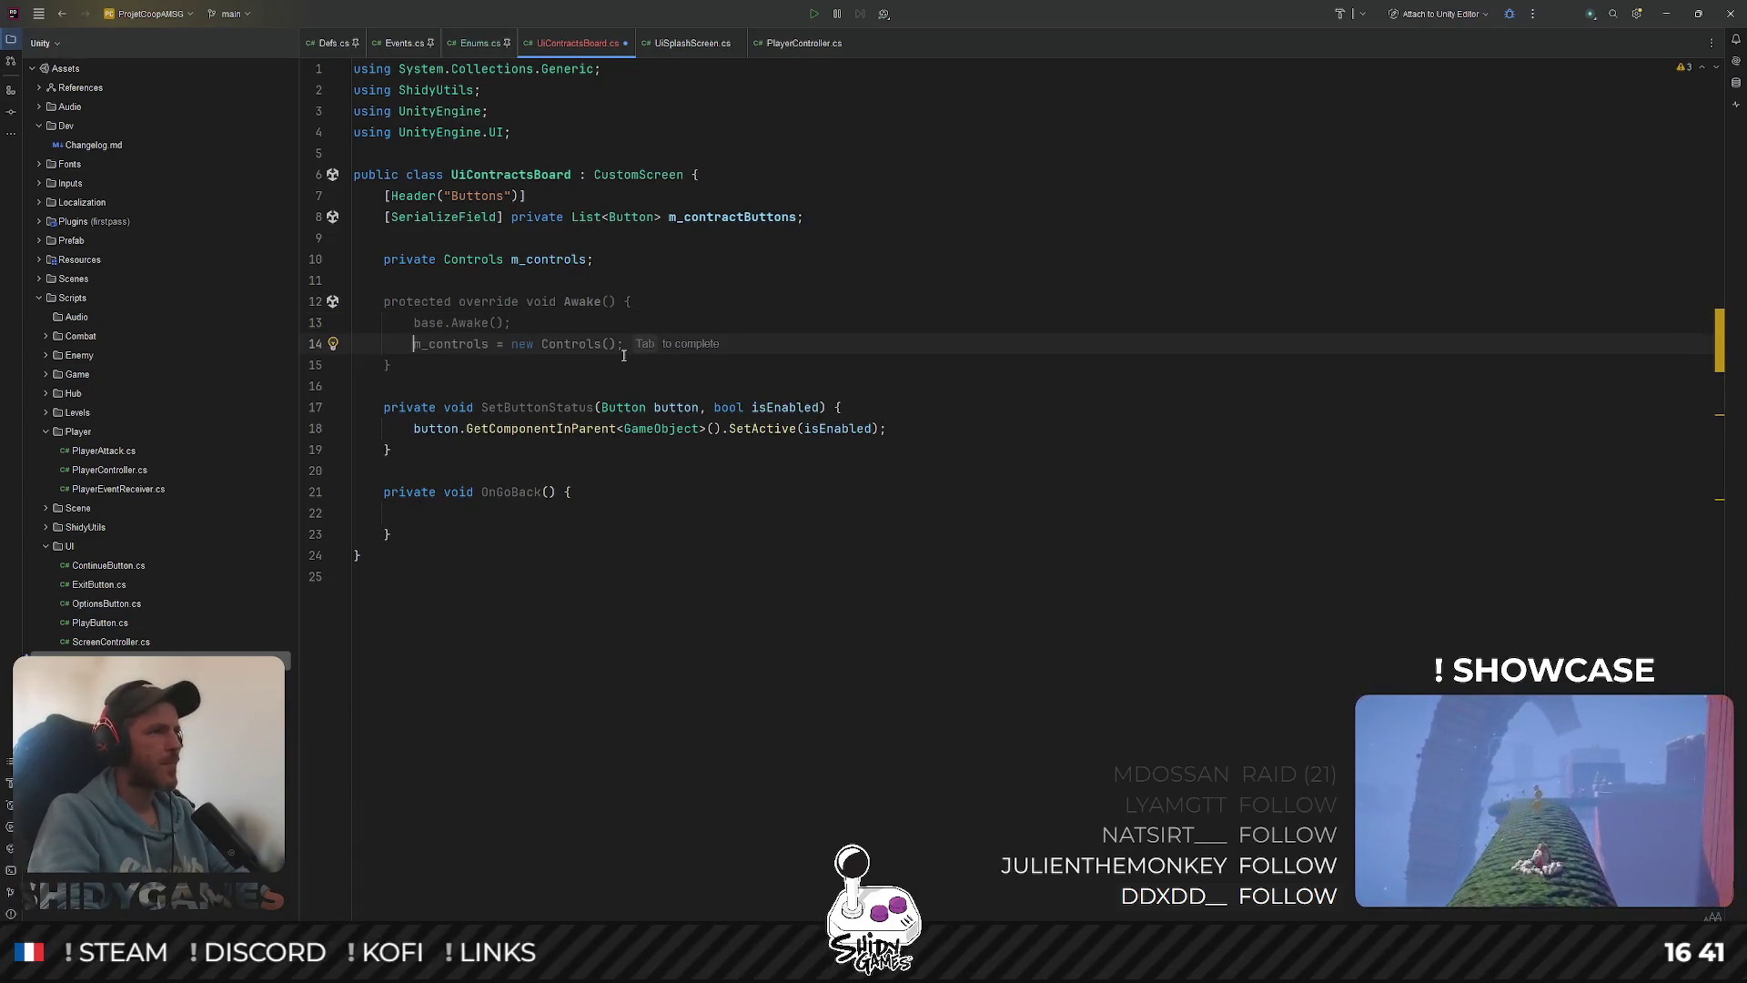
pyautogui.press('Tab')
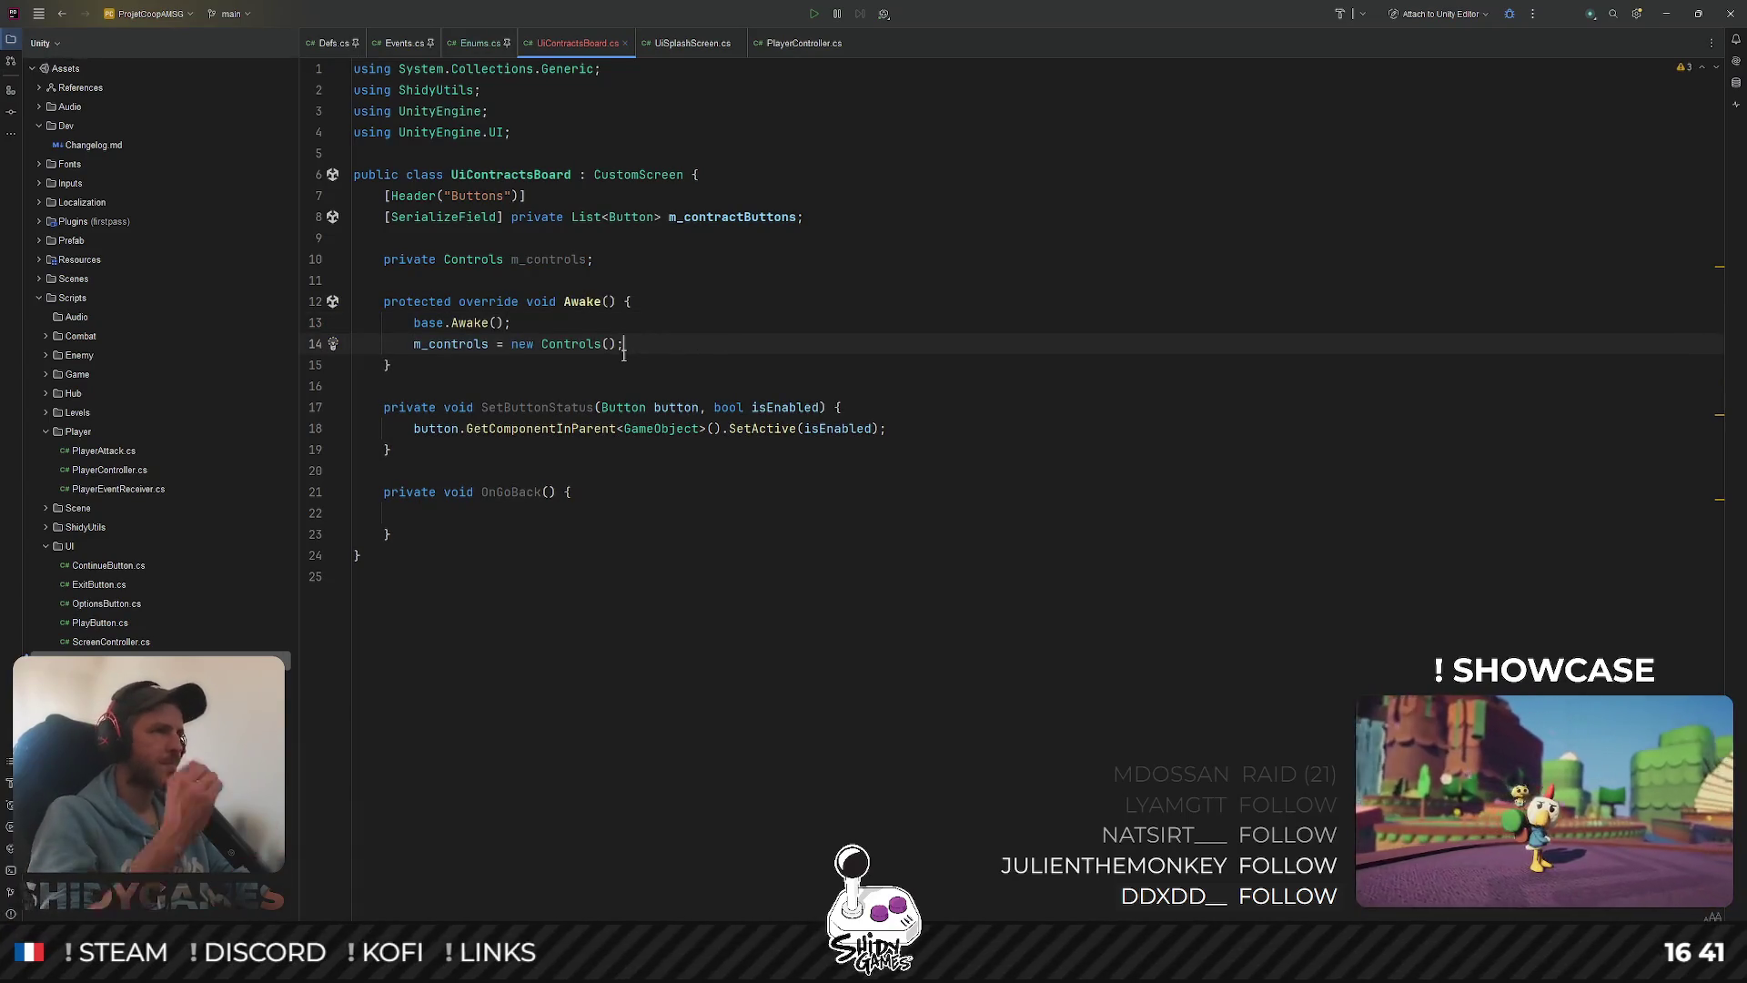
pyautogui.hotkey('ctrl', 's')
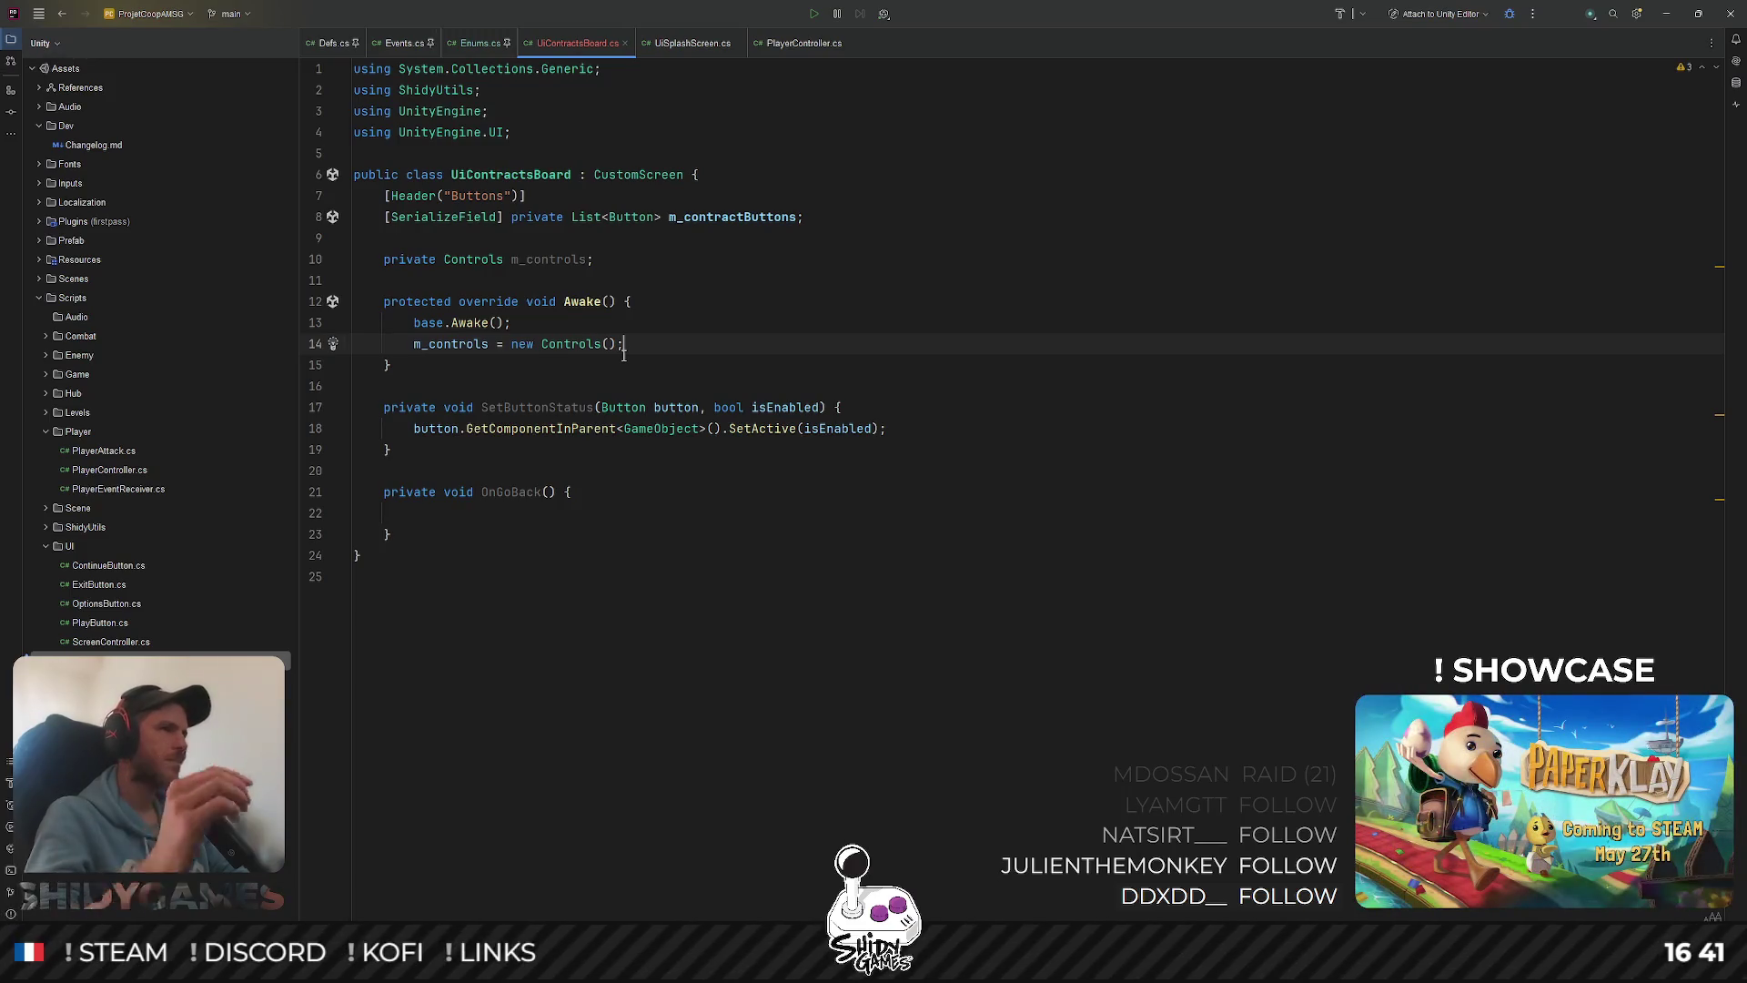
# Add a protected override void OnEnable method below Awake that calls base.OnEnable()
pyautogui.press('Up')
pyautogui.press('Up')
pyautogui.press('Up')
pyautogui.click(389, 367)
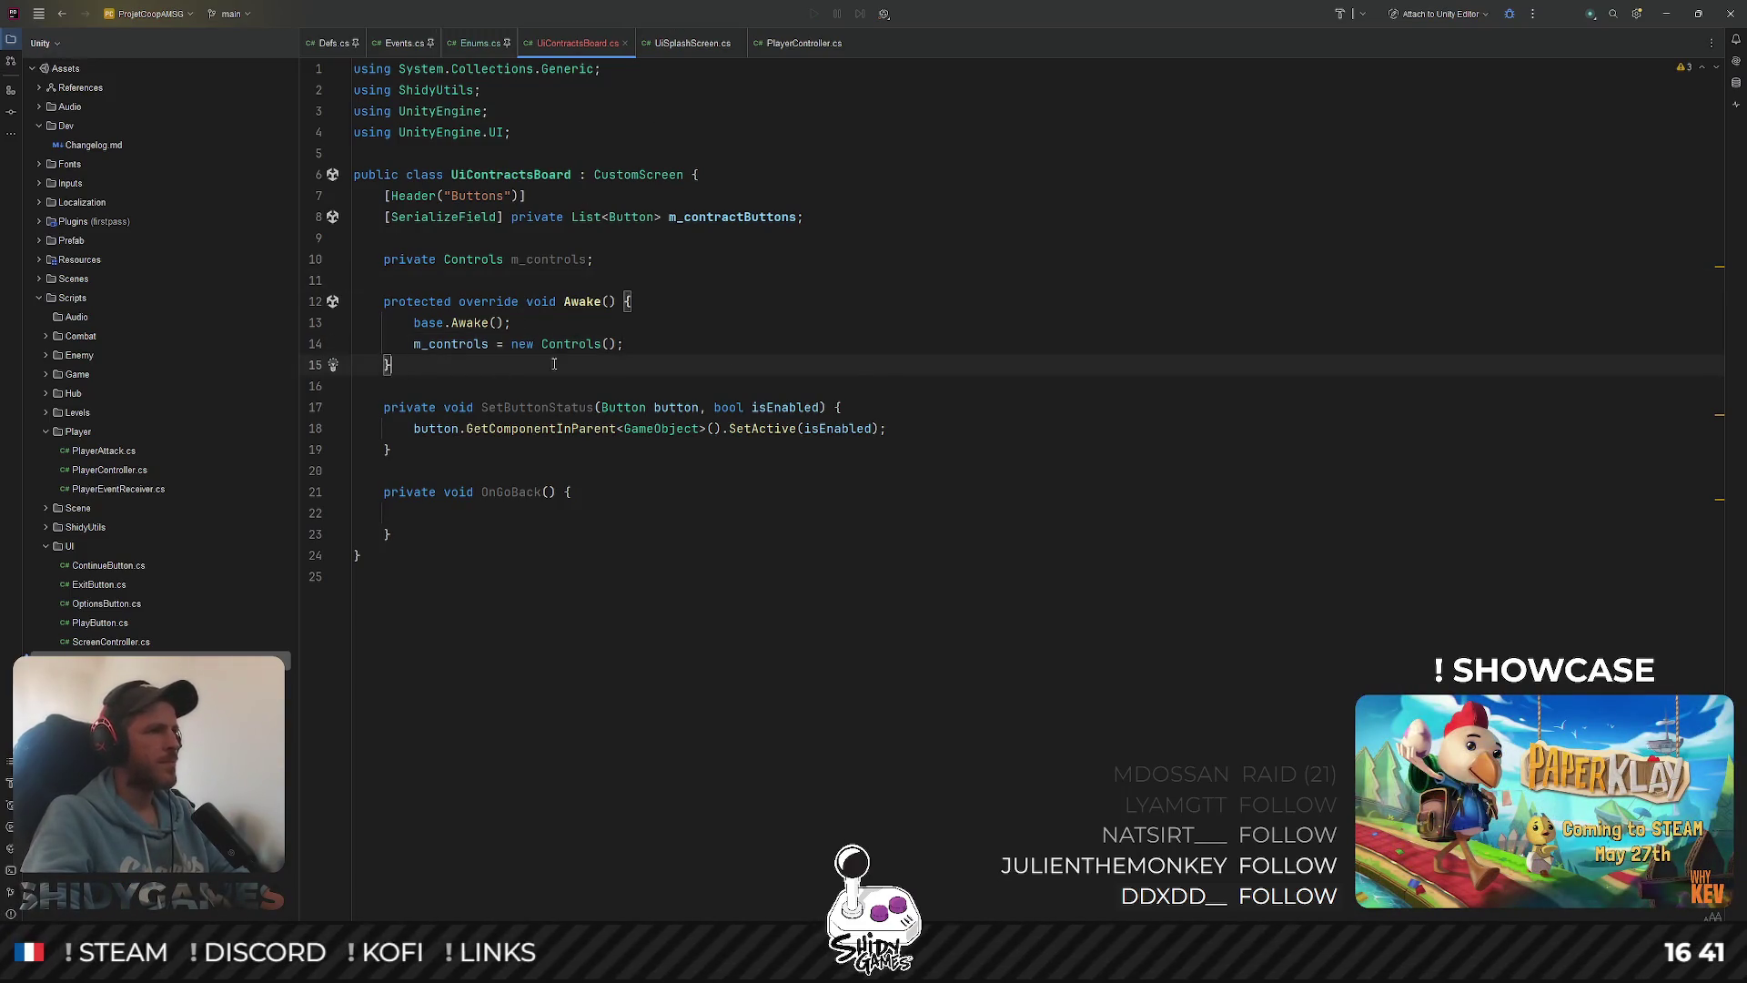
pyautogui.press('Return')
pyautogui.press('Return')
pyautogui.write('prot')
pyautogui.press('Return')
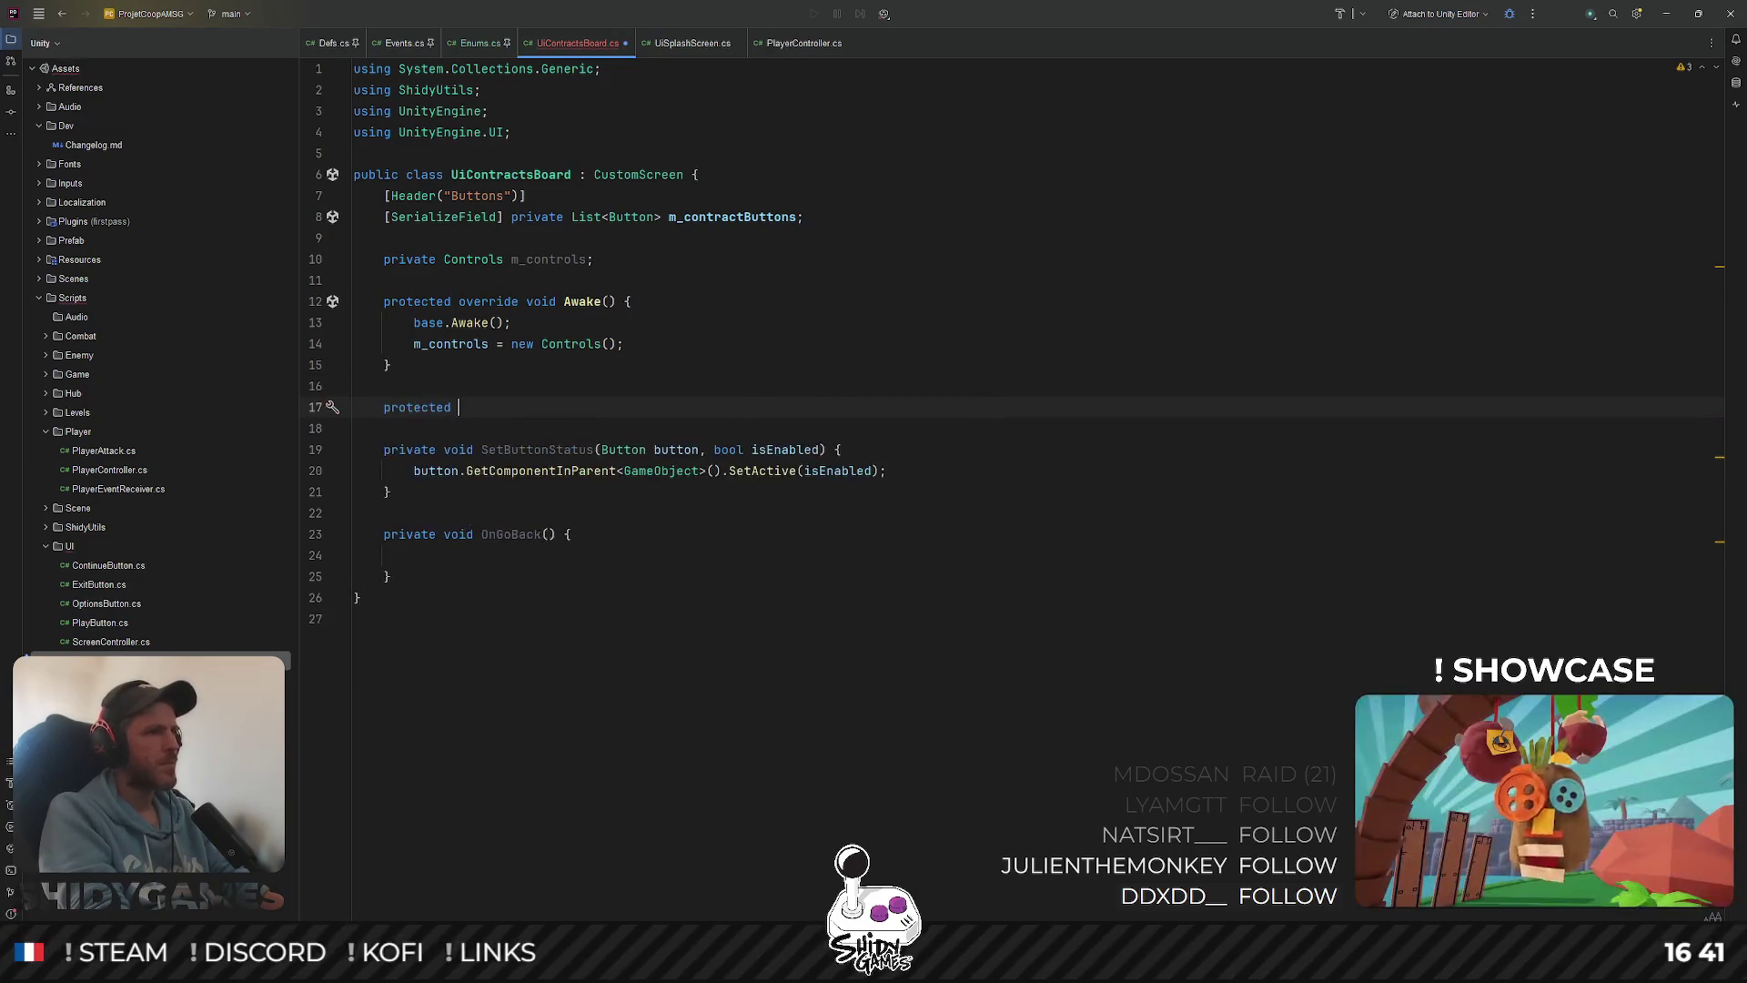
pyautogui.write('override ')
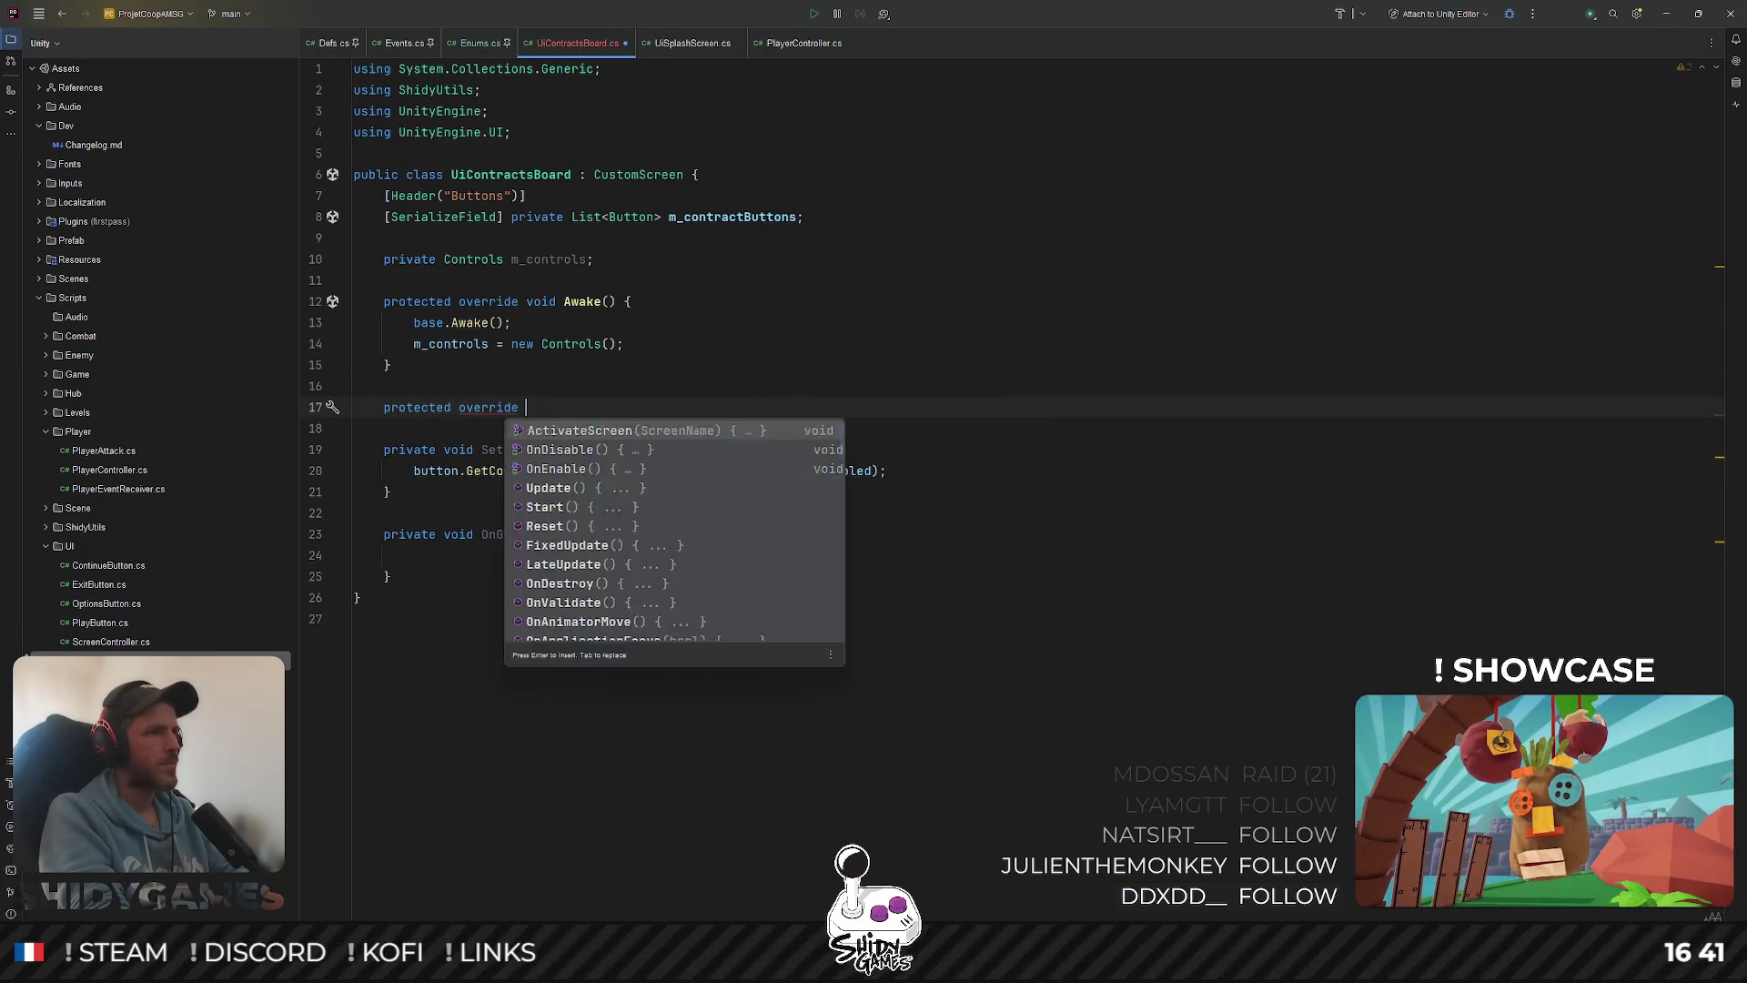
pyautogui.write('void OnEn')
pyautogui.press('Return')
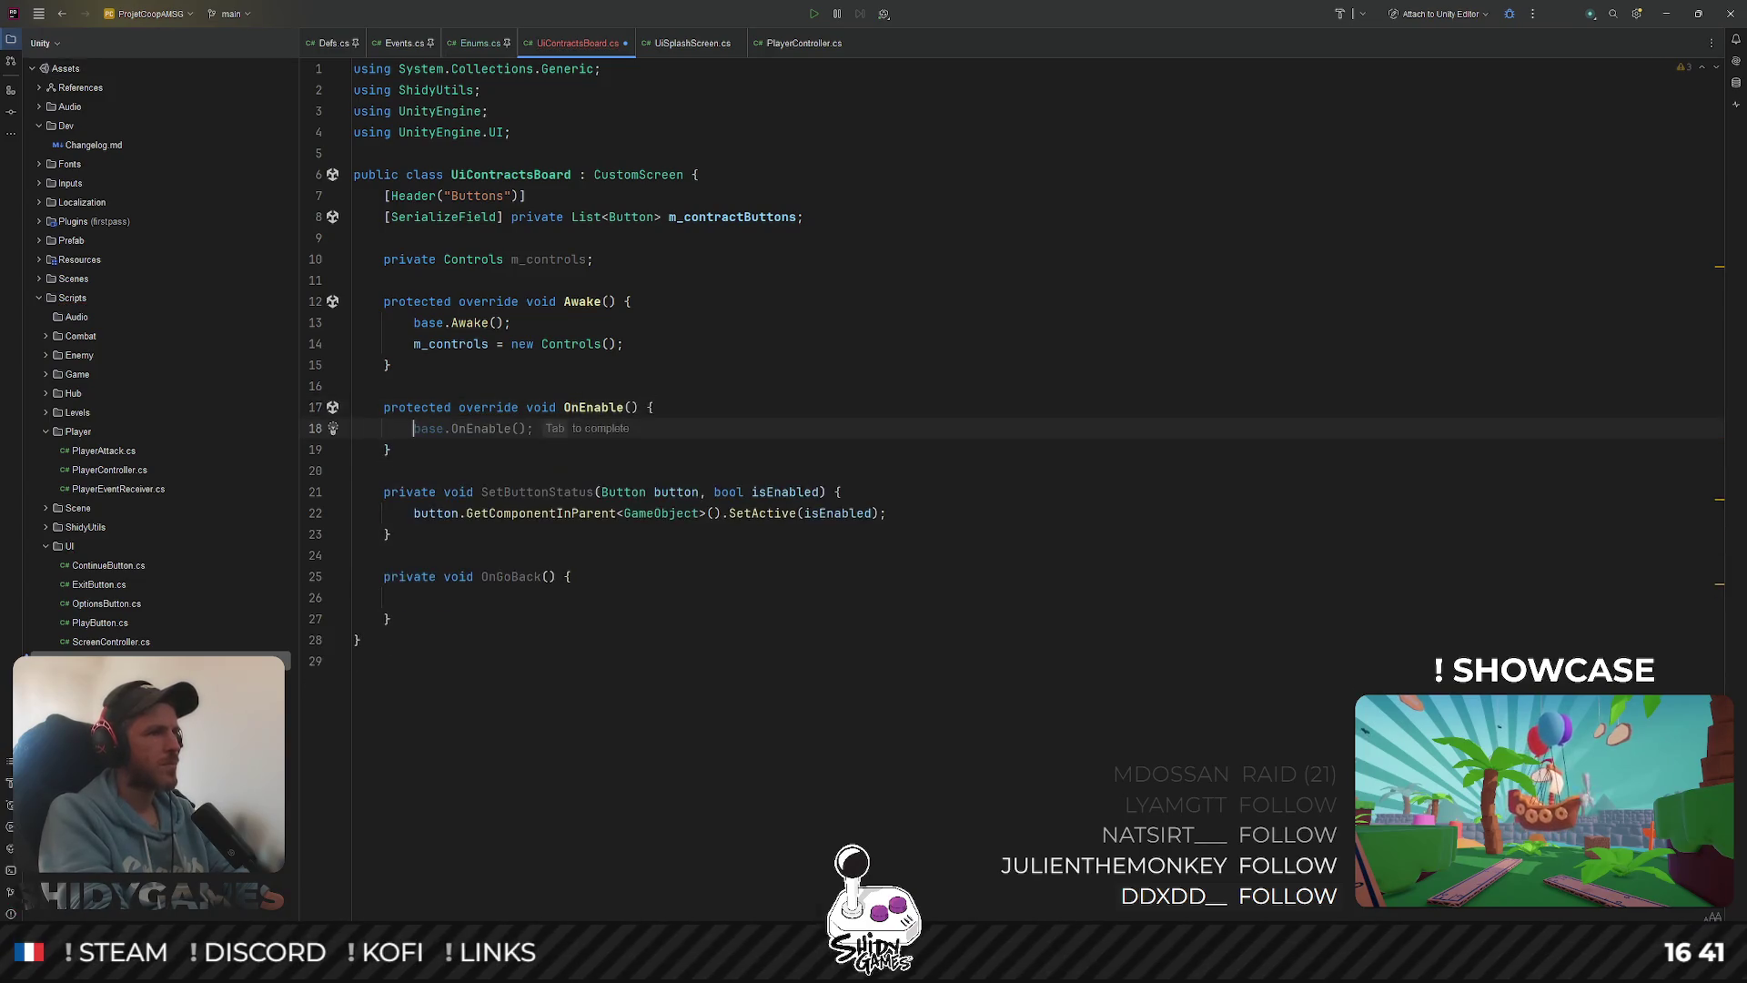
# Add a protected override void OnDisable method after OnEnable that calls base.OnDisable()
pyautogui.press('Down')
pyautogui.press('Return')
pyautogui.press('Return')
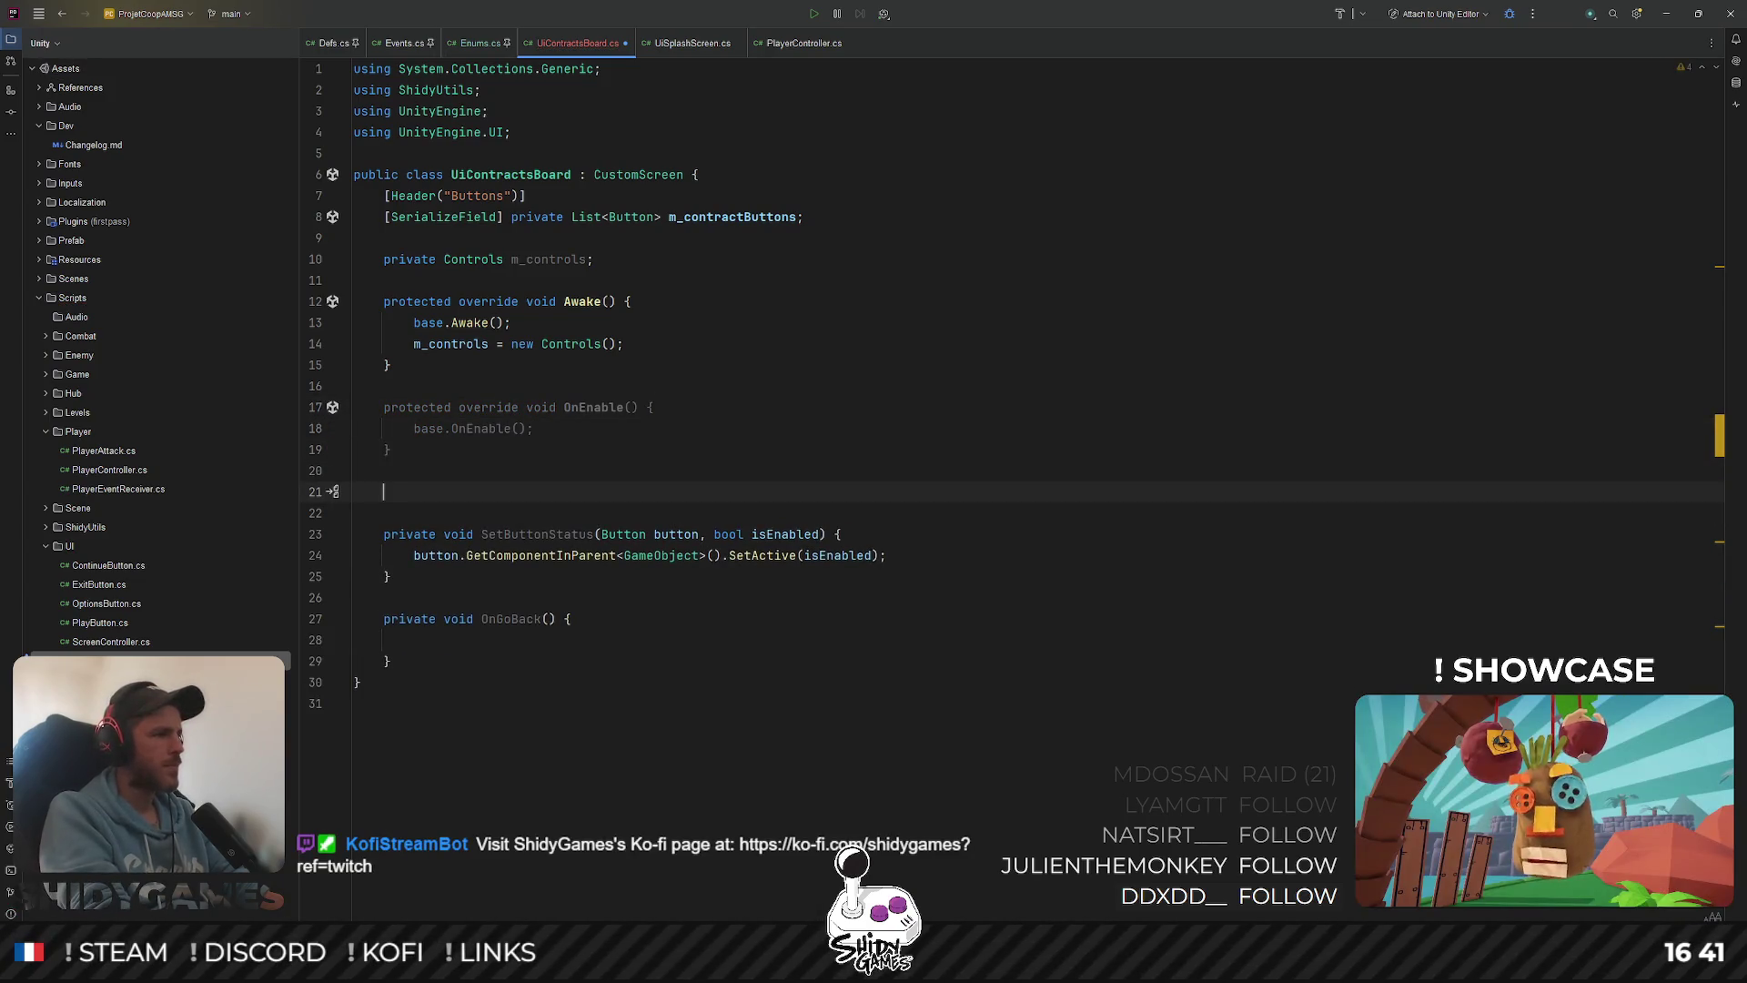
pyautogui.write('prite')
pyautogui.press('BackSpace')
pyautogui.press('BackSpace')
pyautogui.press('BackSpace')
pyautogui.write('otected o')
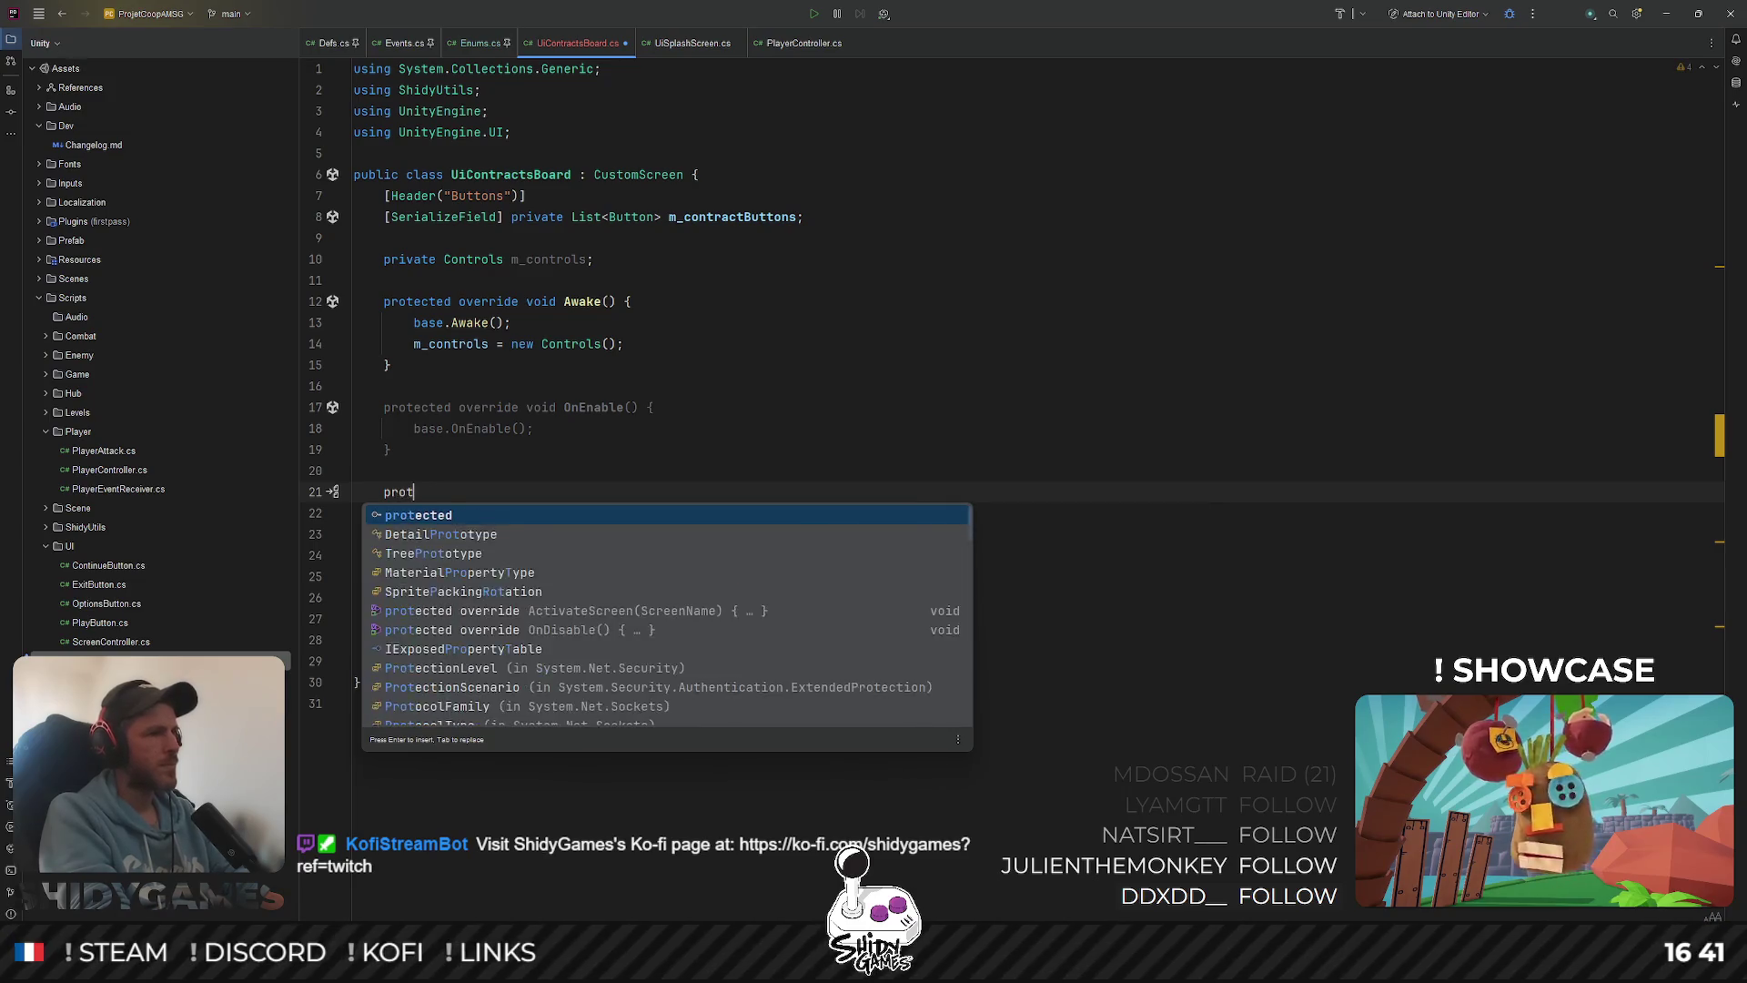
pyautogui.press('Return')
pyautogui.write('override')
pyautogui.press('Return')
pyautogui.write('void OnD')
pyautogui.press('Return')
pyautogui.write('OnDis')
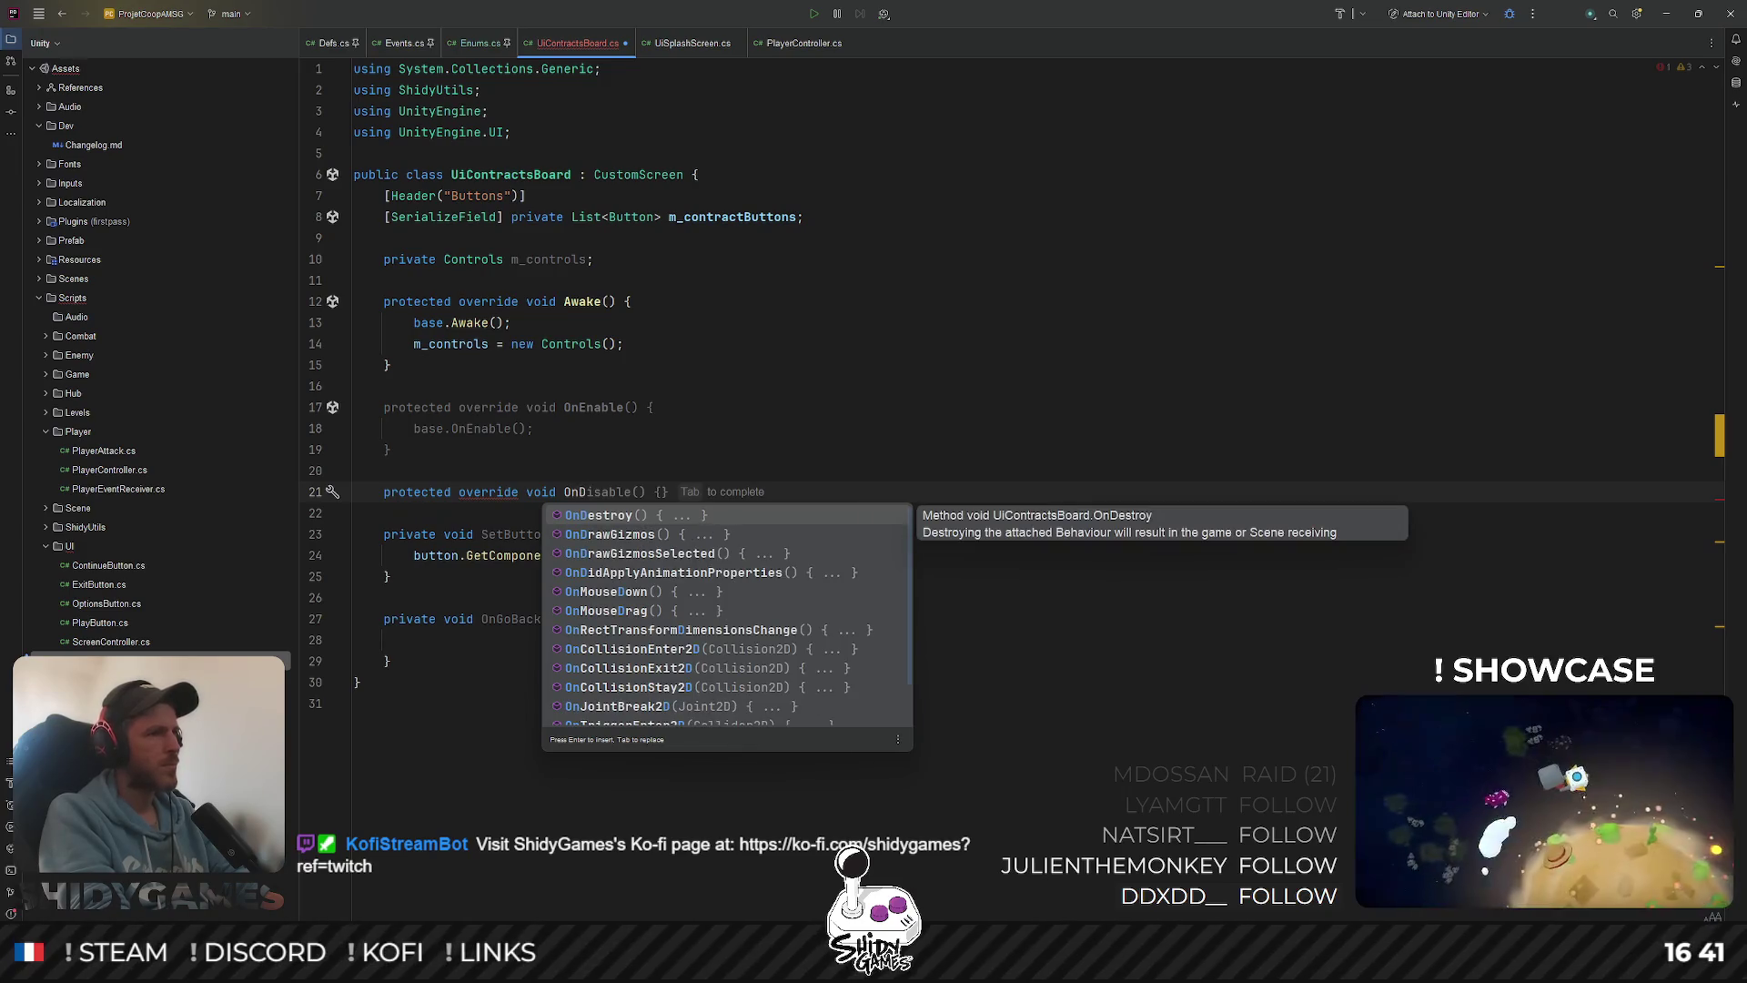
pyautogui.press('Return')
pyautogui.press('Tab')
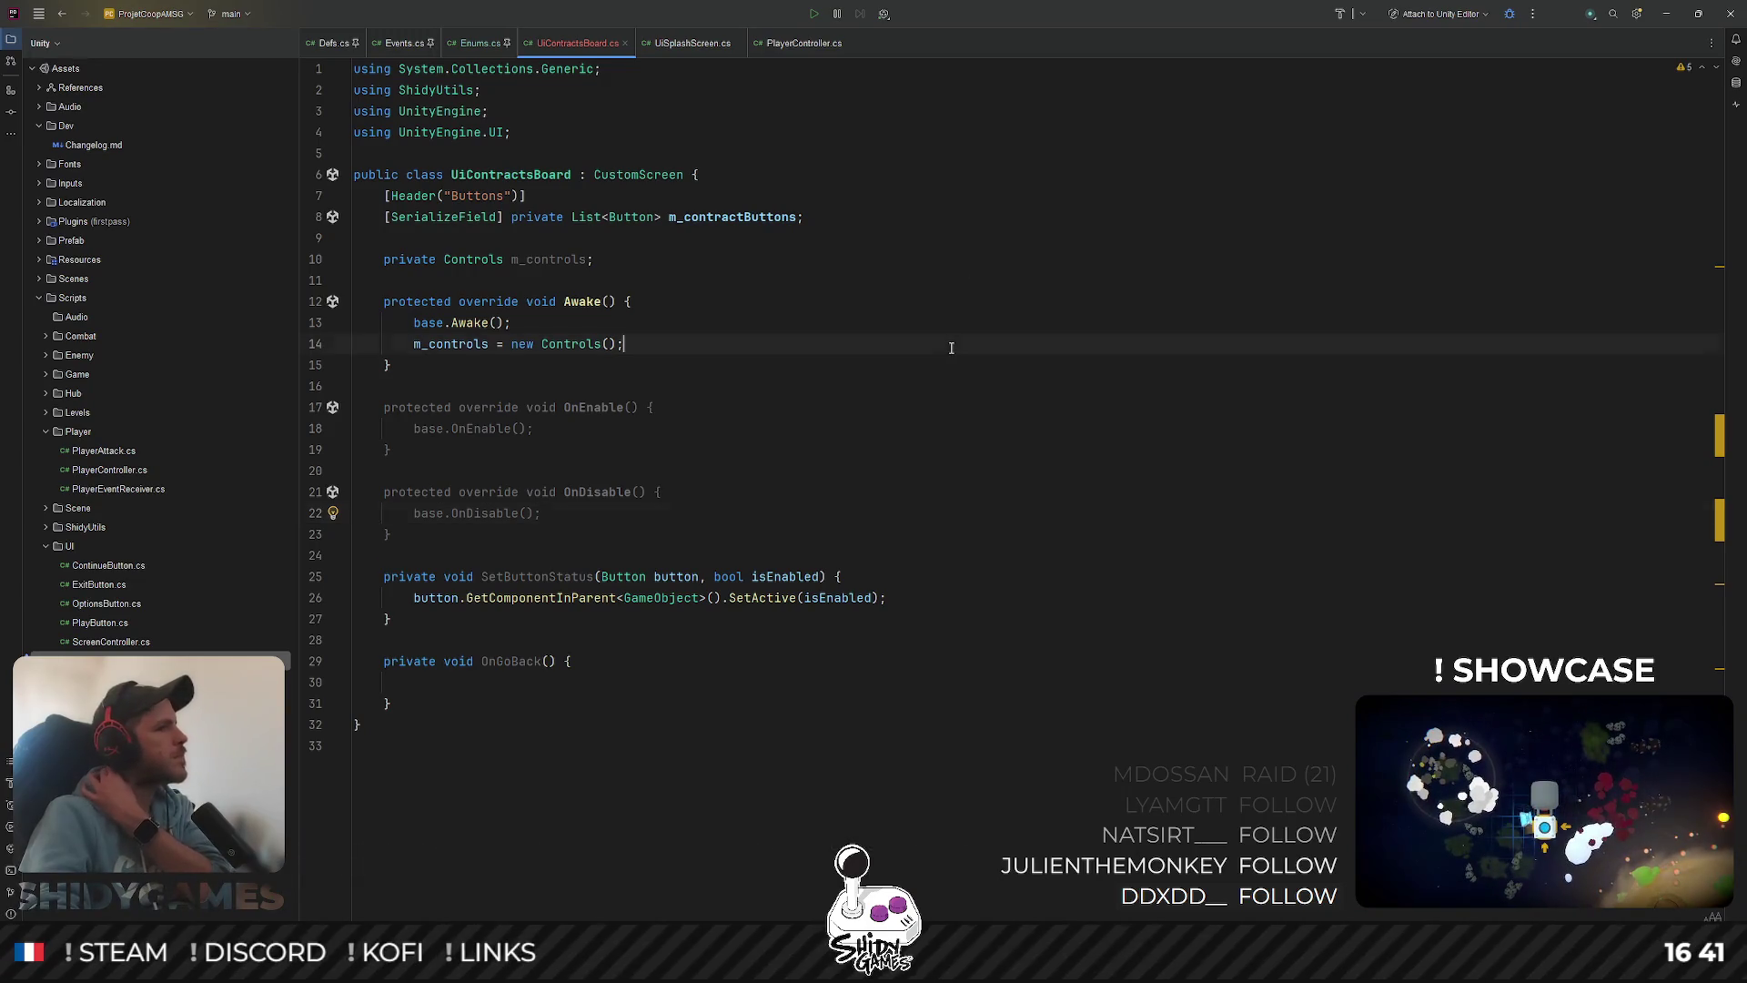
# Review PlayerController.cs's OnEnable, where m_controls is created as new Controls and enabled
pyautogui.click(687, 43)
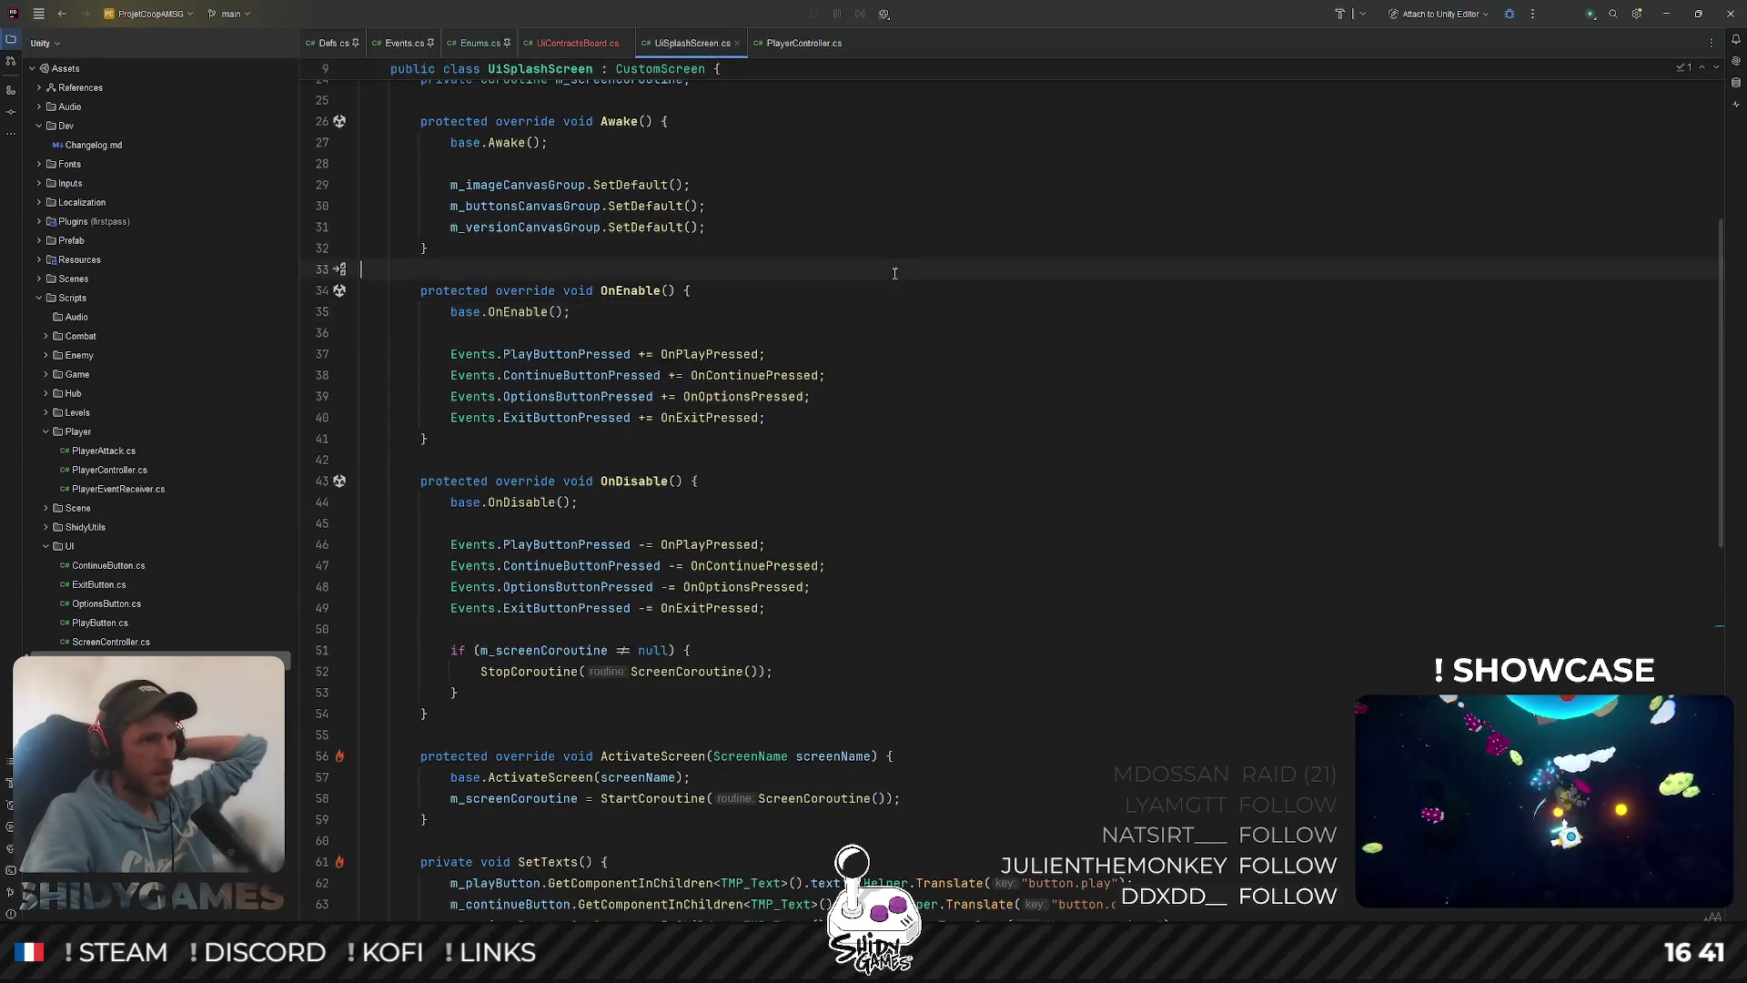
pyautogui.scroll(2, 890, 278)
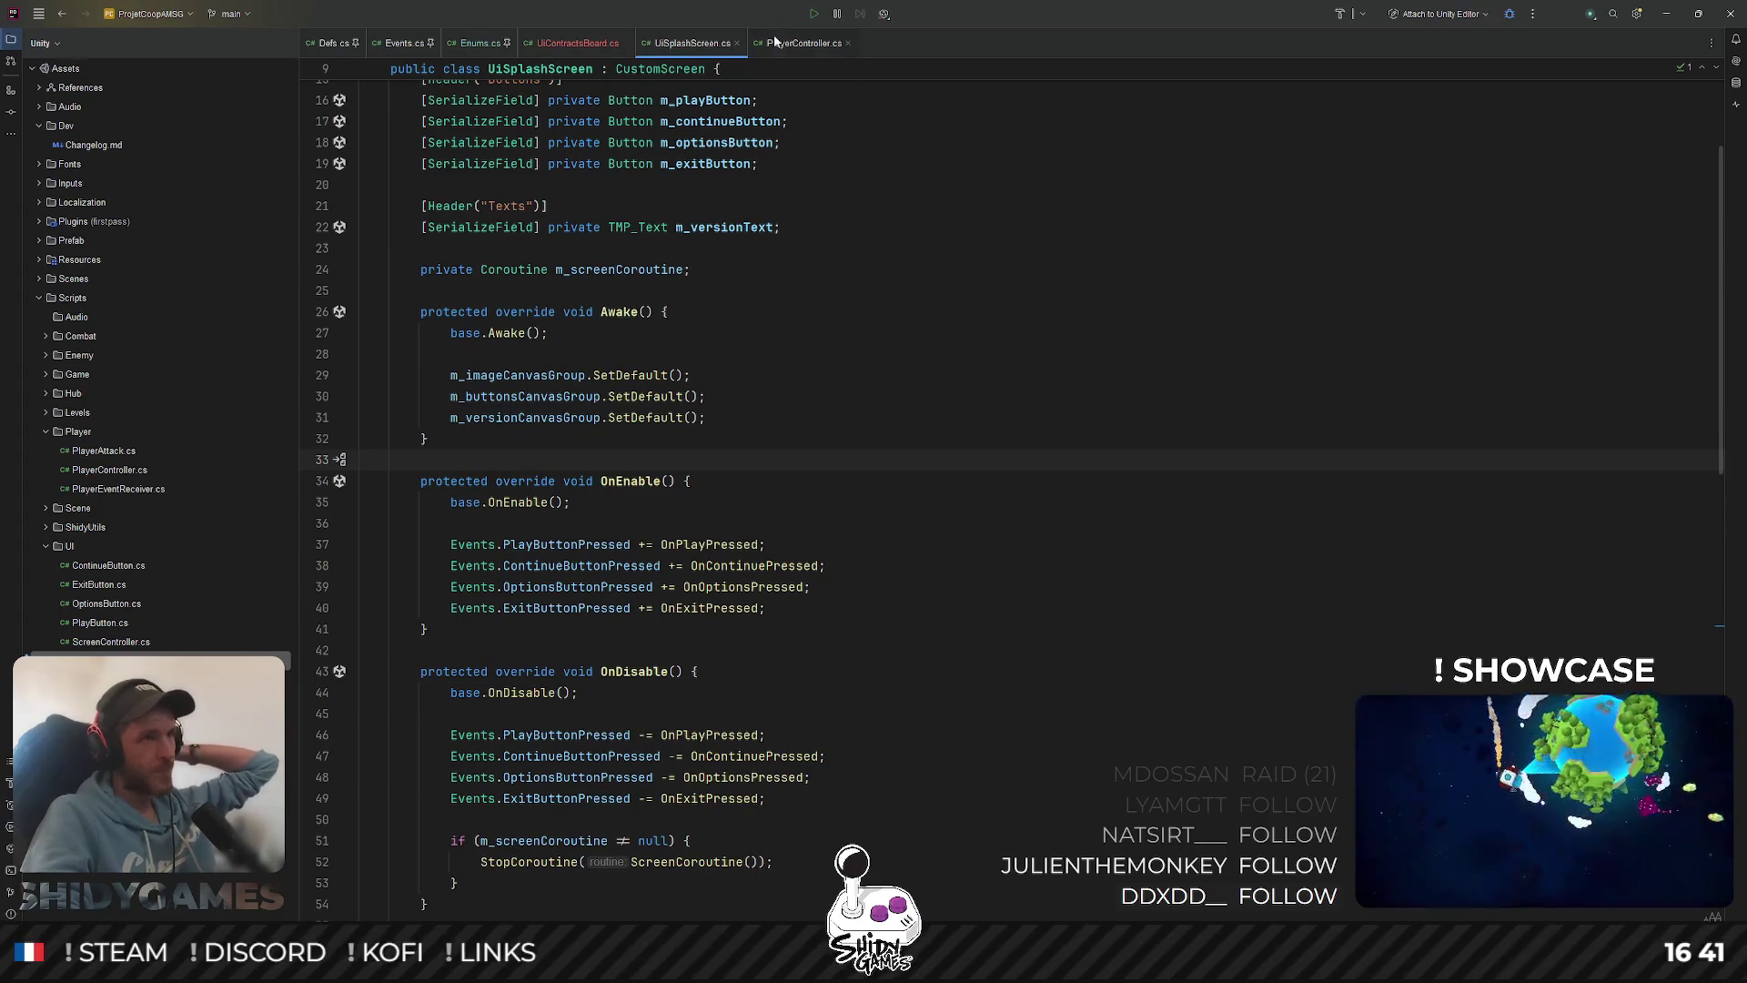
pyautogui.click(792, 42)
pyautogui.click(589, 195)
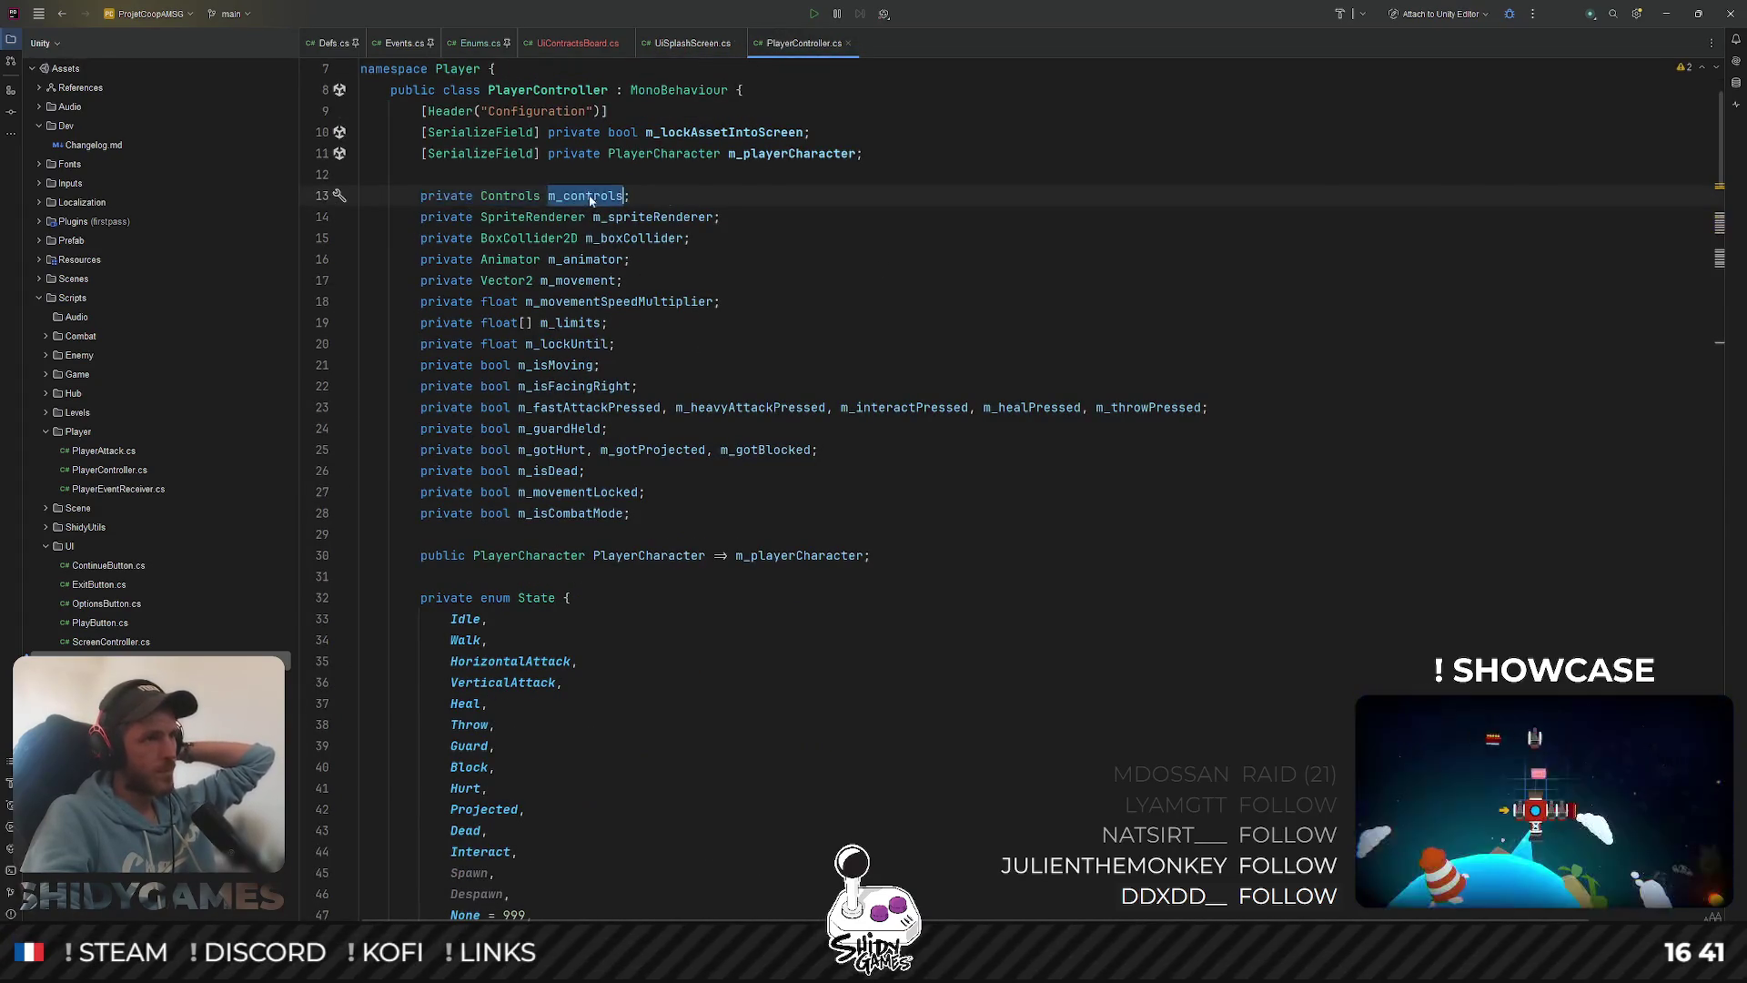
pyautogui.scroll(-10, 565, 525)
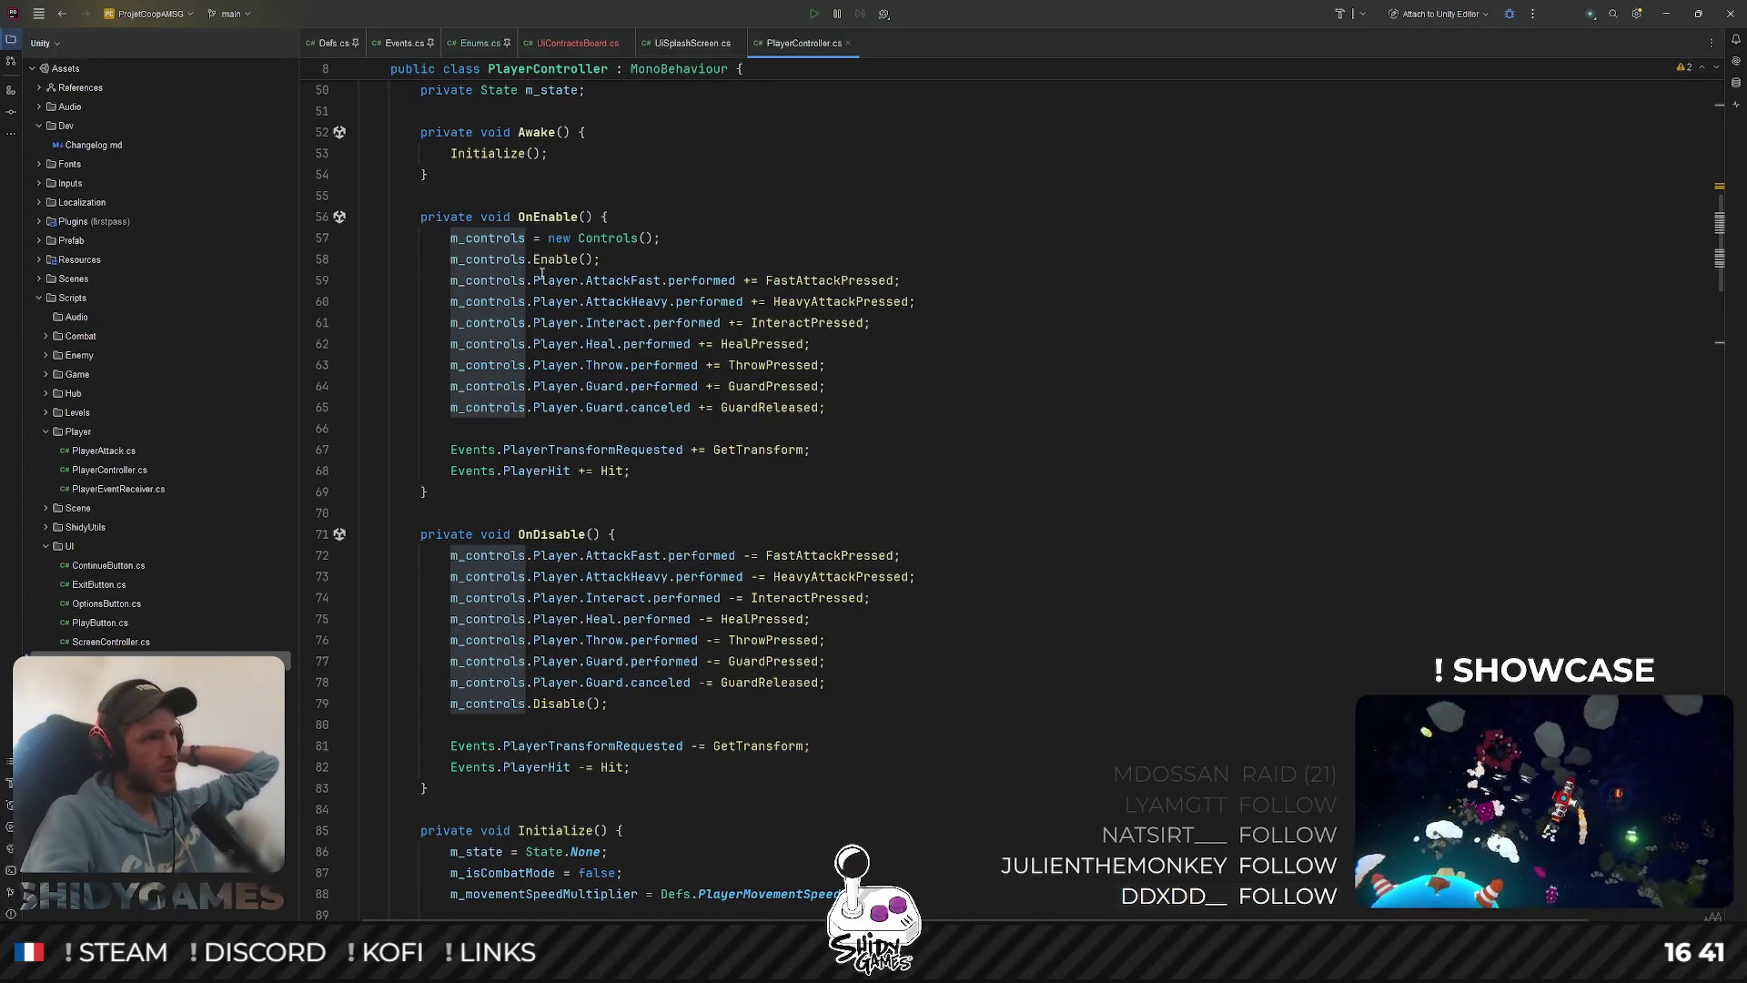
pyautogui.scroll(2, 527, 243)
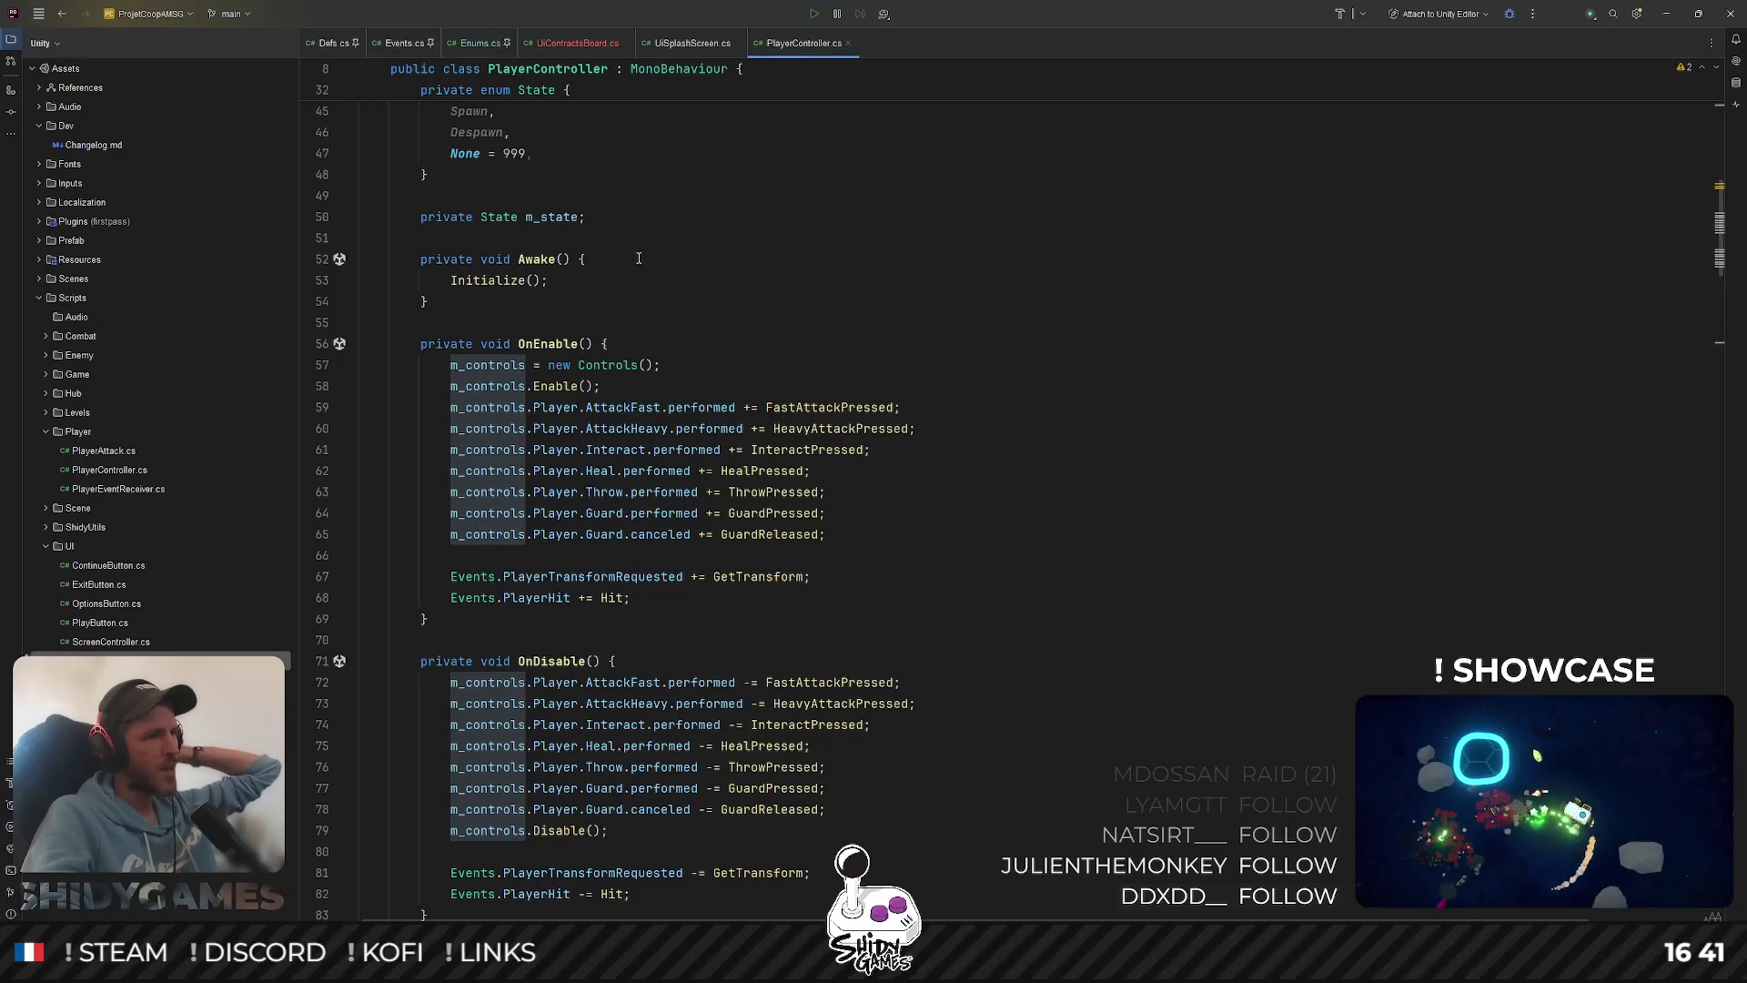
pyautogui.click(571, 365)
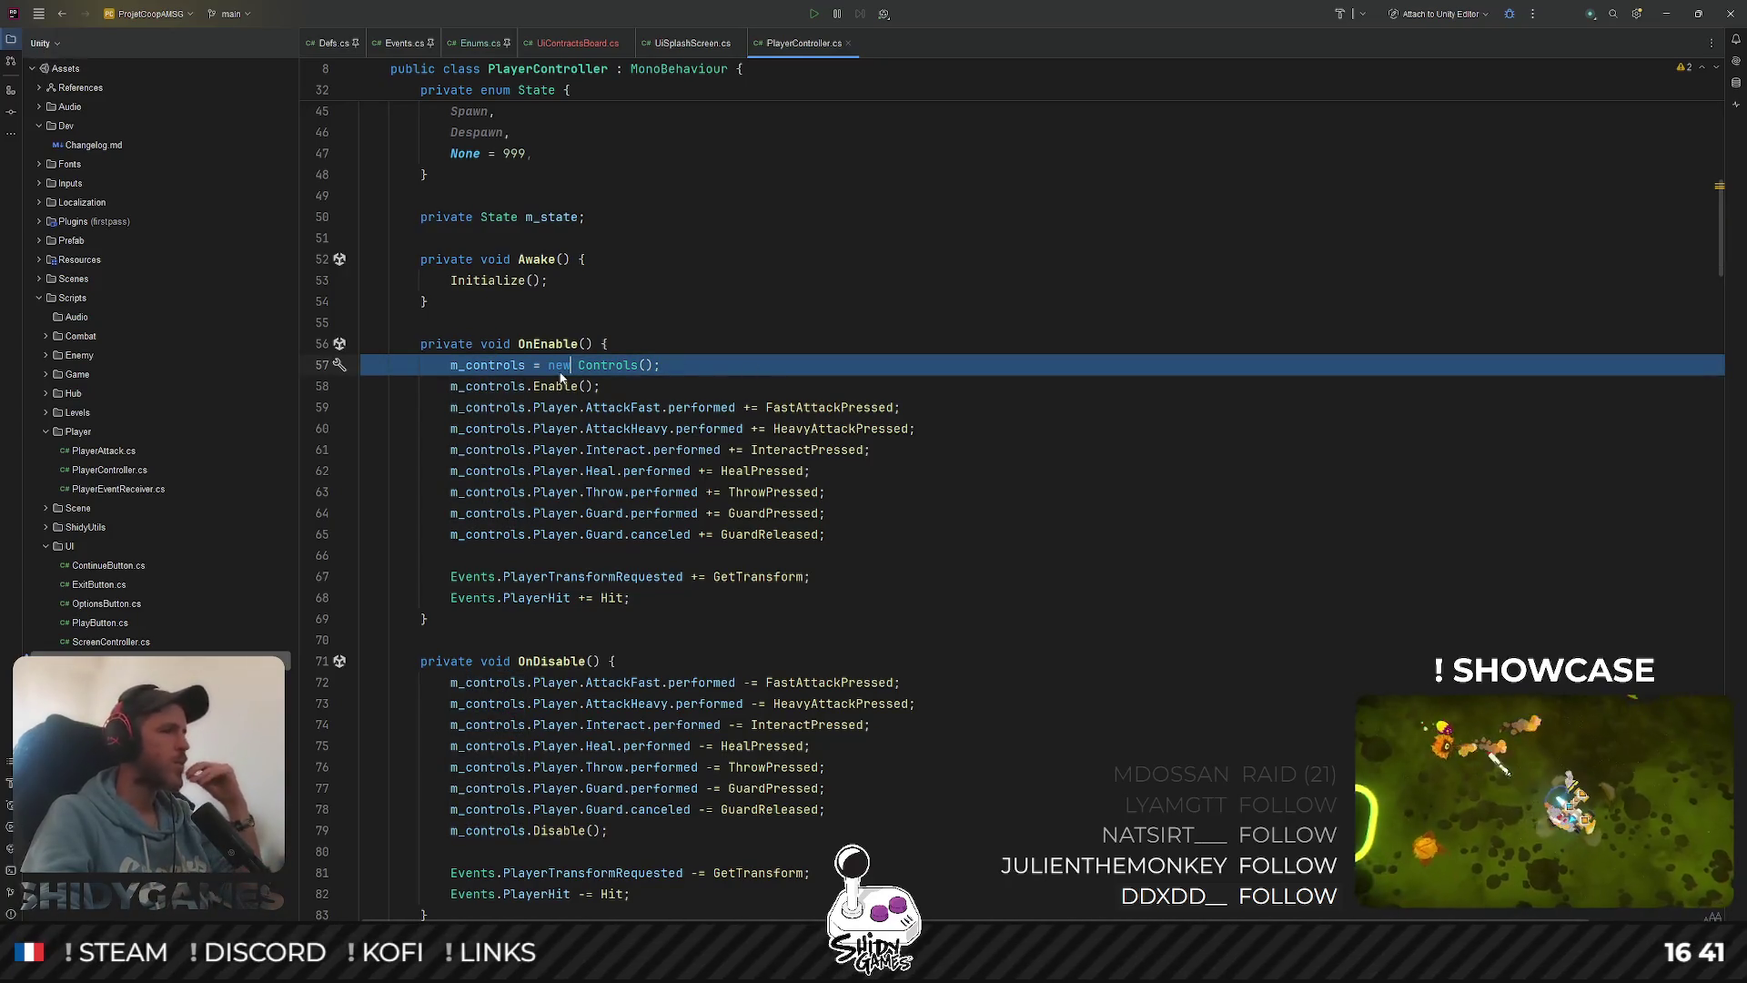
pyautogui.scroll(1, 727, 412)
pyautogui.scroll(2, 717, 429)
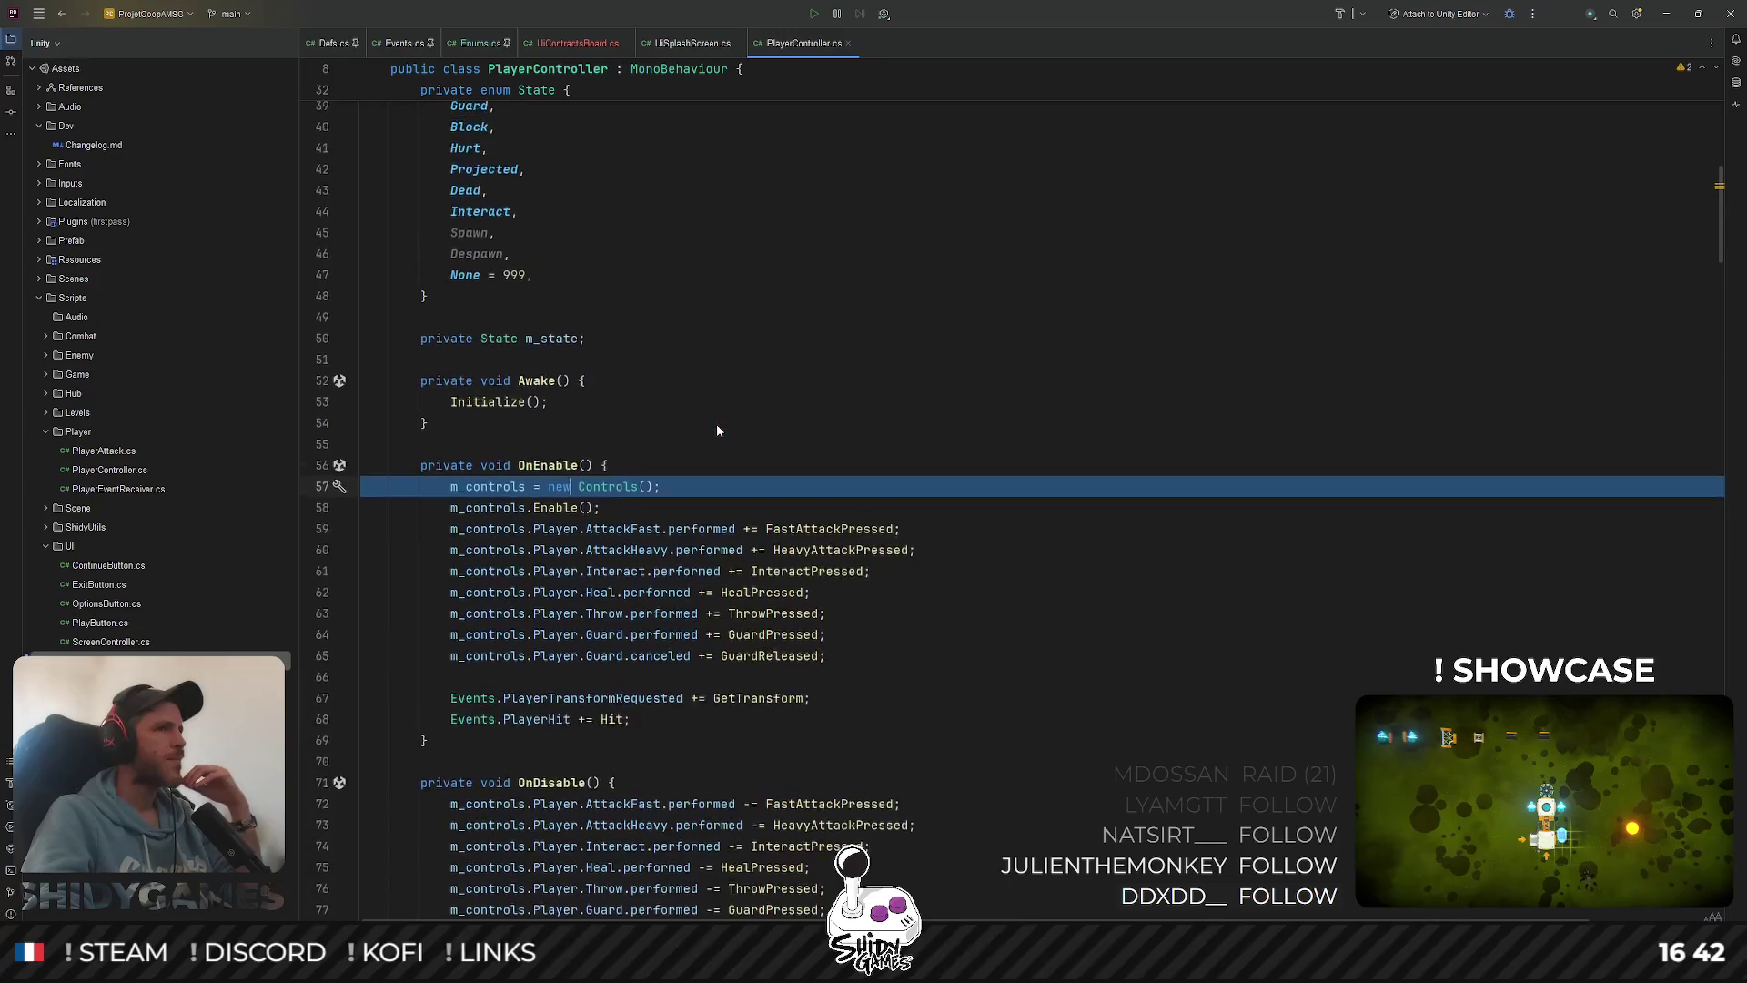
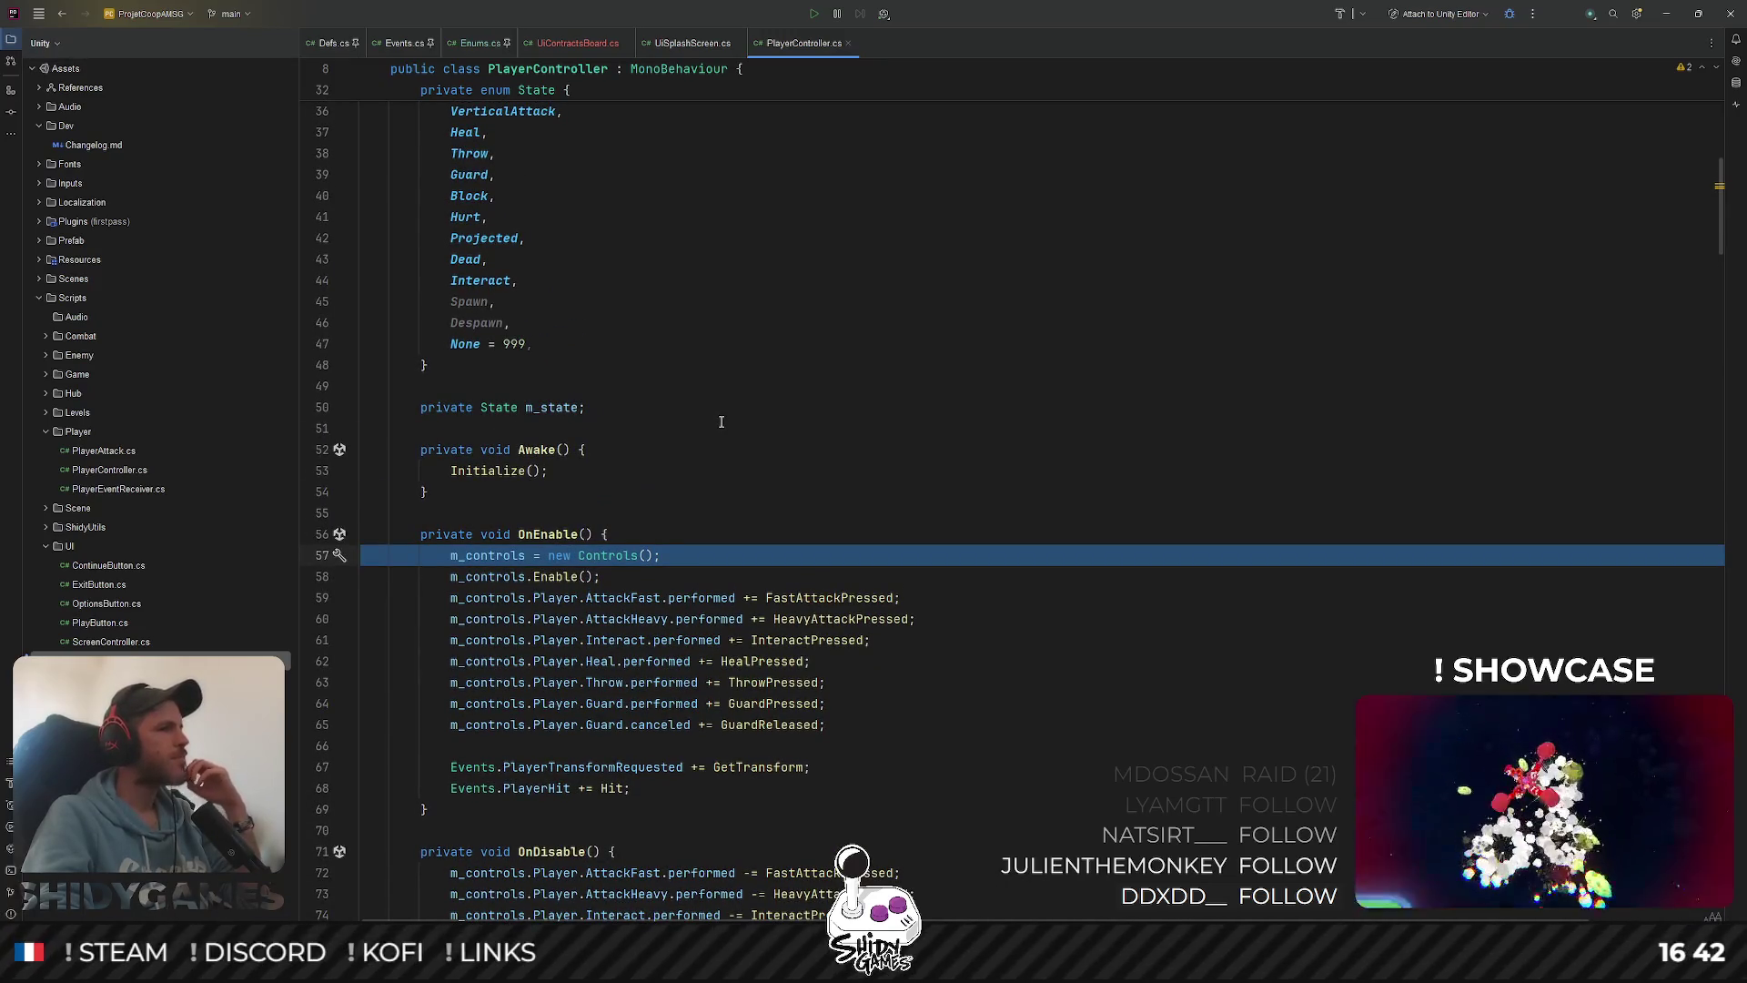
# Cut the 'm_controls = new Controls();' line out of PlayerController's OnEnable
pyautogui.scroll(-1, 719, 425)
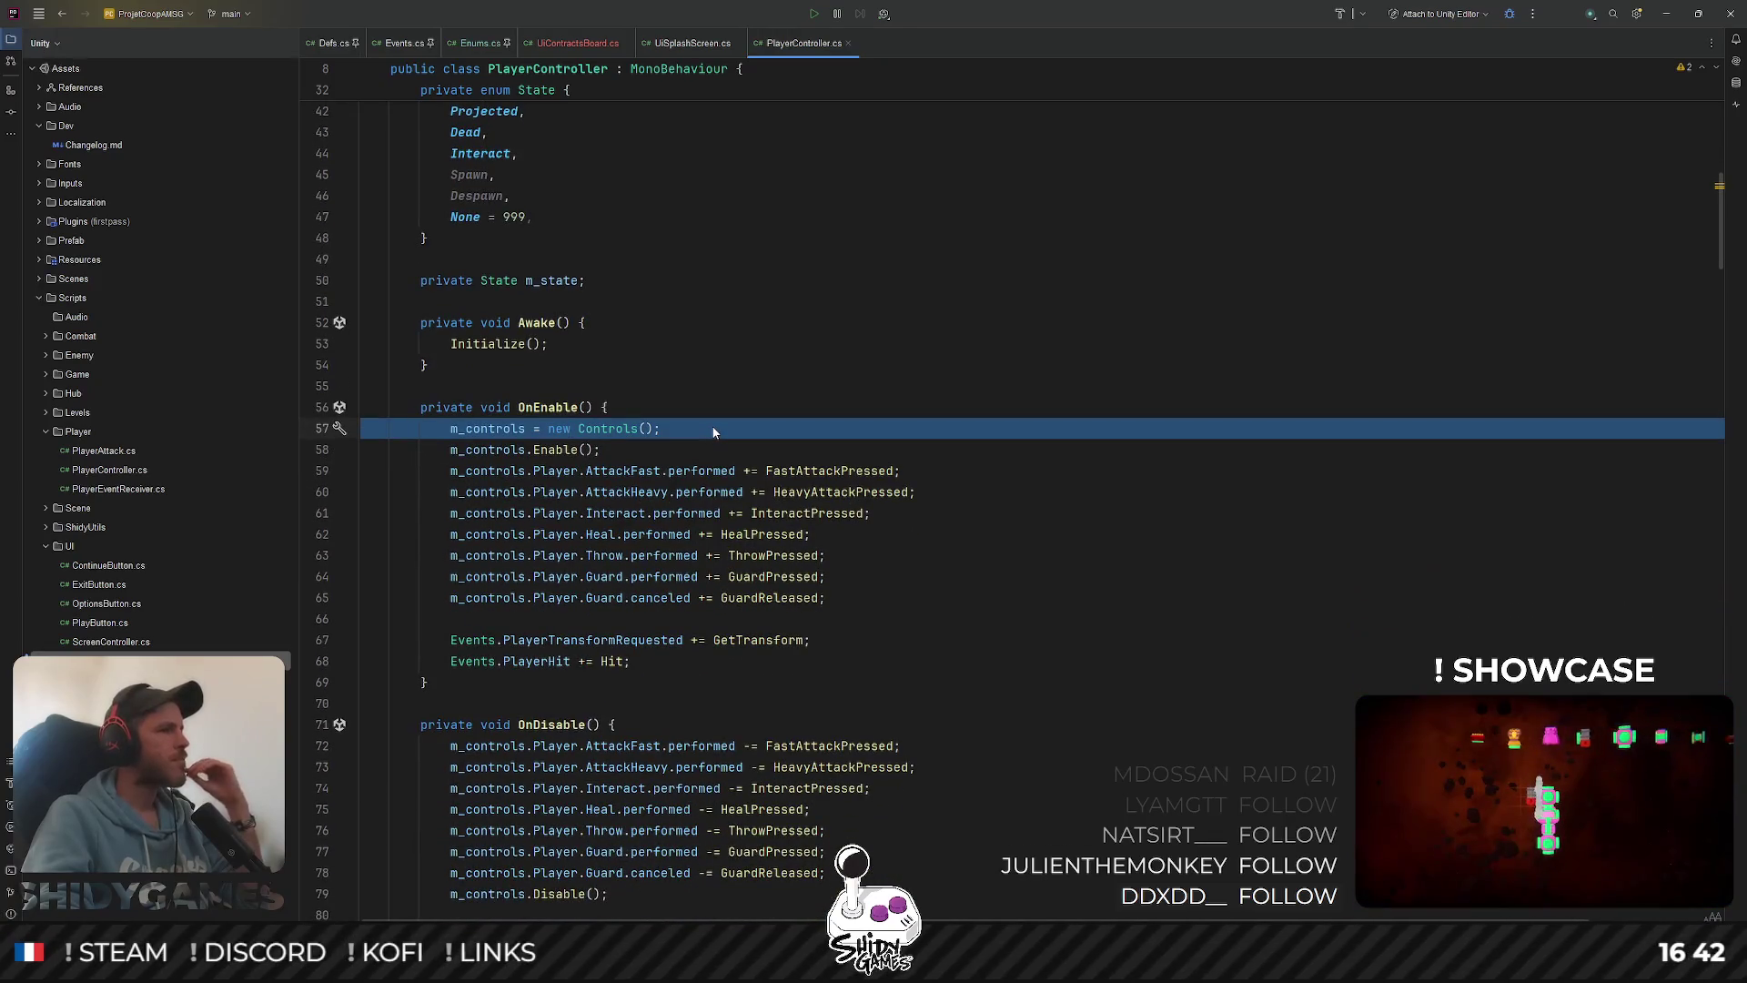
pyautogui.scroll(-3, 714, 425)
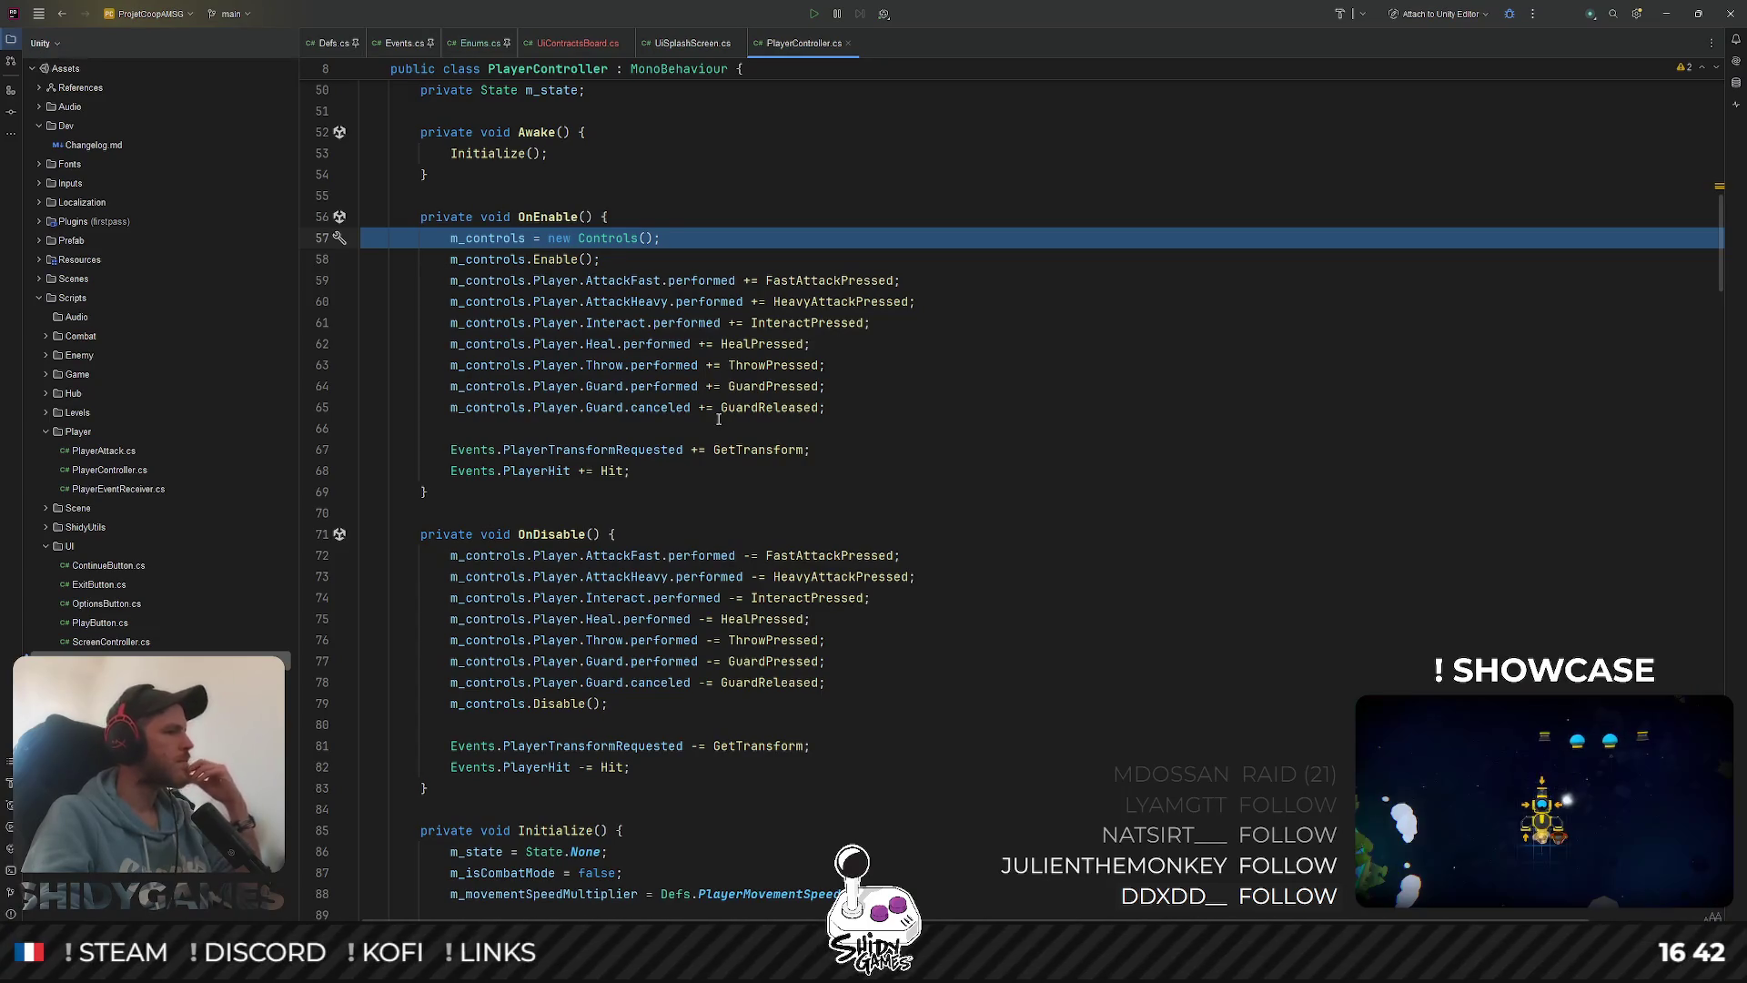
pyautogui.scroll(-4, 718, 420)
pyautogui.scroll(6, 721, 417)
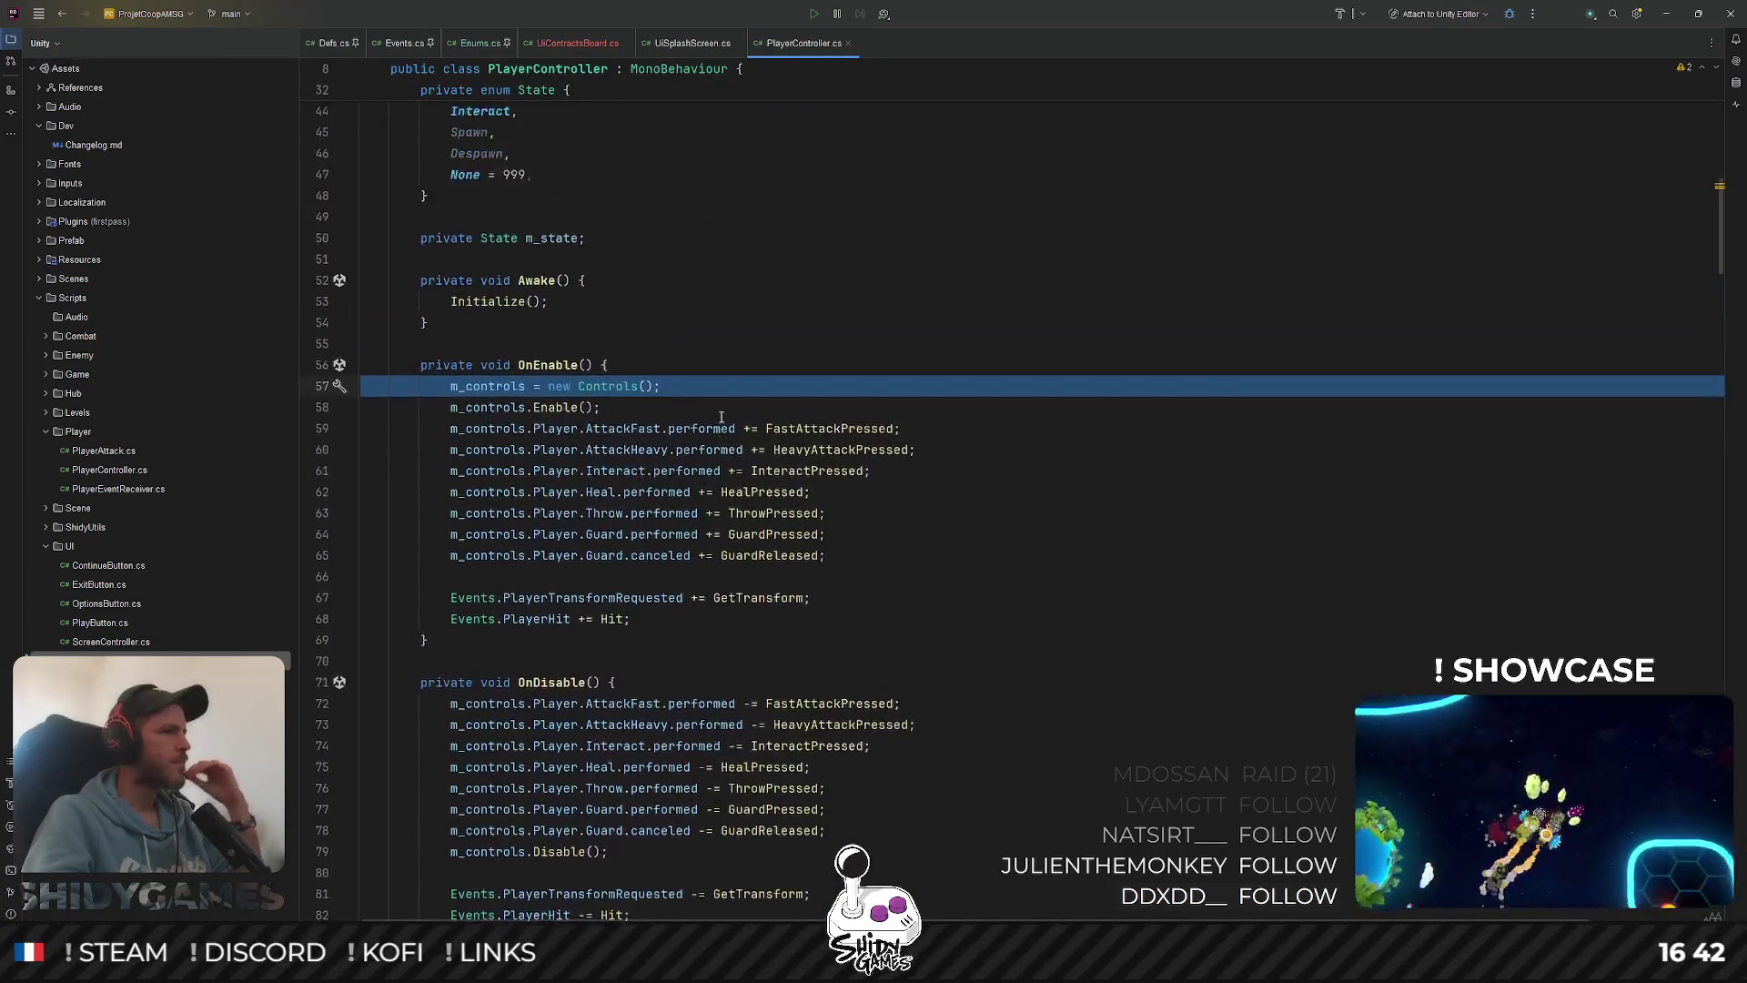
pyautogui.scroll(1, 721, 417)
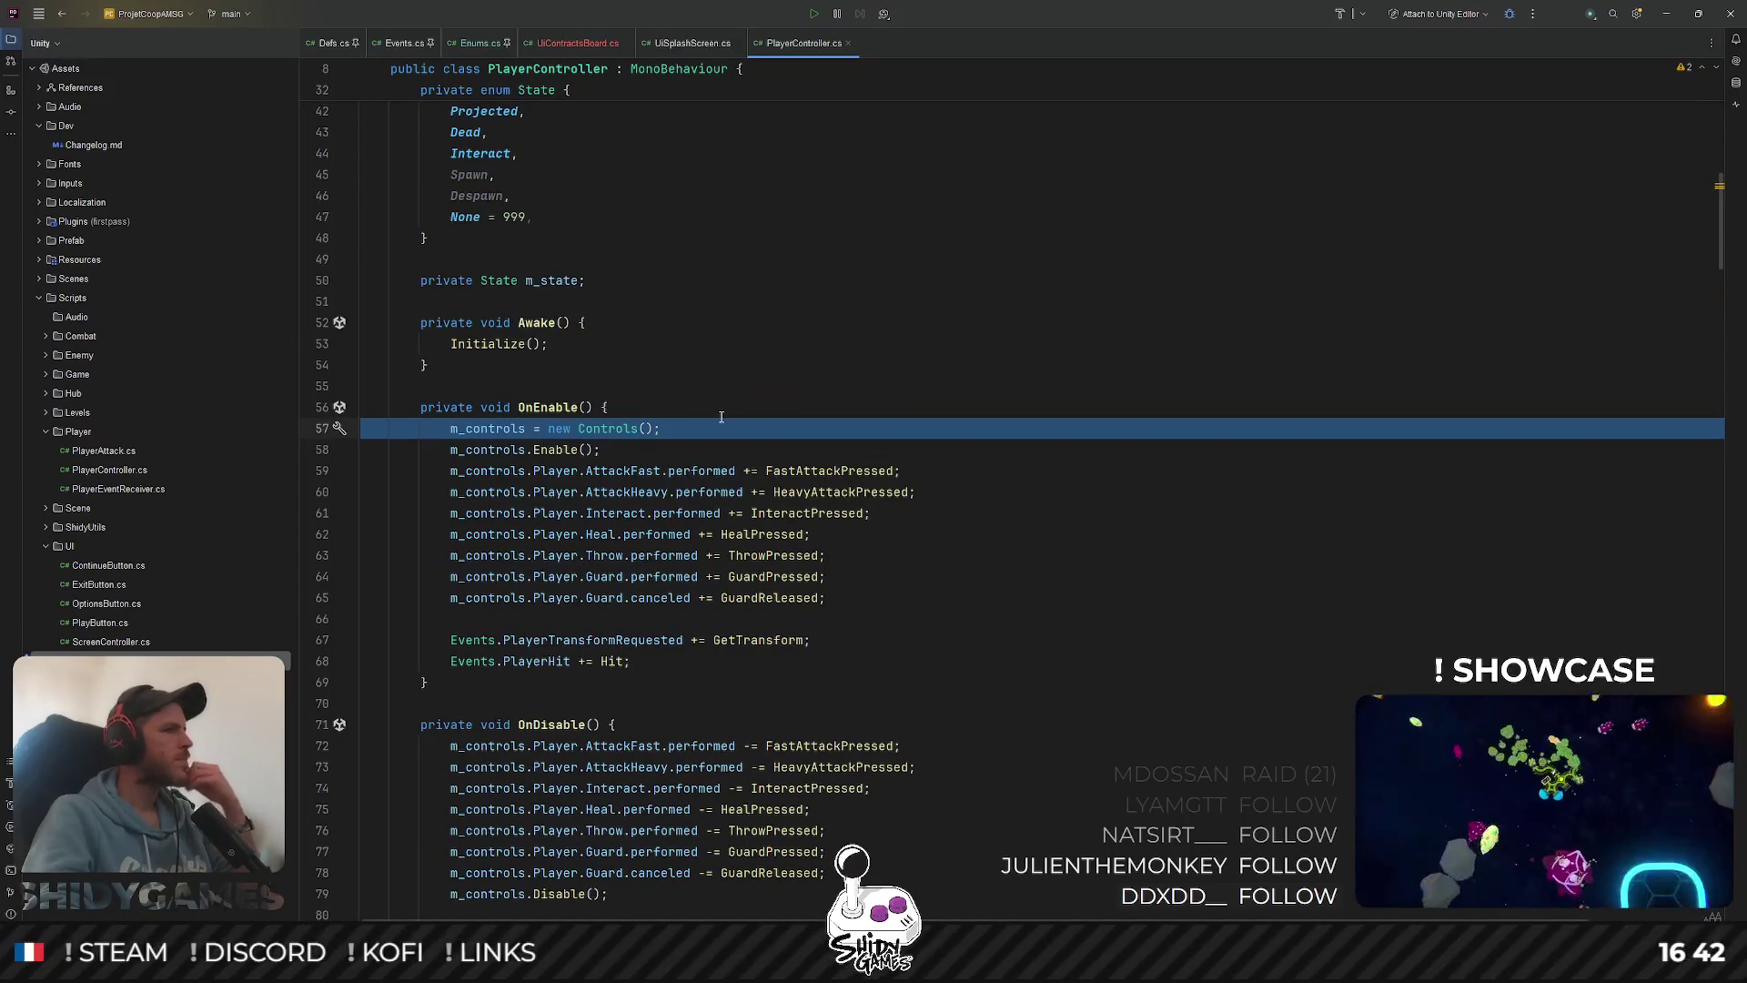
pyautogui.scroll(5, 570, 428)
pyautogui.scroll(-3, 567, 538)
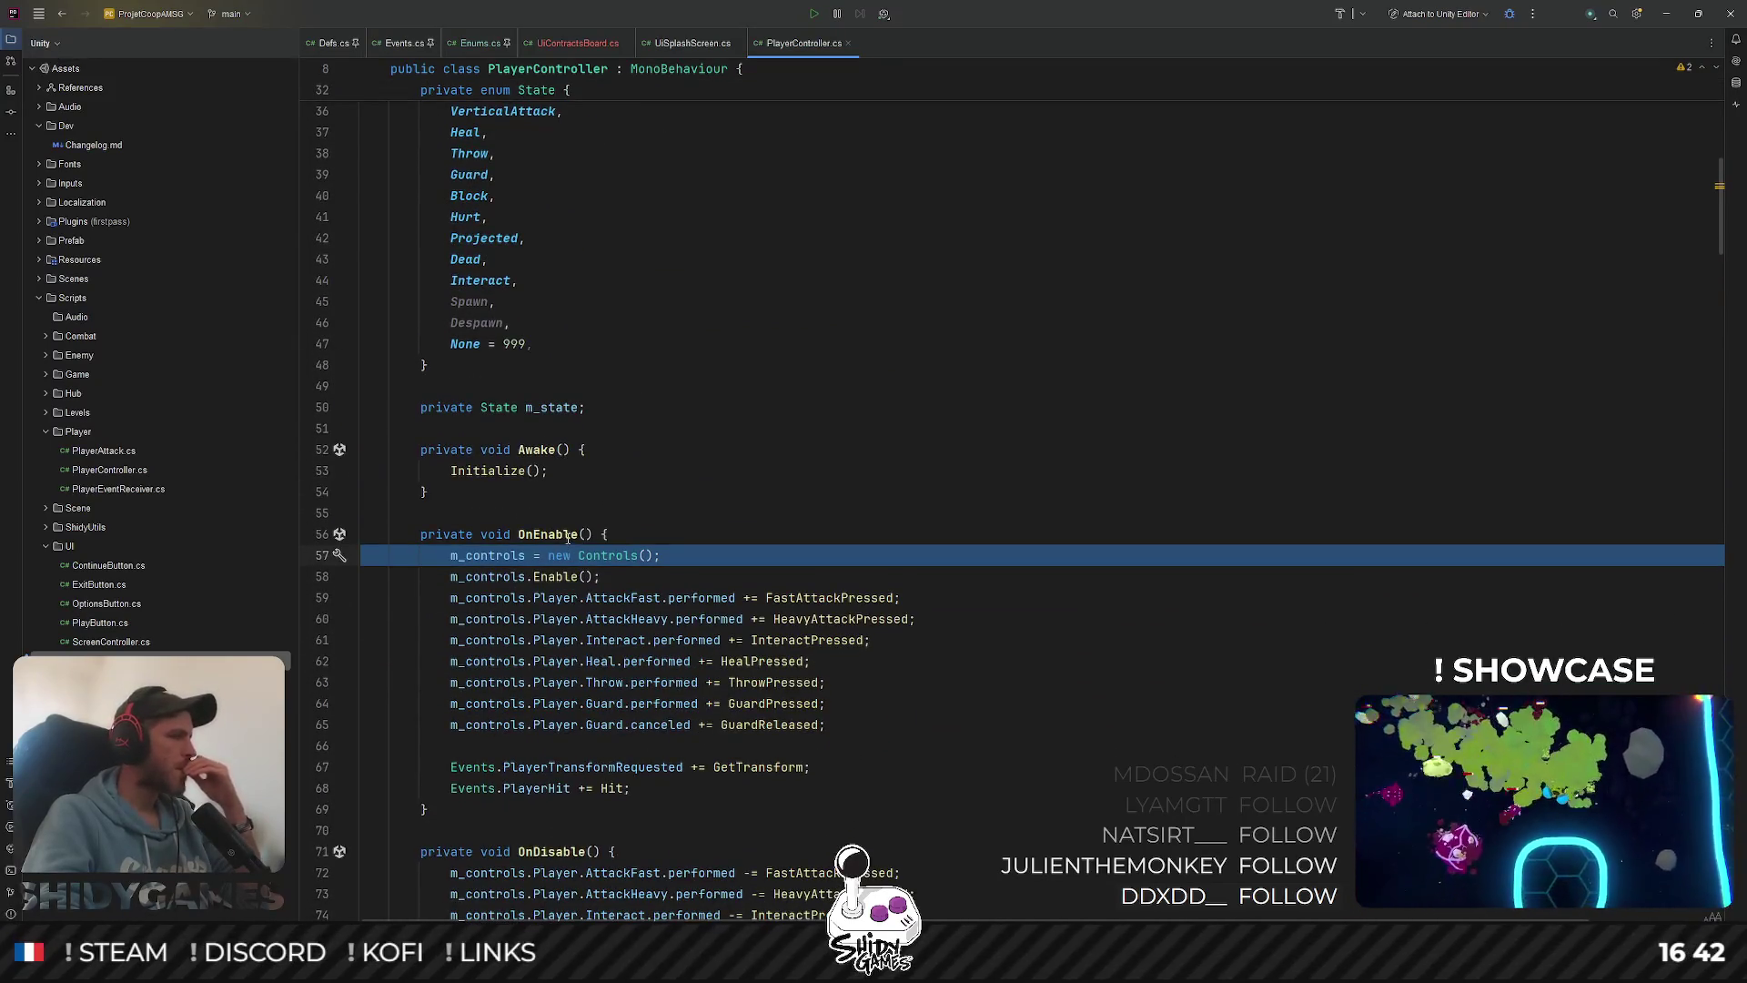
pyautogui.click(626, 566)
pyautogui.hotkey('ctrl', 'x')
# Paste the Controls creation line at the start of the Initialize method
pyautogui.scroll(-7, 683, 551)
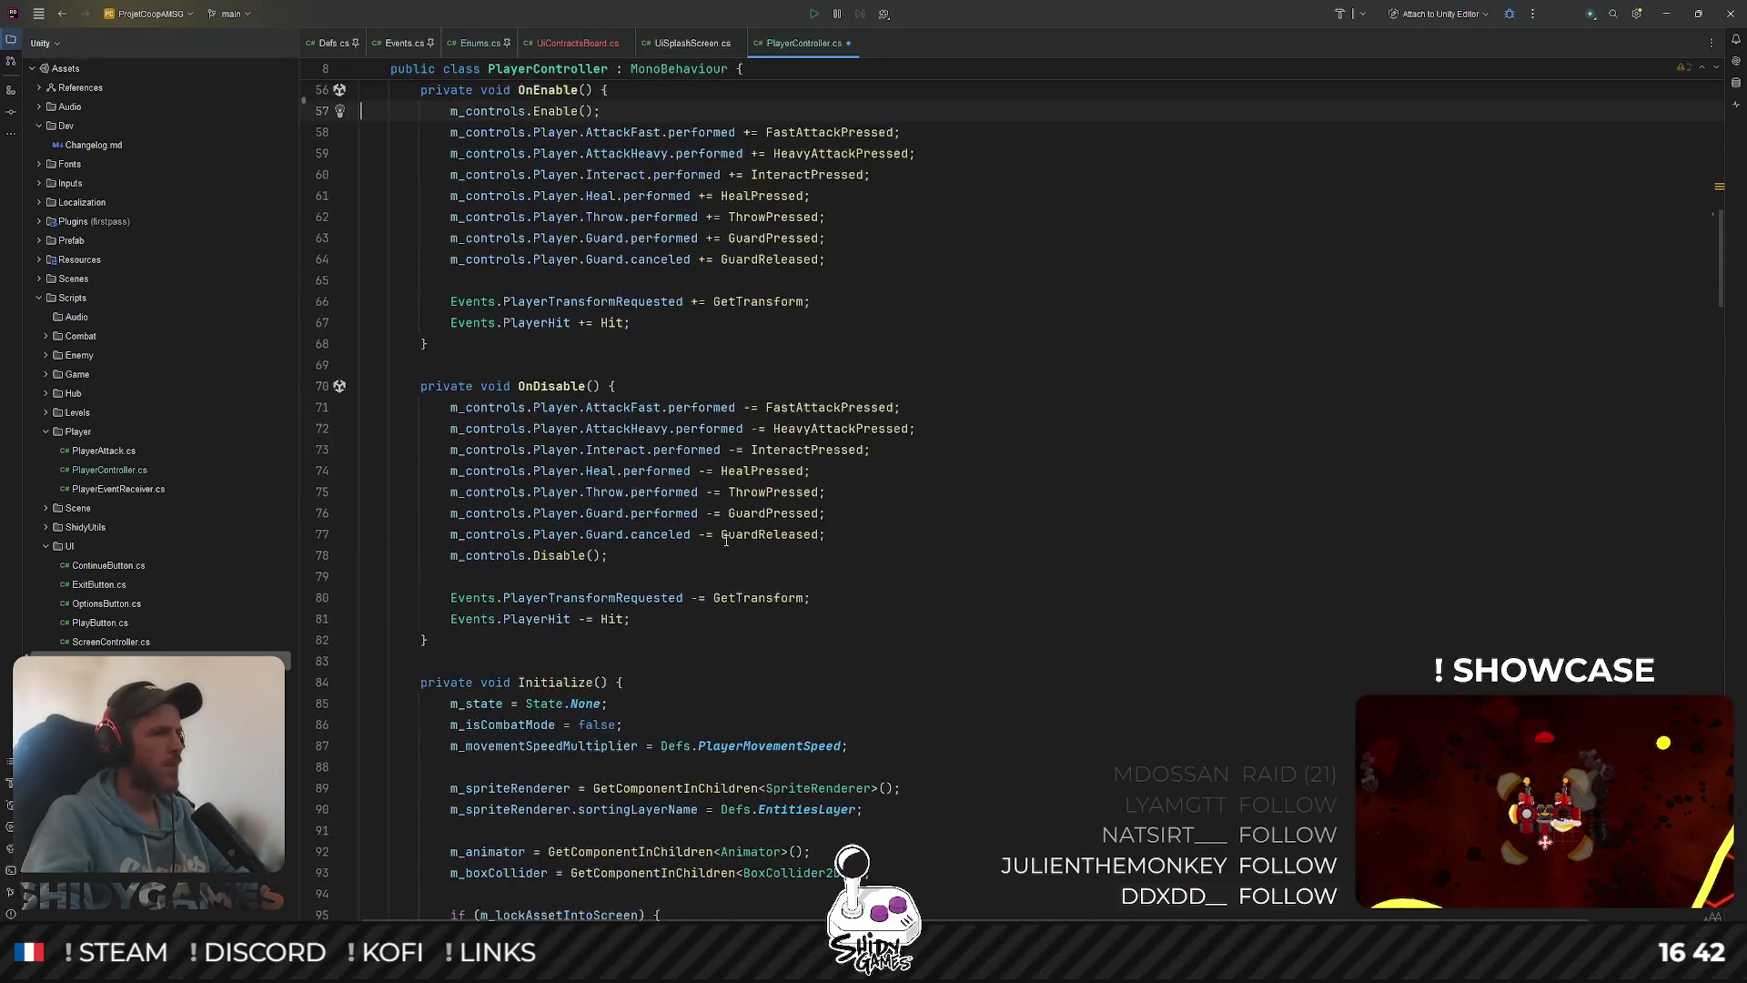
pyautogui.scroll(-3, 726, 539)
pyautogui.click(656, 555)
pyautogui.press('Return')
pyautogui.hotkey('ctrl', 'v')
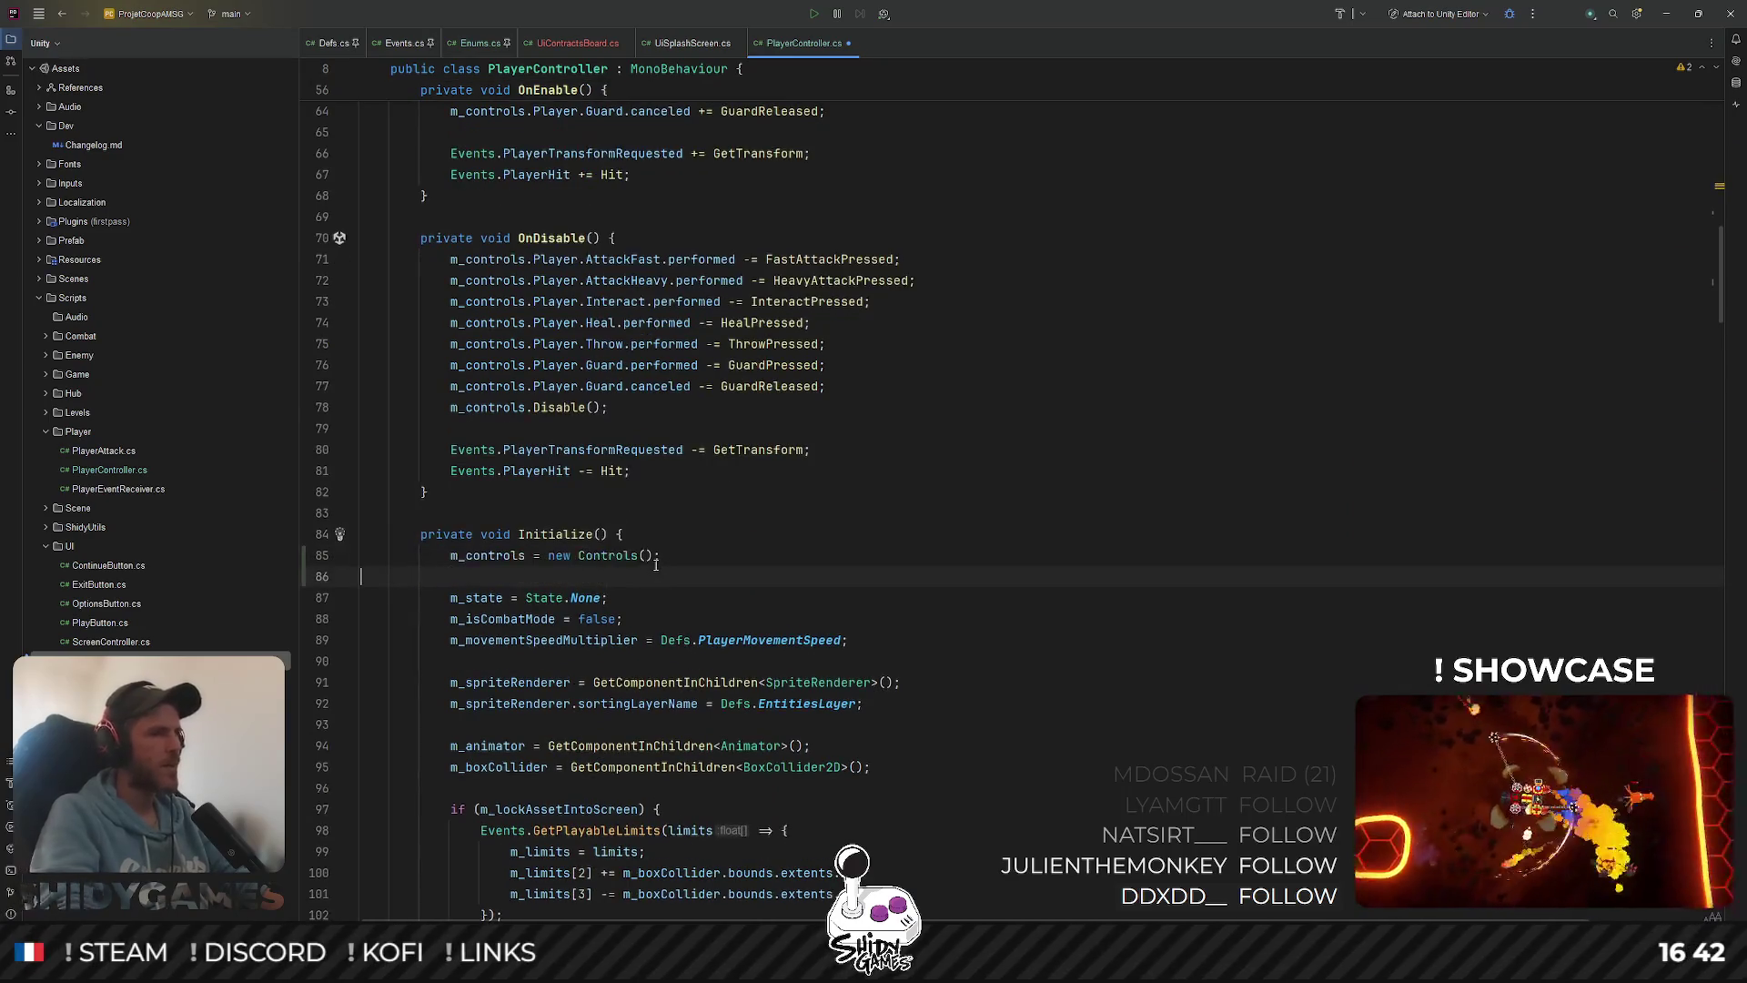
pyautogui.scroll(8, 958, 444)
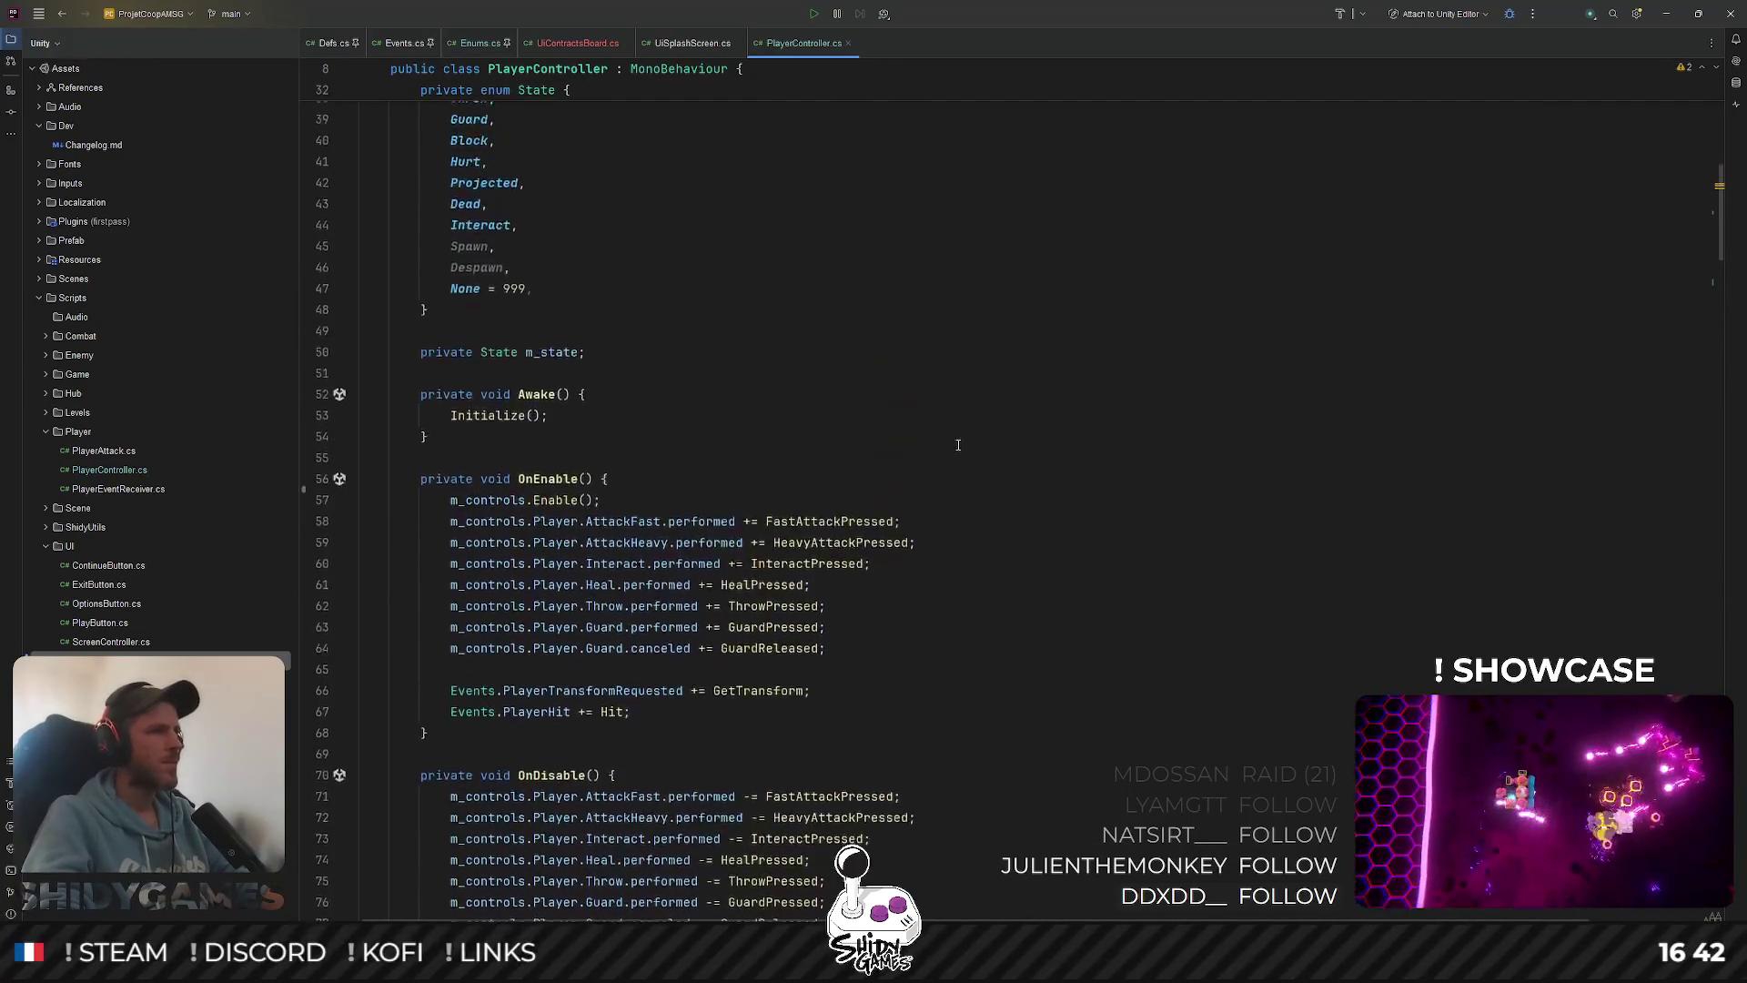
pyautogui.click(686, 46)
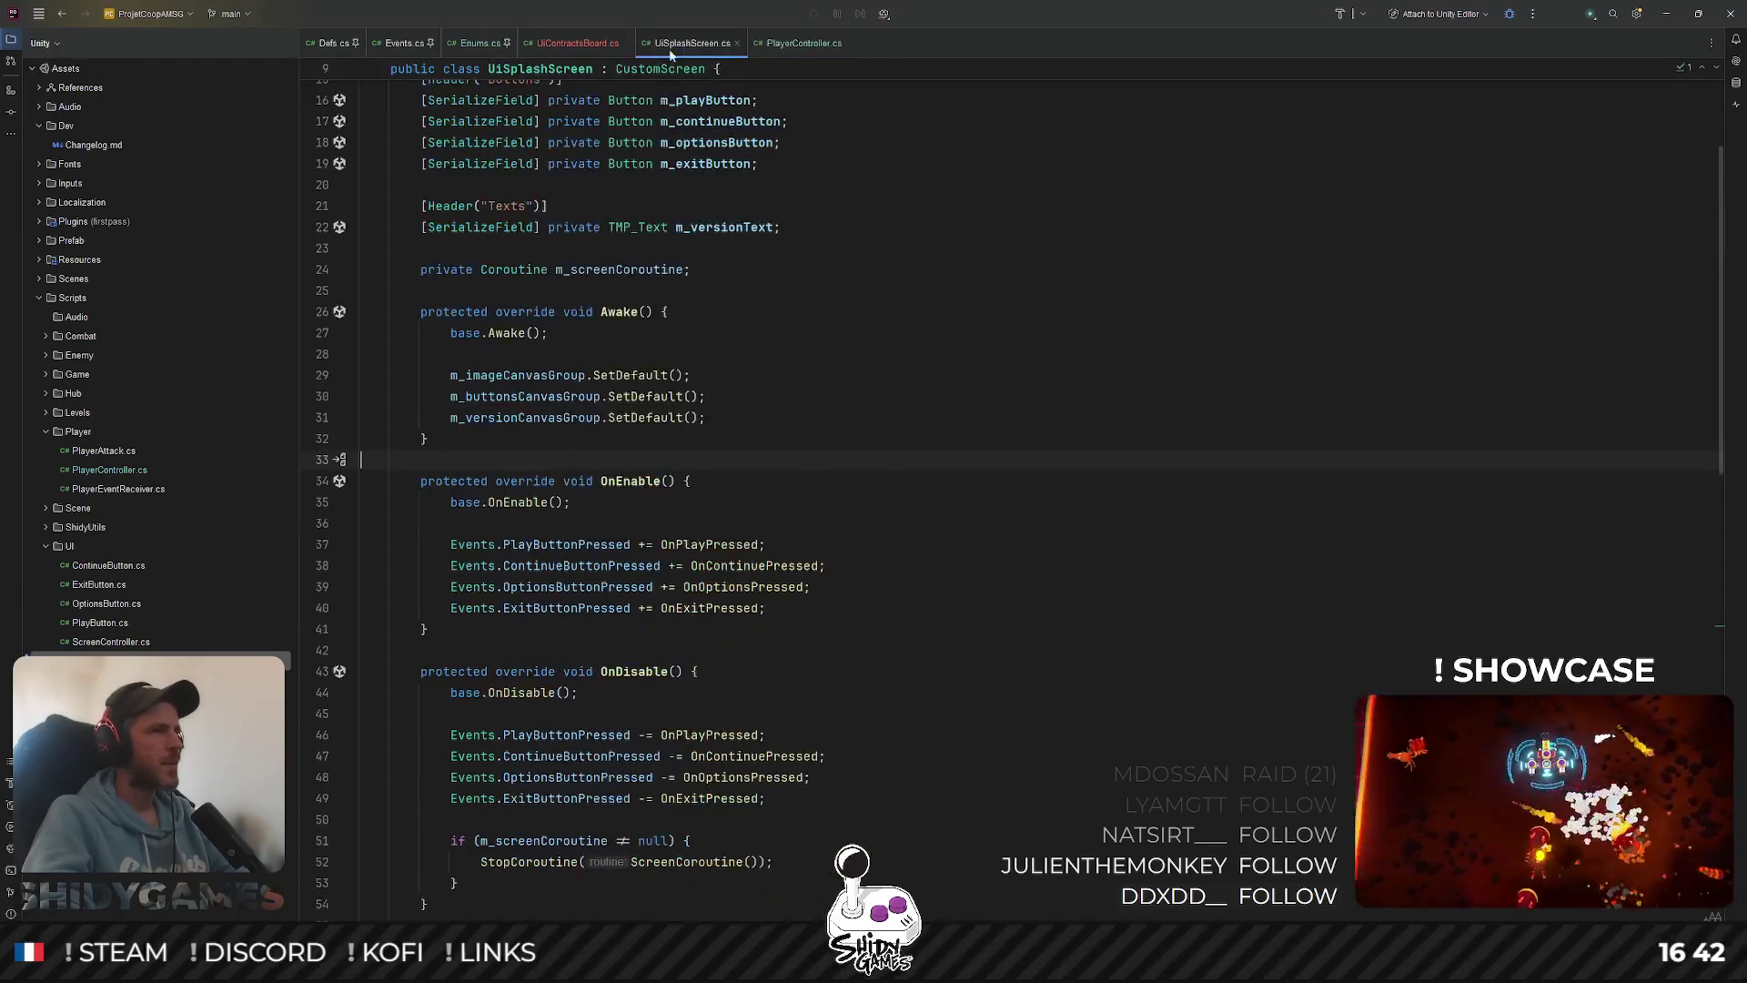
# Check PlayerController's line 57, then return to the UiContractsBoard script
pyautogui.click(557, 44)
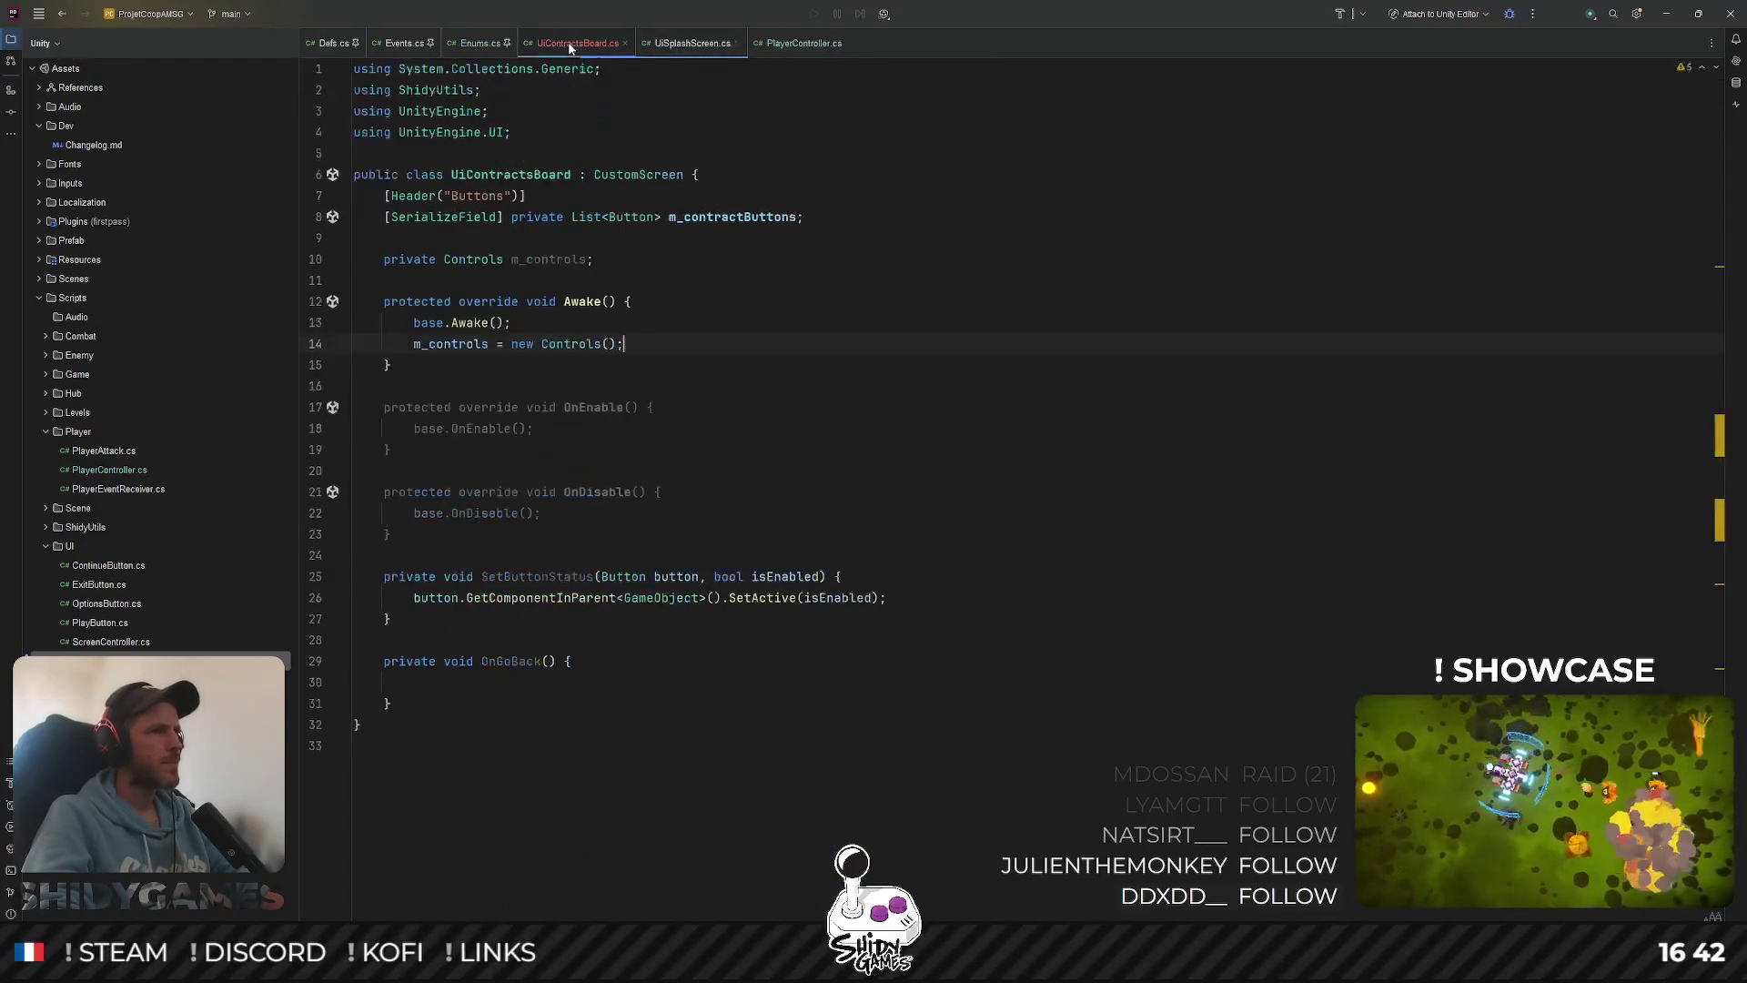
pyautogui.click(607, 321)
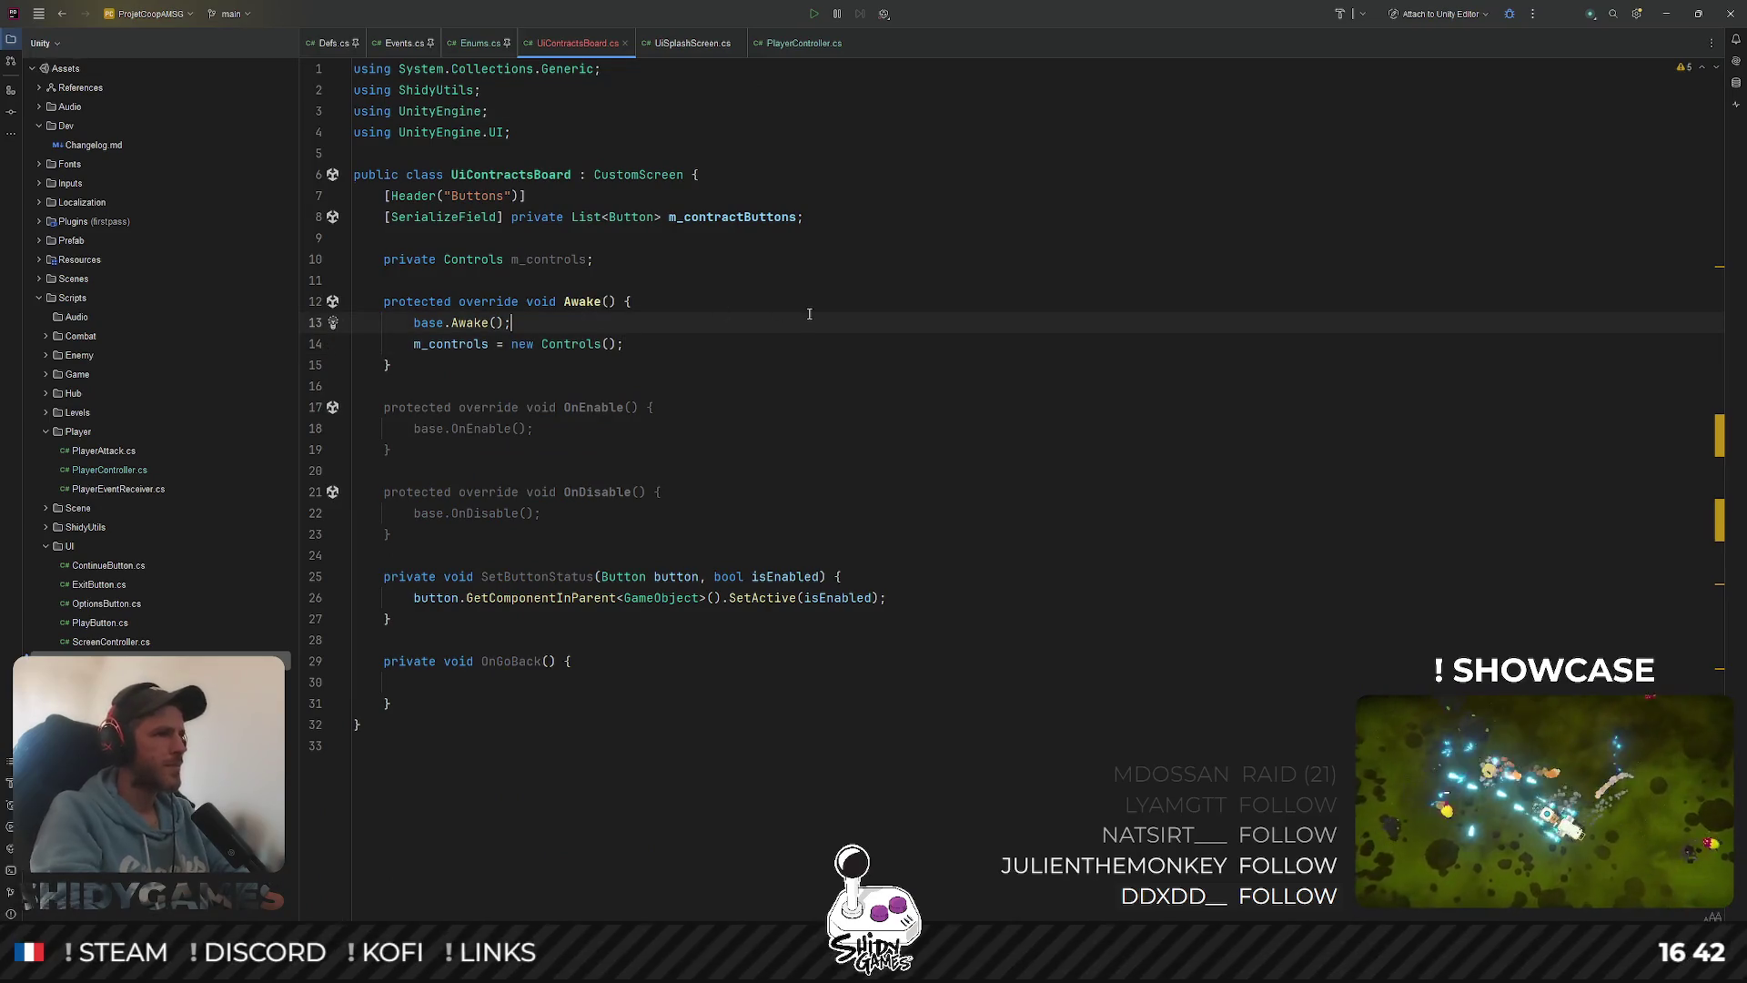
pyautogui.click(805, 44)
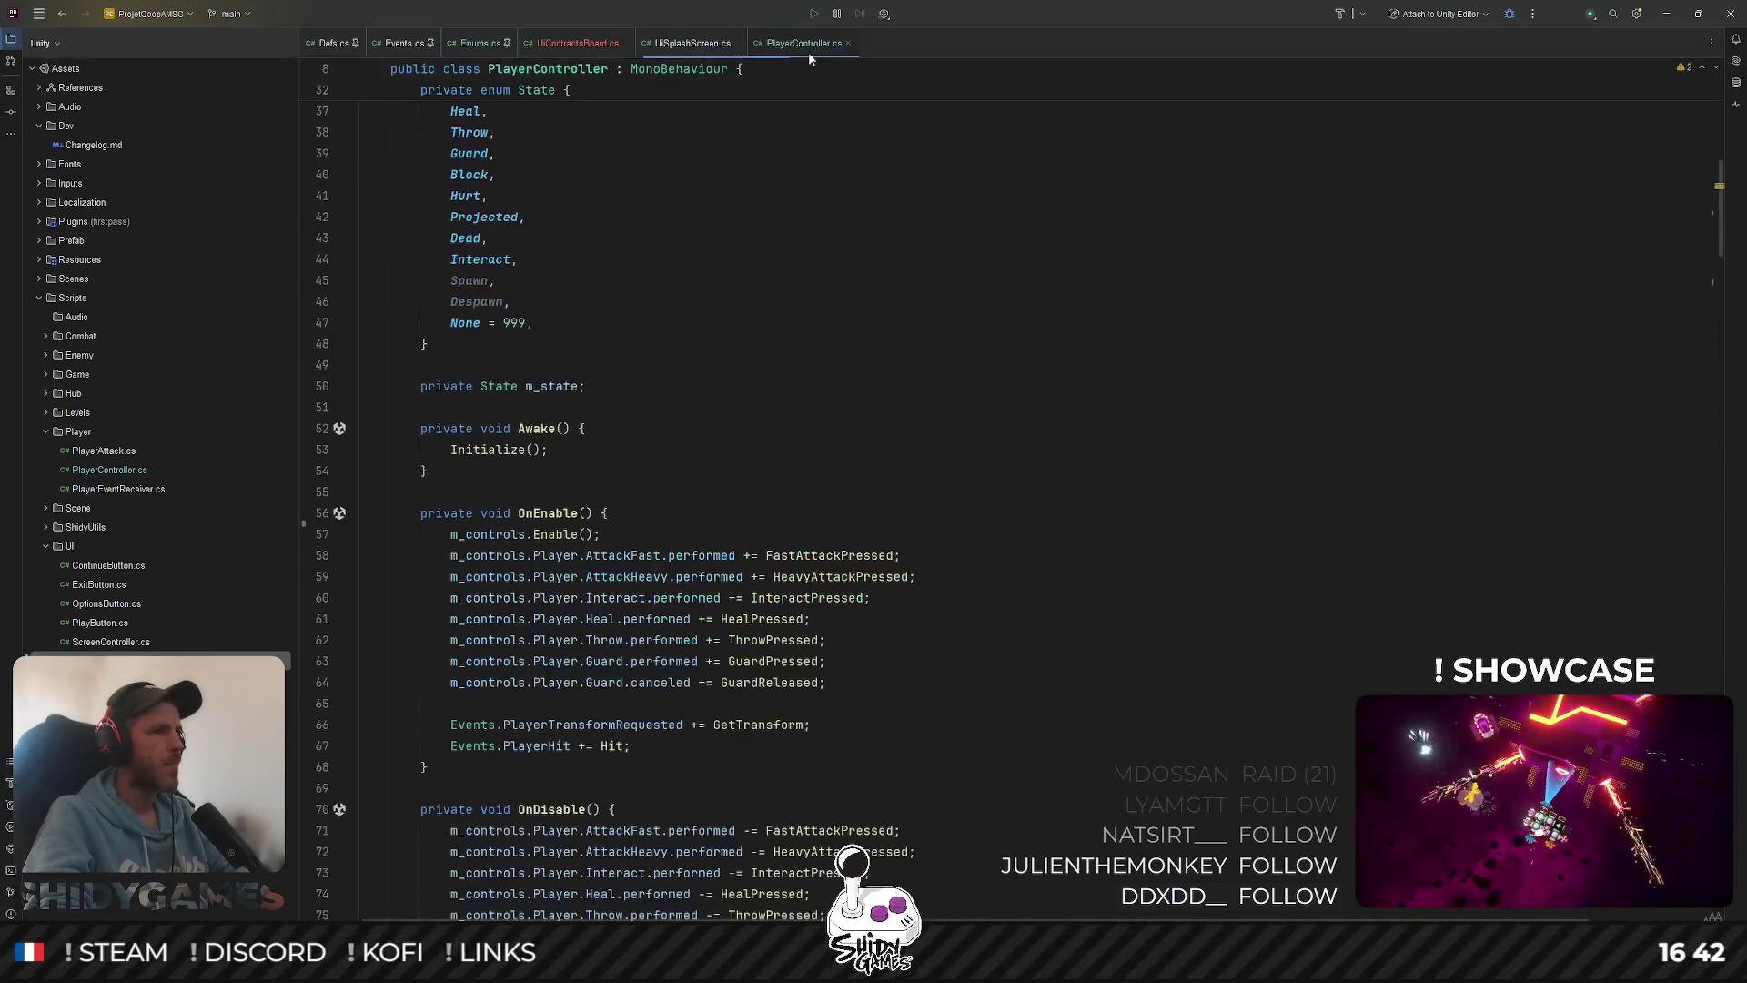
pyautogui.scroll(-2, 716, 424)
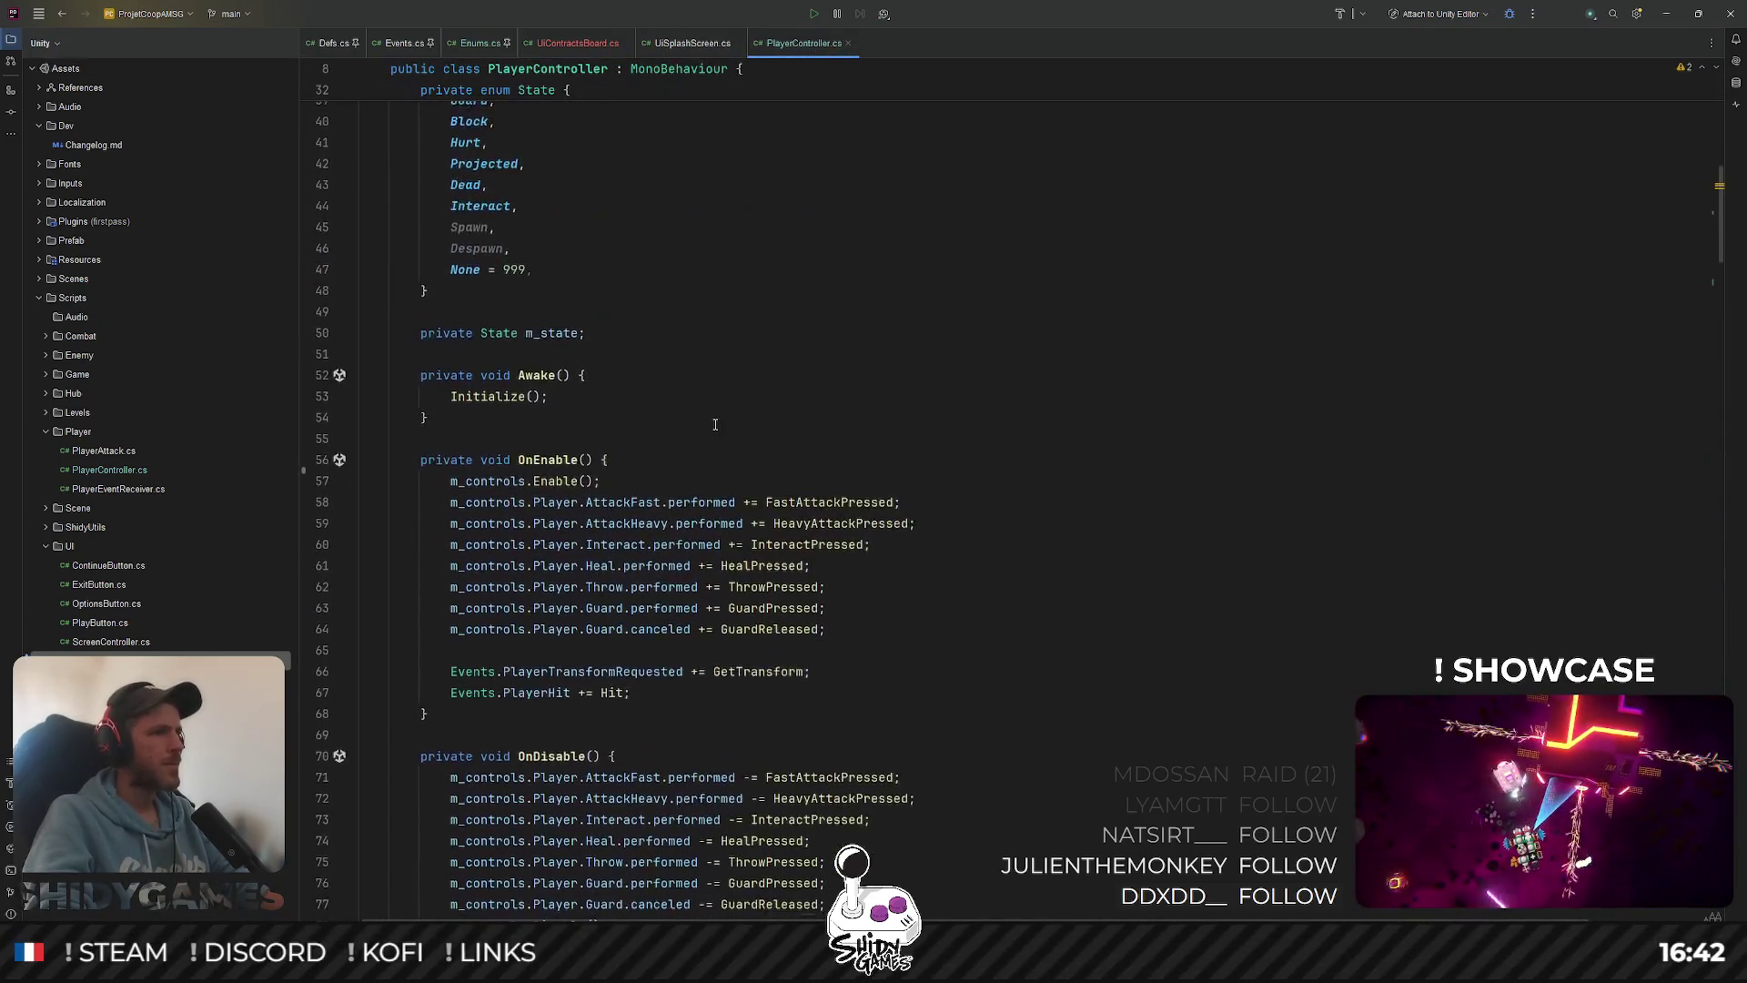
pyautogui.click(619, 468)
pyautogui.hotkey('ctrl', 'Tab')
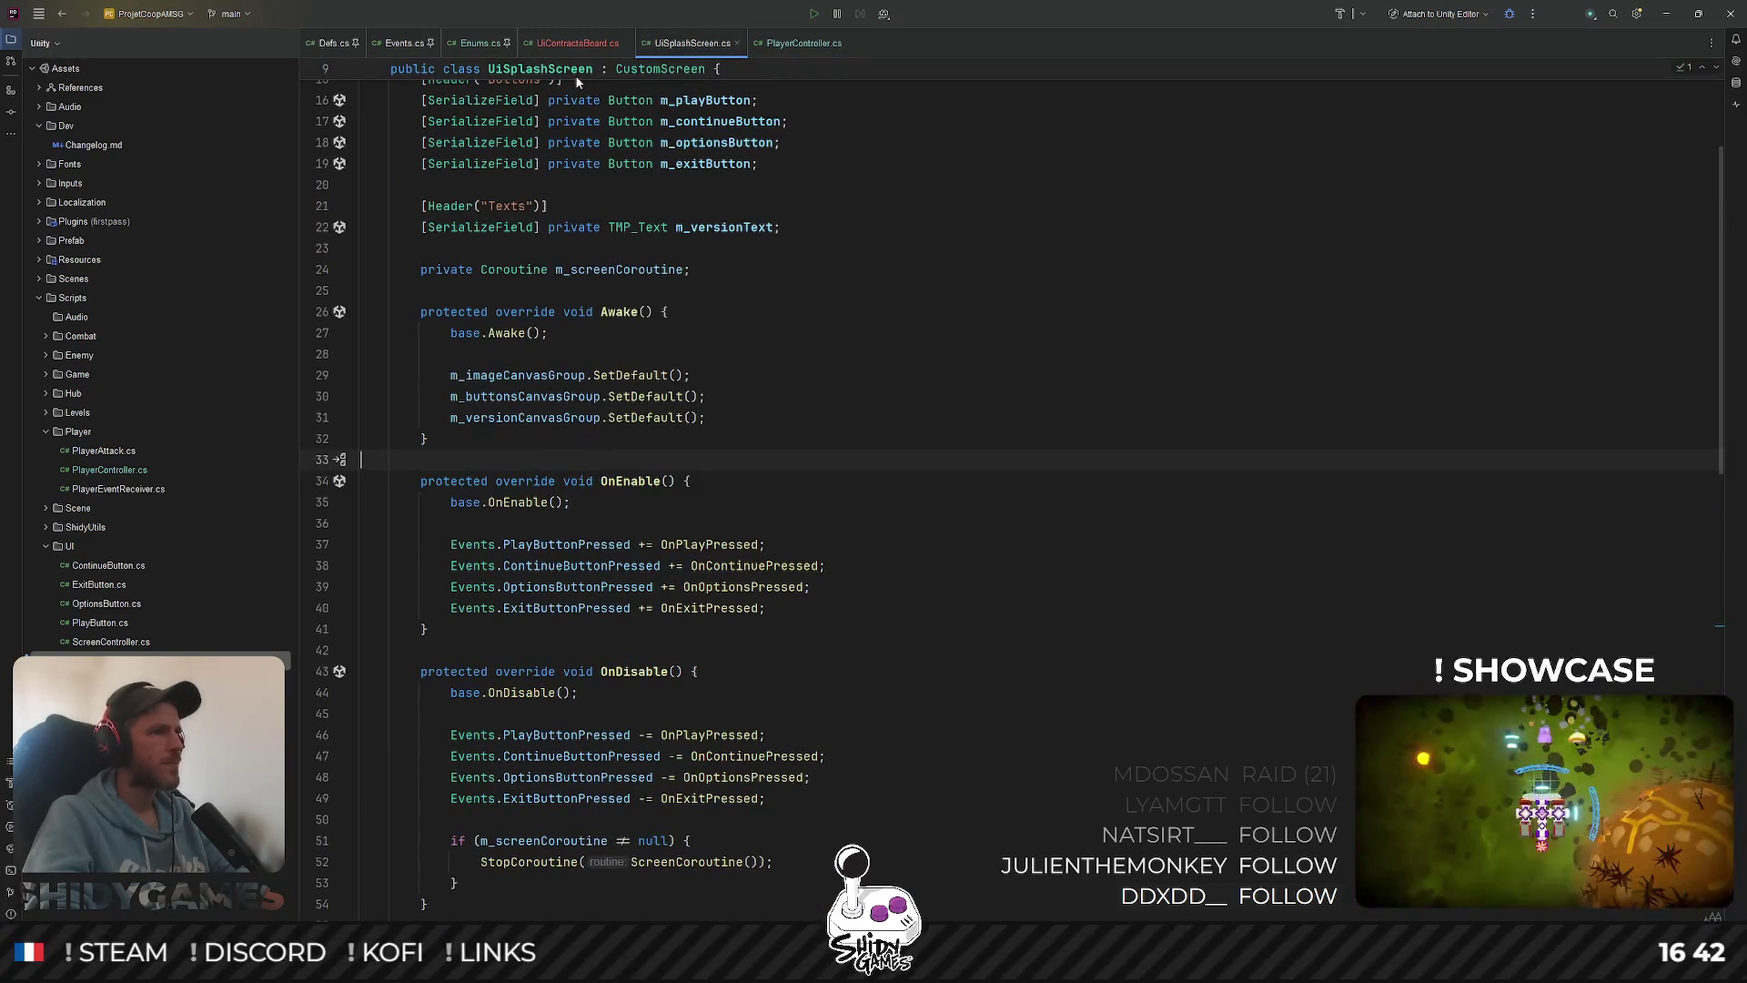
pyautogui.click(555, 46)
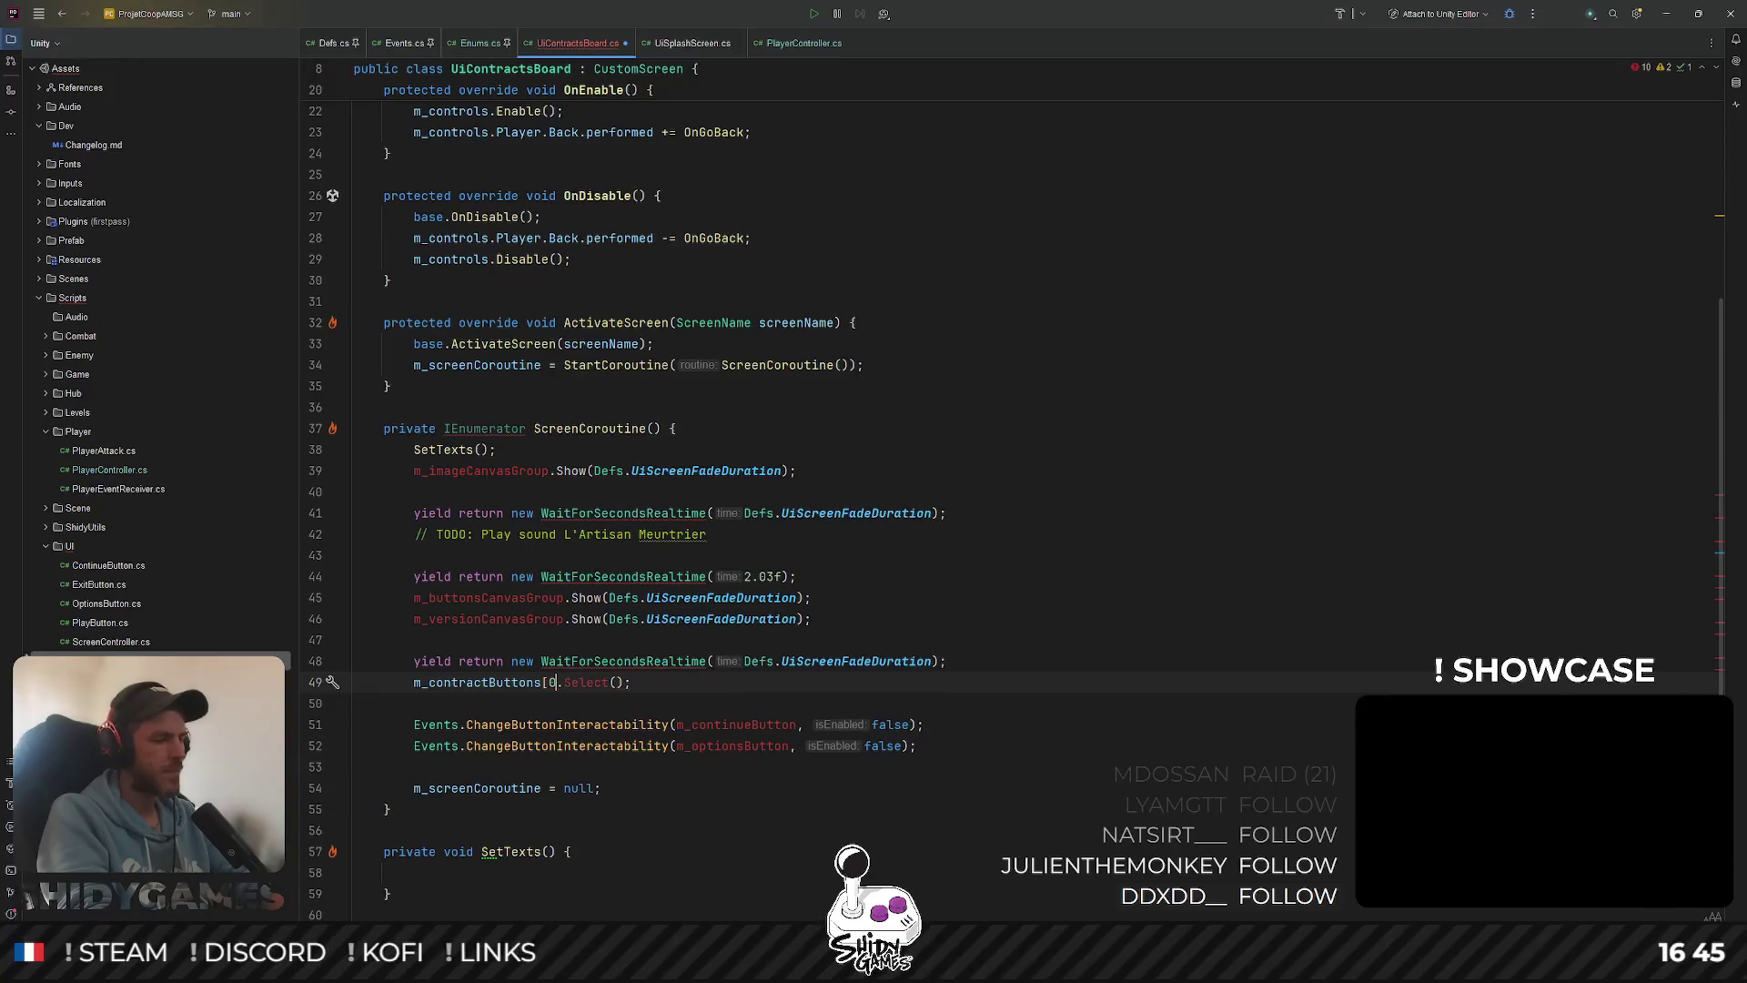
pyautogui.write(']')
# Import the missing reference for IEnumerator in UiContractsBoard with the Alt+Enter quick fix
pyautogui.click(798, 575)
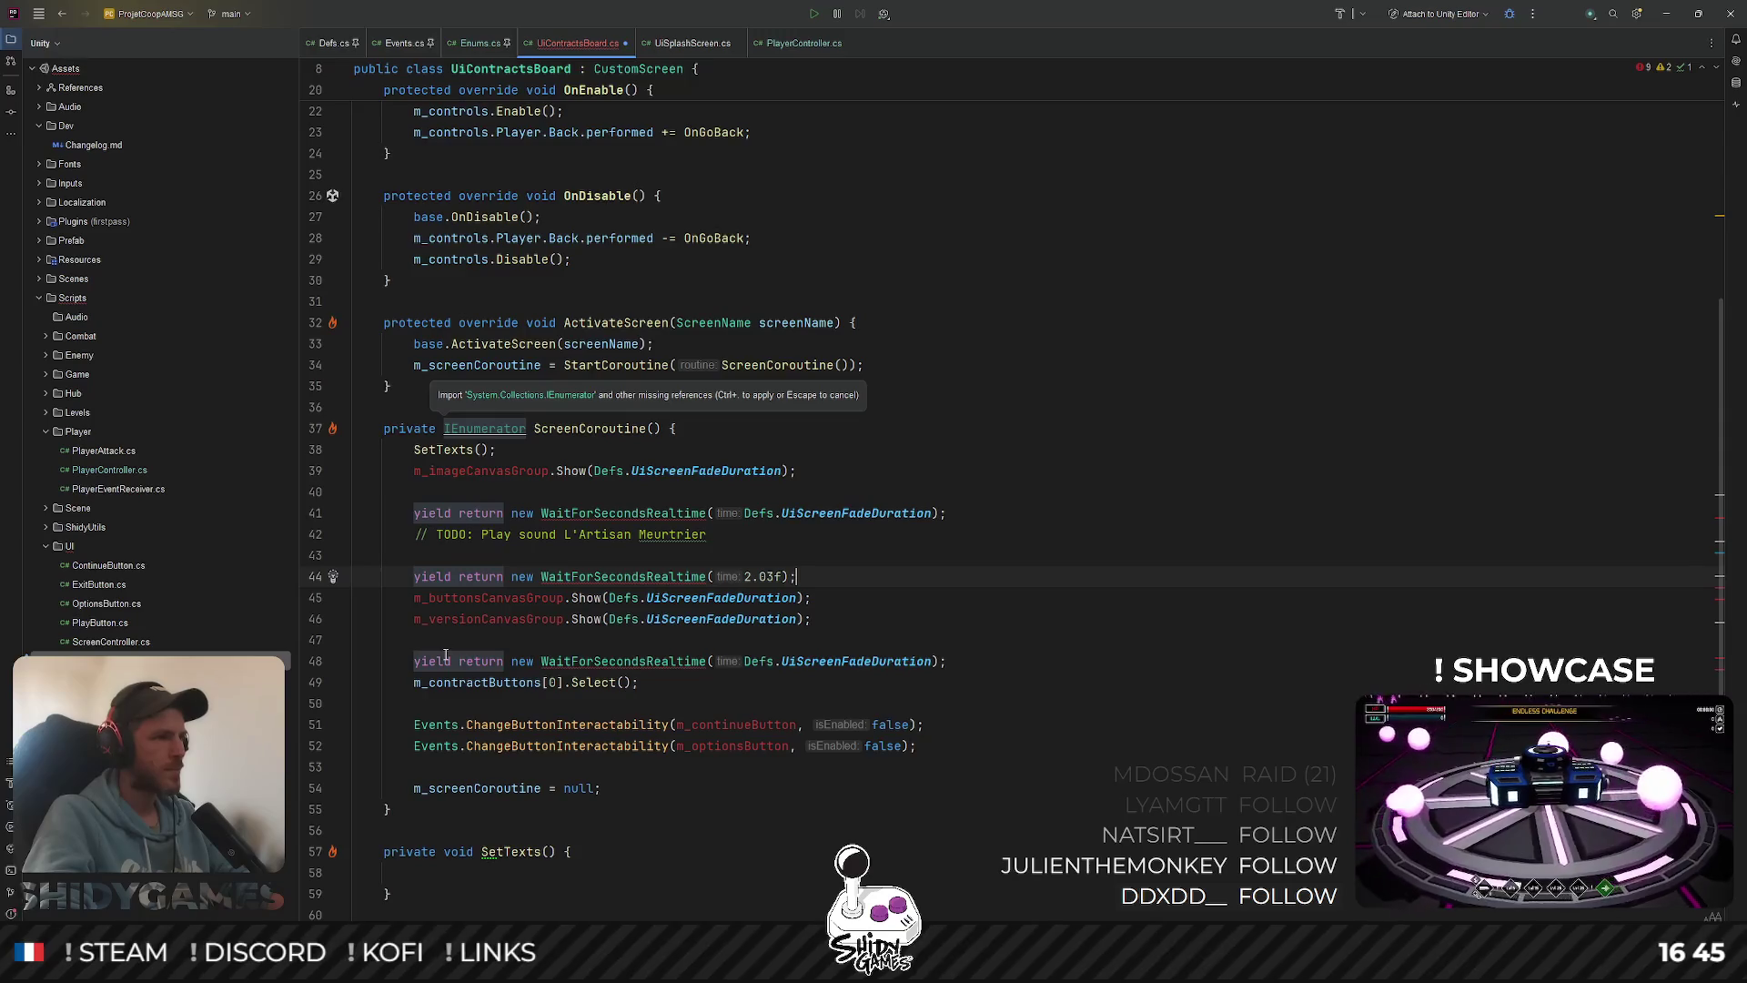
pyautogui.click(557, 663)
pyautogui.hotkey('alt', 'Return')
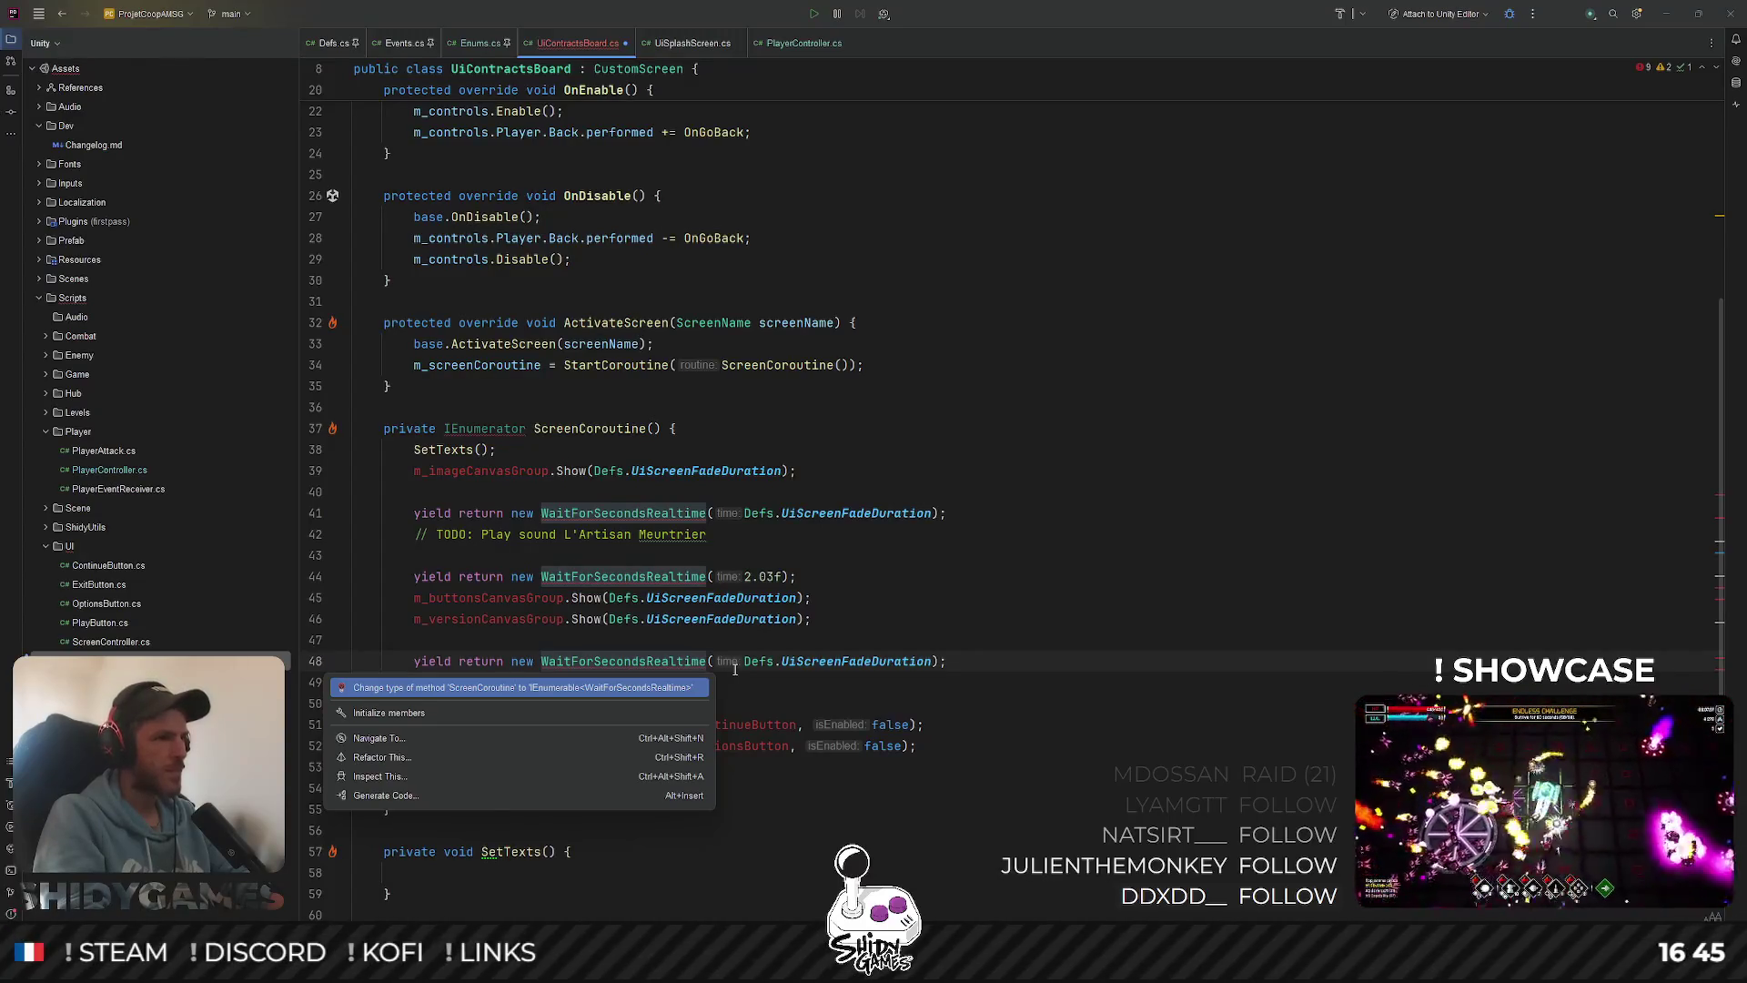
pyautogui.press('Return')
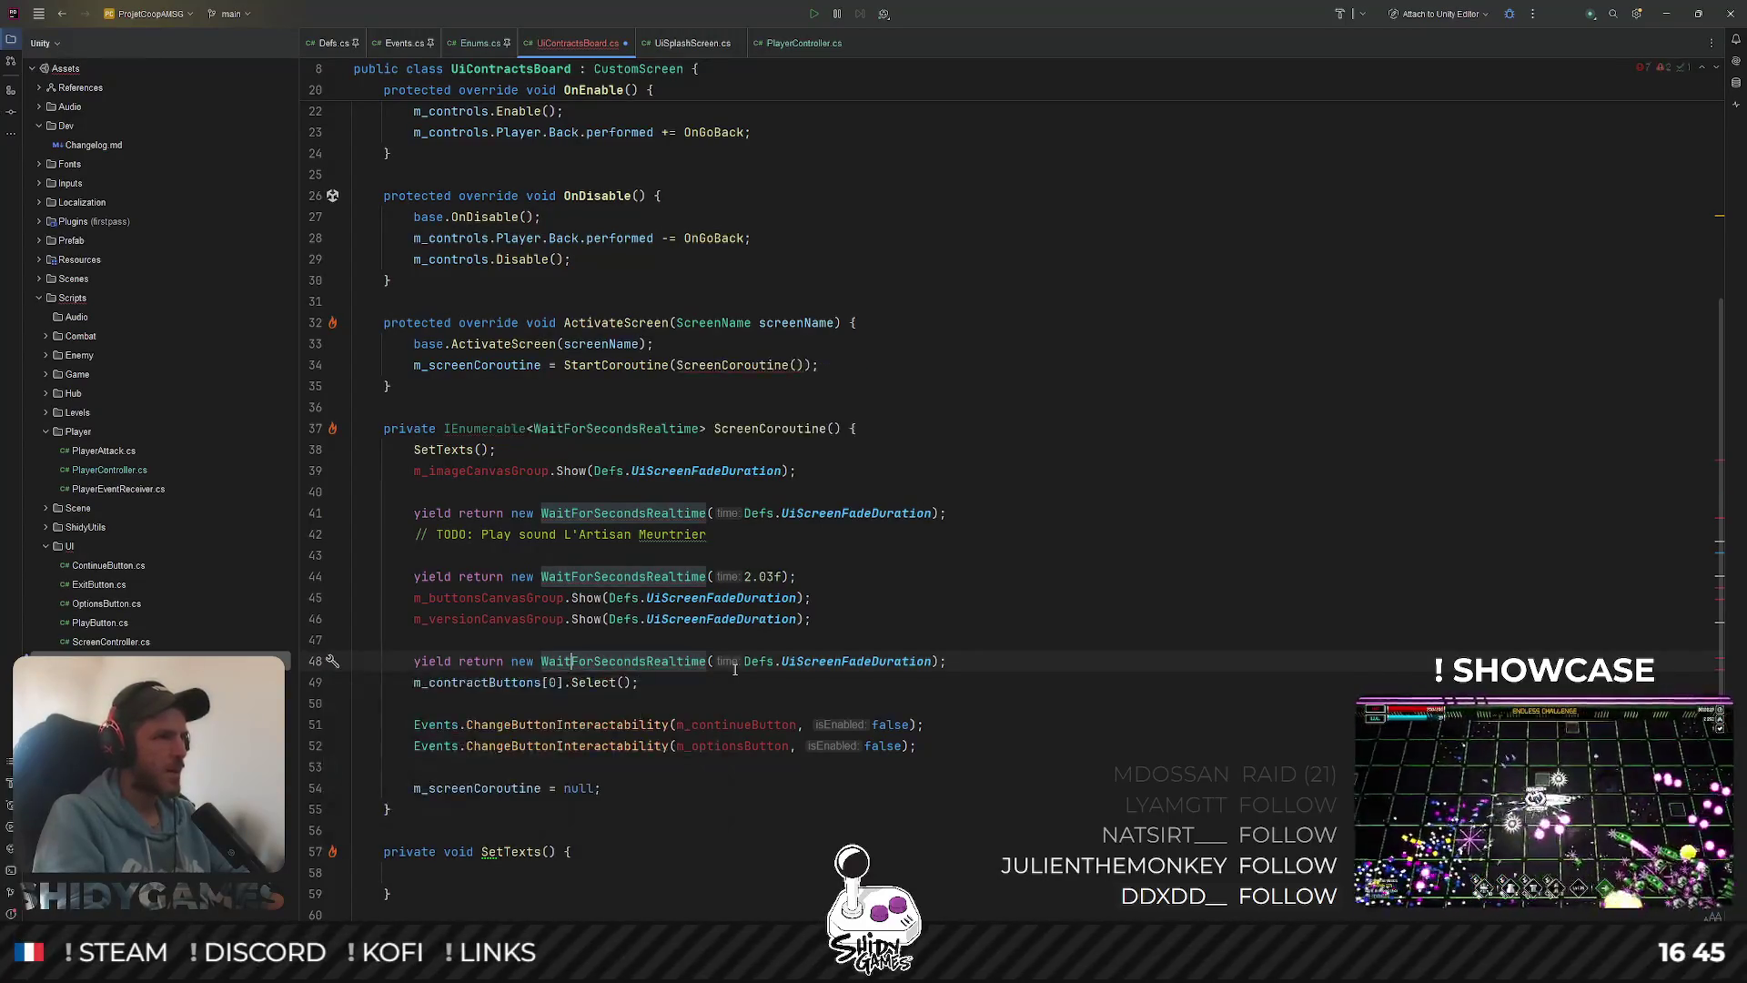
pyautogui.hotkey('ctrl', 'z')
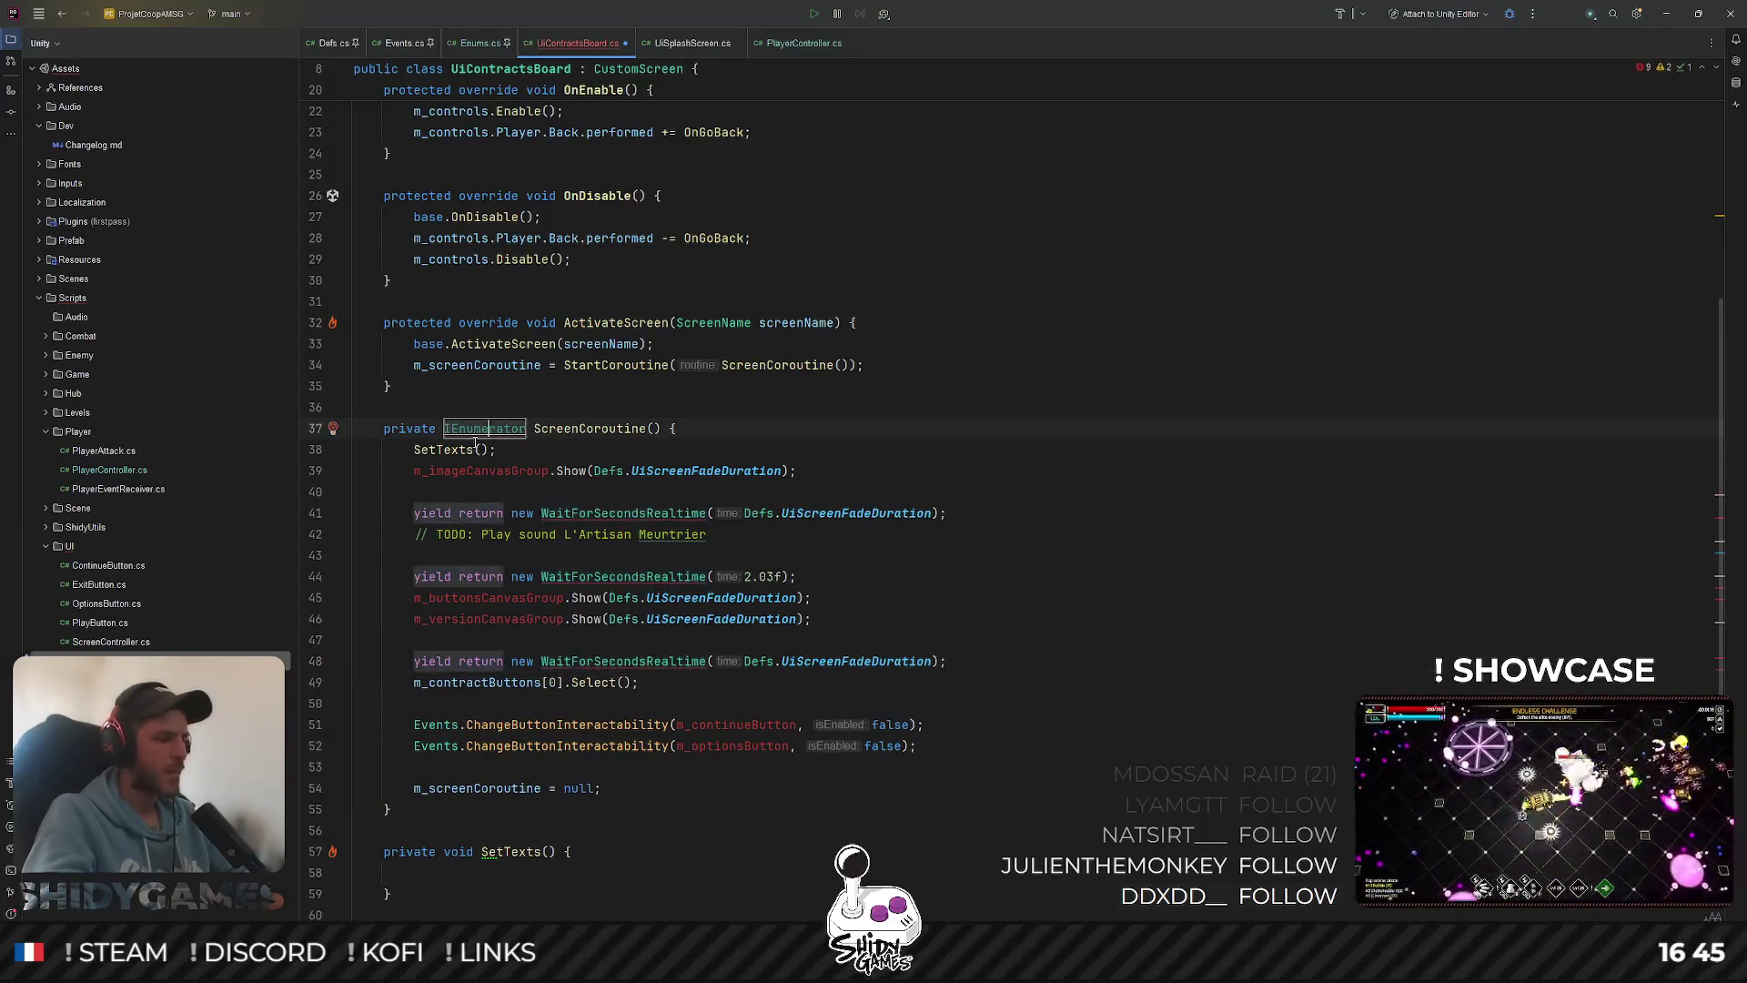
pyautogui.hotkey('alt', 'Return')
pyautogui.click(474, 451)
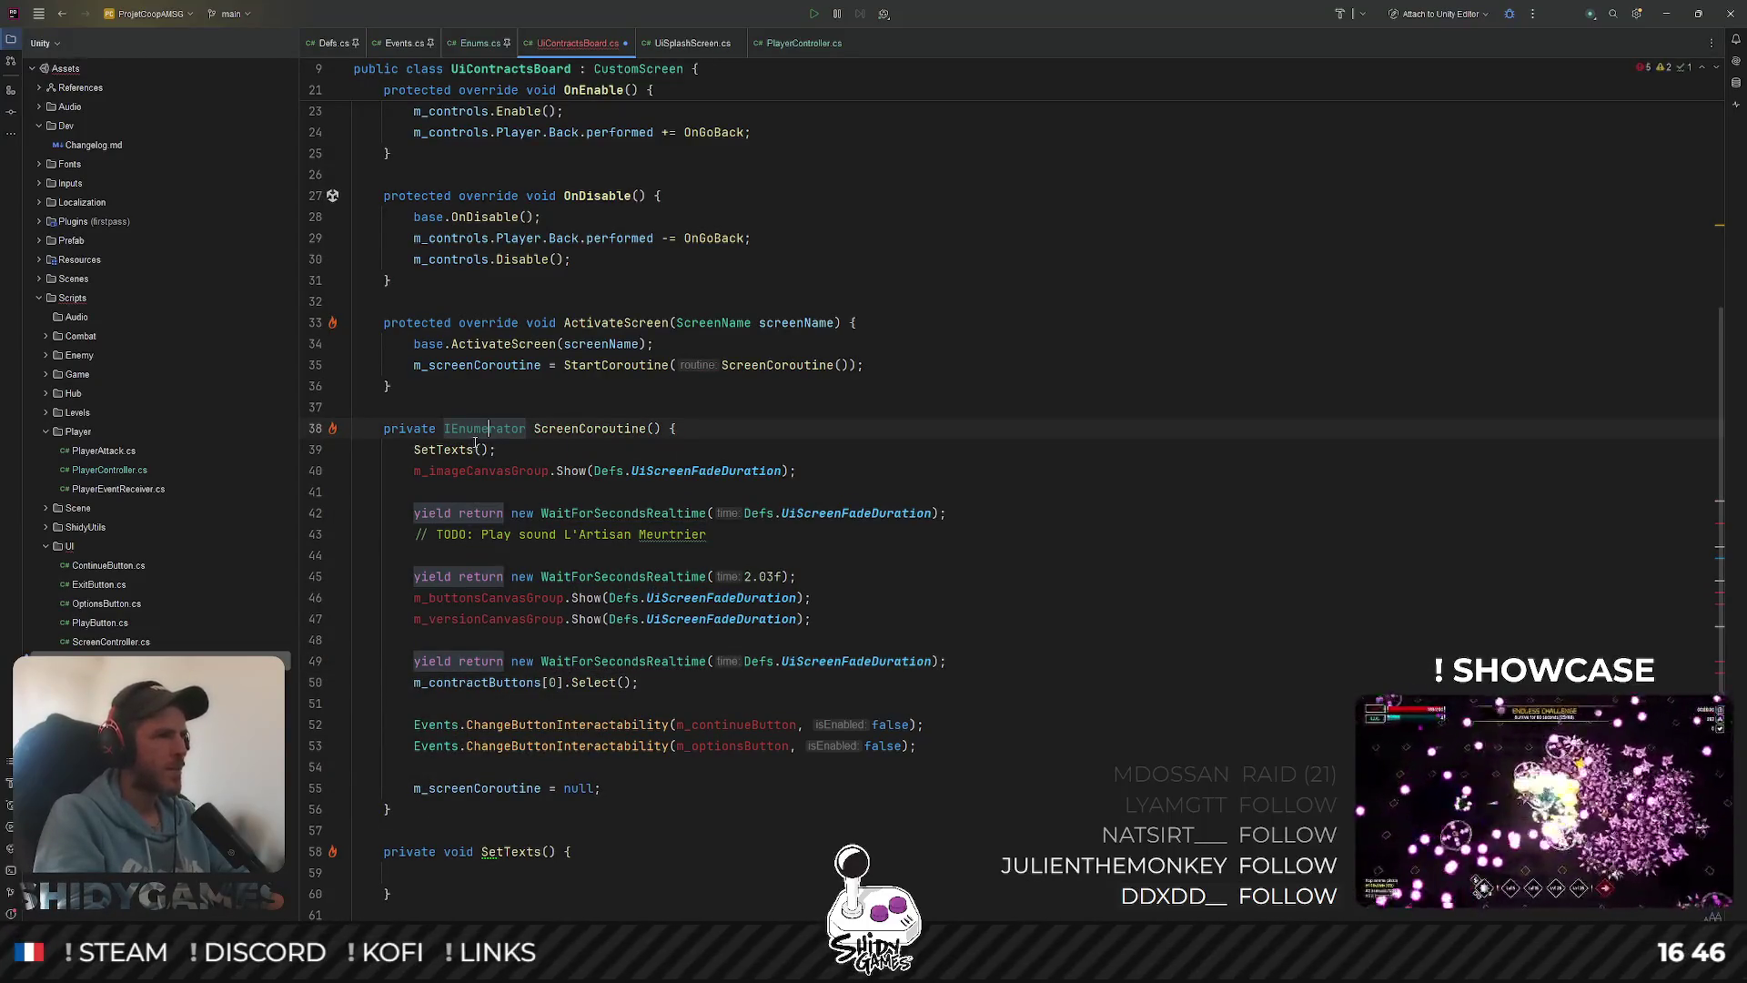
# Delete the m_imageCanvasGroup.Show lines, the 2.03-second wait and the canvas Show call from ScreenCoroutine
pyautogui.tripleClick(512, 470)
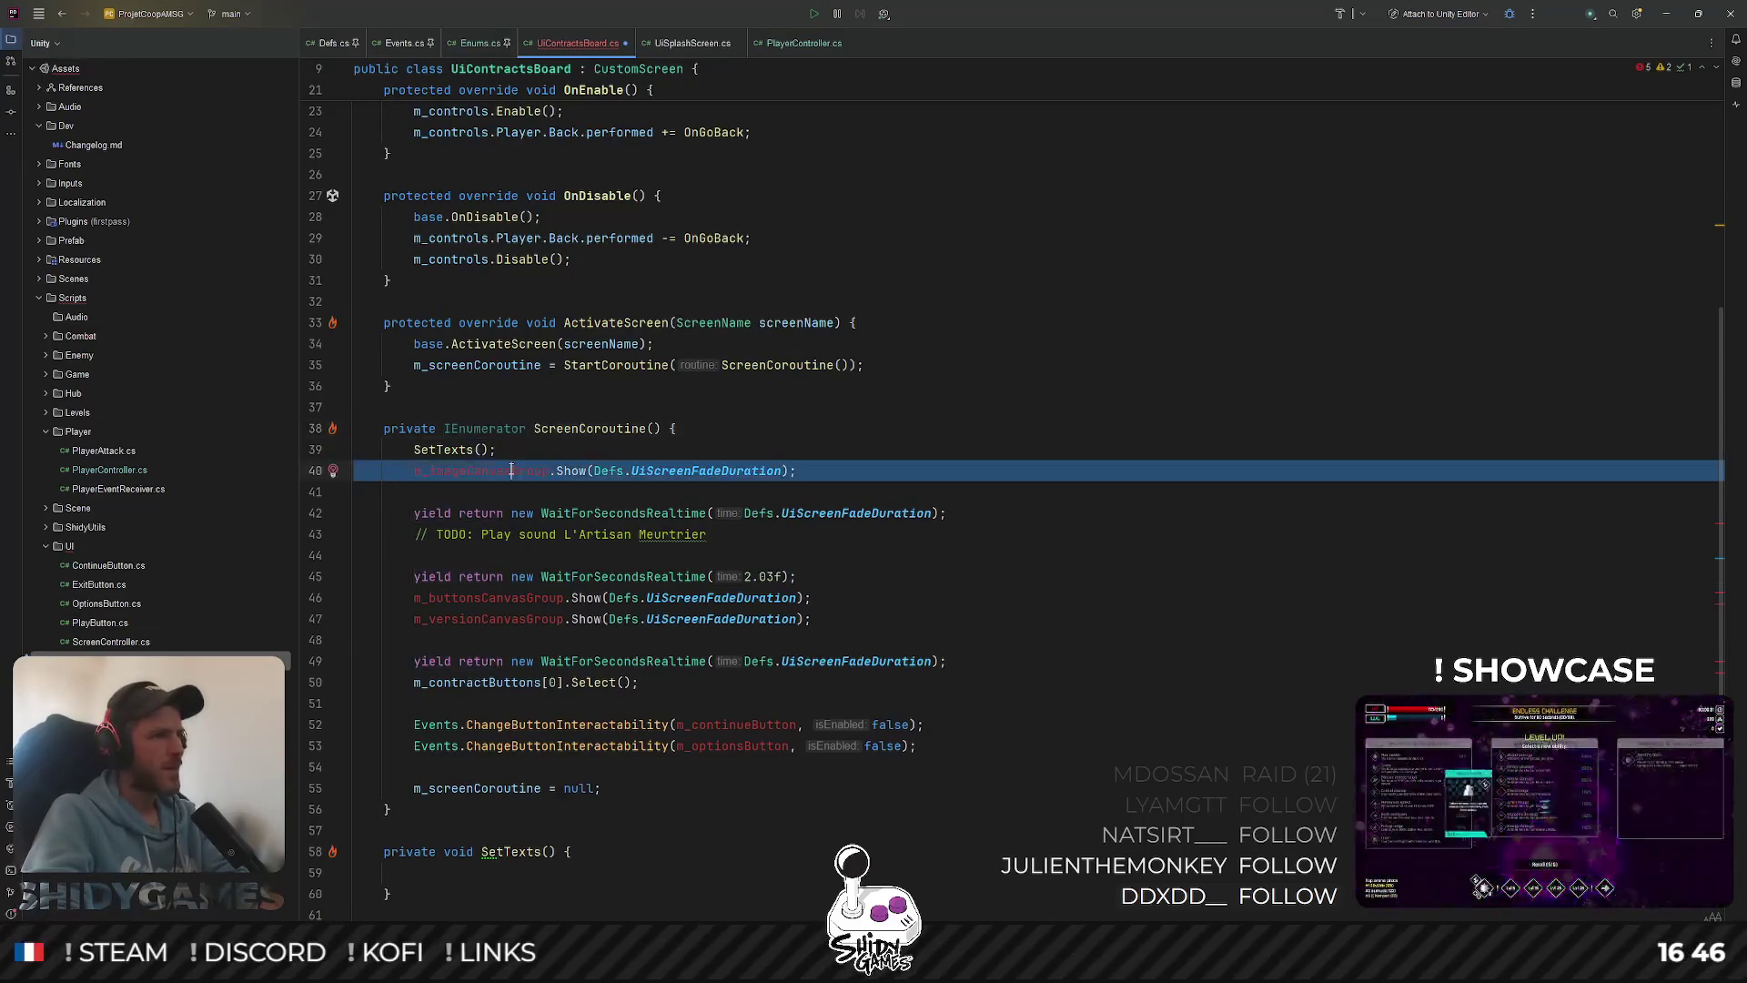
pyautogui.hotkey('shift', 'Down')
pyautogui.hotkey('shift', 'Down')
pyautogui.hotkey('shift', 'Down')
pyautogui.press('Delete')
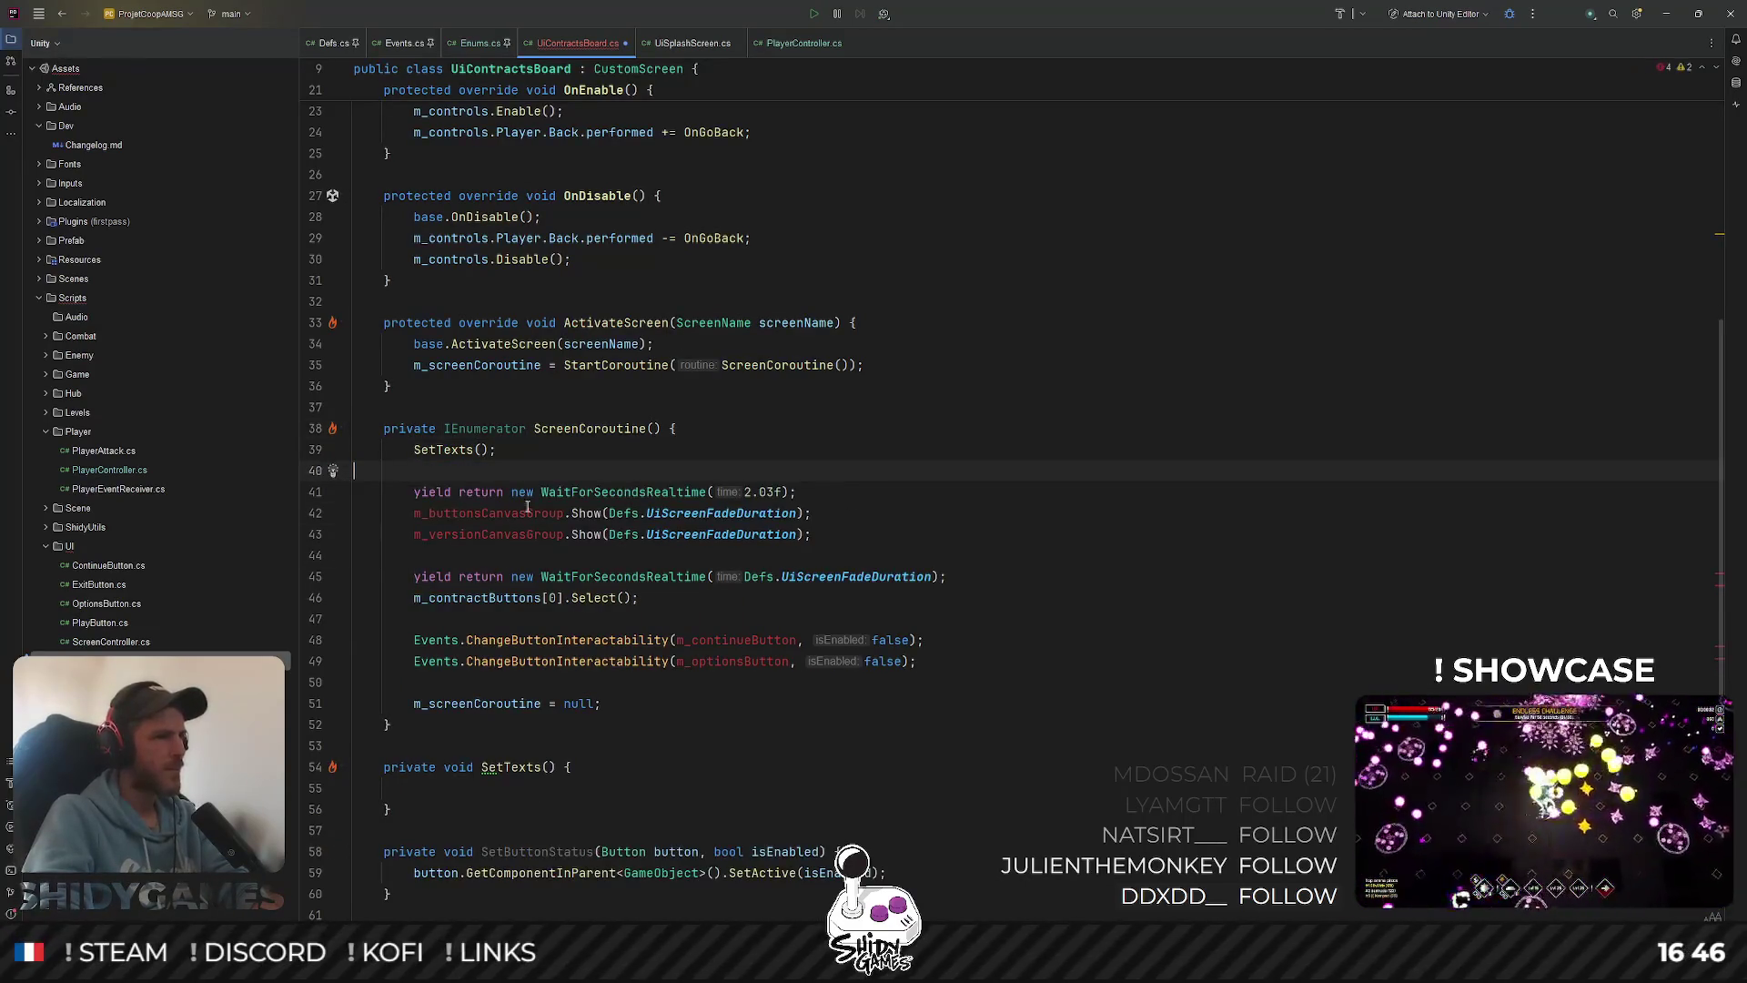
pyautogui.moveTo(874, 551); pyautogui.dragTo(287, 494)
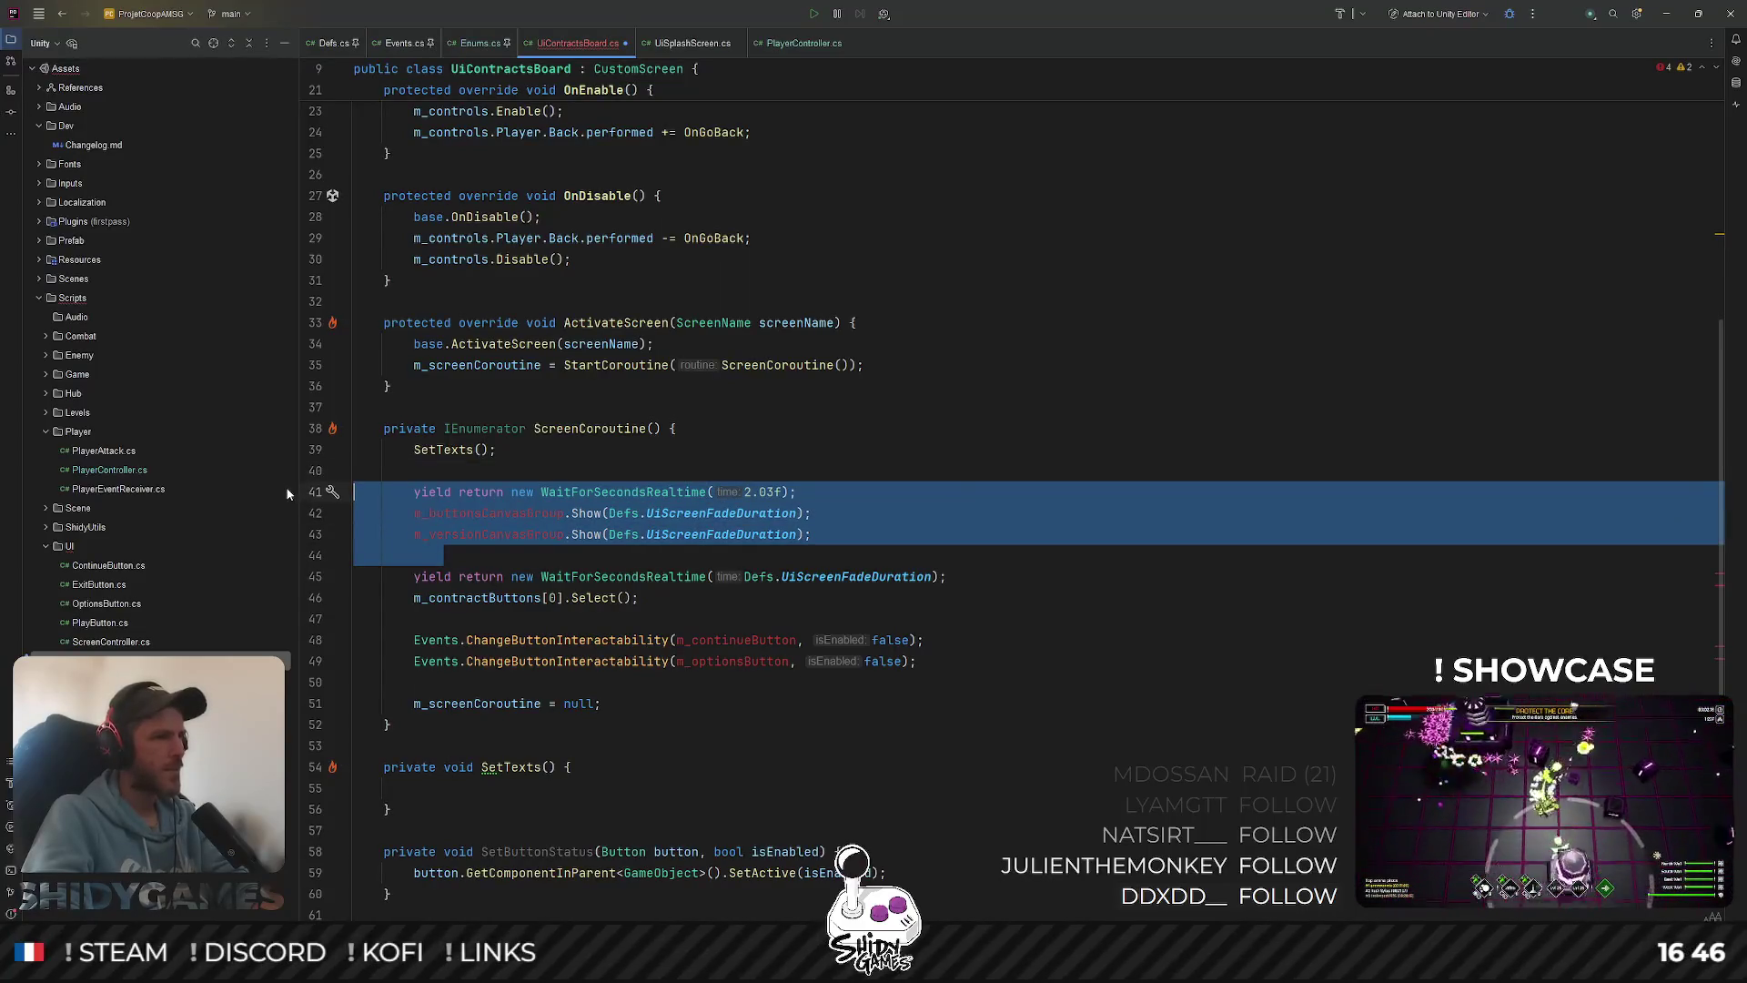
pyautogui.press('Delete')
pyautogui.press('BackSpace')
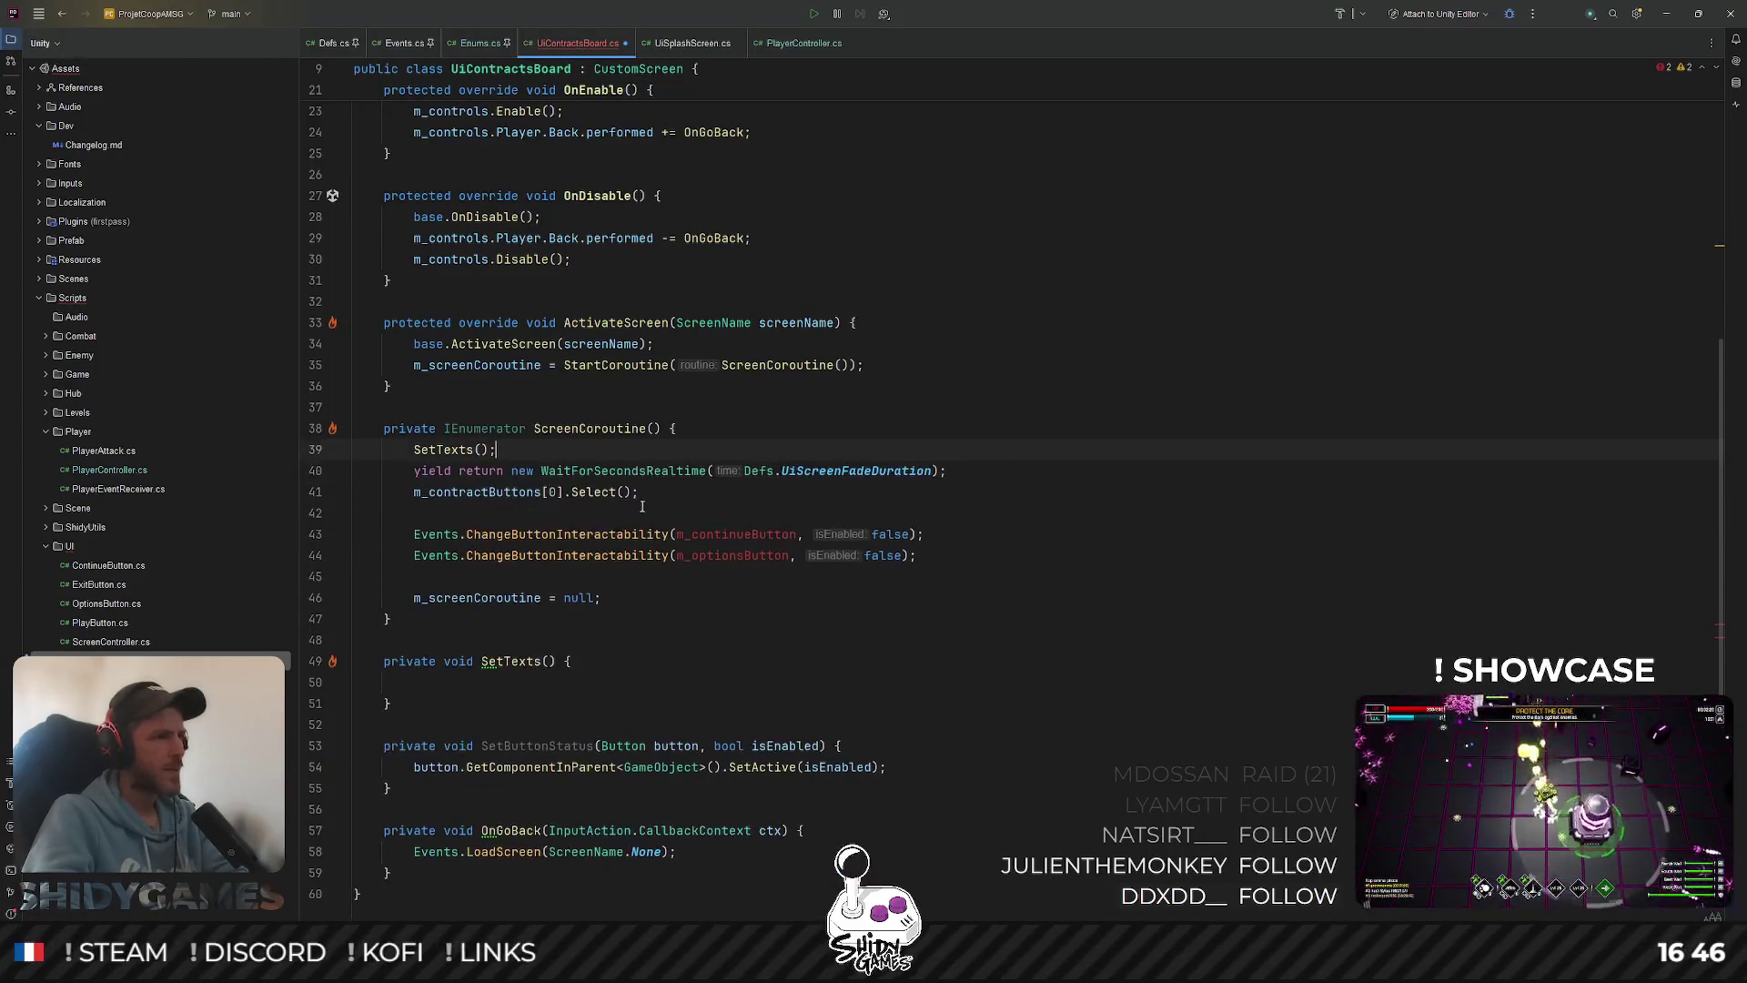
# Remove the two ChangeButtonInteractability calls and tidy the blank lines after SetTexts()
pyautogui.moveTo(974, 577); pyautogui.dragTo(209, 537)
pyautogui.press('Delete')
pyautogui.press('Delete')
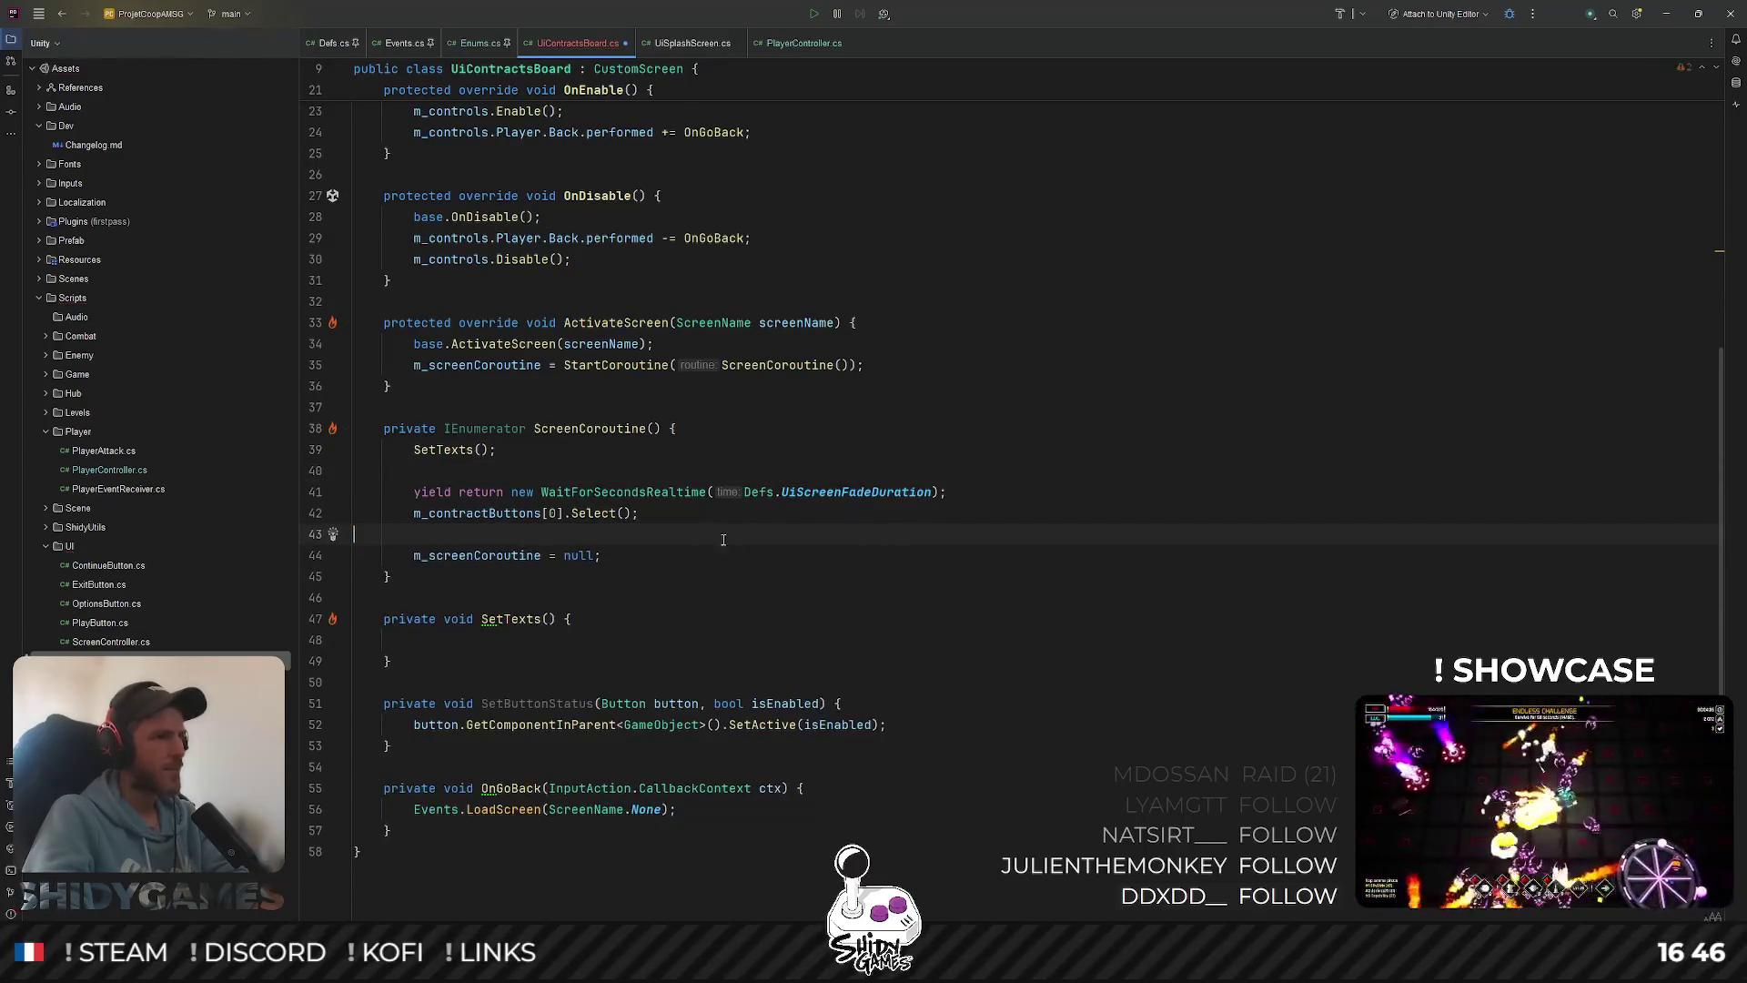
pyautogui.press('BackSpace')
pyautogui.click(417, 619)
pyautogui.click(569, 471)
pyautogui.press('BackSpace')
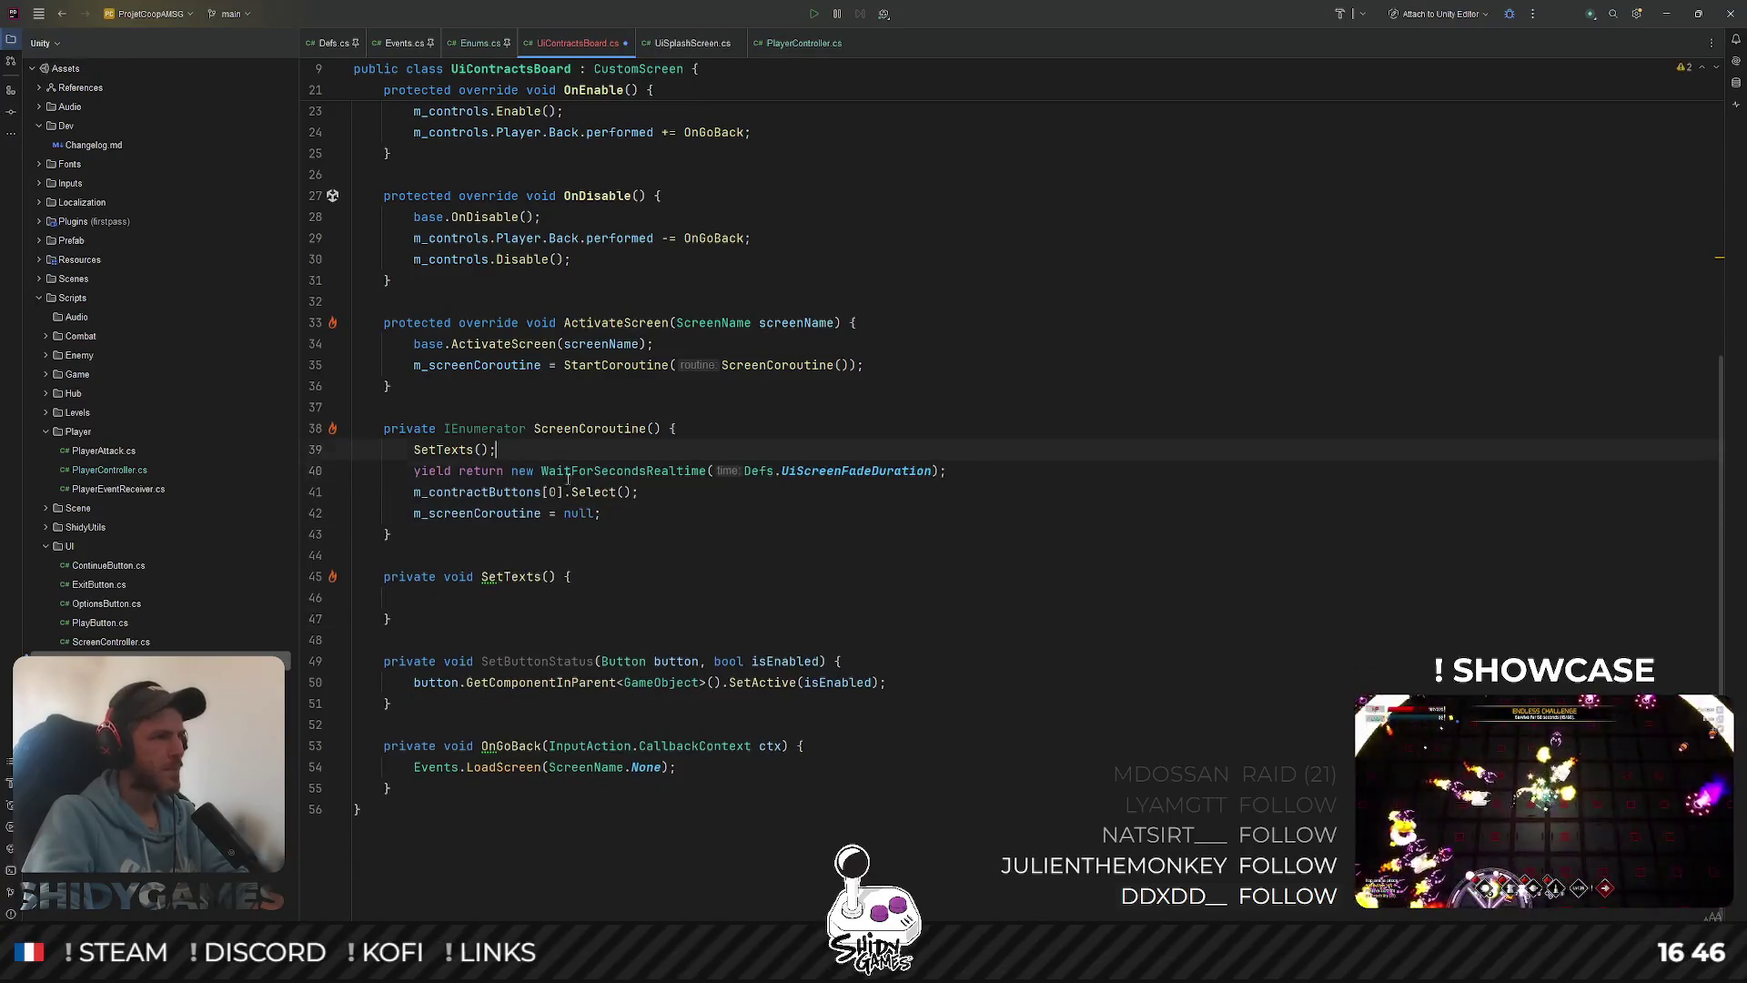
pyautogui.press('Return')
pyautogui.scroll(4, 1101, 485)
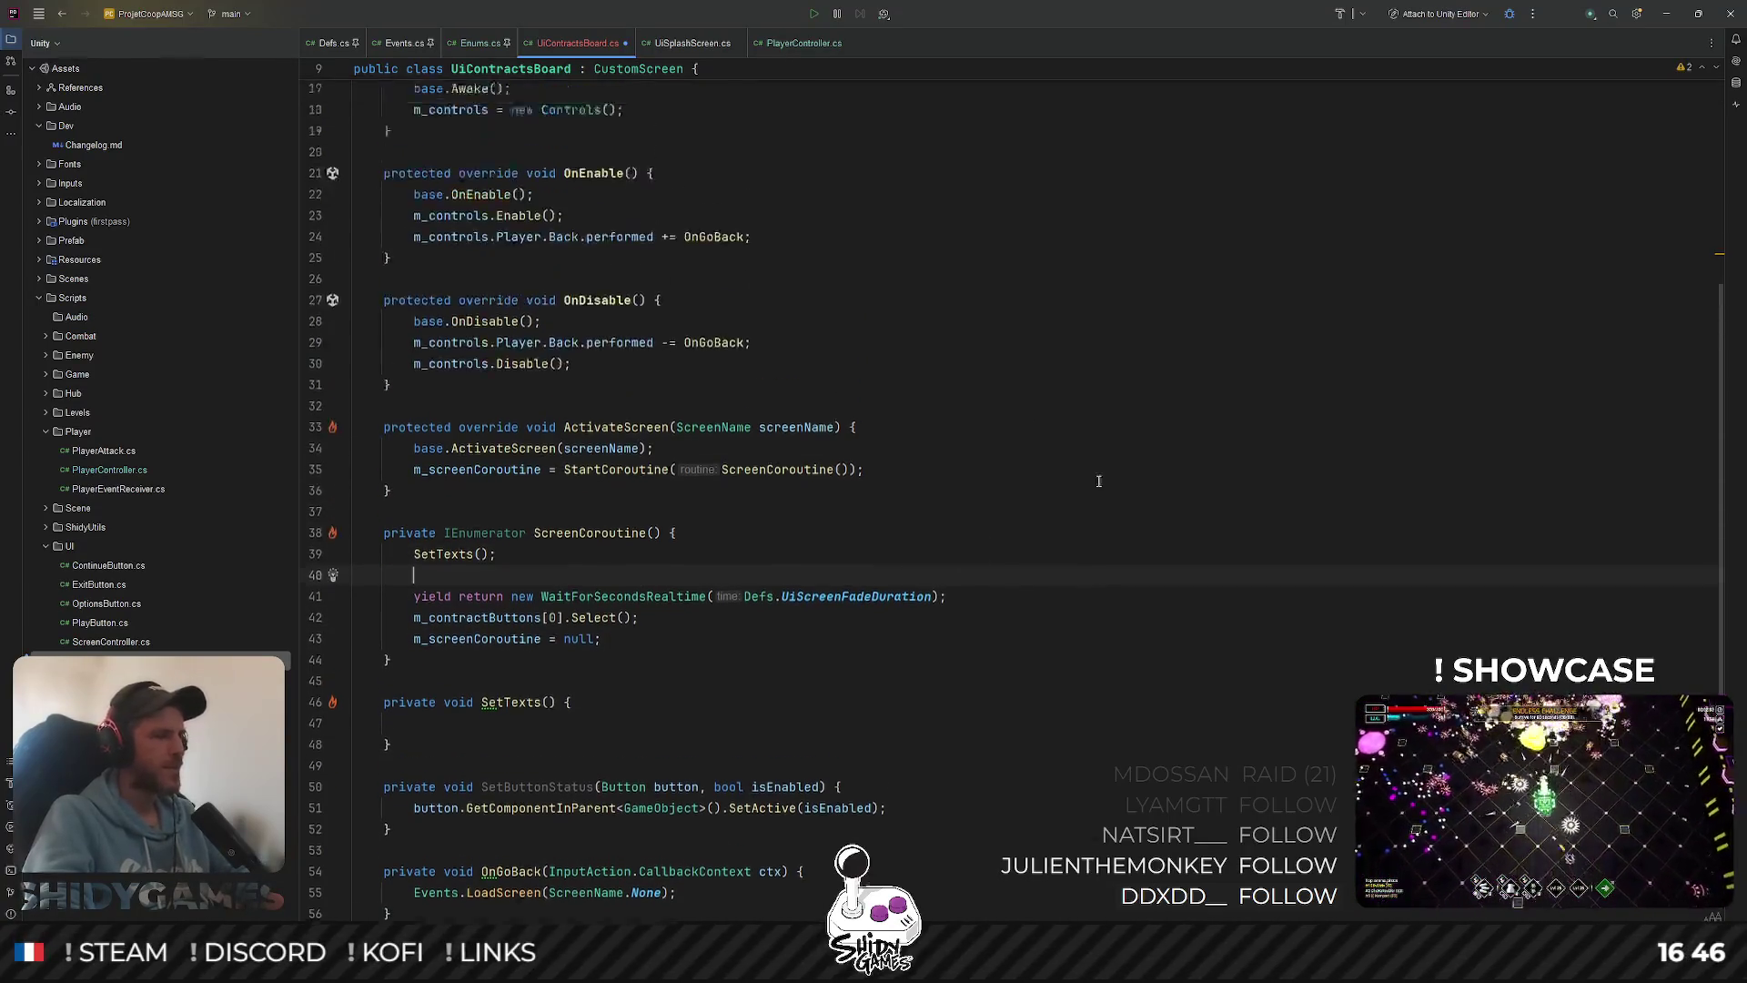
# Look over the SetButtonStatus method in UiContractsBoard
pyautogui.scroll(-4, 1100, 485)
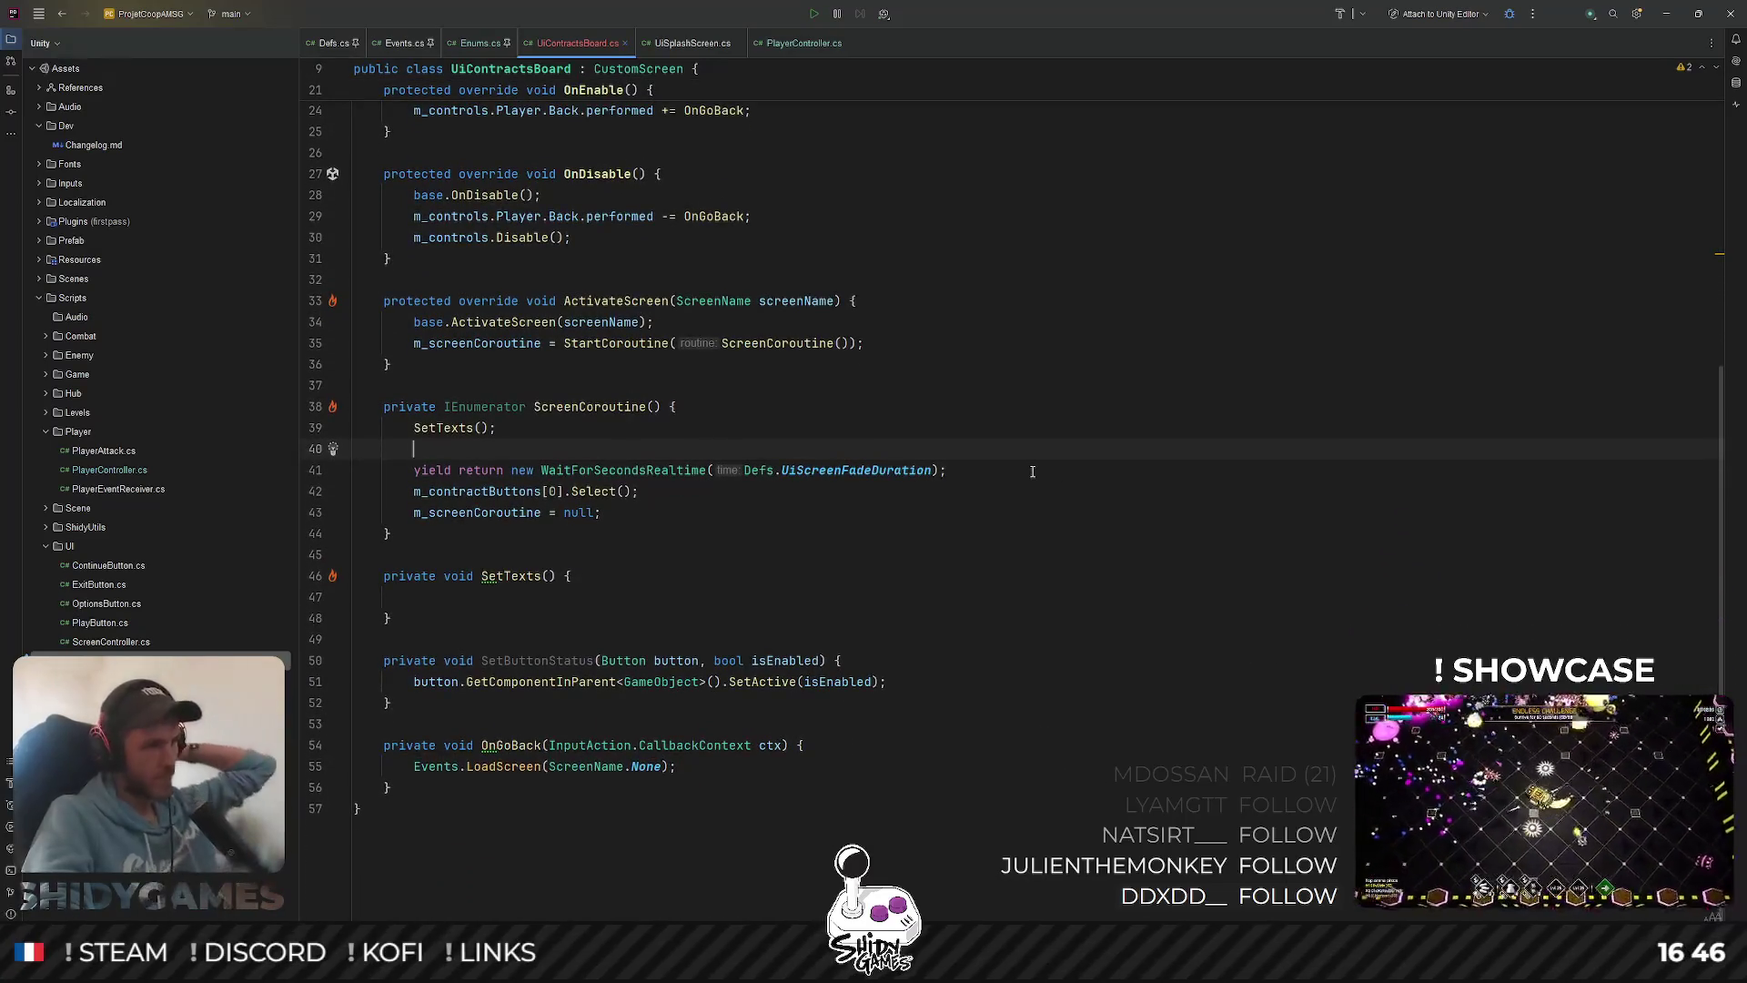
pyautogui.scroll(2, 426, 527)
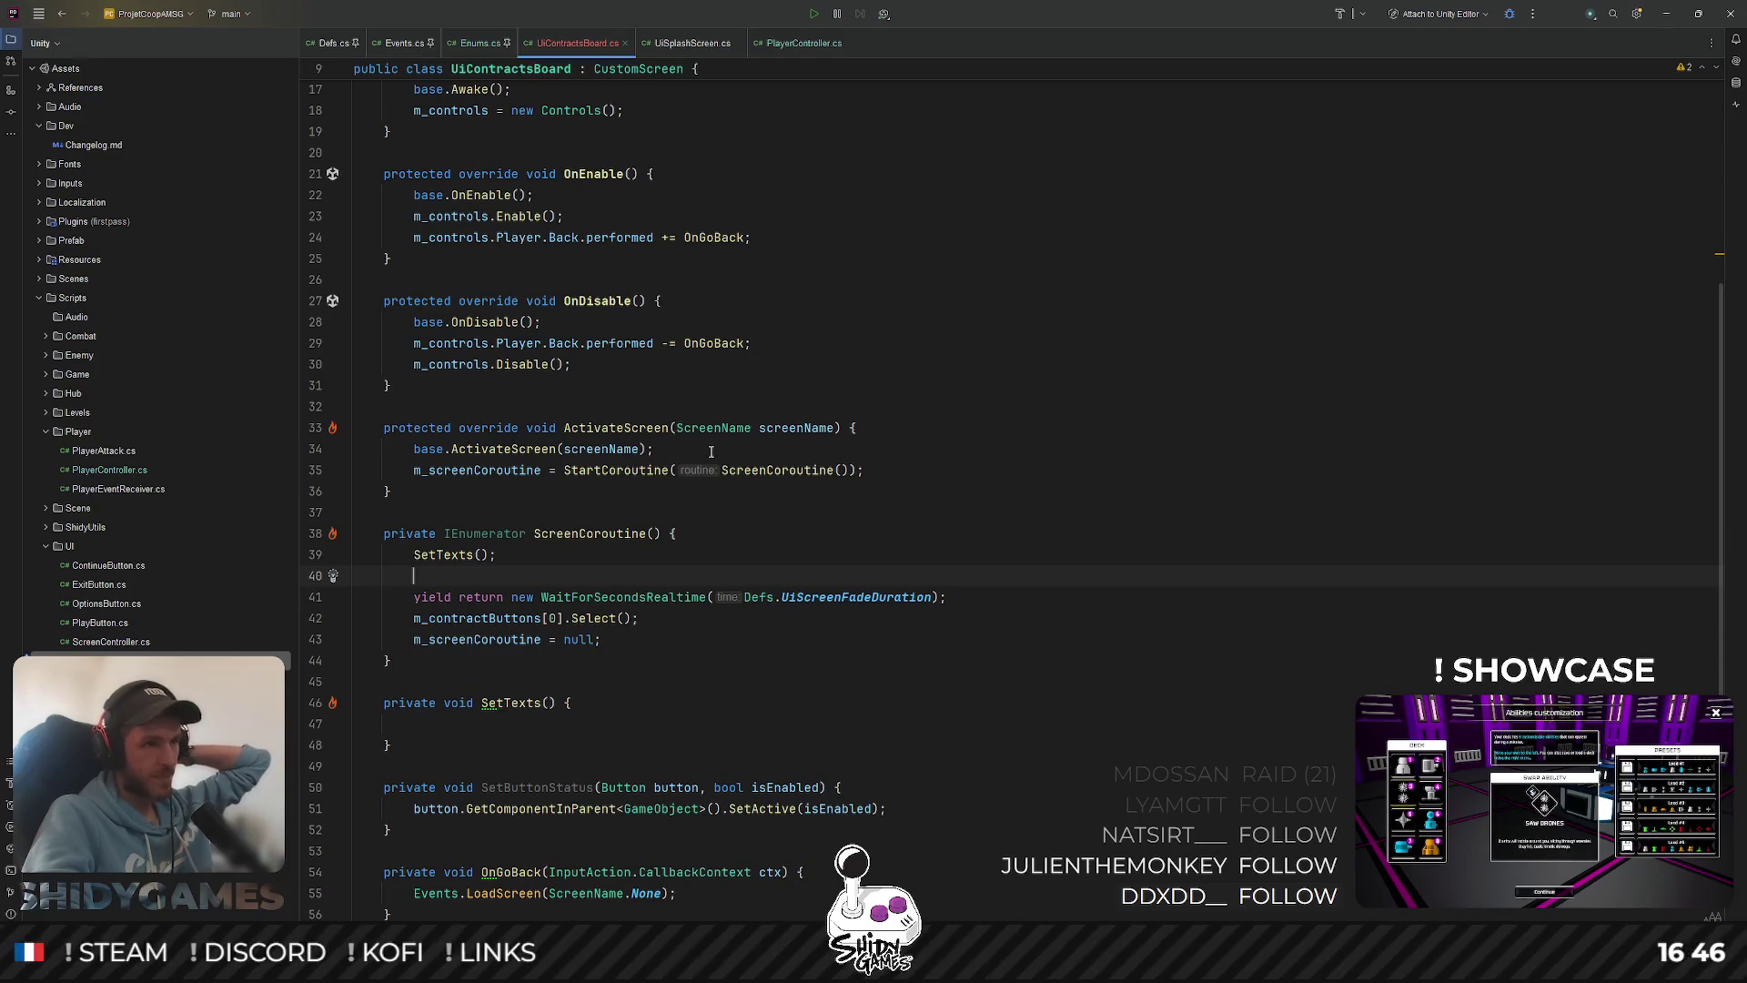
pyautogui.scroll(-2, 916, 484)
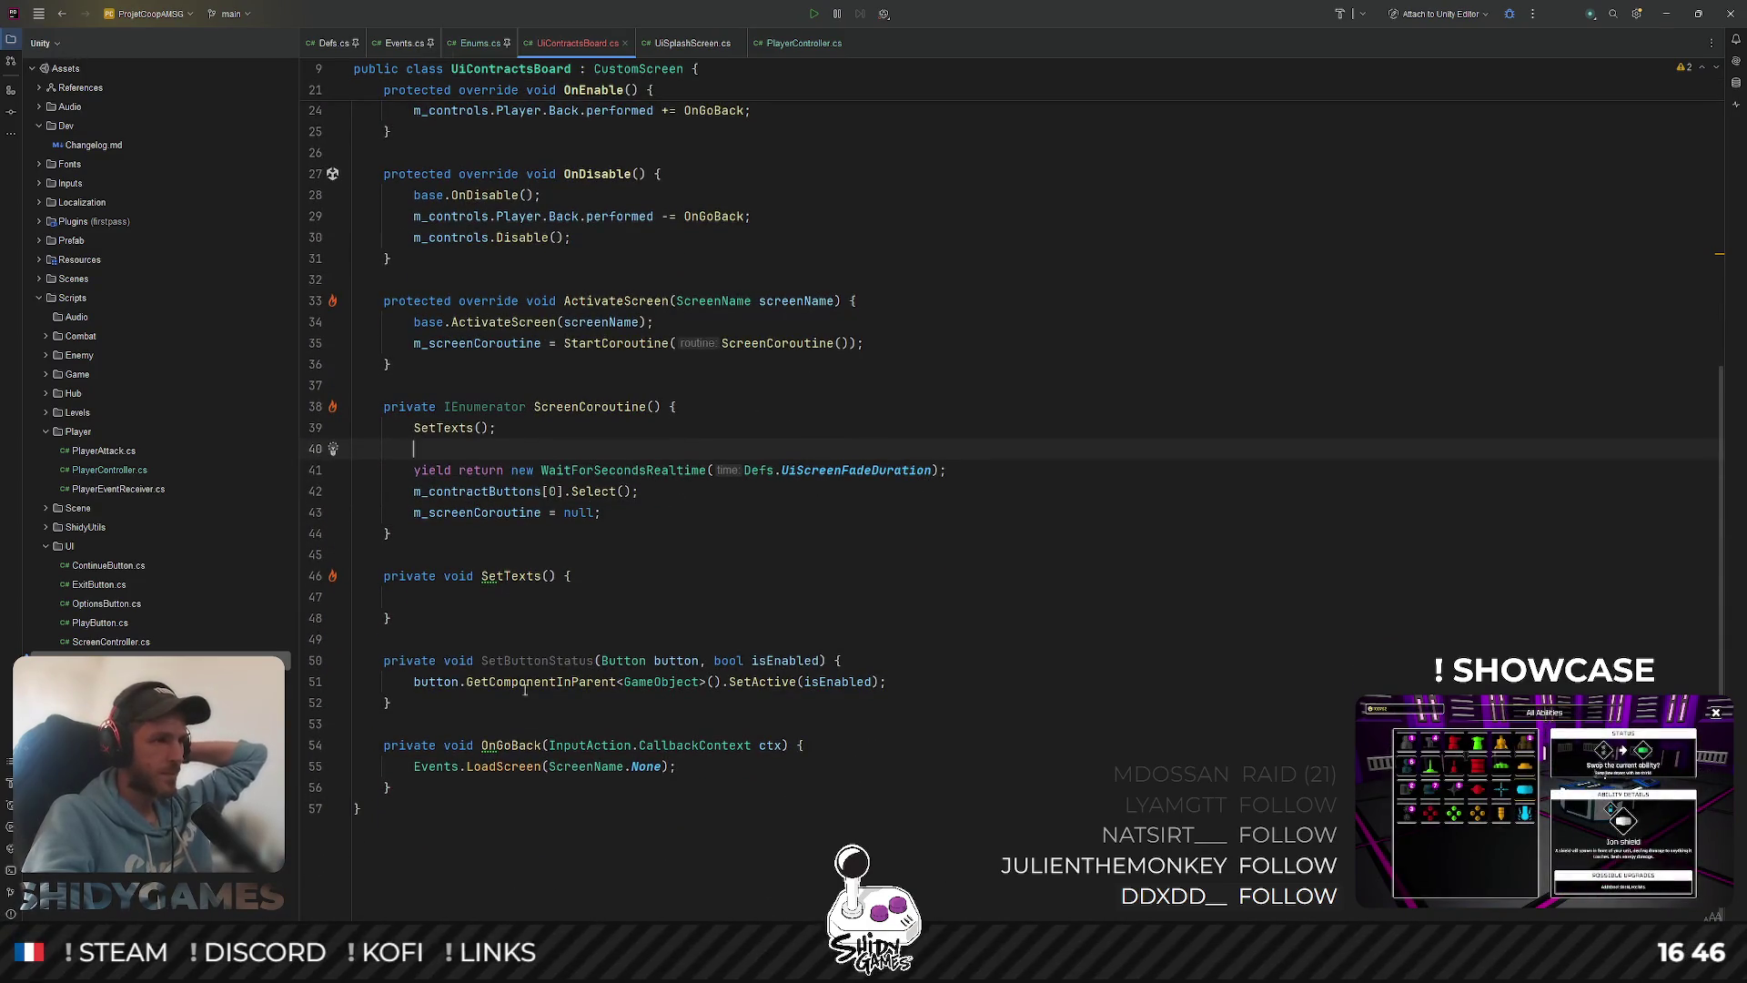
pyautogui.doubleClick(543, 659)
pyautogui.click(604, 619)
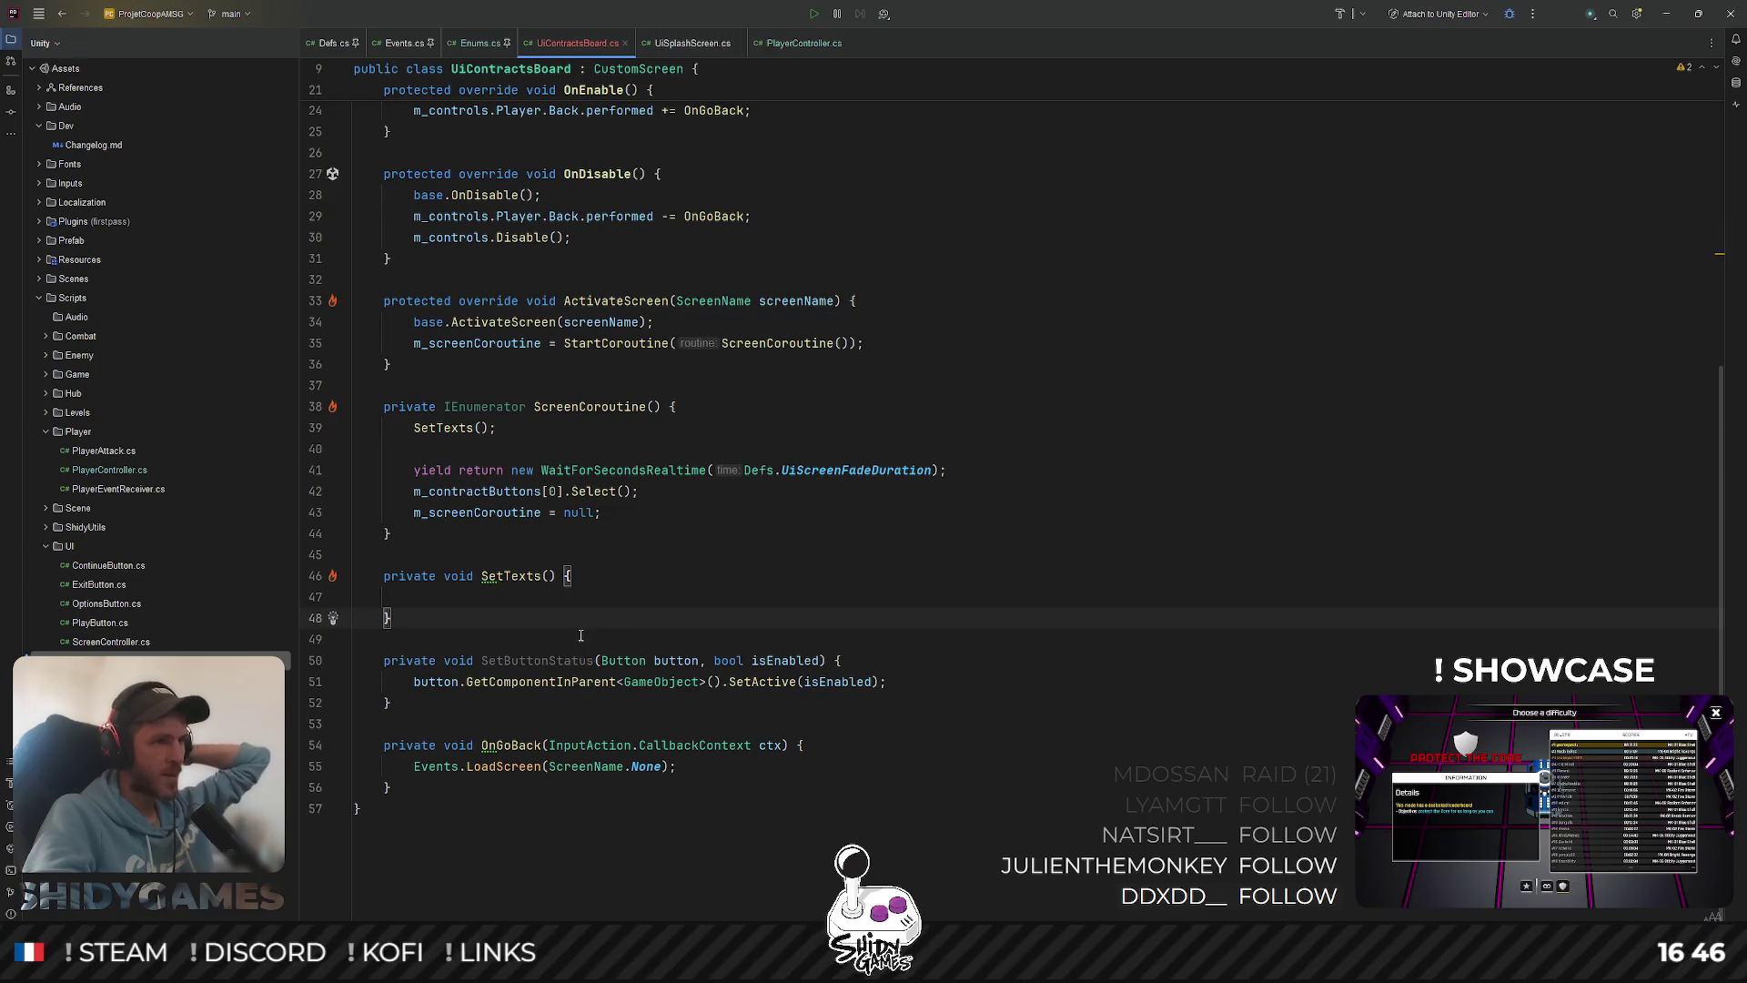
# Inspect the m_screenCoroutine uses, the ActivateScreen braces and the Select call on line 42
pyautogui.scroll(1, 644, 596)
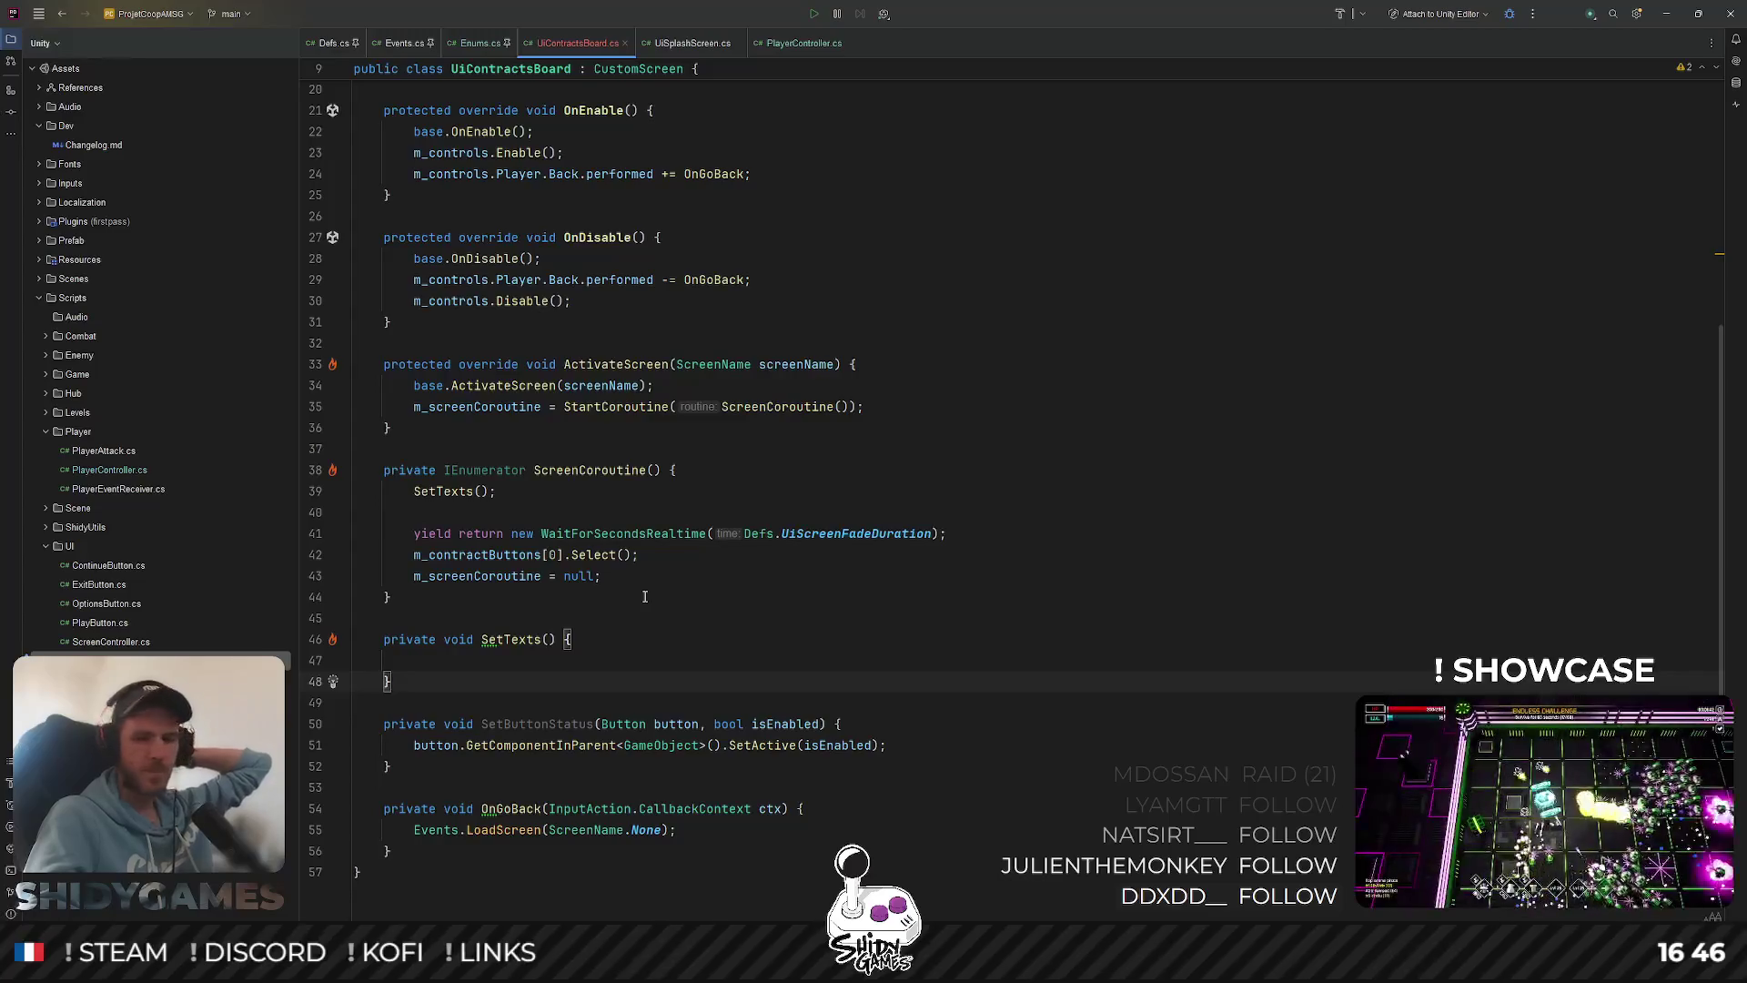
pyautogui.scroll(3, 652, 385)
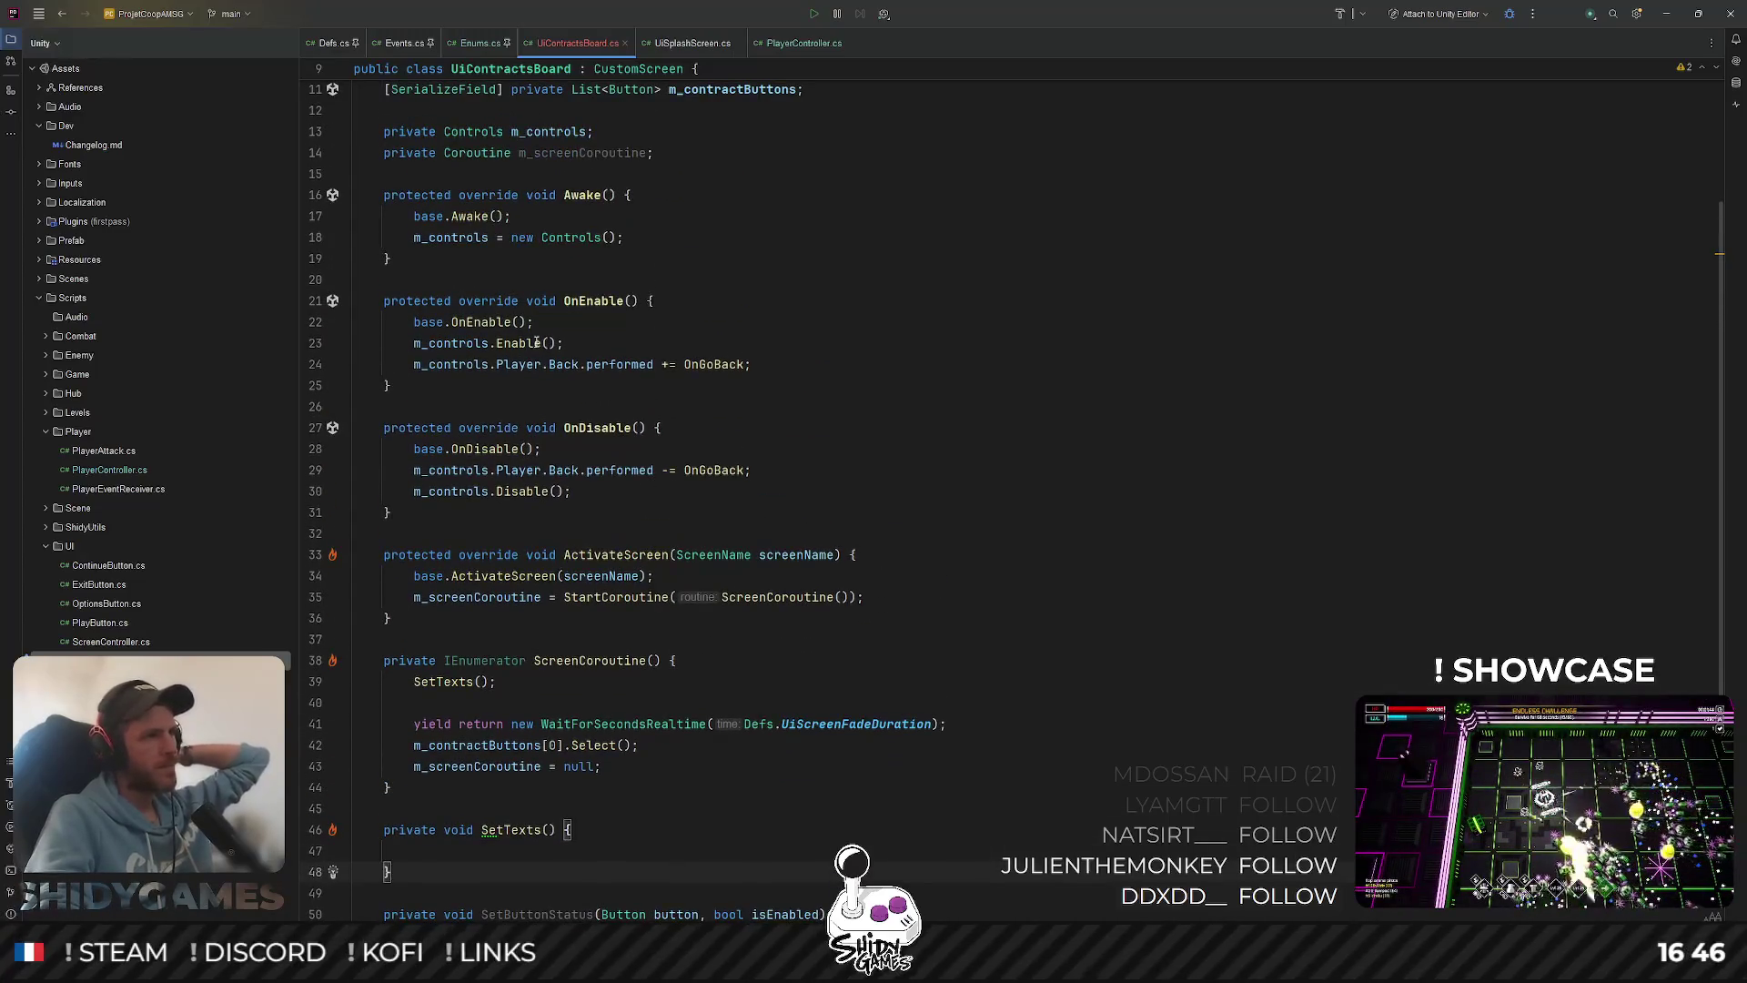
pyautogui.scroll(2, 546, 346)
pyautogui.click(582, 280)
pyautogui.scroll(-4, 637, 301)
pyautogui.scroll(-2, 697, 308)
pyautogui.click(965, 302)
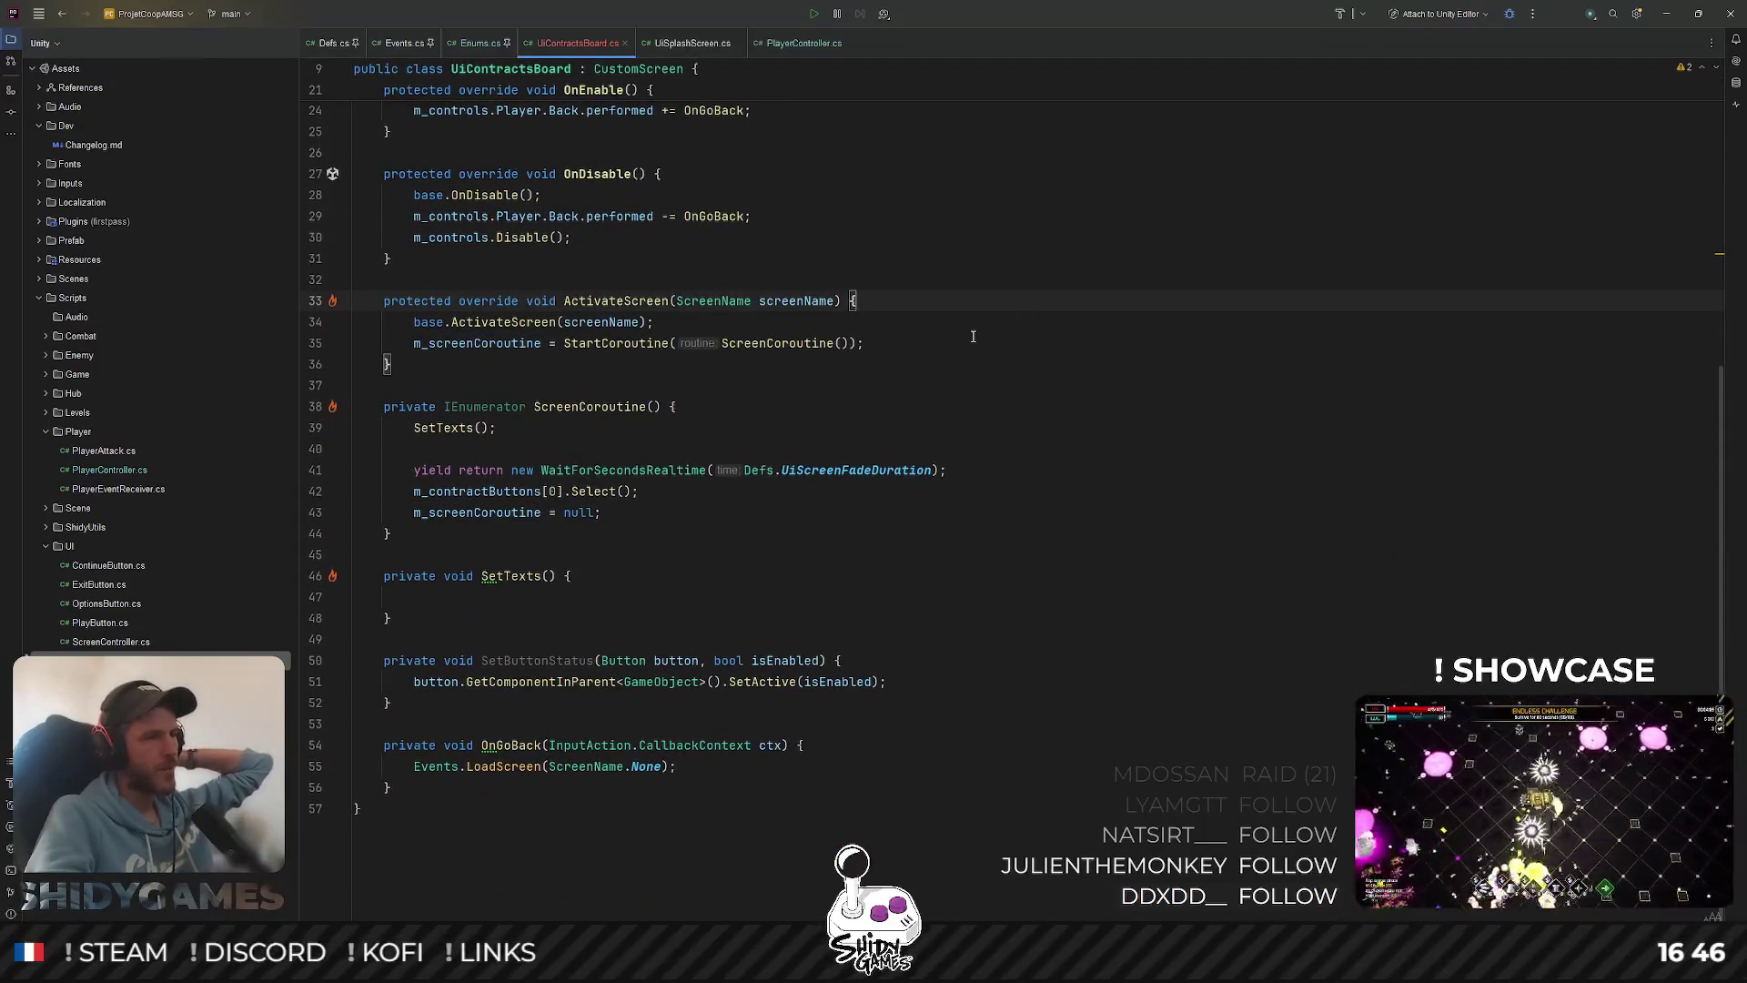
pyautogui.doubleClick(593, 491)
pyautogui.scroll(4, 638, 455)
pyautogui.scroll(-3, 667, 420)
pyautogui.scroll(2, 667, 419)
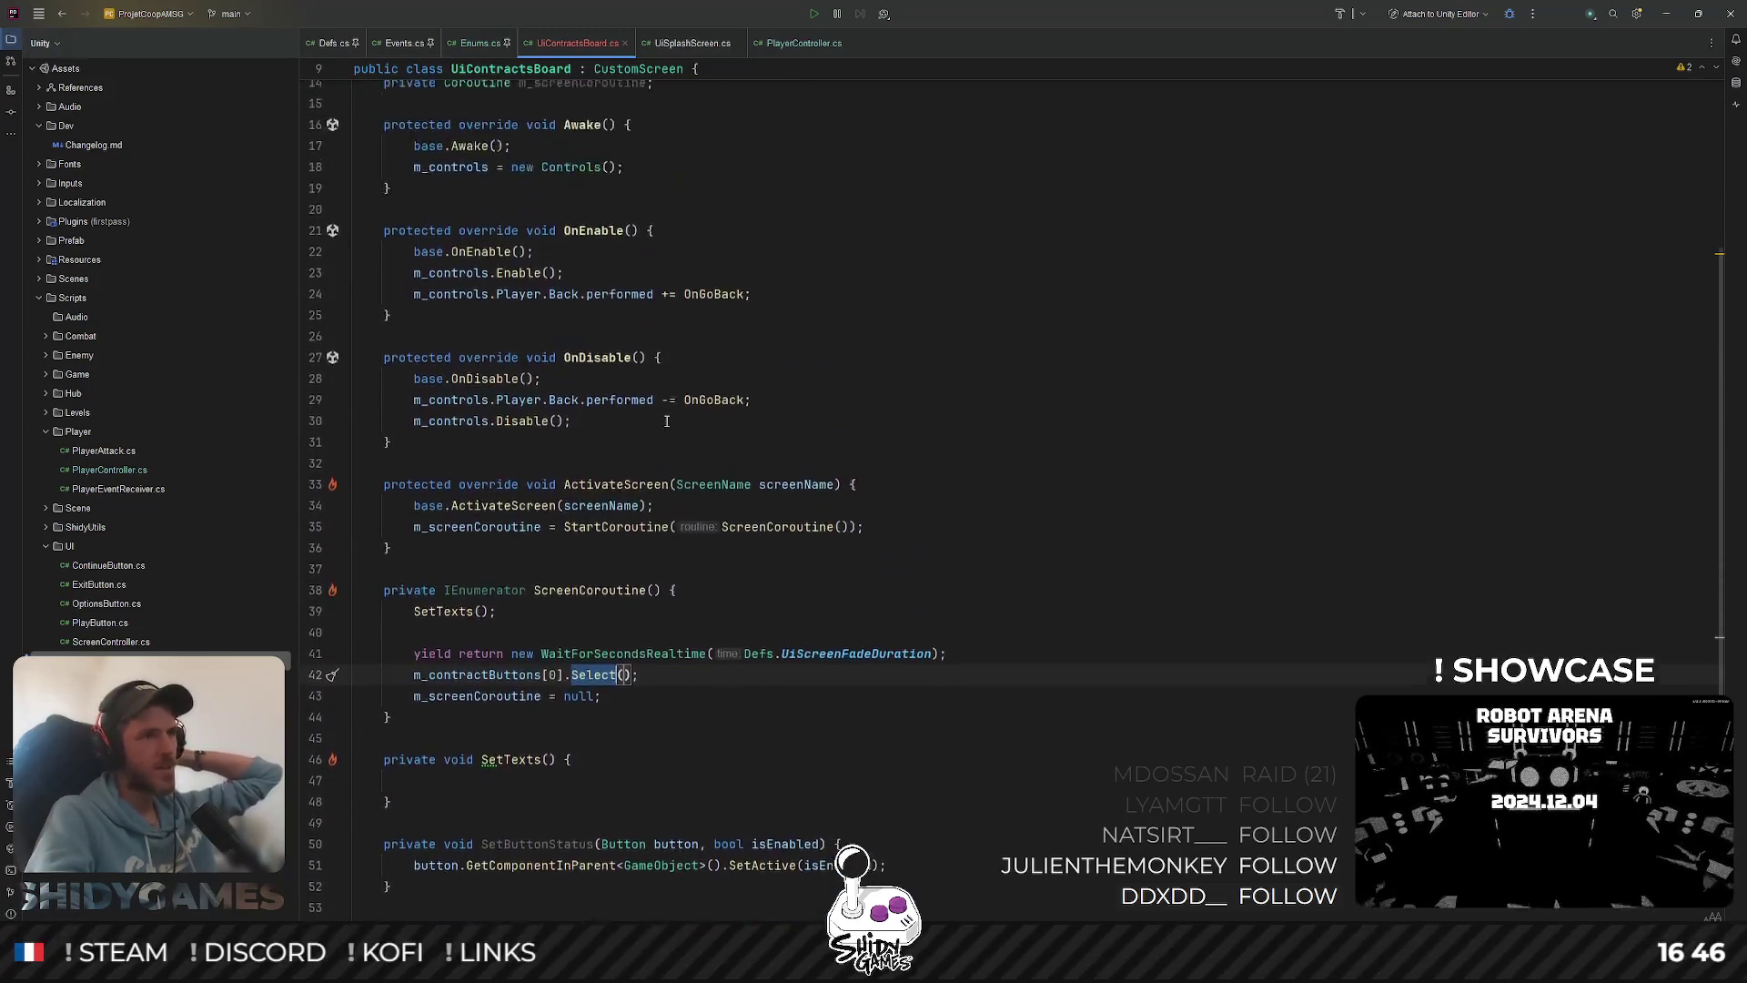
pyautogui.scroll(-3, 667, 419)
# Add a for loop in SetTexts running i up to m_contractButtons.Count
pyautogui.click(484, 593)
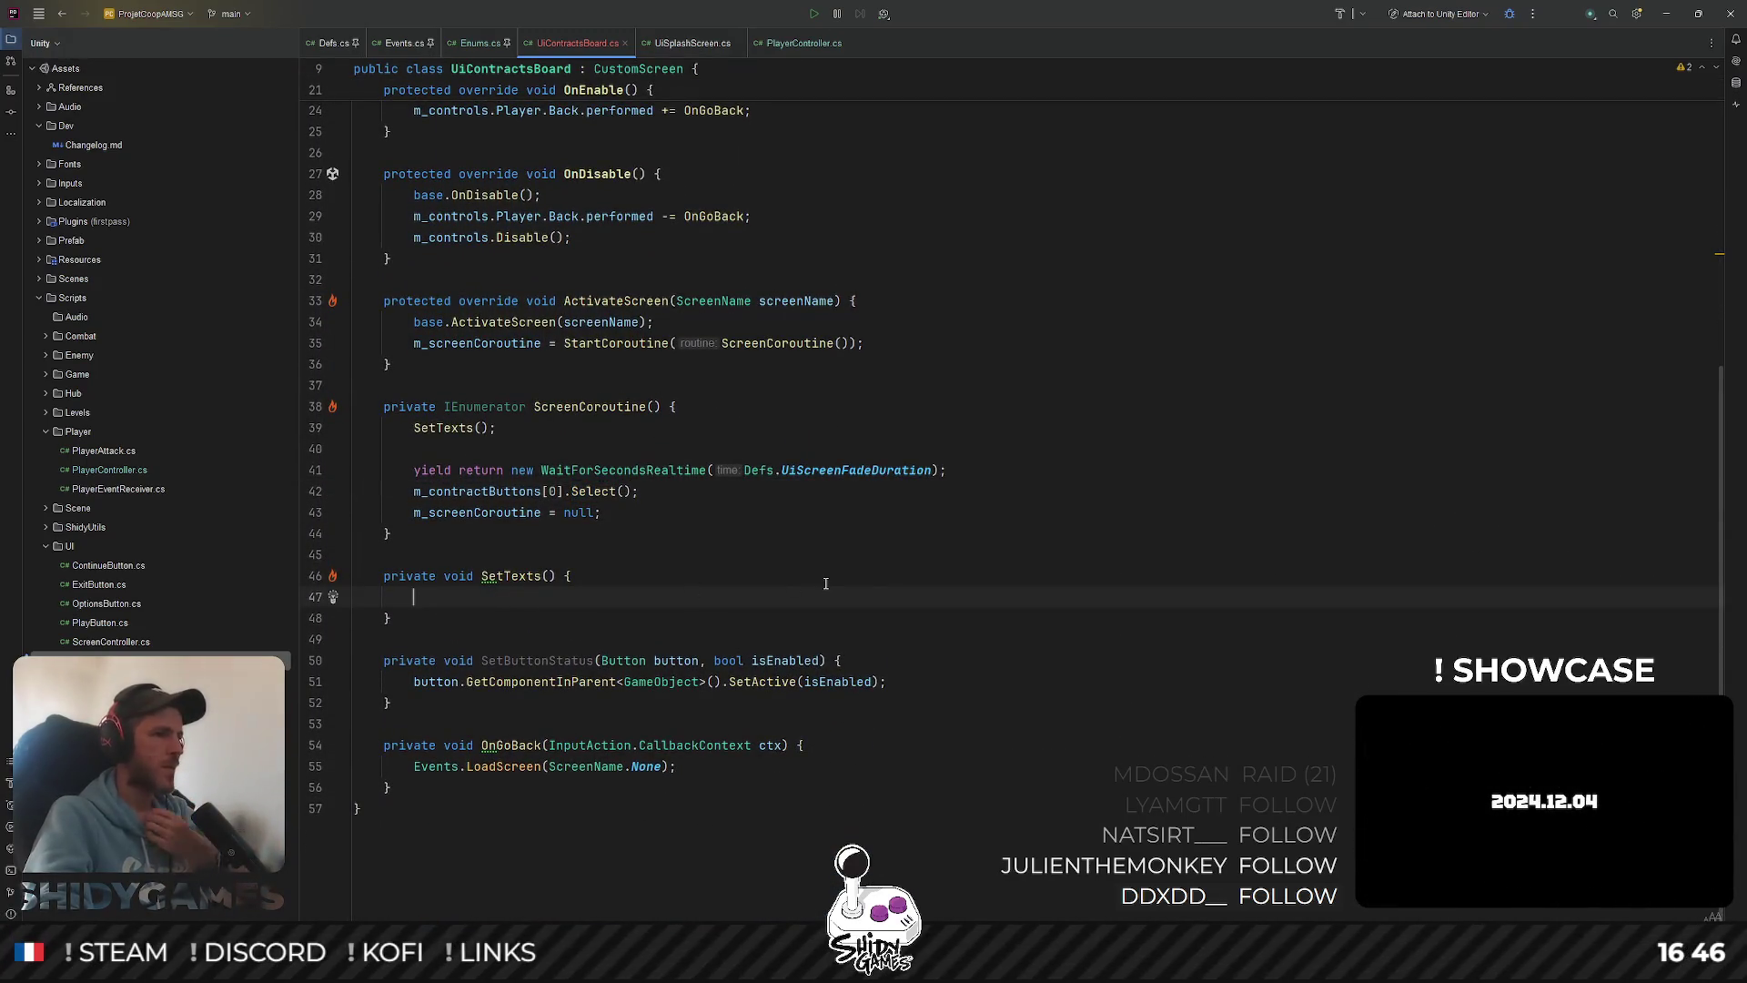
pyautogui.write('for')
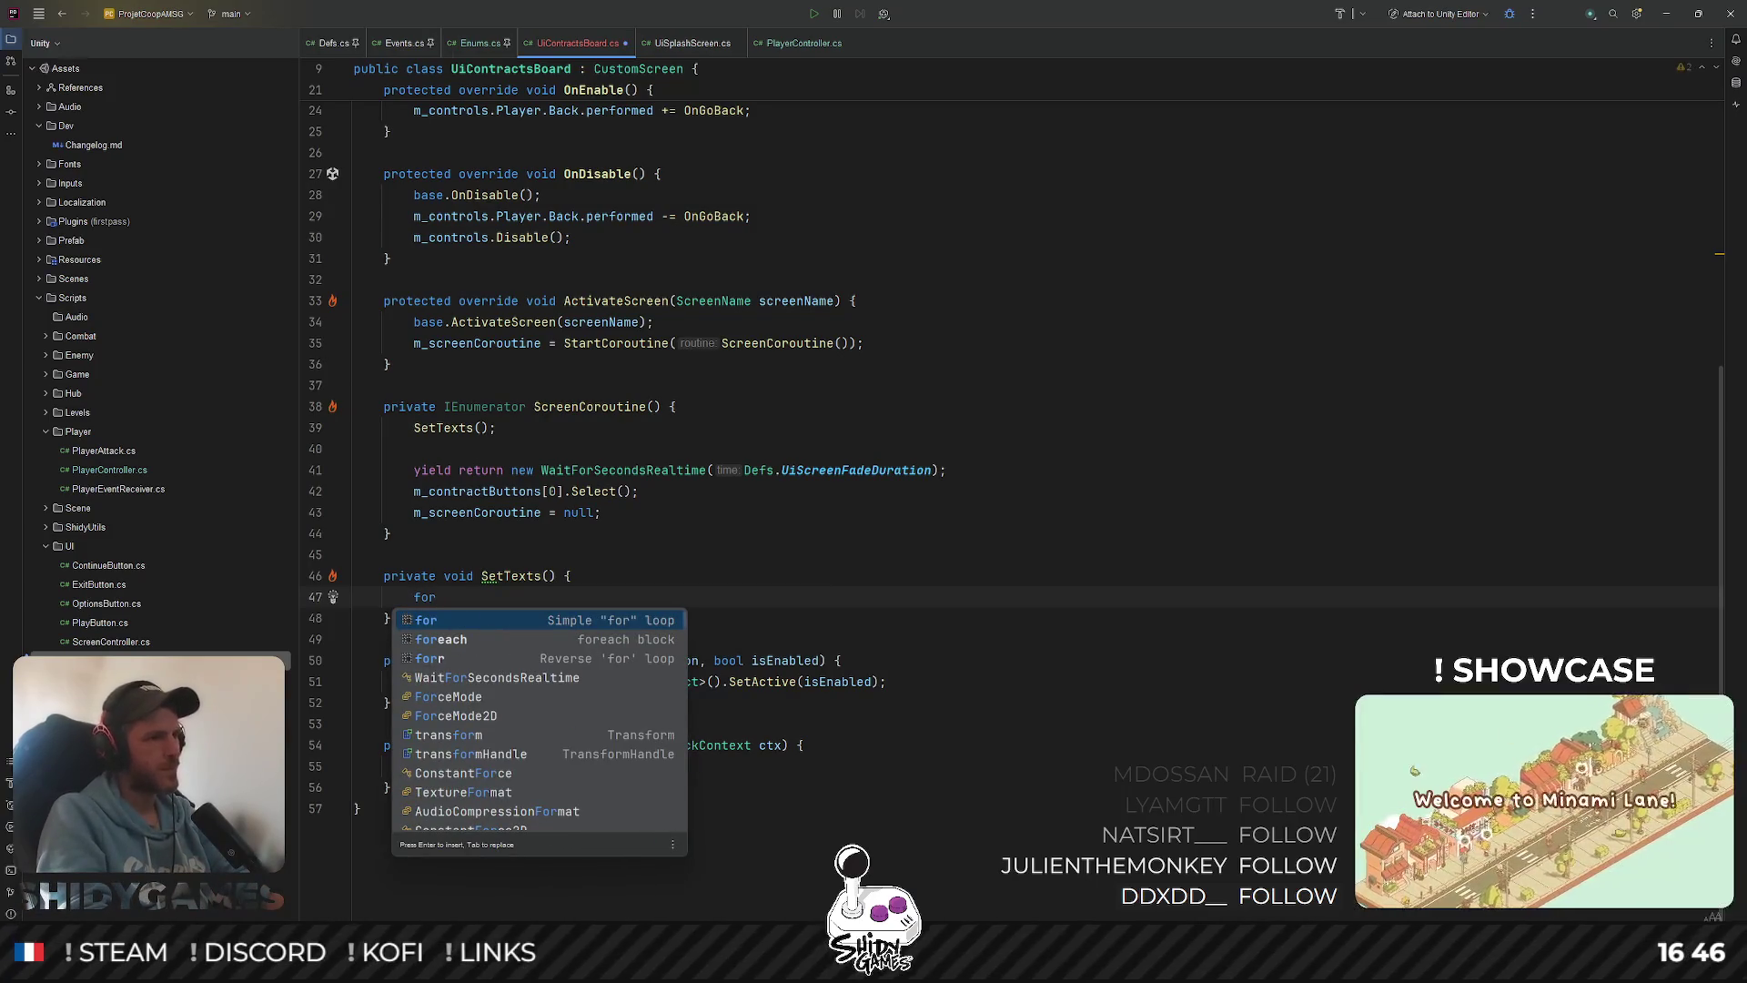
pyautogui.press('Return')
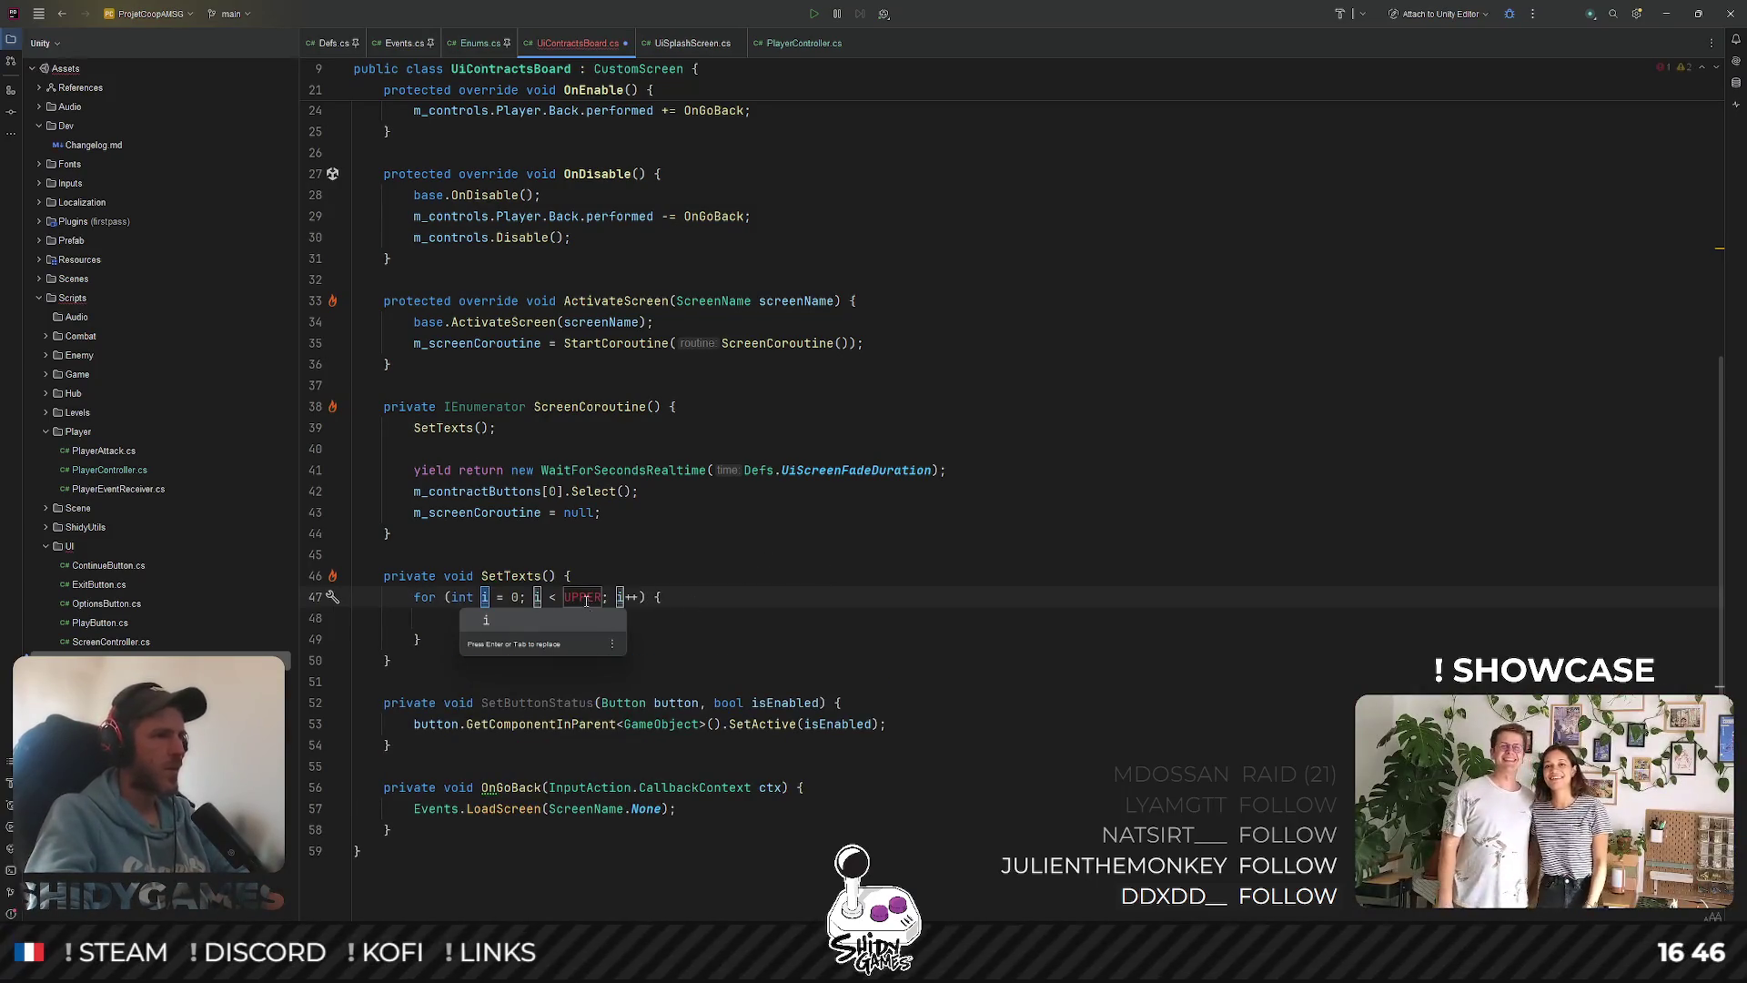
pyautogui.press('Tab')
pyautogui.write('mco')
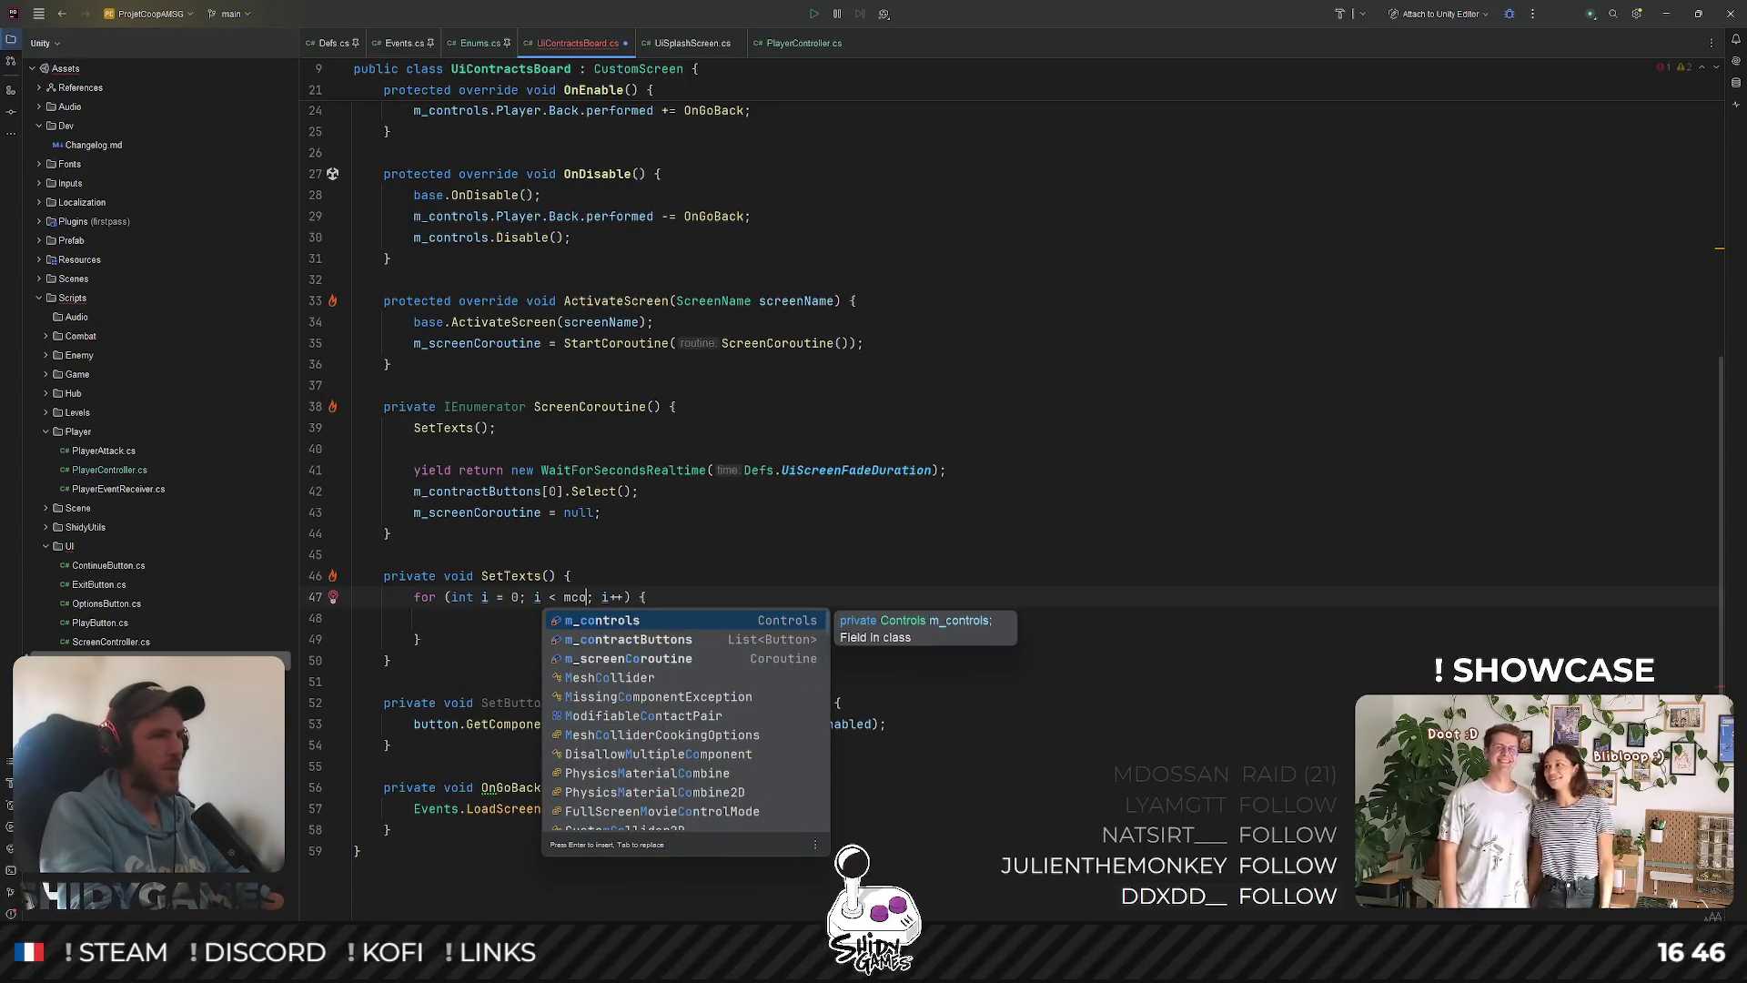
pyautogui.press('Down')
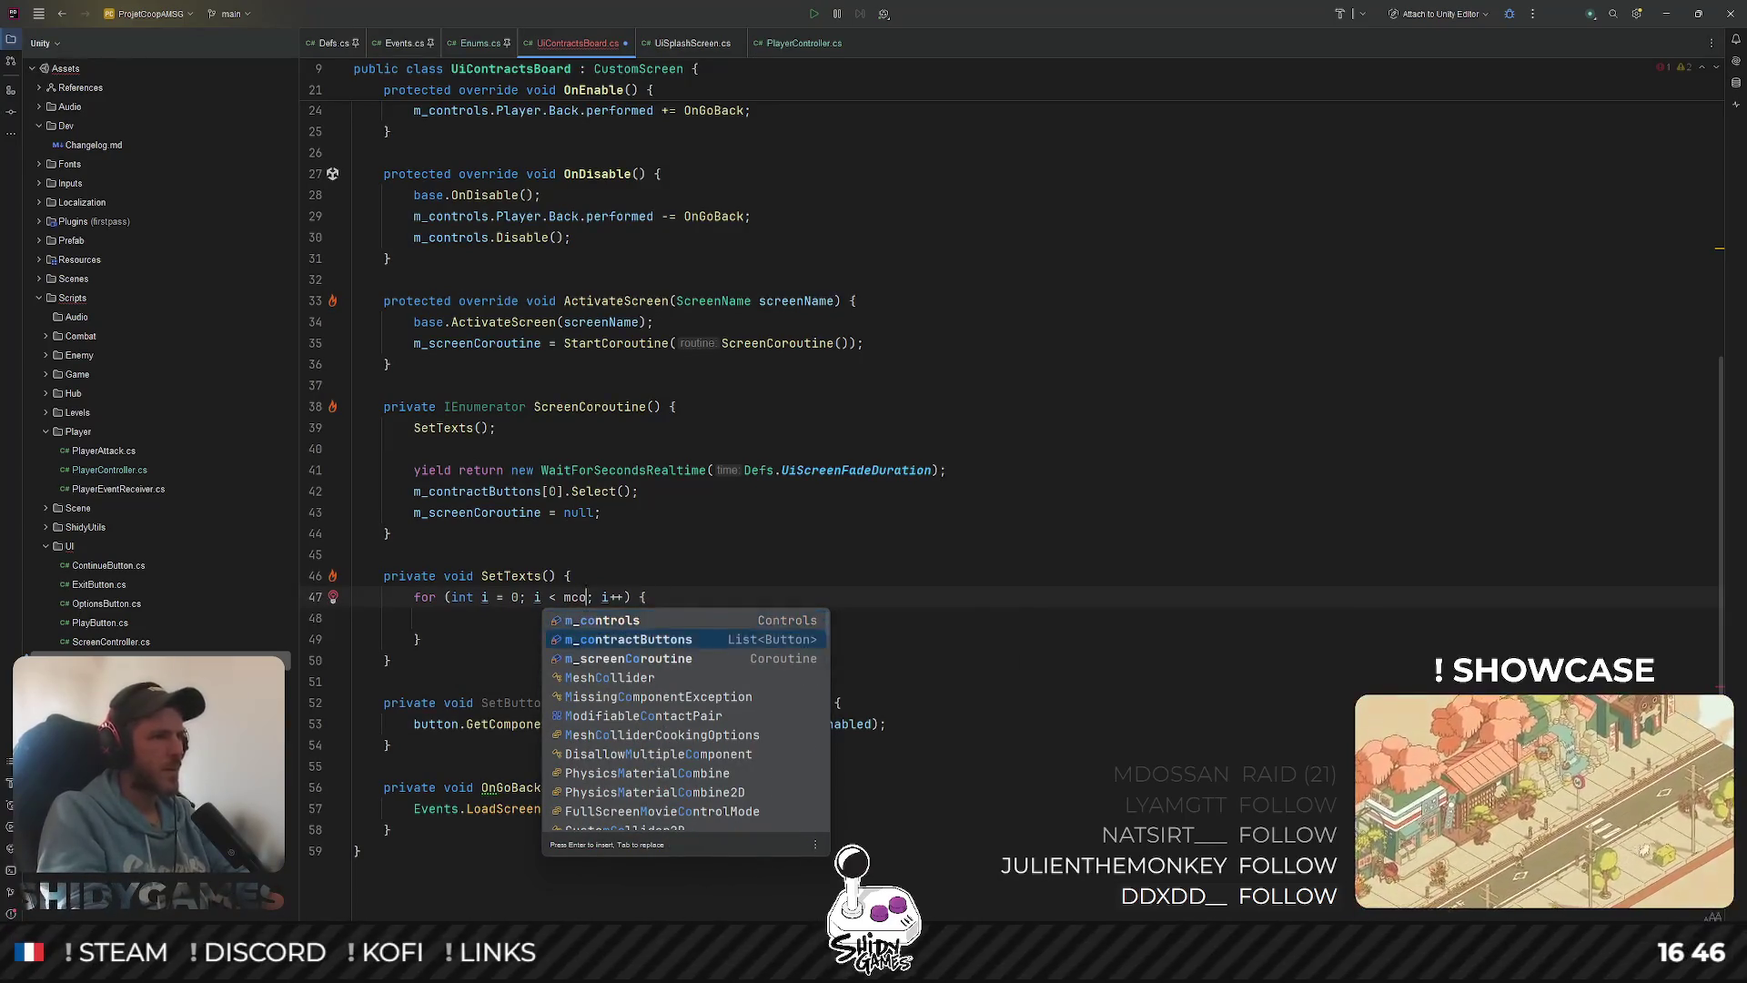
pyautogui.press('Return')
pyautogui.write('.')
pyautogui.press('Down')
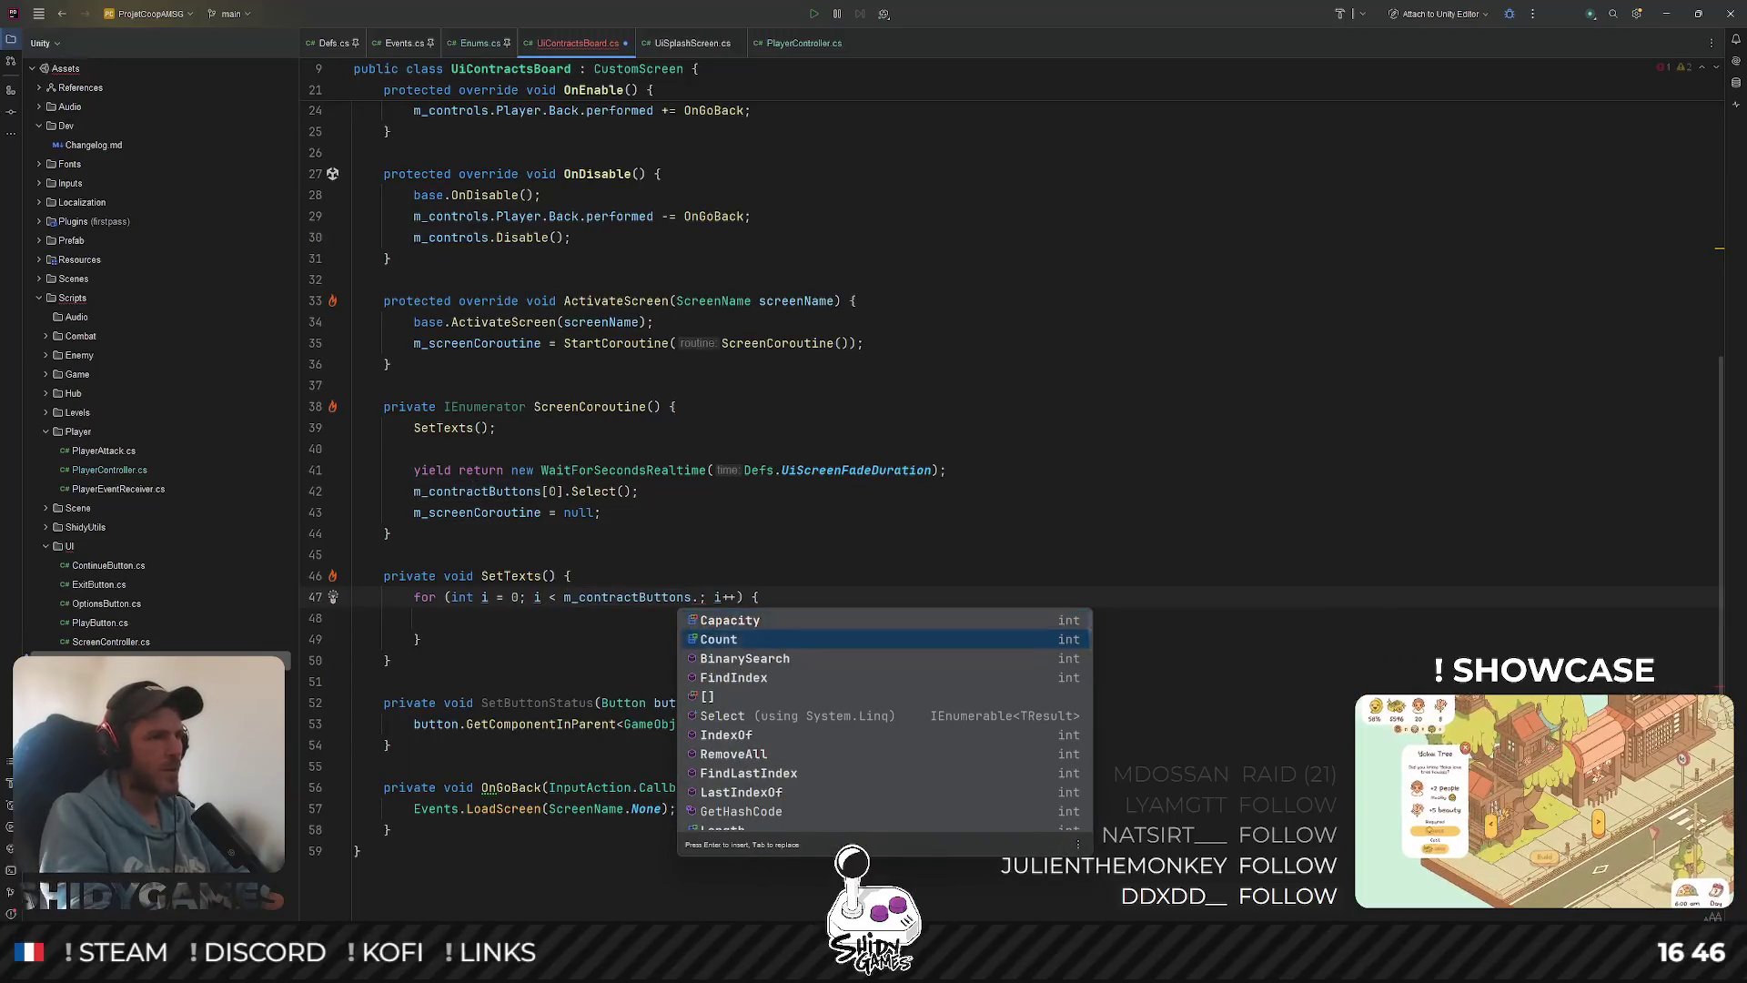
pyautogui.press('Return')
pyautogui.press('Return')
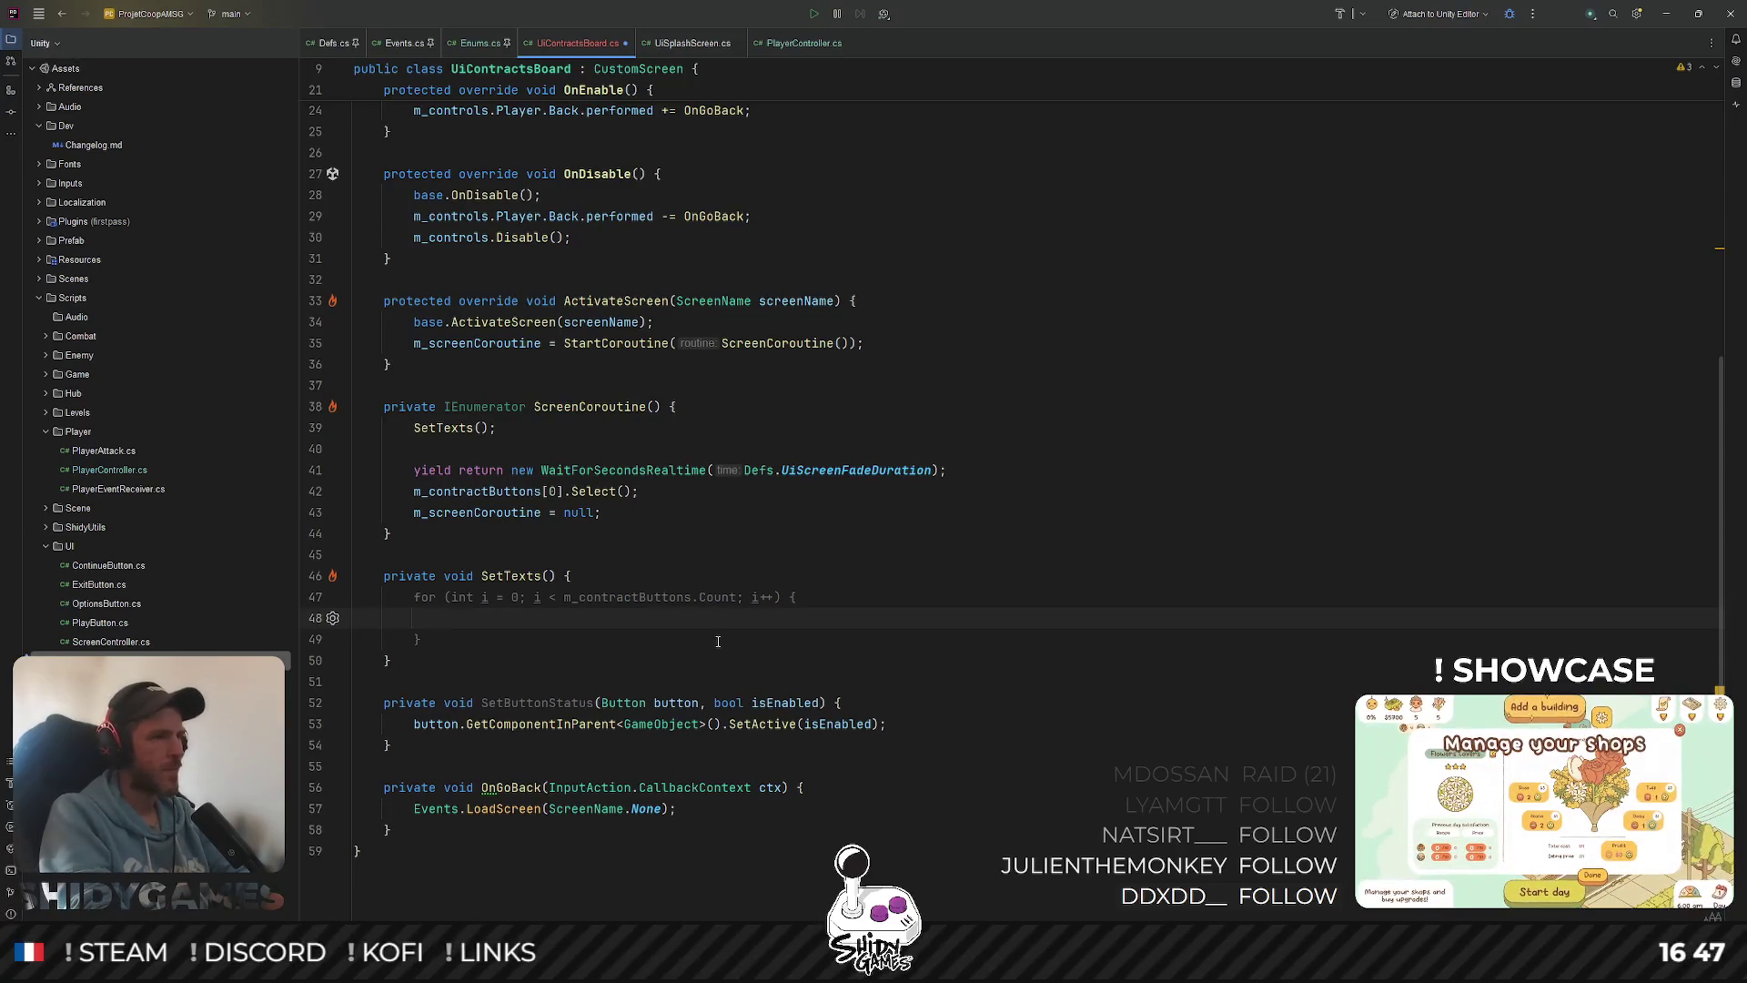
# Start the loop body with m_contractButtons[i] via autocompletion
pyautogui.write('mco')
pyautogui.press('Return')
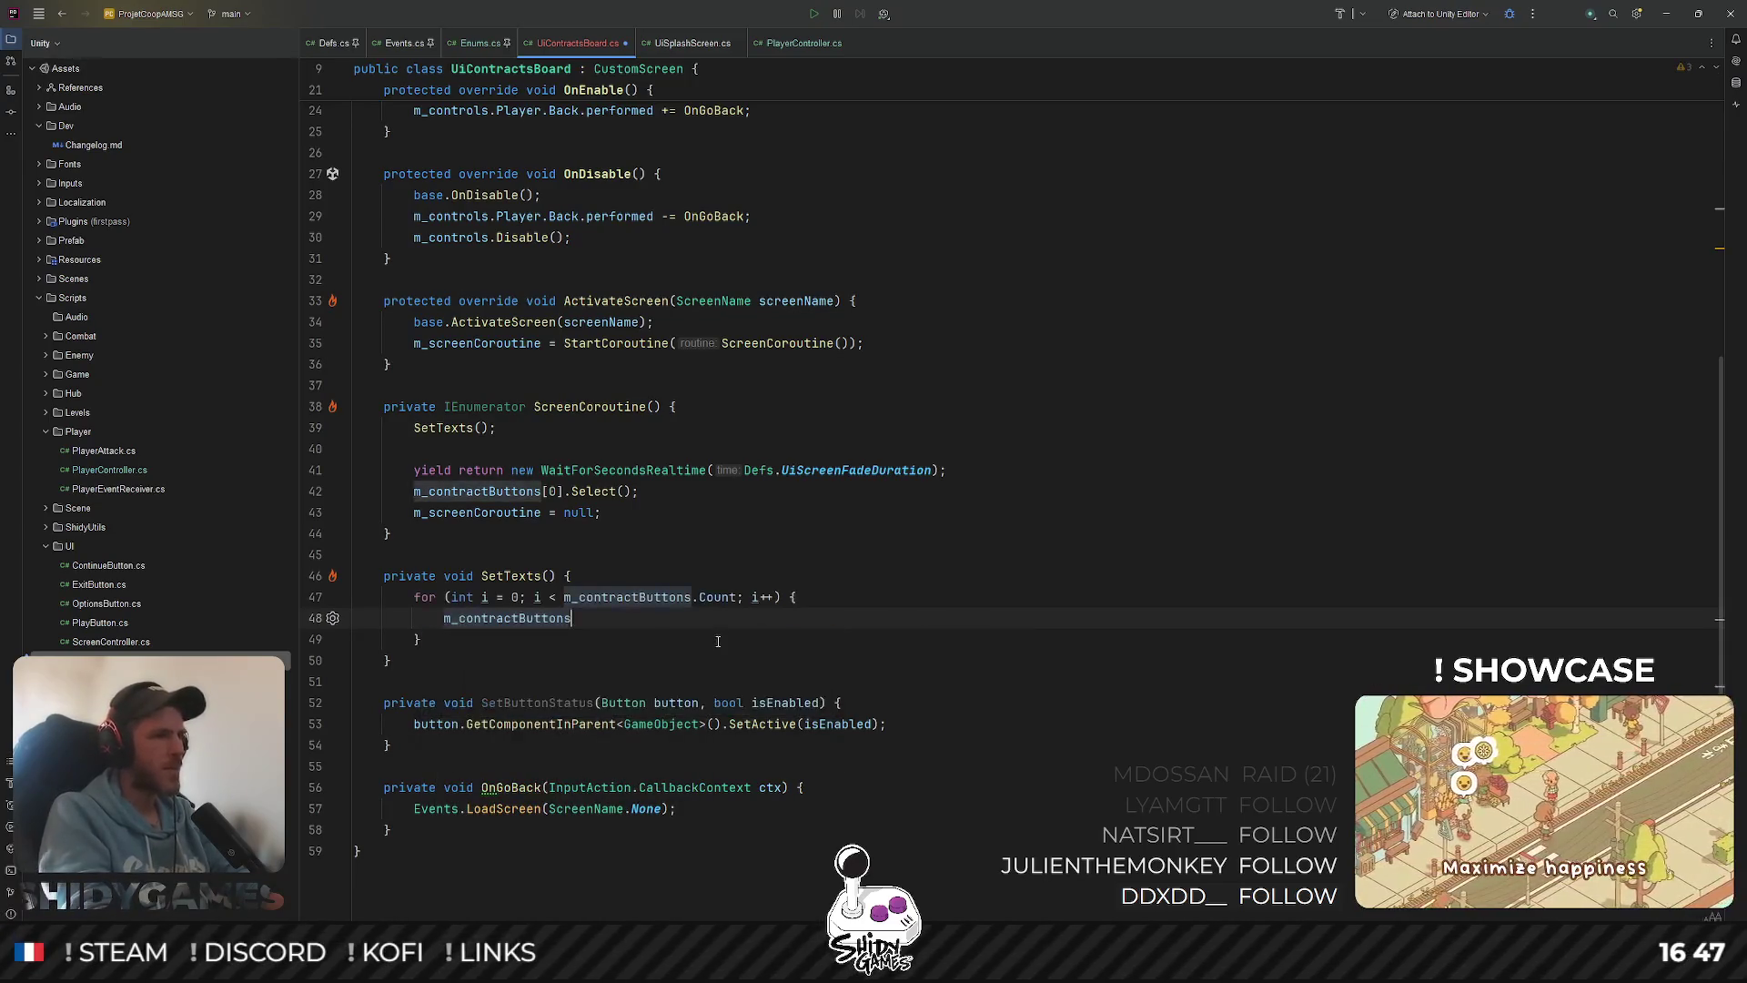
pyautogui.write('.get')
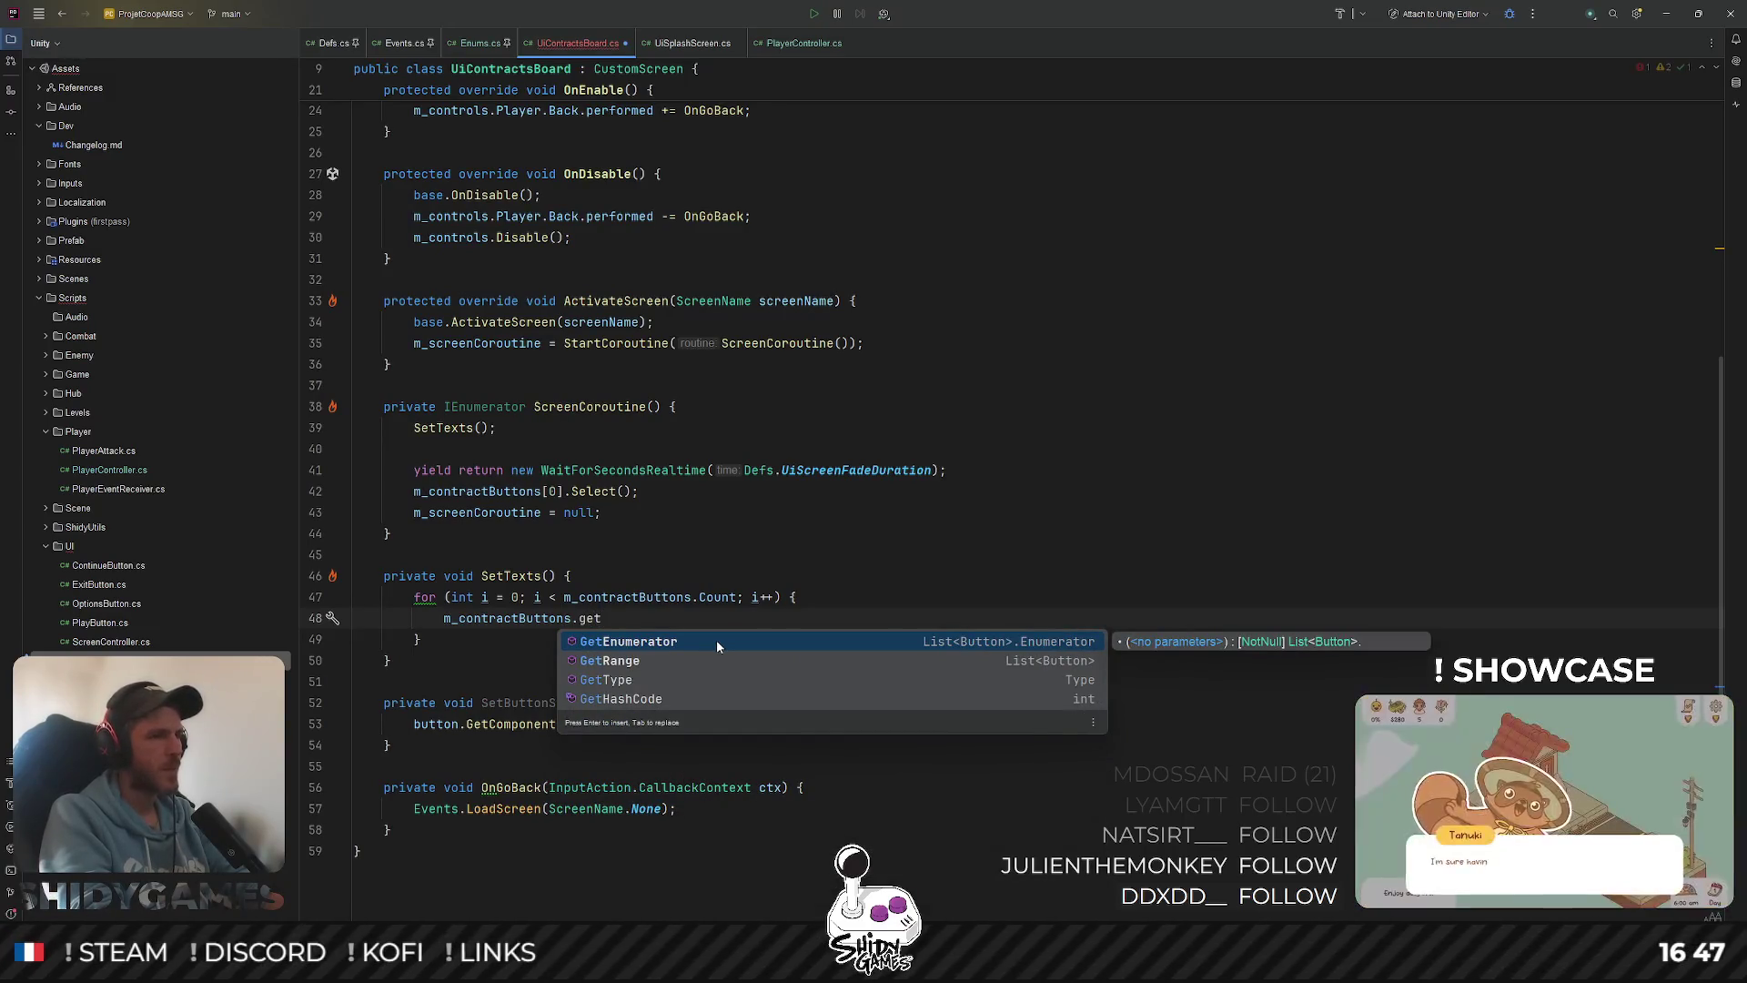
pyautogui.press('BackSpace')
pyautogui.press('BackSpace')
pyautogui.press('BackSpace')
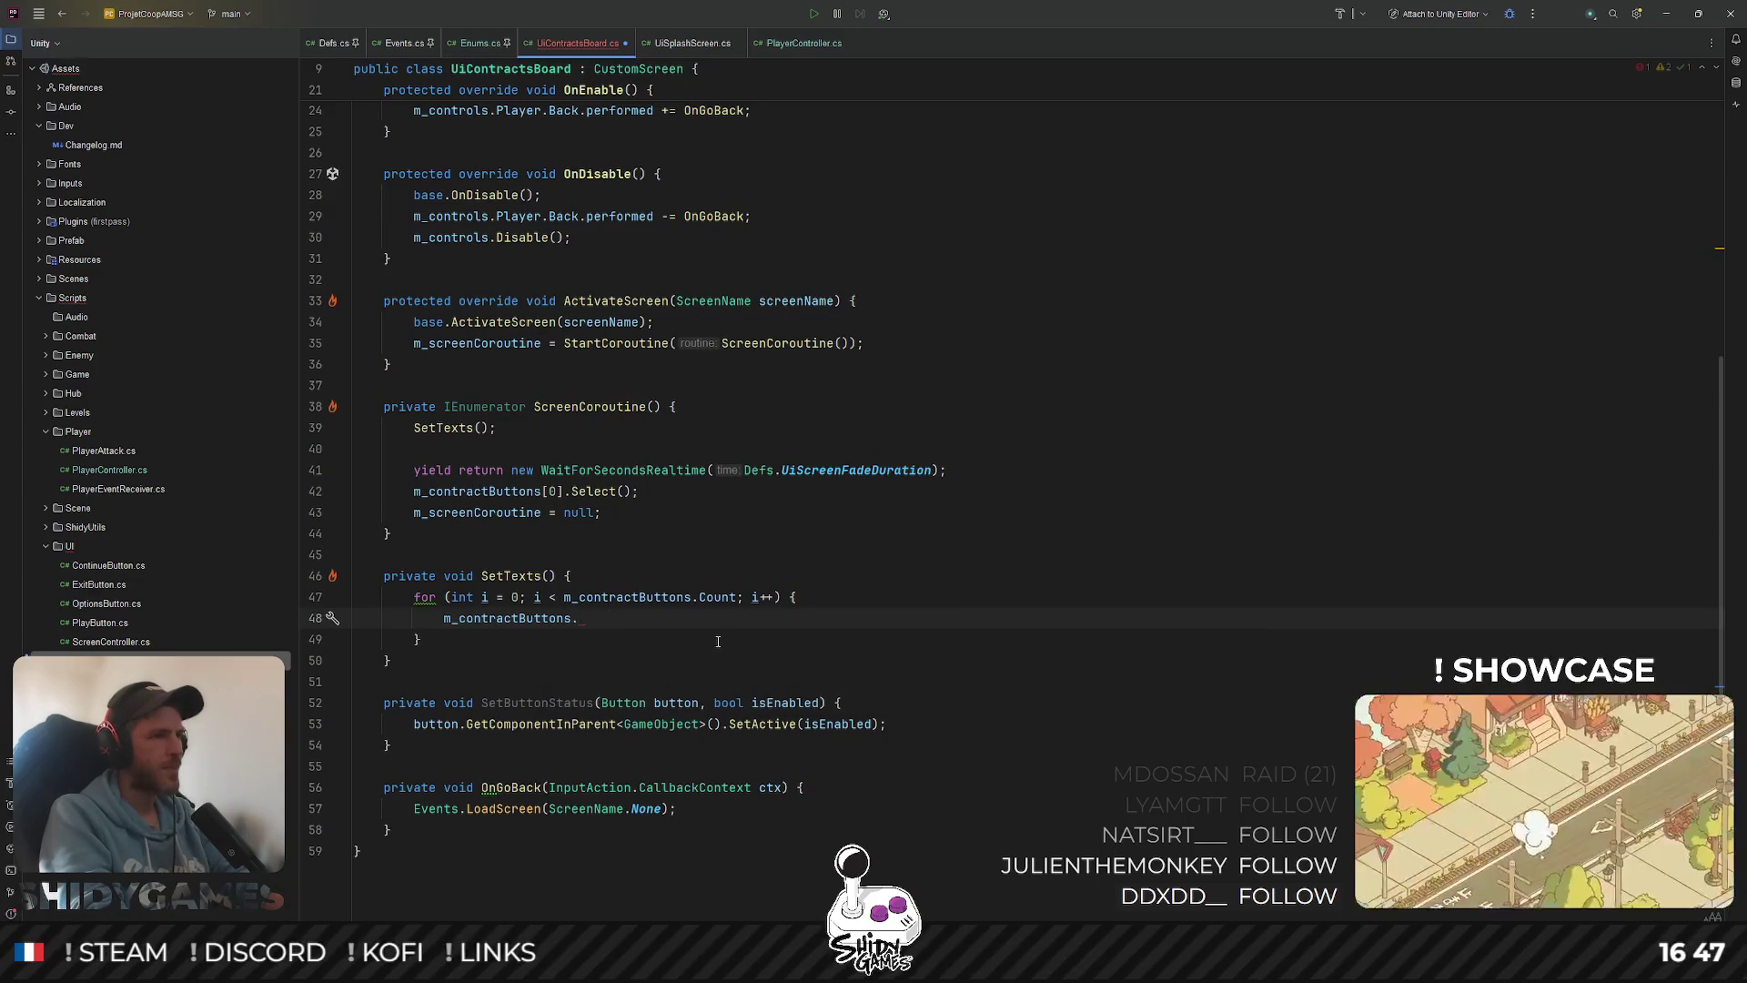
pyautogui.scroll(1, 717, 640)
pyautogui.write('Aggregate(.')
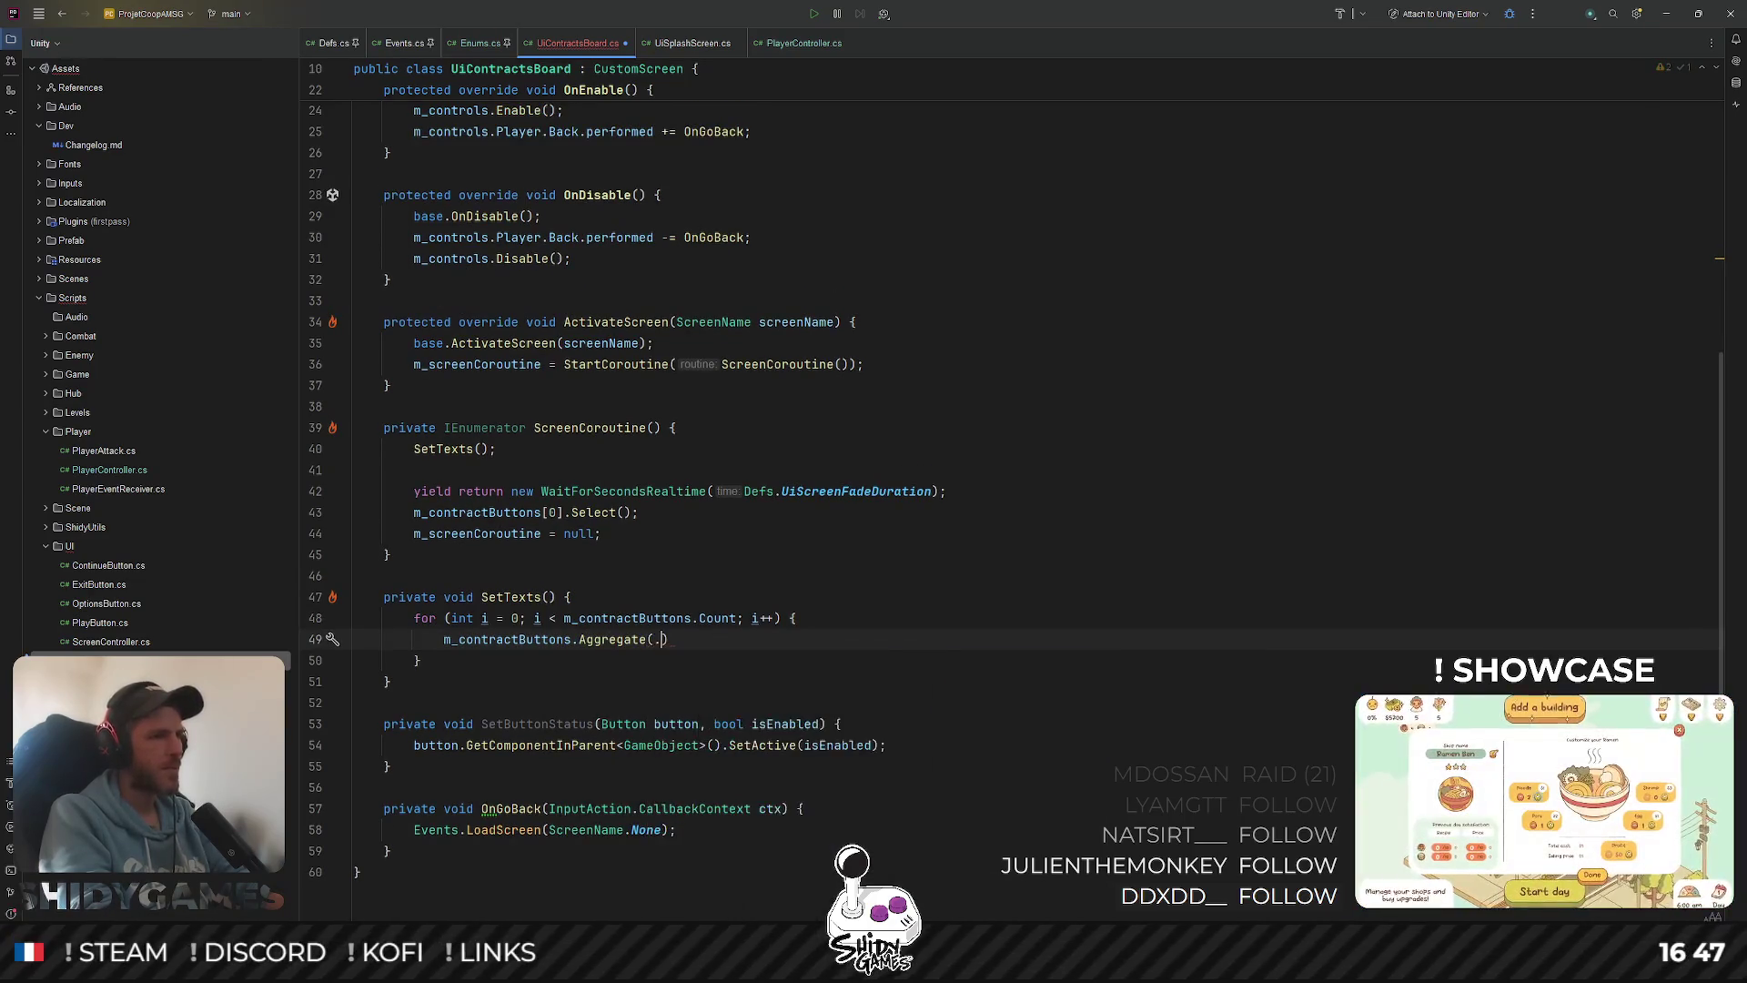
pyautogui.hotkey('ctrl', 'BackSpace')
pyautogui.write('m_con')
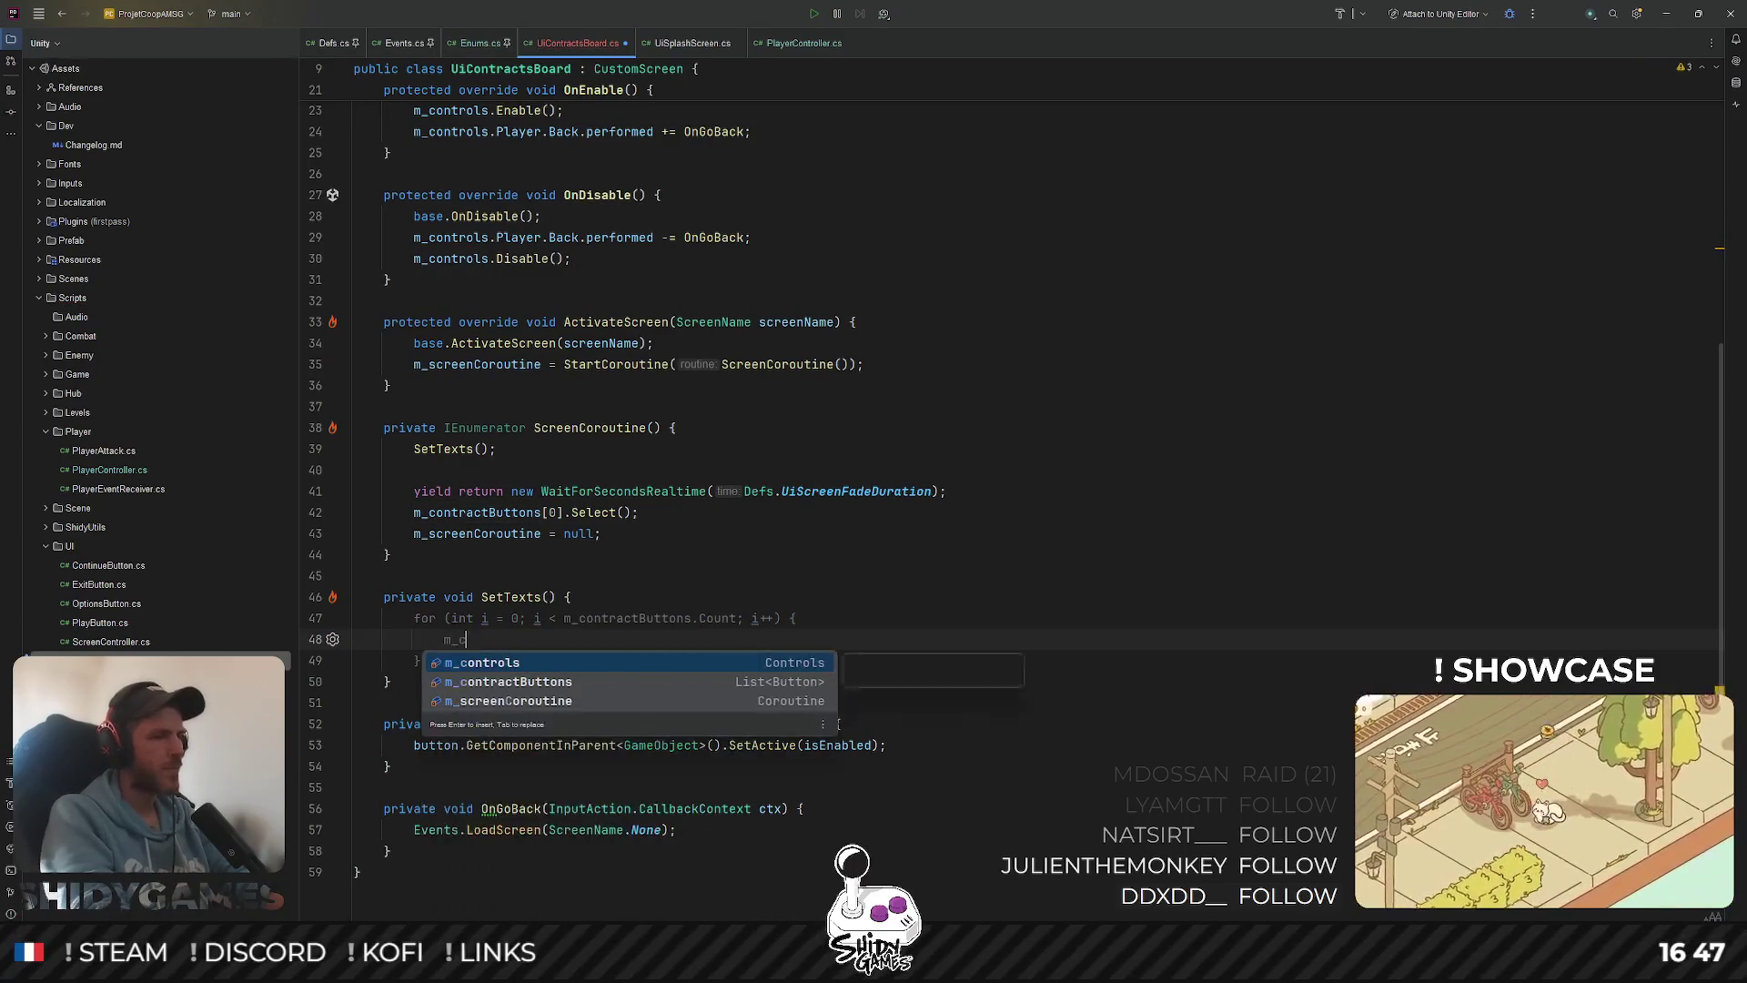
pyautogui.press('Return')
pyautogui.press('Down')
pyautogui.press('Return')
pyautogui.write('[i].')
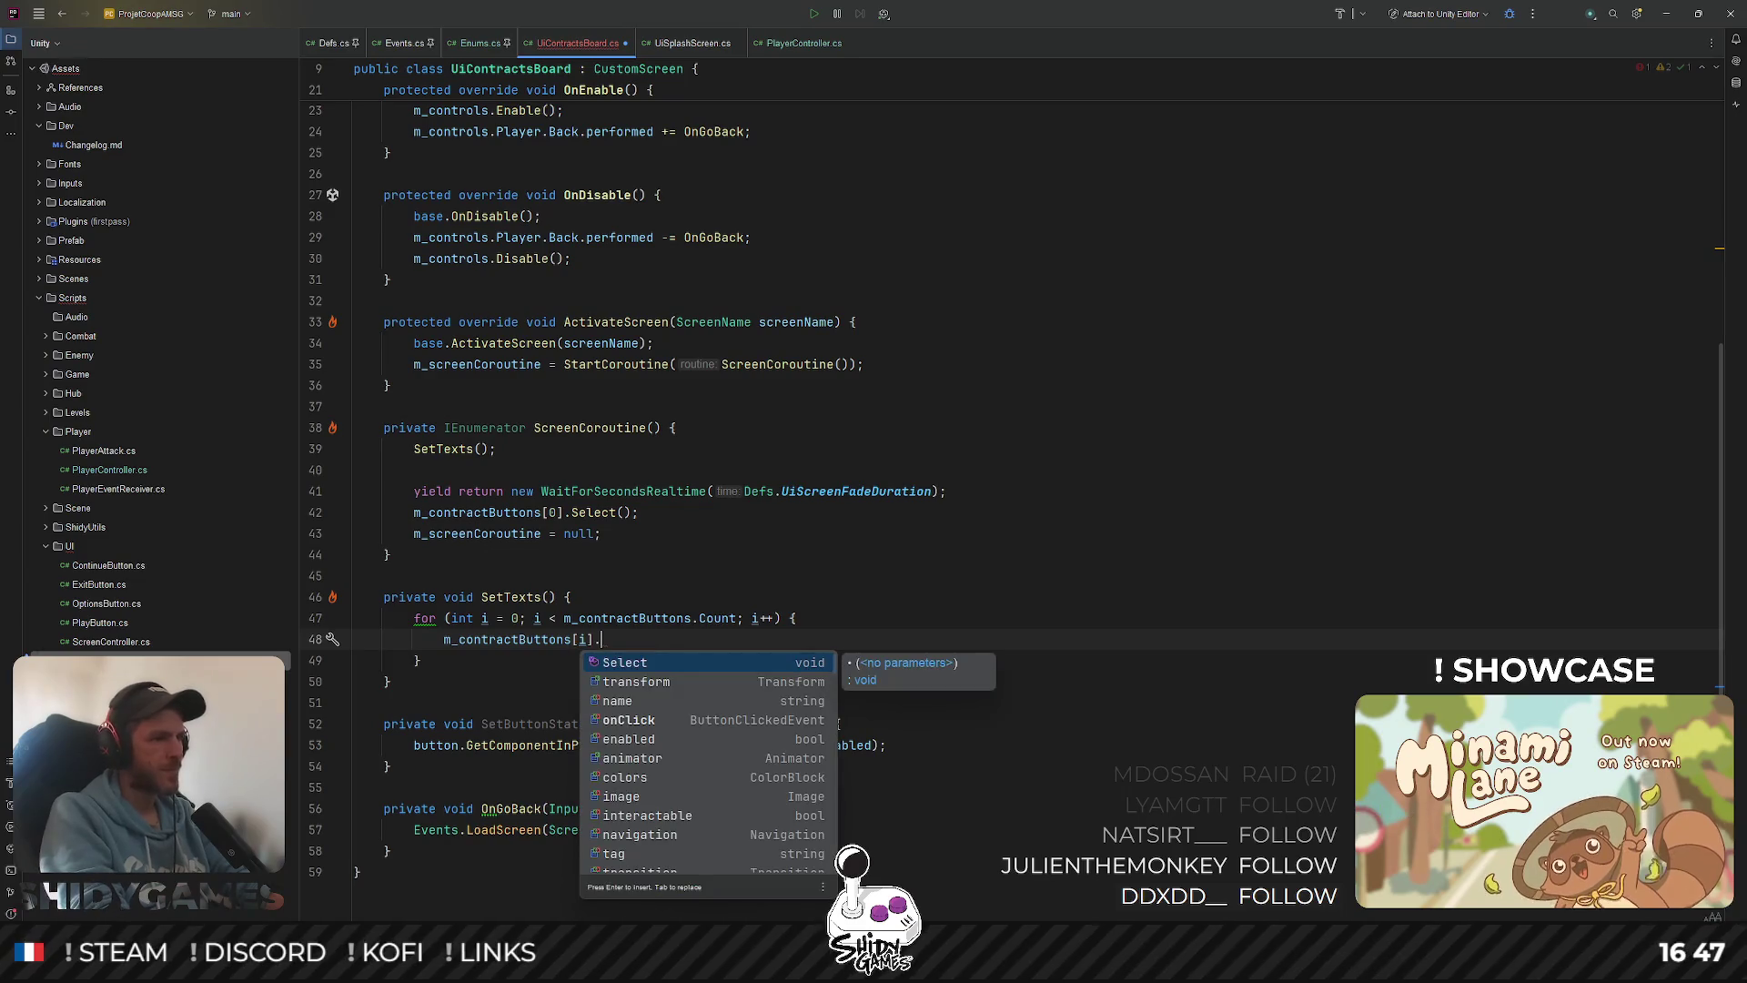
pyautogui.write('ge')
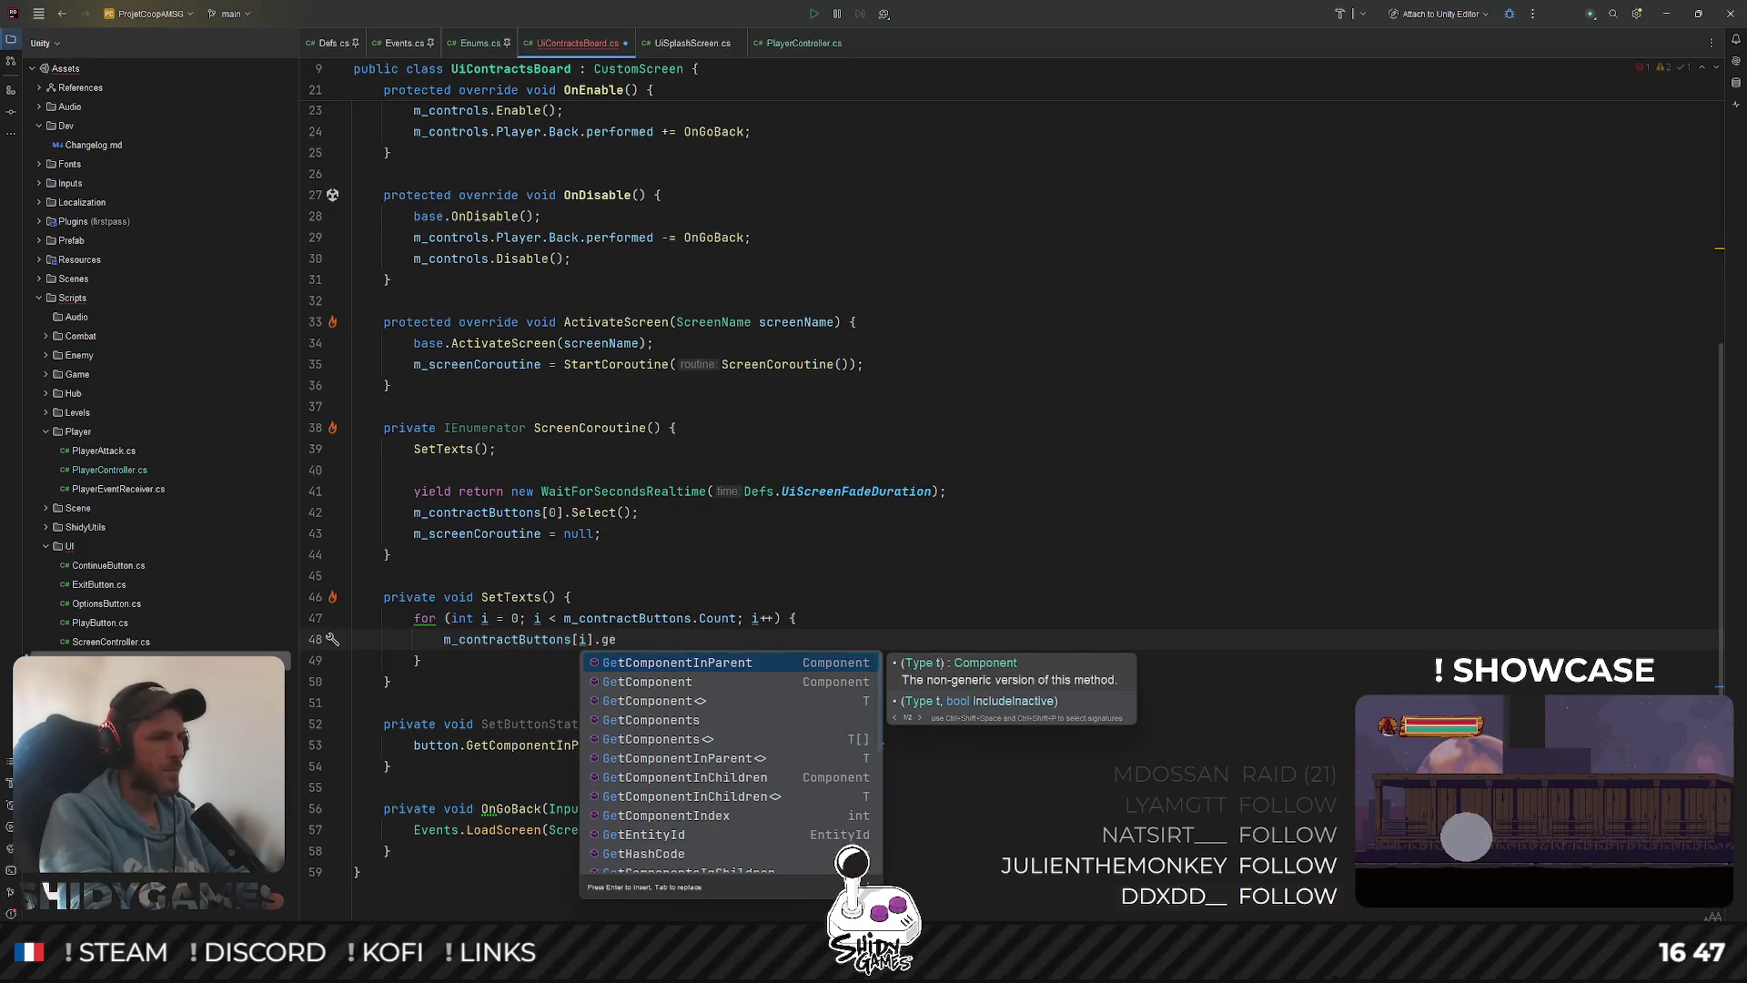
# Complete it as GetComponentInChildren<TMP_Text>().text = Helper.Translate("button.contract")
pyautogui.press('Down')
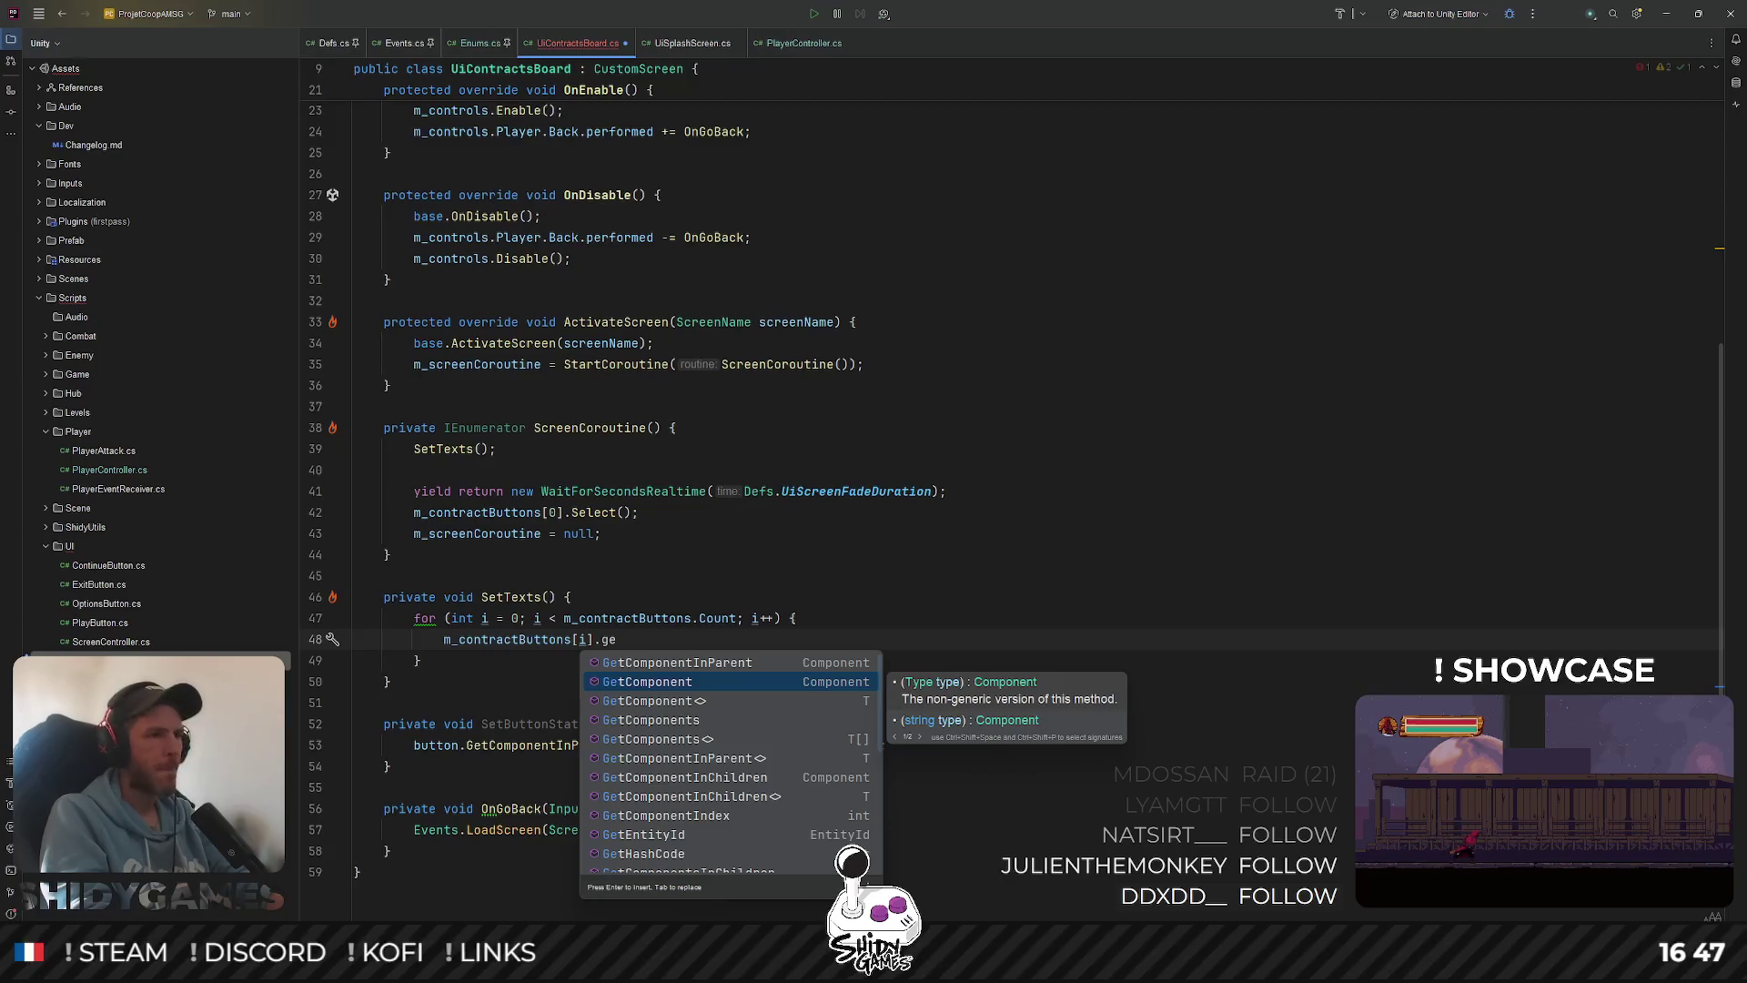
pyautogui.press('Down')
pyautogui.press('Down')
pyautogui.press('Down')
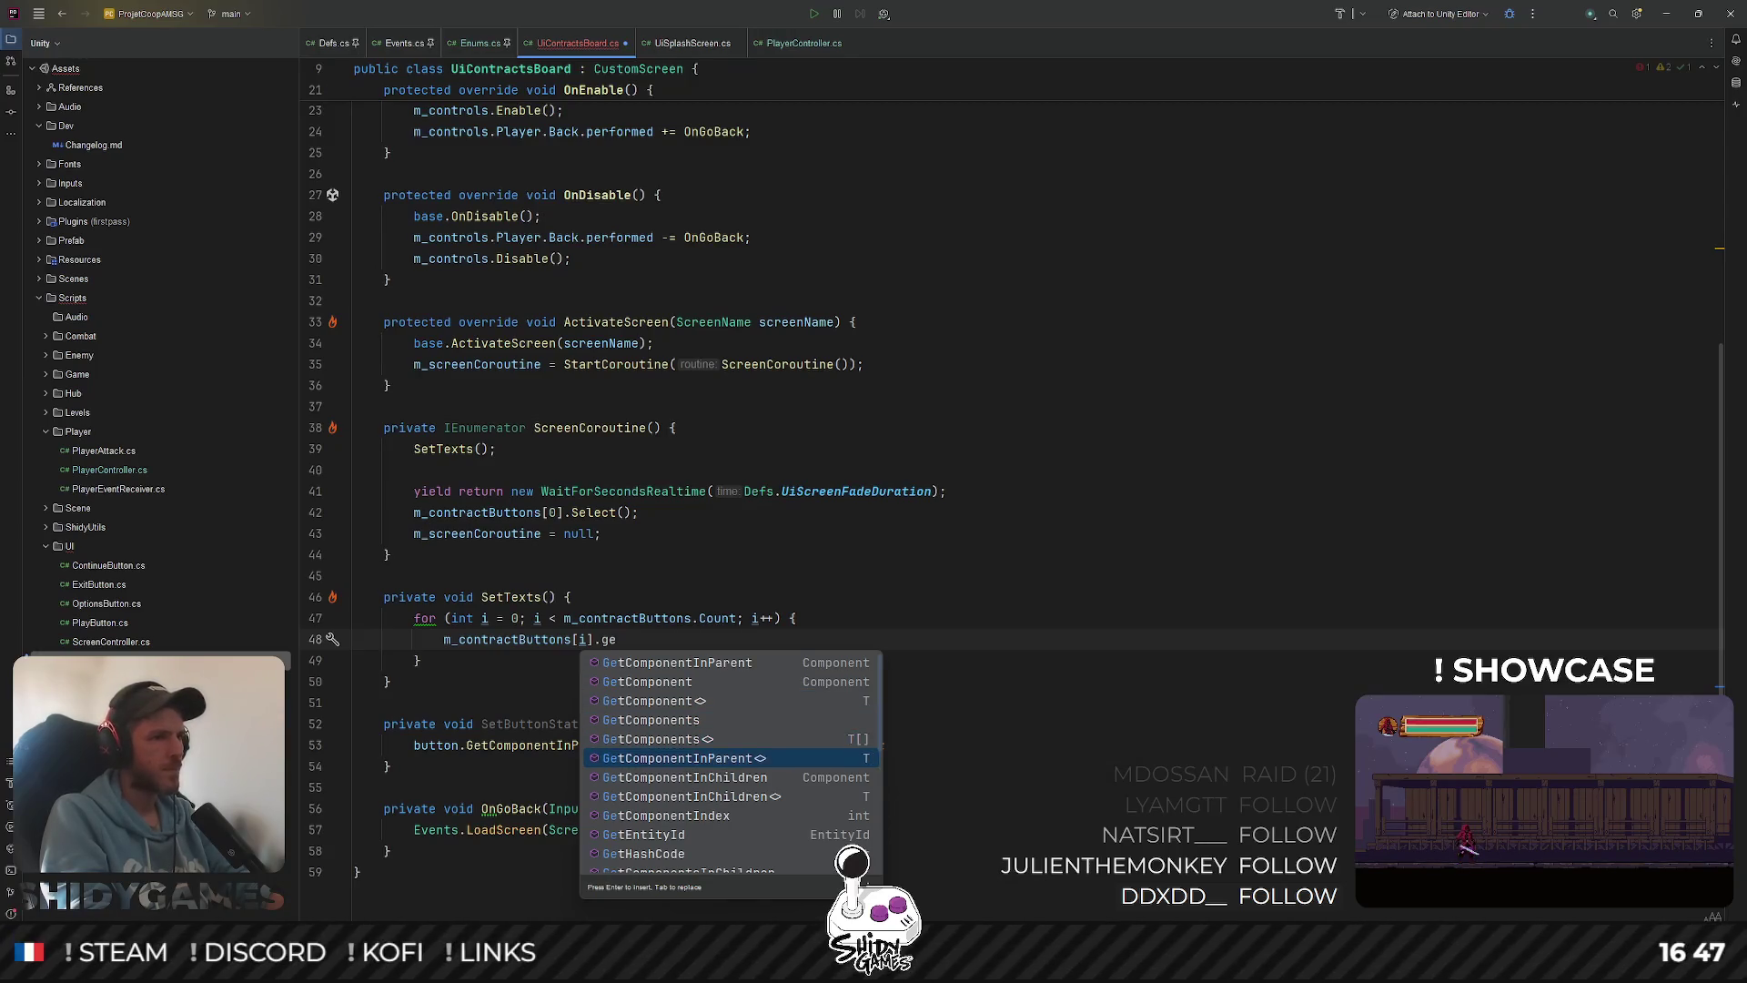
pyautogui.press('Down')
pyautogui.press('Return')
pyautogui.write('<')
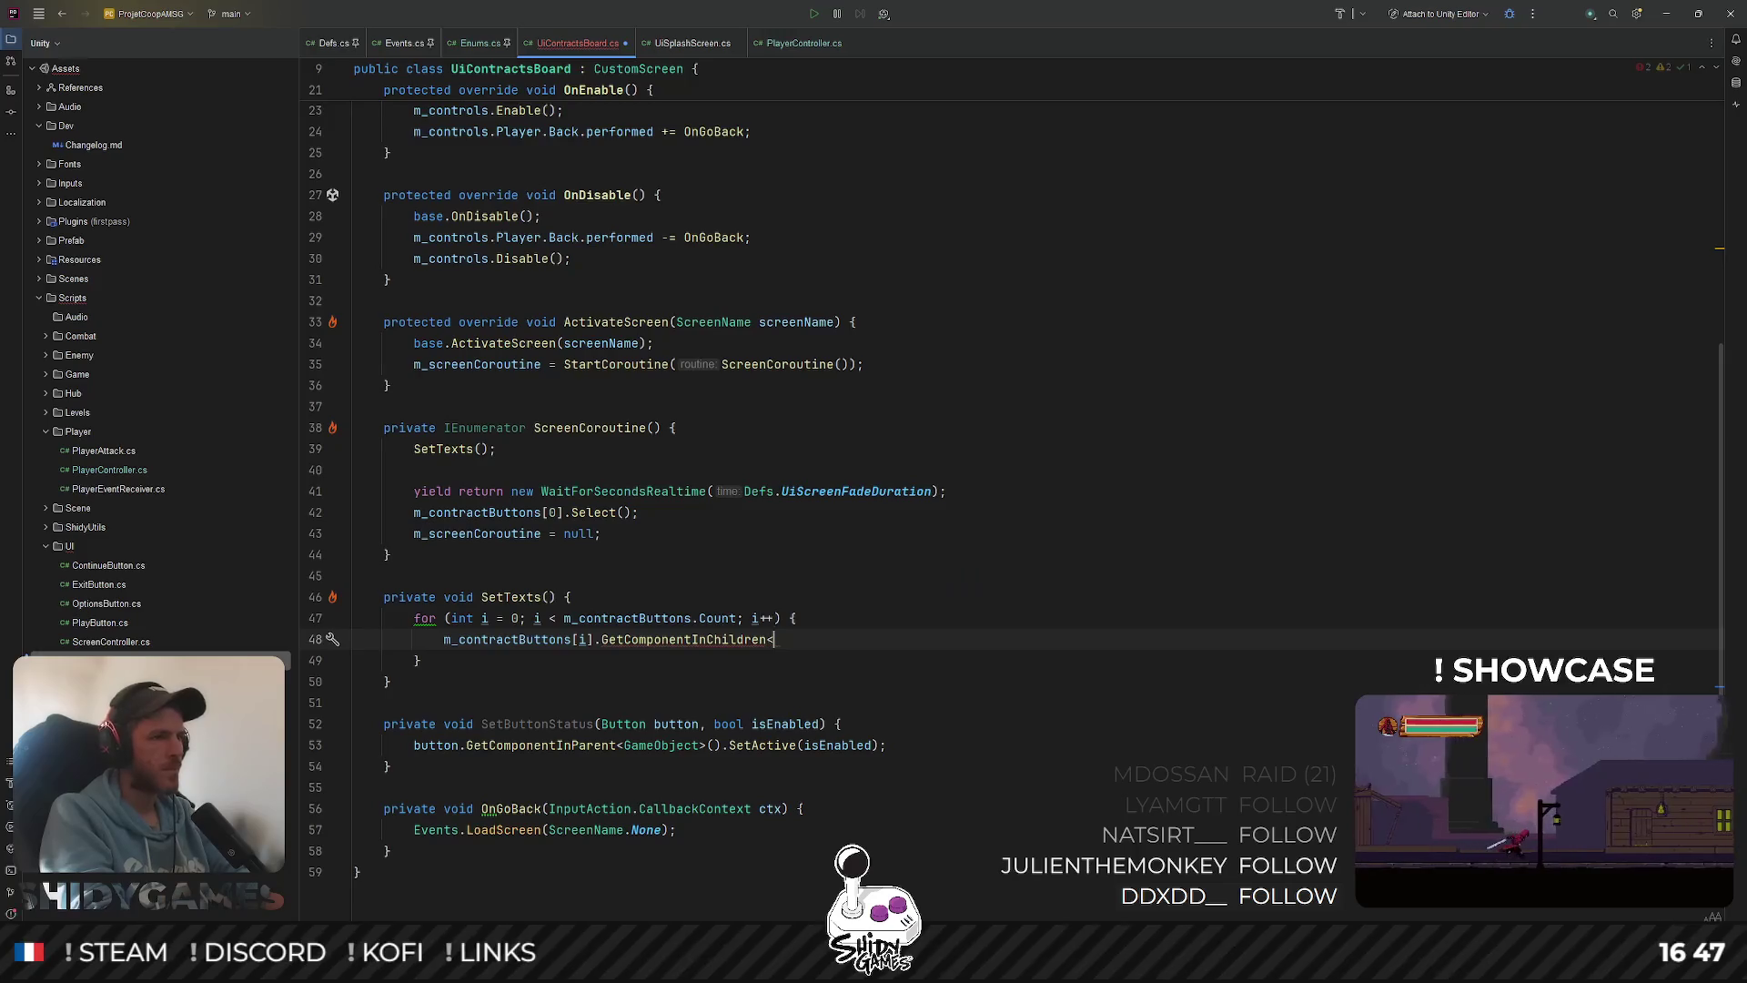
pyautogui.write('TMP_Asset')
pyautogui.press('Return')
pyautogui.hotkey('ctrl', 'z')
pyautogui.write('Text')
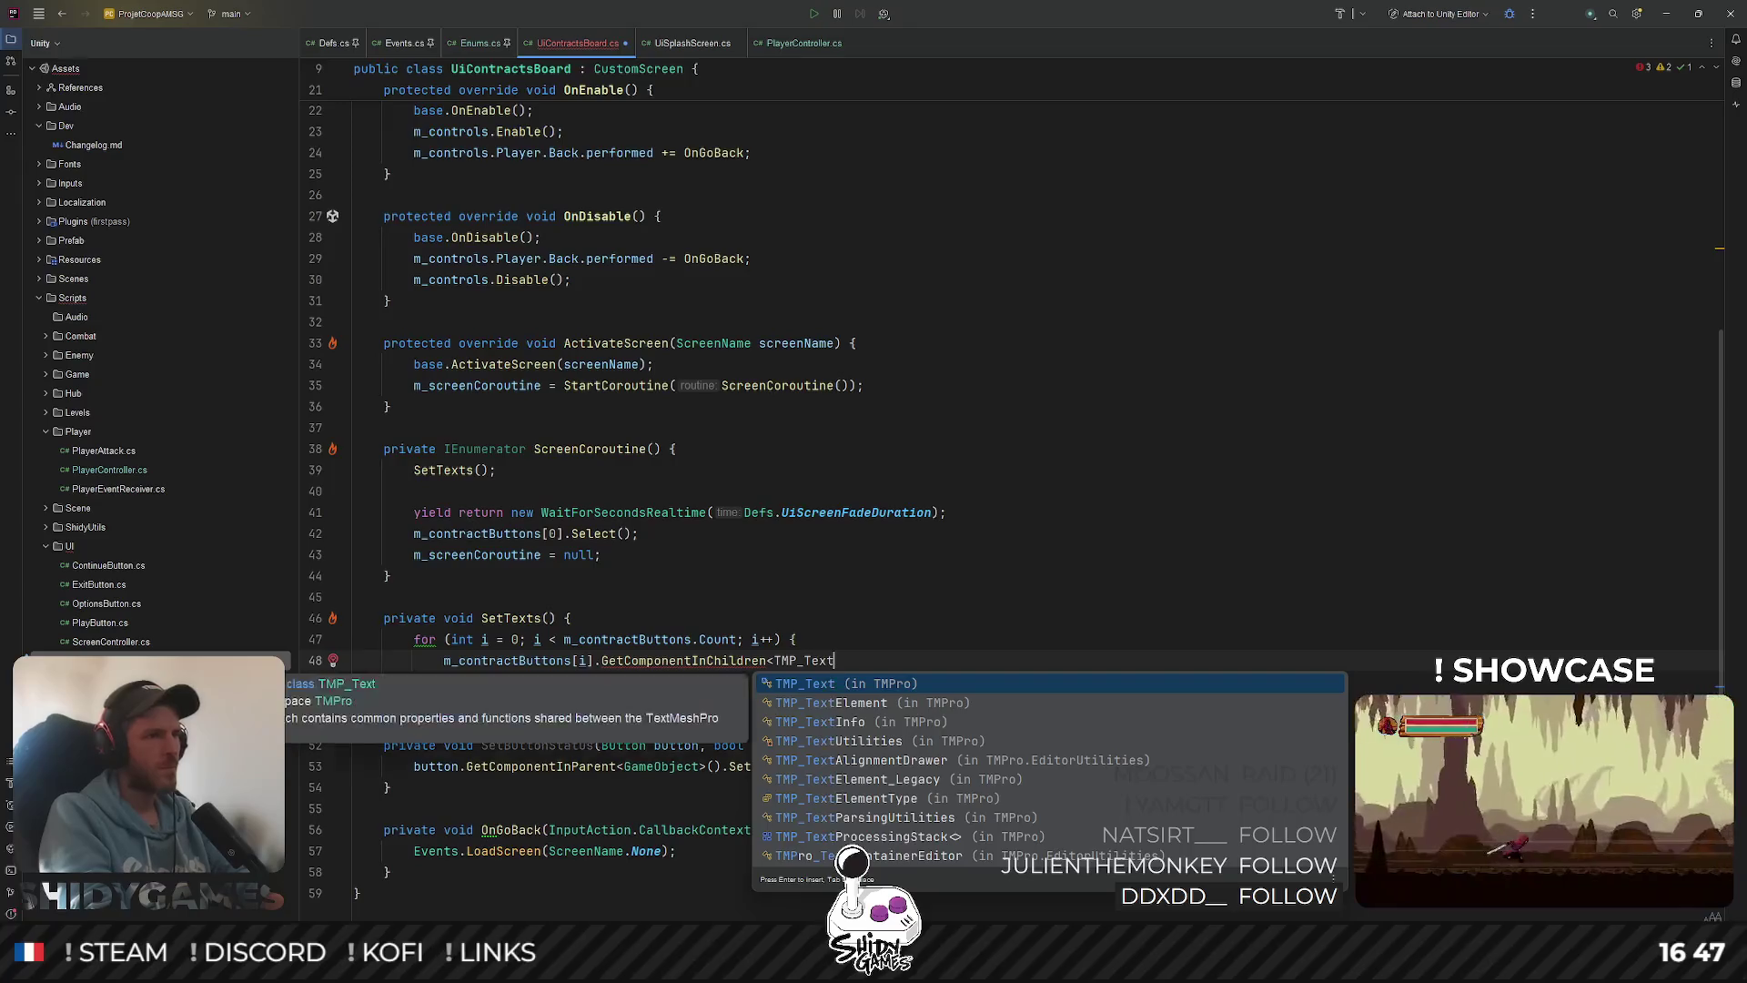
pyautogui.press('Return')
pyautogui.write('>')
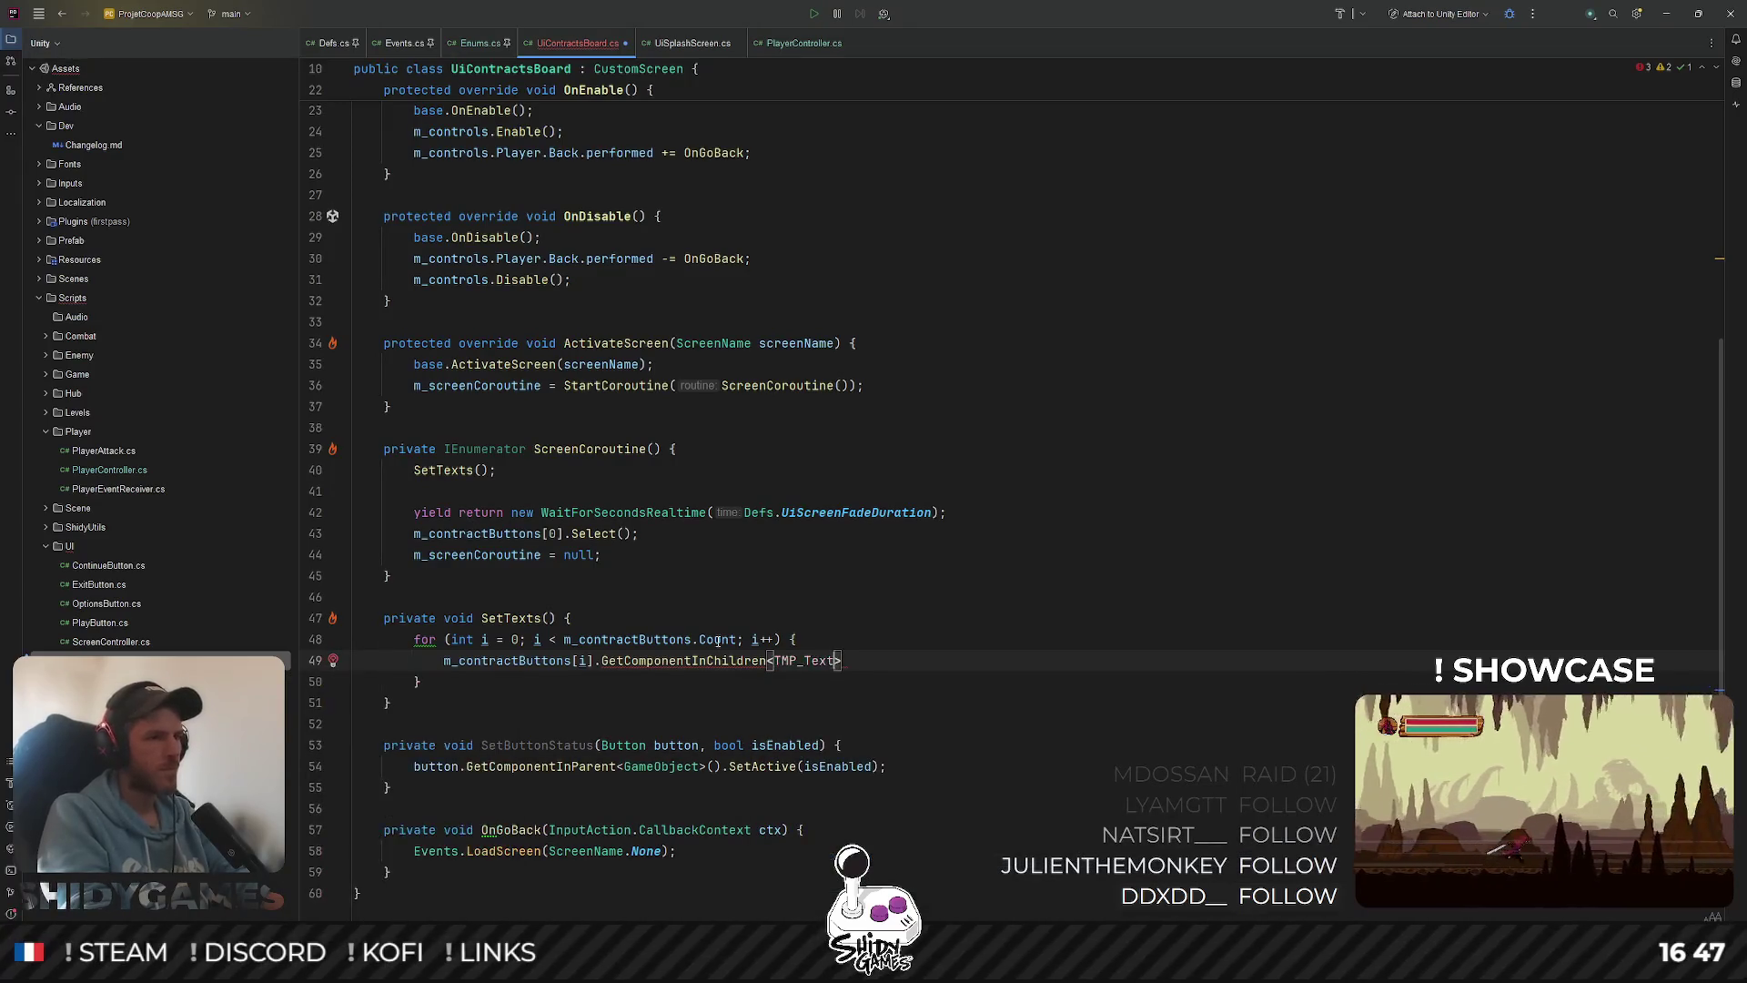
pyautogui.write('().text = Helper.')
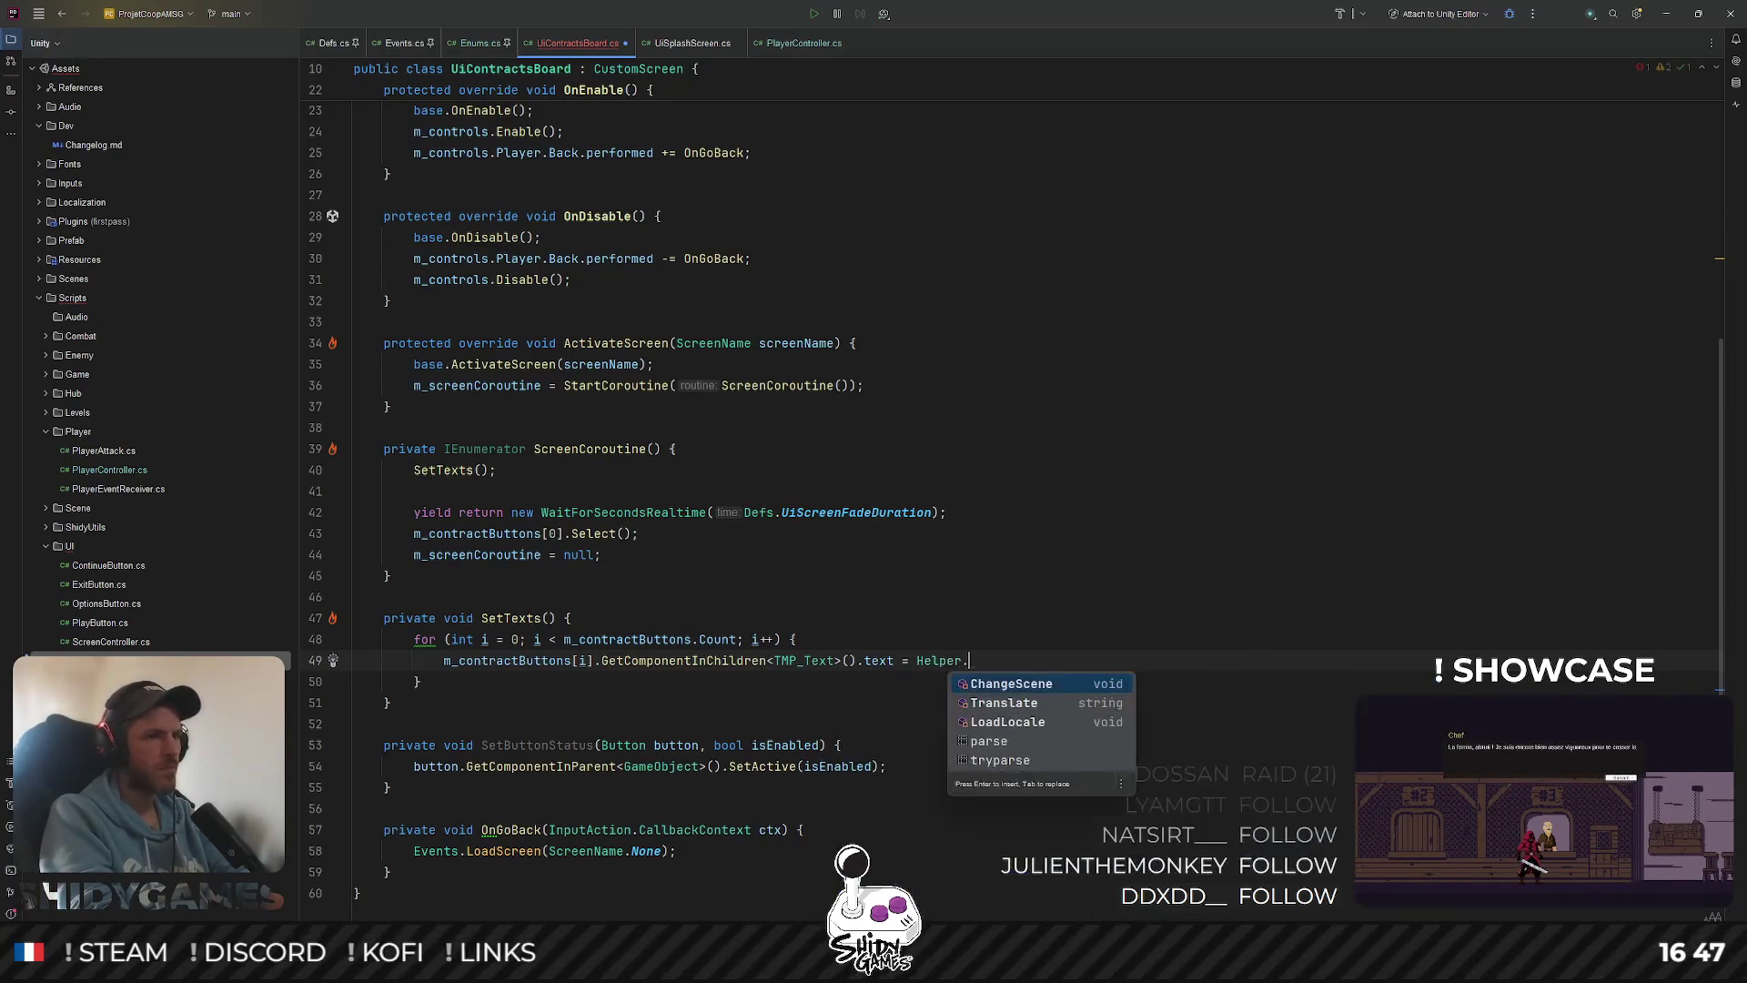
pyautogui.write('Tr')
pyautogui.press('Tab')
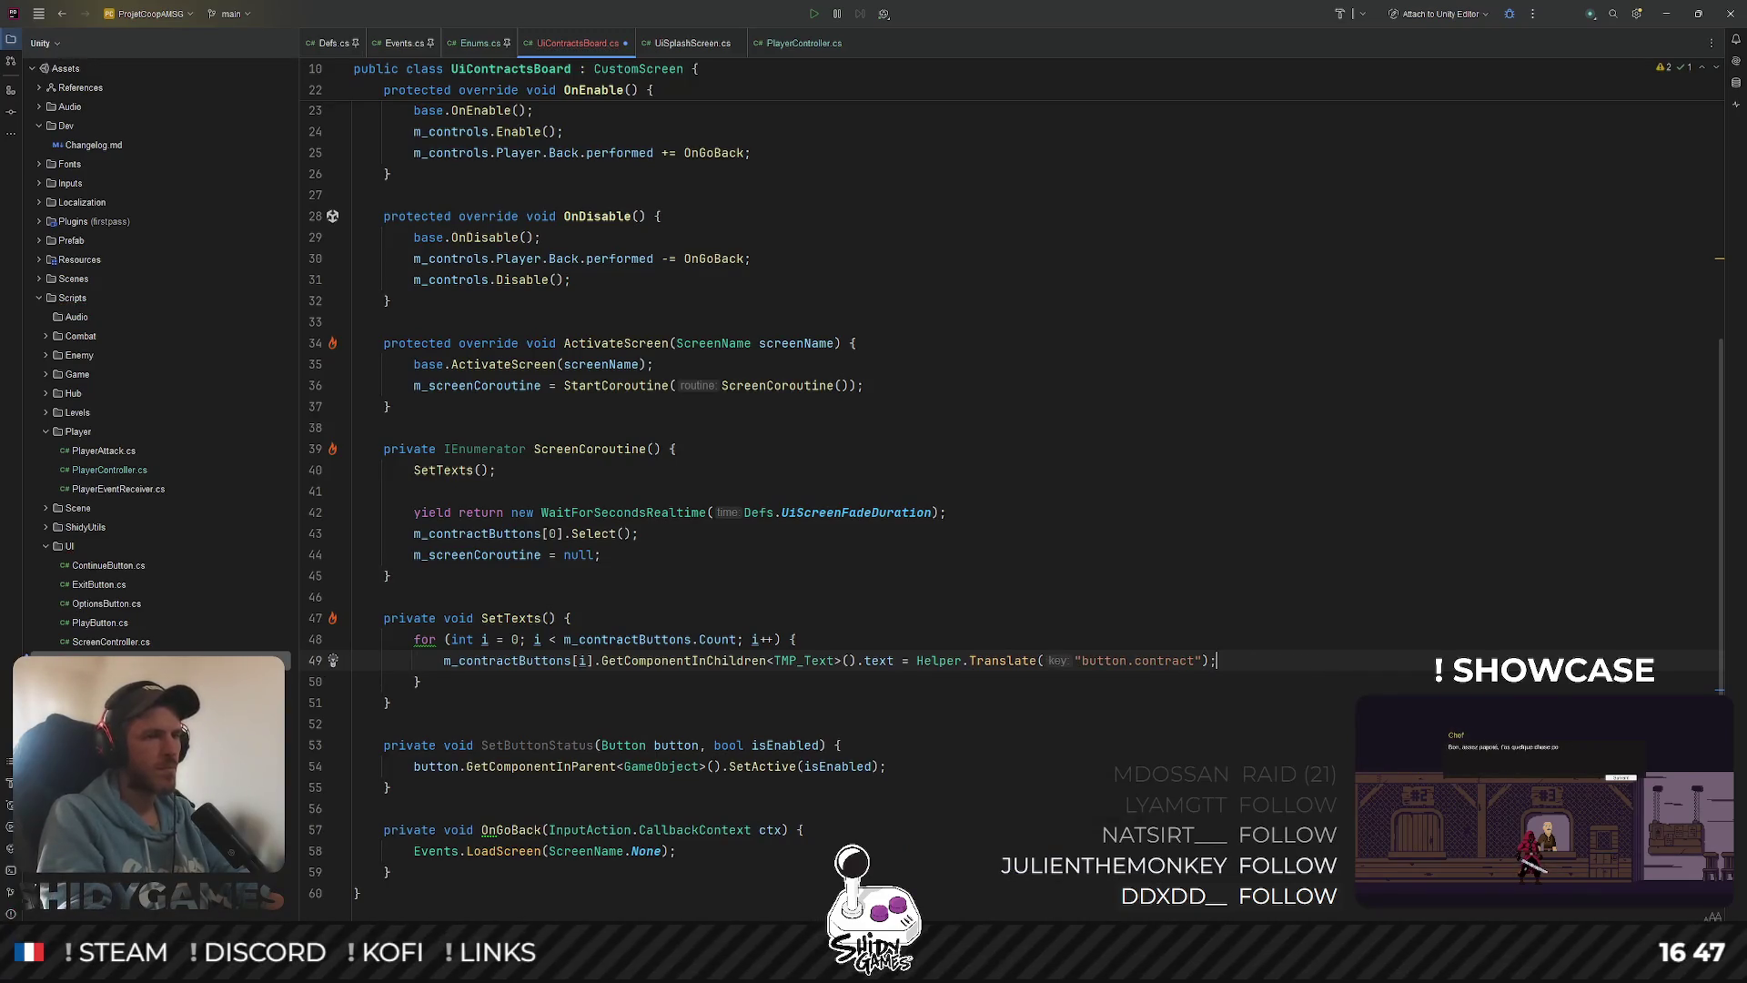
pyautogui.click(916, 662)
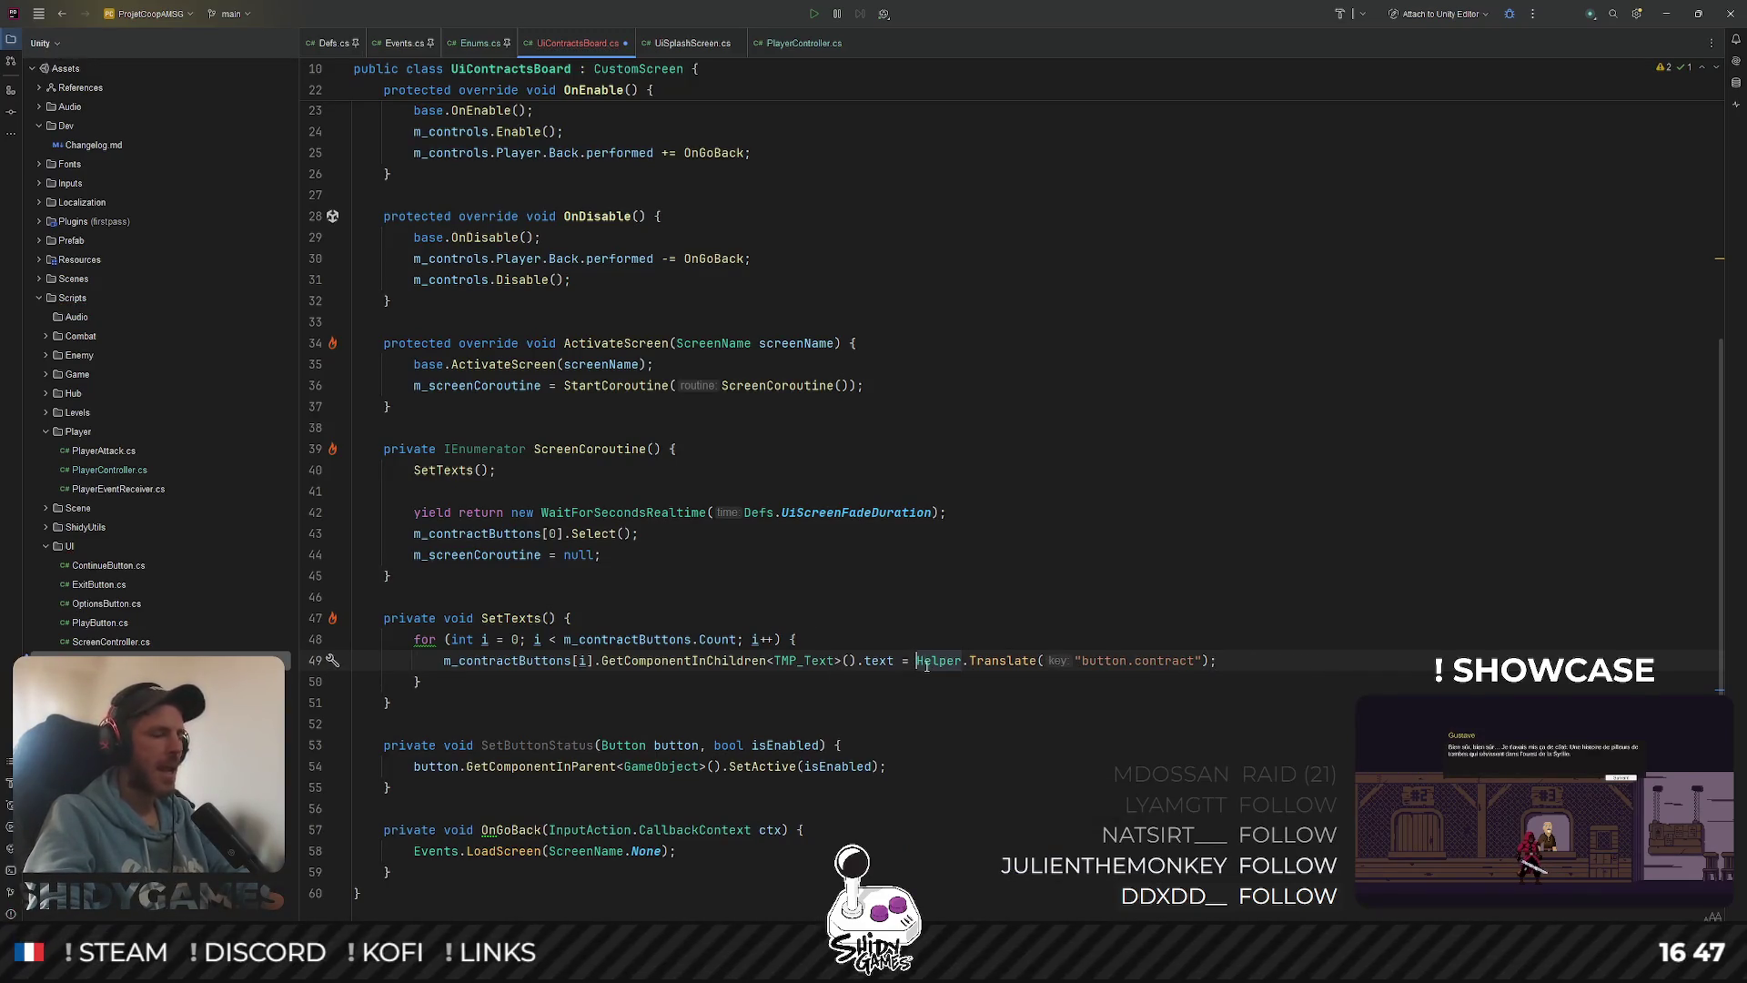
# Make line 49 string.Format(Helper.Translate("button.contract"), i.ToString())
pyautogui.write('string')
pyautogui.write('.Format(')
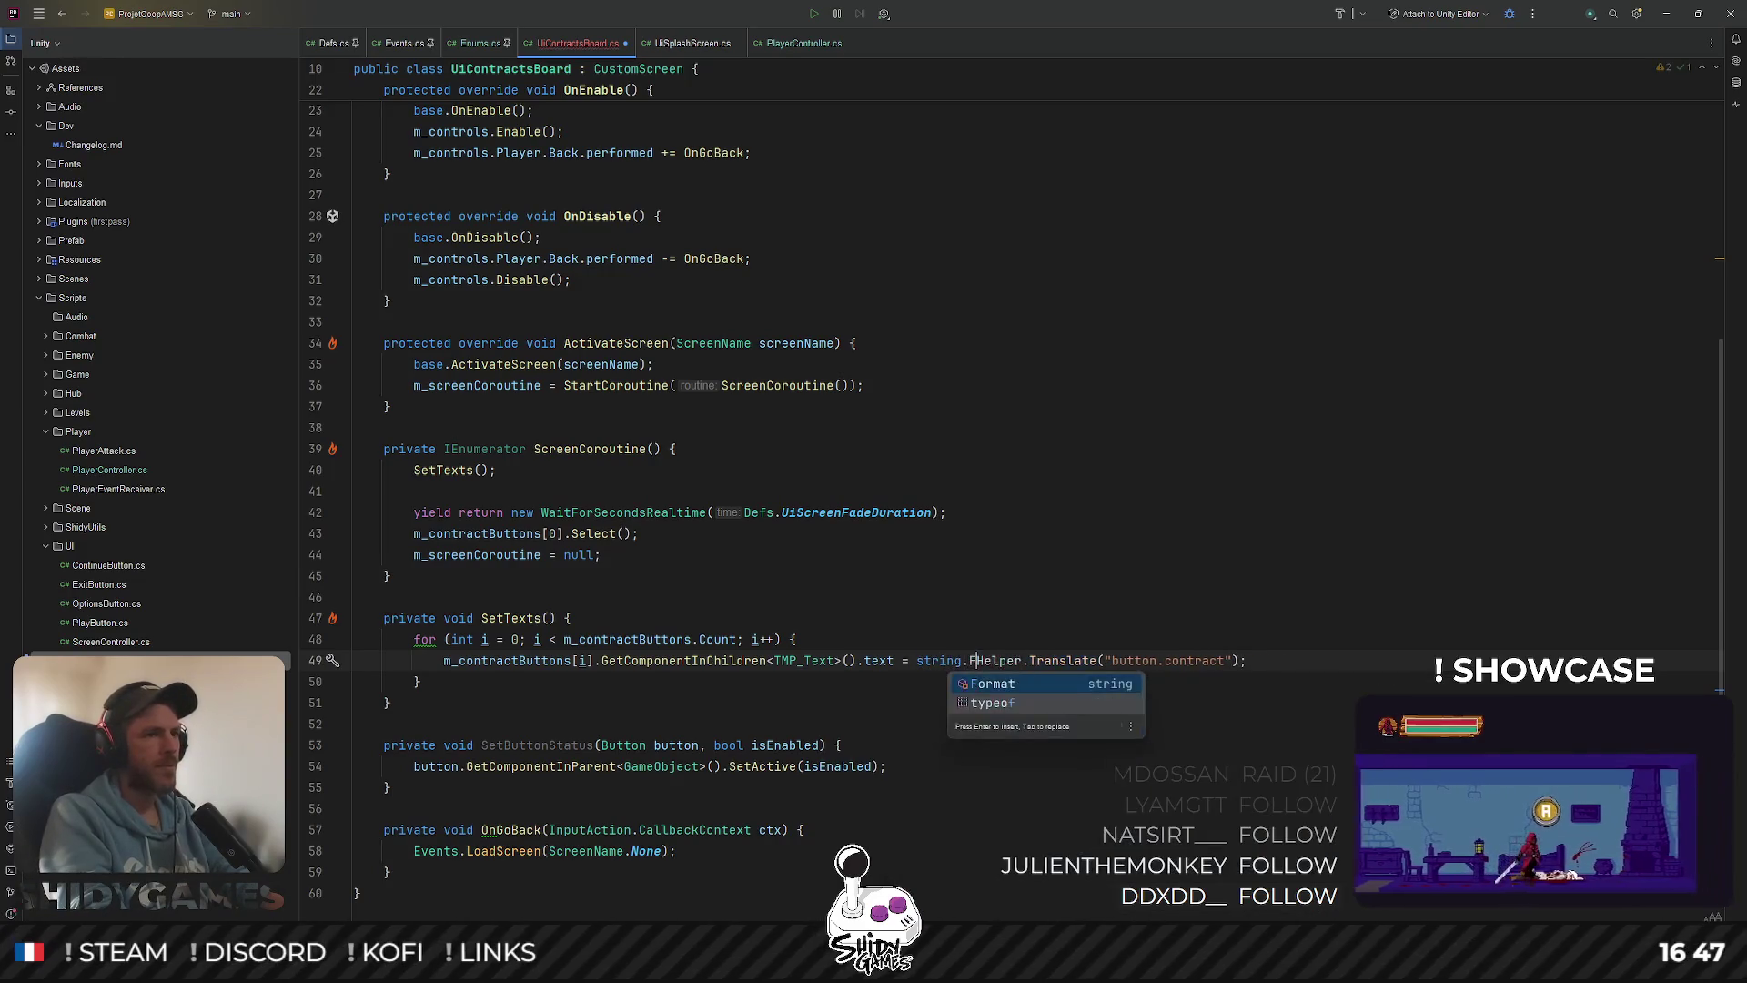
pyautogui.press('Up')
pyautogui.press('Up')
pyautogui.press('Up')
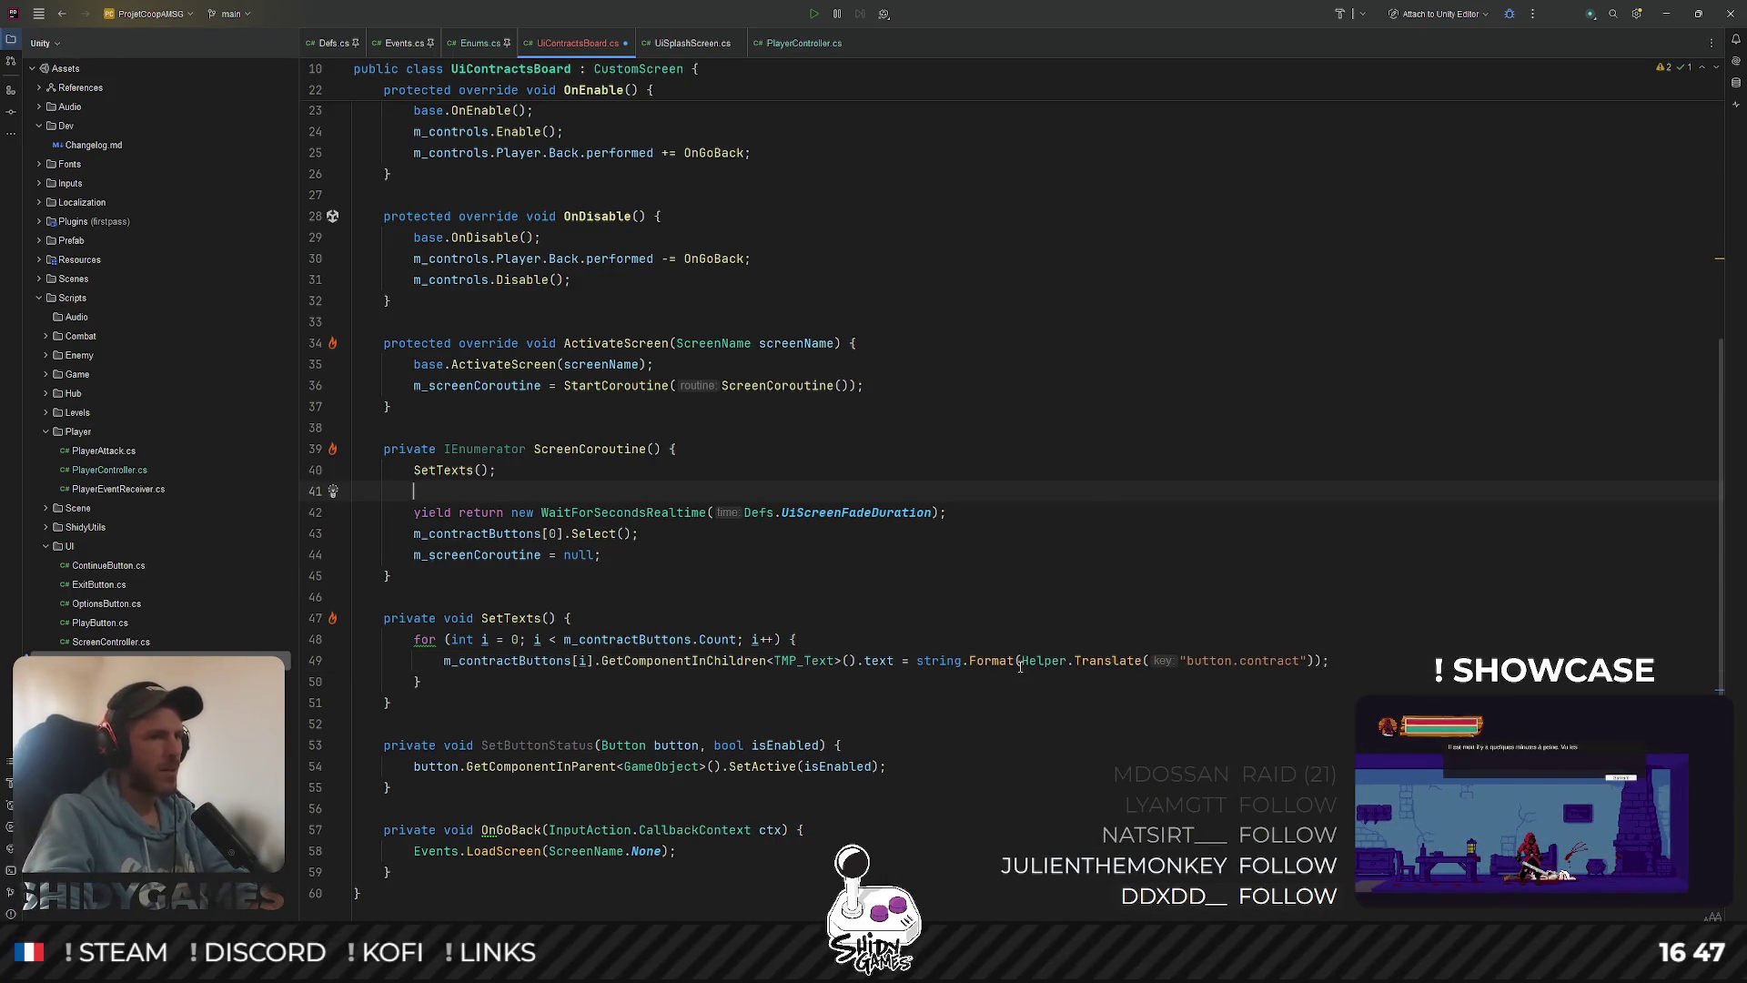
pyautogui.press('Down')
pyautogui.press('Down')
pyautogui.press('Down')
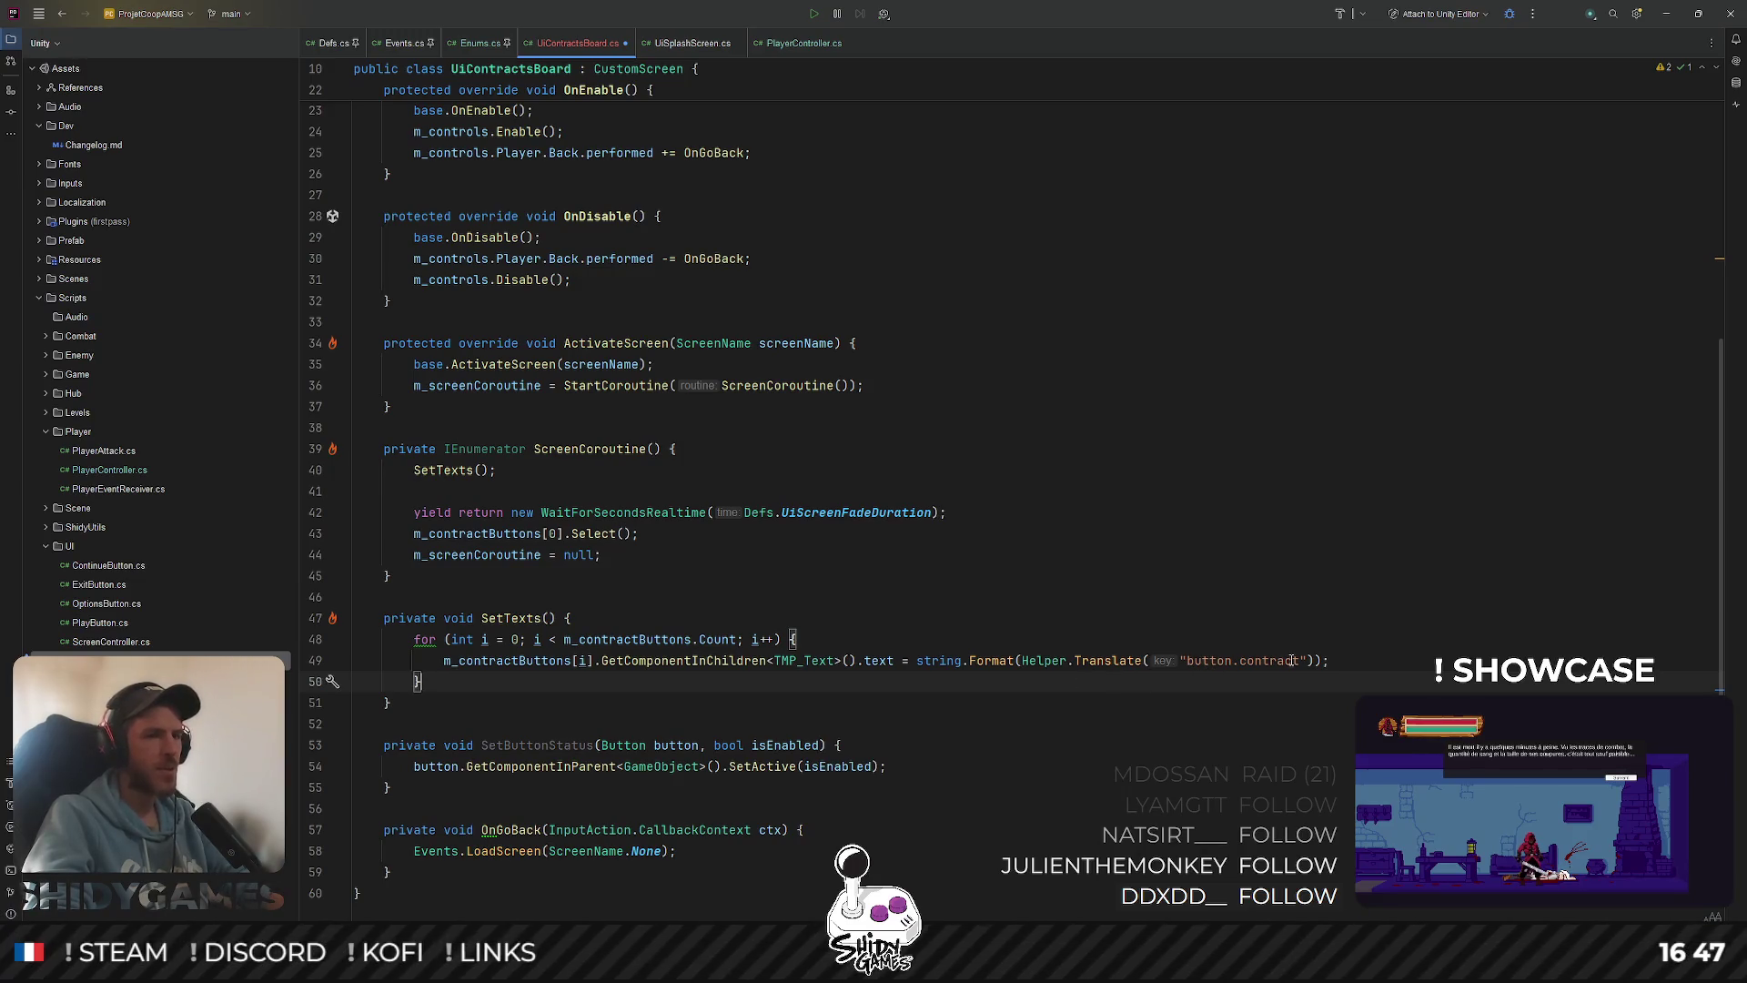
pyautogui.click(1299, 660)
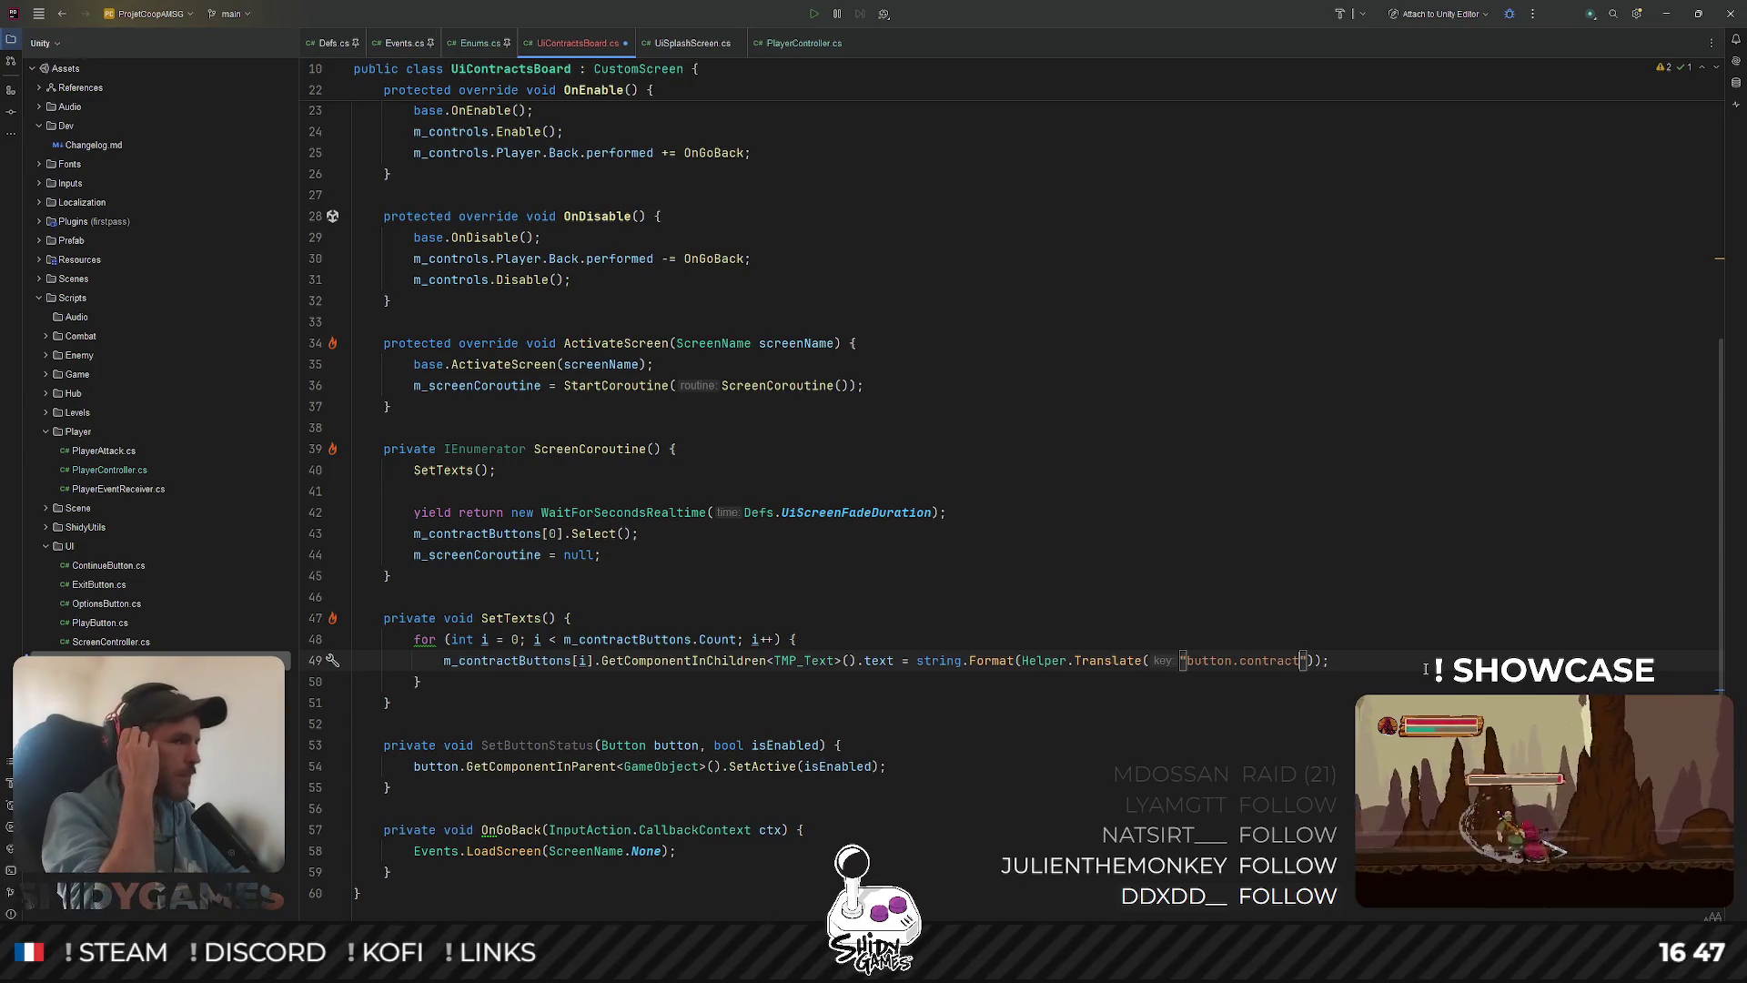
pyautogui.press('Right')
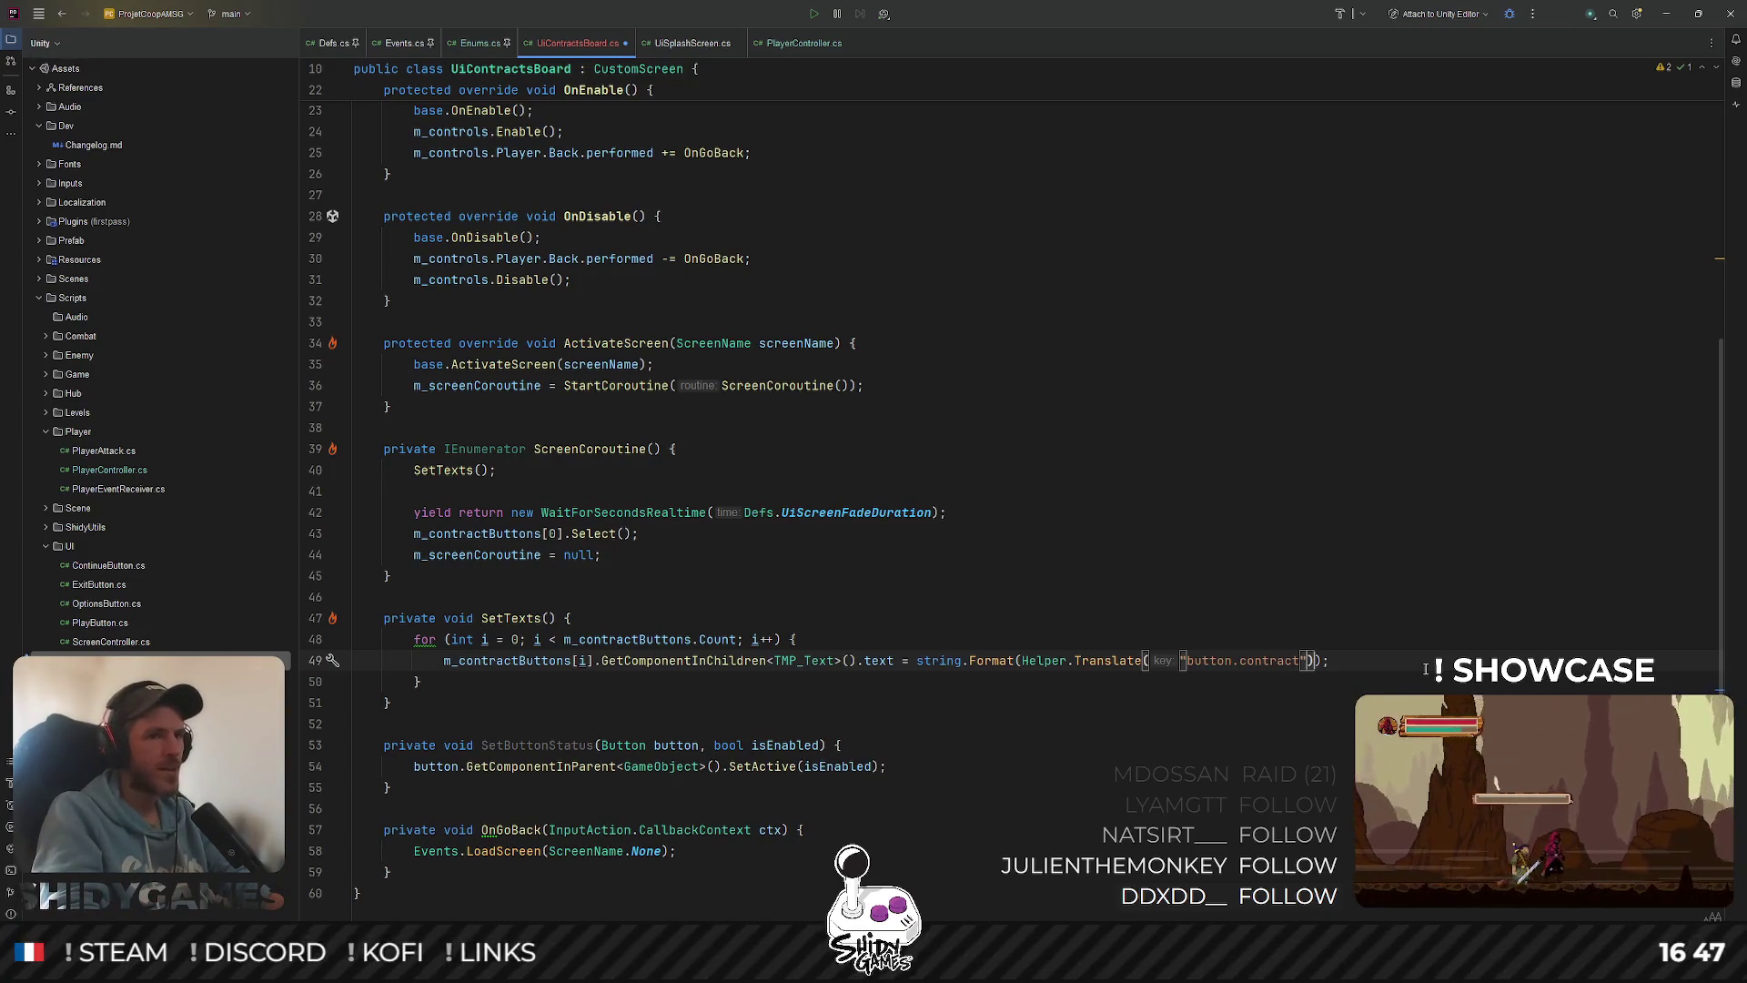
pyautogui.press('Right')
pyautogui.write(', i')
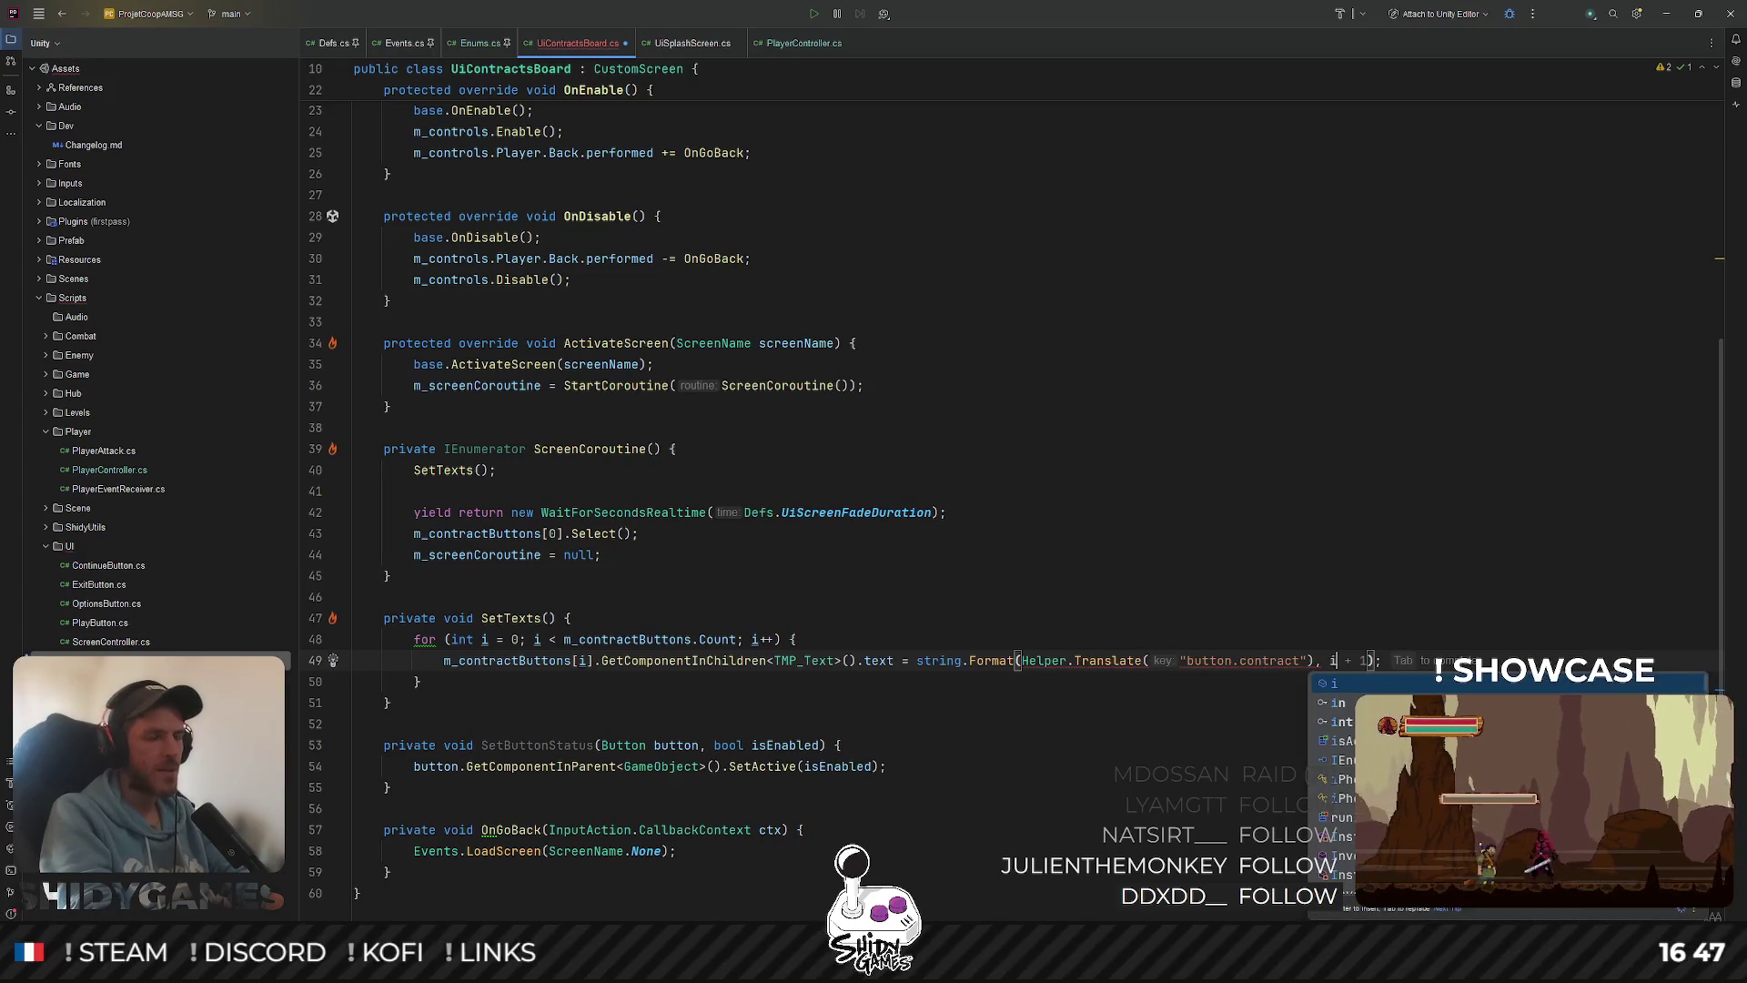
pyautogui.write('.ToS')
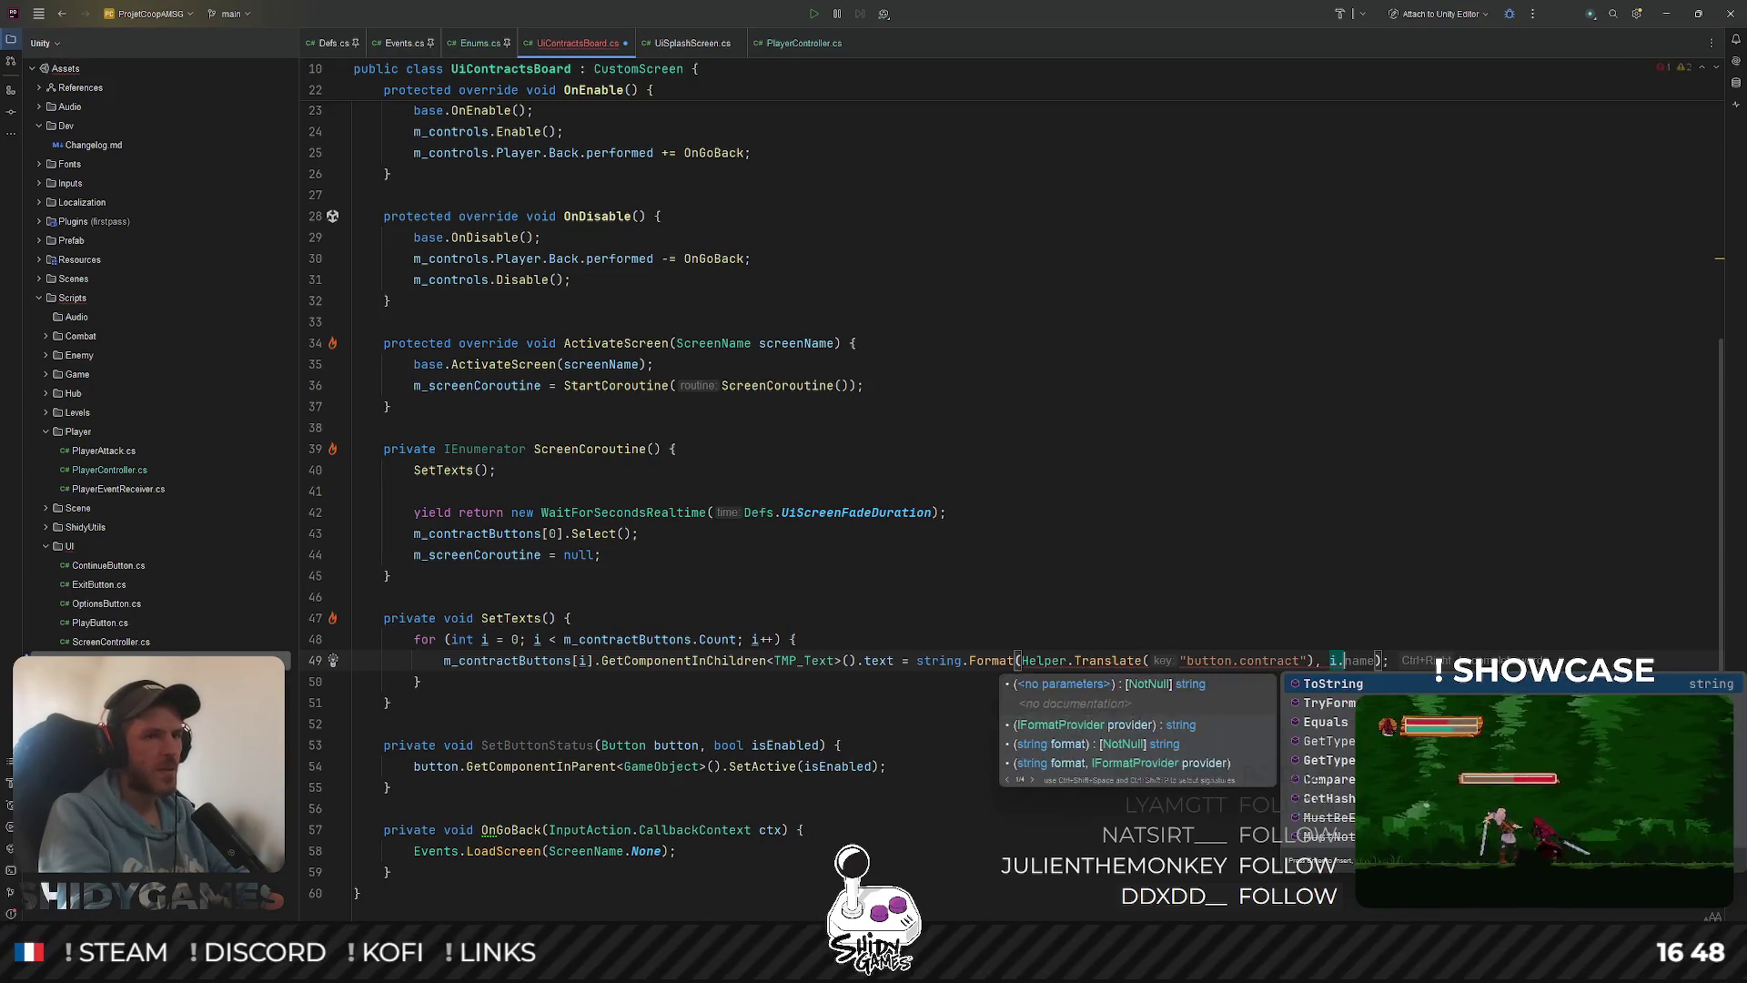
pyautogui.press('Return')
pyautogui.click(1158, 497)
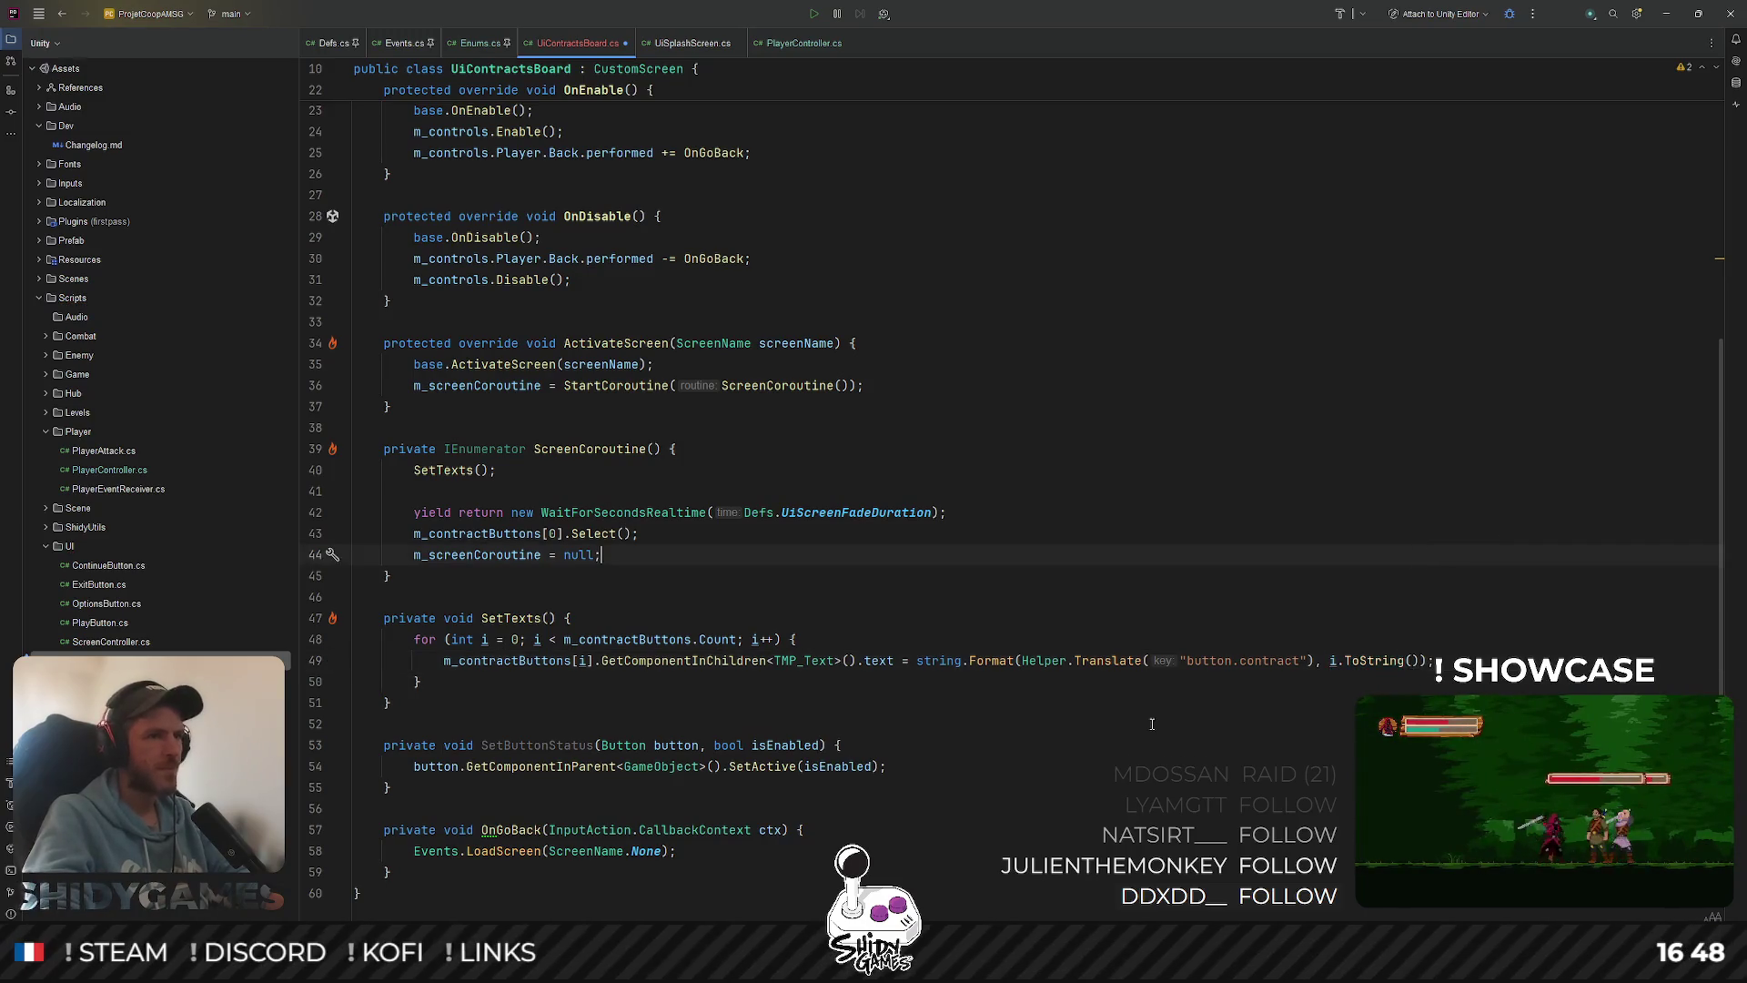
pyautogui.press('Down')
pyautogui.press('Down')
pyautogui.press('Down')
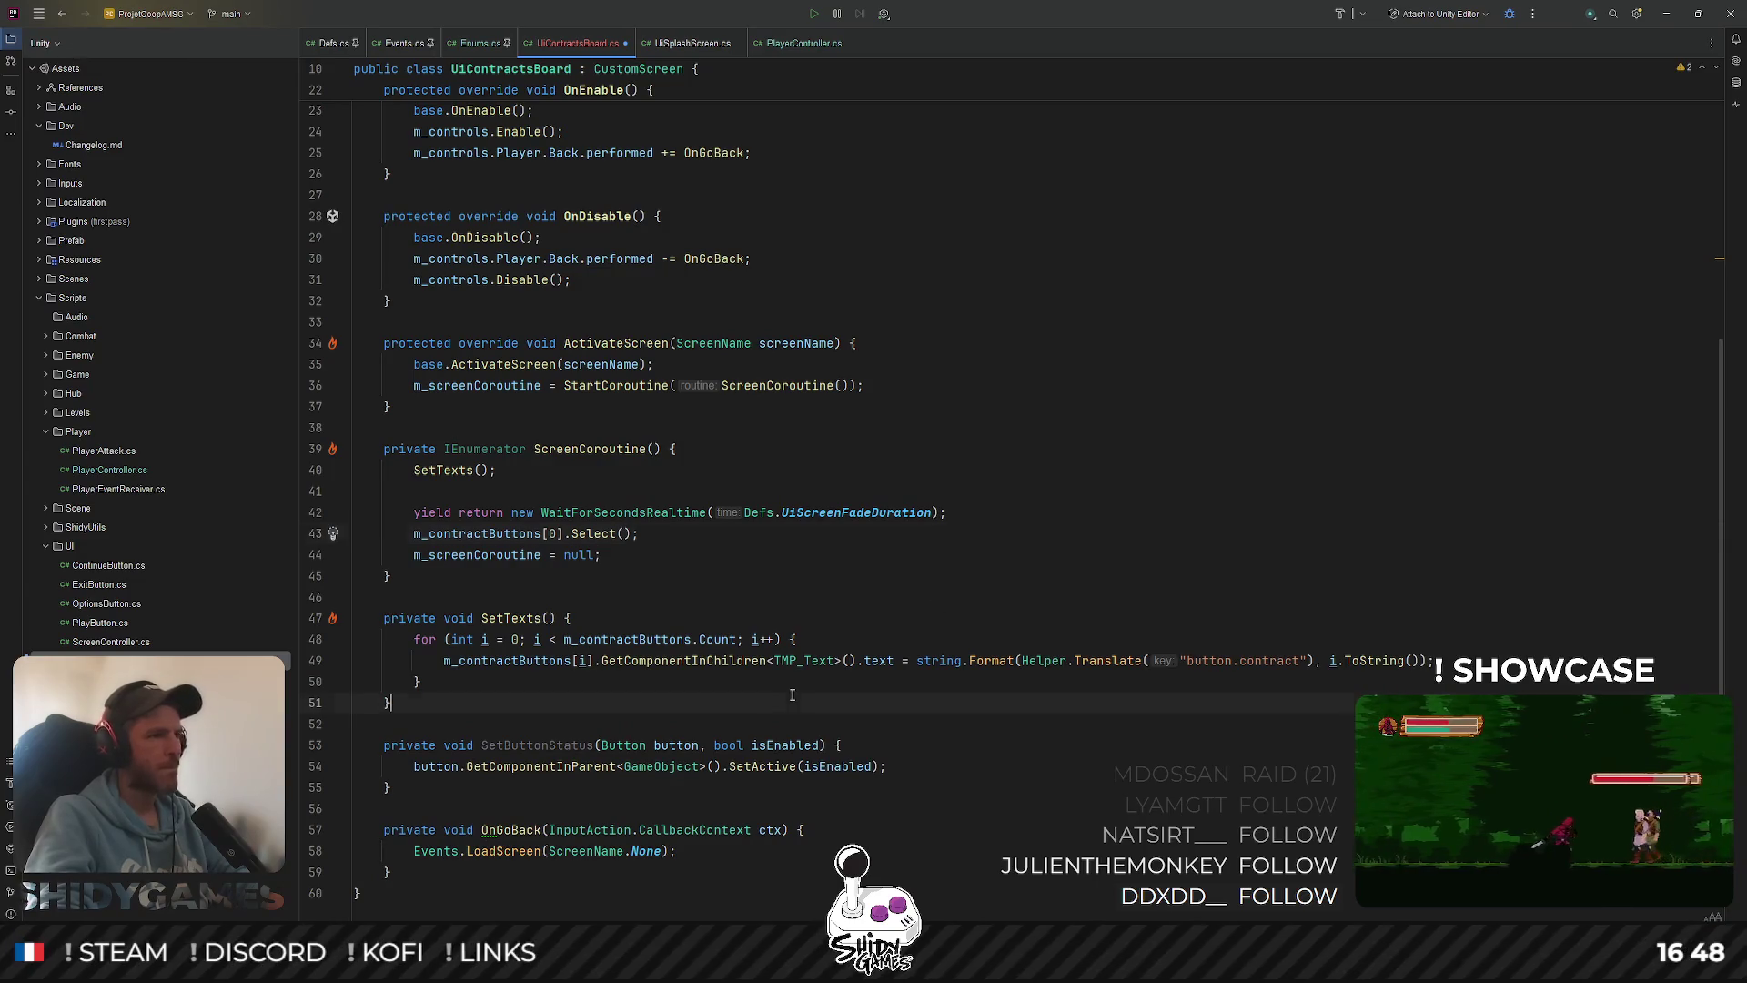
pyautogui.press('Up')
pyautogui.press('Up')
pyautogui.press('Up')
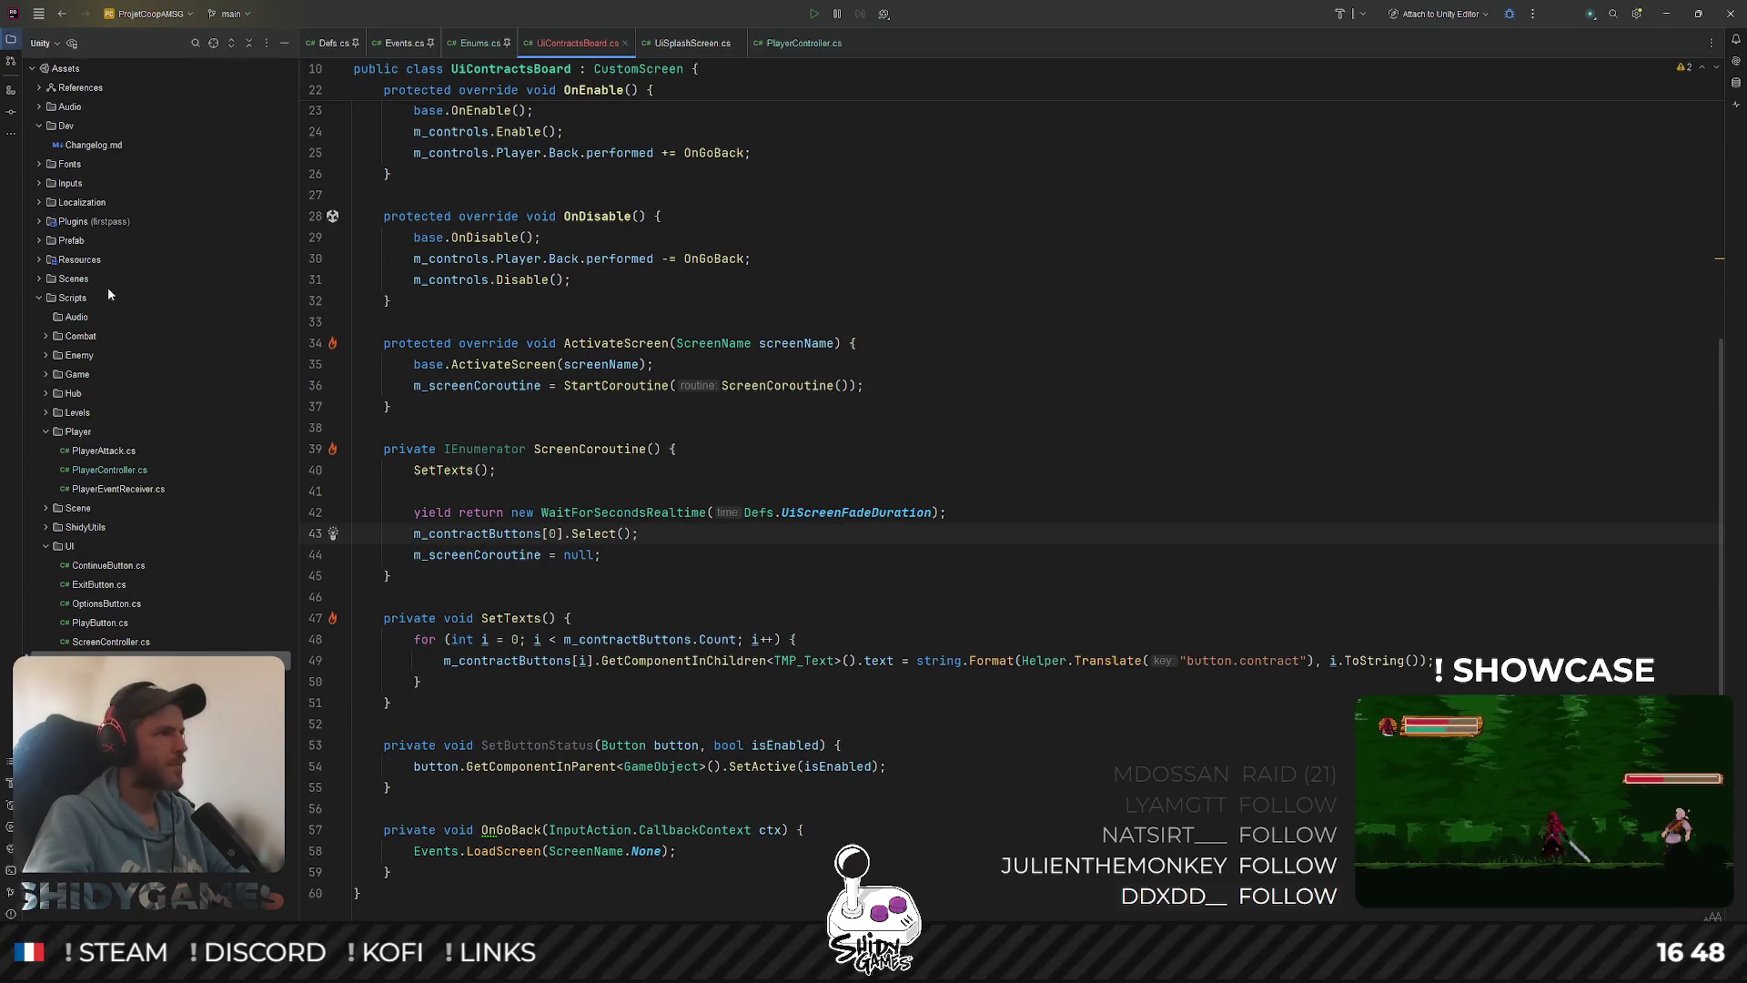
pyautogui.click(39, 202)
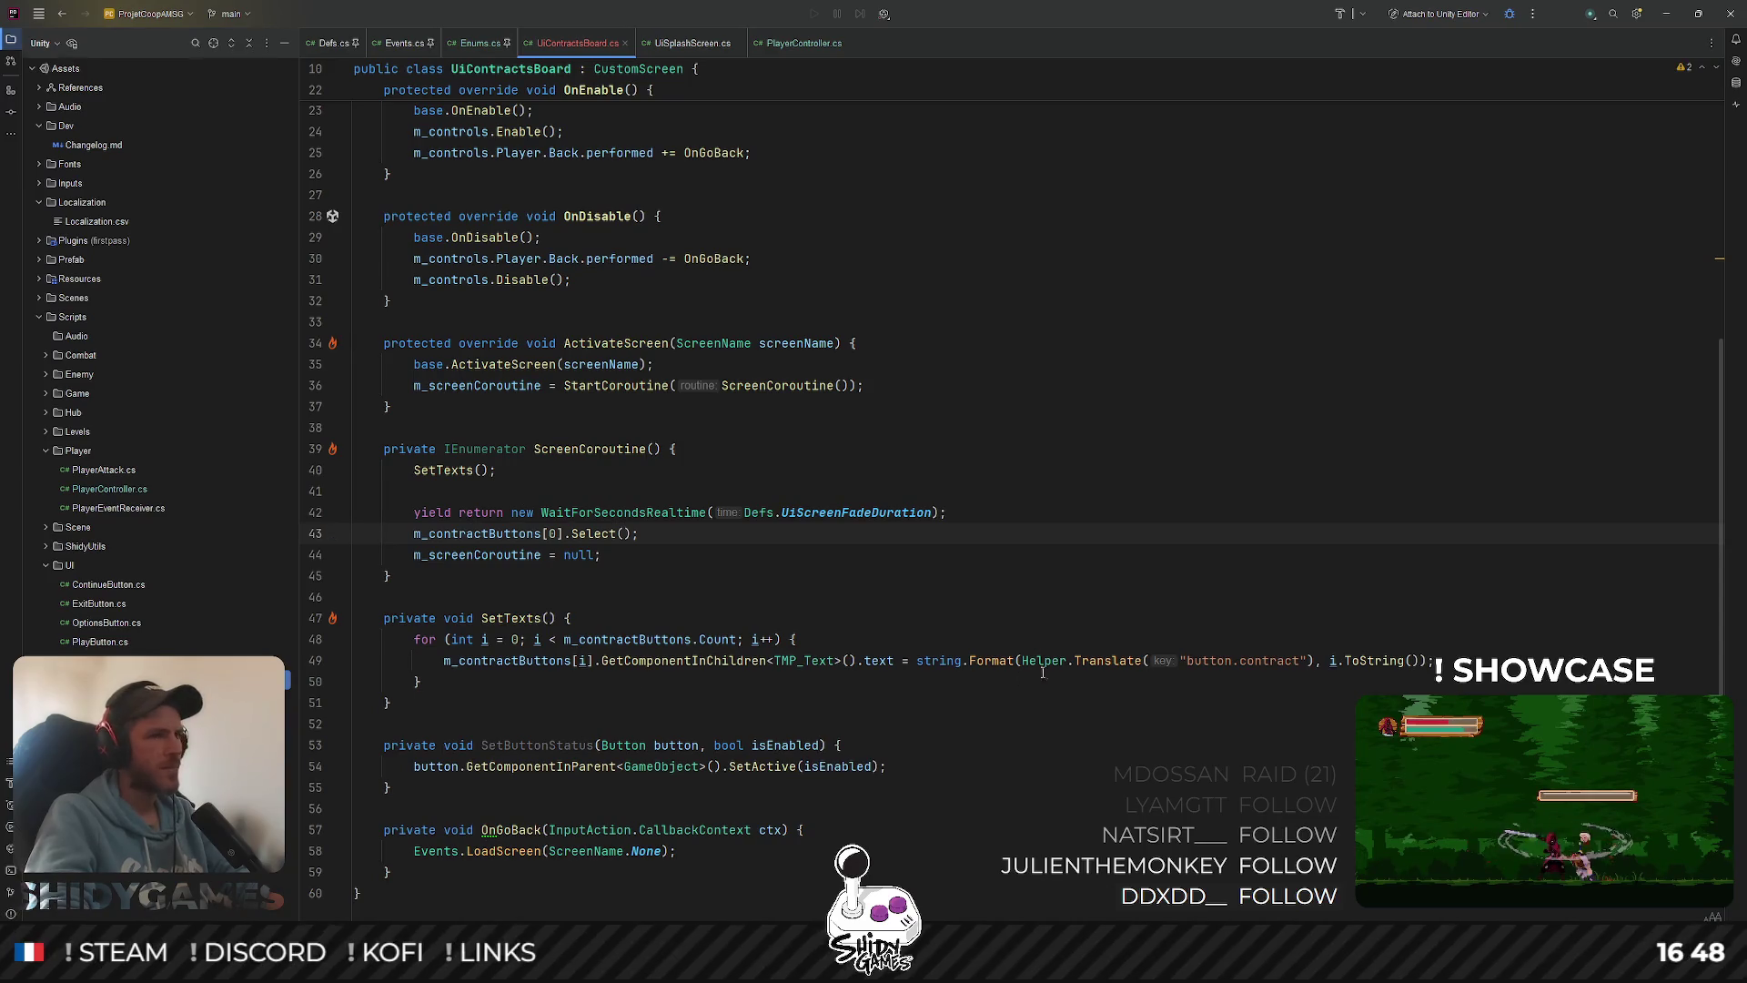
# Add a button.contract row to Localization.csv with 'Contrat {0}' and 'Contract {0}'
pyautogui.moveTo(1184, 660); pyautogui.dragTo(1300, 659)
pyautogui.hotkey('ctrl', 'c')
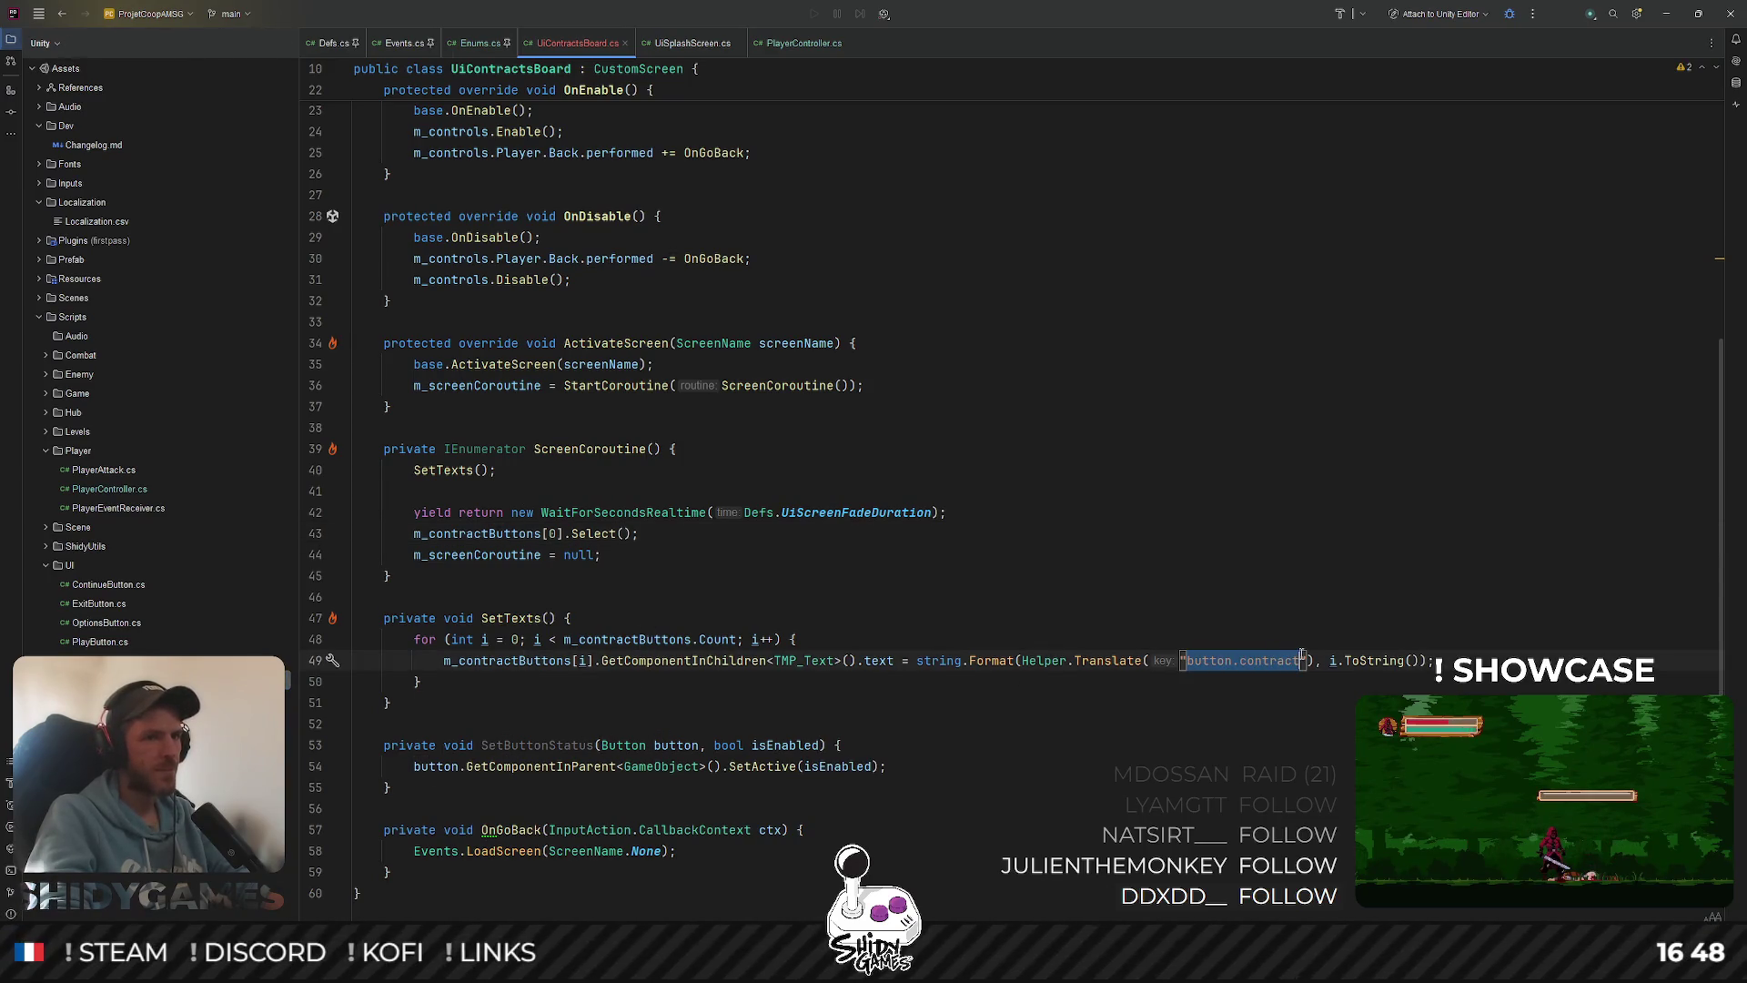
pyautogui.doubleClick(97, 221)
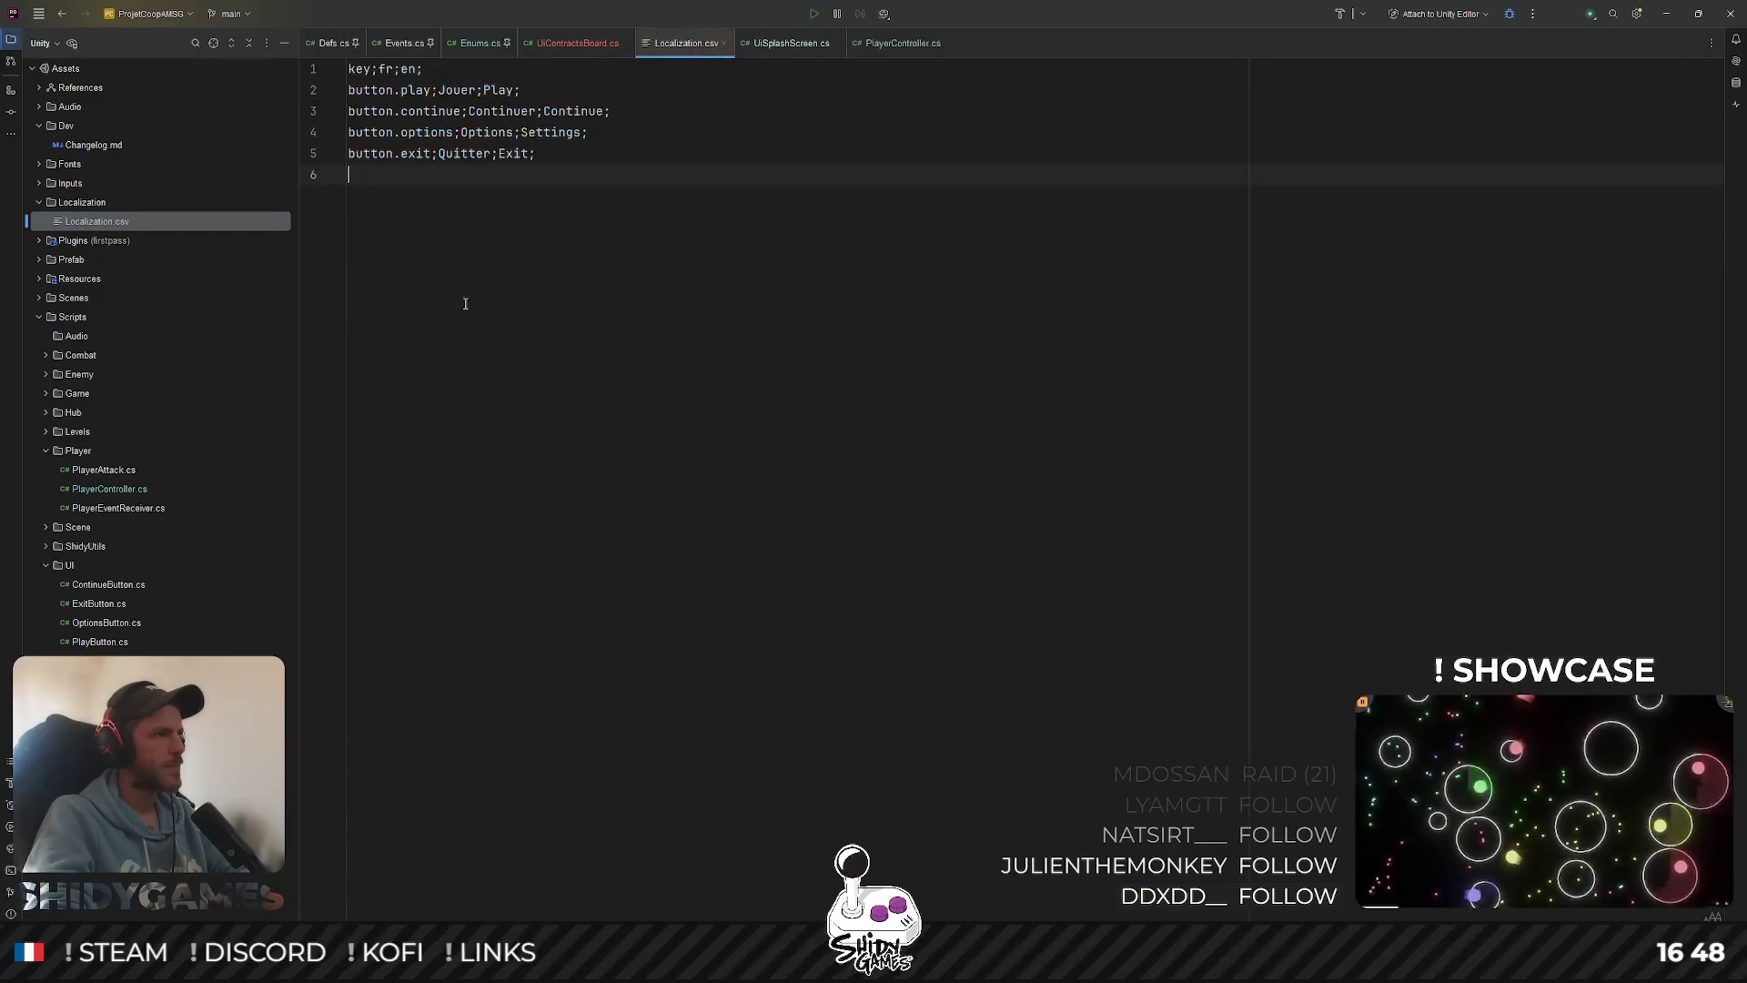
pyautogui.hotkey('ctrl', 'v')
pyautogui.write(';')
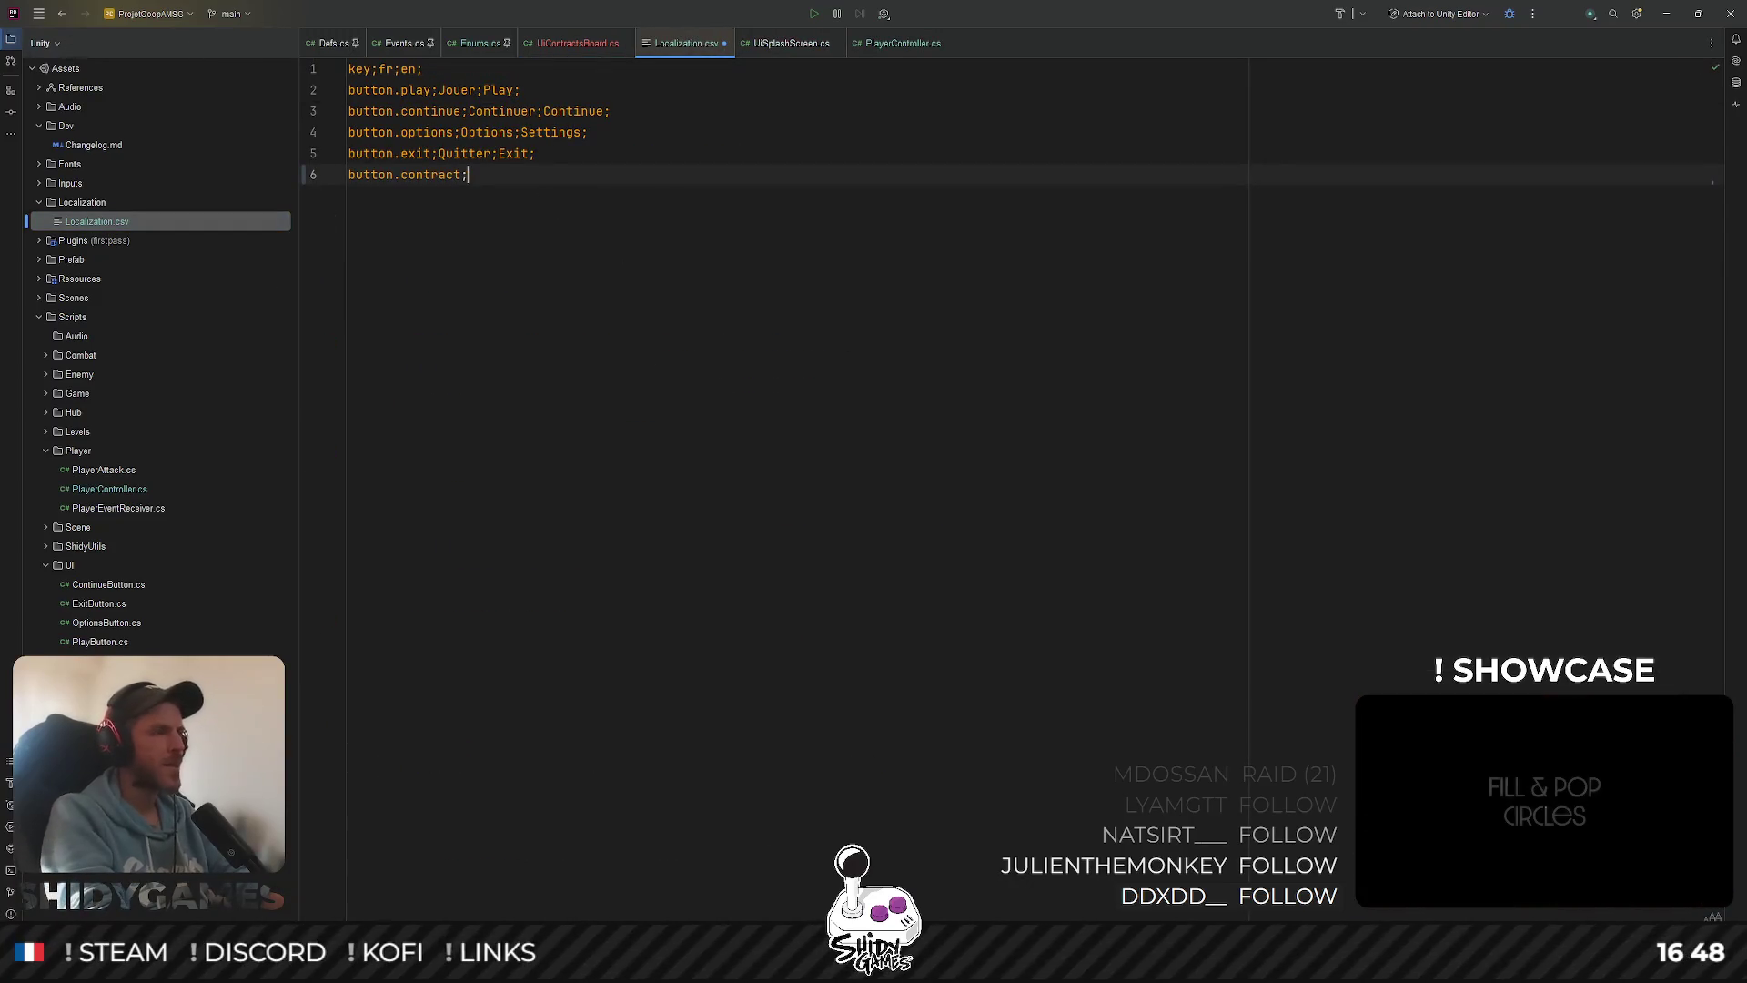
pyautogui.write('Contra')
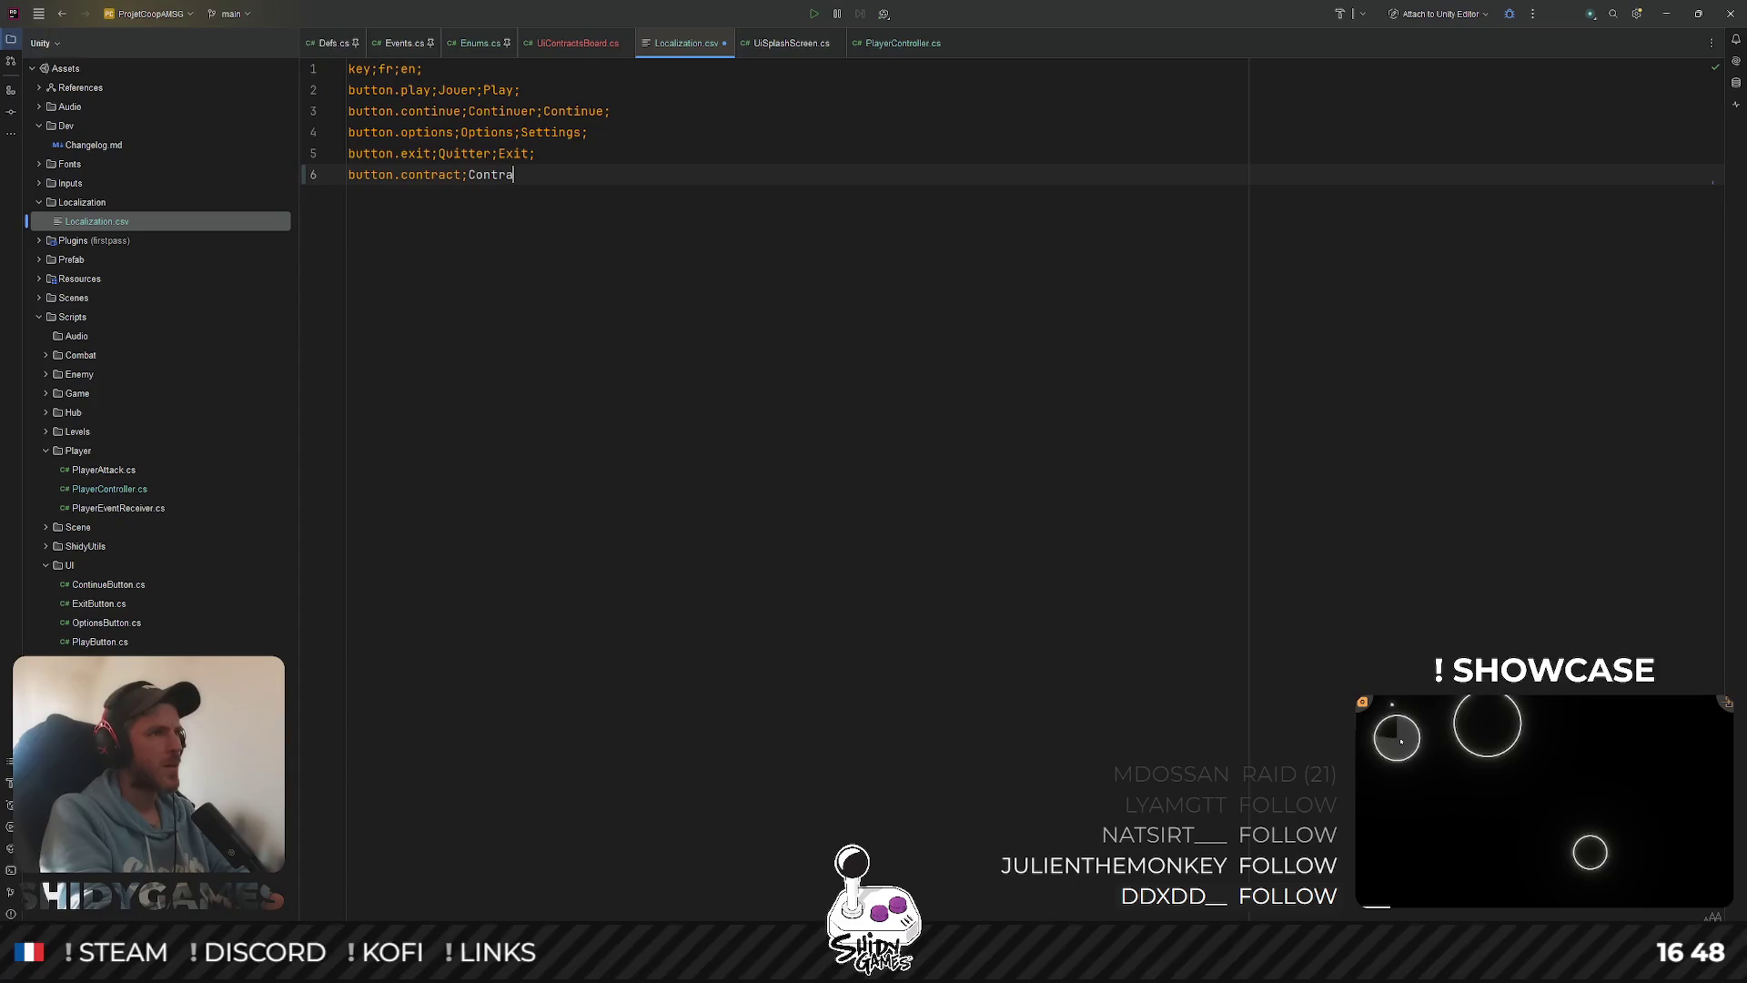
pyautogui.write('t {')
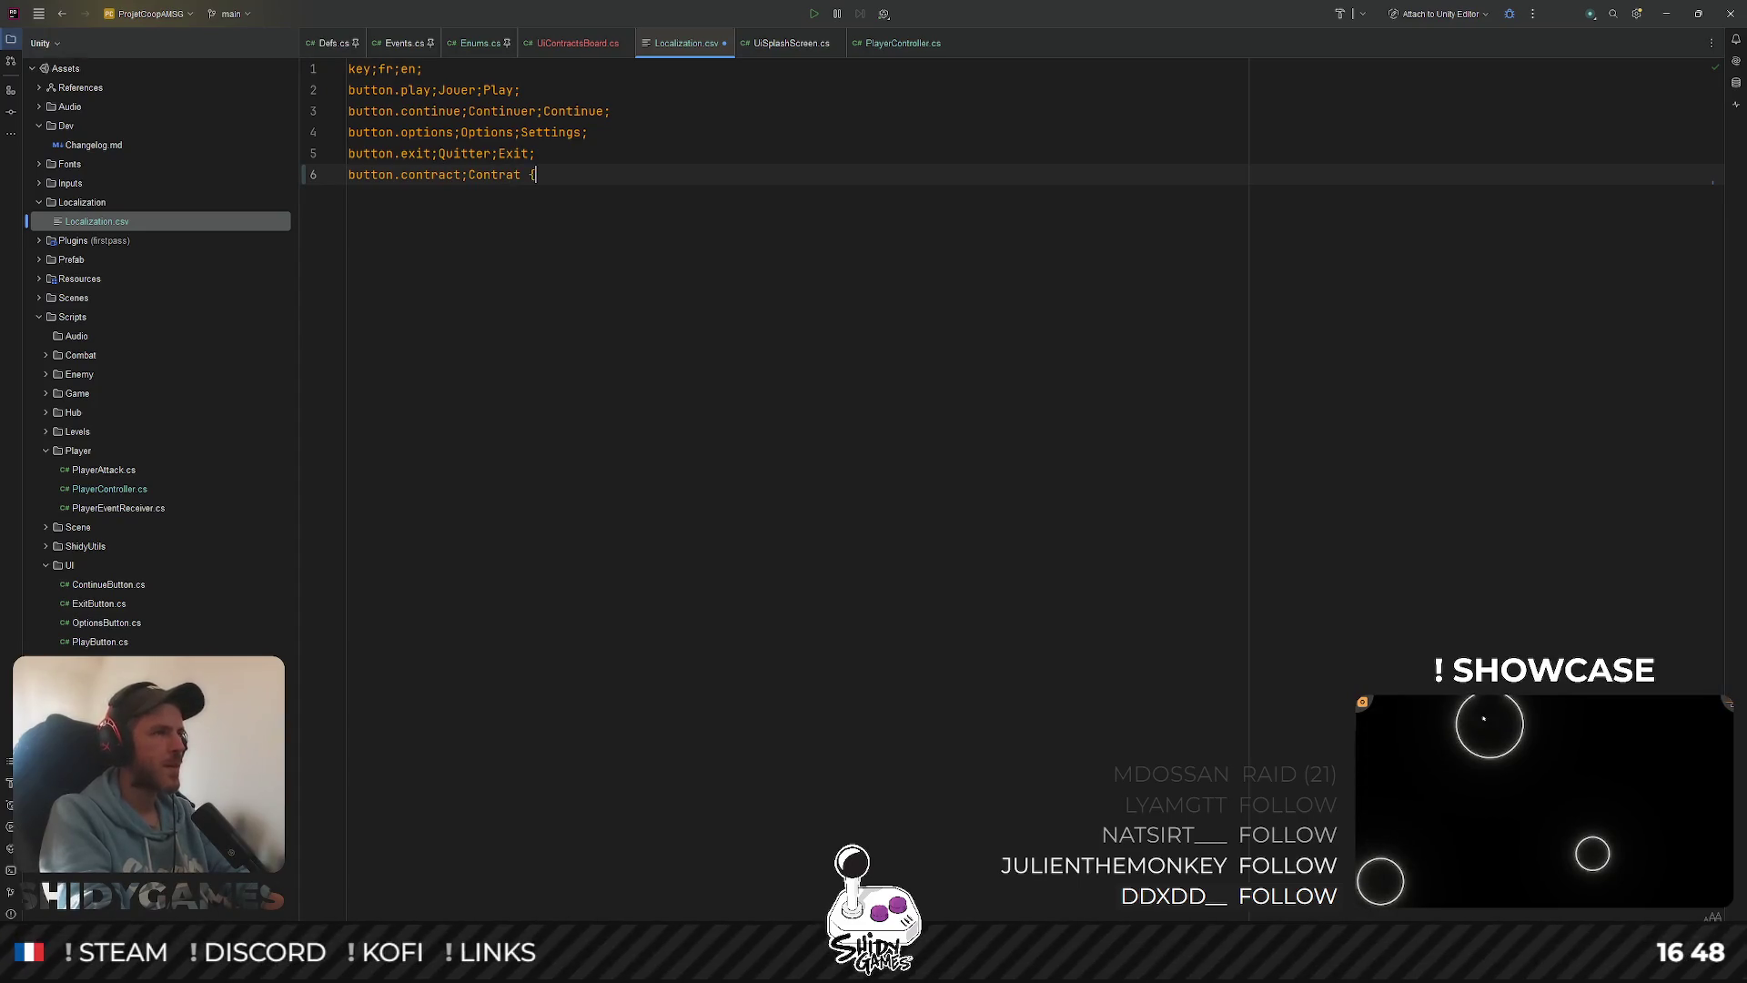
pyautogui.write('°')
pyautogui.write('};')
pyautogui.write(';Cont')
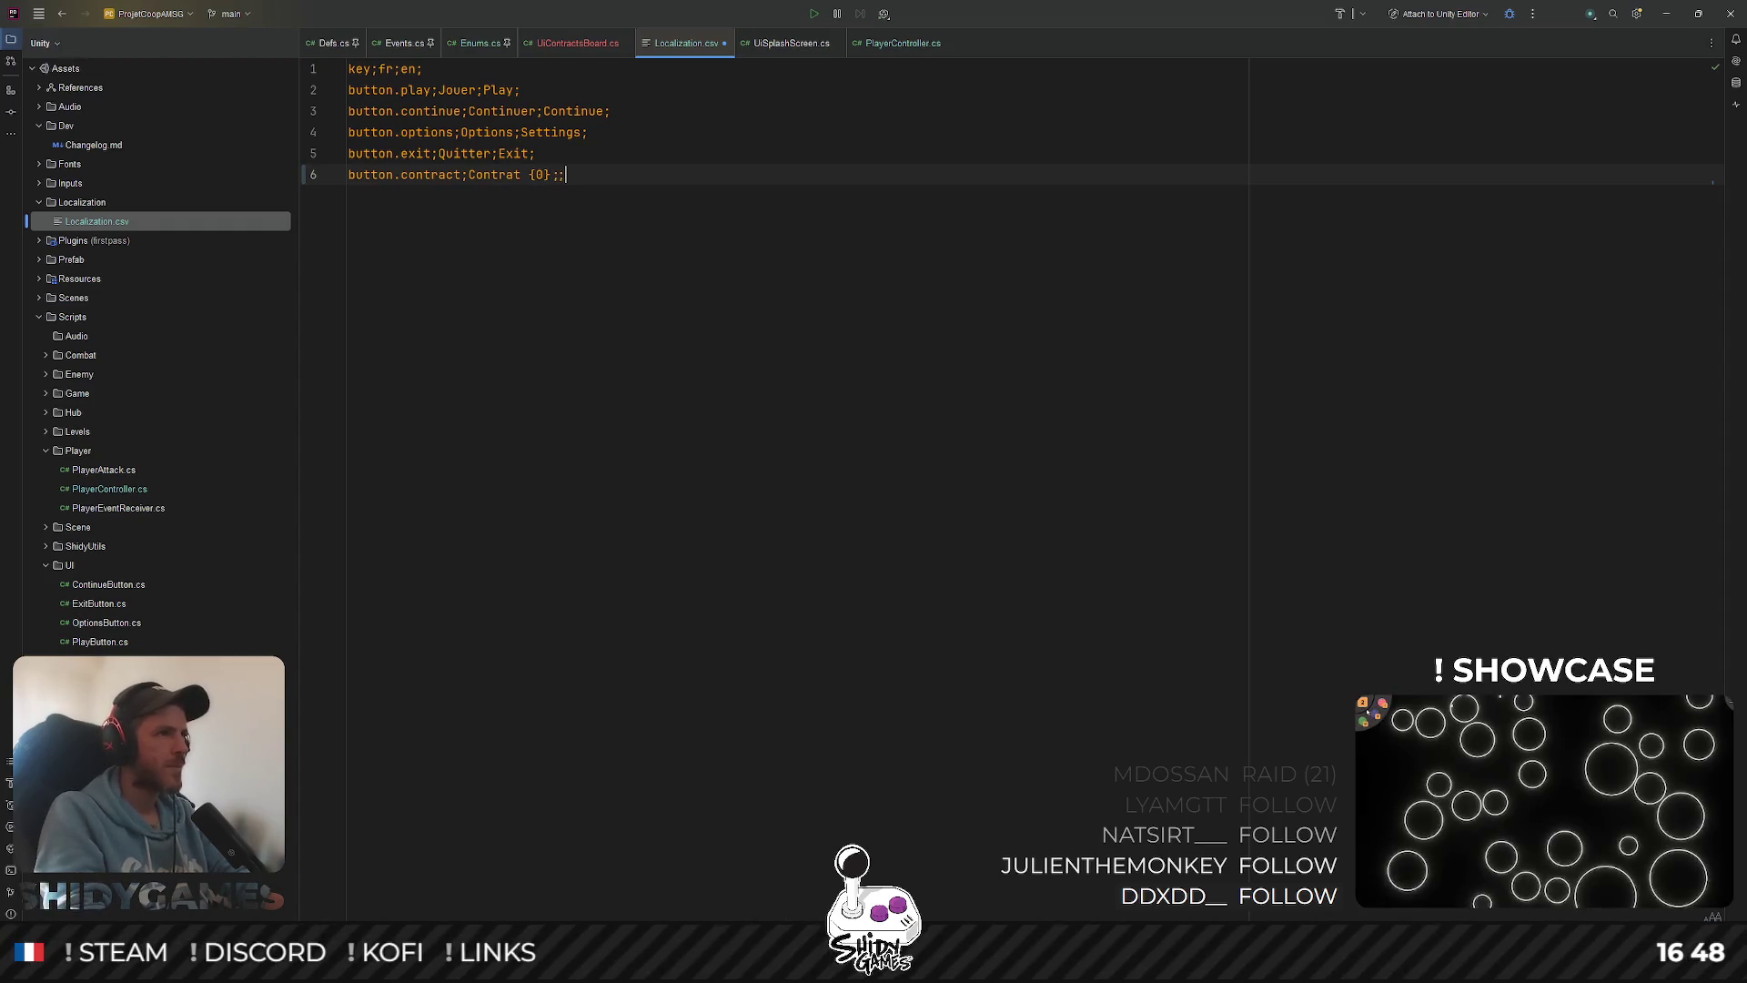
pyautogui.write('ract {0')
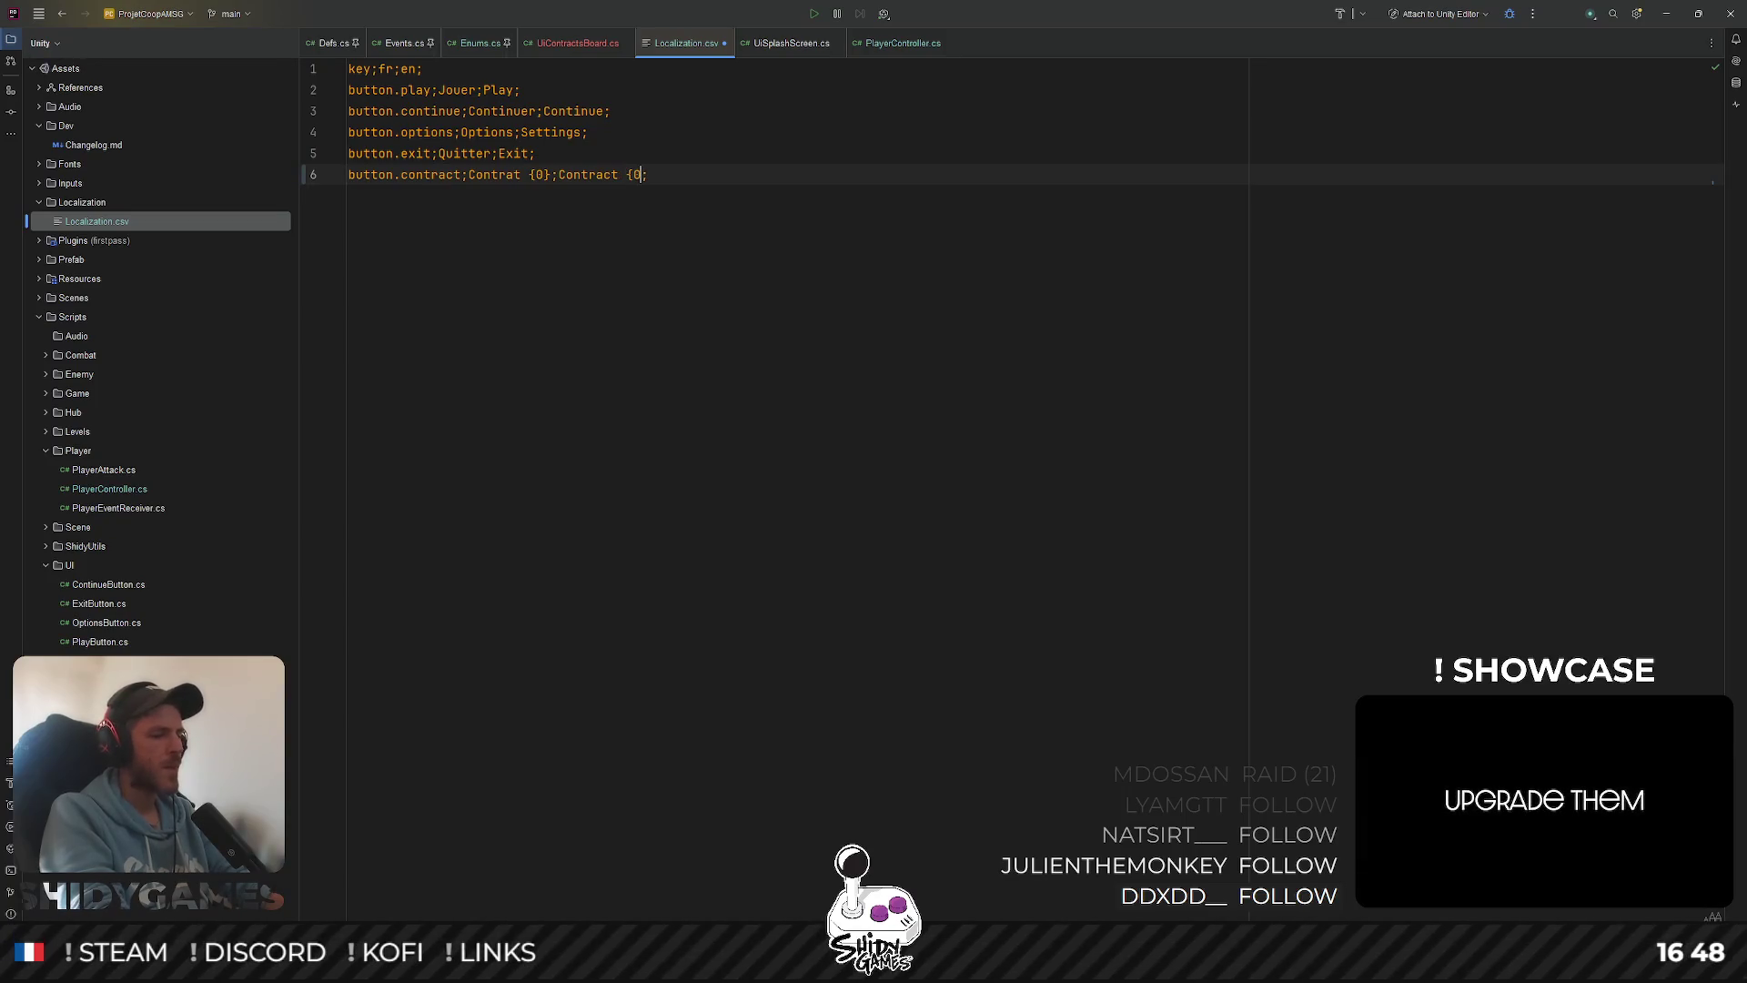
pyautogui.write('}')
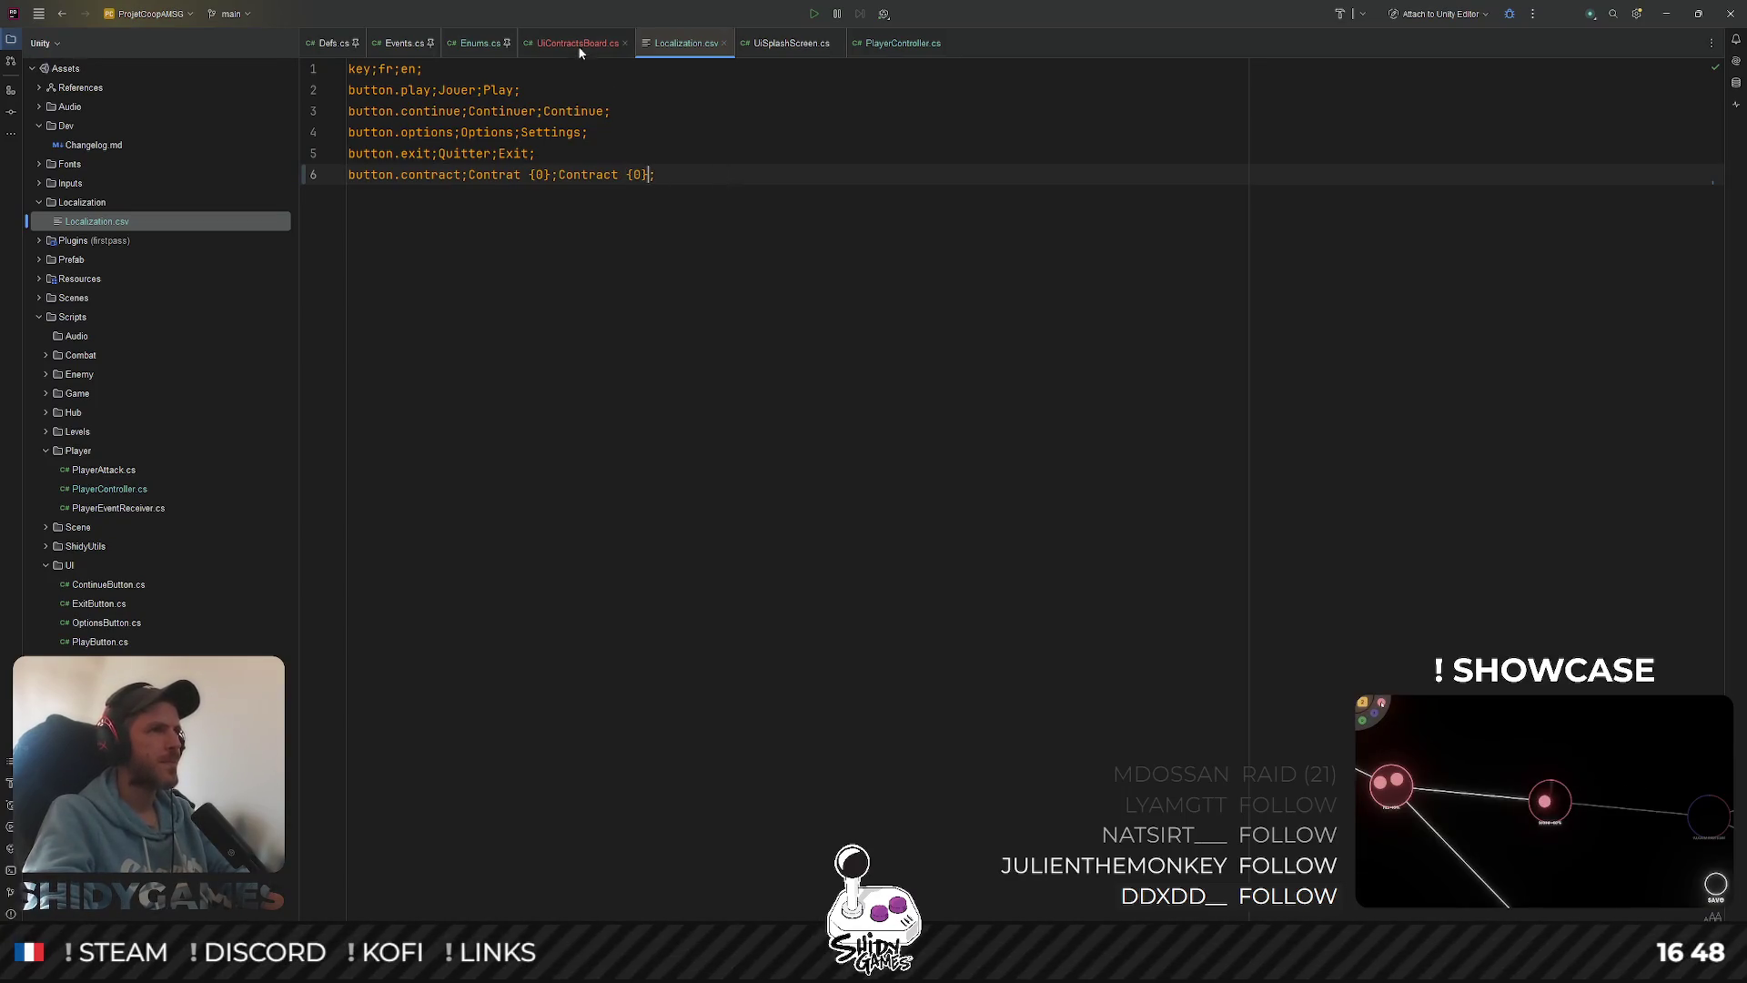
pyautogui.click(579, 47)
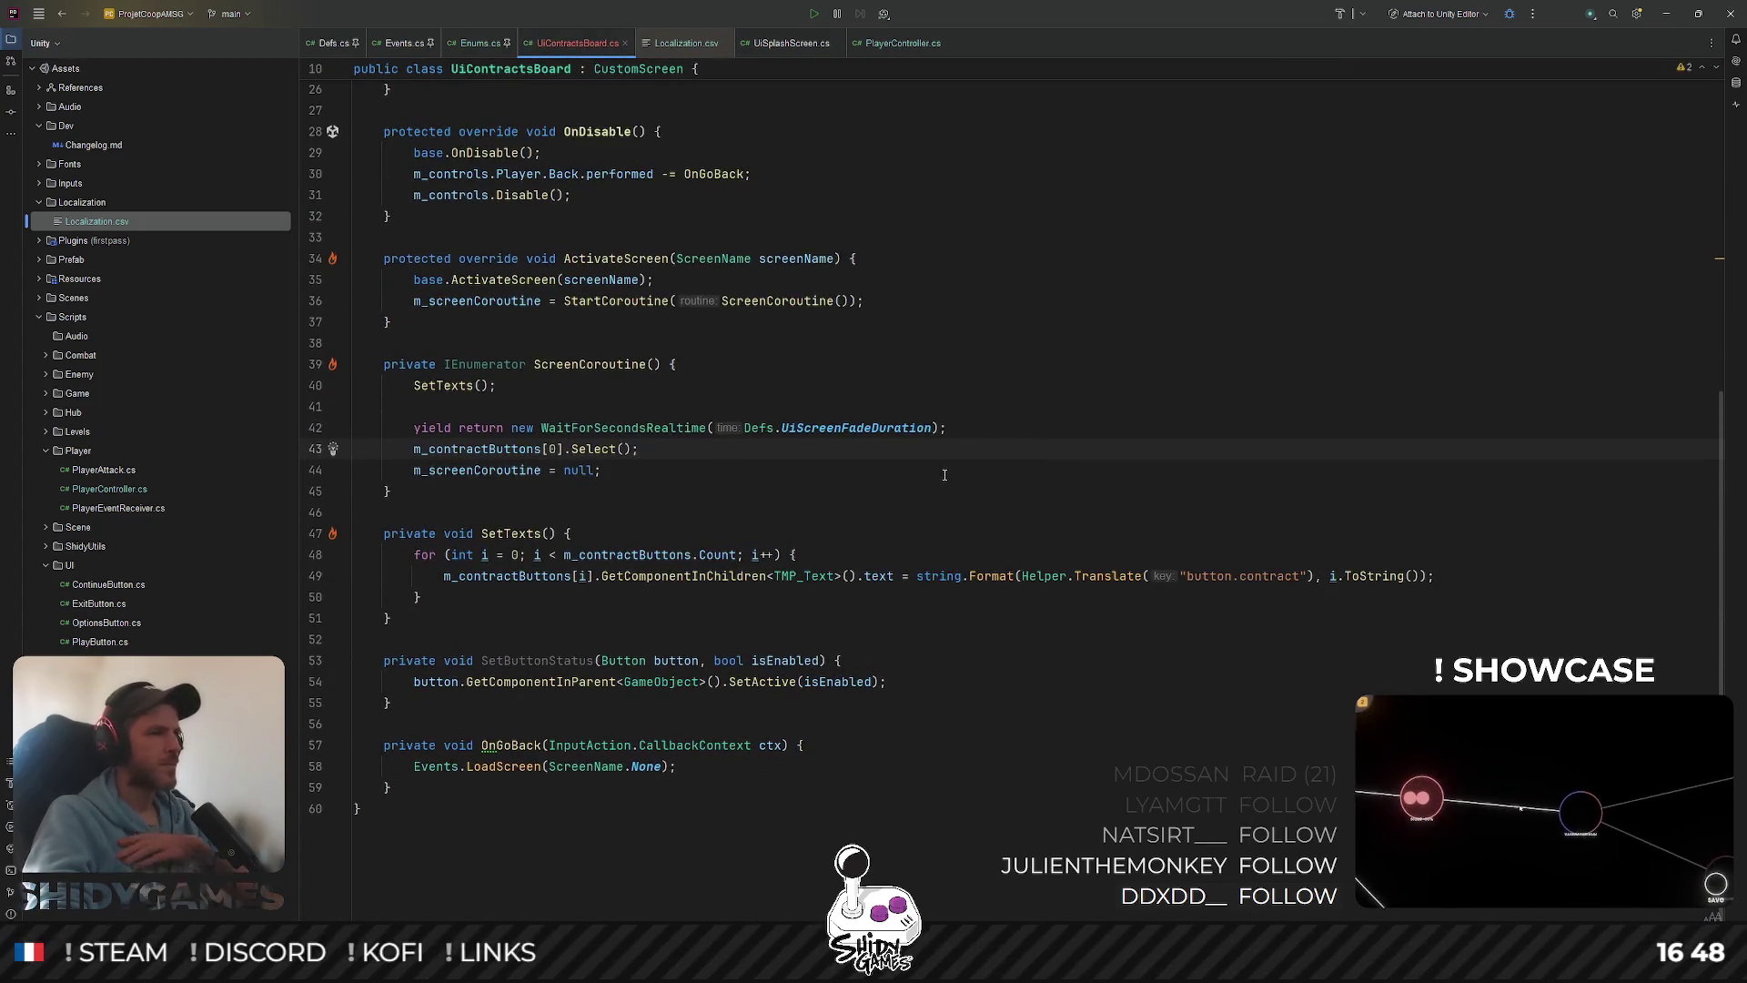
# Add a [Header("Texts")] attribute below the m_contractButtons field
pyautogui.press('Down')
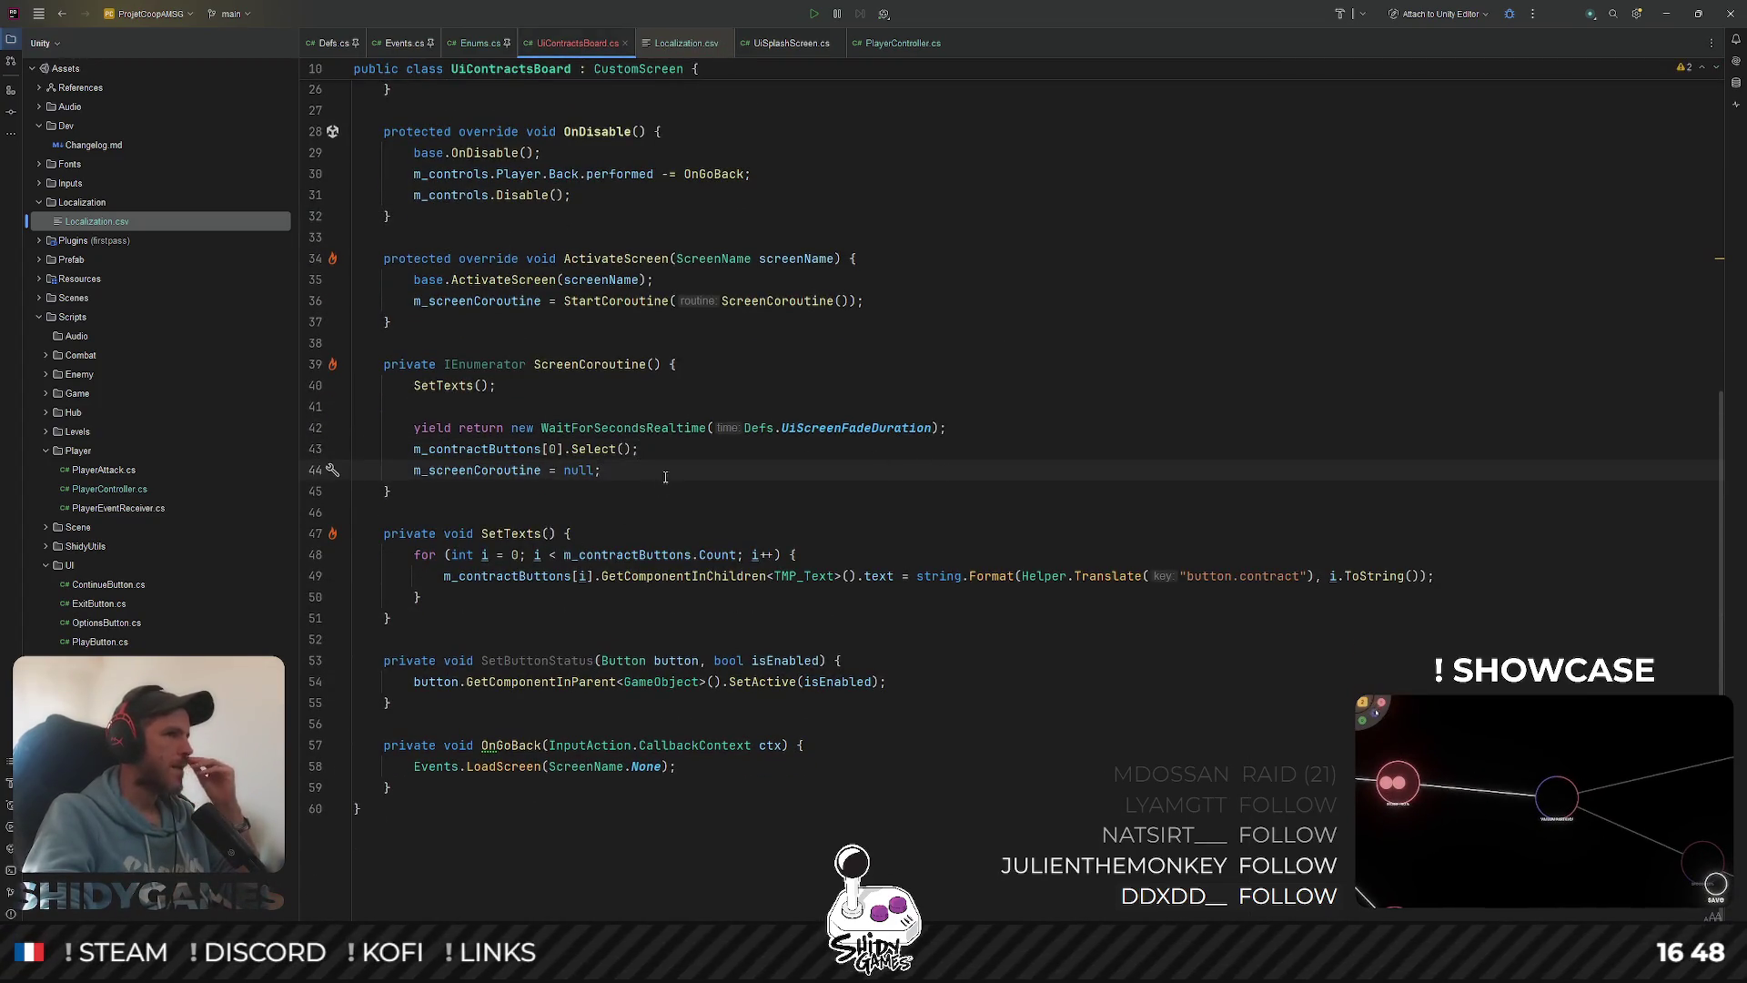
pyautogui.scroll(8, 665, 477)
pyautogui.click(864, 304)
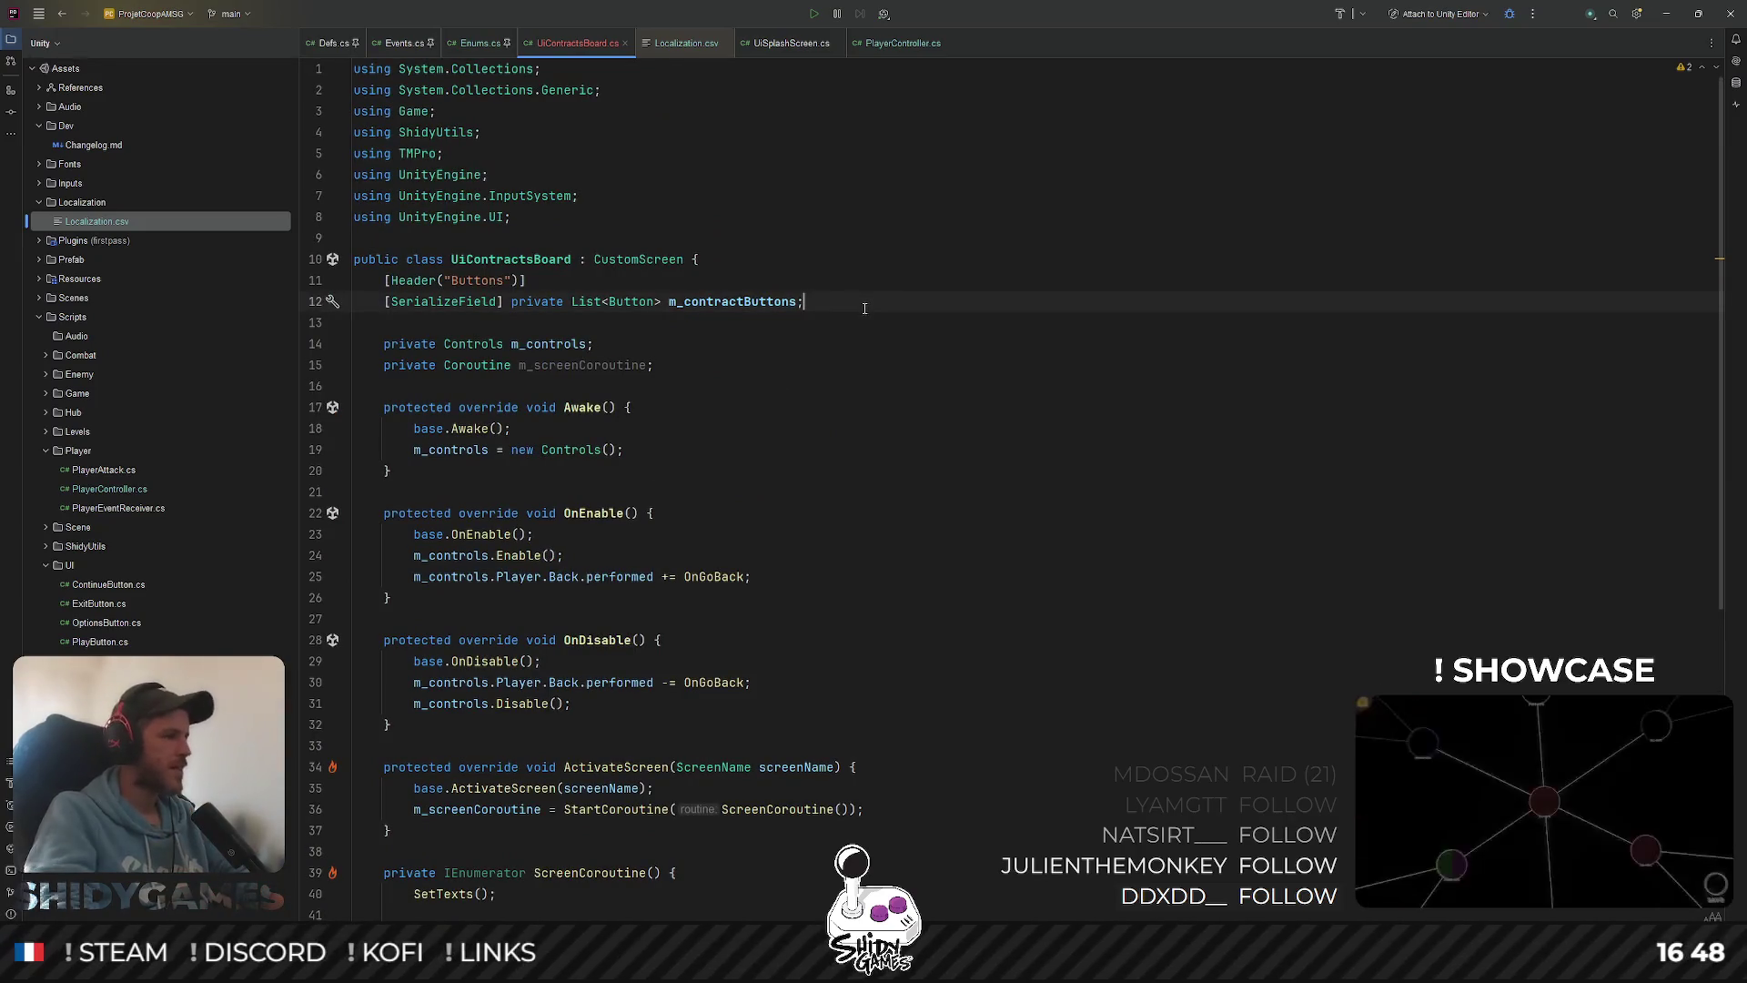
pyautogui.press('Return')
pyautogui.press('Return')
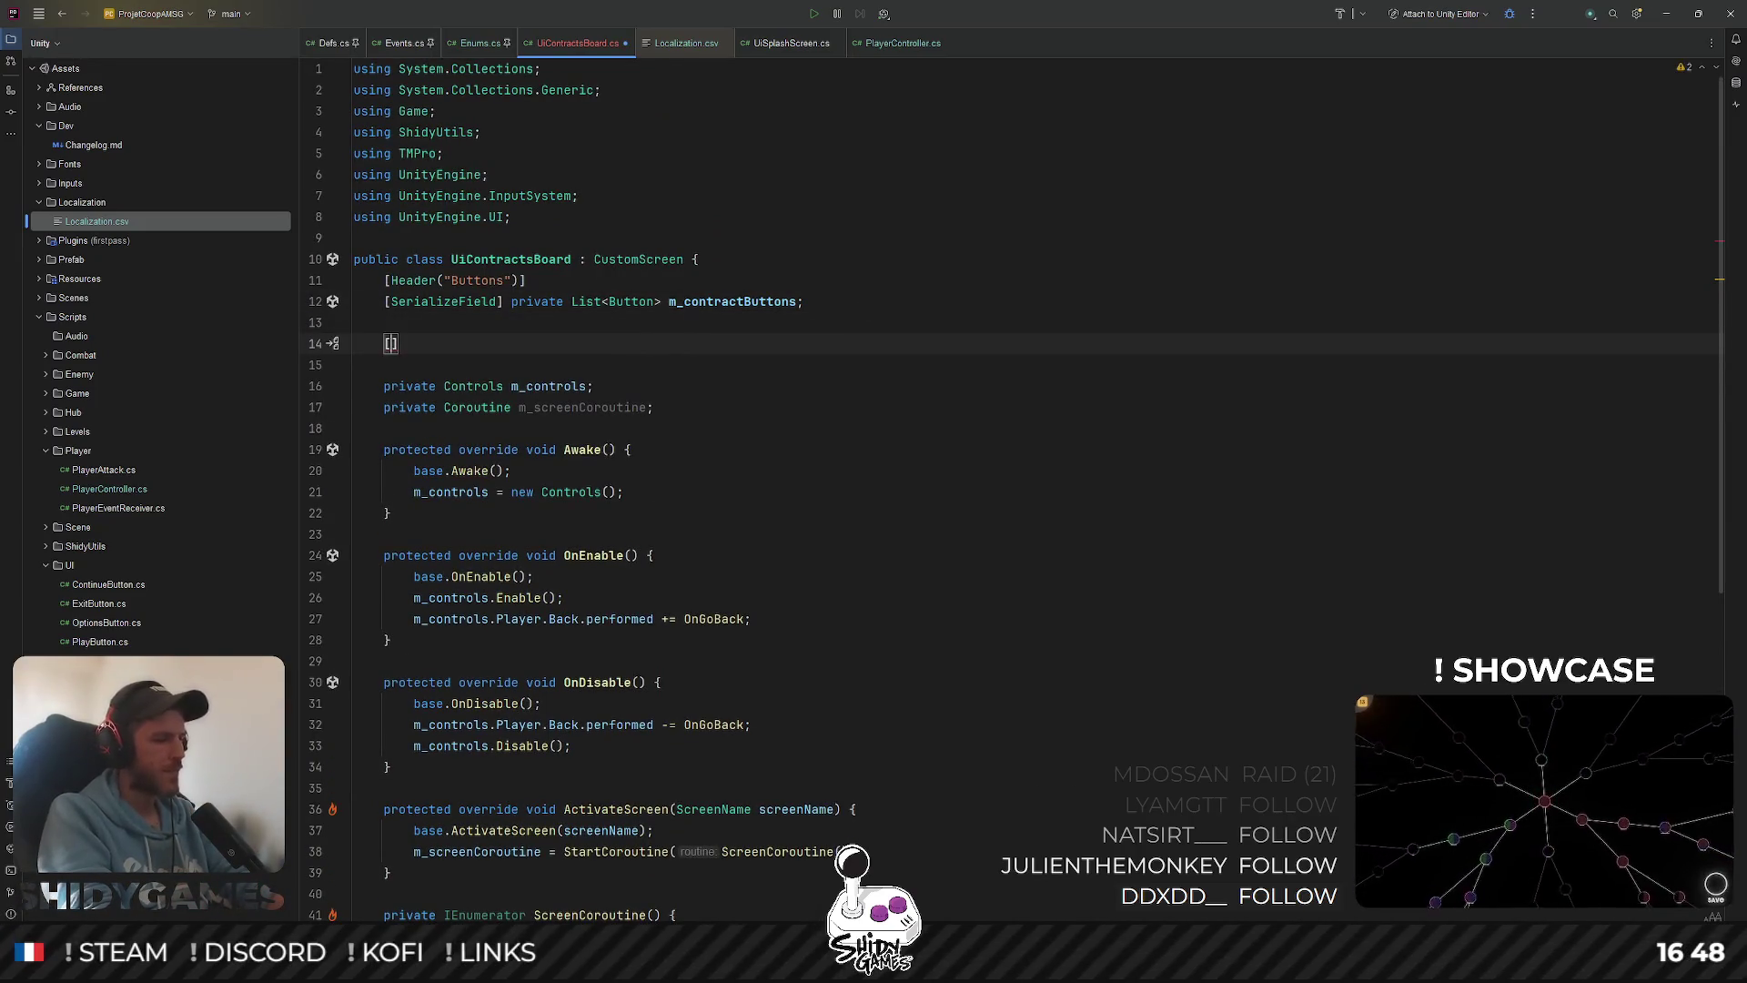
pyautogui.write('ader')
pyautogui.press('Return')
pyautogui.write('"Texts")')
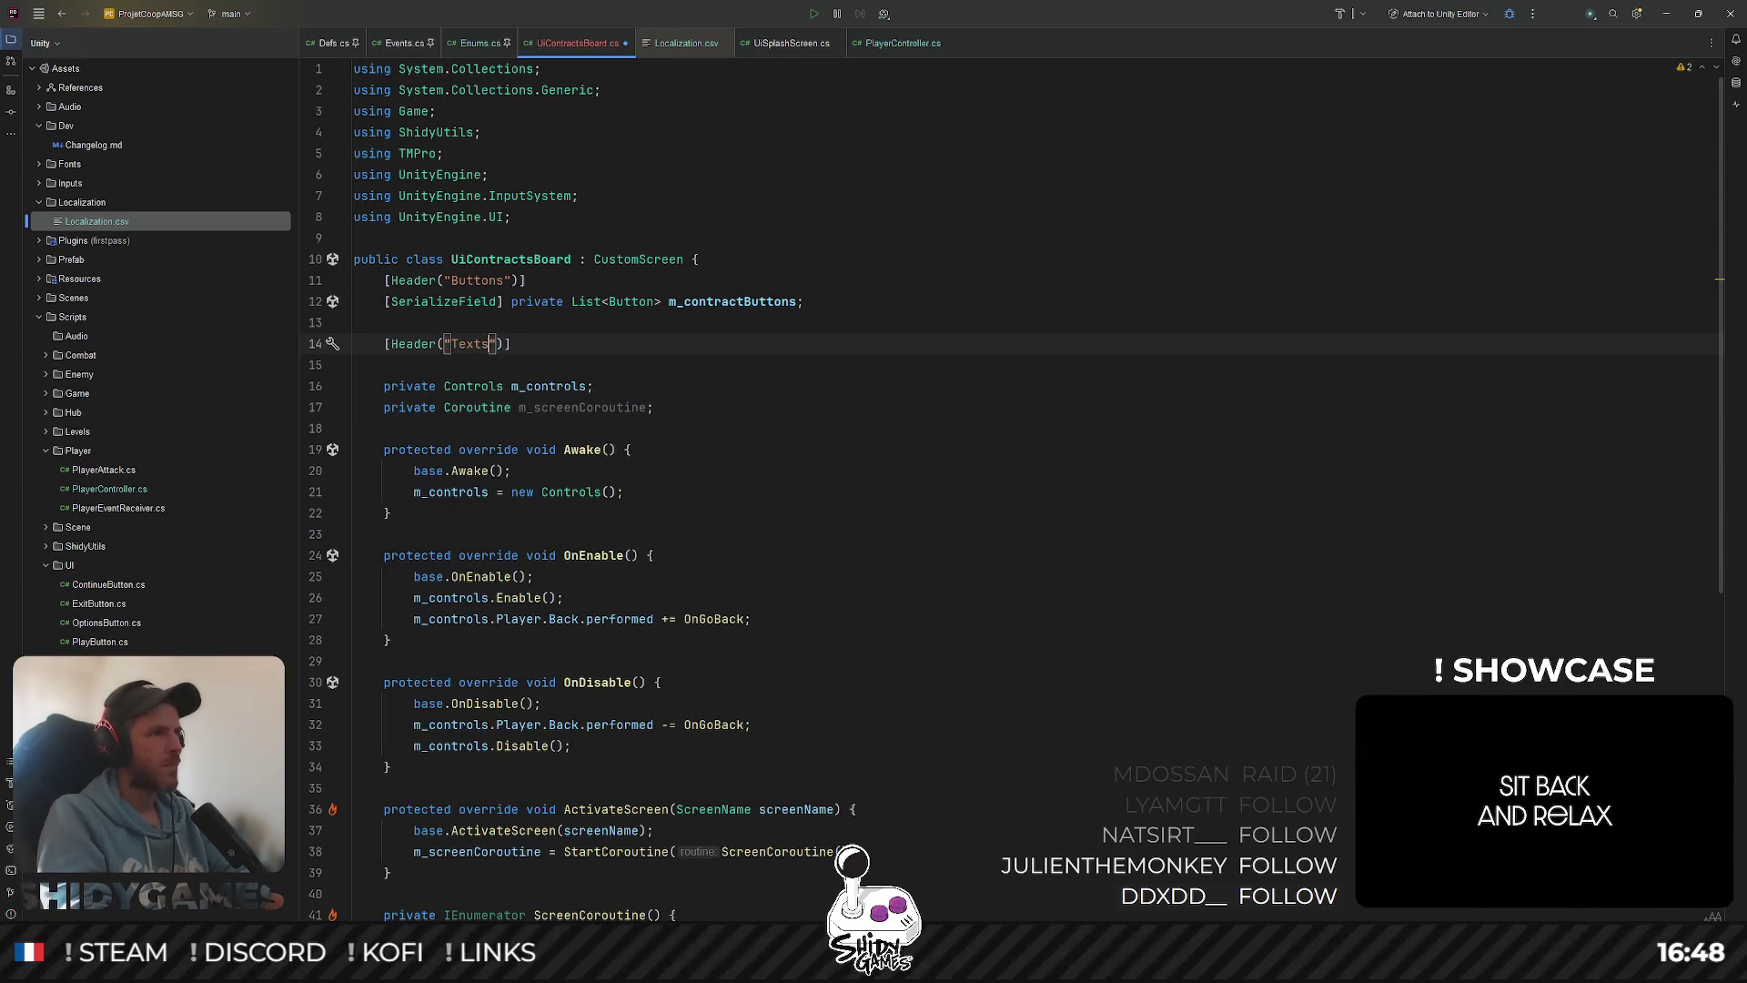
pyautogui.press('End')
pyautogui.press('Return')
# Declare [SerializeField] private TMP_Text m_titleText under the header
pyautogui.write('pr')
pyautogui.press('Return')
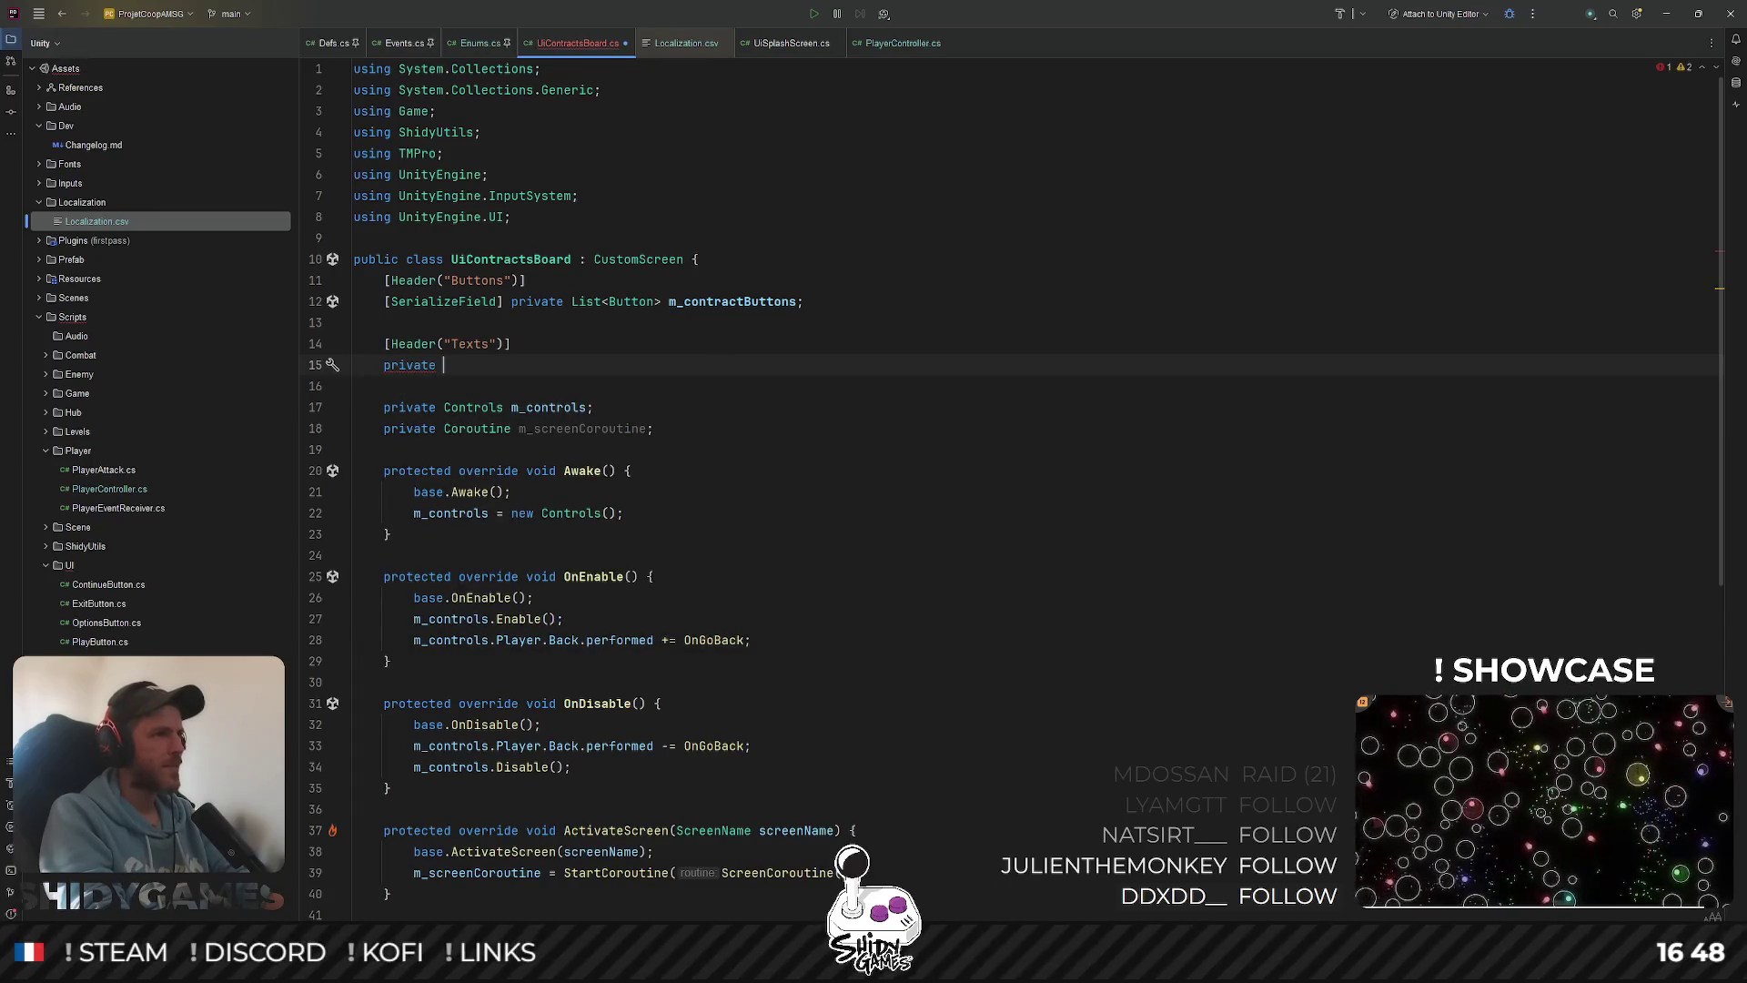
pyautogui.write('[S')
pyautogui.press('Return')
pyautogui.write('pr')
pyautogui.press('Return')
pyautogui.write('TMP_Text')
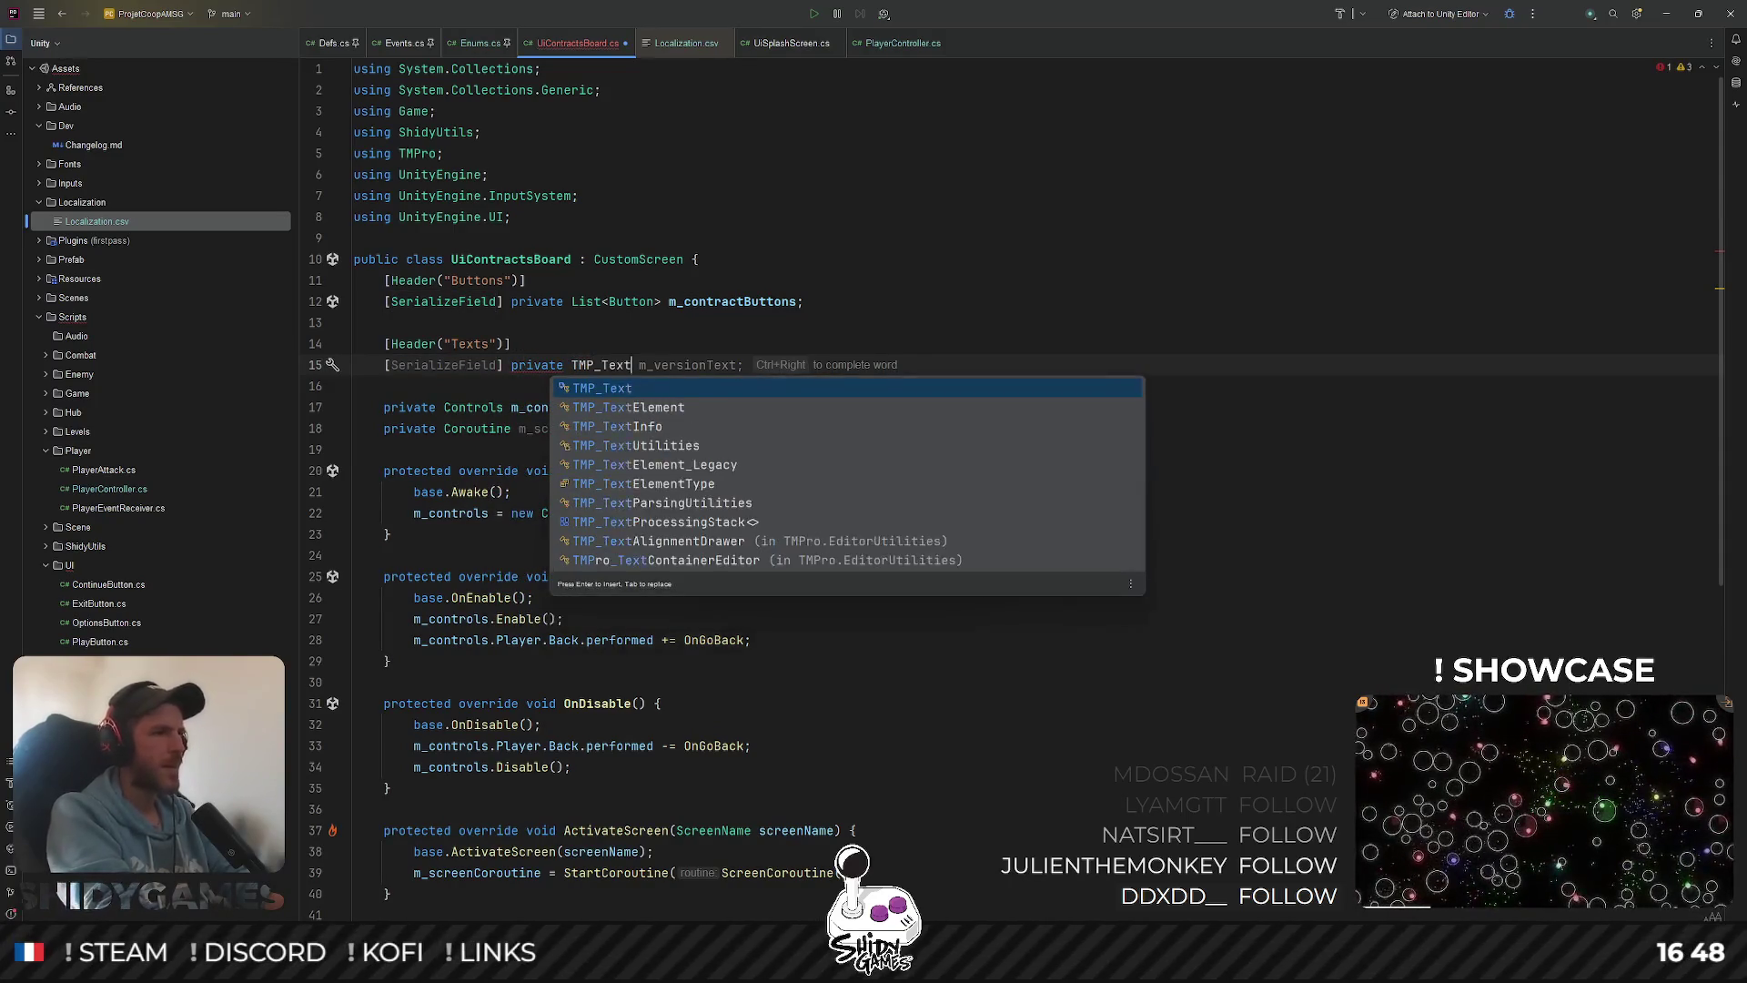
pyautogui.press('Return')
pyautogui.write('m_totle')
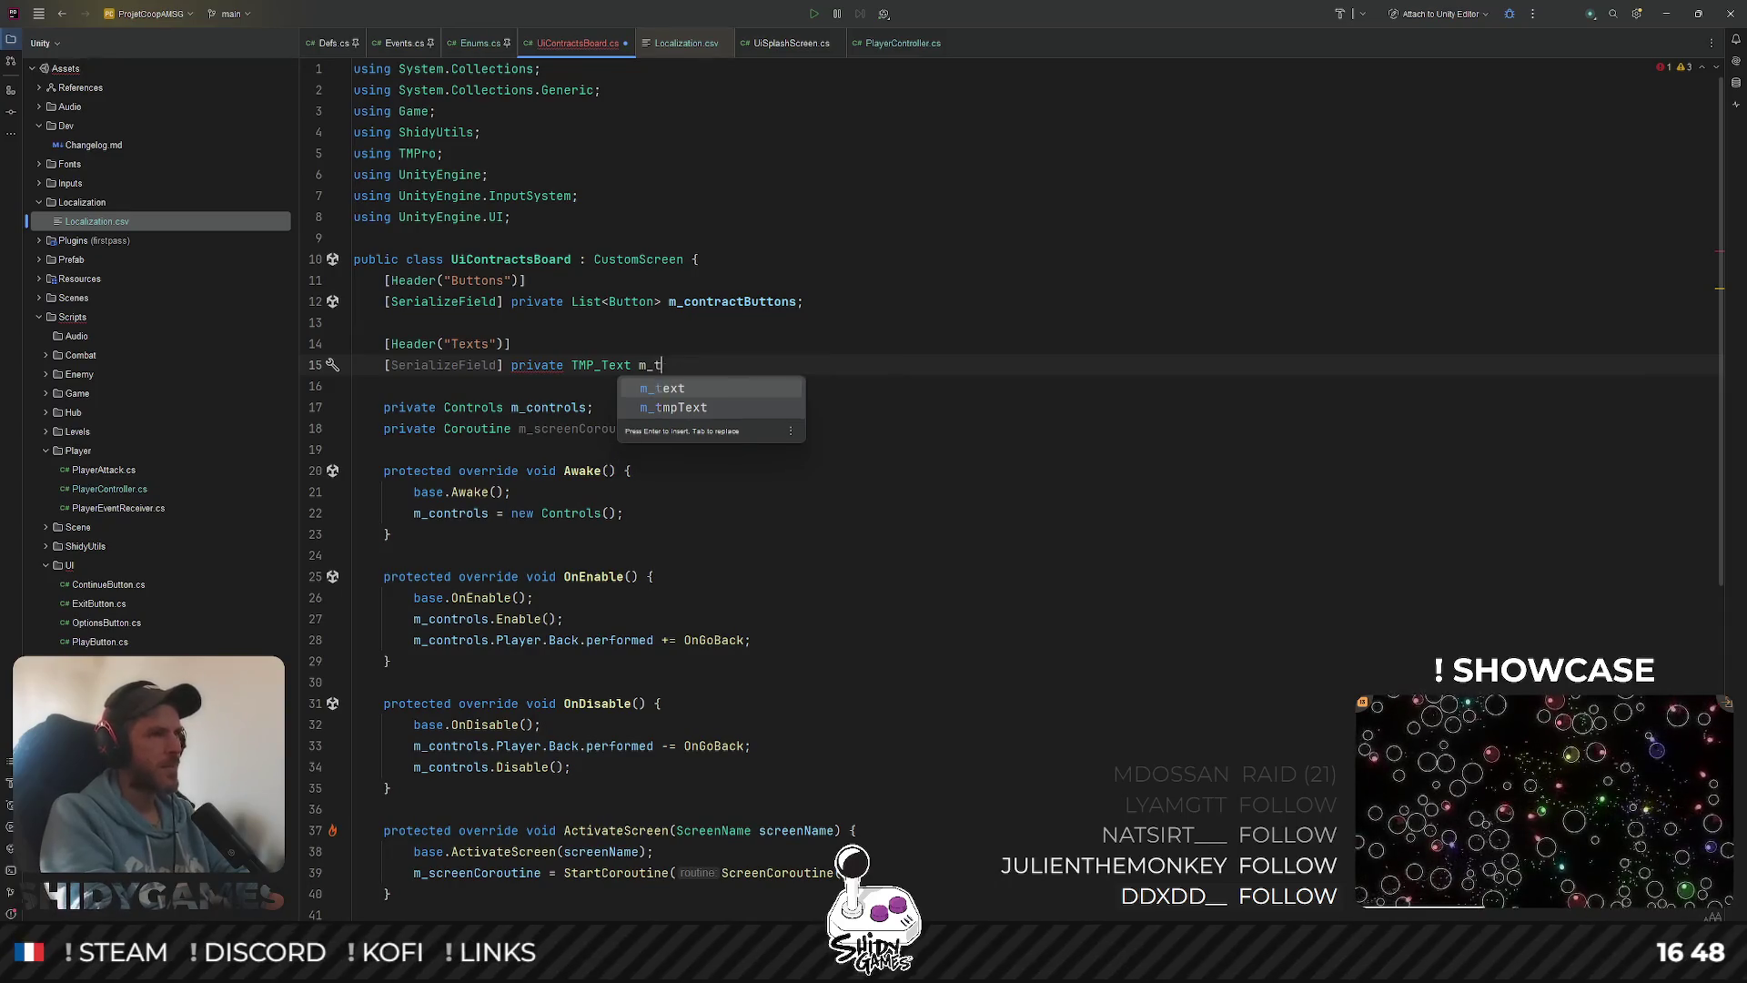
pyautogui.write('leText;')
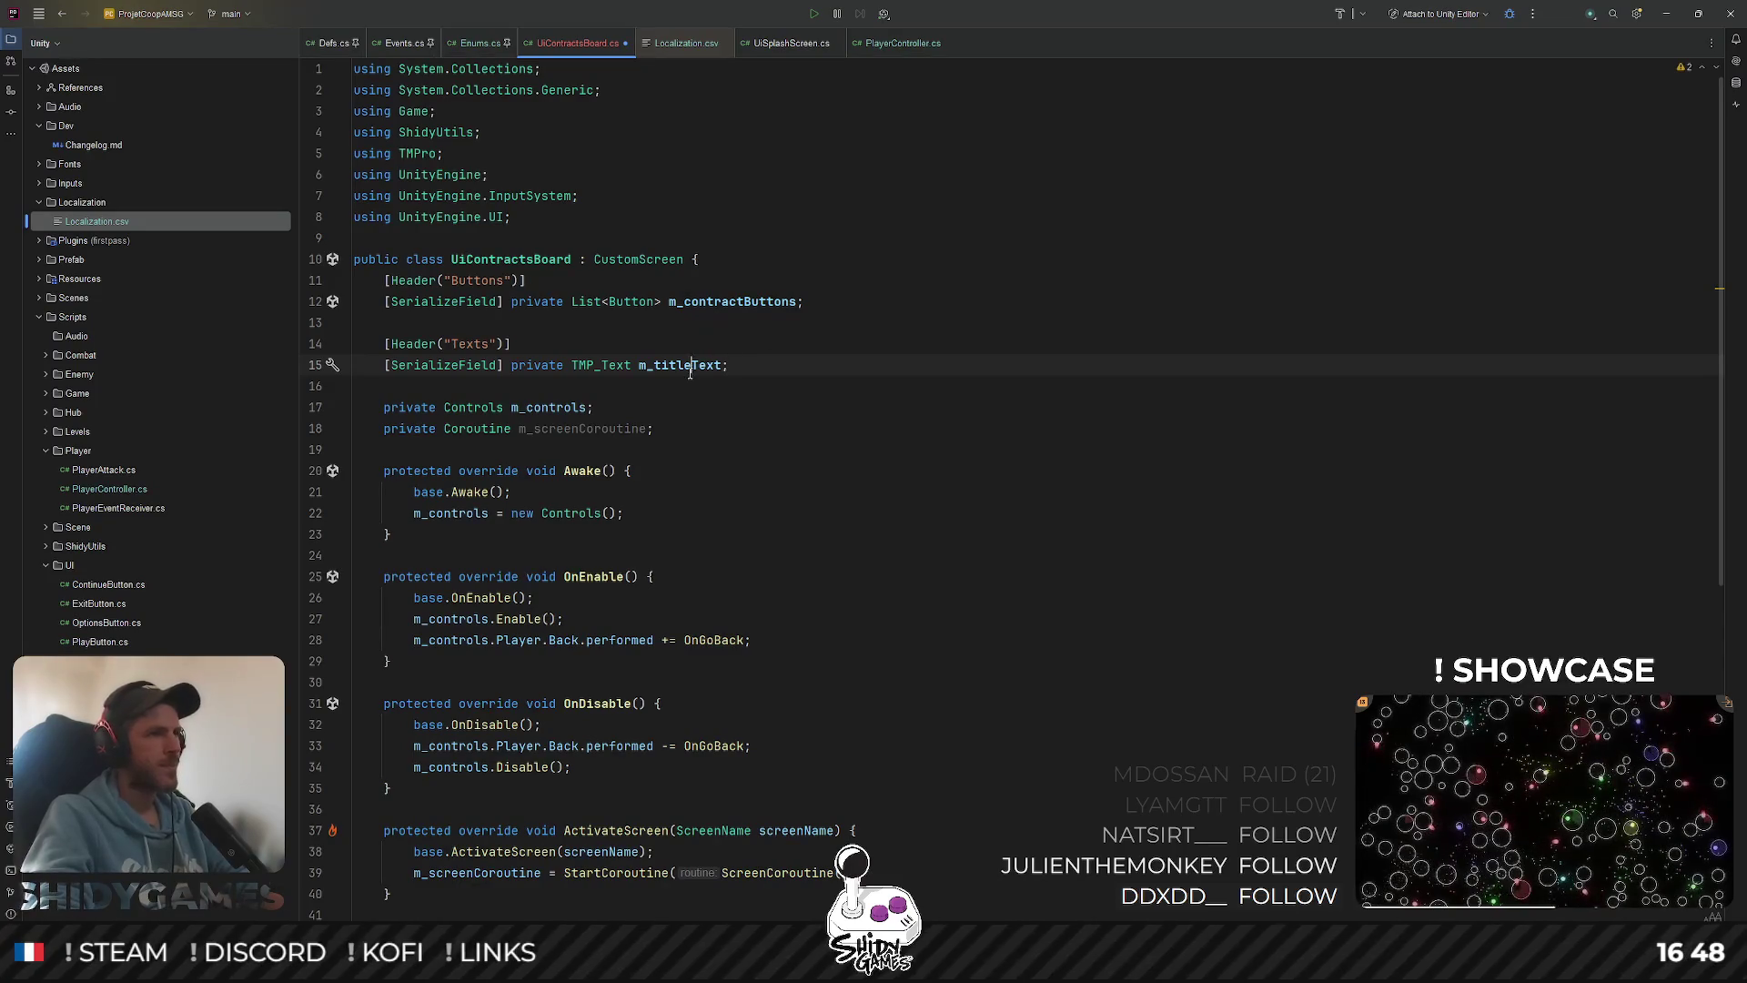
pyautogui.scroll(-10, 801, 410)
# Add m_titleText.text = Helper.Translate("text.board.title"); at the top of SetTexts
pyautogui.click(861, 558)
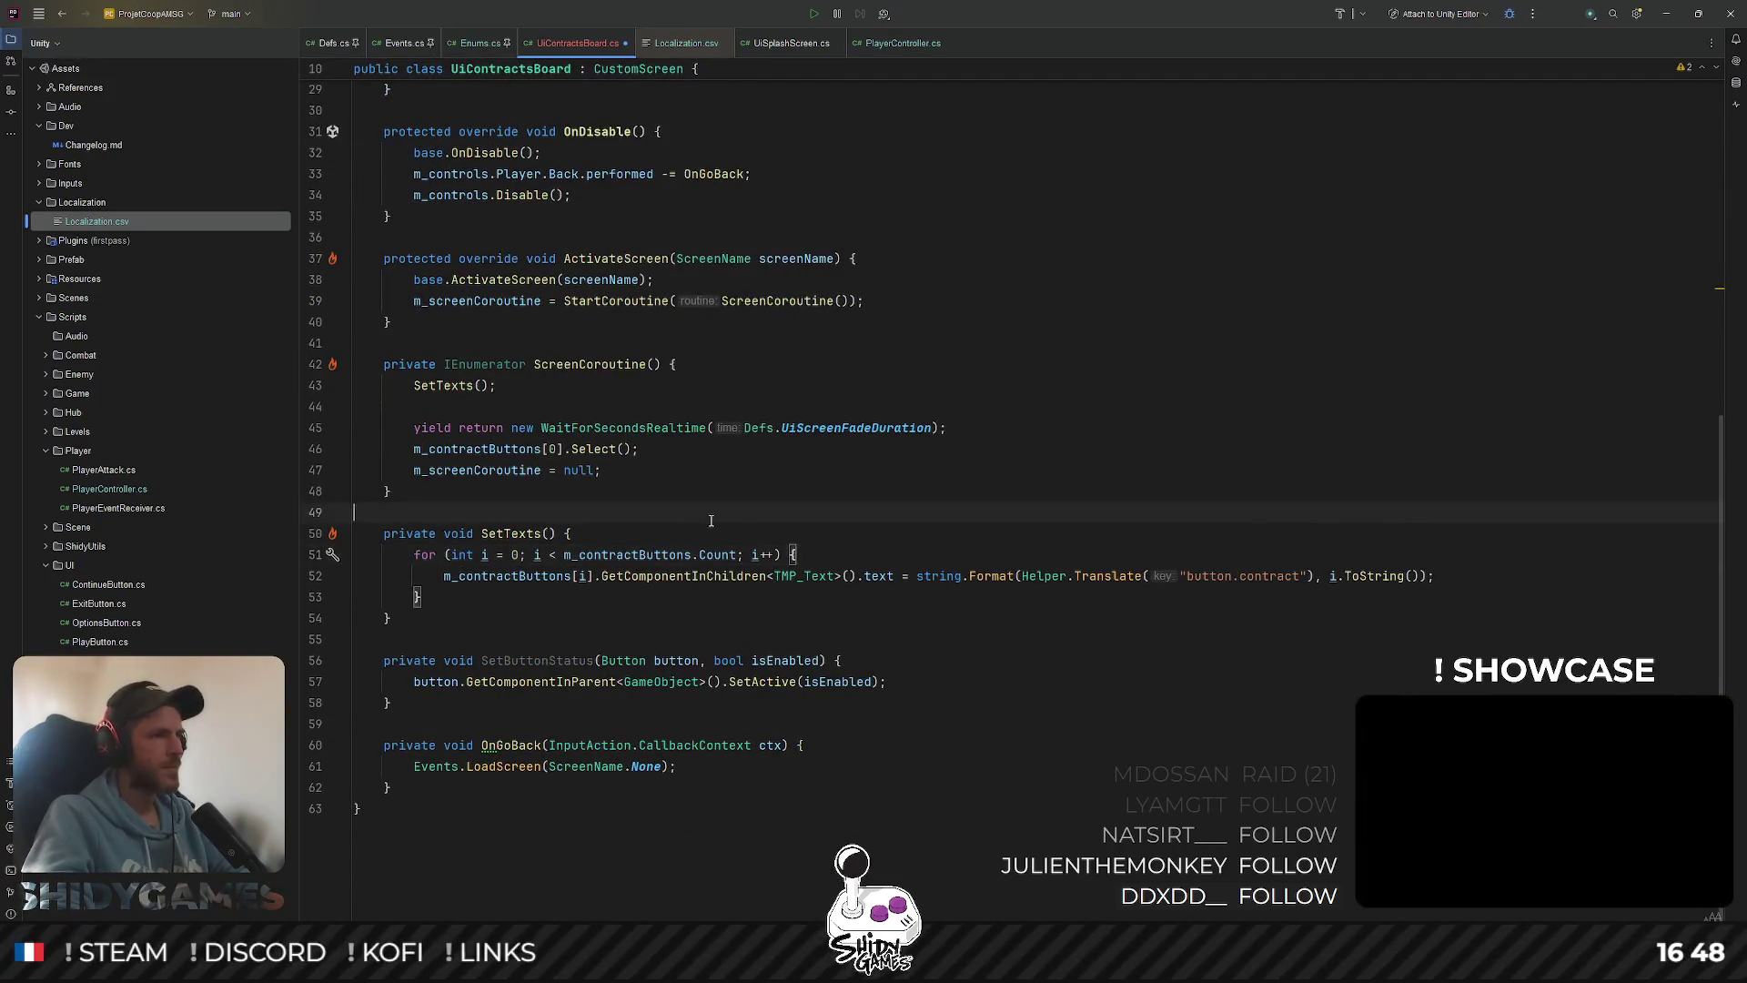
pyautogui.press('Up')
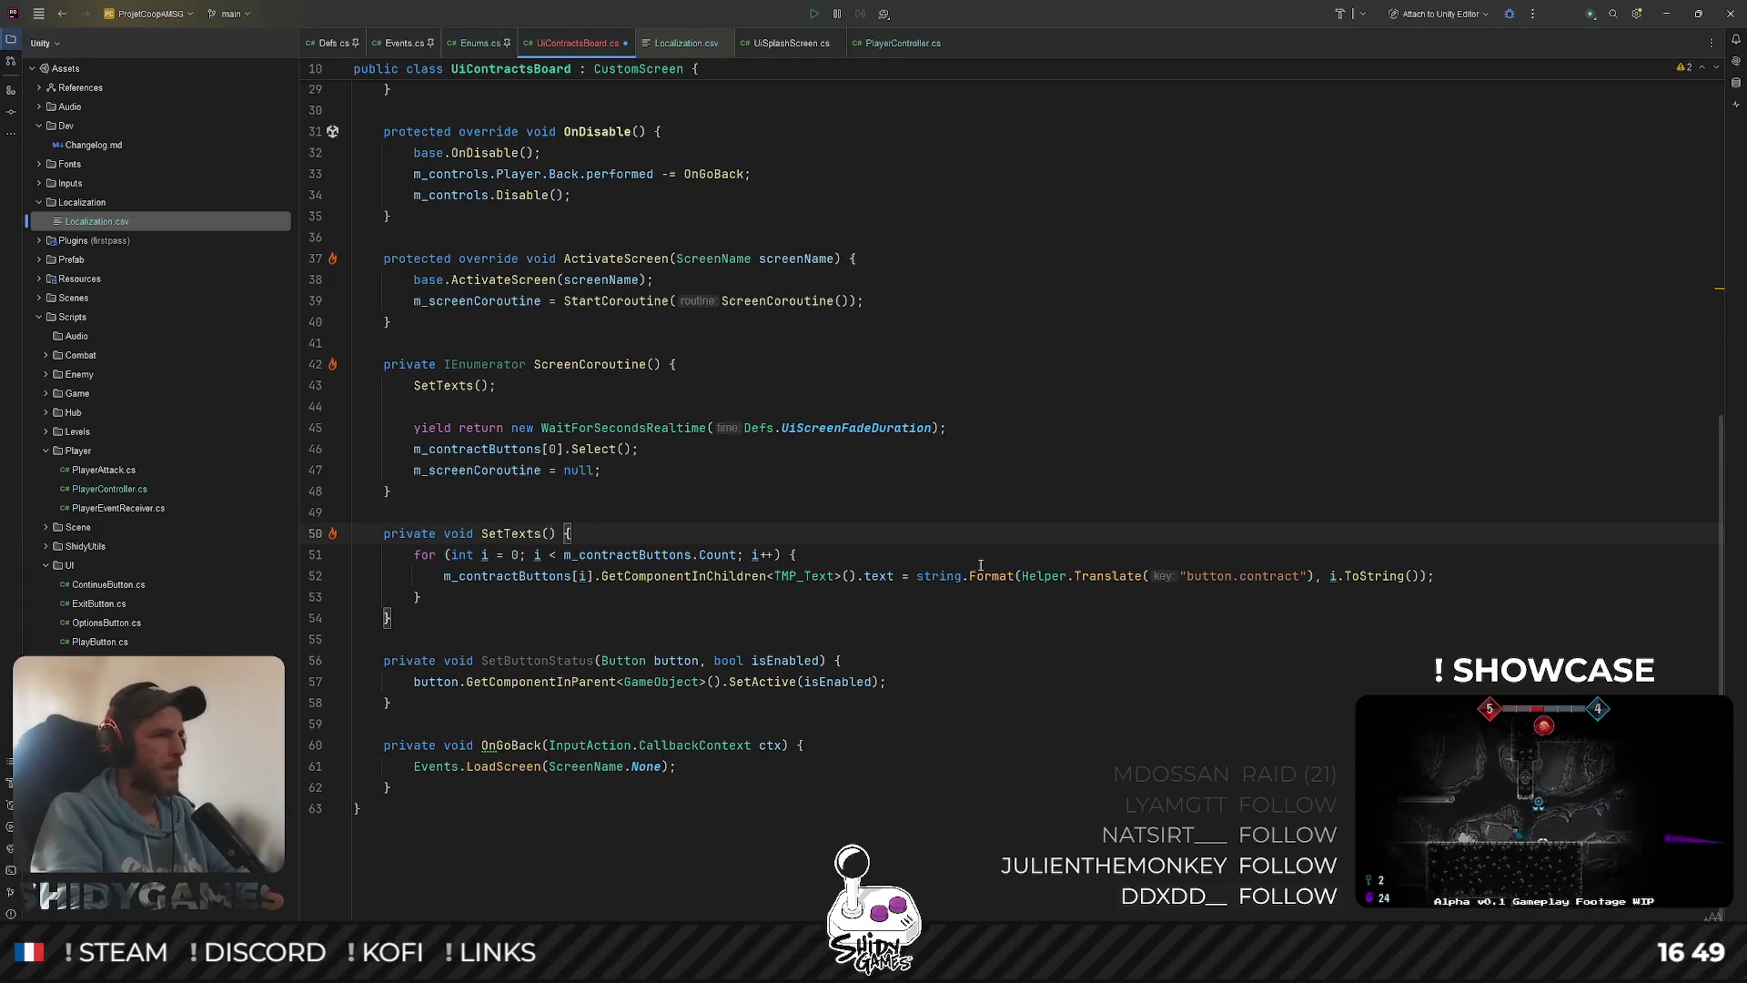
pyautogui.press('Return')
pyautogui.write('m_titleText.text = ')
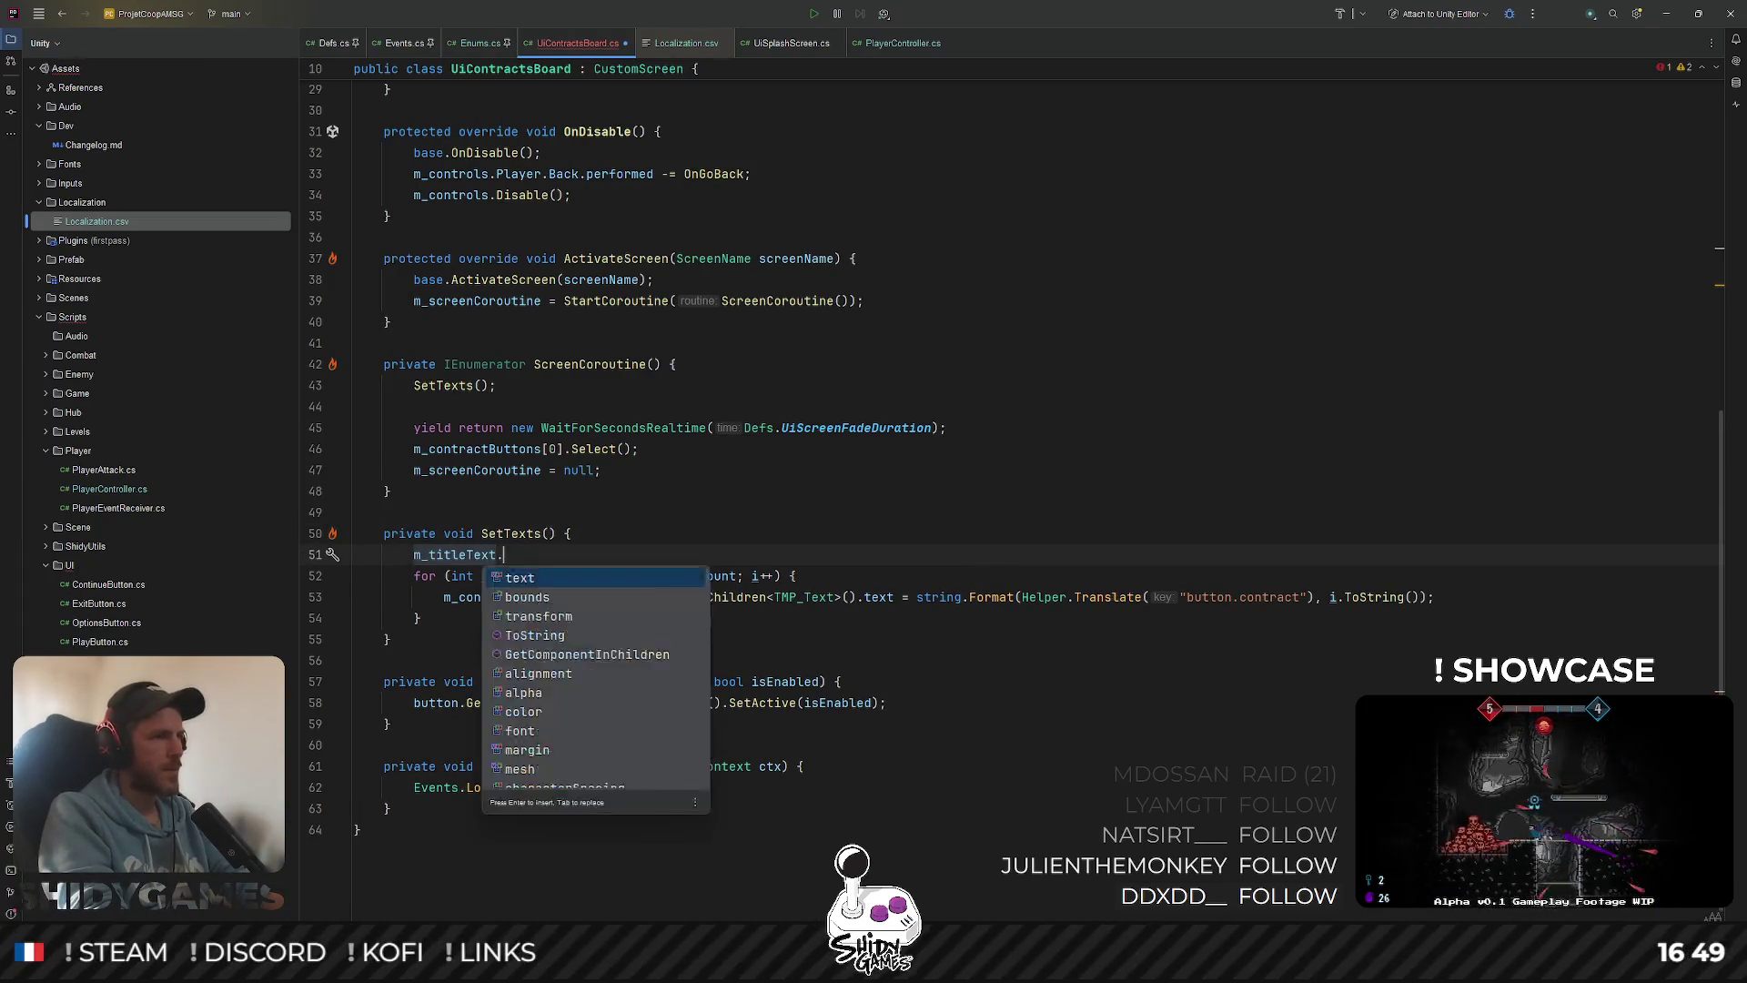
pyautogui.write('Helper.Translate("title");')
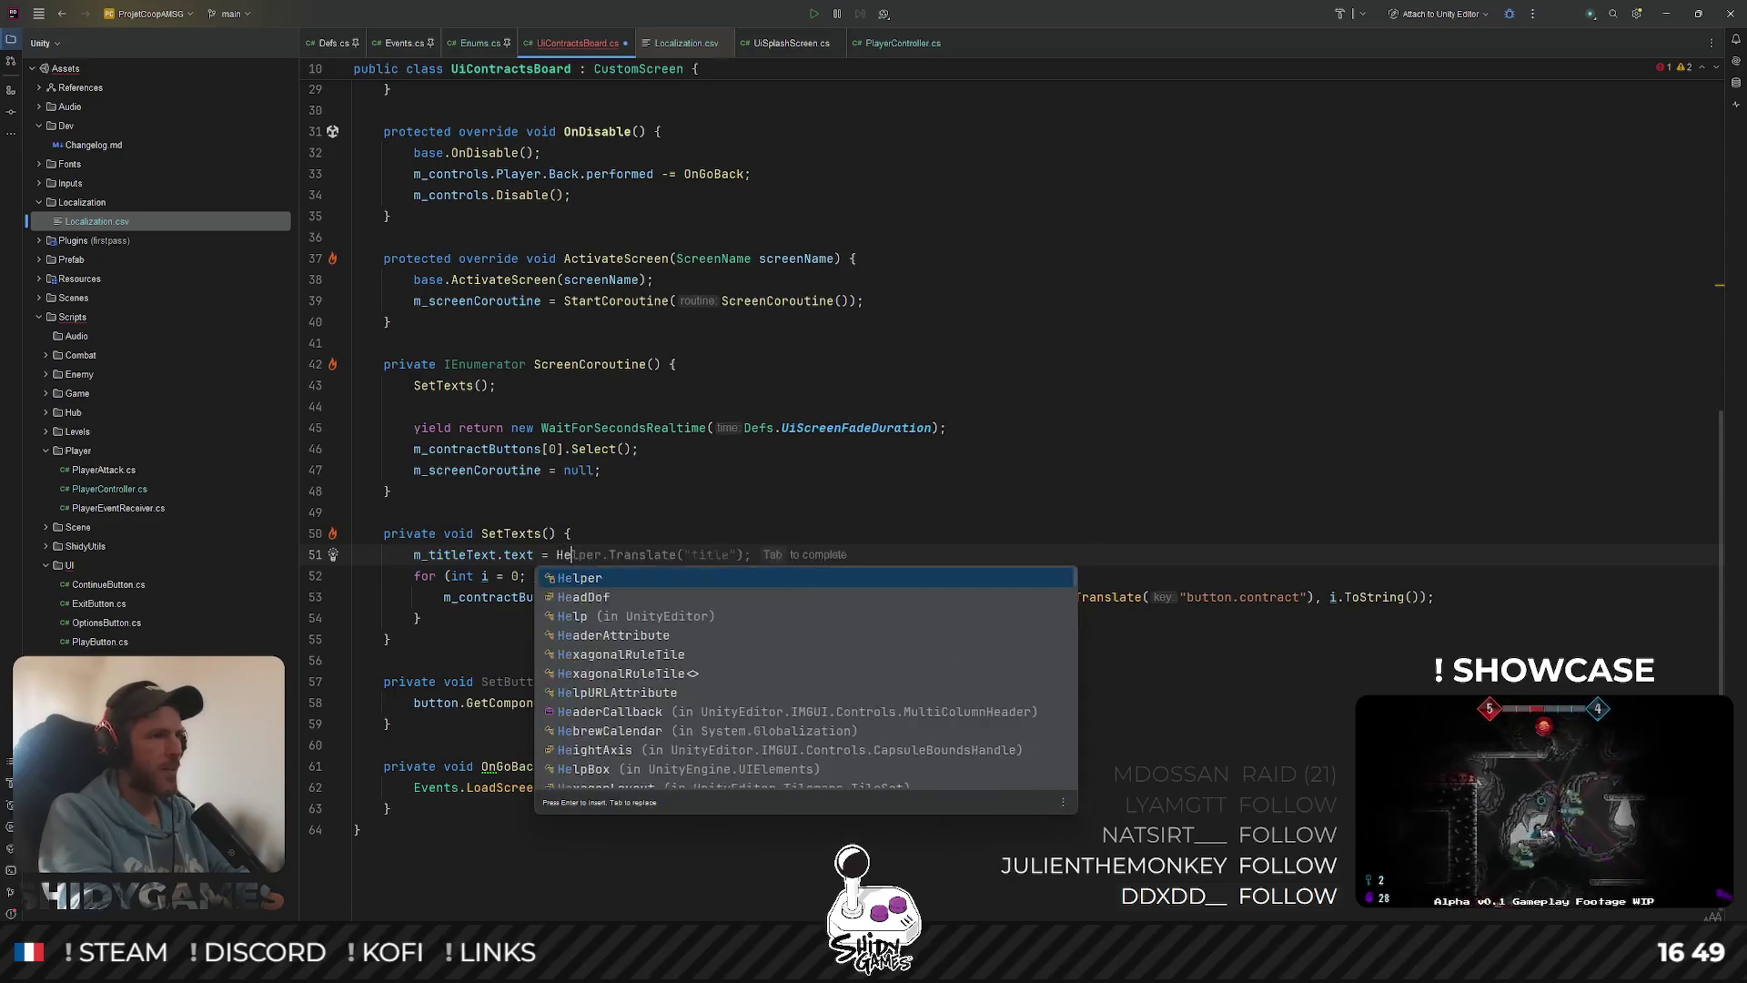
pyautogui.press('Left')
pyautogui.press('Left')
pyautogui.press('Left')
pyautogui.hotkey('ctrl', 'w')
pyautogui.write('text.board')
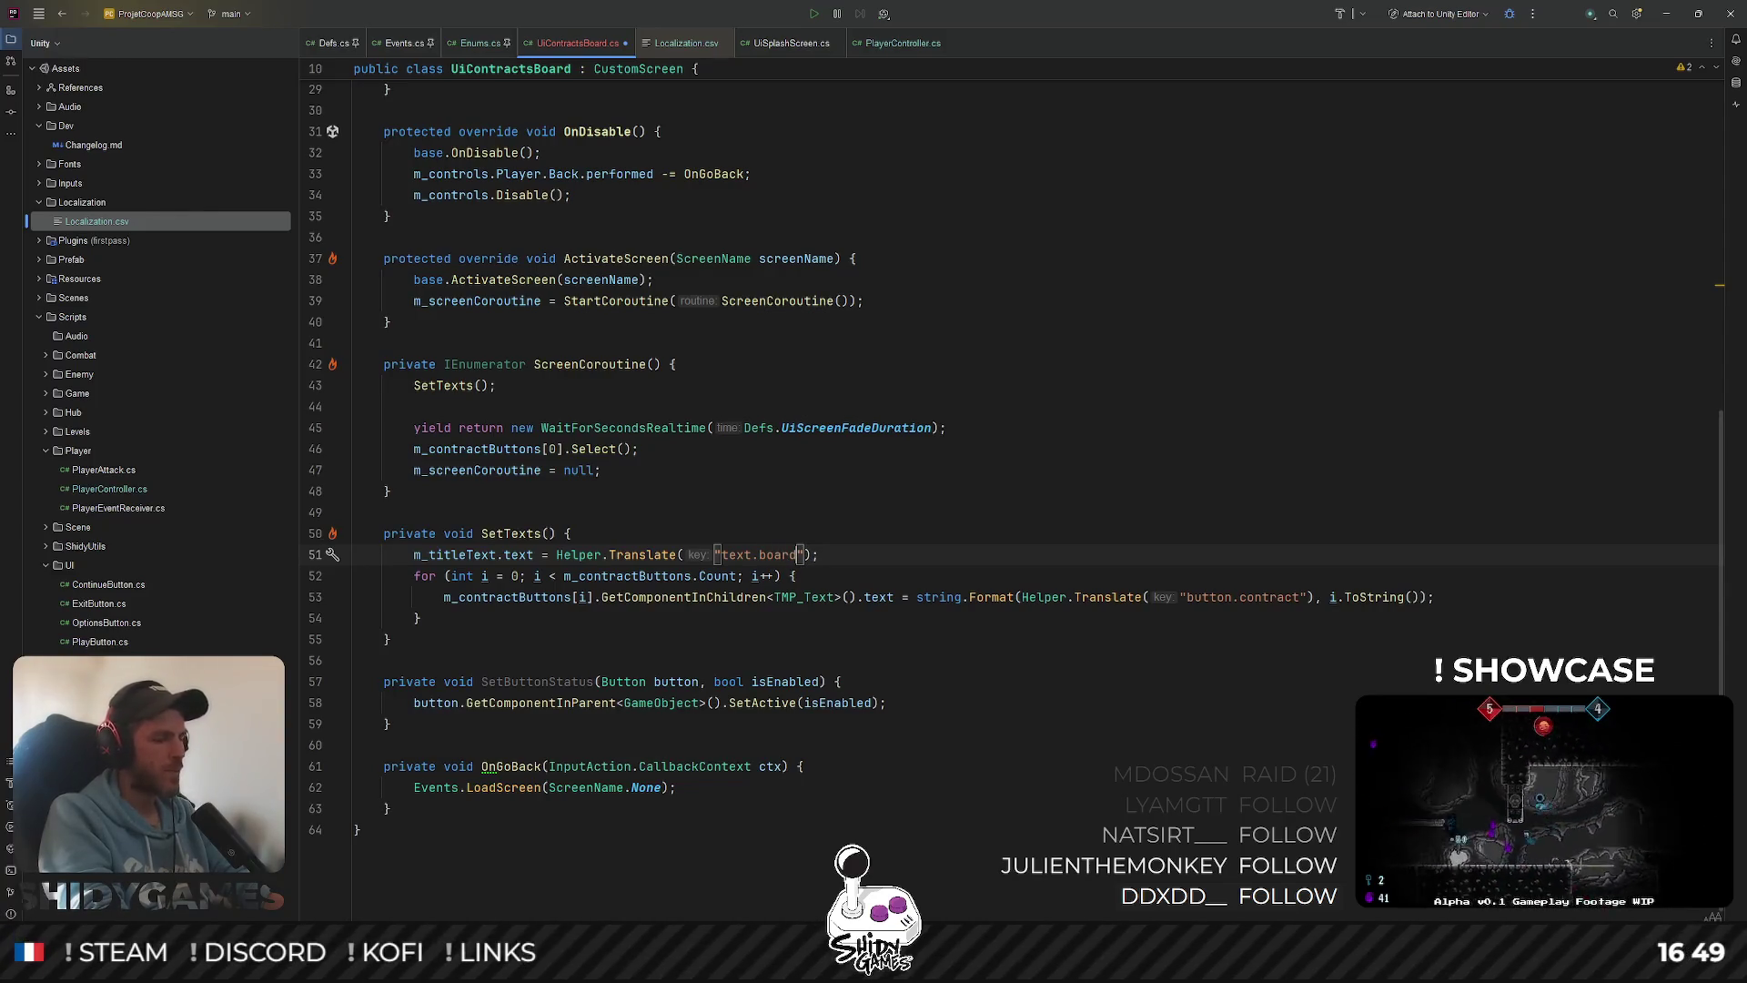
pyautogui.write('.title')
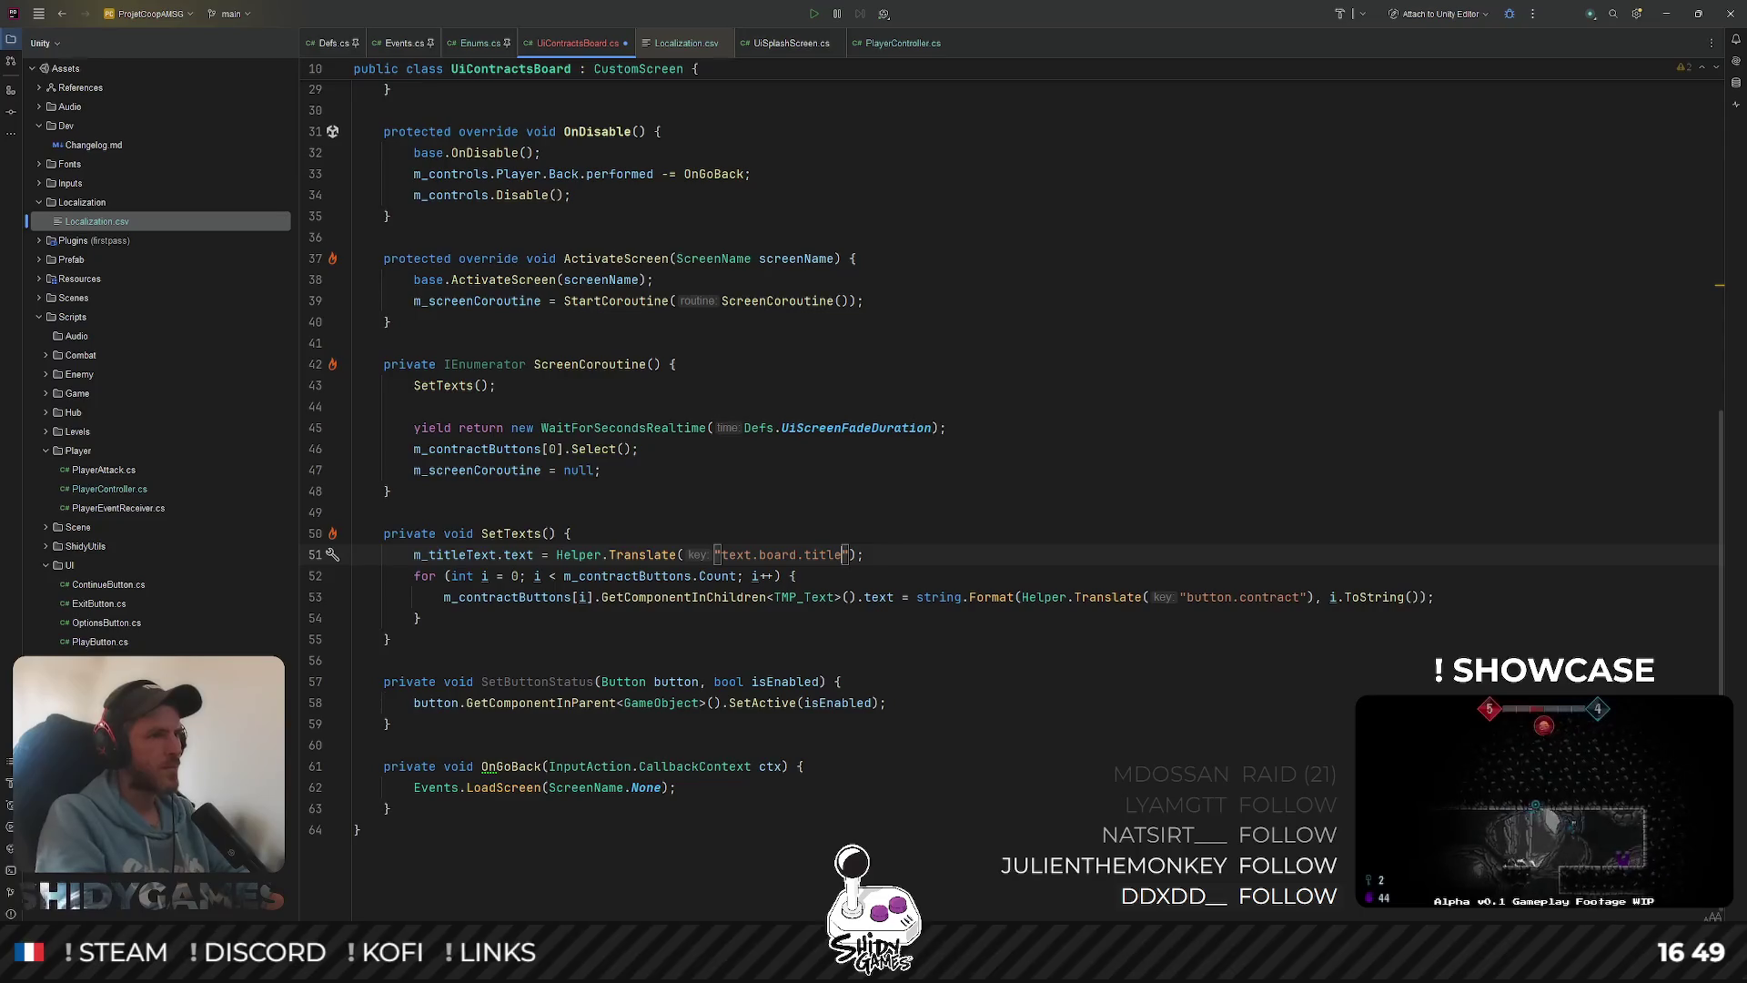
pyautogui.hotkey('ctrl', 'shift', 'Left')
pyautogui.hotkey('ctrl', 'shift', 'Left')
pyautogui.hotkey('ctrl', 'shift', 'Left')
pyautogui.hotkey('ctrl', 'shift', 'Left')
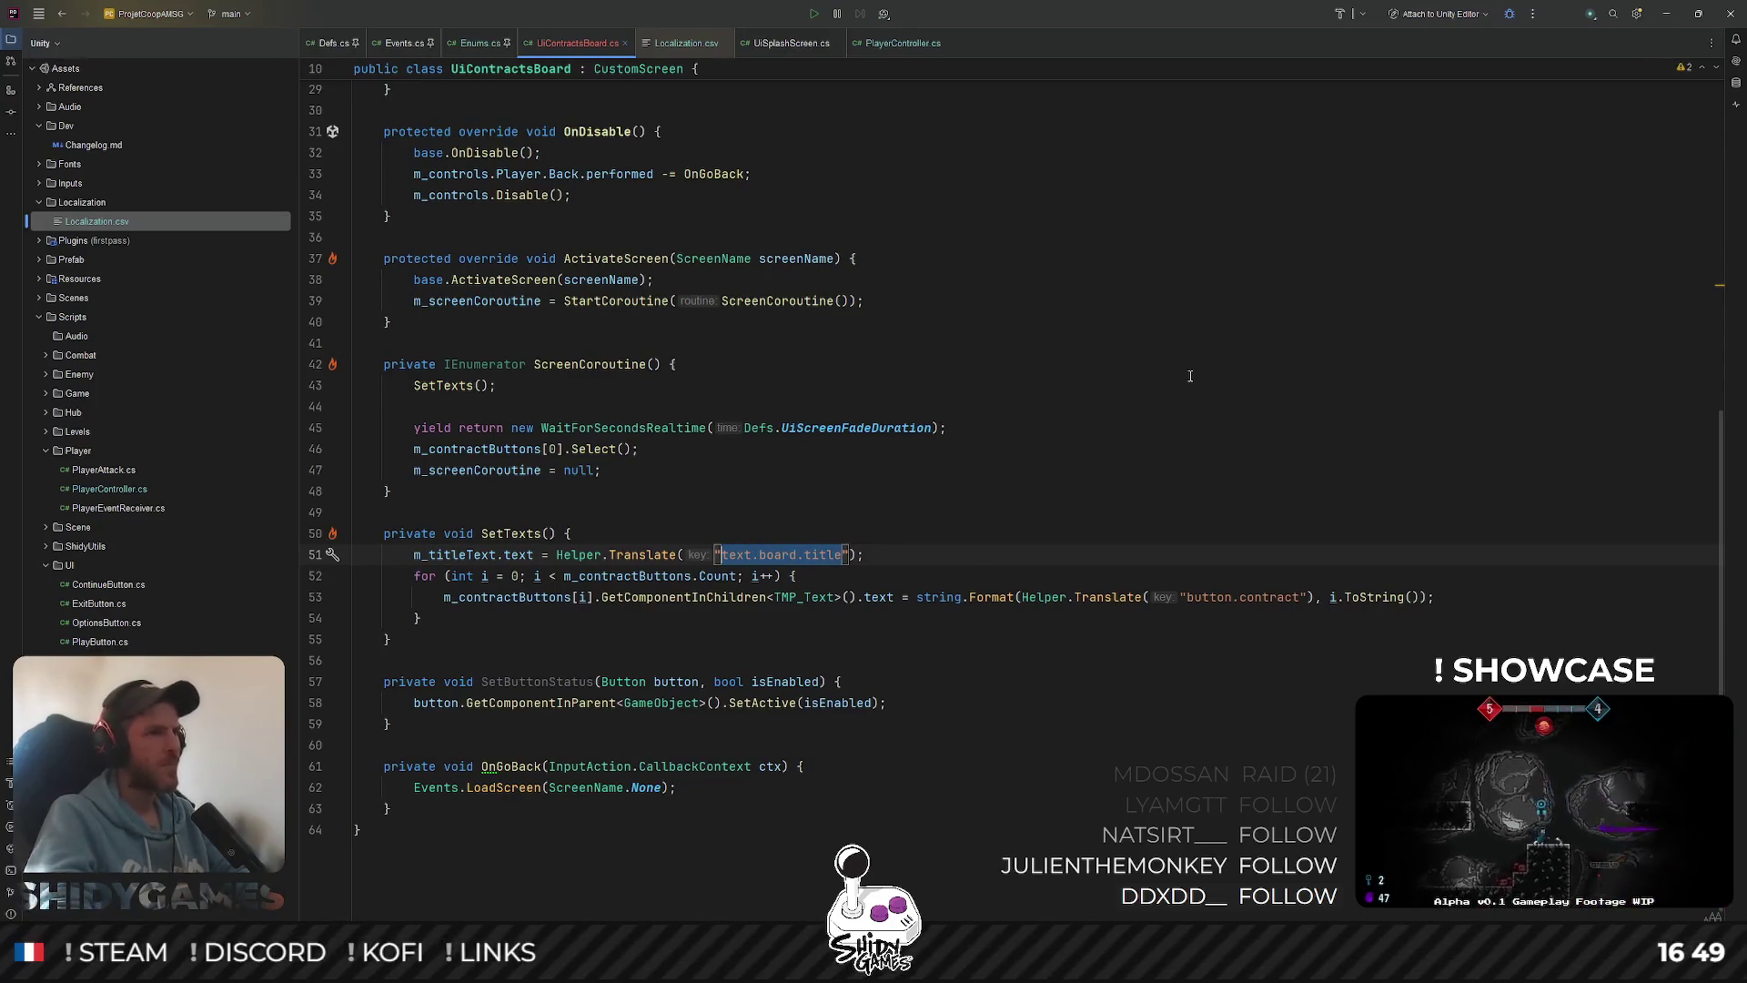
pyautogui.click(828, 385)
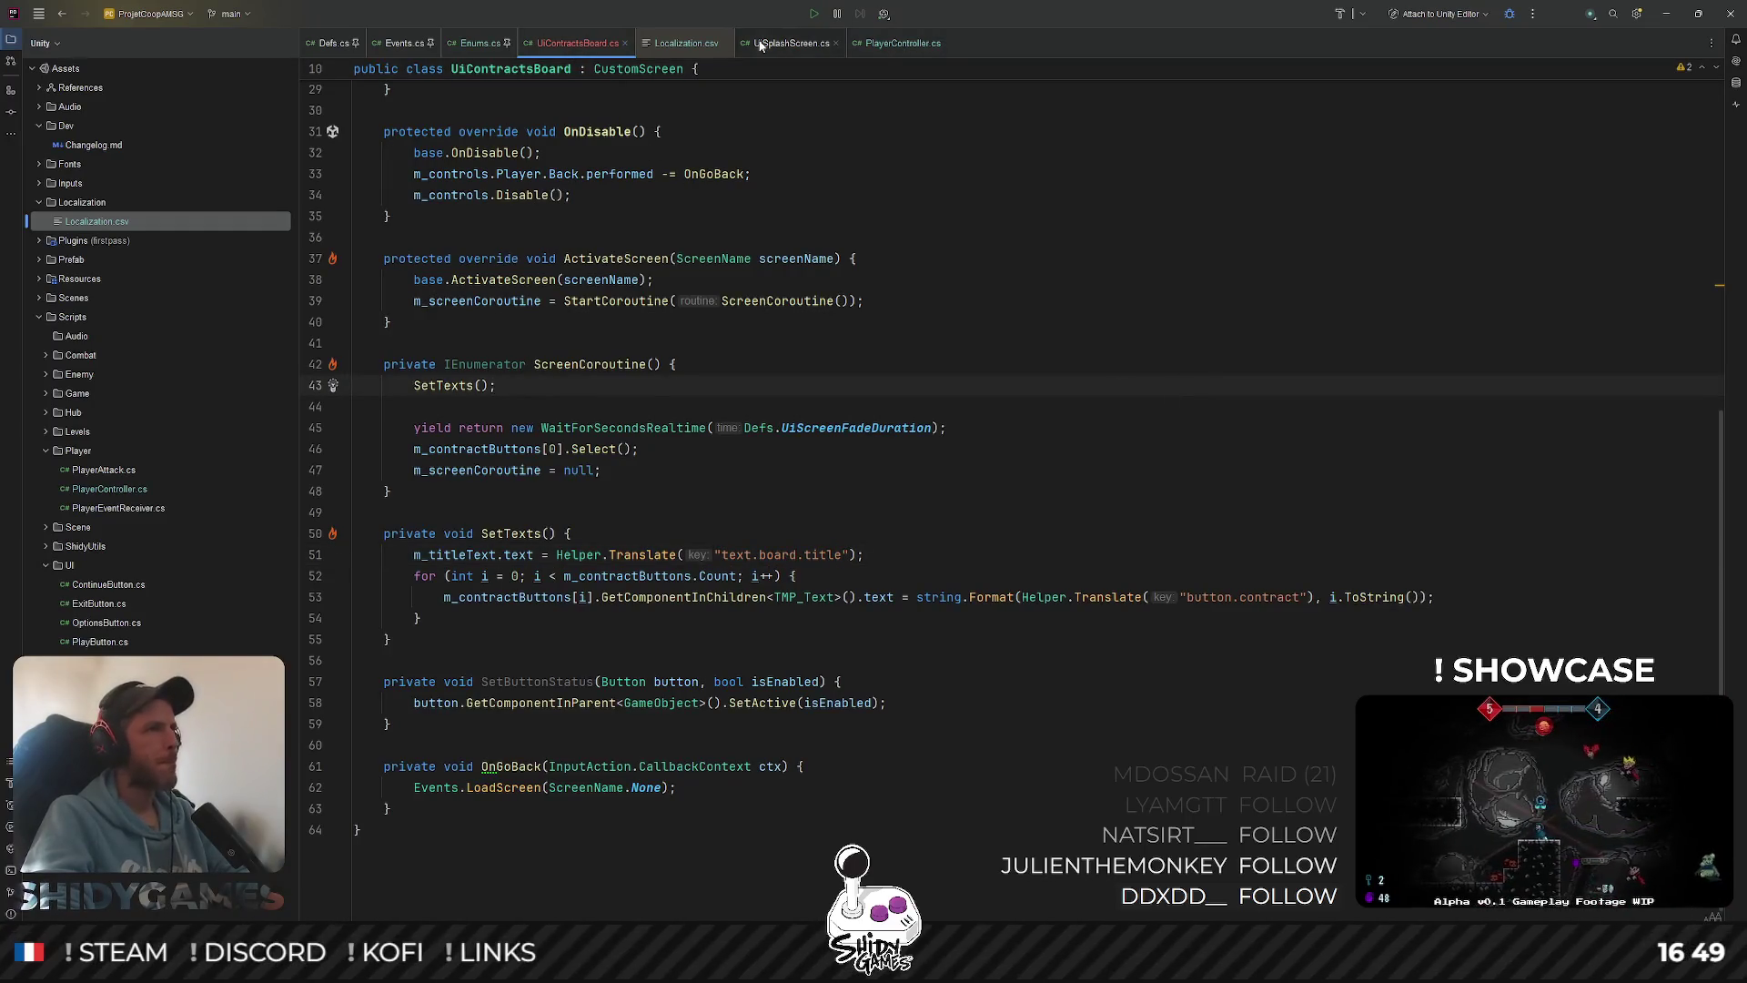
pyautogui.click(680, 44)
# Add a text.board.title row with French 'Panneau d'affichage' and English 'Notice board'
pyautogui.write('text.board.title')
pyautogui.write(';;')
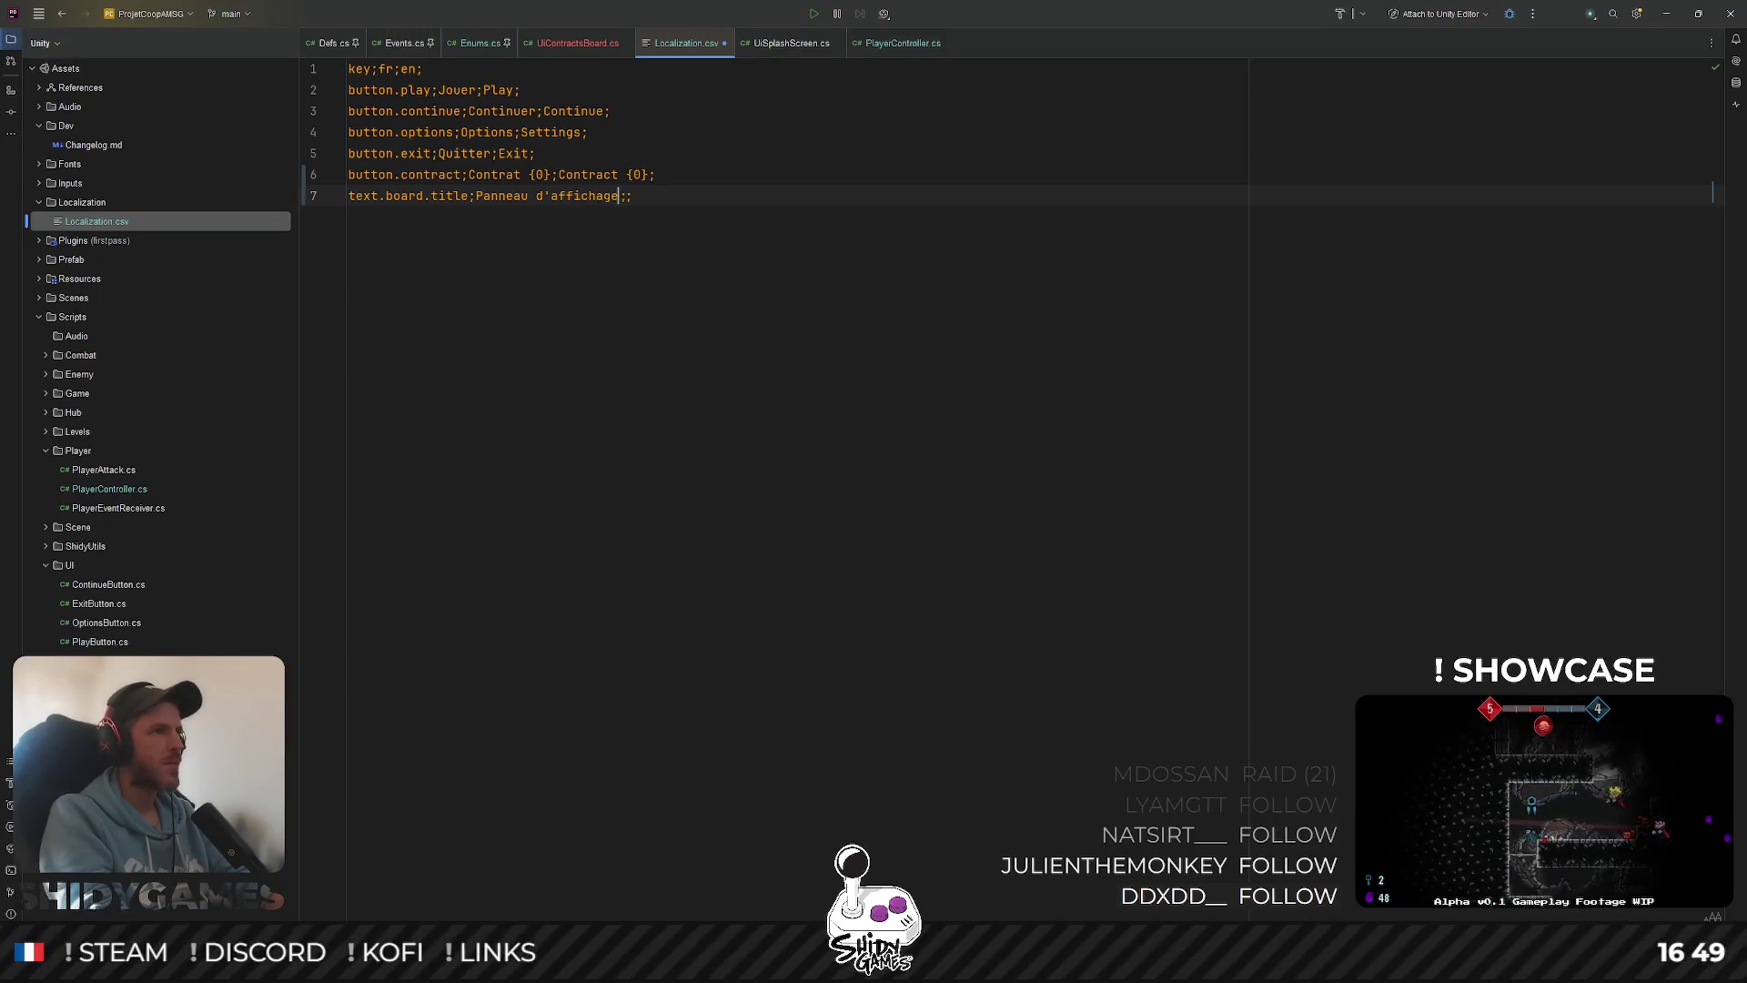
pyautogui.press('Right')
pyautogui.write('Not')
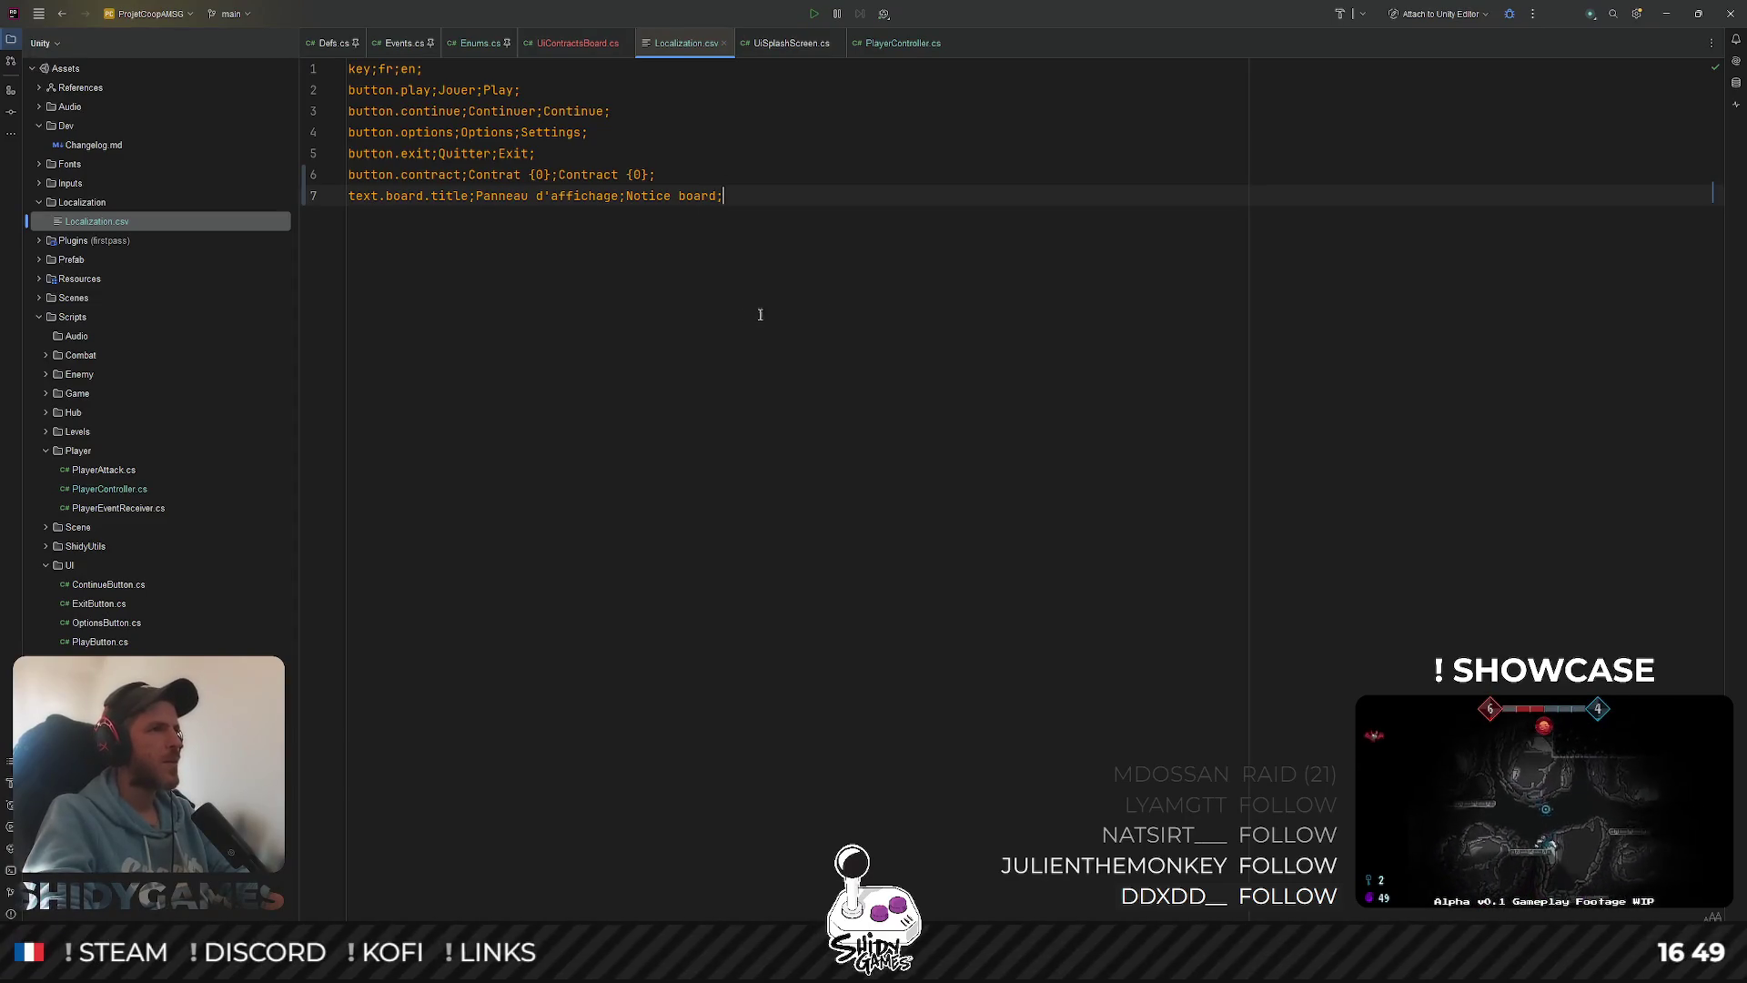
pyautogui.click(577, 46)
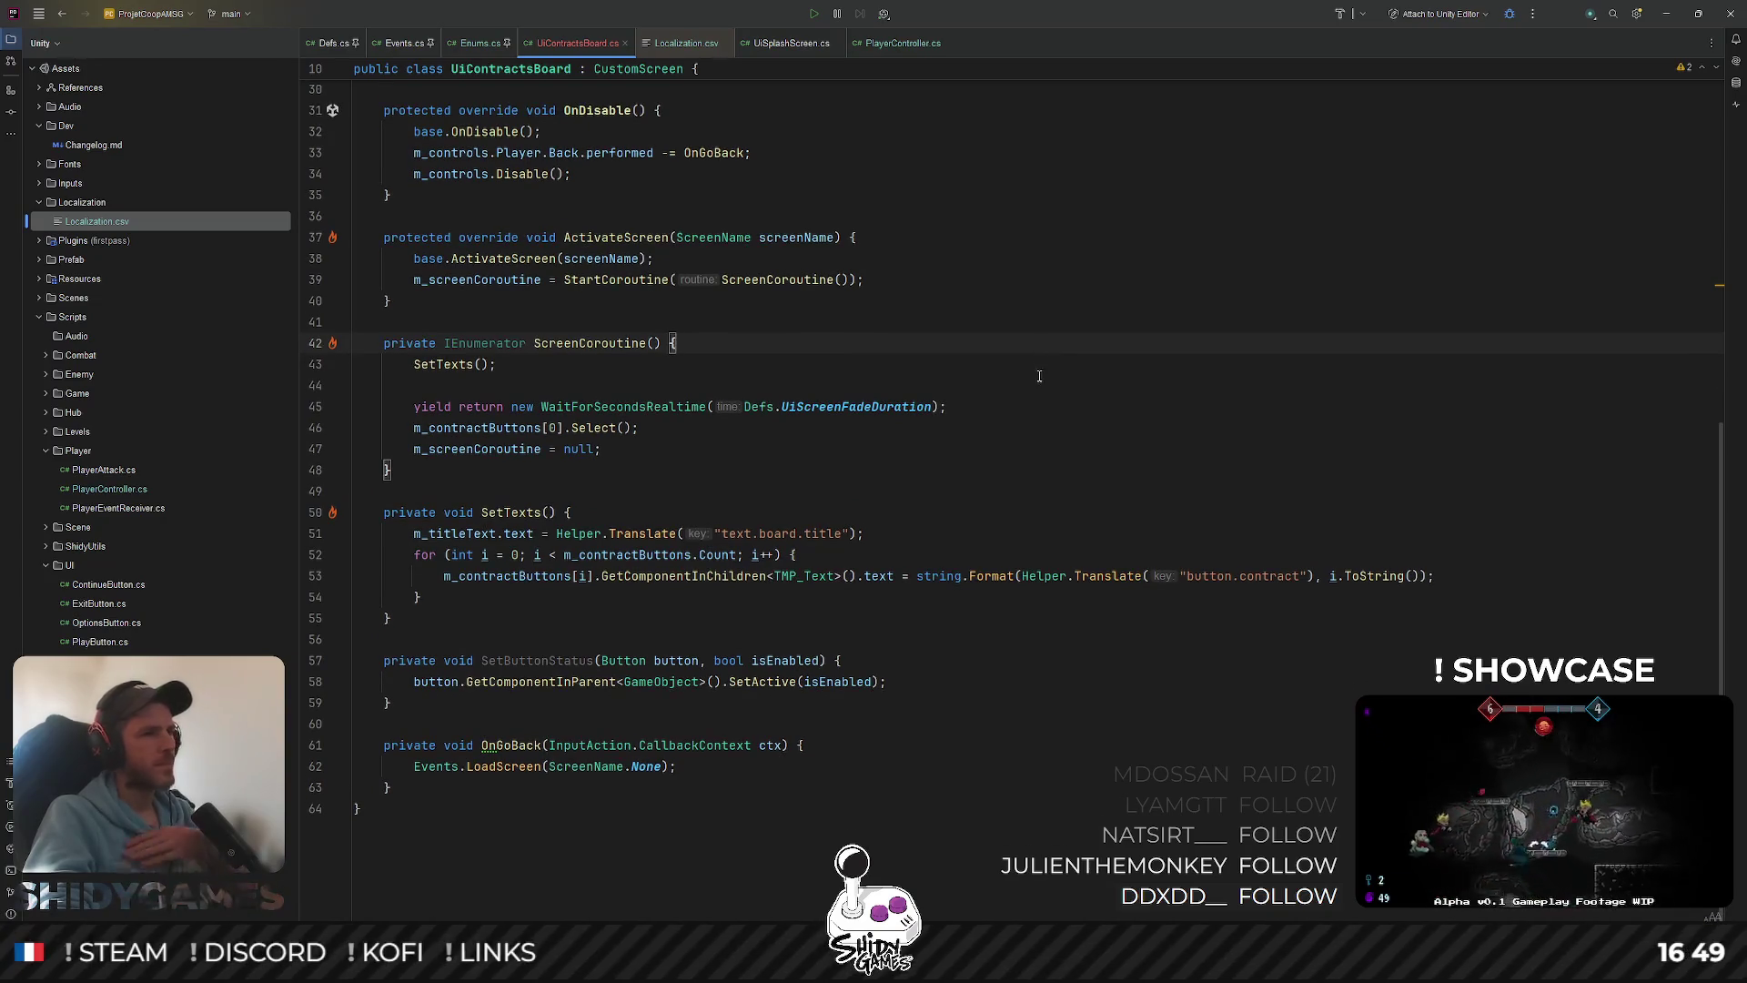
# Duplicate the m_titleText declaration as a new serialized field named m_contractTitleText
pyautogui.scroll(3, 1074, 400)
pyautogui.scroll(-3, 1098, 426)
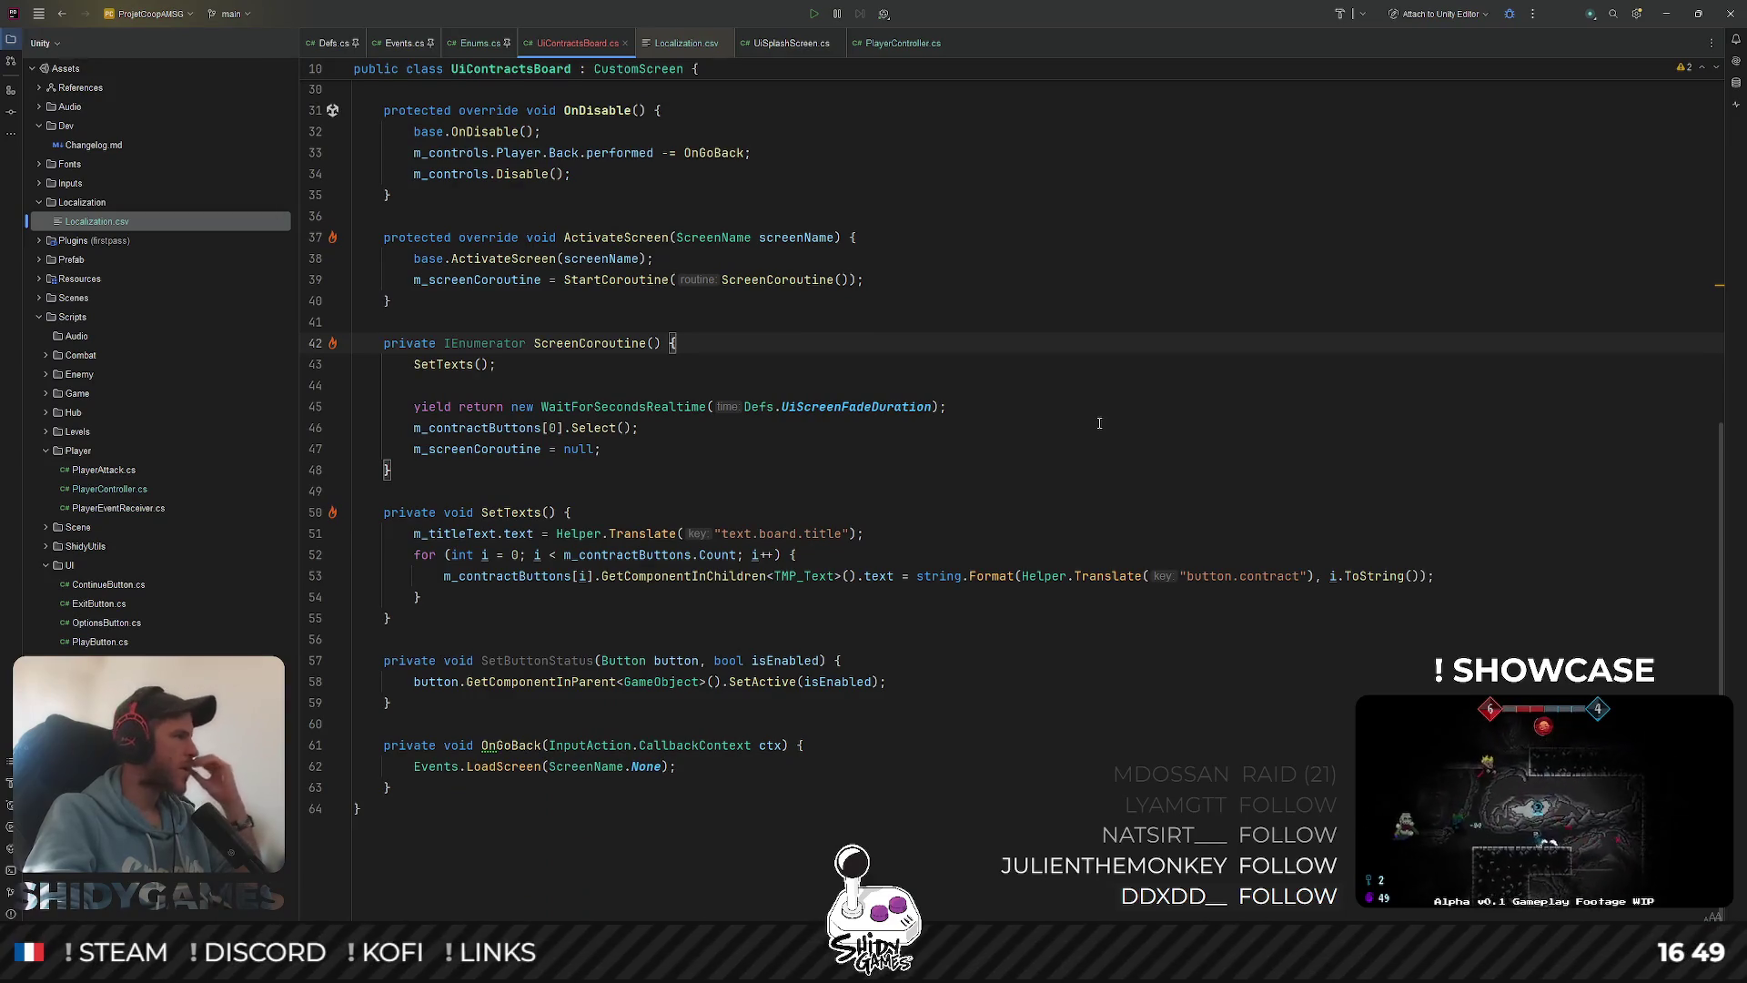
pyautogui.scroll(10, 1098, 420)
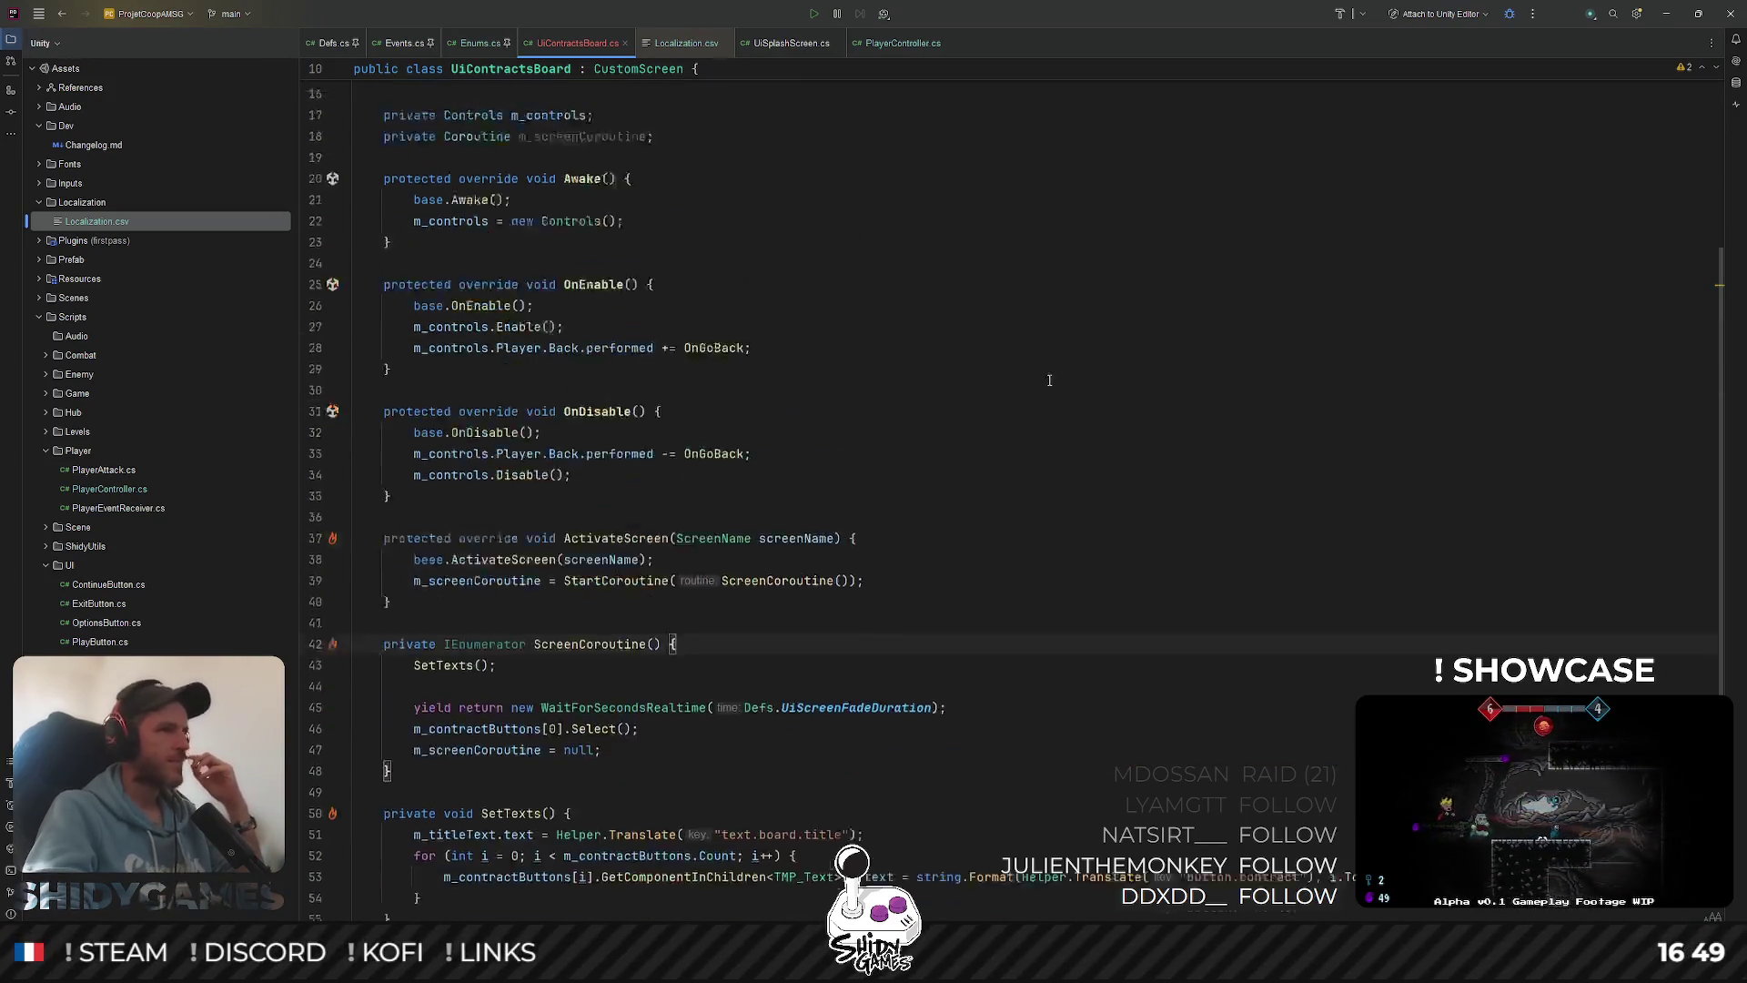
pyautogui.click(799, 363)
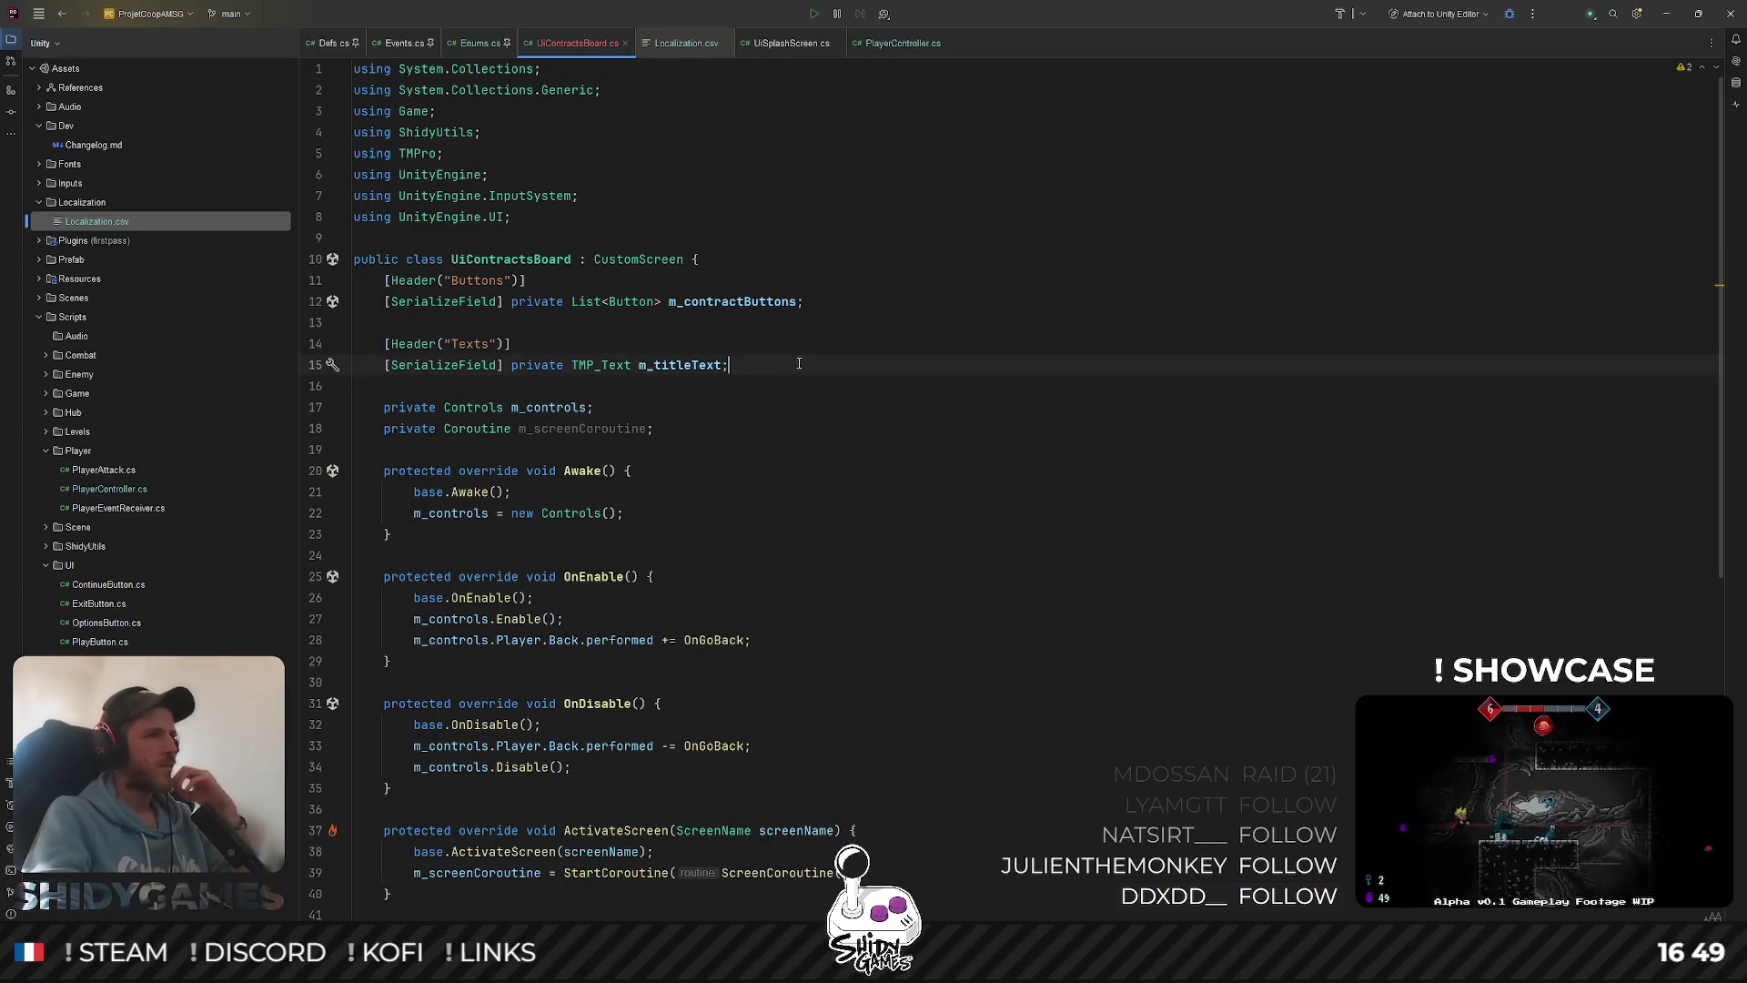
pyautogui.hotkey('ctrl', 'd')
pyautogui.write('descriptionText;')
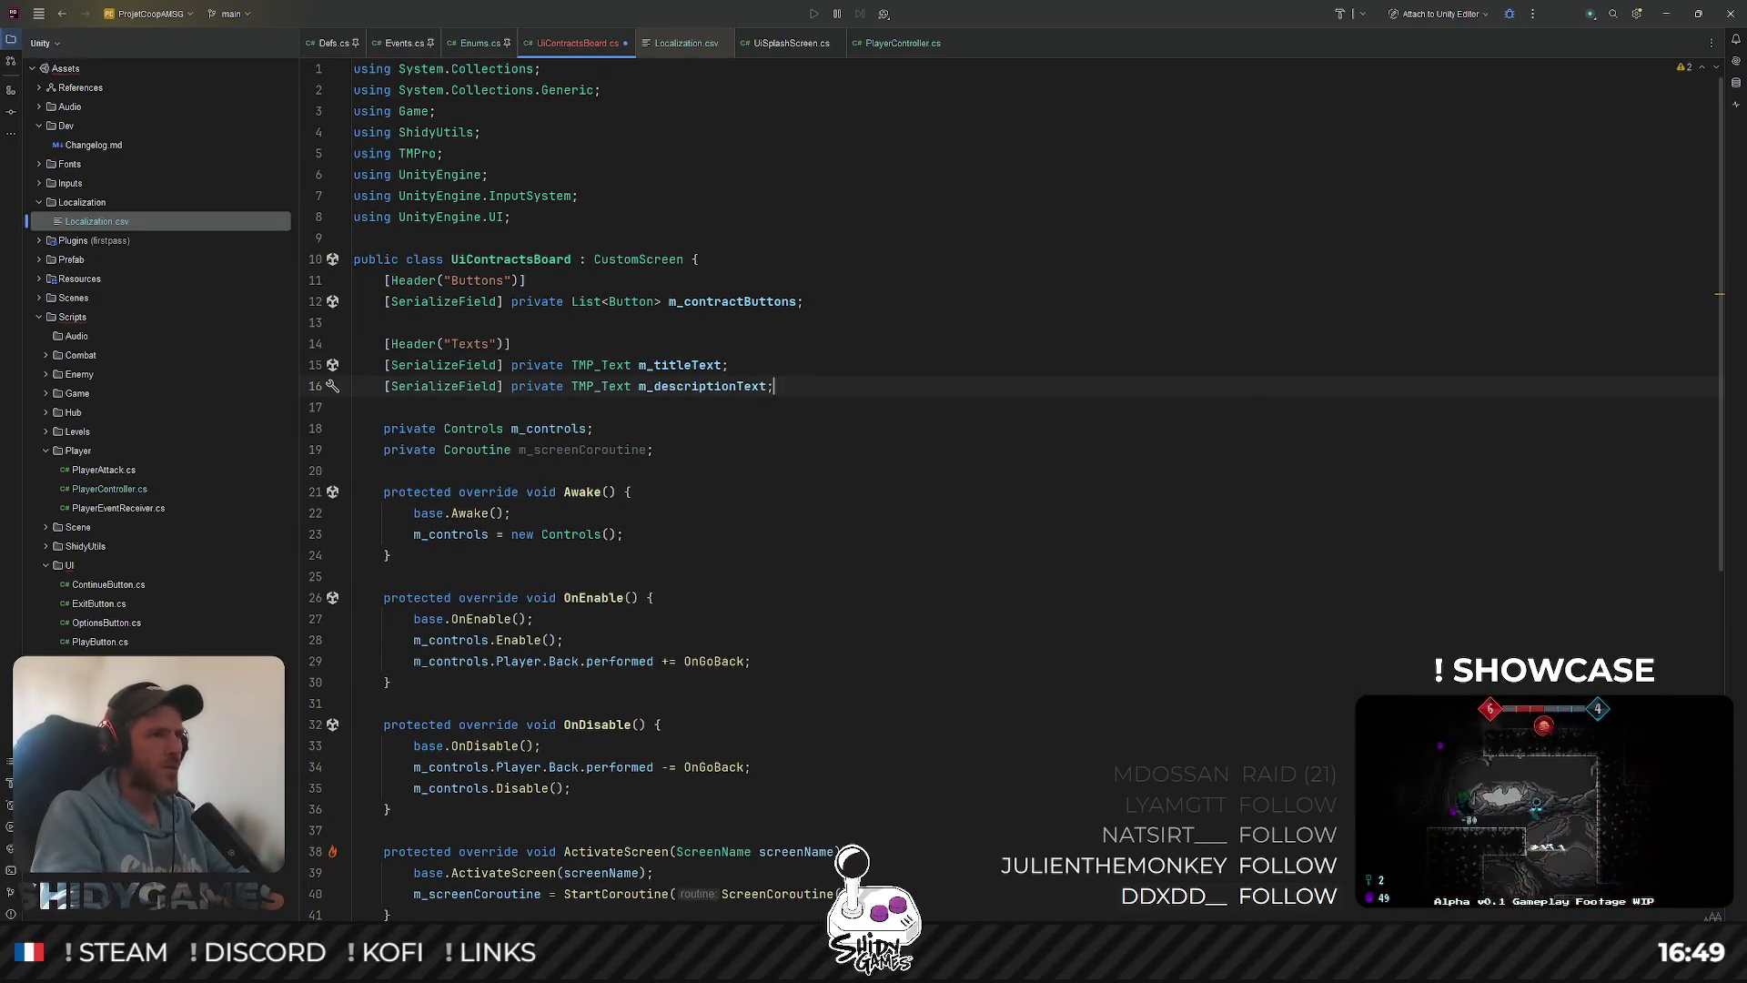
pyautogui.hotkey('ctrl', 'w')
pyautogui.write('m_contr')
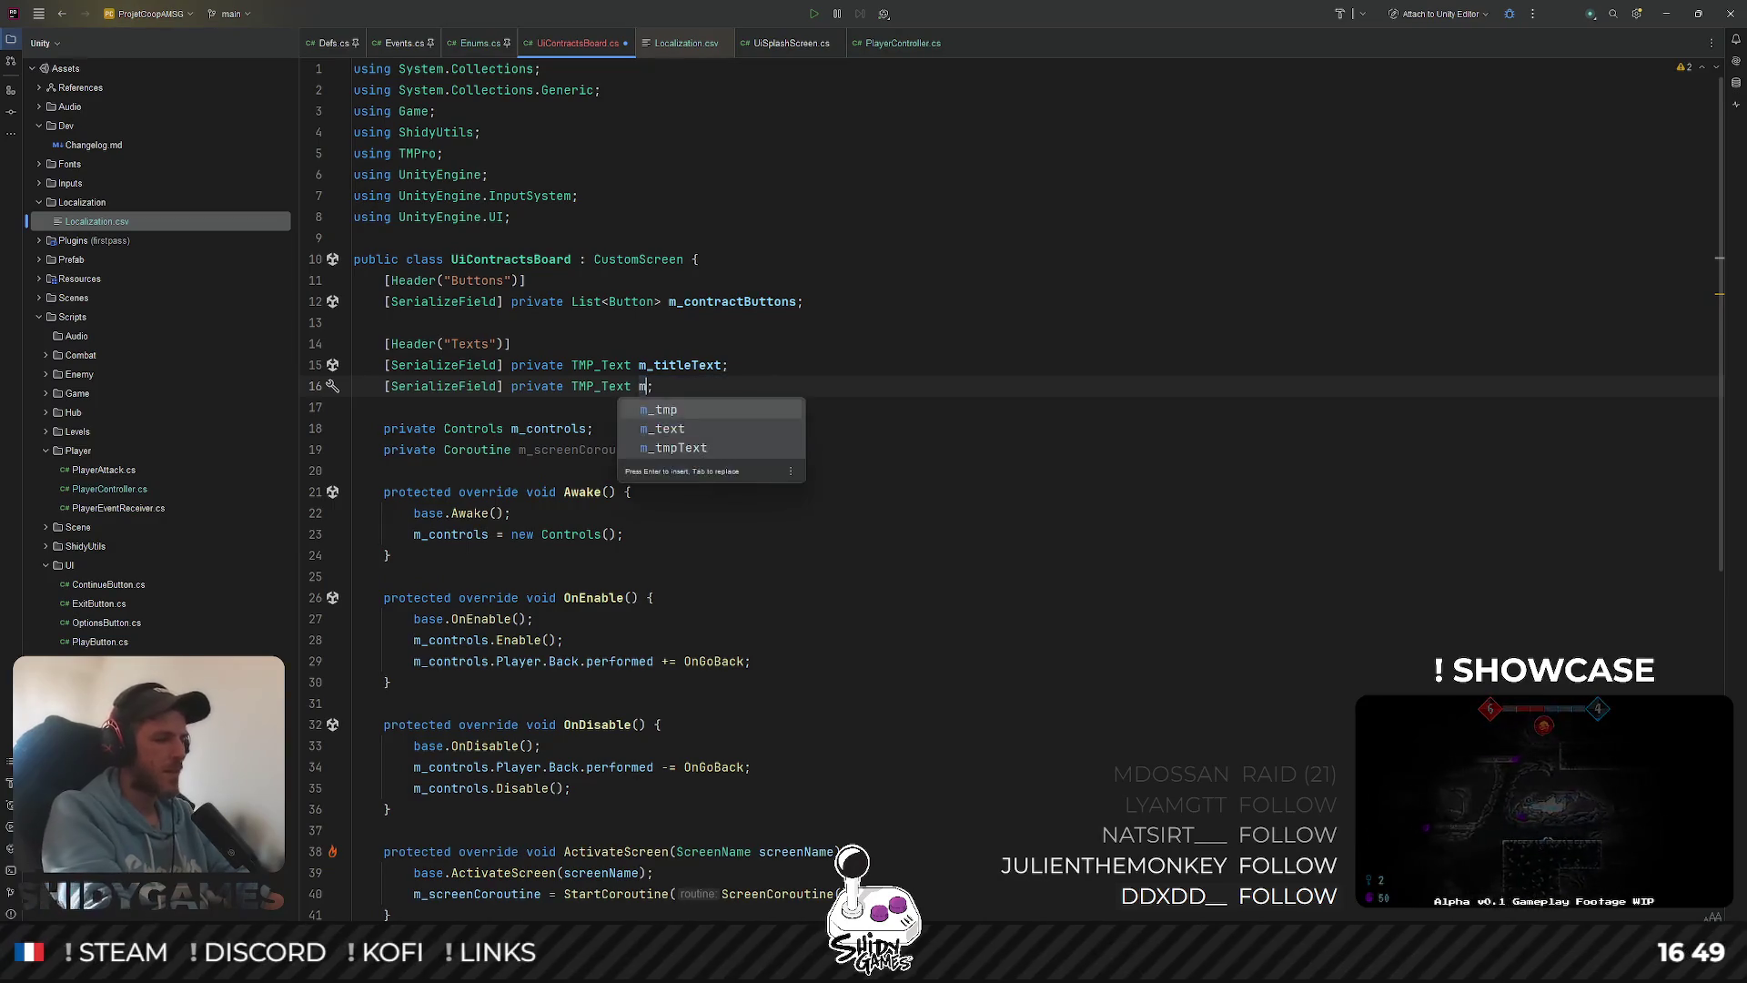
pyautogui.write('actT')
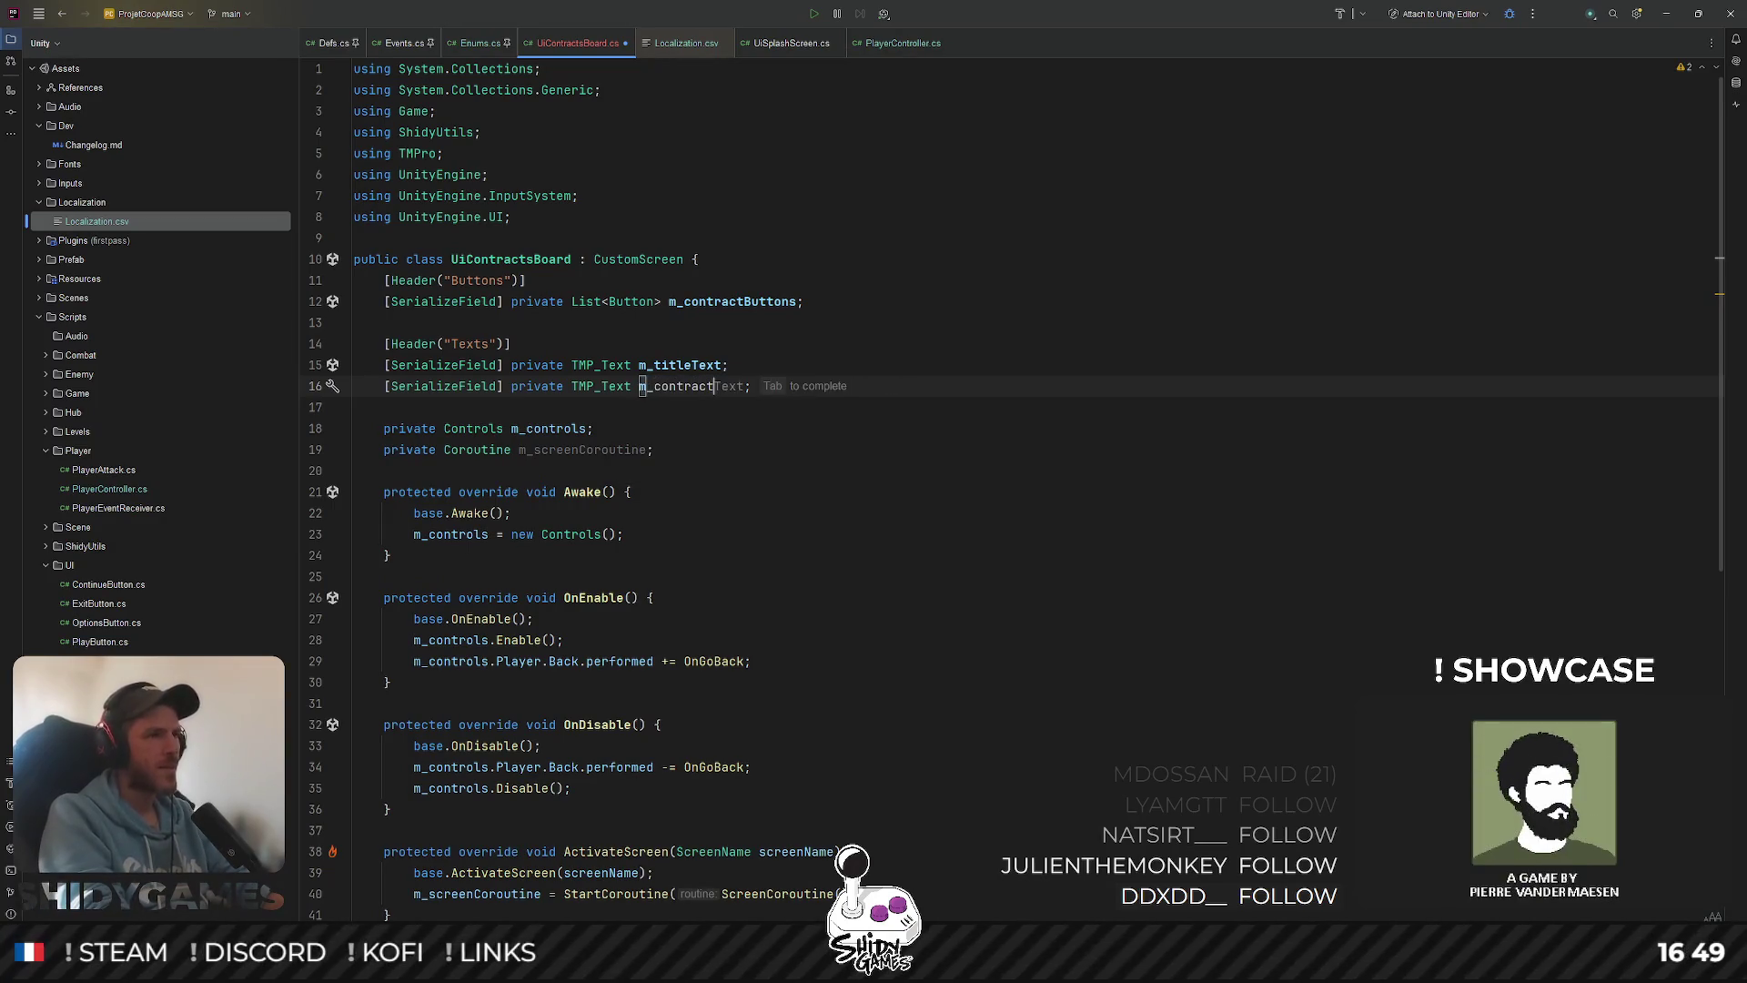
pyautogui.write('itleText')
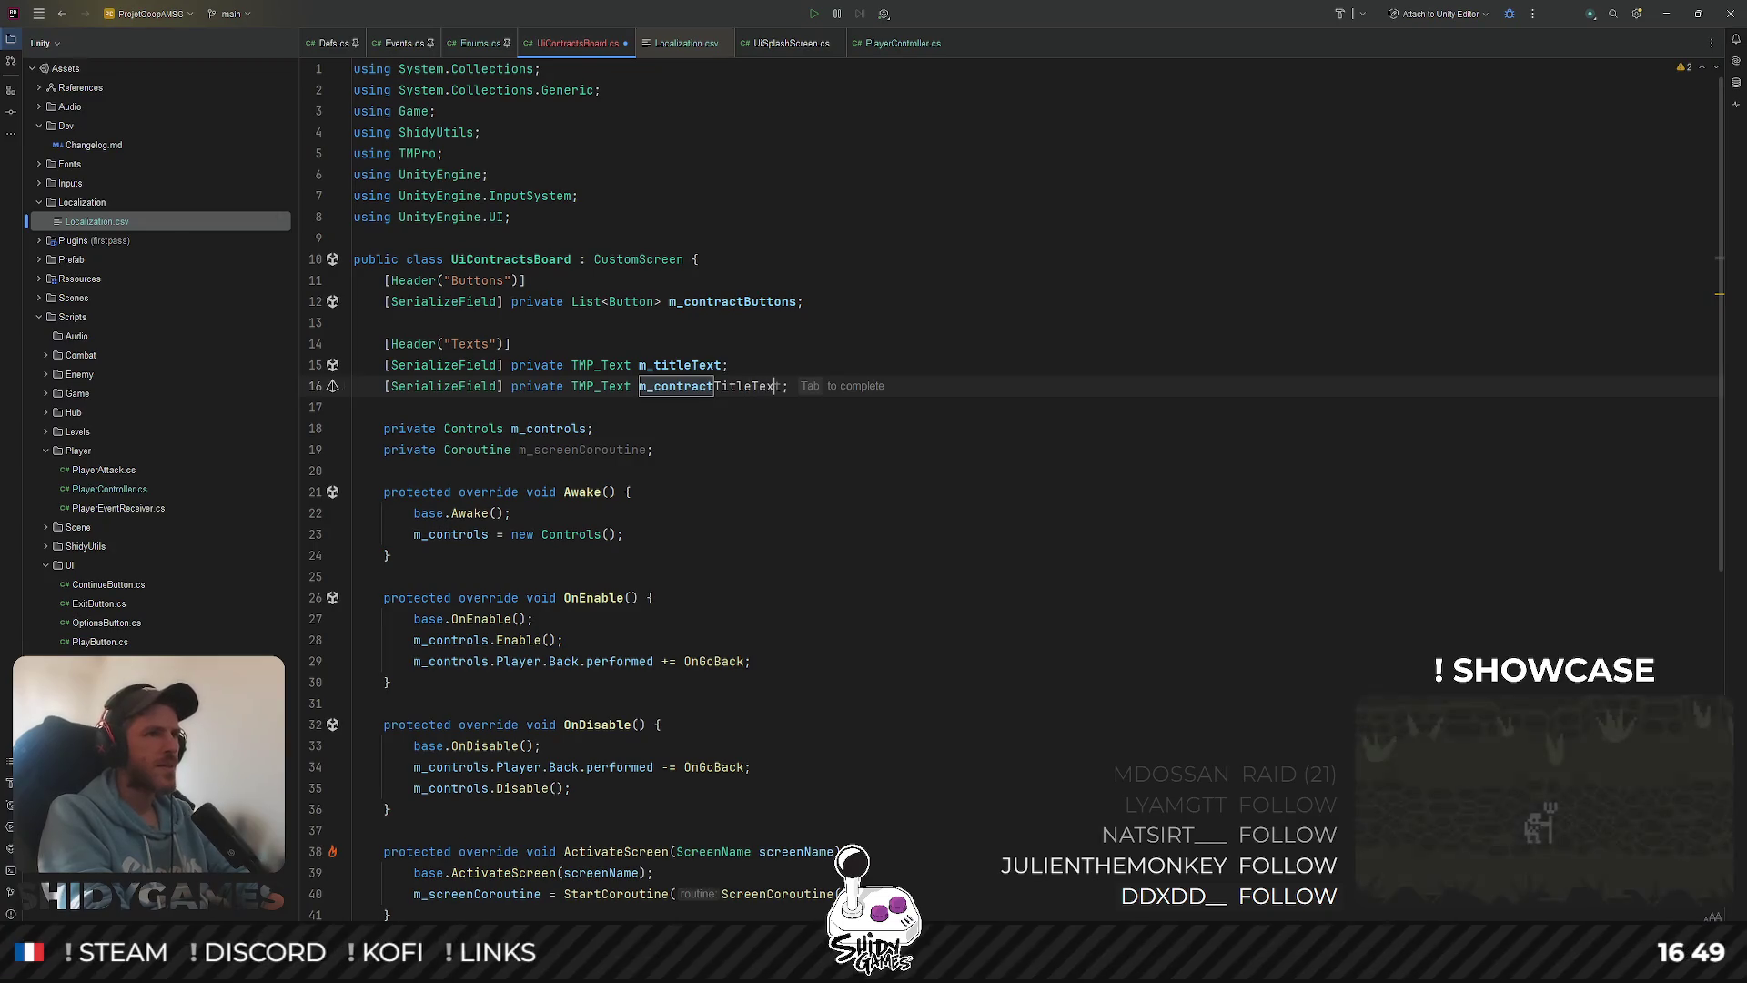
# Duplicate m_contractTitleText into another serialized field named m_contractDescriptionText
pyautogui.hotkey('ctrl', 'Left')
pyautogui.hotkey('ctrl', 'Left')
pyautogui.hotkey('ctrl', 'd')
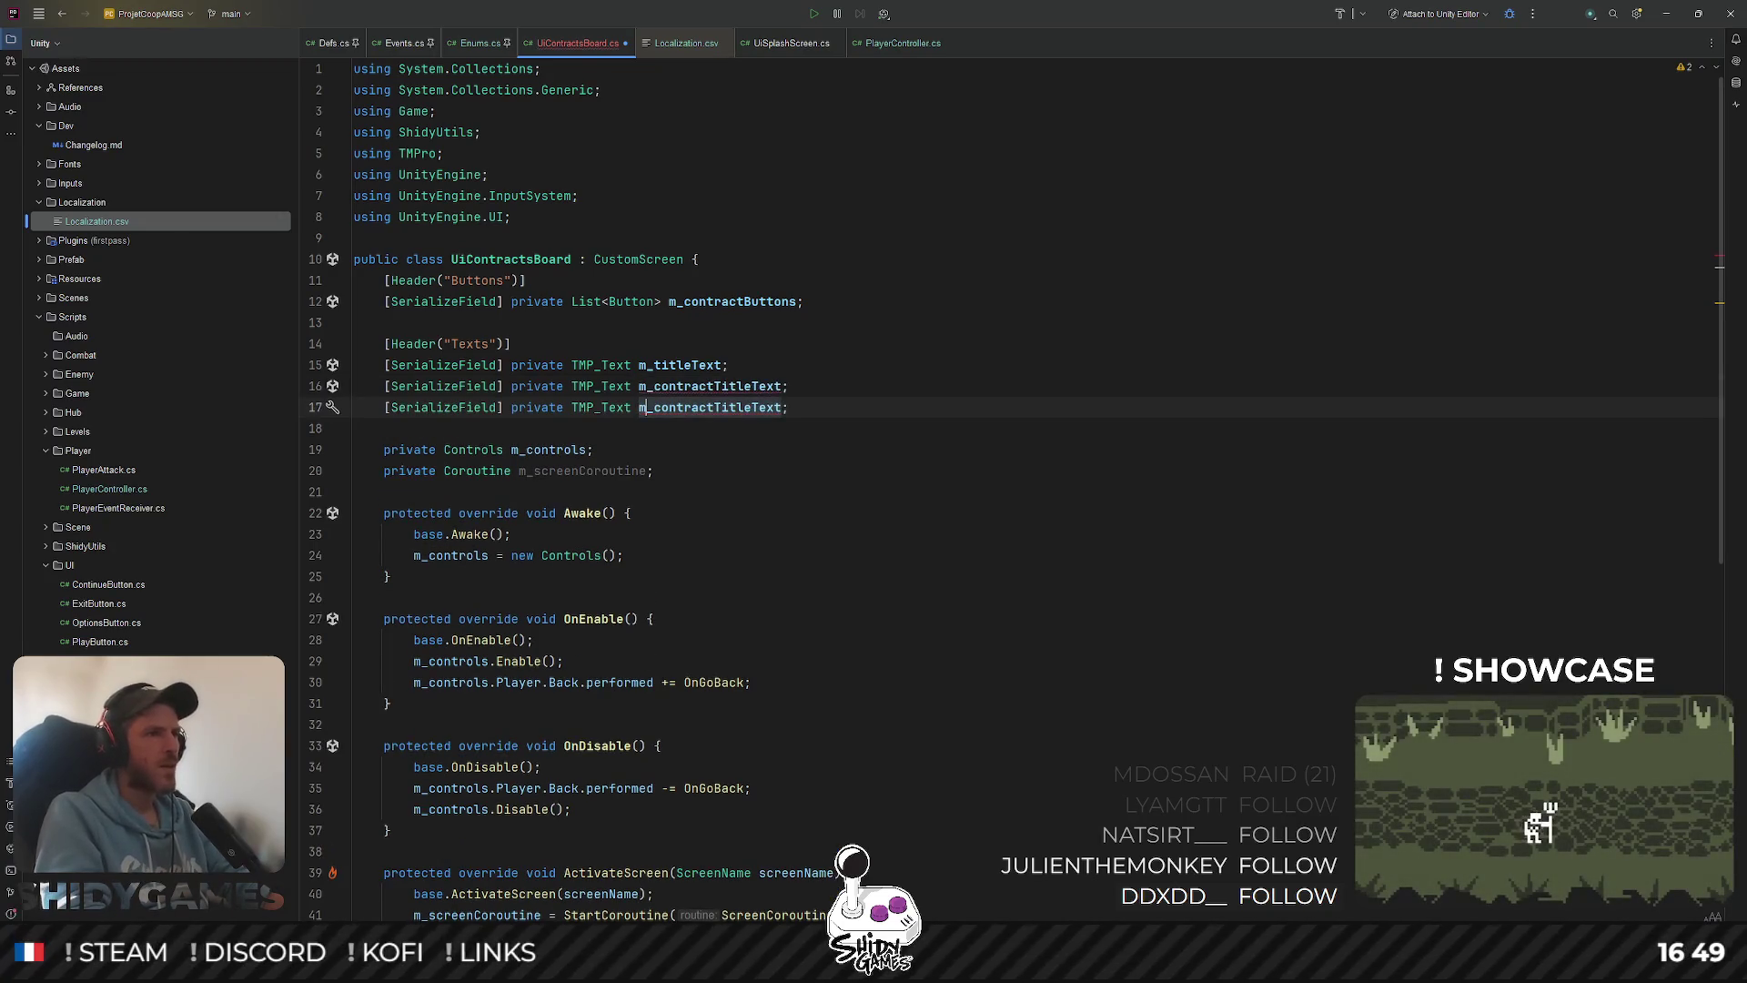
pyautogui.hotkey('ctrl', 'Delete')
pyautogui.write('Description')
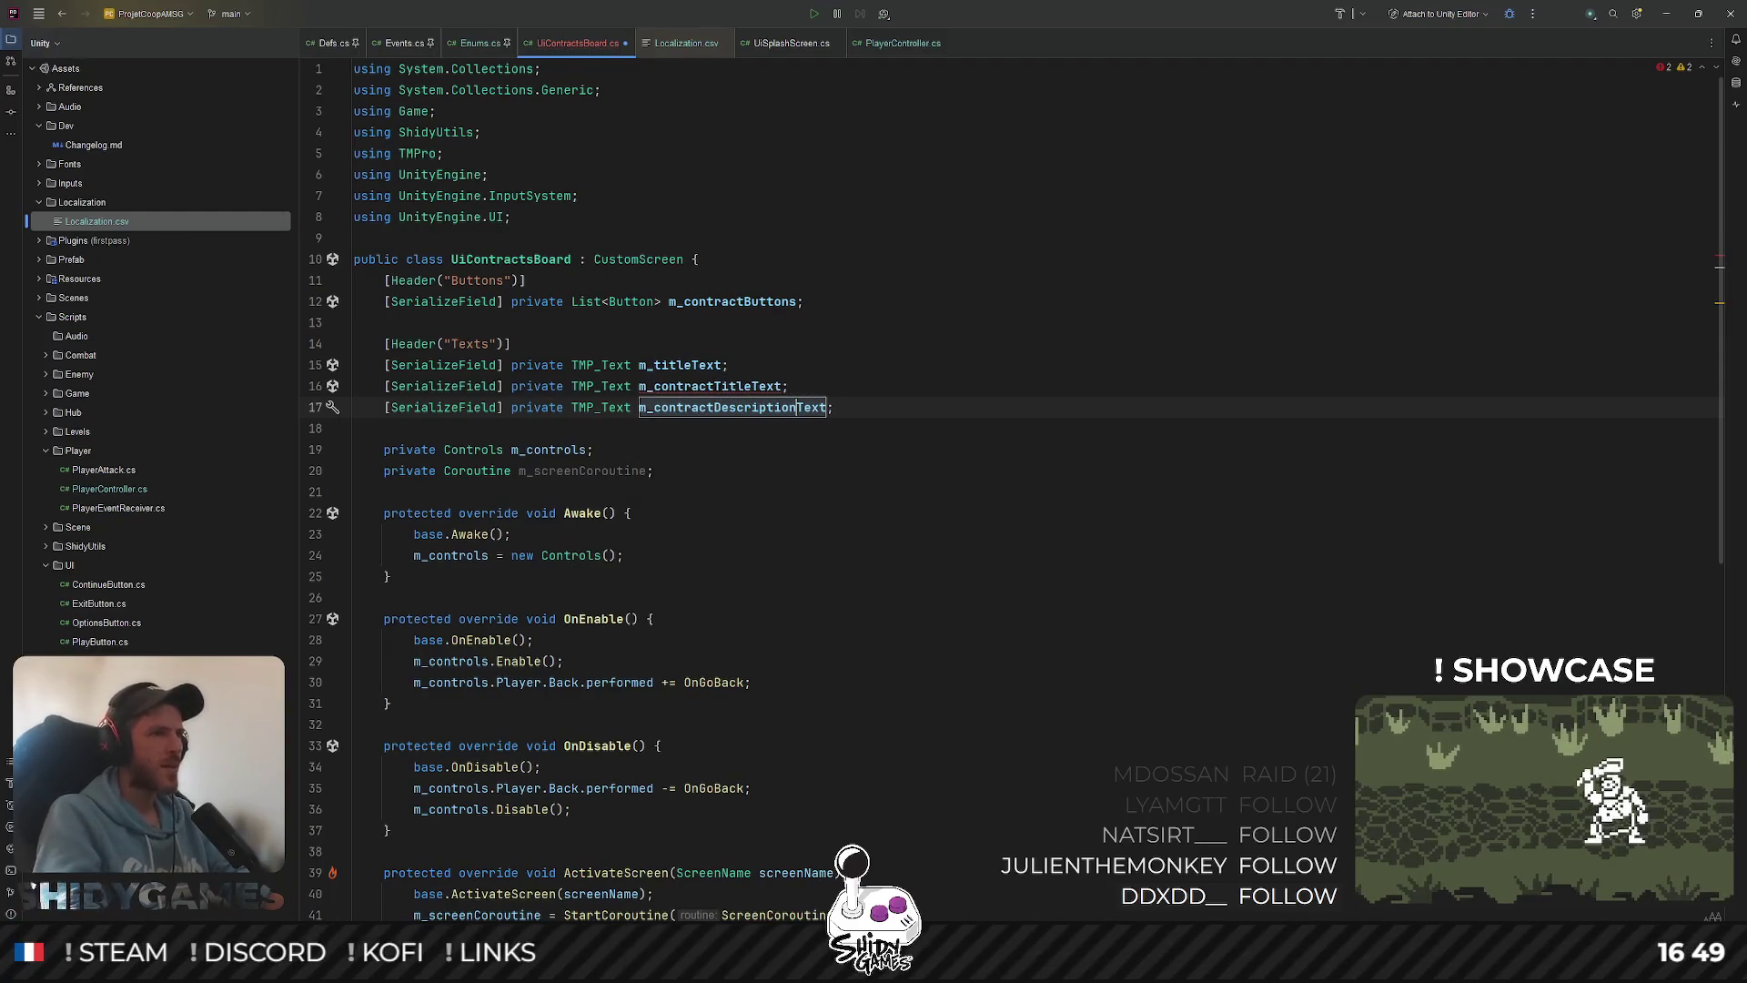
pyautogui.press('Return')
pyautogui.scroll(-1, 946, 405)
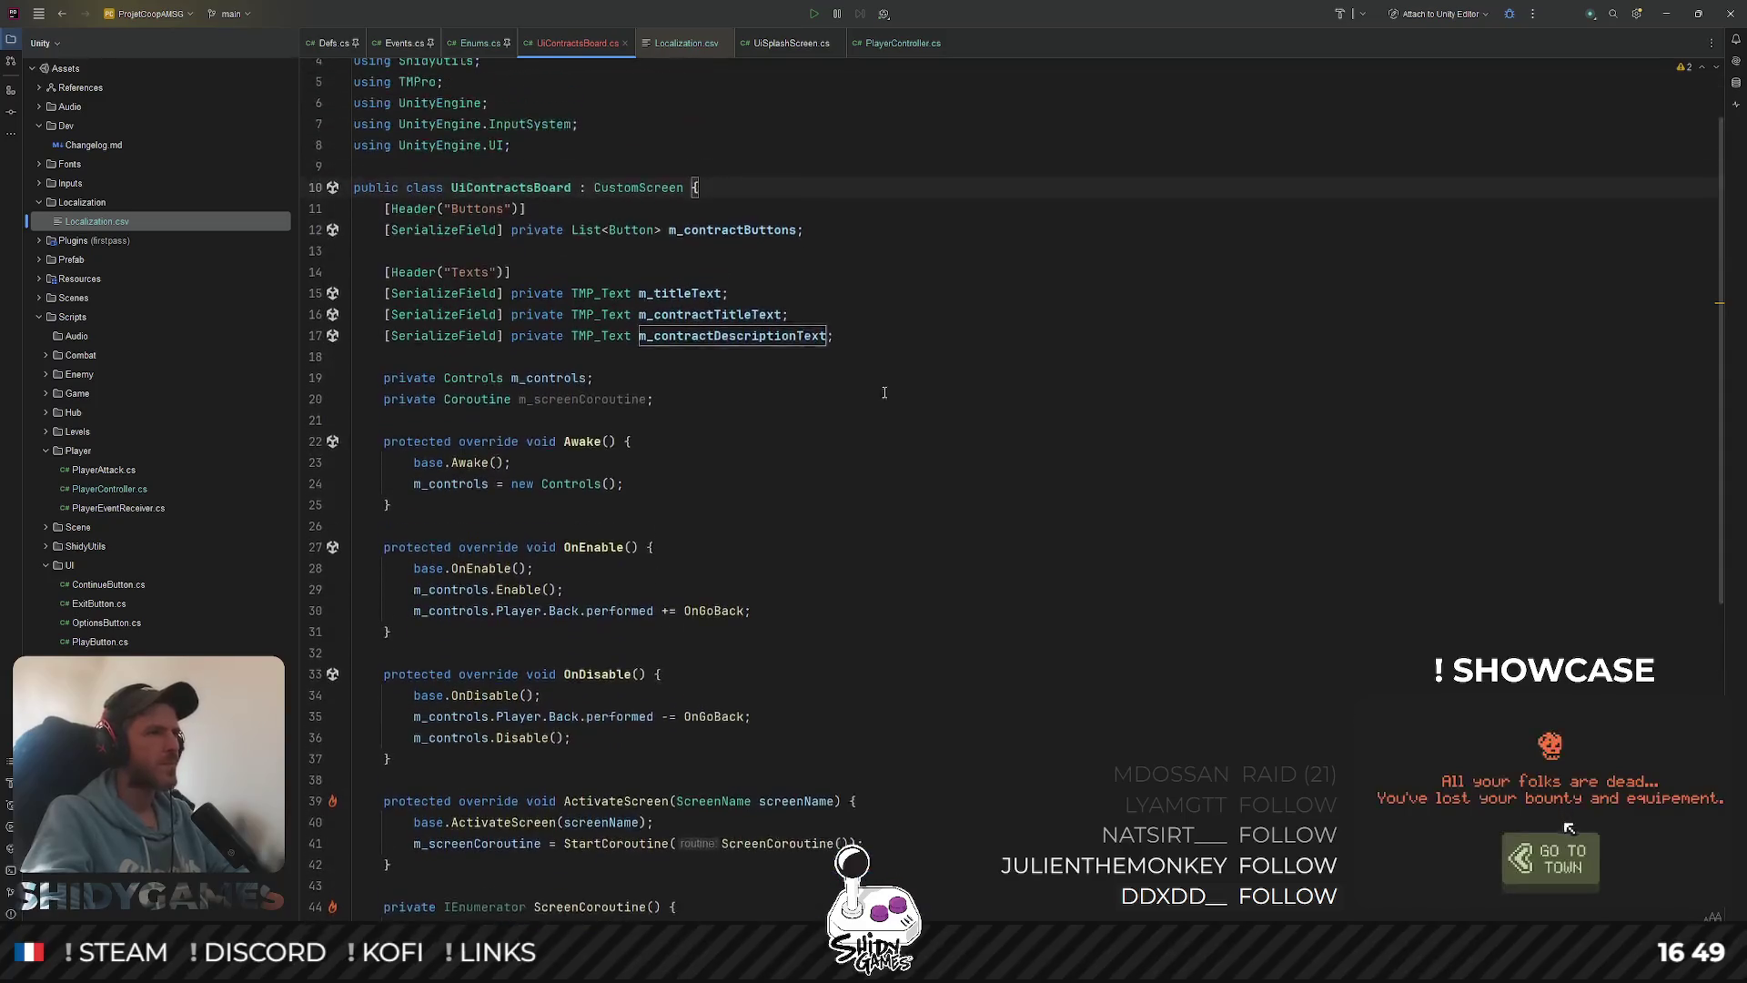
pyautogui.click(904, 415)
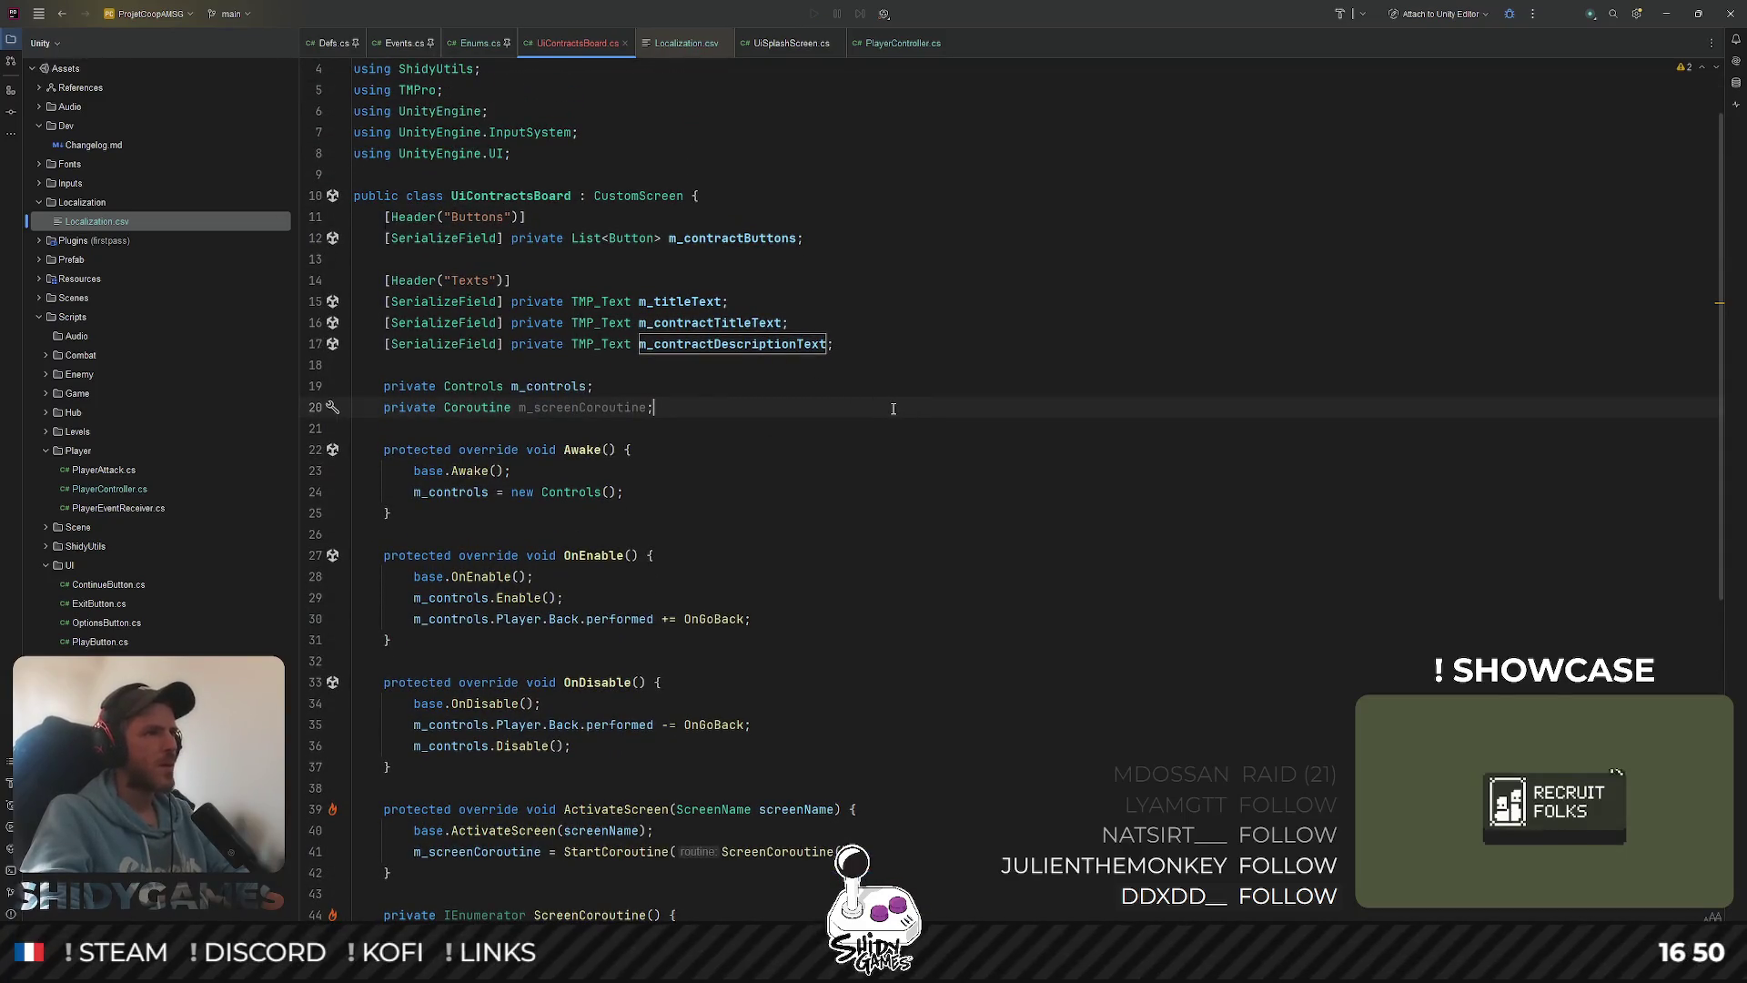
pyautogui.scroll(-2, 896, 394)
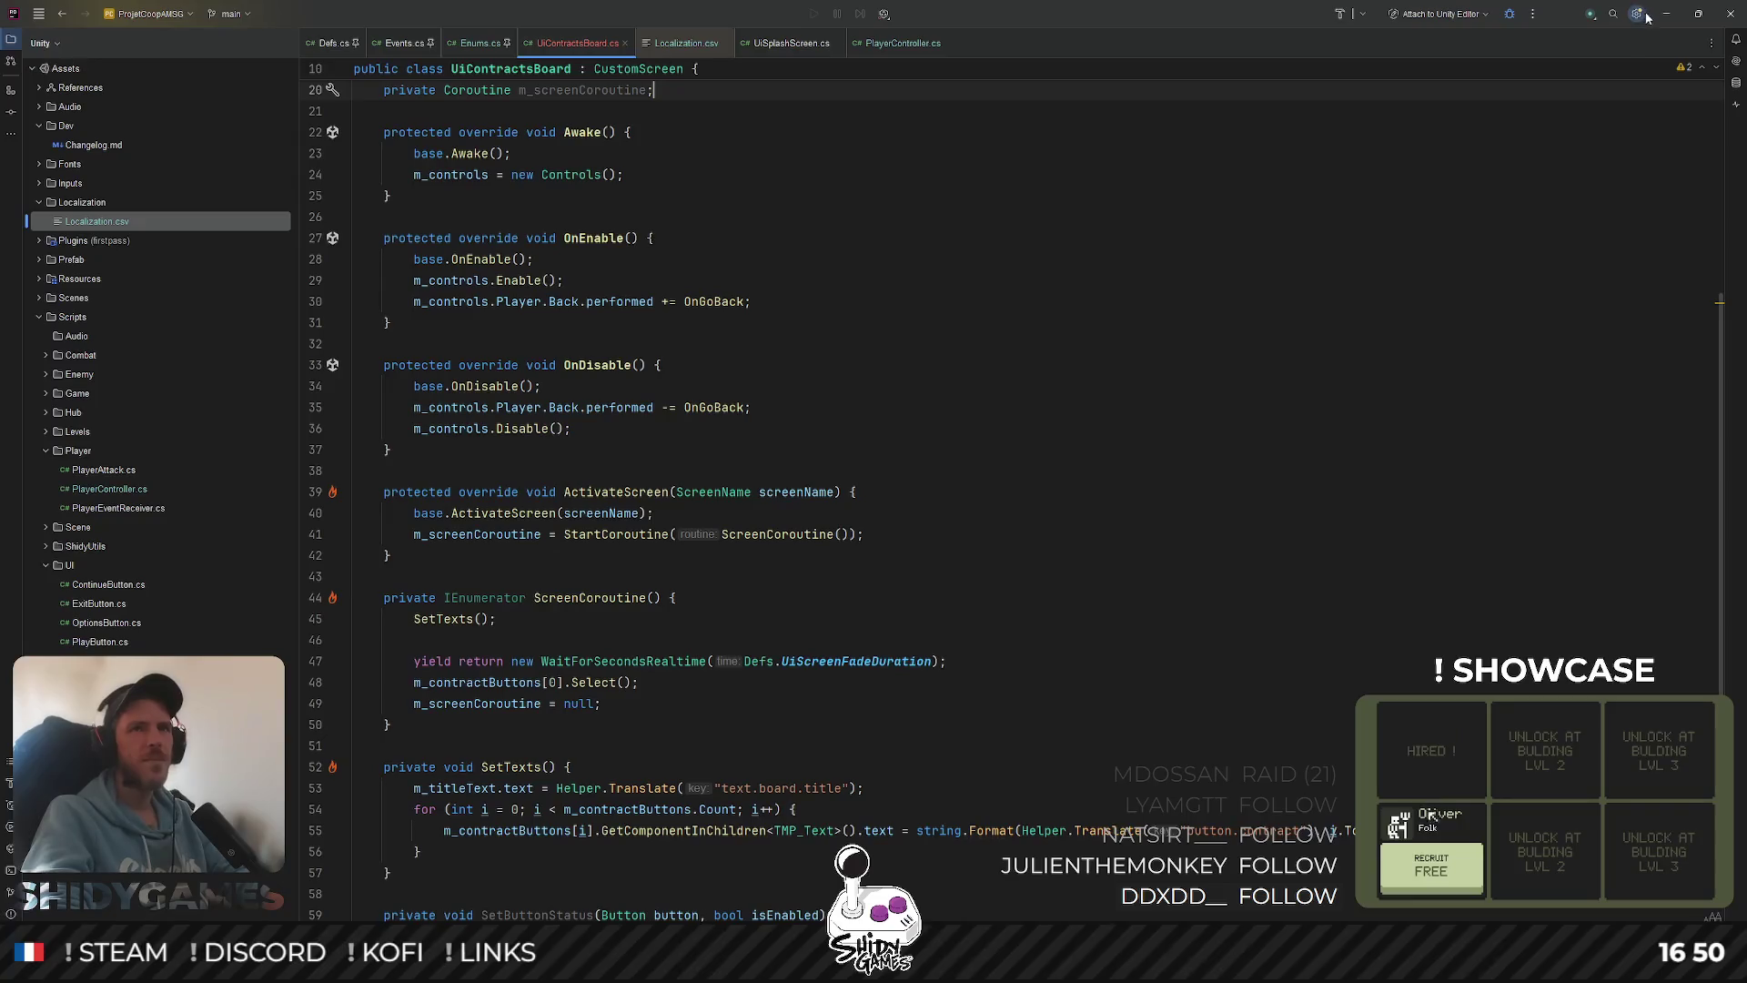
pyautogui.hotkey('alt', 'Tab')
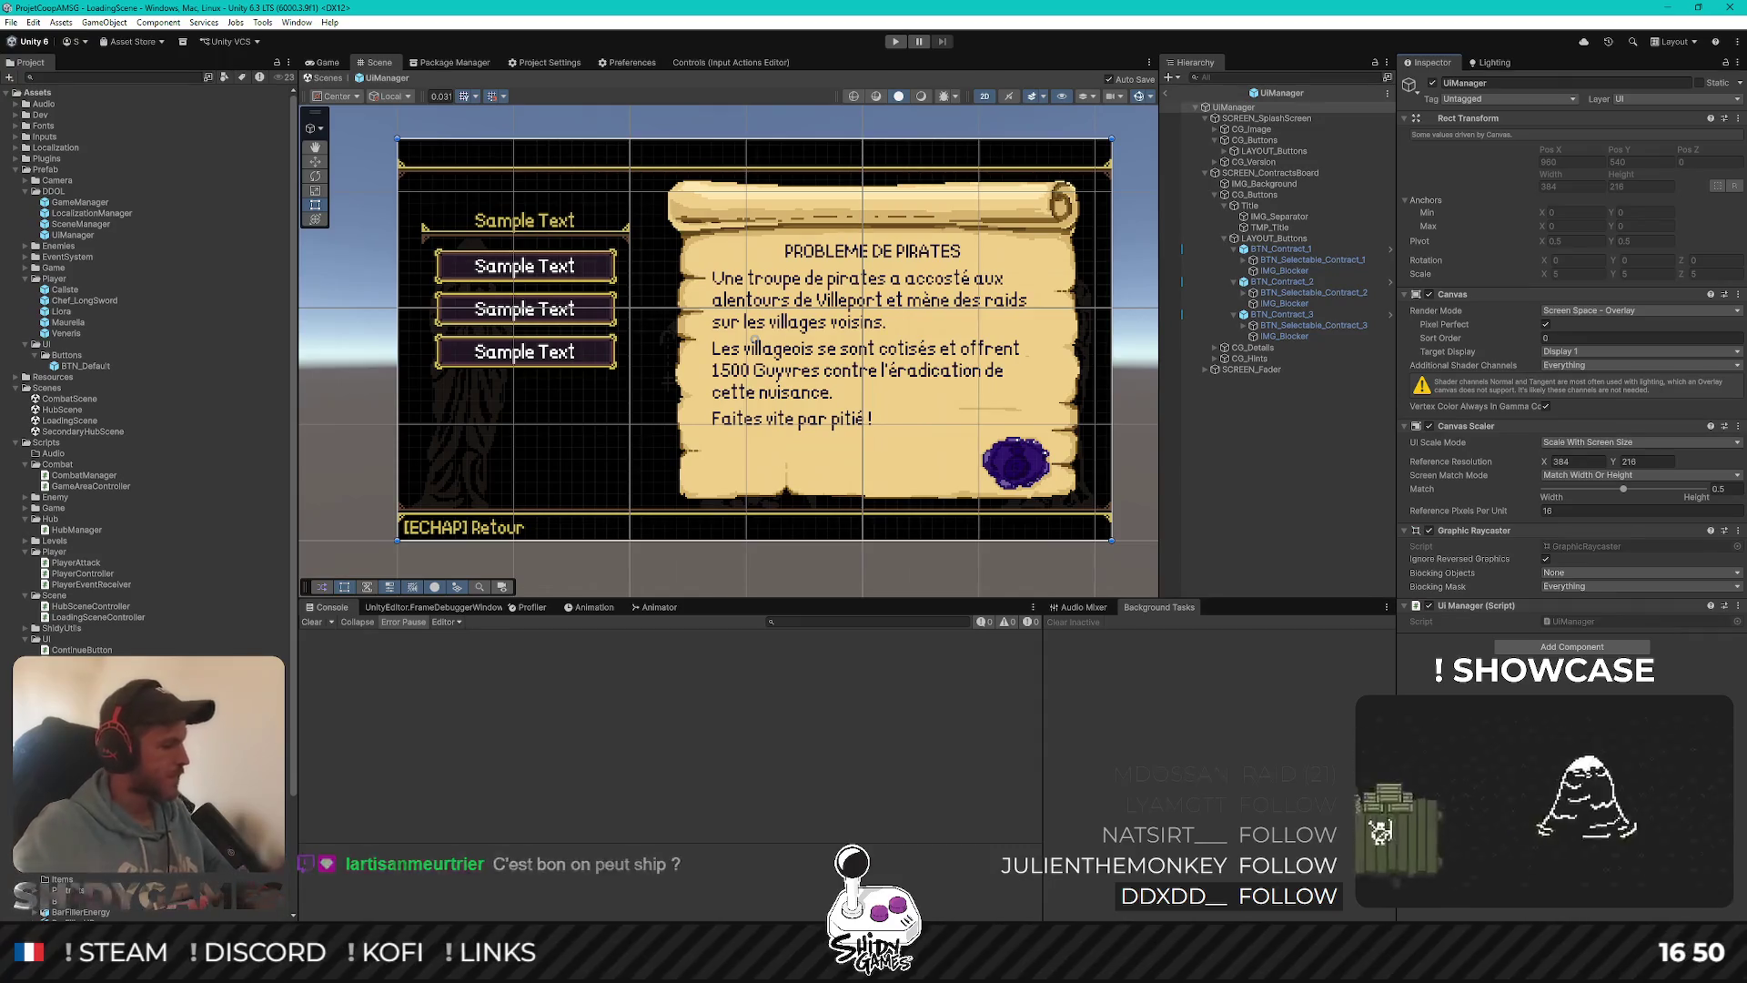
# Set SCREEN_ContractsBoard's Screen Name to Contracts Board Screen
pyautogui.click(1267, 173)
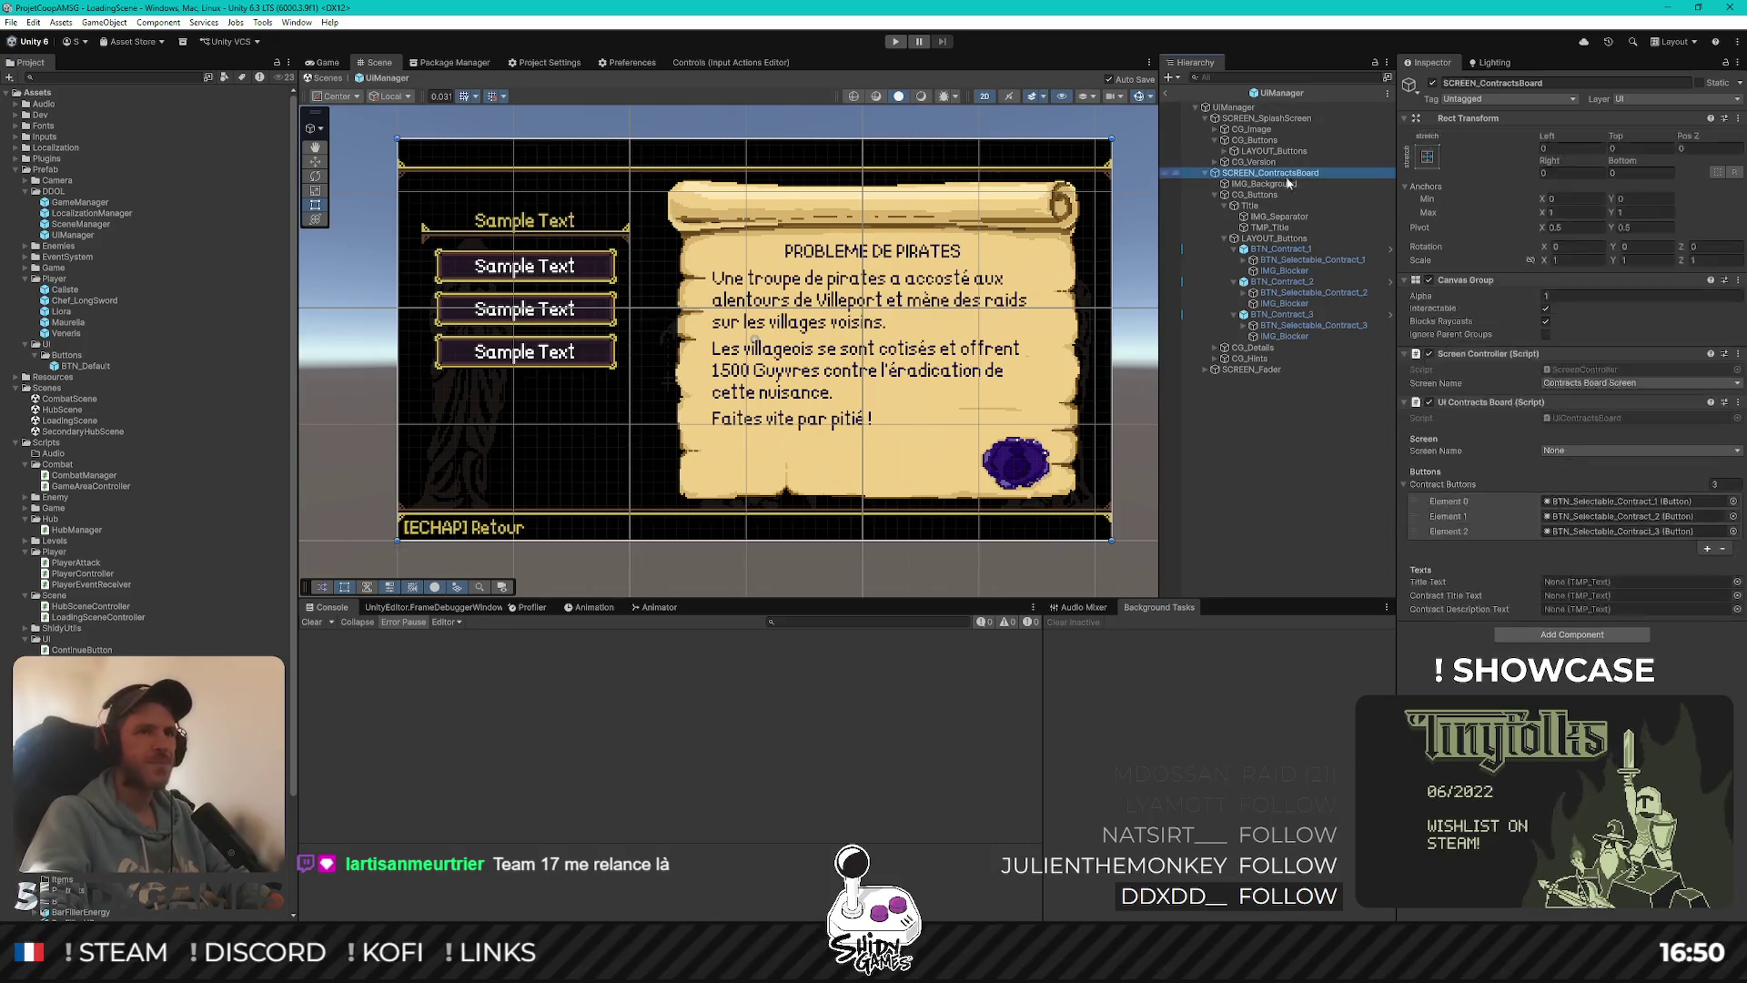
pyautogui.click(1620, 449)
pyautogui.click(1576, 508)
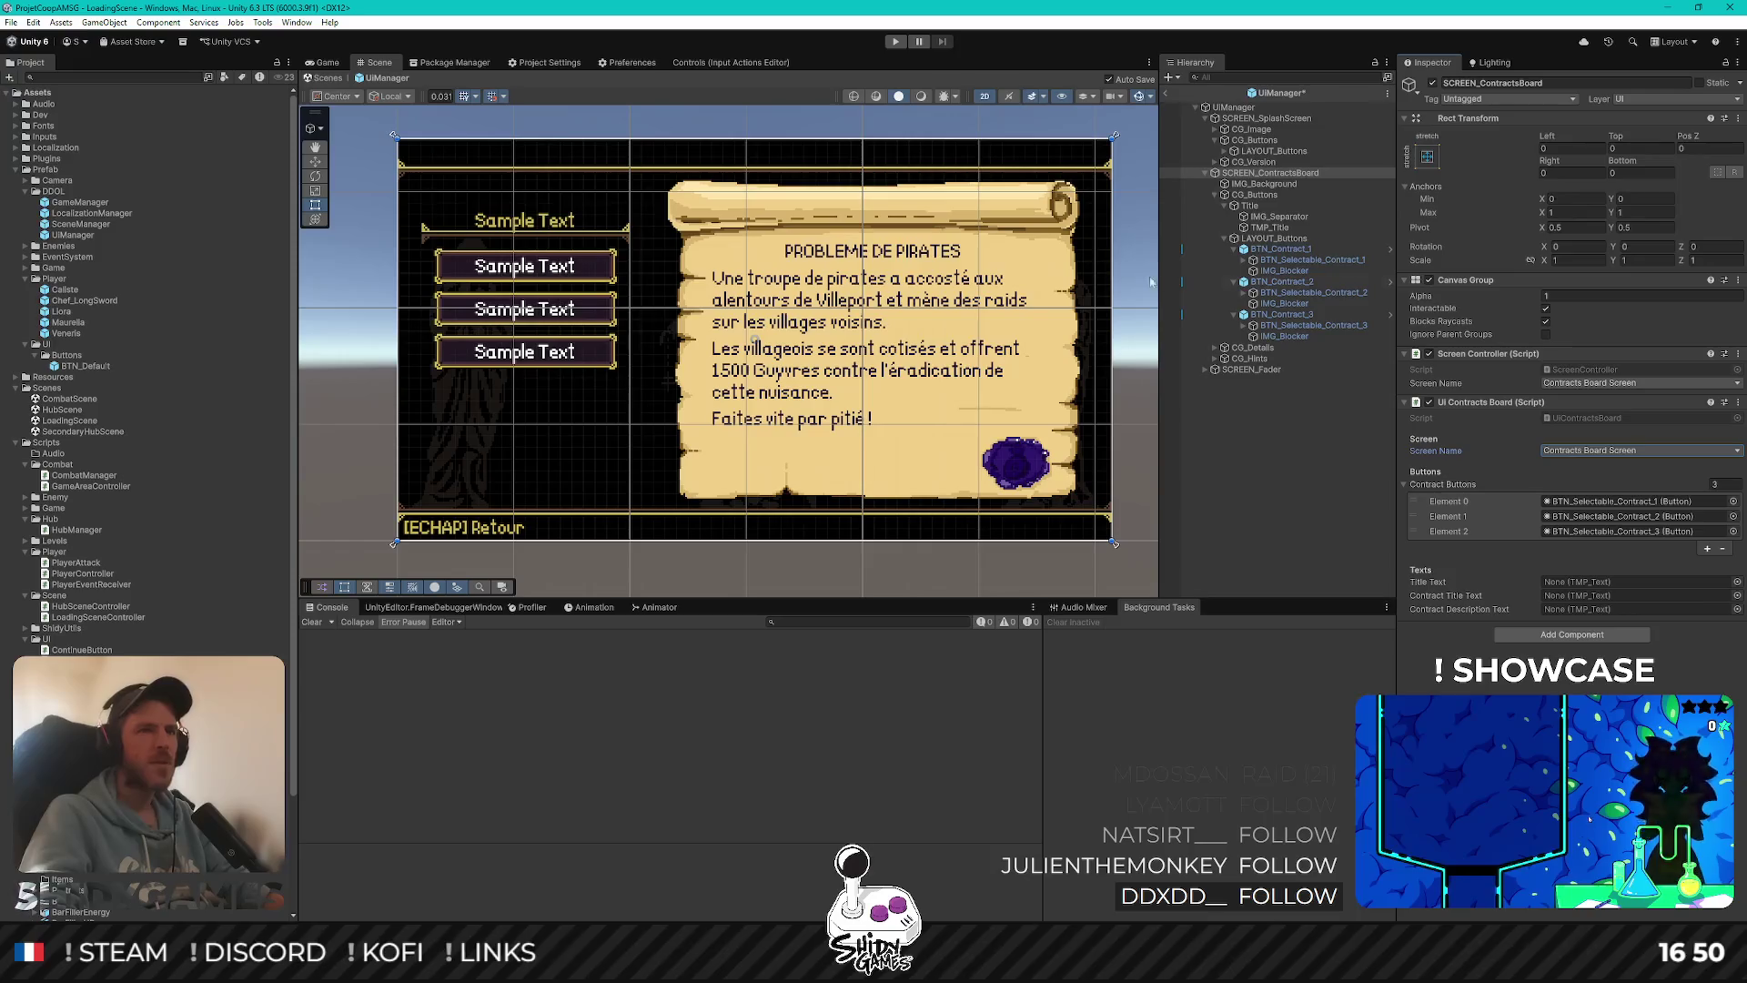
# Assign TMP_Title and TMP_ContractTitle to the board's title and contract title text fields
pyautogui.moveTo(1271, 233); pyautogui.dragTo(1583, 590)
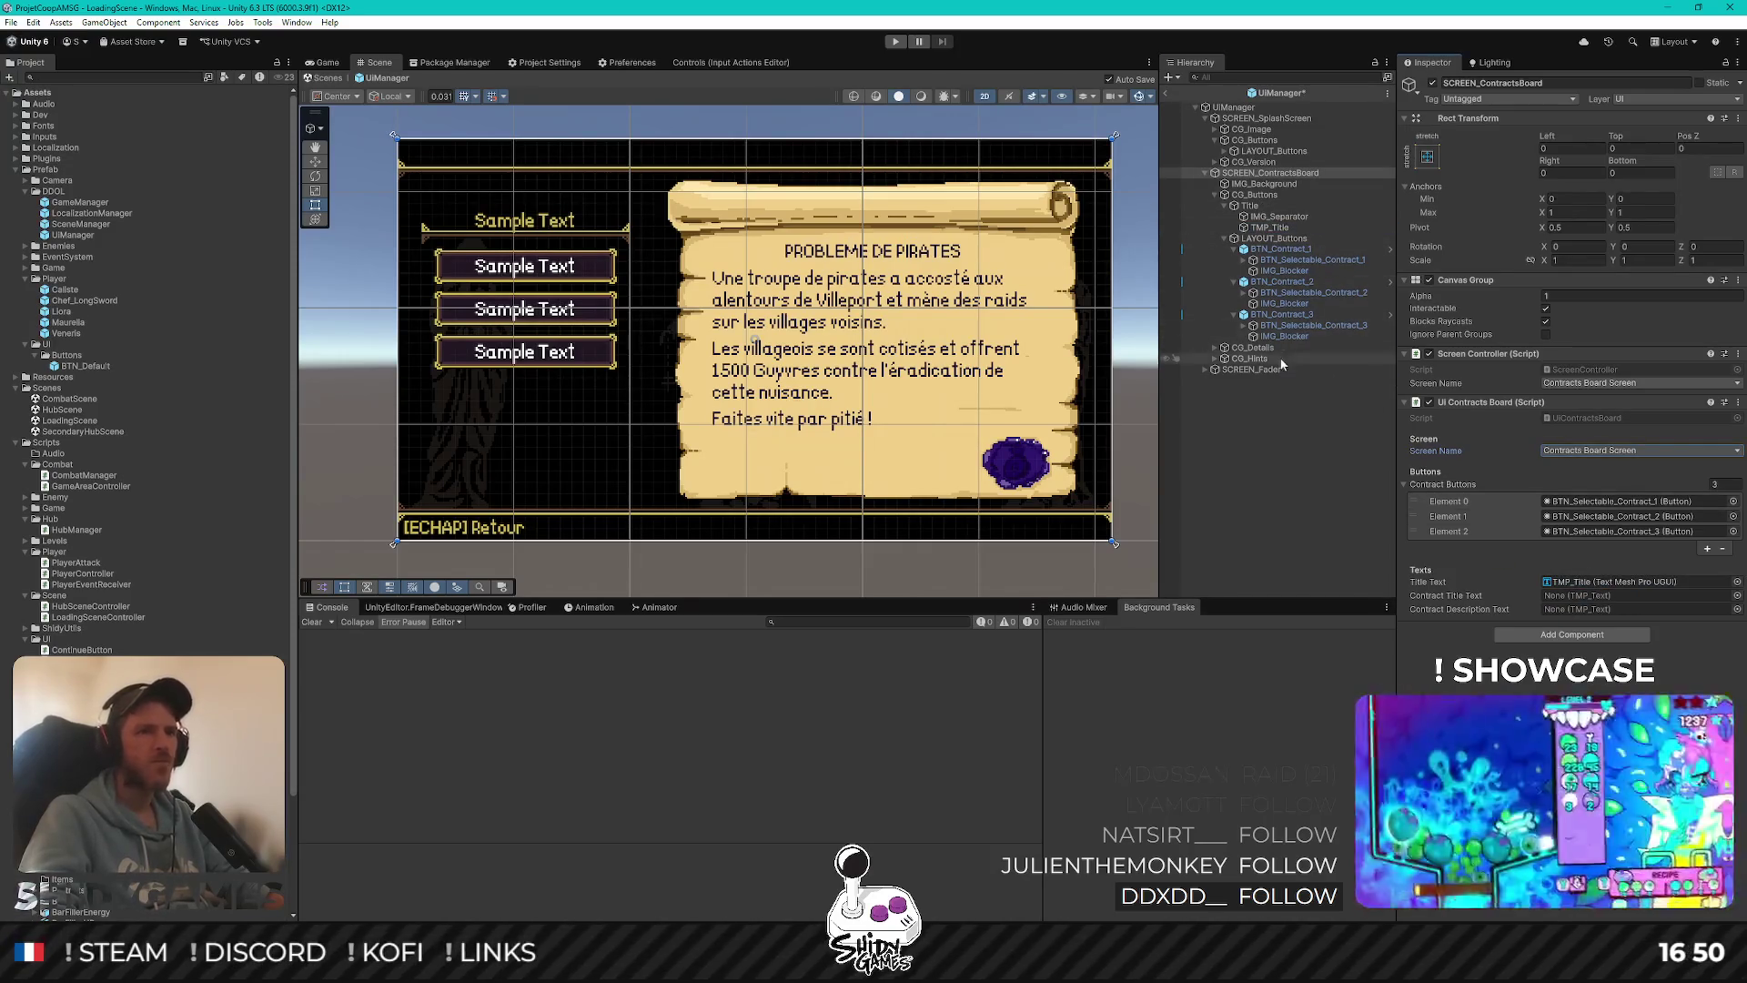
pyautogui.click(1214, 348)
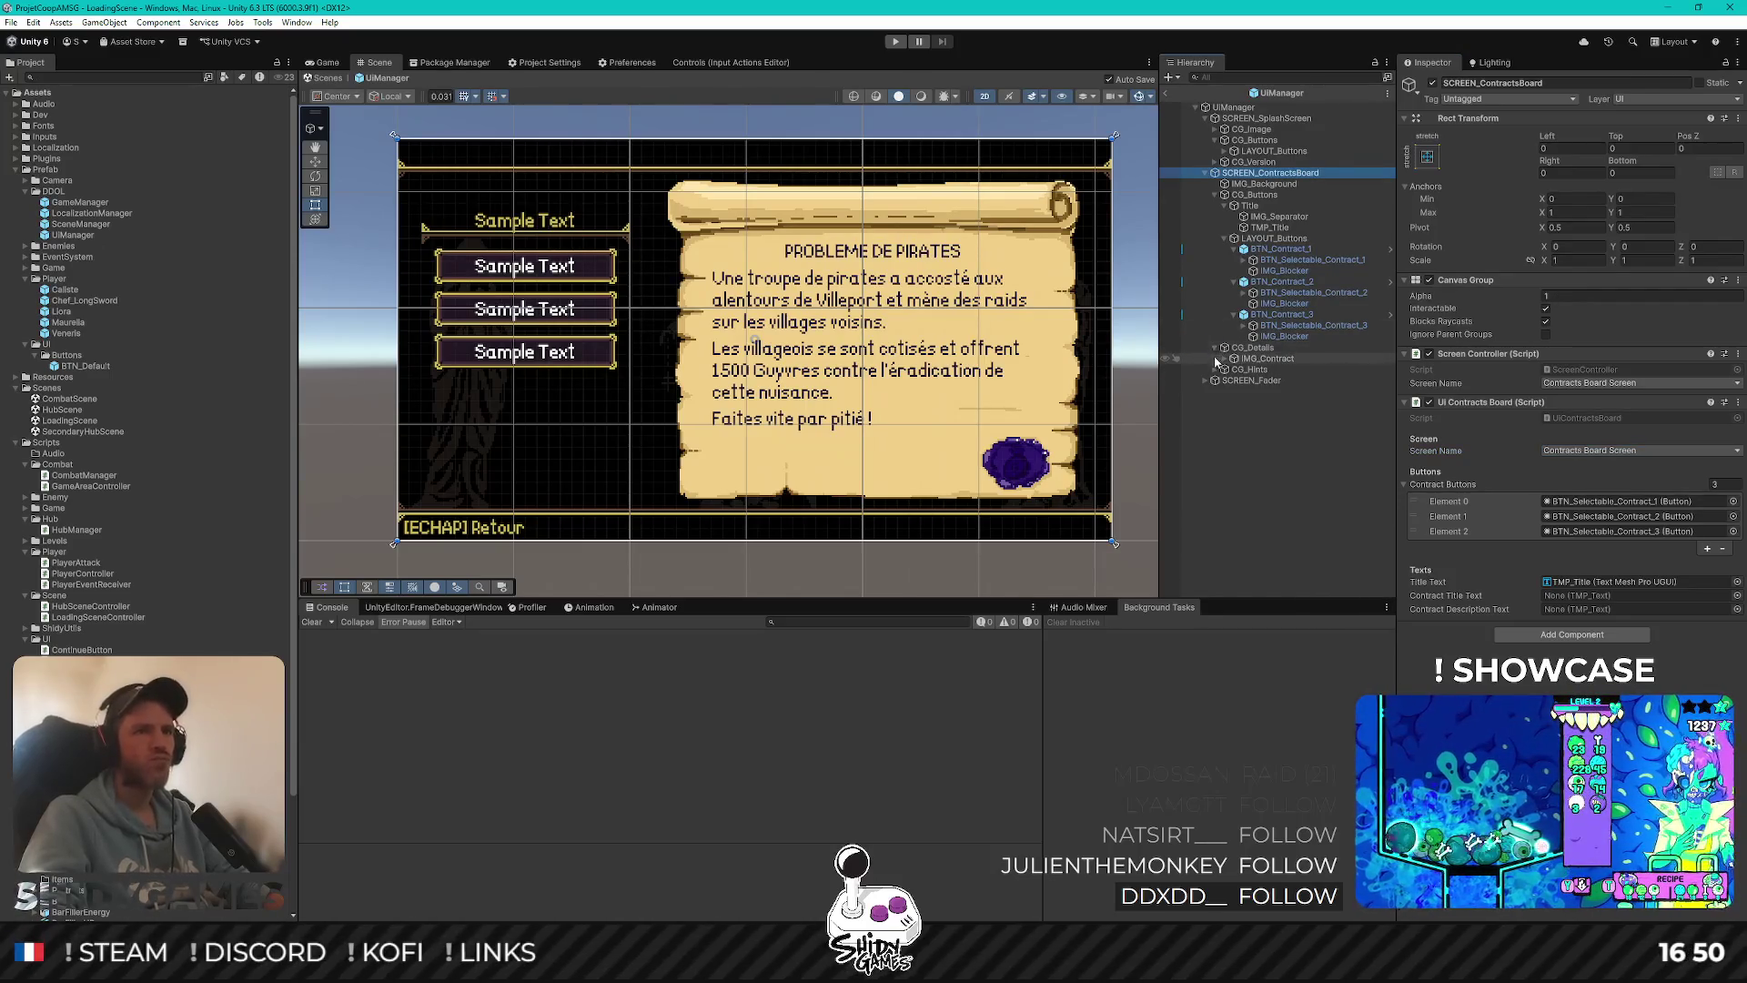
pyautogui.click(1228, 358)
pyautogui.moveTo(1293, 369)
pyautogui.mouseDown()
pyautogui.moveTo(1547, 451)
pyautogui.moveTo(1588, 595)
pyautogui.moveTo(1456, 510)
pyautogui.moveTo(1593, 609)
pyautogui.mouseUp()
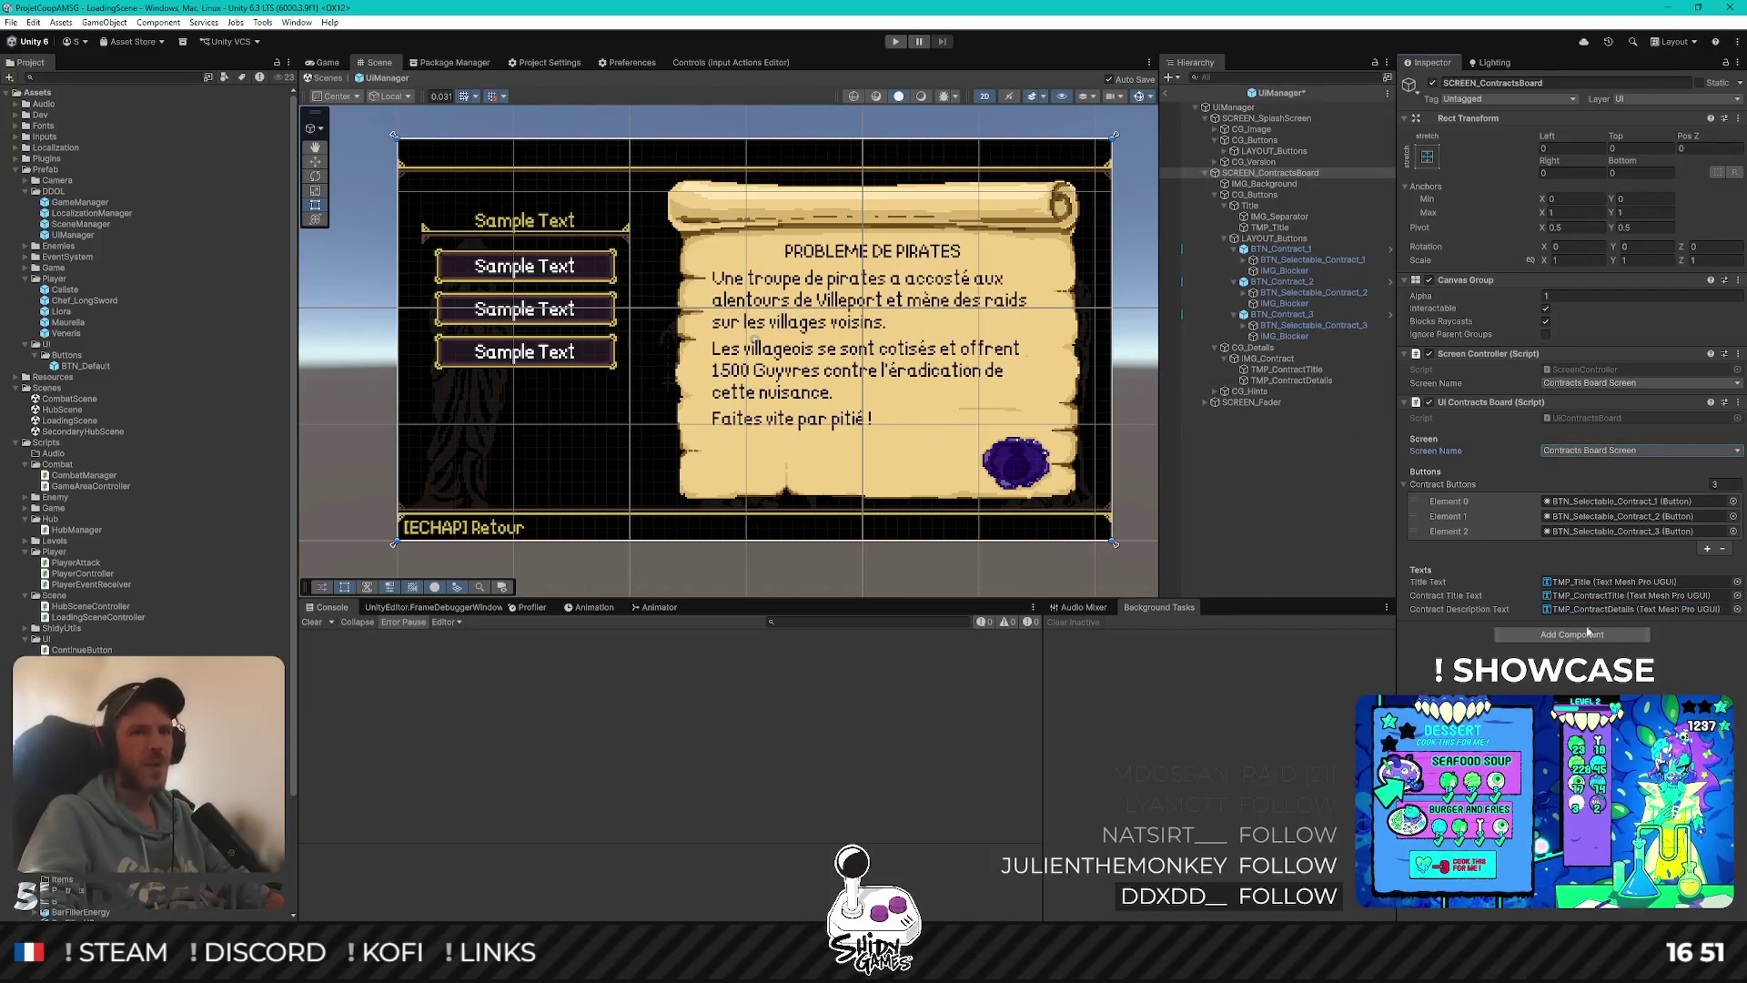
pyautogui.click(1330, 473)
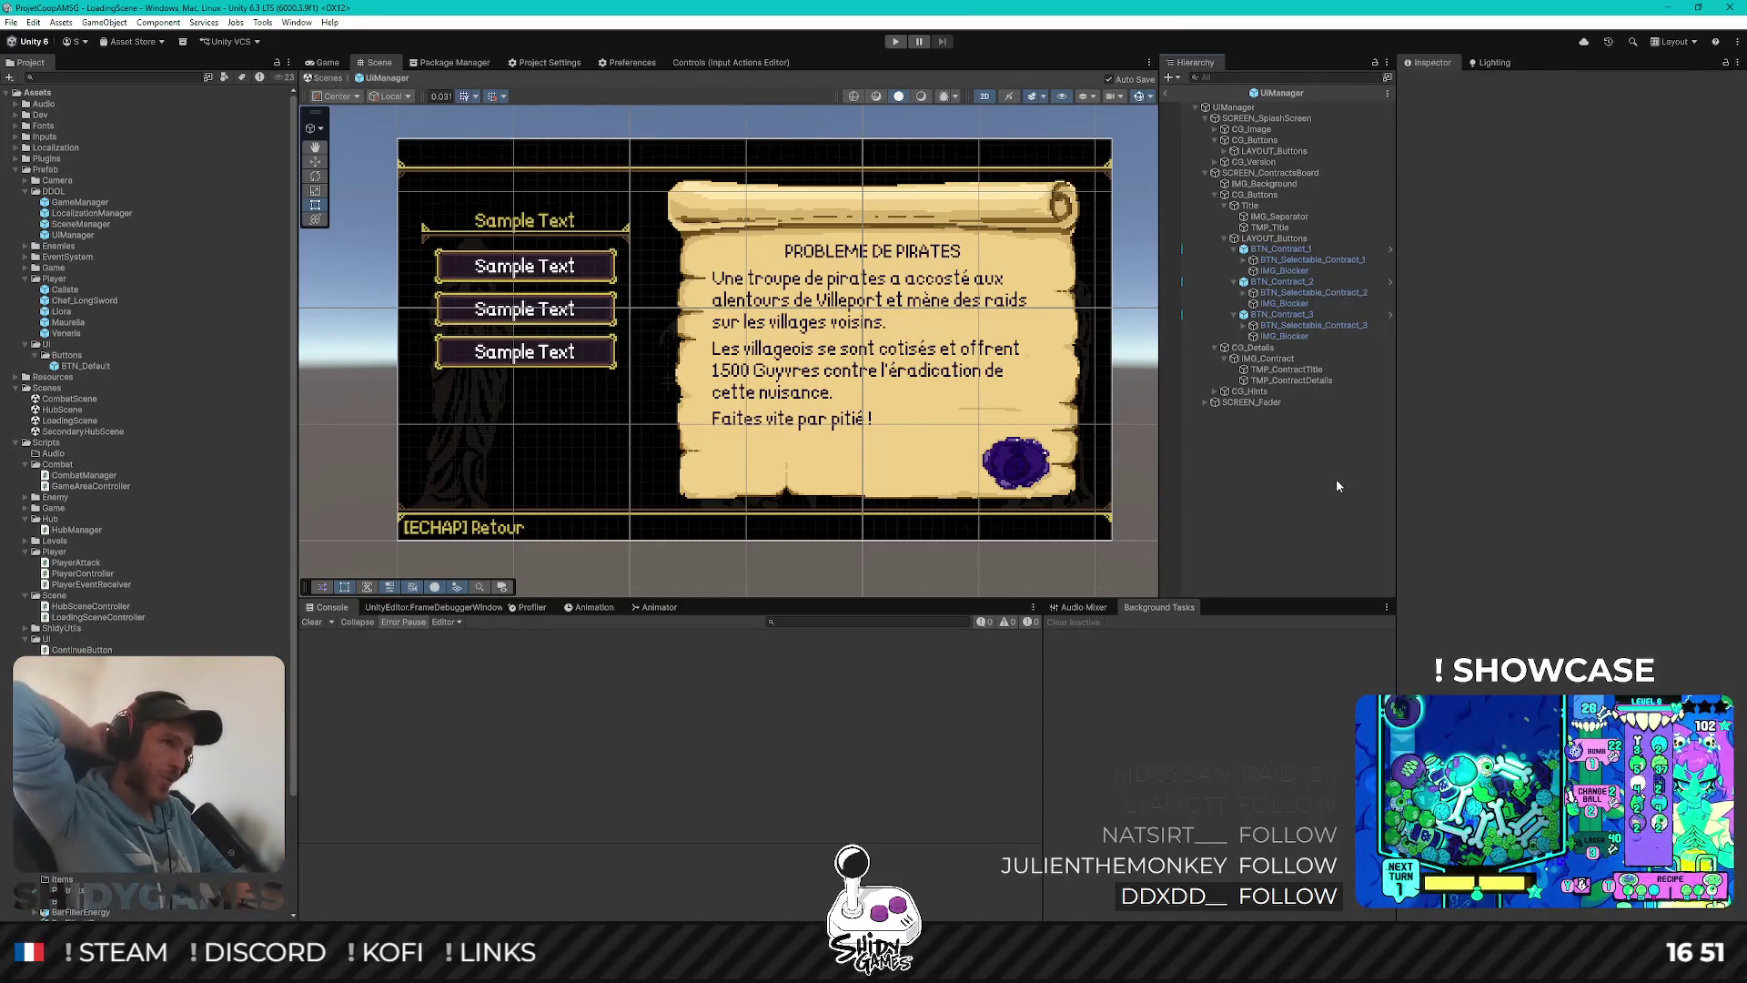
pyautogui.hotkey('alt', 'Tab')
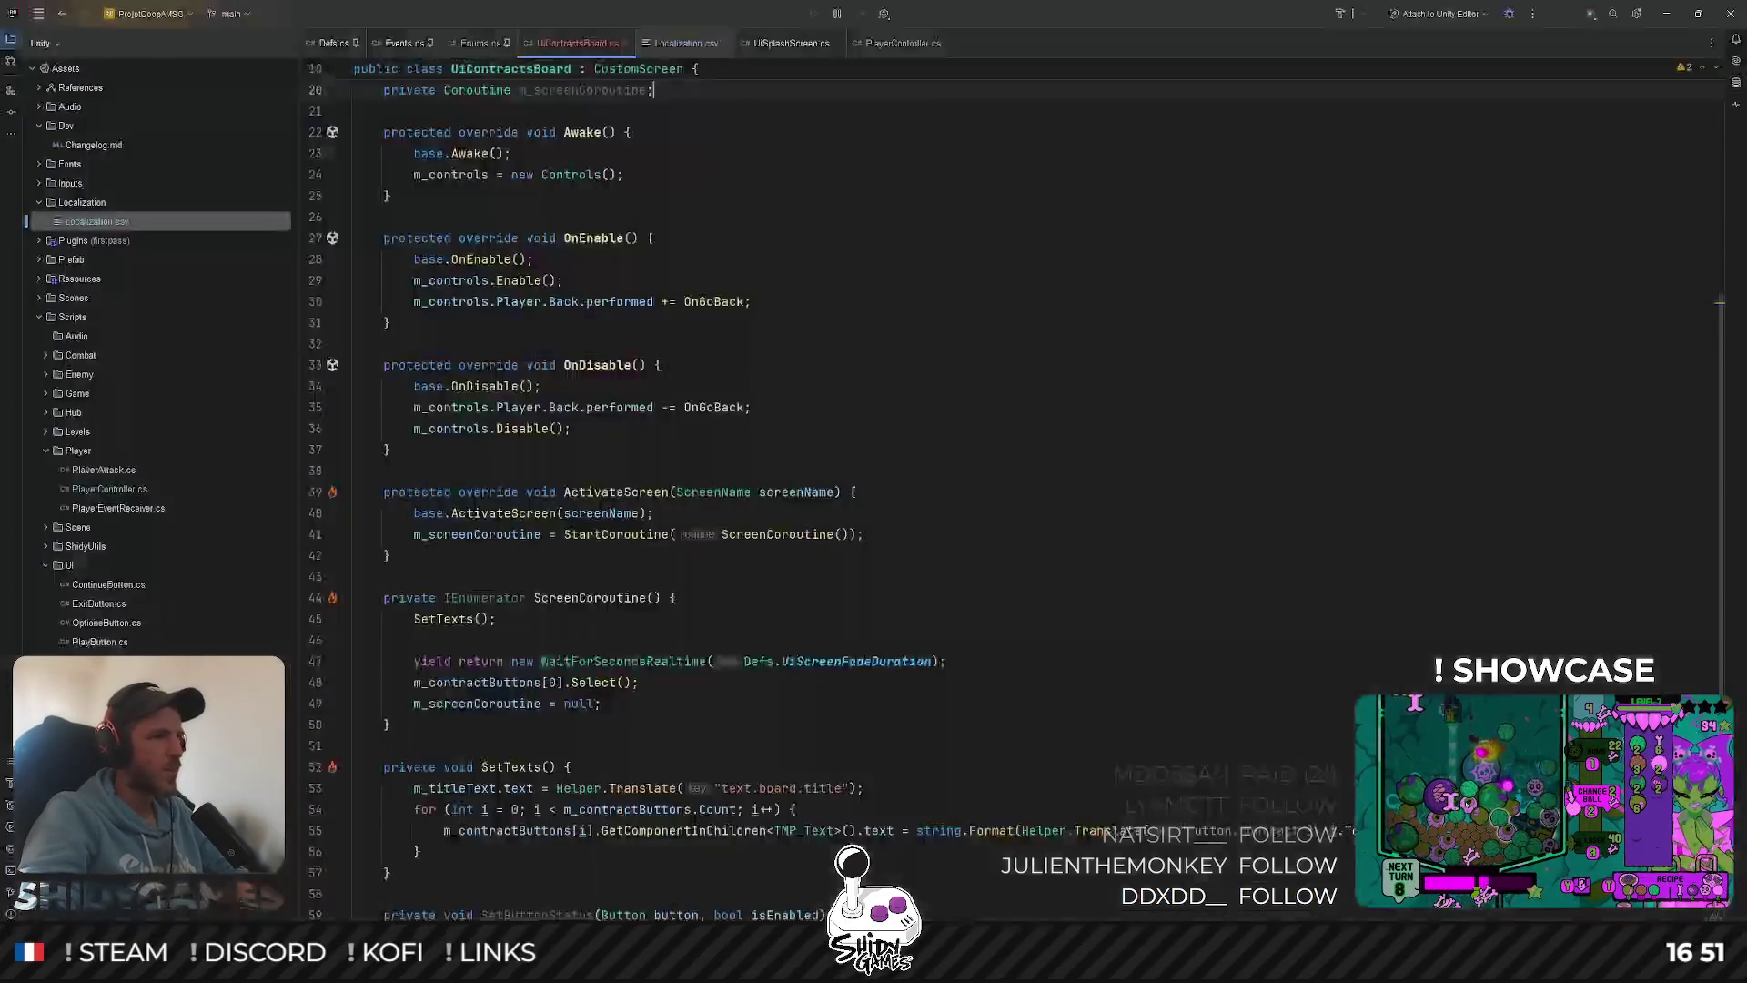
pyautogui.click(928, 428)
pyautogui.scroll(6, 924, 484)
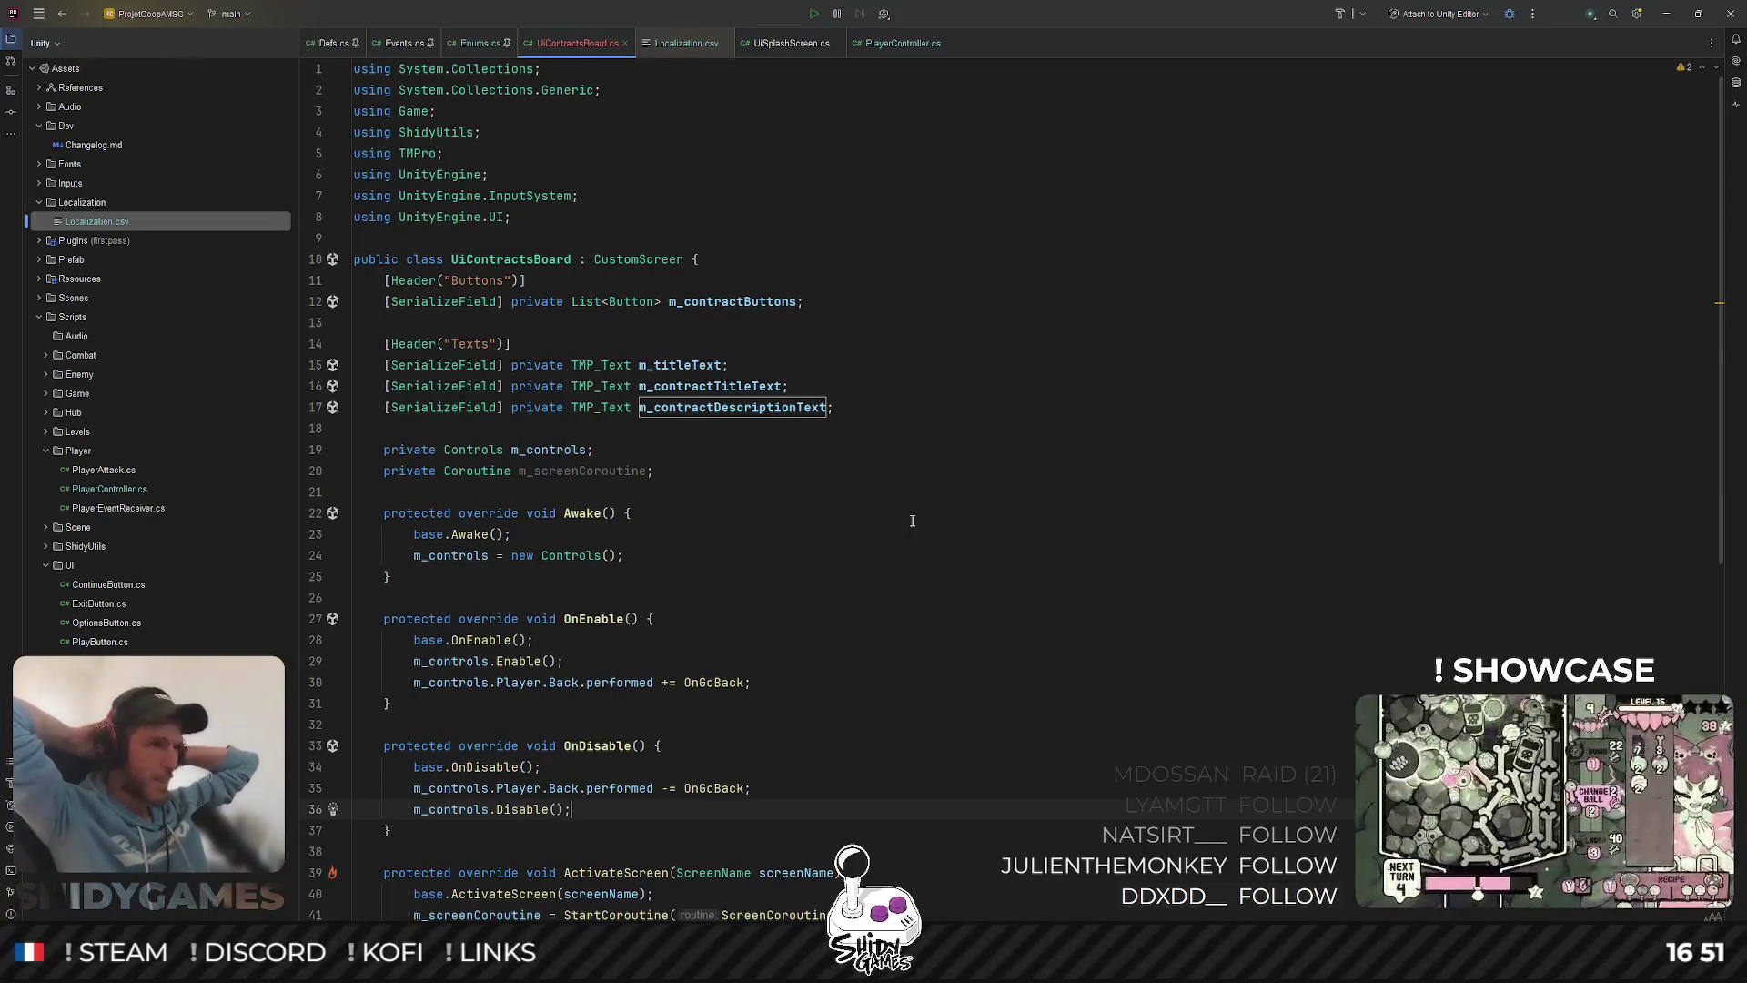
pyautogui.scroll(-10, 913, 521)
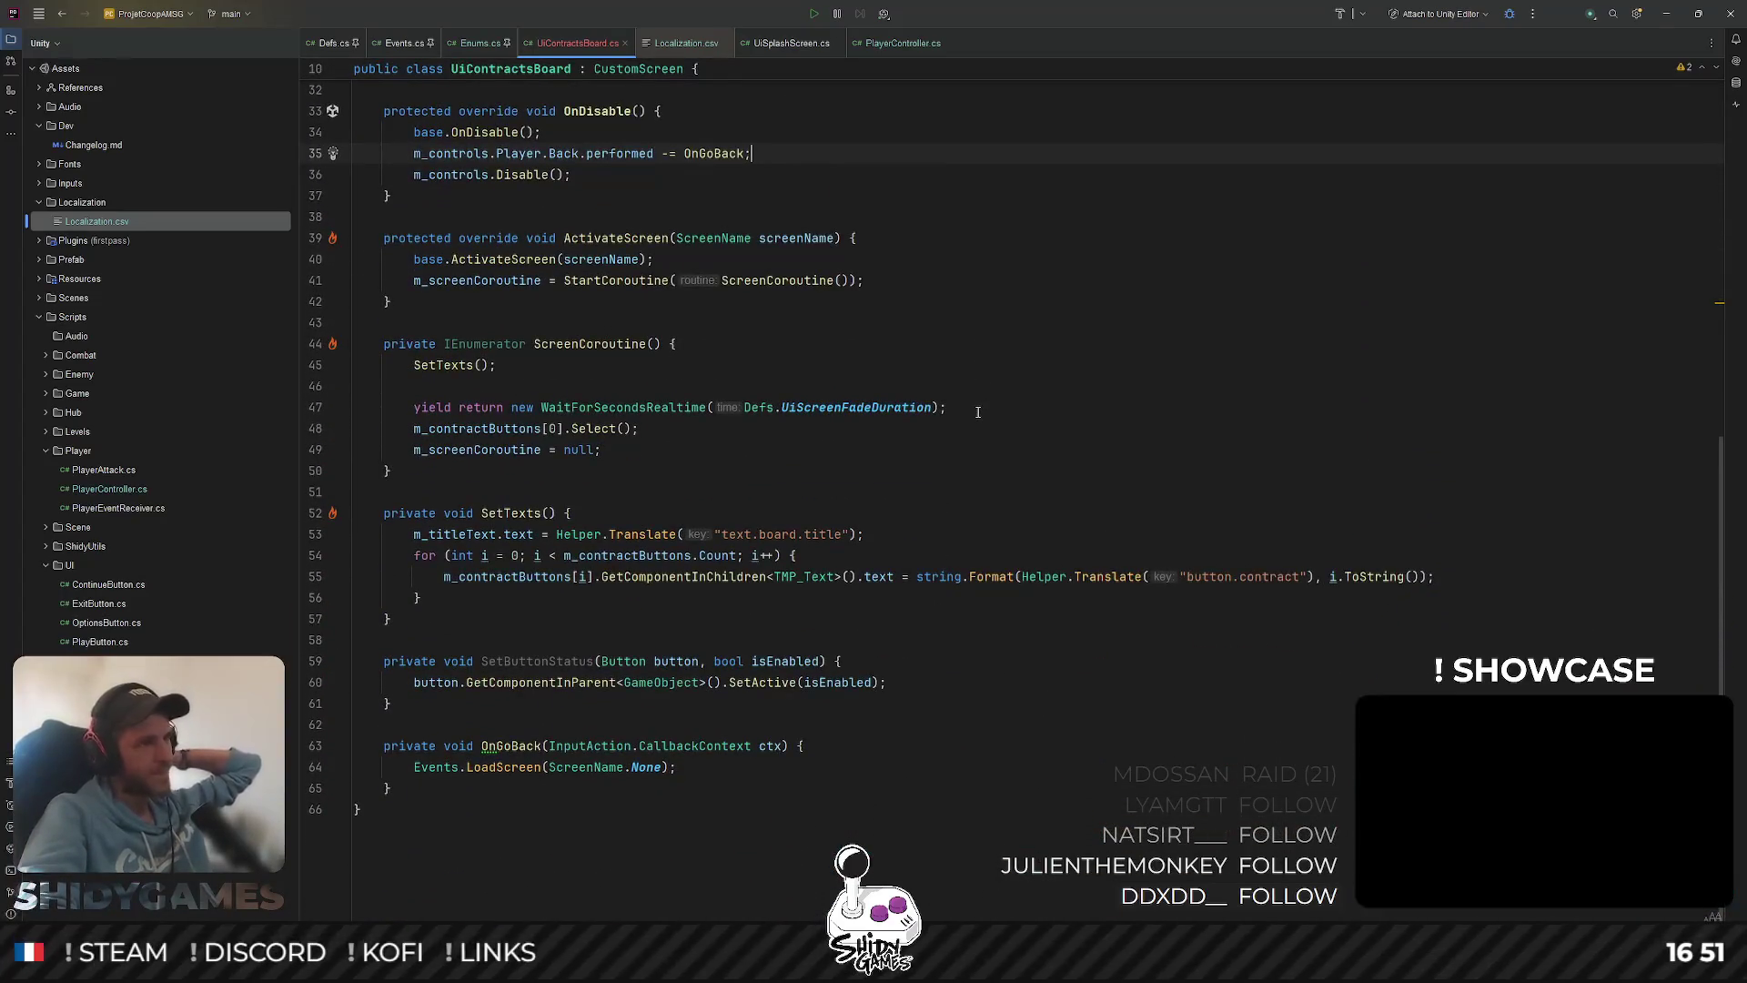
pyautogui.scroll(4, 978, 412)
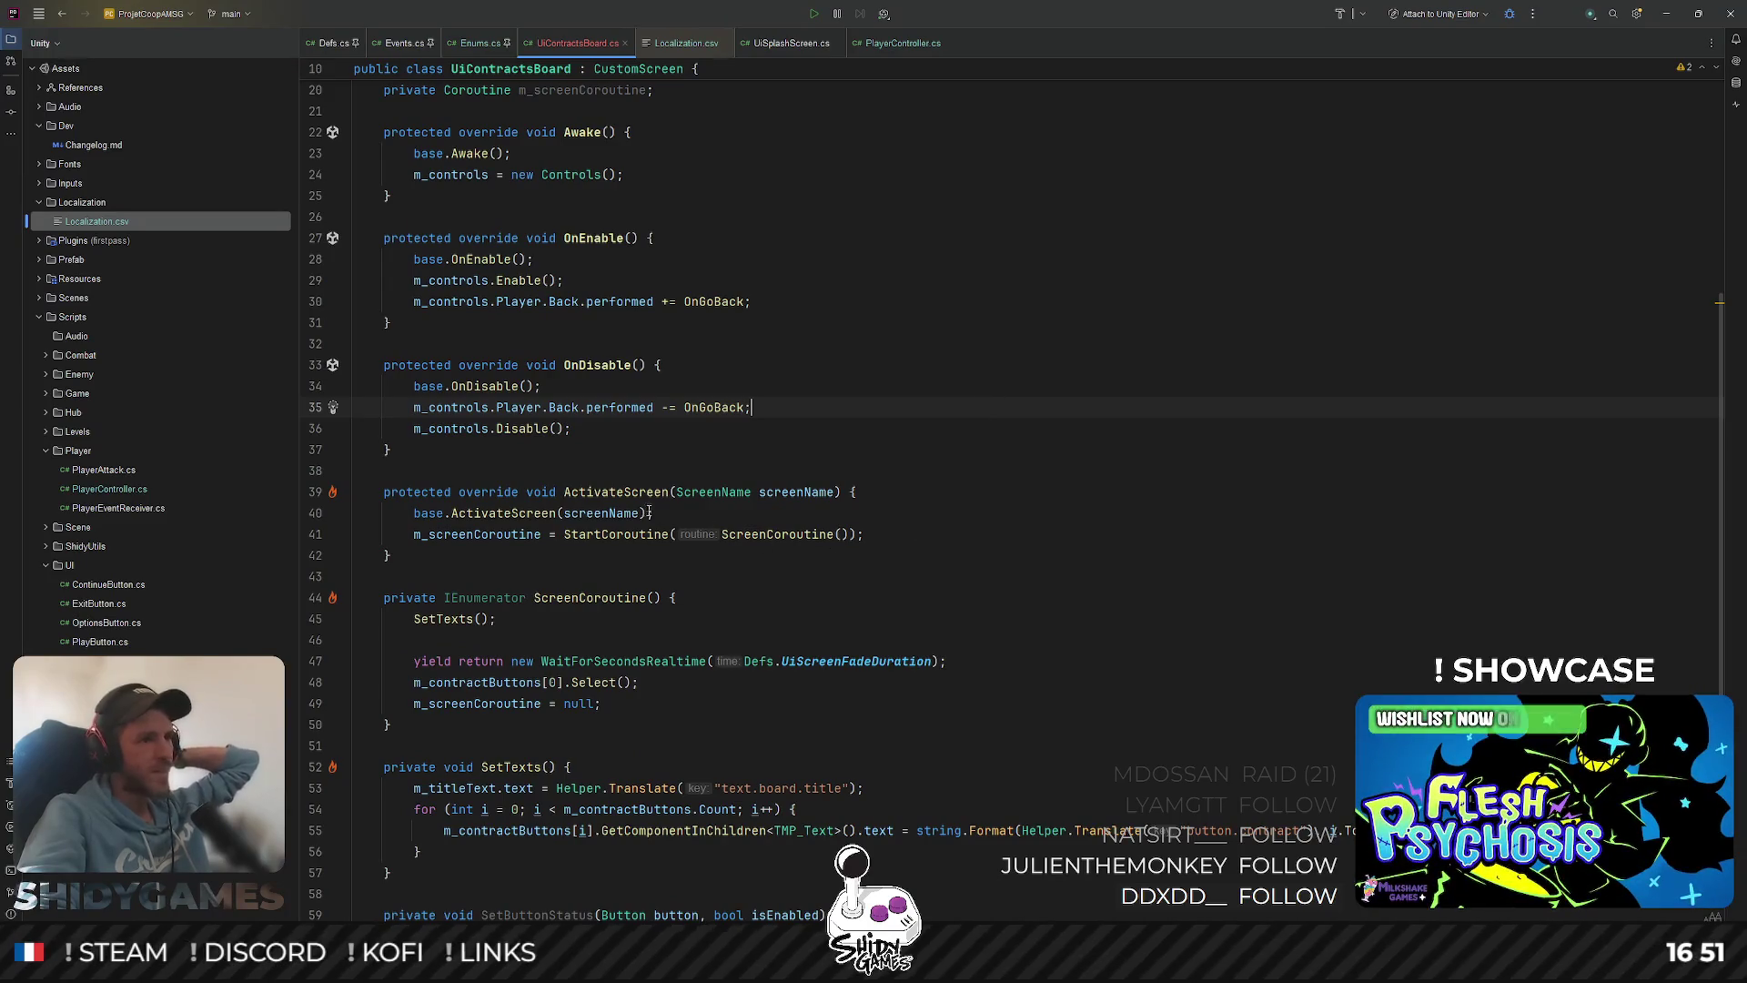
pyautogui.scroll(-3, 651, 513)
pyautogui.click(598, 491)
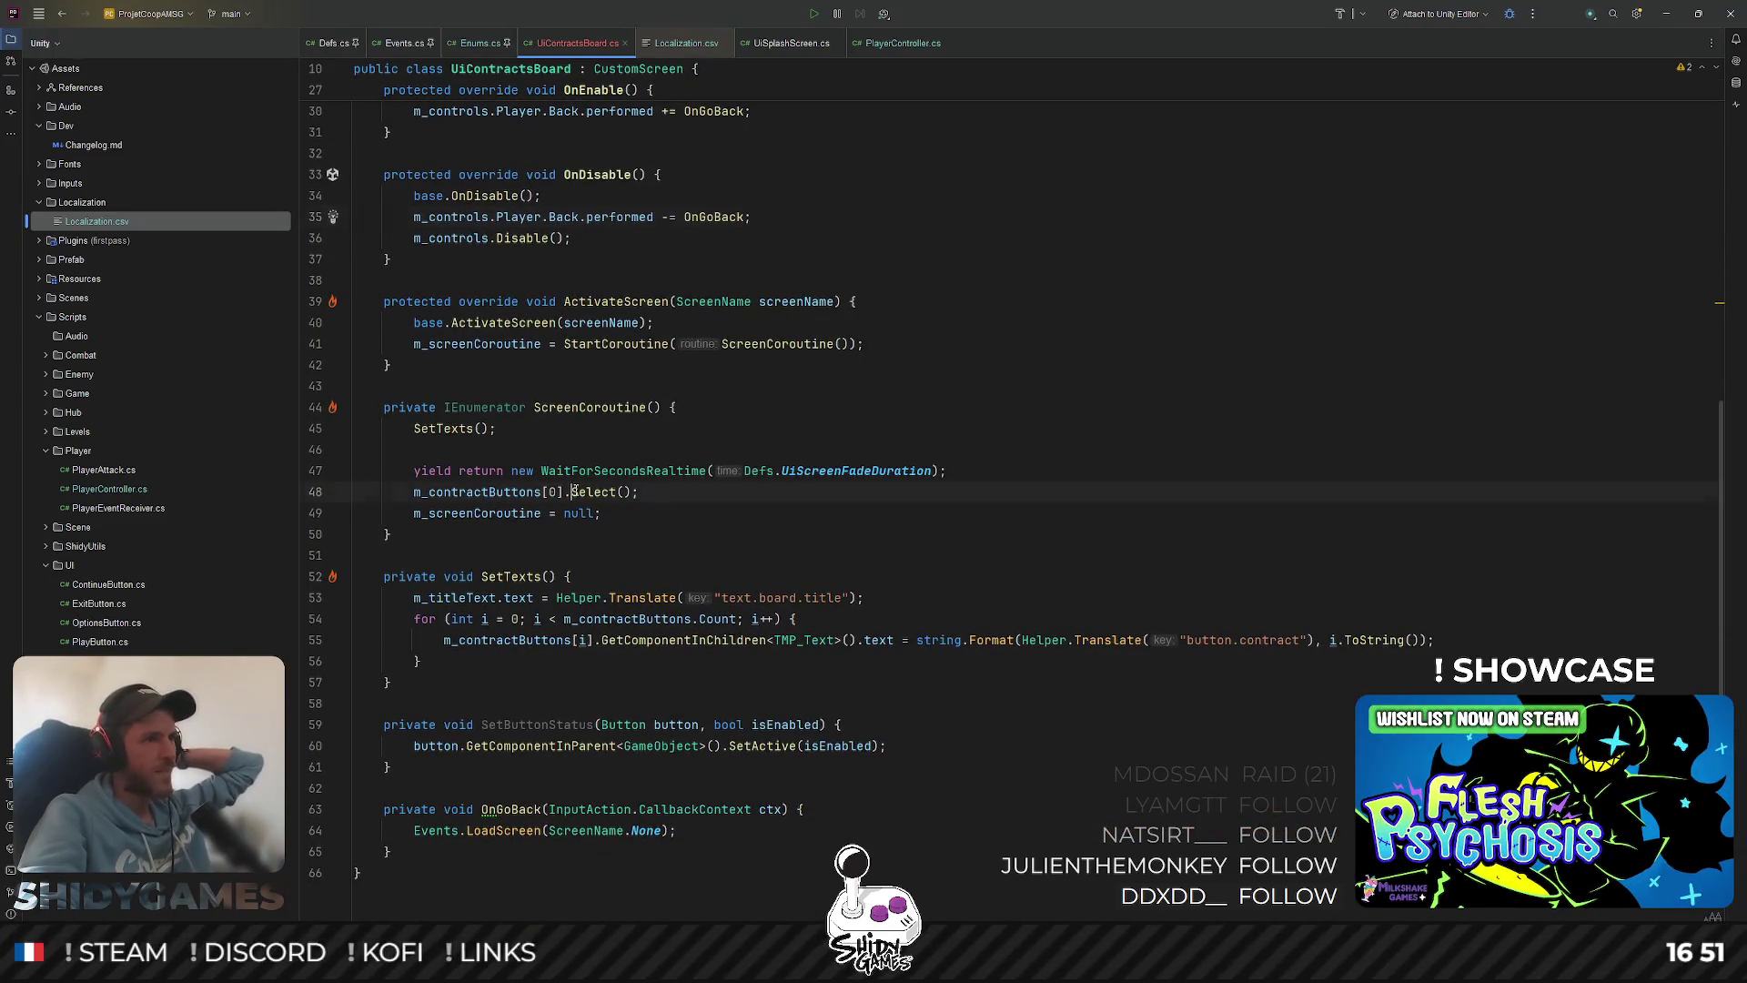
pyautogui.tripleClick(533, 492)
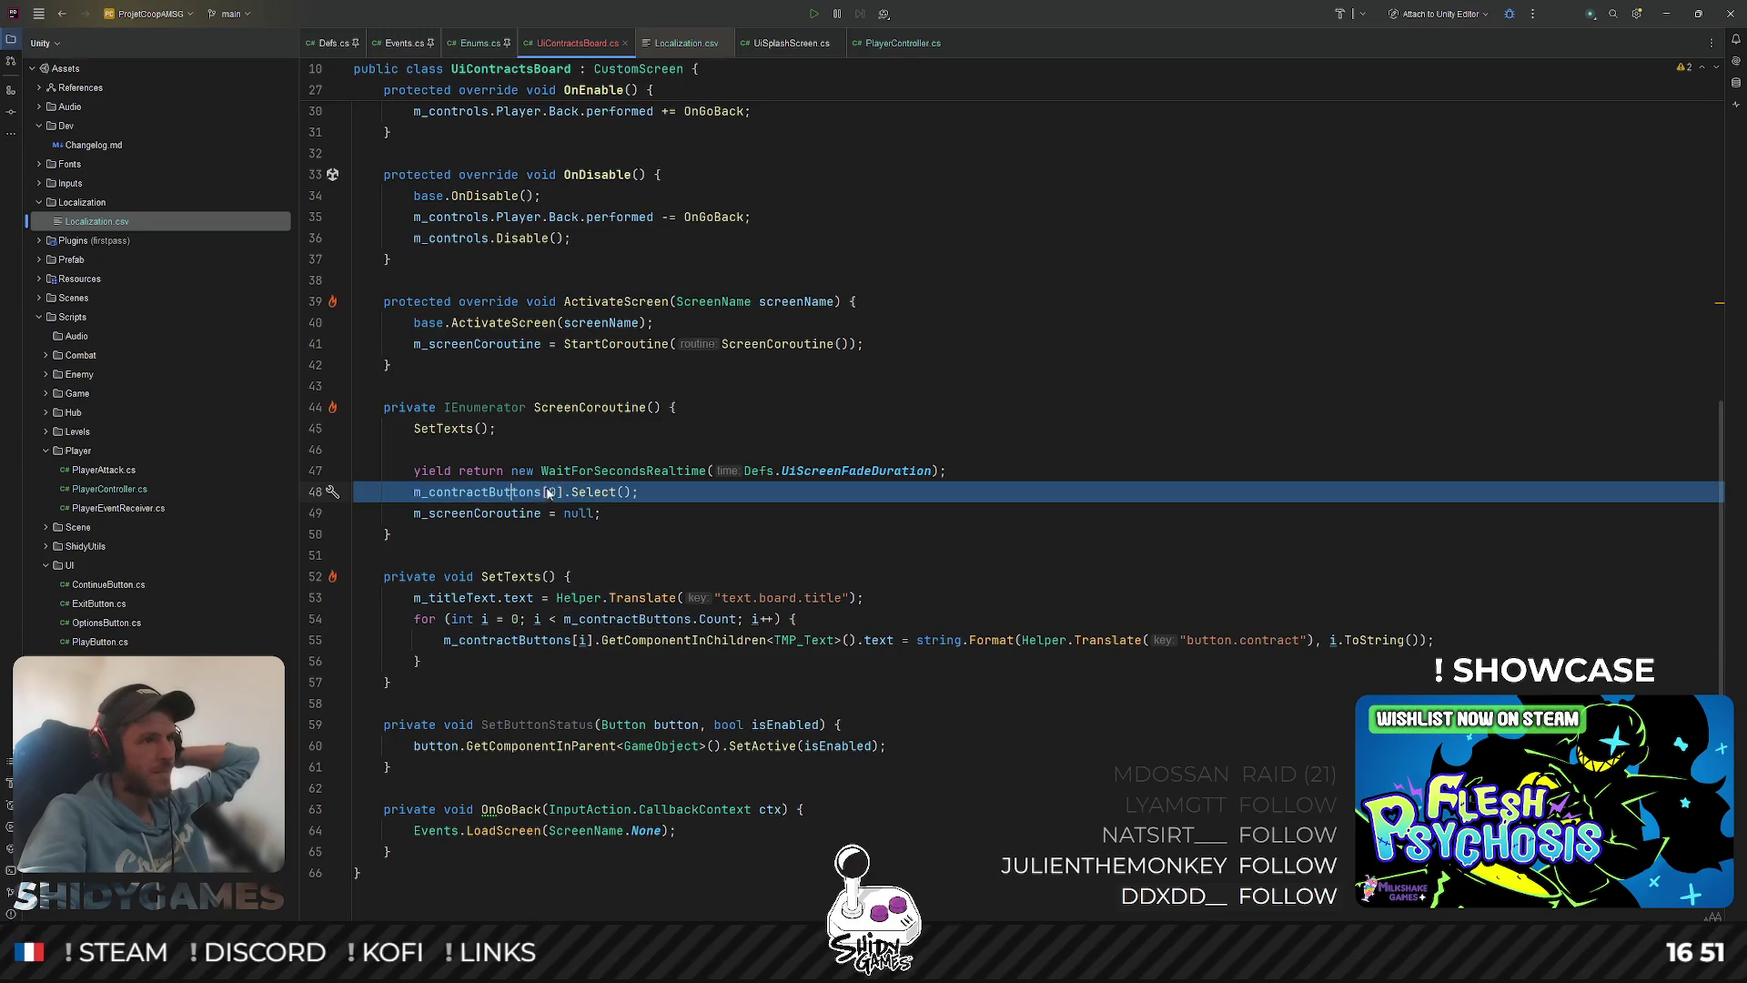
pyautogui.click(807, 521)
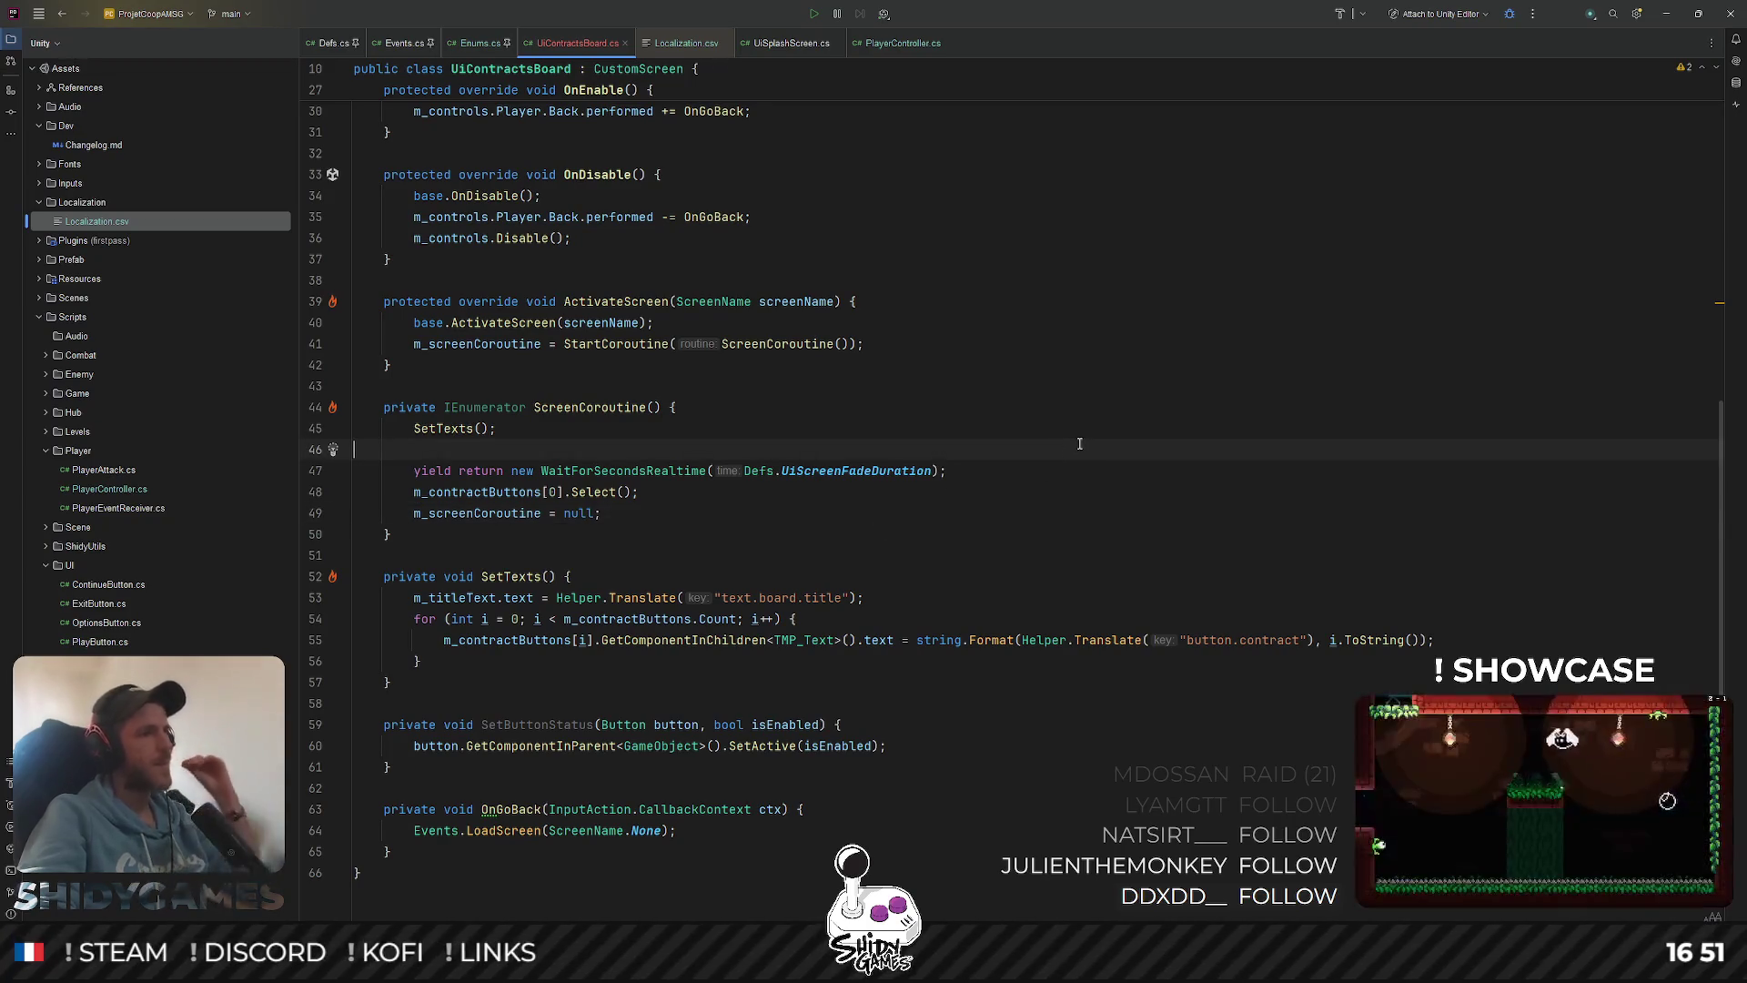
pyautogui.click(1040, 515)
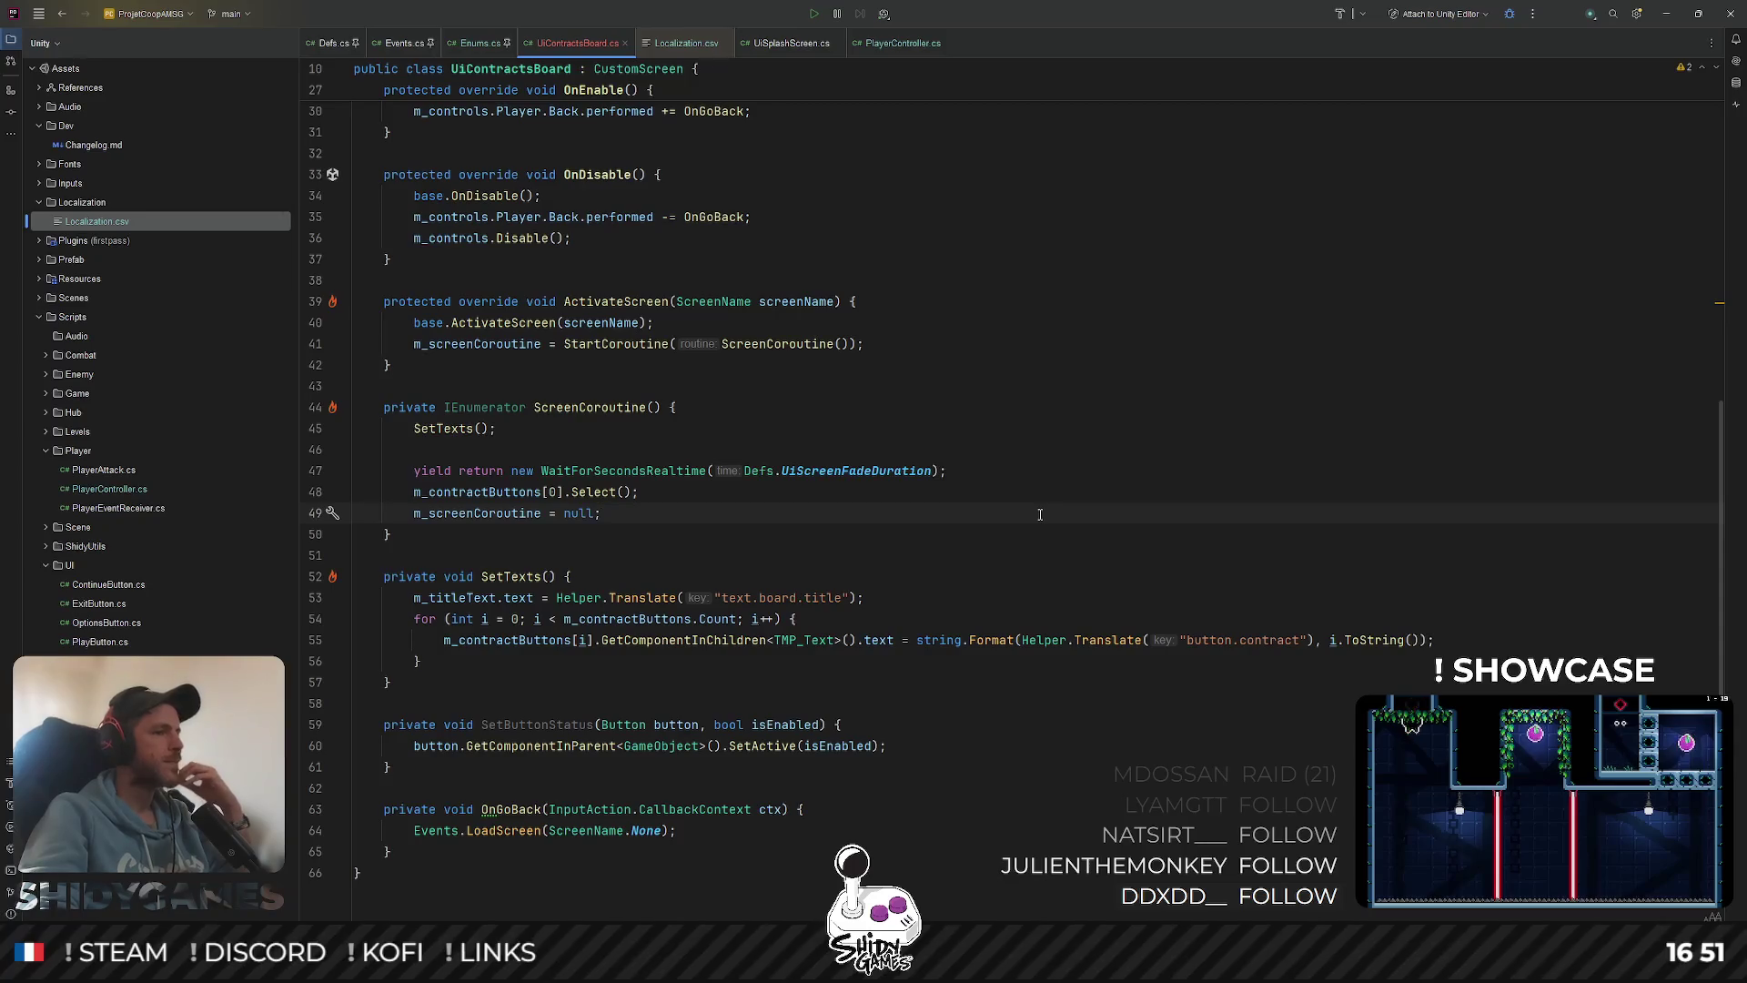
# Add EventSystem.current.SetSelectedGameObject(null); at the start of OnGoBack
pyautogui.scroll(-1, 849, 742)
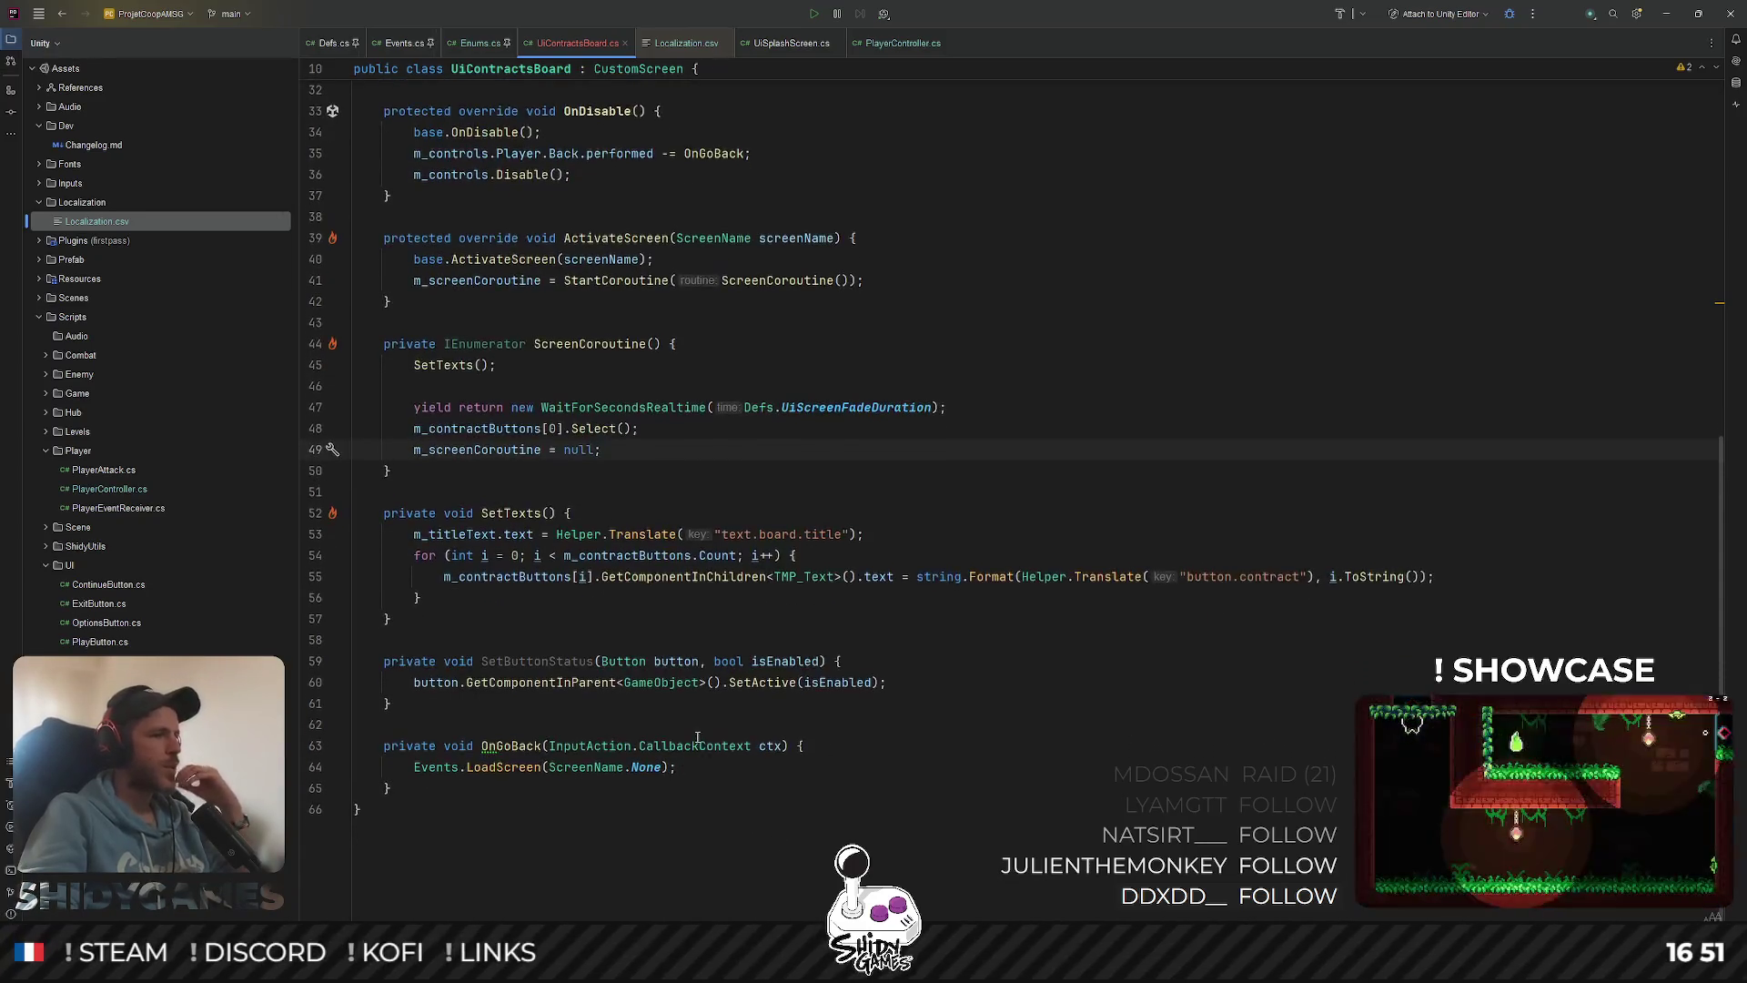
pyautogui.click(849, 742)
pyautogui.press('Return')
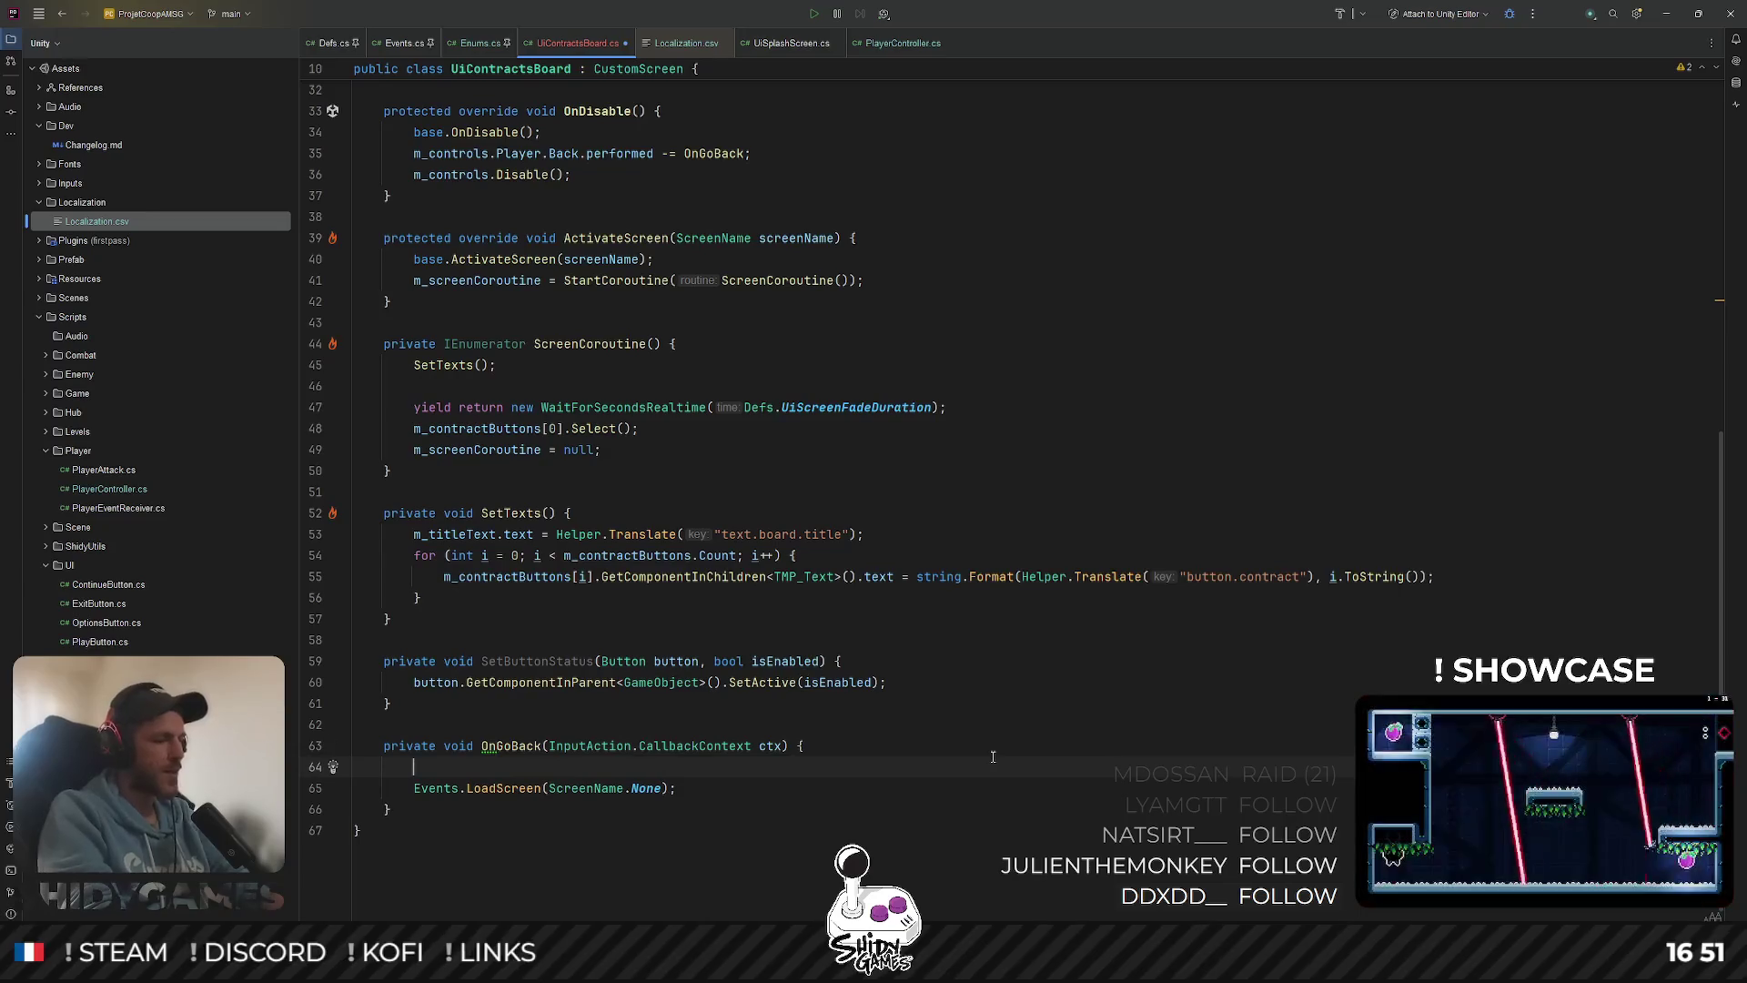
pyautogui.write('EventSus')
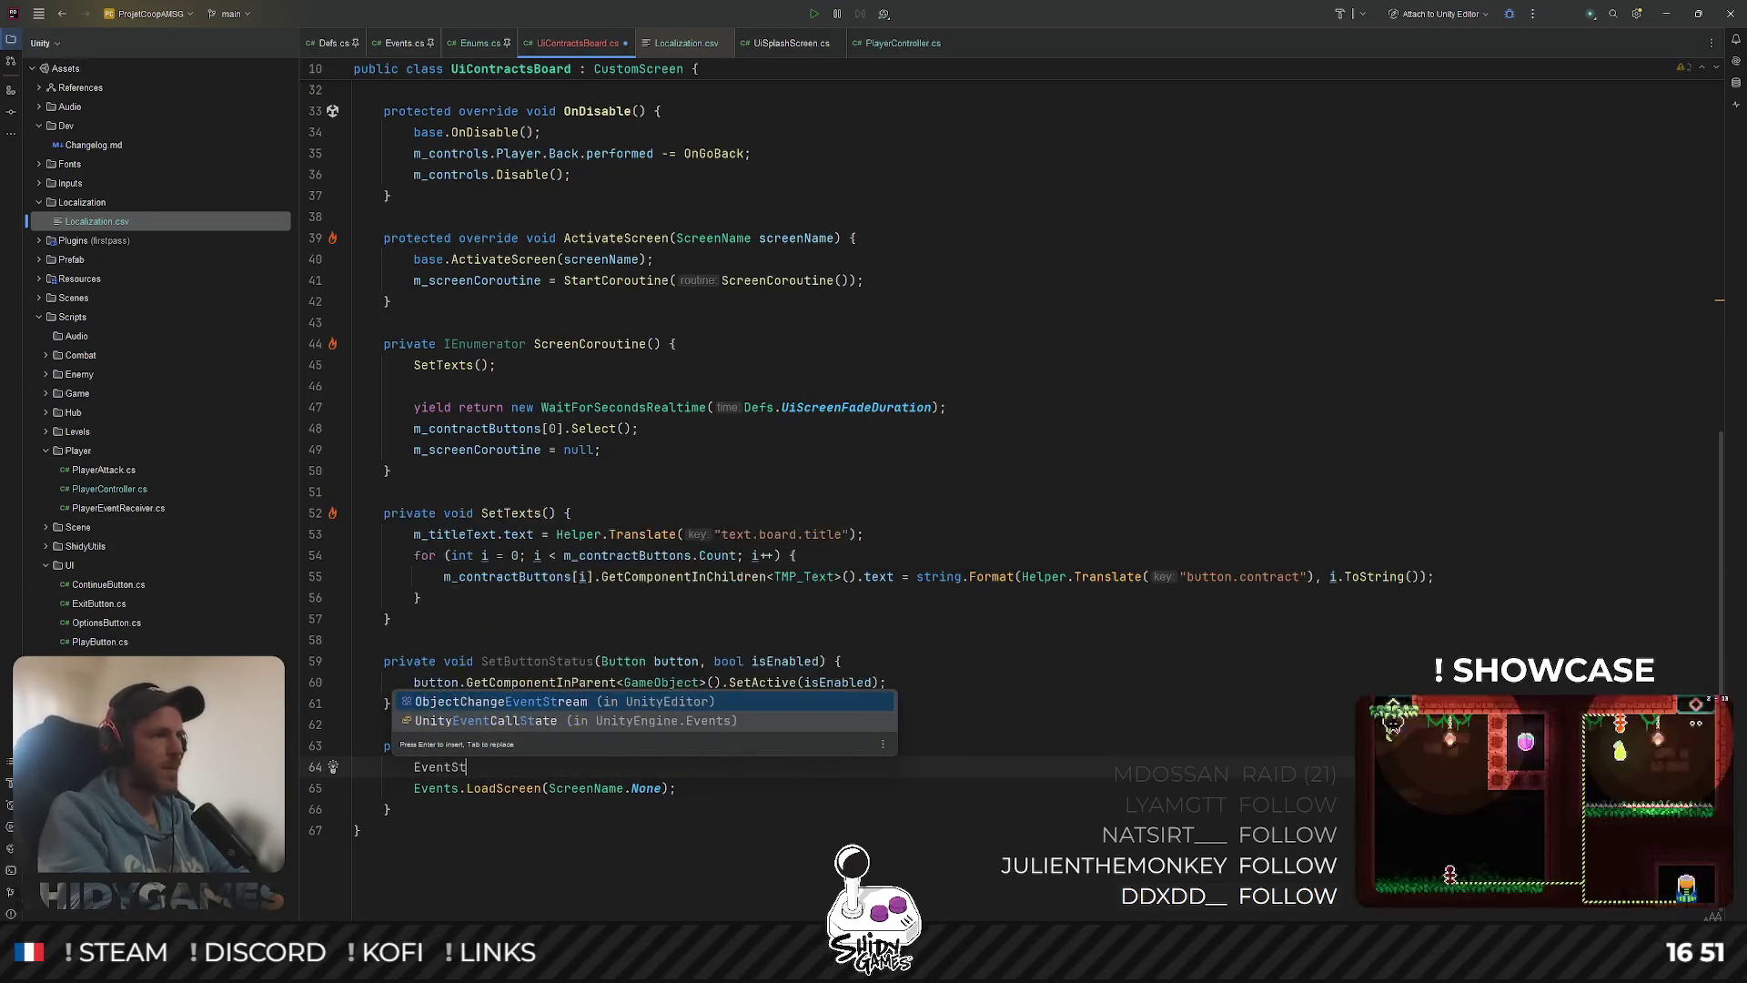
pyautogui.press('BackSpace')
pyautogui.press('BackSpace')
pyautogui.write('ys')
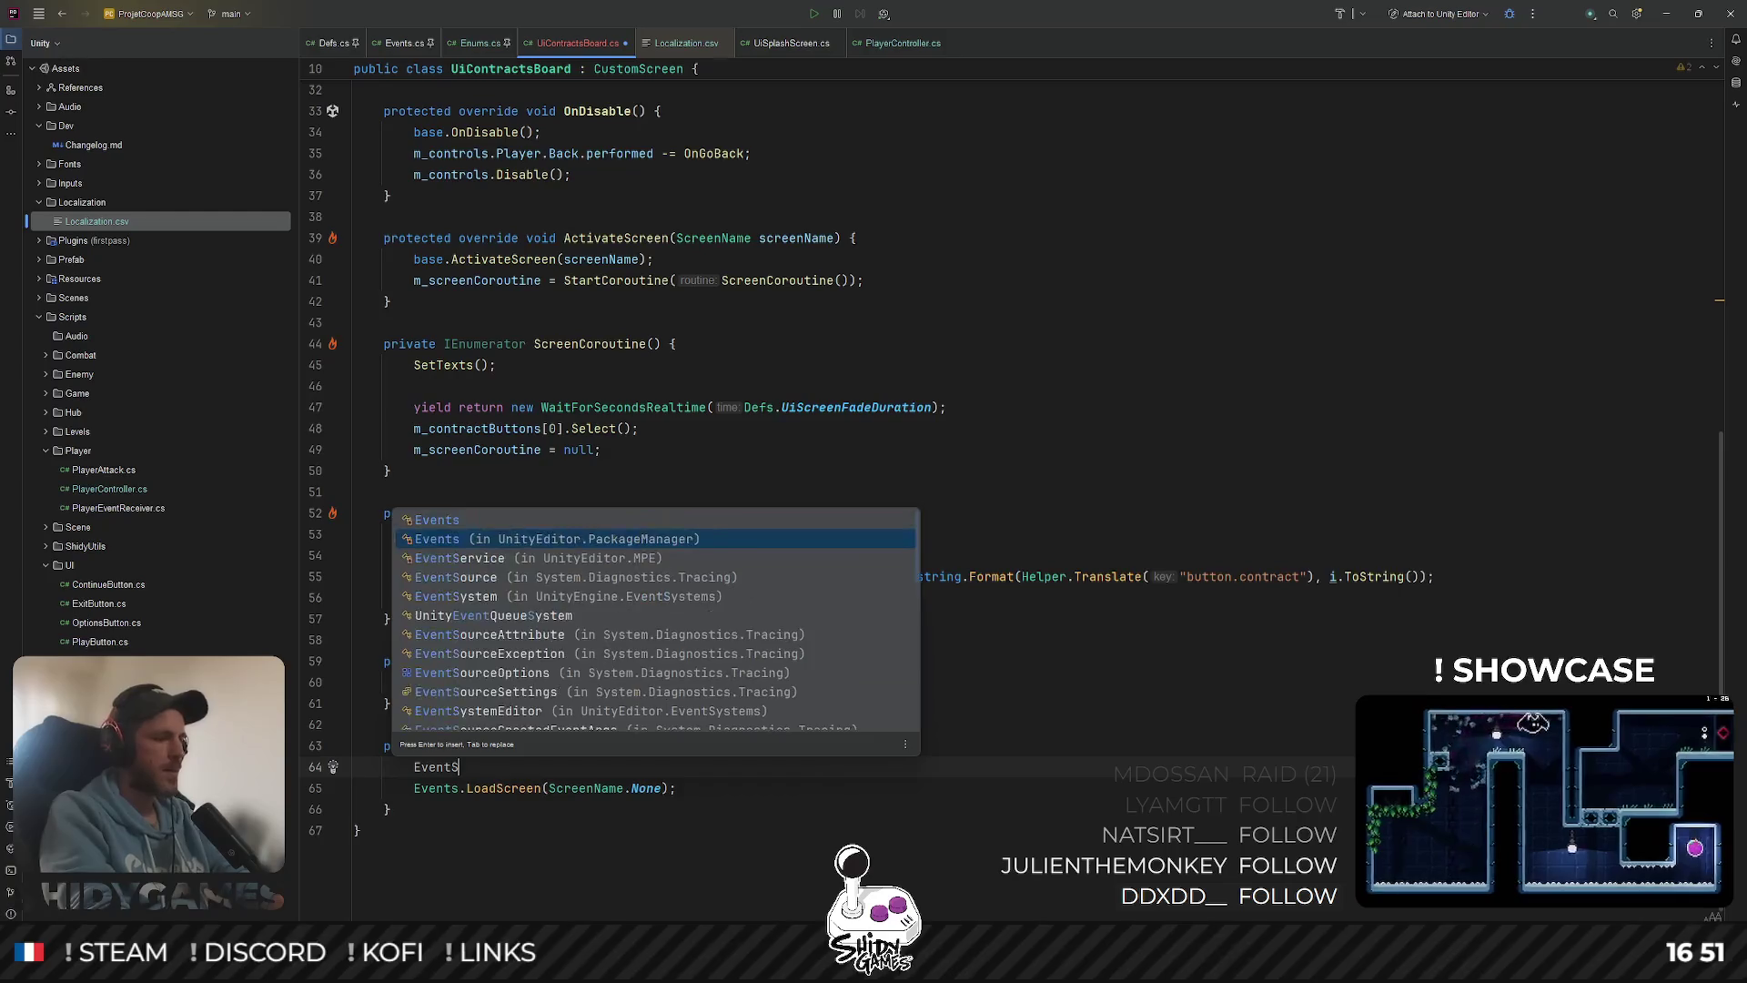
pyautogui.write('tem')
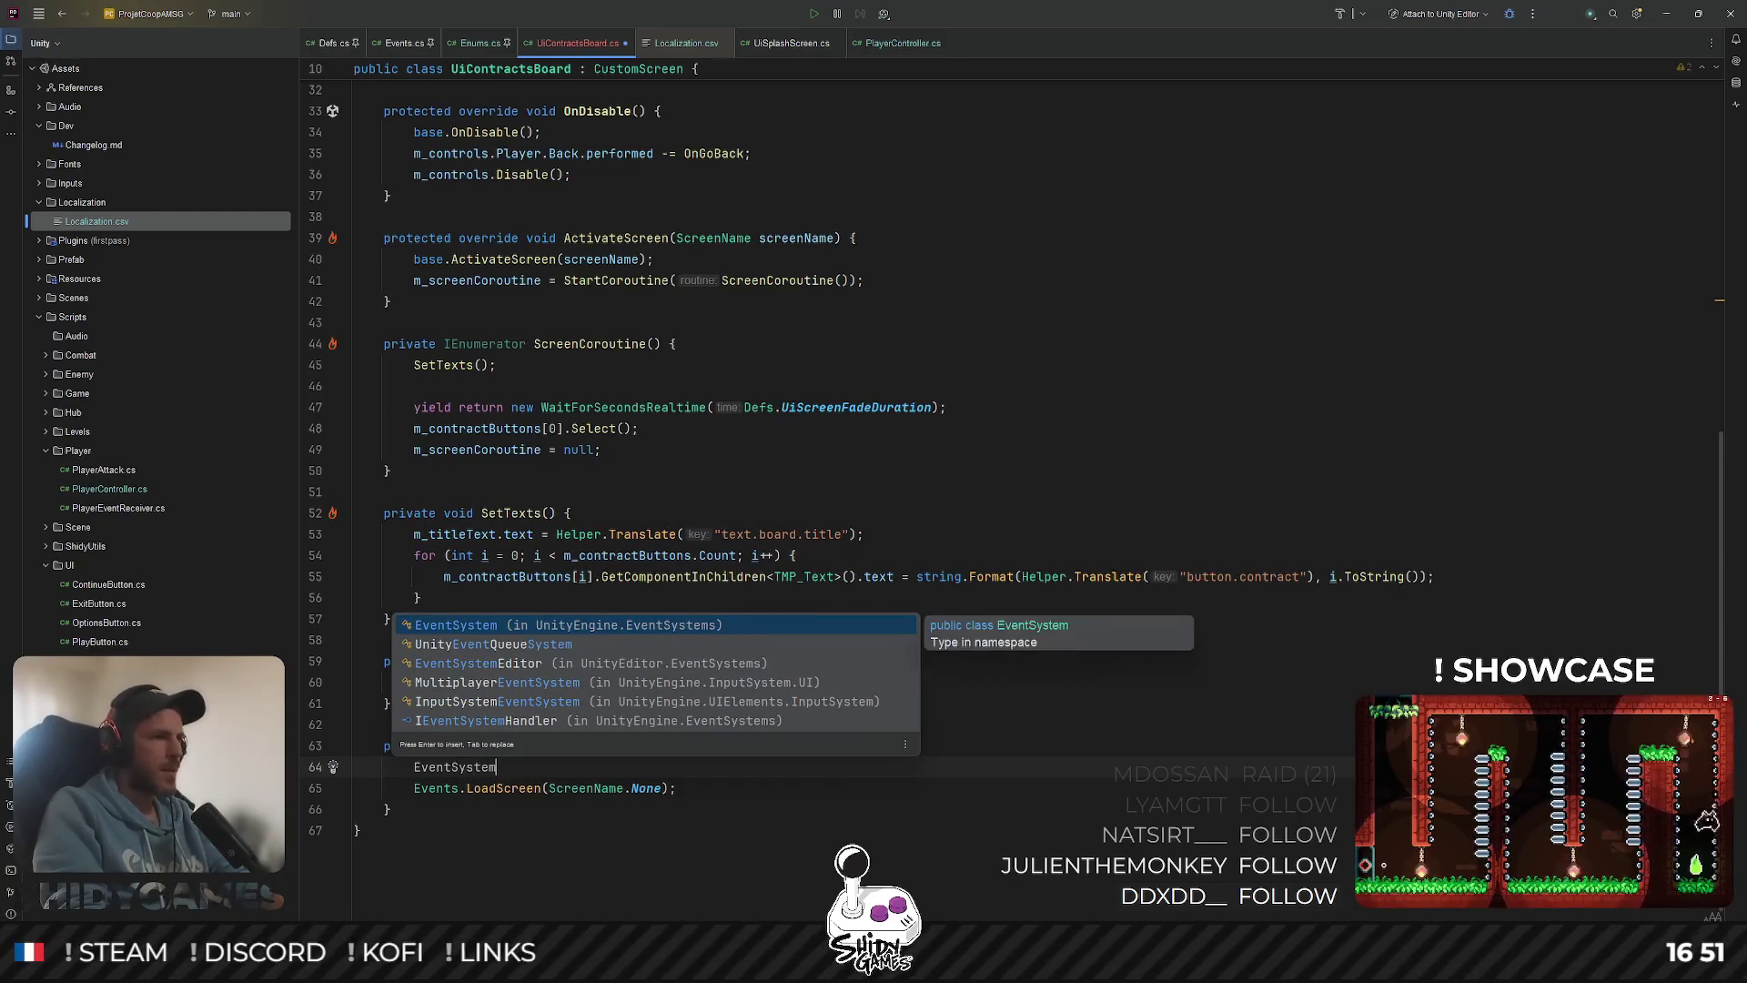
pyautogui.press('Return')
pyautogui.write('.Se')
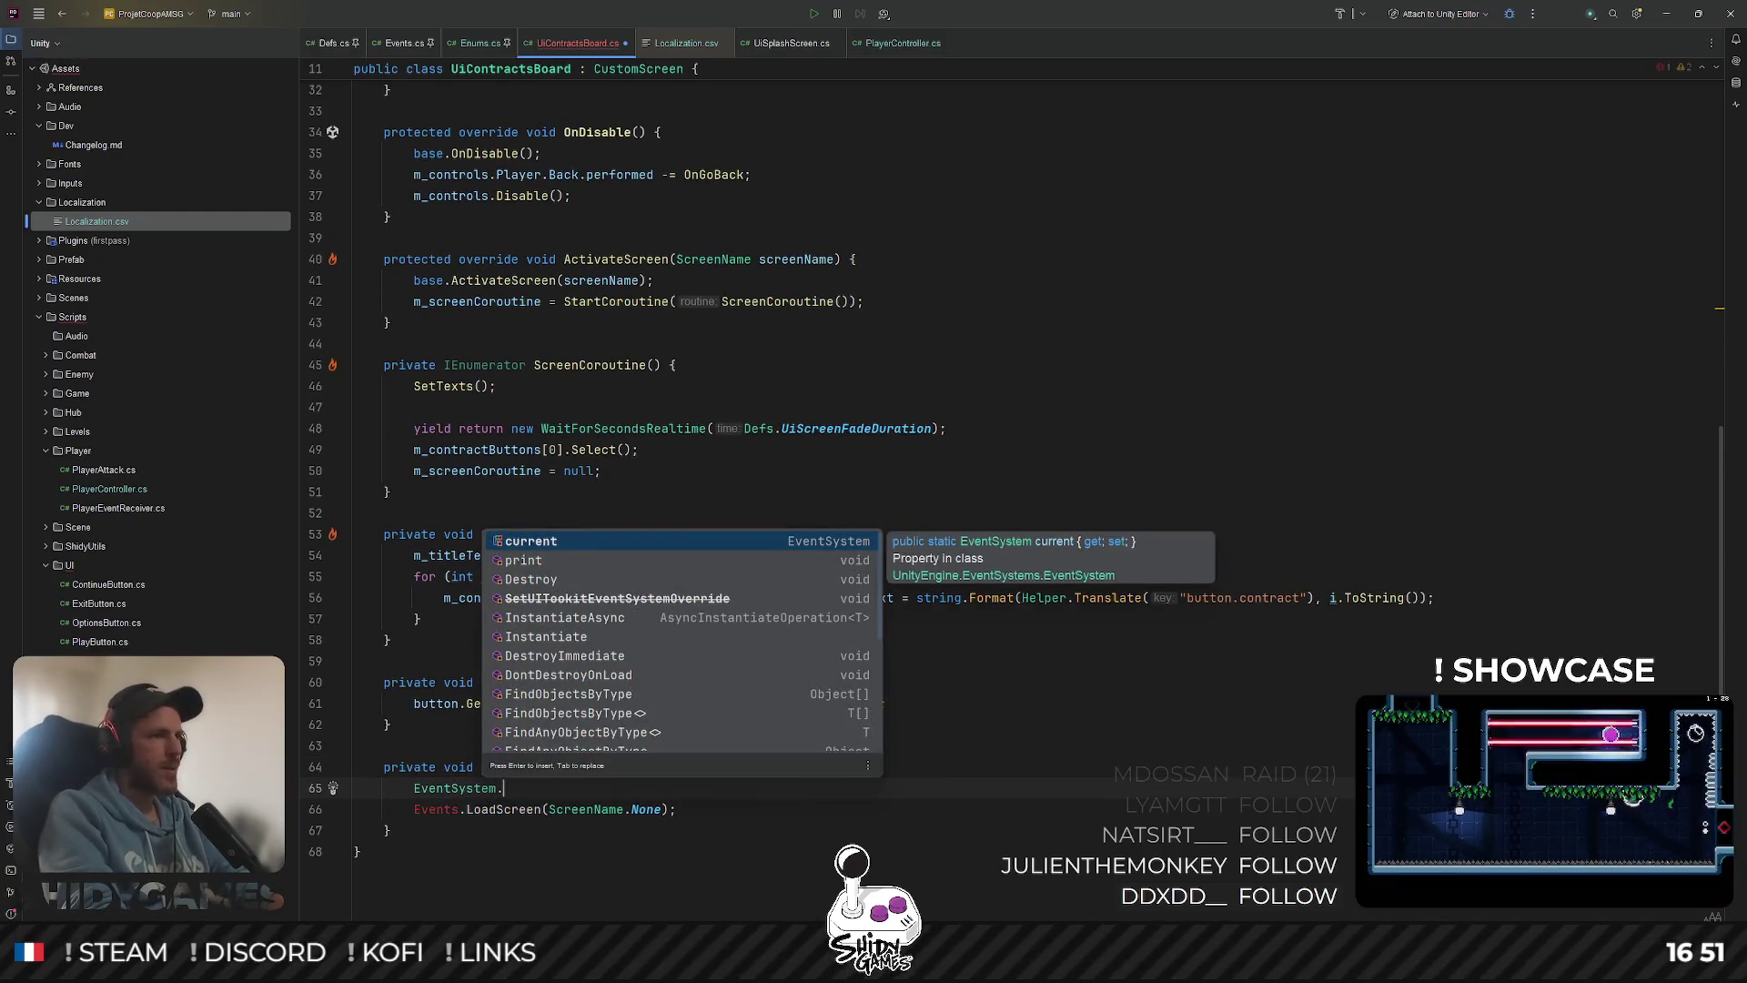
pyautogui.press('BackSpace')
pyautogui.press('BackSpace')
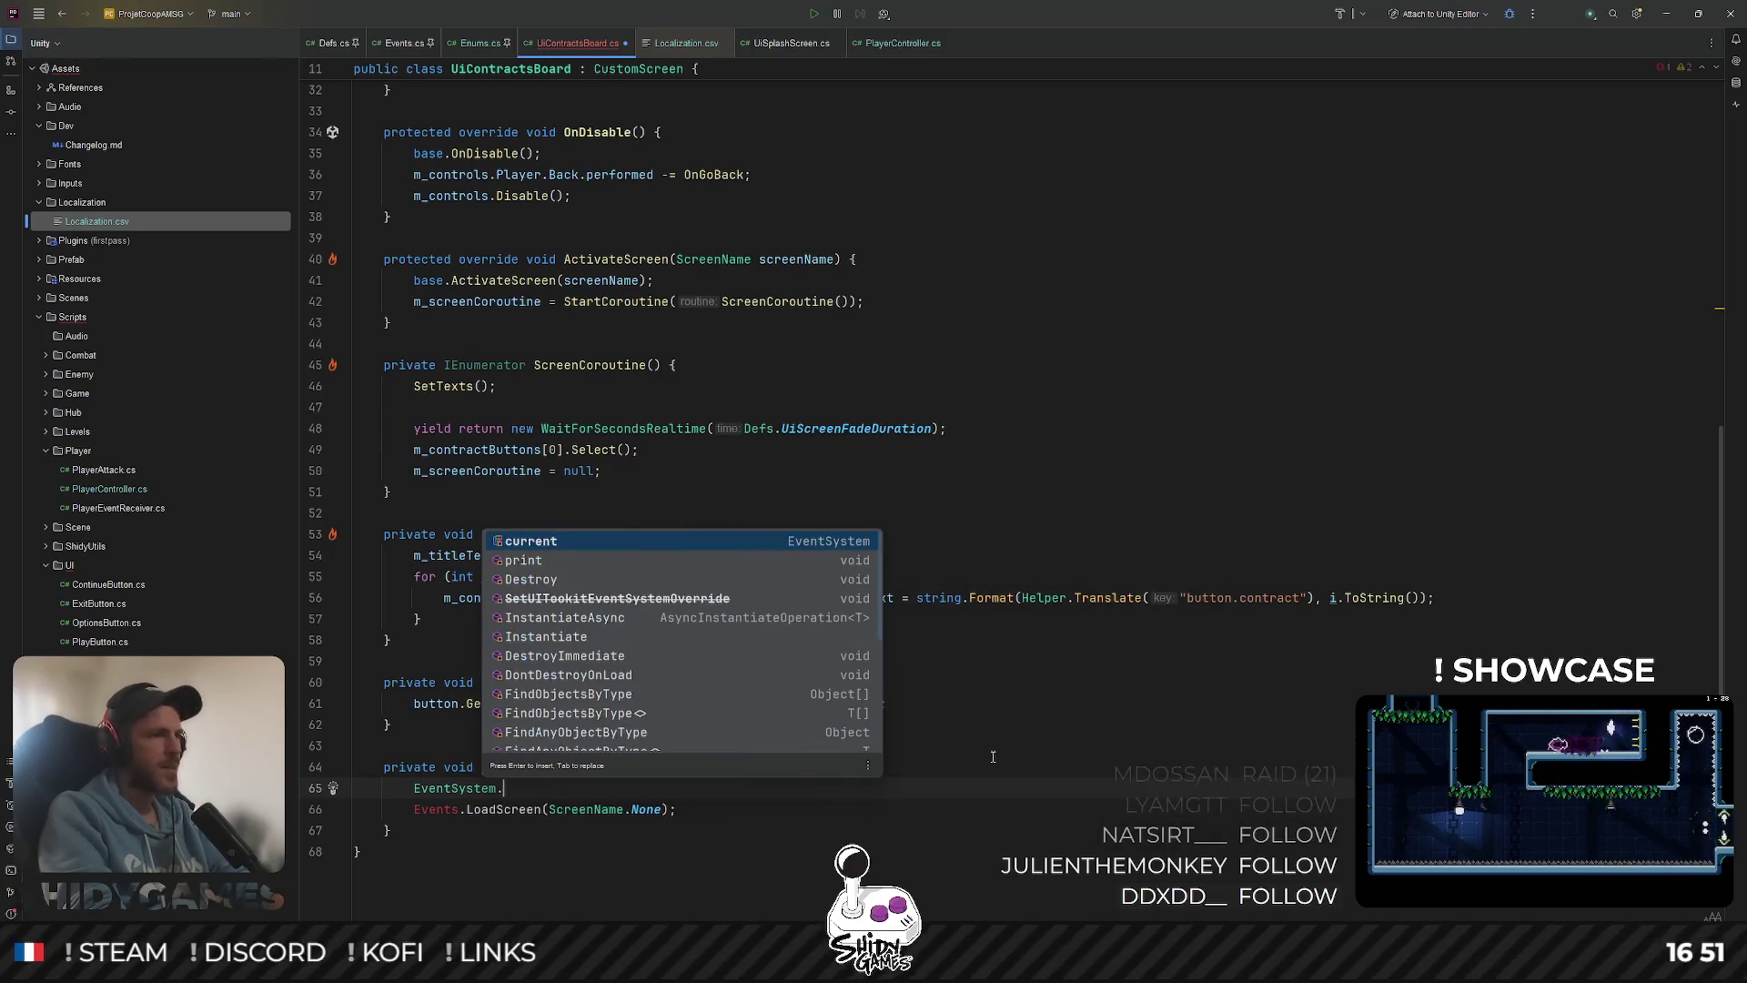
pyautogui.write('G')
pyautogui.press('Escape')
pyautogui.press('BackSpace')
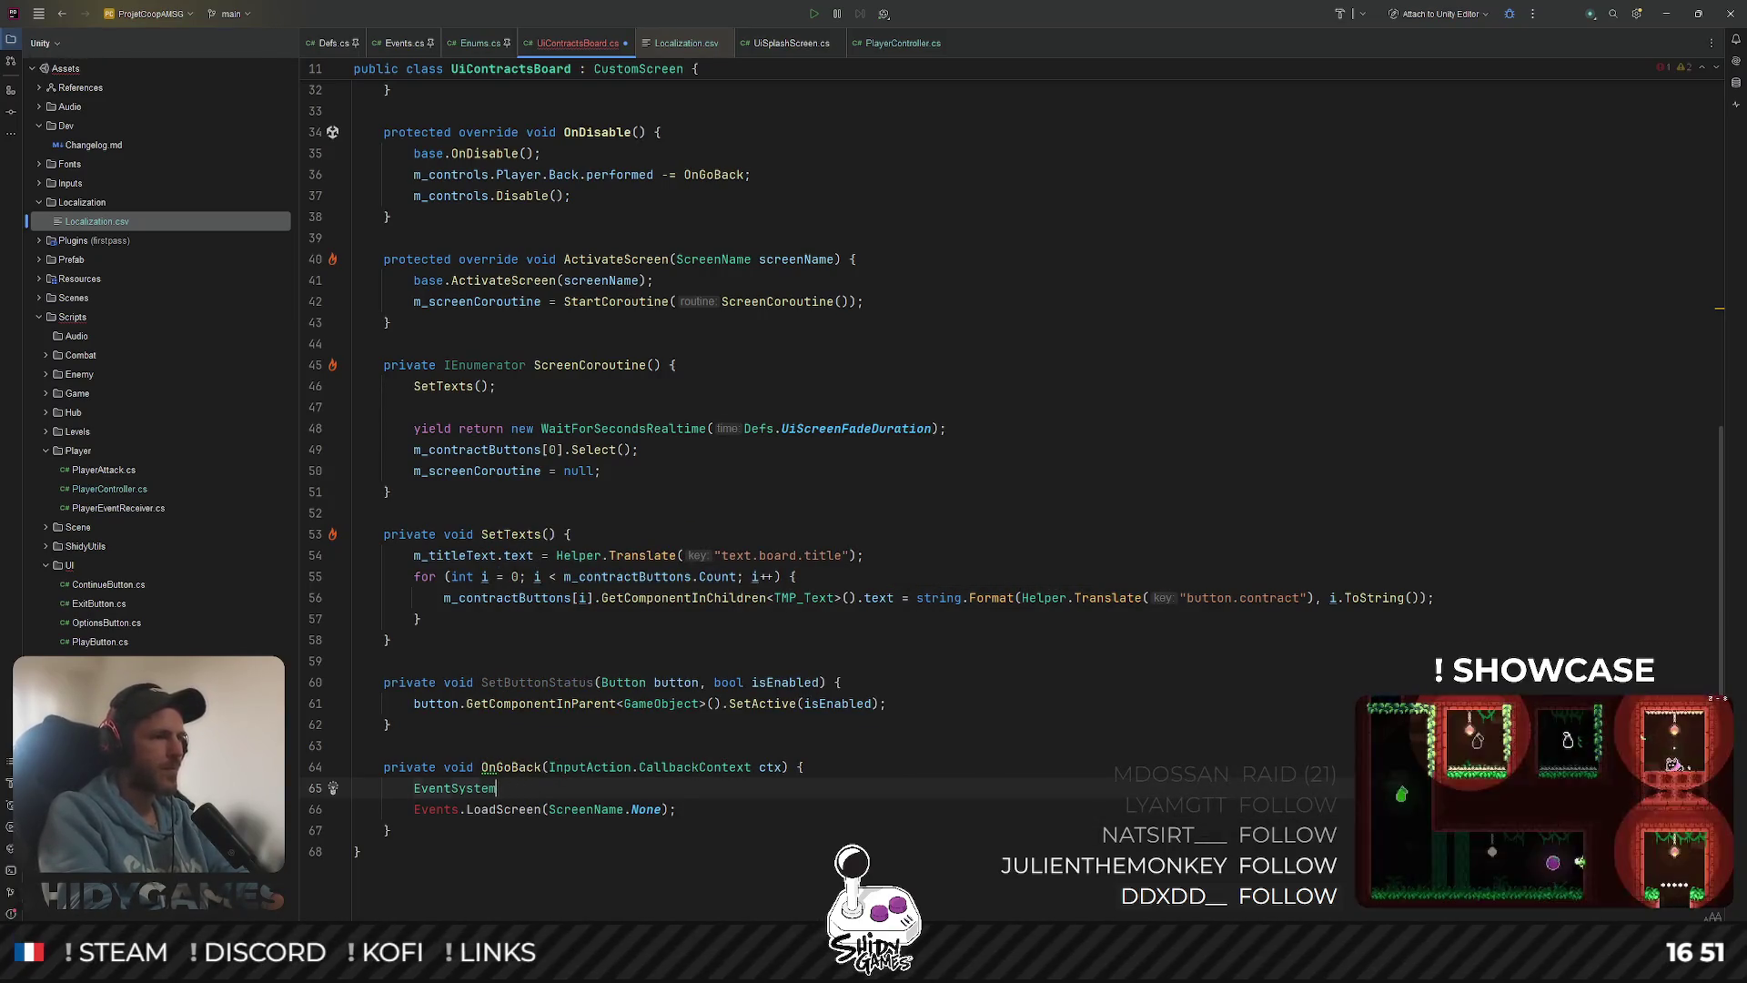
pyautogui.write('.i')
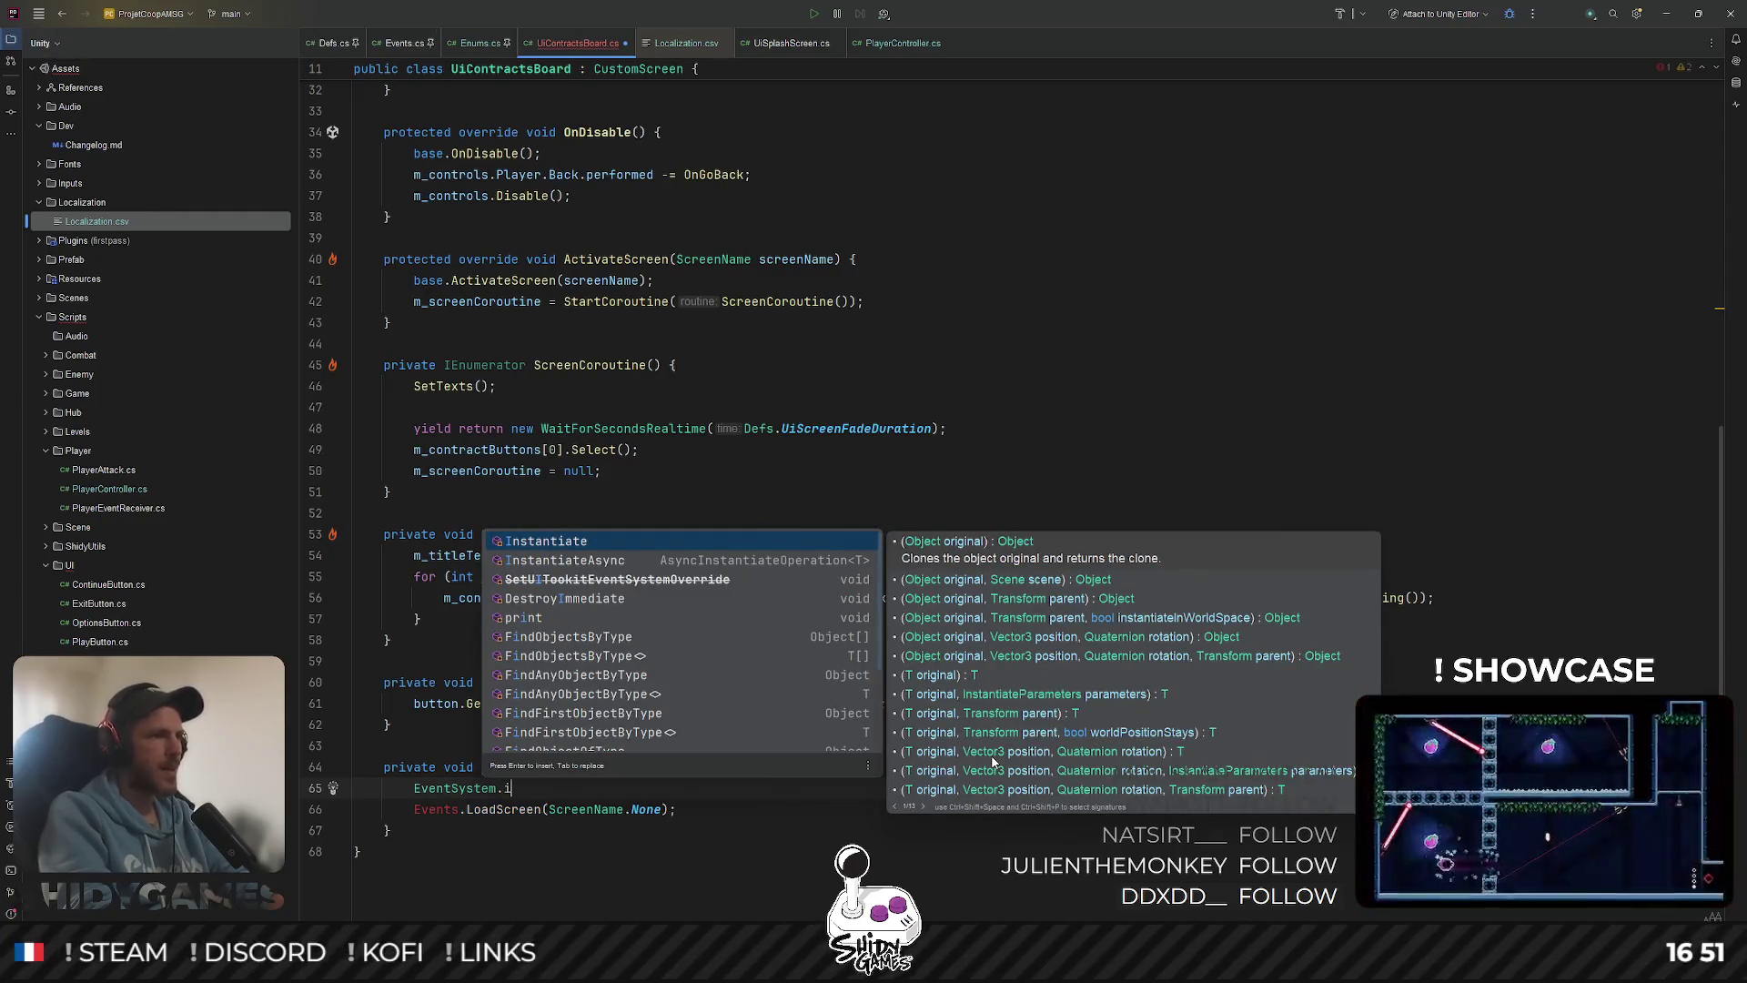
pyautogui.press('BackSpace')
pyautogui.press('BackSpace')
pyautogui.write('.')
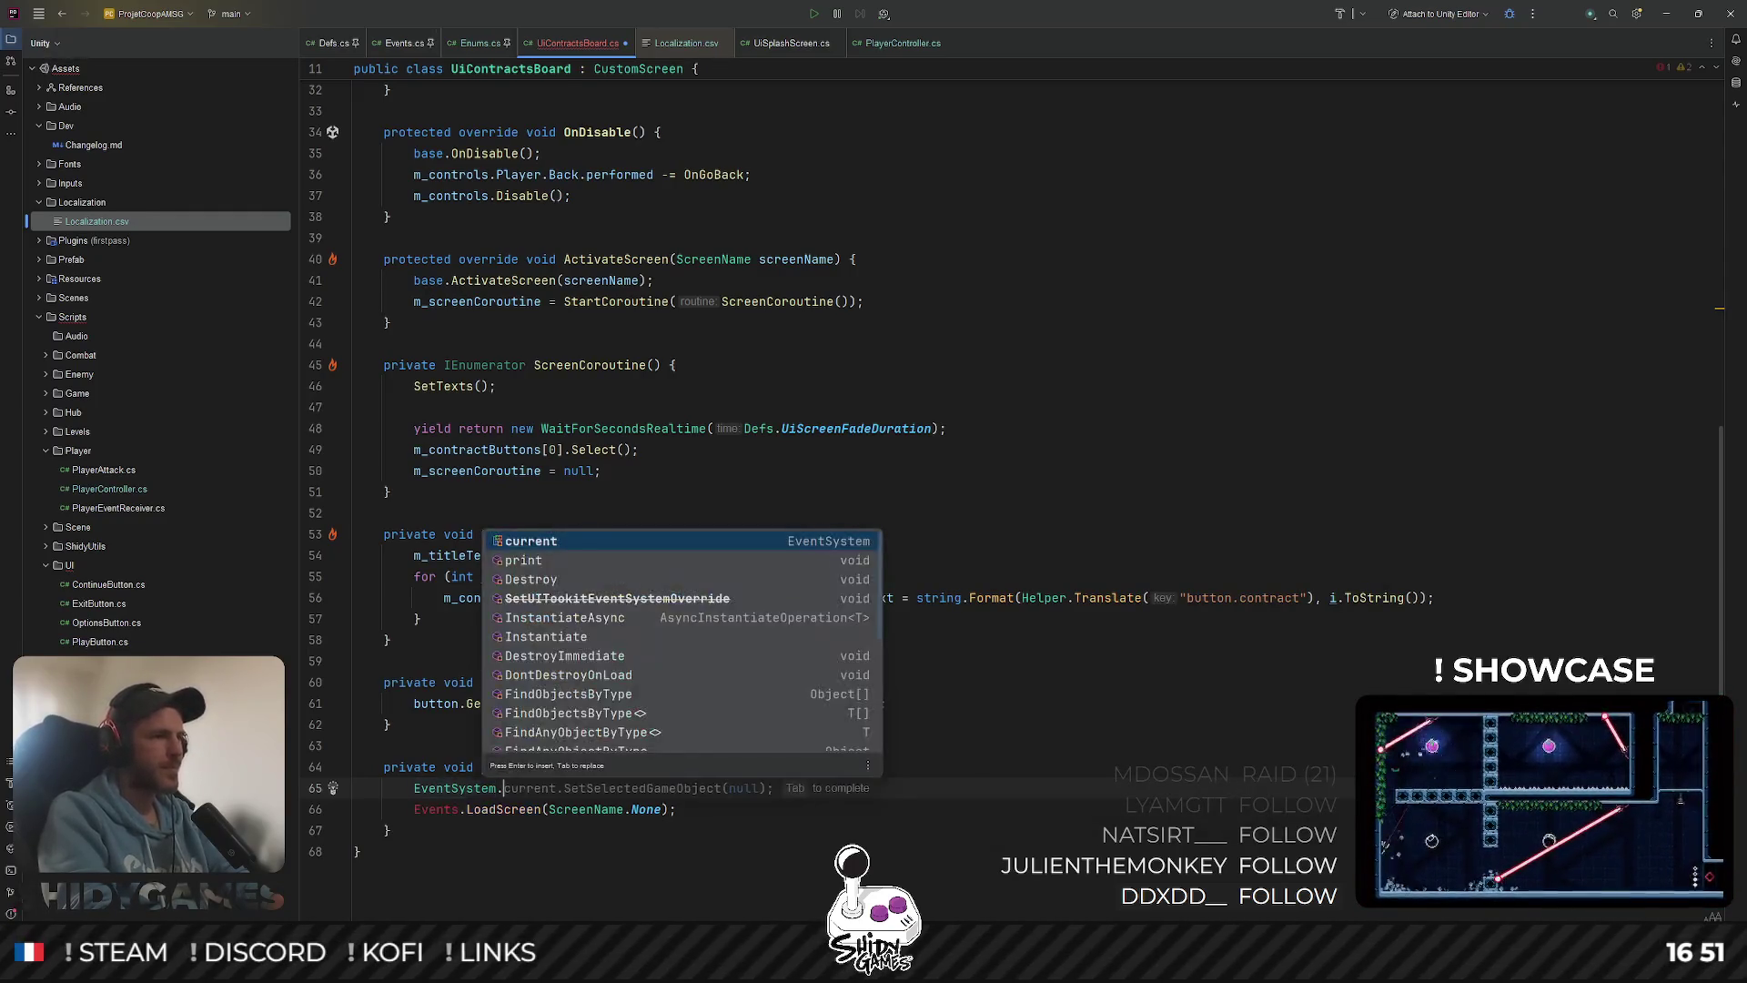
pyautogui.press('Tab')
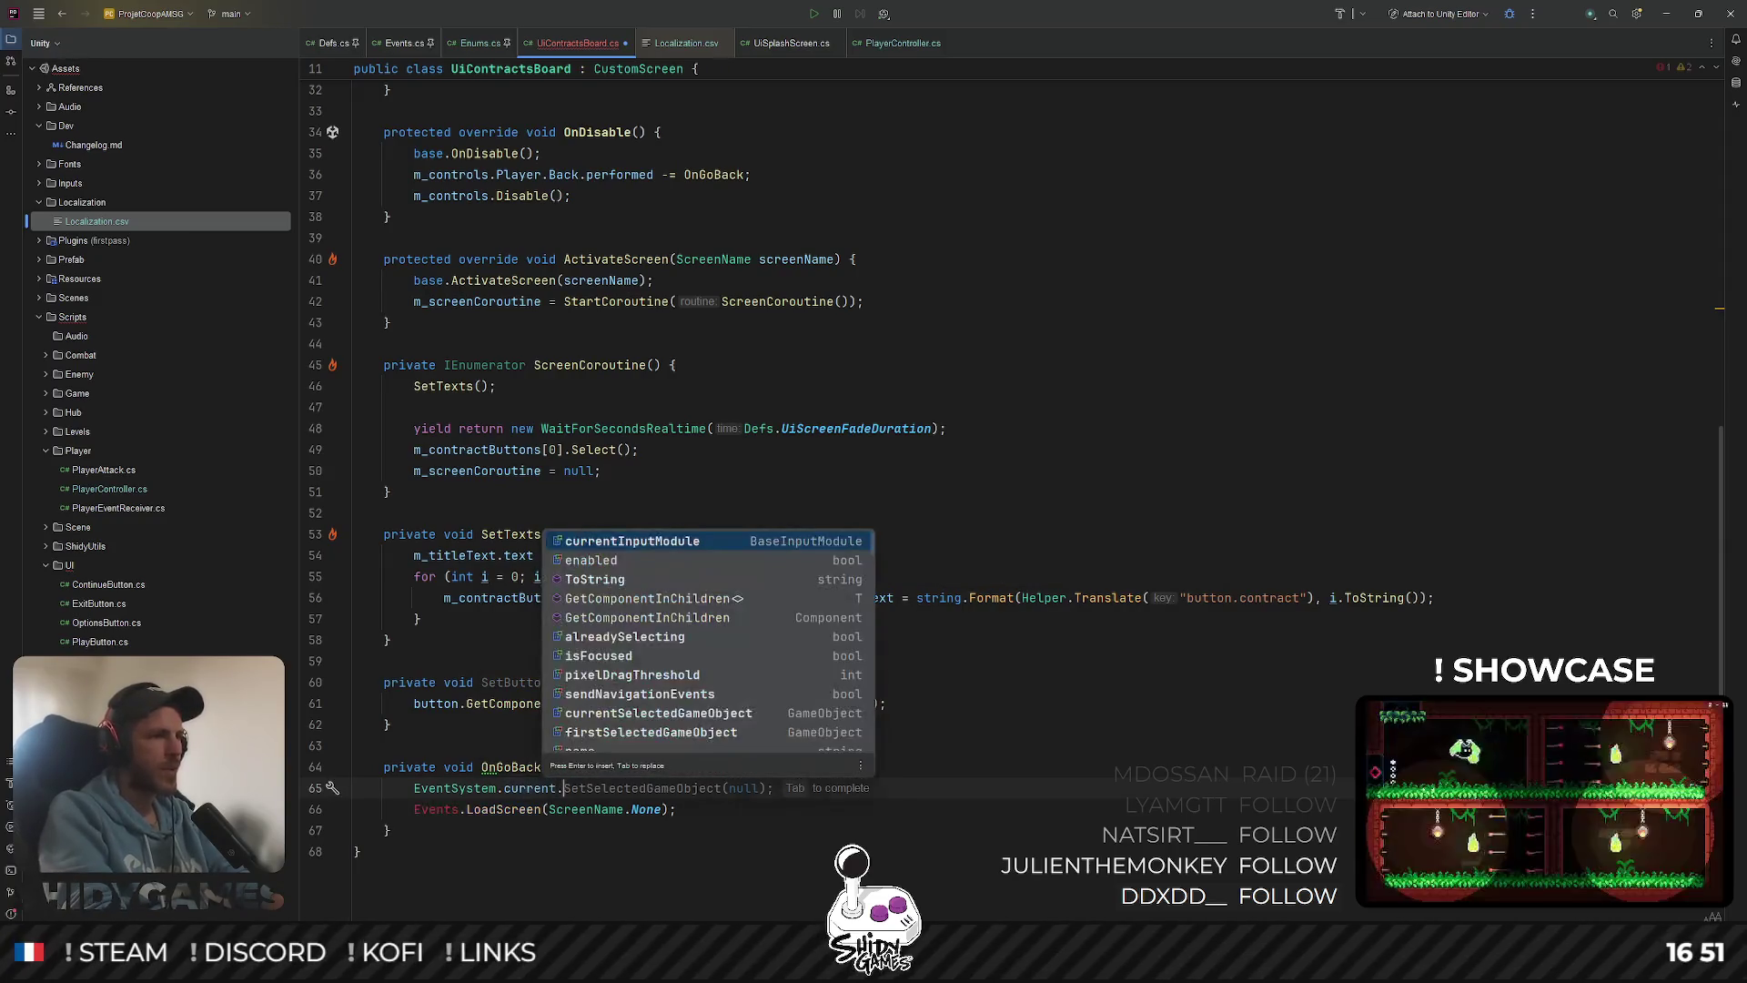
pyautogui.press('Escape')
# Look over the ActivateScreen method above, then return to the Unity editor
pyautogui.press('Up')
pyautogui.press('Up')
pyautogui.press('Up')
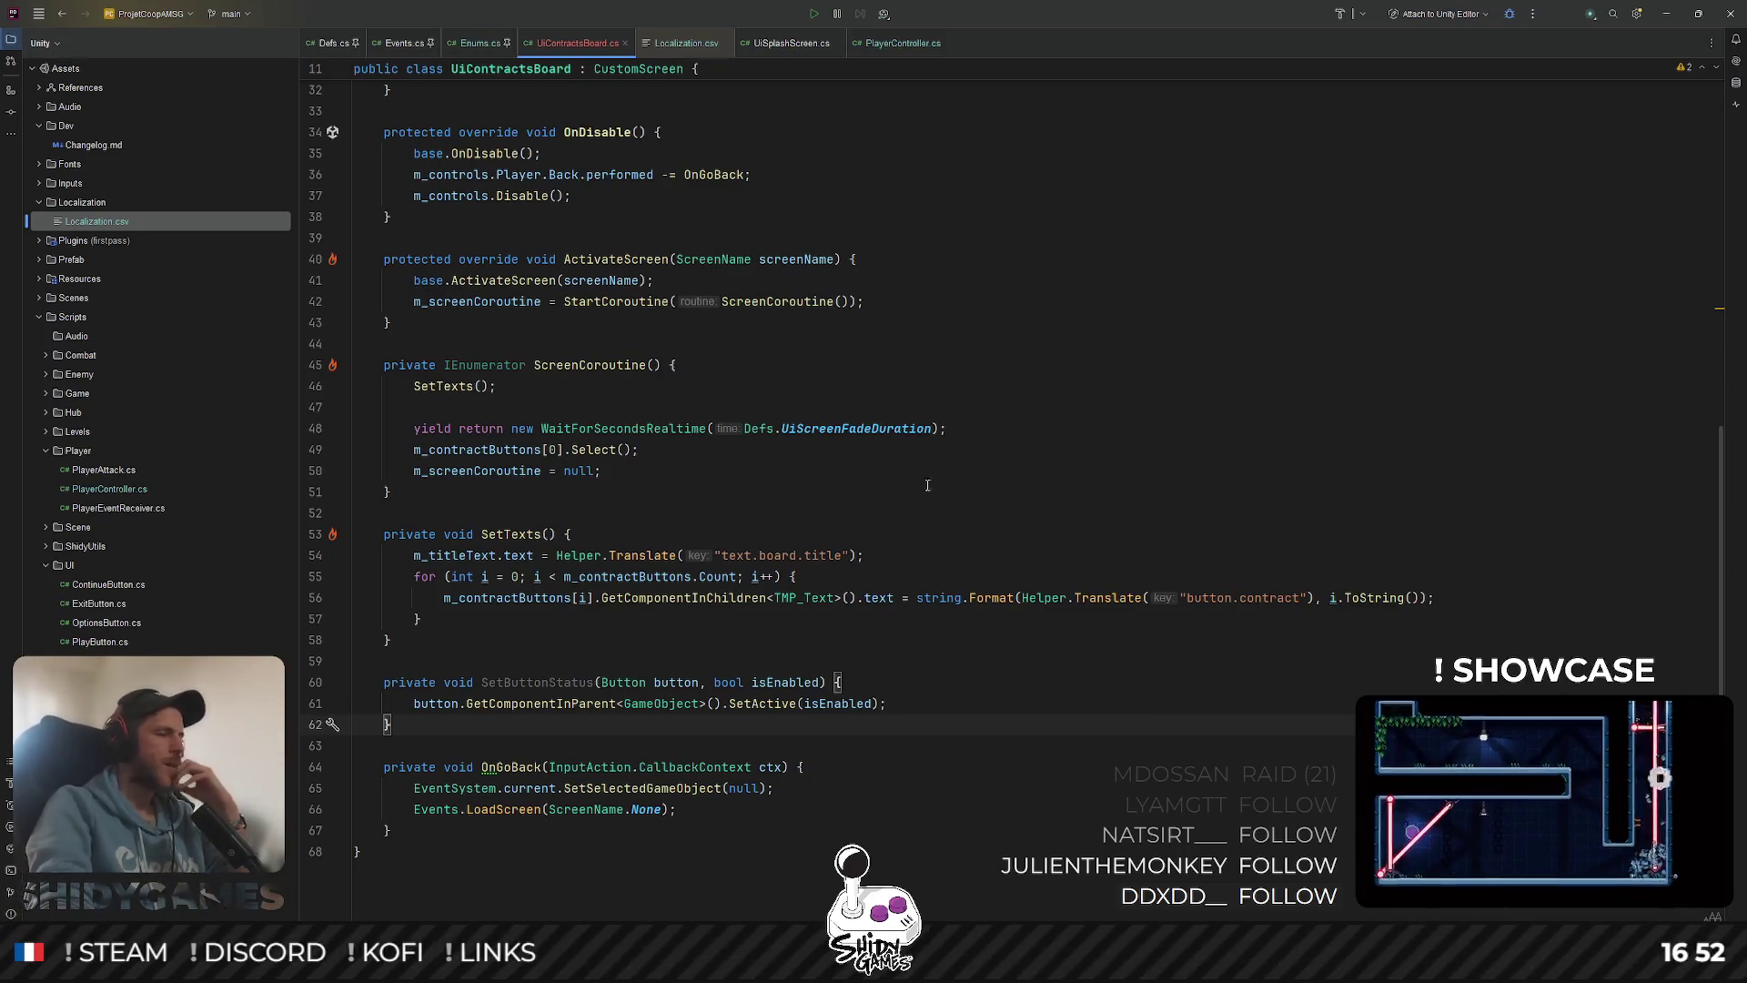
pyautogui.click(986, 407)
pyautogui.scroll(3, 986, 463)
pyautogui.scroll(1, 953, 351)
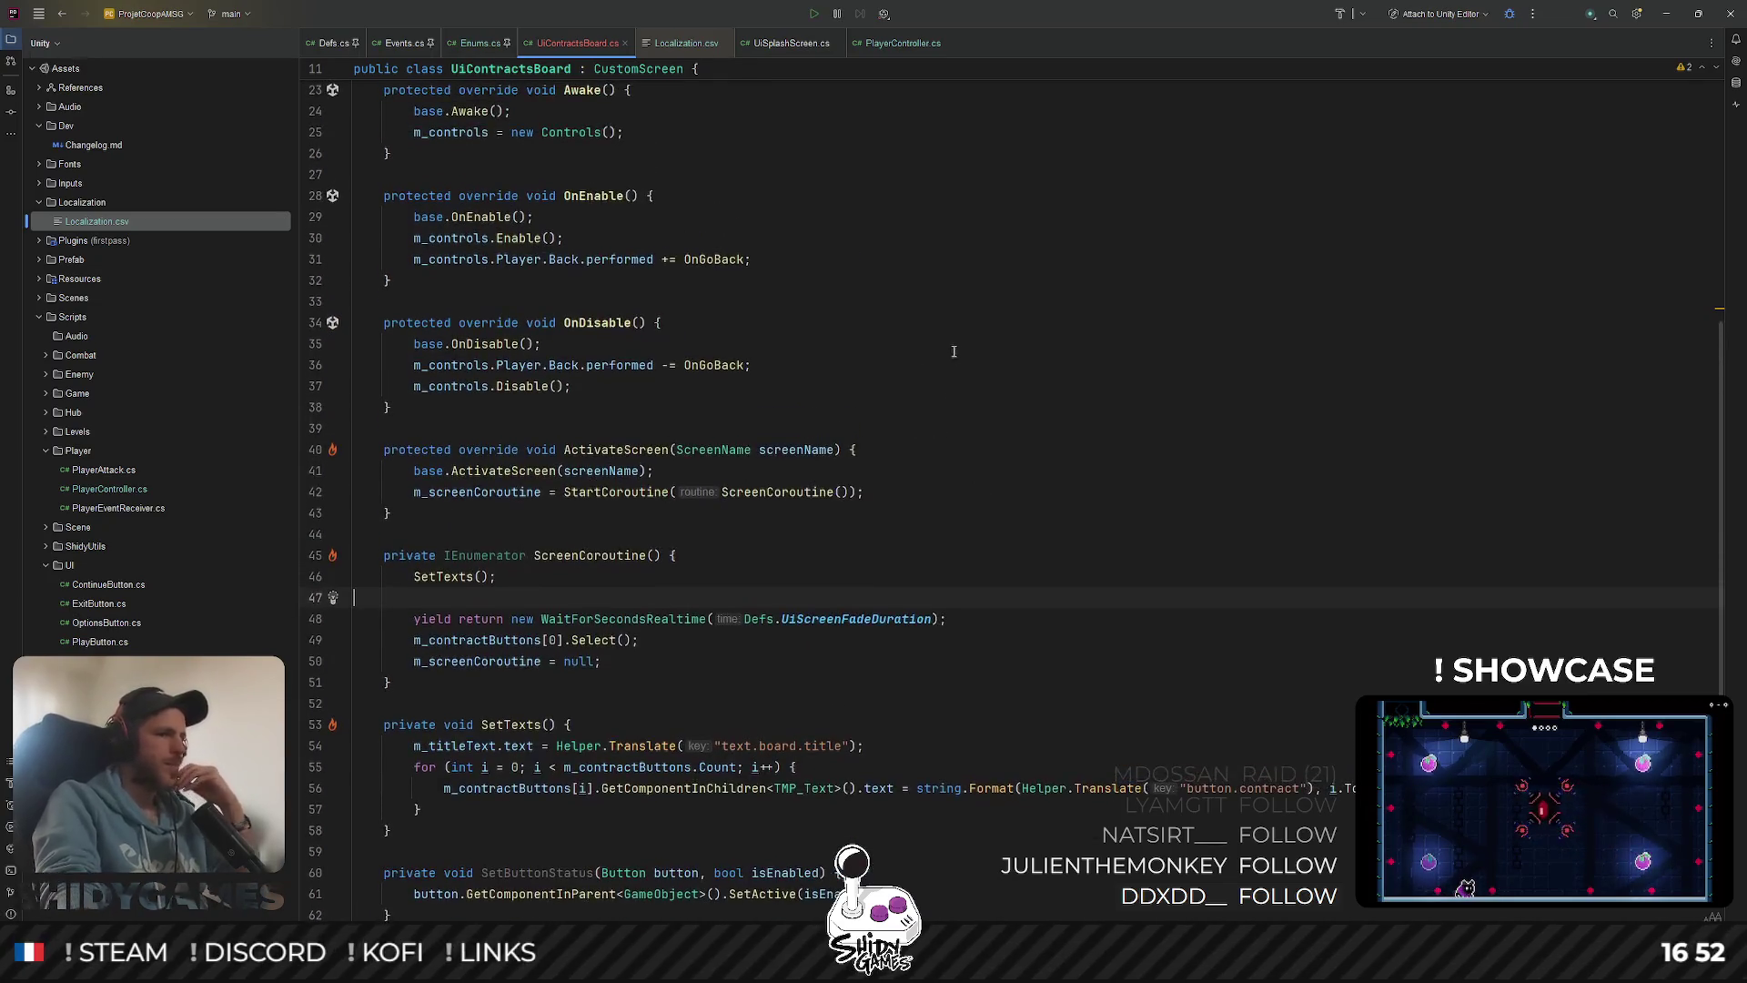
pyautogui.scroll(4, 1037, 495)
pyautogui.scroll(-7, 1092, 392)
pyautogui.click(1136, 308)
pyautogui.click(1138, 326)
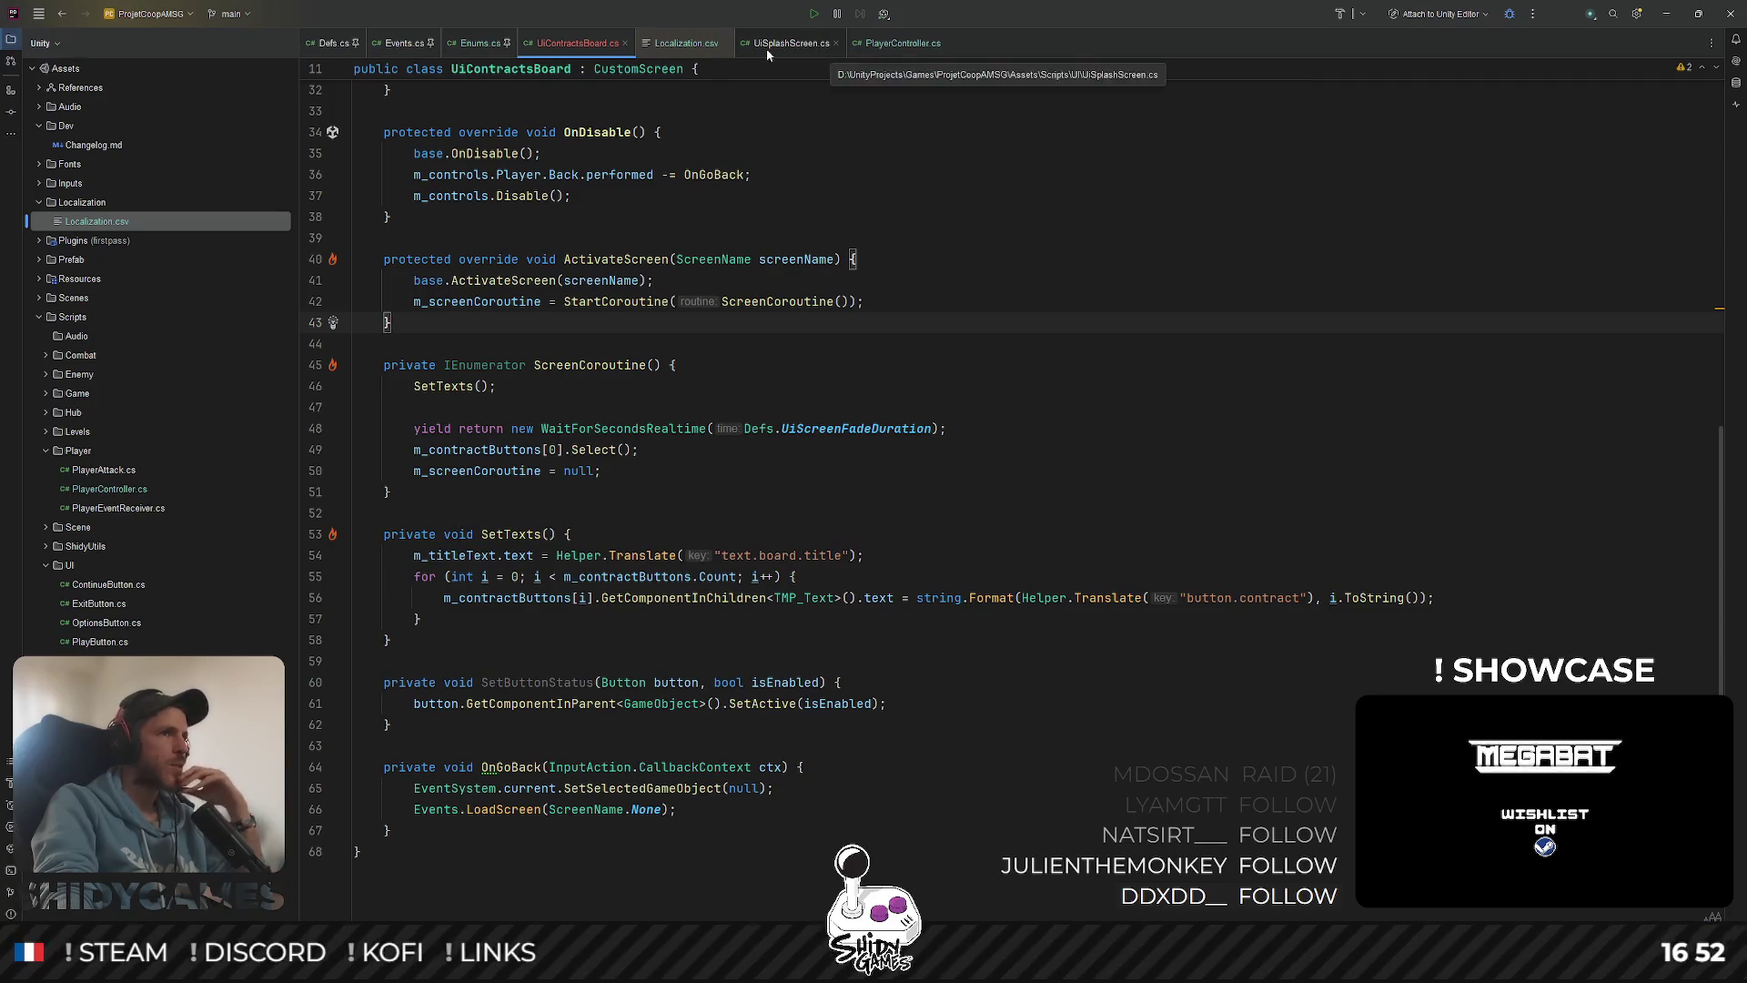
pyautogui.click(1010, 260)
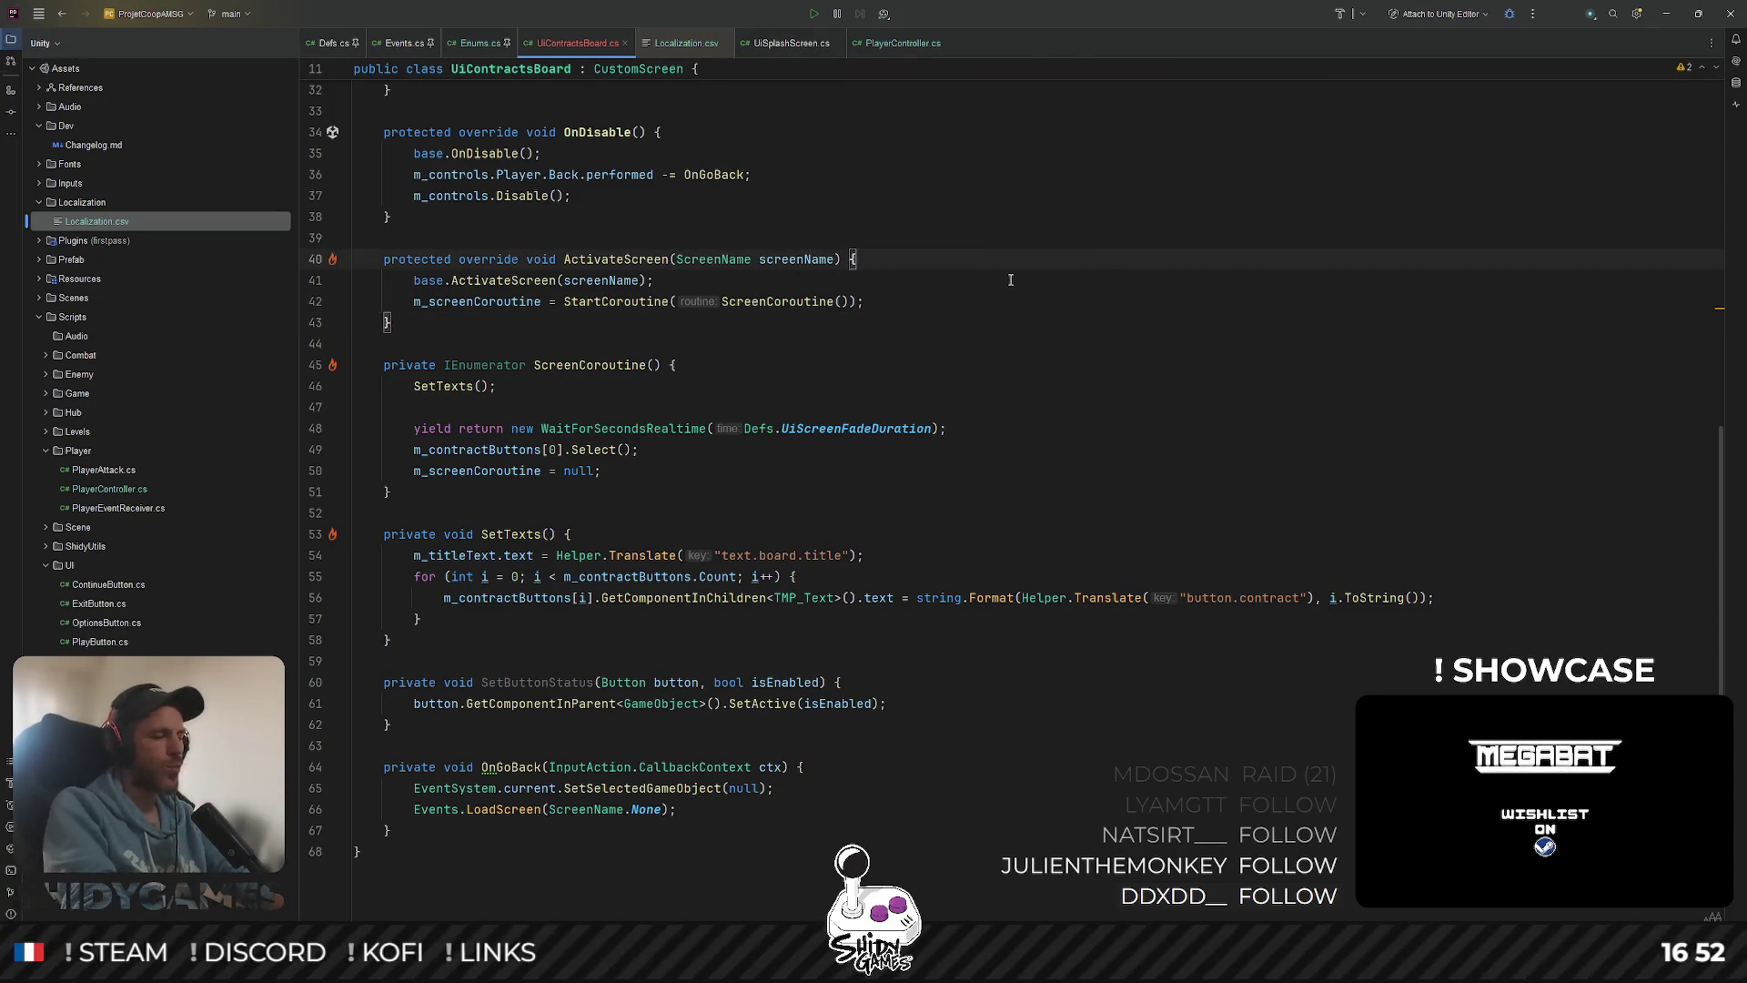
pyautogui.hotkey('ctrl', 't')
pyautogui.press('Escape')
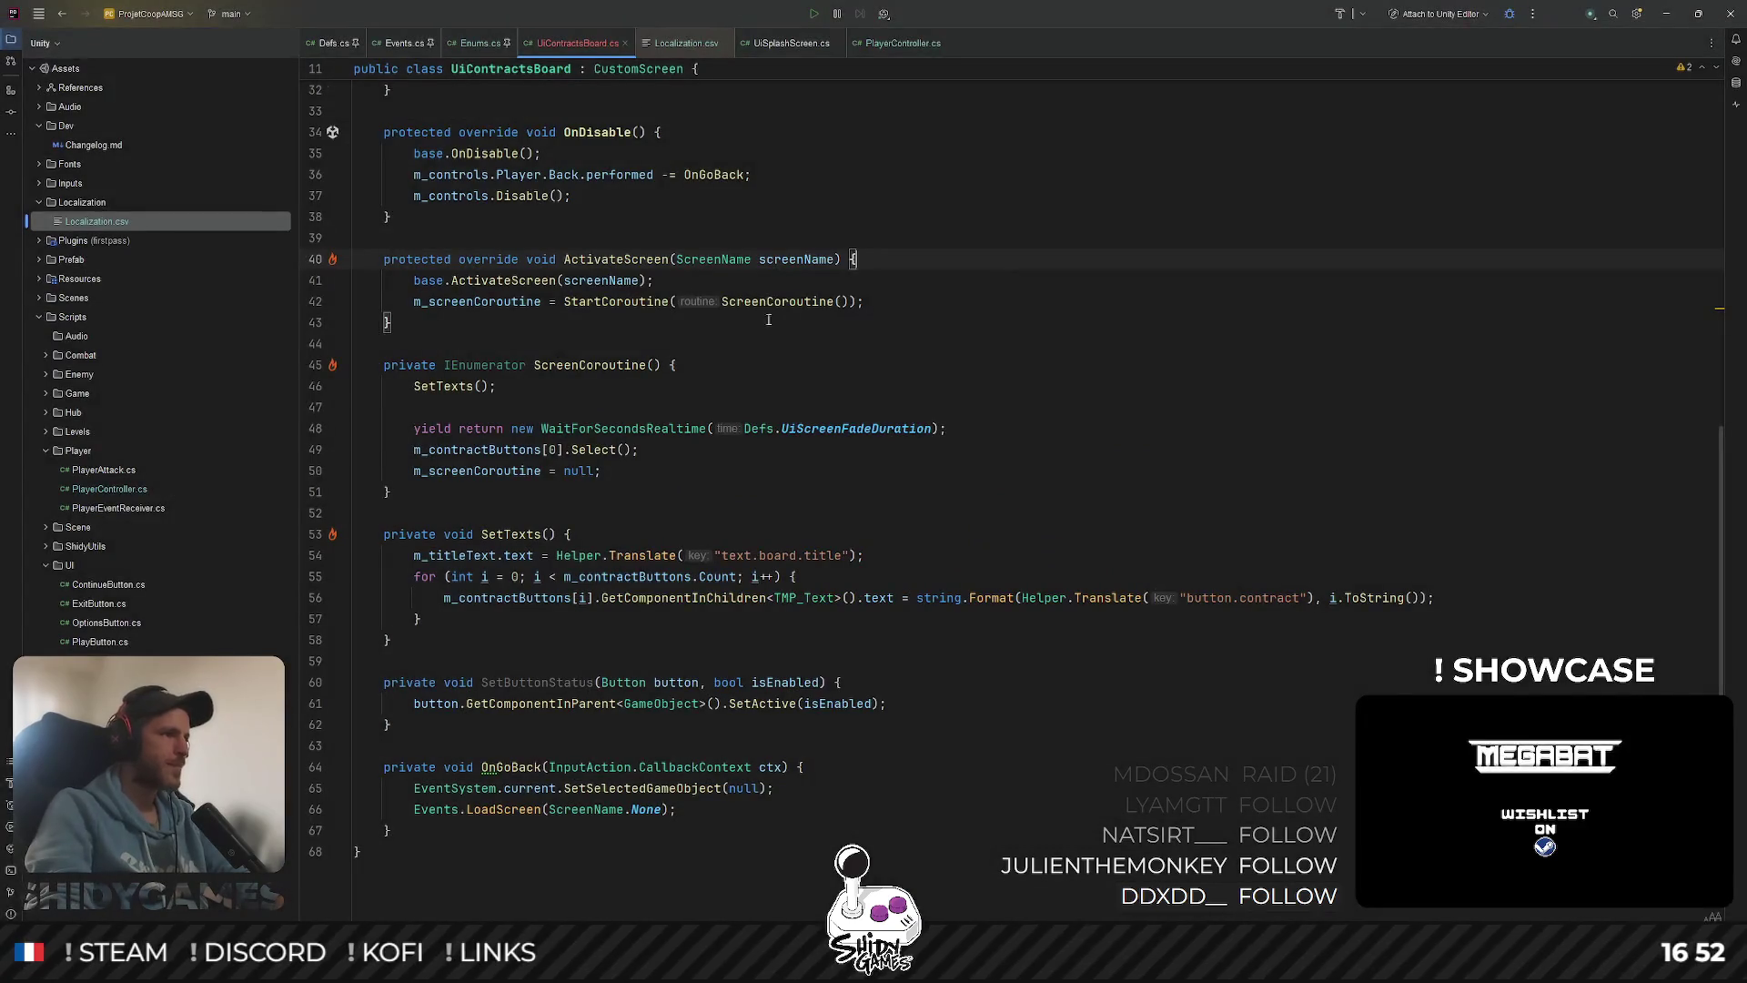
pyautogui.click(1668, 14)
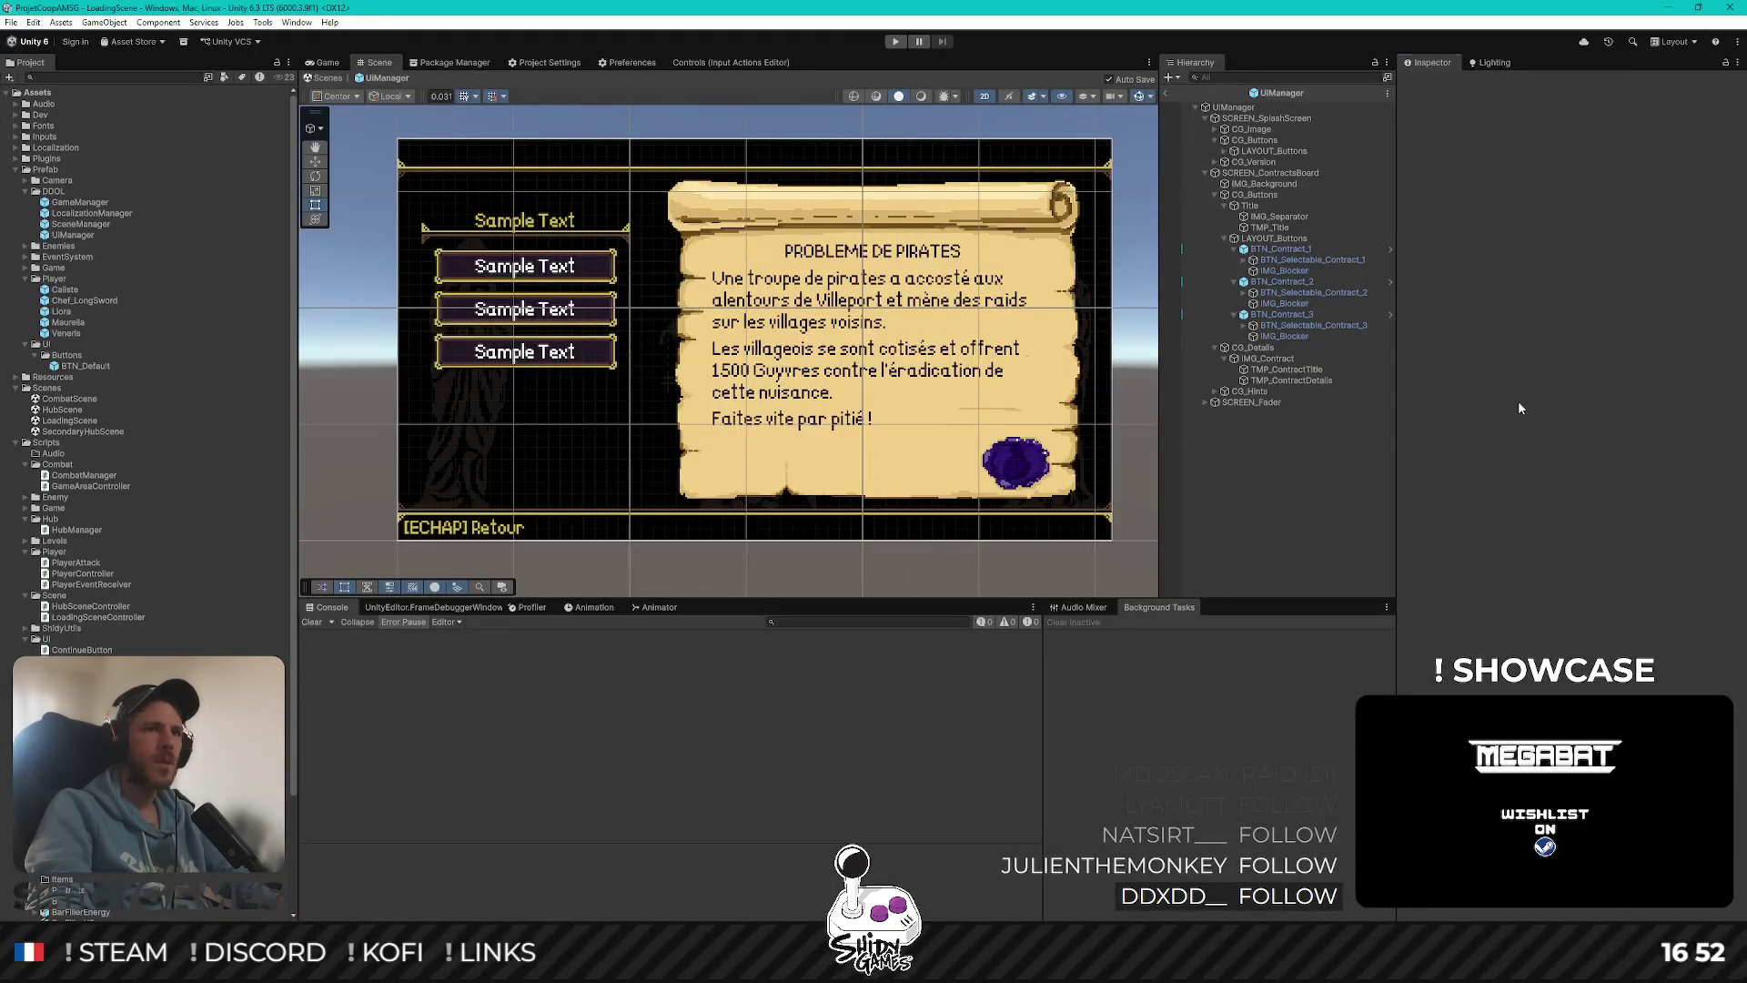
# Set SCREEN_ContractsBoard's Canvas Group alpha to 0 and exit the UIManager prefab
pyautogui.click(1267, 173)
pyautogui.doubleClick(1607, 299)
pyautogui.write('0')
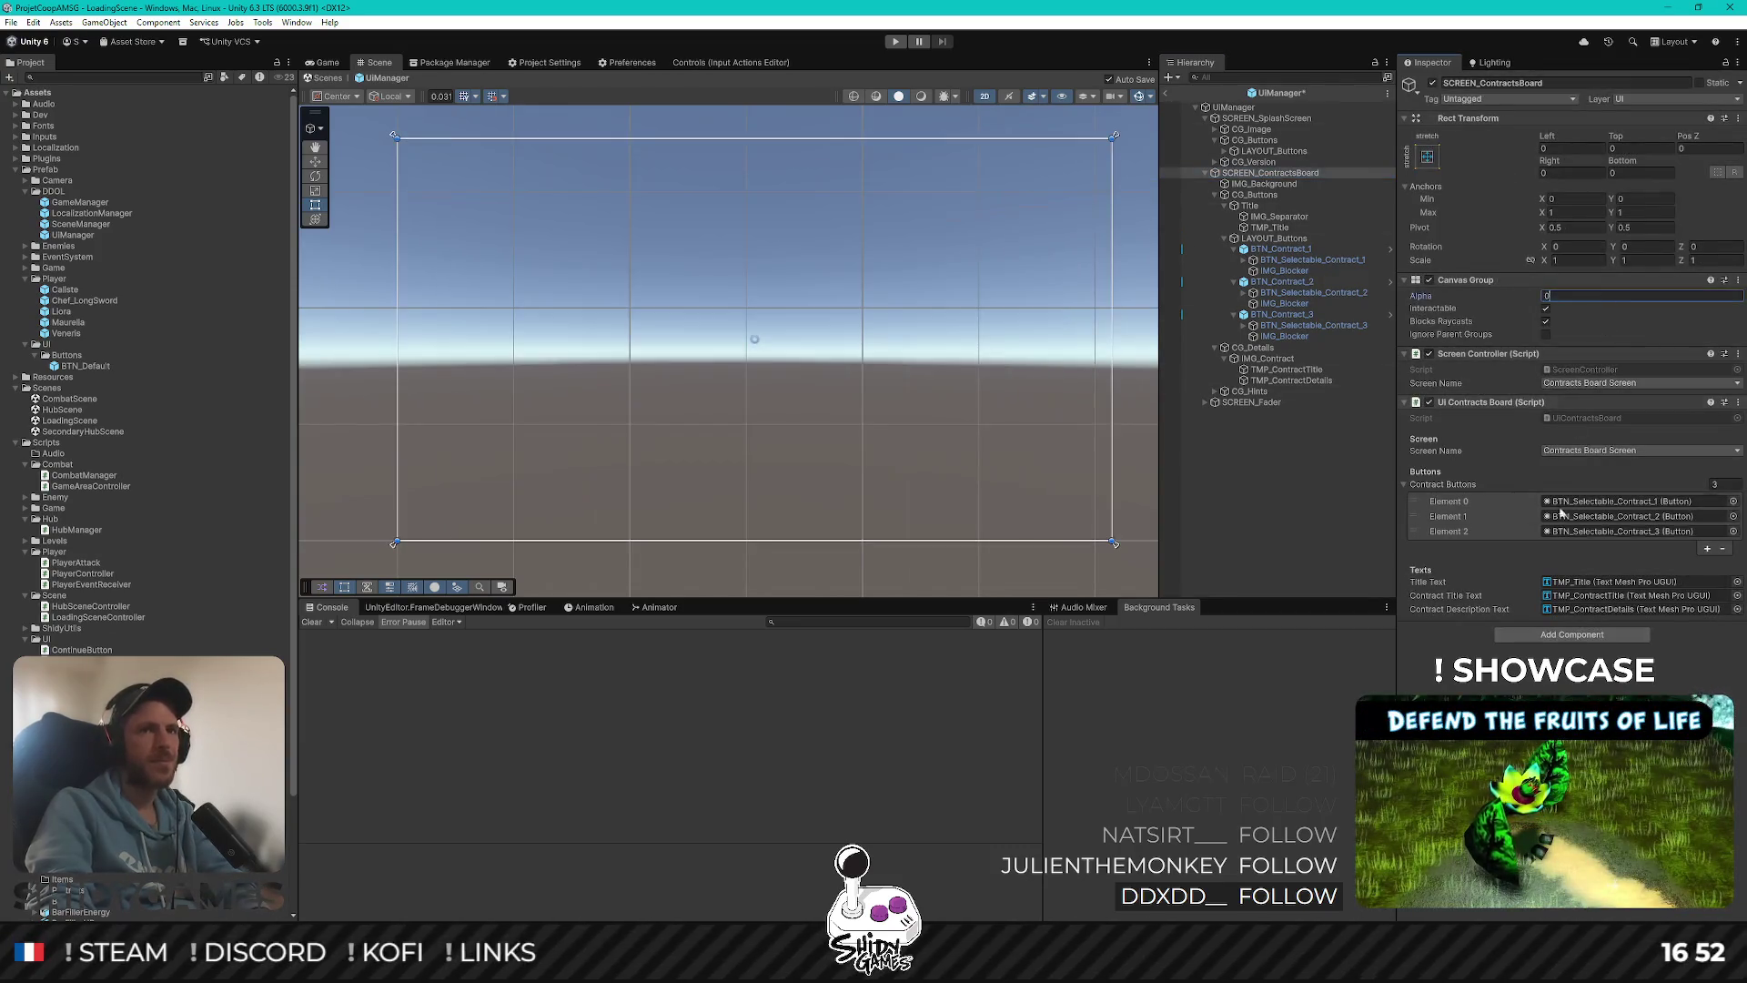
pyautogui.click(1232, 479)
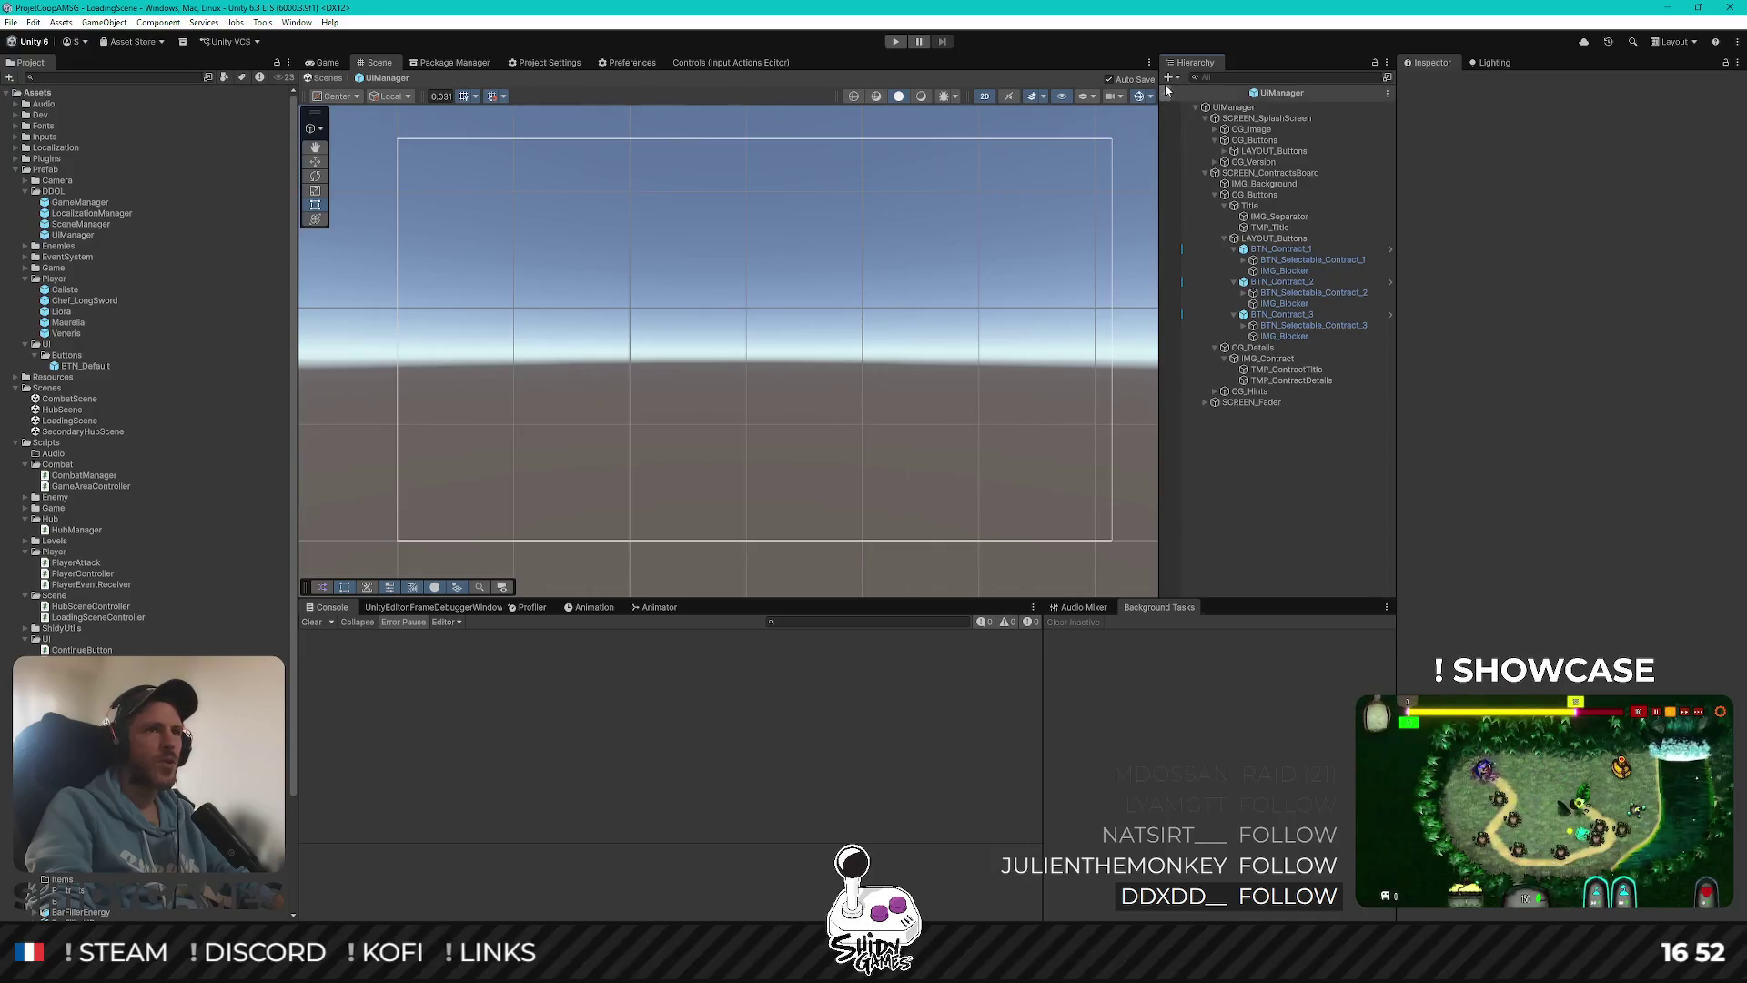
pyautogui.click(1164, 93)
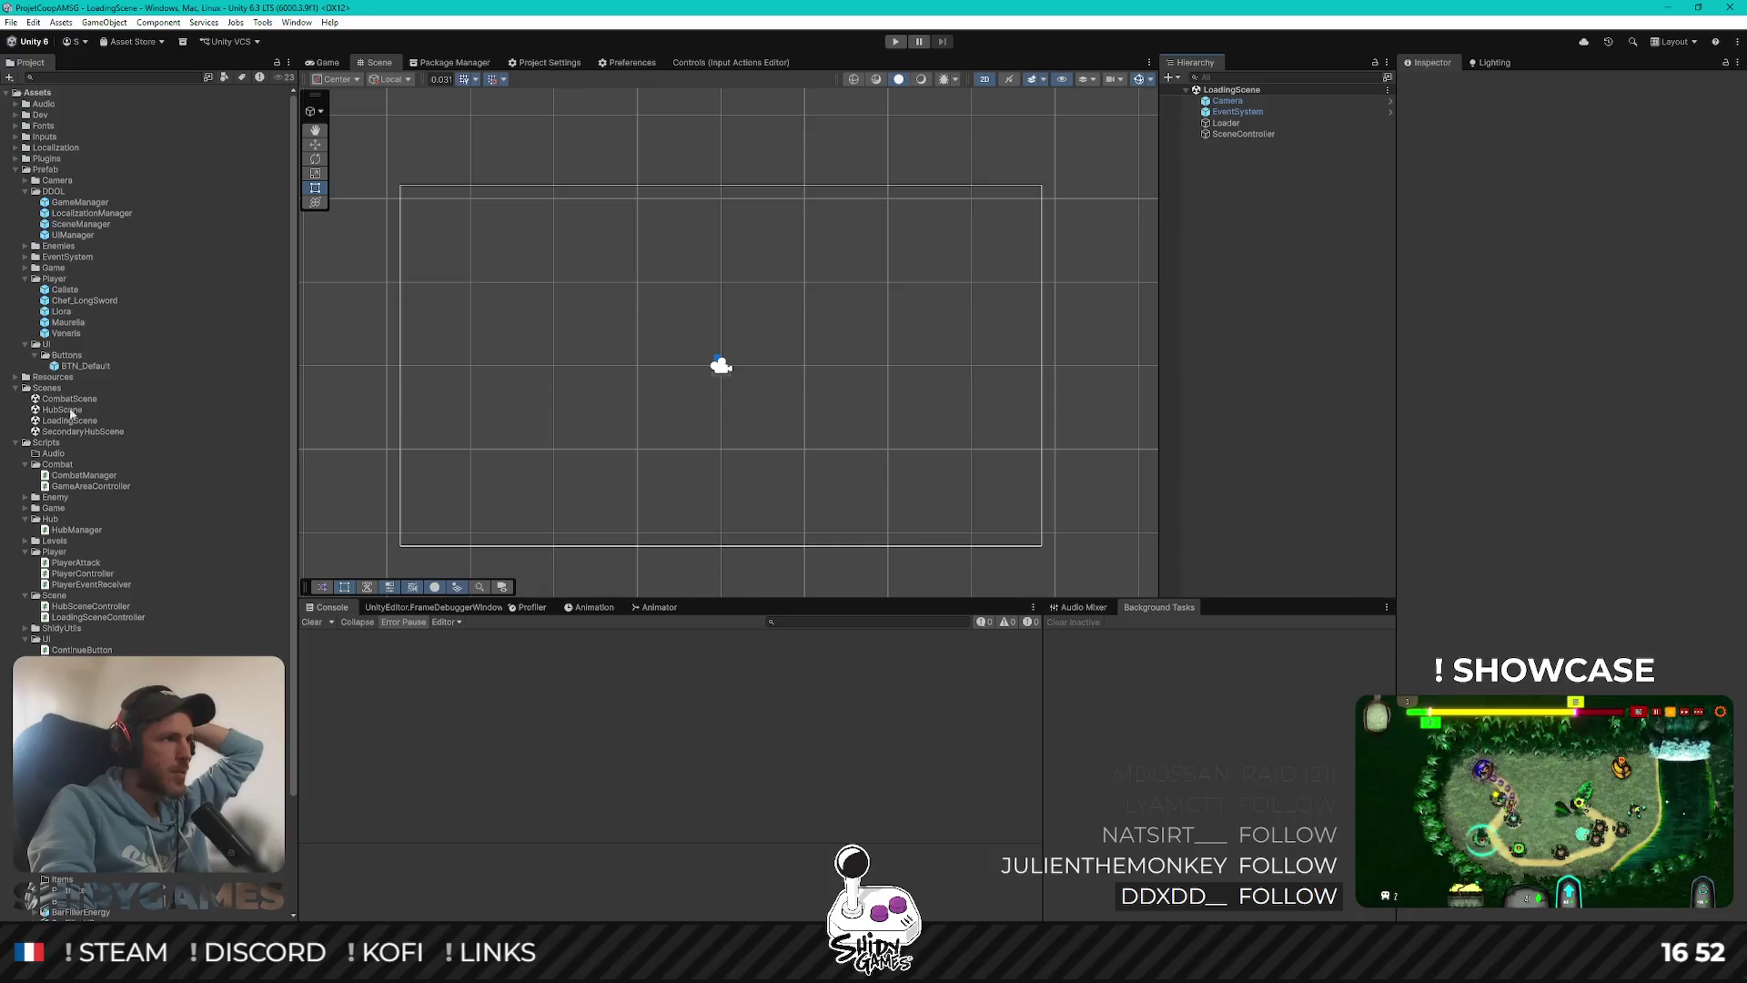
# Open HubScene, select HubManager's Controller and open its HubSceneController script
pyautogui.click(195, 408)
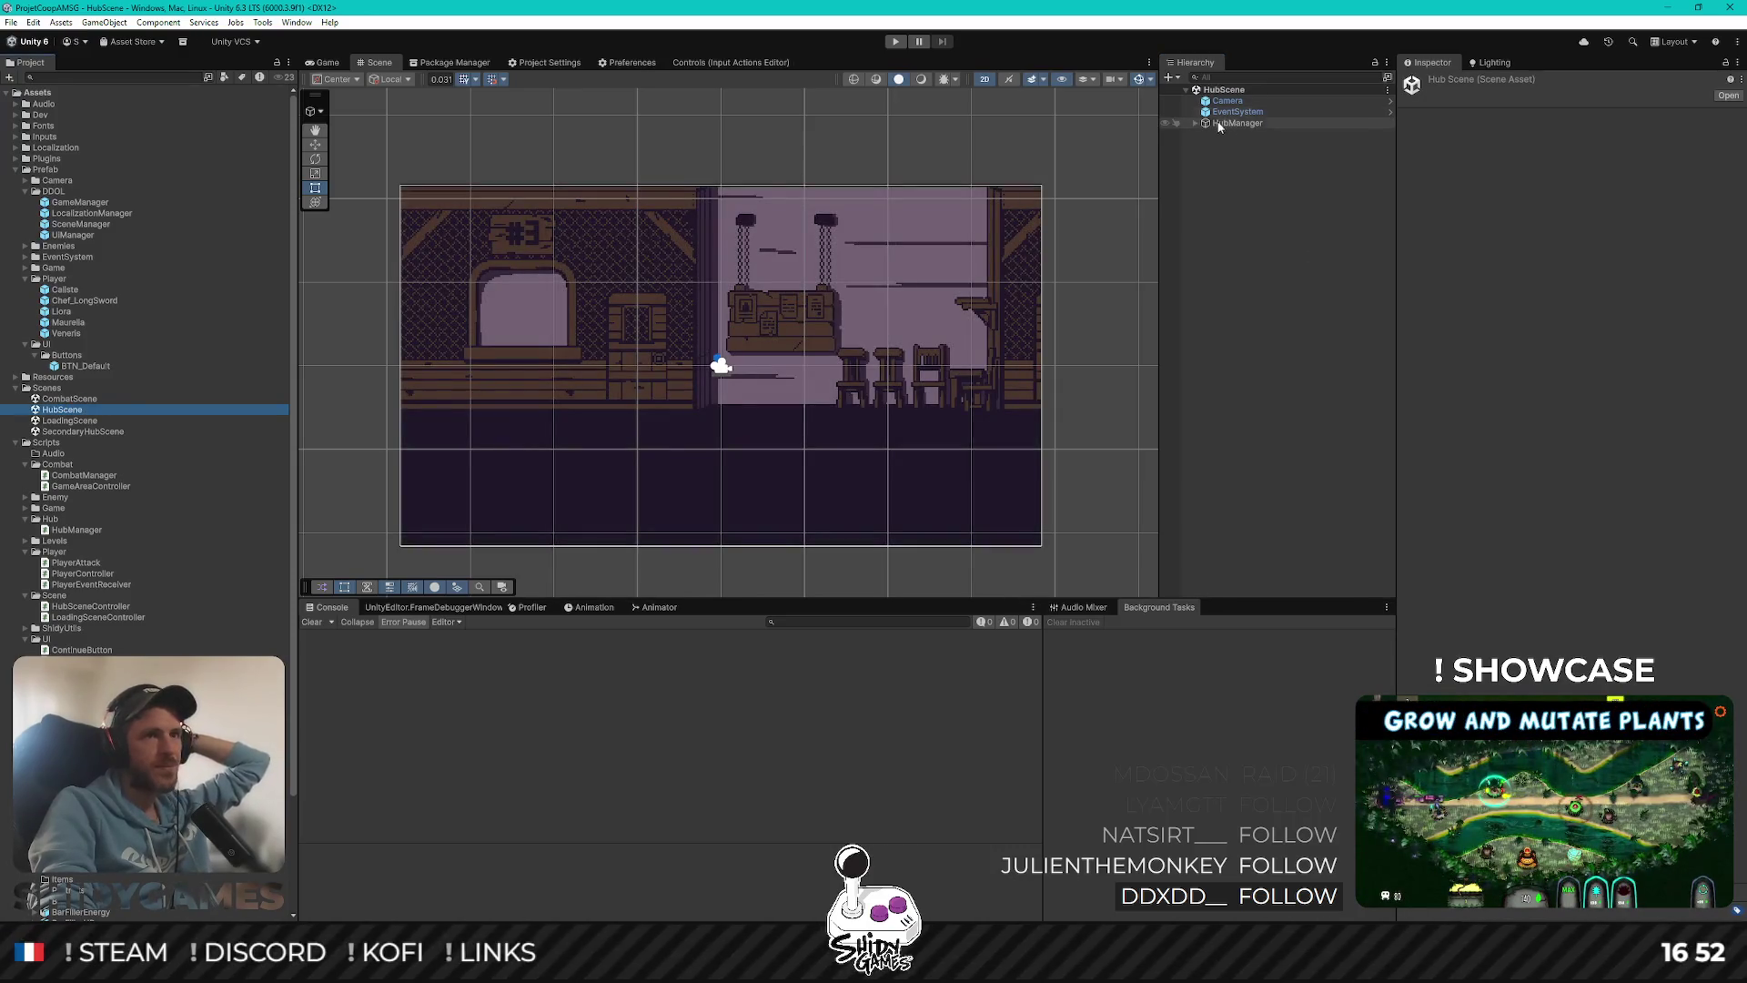
pyautogui.click(1198, 124)
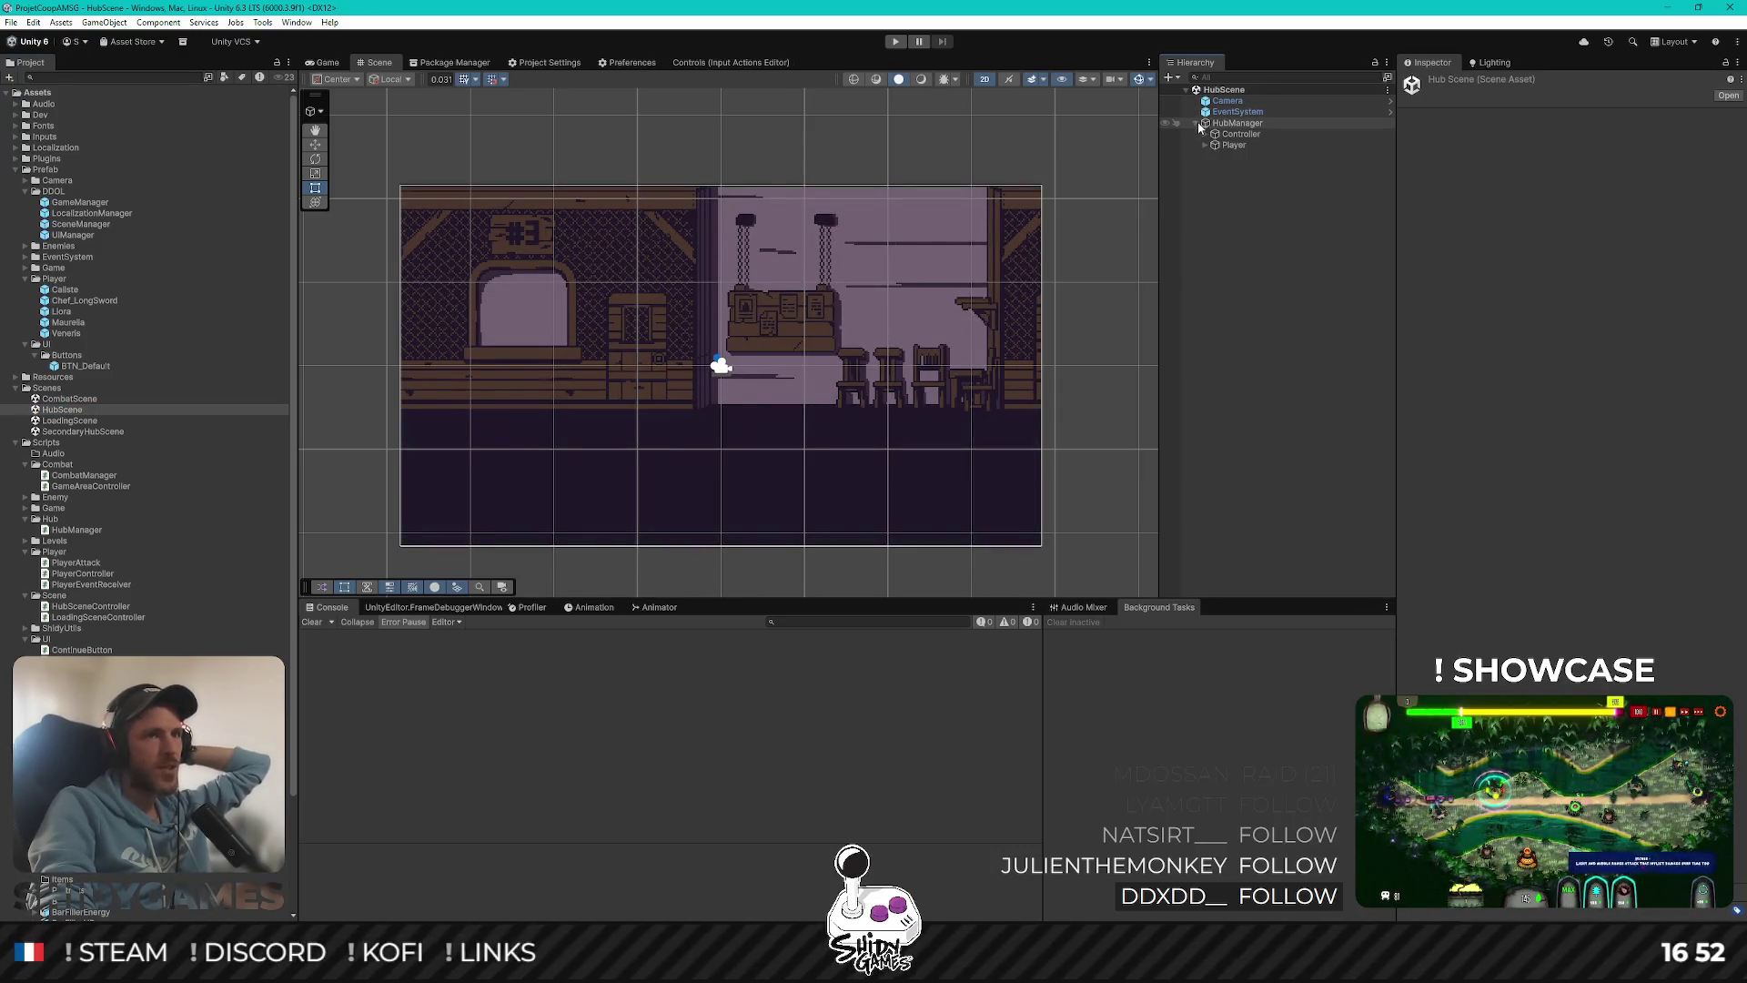
pyautogui.click(1234, 123)
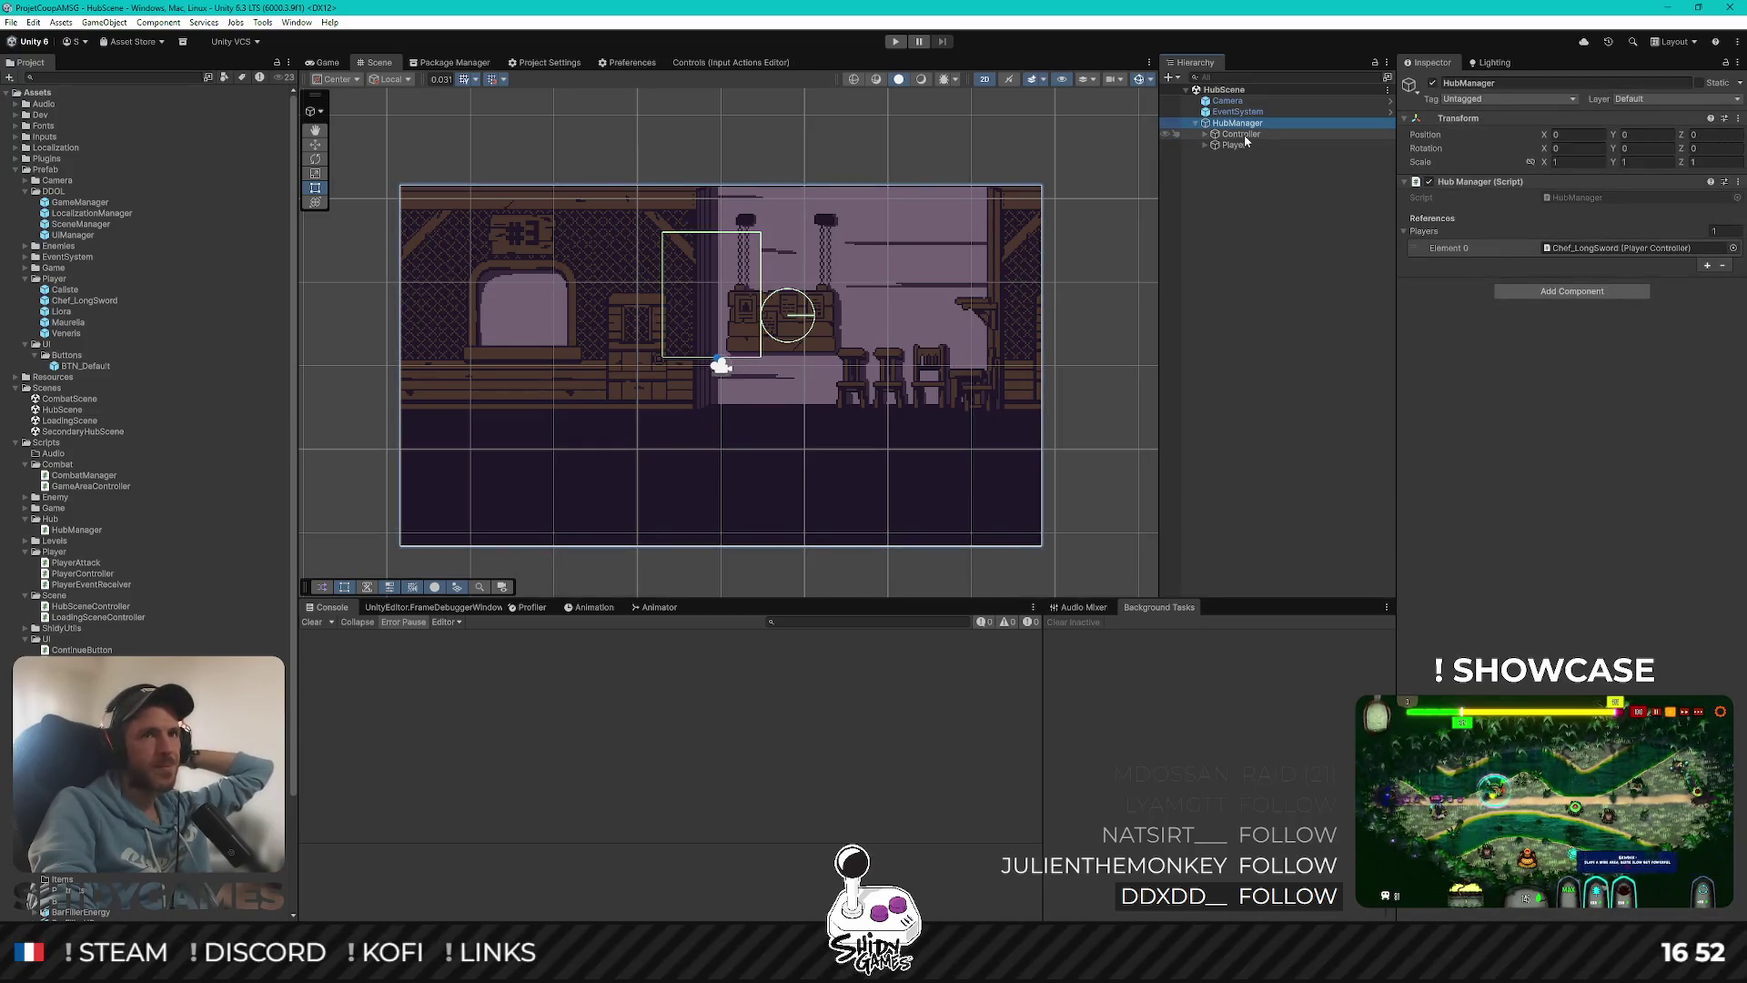
pyautogui.click(1243, 135)
pyautogui.doubleClick(1613, 202)
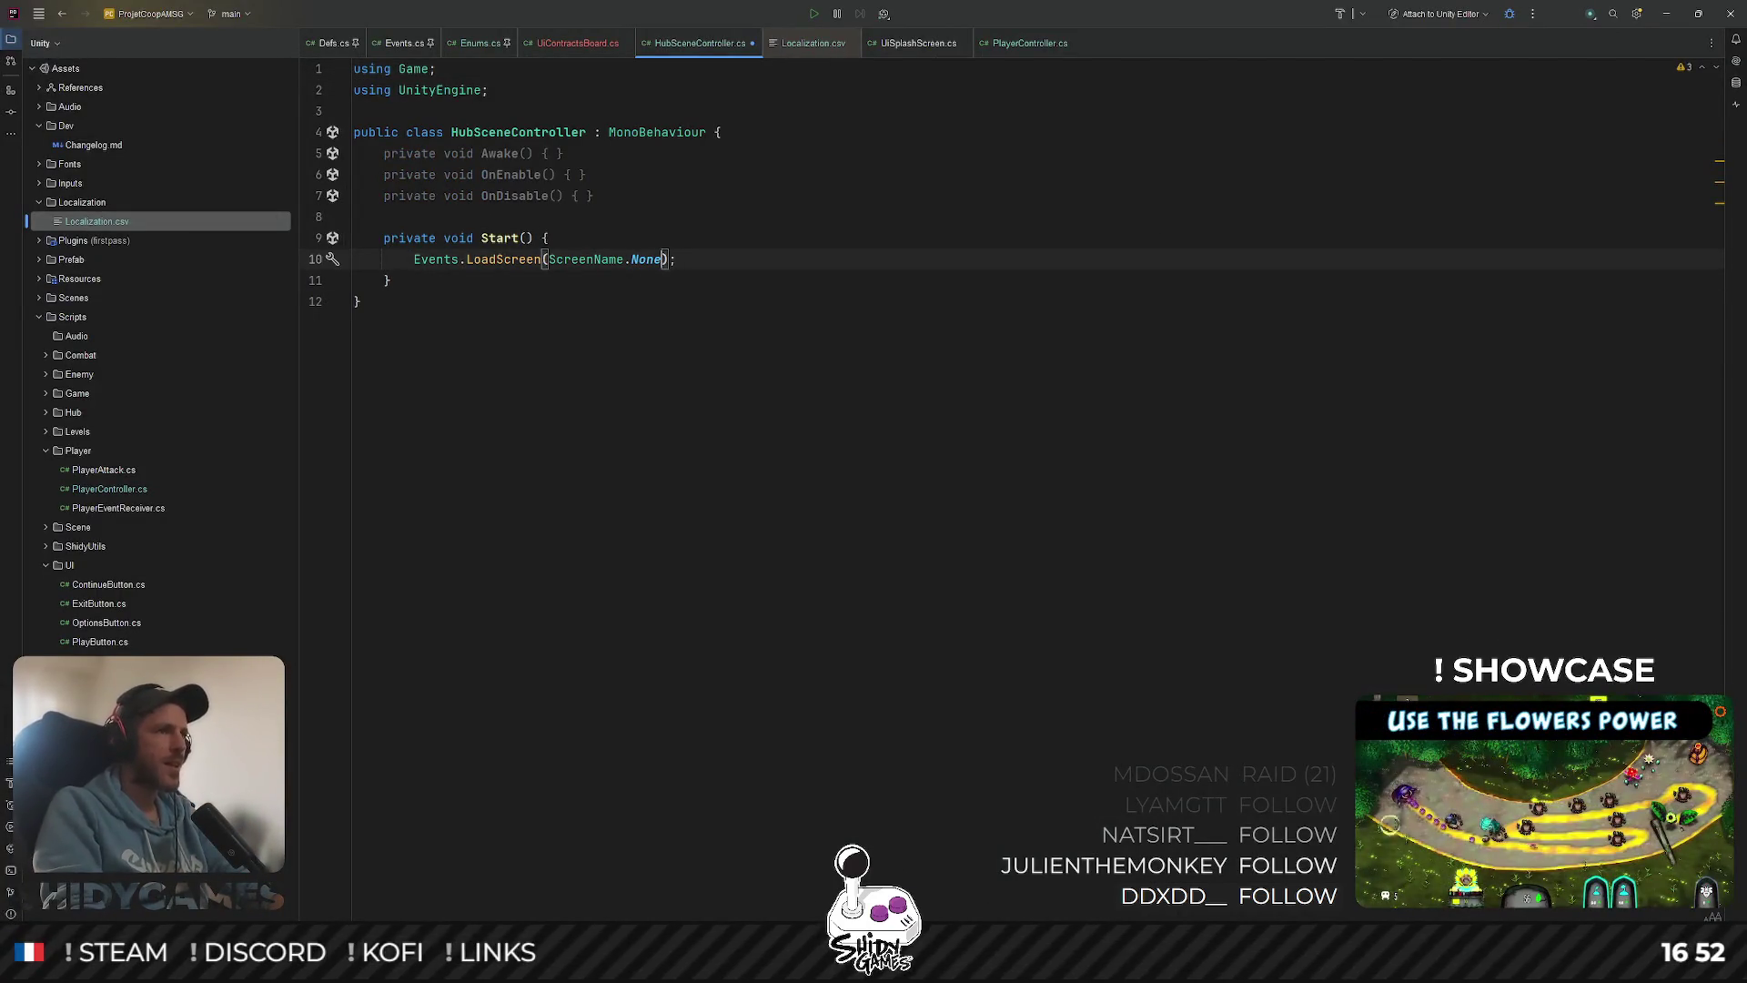
# Change Start's Events.LoadScreen argument from ScreenName.None to ScreenName.ContractsBoardScreen
pyautogui.write('co')
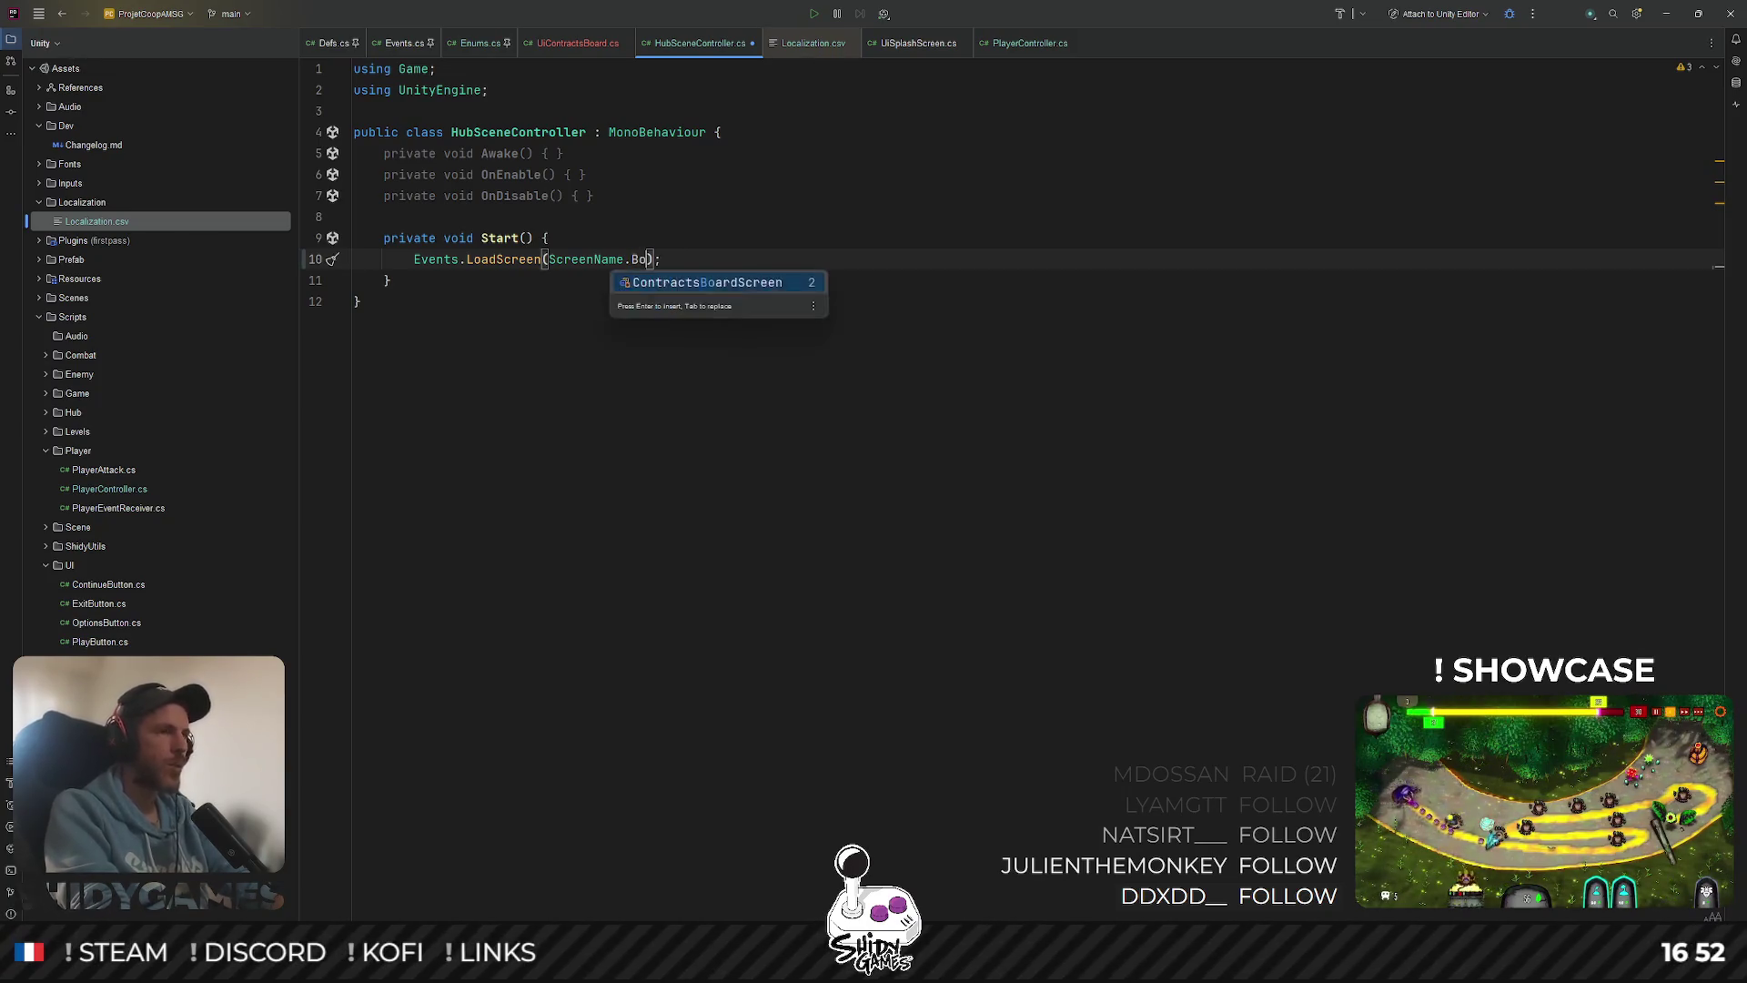
pyautogui.press('Return')
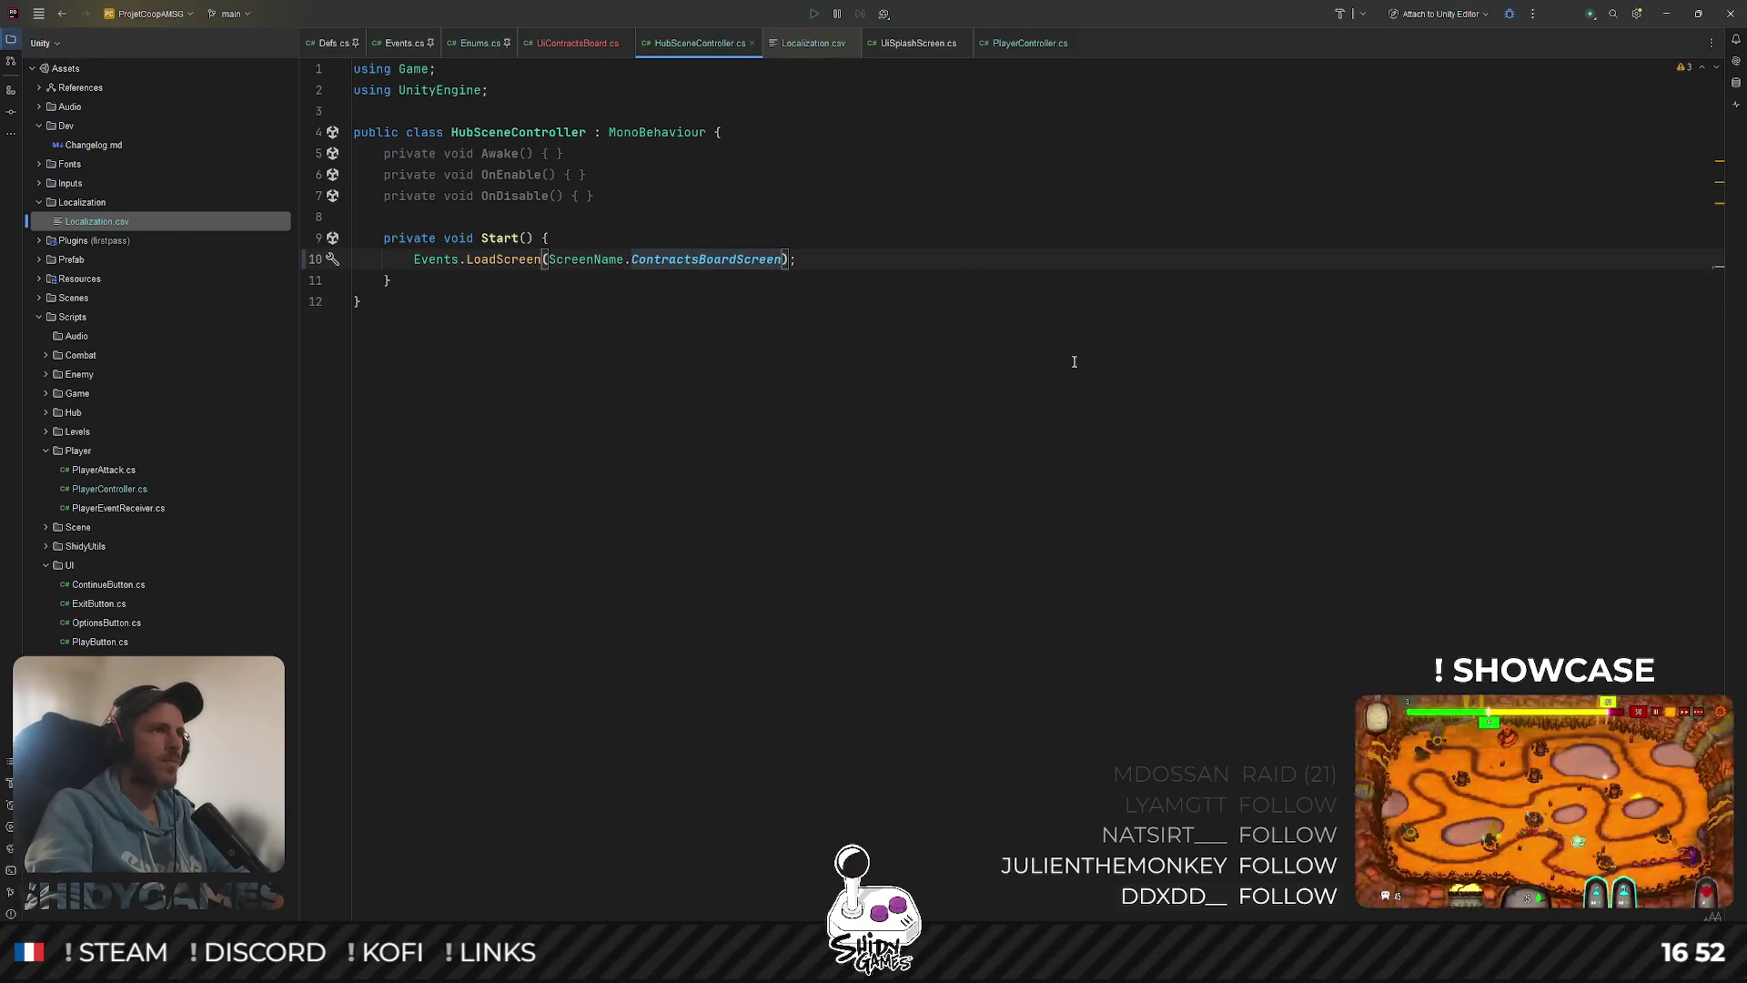
pyautogui.hotkey('alt', 'Tab')
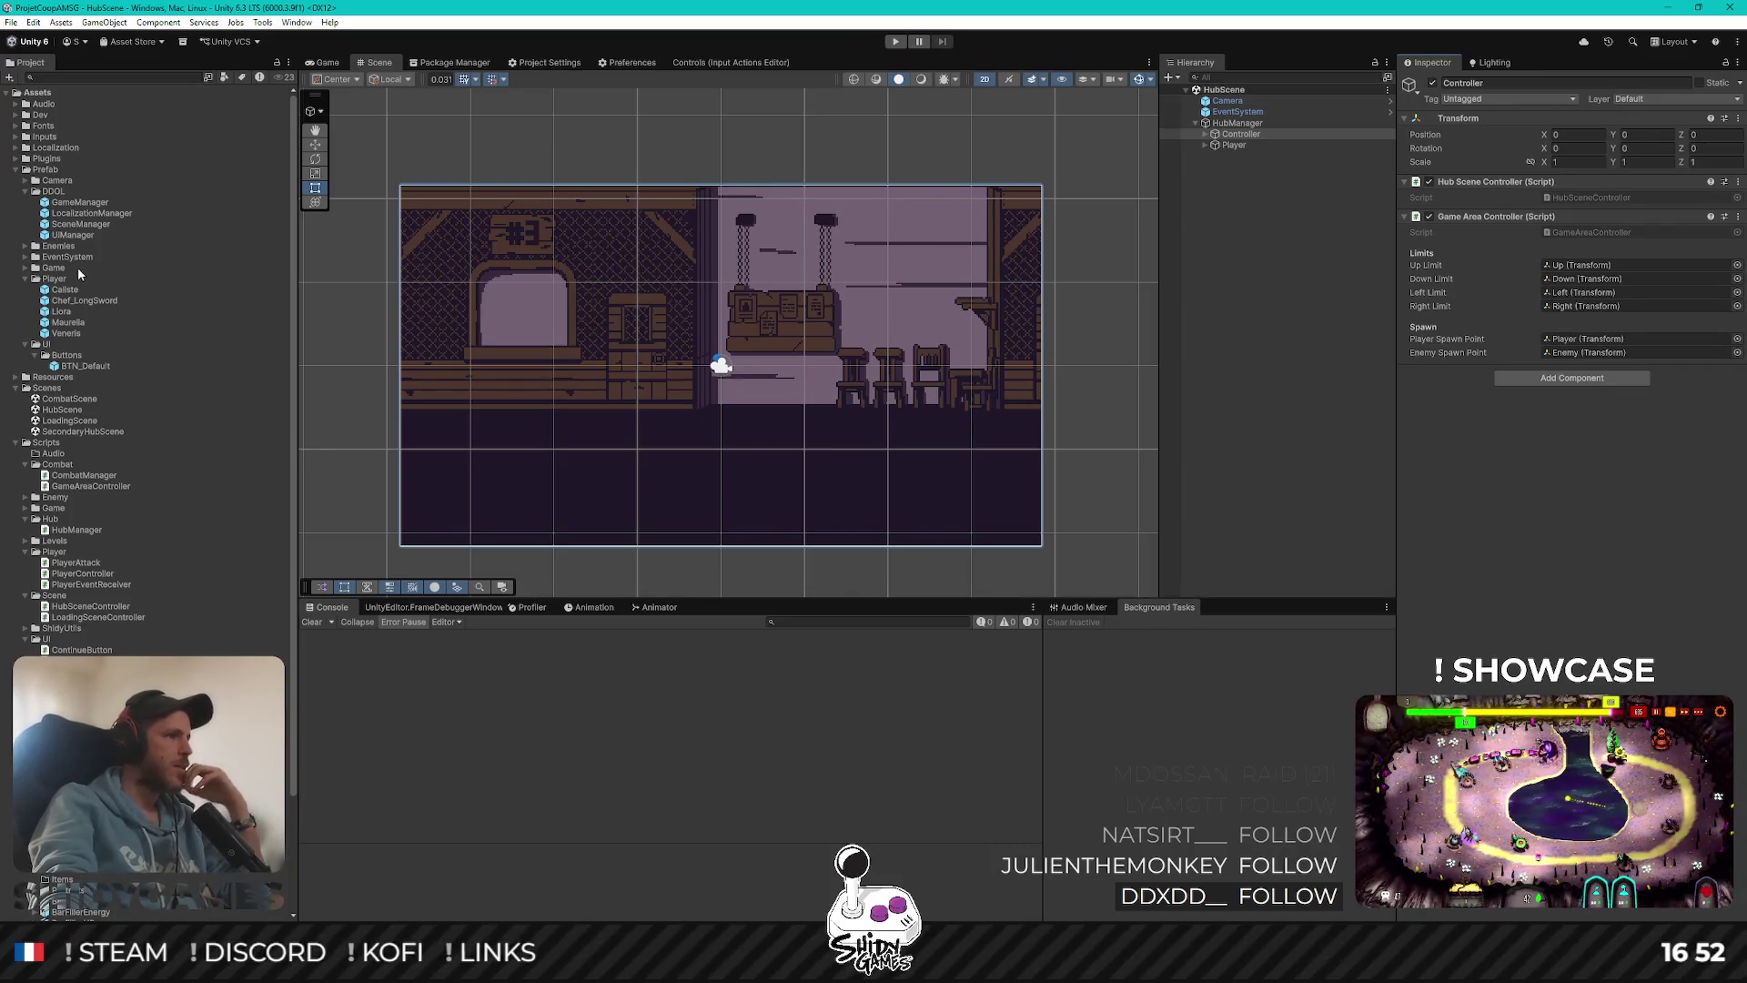
# Open LoadingScene and enter play mode
pyautogui.doubleClick(71, 422)
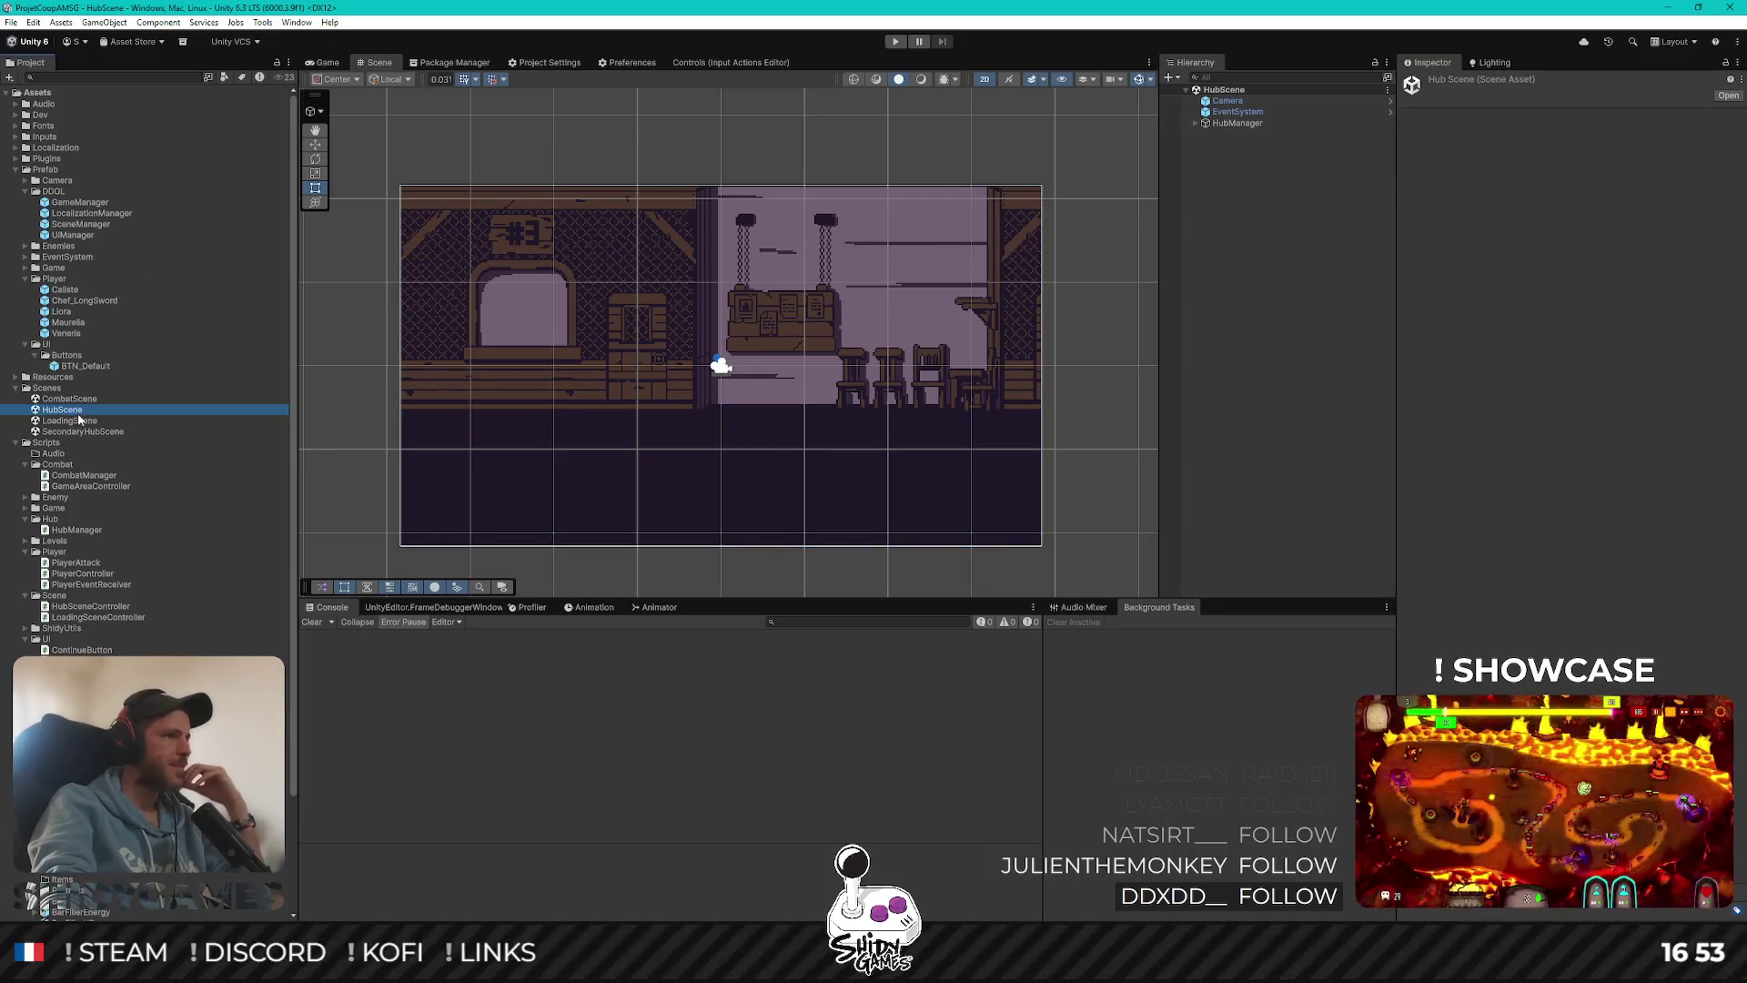
pyautogui.click(1286, 334)
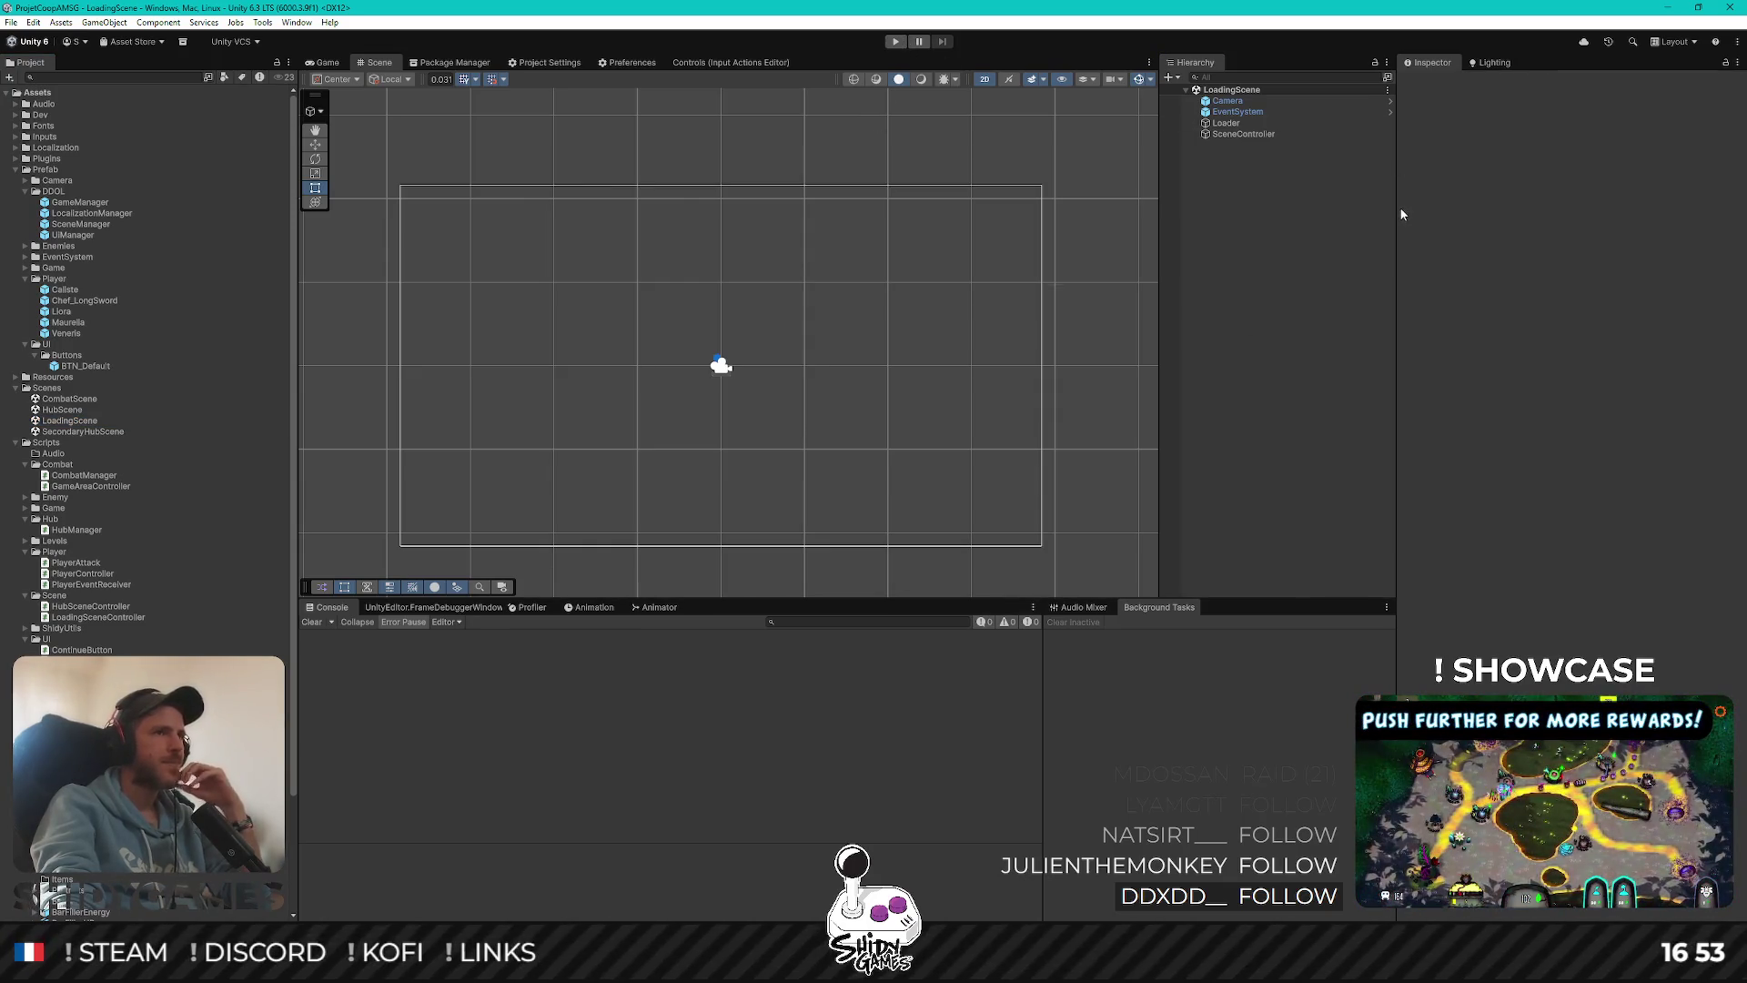
pyautogui.click(893, 42)
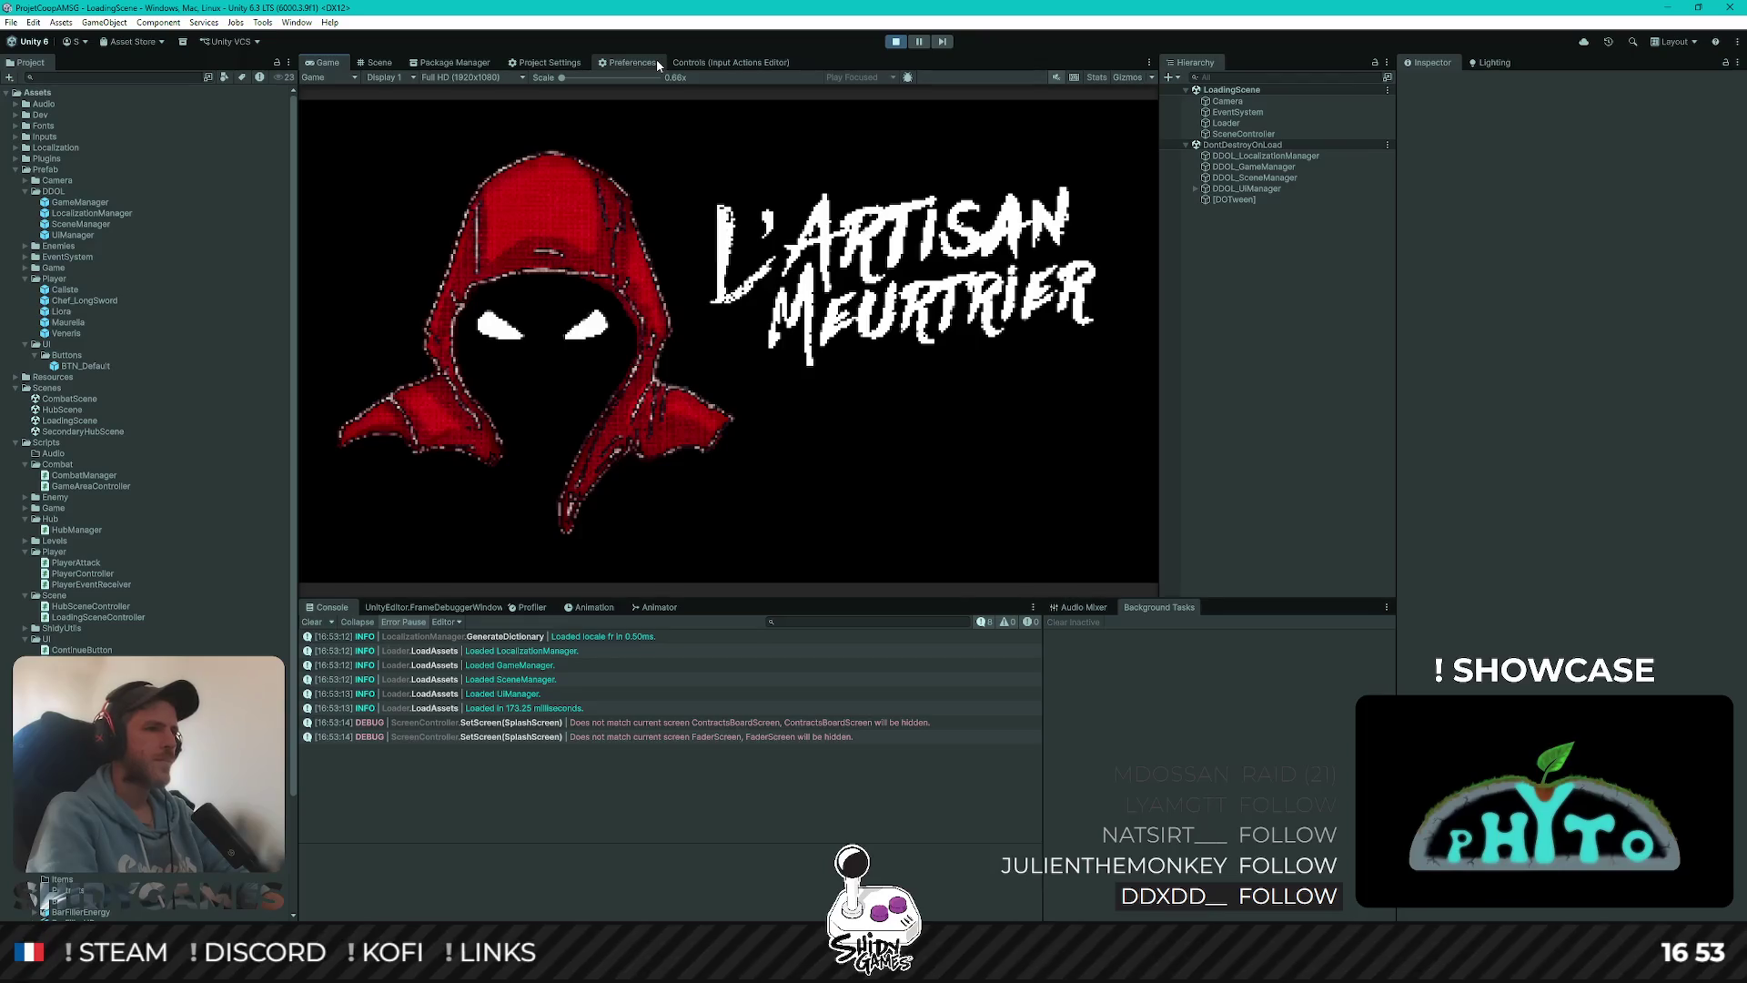
# Move through the main menu and start a new game with Jouer
pyautogui.press('Down')
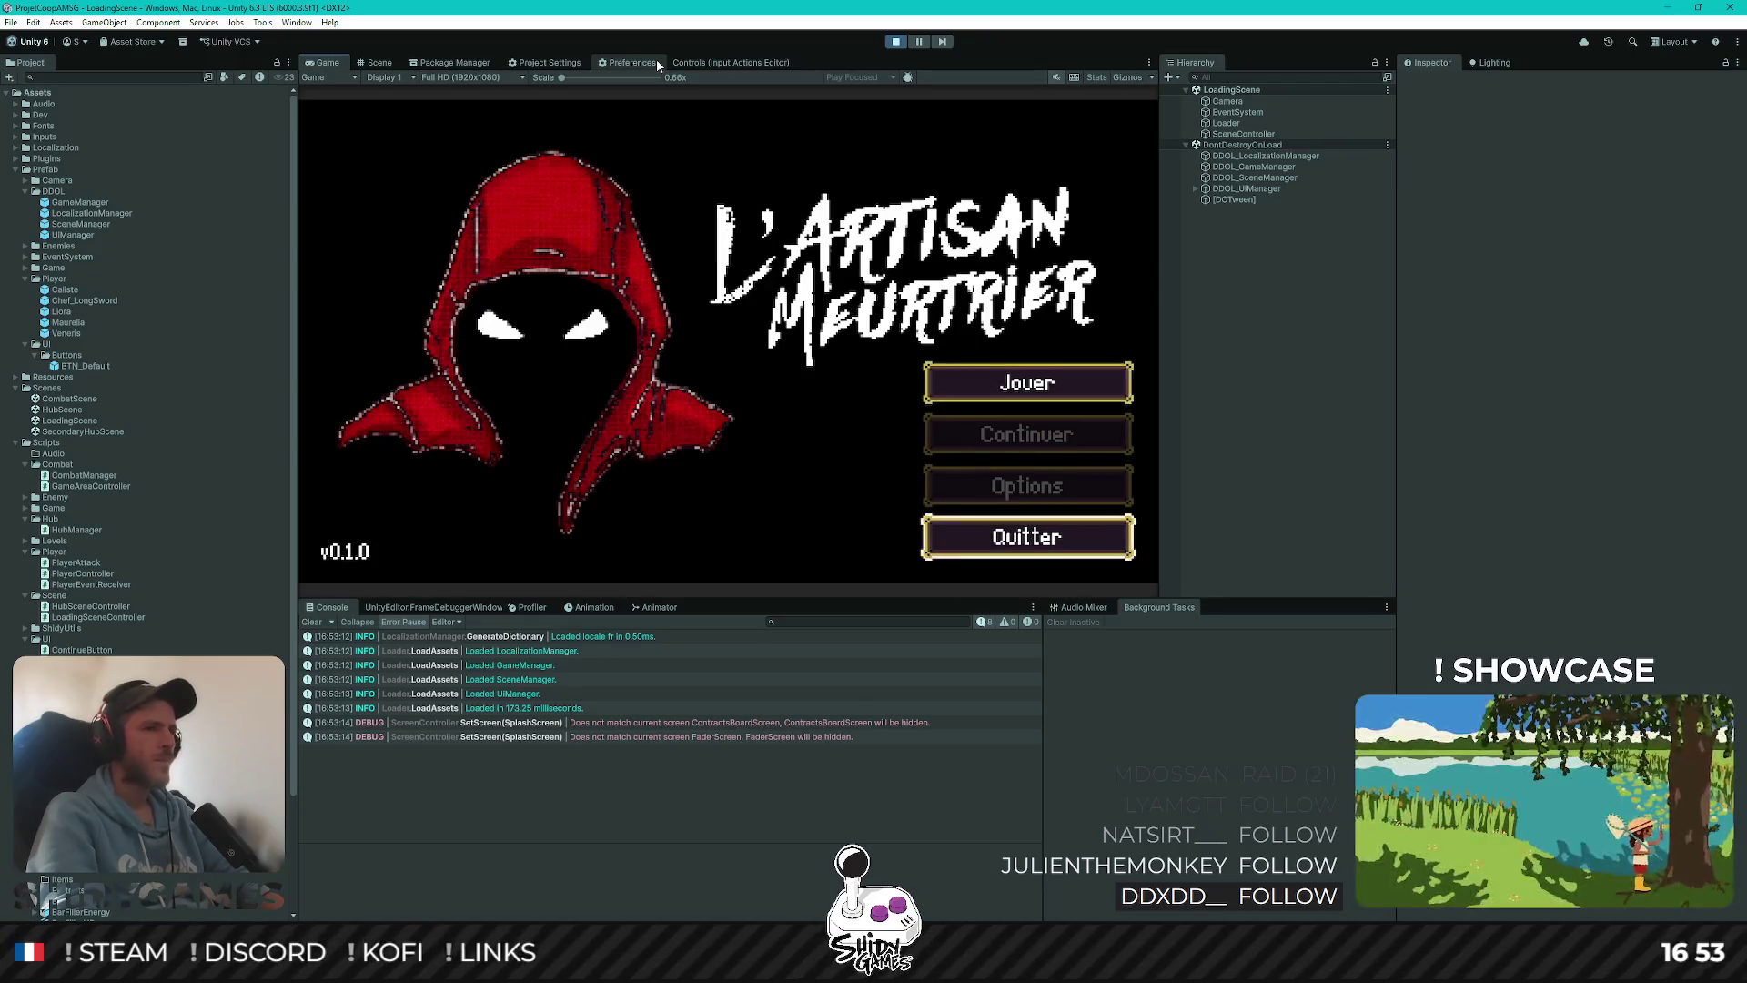
pyautogui.press('Down')
pyautogui.press('Down')
pyautogui.press('Down')
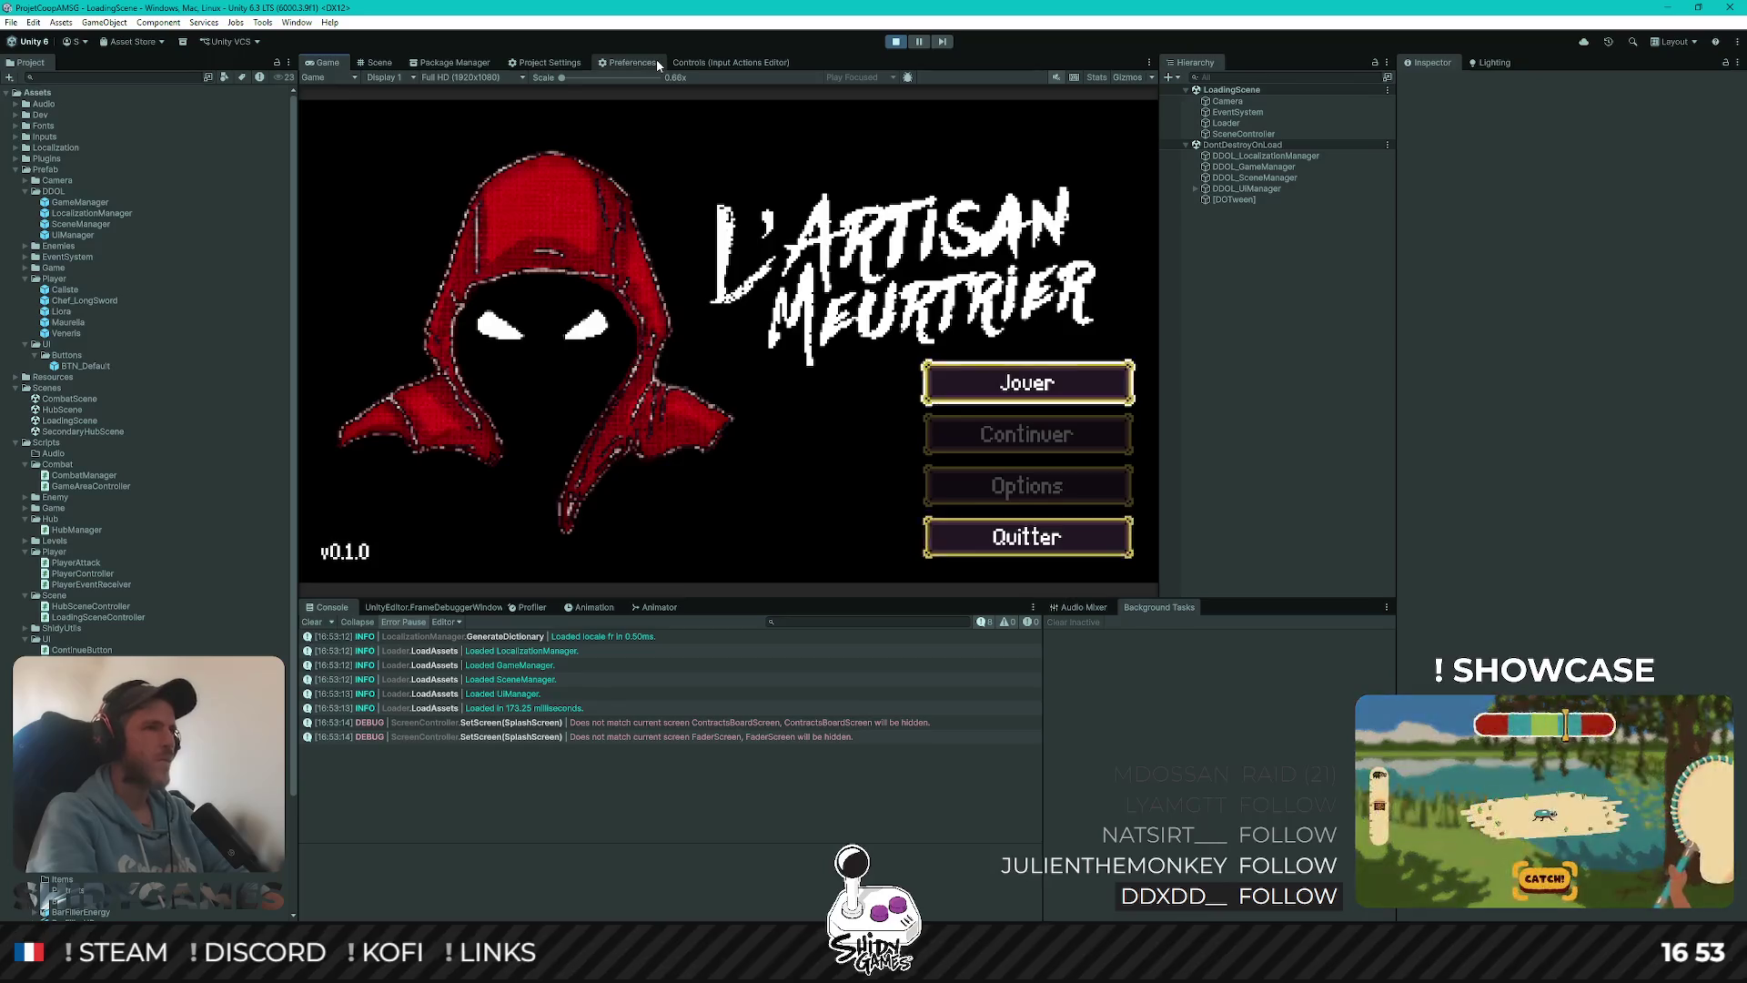
pyautogui.press('Return')
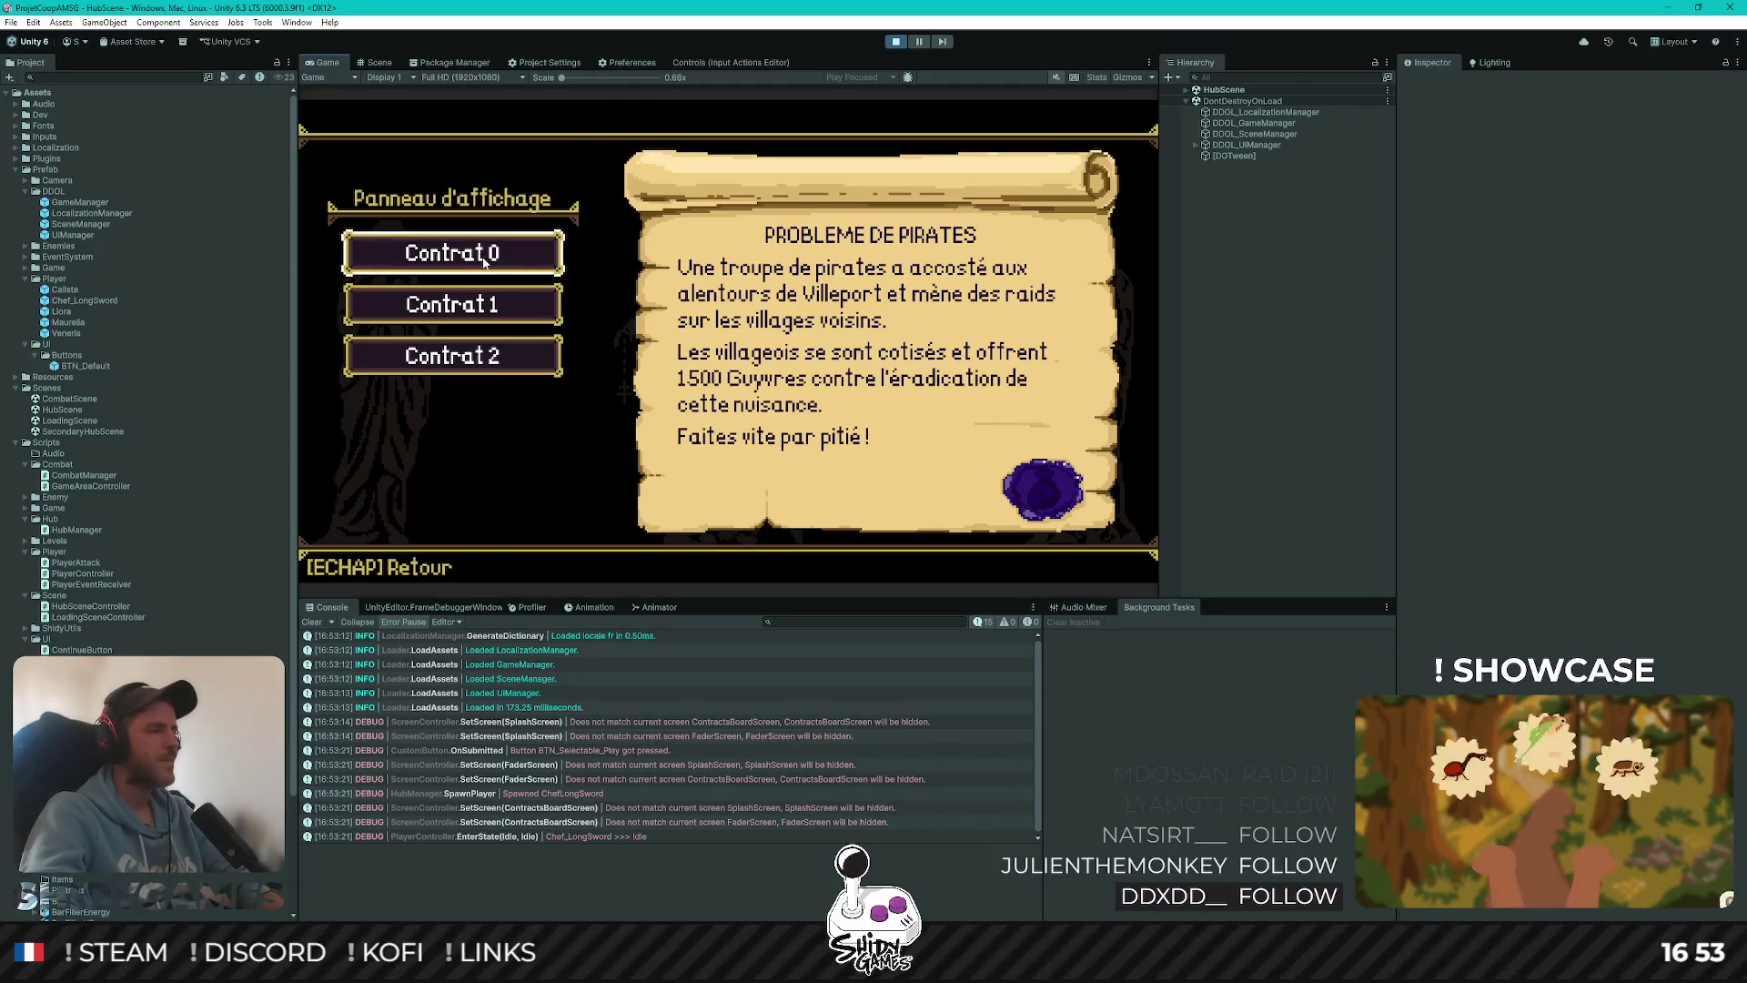
# Cycle focus through Contrat 0, 1 and 2 with the arrow keys, then close the board with Escape
pyautogui.press('Down')
pyautogui.press('Down')
pyautogui.press('Up')
pyautogui.press('Up')
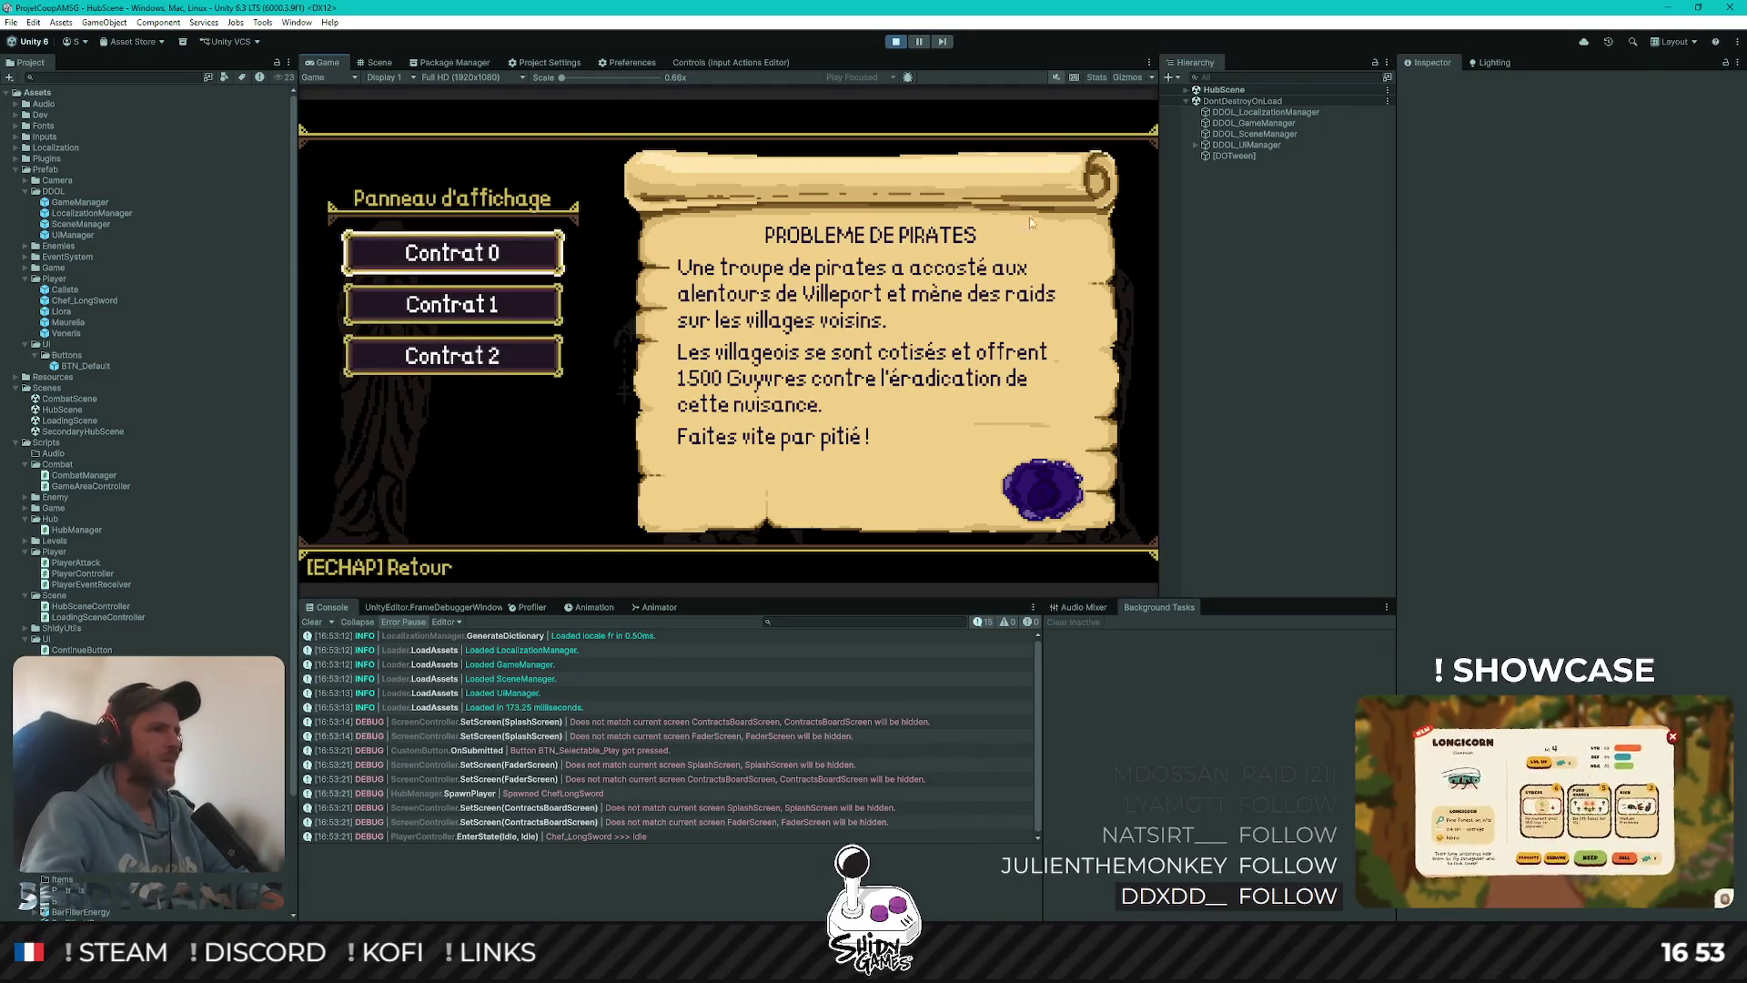
pyautogui.press('Down')
pyautogui.press('Down')
pyautogui.press('Up')
pyautogui.press('Up')
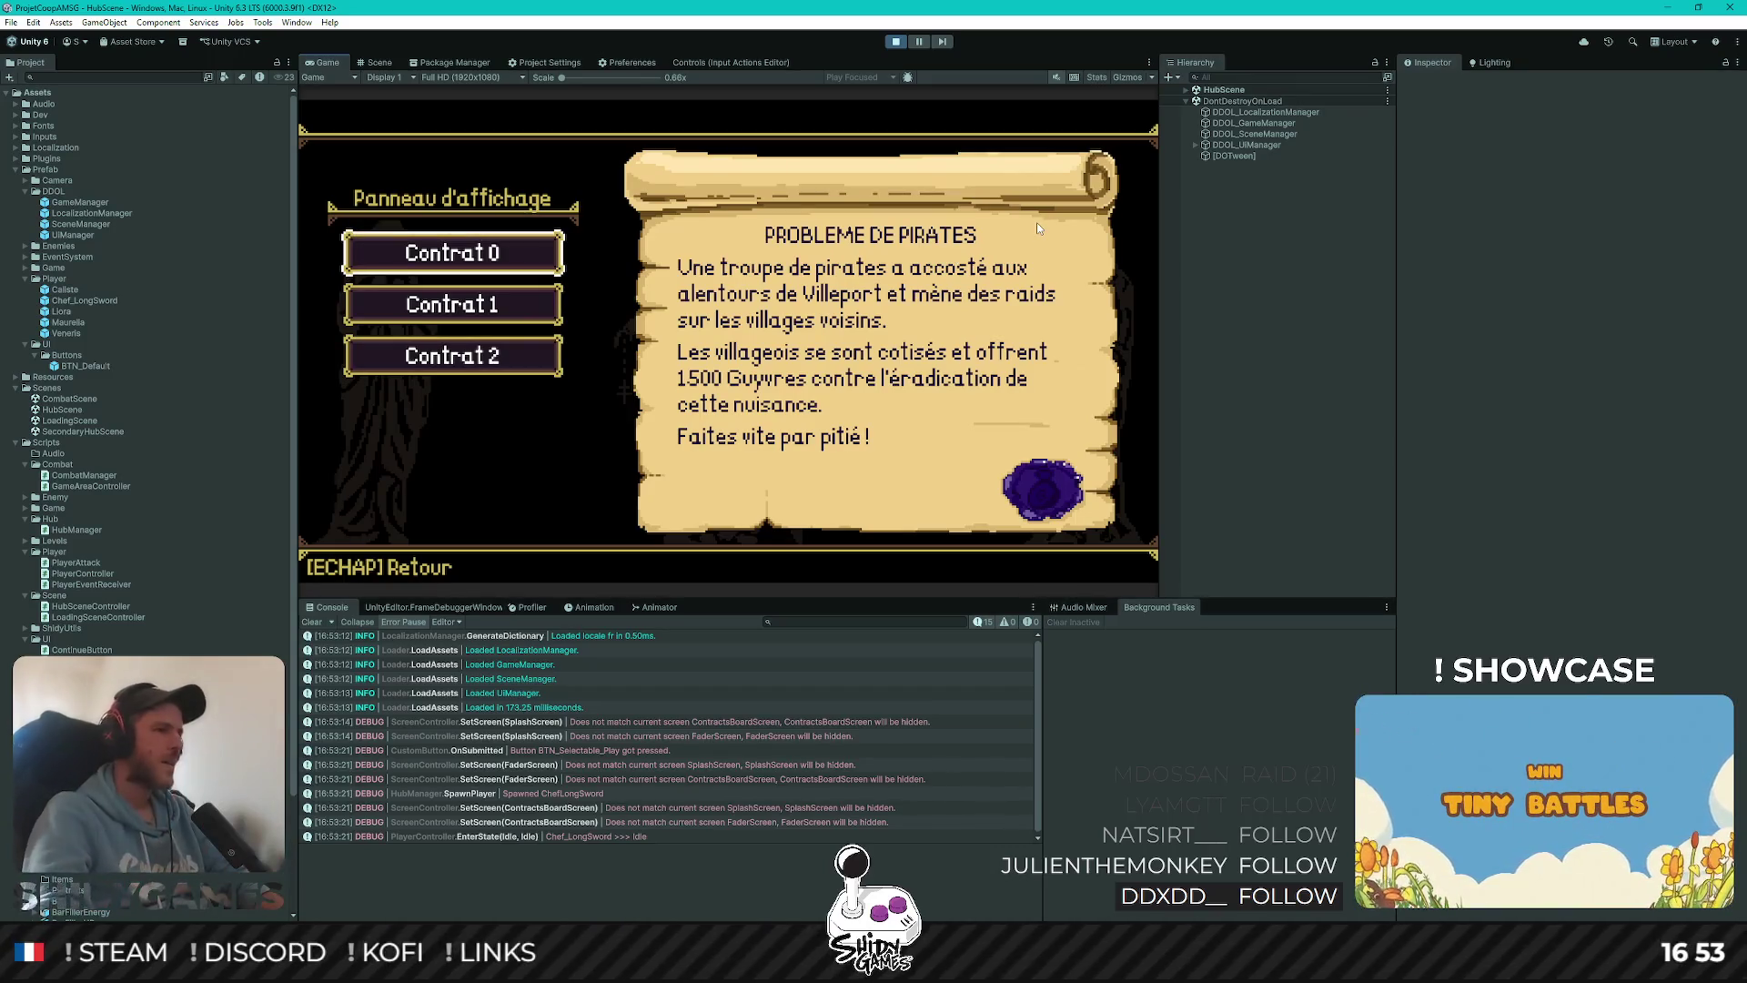
pyautogui.press('Down')
pyautogui.press('Down')
pyautogui.press('Up')
pyautogui.press('Up')
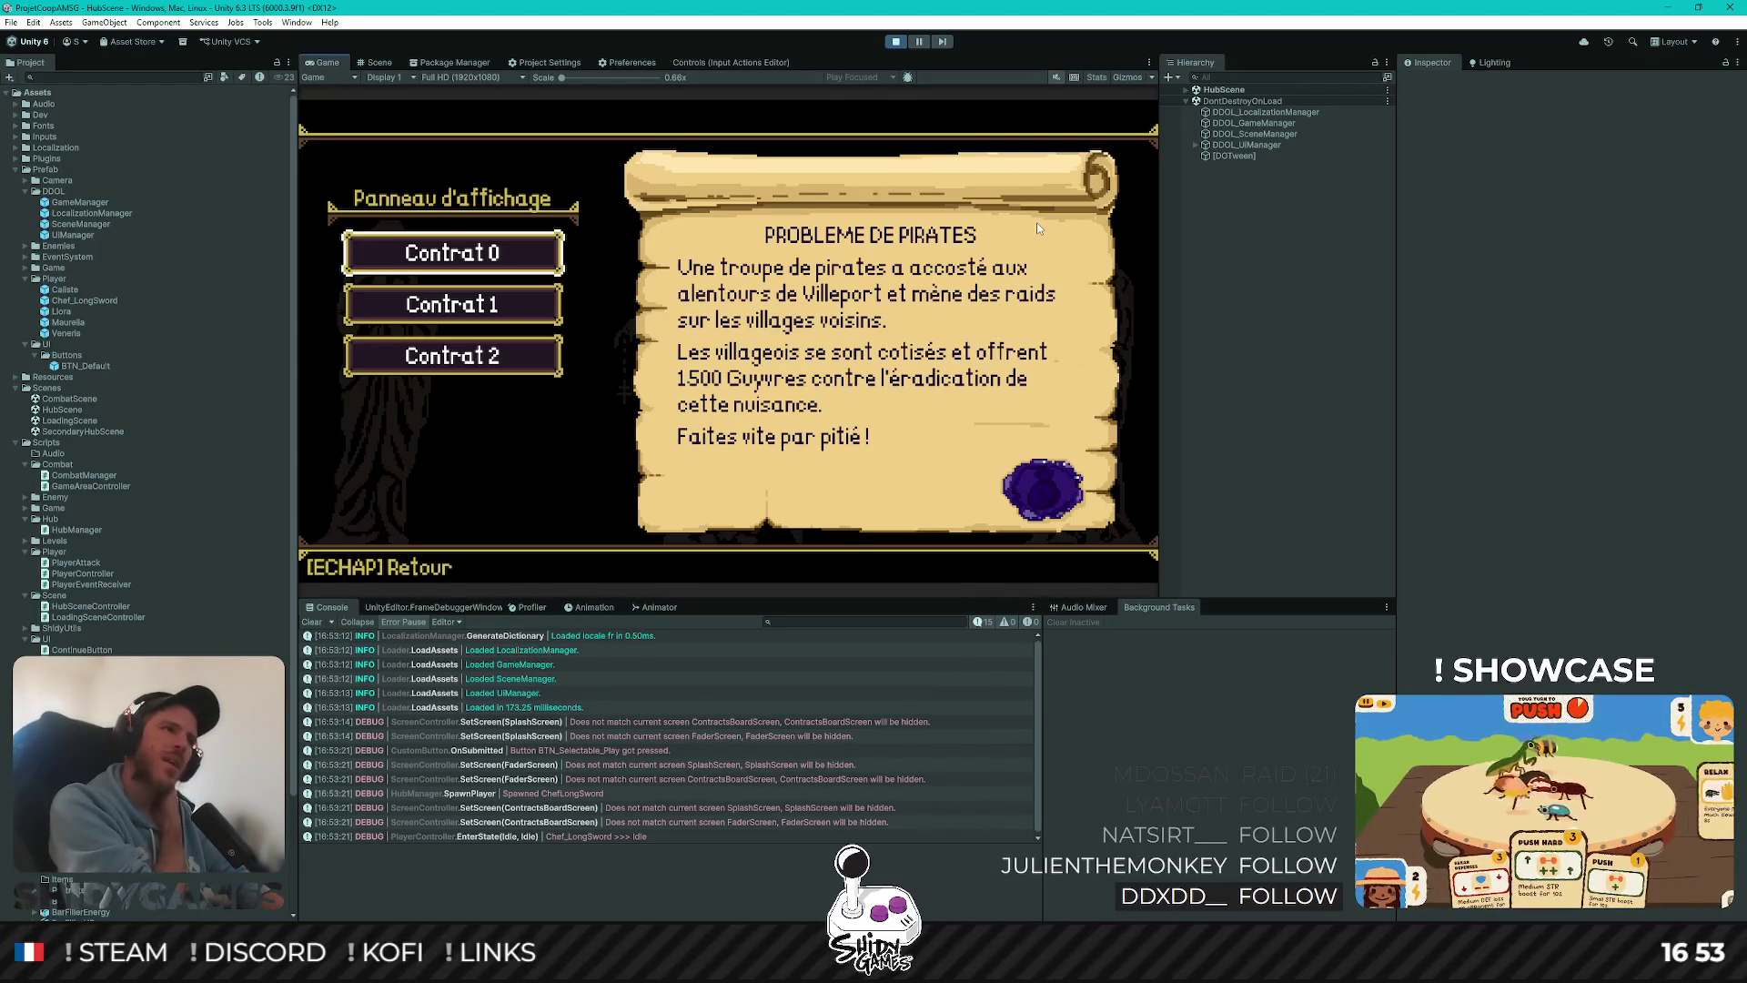
pyautogui.press('Down')
pyautogui.press('Down')
pyautogui.press('Up')
pyautogui.press('Up')
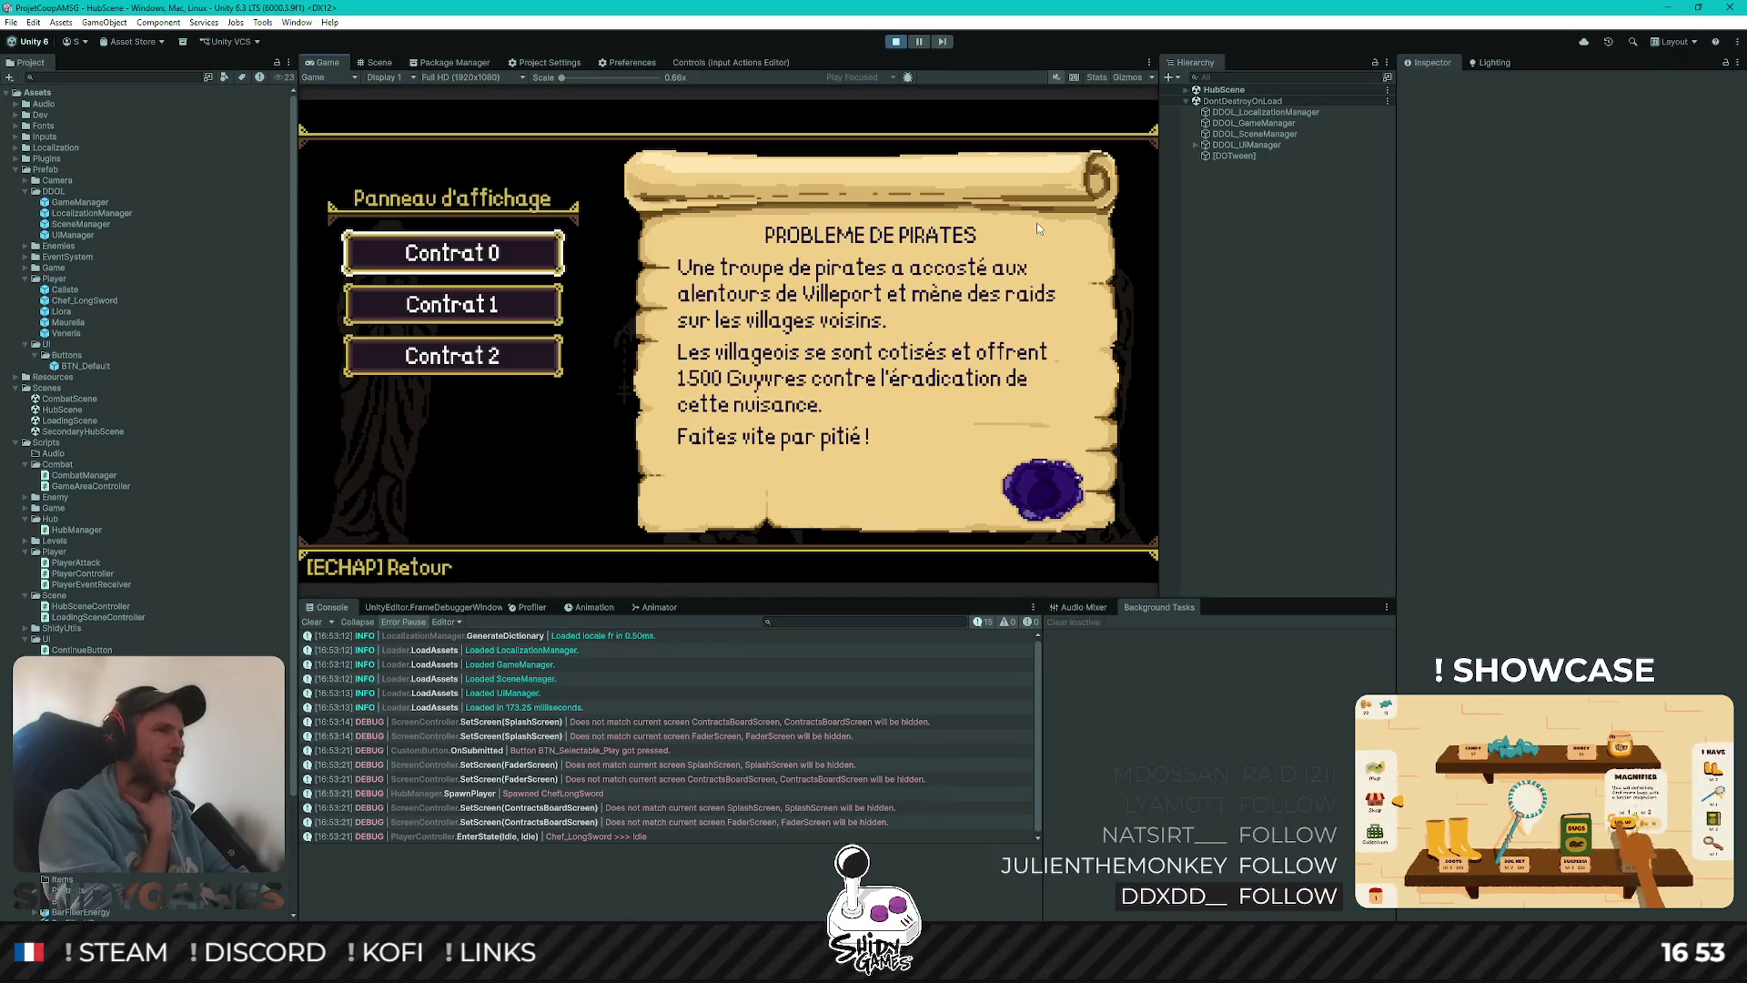
pyautogui.press('Down')
pyautogui.press('Down')
pyautogui.press('Up')
pyautogui.press('Up')
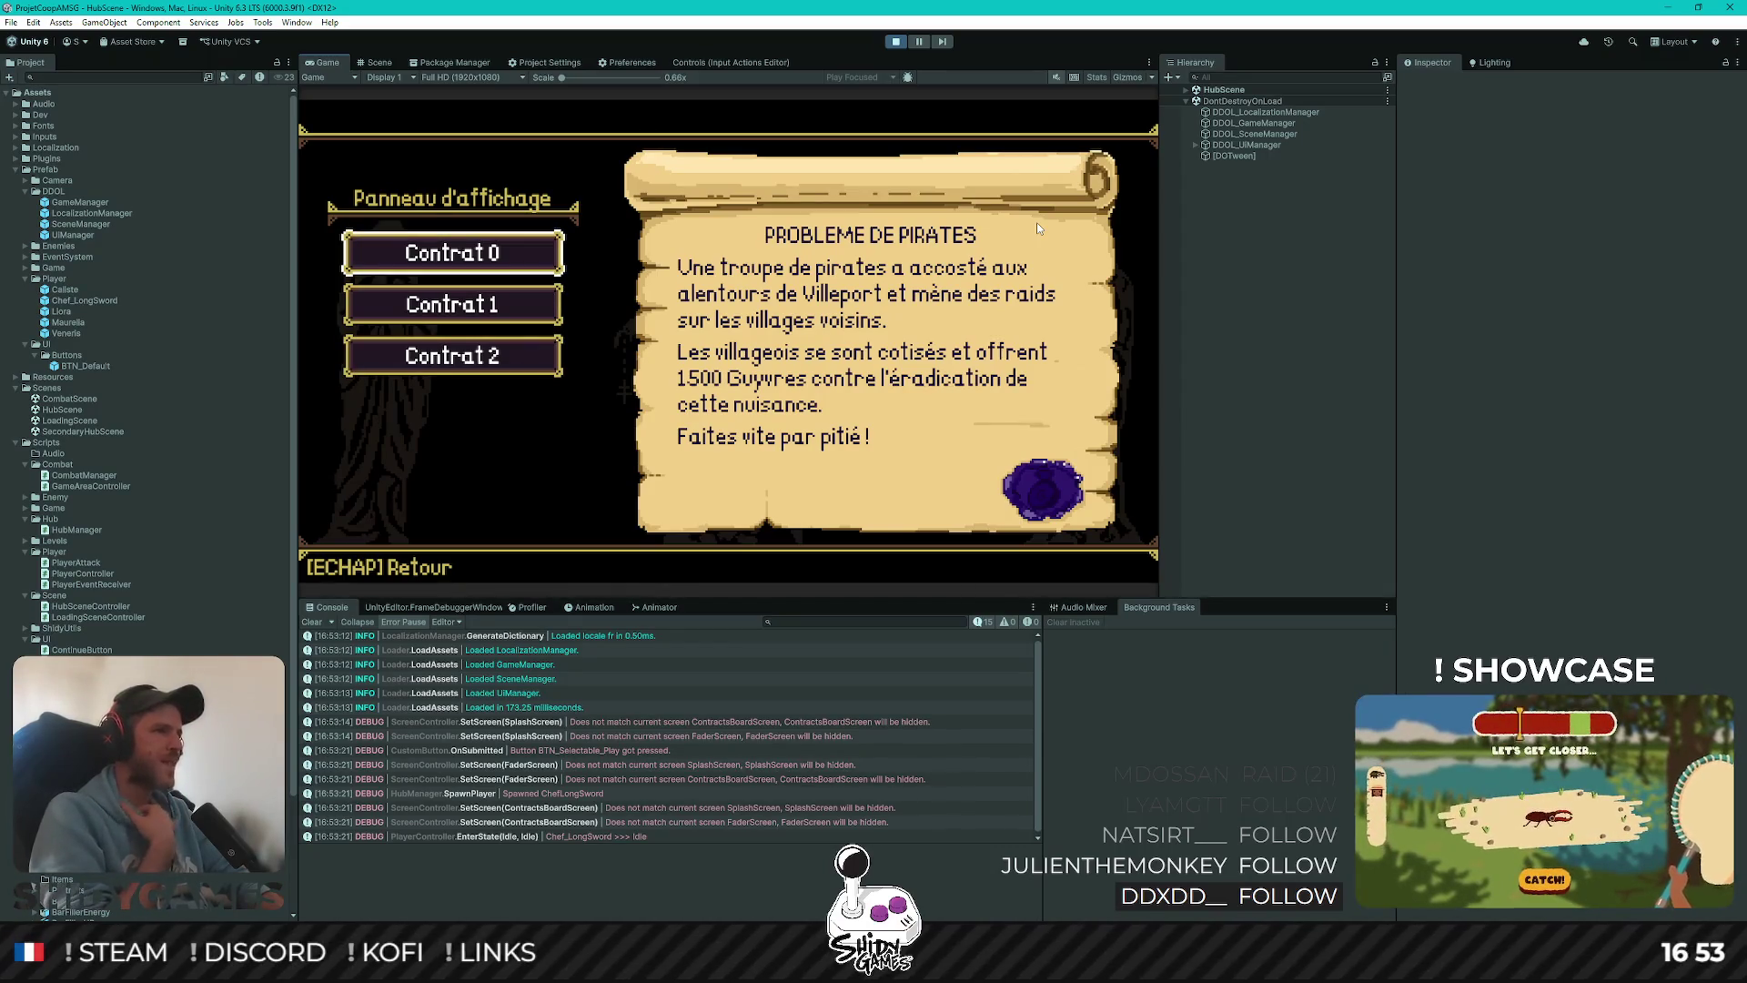
pyautogui.press('Down')
pyautogui.press('Down')
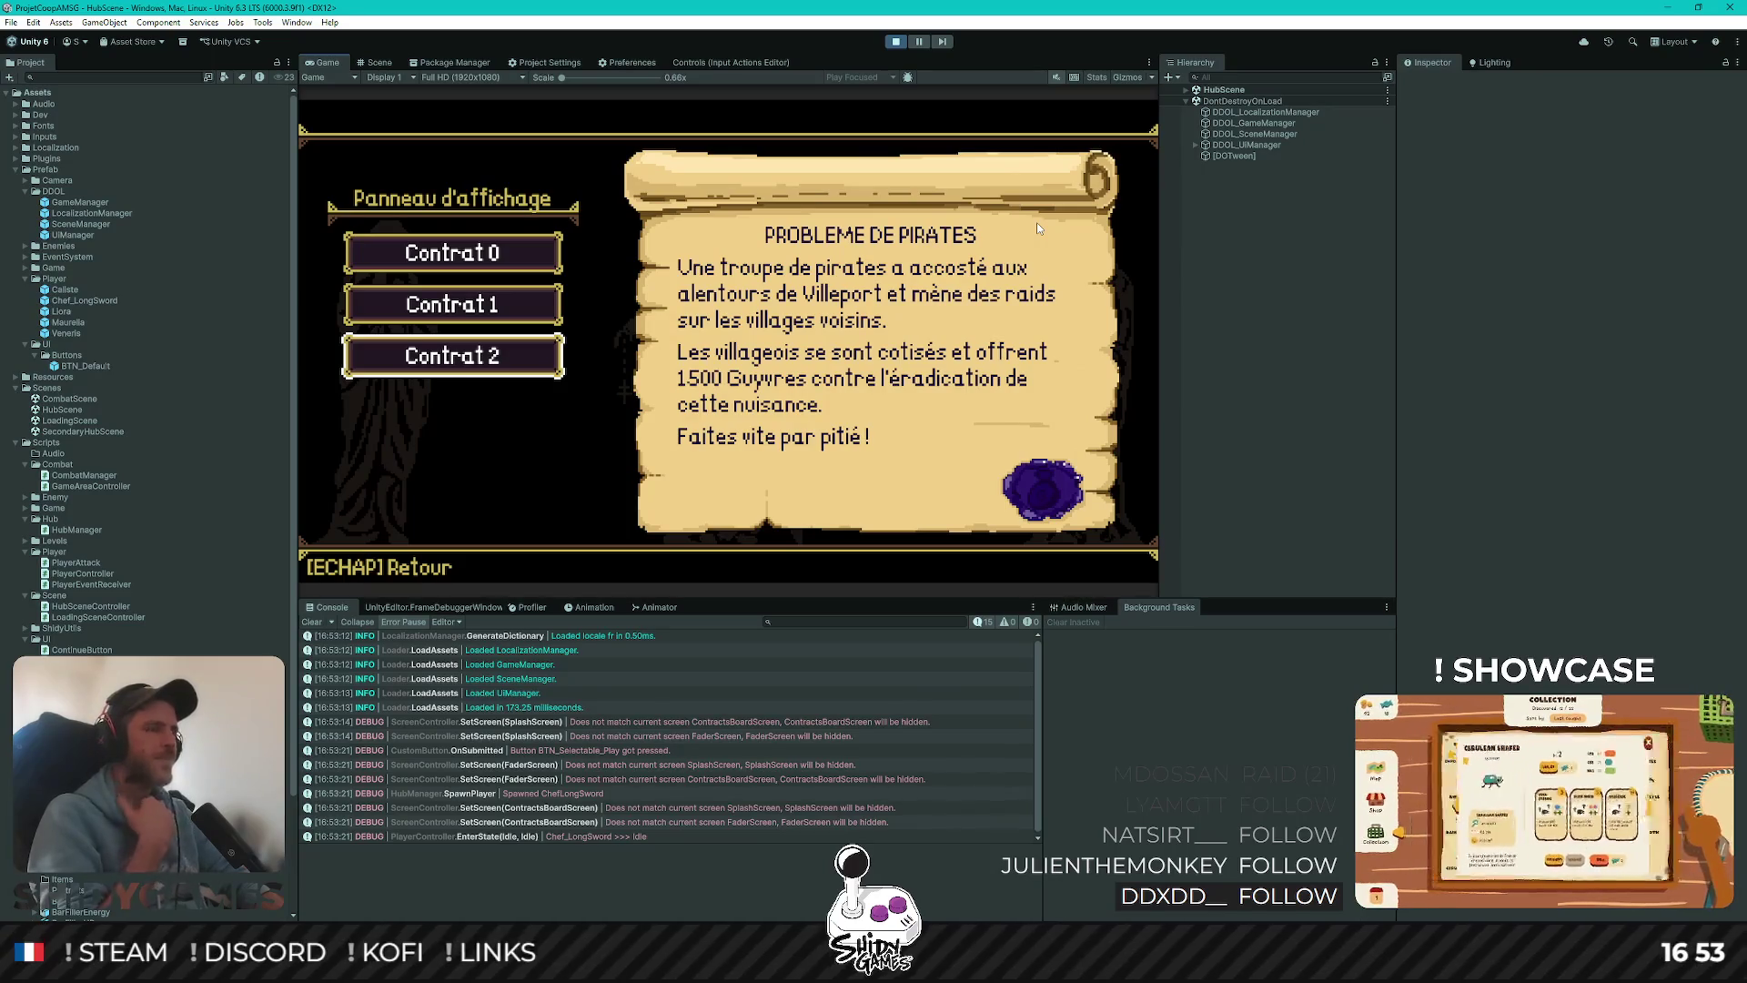
pyautogui.press('Up')
pyautogui.press('Up')
pyautogui.press('Down')
pyautogui.press('Down')
pyautogui.press('Up')
pyautogui.press('Up')
pyautogui.press('Down')
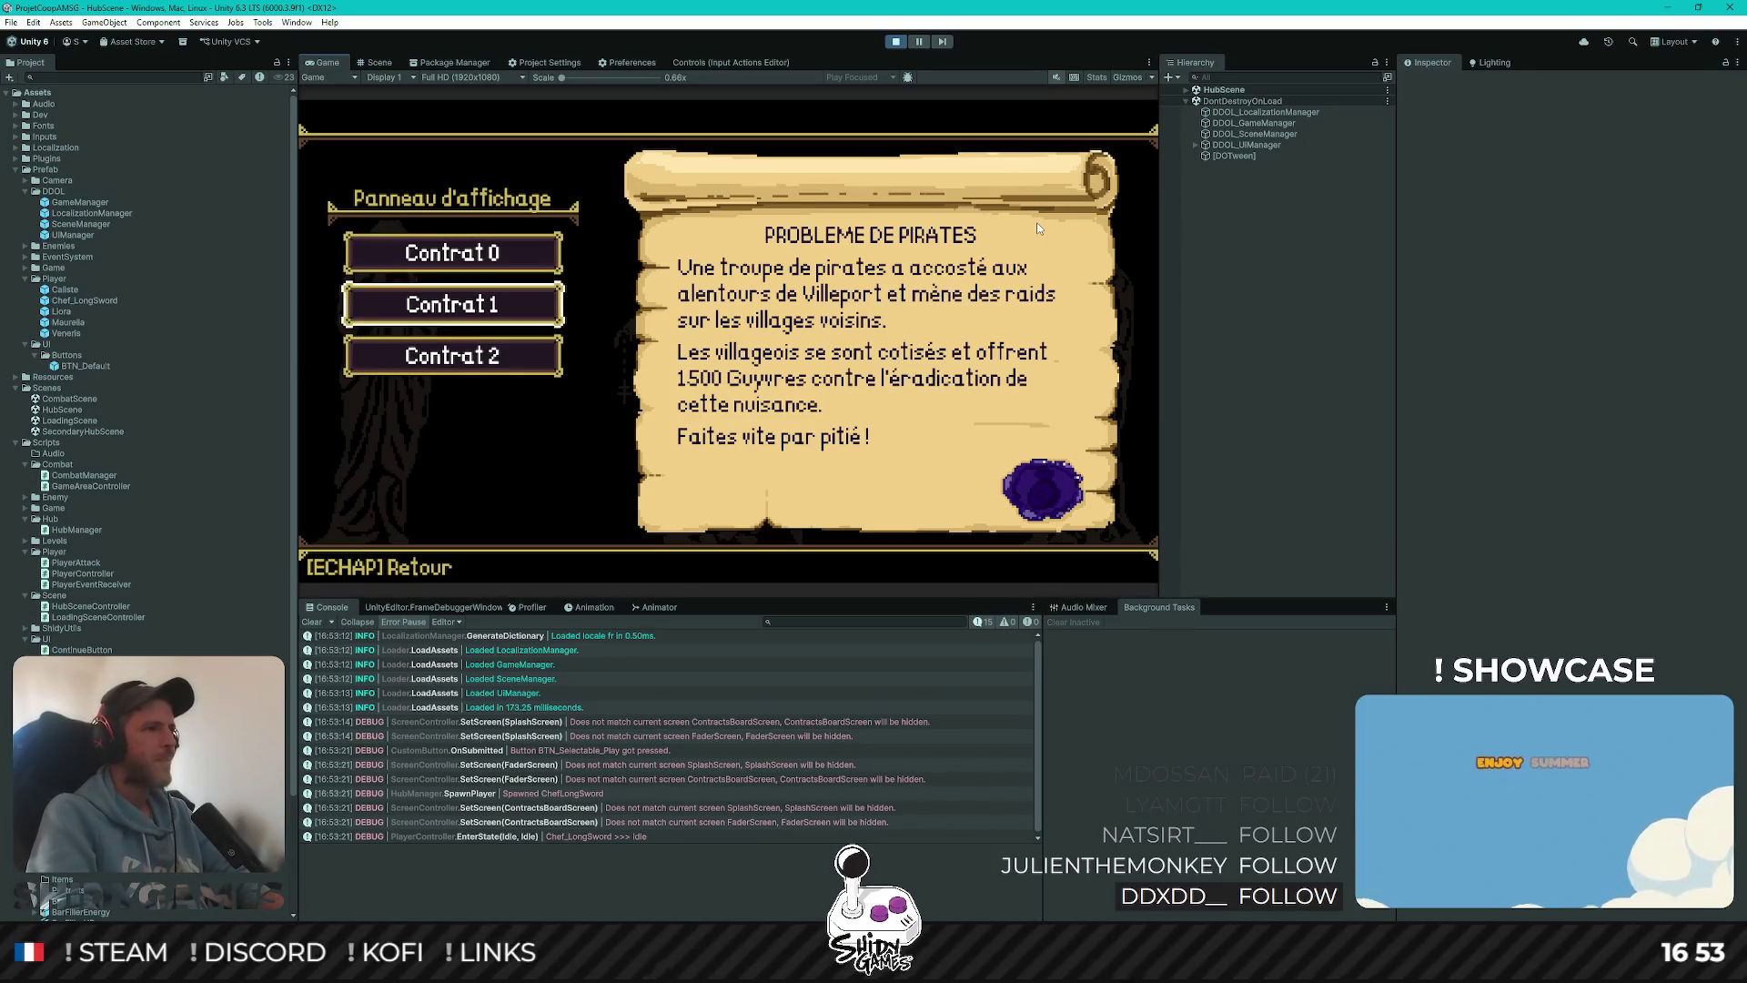
pyautogui.press('Escape')
pyautogui.press('Right')
# Walk the character around the hub room, pressing E to try interactions
pyautogui.press('Up')
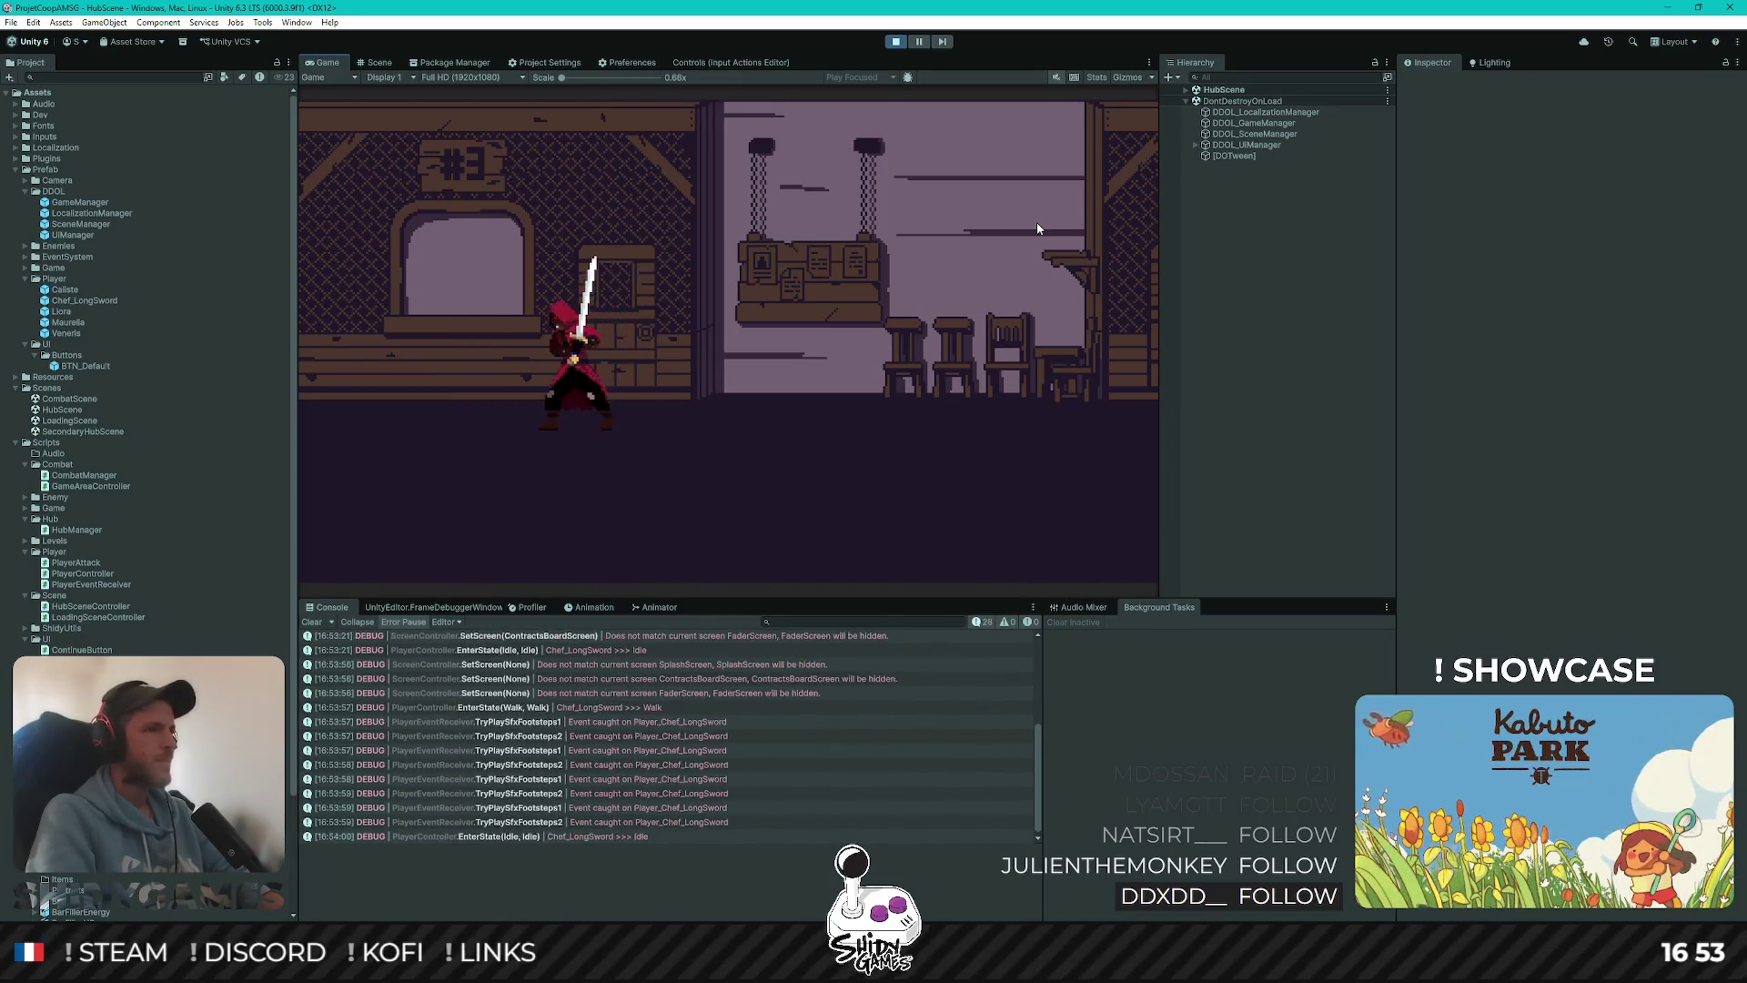
pyautogui.press('Down')
pyautogui.press('e')
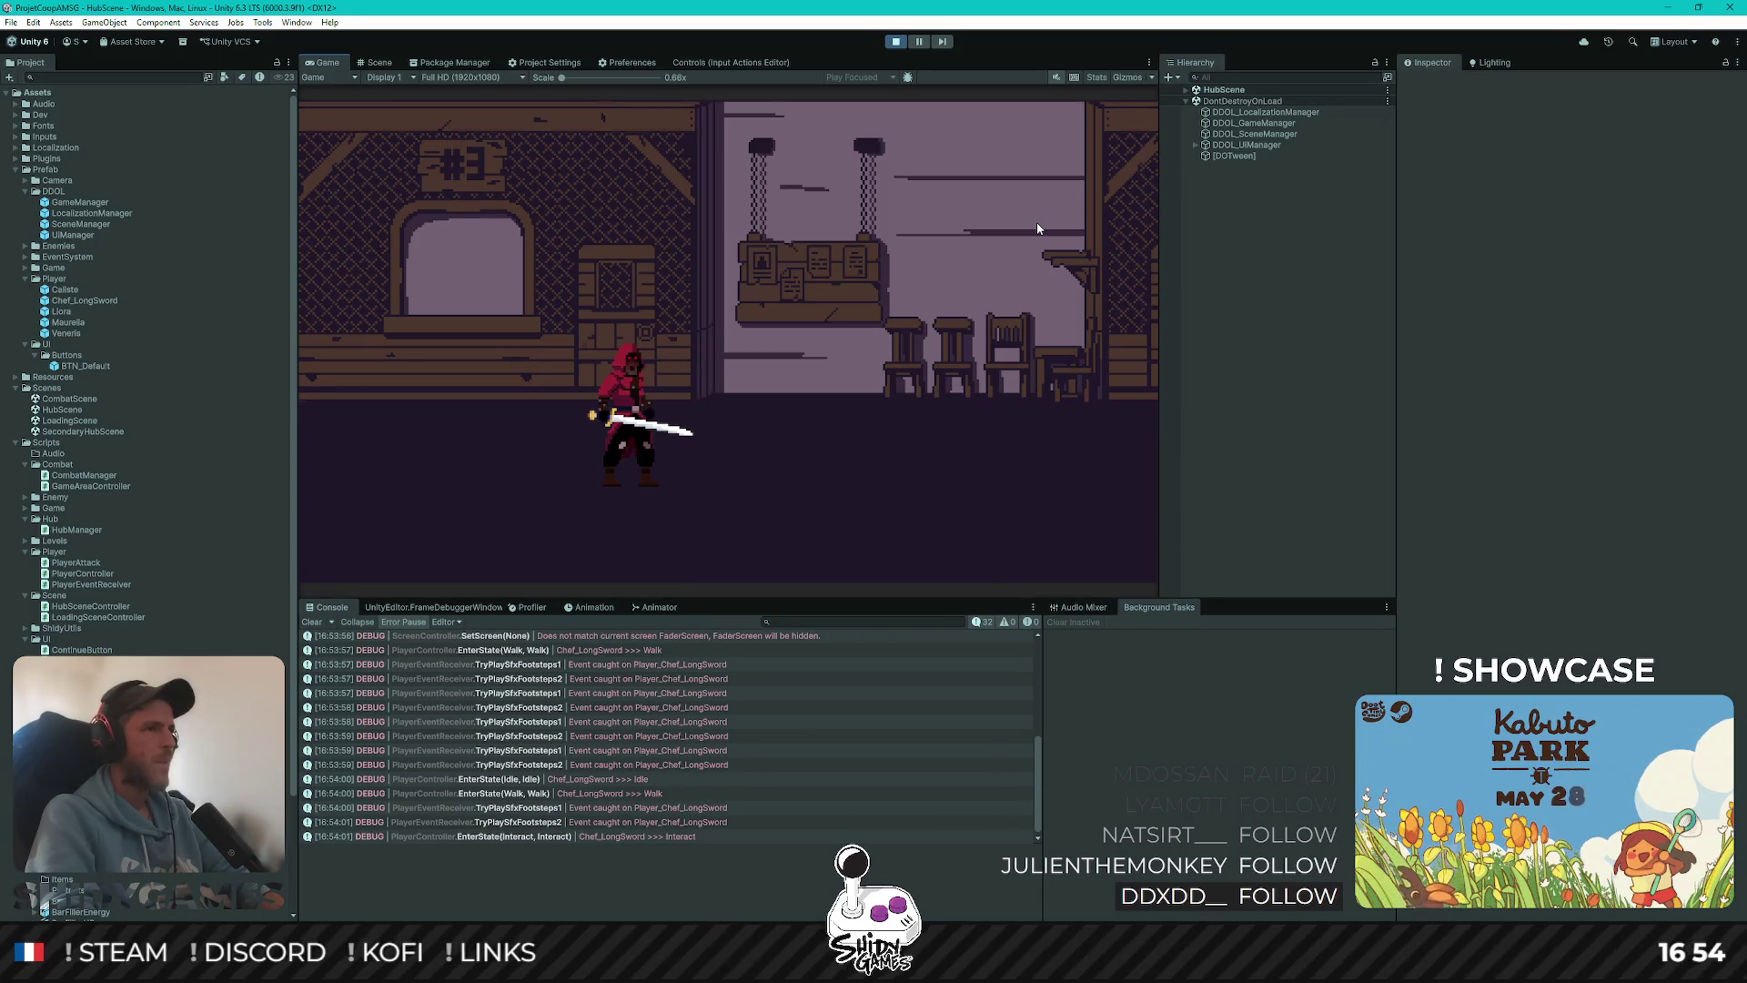
pyautogui.press('Right')
pyautogui.press('e')
pyautogui.press('Up')
pyautogui.press('Right')
pyautogui.press('e')
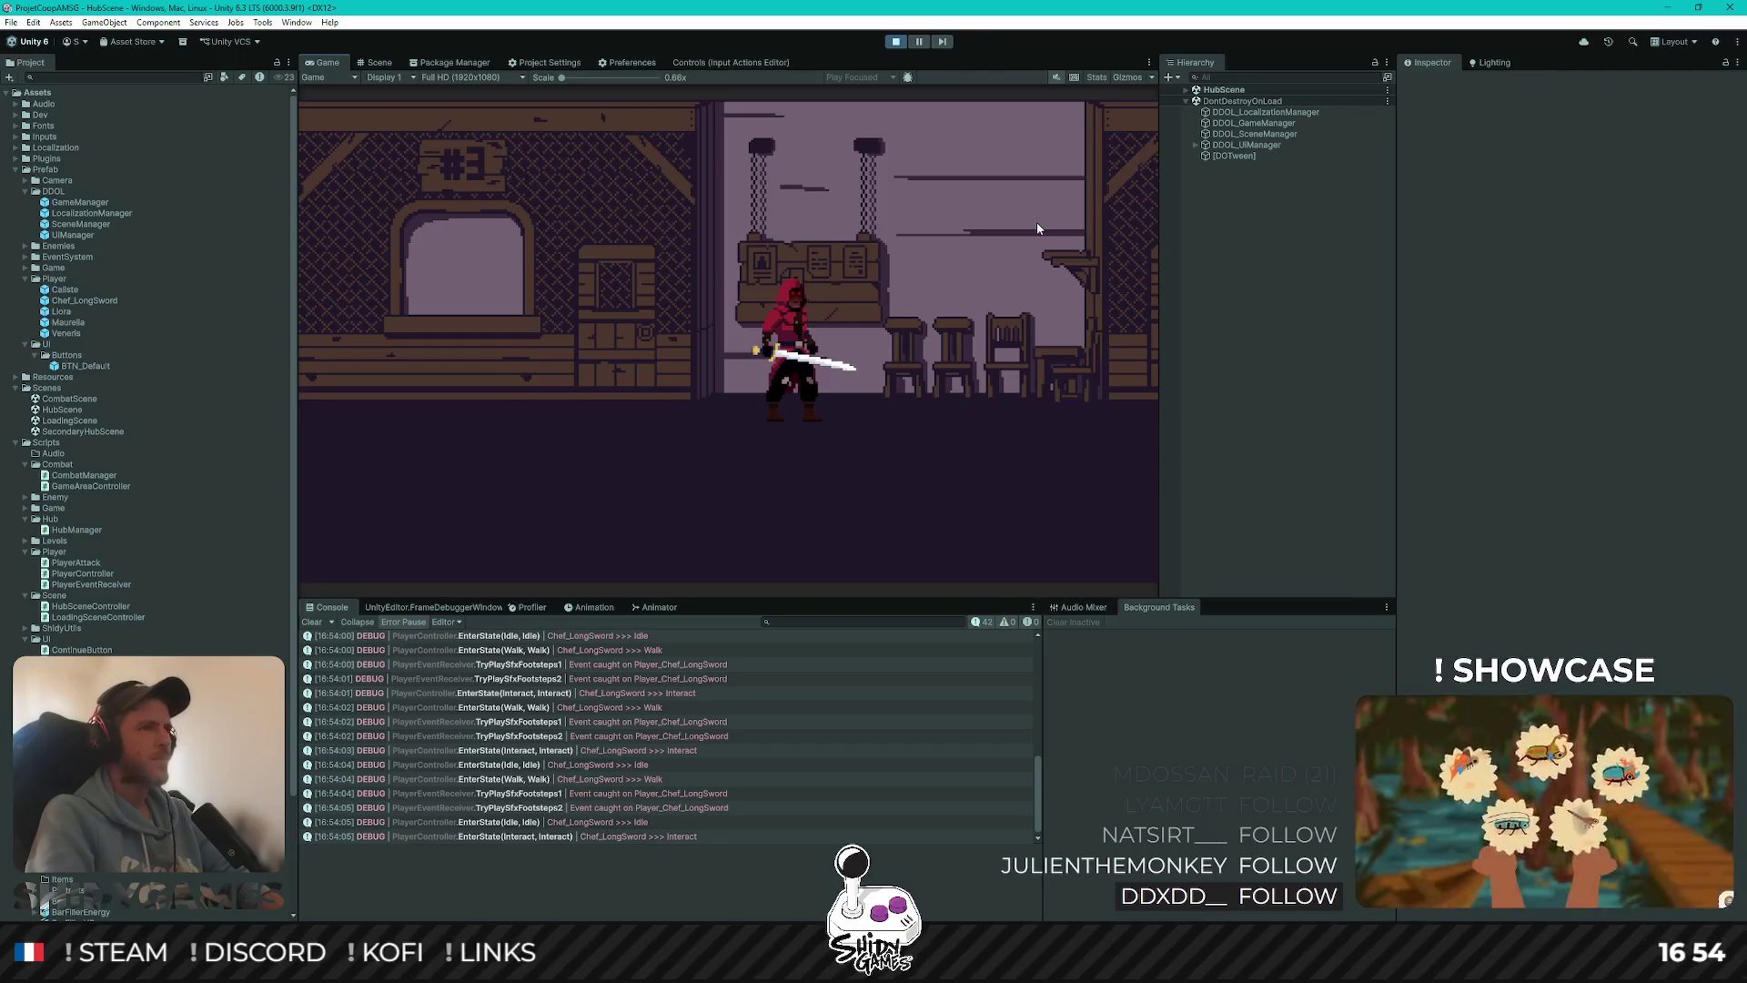
pyautogui.press('Left')
pyautogui.press('Down')
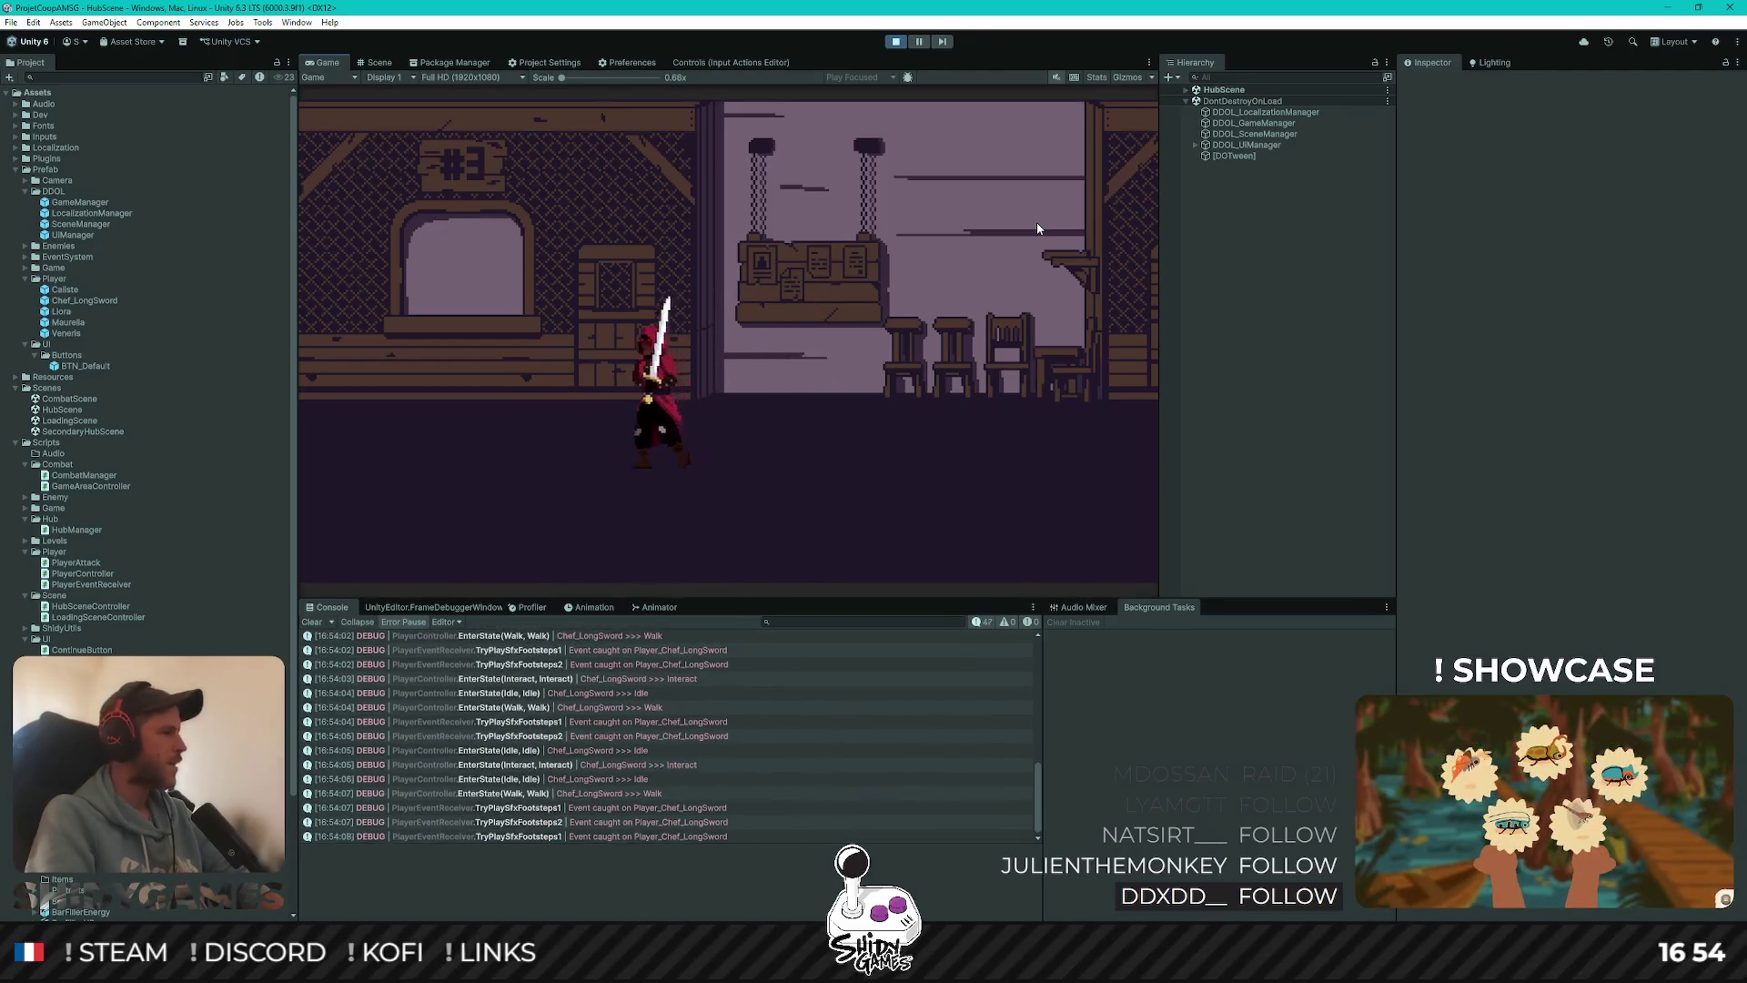
pyautogui.press('Right')
pyautogui.press('Up')
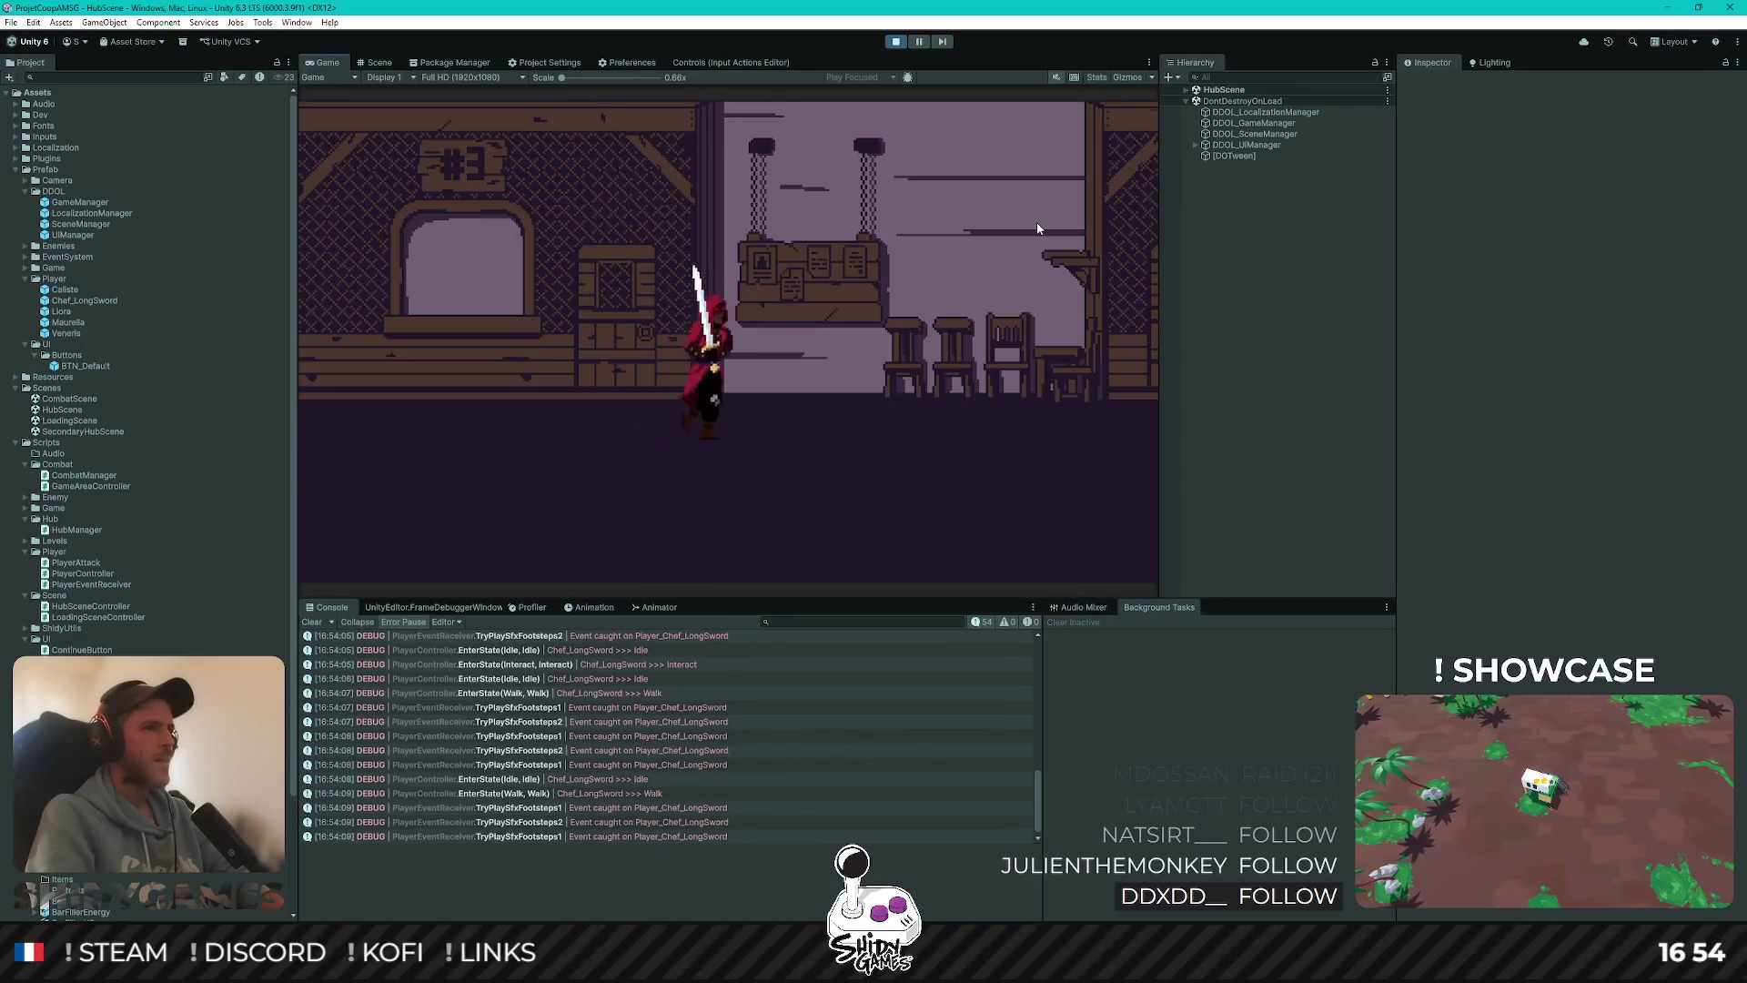
pyautogui.press('e')
pyautogui.press('Right')
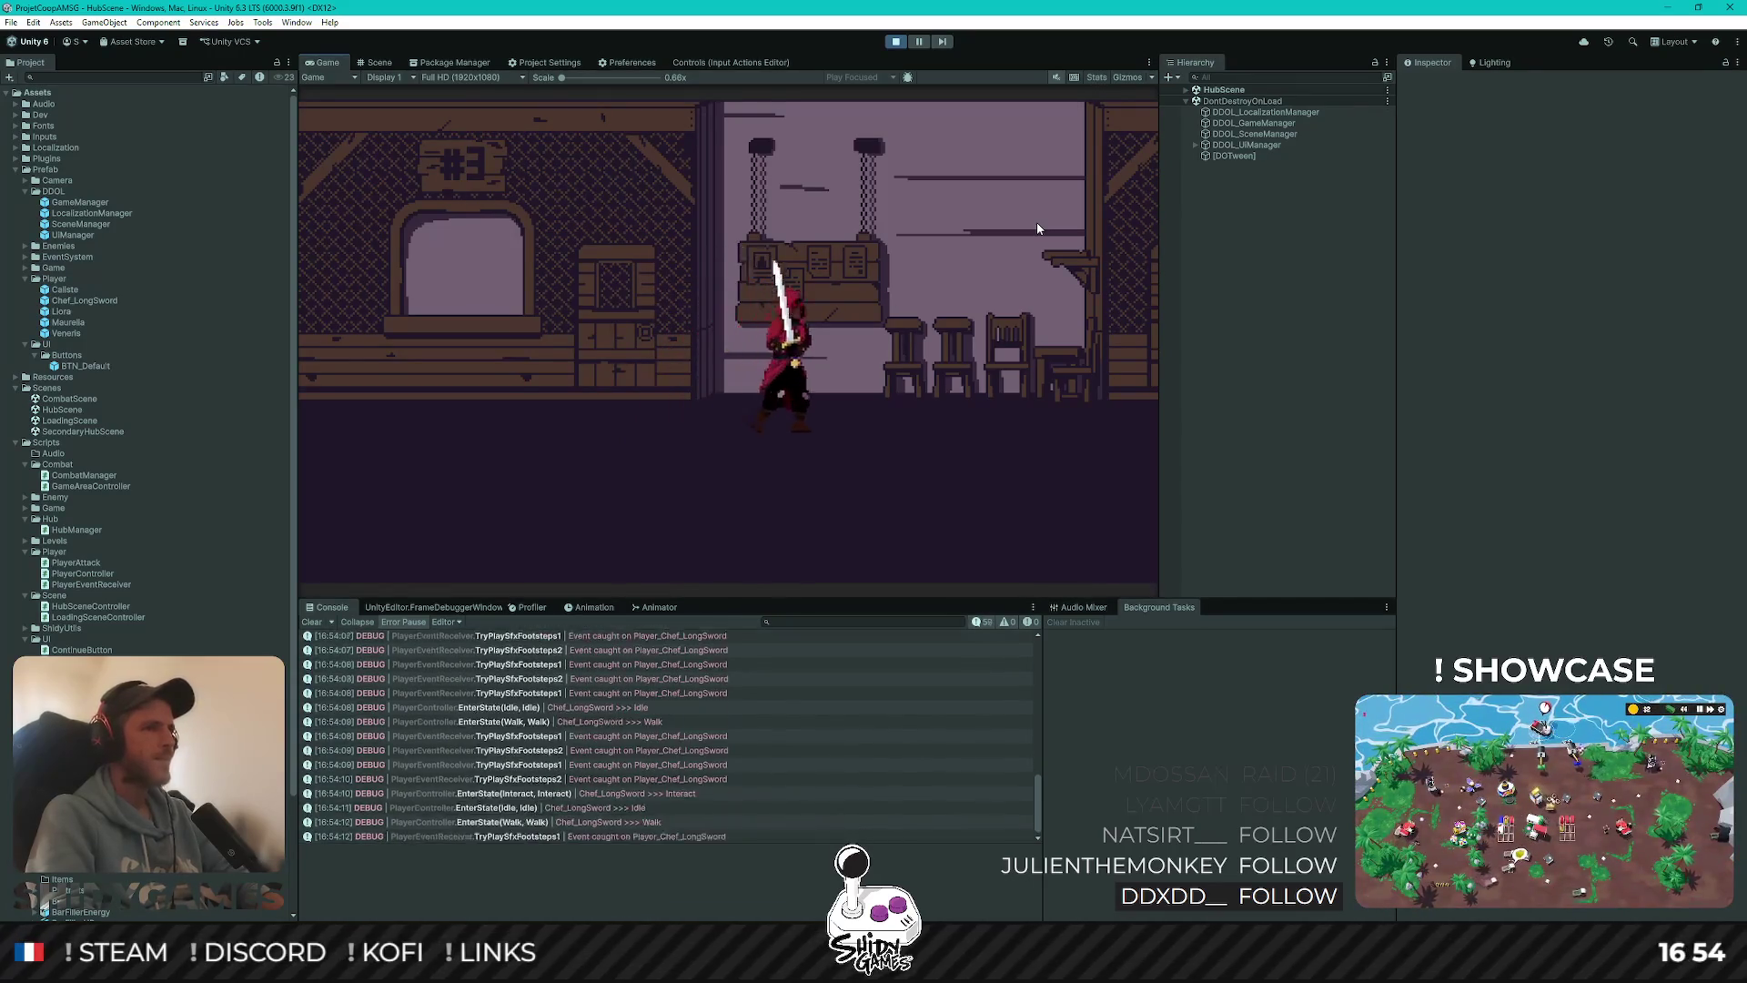
pyautogui.press('Left')
pyautogui.press('e')
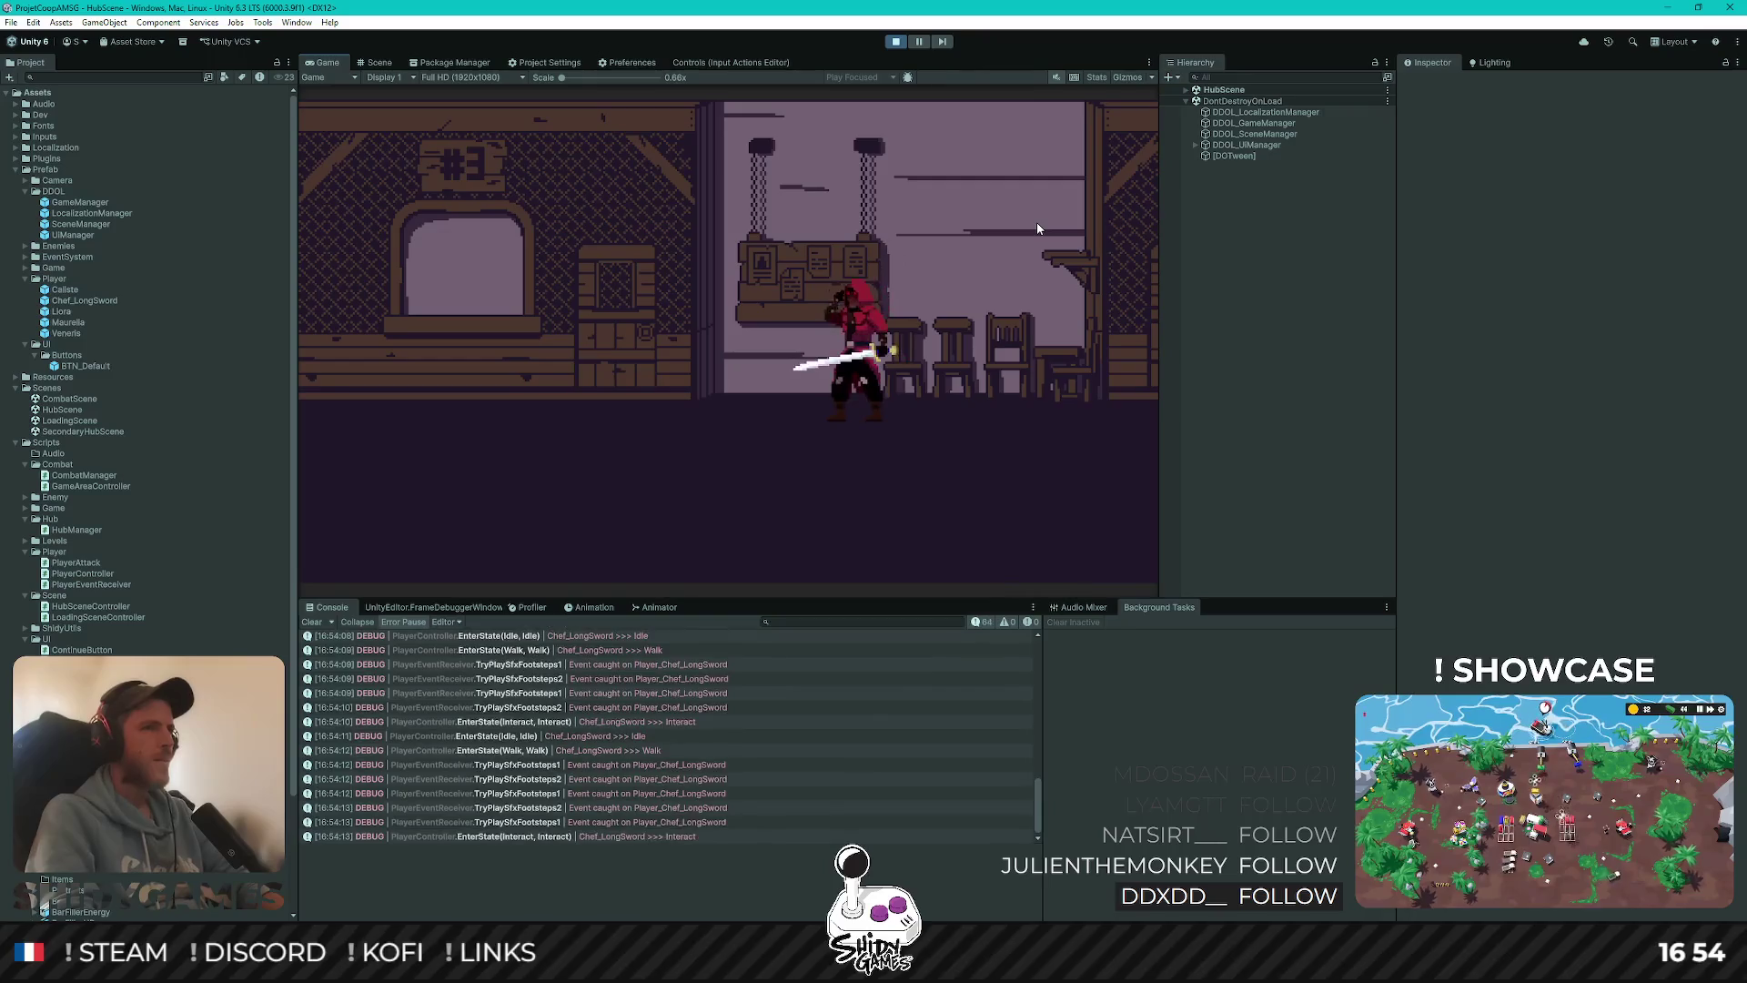
# Keep walking the character across the room, then exit play mode
pyautogui.press('Down')
pyautogui.press('Left')
pyautogui.press('Right')
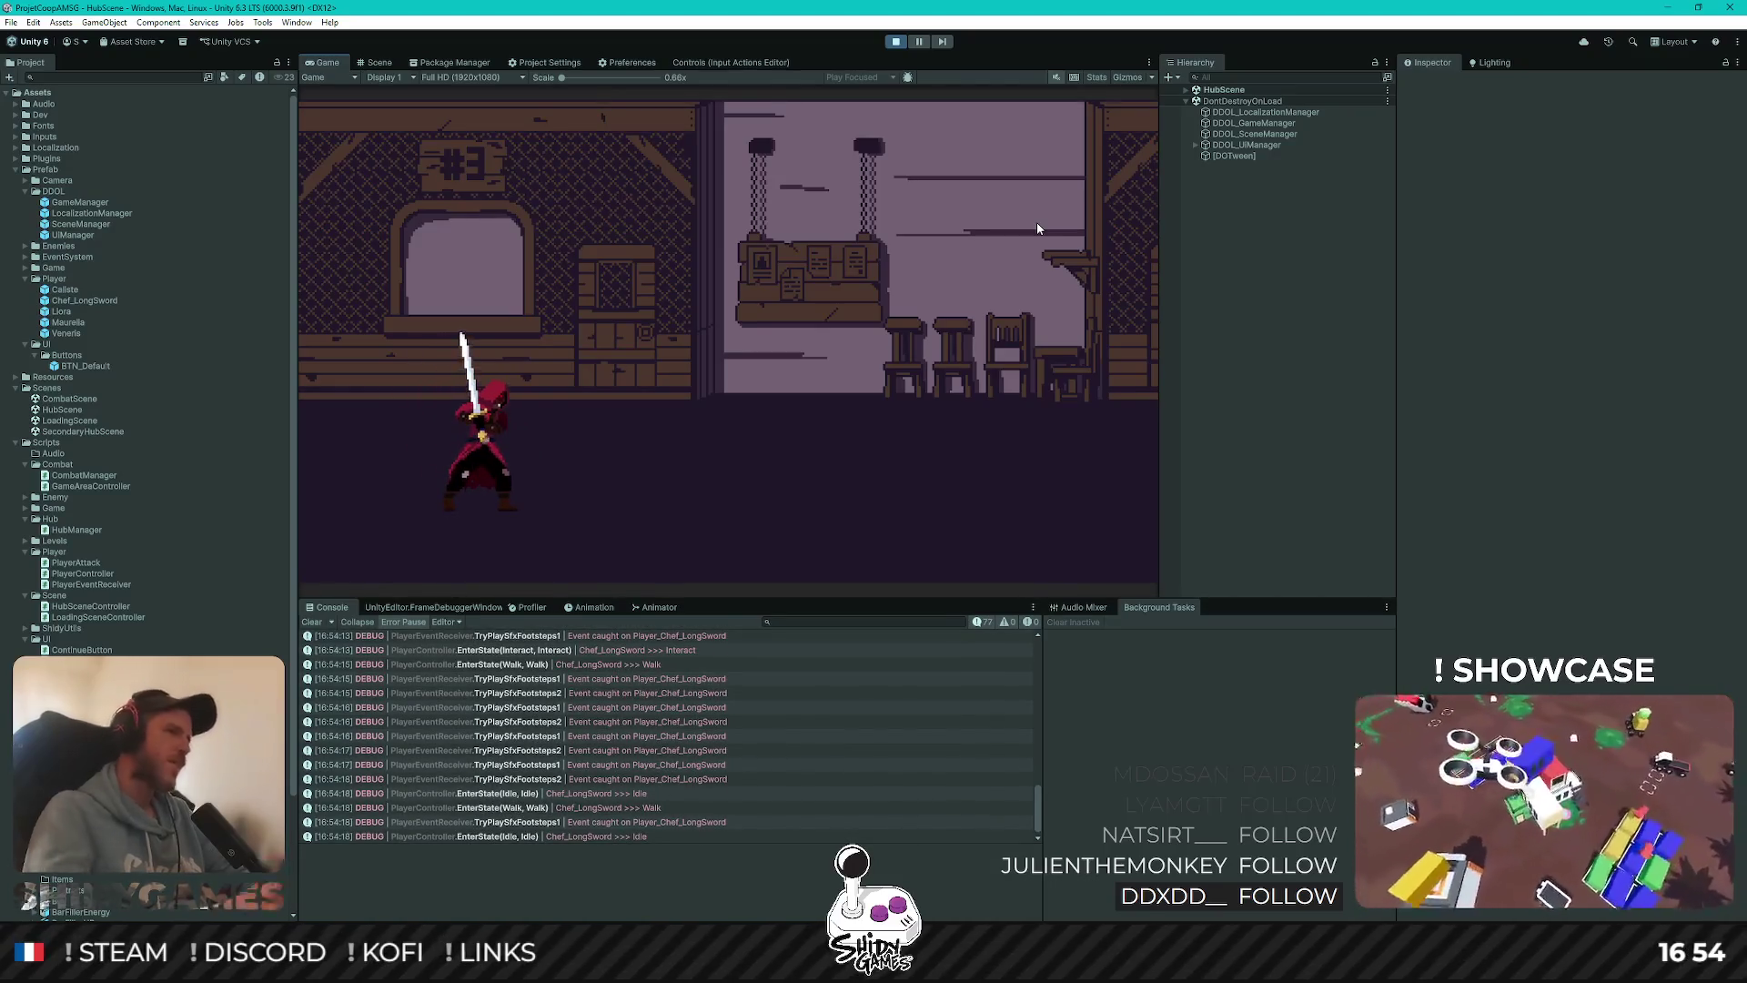
pyautogui.press('Up')
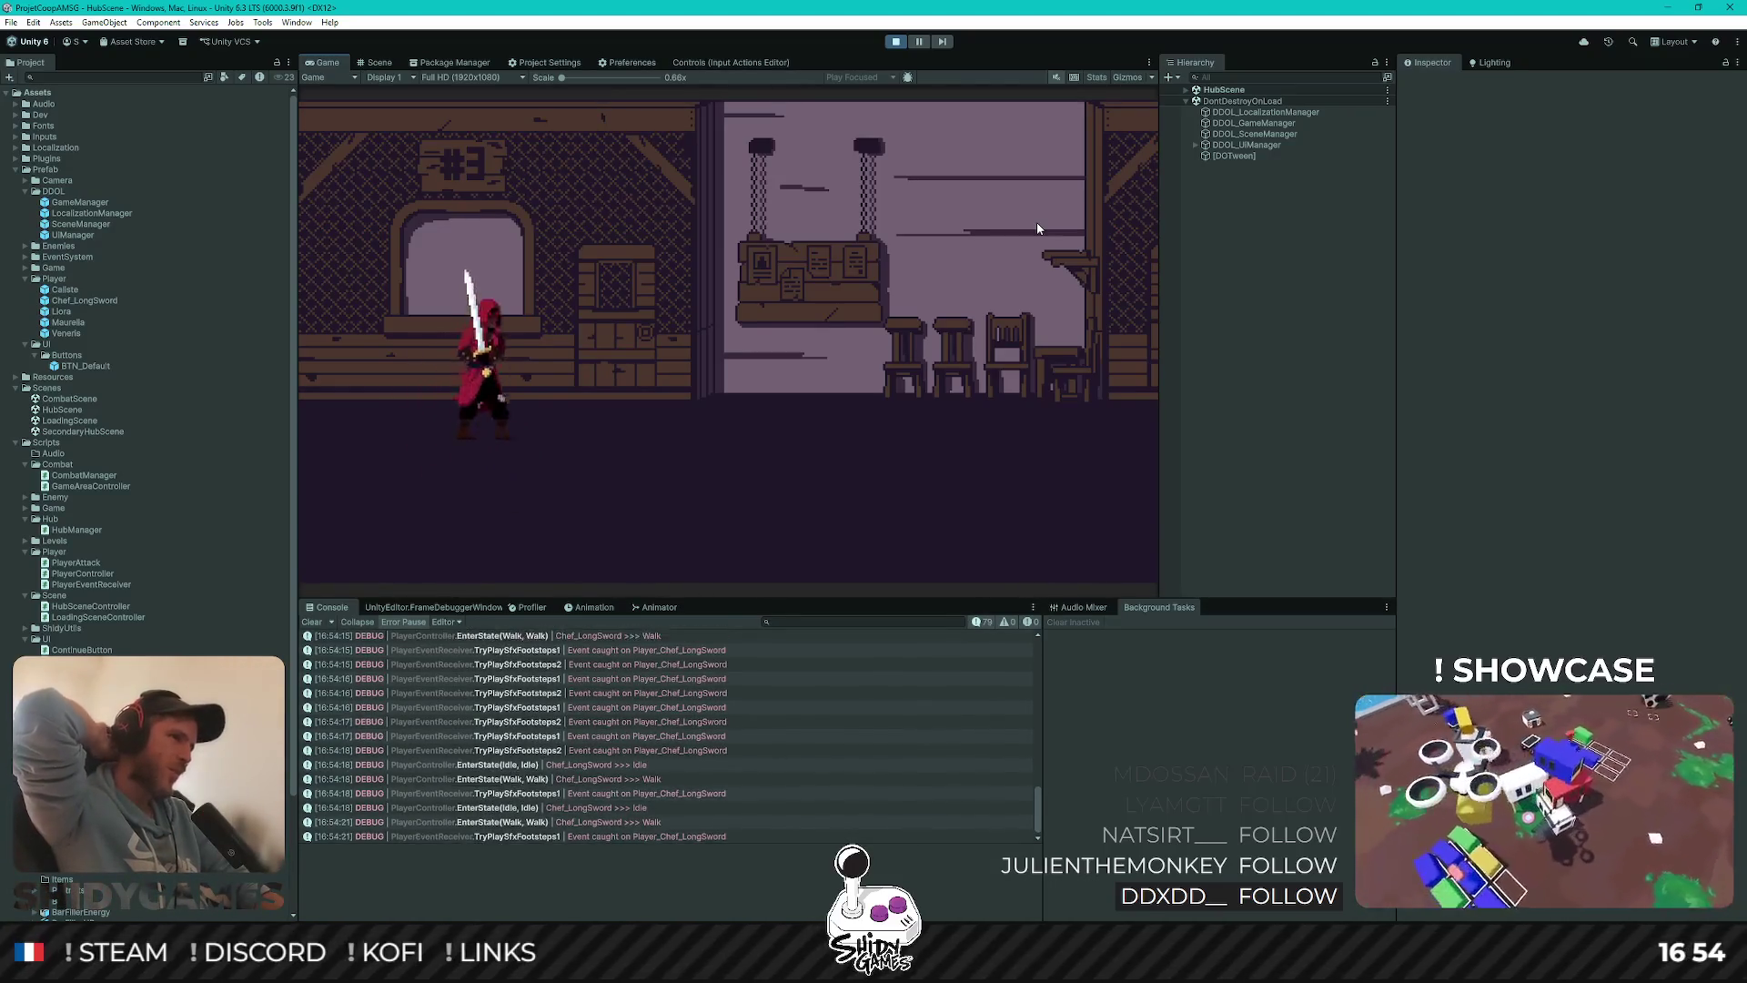
pyautogui.press('Down')
pyautogui.press('Right')
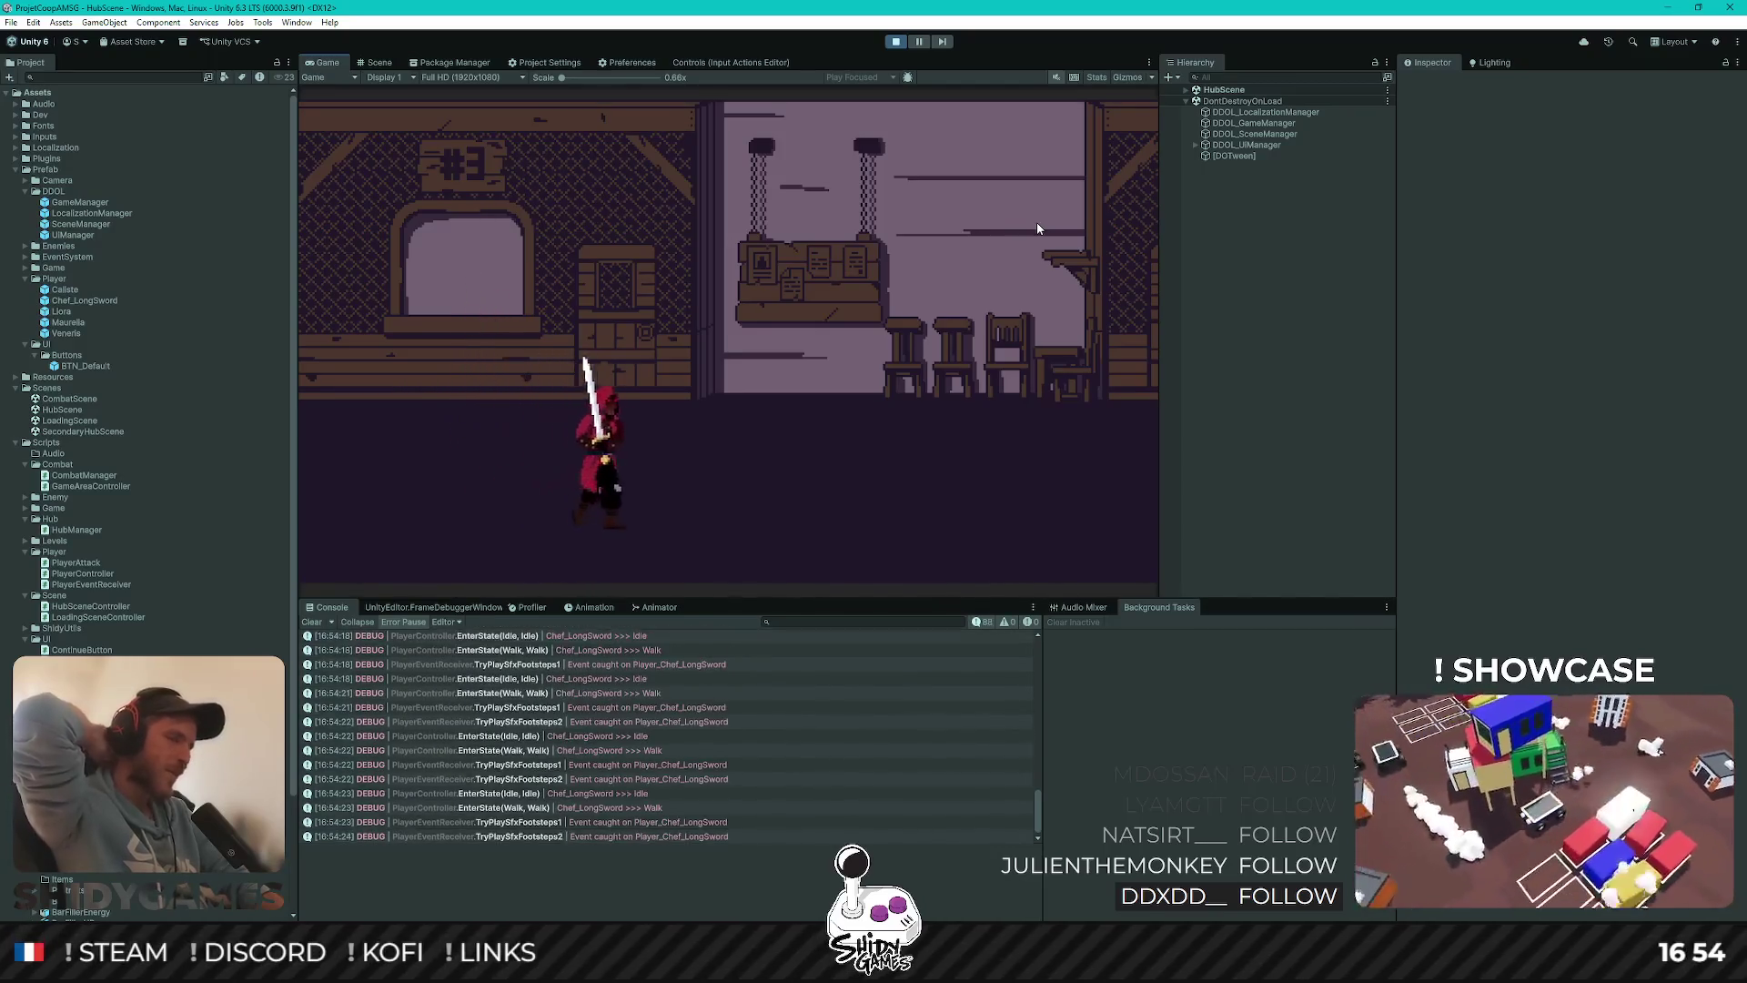
pyautogui.press('Up')
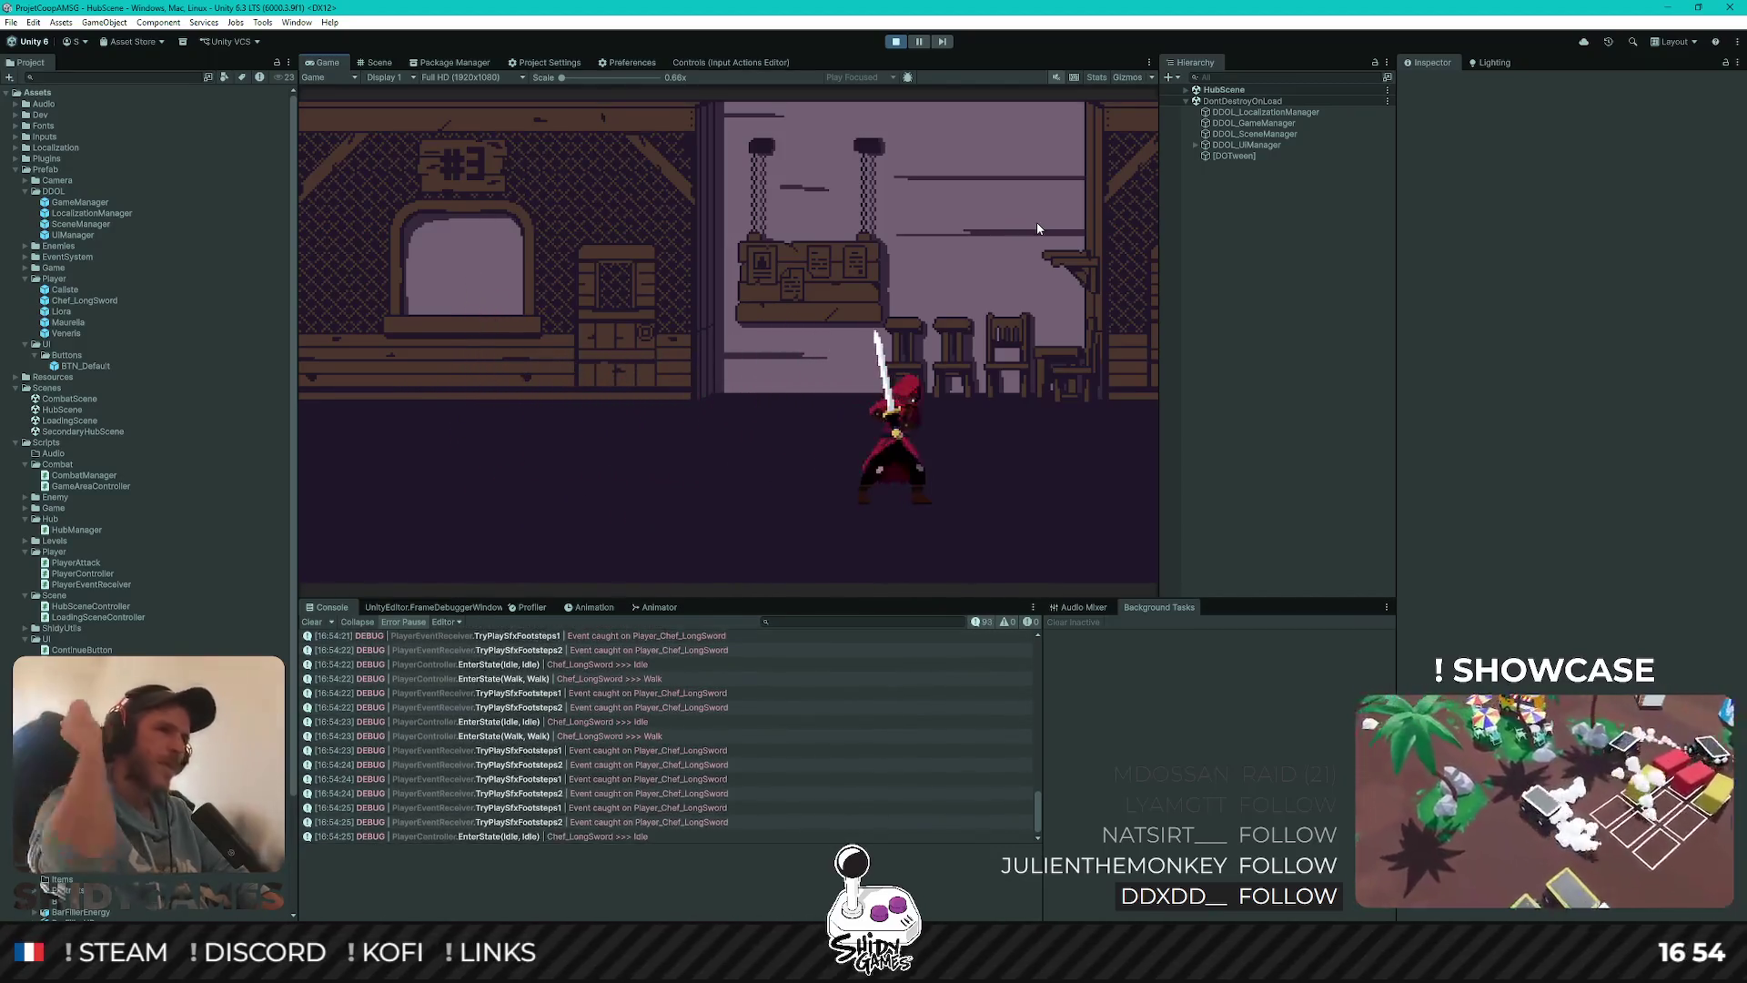
pyautogui.press('Left')
pyautogui.press('Left')
pyautogui.press('Right')
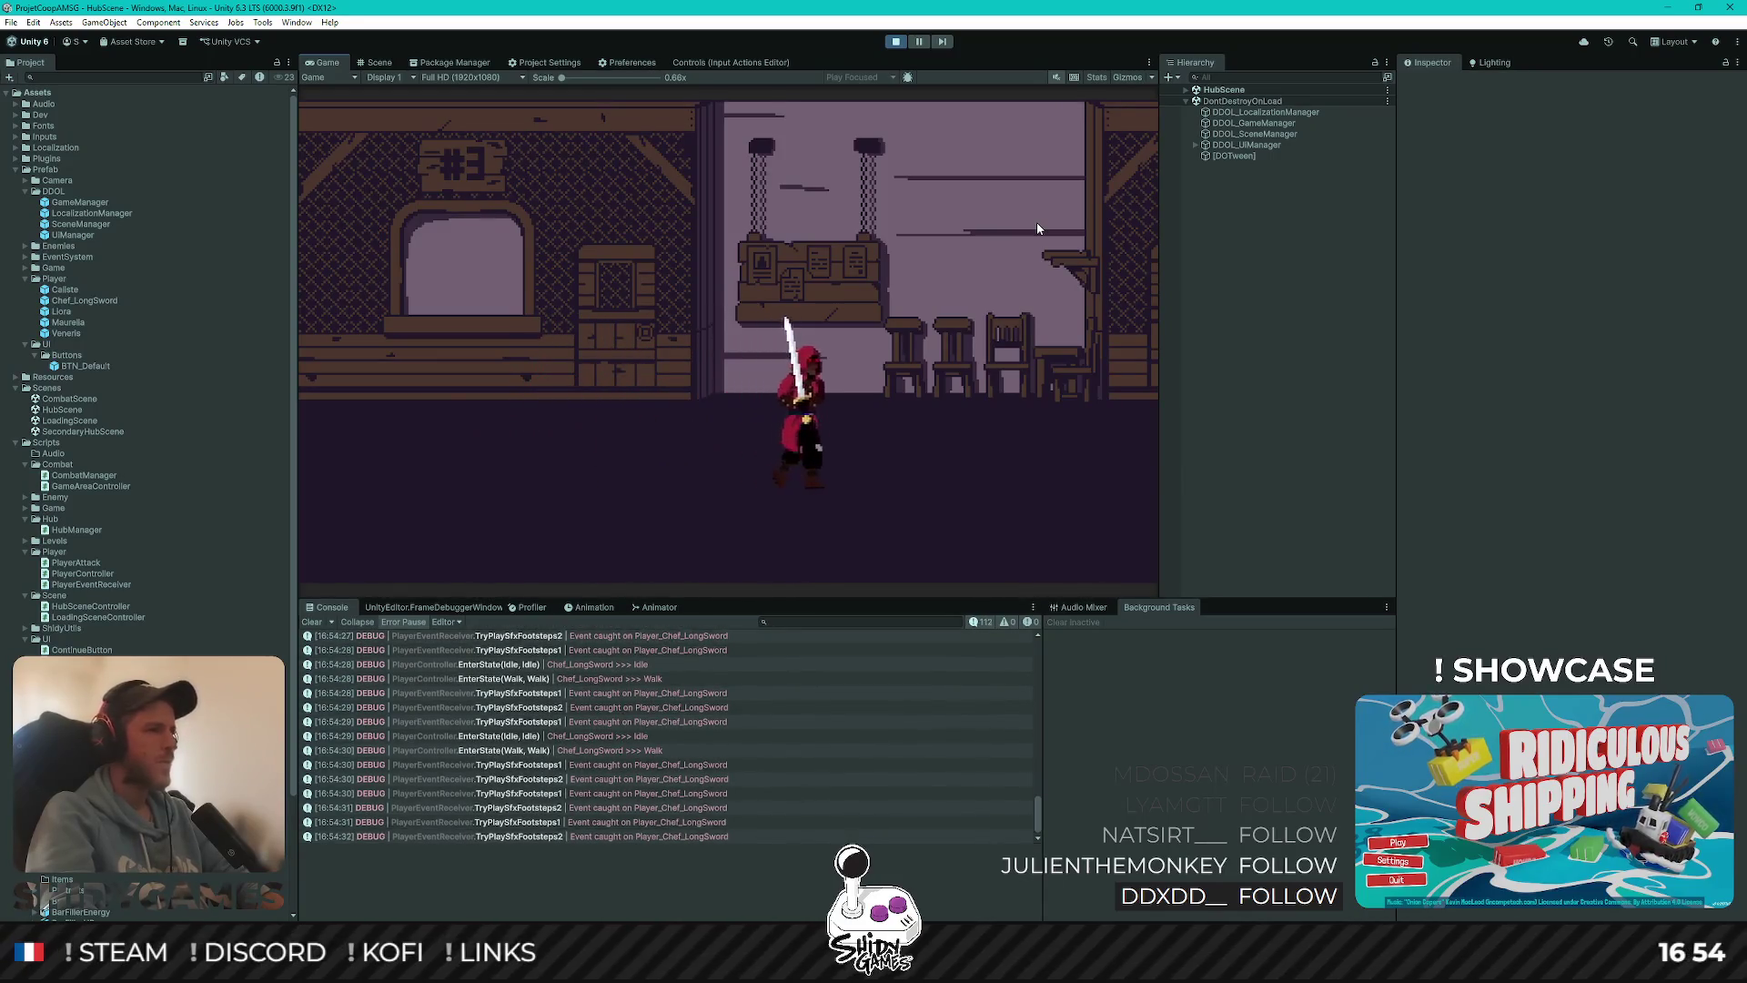
pyautogui.press('Right')
pyautogui.press('Left')
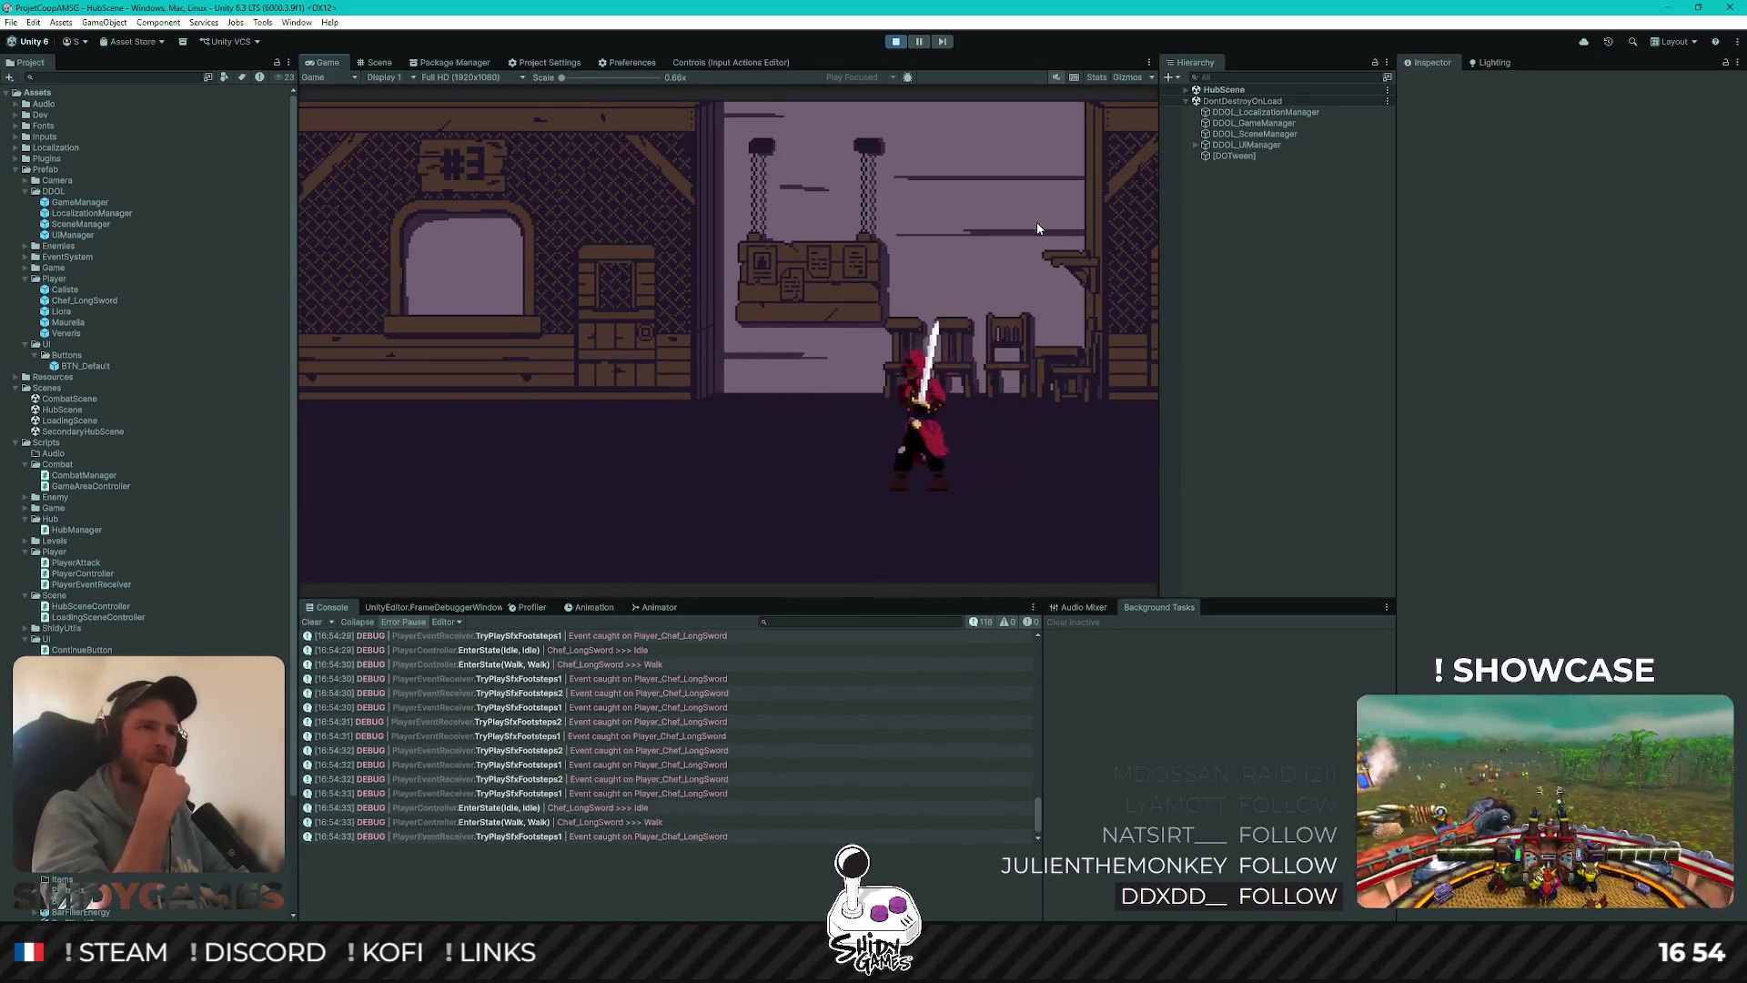
pyautogui.press('Left')
pyautogui.press('Left')
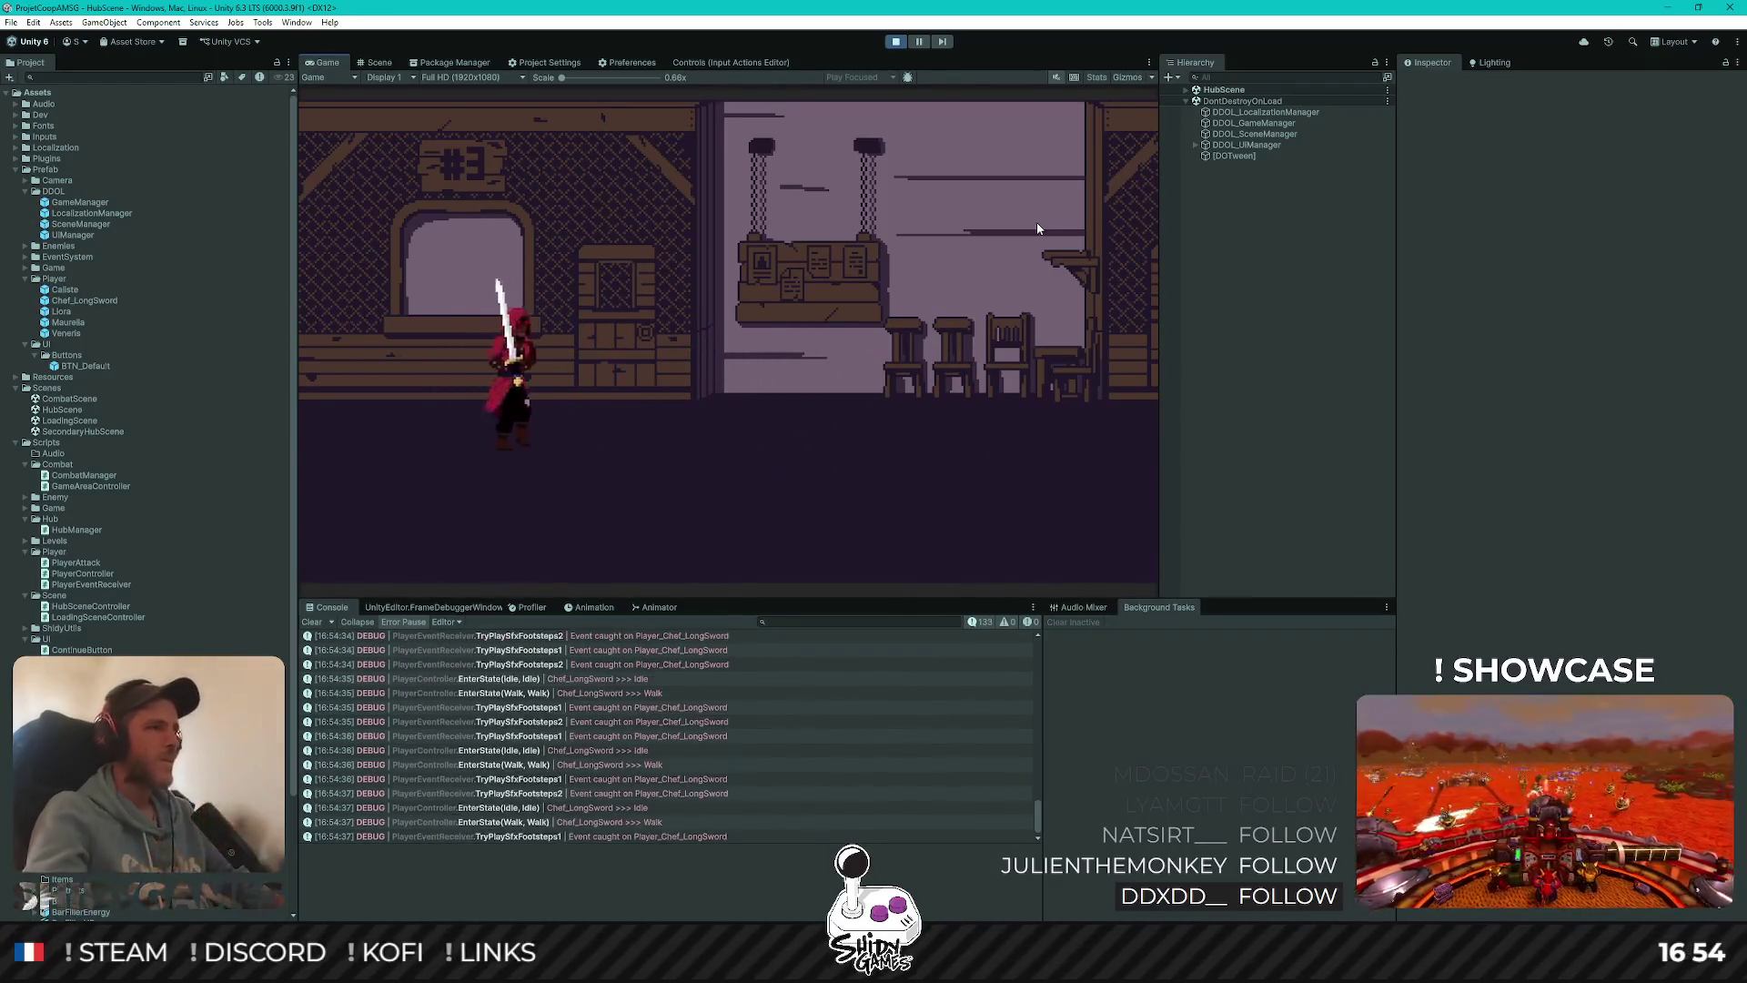
pyautogui.click(896, 43)
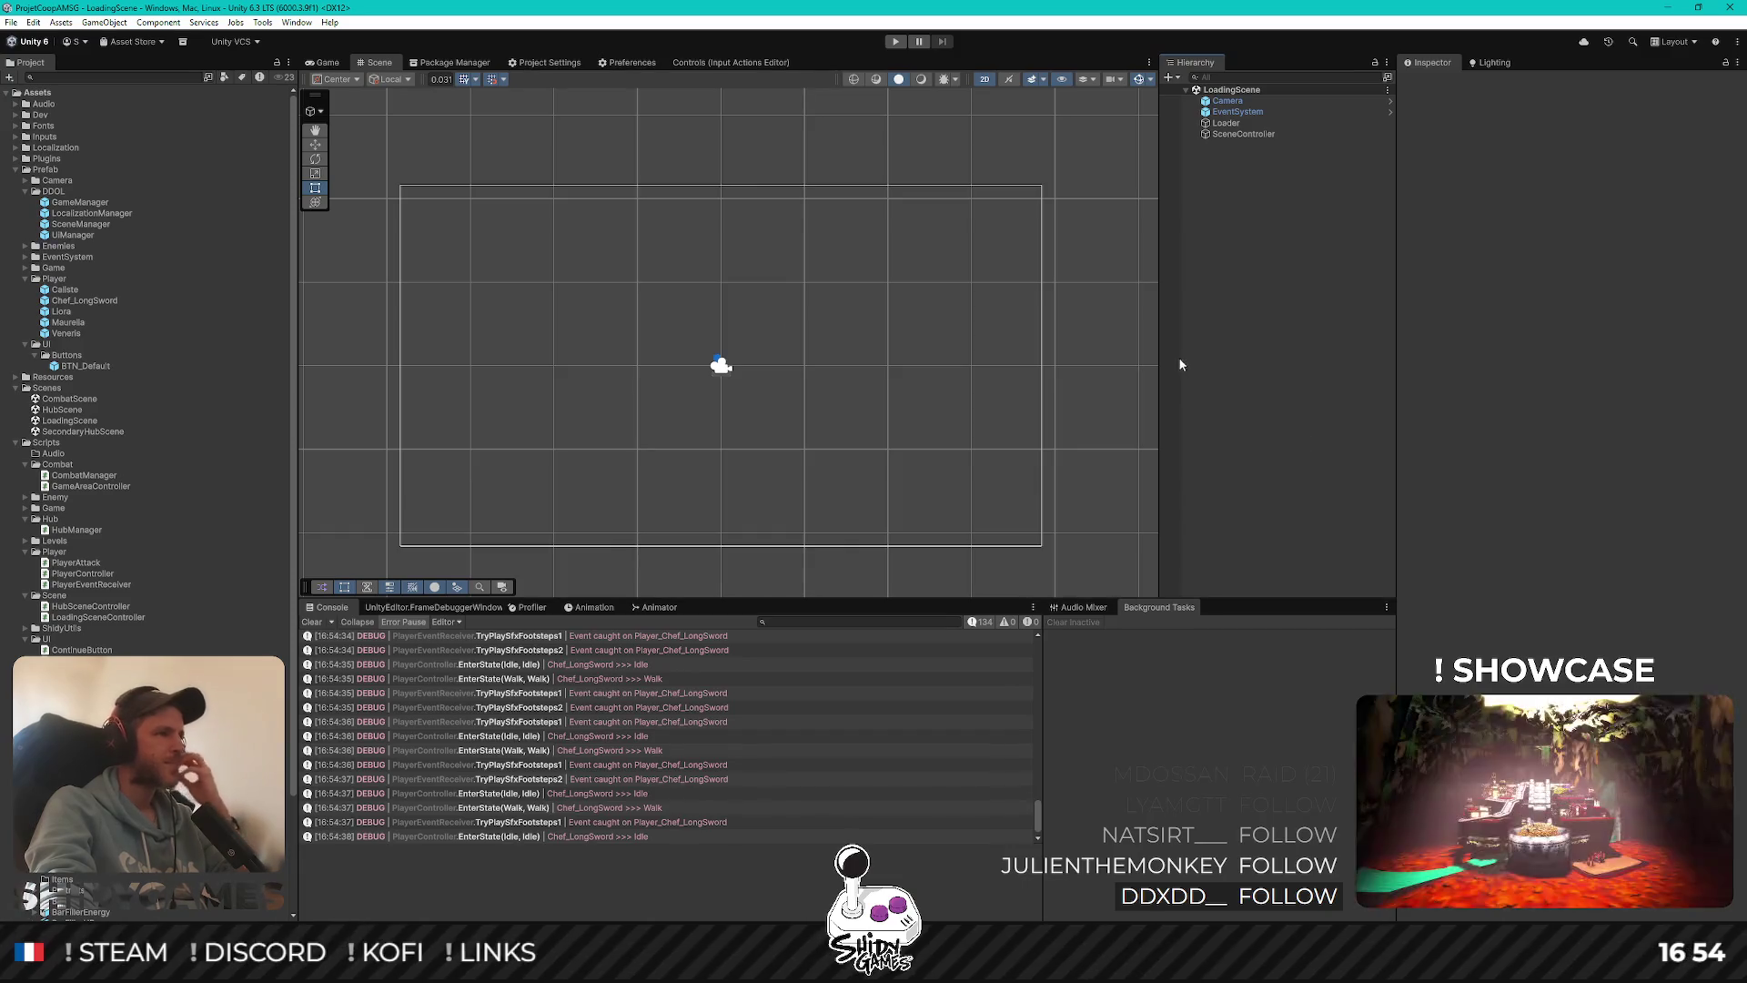
# Change HubSceneController.cs line 10 from ContractsBoardScreen to ScreenName.None, then return to Unity to recompile
pyautogui.hotkey('alt', 'Tab')
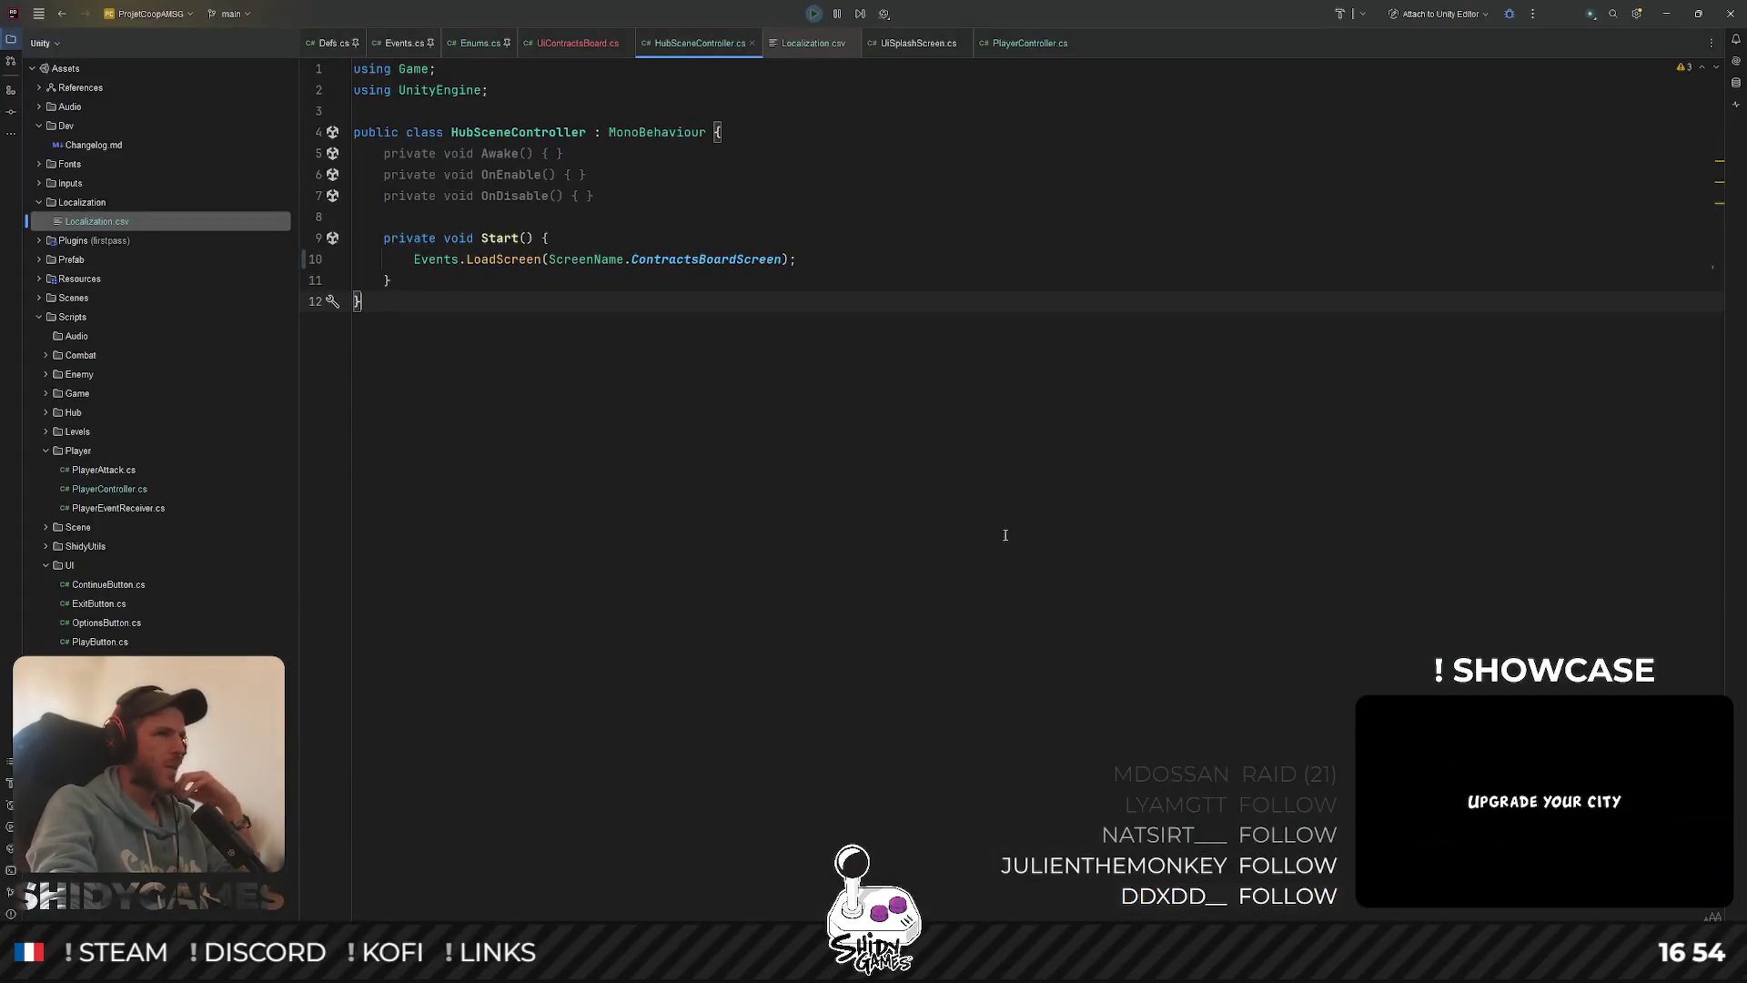
pyautogui.doubleClick(693, 260)
pyautogui.write('None')
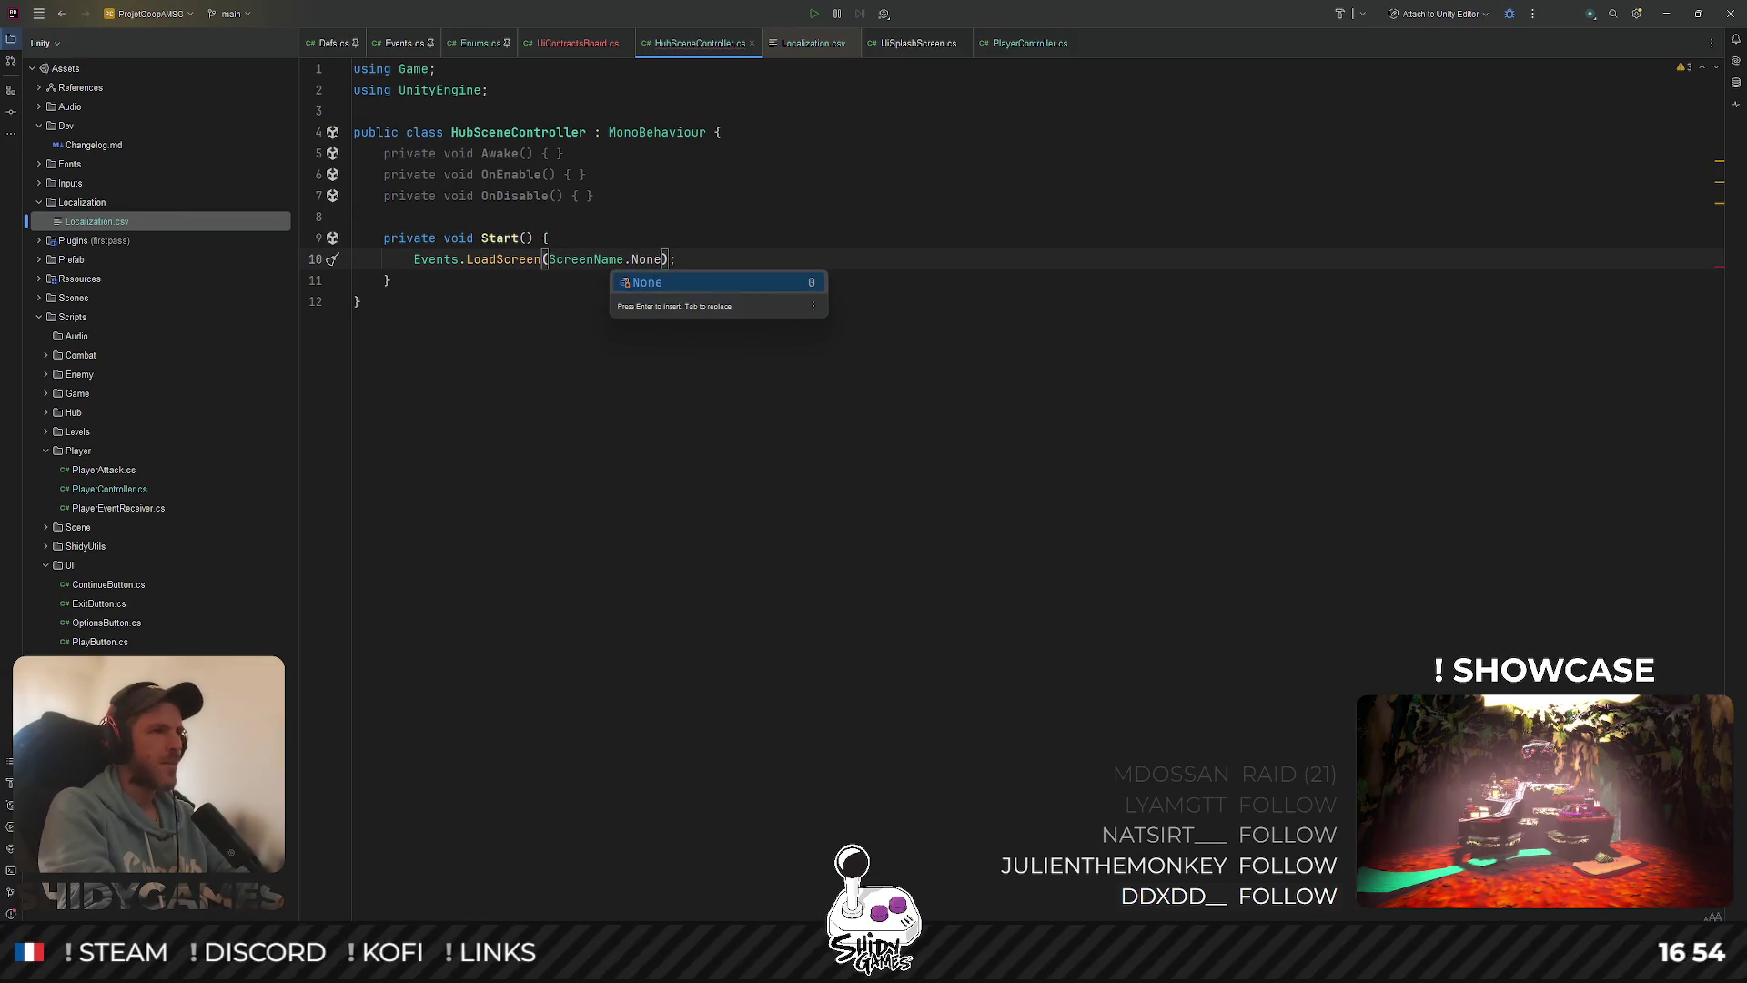
pyautogui.click(983, 410)
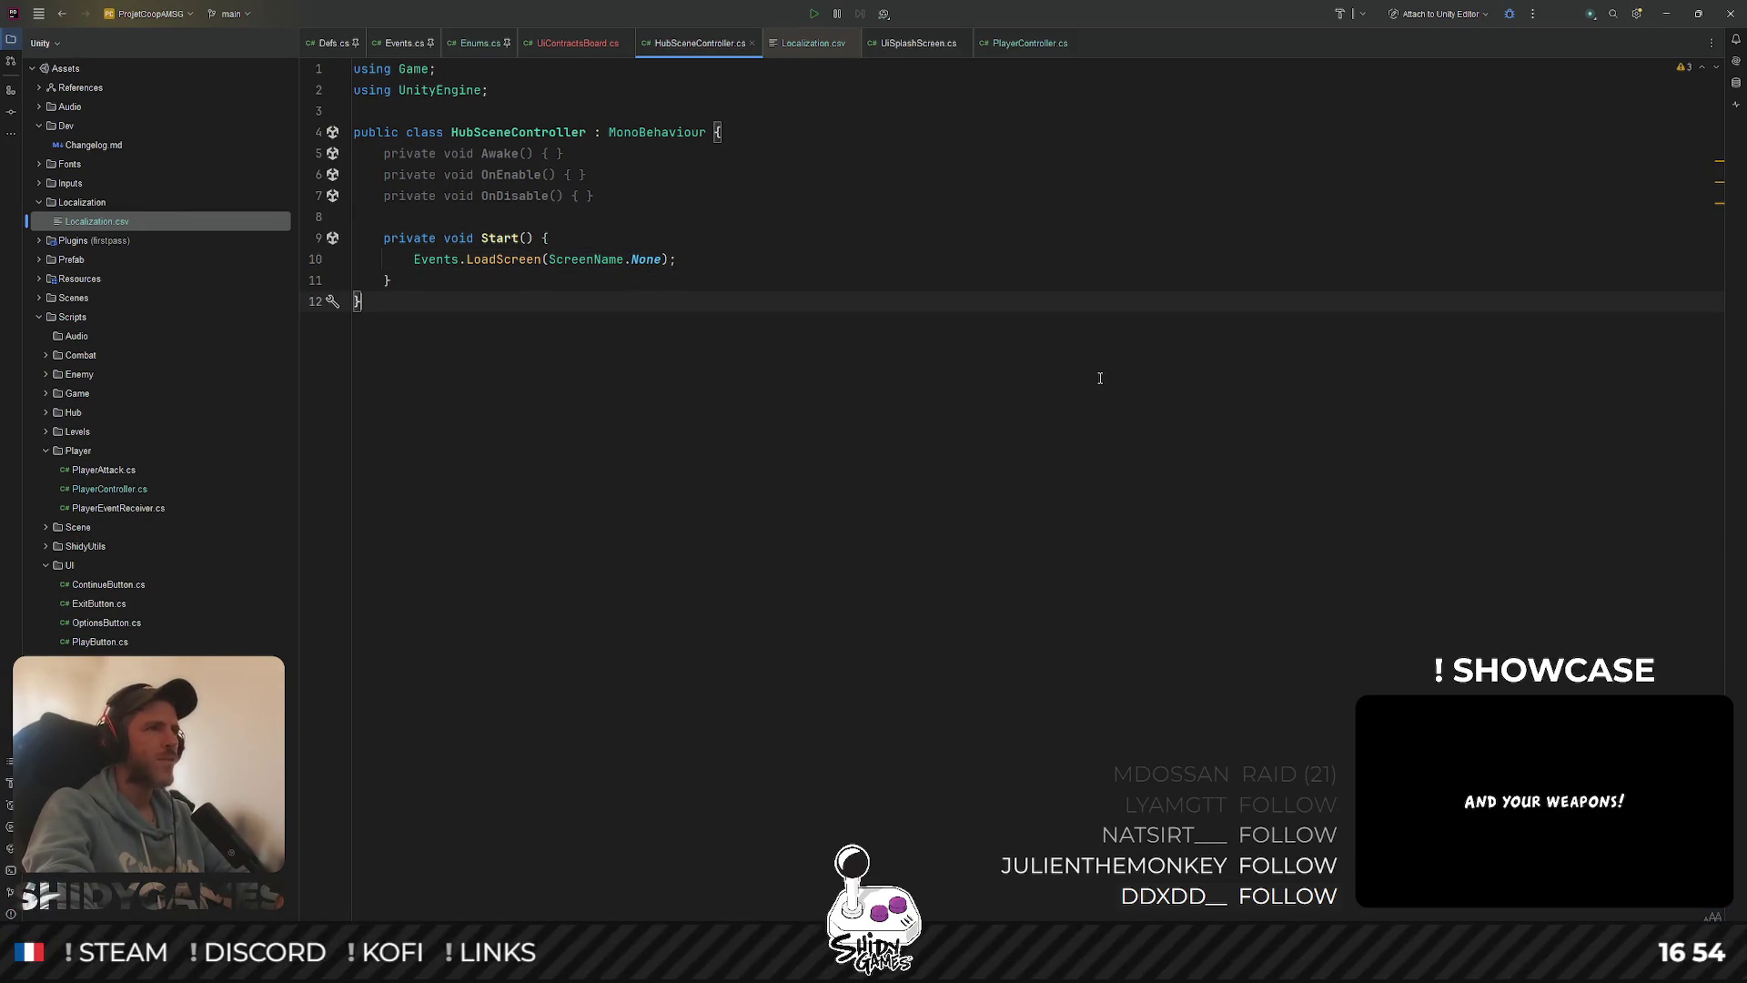
pyautogui.hotkey('alt', 'Tab')
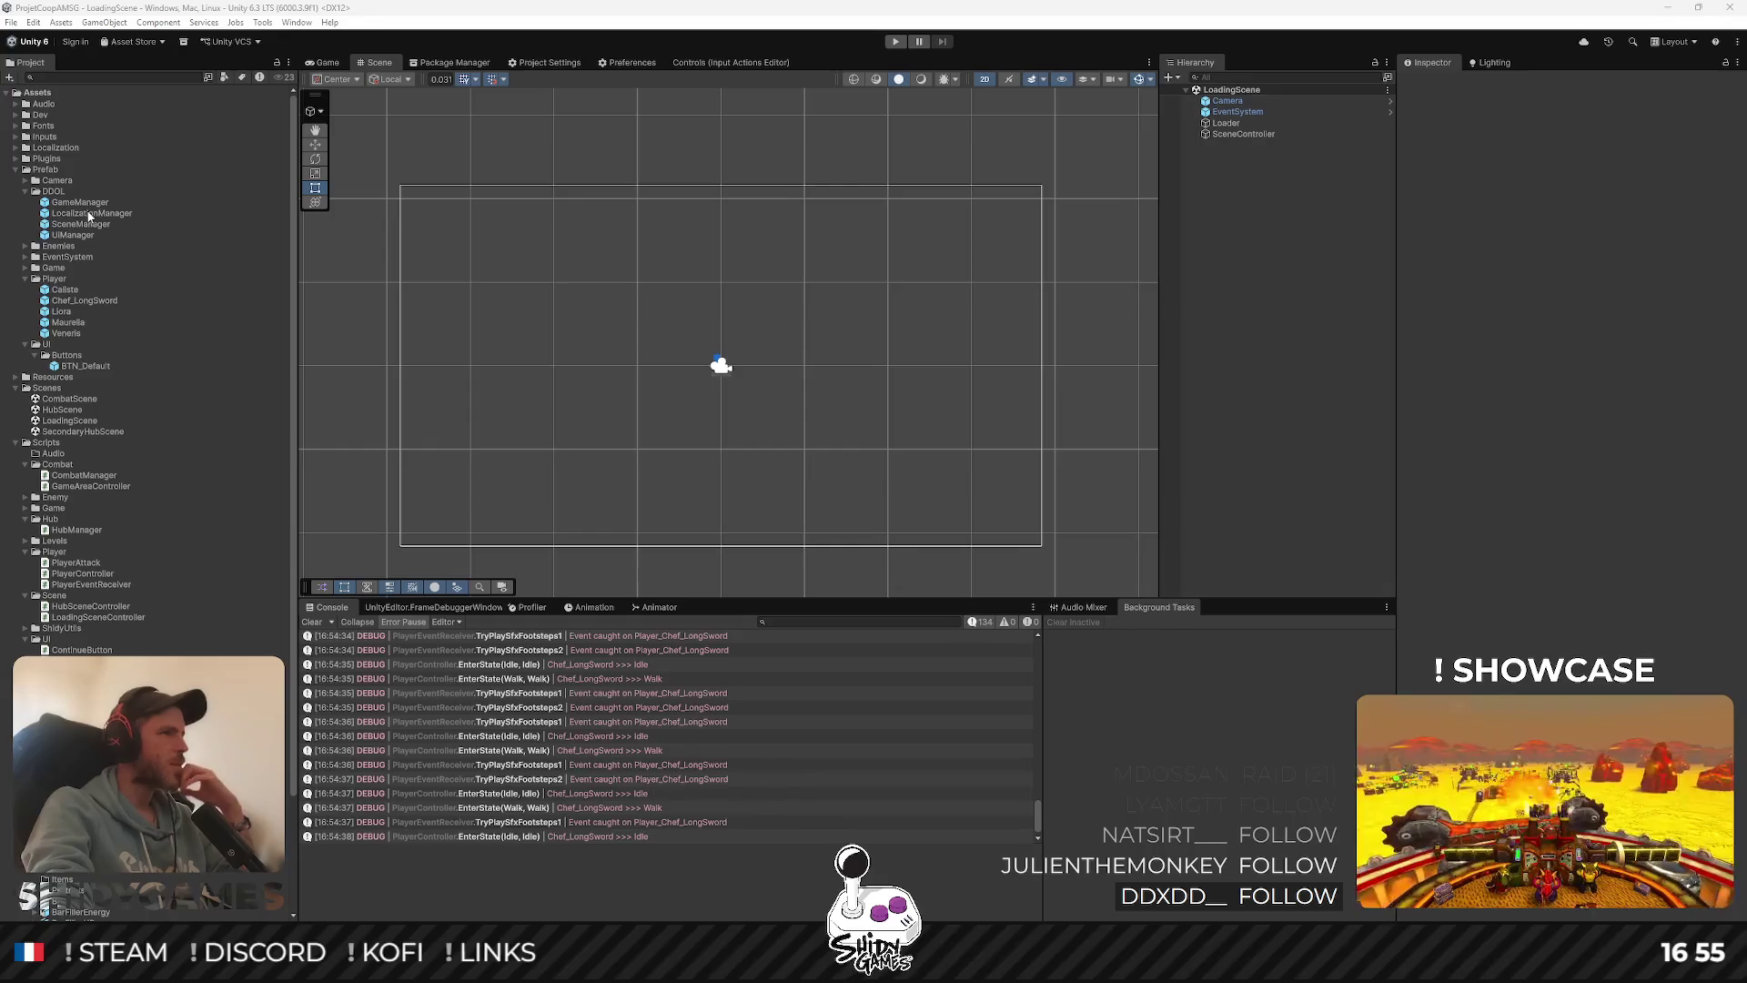
# Open HubScene and deactivate the Chef_LongSword object under HubManager > Player
pyautogui.doubleClick(79, 411)
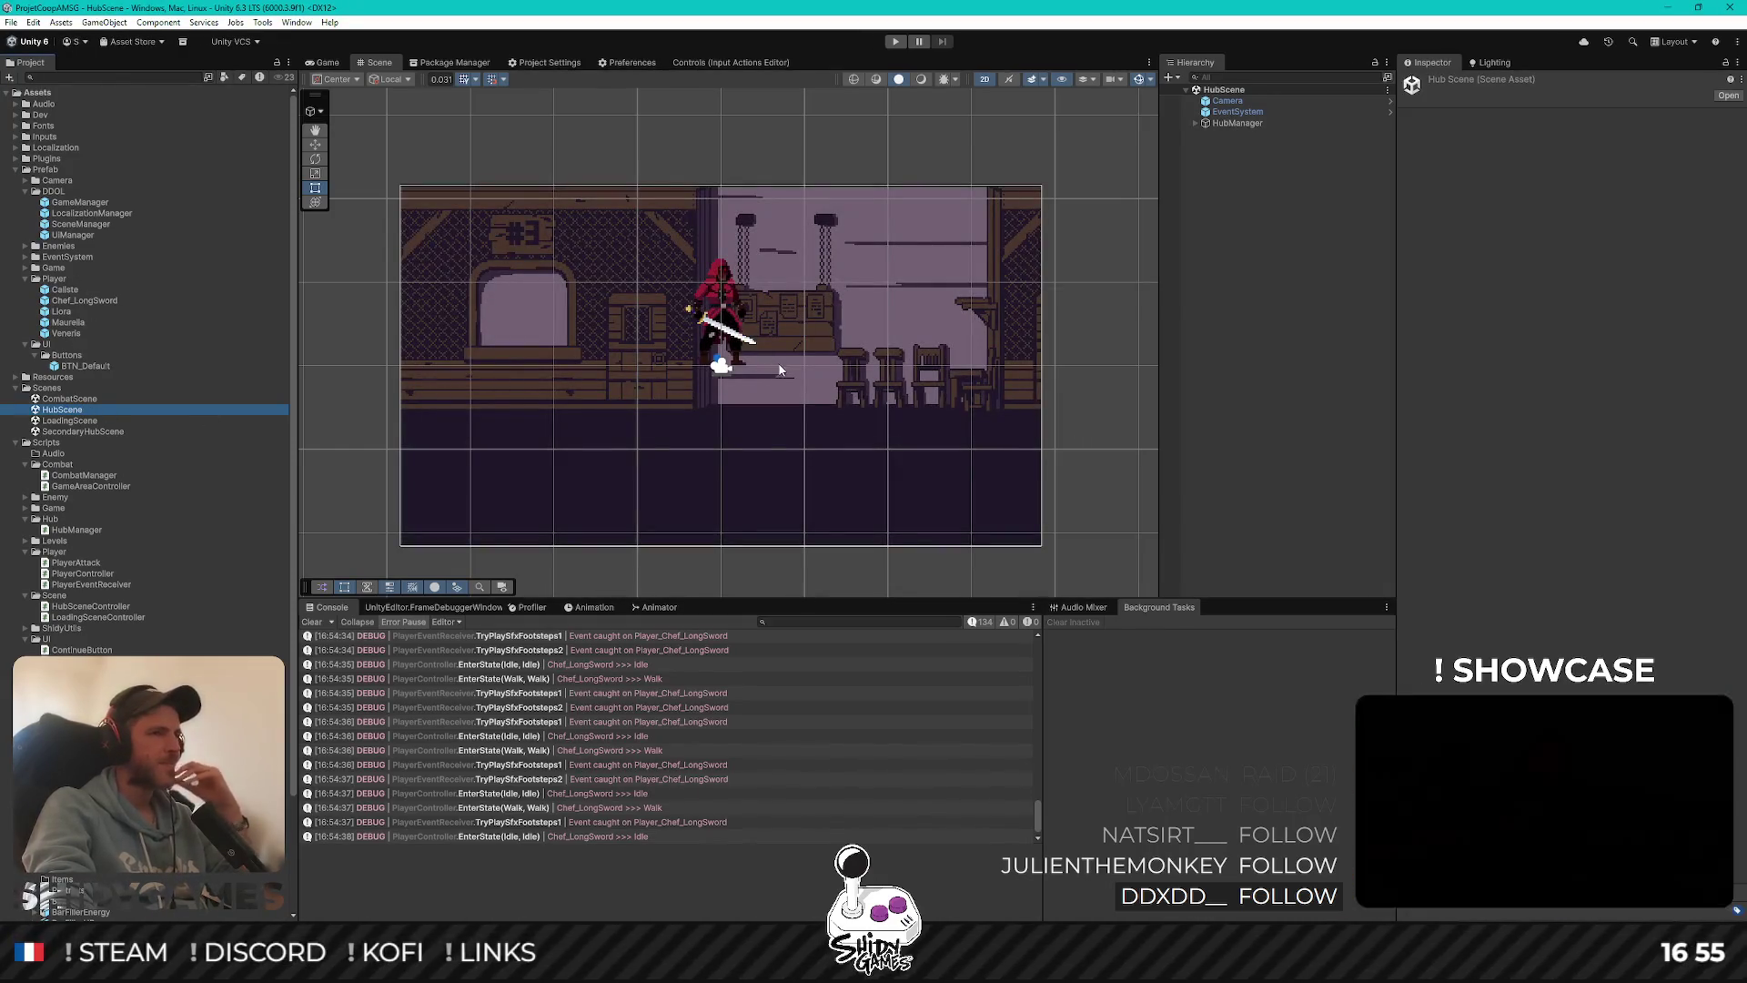
pyautogui.click(1323, 222)
pyautogui.scroll(3, 766, 366)
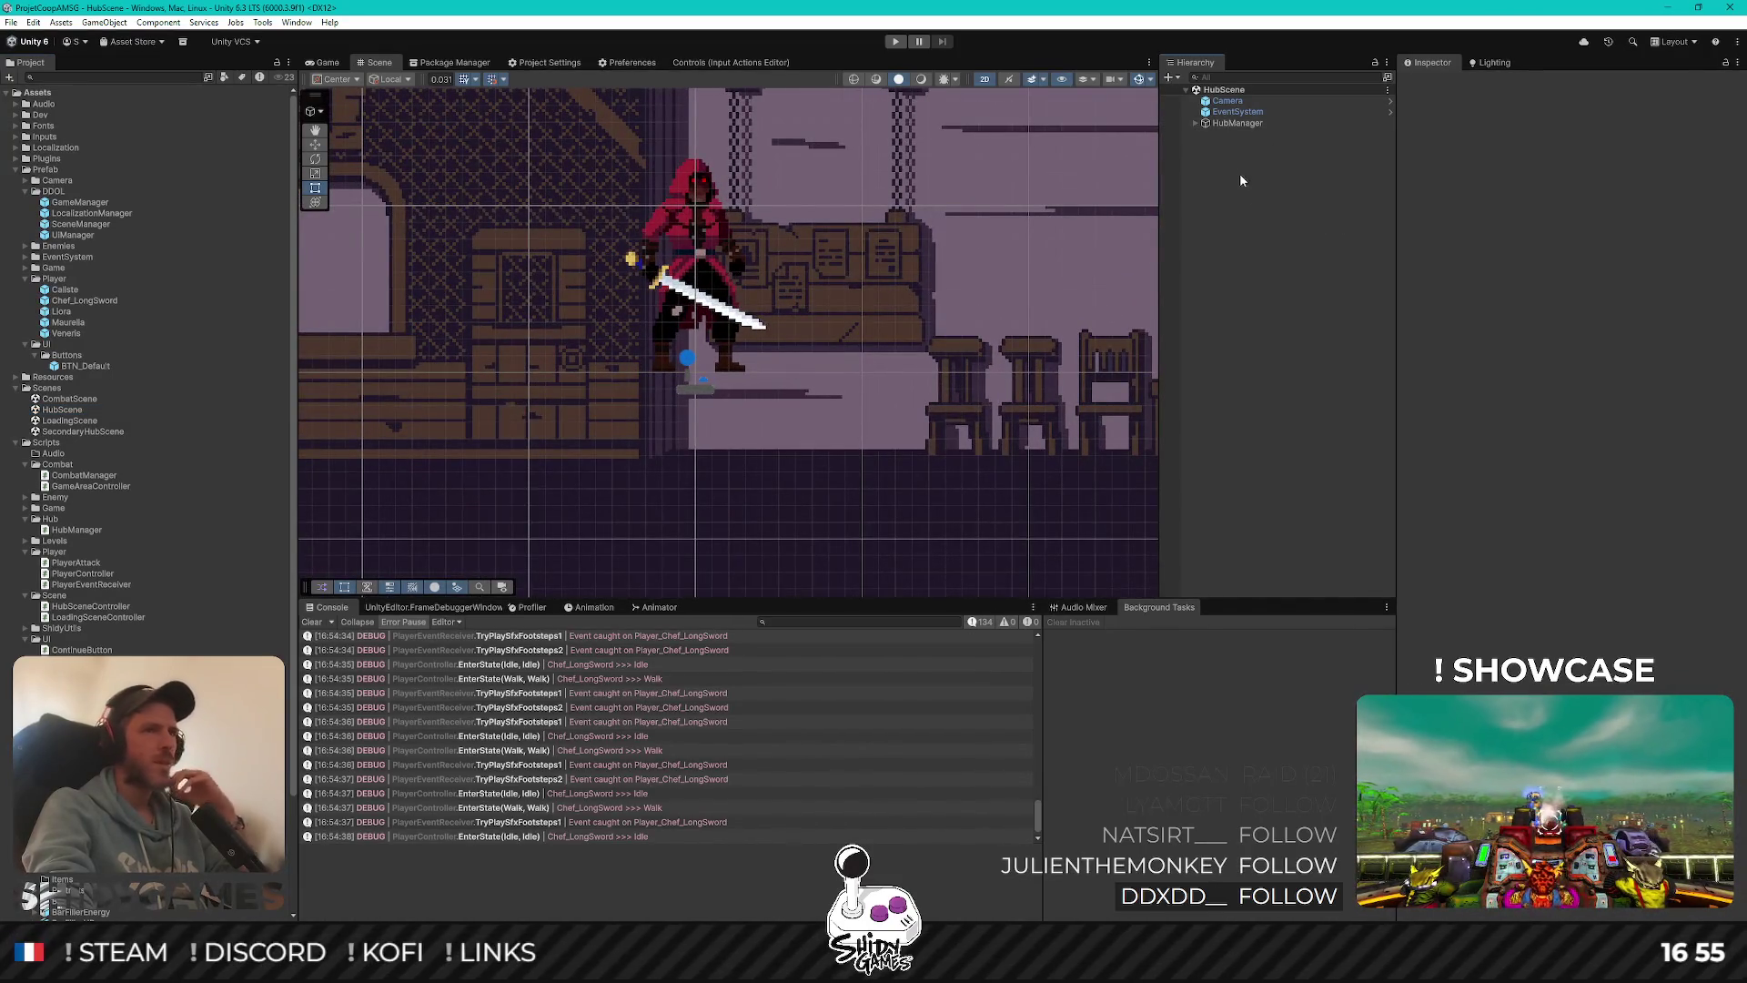
pyautogui.click(1237, 123)
pyautogui.click(1196, 123)
pyautogui.click(1241, 133)
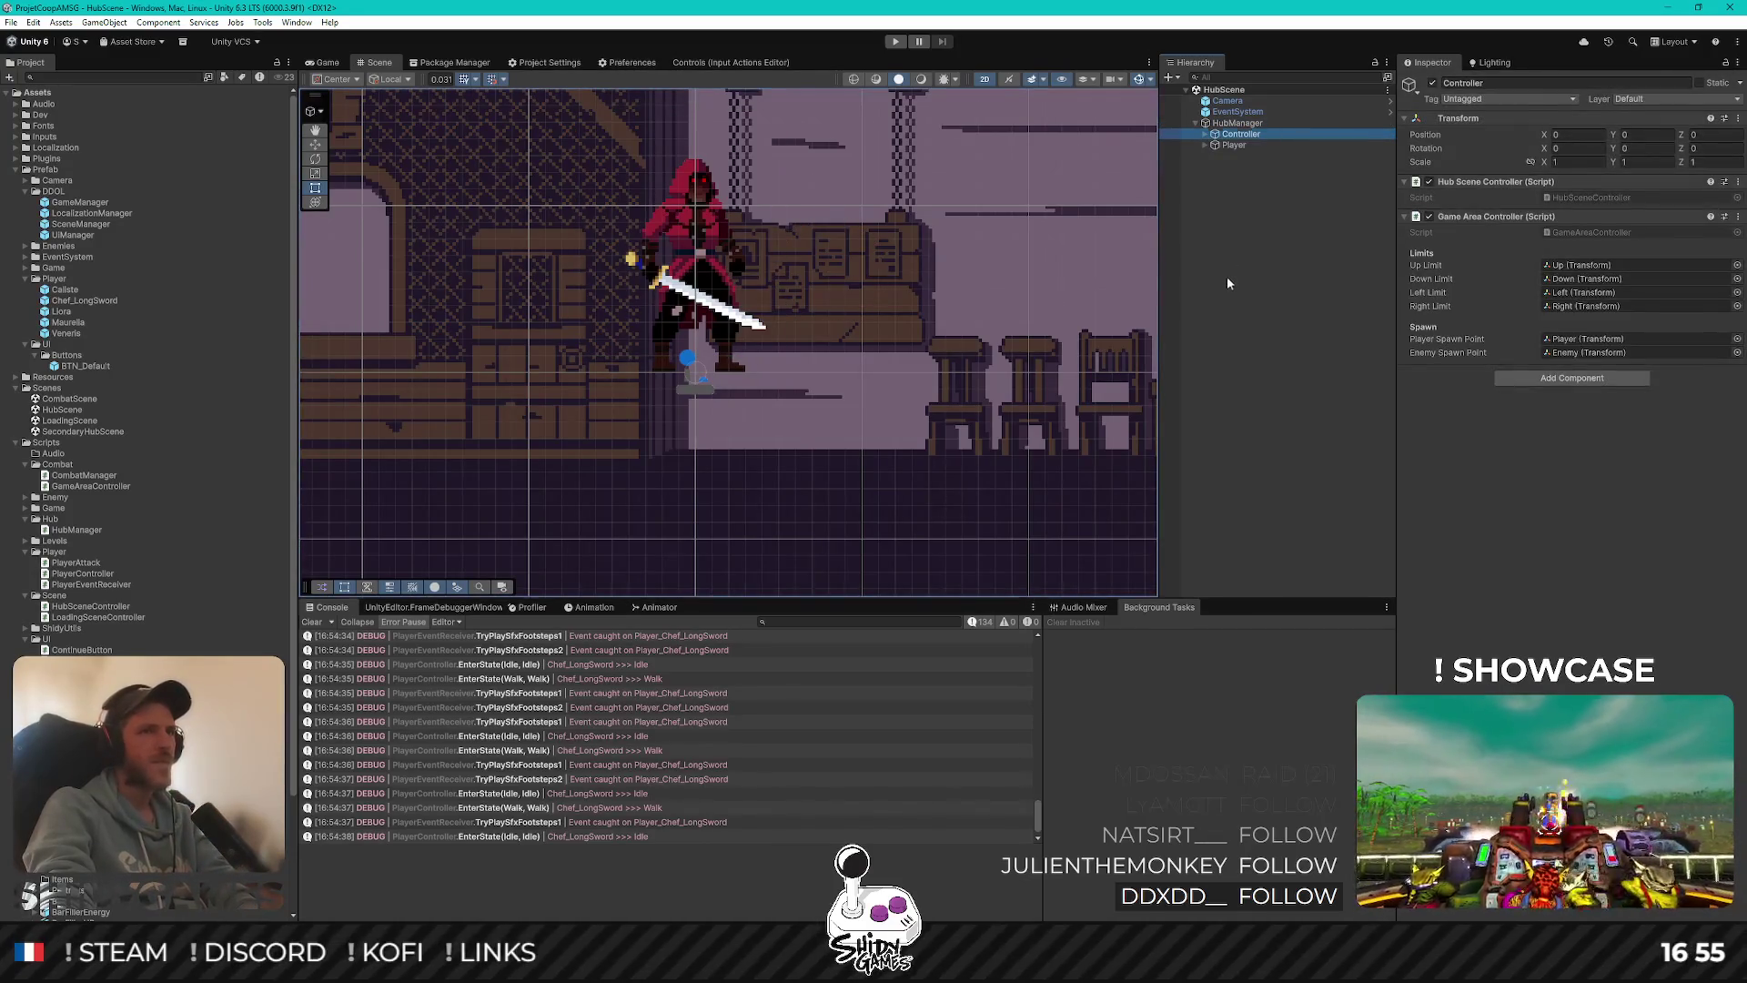
pyautogui.press('Down')
pyautogui.press('Right')
pyautogui.press('Down')
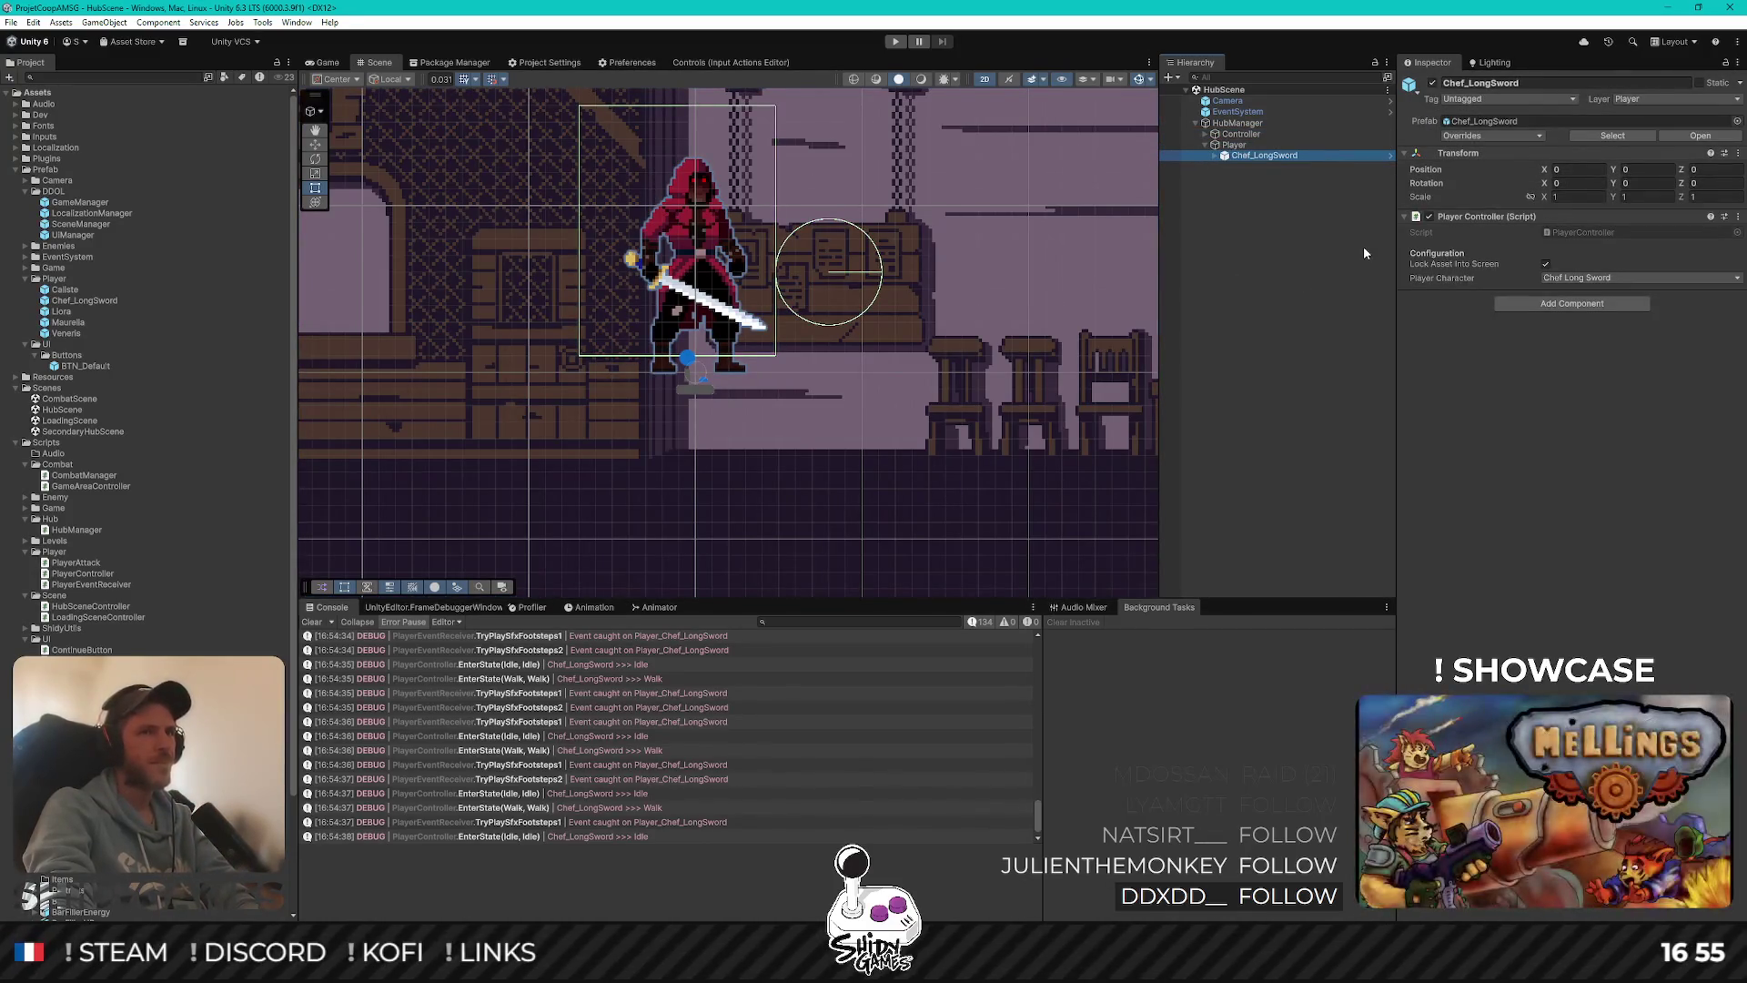
pyautogui.click(1434, 83)
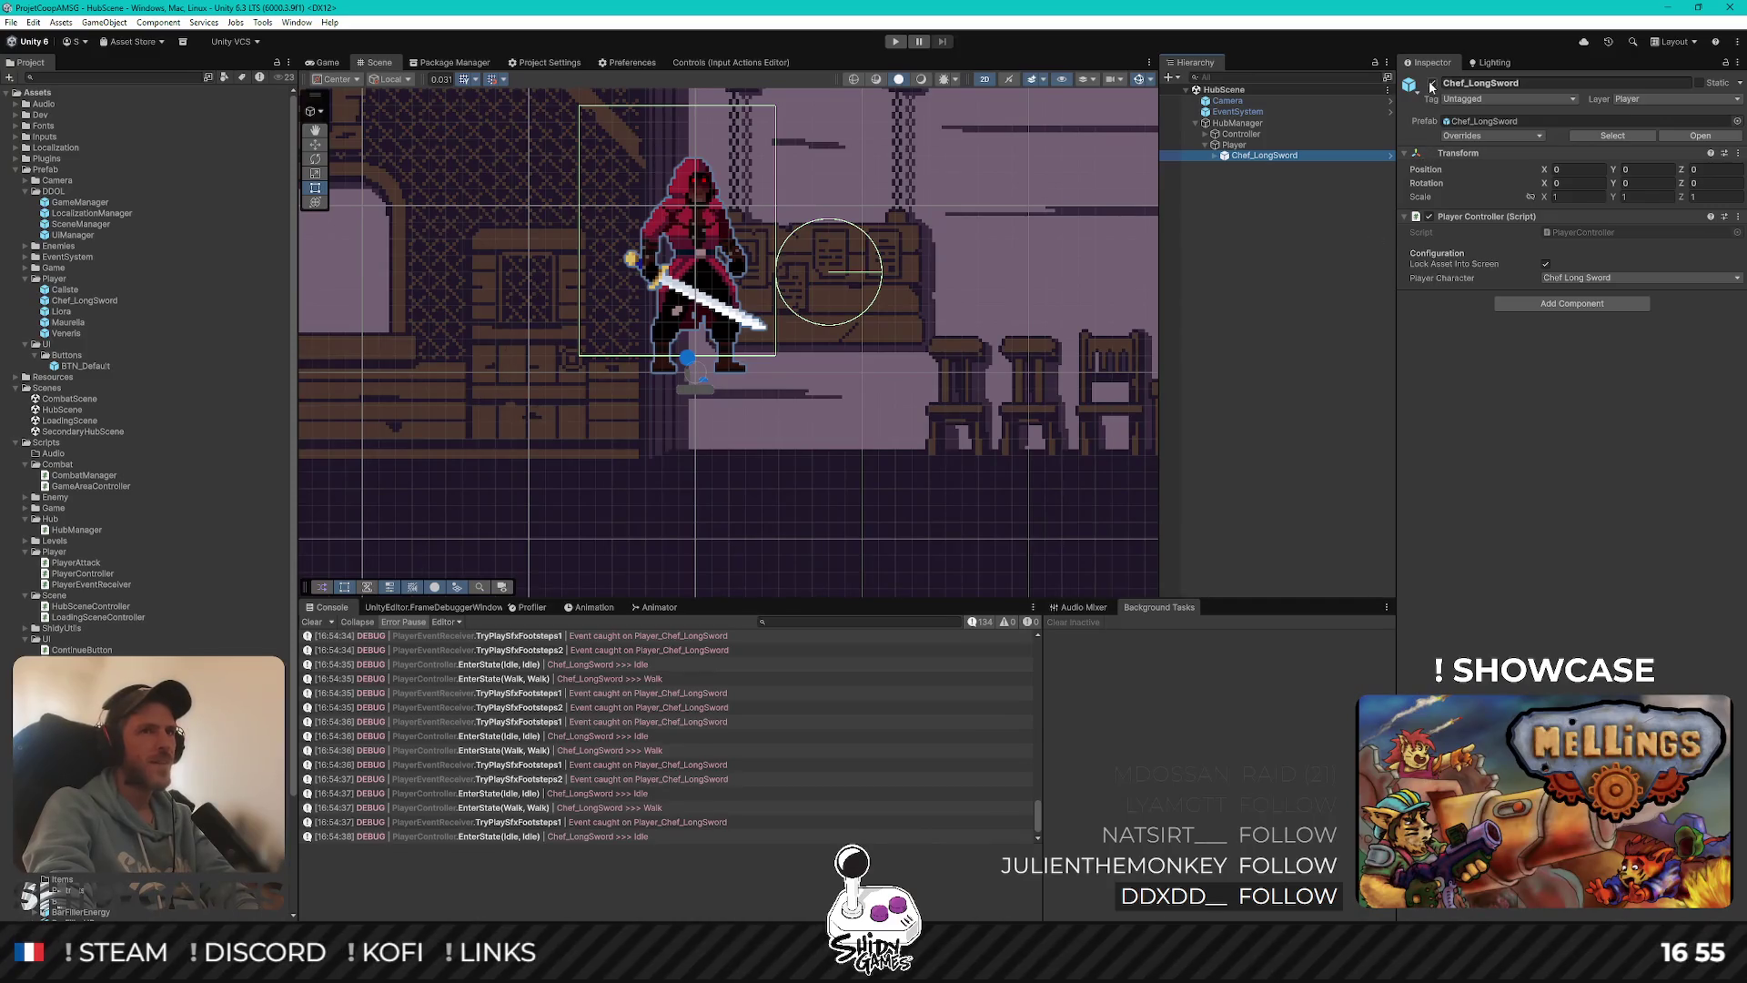
# Save HubScene, then run the game starting from LoadingScene
pyautogui.click(1307, 314)
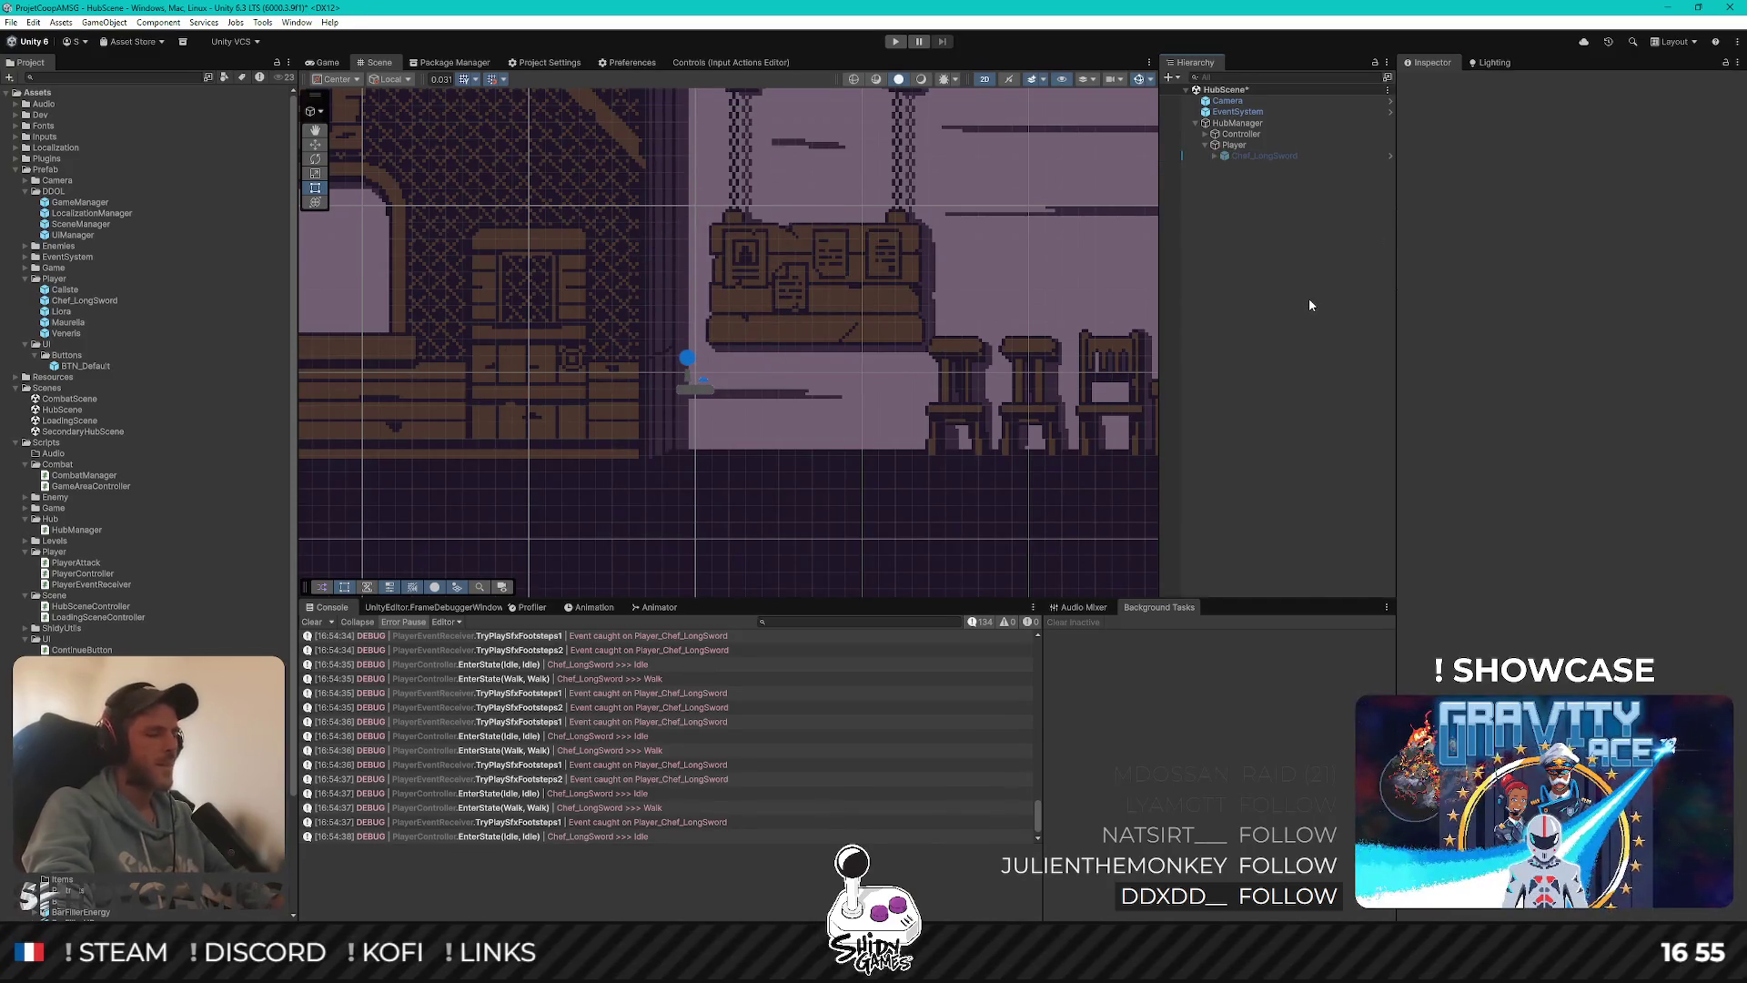
pyautogui.hotkey('ctrl', 's')
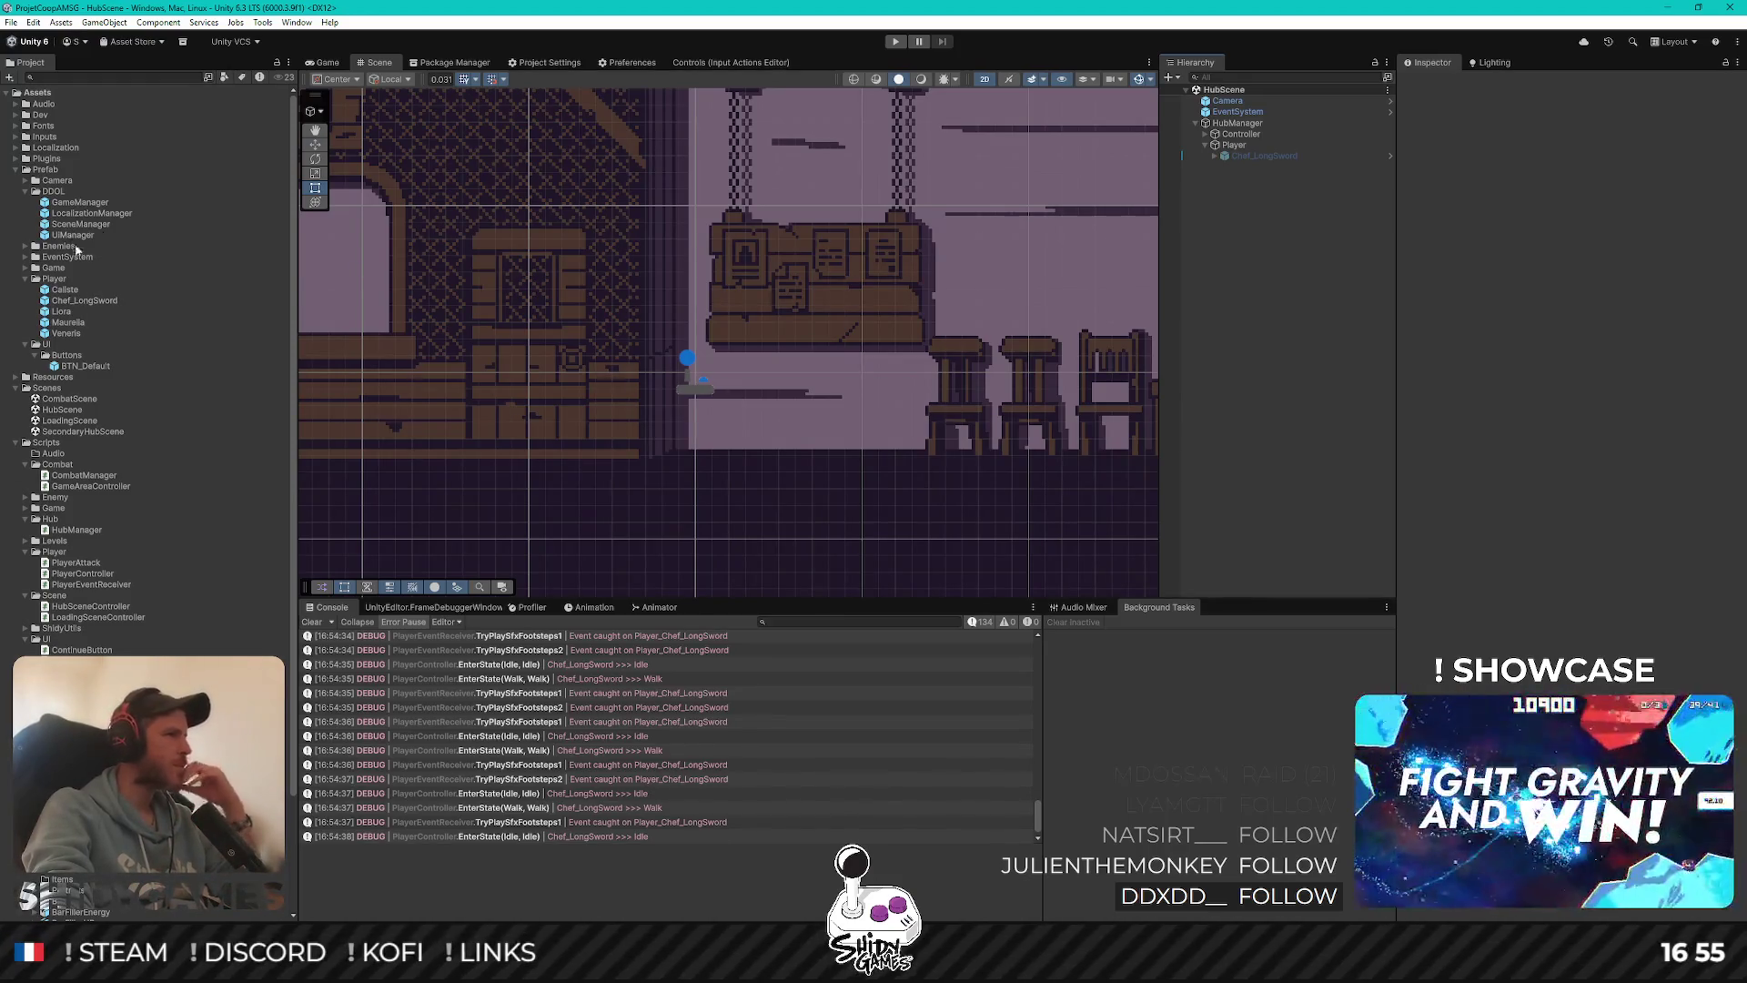
pyautogui.doubleClick(74, 422)
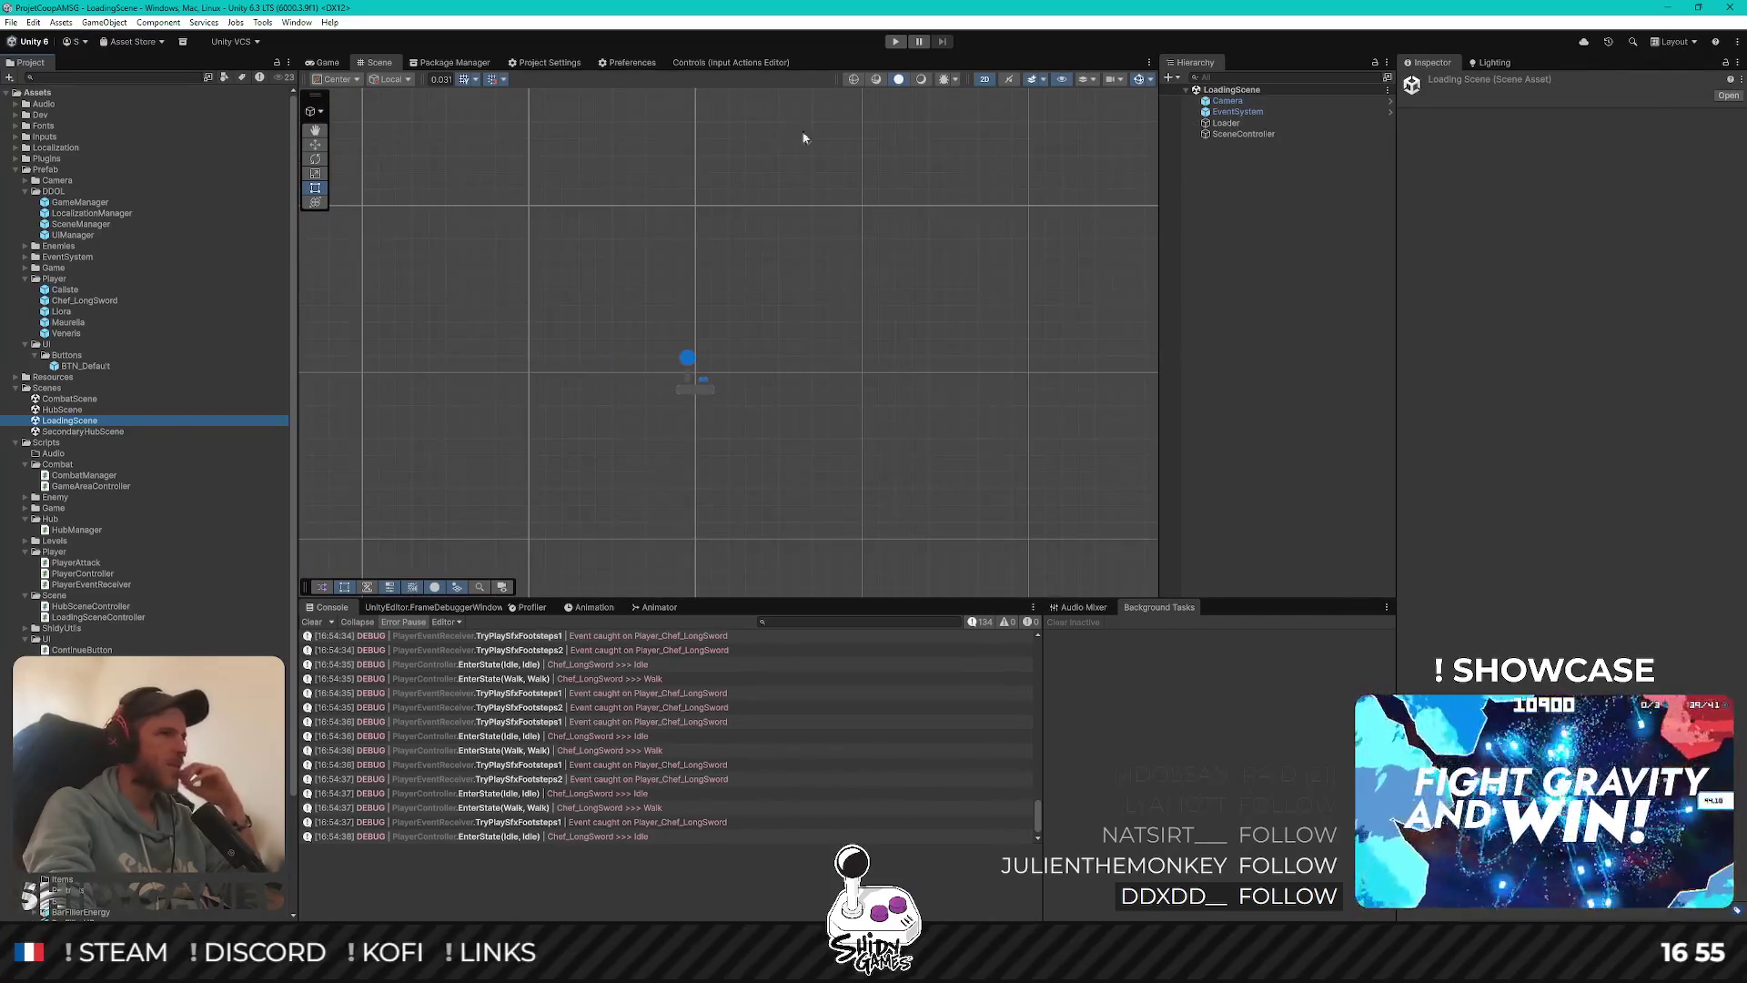
pyautogui.hotkey('ctrl', 'p')
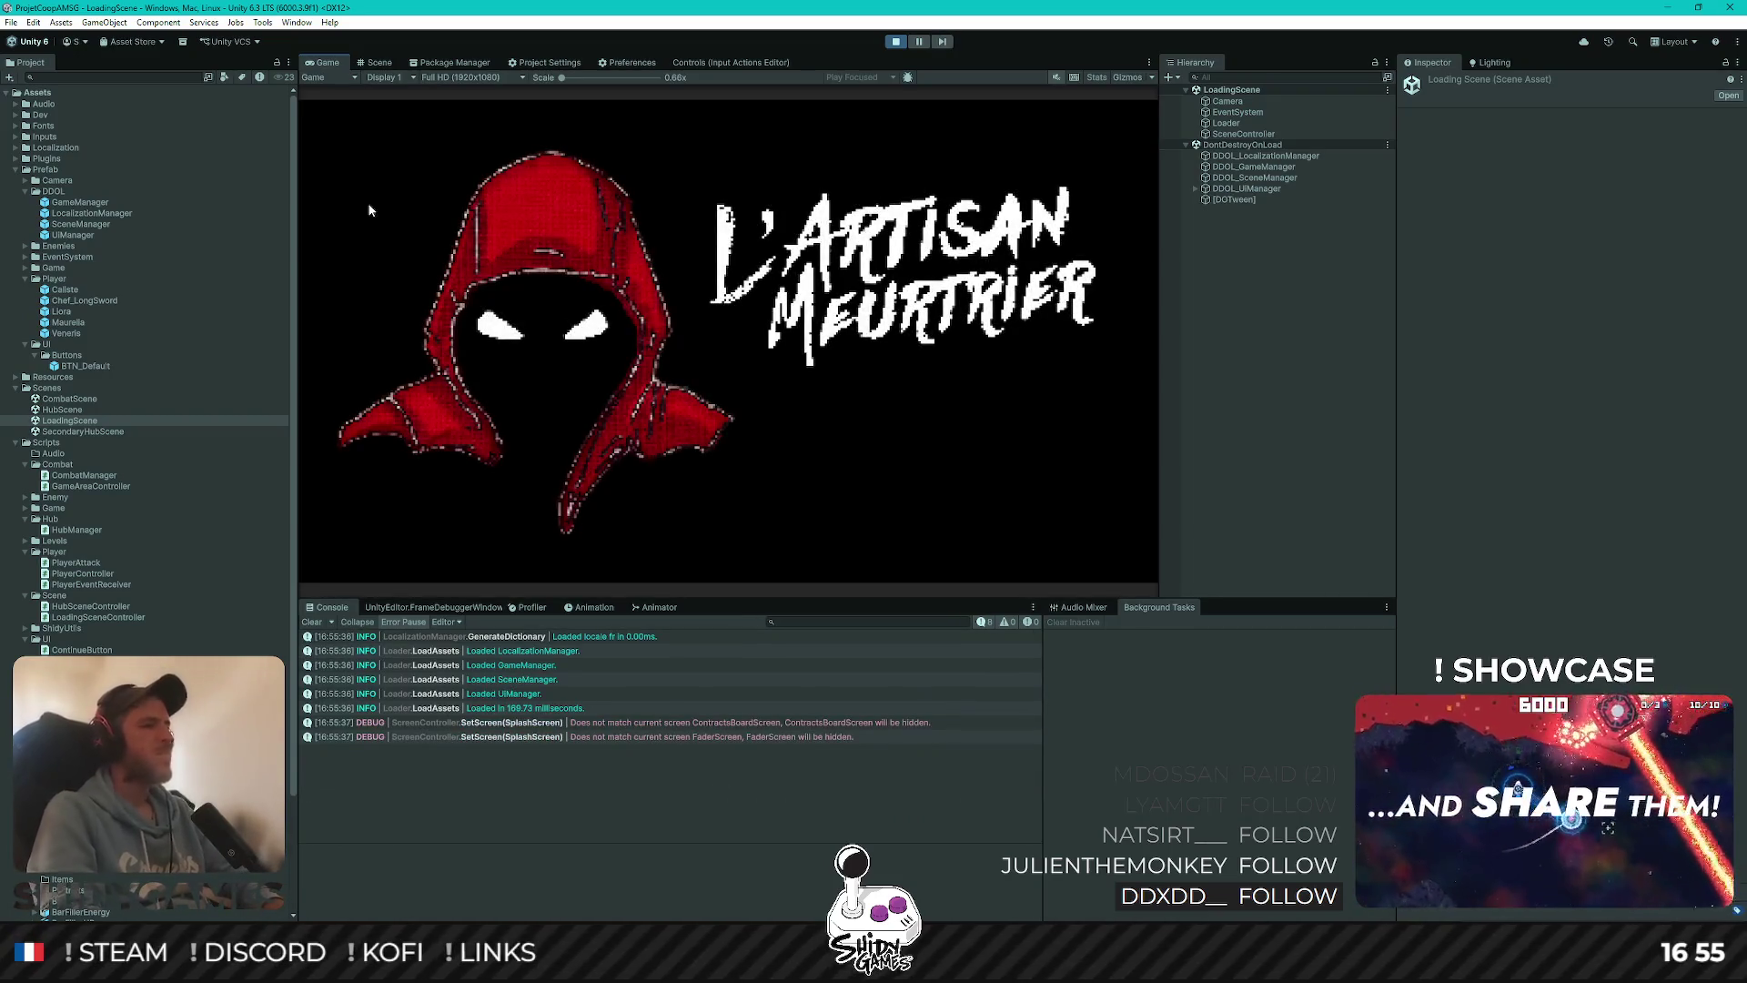
# Play past the splash menu, stop the game, and run it again
pyautogui.press('Return')
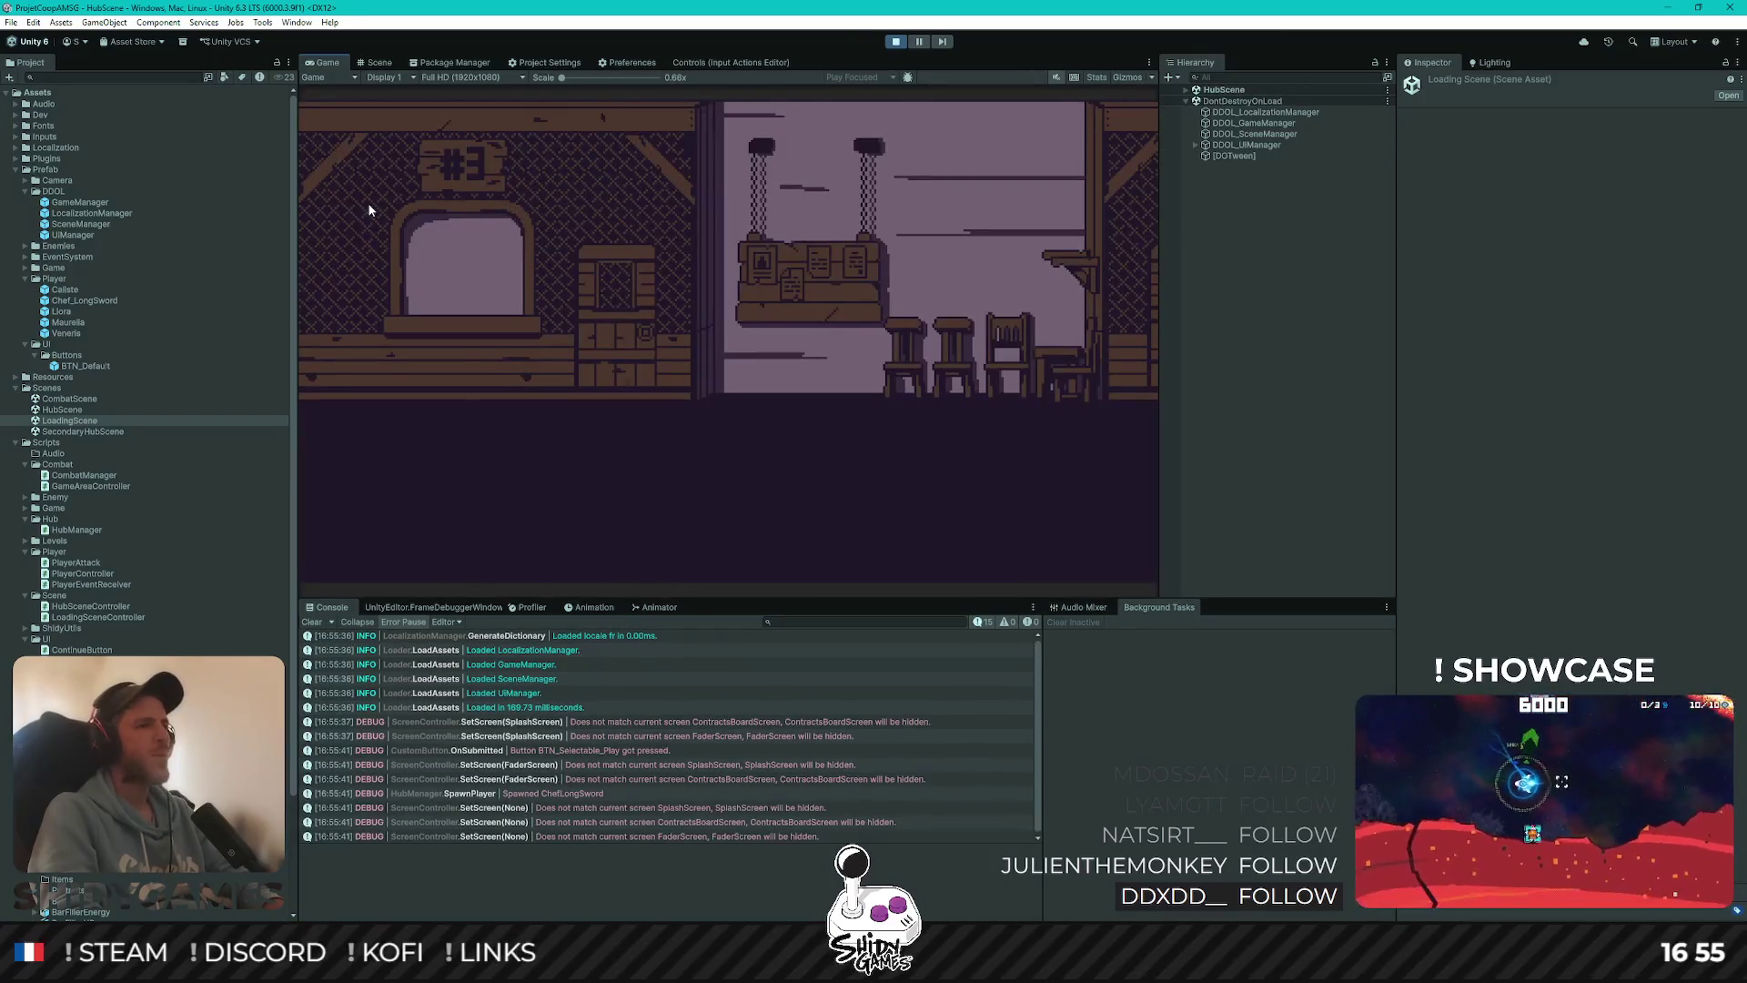
pyautogui.click(897, 40)
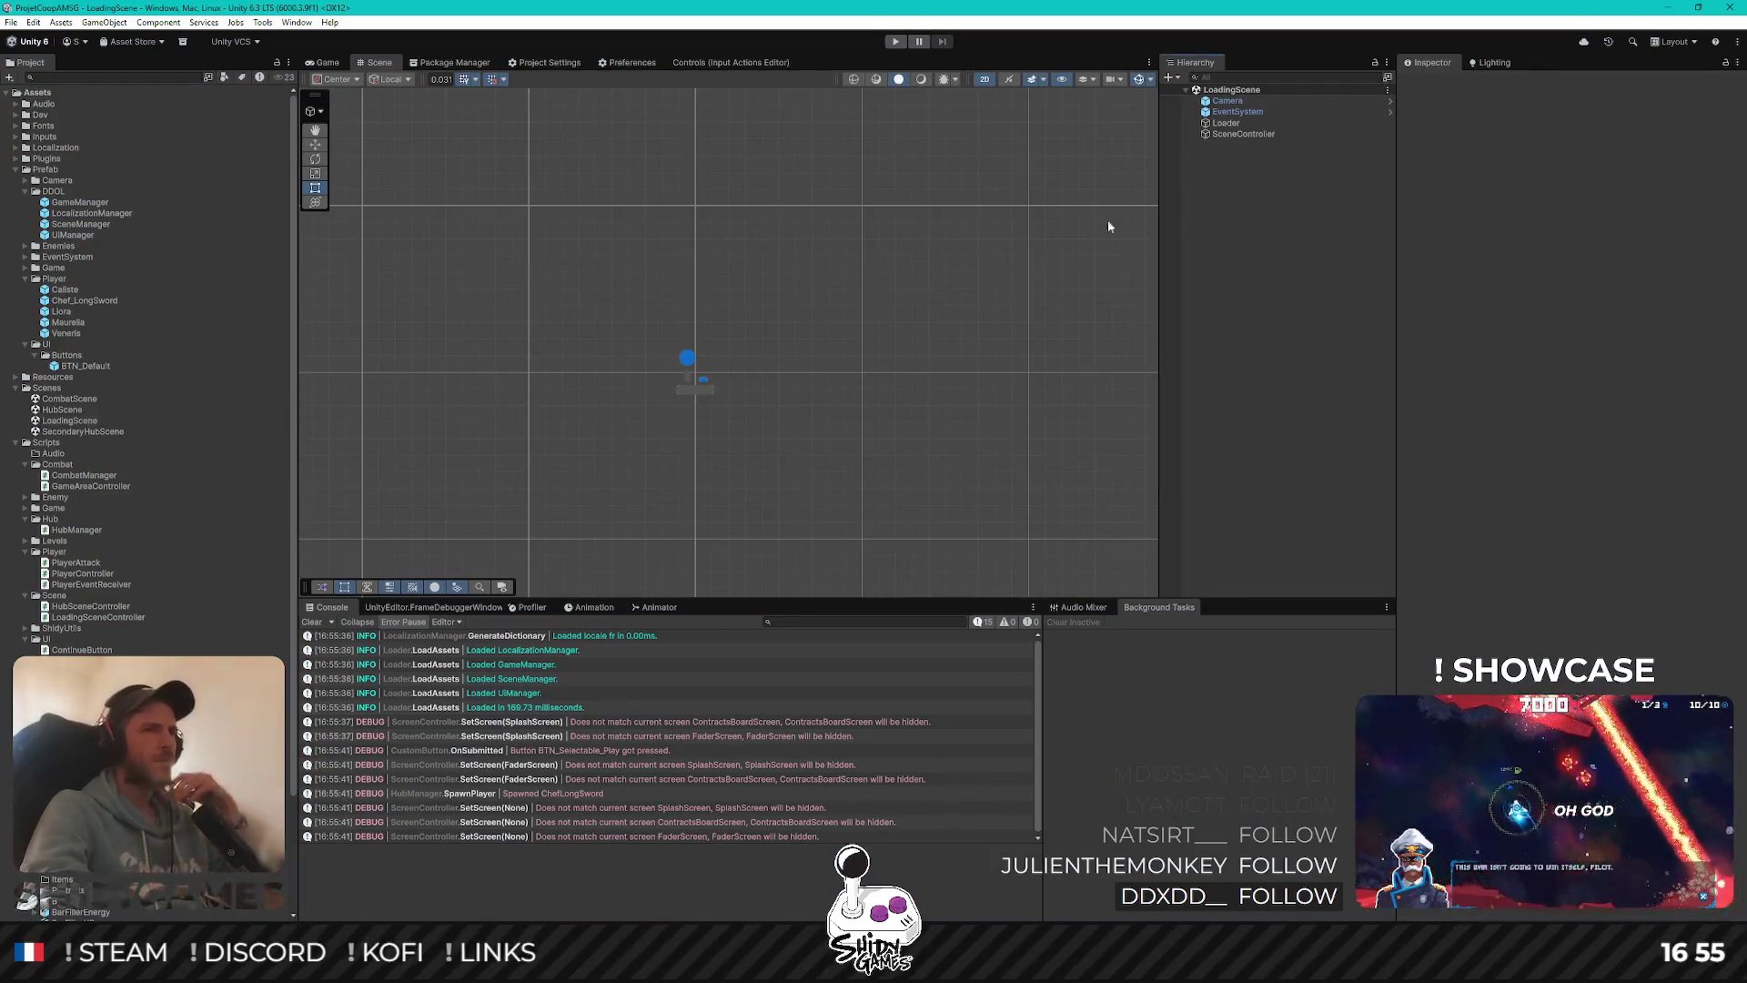
pyautogui.hotkey('ctrl', 'p')
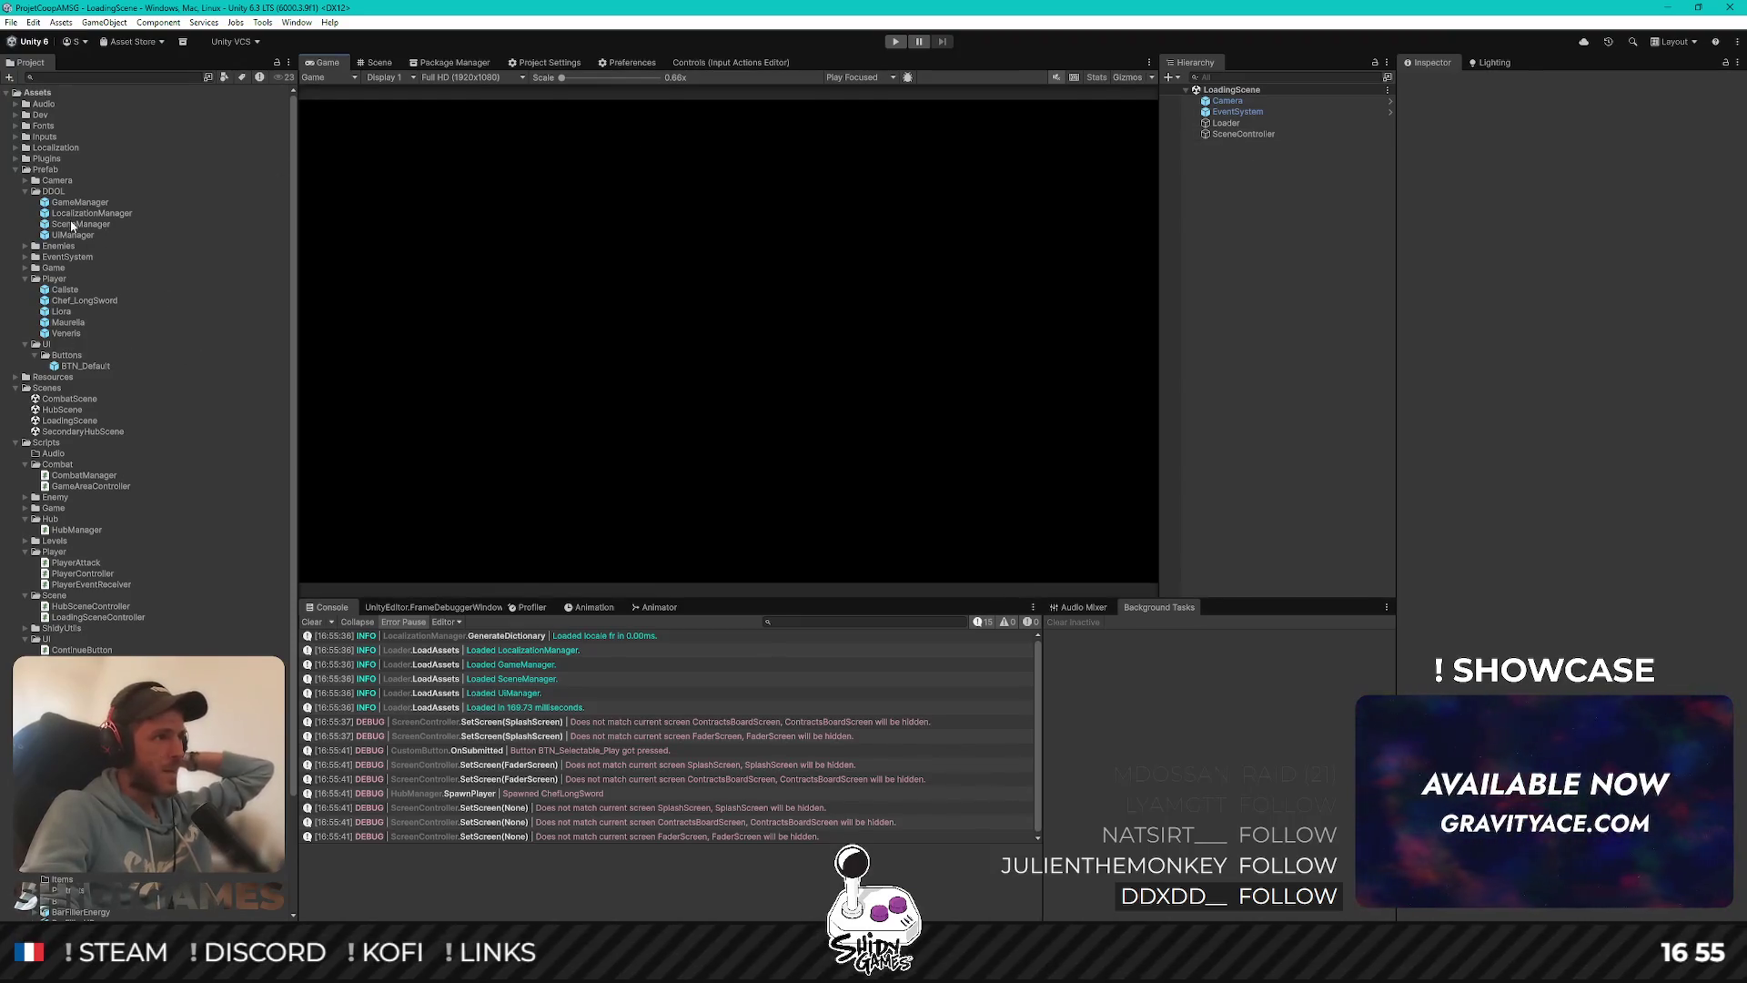
# Reopen HubScene and make Chef_LongSword under HubManager > Player active again
pyautogui.doubleClick(64, 409)
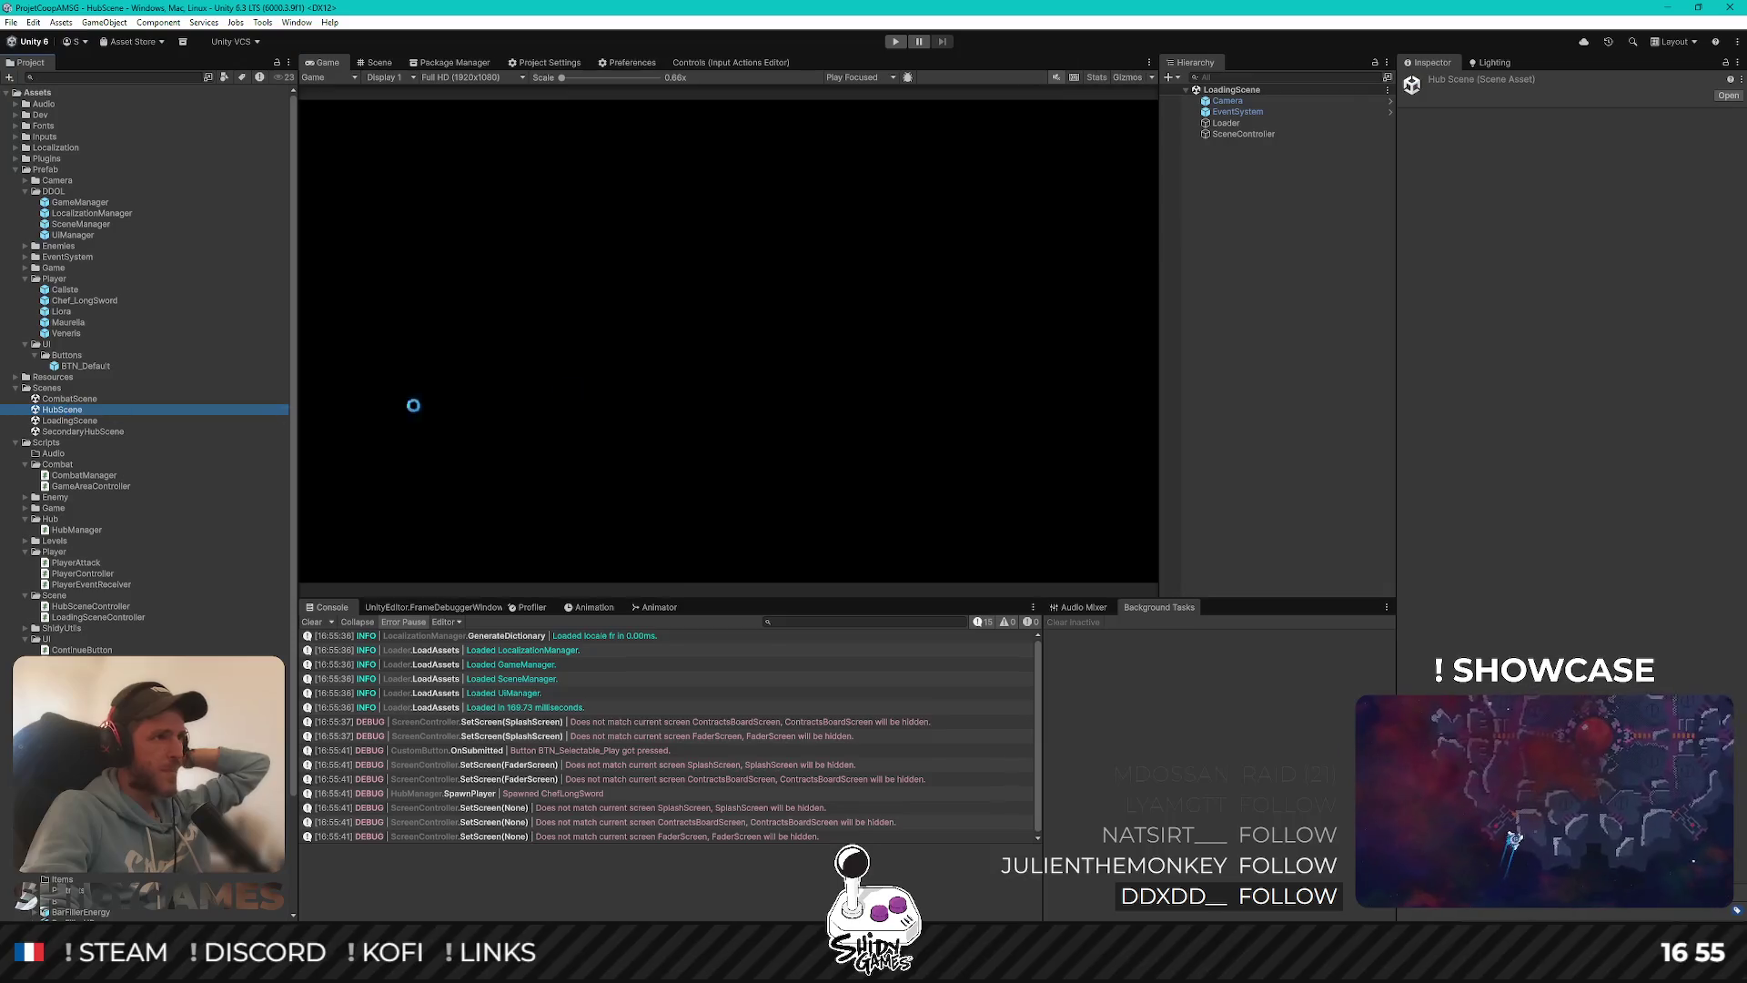
pyautogui.click(1197, 123)
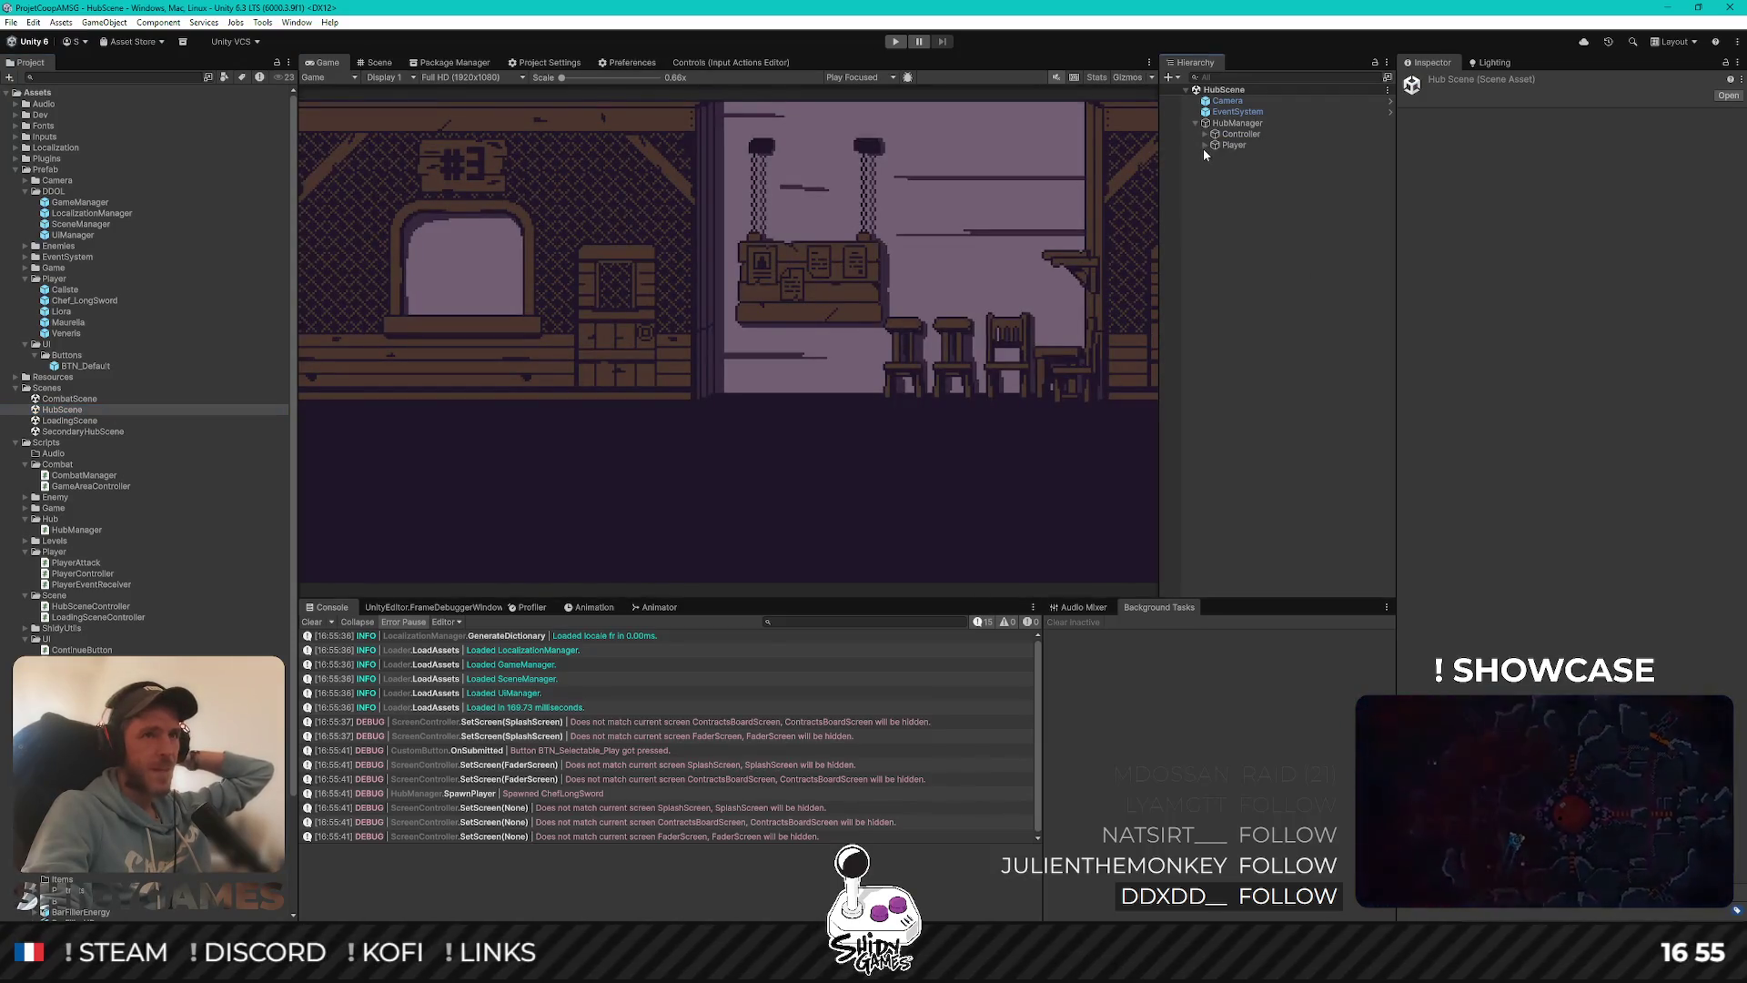
pyautogui.click(1205, 146)
pyautogui.click(1243, 156)
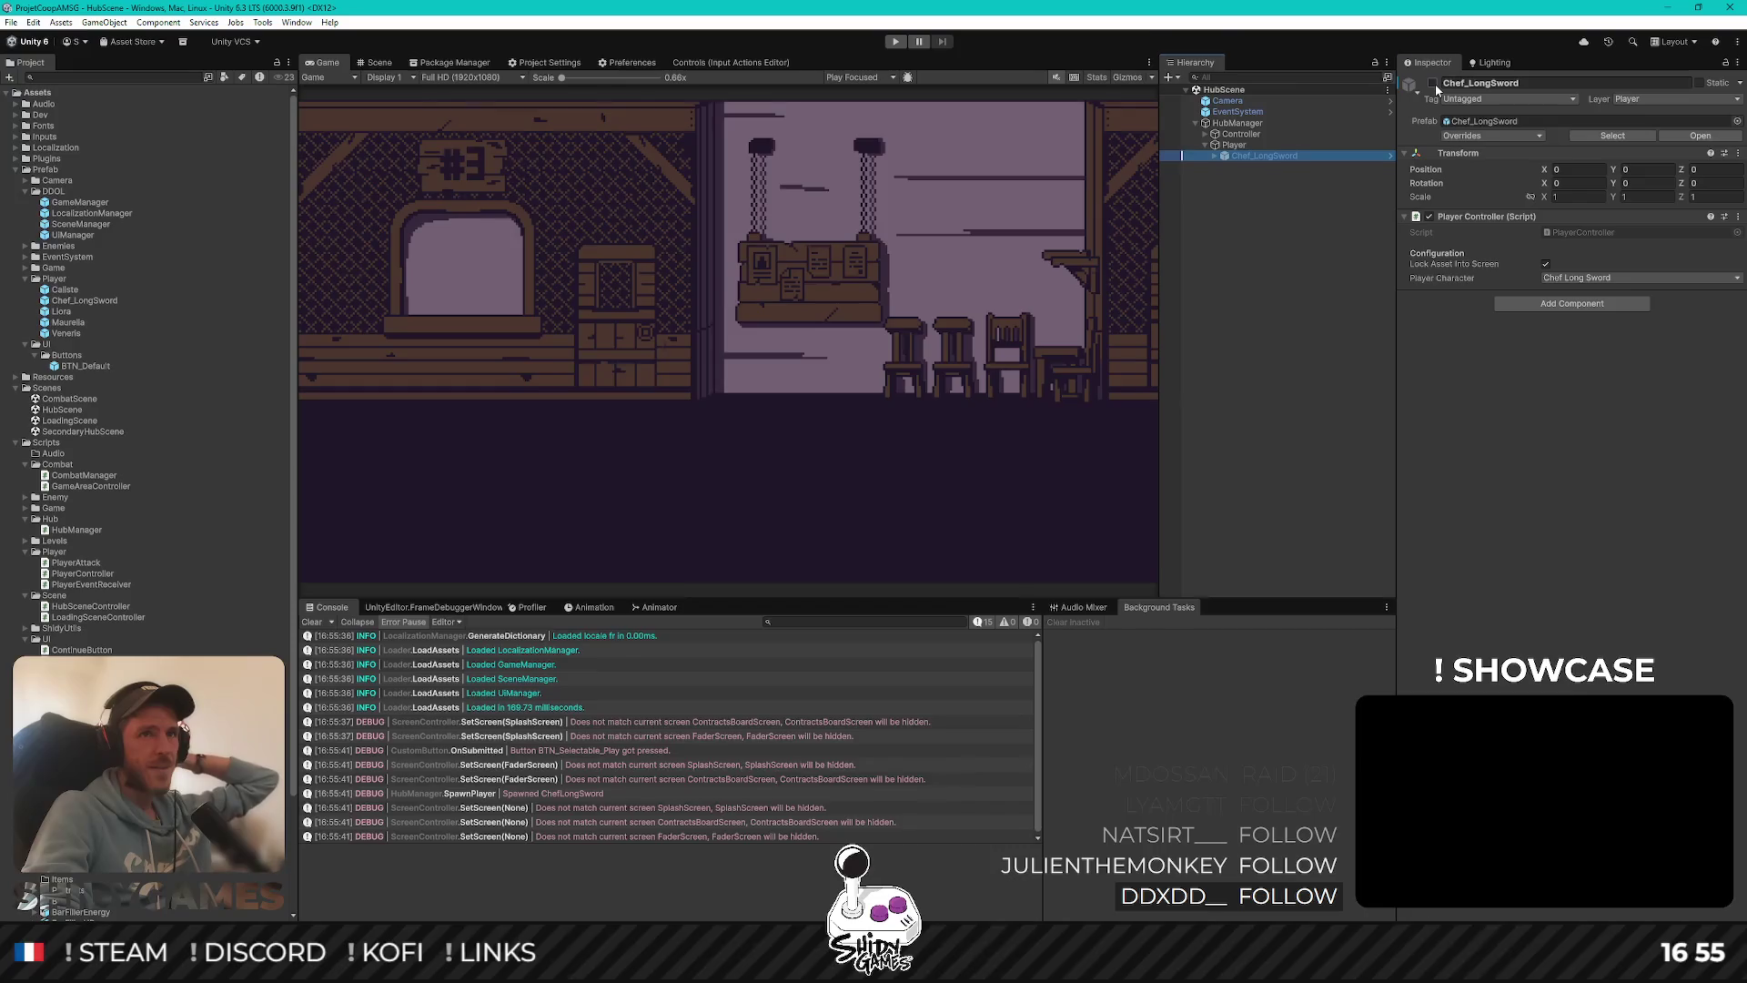
pyautogui.click(1433, 83)
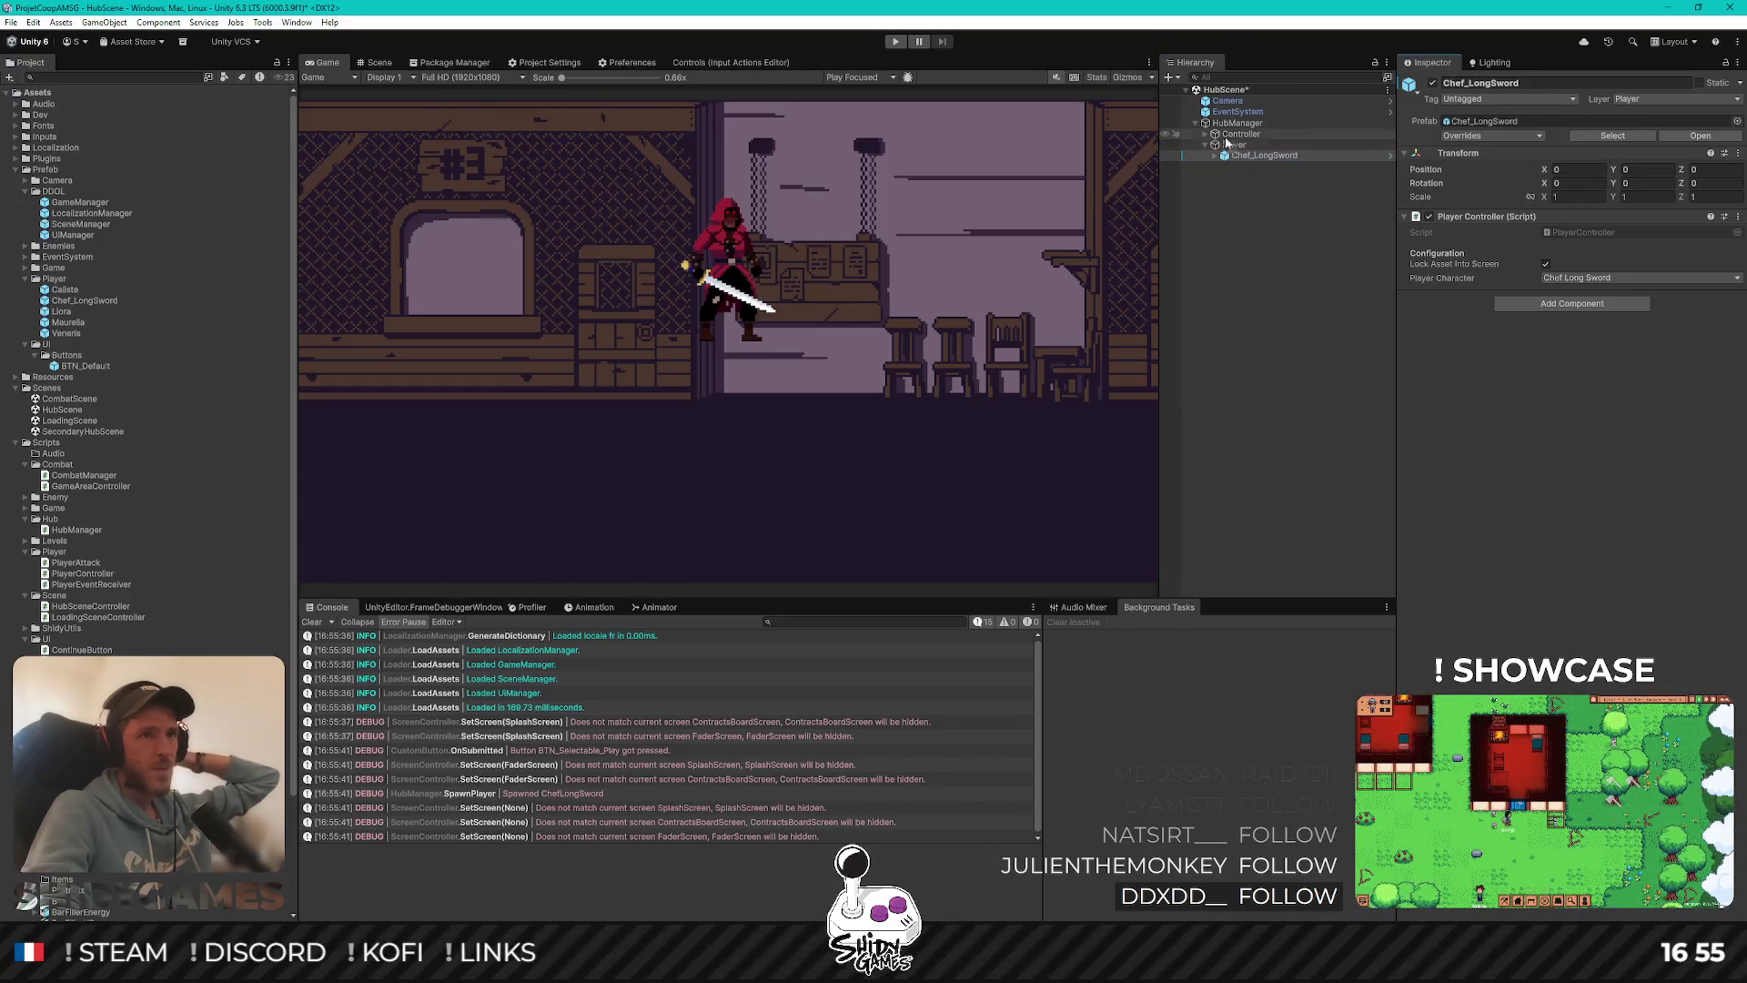
# Expand Controller > Levels to inspect Level_Hub_Primary_Background, then open CombatScene
pyautogui.click(1207, 134)
pyautogui.click(1217, 146)
pyautogui.click(1302, 155)
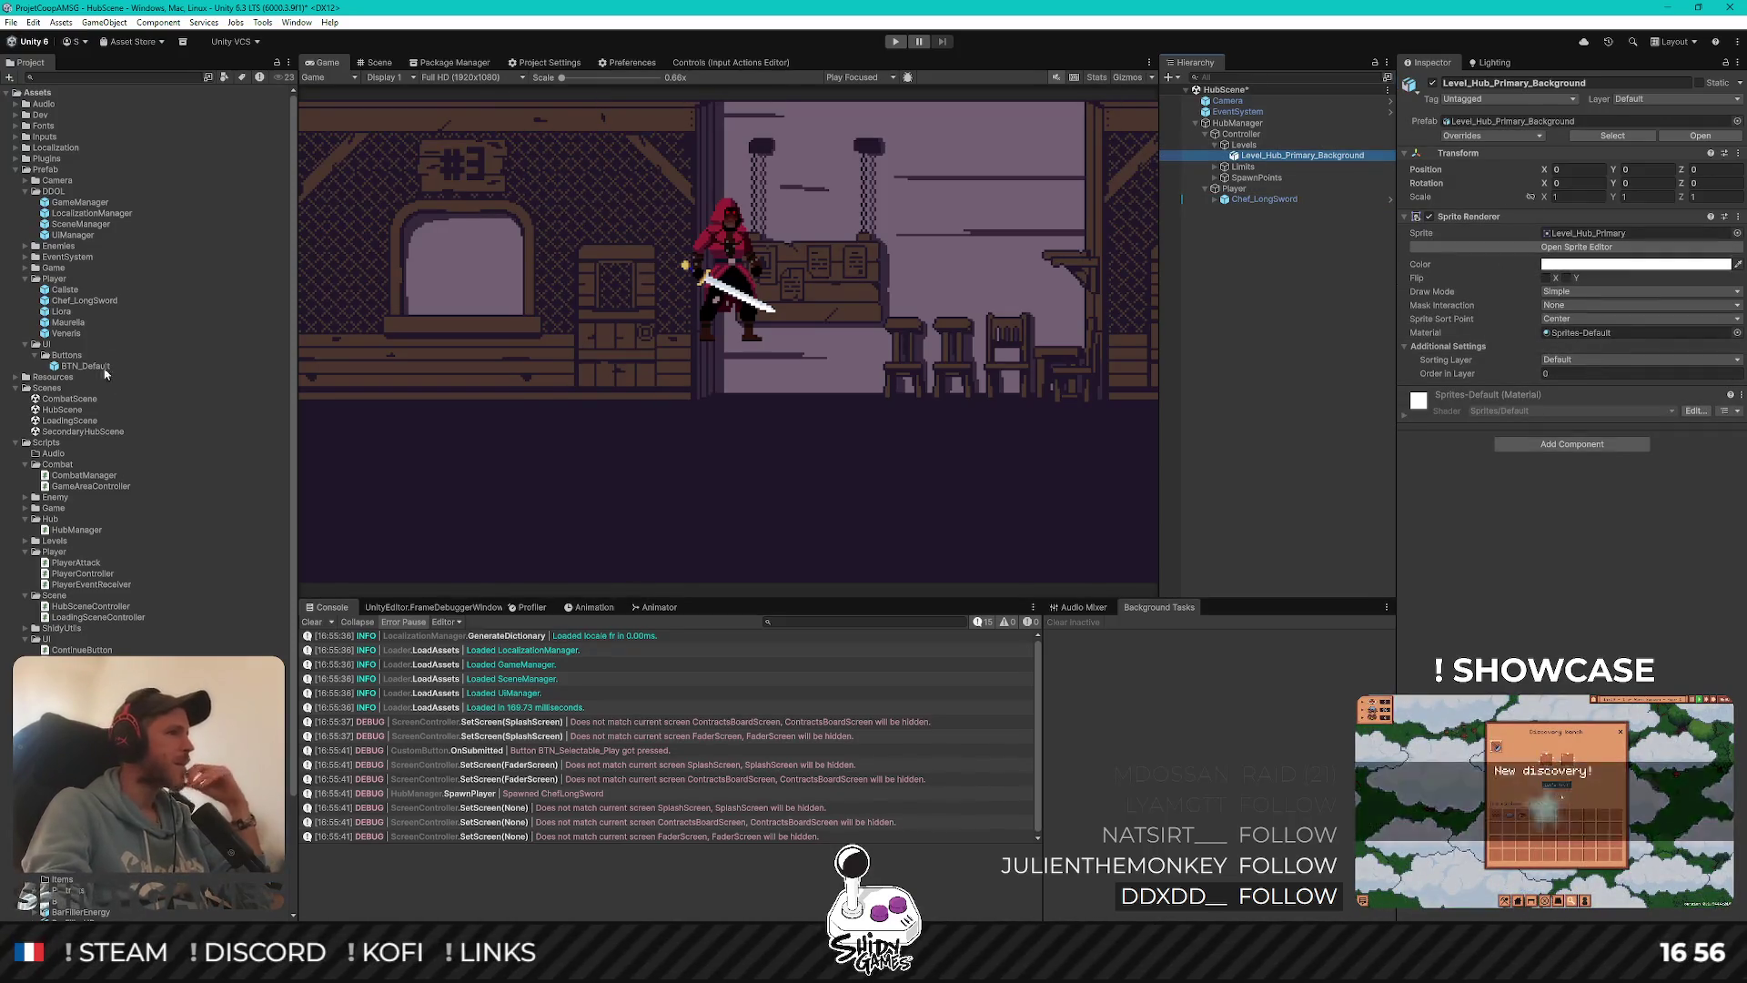
pyautogui.doubleClick(68, 400)
# Load CombatScene past the save prompt and navigate CombatManager > Controller > Levels to Level_19
pyautogui.click(824, 515)
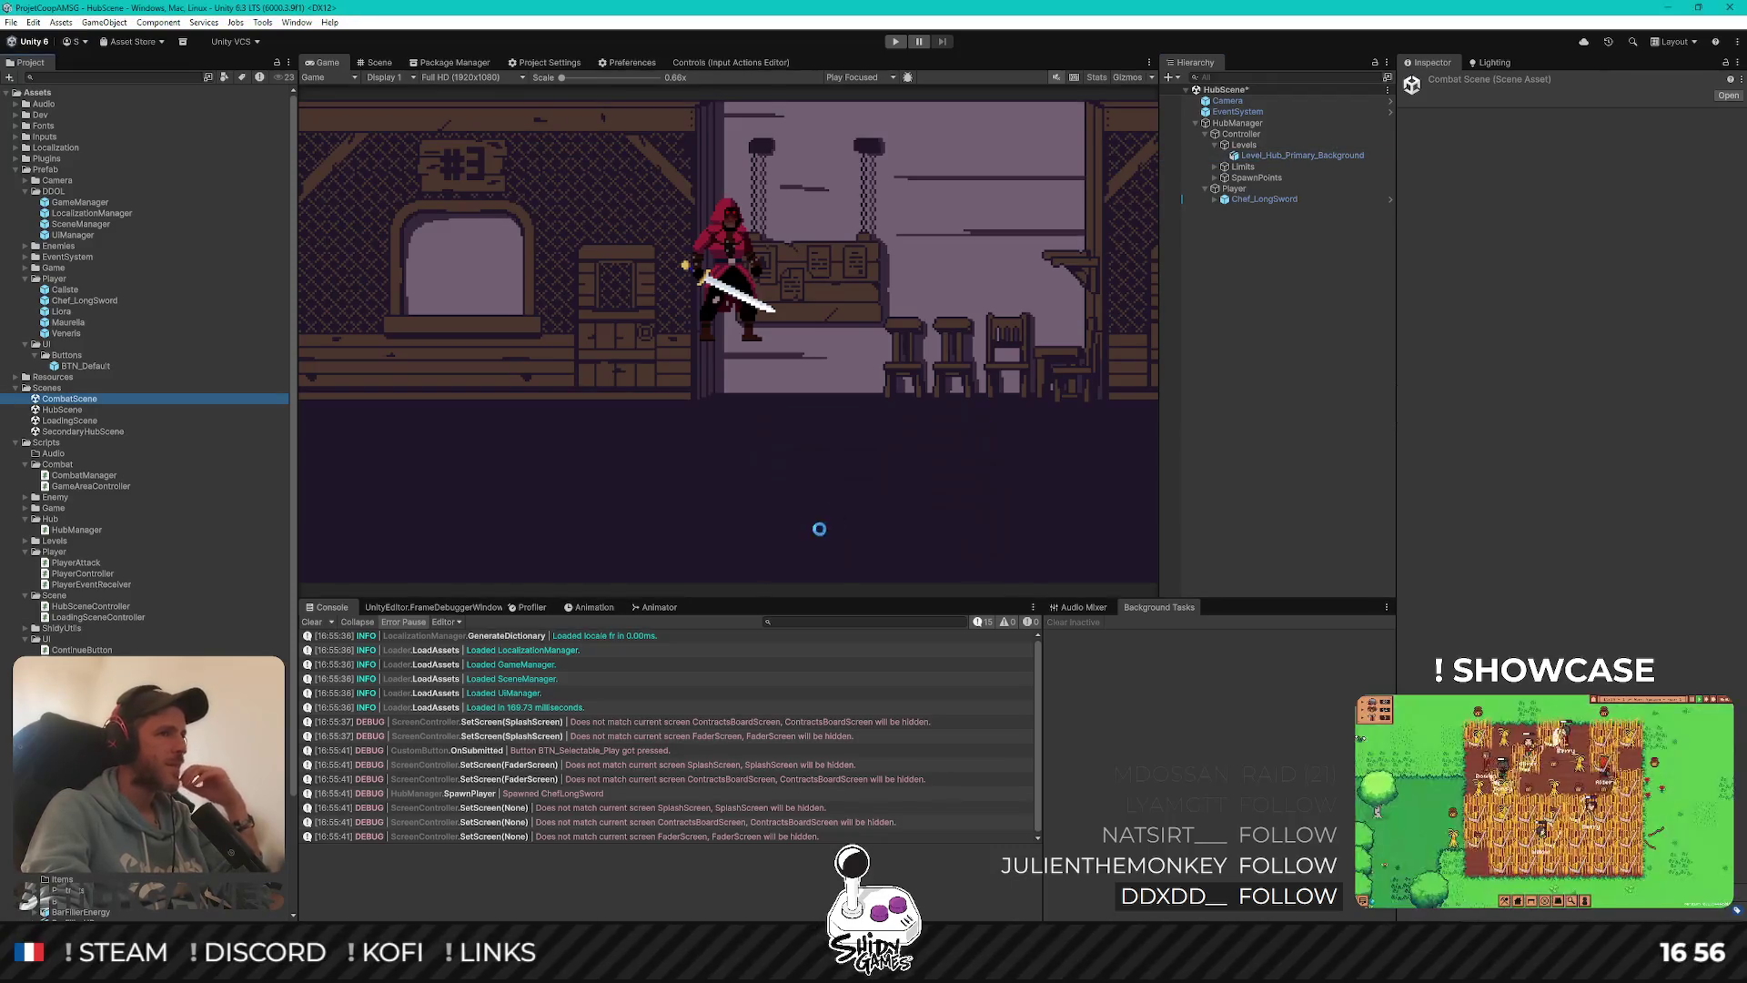
pyautogui.click(1292, 123)
pyautogui.press('Right')
pyautogui.press('Down')
pyautogui.press('Down')
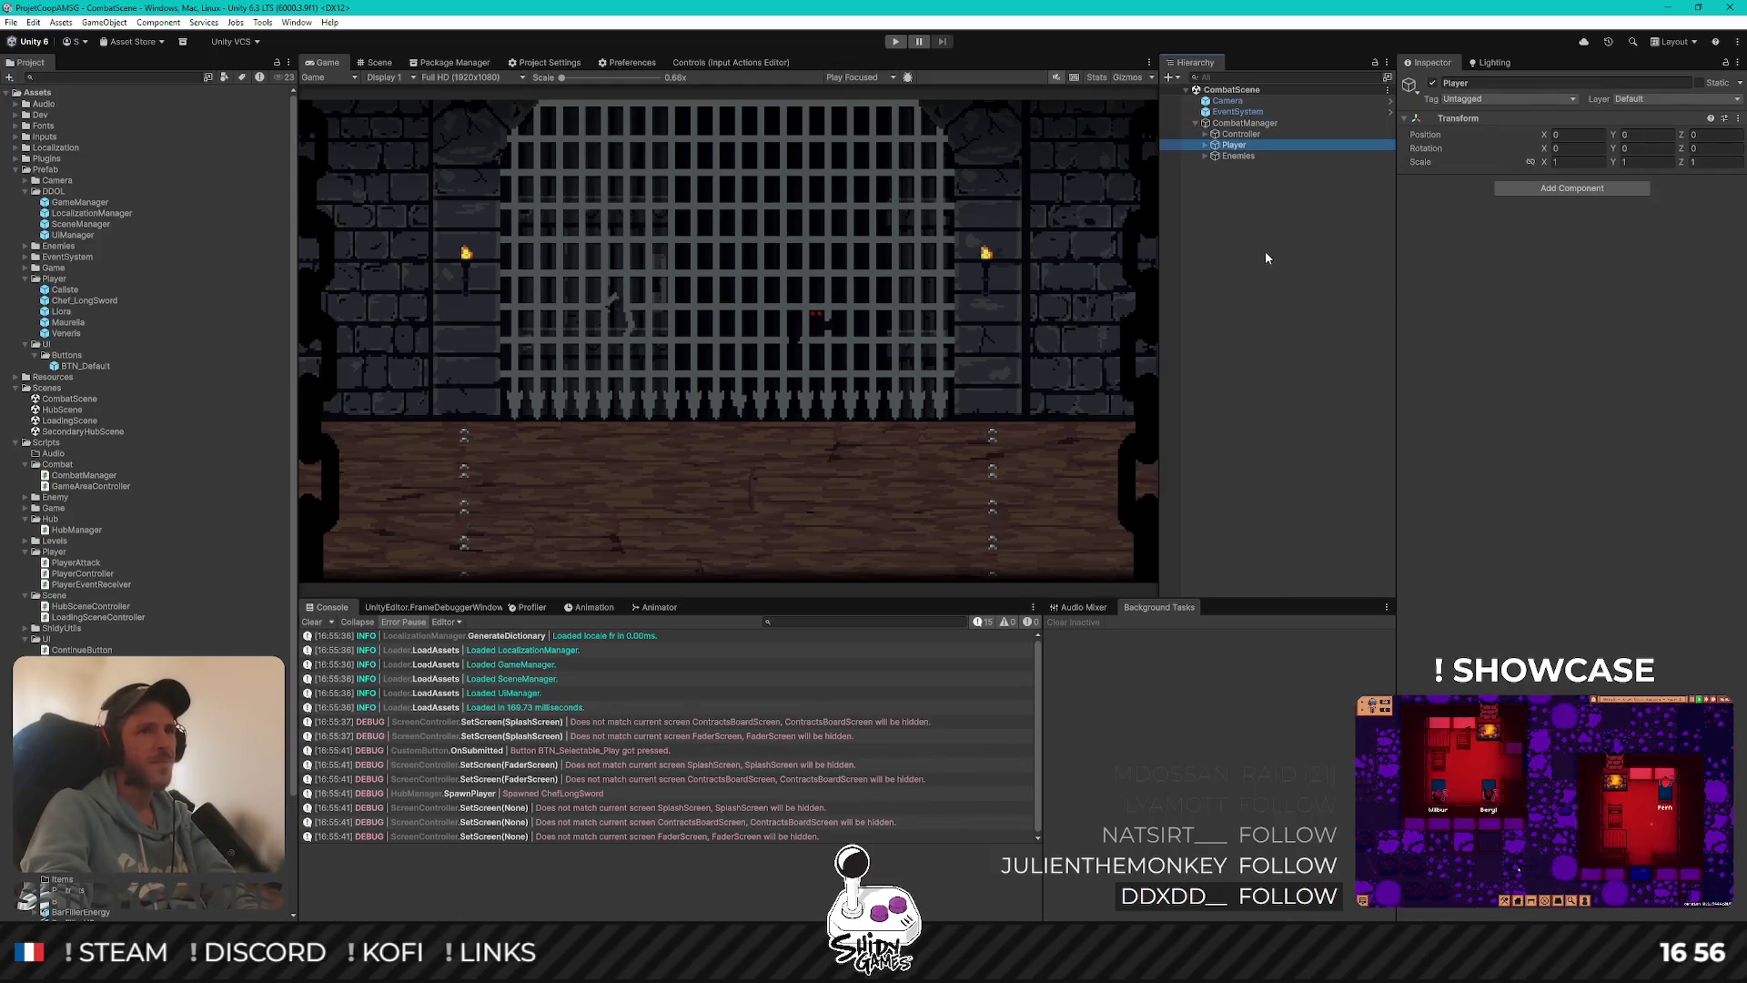
pyautogui.press('Up')
pyautogui.press('Right')
pyautogui.press('Down')
pyautogui.press('Right')
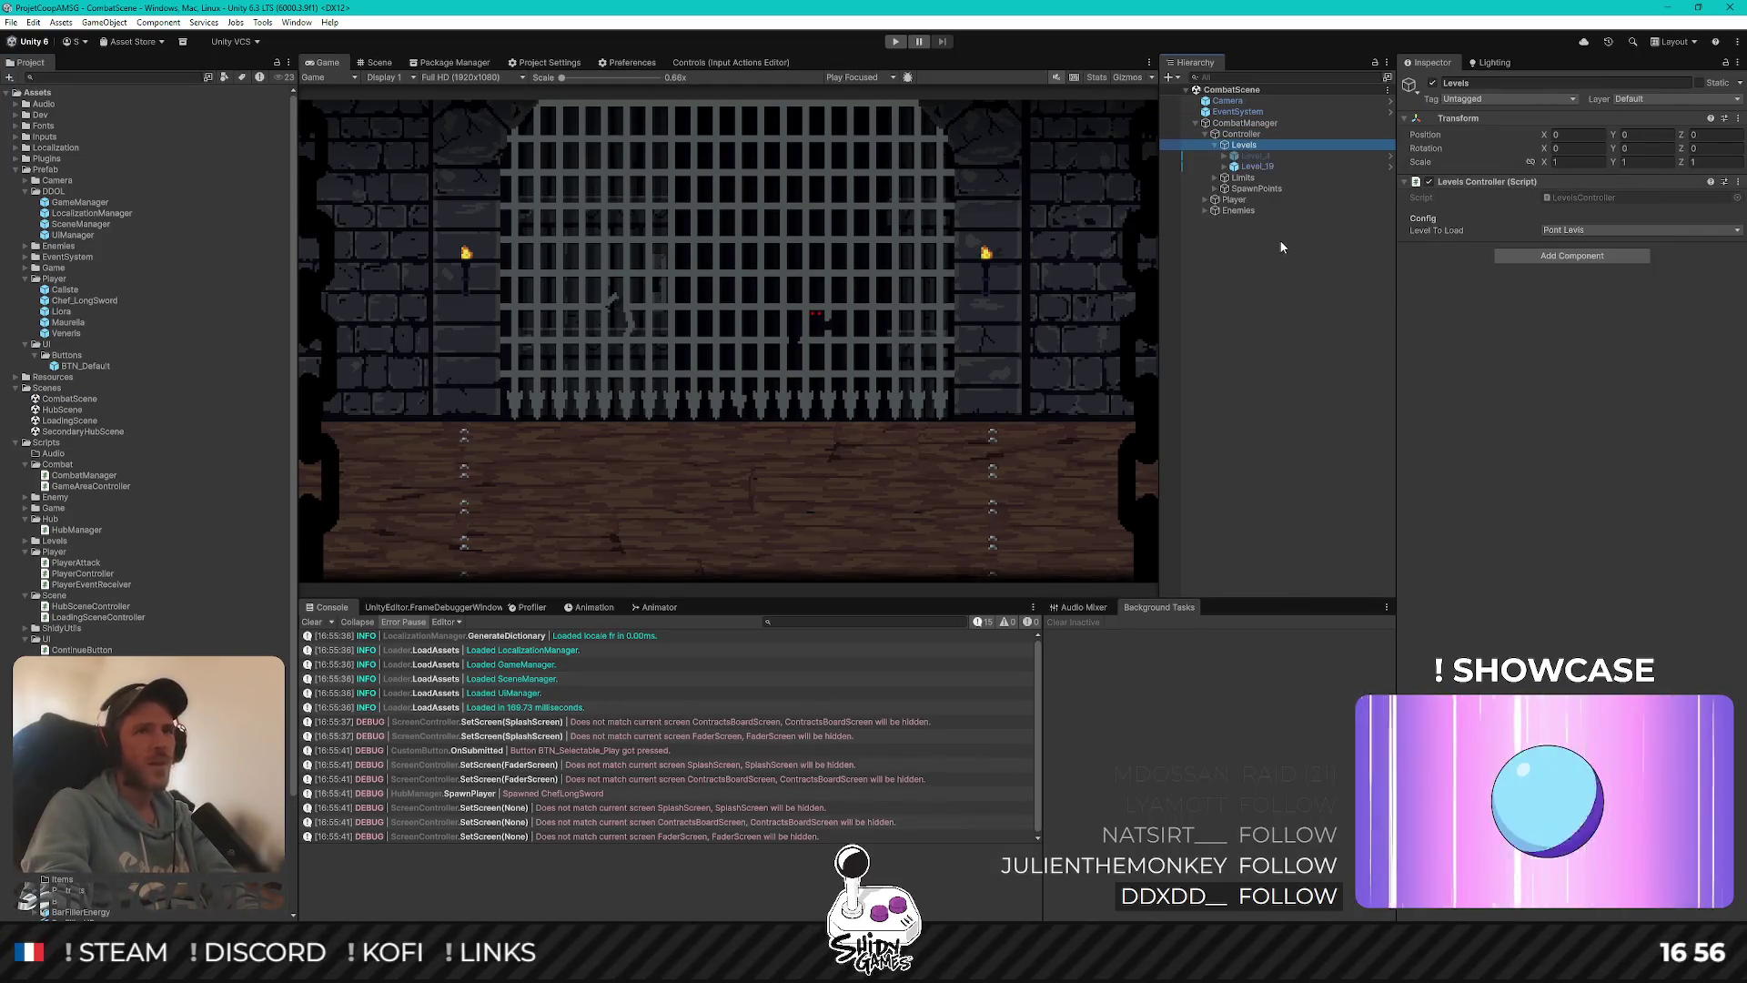
pyautogui.press('Down')
pyautogui.press('Down')
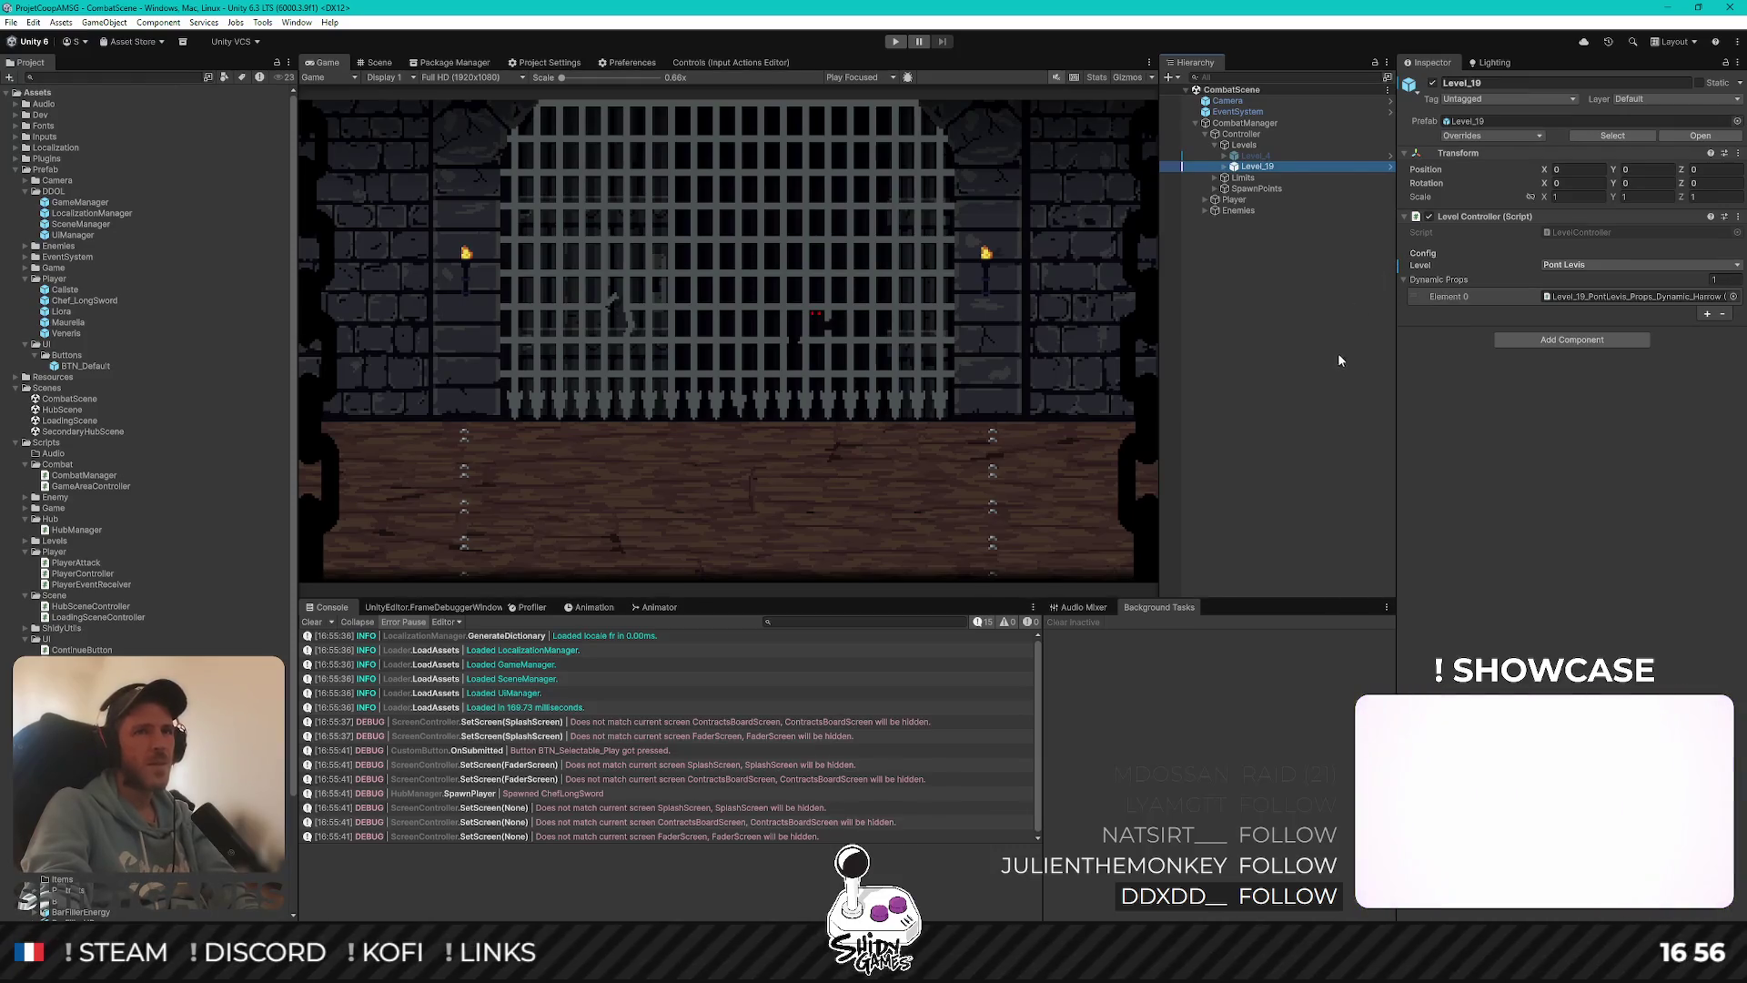
# Inspect Level_19's PontLevis background, foreground and props, then reopen HubScene
pyautogui.press('Right')
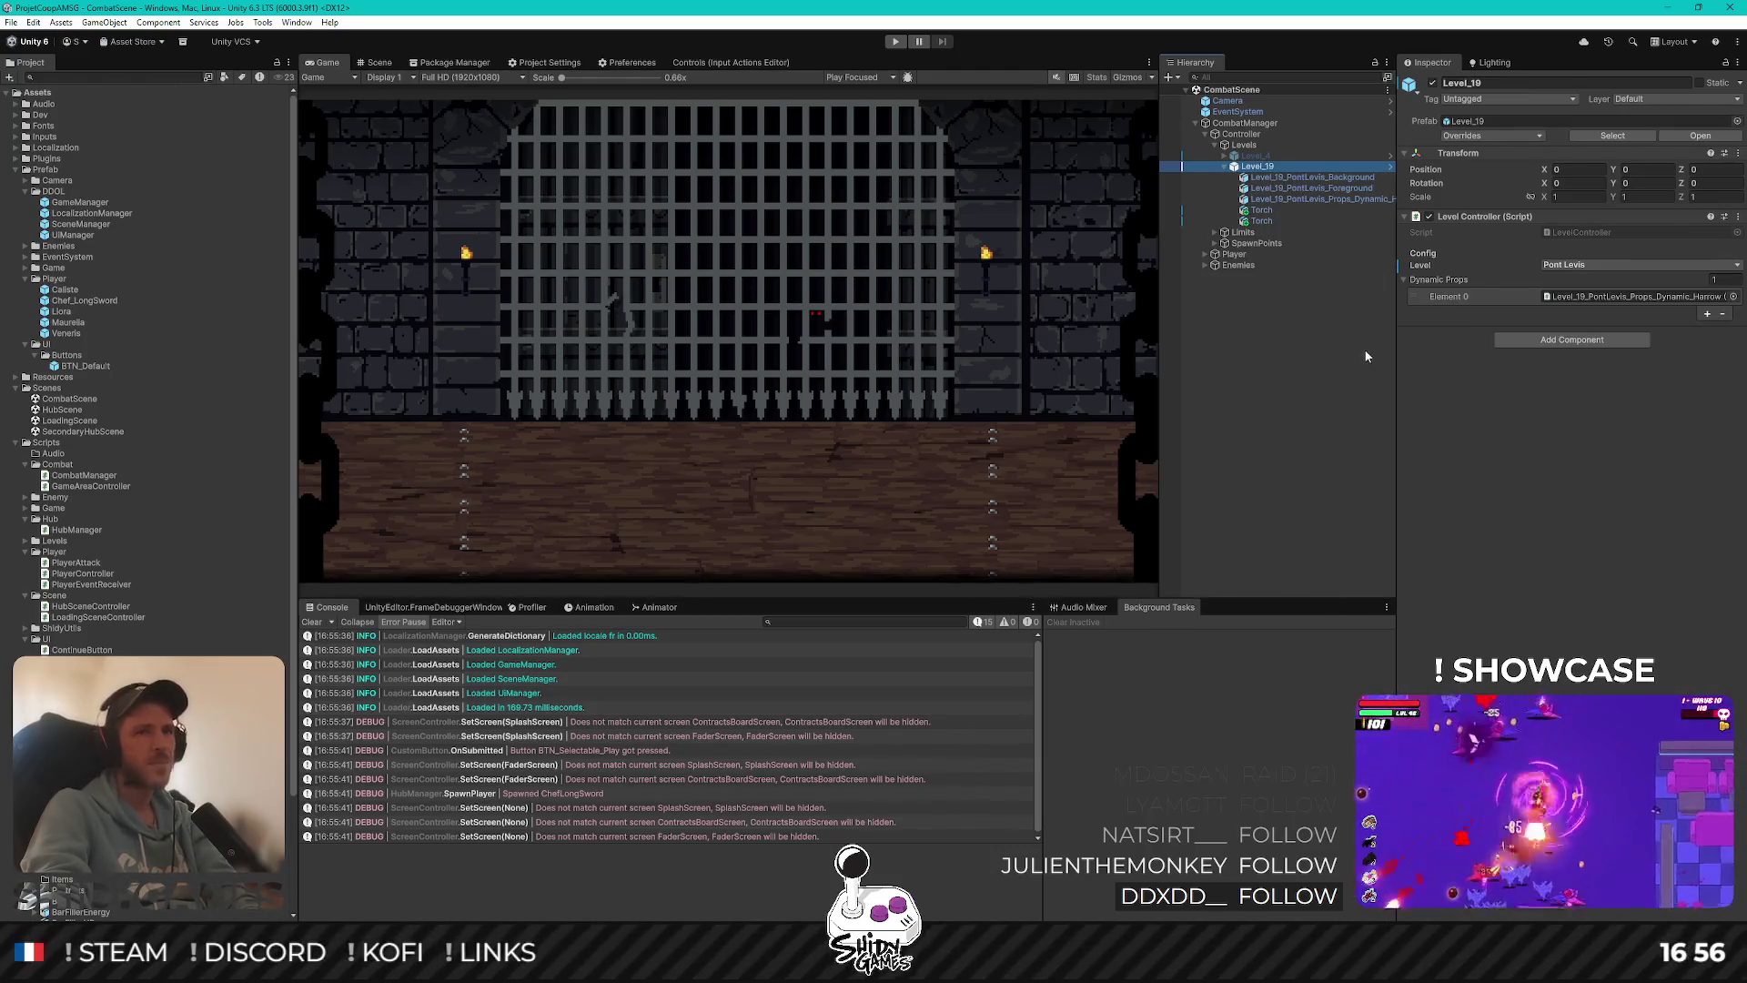
pyautogui.press('Down')
pyautogui.press('Down')
pyautogui.press('Down')
pyautogui.press('Up')
pyautogui.press('Up')
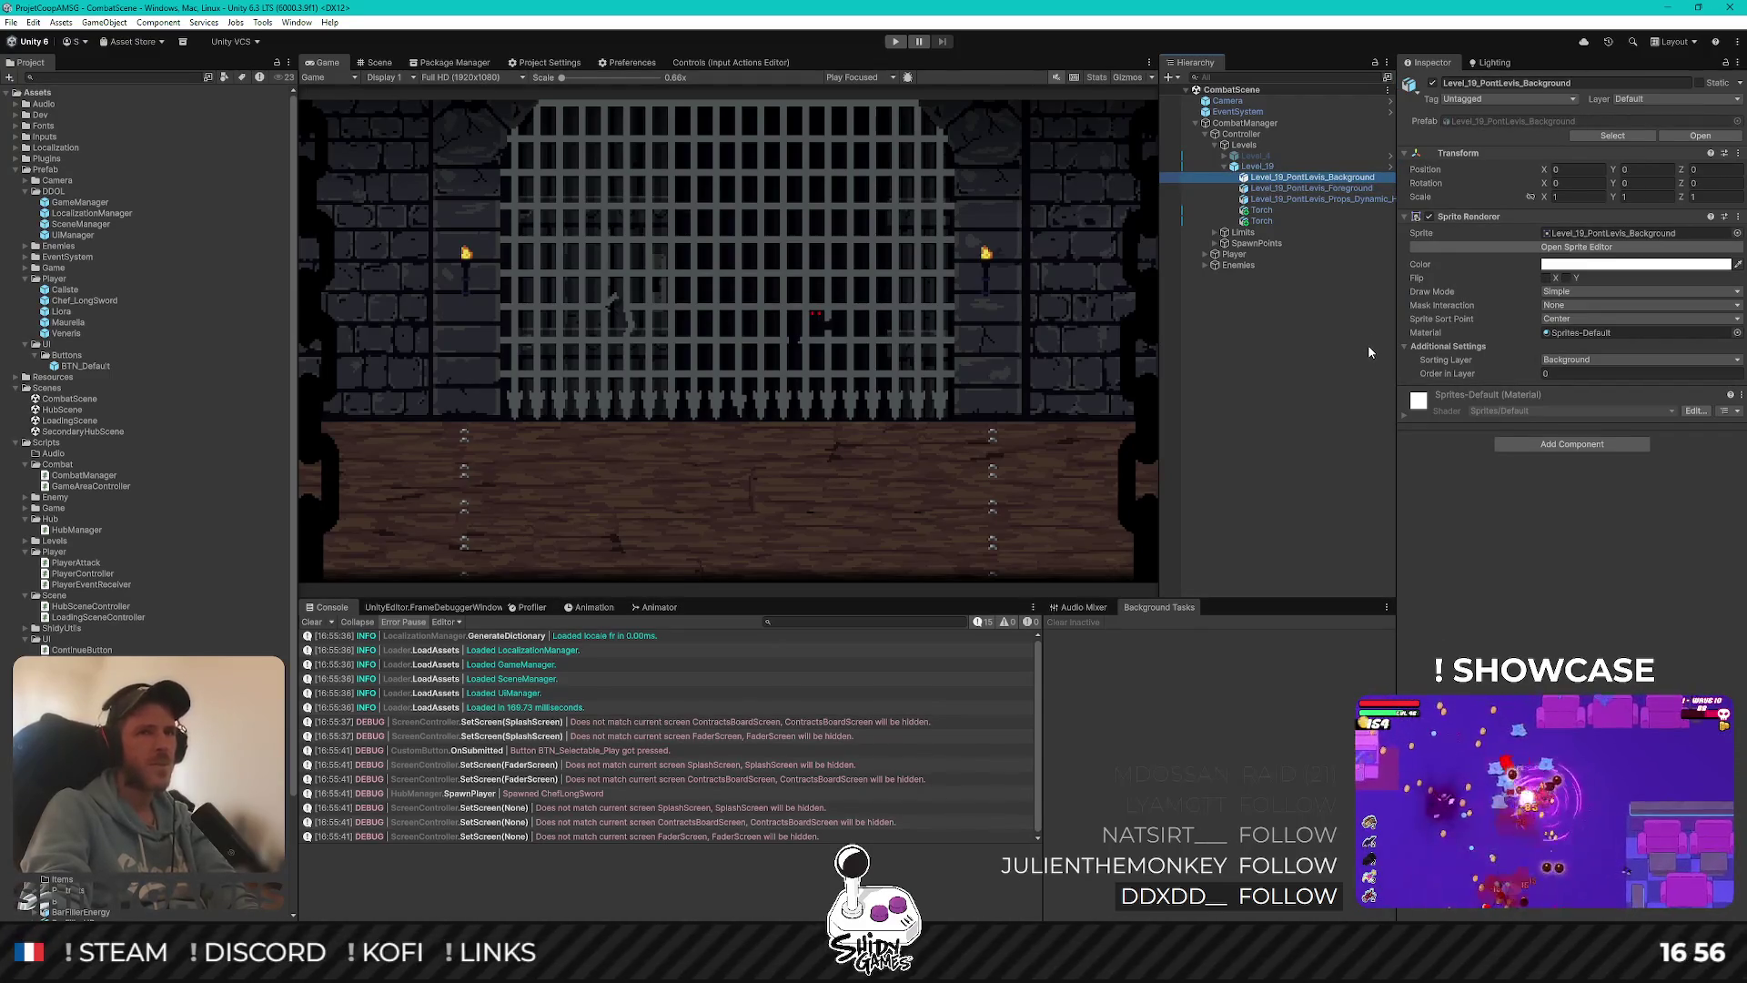
pyautogui.press('Left')
pyautogui.press('Left')
pyautogui.press('Left')
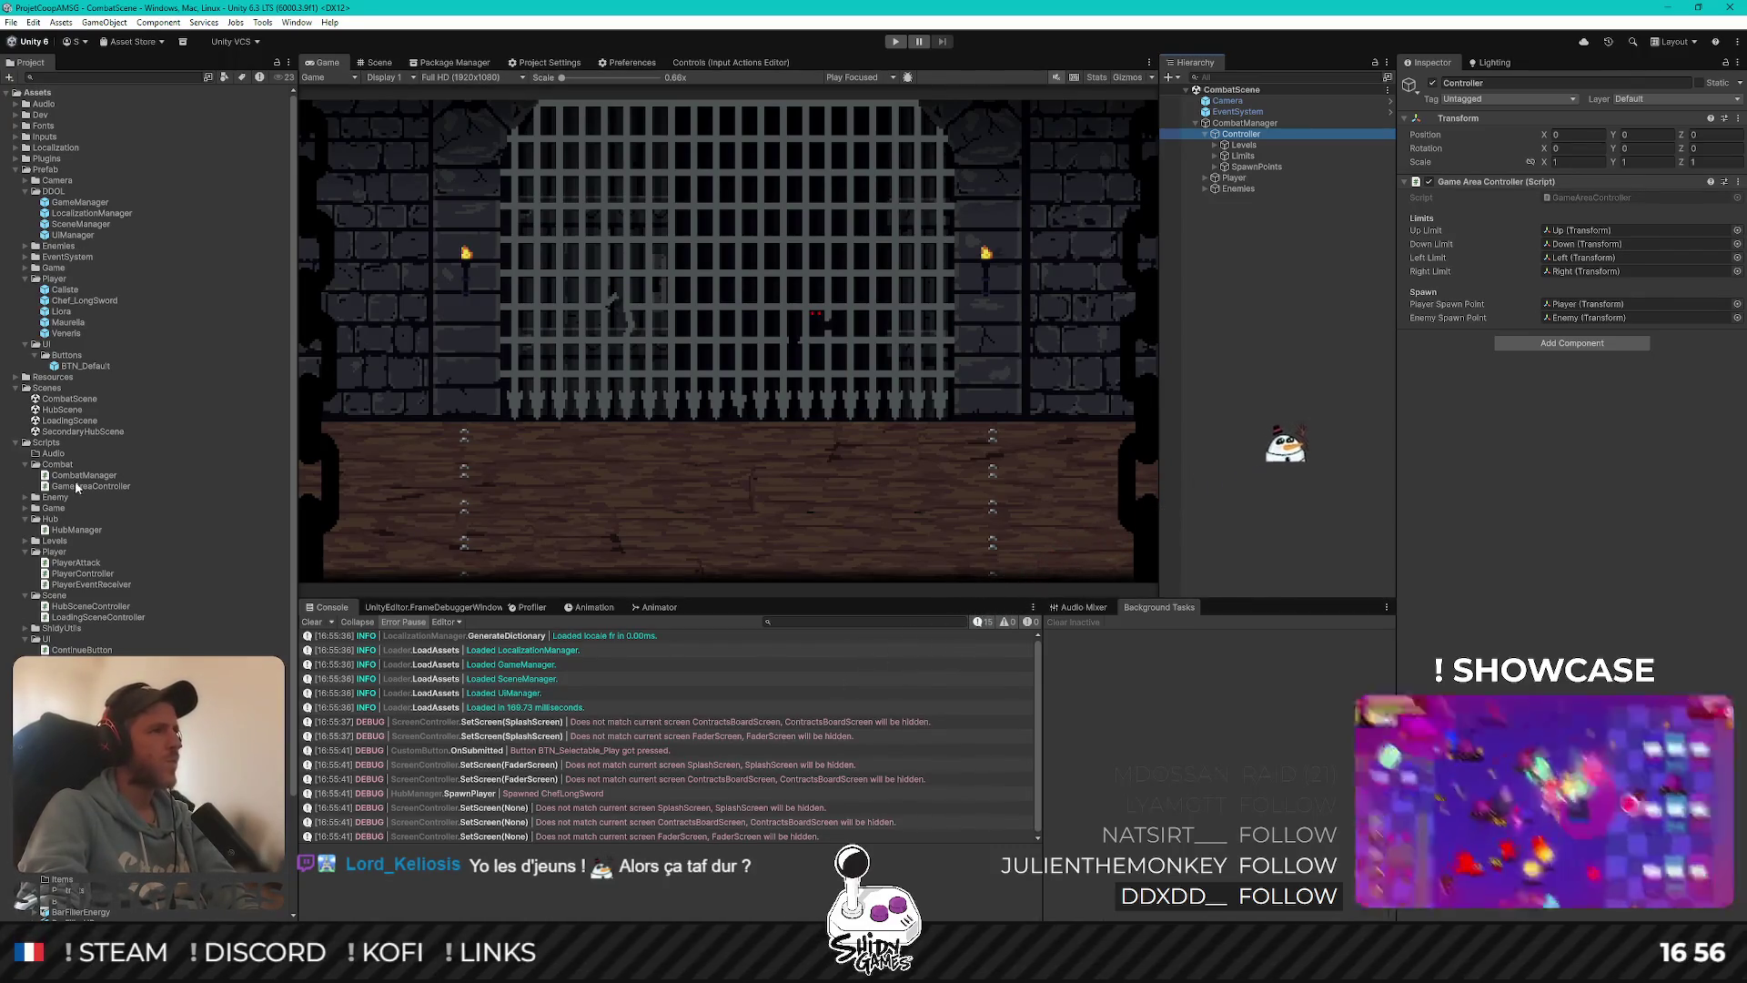
pyautogui.doubleClick(78, 411)
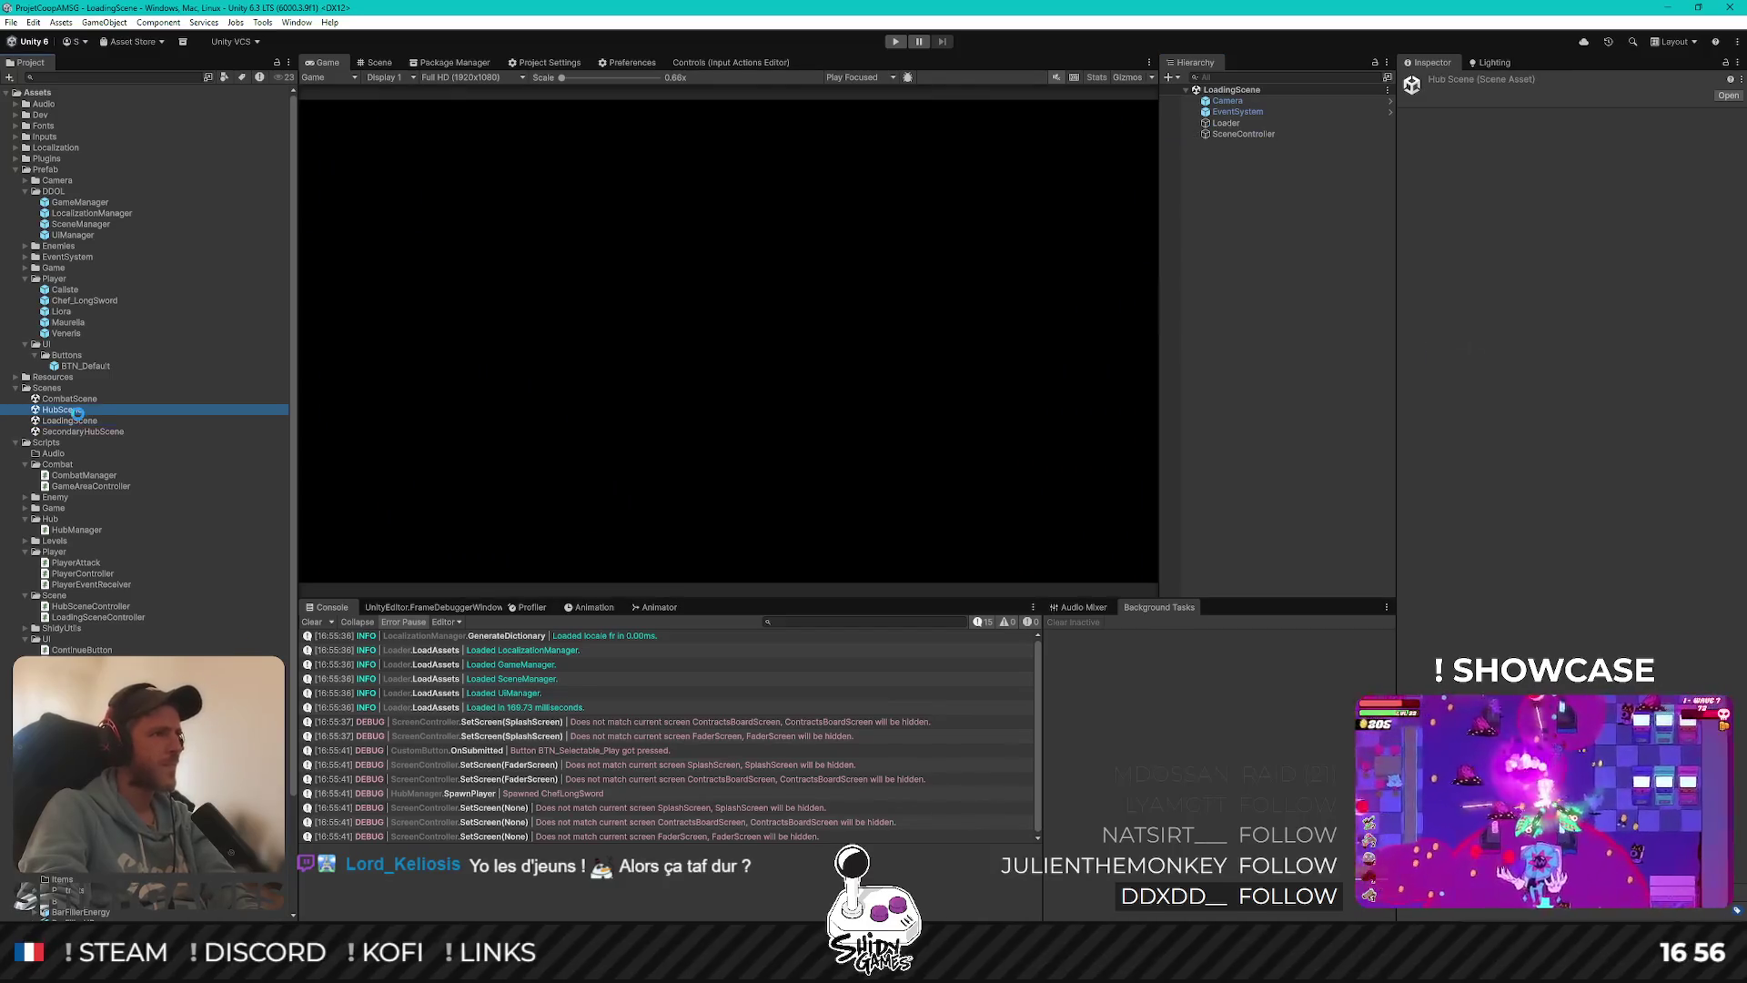
# Put Level_Hub_Primary_Background under HubManager > Controller > Levels on the Background sorting layer
pyautogui.click(1230, 122)
pyautogui.press('Right')
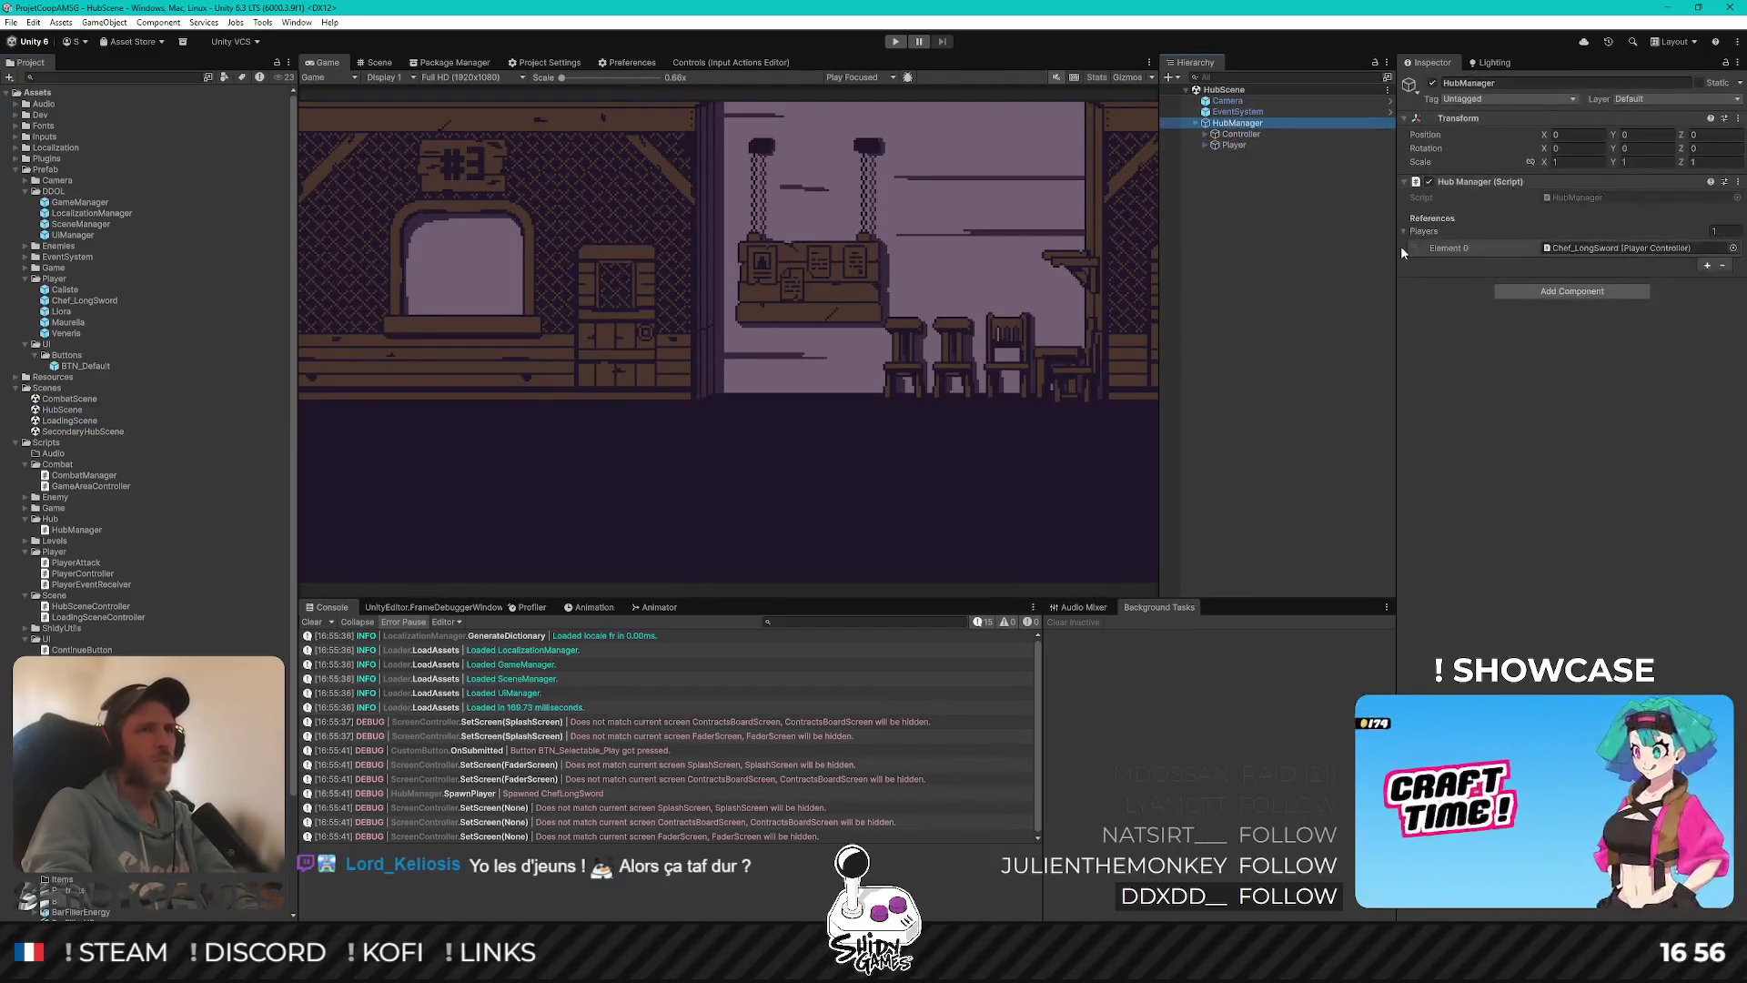
pyautogui.press('Down')
pyautogui.press('Right')
pyautogui.press('Down')
pyautogui.press('Right')
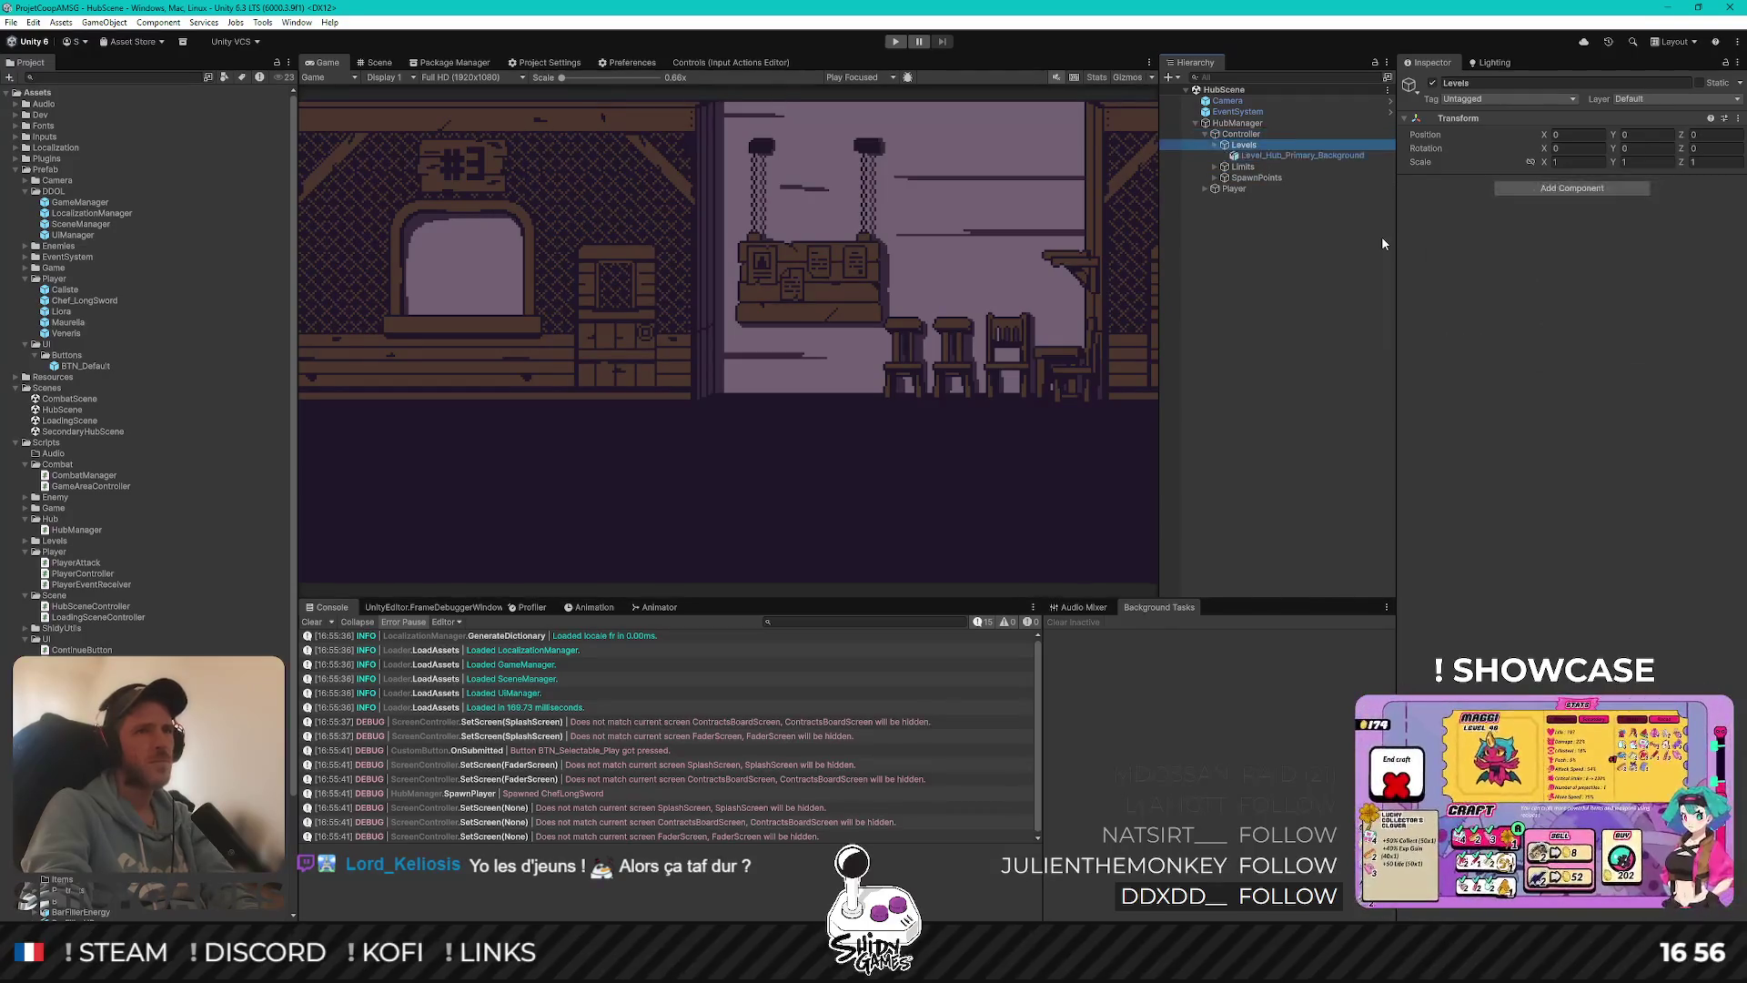
pyautogui.press('Down')
pyautogui.click(1575, 360)
pyautogui.click(1598, 389)
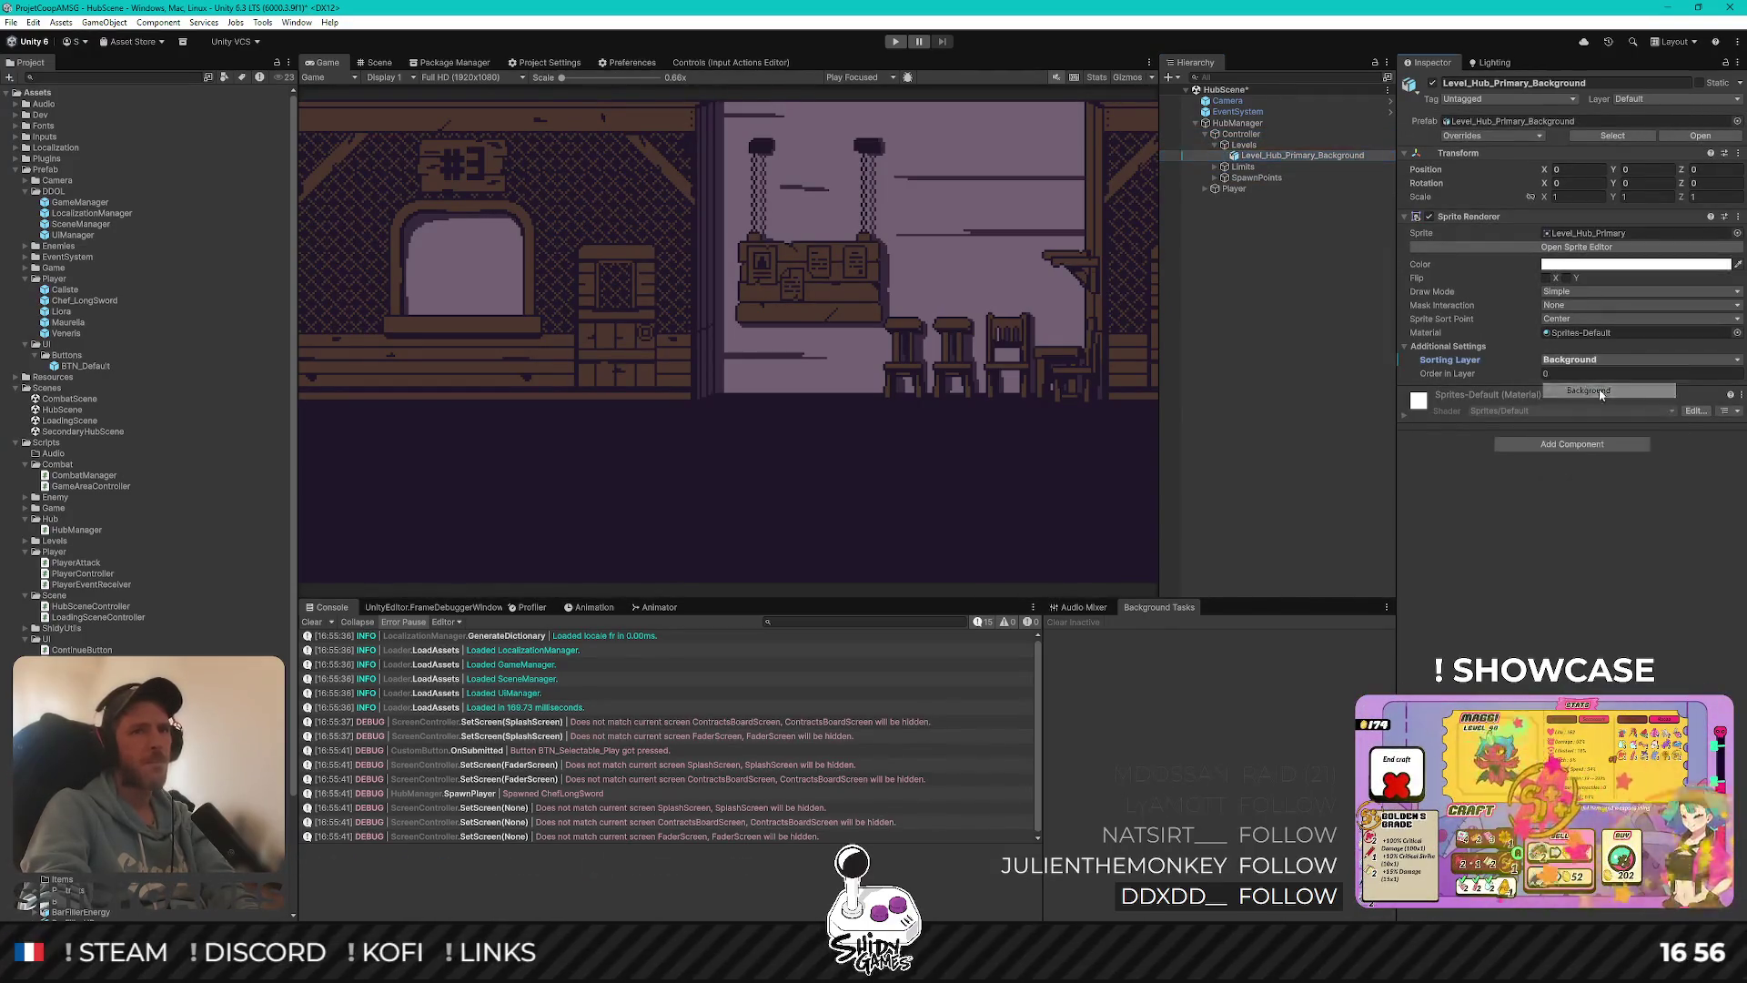
# Recheck the background's sorting layer and reveal Level_4 and Level_19 in Prefab/Game/Levels
pyautogui.click(1261, 338)
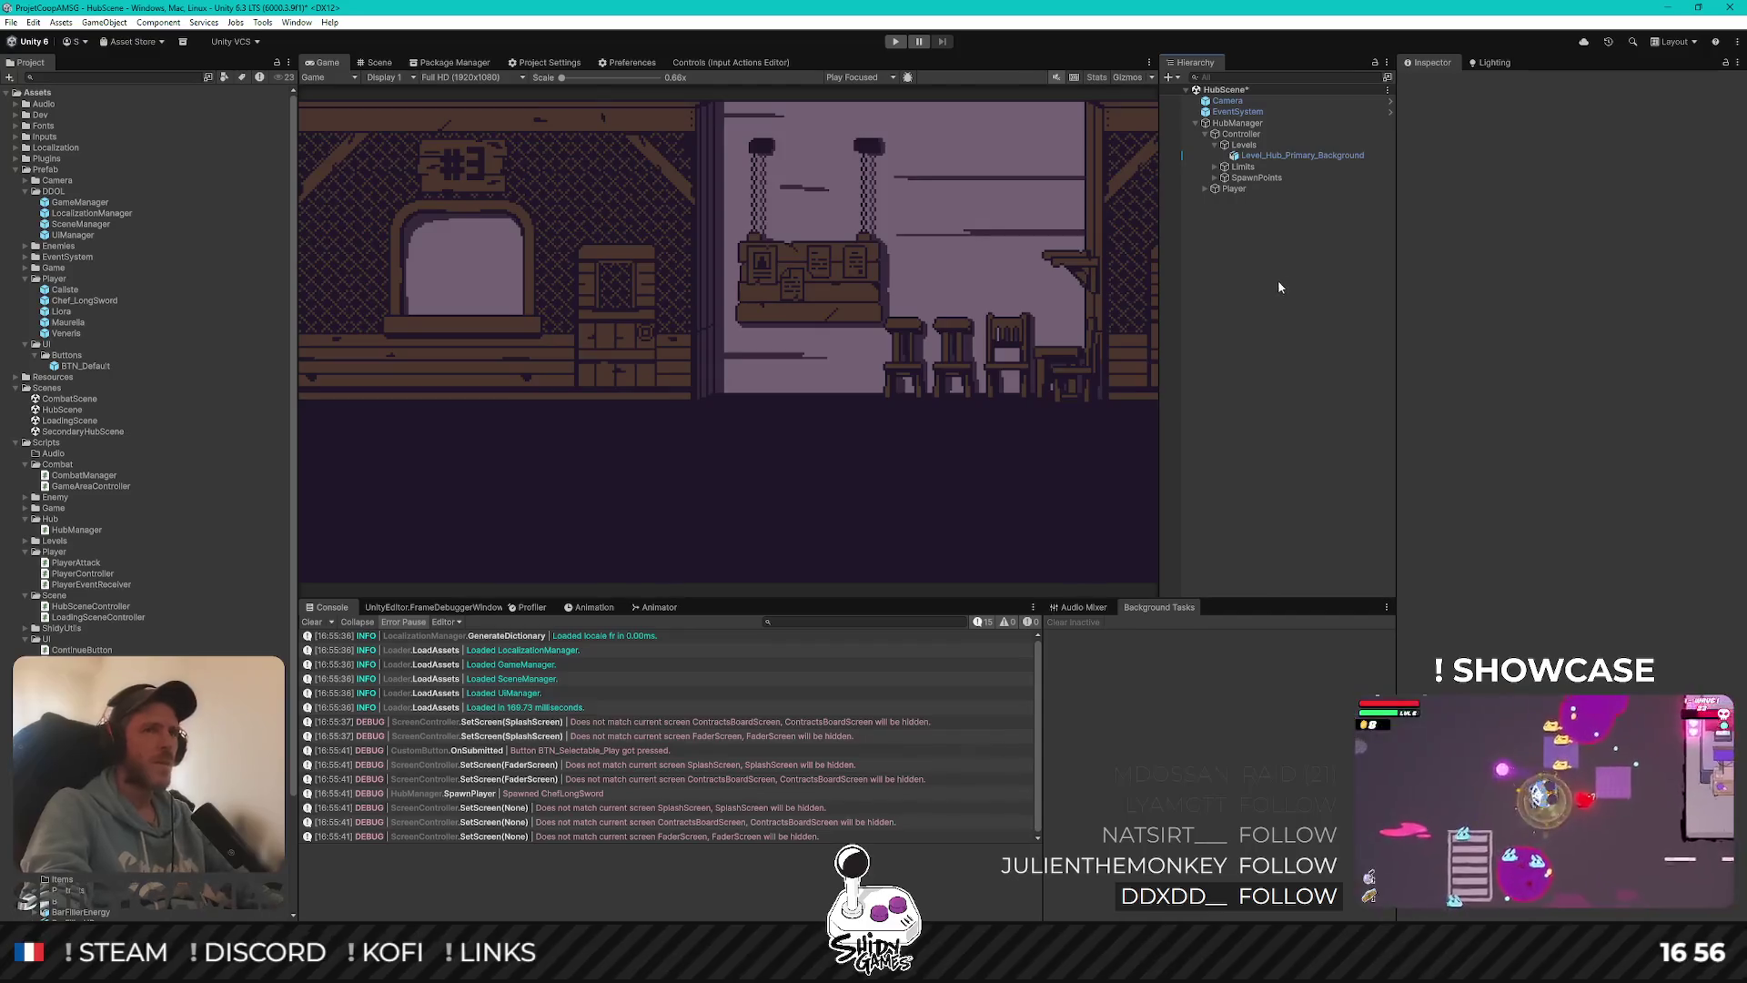
pyautogui.click(1307, 157)
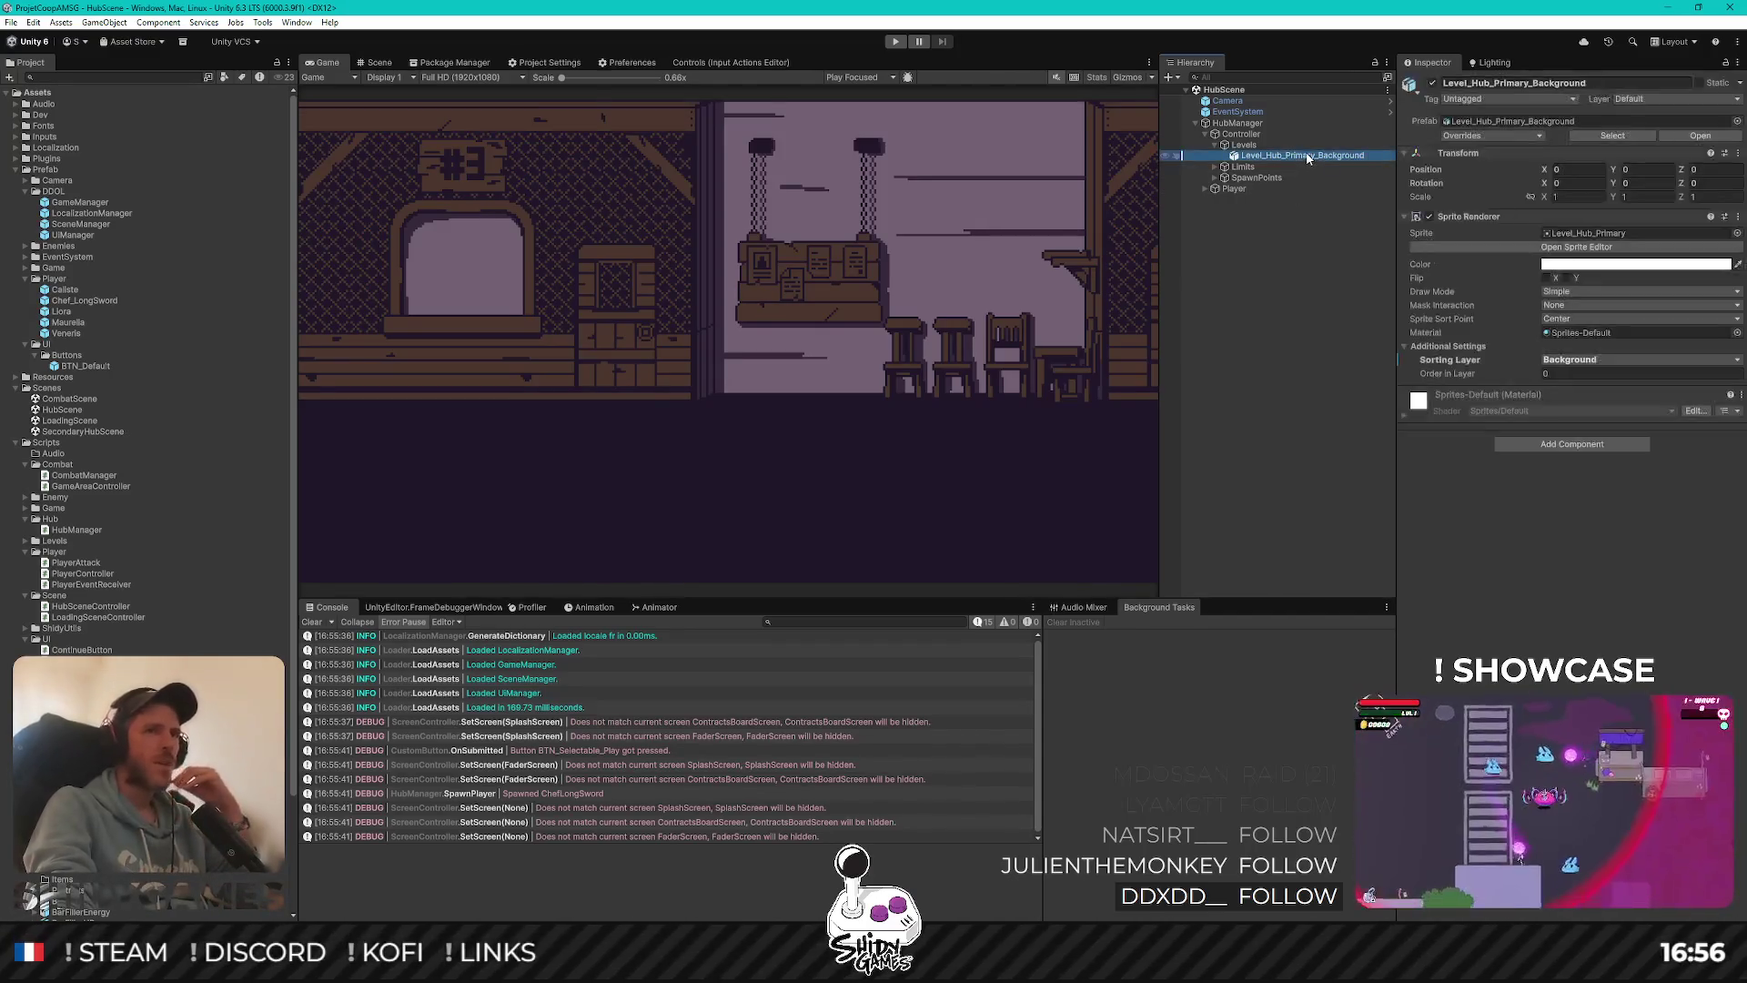
pyautogui.rightClick(1459, 362)
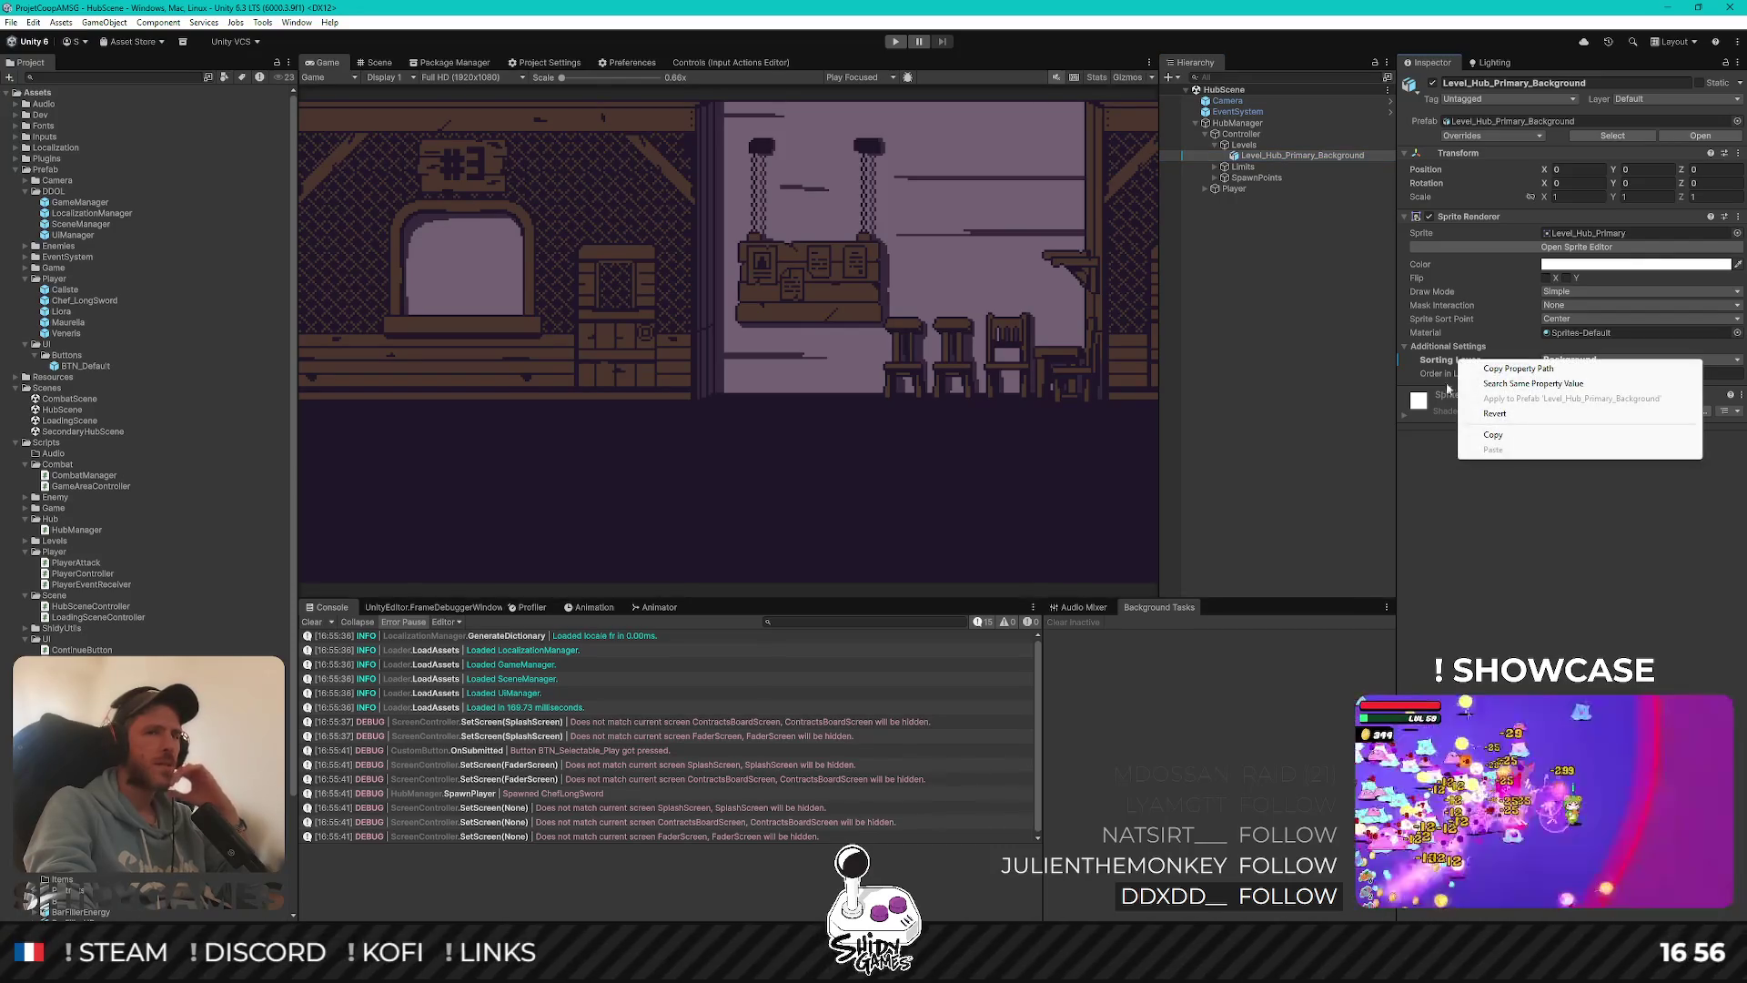
pyautogui.click(1298, 363)
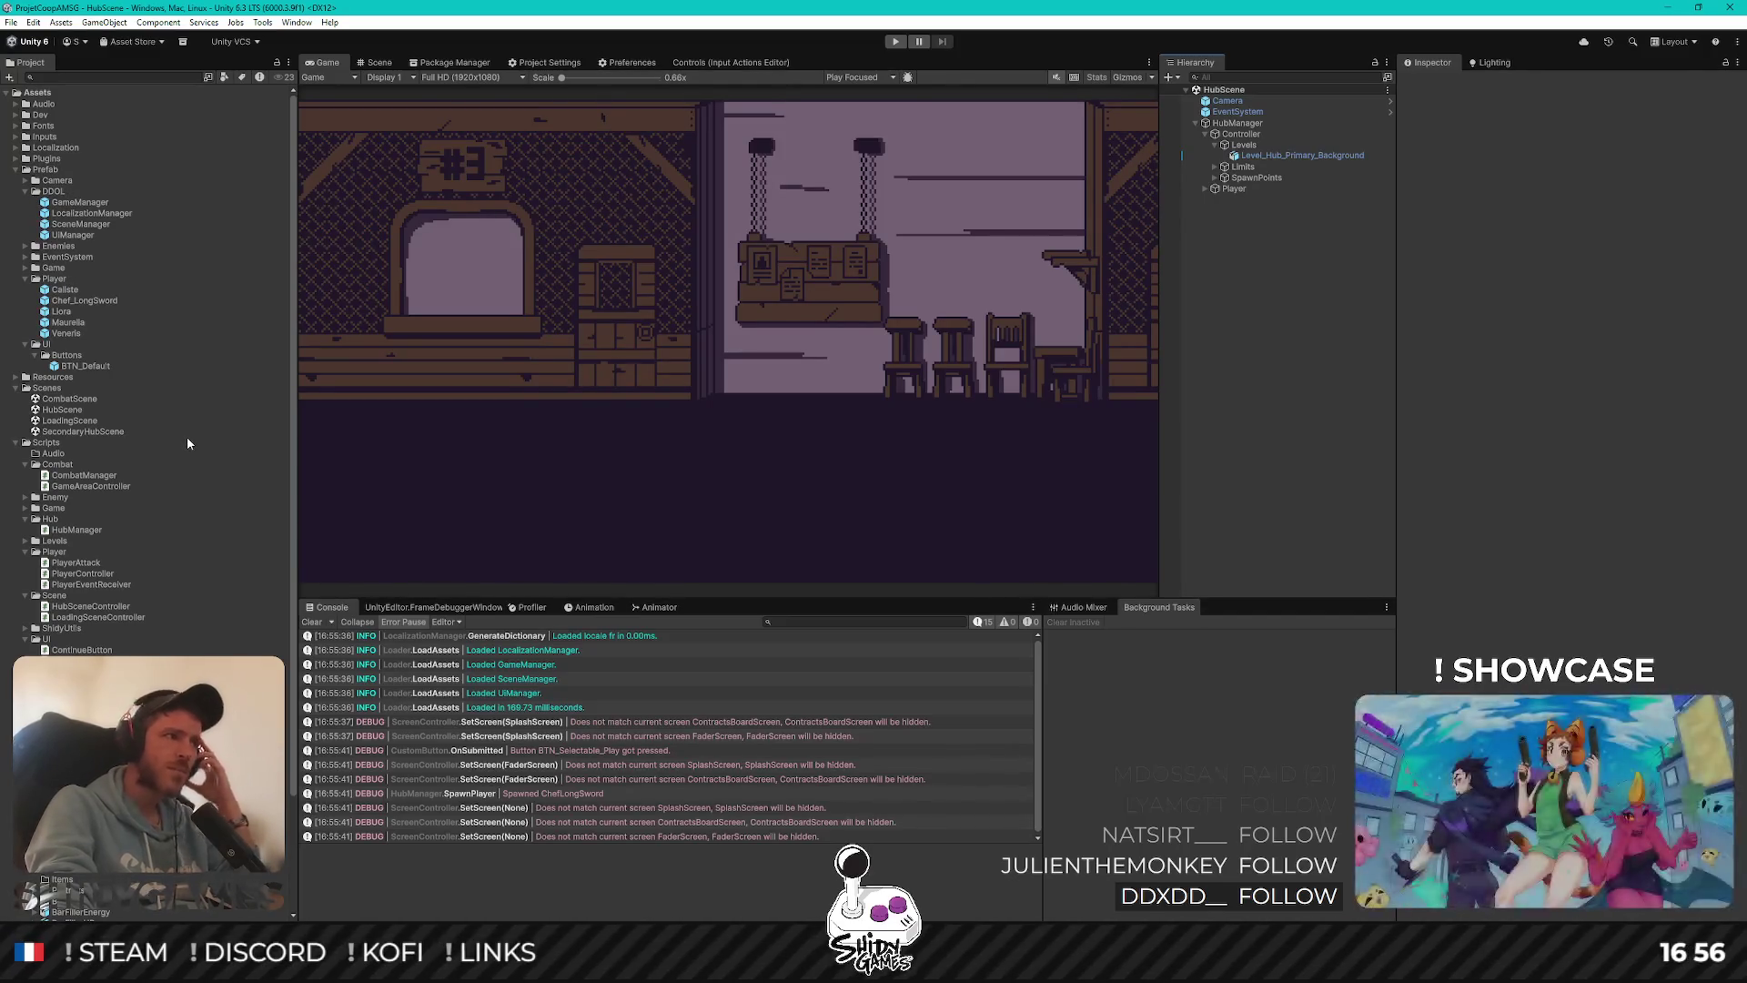
pyautogui.click(25, 268)
pyautogui.click(34, 279)
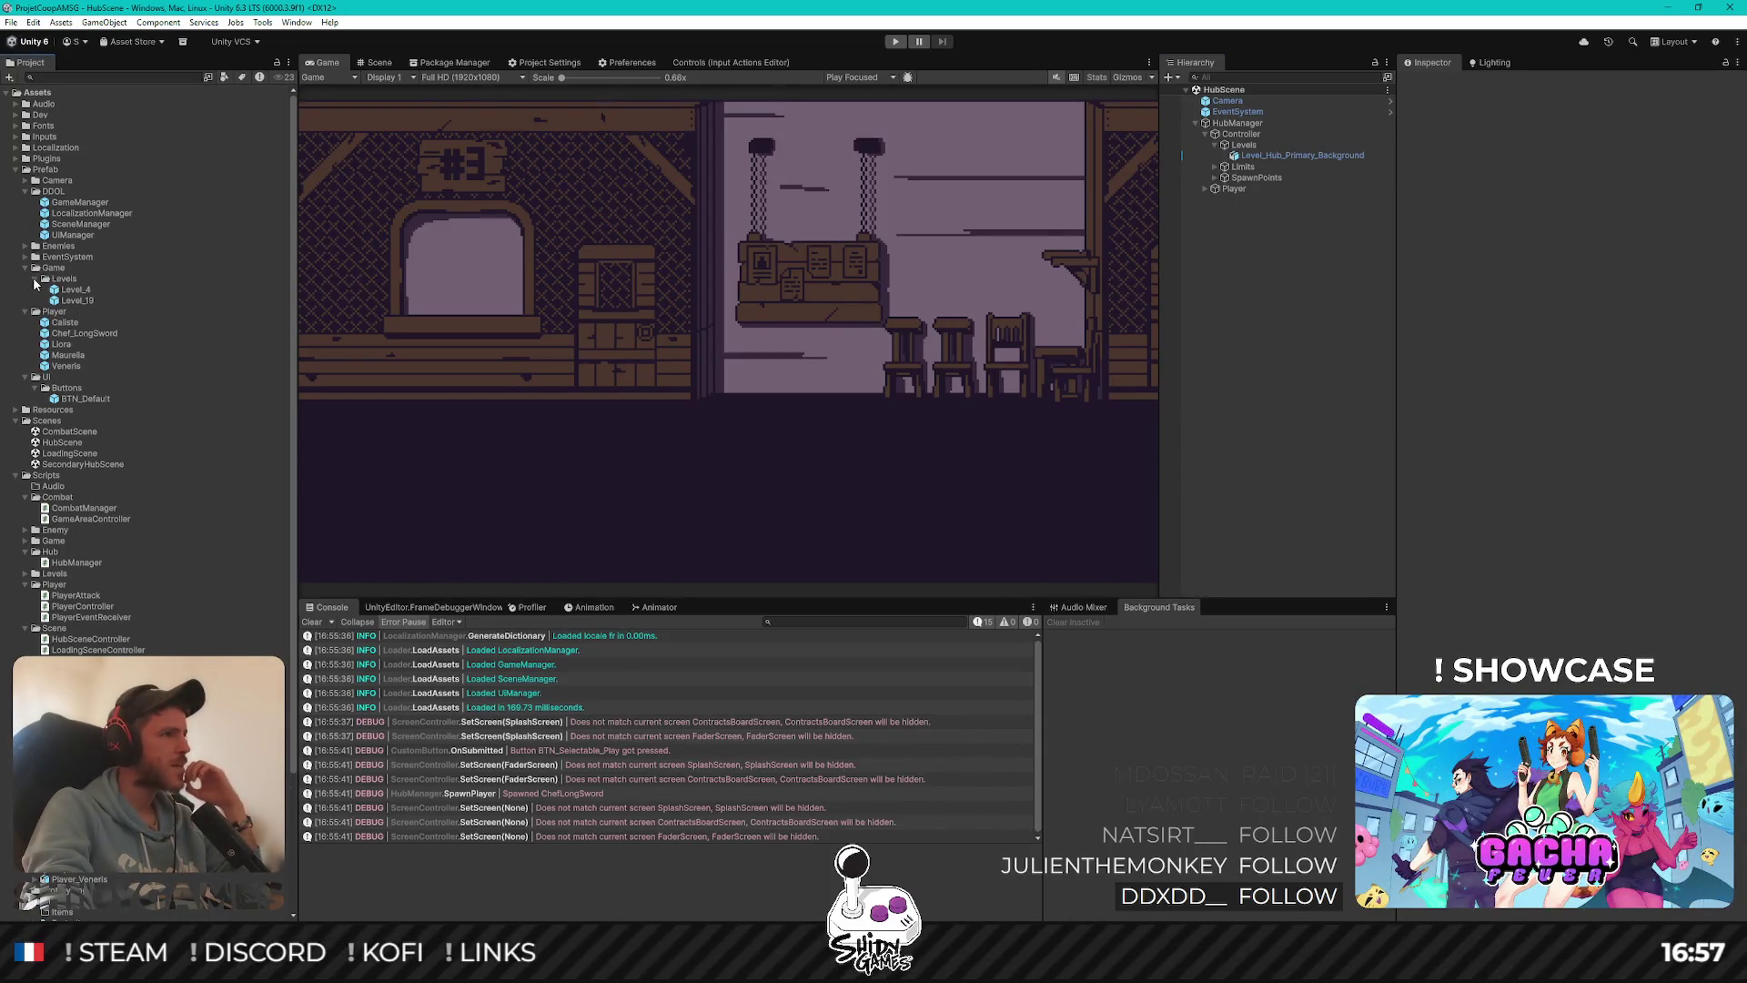
# Create an empty object named Level_Hub inside the Levels group
pyautogui.click(1247, 154)
pyautogui.rightClick(1248, 145)
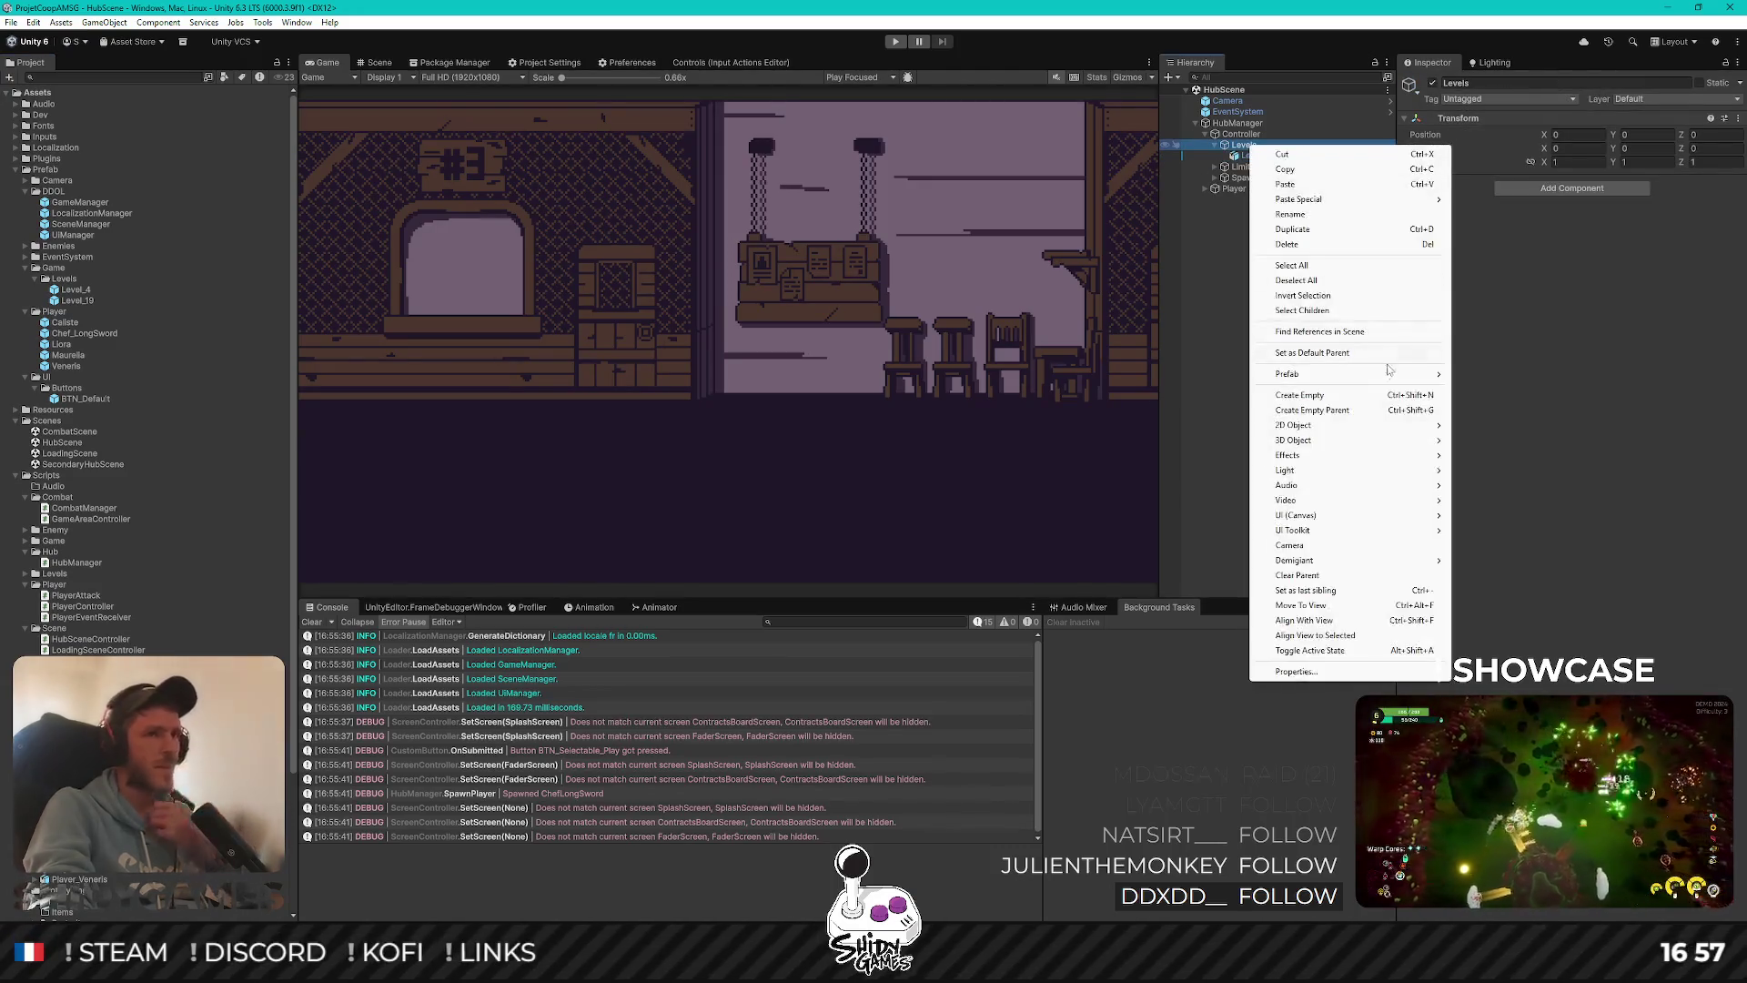
pyautogui.click(1345, 396)
pyautogui.write('Level_Hub')
pyautogui.press('Return')
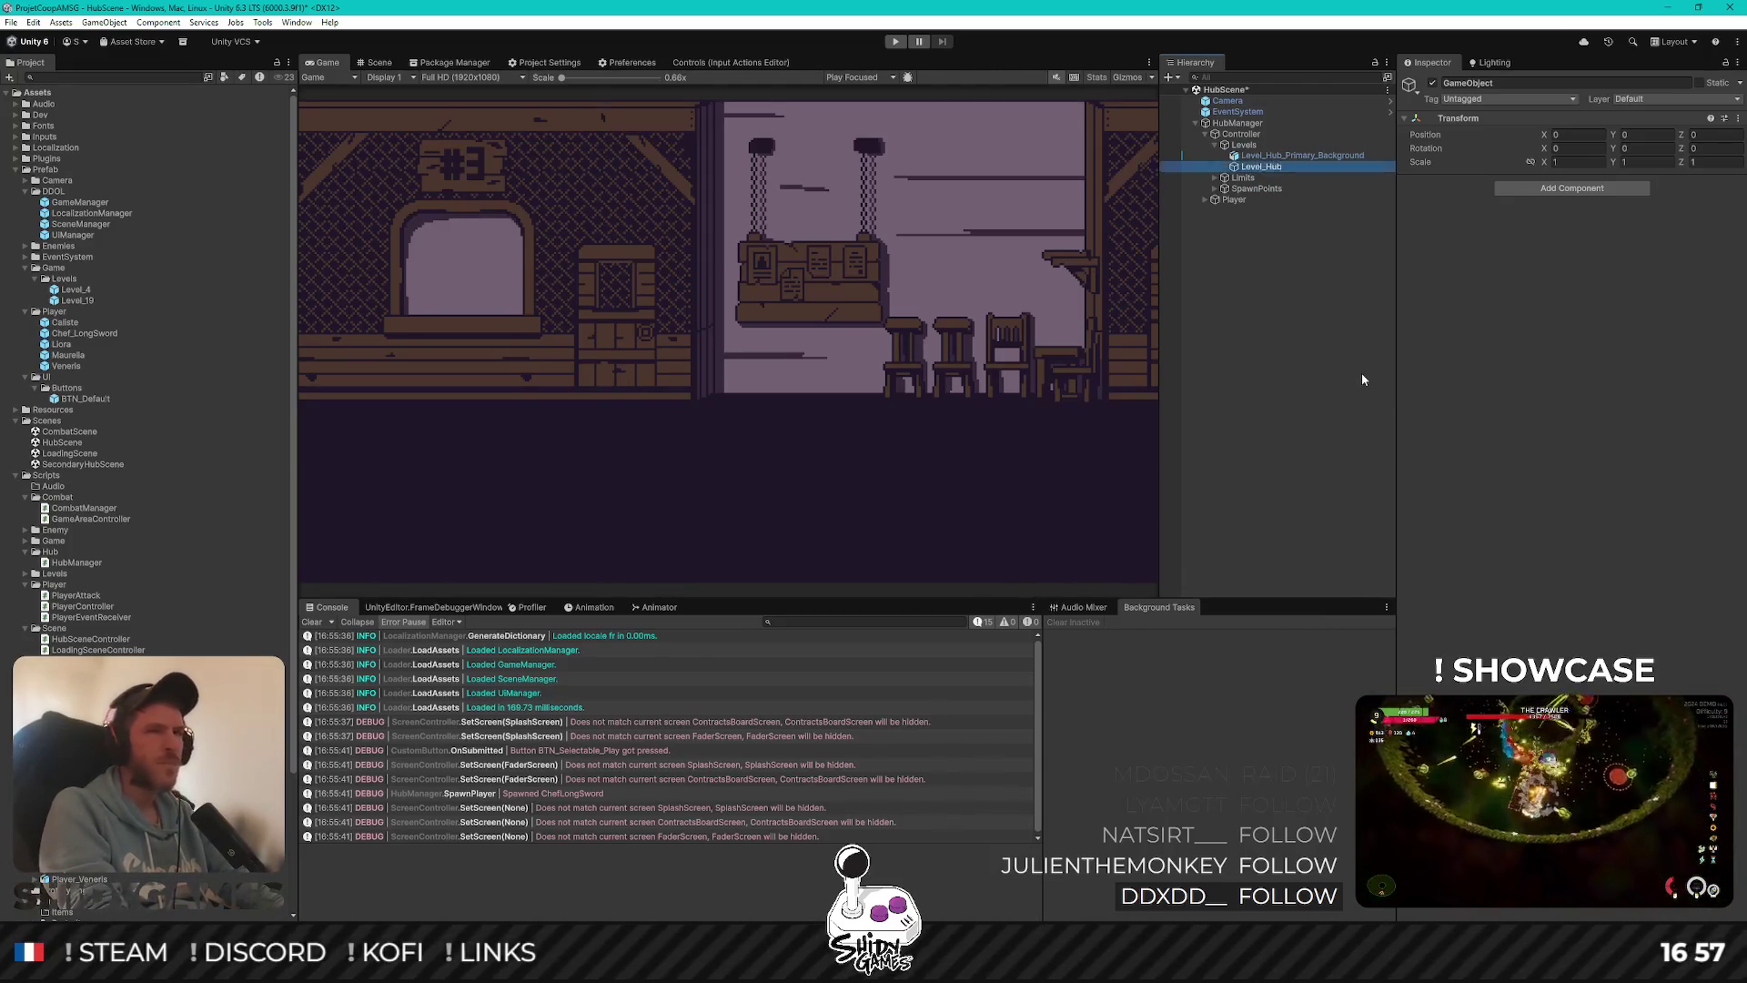
pyautogui.moveTo(1263, 167); pyautogui.dragTo(1279, 167)
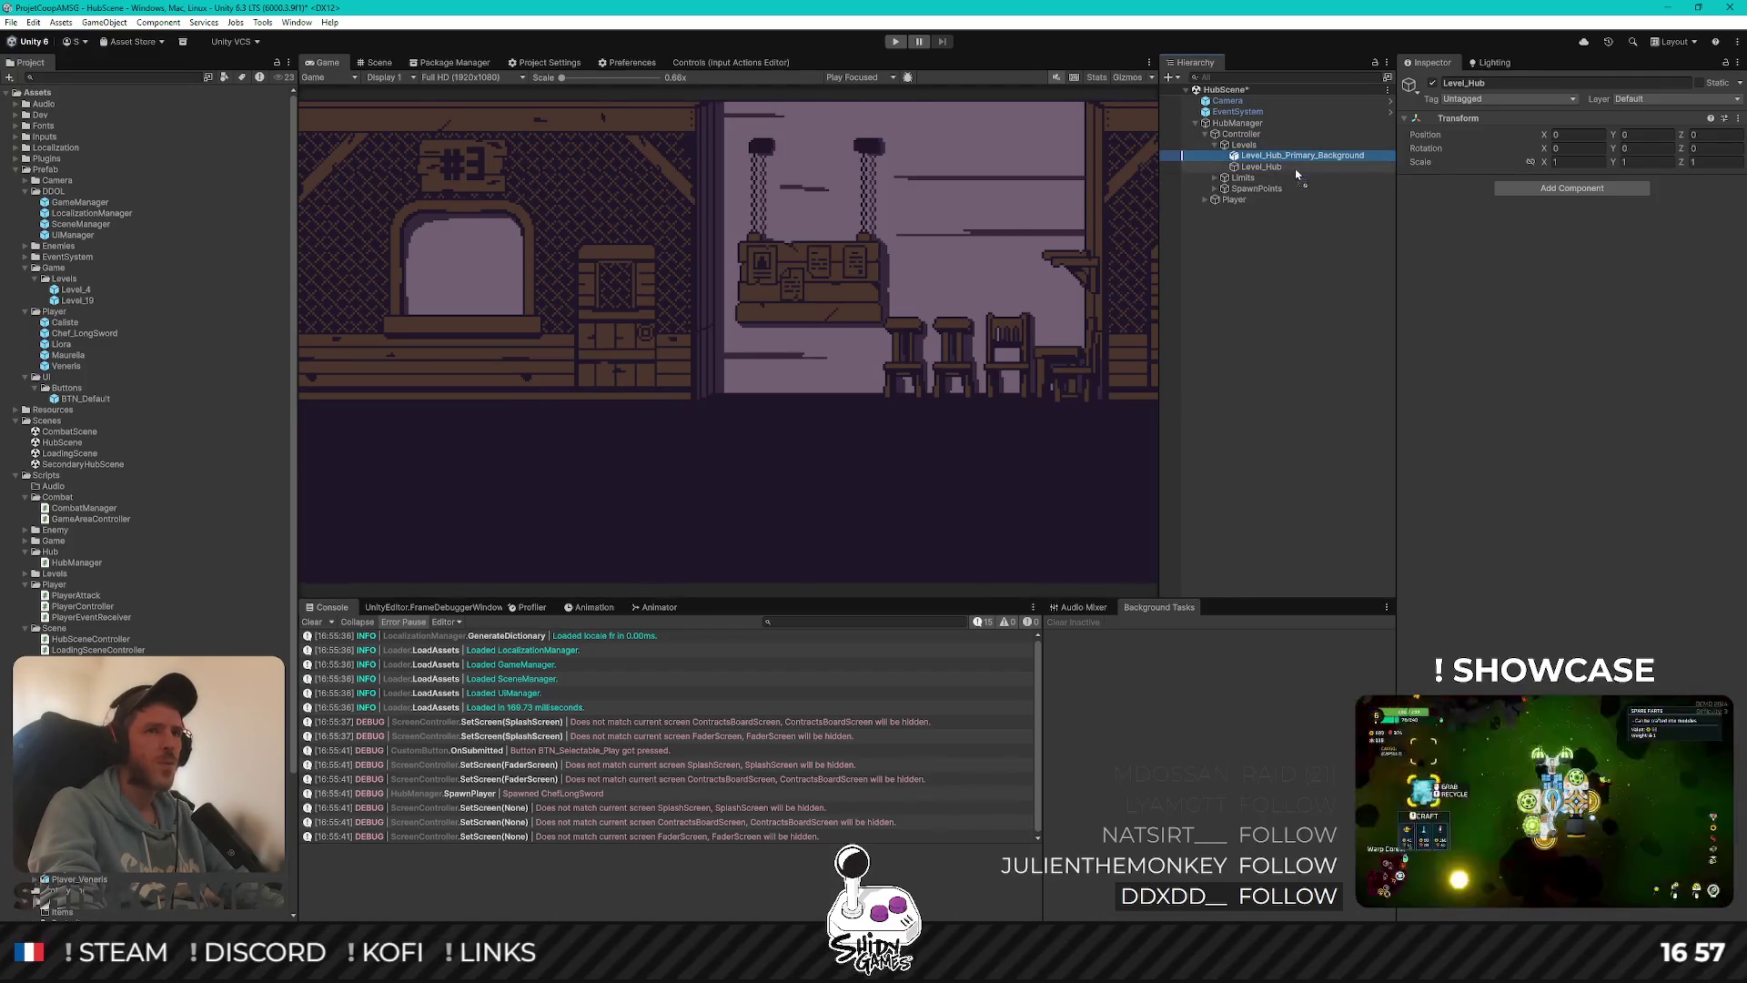
# Parent the hub background to Level_Hub and save Level_Hub as a prefab in Prefab/Game/Levels
pyautogui.click(1228, 155)
pyautogui.click(1223, 157)
pyautogui.click(1223, 157)
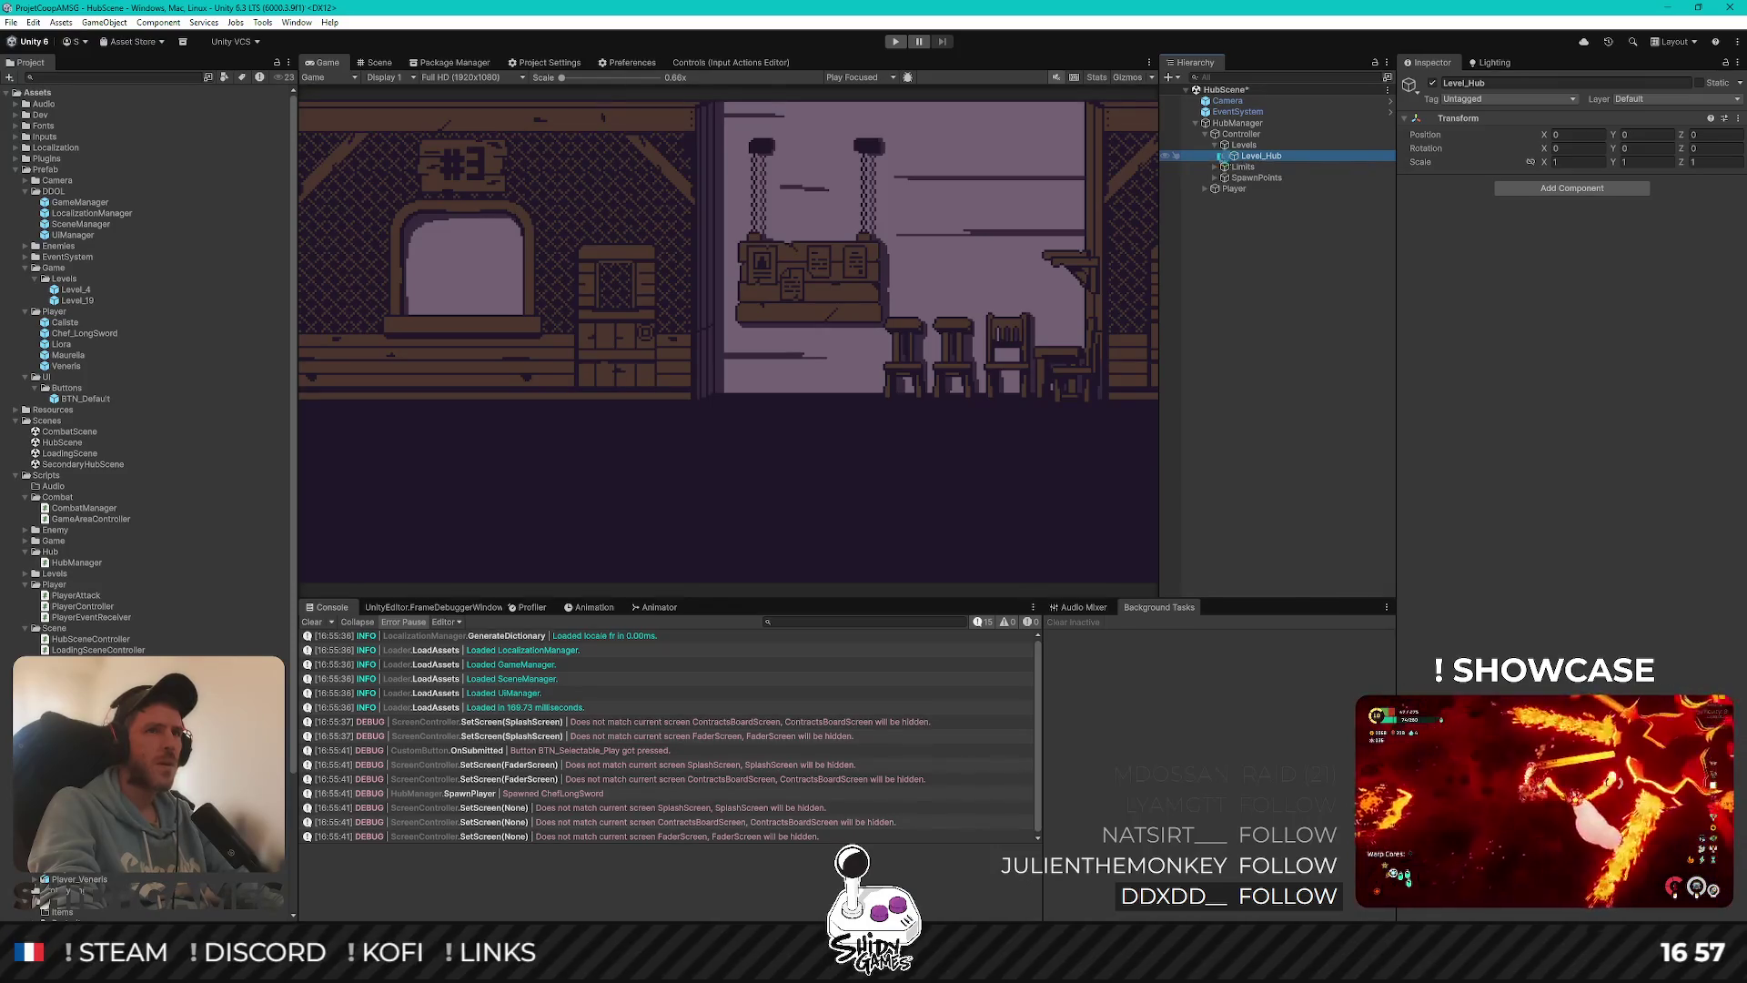
pyautogui.moveTo(1253, 159); pyautogui.dragTo(68, 285)
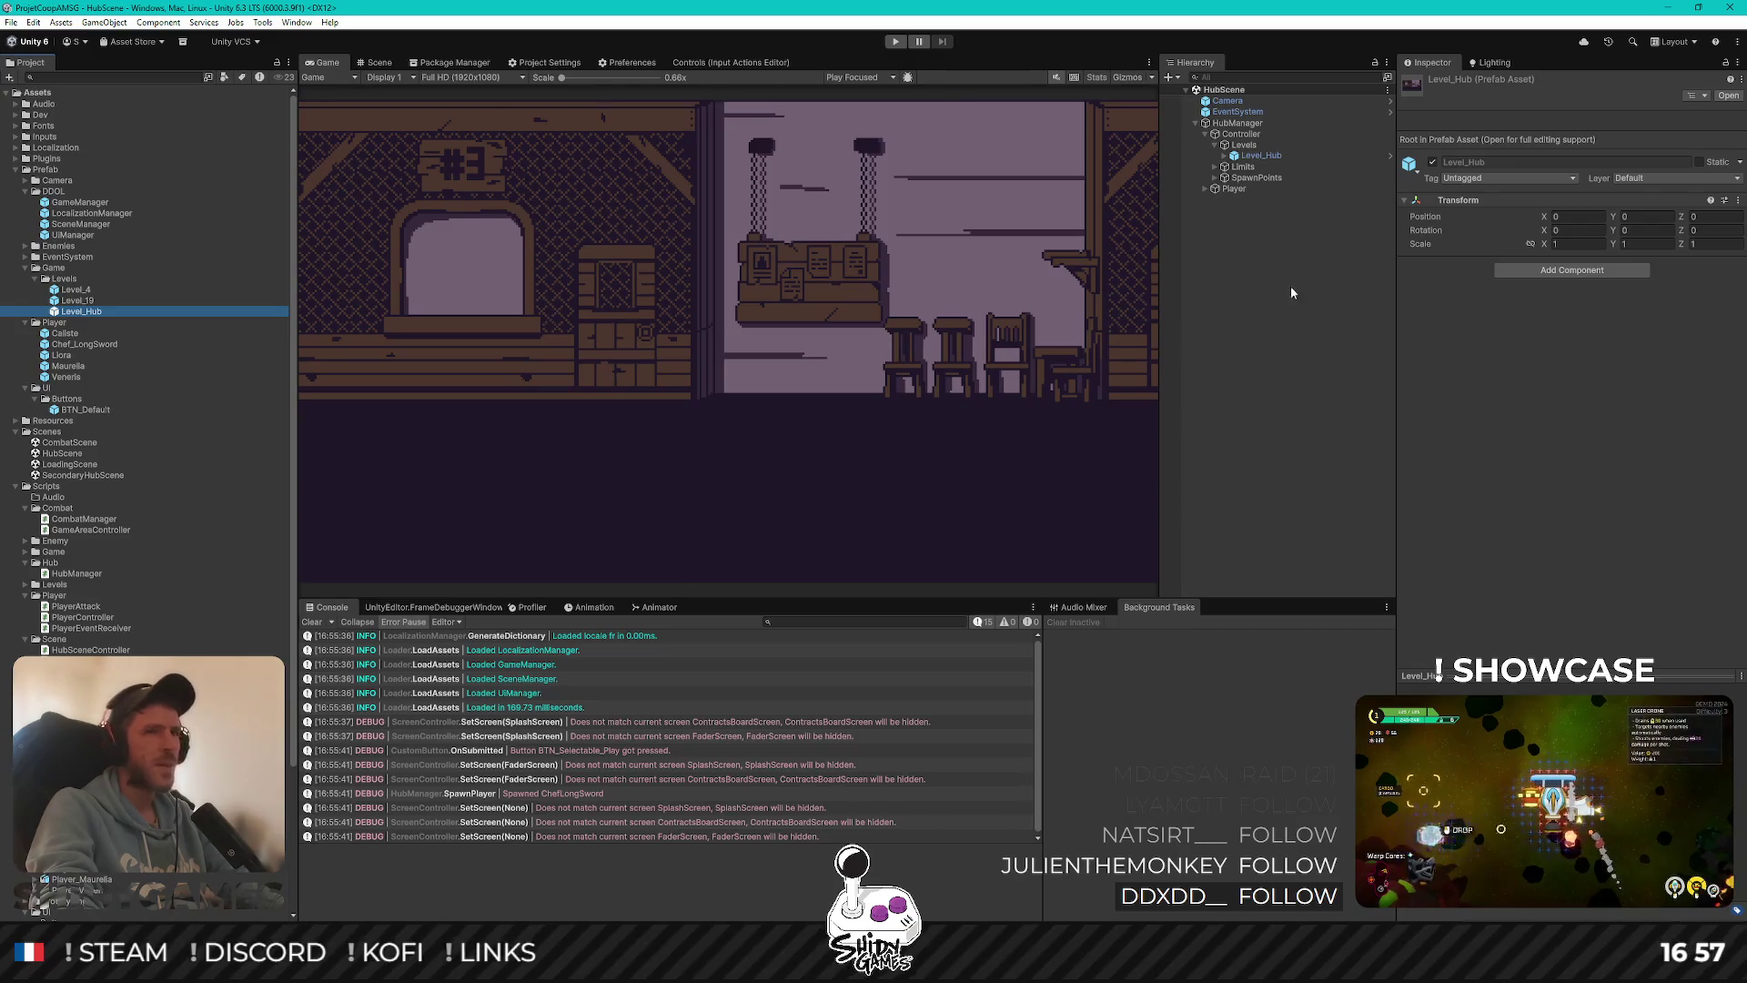
# Inspect the hub background inside Level_Hub and the Controller object in the Hierarchy
pyautogui.click(1281, 172)
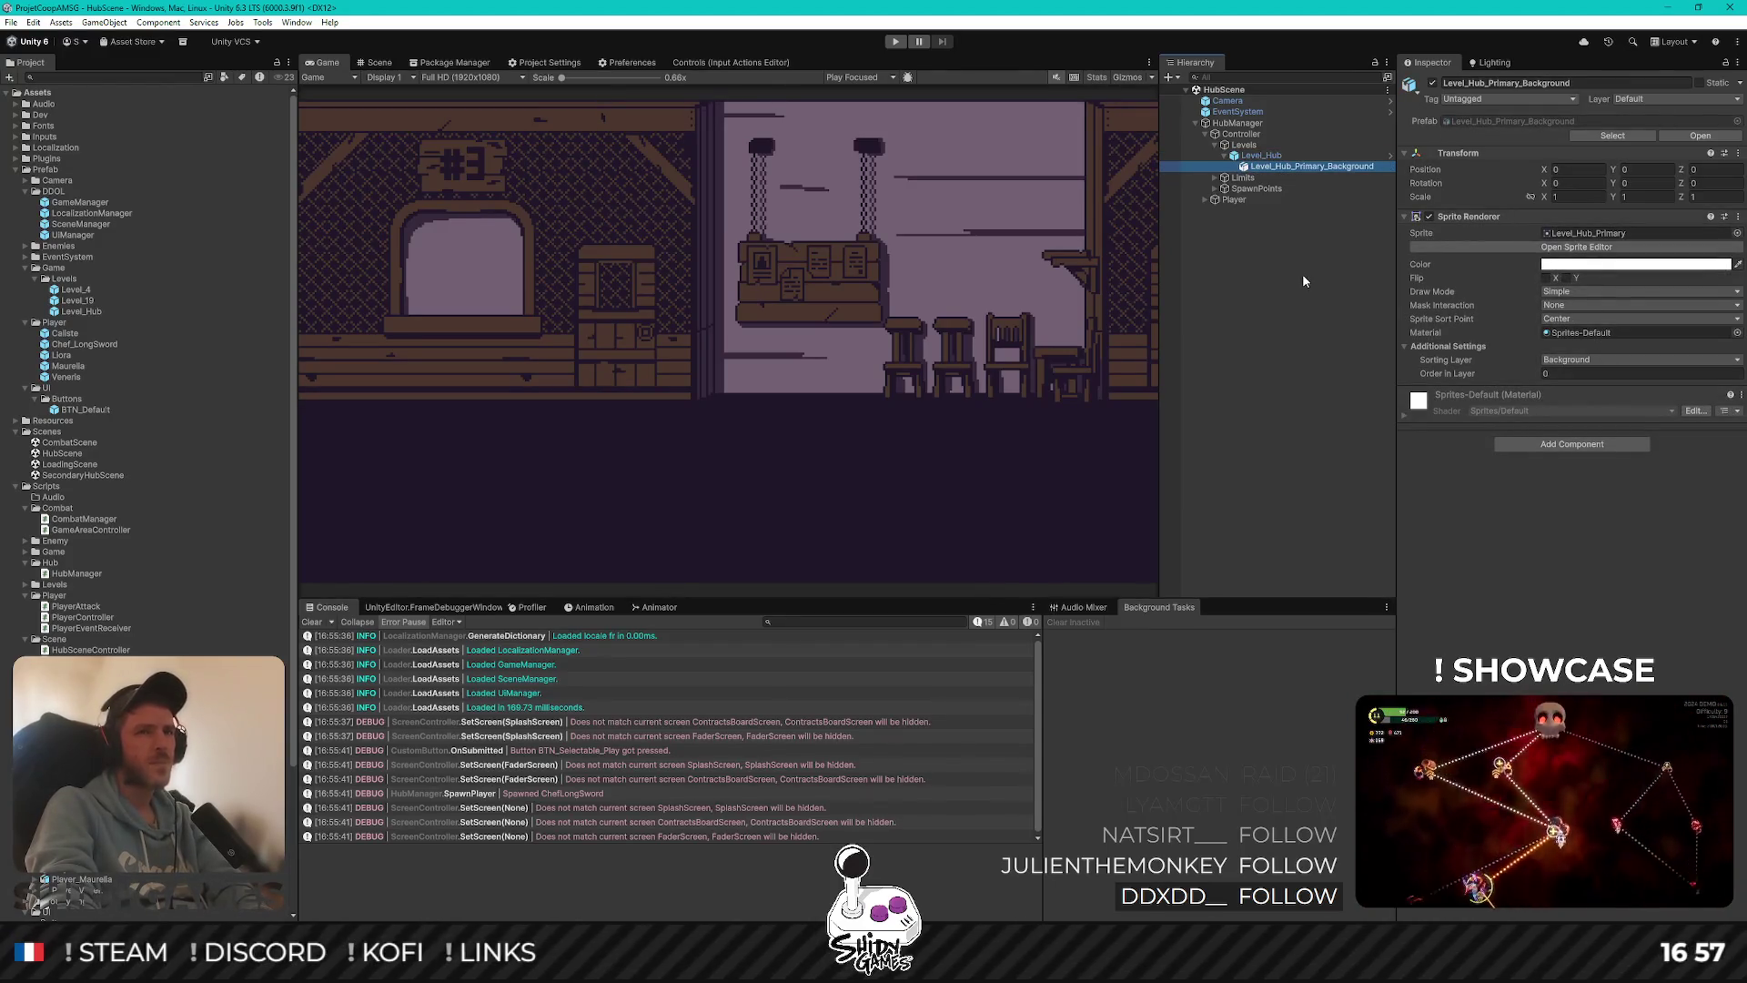
pyautogui.press('Left')
pyautogui.press('Left')
pyautogui.press('Up')
pyautogui.press('Down')
pyautogui.press('Up')
pyautogui.press('Up')
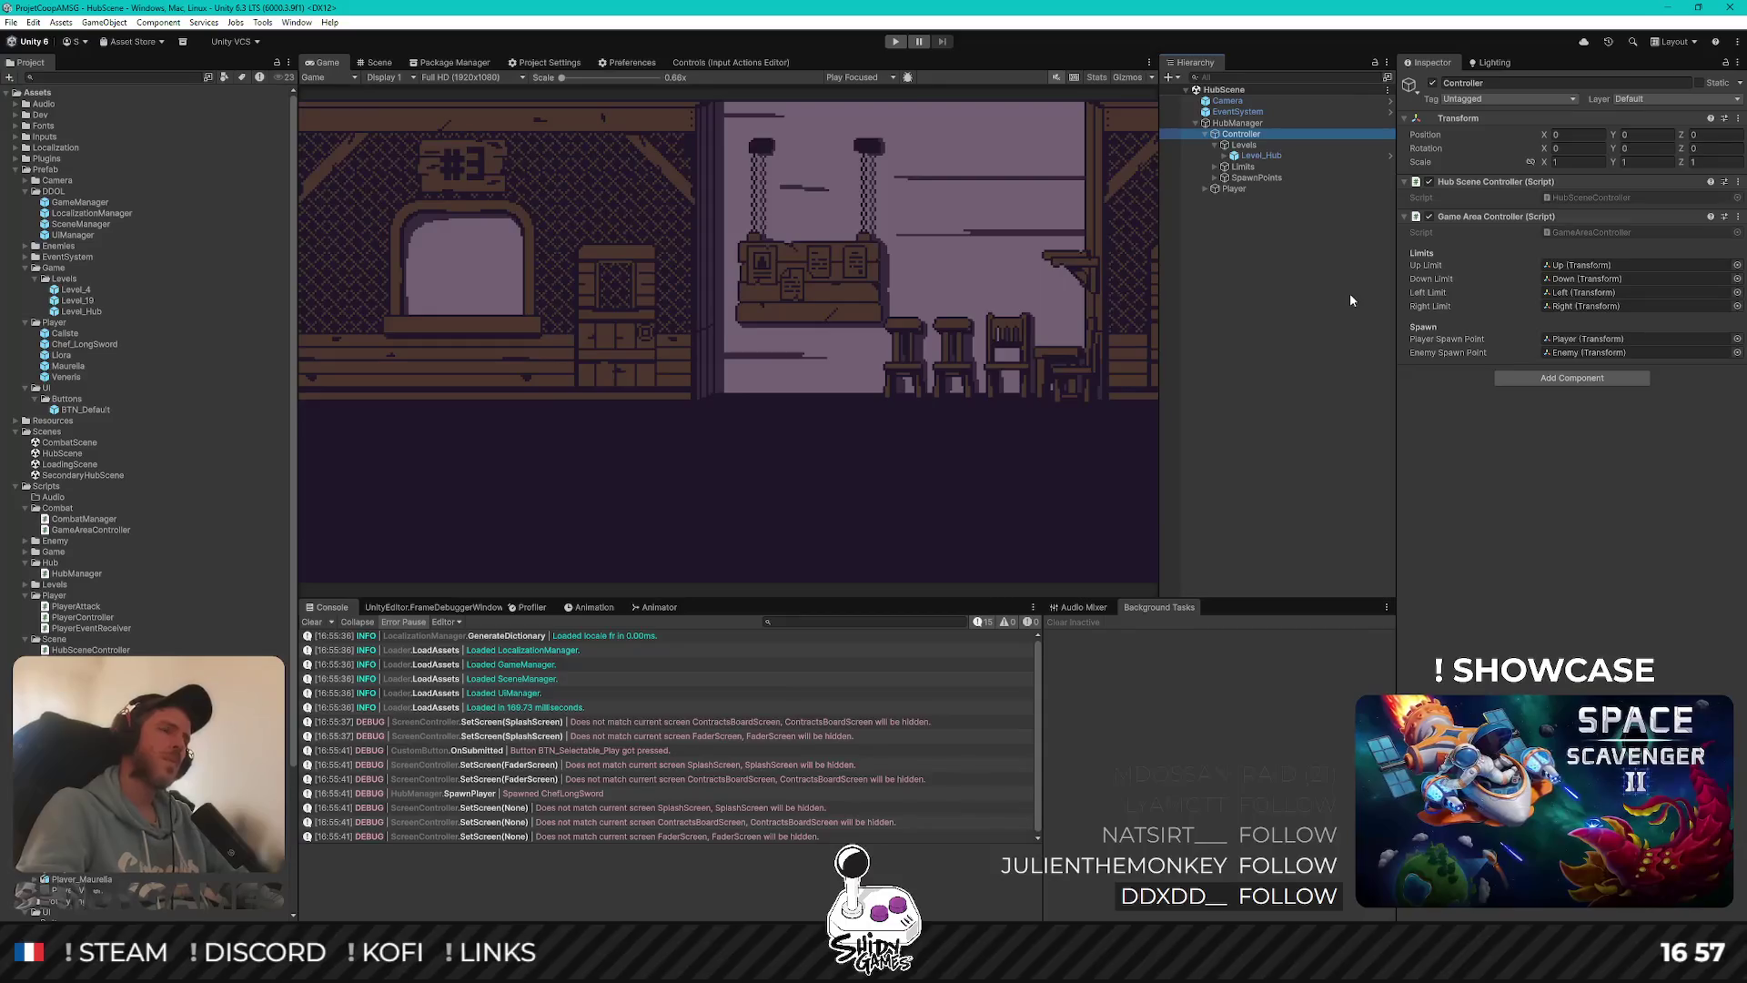
pyautogui.press('Down')
pyautogui.press('Down')
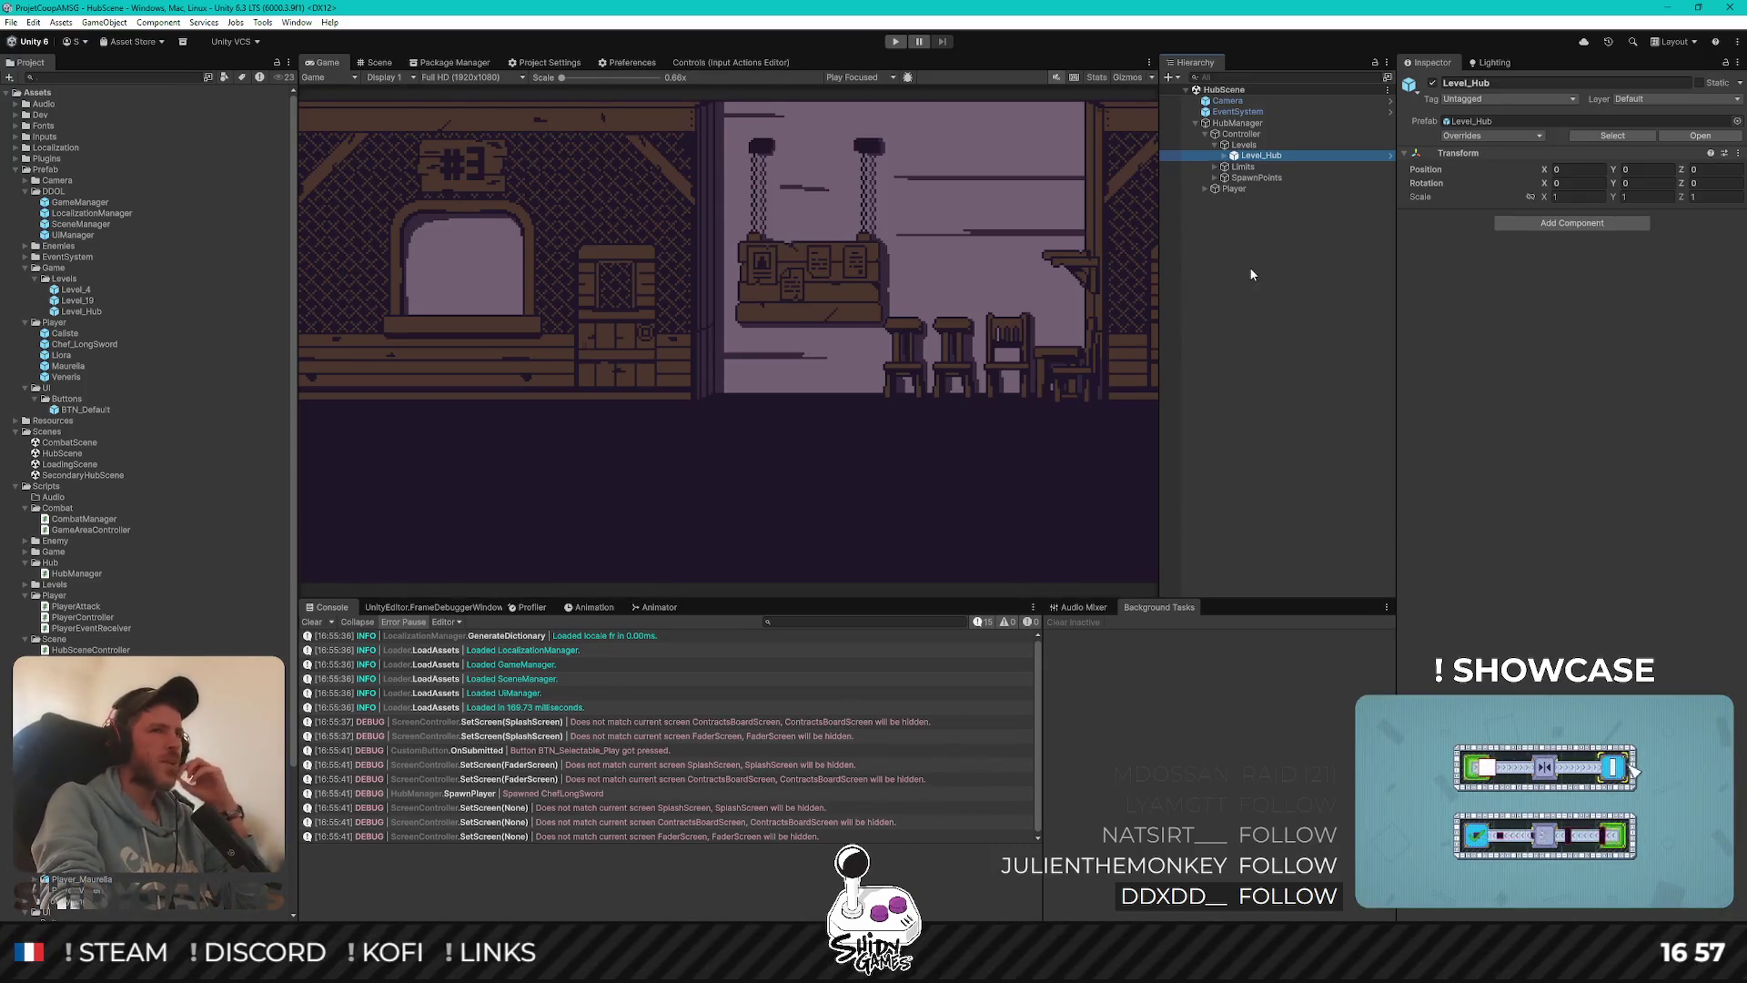
# Review the Levels, Controller and HubManager objects, then expand the Level_Hub prefab instance
pyautogui.click(1263, 146)
pyautogui.click(1240, 134)
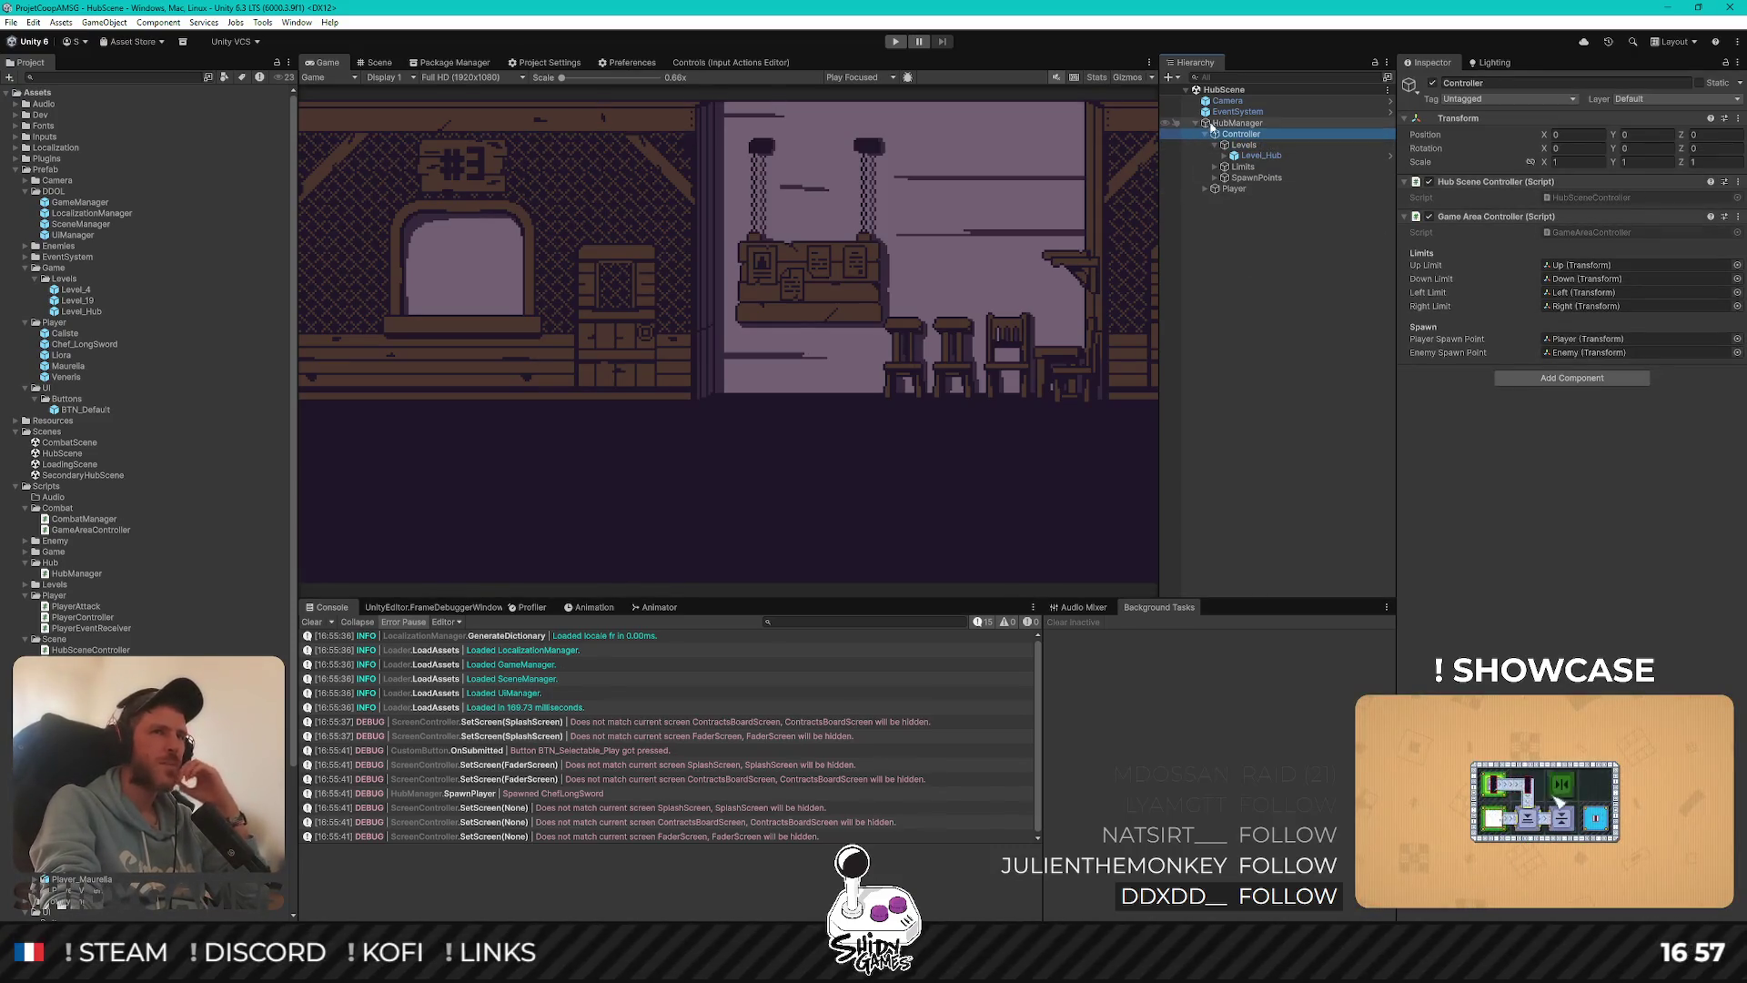
pyautogui.click(1240, 124)
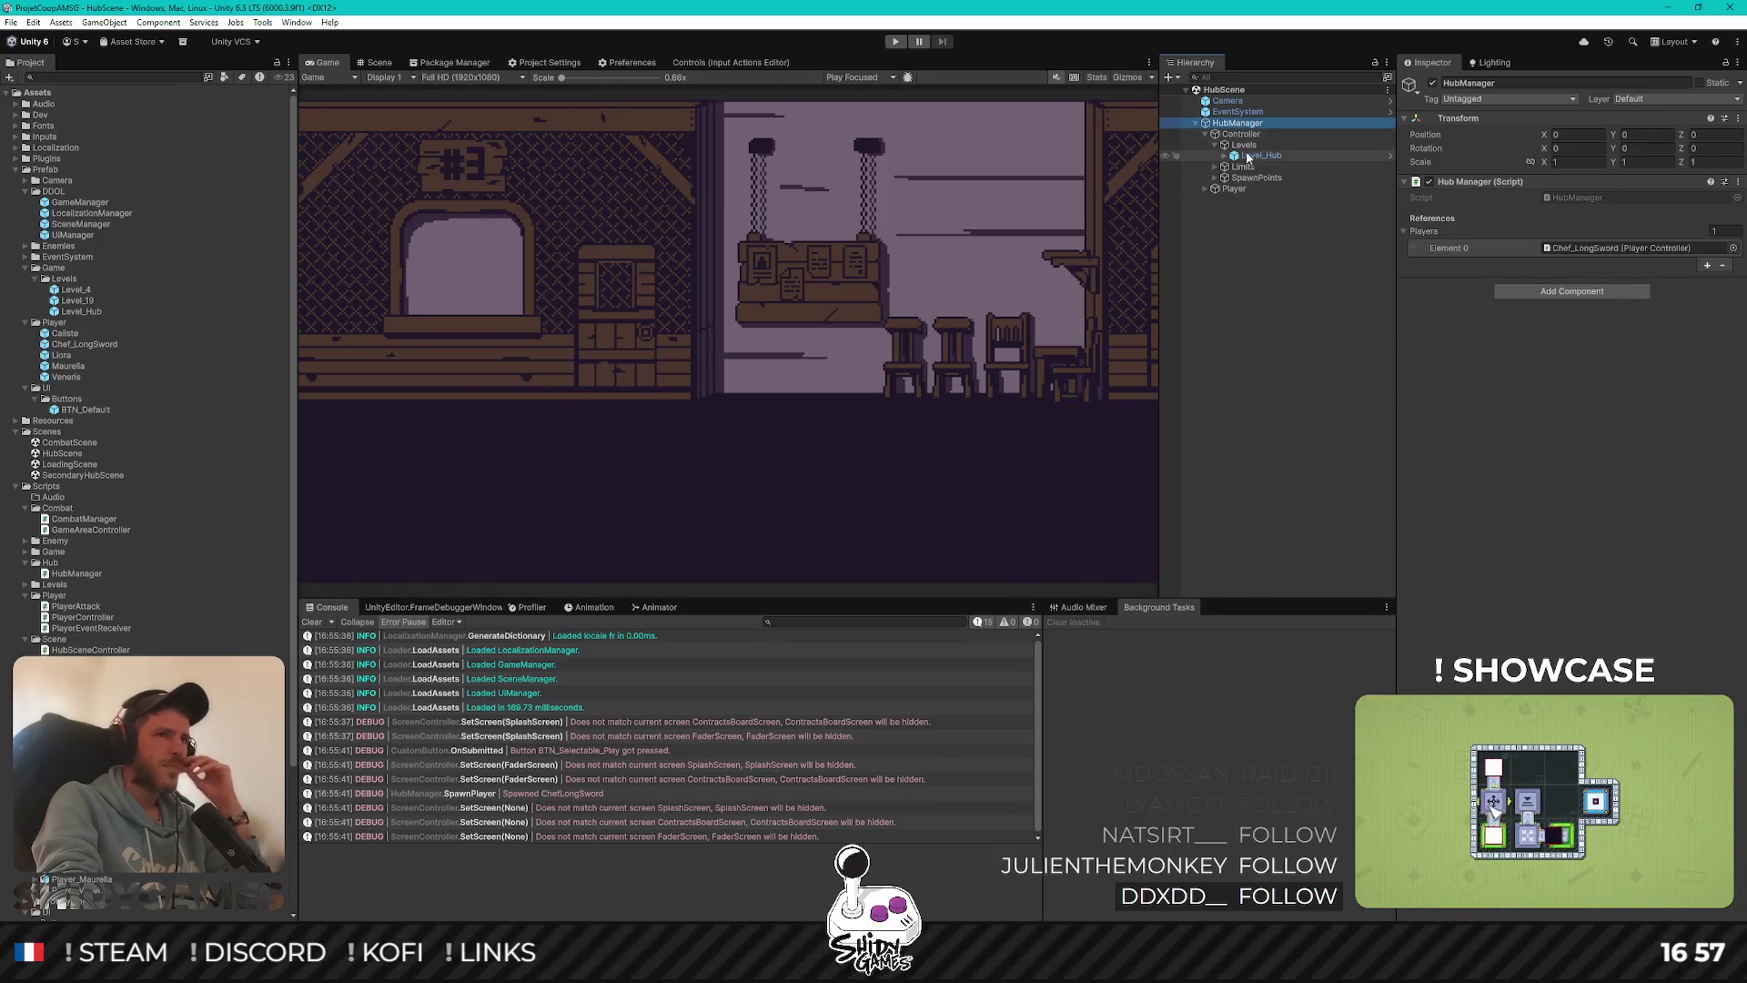
pyautogui.click(1229, 158)
pyautogui.click(1225, 158)
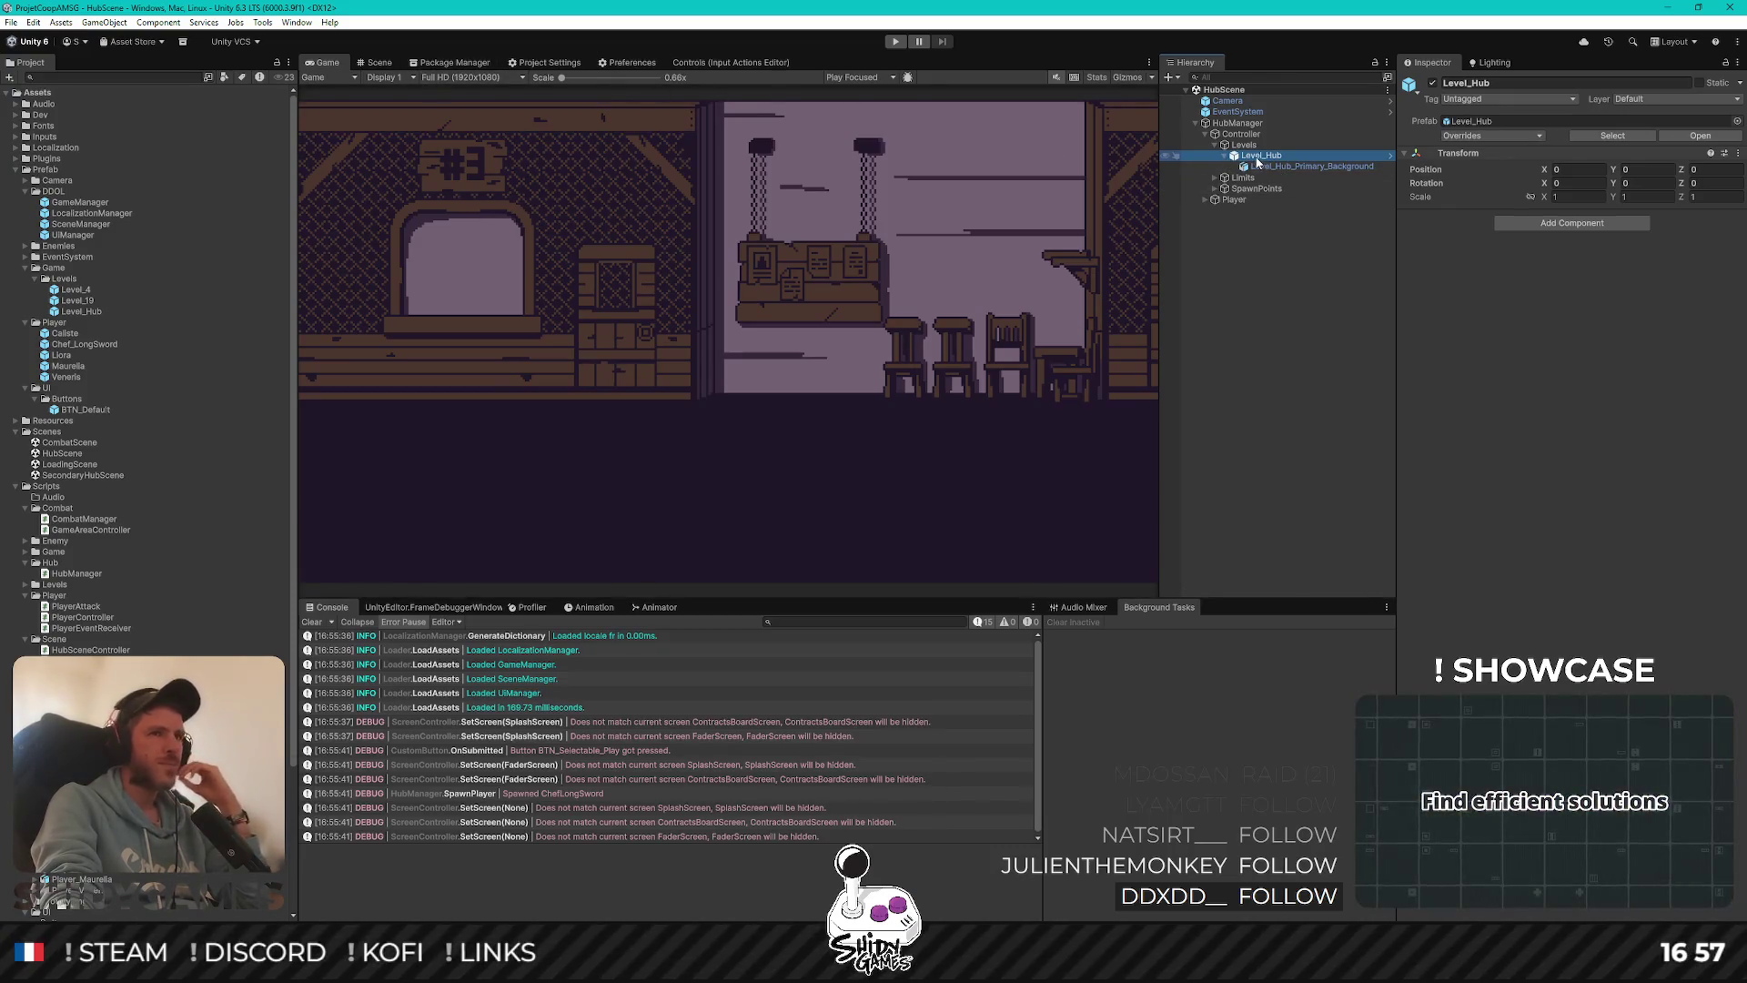
# Add an empty child named Triggers inside Level_Hub and save HubScene
pyautogui.rightClick(1262, 157)
pyautogui.click(1356, 405)
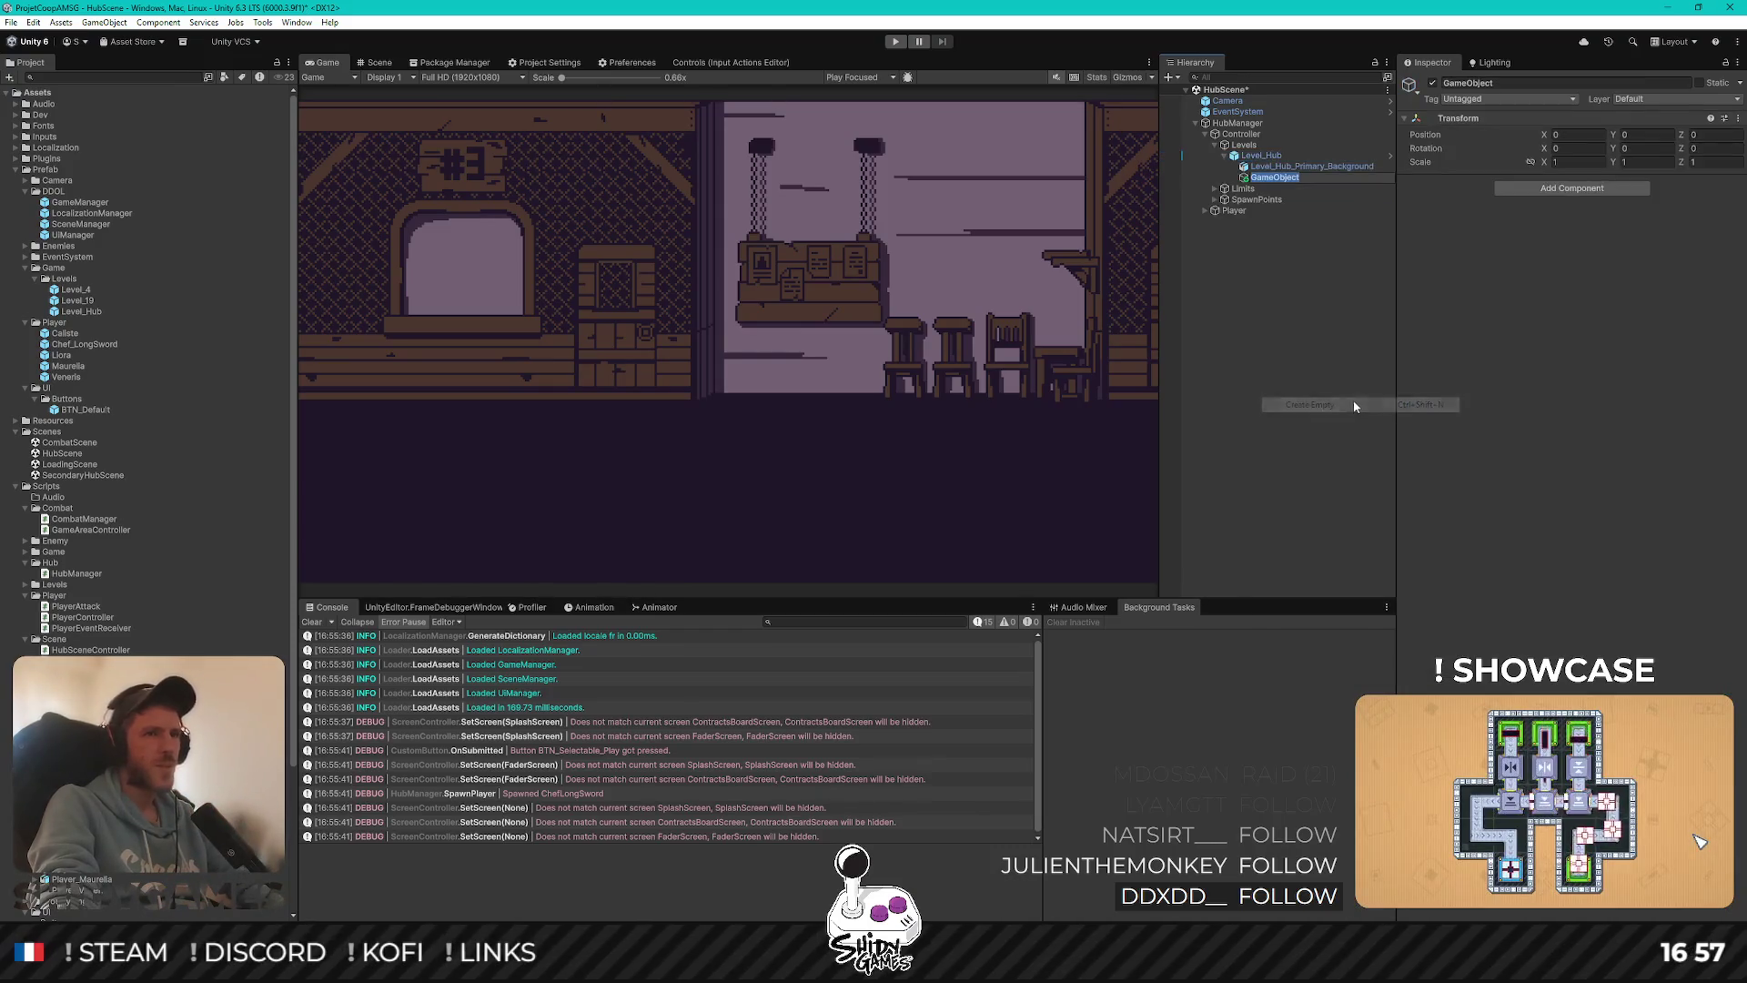
pyautogui.write('Triggers')
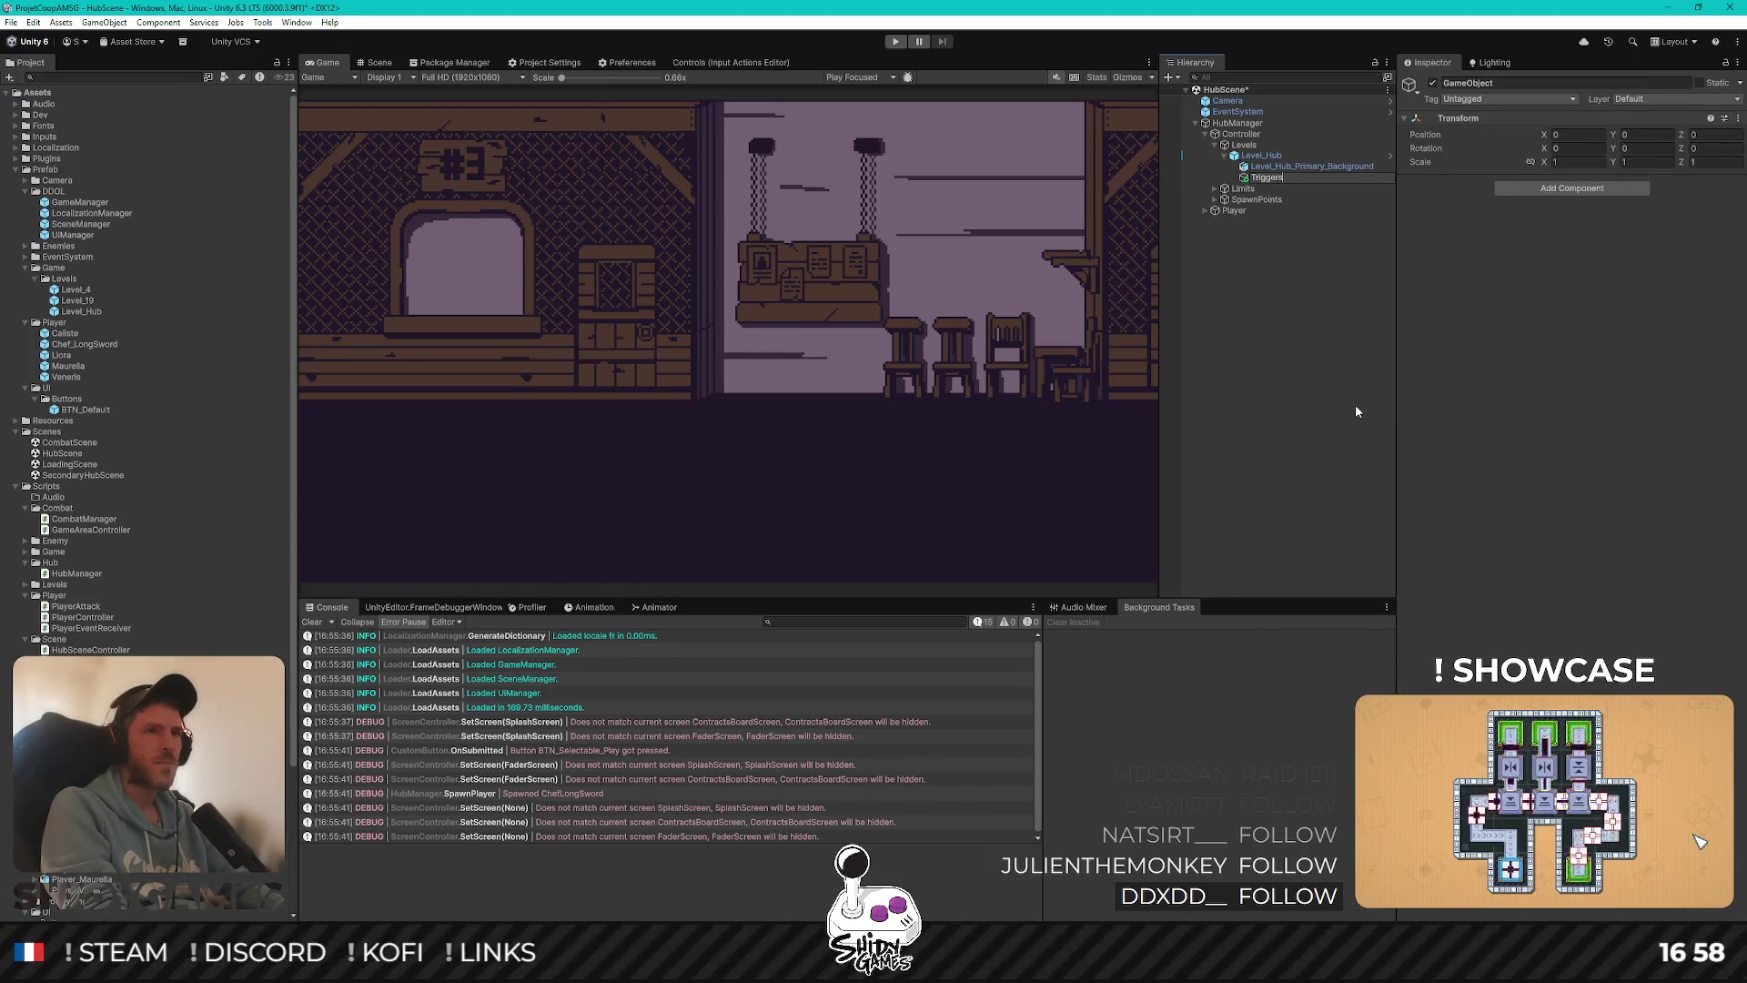
pyautogui.press('Return')
pyautogui.hotkey('ctrl', 's')
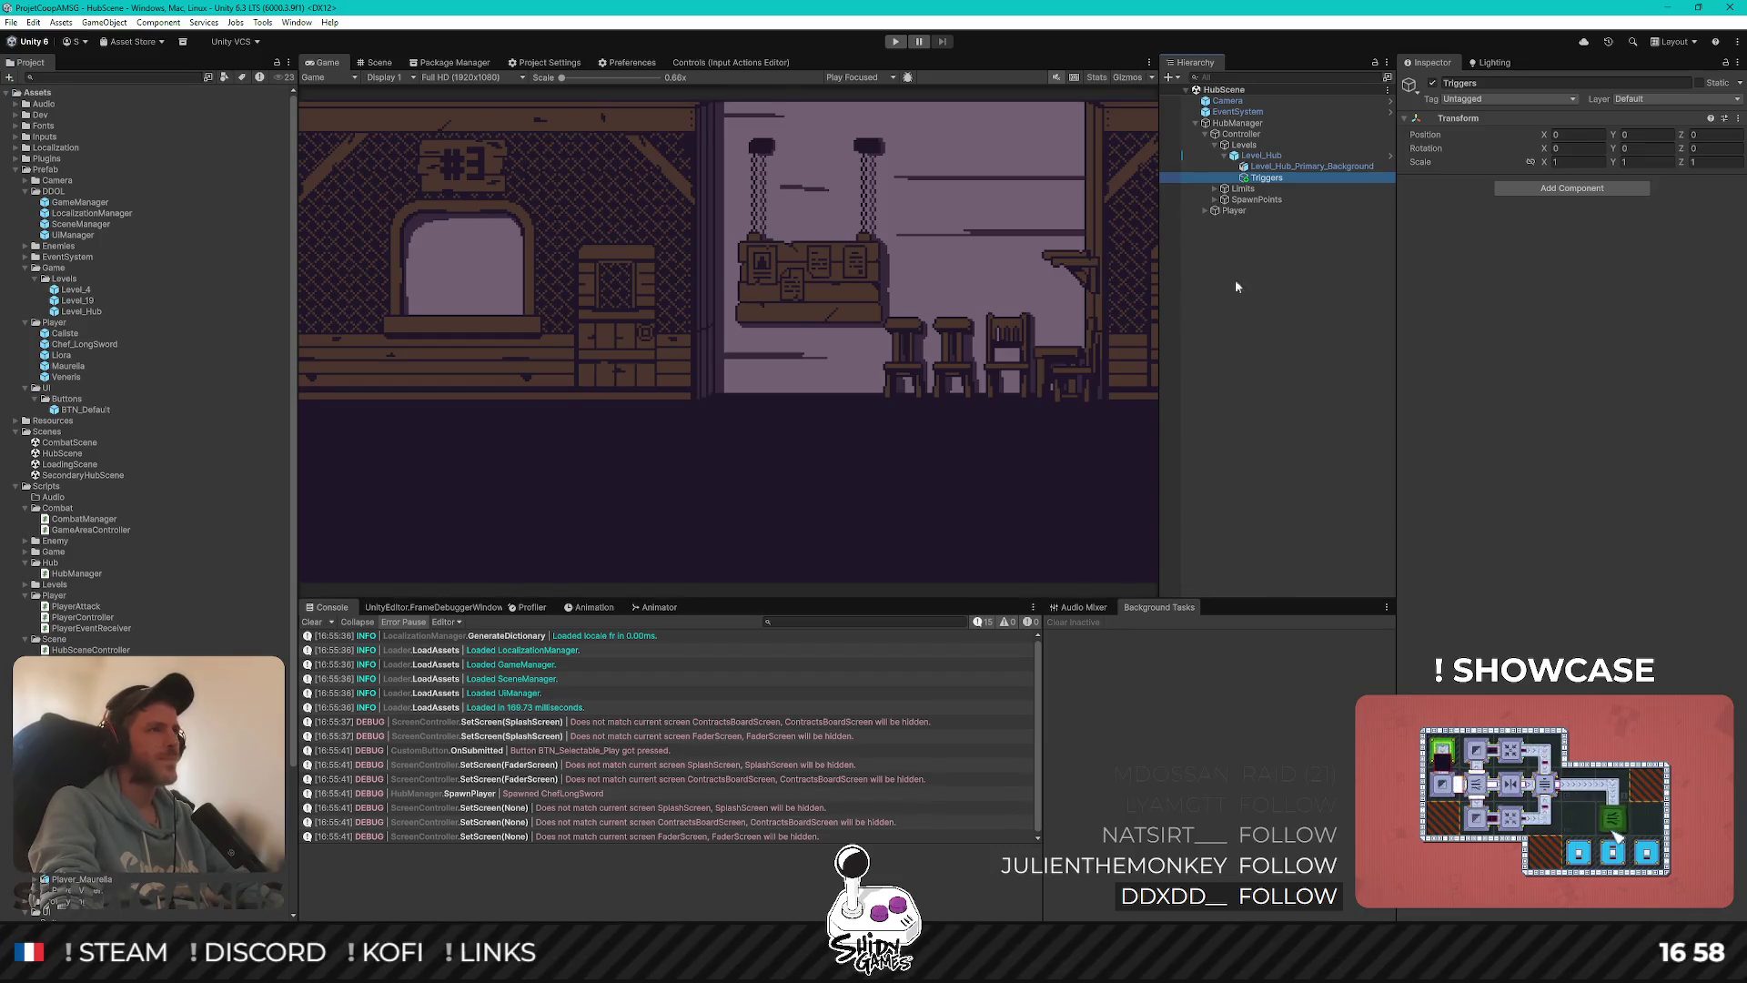
# In the Scene view, create an empty ContractBoard child under Triggers and select the Move tool
pyautogui.click(375, 62)
pyautogui.scroll(-4, 821, 298)
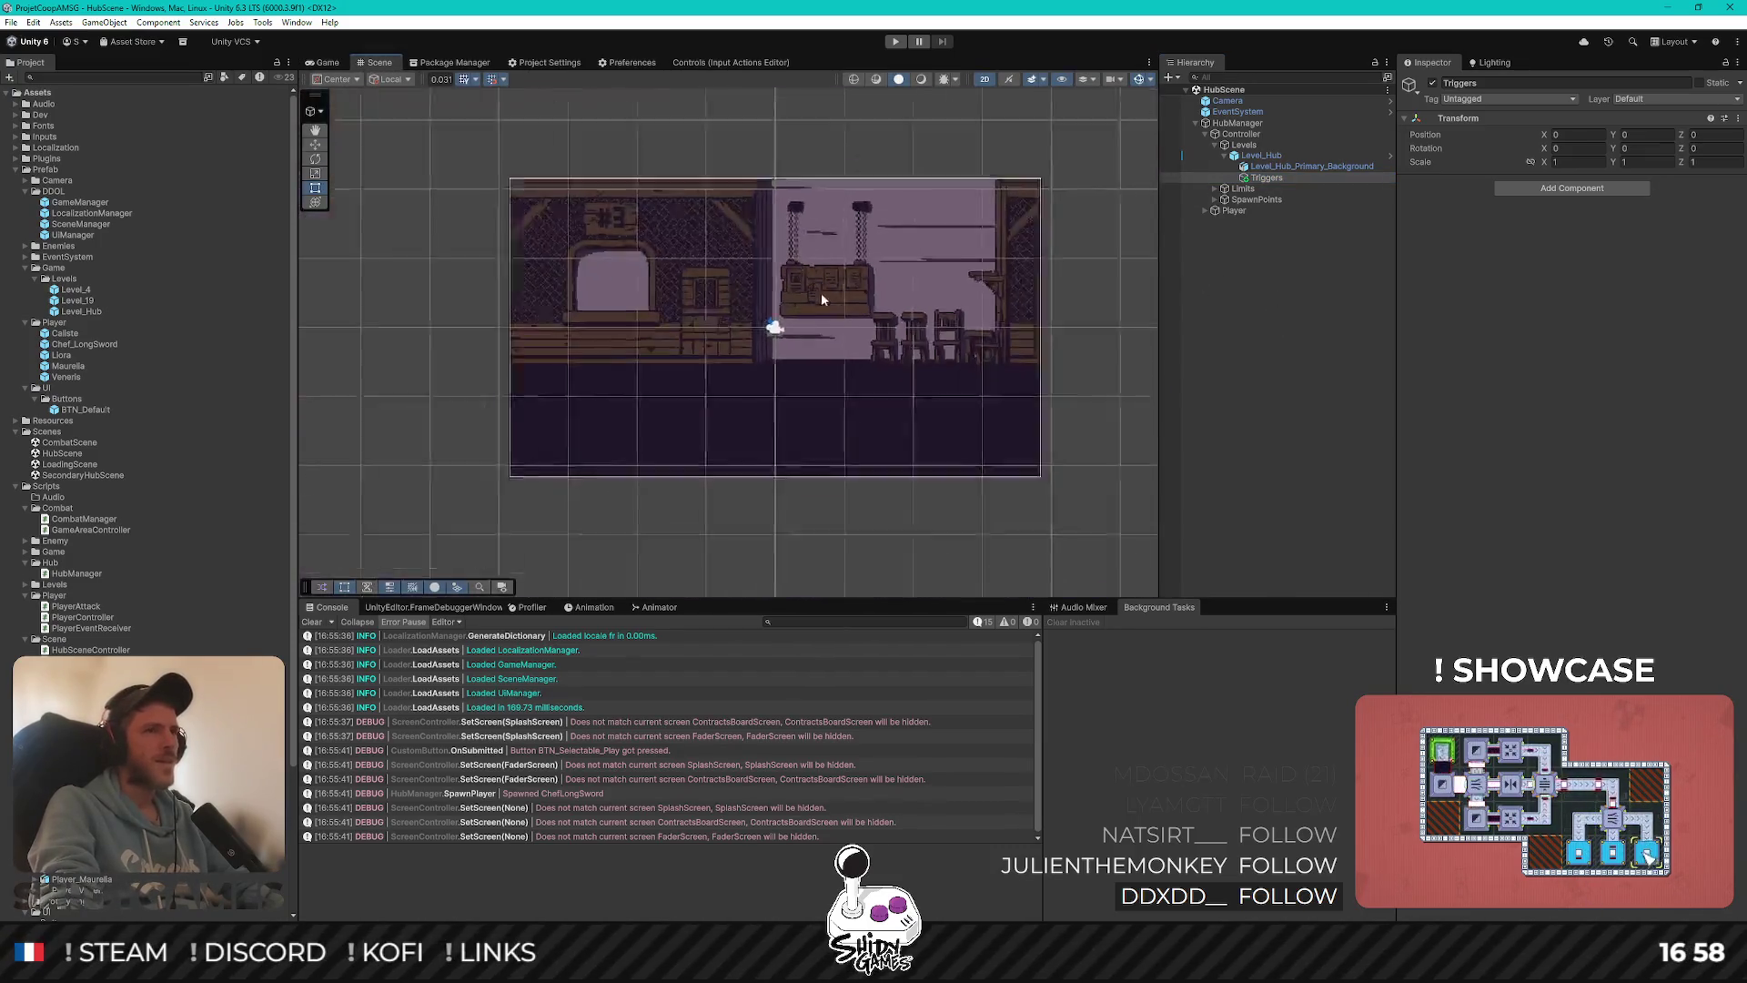
pyautogui.scroll(3, 827, 275)
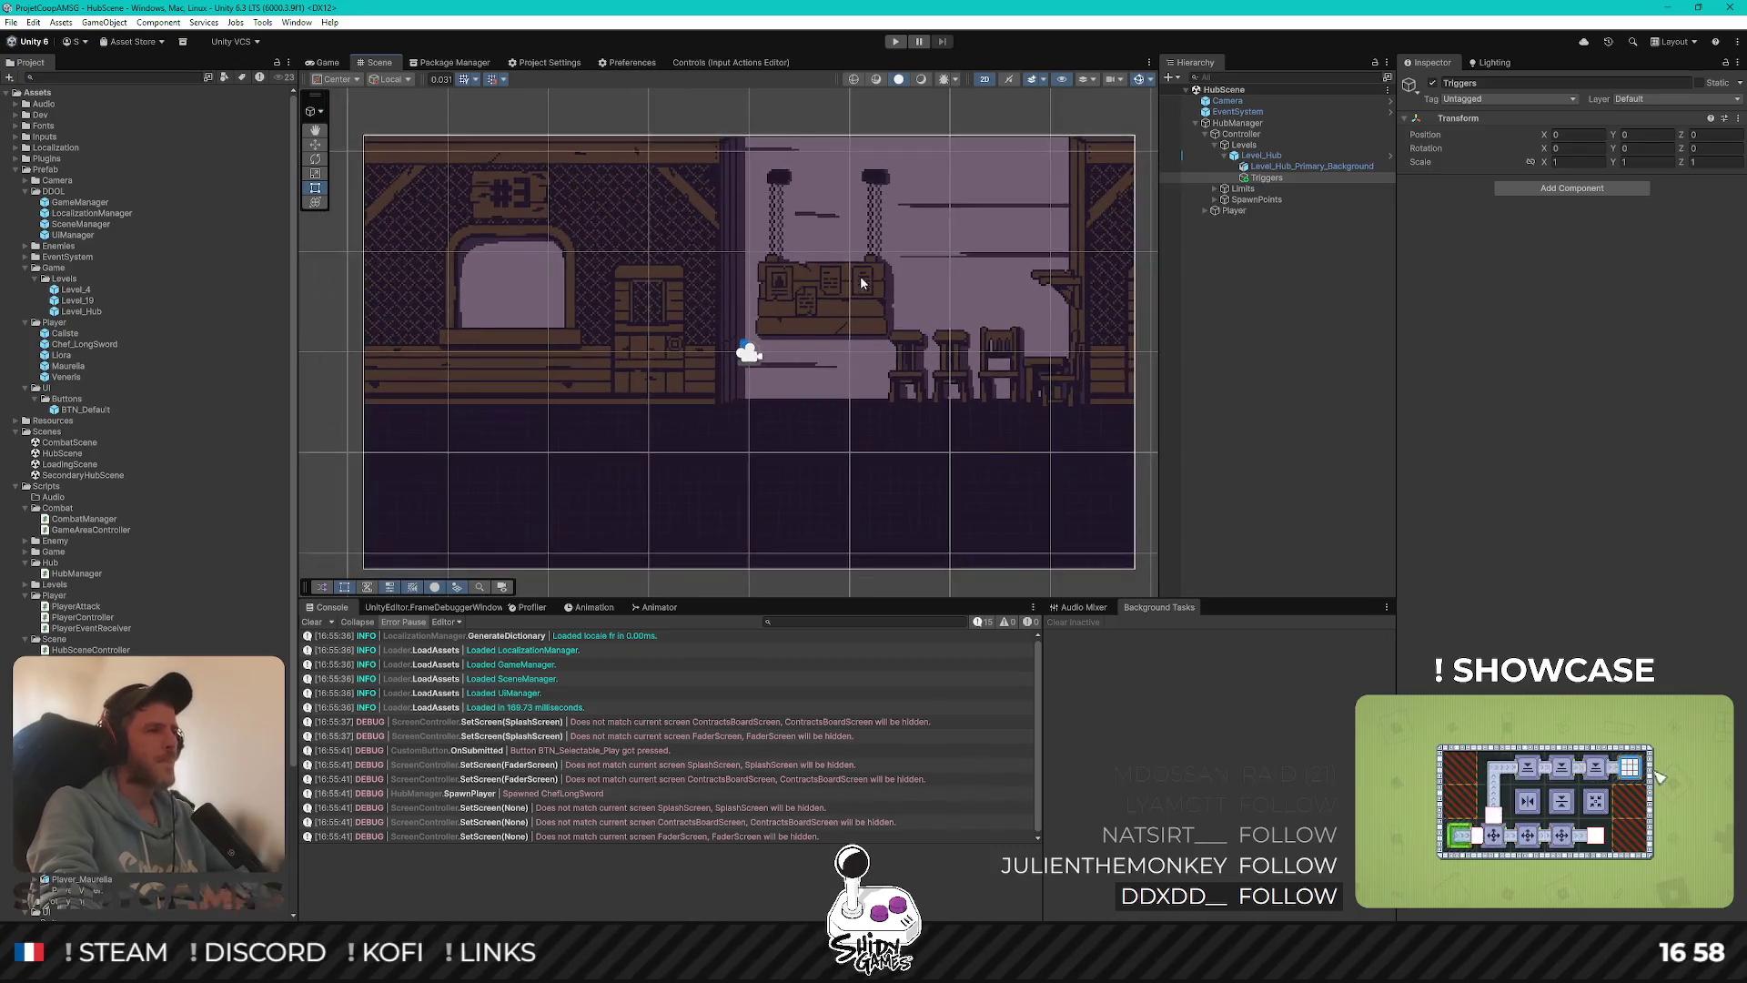
pyautogui.scroll(1, 910, 227)
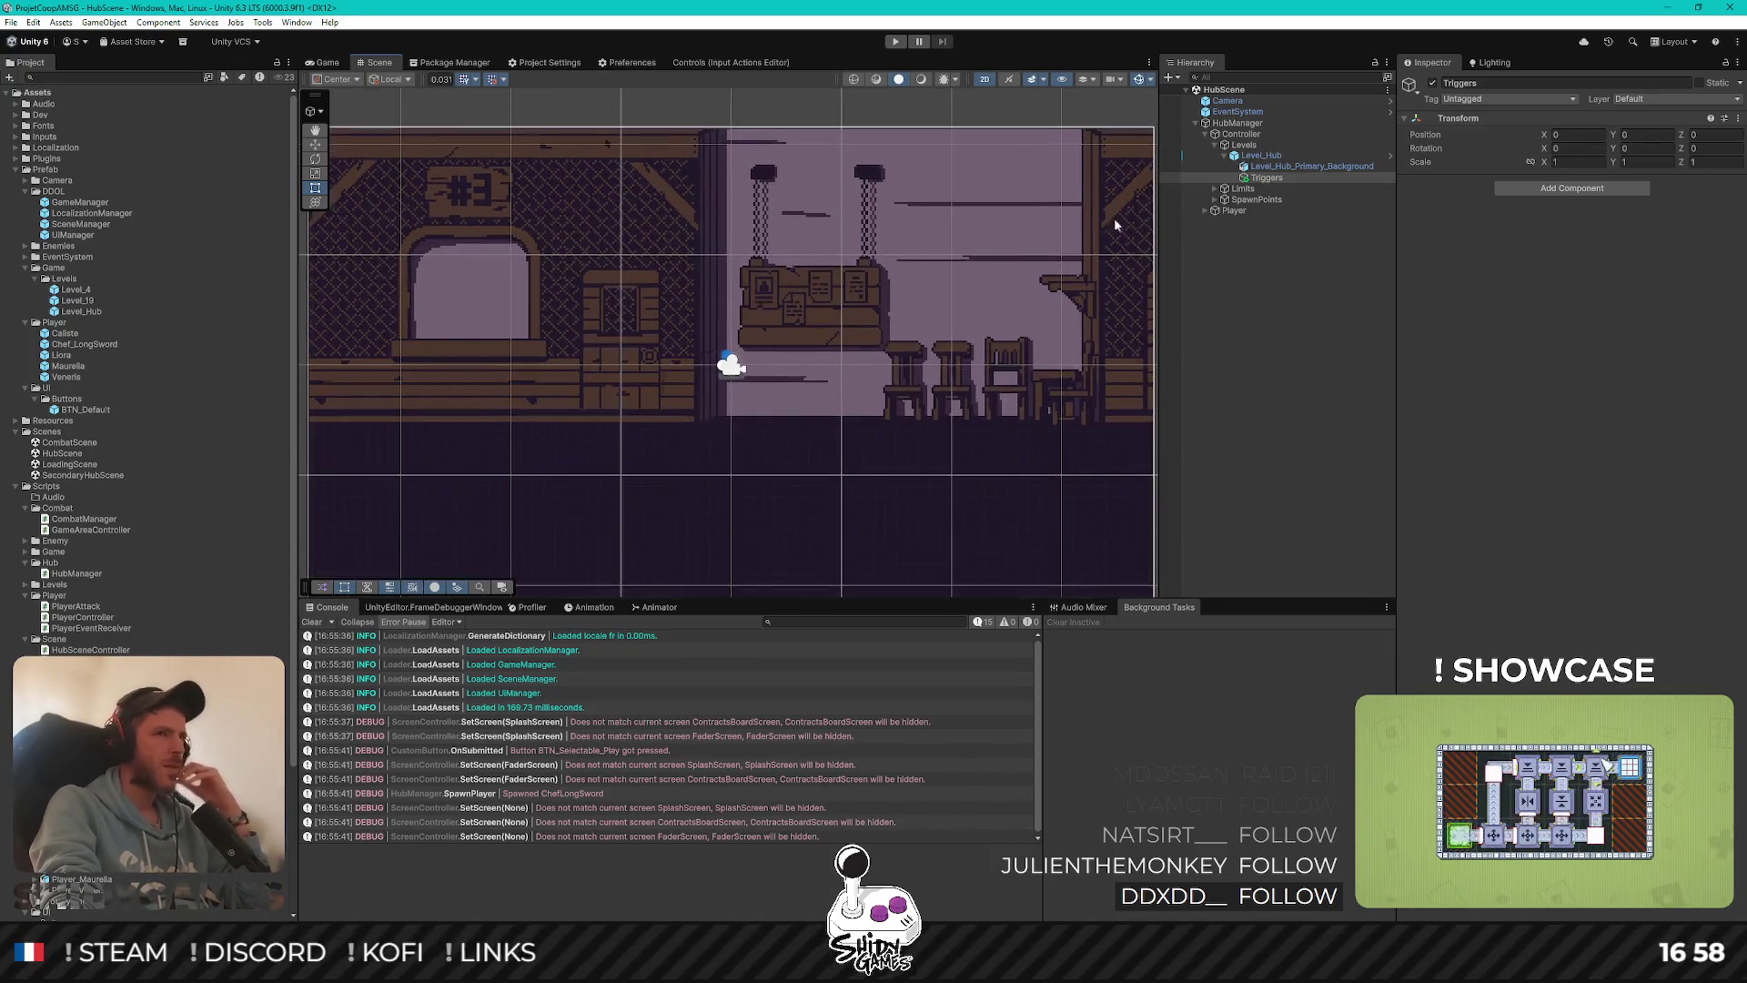
pyautogui.rightClick(1261, 179)
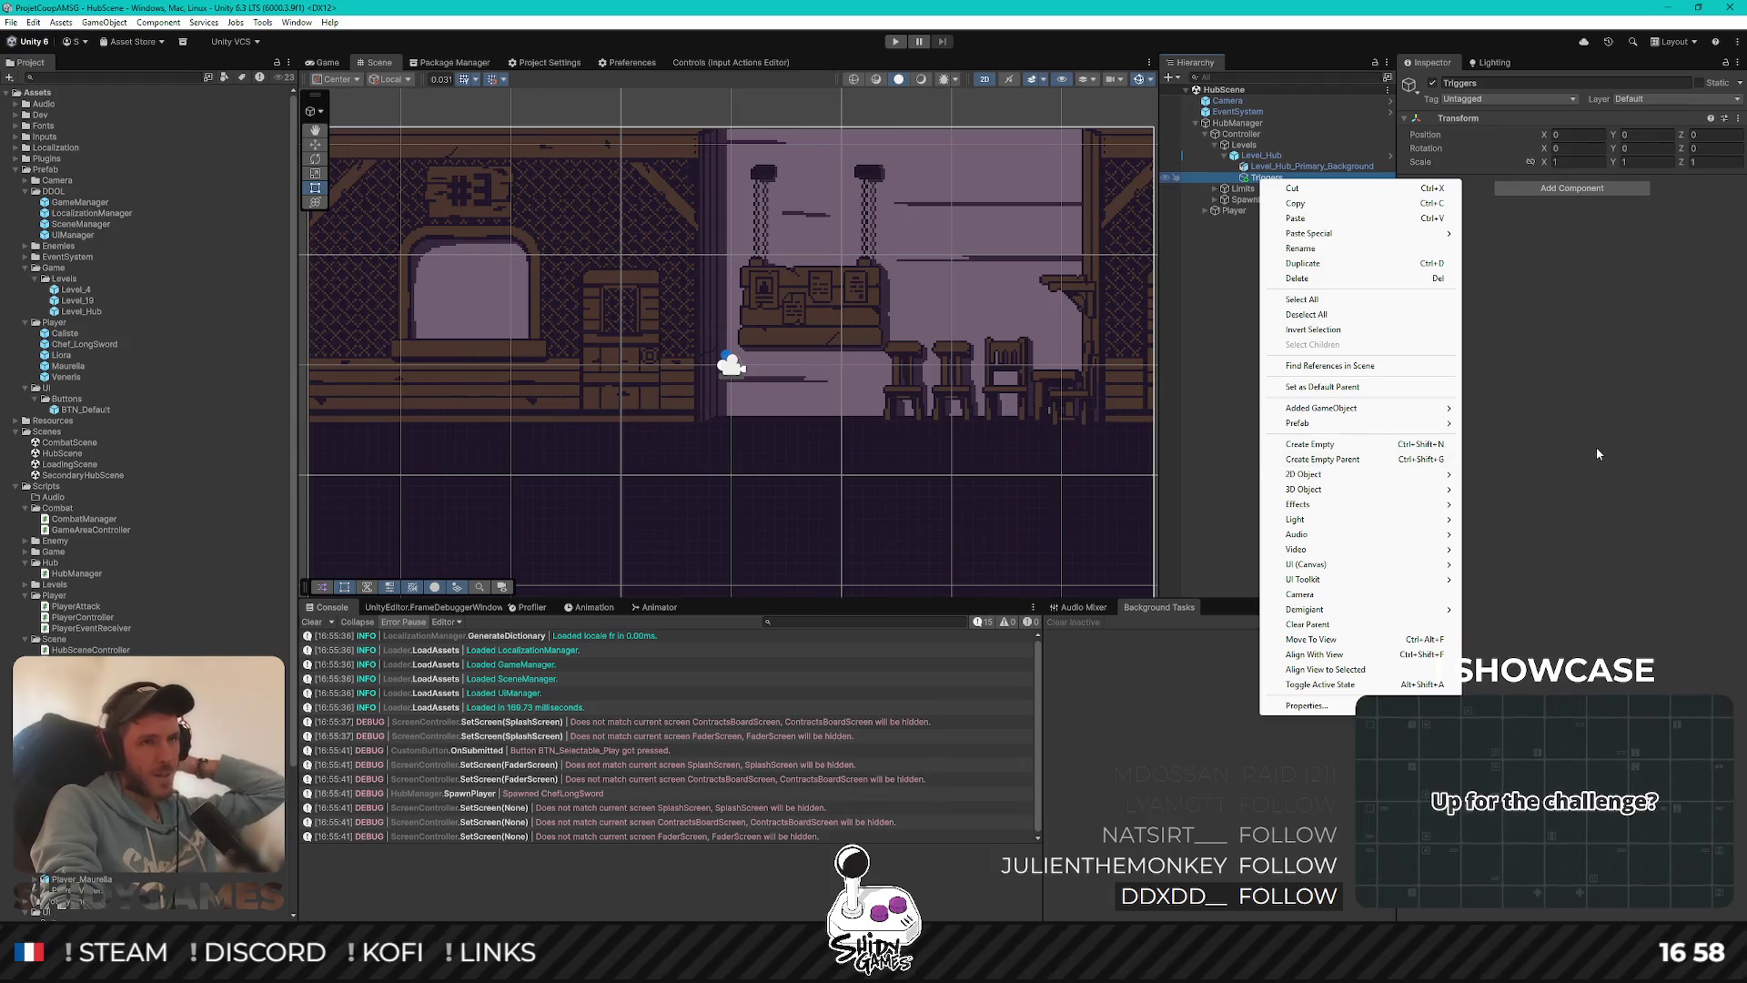
pyautogui.click(1355, 444)
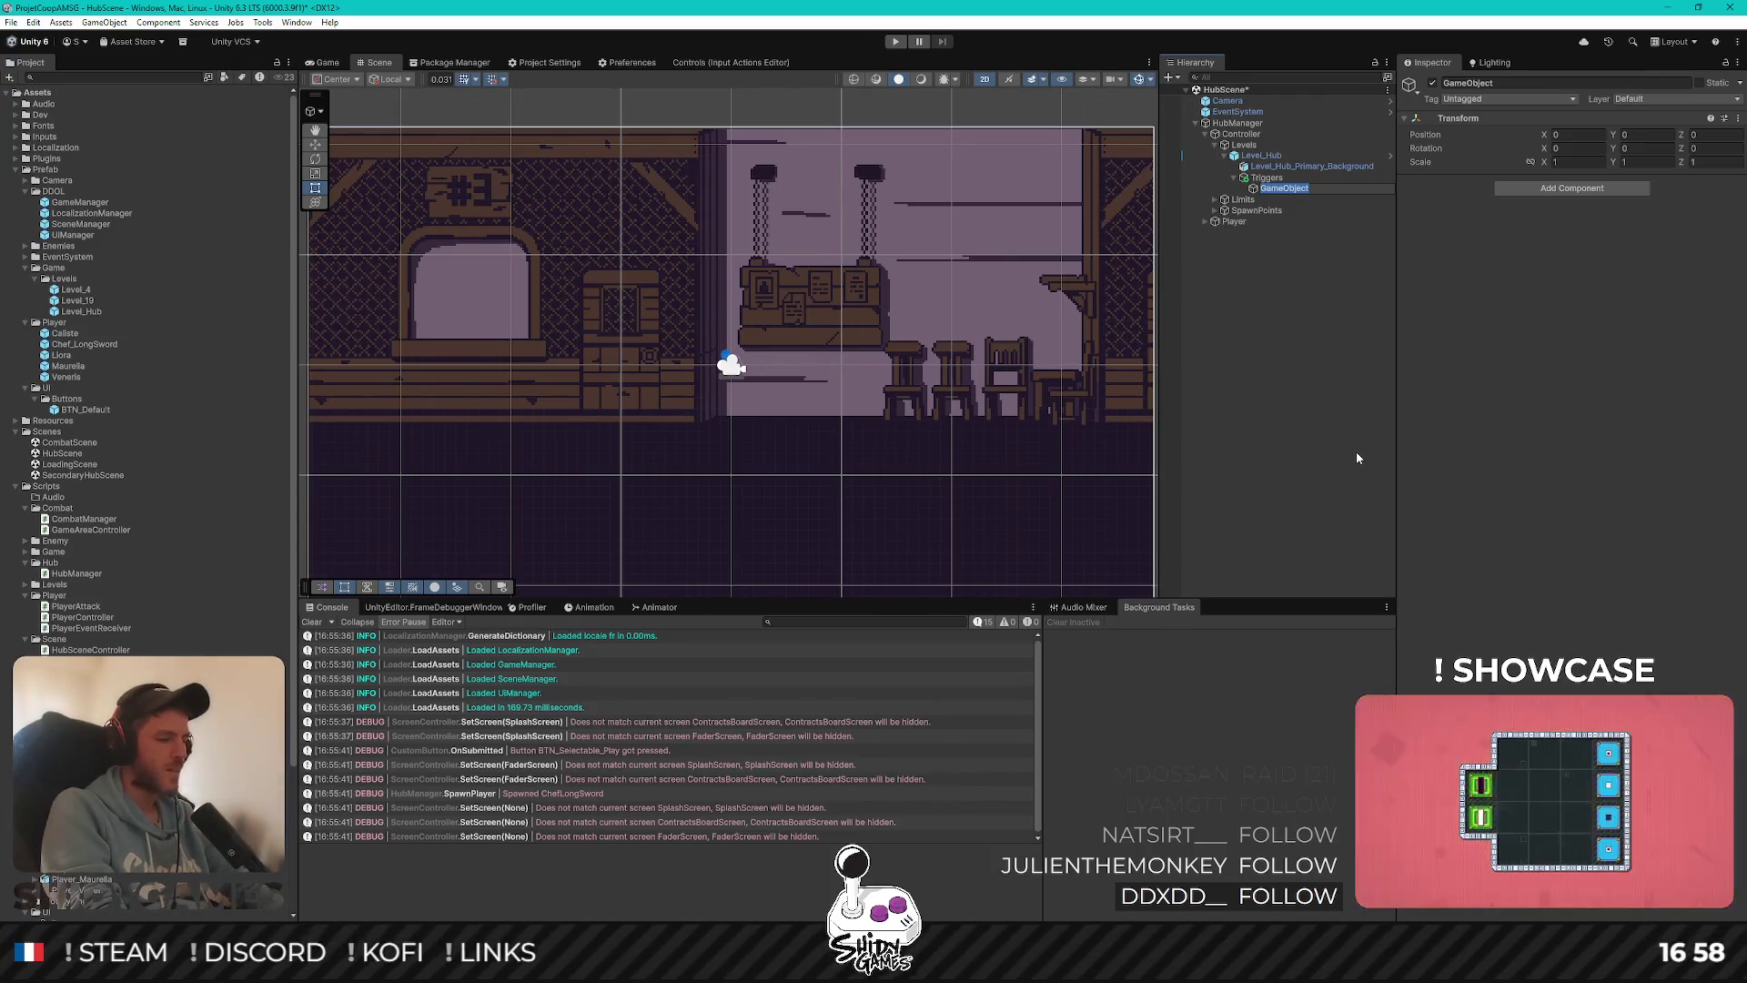
pyautogui.write('ContractBo')
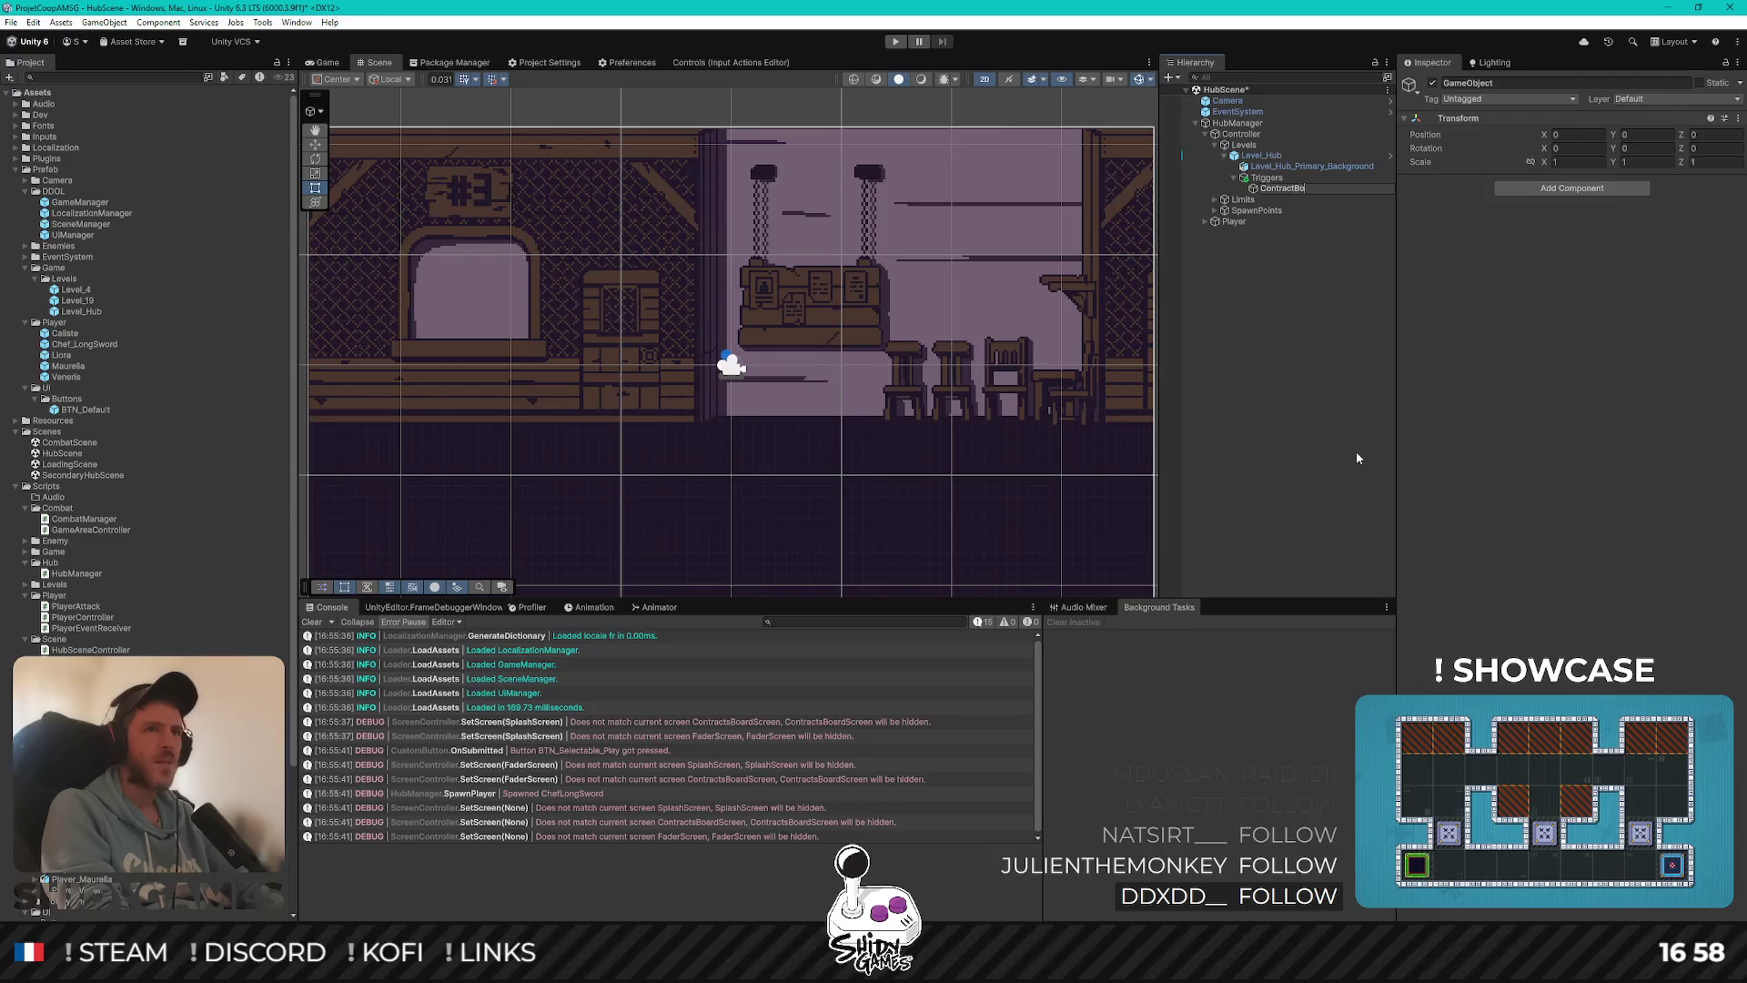
pyautogui.write('ard')
pyautogui.press('Return')
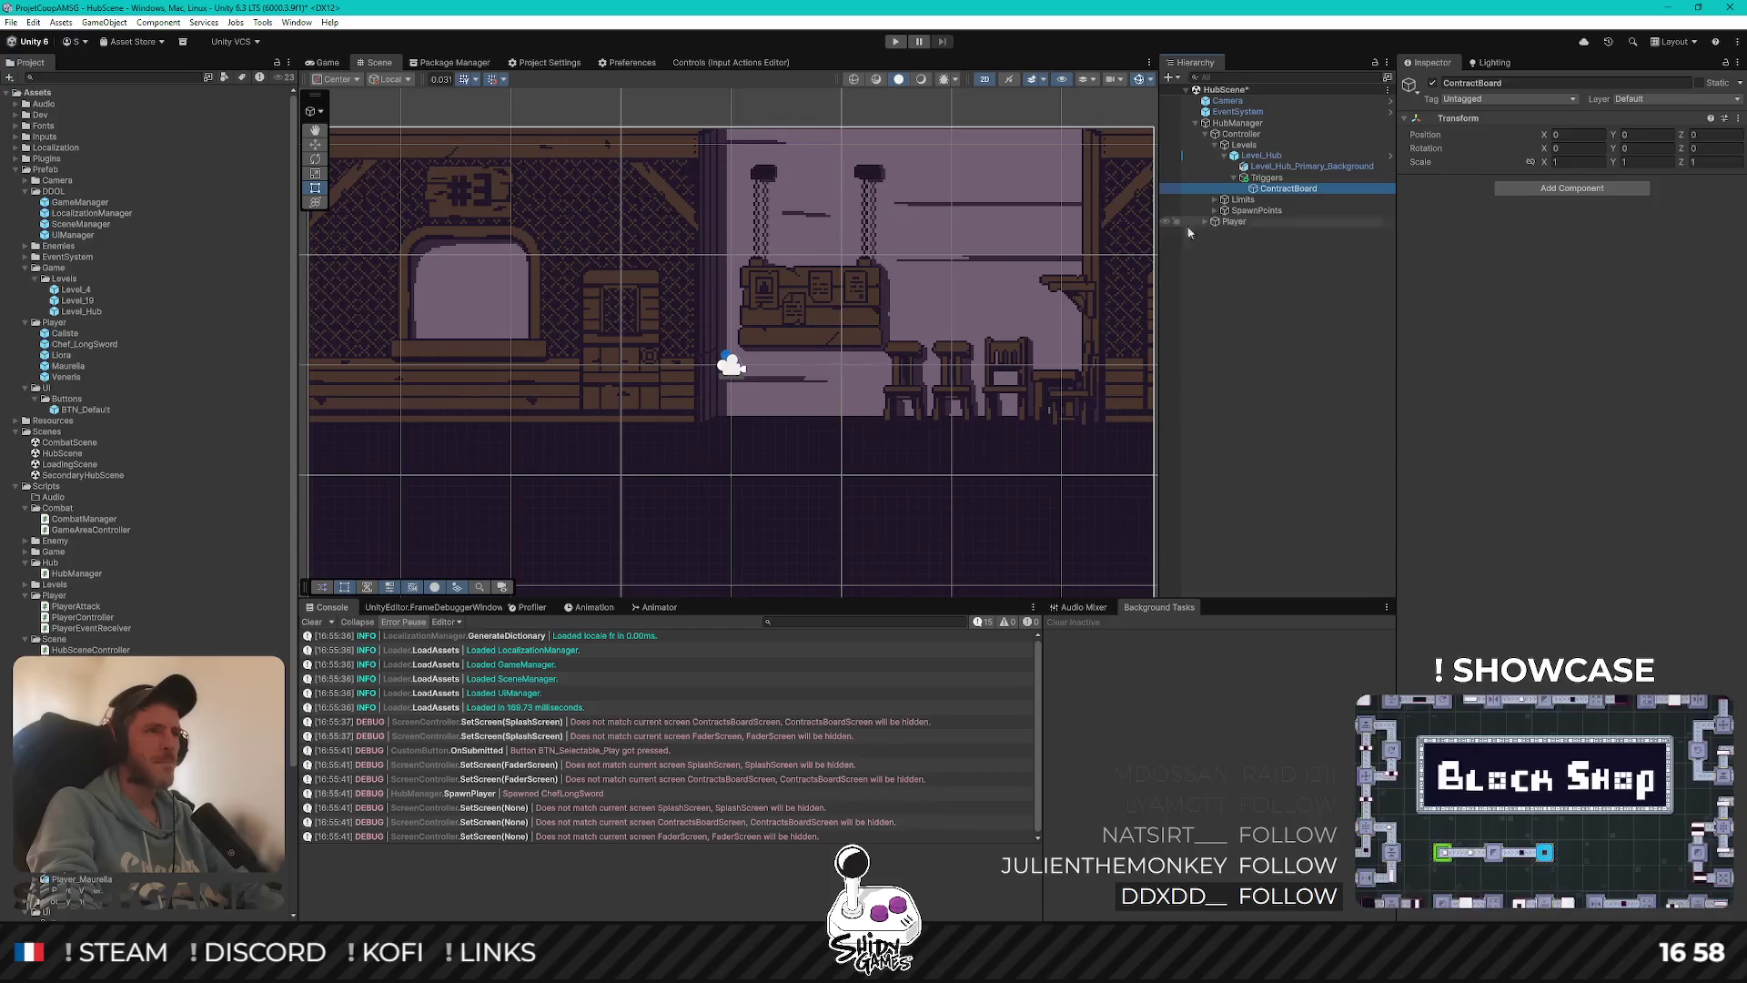
pyautogui.press('w')
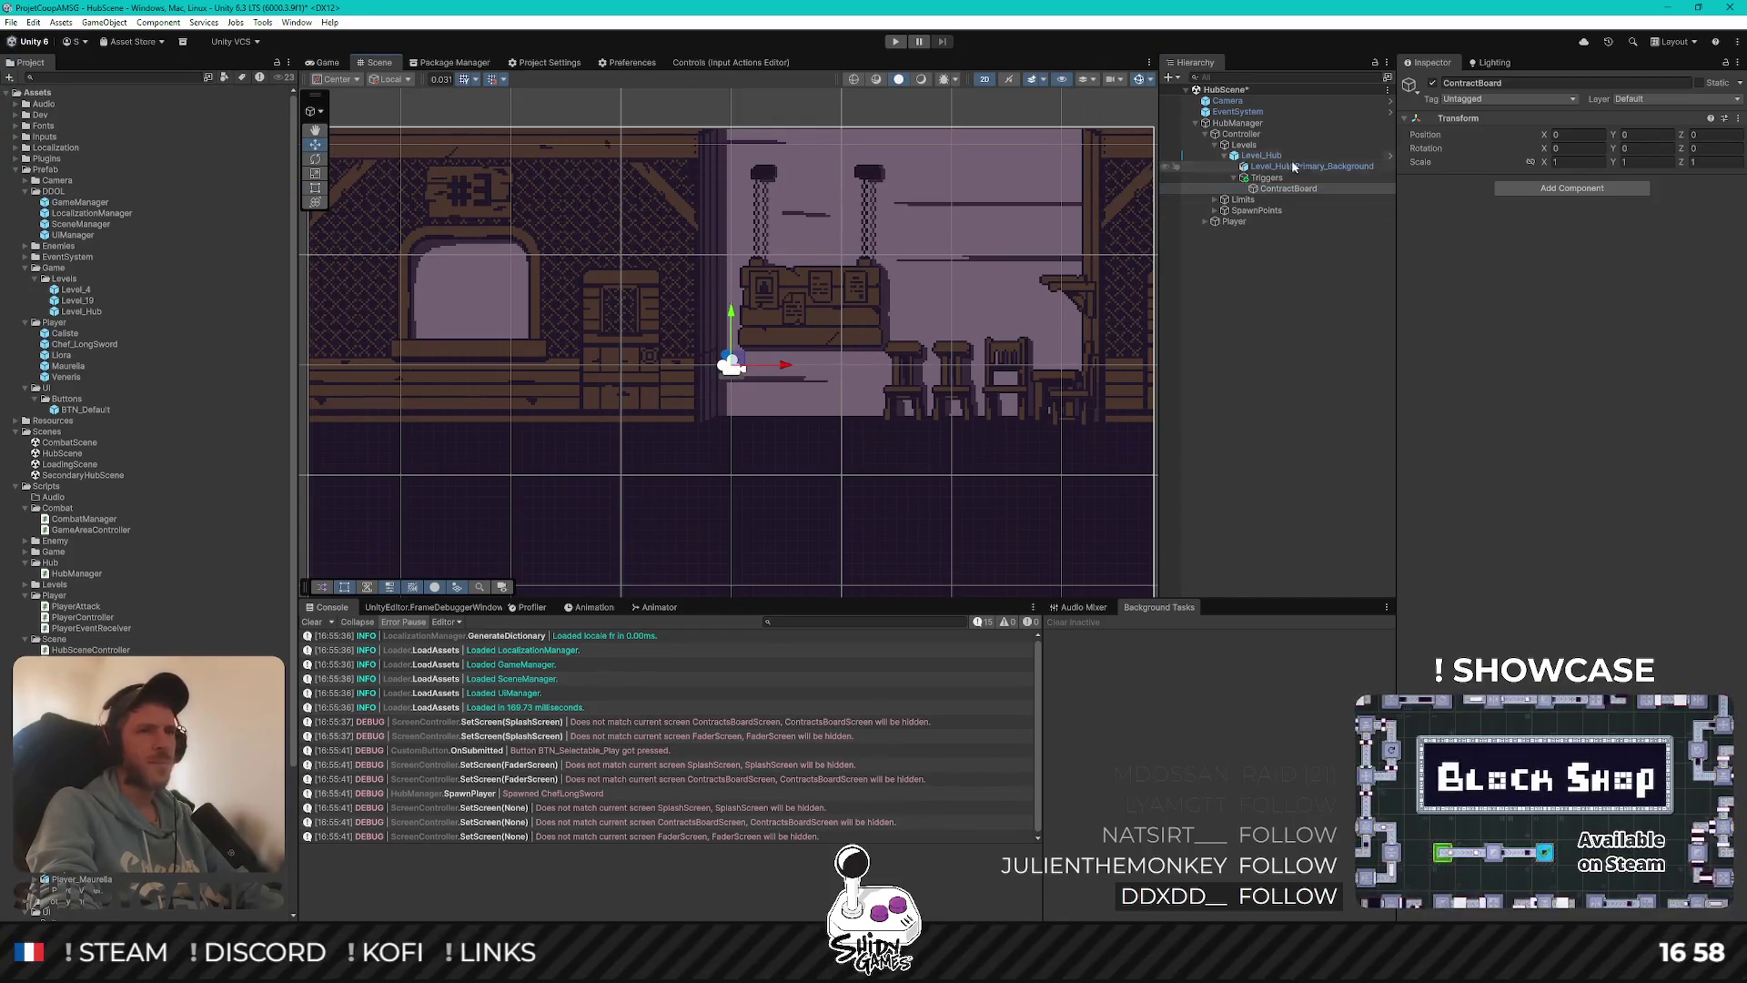
pyautogui.click(1536, 188)
pyautogui.write('ca')
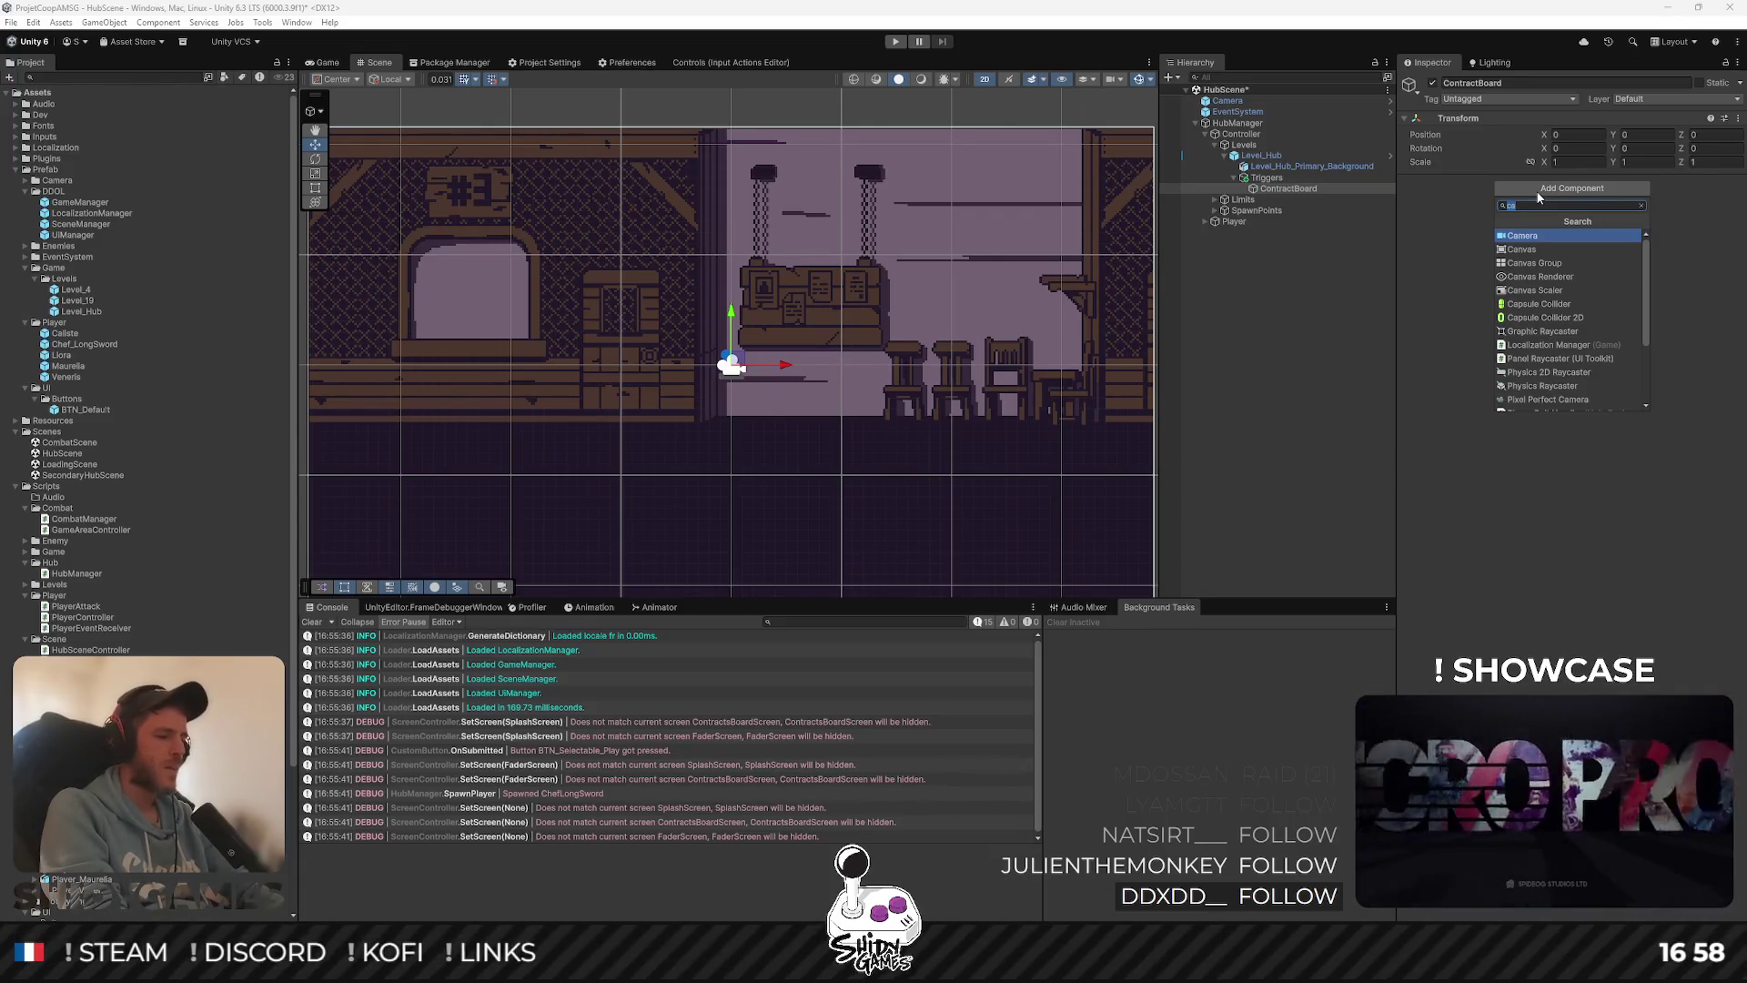
# Add a Box Collider 2D to ContractBoard, sized 1 by 1 with zero offset
pyautogui.write('box')
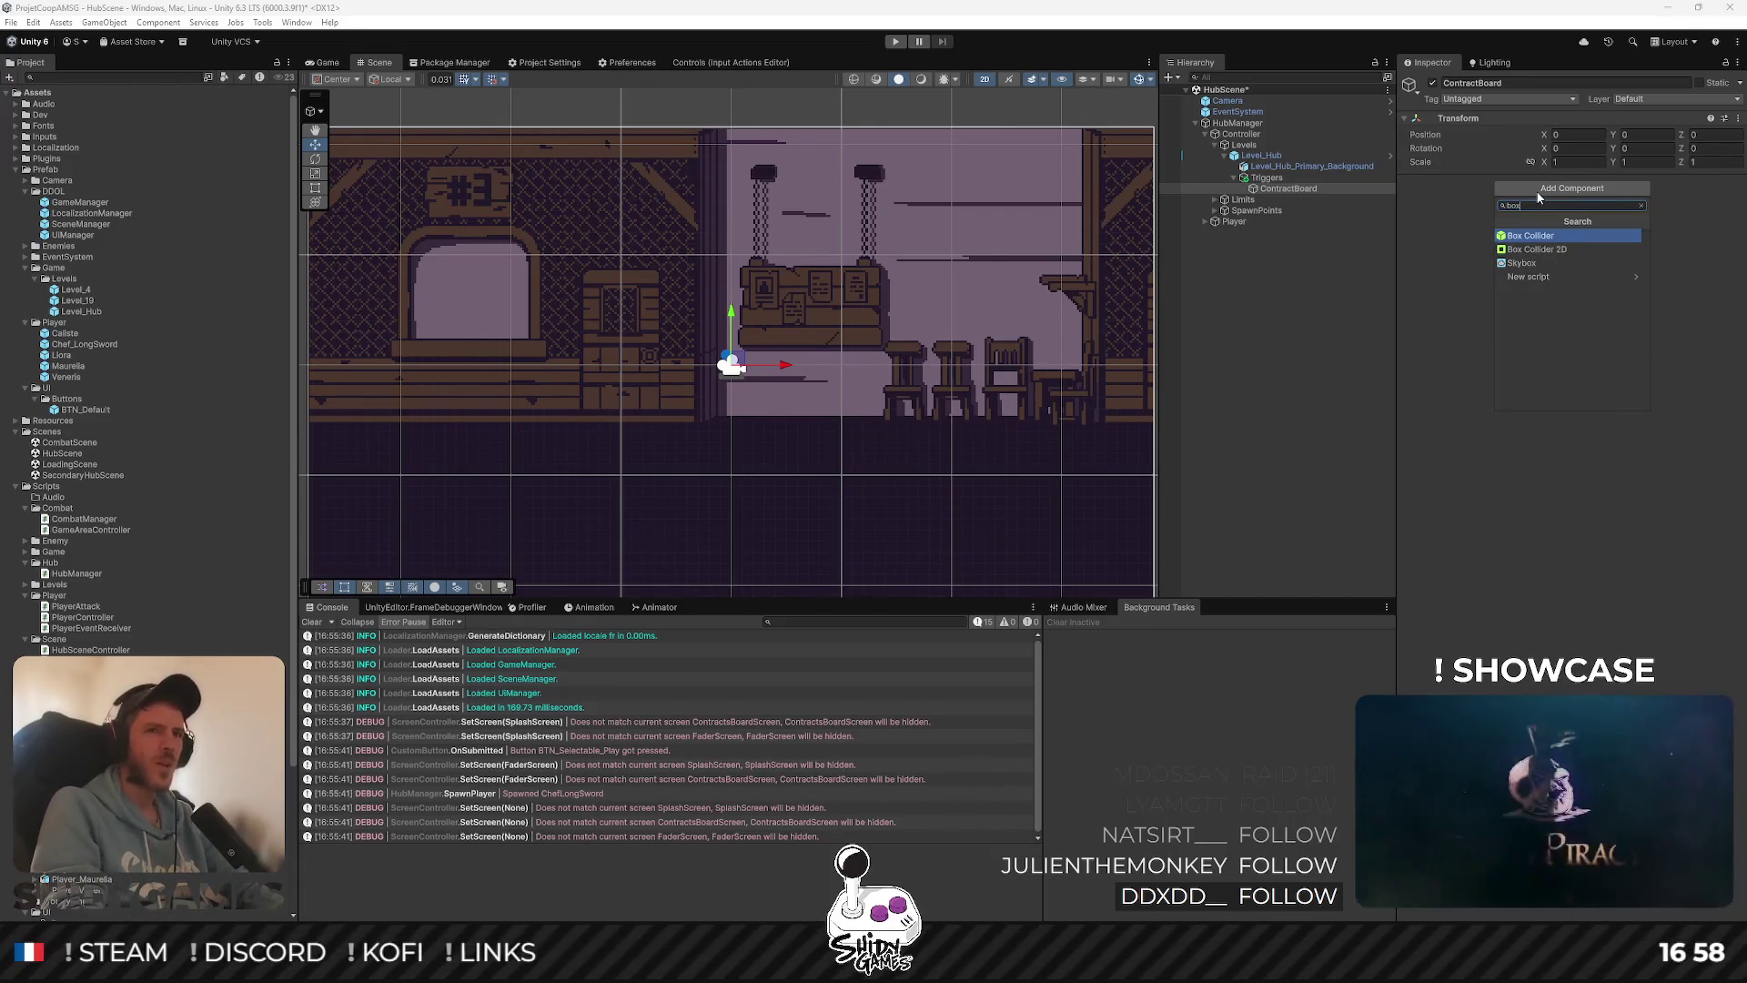
pyautogui.press('Down')
pyautogui.press('Return')
pyautogui.scroll(5, 918, 325)
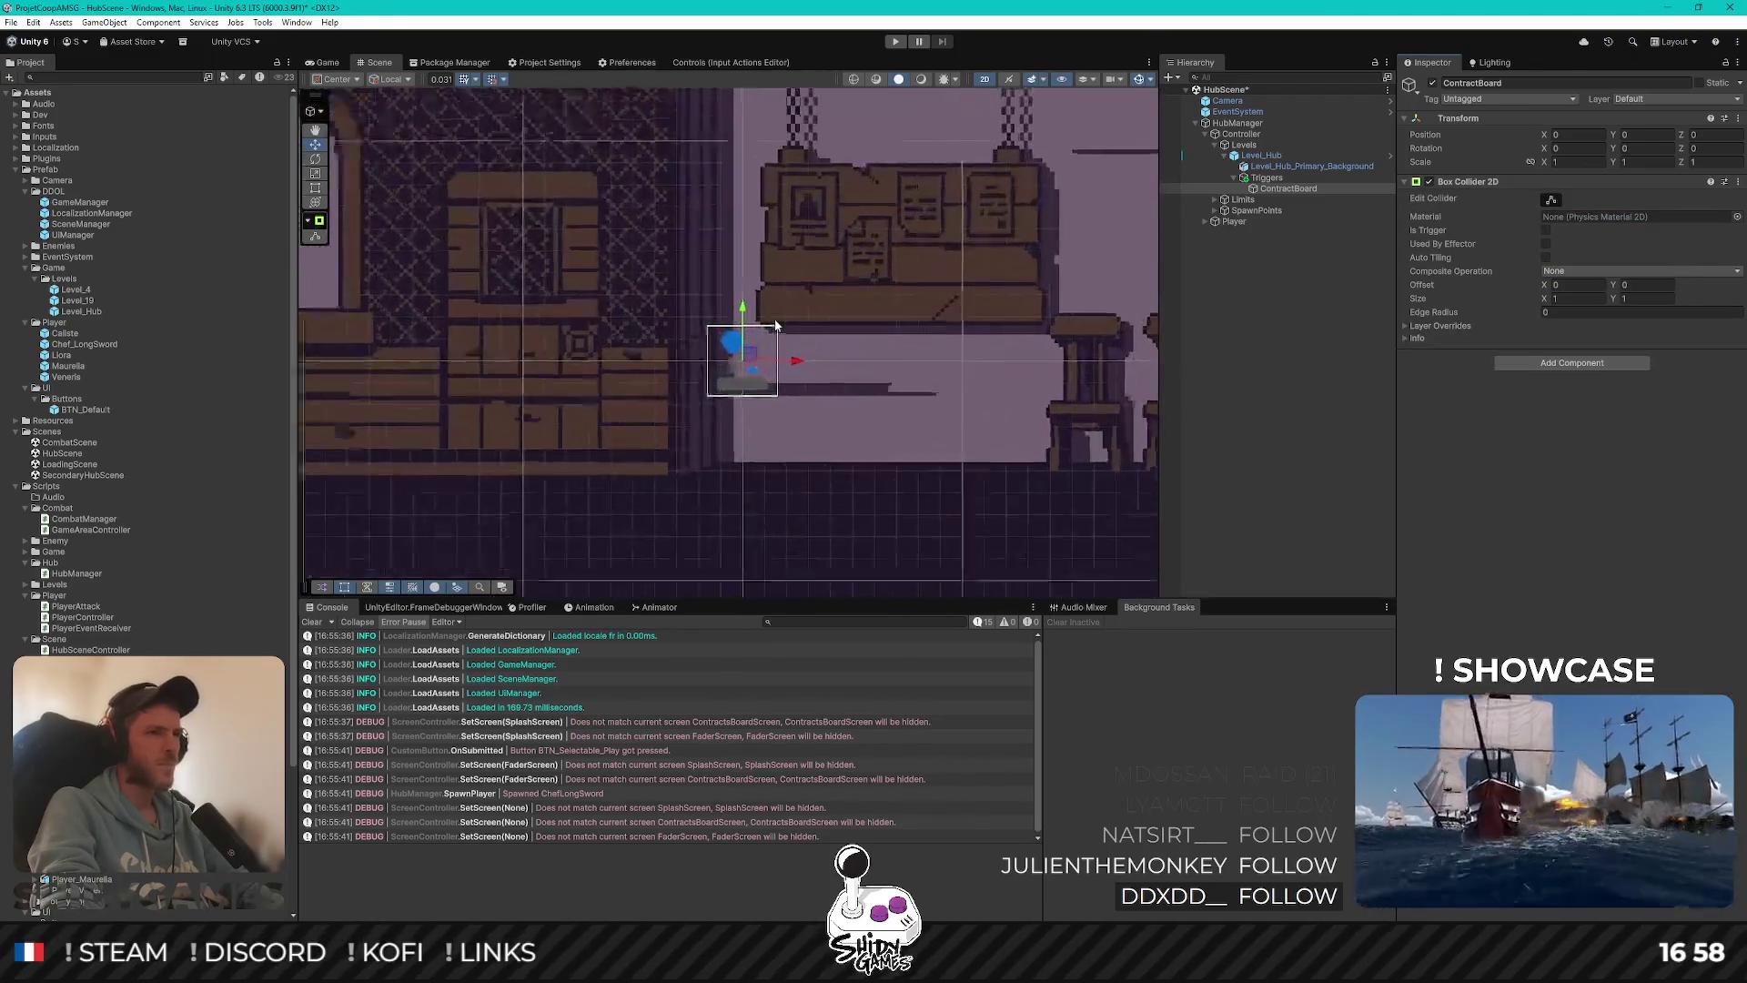
pyautogui.moveTo(917, 325); pyautogui.dragTo(926, 306)
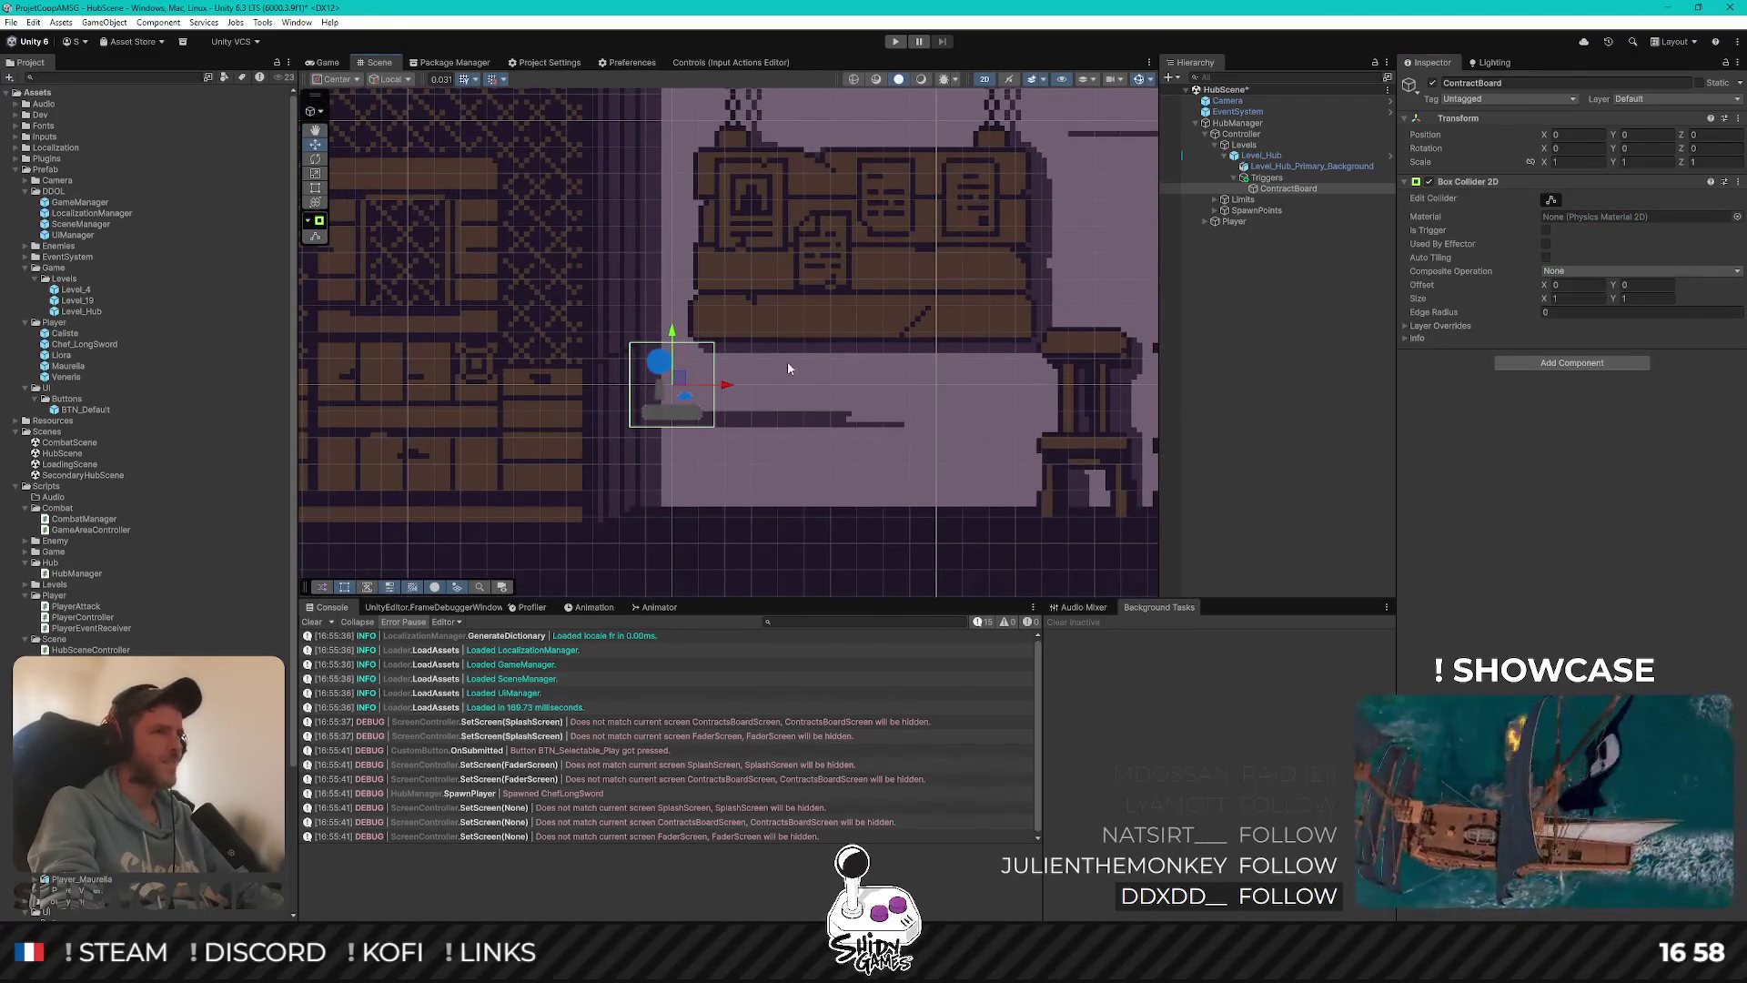
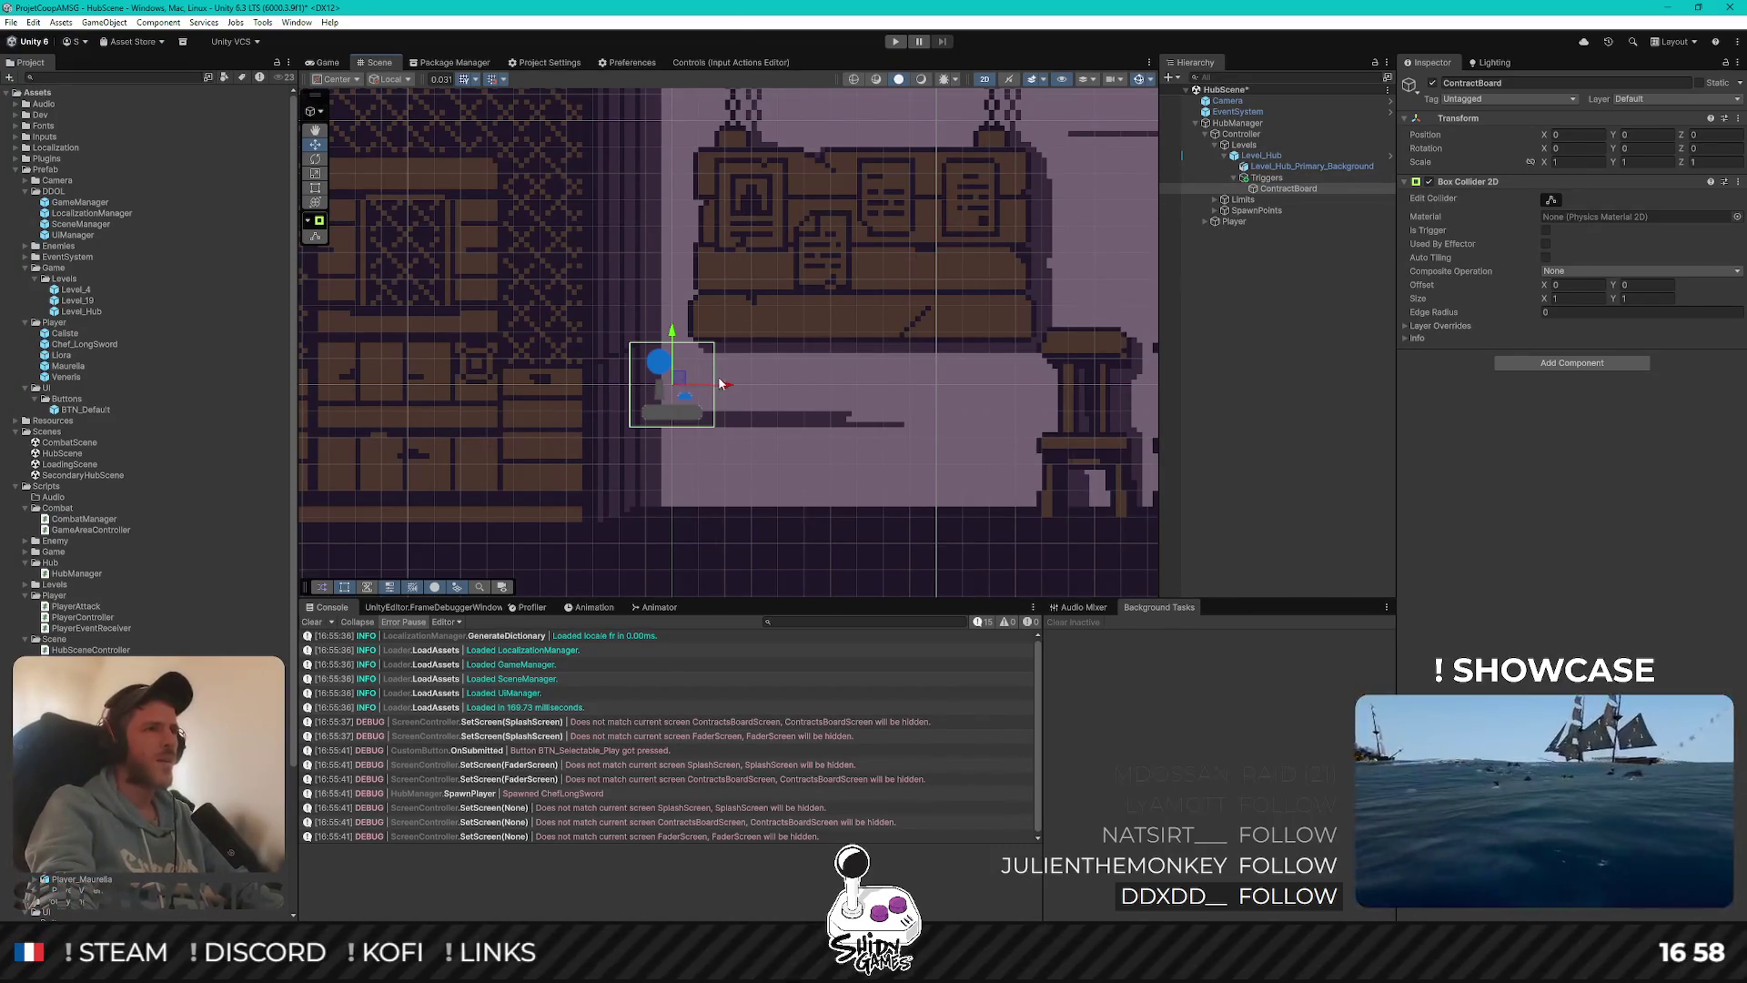
# Move the ContractBoard right and set its Box Collider 2D size to 4 by 2.5
pyautogui.moveTo(687, 377)
pyautogui.mouseDown()
pyautogui.moveTo(710, 377)
pyautogui.moveTo(689, 378)
pyautogui.moveTo(872, 238)
pyautogui.mouseUp()
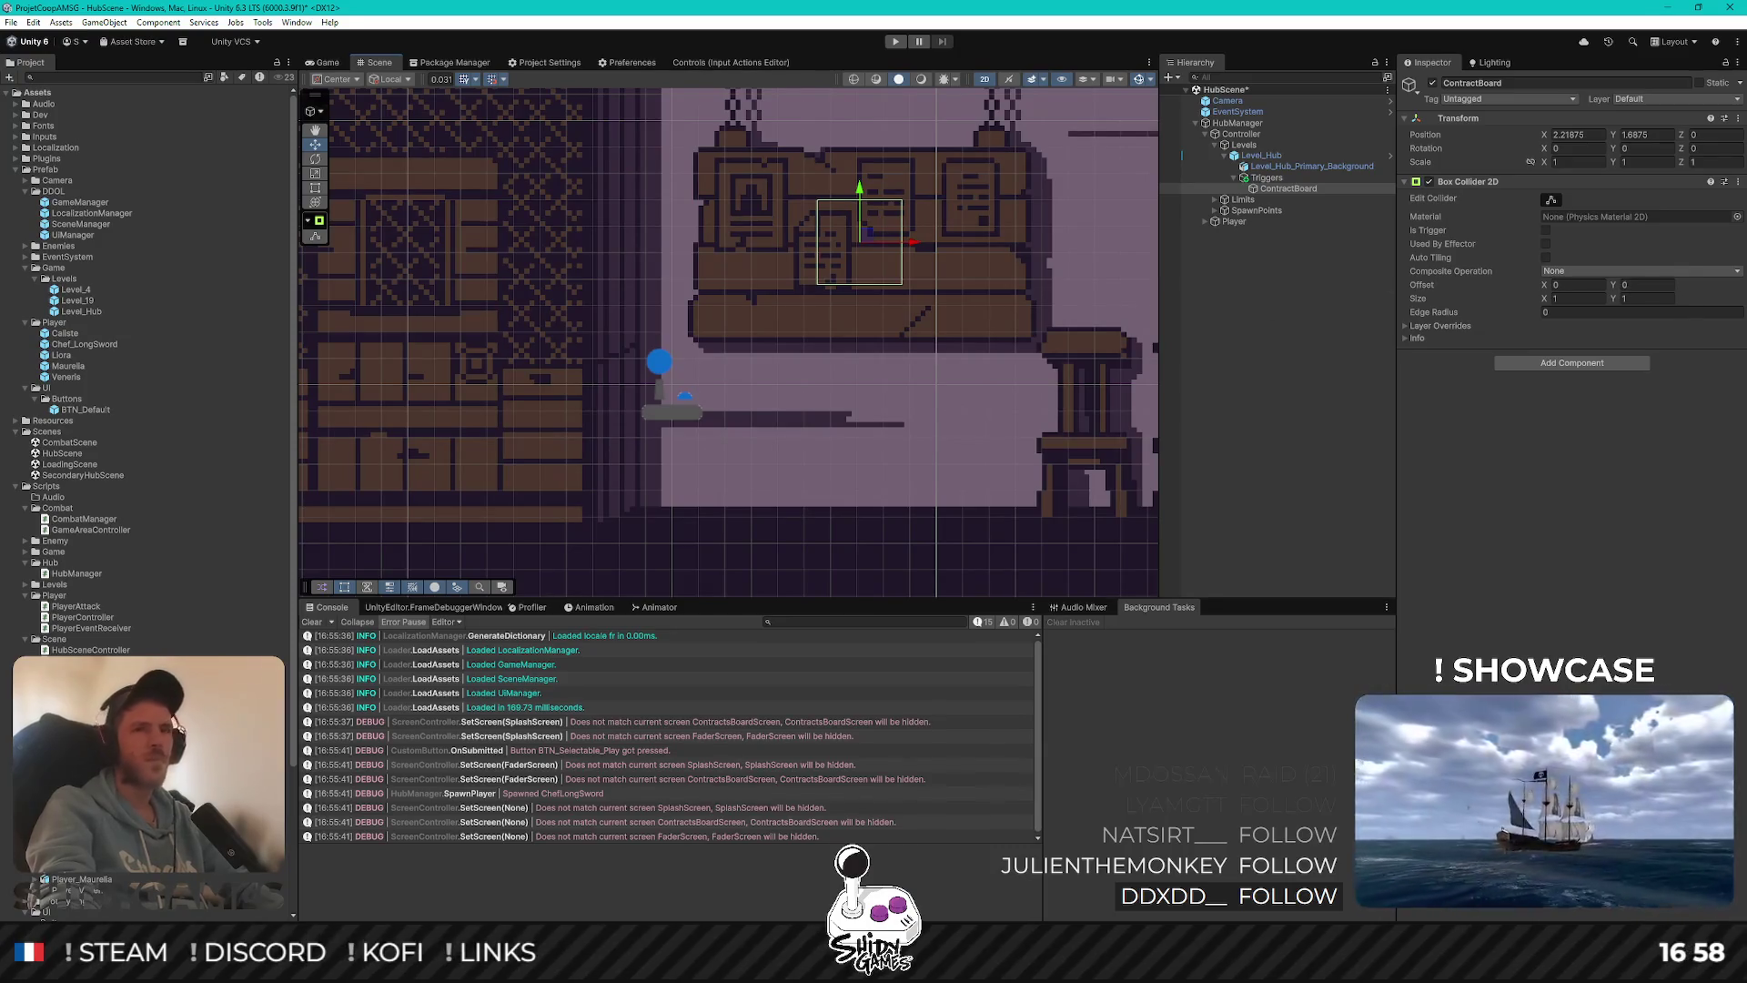
pyautogui.click(1565, 298)
pyautogui.write('3')
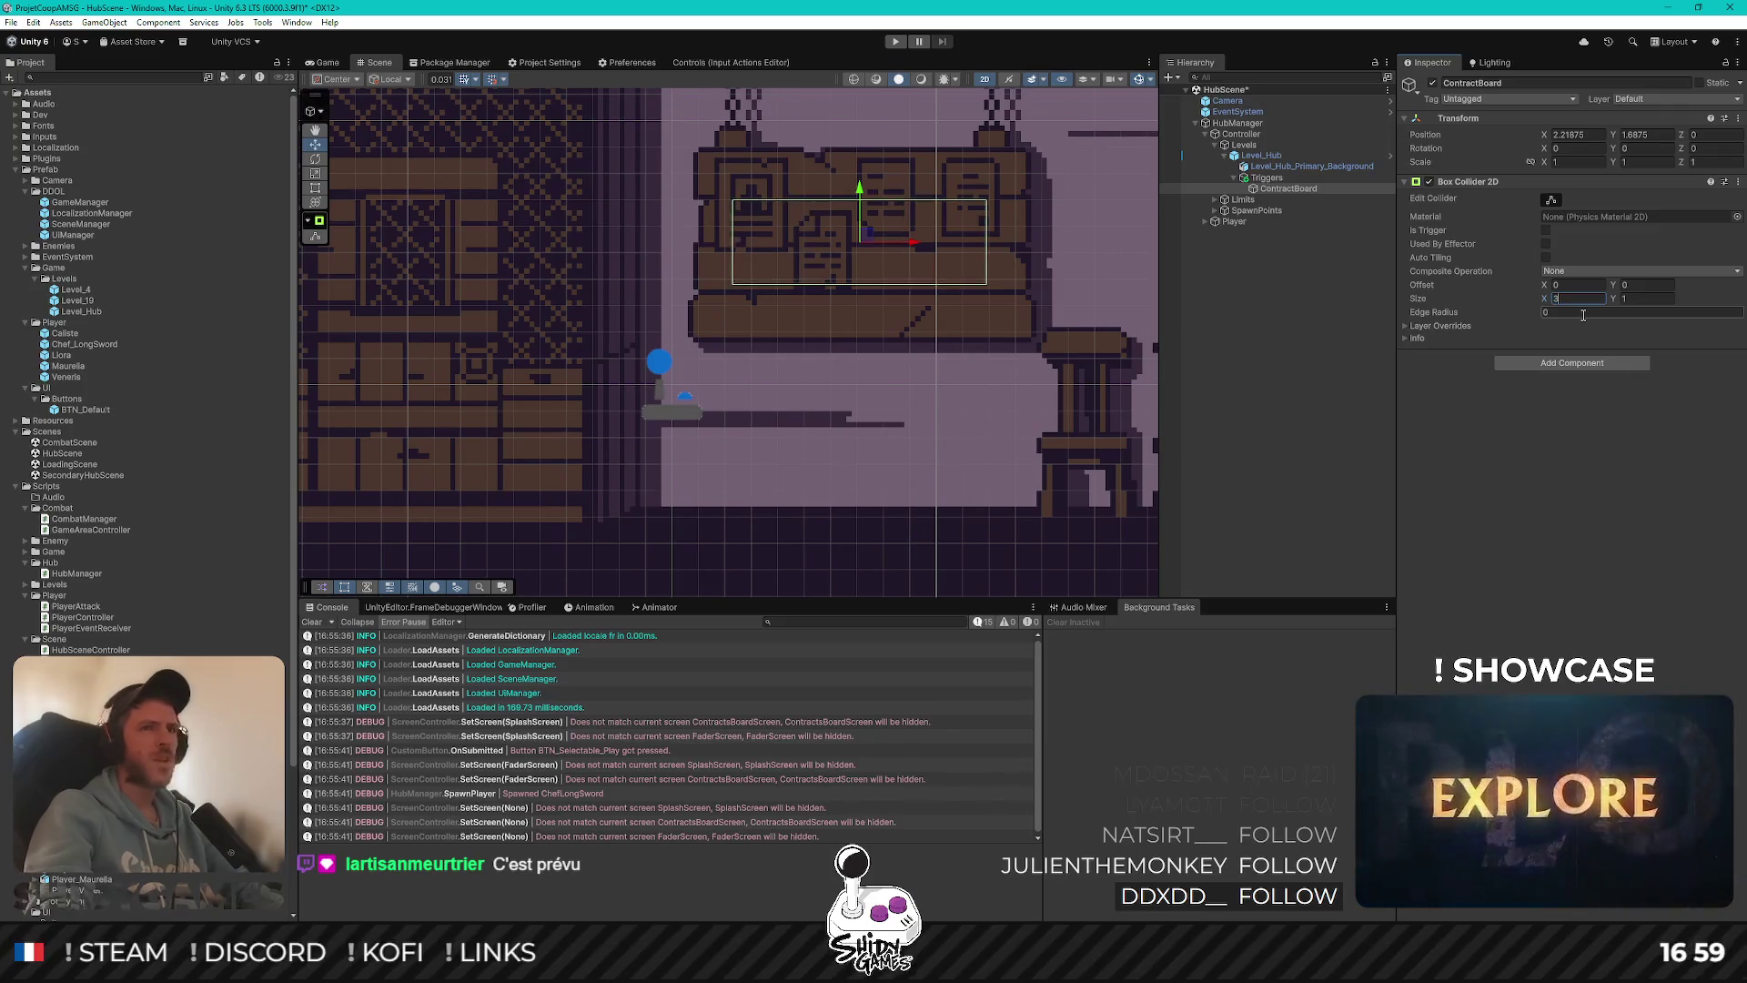
pyautogui.write('4')
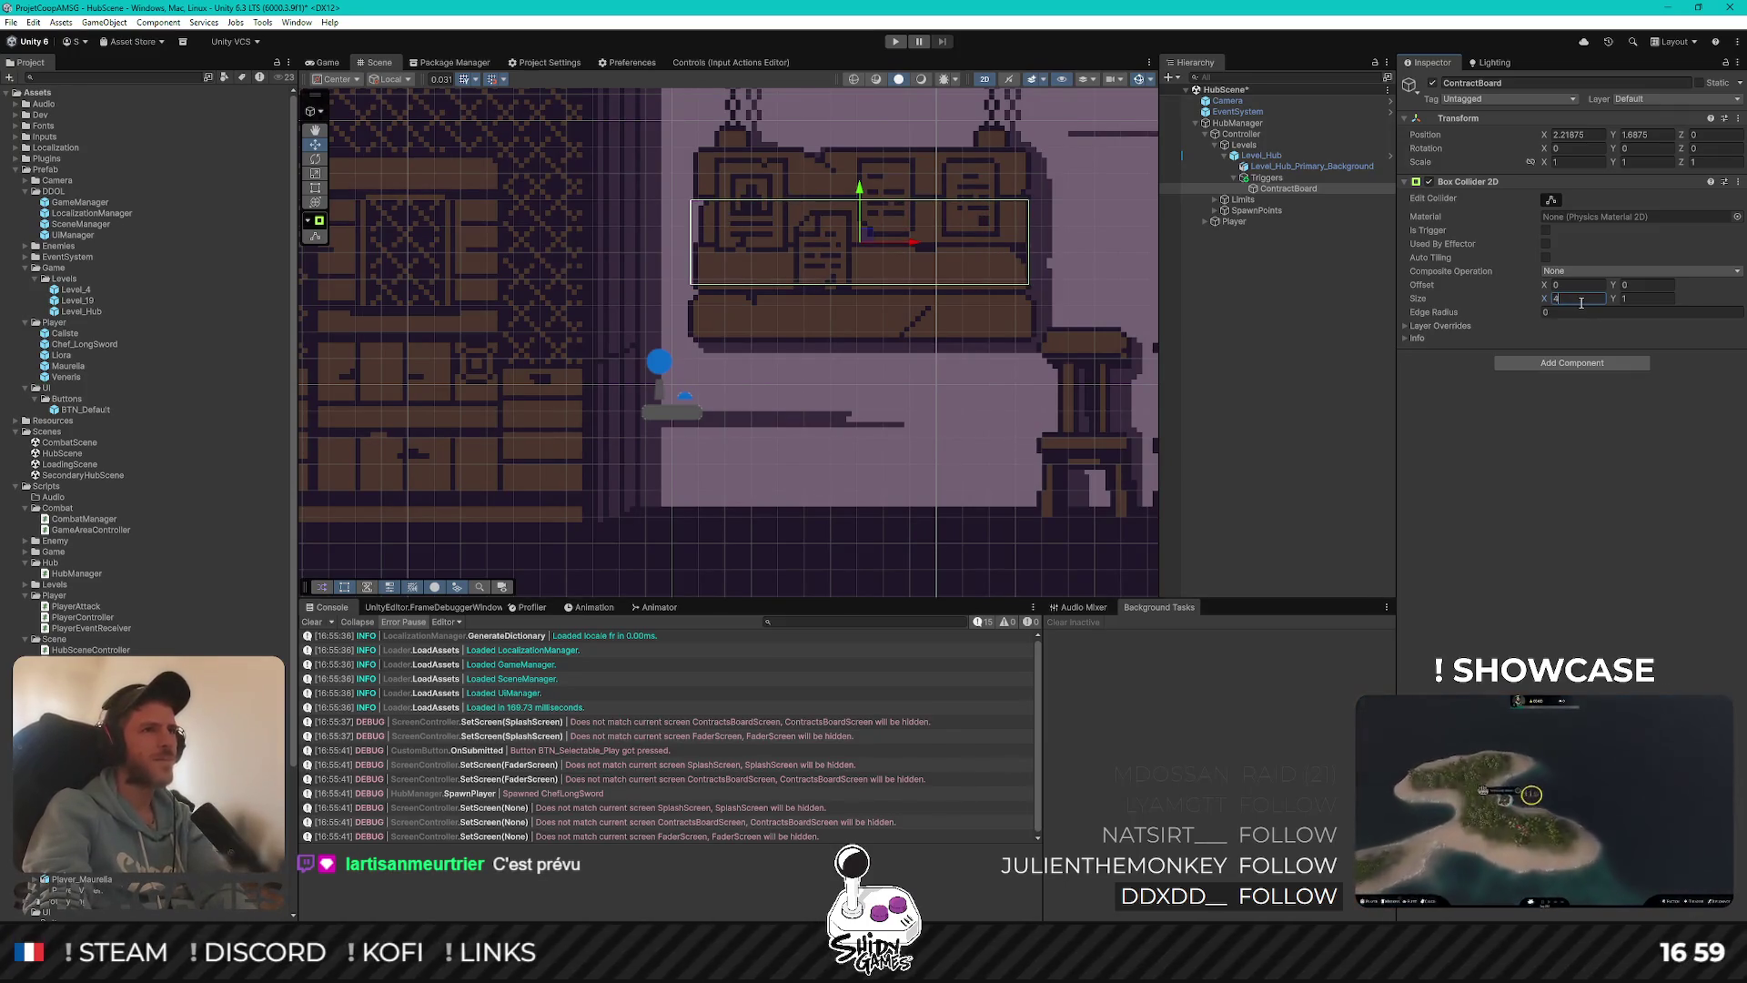
pyautogui.click(1648, 297)
pyautogui.write('3')
pyautogui.write('2')
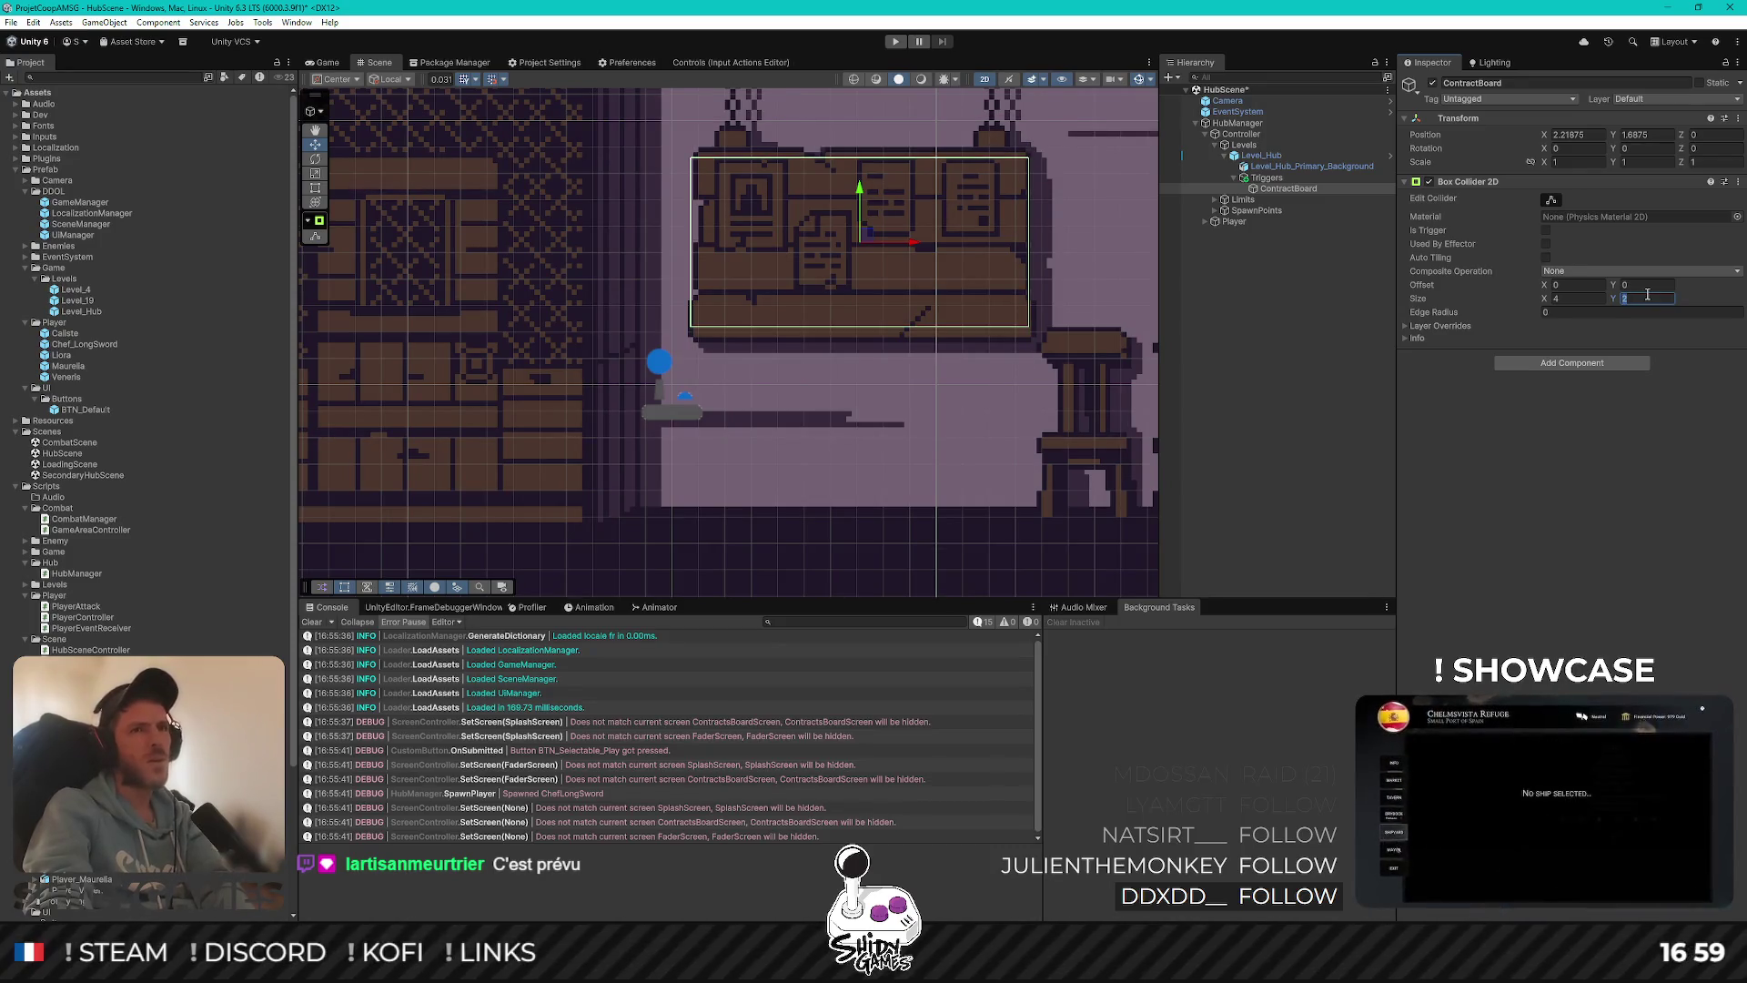
pyautogui.write('3')
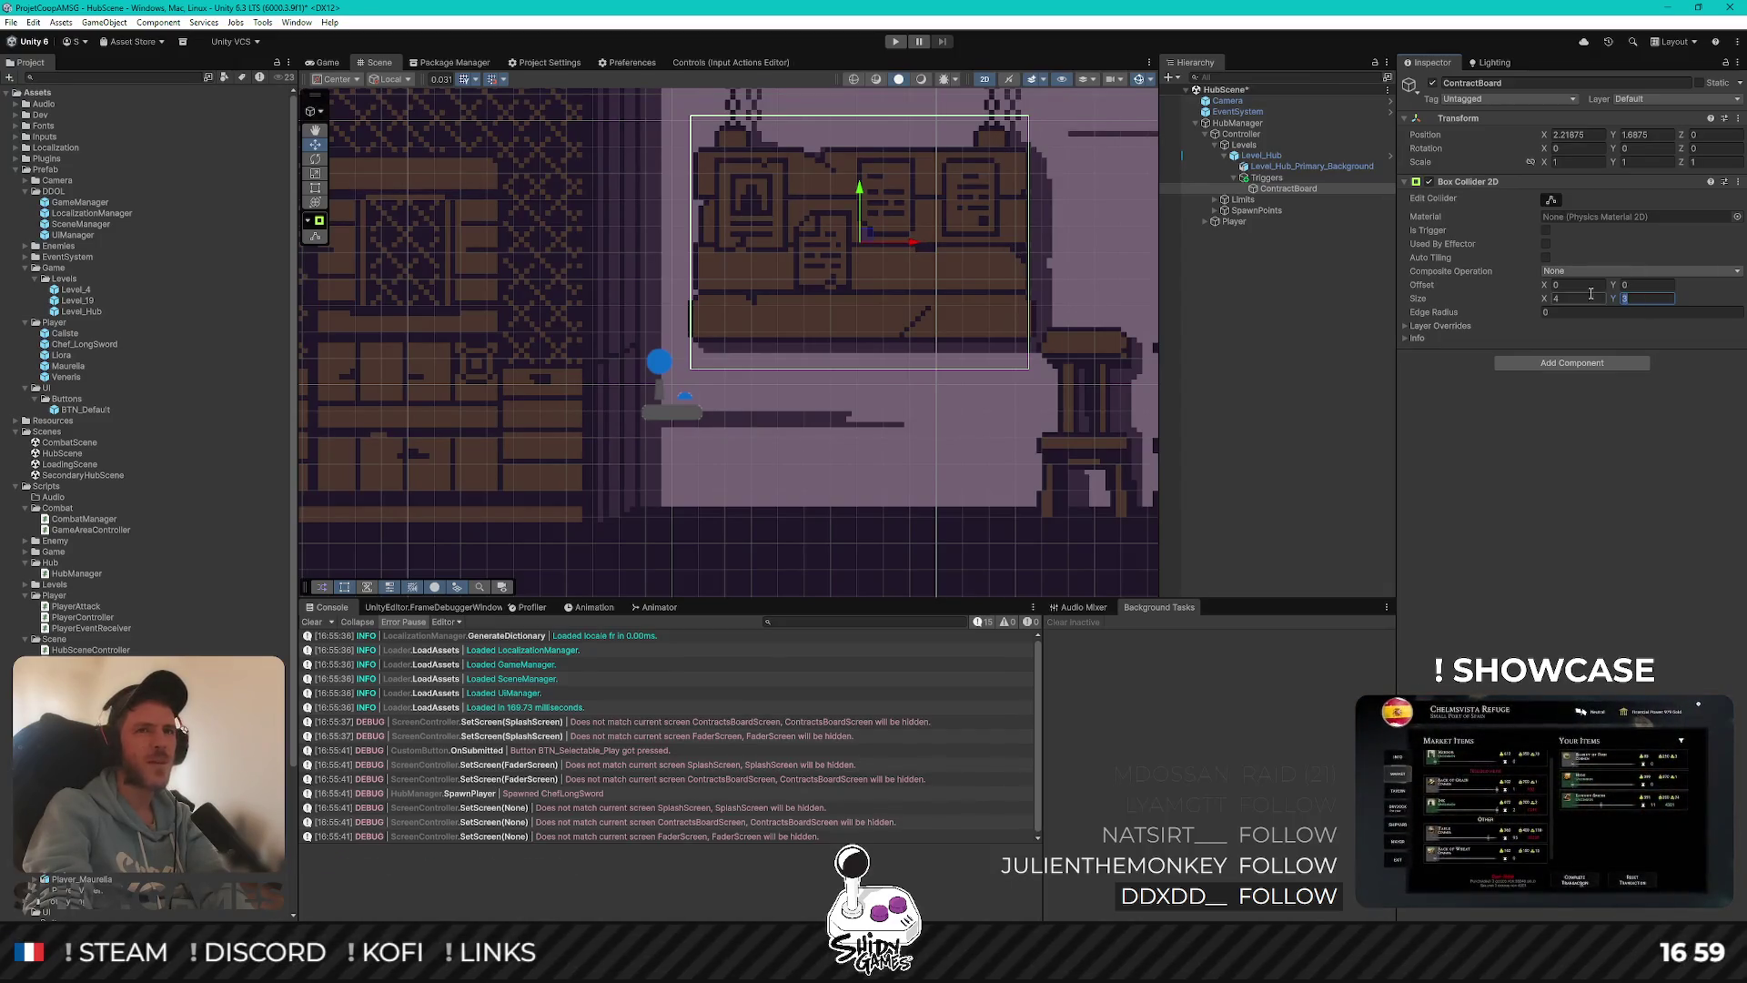
pyautogui.write('2.5')
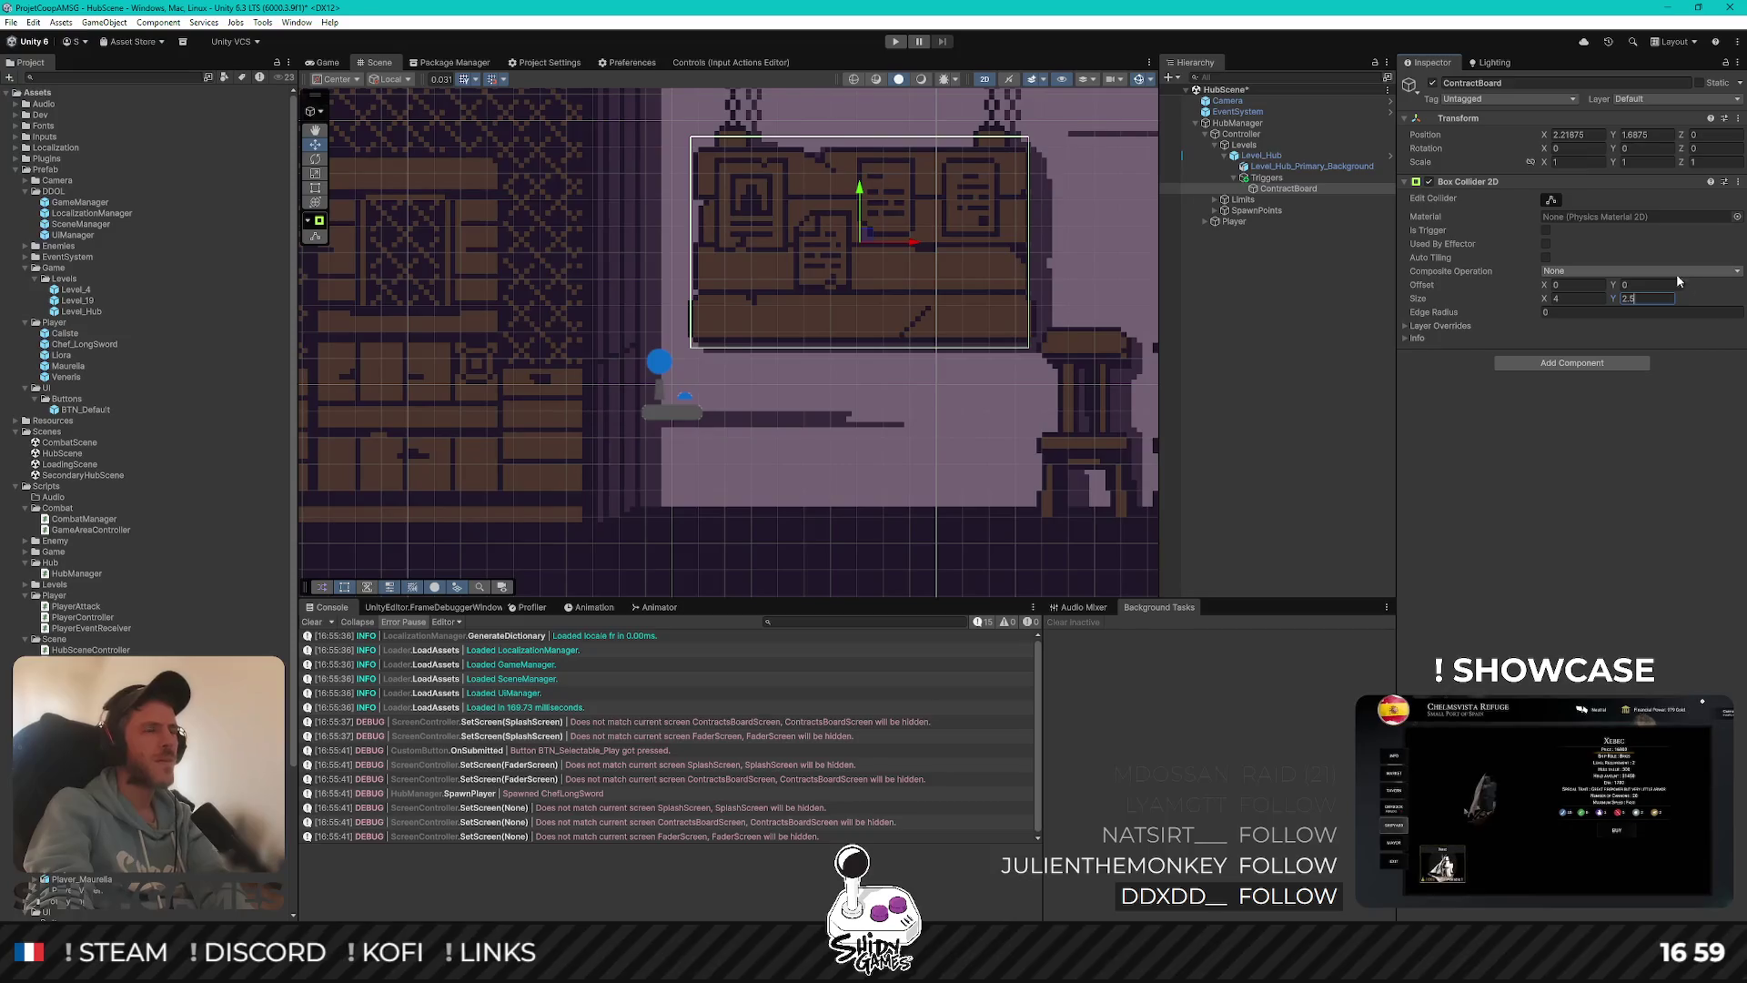
# Nudge the ContractBoard to Y 1.75, deselect it, and save the hub scene
pyautogui.moveTo(860, 187); pyautogui.dragTo(858, 184)
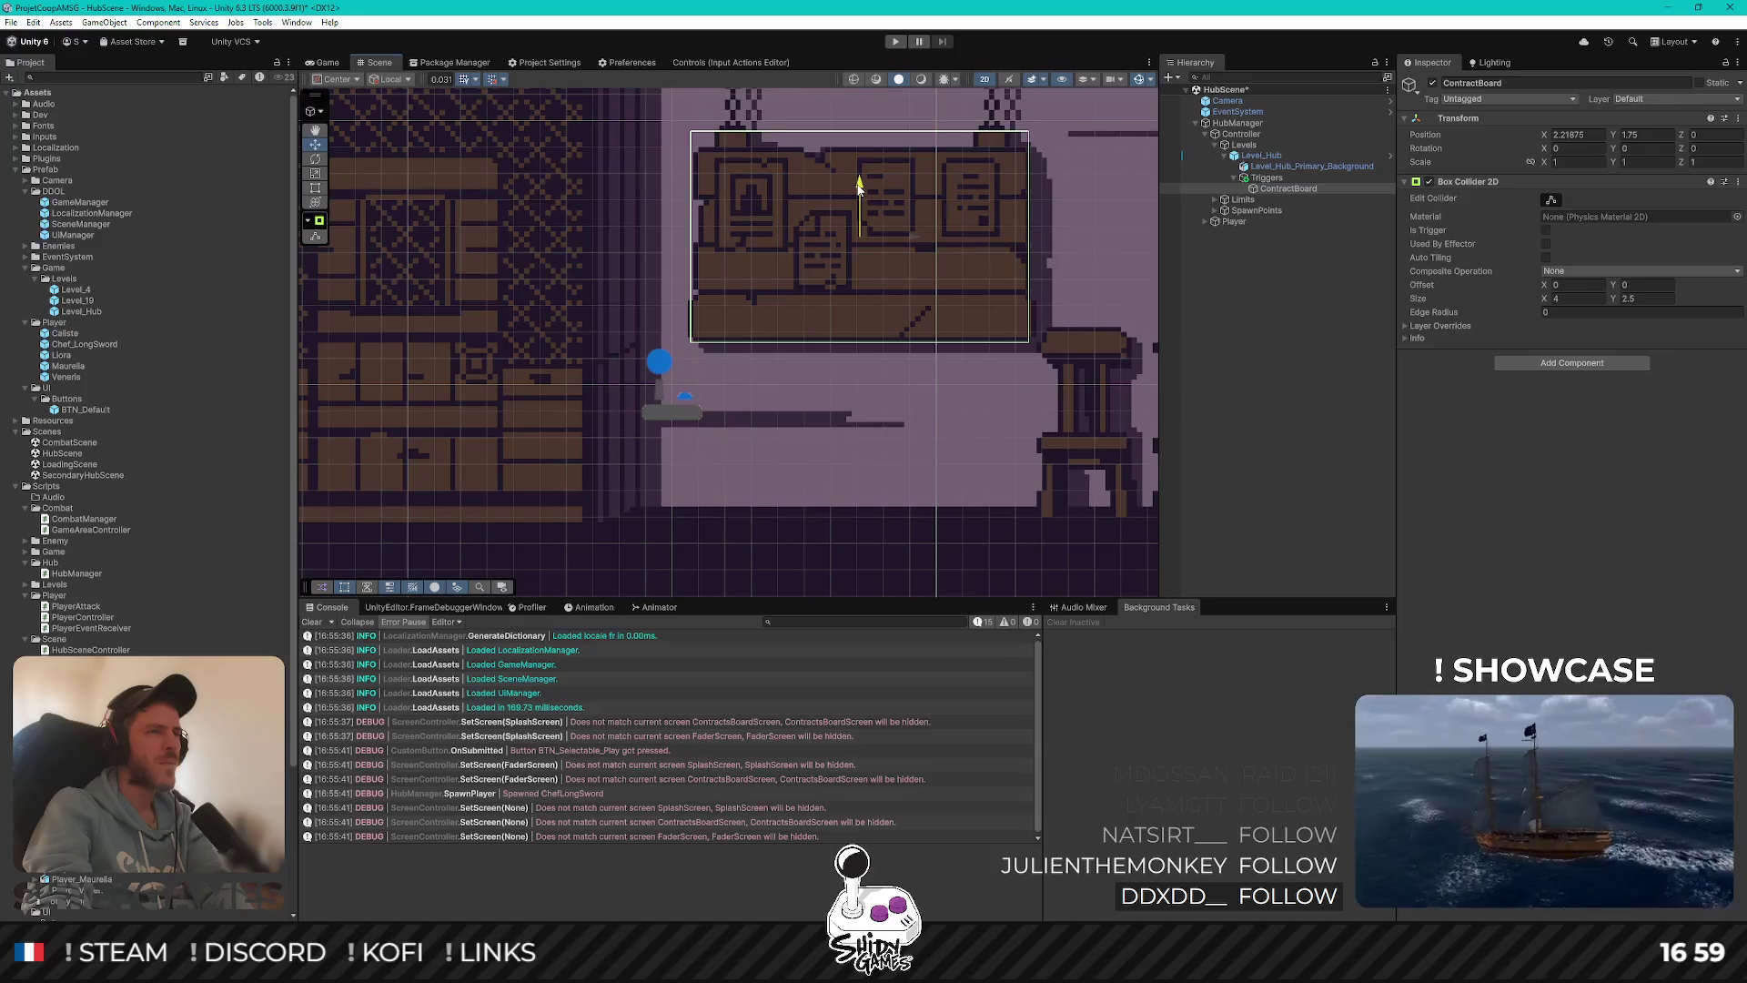
pyautogui.scroll(-5, 858, 185)
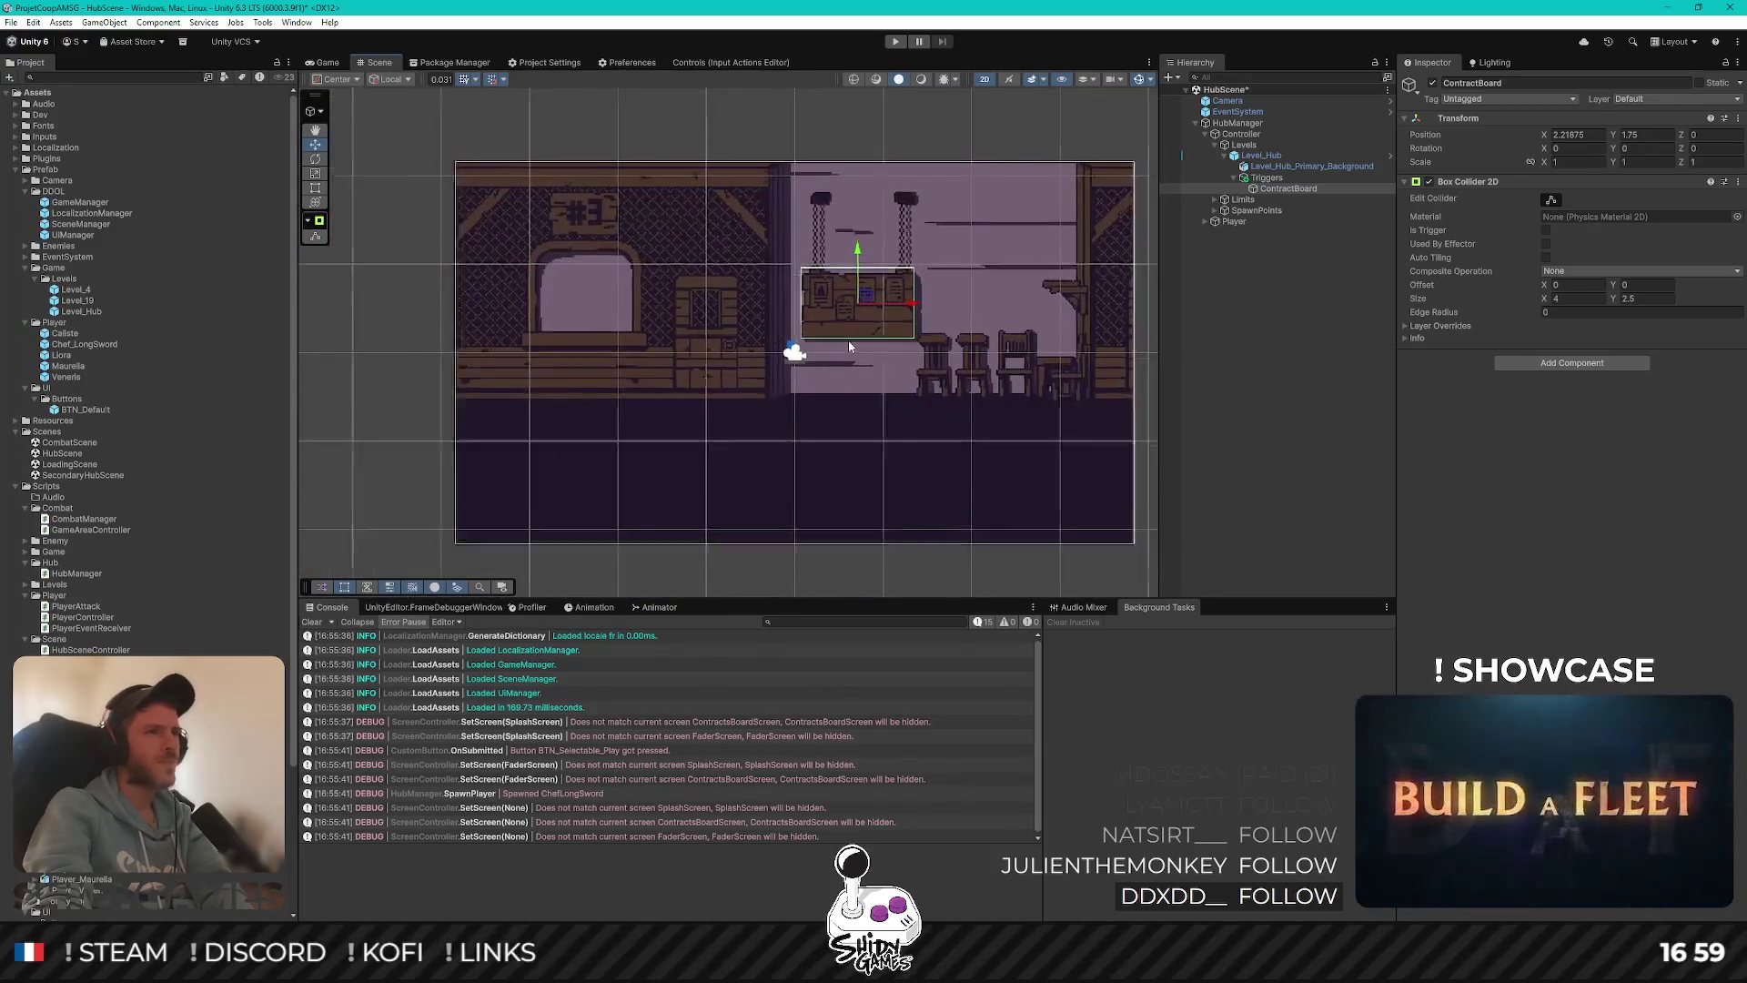
pyautogui.scroll(2, 910, 318)
pyautogui.click(1315, 294)
pyautogui.hotkey('ctrl', 's')
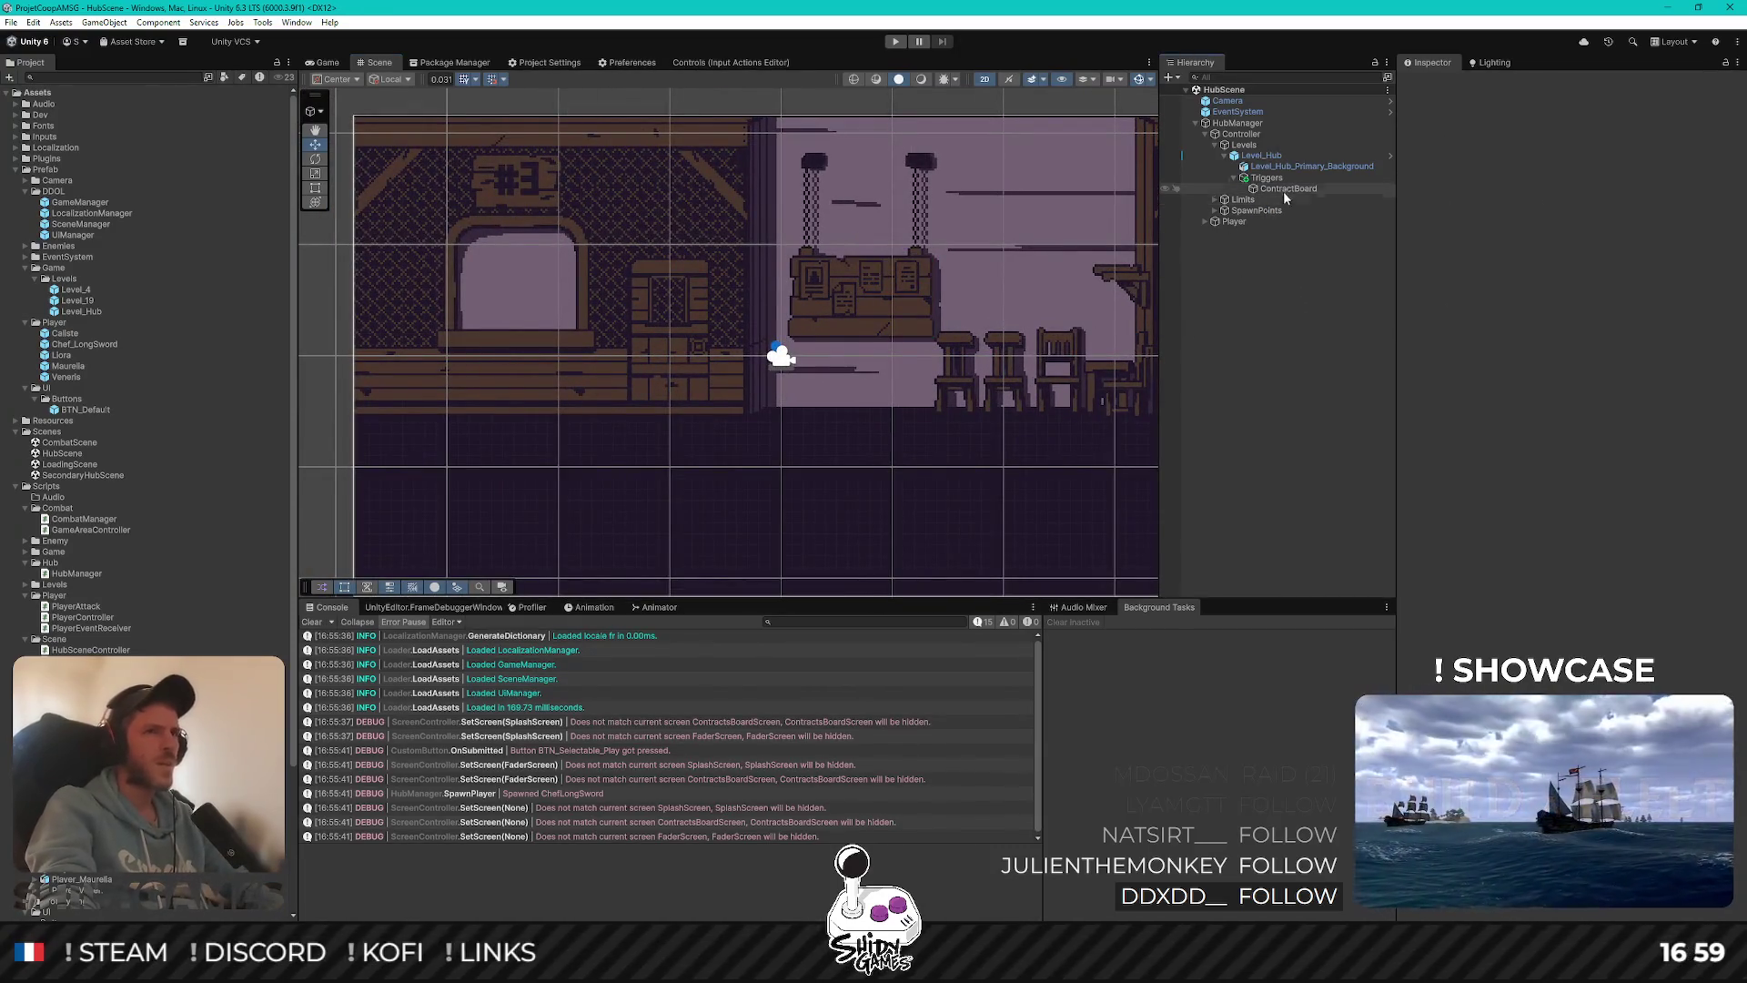
# Expand Player in the Hierarchy and inspect the Chef_LongSword sprite's components
pyautogui.click(1286, 189)
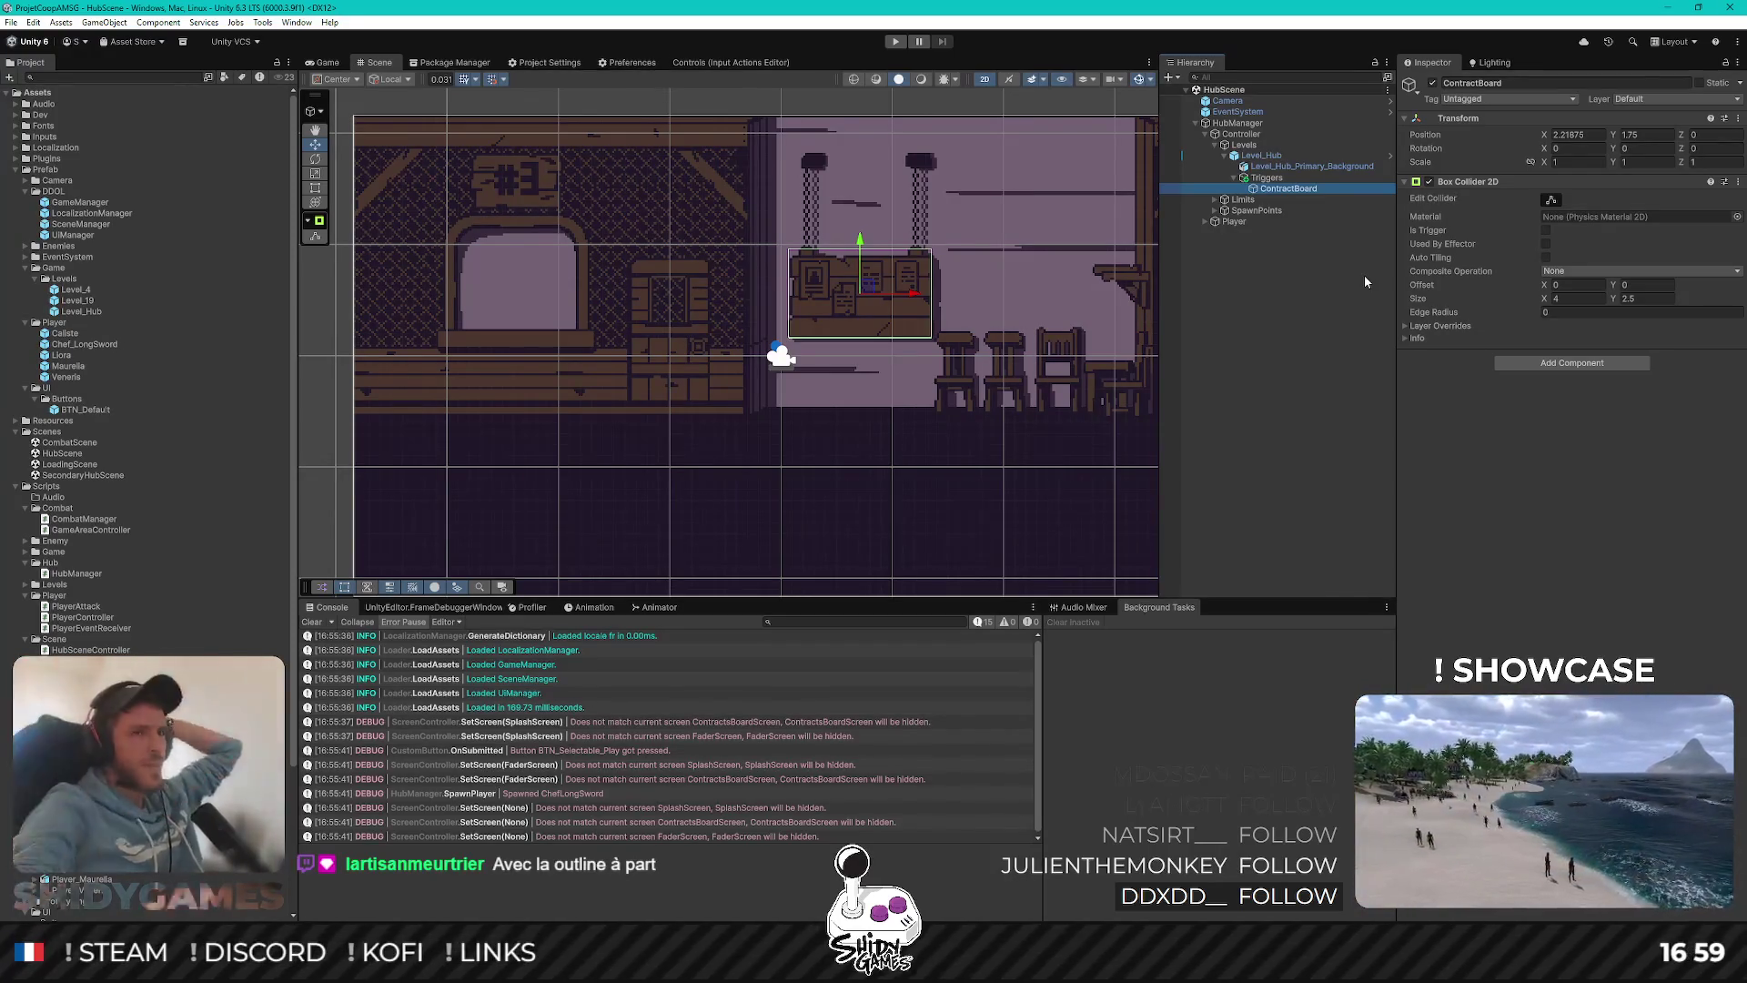
pyautogui.click(1206, 222)
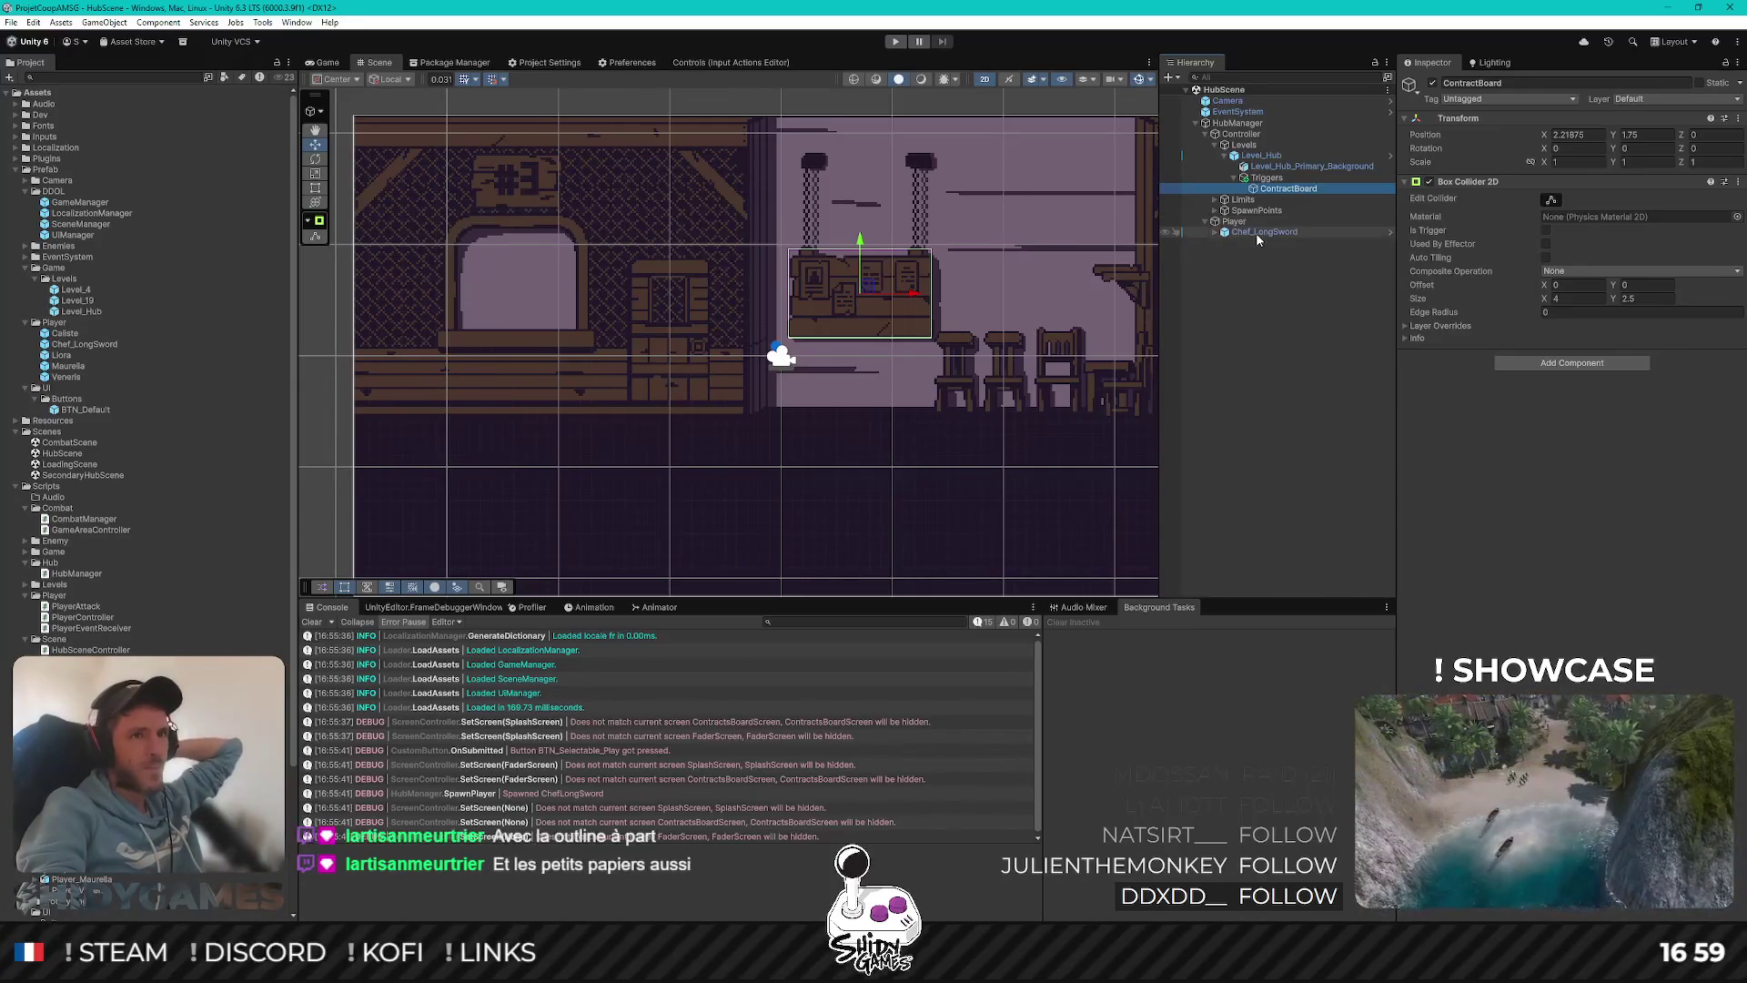
pyautogui.click(1257, 234)
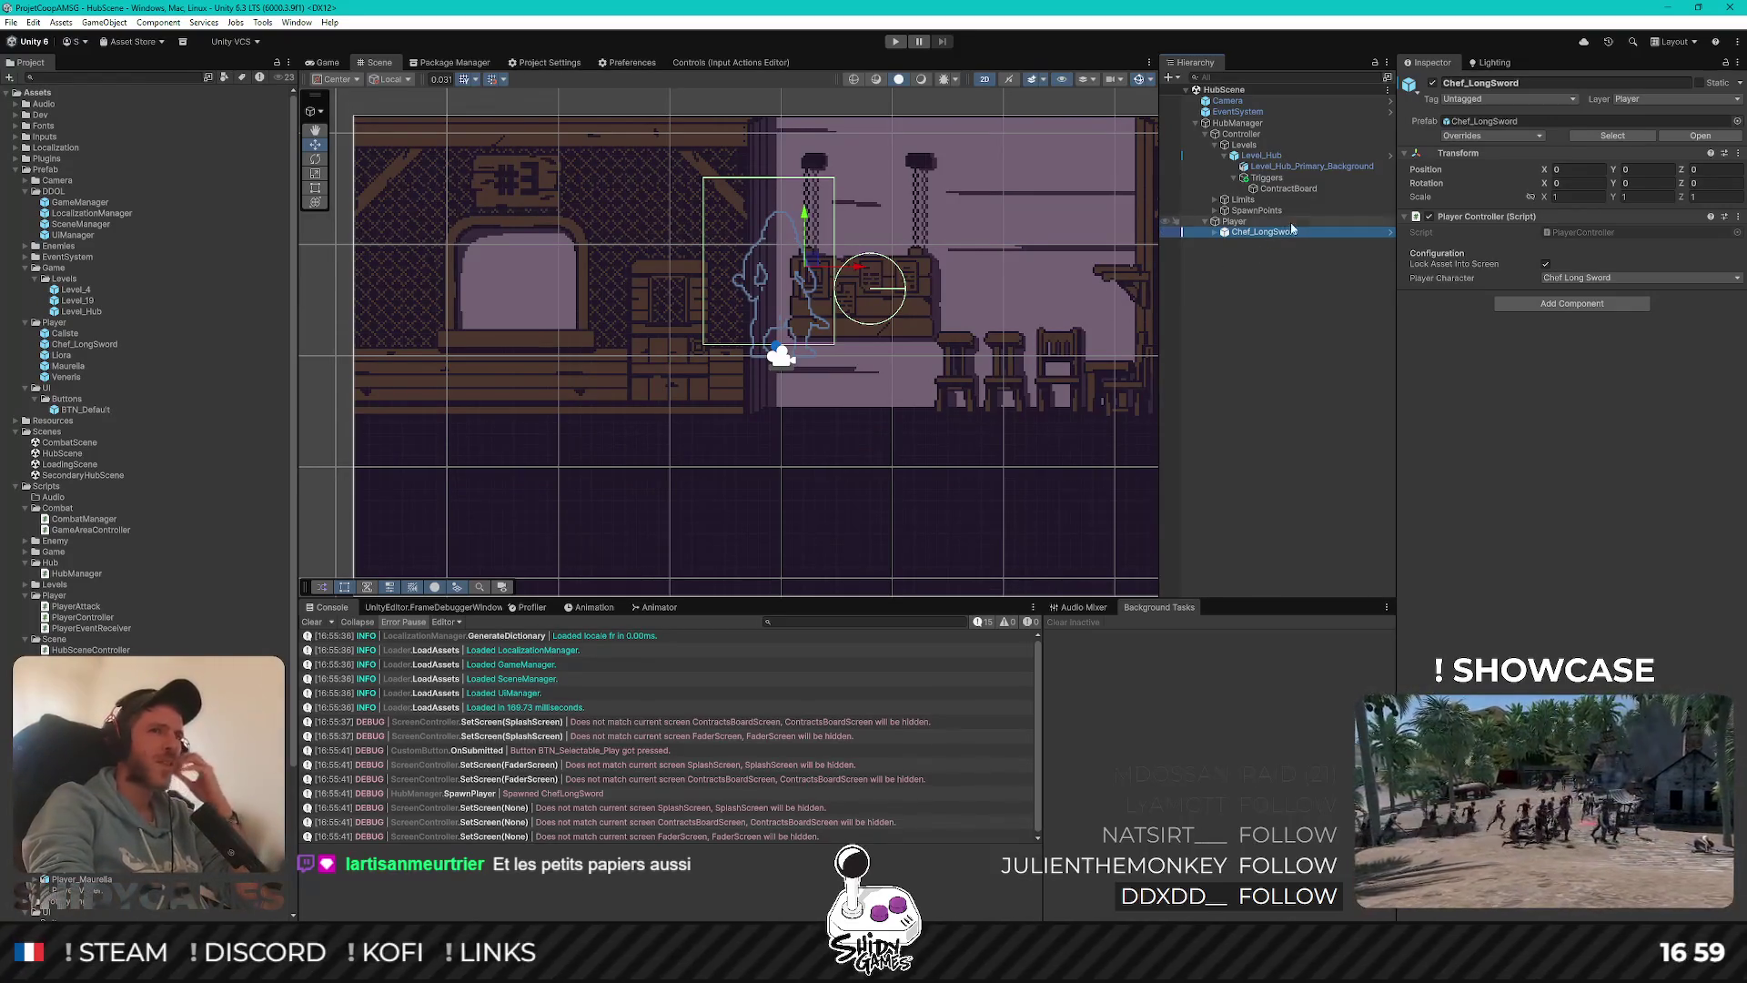
pyautogui.click(1215, 233)
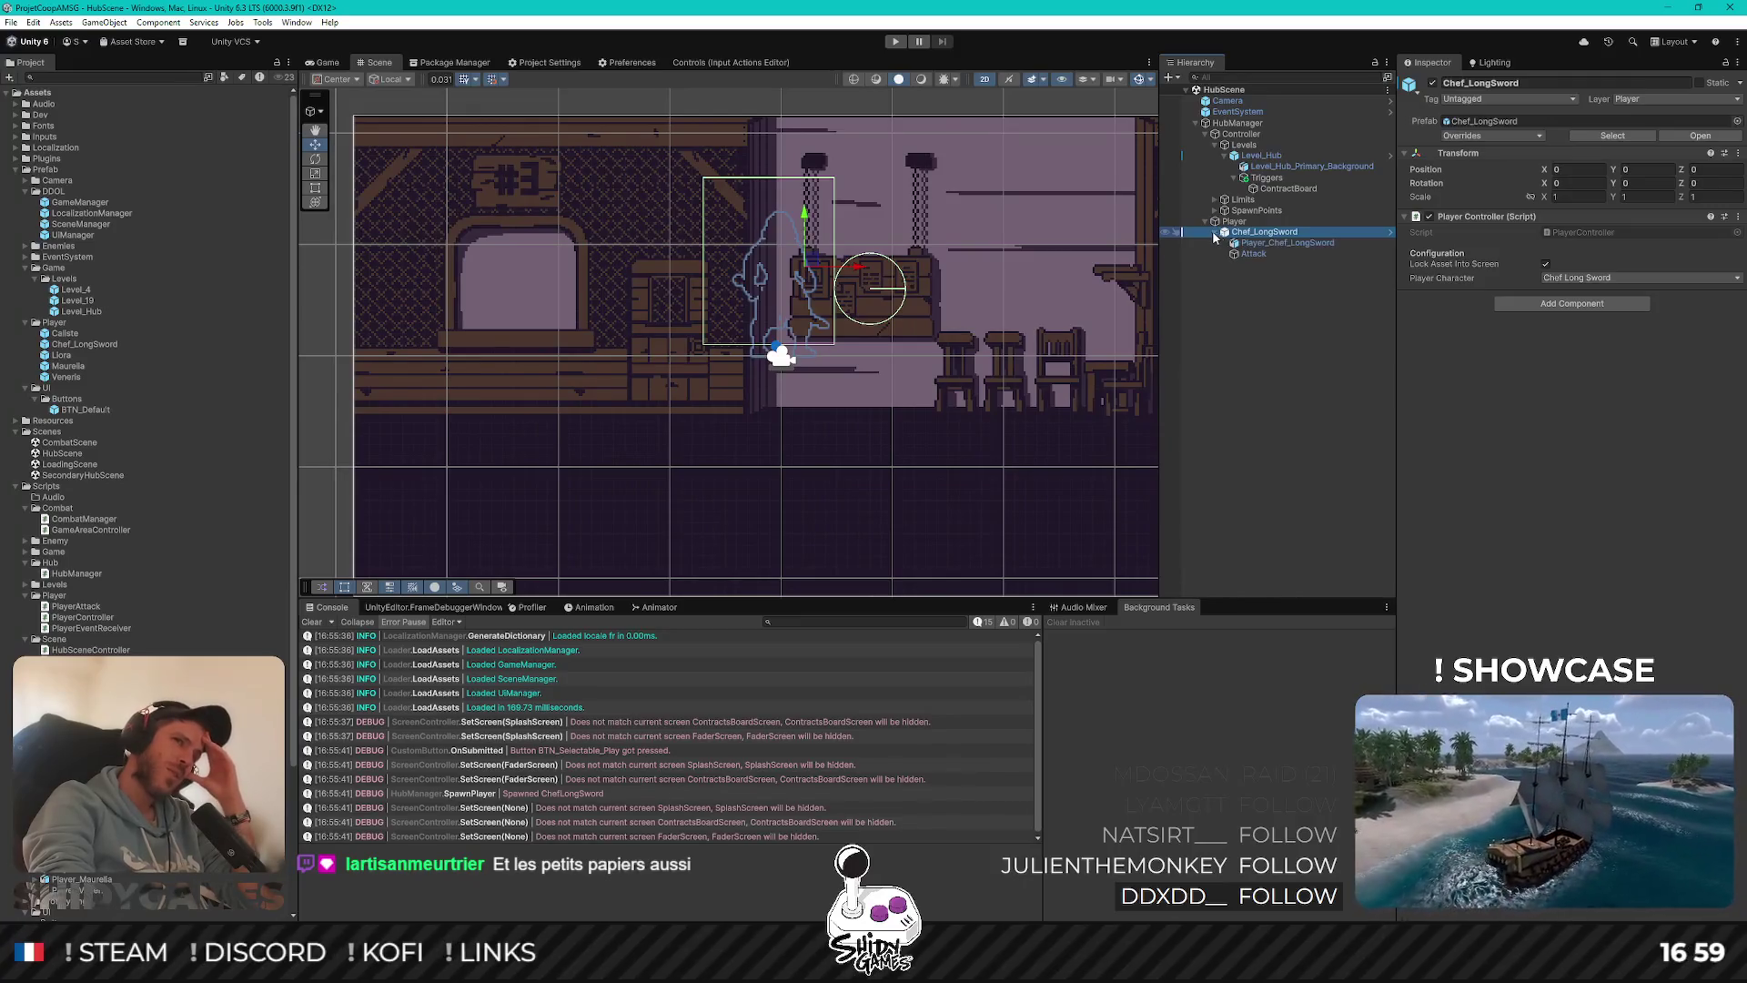
pyautogui.click(1275, 244)
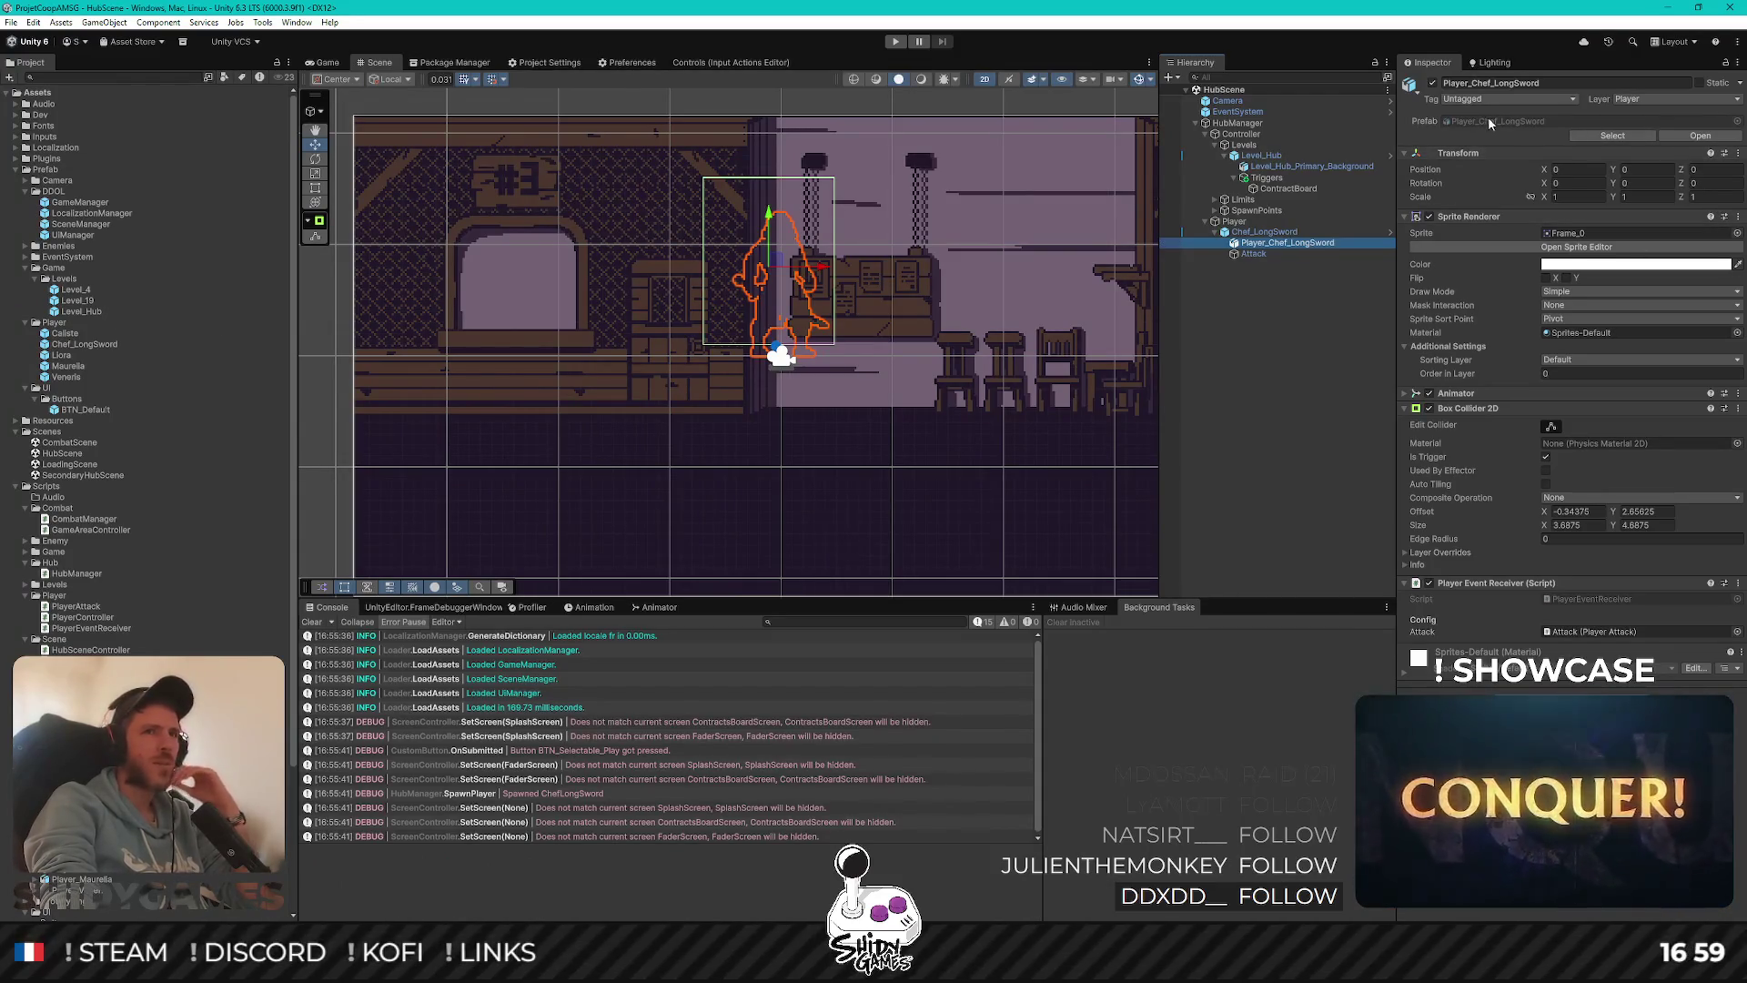
# Check the player sprite and game-view framing, then open the Chef_LongSword prefab for editing
pyautogui.doubleClick(73, 857)
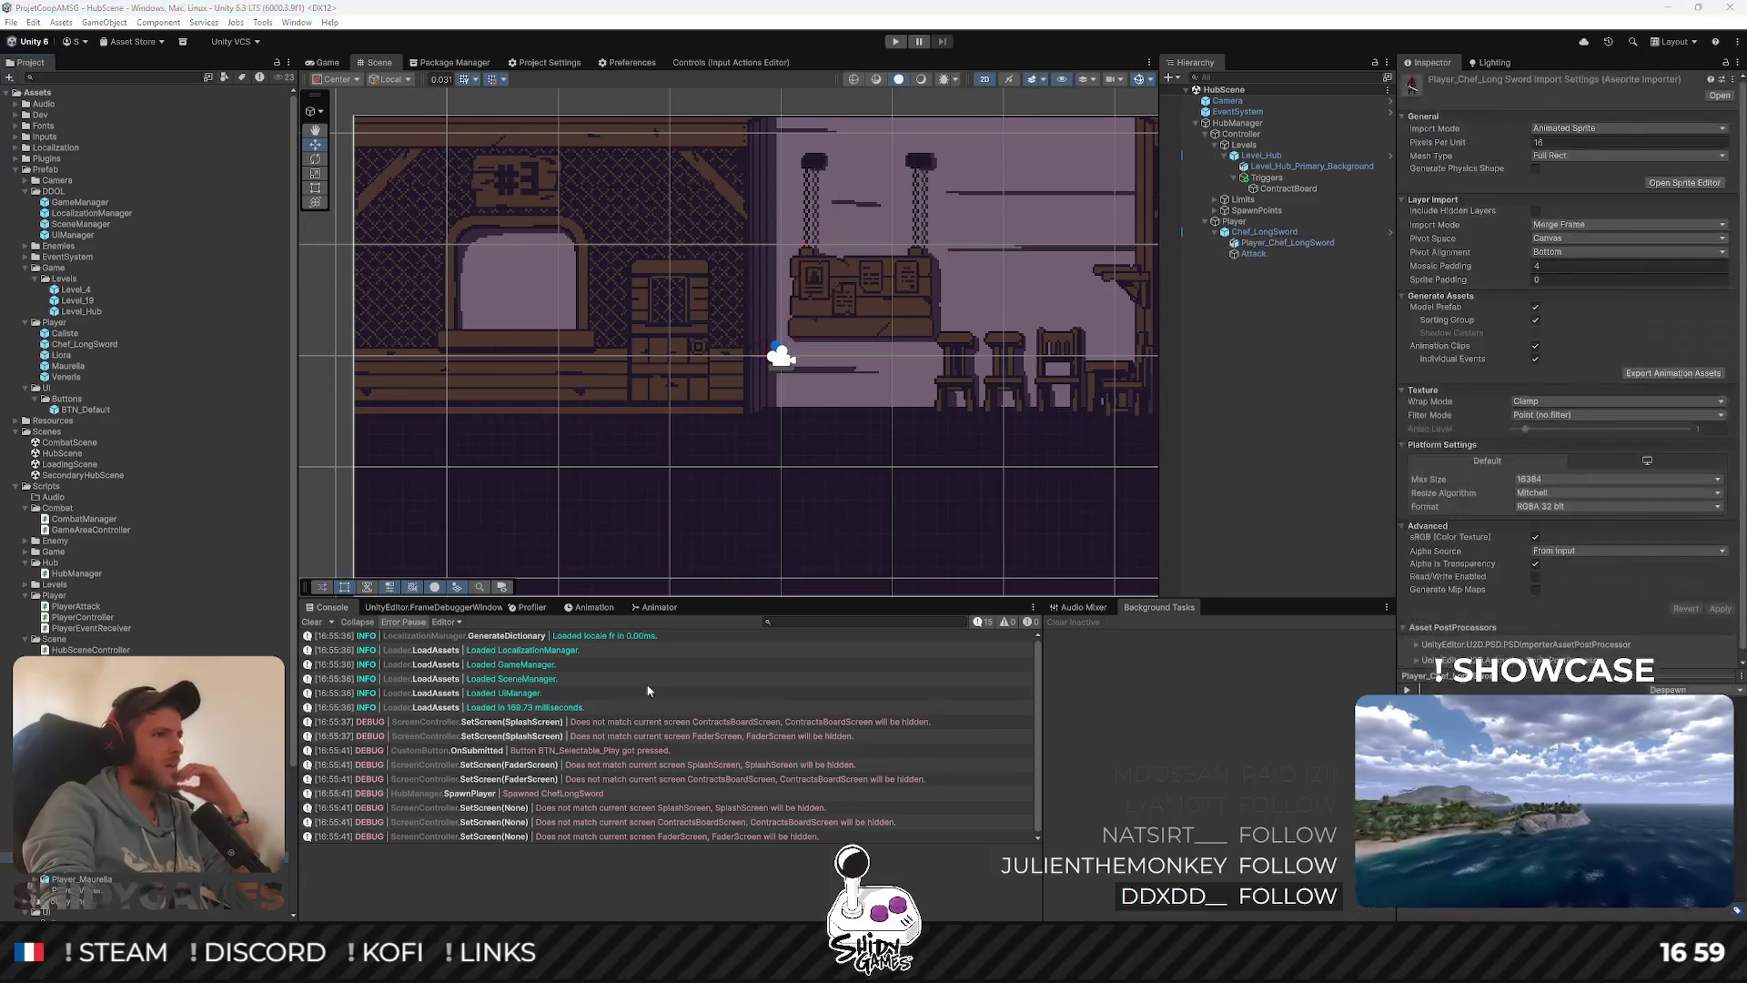
pyautogui.click(325, 62)
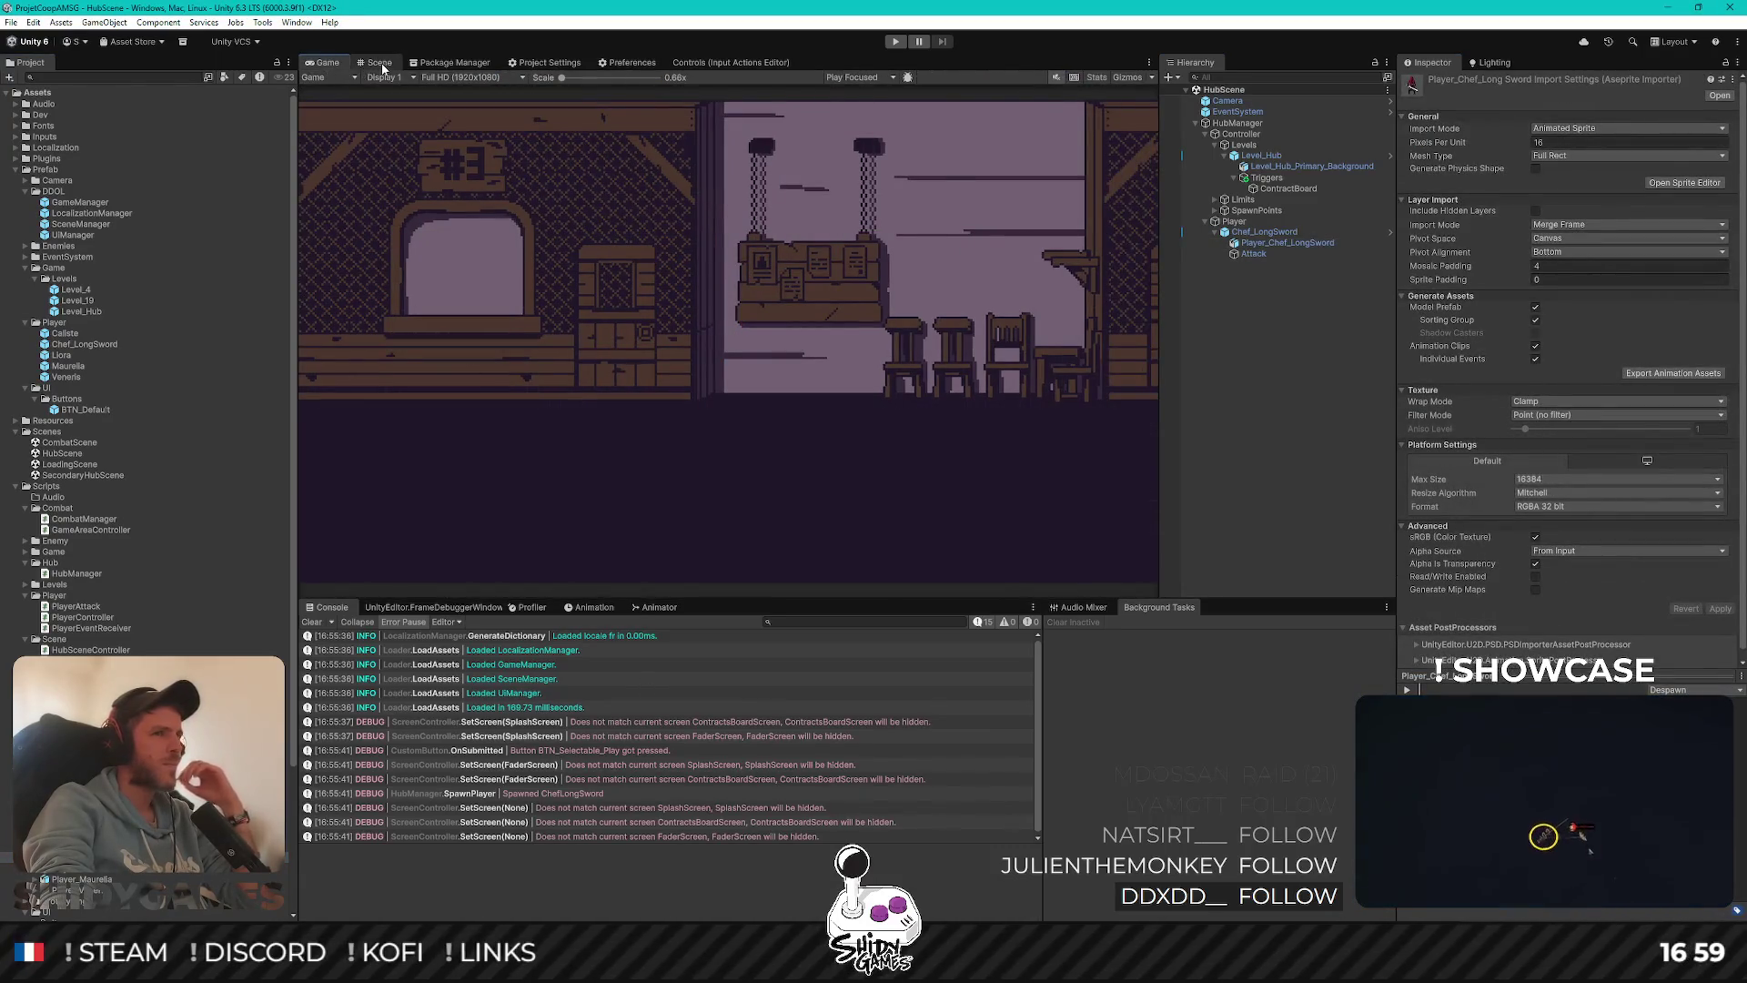
pyautogui.click(377, 62)
pyautogui.click(1272, 242)
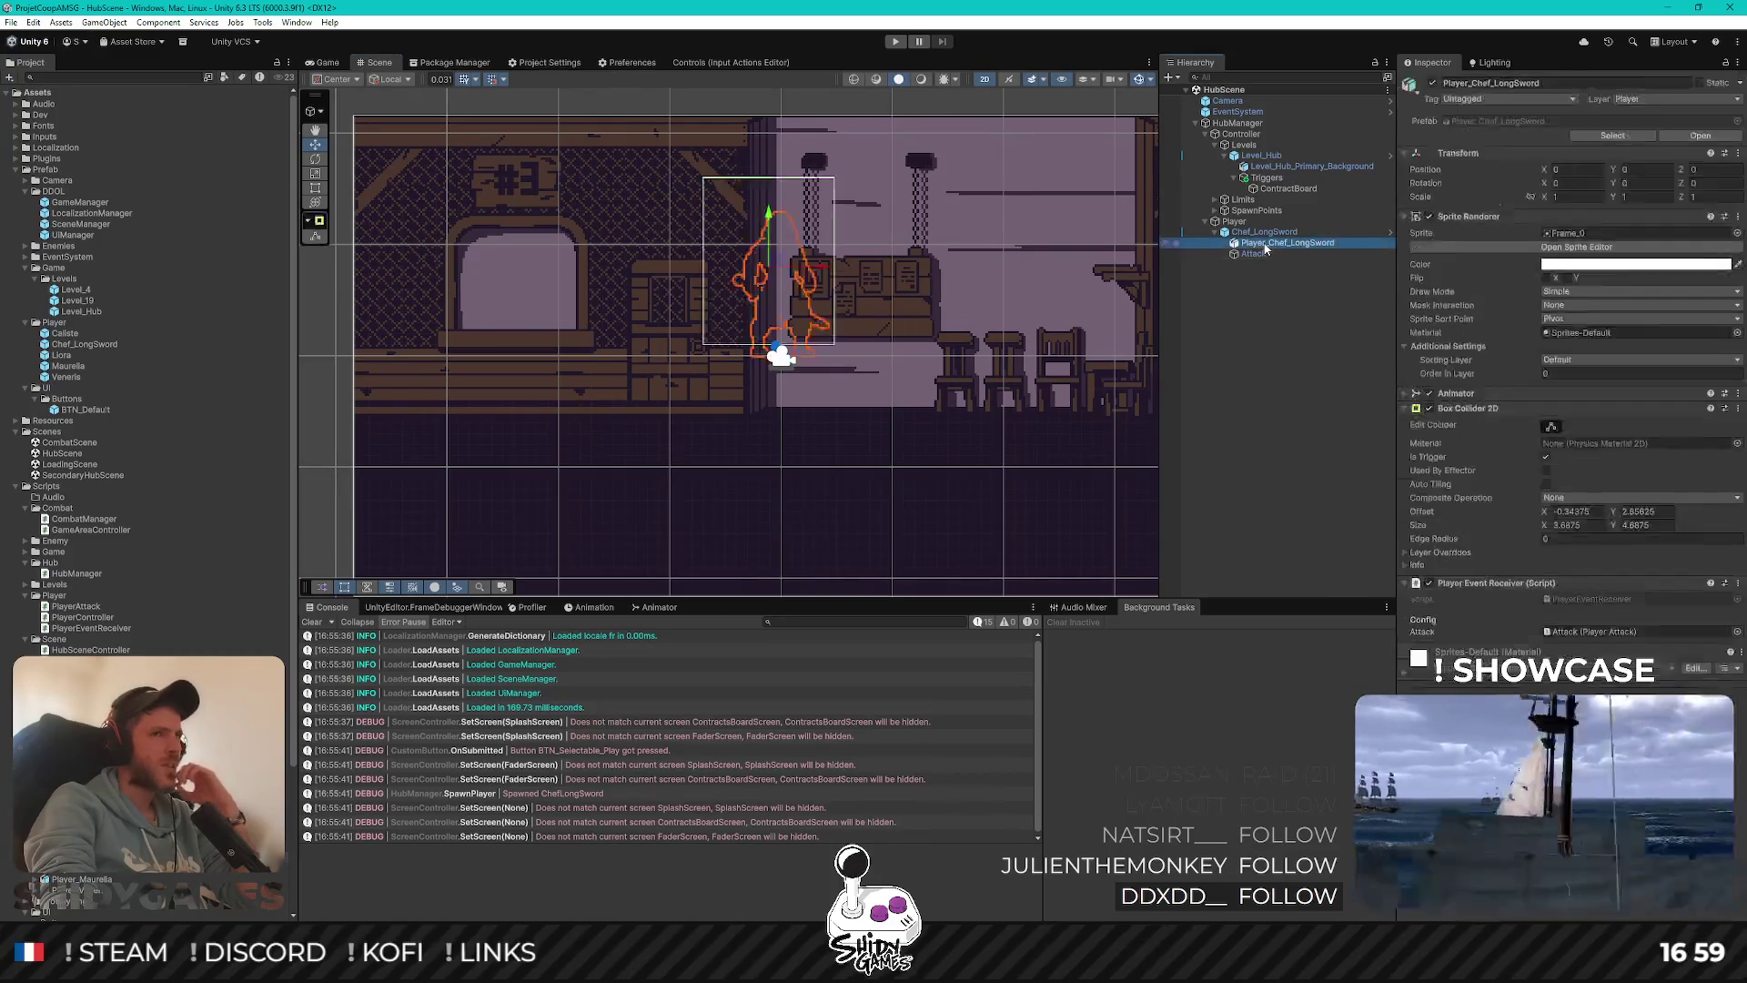
pyautogui.doubleClick(1265, 232)
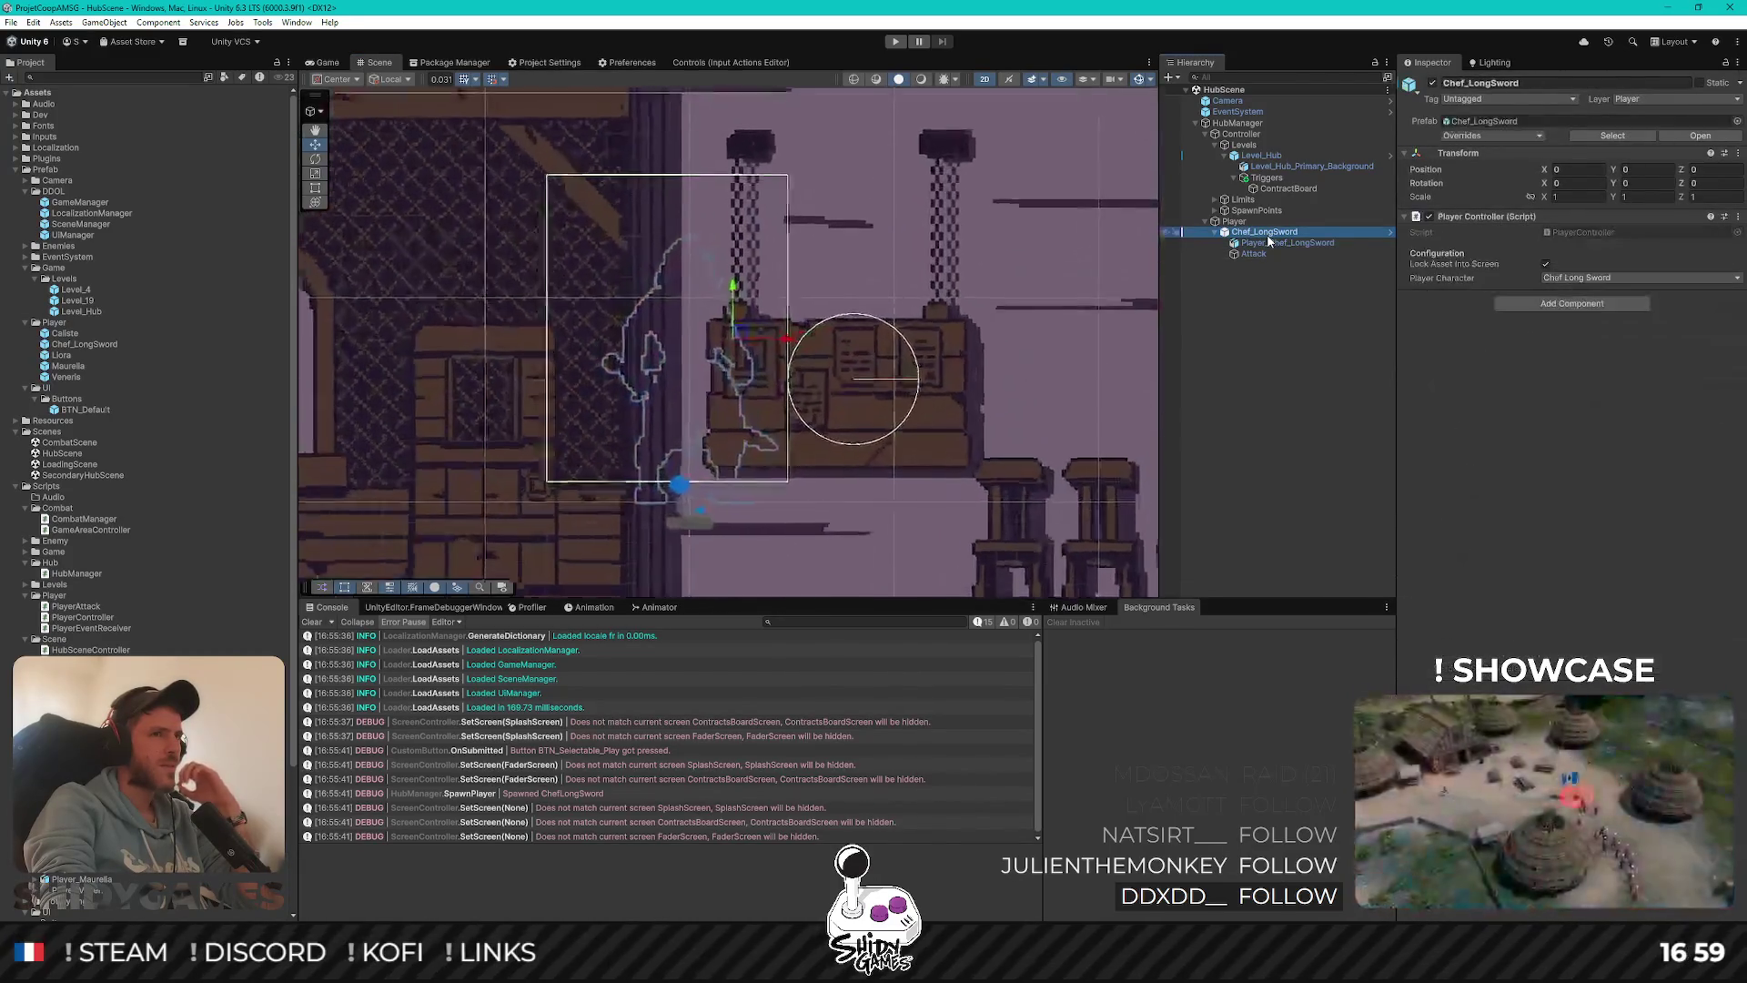
pyautogui.click(1507, 123)
pyautogui.doubleClick(1506, 123)
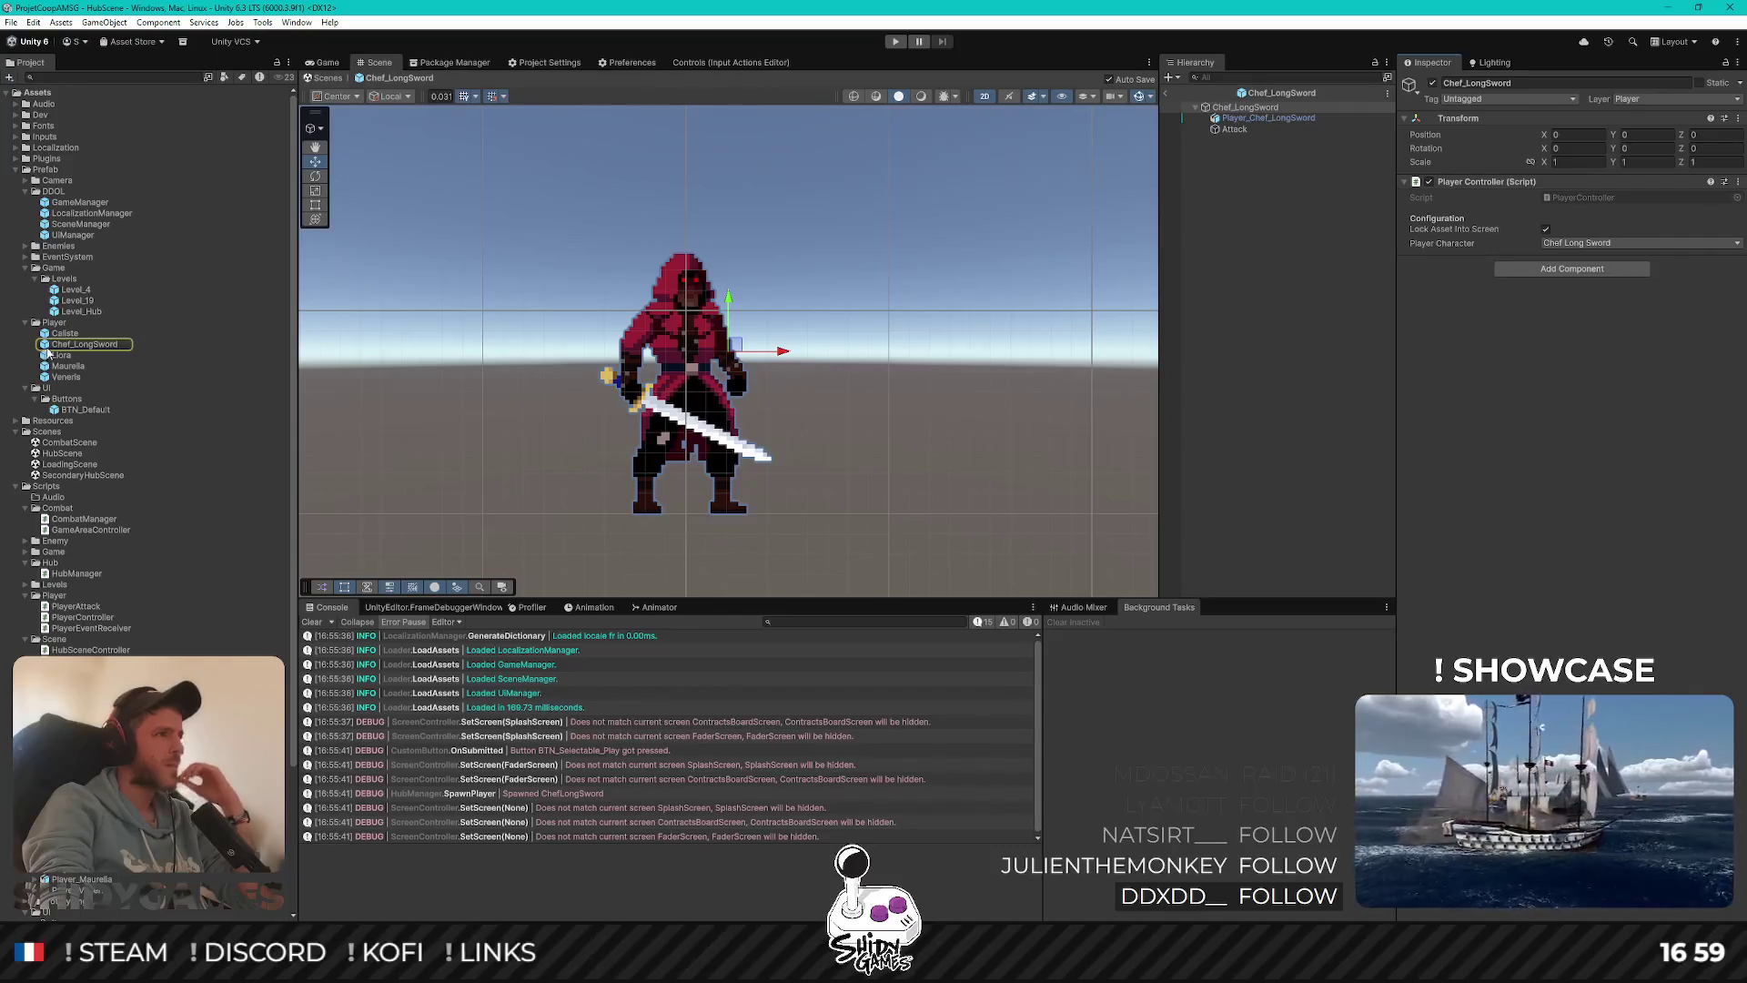
# Reset the sprite's Box Collider 2D to offset 0,2 and size 2.625 × 4, then exit prefab mode
pyautogui.click(1256, 117)
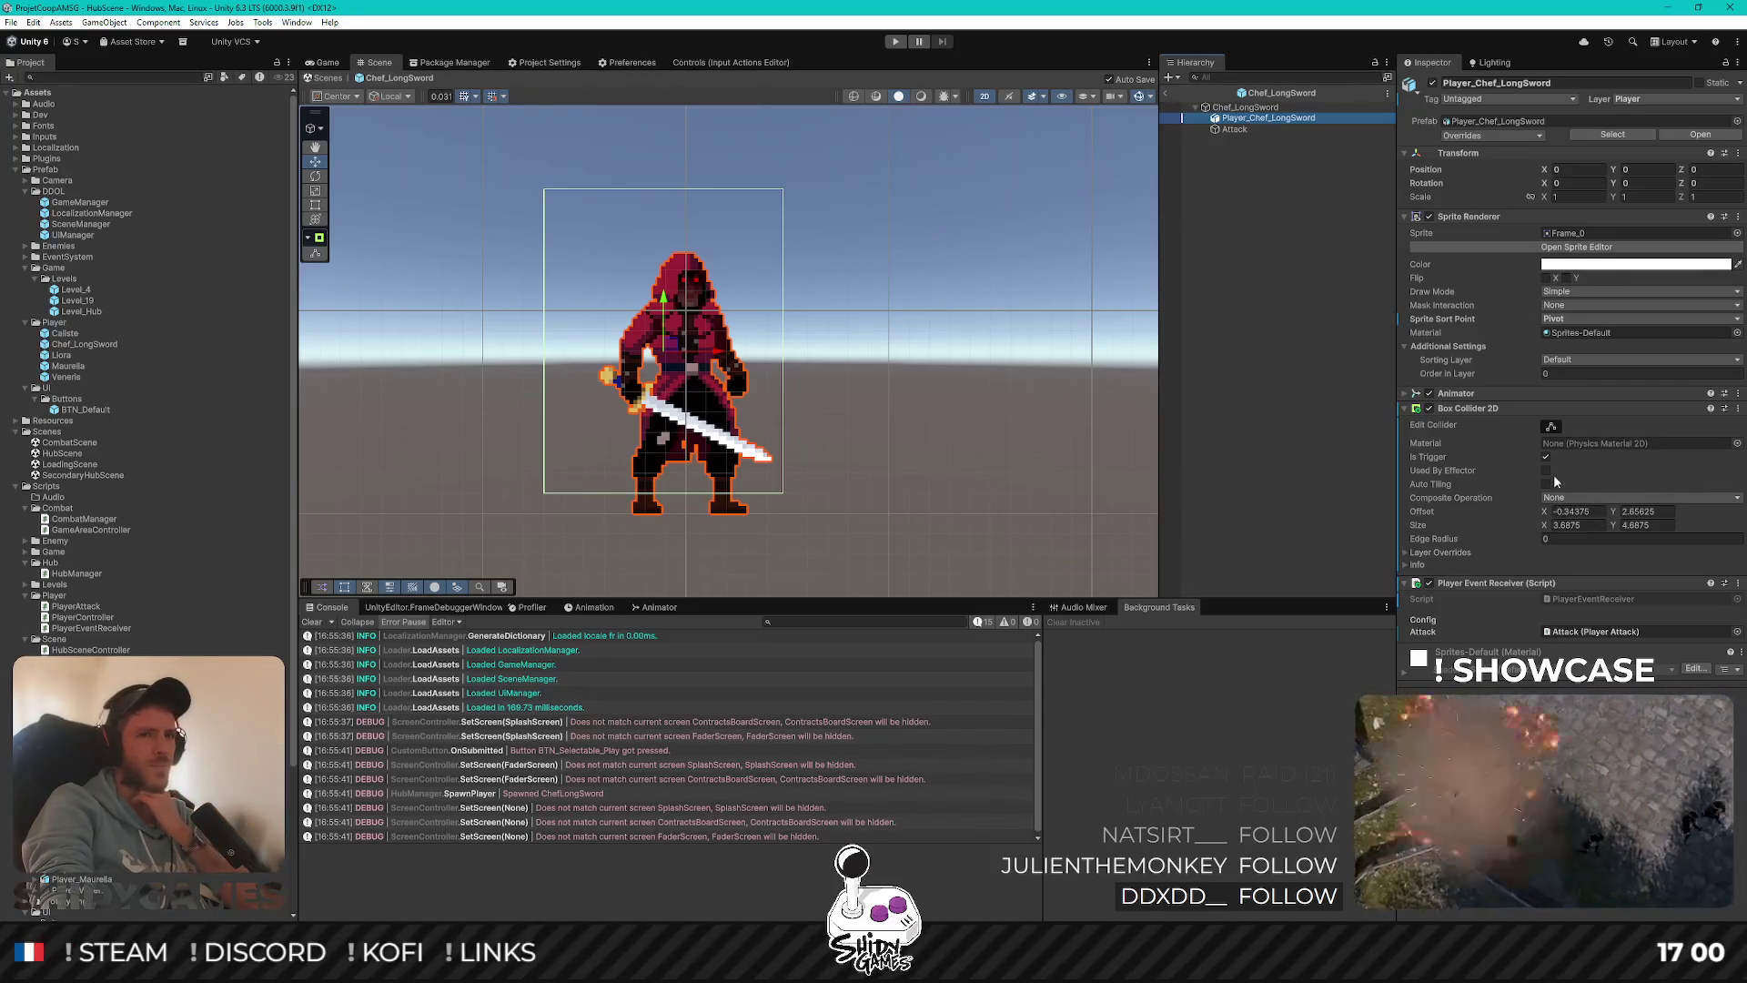
pyautogui.click(1738, 408)
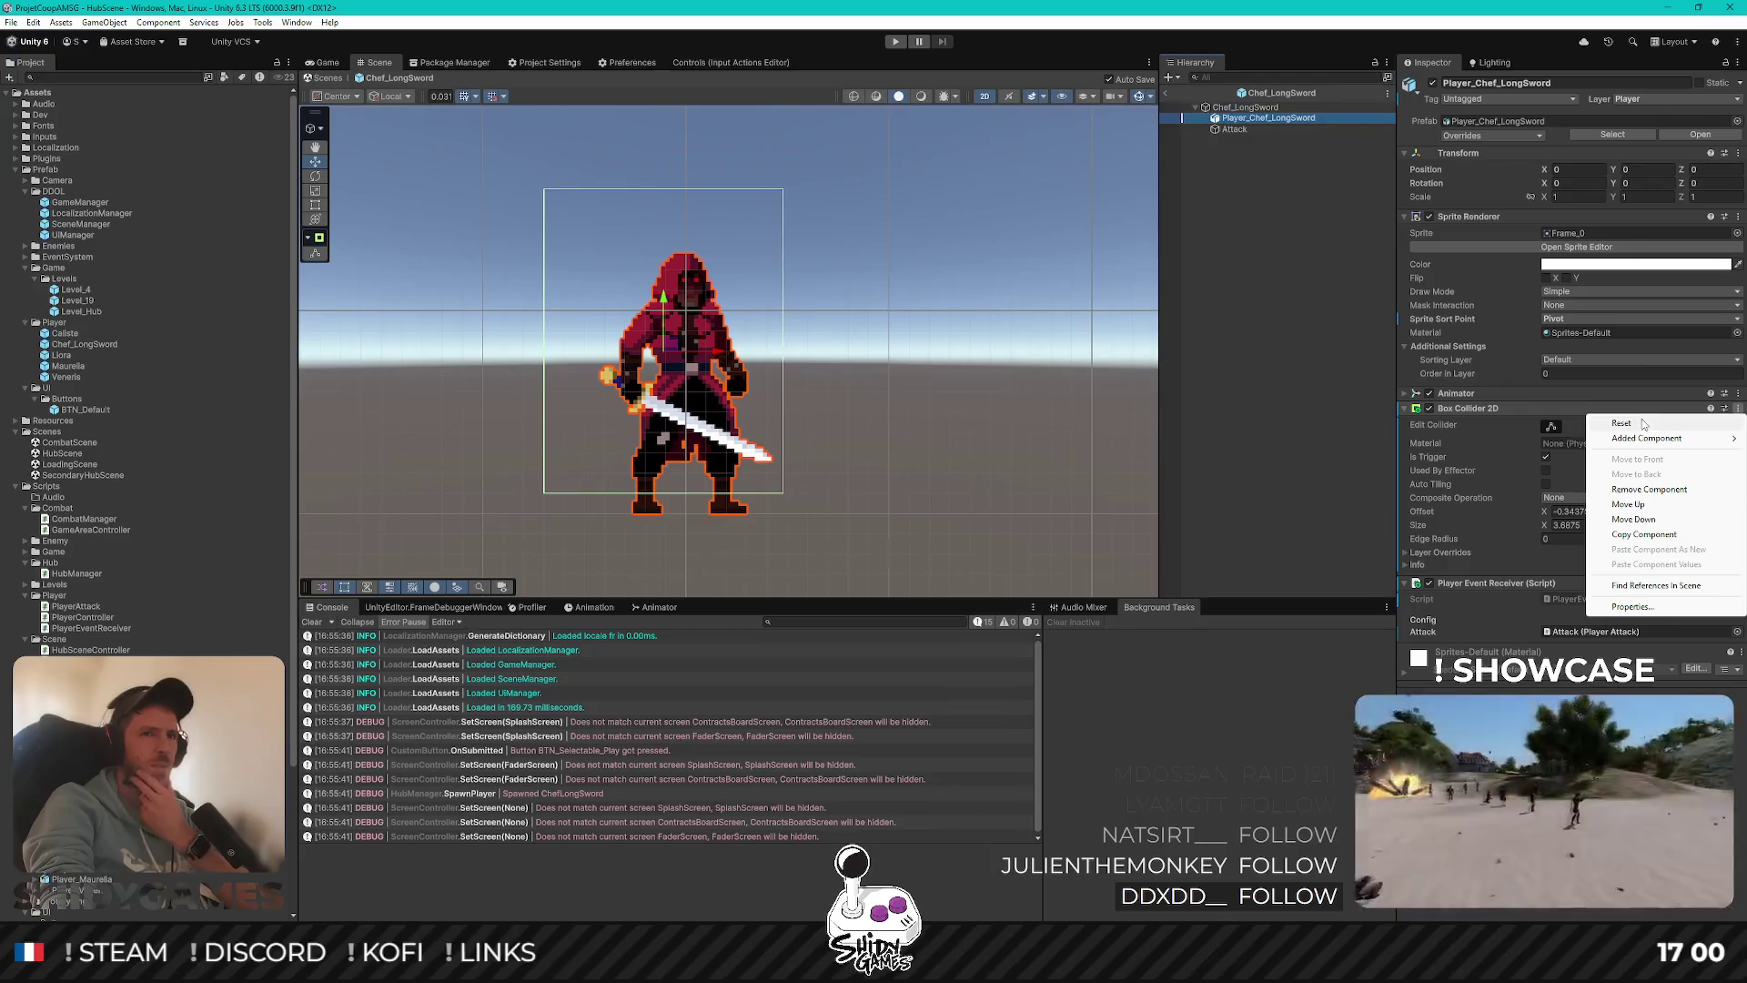
pyautogui.click(1643, 424)
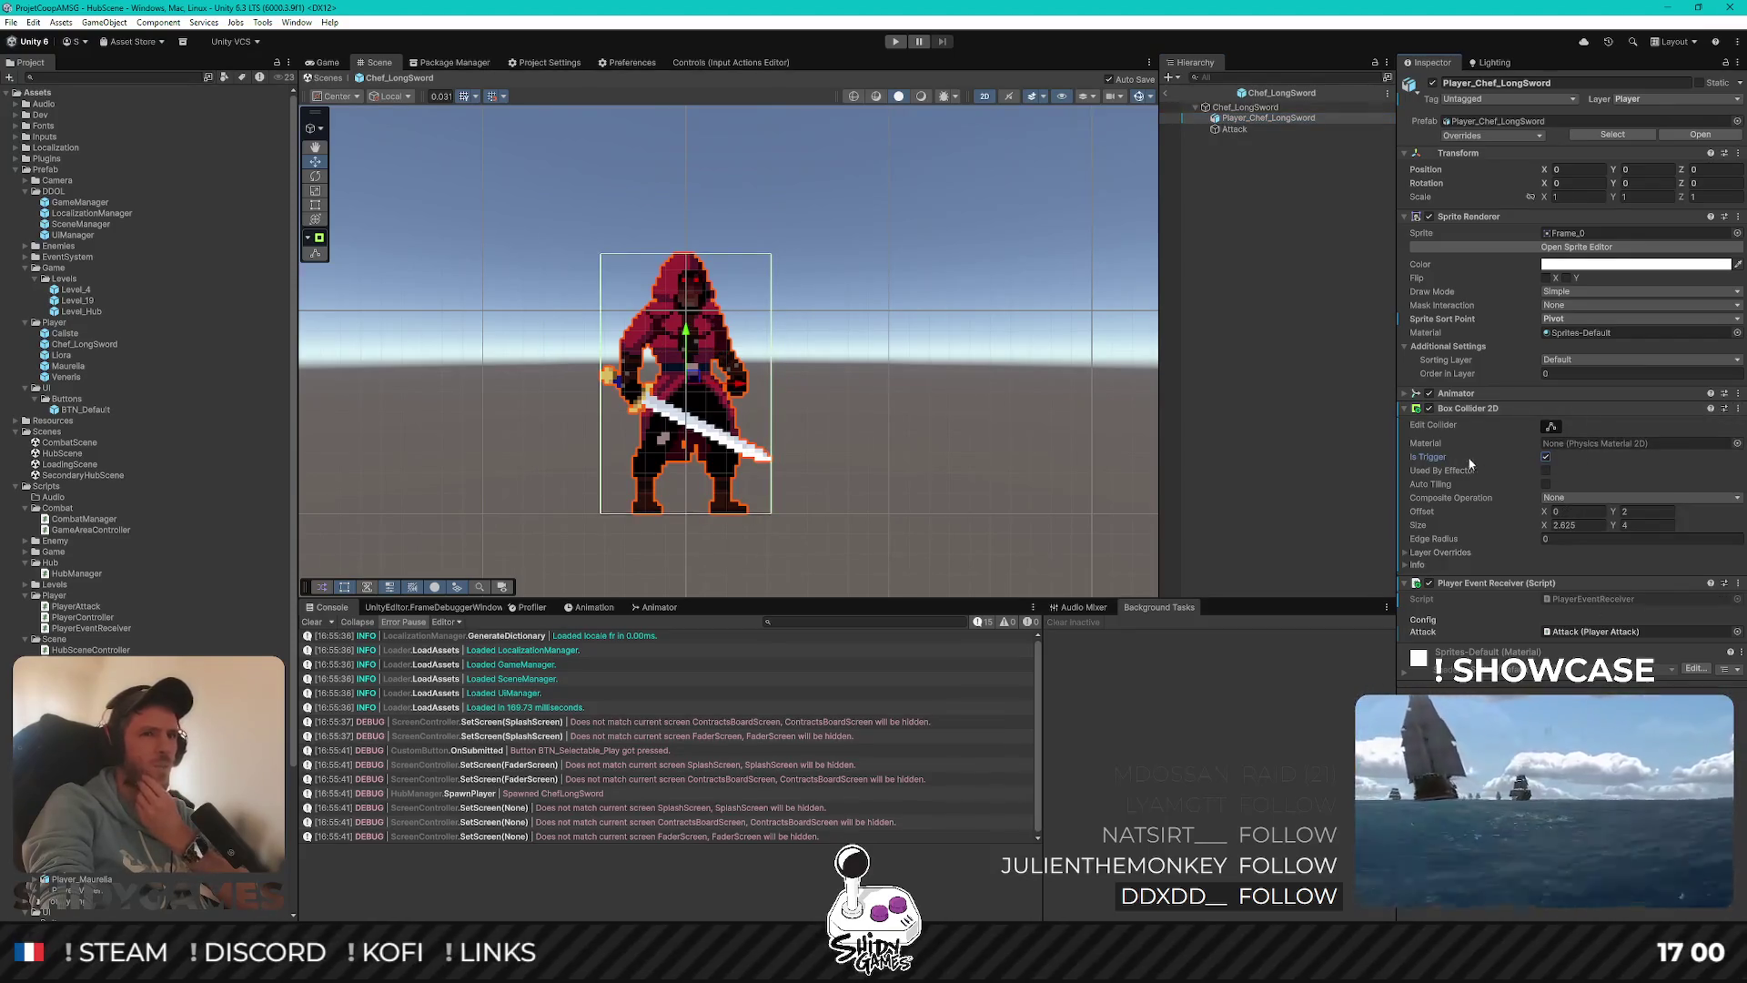
pyautogui.click(1165, 93)
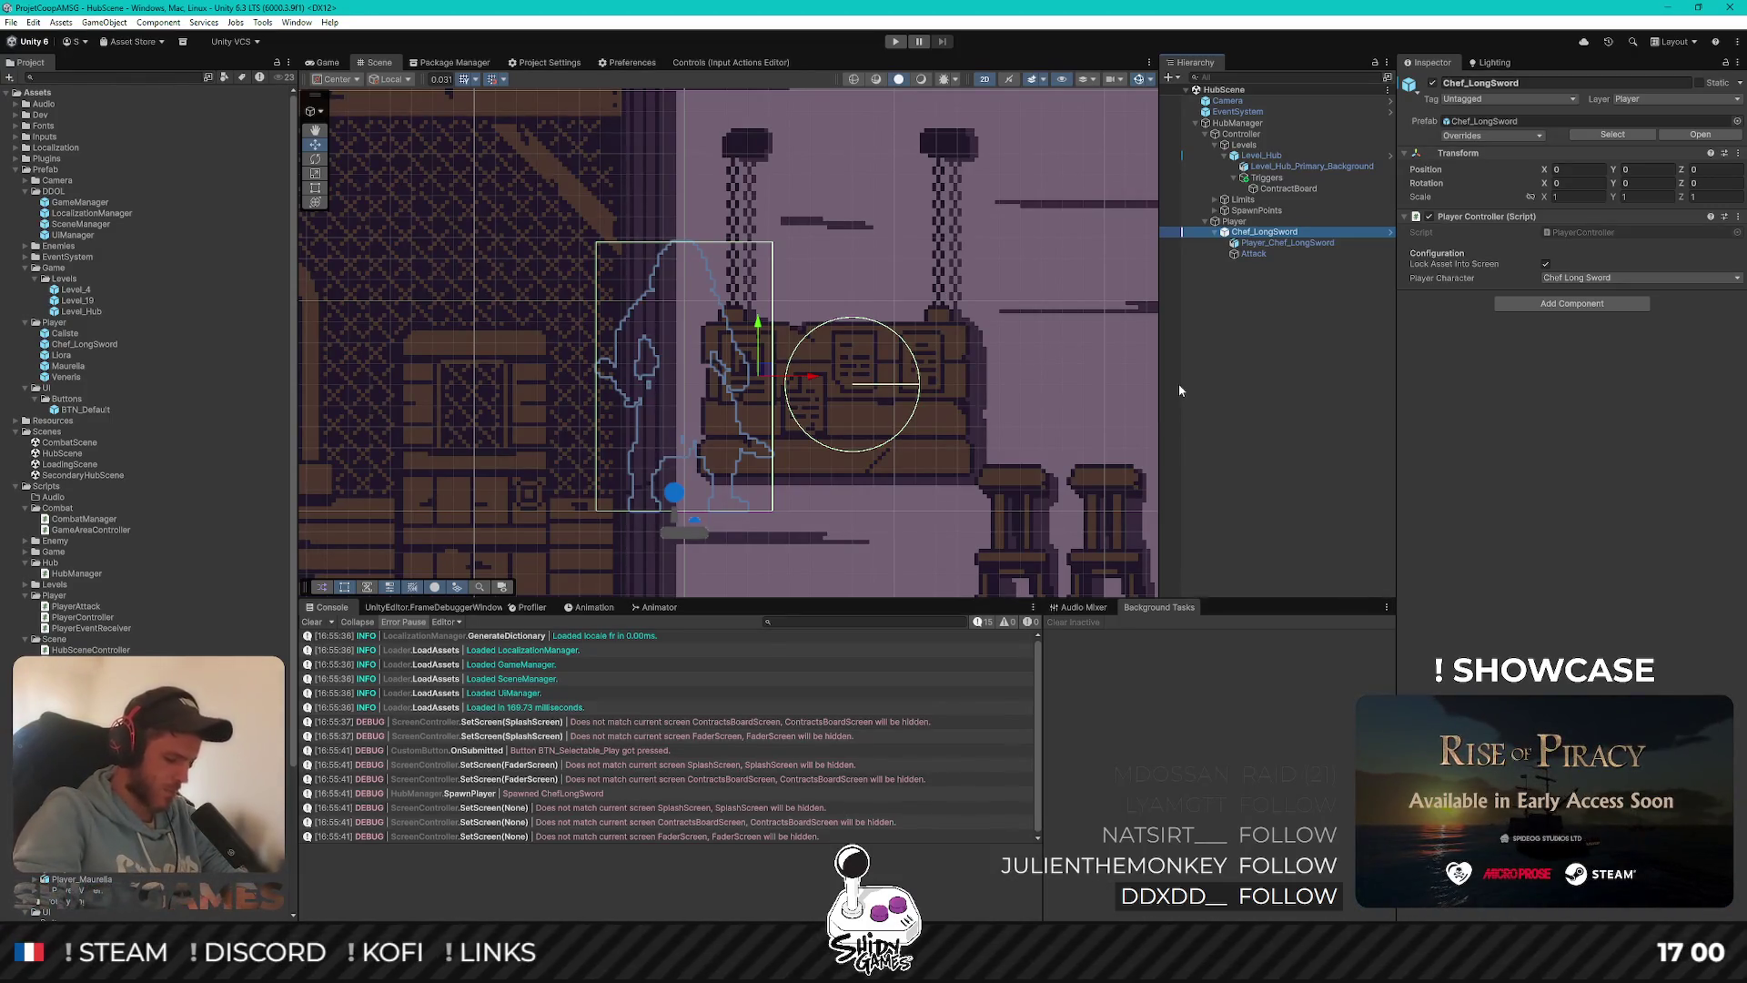
pyautogui.scroll(-5, 918, 320)
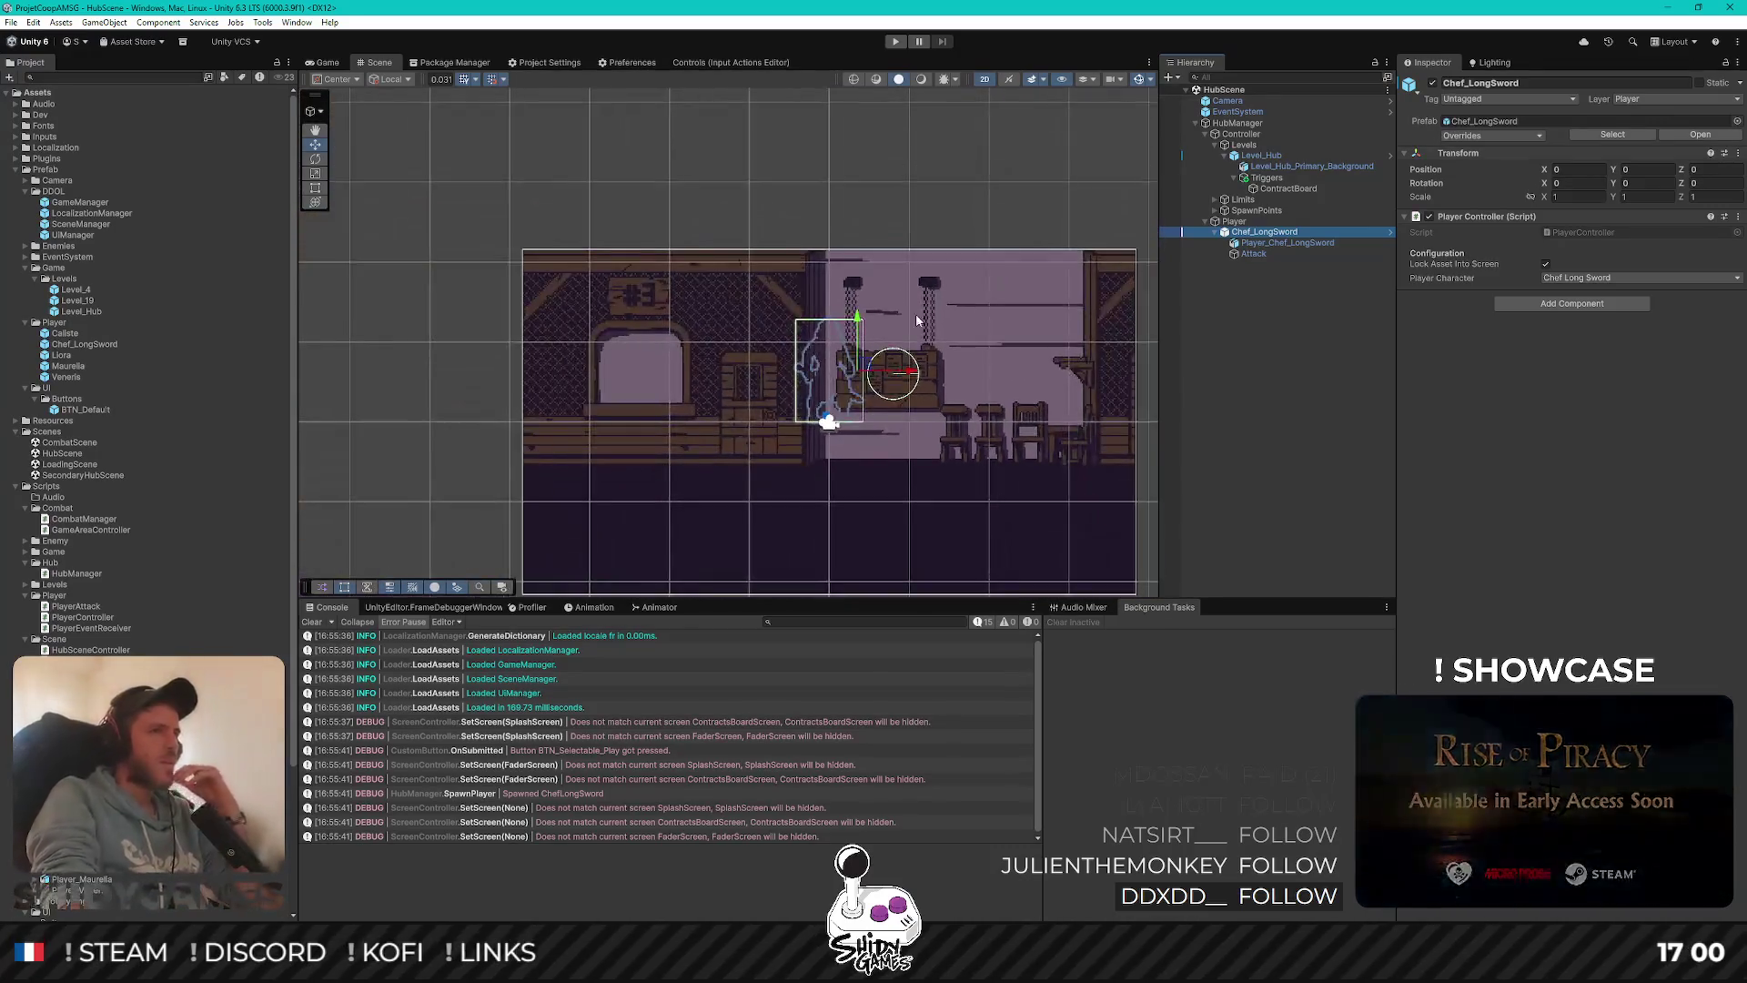
pyautogui.scroll(2, 918, 320)
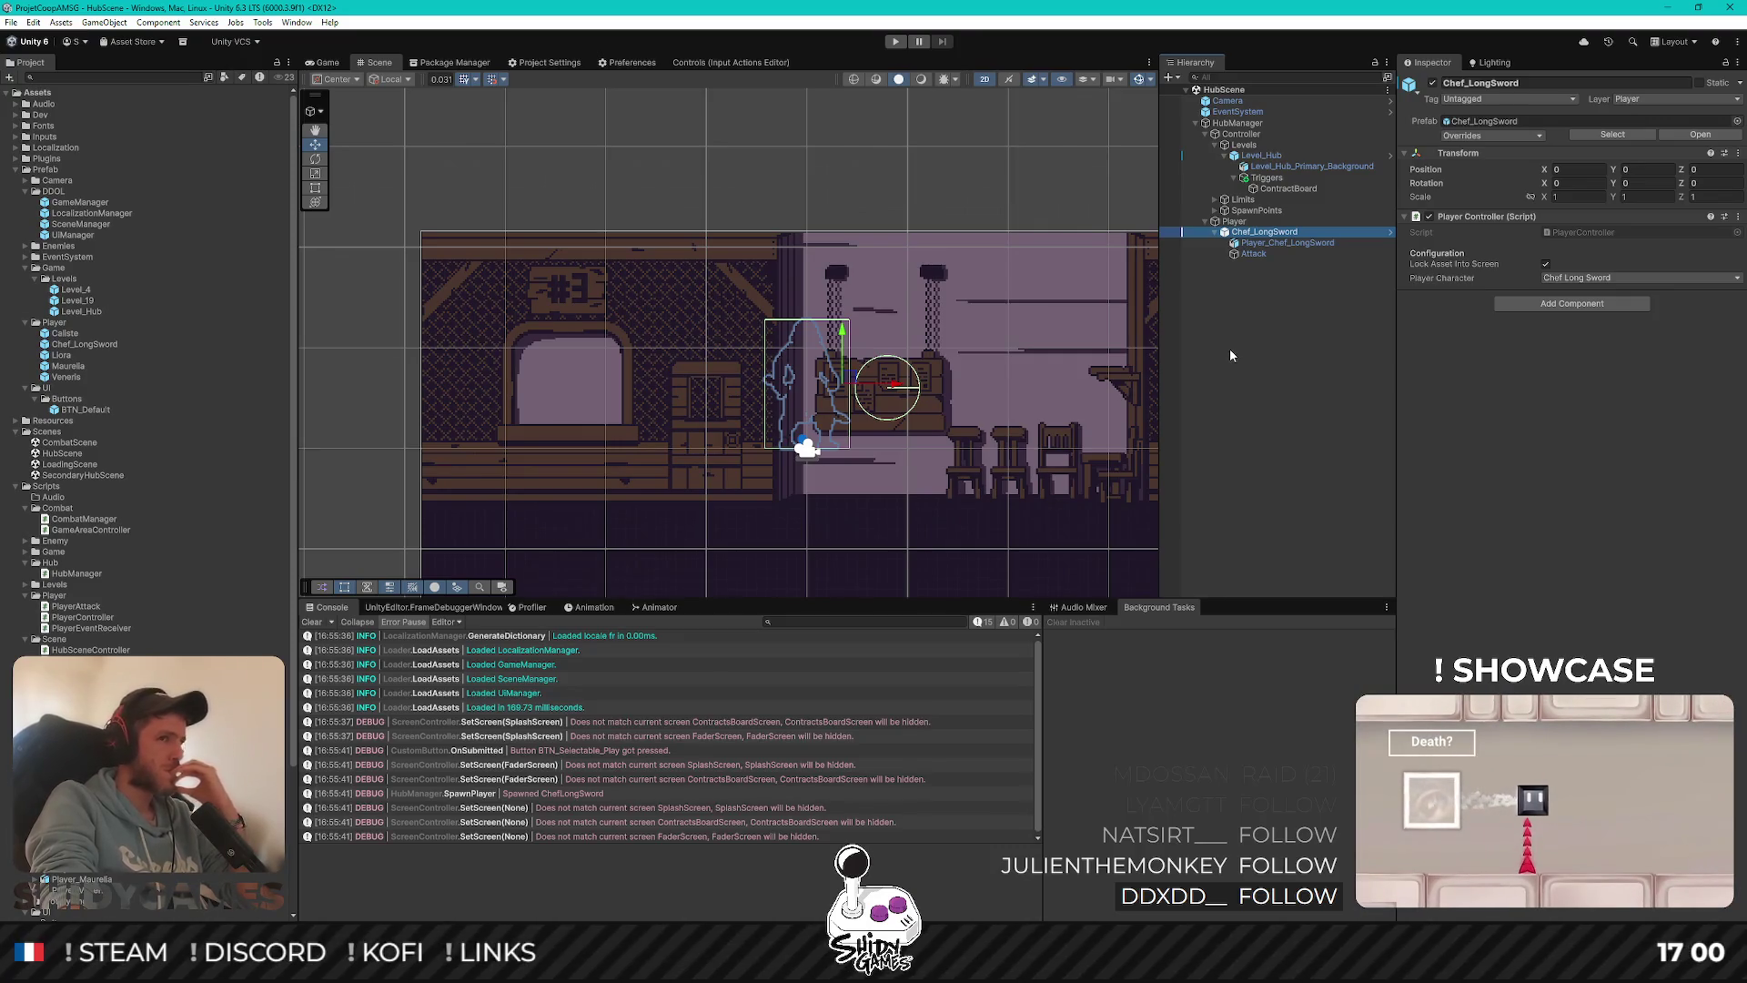
pyautogui.click(1281, 243)
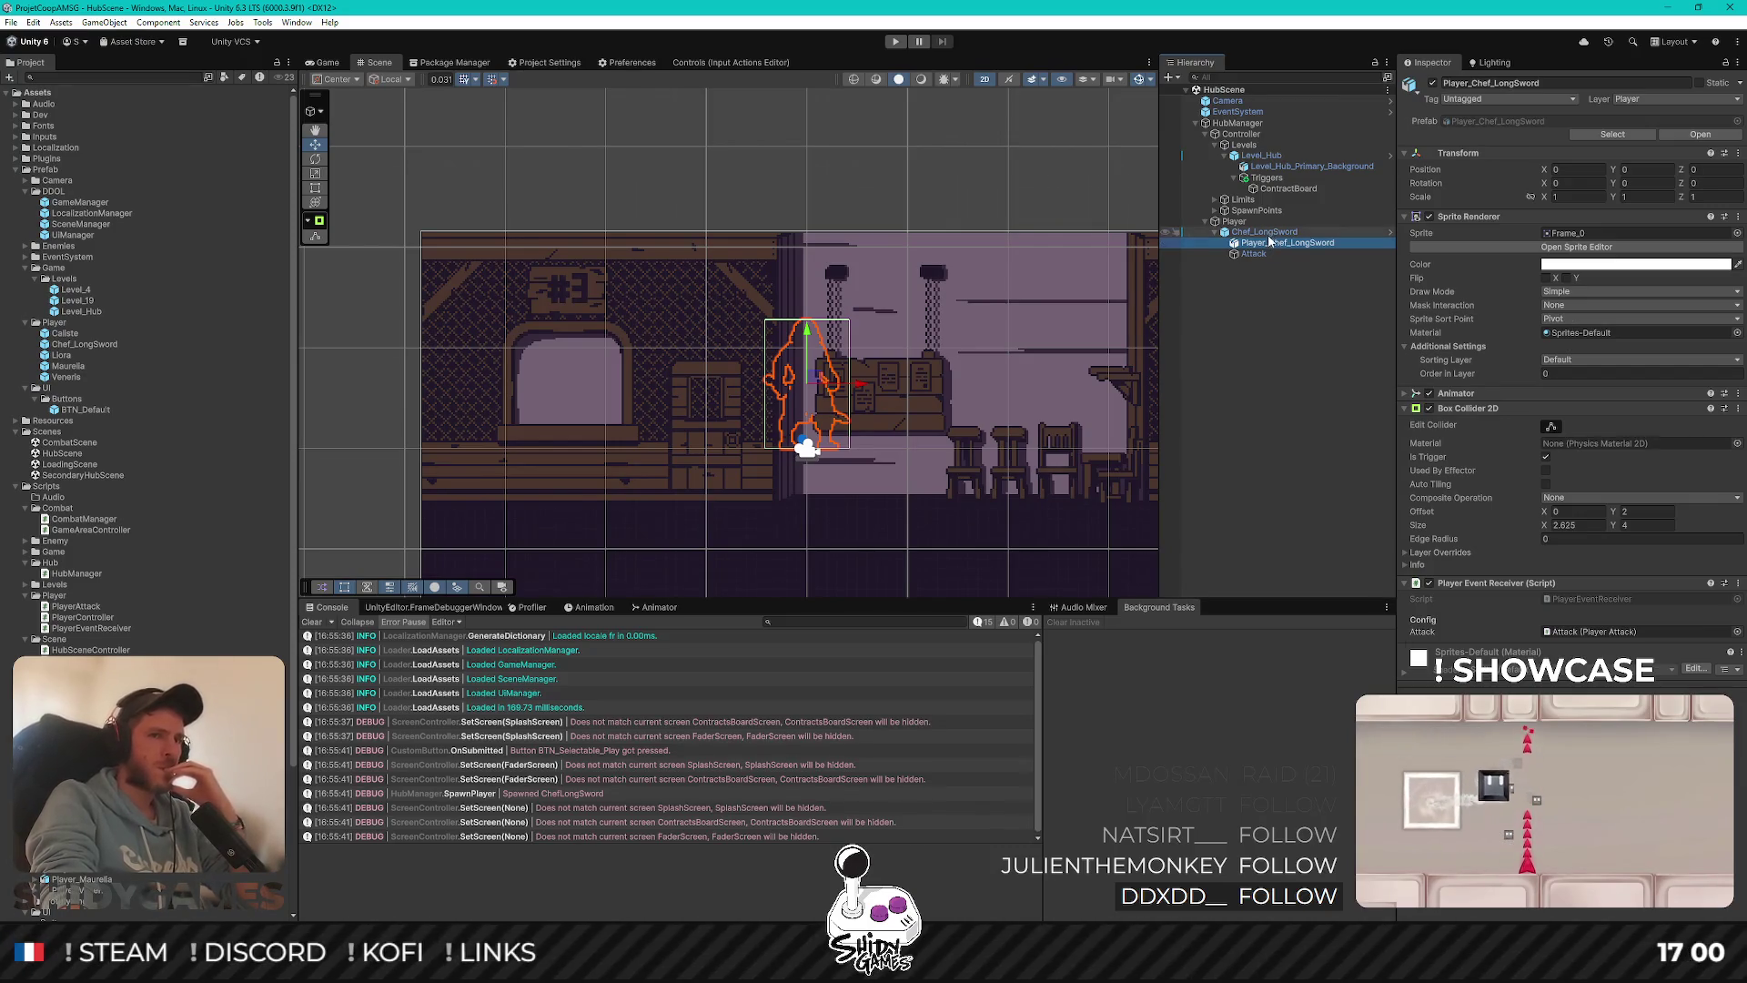
pyautogui.click(1236, 222)
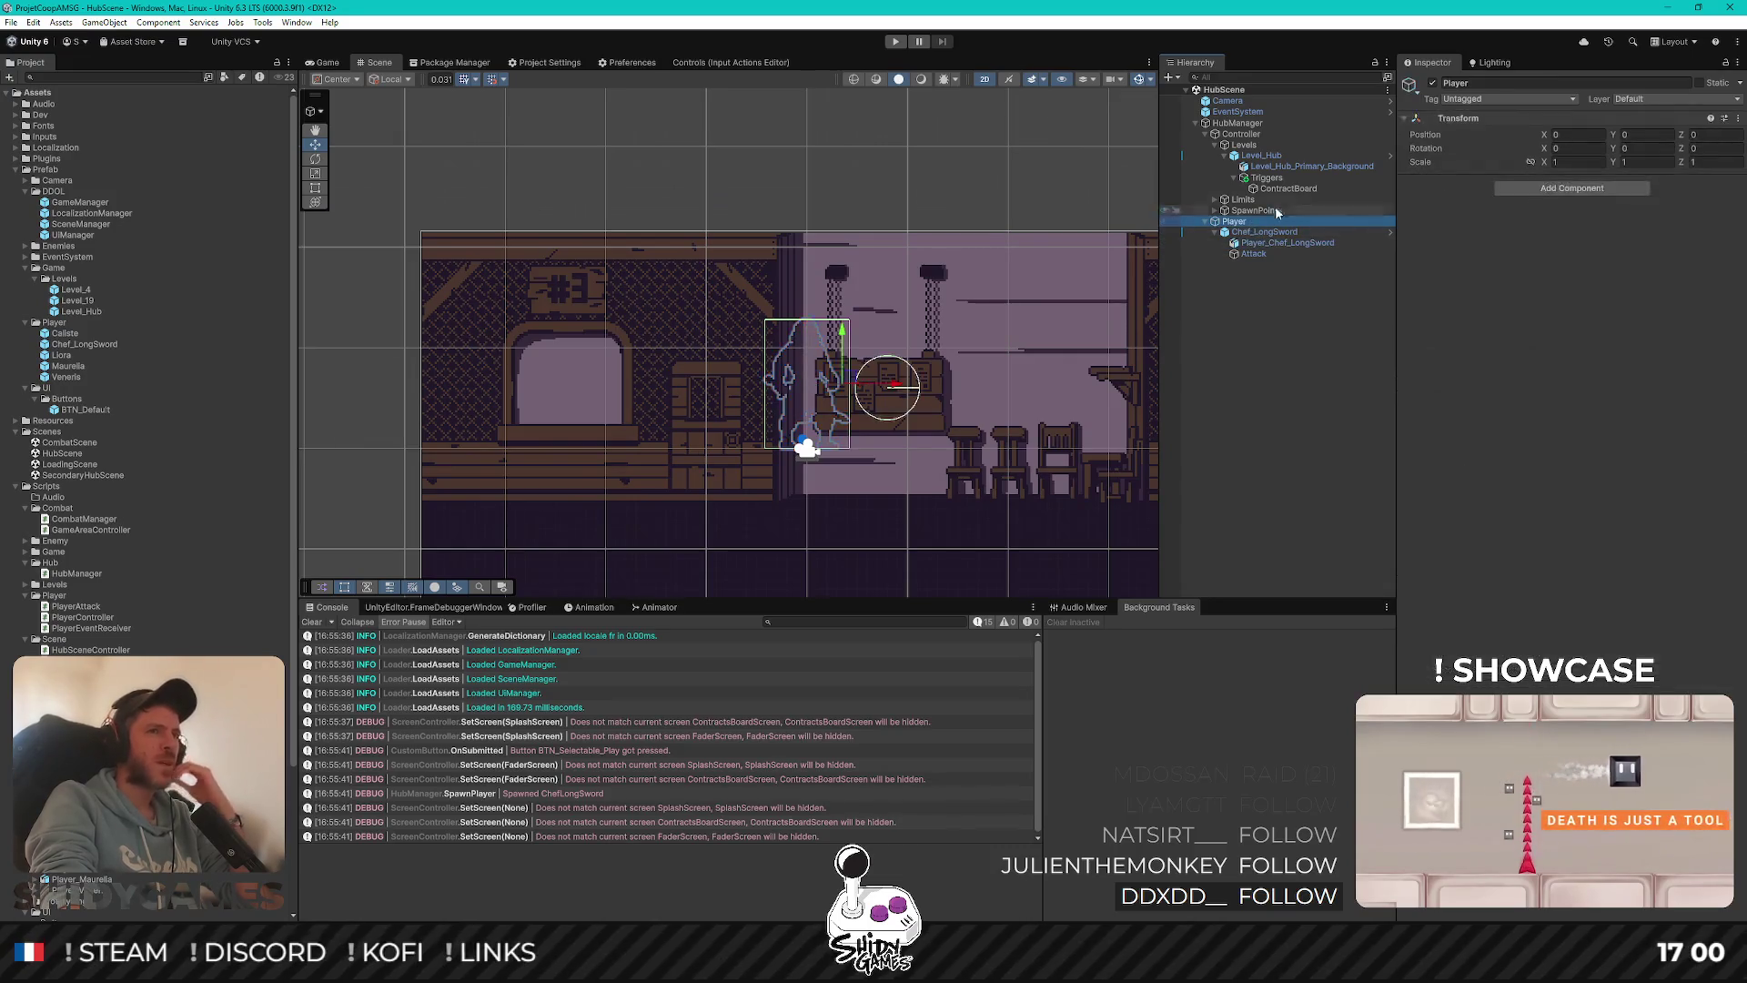
pyautogui.click(1265, 283)
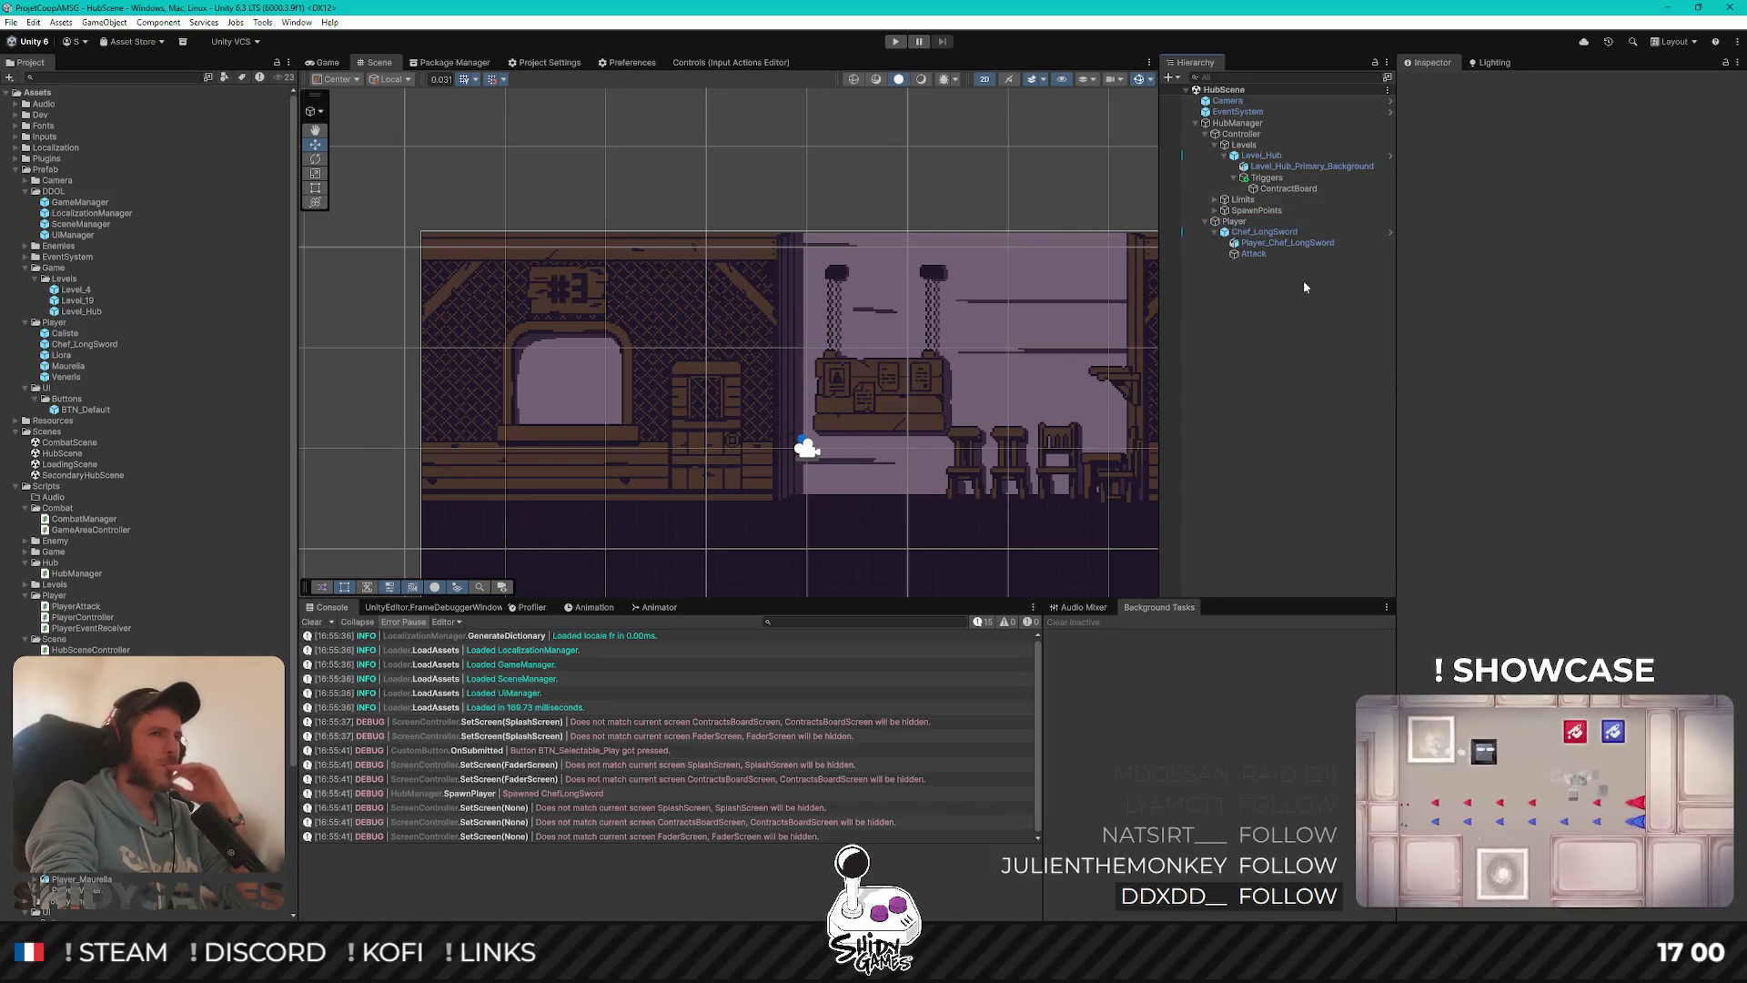
pyautogui.click(1293, 189)
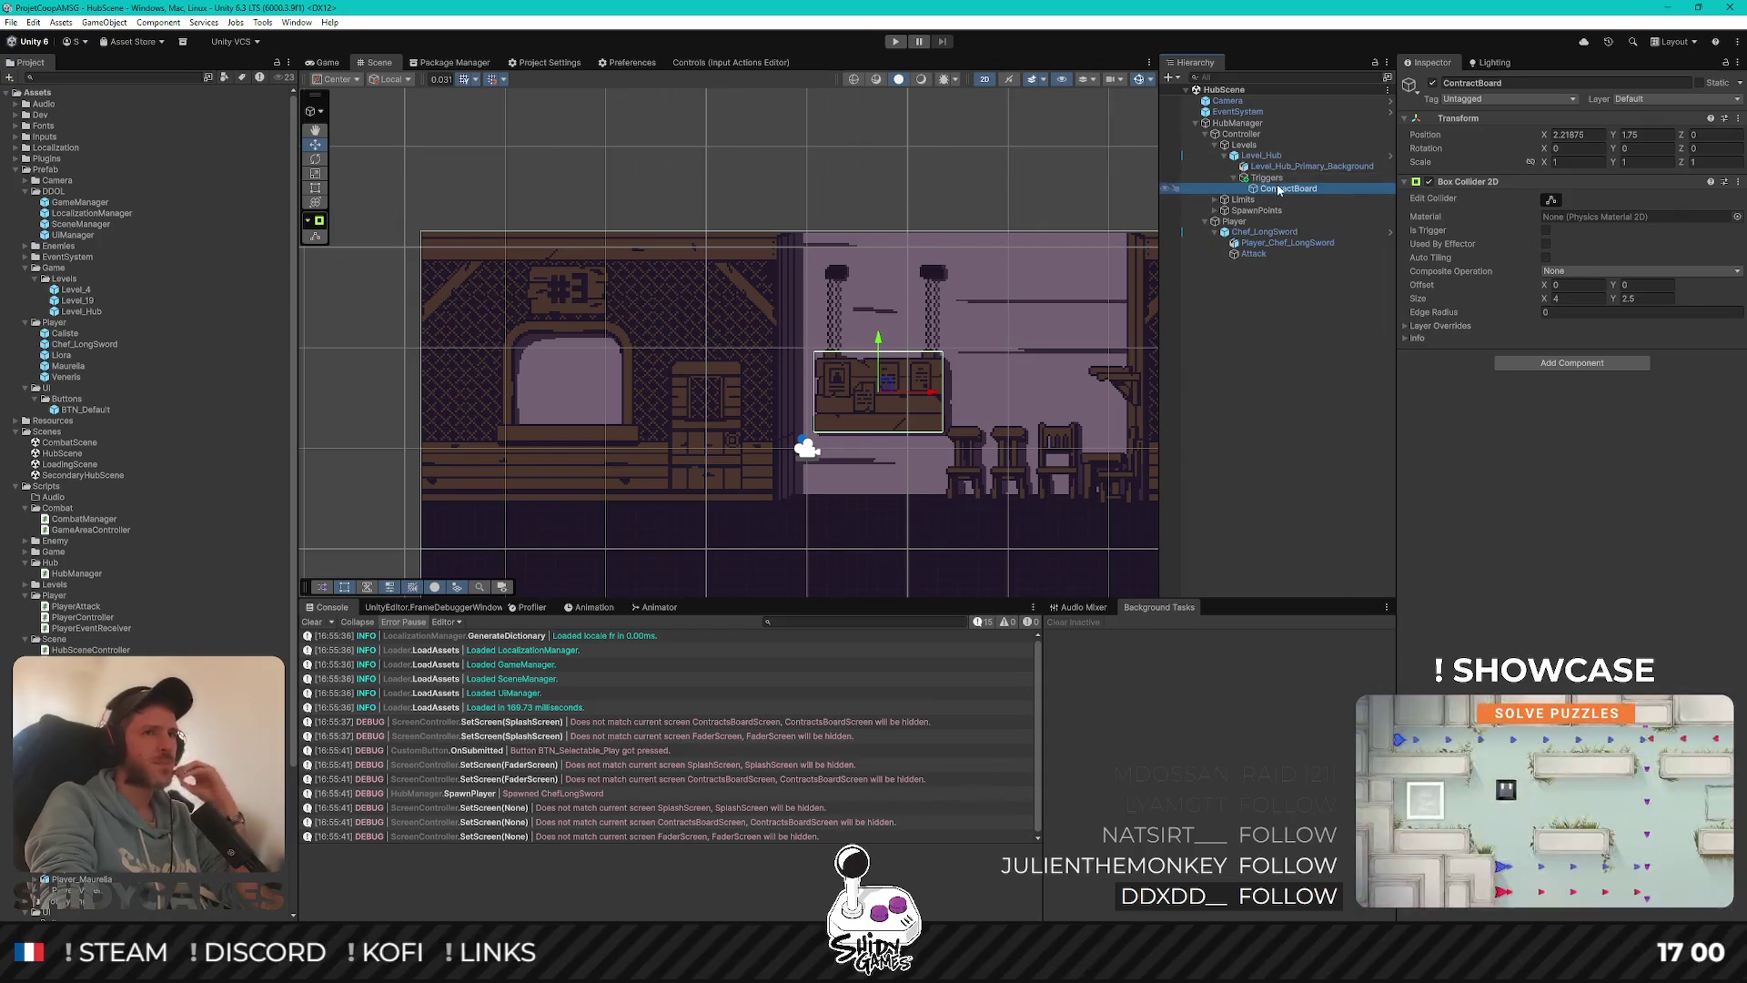
pyautogui.click(1274, 178)
pyautogui.click(1291, 189)
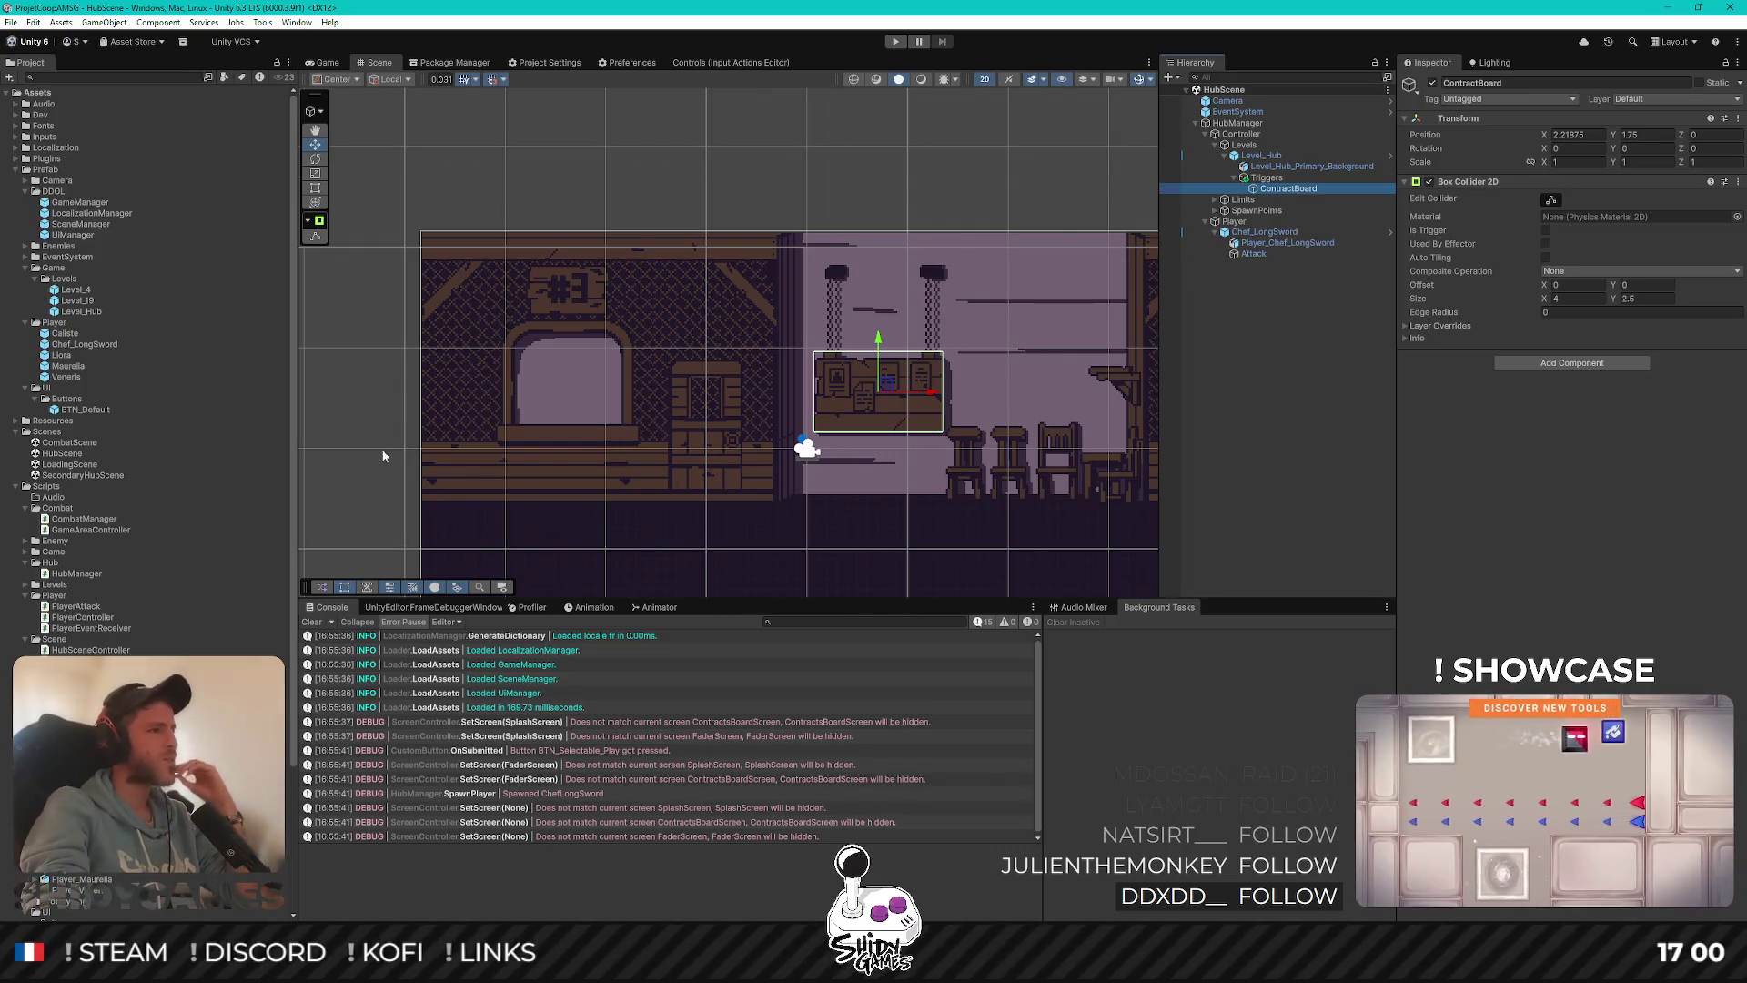
pyautogui.scroll(-2, 118, 542)
# Create a CustomTrigger C# script inside the Scripts/ShidyUtils folder
pyautogui.scroll(-2, 129, 548)
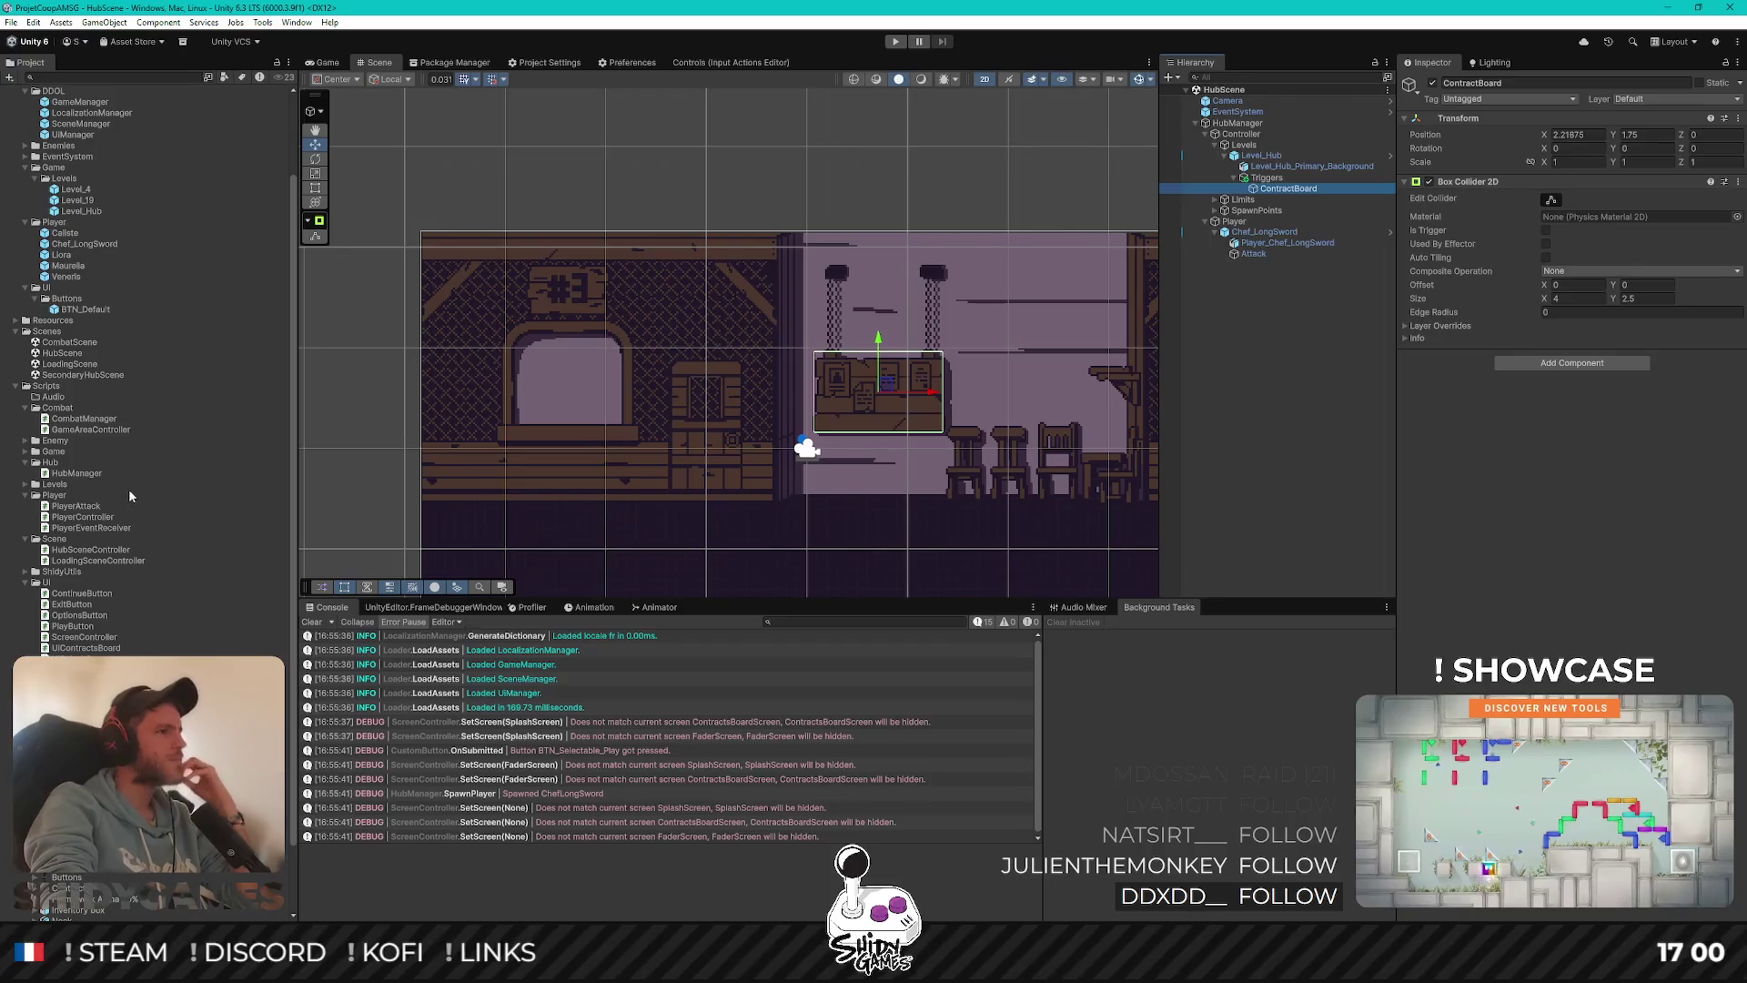
pyautogui.scroll(-3, 96, 546)
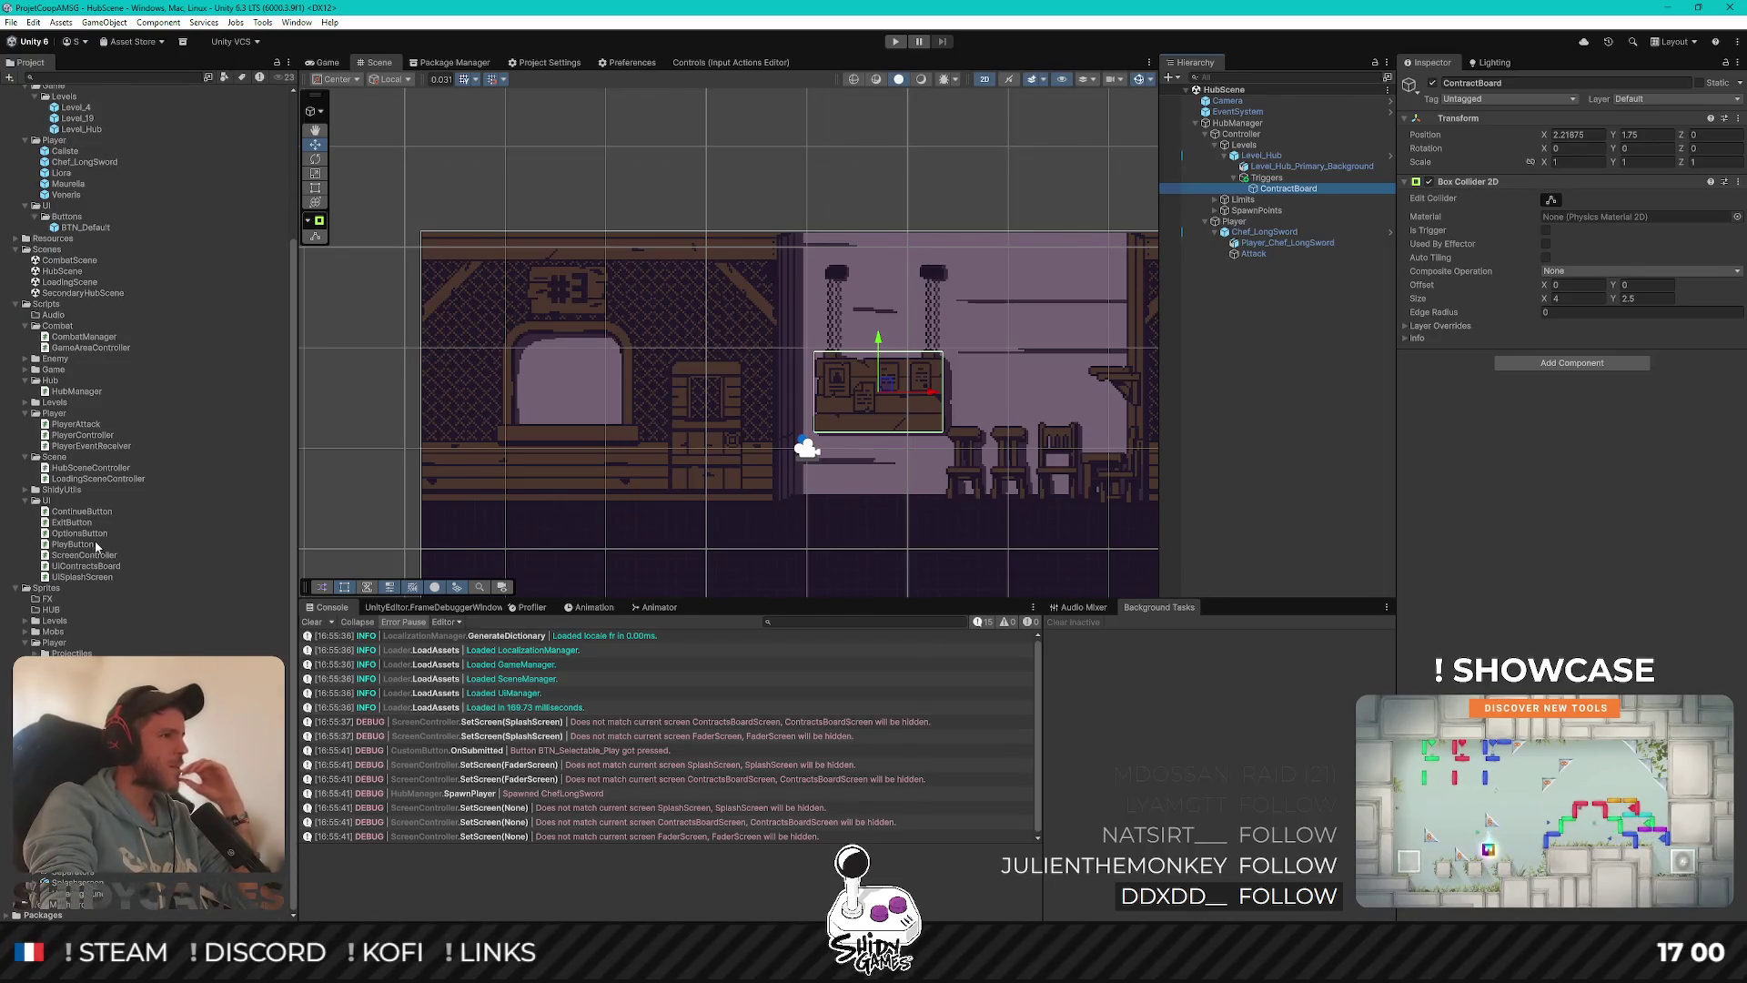
pyautogui.scroll(3, 96, 546)
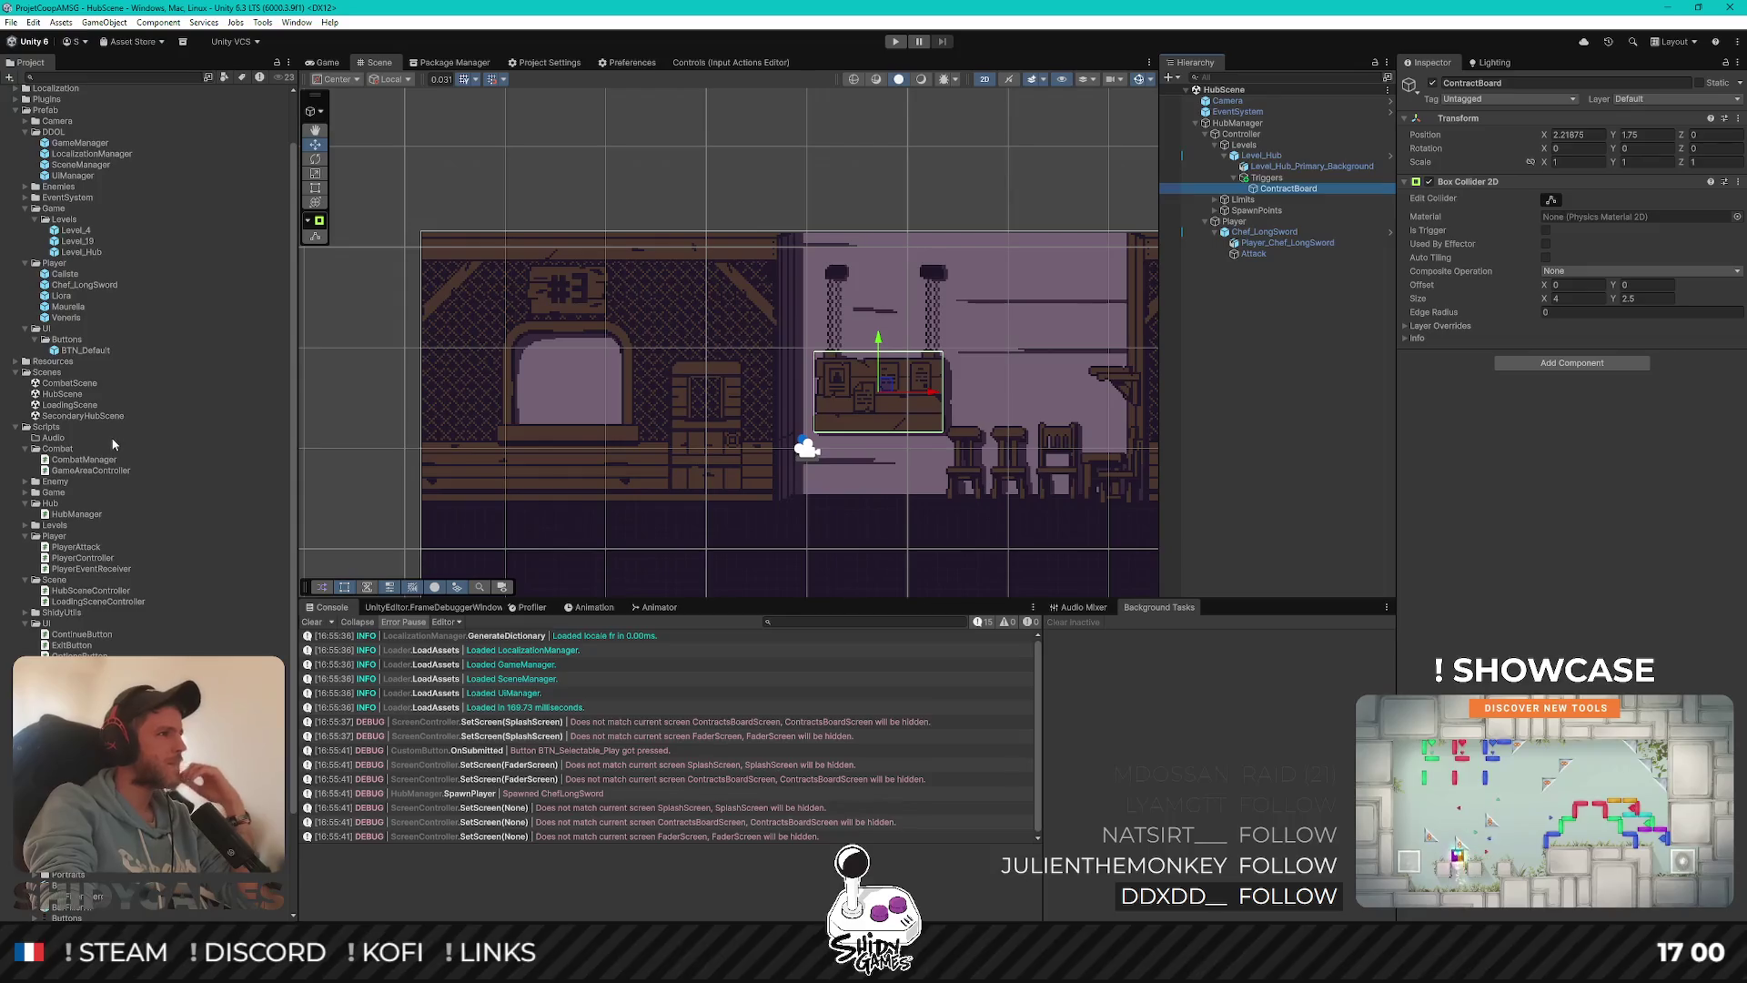
pyautogui.scroll(1, 113, 444)
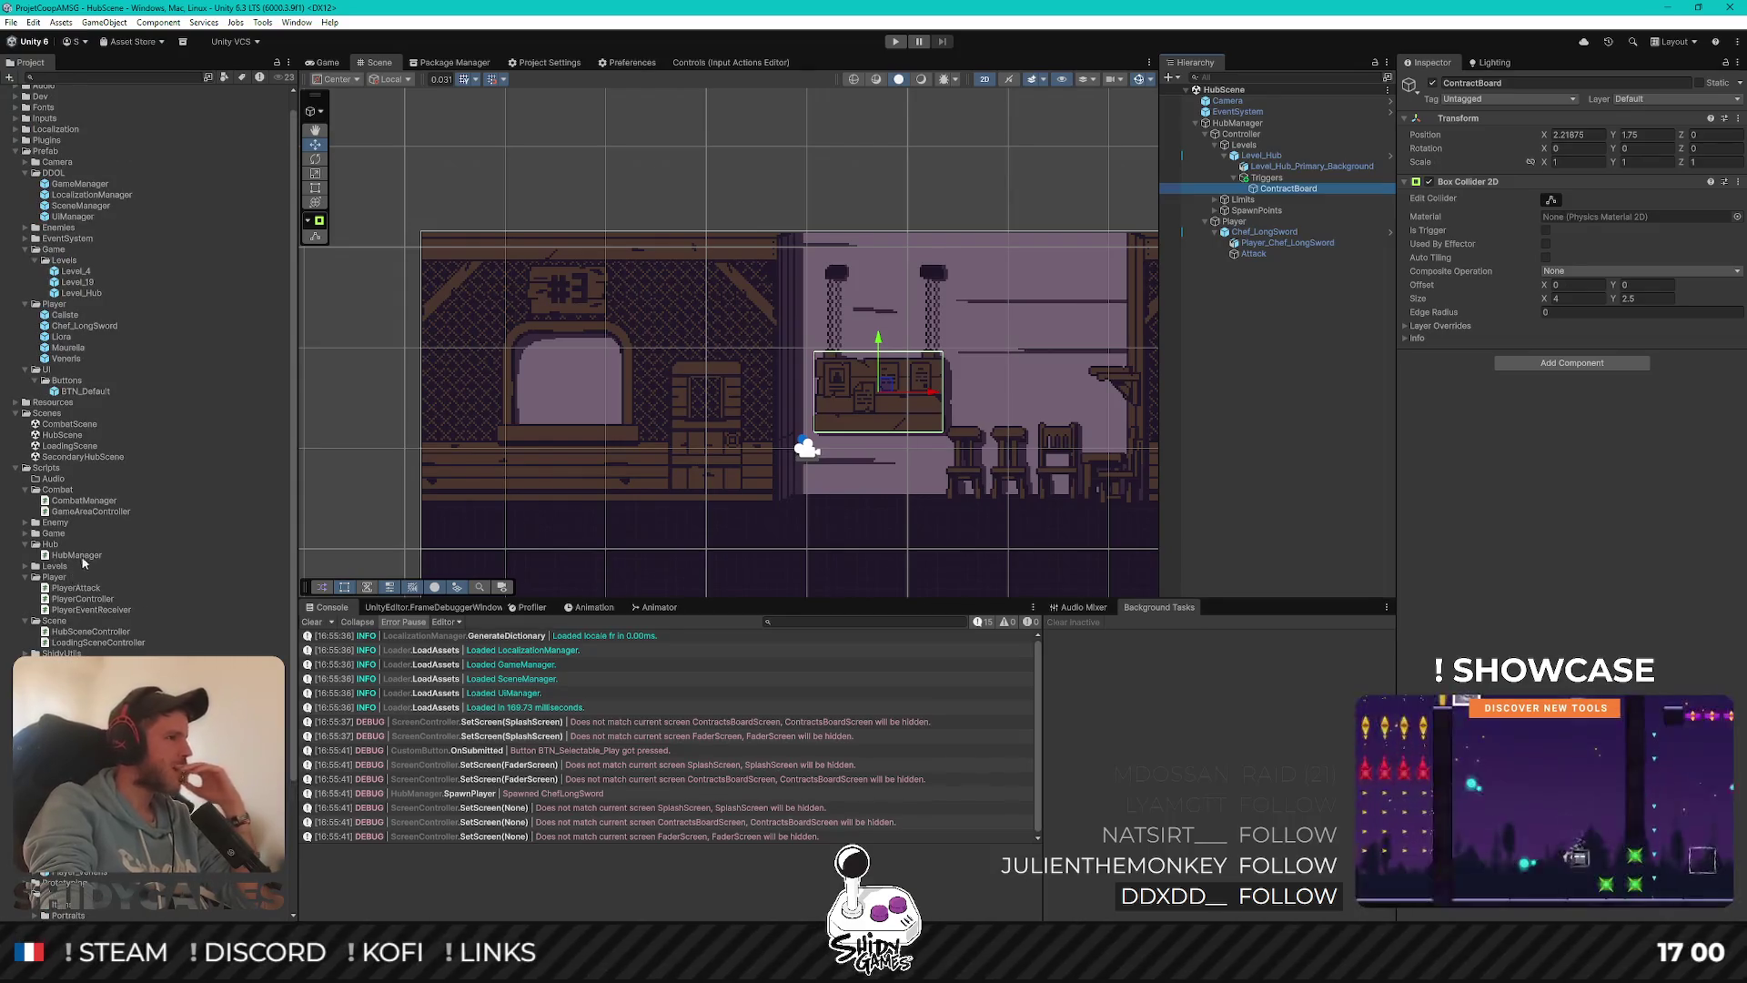
pyautogui.click(25, 534)
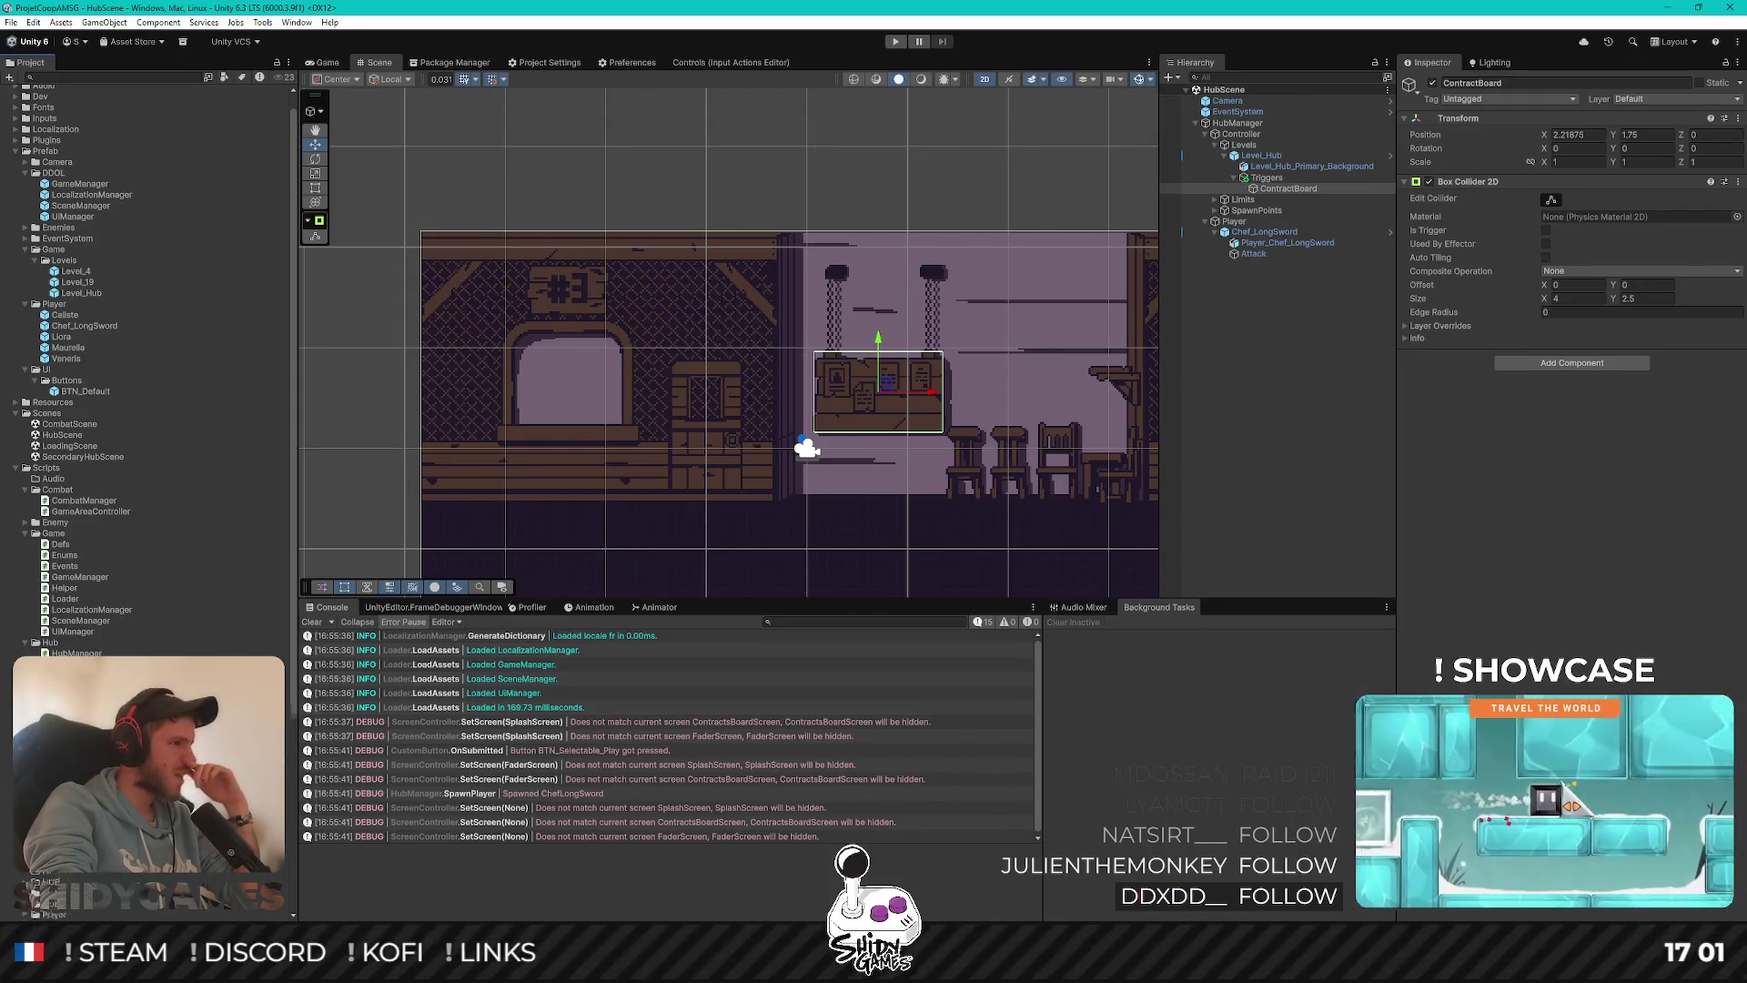
pyautogui.rightClick(77, 752)
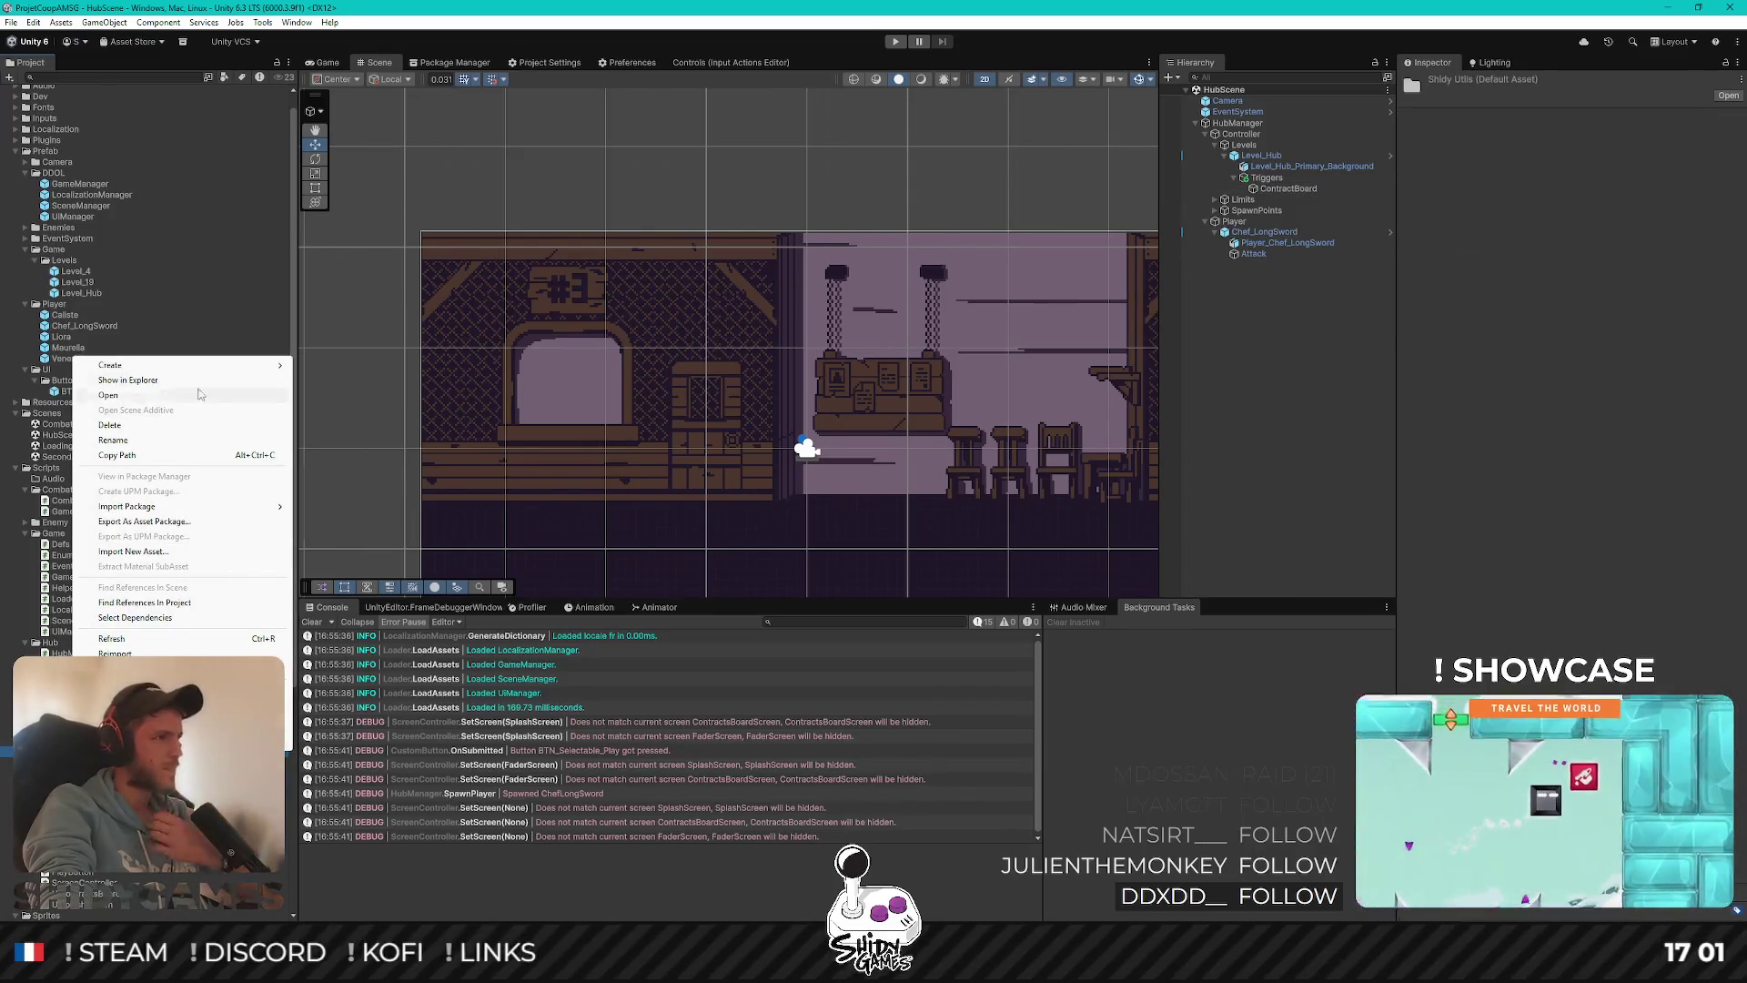
pyautogui.moveTo(182, 365)
pyautogui.click(382, 393)
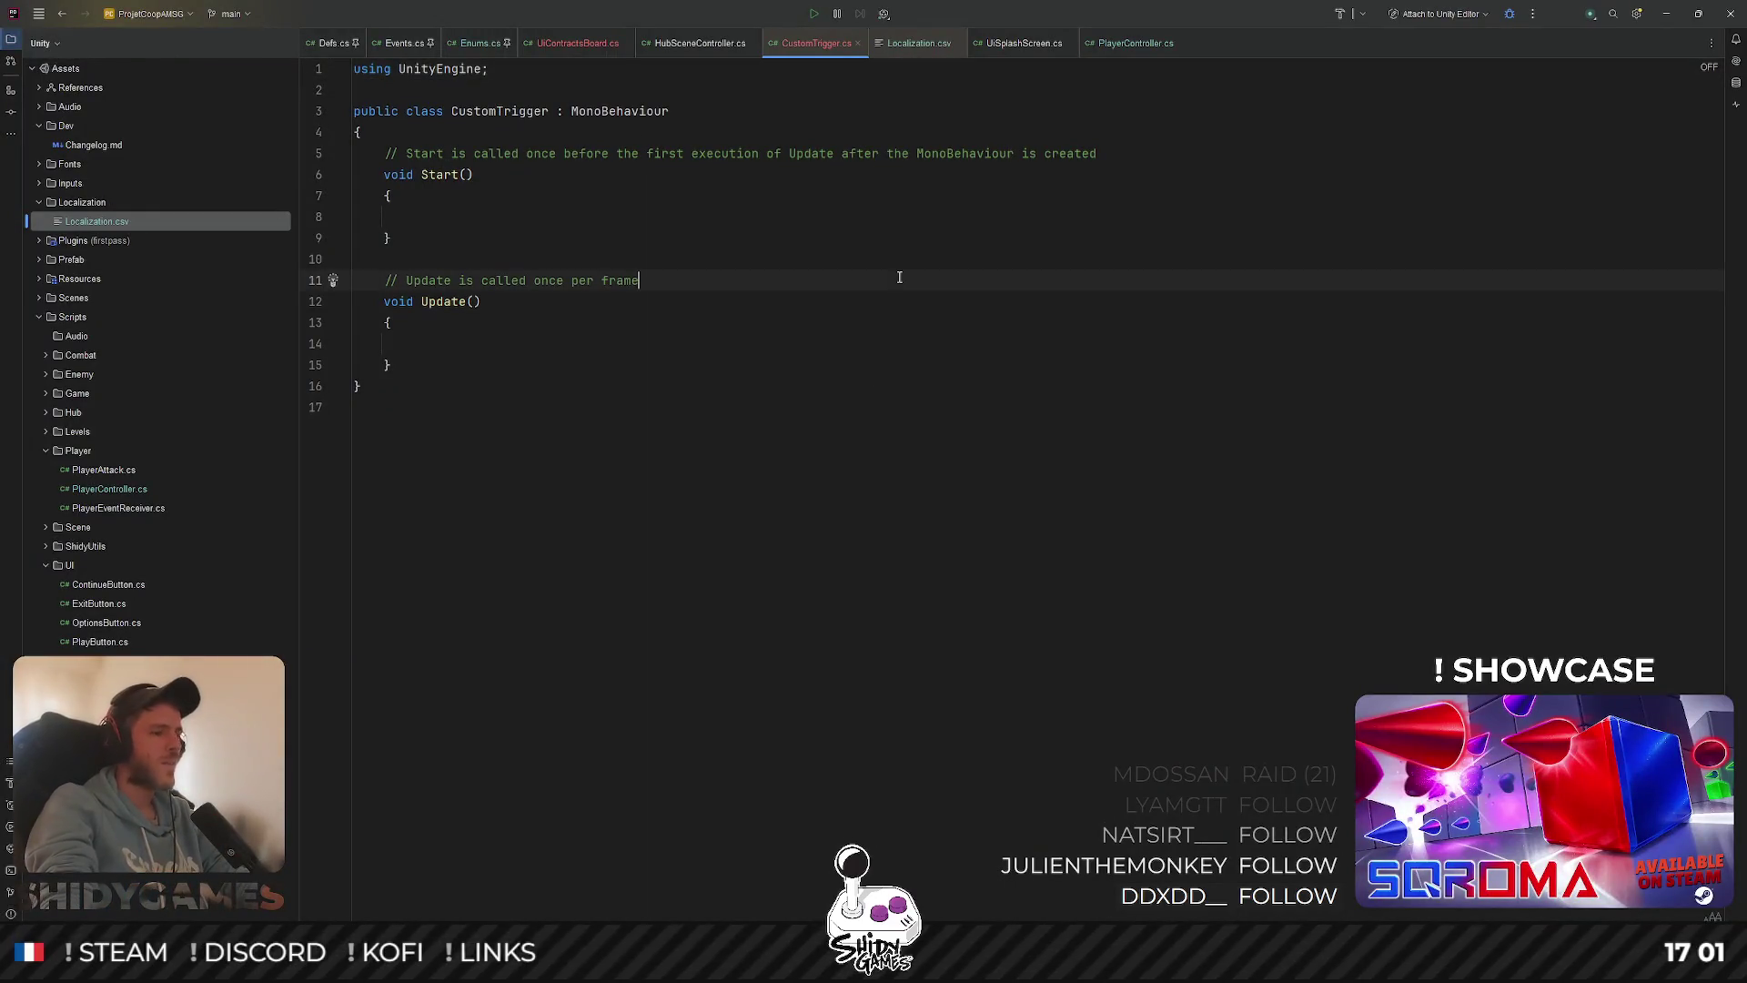
# Open CustomScreen.cs with Go to File and select its RequireComponent attribute for copying
pyautogui.hotkey('ctrl', 'shift', 'n')
pyautogui.write('custo')
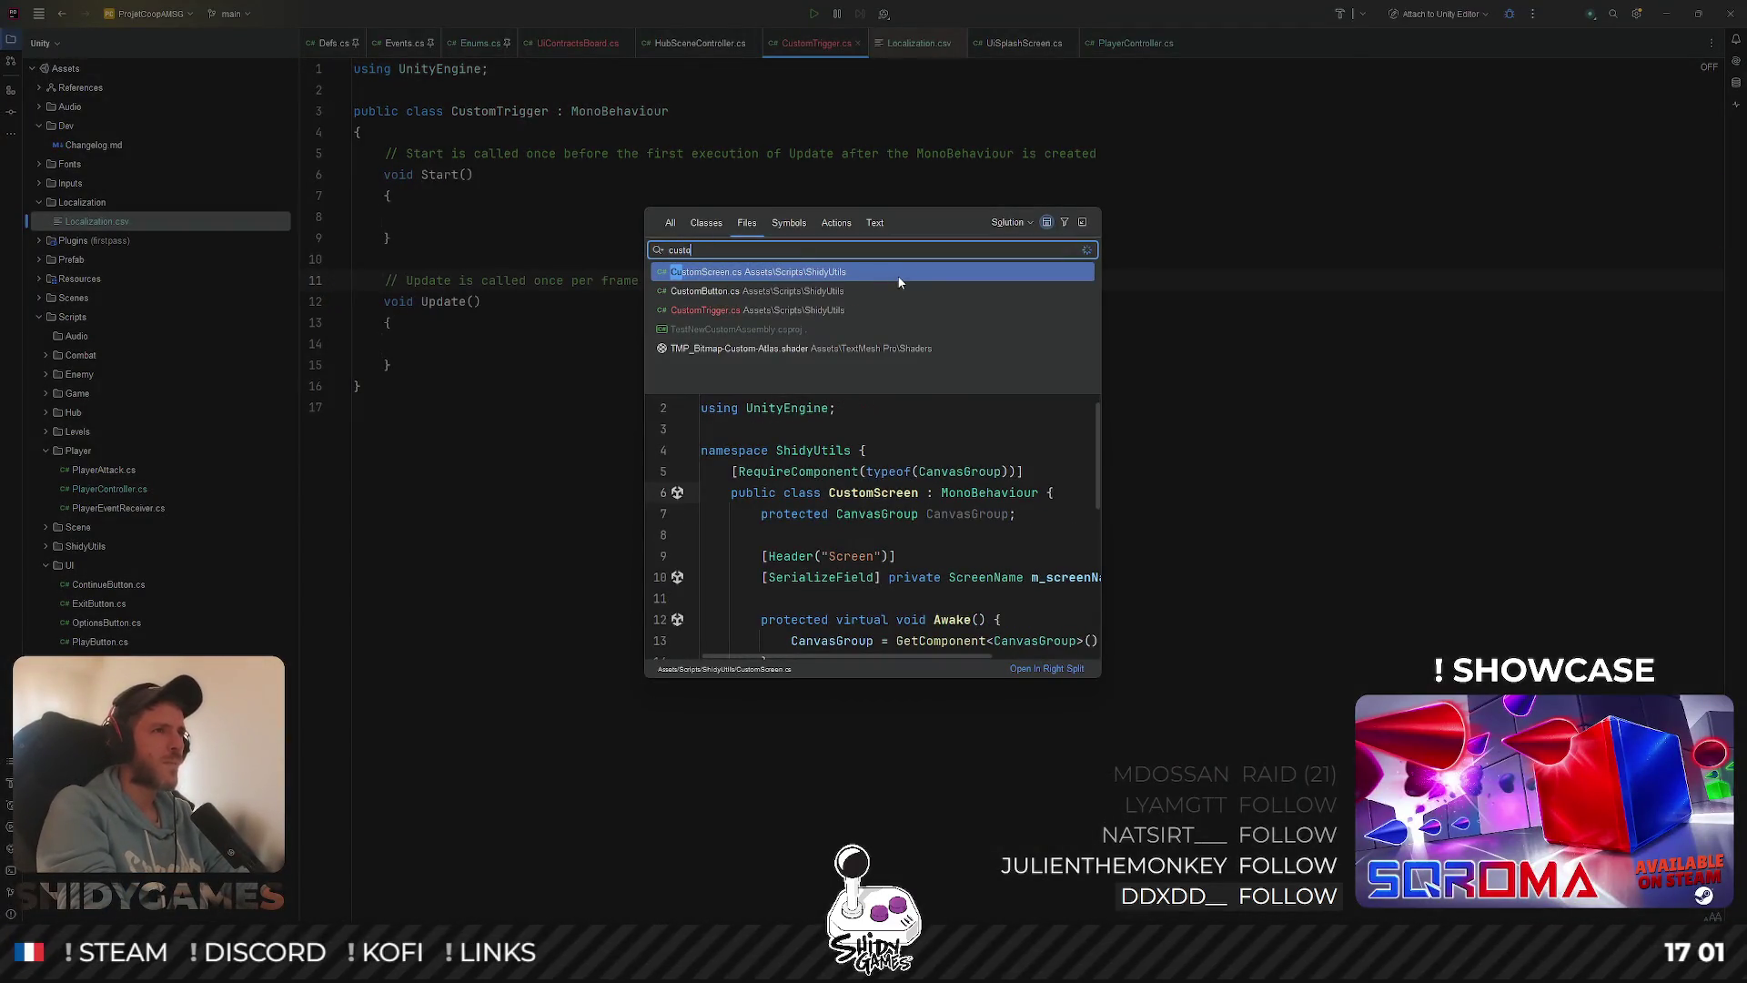
pyautogui.write('m')
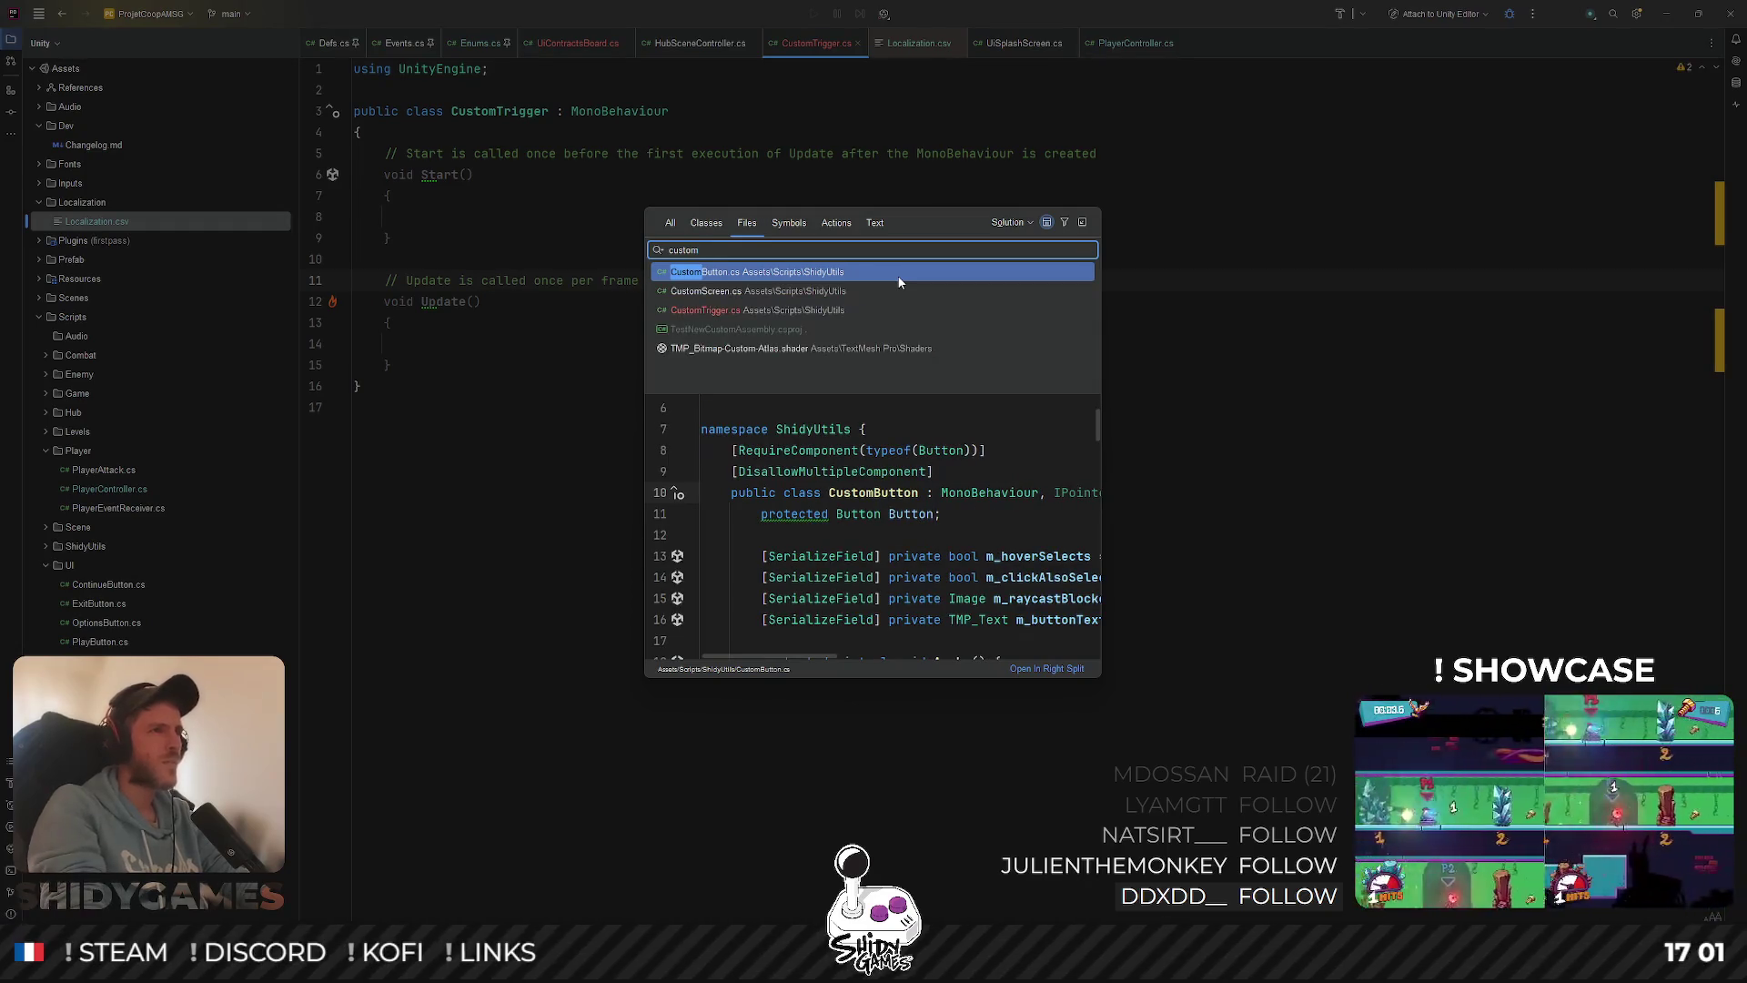
pyautogui.press('Down')
pyautogui.press('Return')
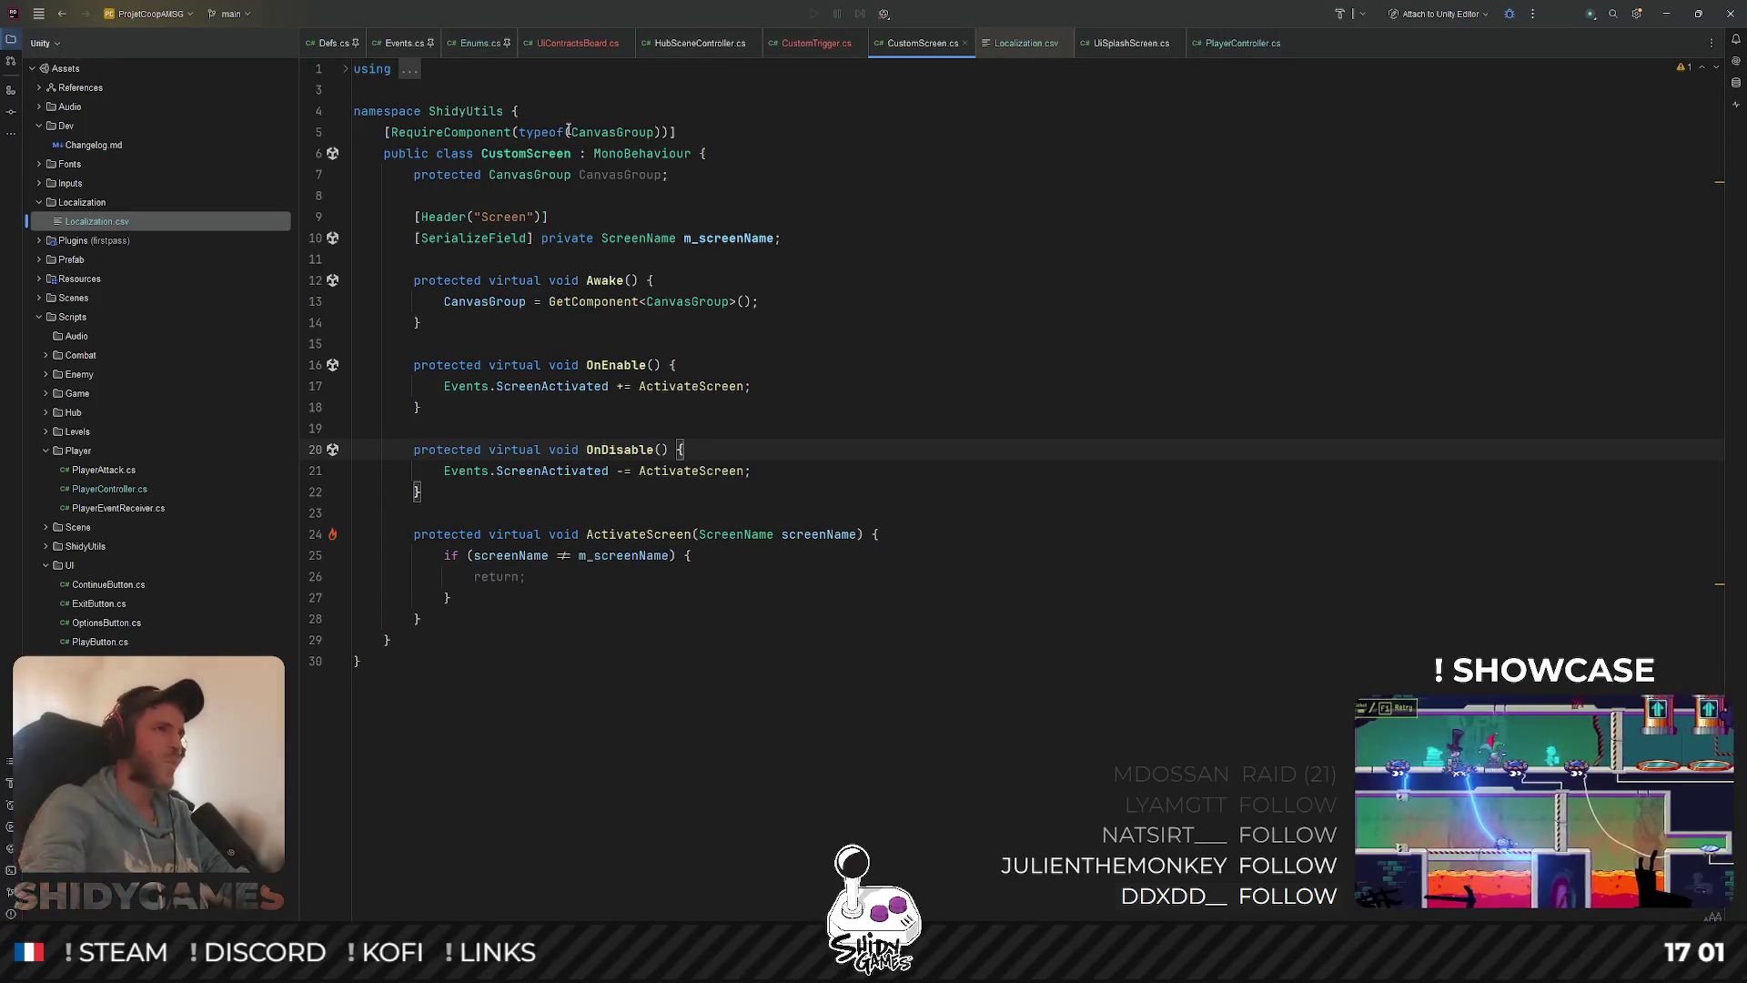
pyautogui.moveTo(386, 132); pyautogui.dragTo(785, 127)
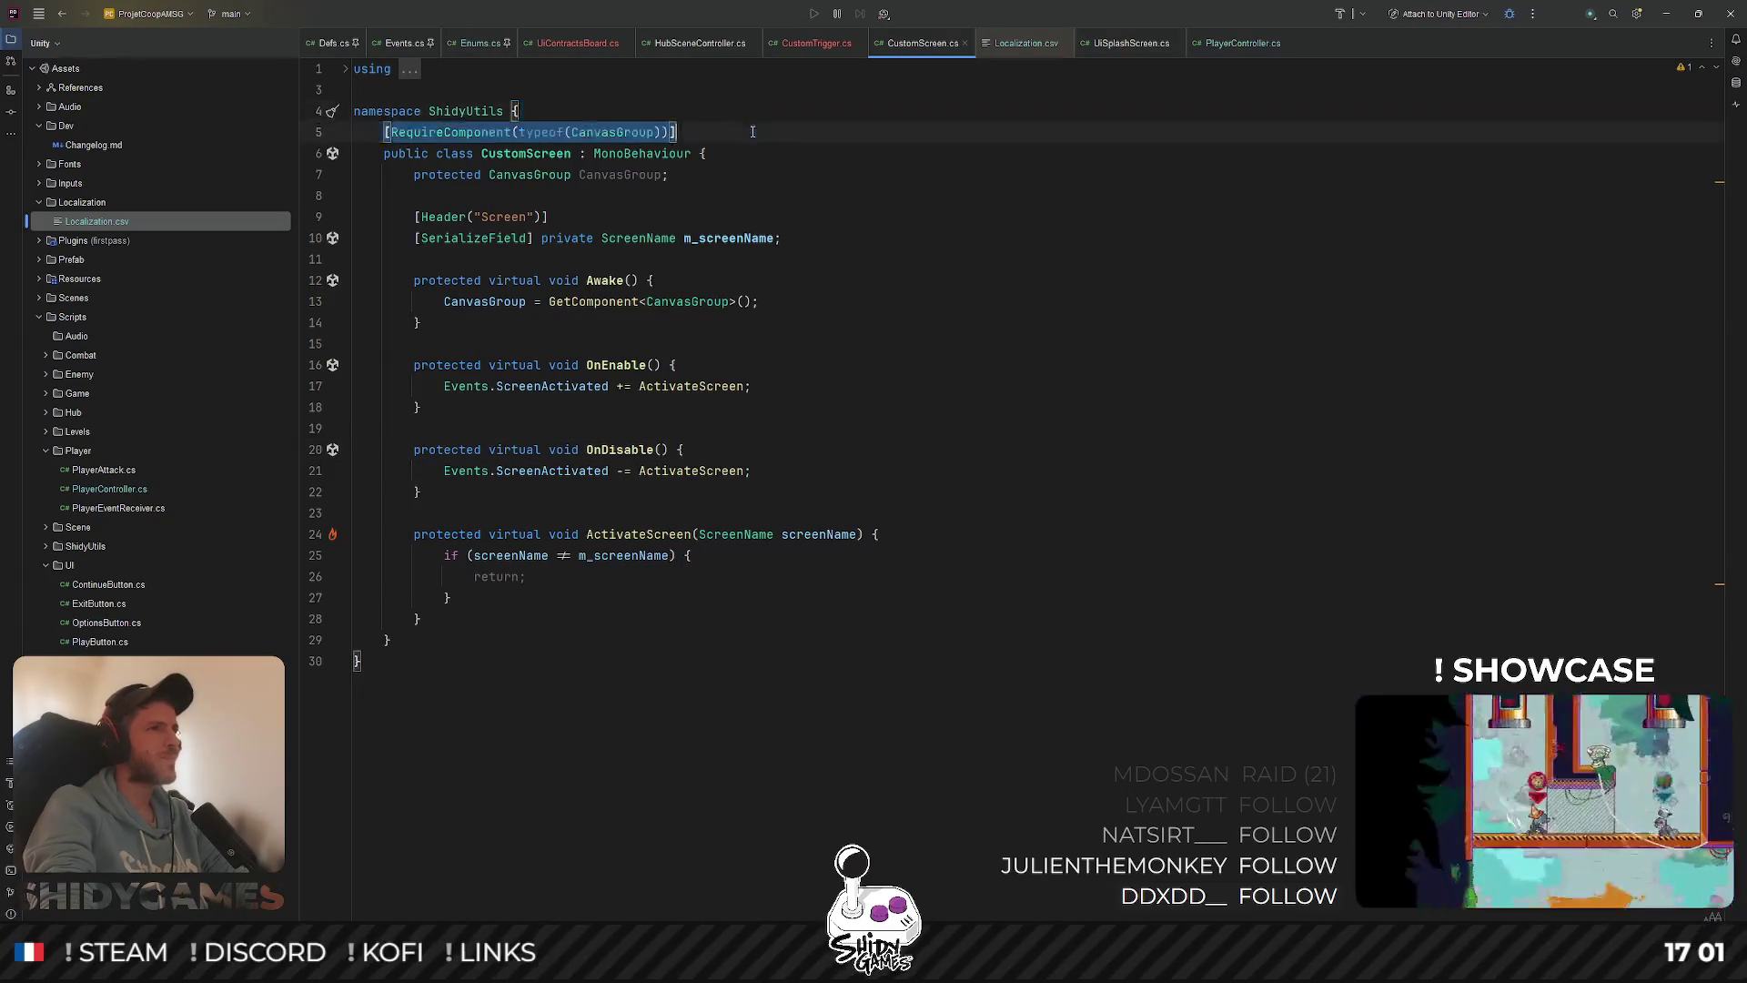
# Add a ShidyUtils namespace to CustomTrigger.cs
pyautogui.click(813, 43)
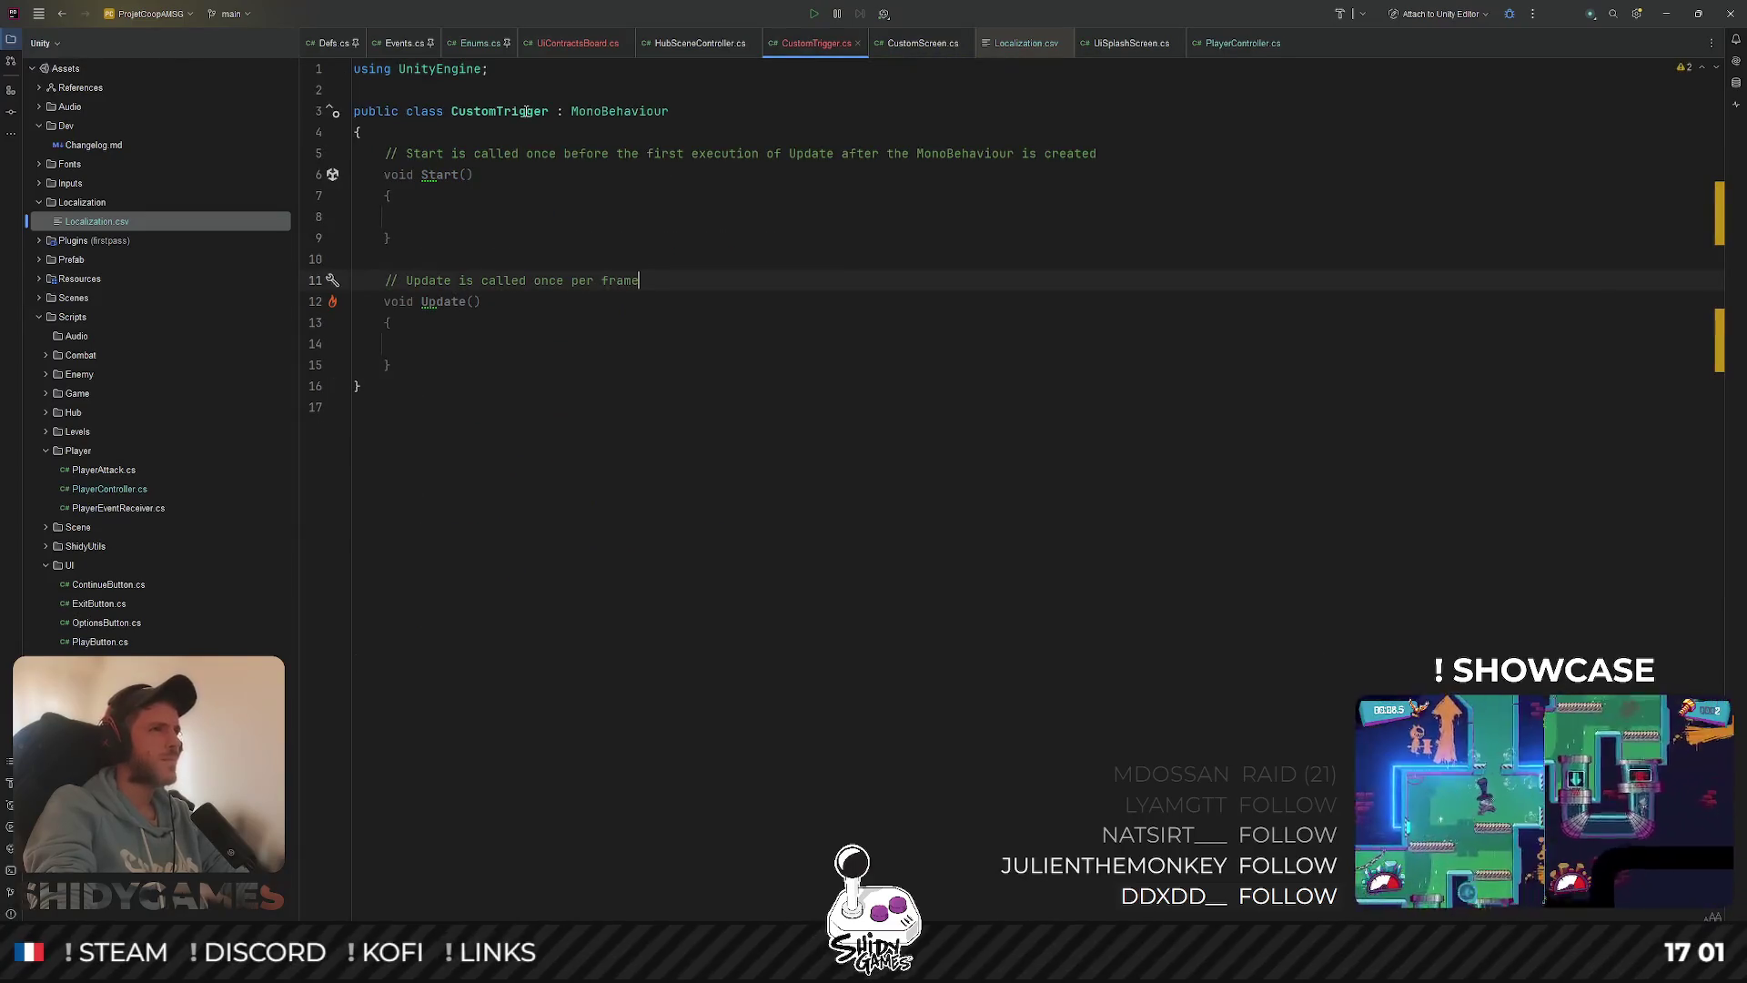
pyautogui.click(919, 43)
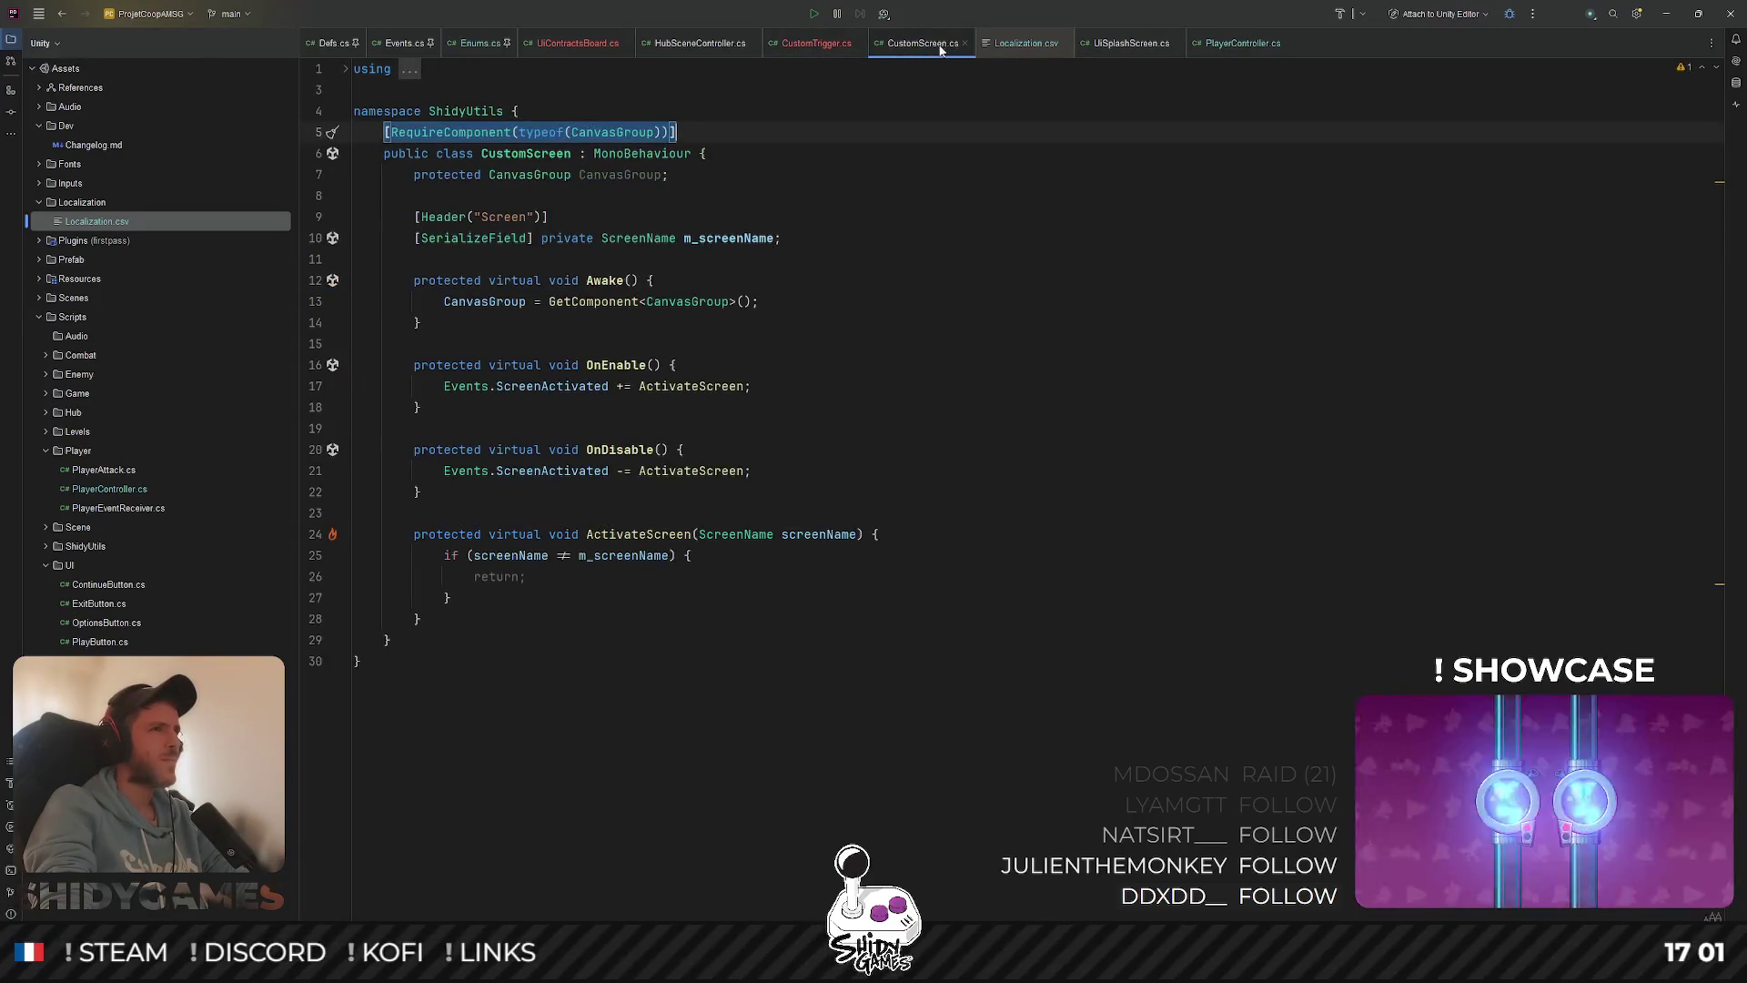
pyautogui.click(772, 47)
pyautogui.write('name')
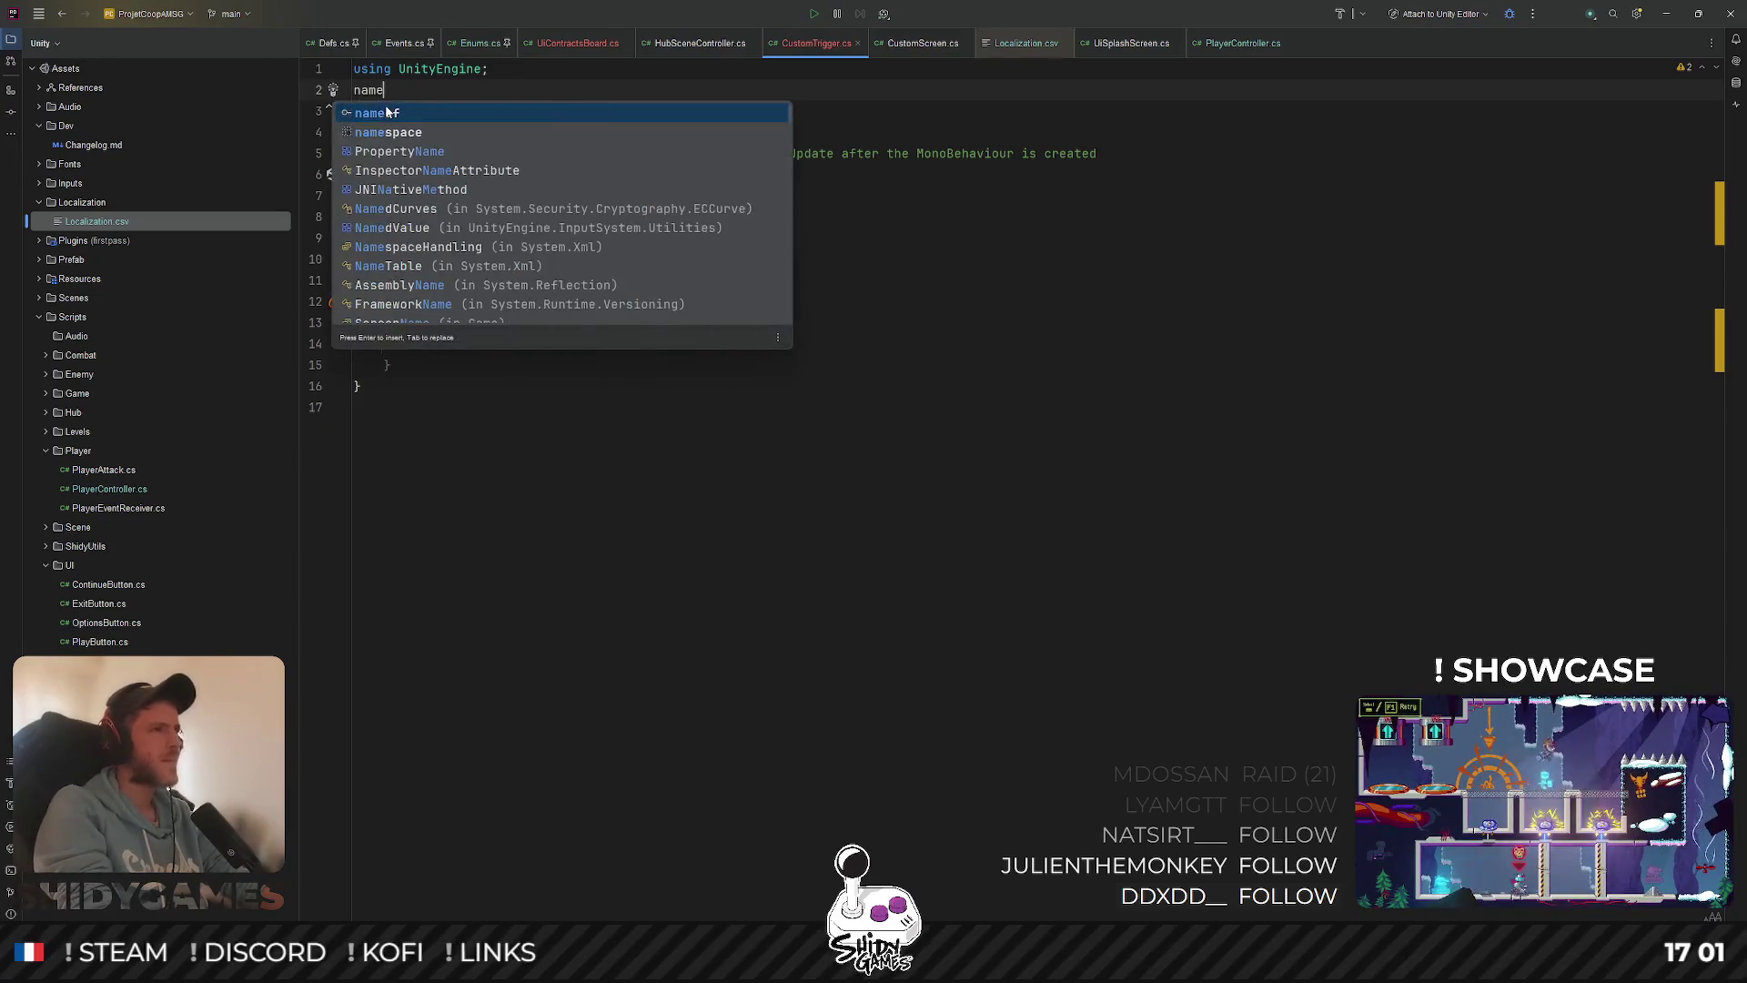
pyautogui.press('Return')
pyautogui.write('S')
pyautogui.press('Return')
# Delete the Start and Update methods and move the class inside the ShidyUtils namespace
pyautogui.moveTo(398, 435); pyautogui.dragTo(346, 185)
pyautogui.press('BackSpace')
pyautogui.hotkey('ctrl', 'shift', 'alt', 'Up')
pyautogui.hotkey('ctrl', 'shift', 'alt', 'Up')
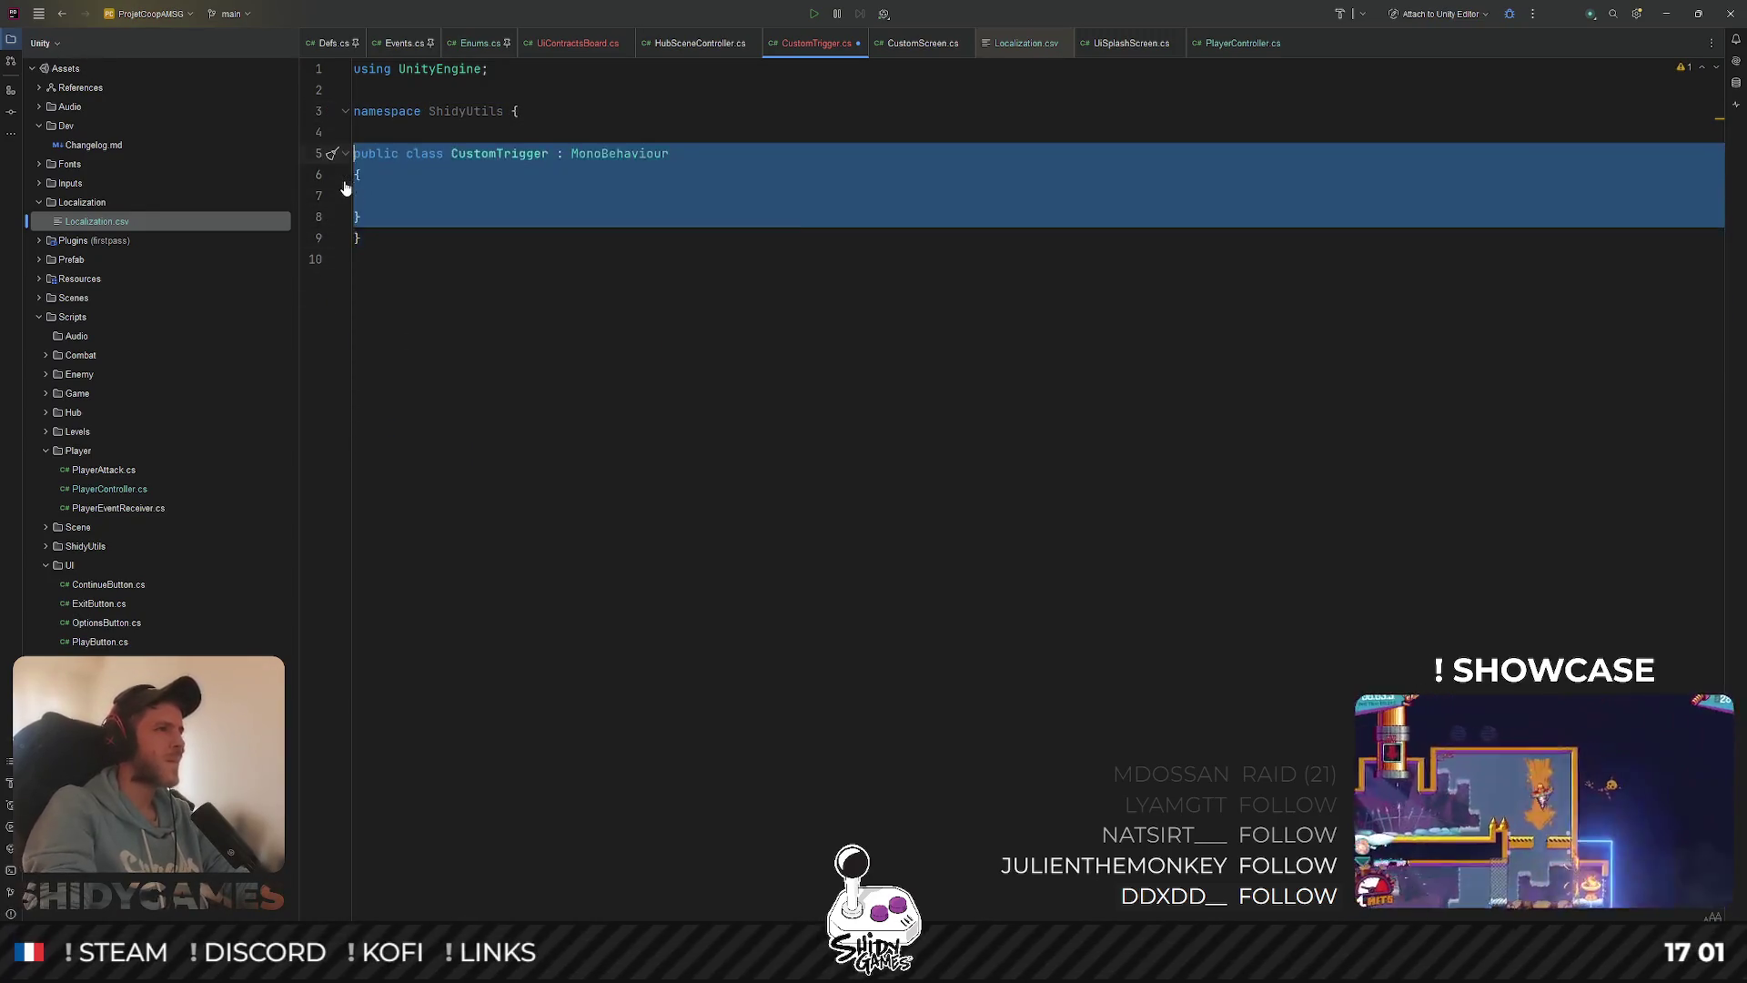
pyautogui.click(719, 137)
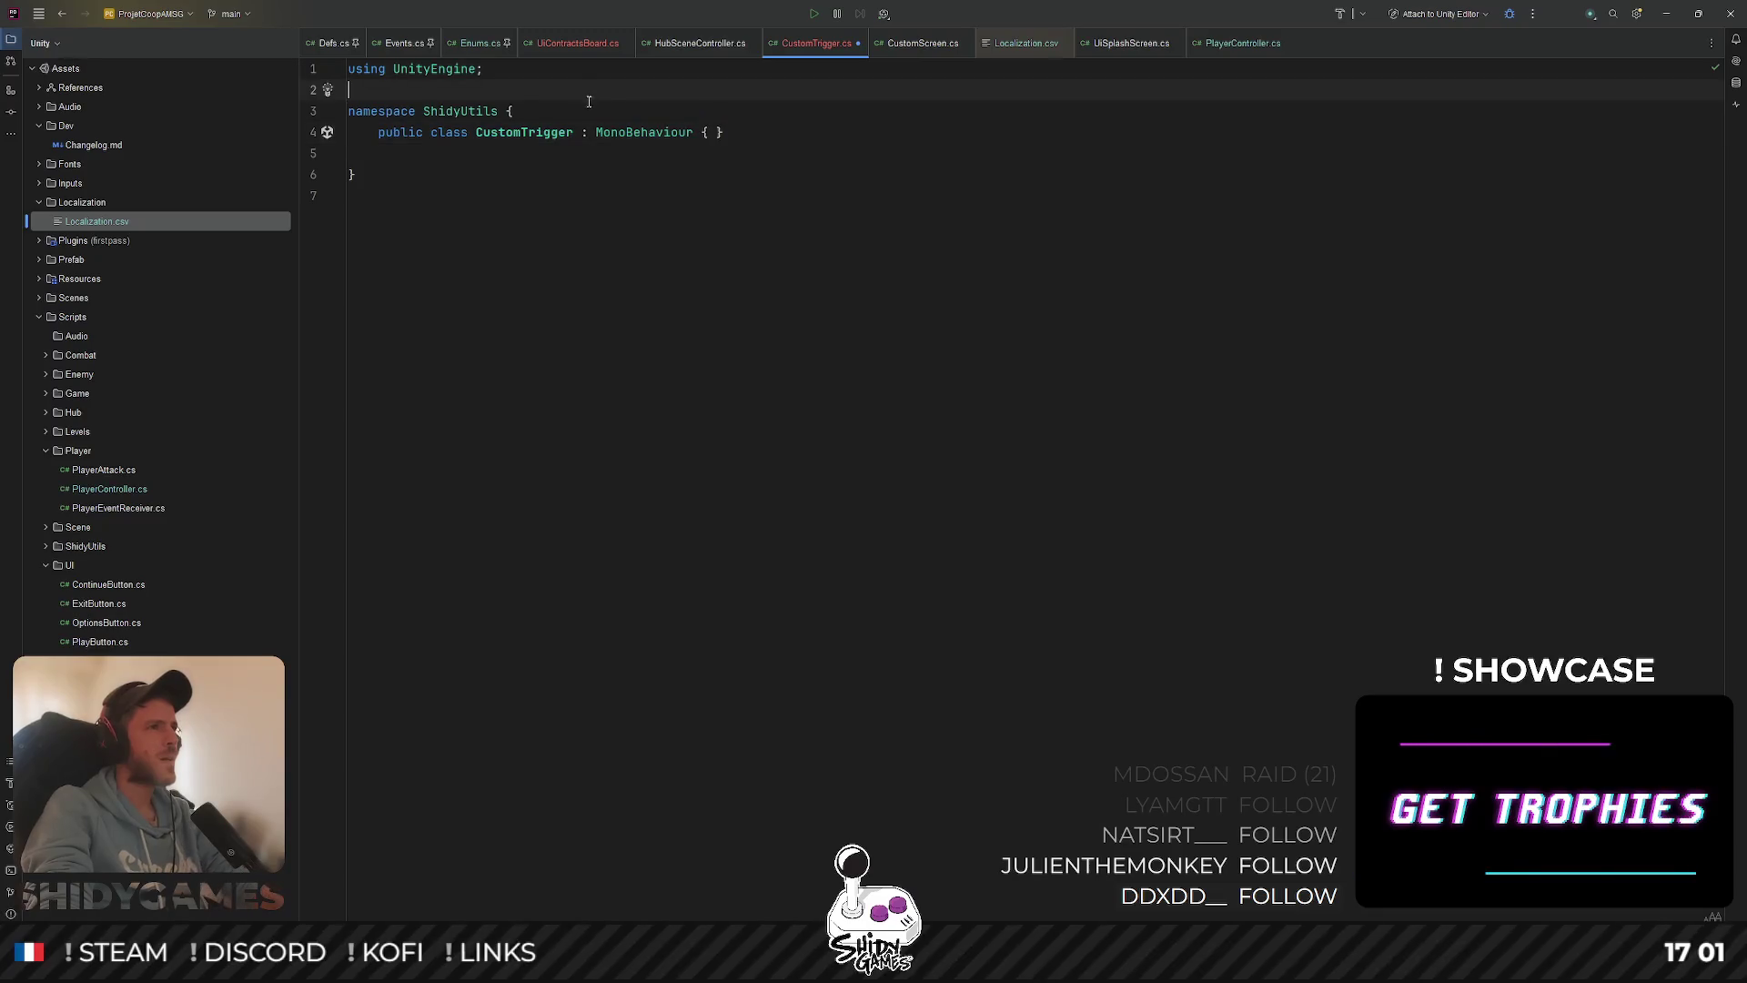
pyautogui.click(515, 111)
pyautogui.press('Return')
# Add [RequireComponent(typeof(BoxCollider2D))] to the class and remove trailing blank lines
pyautogui.write('[RequireComponent(typeof(CanvasGroup))]')
pyautogui.doubleClick(564, 135)
pyautogui.write('BoxC')
pyautogui.press('Down')
pyautogui.press('Return')
pyautogui.click(609, 264)
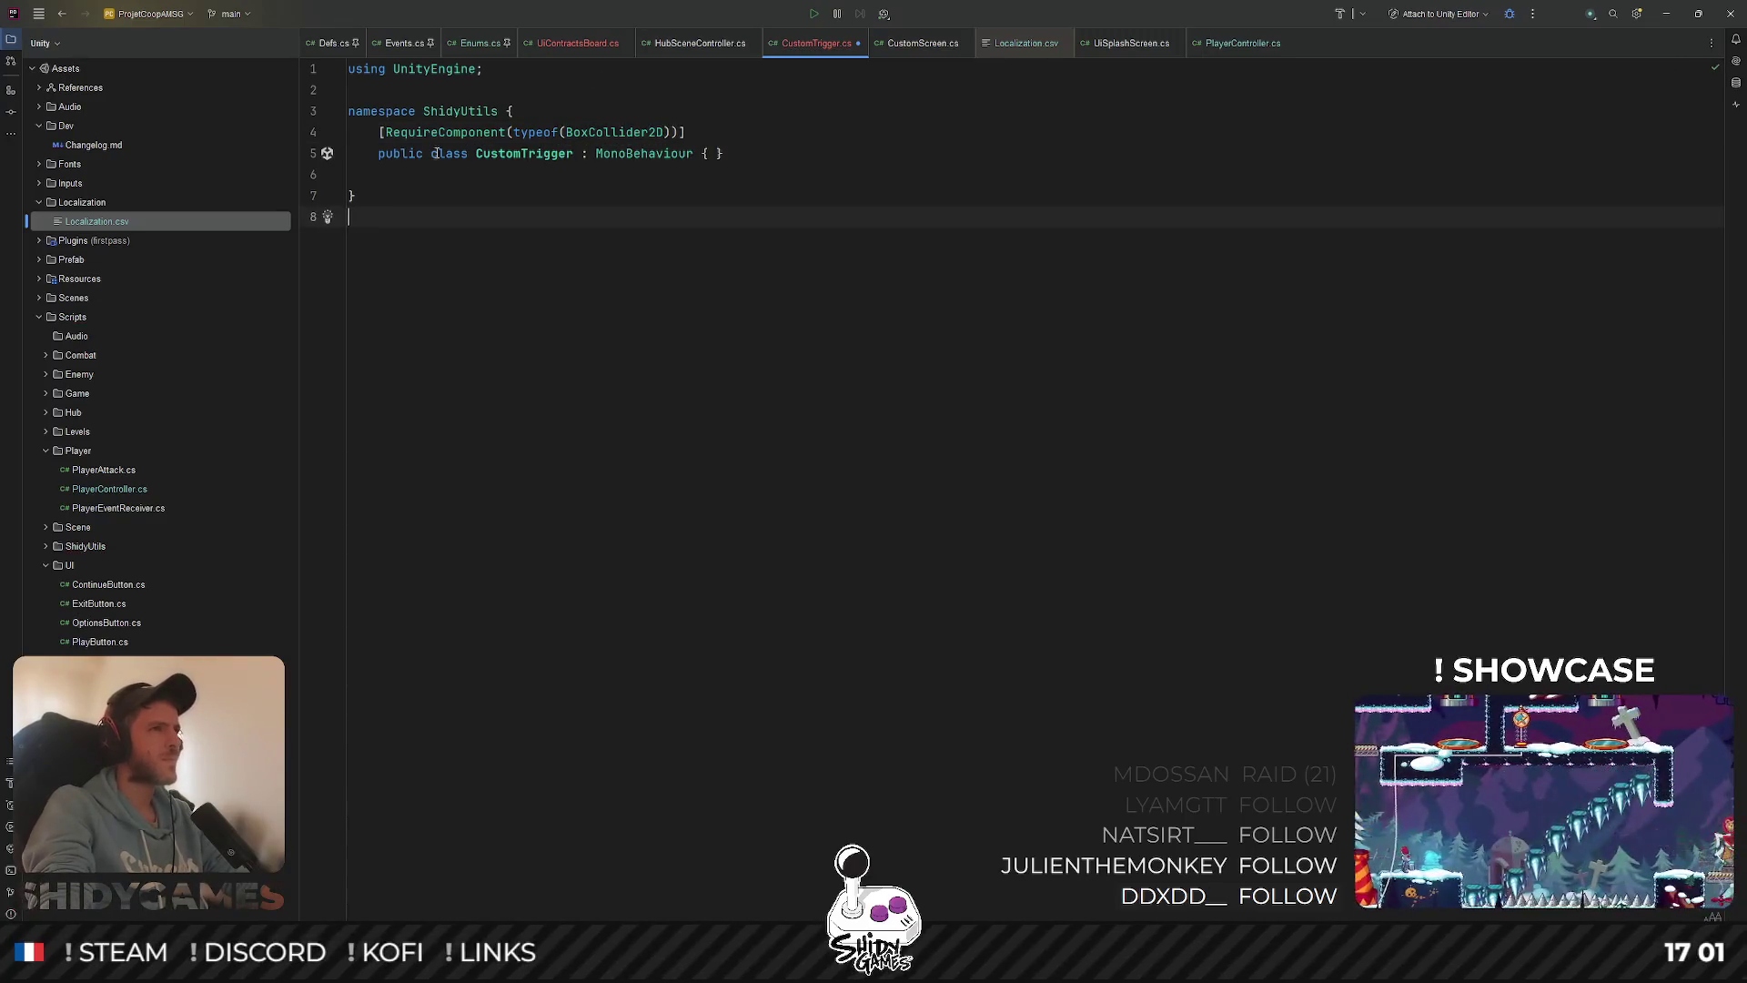
pyautogui.press('BackSpace')
pyautogui.press('Up')
pyautogui.press('BackSpace')
pyautogui.press('Down')
pyautogui.press('Down')
pyautogui.press('BackSpace')
# Add a protected BoxCollider2D field, adapted from CustomScreen's CanvasGroup field
pyautogui.click(914, 47)
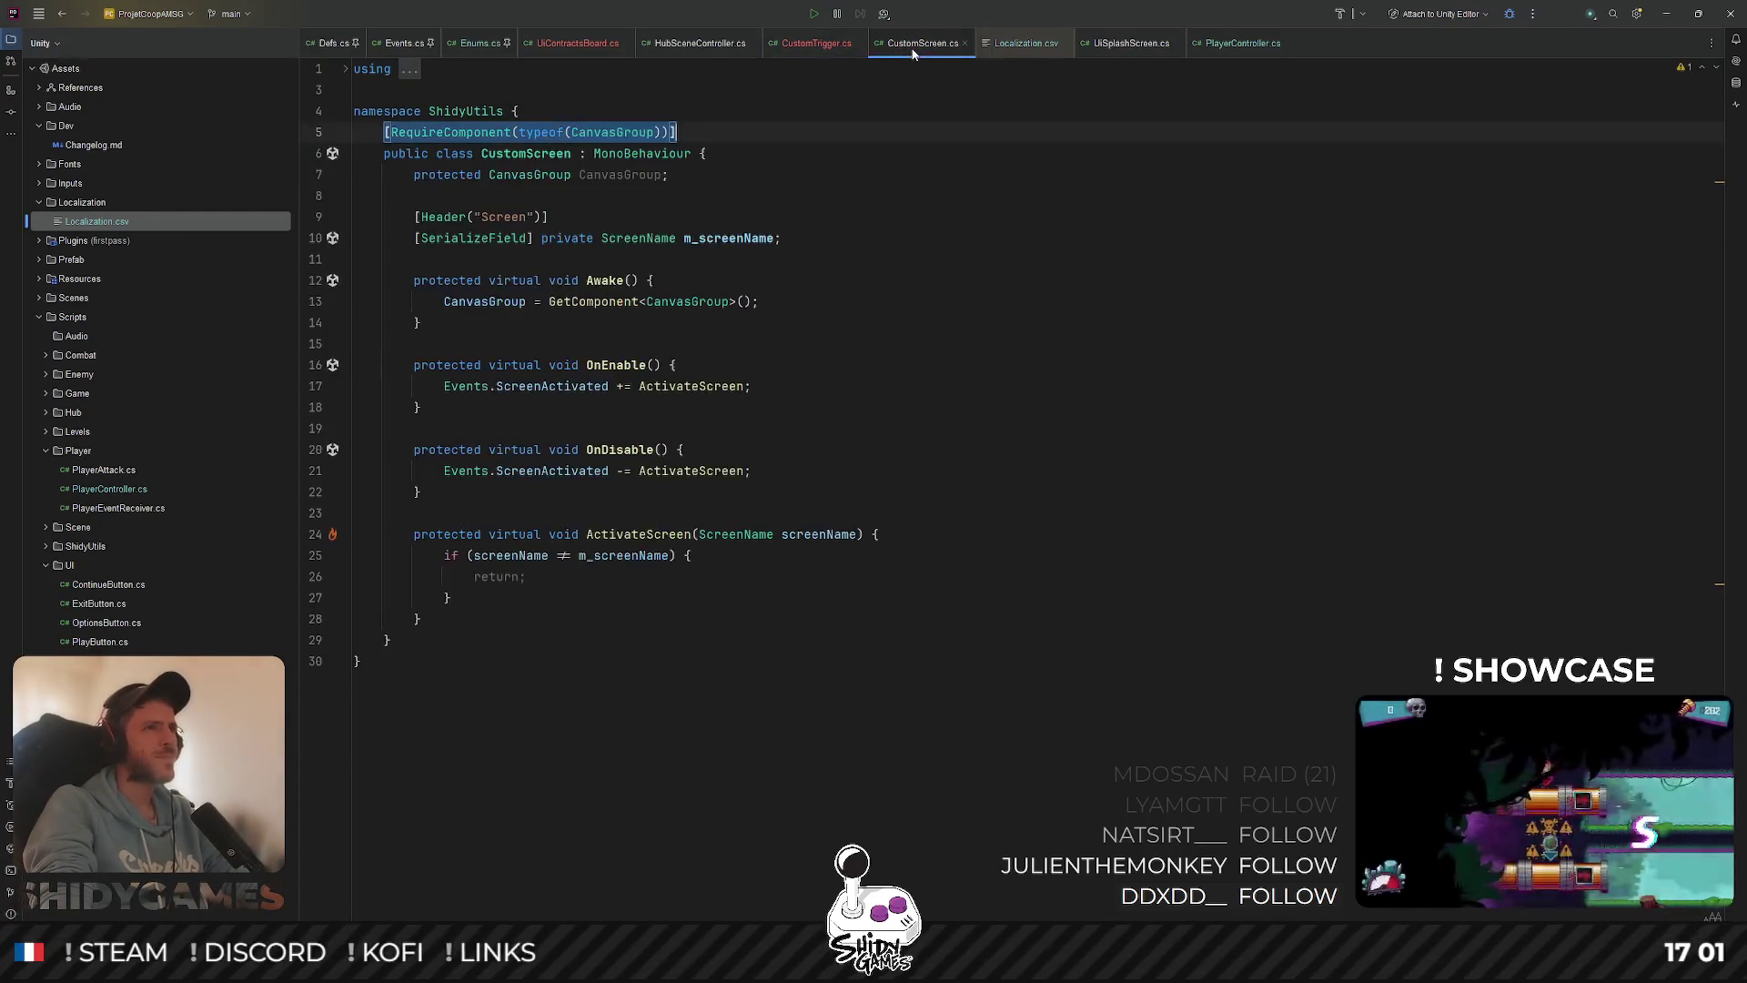
pyautogui.moveTo(416, 175); pyautogui.dragTo(670, 175)
pyautogui.click(712, 162)
pyautogui.press('Return')
pyautogui.write('protected CanvasGroup CanvasGroup;')
pyautogui.press('Left')
pyautogui.hotkey('ctrl', 'shift', 'Left')
pyautogui.hotkey('ctrl', 'shift', 'Left')
pyautogui.hotkey('ctrl', 'shift', 'Left')
pyautogui.hotkey('ctrl', 'shift', 'Right')
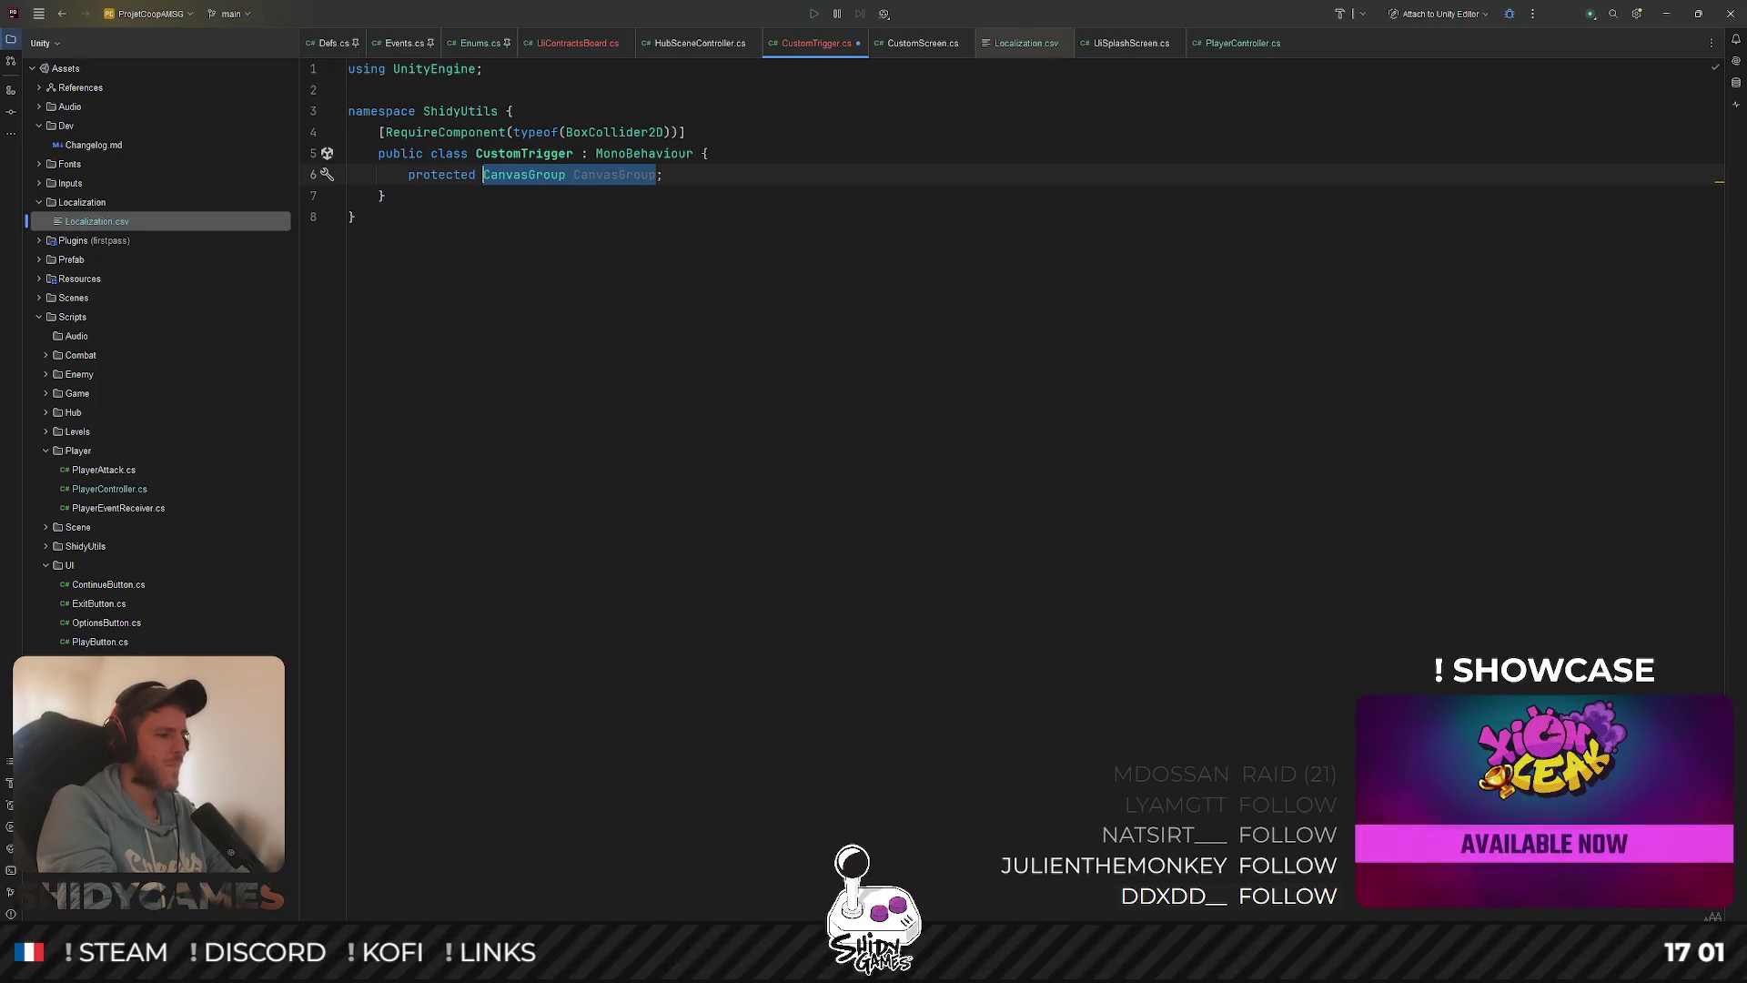
pyautogui.write('Box')
pyautogui.press('Return')
pyautogui.write('B')
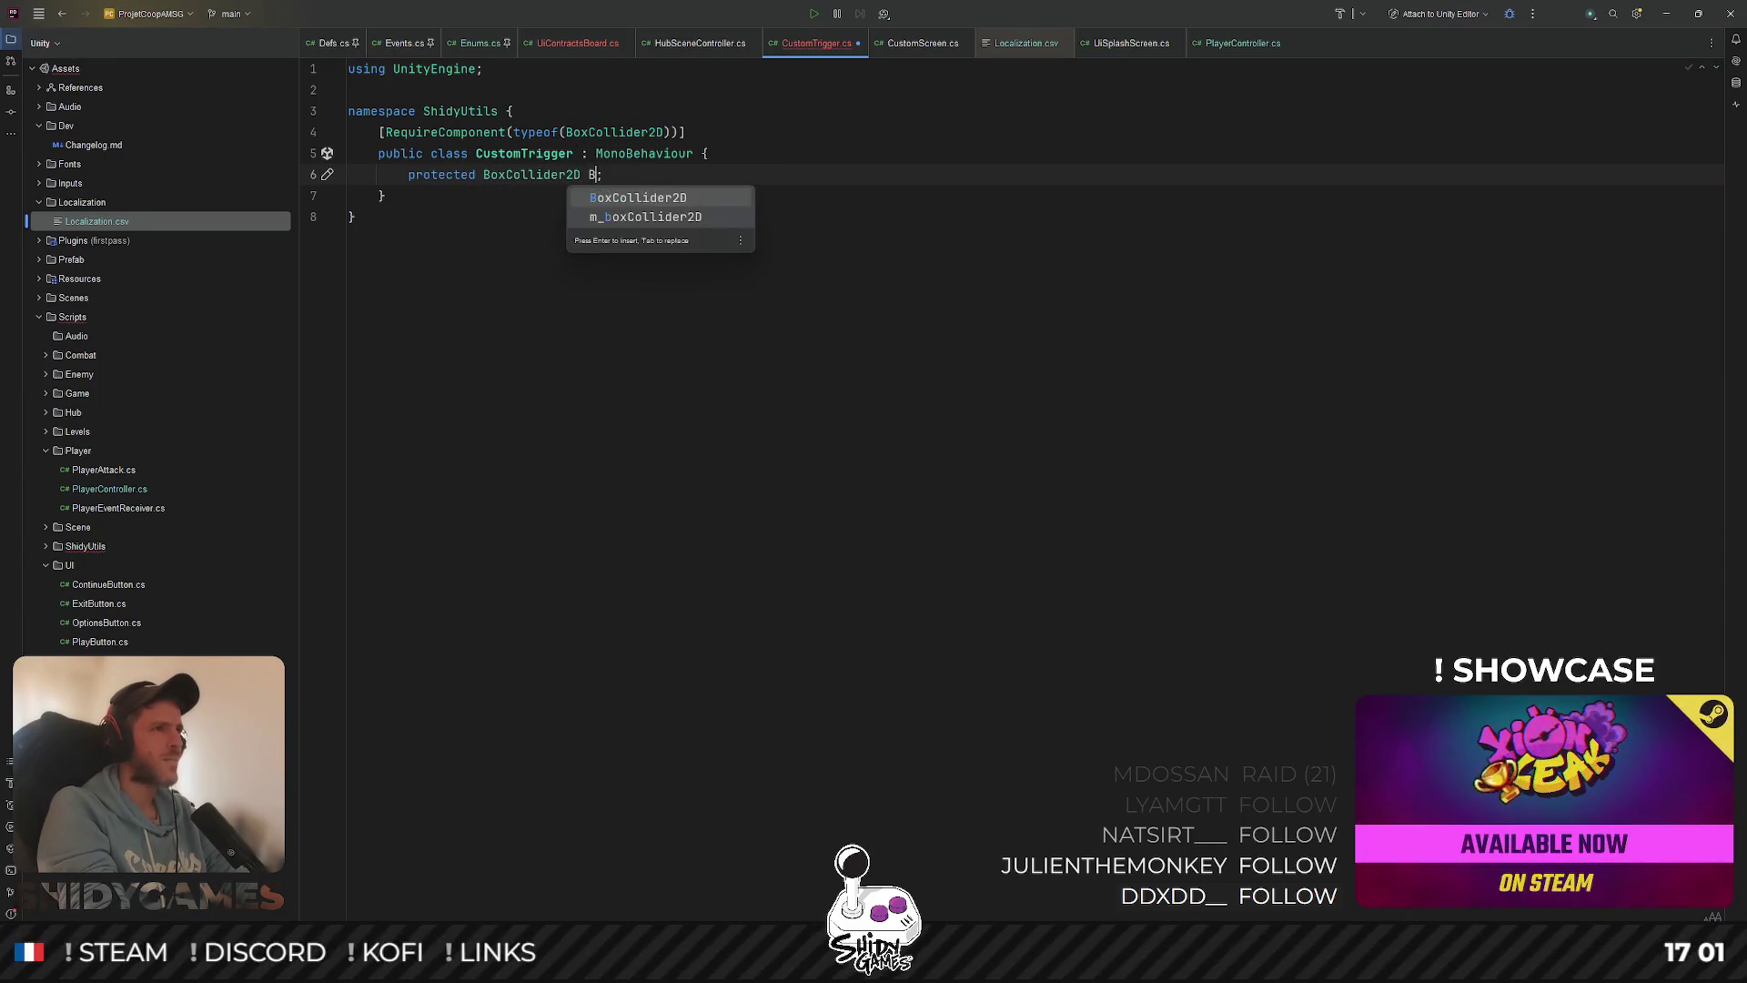
pyautogui.press('Return')
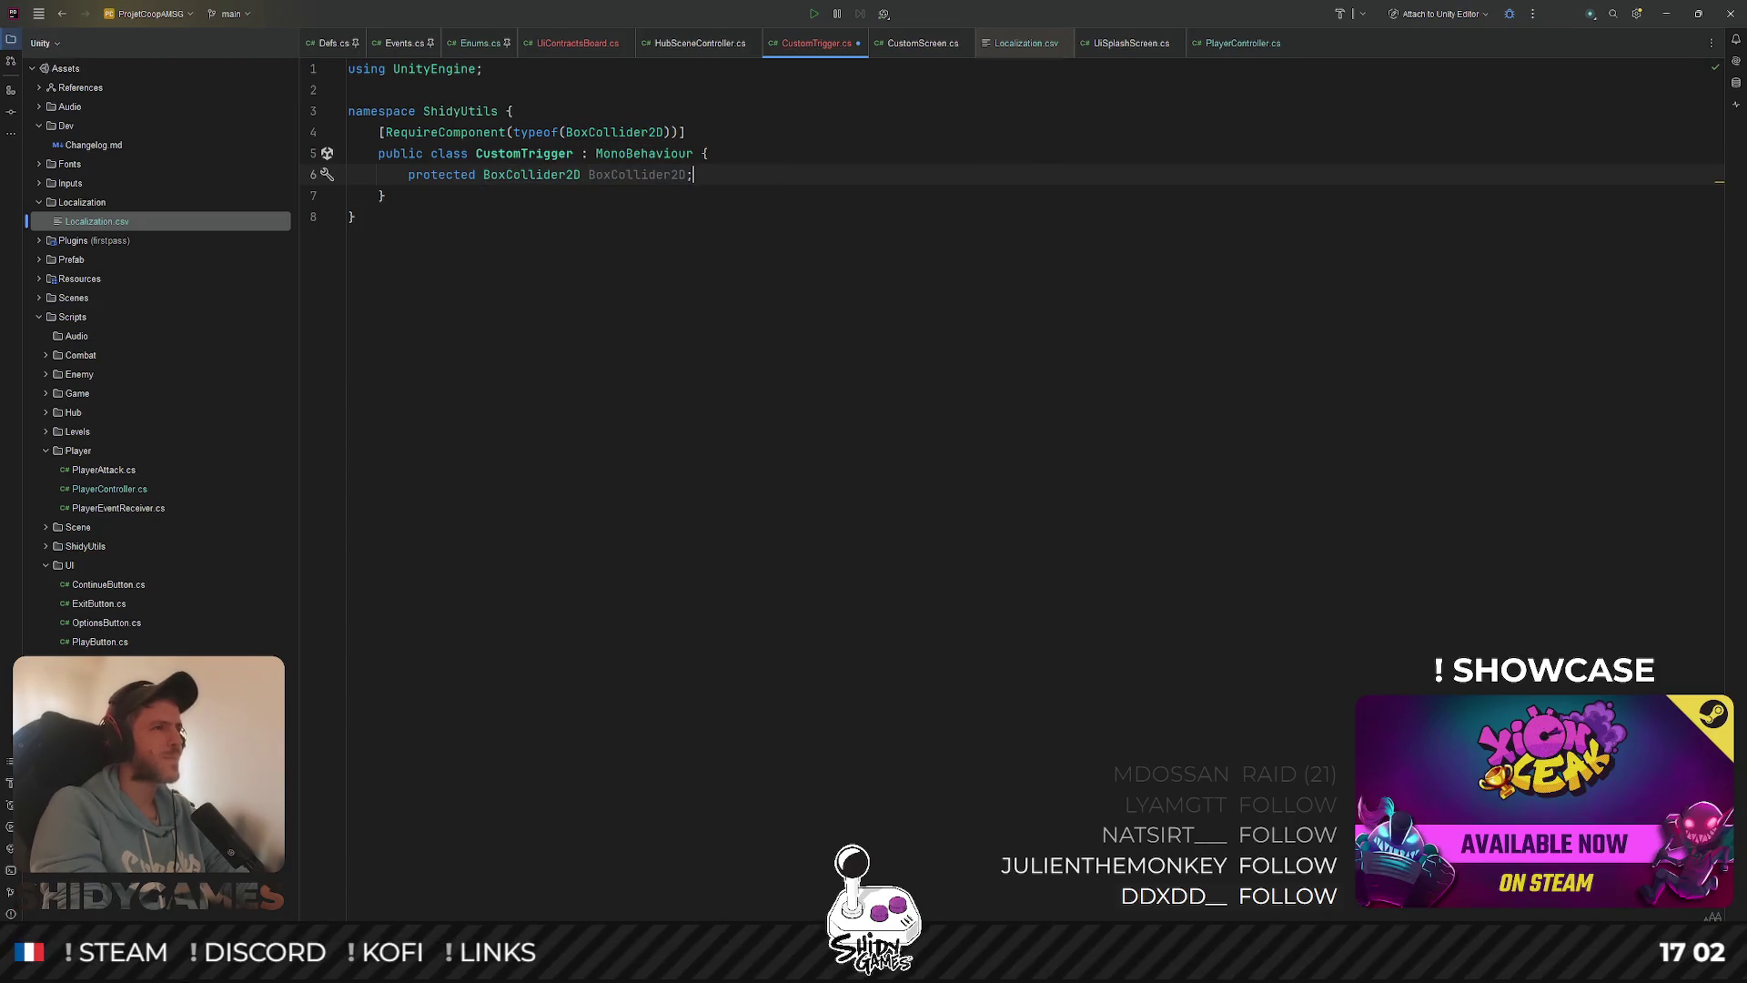
# Jump from CustomScreen's ScreenName type to the ScreenName enum in Enums.cs
pyautogui.click(919, 44)
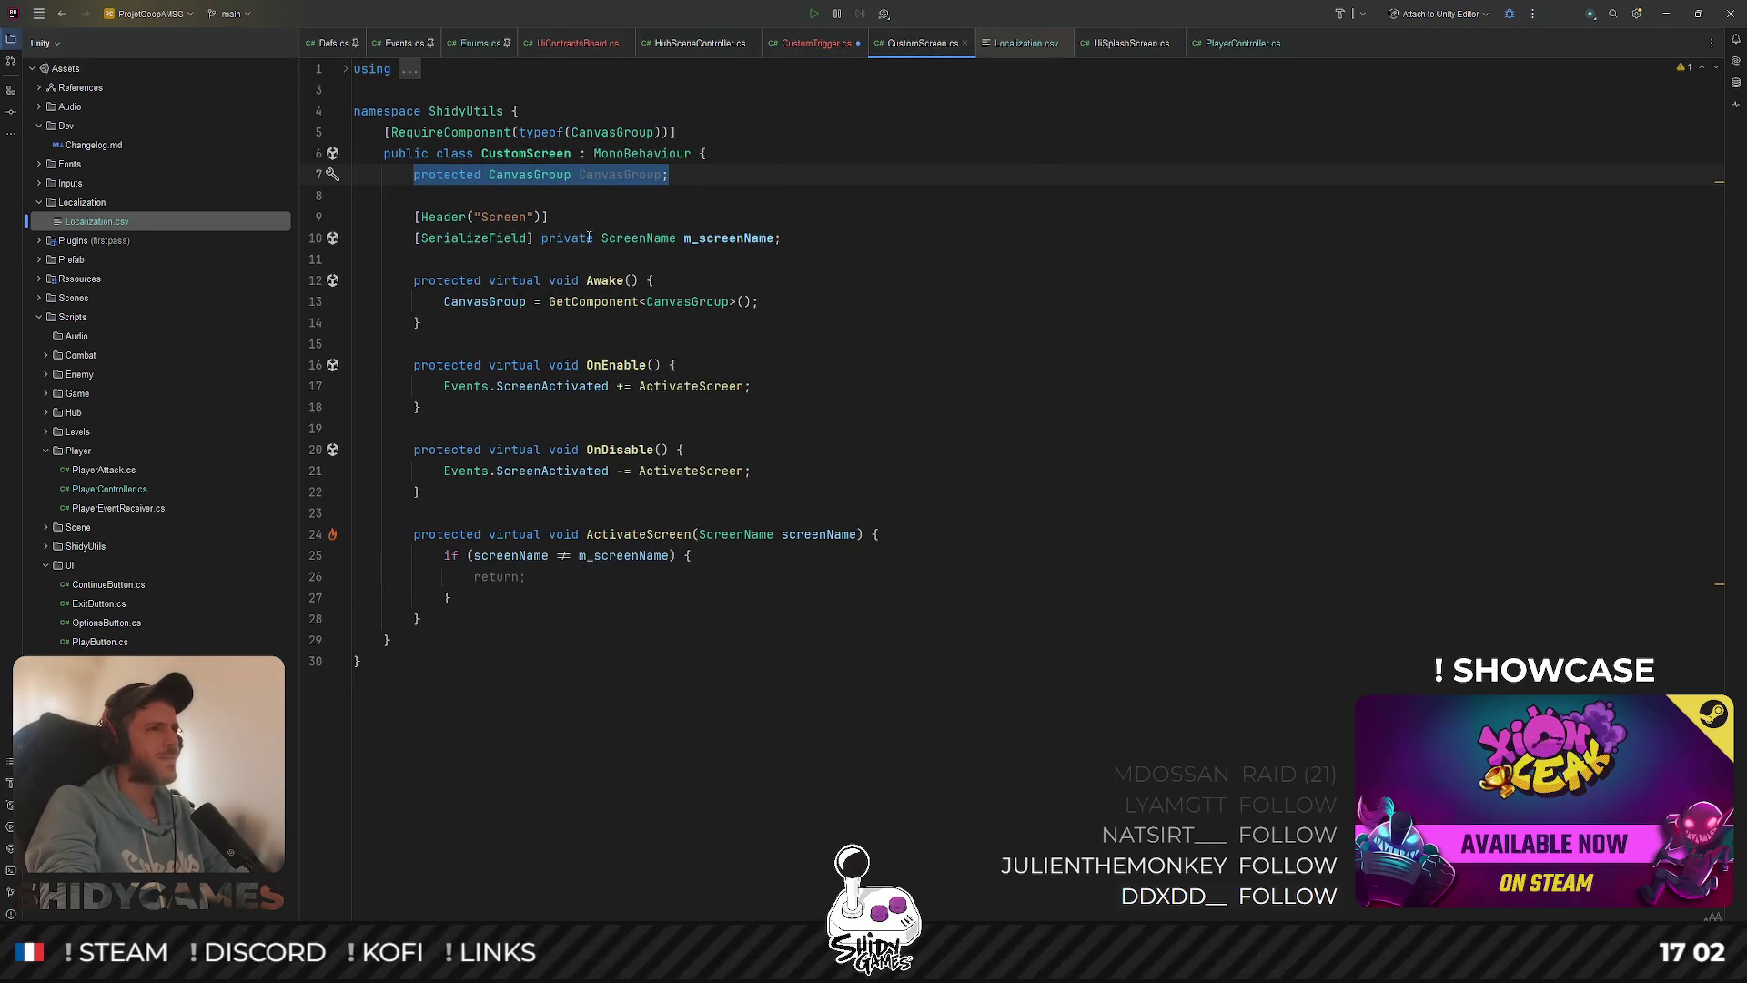
pyautogui.moveTo(806, 243); pyautogui.dragTo(728, 216)
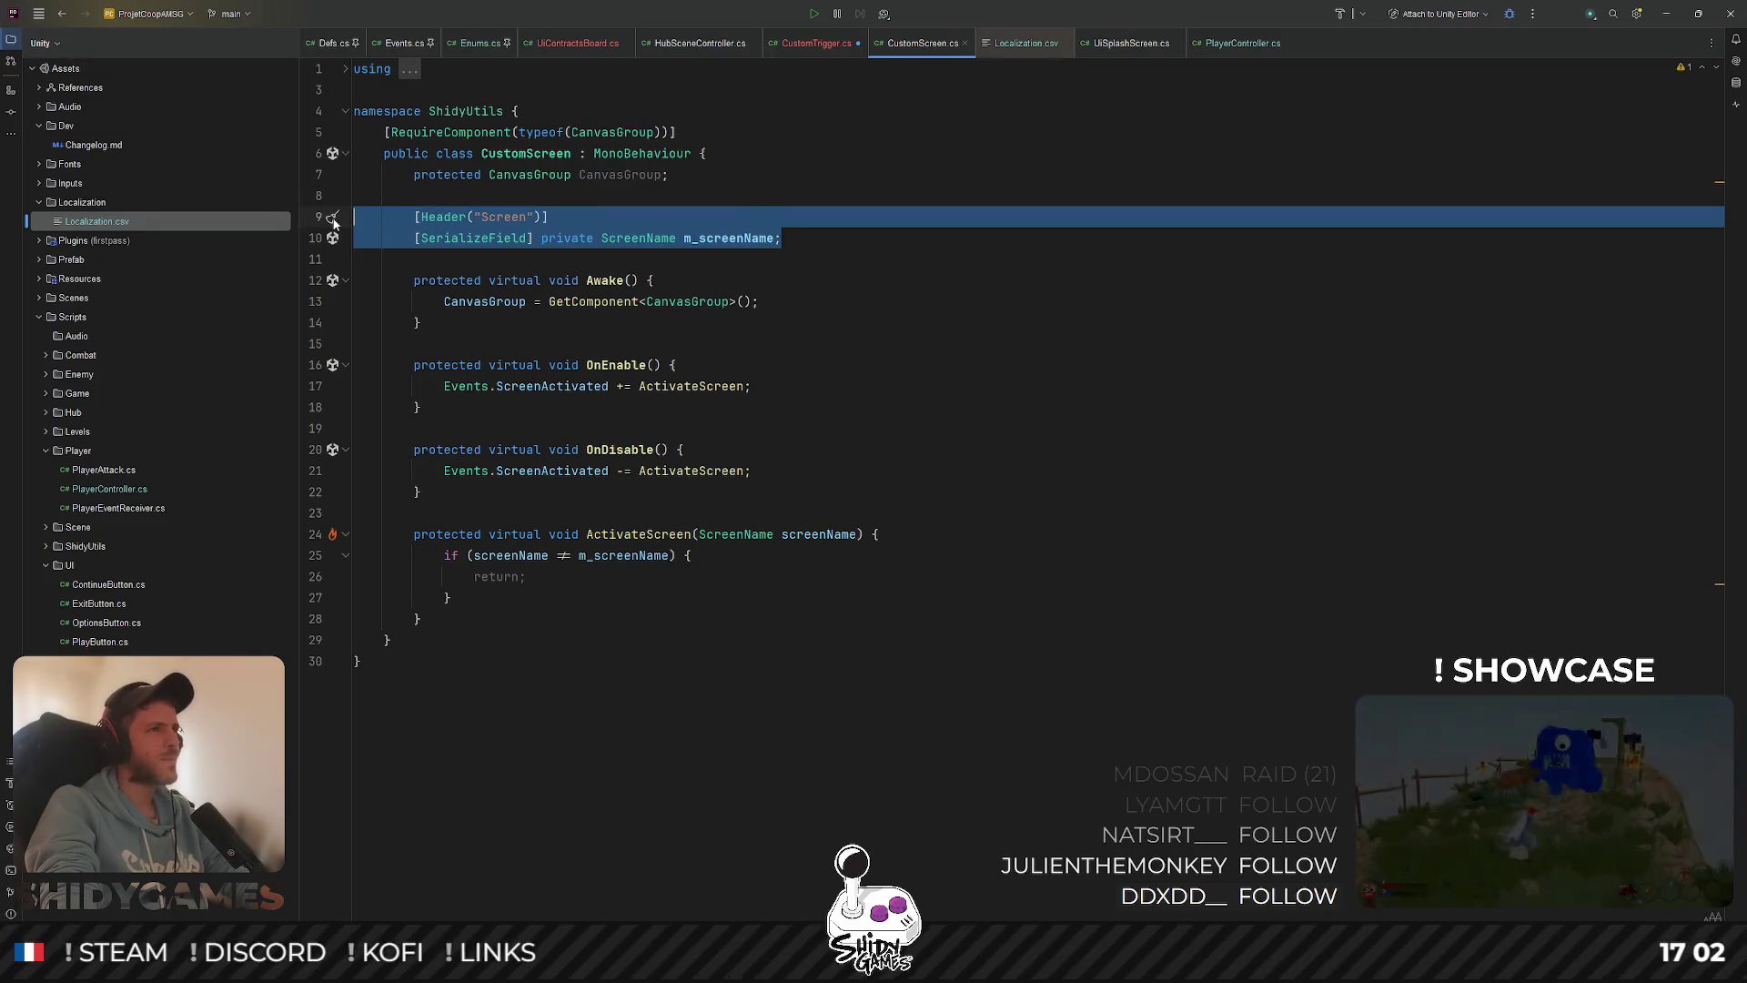
pyautogui.click(652, 239)
pyautogui.click(876, 276)
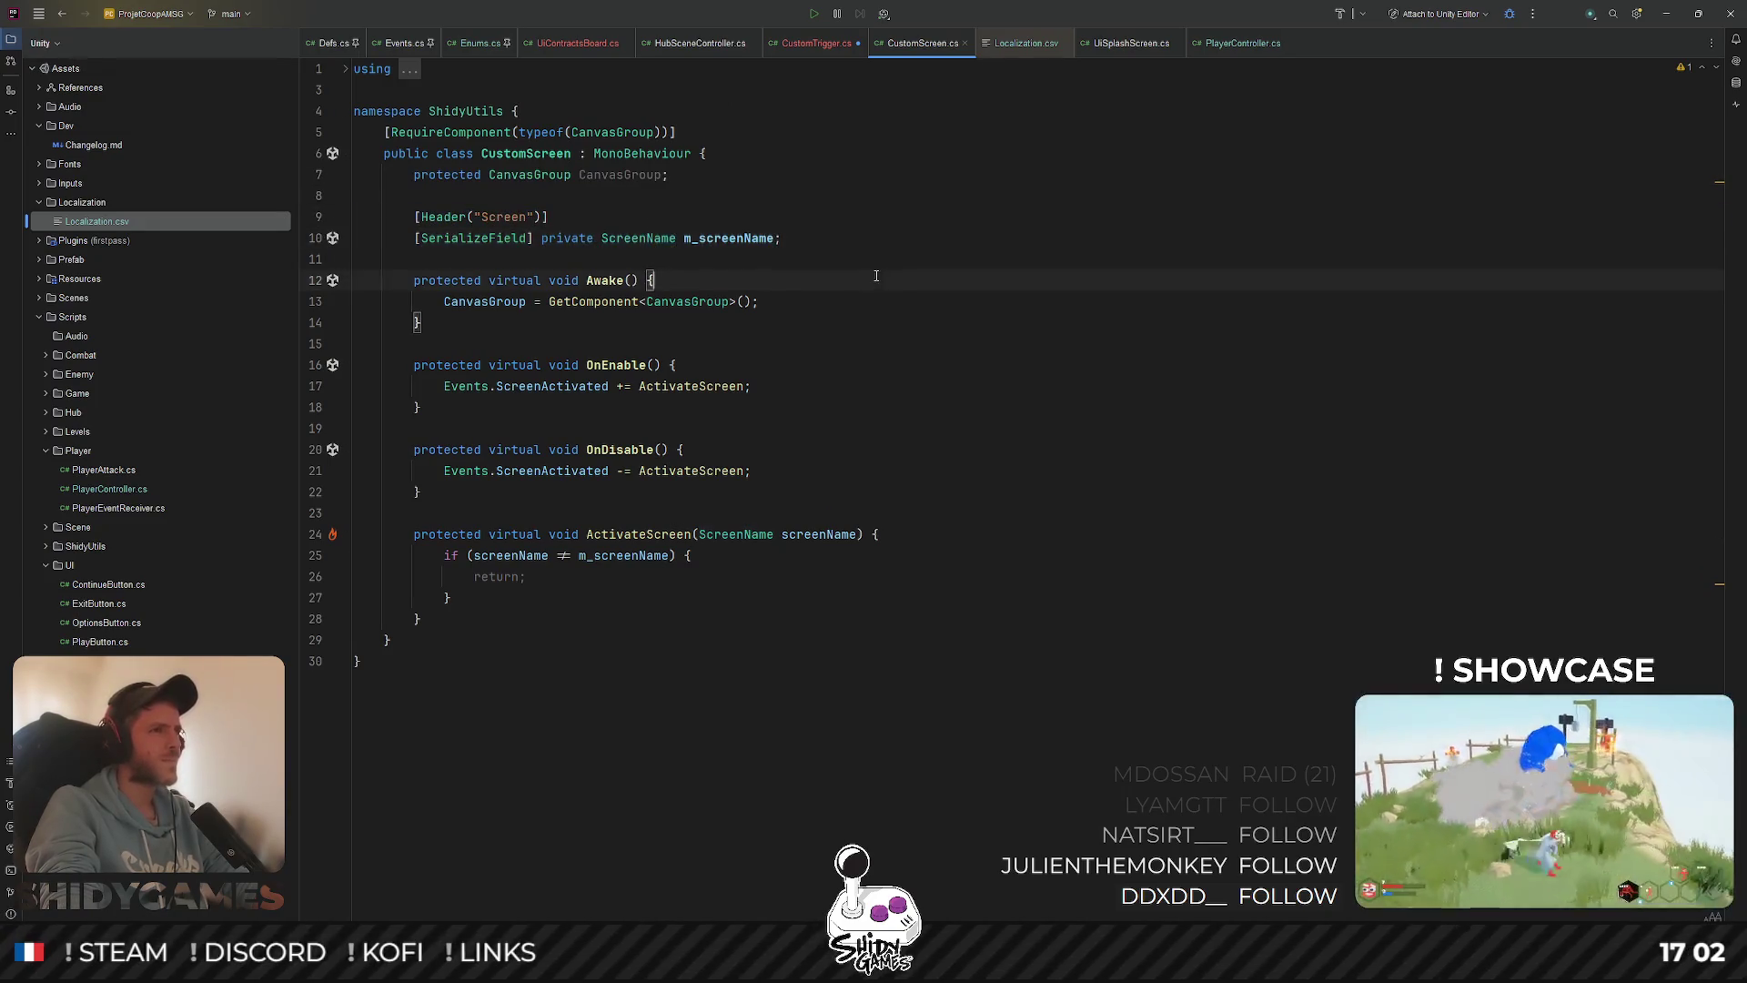
pyautogui.keyDown('ctrl'); pyautogui.click(640, 246); pyautogui.keyUp('ctrl')
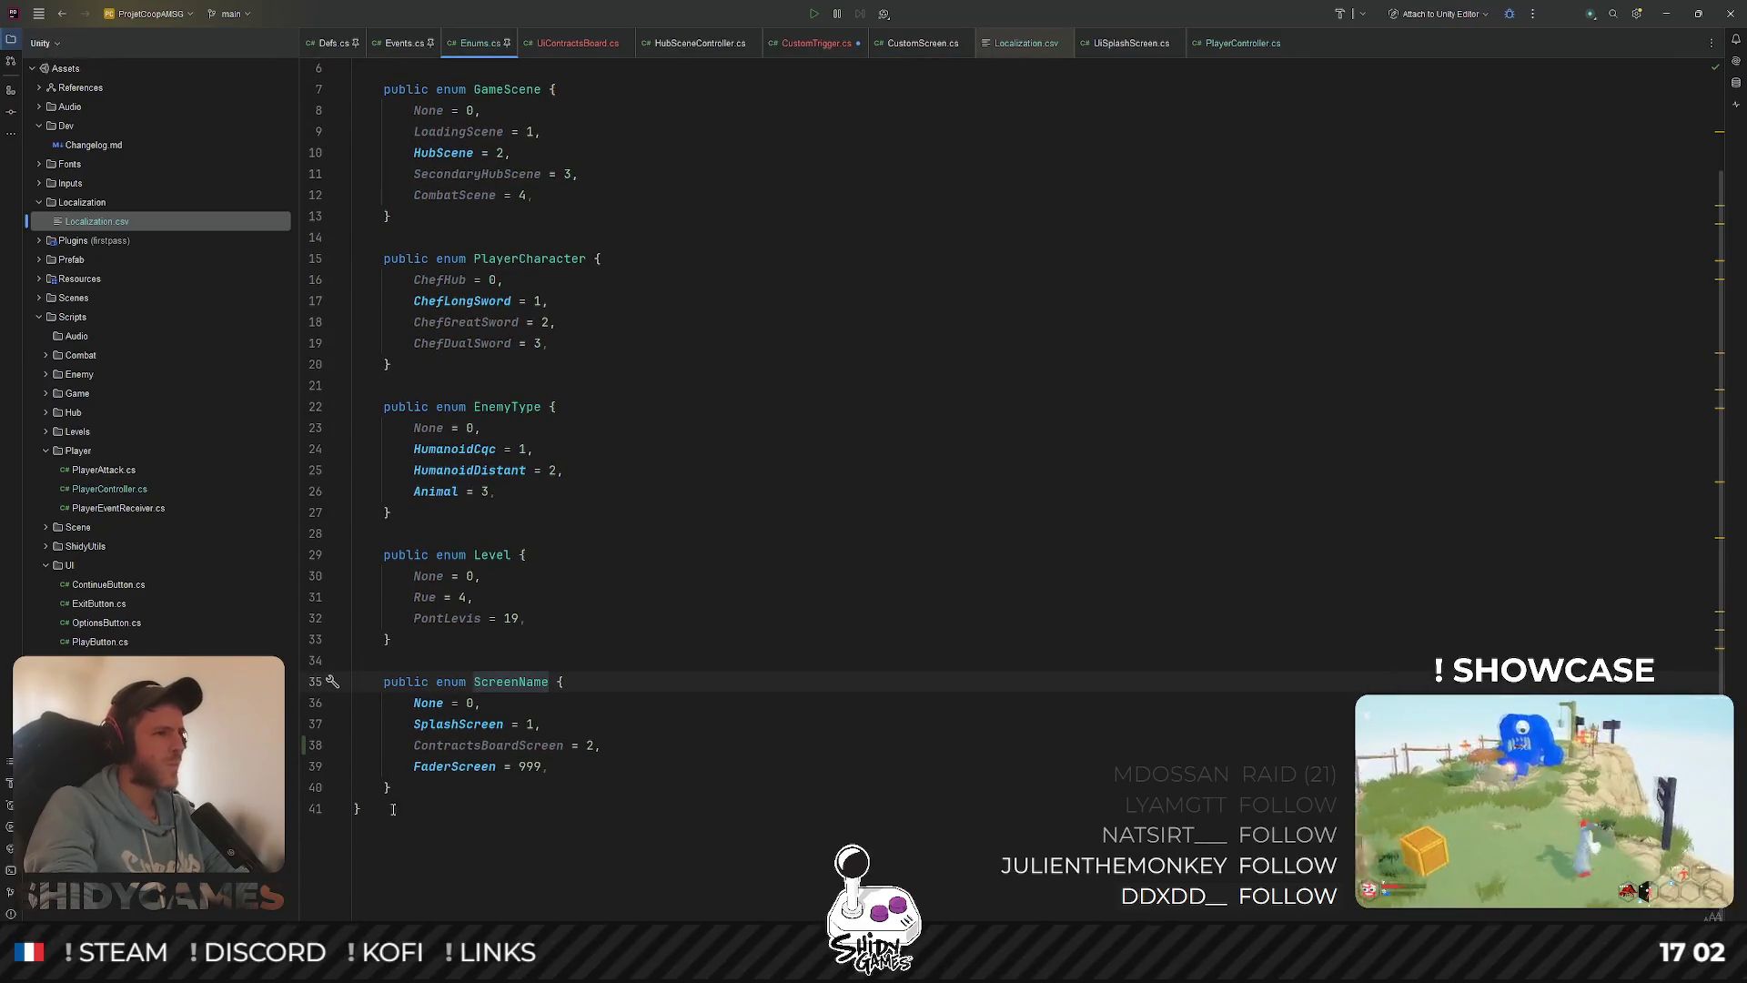
# Write enum TriggerType { None = 0, ContractBoard = 1 } below ScreenName in Enums.cs
pyautogui.click(391, 788)
pyautogui.press('Return')
pyautogui.press('Return')
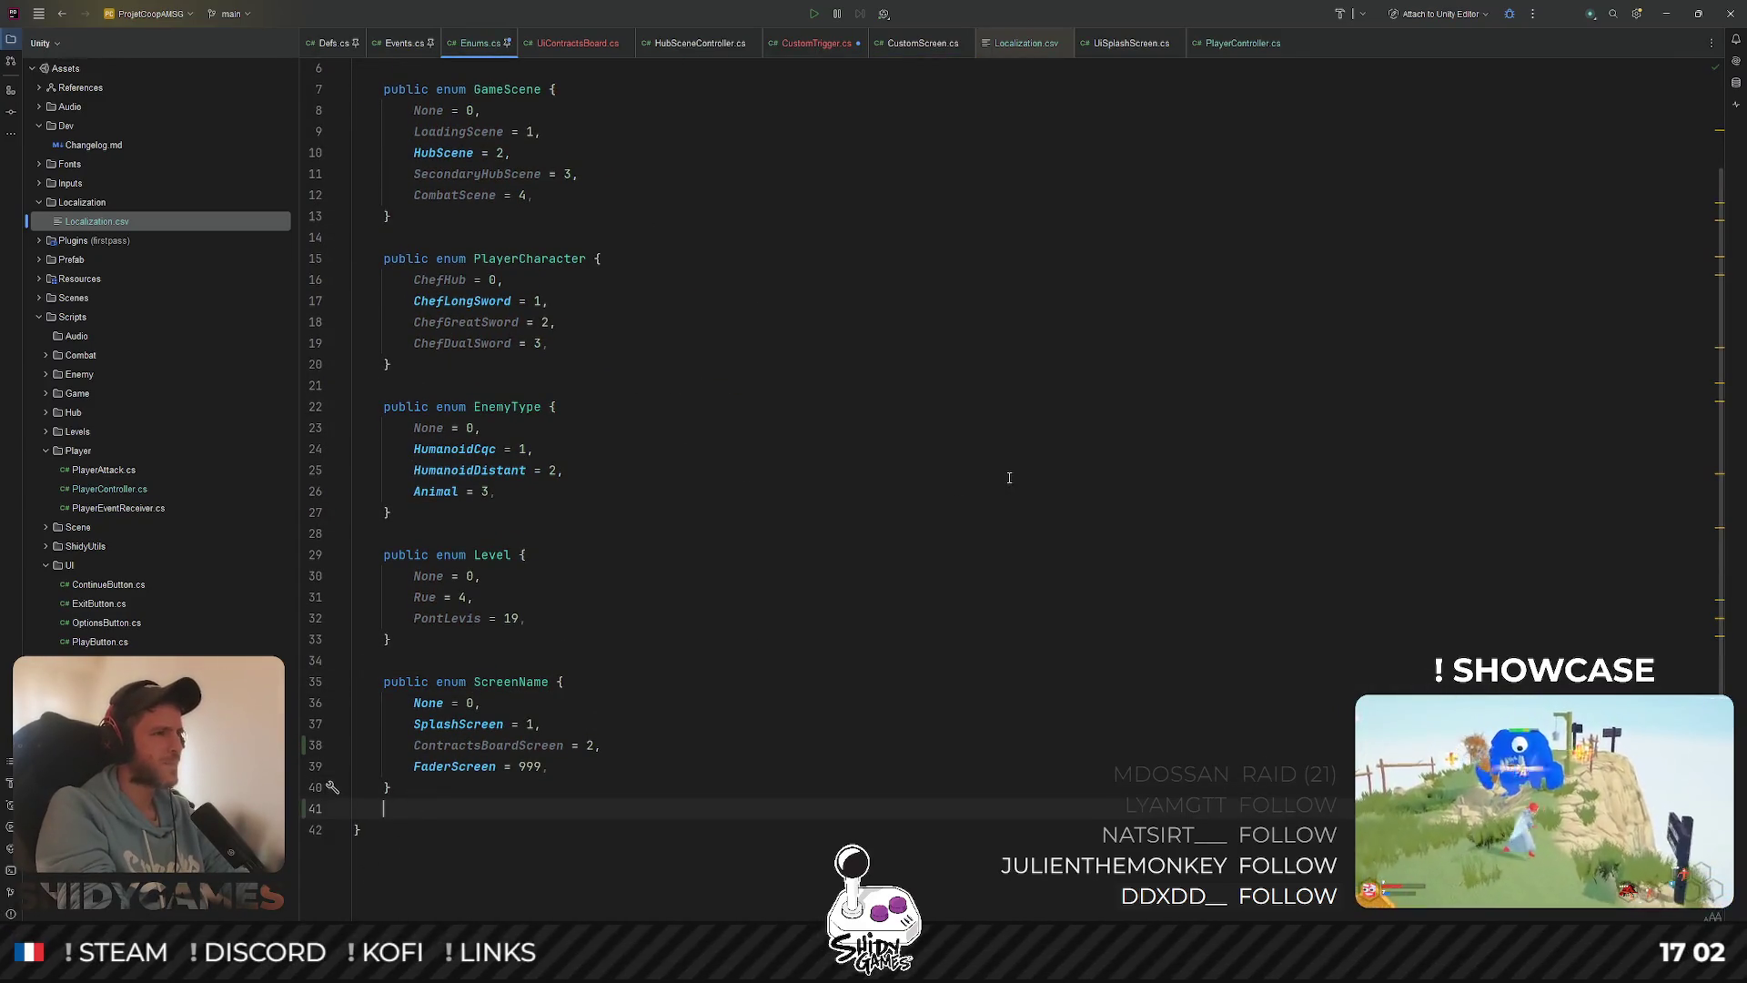
pyautogui.scroll(-1, 813, 387)
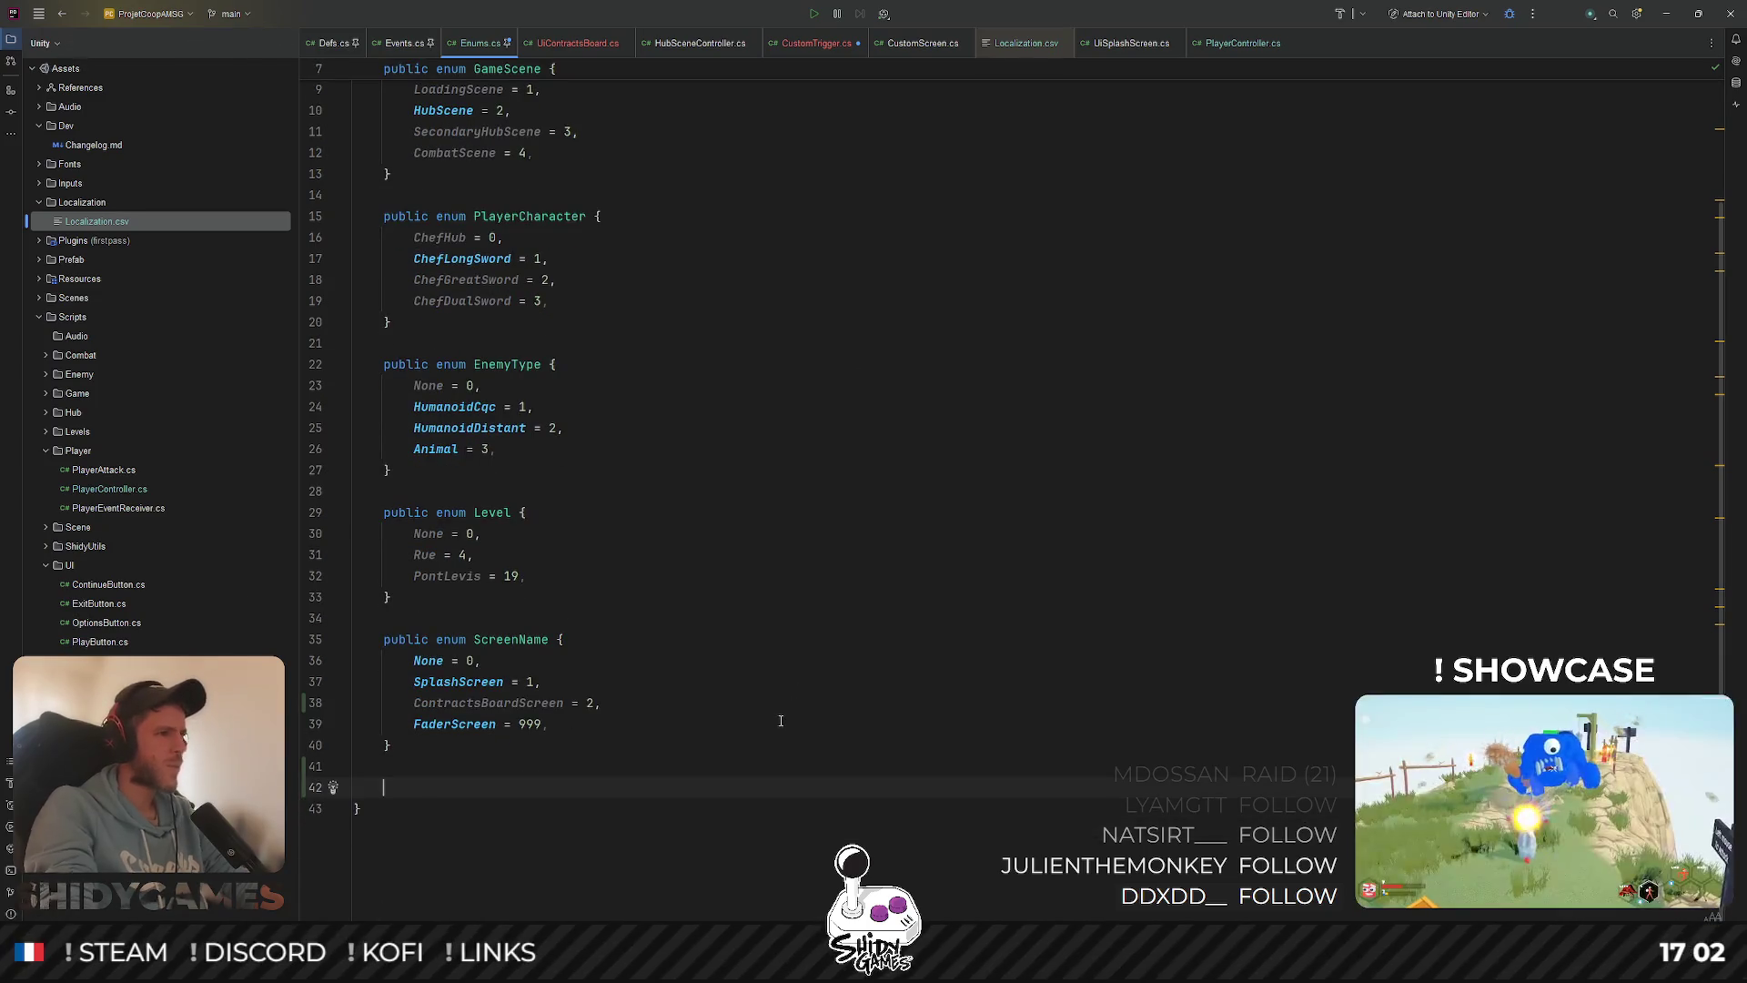
pyautogui.write('public enum ')
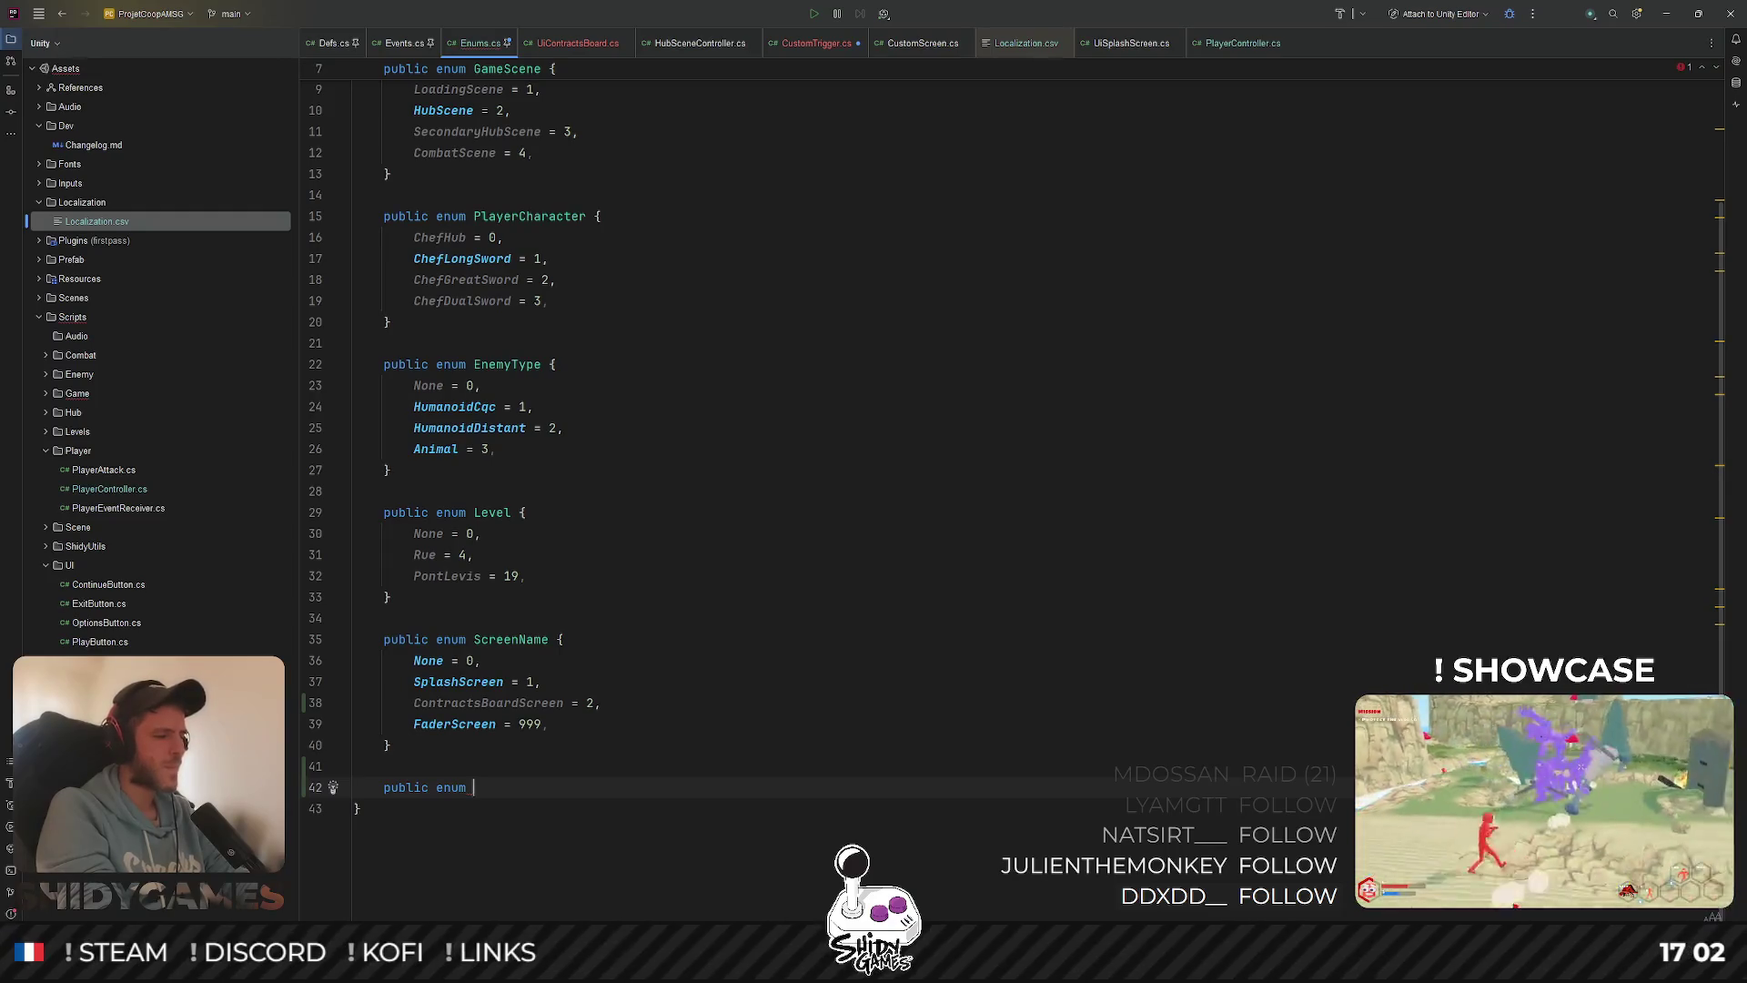
pyautogui.write('TriggerT')
pyautogui.press('Tab')
pyautogui.press('Return')
pyautogui.press('Tab')
pyautogui.press('Return')
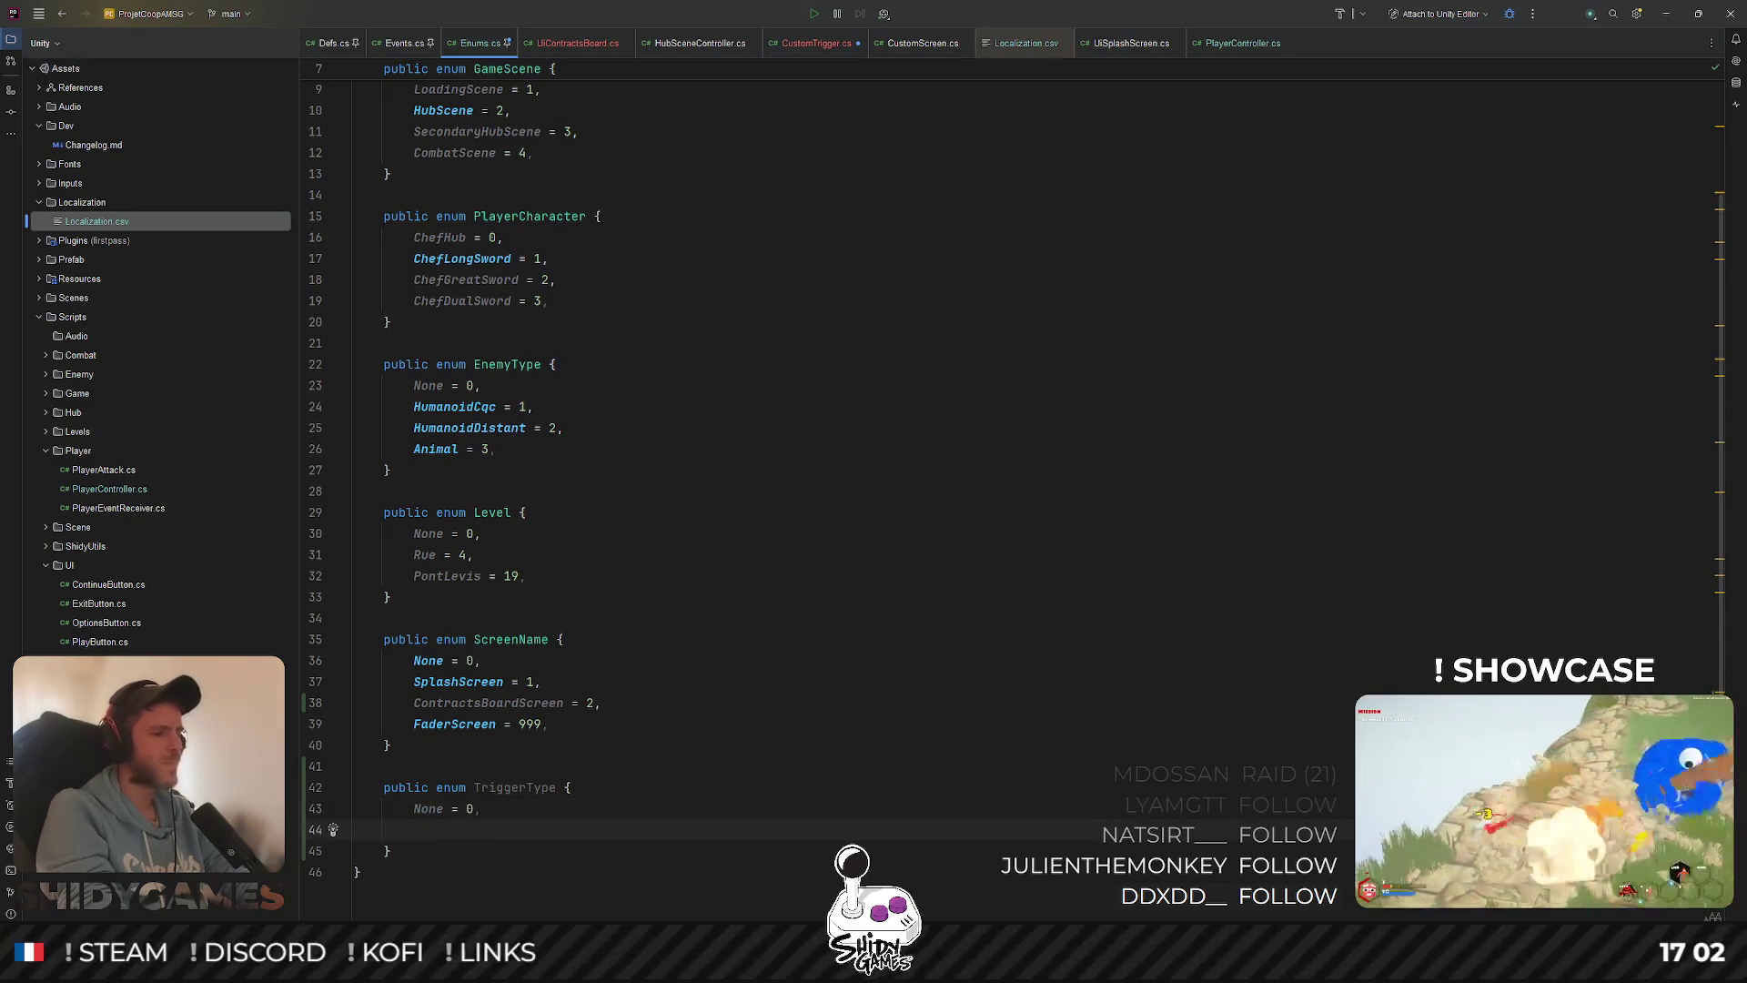
pyautogui.write('ContractBoard= 1')
pyautogui.write(';')
pyautogui.write(',')
pyautogui.click(801, 46)
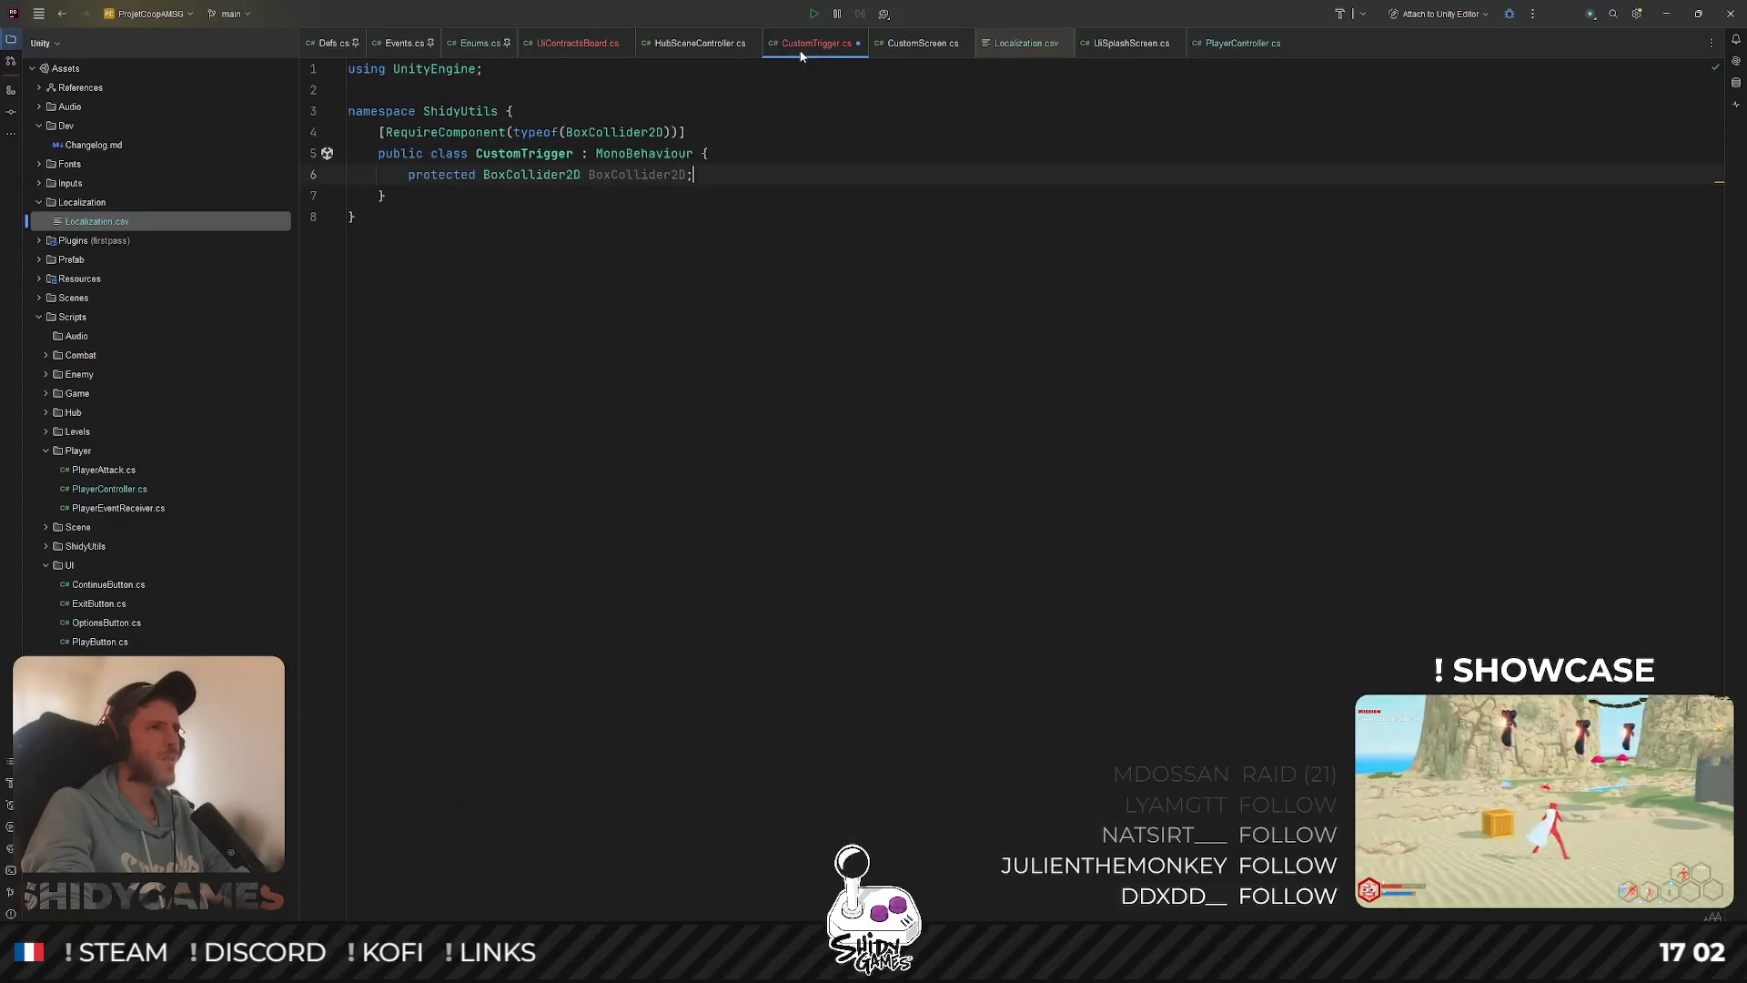
# Add a Trigger header and a [SerializeField] private TriggerType field to CustomTrigger
pyautogui.press('Return')
pyautogui.press('Return')
pyautogui.write('[H')
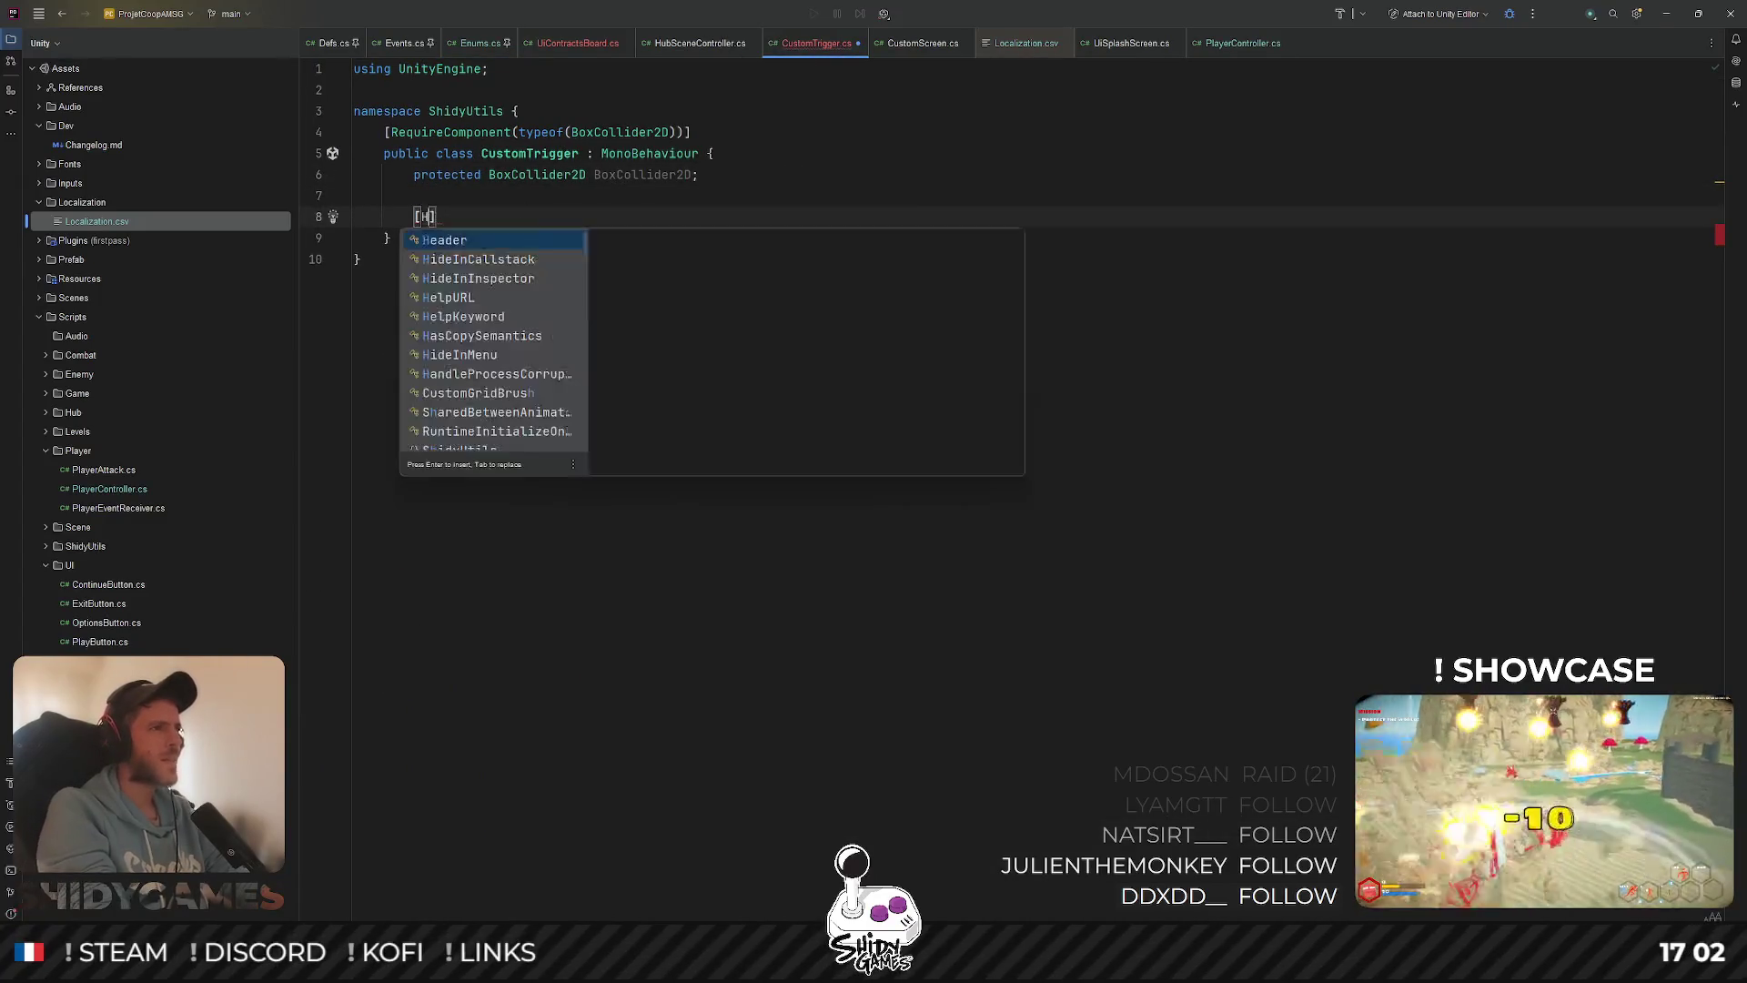
pyautogui.press('Return')
pyautogui.write('"T')
pyautogui.press('Tab')
pyautogui.press('End')
pyautogui.press('Return')
pyautogui.write('[Se')
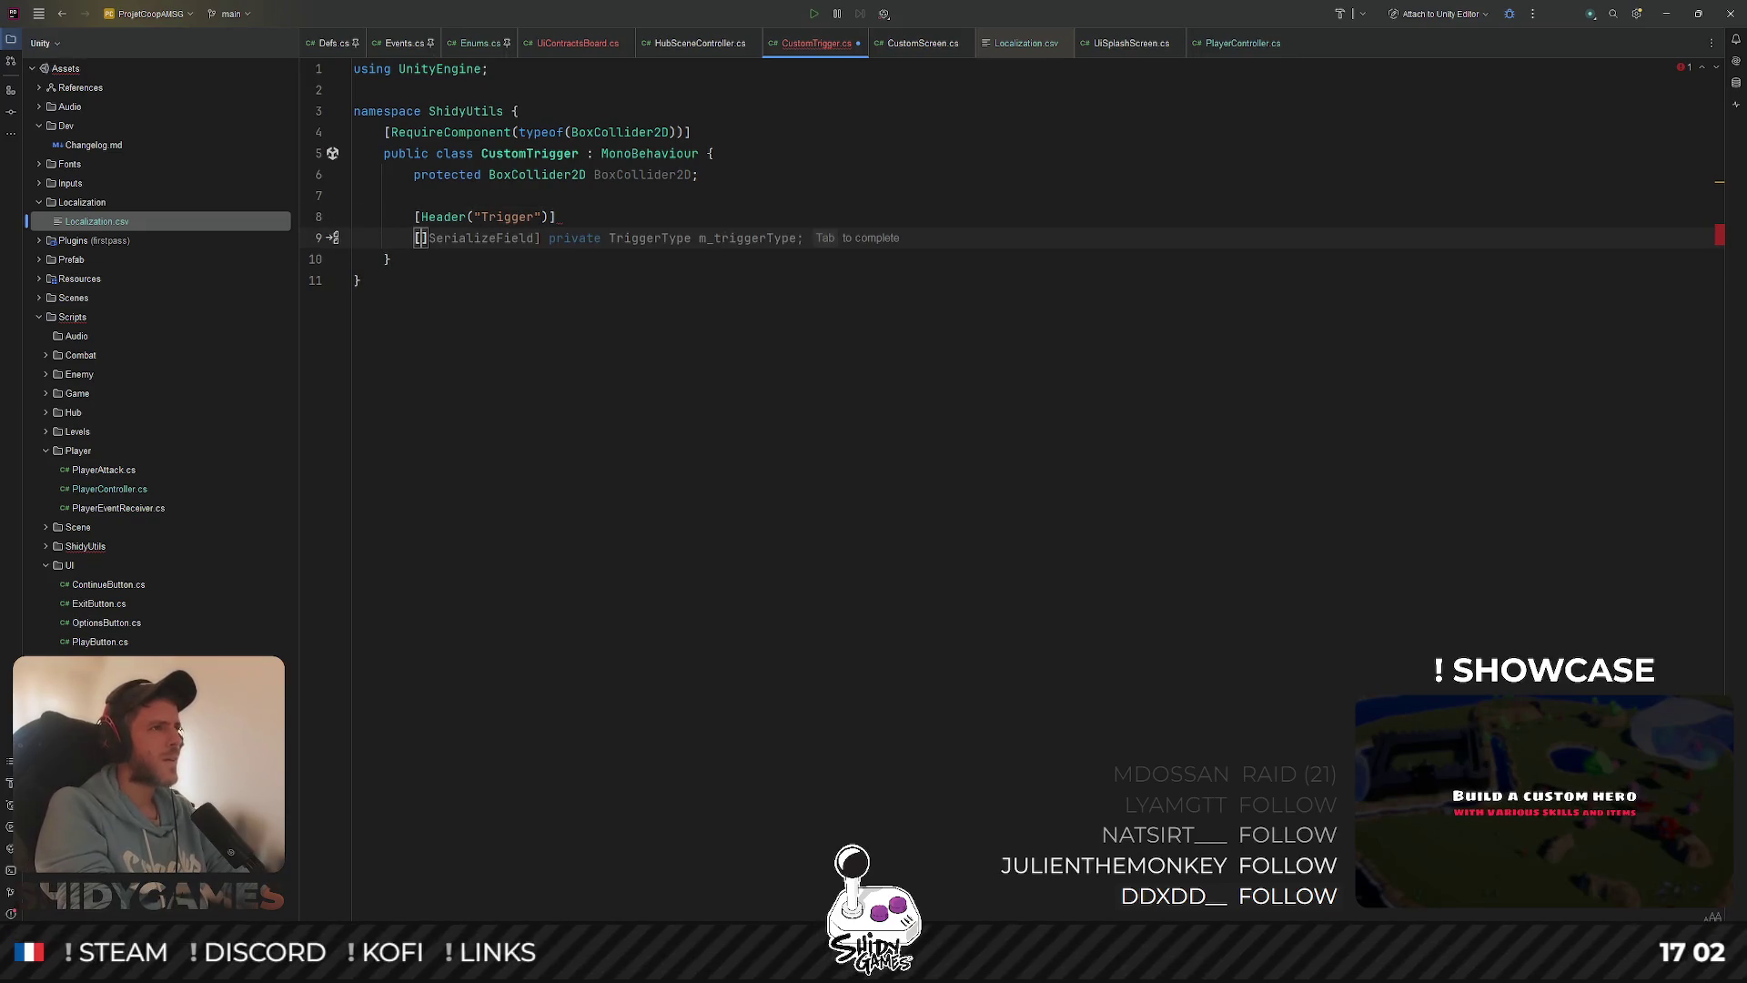
pyautogui.press('Return')
pyautogui.write('] pr')
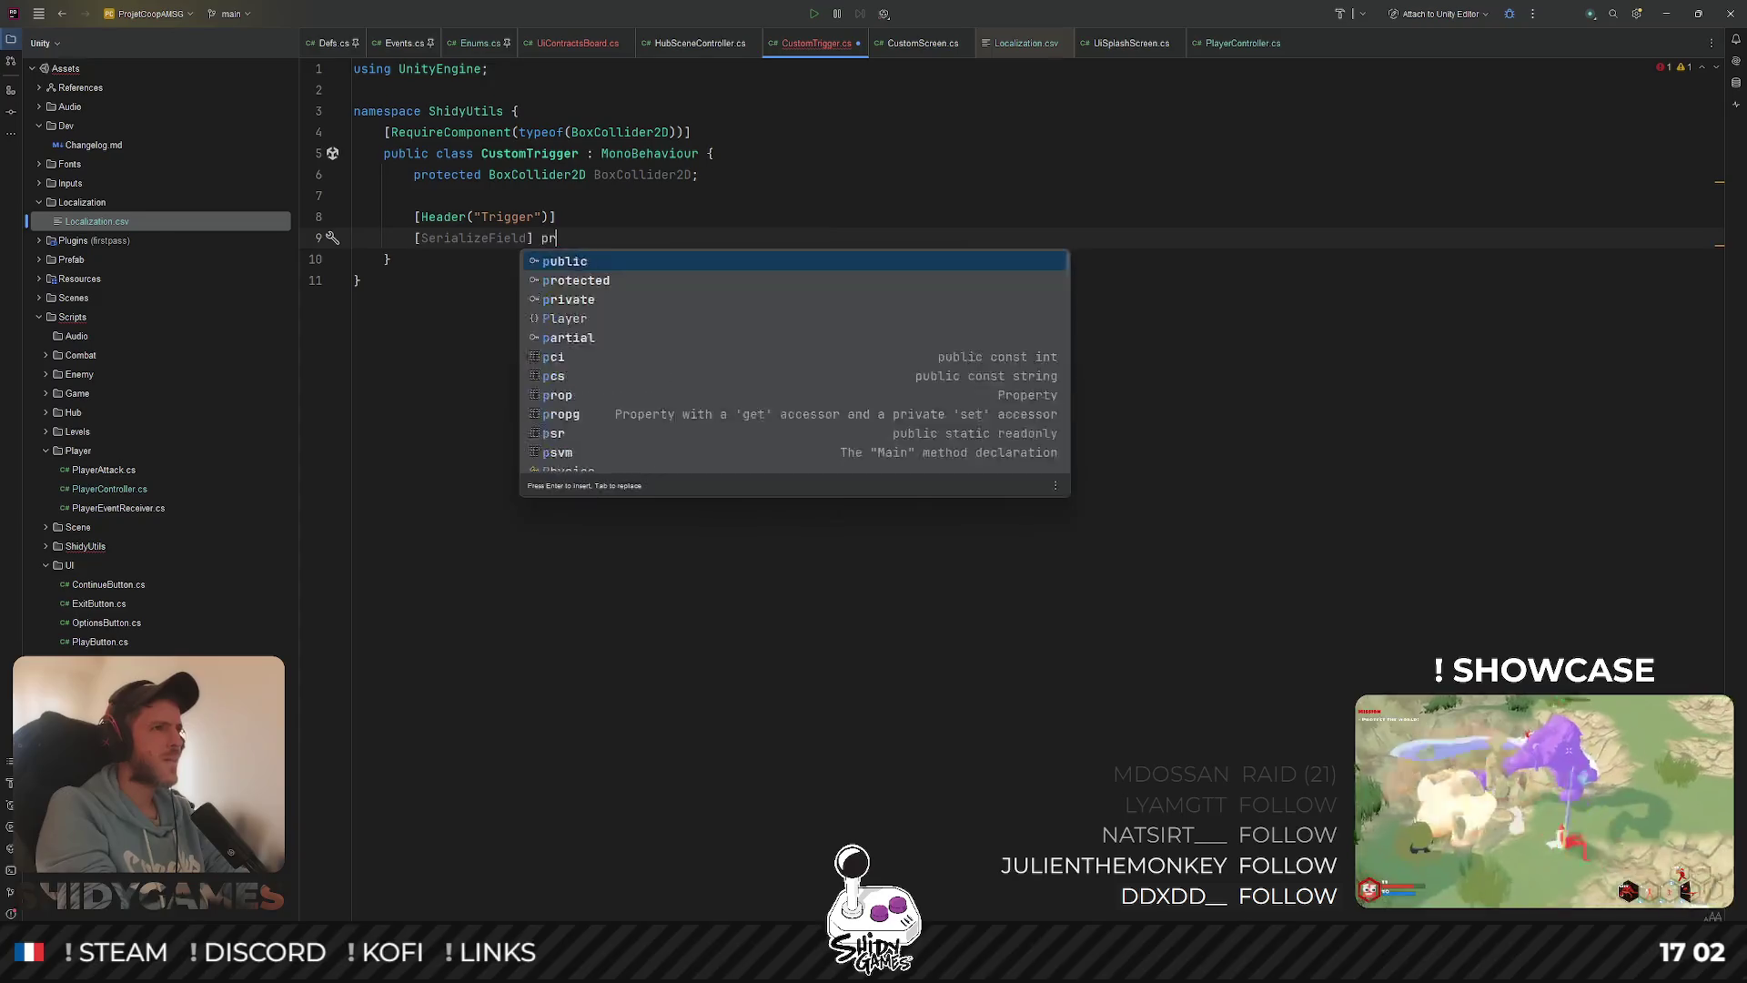
pyautogui.press('Tab')
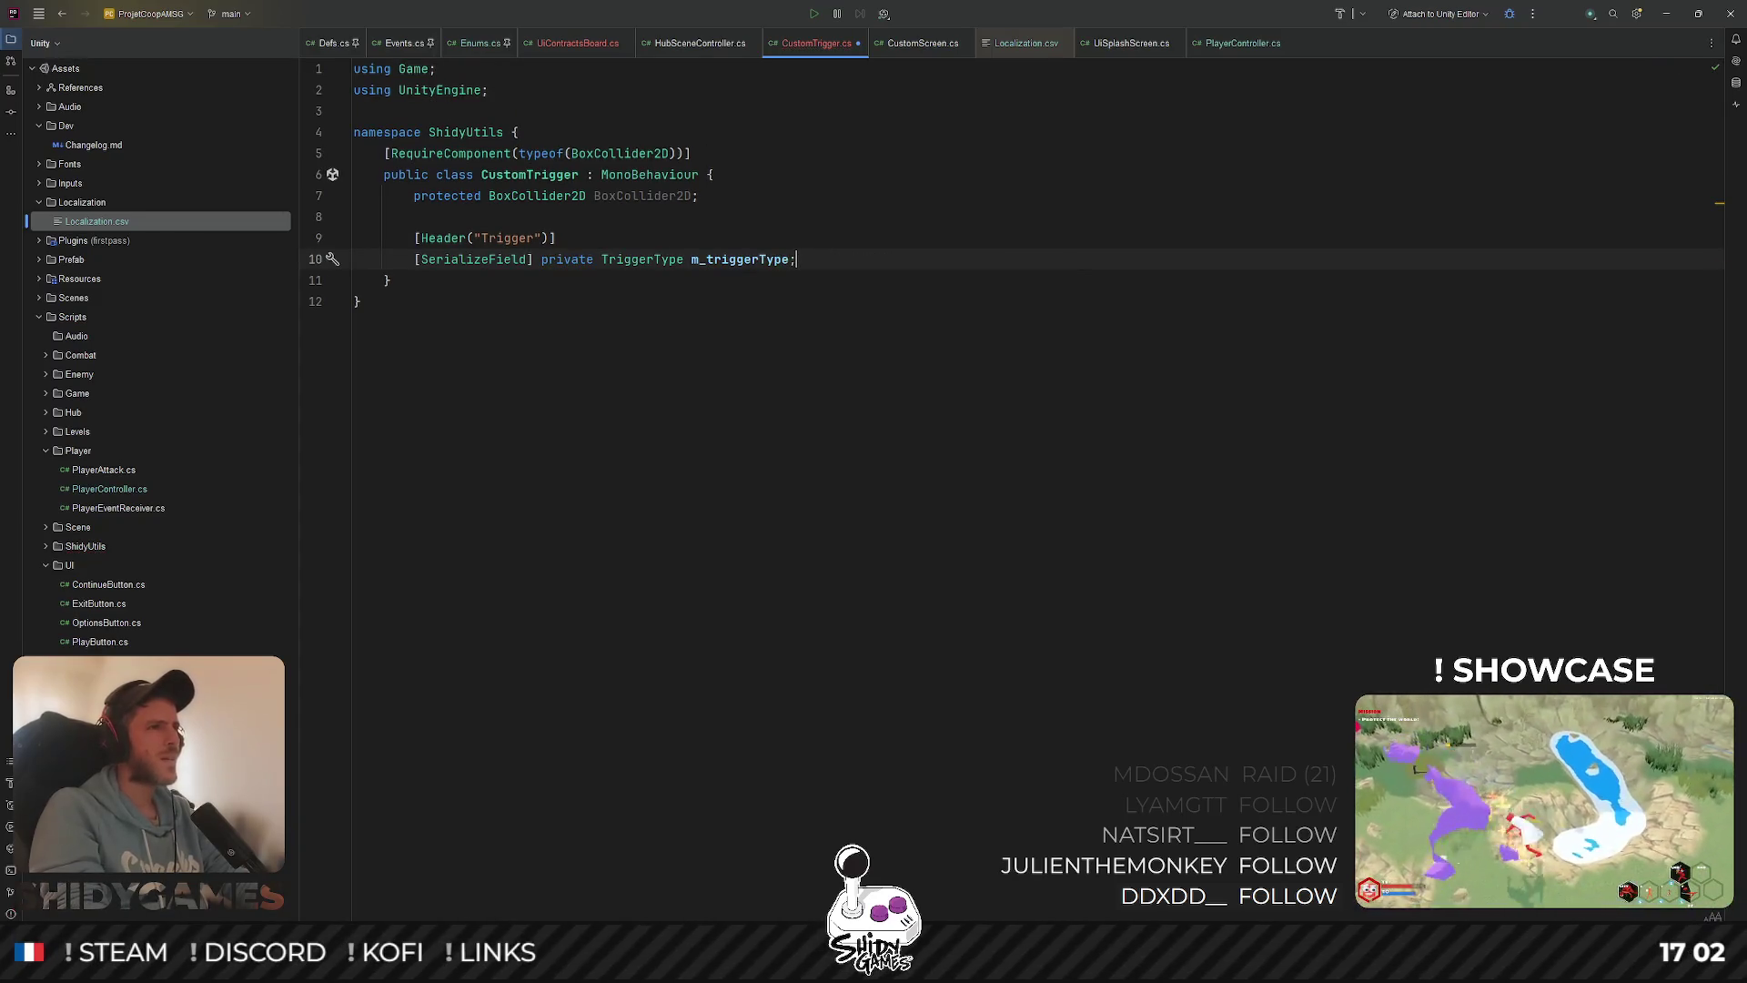
# Copy the Awake through ActivateScreen methods from CustomScreen.cs into CustomTrigger
pyautogui.click(871, 293)
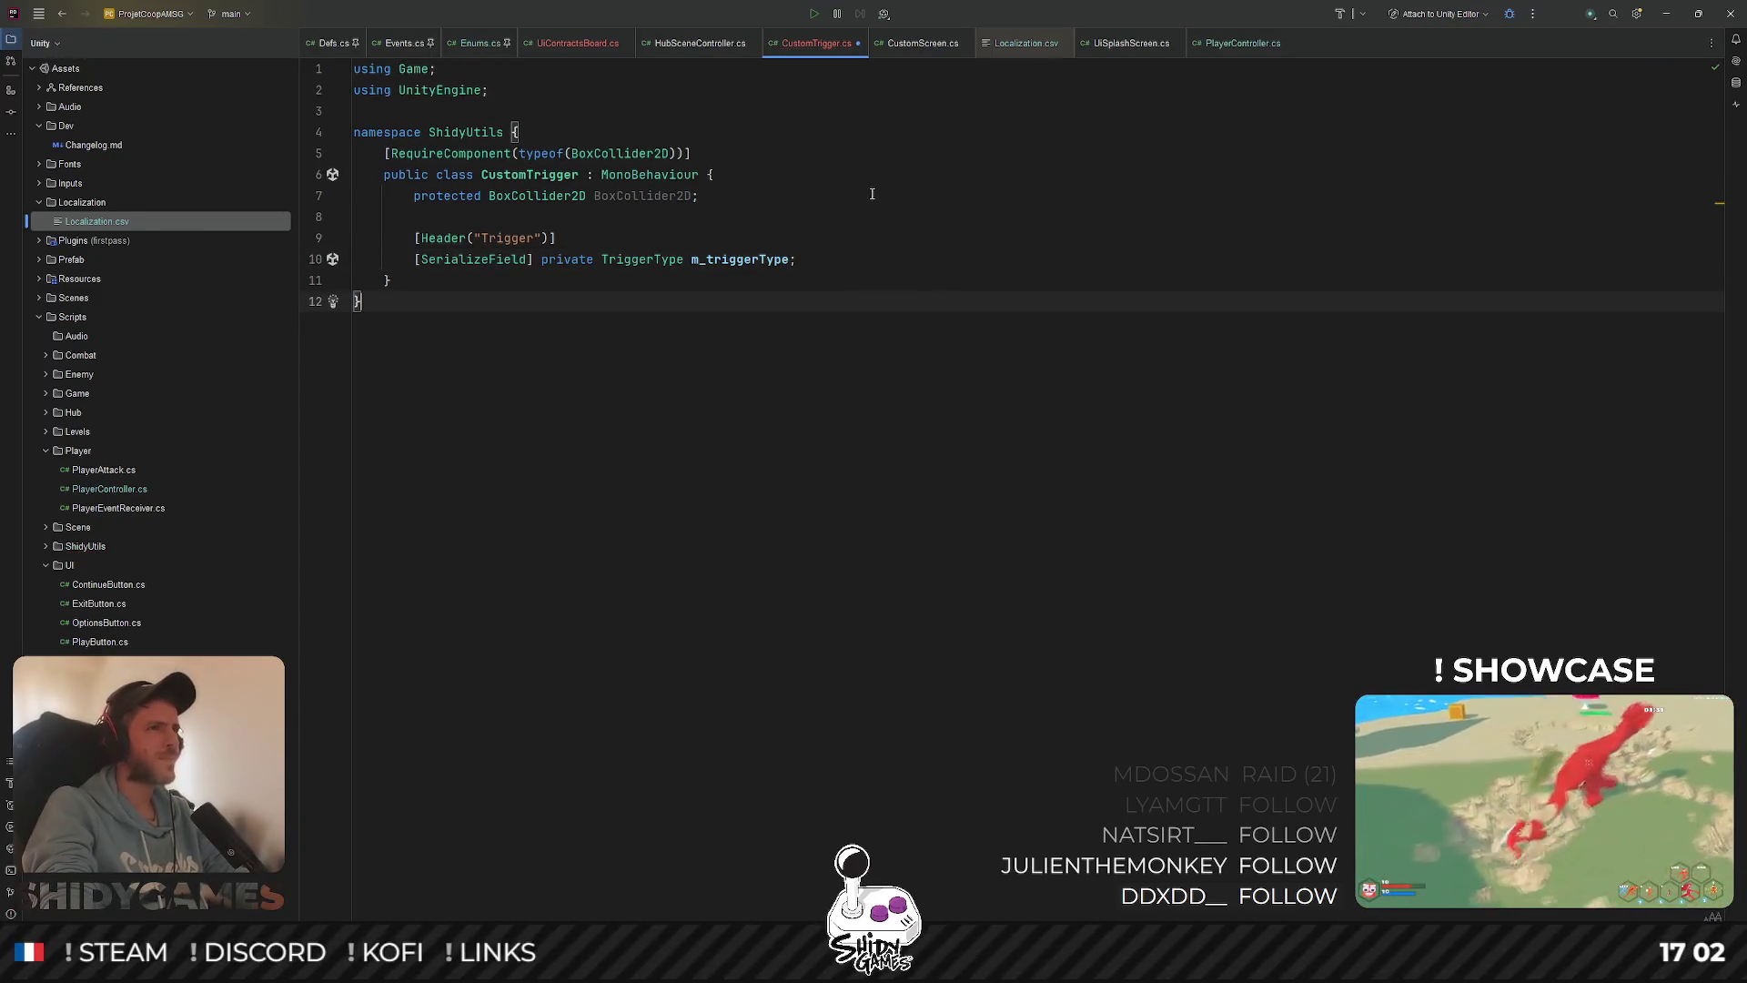
pyautogui.click(923, 44)
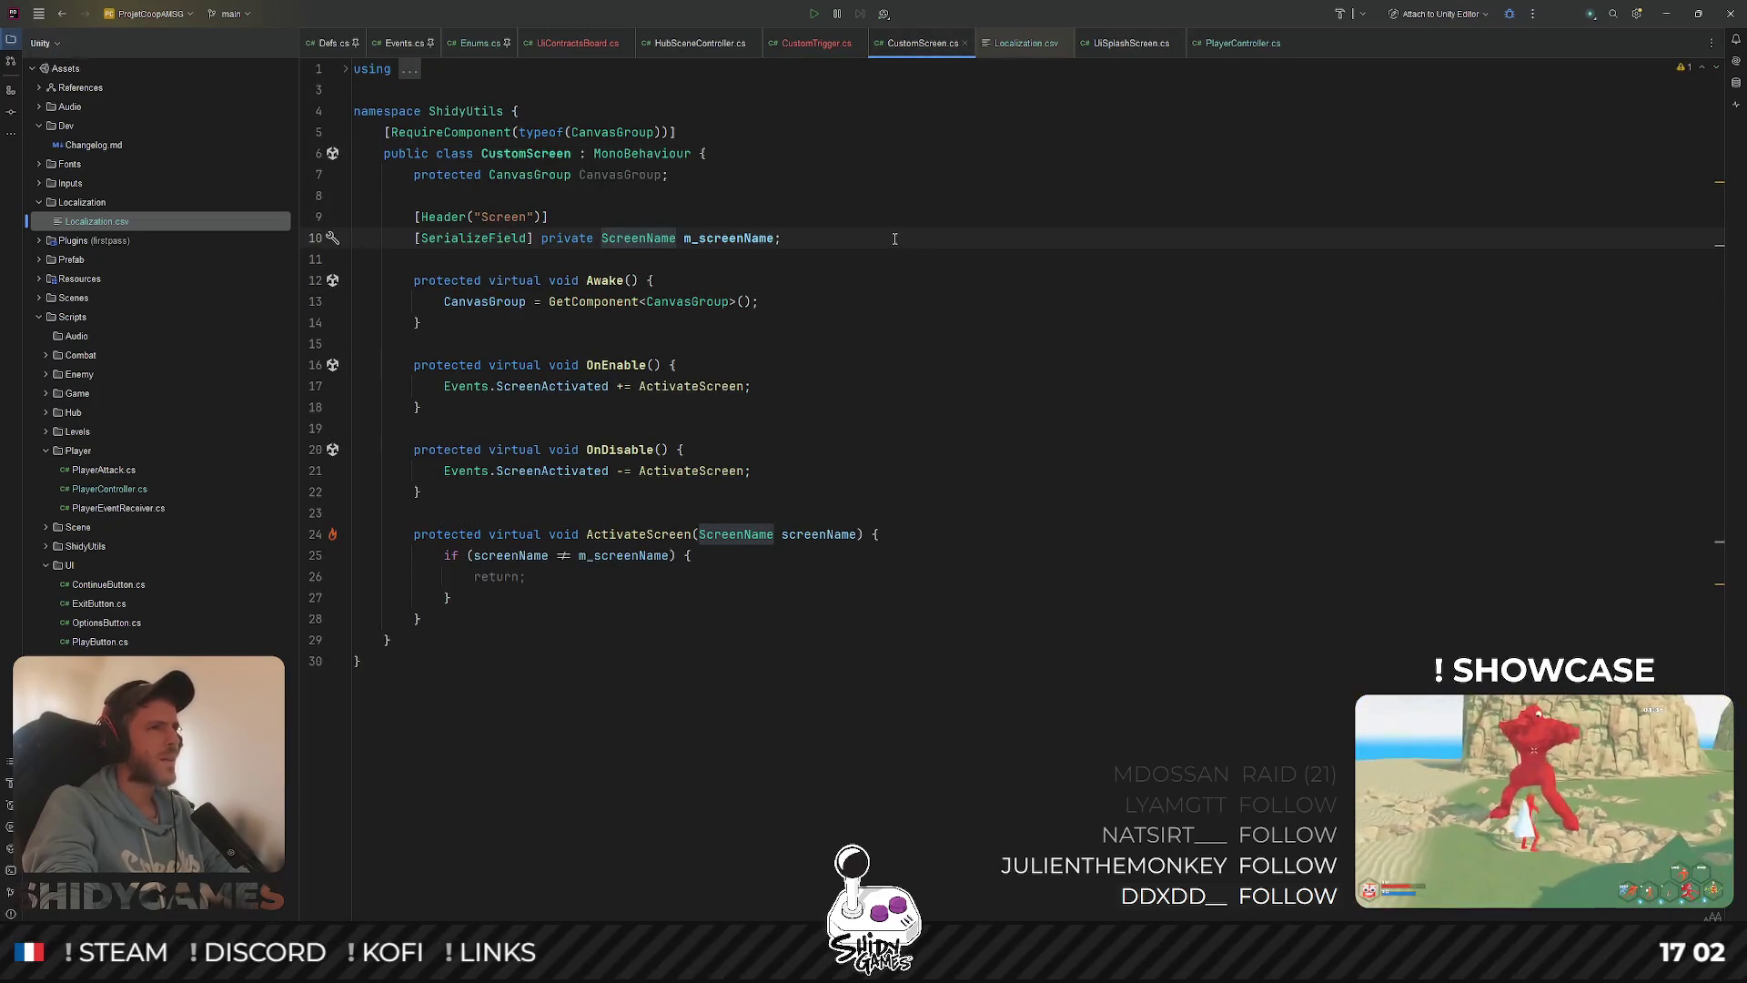
pyautogui.moveTo(428, 618); pyautogui.dragTo(351, 284)
pyautogui.hotkey('ctrl', 'c')
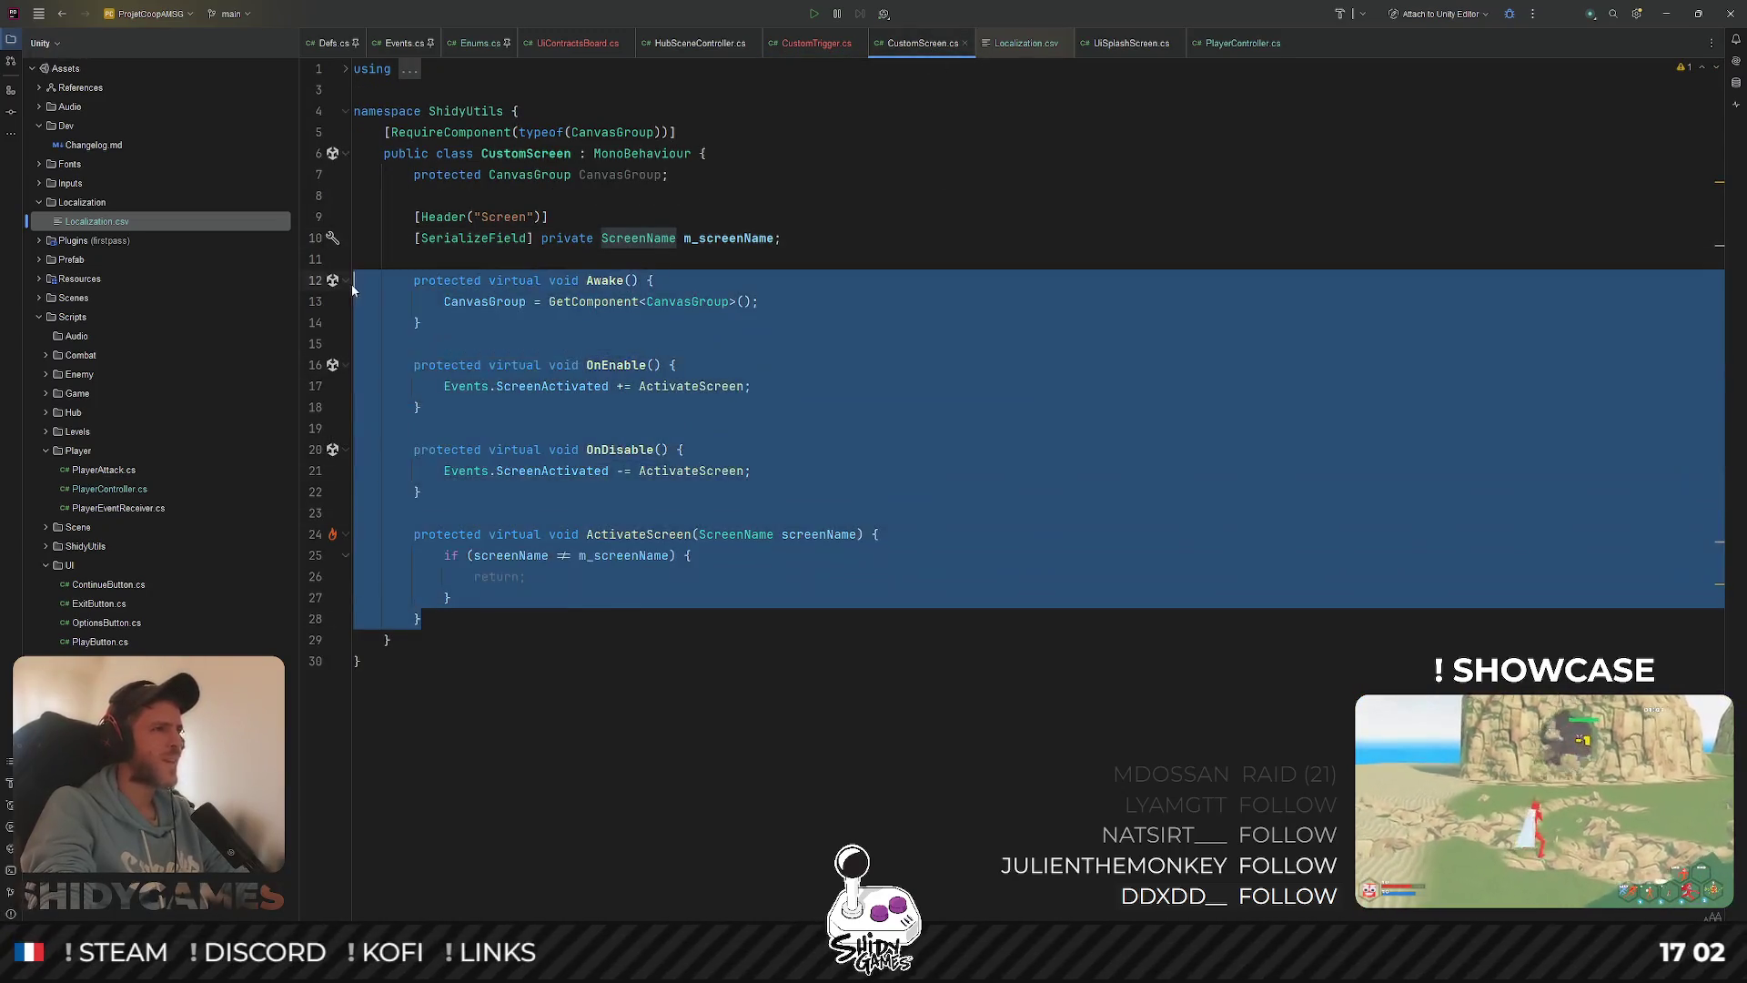
pyautogui.click(806, 43)
pyautogui.click(810, 266)
pyautogui.press('Return')
pyautogui.press('Return')
pyautogui.hotkey('ctrl', 'v')
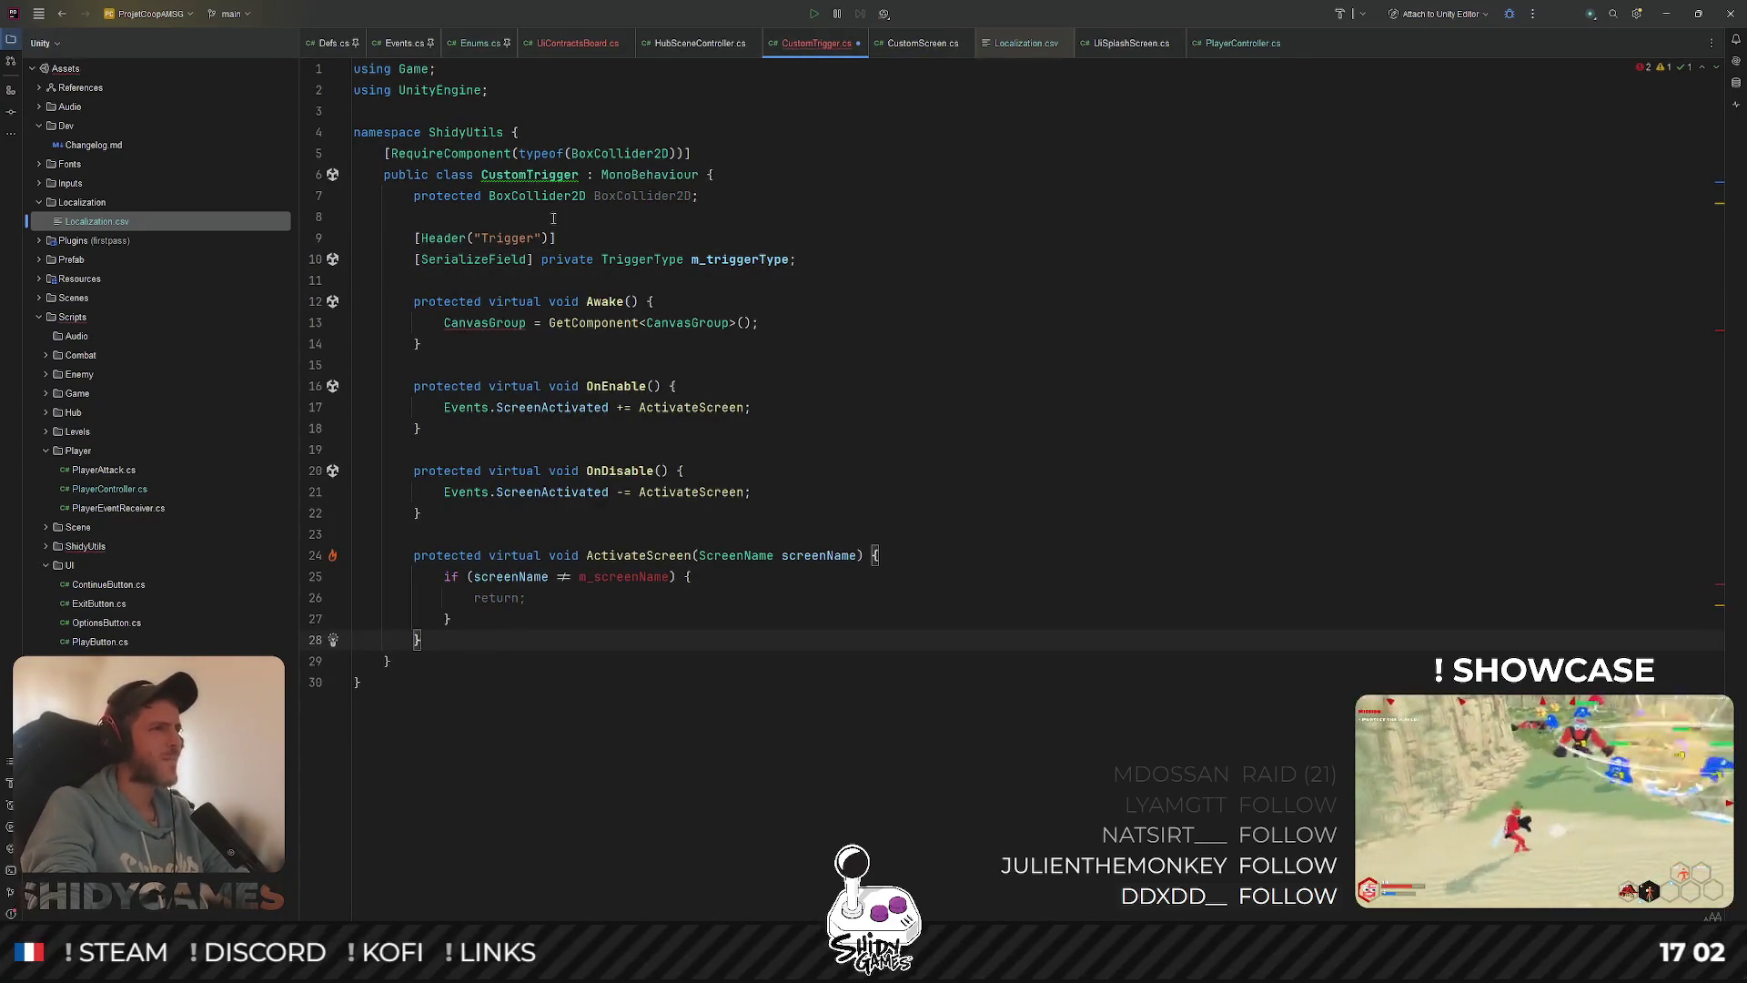
# Make Awake fetch the BoxCollider2D instead of the CanvasGroup
pyautogui.doubleClick(641, 197)
pyautogui.hotkey('ctrl', 'c')
pyautogui.doubleClick(484, 322)
pyautogui.hotkey('ctrl', 'v')
pyautogui.click(569, 196)
pyautogui.doubleClick(715, 323)
pyautogui.hotkey('ctrl', 'v')
pyautogui.click(985, 278)
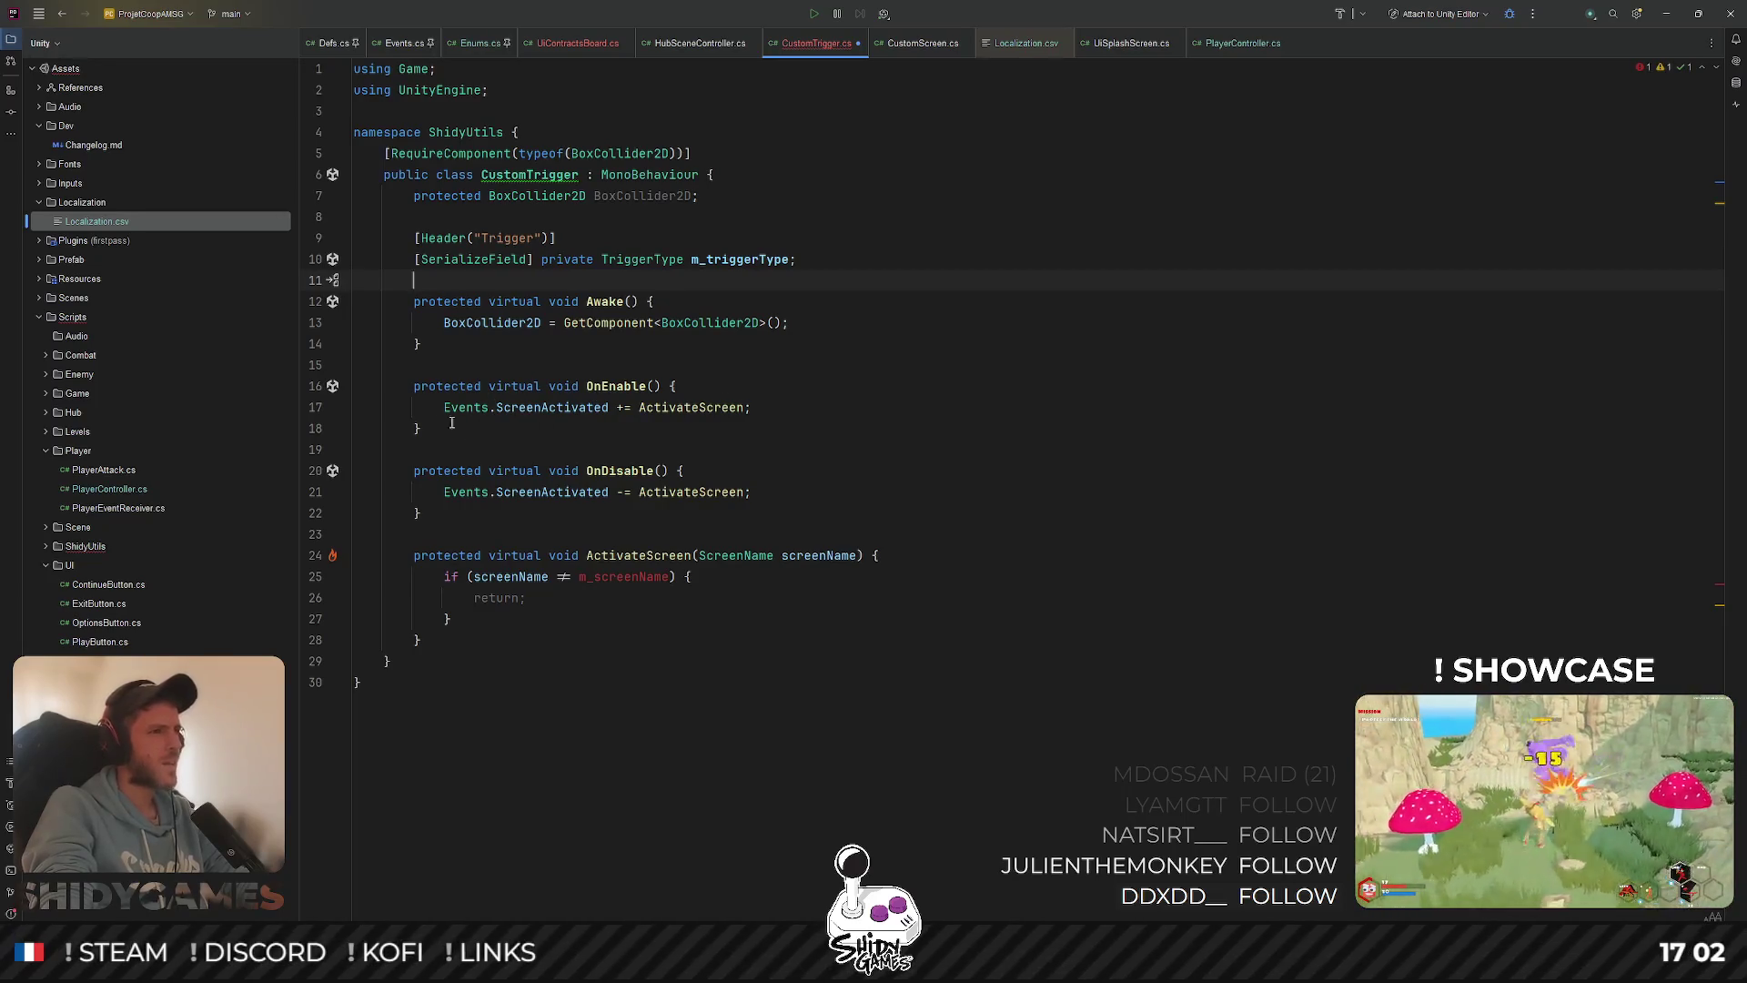
# Delete the event statements from OnEnable and OnDisable, and select ActivateScreen for renaming
pyautogui.moveTo(444, 407); pyautogui.dragTo(752, 406)
pyautogui.moveTo(752, 491); pyautogui.dragTo(444, 492)
pyautogui.press('Delete')
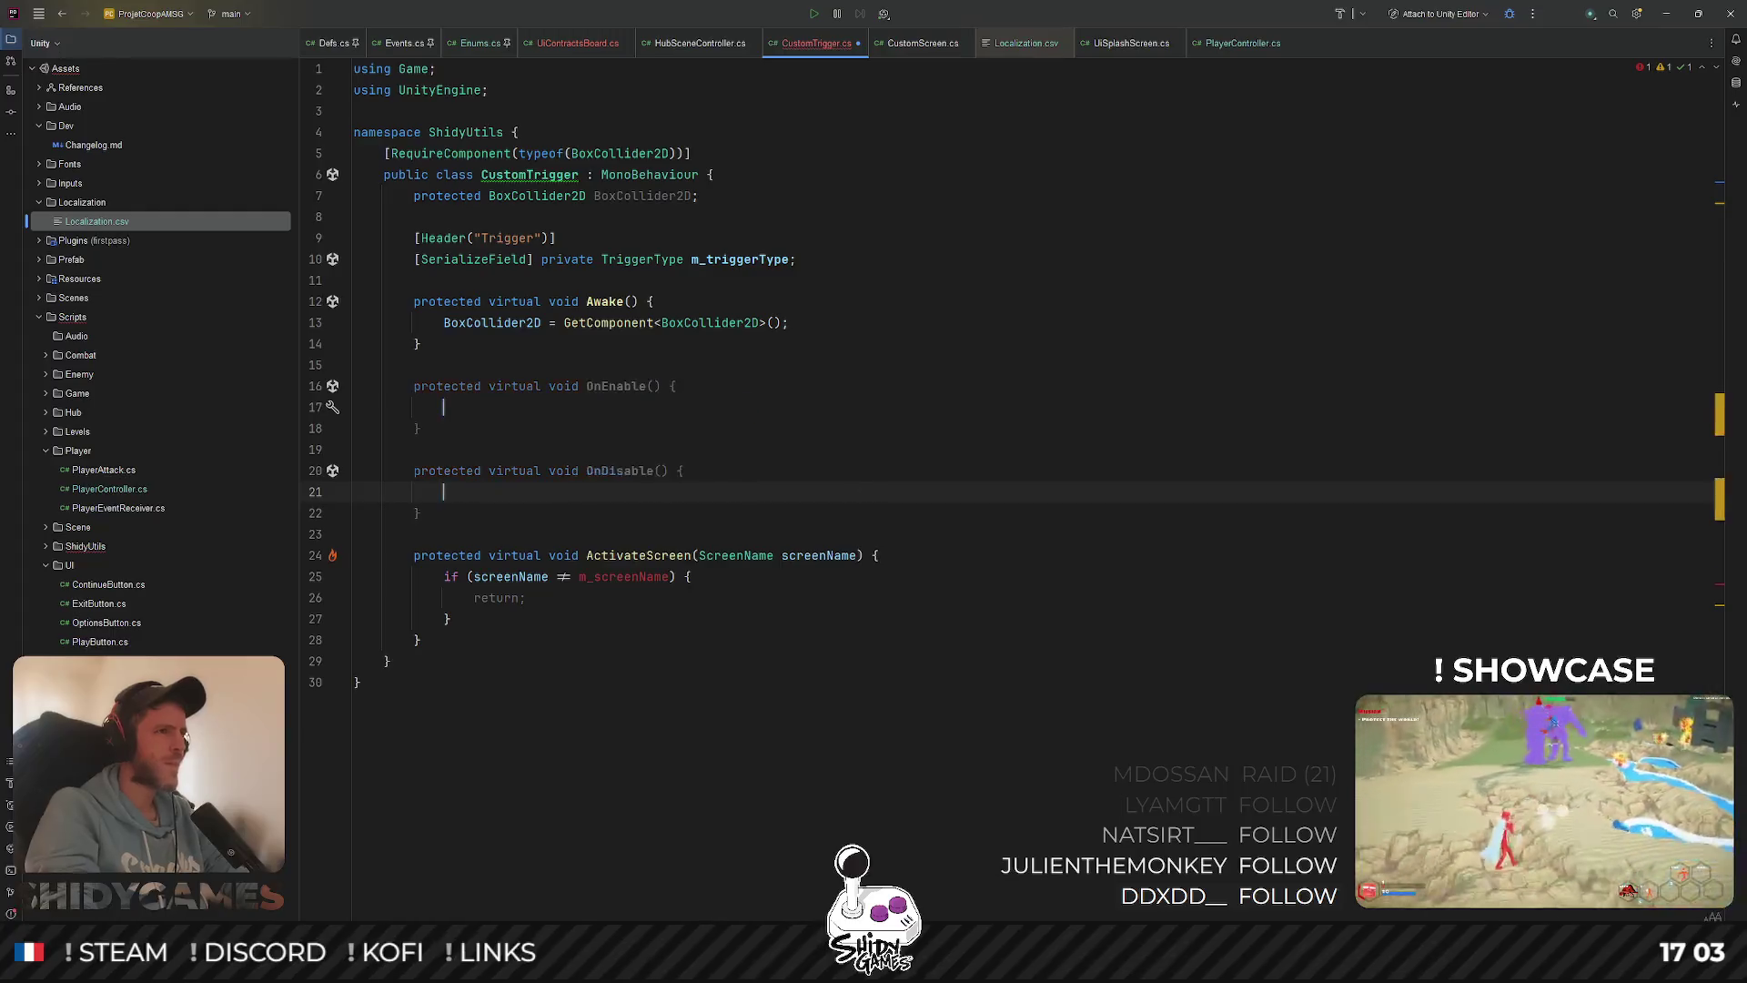
pyautogui.doubleClick(664, 556)
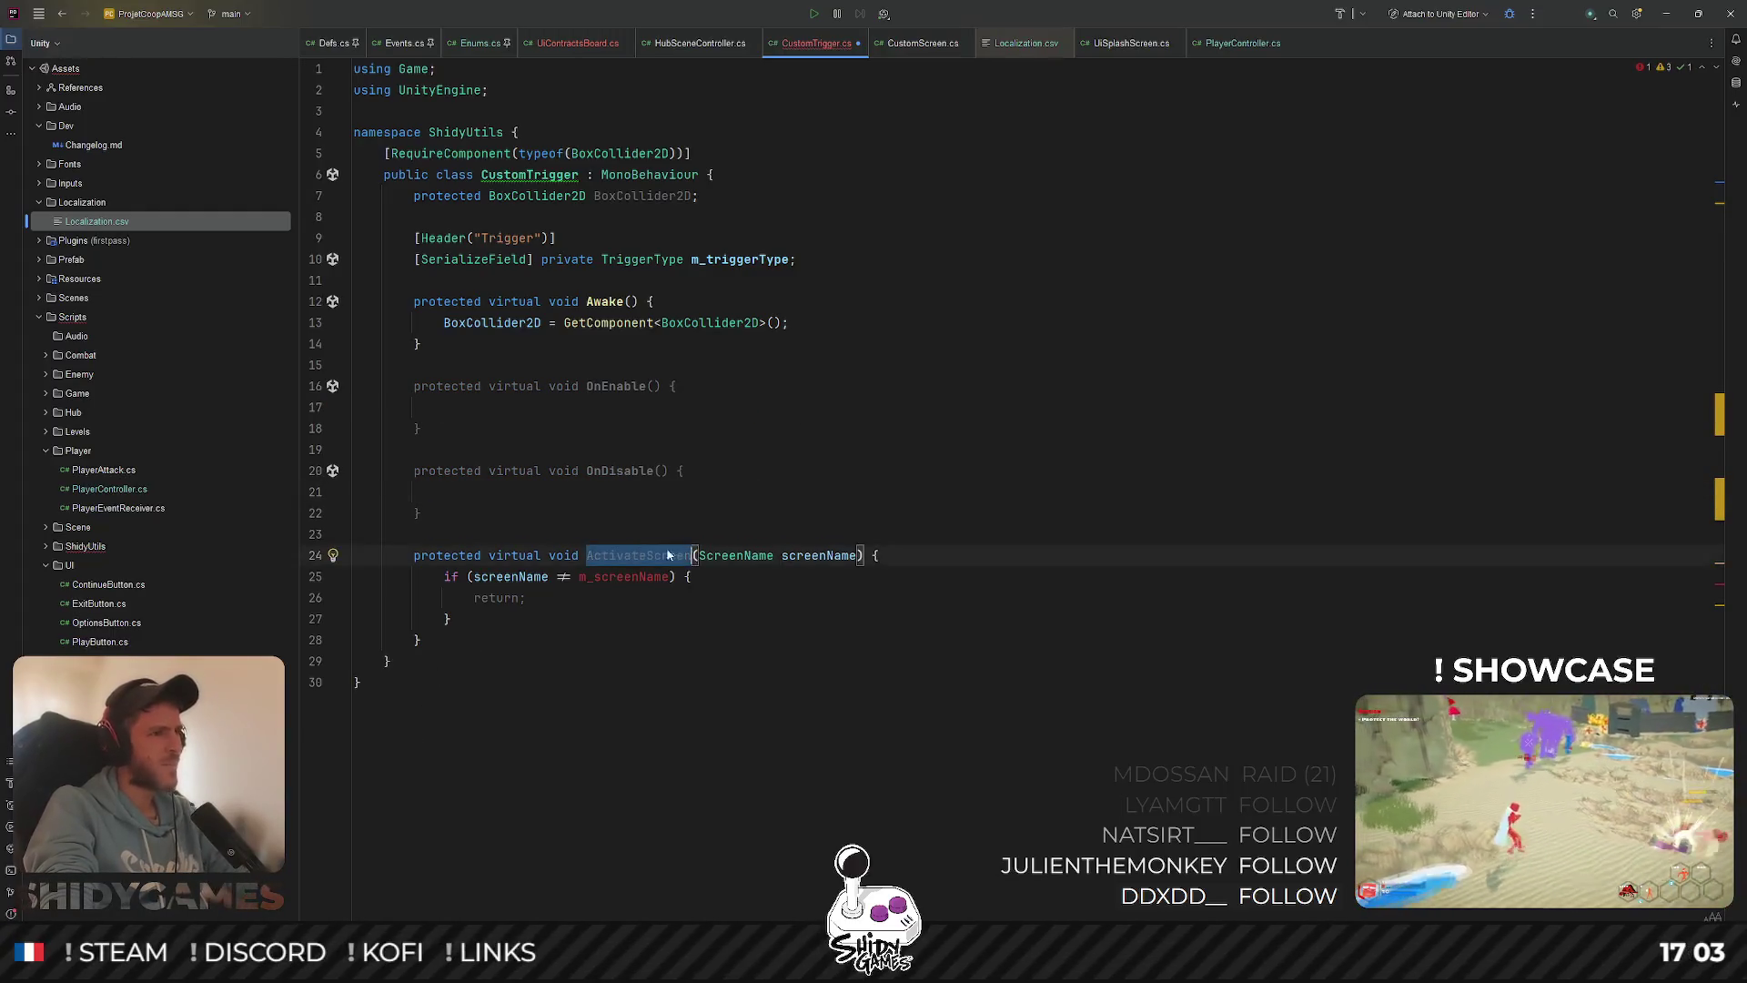
# Turn ActivateScreen into an empty OnTriggerEnter2D(Collider2D other) method
pyautogui.write('OnTrigger')
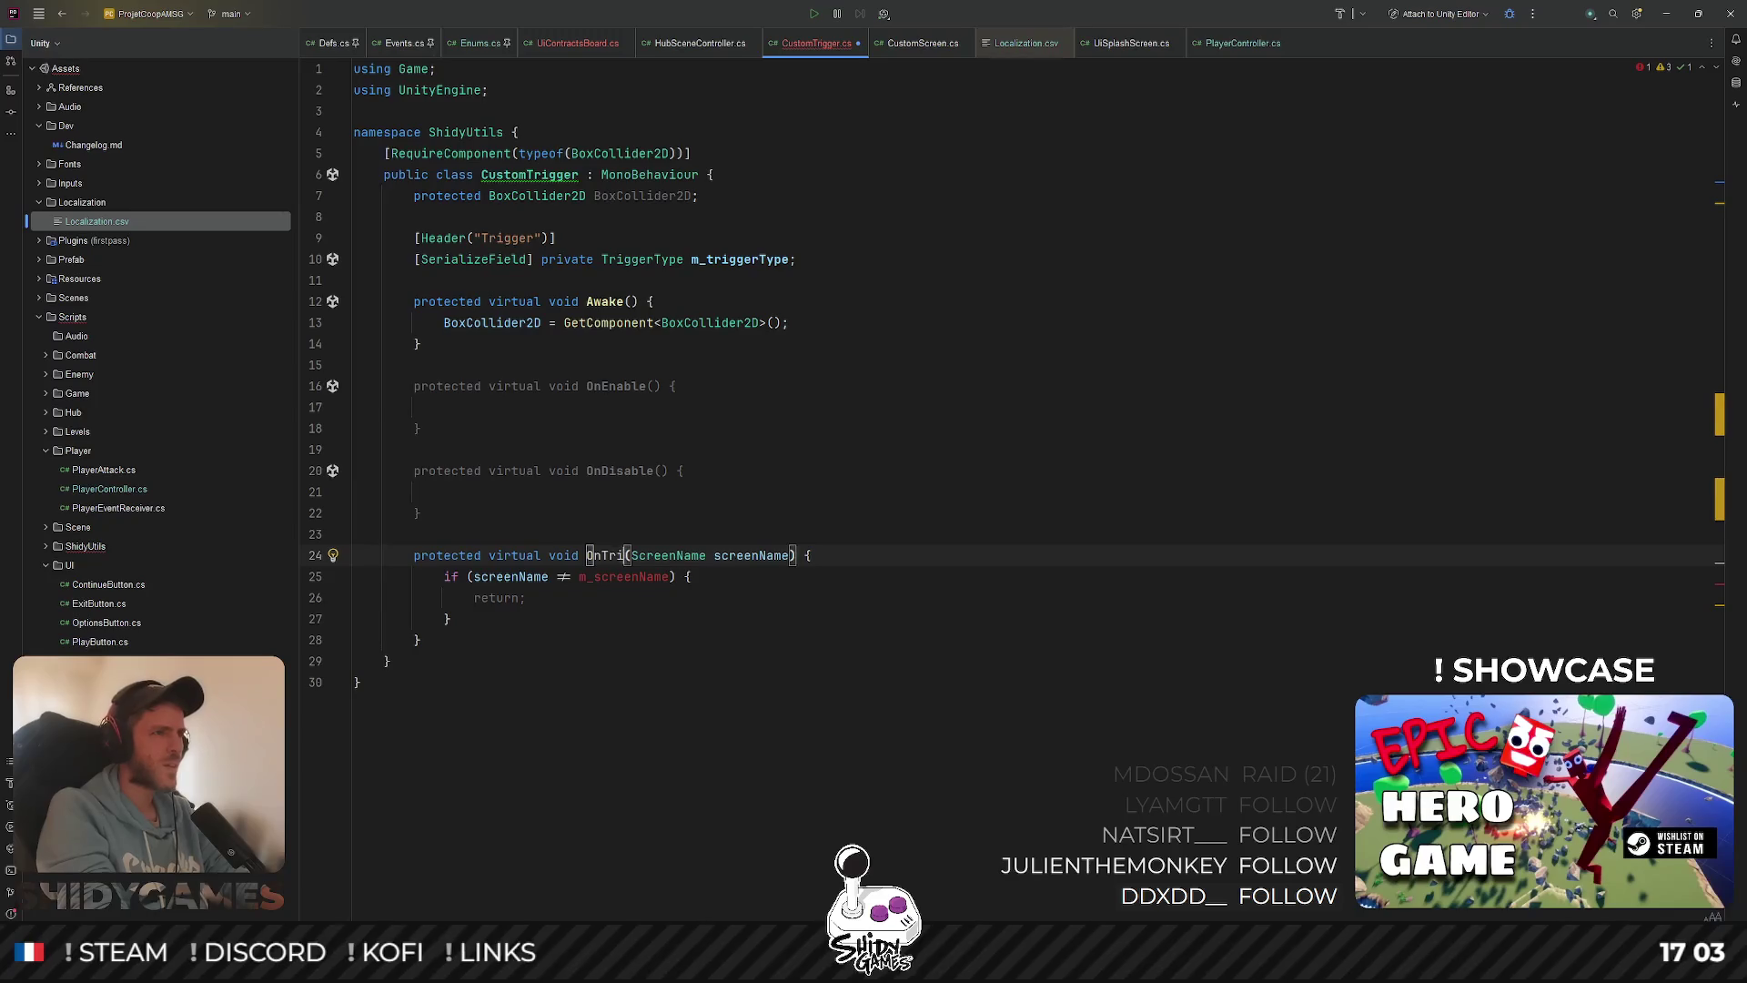
pyautogui.write('Enter2D')
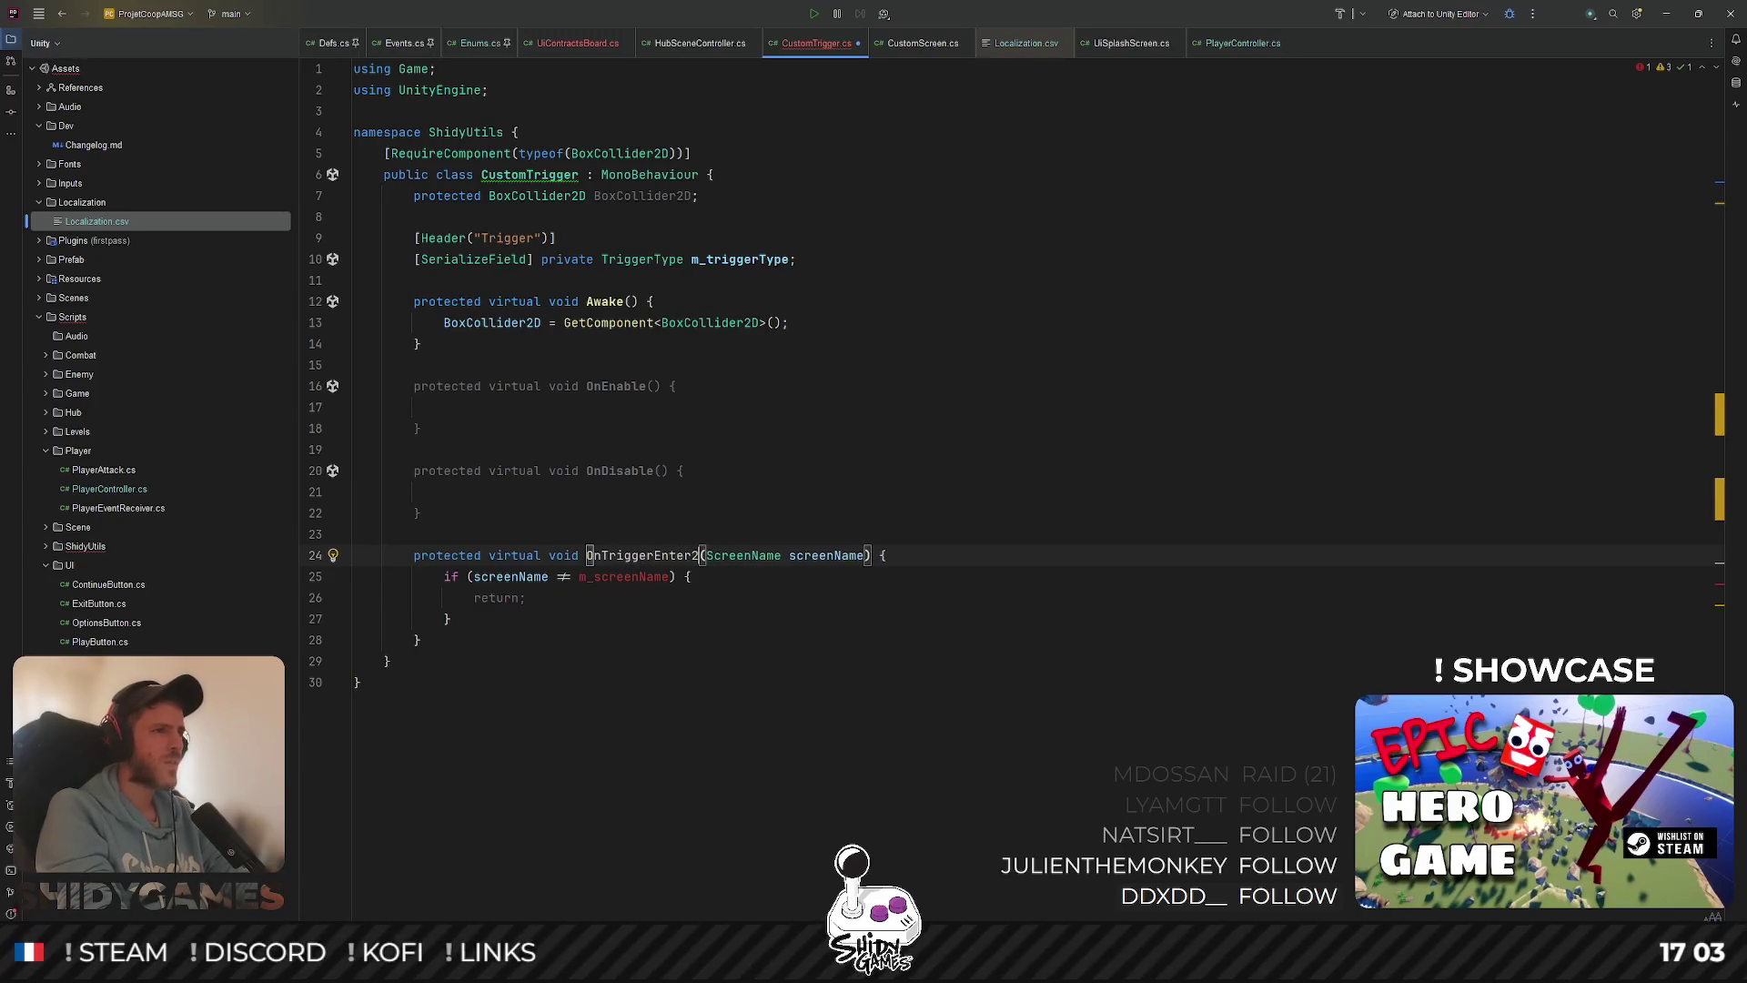
pyautogui.moveTo(713, 555)
pyautogui.mouseDown()
pyautogui.moveTo(872, 555)
pyautogui.moveTo(874, 576)
pyautogui.moveTo(876, 555)
pyautogui.mouseUp()
pyautogui.write('Col')
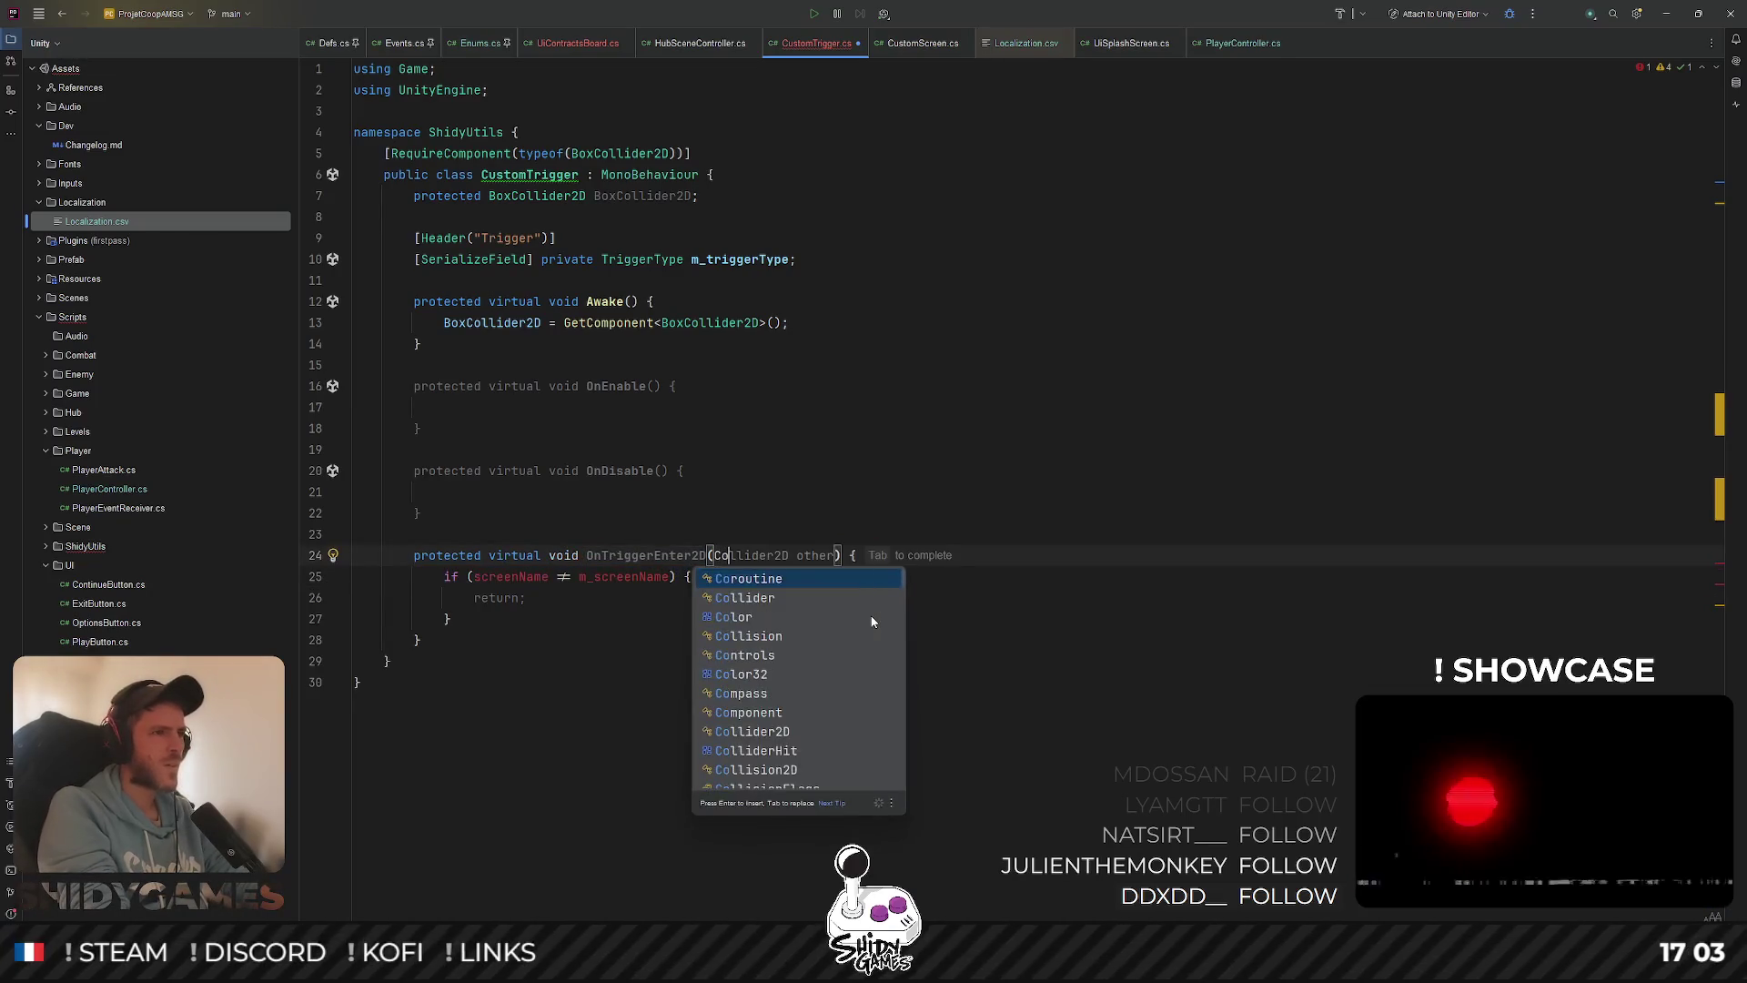
pyautogui.press('Return')
pyautogui.moveTo(453, 634); pyautogui.dragTo(645, 579)
pyautogui.press('BackSpace')
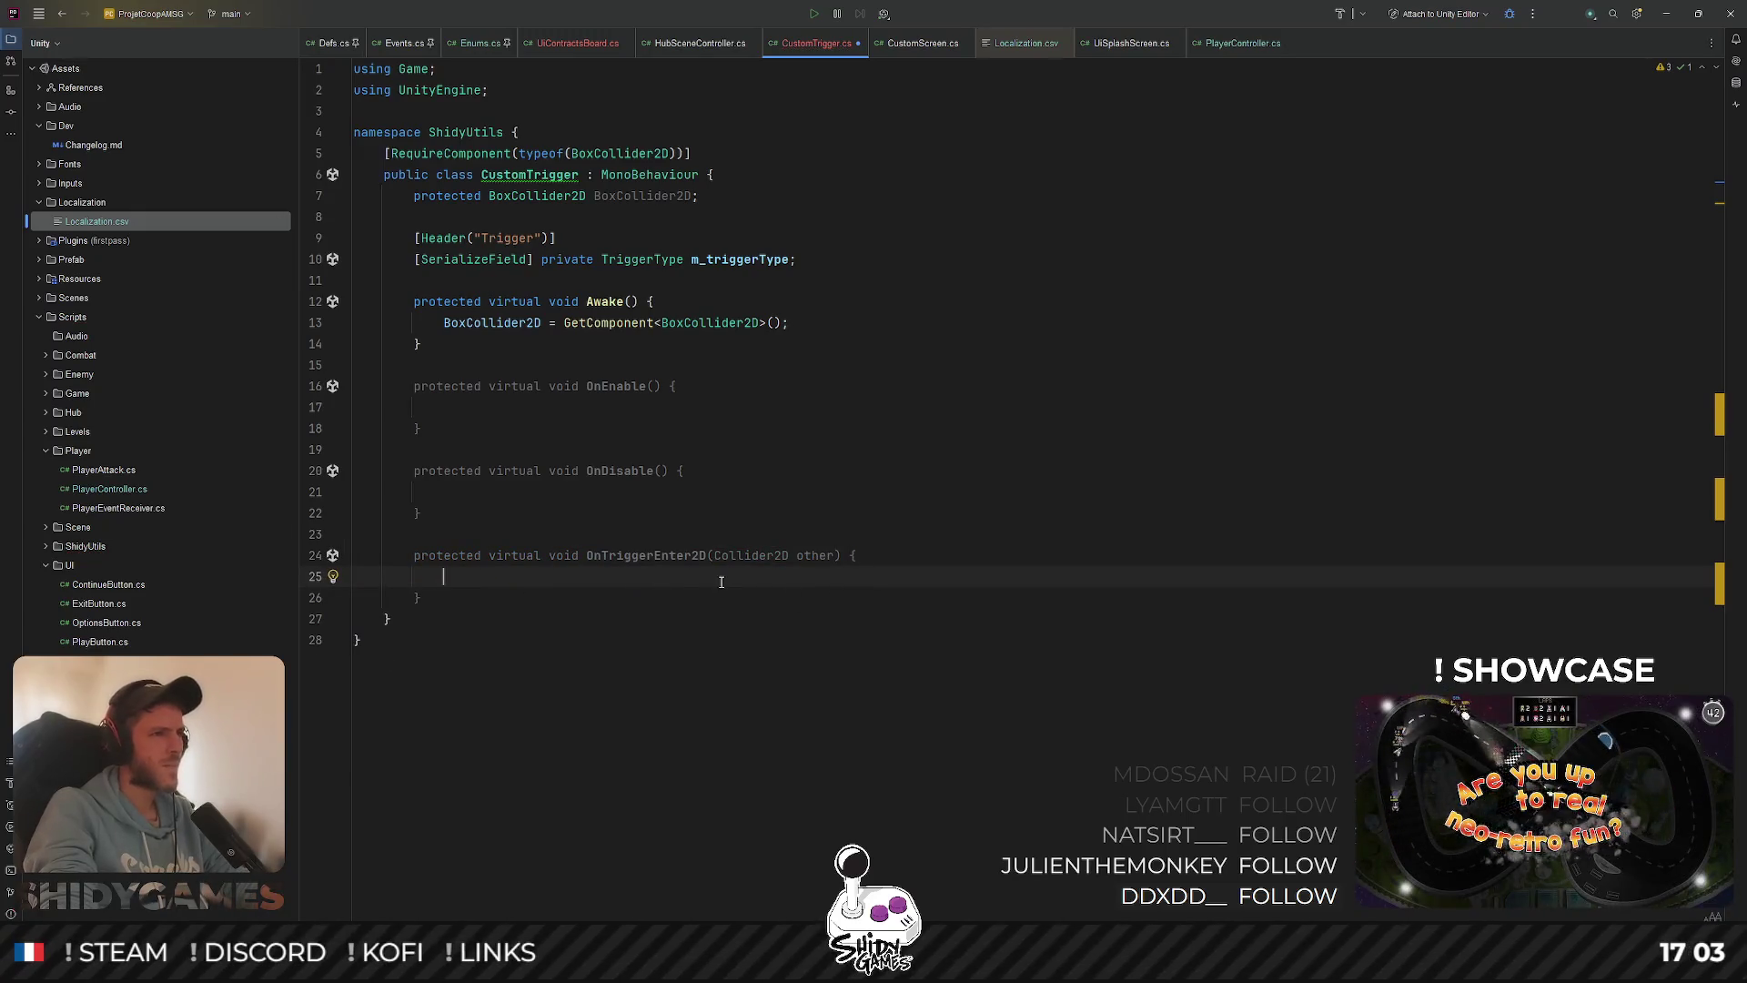
# Duplicate it as an empty OnTriggerExit2D method
pyautogui.moveTo(421, 597)
pyautogui.mouseDown()
pyautogui.moveTo(473, 555)
pyautogui.moveTo(475, 608)
pyautogui.mouseUp()
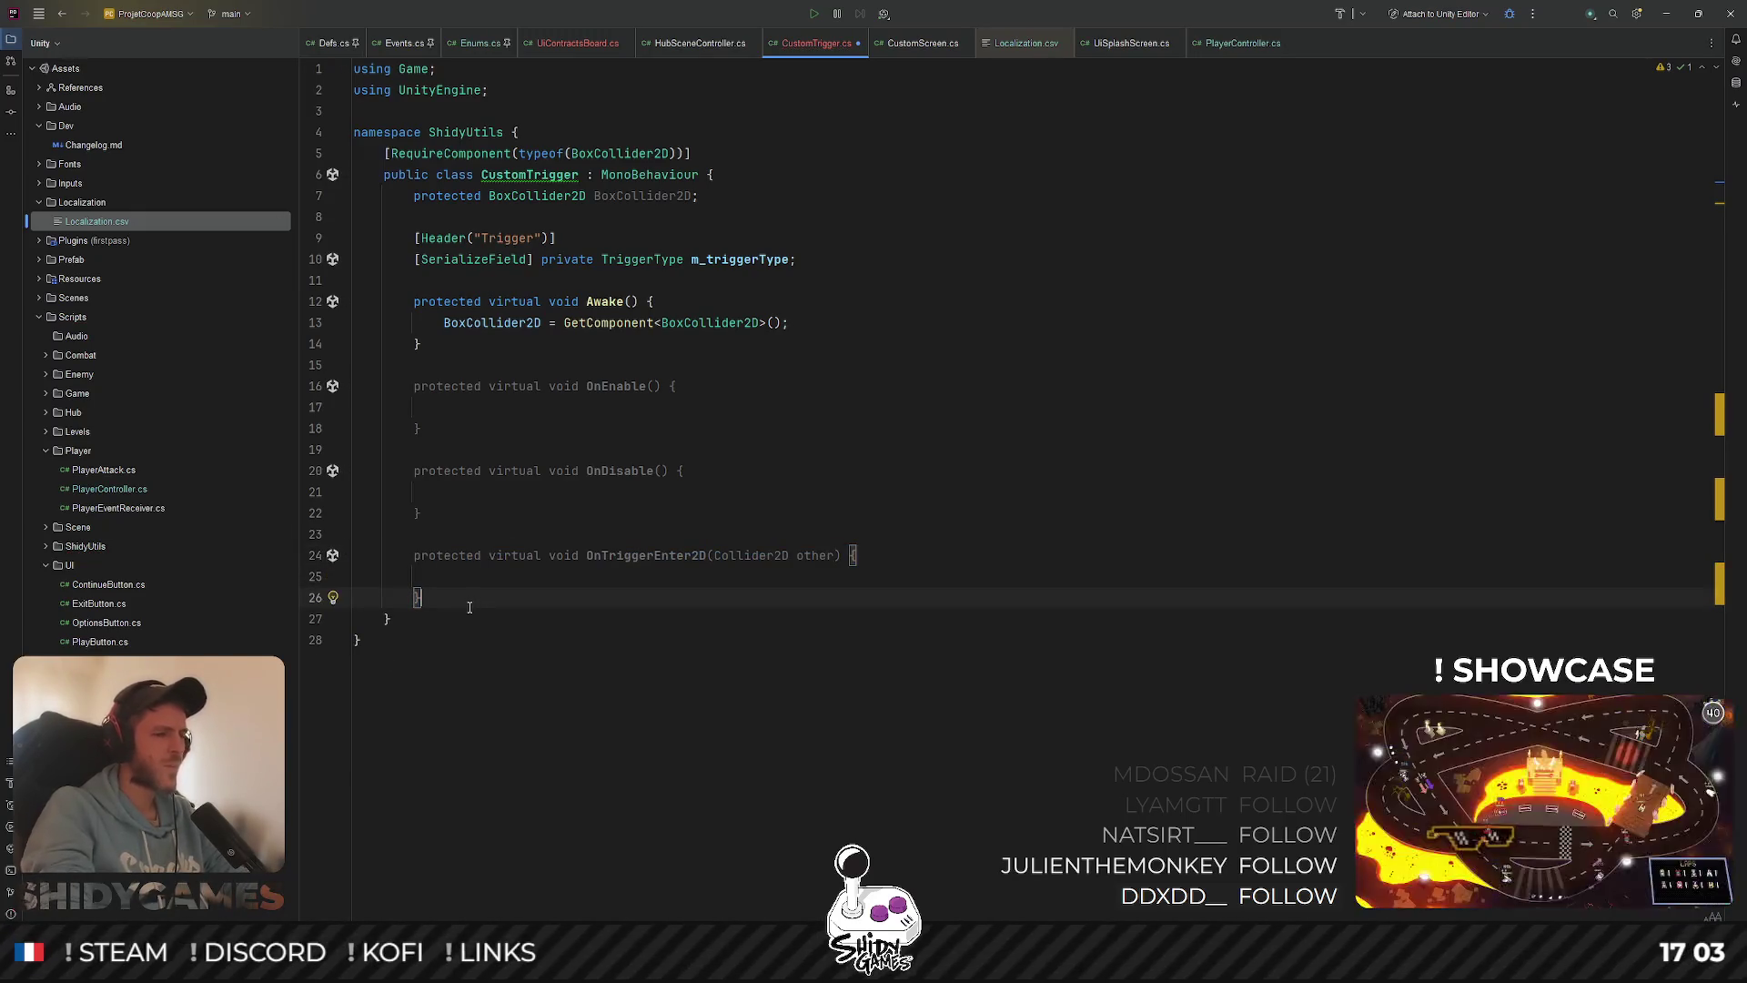
pyautogui.press('Return')
pyautogui.hotkey('ctrl', 'v')
pyautogui.click(690, 641)
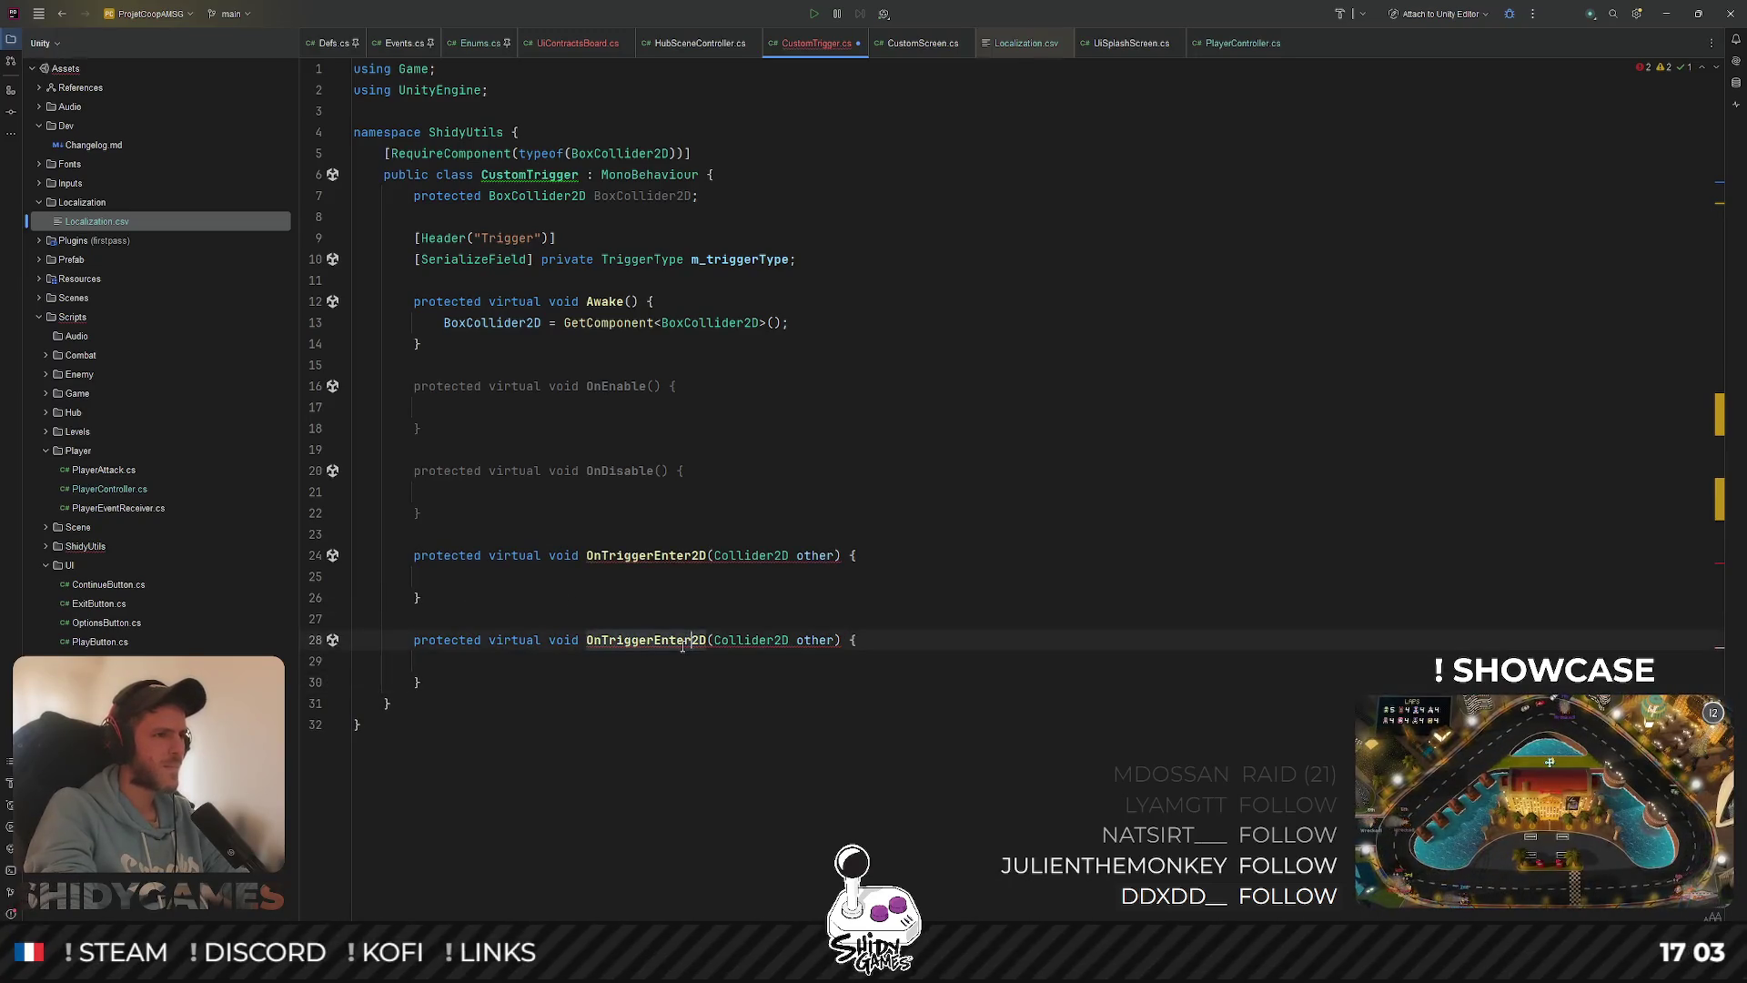
pyautogui.press('BackSpace')
pyautogui.press('BackSpace')
pyautogui.press('BackSpace')
pyautogui.write('Exit')
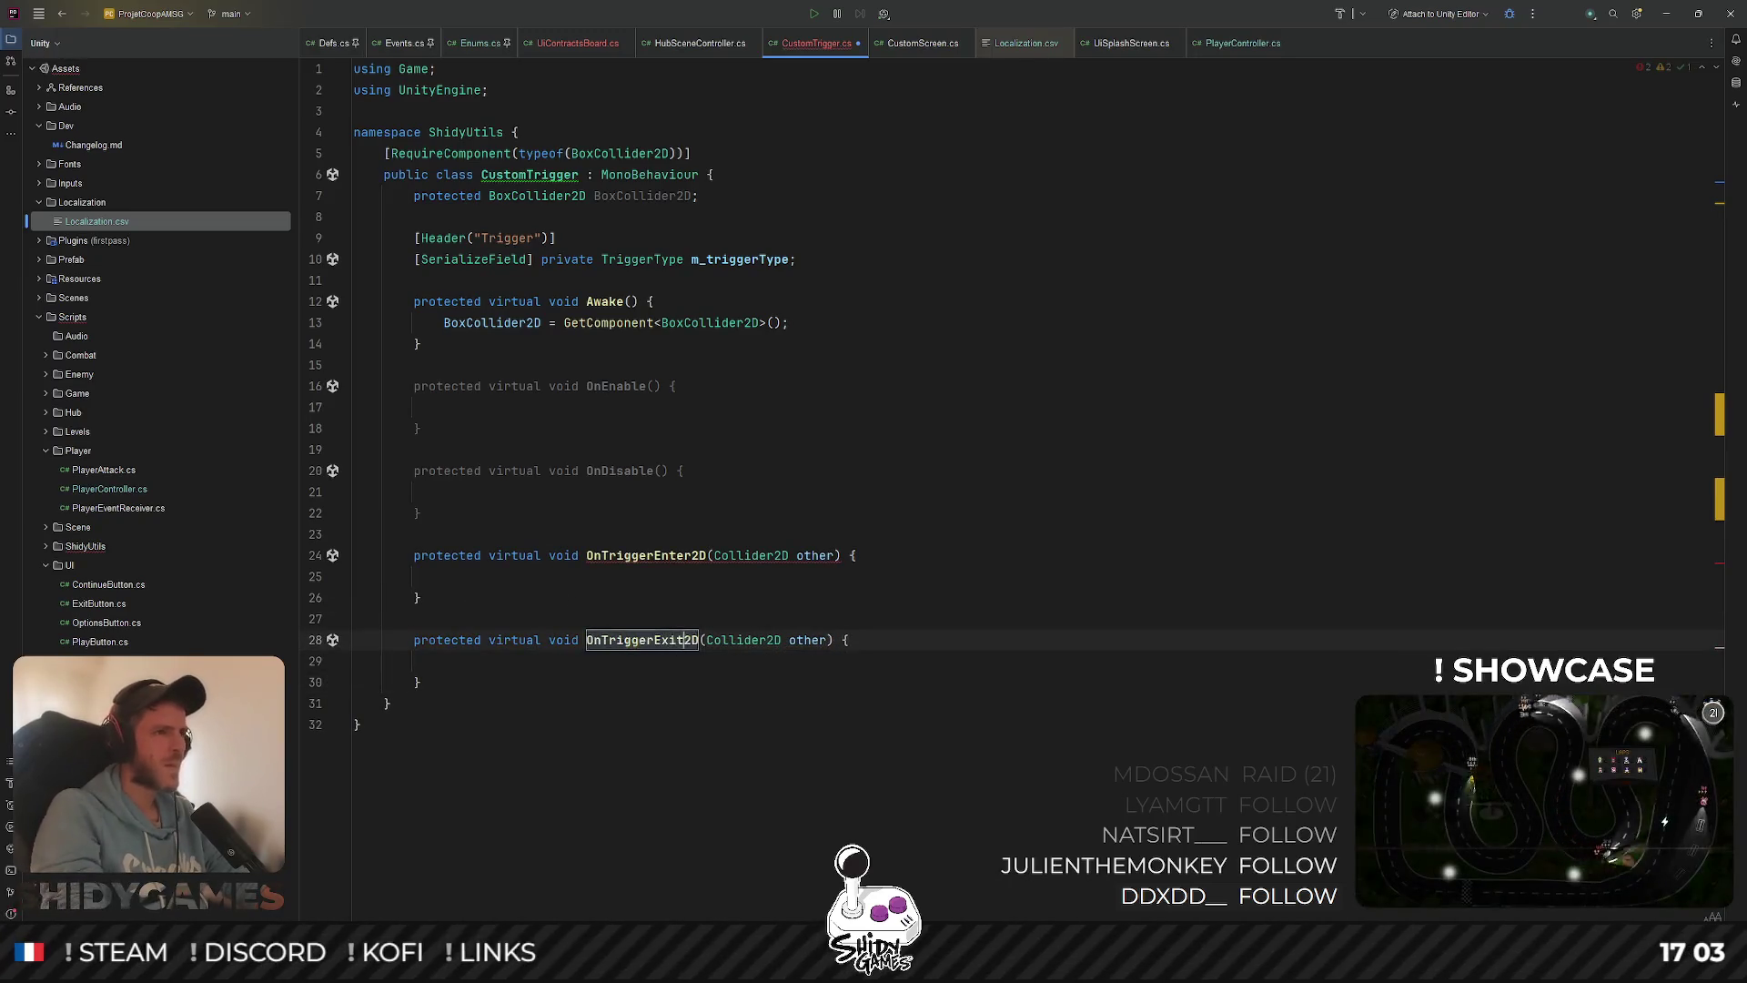
# Start a new BoxCollider2D line in Awake, removing the fully qualified name
pyautogui.click(836, 322)
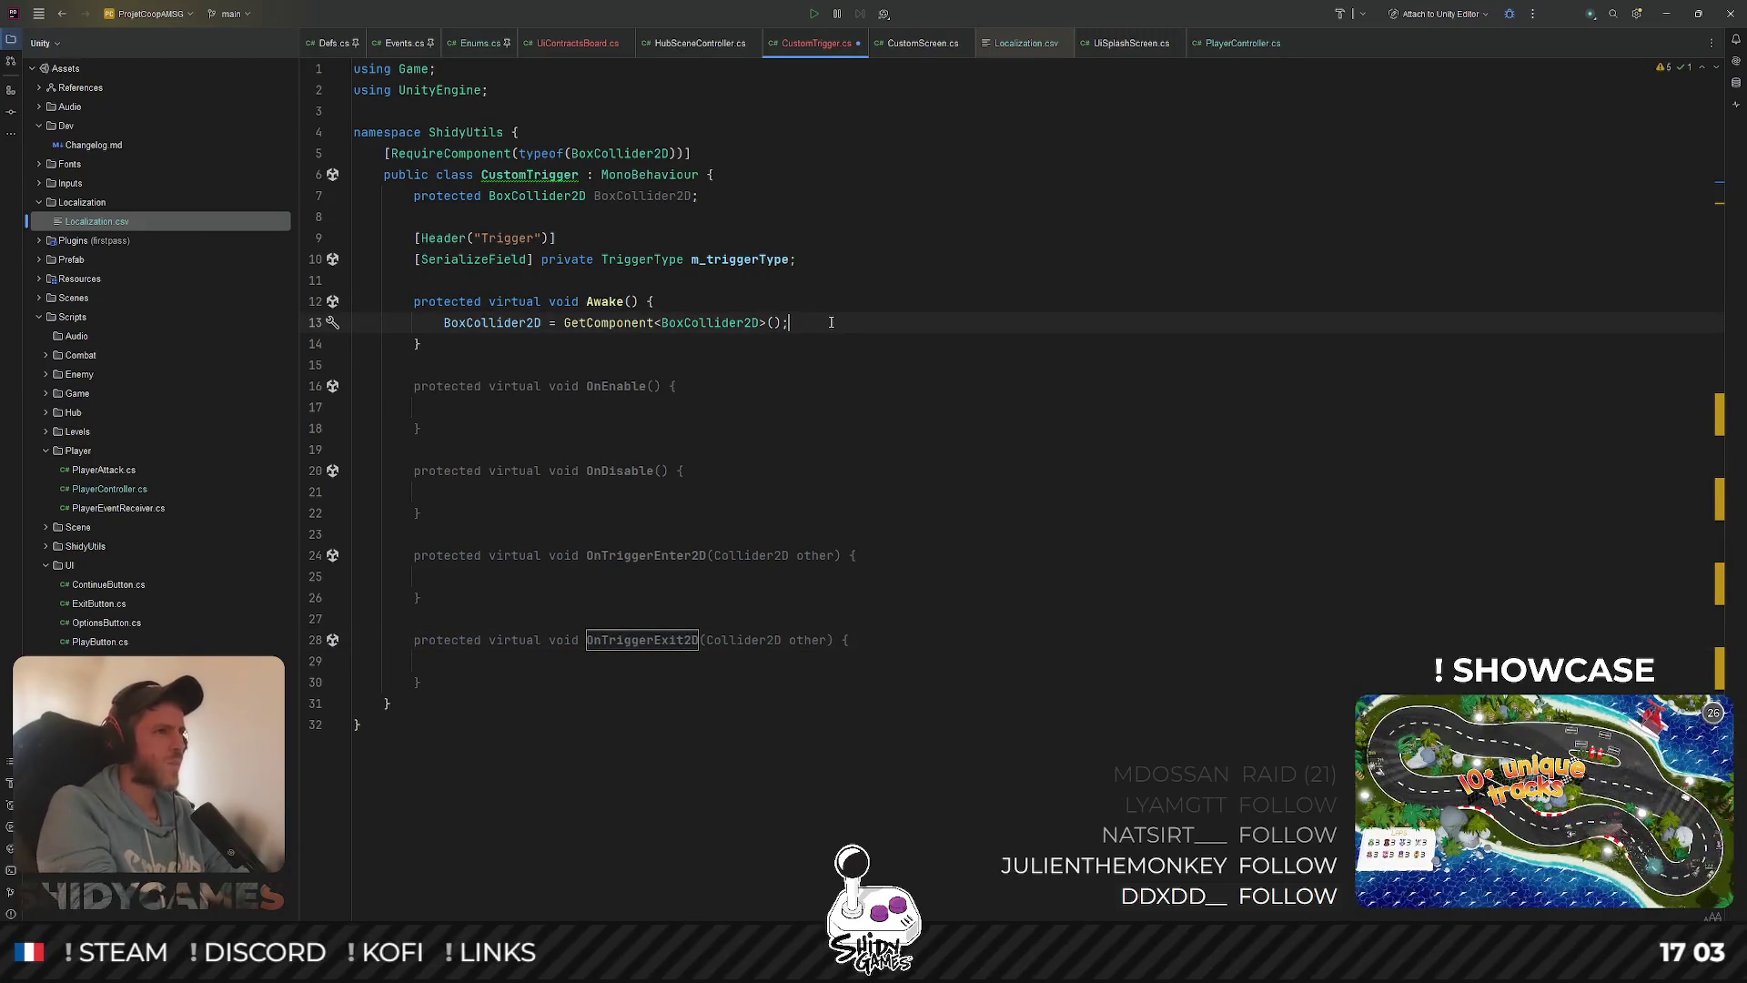
pyautogui.press('Return')
pyautogui.write('Boxc')
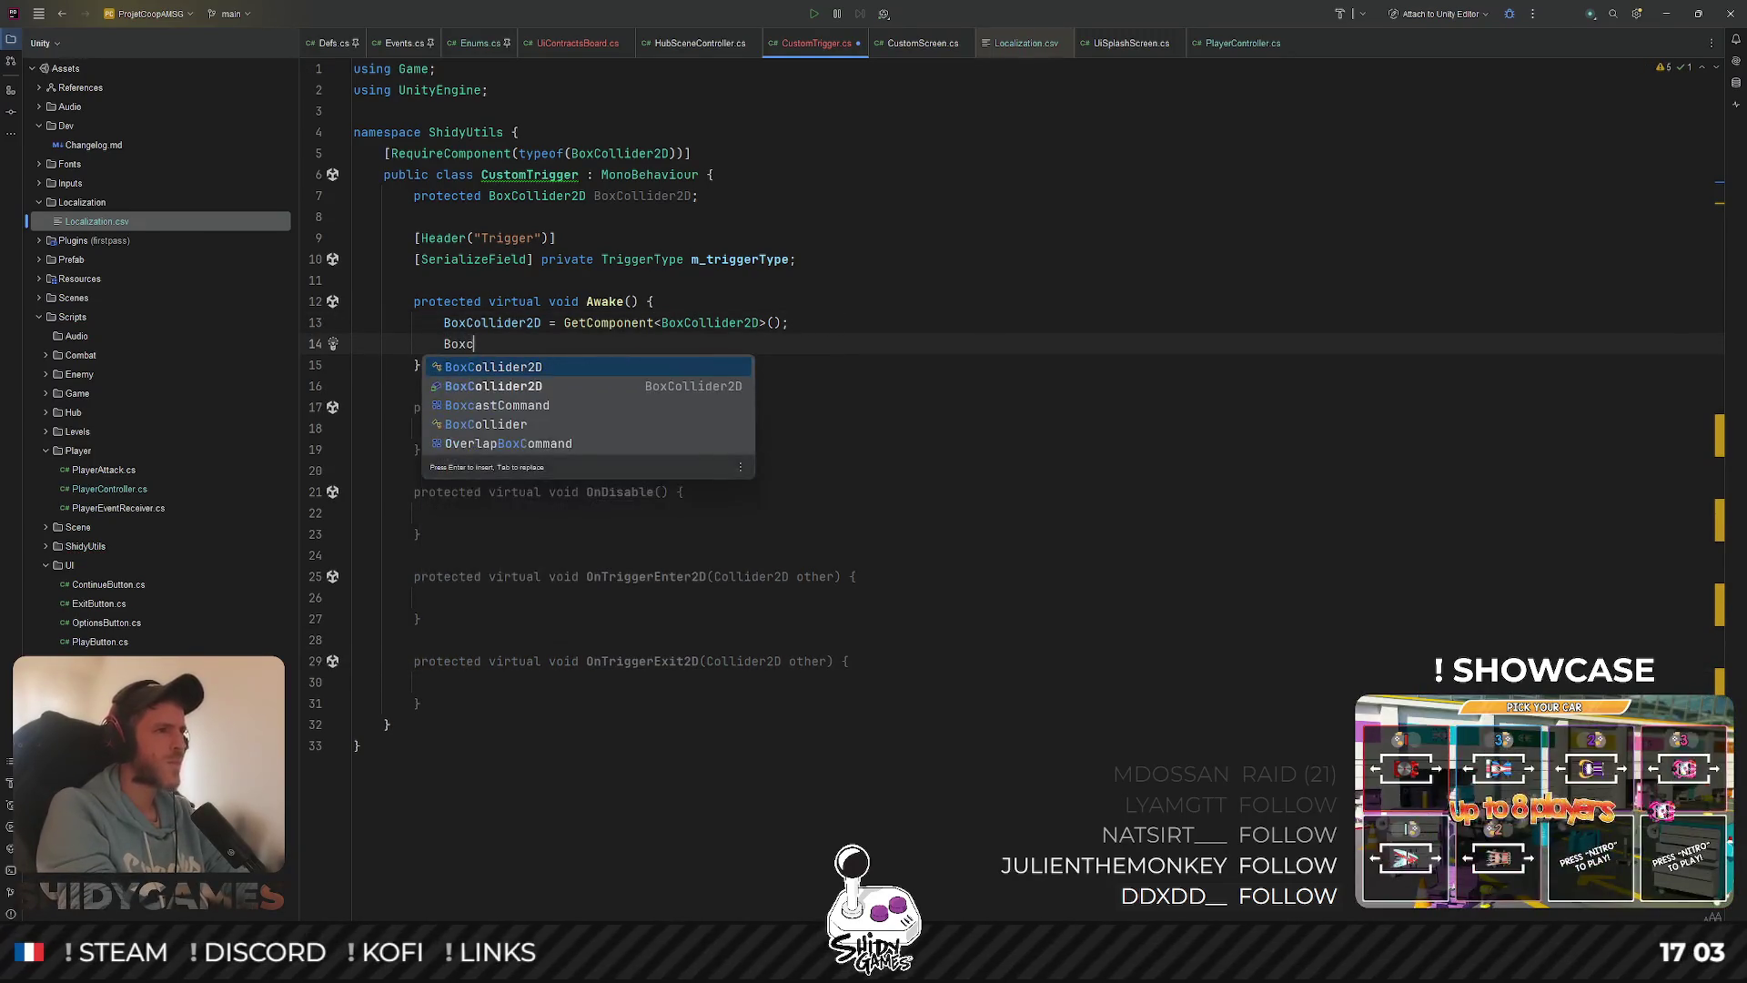
pyautogui.press('Return')
pyautogui.hotkey('shift', 'Home')
pyautogui.press('BackSpace')
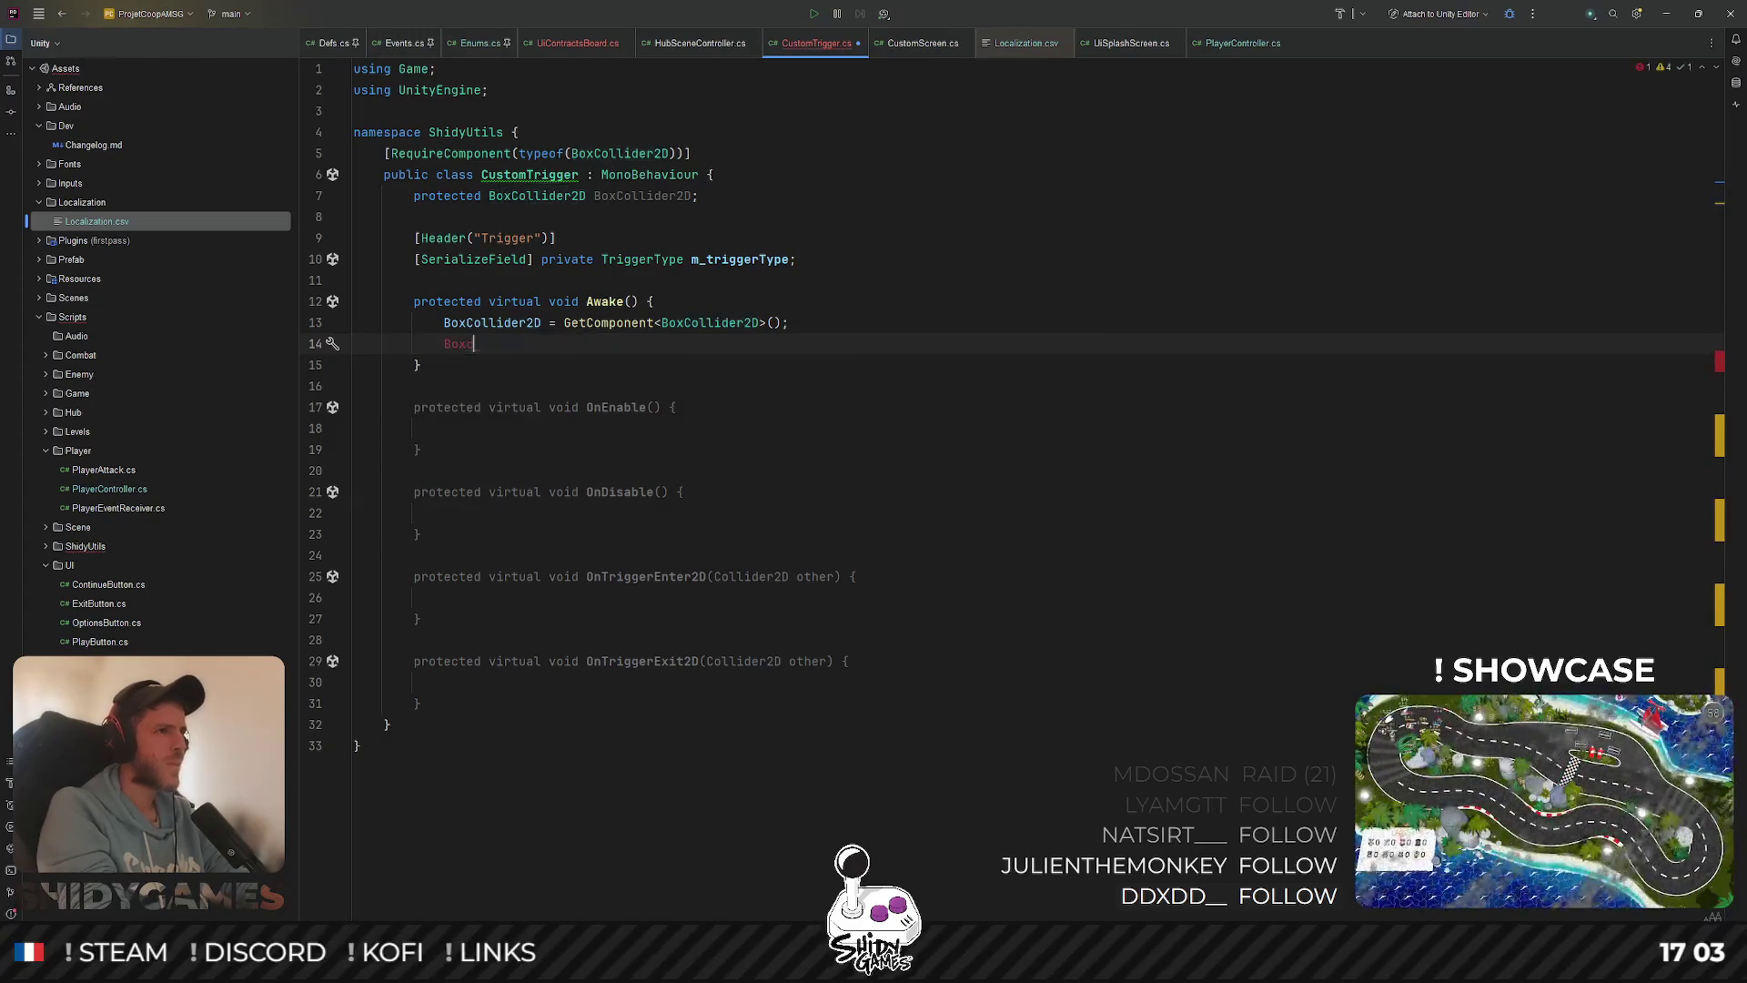
# Add BoxCollider2D.isTrigger = true to CustomTrigger's Awake method using the inline completion
pyautogui.write('Box')
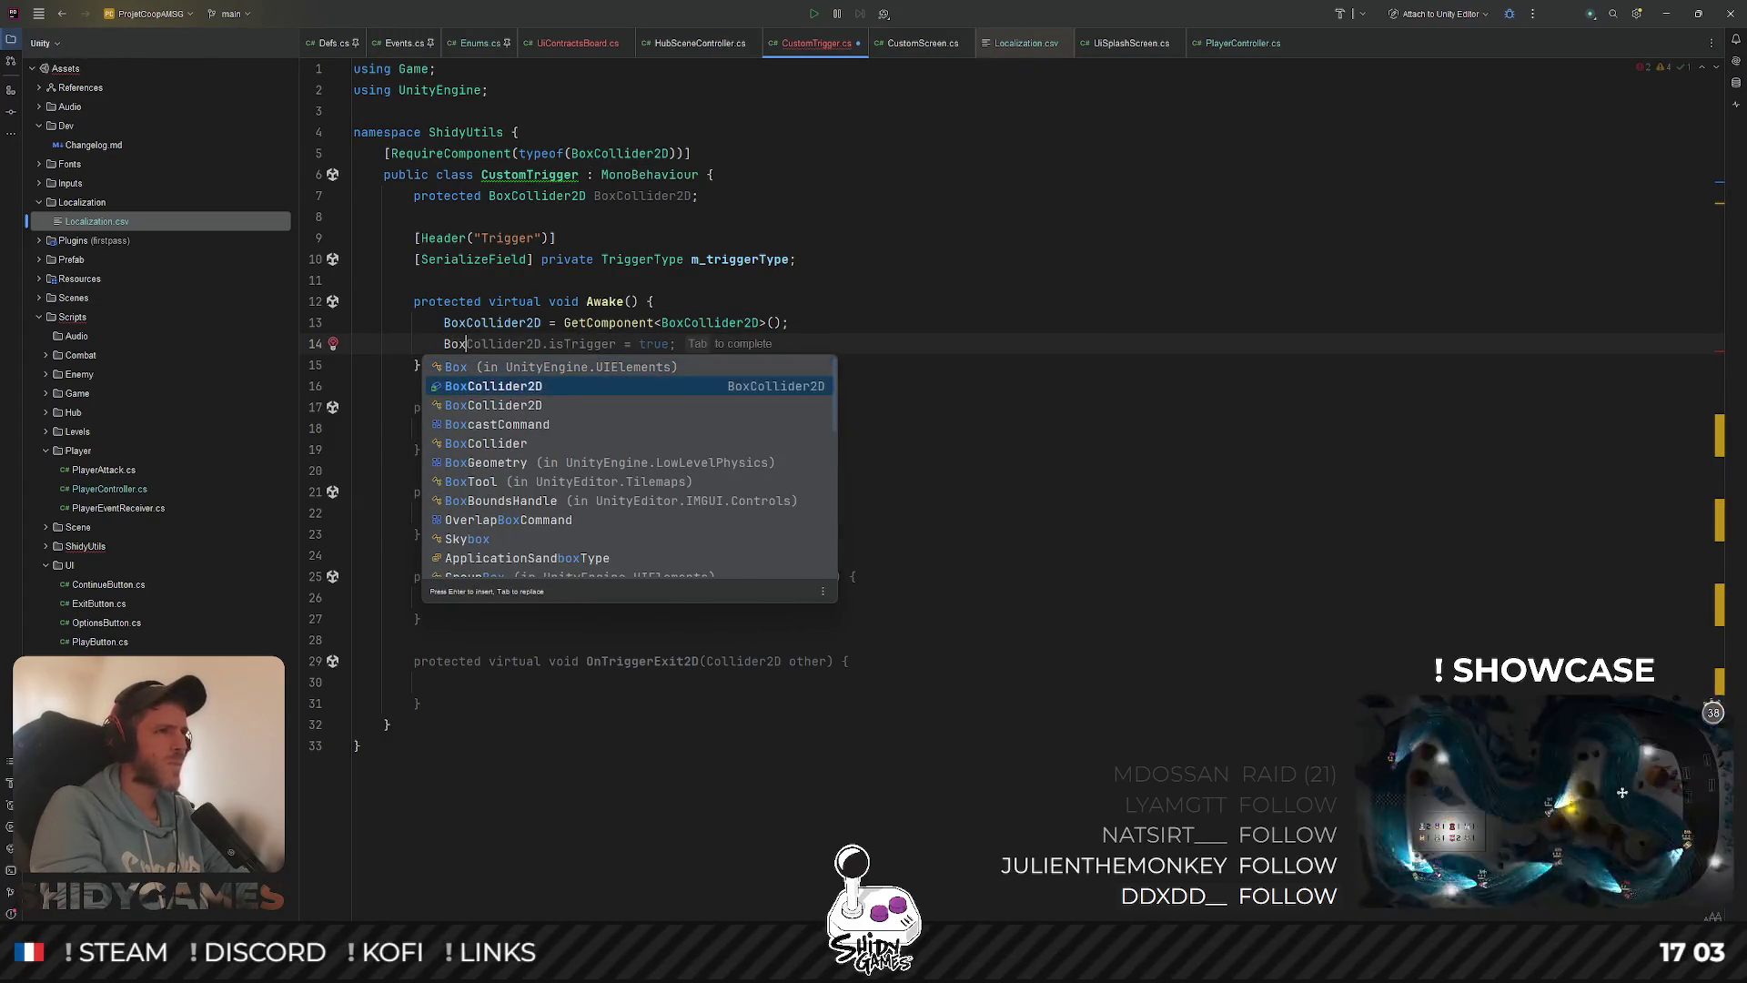
pyautogui.press('Return')
pyautogui.press('Tab')
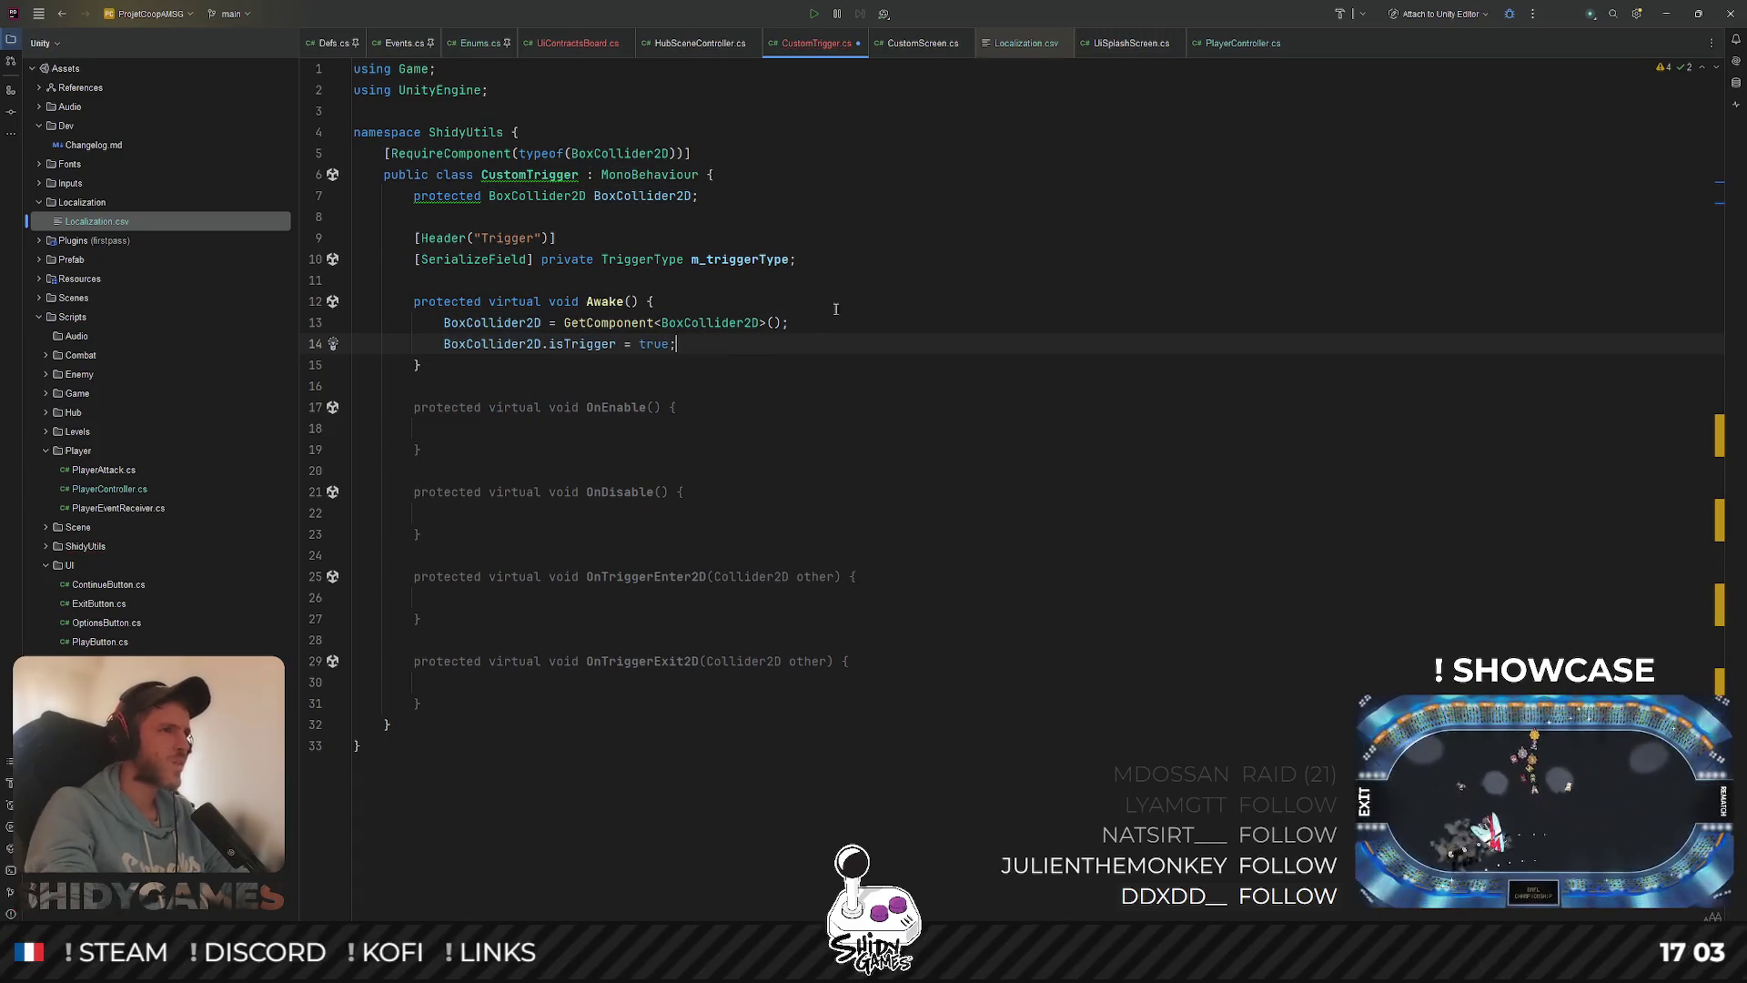
pyautogui.click(1001, 390)
pyautogui.click(901, 344)
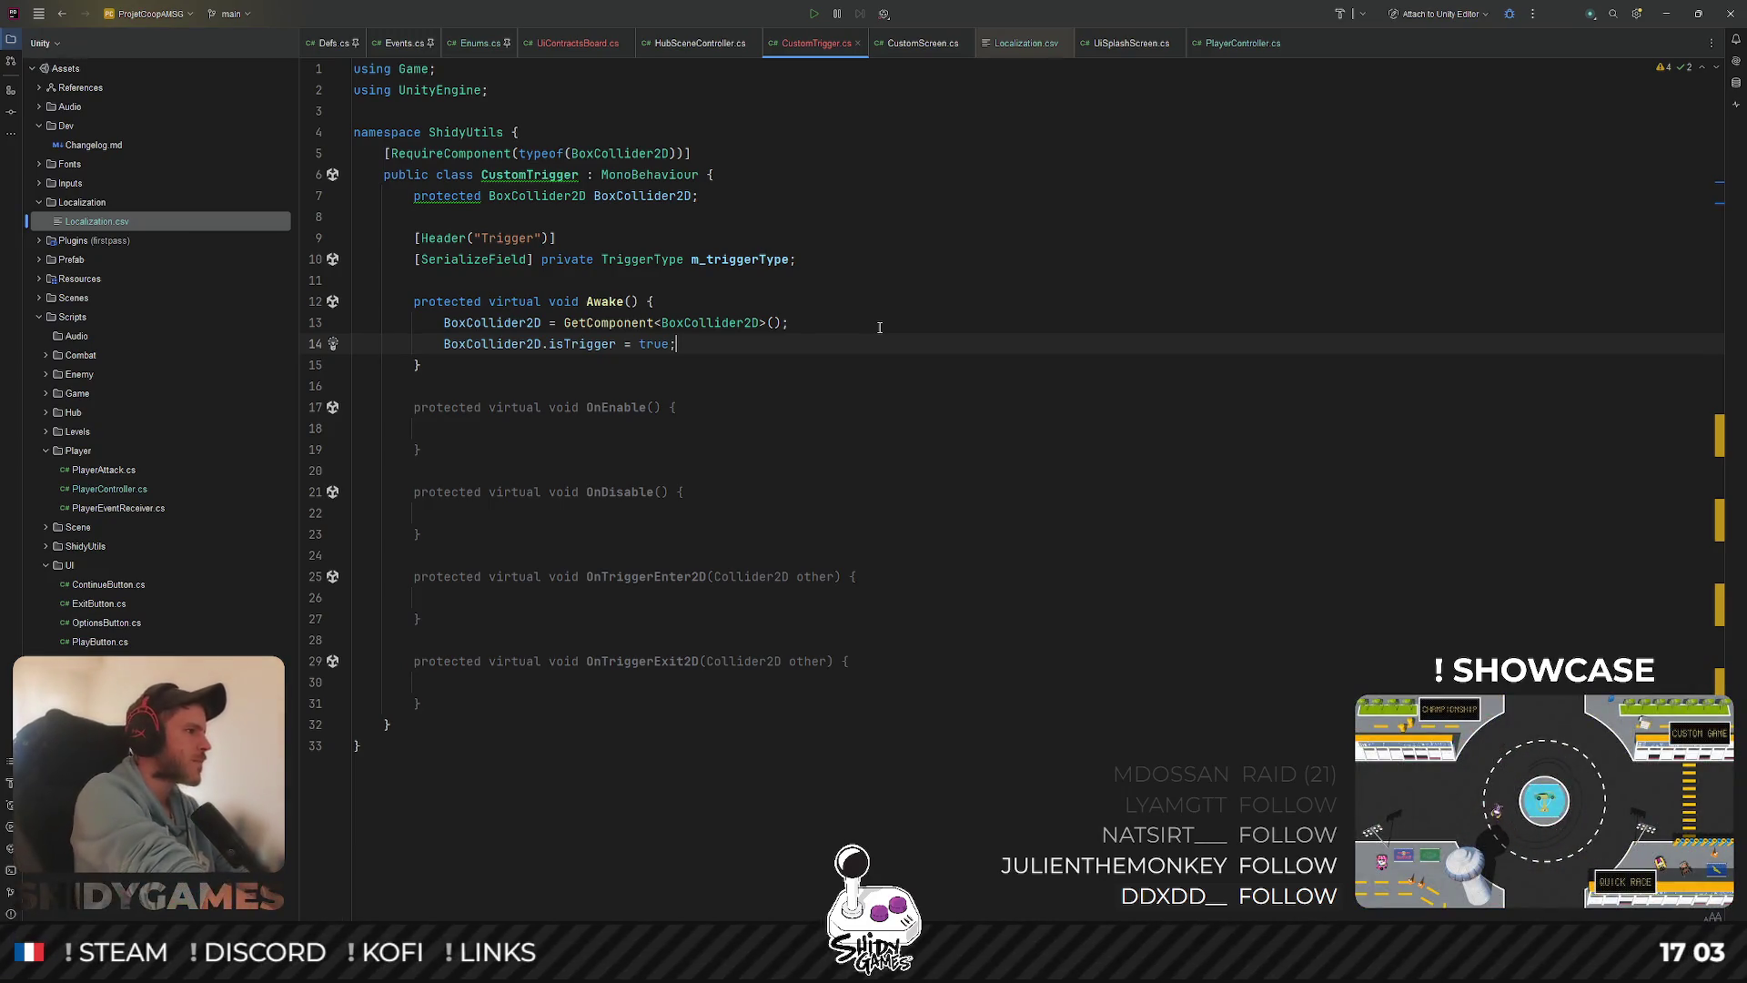
pyautogui.press('Down')
pyautogui.press('Down')
pyautogui.press('Down')
pyautogui.press('Down')
pyautogui.press('Down')
pyautogui.press('Down')
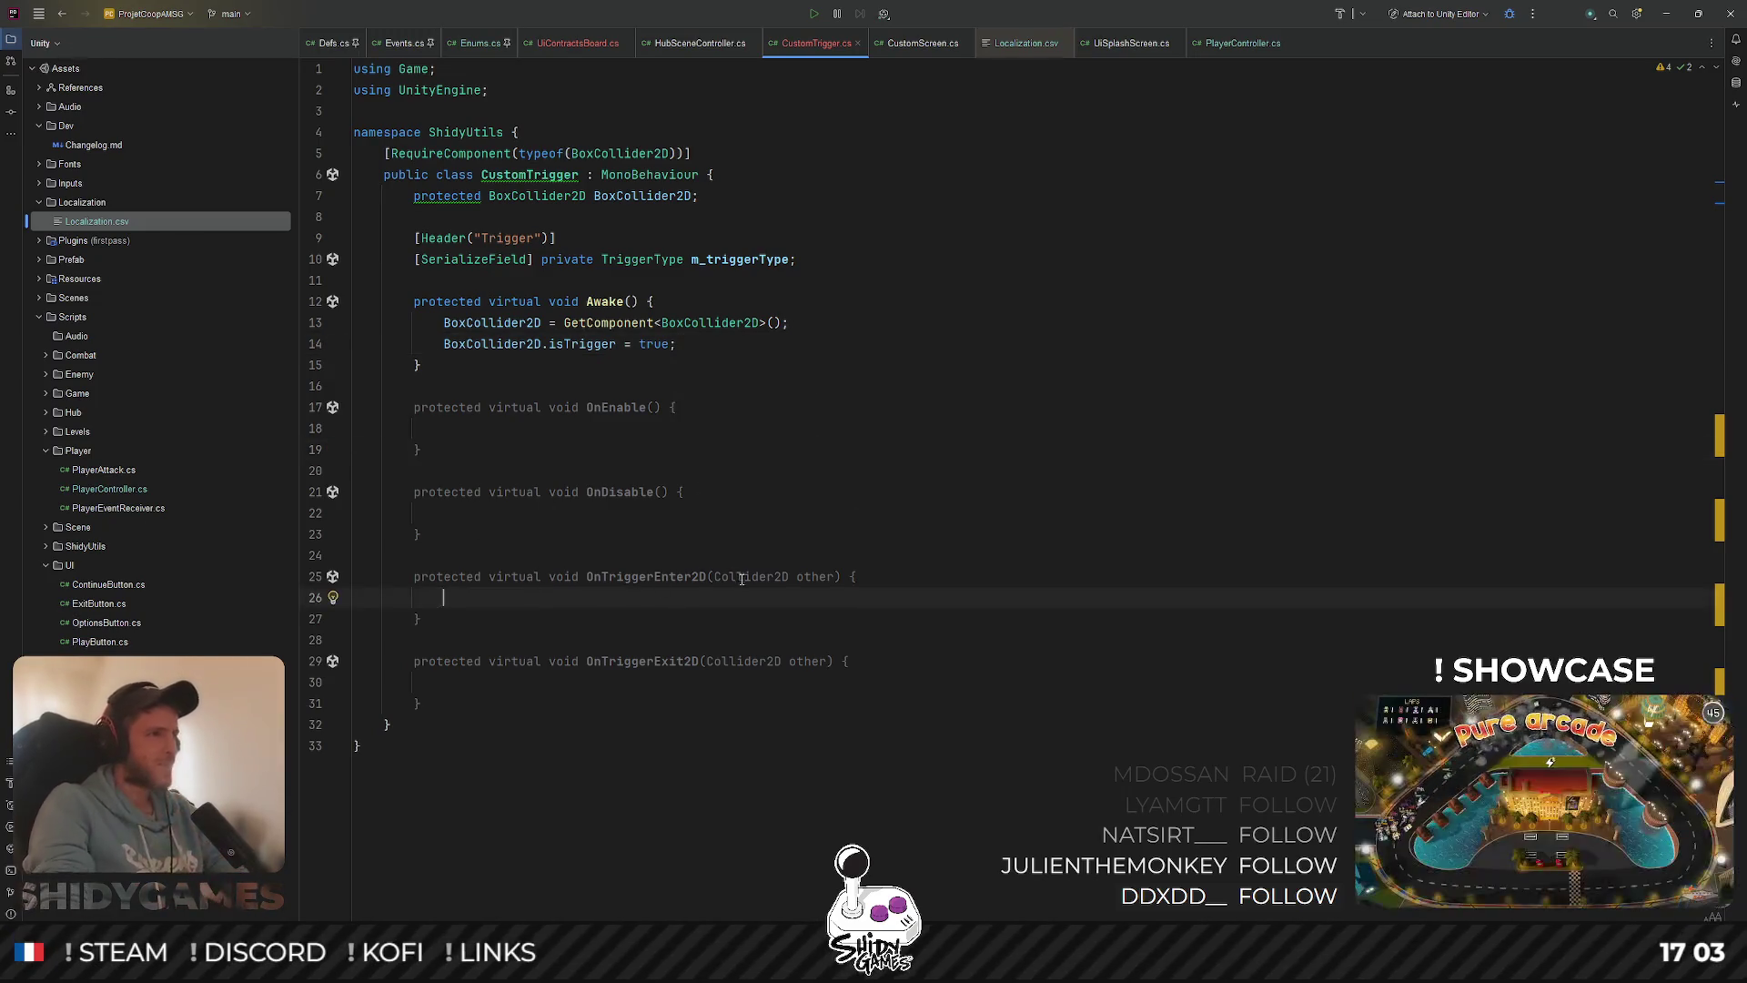
# Add a LogsExtensions.LogDebug call in OnTriggerEnter2D with "CustomTrigger" and "OnTriggerEnter2D()" arguments
pyautogui.write('Logs')
pyautogui.press('Return')
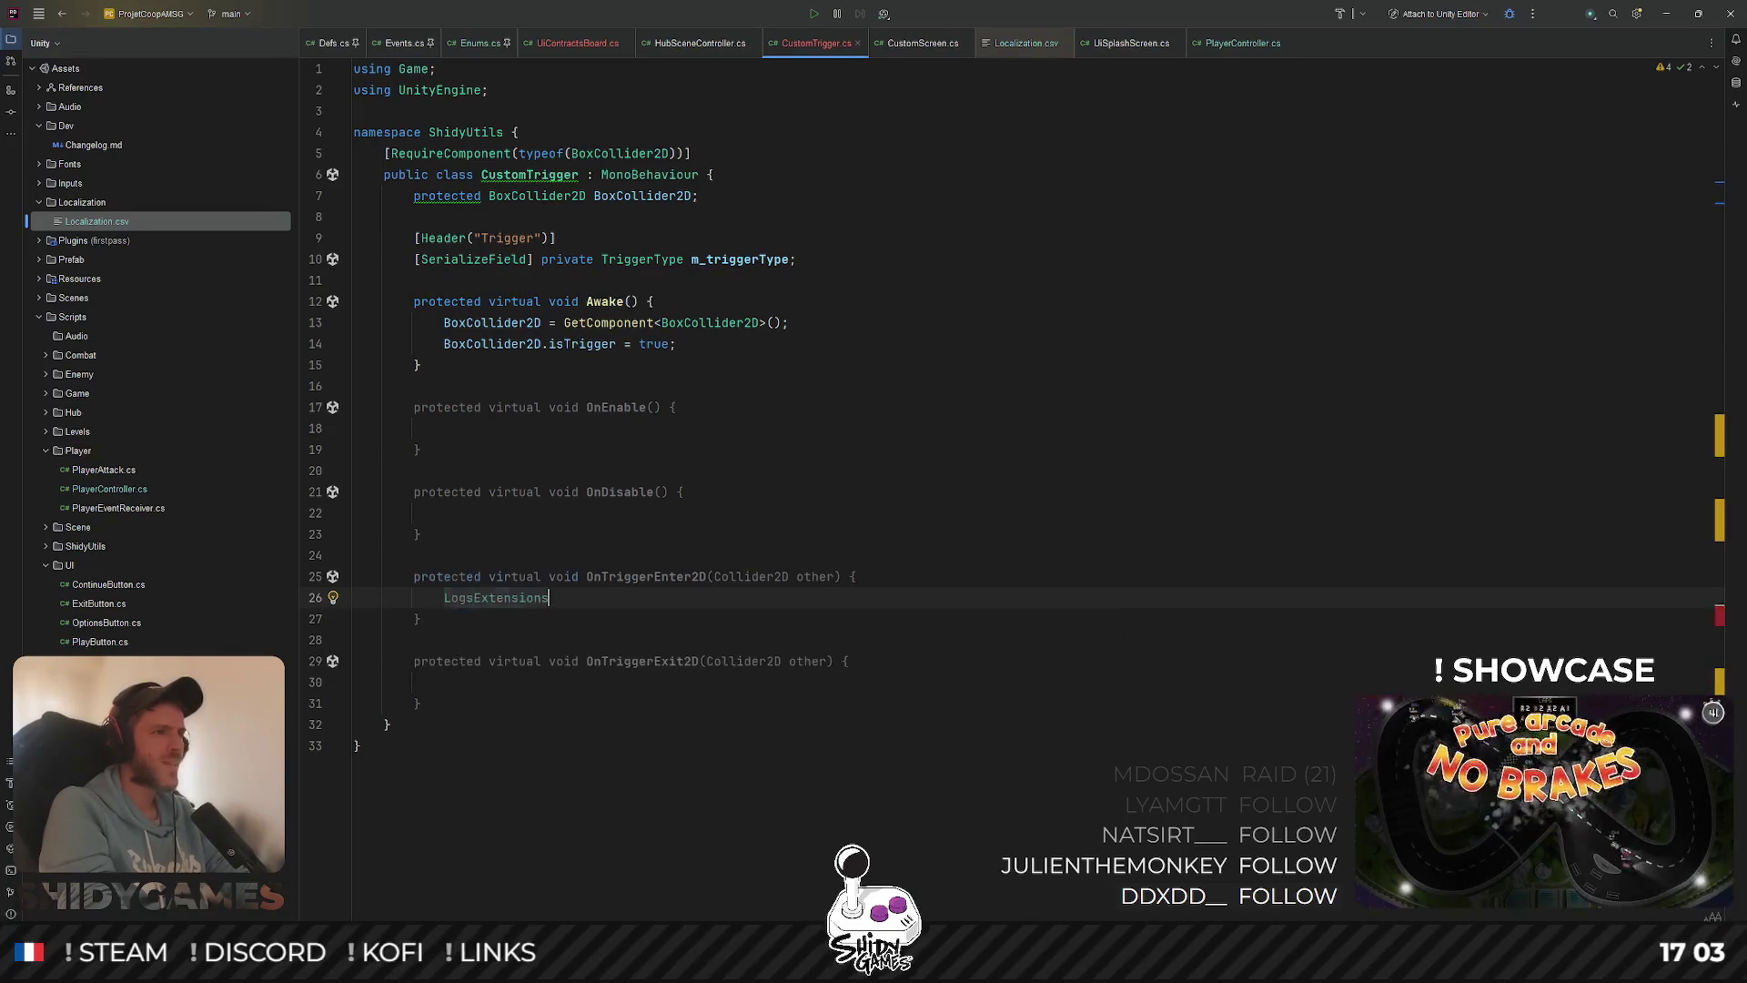
pyautogui.write('.')
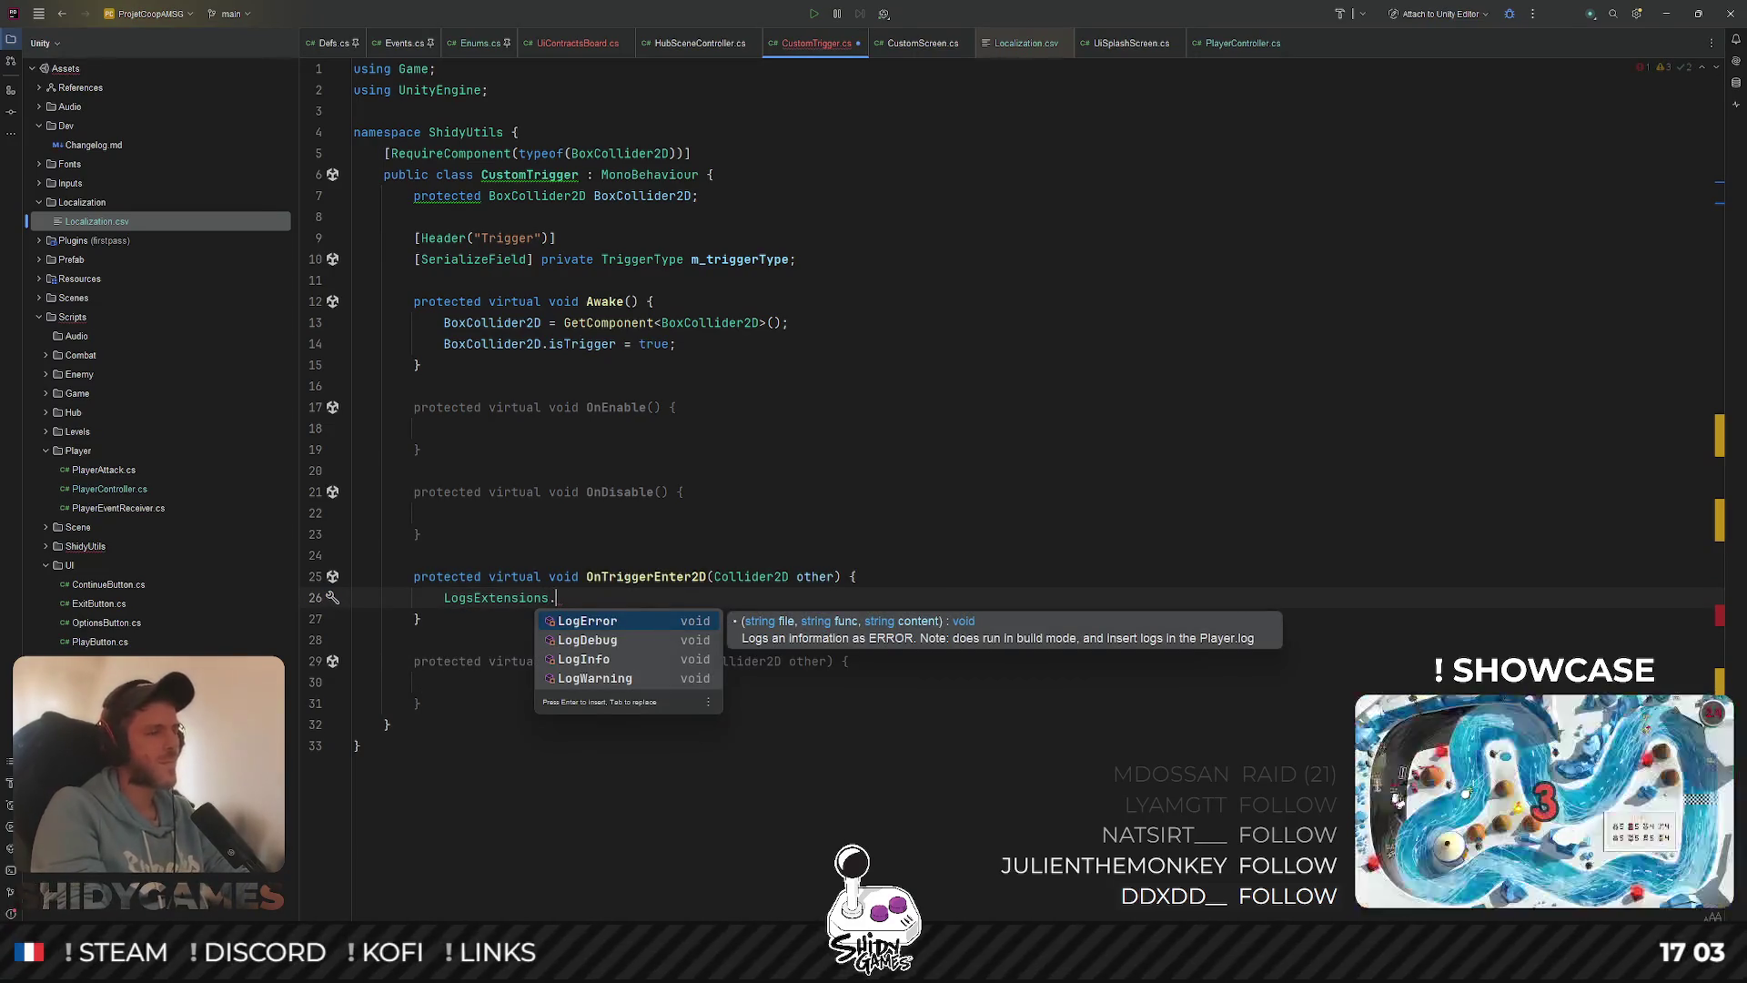
pyautogui.click(590, 640)
pyautogui.write('"')
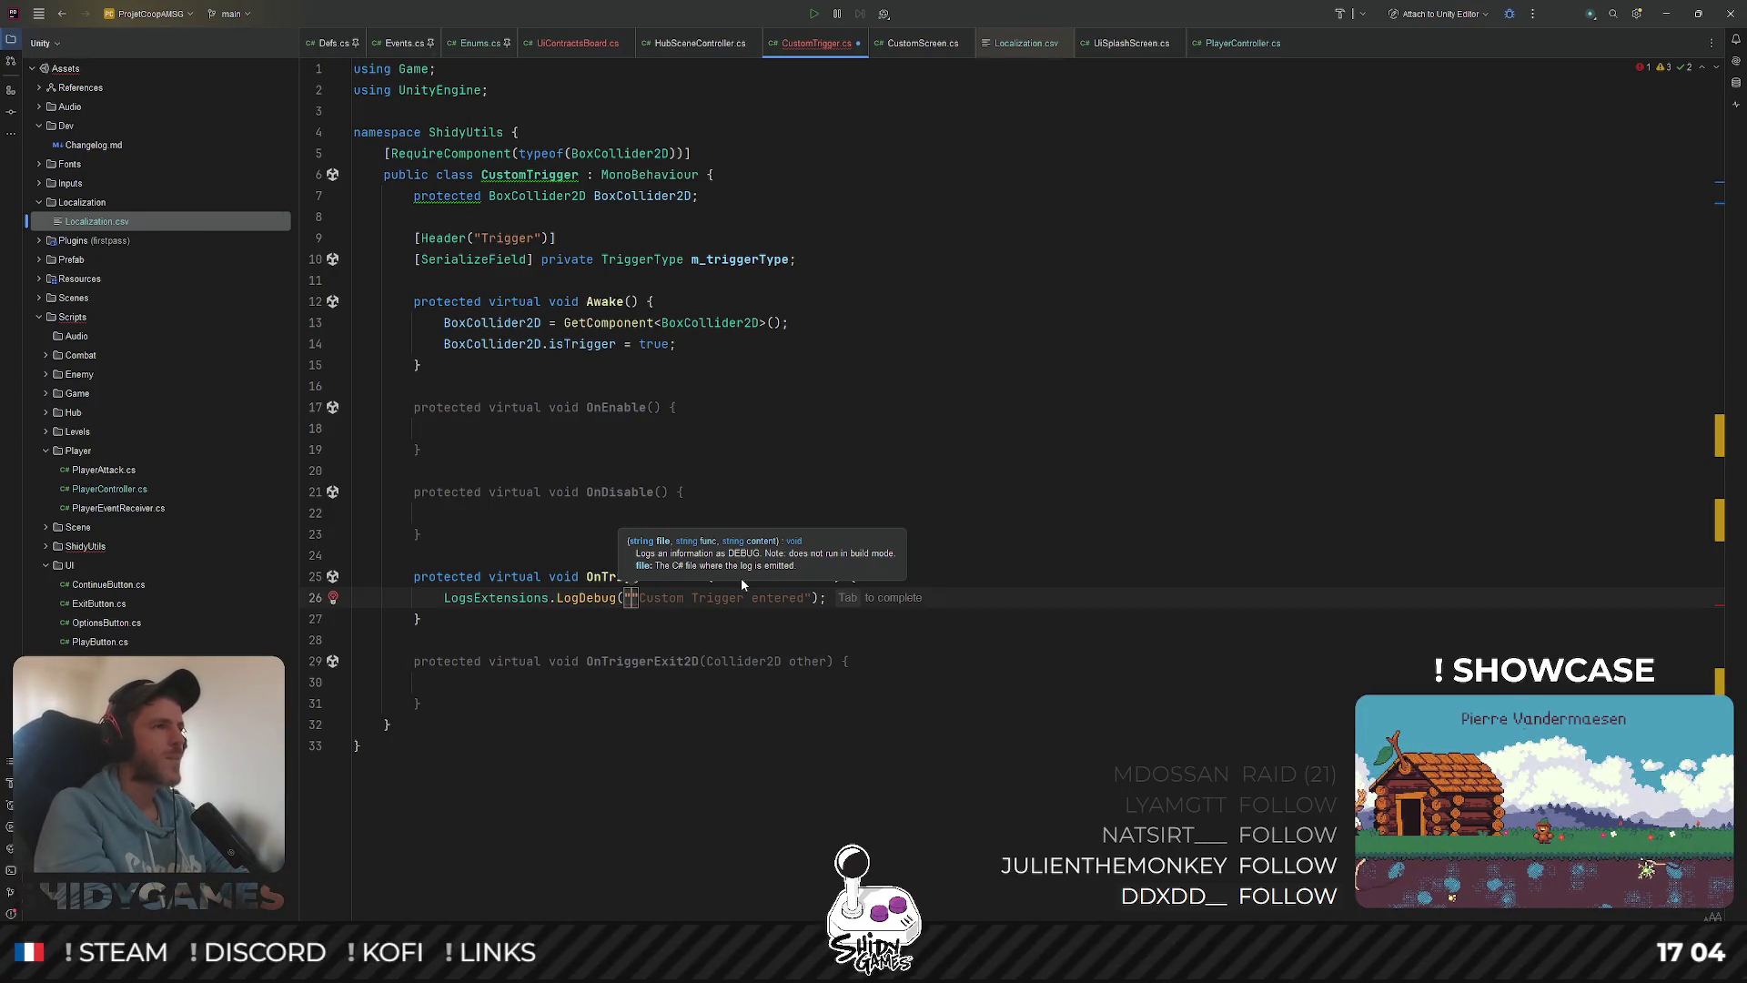
pyautogui.write('Cus')
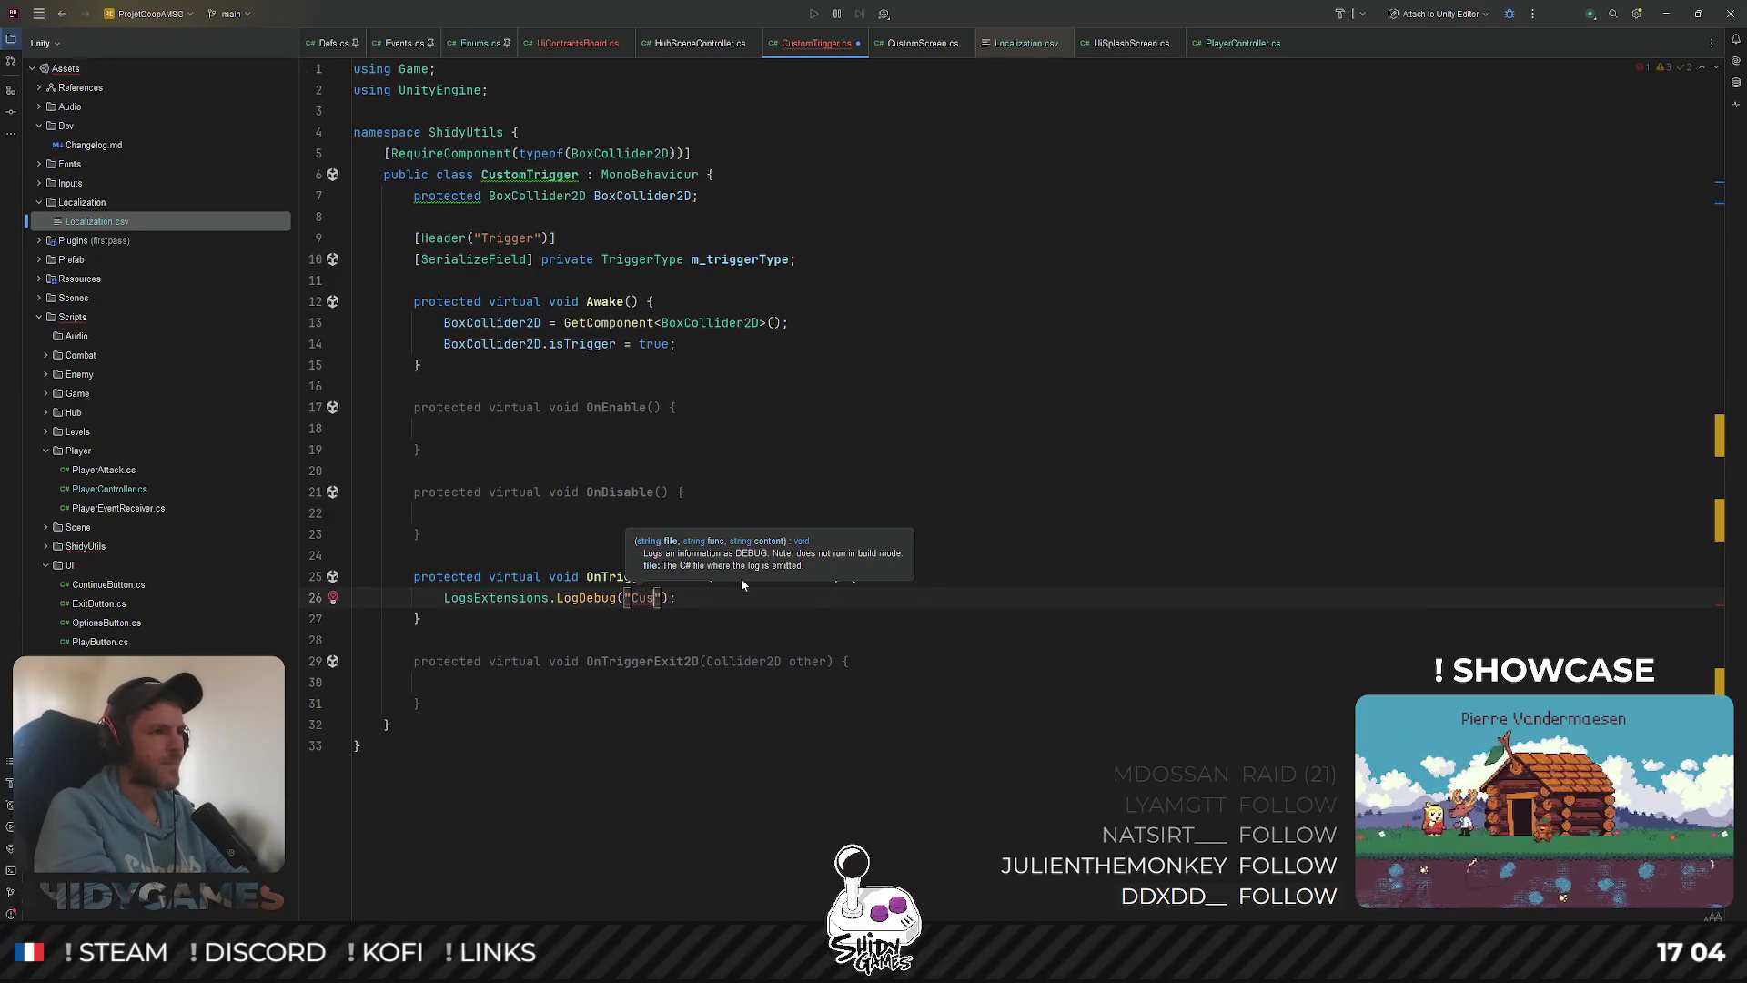
pyautogui.write('tomTrig')
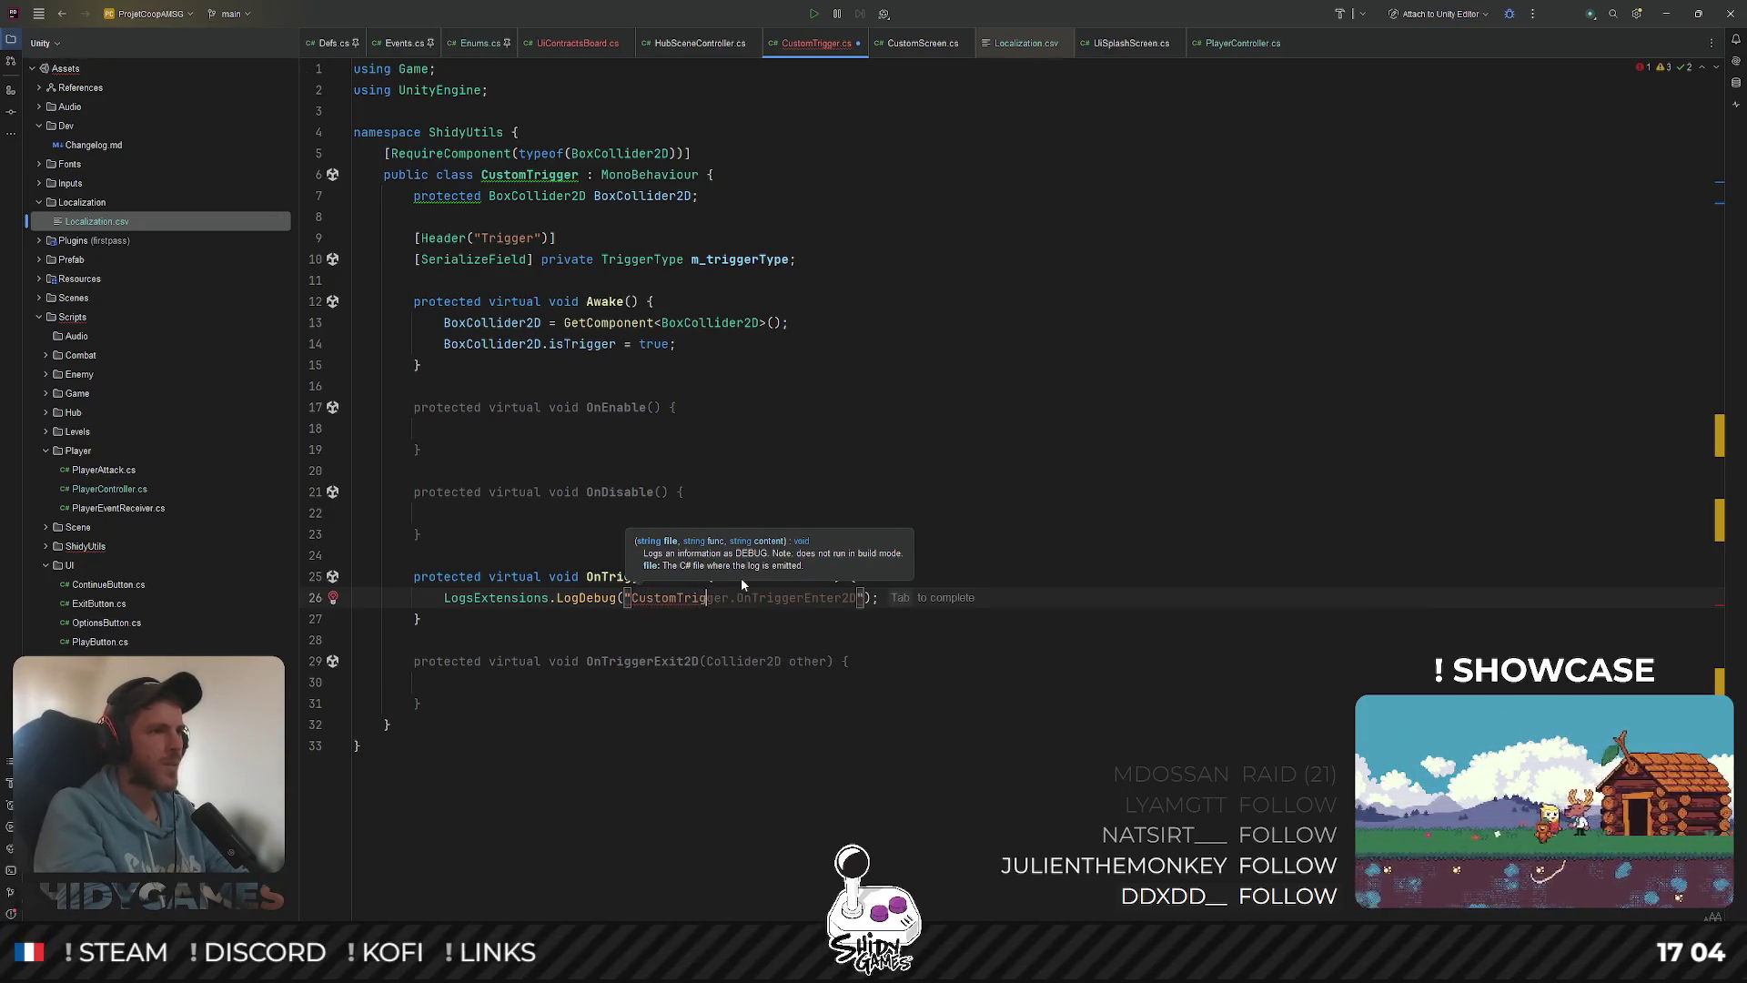
pyautogui.write('ger')
pyautogui.write('", "')
pyautogui.write('OnTr')
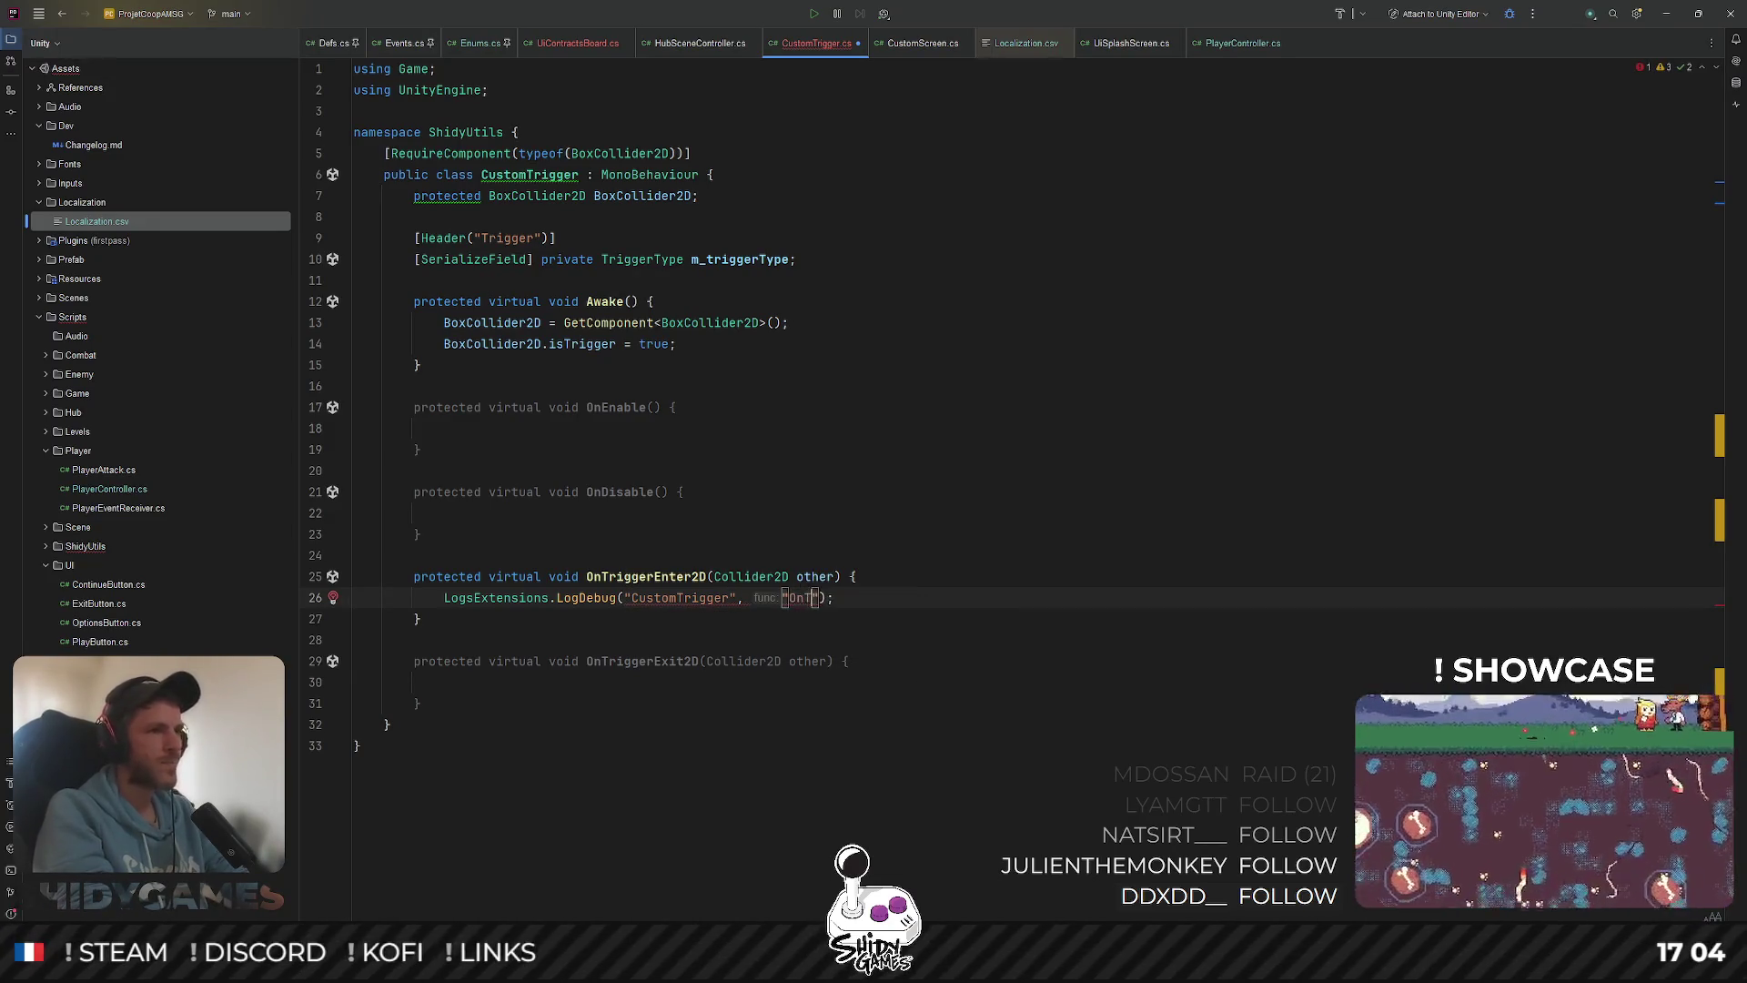
pyautogui.write('iggerEnter2D()')
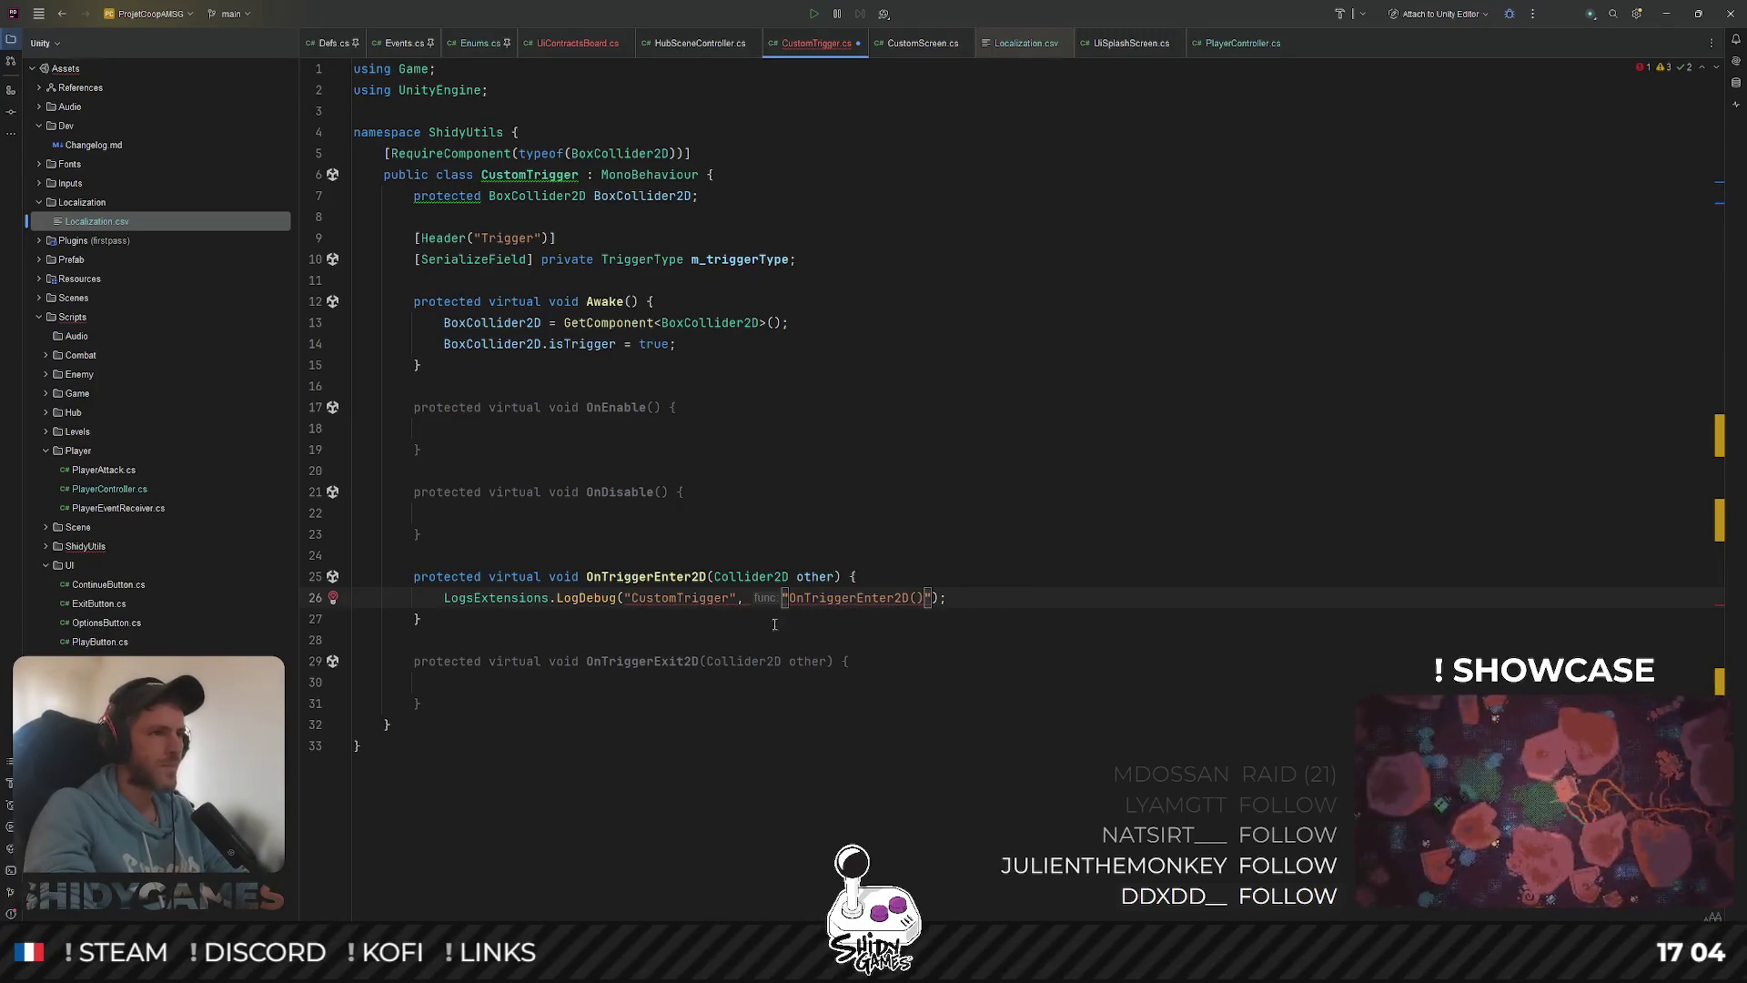
pyautogui.write('$')
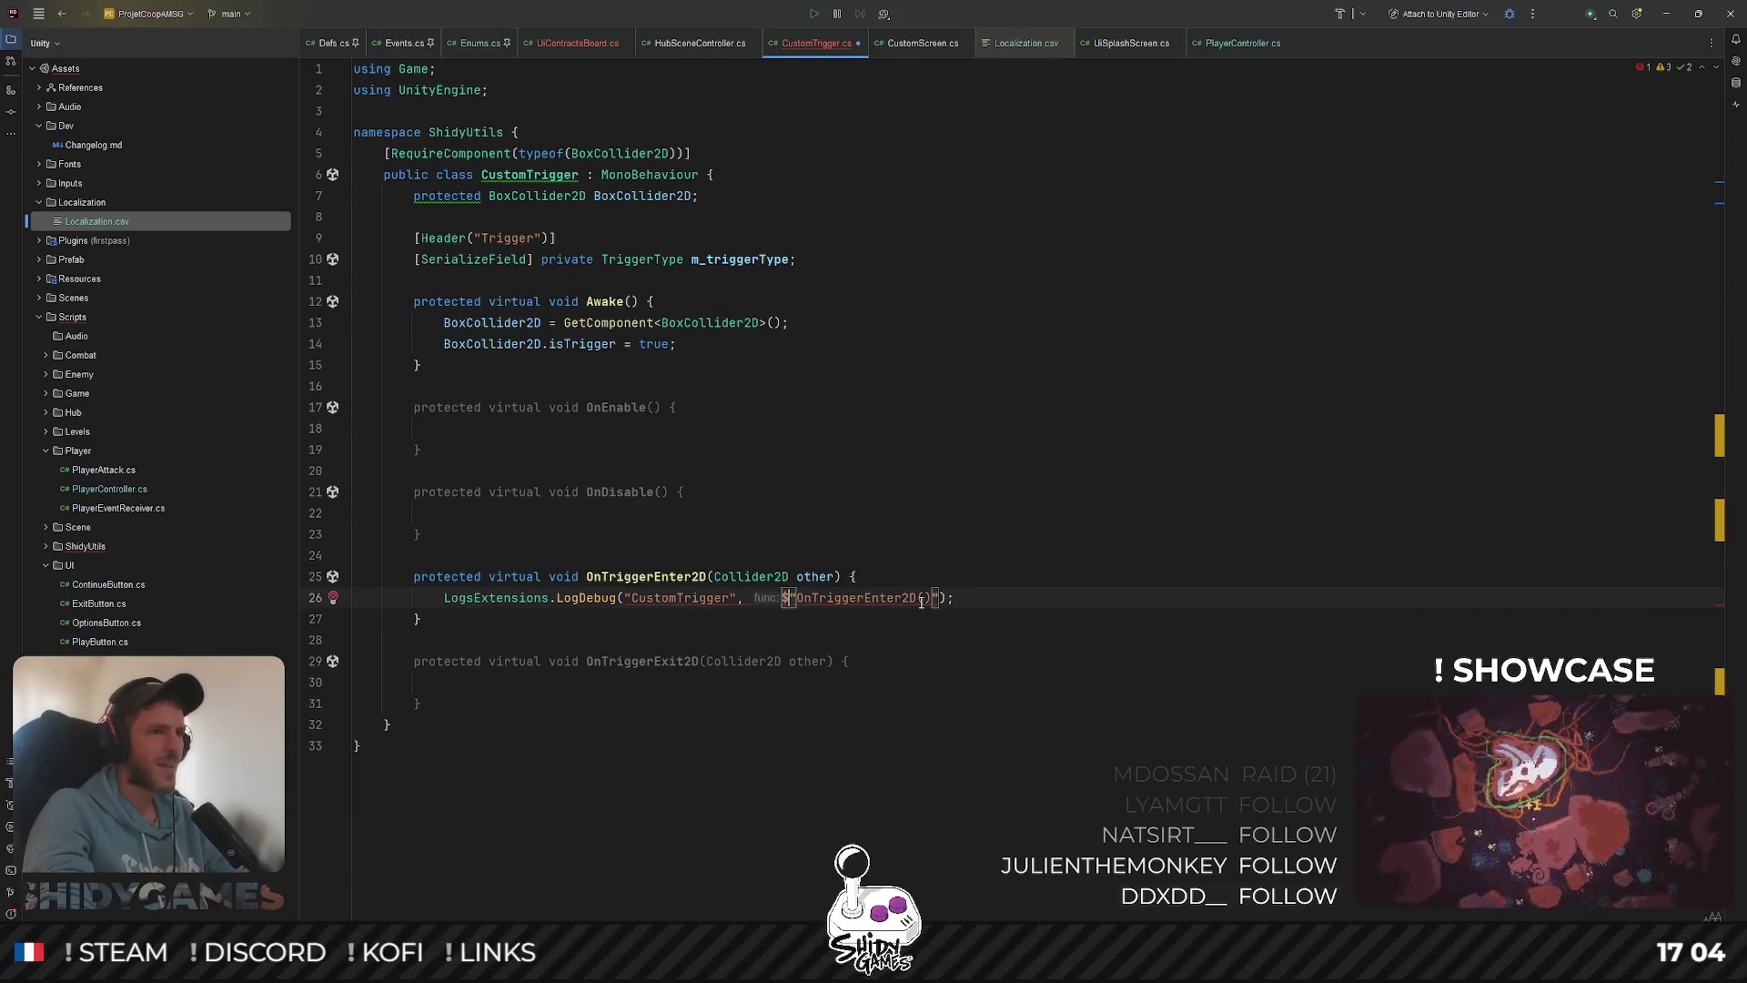
# Add {other.name} to the func string and the message "Enter trigger was successful."
pyautogui.click(923, 599)
pyautogui.write('{other.name')
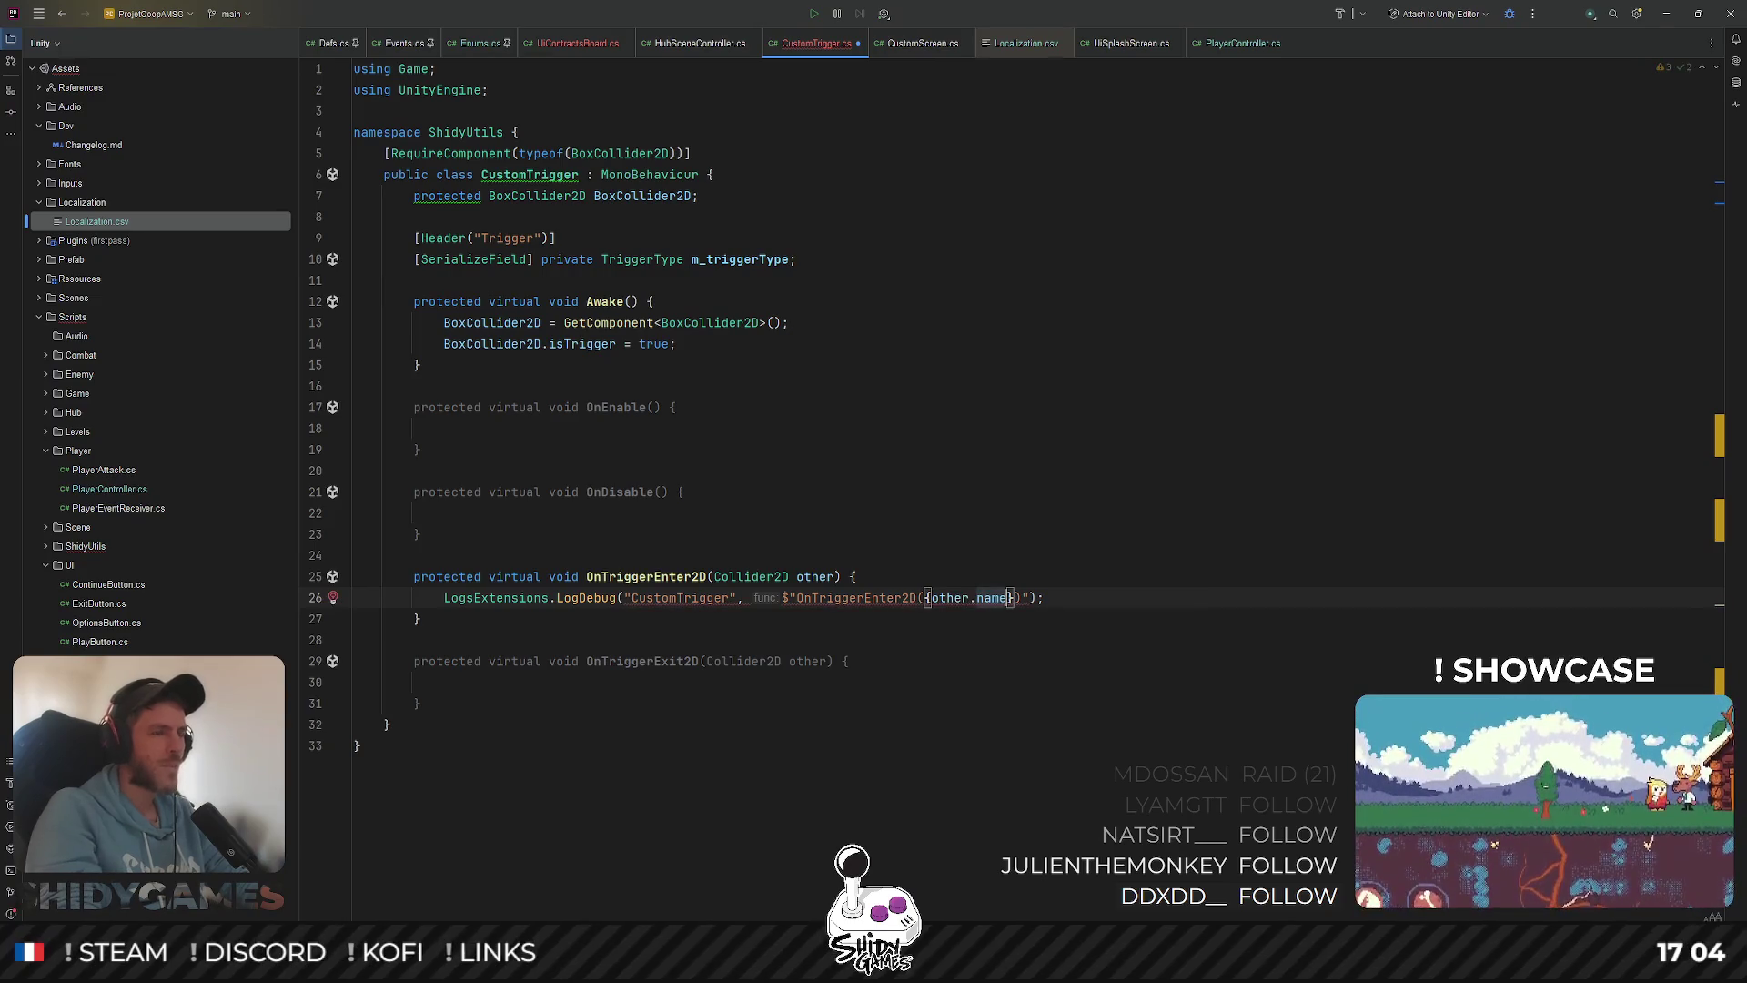
pyautogui.click(1028, 598)
pyautogui.write(', ')
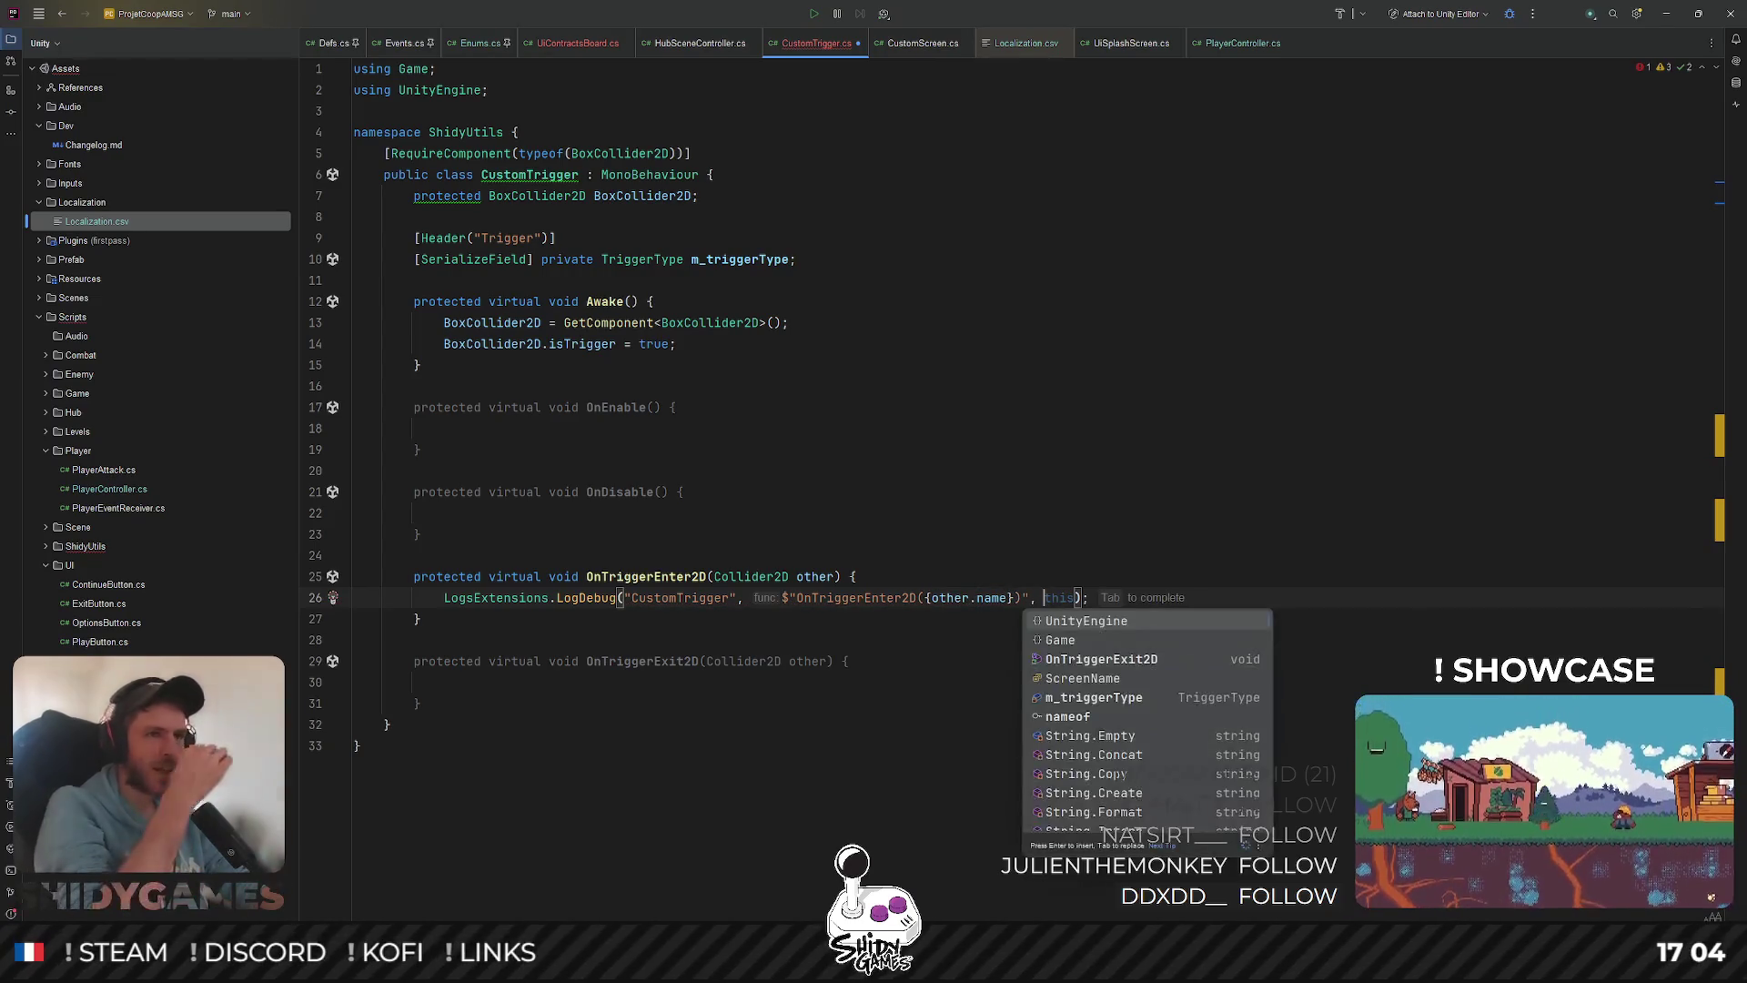
pyautogui.write('"')
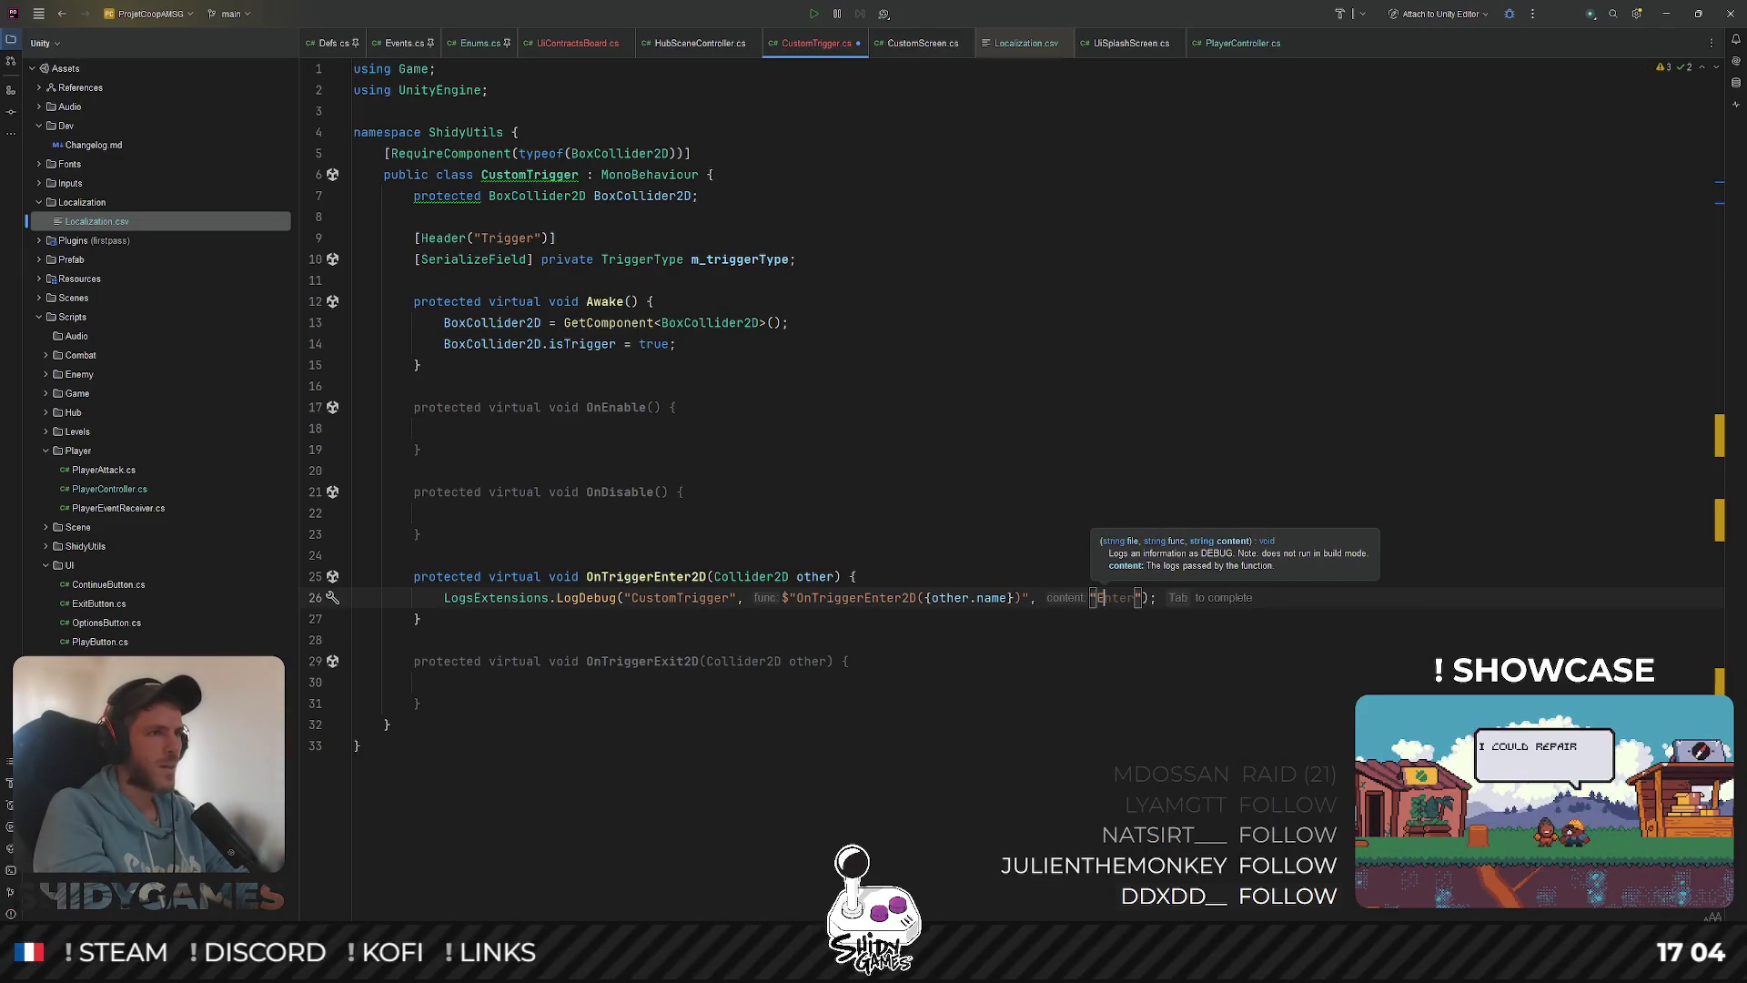
pyautogui.press('Escape')
pyautogui.write('Trigger was succs')
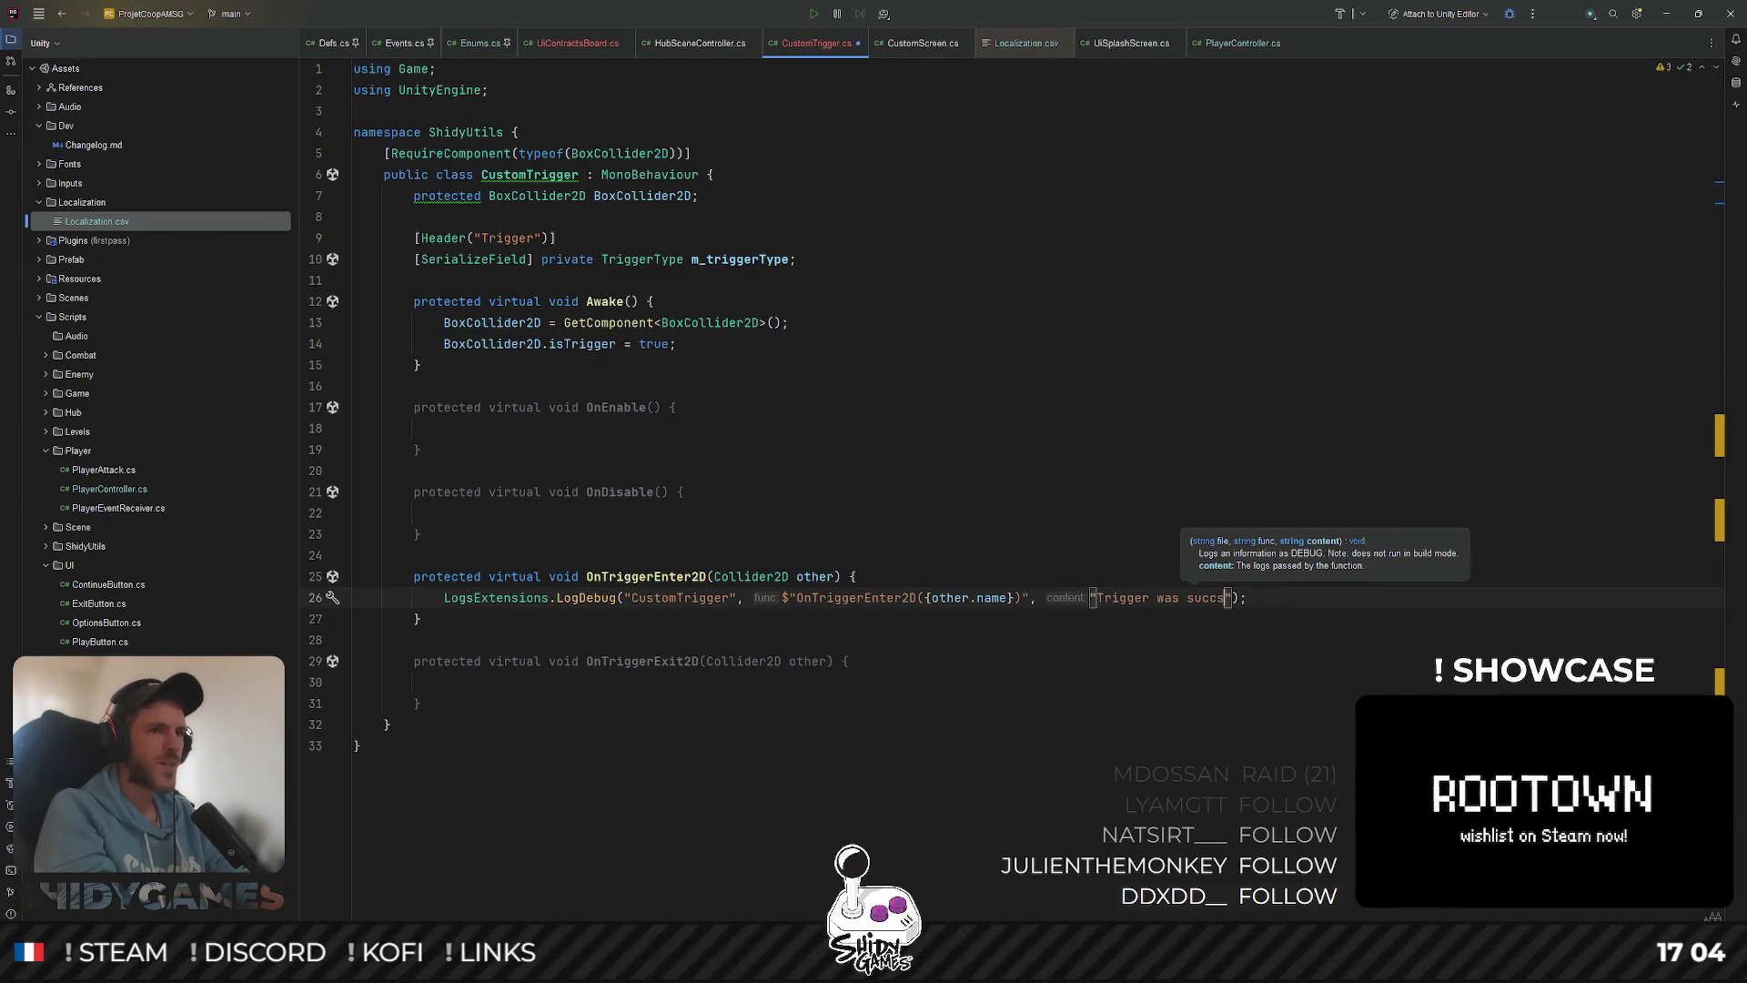
pyautogui.press('BackSpace')
pyautogui.write('essful.')
pyautogui.press('Down')
pyautogui.press('Down')
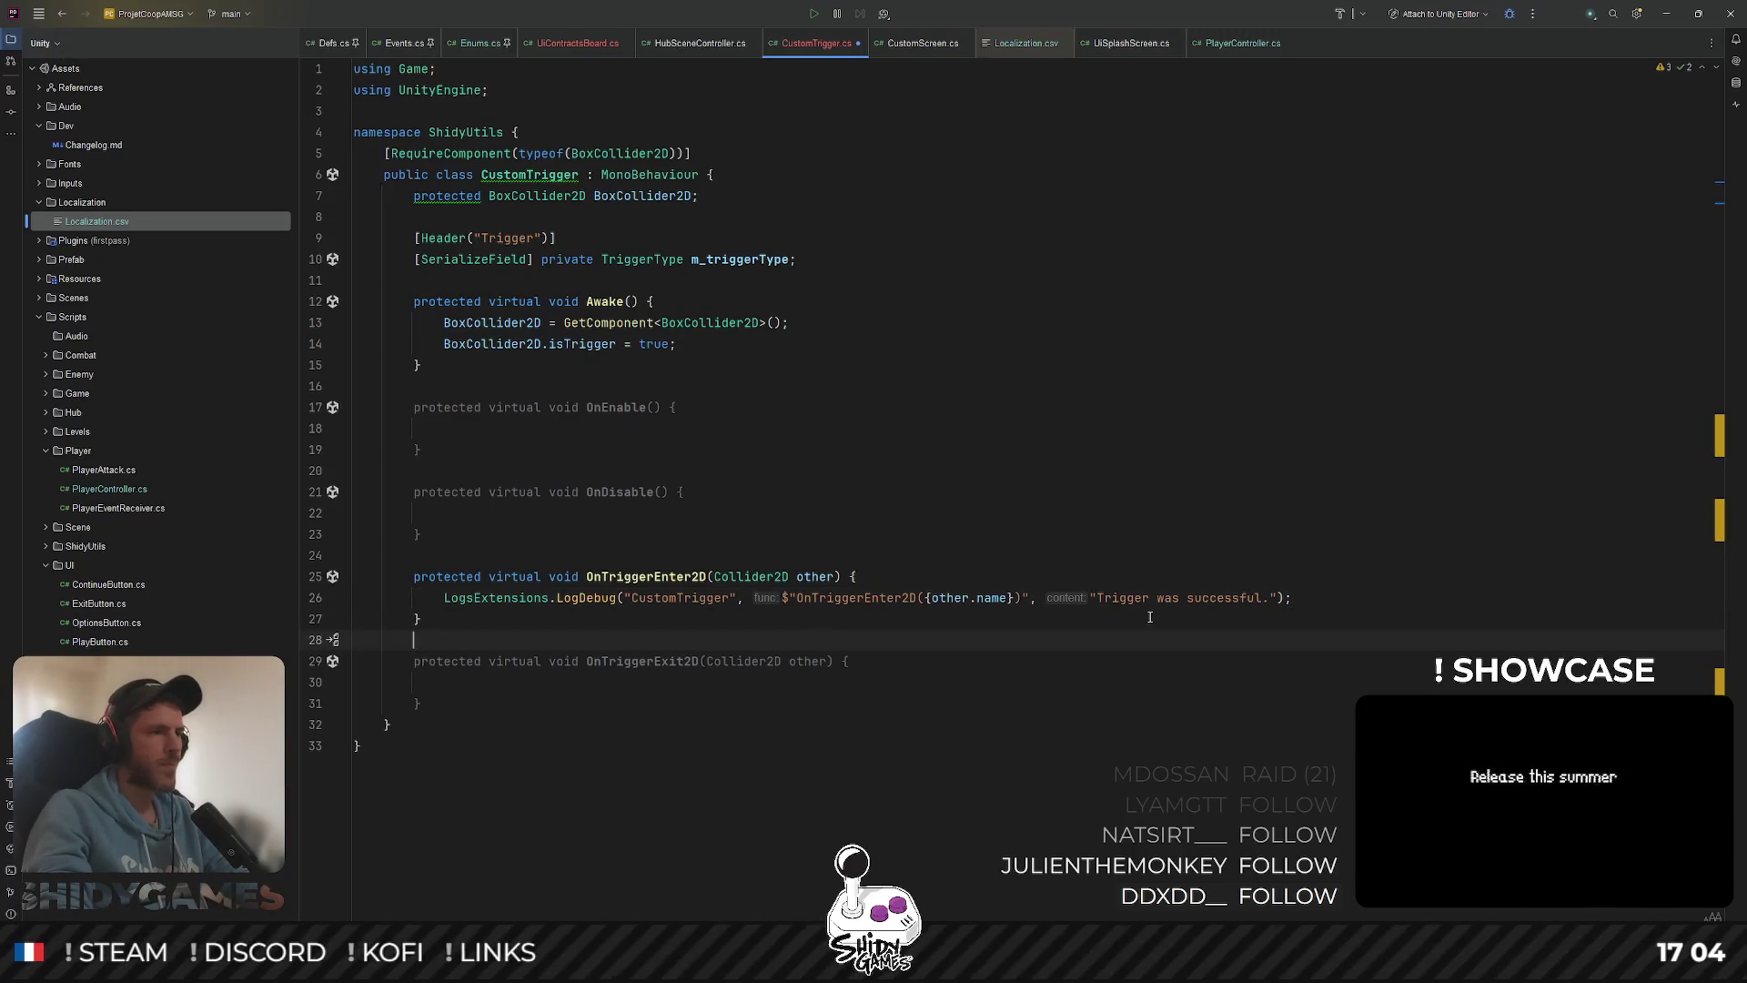
pyautogui.click(1105, 598)
pyautogui.press('BackSpace')
pyautogui.write('Enter t')
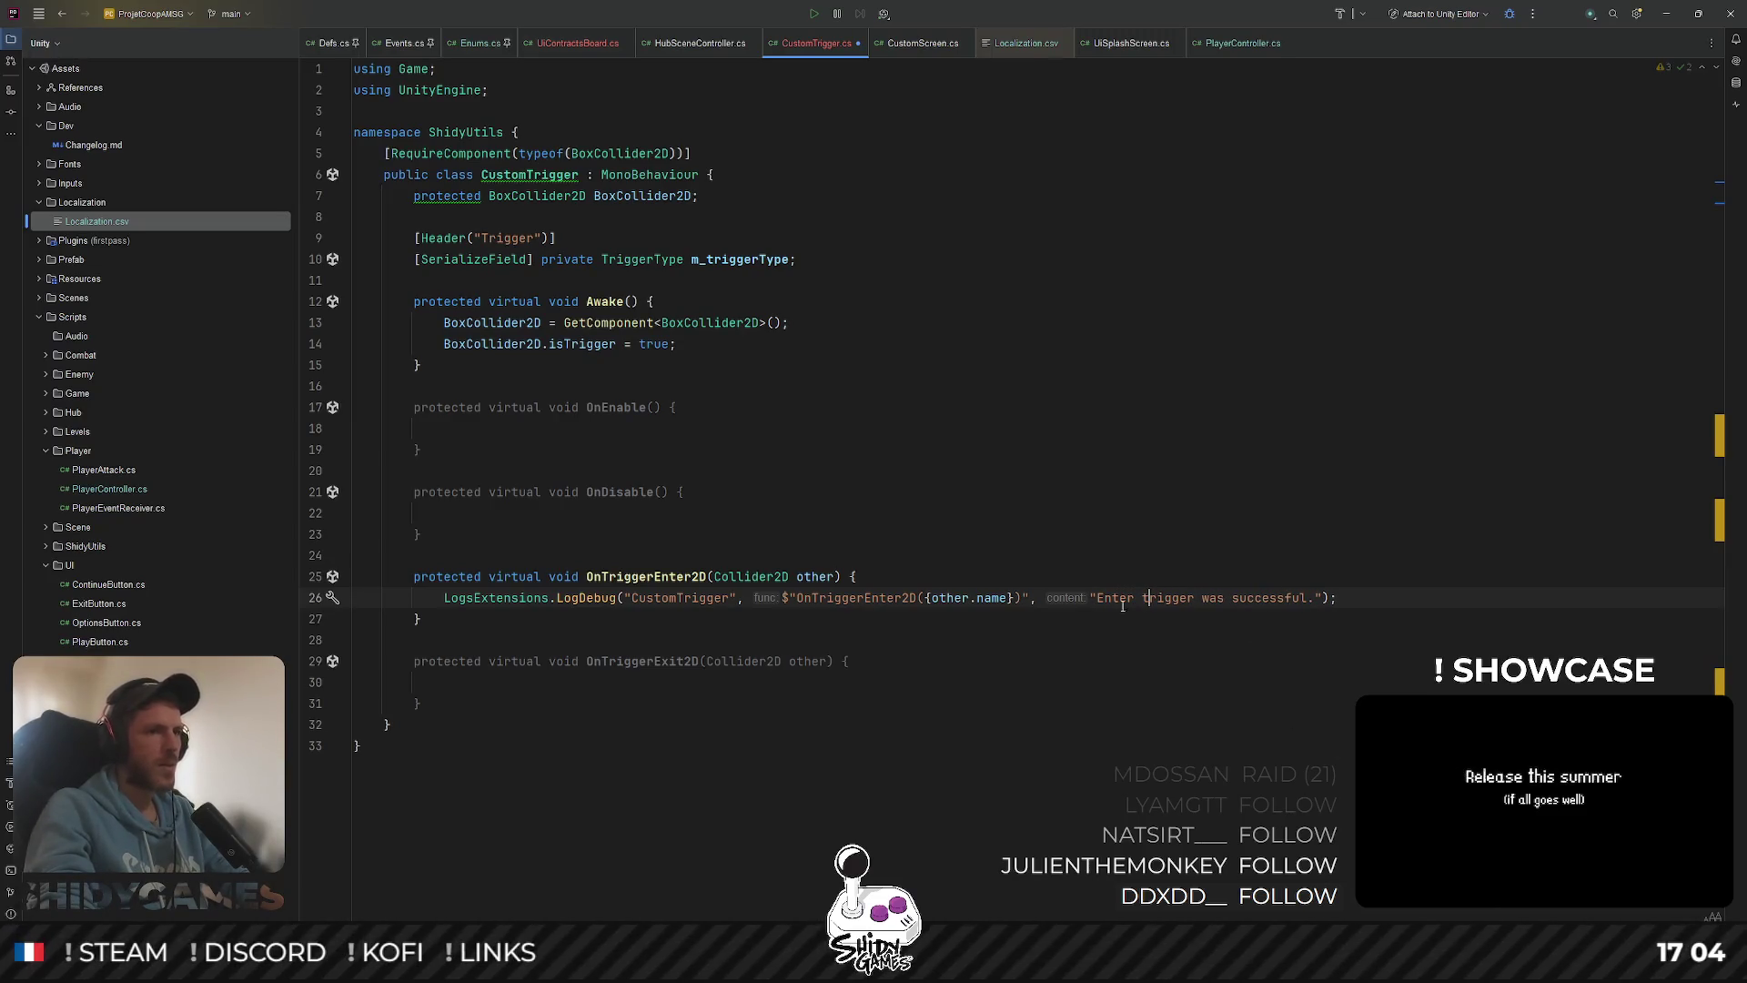
# Copy the log line into OnTriggerExit2D, changing it to OnTriggerExit2D and "Exit trigger was successful."
pyautogui.tripleClick(1123, 598)
pyautogui.hotkey('ctrl', 'c')
pyautogui.click(653, 682)
pyautogui.hotkey('ctrl', 'v')
pyautogui.doubleClick(653, 663)
pyautogui.hotkey('ctrl', 'c')
pyautogui.doubleClick(856, 682)
pyautogui.hotkey('ctrl', 'v')
pyautogui.doubleClick(1116, 682)
pyautogui.write('Exit')
pyautogui.click(637, 428)
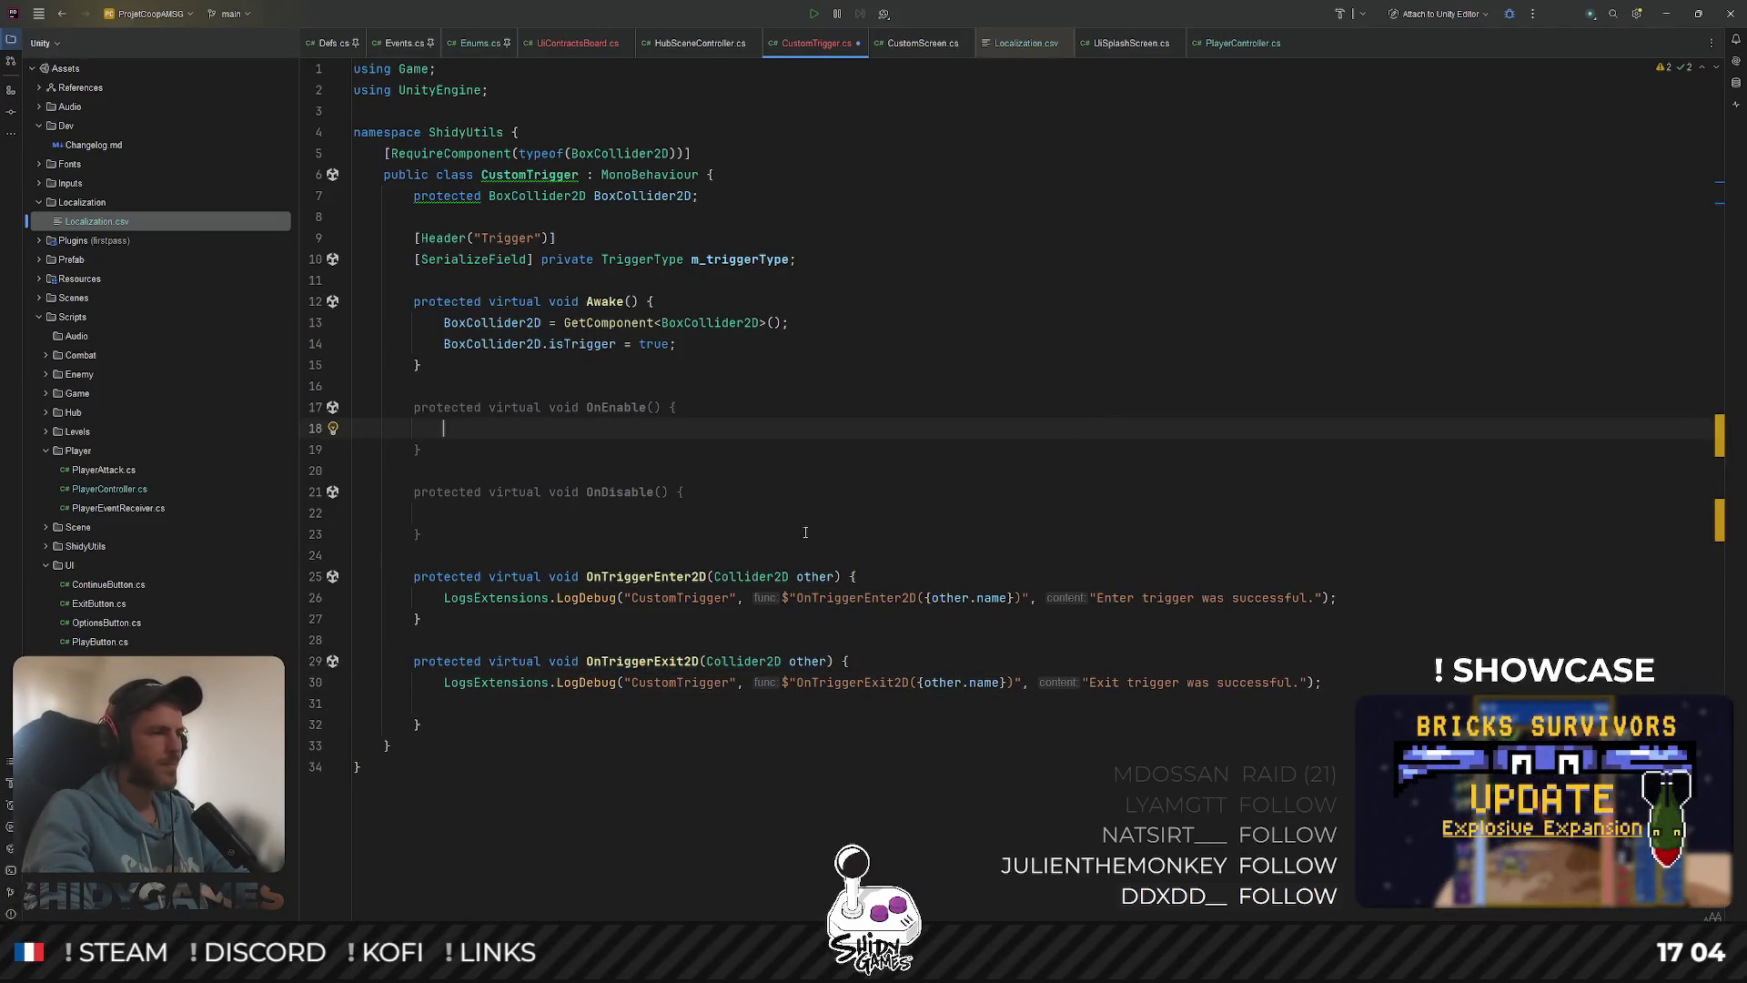
# Replace both the enter and exit log messages with "Triggered."
pyautogui.click(1101, 702)
pyautogui.press('BackSpace')
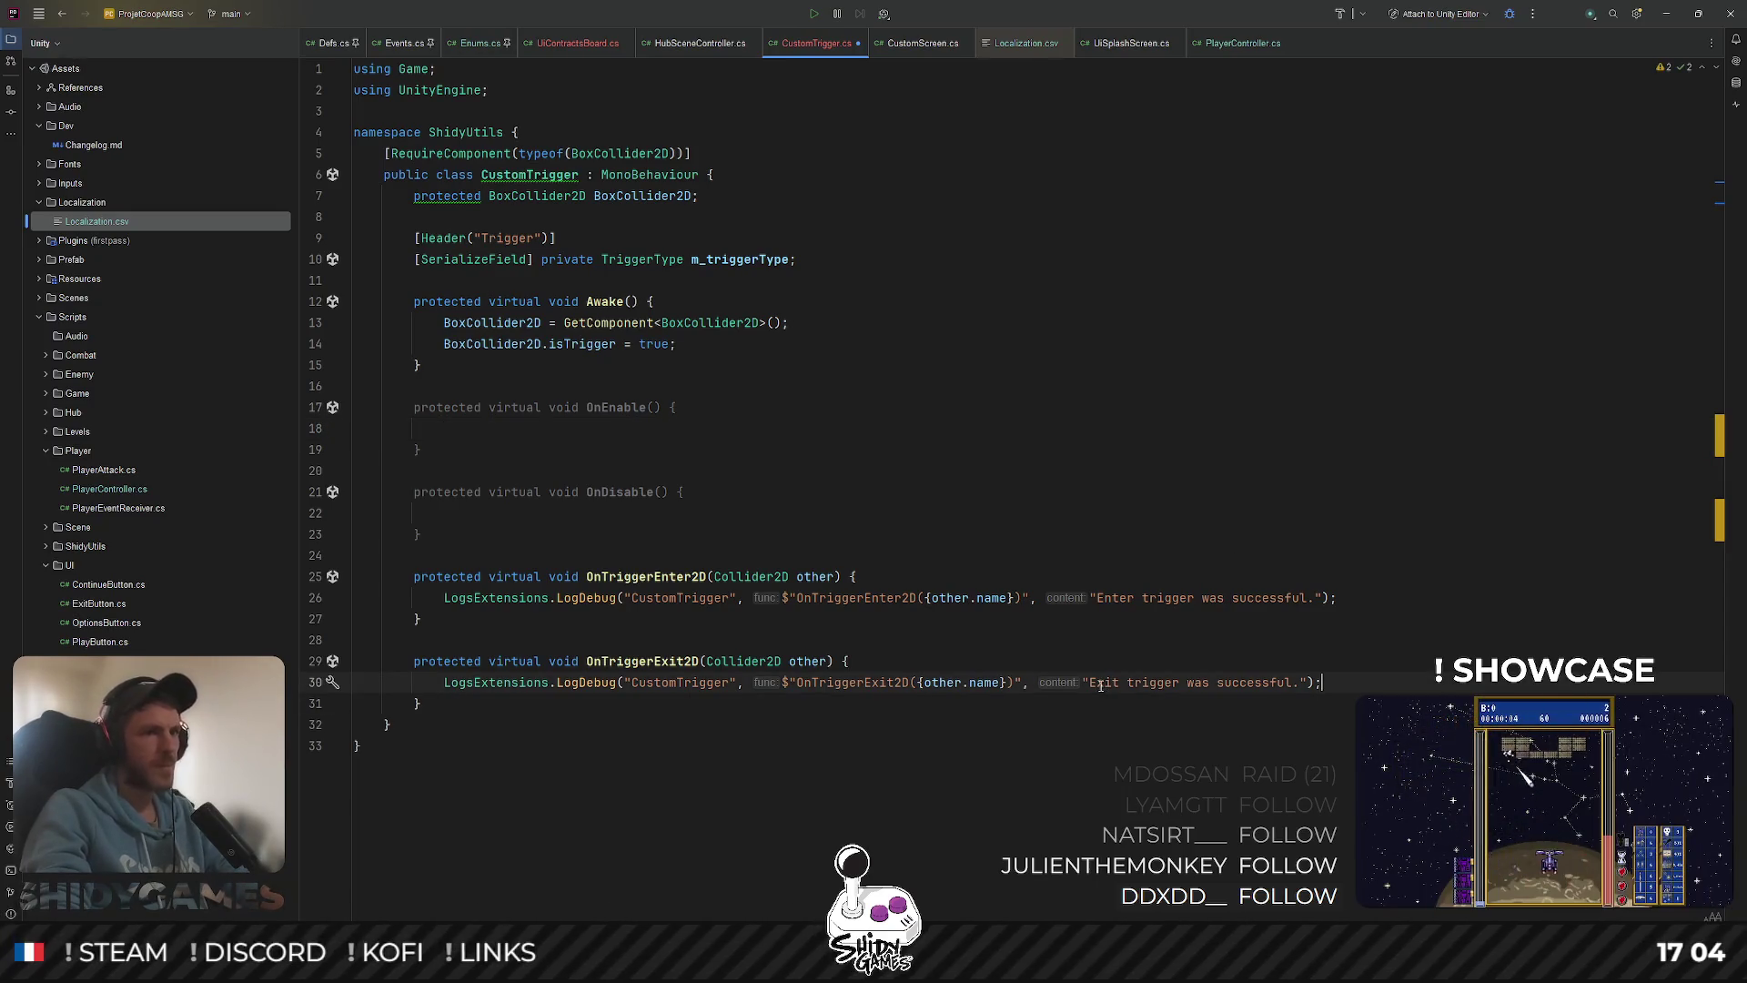
pyautogui.moveTo(1084, 683); pyautogui.dragTo(1293, 682)
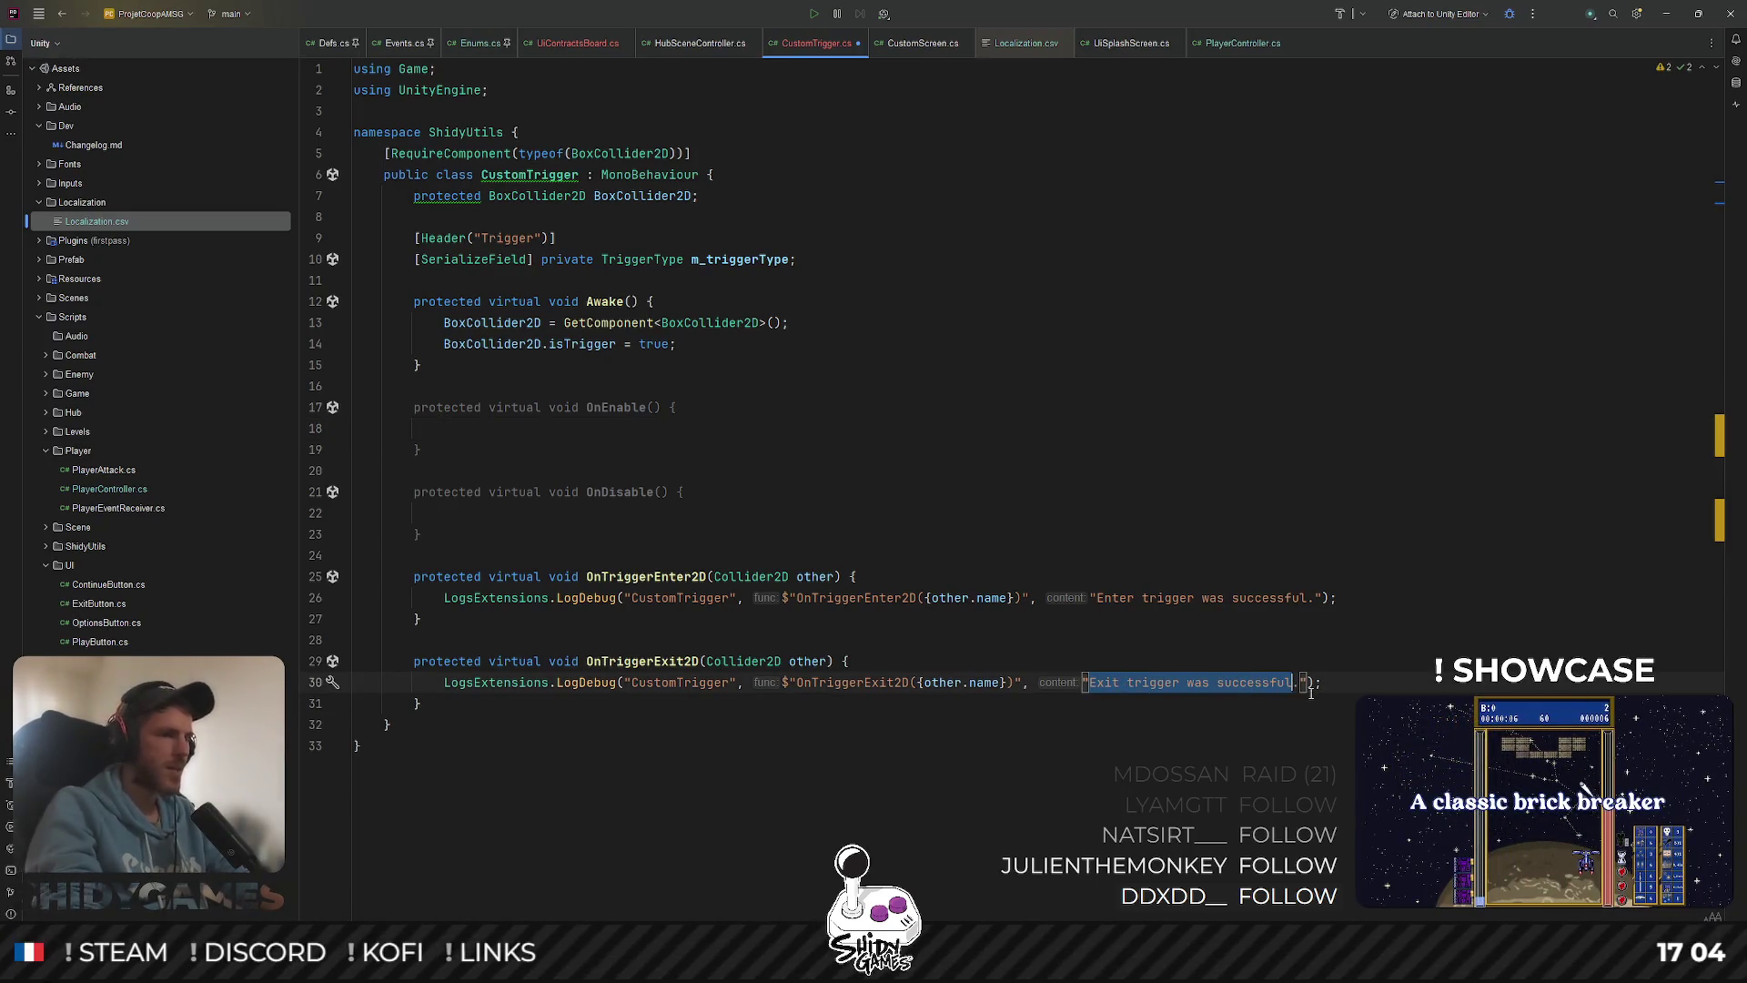
pyautogui.write('Triggered')
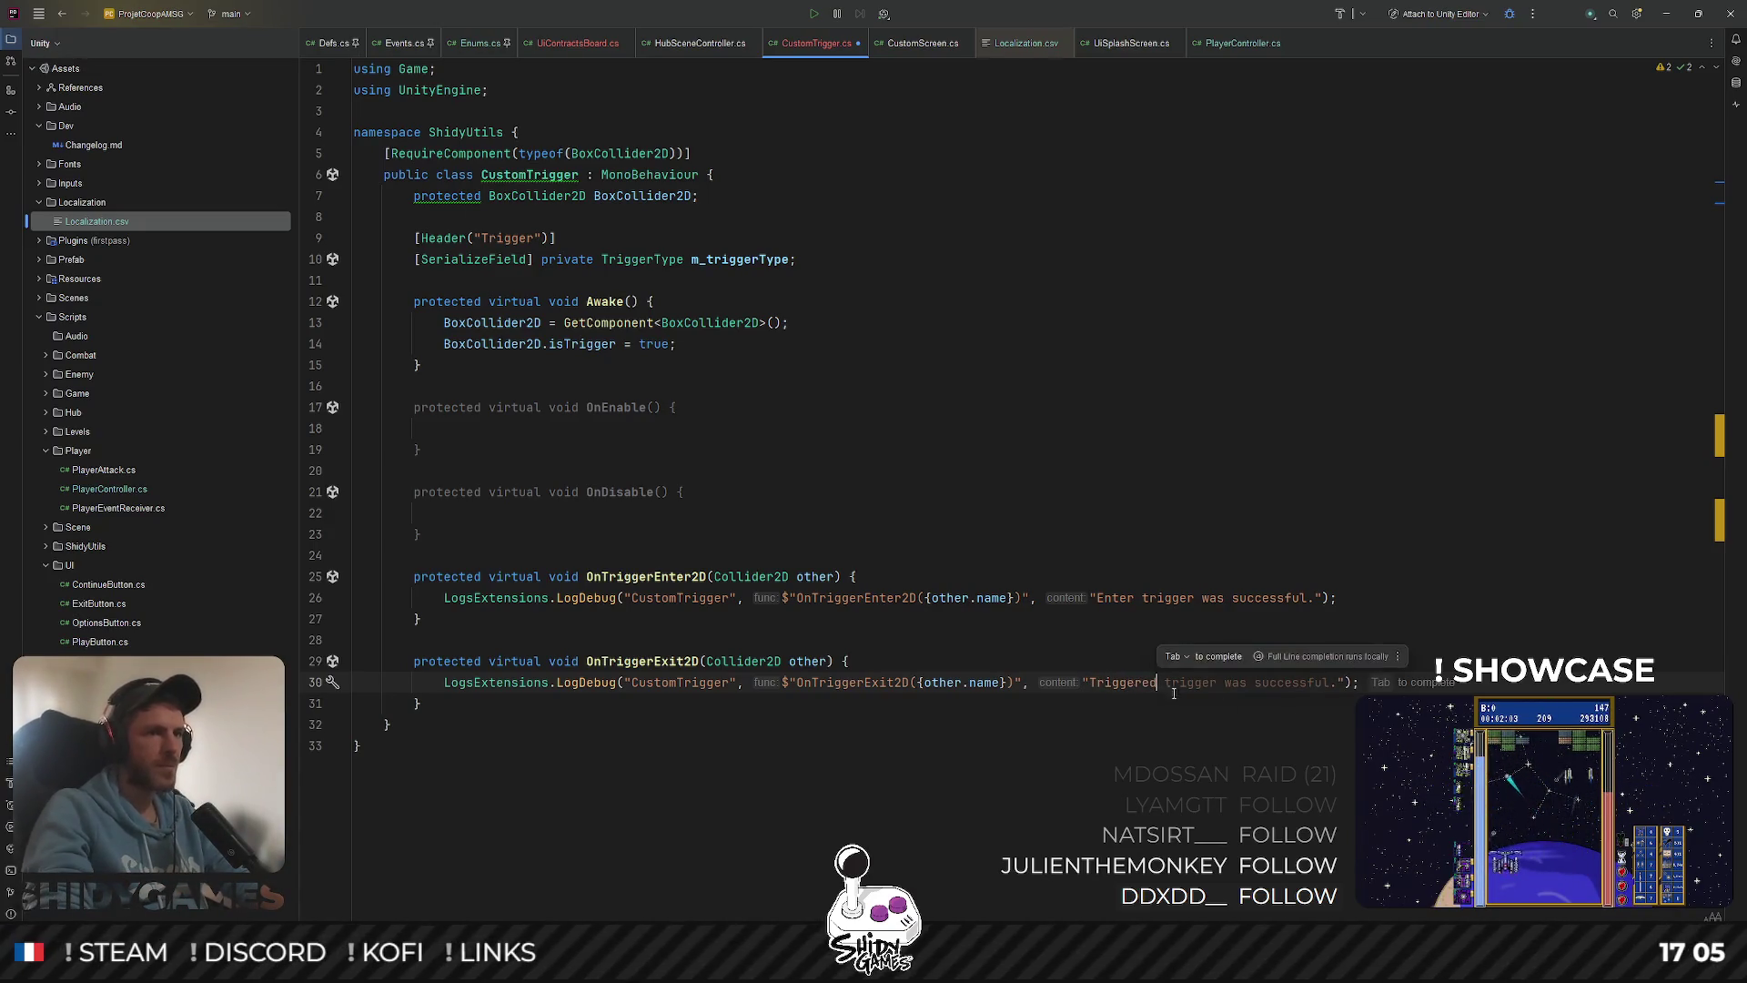
pyautogui.doubleClick(1119, 677)
pyautogui.hotkey('ctrl', 'c')
pyautogui.moveTo(1099, 598); pyautogui.dragTo(1308, 598)
pyautogui.hotkey('ctrl', 'v')
# Reformat CustomTrigger so the empty OnEnable and OnDisable methods collapse to { }, then return to Unity
pyautogui.hotkey('ctrl', 'alt', 'l')
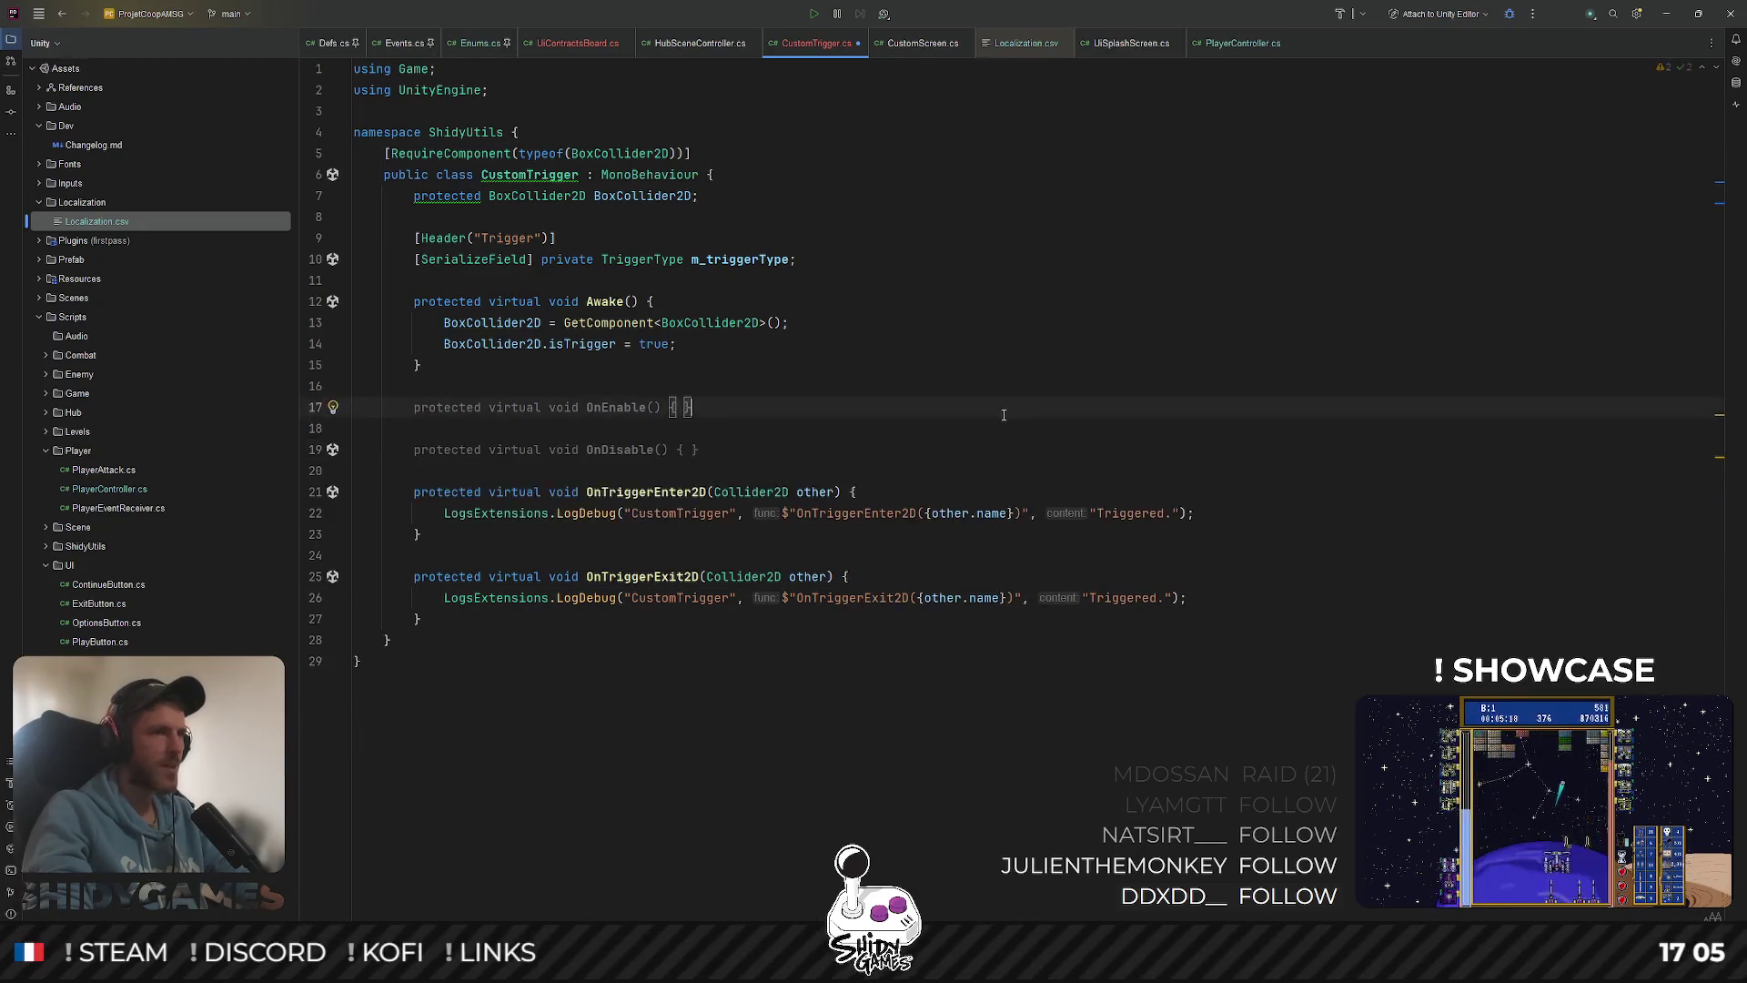
pyautogui.click(898, 437)
pyautogui.press('Up')
pyautogui.press('Up')
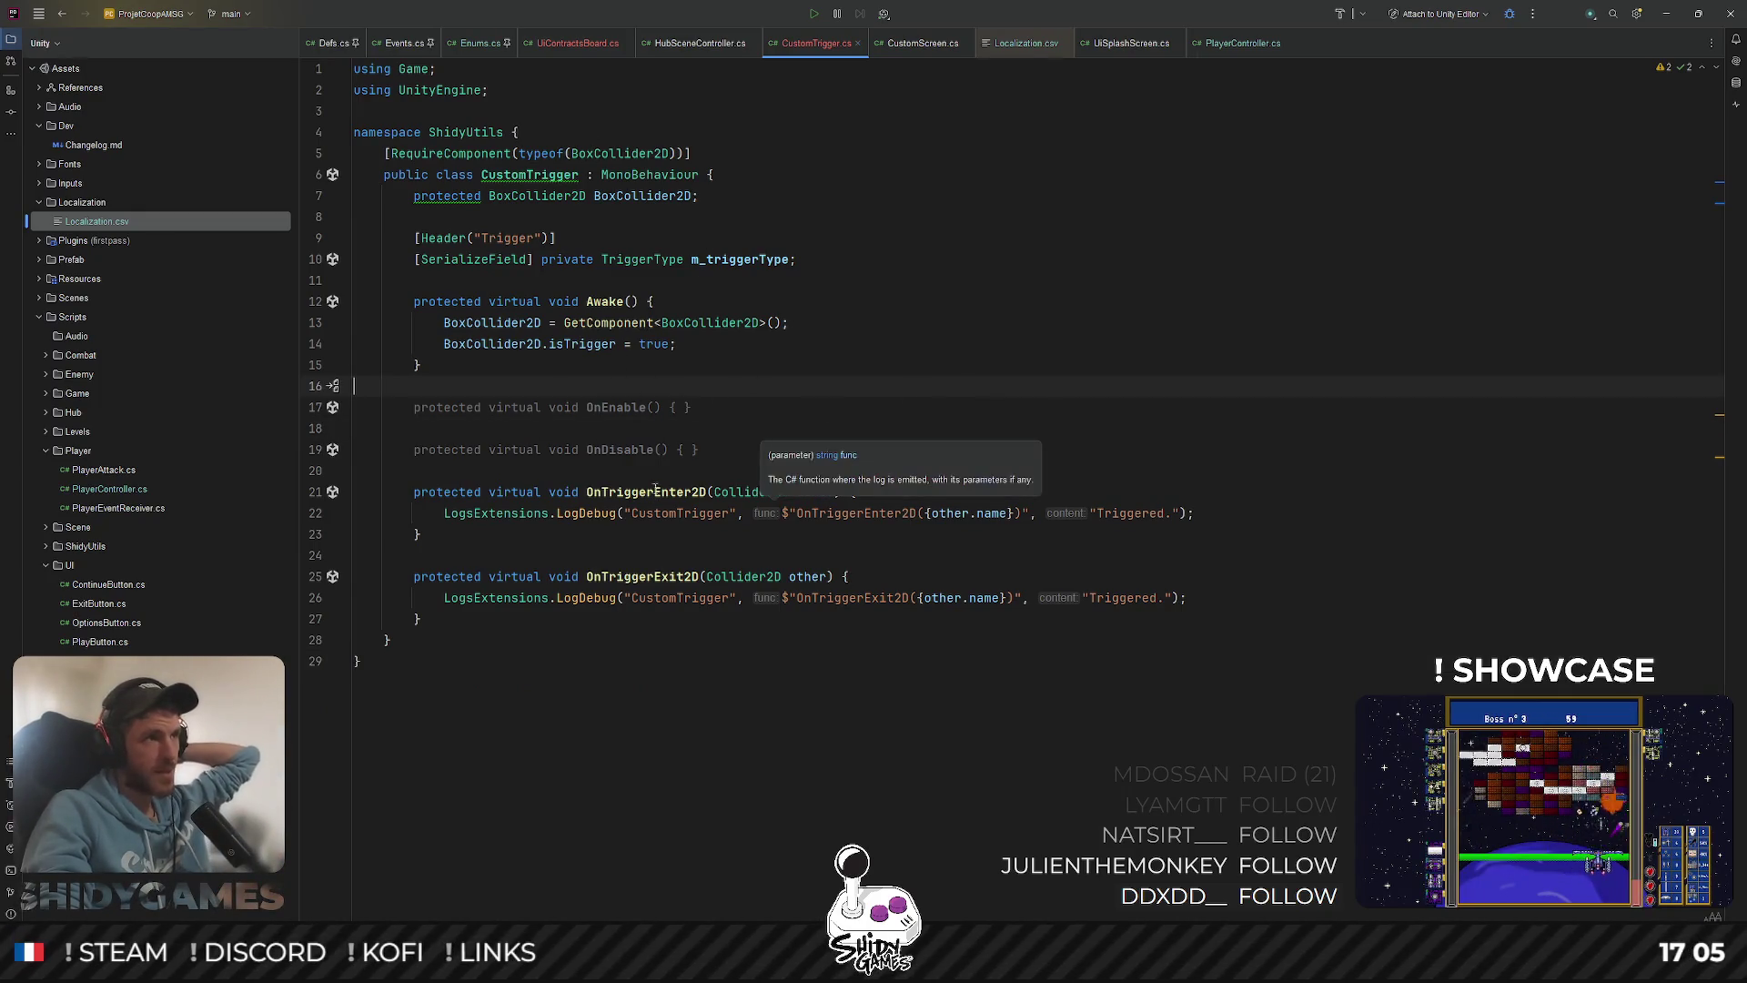
pyautogui.hotkey('ctrl', 'End')
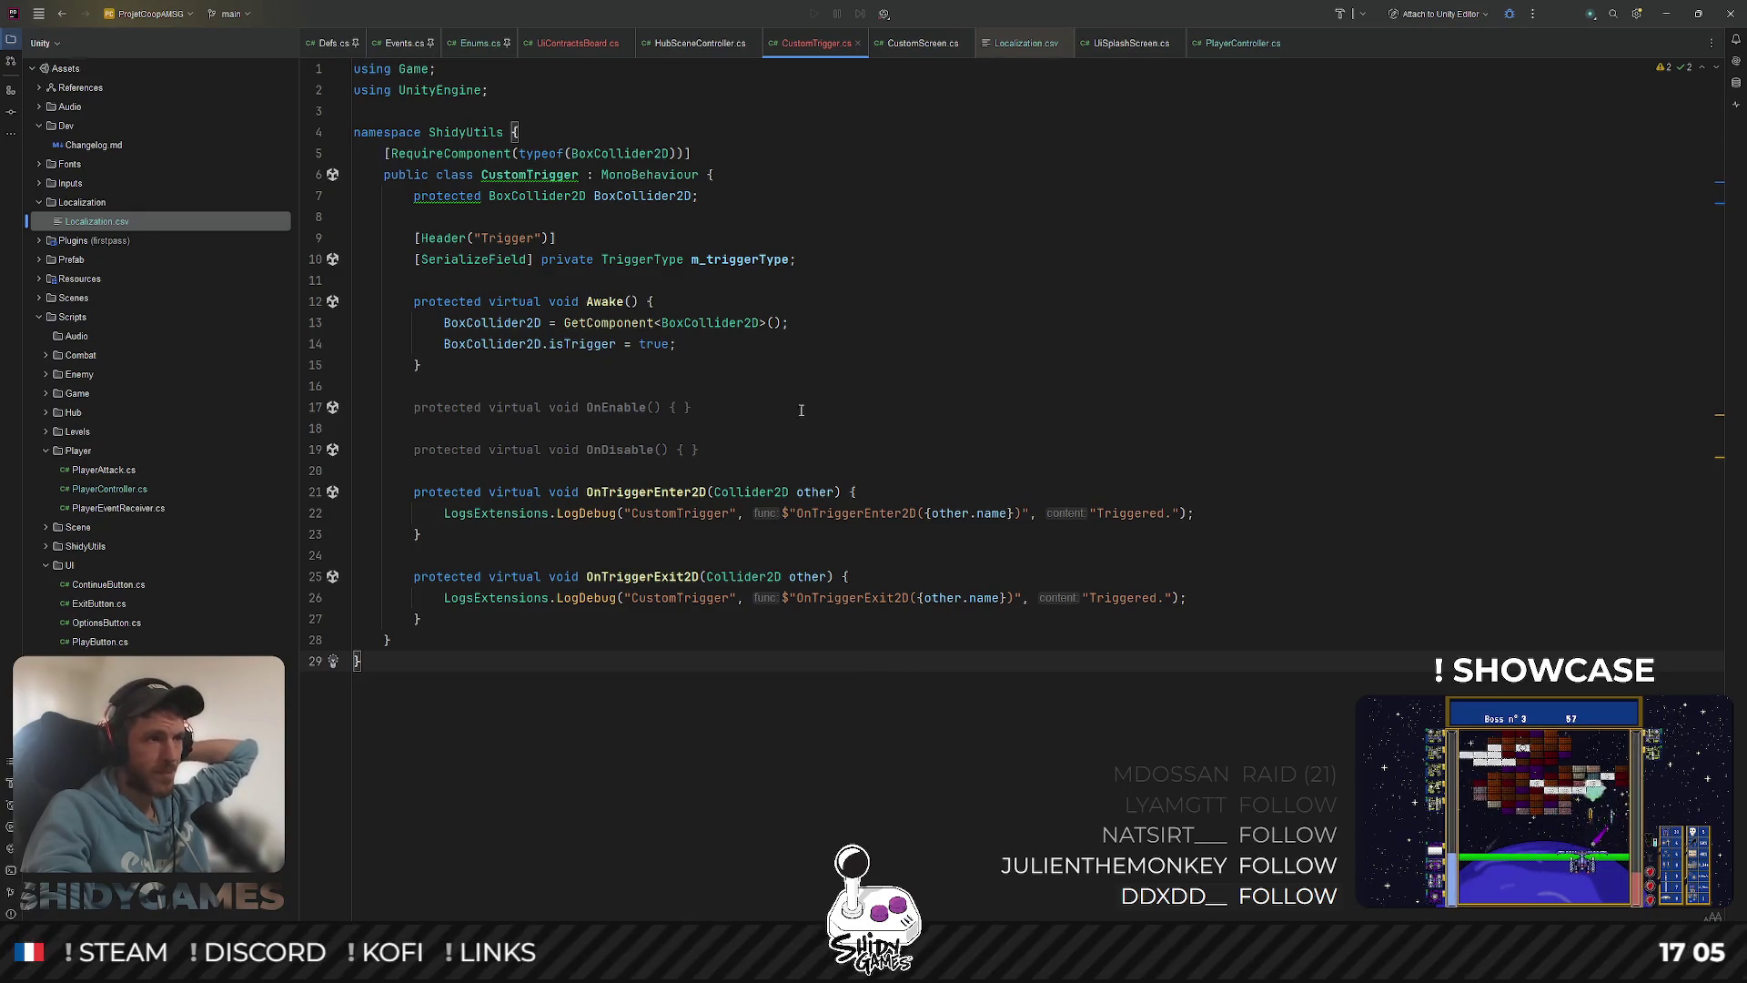
pyautogui.click(914, 372)
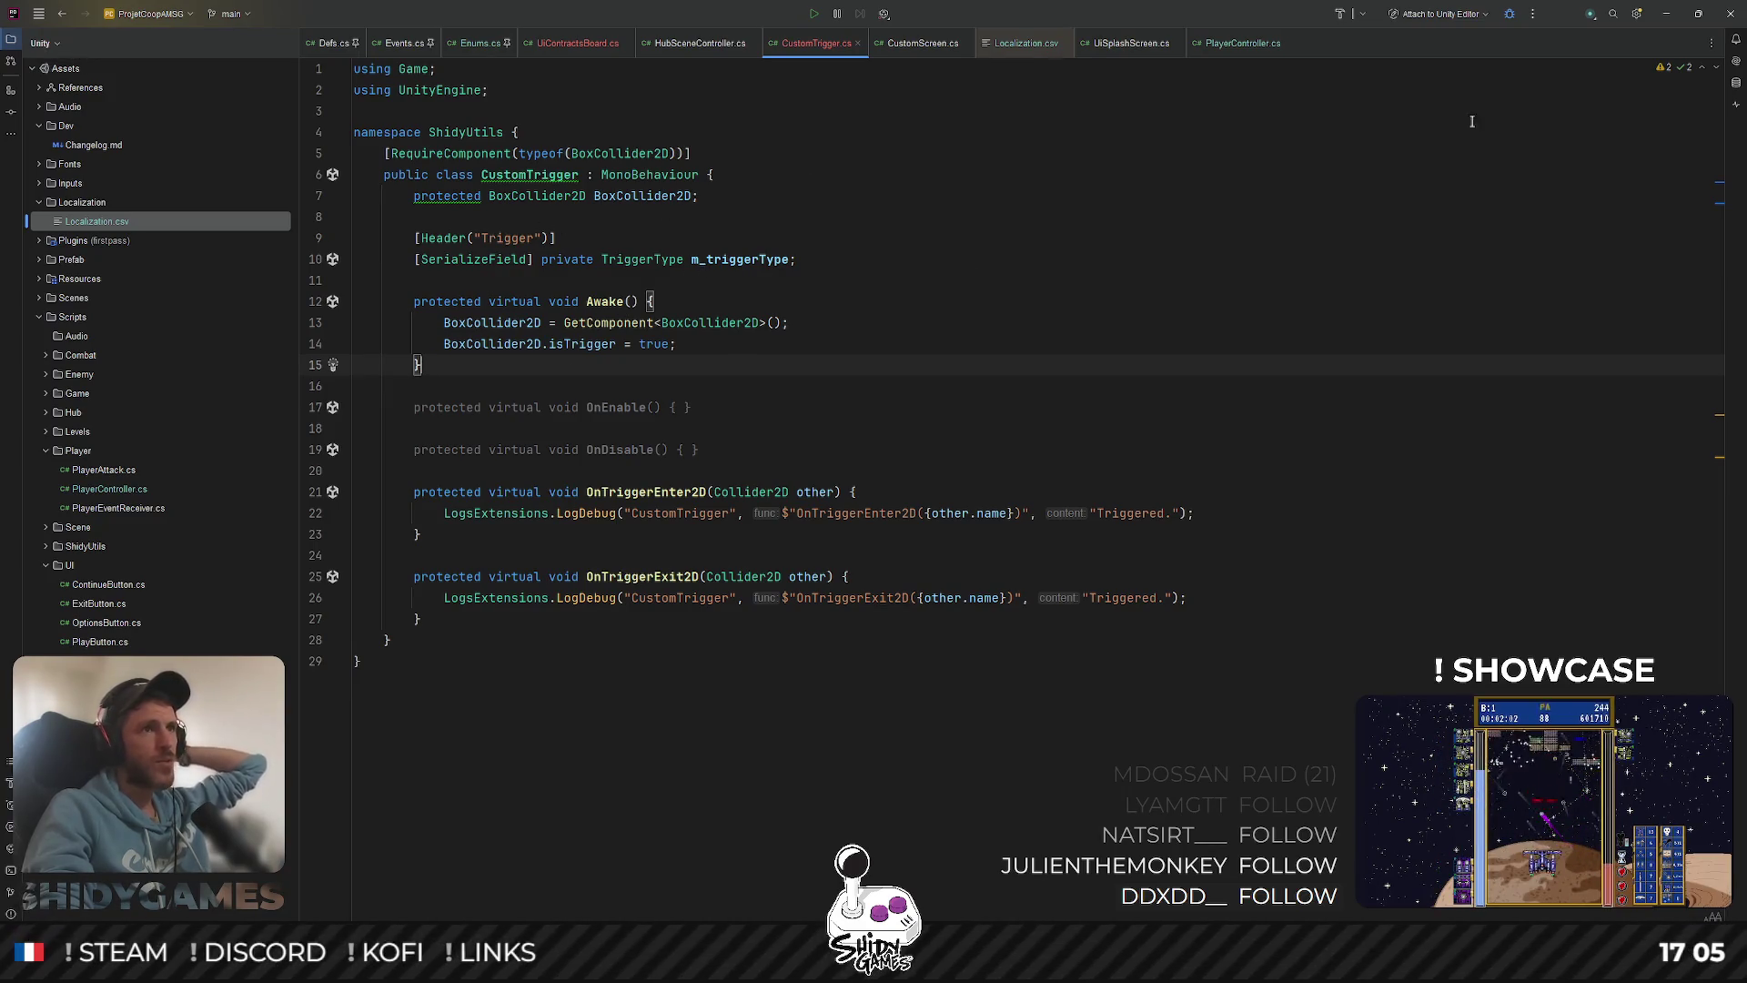
pyautogui.hotkey('alt', 'Tab')
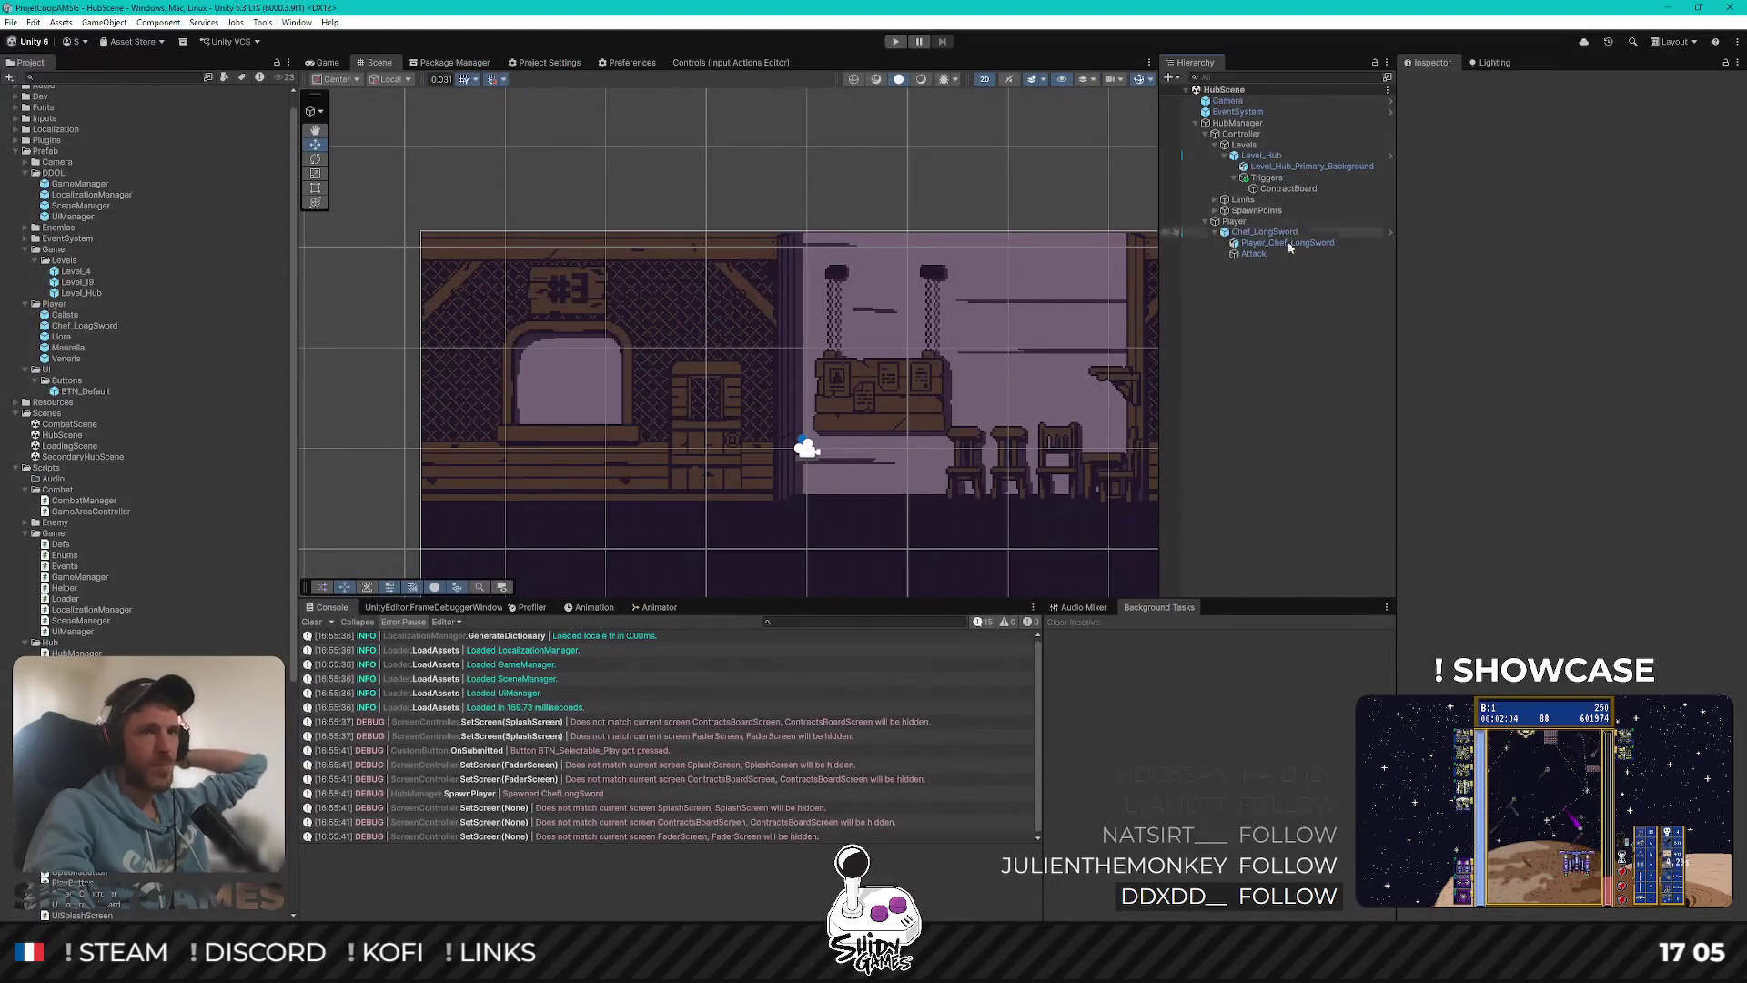
# Select ContractBoard under Triggers to view its Transform and 4 by 2.5 Box Collider 2D
pyautogui.click(1286, 188)
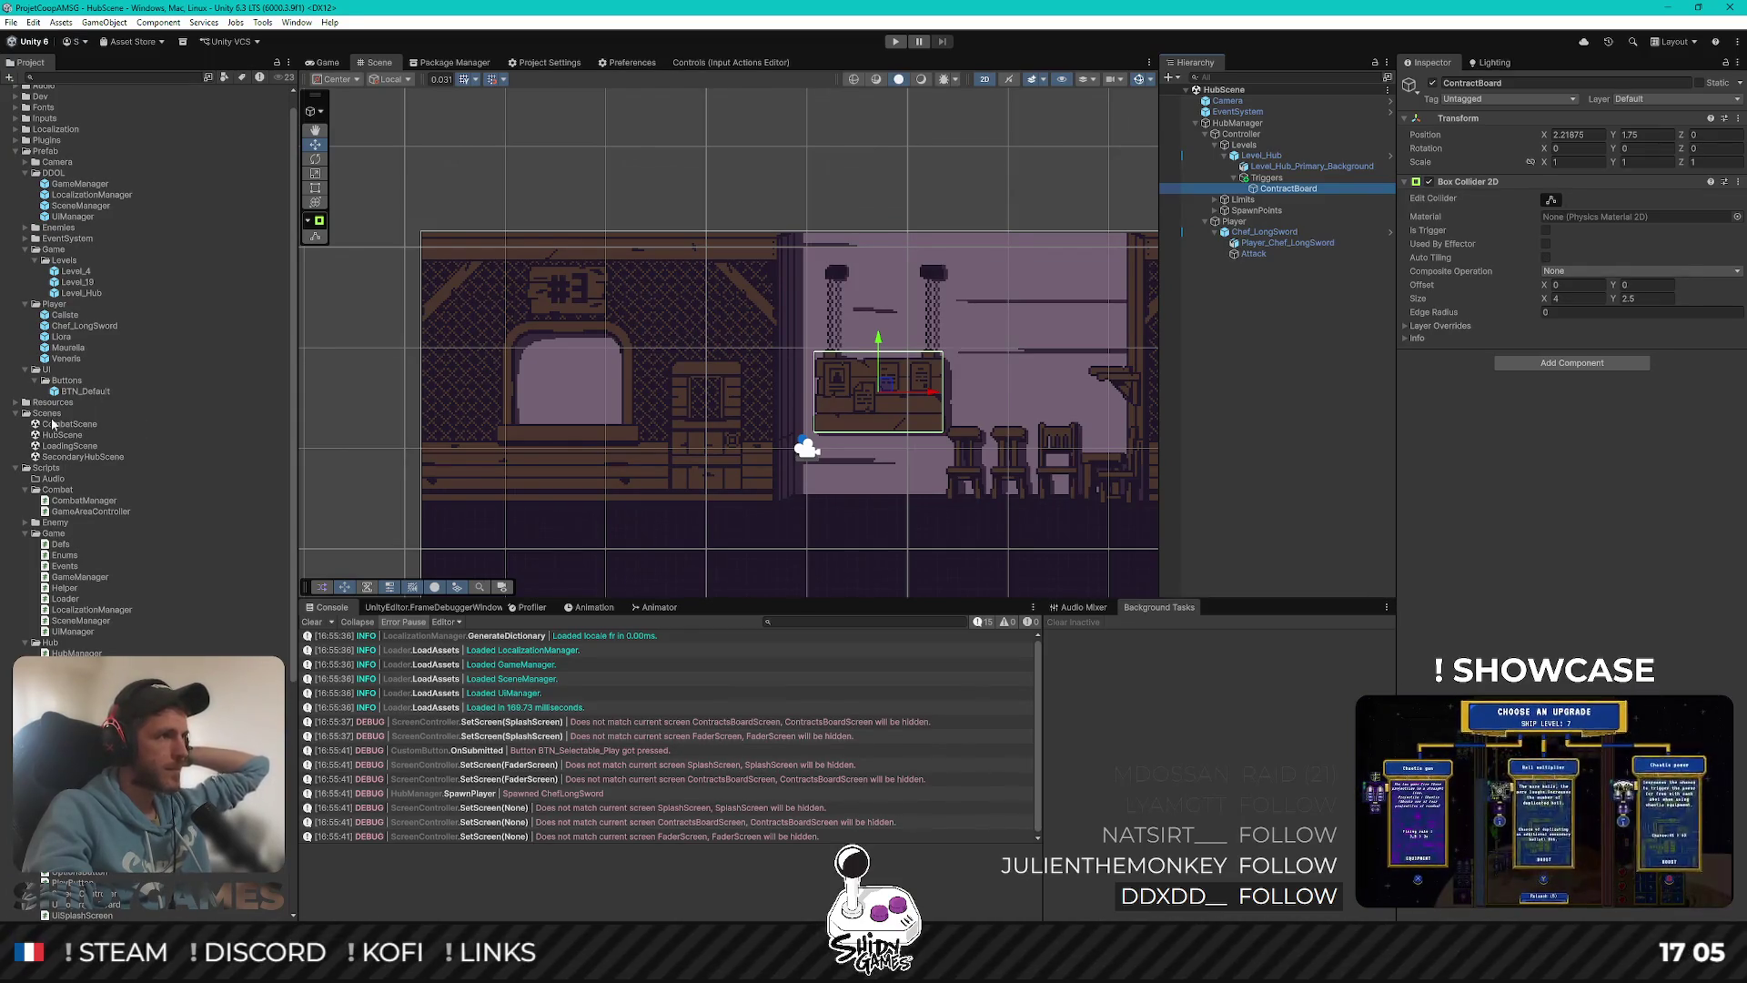
pyautogui.scroll(-3, 86, 441)
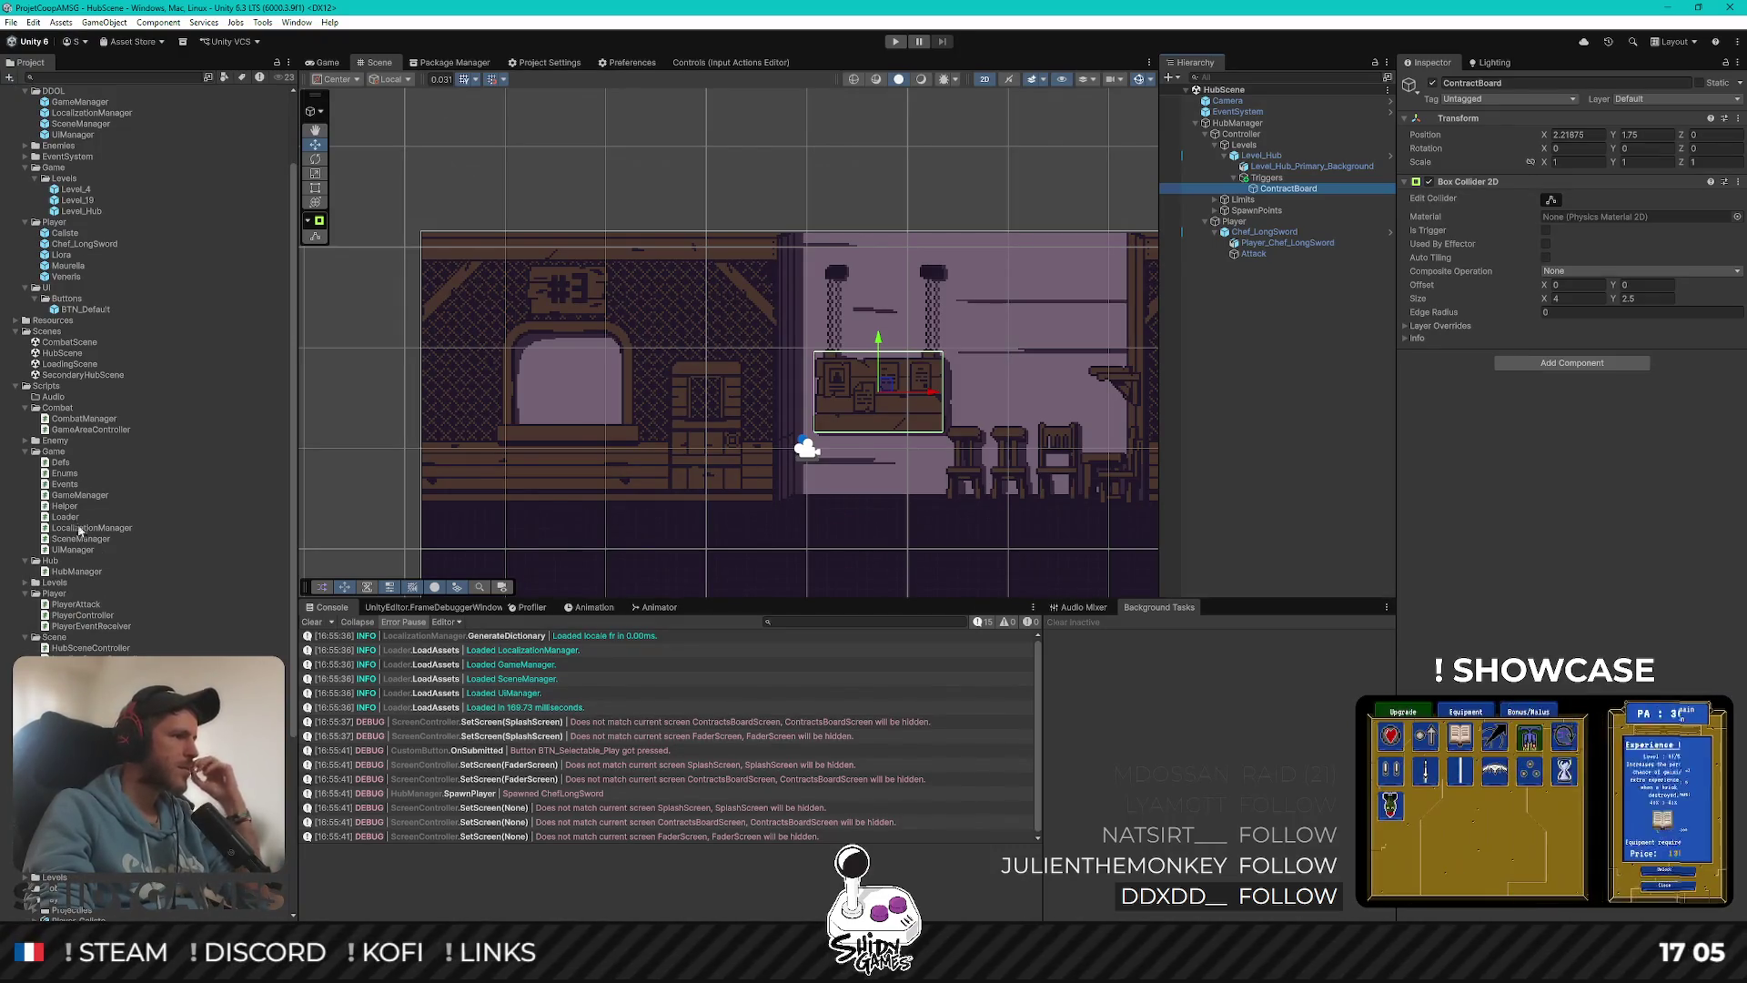
pyautogui.rightClick(43, 386)
# Create a MonoBehaviour script named ContractBoardTrigger in the Scripts/Hub folder
pyautogui.moveTo(141, 393)
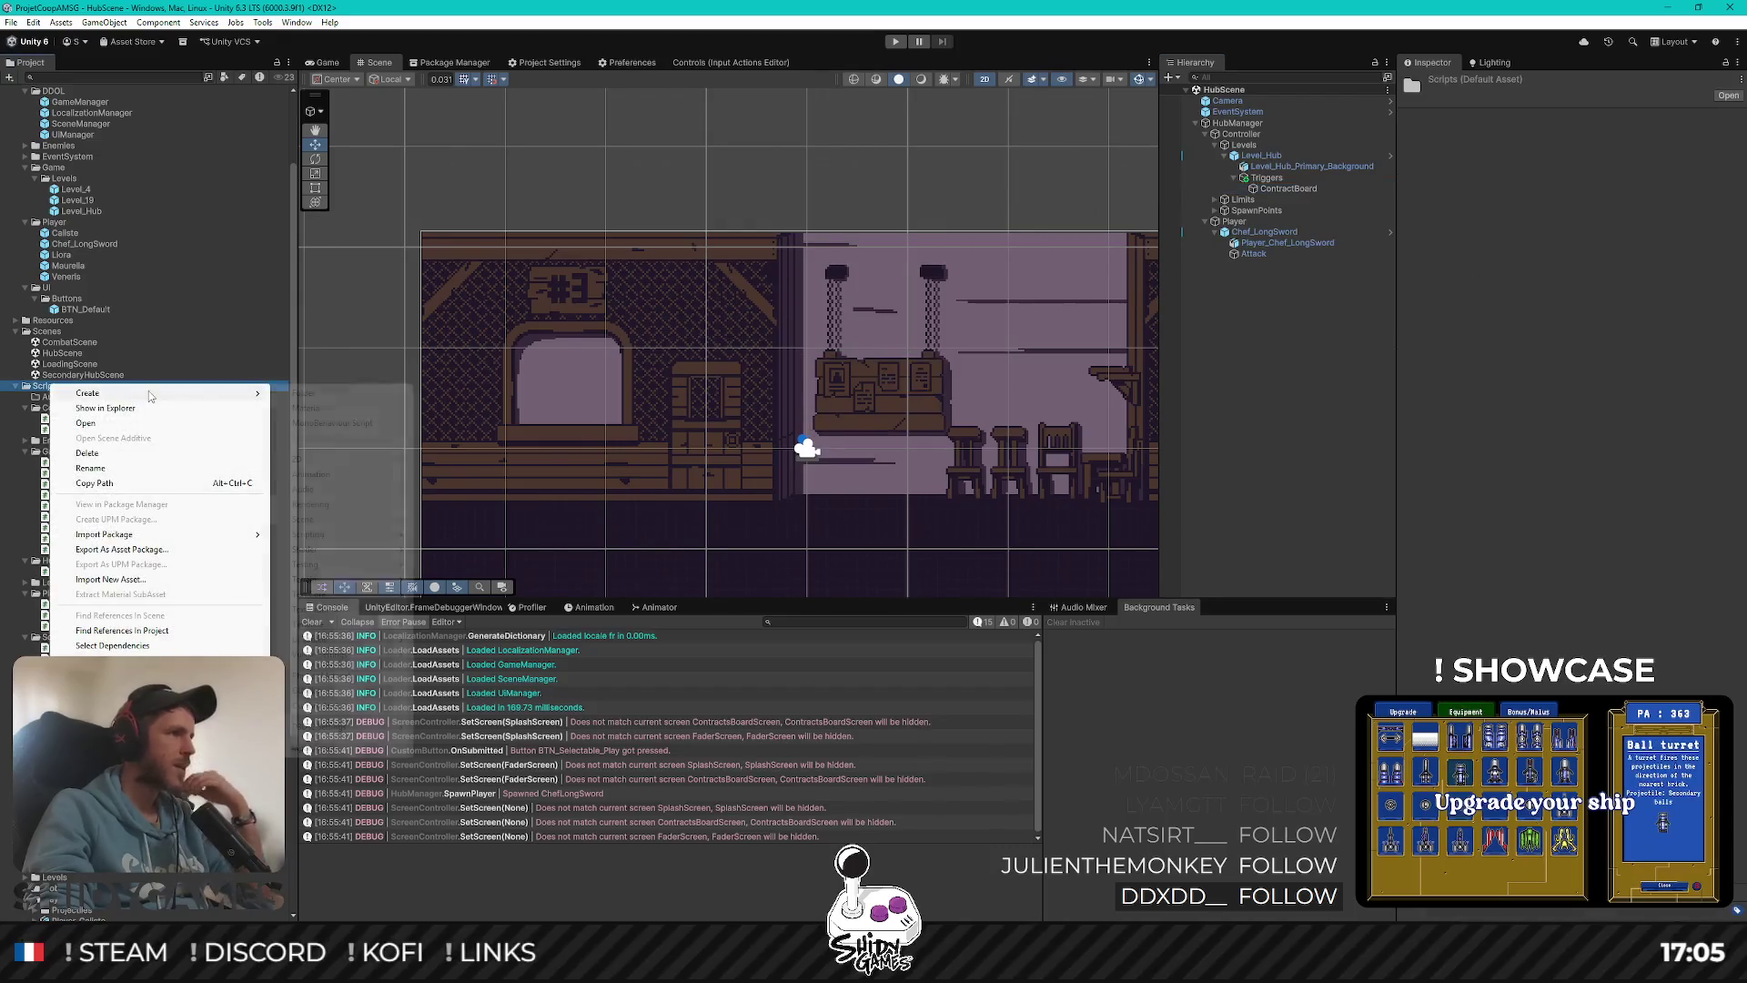
pyautogui.click(718, 194)
pyautogui.rightClick(50, 560)
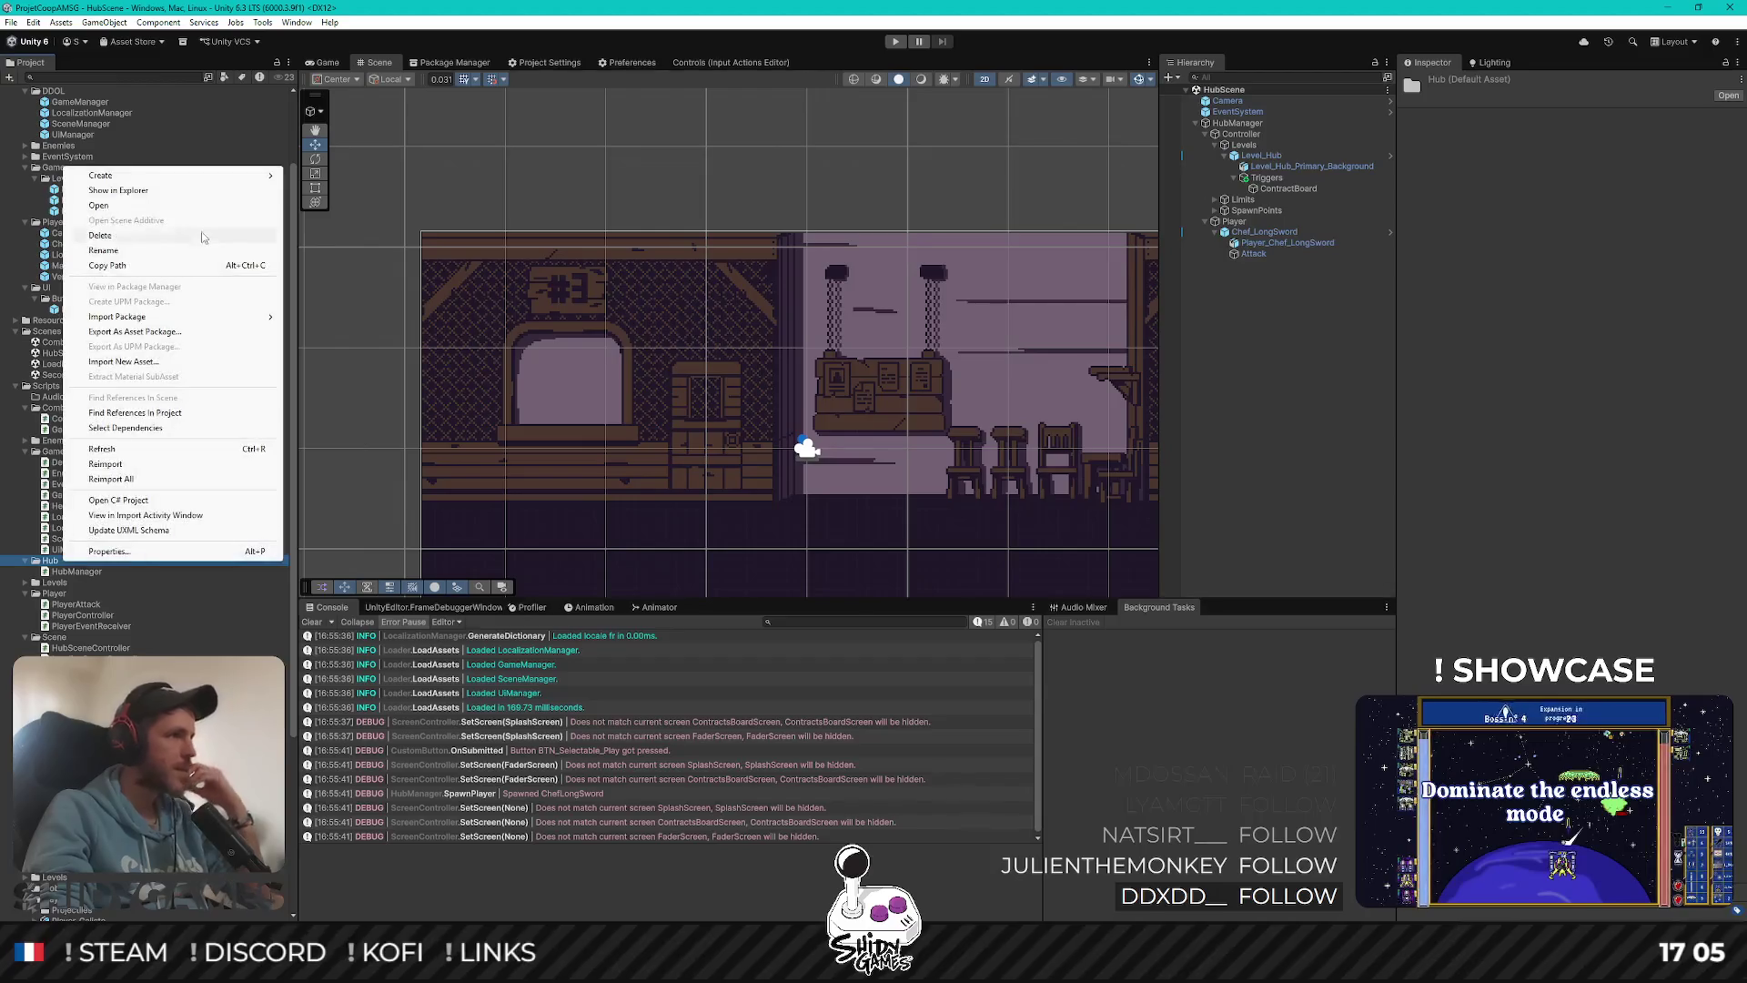
pyautogui.moveTo(214, 176)
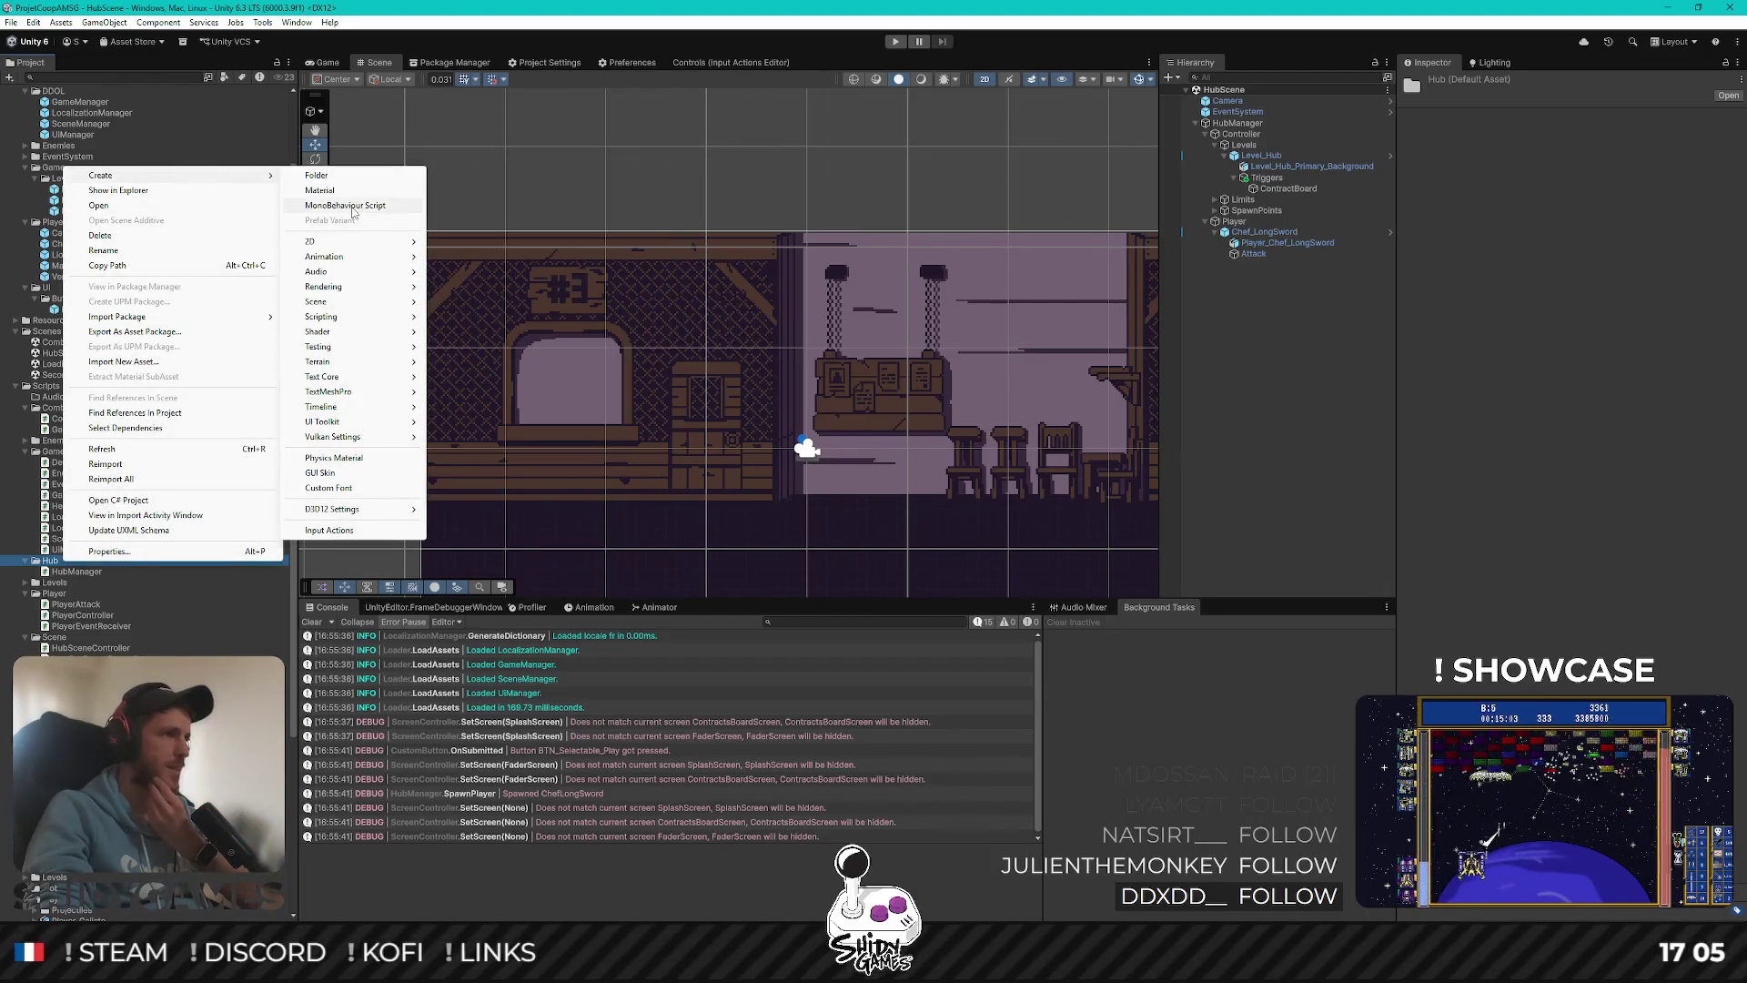
pyautogui.click(346, 205)
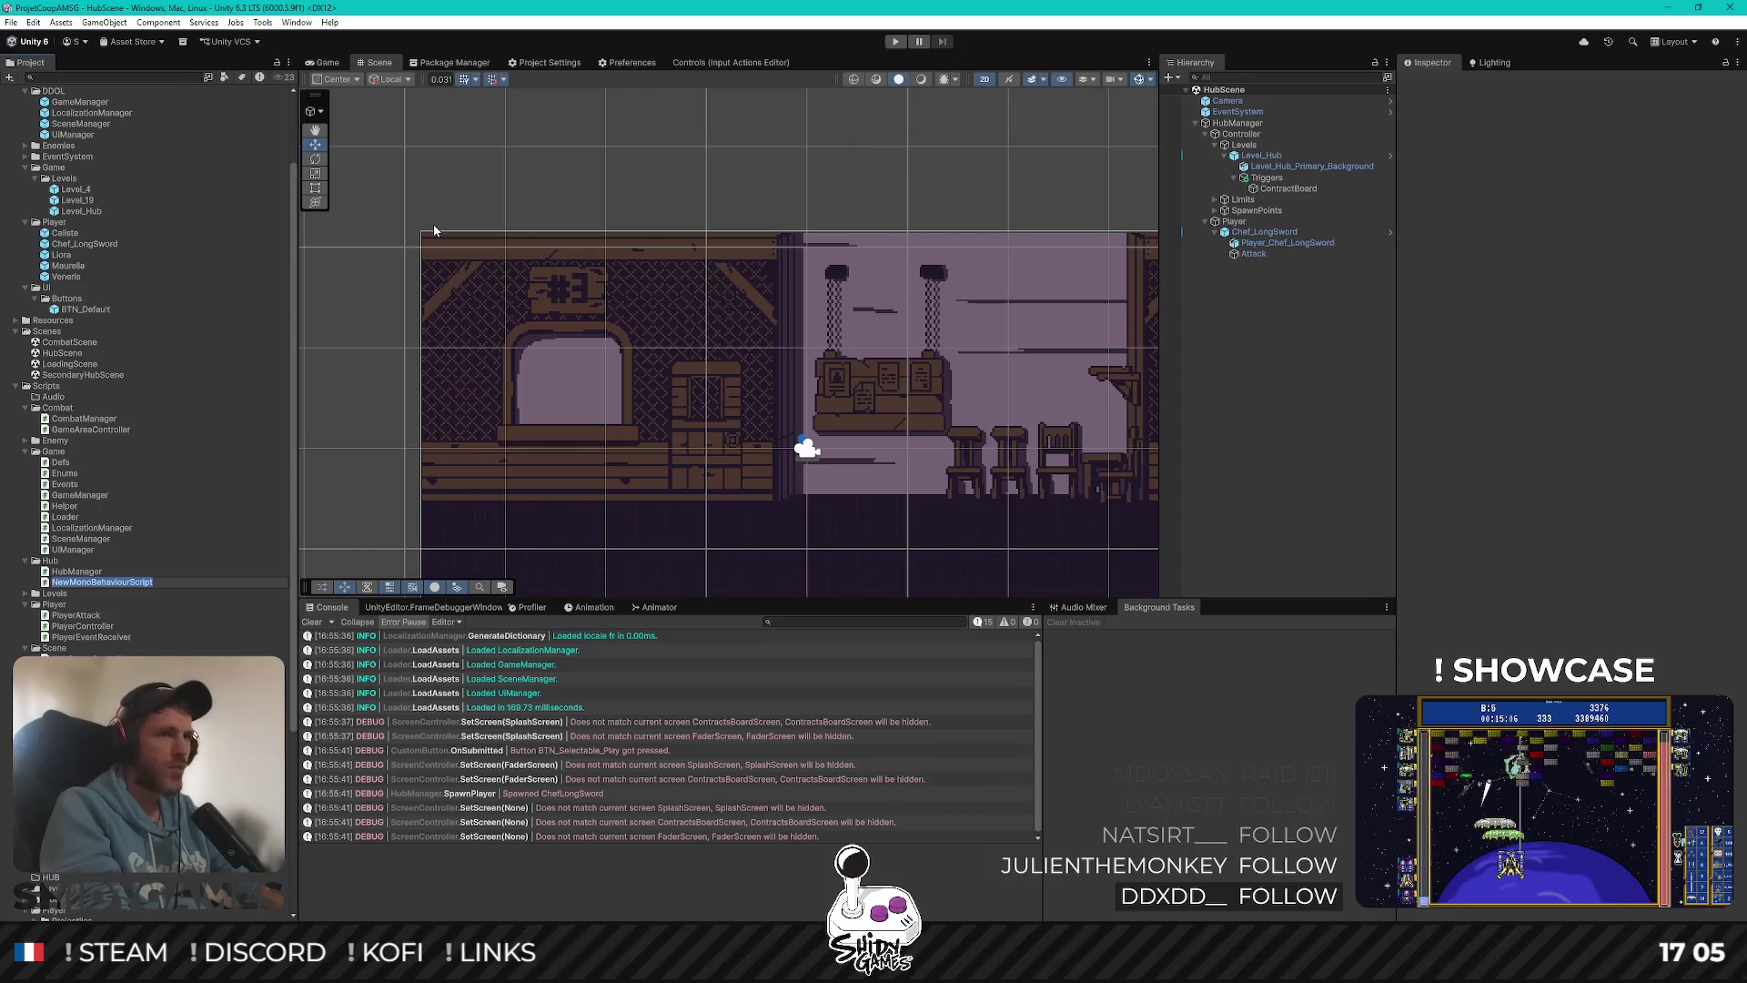
pyautogui.write('Trigger')
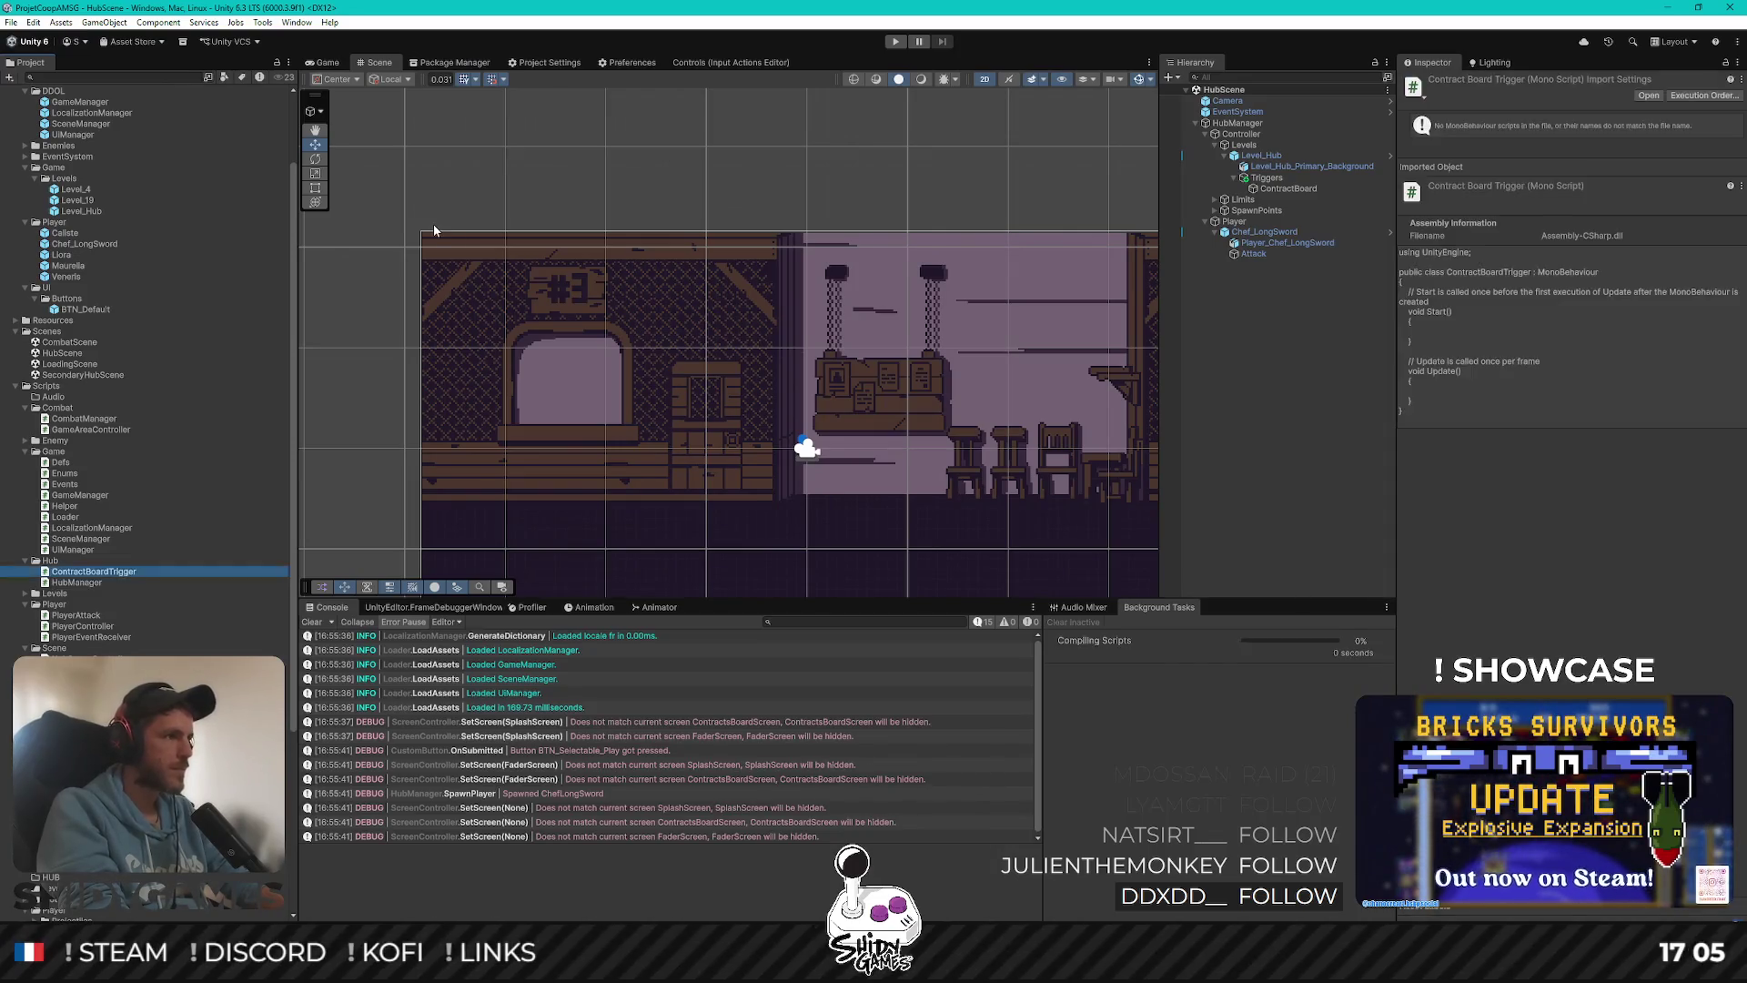
pyautogui.press('Return')
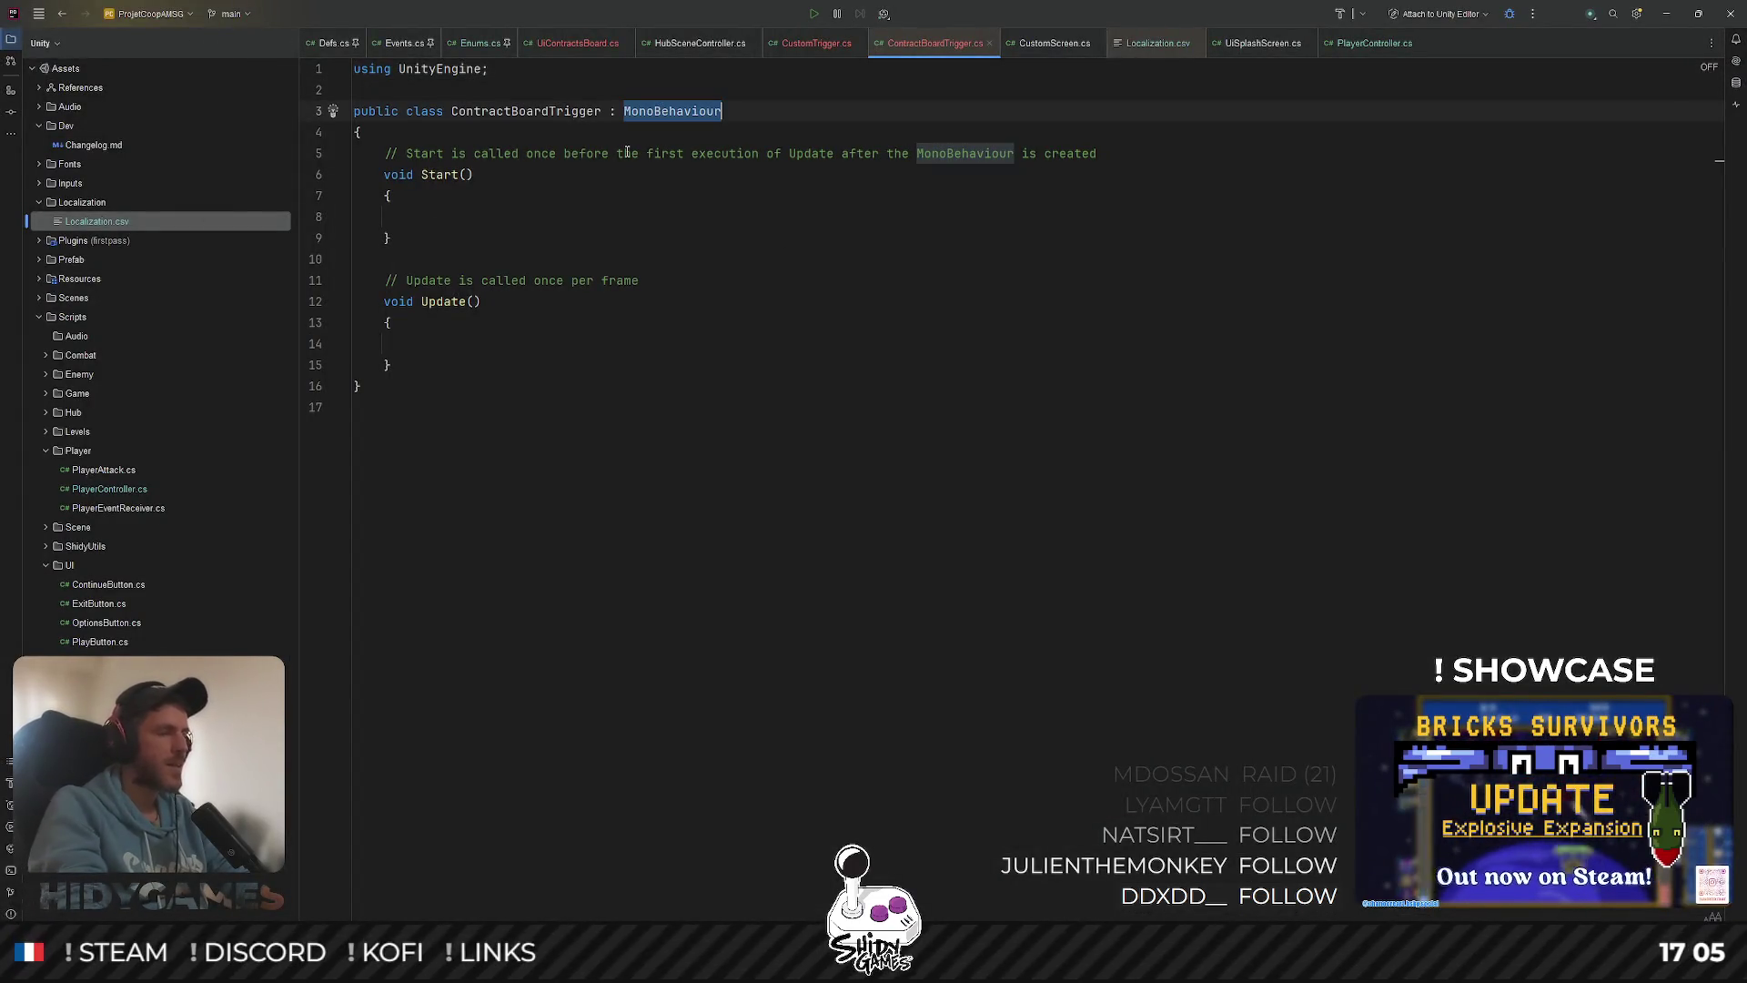
# Make ContractBoardTrigger derive from CustomTrigger and delete the template Start and Update methods
pyautogui.click(804, 596)
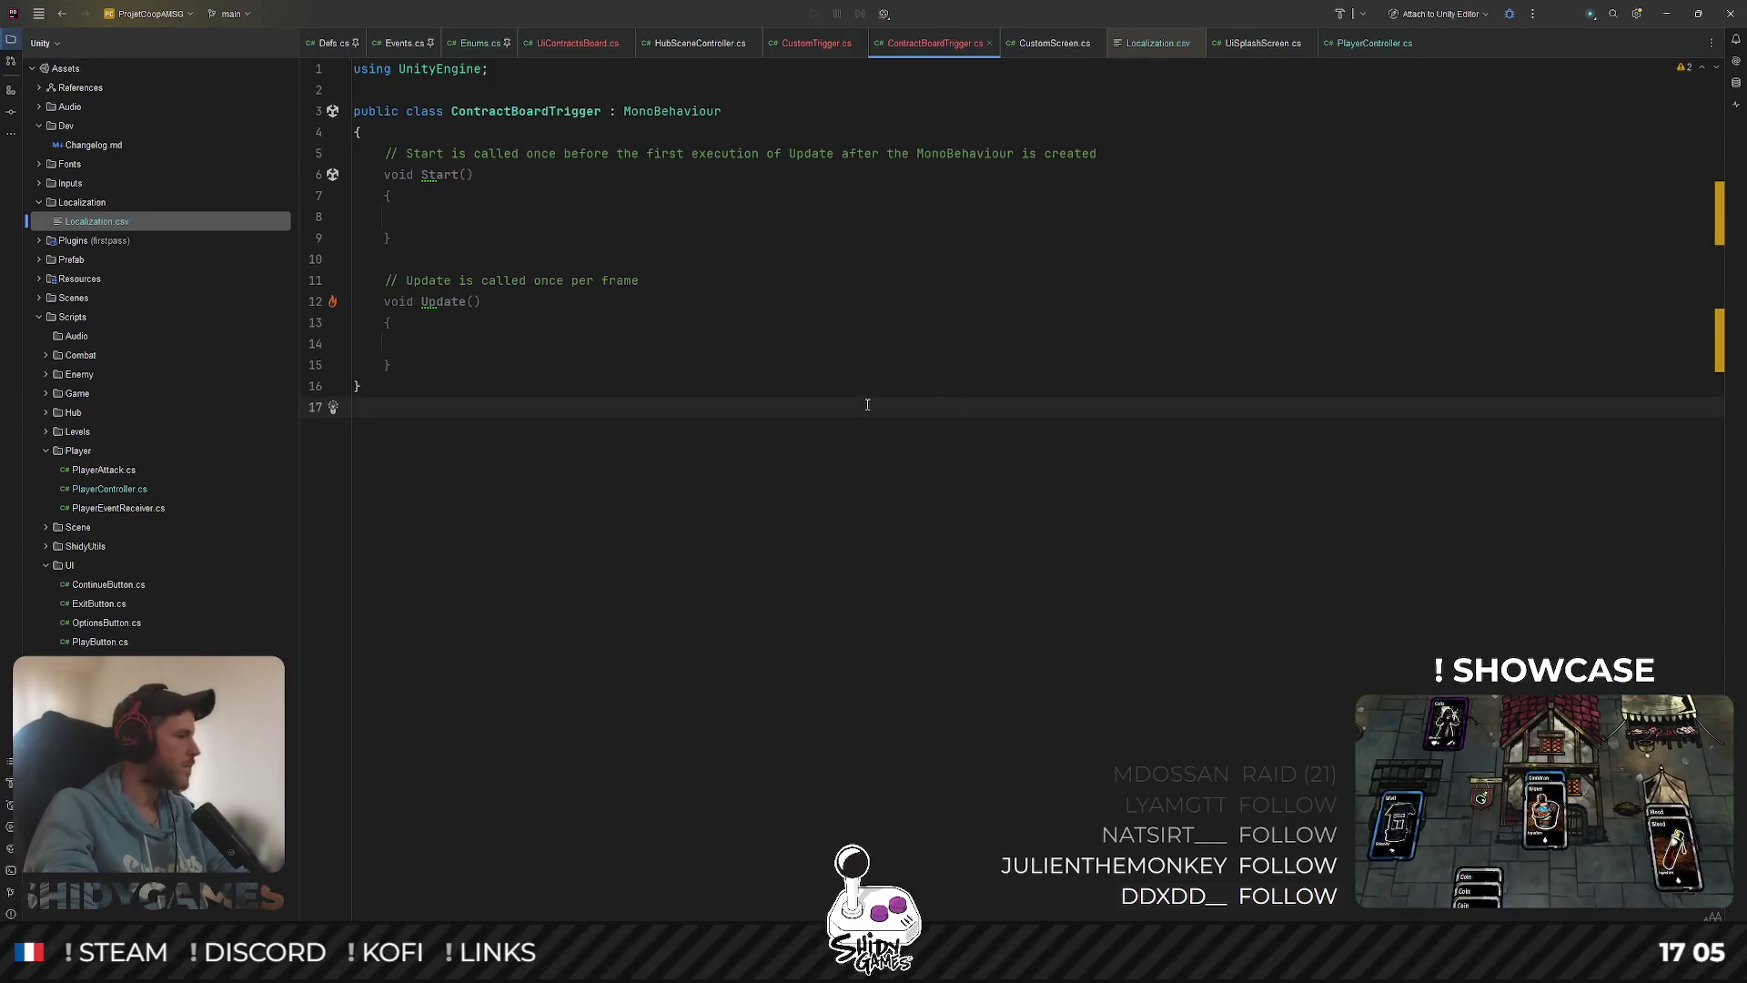
pyautogui.doubleClick(664, 111)
pyautogui.write('Cust')
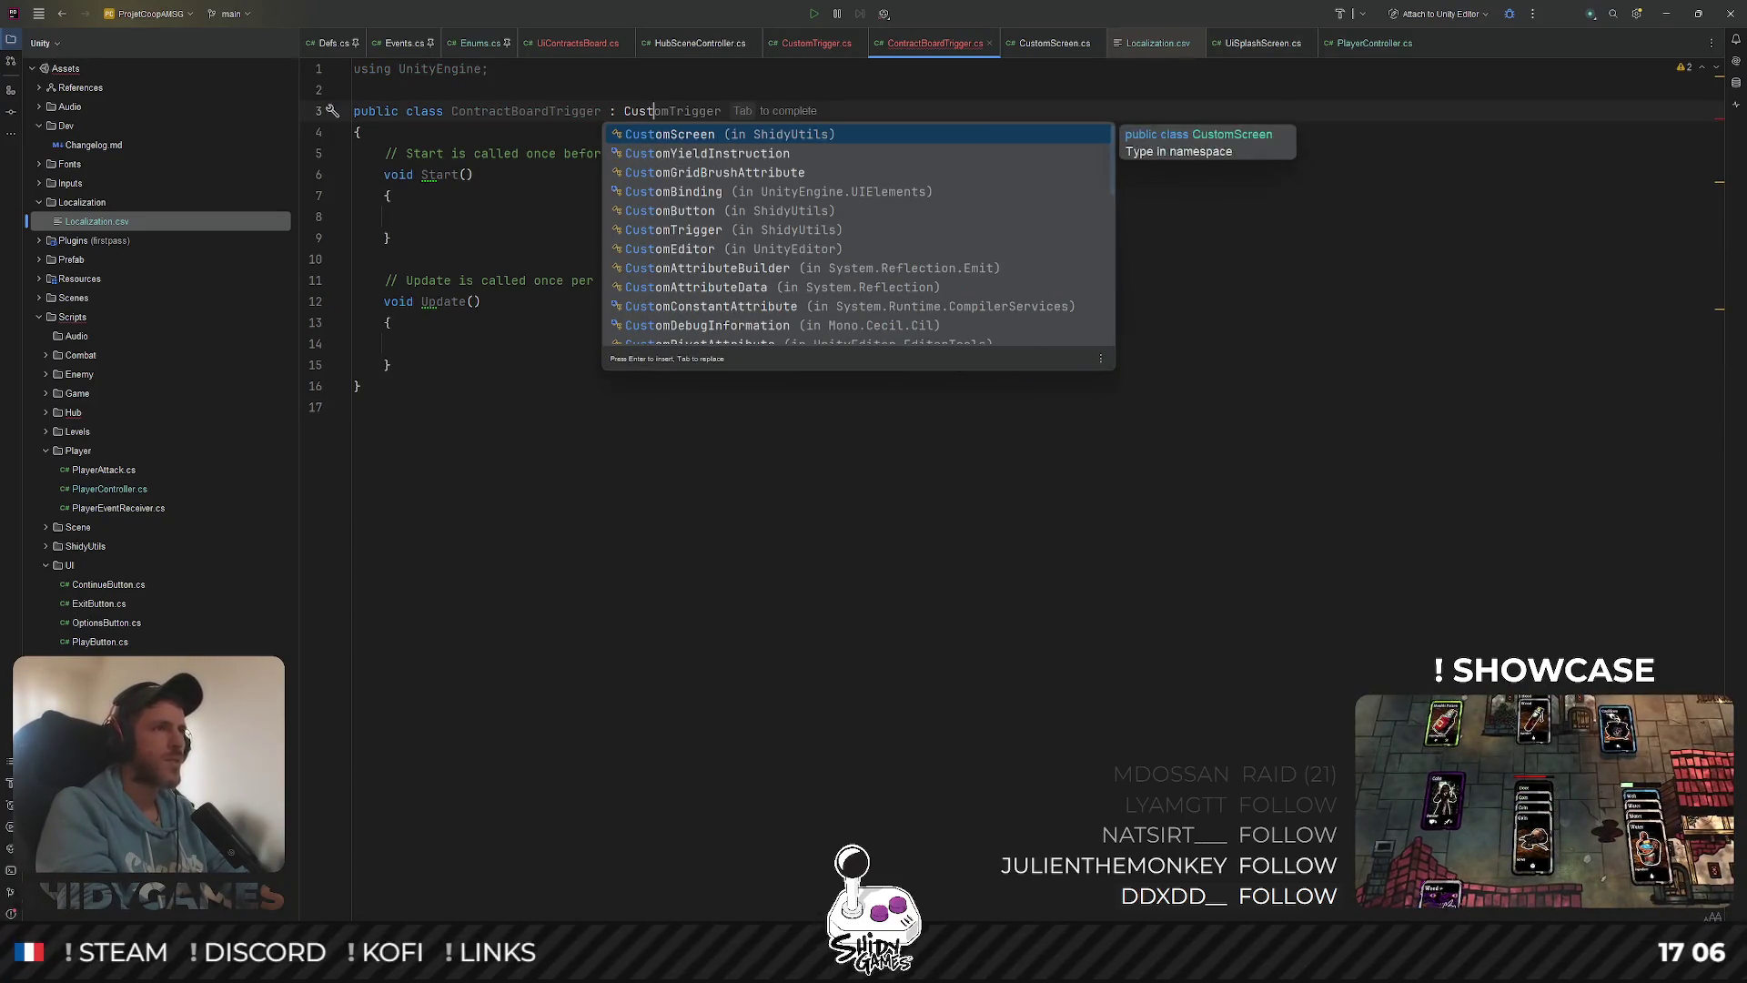
pyautogui.press('Tab')
pyautogui.click(917, 245)
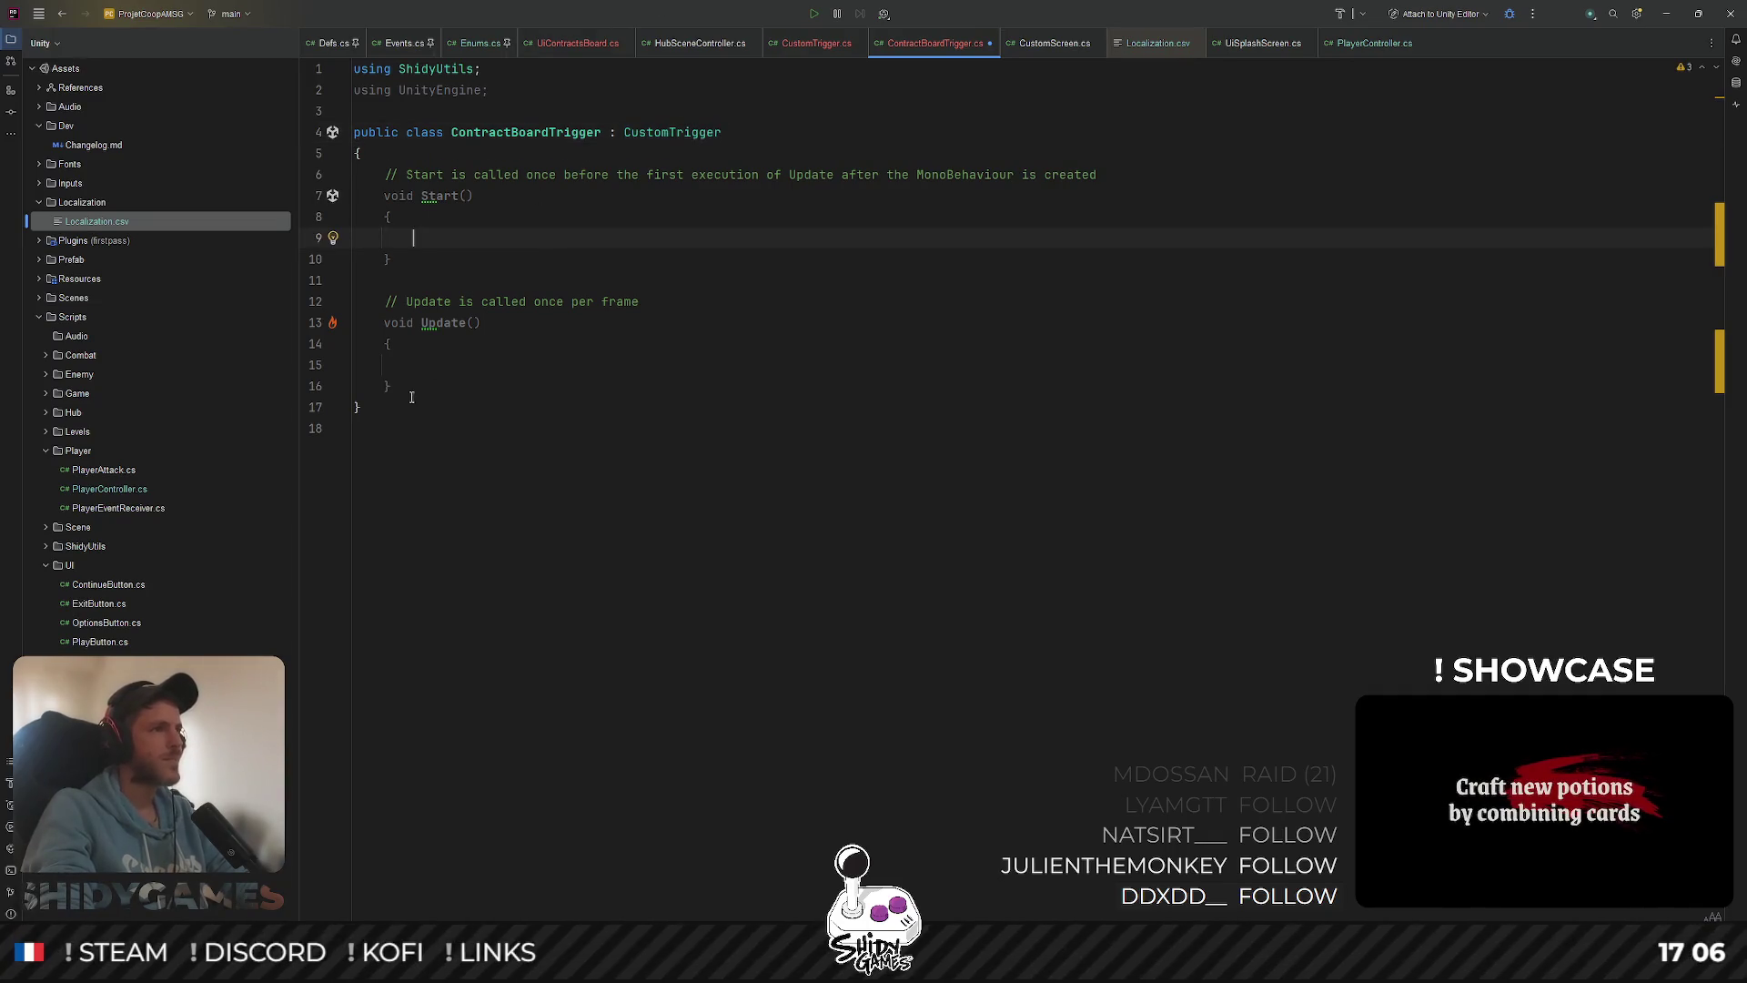
pyautogui.hotkey('ctrl', 'w')
pyautogui.hotkey('ctrl', 'w')
pyautogui.hotkey('ctrl', 'w')
pyautogui.press('BackSpace')
pyautogui.press('Tab')
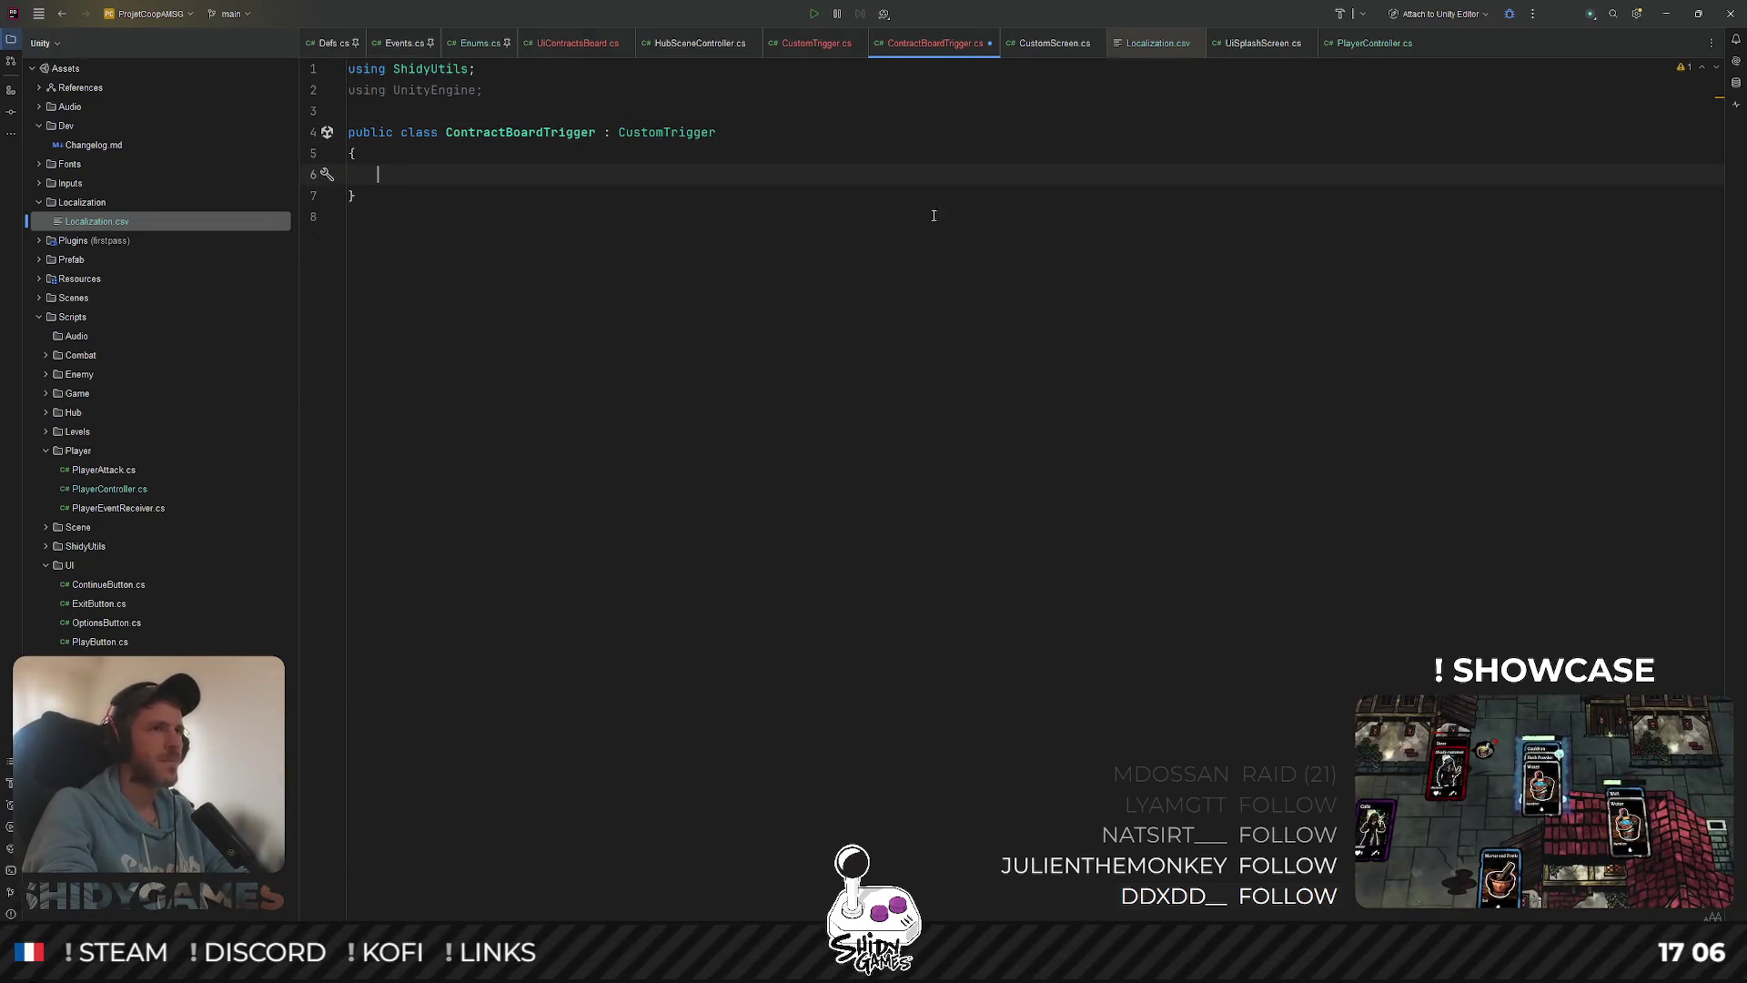
# Add a protected override OnTriggerEnter2D in ContractBoardTrigger that calls the base version
pyautogui.click(810, 43)
pyautogui.click(915, 293)
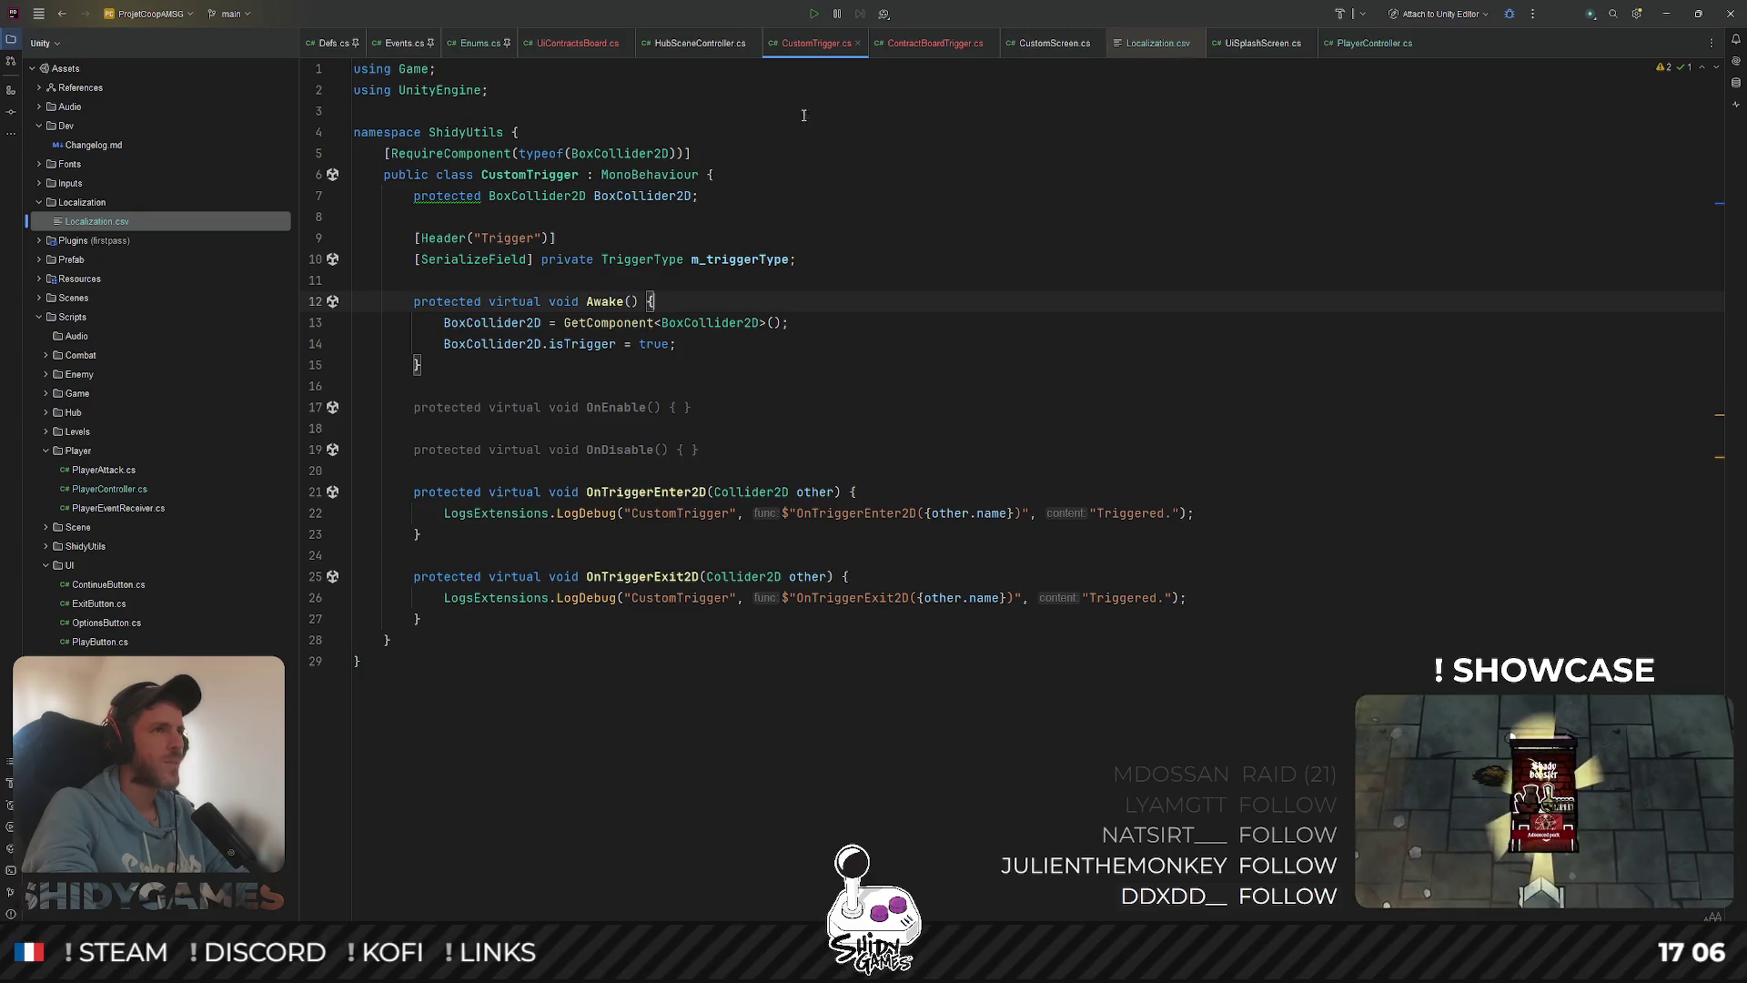
pyautogui.click(914, 48)
pyautogui.write('pr')
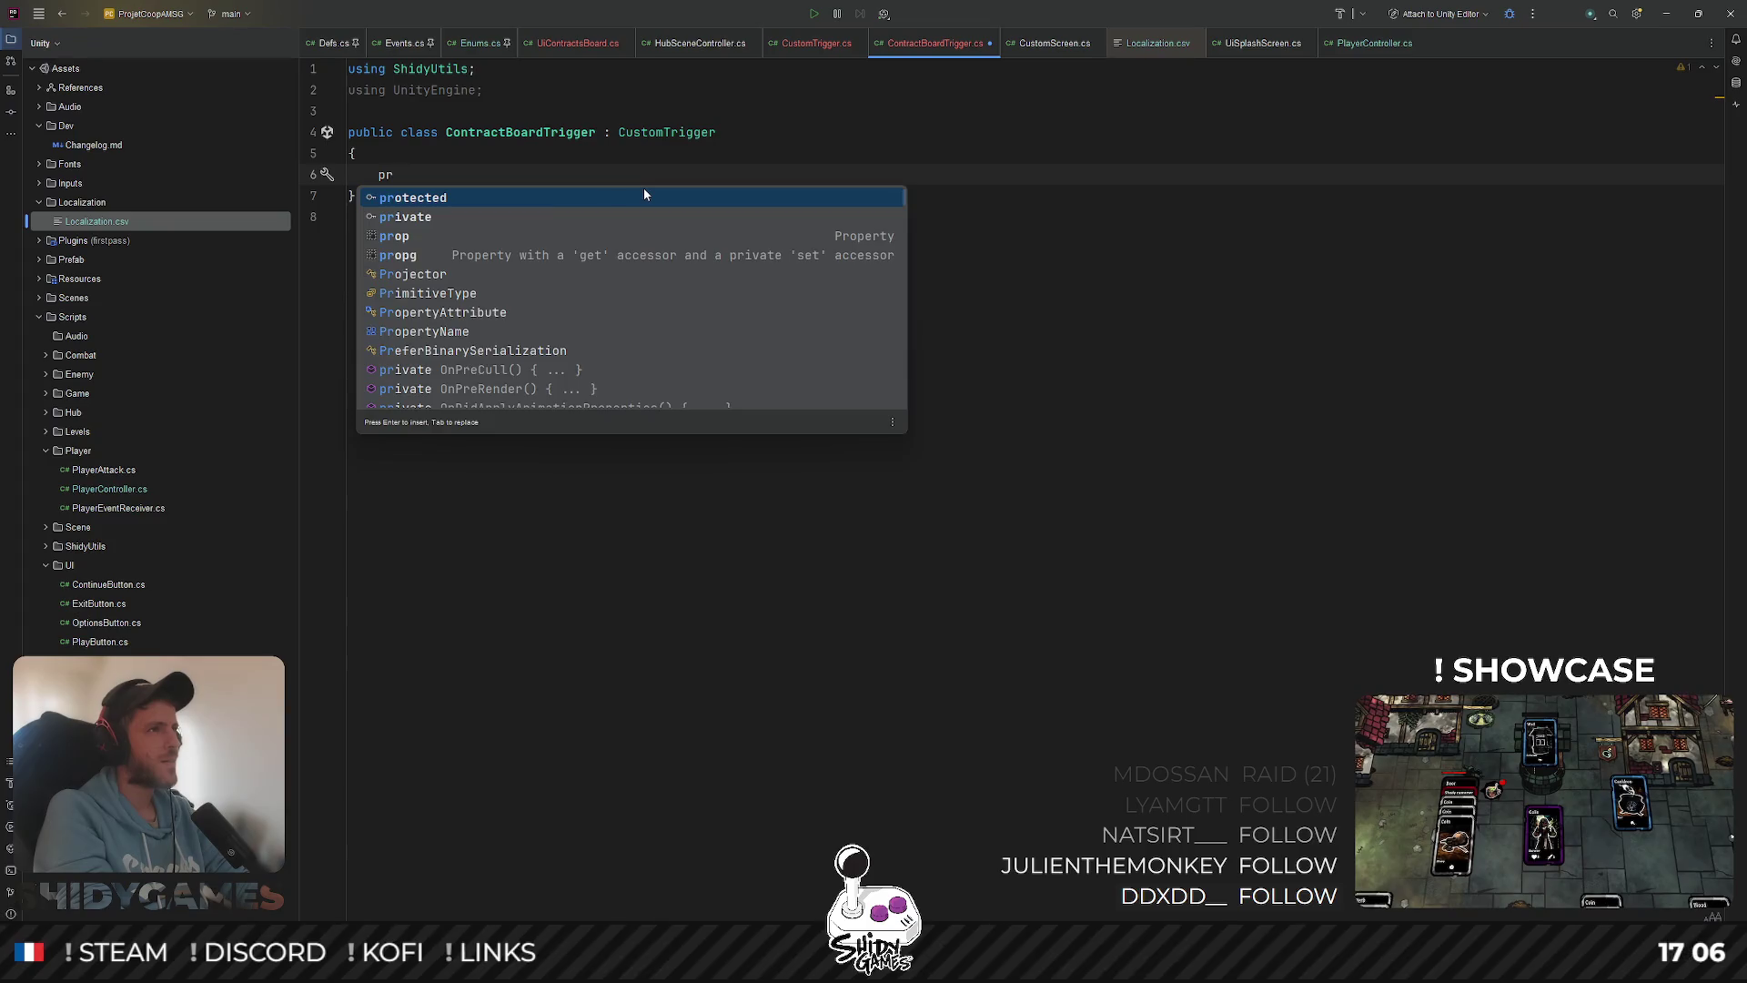
pyautogui.press('Return')
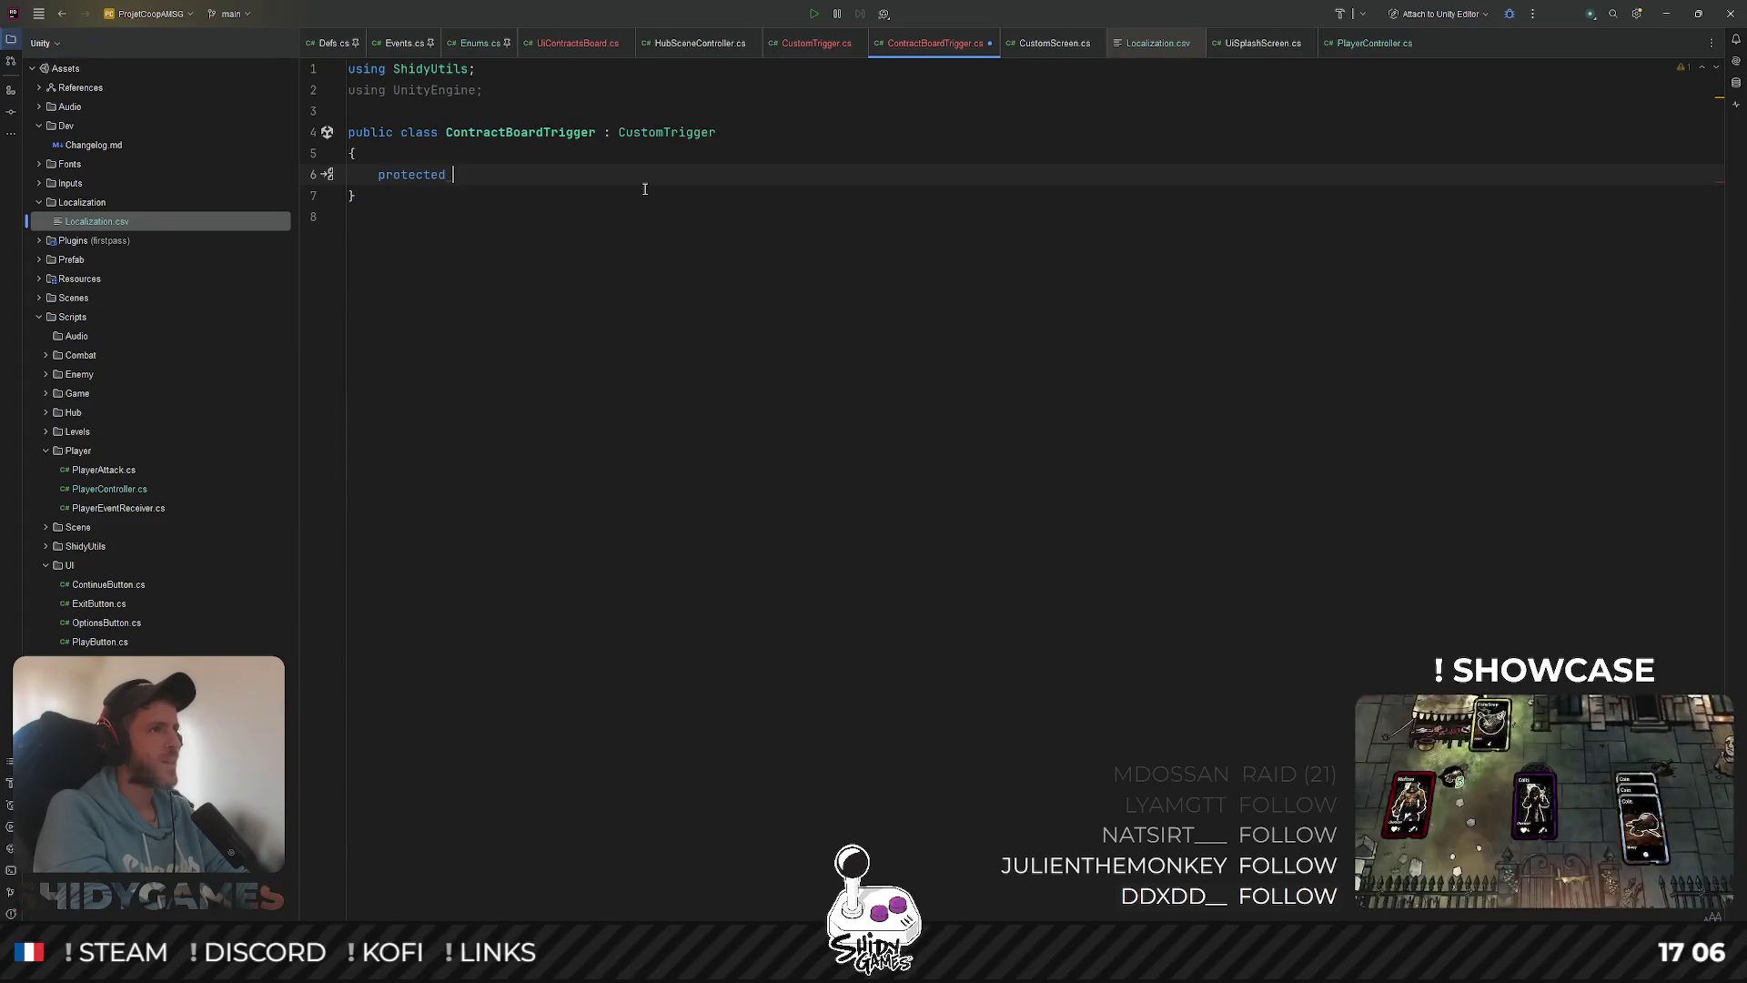
pyautogui.write('ov')
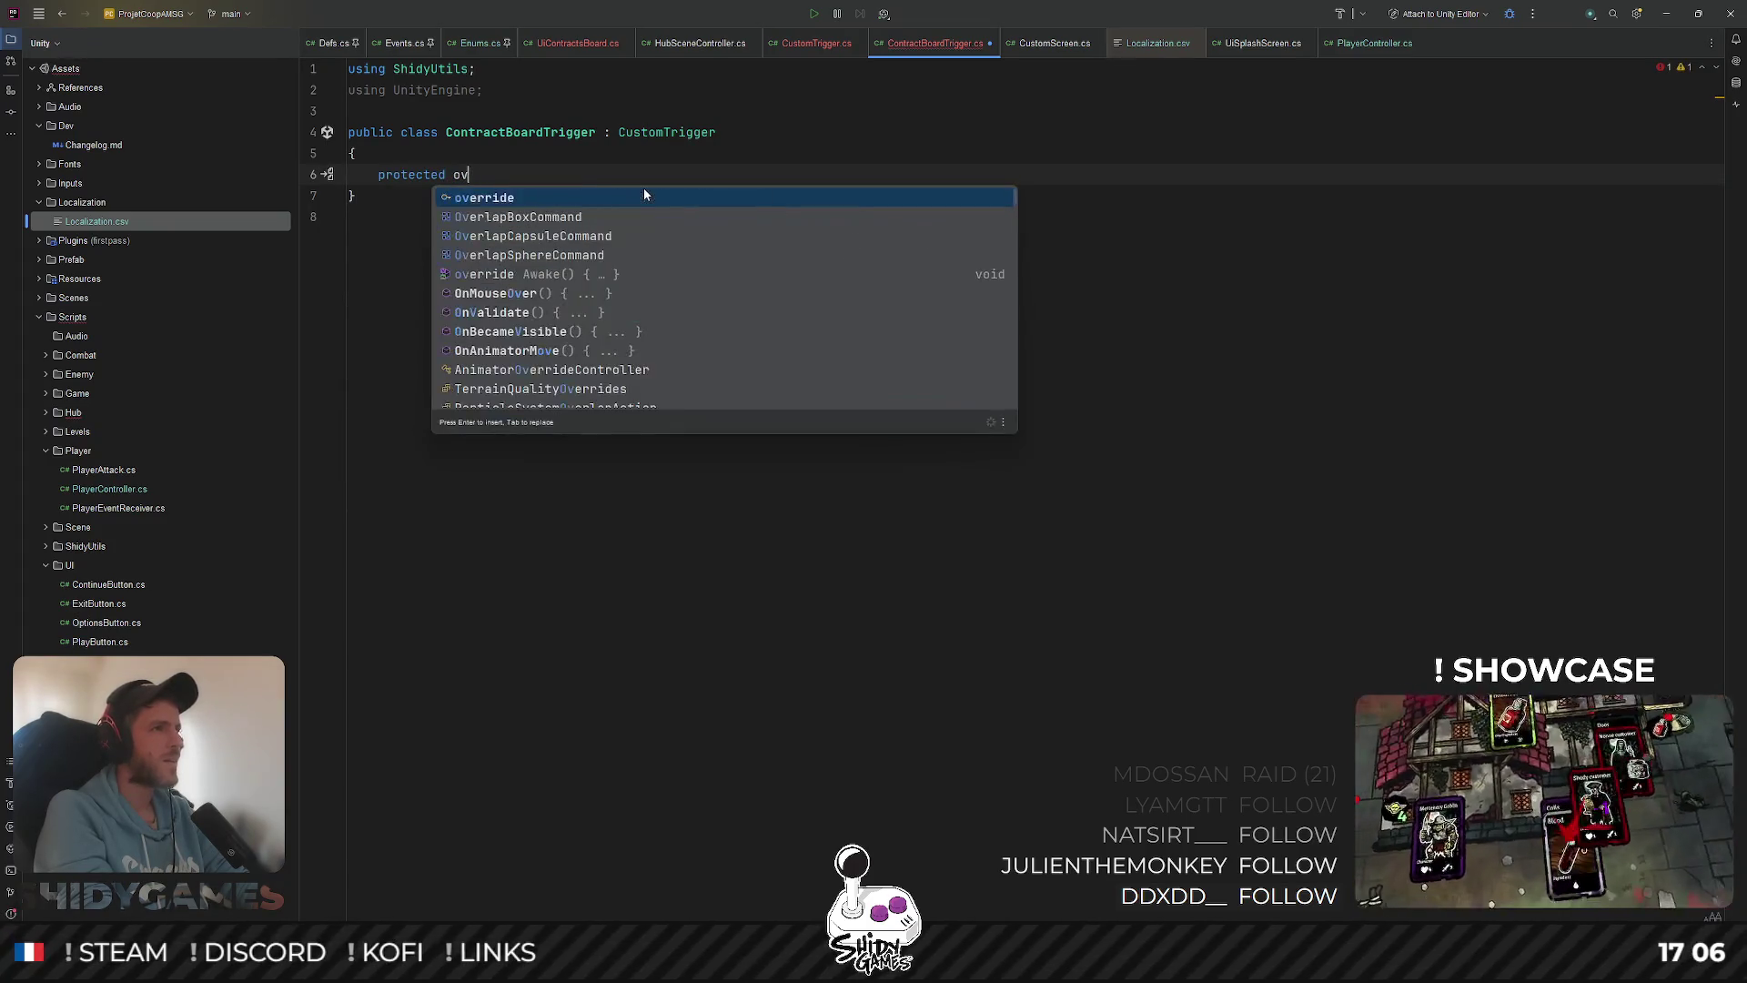
pyautogui.press('Return')
pyautogui.write('void OnT')
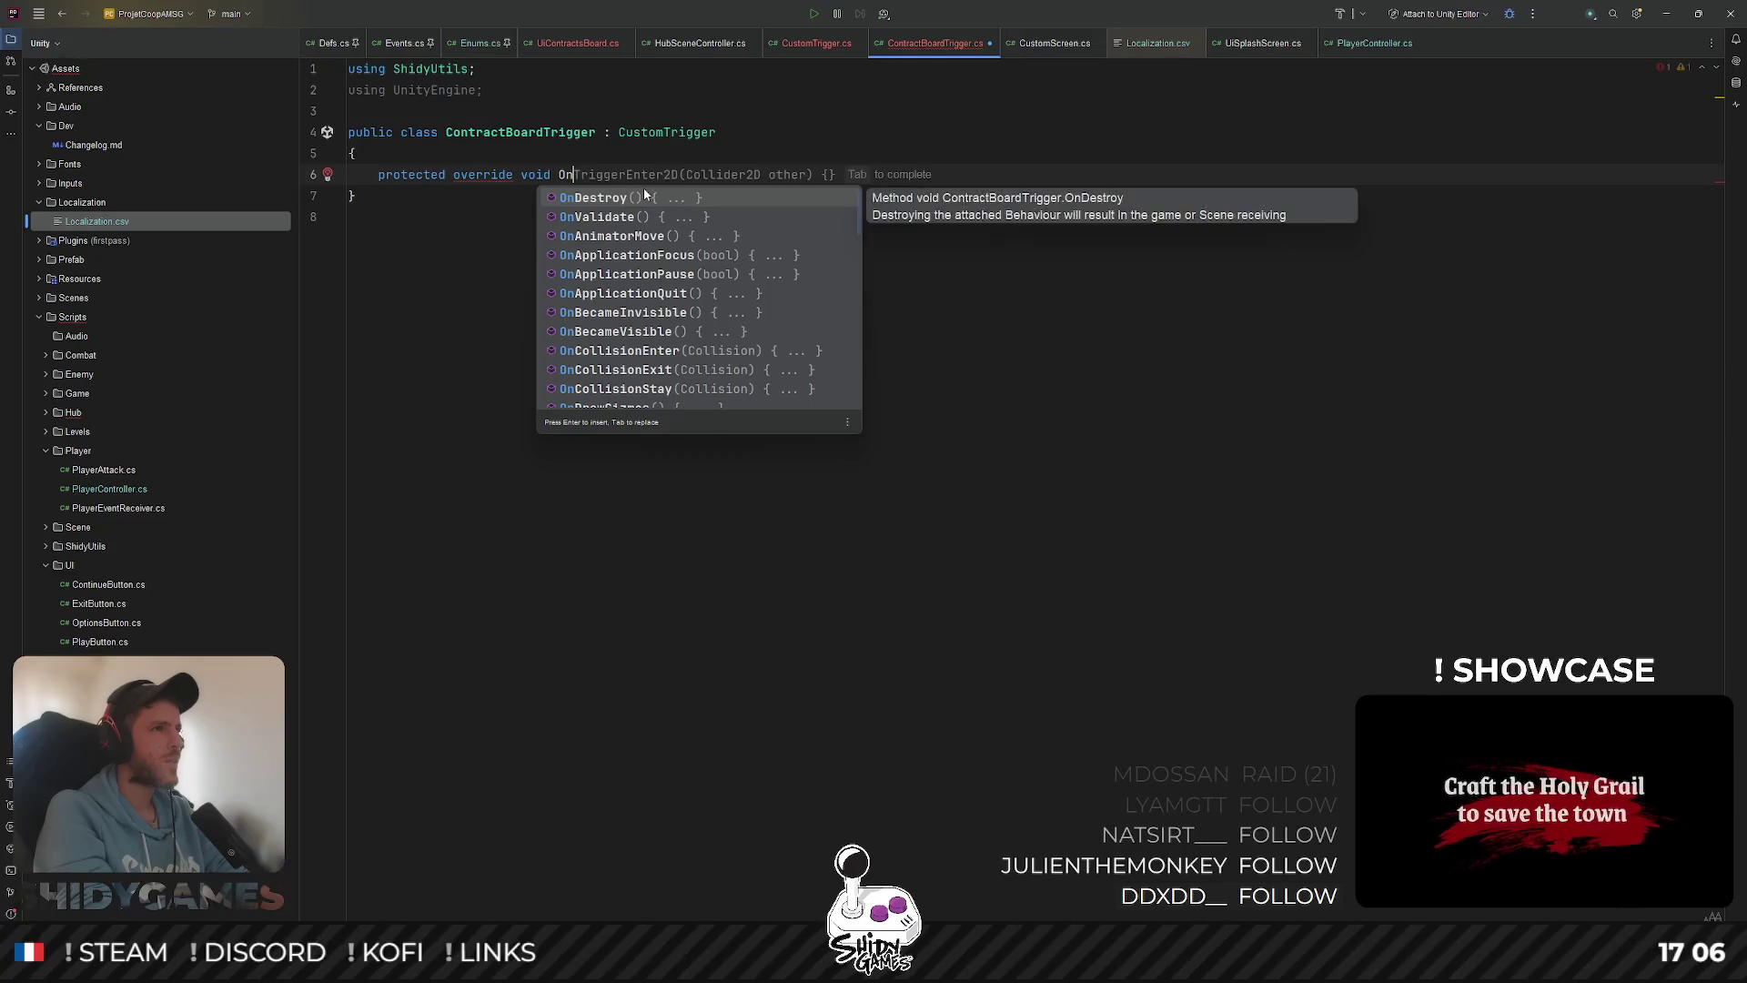
pyautogui.press('Return')
pyautogui.press('Return')
pyautogui.write('b')
pyautogui.press('Return')
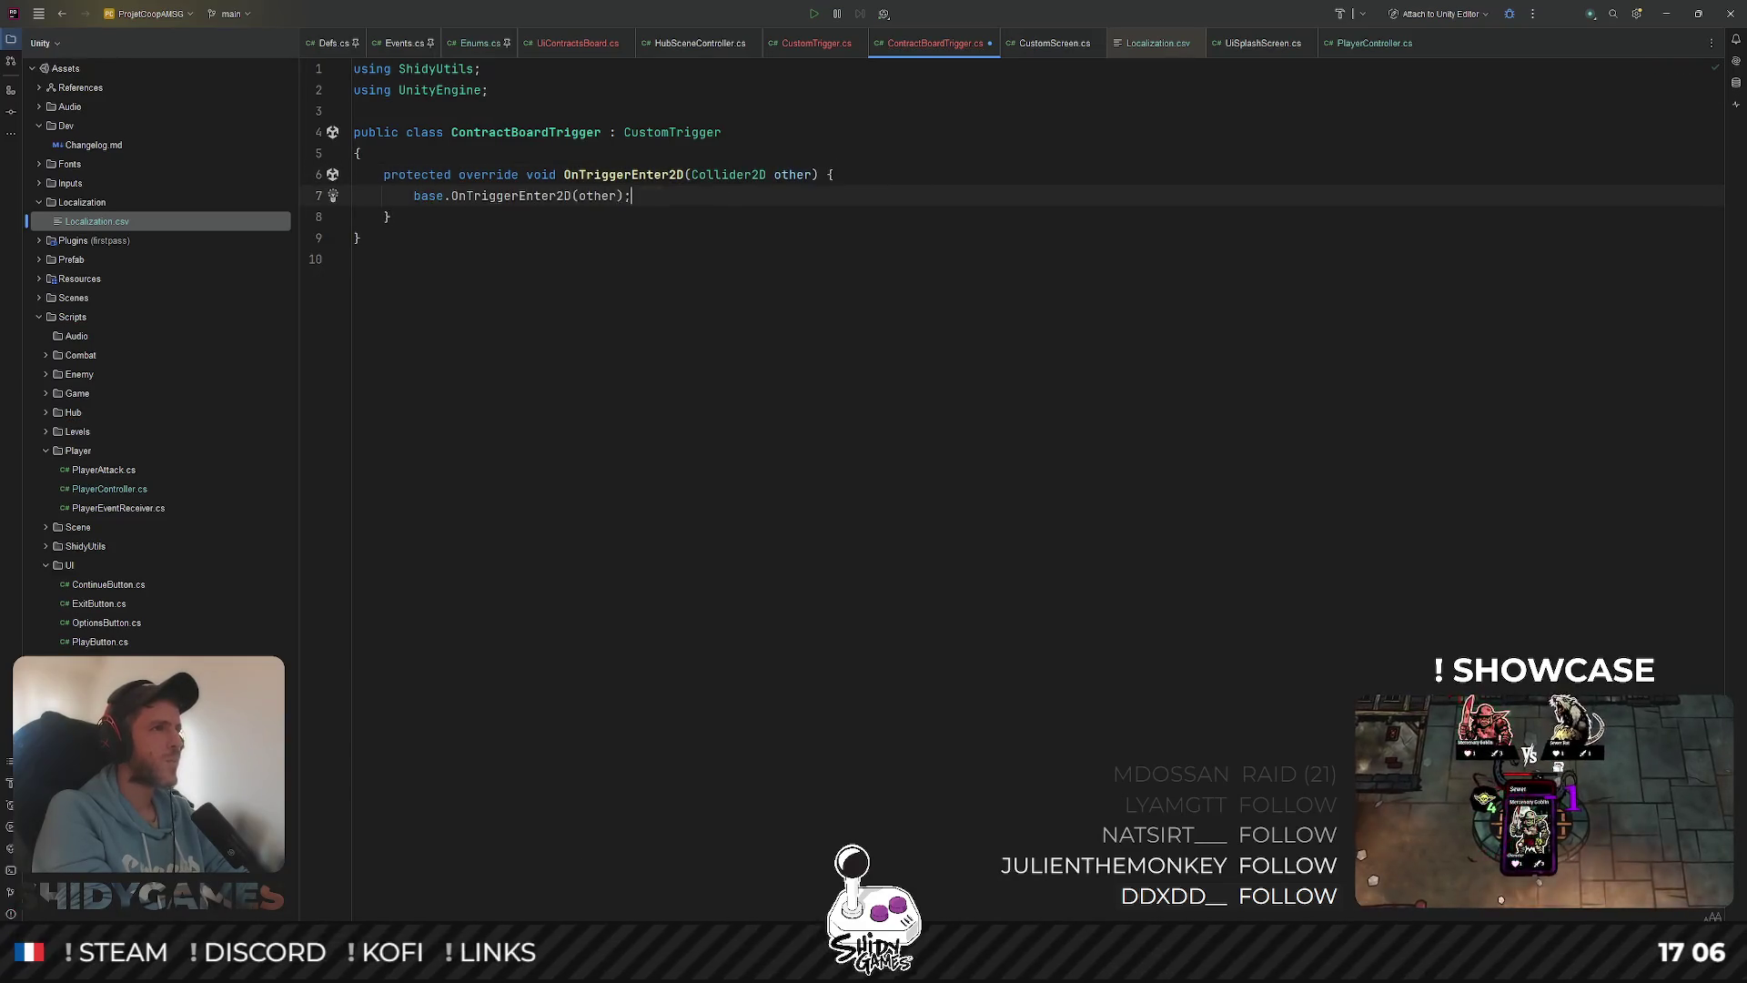
pyautogui.press('Down')
pyautogui.press('Down')
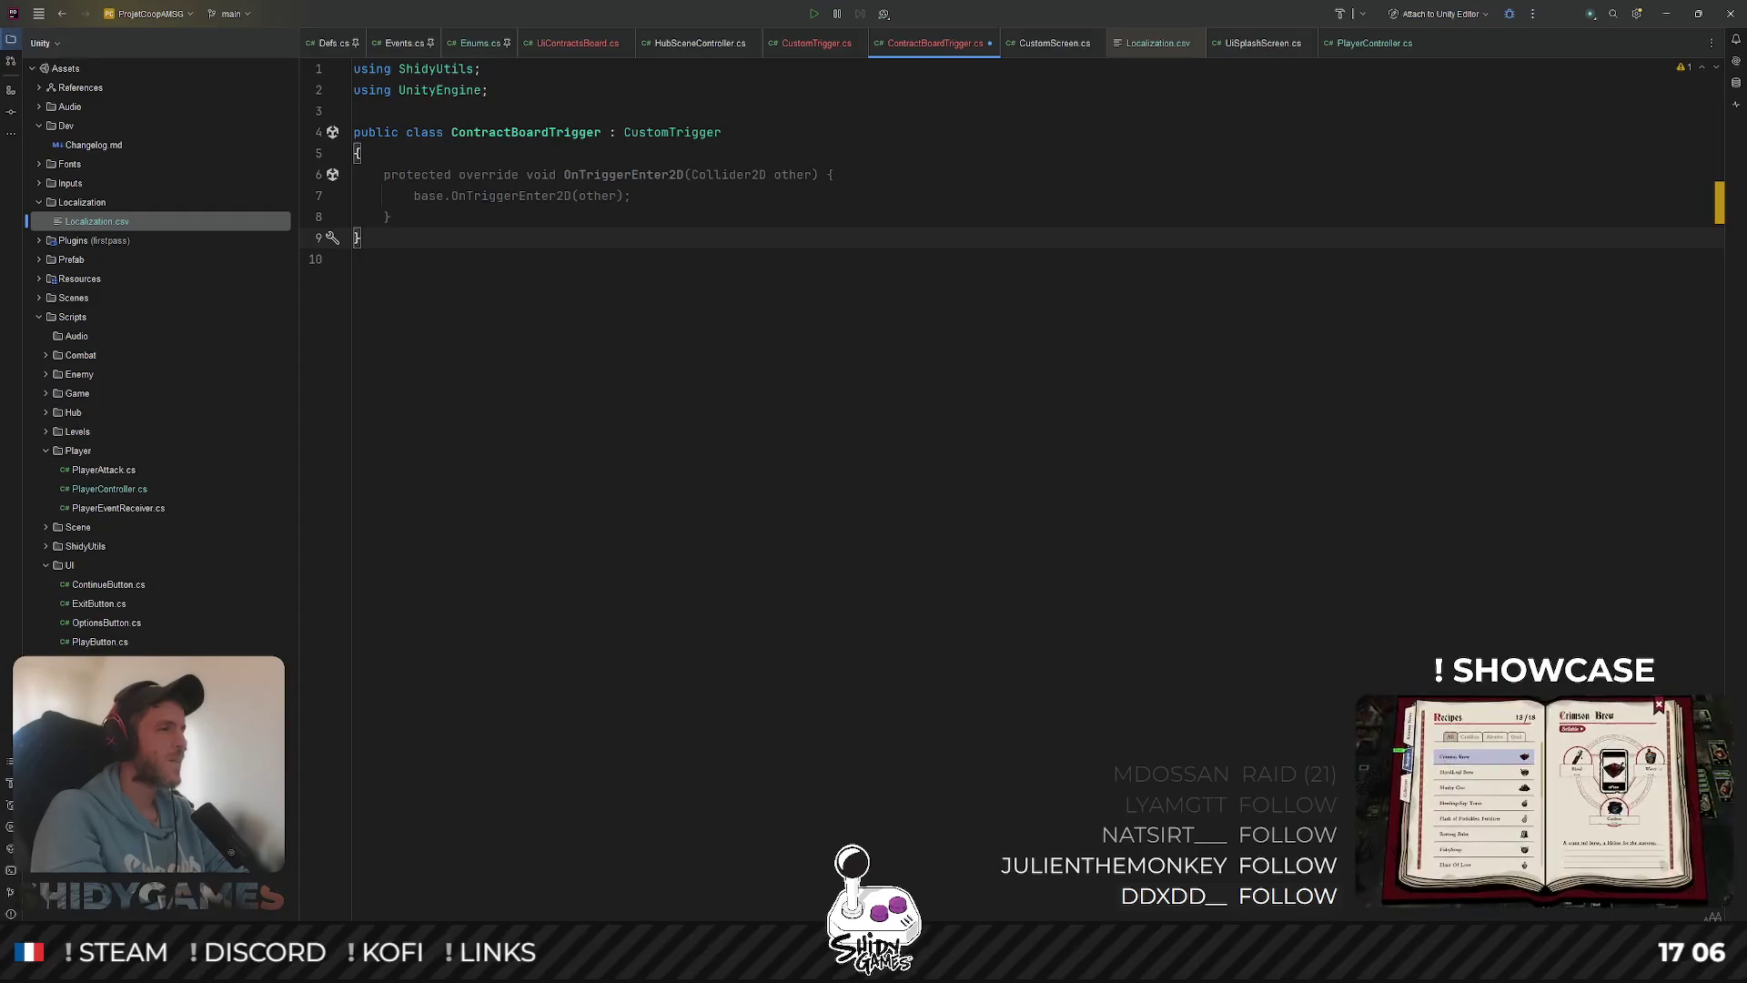
# Add a protected override OnTriggerExit2D that calls its base version, then return to Unity
pyautogui.press('Return')
pyautogui.press('Return')
pyautogui.write('pro')
pyautogui.press('Return')
pyautogui.write('o')
pyautogui.press('Return')
pyautogui.write('vo')
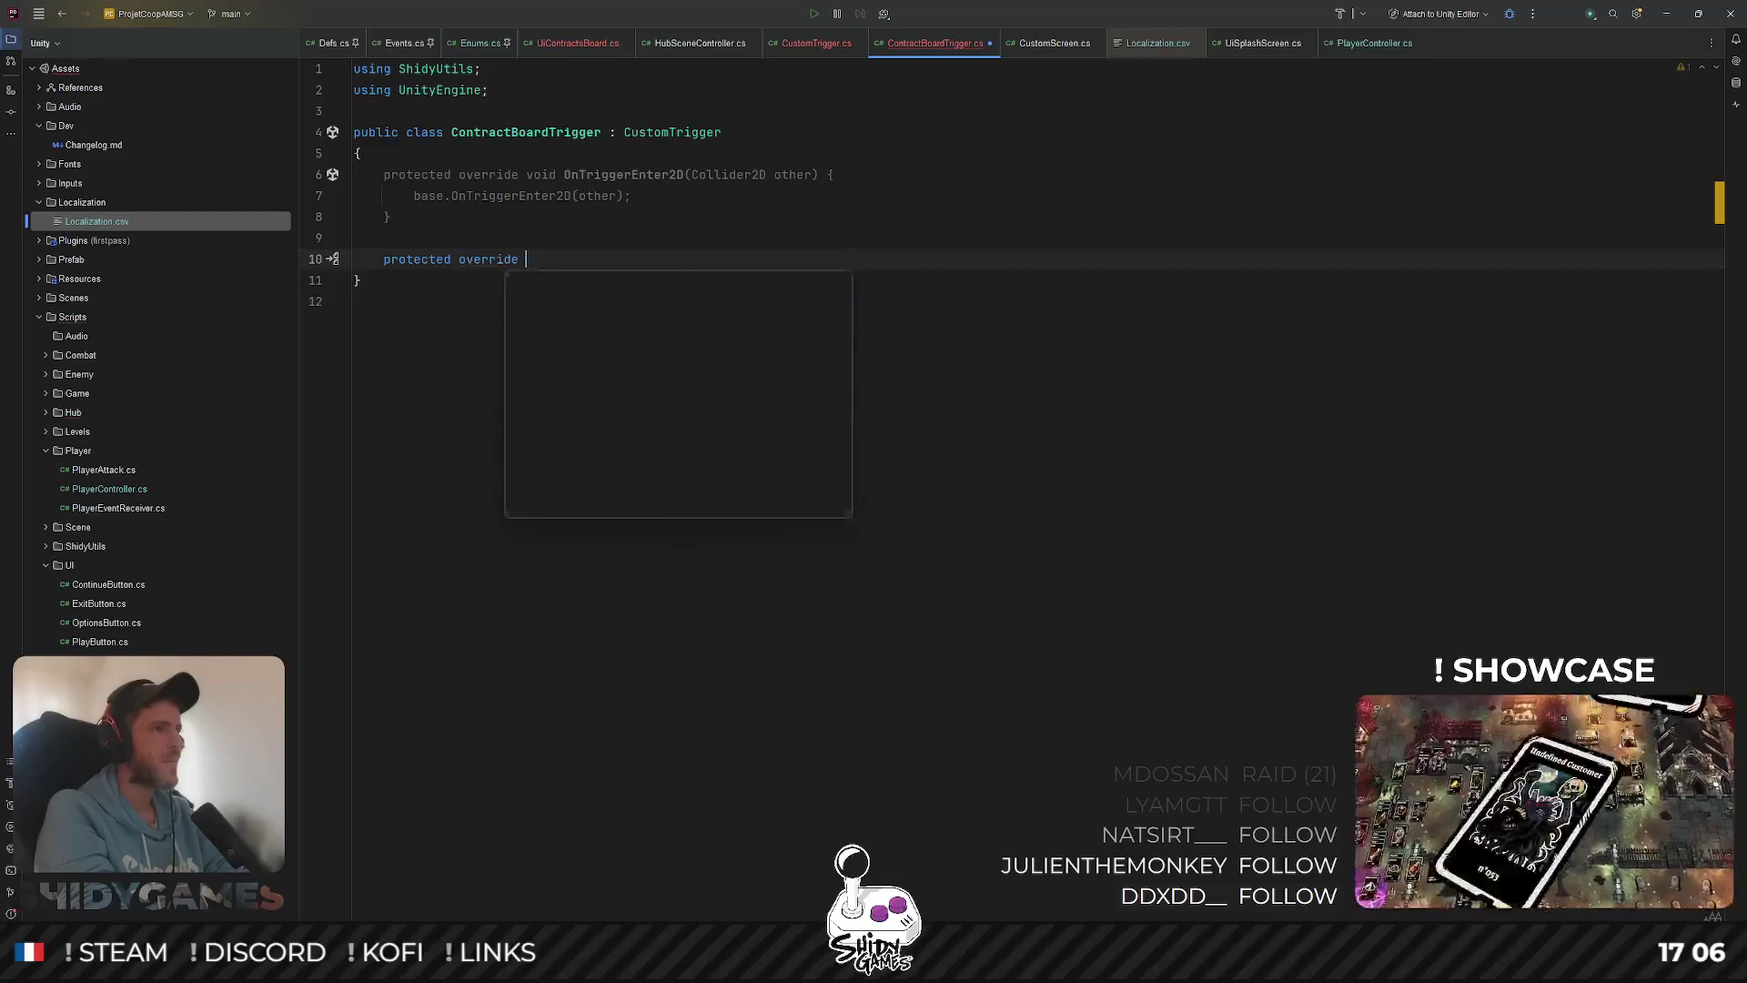
pyautogui.write('id OnTriggerSt')
pyautogui.press('Return')
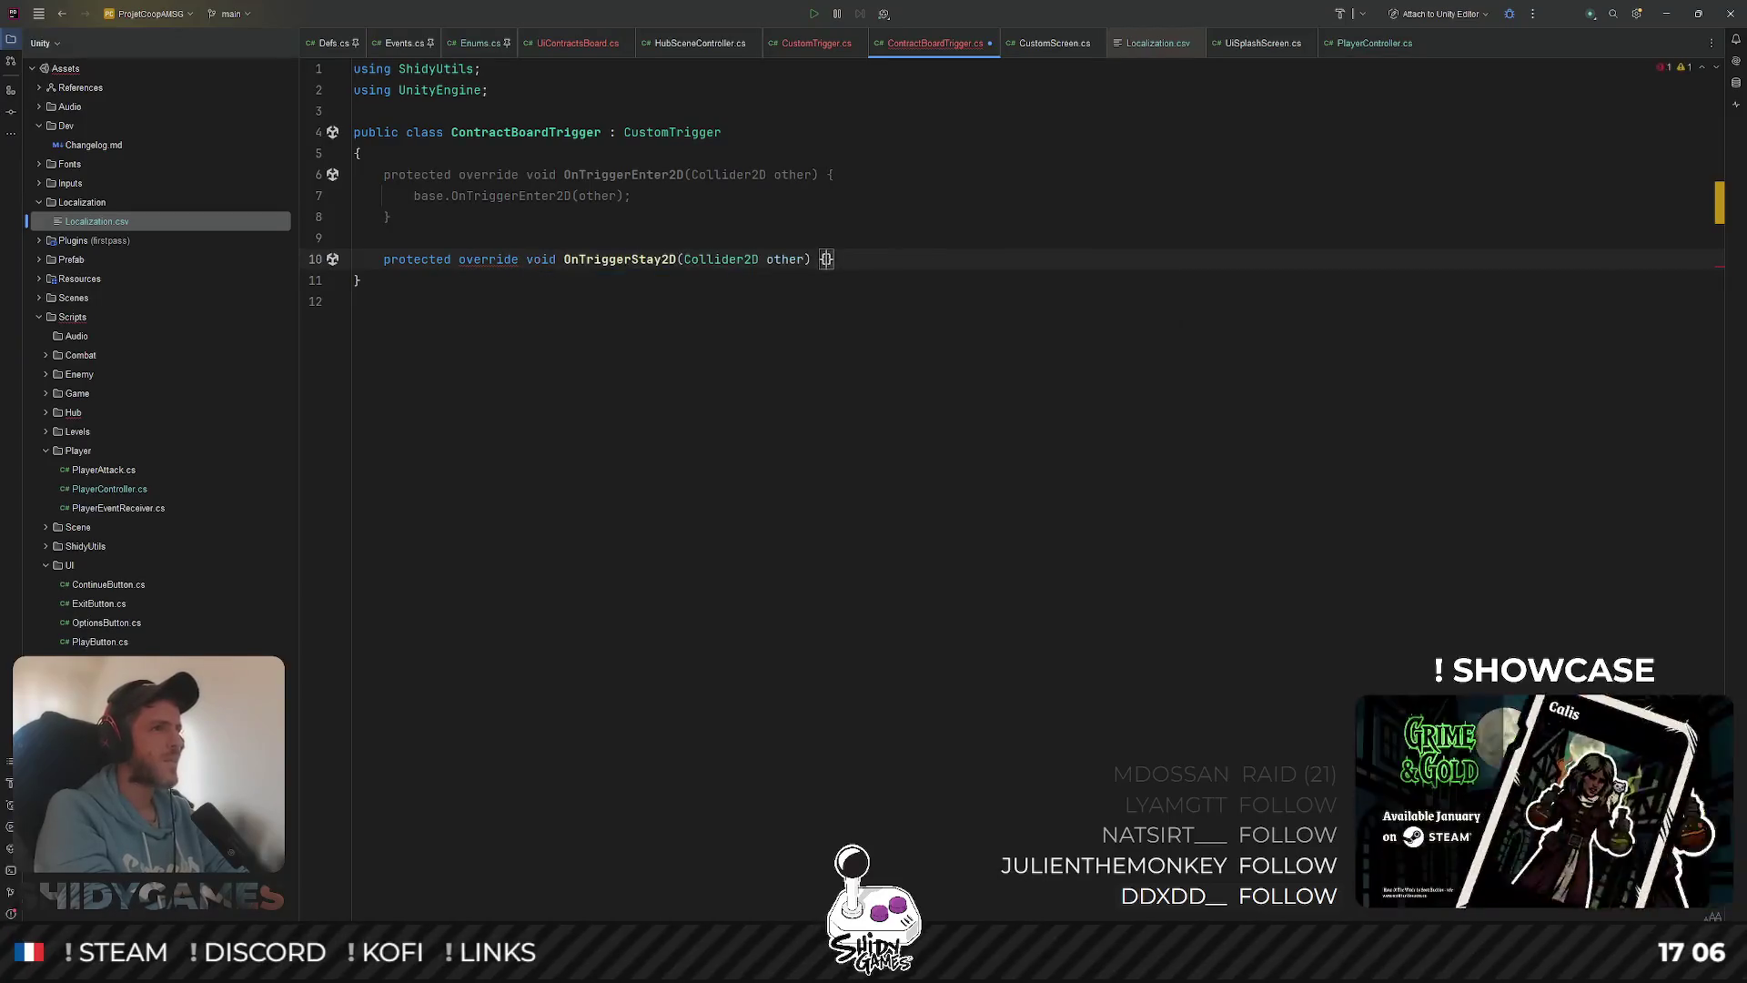
pyautogui.hotkey('ctrl', 'Left')
pyautogui.hotkey('ctrl', 'Left')
pyautogui.hotkey('ctrl', 'Left')
pyautogui.press('BackSpace')
pyautogui.press('BackSpace')
pyautogui.press('BackSpace')
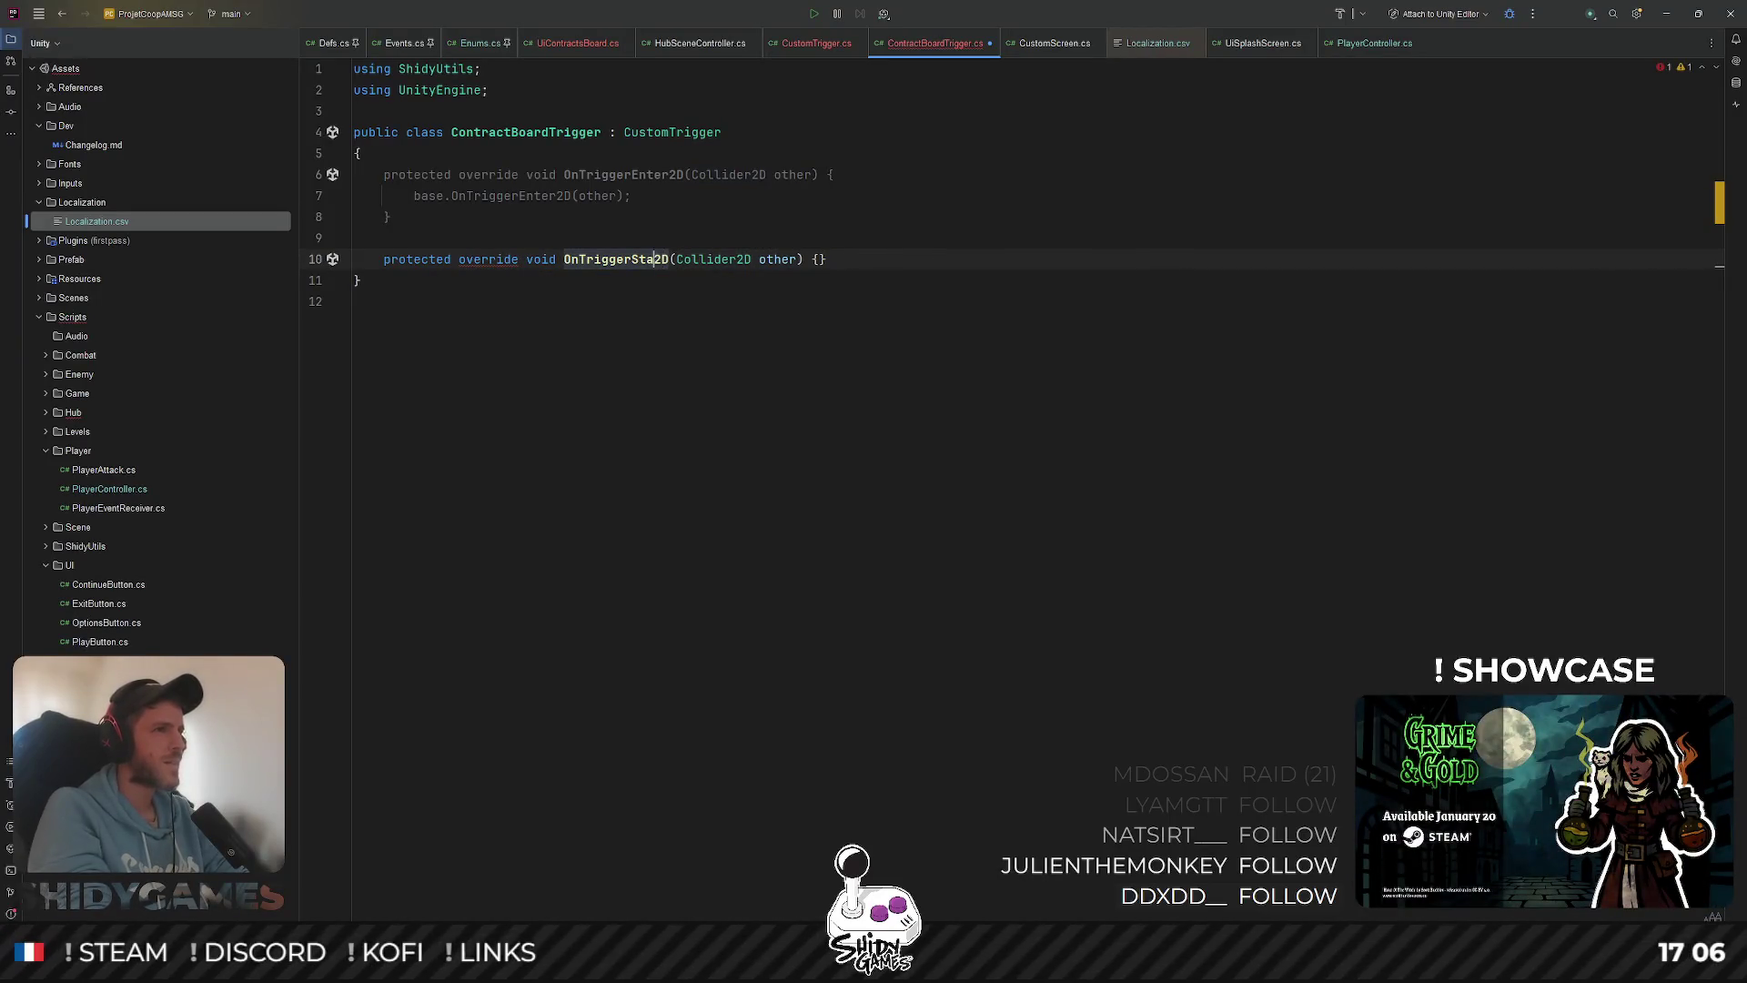
pyautogui.write('Exit')
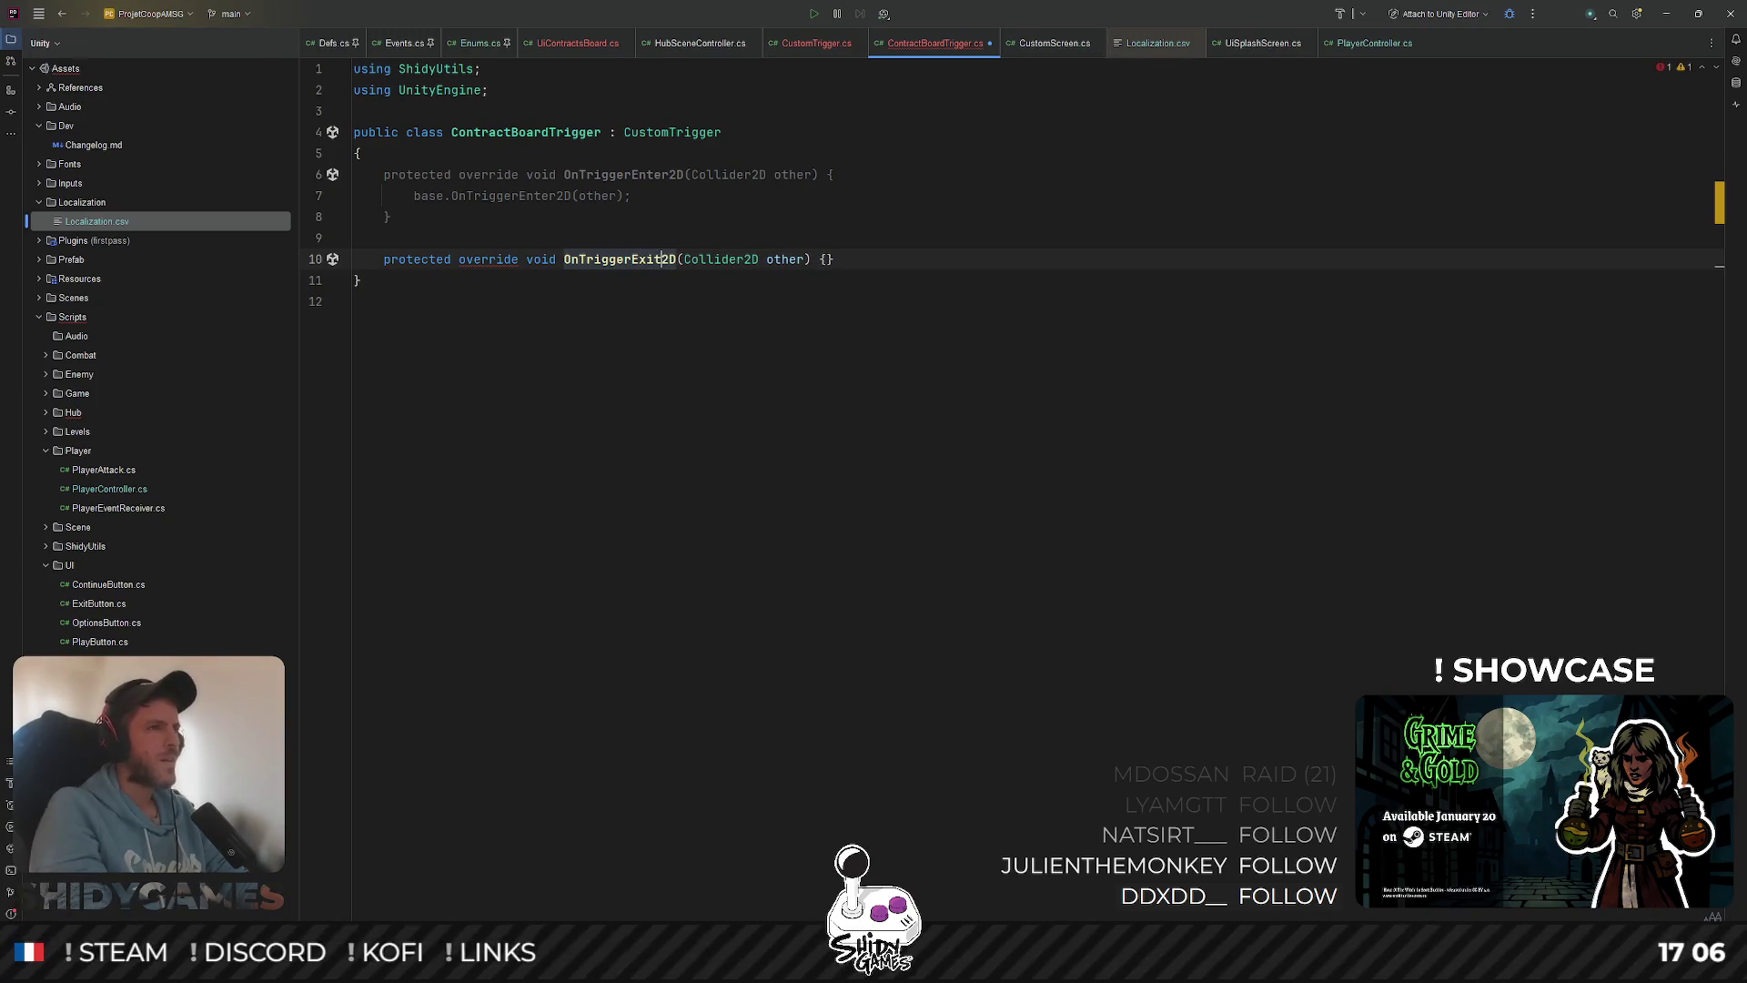
pyautogui.hotkey('ctrl', 'End')
pyautogui.click(830, 260)
pyautogui.press('Return')
pyautogui.press('Tab')
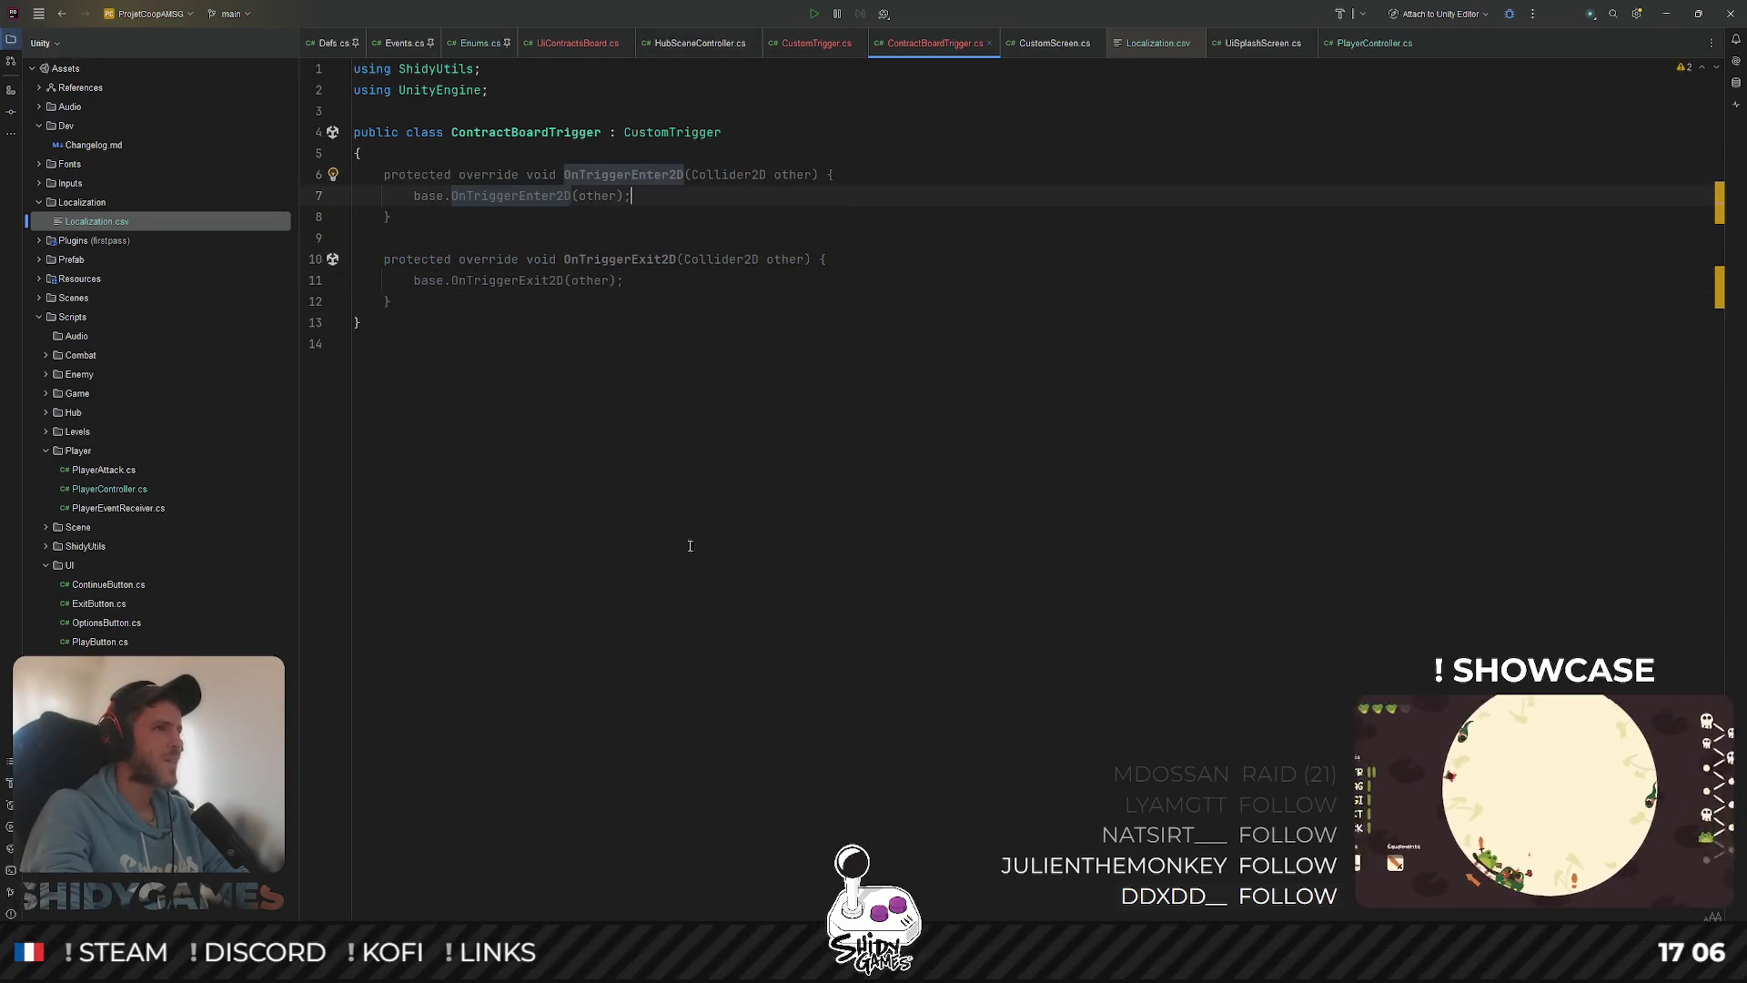
pyautogui.click(901, 434)
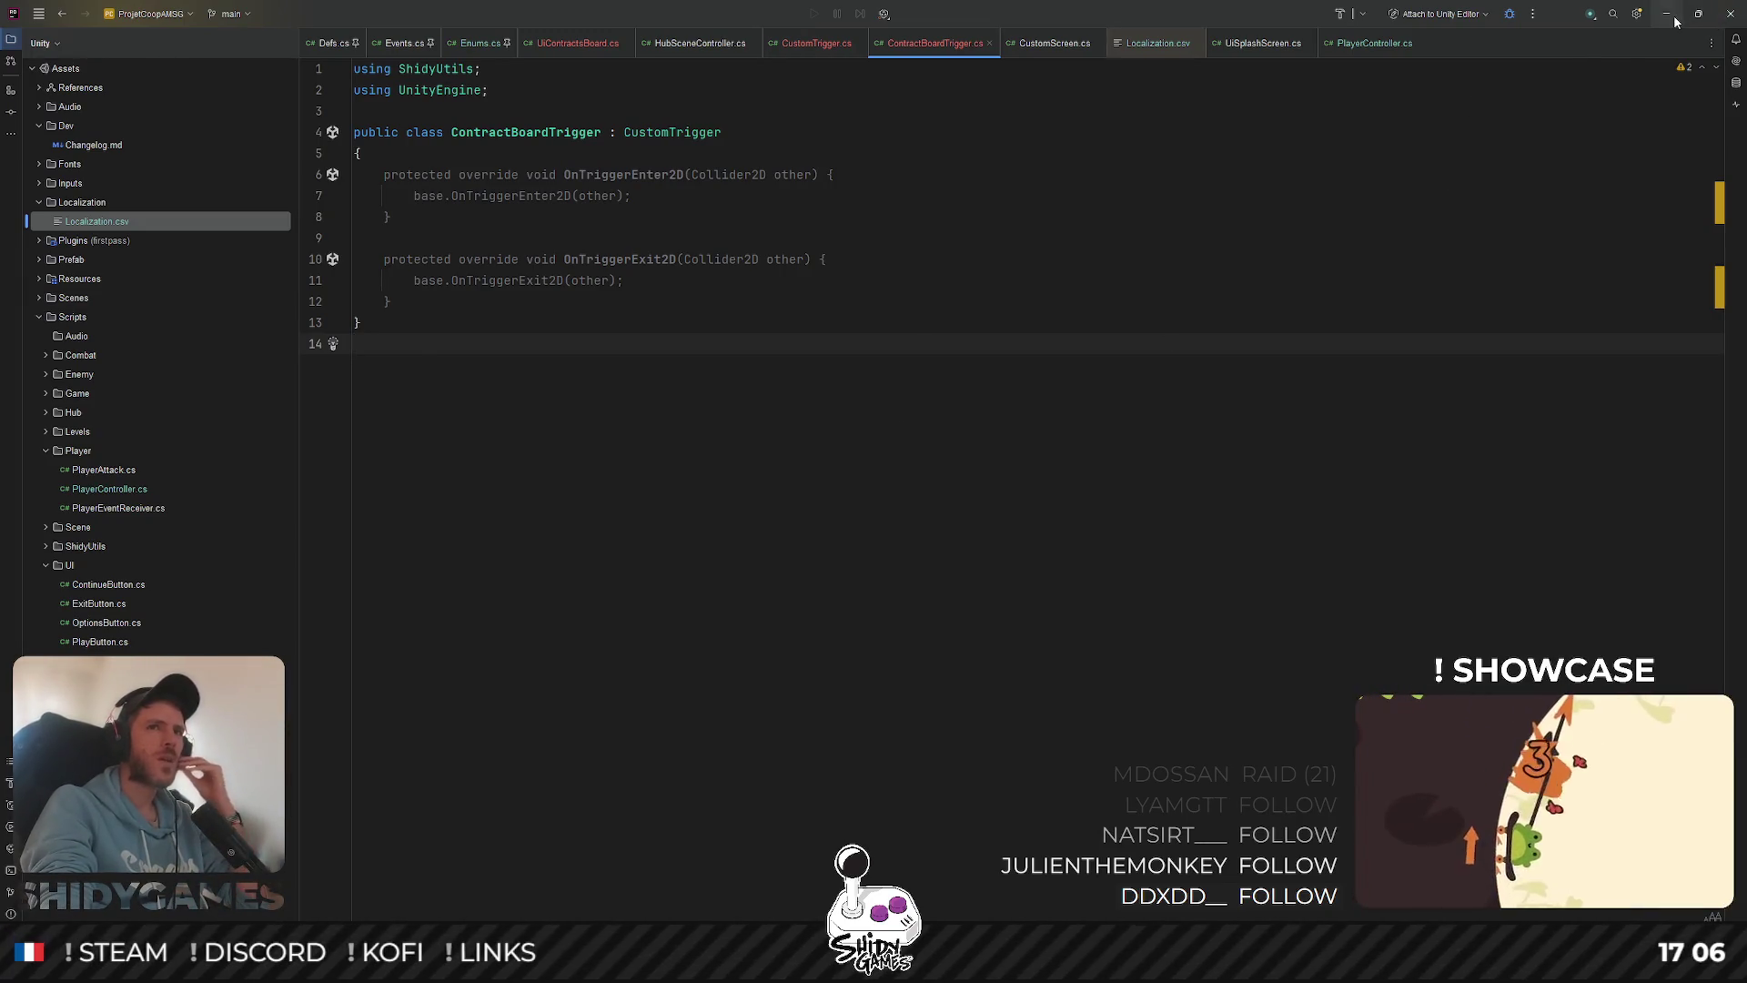
pyautogui.hotkey('alt', 'Tab')
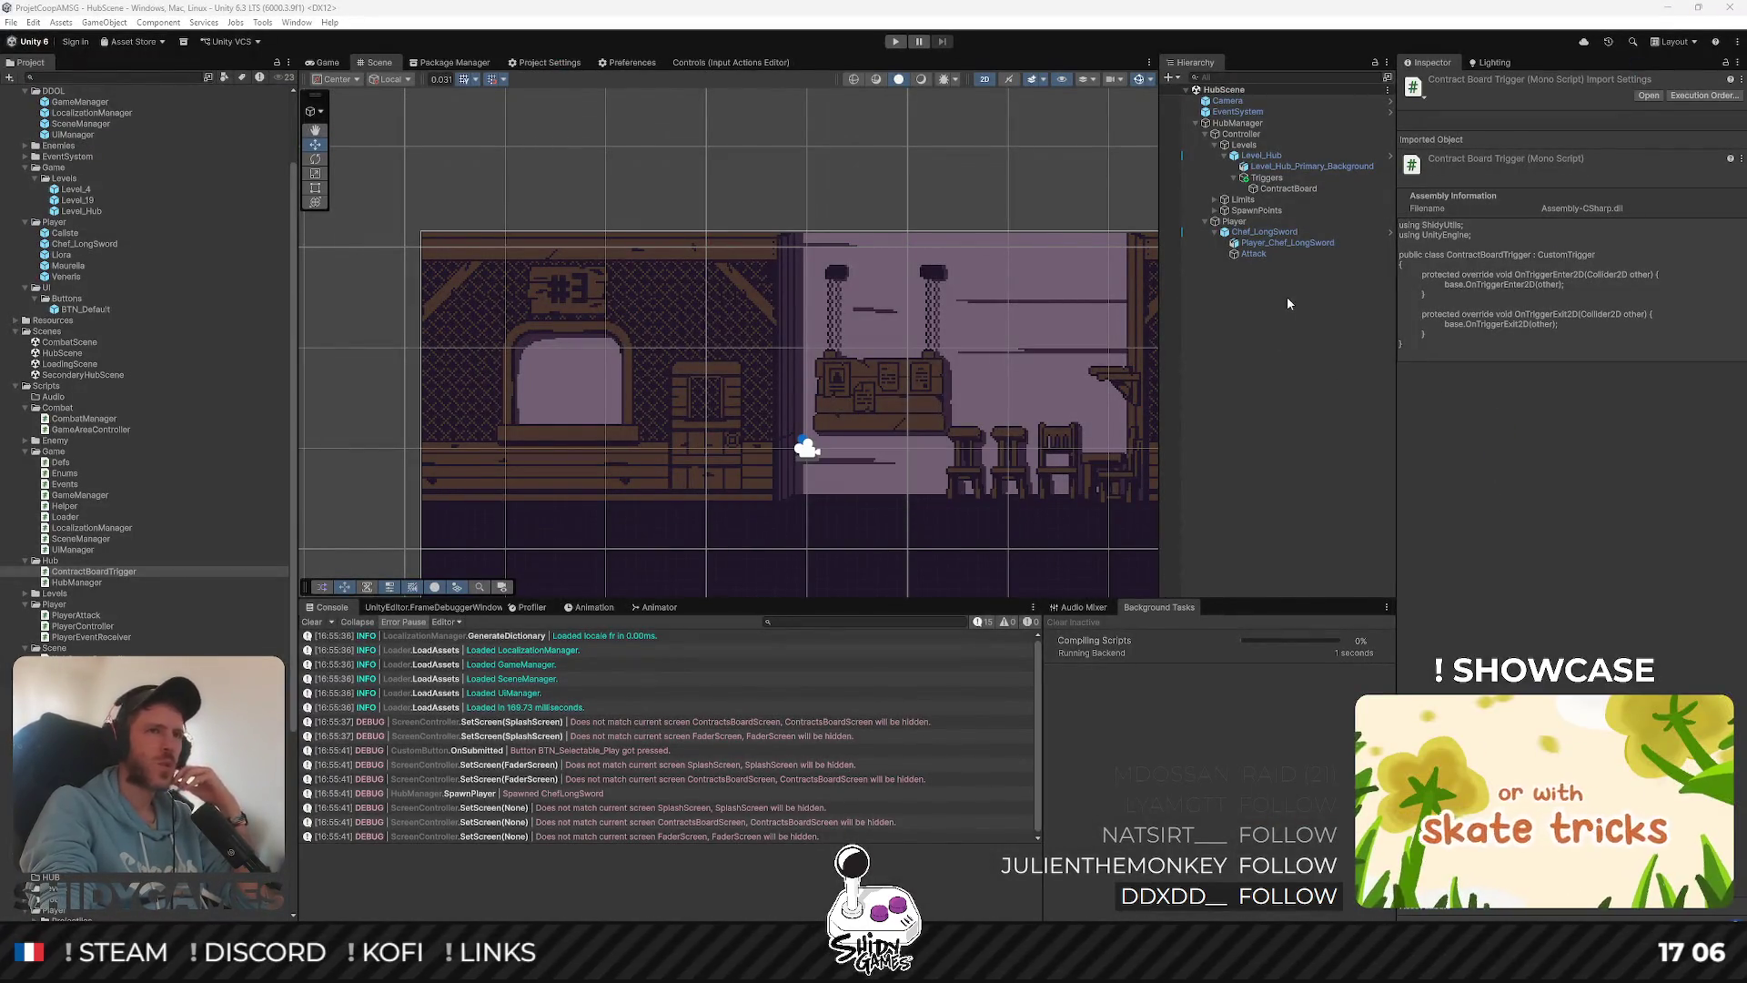
# Attach ContractBoardTrigger to ContractBoard, set Trigger Type to Contract Board, and save HubScene
pyautogui.click(1301, 187)
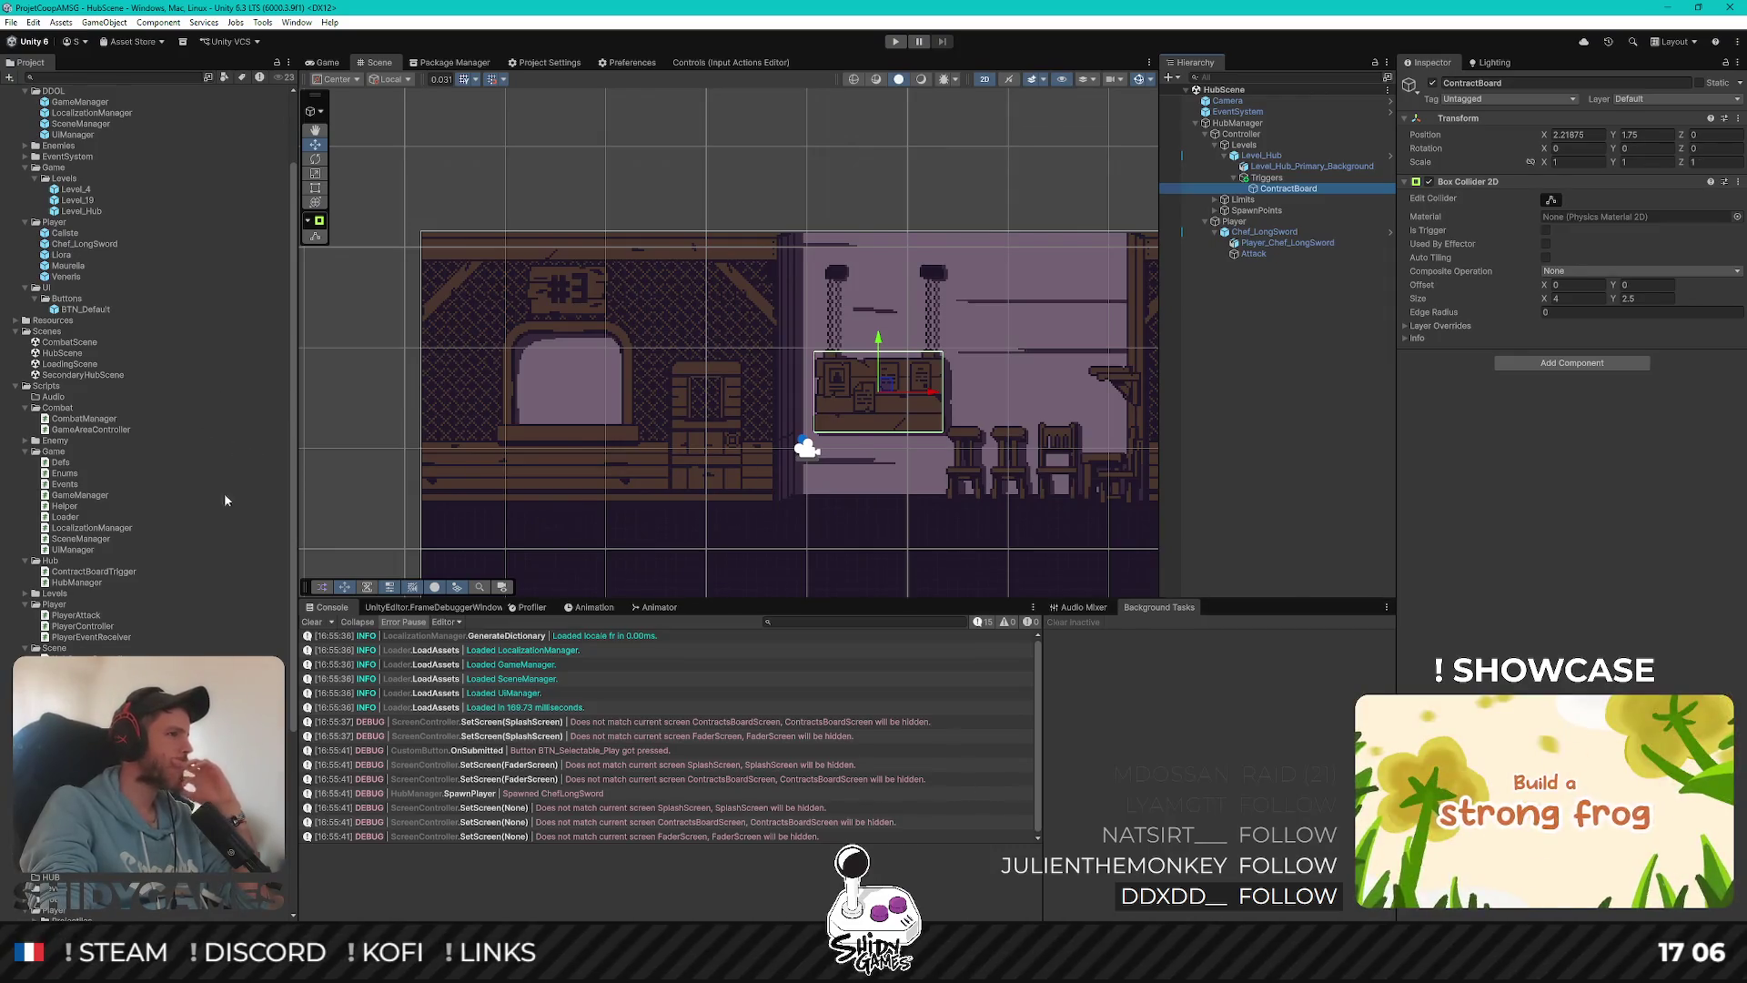
pyautogui.moveTo(94, 571); pyautogui.dragTo(1536, 491)
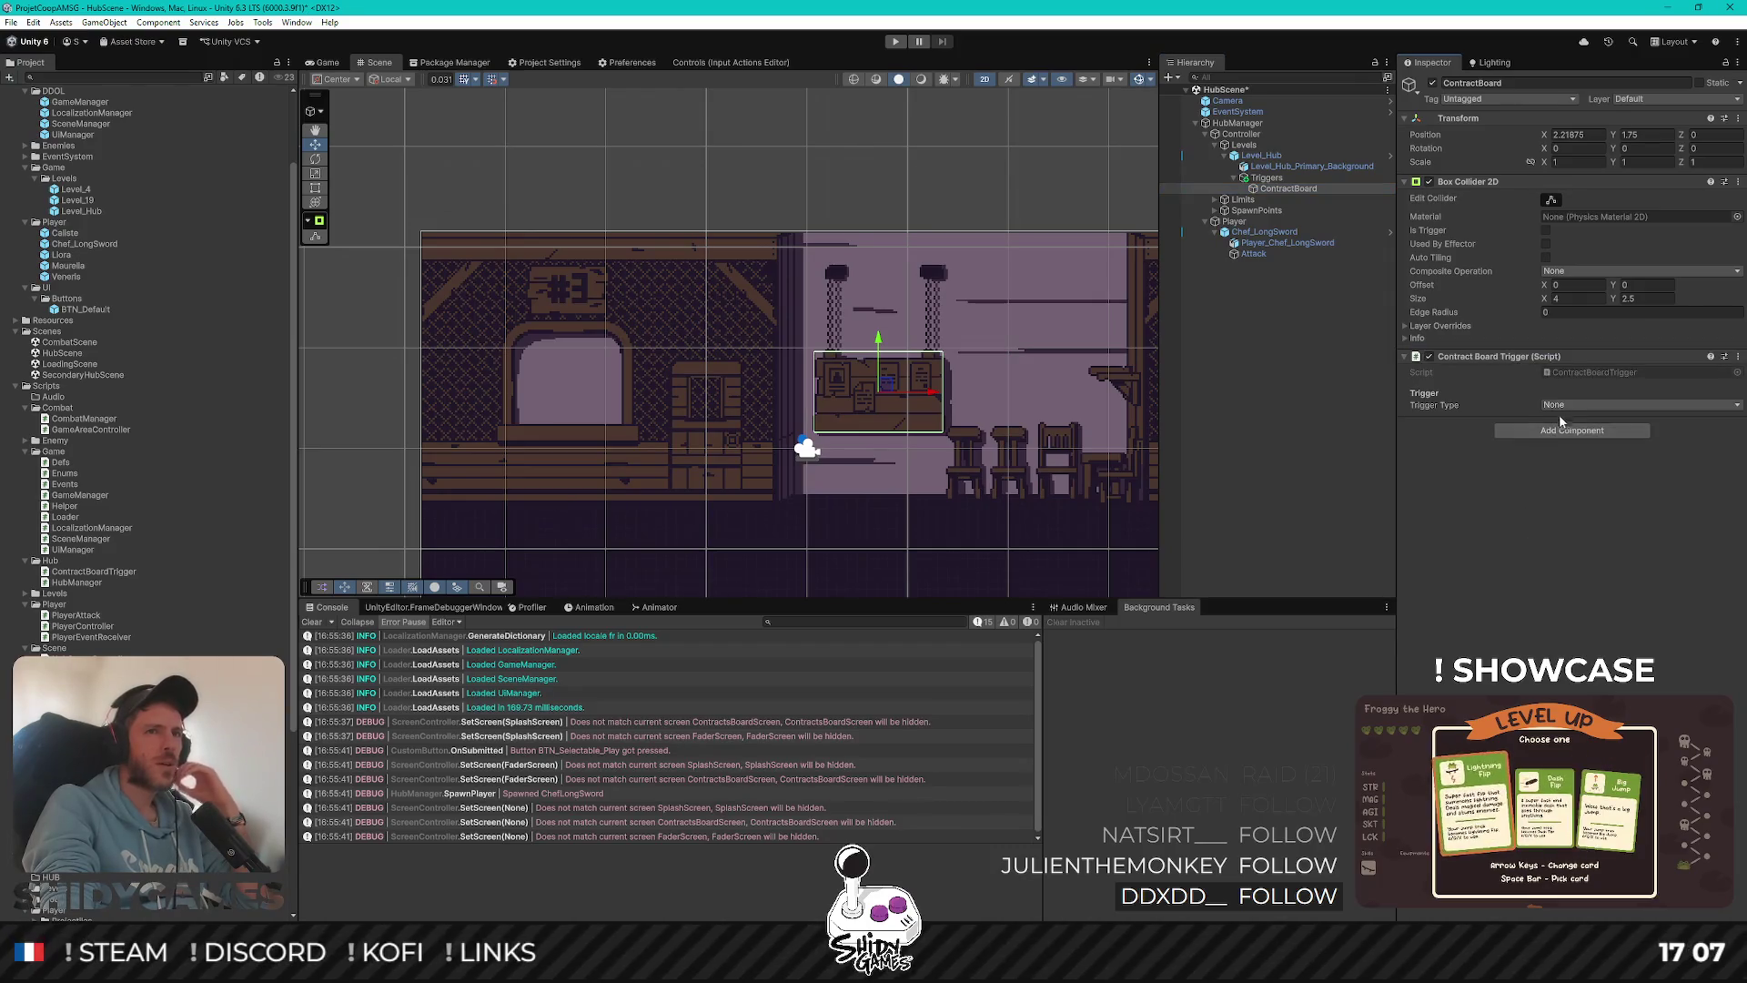
pyautogui.click(1569, 405)
pyautogui.click(1583, 436)
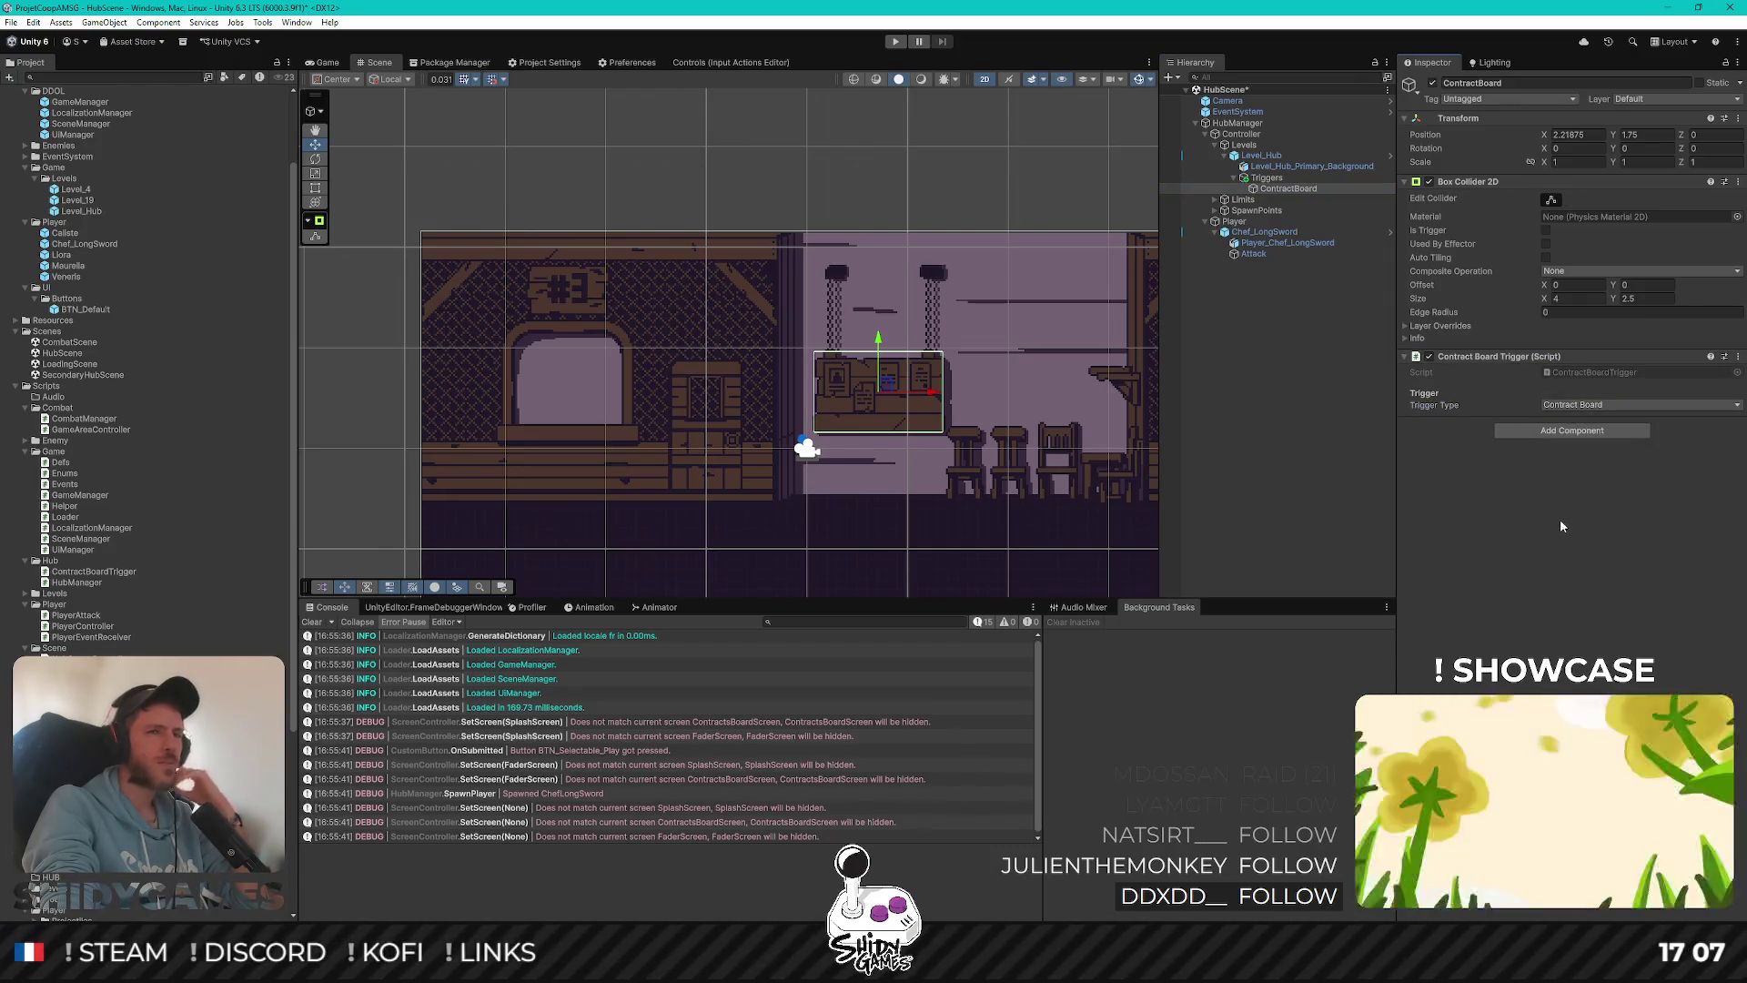
pyautogui.hotkey('ctrl', 's')
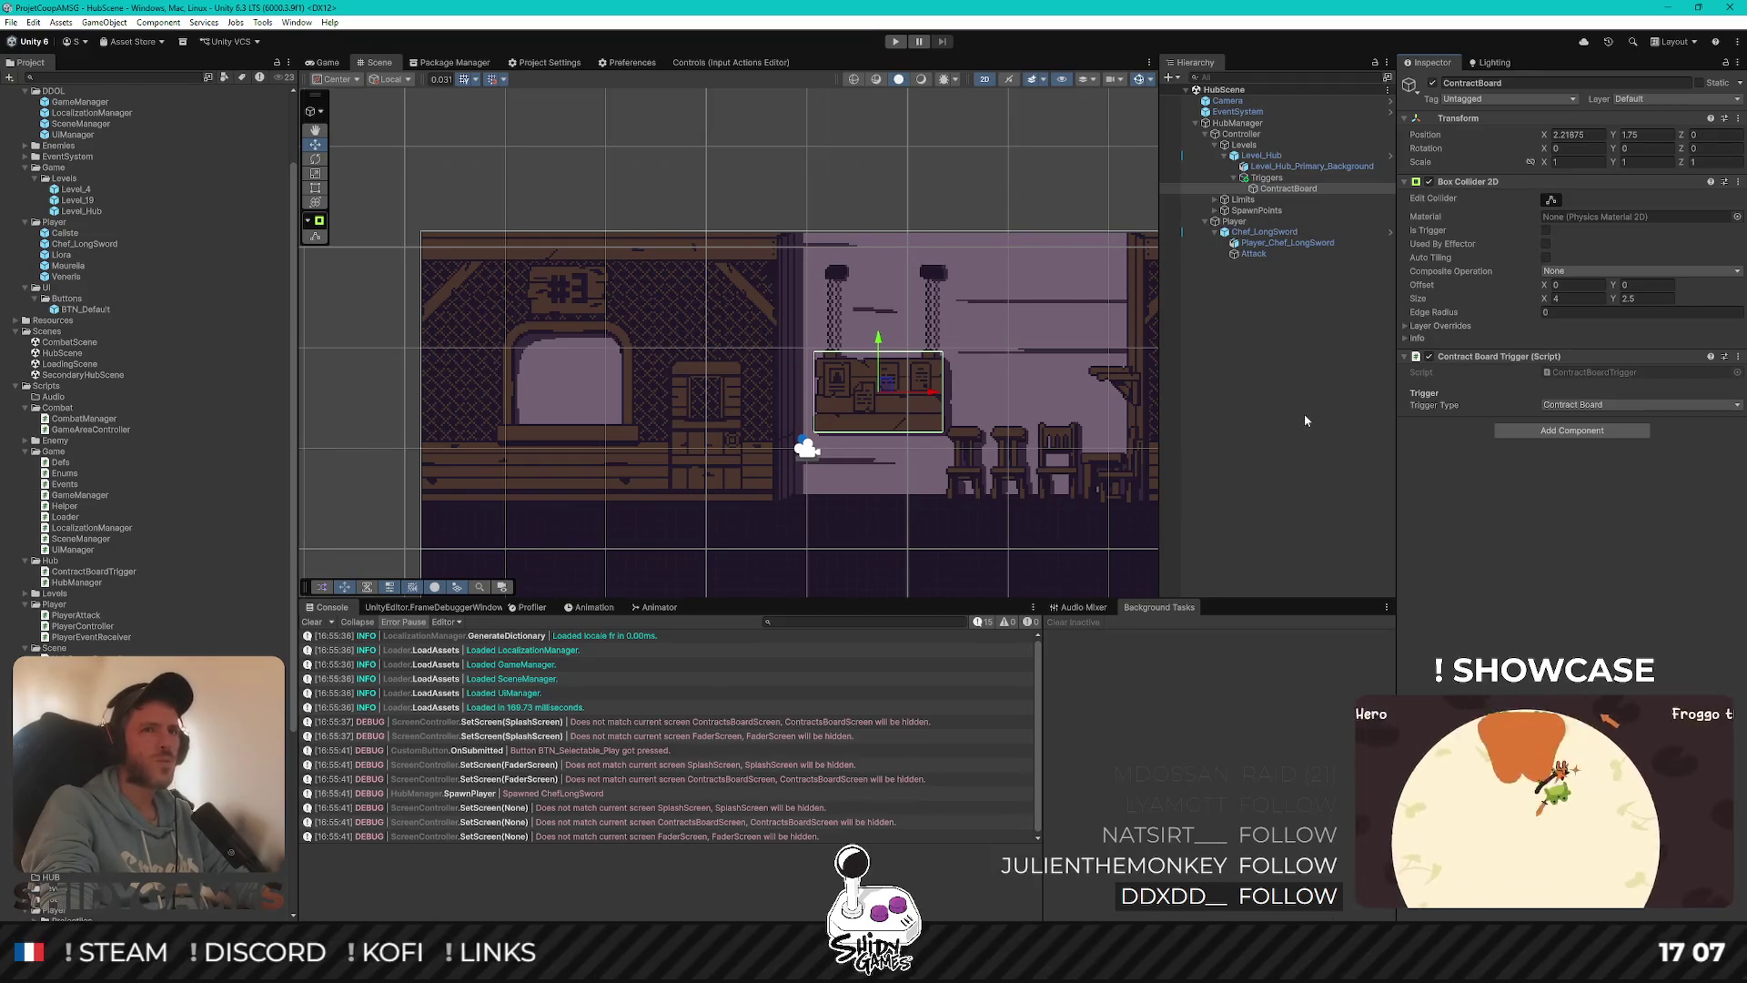
pyautogui.click(1298, 310)
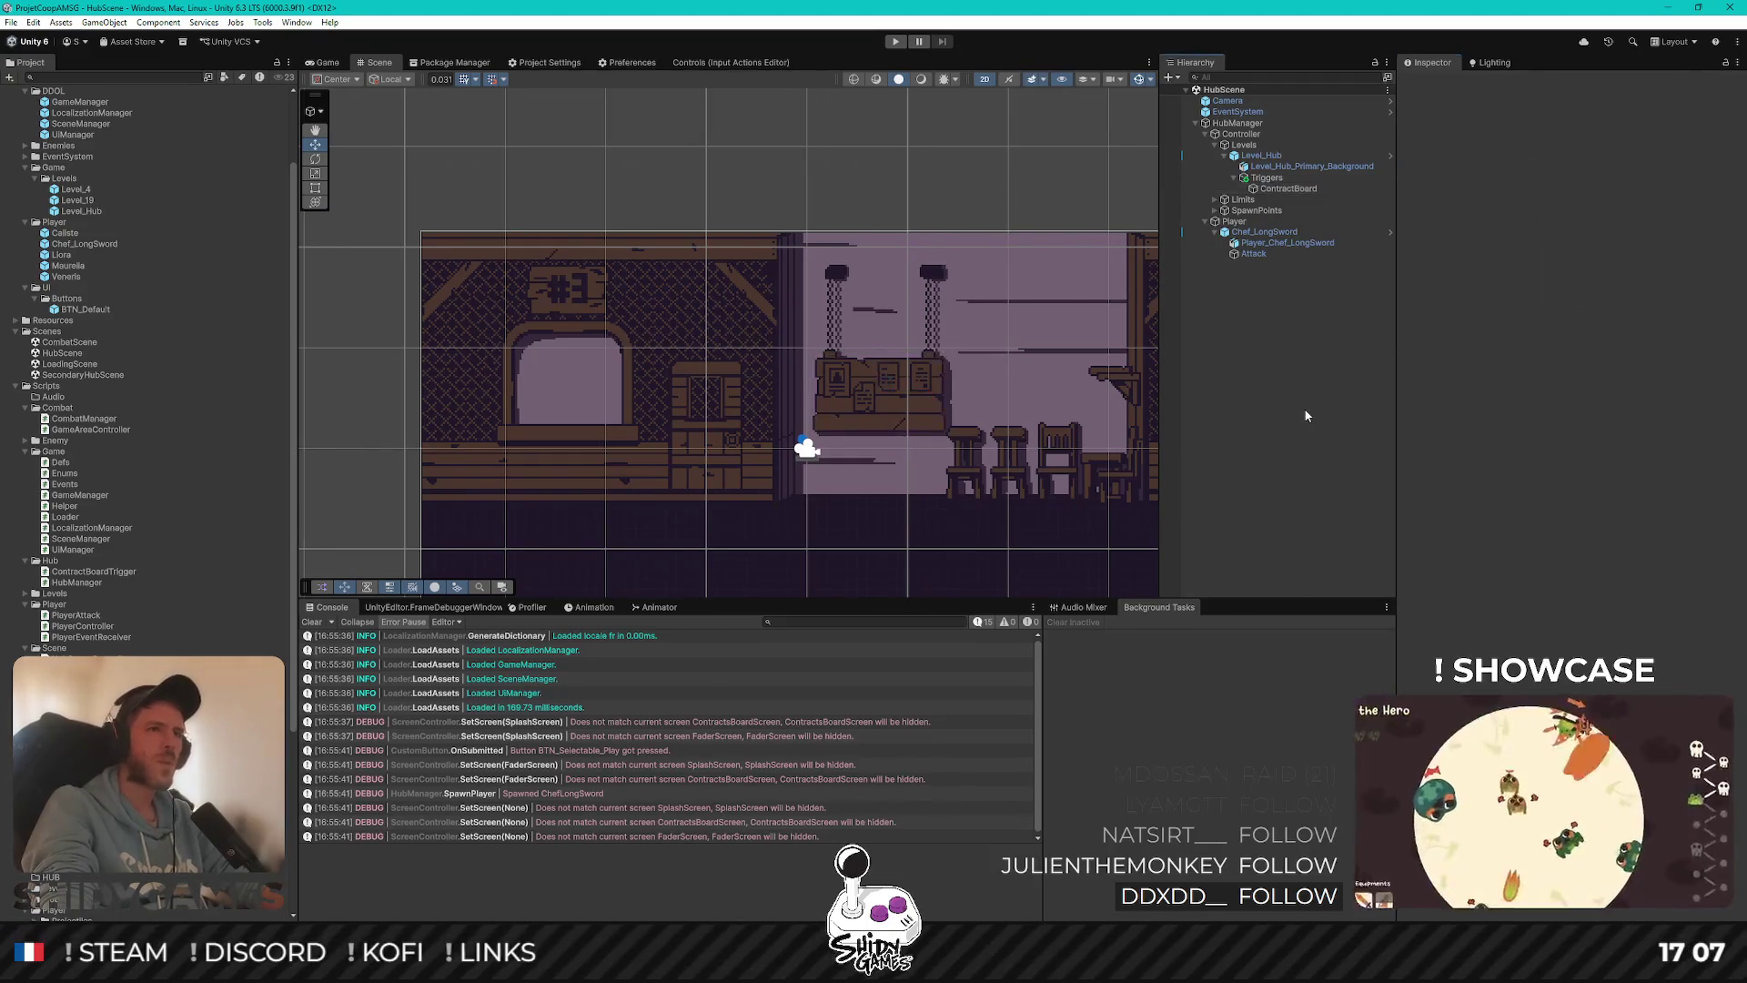
pyautogui.moveTo(971, 348)
pyautogui.mouseDown()
pyautogui.moveTo(883, 264)
pyautogui.moveTo(1002, 273)
pyautogui.mouseUp()
pyautogui.hotkey('alt', 'Tab')
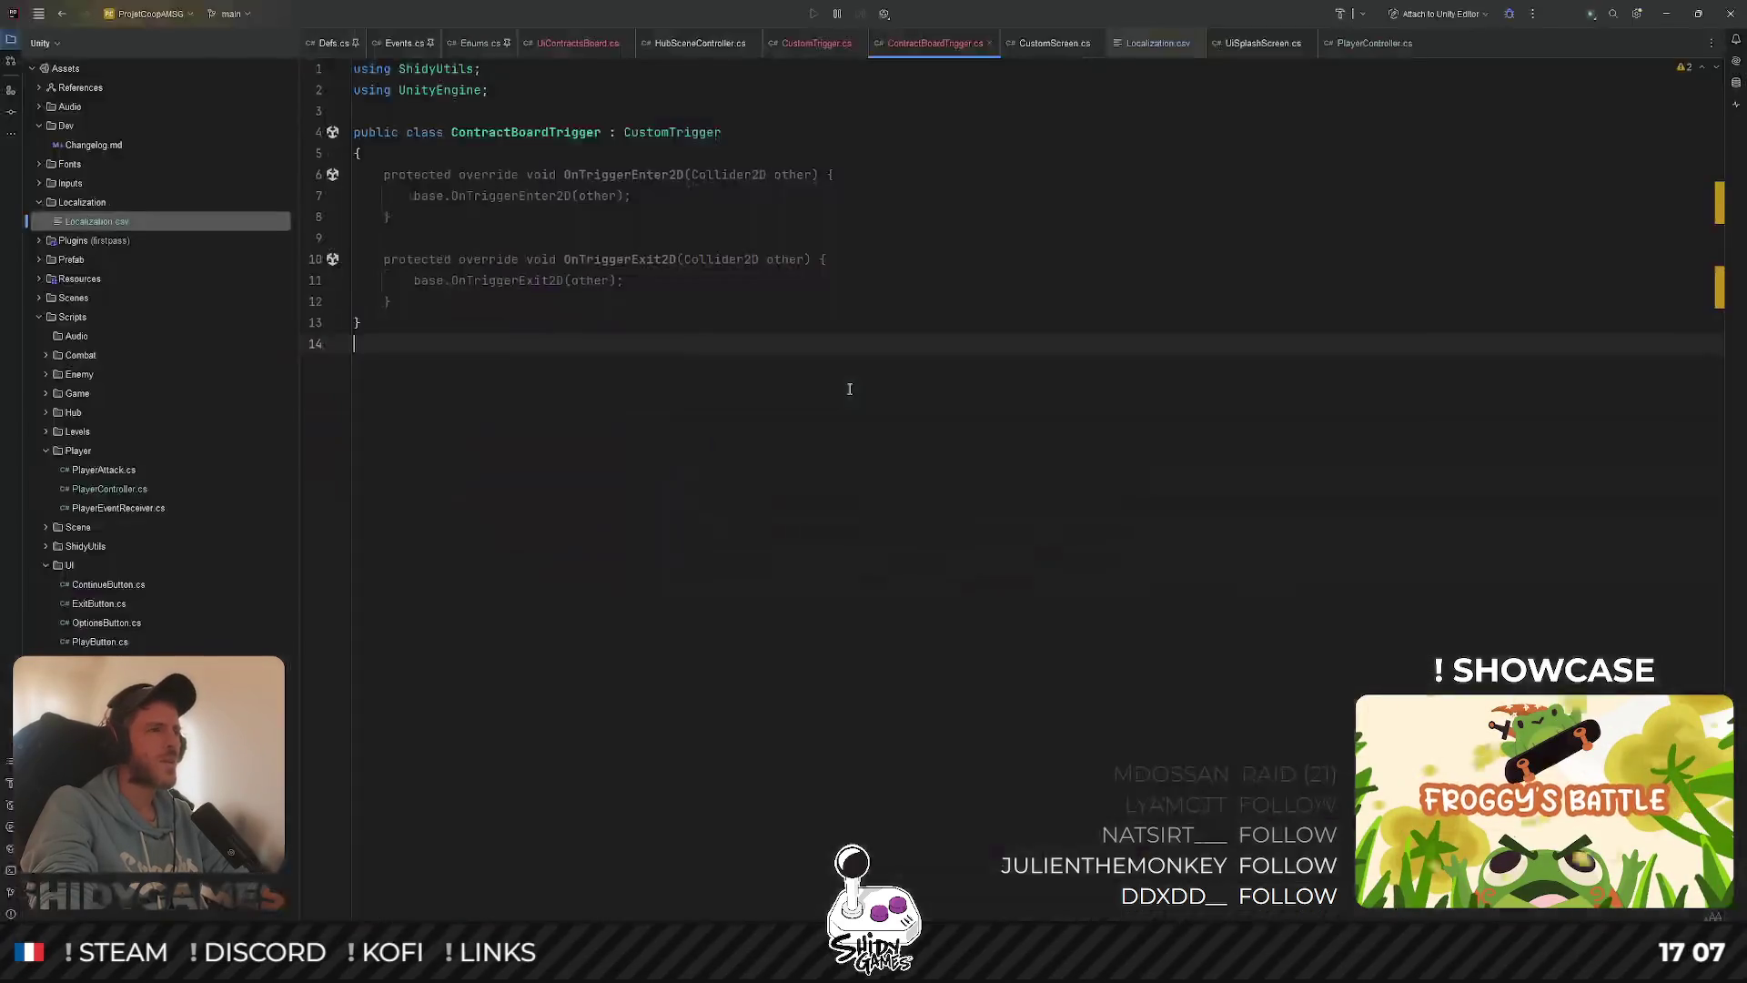
# Turn both CustomTrigger log messages into interpolated strings, adding {m_triggerType} to the enter message
pyautogui.click(815, 44)
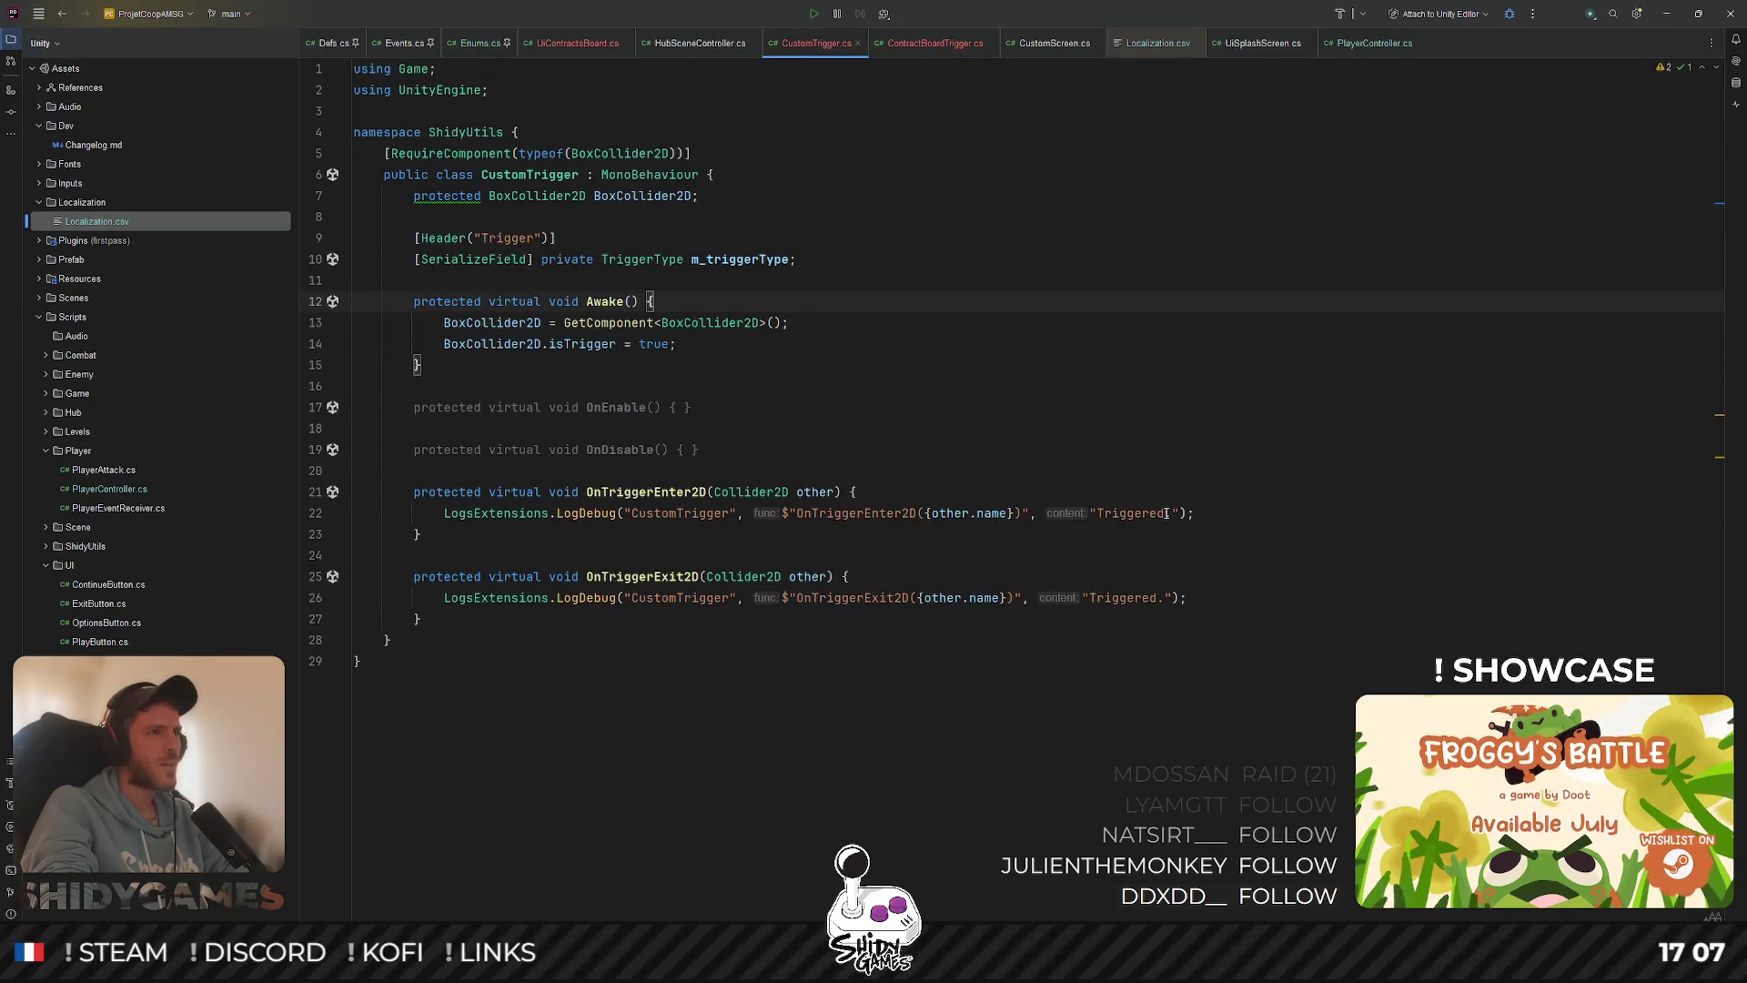
pyautogui.doubleClick(762, 259)
pyautogui.click(1170, 512)
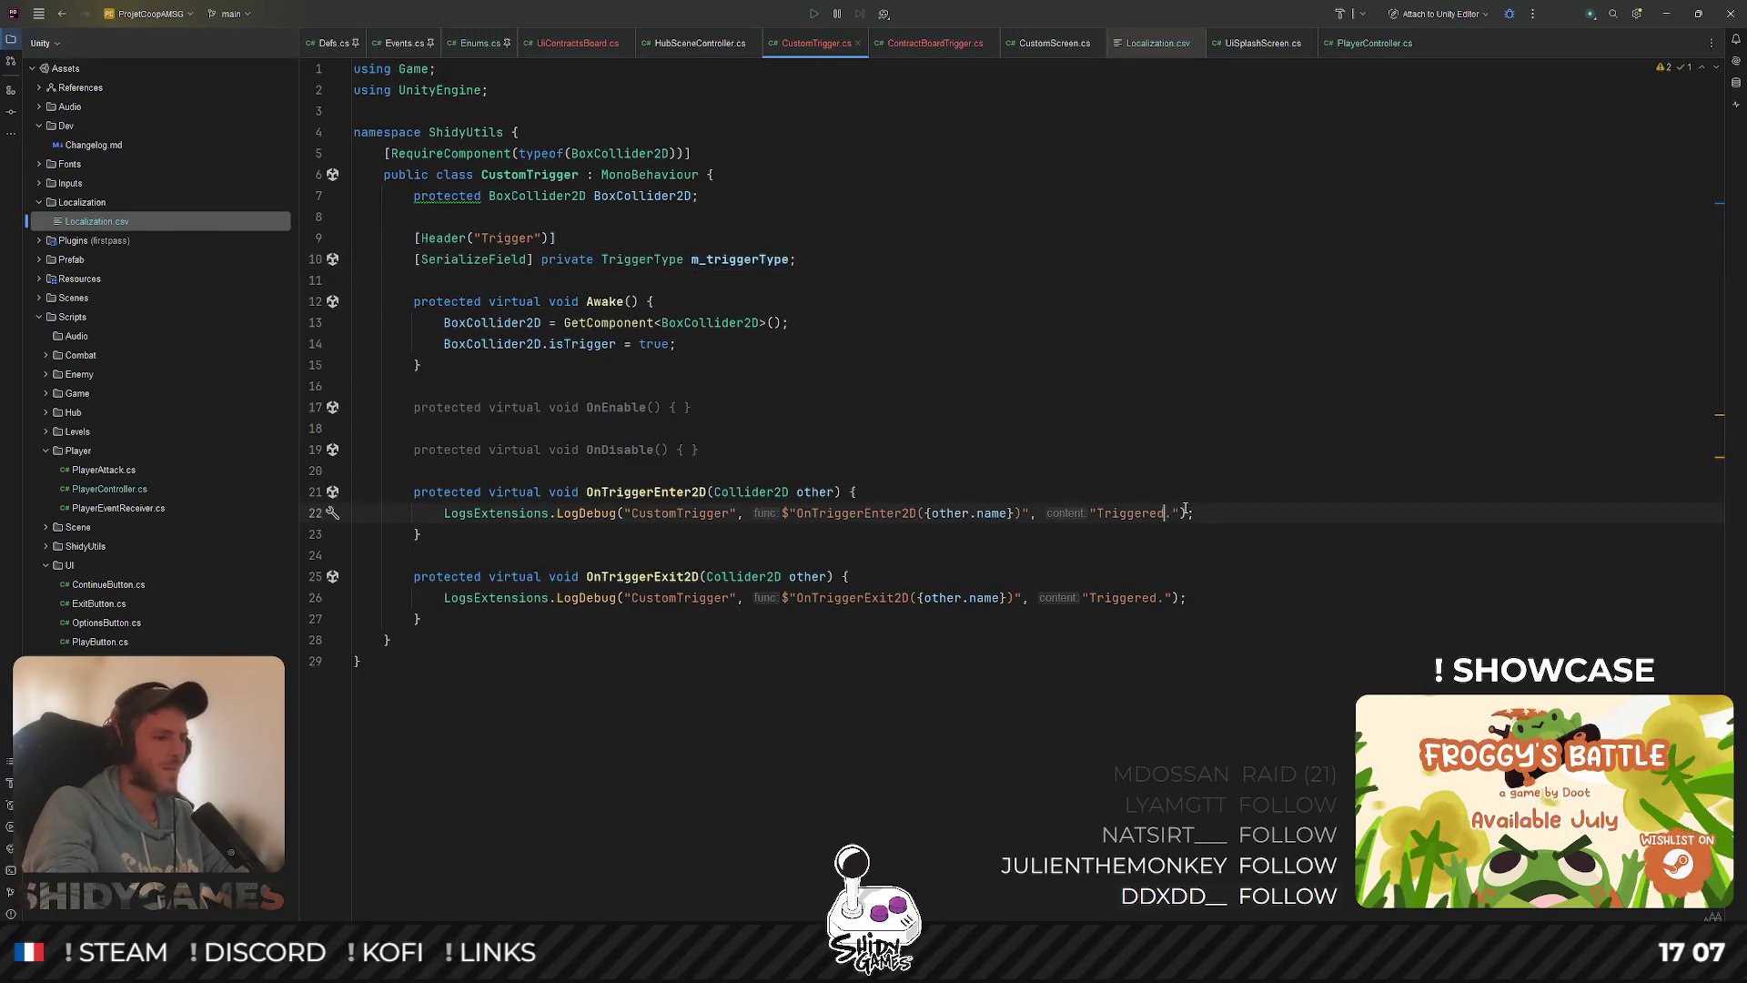
pyautogui.write('{m_triggerType}')
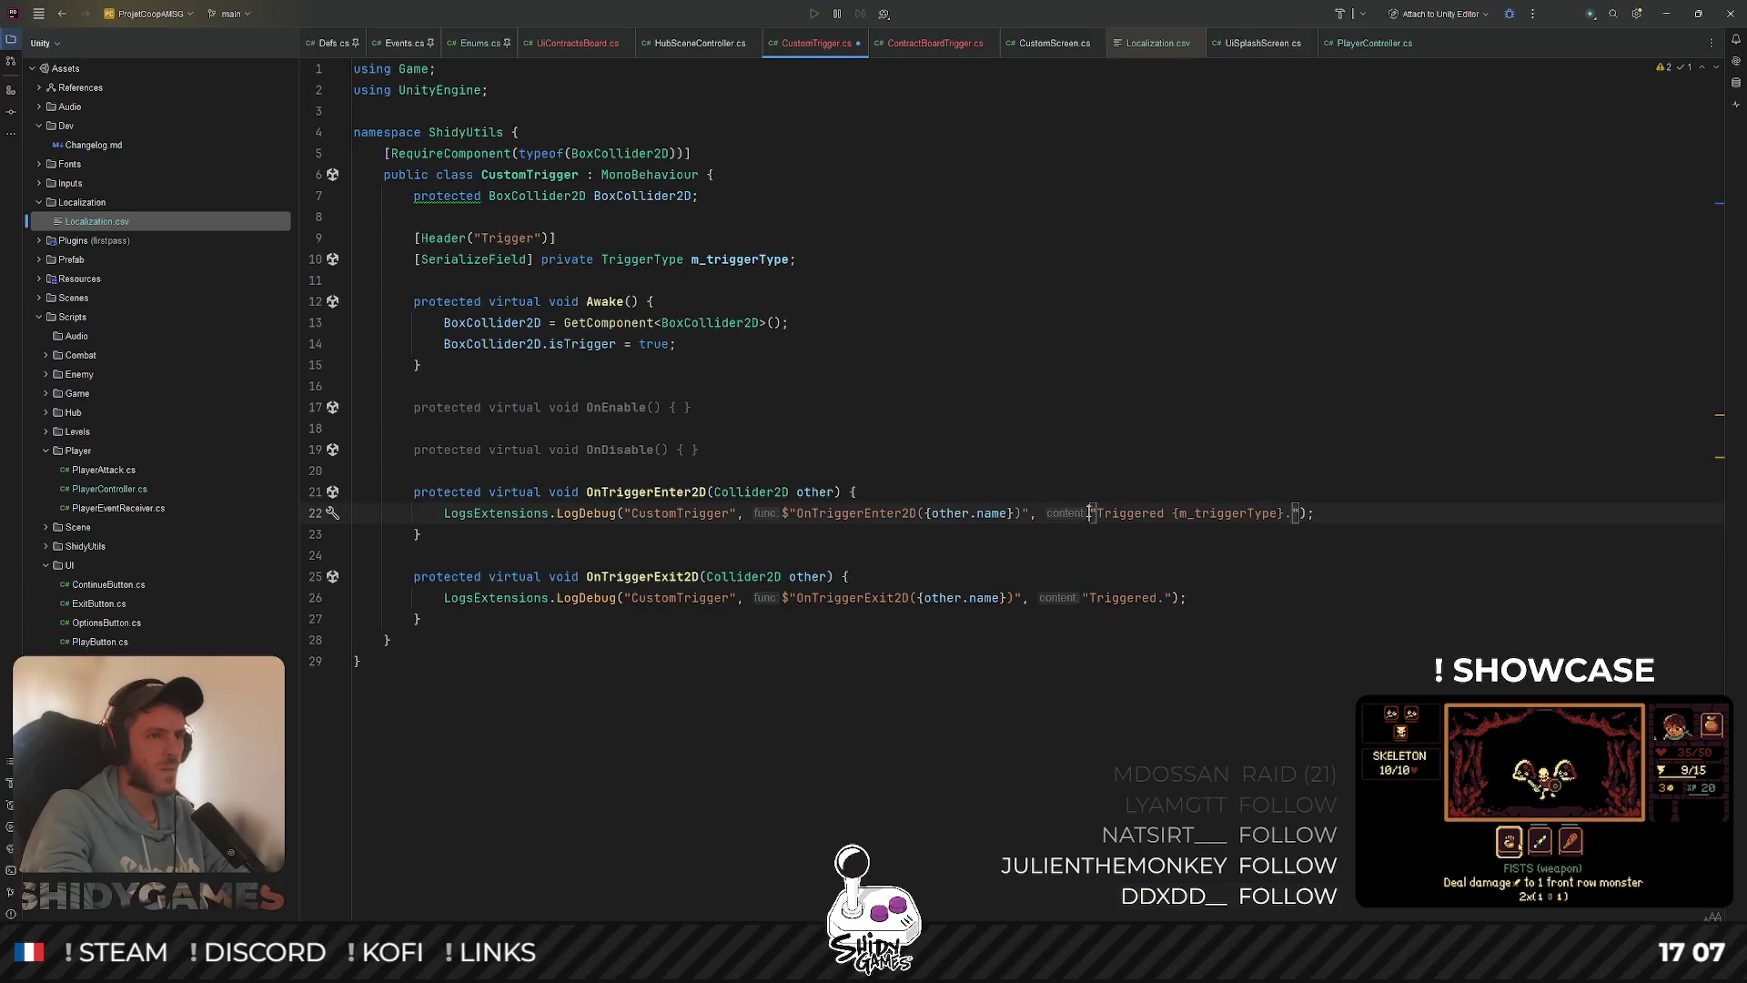
pyautogui.write('$')
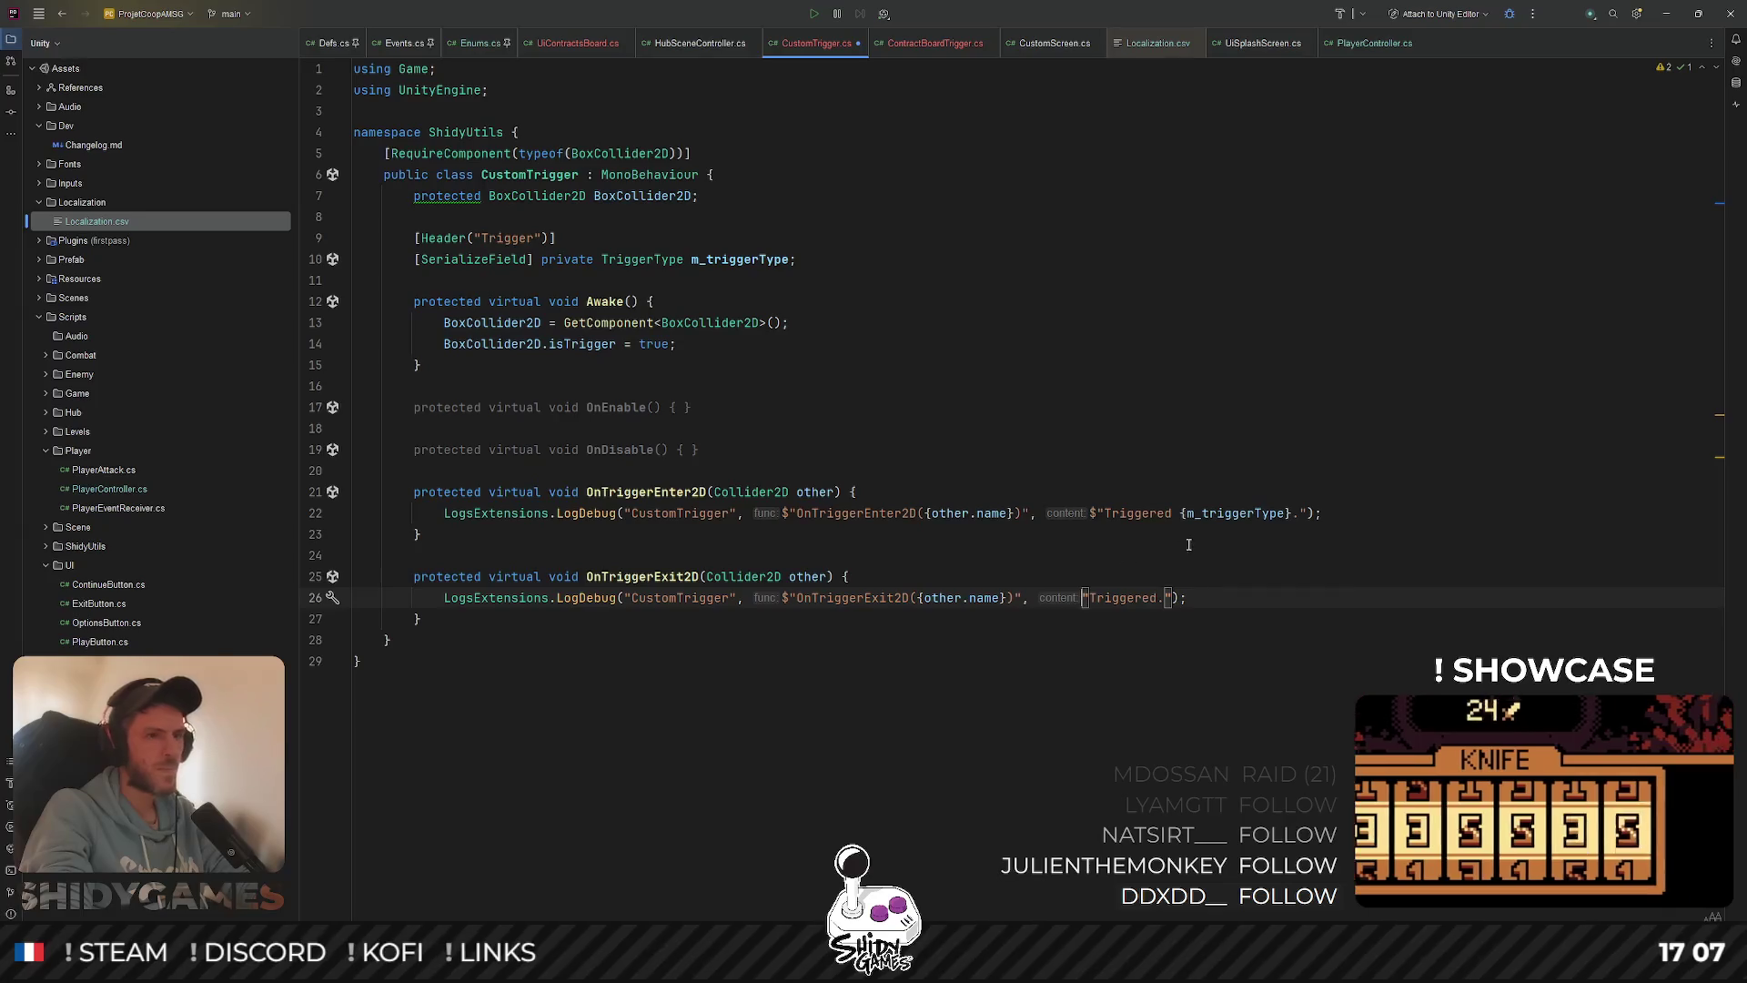
pyautogui.click(1083, 598)
pyautogui.write('$')
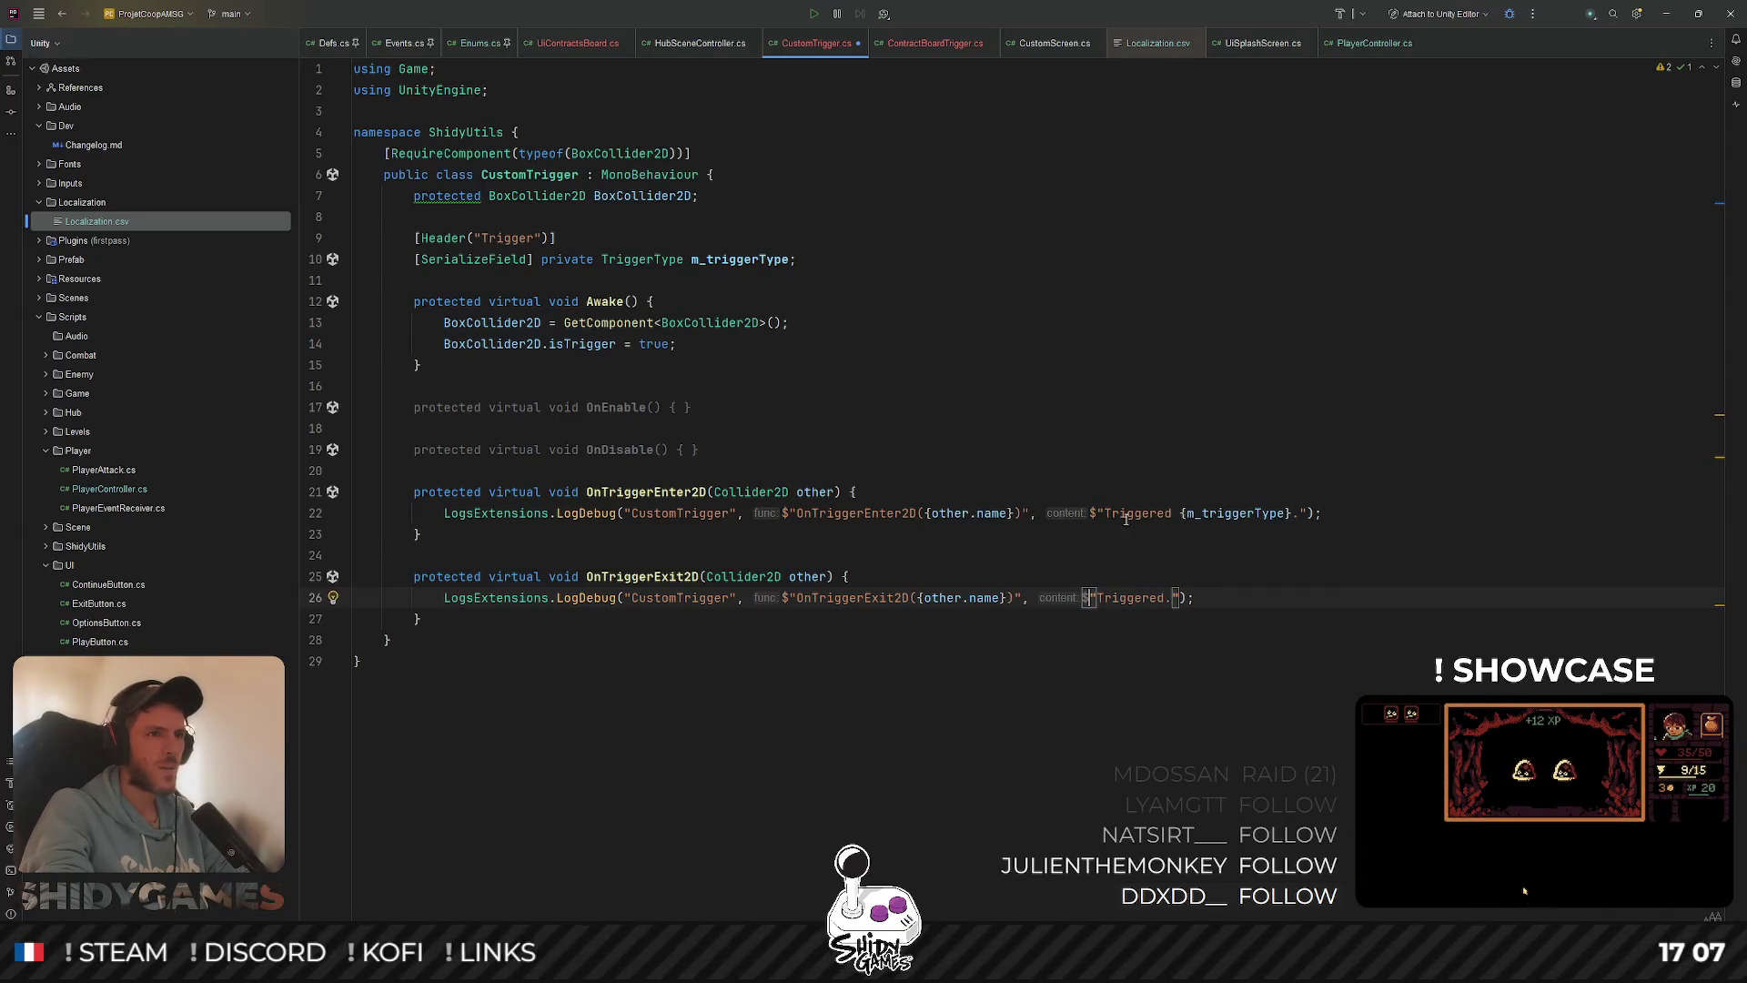
# Reword the messages to "Entered {m_triggerType}." and "Exited {m_triggerType}.", then minimize Rider
pyautogui.doubleClick(1129, 514)
pyautogui.write('Entered')
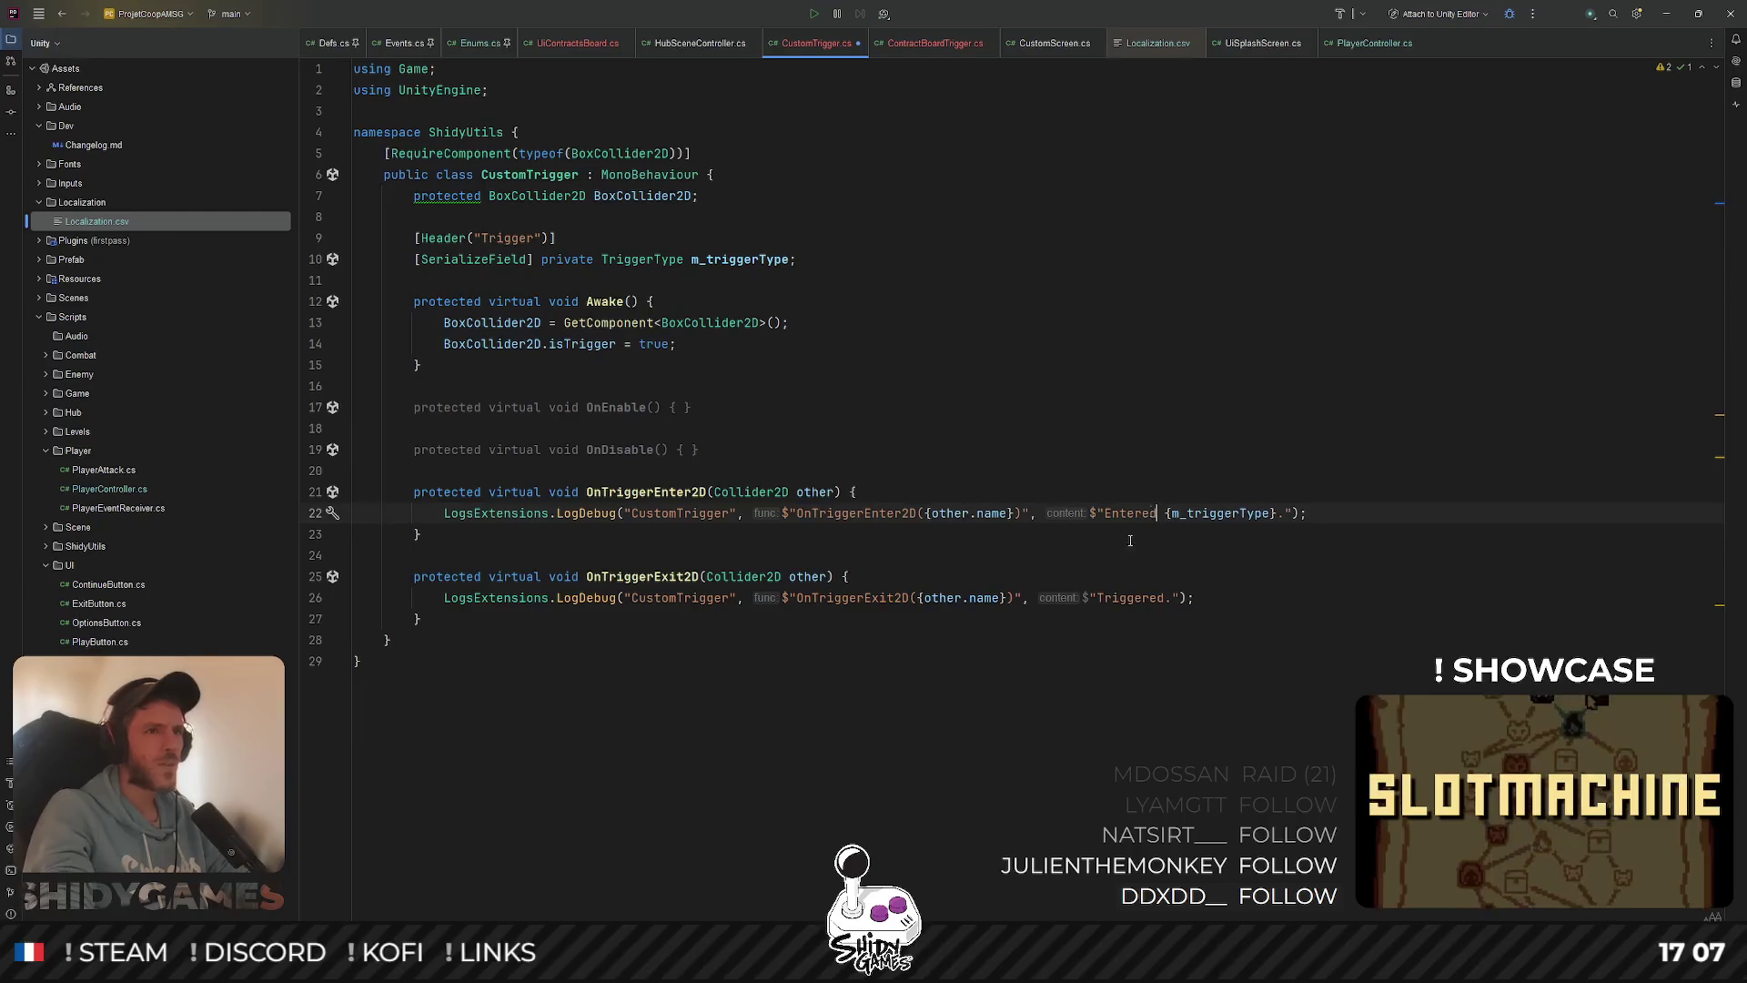
pyautogui.doubleClick(1128, 598)
pyautogui.write('Ec')
pyautogui.press('BackSpace')
pyautogui.write('xited {m_triggerType')
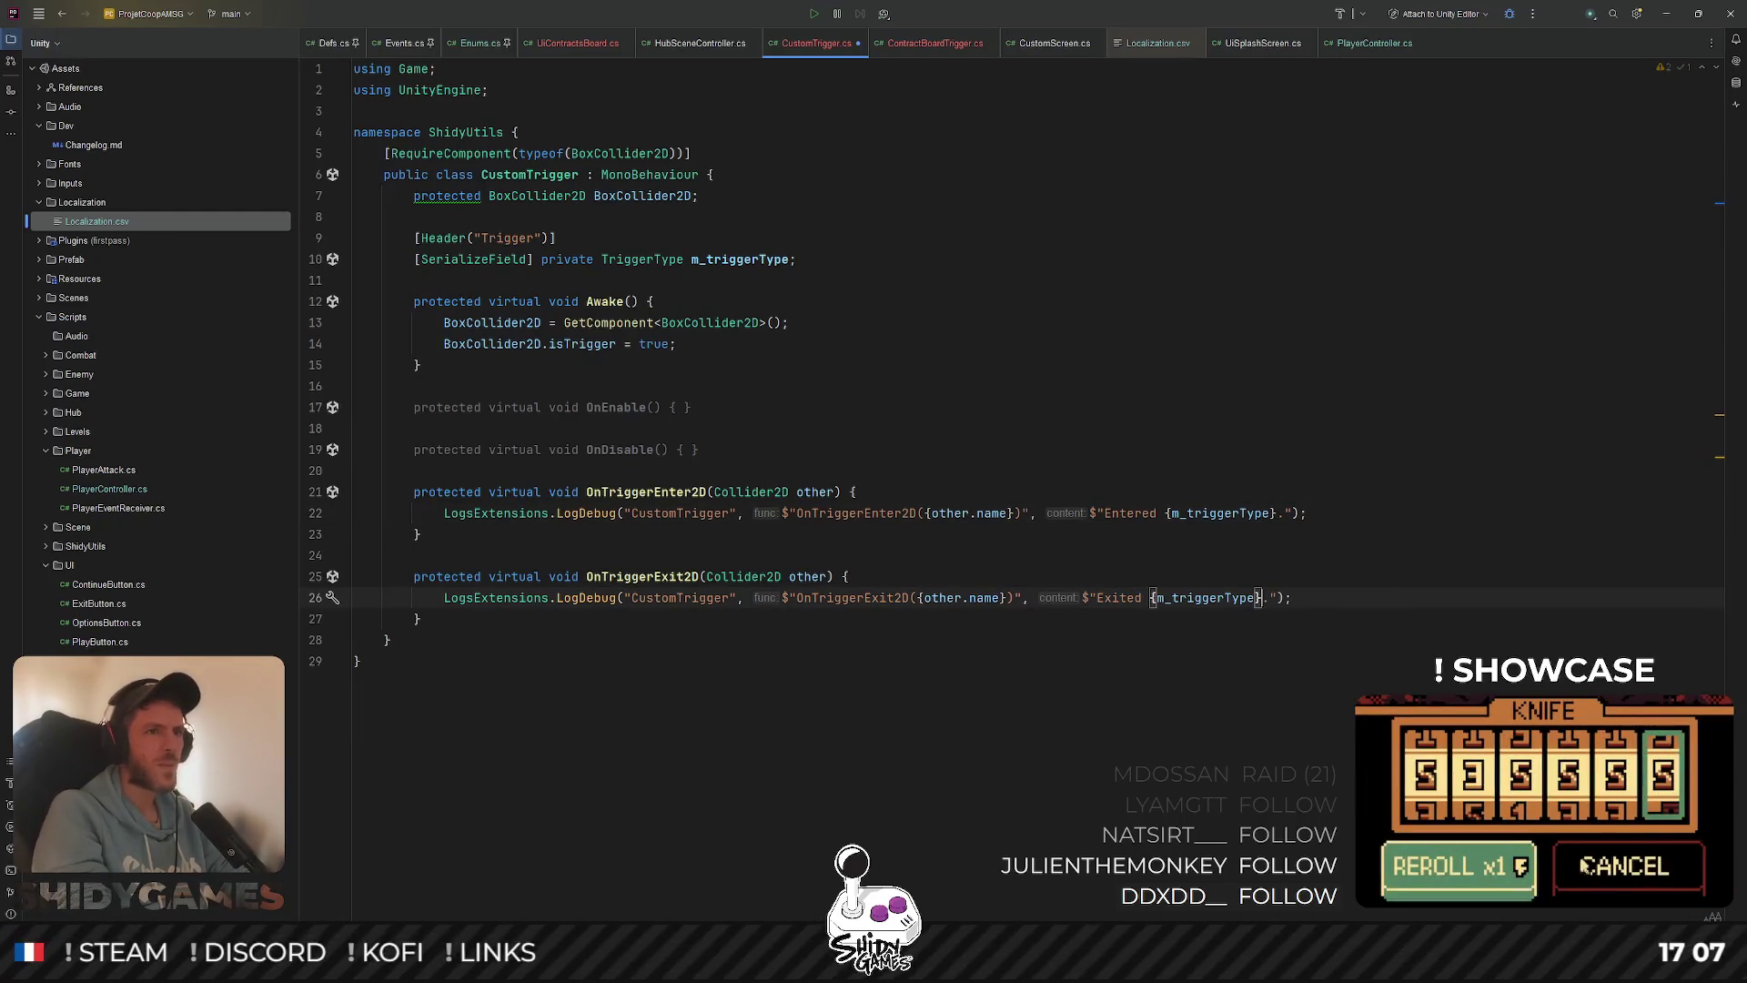
pyautogui.click(1123, 335)
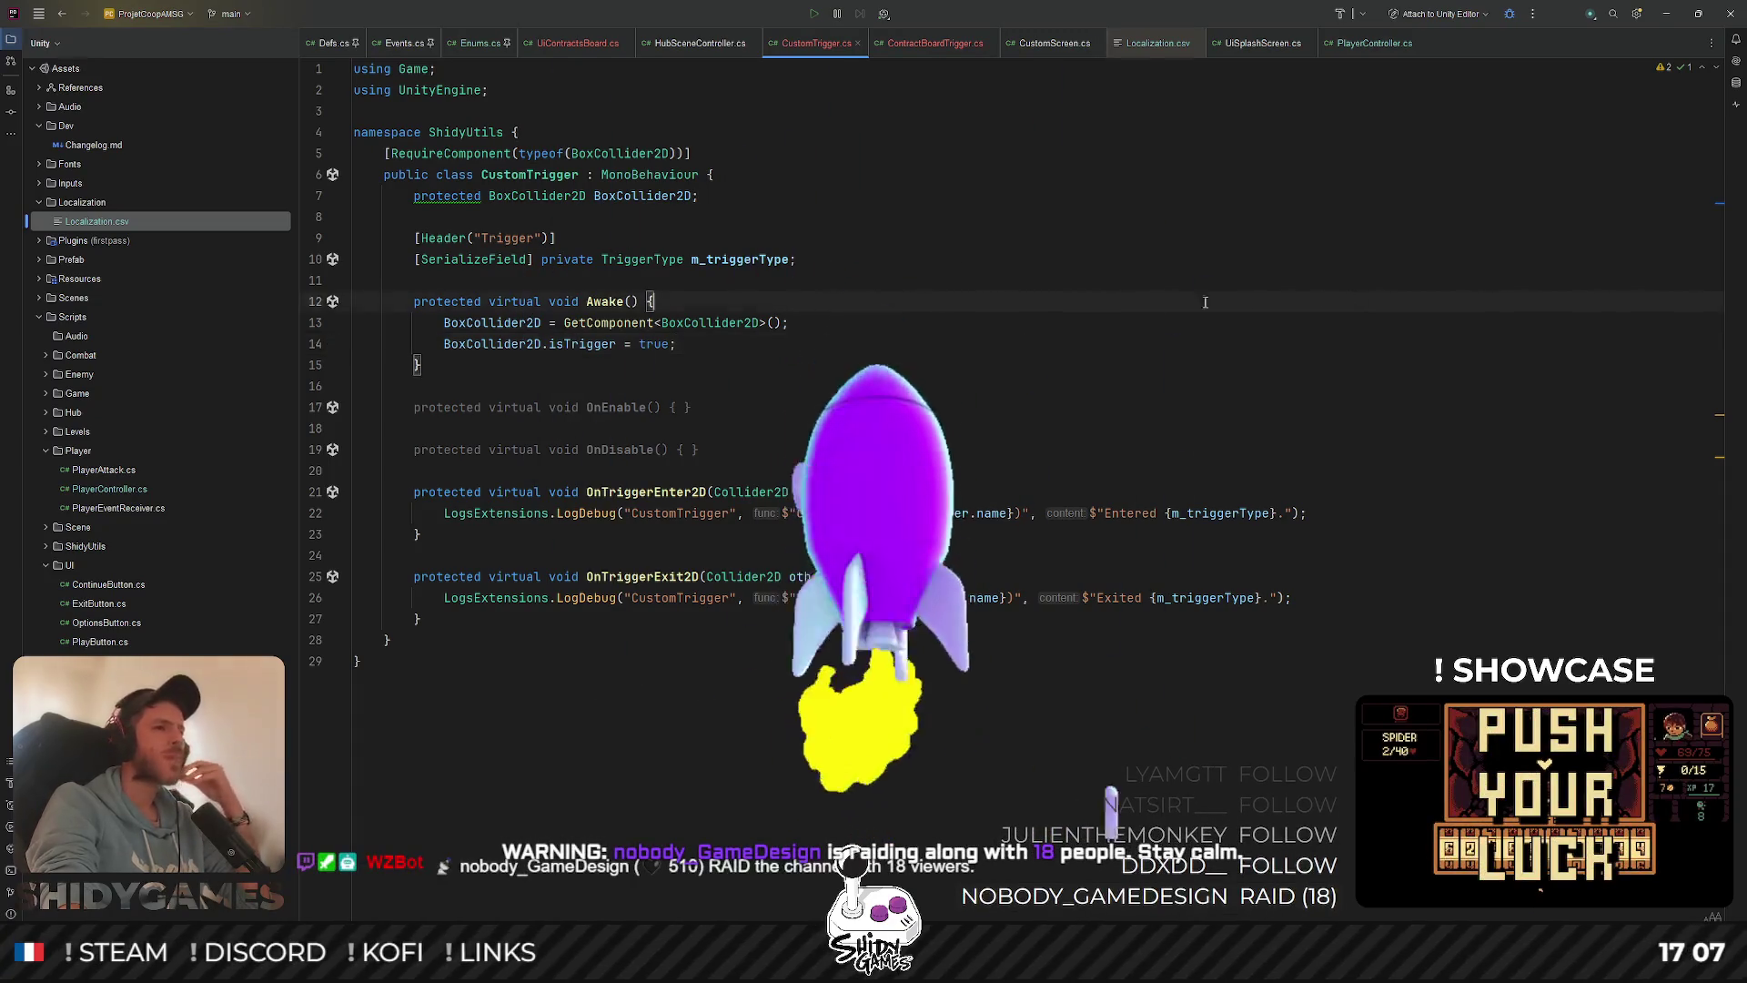
pyautogui.click(873, 301)
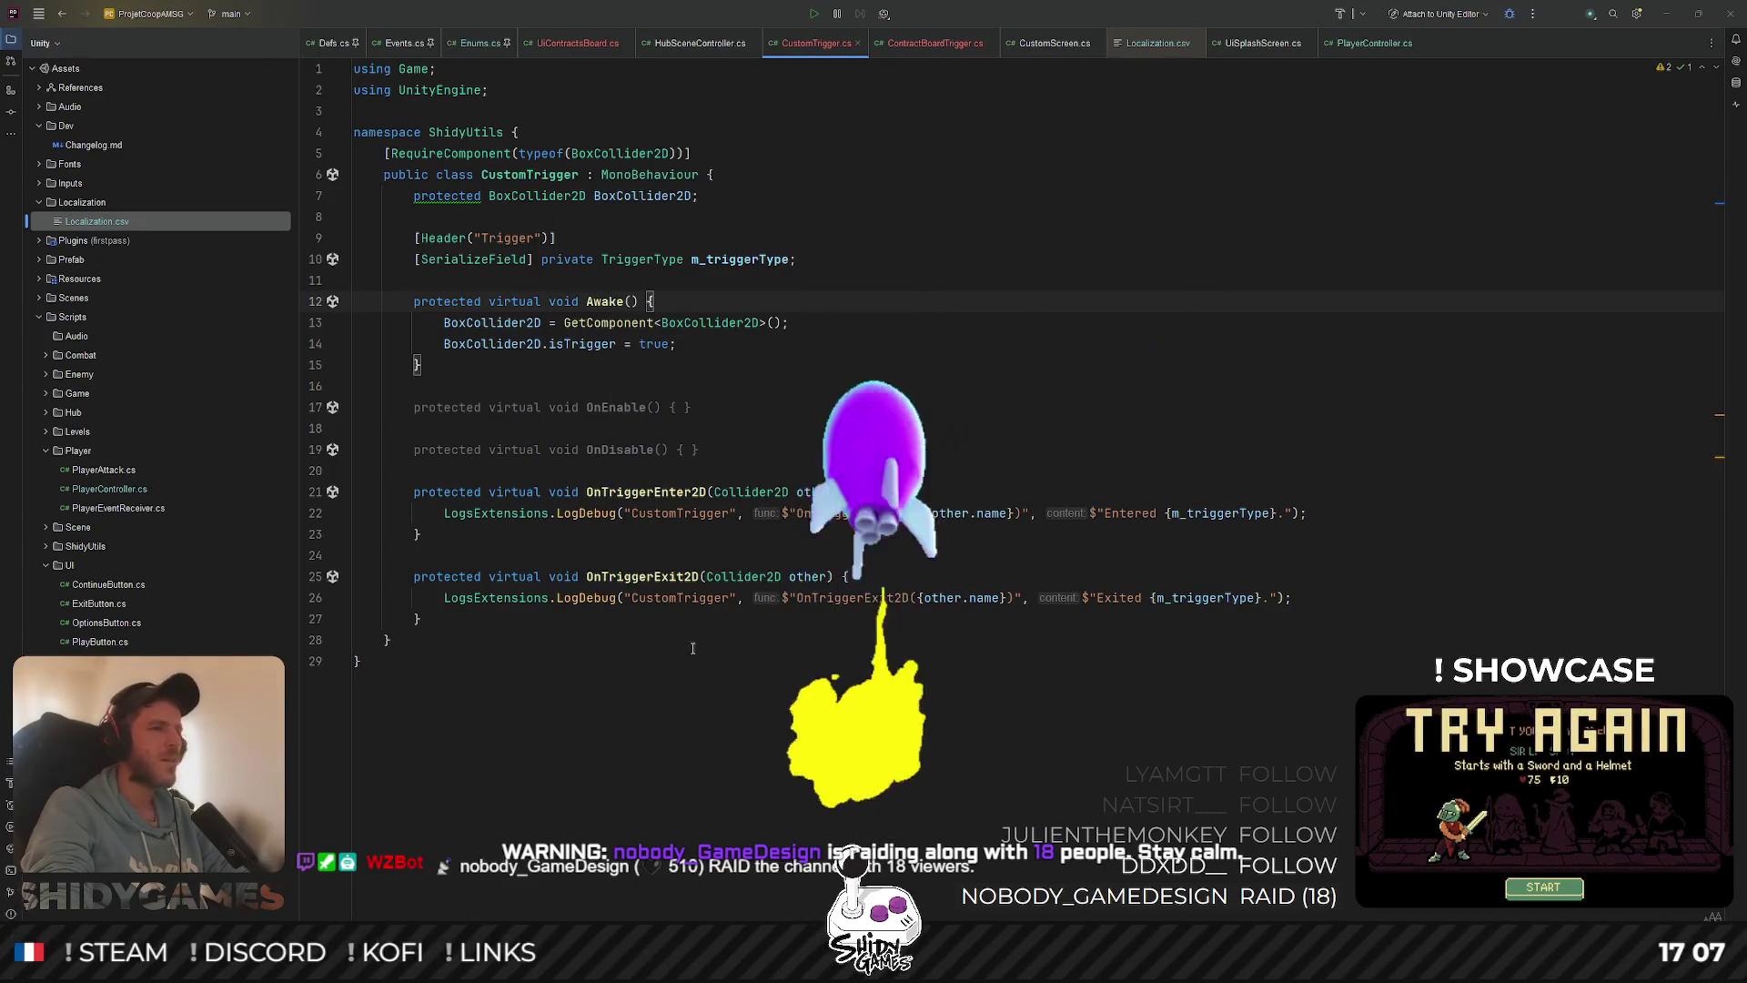
pyautogui.click(1242, 357)
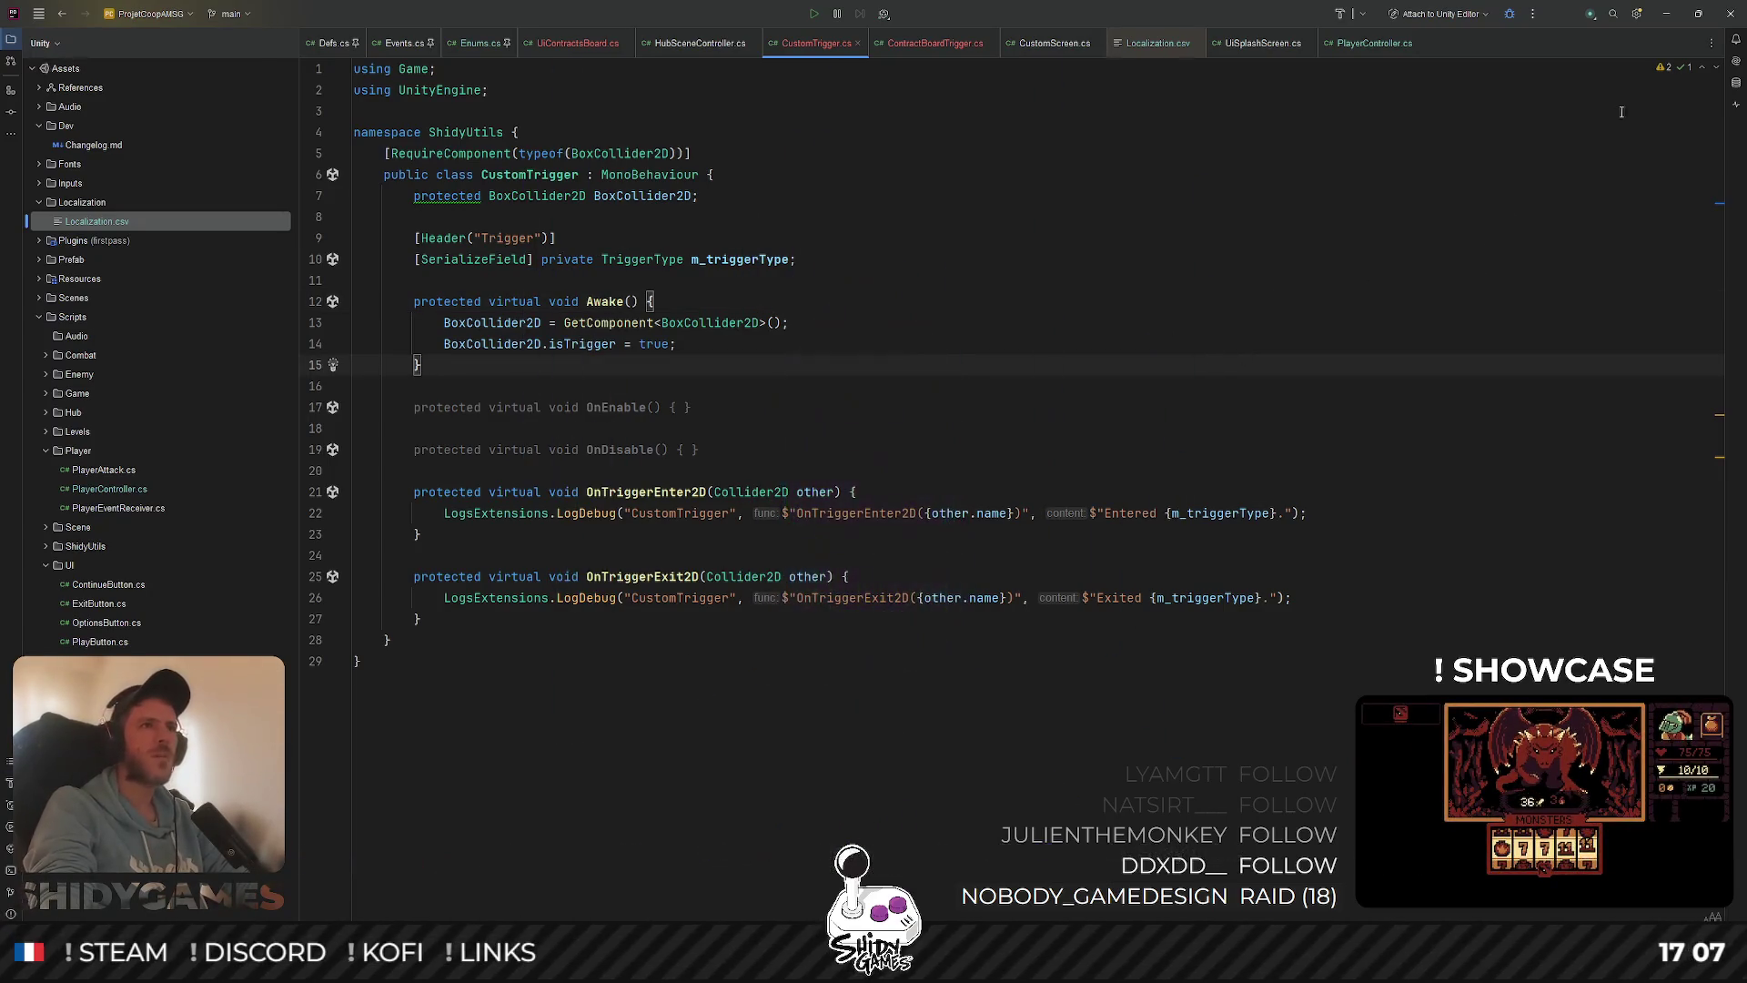
pyautogui.click(1670, 14)
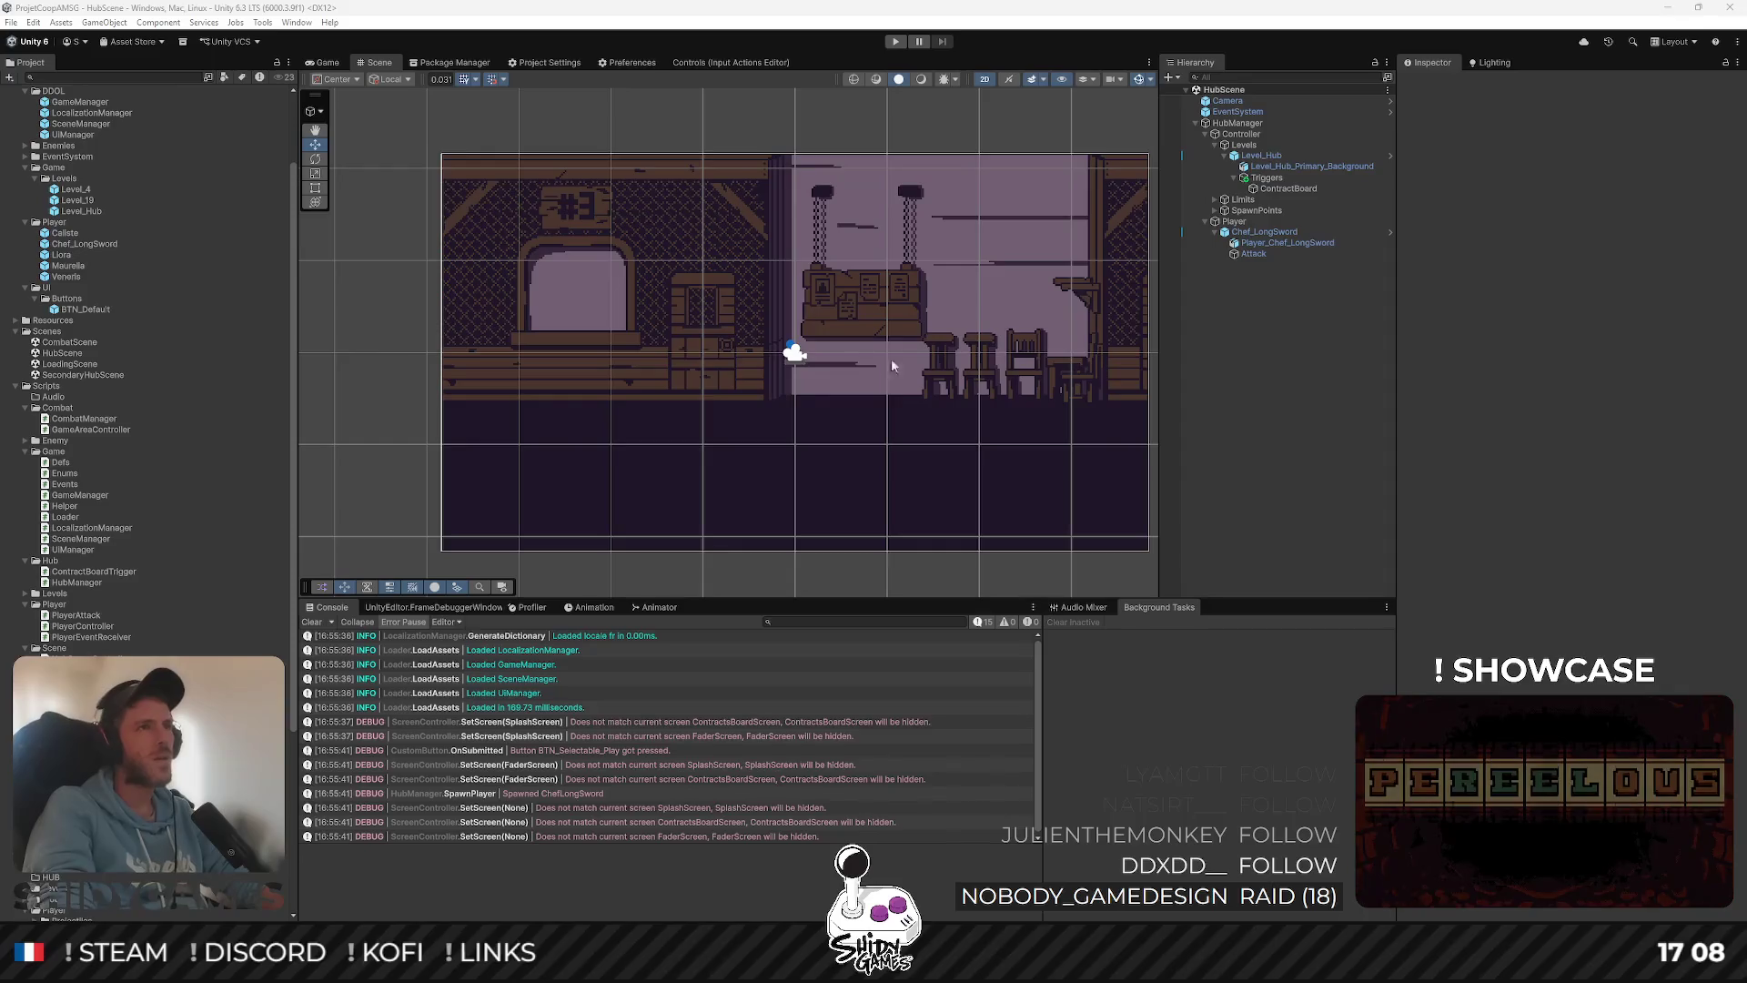
# Check ContractBoard in the hub Scene view, then show the hub room in the Game view
pyautogui.moveTo(893, 366); pyautogui.dragTo(849, 361)
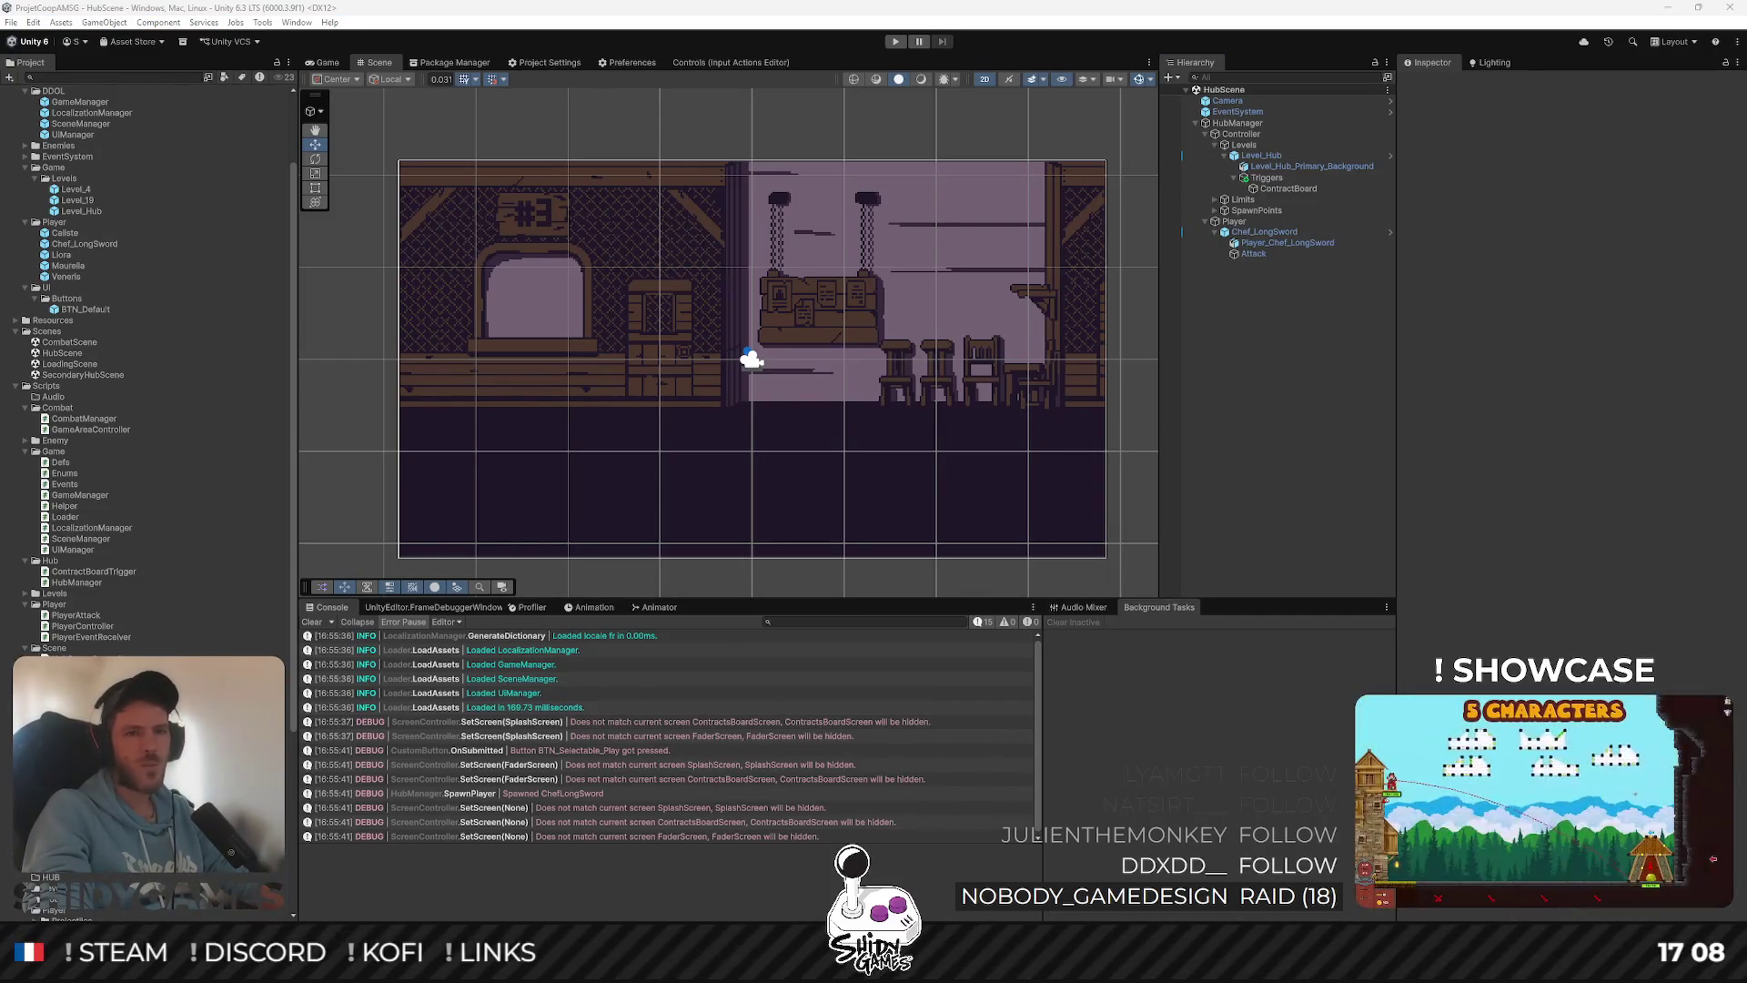
pyautogui.click(1440, 461)
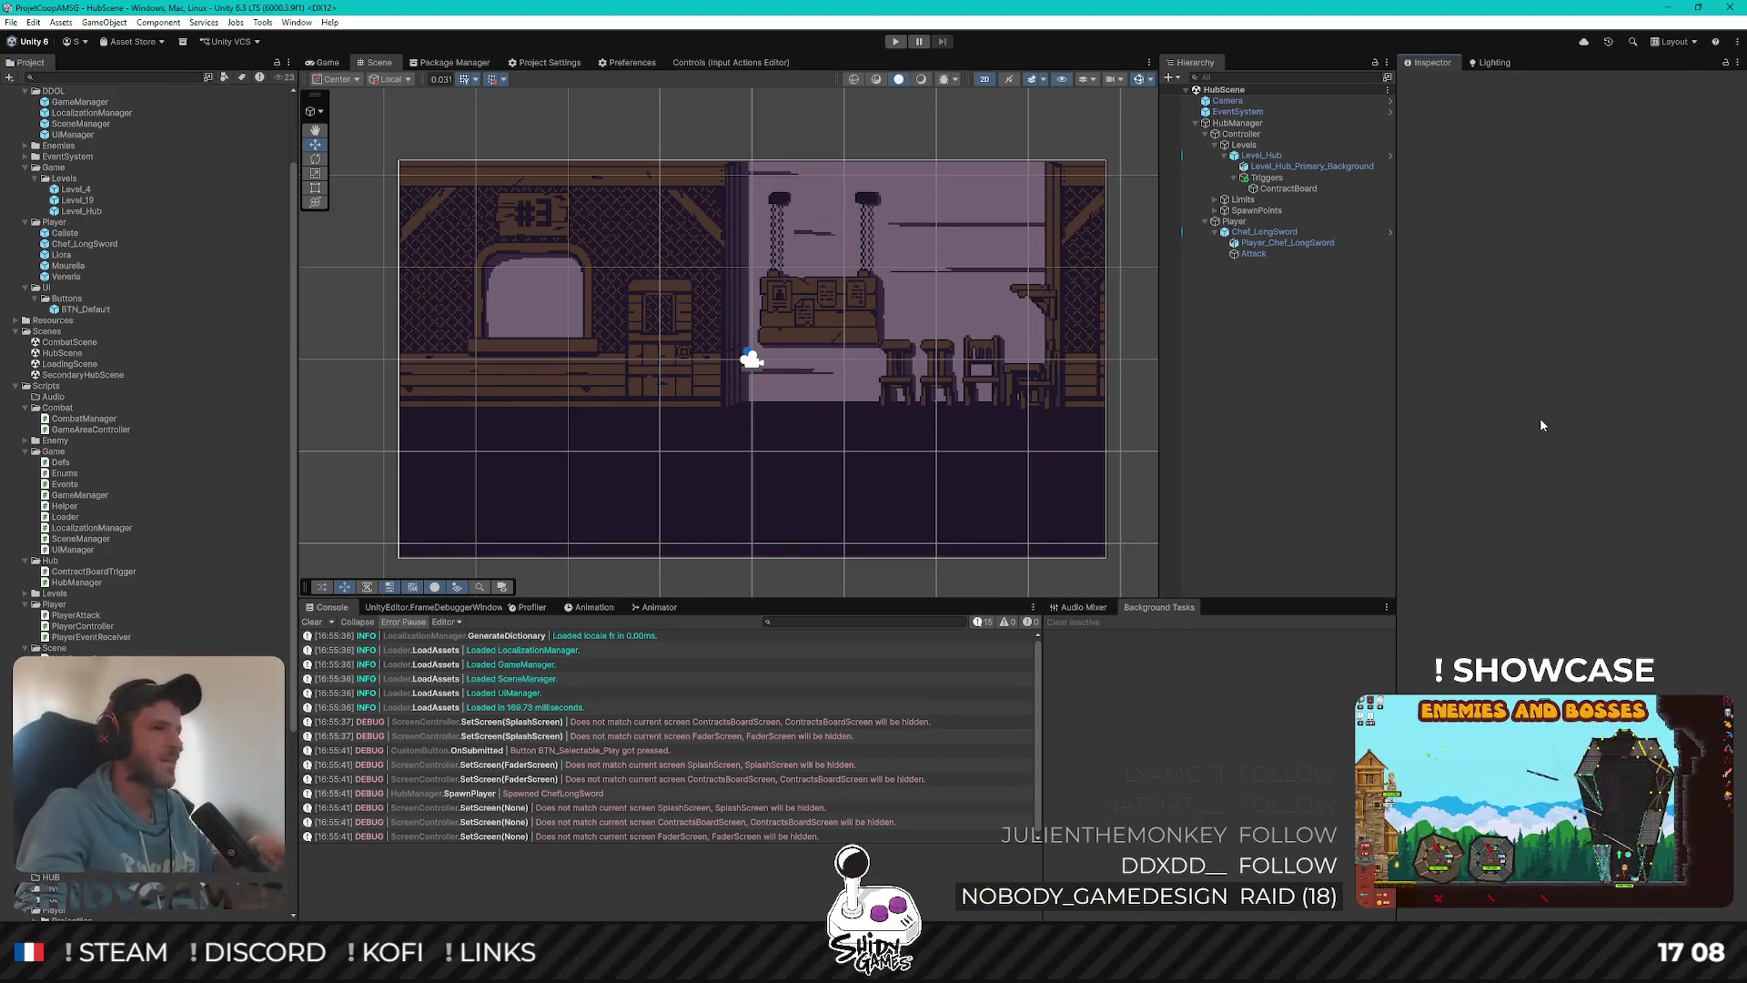
pyautogui.click(1312, 188)
pyautogui.click(1322, 421)
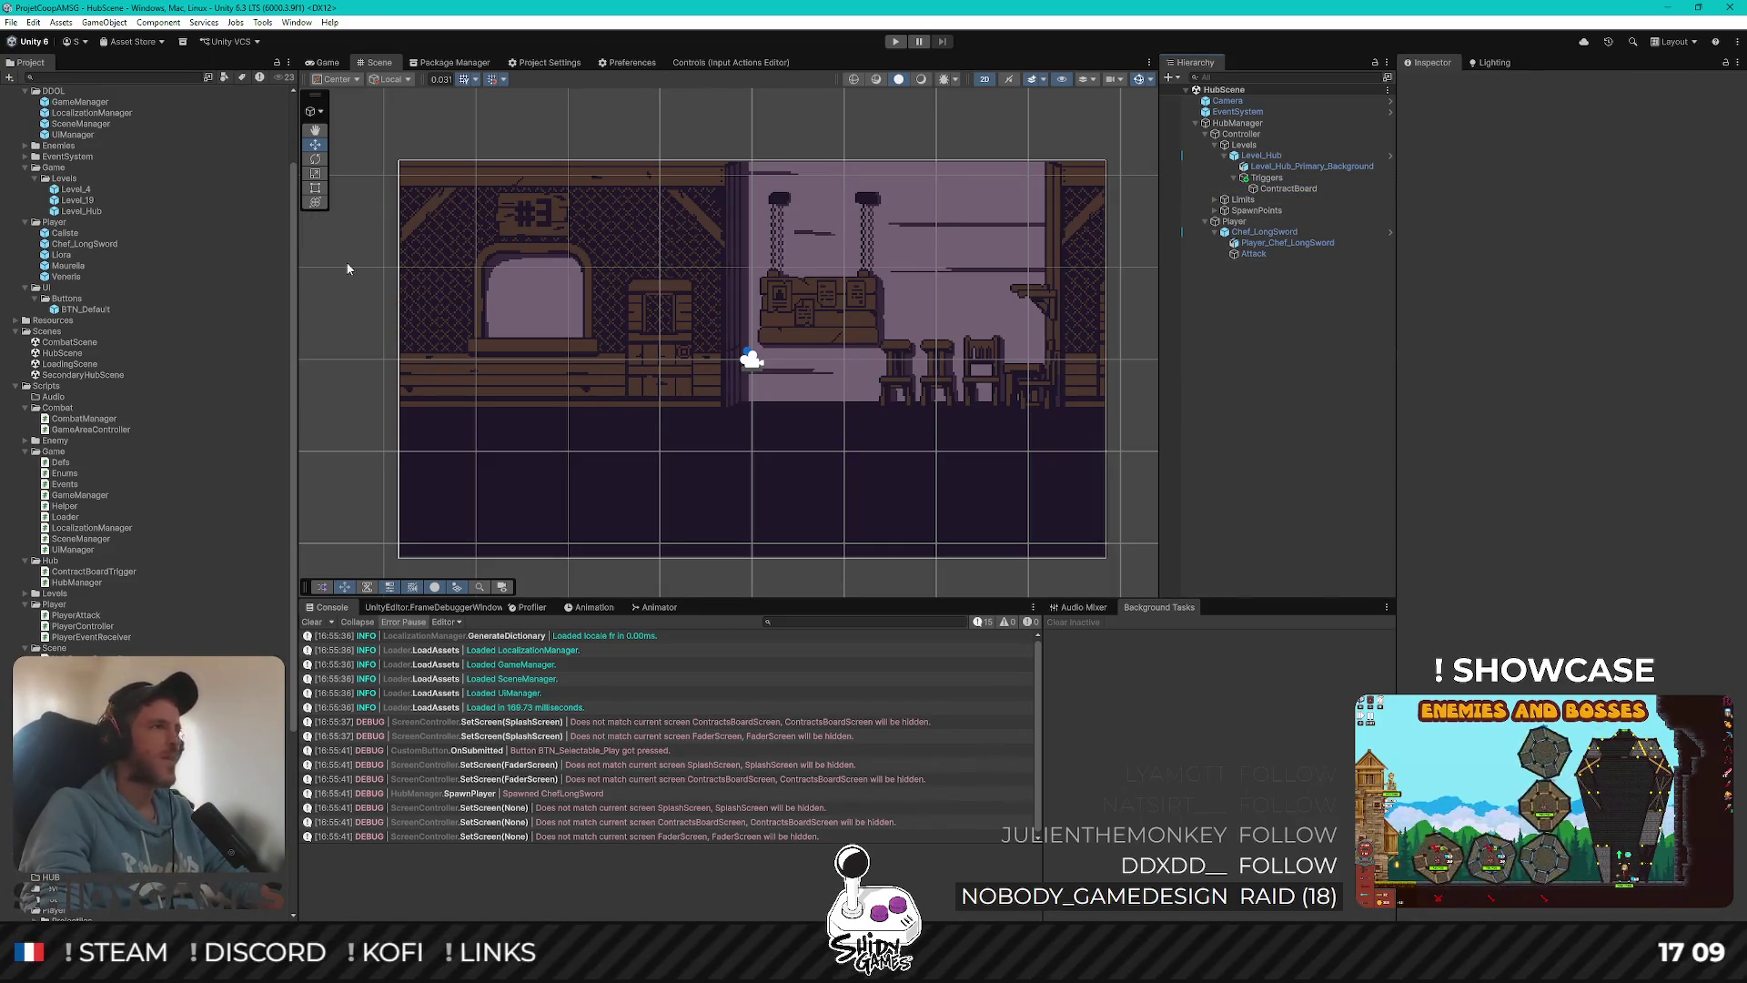
pyautogui.click(327, 61)
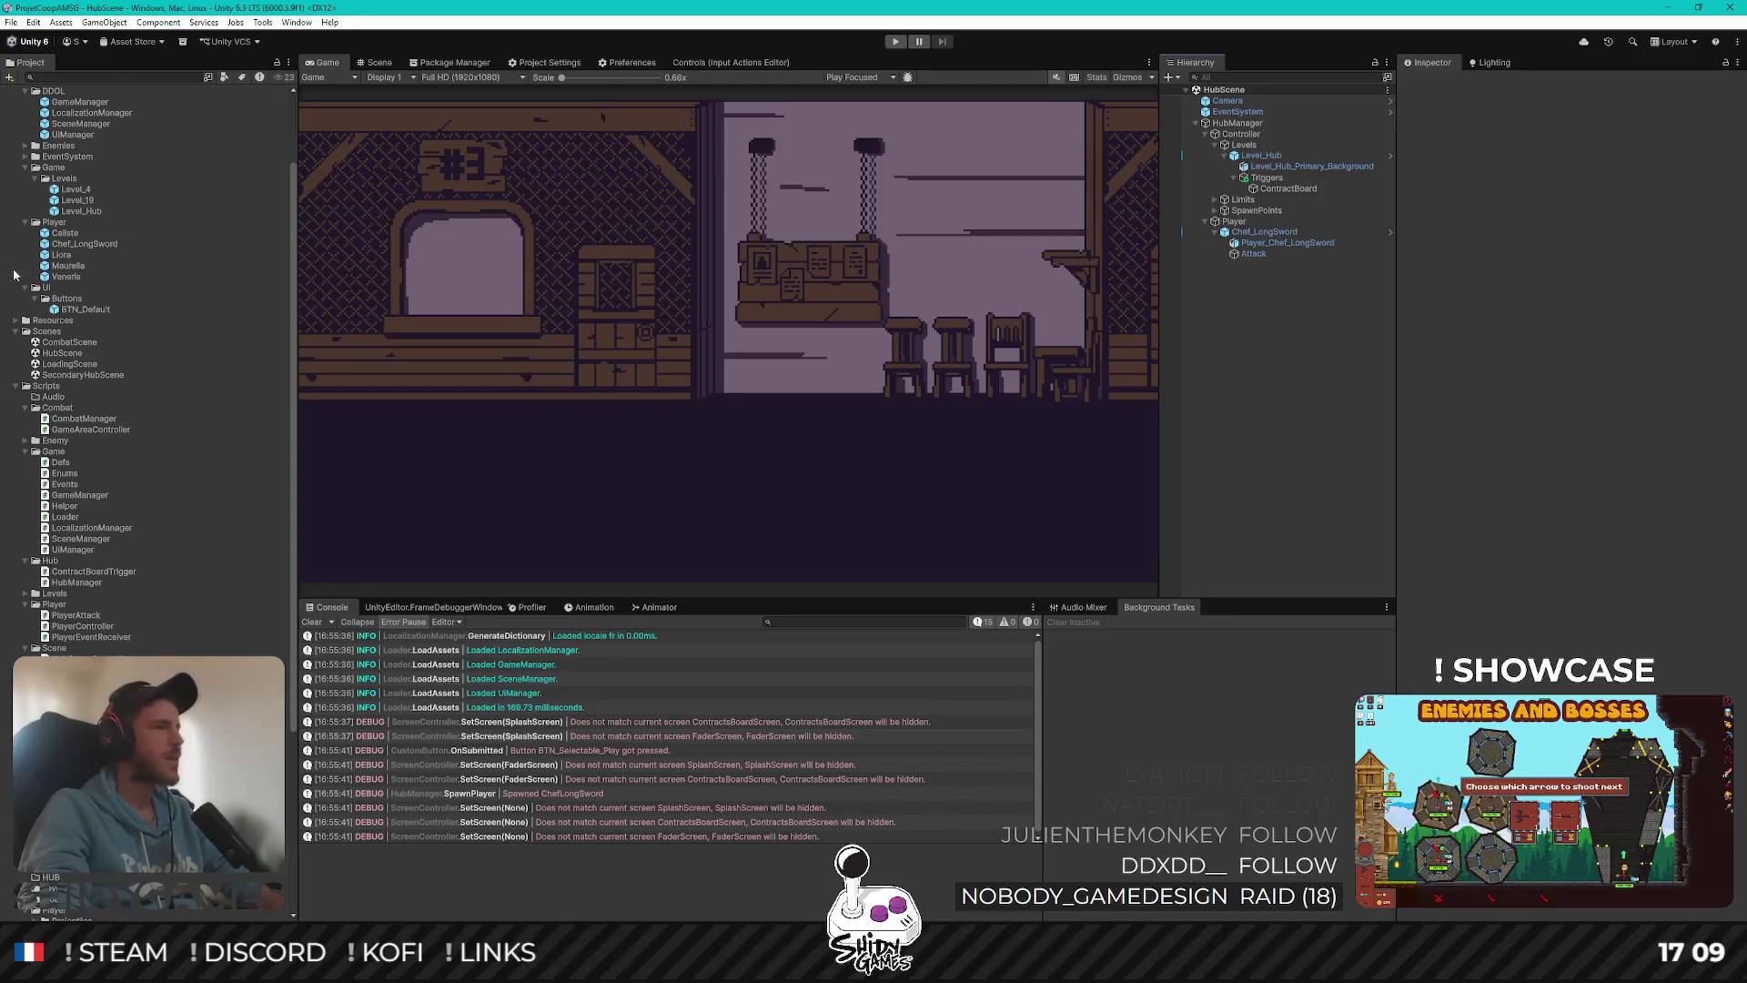
# Open LoadingScene and start play mode
pyautogui.scroll(5, 122, 301)
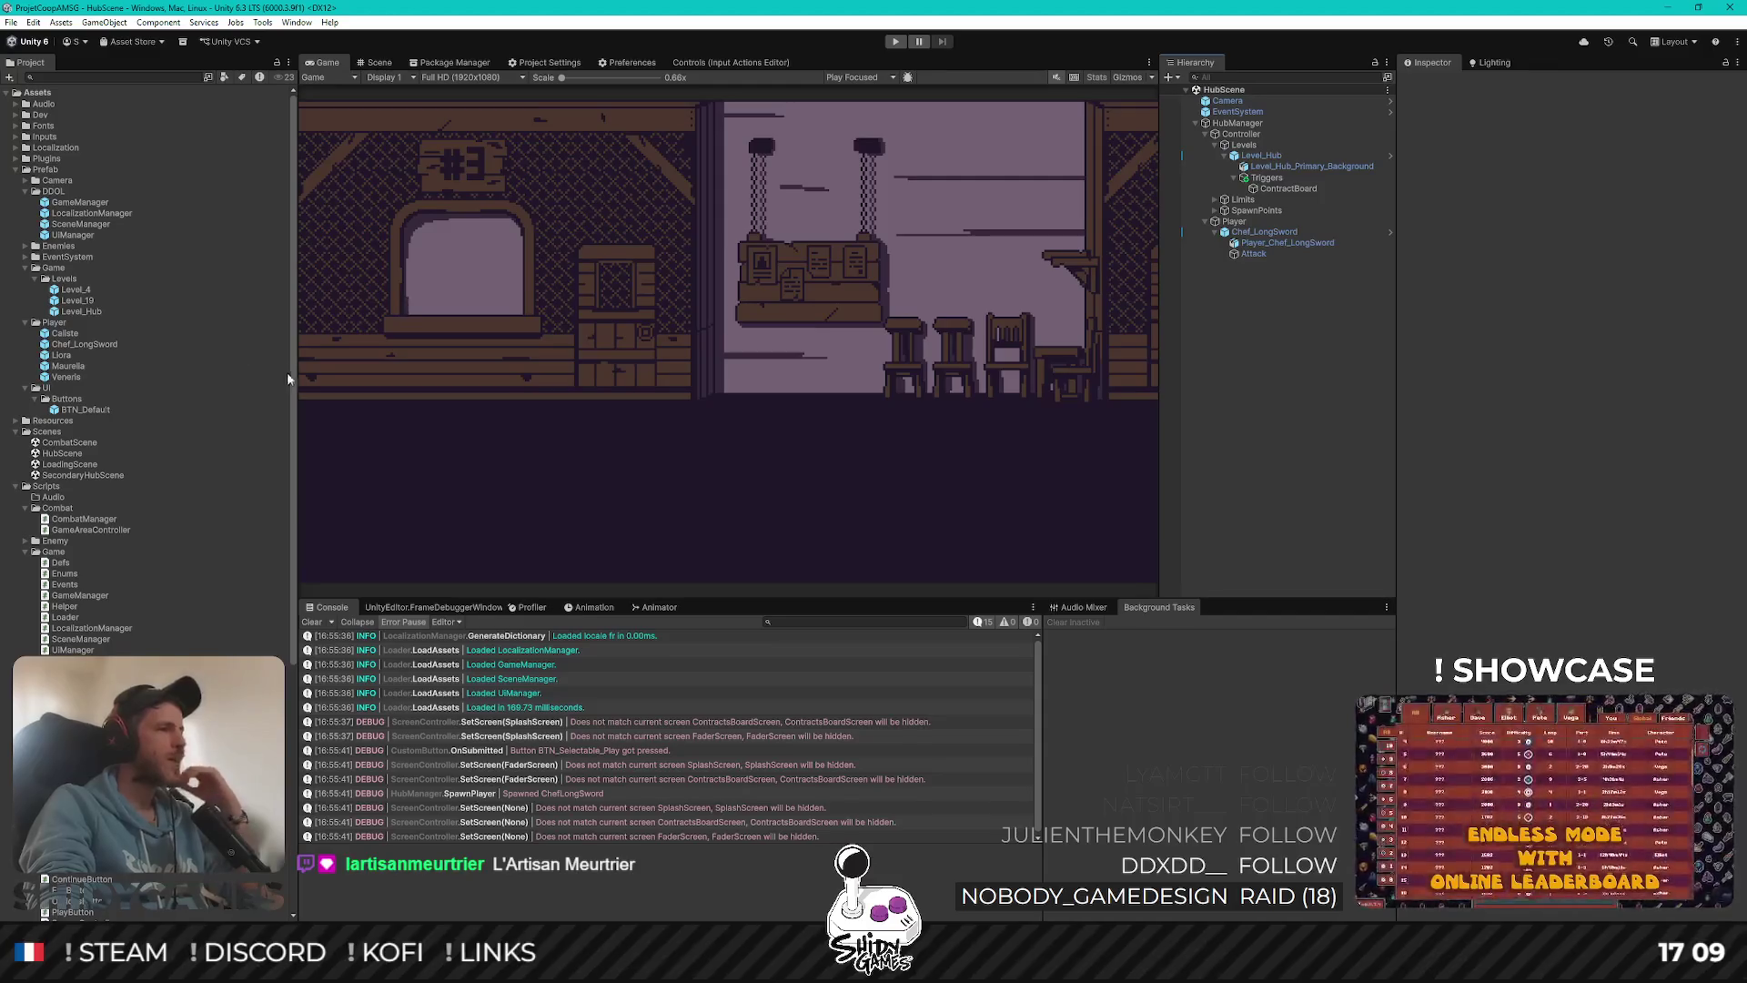
pyautogui.doubleClick(69, 464)
pyautogui.click(1240, 402)
pyautogui.hotkey('ctrl', 'p')
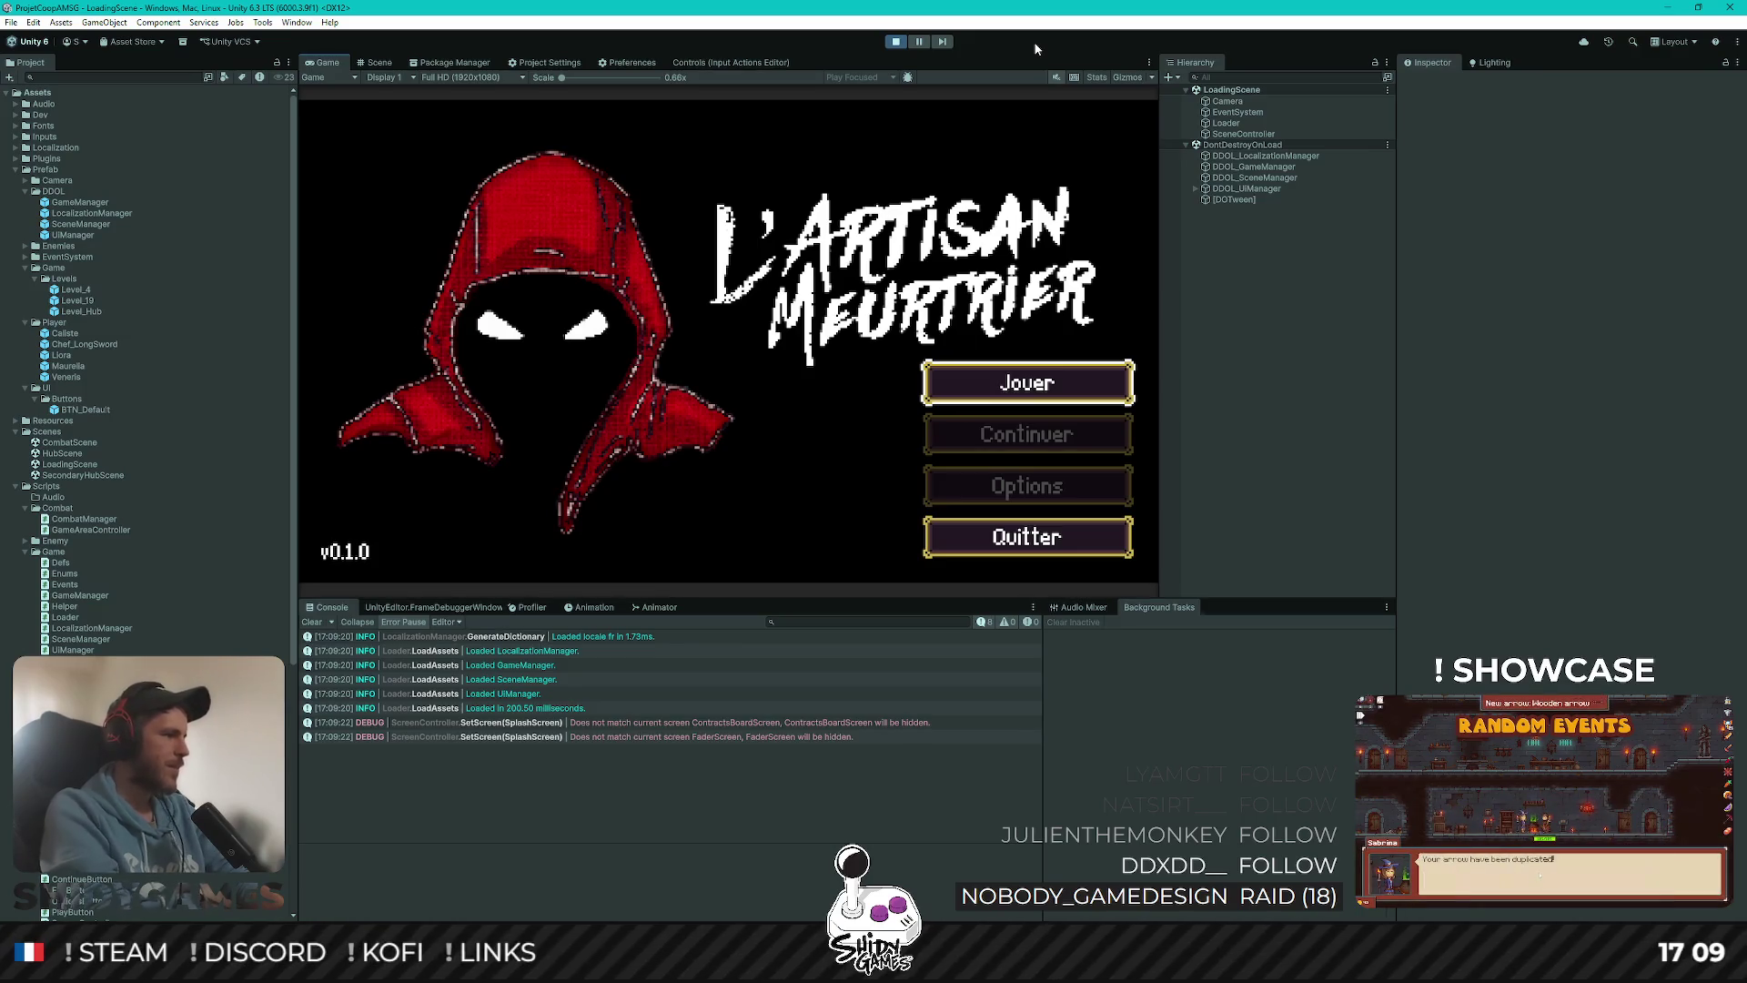
# Choose Jouer on the title menu and walk Chef_LongSword up and right across the hub
pyautogui.press('Up')
pyautogui.press('Down')
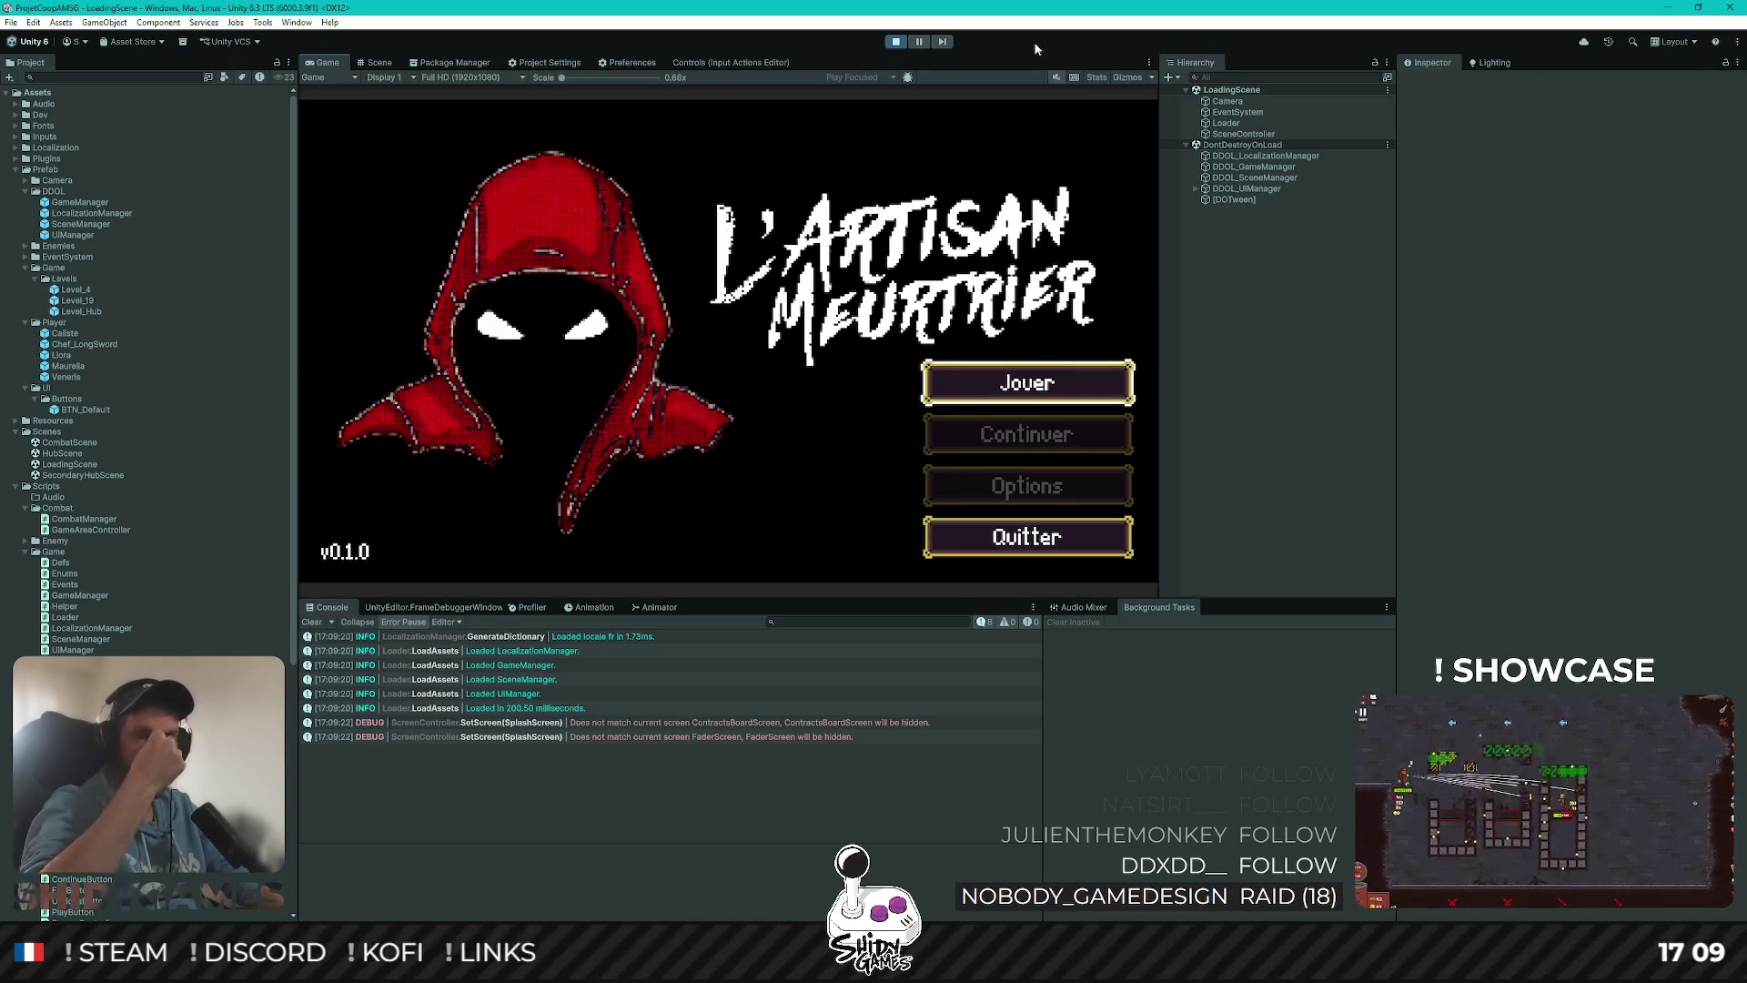
pyautogui.press('Up')
pyautogui.press('Down')
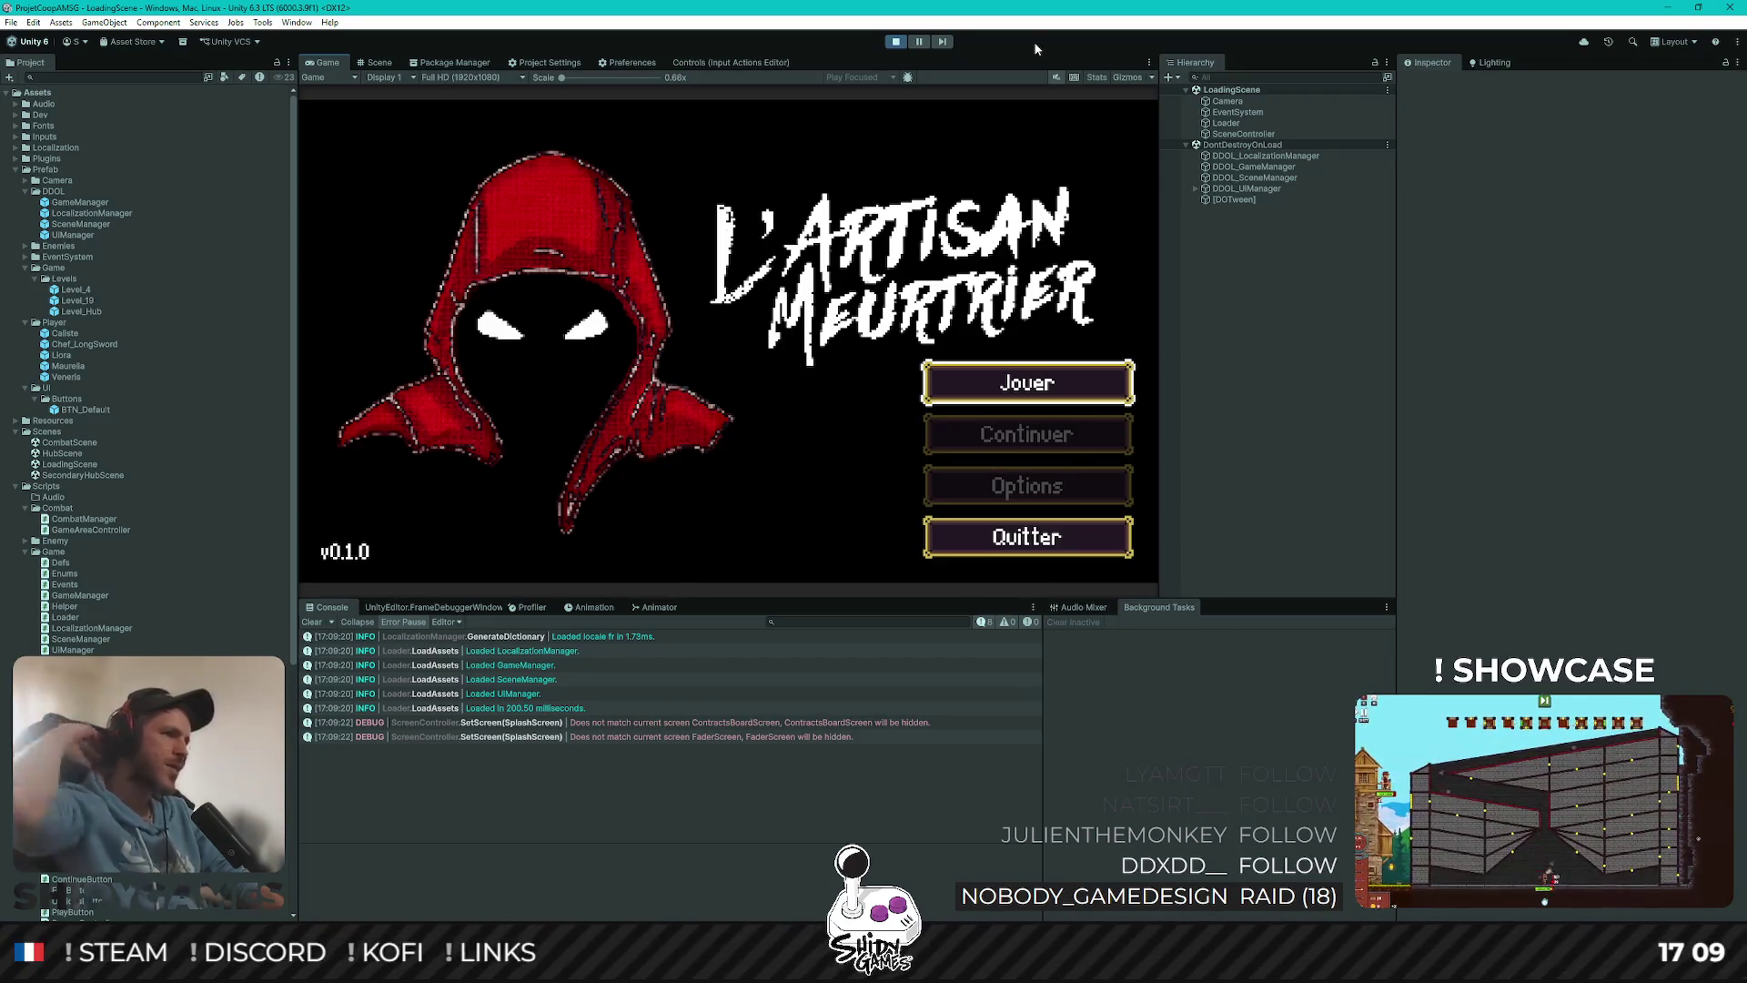
pyautogui.press('Up')
pyautogui.press('Down')
pyautogui.press('Return')
pyautogui.press('Right')
pyautogui.press('Up')
pyautogui.press('Right')
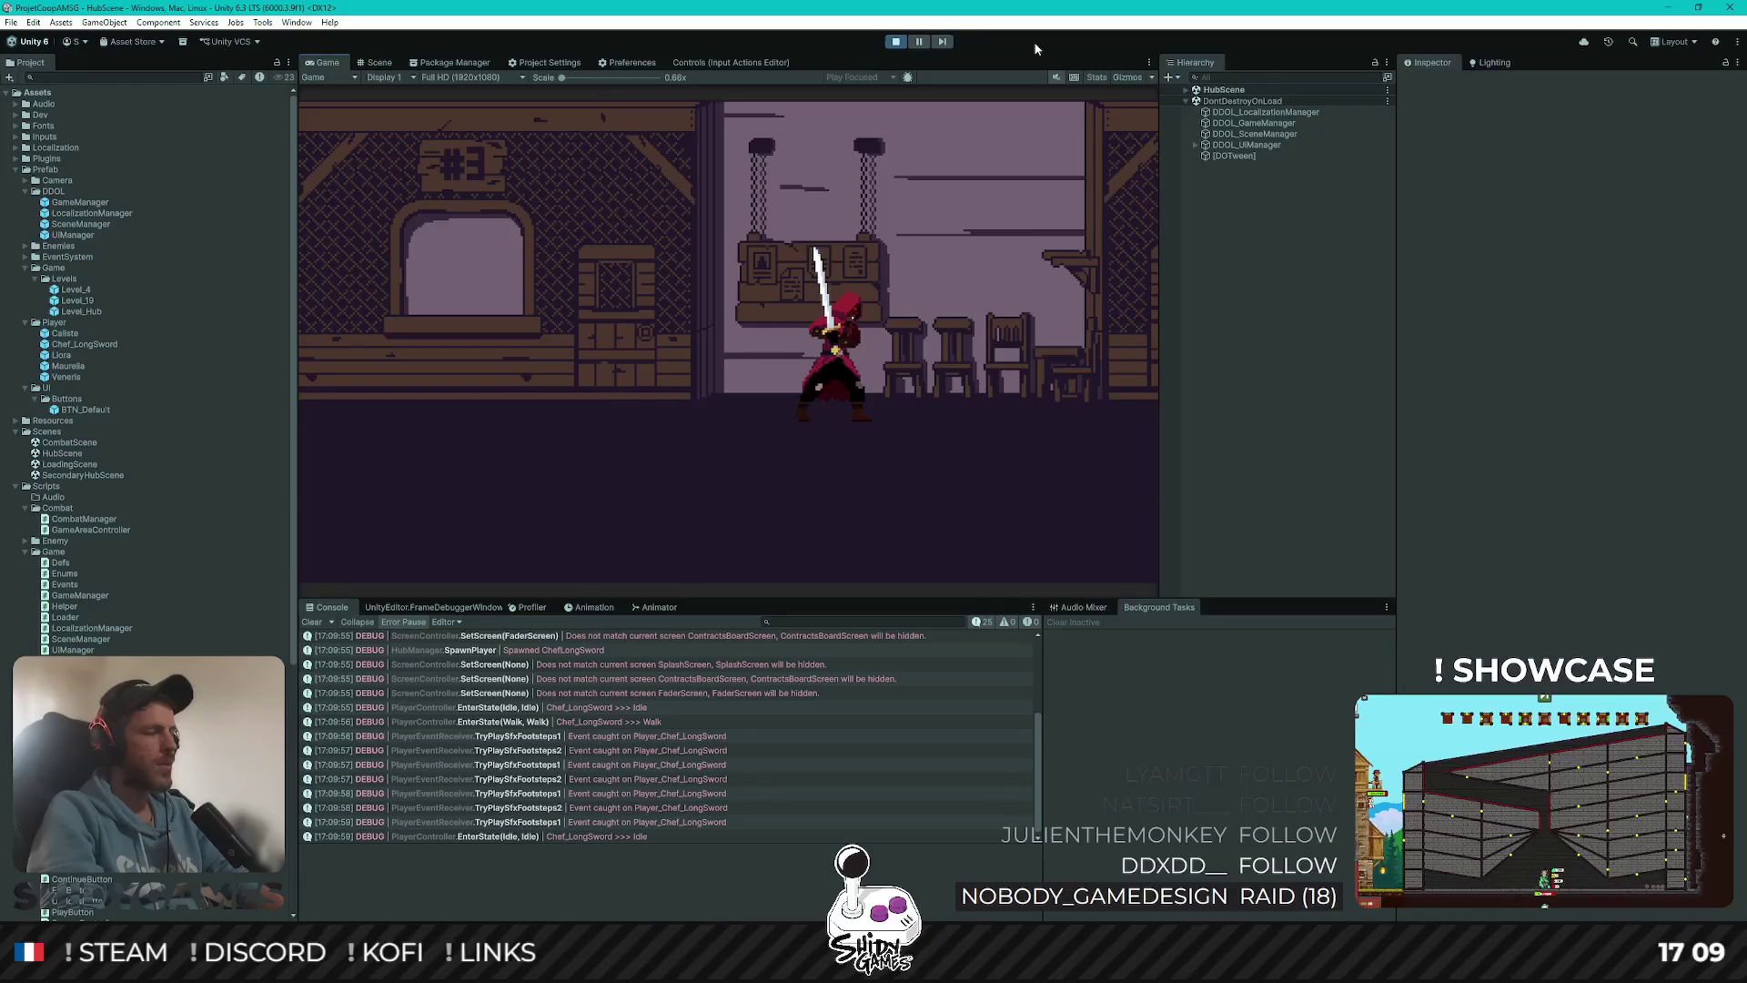
# Walk the player right and left, then expand HubScene and DDOL_UIManager in the Scene view
pyautogui.press('Right')
pyautogui.press('Left')
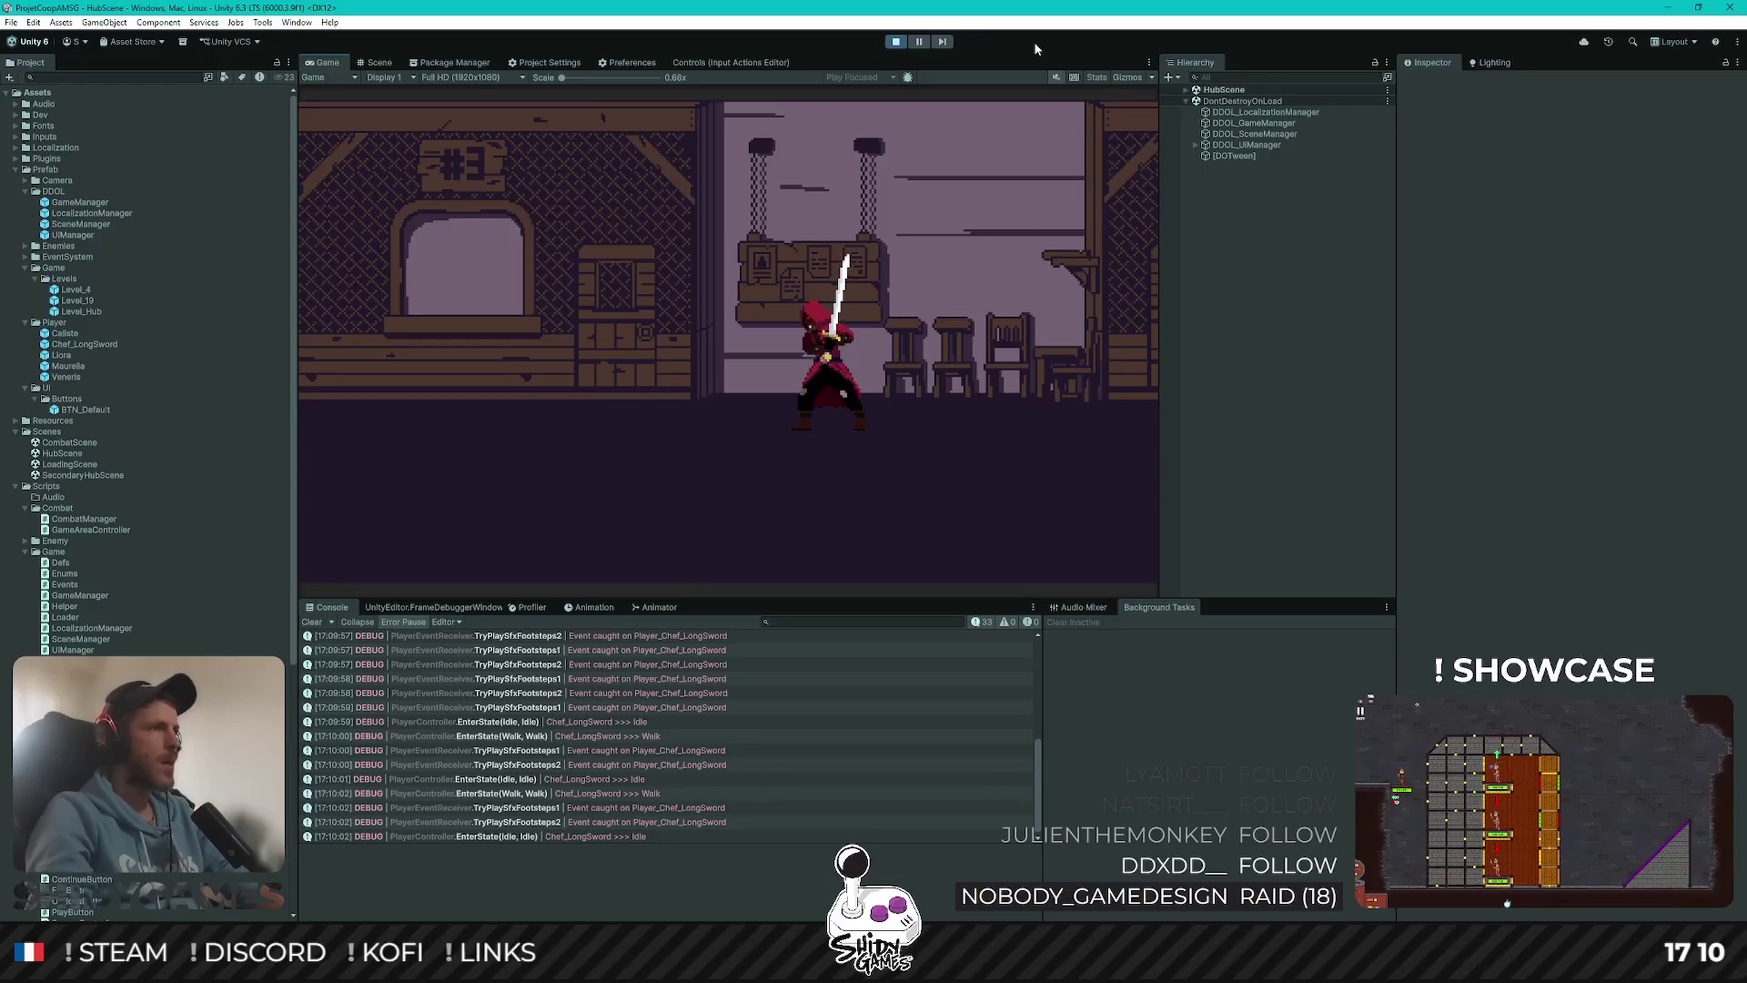
pyautogui.click(377, 62)
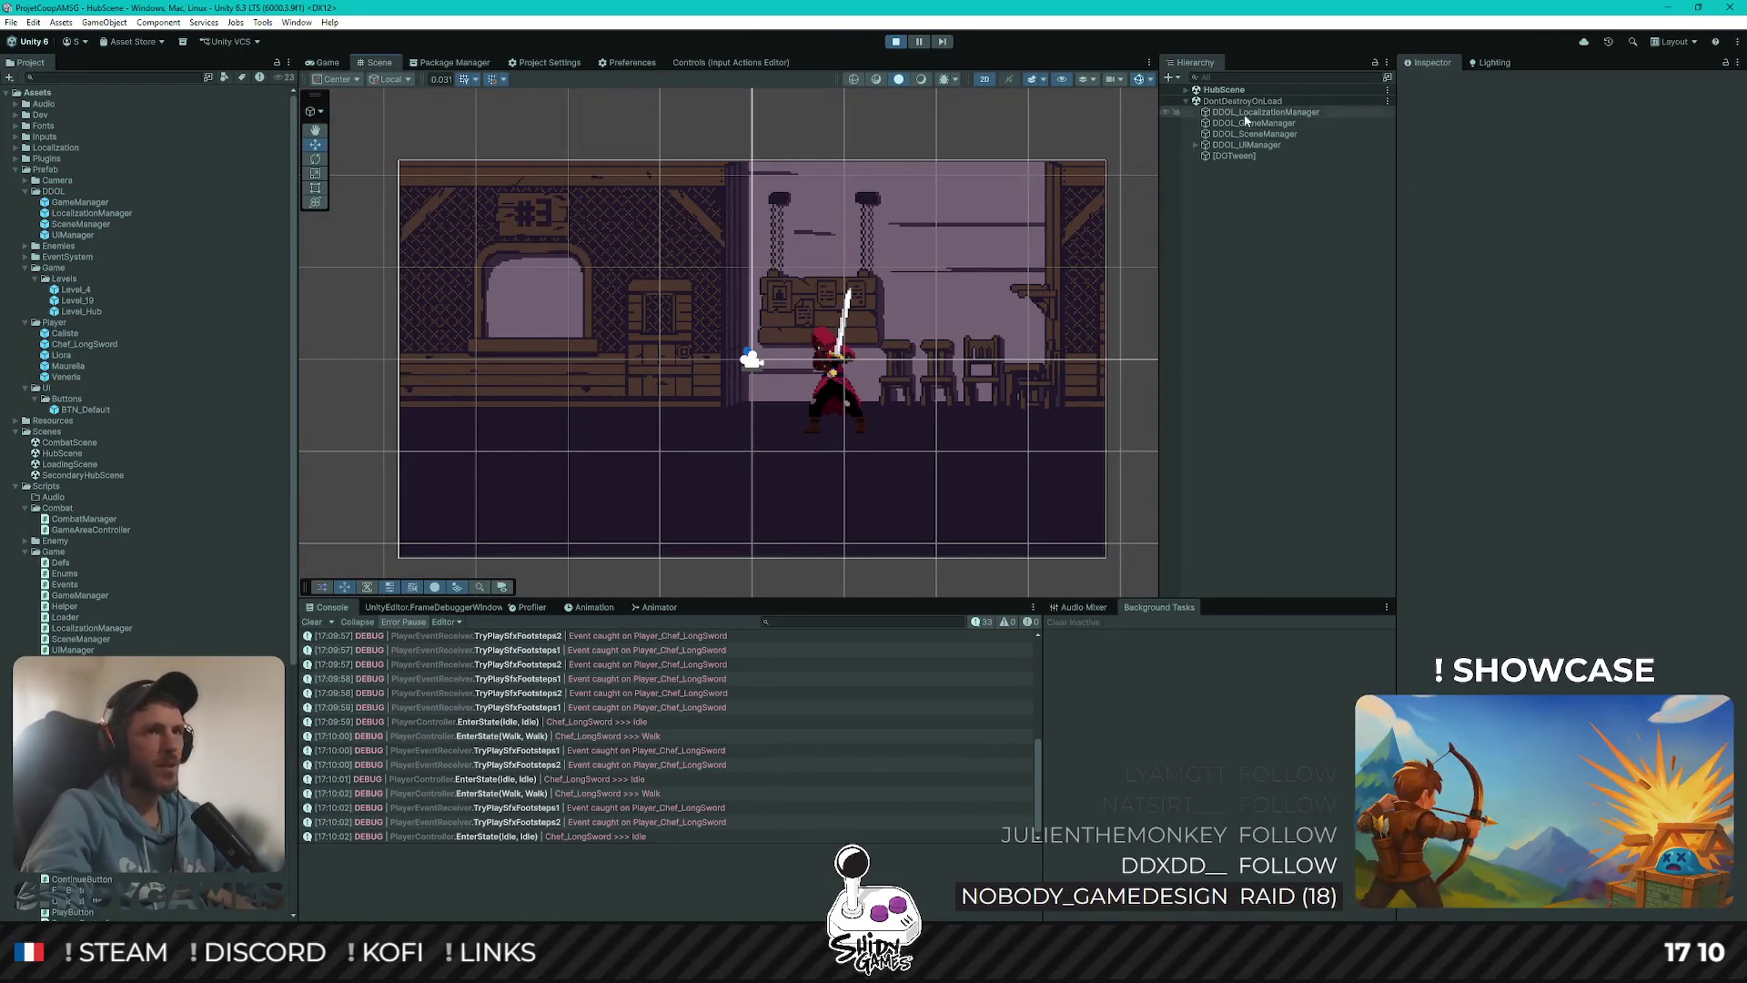
pyautogui.click(1186, 89)
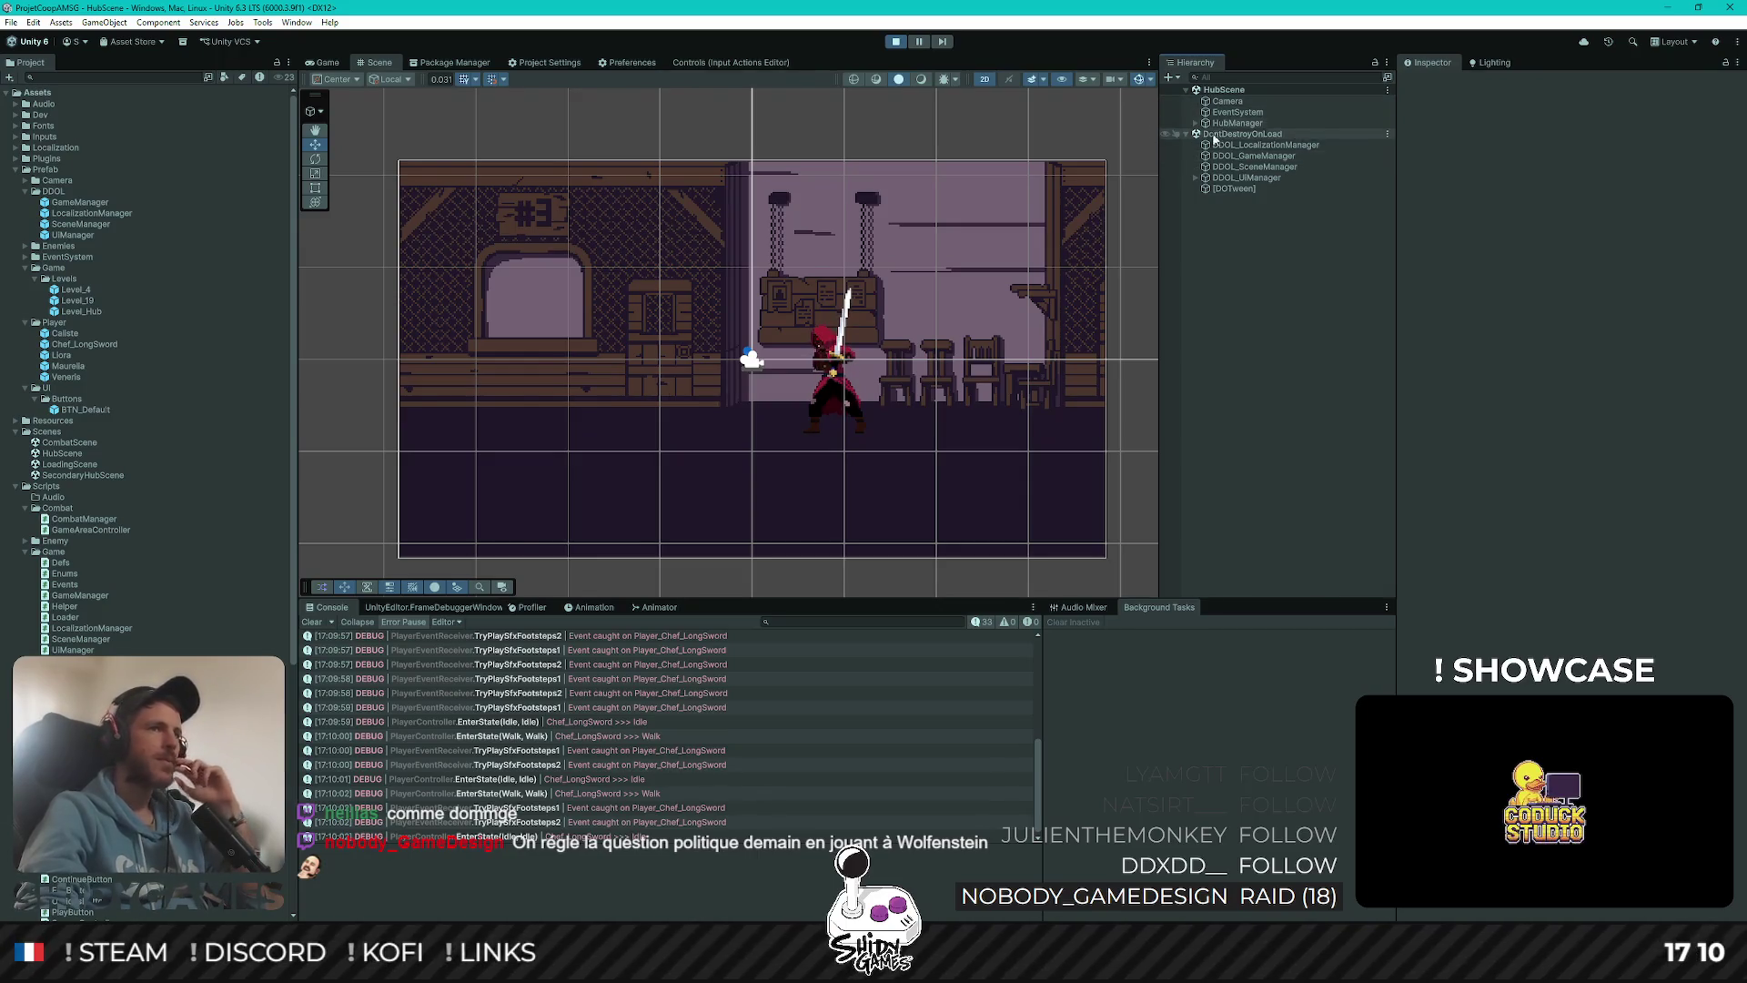
pyautogui.click(1195, 179)
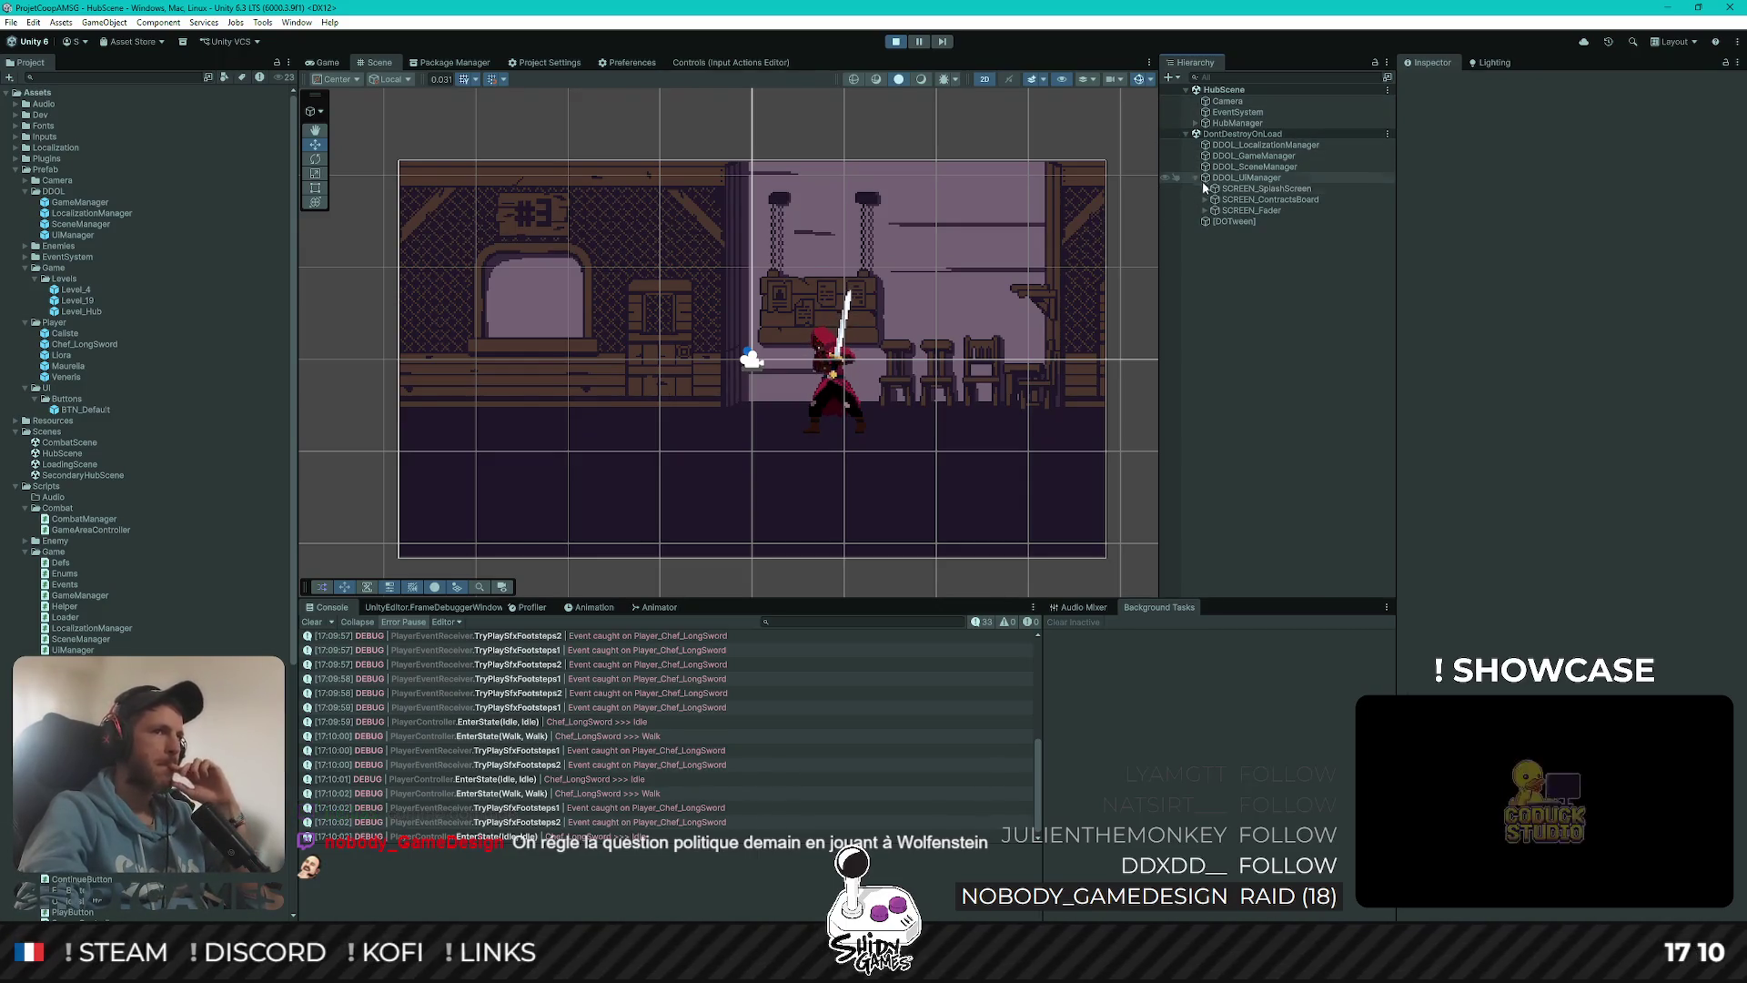
# Expand HubManager's Controller and Player > Chef_LongSword, inspect Player_Chef_LongSword, then select Levels
pyautogui.click(1196, 123)
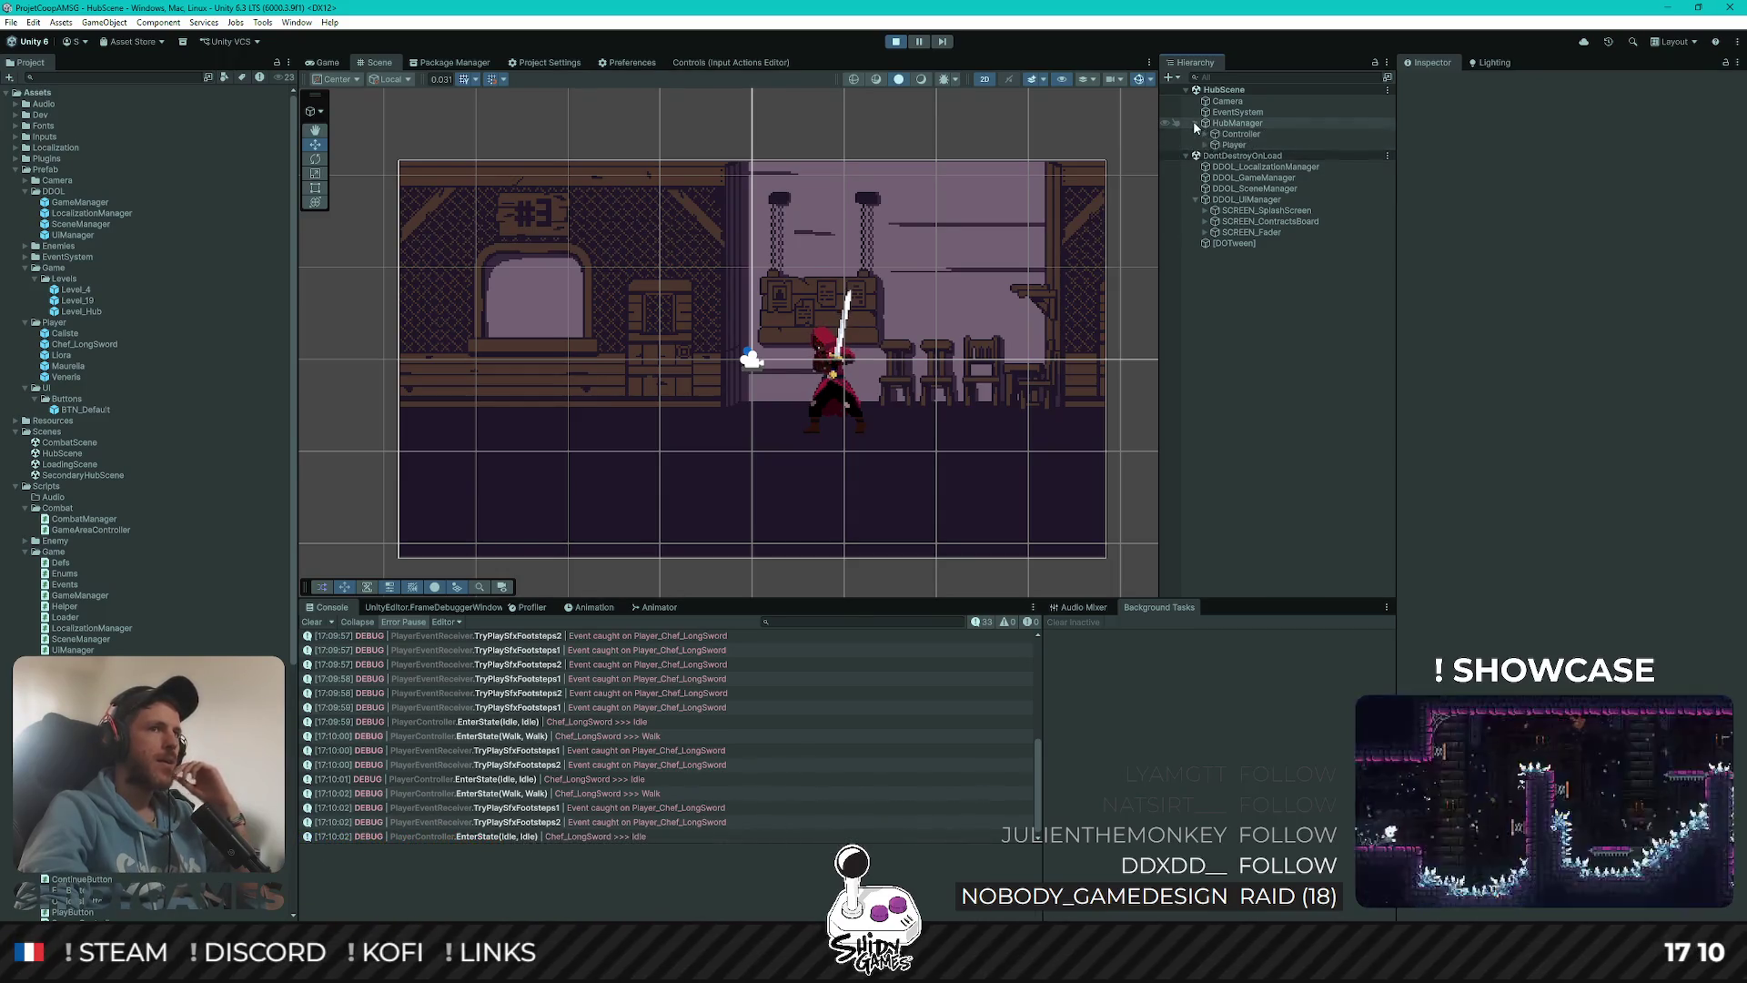
pyautogui.click(1205, 135)
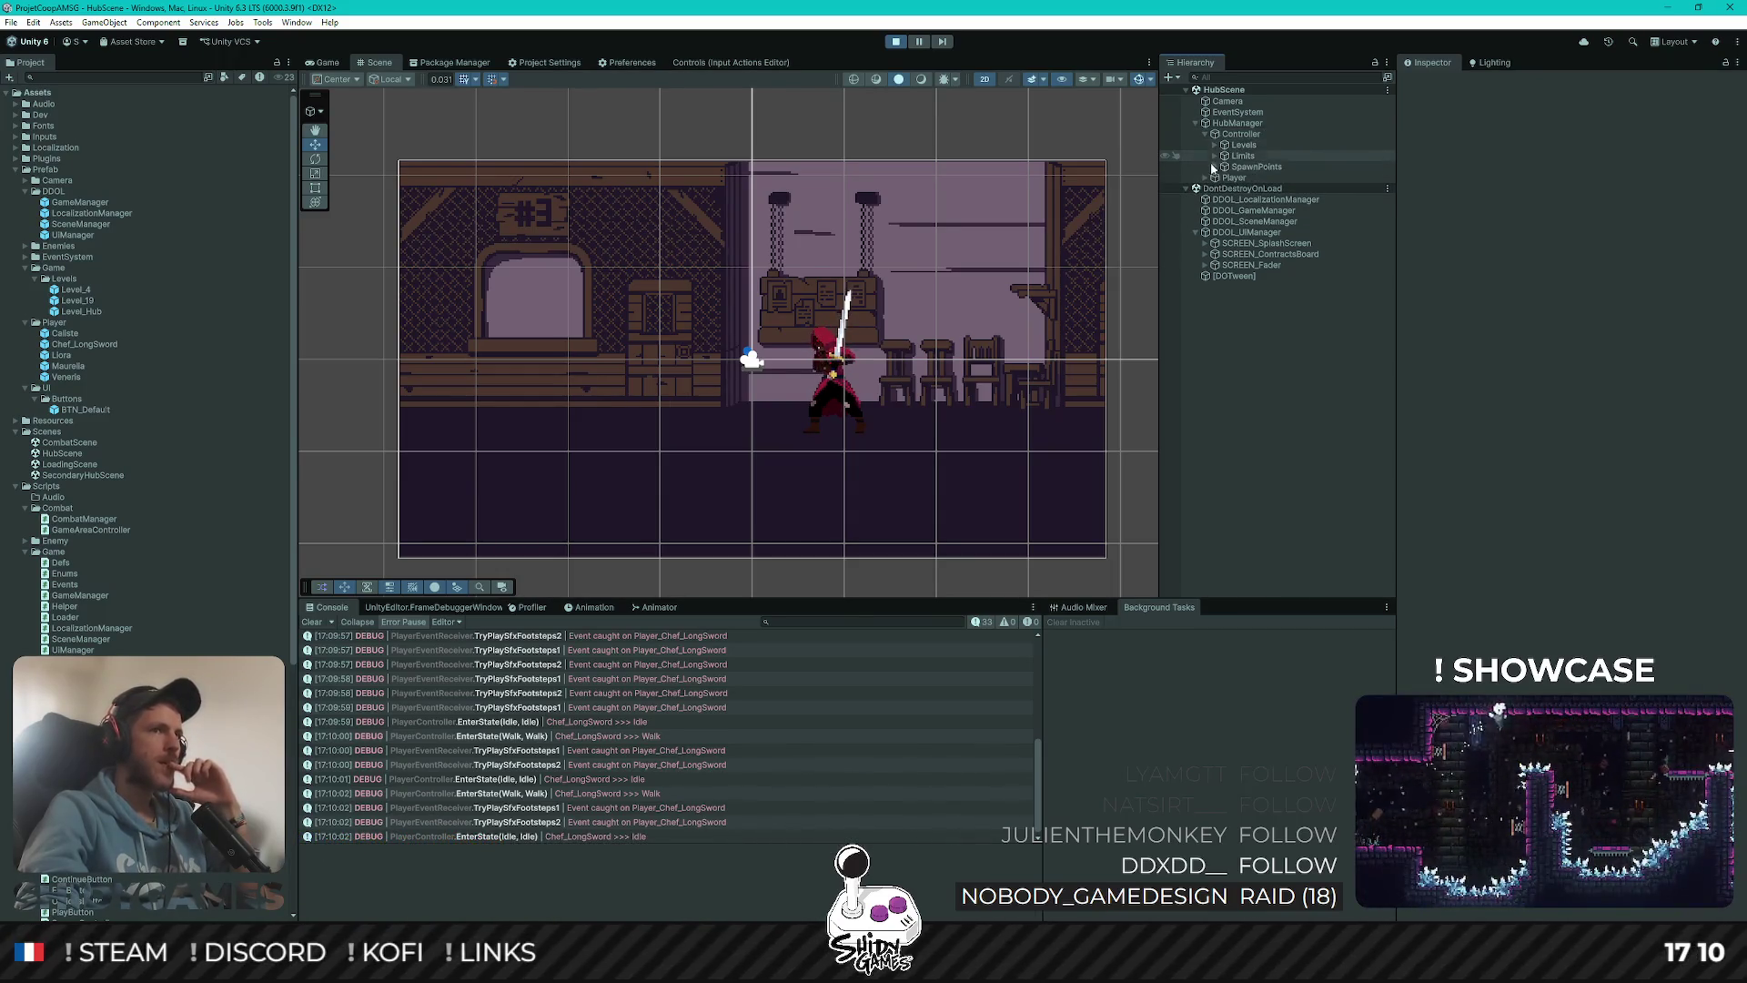
pyautogui.click(1206, 179)
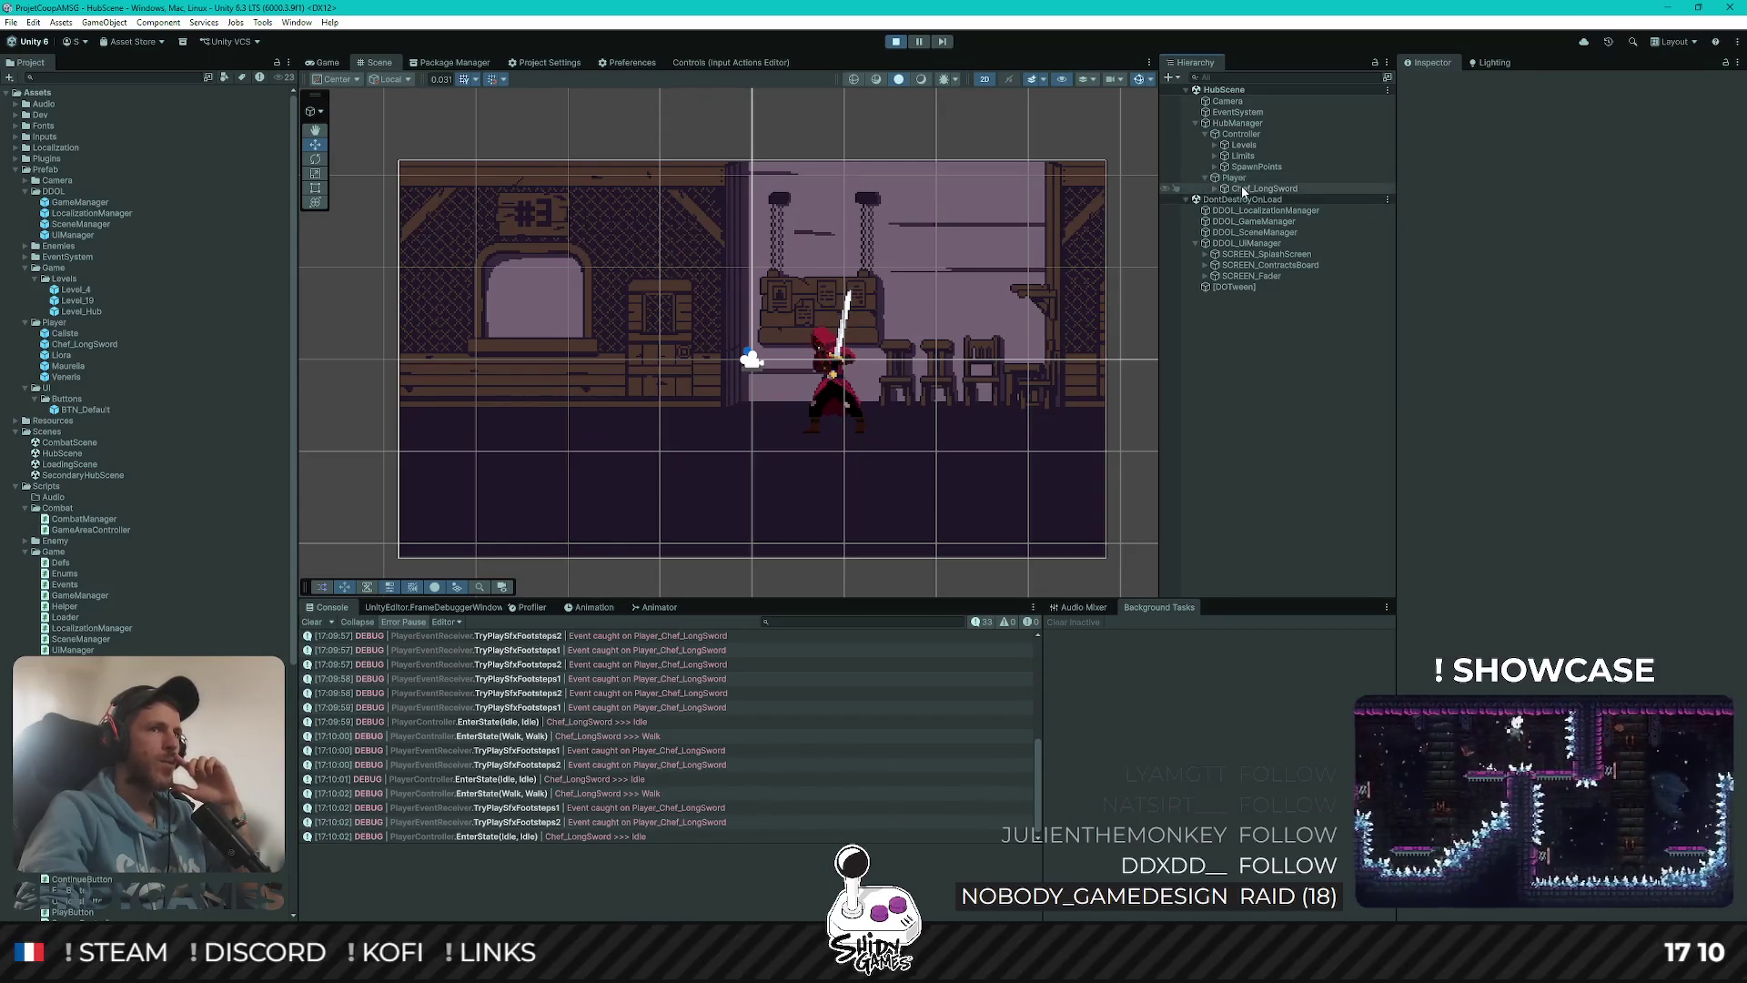
pyautogui.click(1220, 189)
pyautogui.click(1219, 189)
pyautogui.click(1270, 199)
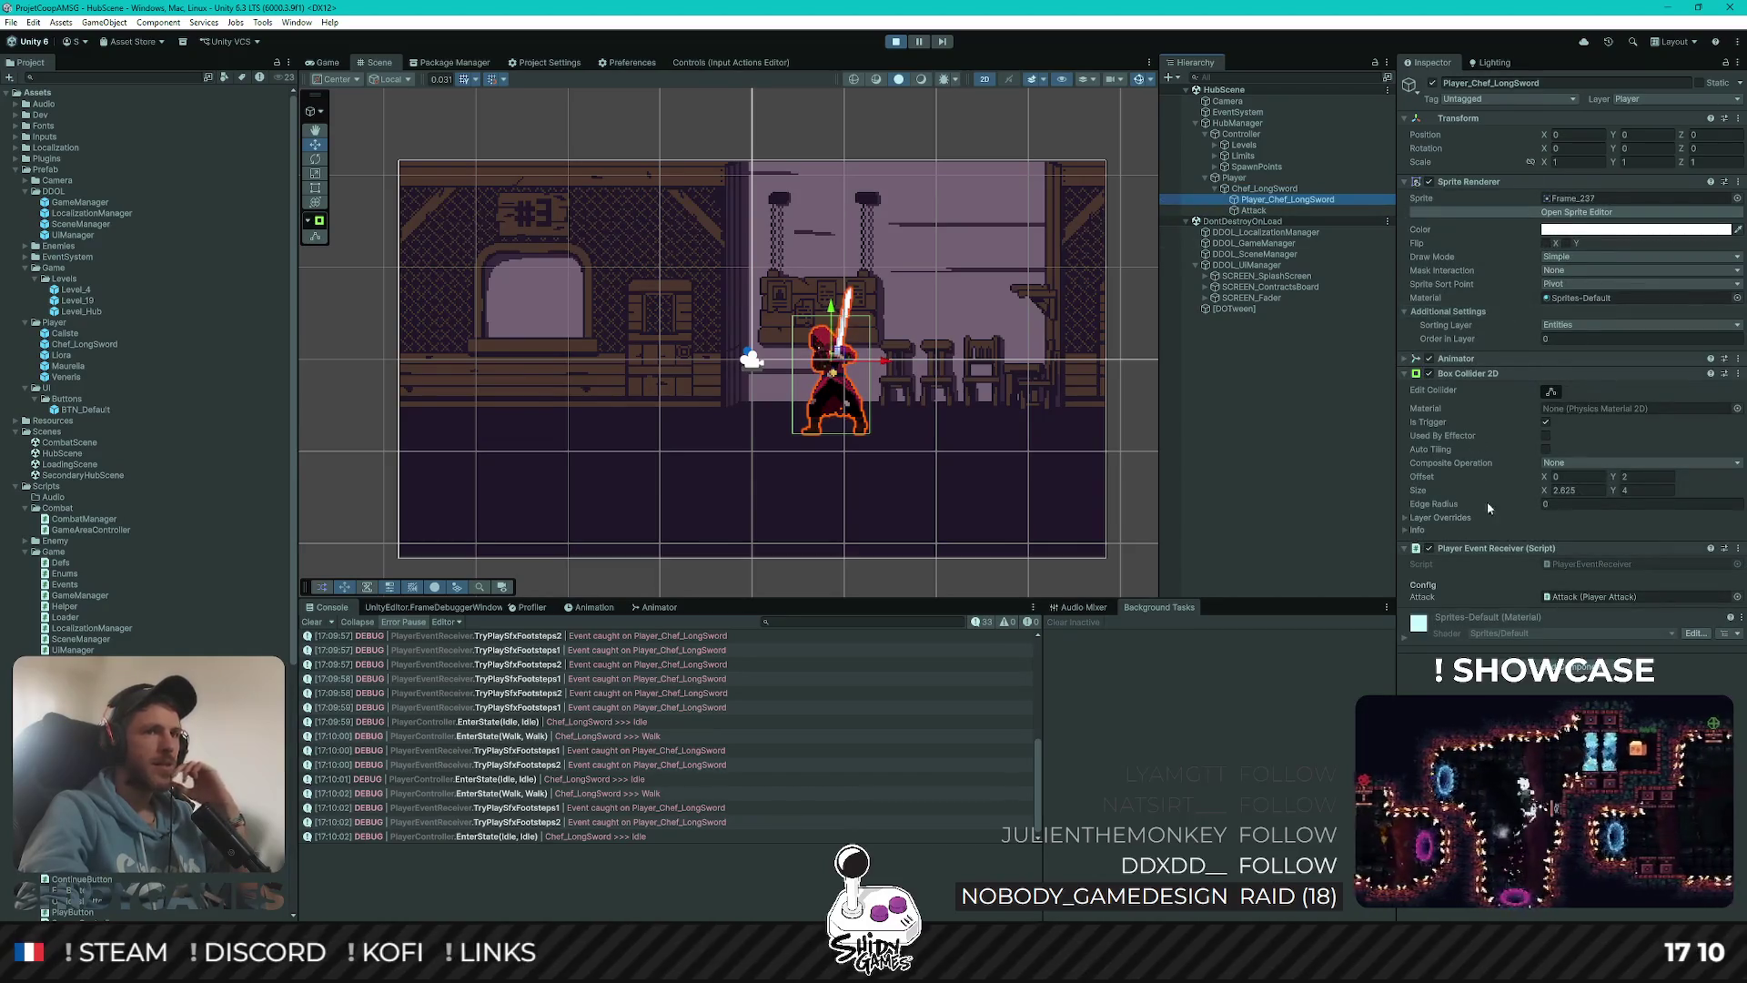
pyautogui.click(1174, 188)
pyautogui.click(1174, 199)
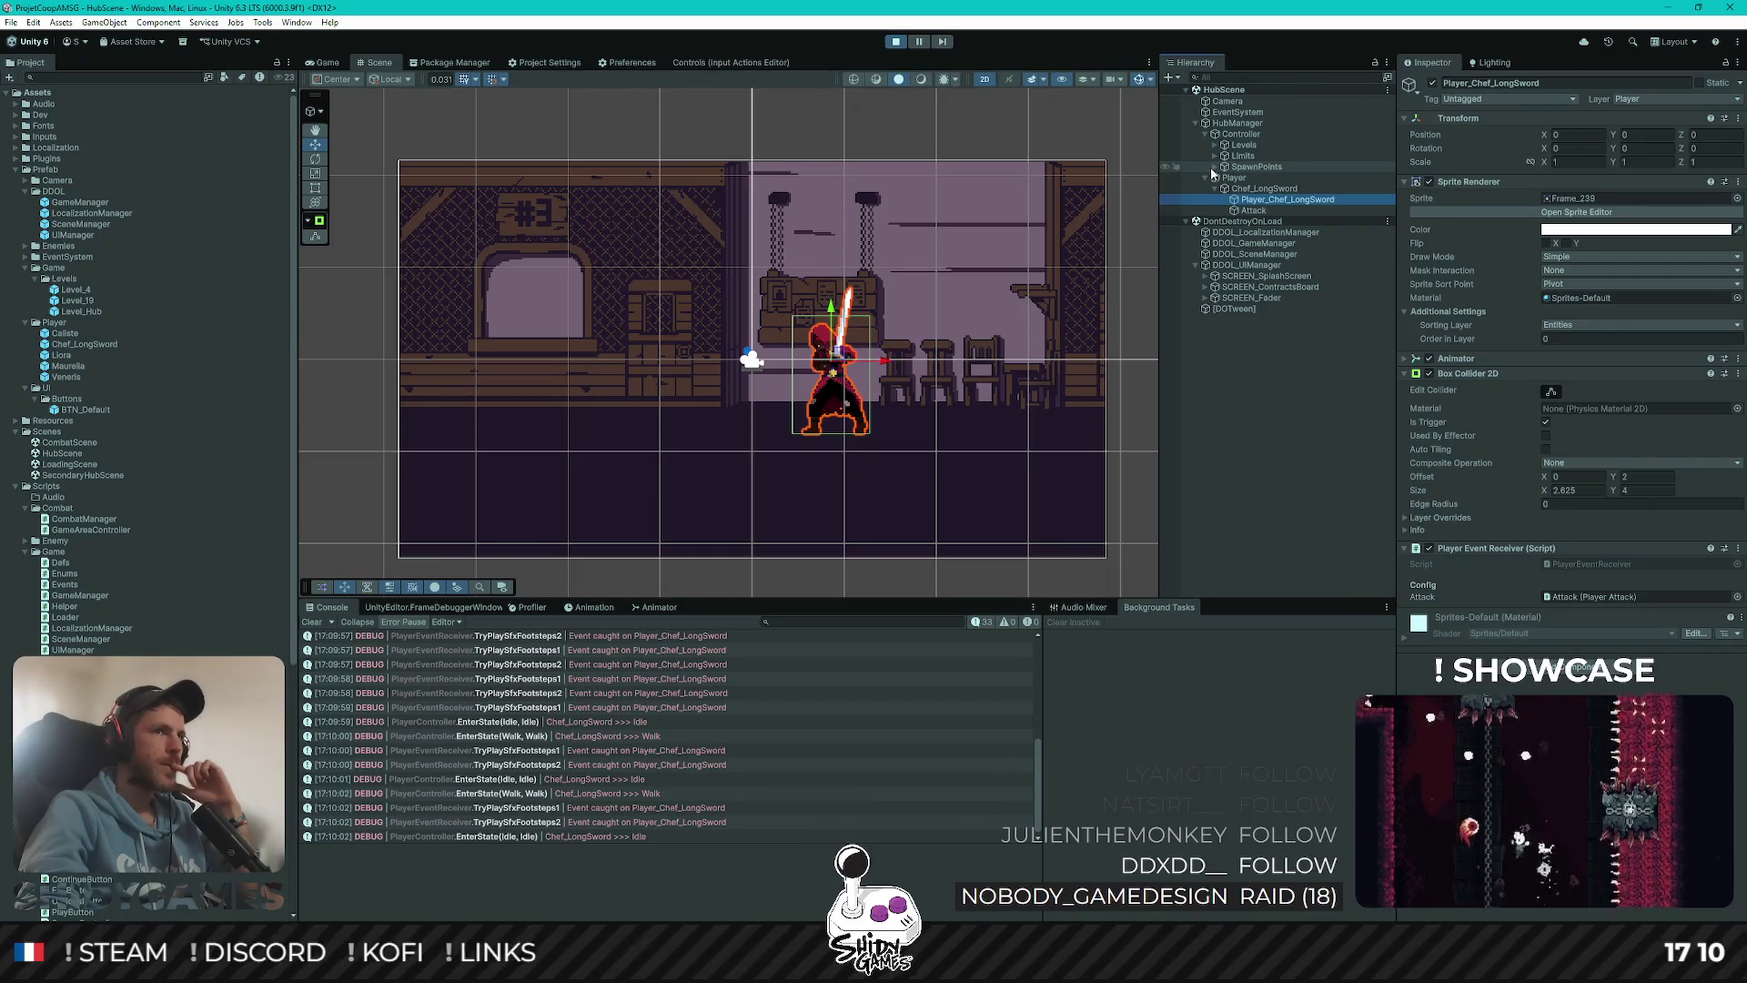
pyautogui.click(1240, 146)
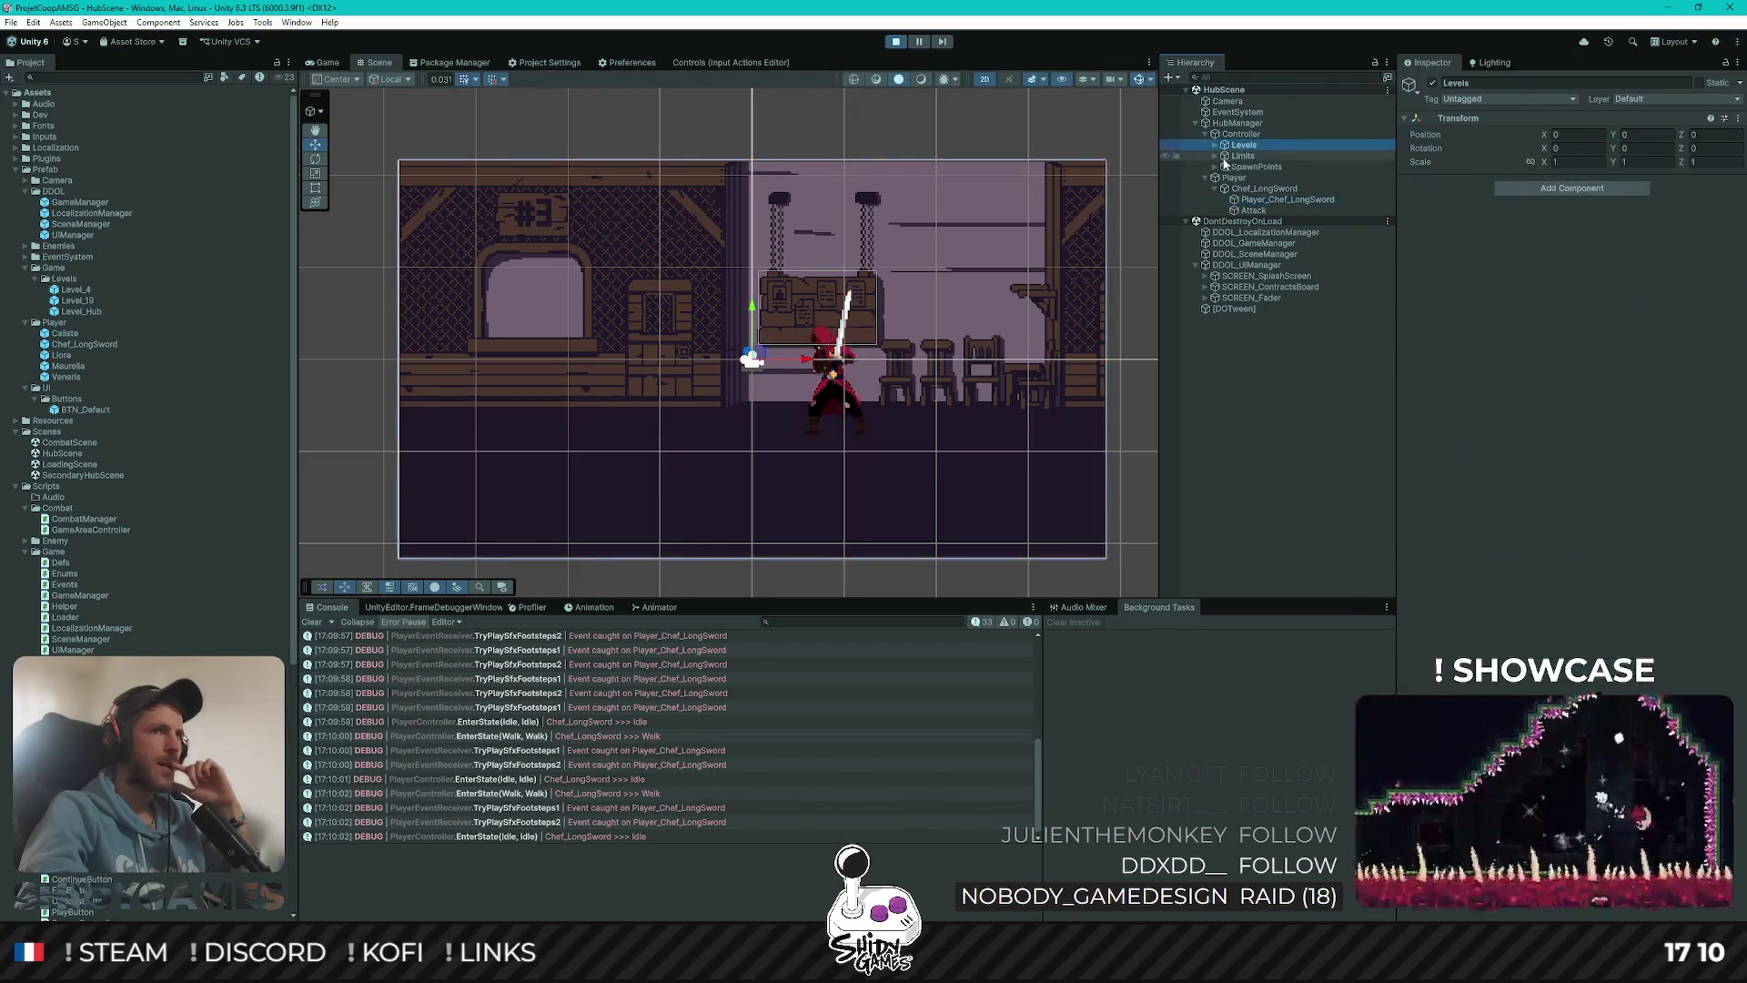
# Expand Levels > Level_Hub > Triggers and frame the ContractBoard trigger to inspect its collider
pyautogui.click(1215, 144)
pyautogui.click(1225, 155)
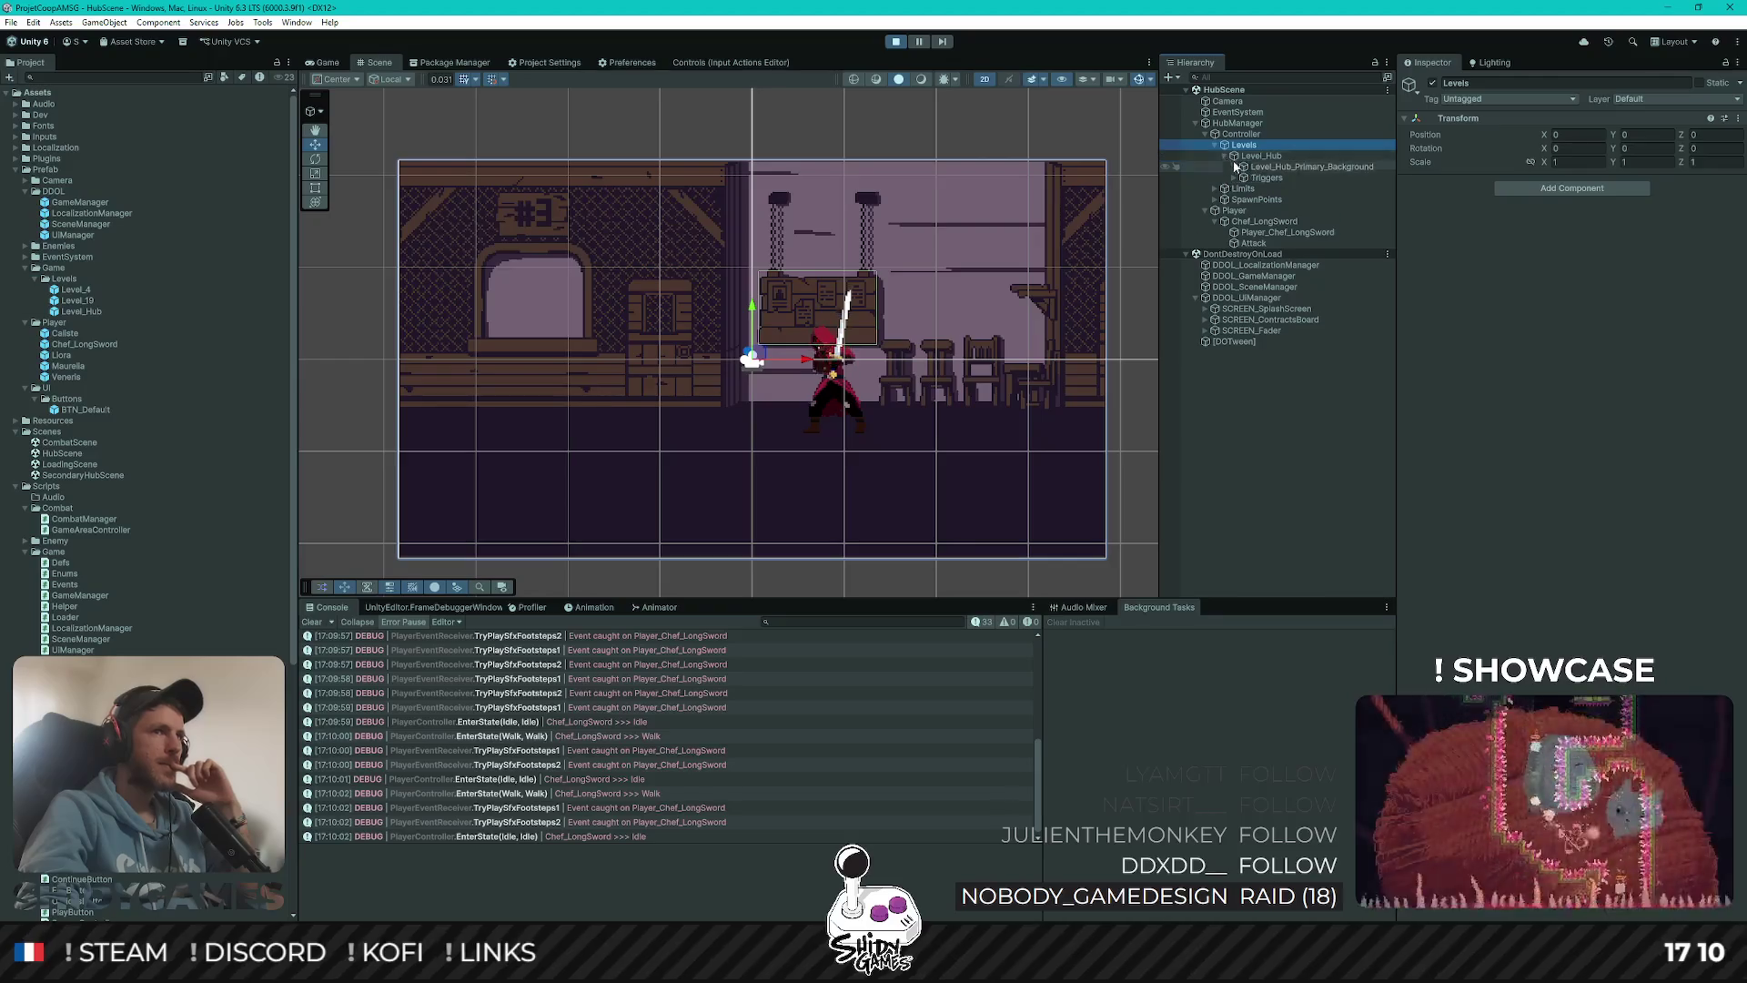
pyautogui.click(1234, 178)
pyautogui.click(1270, 188)
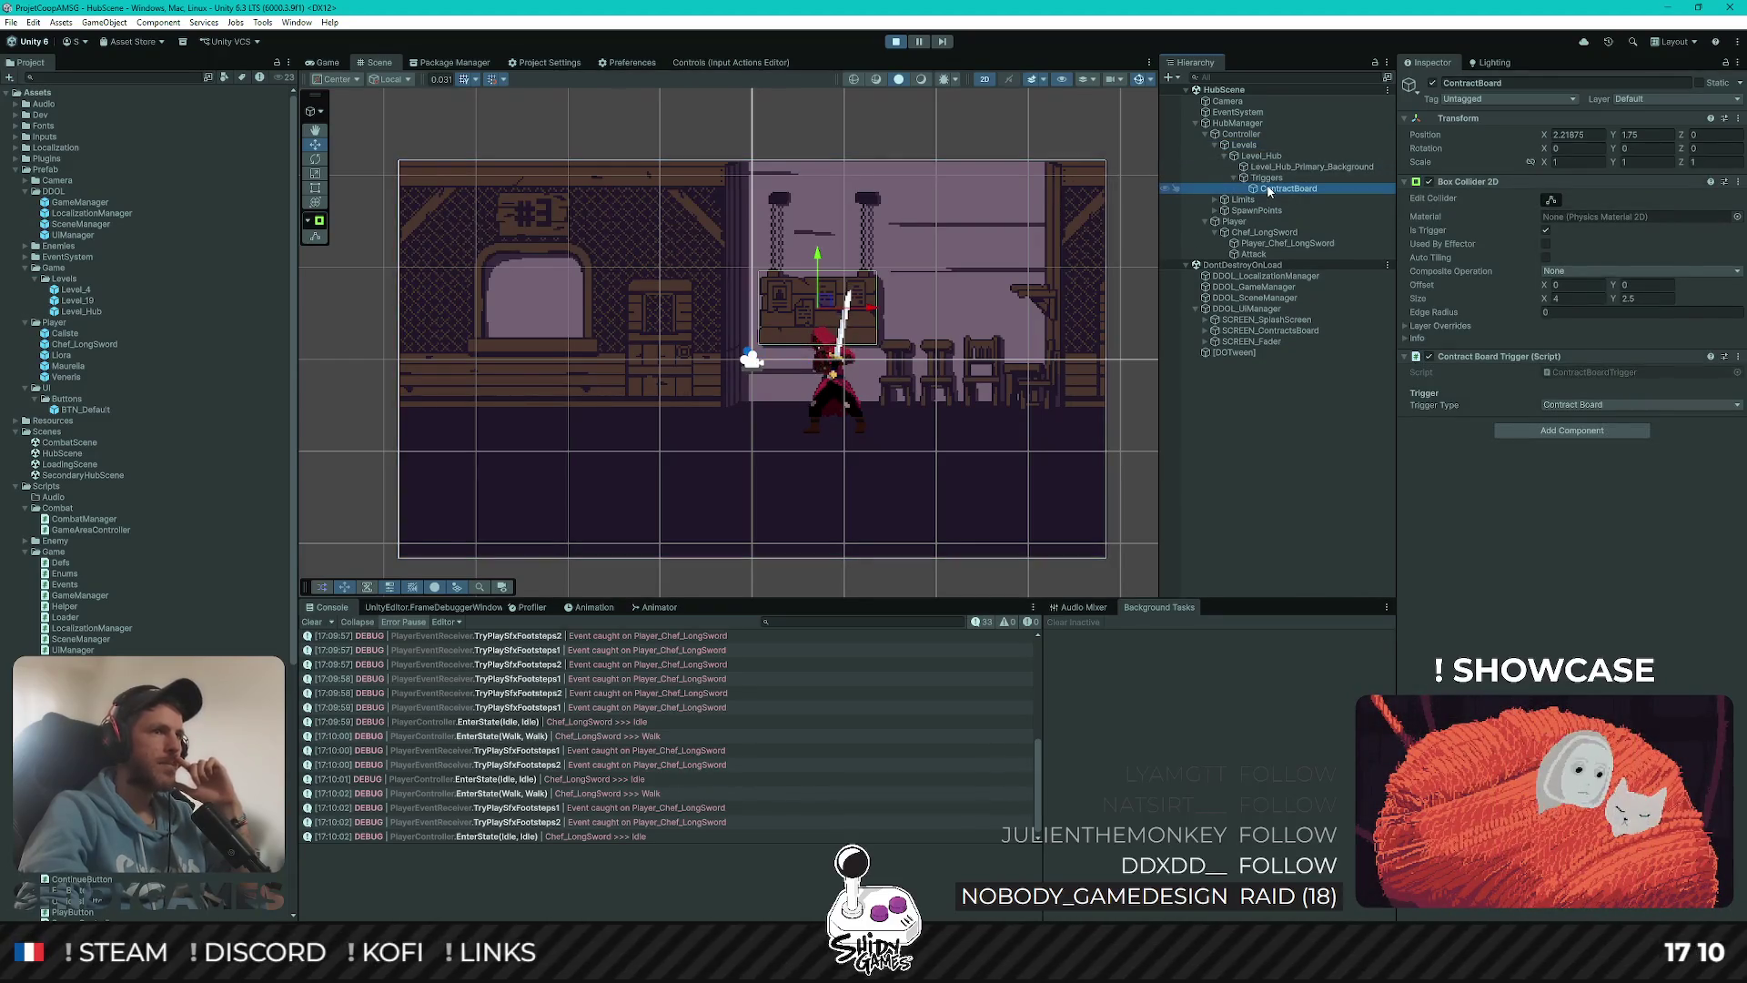
pyautogui.press('f')
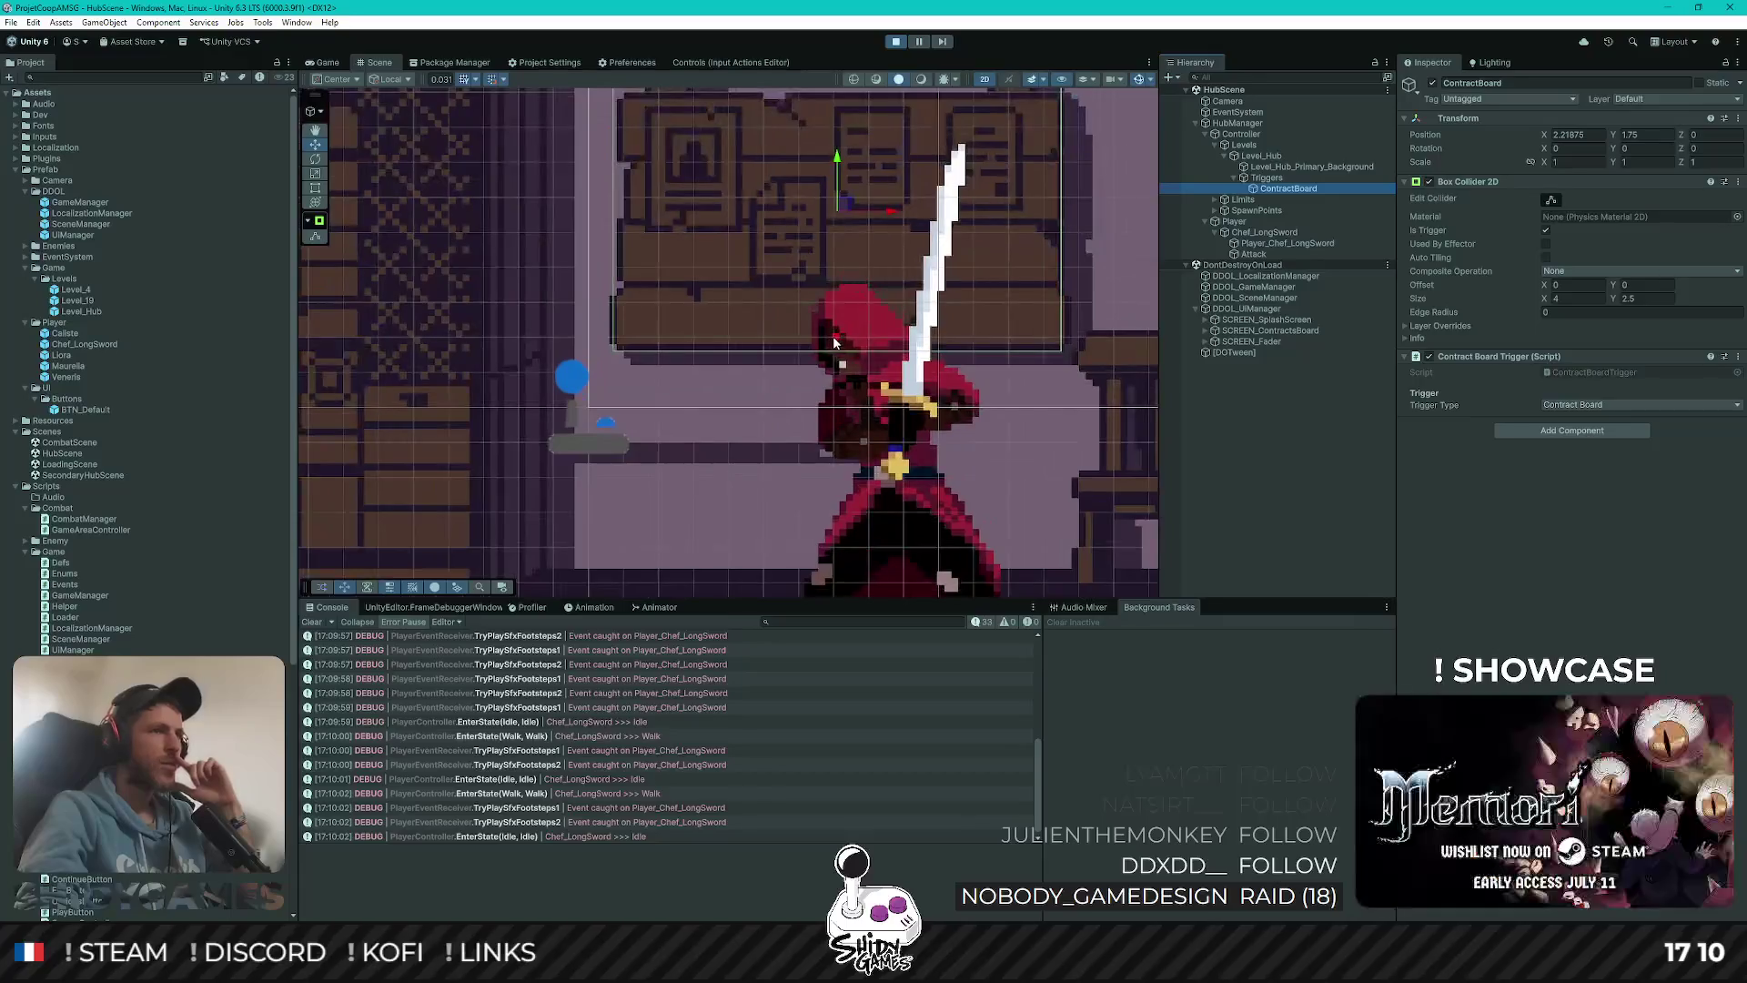
# Compare with Player_Chef_LongSword's collider, then stop play mode
pyautogui.scroll(-2, 833, 342)
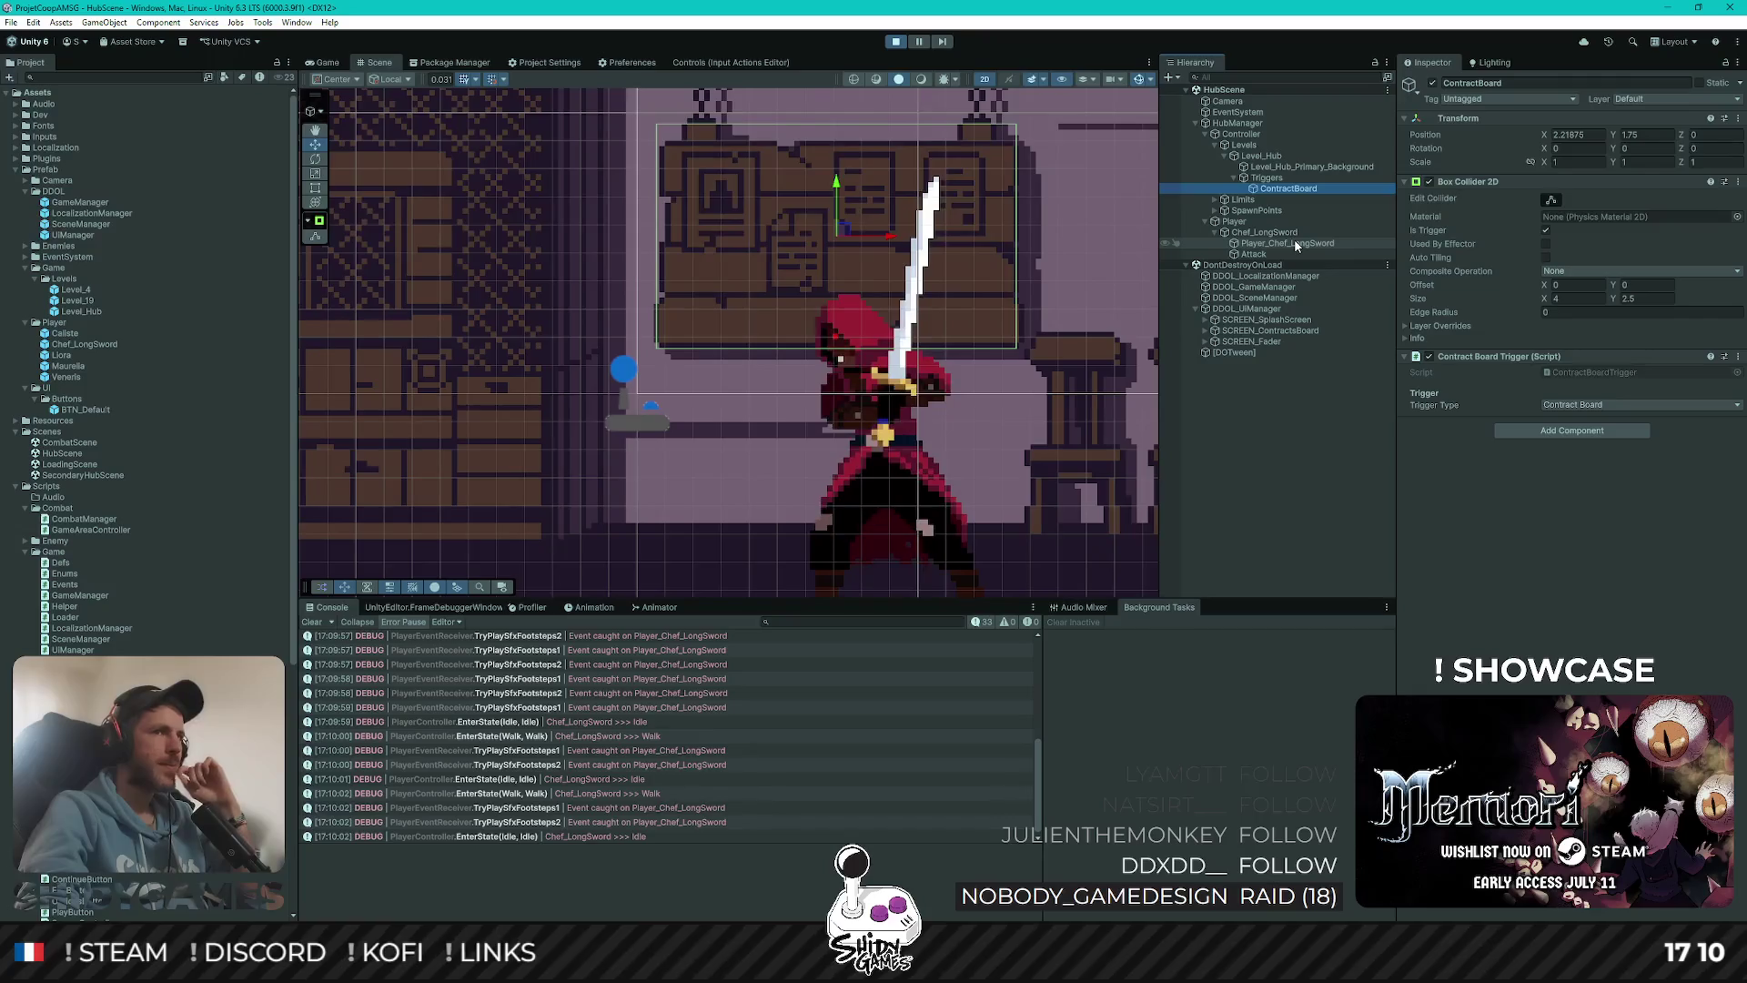
pyautogui.click(1295, 243)
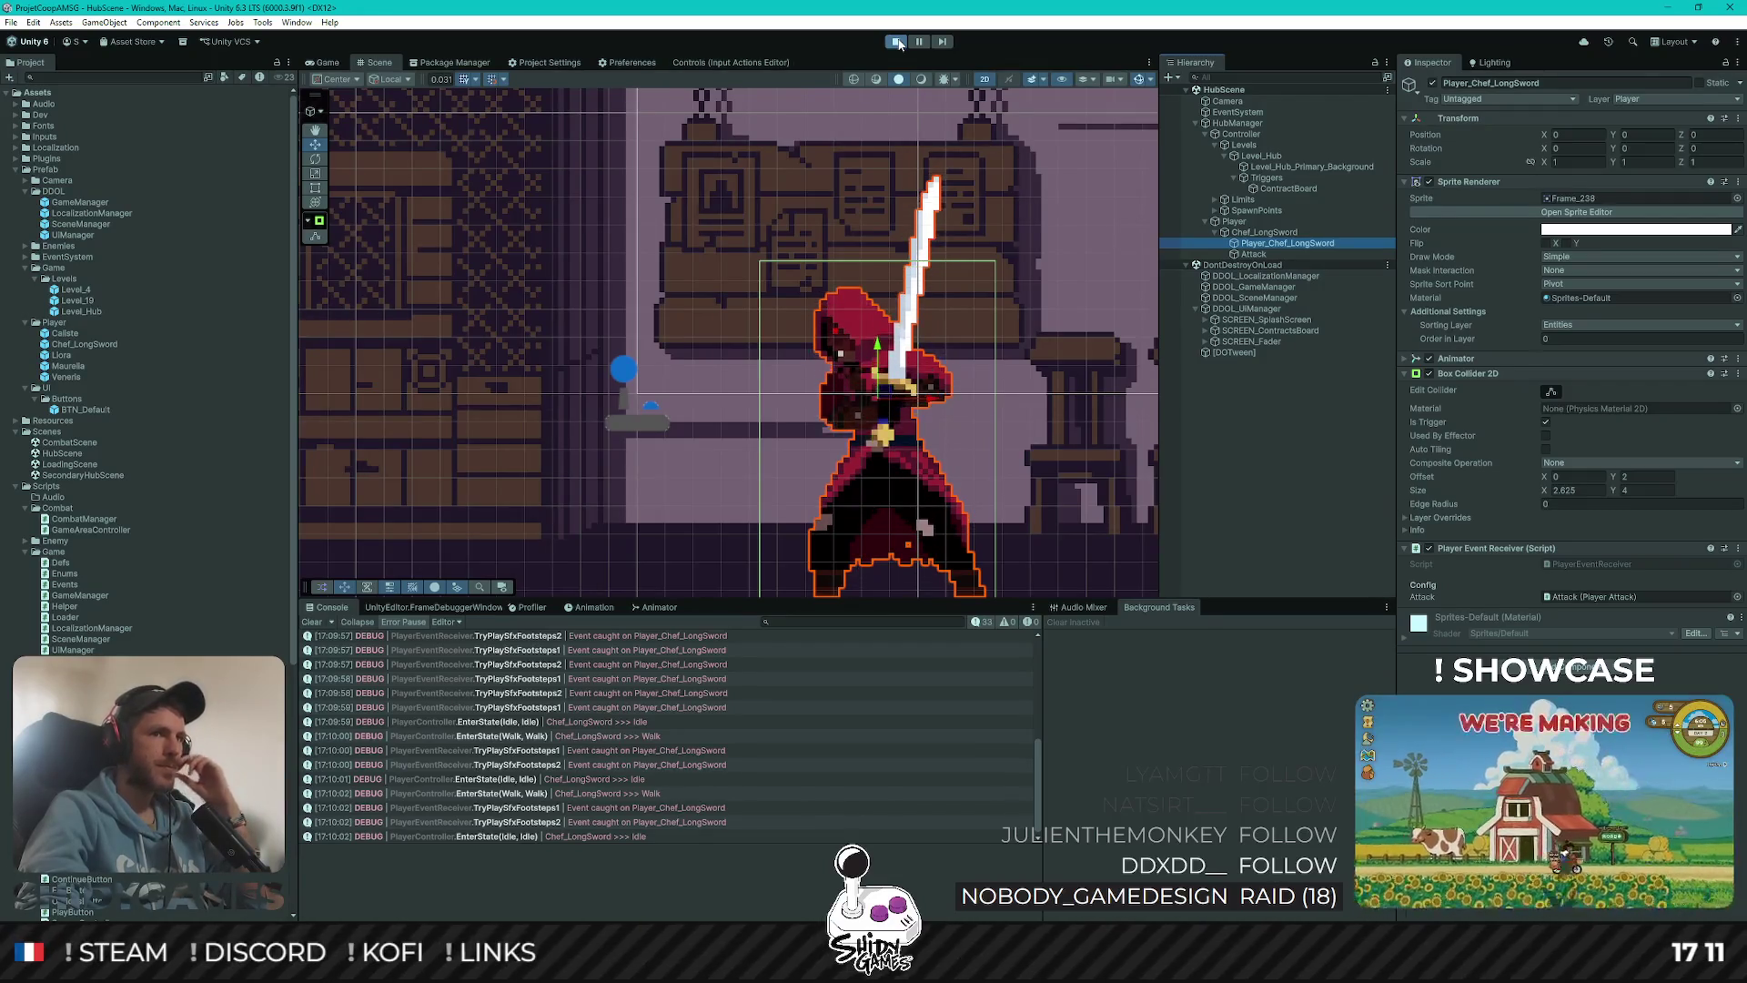
pyautogui.click(898, 44)
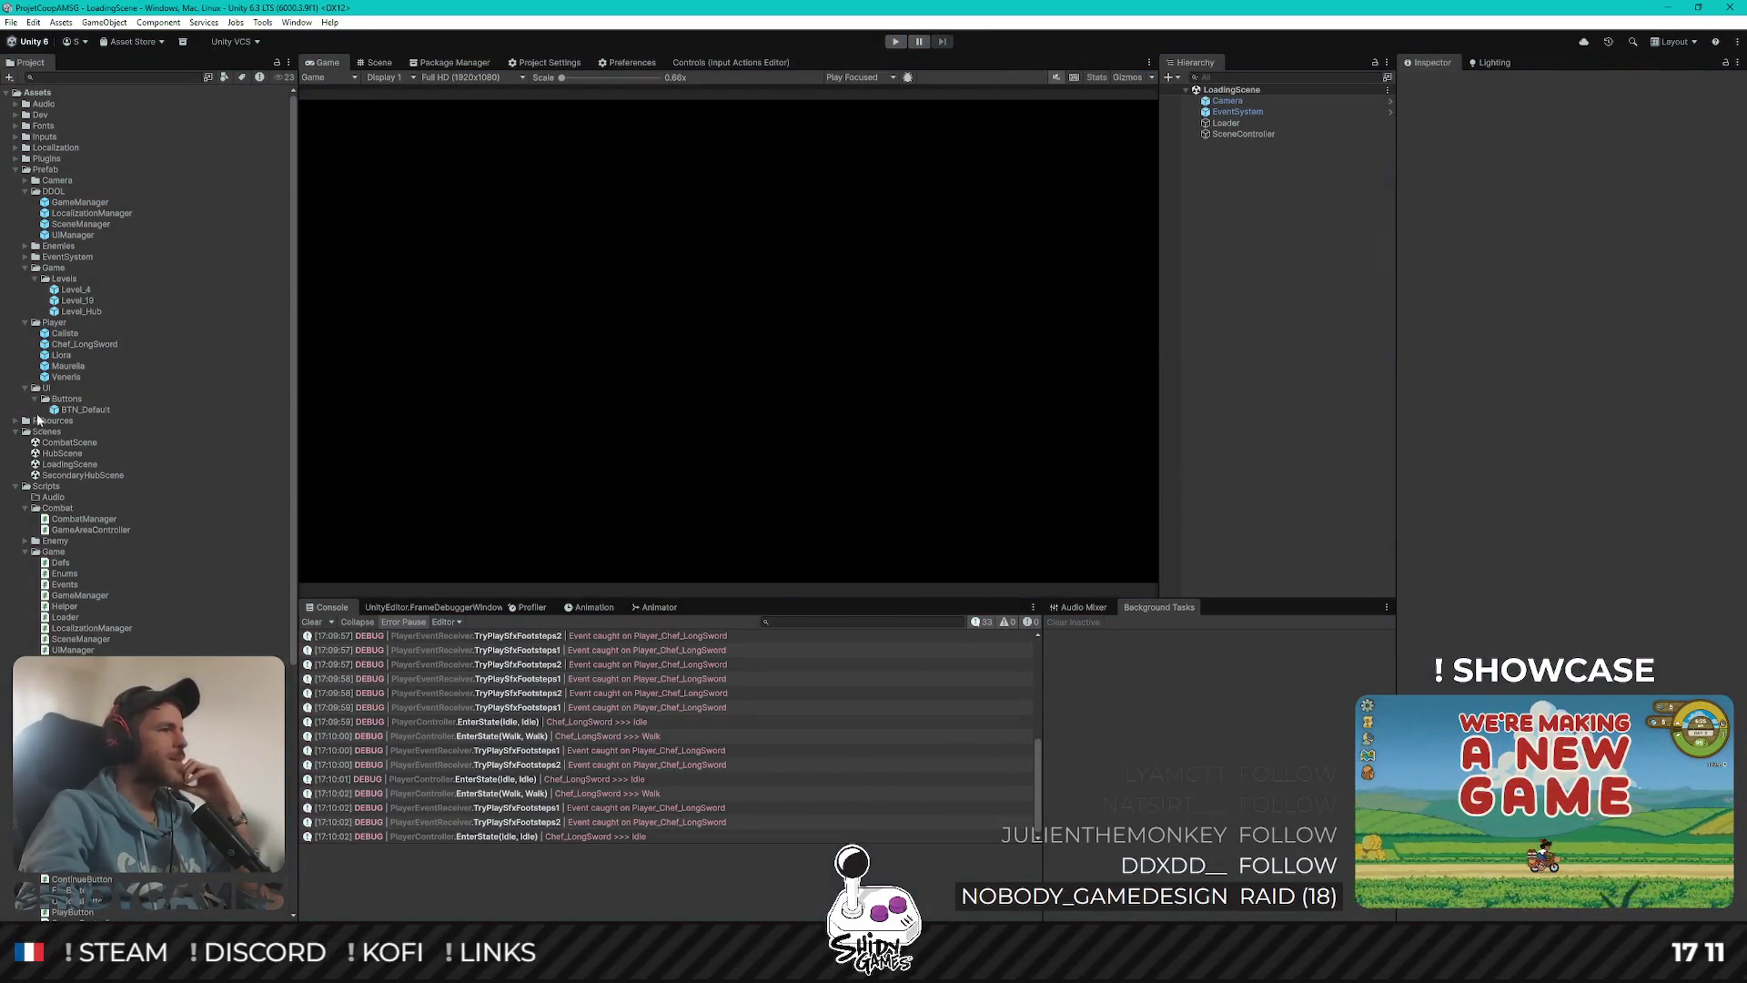
# Open the Chef_LongSword prefab, select Player_Chef_LongSword, and switch to the Rigidbody 2D manual
pyautogui.scroll(-6, 138, 445)
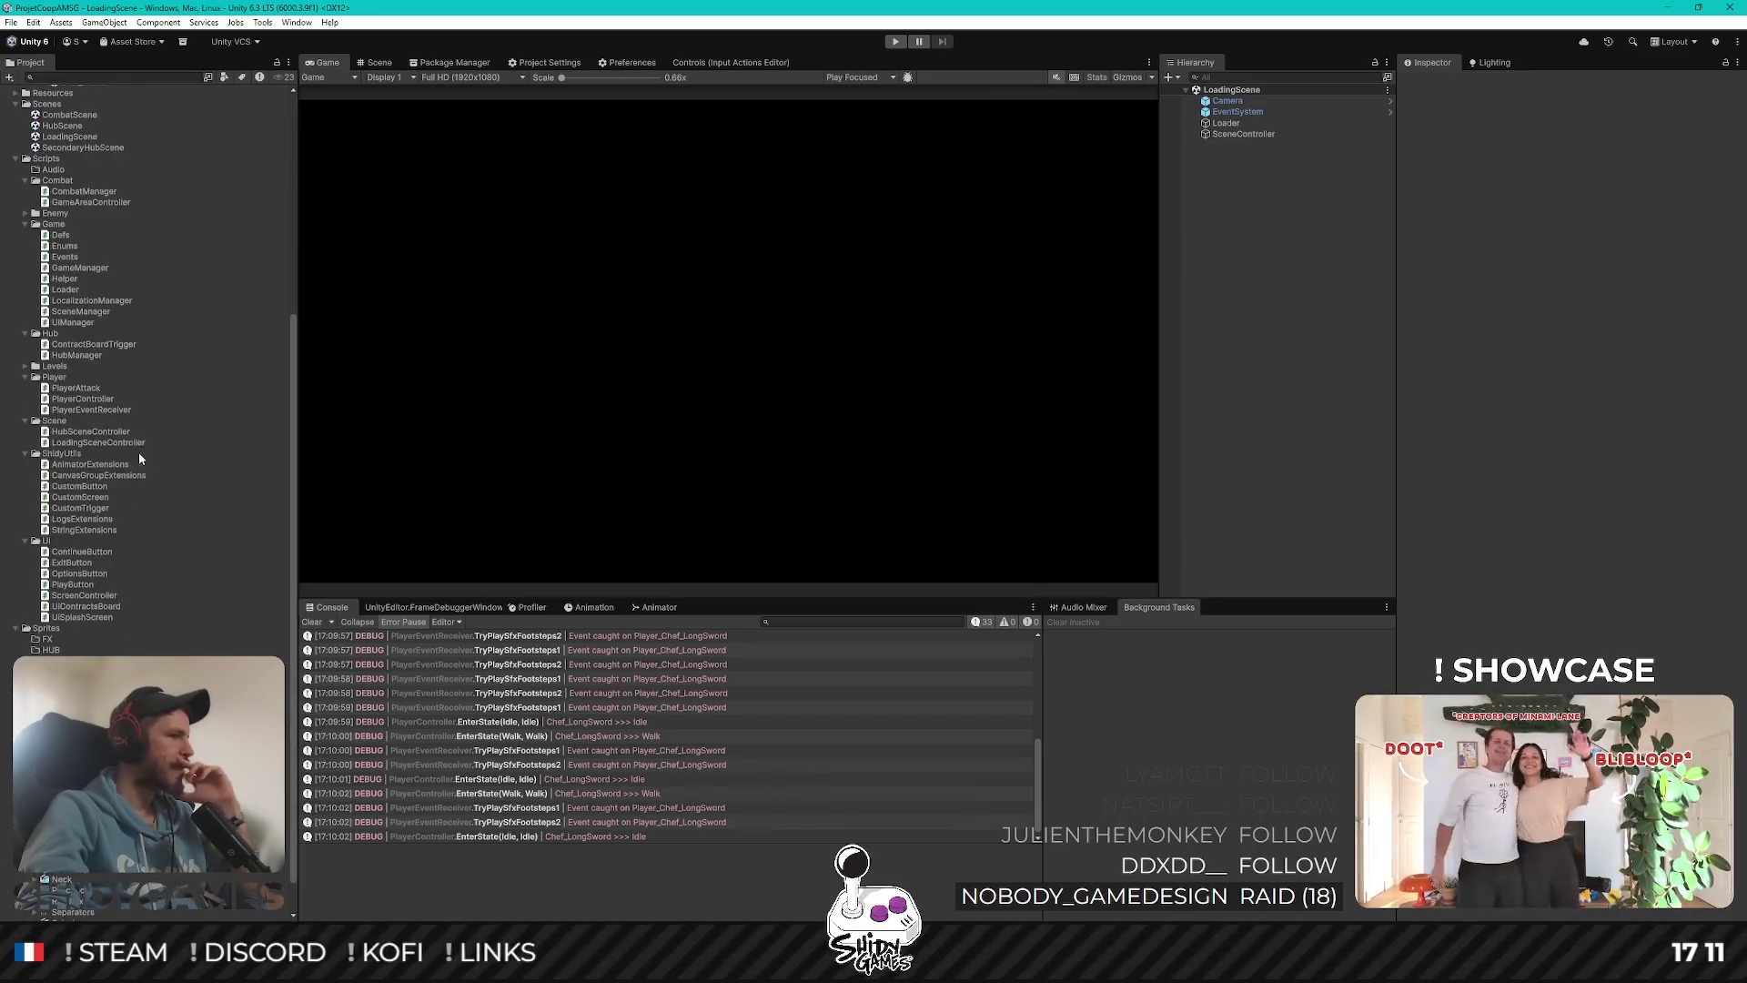
pyautogui.scroll(-1, 135, 446)
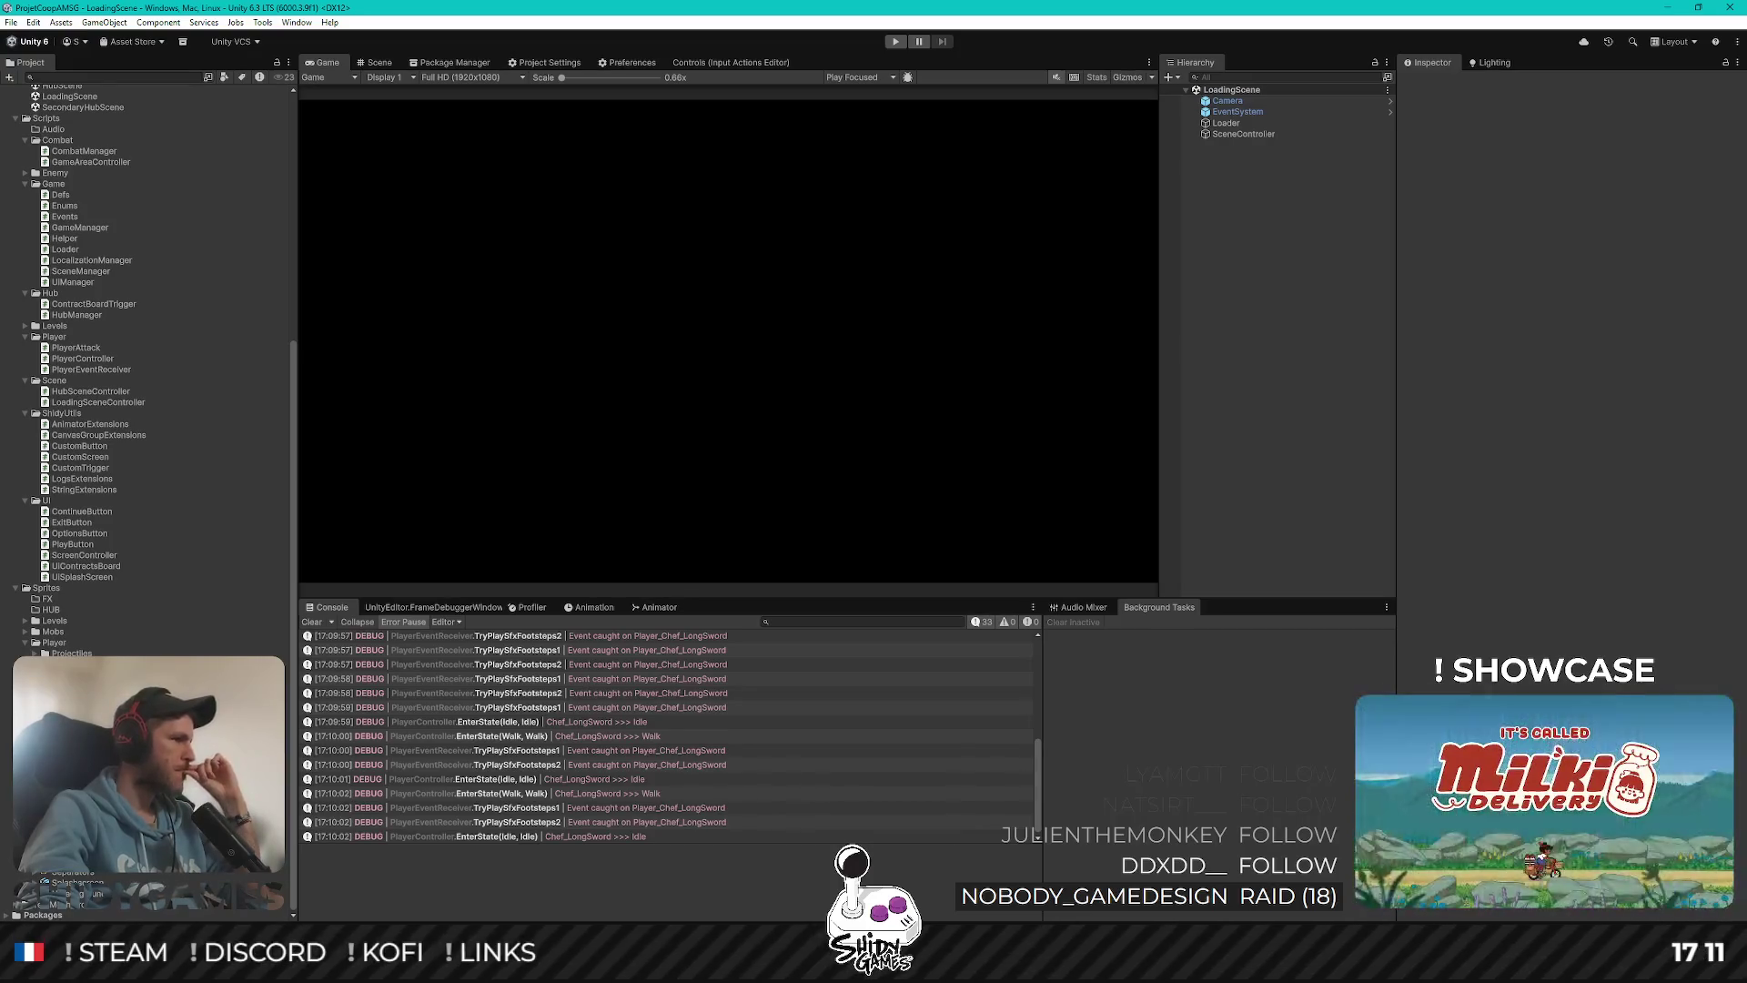
pyautogui.scroll(6, 84, 606)
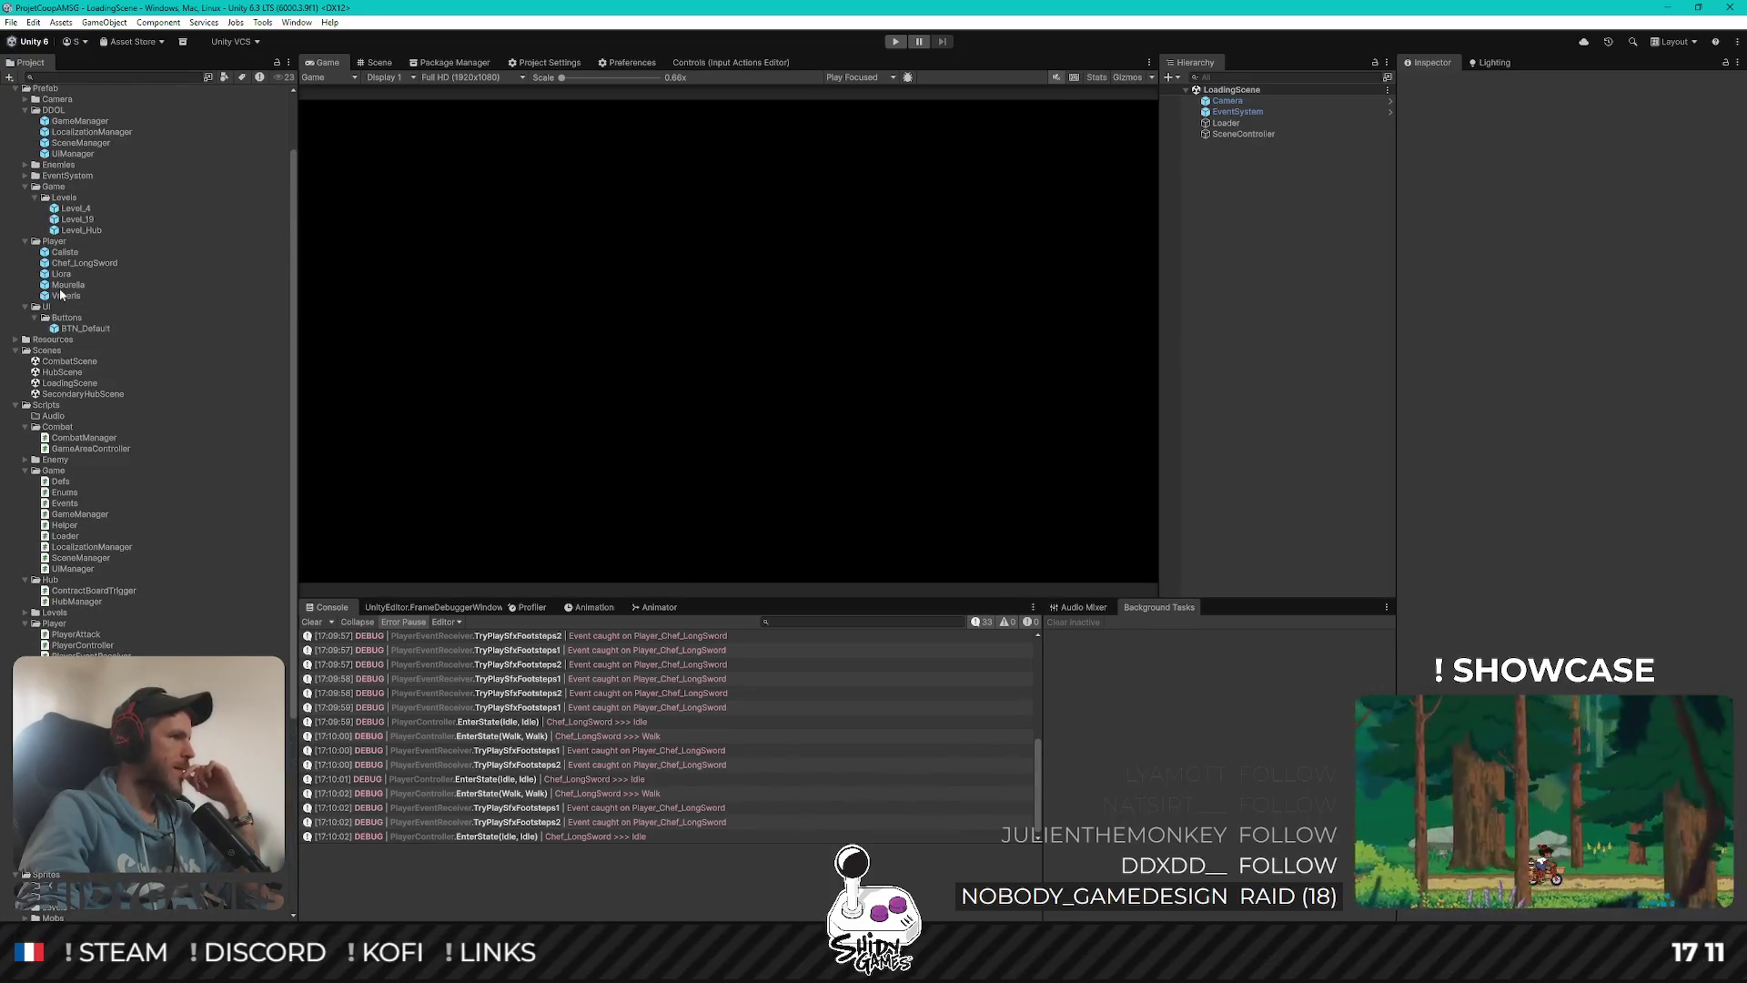
pyautogui.doubleClick(95, 263)
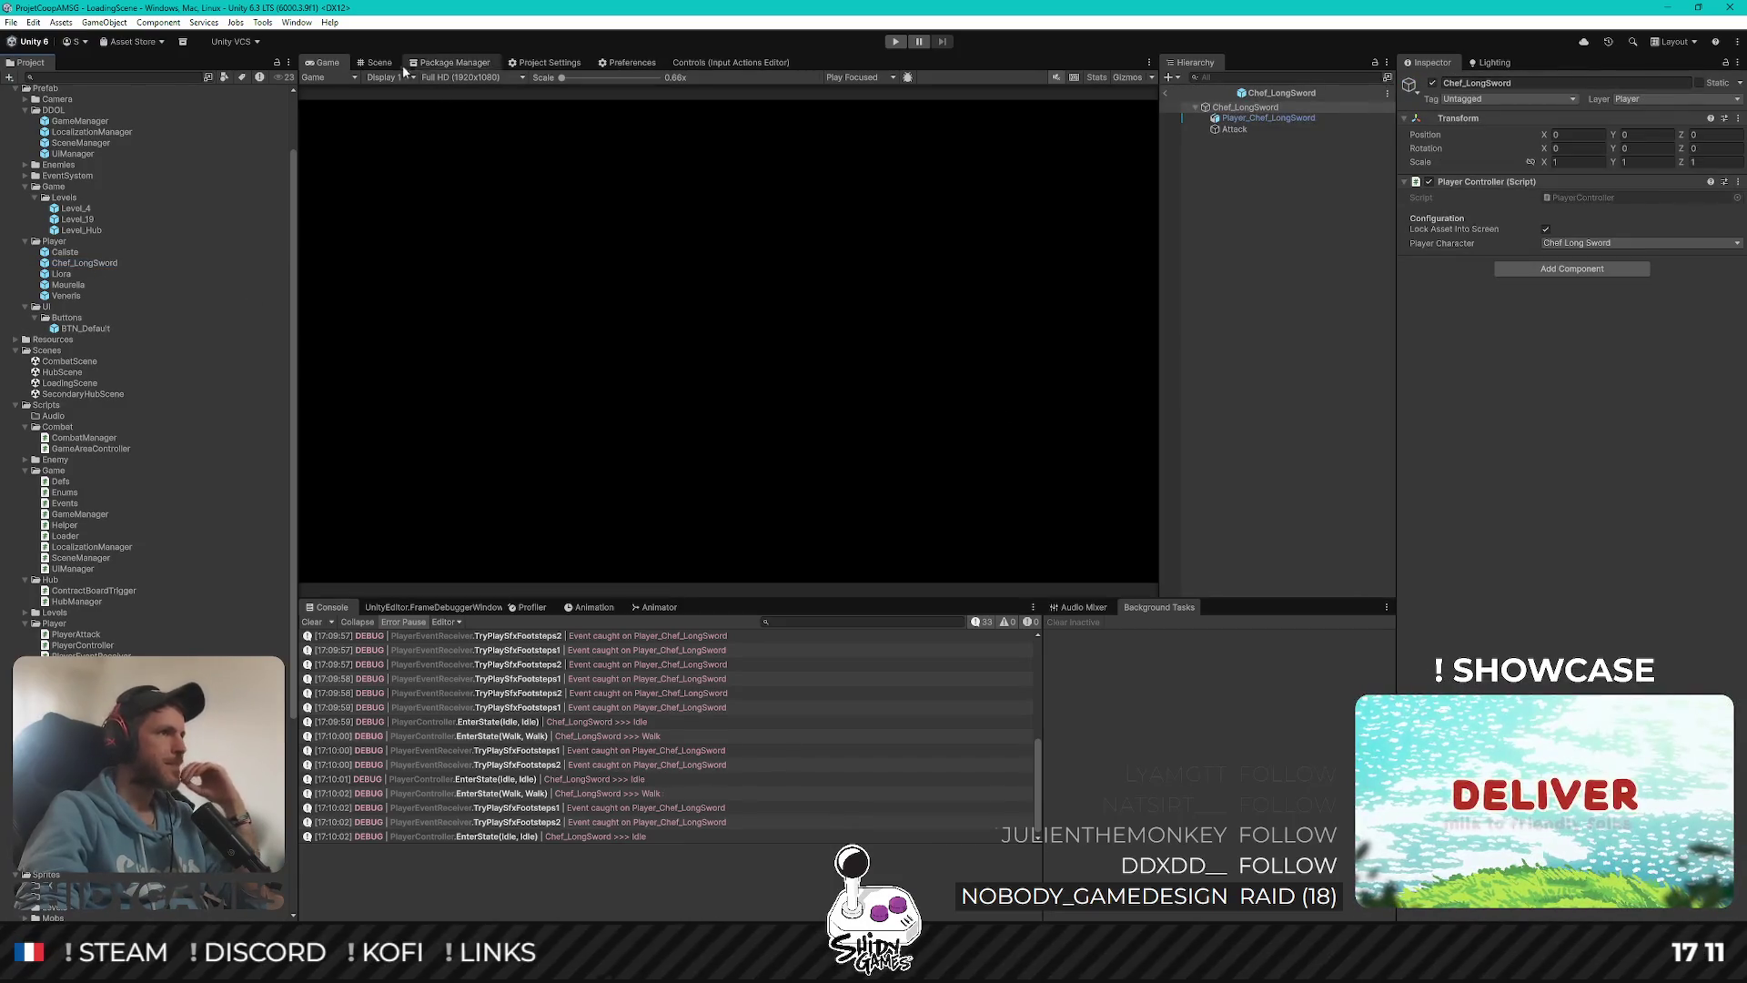
pyautogui.click(1268, 118)
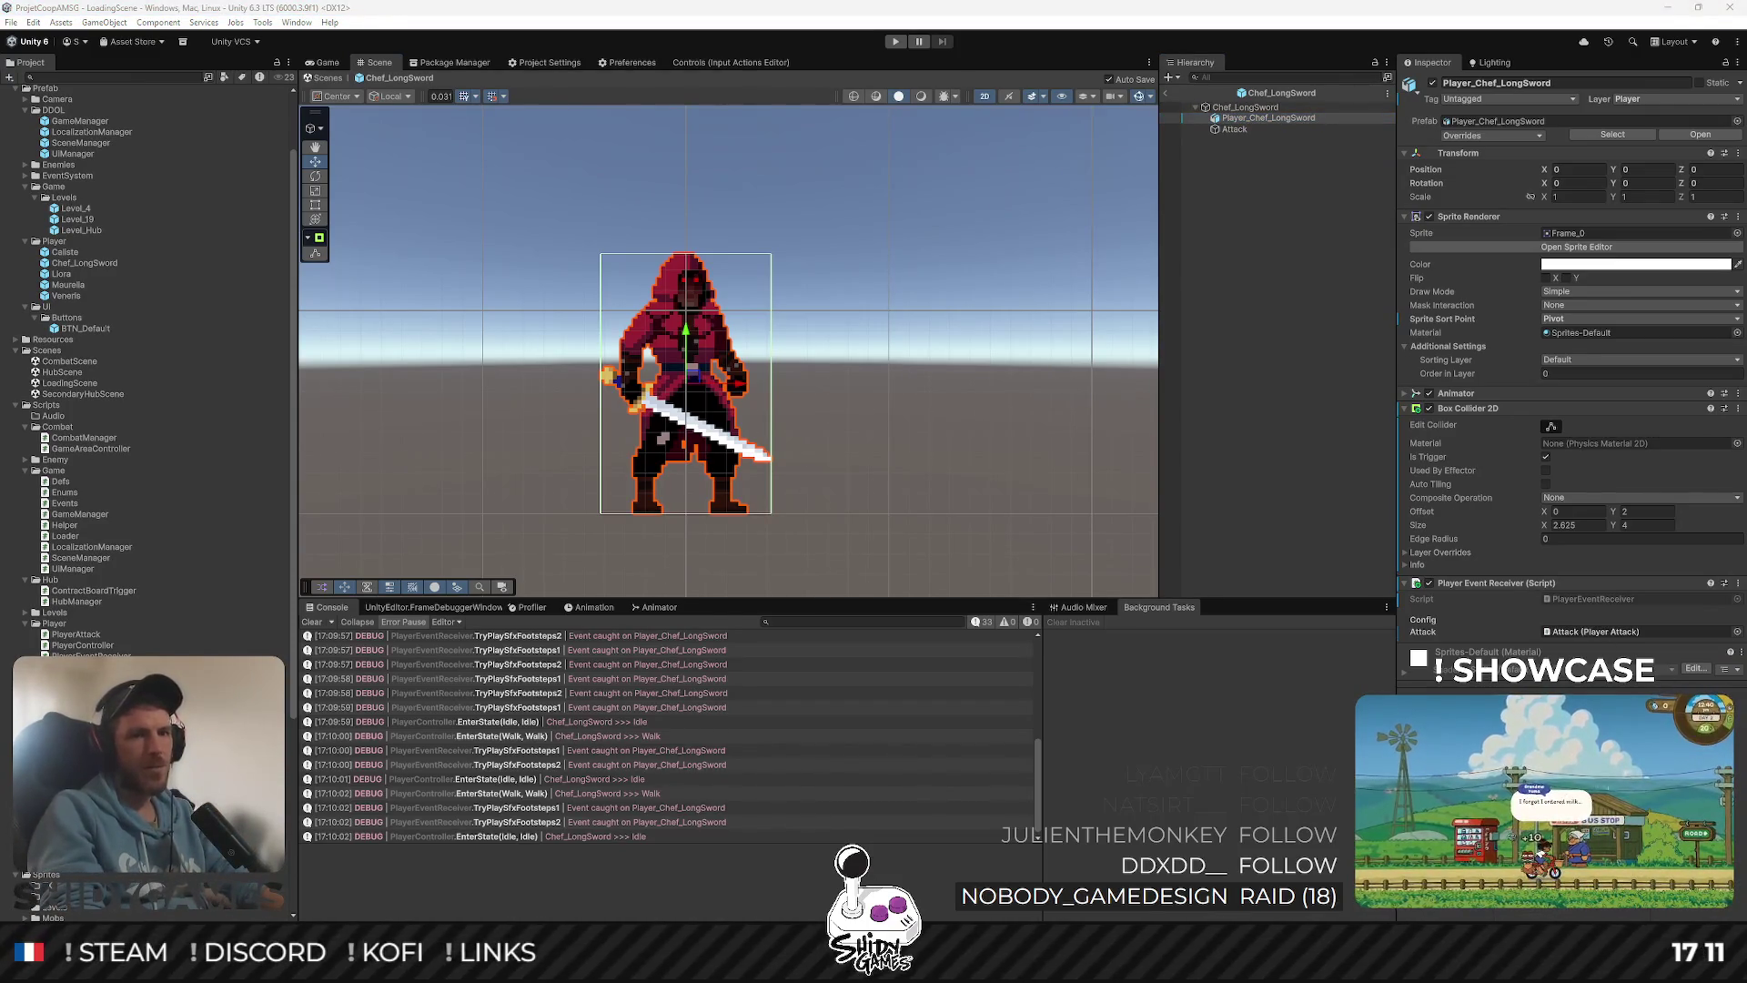
pyautogui.hotkey('alt', 'Tab')
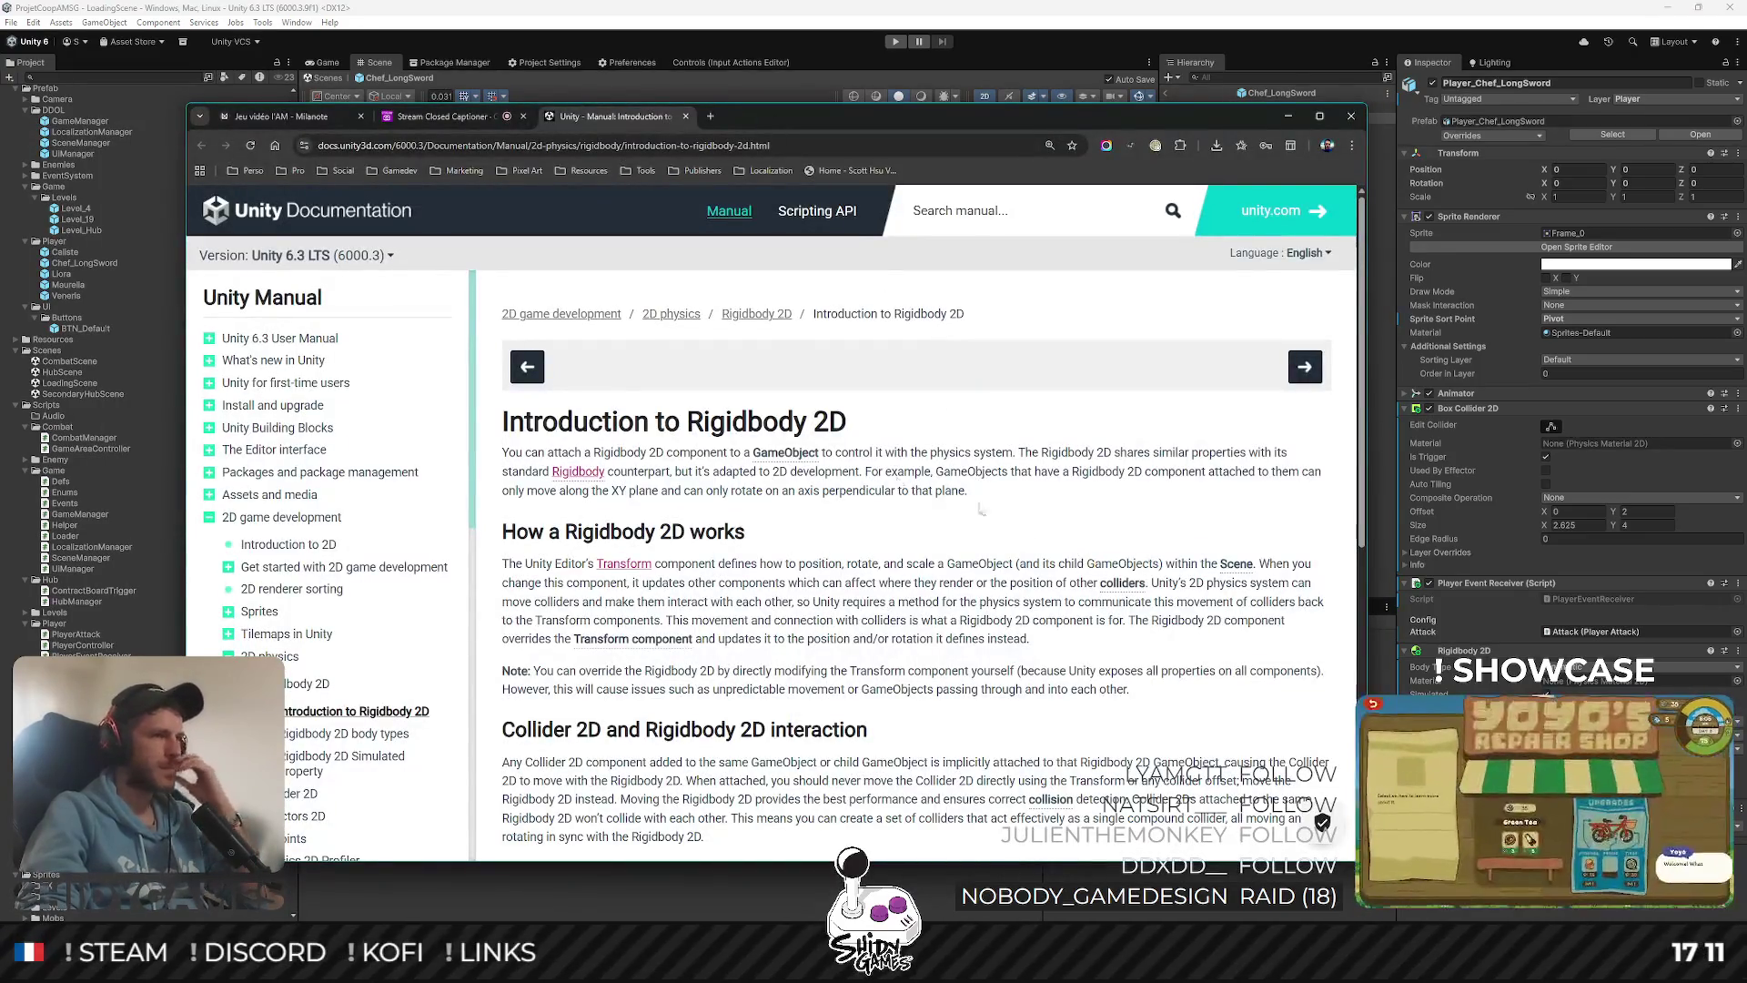
# Scroll through the Introduction to Rigidbody 2D manual page
pyautogui.scroll(-1, 817, 458)
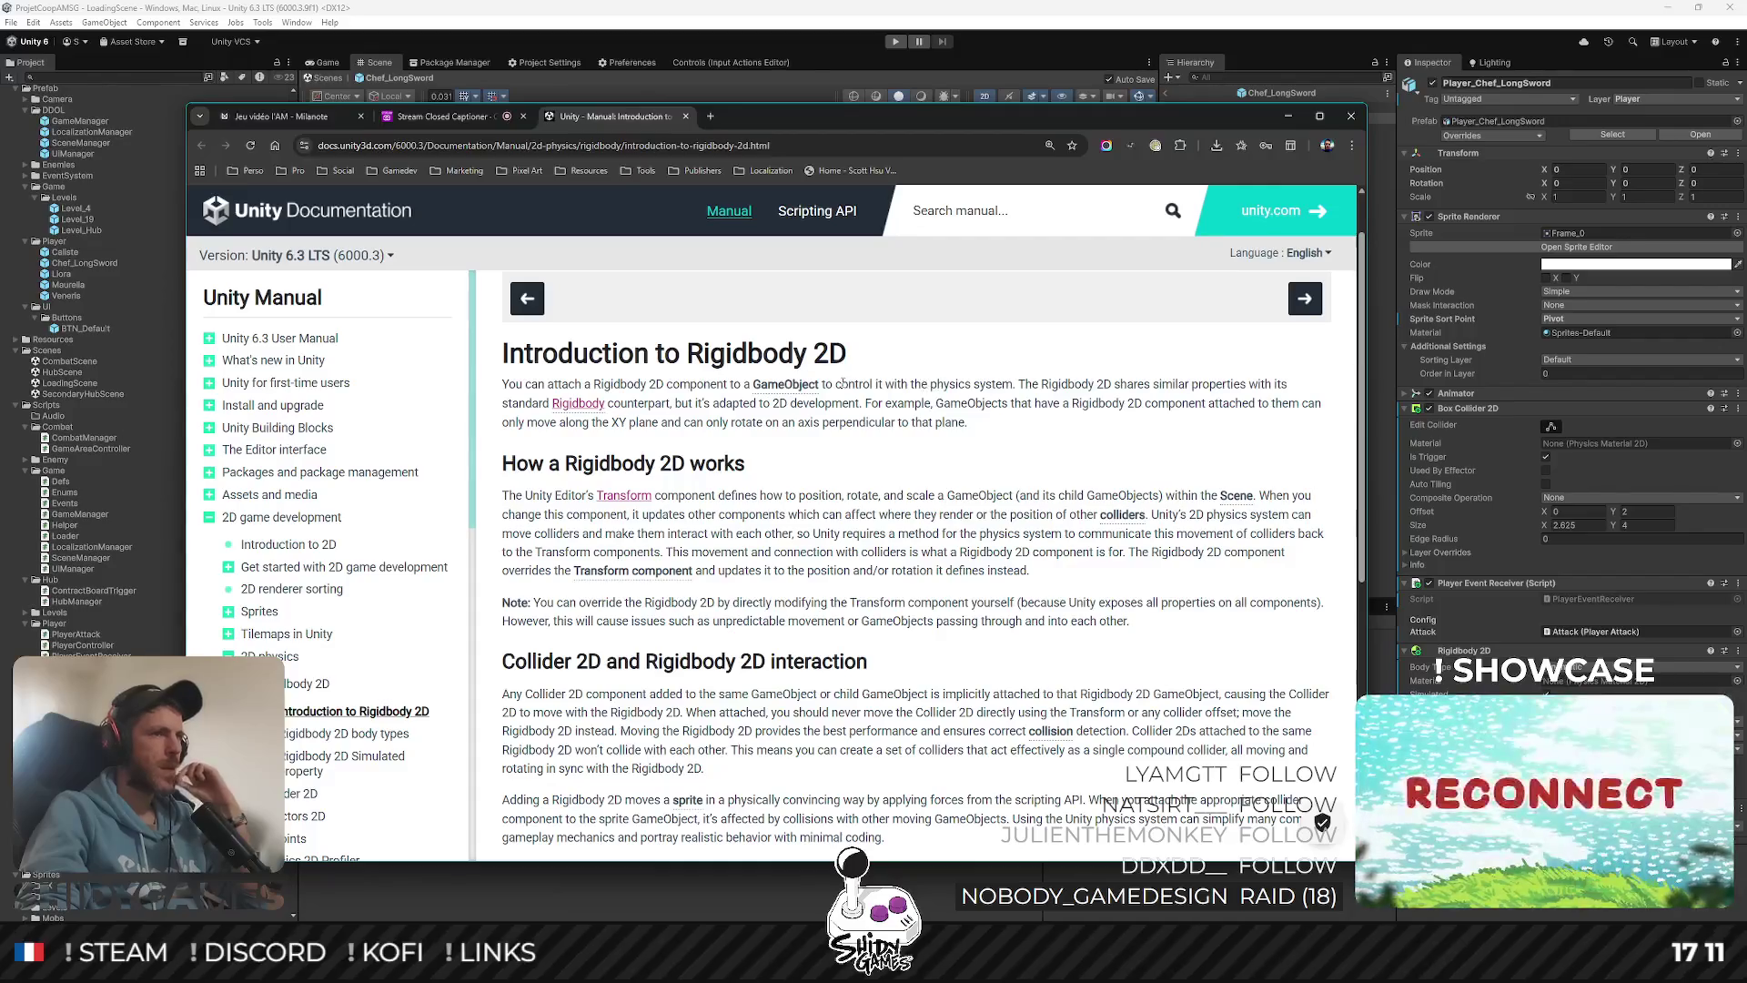
pyautogui.moveTo(960, 383); pyautogui.dragTo(692, 405)
pyautogui.click(692, 405)
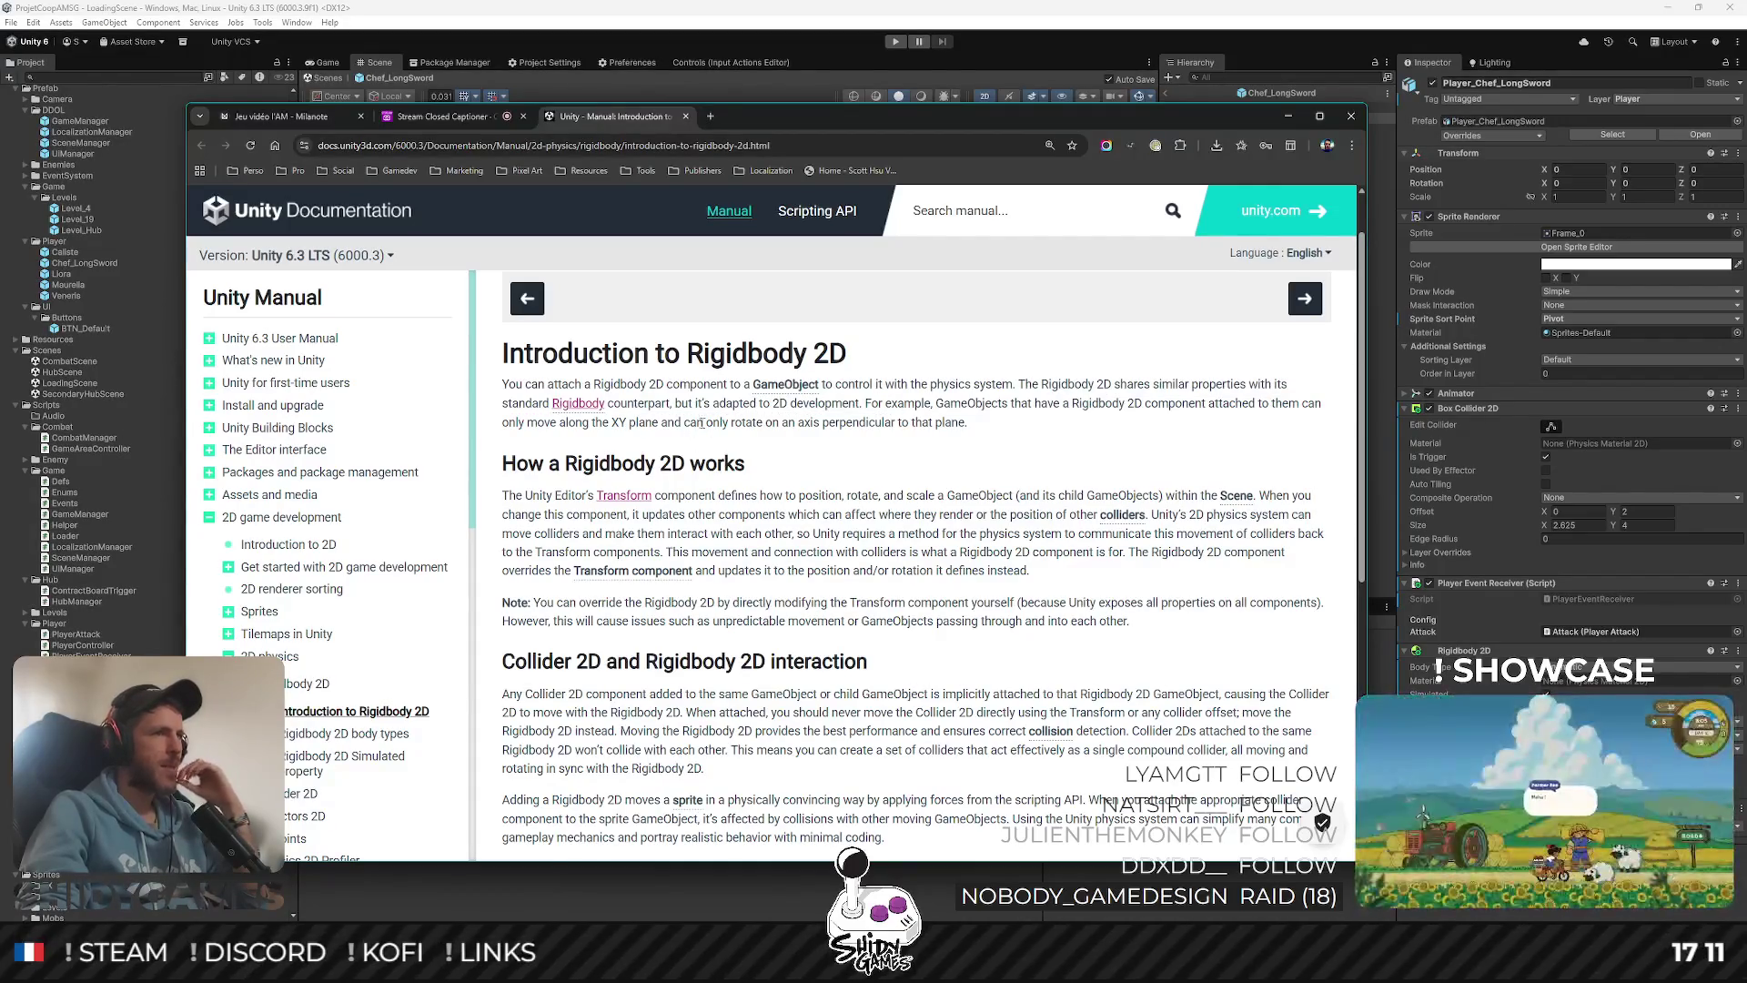
pyautogui.scroll(-1, 783, 407)
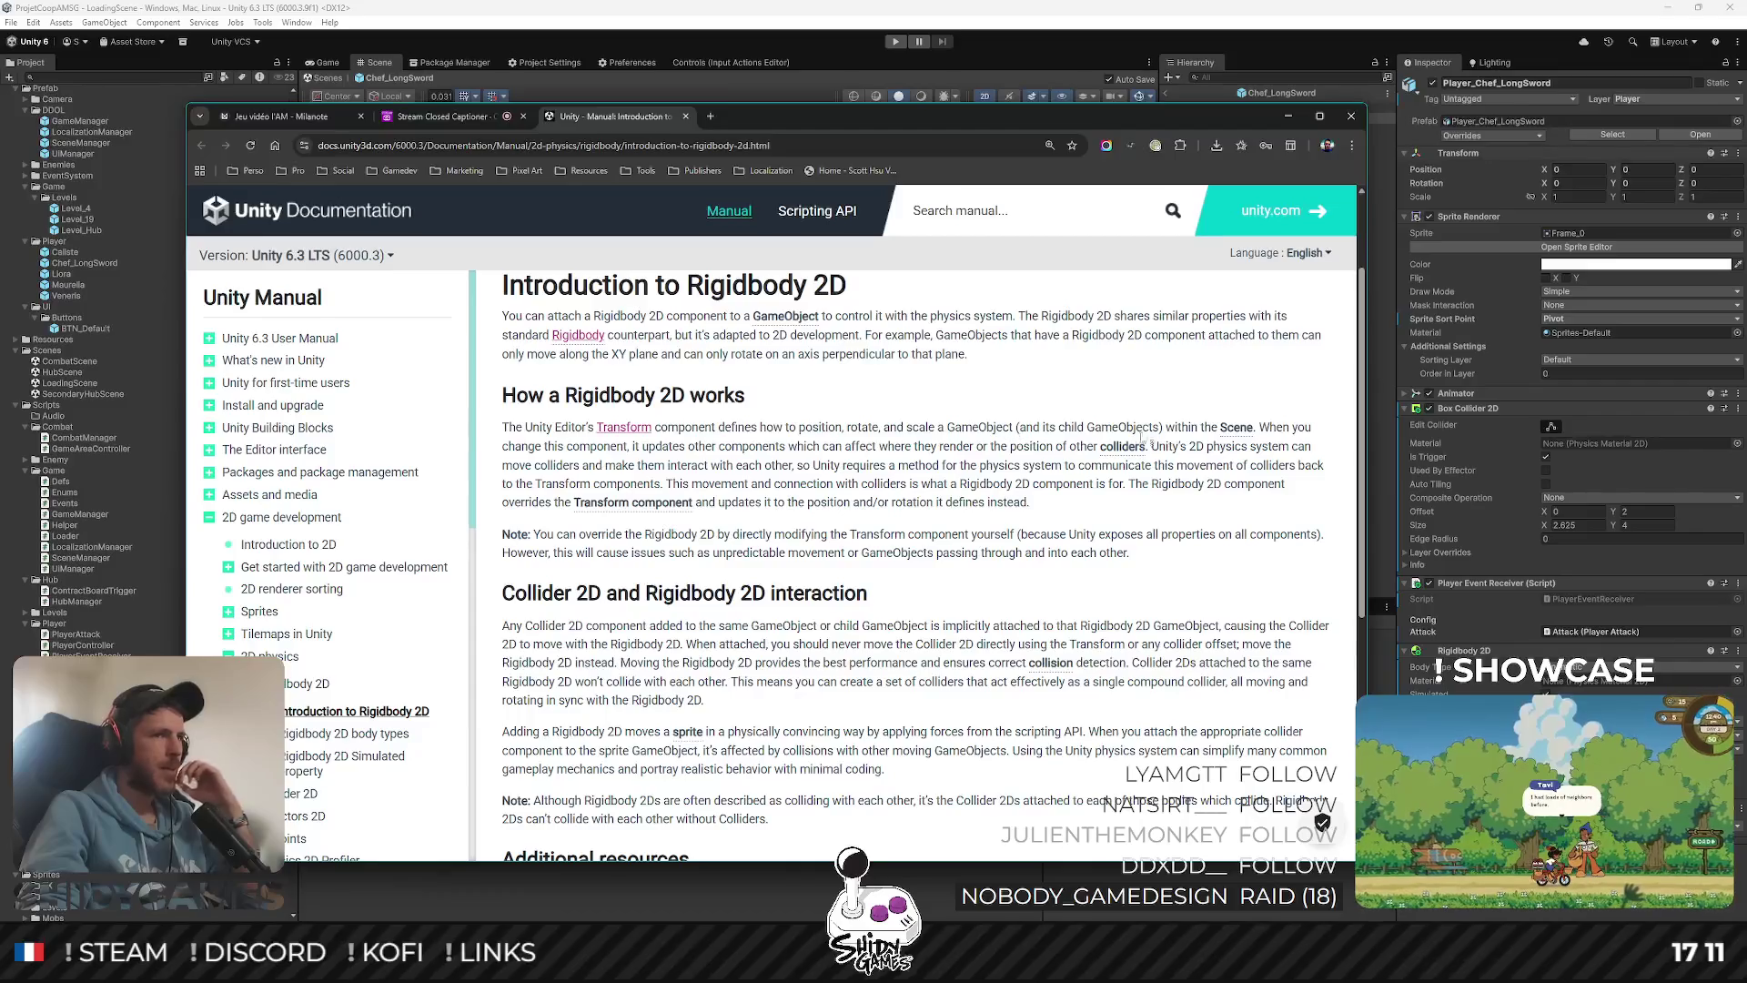
pyautogui.moveTo(1204, 431)
pyautogui.scroll(-1, 743, 470)
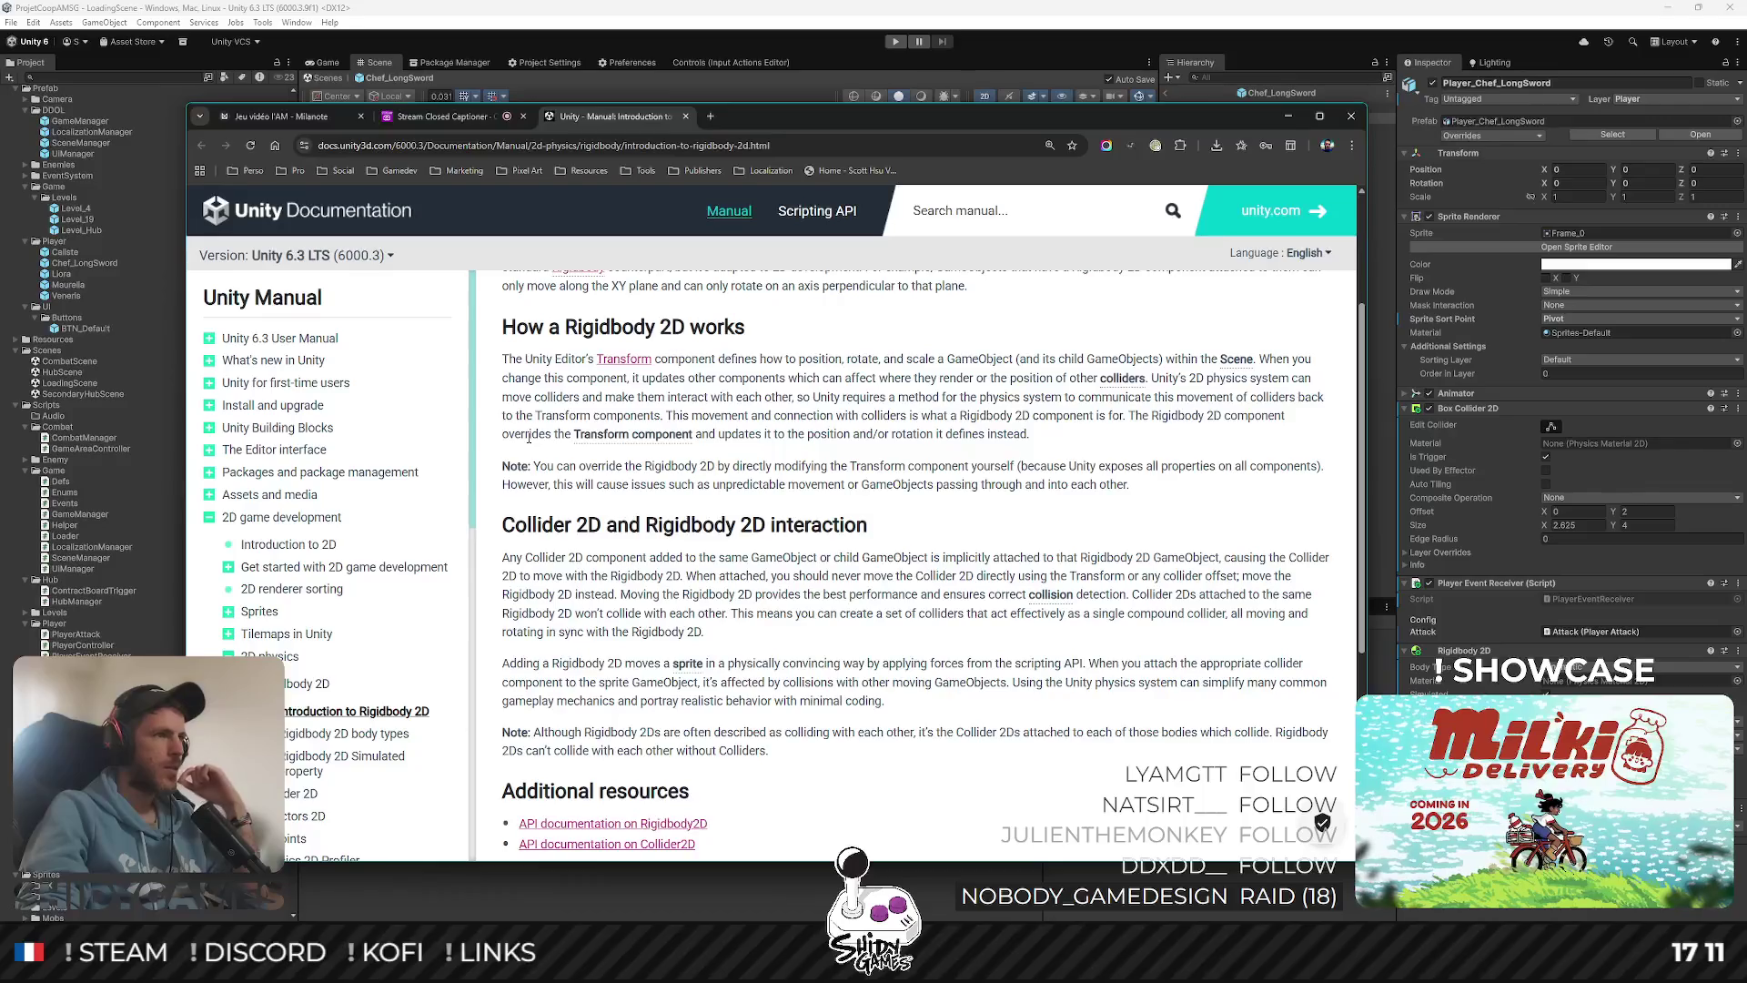
pyautogui.scroll(-1, 861, 428)
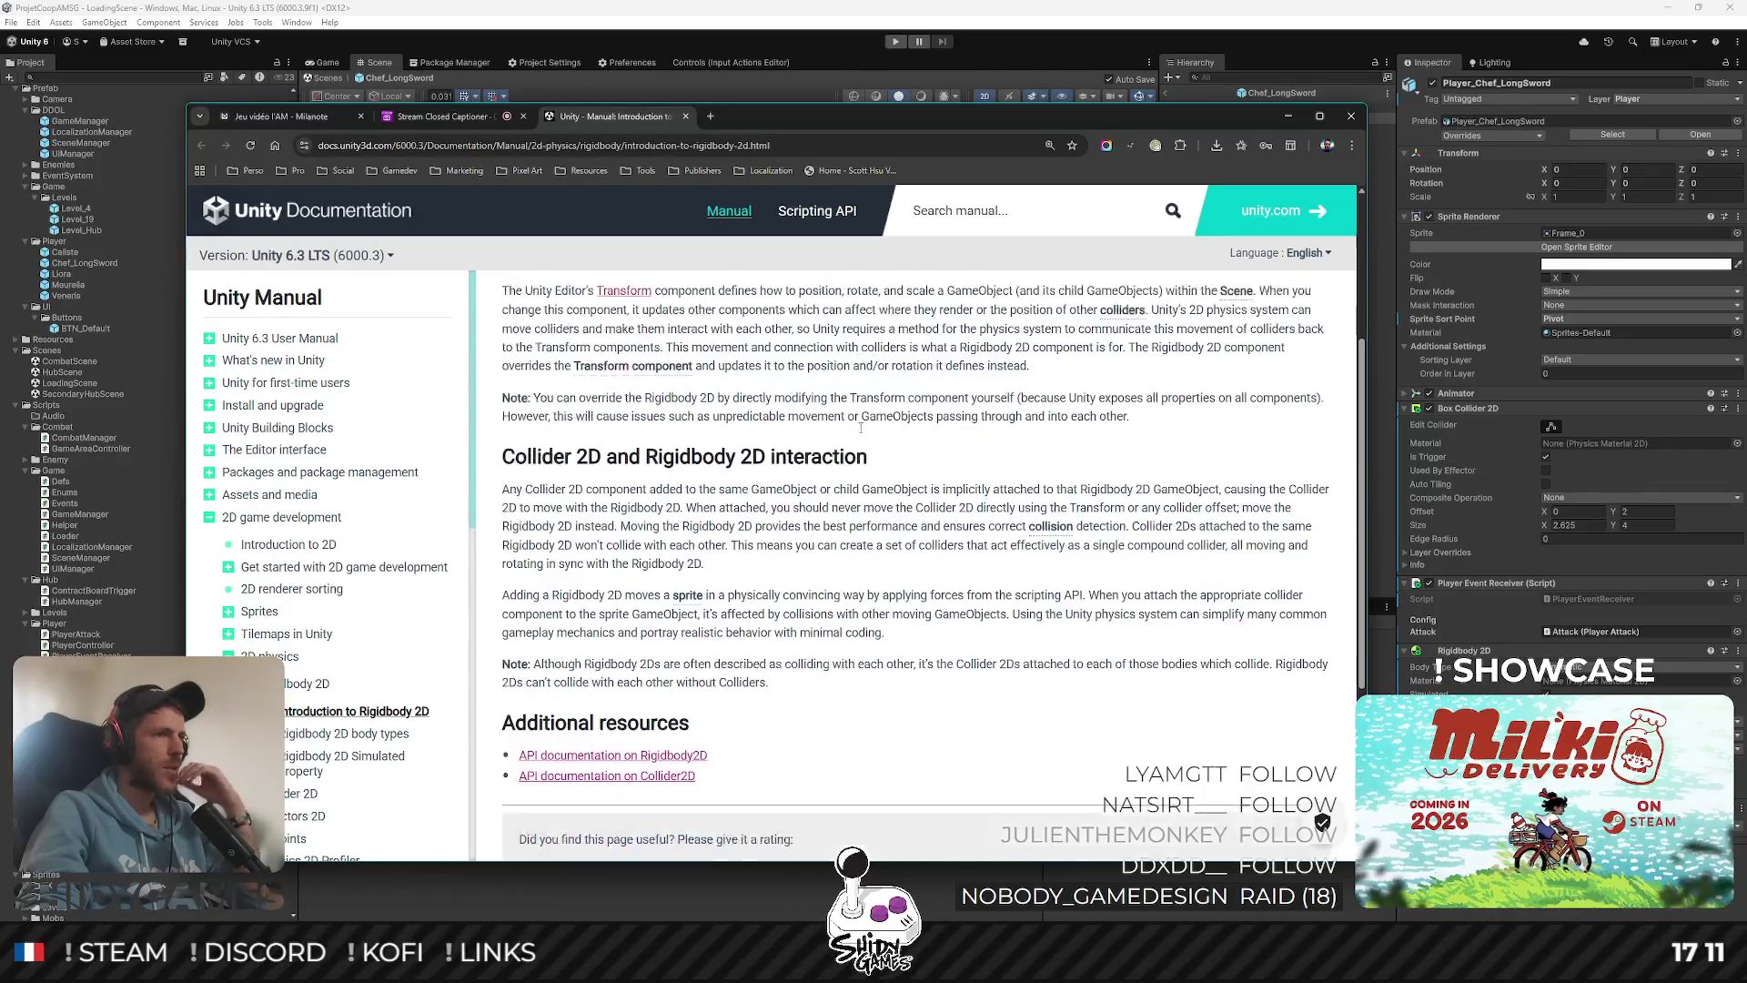
pyautogui.scroll(-1, 733, 396)
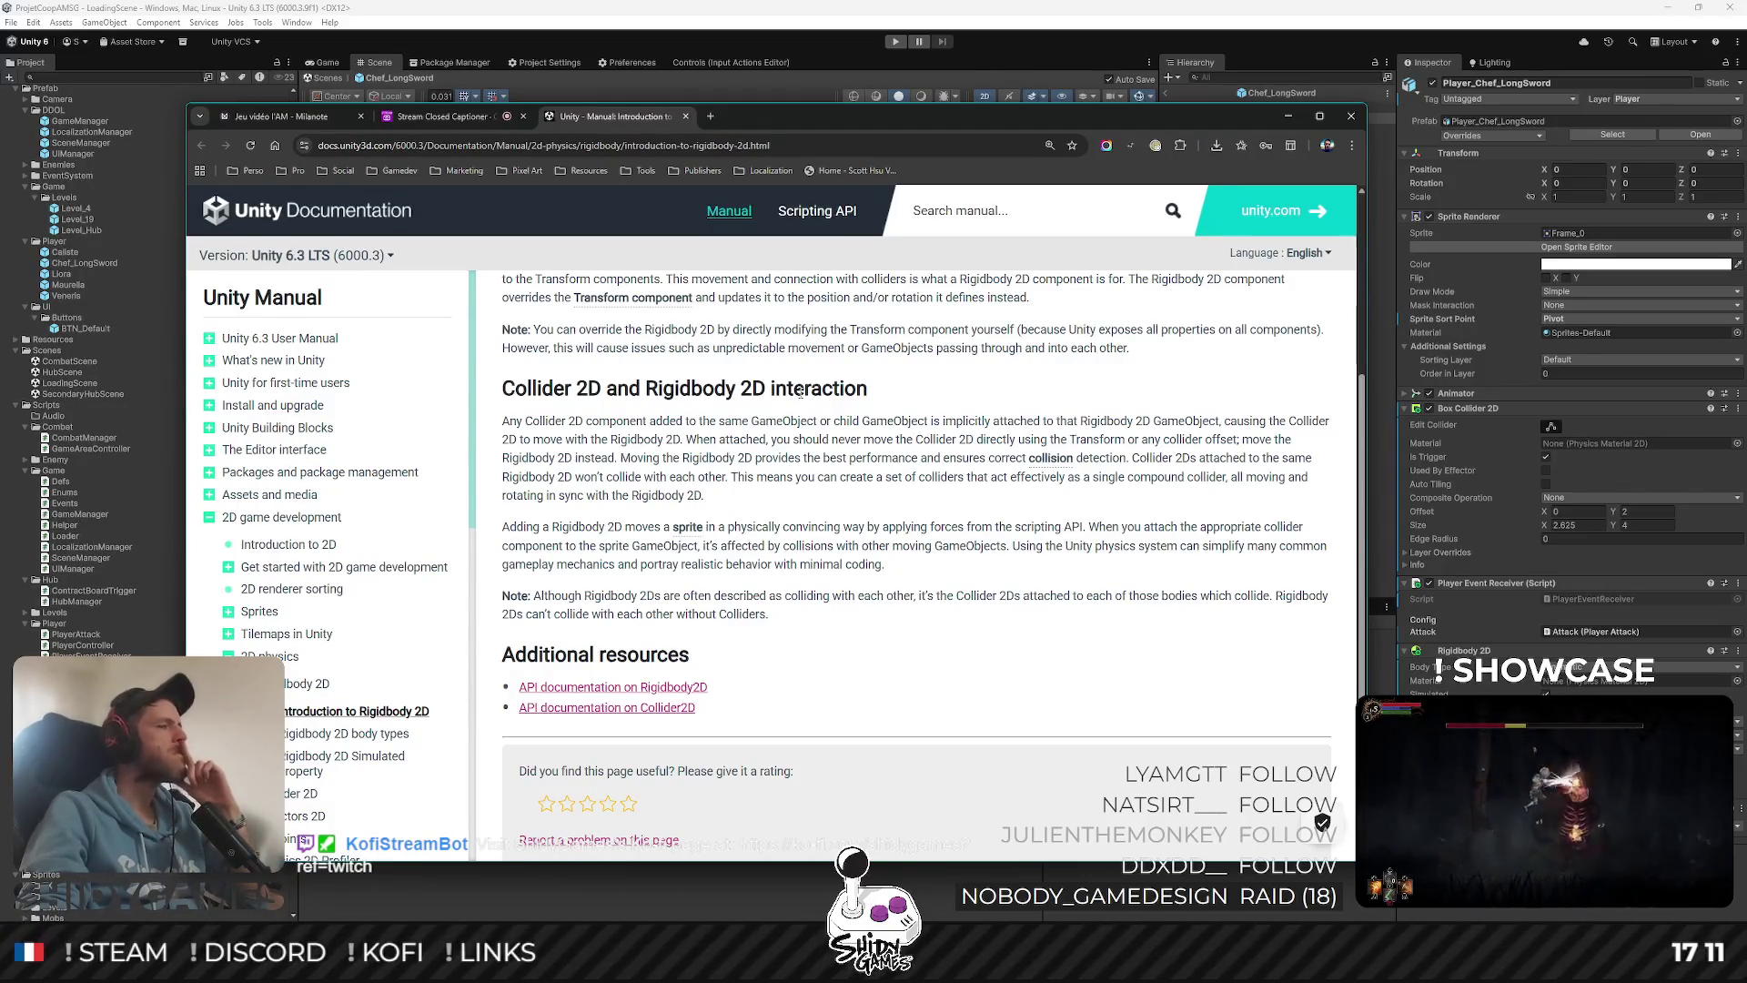
# Study the advice to move the Rigidbody 2D, not the Collider 2D, then open the body types page
pyautogui.moveTo(777, 423)
pyautogui.mouseDown()
pyautogui.moveTo(1264, 442)
pyautogui.moveTo(1231, 425)
pyautogui.moveTo(587, 441)
pyautogui.moveTo(981, 442)
pyautogui.mouseUp()
pyautogui.moveTo(863, 442); pyautogui.dragTo(1265, 455)
pyautogui.click(727, 468)
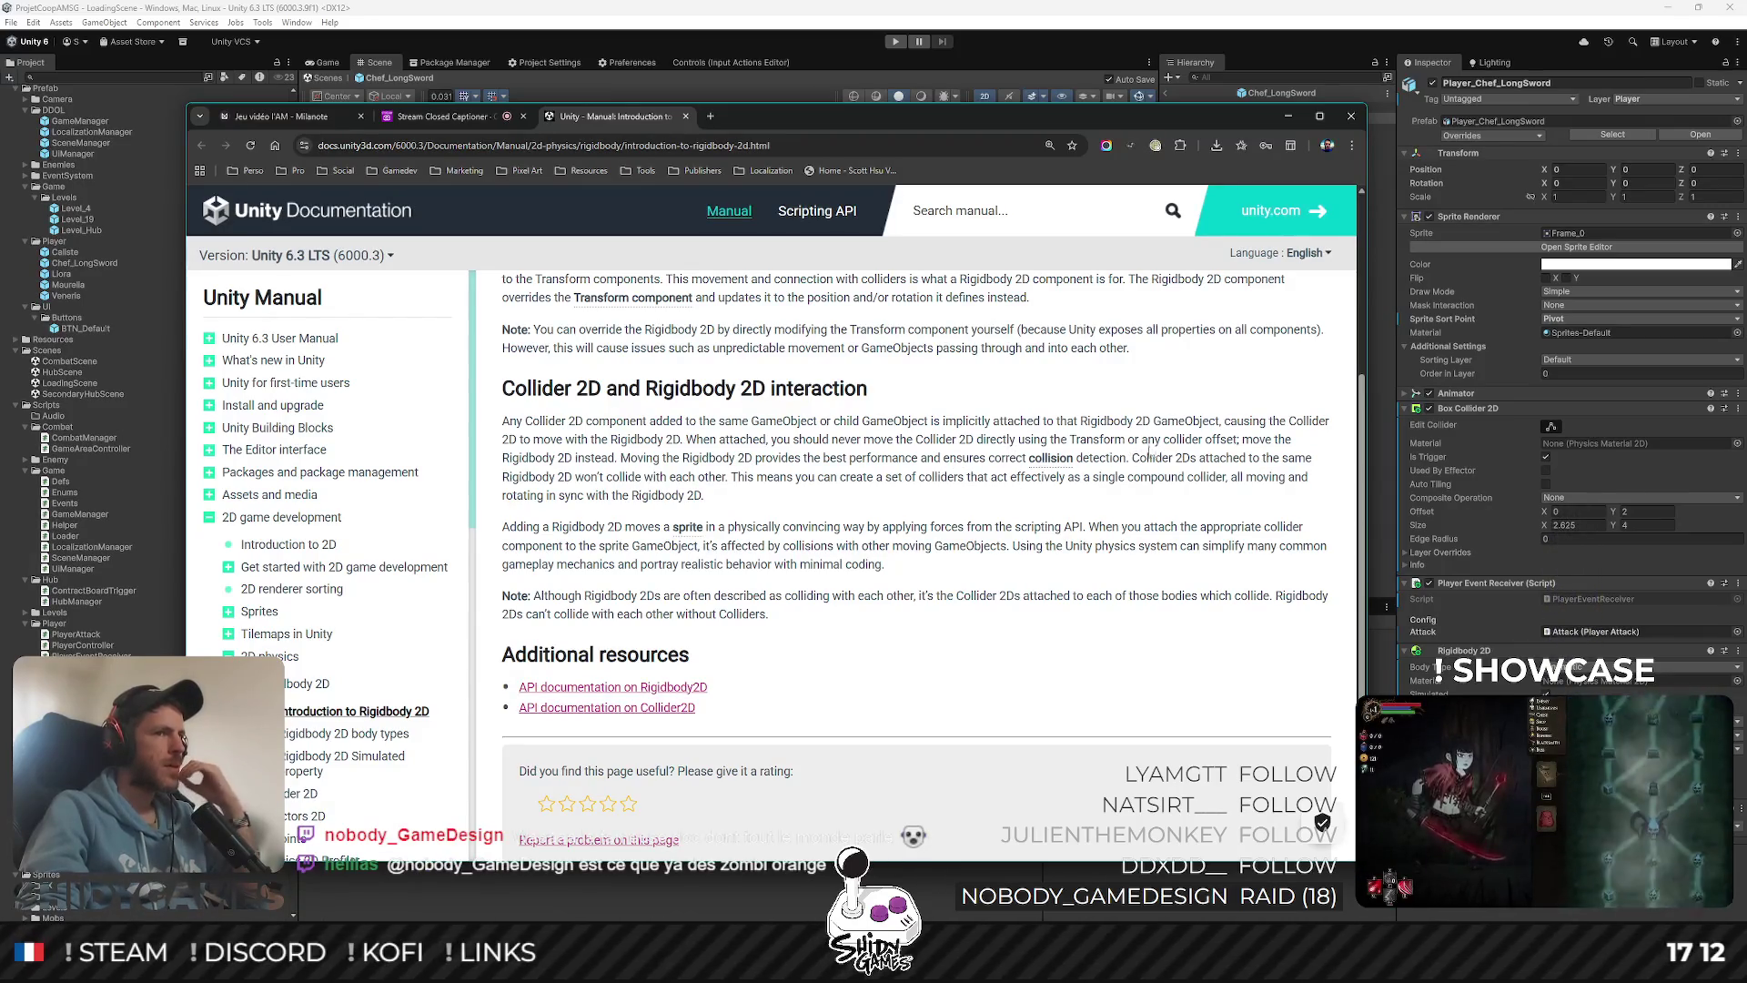
pyautogui.moveTo(676, 457); pyautogui.dragTo(655, 438)
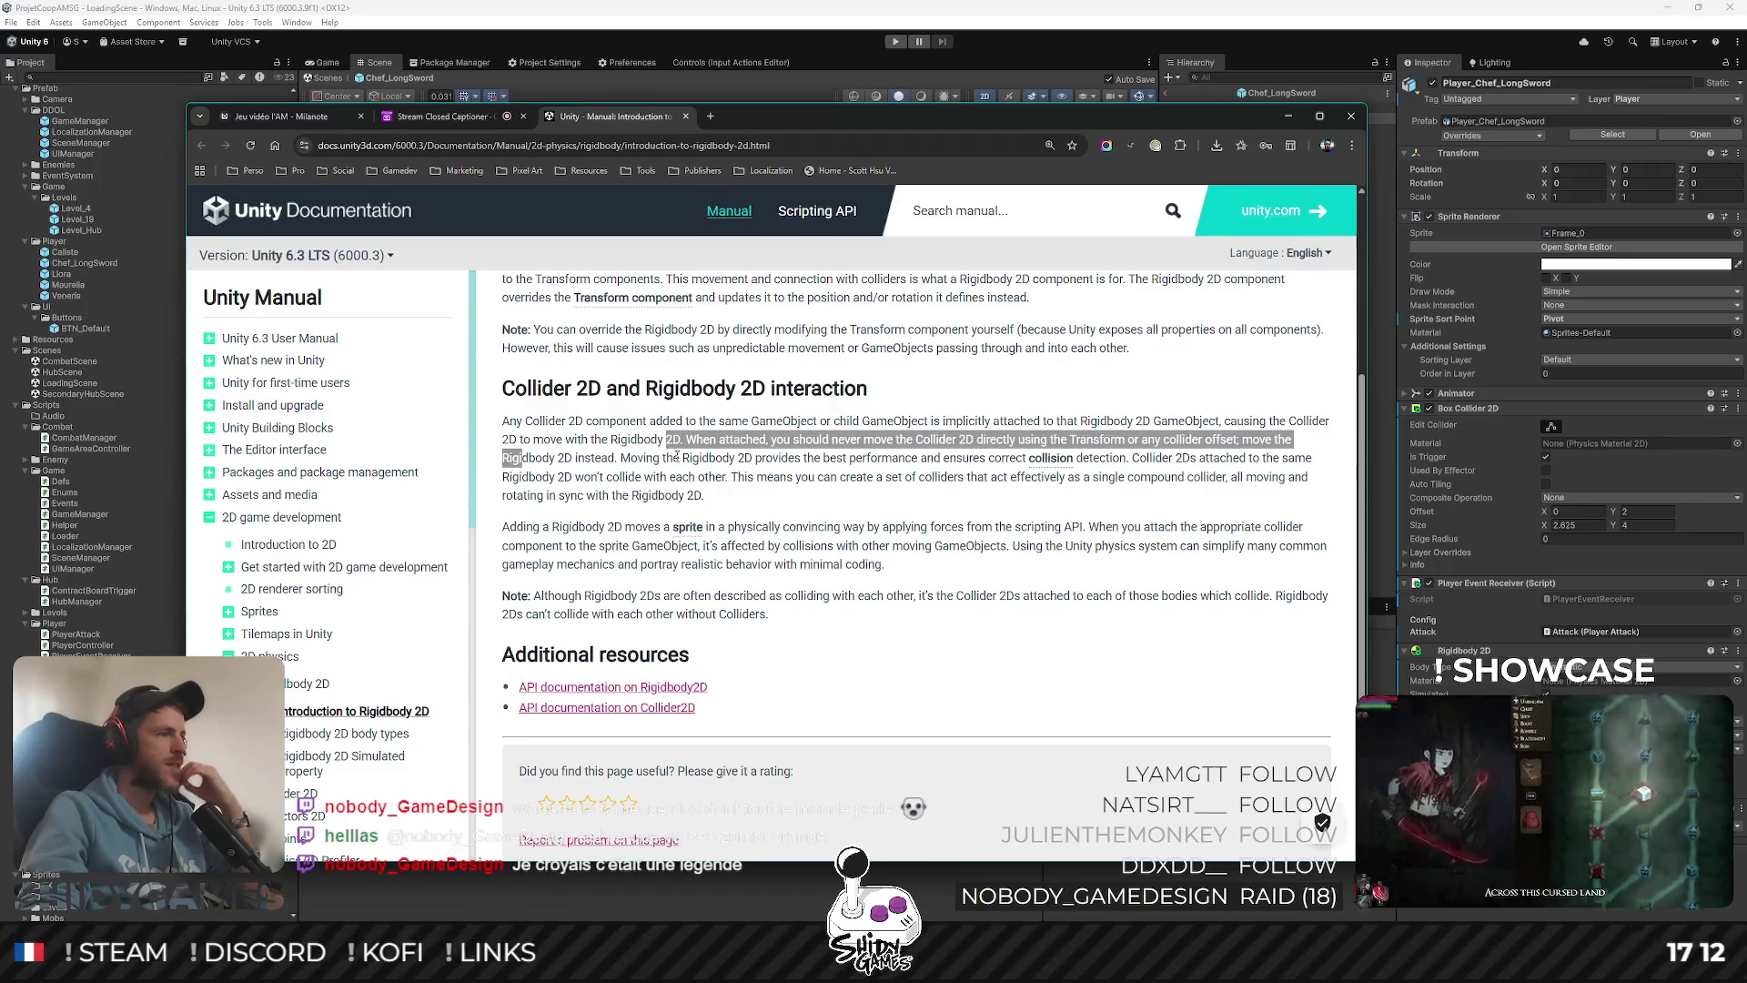
pyautogui.click(676, 457)
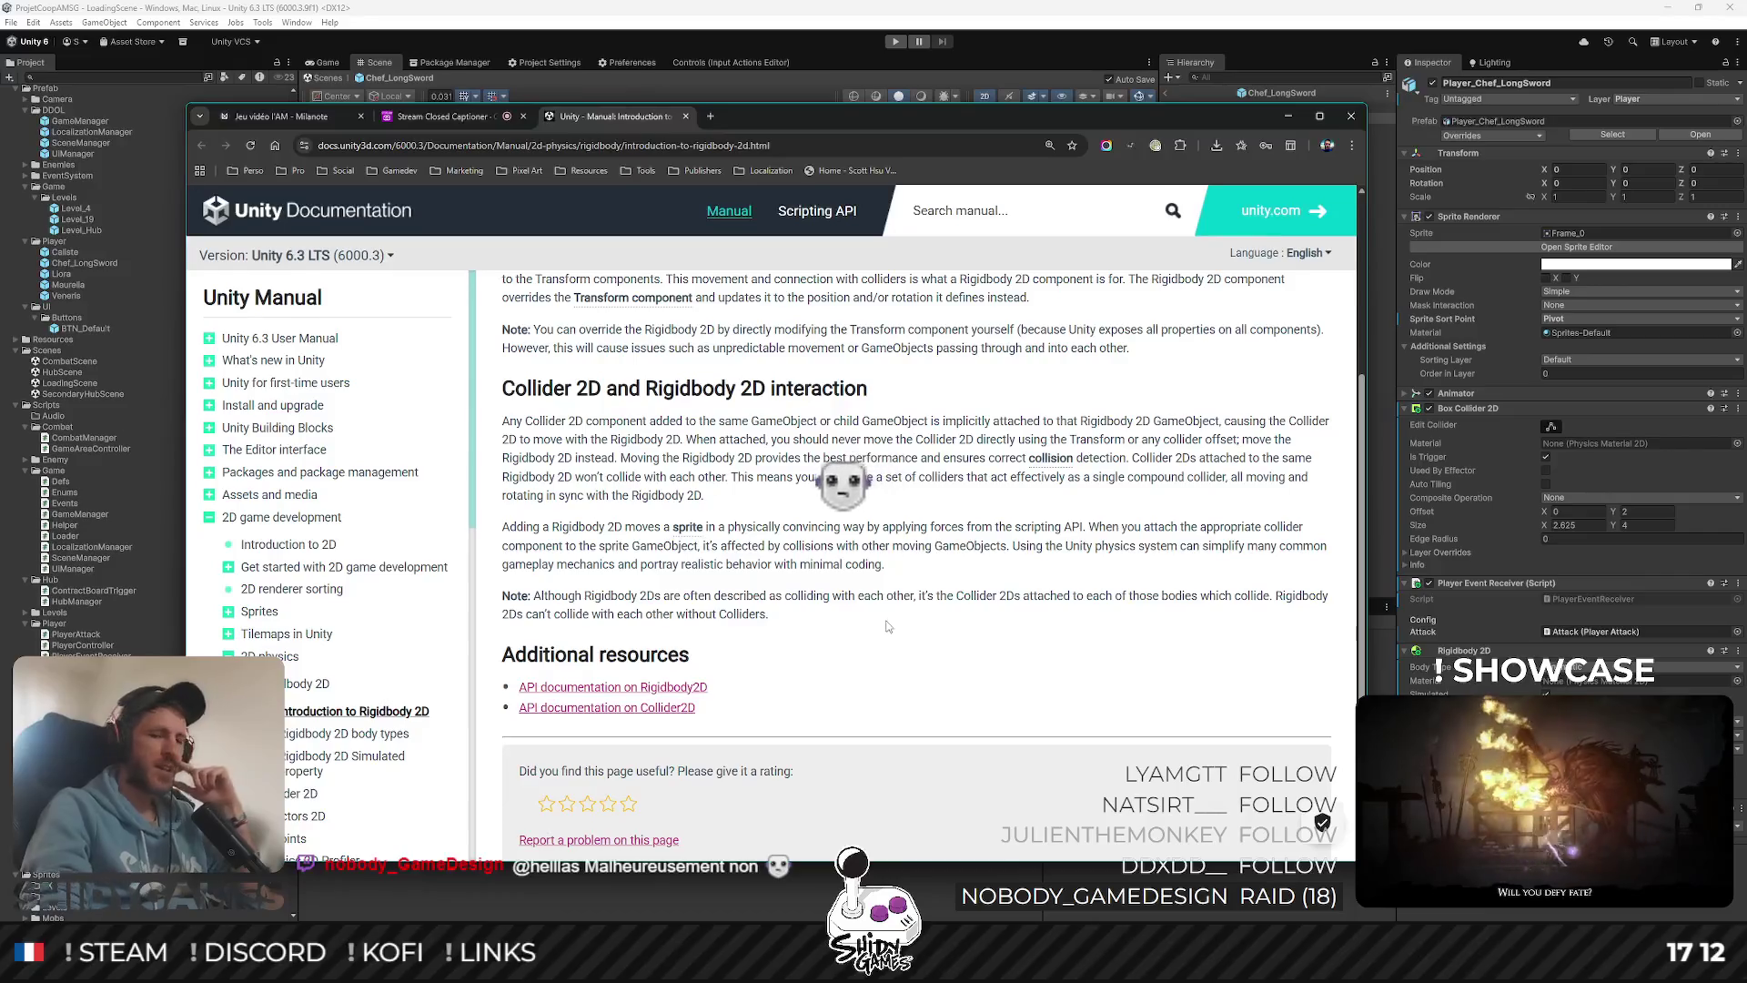
pyautogui.scroll(-2, 901, 577)
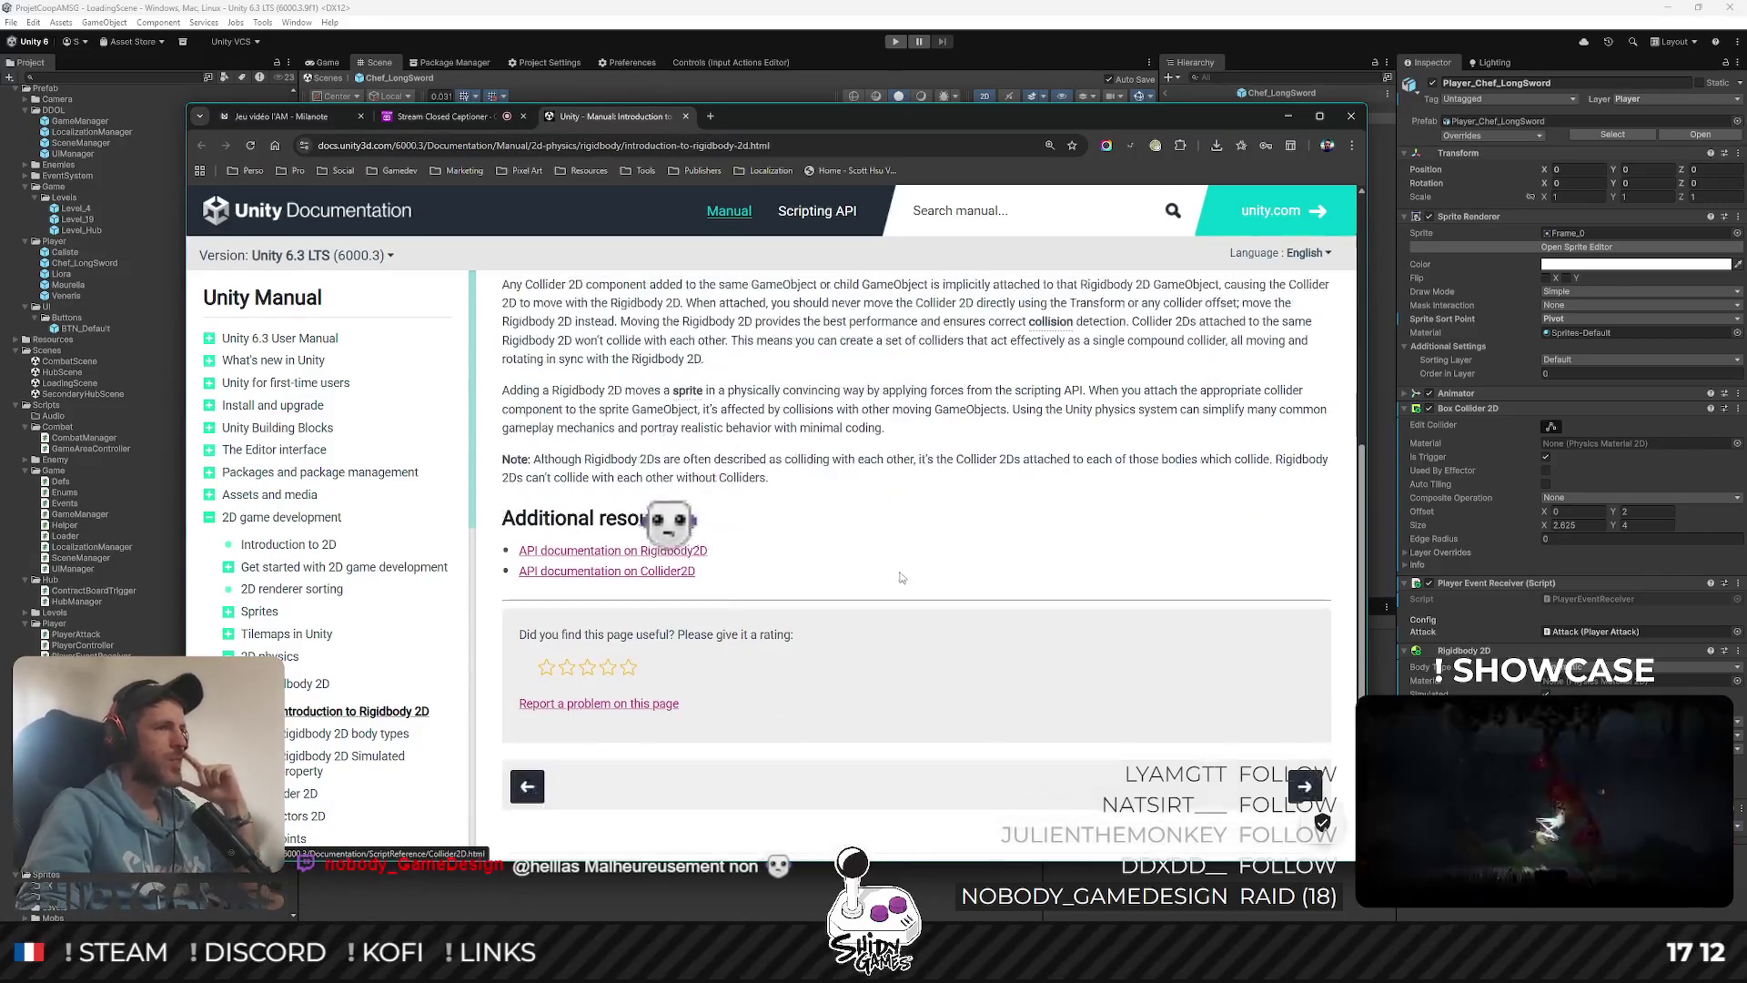
pyautogui.scroll(1, 901, 577)
pyautogui.click(344, 734)
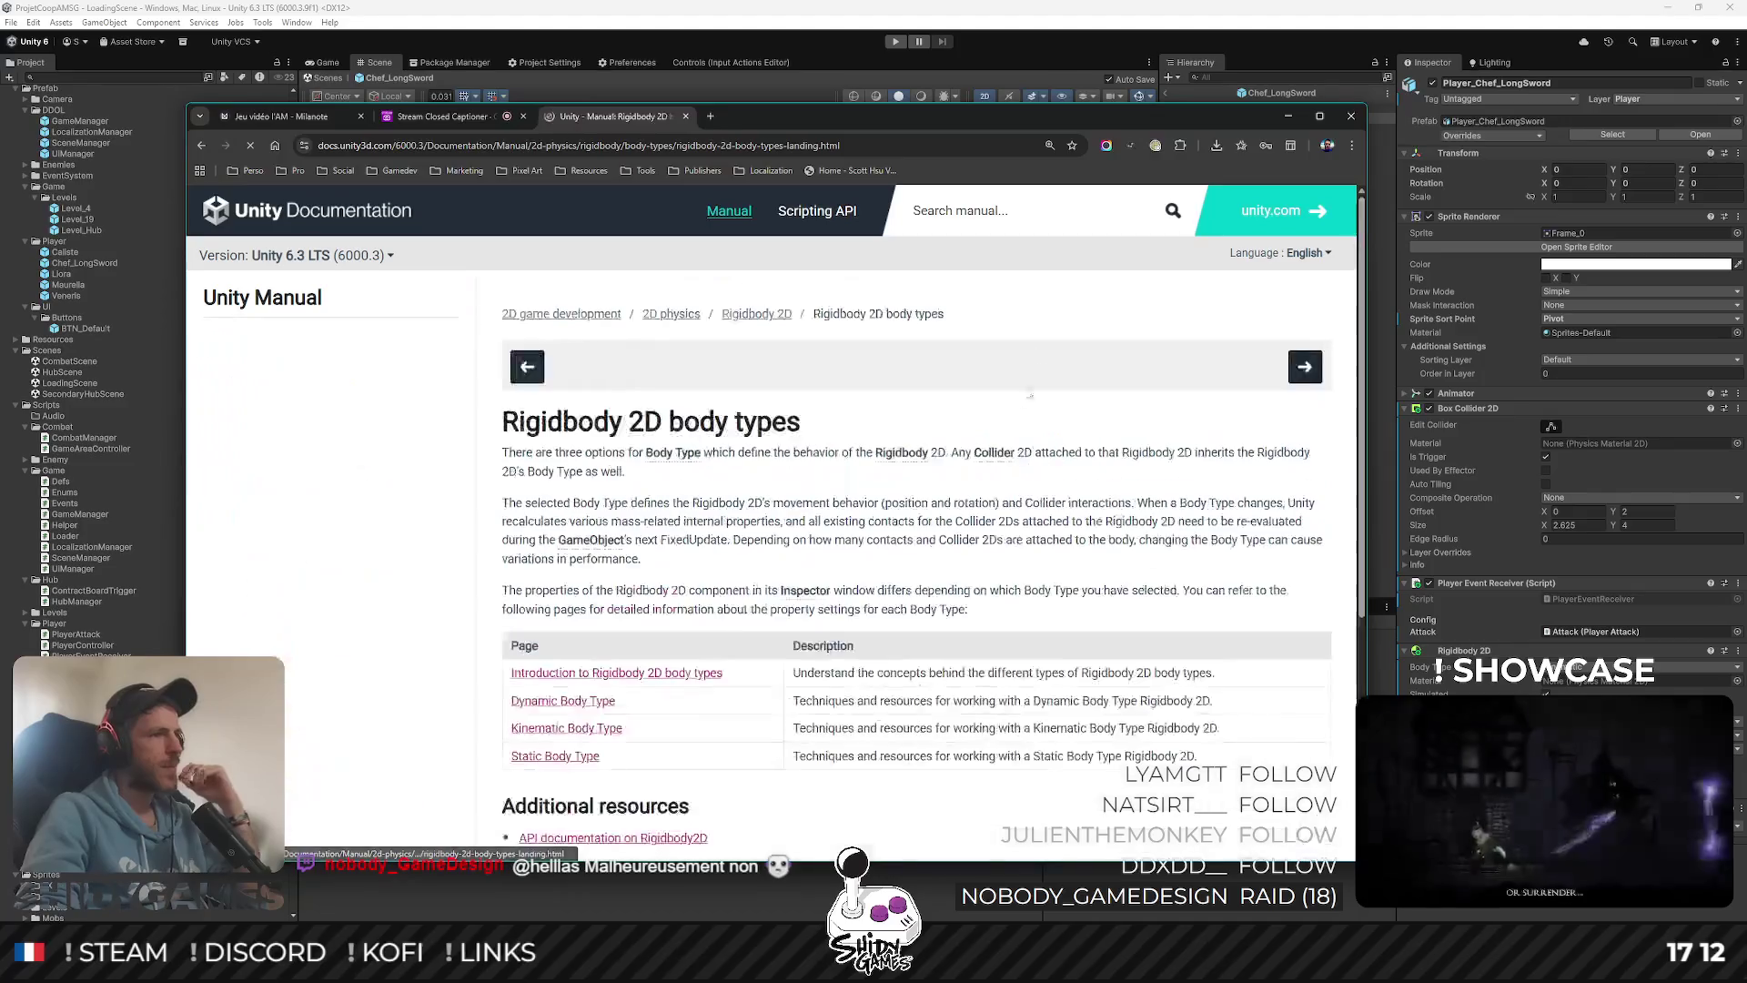
# Read the Rigidbody 2D body types page, highlighting the sentence on movement behavior
pyautogui.scroll(-1, 1110, 423)
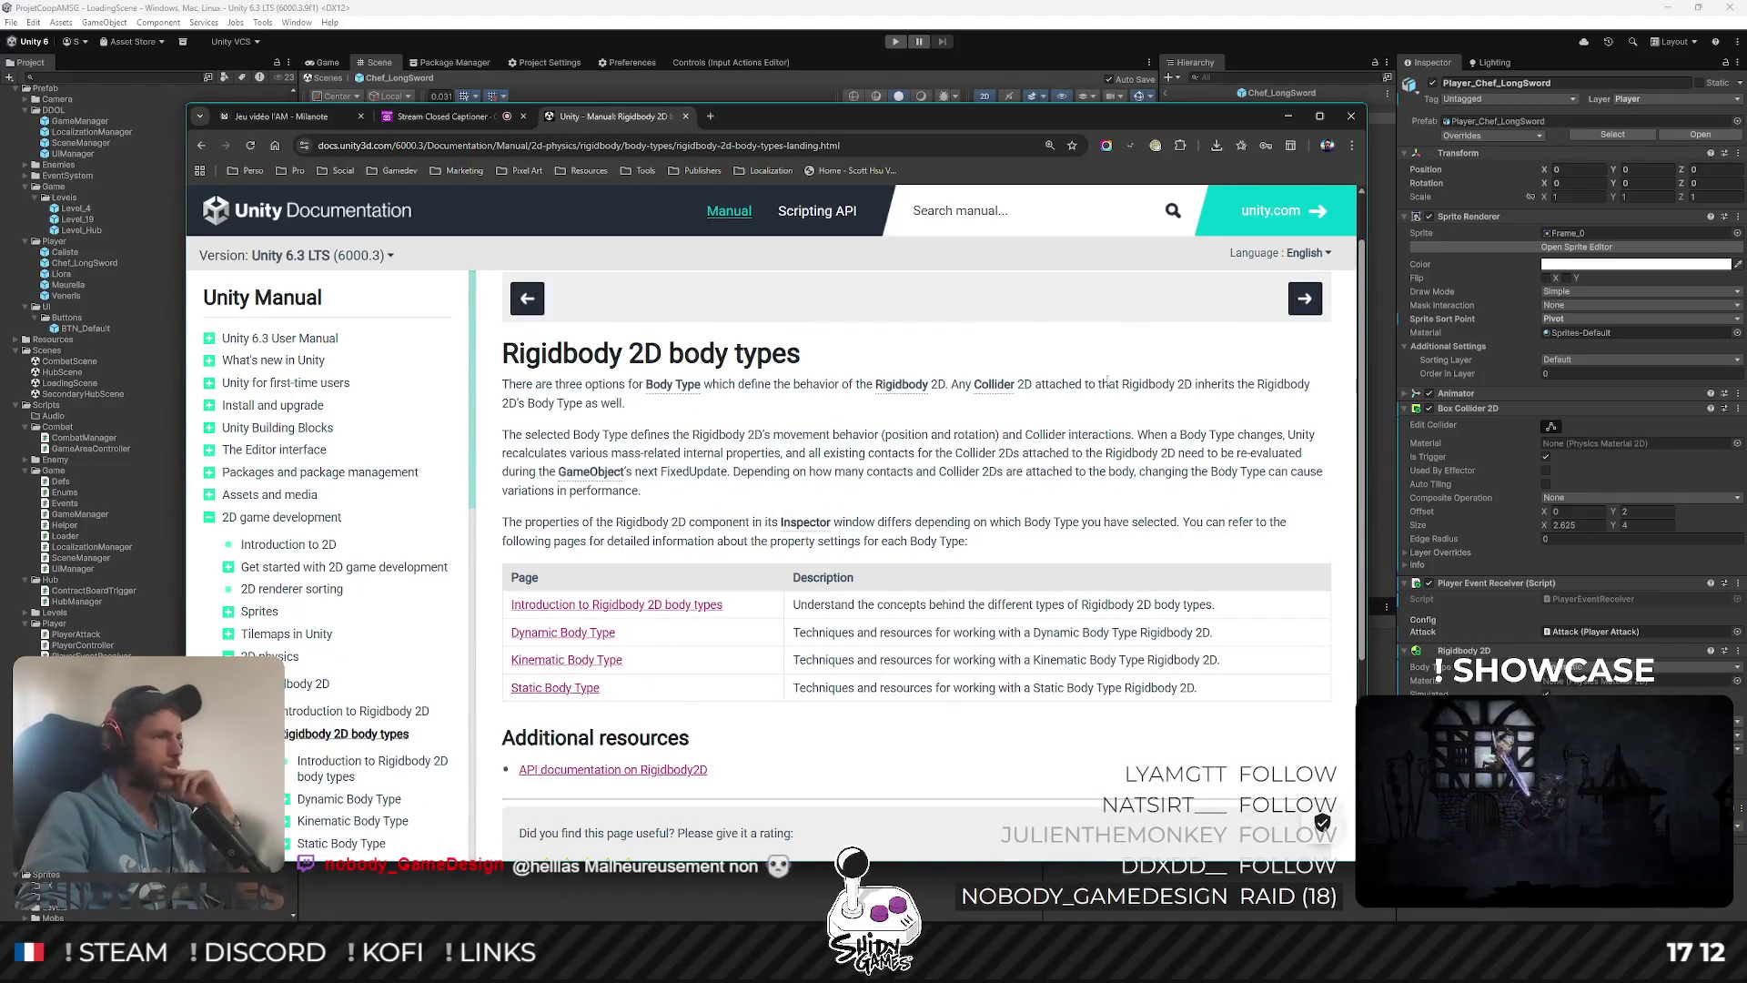
pyautogui.scroll(-1, 1107, 381)
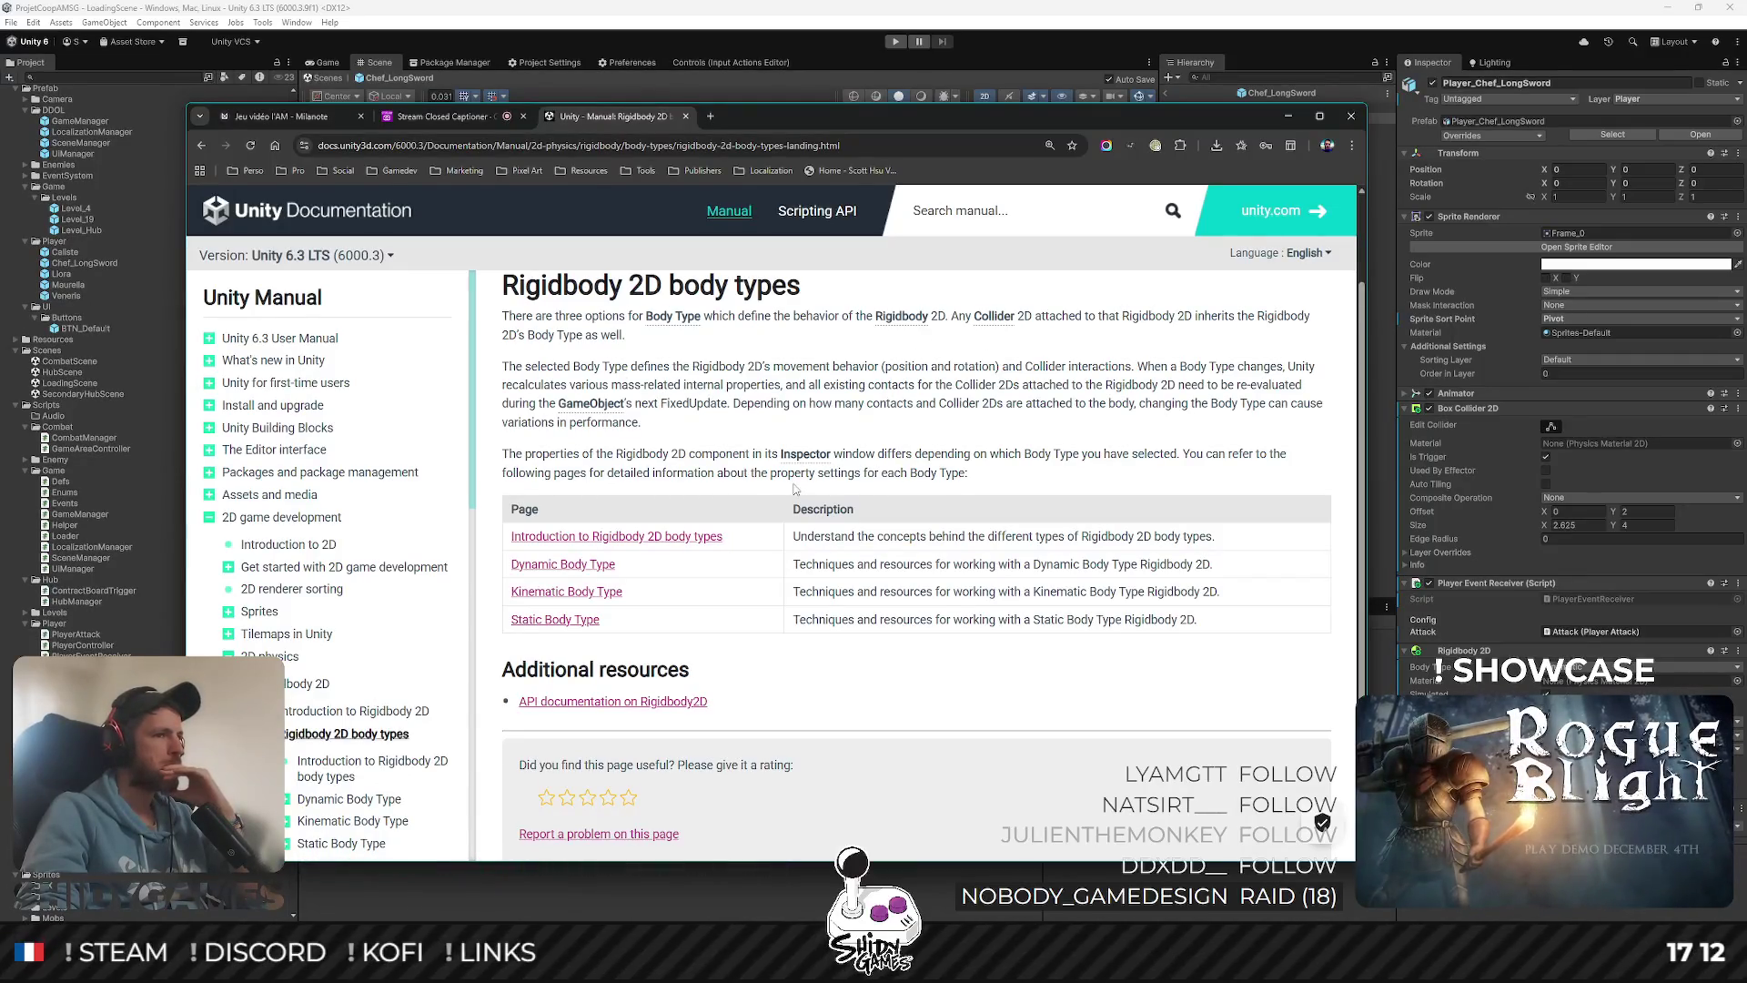
pyautogui.moveTo(797, 565); pyautogui.dragTo(1090, 565)
pyautogui.scroll(-6, 819, 500)
pyautogui.scroll(8, 728, 455)
pyautogui.scroll(-1, 637, 422)
pyautogui.moveTo(697, 406)
pyautogui.mouseDown()
pyautogui.moveTo(1029, 424)
pyautogui.moveTo(1204, 406)
pyautogui.moveTo(808, 424)
pyautogui.moveTo(1252, 424)
pyautogui.moveTo(822, 443)
pyautogui.moveTo(1218, 443)
pyautogui.moveTo(846, 464)
pyautogui.moveTo(1080, 515)
pyautogui.mouseUp()
pyautogui.click(692, 496)
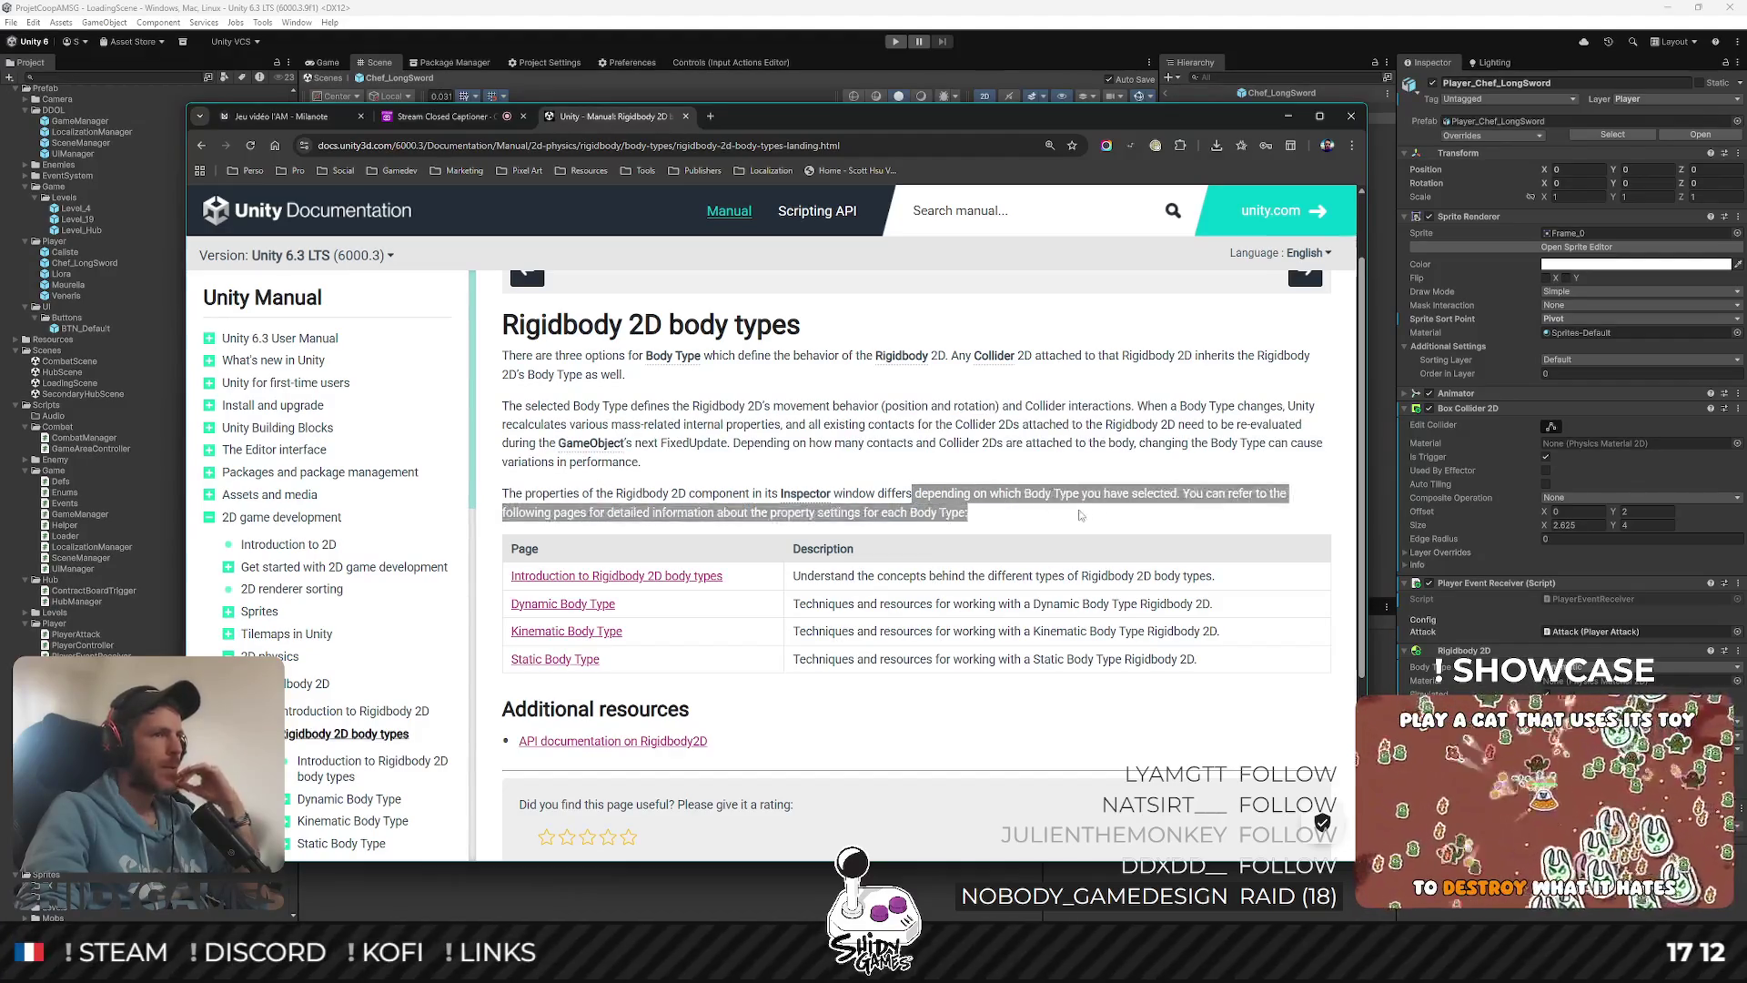
pyautogui.click(1088, 412)
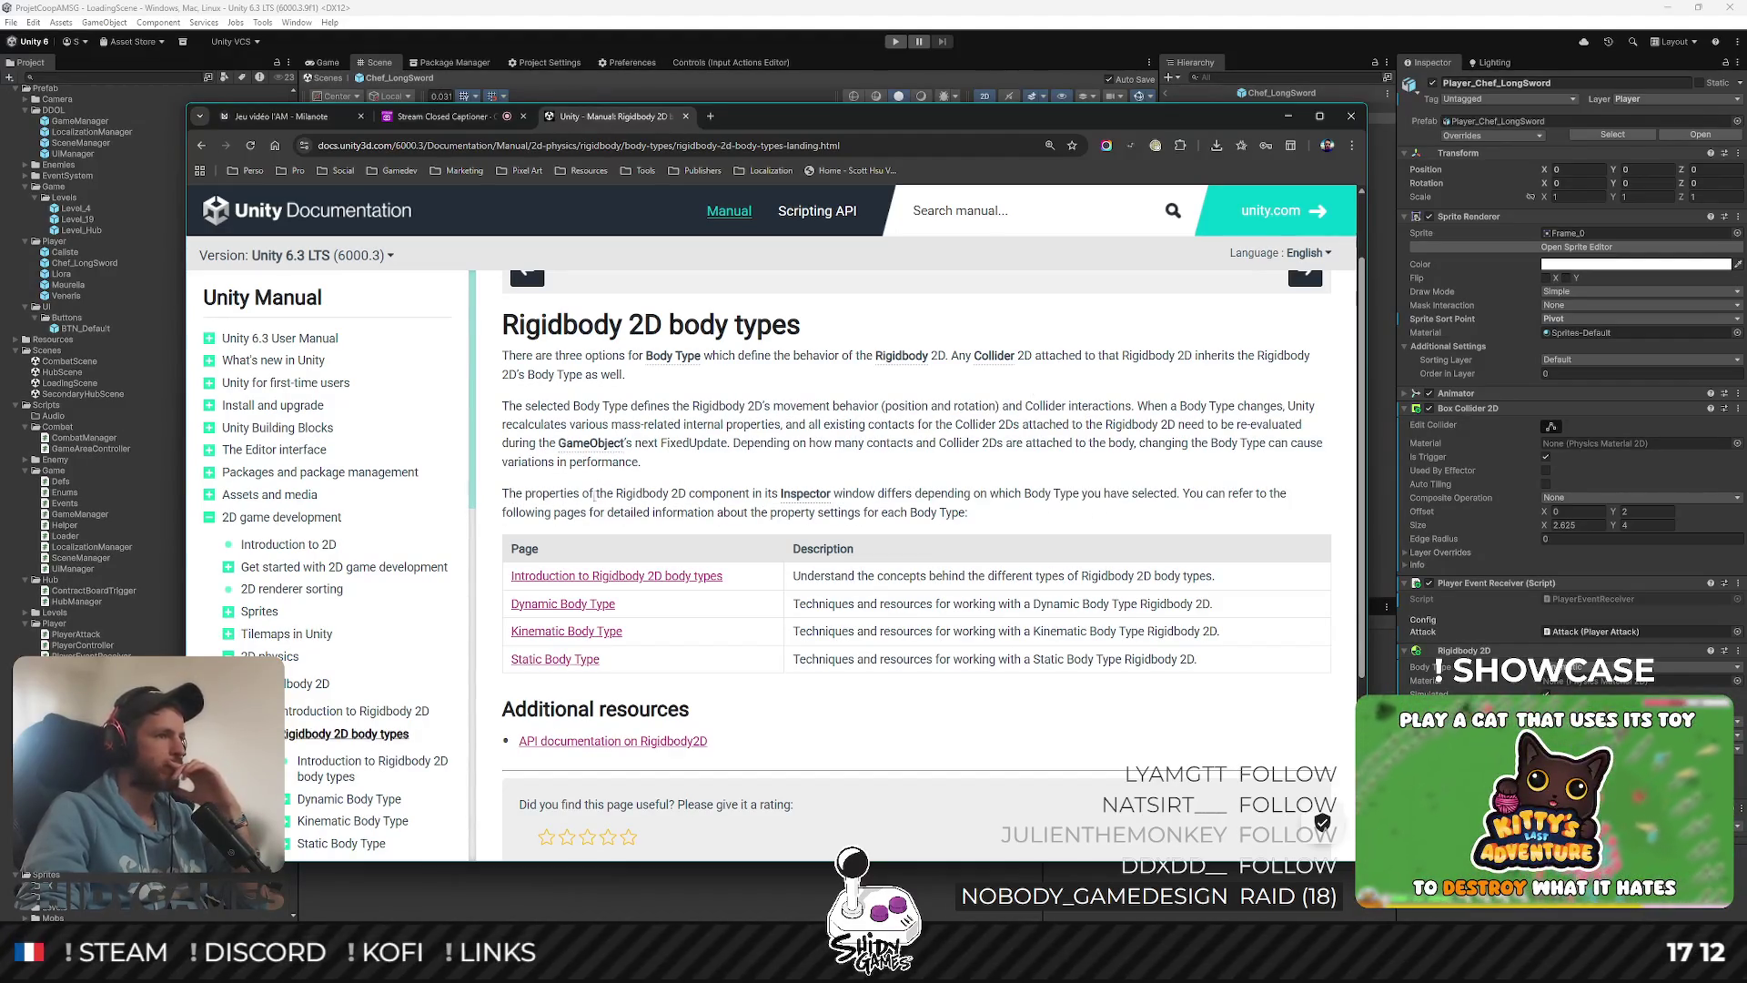
# Open Introduction to Rigidbody 2D body types and read what Body Type defines
pyautogui.click(659, 575)
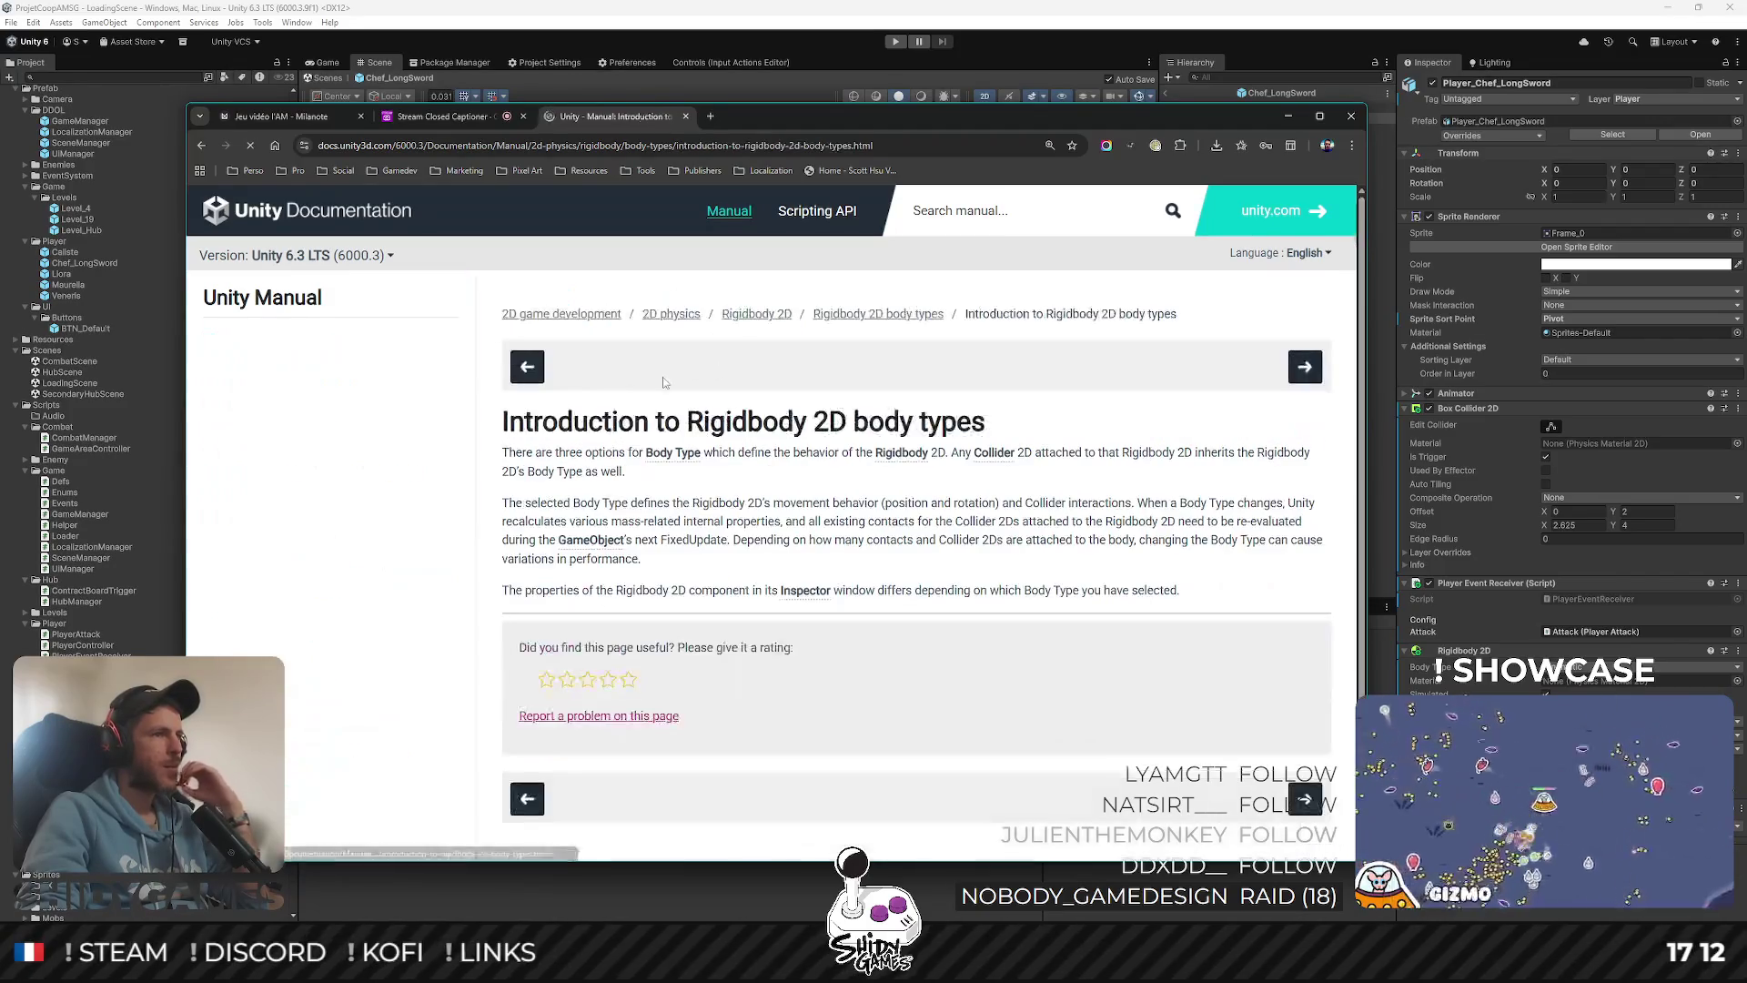
pyautogui.scroll(-1, 744, 471)
pyautogui.scroll(1, 745, 471)
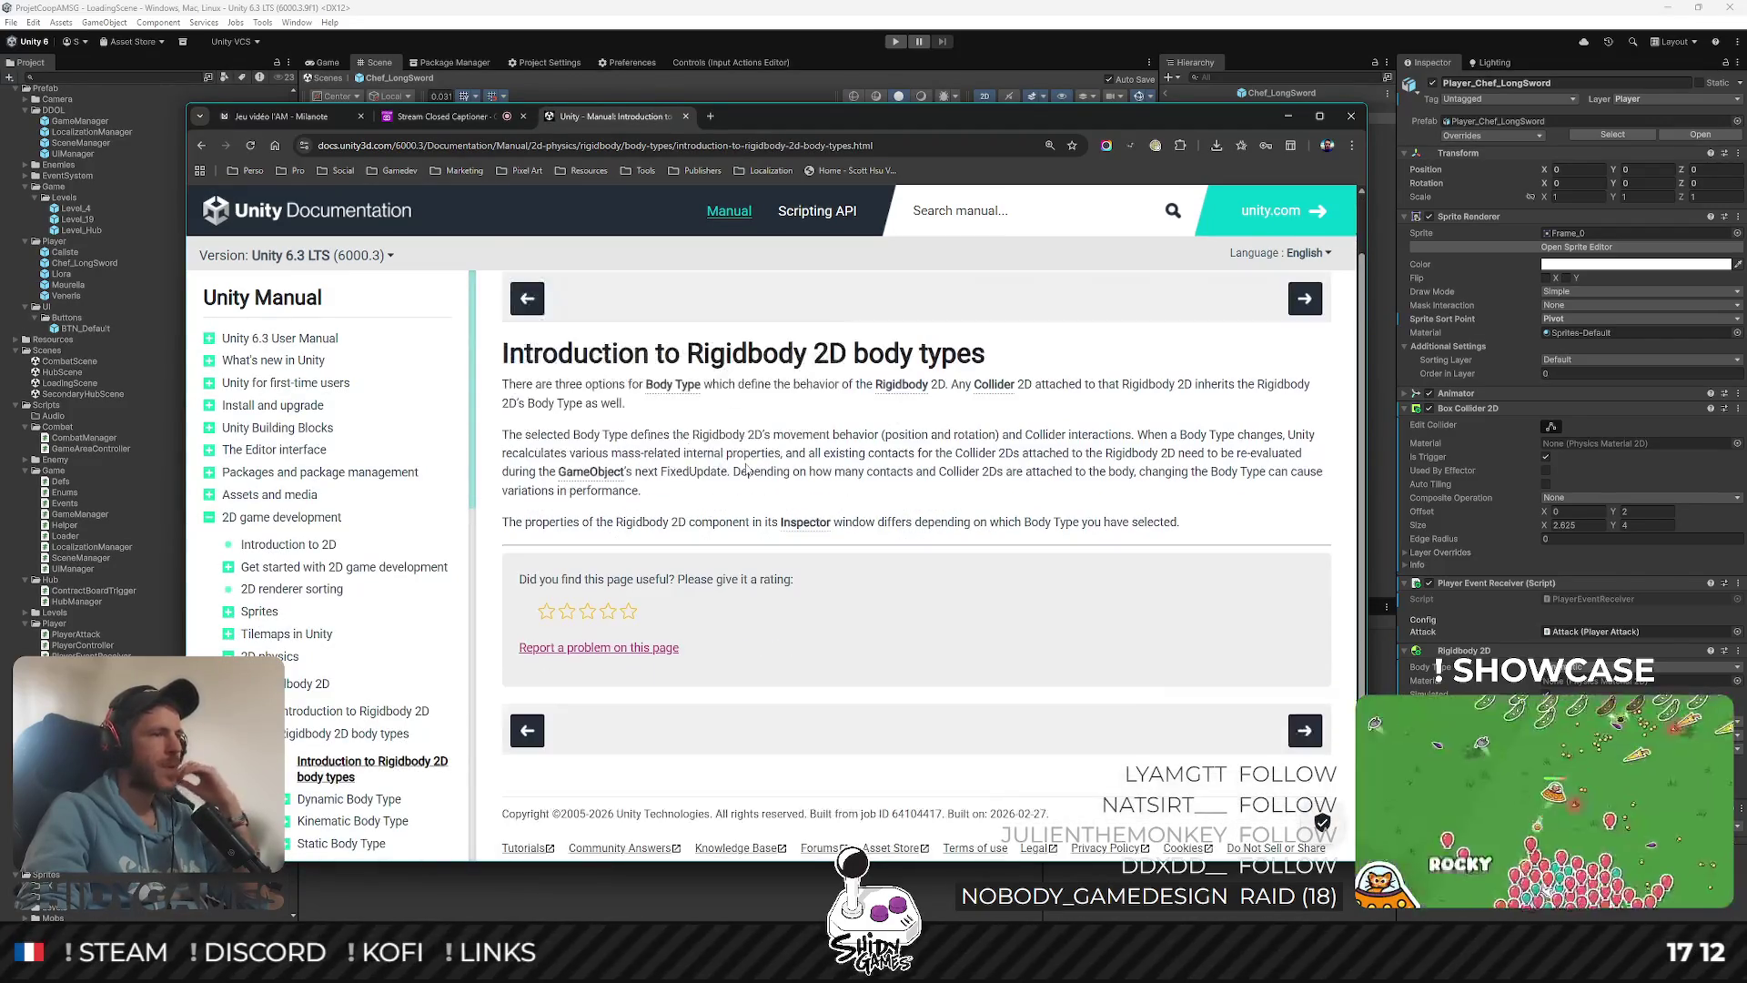
pyautogui.moveTo(596, 436); pyautogui.dragTo(983, 435)
pyautogui.click(905, 490)
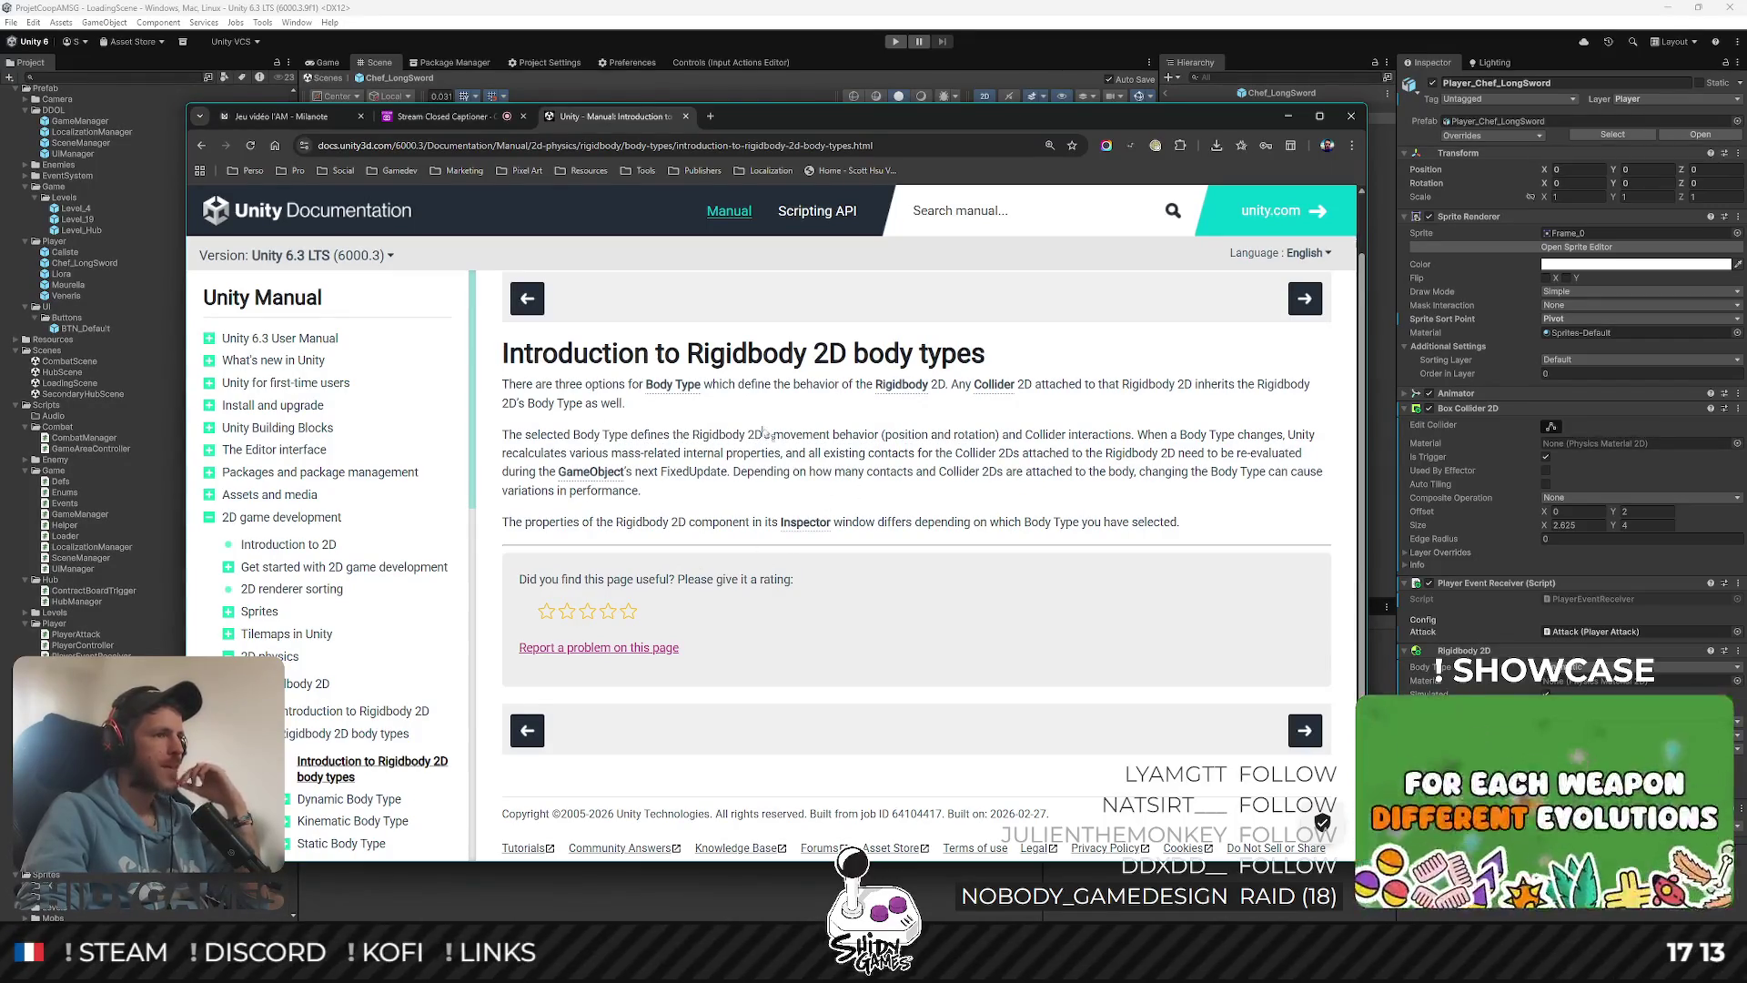
pyautogui.scroll(-1, 765, 434)
# Open Kinematic Body Type fundamentals and read how kinematic differs from dynamic regarding gravity and forces
pyautogui.click(371, 822)
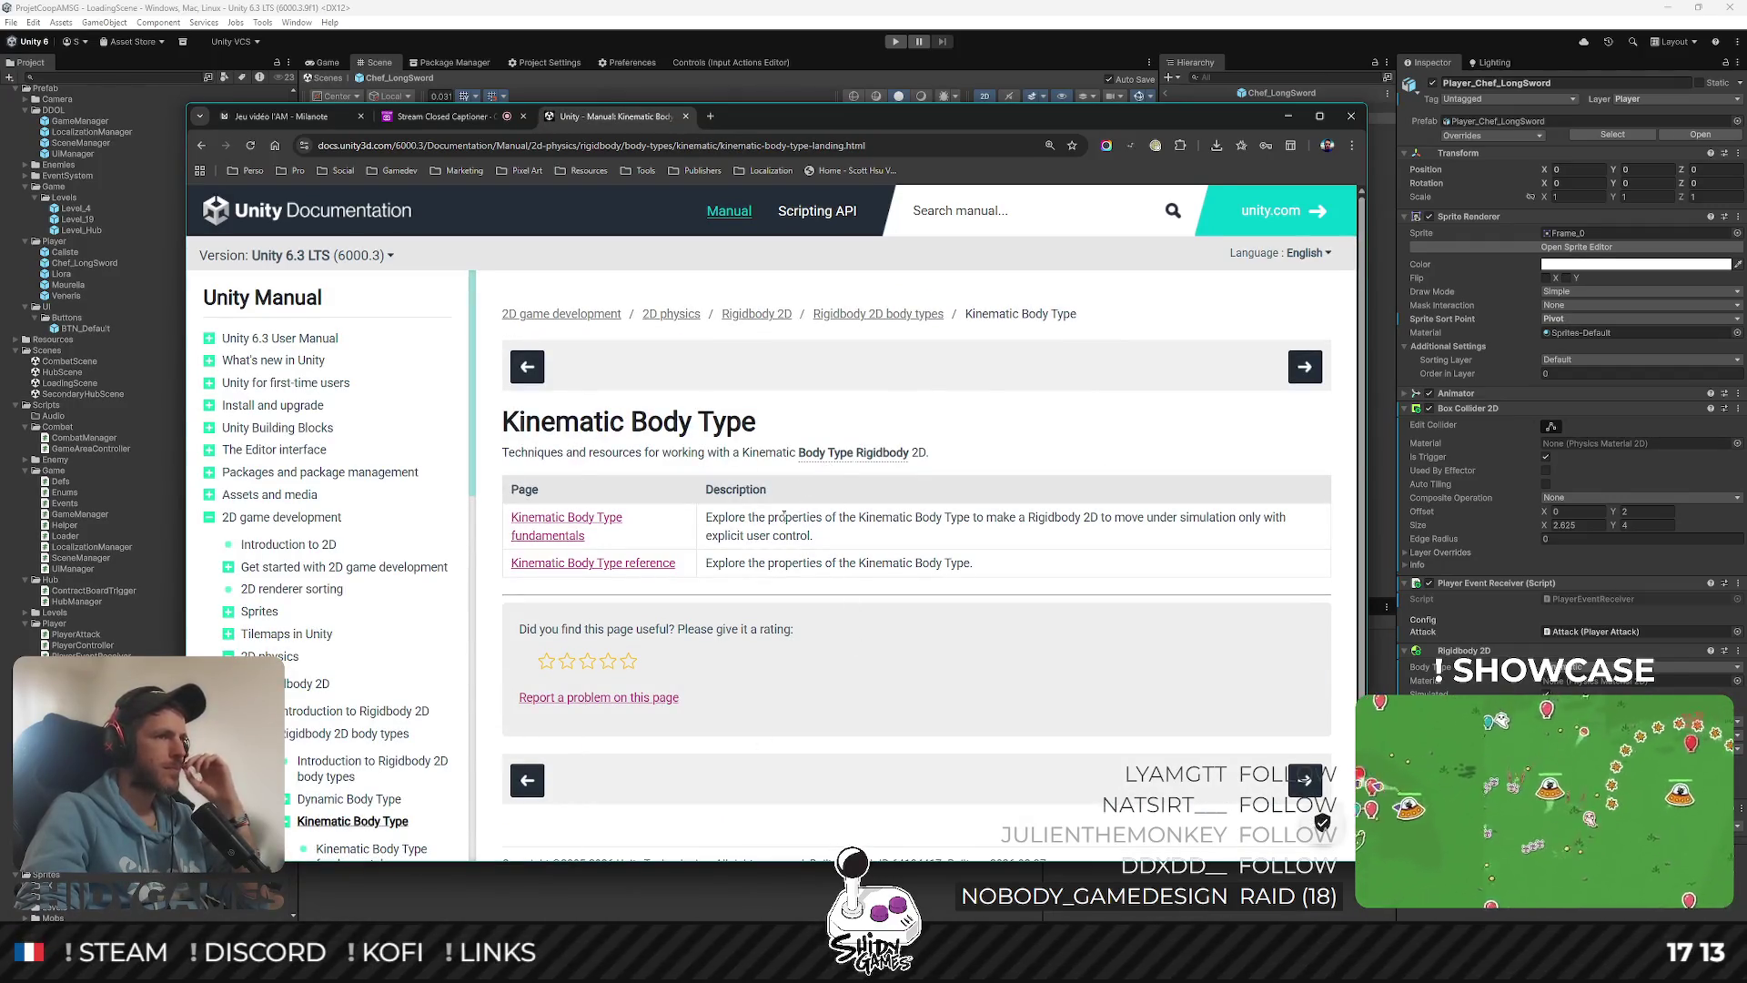
pyautogui.scroll(-3, 436, 506)
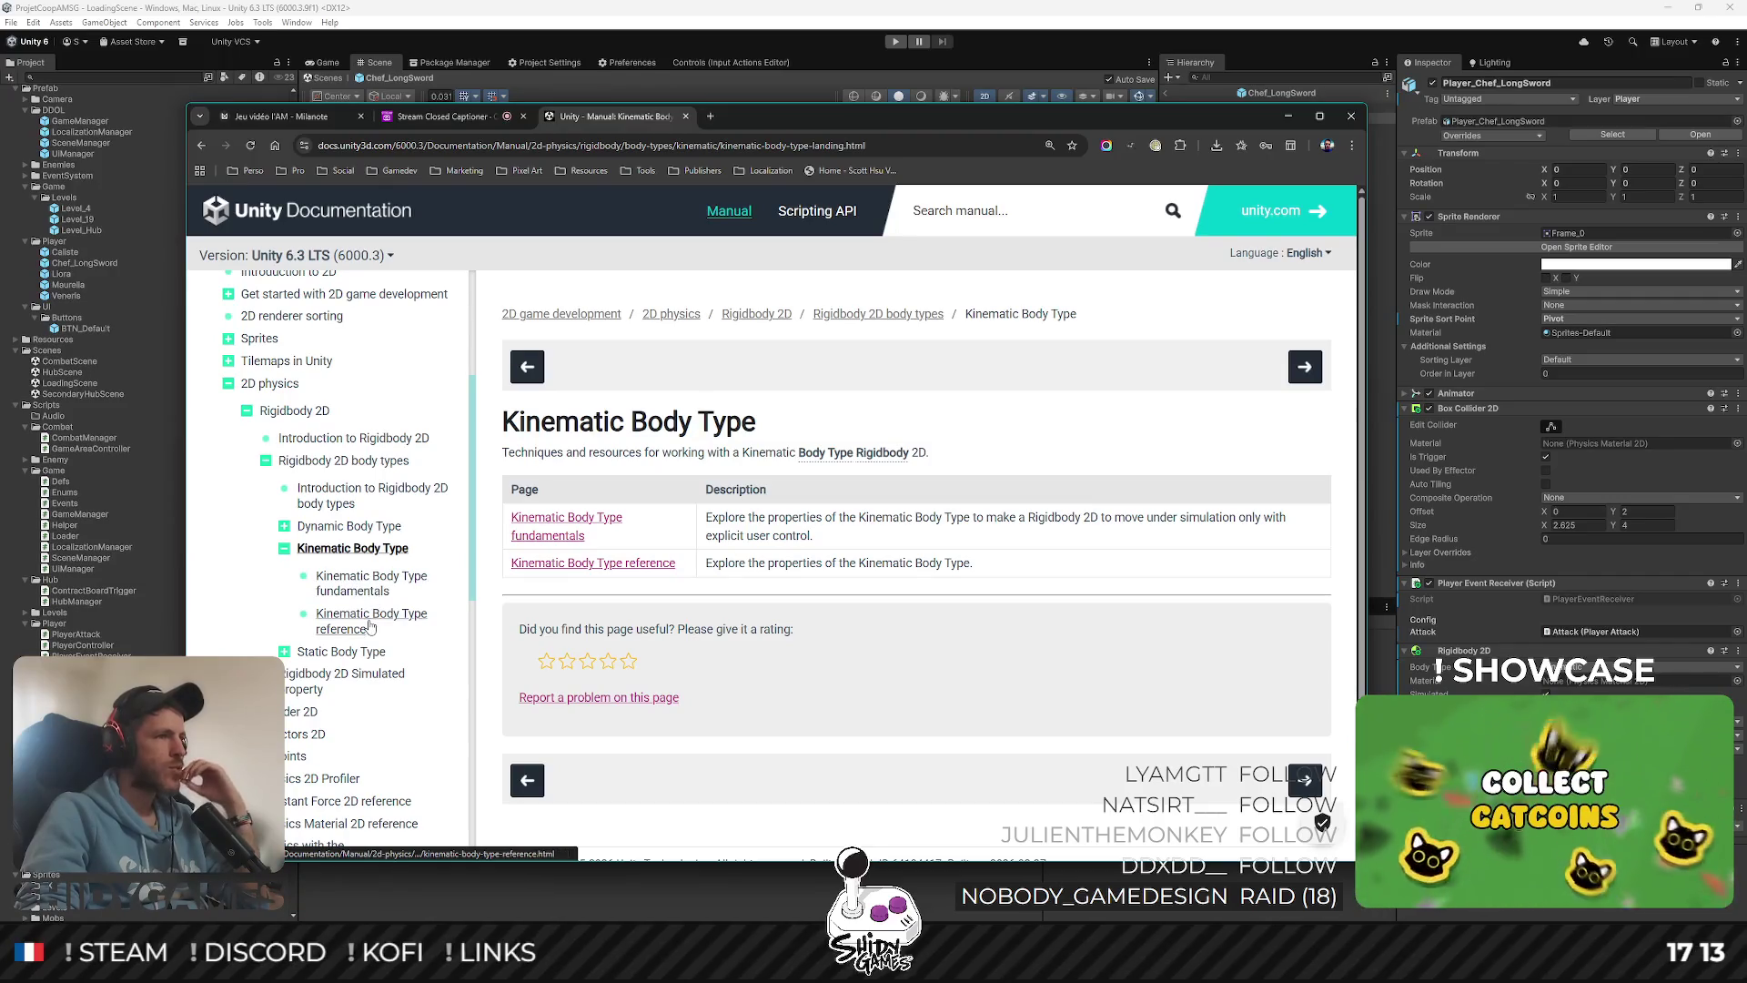
pyautogui.click(365, 585)
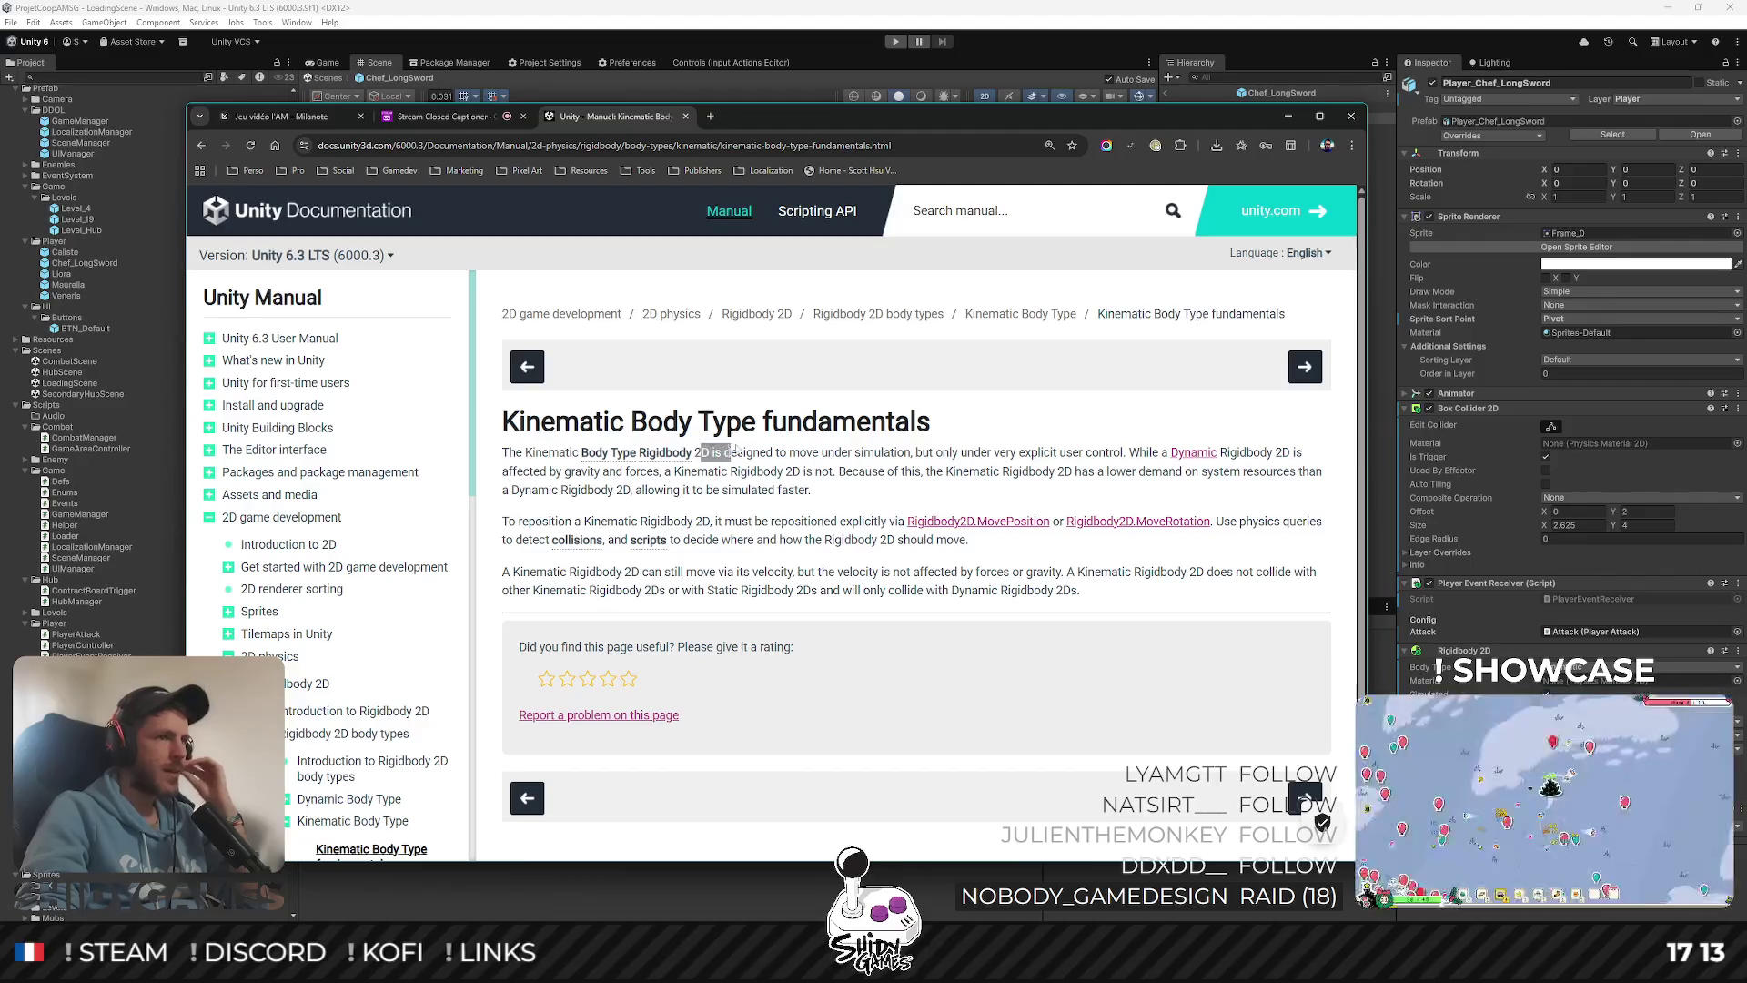
pyautogui.moveTo(733, 452); pyautogui.dragTo(844, 448)
pyautogui.moveTo(952, 446)
pyautogui.mouseDown()
pyautogui.moveTo(1147, 451)
pyautogui.moveTo(630, 478)
pyautogui.moveTo(839, 471)
pyautogui.mouseUp()
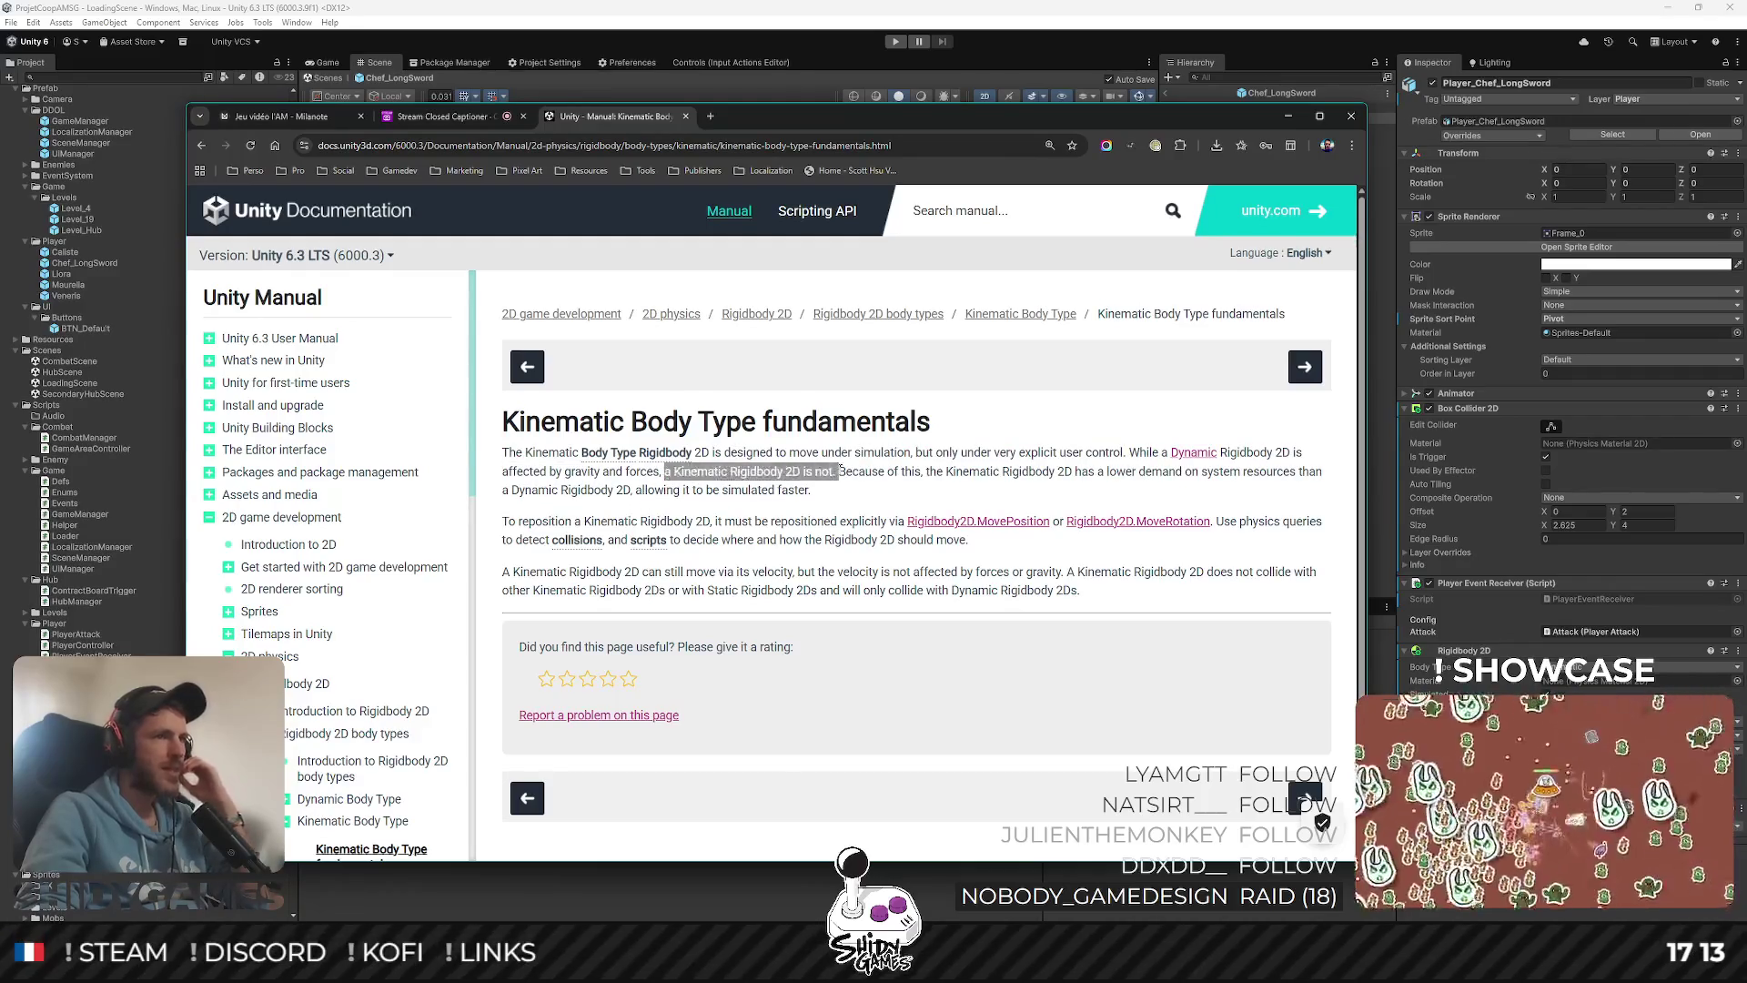
pyautogui.moveTo(533, 474); pyautogui.dragTo(612, 471)
pyautogui.doubleClick(612, 471)
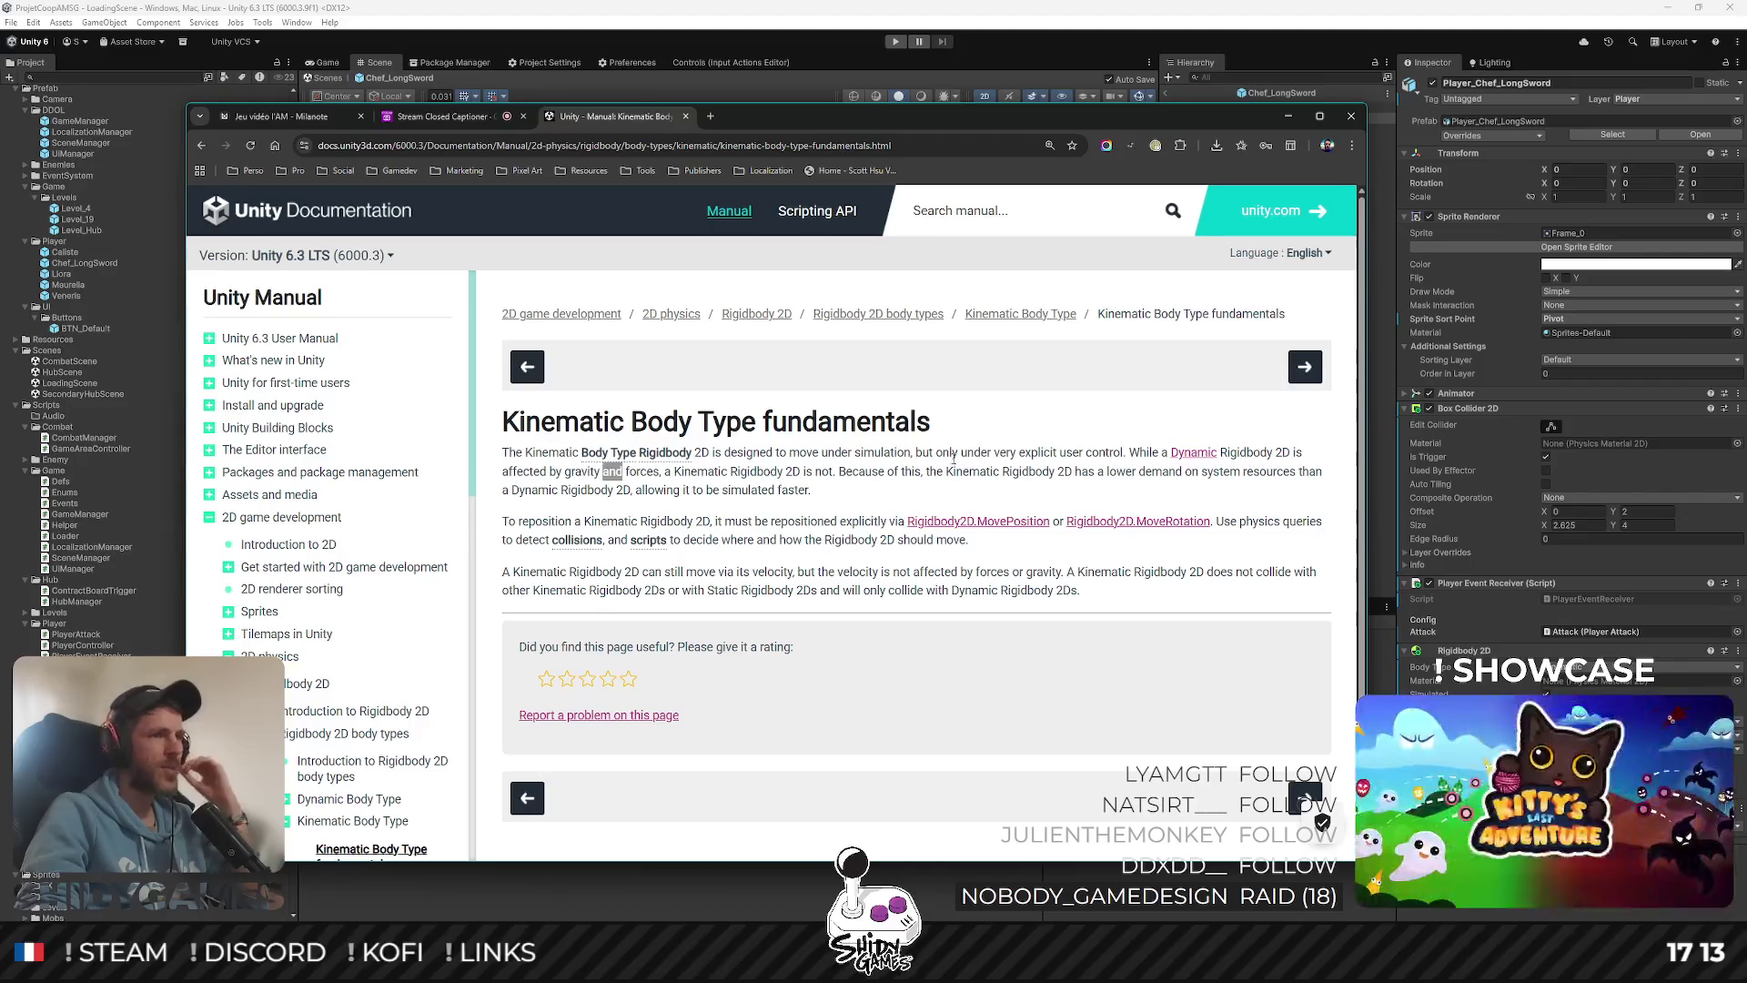
pyautogui.moveTo(826, 468)
pyautogui.mouseDown()
pyautogui.moveTo(1097, 452)
pyautogui.moveTo(1210, 471)
pyautogui.mouseUp()
pyautogui.click(799, 487)
# Read the MovePosition/MoveRotation and velocity notes, then minimise the manual to return to Unity
pyautogui.scroll(-1, 799, 487)
pyautogui.moveTo(507, 452); pyautogui.dragTo(743, 452)
pyautogui.click(853, 453)
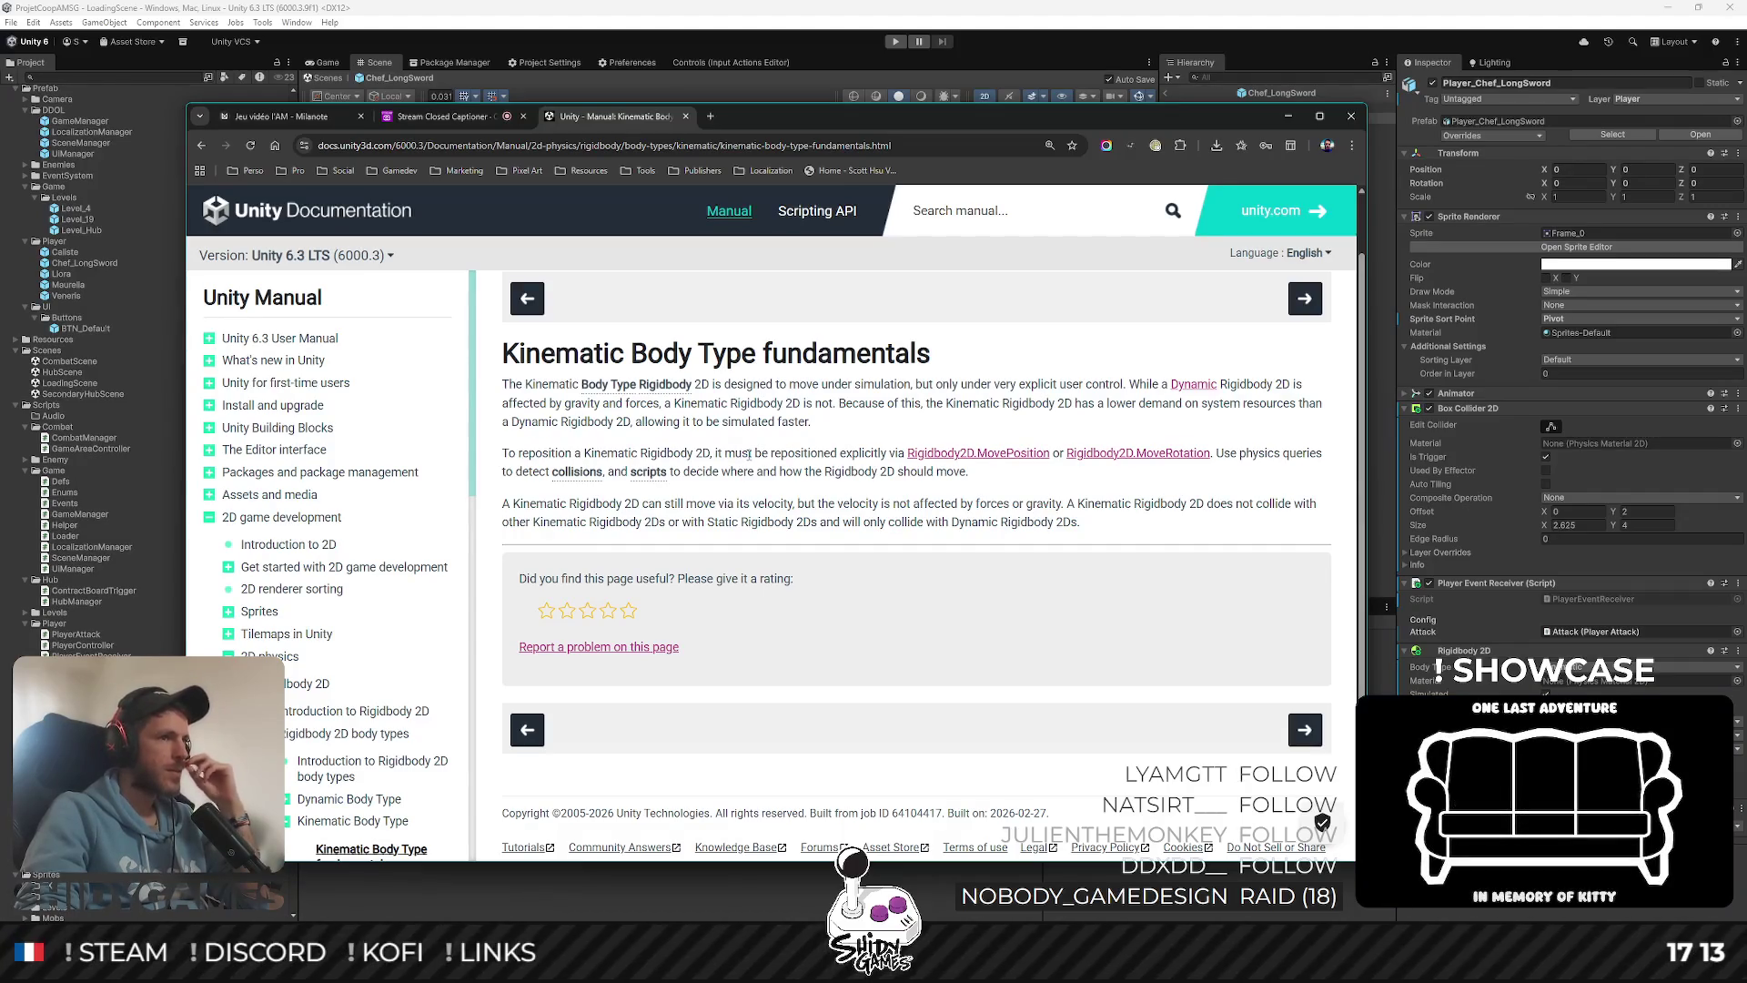
pyautogui.moveTo(816, 452); pyautogui.dragTo(1280, 452)
pyautogui.moveTo(697, 503); pyautogui.dragTo(752, 504)
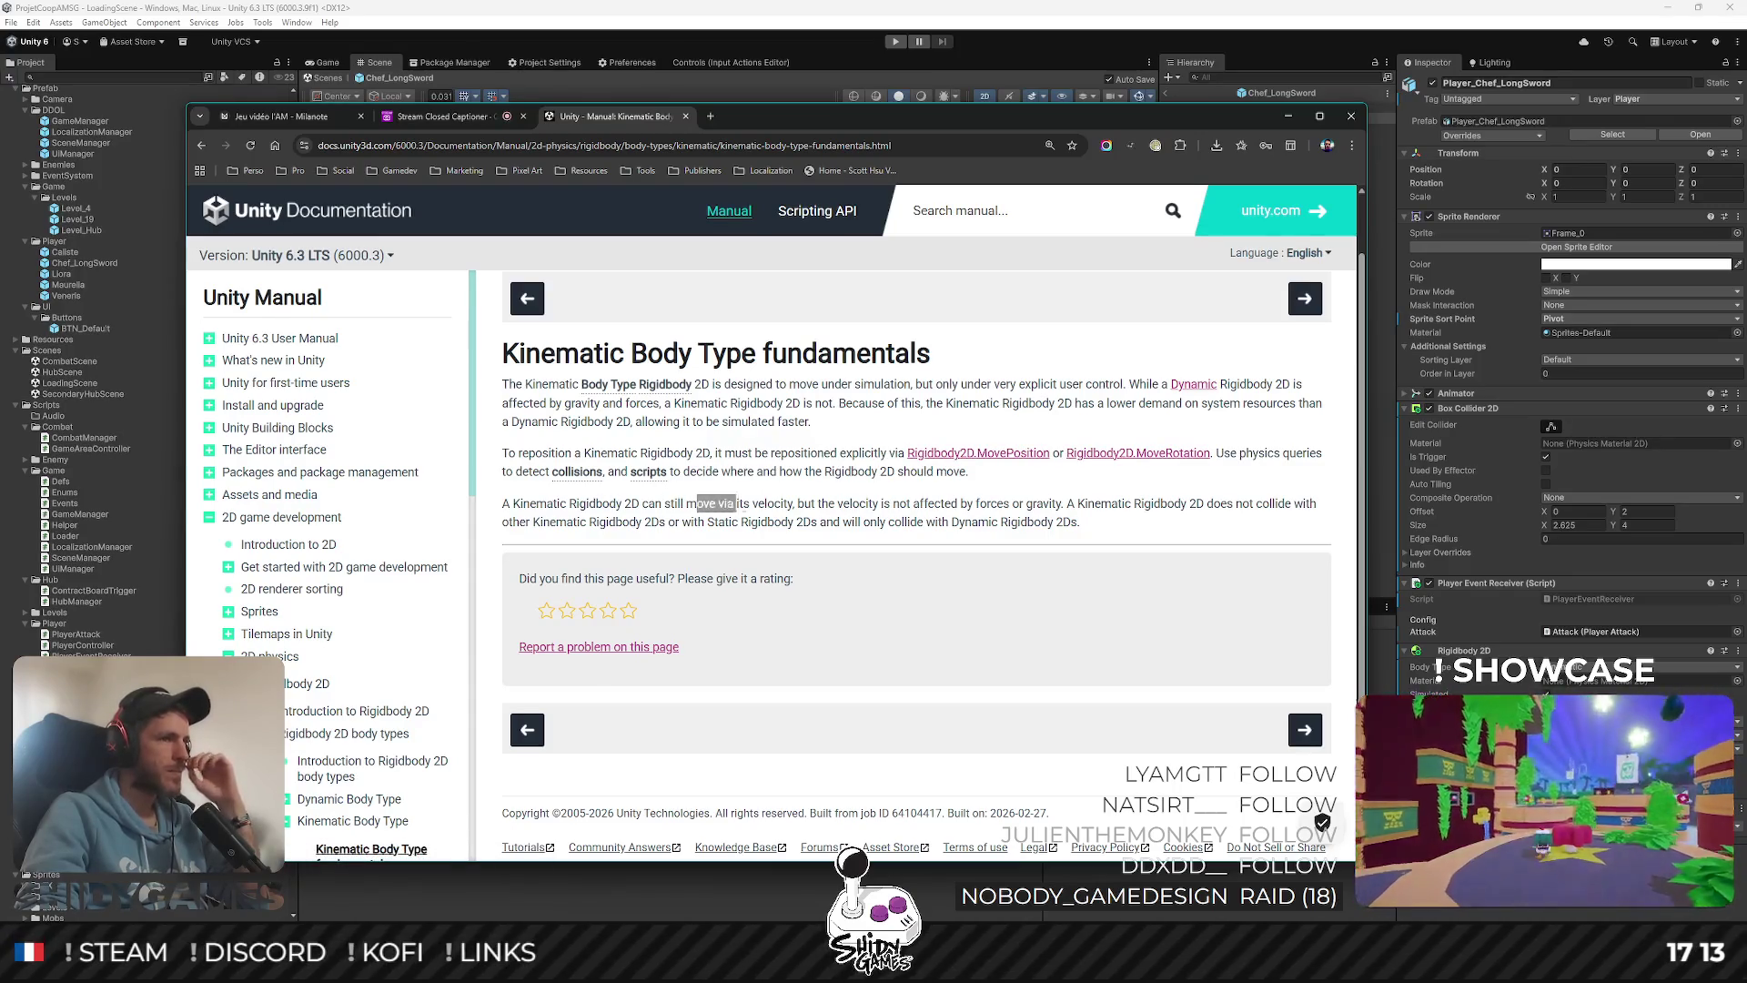
pyautogui.click(932, 511)
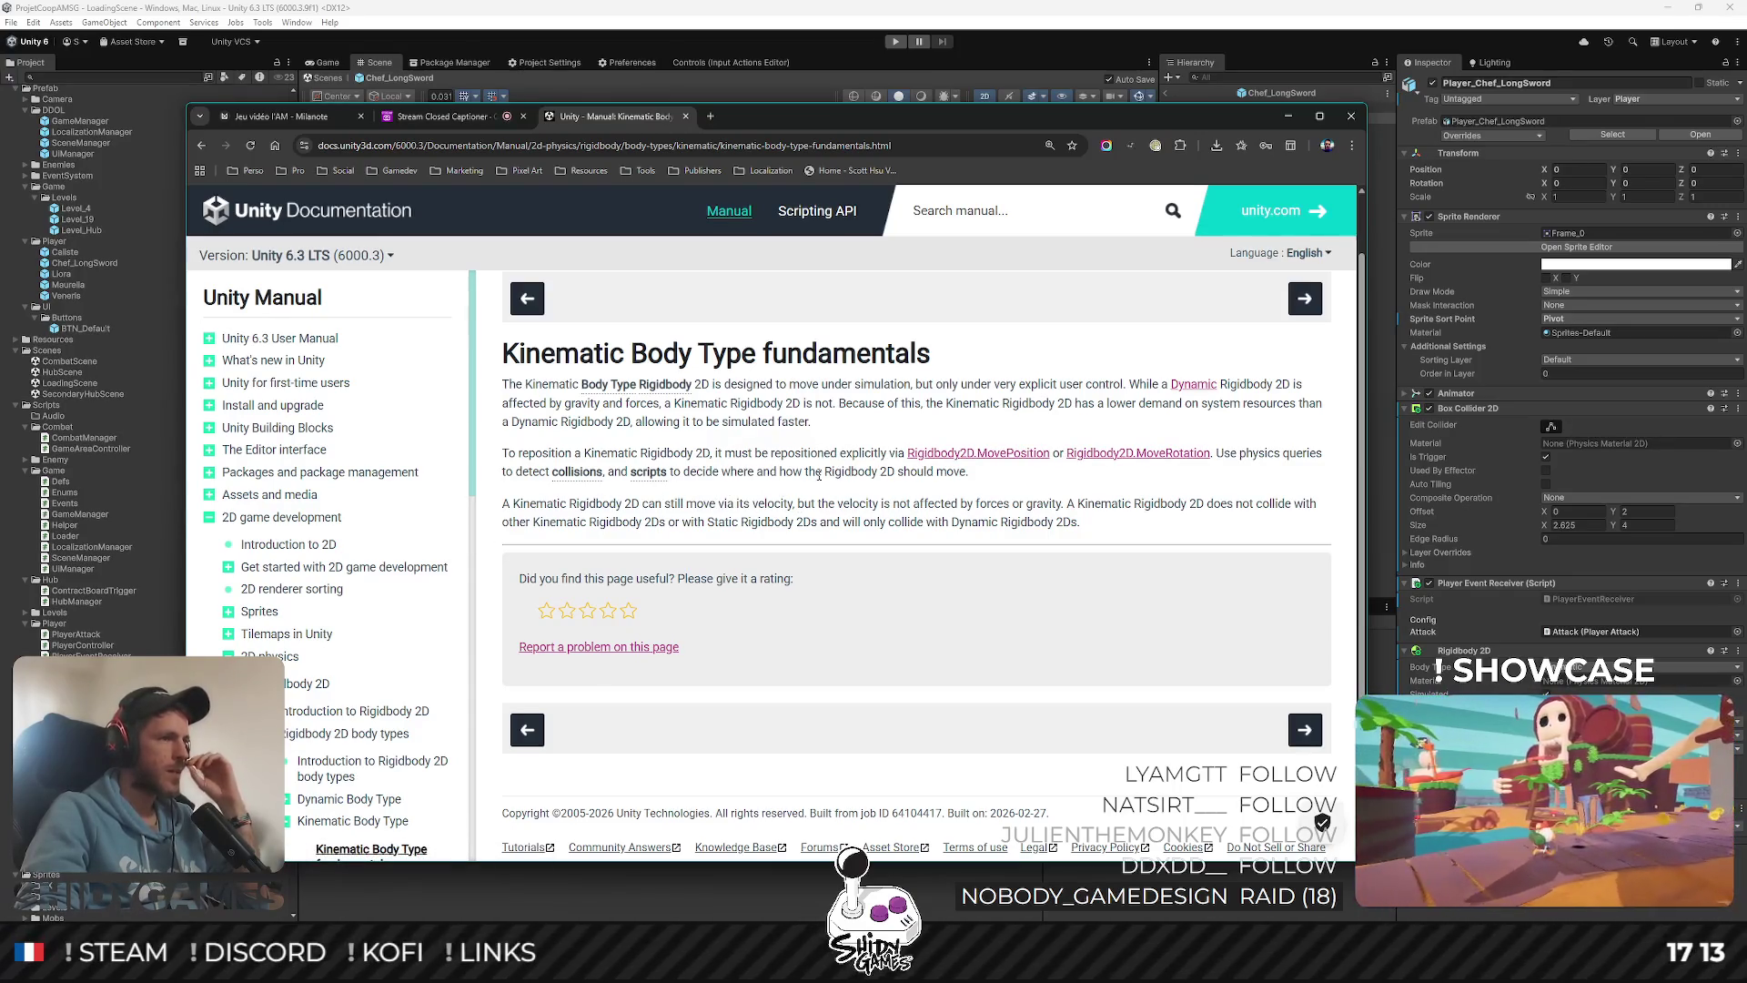
pyautogui.click(1289, 115)
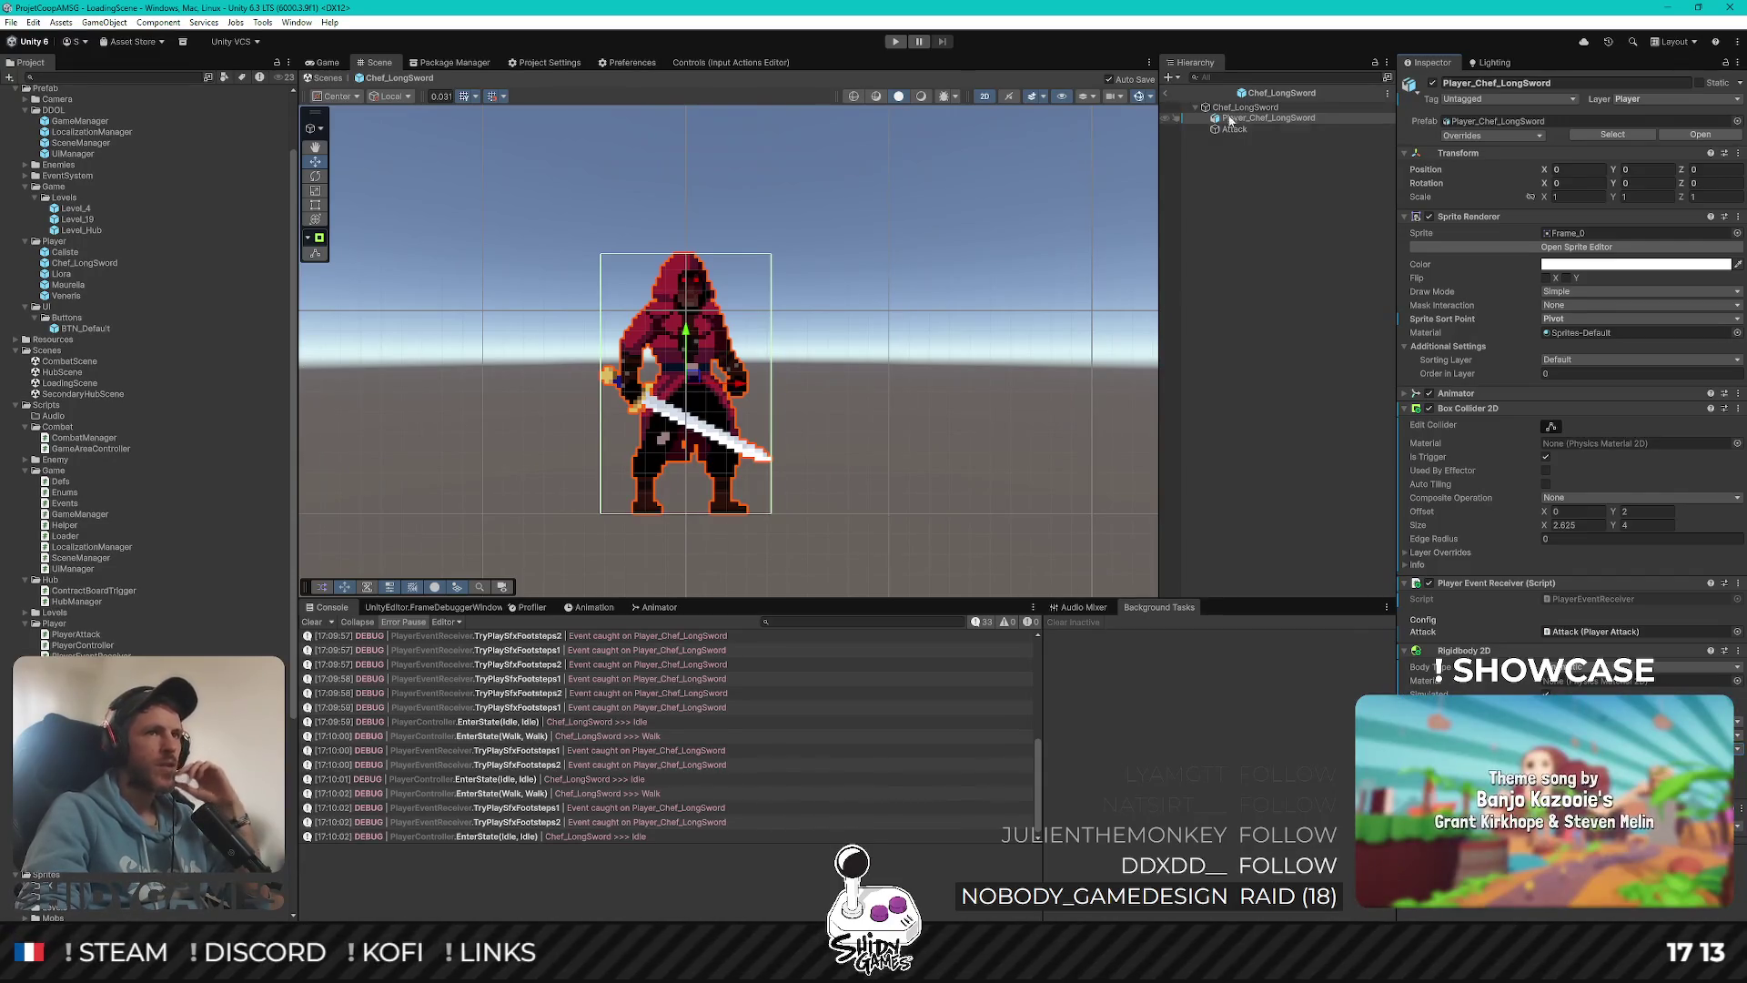
# Exit prefab mode, play from the Game view, and choose Jouer to load the hub
pyautogui.click(1169, 94)
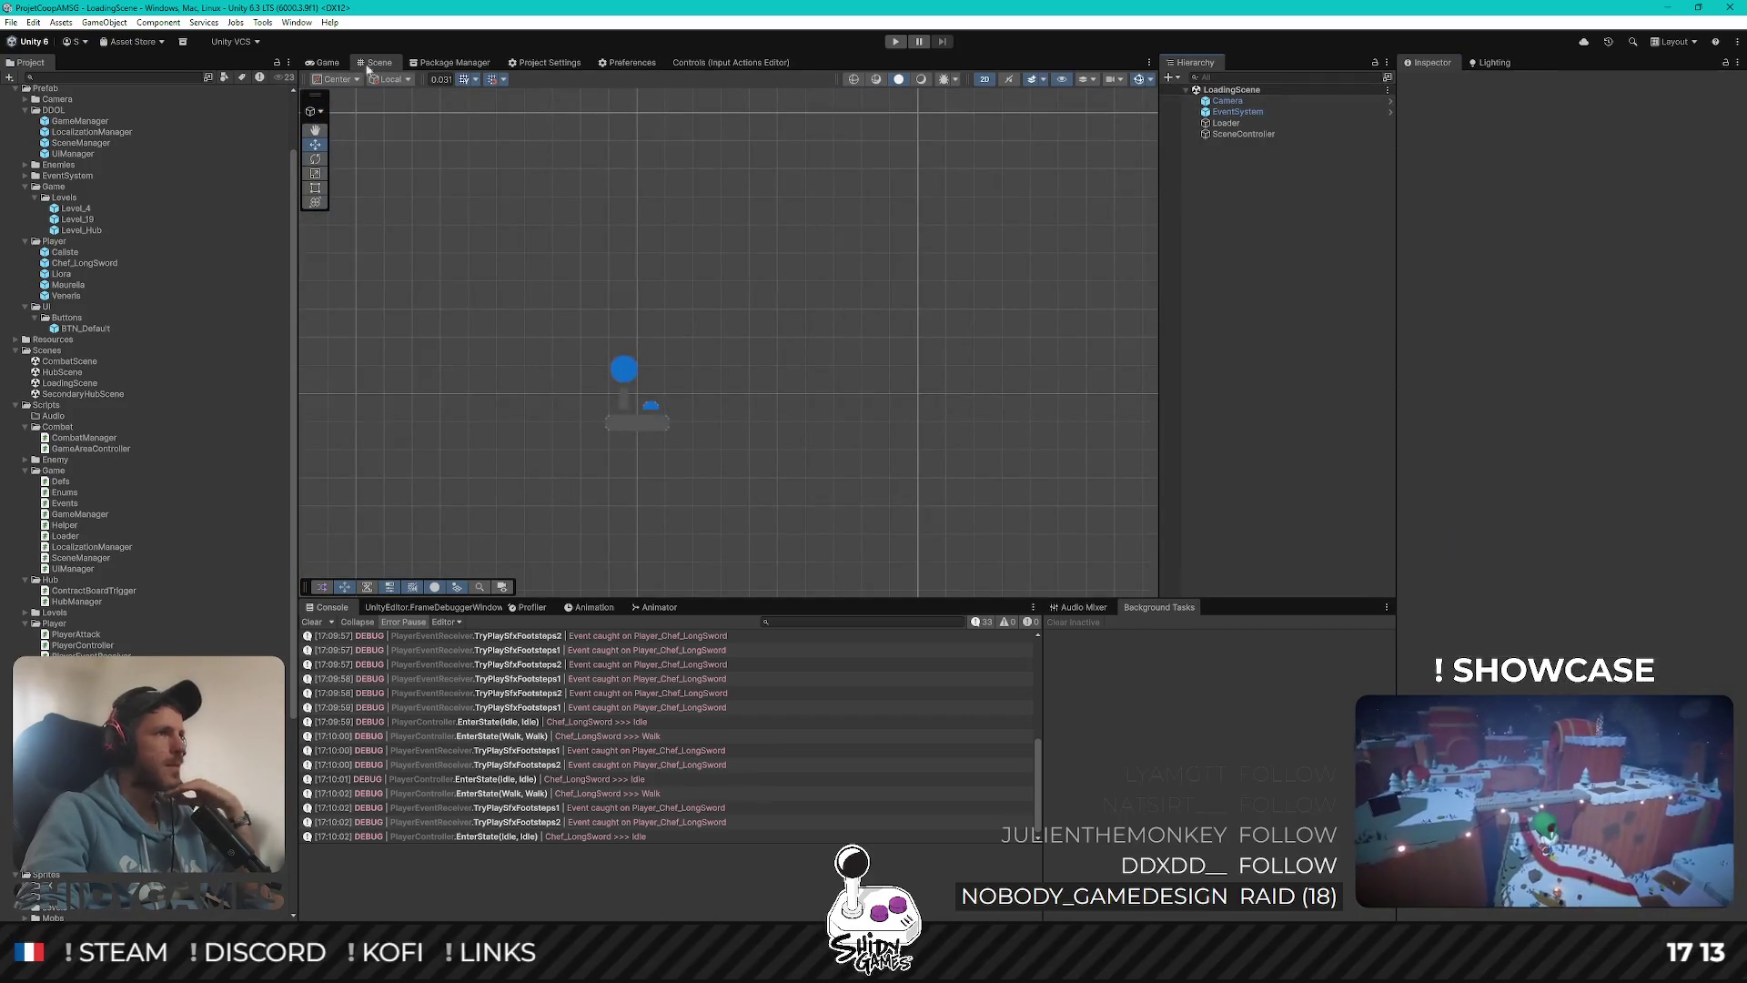
pyautogui.click(326, 62)
pyautogui.click(898, 42)
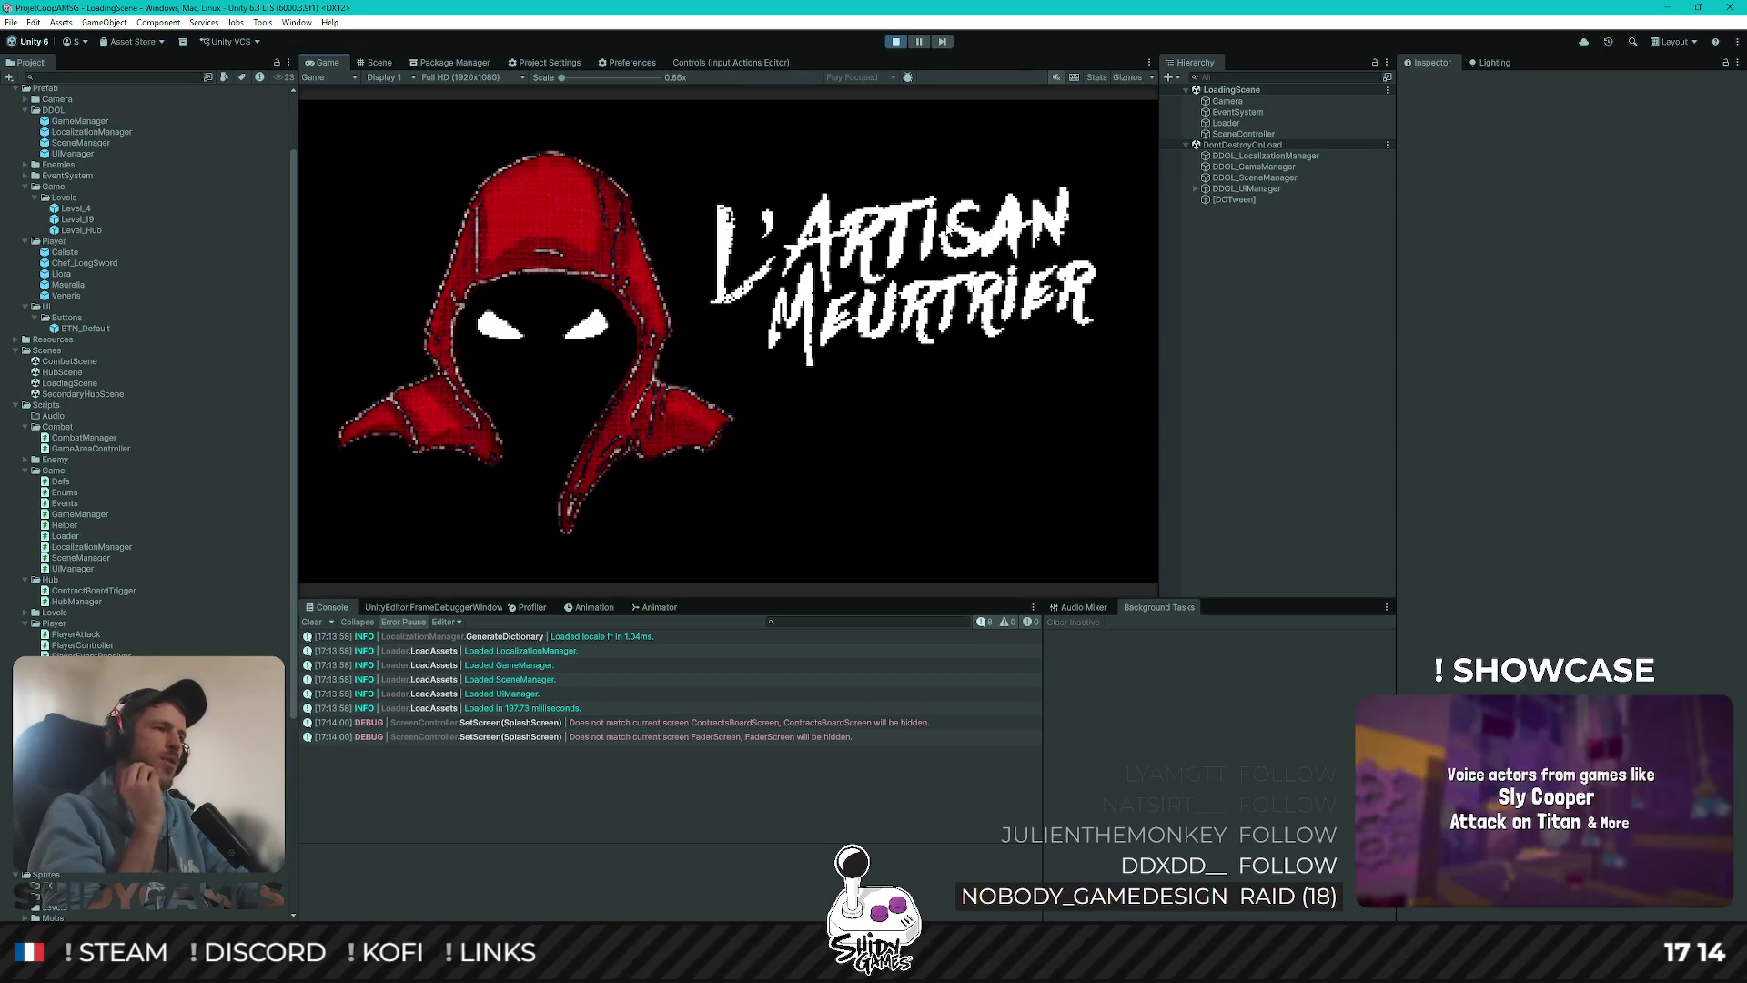
pyautogui.press('Down')
pyautogui.press('Up')
pyautogui.press('Down')
pyautogui.press('Return')
pyautogui.press('Up')
pyautogui.press('Return')
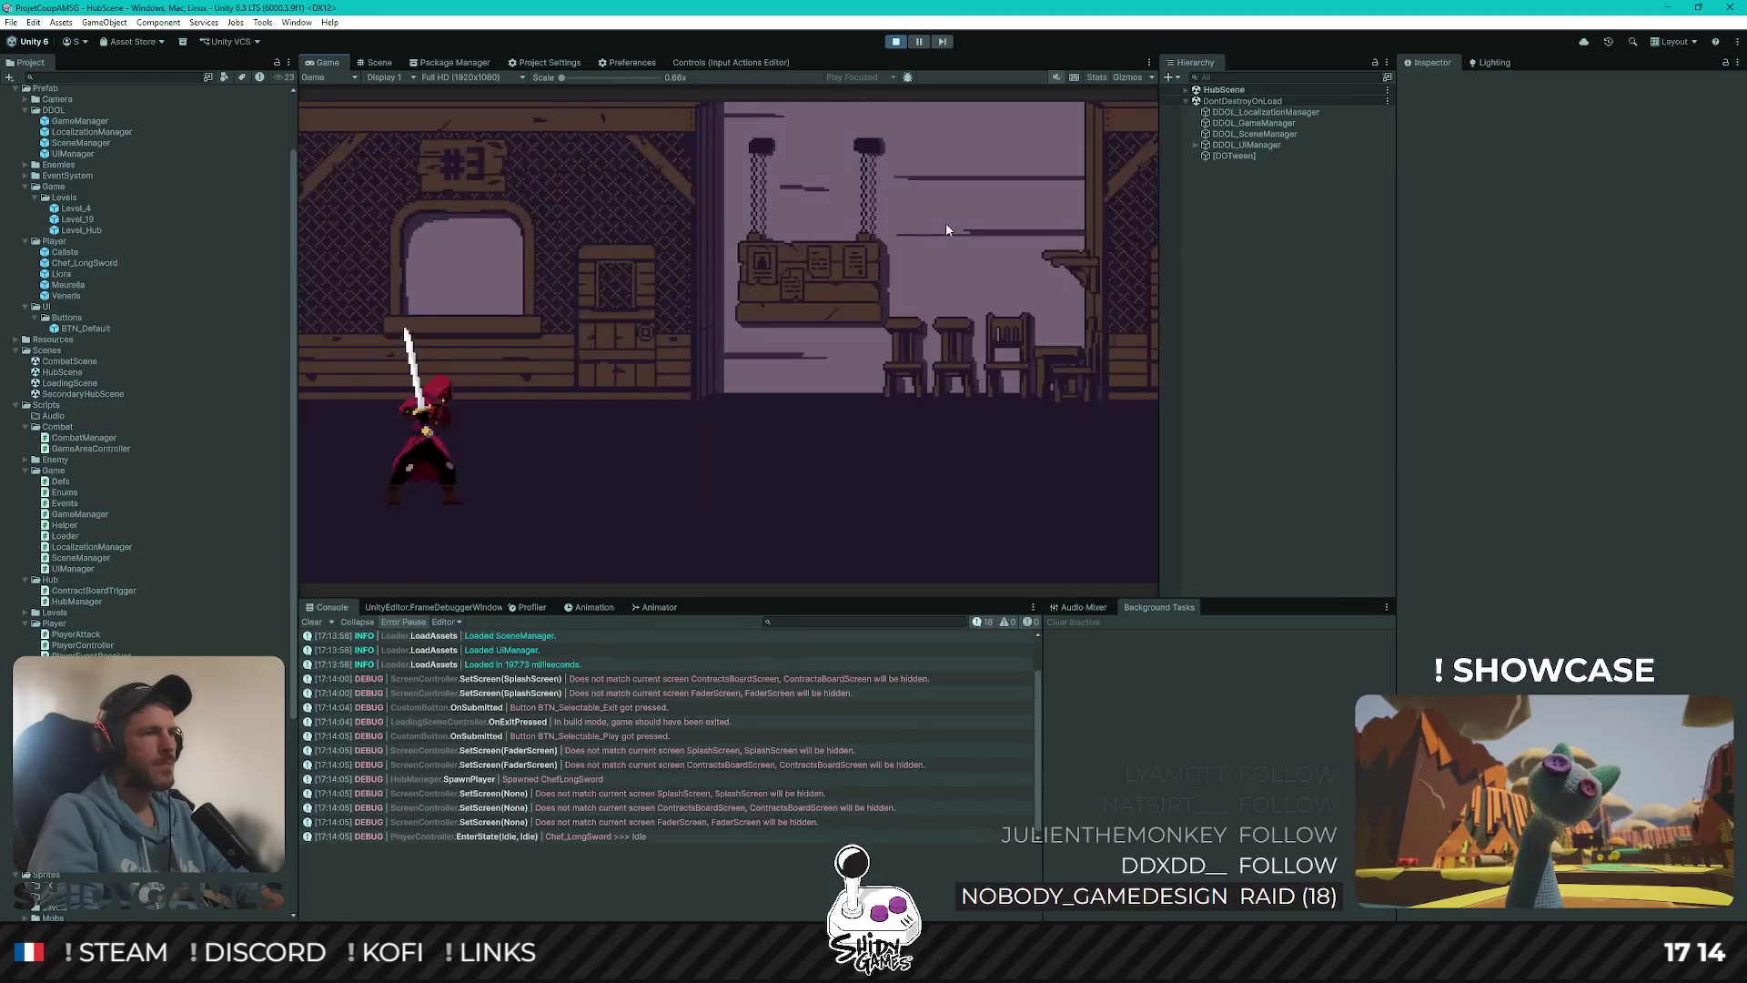
# Walk the player right, left and right, then watch it in the Scene view
pyautogui.press('Right')
pyautogui.press('Left')
pyautogui.press('Right')
pyautogui.press('Right')
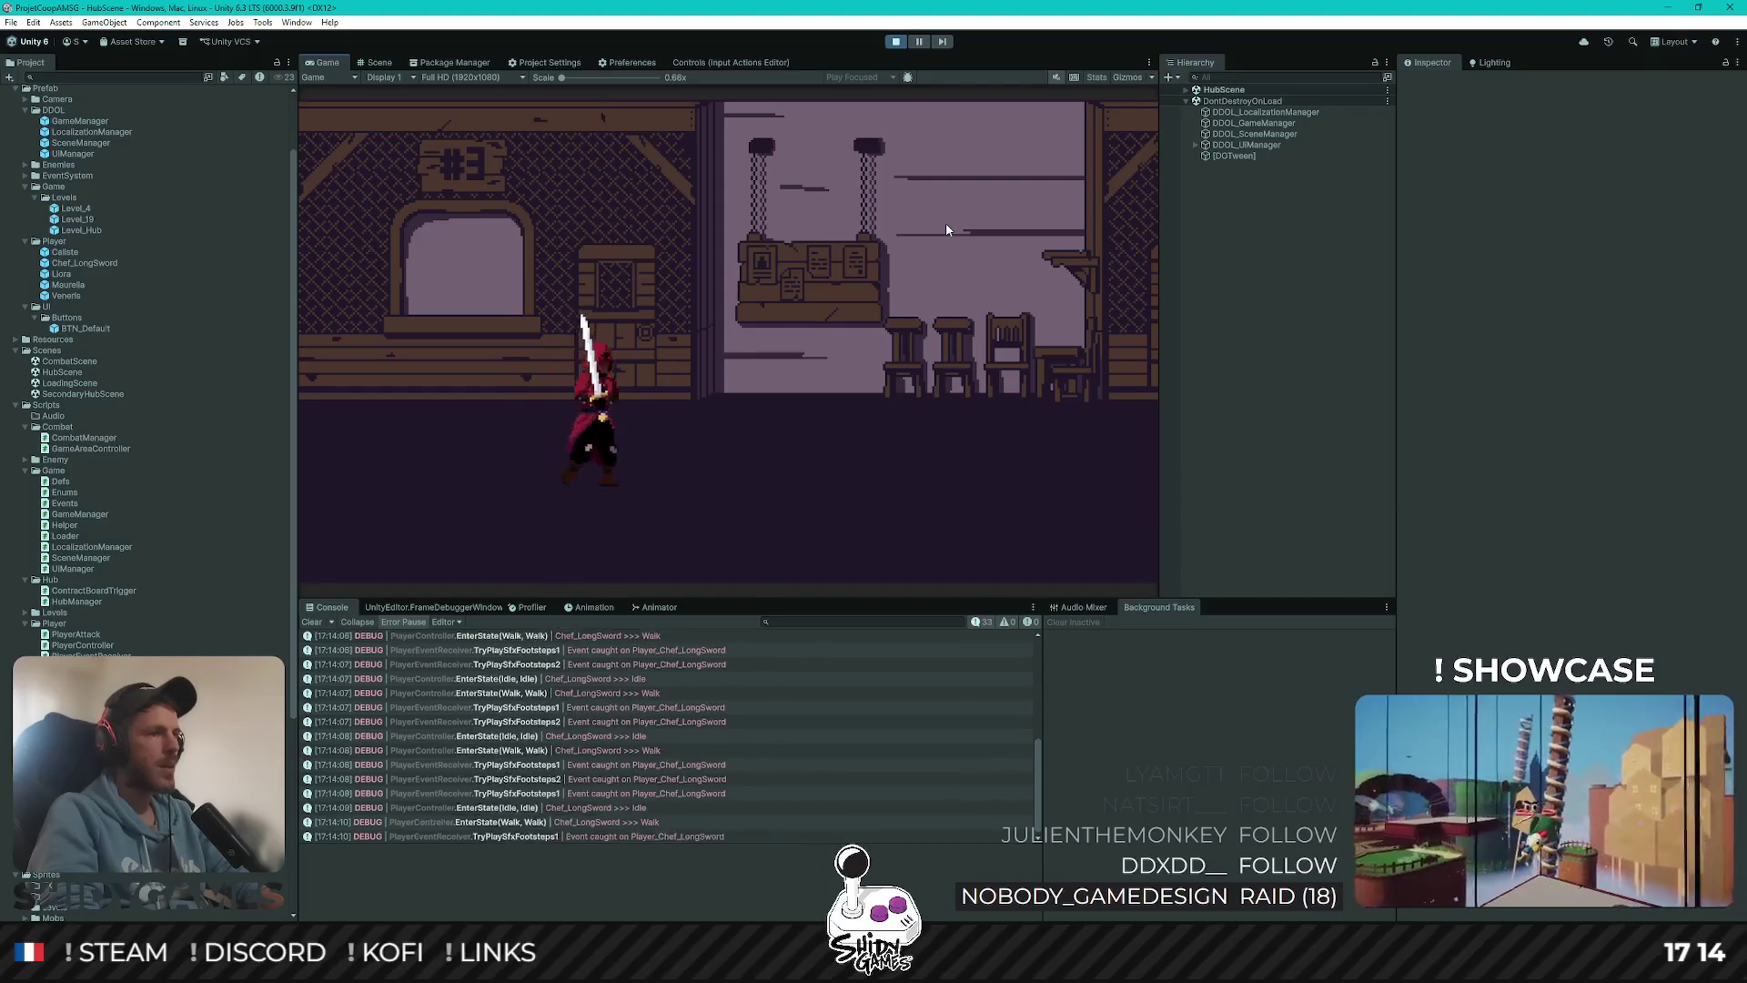
pyautogui.click(378, 62)
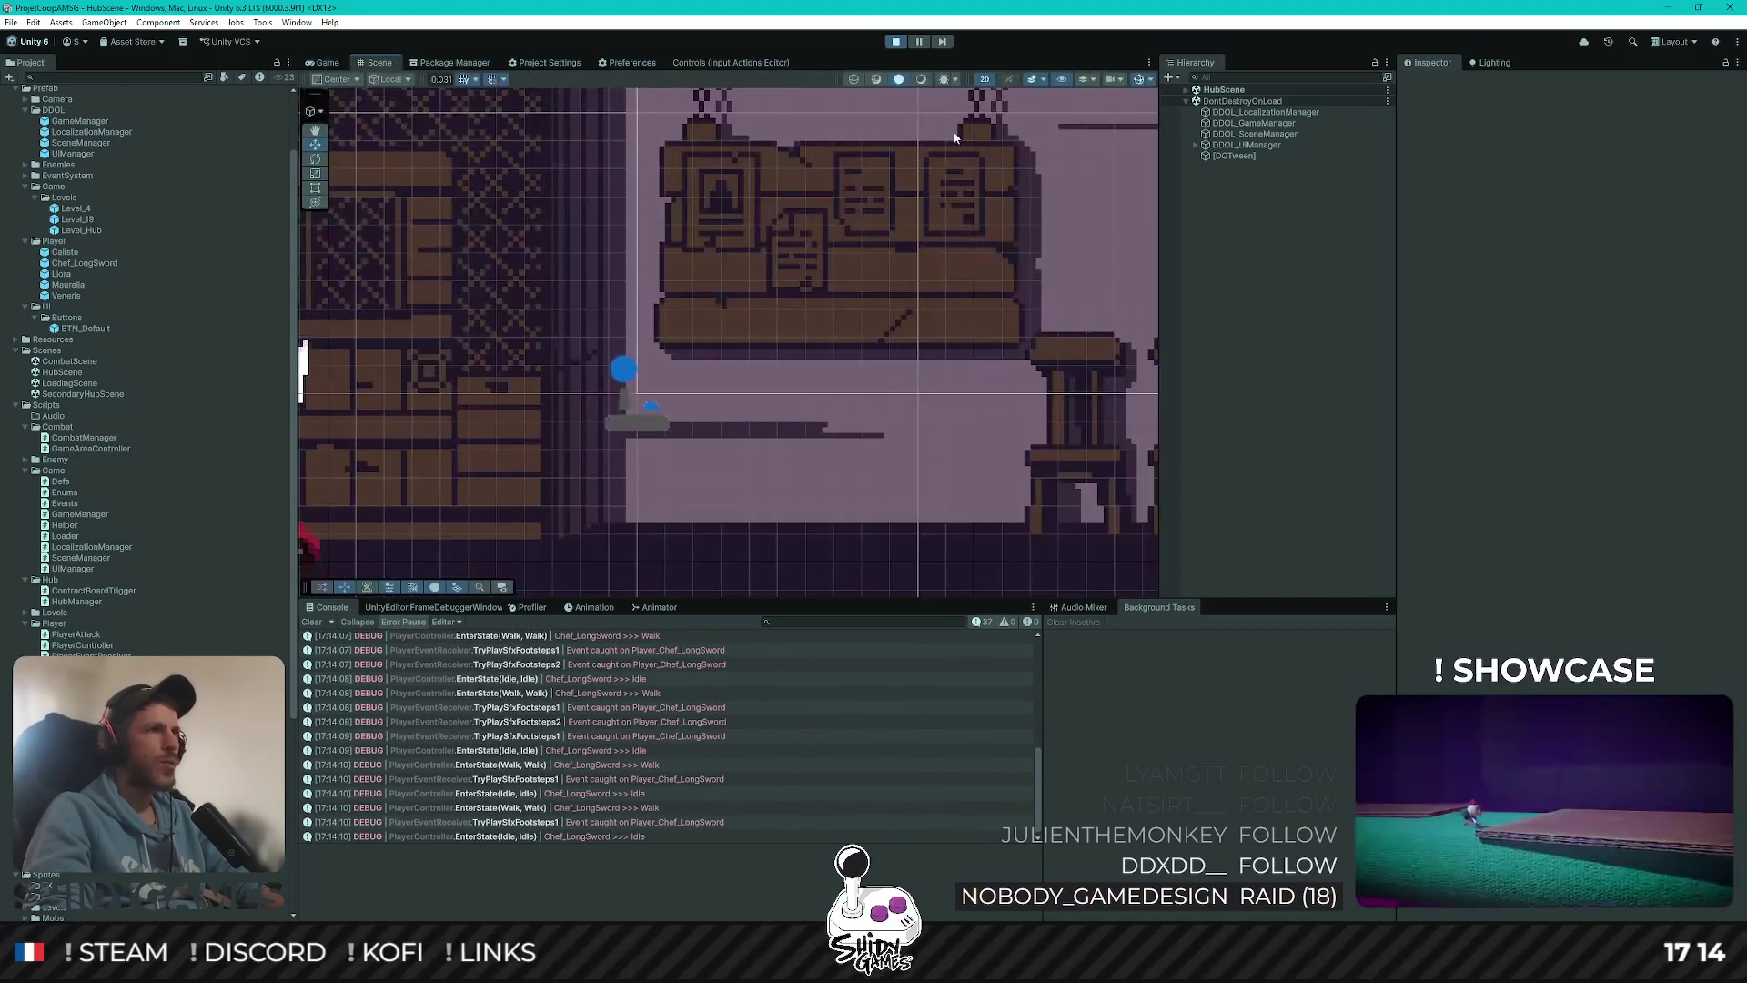
# Frame the player and select Chef_LongSword under HubManager > Player in the Hierarchy
pyautogui.hotkey('shift', 'f')
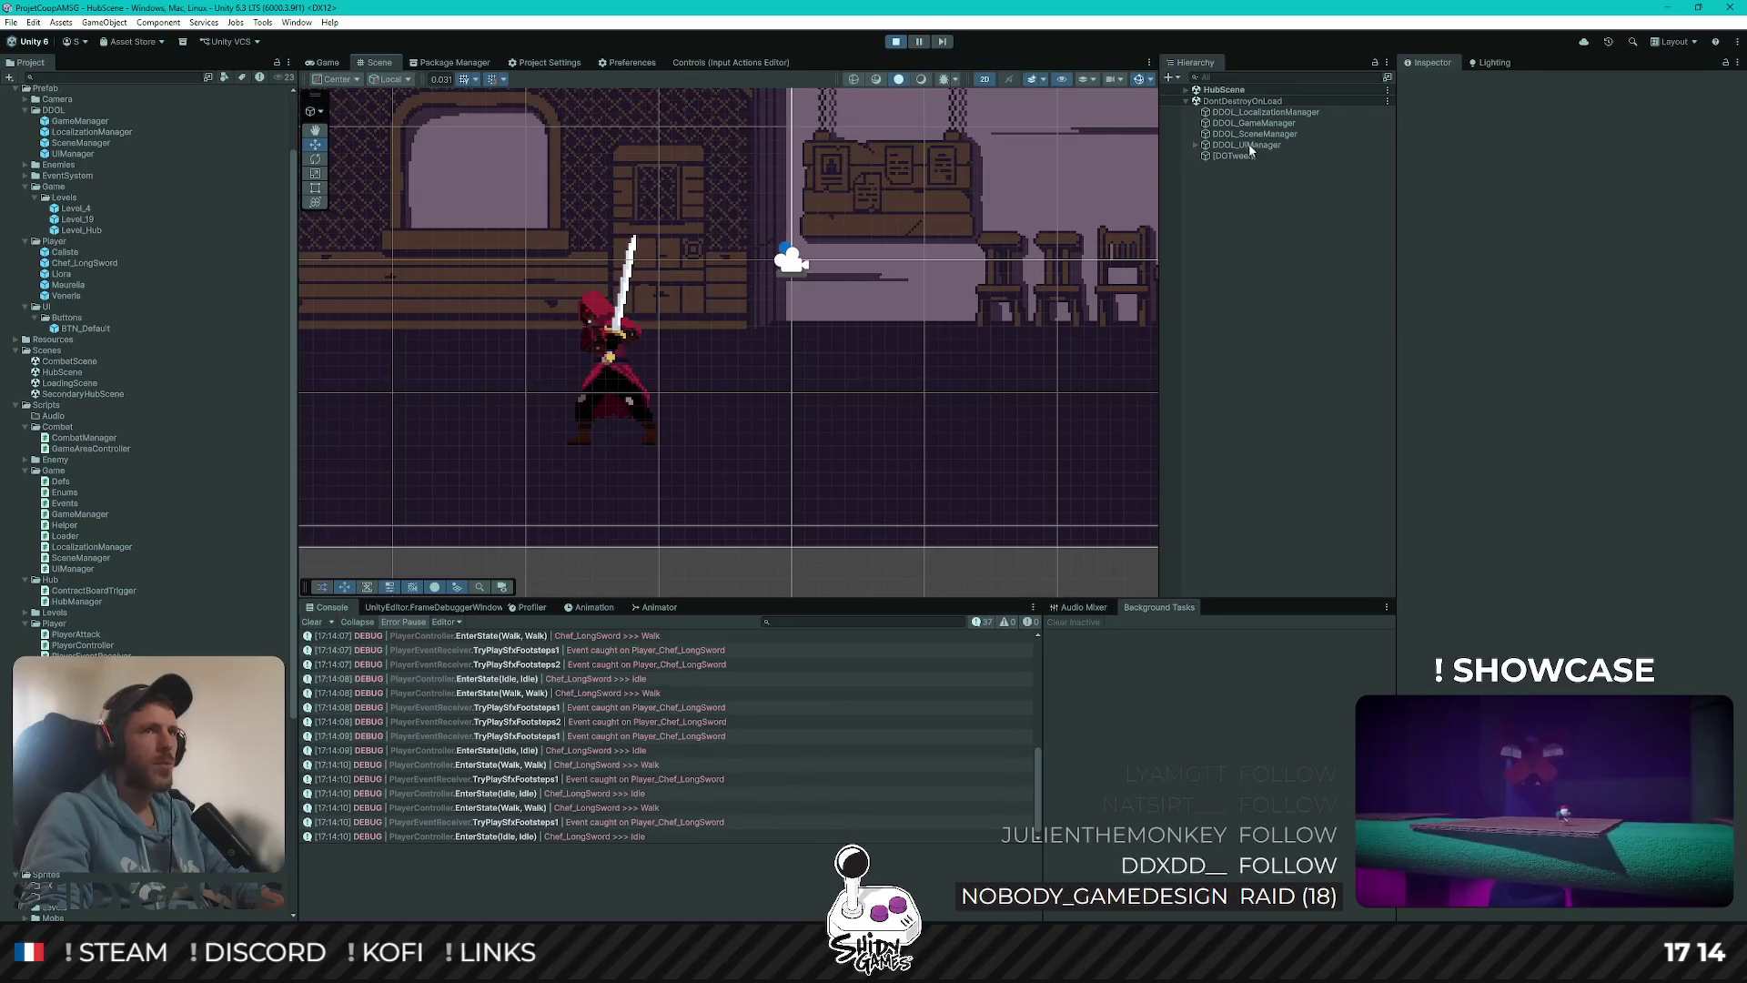
pyautogui.click(1200, 147)
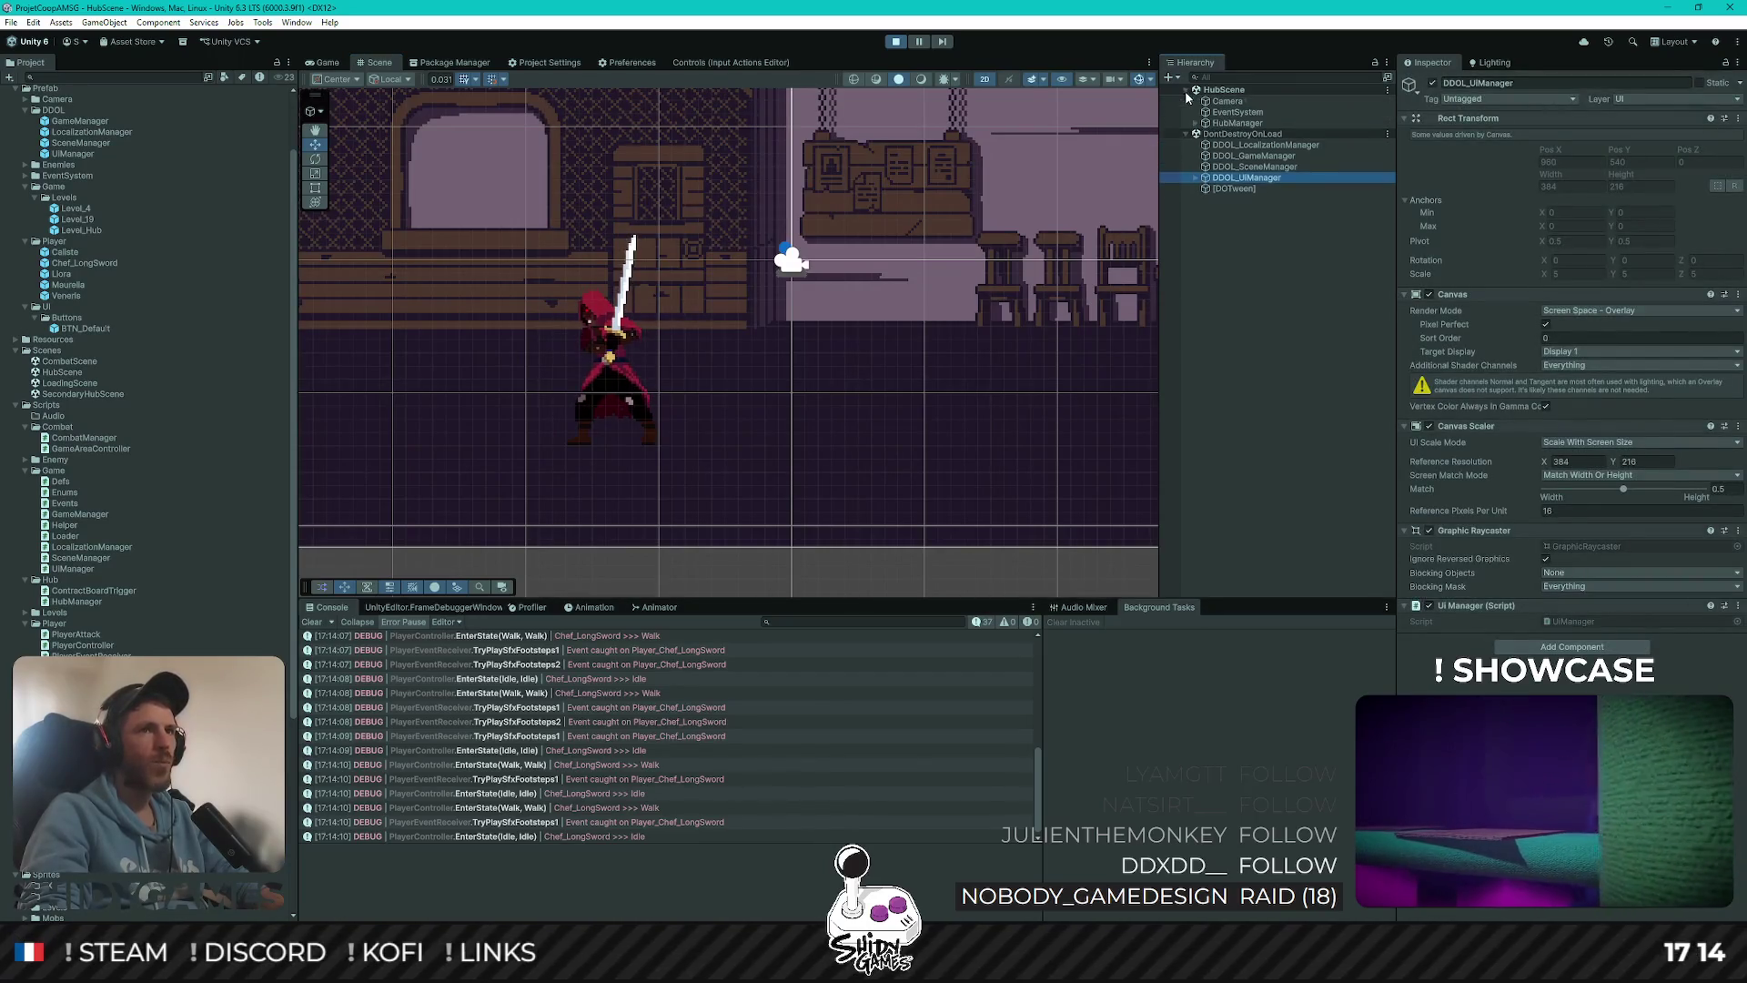
pyautogui.click(1195, 123)
pyautogui.click(1205, 145)
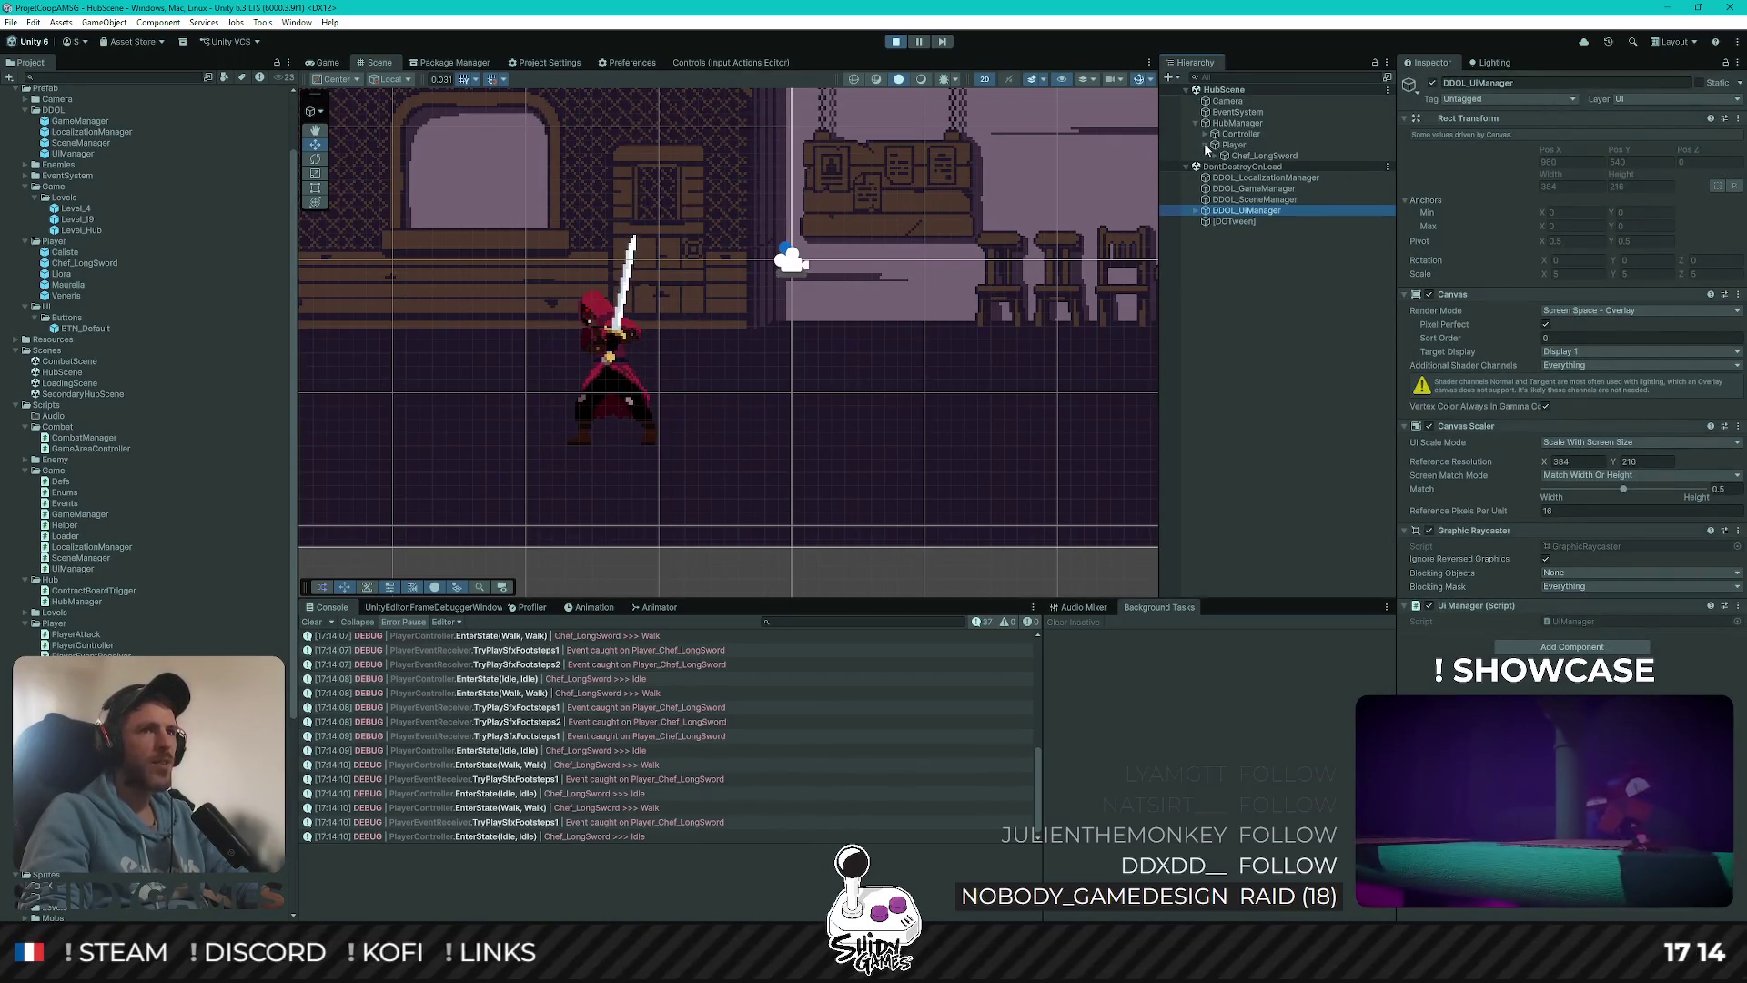
pyautogui.click(1235, 146)
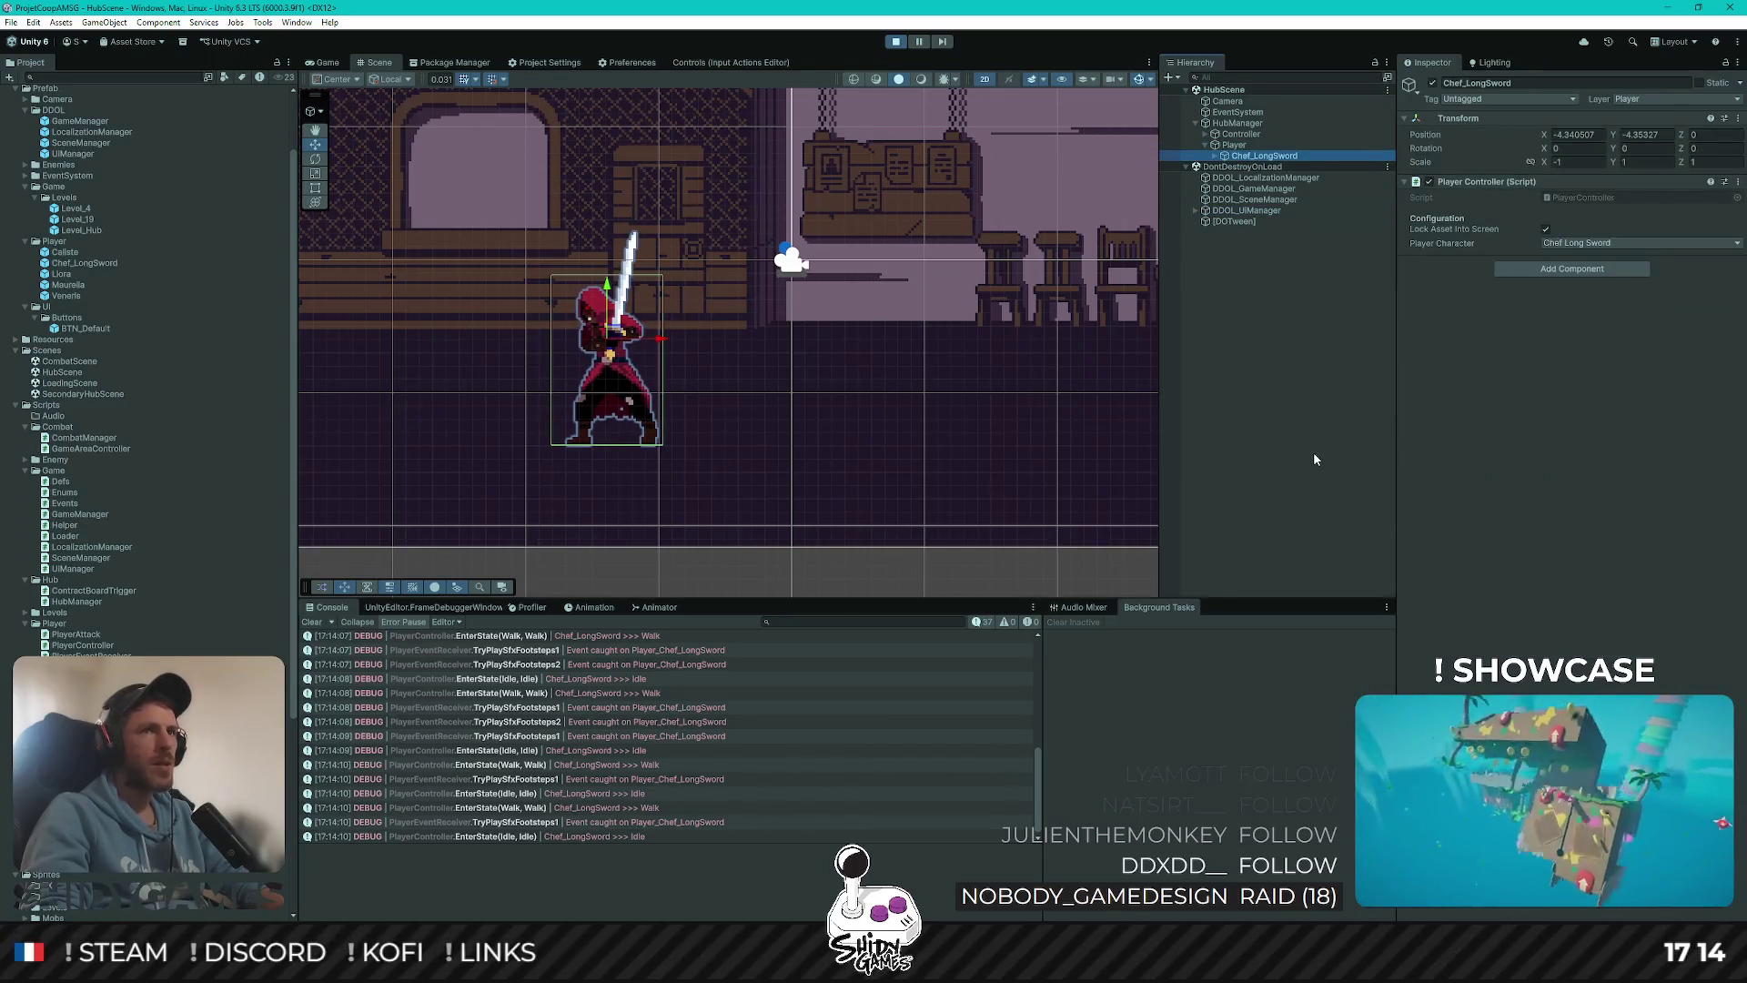
pyautogui.click(1313, 452)
pyautogui.click(1265, 155)
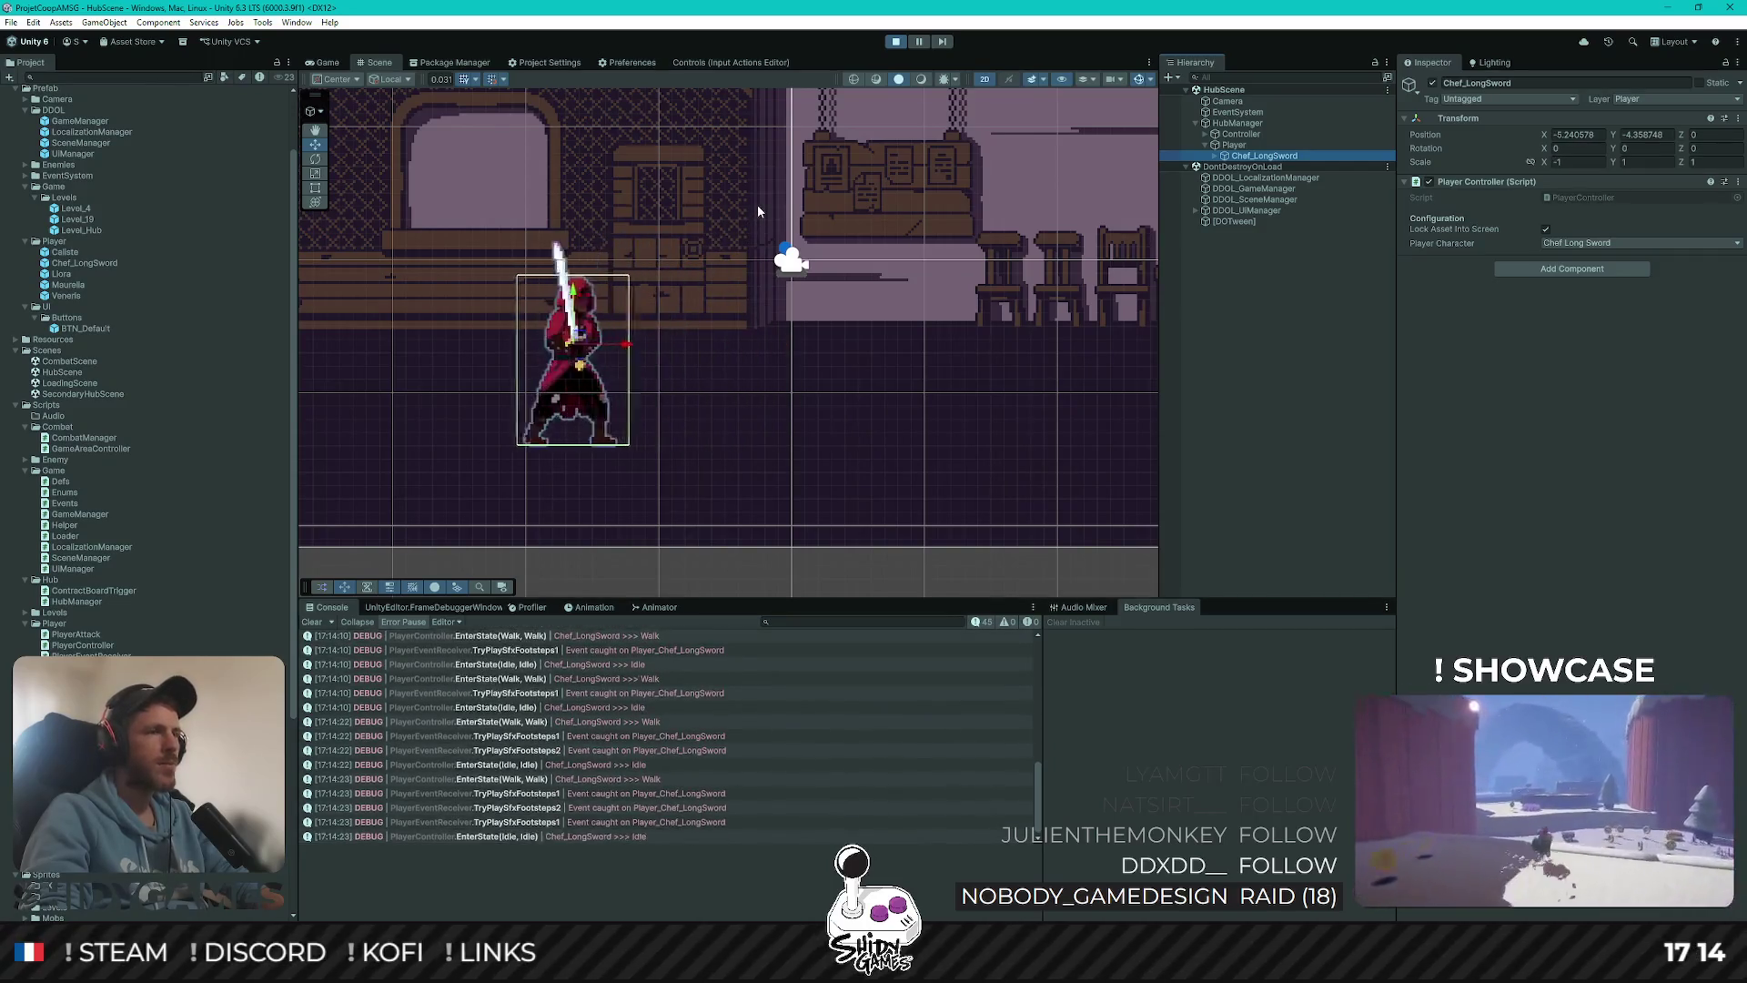
# Walk the character up and down in the Game view, then inspect Player_Chef_LongSword's Kinematic Rigidbody 2D
pyautogui.click(352, 61)
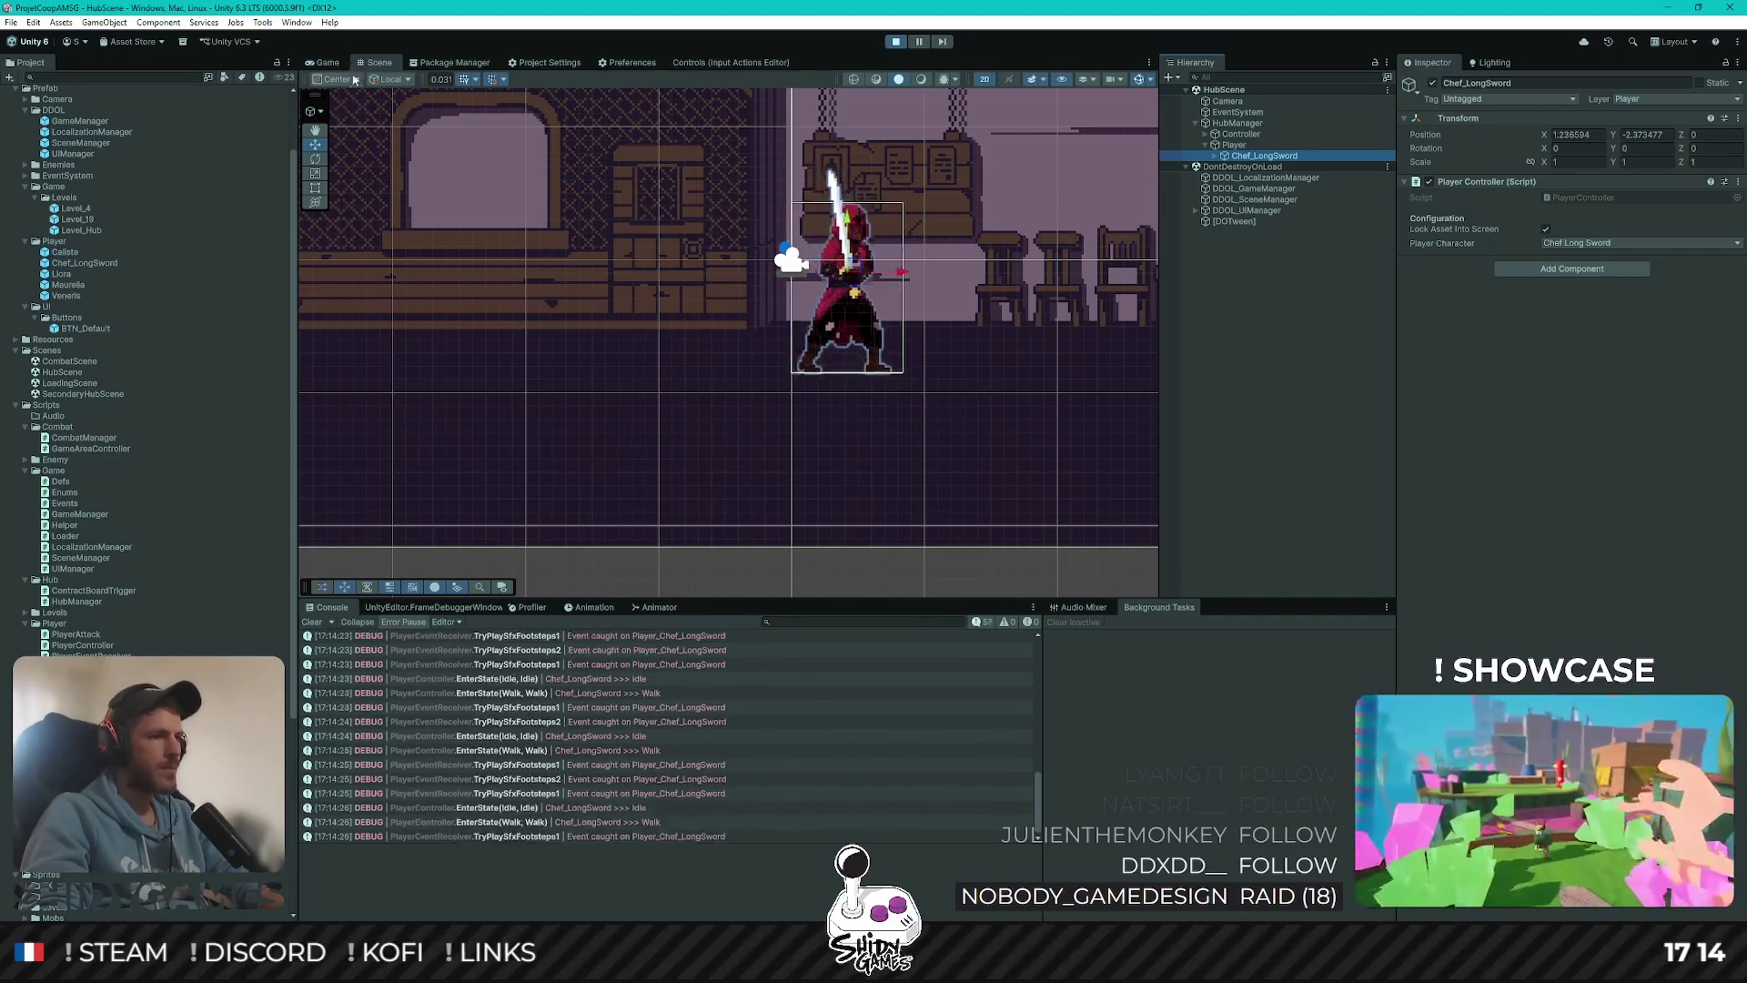
pyautogui.click(328, 62)
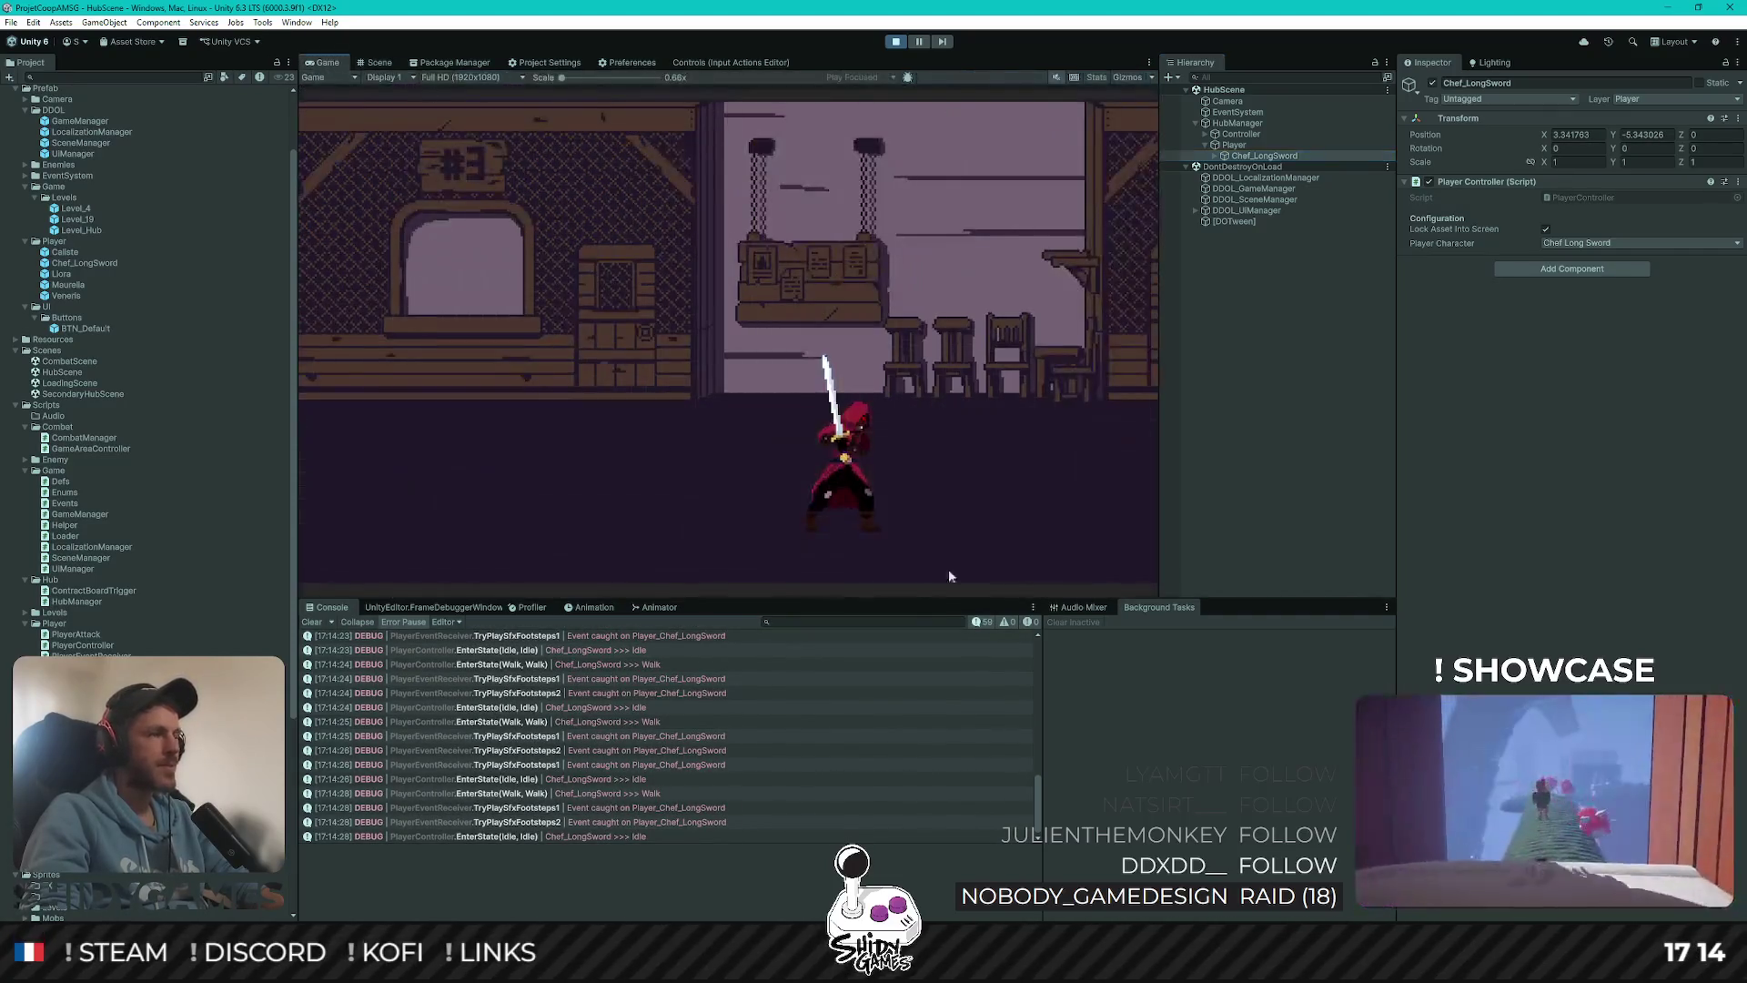
pyautogui.press('w')
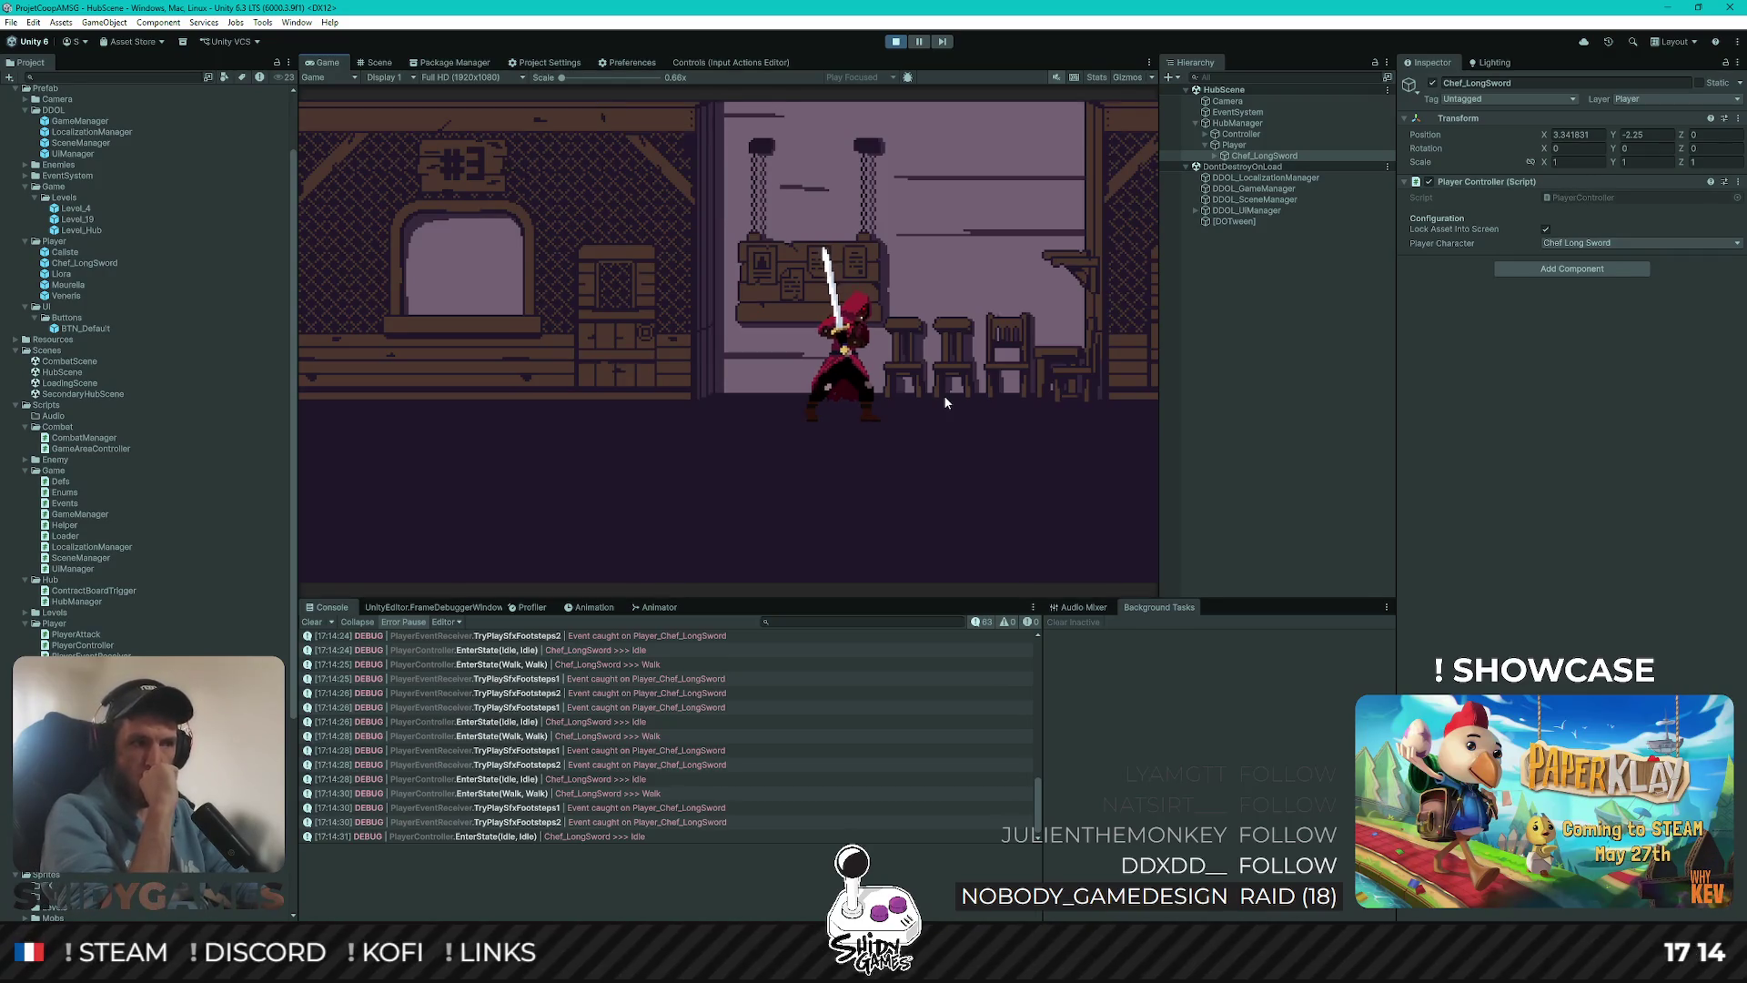
pyautogui.press('s')
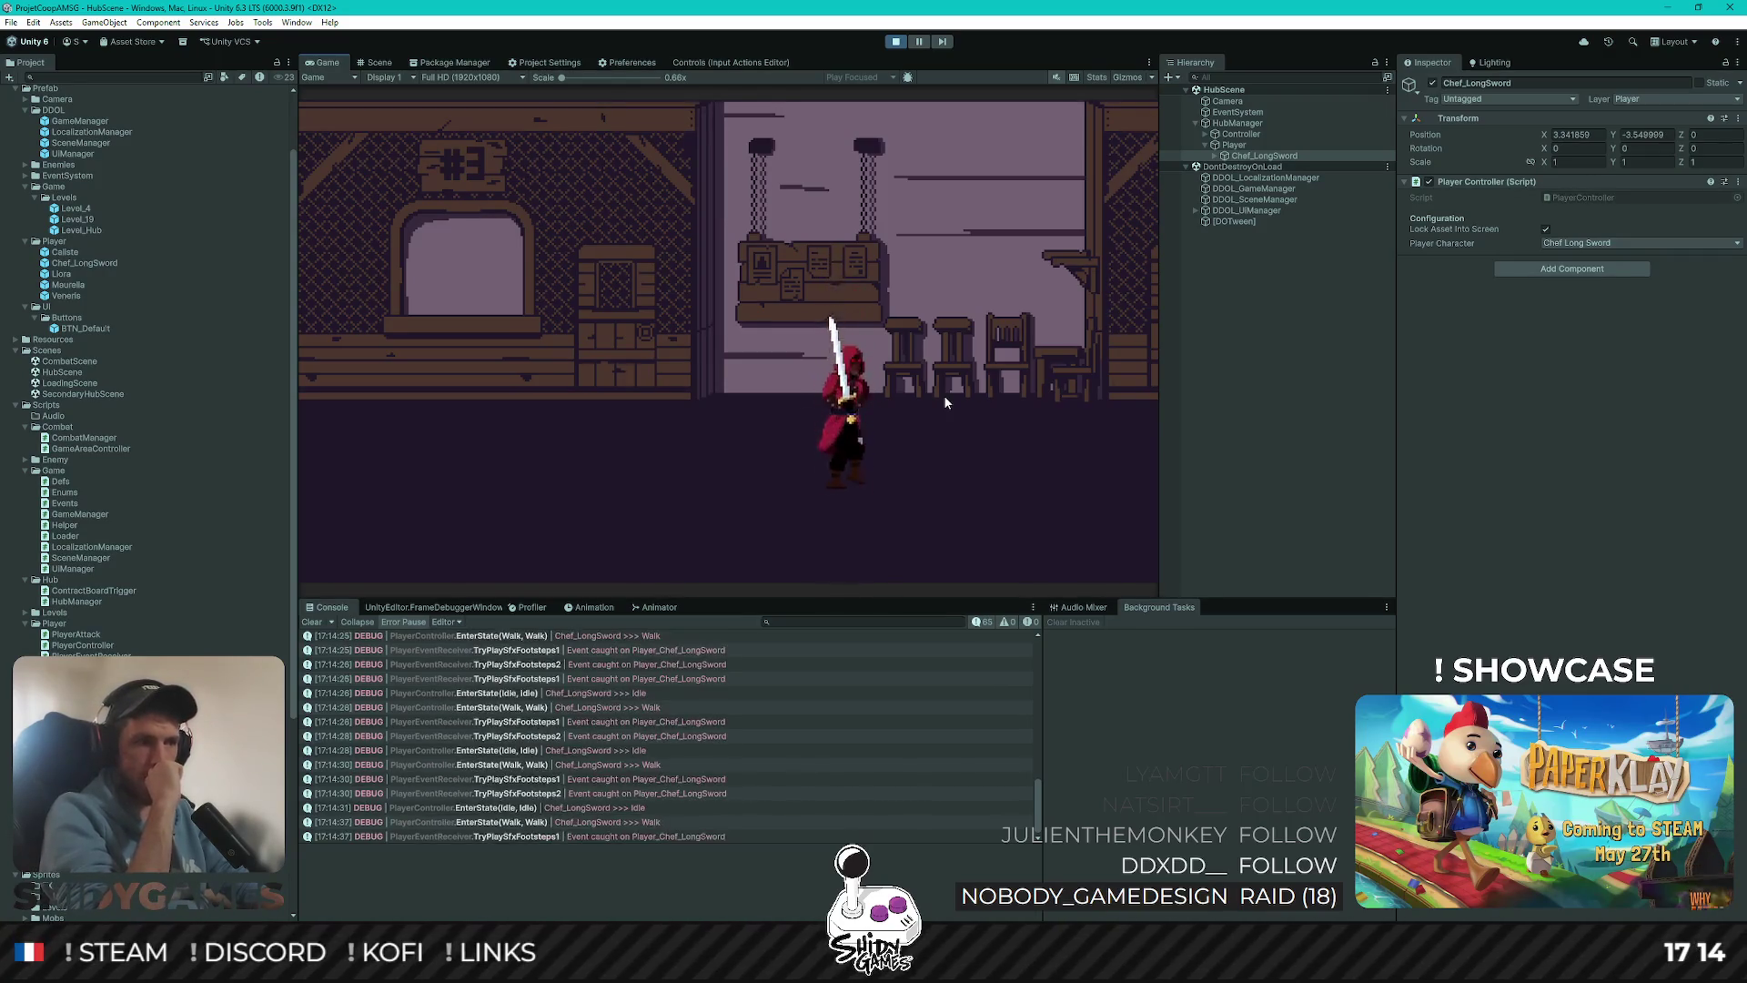
pyautogui.press('w')
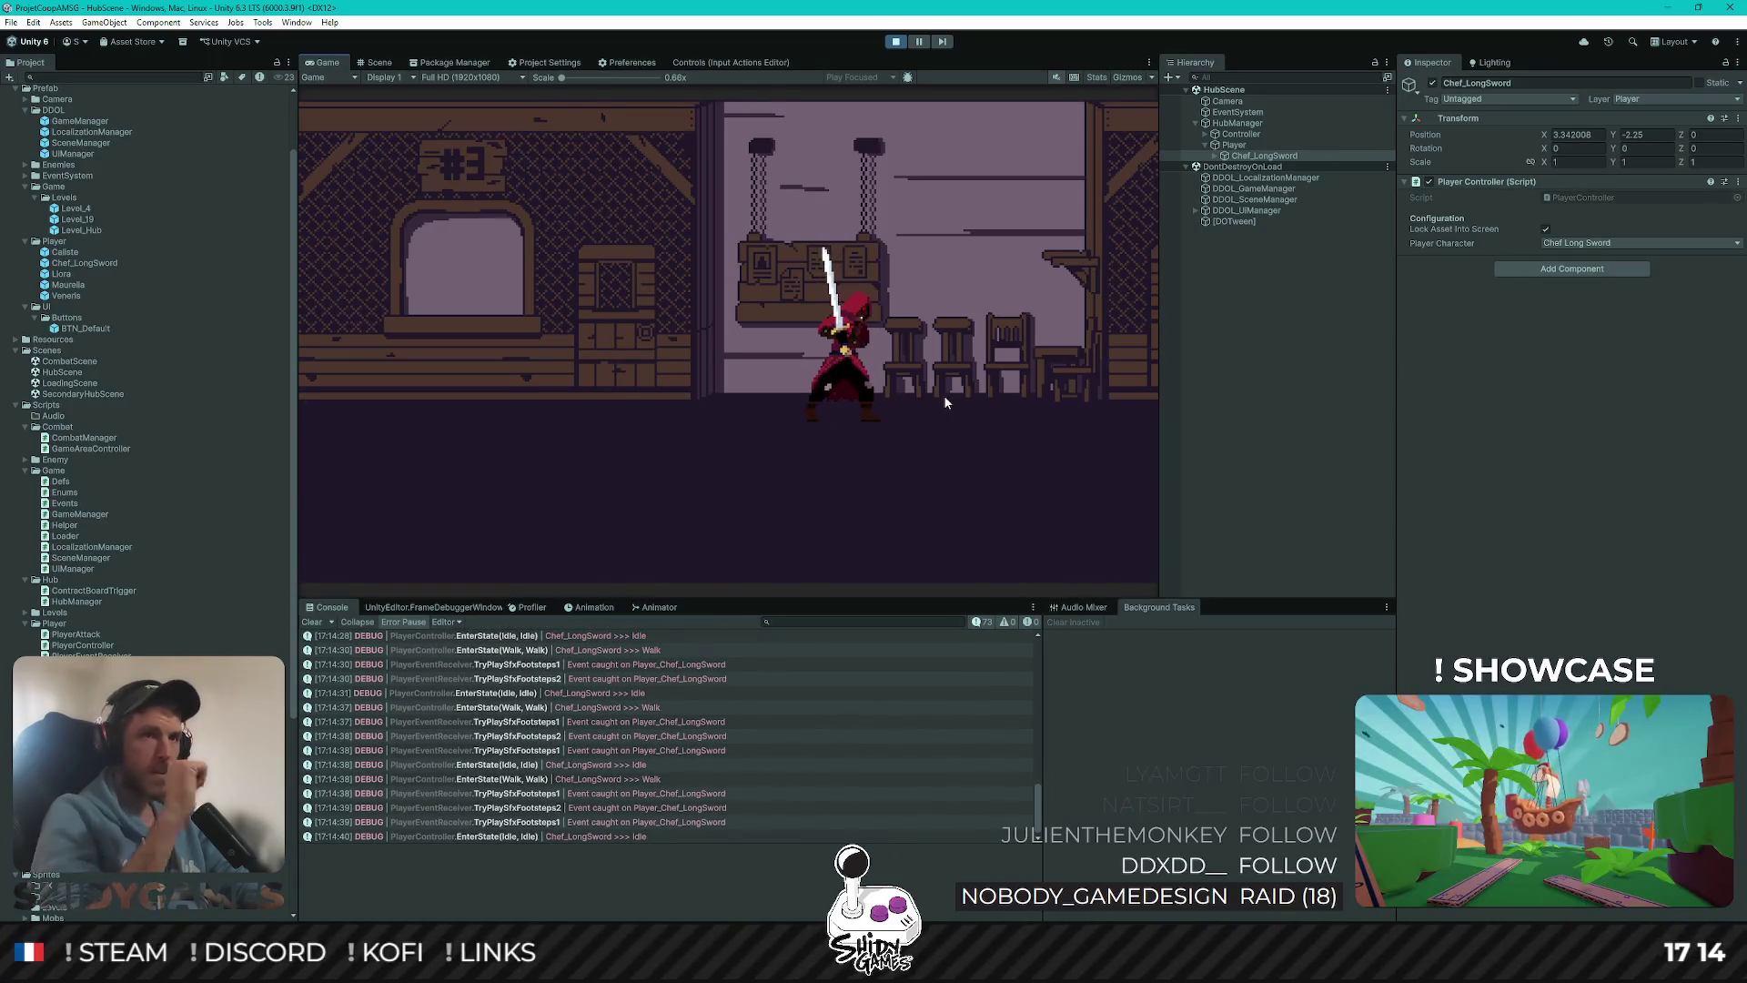
pyautogui.click(1226, 155)
pyautogui.click(1245, 168)
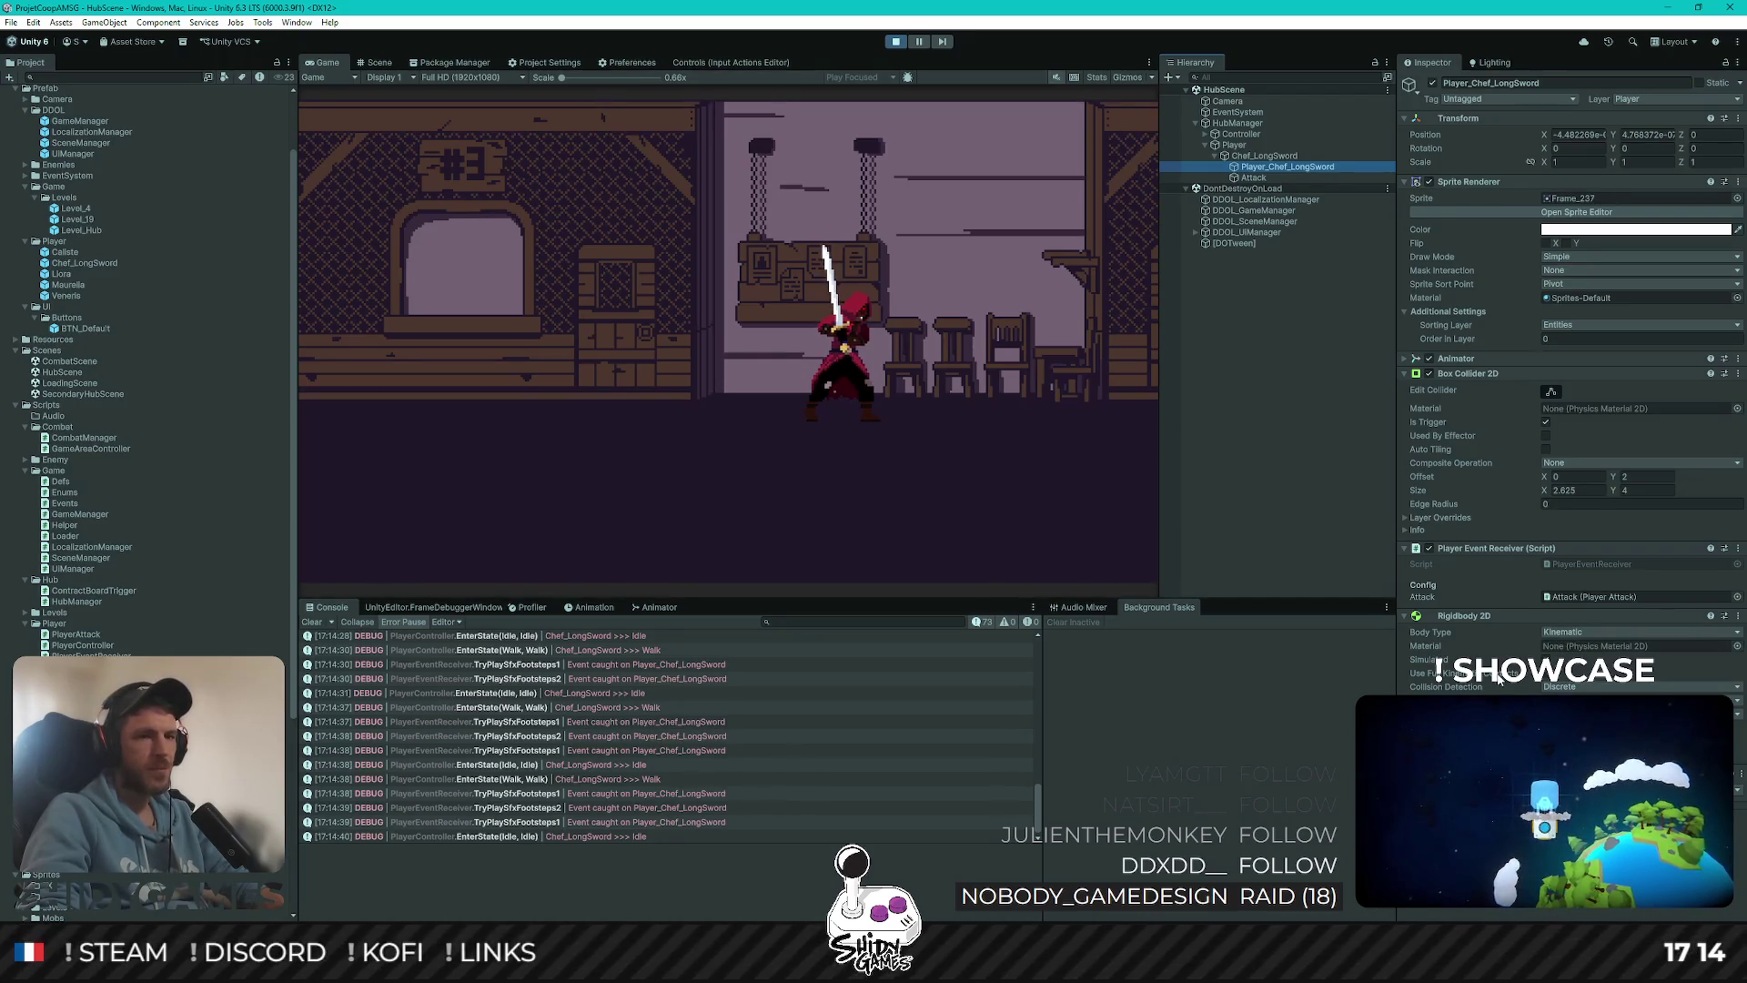
# Try the Rigidbody 2D Body Type as Dynamic during play, then stop the game
pyautogui.click(1565, 633)
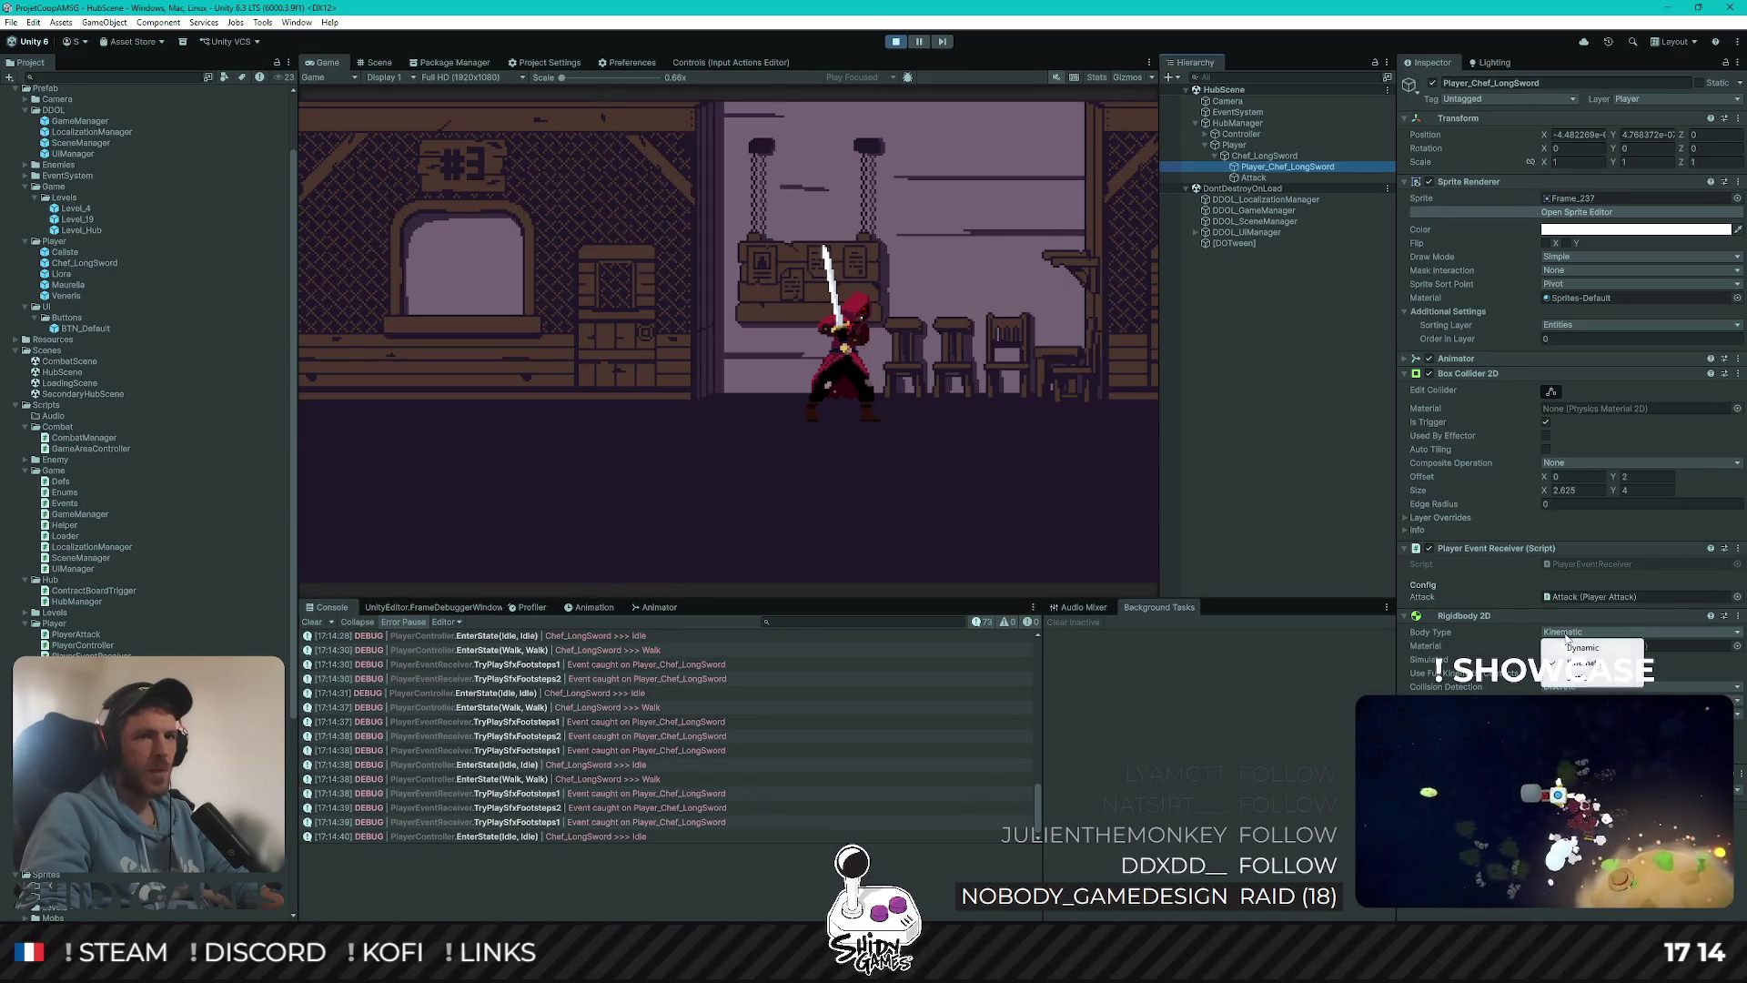
pyautogui.click(1581, 648)
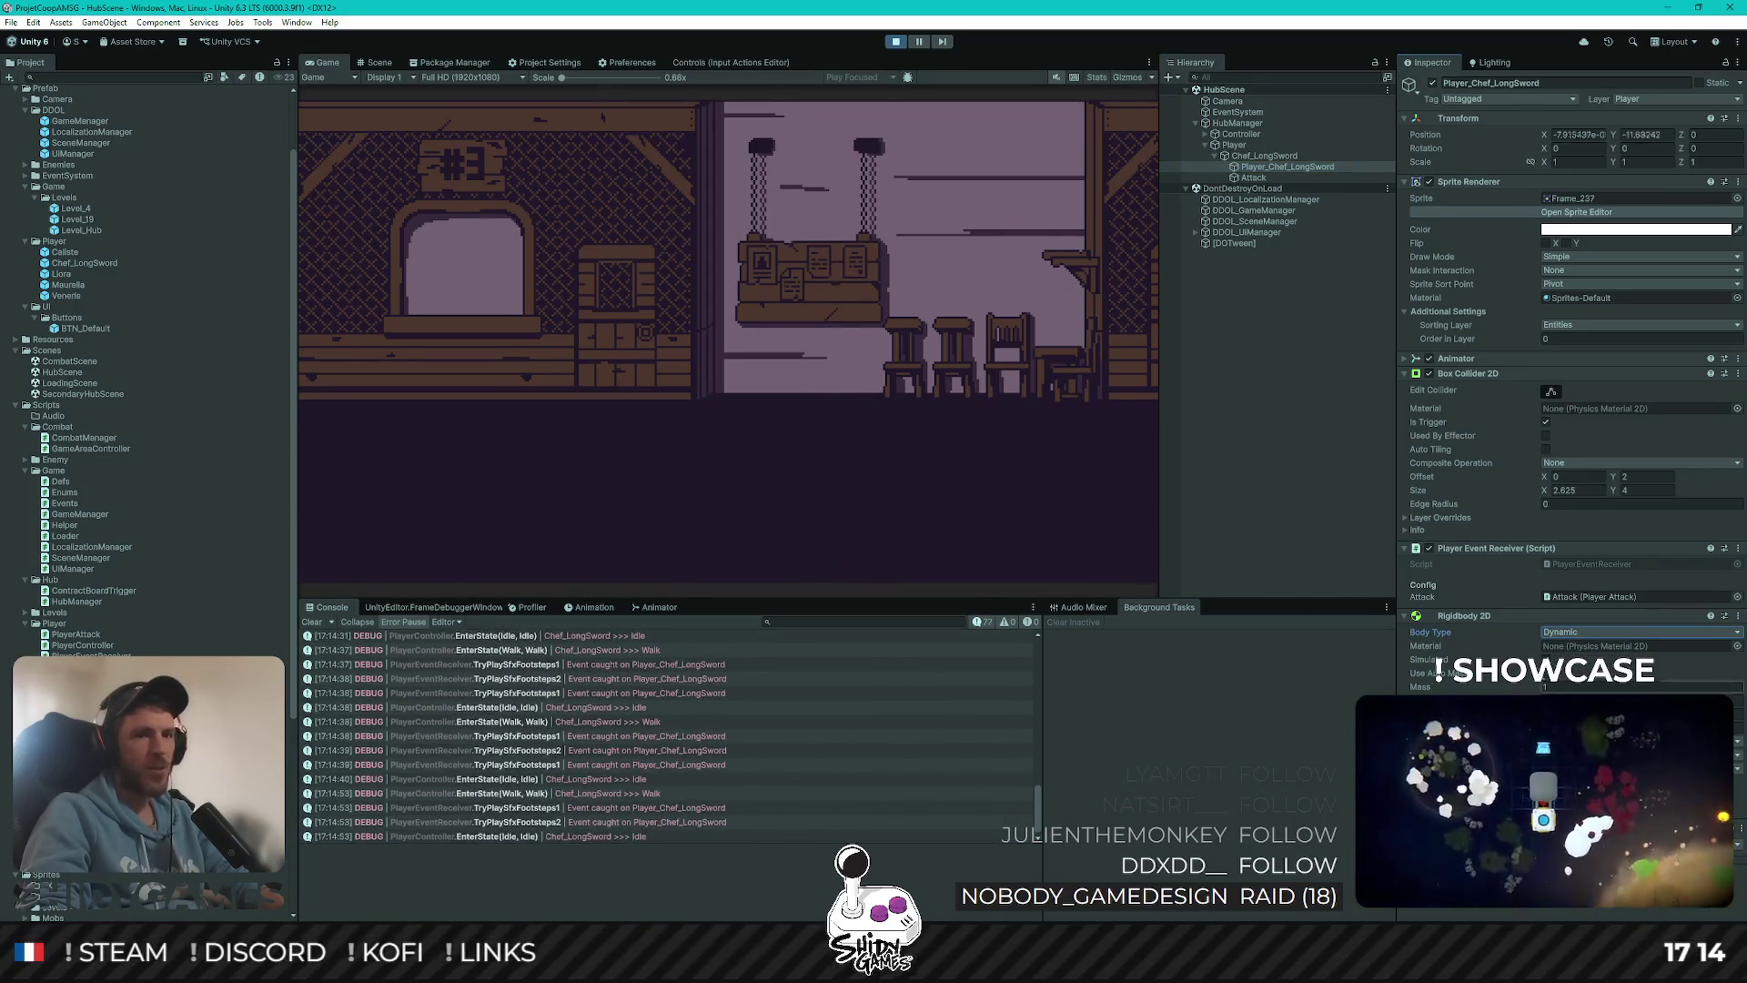
pyautogui.click(895, 42)
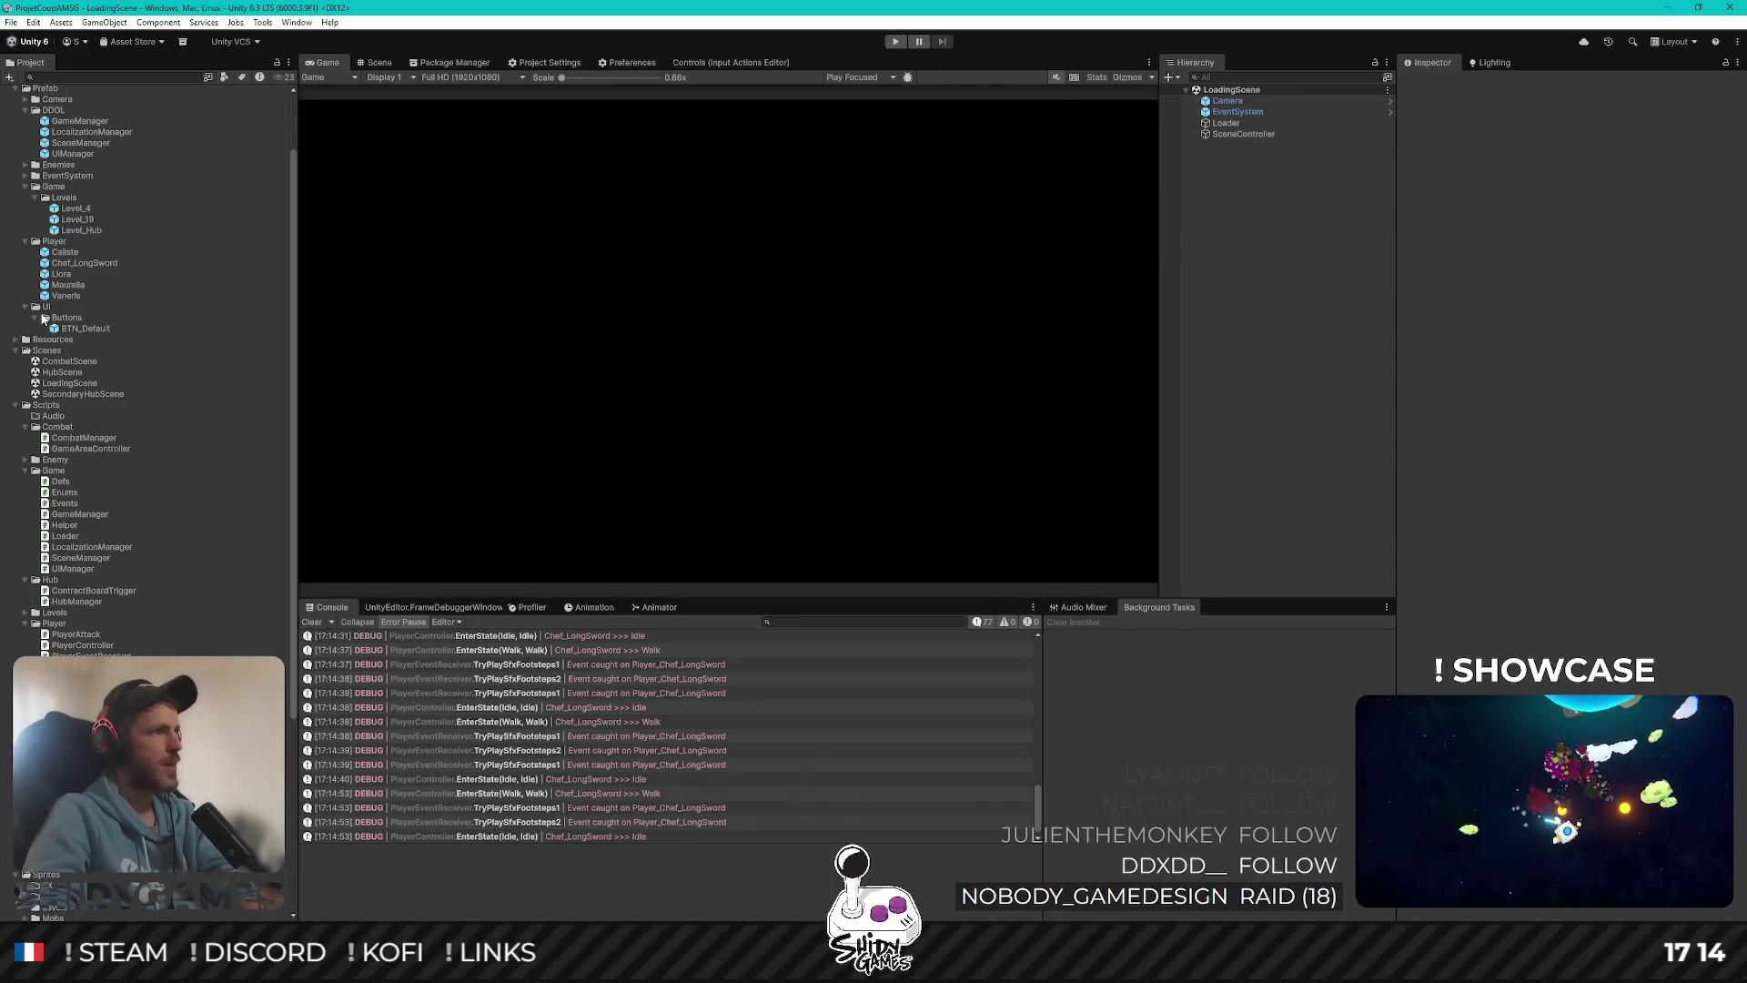
# In the Chef_LongSword prefab, set Player_Chef_LongSword's Rigidbody 2D Body Type to Dynamic and exit
pyautogui.doubleClick(99, 263)
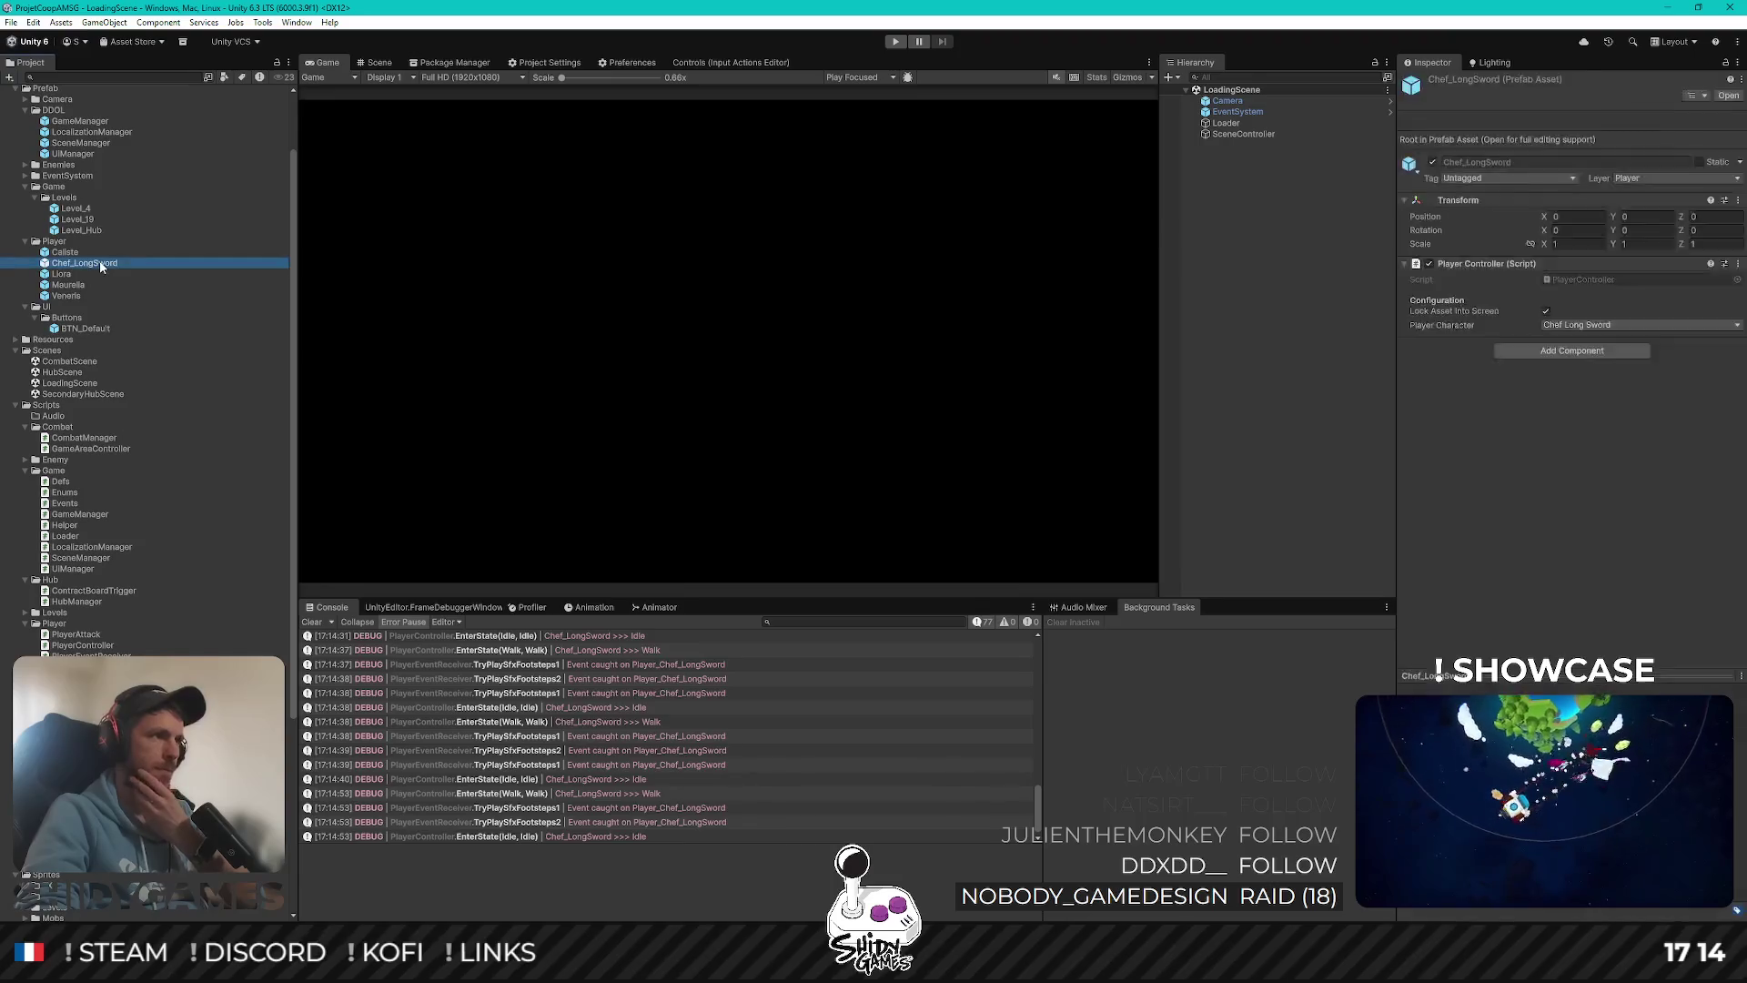
pyautogui.click(1292, 118)
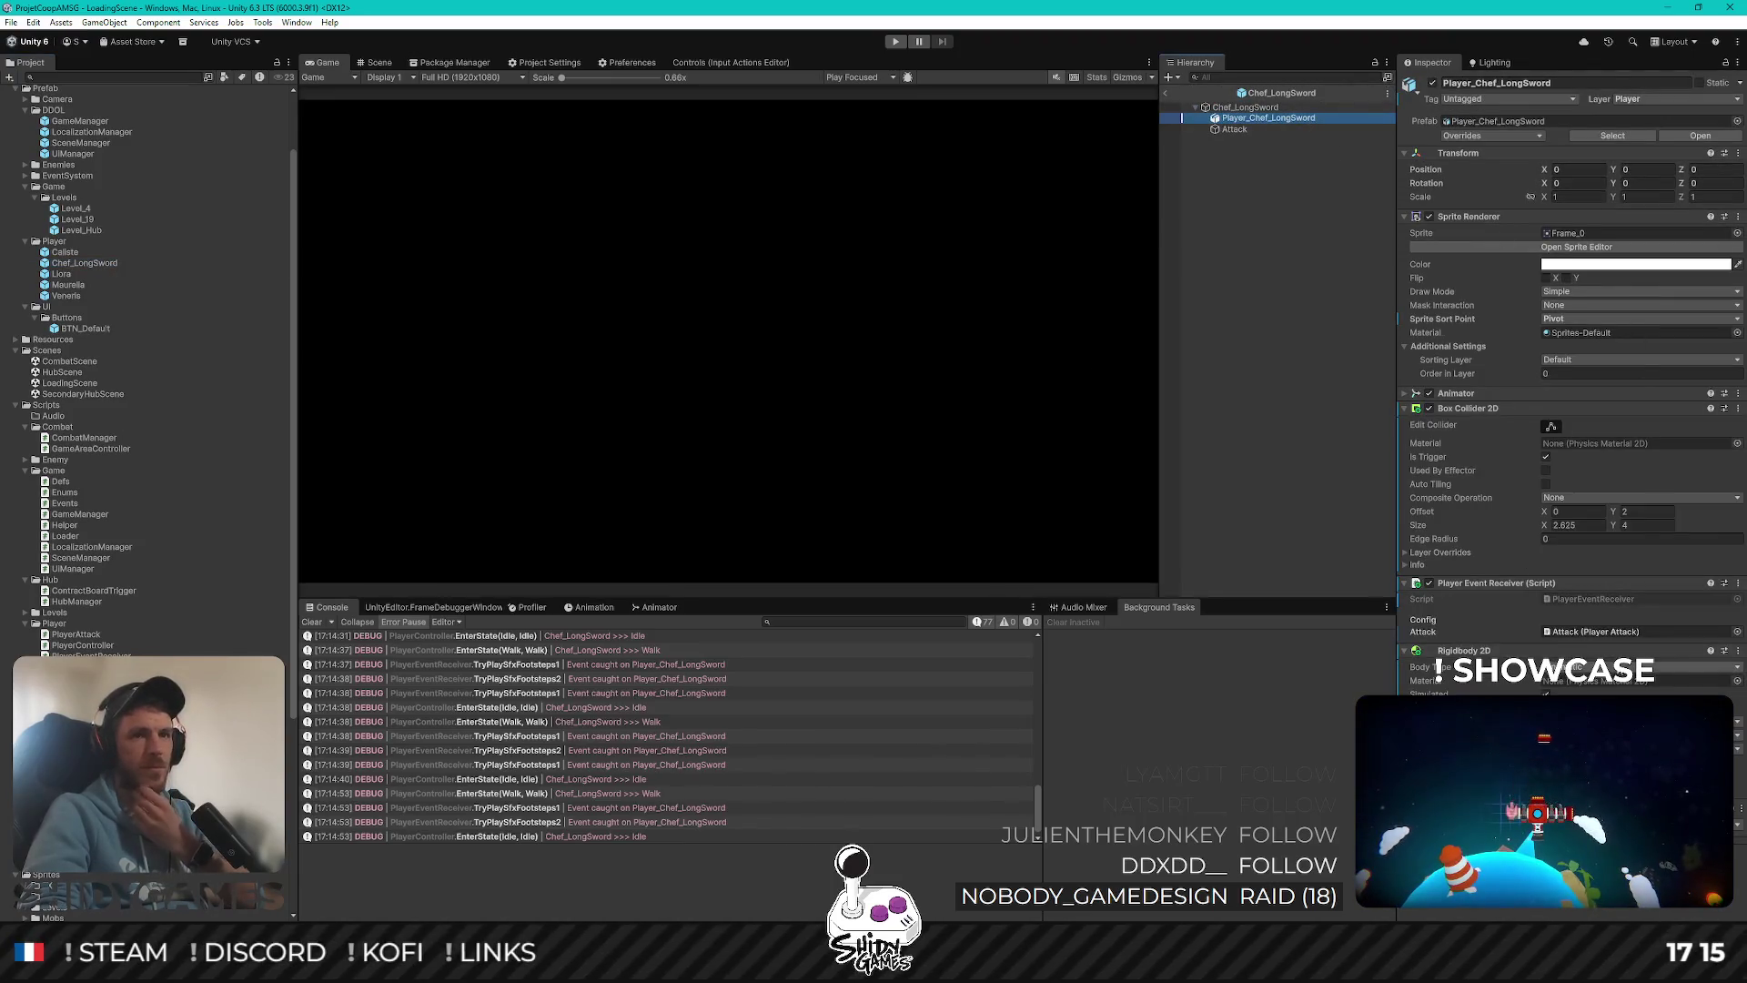
pyautogui.click(1599, 683)
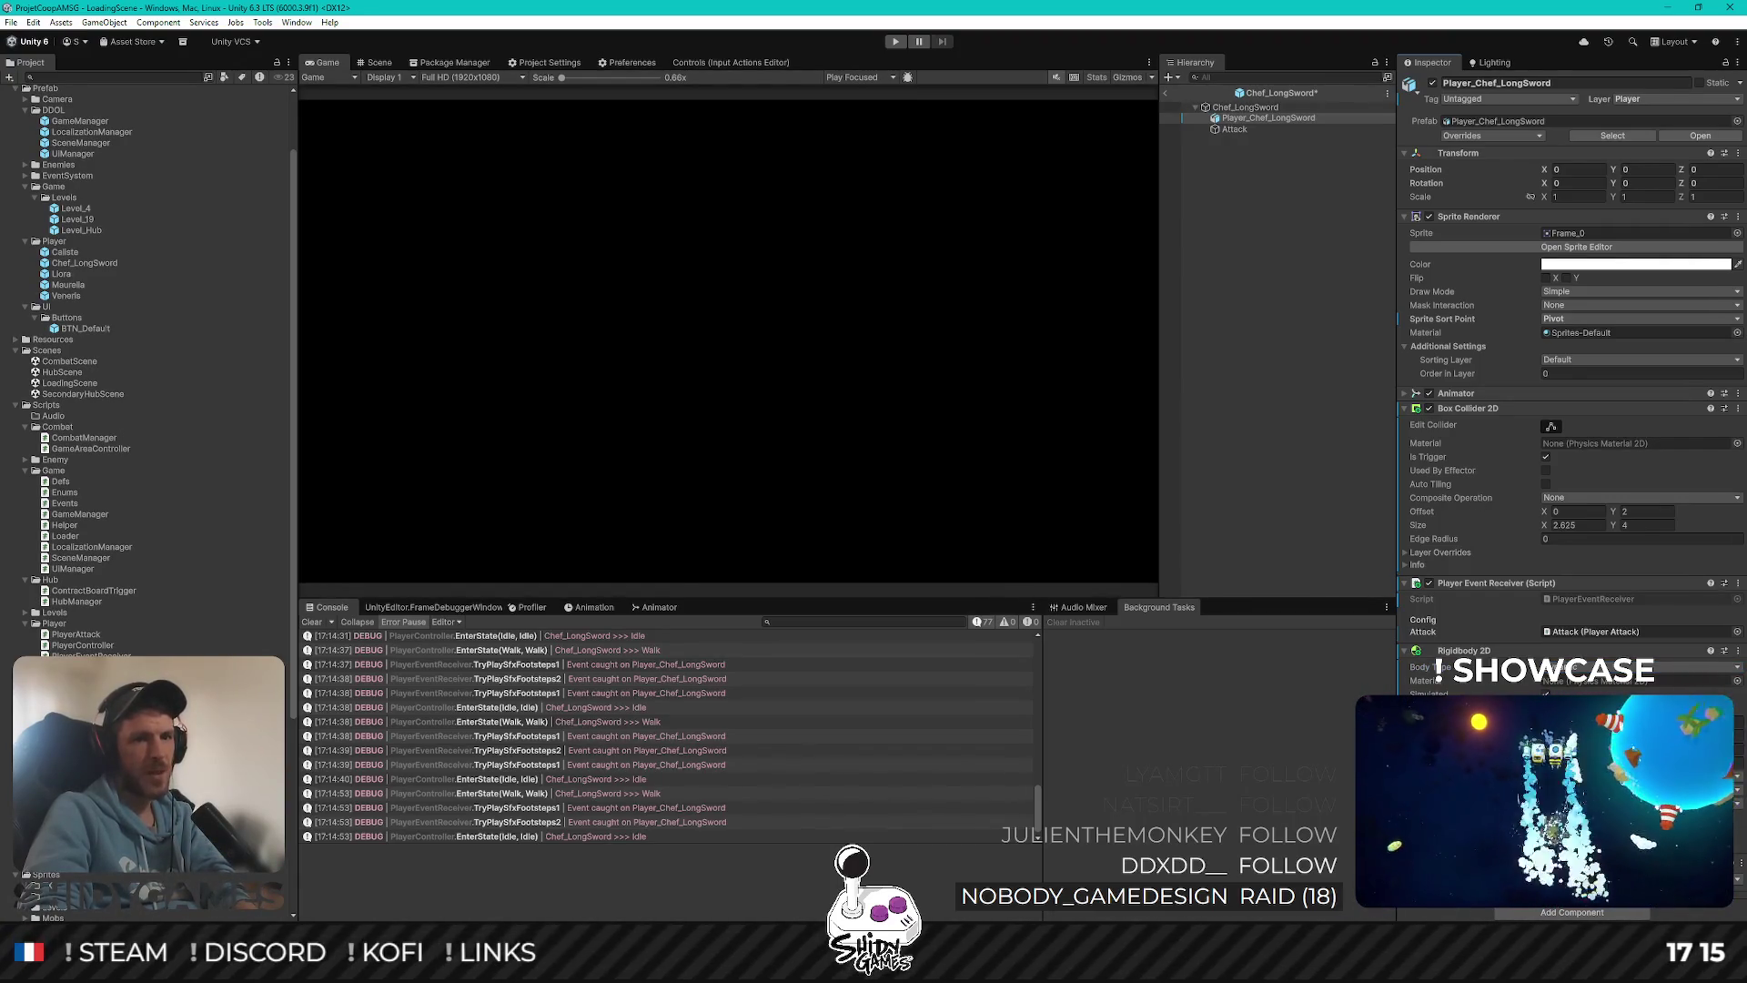
pyautogui.scroll(-1, 1572, 364)
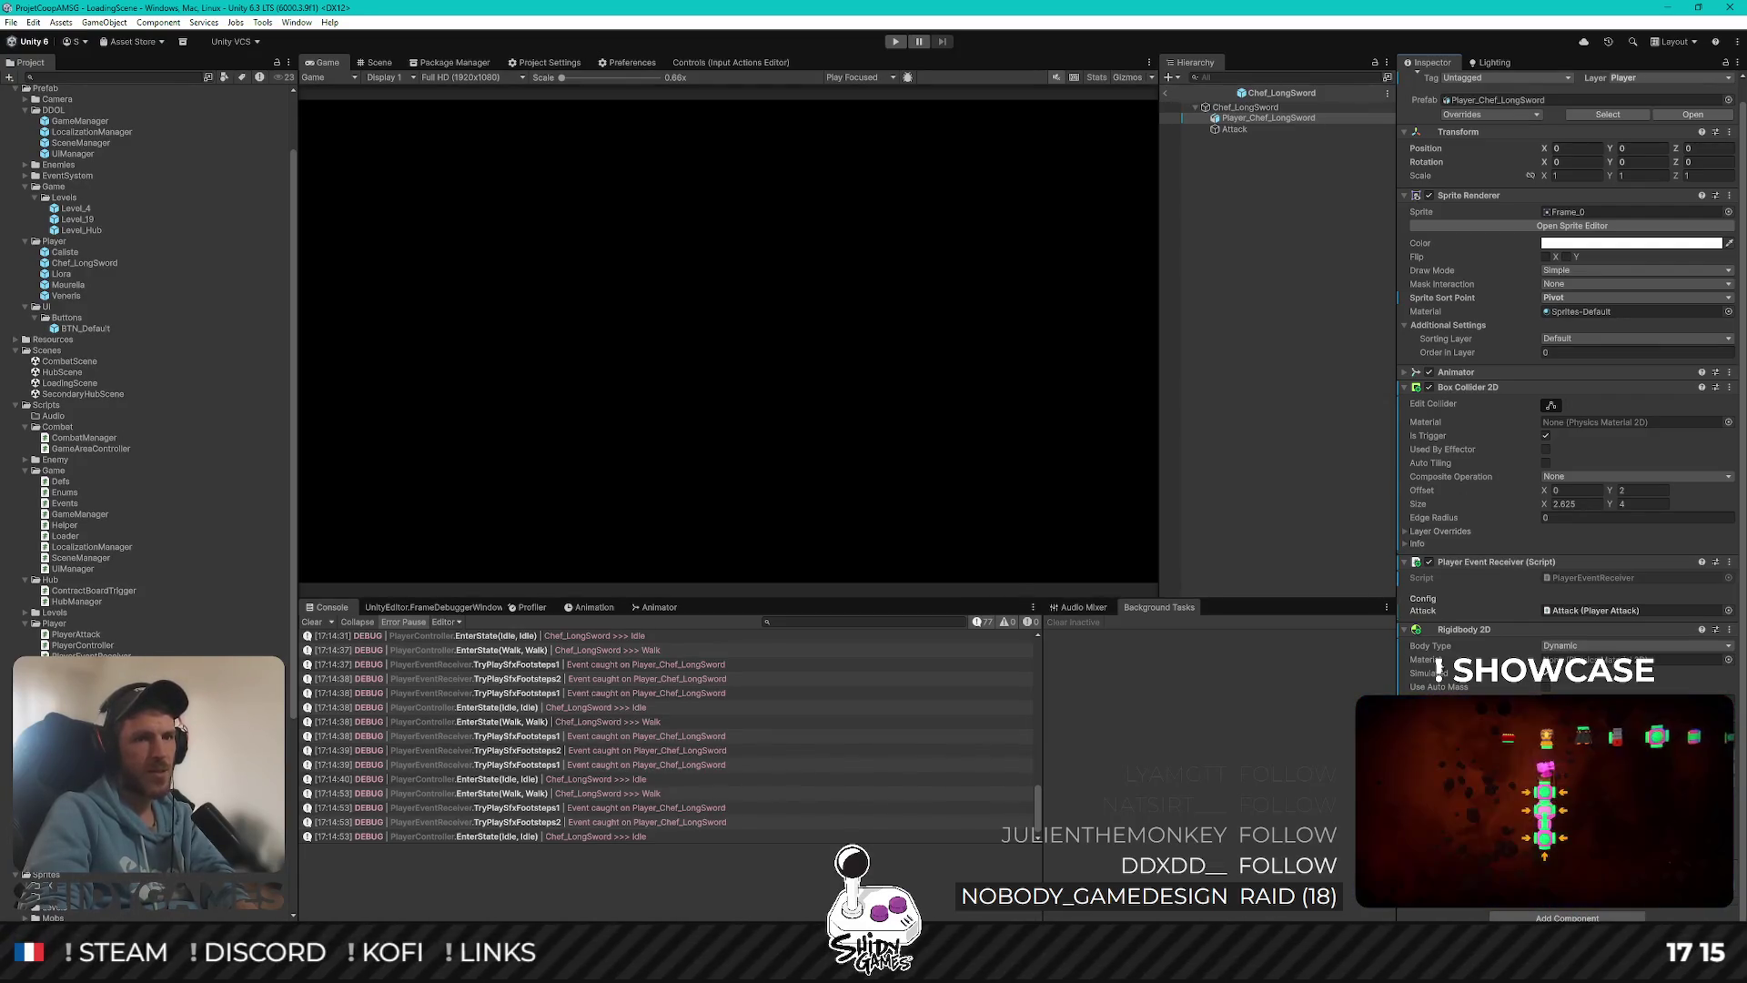
pyautogui.click(1329, 425)
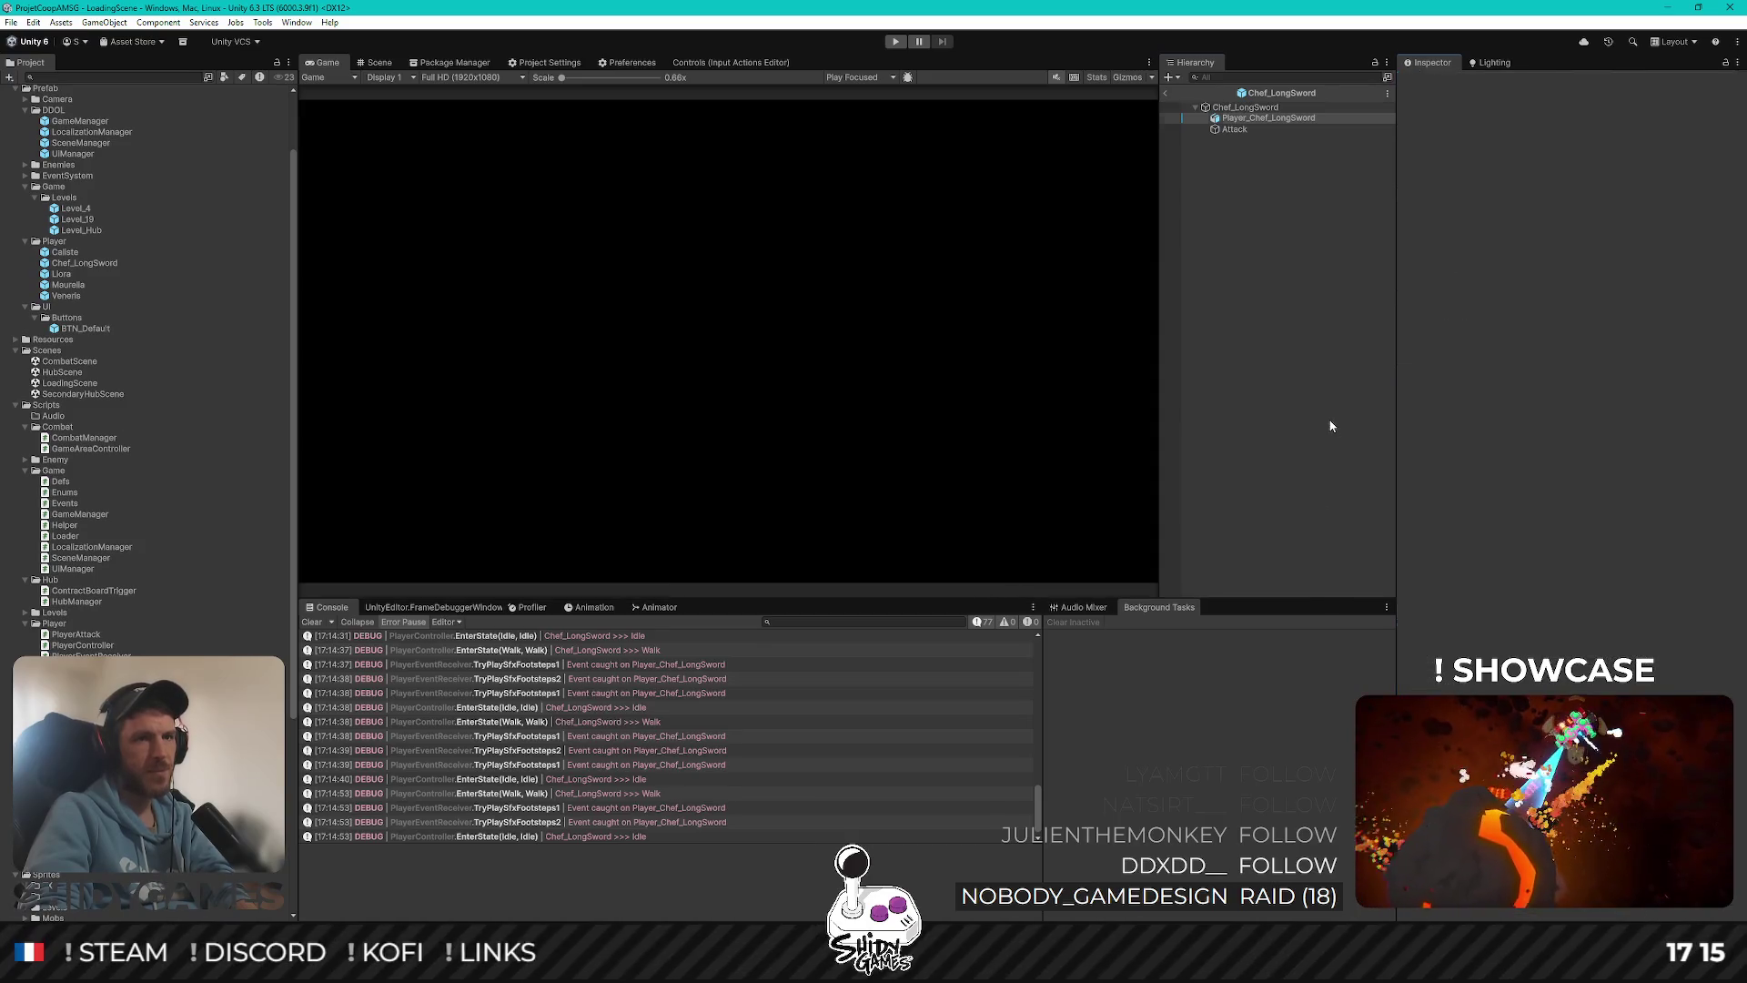
pyautogui.click(1158, 90)
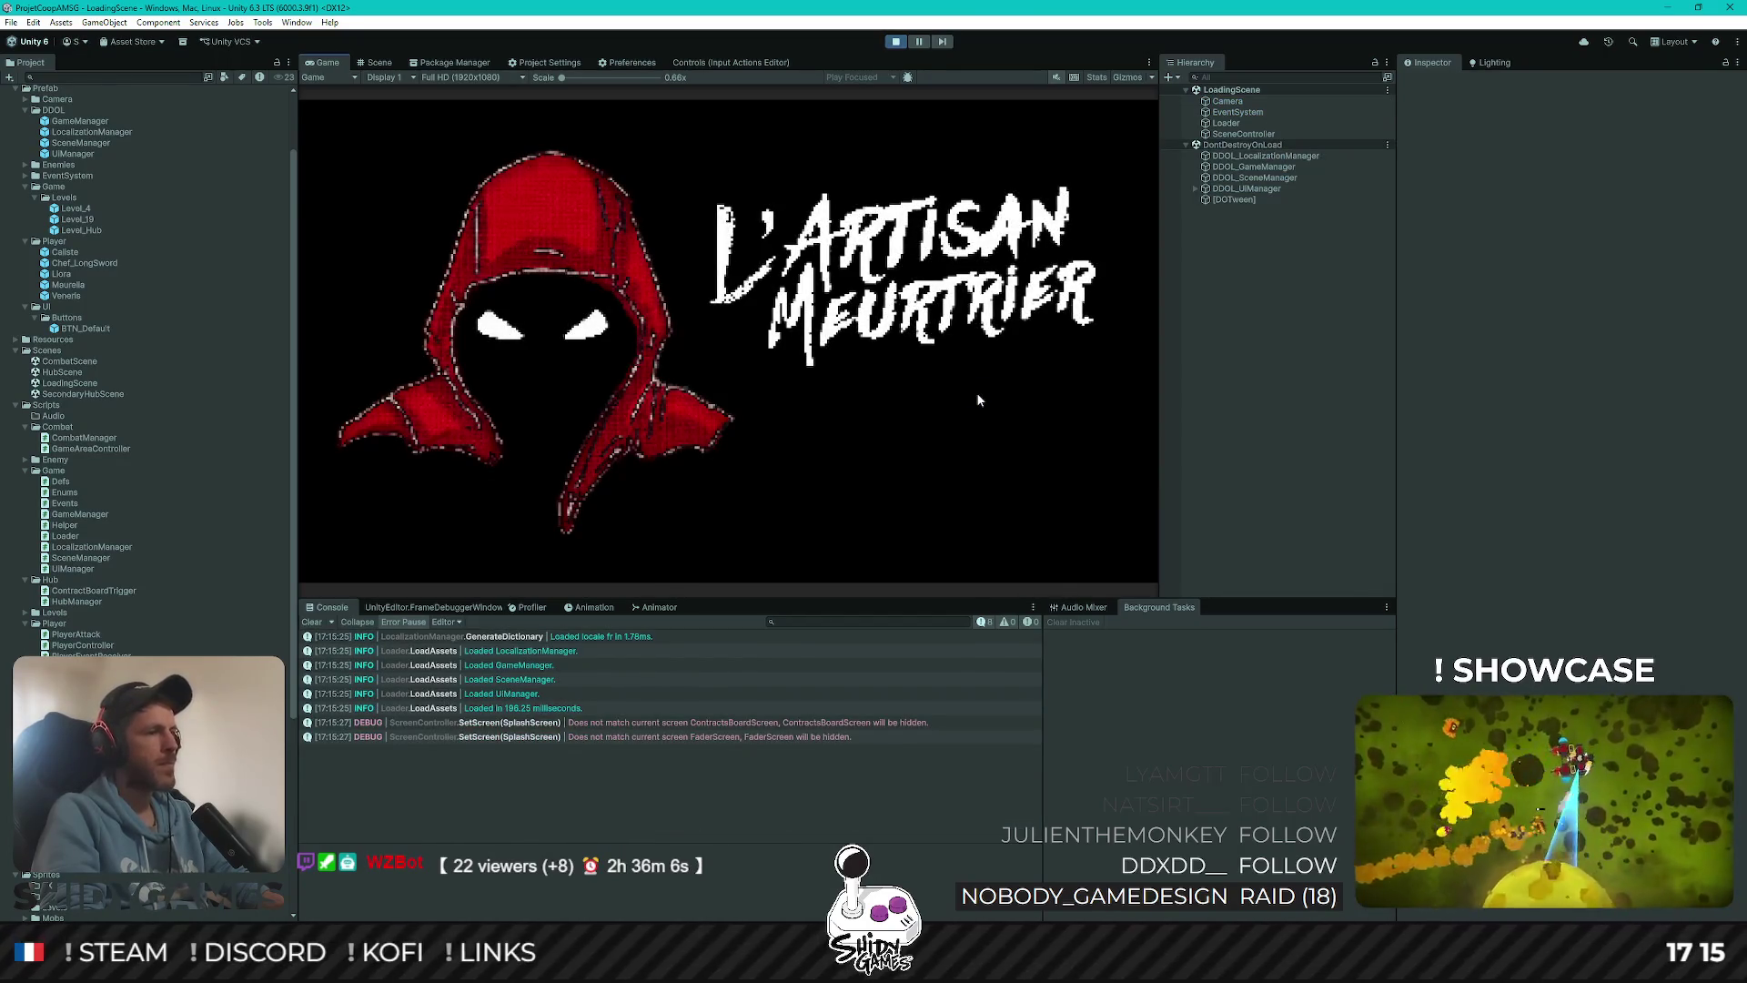
# Choose Jouer, walk the Dynamic player left and right with A/D, then stop and open Project Settings
pyautogui.click(976, 398)
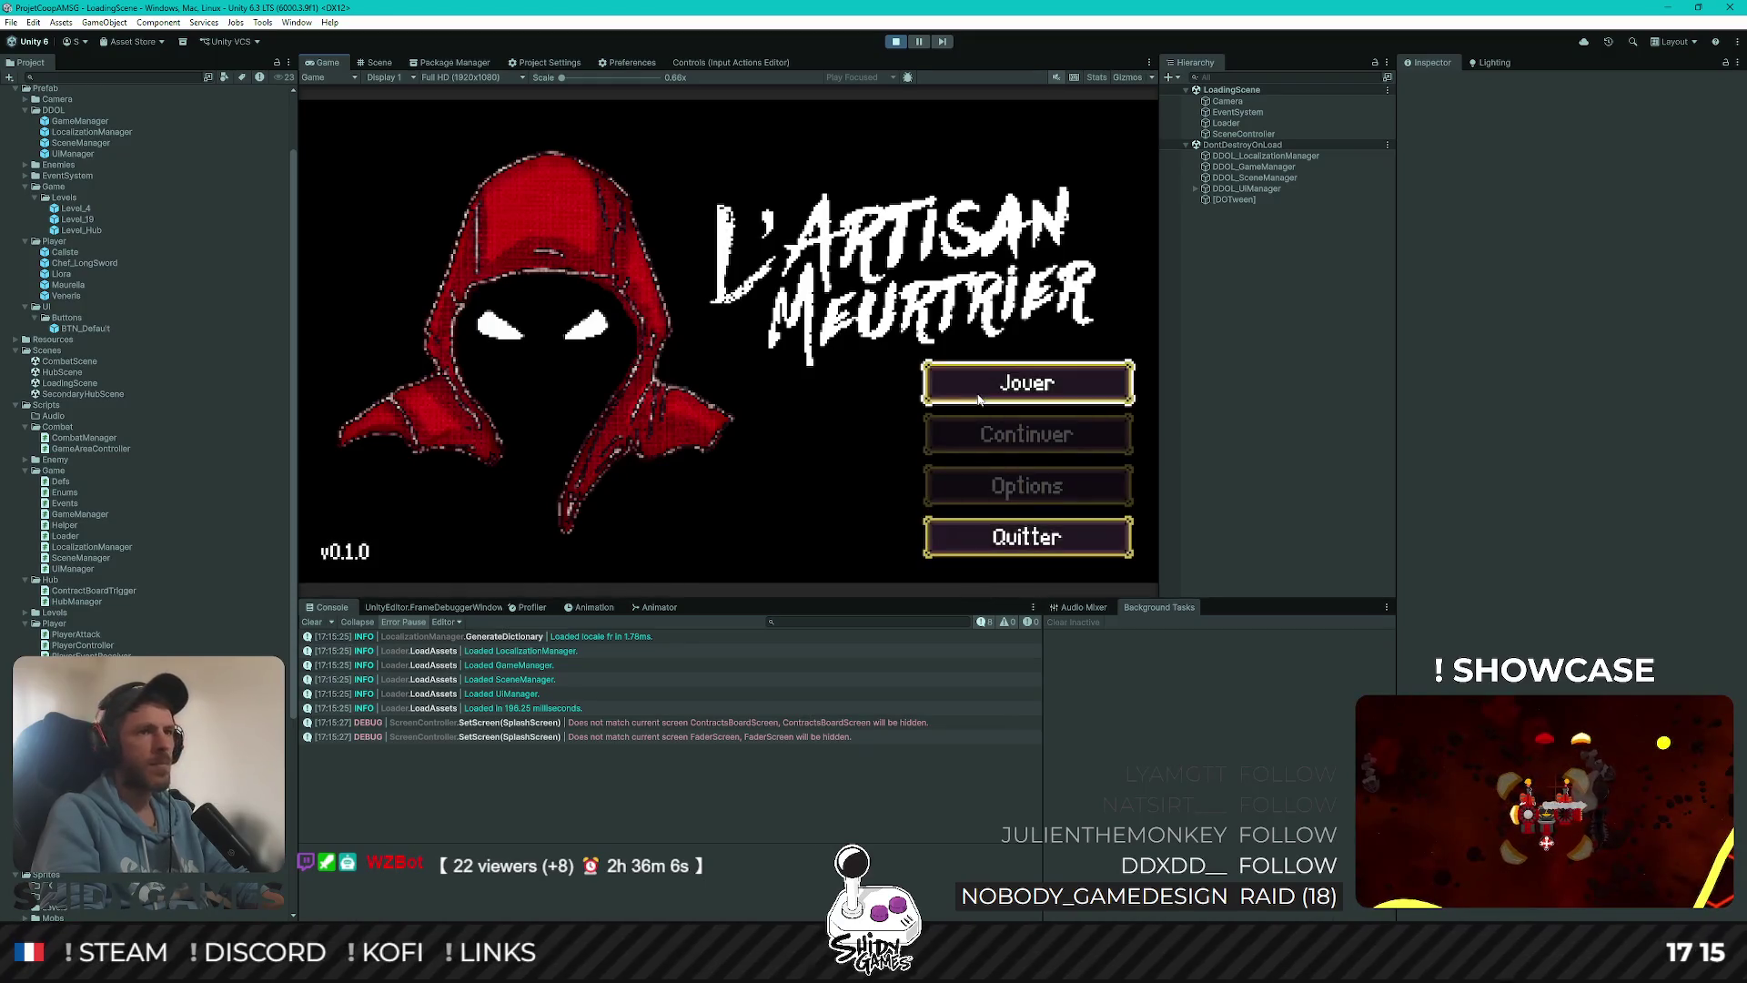
pyautogui.press('d')
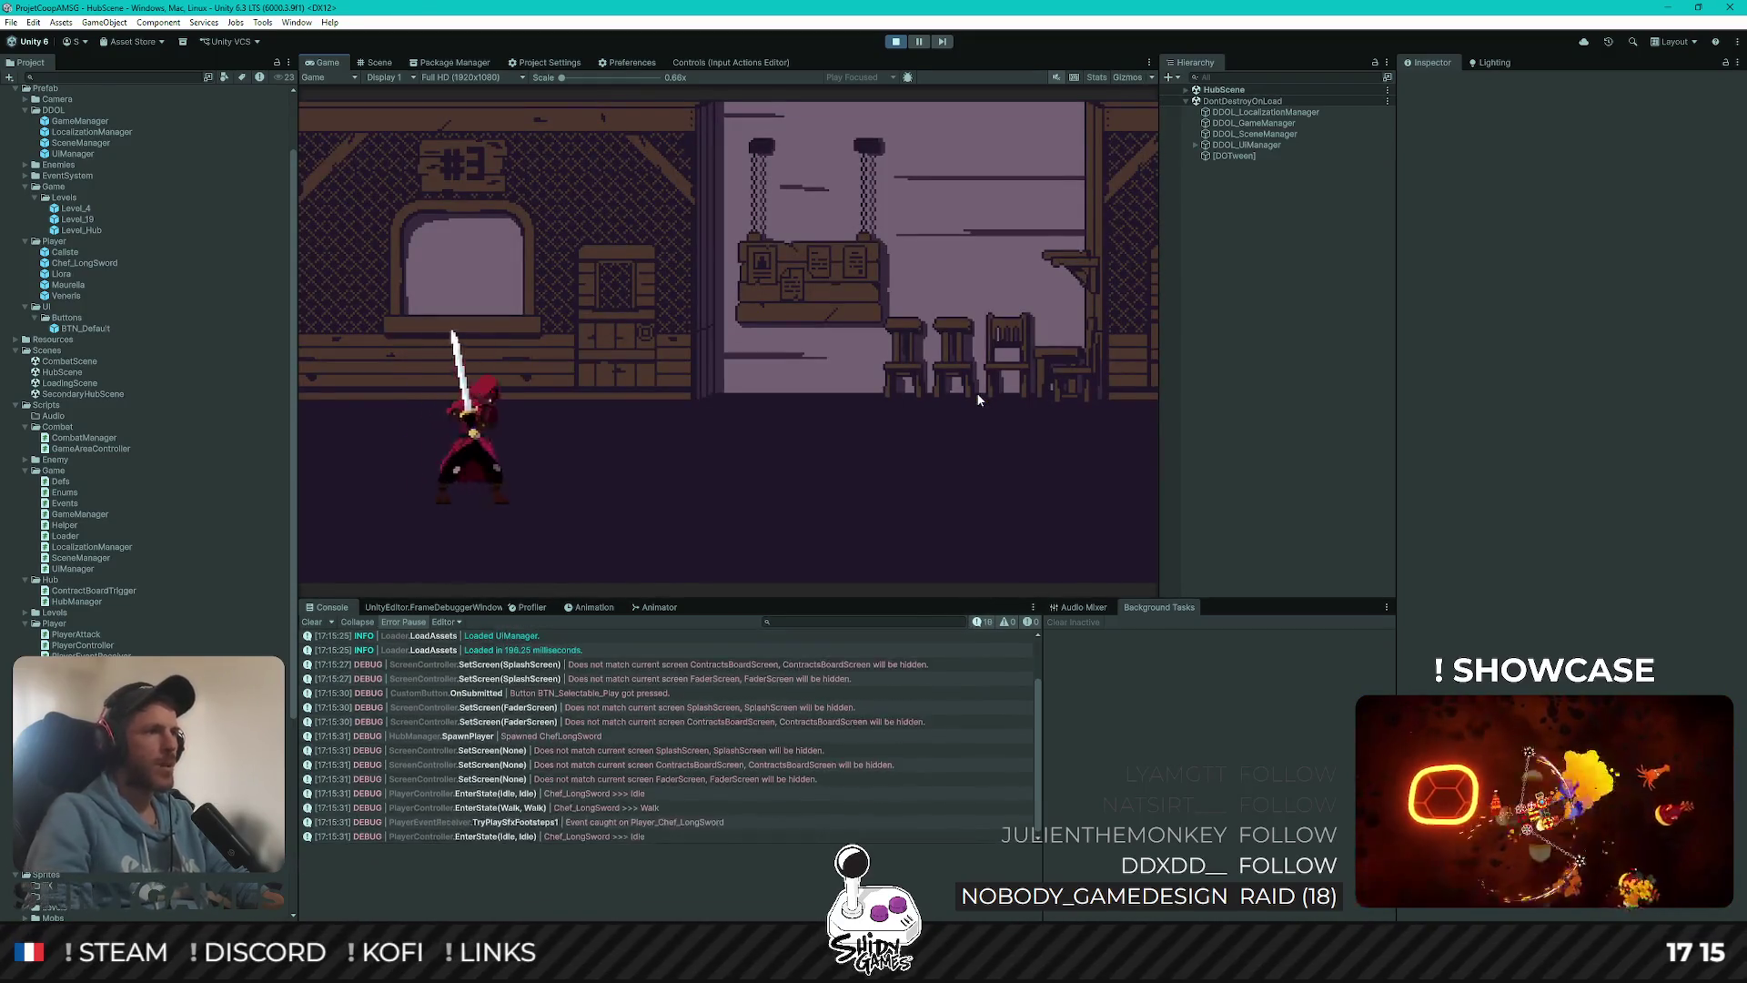
pyautogui.press('a')
pyautogui.press('a')
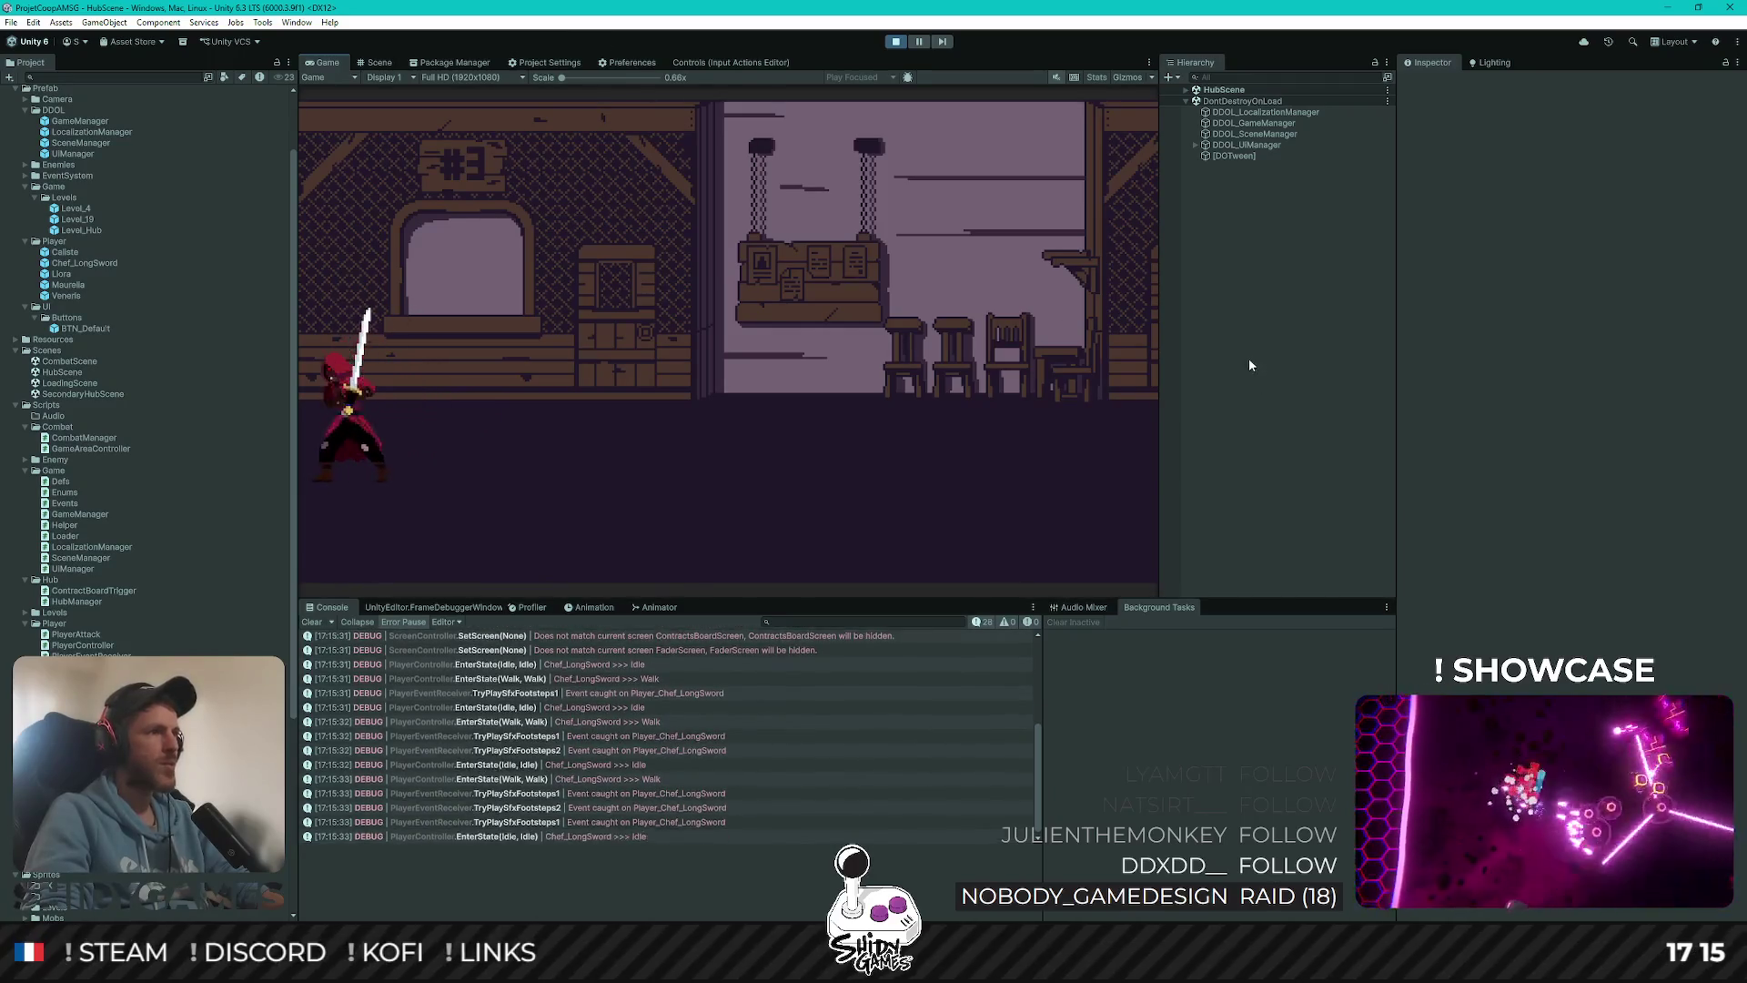
pyautogui.press('d')
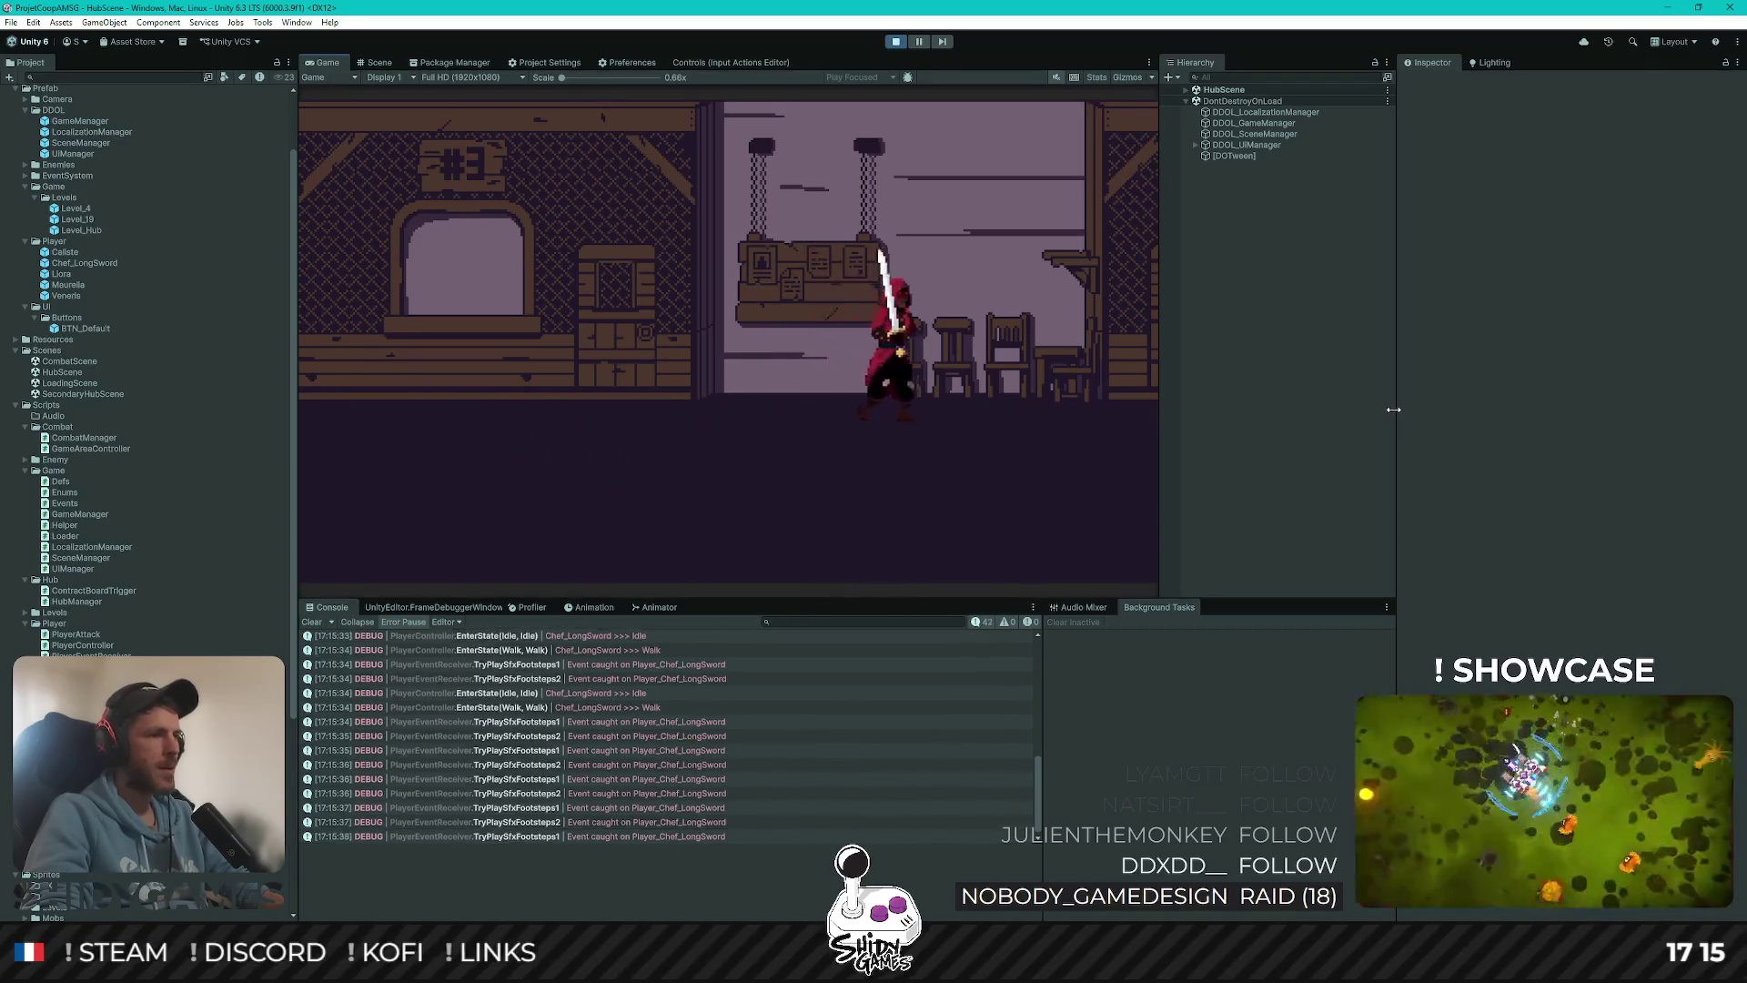
pyautogui.press('a')
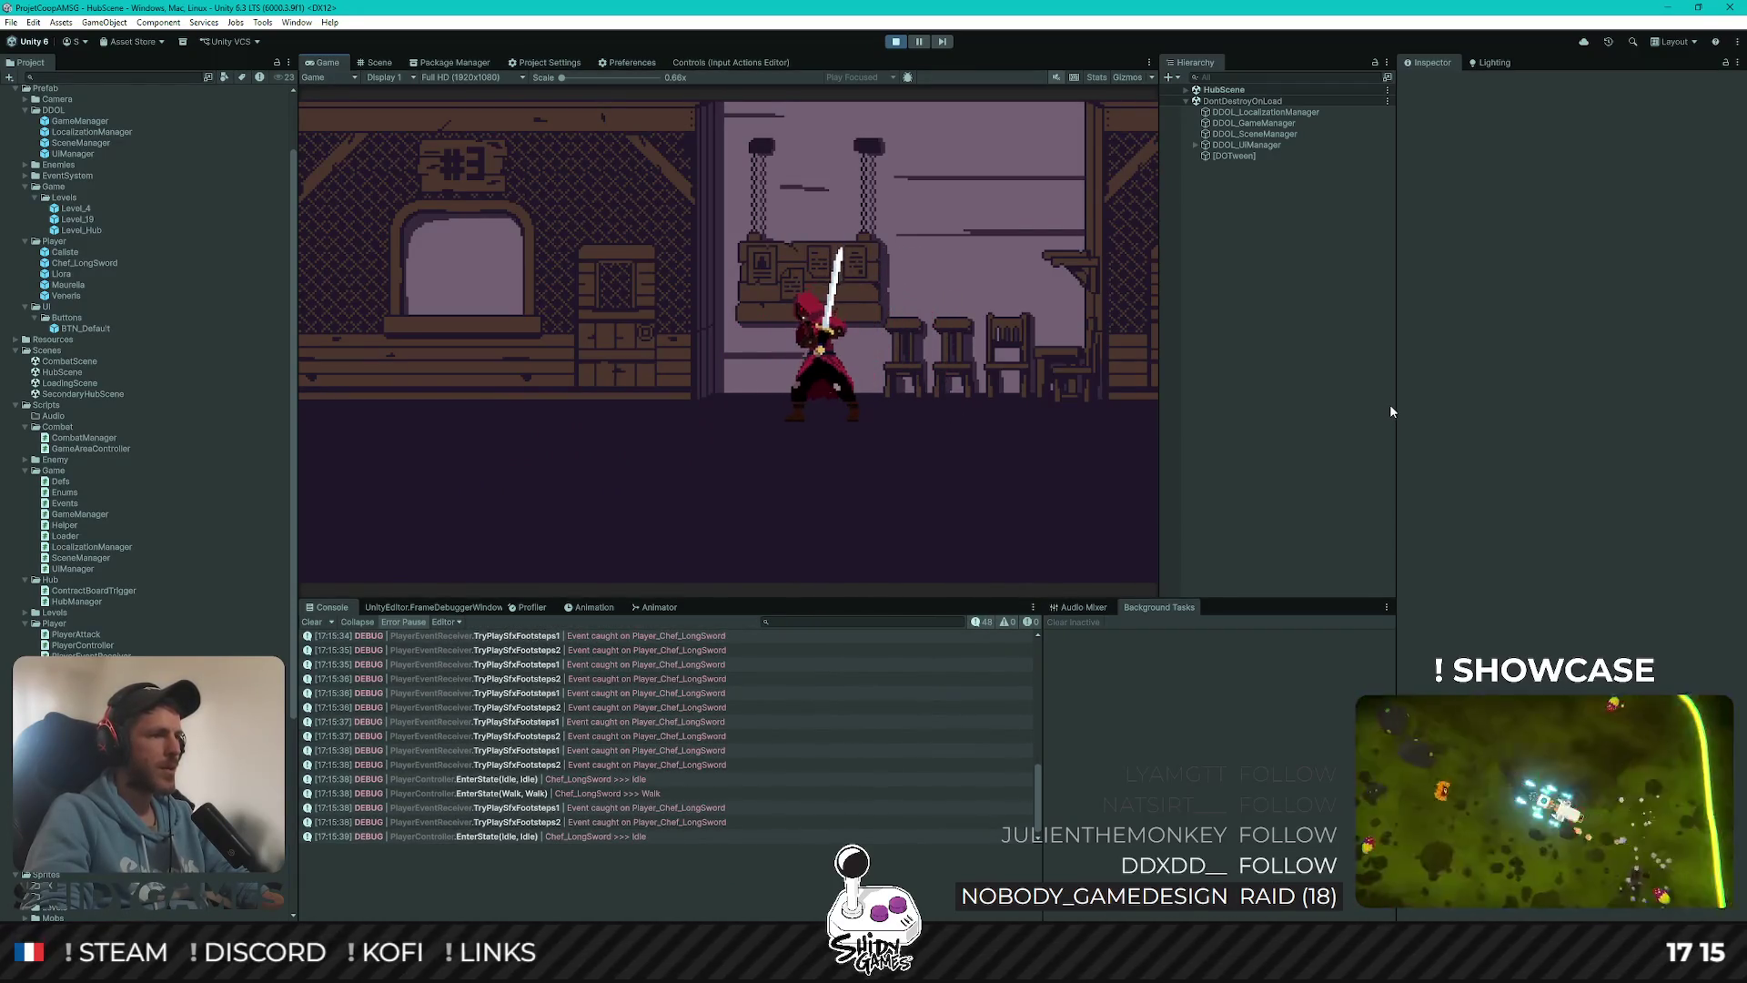
pyautogui.press('a')
pyautogui.click(896, 41)
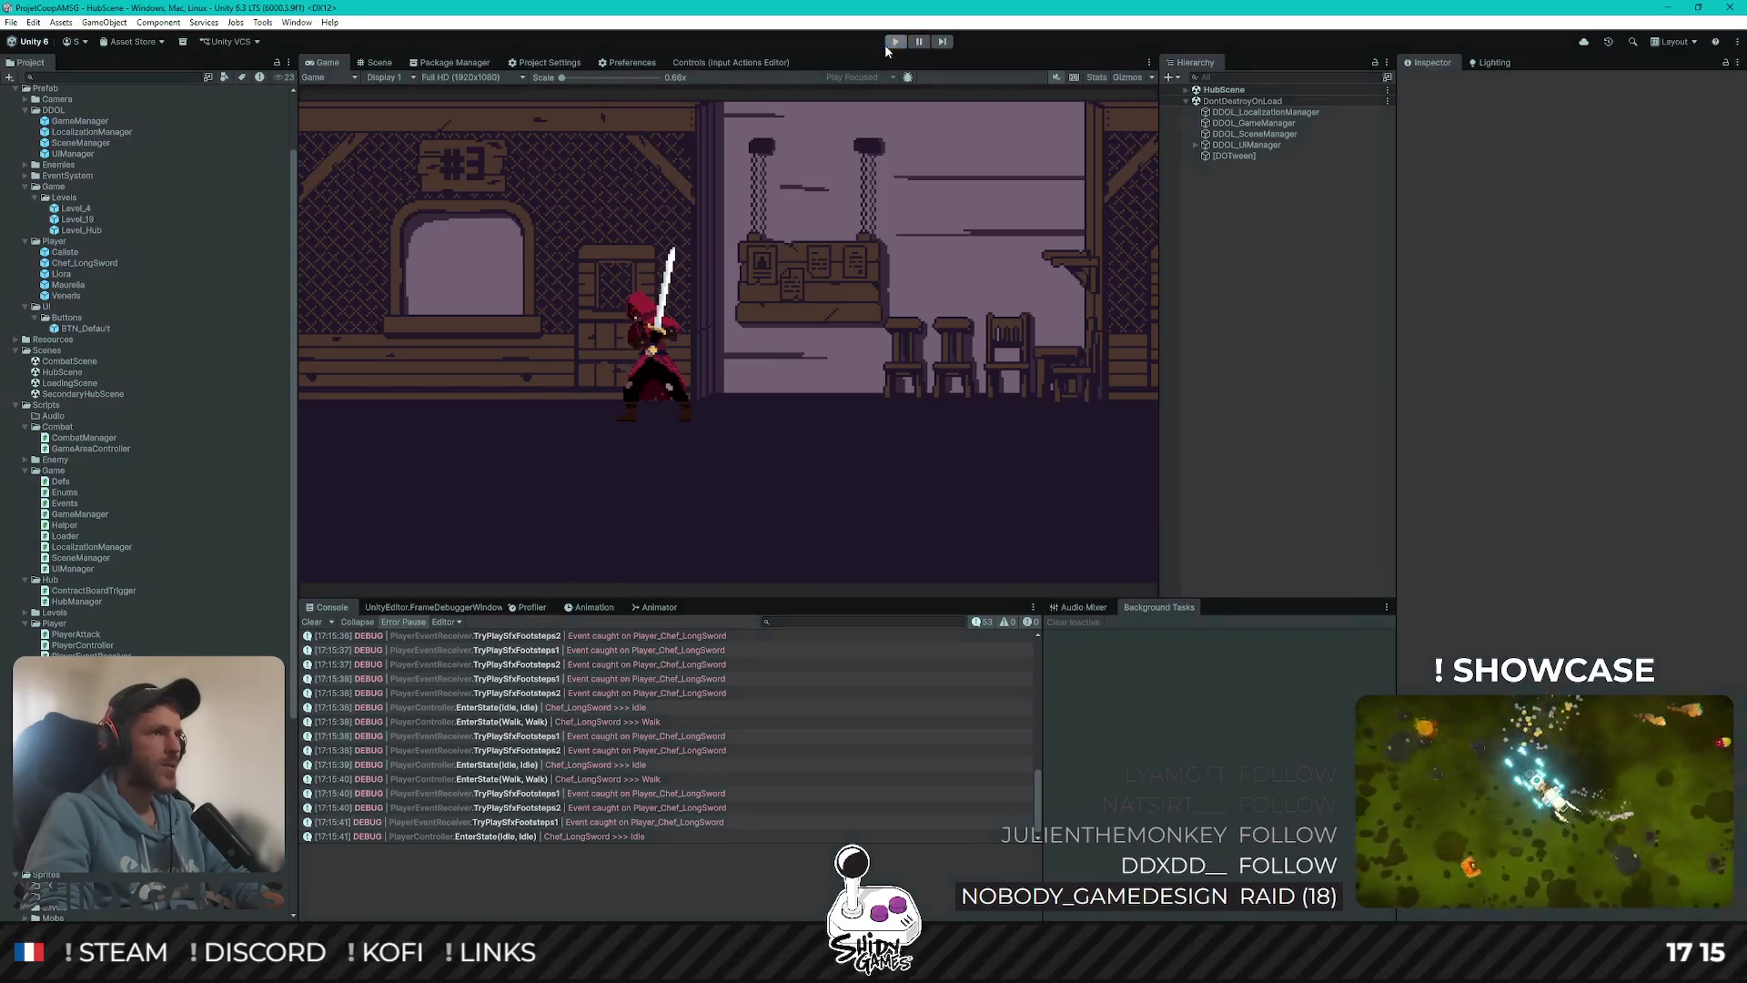
pyautogui.click(584, 63)
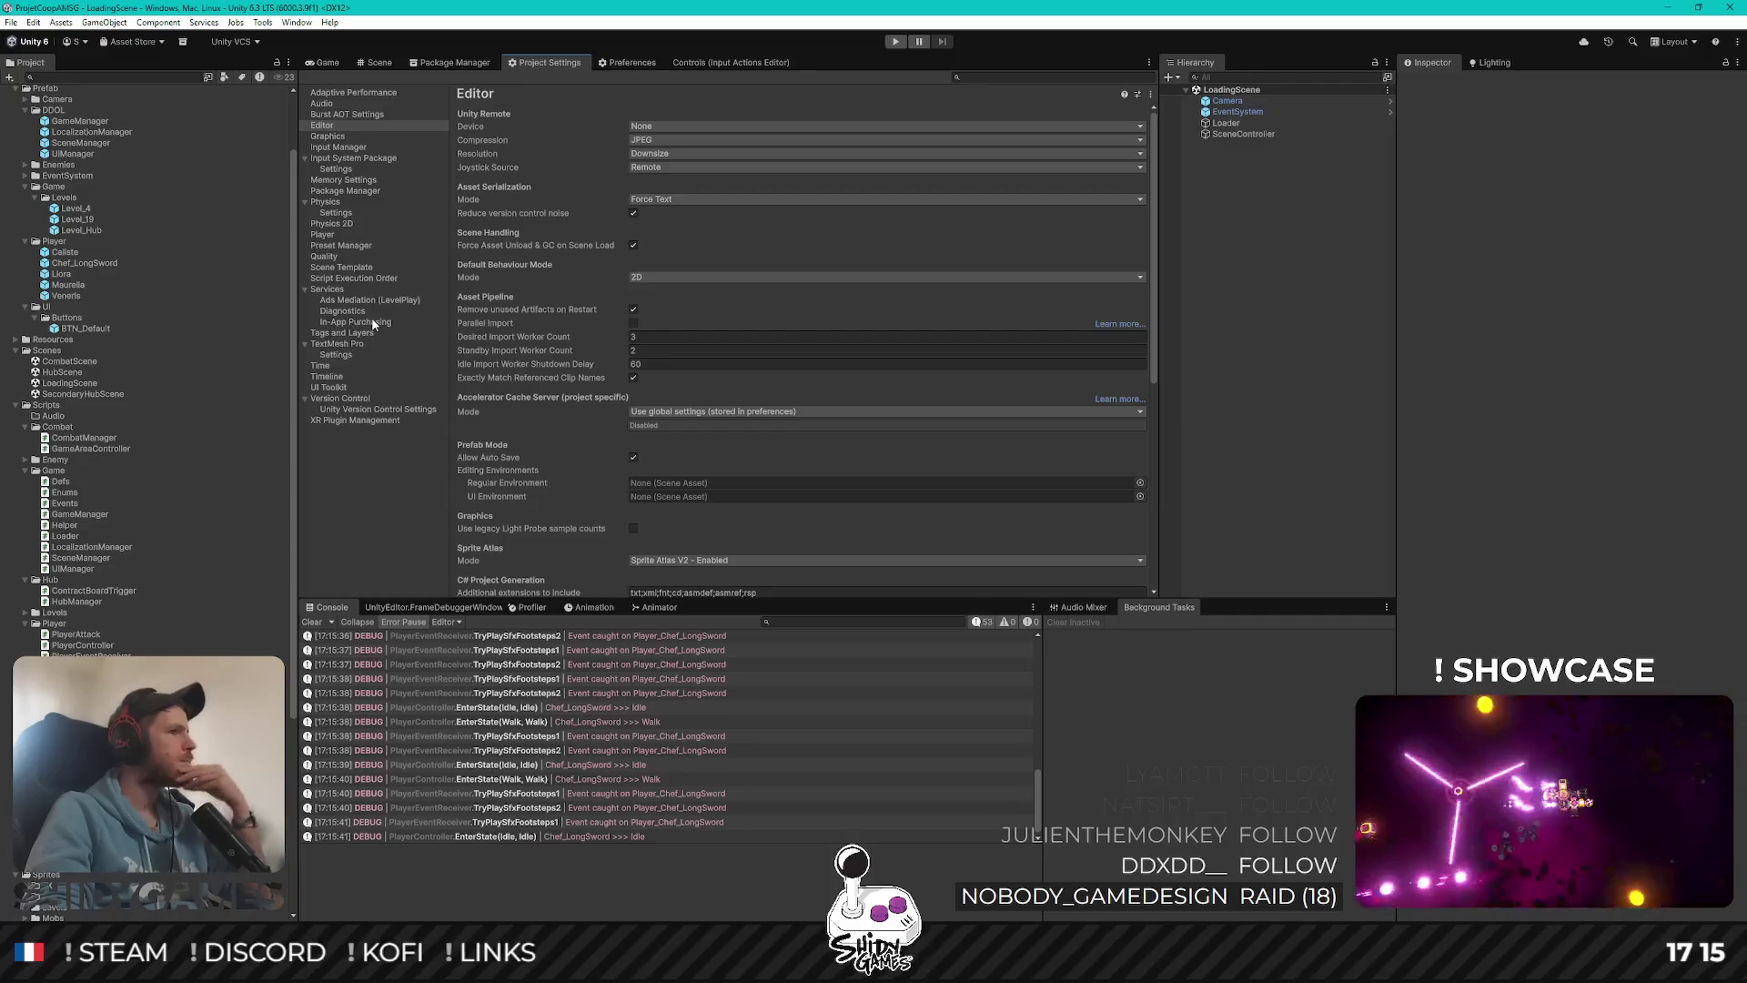
# Enable the Player/Enemy pair in the Physics 2D Layer Collision Matrix, then return to LoadingScene's Game view
pyautogui.click(335, 223)
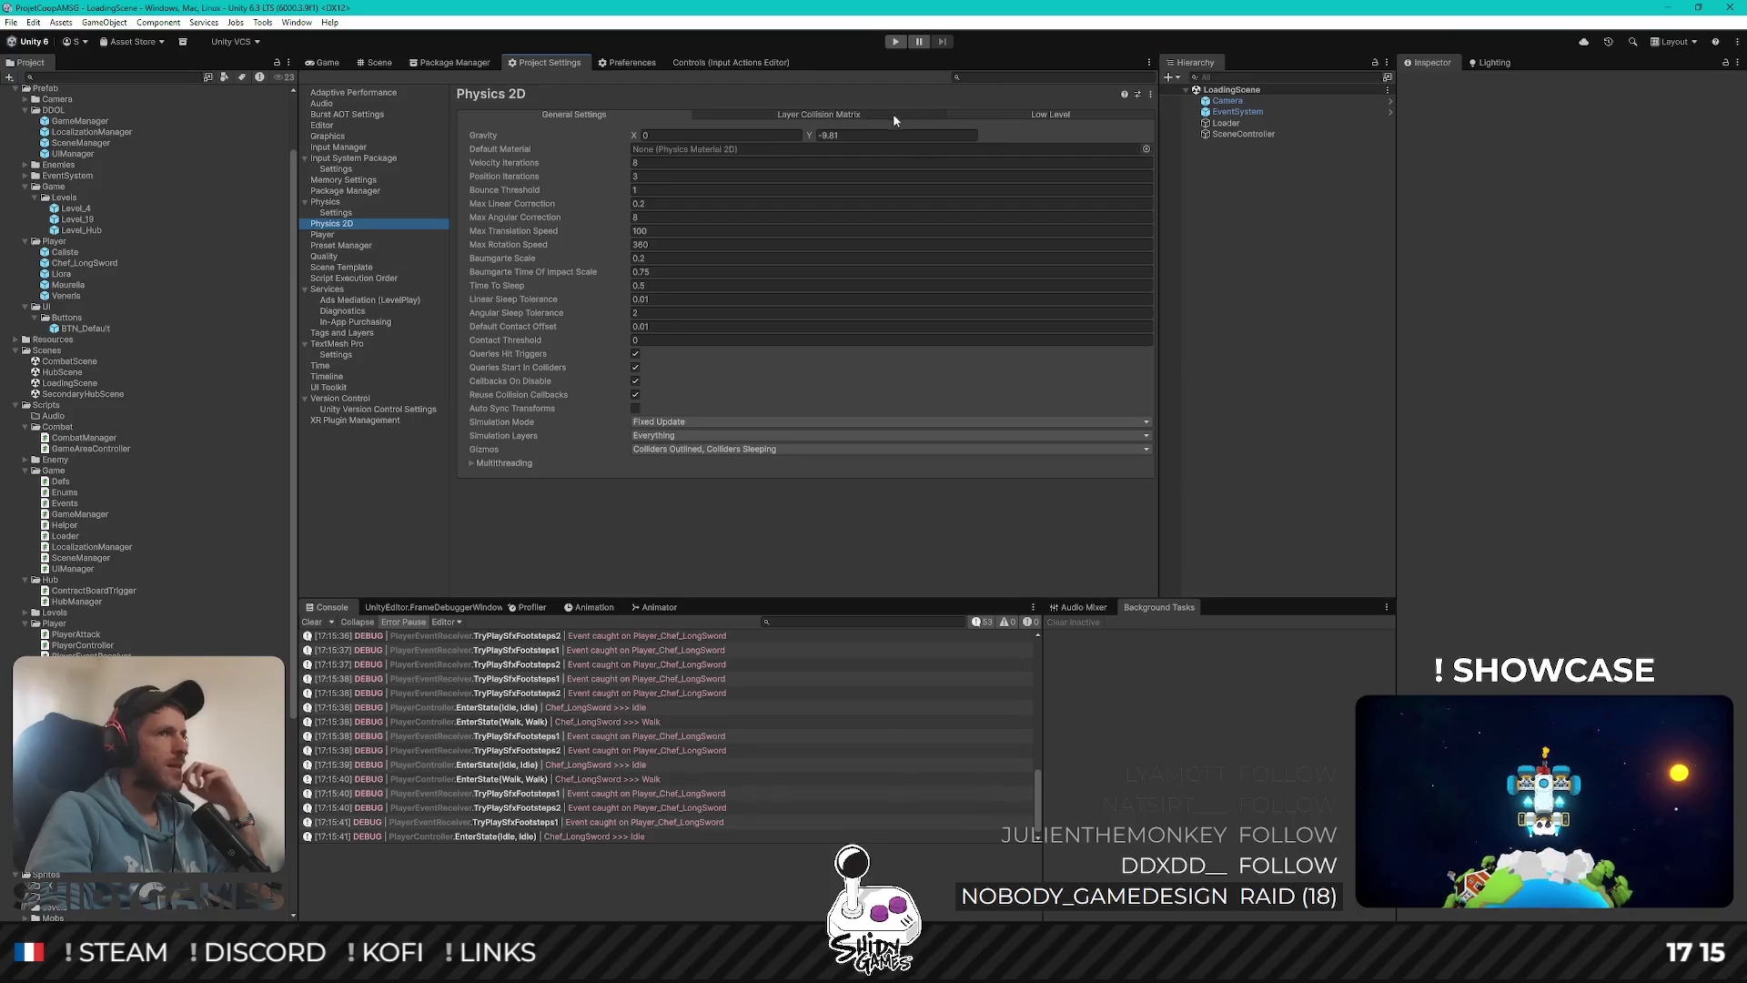
pyautogui.click(893, 117)
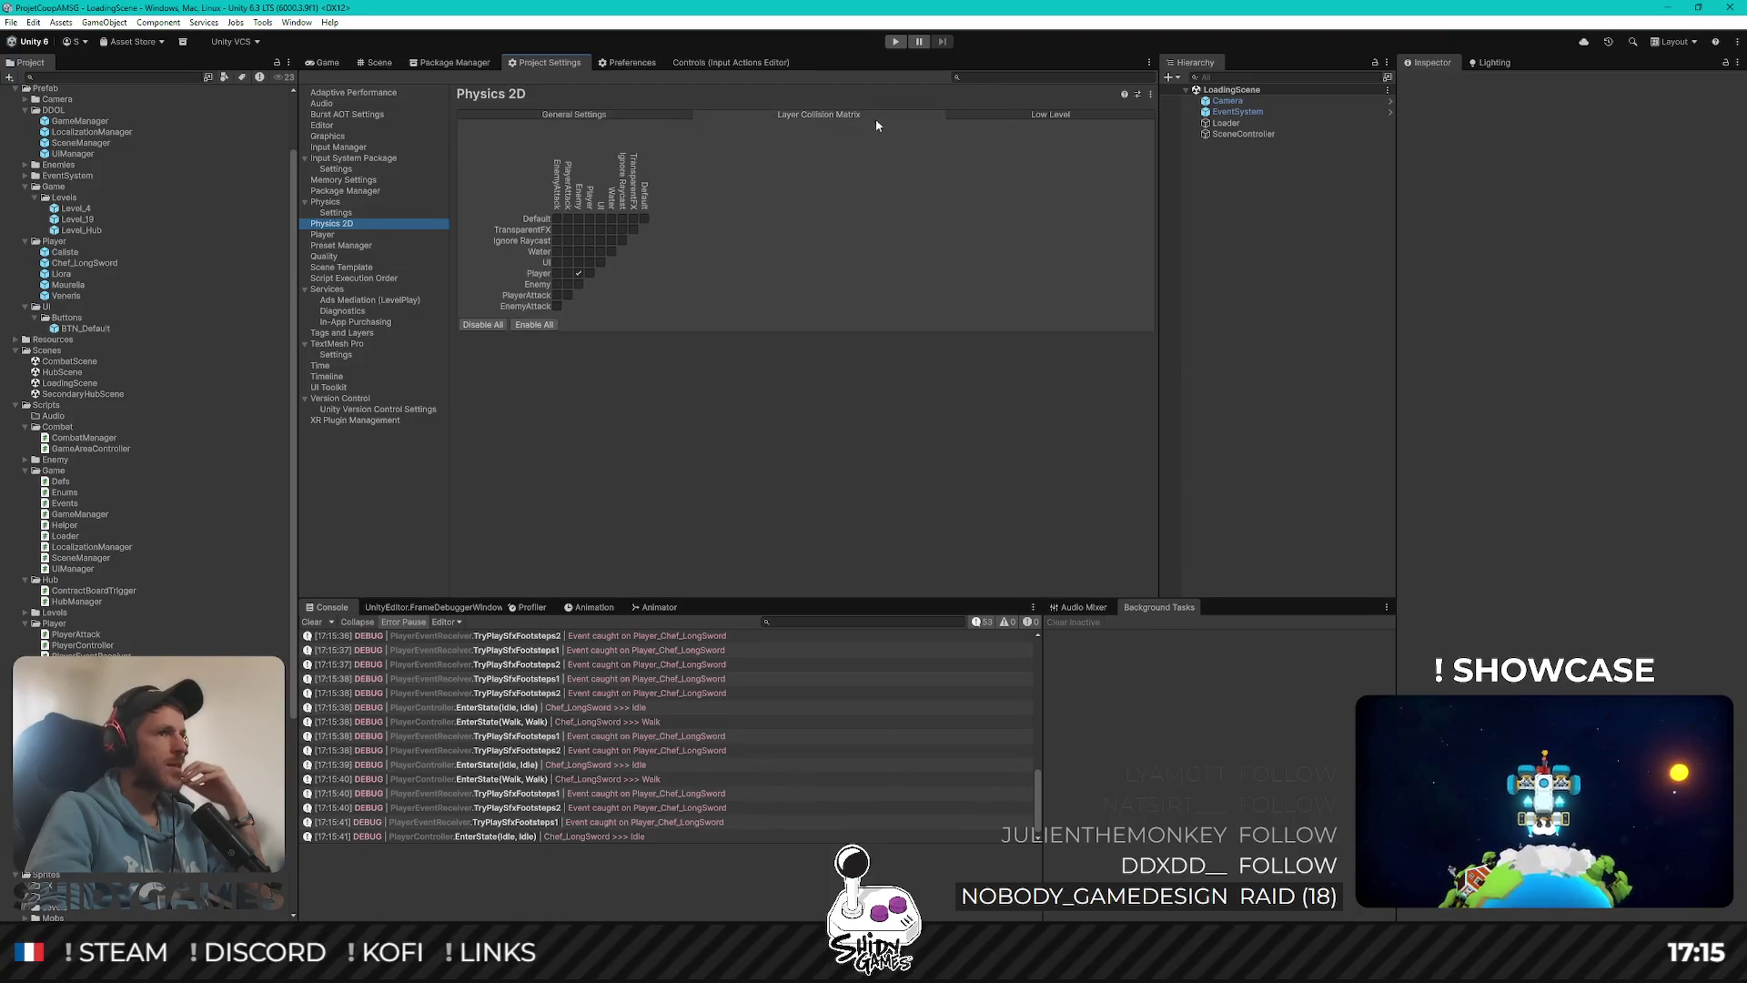
pyautogui.click(580, 273)
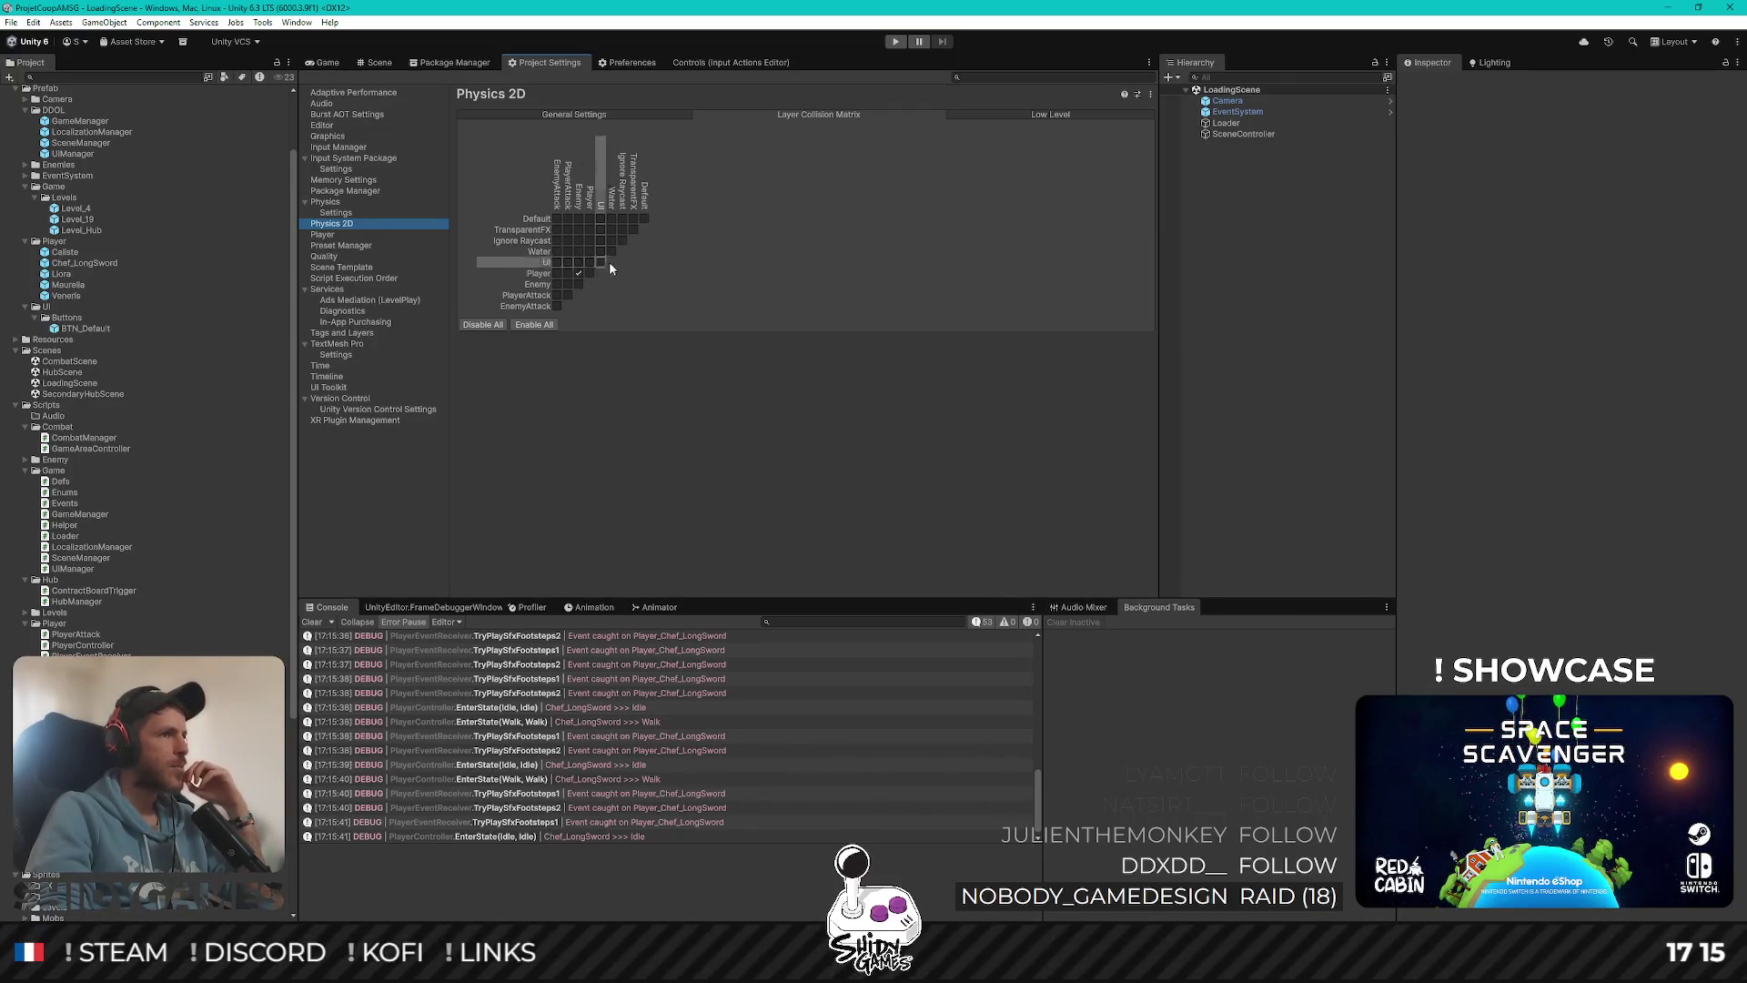
pyautogui.click(331, 60)
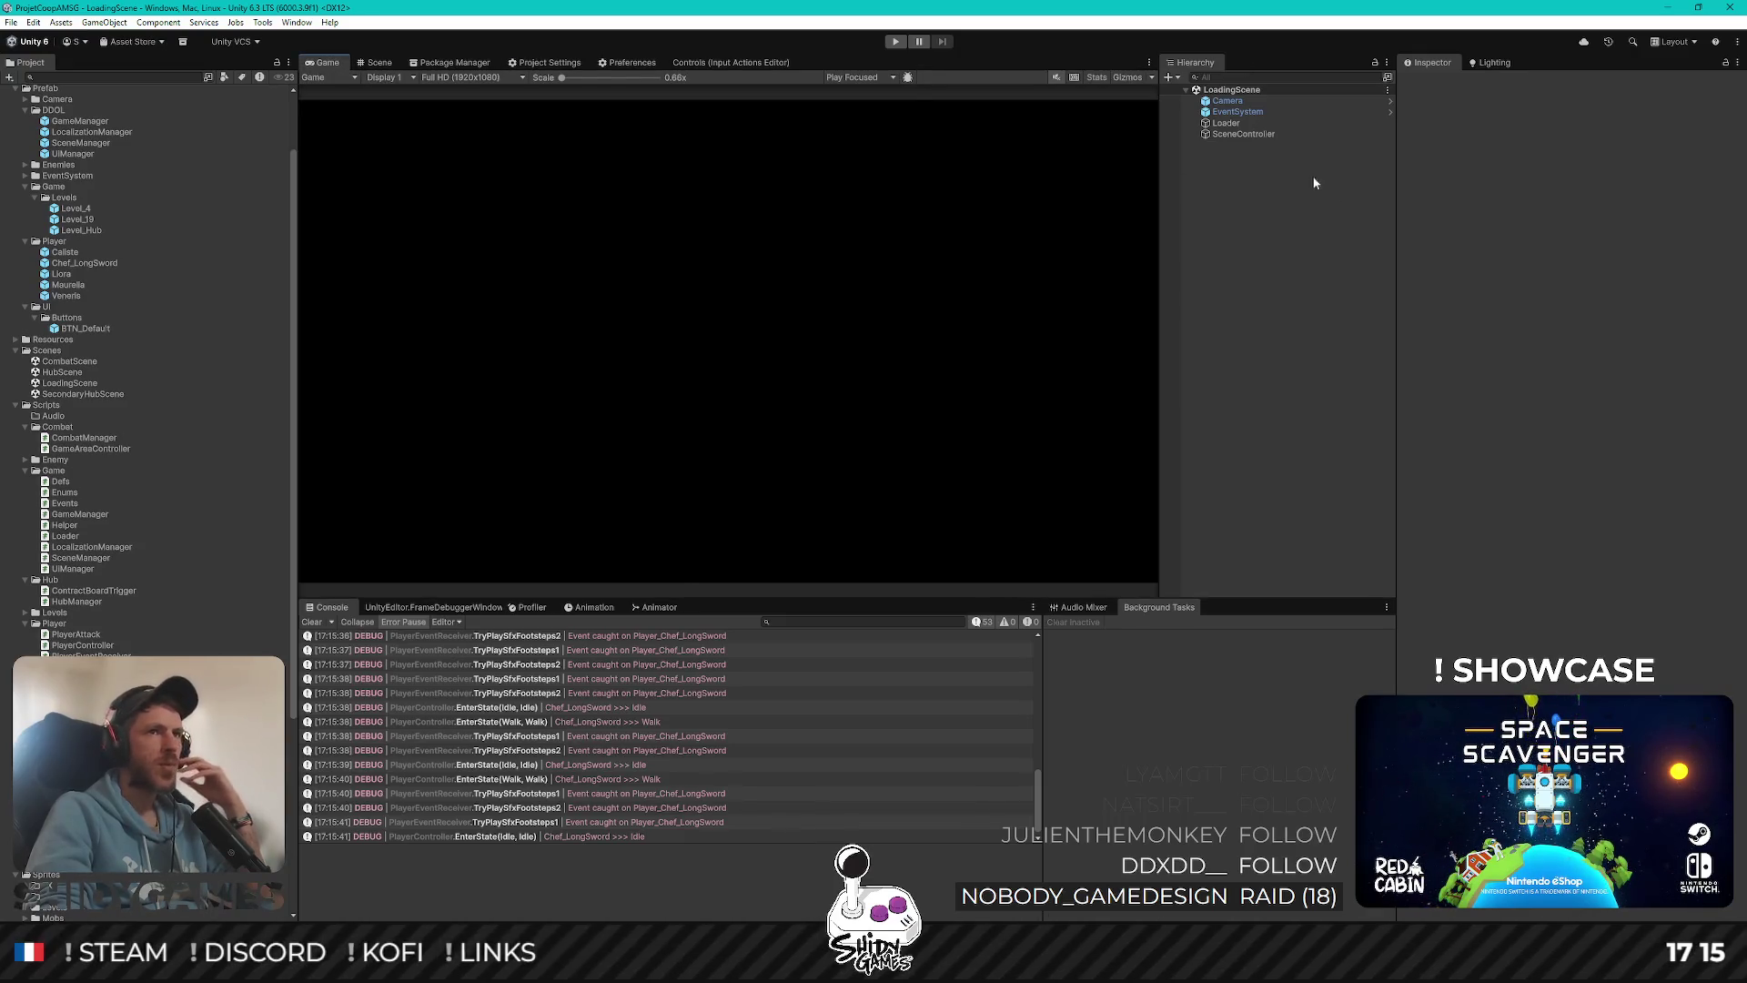